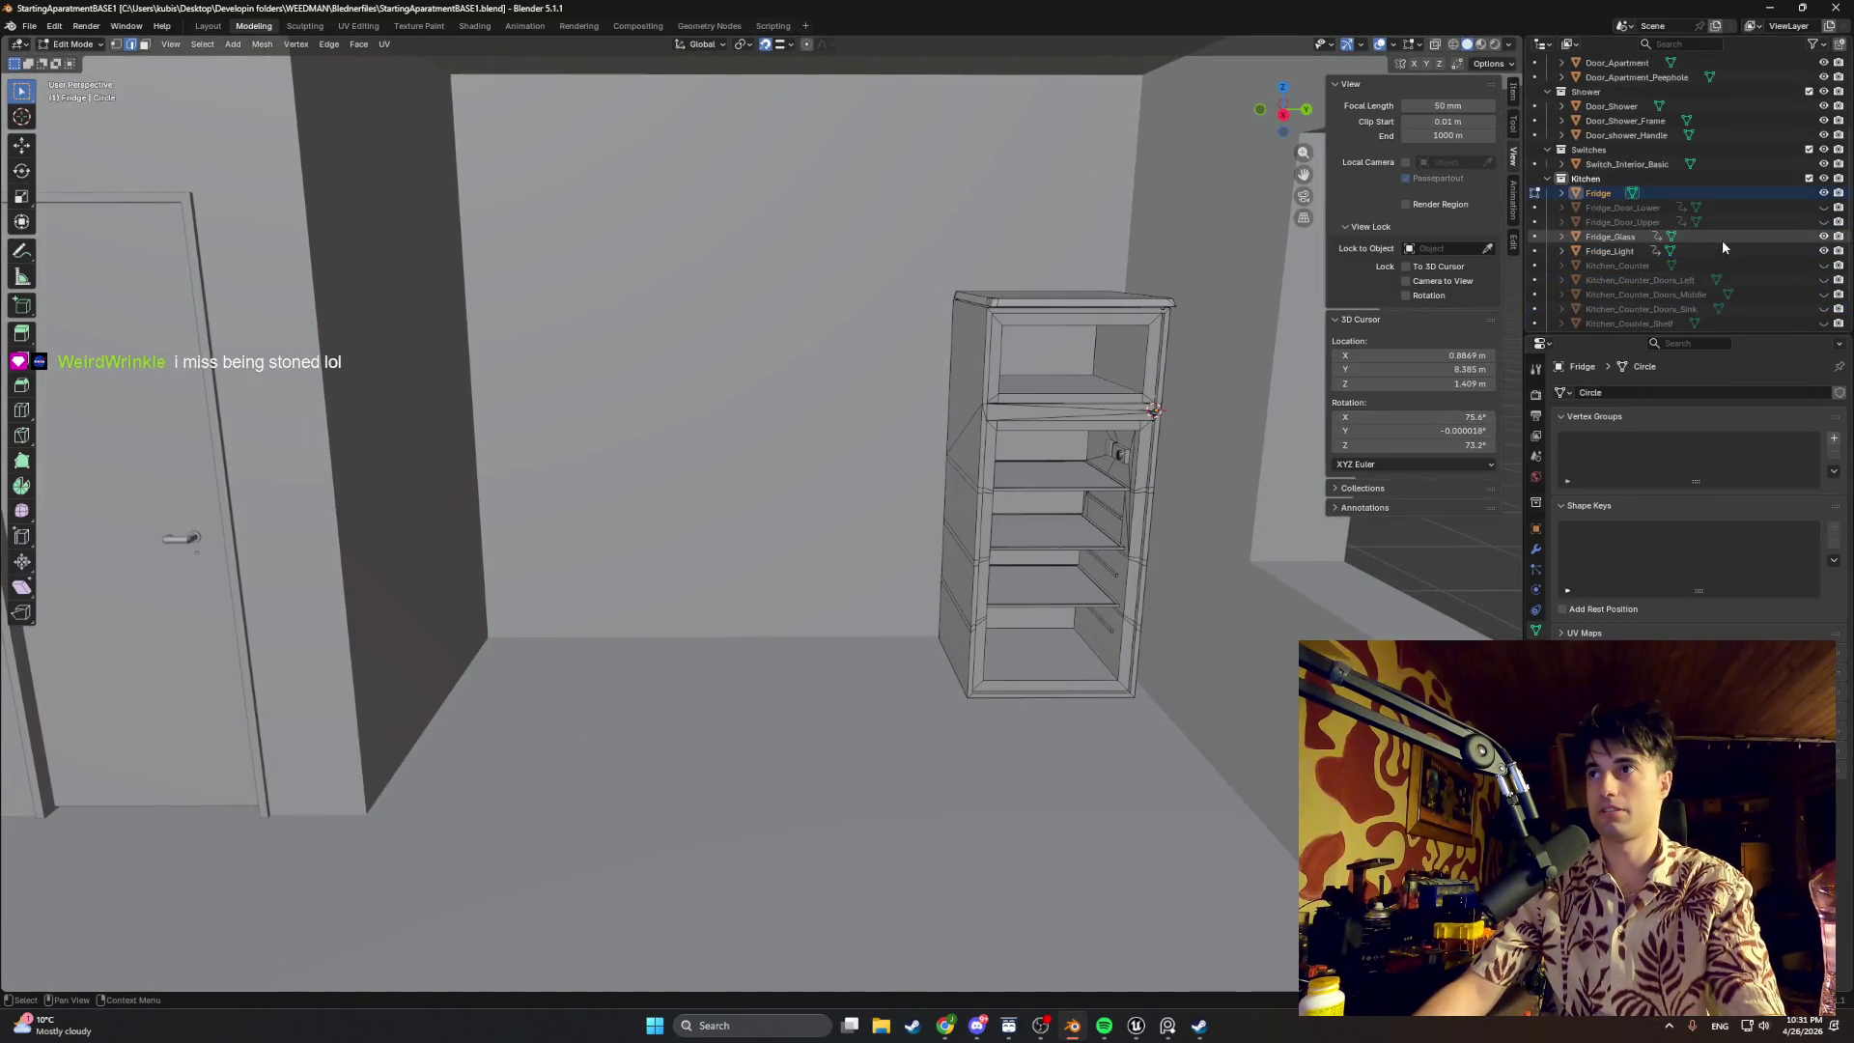
scroll(1723, 240, "down", 5)
left_click_drag(1822, 178, 1836, 288)
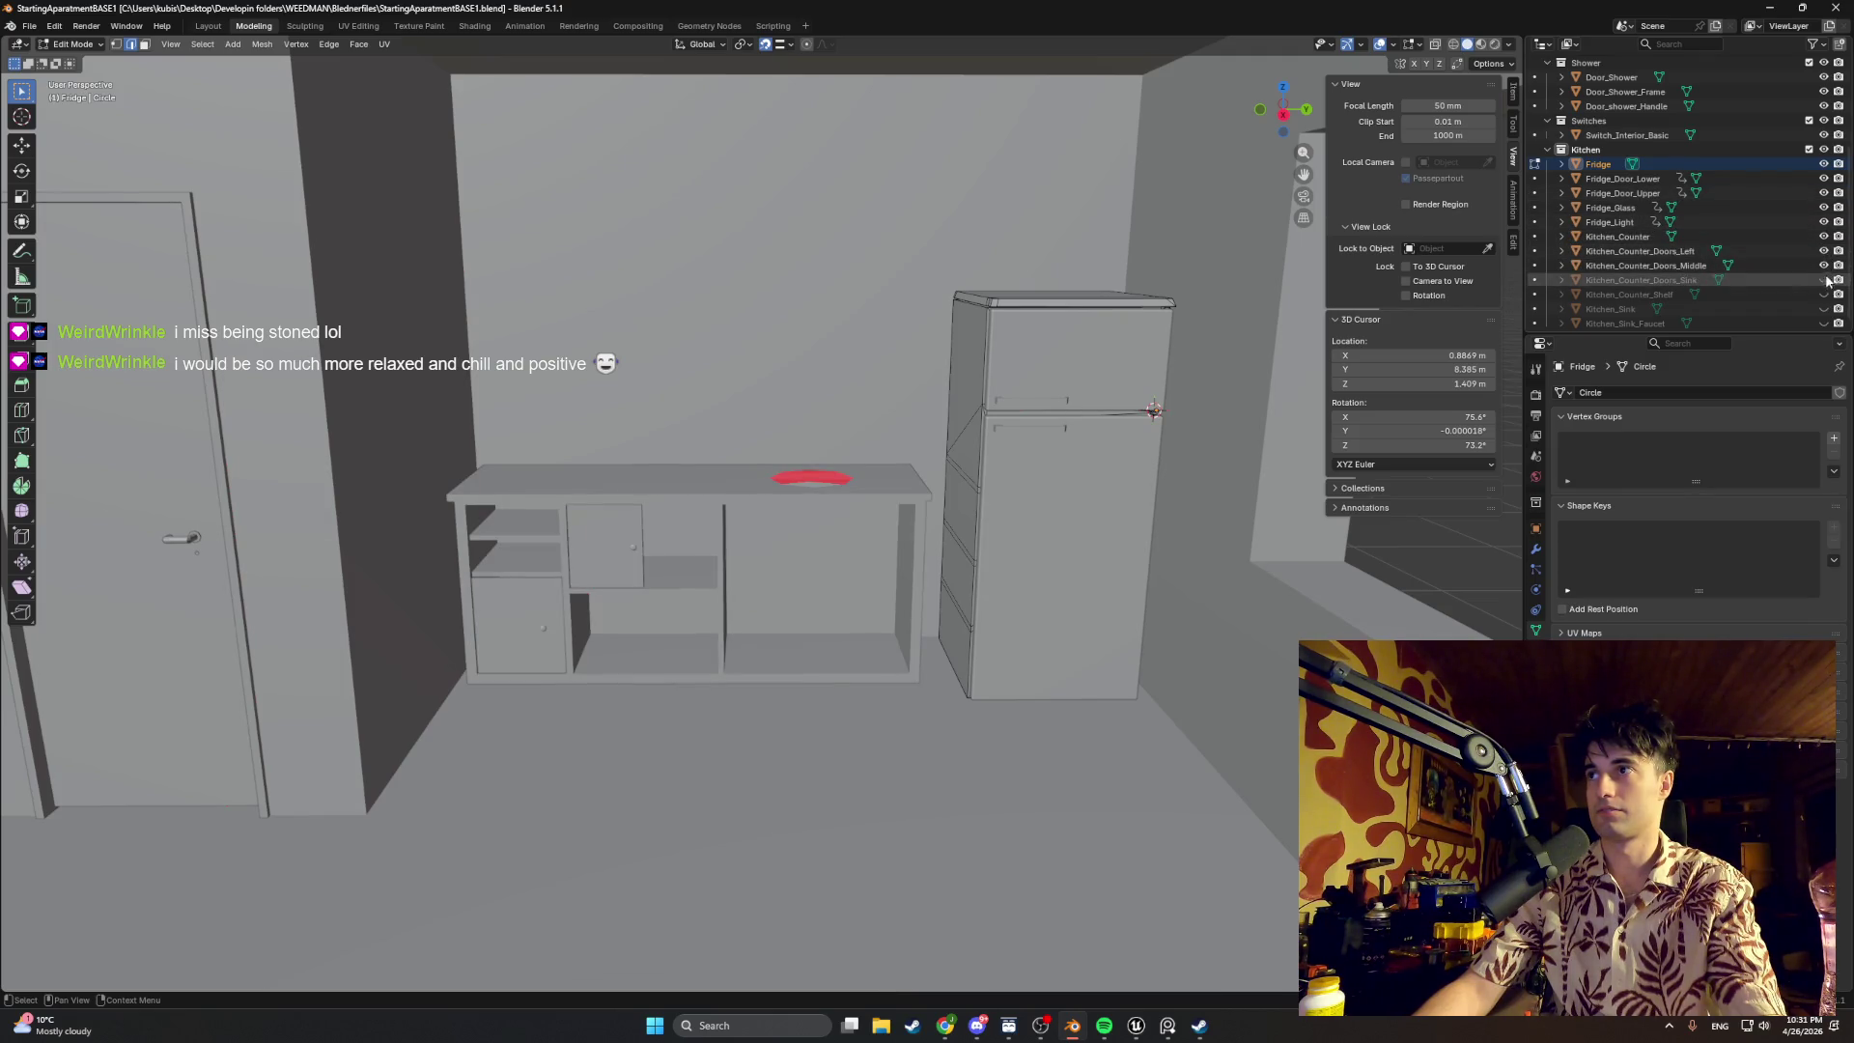
Step: Unhide the counter doors, sink and faucet from the Outliner and nudge the selected part
left_click_drag(1836, 288, 1823, 326)
scroll(1046, 485, "down", 3)
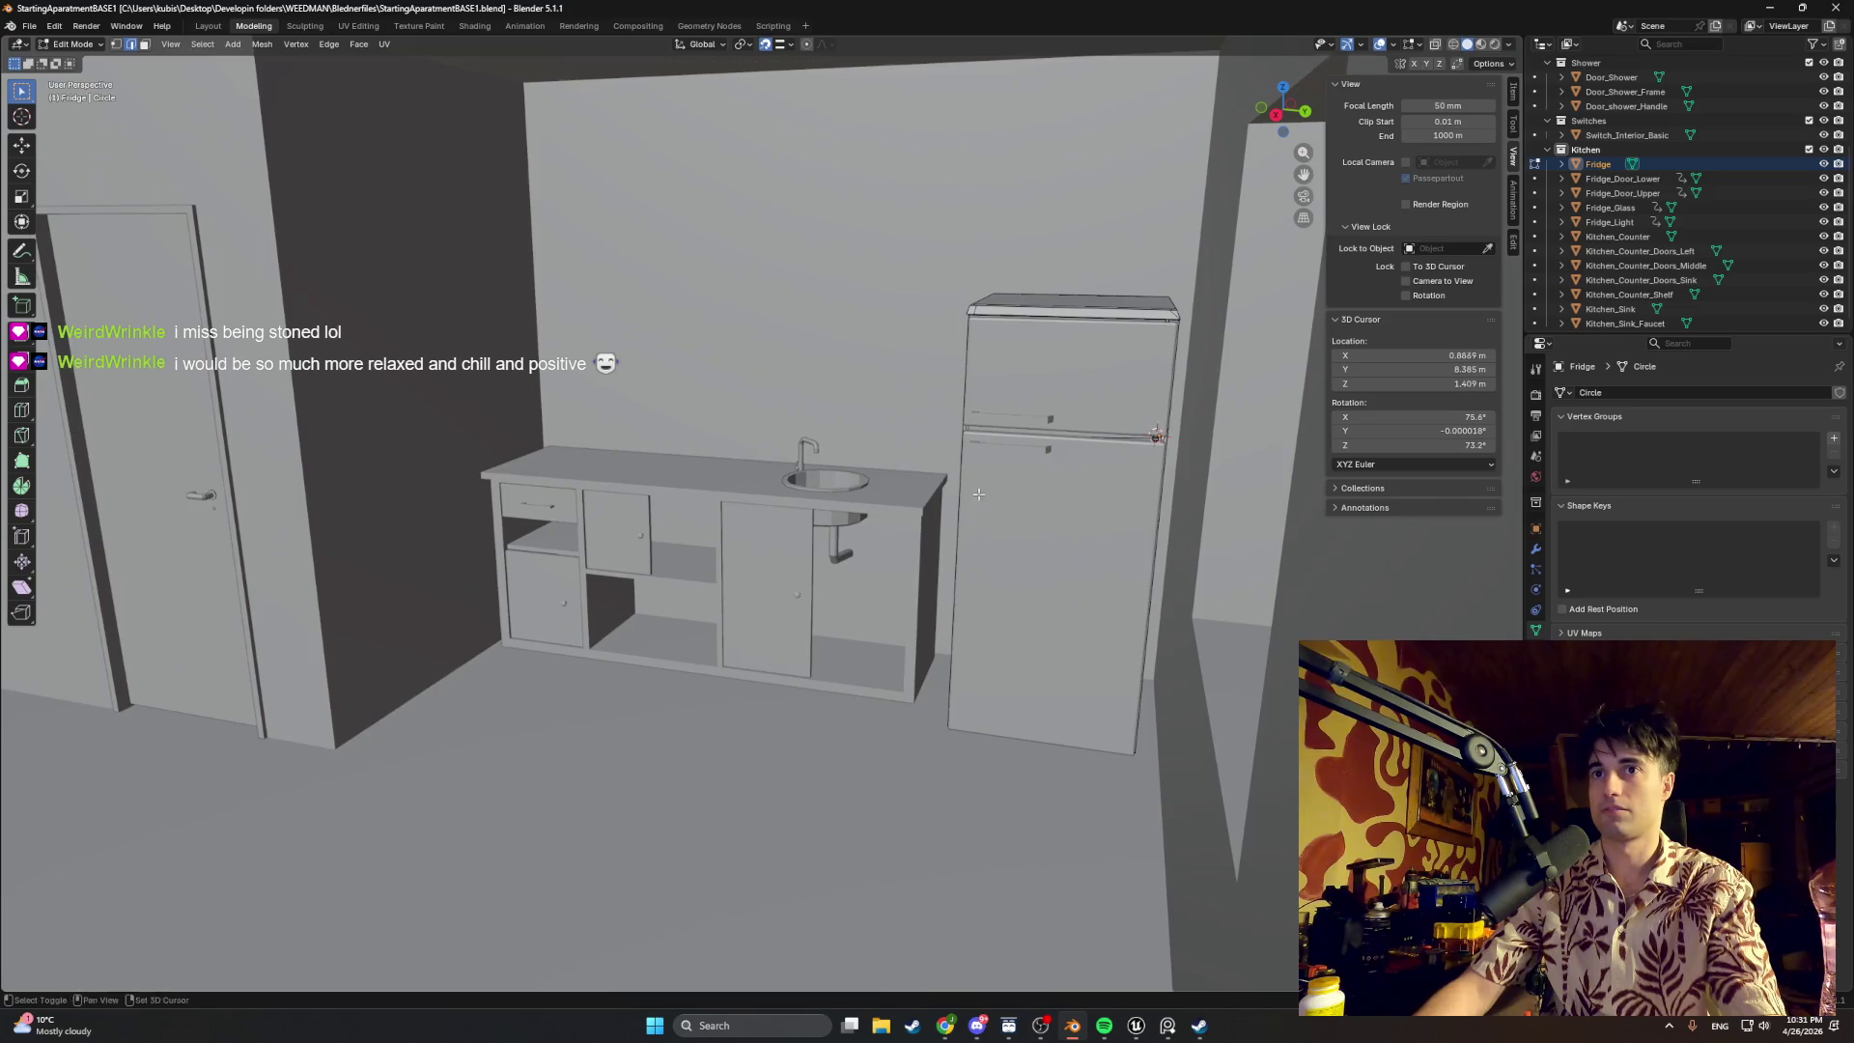
key("g")
left_click(1151, 433)
scroll(1150, 433, "up", 5)
scroll(1150, 433, "down", 5)
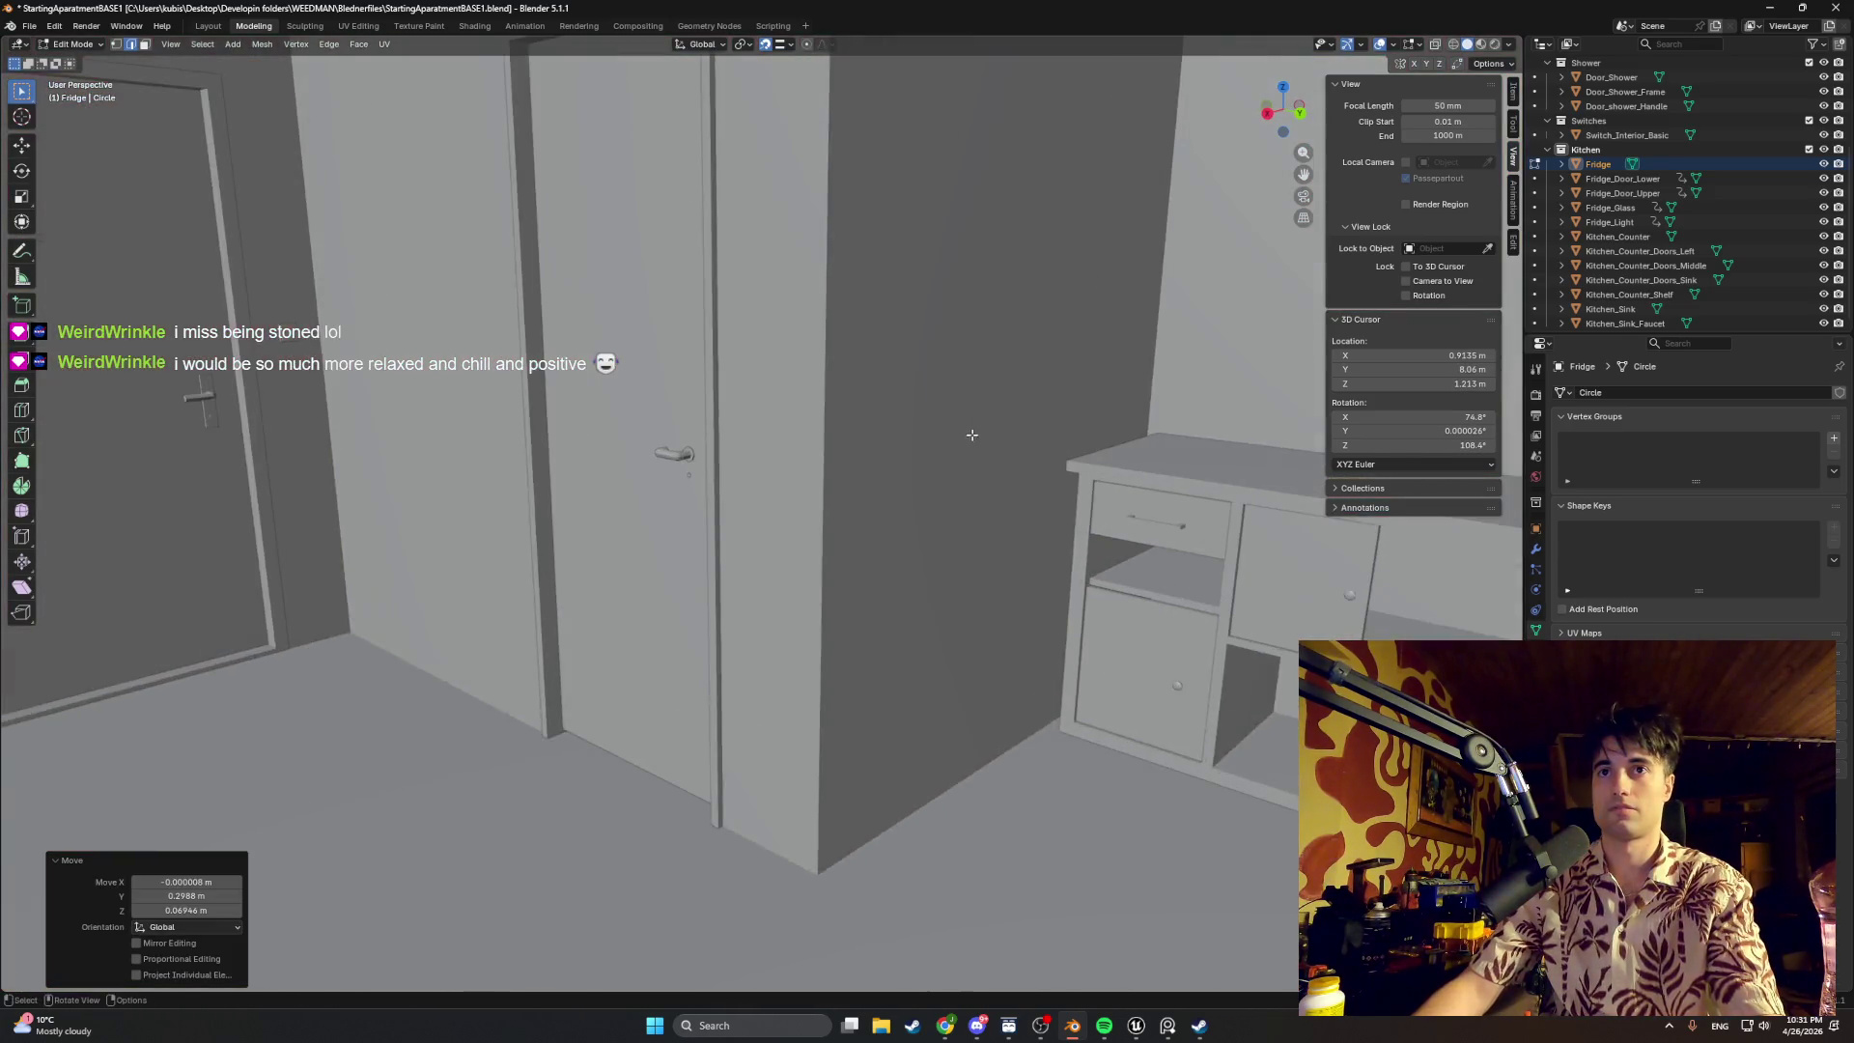
middle_click_drag(969, 435, 951, 550)
scroll(676, 444, "up", 2)
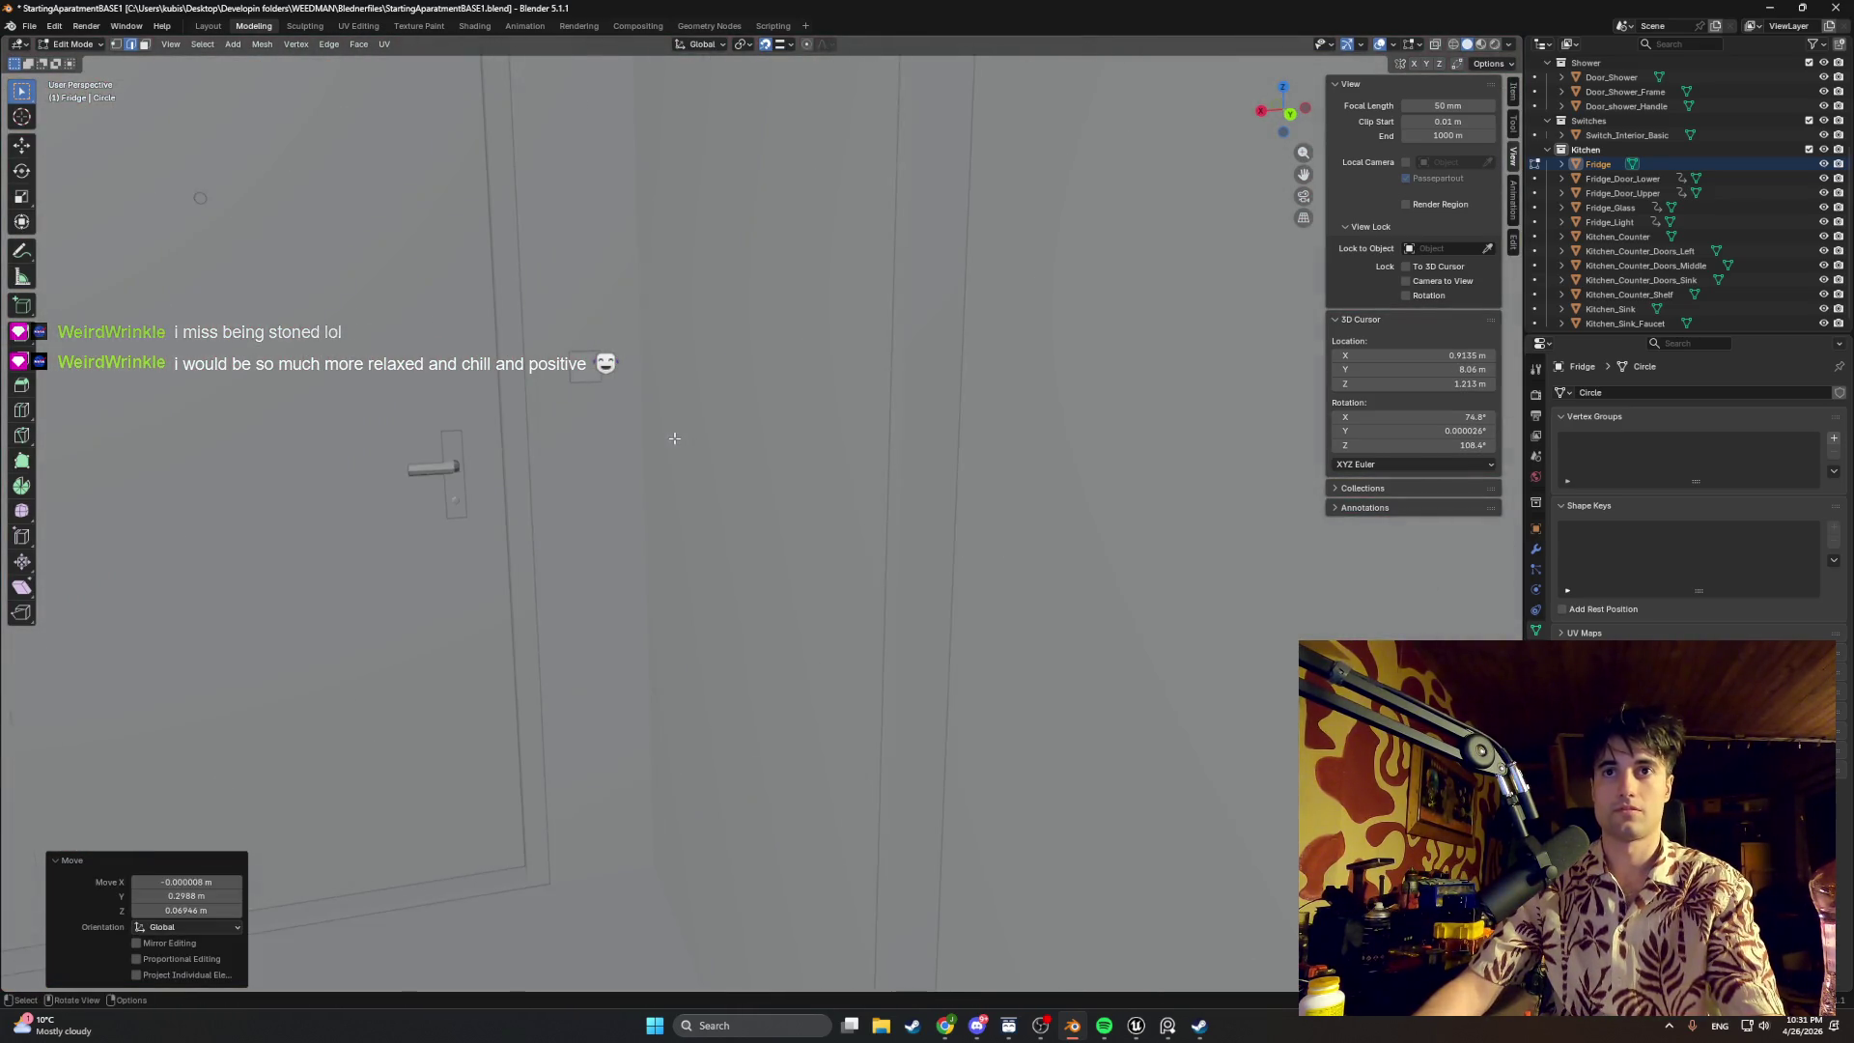
scroll(577, 402, "up", 3)
scroll(578, 402, "up", 2)
scroll(578, 402, "down", 3)
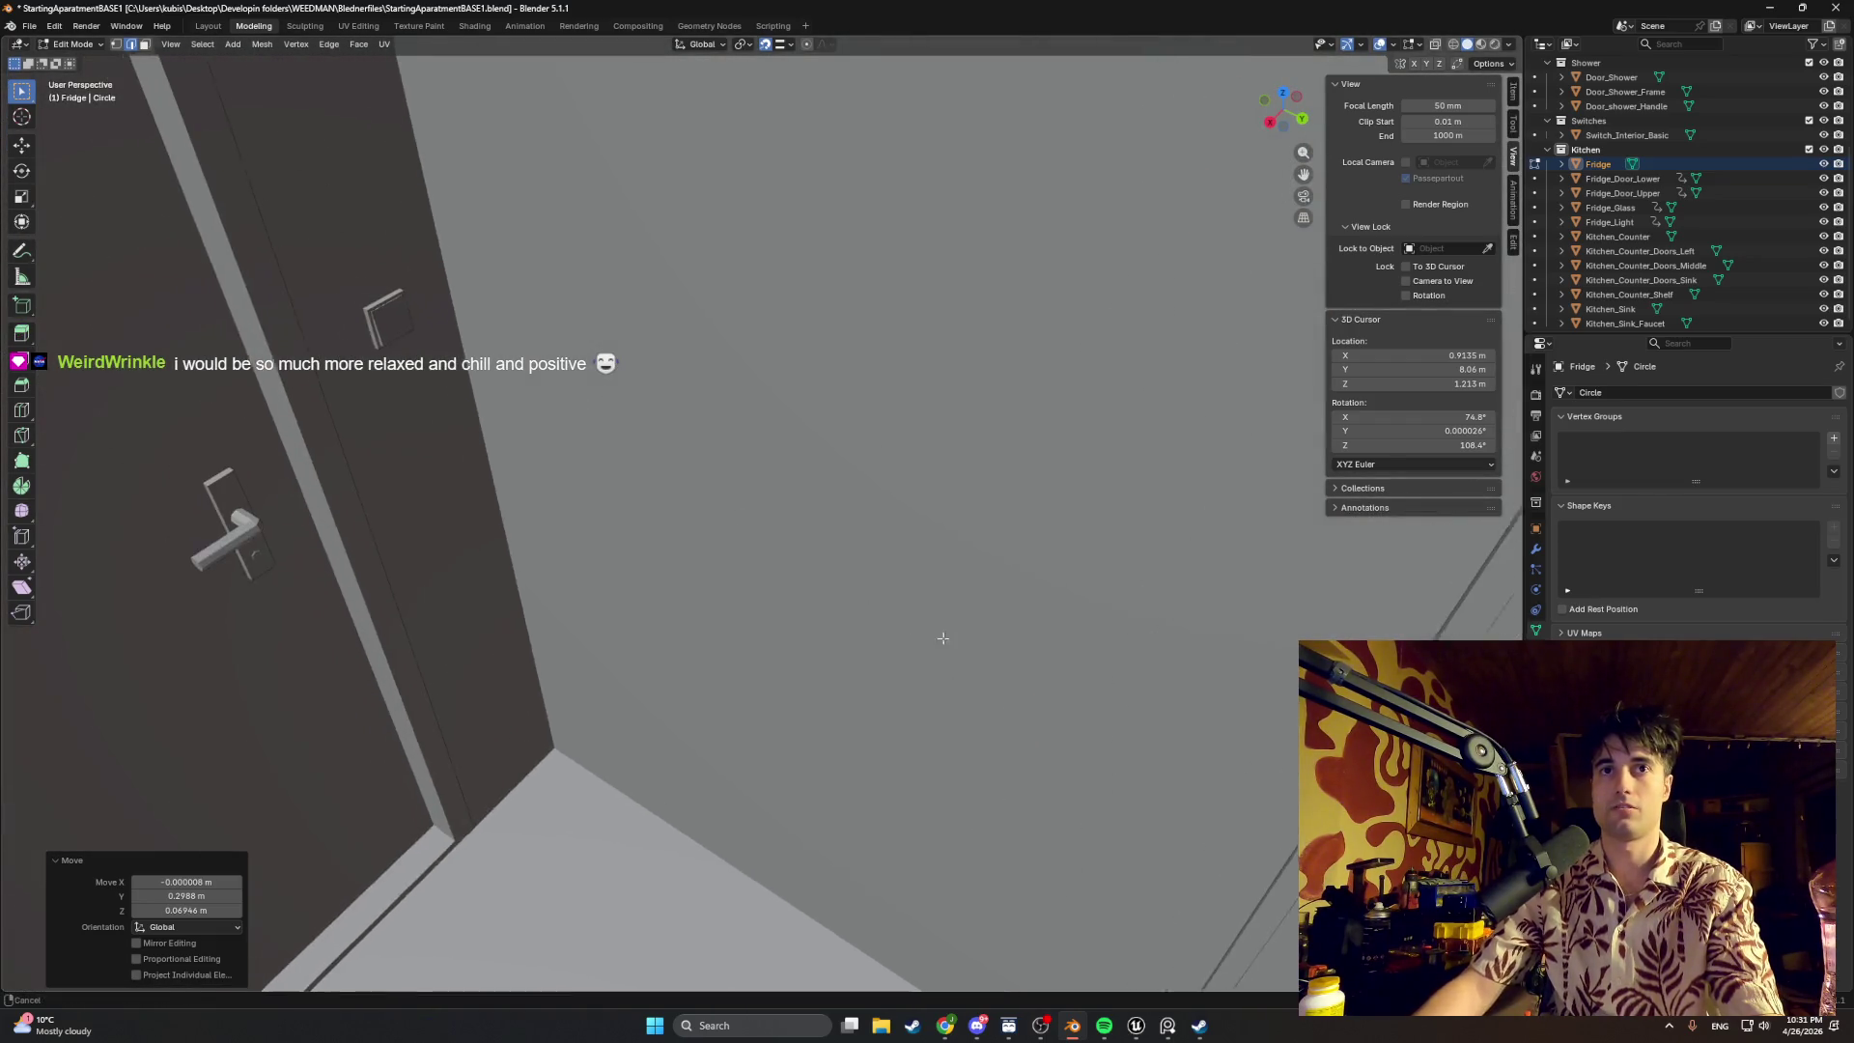
scroll(381, 305, "up", 1)
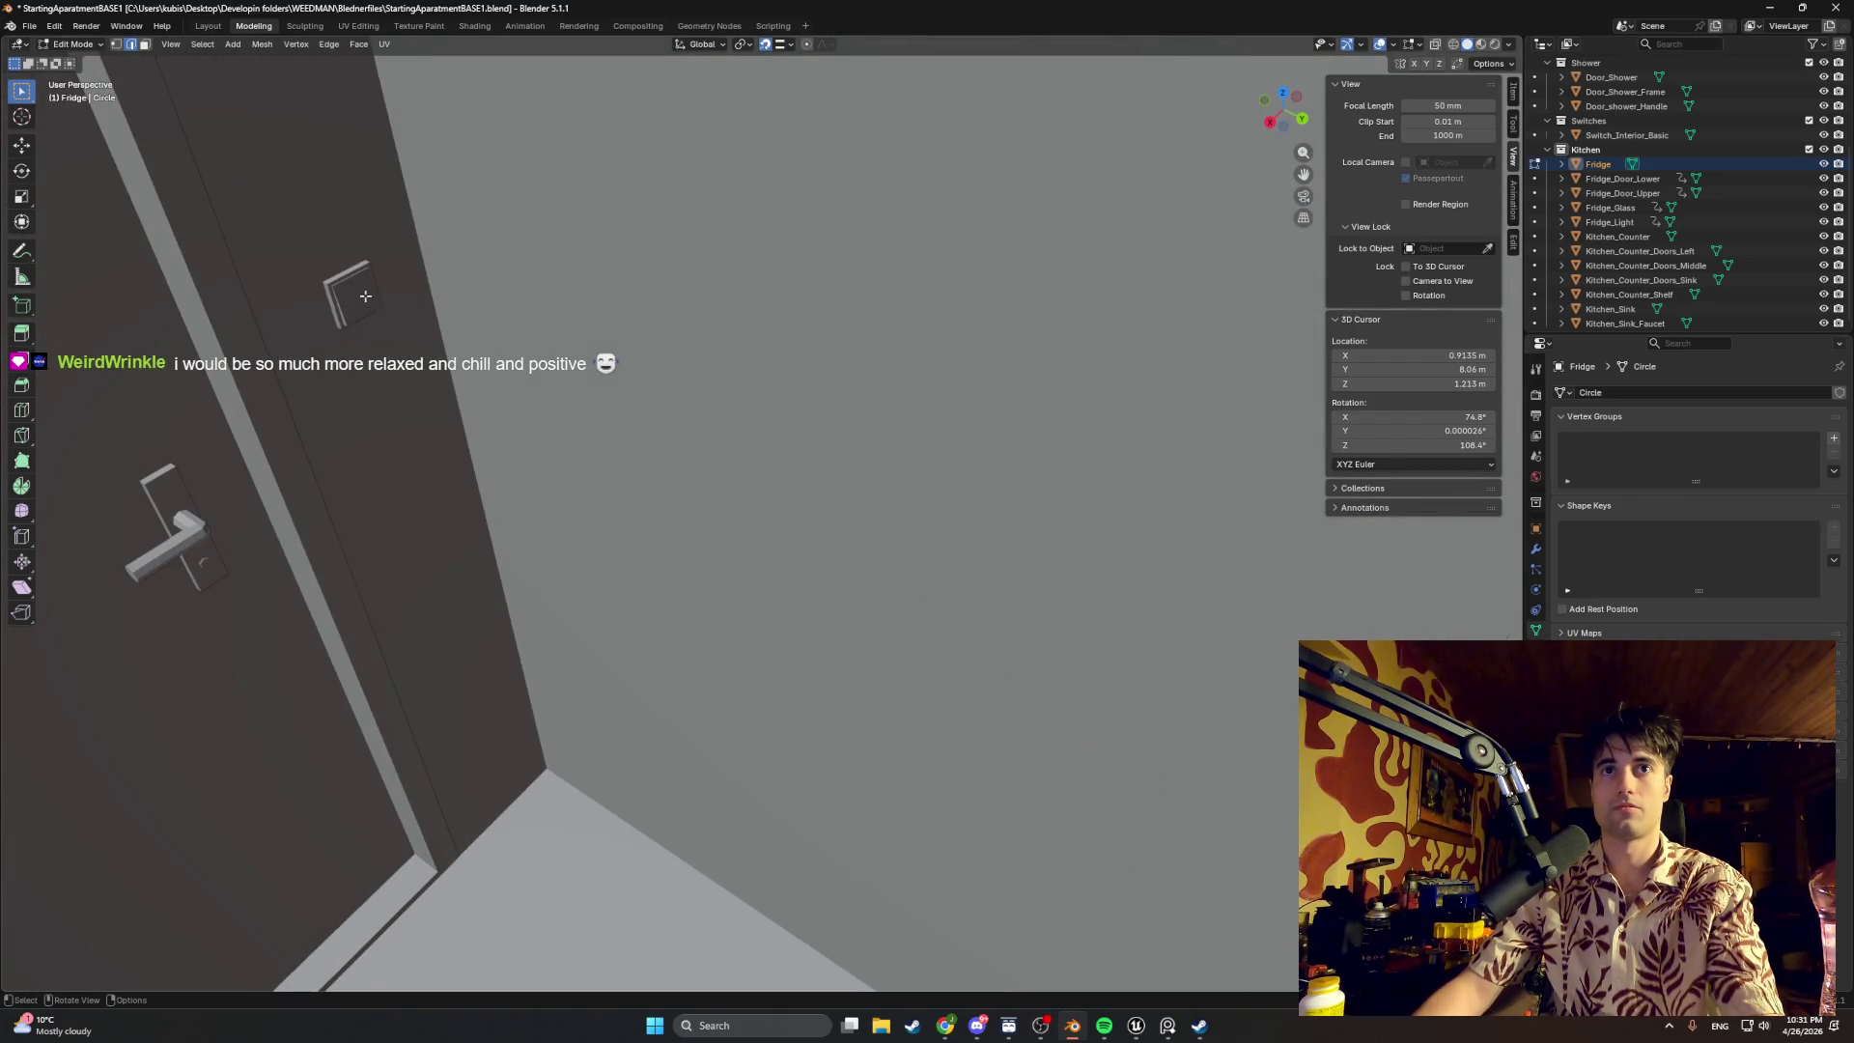
Step: Return to Object Mode and select the interior wall switch, viewing its thickness
key("Tab")
left_click(355, 295)
scroll(421, 302, "up", 2)
mouse_move(421, 304)
middle_mouse_down("shift")
mouse_move(643, 334)
mouse_move(549, 291)
middle_mouse_up("shift")
scroll(643, 333, "up", 2)
scroll(654, 231, "up", 3)
mouse_move(825, 324)
middle_mouse_down()
mouse_move(1130, 339)
mouse_move(356, 458)
middle_mouse_up()
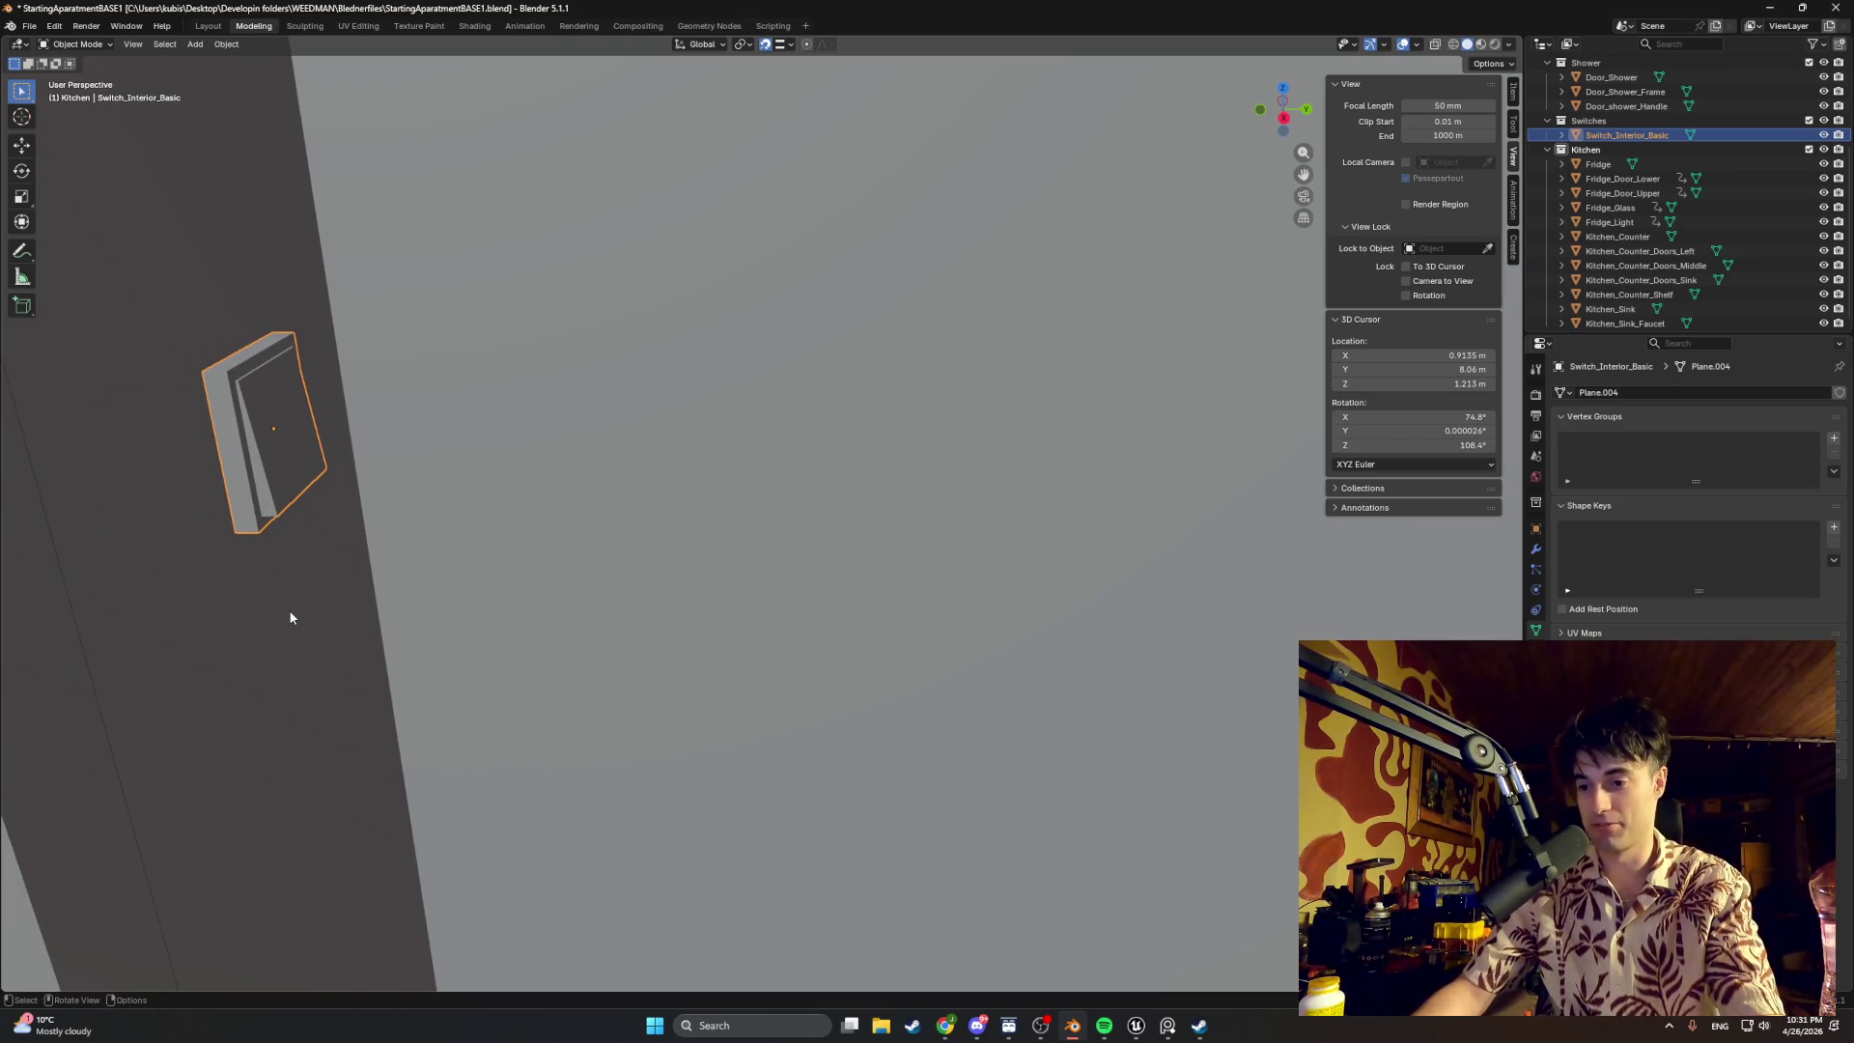
key("r")
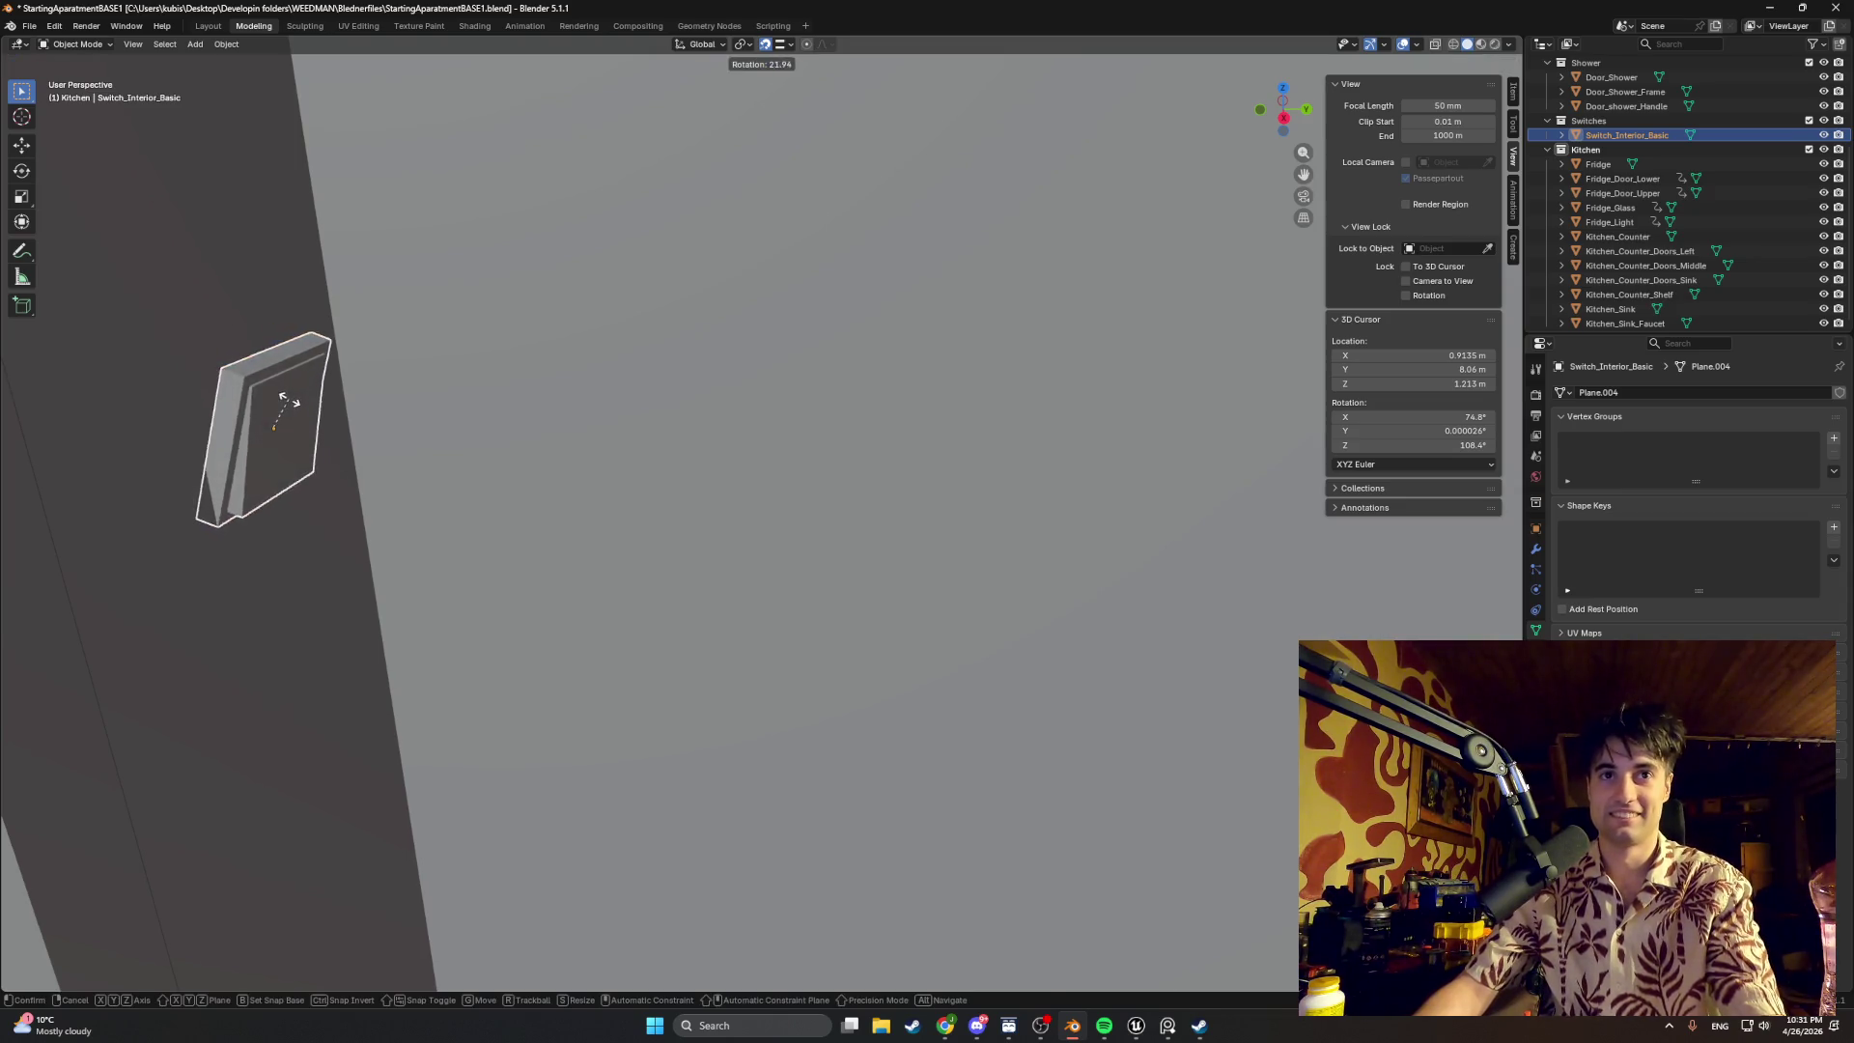
key("x")
key("y")
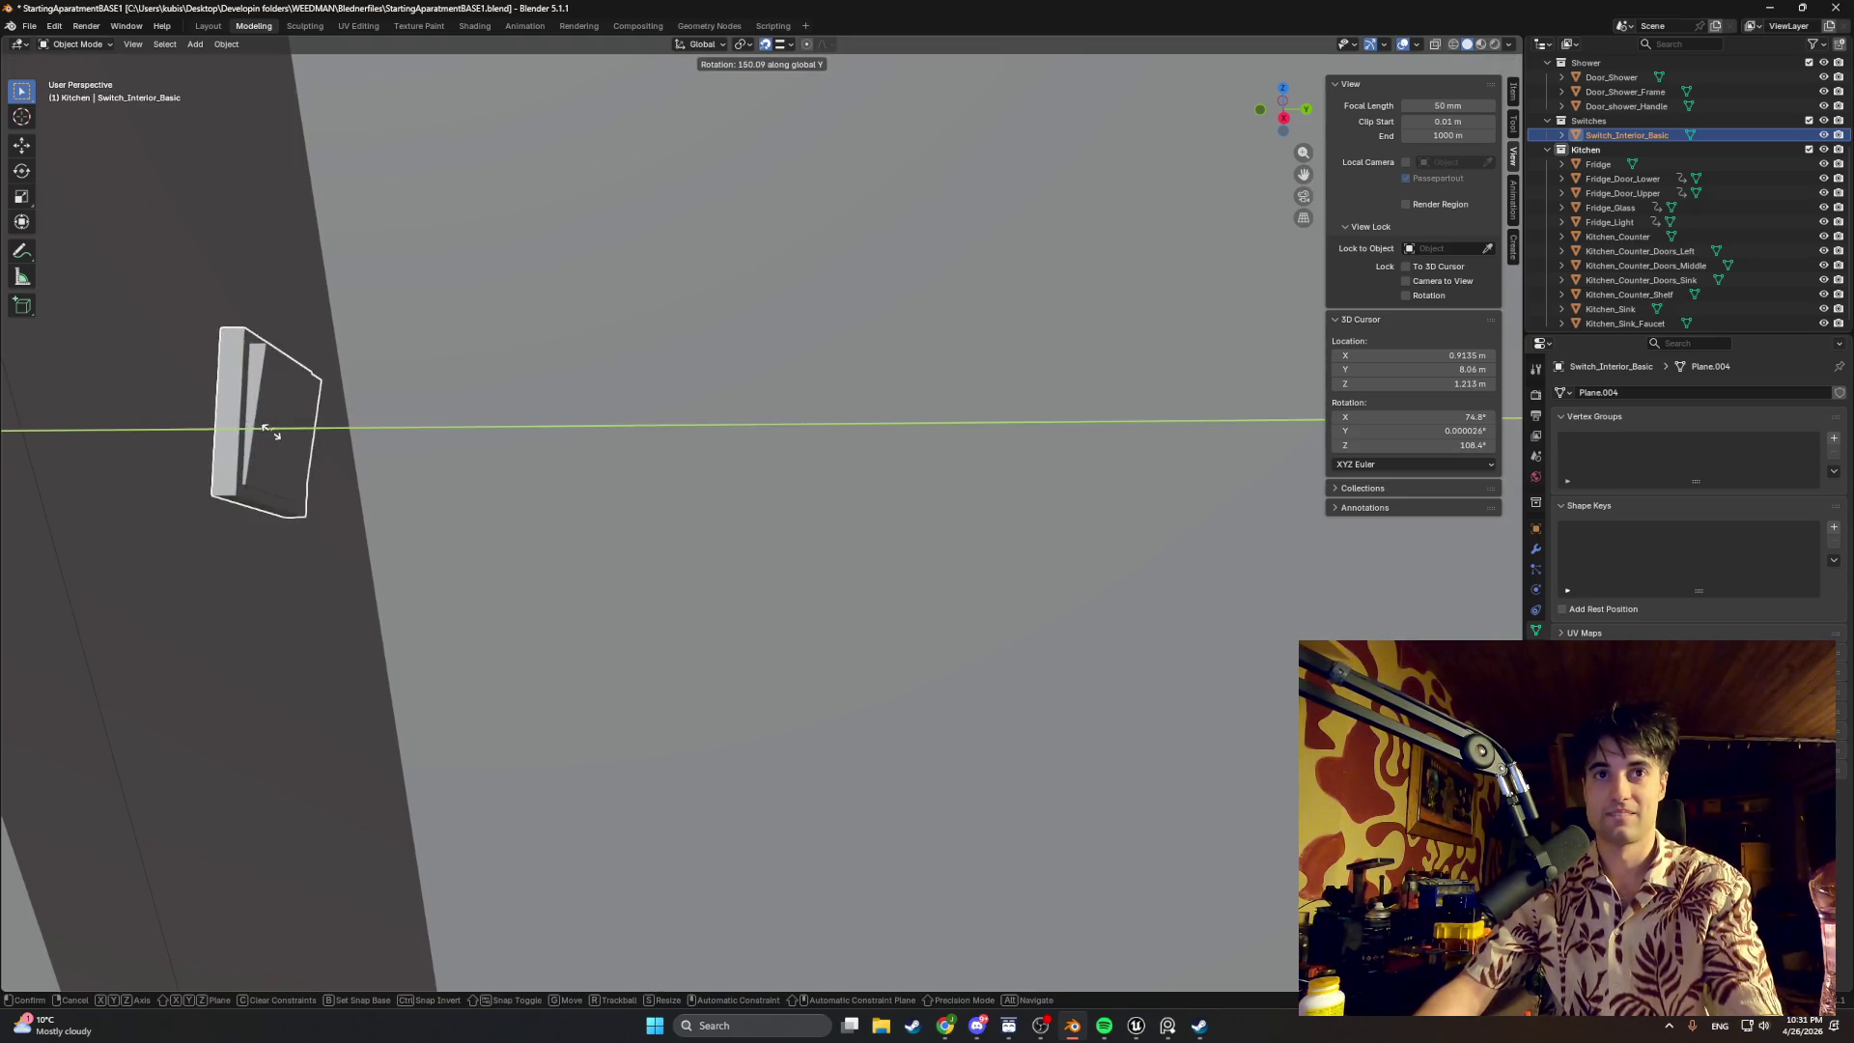
left_click(276, 432)
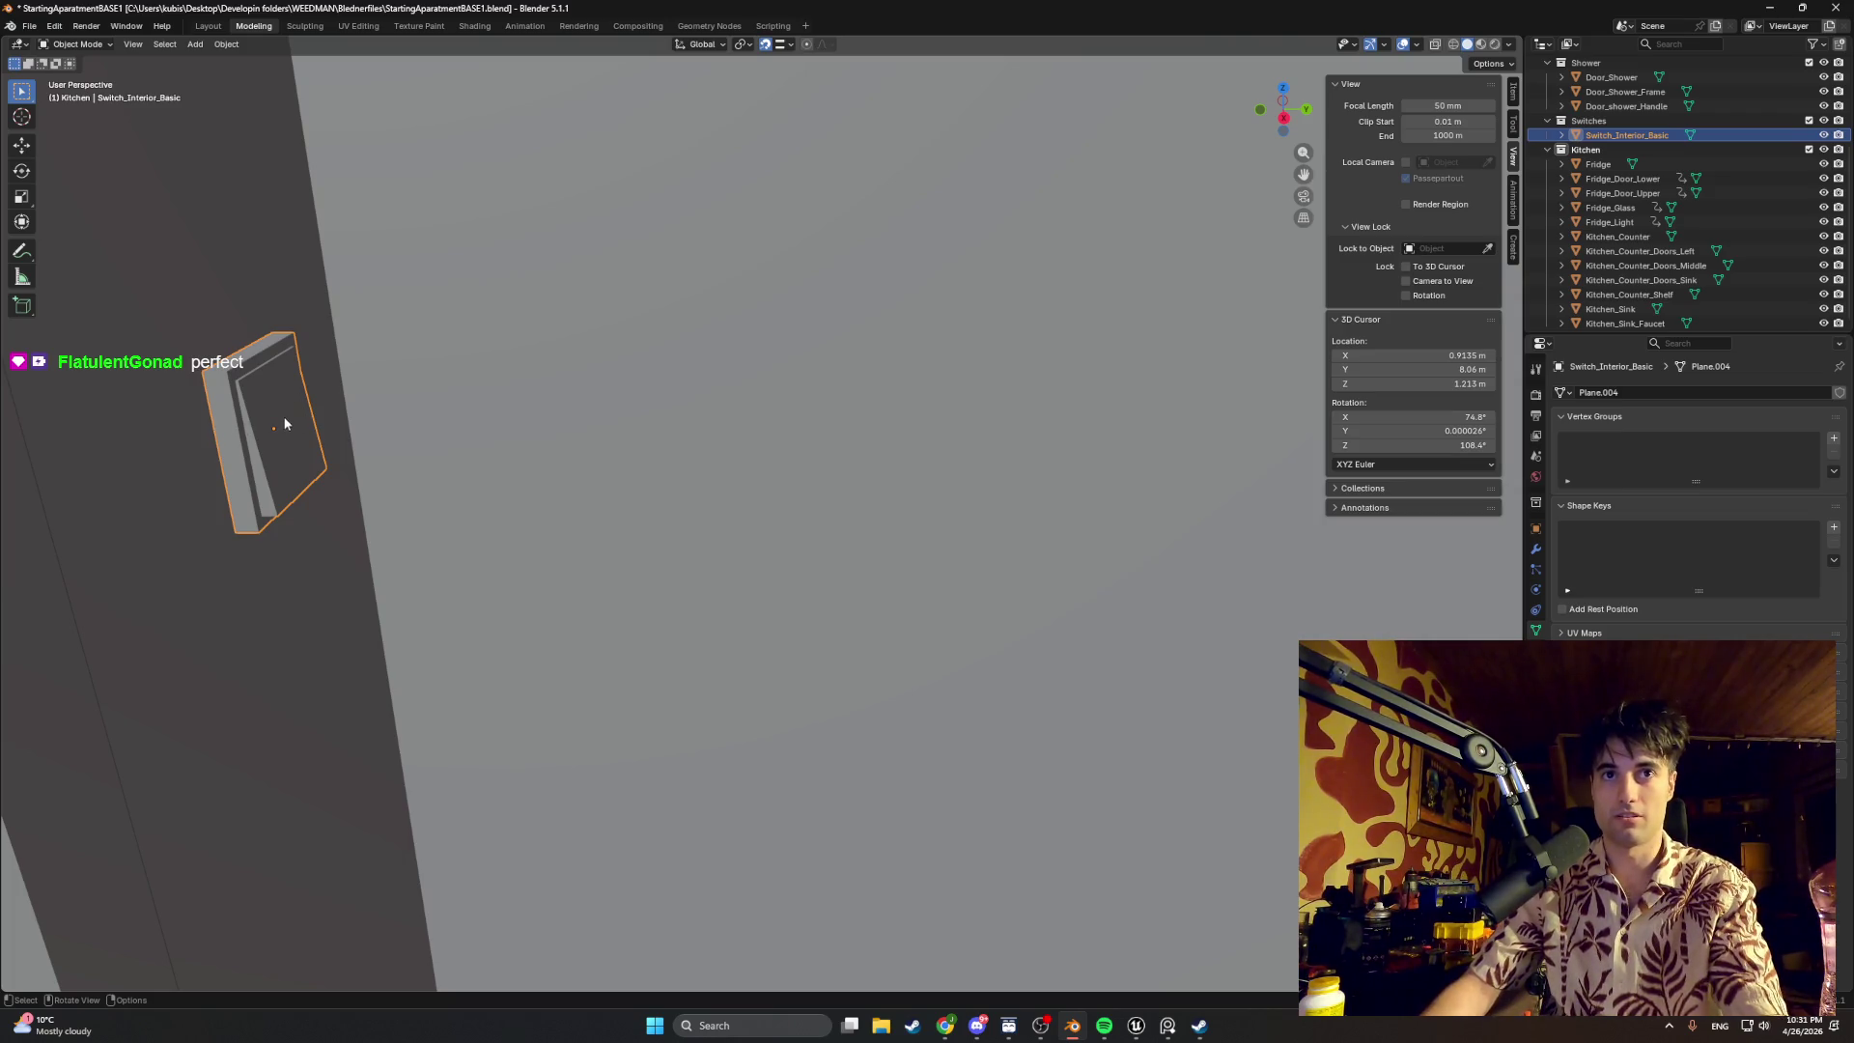
key("r")
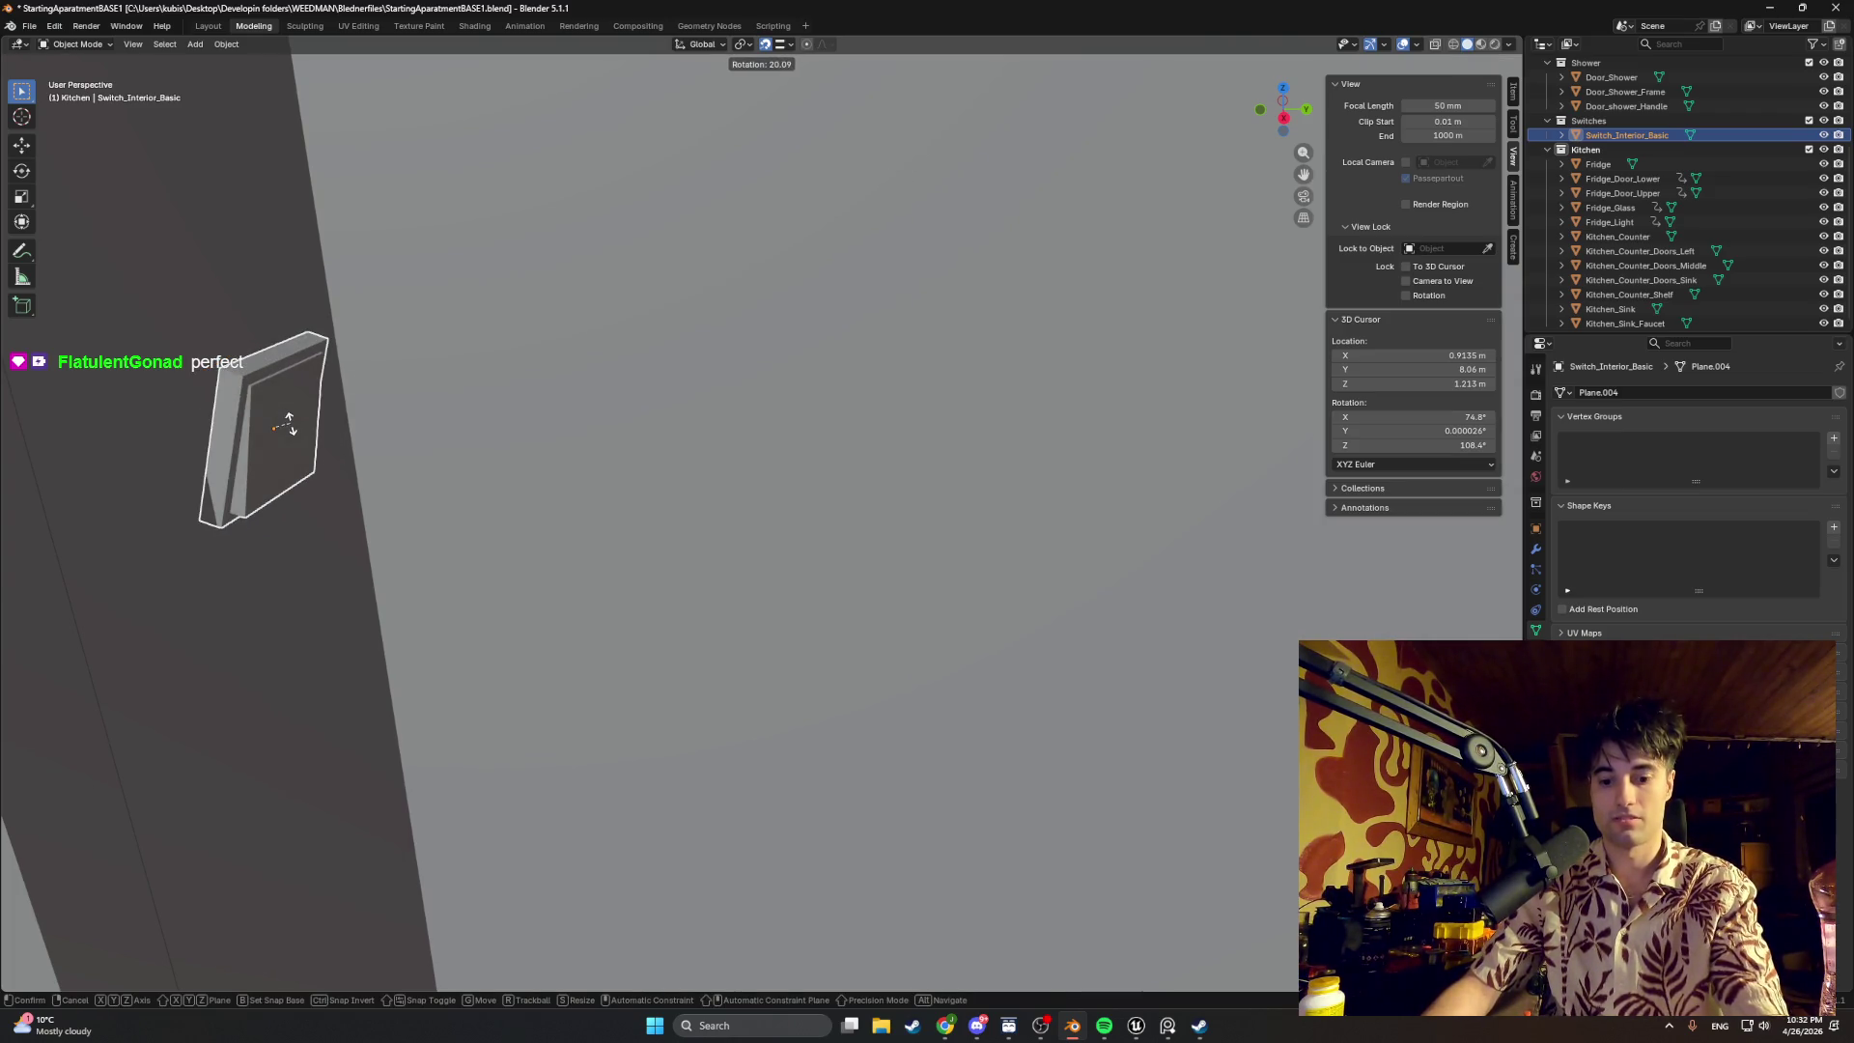
key("y")
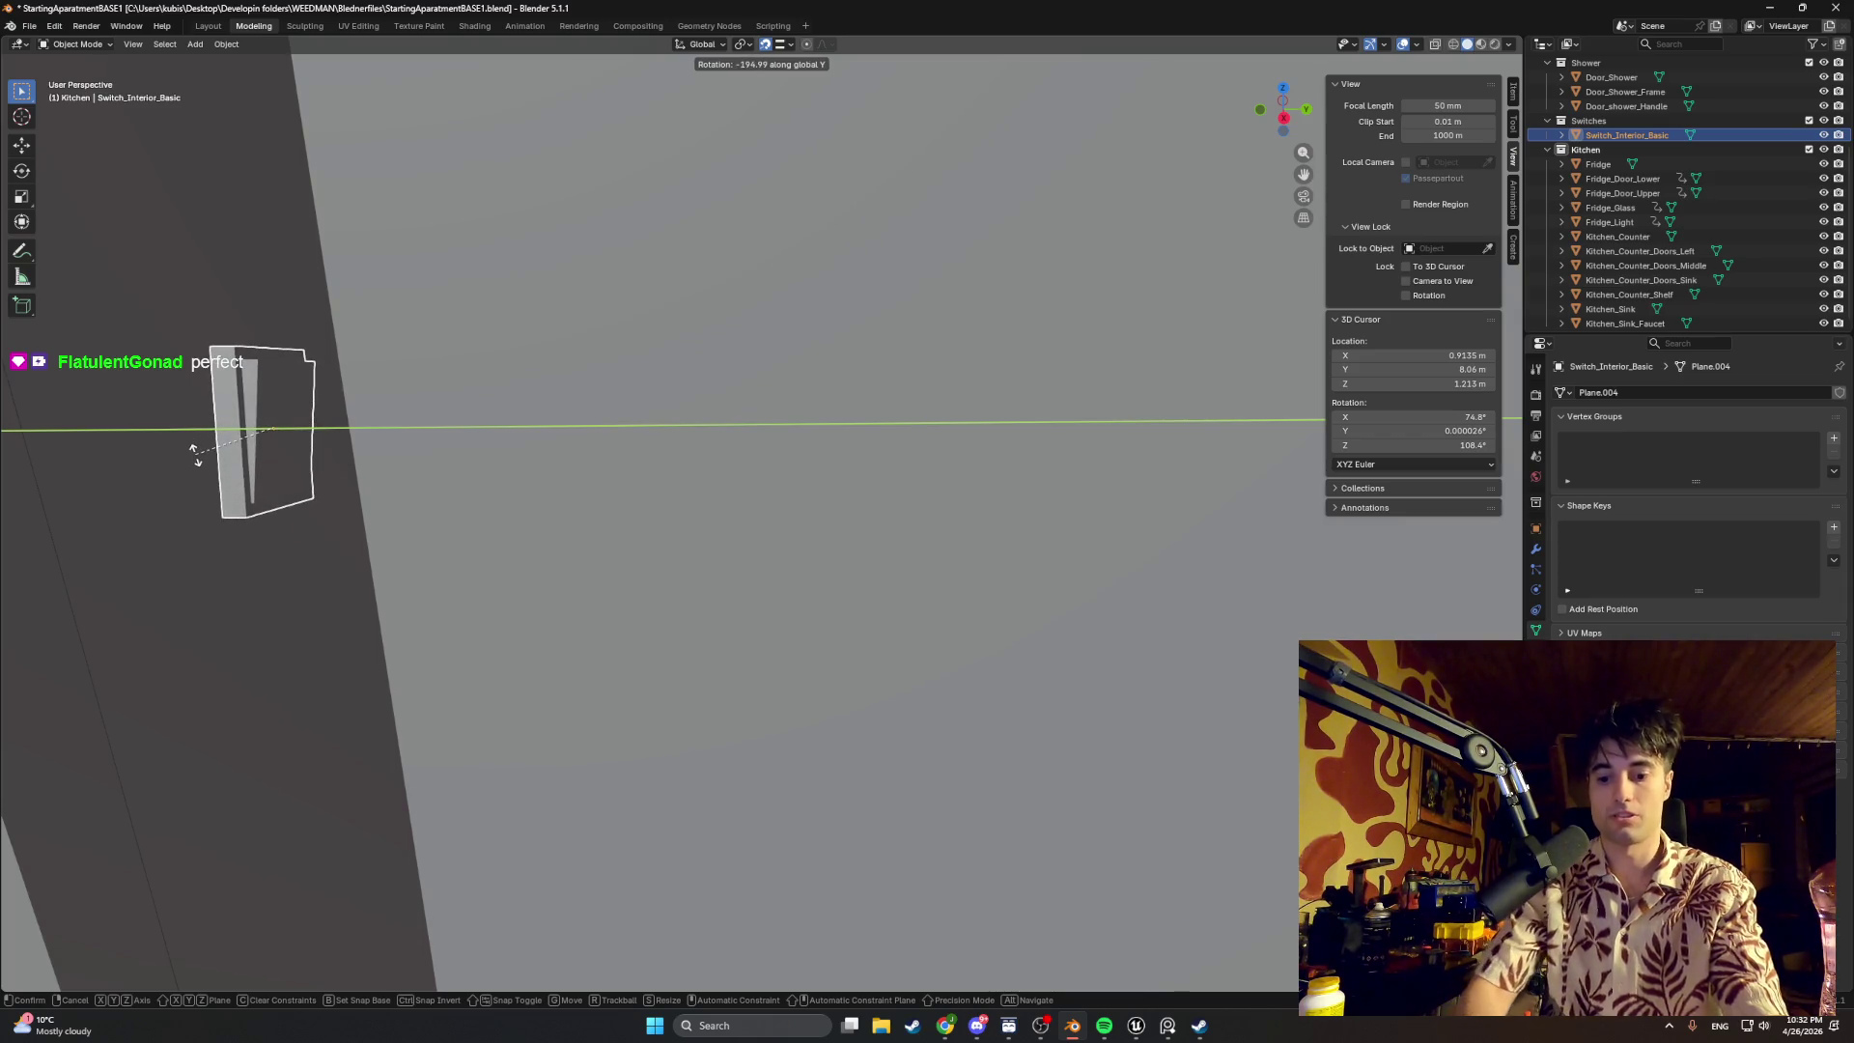
type("1800")
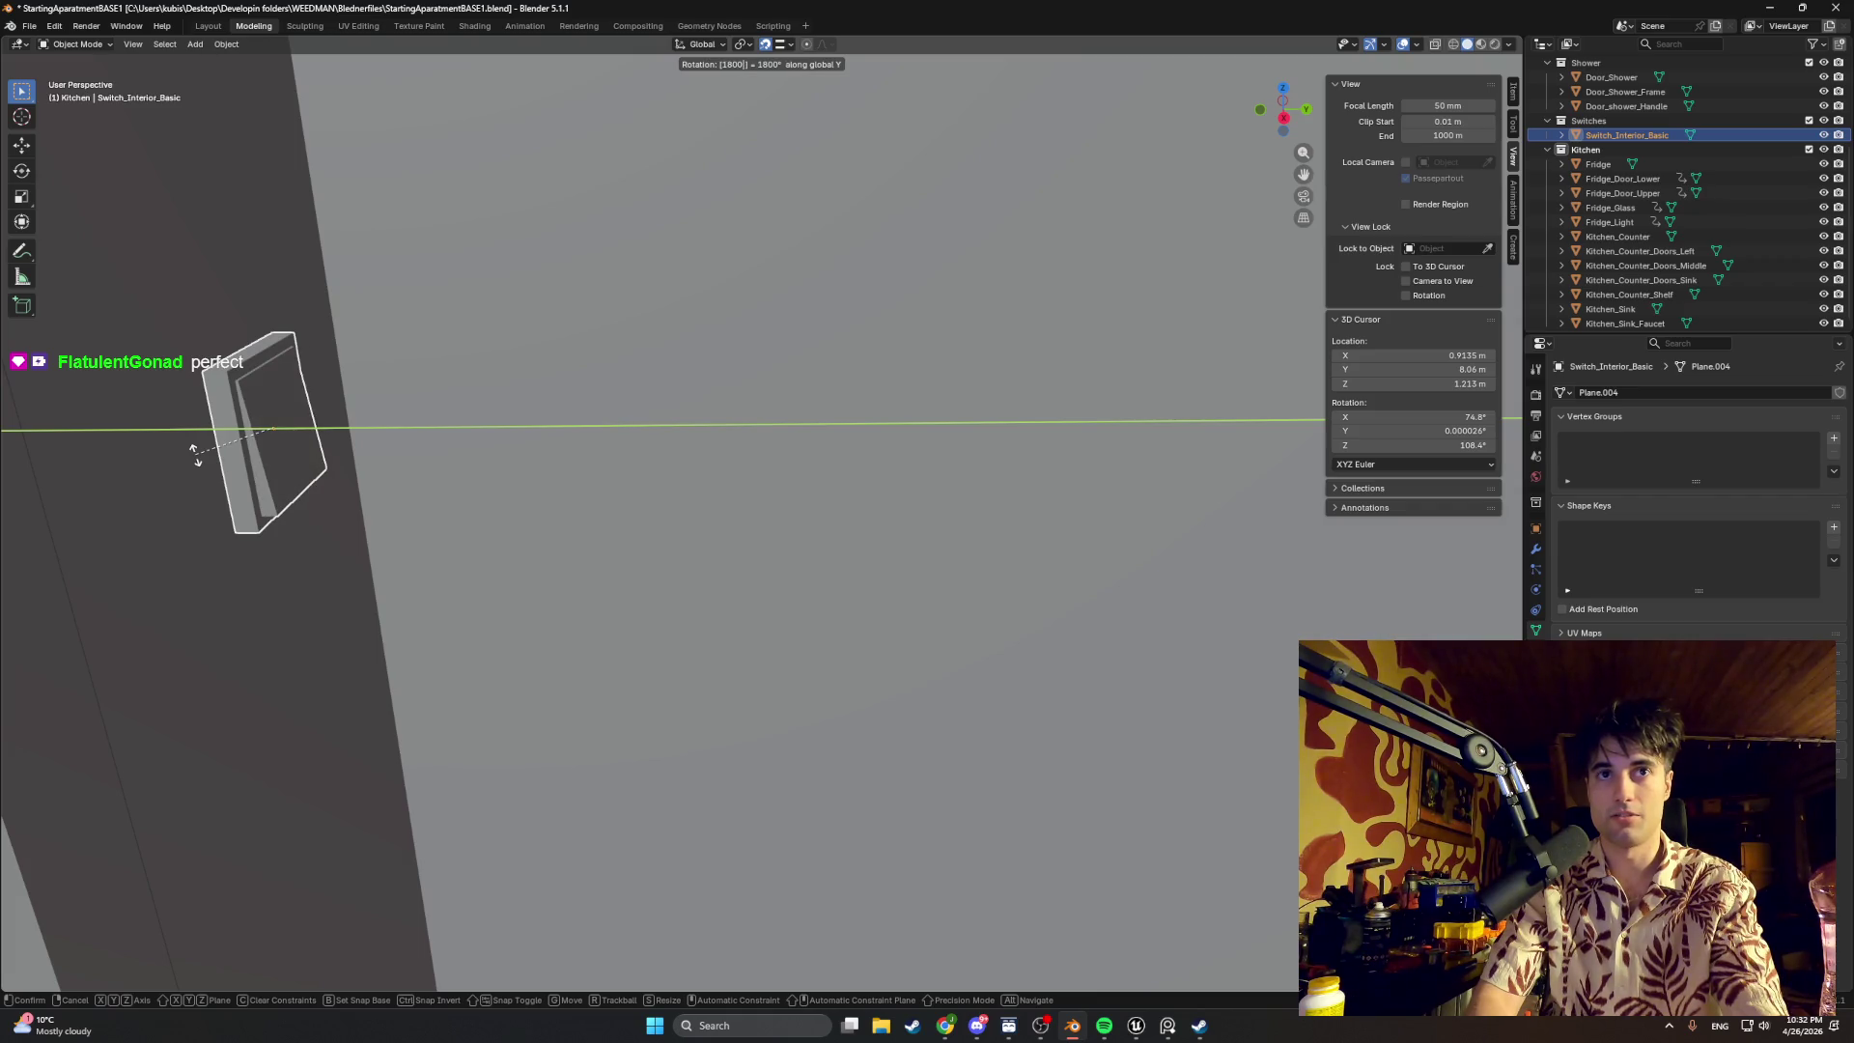
type("1800180")
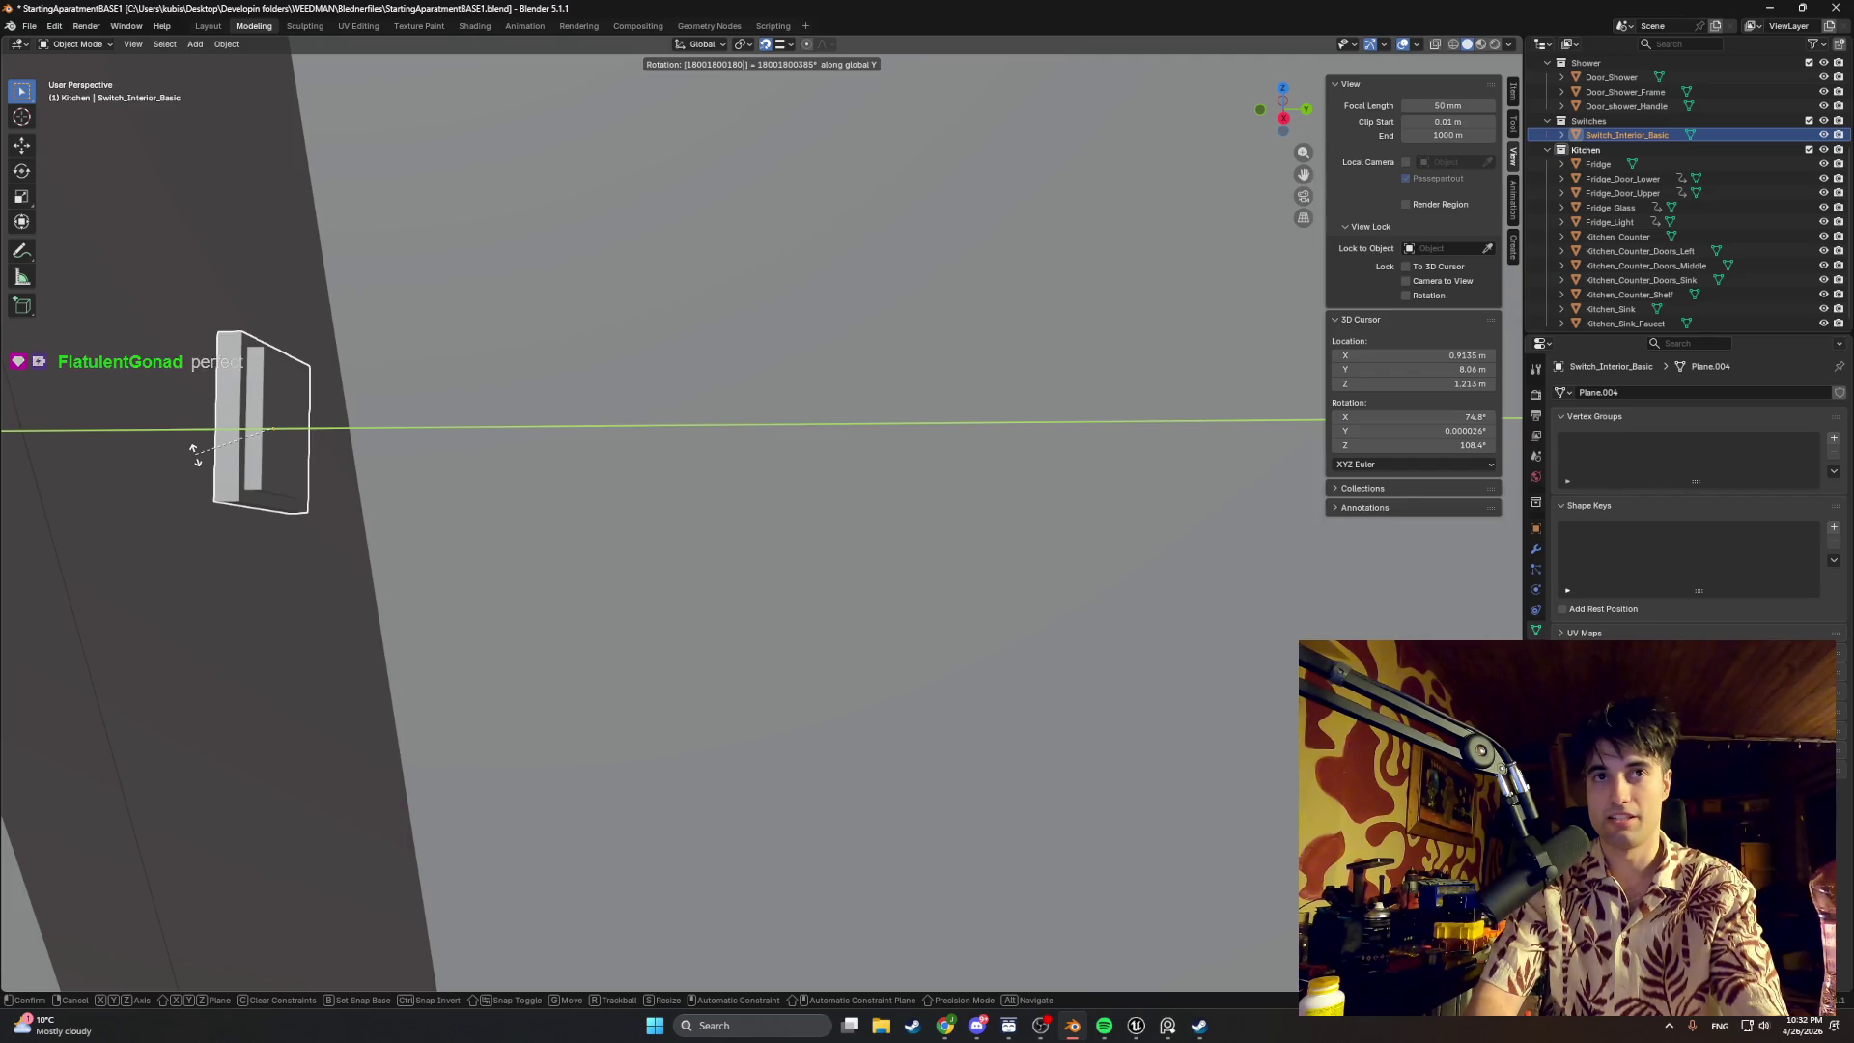
type("01800")
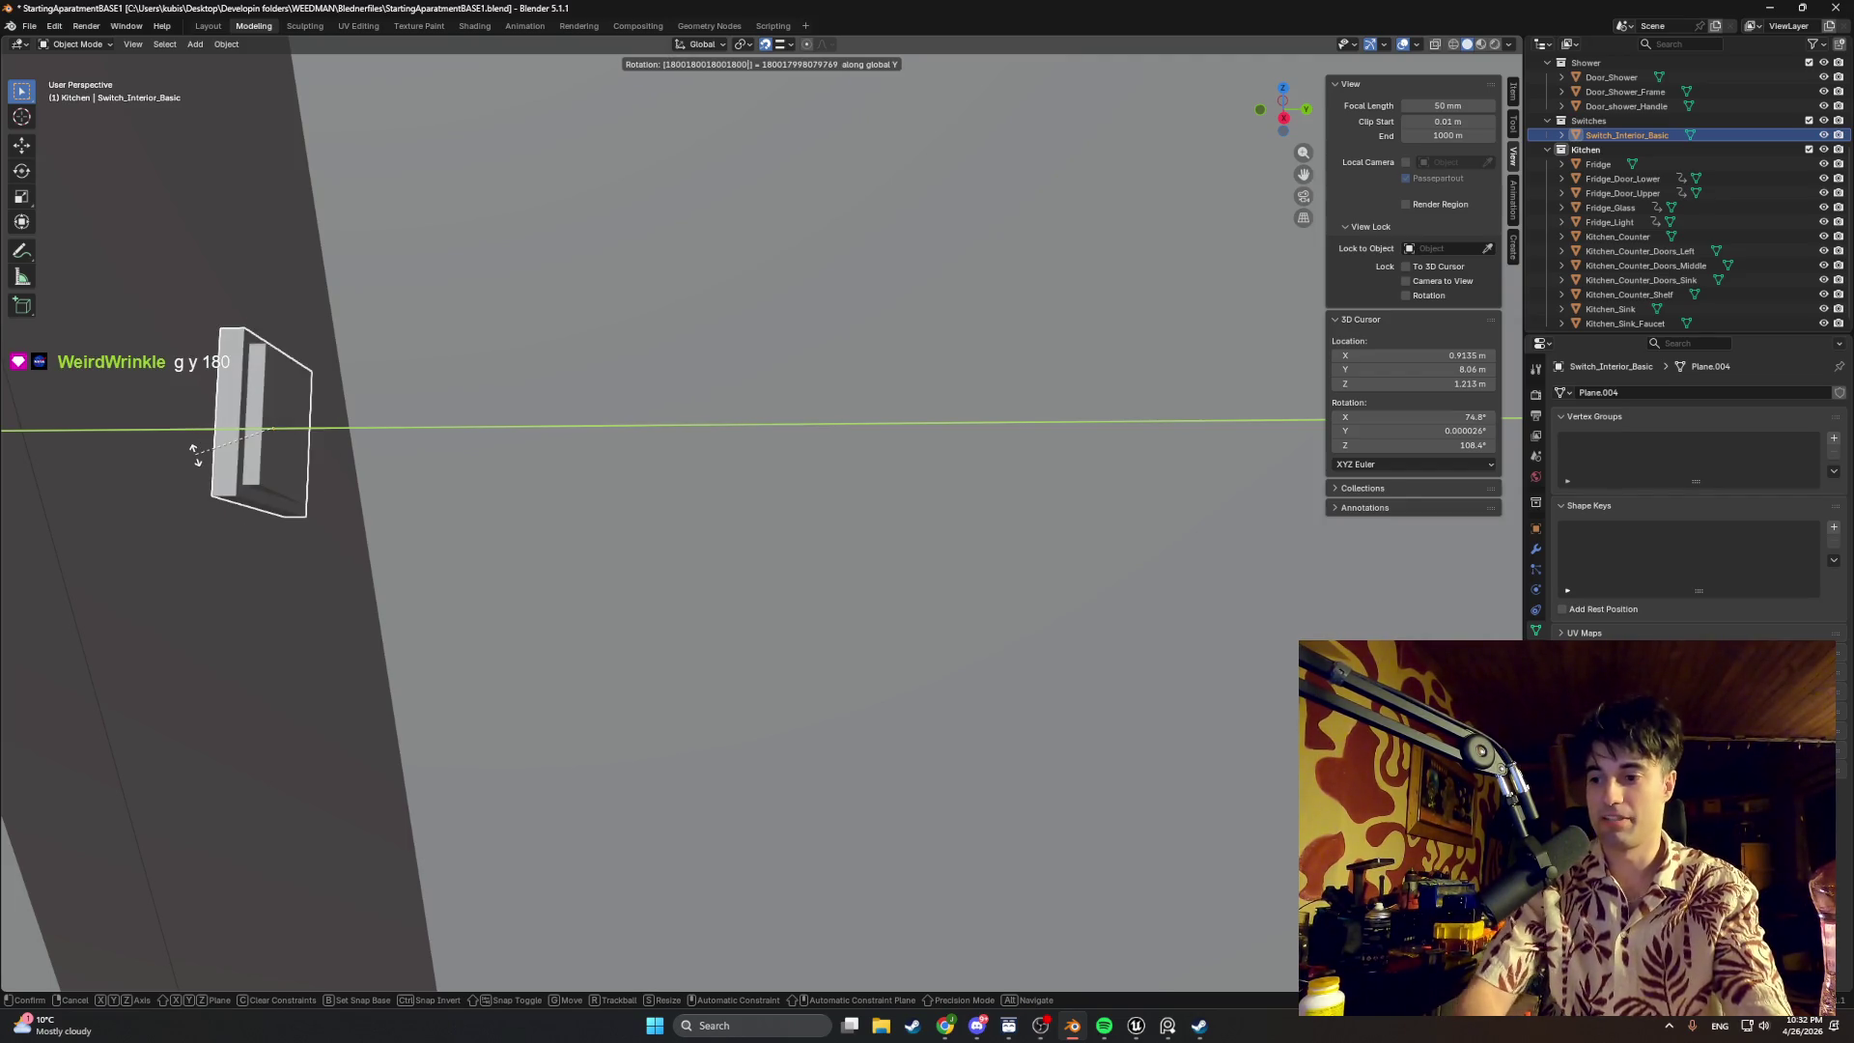
key("Escape")
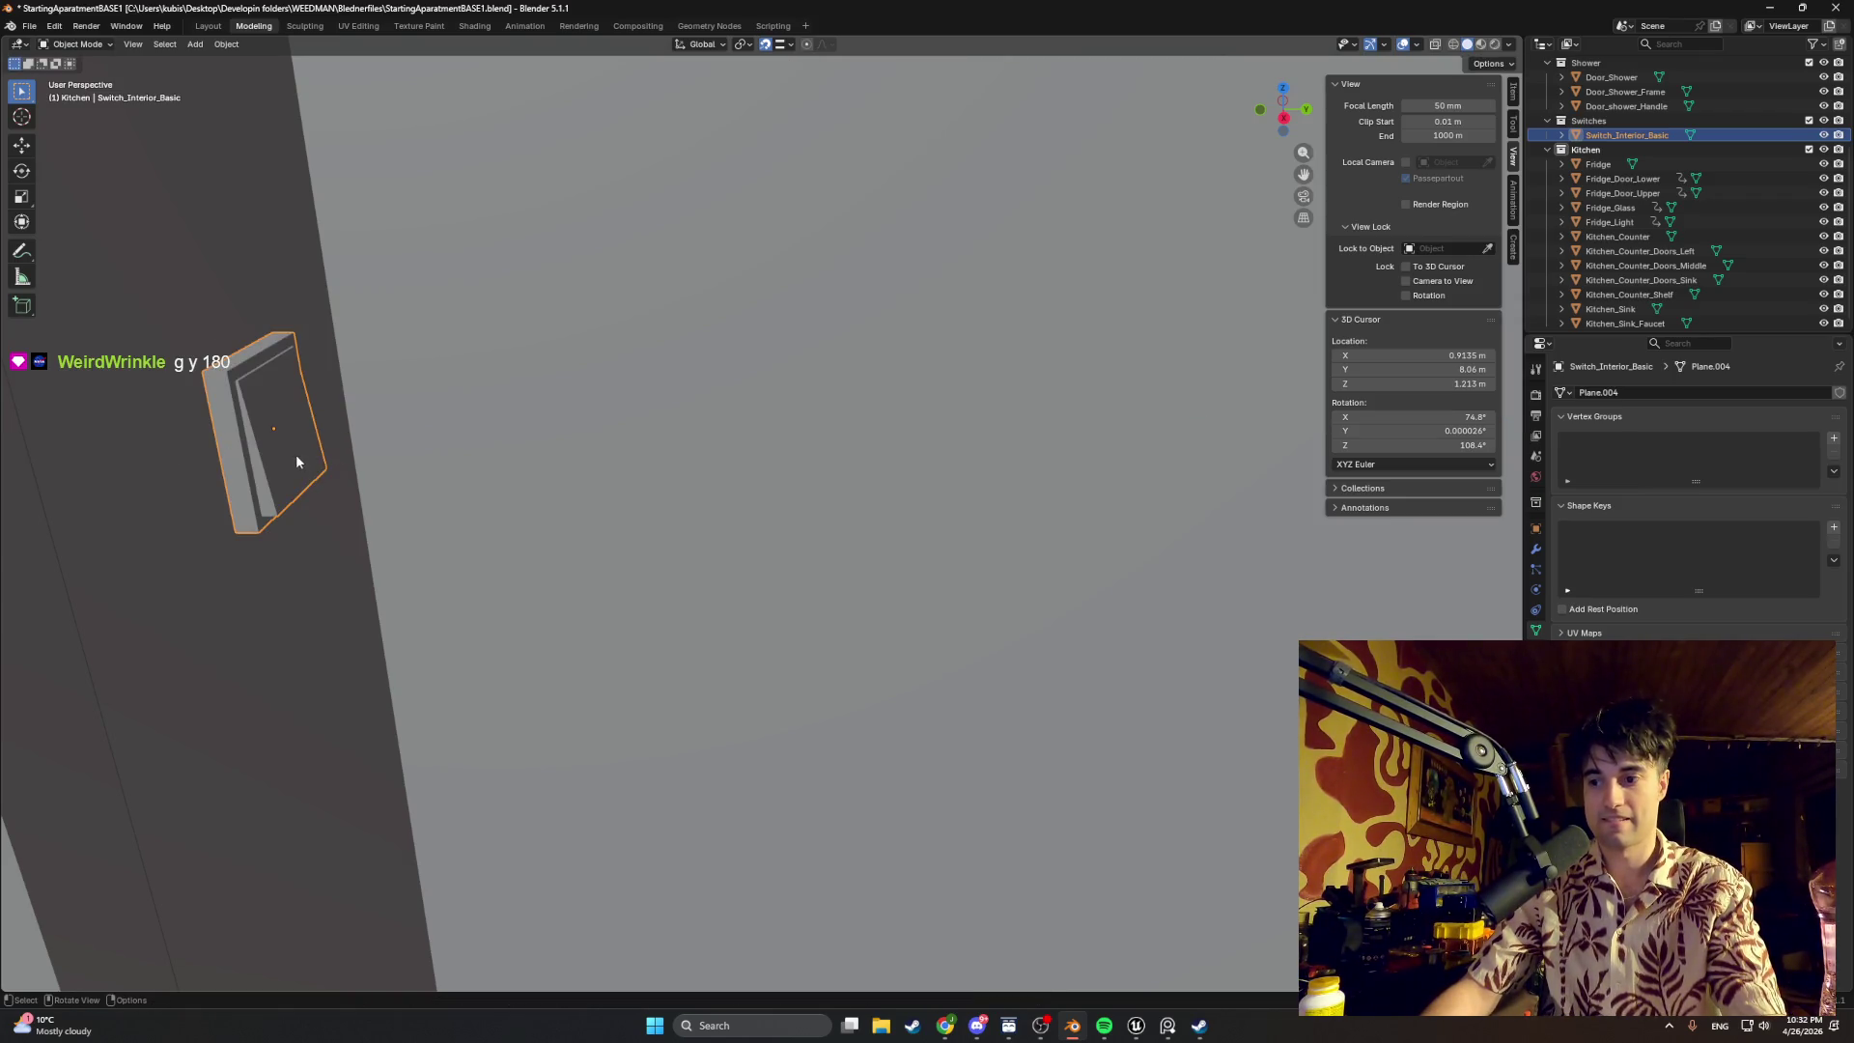
key("r")
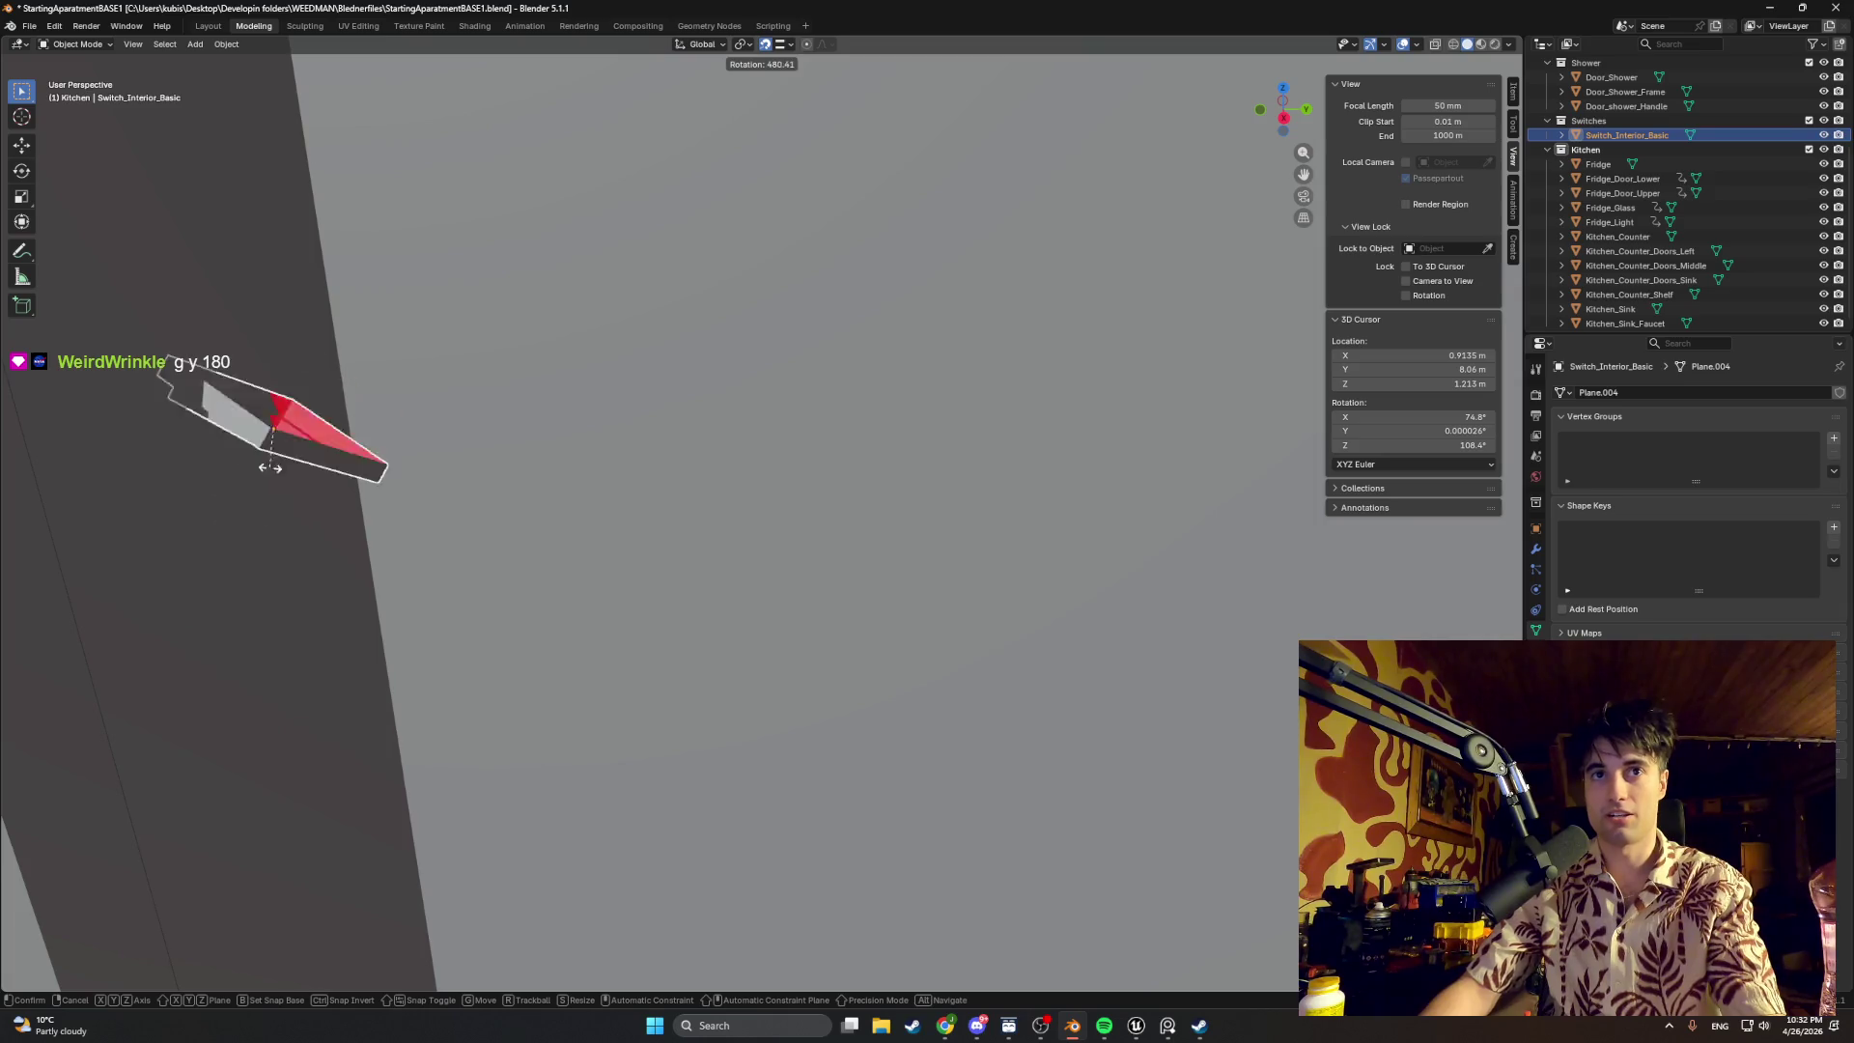
key("g")
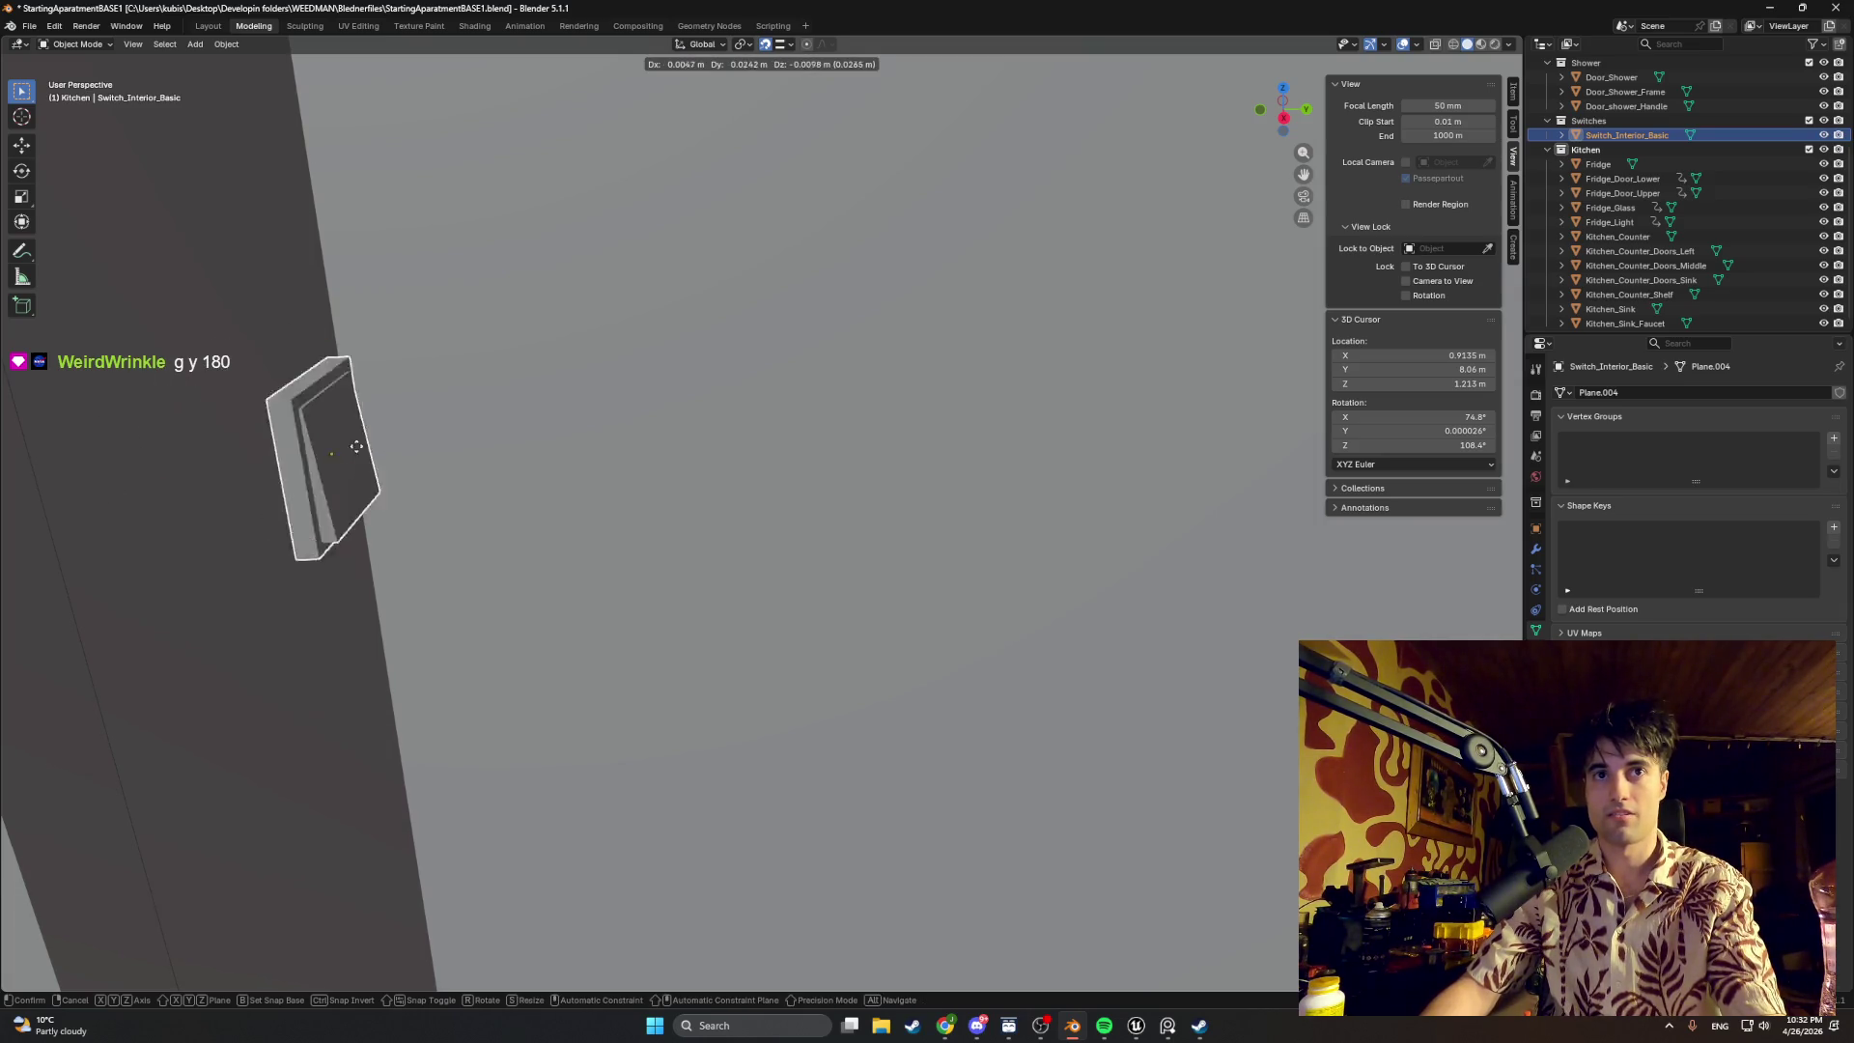
key("Escape")
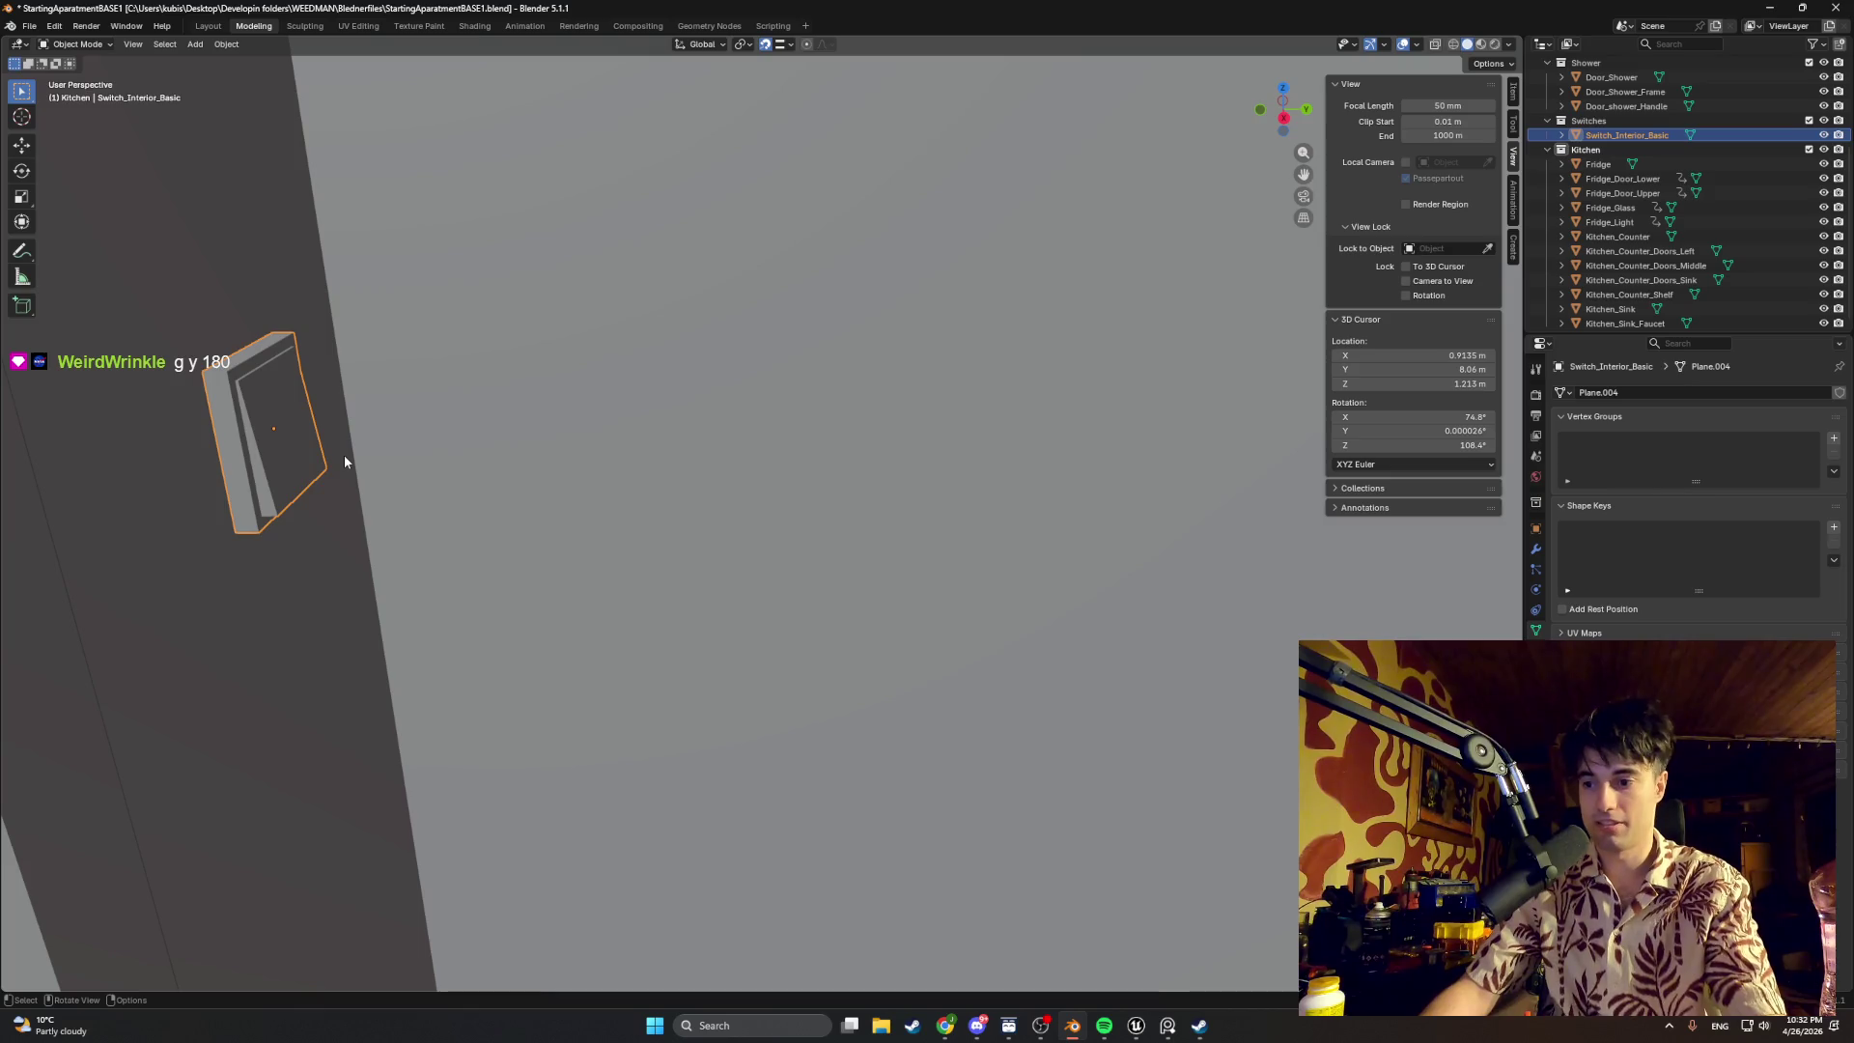
key("g")
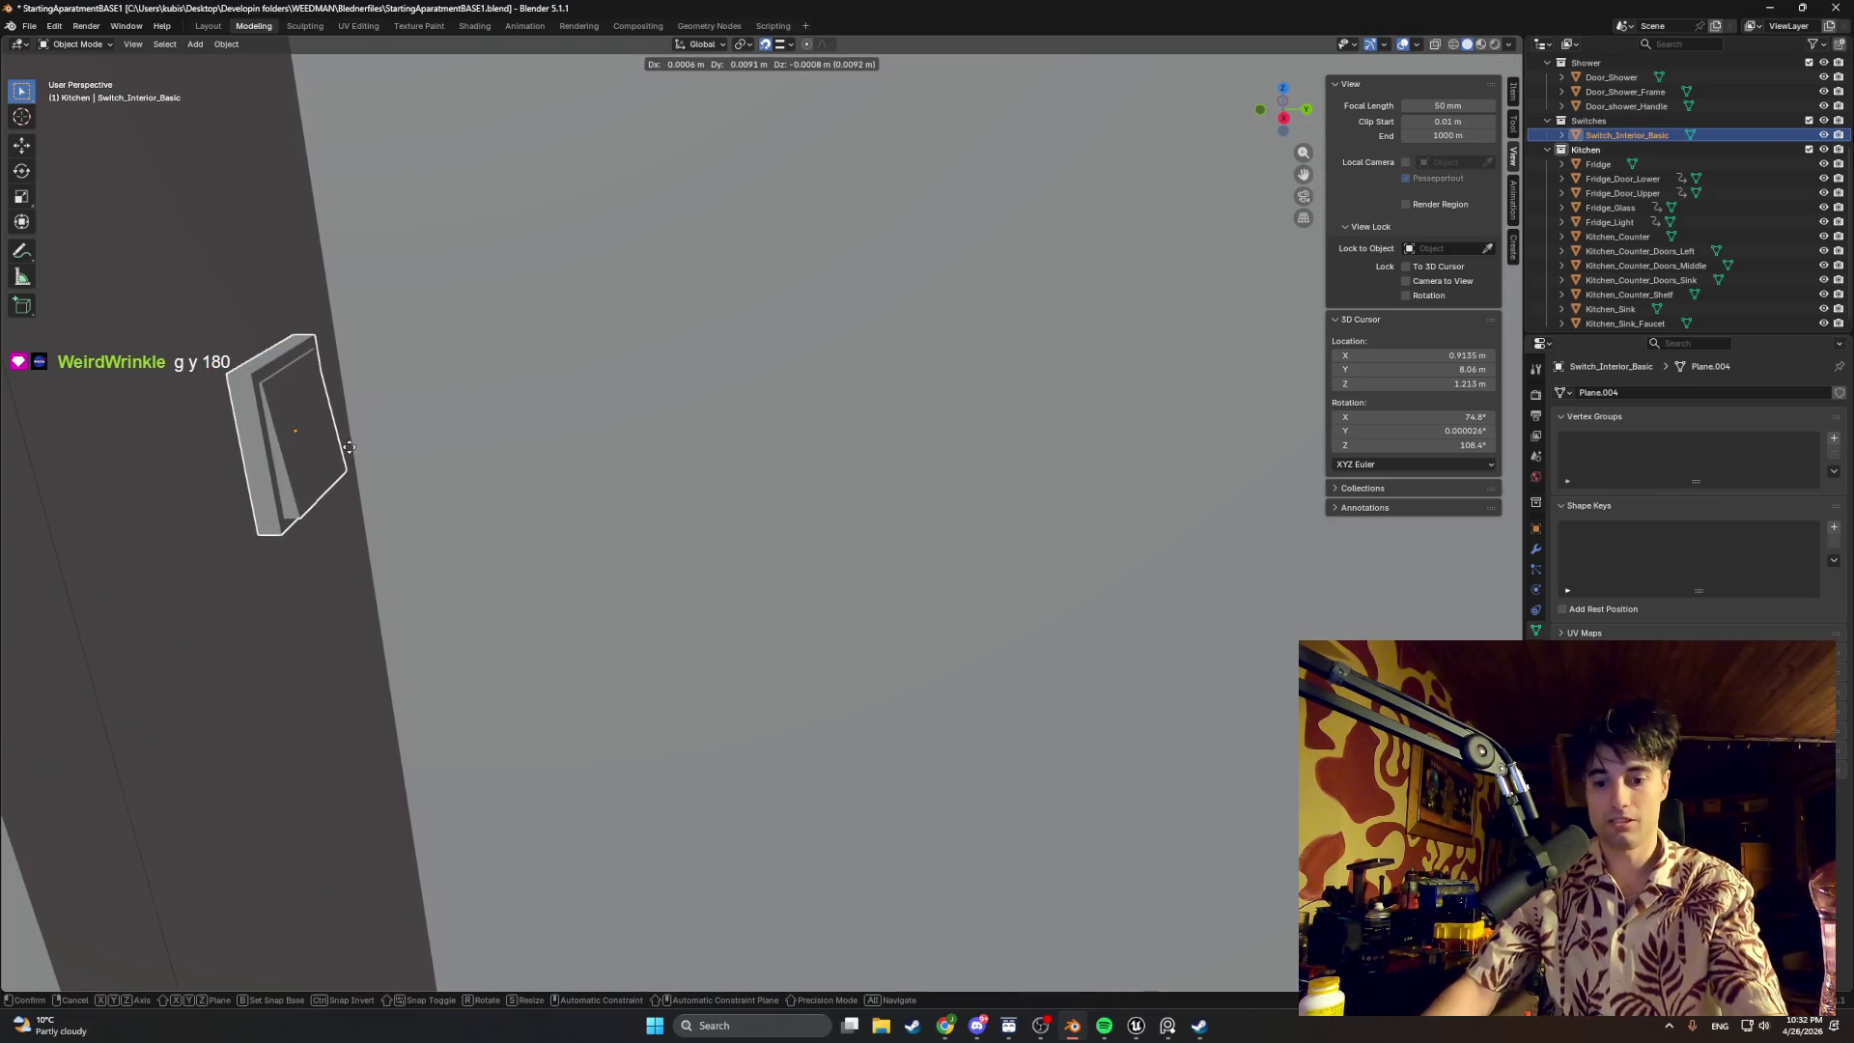
type("y180")
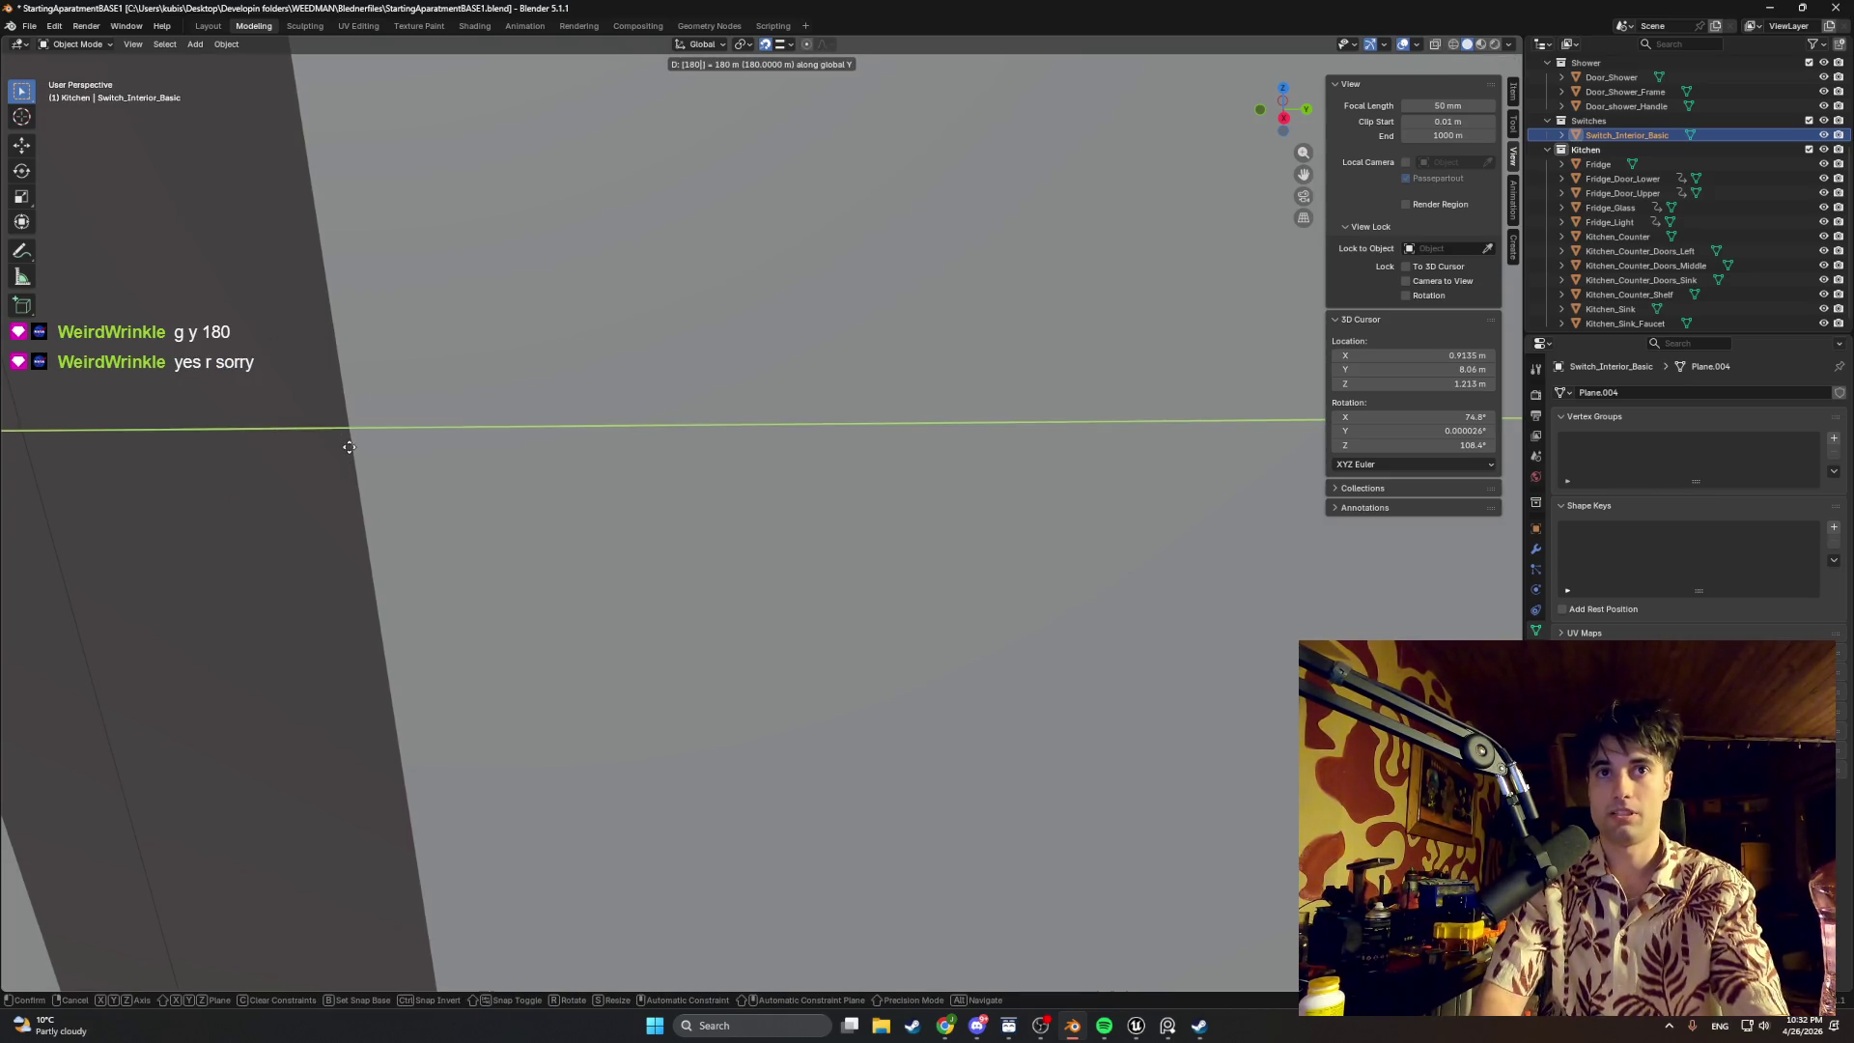
key("Escape")
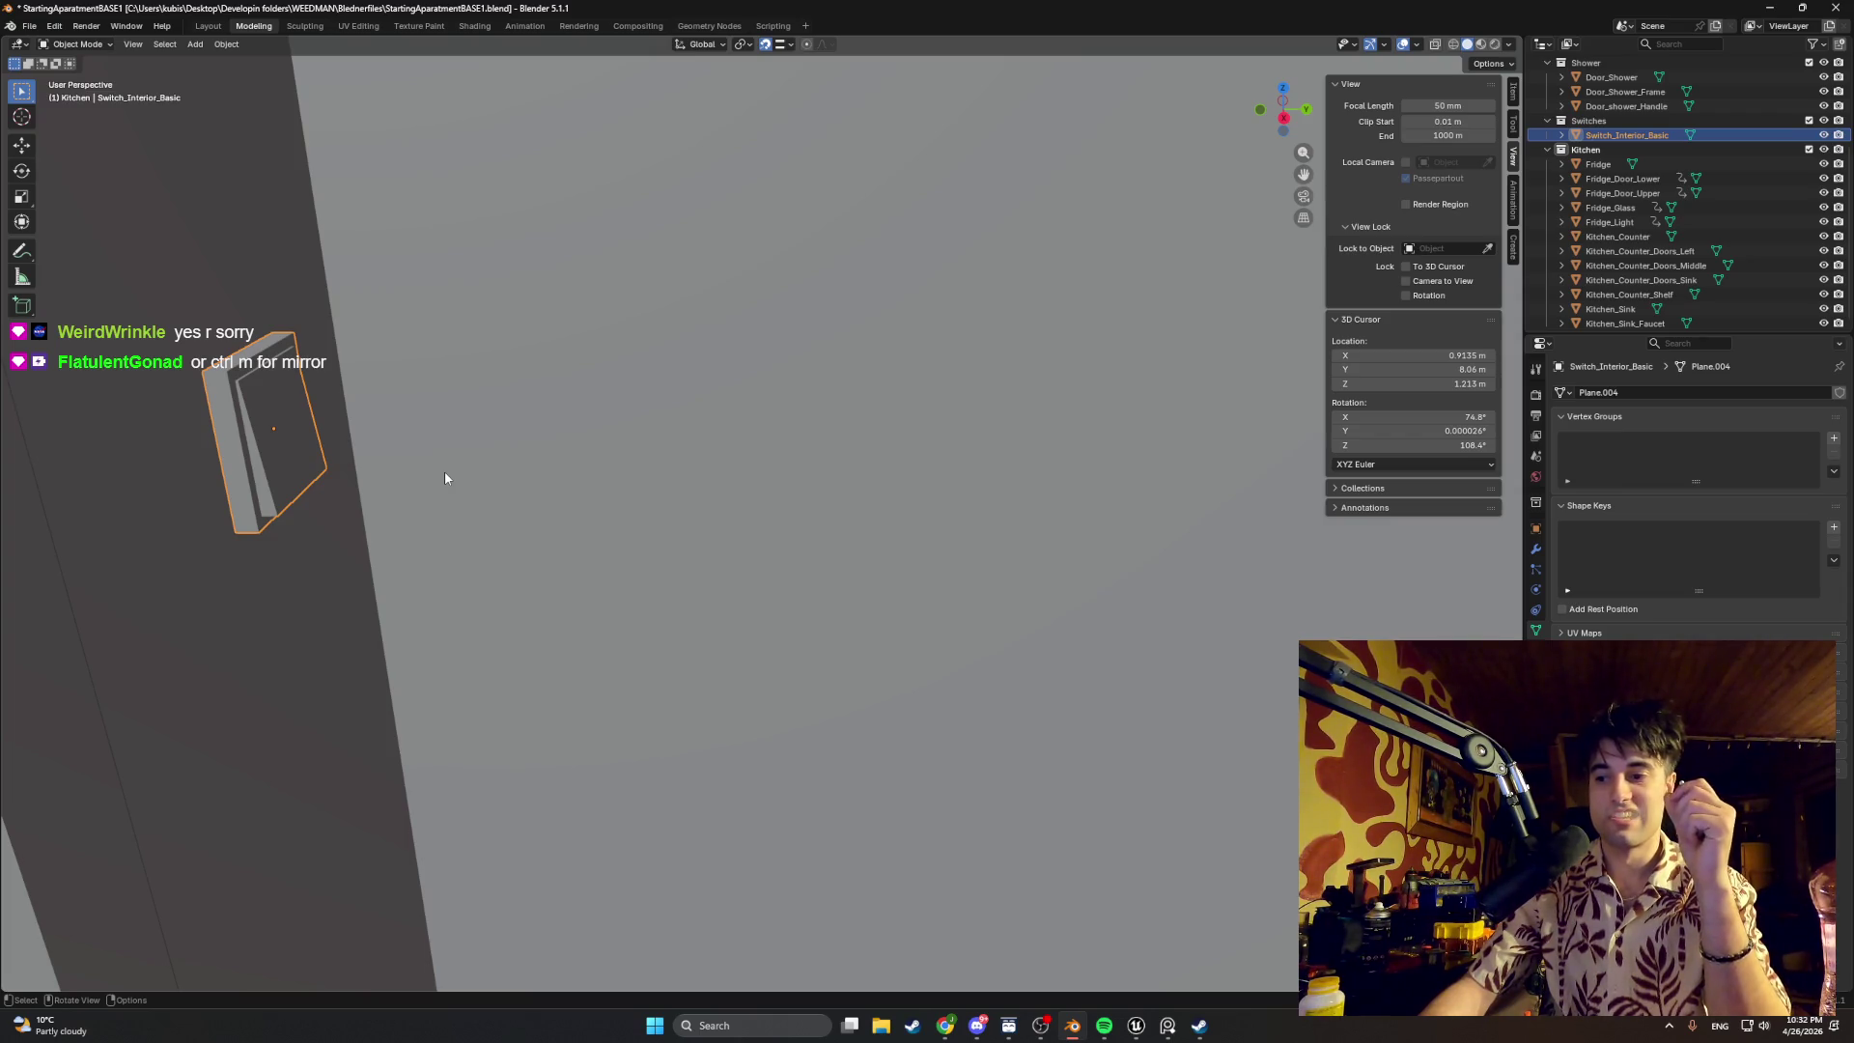
key("r")
type("y")
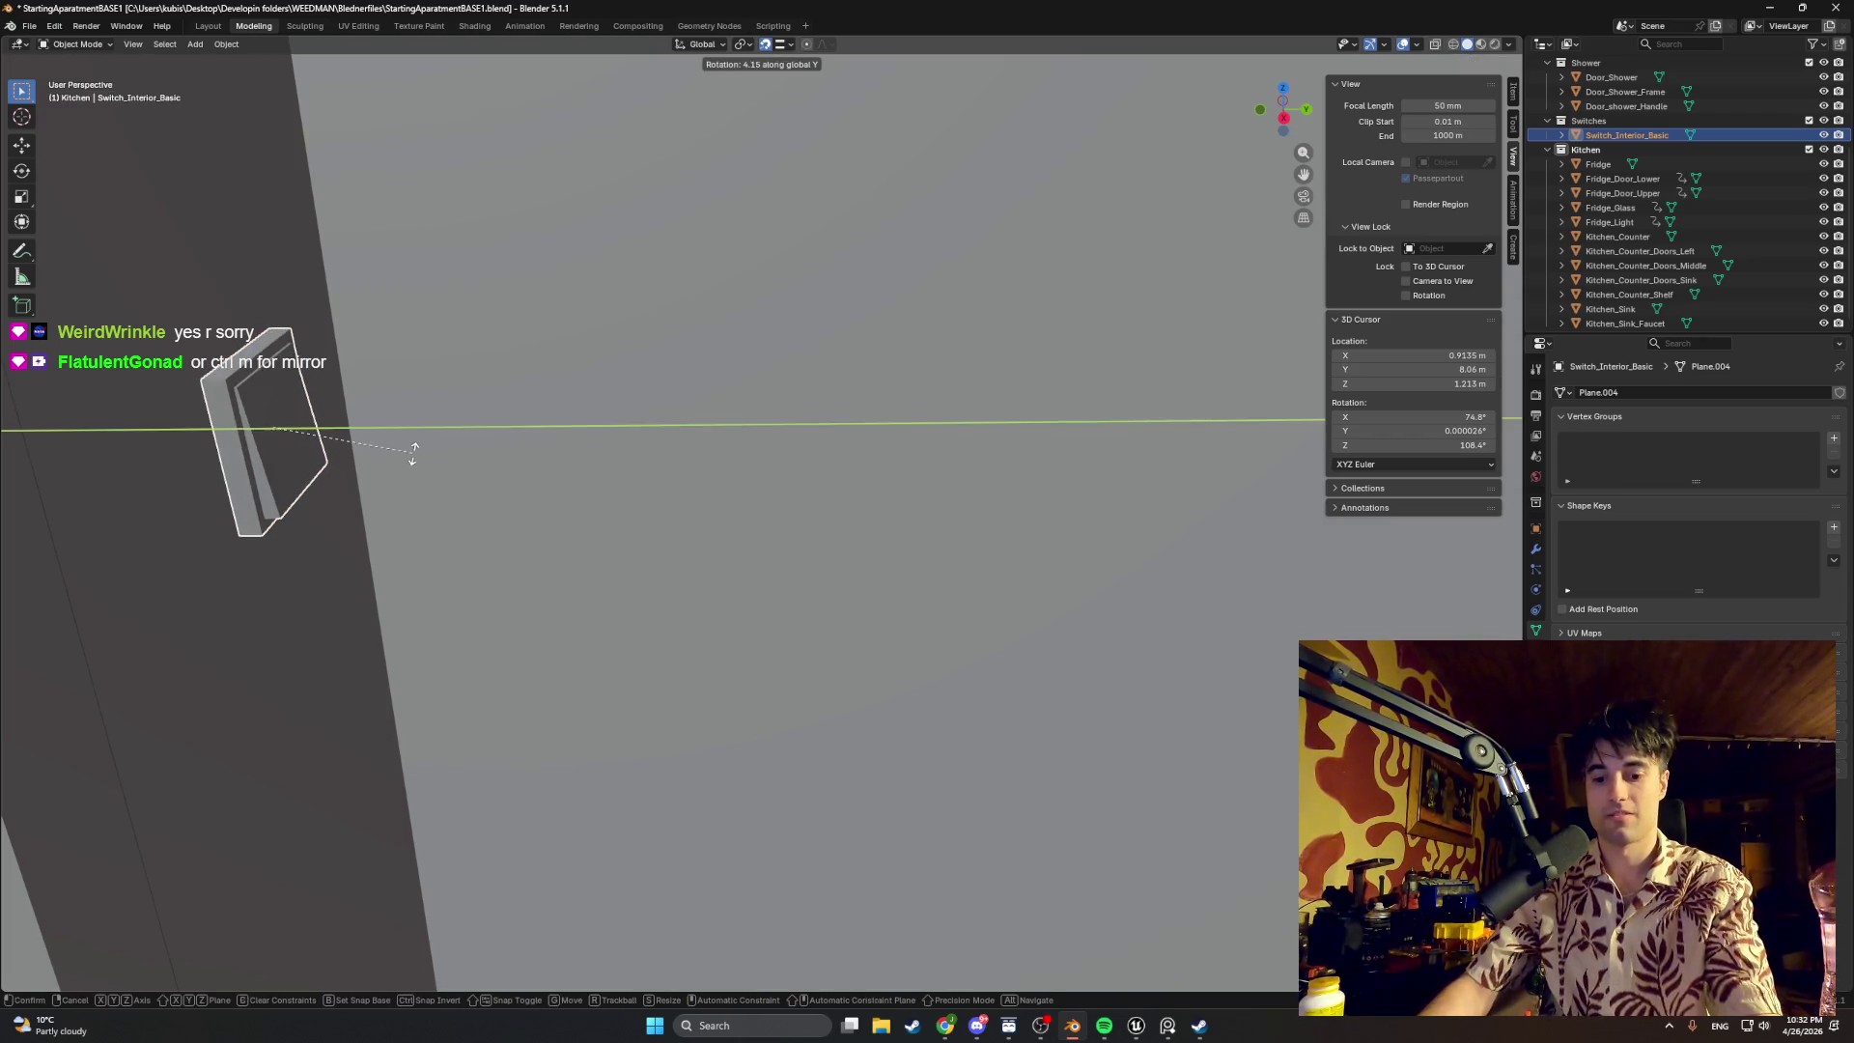
type("18001800")
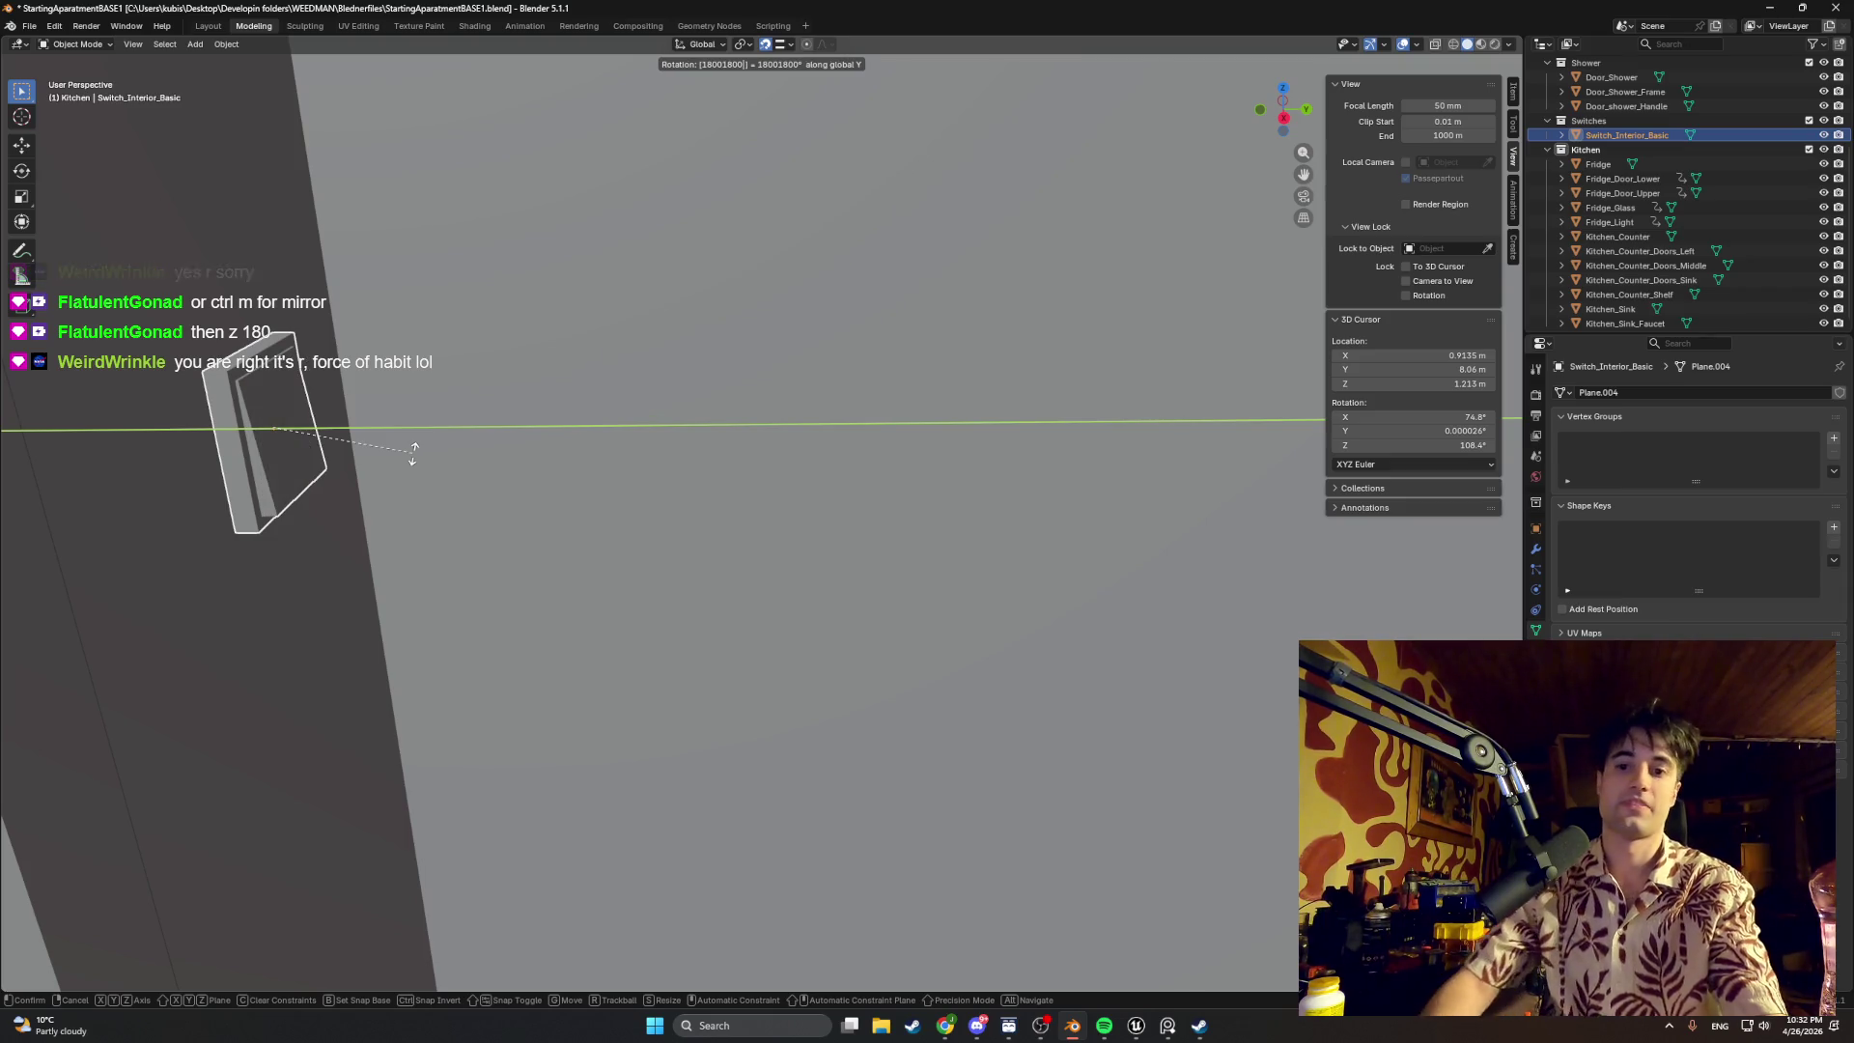
key("Return")
middle_click_drag(469, 502, 529, 547)
right_click(539, 511)
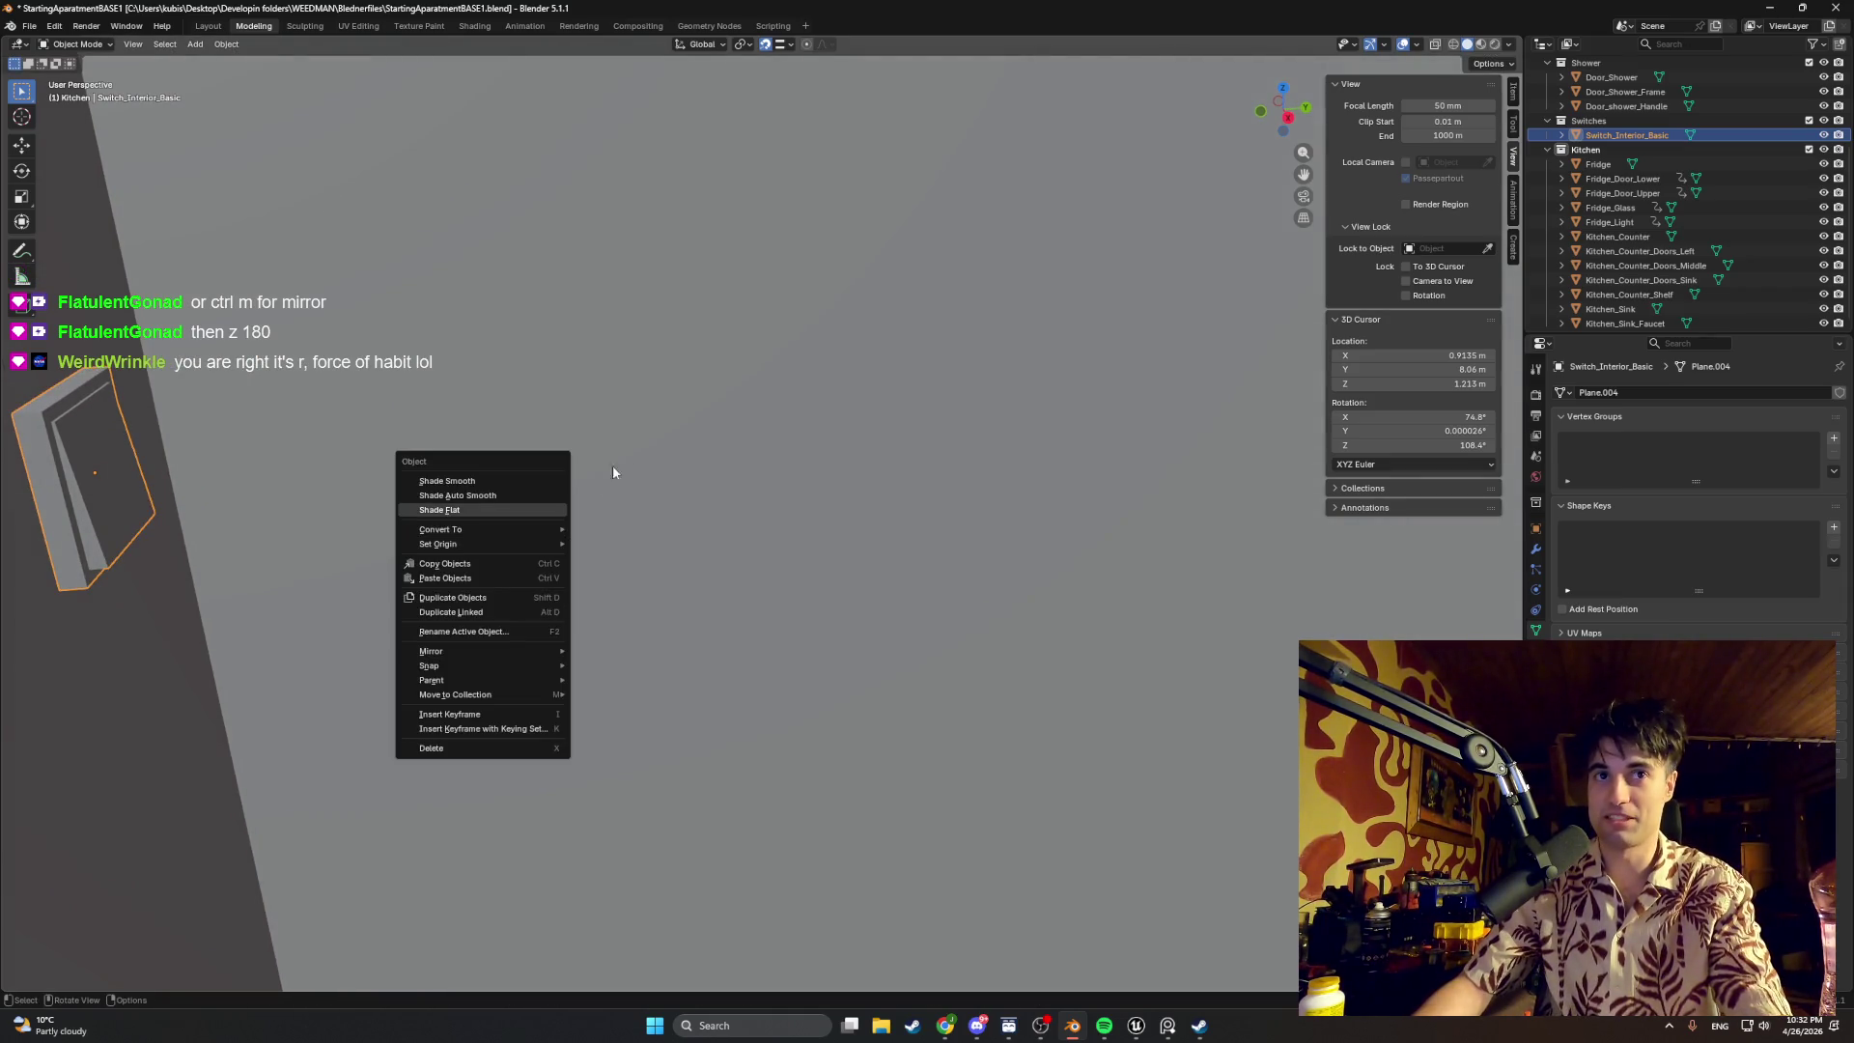
key("Escape")
scroll(737, 505, "down", 1)
scroll(733, 507, "down", 1)
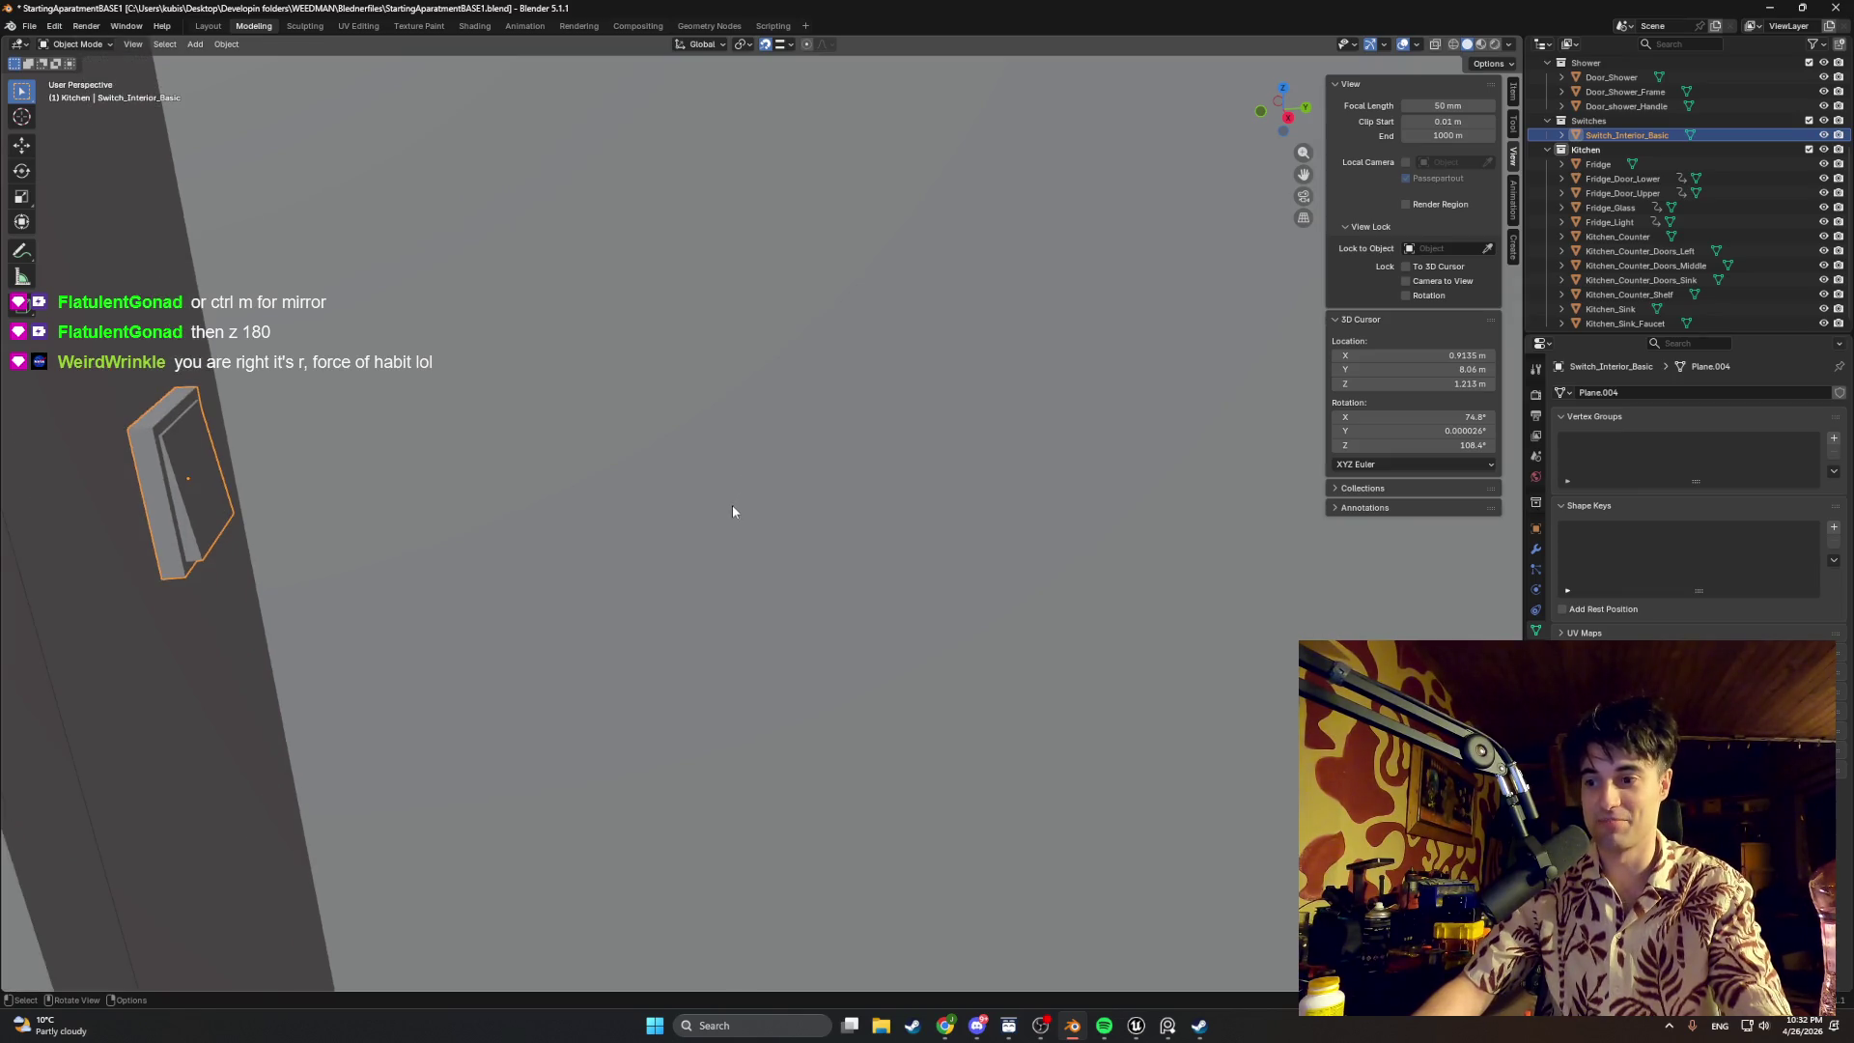
scroll(695, 521, "down", 2)
scroll(665, 546, "down", 2)
mouse_move(737, 524)
middle_mouse_down()
mouse_move(819, 575)
mouse_move(428, 511)
mouse_move(591, 518)
mouse_move(488, 497)
mouse_move(569, 499)
mouse_move(436, 495)
middle_mouse_up()
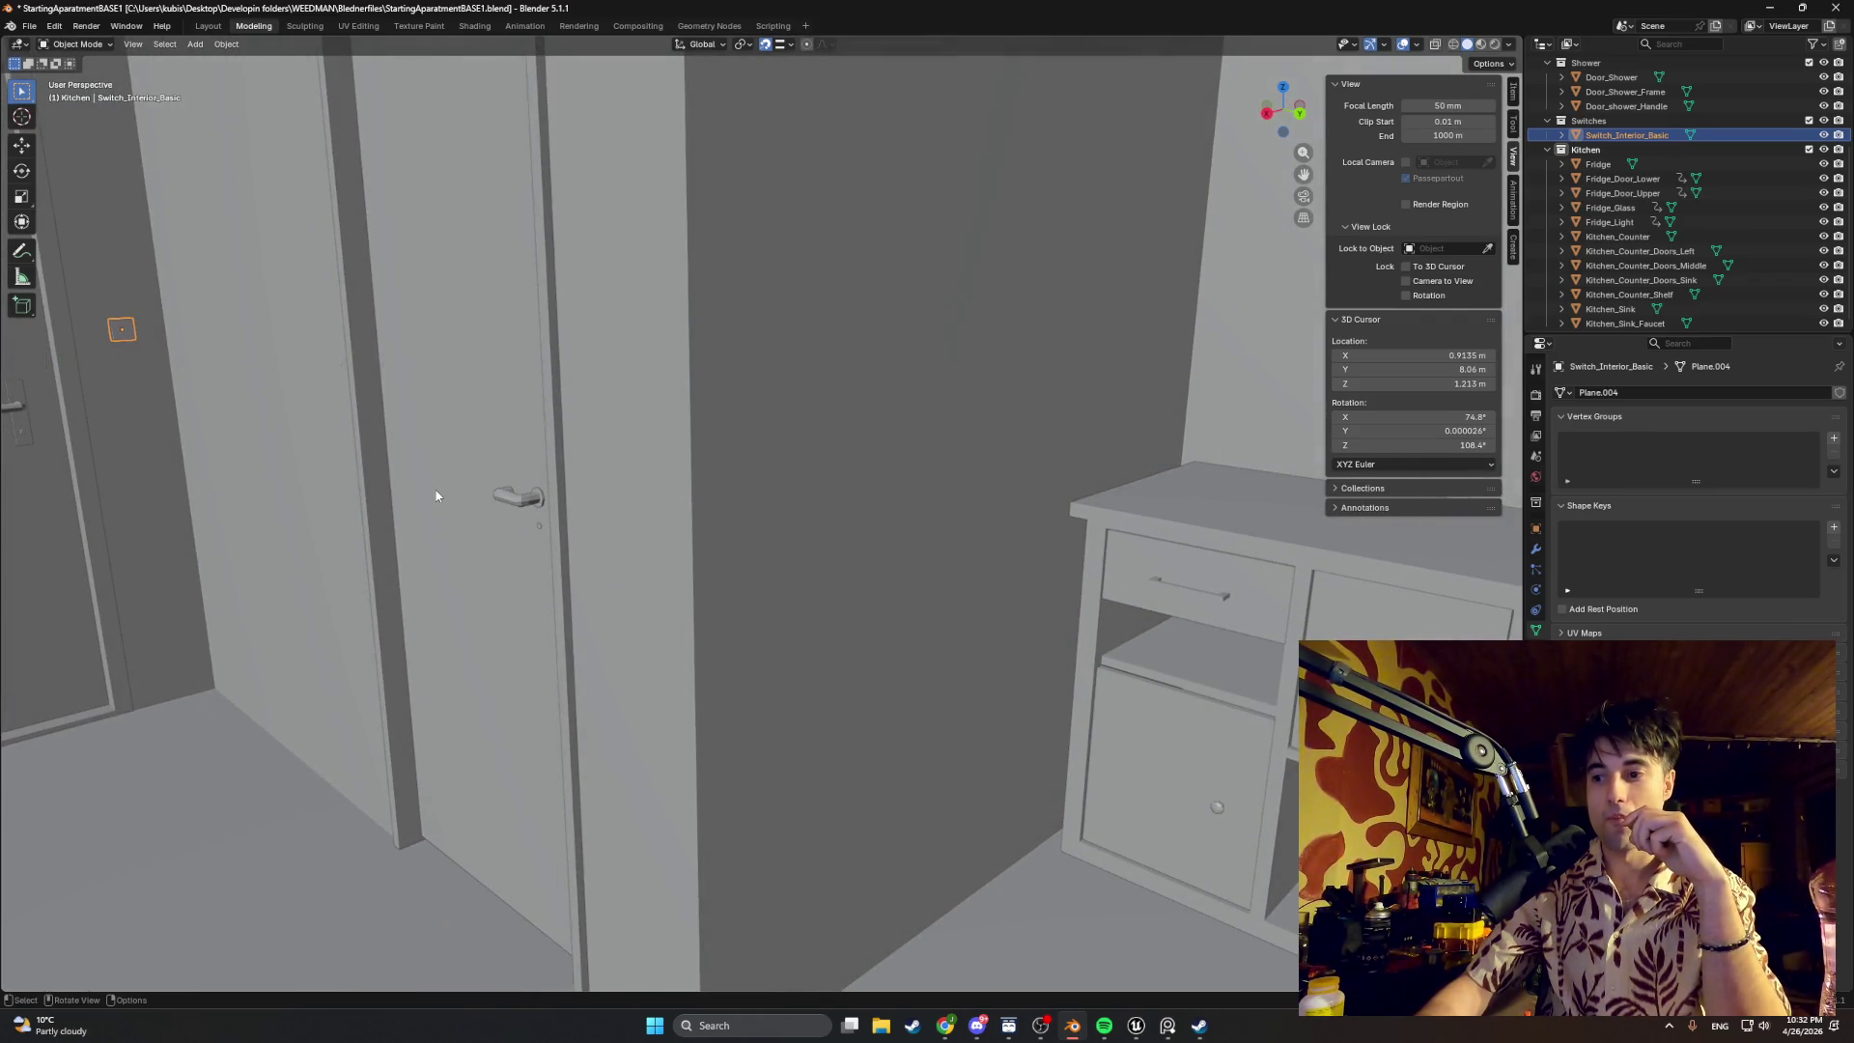
mouse_move(488, 495)
middle_mouse_down()
mouse_move(451, 500)
mouse_move(547, 508)
mouse_move(515, 518)
middle_mouse_up()
mouse_move(741, 566)
middle_mouse_down()
mouse_move(724, 559)
mouse_move(842, 515)
mouse_move(826, 518)
middle_mouse_up()
left_click(843, 516)
scroll(842, 516, "down", 3)
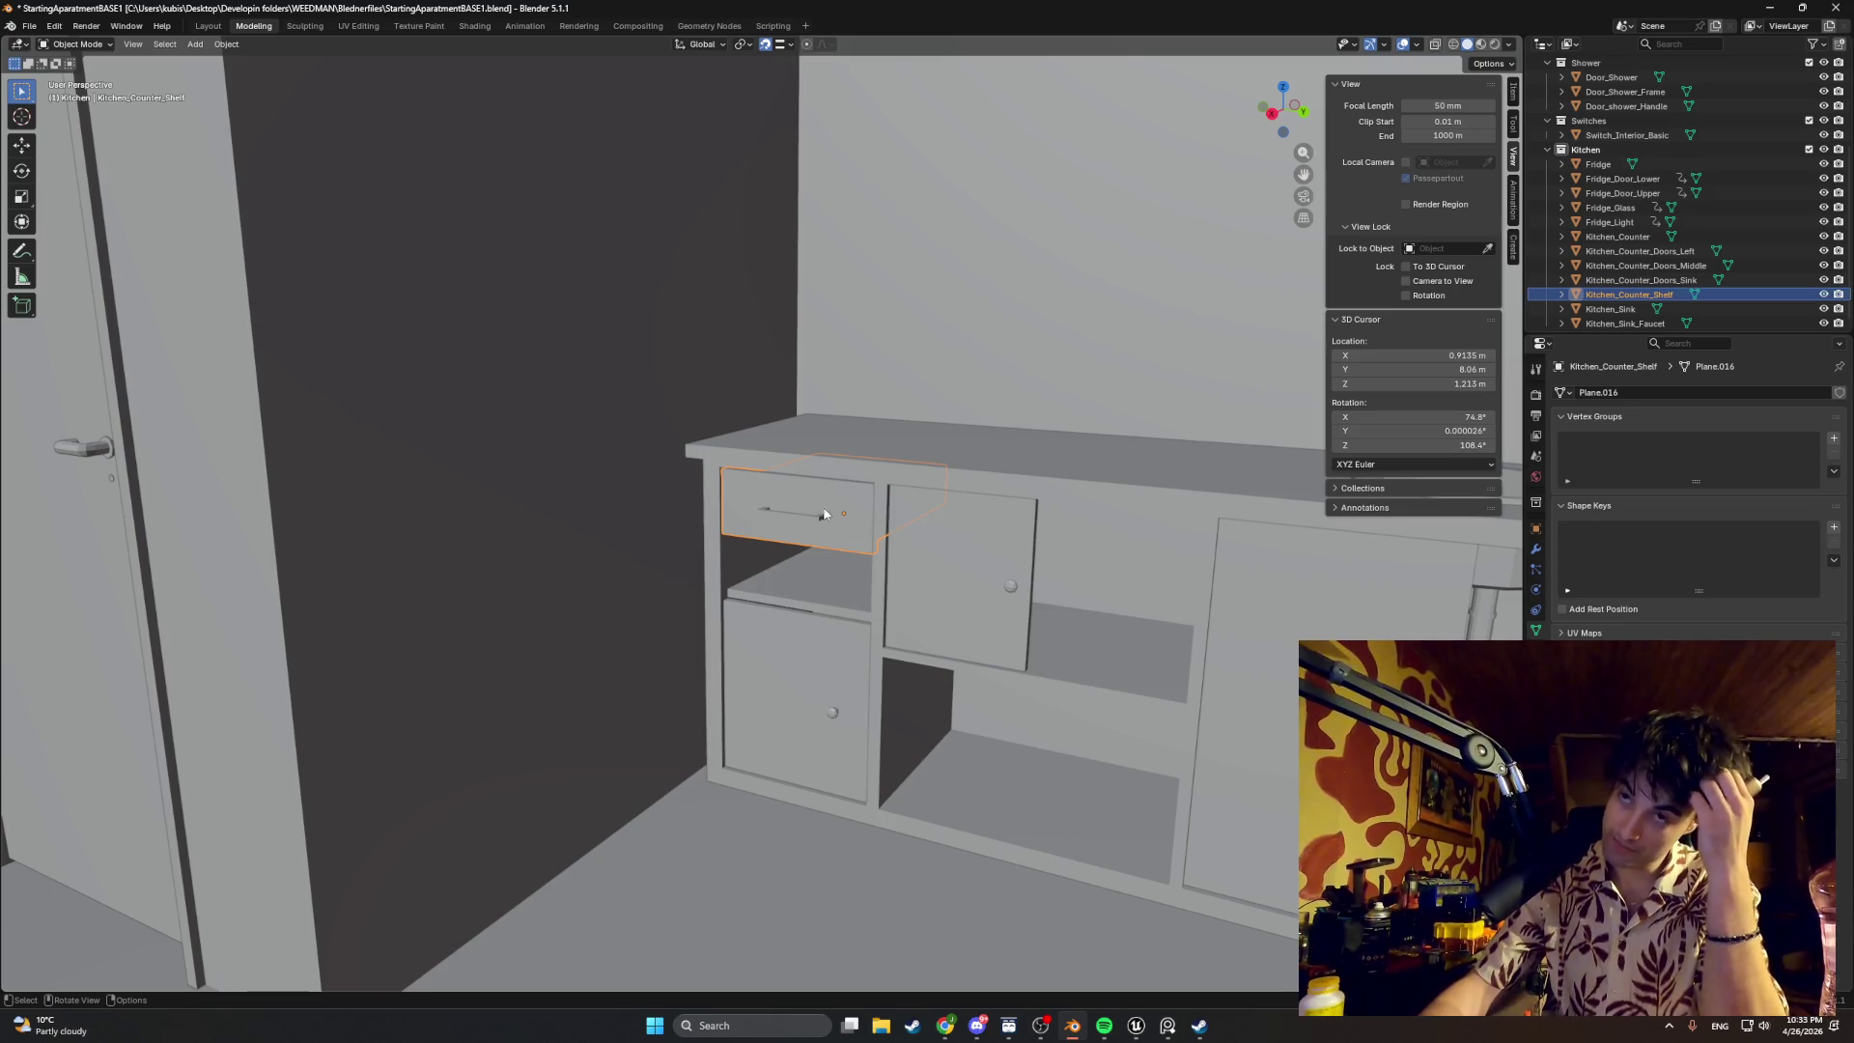
middle_click_drag(823, 517, 878, 517)
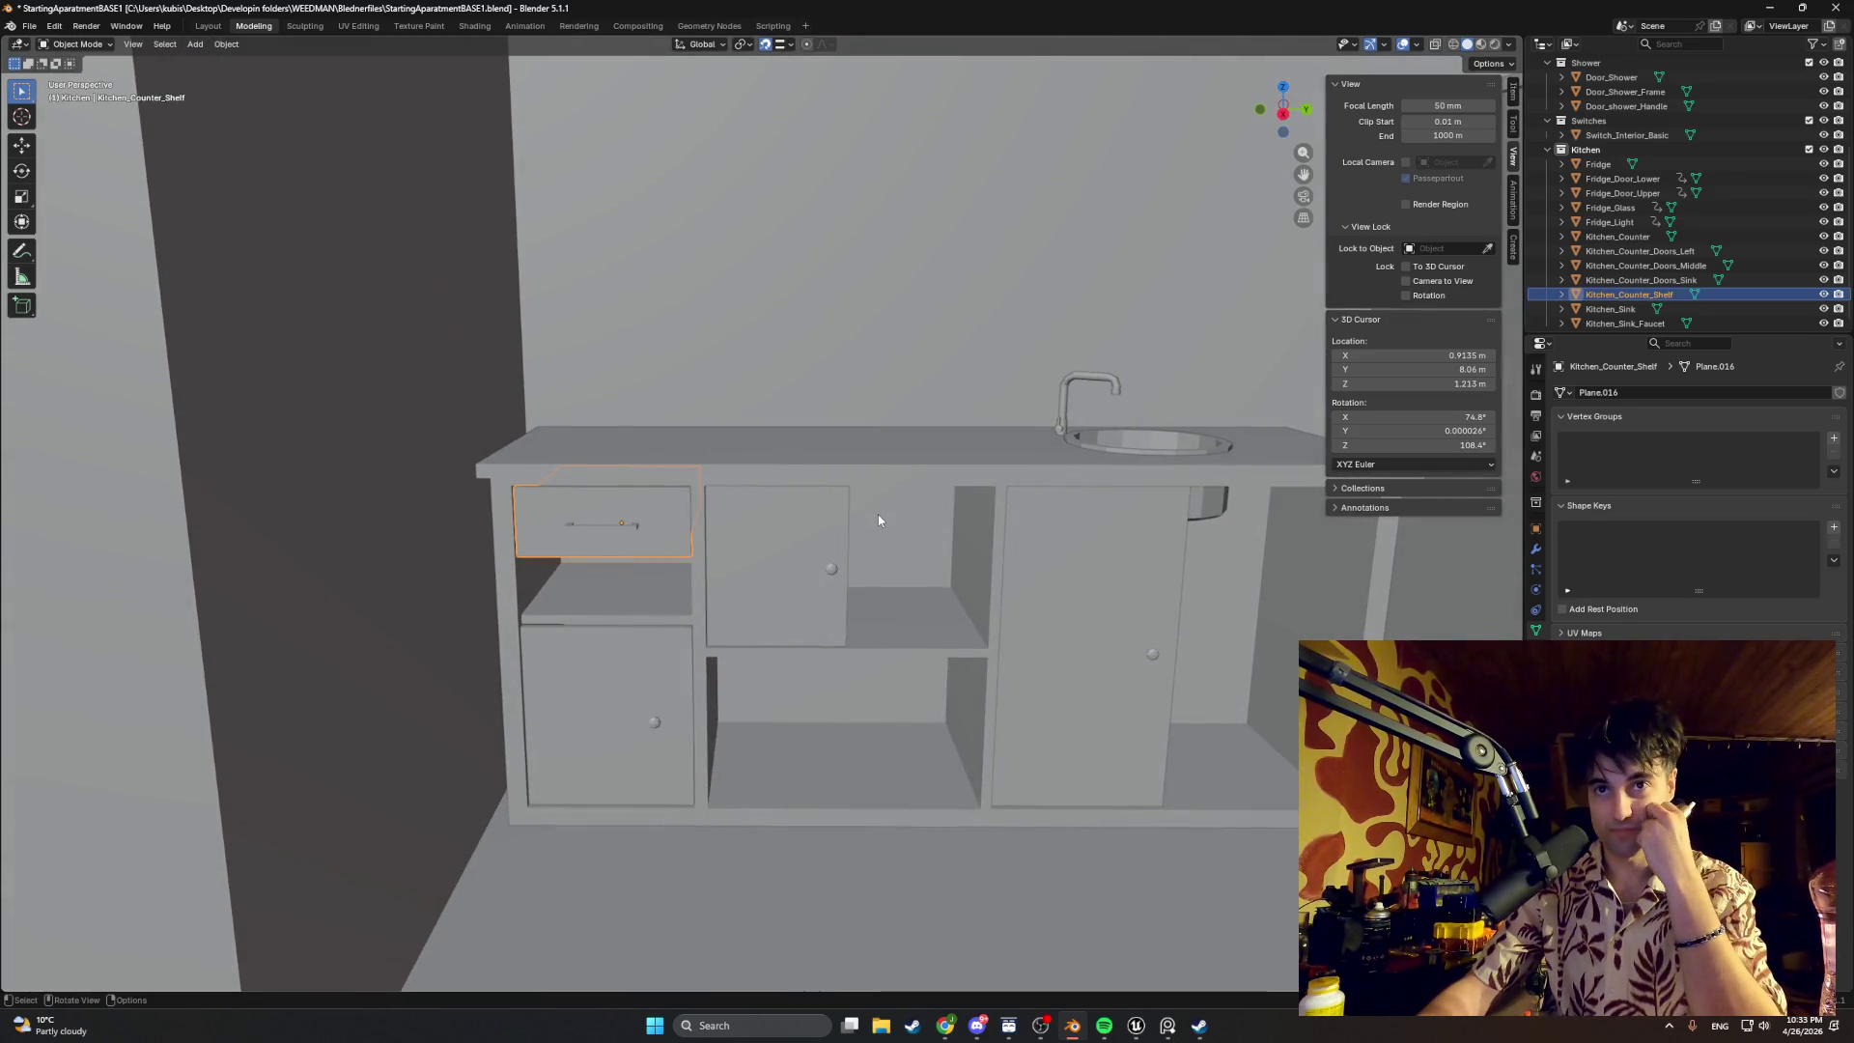
mouse_move(853, 542)
middle_mouse_down()
mouse_move(700, 562)
mouse_move(944, 552)
mouse_move(546, 561)
mouse_move(486, 535)
mouse_move(633, 497)
mouse_move(617, 501)
mouse_move(630, 479)
middle_mouse_up()
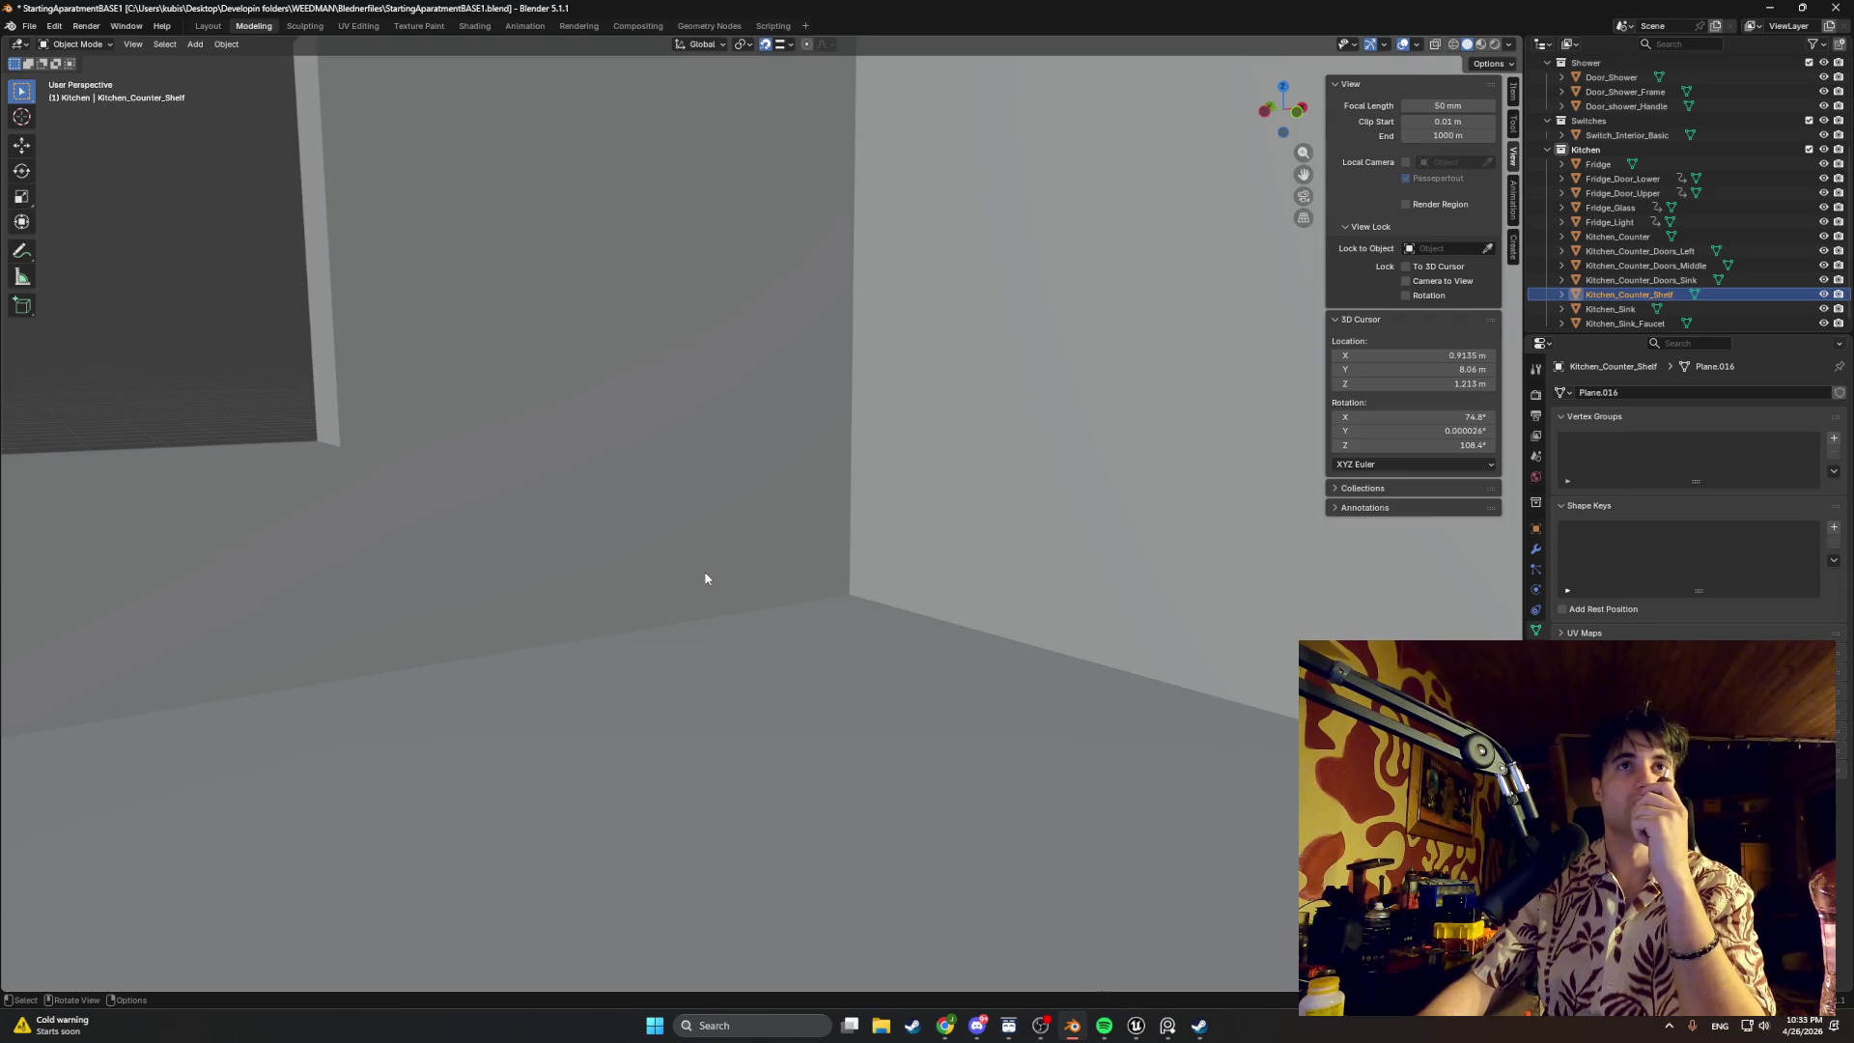
middle_click_drag(690, 581, 728, 603)
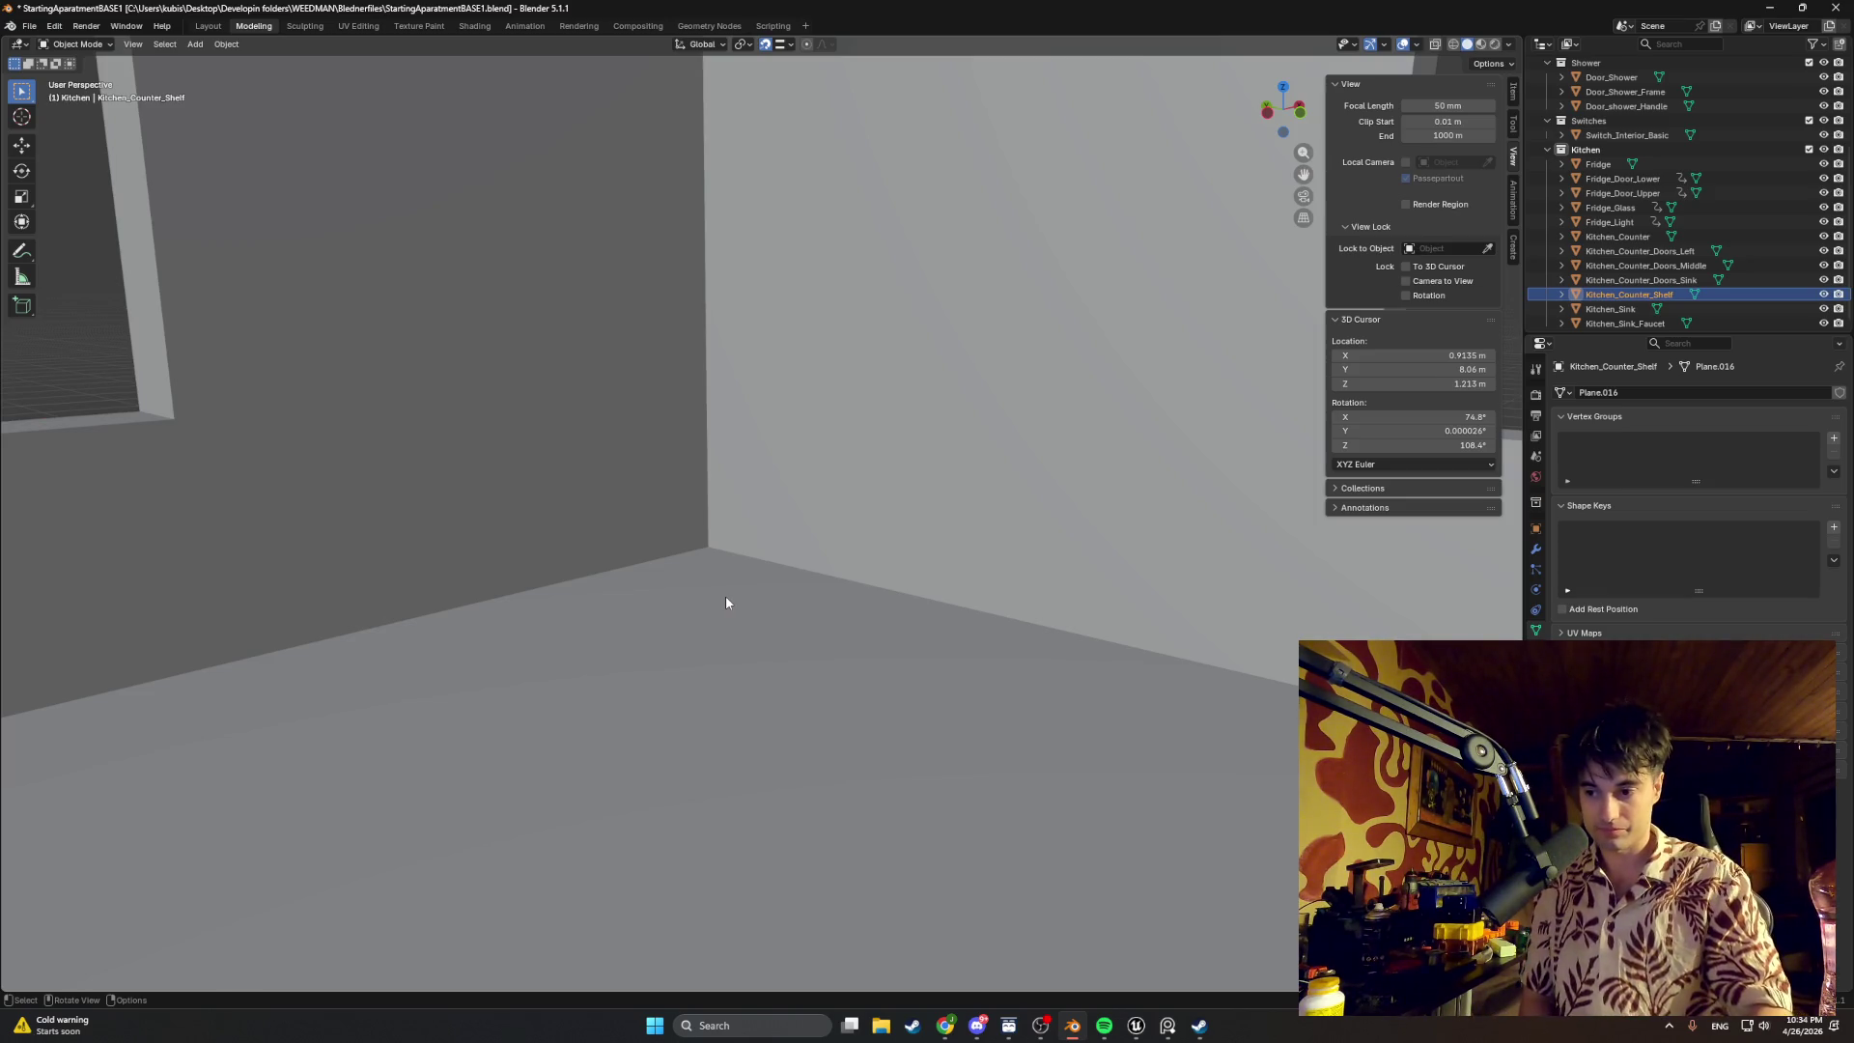
Step: Orbit around the walls until the kitchen counter, sink and fridge are framed from the front
mouse_move(725, 599)
middle_mouse_down()
mouse_move(1006, 607)
mouse_move(949, 790)
mouse_move(807, 606)
middle_mouse_up()
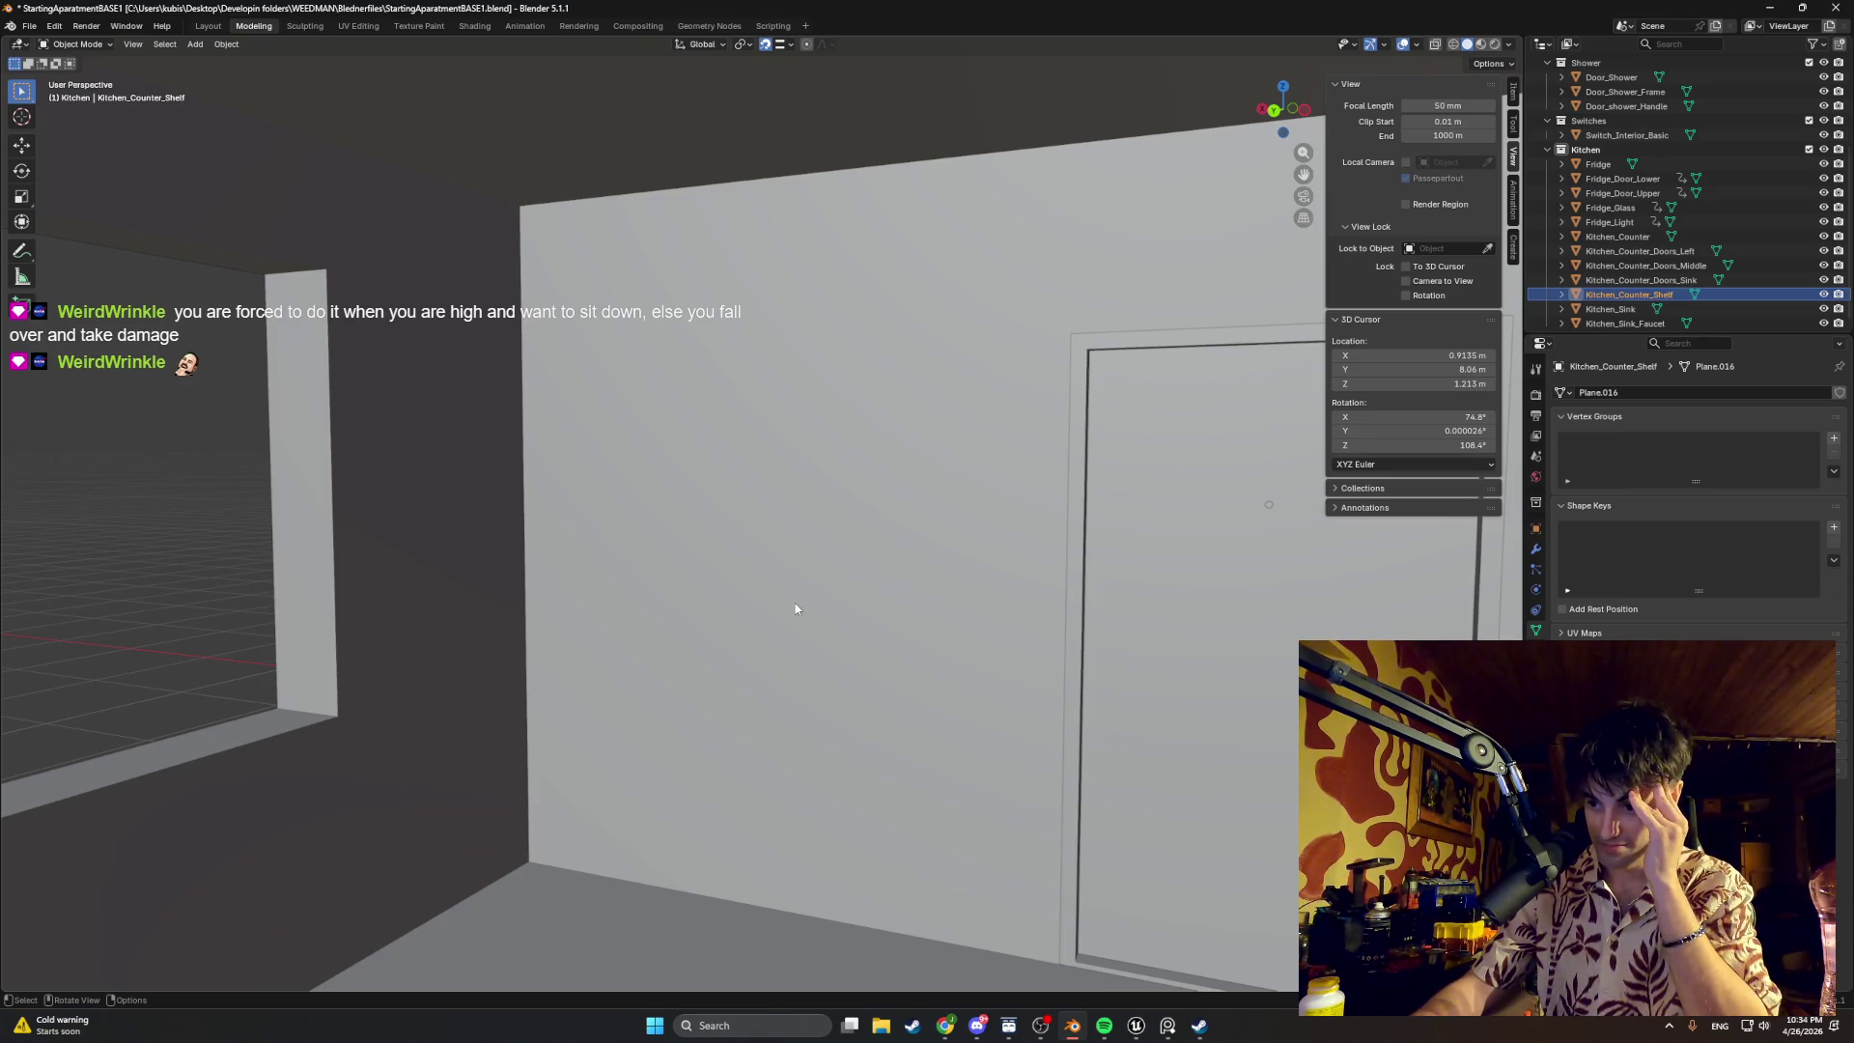
mouse_move(799, 617)
middle_mouse_down()
mouse_move(635, 692)
mouse_move(1225, 671)
middle_mouse_up()
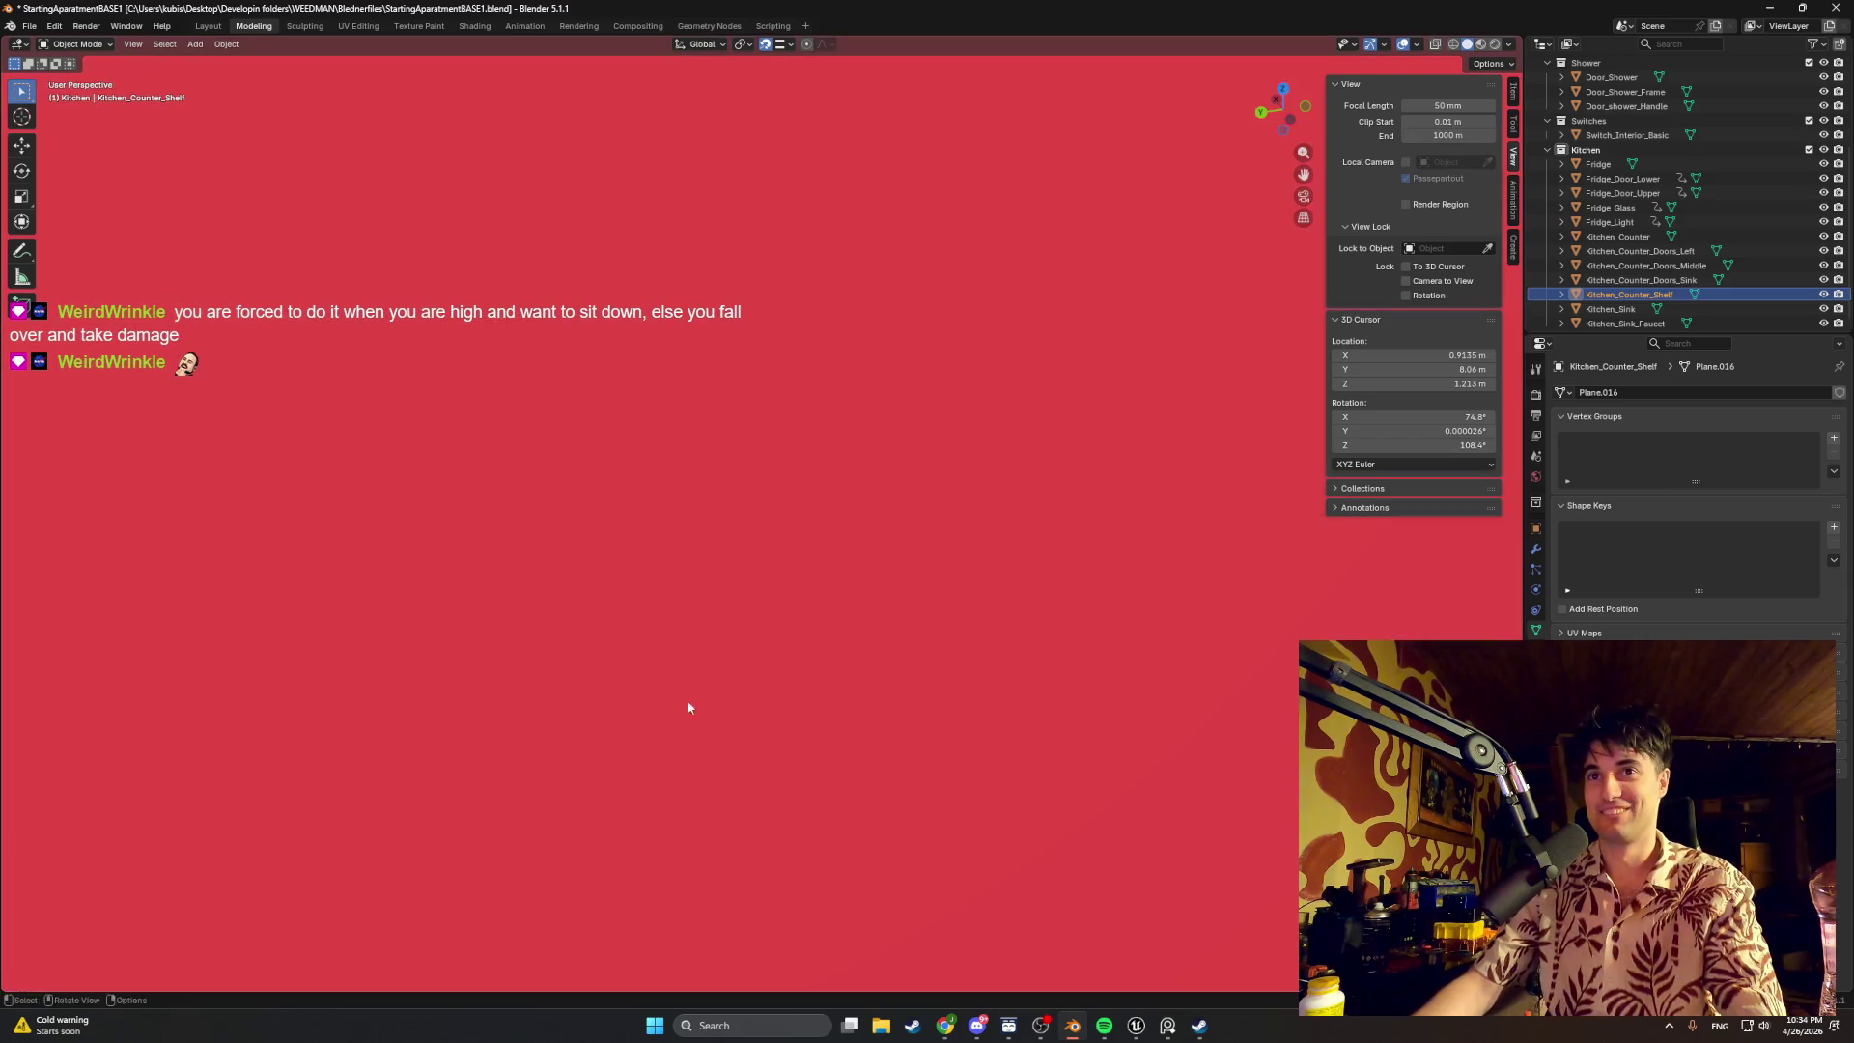
middle_click_drag(1225, 671, 1242, 675)
middle_click_drag(926, 606, 911, 665)
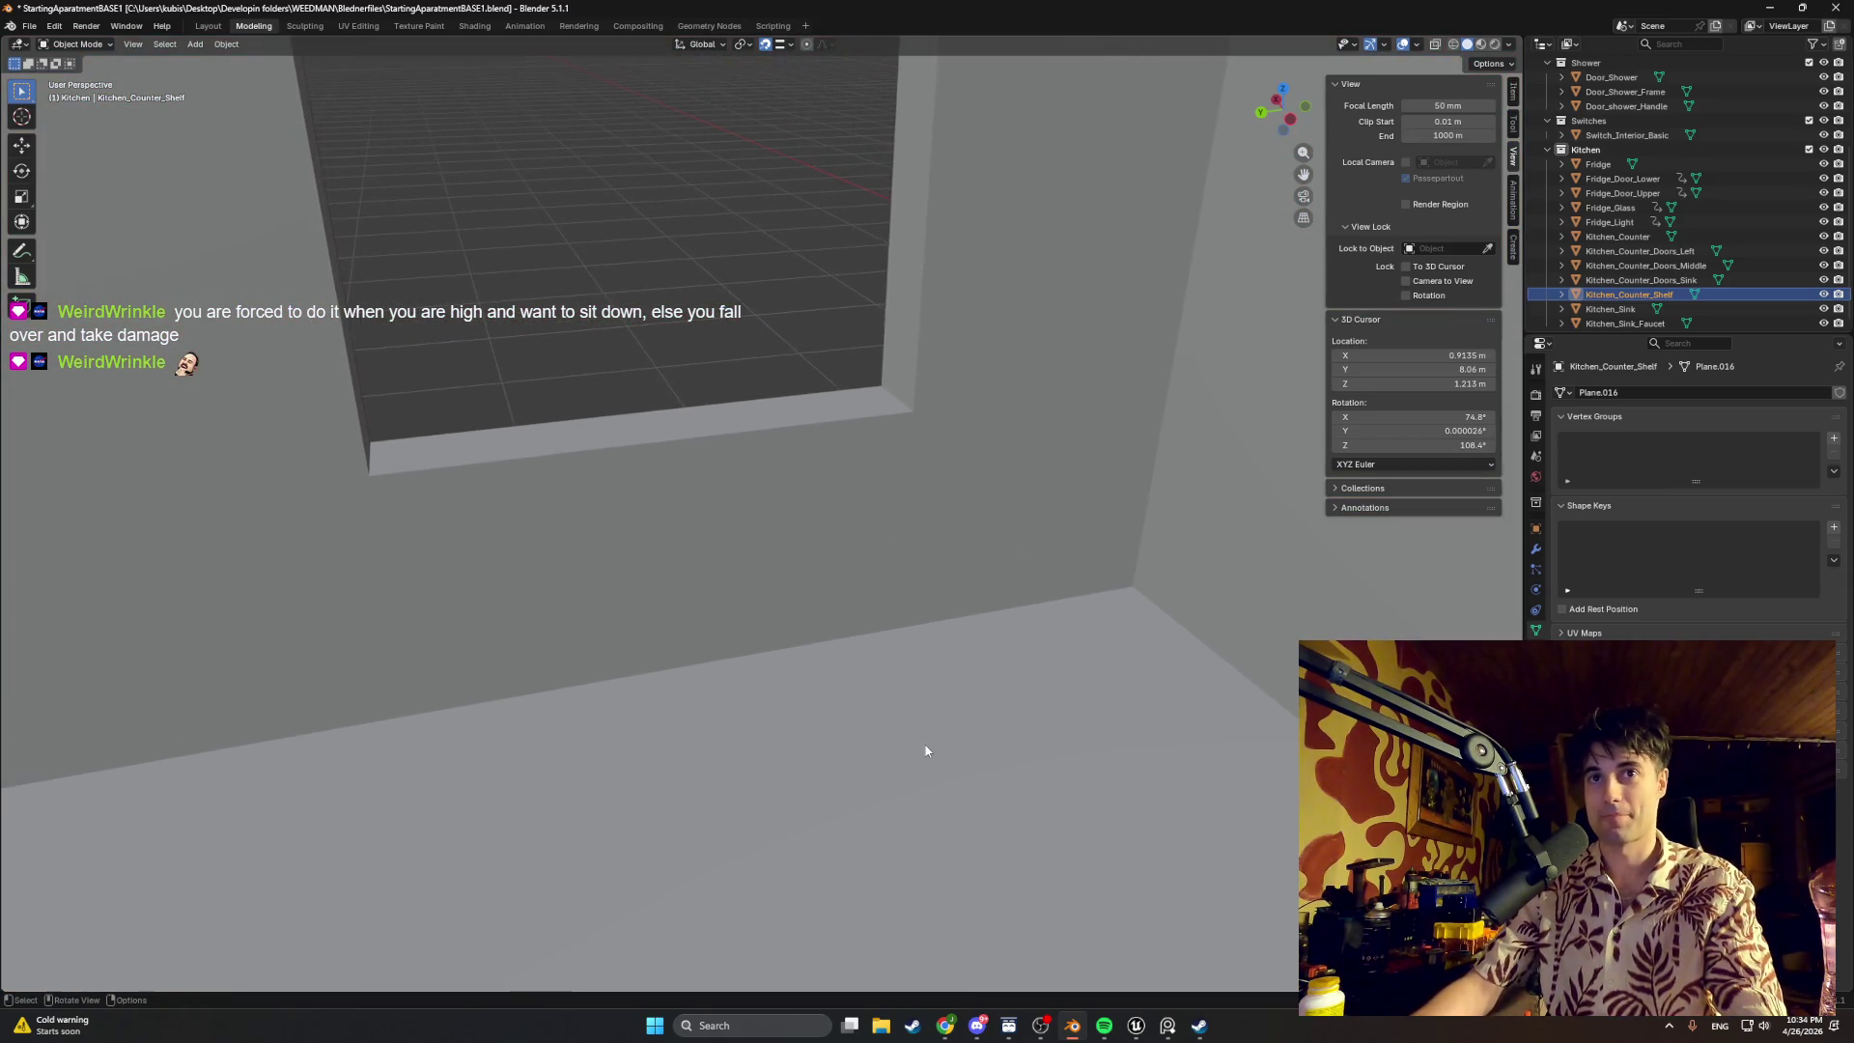
middle_click_drag(1056, 661, 1187, 665)
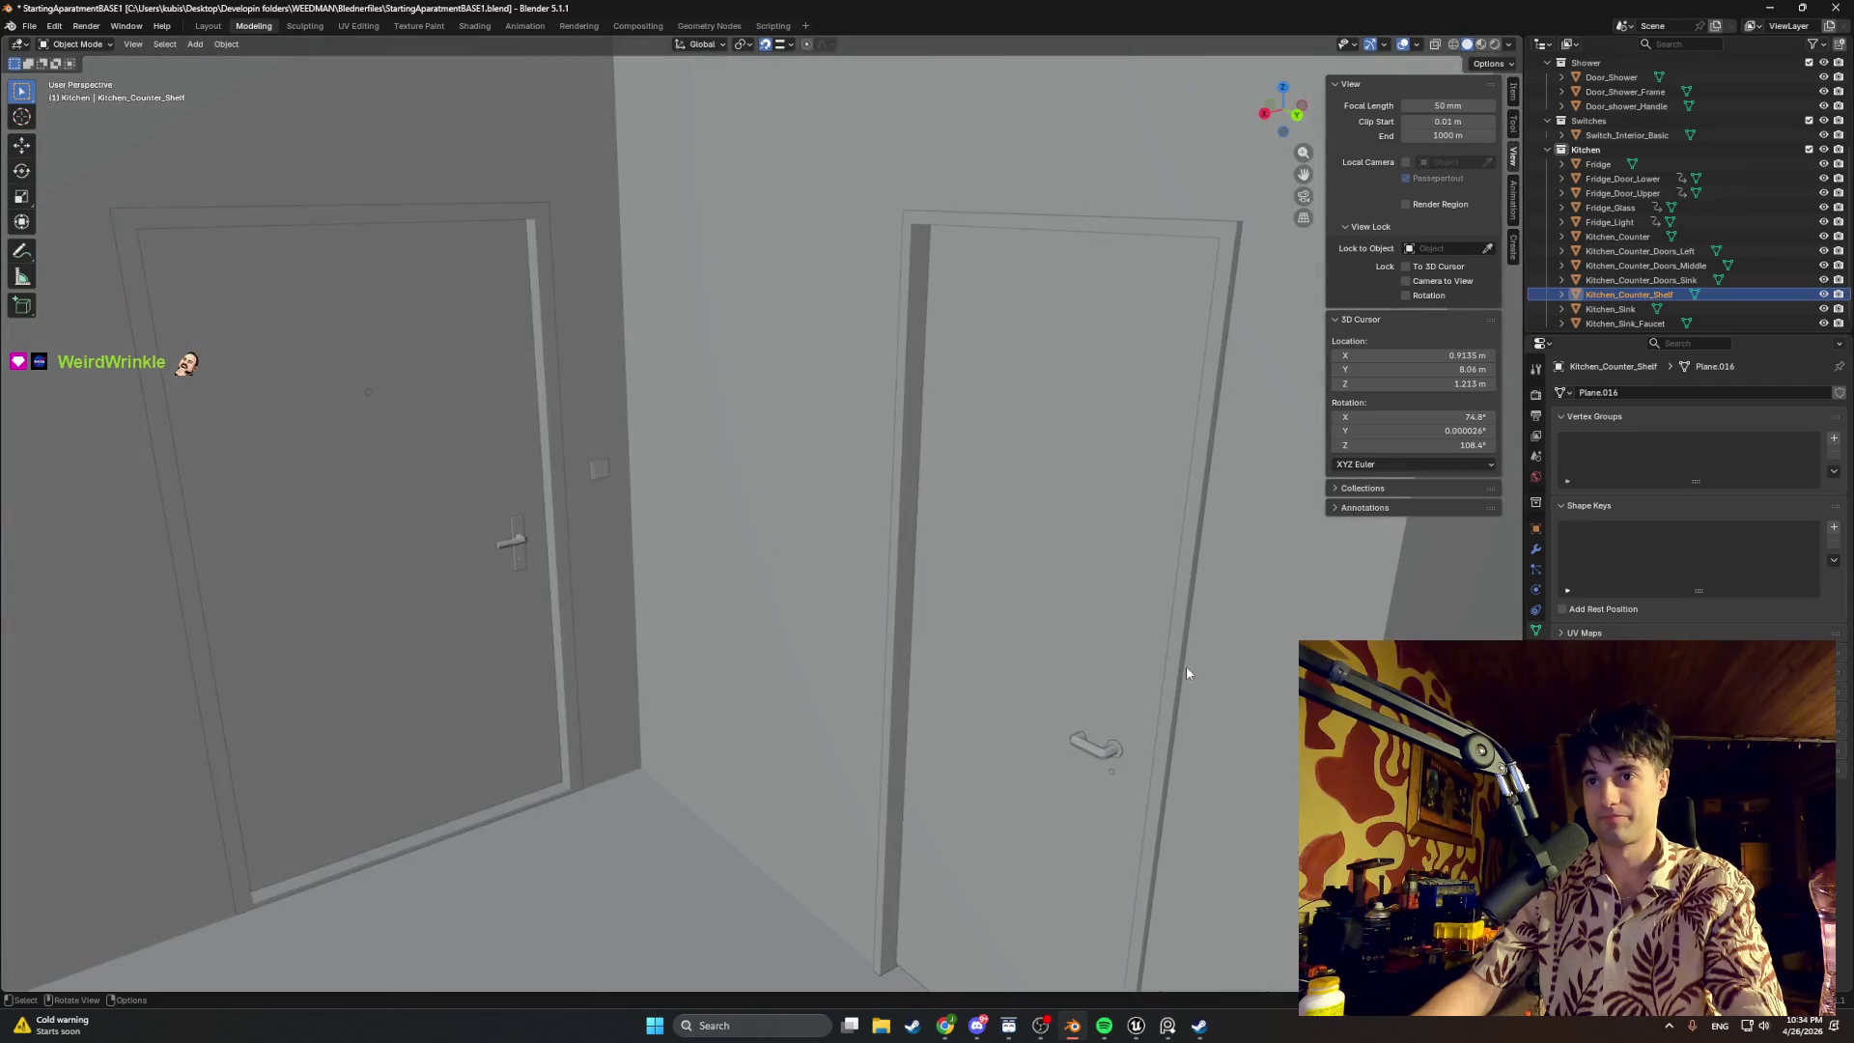
scroll(992, 665, "up", 3)
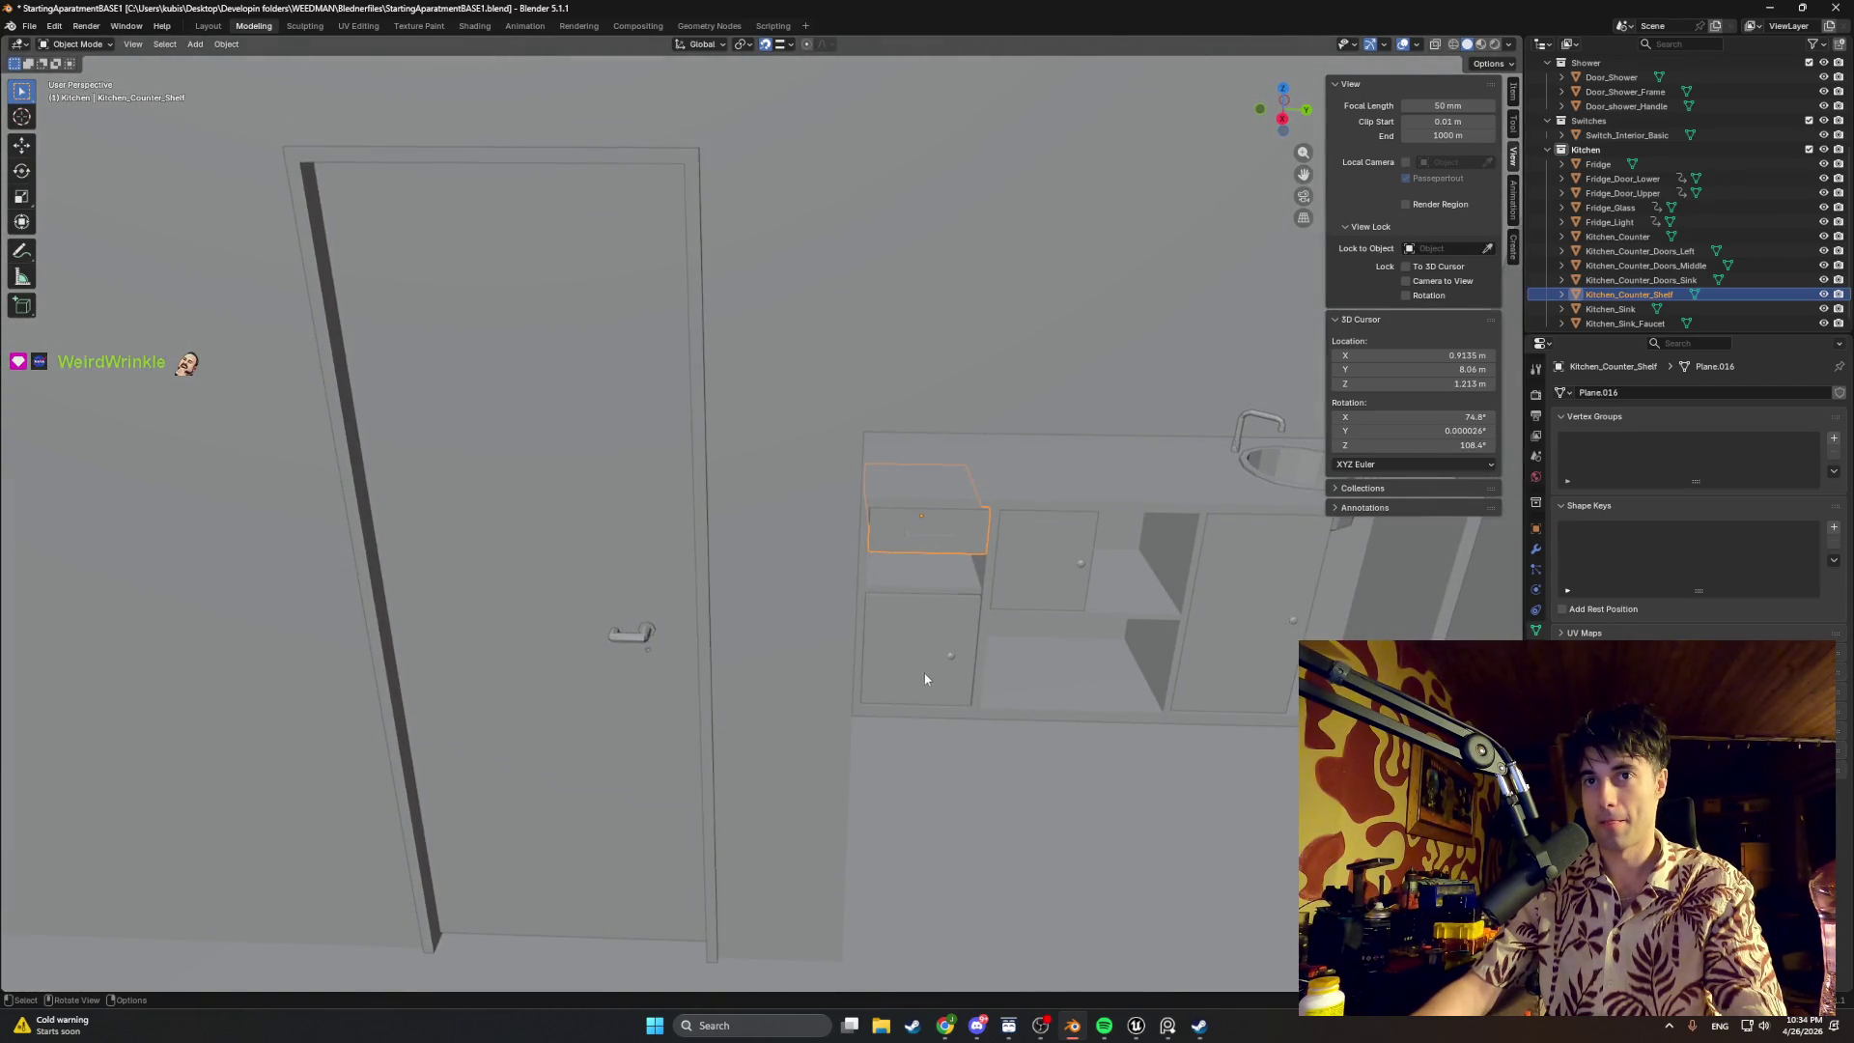
mouse_move(899, 662)
middle_mouse_down()
mouse_move(787, 609)
mouse_move(938, 462)
mouse_move(944, 415)
mouse_move(841, 559)
middle_mouse_up()
mouse_move(948, 588)
middle_mouse_down()
mouse_move(648, 426)
mouse_move(804, 647)
middle_mouse_up()
mouse_move(921, 613)
middle_mouse_down()
mouse_move(538, 543)
mouse_move(726, 561)
middle_mouse_up()
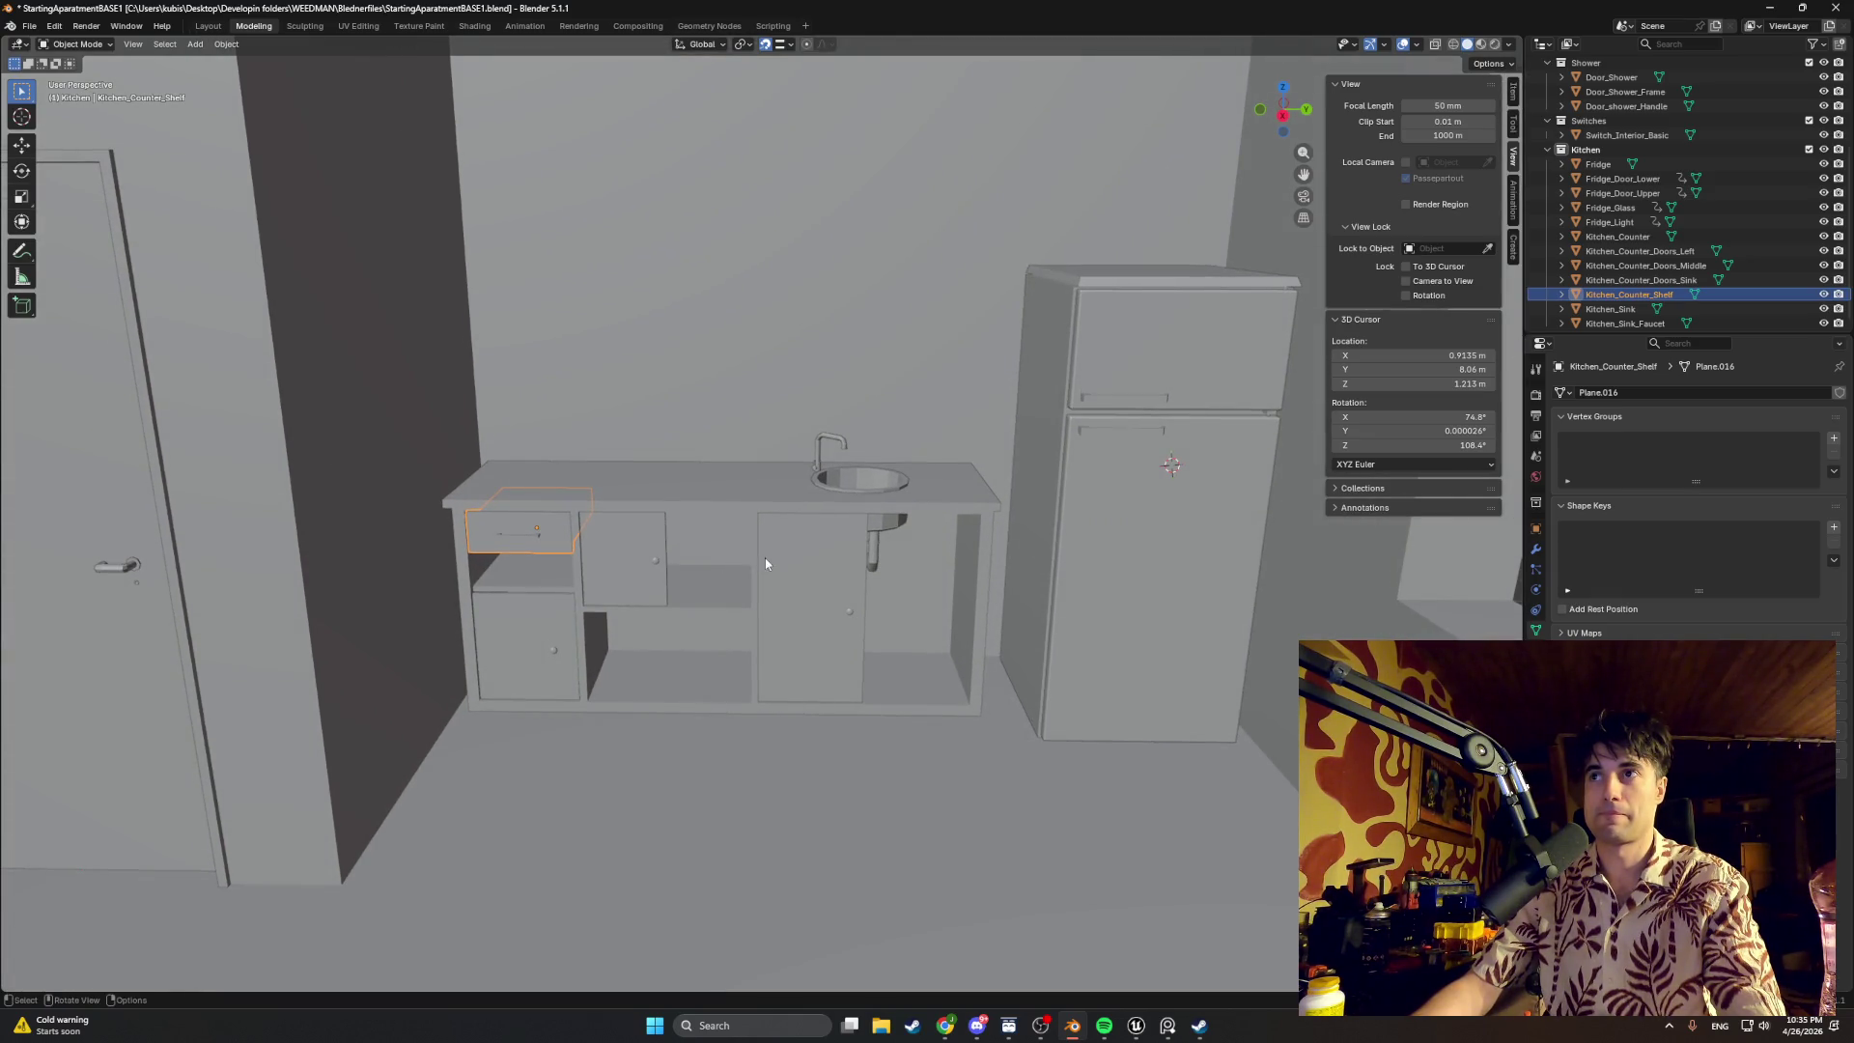
middle_click_drag(765, 558, 766, 564)
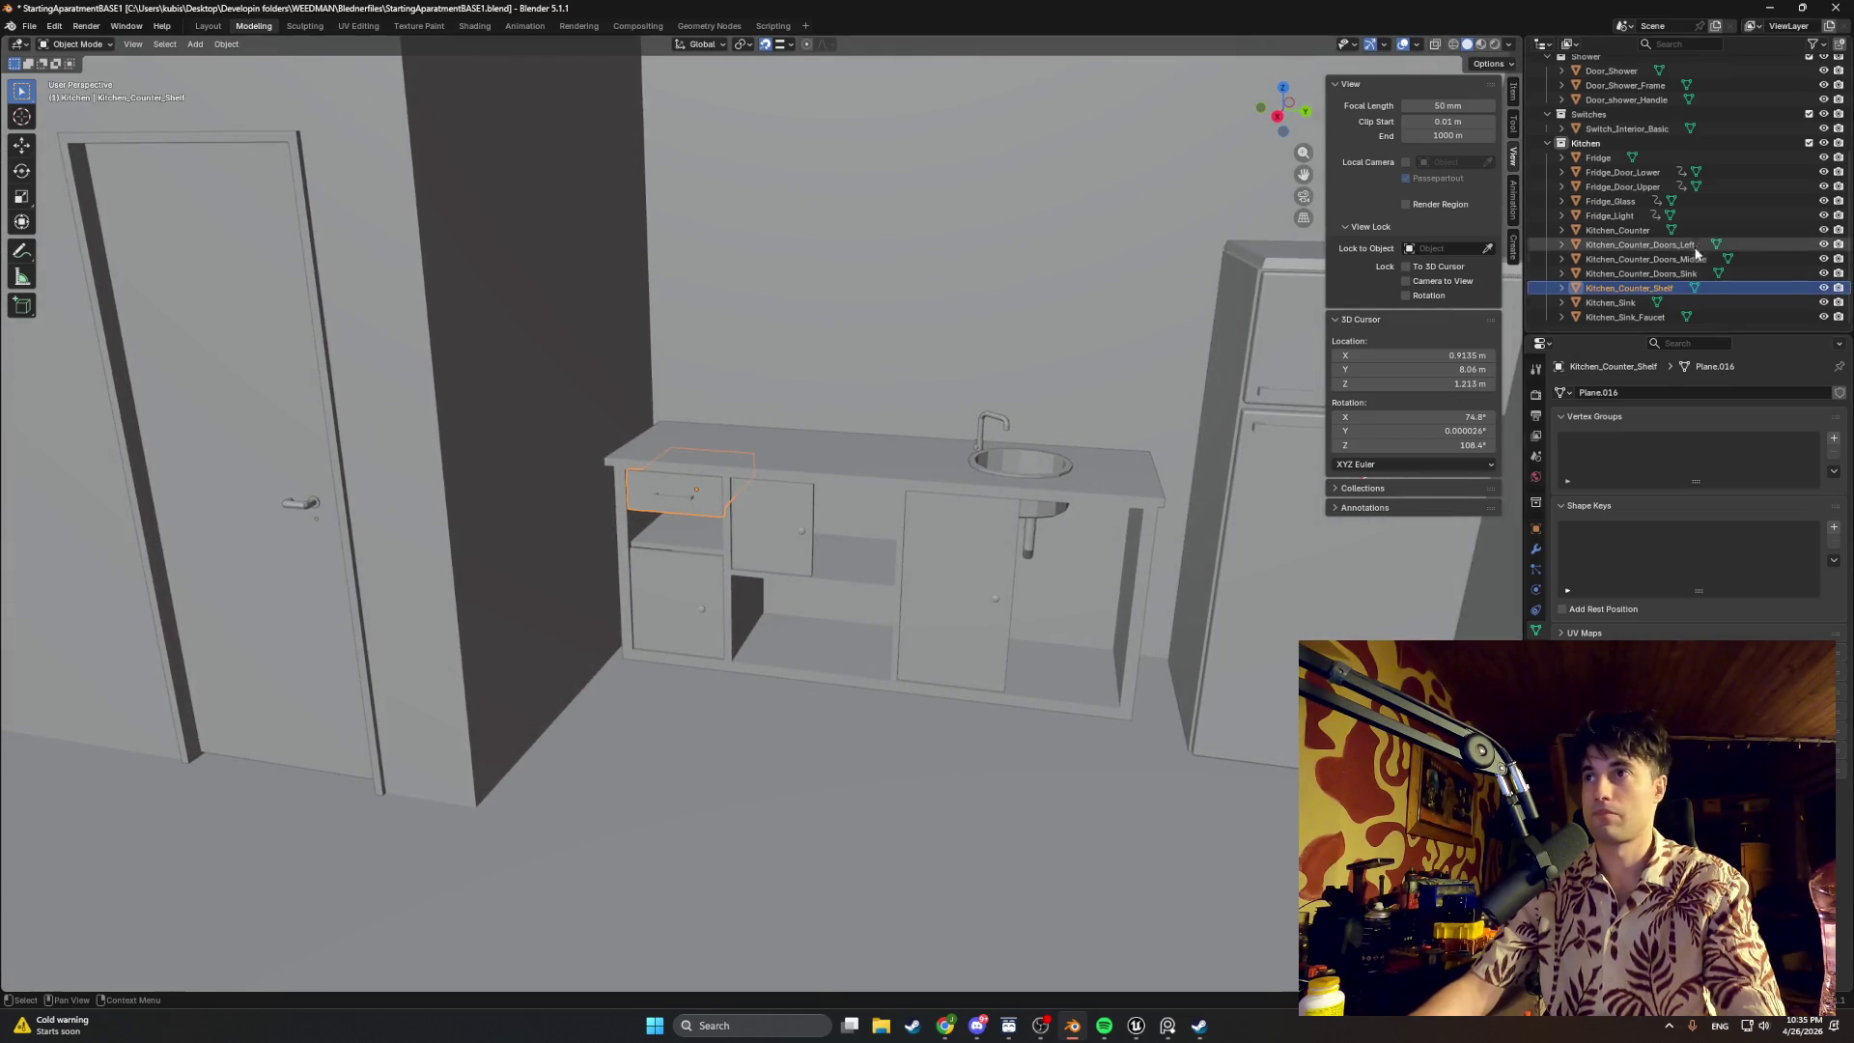
Step: Add a new mesh plane and slide it along Y to rest over the kitchen counter
left_click(1585, 323)
key("shift+a")
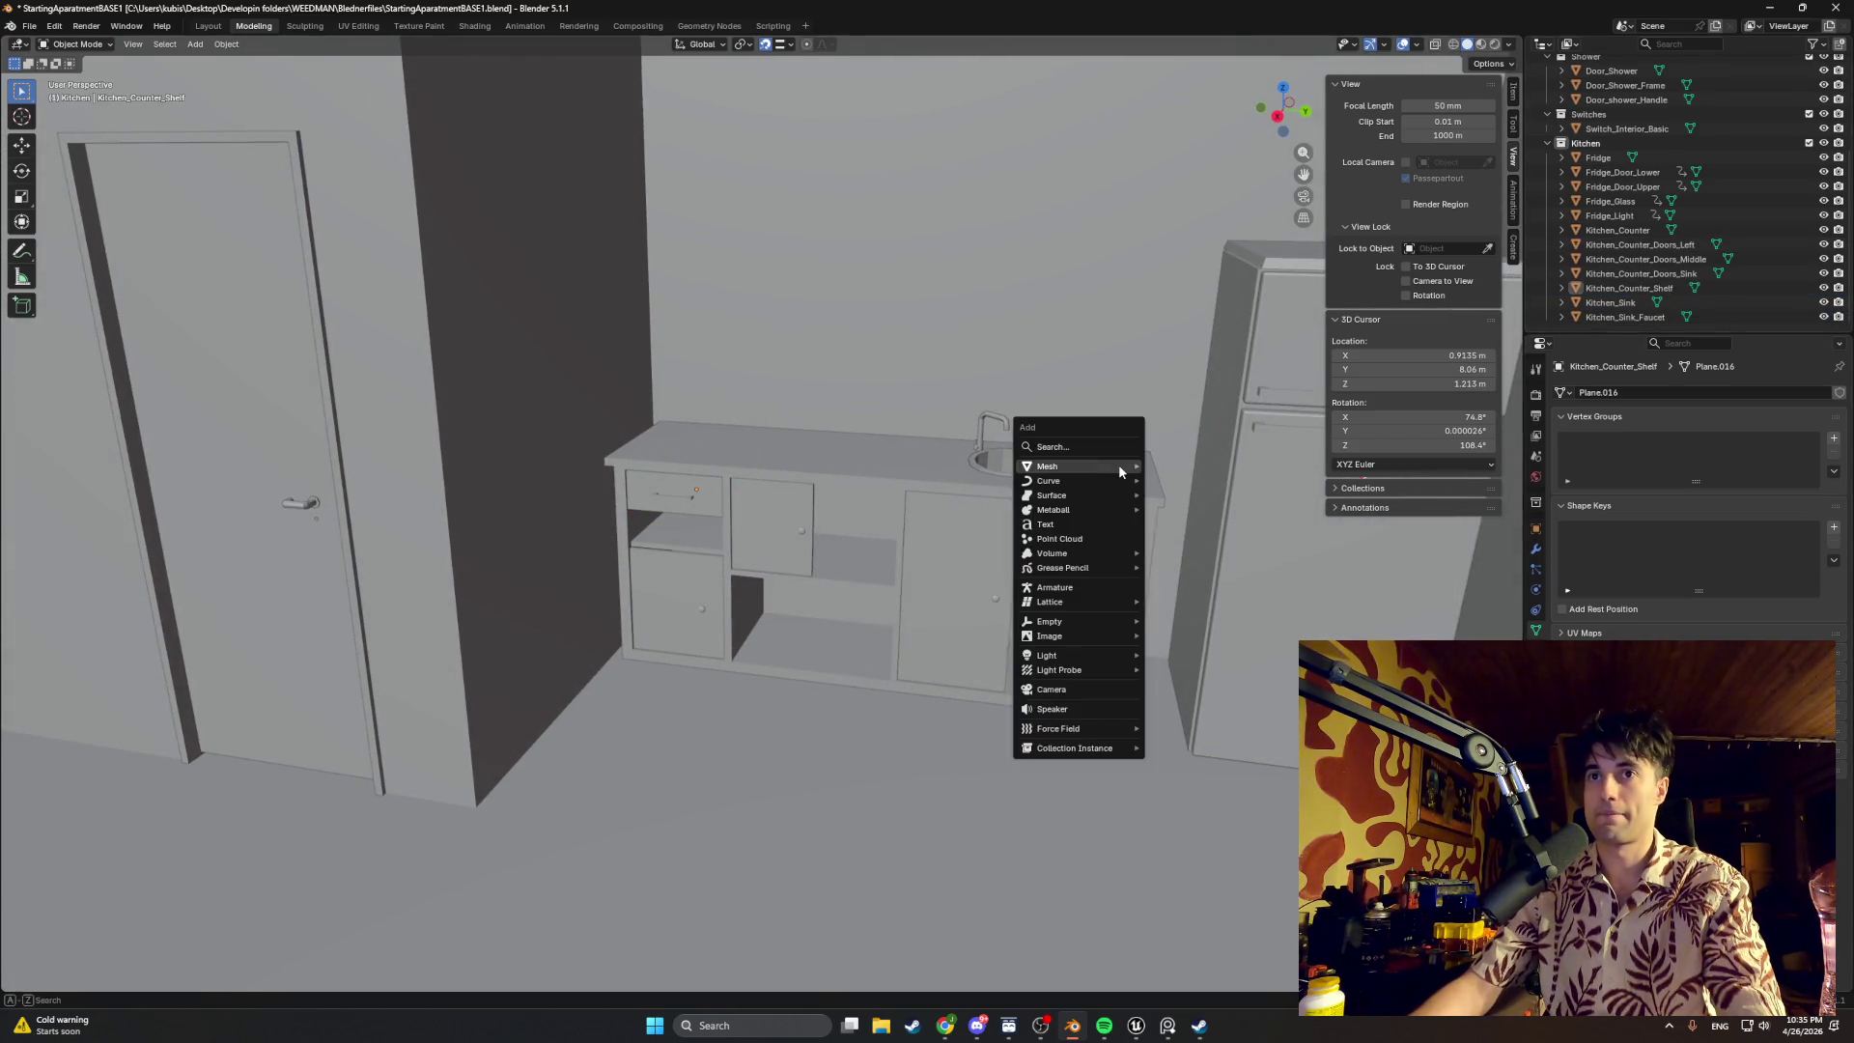
left_click(1165, 466)
key("g")
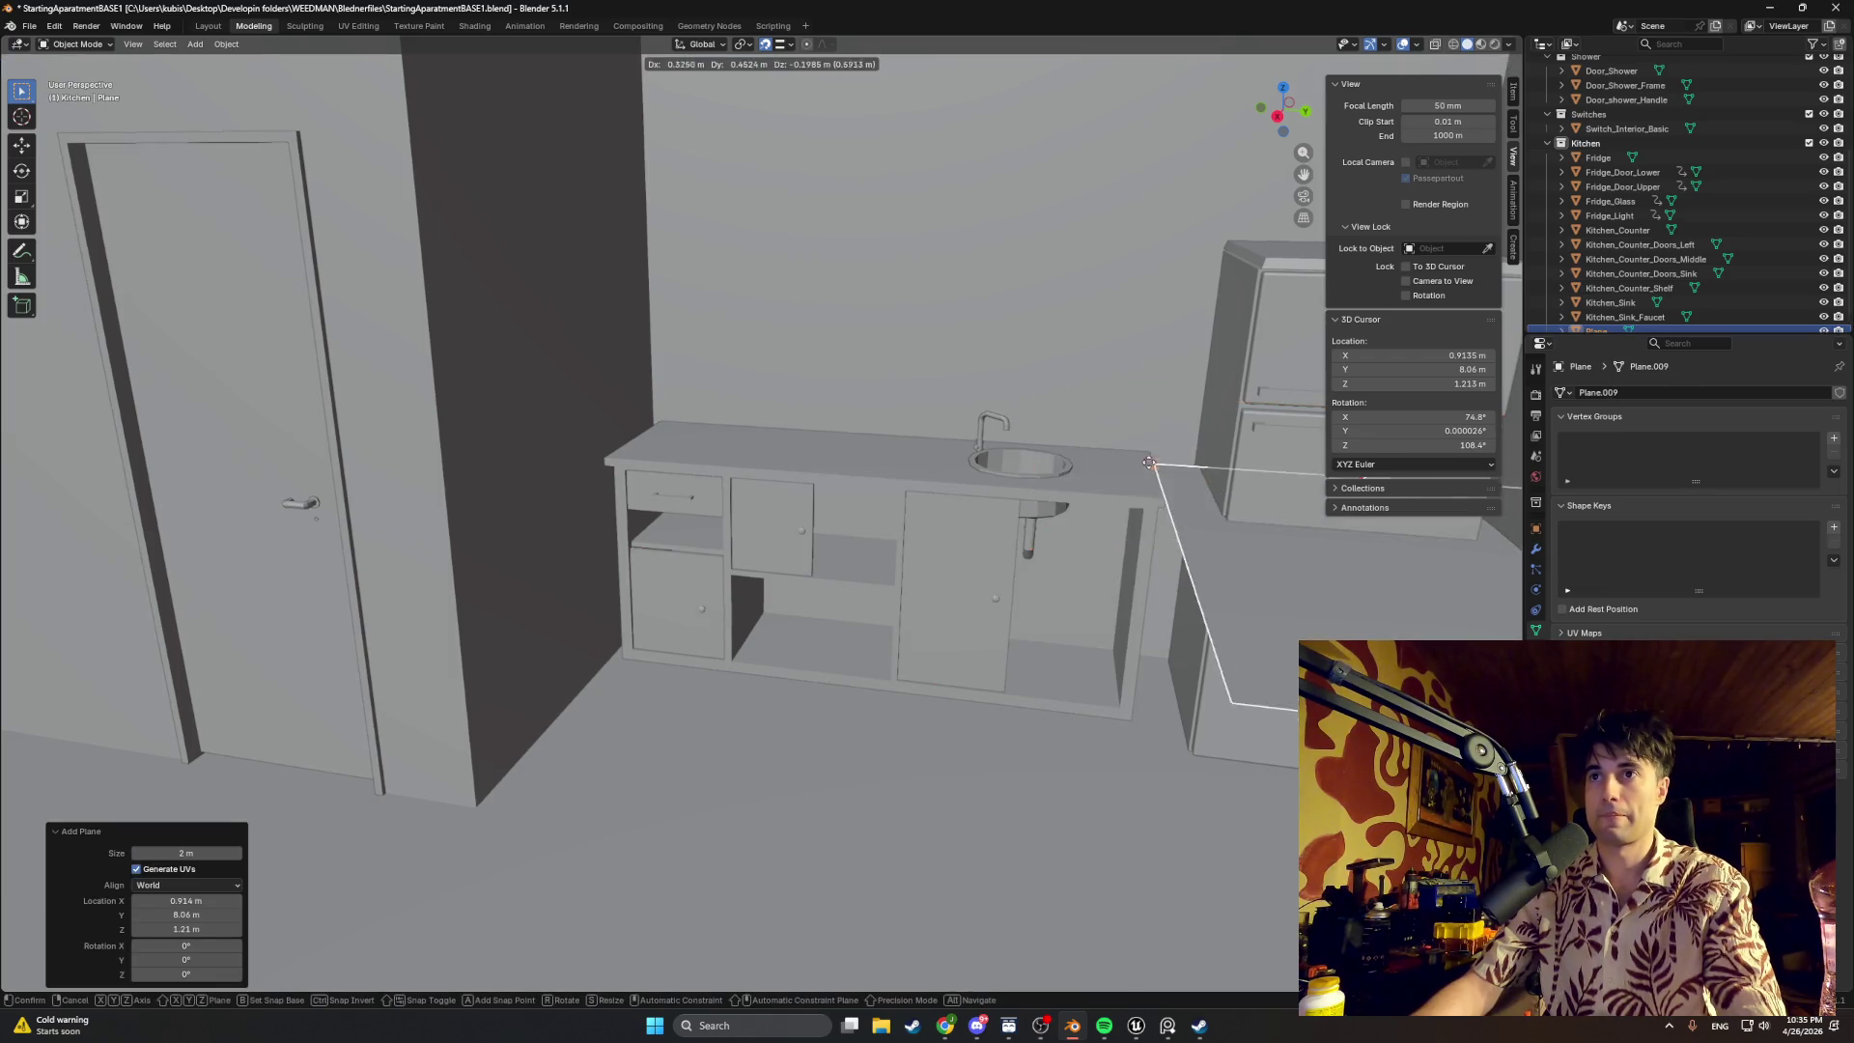
key("y")
left_click(841, 411)
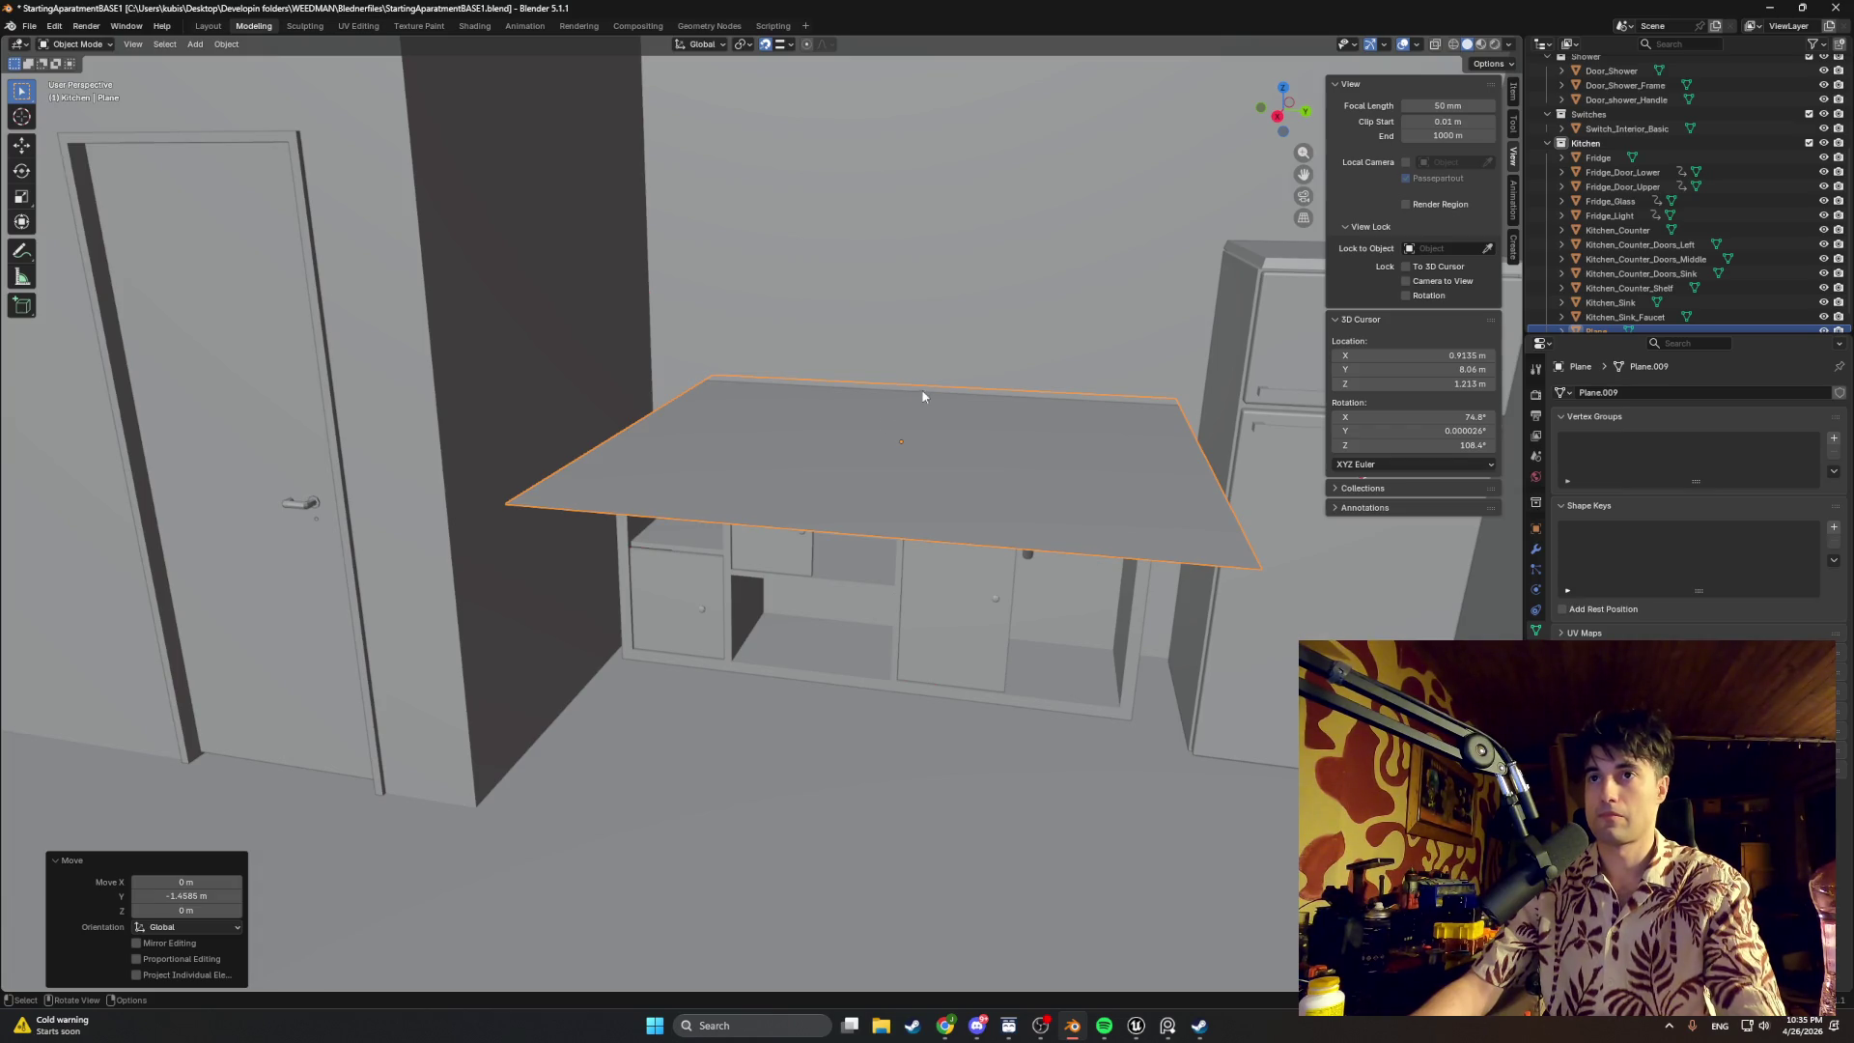
middle_click_drag(948, 373, 836, 477)
scroll(1659, 233, "up", 3)
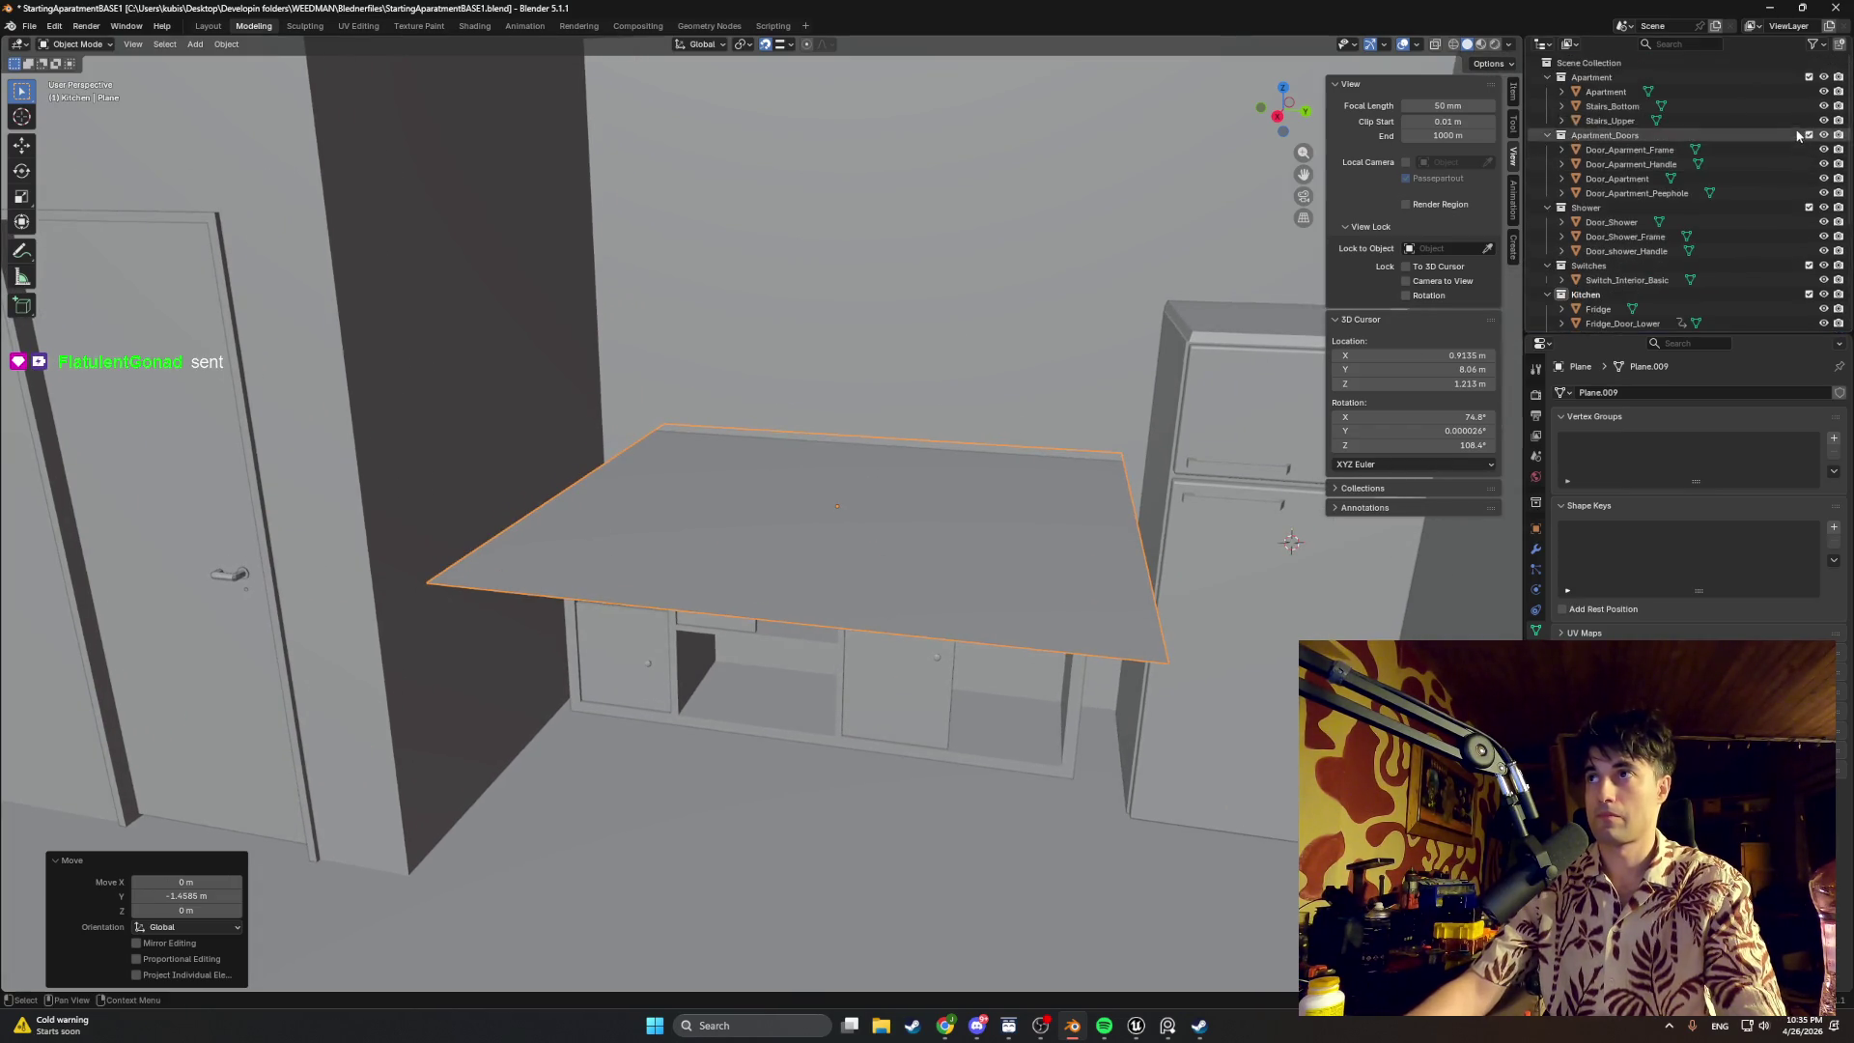
Step: Exclude the Apartment, Shower and Switches collections so only the kitchen shows
left_click(1808, 77)
left_click(1810, 106)
left_click(1809, 121)
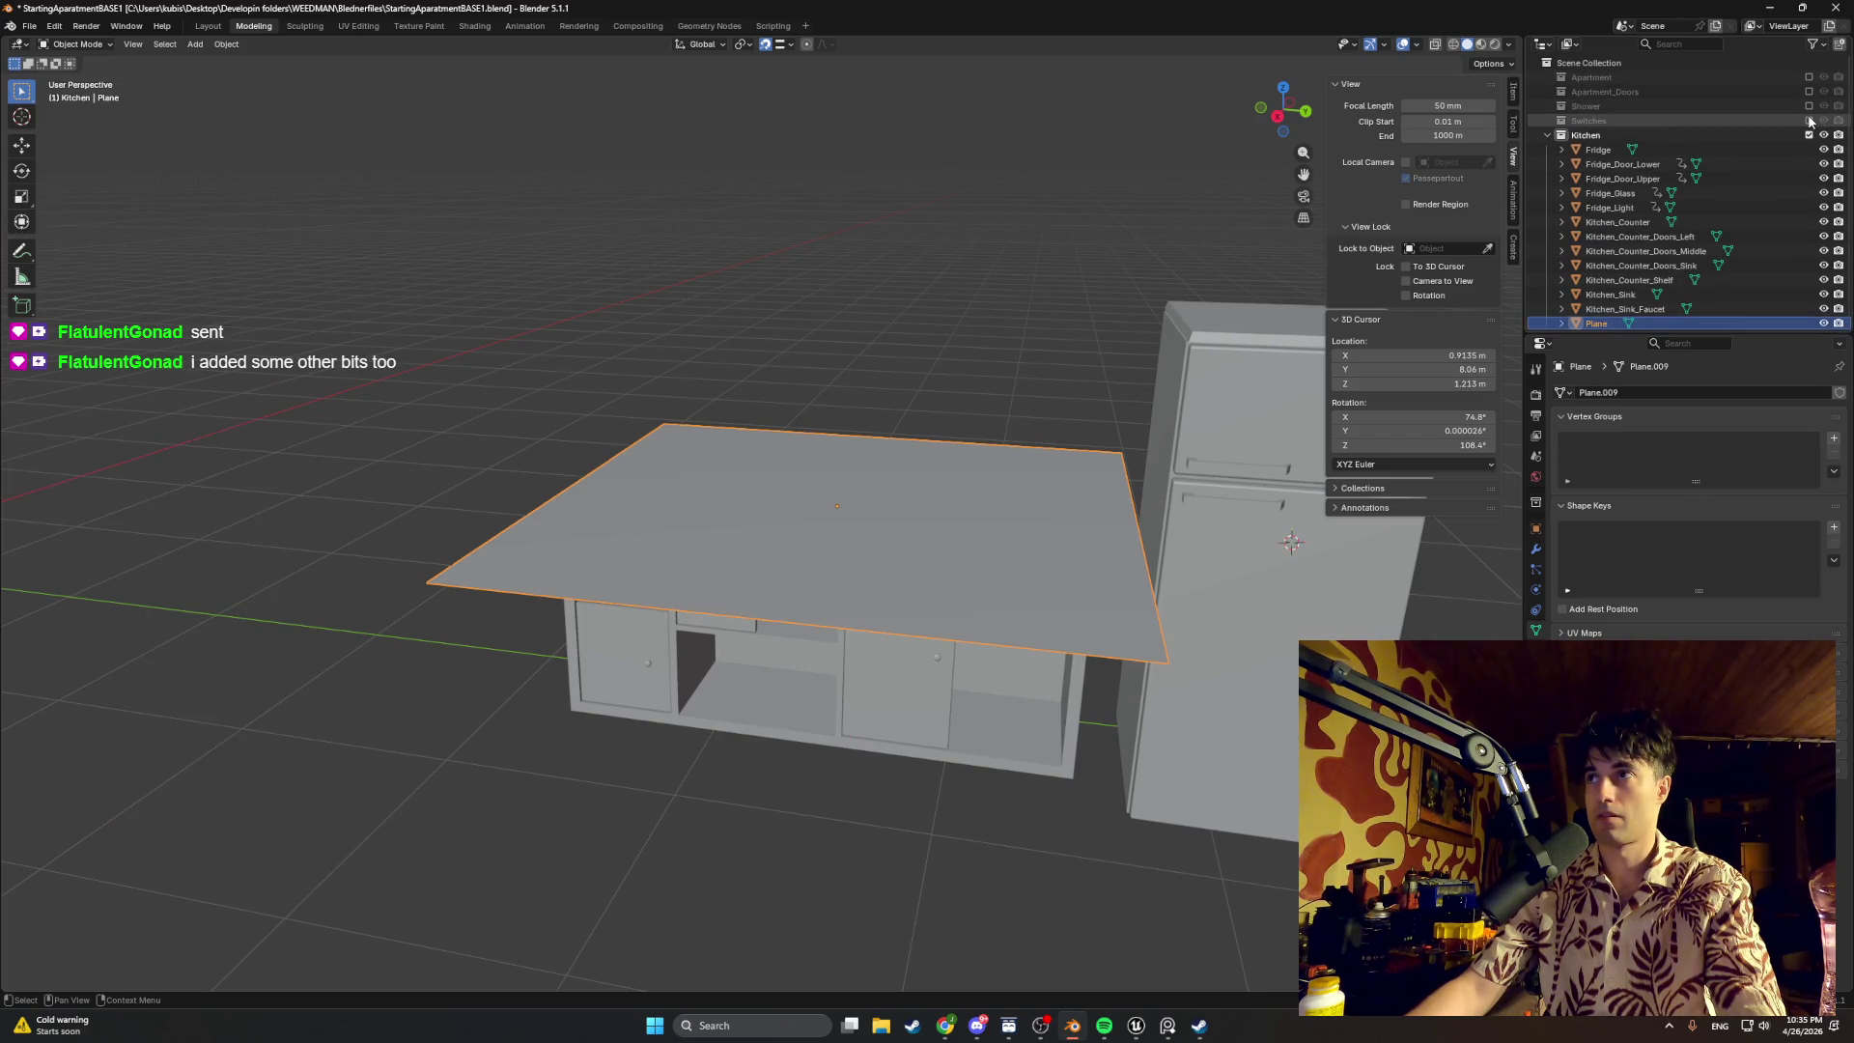
scroll(1705, 214, "down", 1)
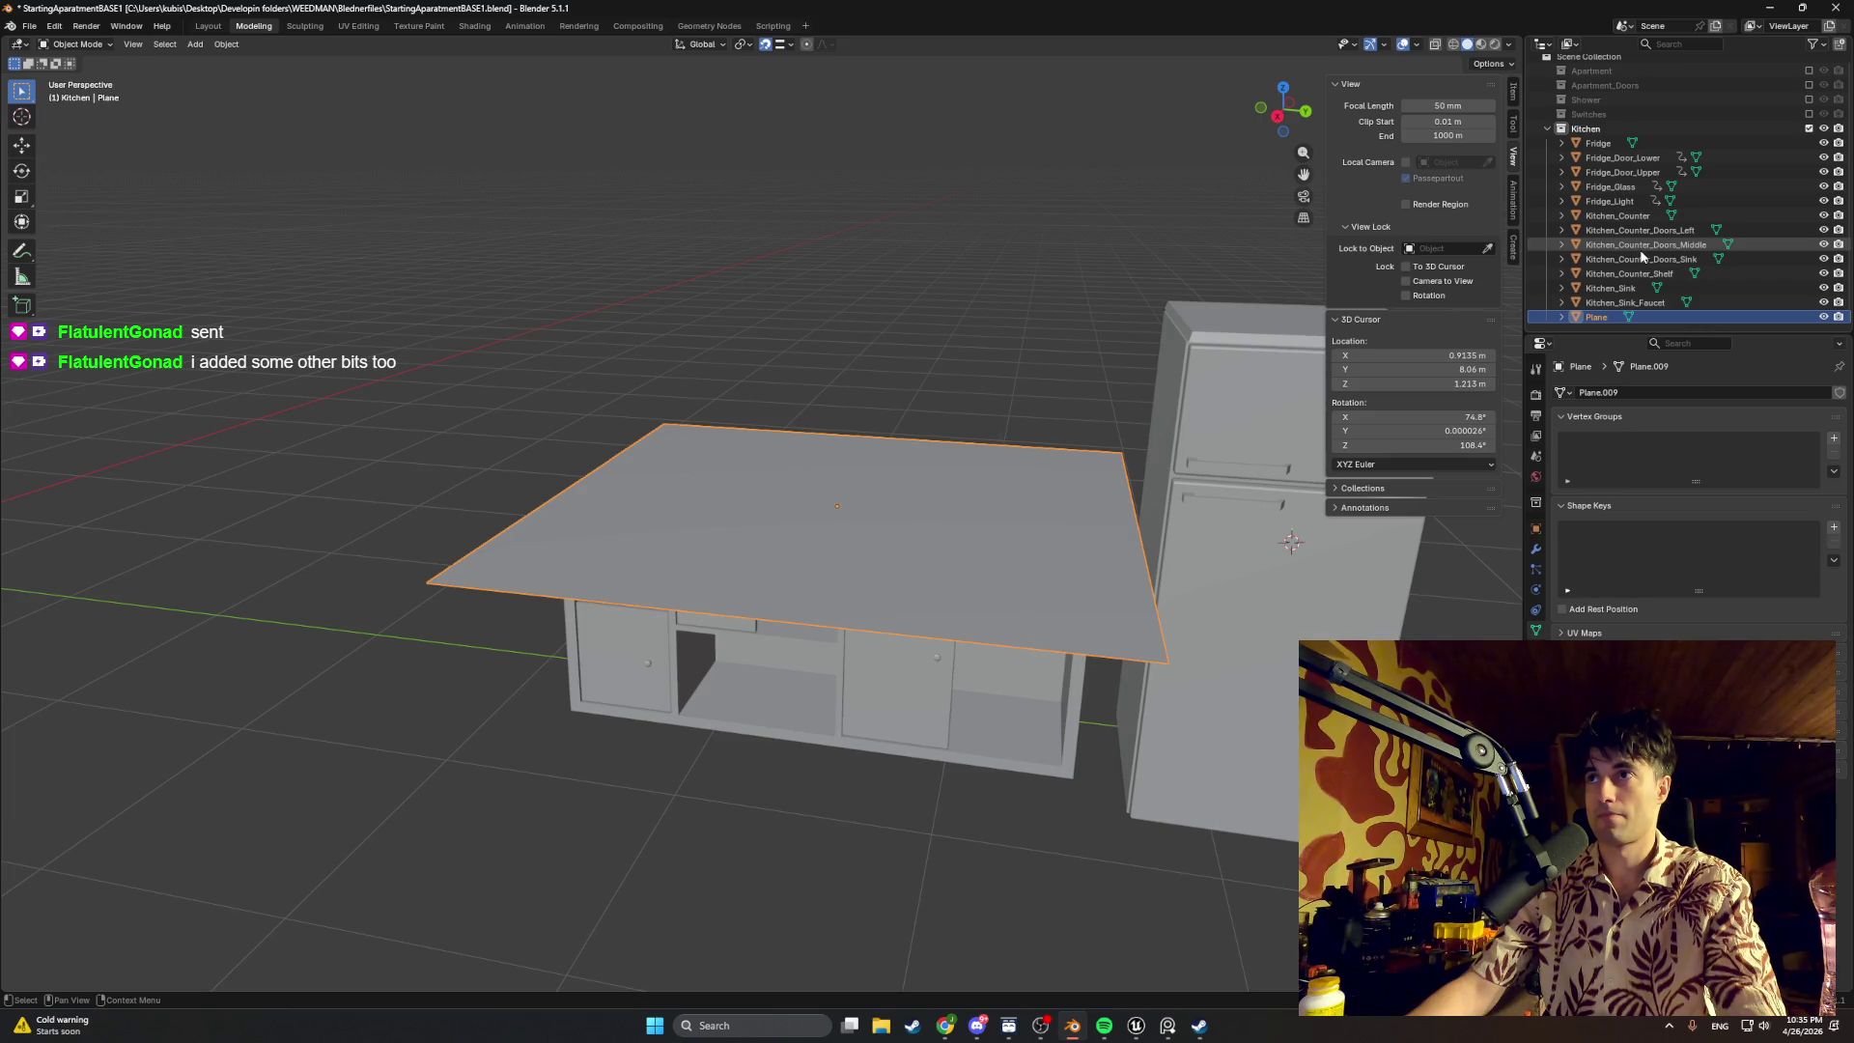
Step: Rename the new plane to Utilities_Kitchen in the Outliner
double_click(1593, 317)
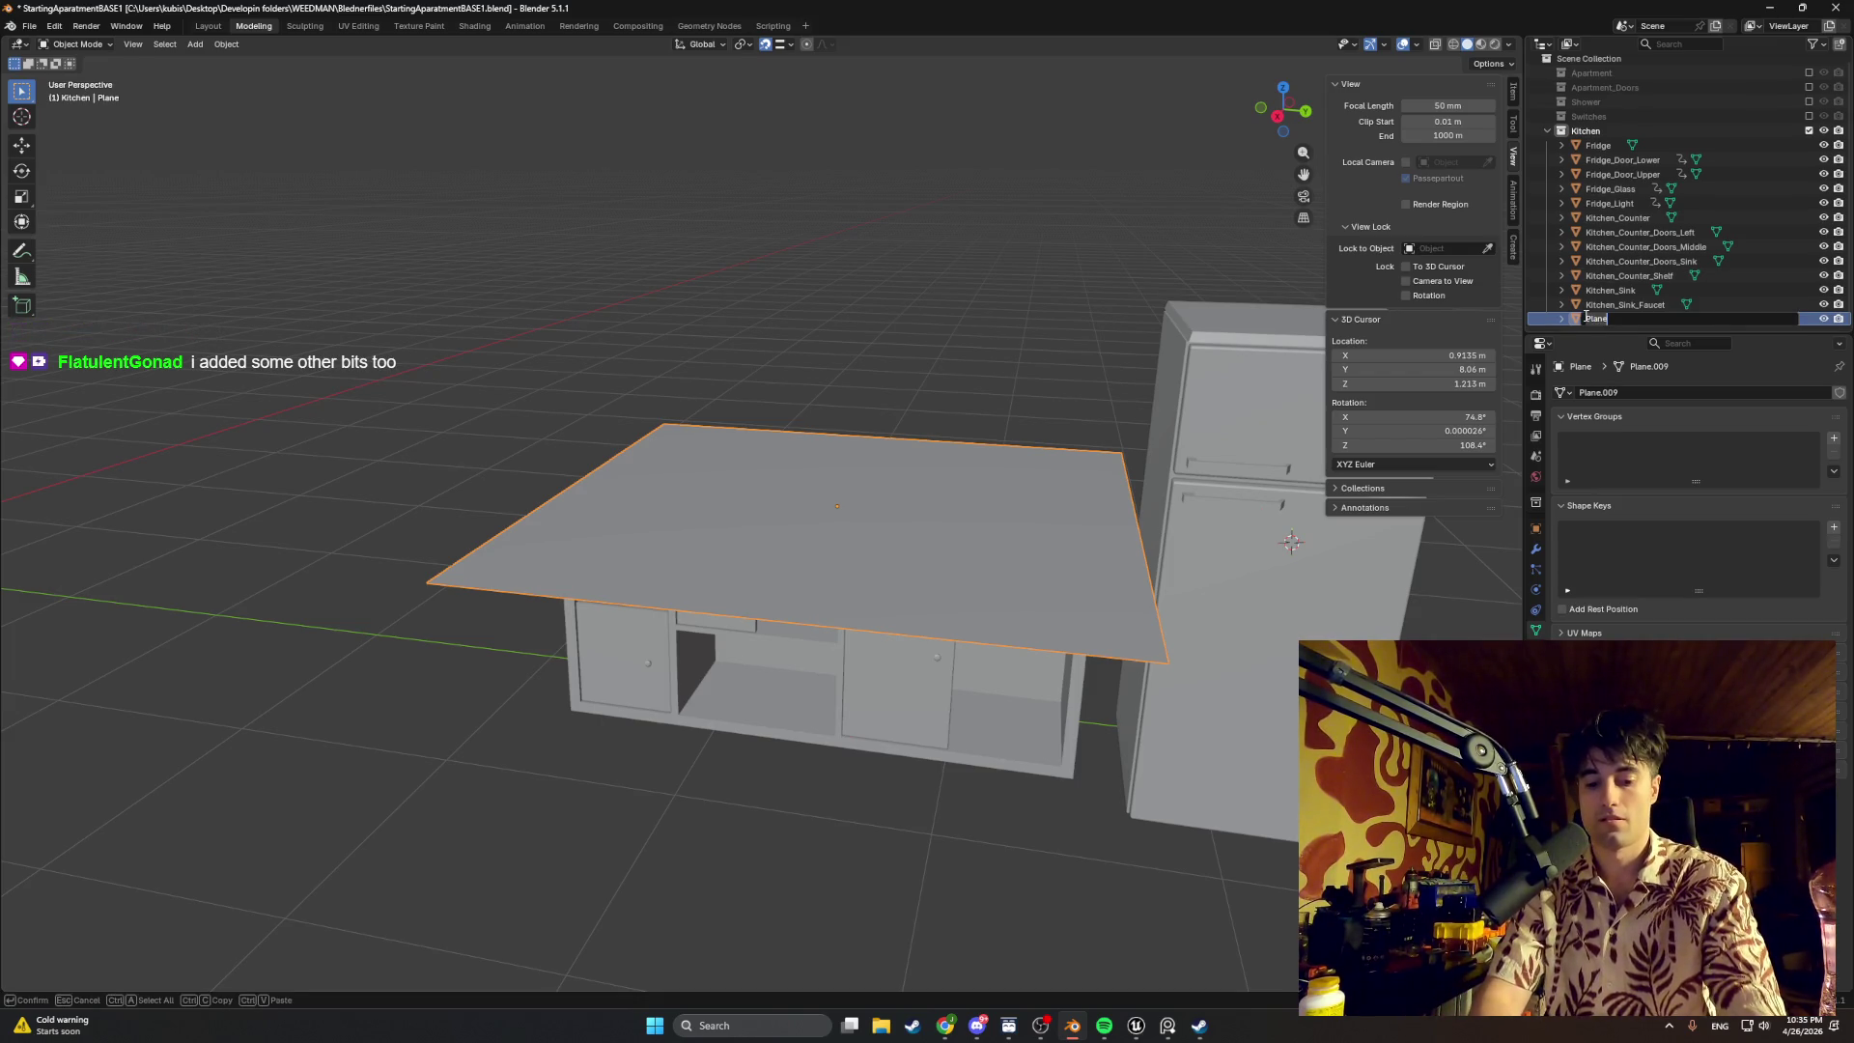
key("BackSpace")
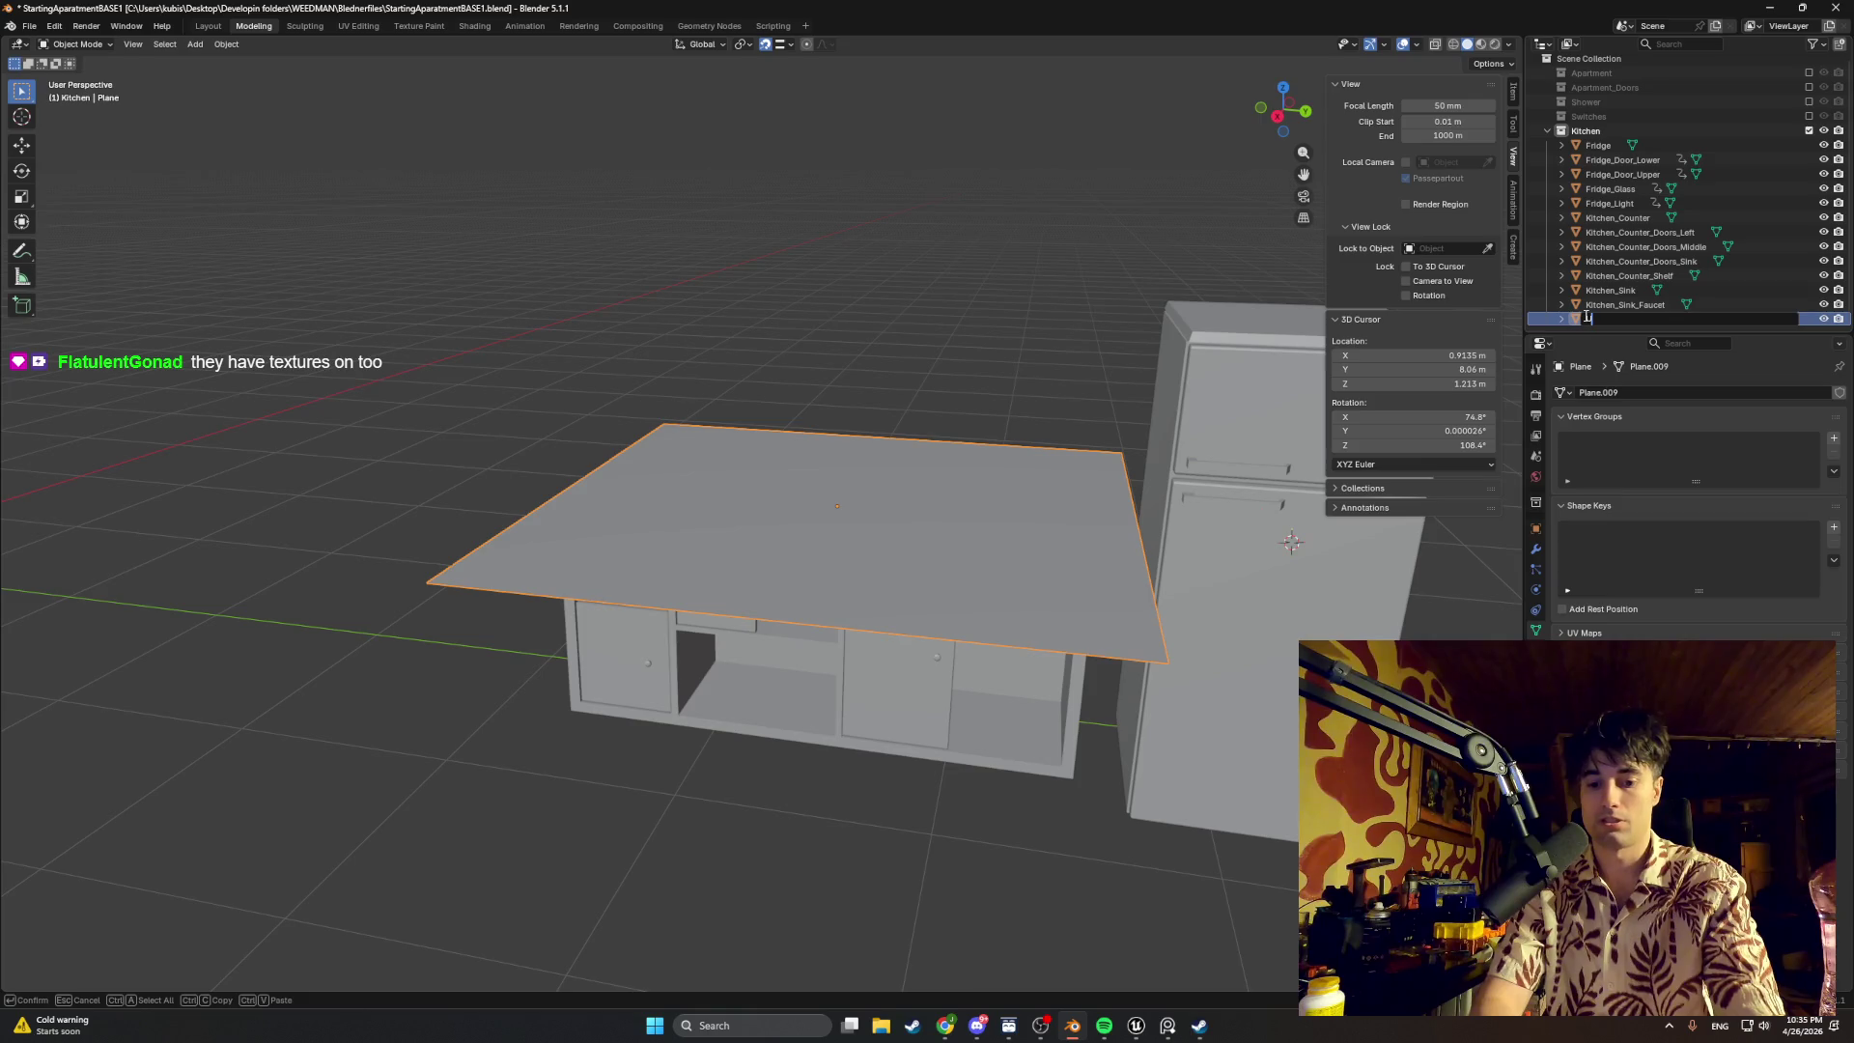
type("_I")
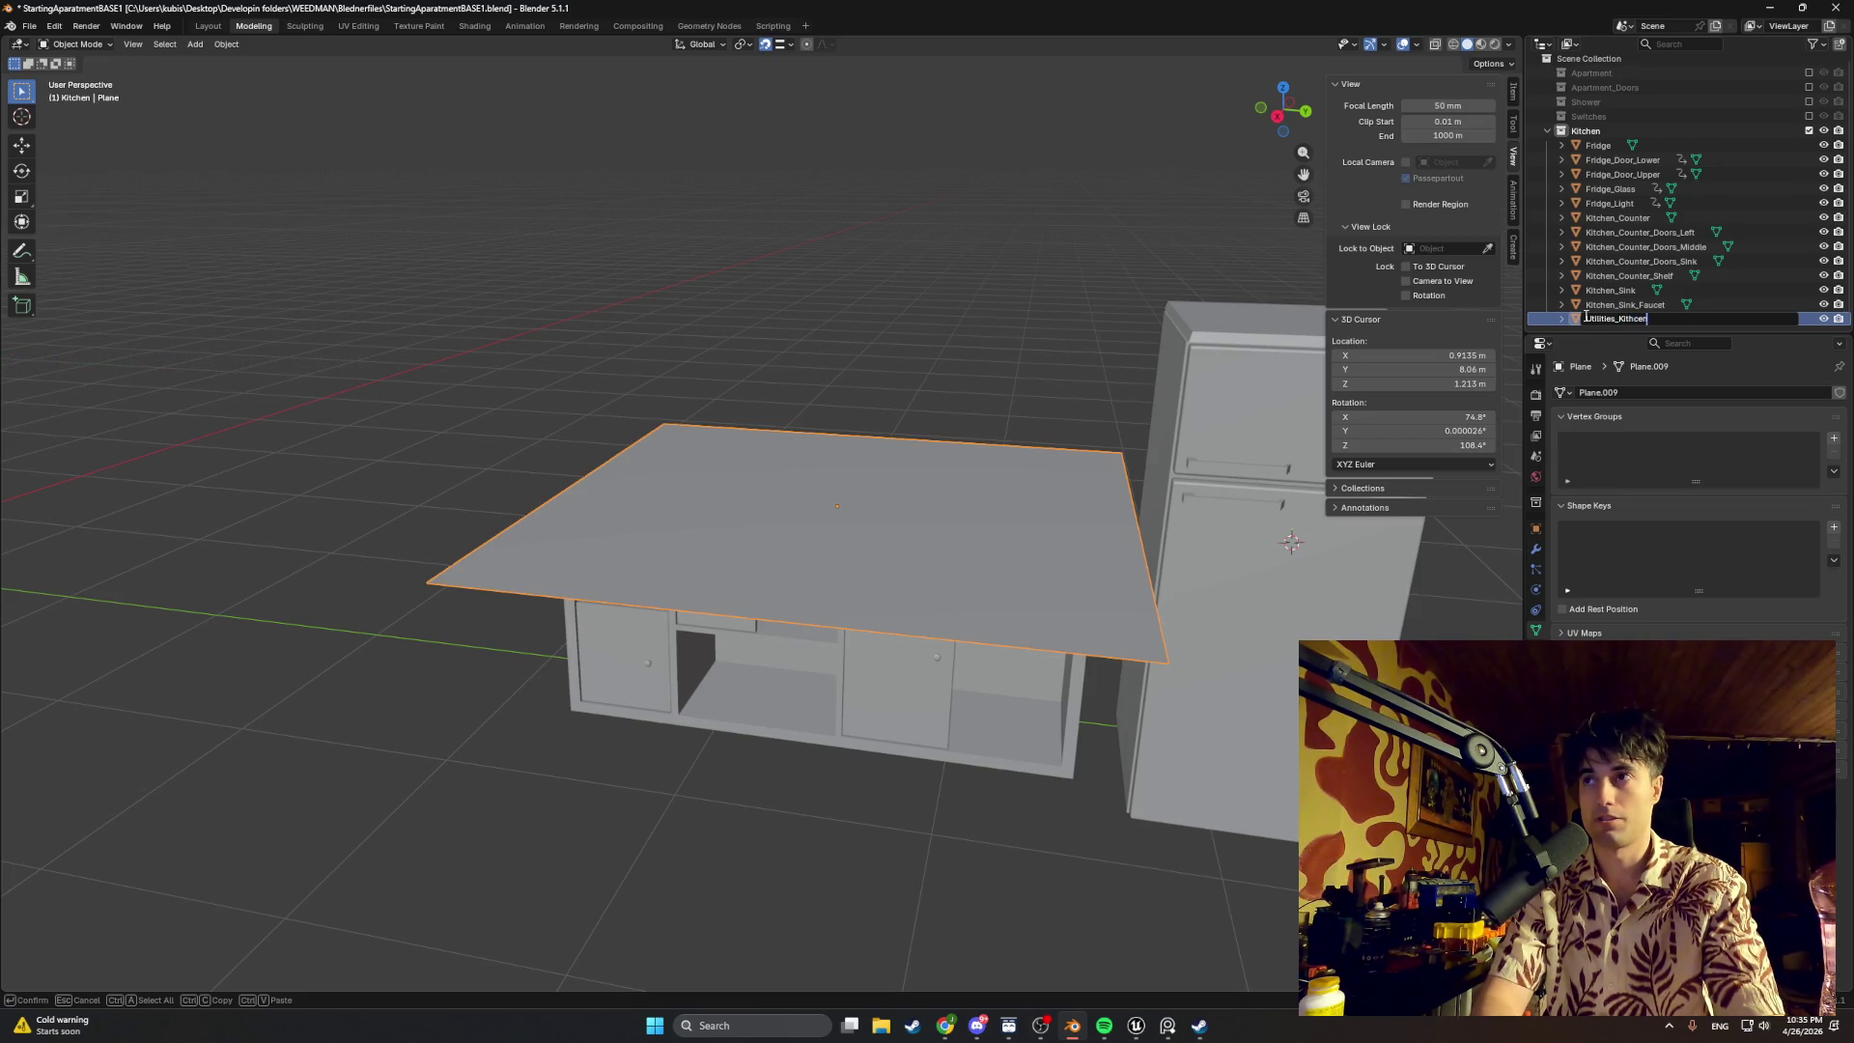
type("s")
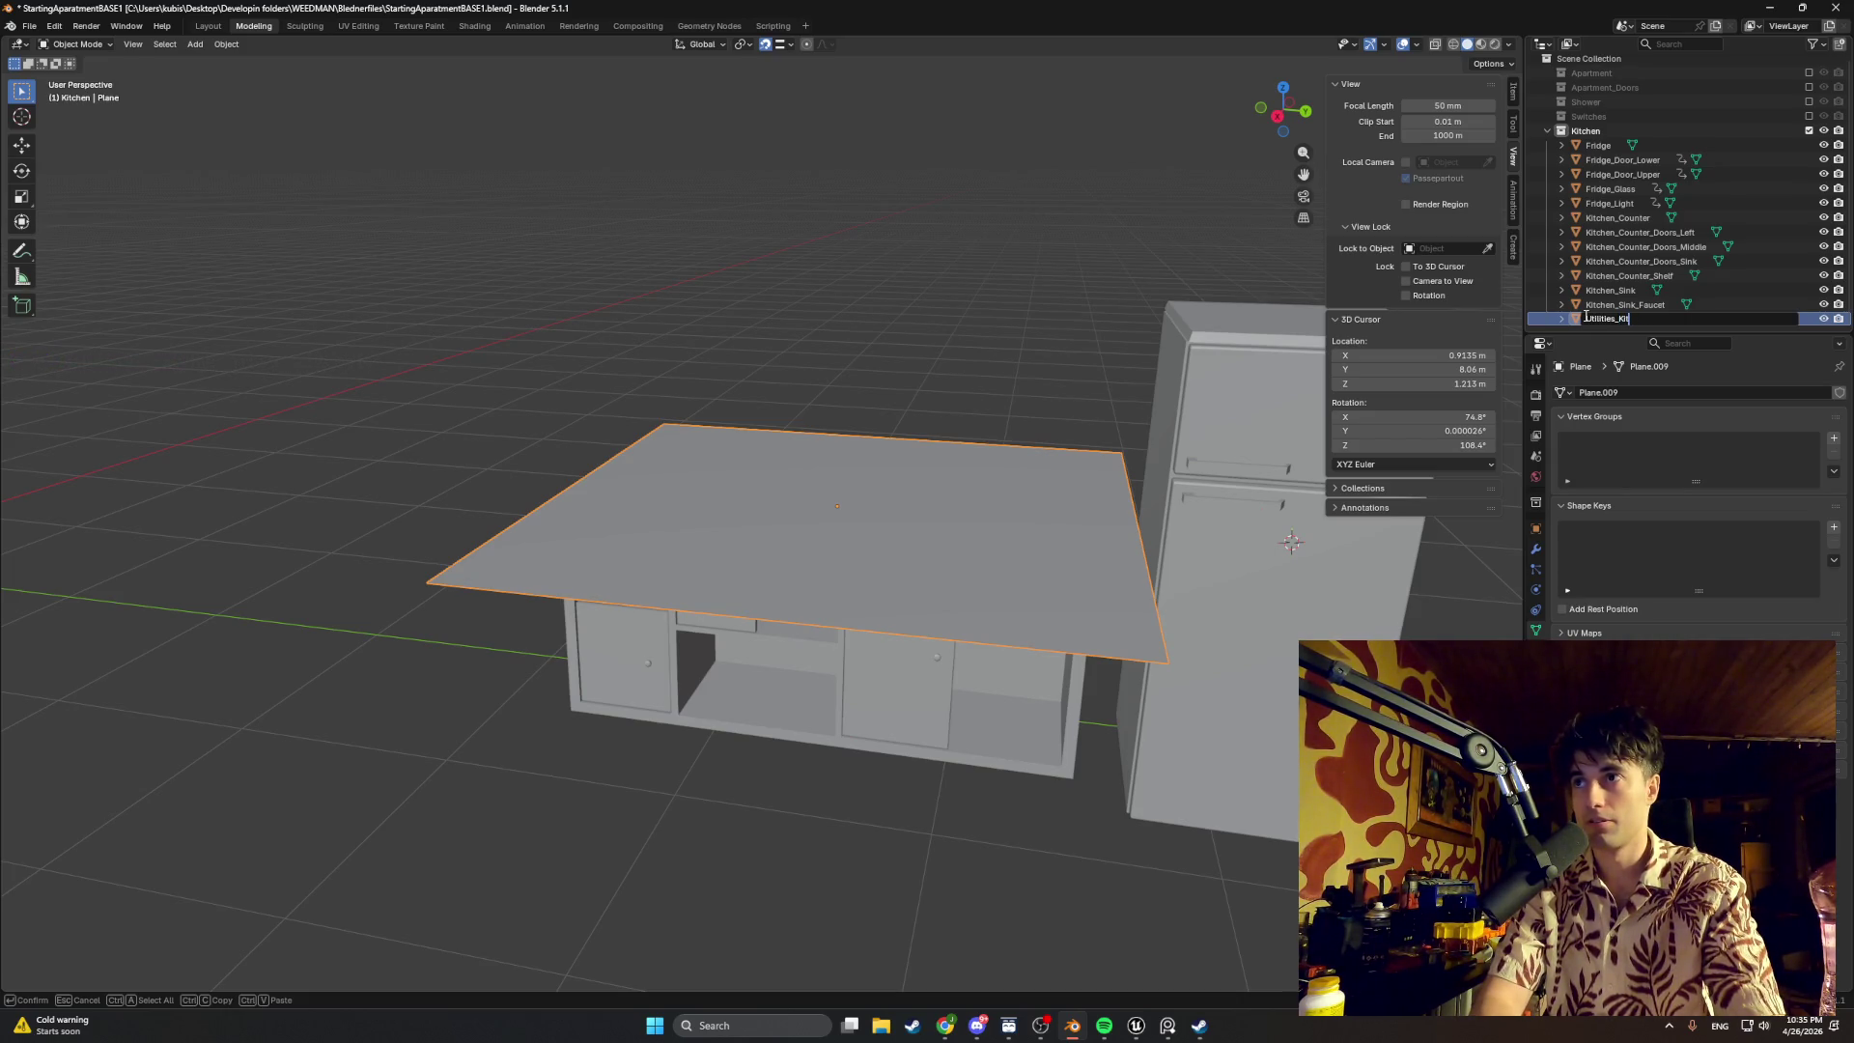
key("Return")
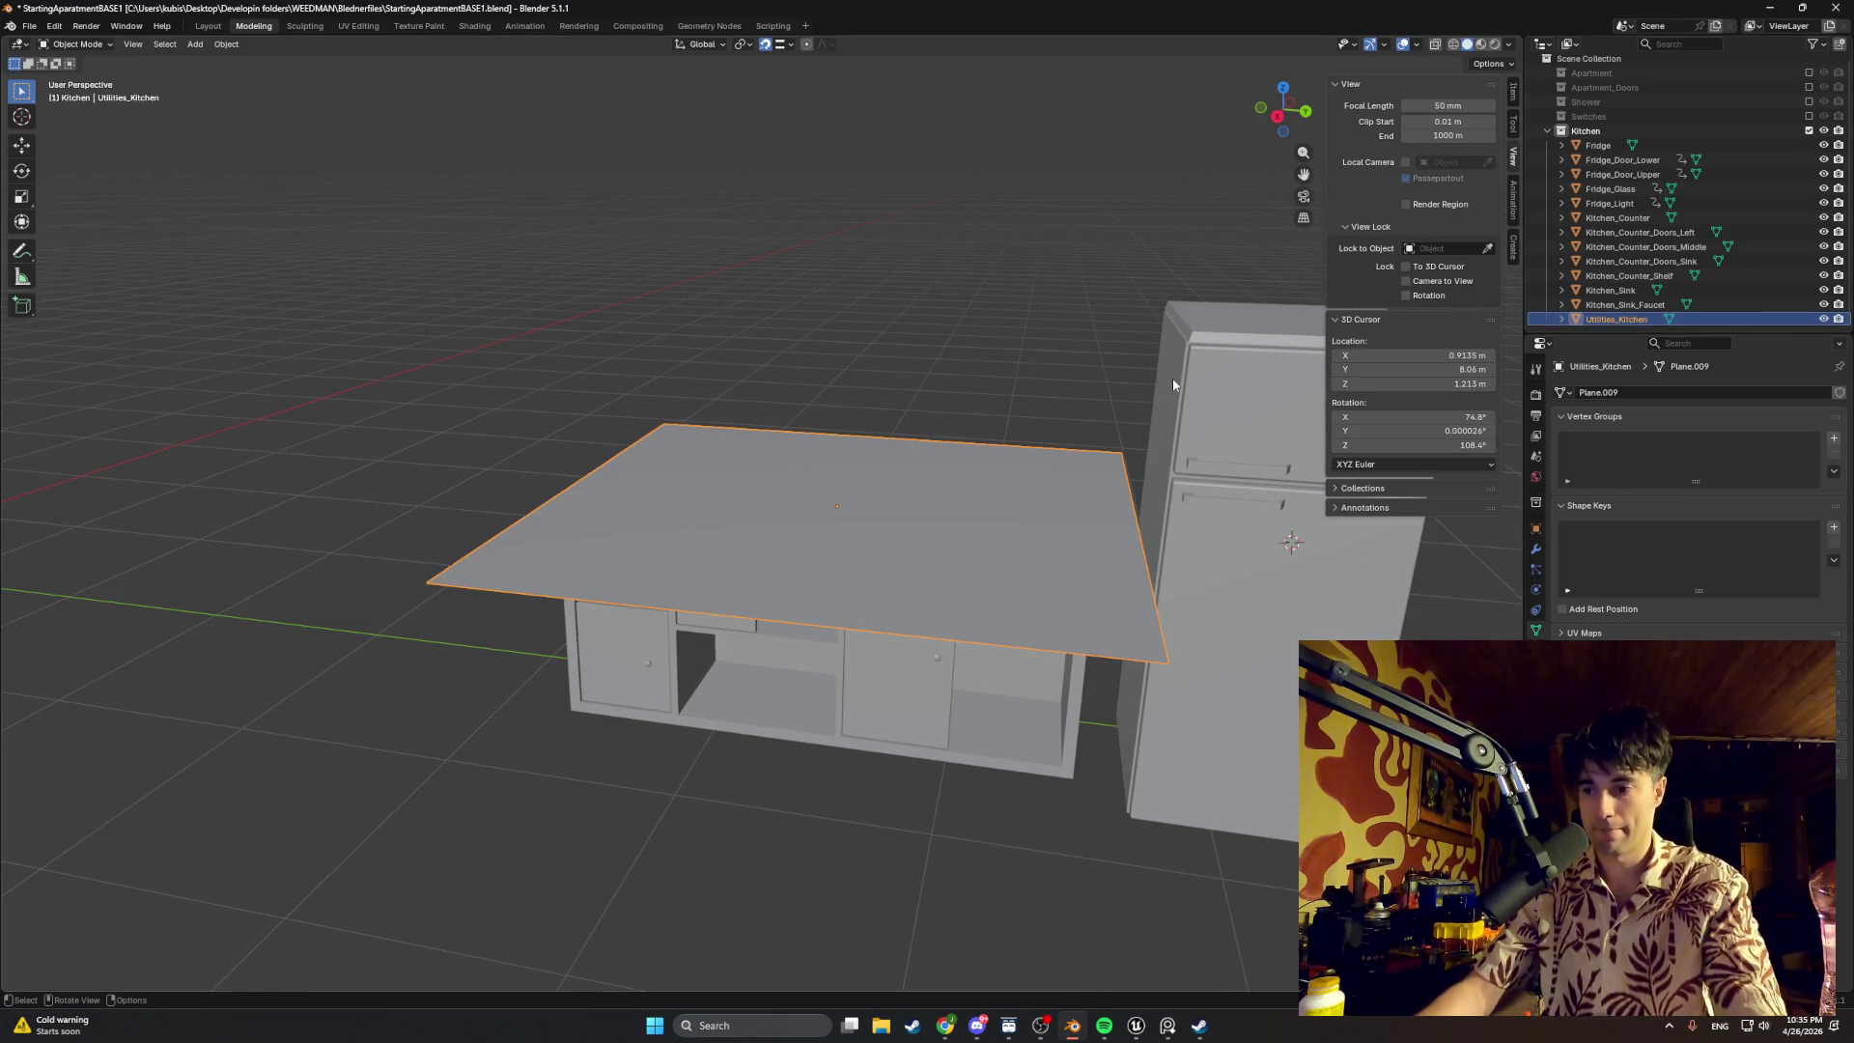
Step: Move the plane's top edge in Edit Mode and switch to a top-down view
middle_click_drag(972, 446, 807, 463)
scroll(968, 400, "up", 2)
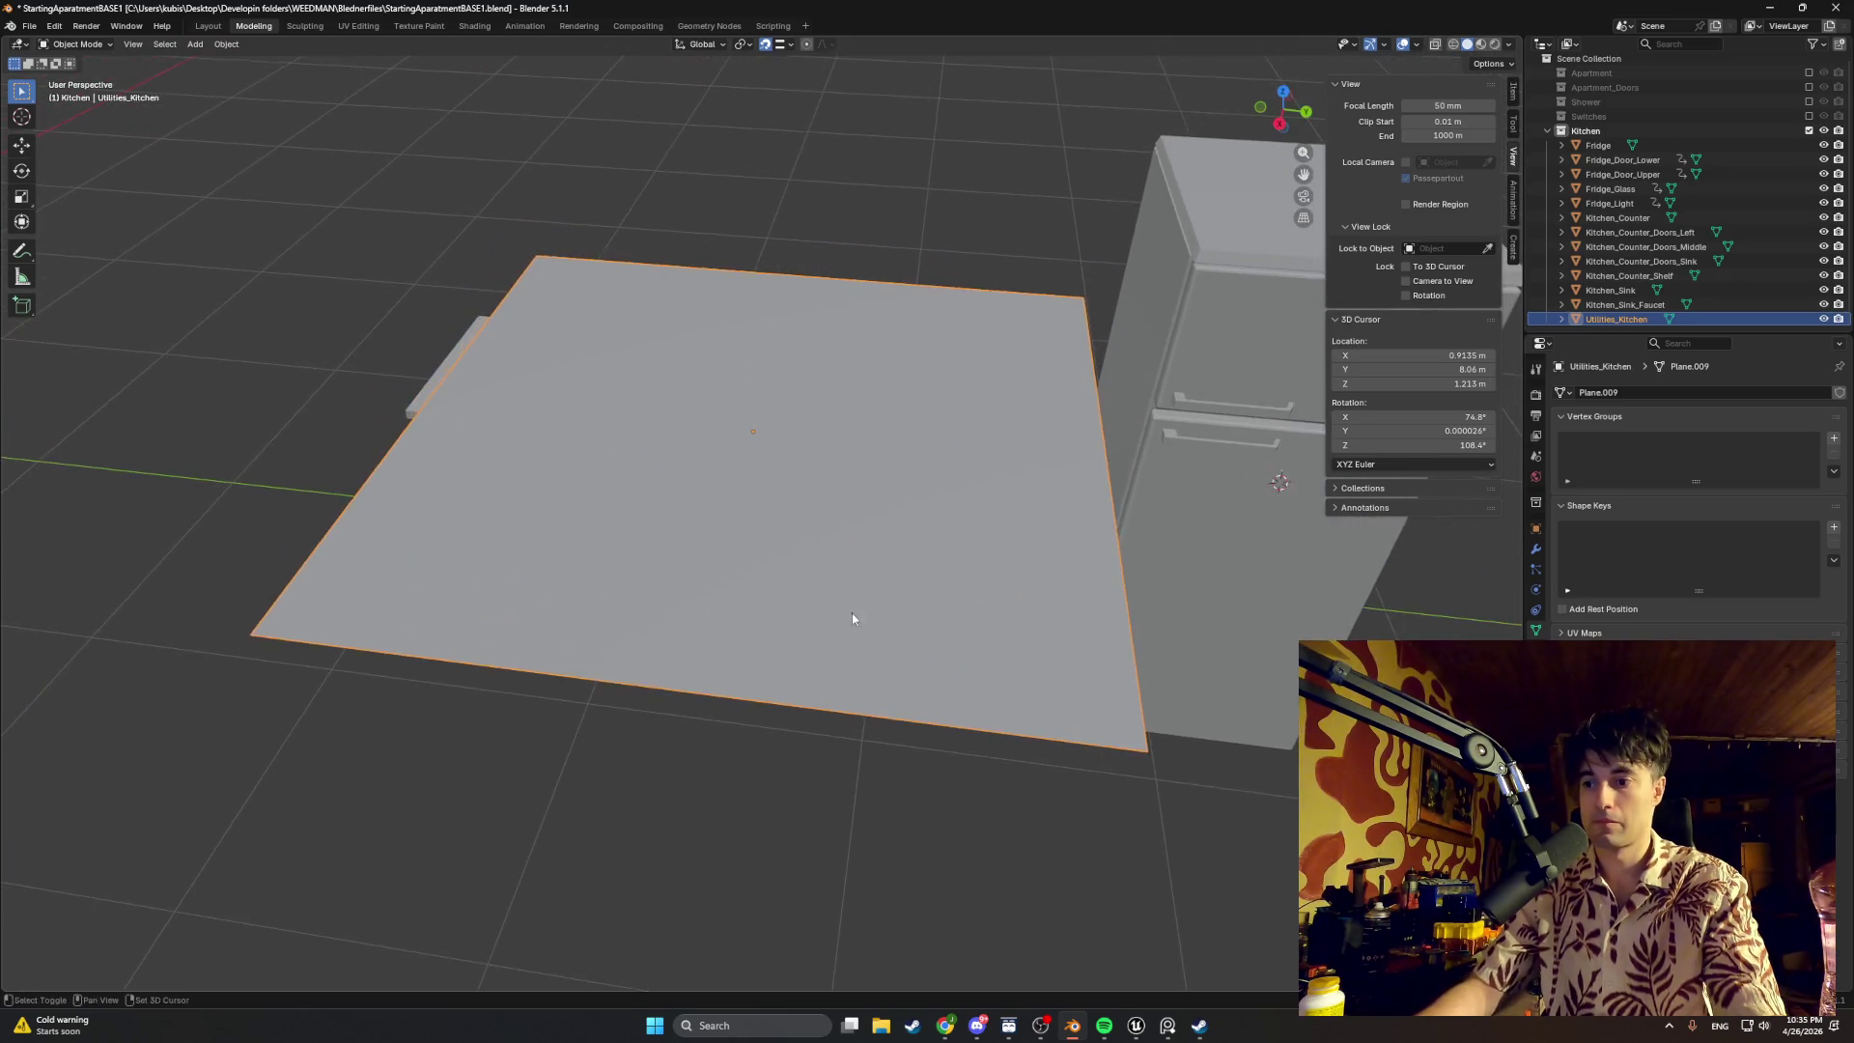
key("Tab")
left_click(760, 316)
key("g")
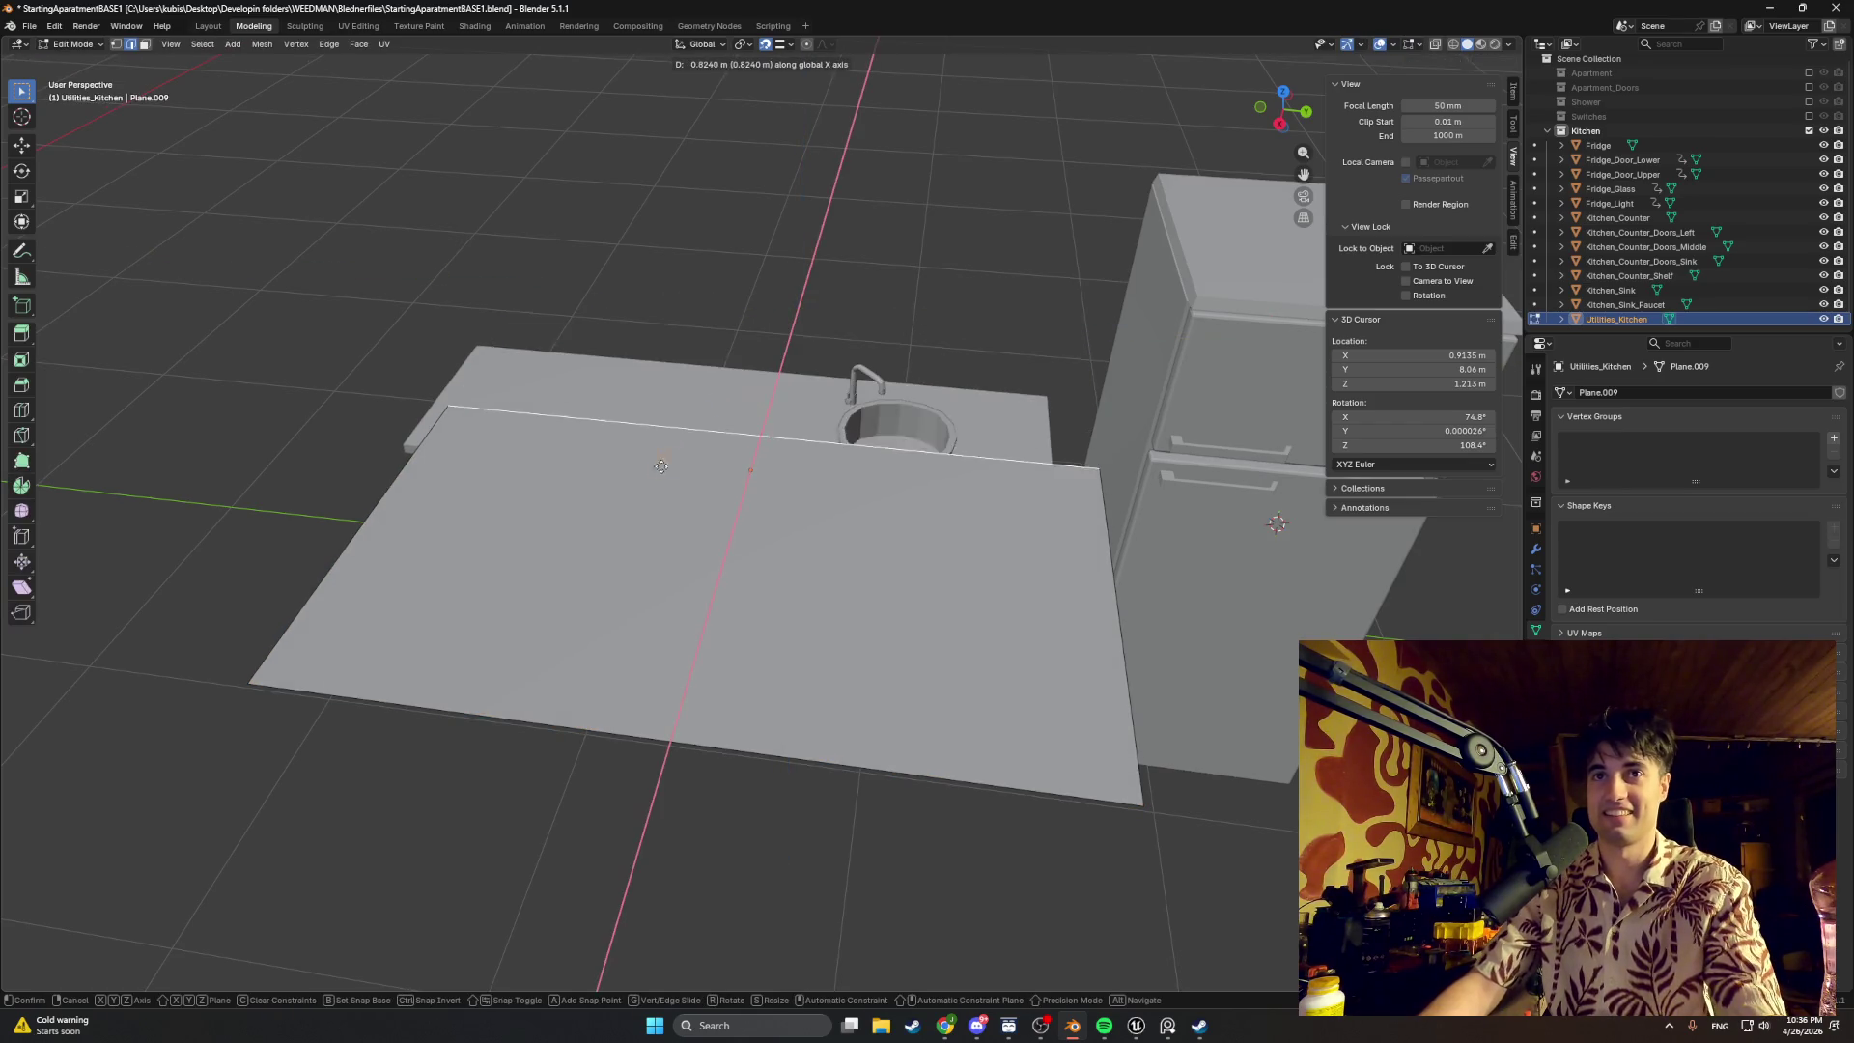
left_click(681, 435)
mouse_move(681, 435)
middle_mouse_down()
mouse_move(623, 484)
mouse_move(775, 579)
middle_mouse_up()
scroll(623, 485, "down", 3)
key("KP_7")
scroll(756, 452, "down", 3)
Step: Slide the whole Utilities_Kitchen plane along X over the counter and compare it with the counter outline
key("Tab")
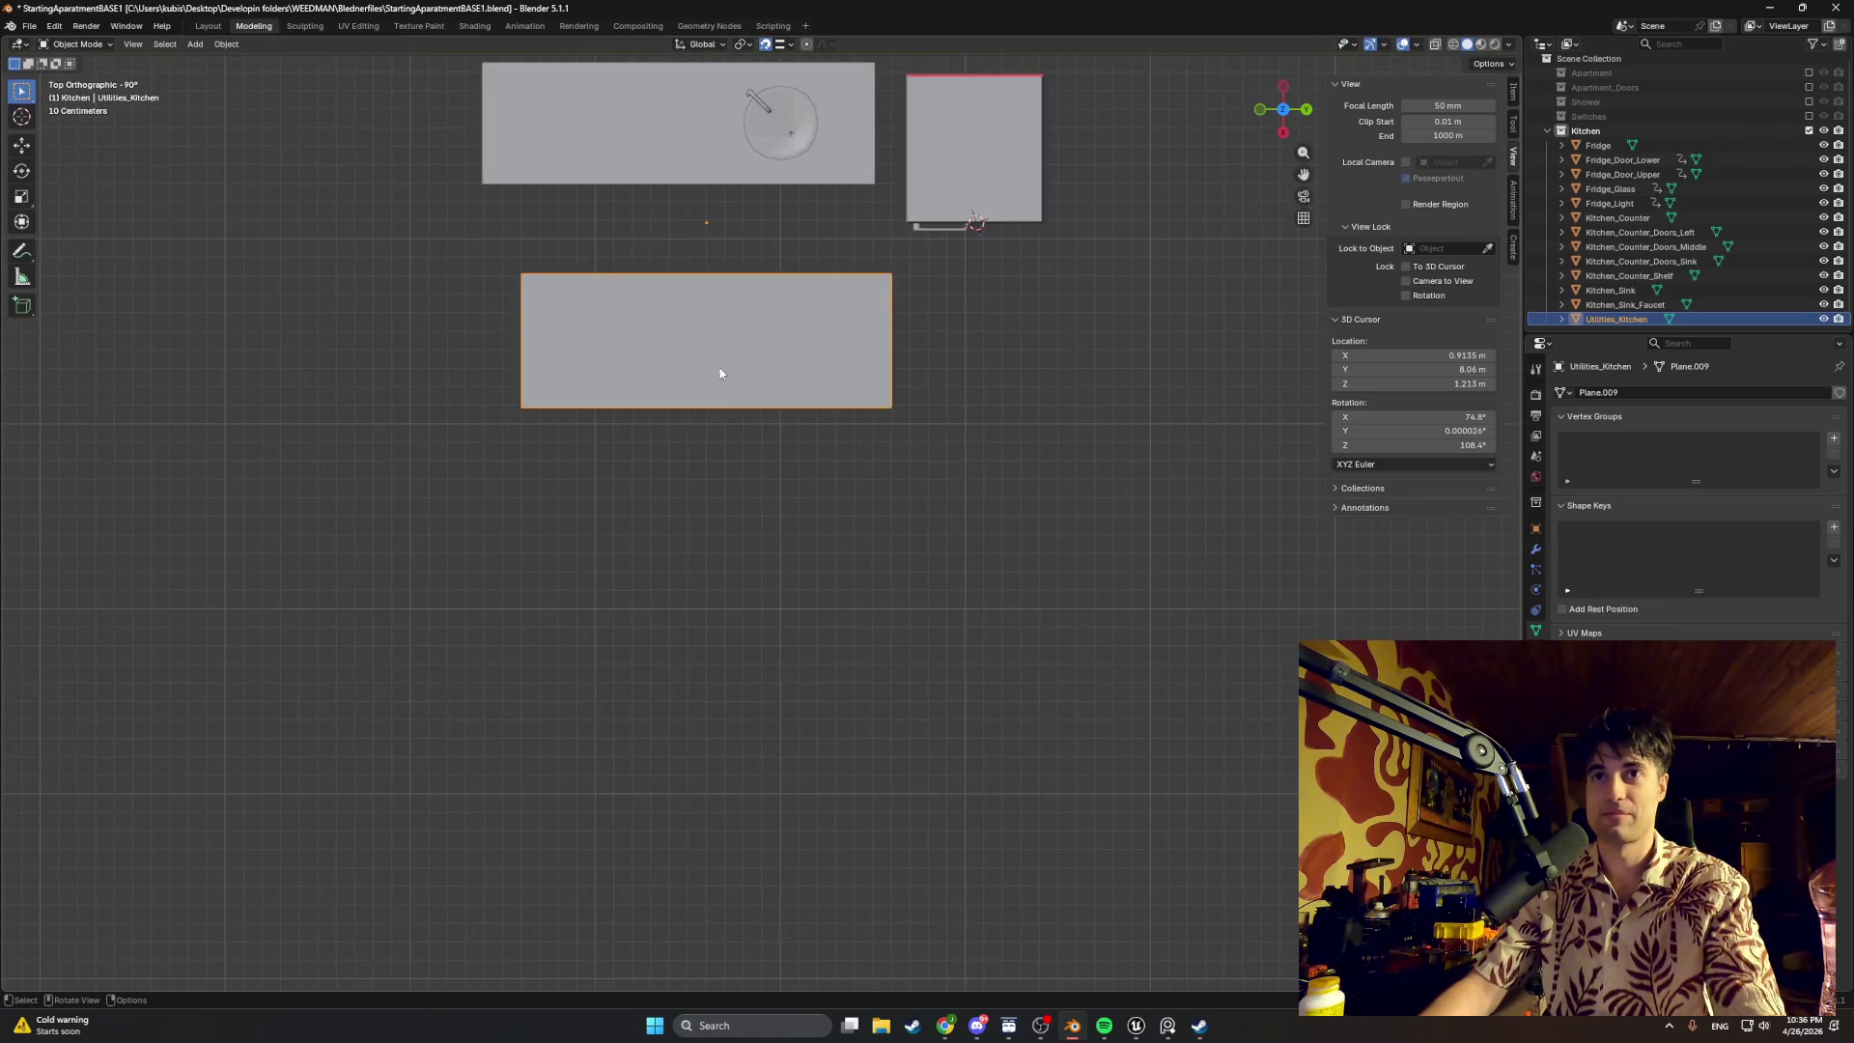
middle_click_drag(711, 295, 802, 499, "shift")
key("g")
key("x")
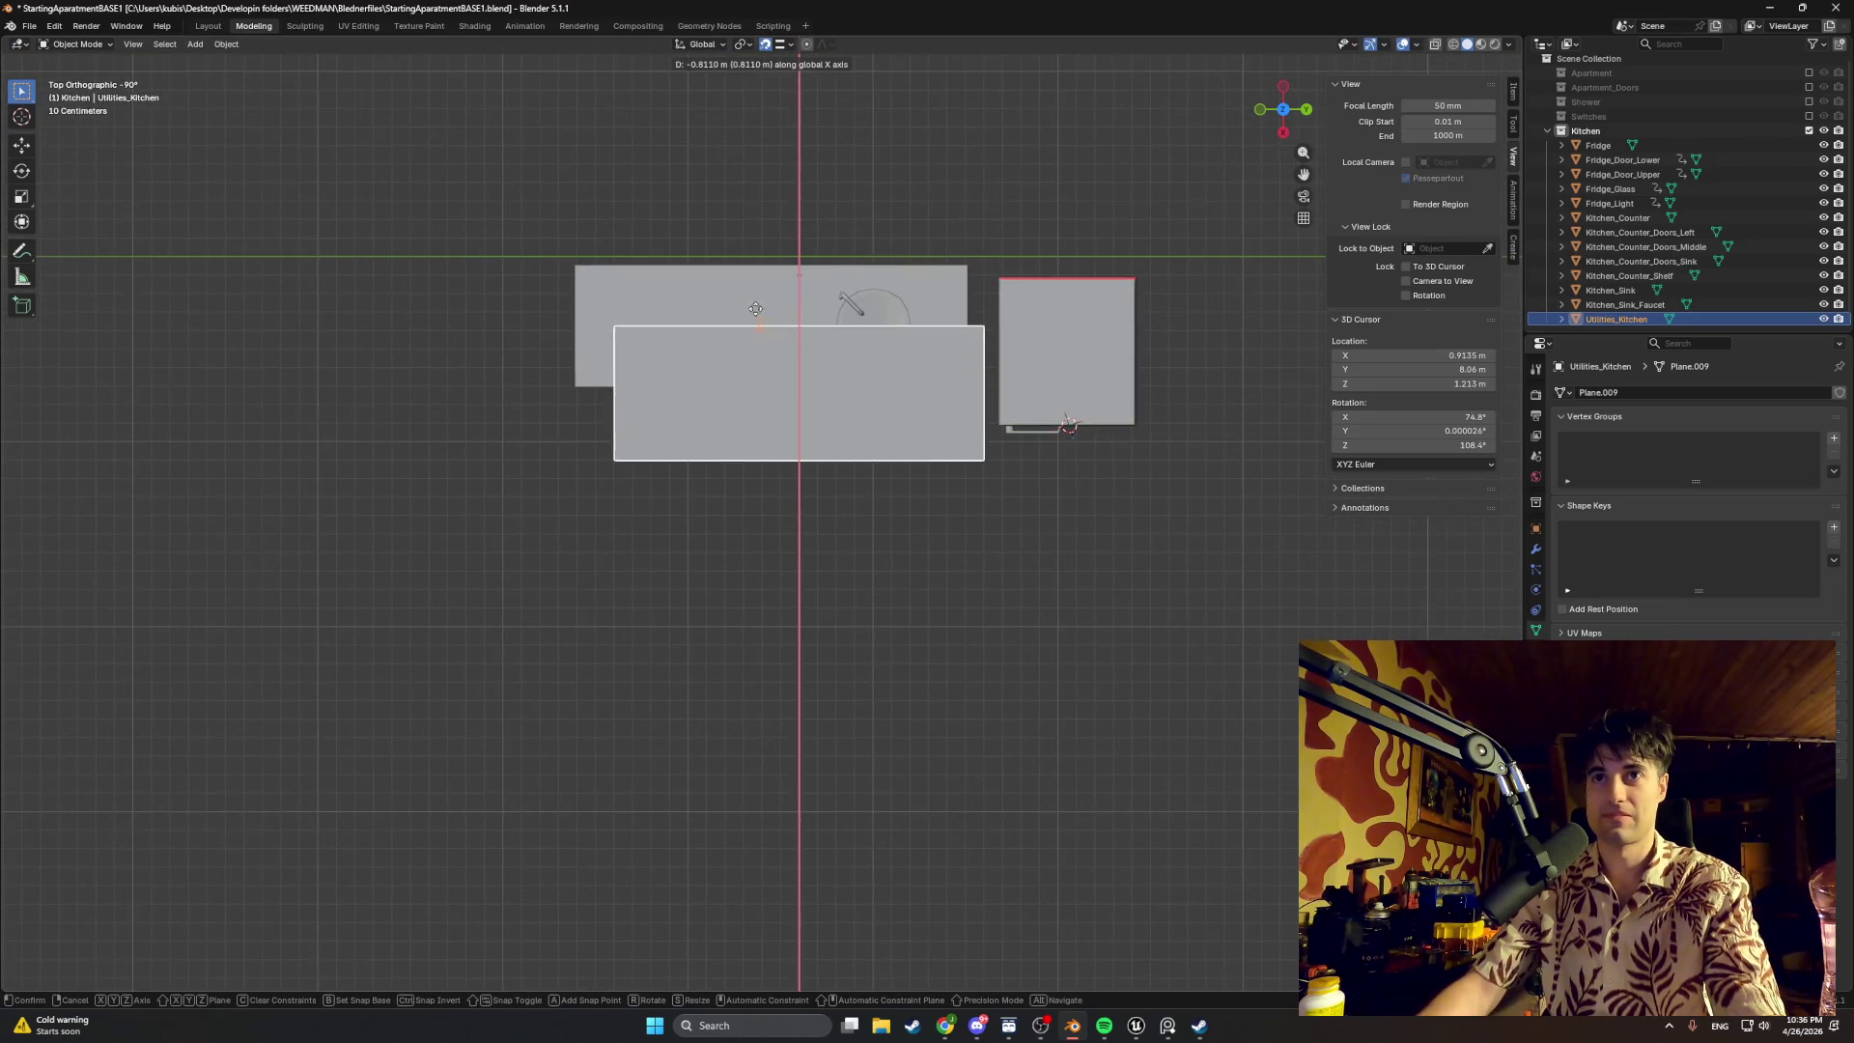
left_click(746, 286)
scroll(754, 280, "up", 2)
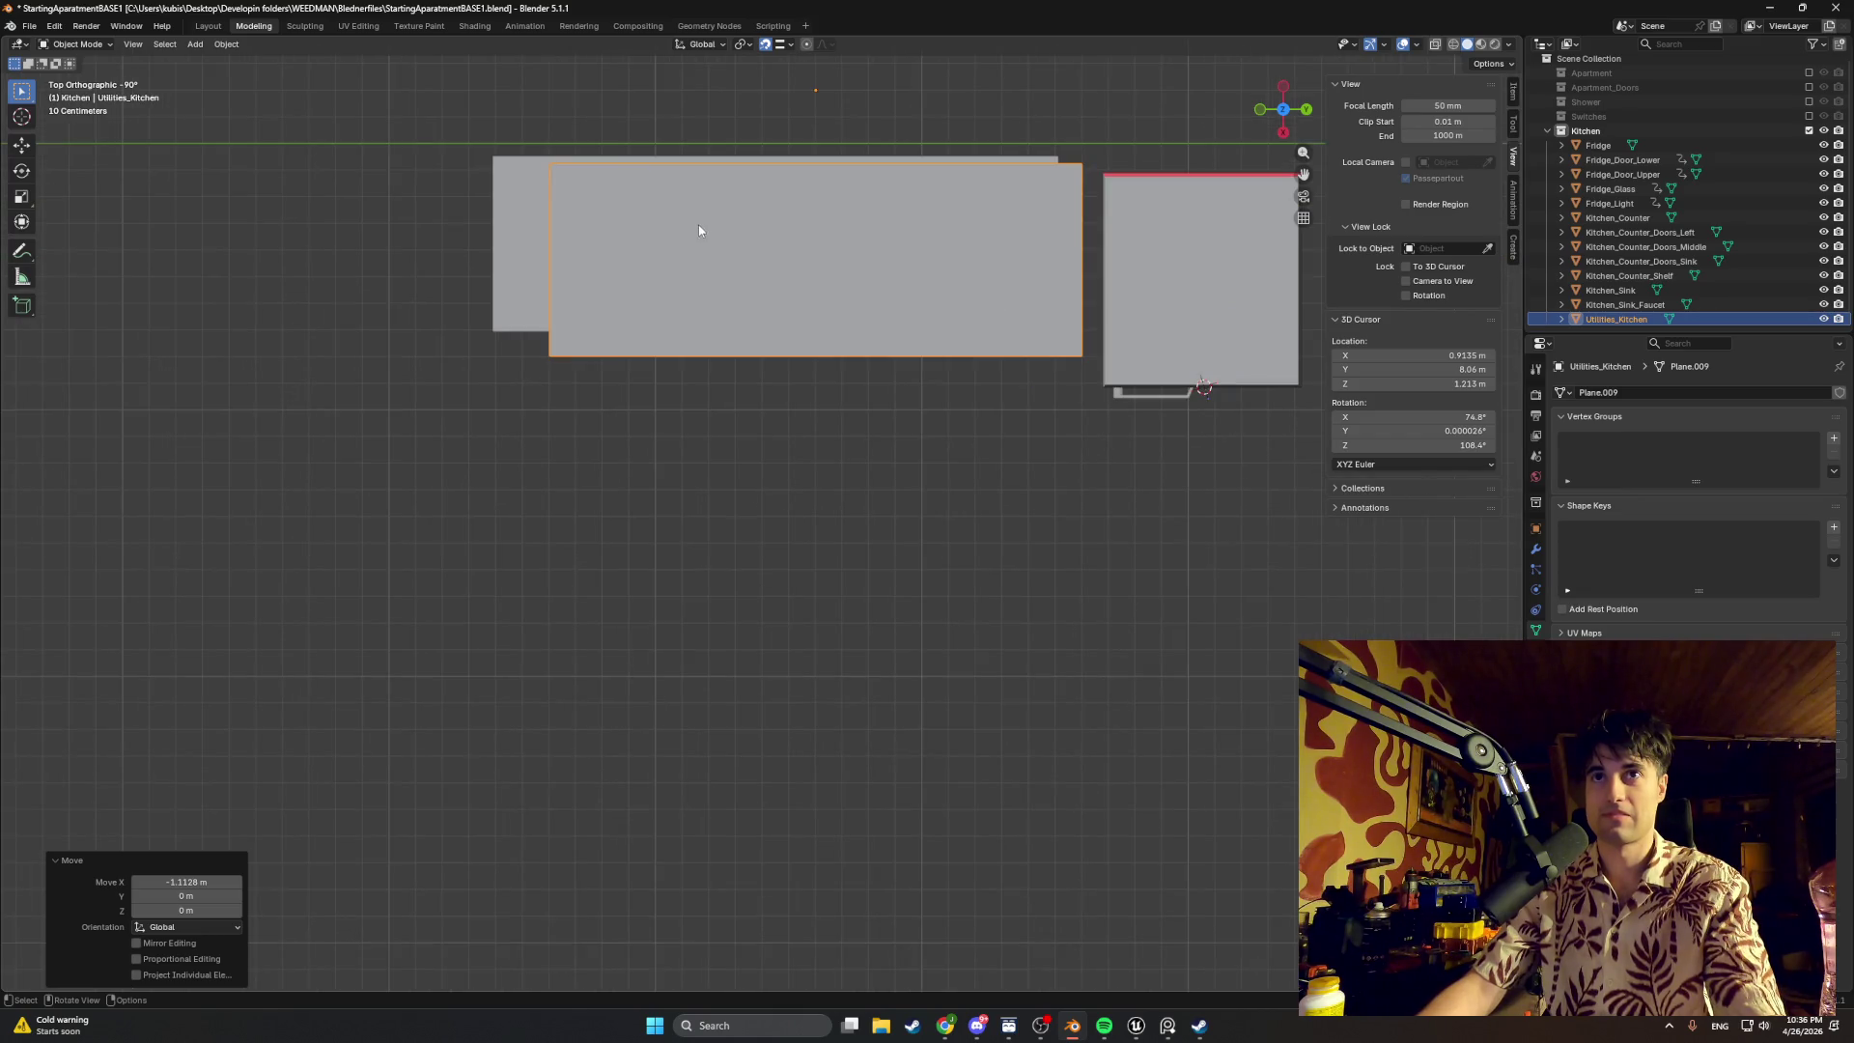
scroll(730, 291, "up", 3, "shift")
scroll(720, 313, "up", 3)
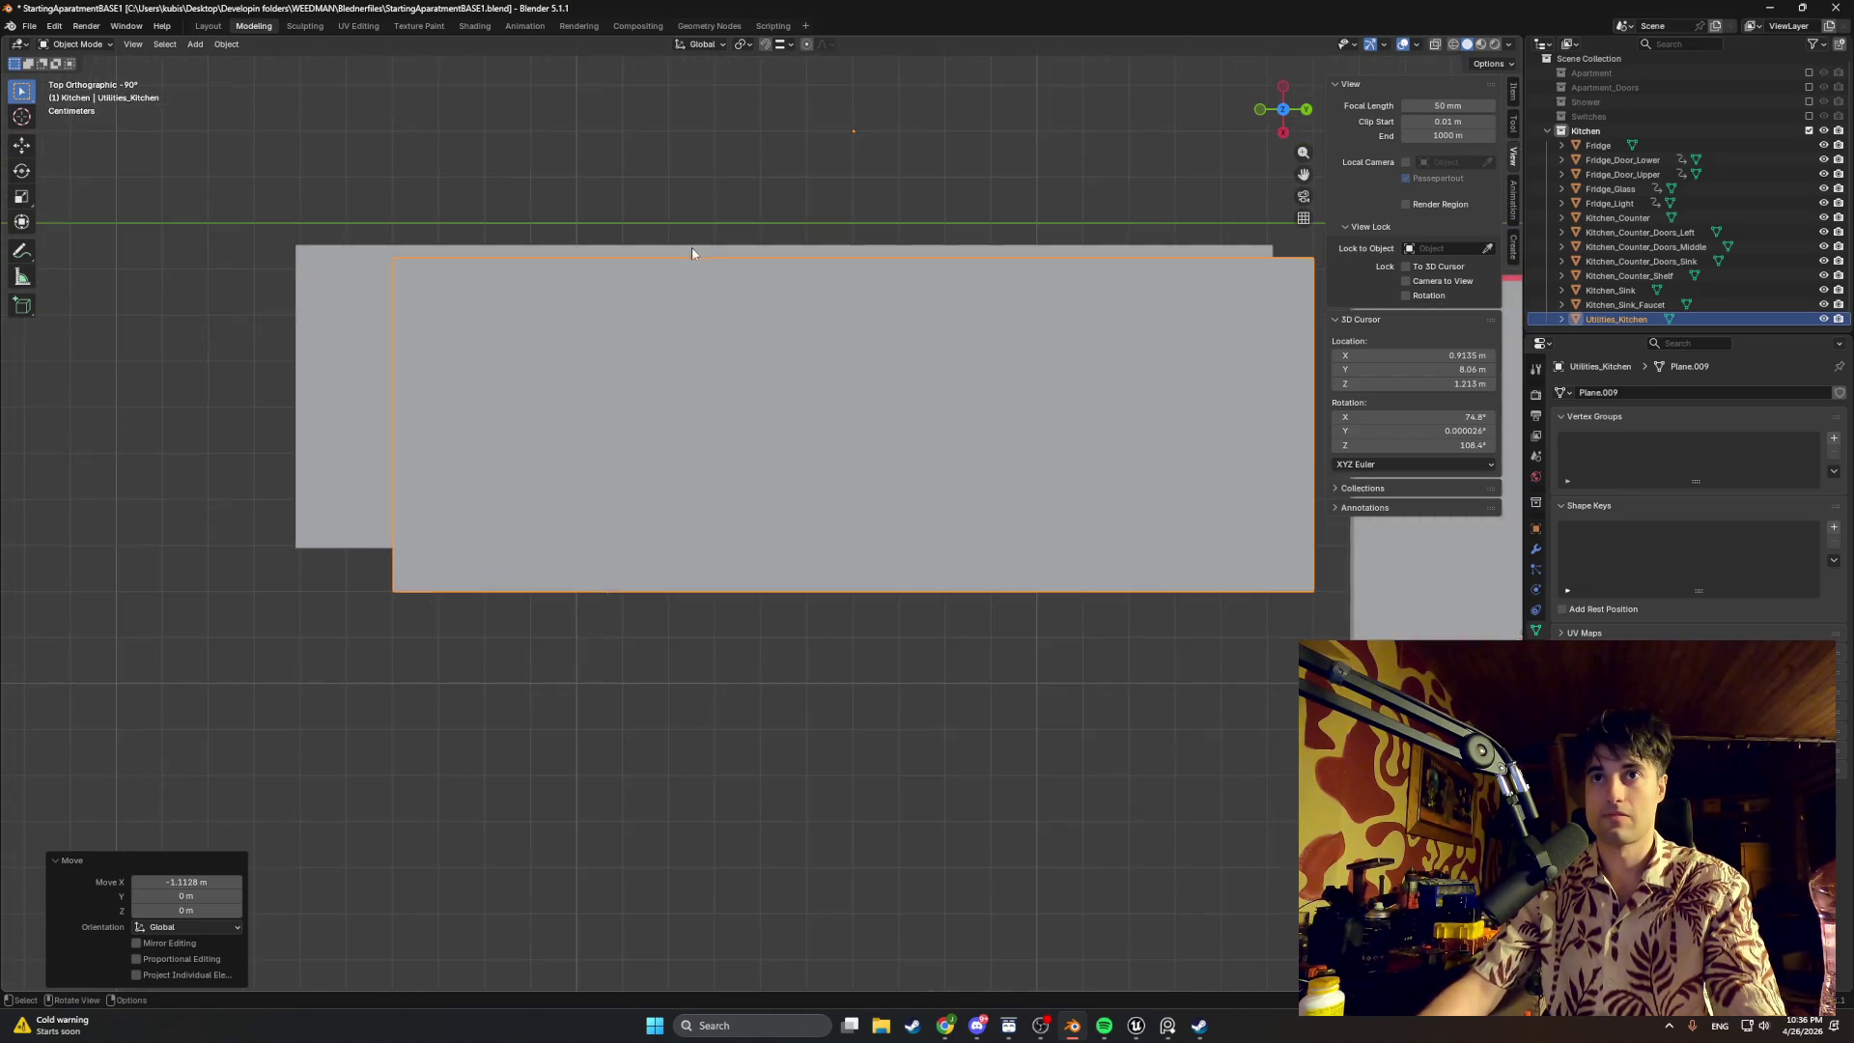
left_click(684, 261)
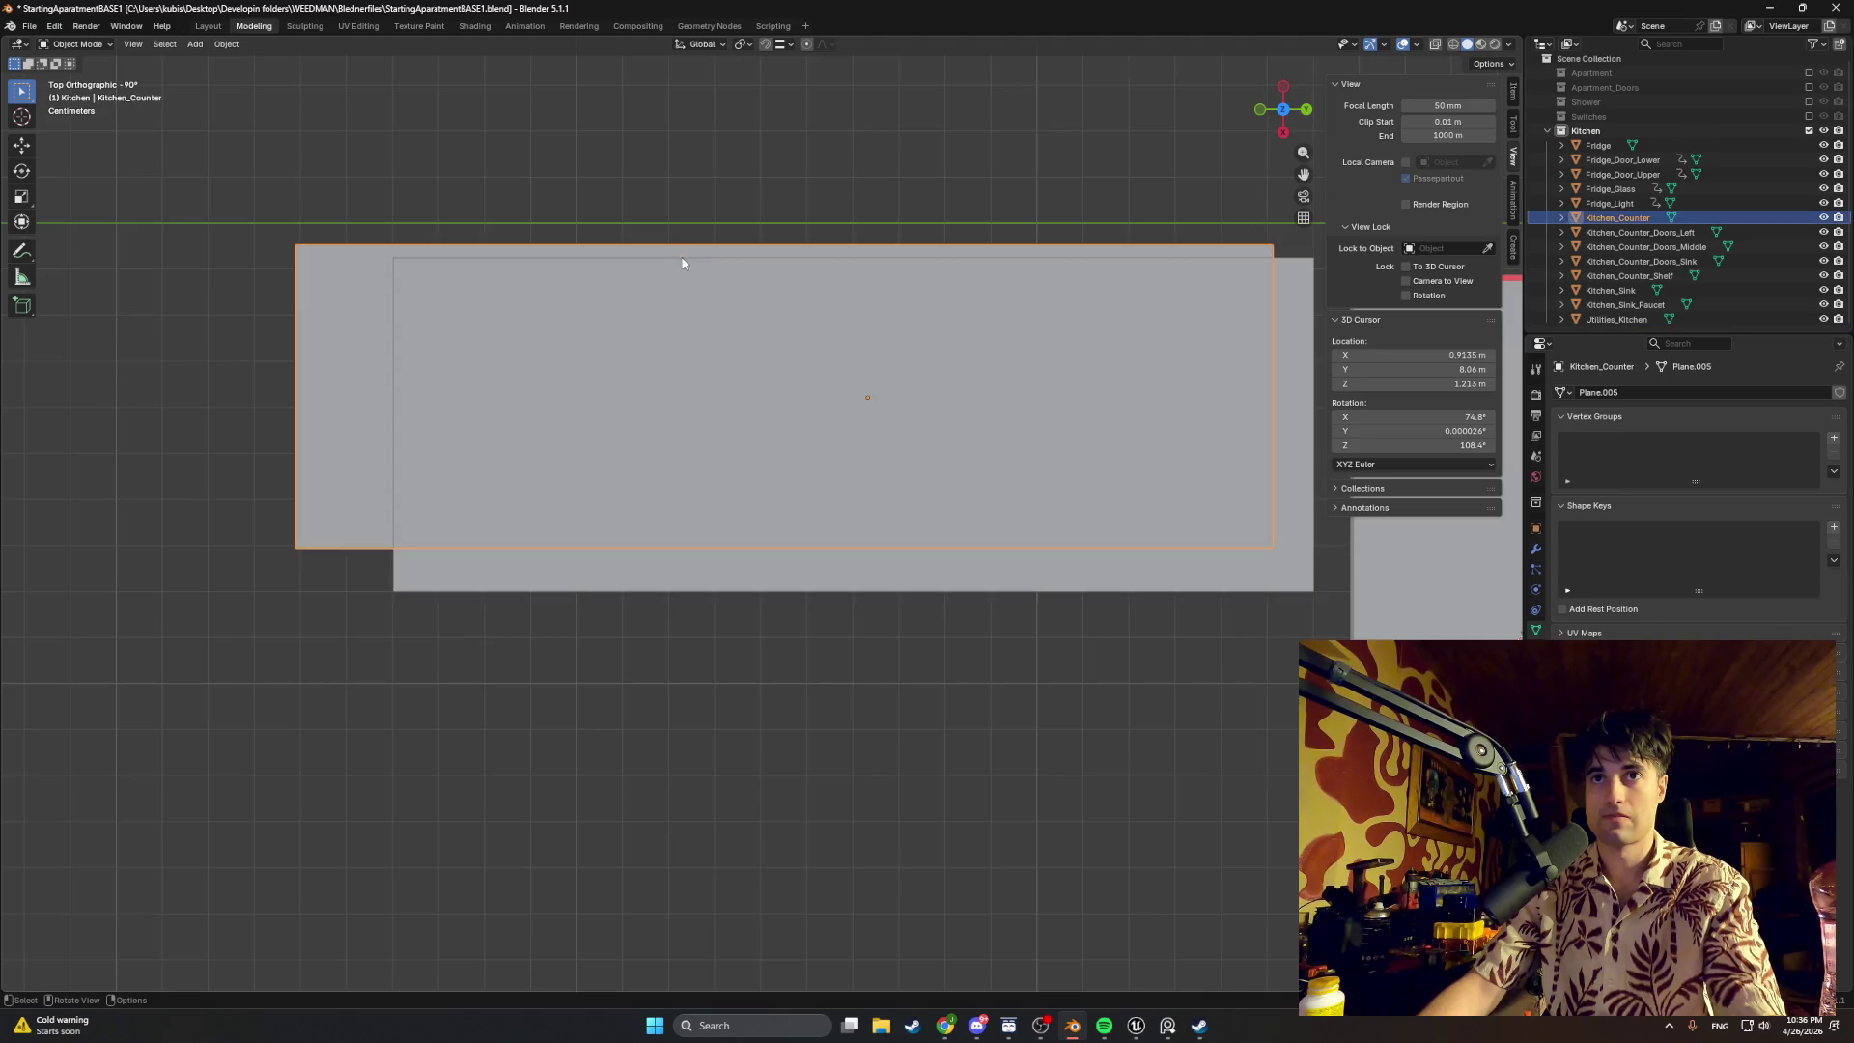
left_click(649, 275)
Step: Align the plane's top and bottom edges along X and its vertical edge along Y with the counter and left block
key("Tab")
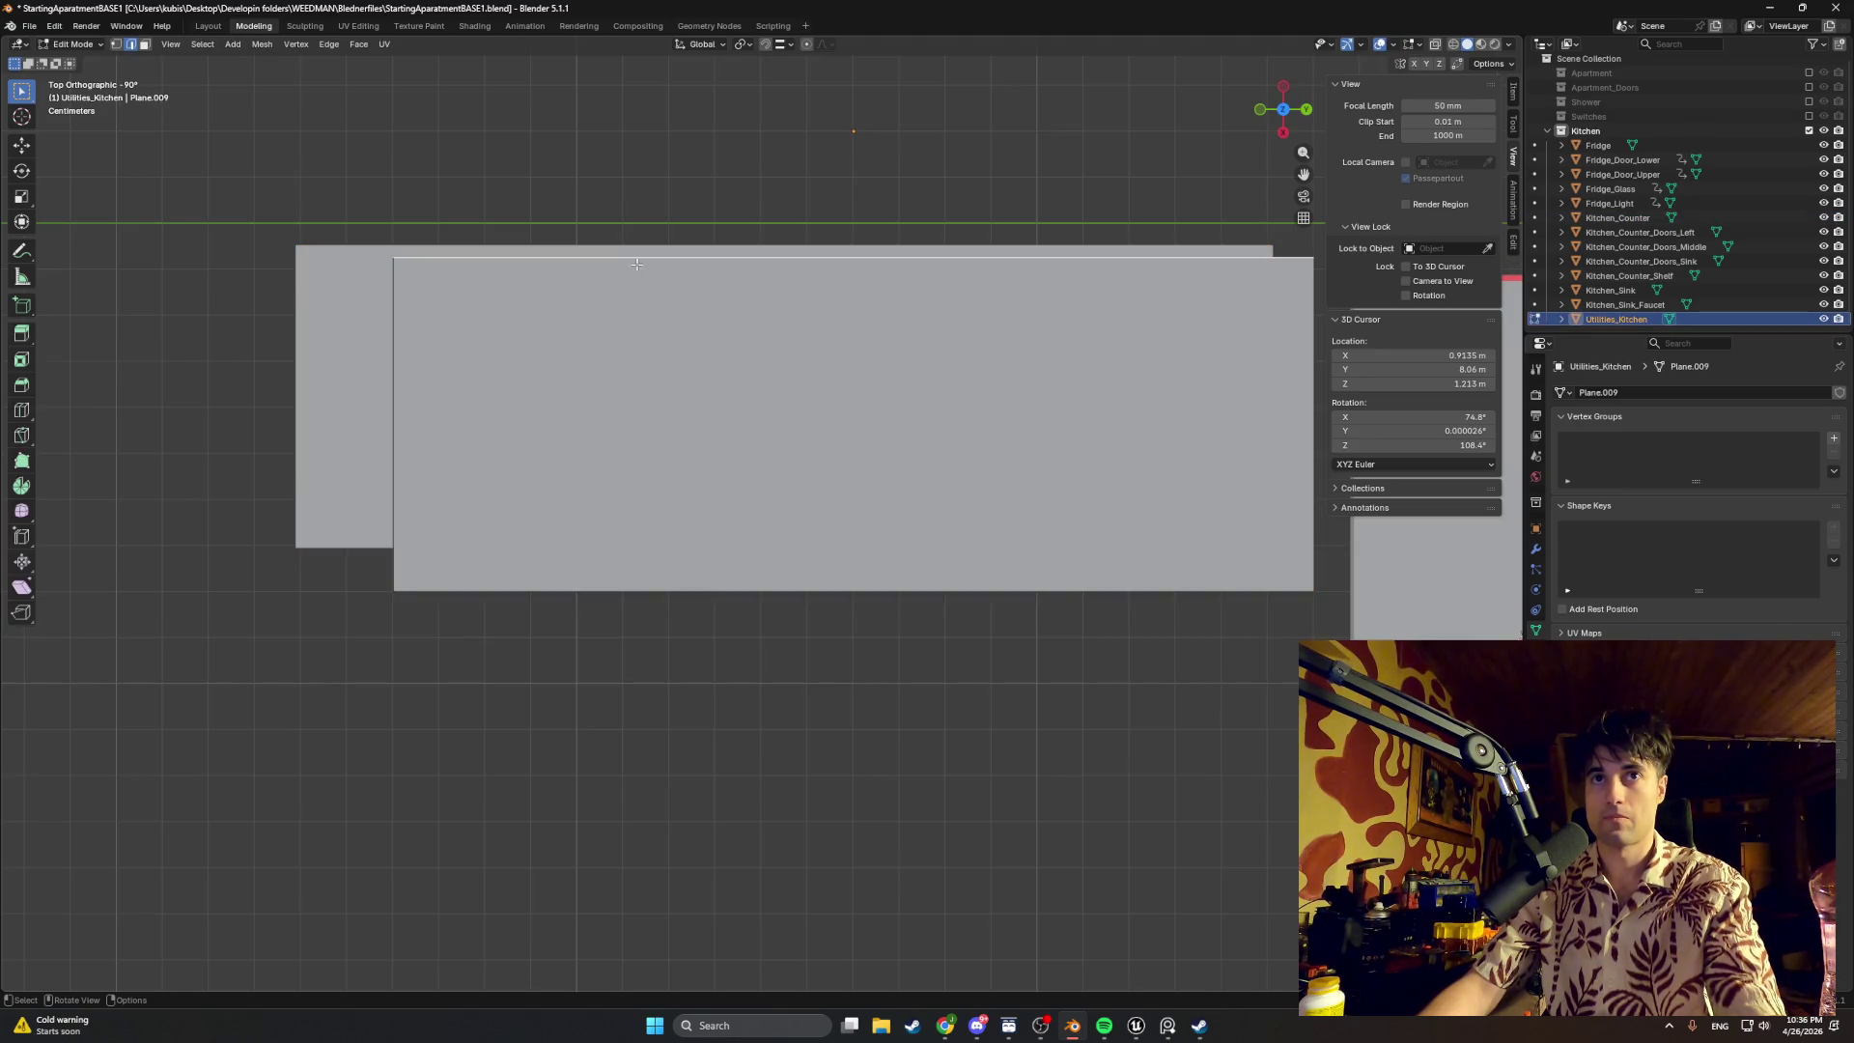
key("g")
key("x")
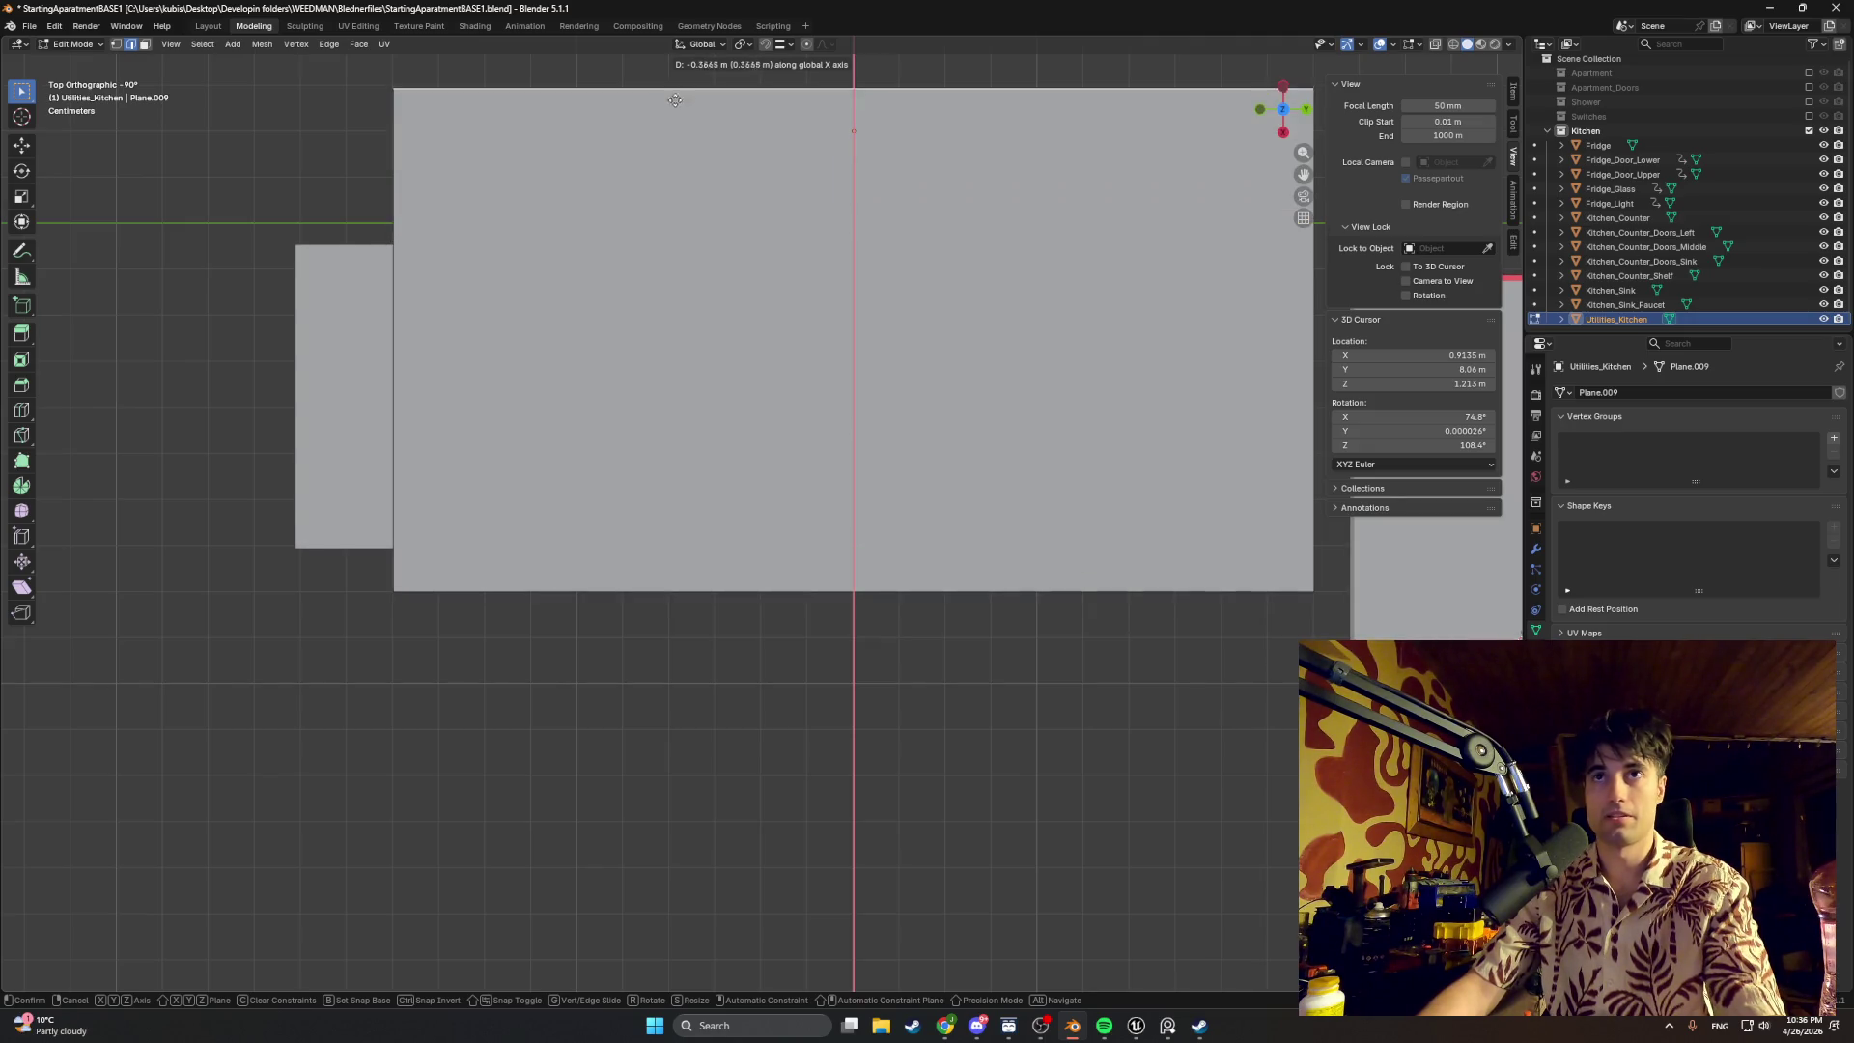
left_click(448, 281)
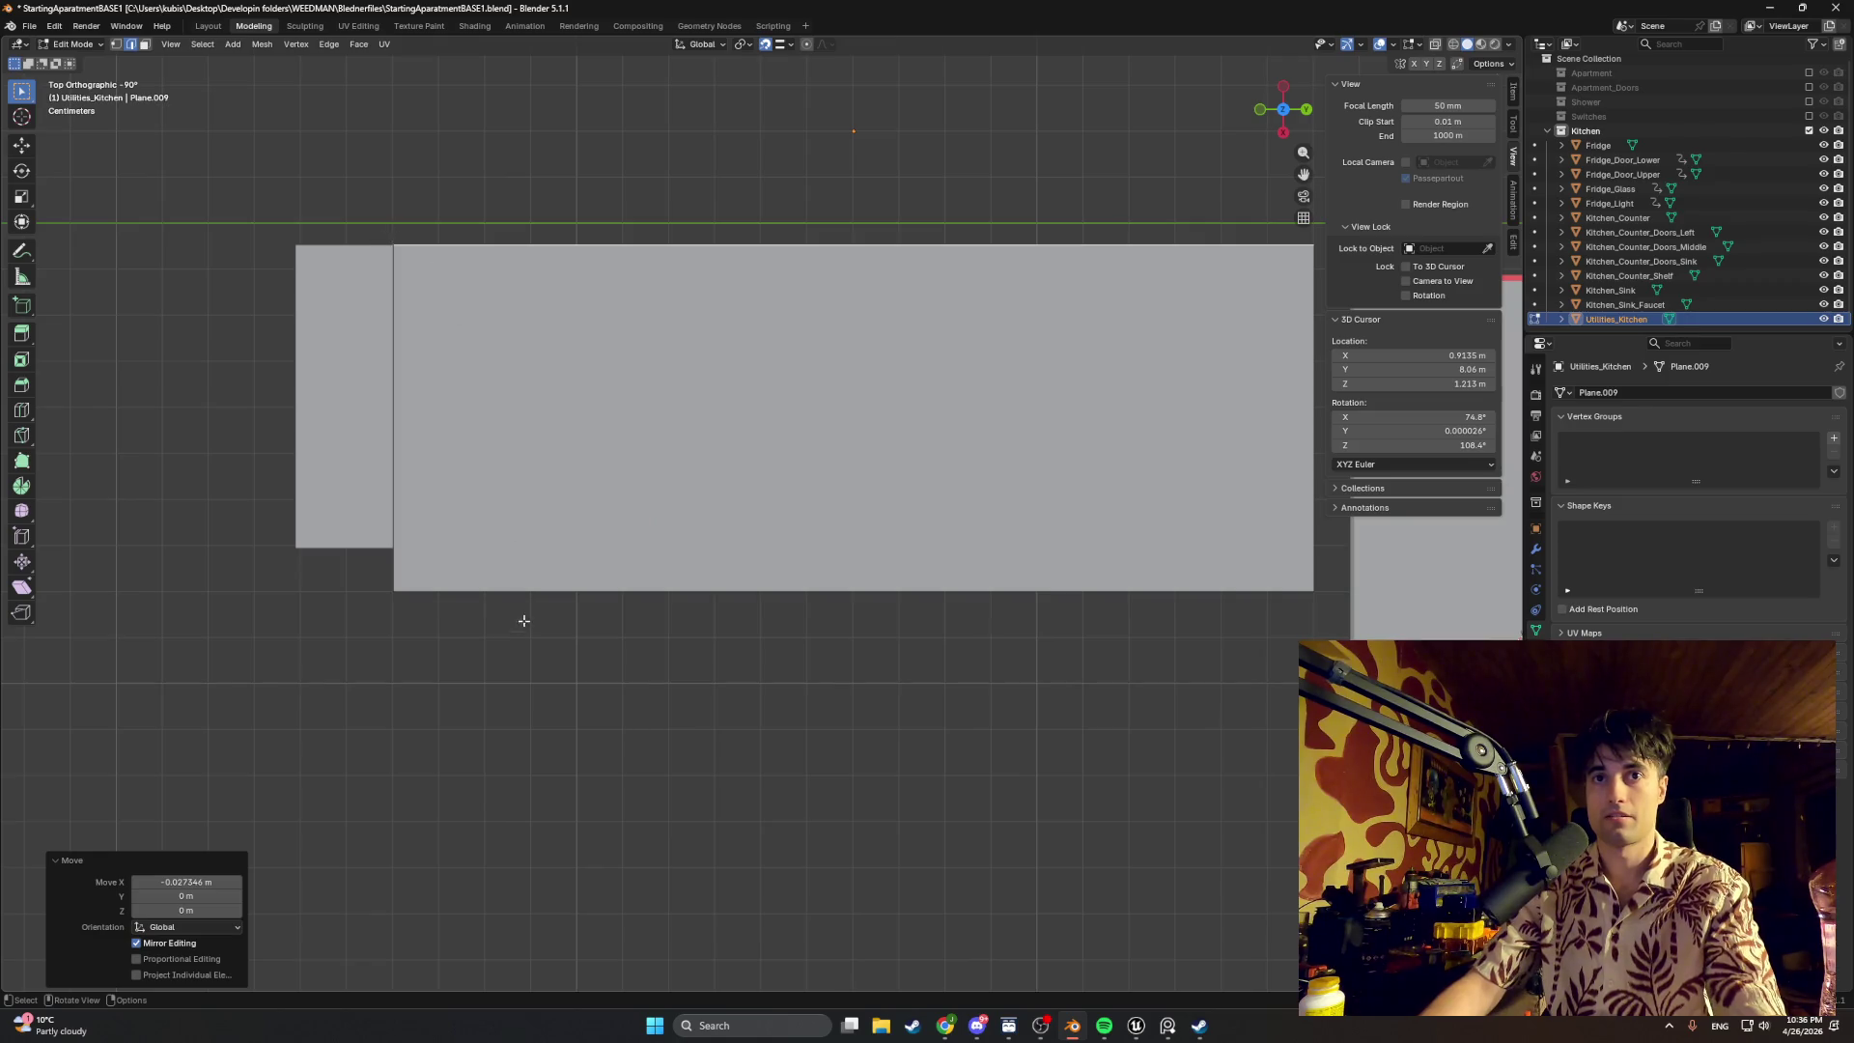
left_click(527, 592)
key("g")
key("x")
left_click(476, 562)
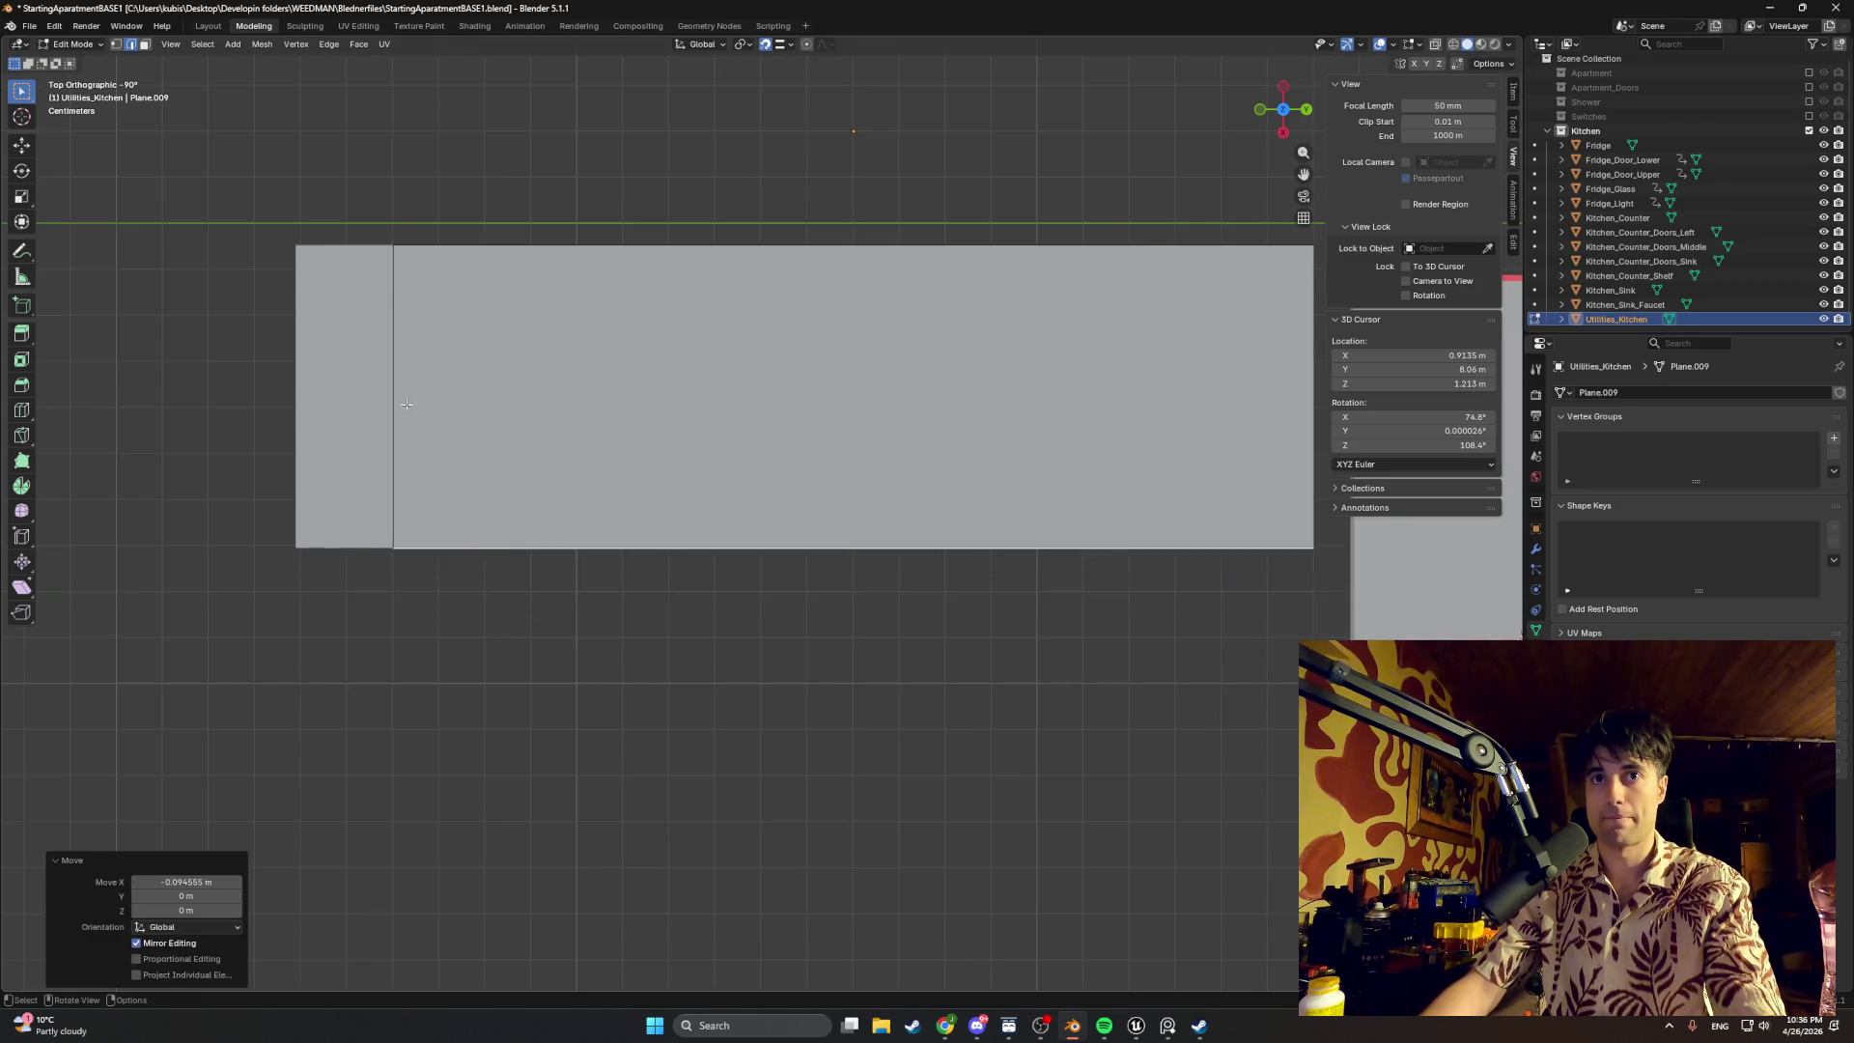
key("g")
key("y")
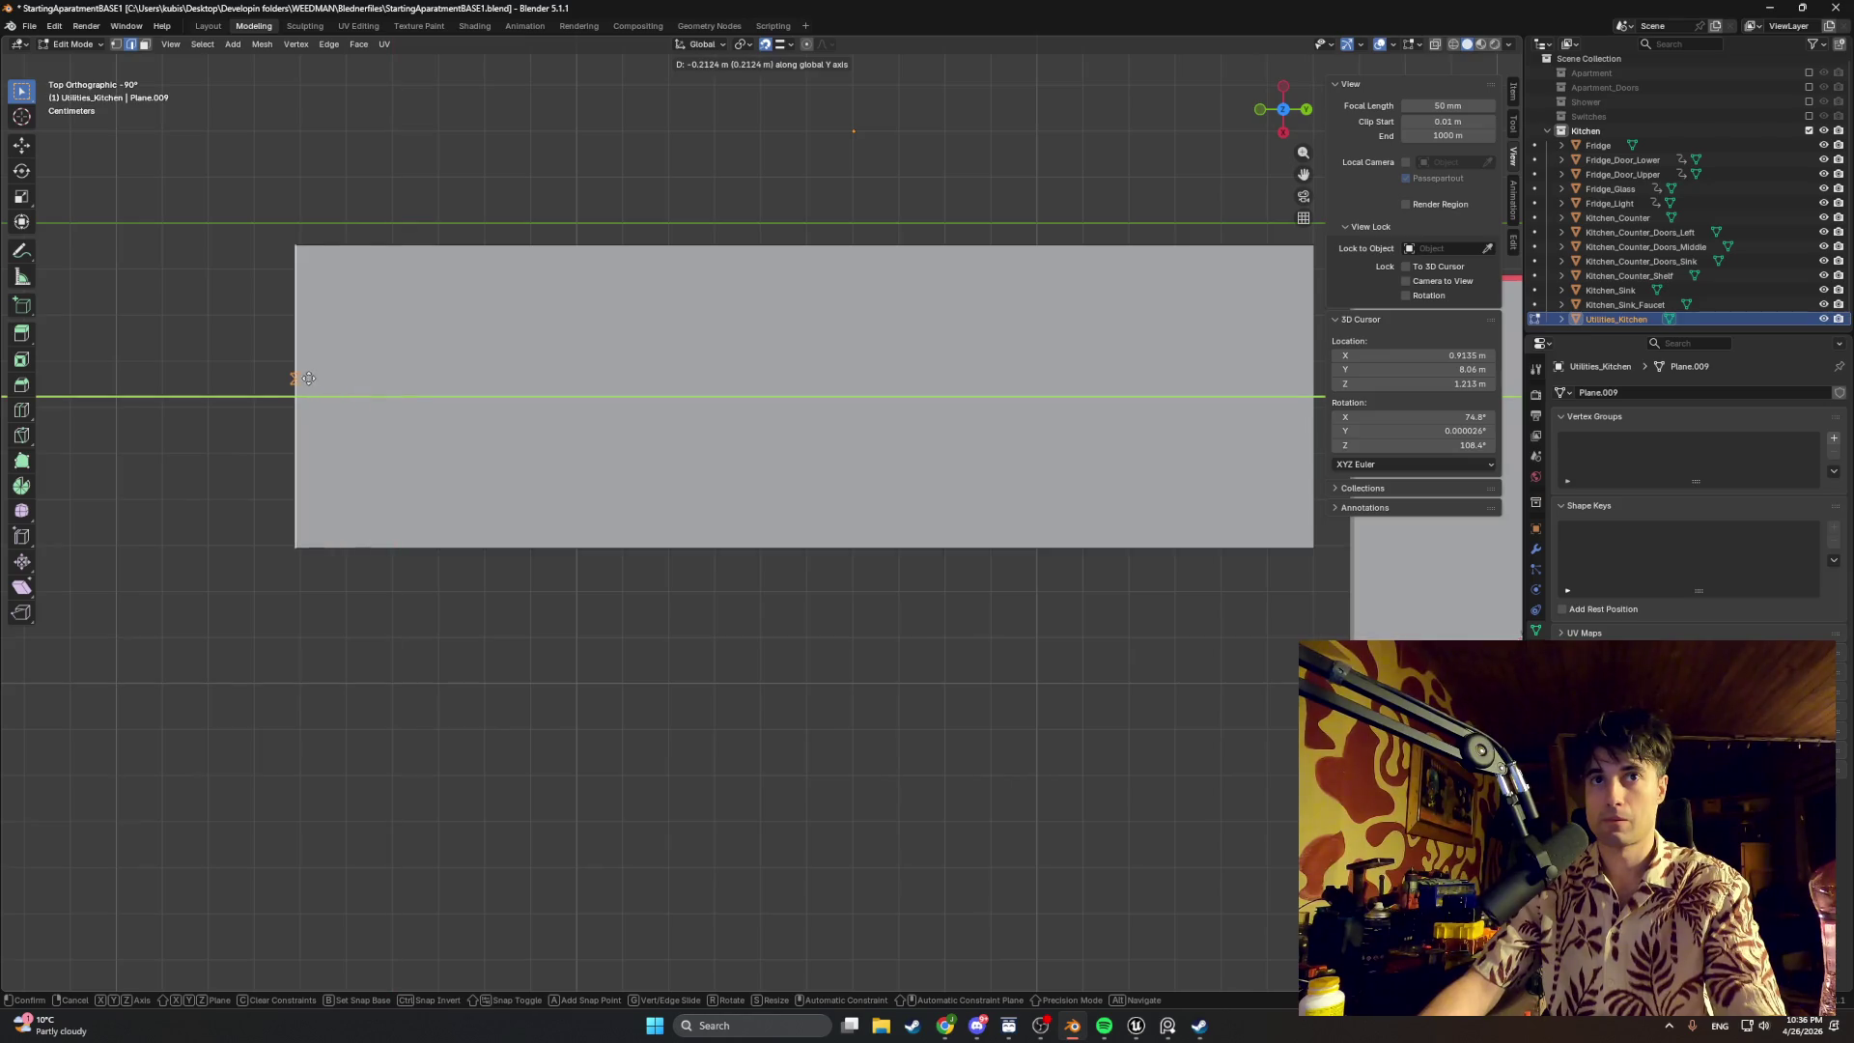
left_click(312, 385)
Step: Slide the left block's right edge along Y to meet the plane's outline
middle_click_drag(958, 366, 504, 365, "shift")
left_click(860, 349)
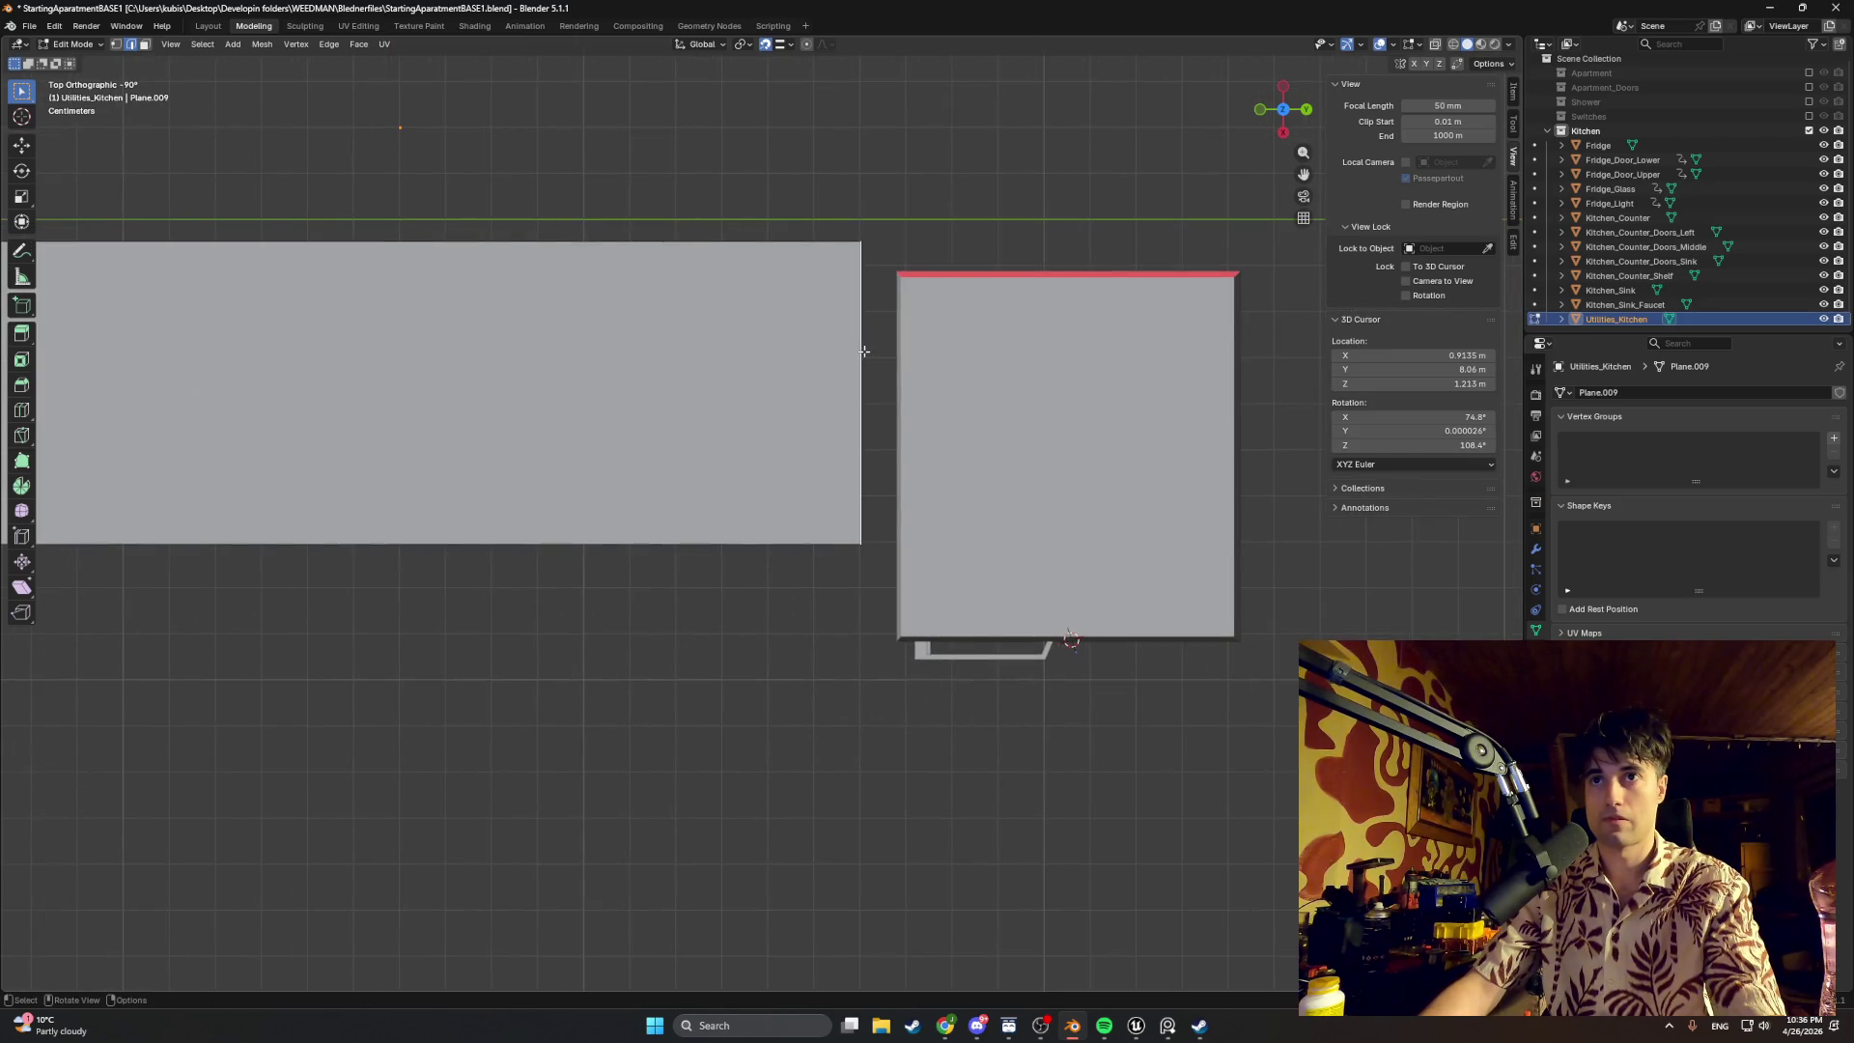
key("g")
key("y")
left_click(819, 345)
middle_click_drag(819, 345, 620, 533)
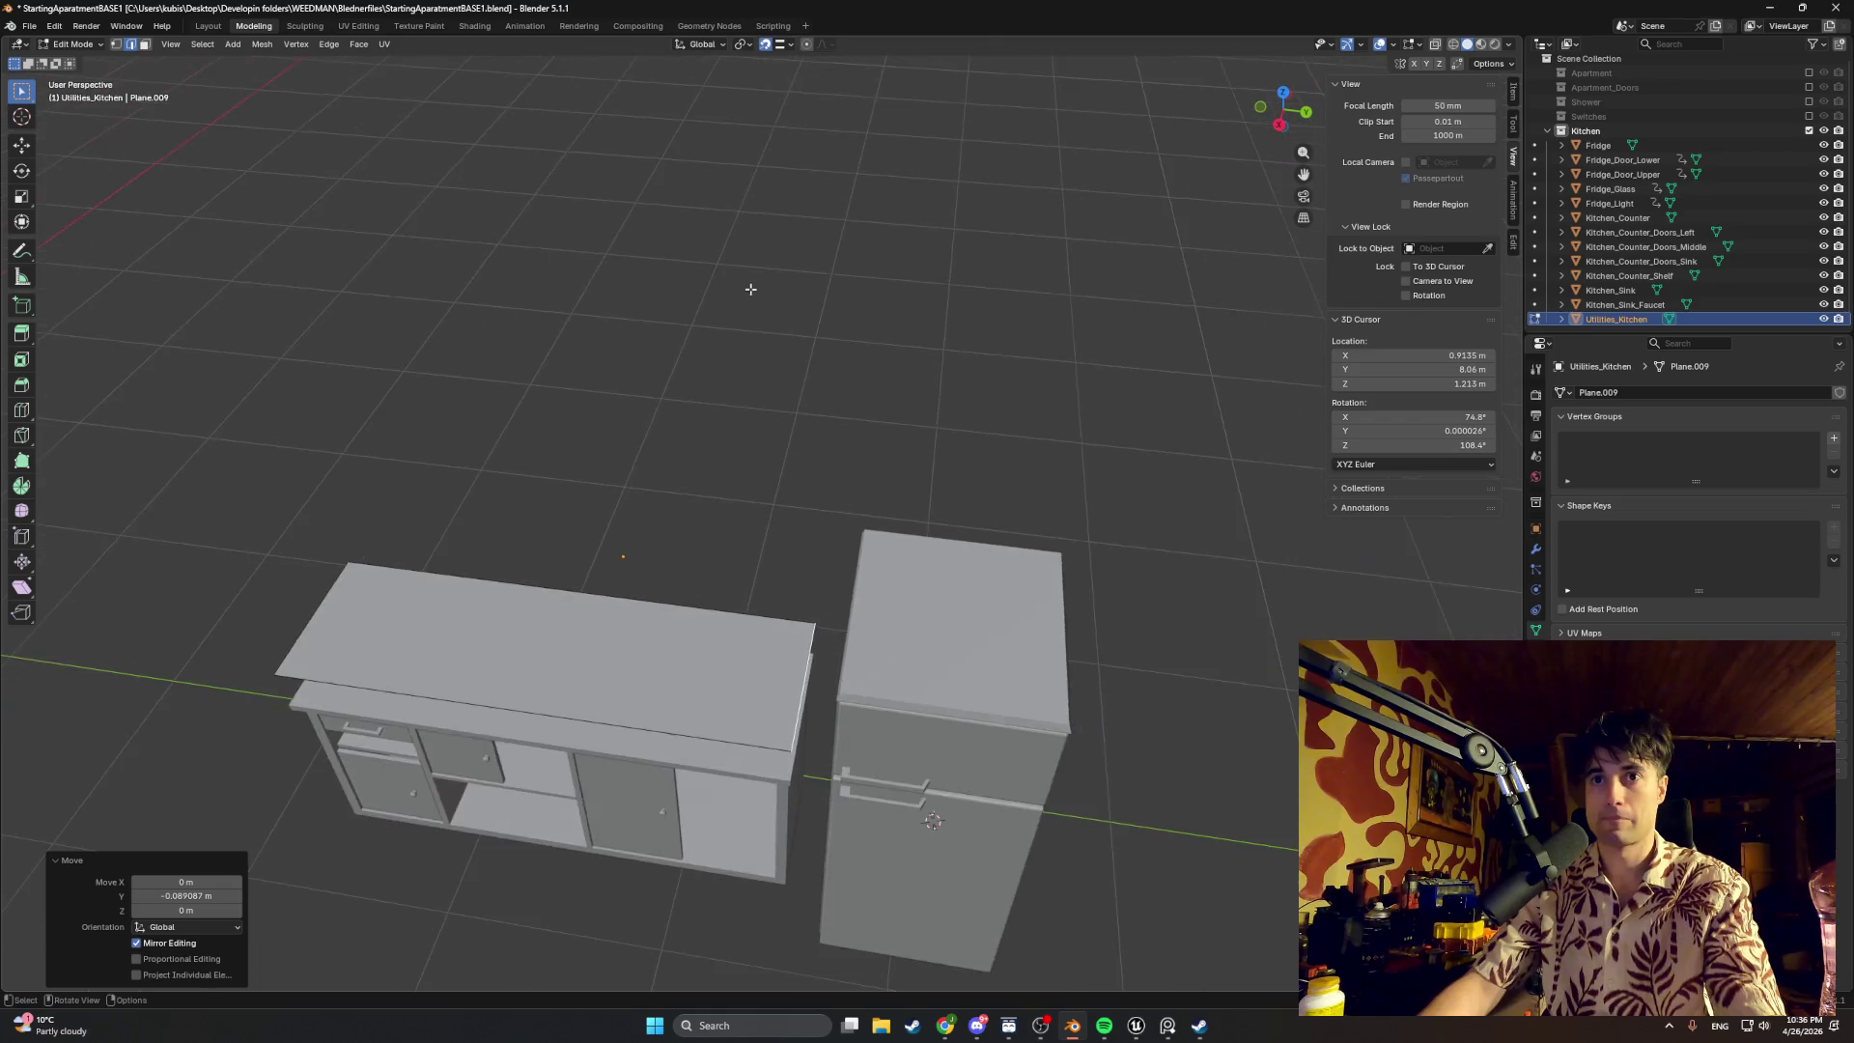
scroll(620, 532, "down", 5)
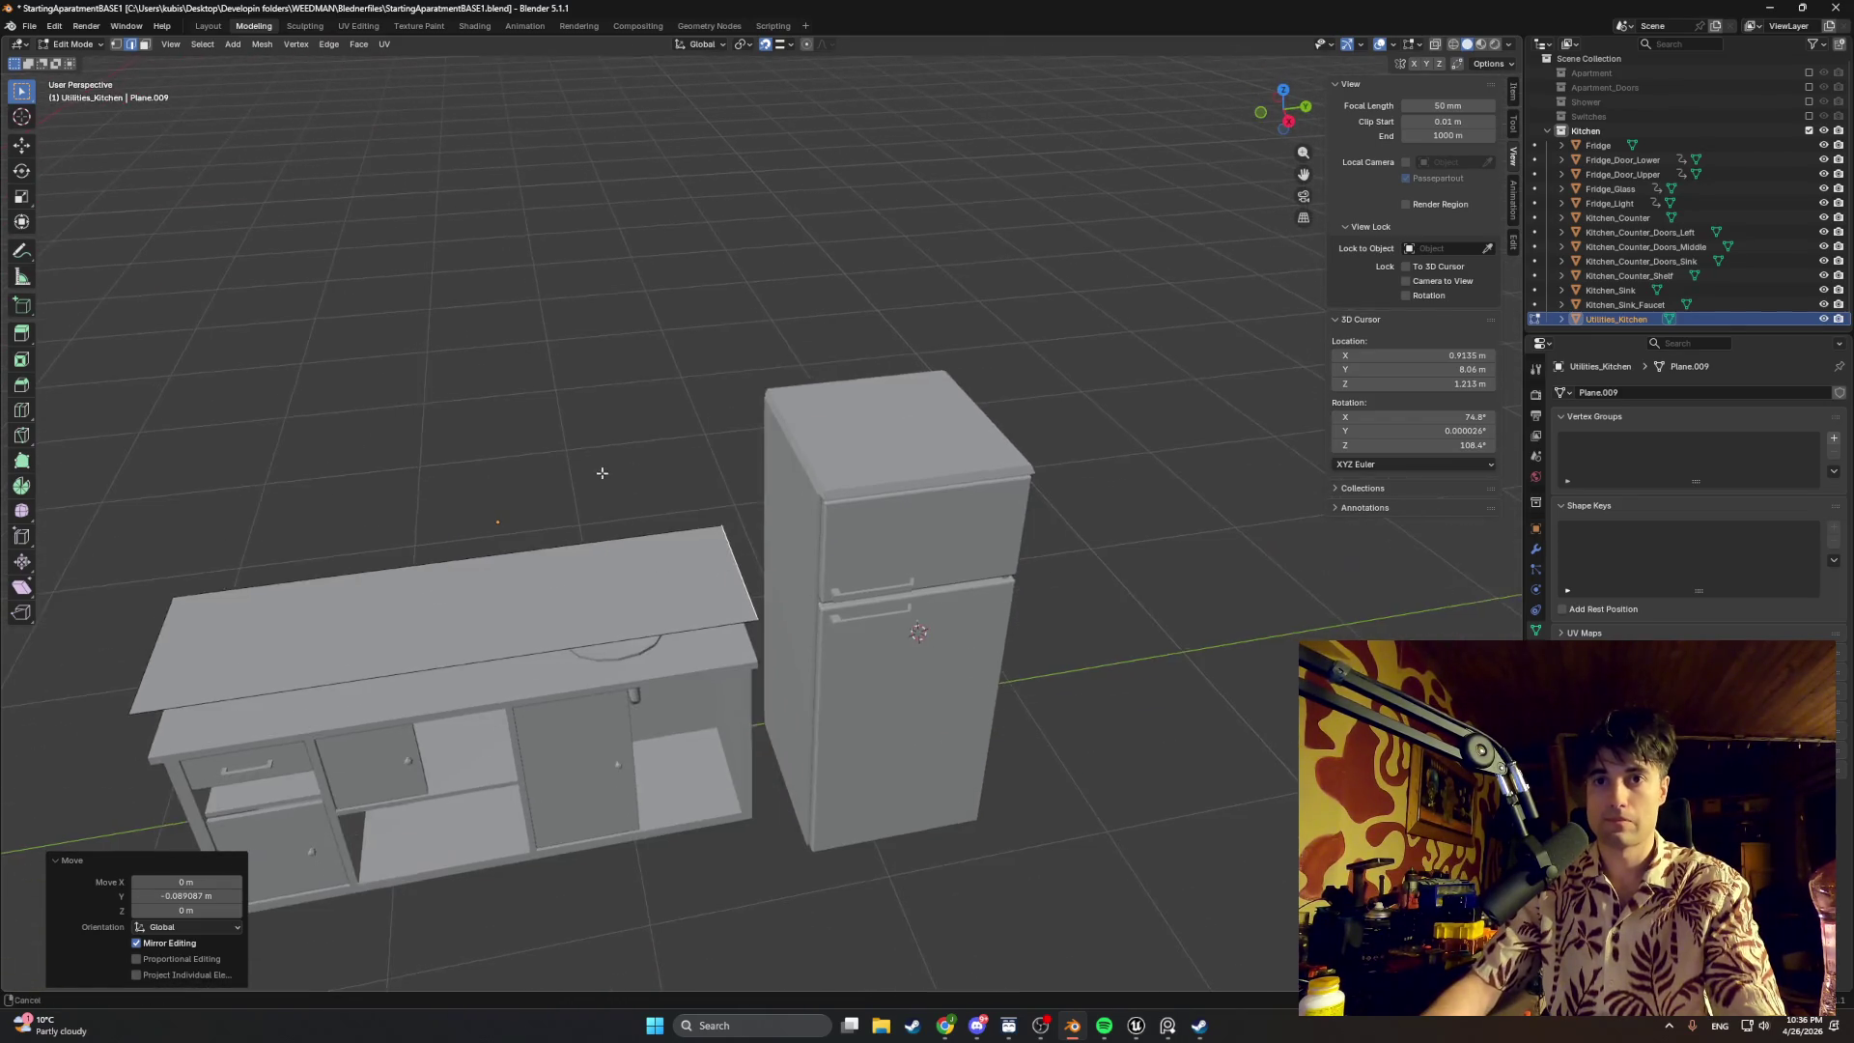
Step: Raise the Utilities_Kitchen plane along Z in two moves to sit above the counter
middle_click_drag(675, 650, 665, 542)
key("Tab")
key("g")
key("z")
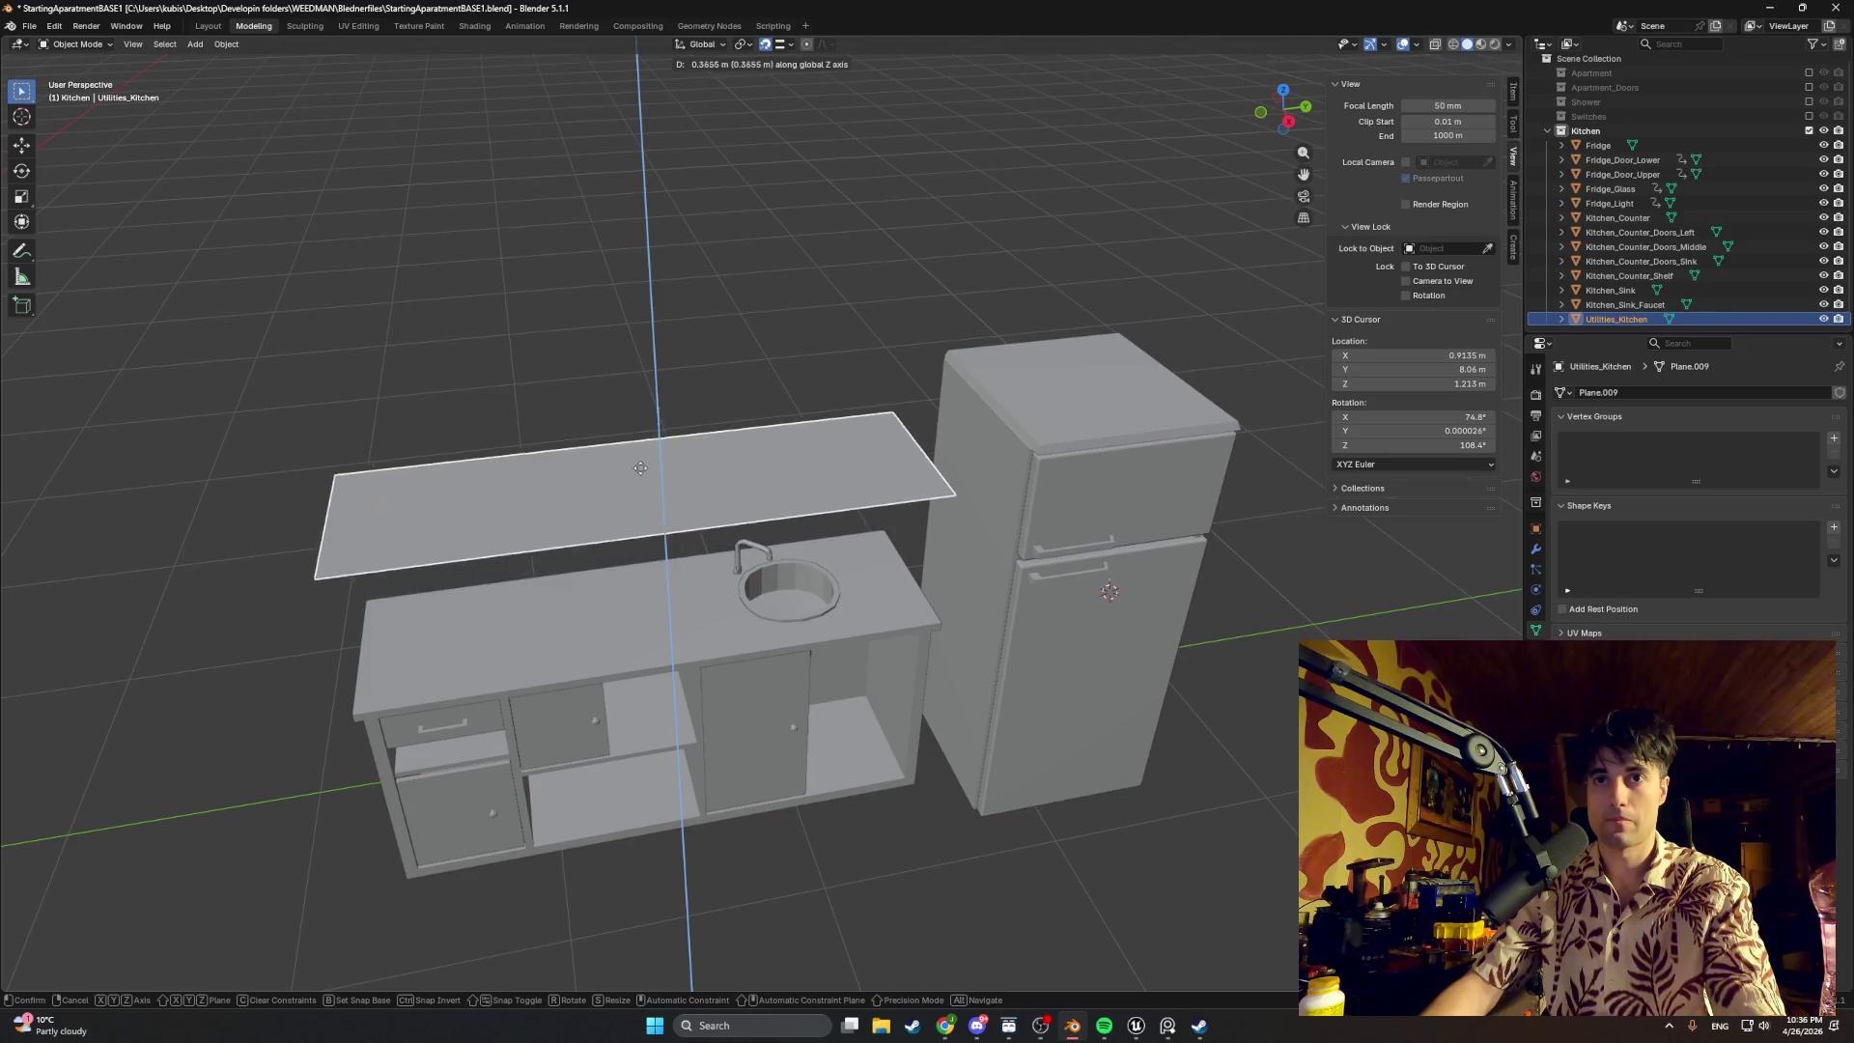
left_click(637, 434)
mouse_move(639, 434)
middle_mouse_down()
mouse_move(634, 418)
mouse_move(715, 425)
mouse_move(782, 531)
middle_mouse_up()
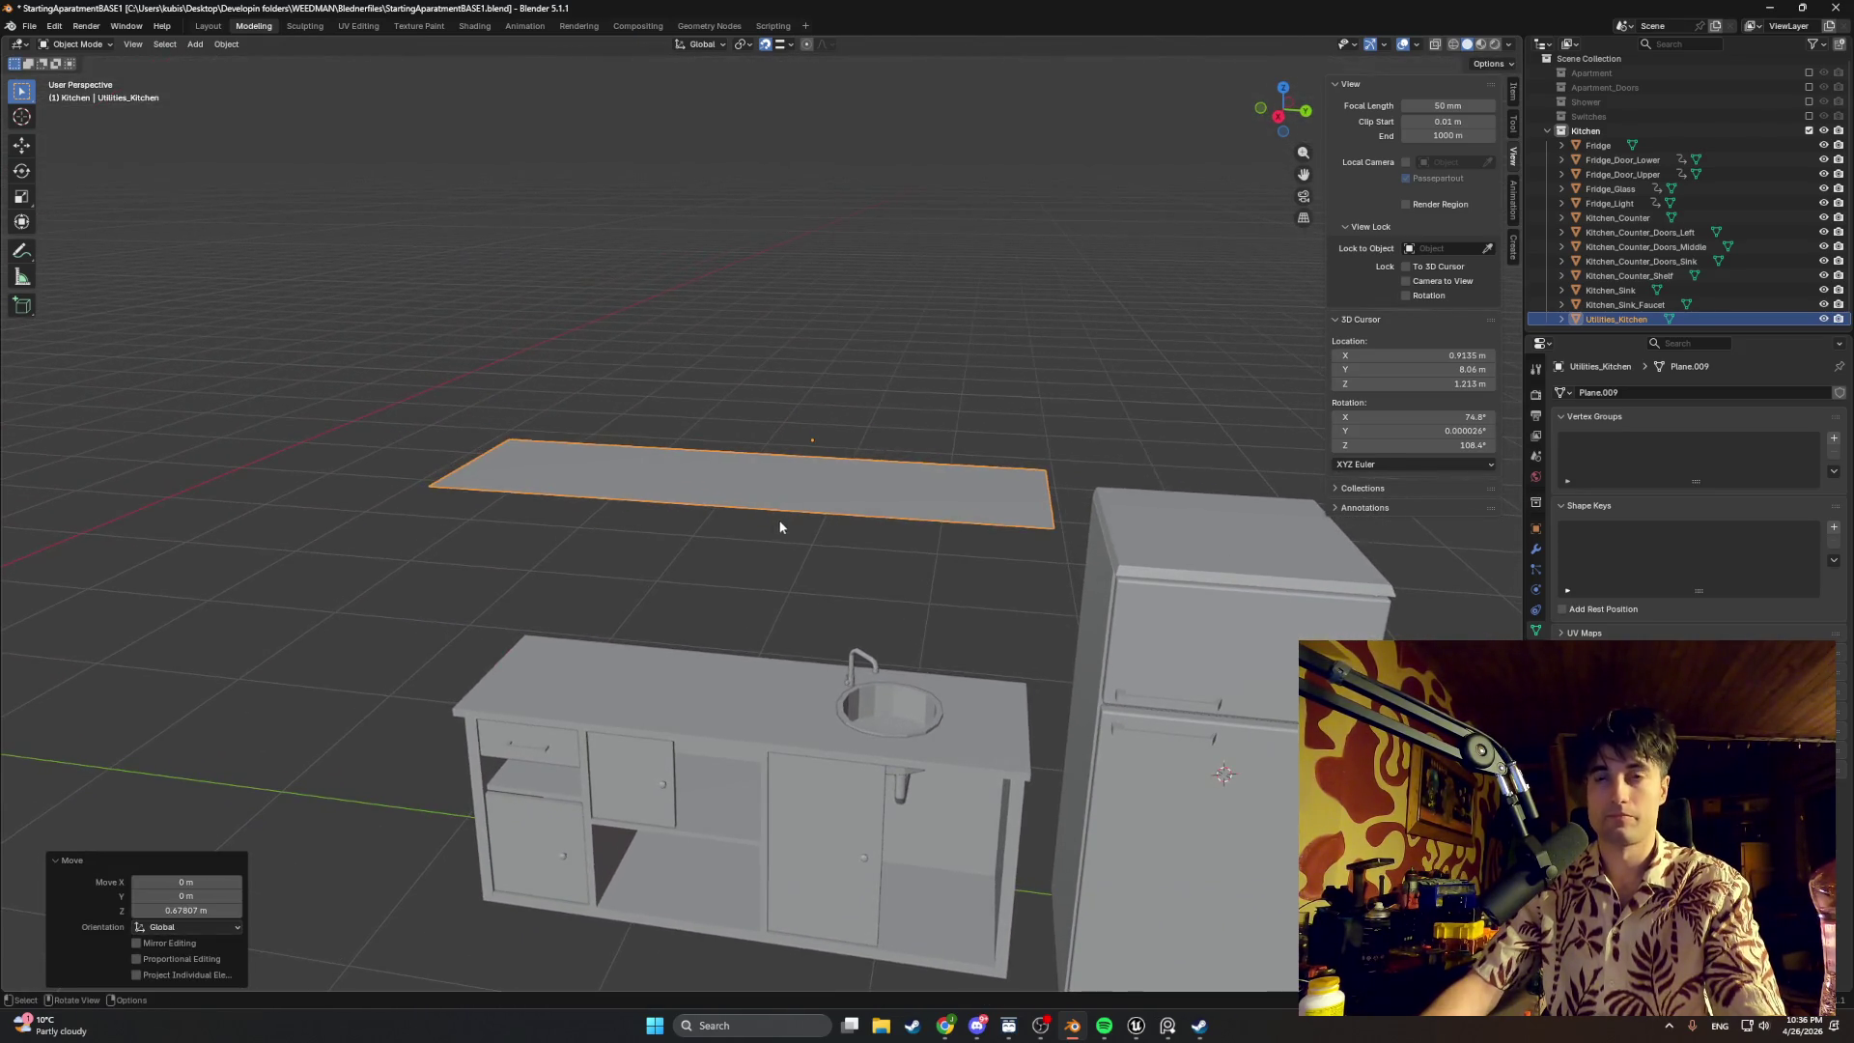
key("g")
key("z")
left_click(791, 382)
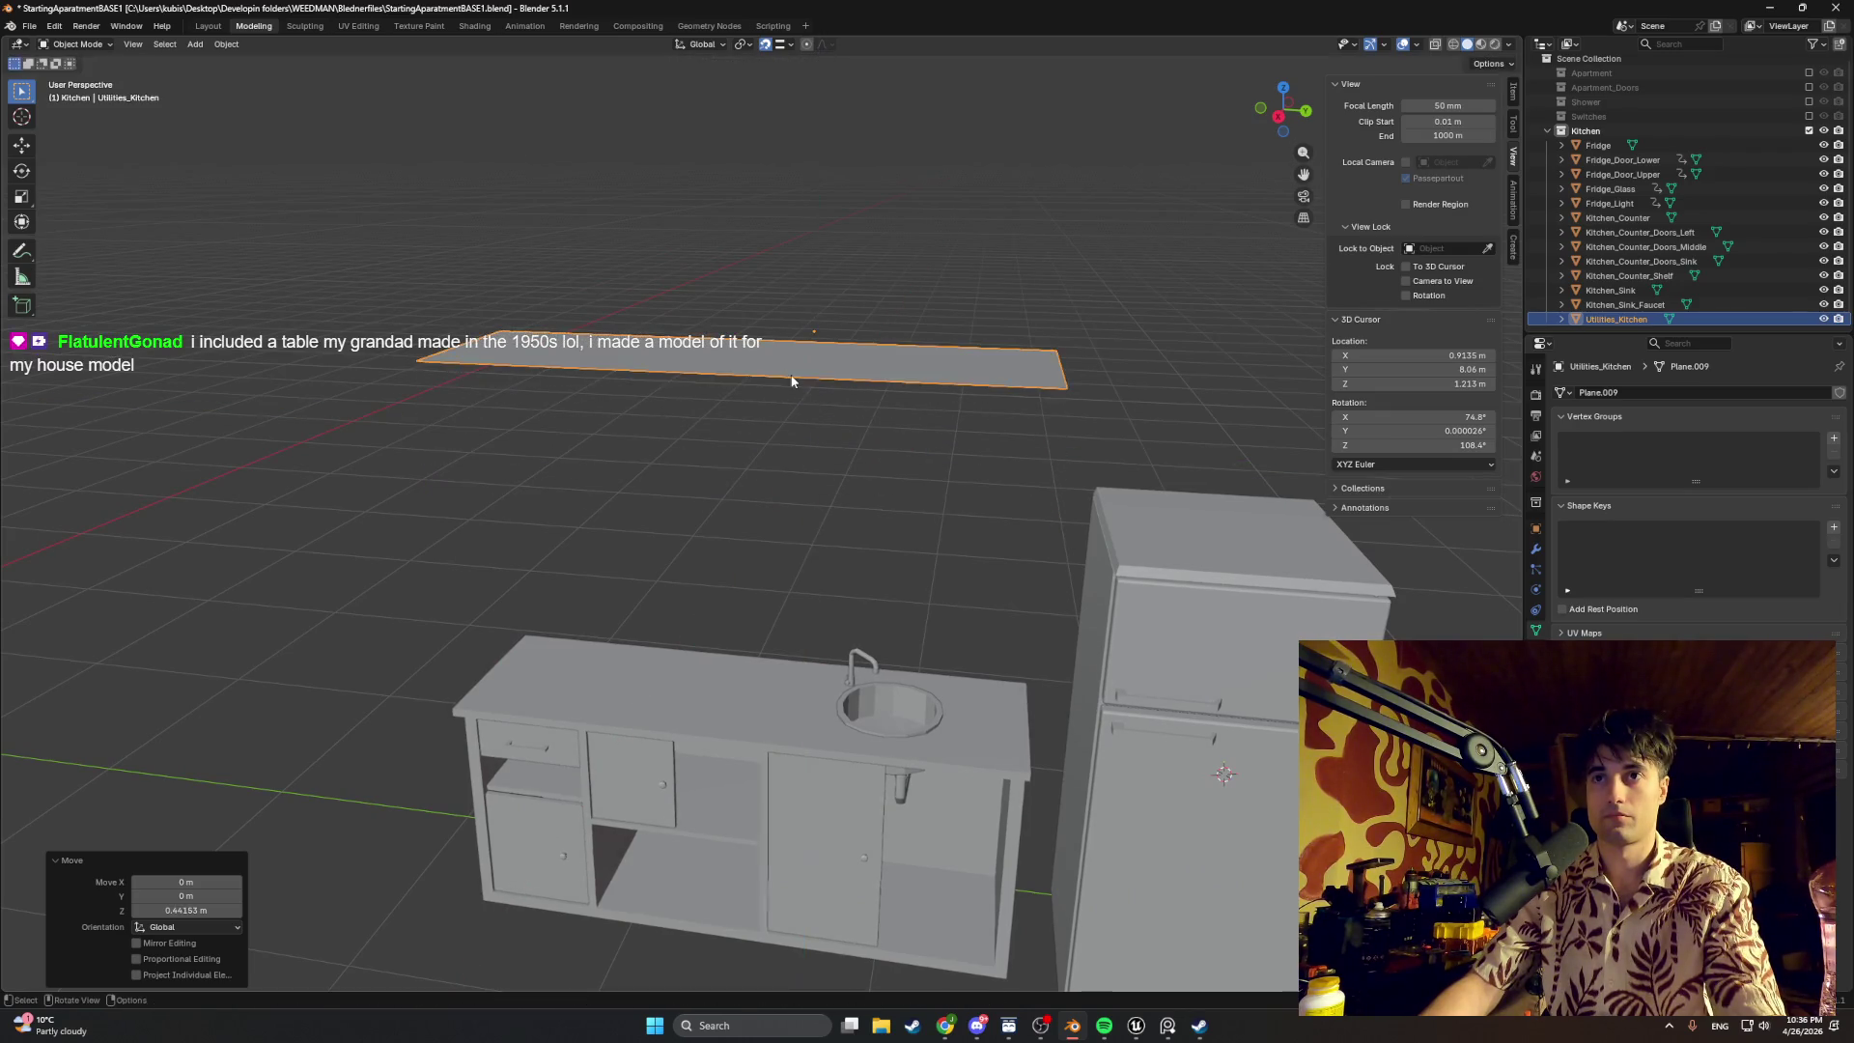
mouse_move(774, 388)
middle_mouse_down()
mouse_move(661, 383)
mouse_move(821, 365)
middle_mouse_up()
left_click(793, 355)
Step: Select all the plane's geometry, flip its normals and extrude it into a thick slab
key("Tab")
key("Tab")
key("Tab")
key("a")
mouse_move(855, 366)
middle_mouse_down()
mouse_move(817, 370)
mouse_move(845, 306)
middle_mouse_up()
key("alt+n")
left_click(817, 370)
key("e")
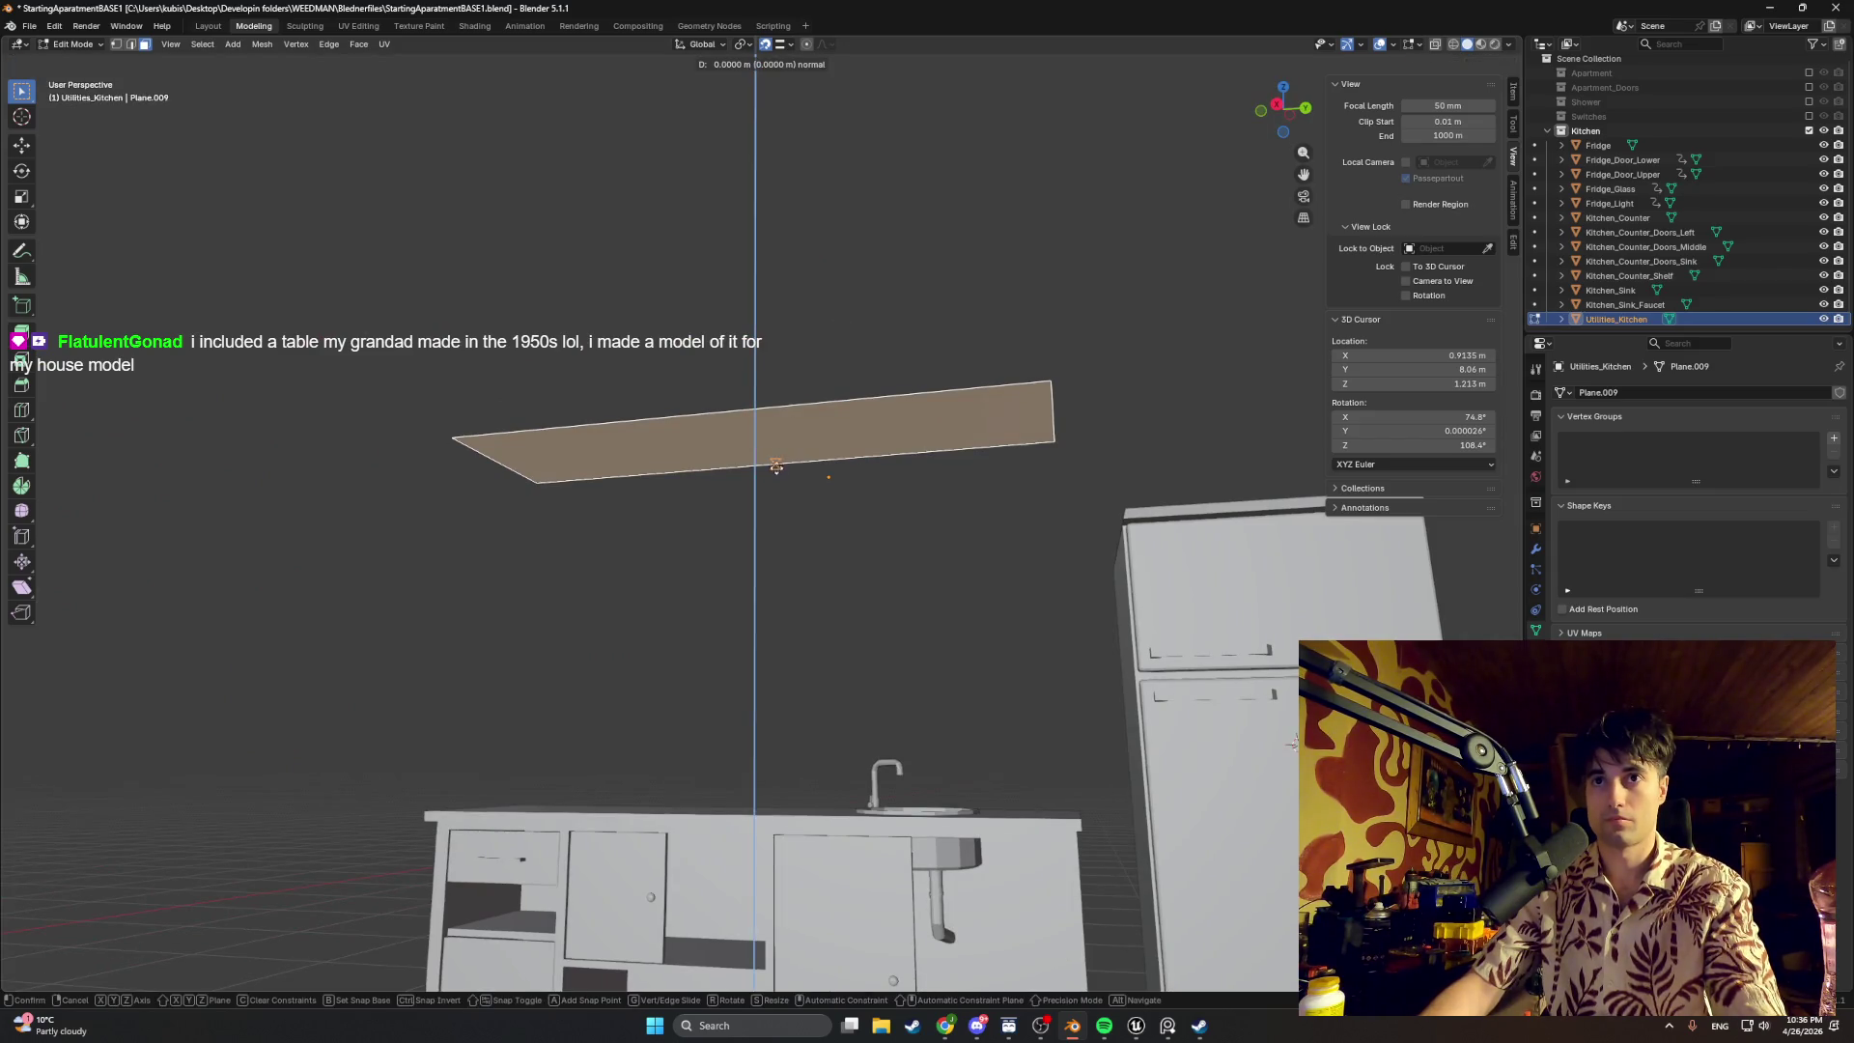
left_click(775, 576)
middle_click_drag(775, 577, 805, 673)
Step: Move the slab's bottom face along Z, then raise the whole slab higher in Object Mode
key("g")
key("z")
left_click(769, 609)
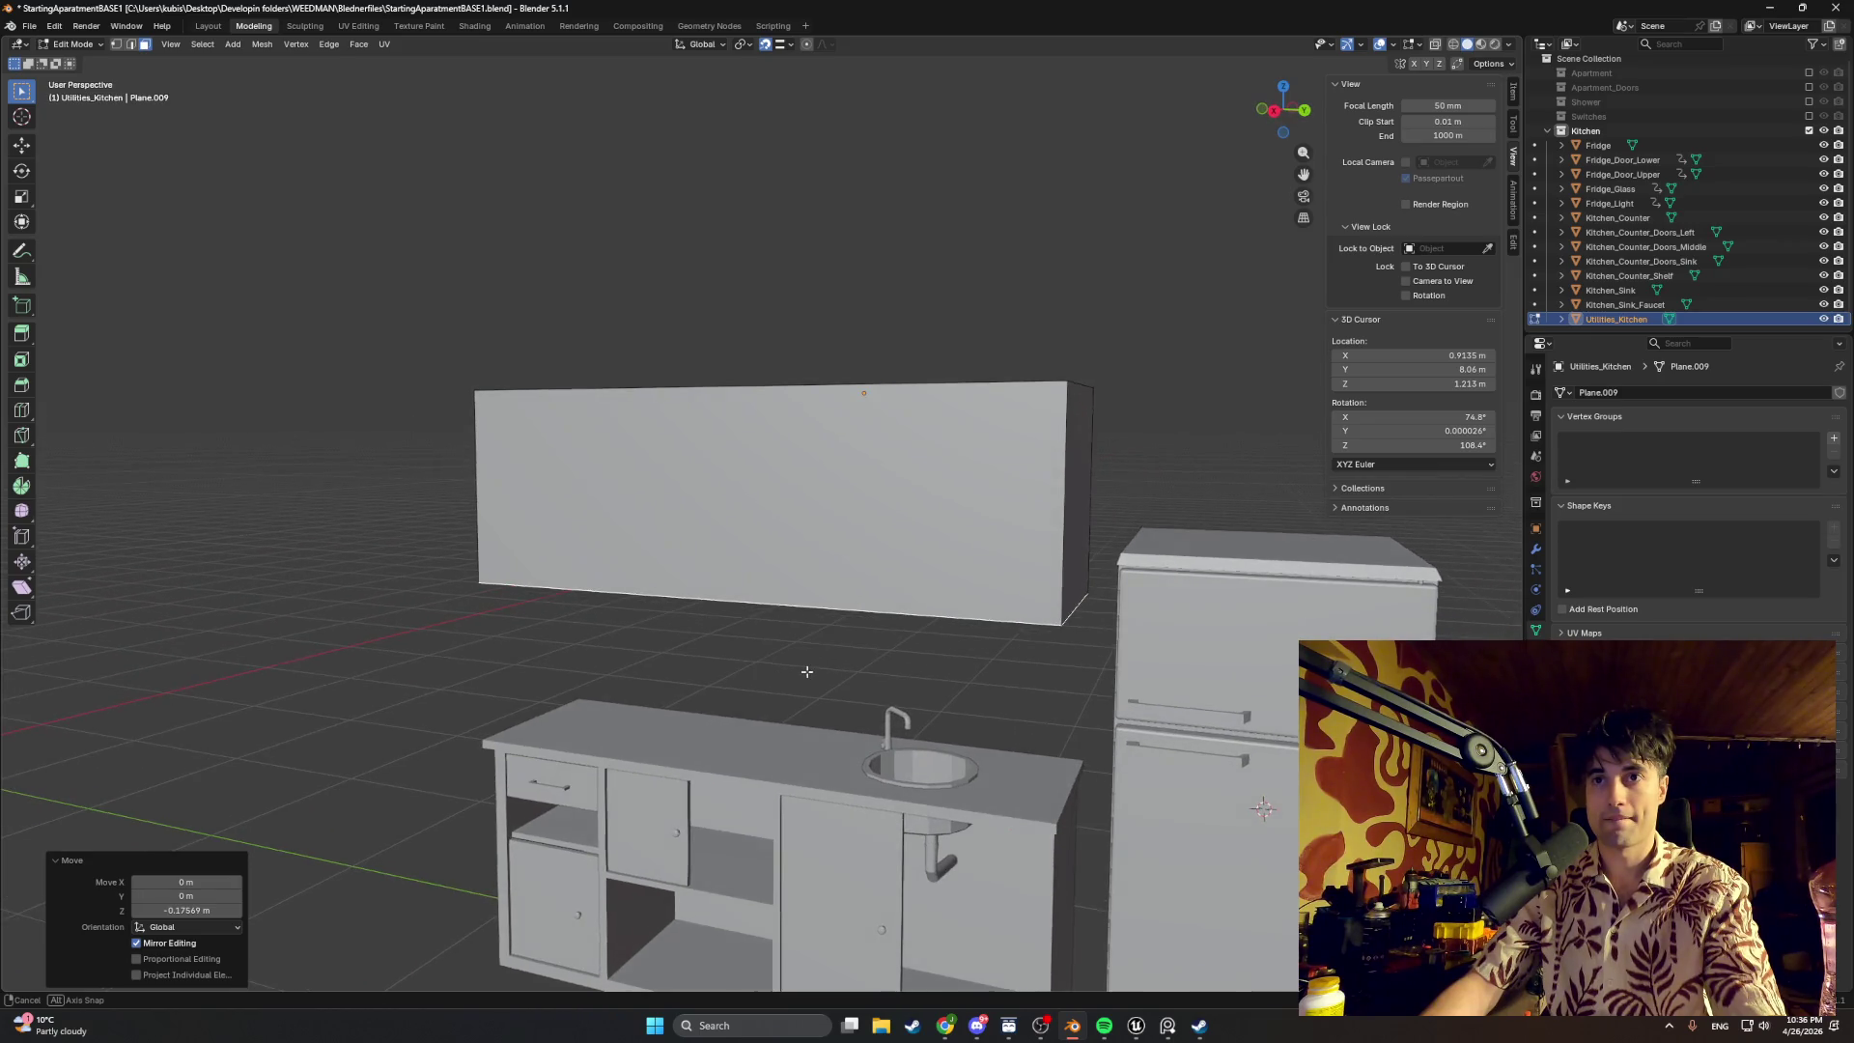
middle_click_drag(806, 673, 815, 667)
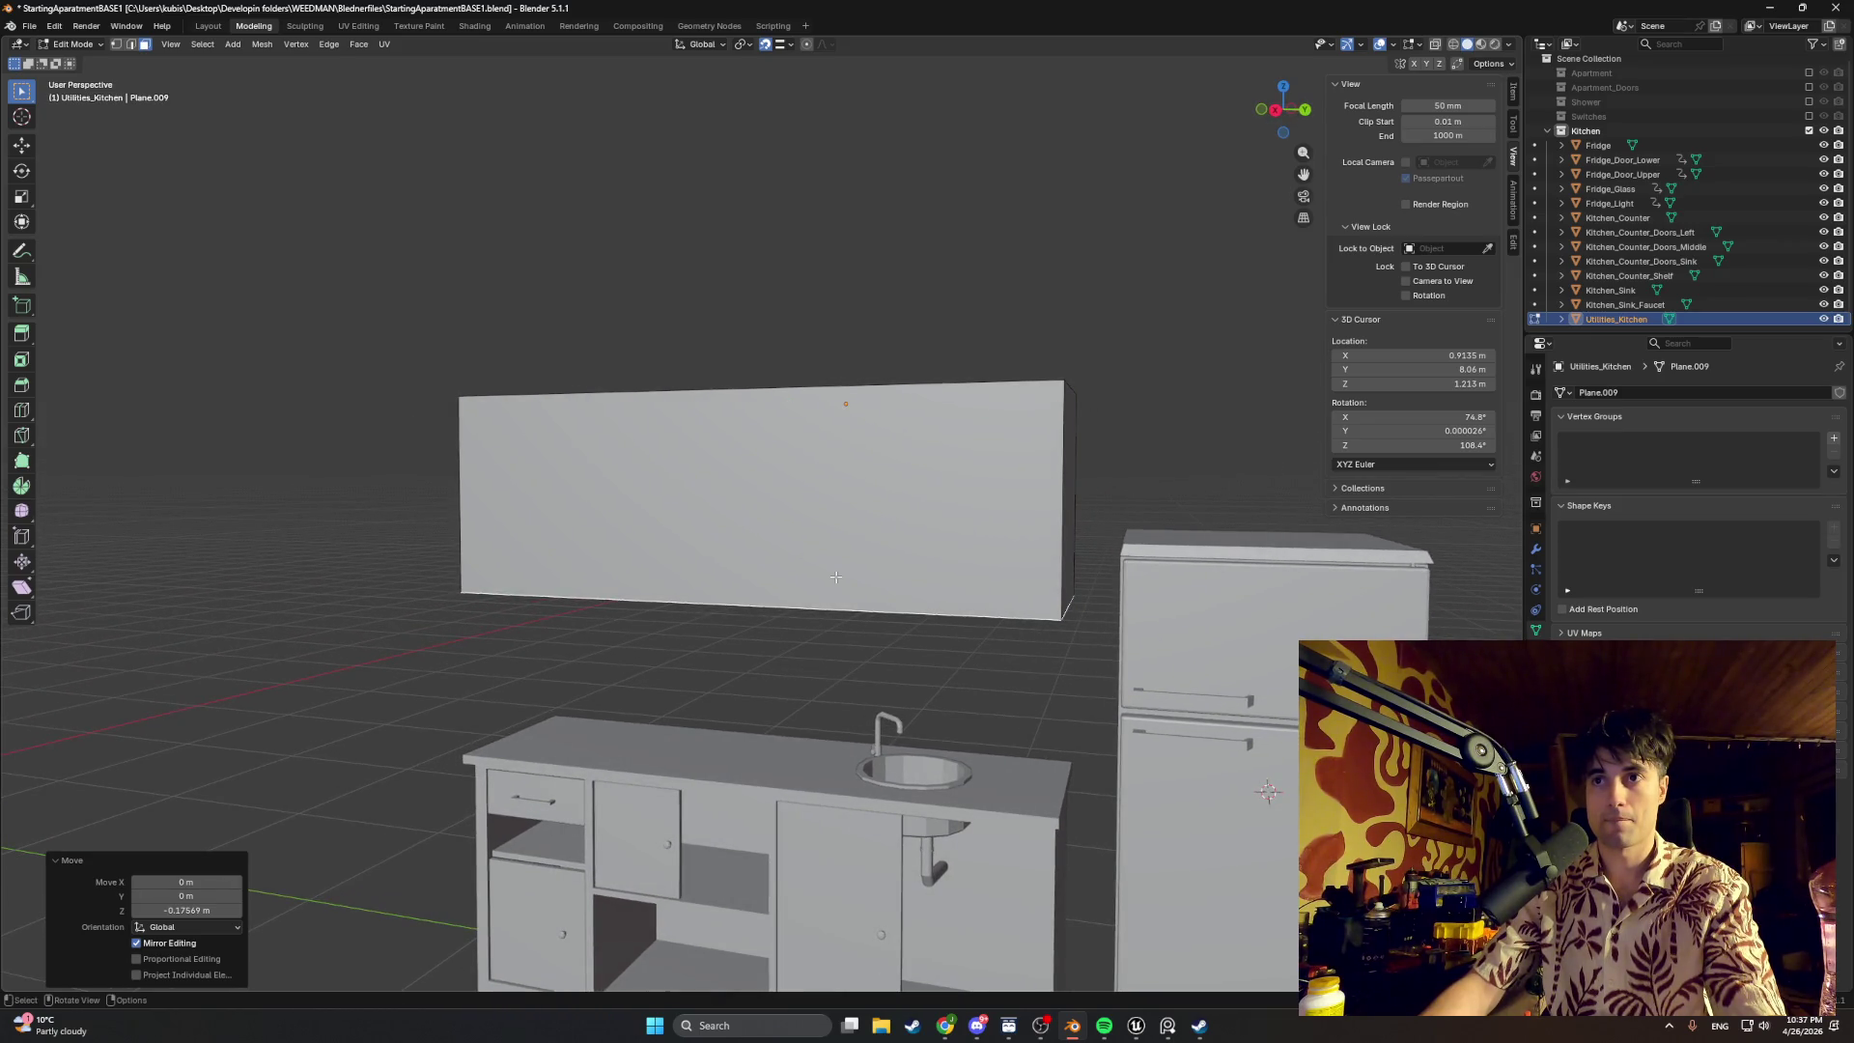
middle_click_drag(834, 578, 838, 493)
key("Tab")
key("g")
key("z")
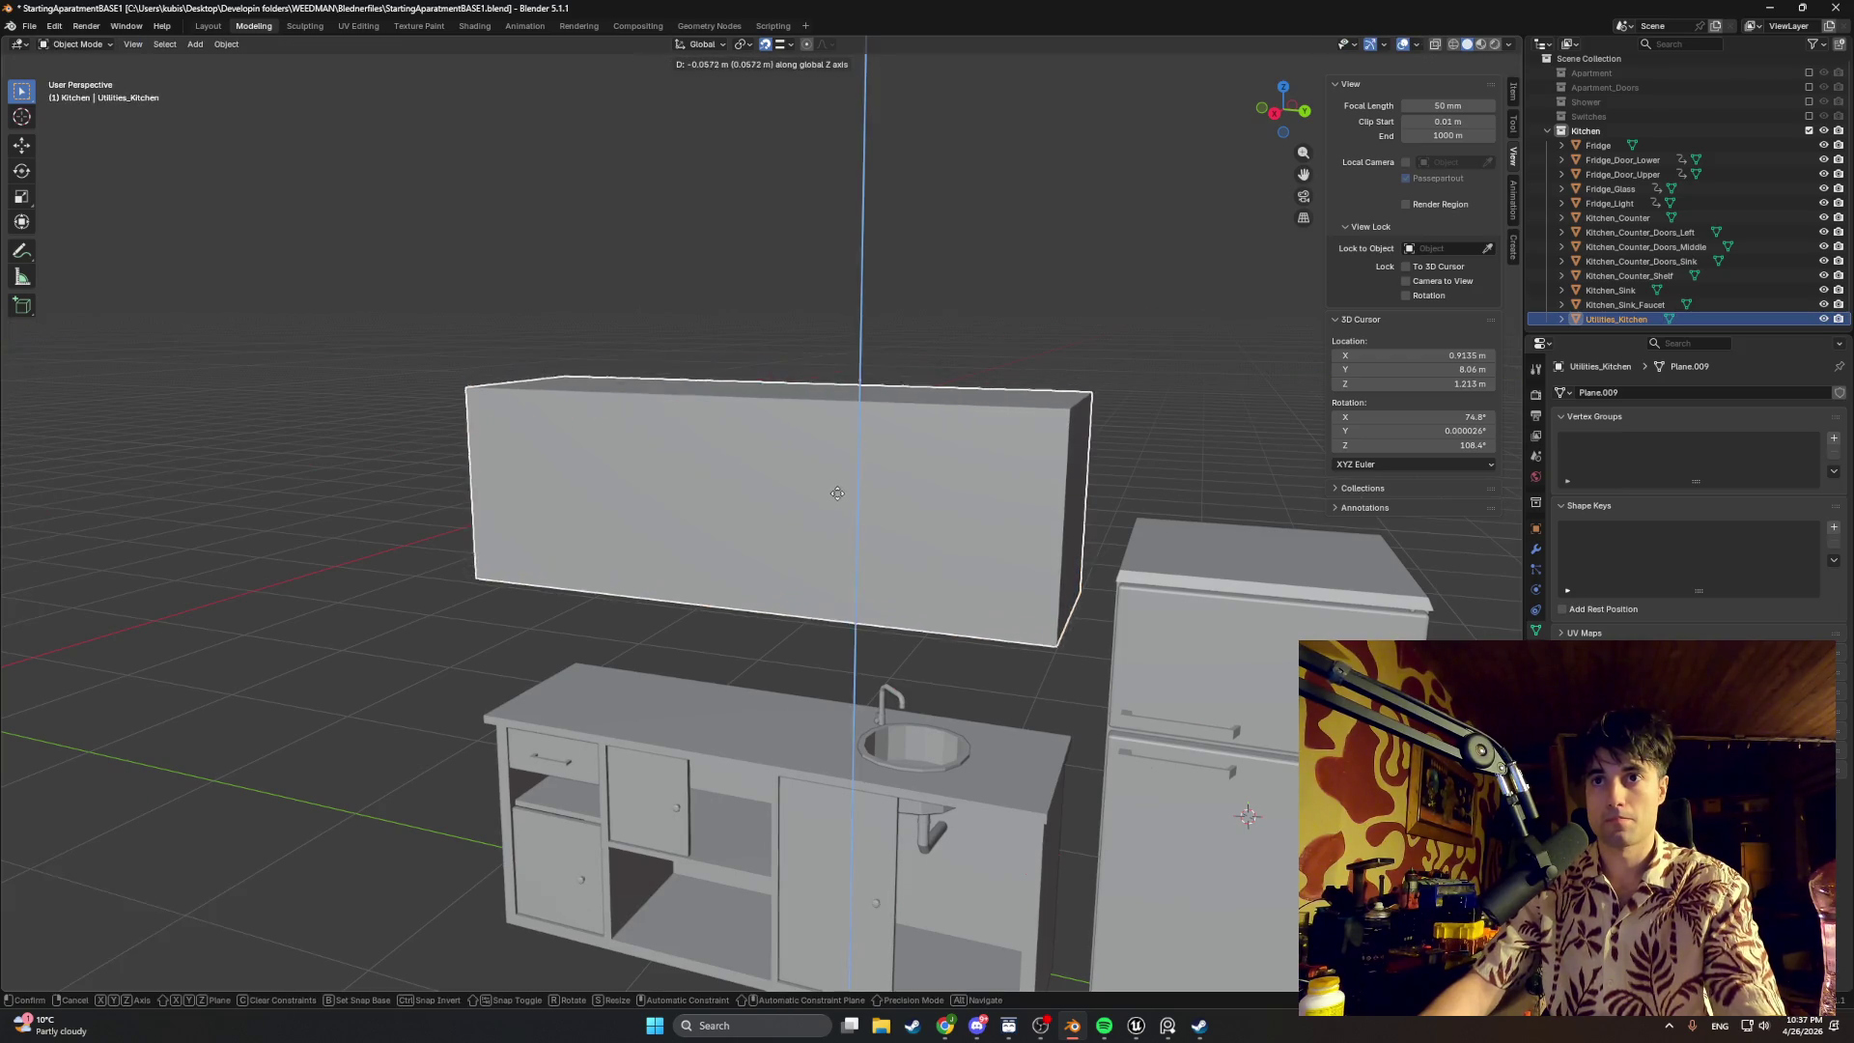
left_click(833, 532)
Step: Adjust the slab's bottom face height along Z twice from an underside view
mouse_move(834, 532)
middle_mouse_down()
mouse_move(863, 502)
mouse_move(749, 609)
middle_mouse_up()
middle_click_drag(766, 687, 758, 651)
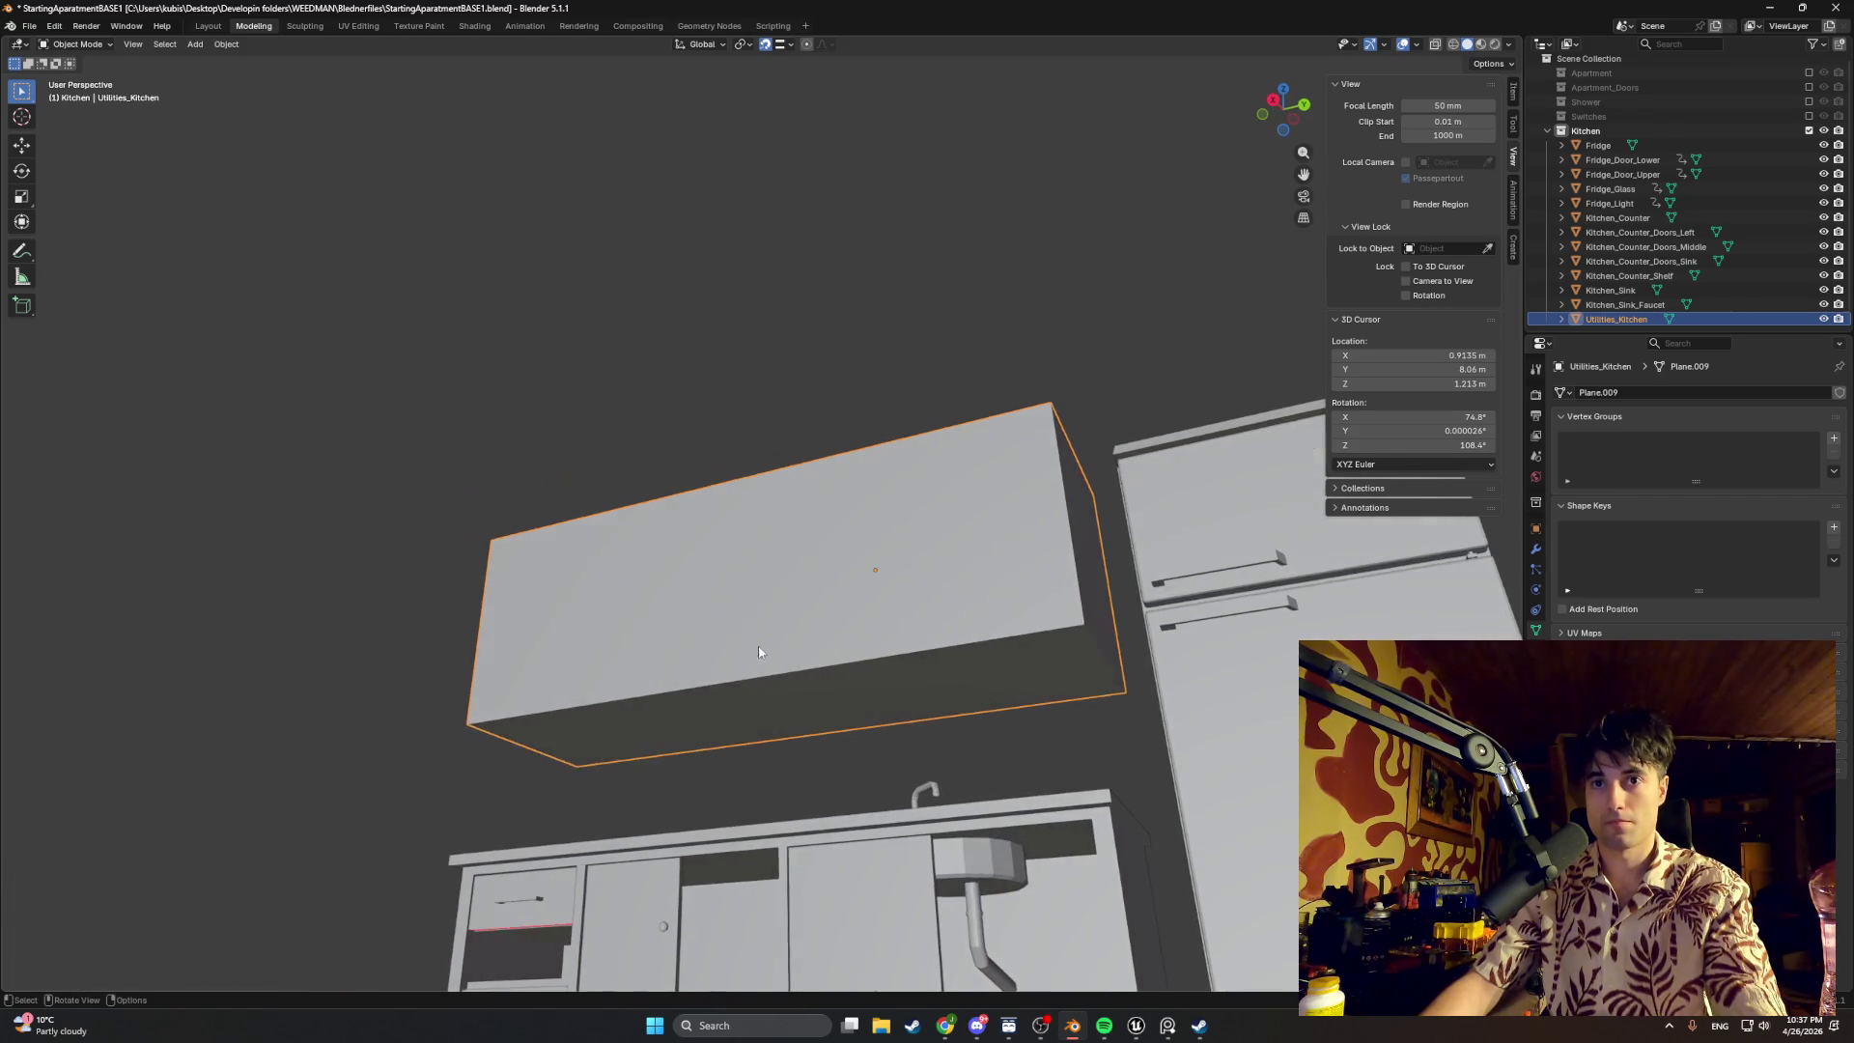
key("Tab")
left_click(733, 697)
key("g")
key("z")
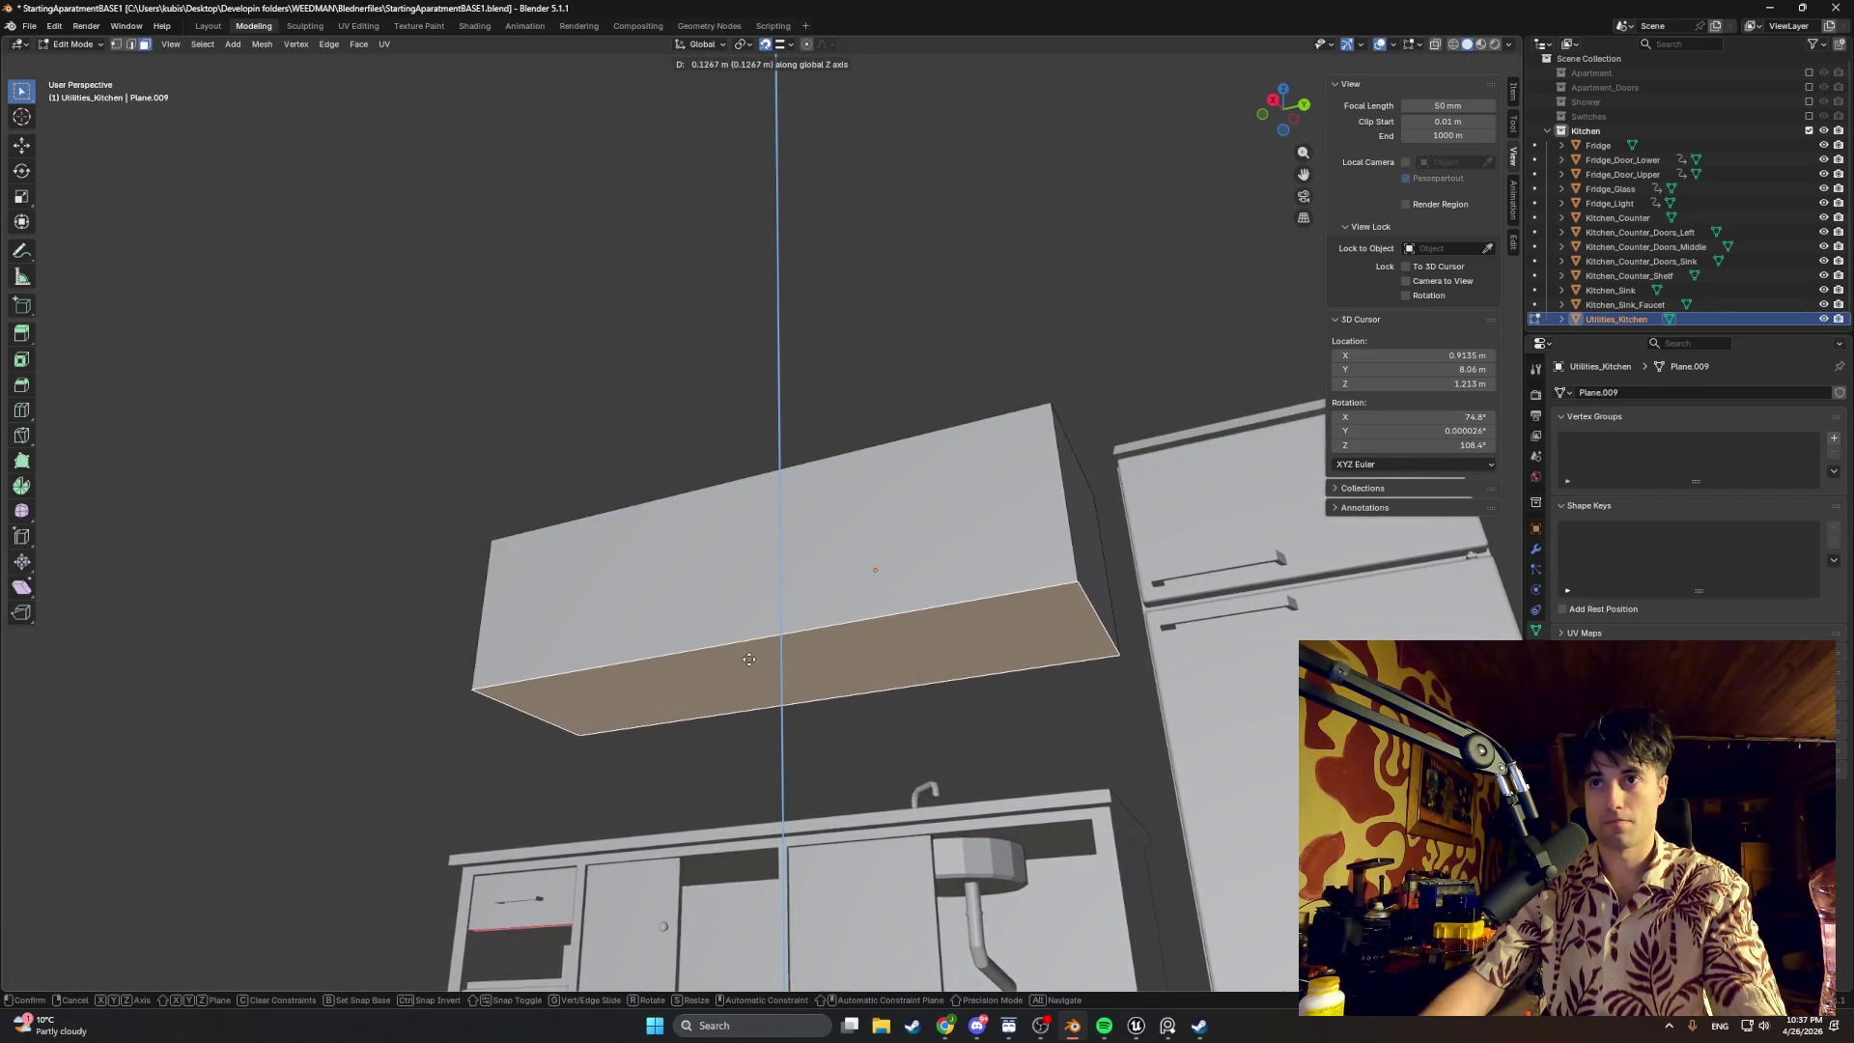
left_click(749, 656)
mouse_move(749, 655)
middle_mouse_down()
mouse_move(828, 692)
mouse_move(787, 681)
mouse_move(831, 621)
mouse_move(676, 638)
mouse_move(766, 587)
mouse_move(739, 599)
middle_mouse_up()
key("g")
key("z")
left_click(783, 648)
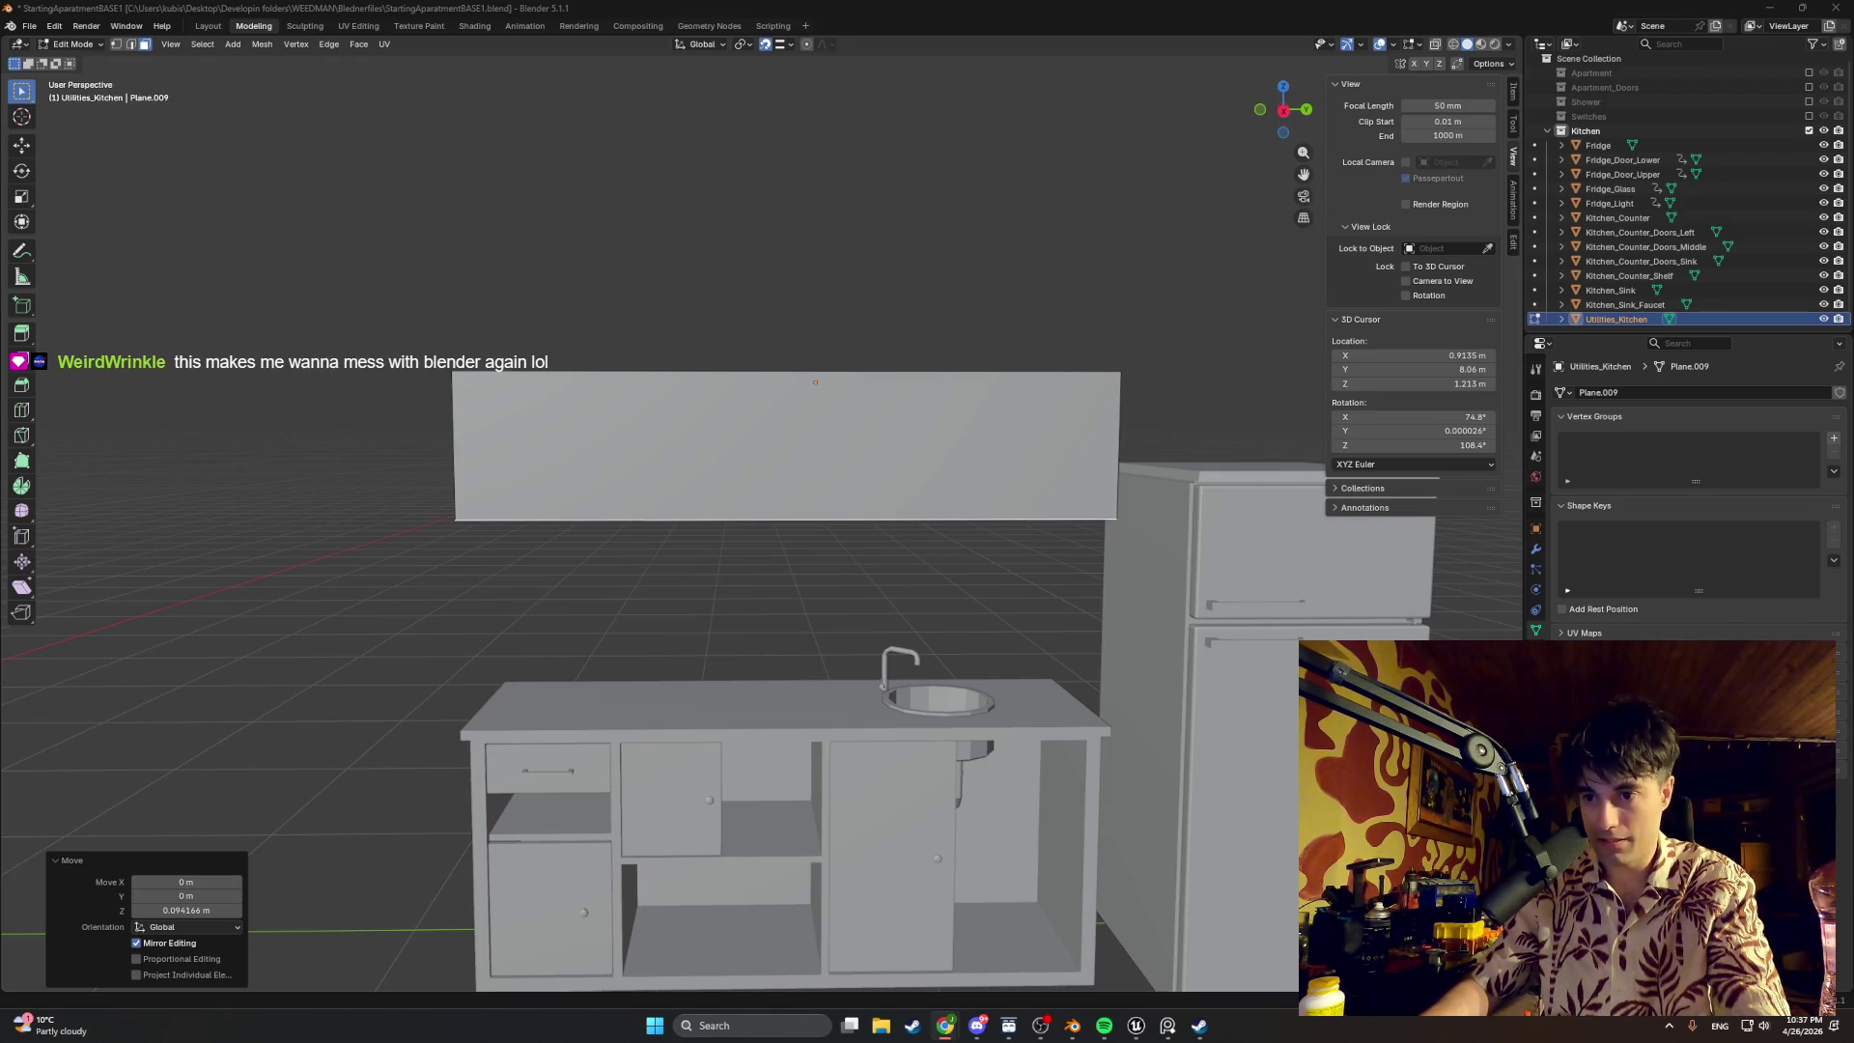
Step: Switch to the browser showing the alza.sk range hood product page
key("alt+Tab")
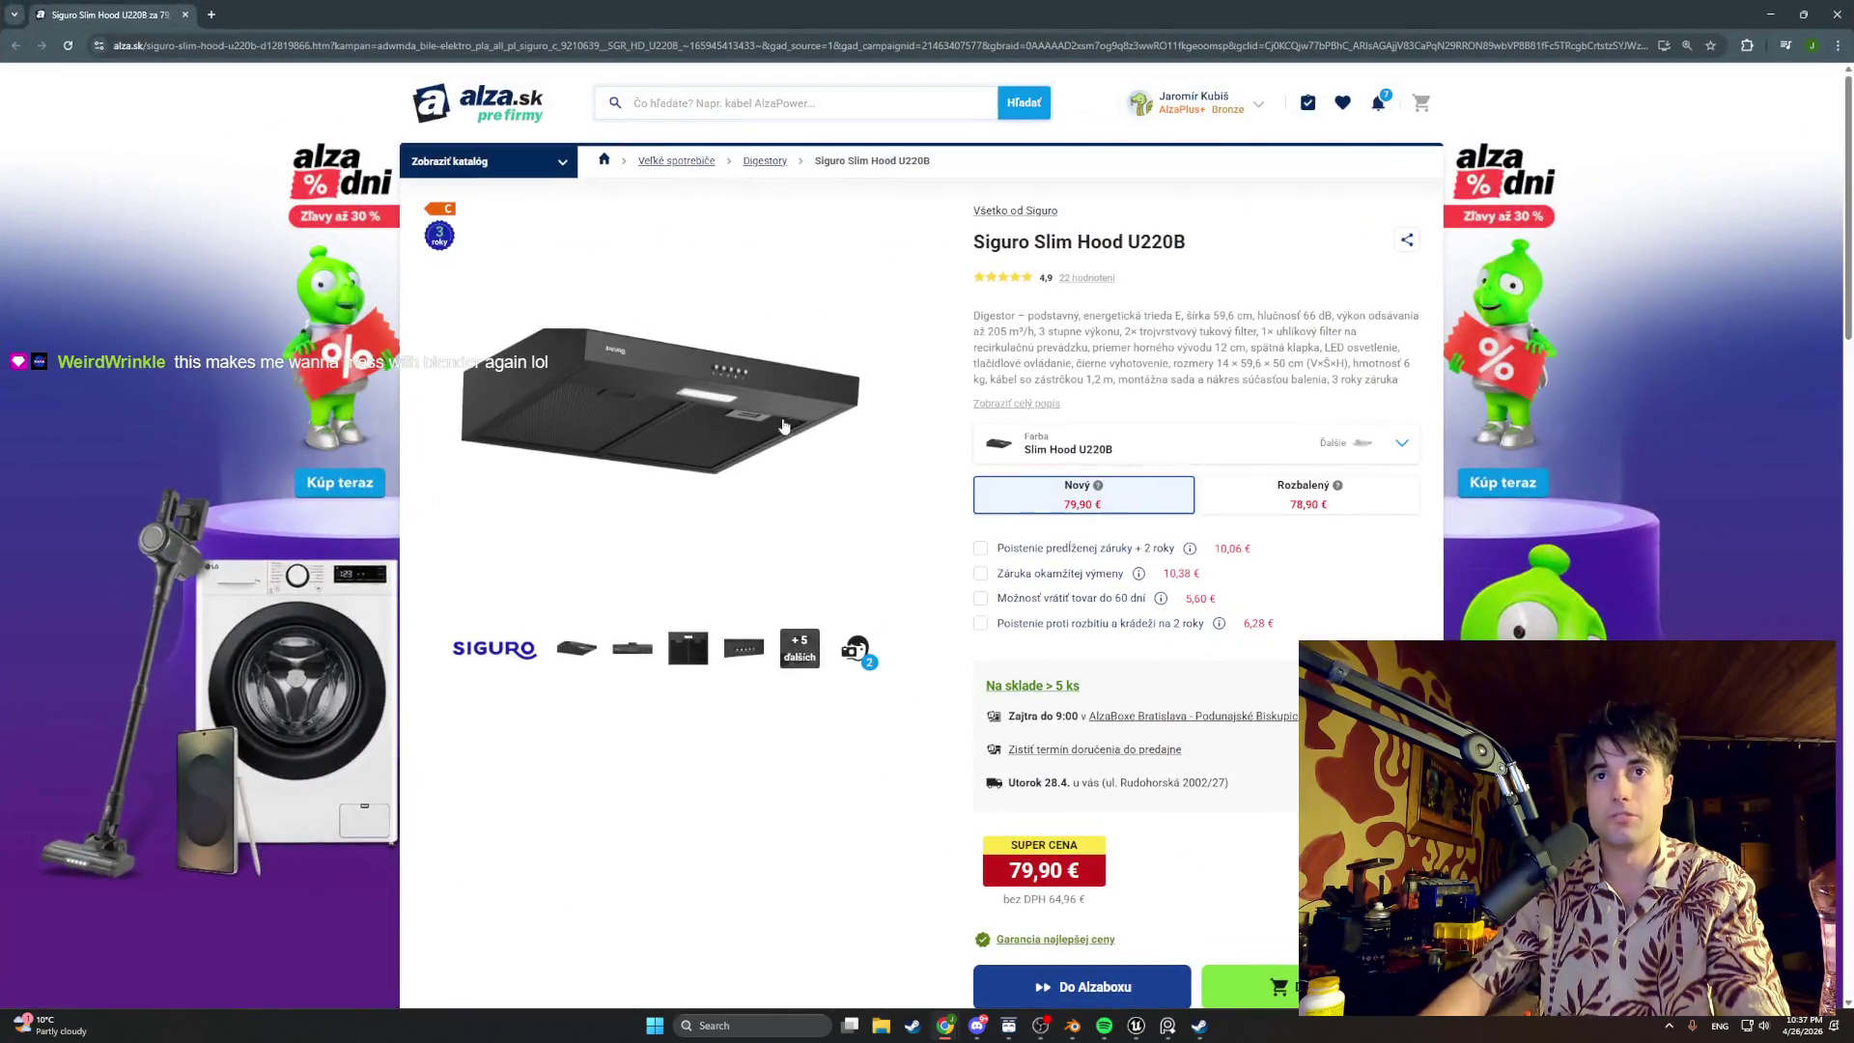
Step: Enlarge the Siguro range hood photo, then minimize the browser to return to Blender
left_click(649, 408)
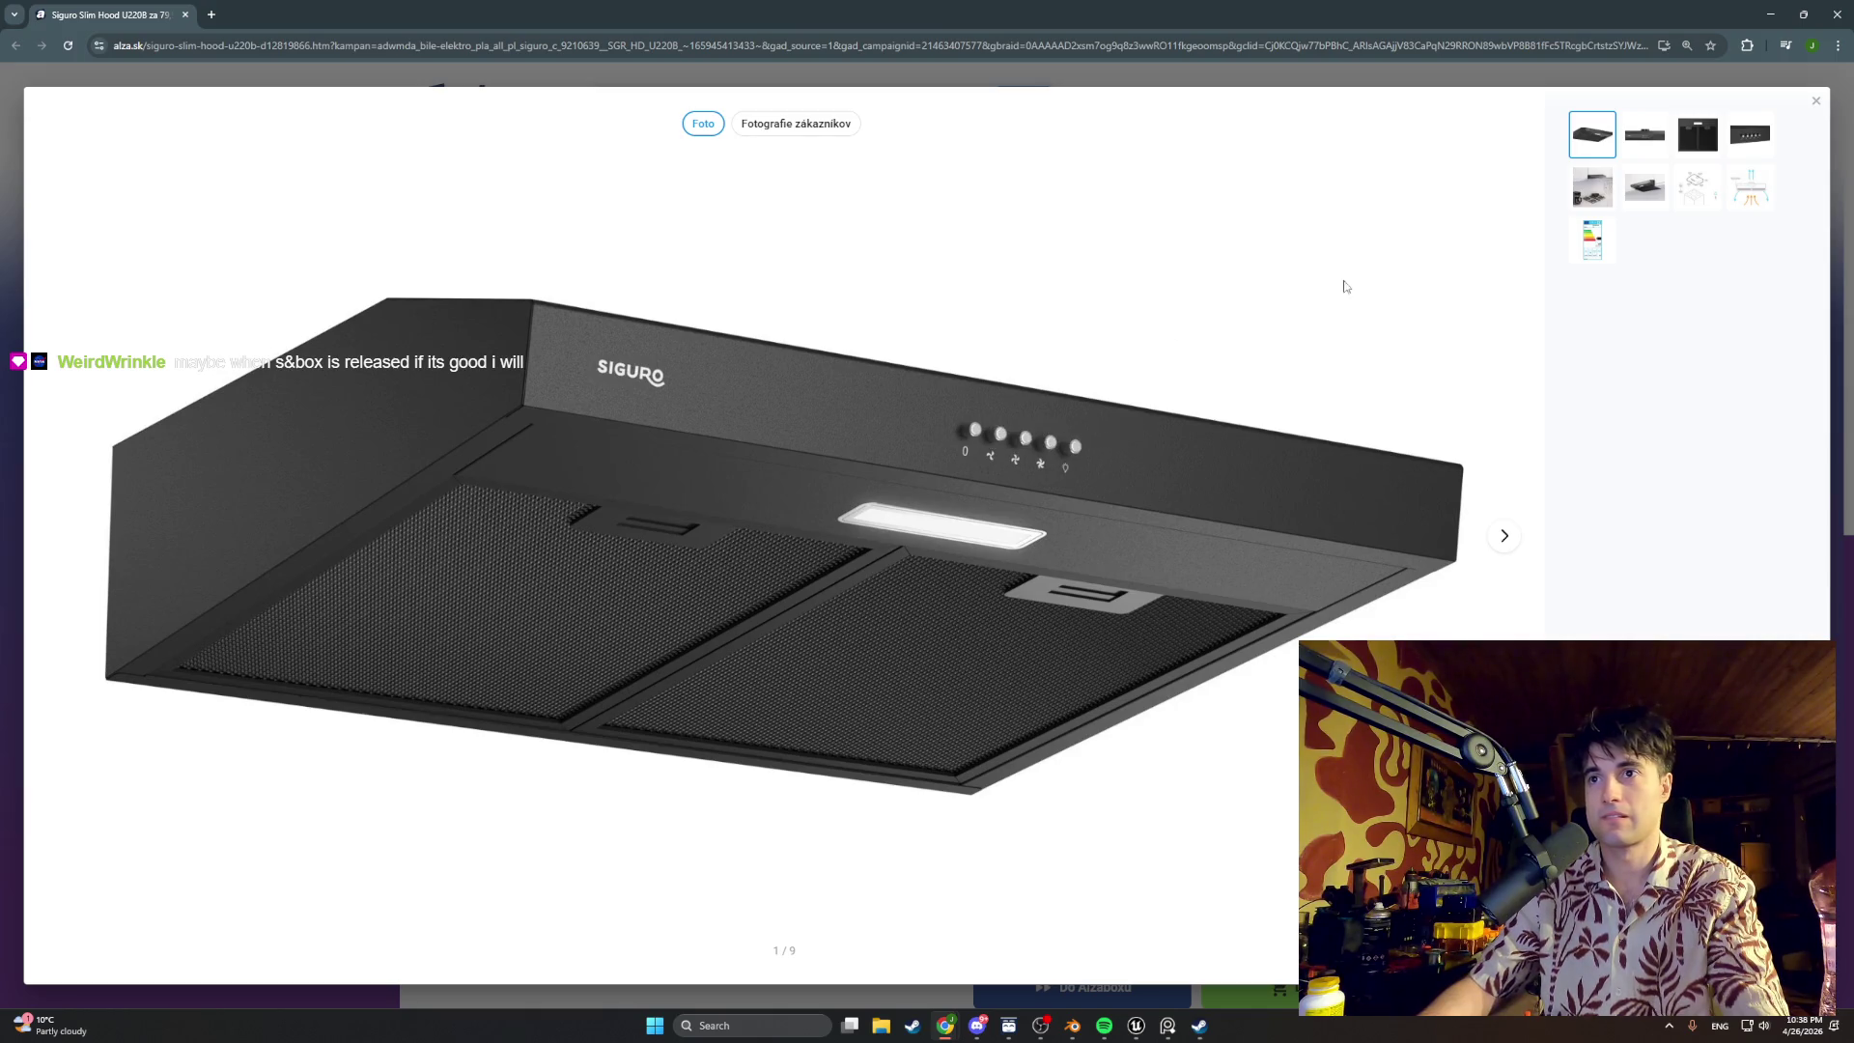
left_click(1769, 14)
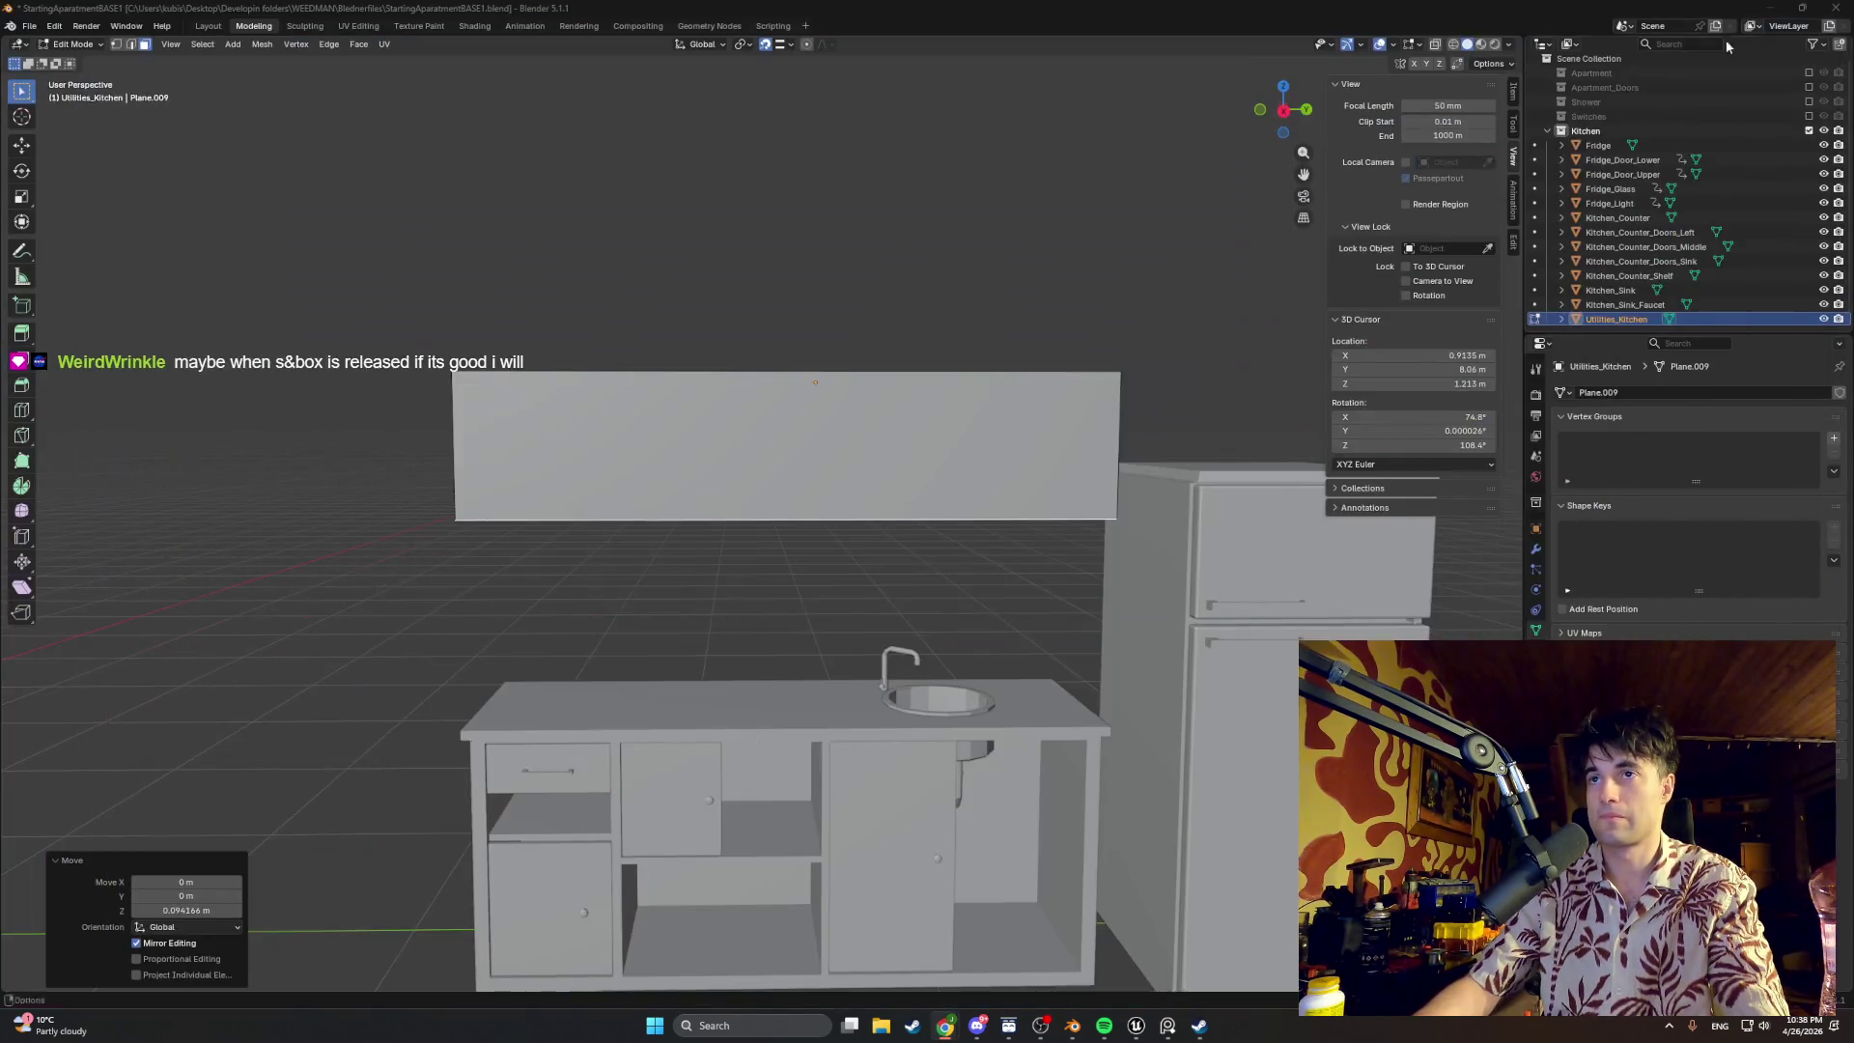
scroll(676, 783, "up", 5)
Step: Move the Utilities_Kitchen cabinet down along Z so it hangs just above the sink counter
middle_click_drag(785, 602, 634, 530)
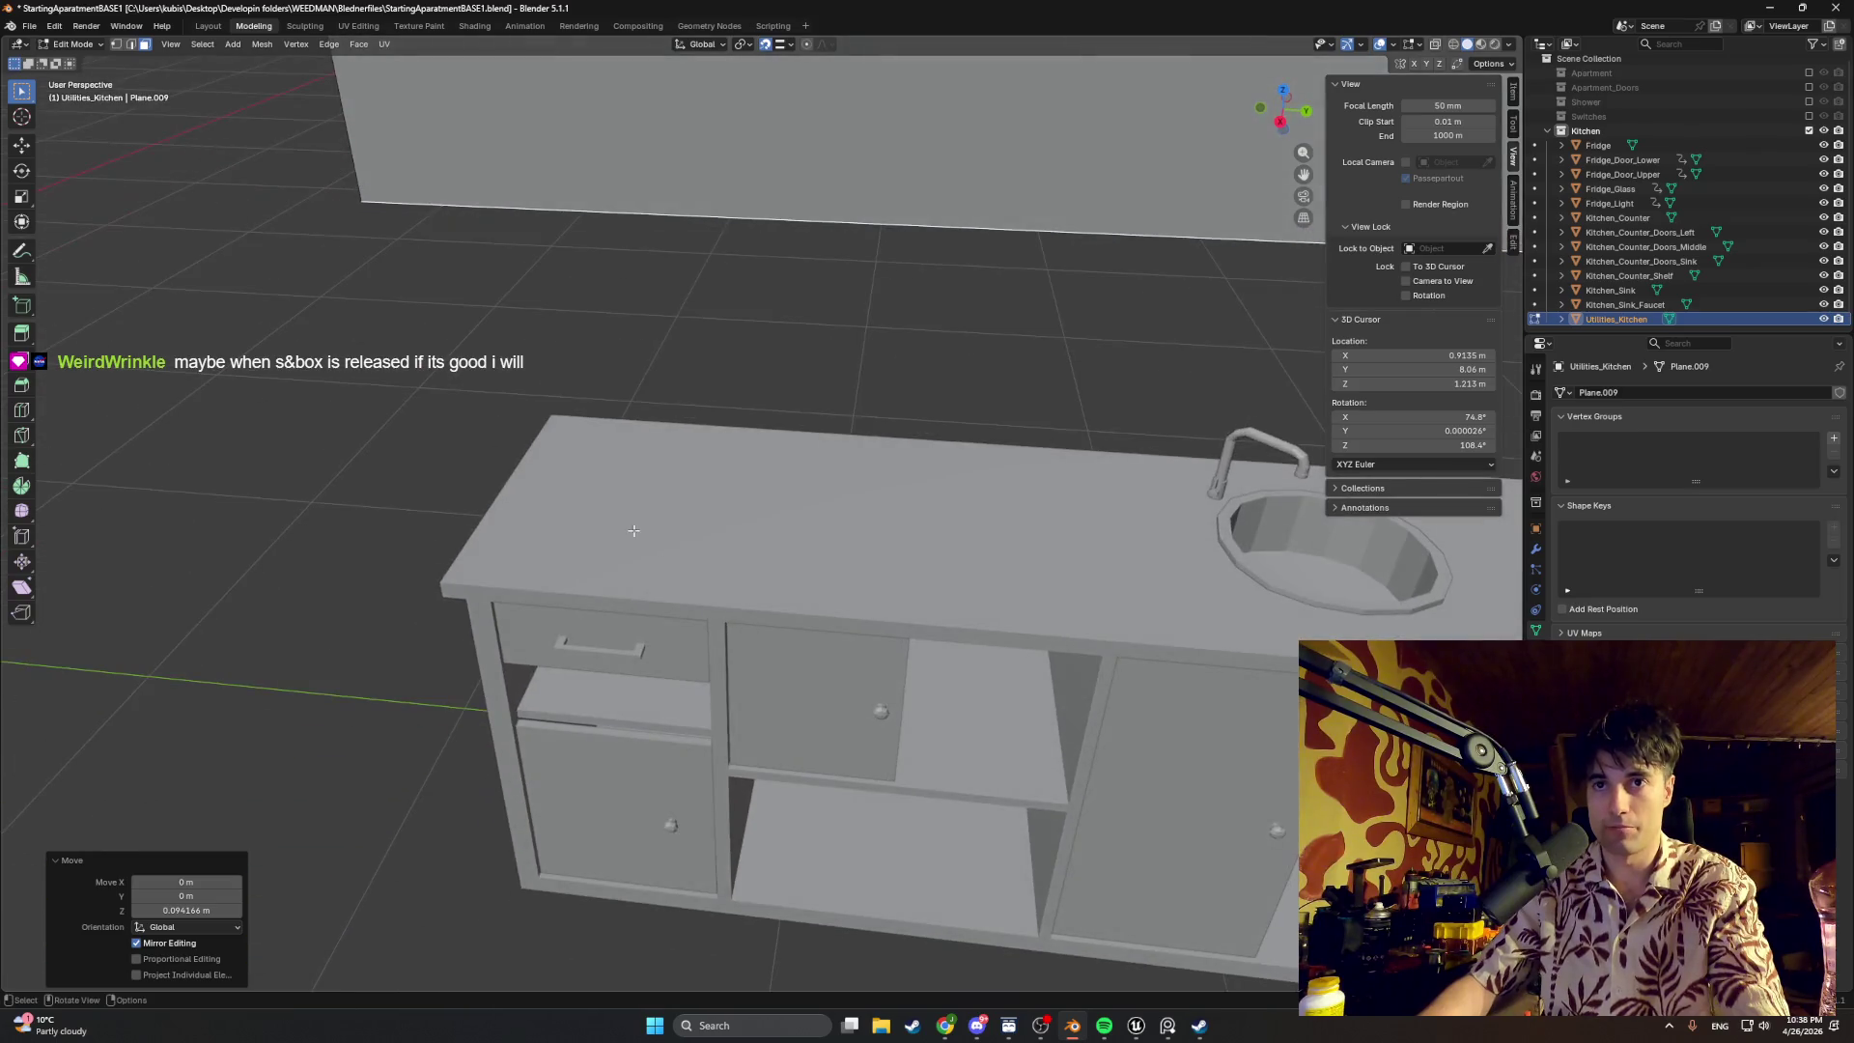
mouse_move(742, 503)
middle_mouse_down()
mouse_move(774, 426)
mouse_move(800, 418)
mouse_move(774, 459)
mouse_move(604, 554)
middle_mouse_up()
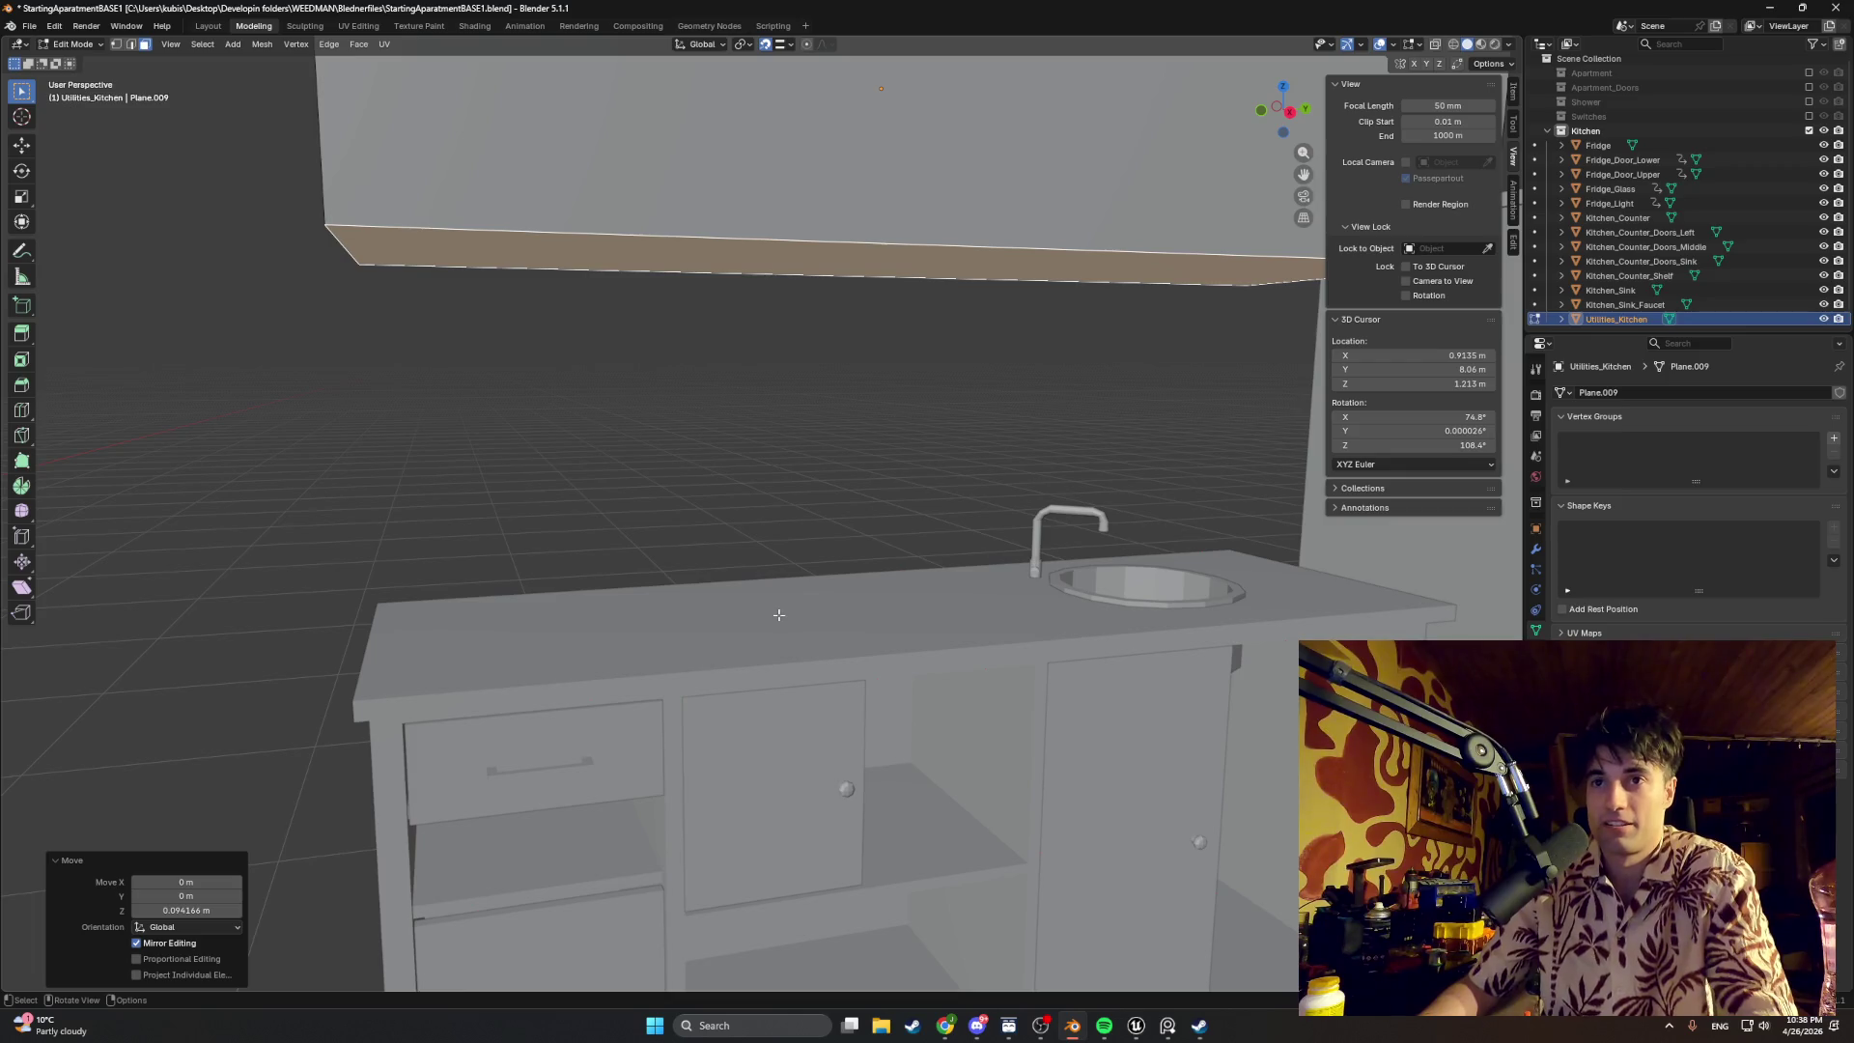
mouse_move(581, 357)
middle_mouse_down()
mouse_move(617, 431)
mouse_move(1081, 521)
middle_mouse_up()
middle_click_drag(952, 516, 1085, 525)
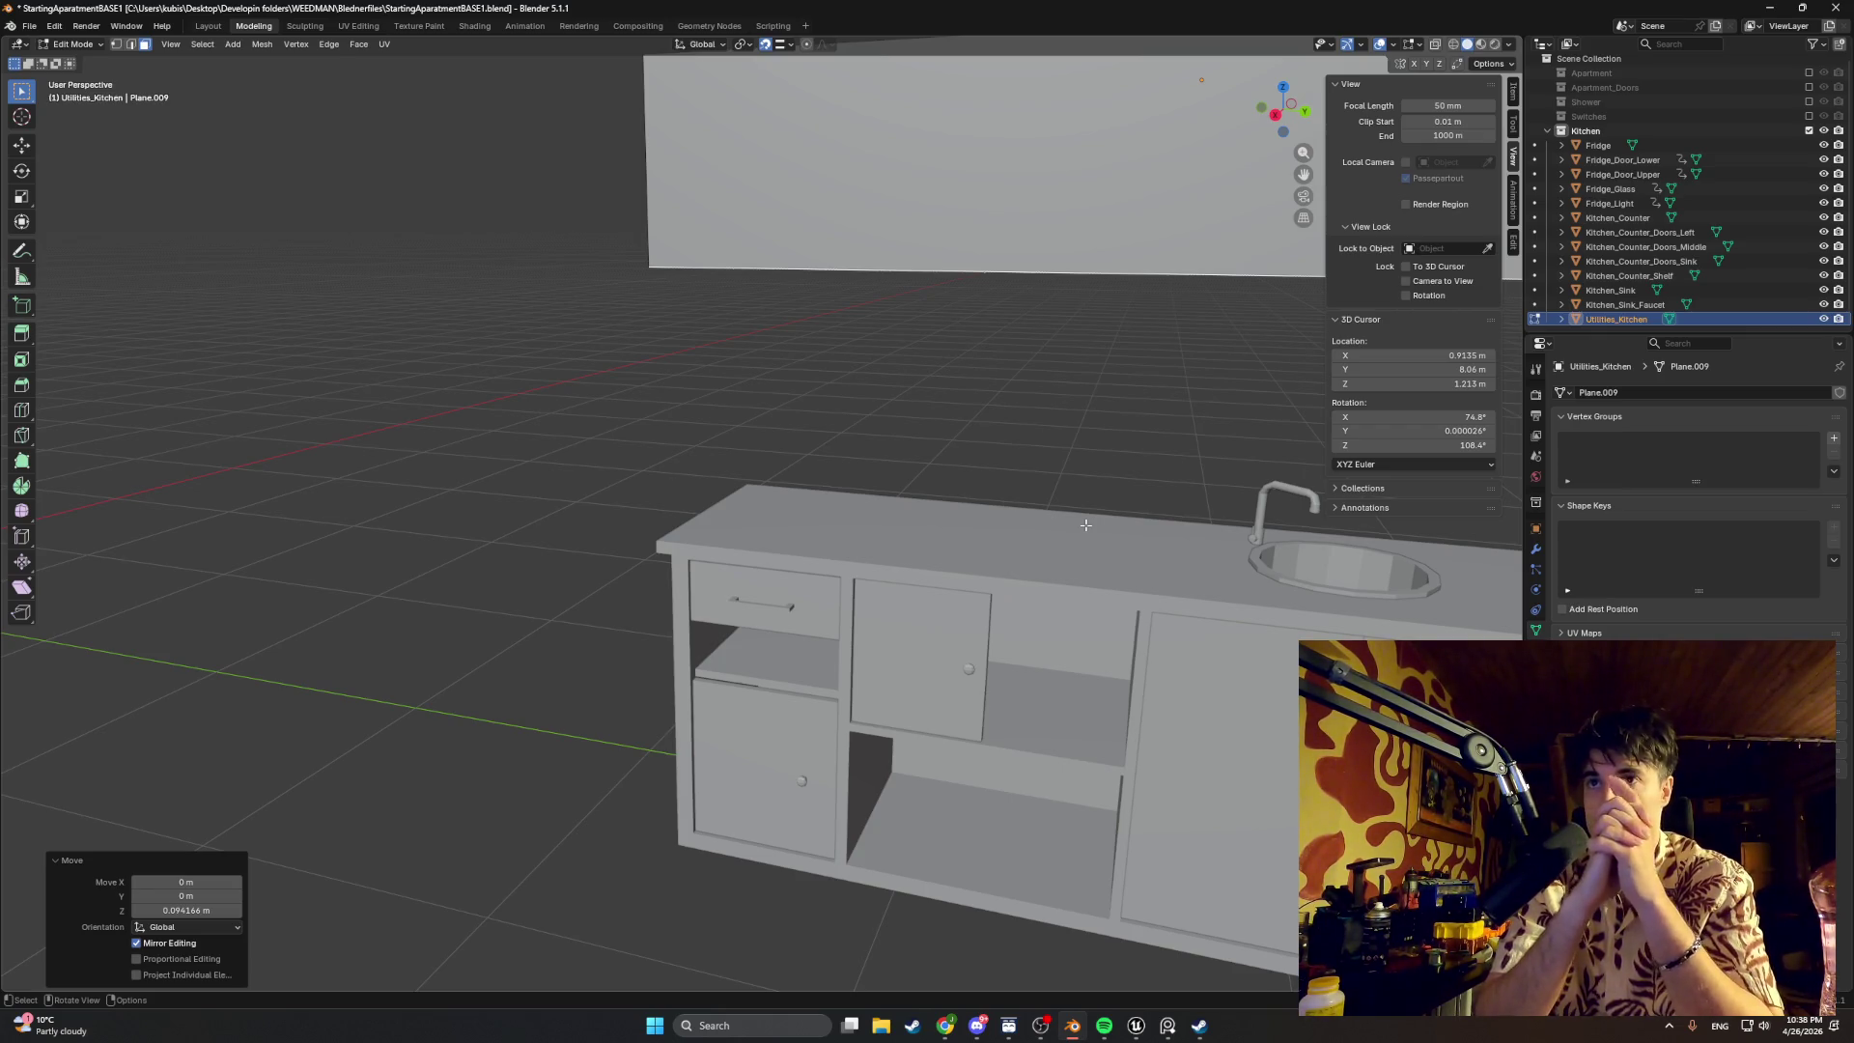
middle_click_drag(907, 436, 758, 571)
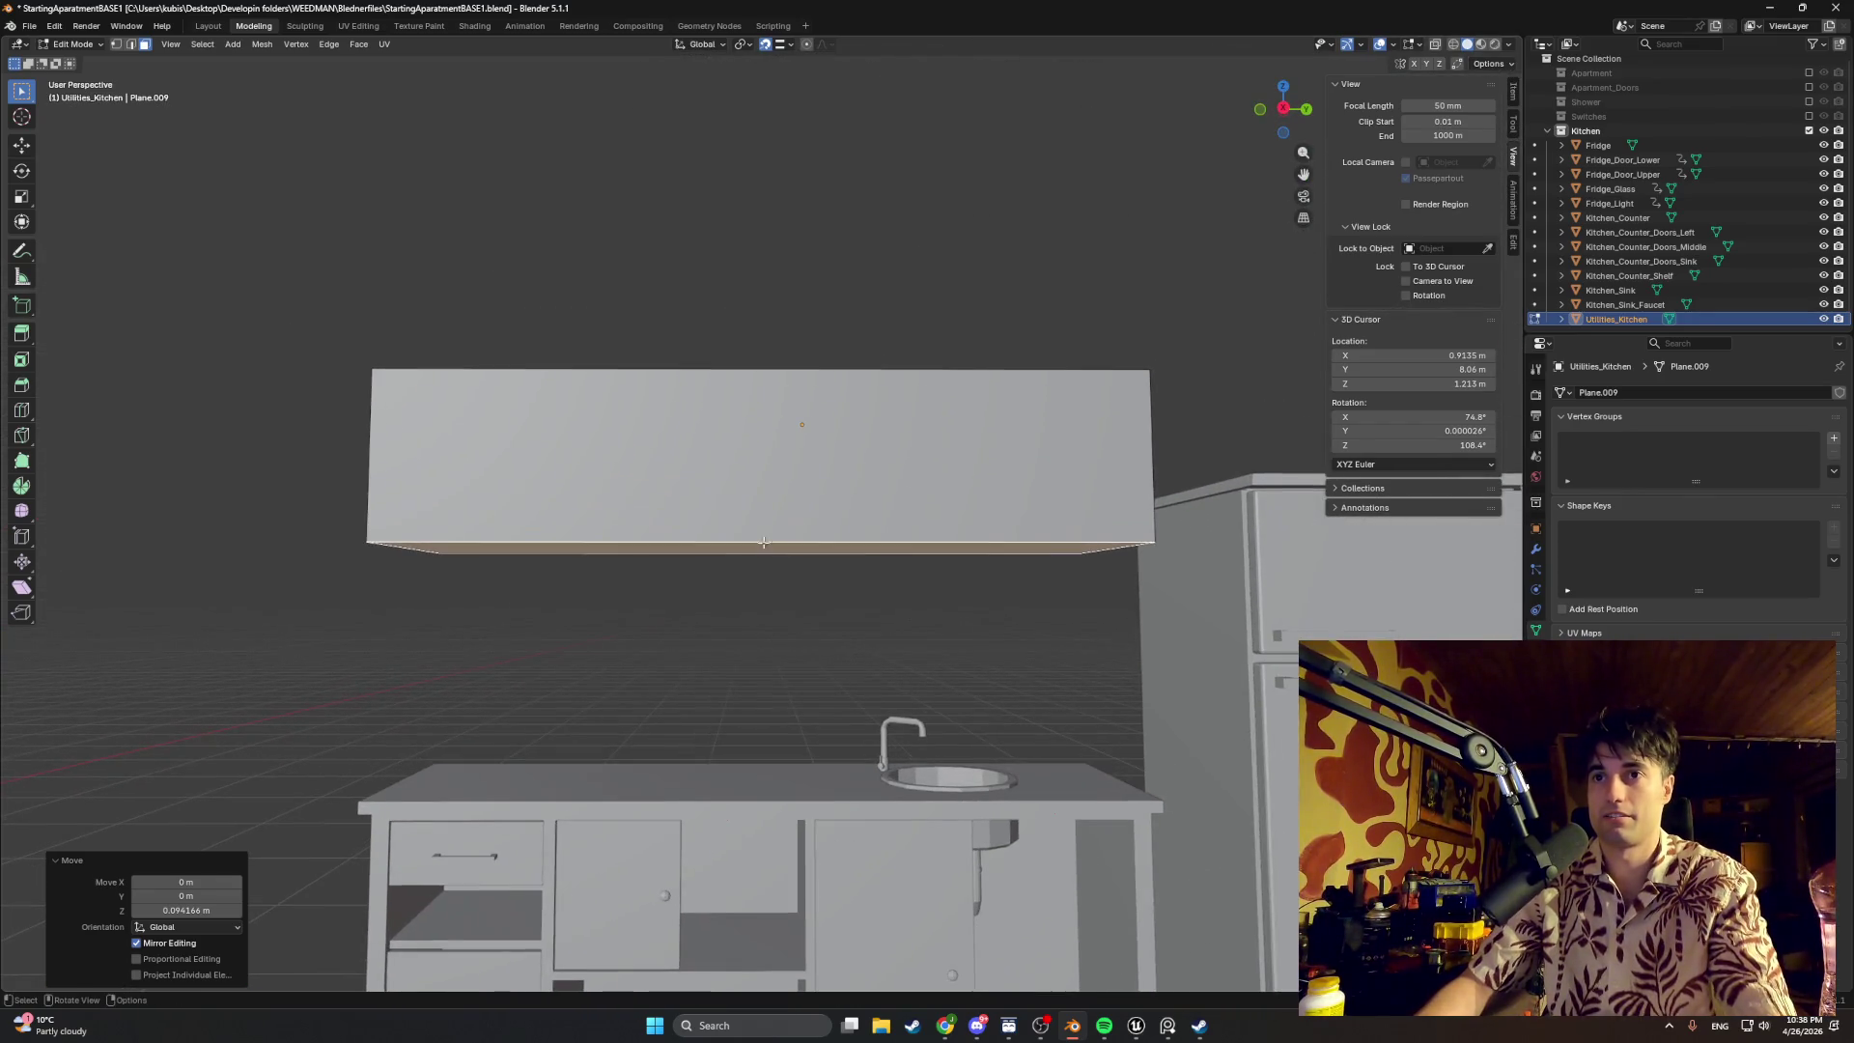
key("q")
key("Escape")
key("Tab")
key("g")
key("x")
key("z")
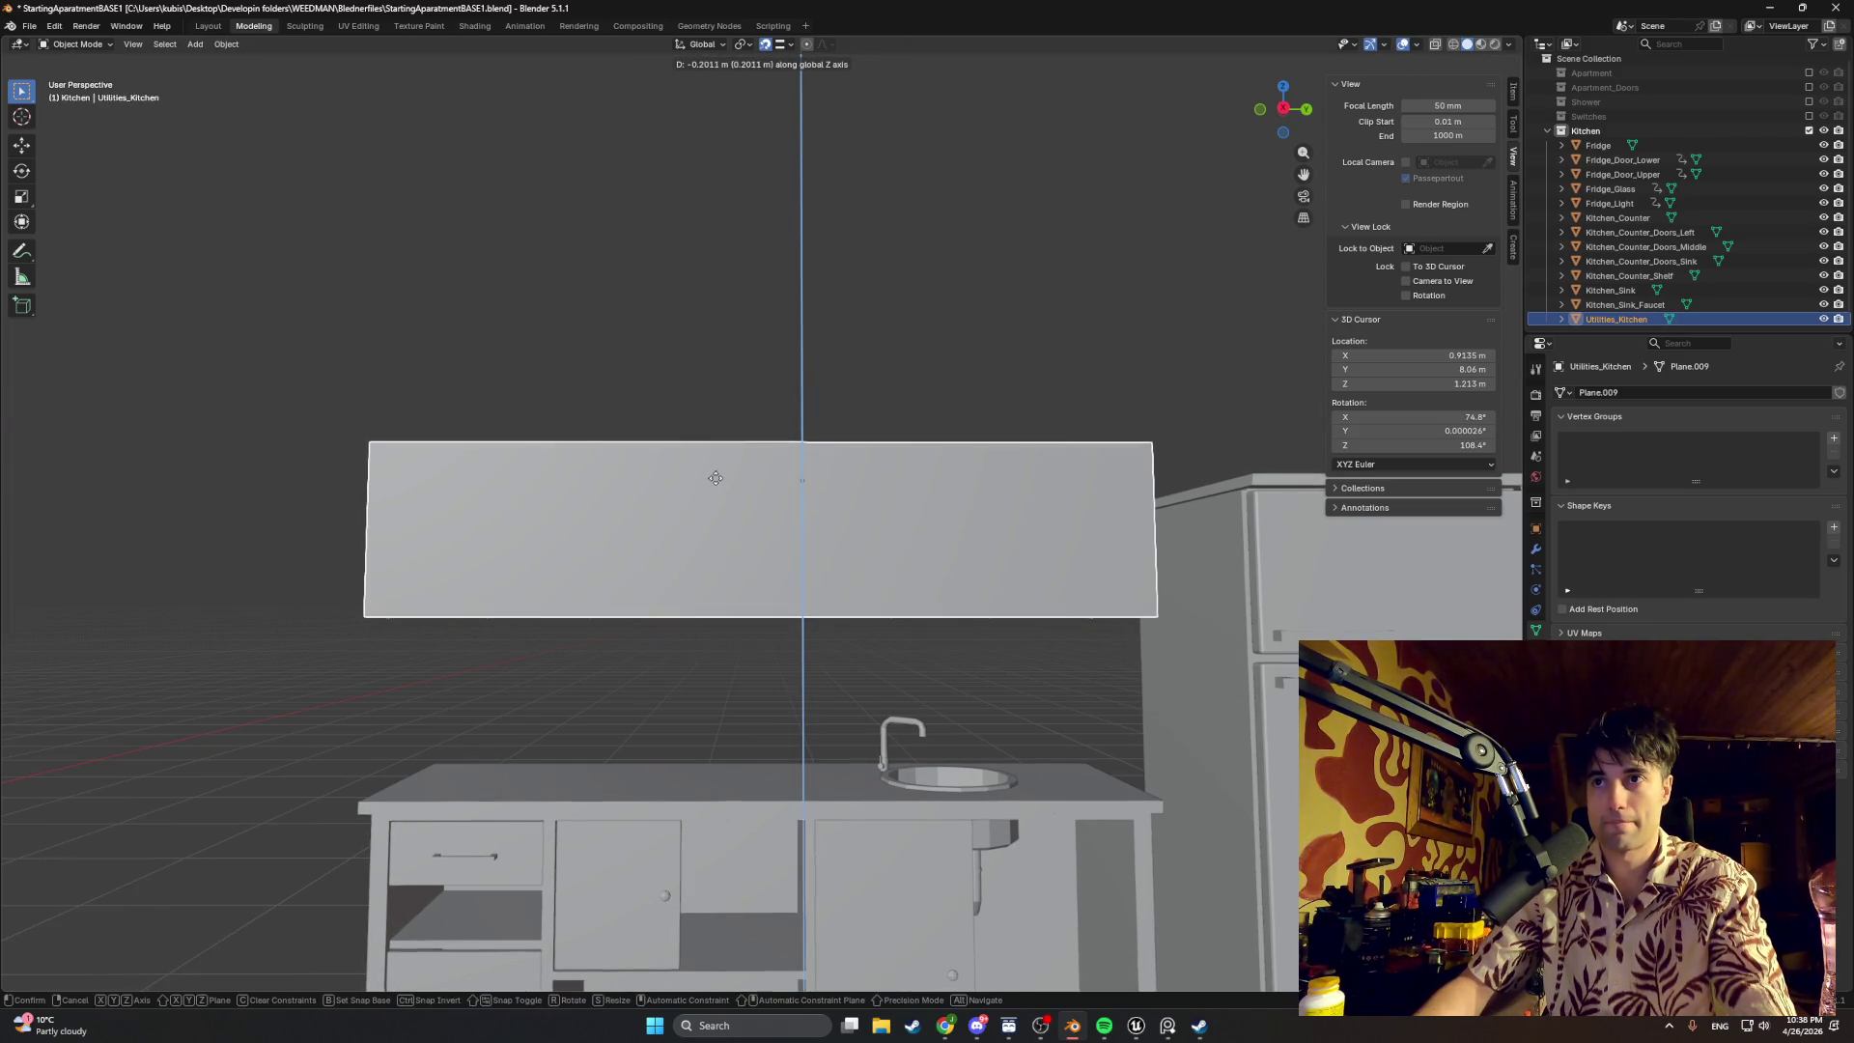
left_click(719, 457)
Step: Orbit around the kitchen to check the upper cabinet's placement above the counter
mouse_move(721, 458)
middle_mouse_down()
mouse_move(880, 504)
mouse_move(736, 526)
middle_mouse_up()
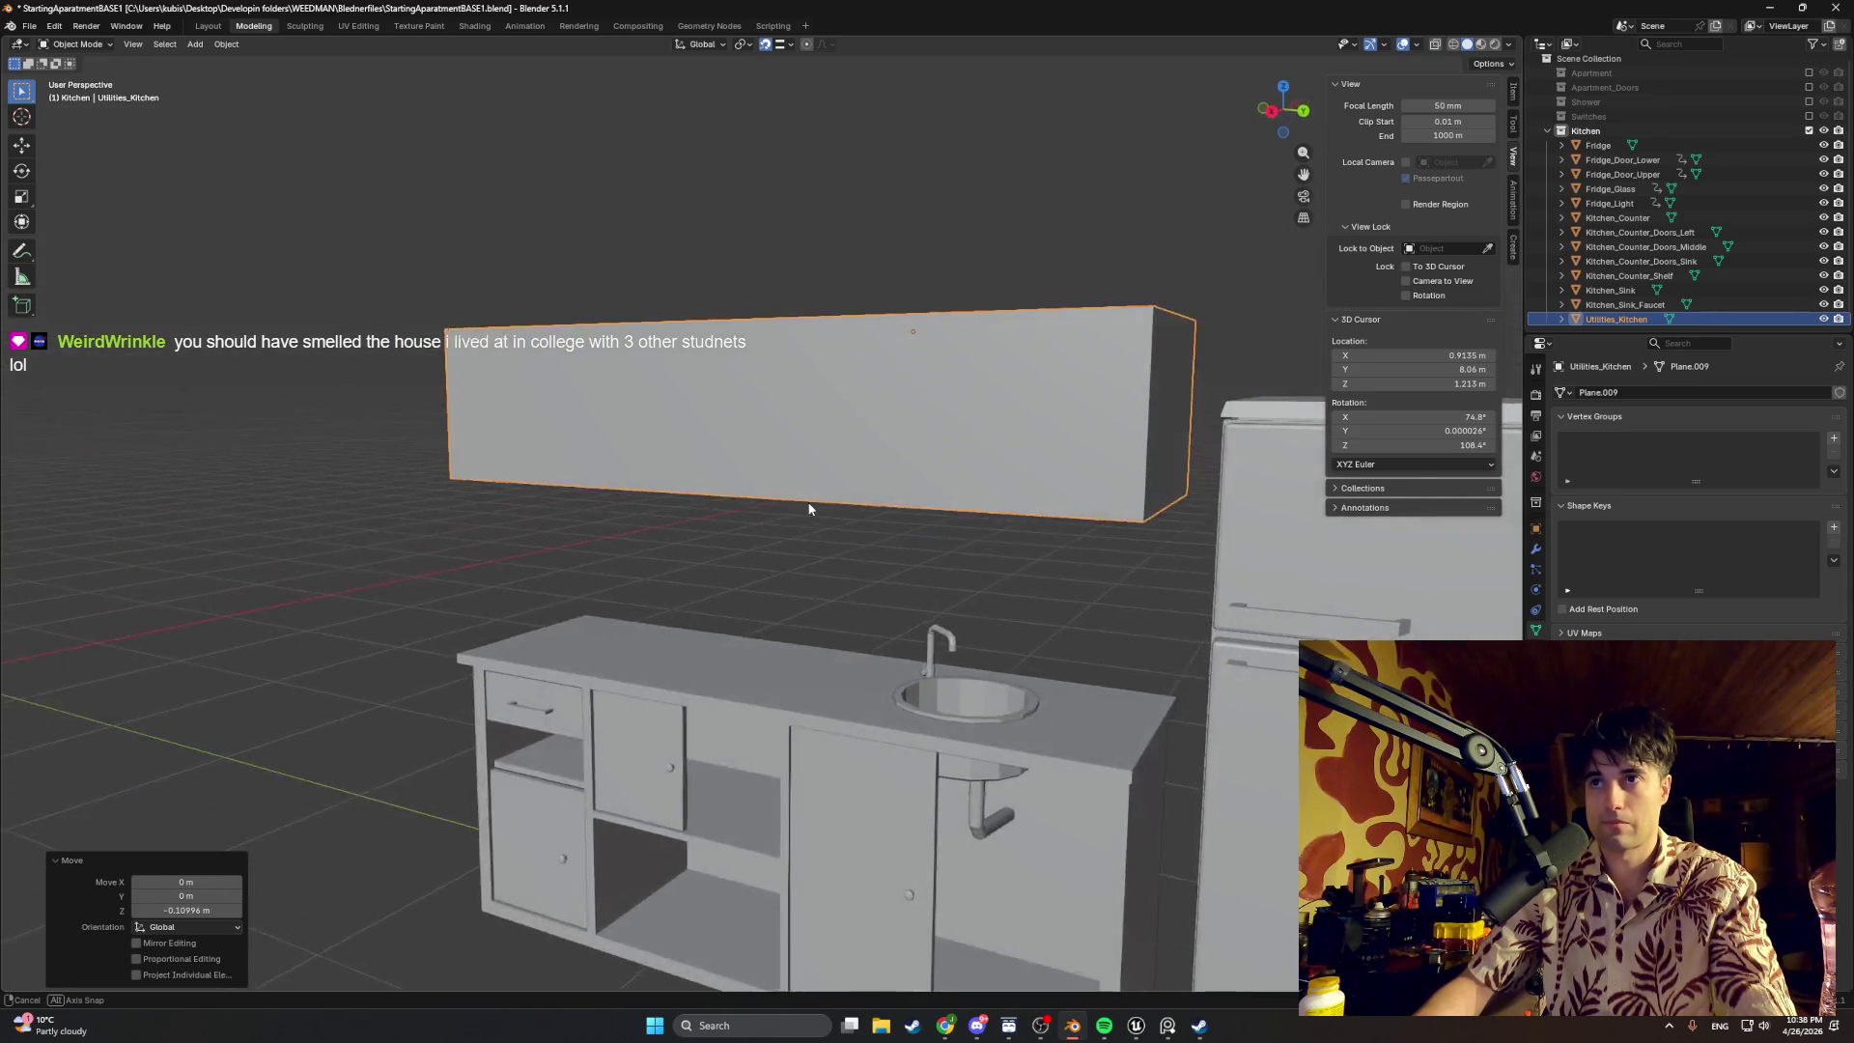
mouse_move(821, 476)
middle_mouse_down()
mouse_move(886, 468)
mouse_move(599, 465)
mouse_move(766, 514)
middle_mouse_up()
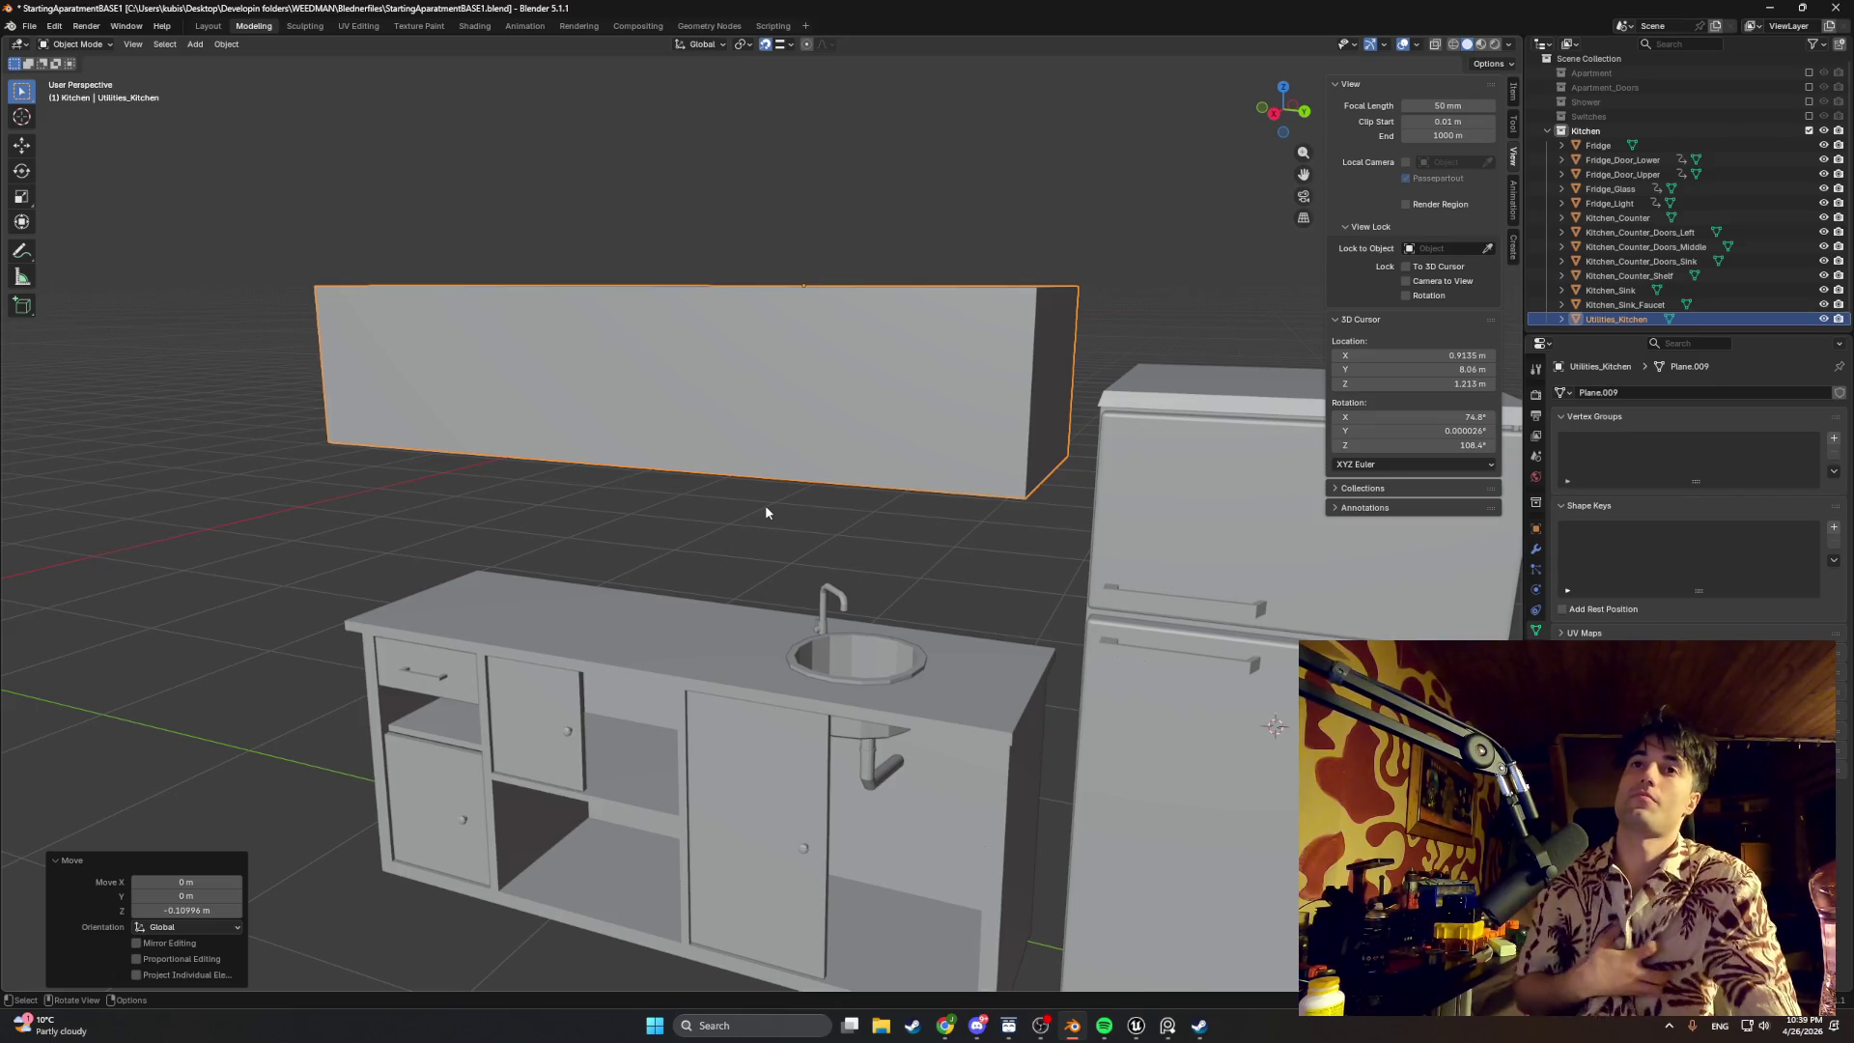
mouse_move(765, 504)
middle_mouse_down("alt")
mouse_move(826, 508)
mouse_move(729, 447)
mouse_move(808, 363)
mouse_move(880, 384)
middle_mouse_up("alt")
scroll(639, 553, "up", 3)
scroll(639, 552, "down", 3)
scroll(639, 552, "down", 3)
mouse_move(639, 552)
middle_mouse_down()
mouse_move(661, 591)
mouse_move(618, 570)
mouse_move(671, 630)
mouse_move(647, 602)
mouse_move(756, 623)
middle_mouse_up()
scroll(558, 588, "up", 4)
scroll(557, 589, "down", 2)
mouse_move(558, 591)
middle_mouse_down()
mouse_move(642, 609)
mouse_move(411, 592)
middle_mouse_up()
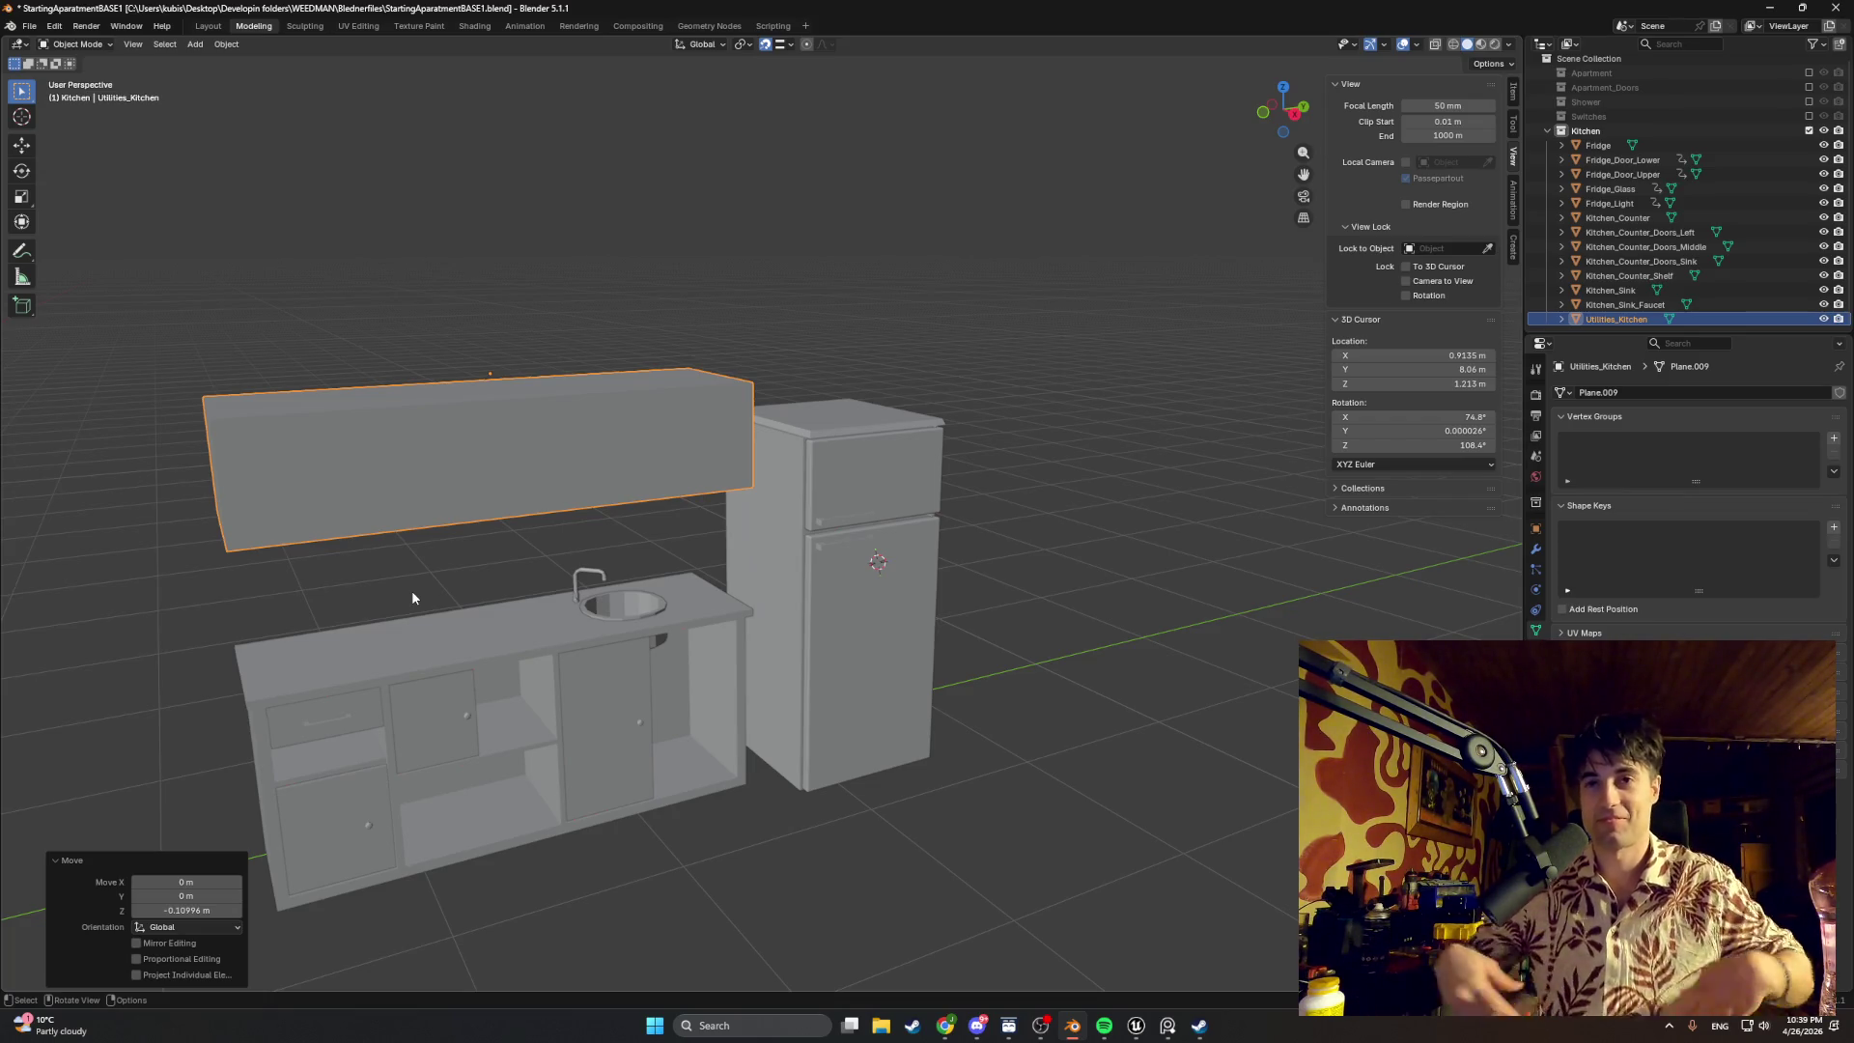
middle_click_drag(412, 590, 654, 582)
scroll(654, 587, "up", 3)
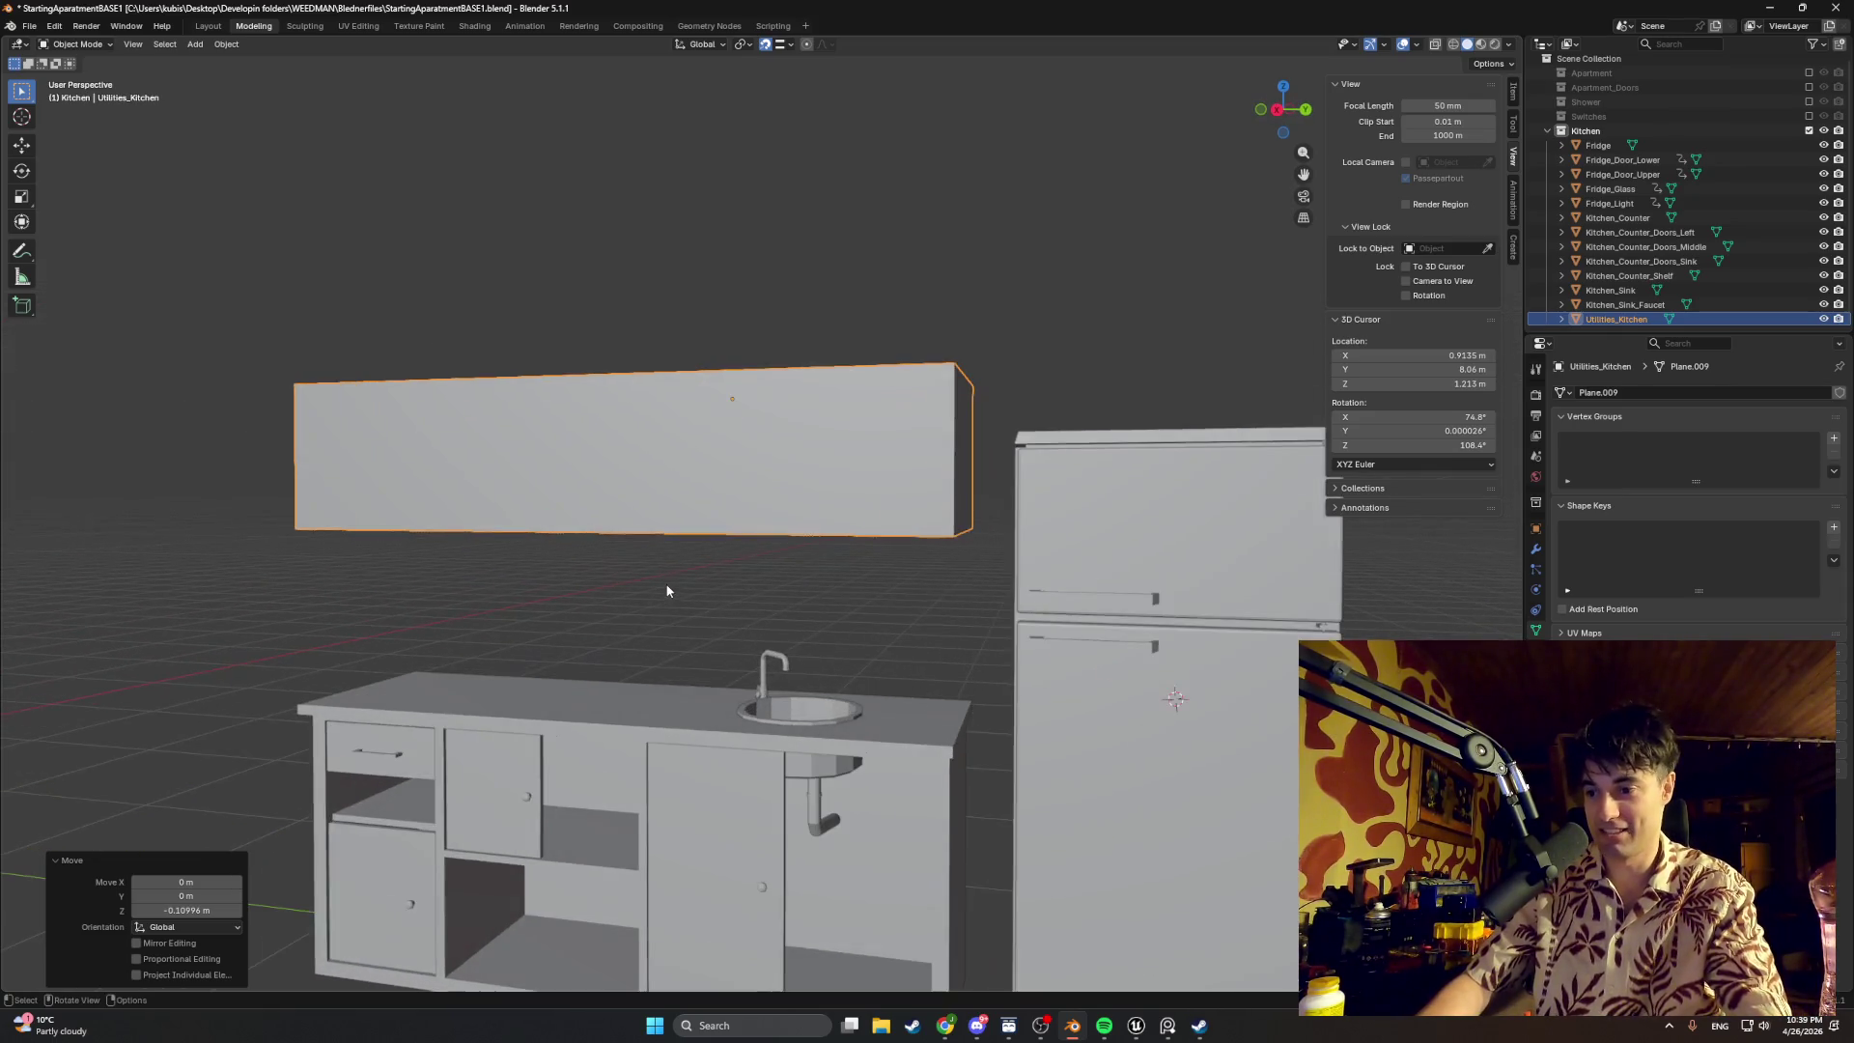
Step: From a front view, move the upper cabinet vertically (G, Z) to adjust its height over the counter
mouse_move(660, 499)
middle_mouse_down()
mouse_move(693, 506)
mouse_move(618, 650)
mouse_move(992, 626)
middle_mouse_up()
scroll(873, 615, "up", 2)
mouse_move(872, 615)
middle_mouse_down()
mouse_move(937, 610)
mouse_move(906, 600)
mouse_move(949, 587)
mouse_move(922, 595)
mouse_move(935, 560)
mouse_move(915, 559)
mouse_move(950, 558)
middle_mouse_up()
key("g")
key("z")
left_click(923, 559)
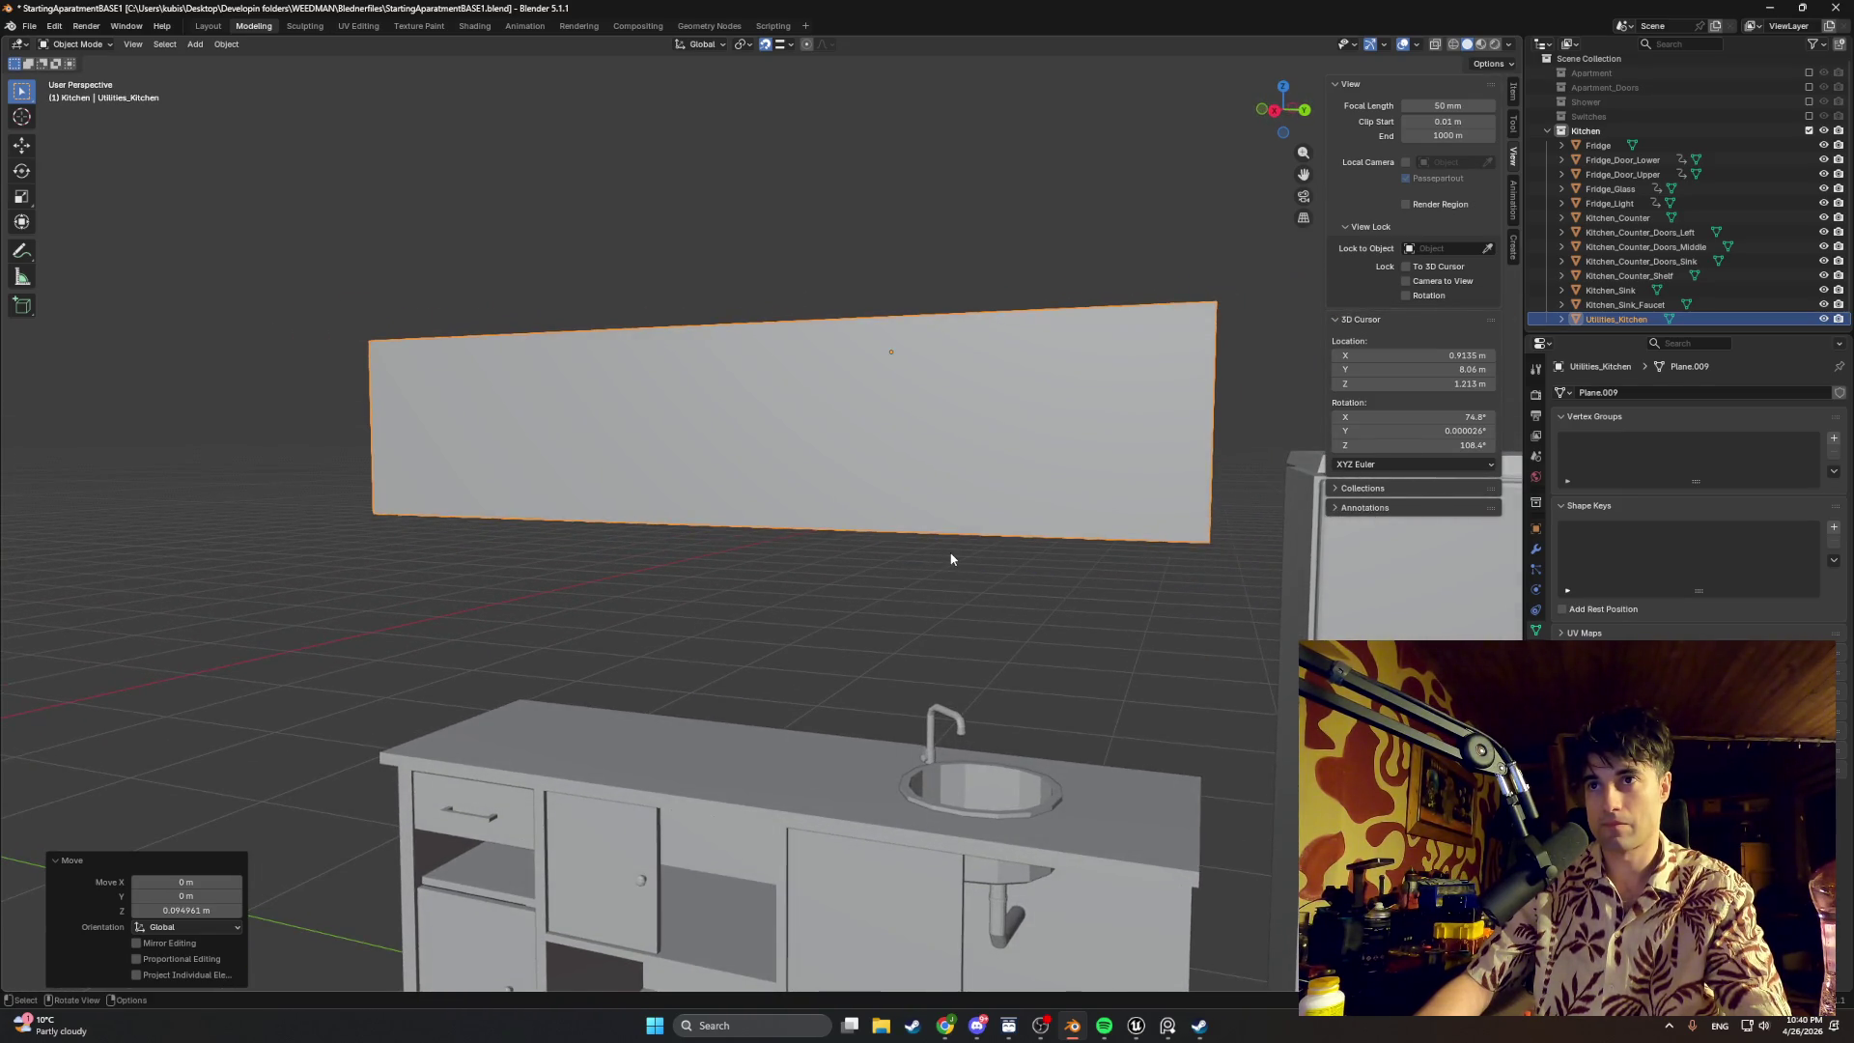
mouse_move(935, 588)
middle_mouse_down()
mouse_move(903, 605)
mouse_move(914, 572)
mouse_move(869, 622)
mouse_move(911, 622)
mouse_move(914, 651)
mouse_move(914, 603)
mouse_move(1021, 454)
middle_mouse_up()
key("Tab")
Step: Move the cabinet's bottom face vertically to adjust its thickness
left_click(894, 603)
key("g")
key("z")
left_click(895, 606)
key("Tab")
key("Tab")
Step: Inset the cabinet's front face into a border and push the panel inward along X, hollowing it into an open shell
left_click(1021, 454)
key("i")
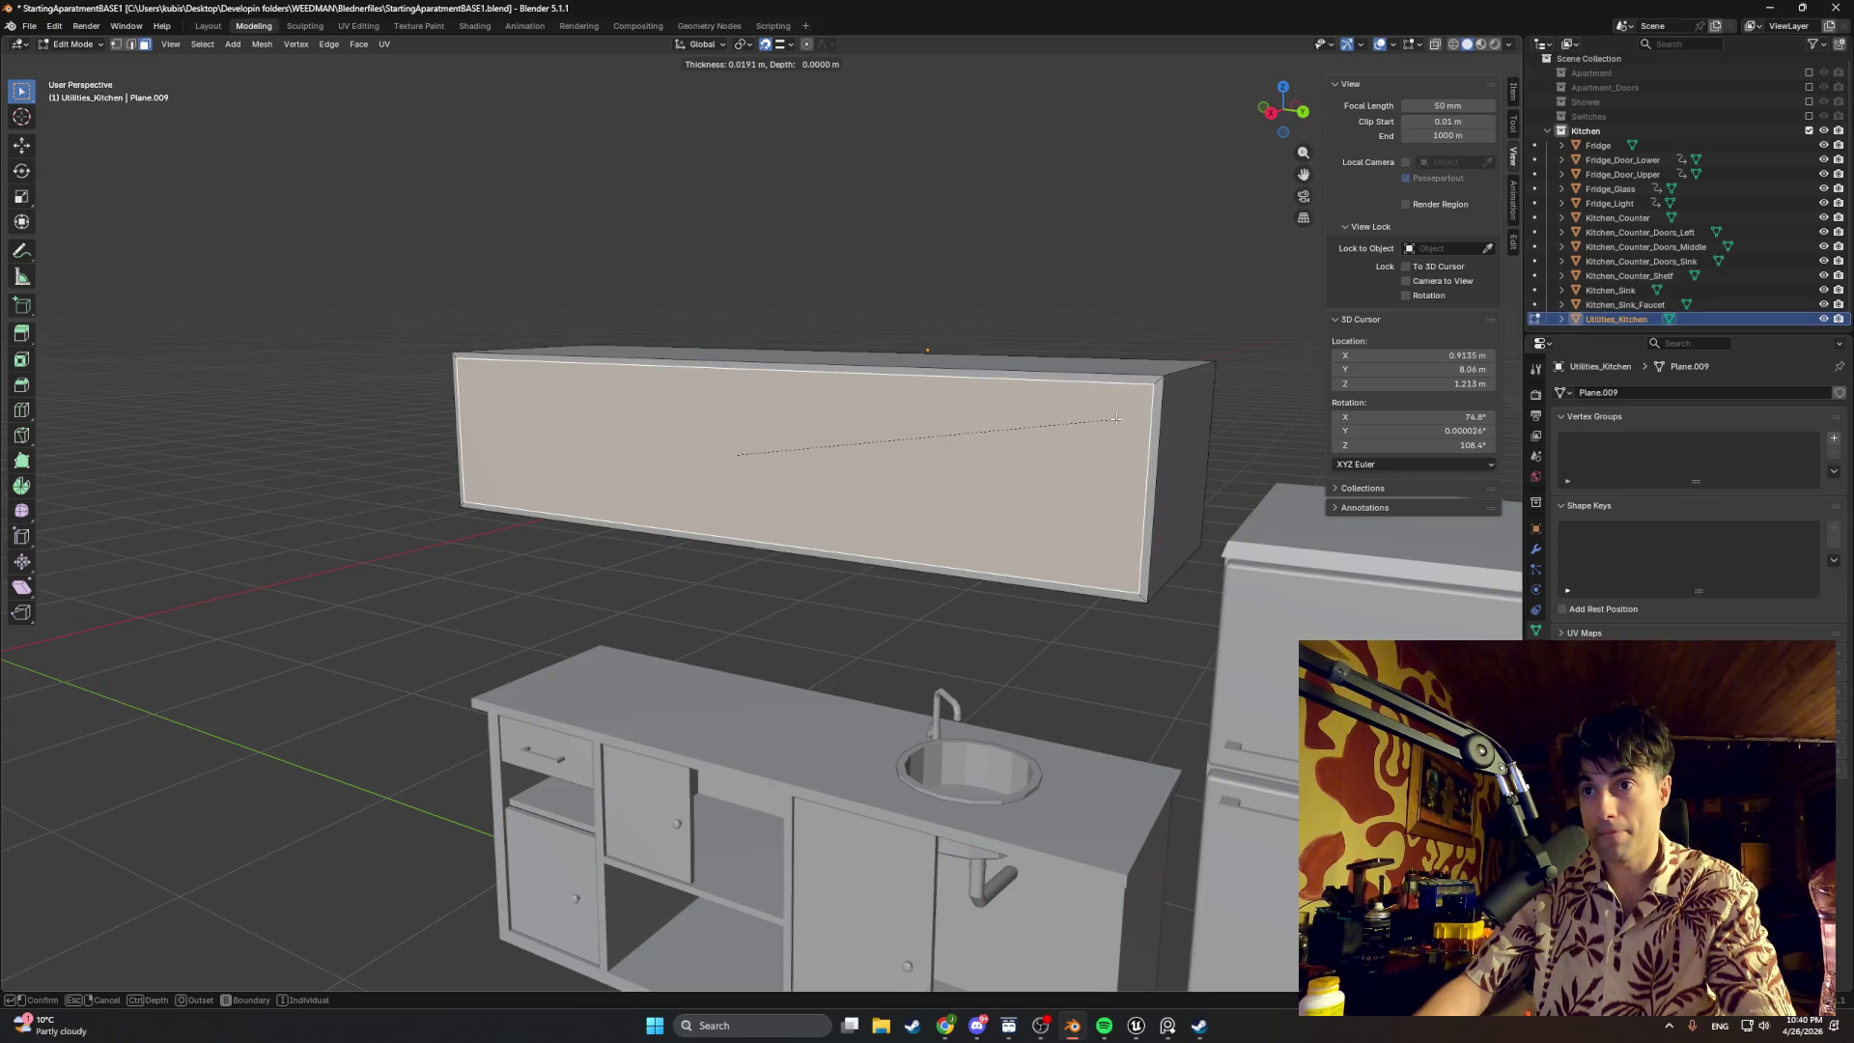
left_click(1113, 419)
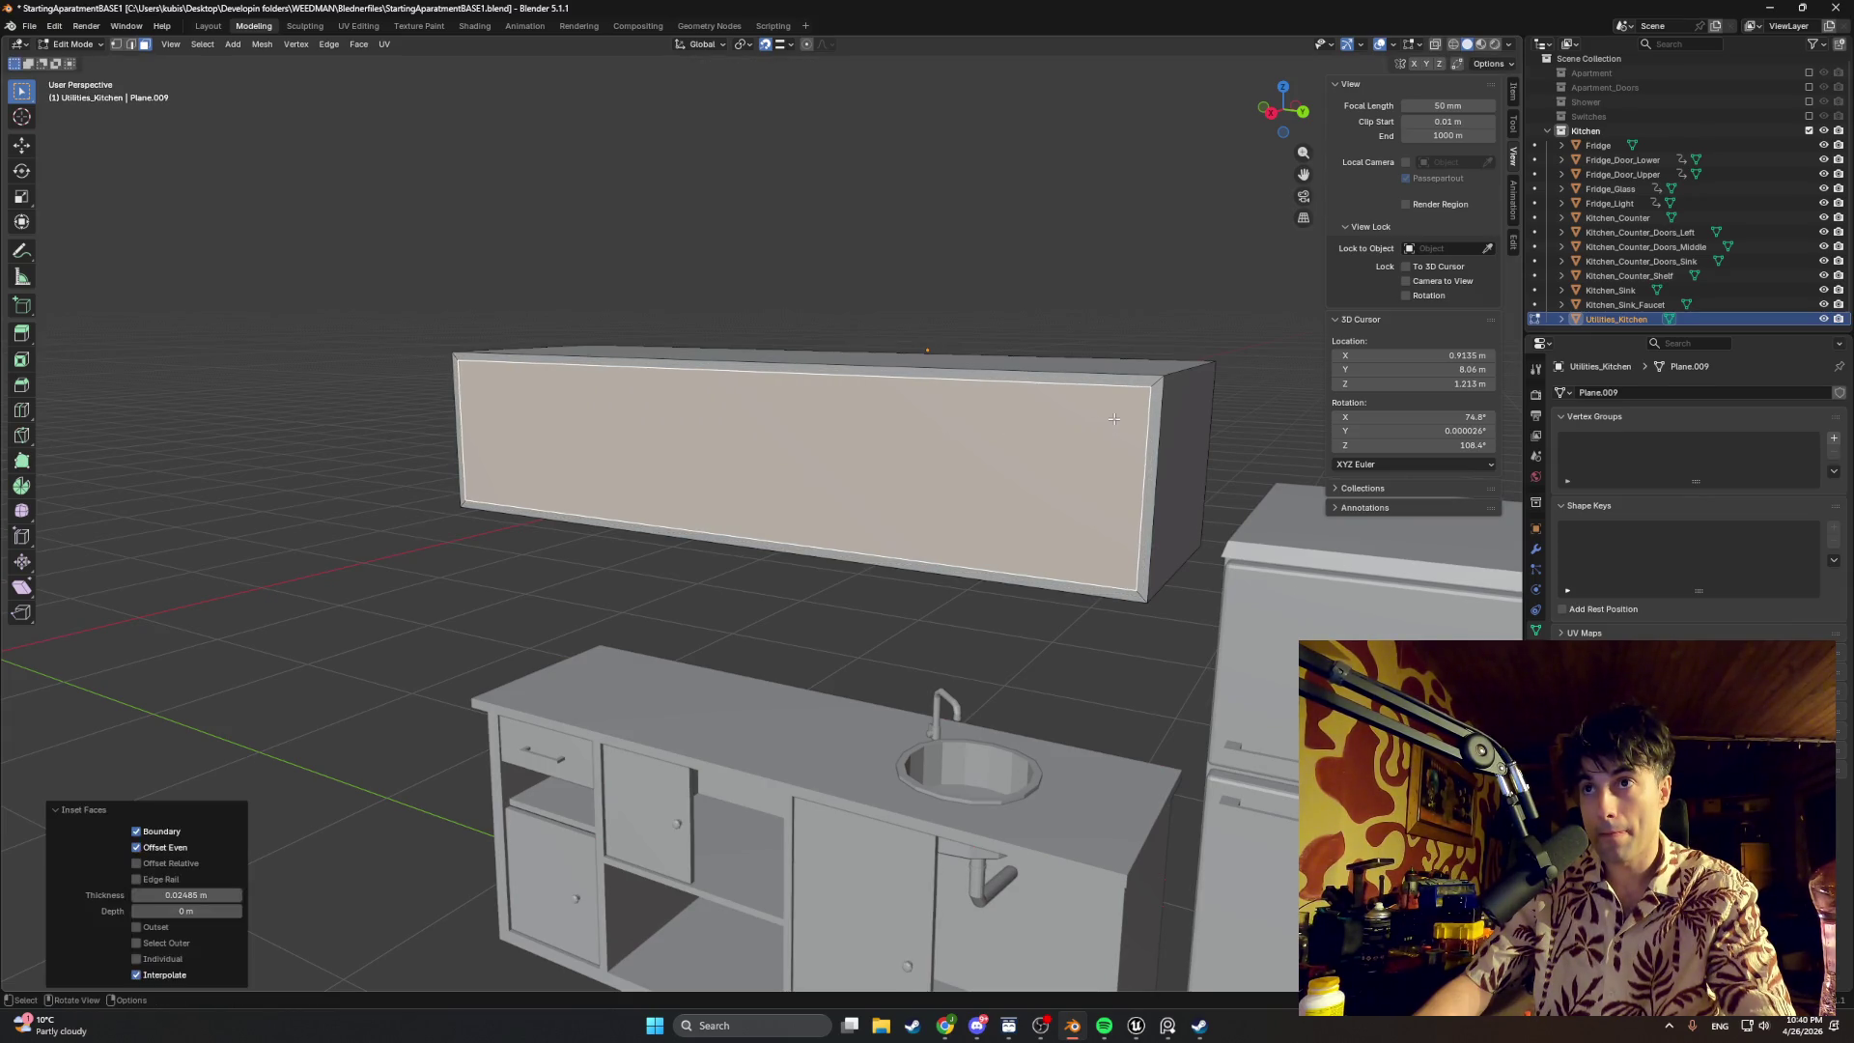
key("e")
middle_click_drag(1014, 464, 908, 499)
key("x")
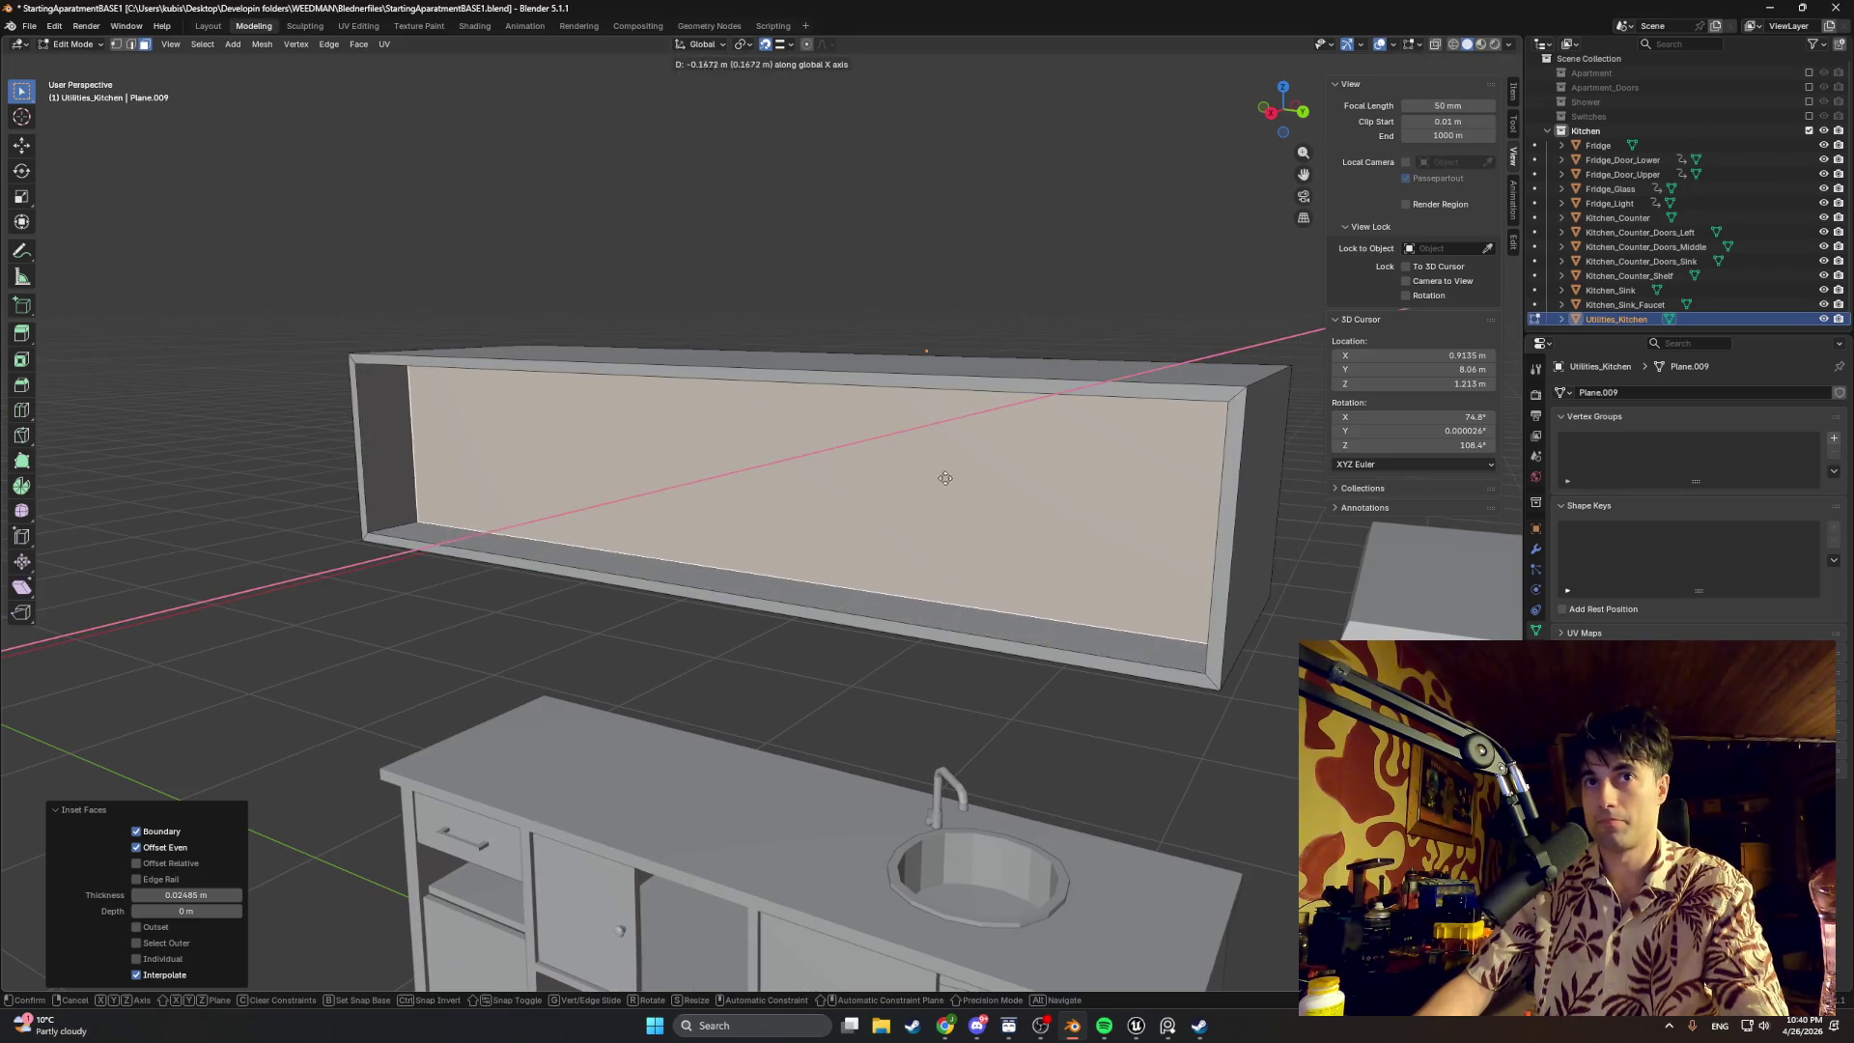
left_click(1036, 426)
mouse_move(1037, 426)
middle_mouse_down()
mouse_move(986, 459)
mouse_move(1052, 464)
mouse_move(979, 506)
middle_mouse_up()
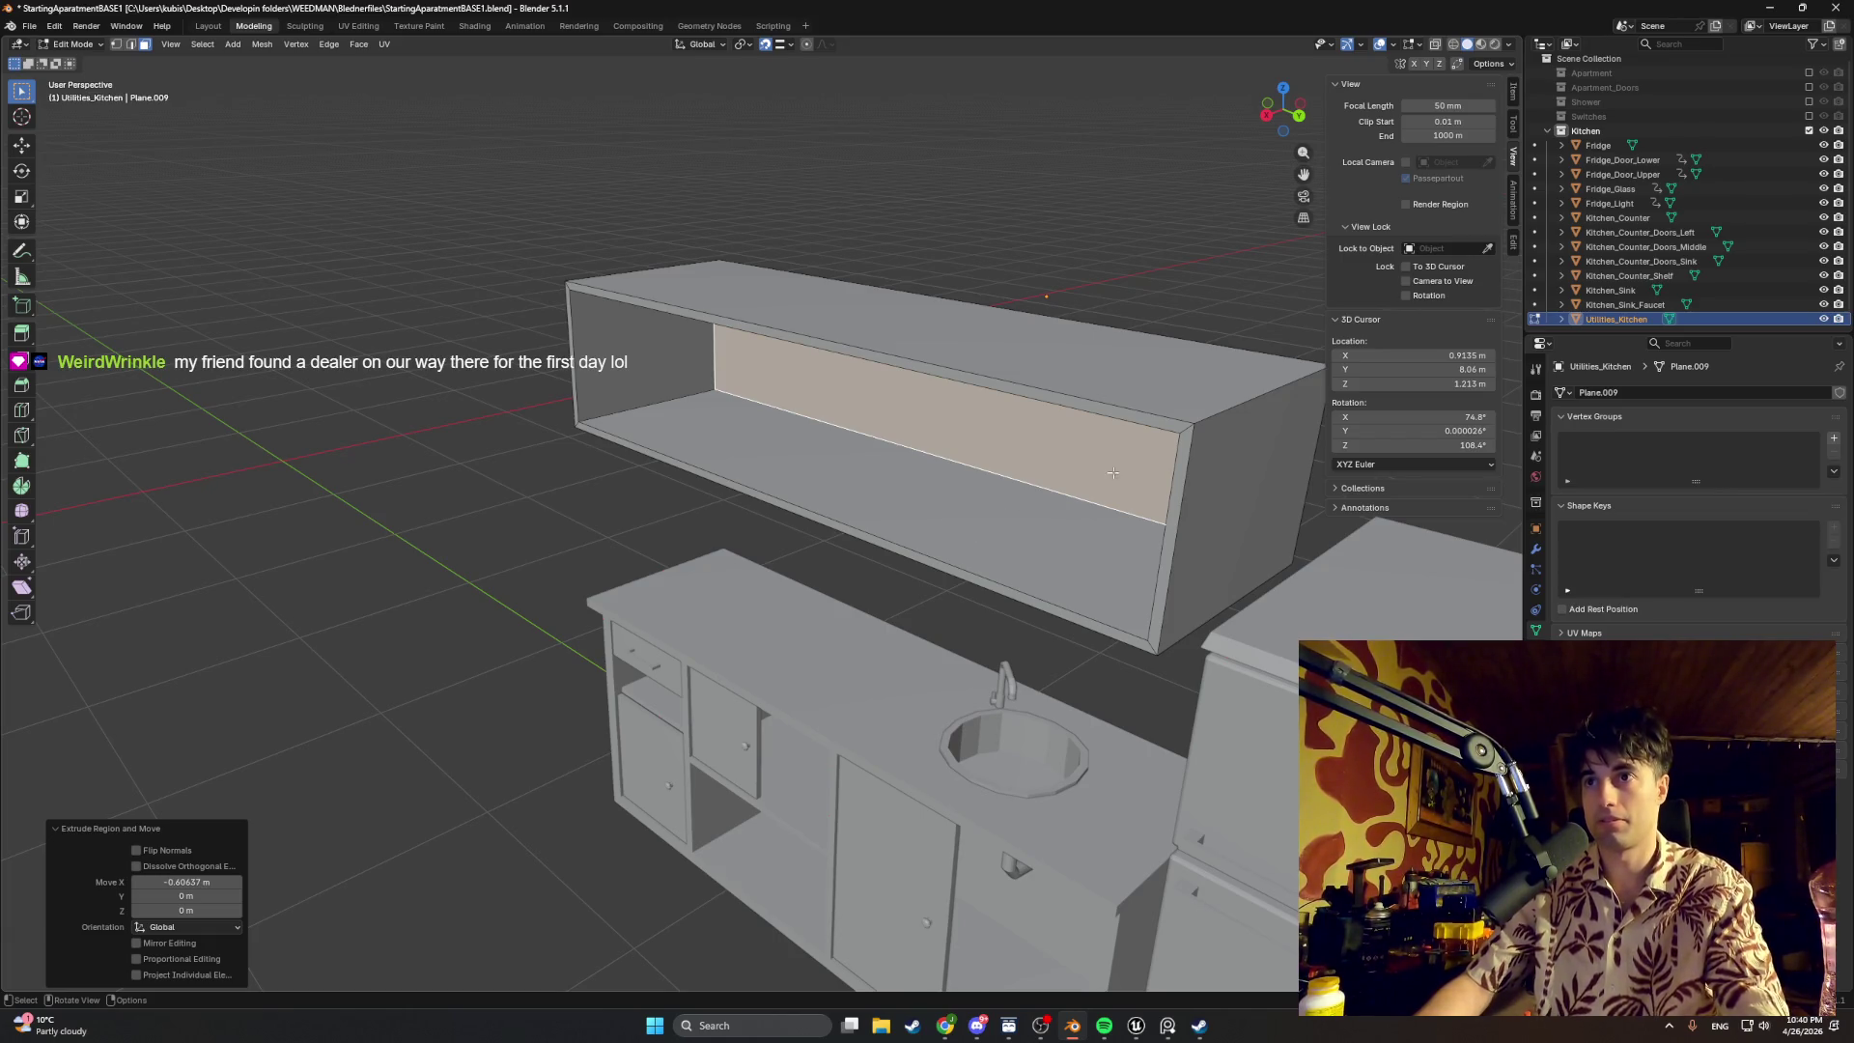
left_click(1101, 398)
Step: Select the cabinet's front rim edges and move them along X to change its depth
left_click(1178, 478, "shift")
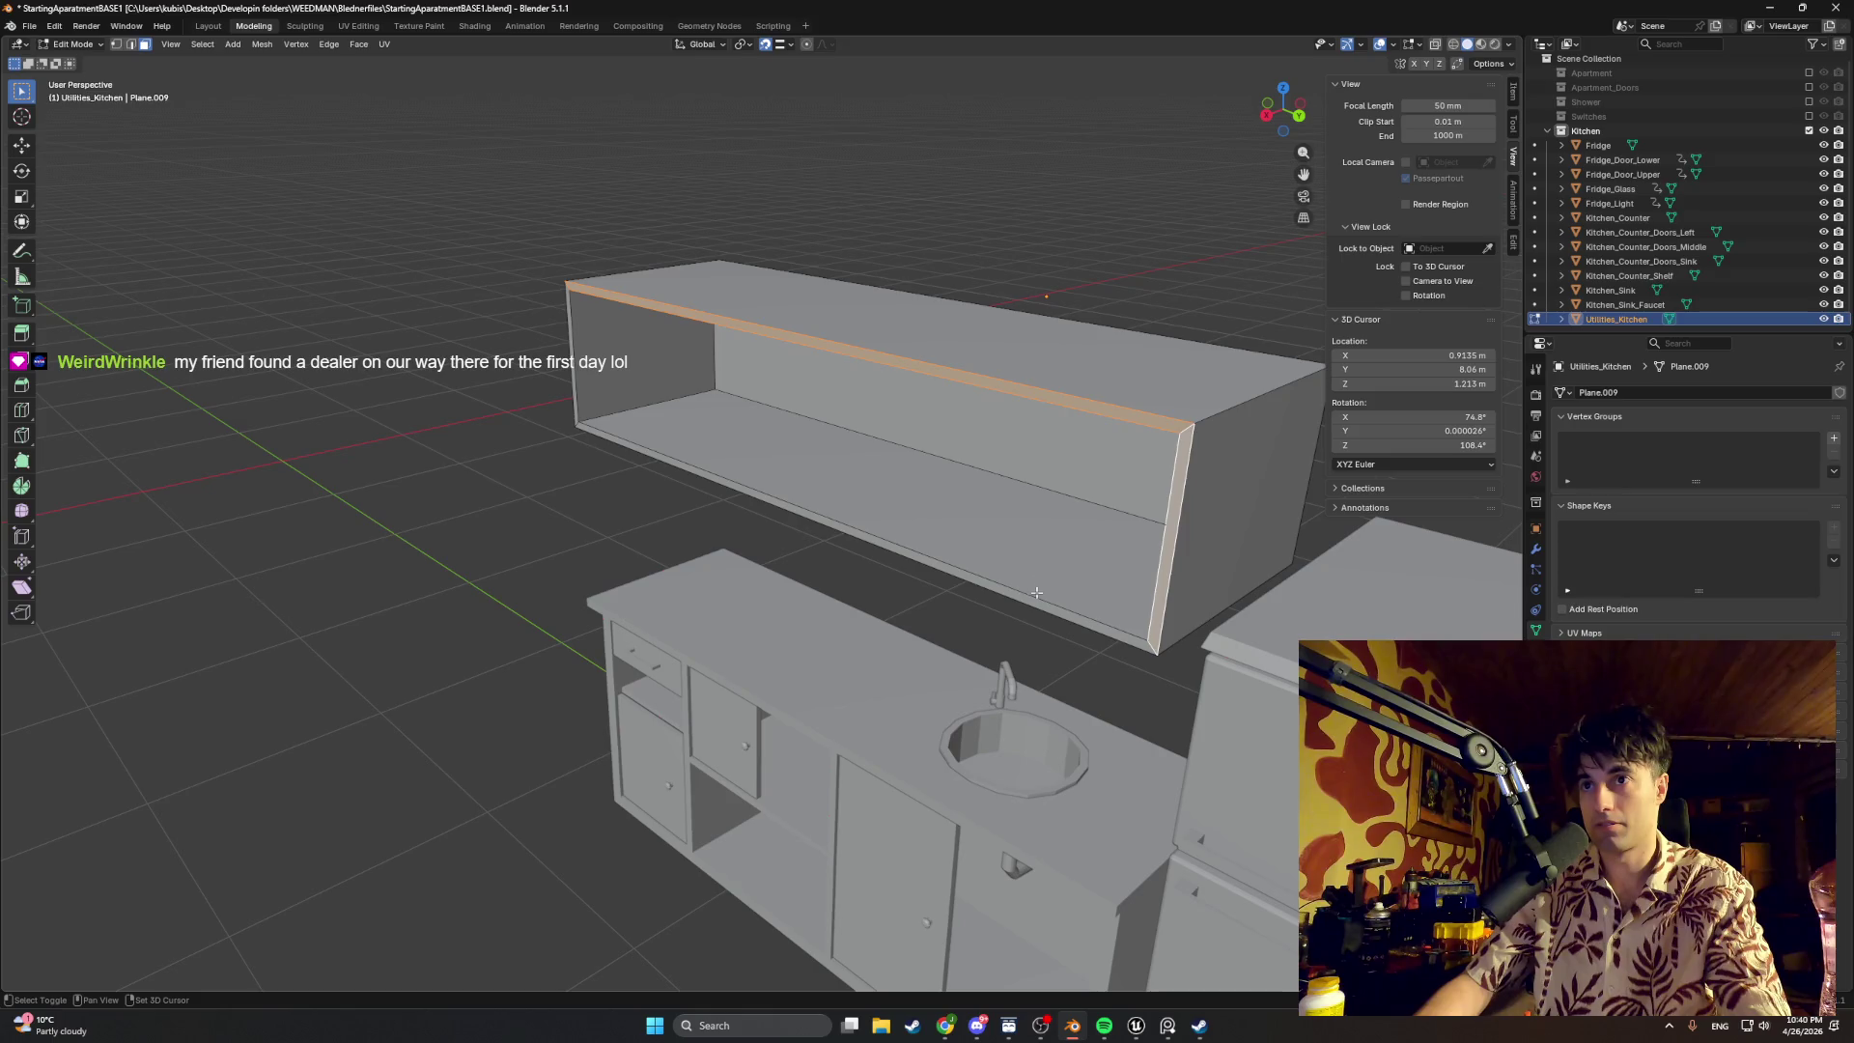
left_click(927, 558, "shift")
left_click(656, 459, "shift")
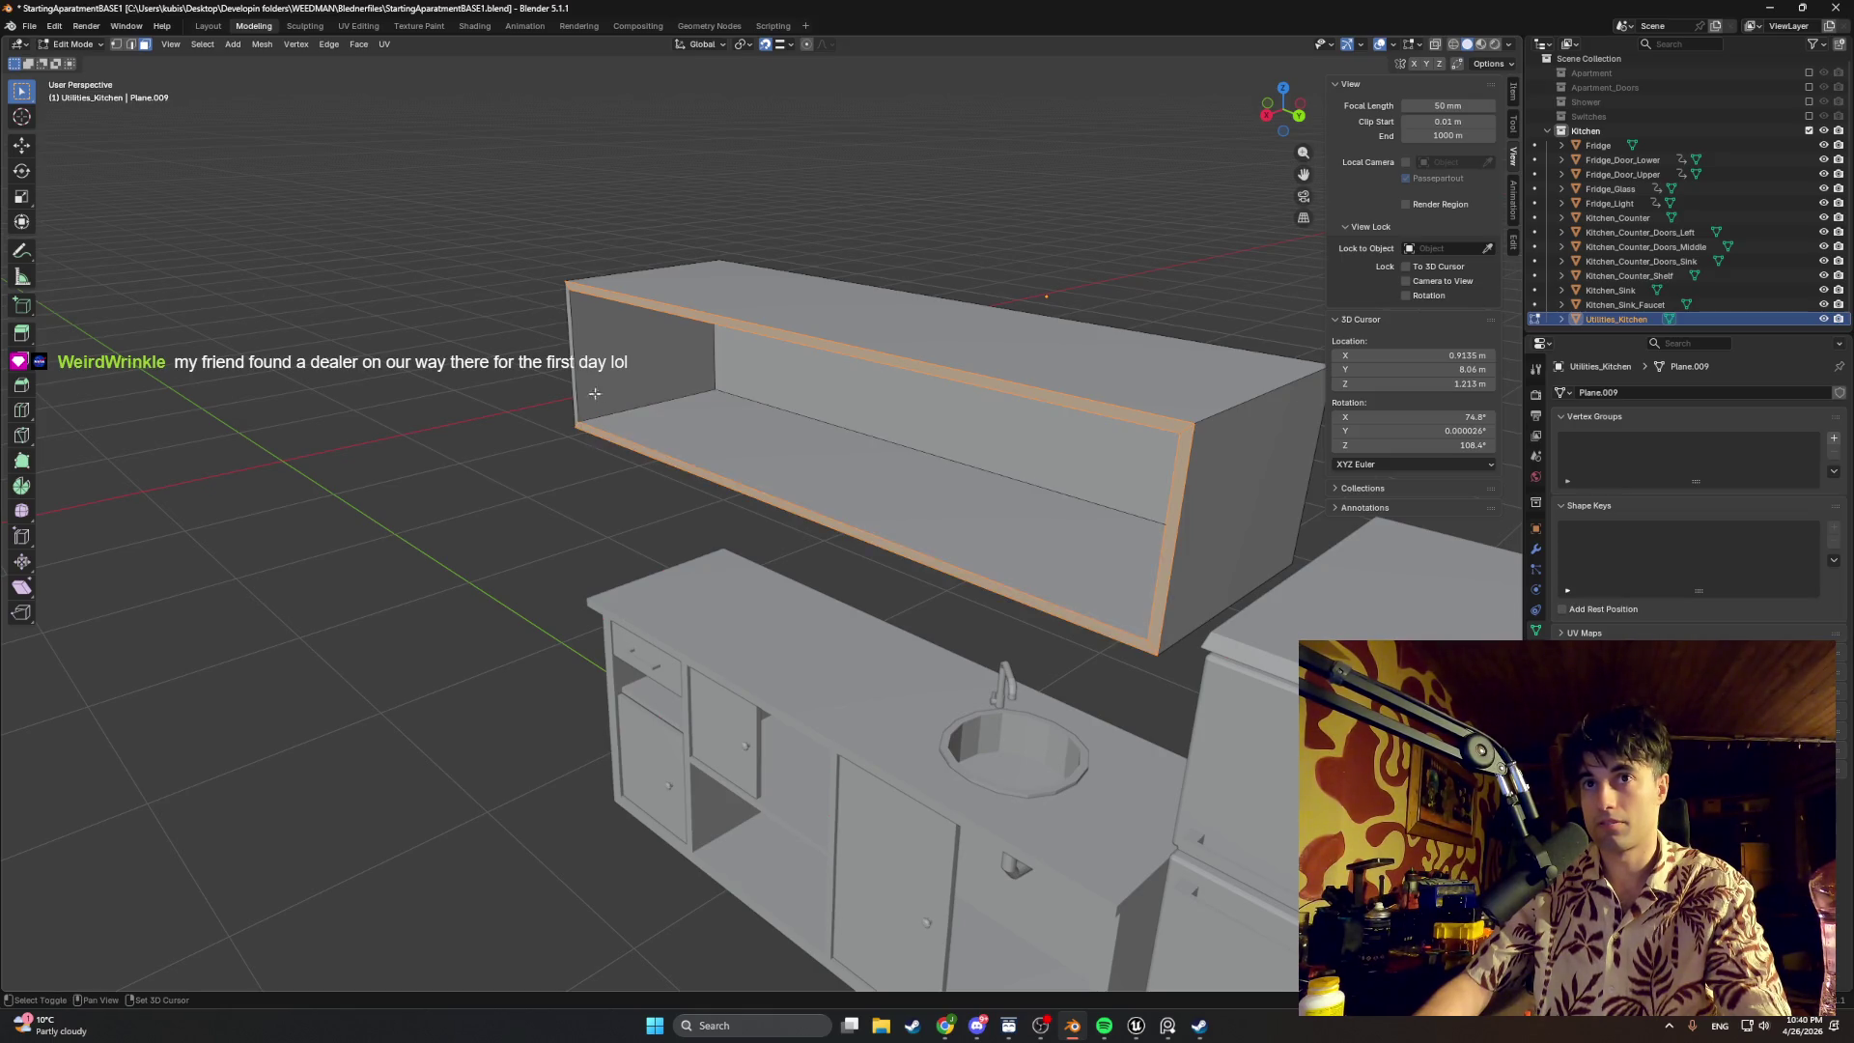
key("g")
key("x")
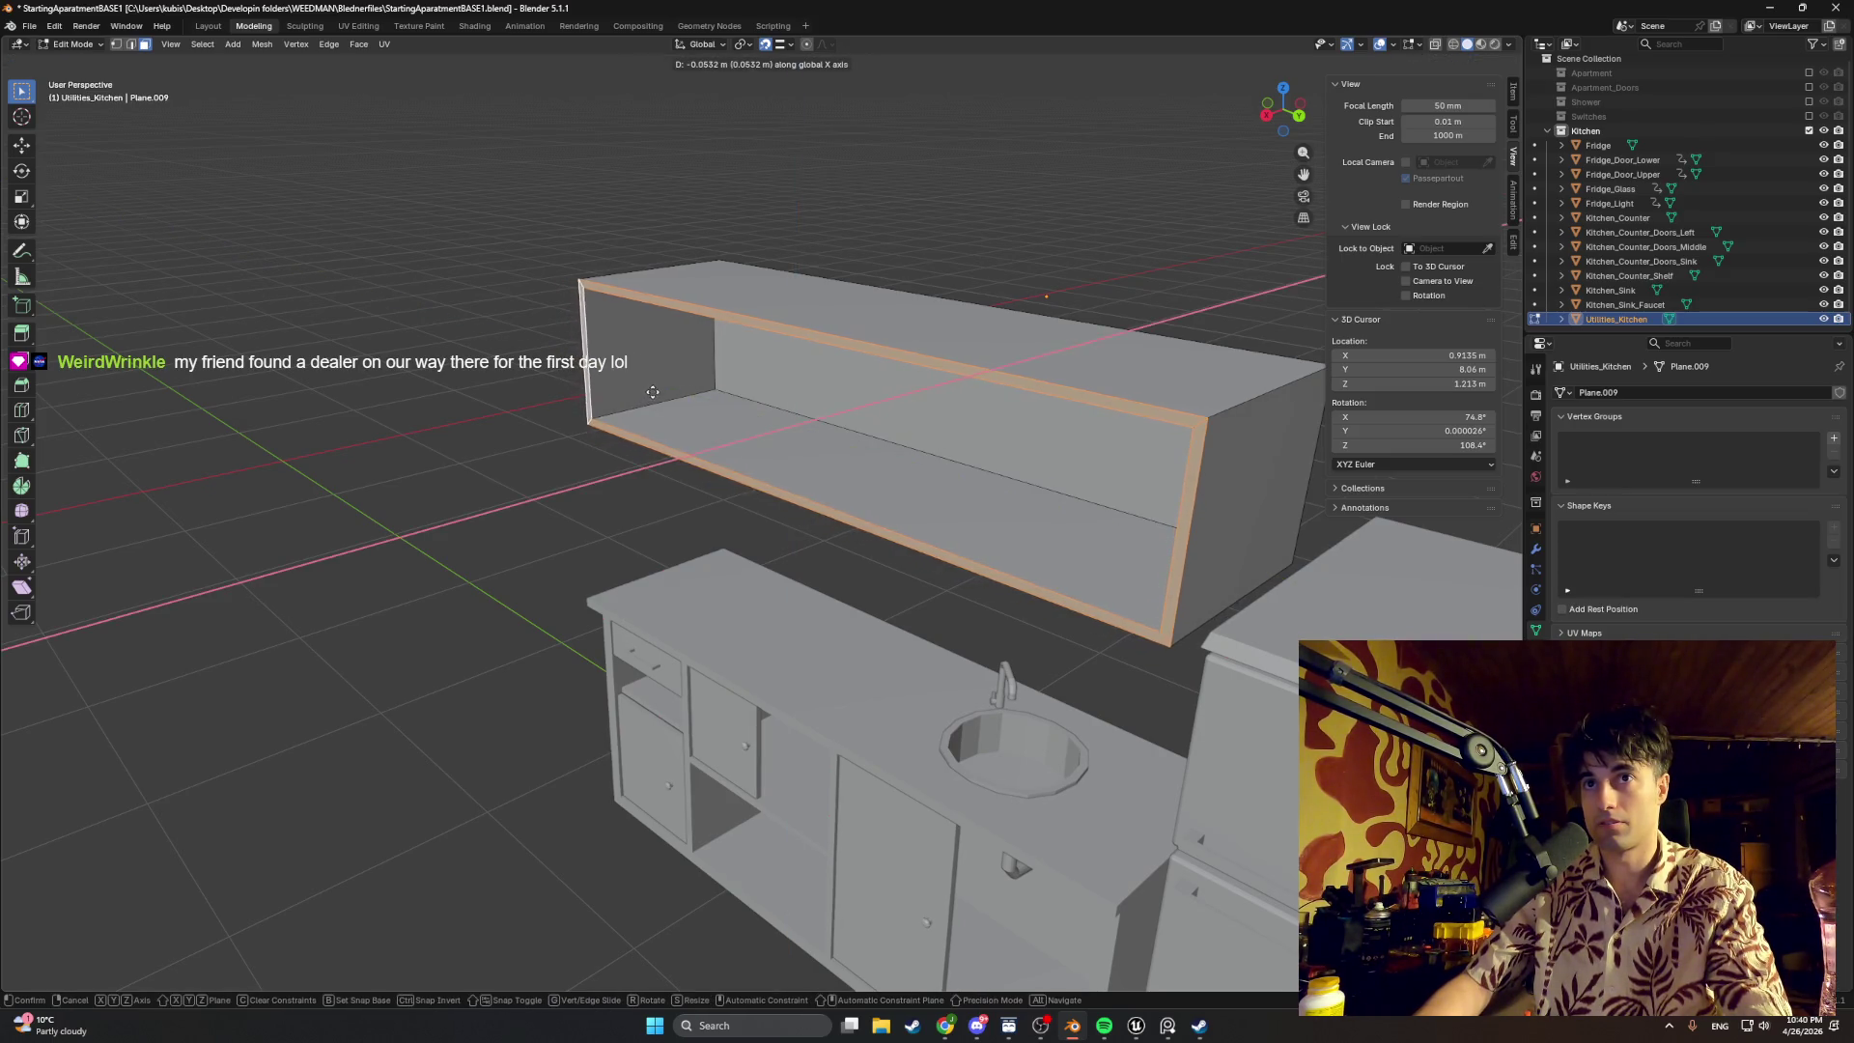
left_click(663, 387)
Step: From a top view, nudge the front rim along X again to about 5 cm
key("KP_7")
scroll(787, 448, "up", 3)
scroll(941, 485, "up", 3)
key("g")
key("x")
middle_click_drag(1031, 502, 1077, 345)
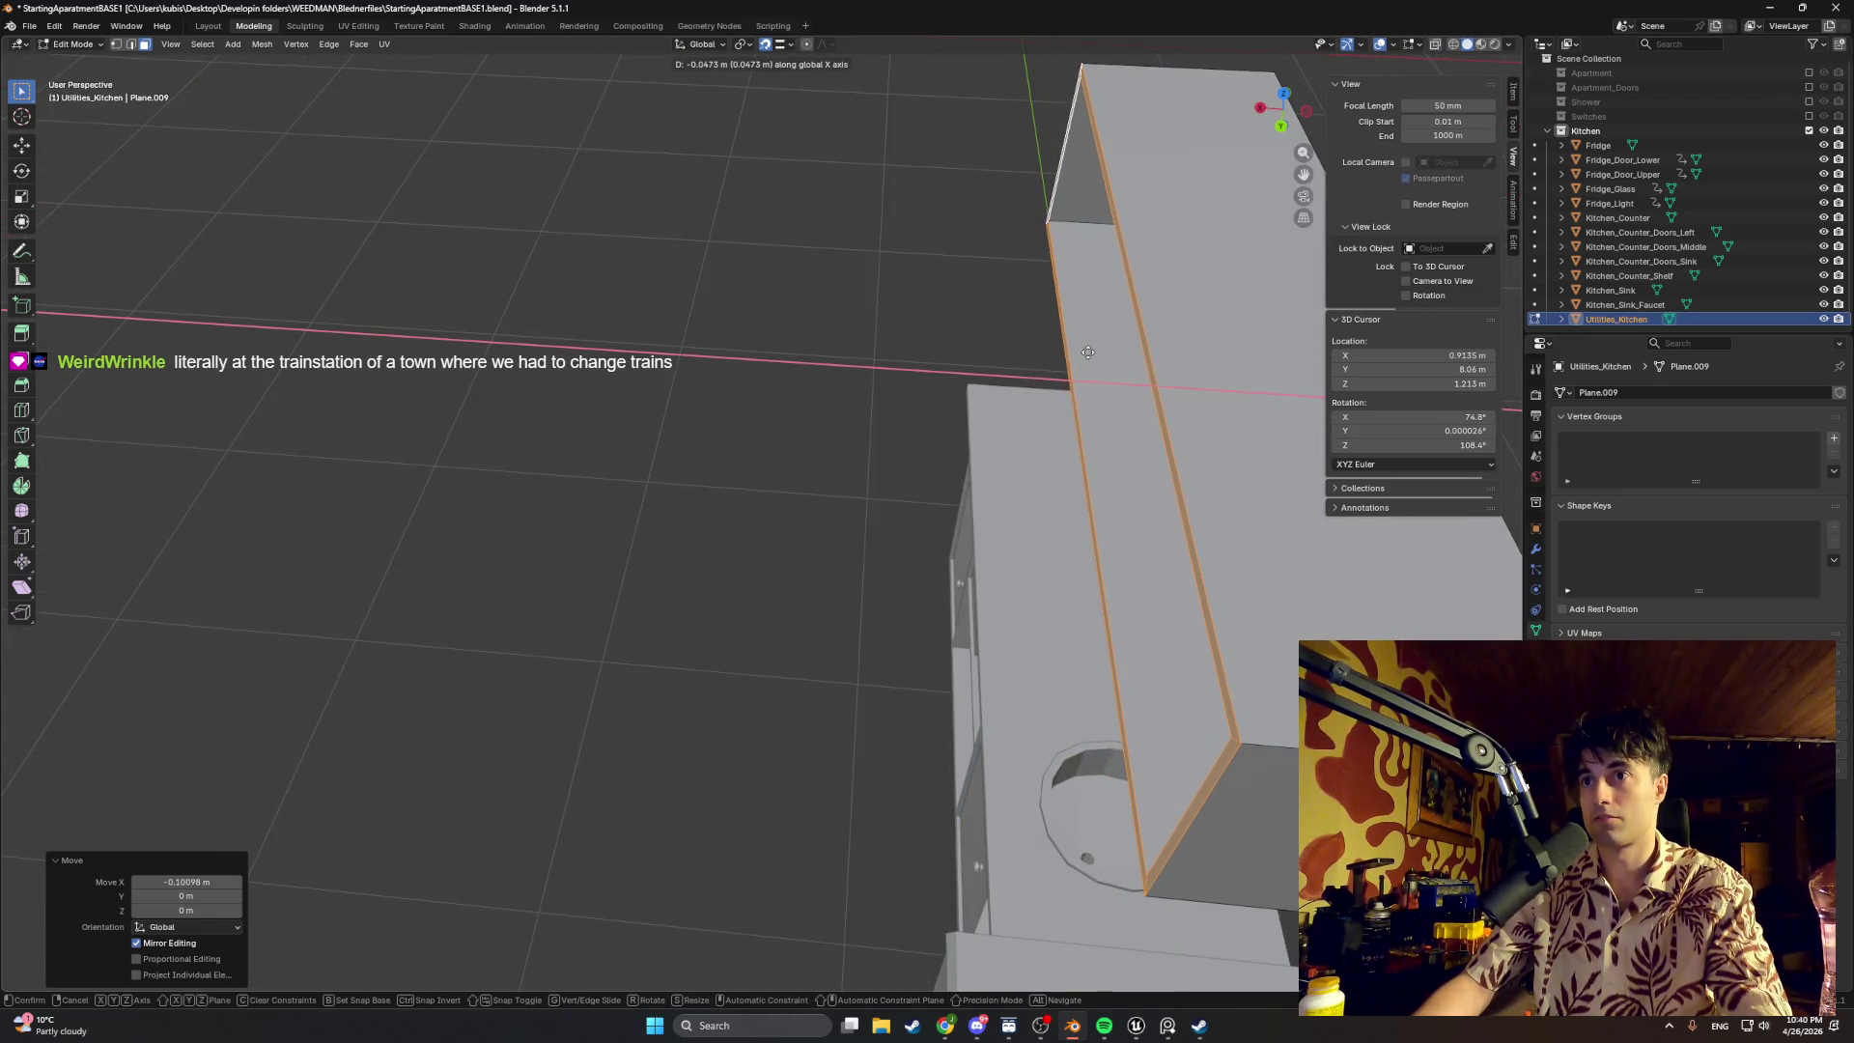
left_click(1084, 351)
Step: Review the cabinet in the whole kitchen, then switch to Unreal Engine and start play-testing the level
mouse_move(1084, 350)
middle_mouse_down()
mouse_move(1196, 375)
mouse_move(835, 568)
mouse_move(782, 566)
mouse_move(778, 522)
mouse_move(779, 642)
middle_mouse_up()
scroll(782, 566, "up", 3)
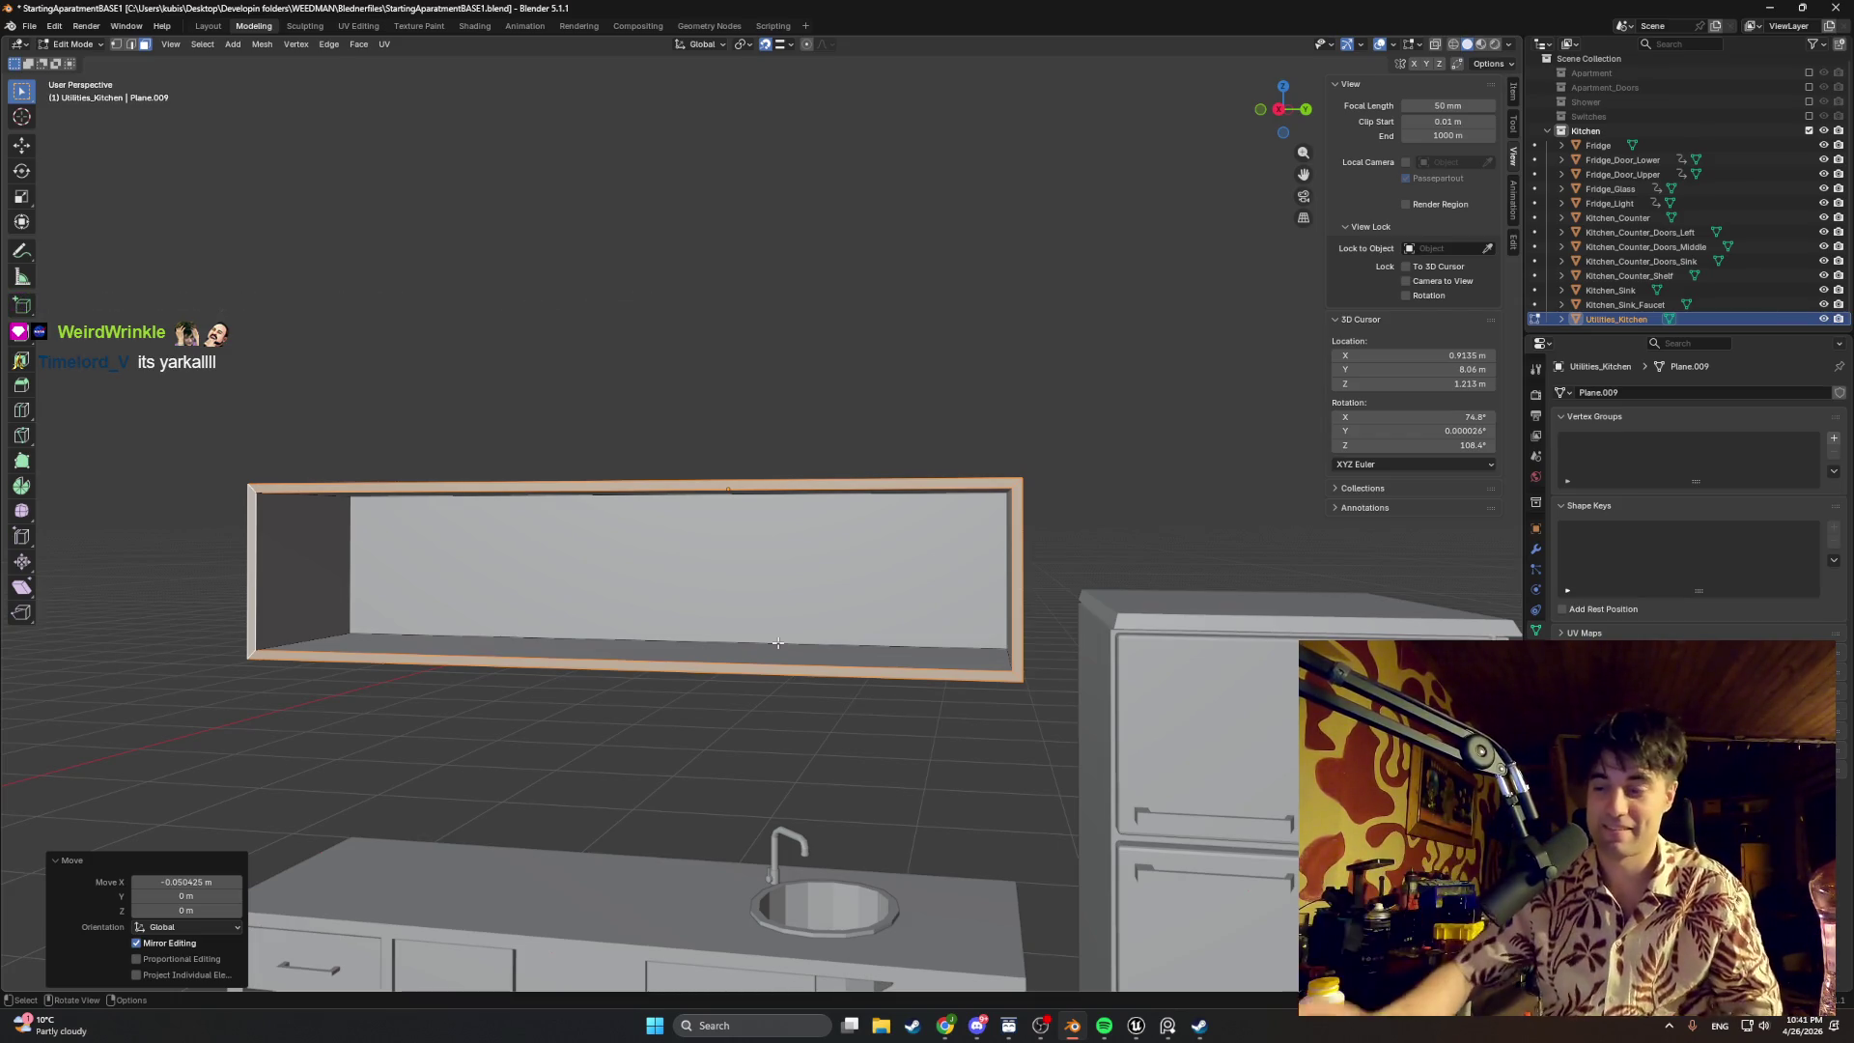
middle_click_drag(882, 712, 988, 755)
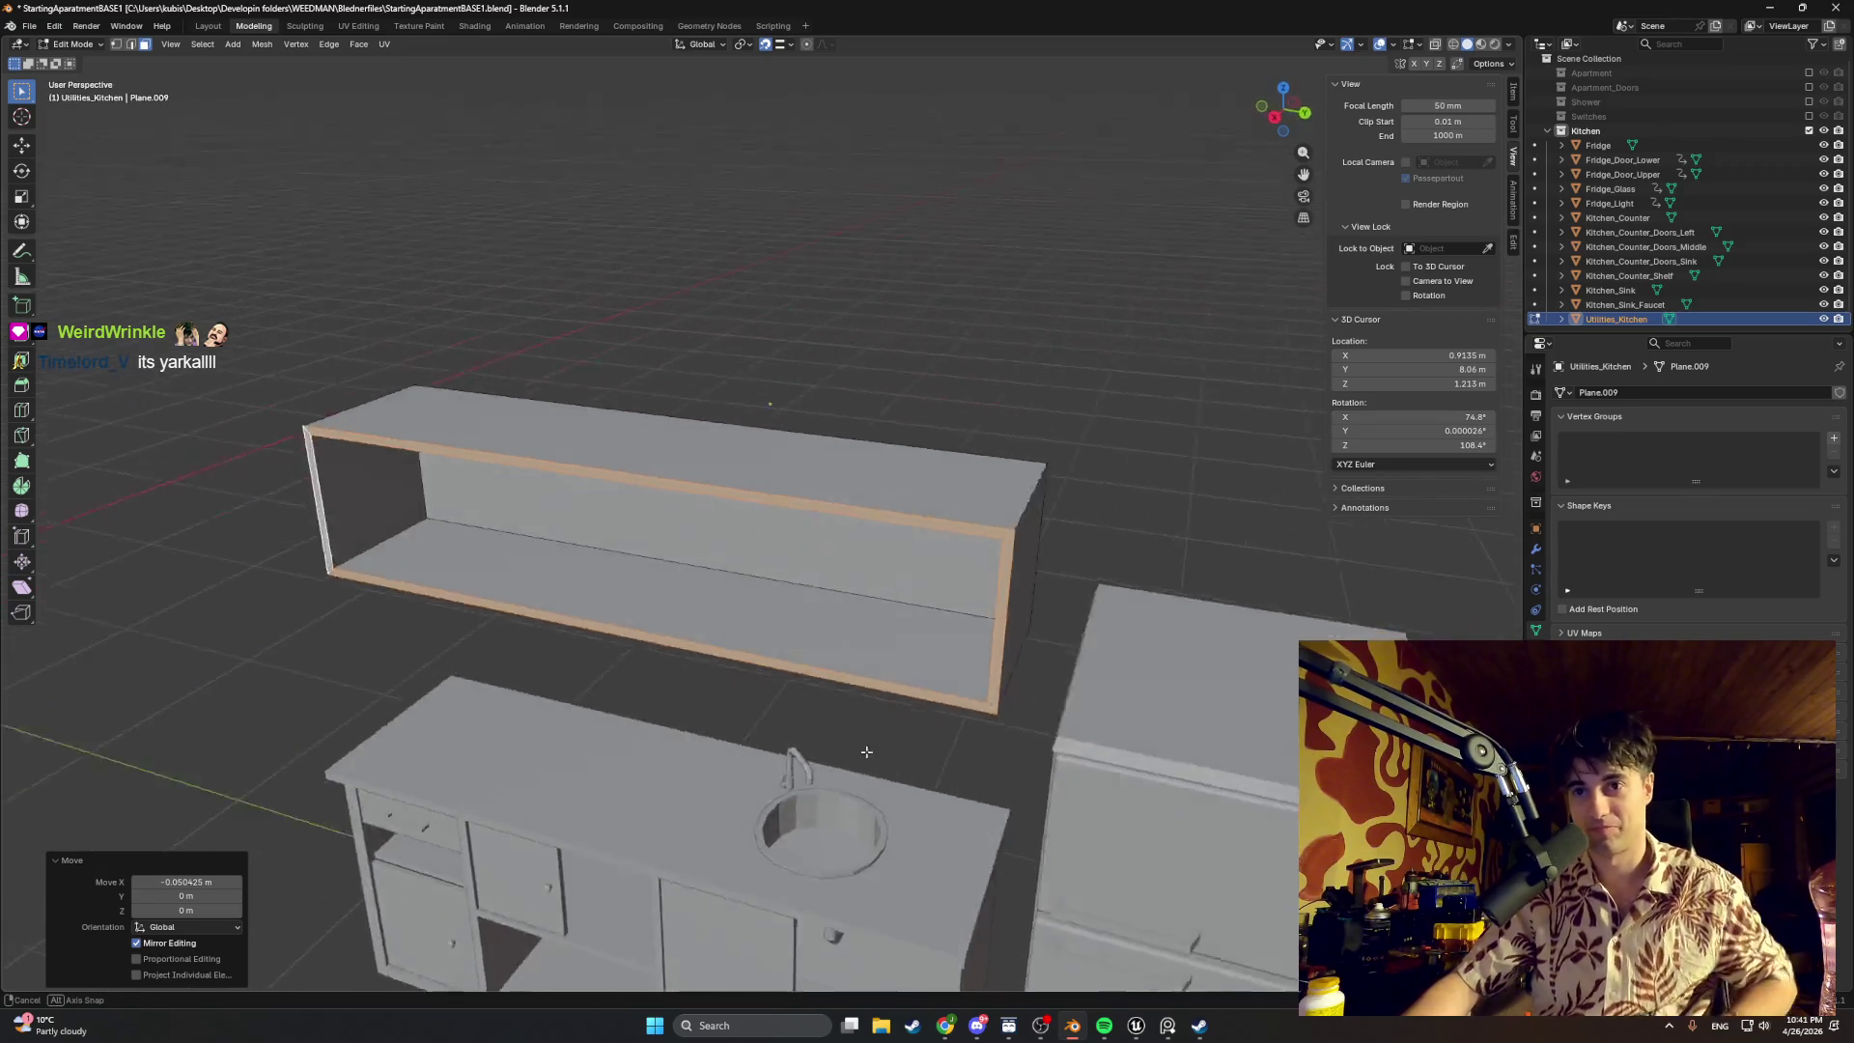
mouse_move(988, 754)
middle_mouse_down()
mouse_move(756, 629)
mouse_move(944, 621)
mouse_move(1068, 970)
middle_mouse_up()
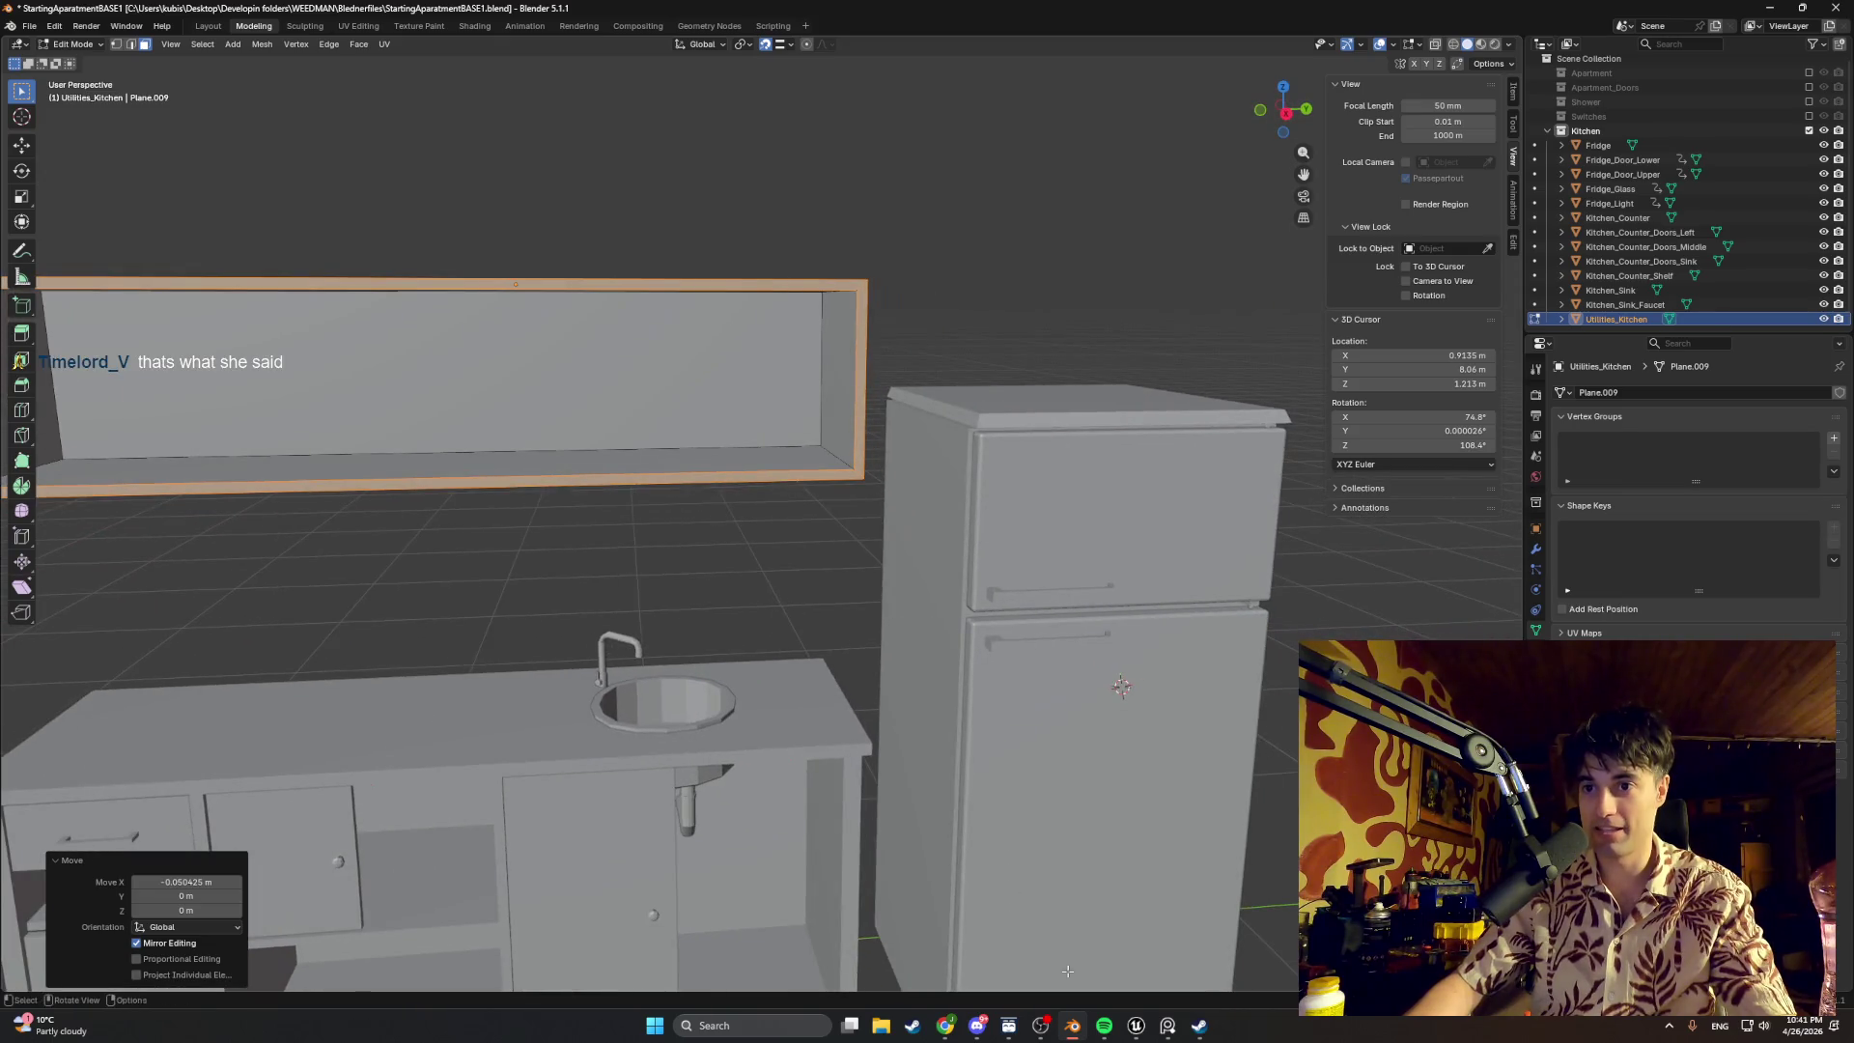
mouse_move(1136, 1026)
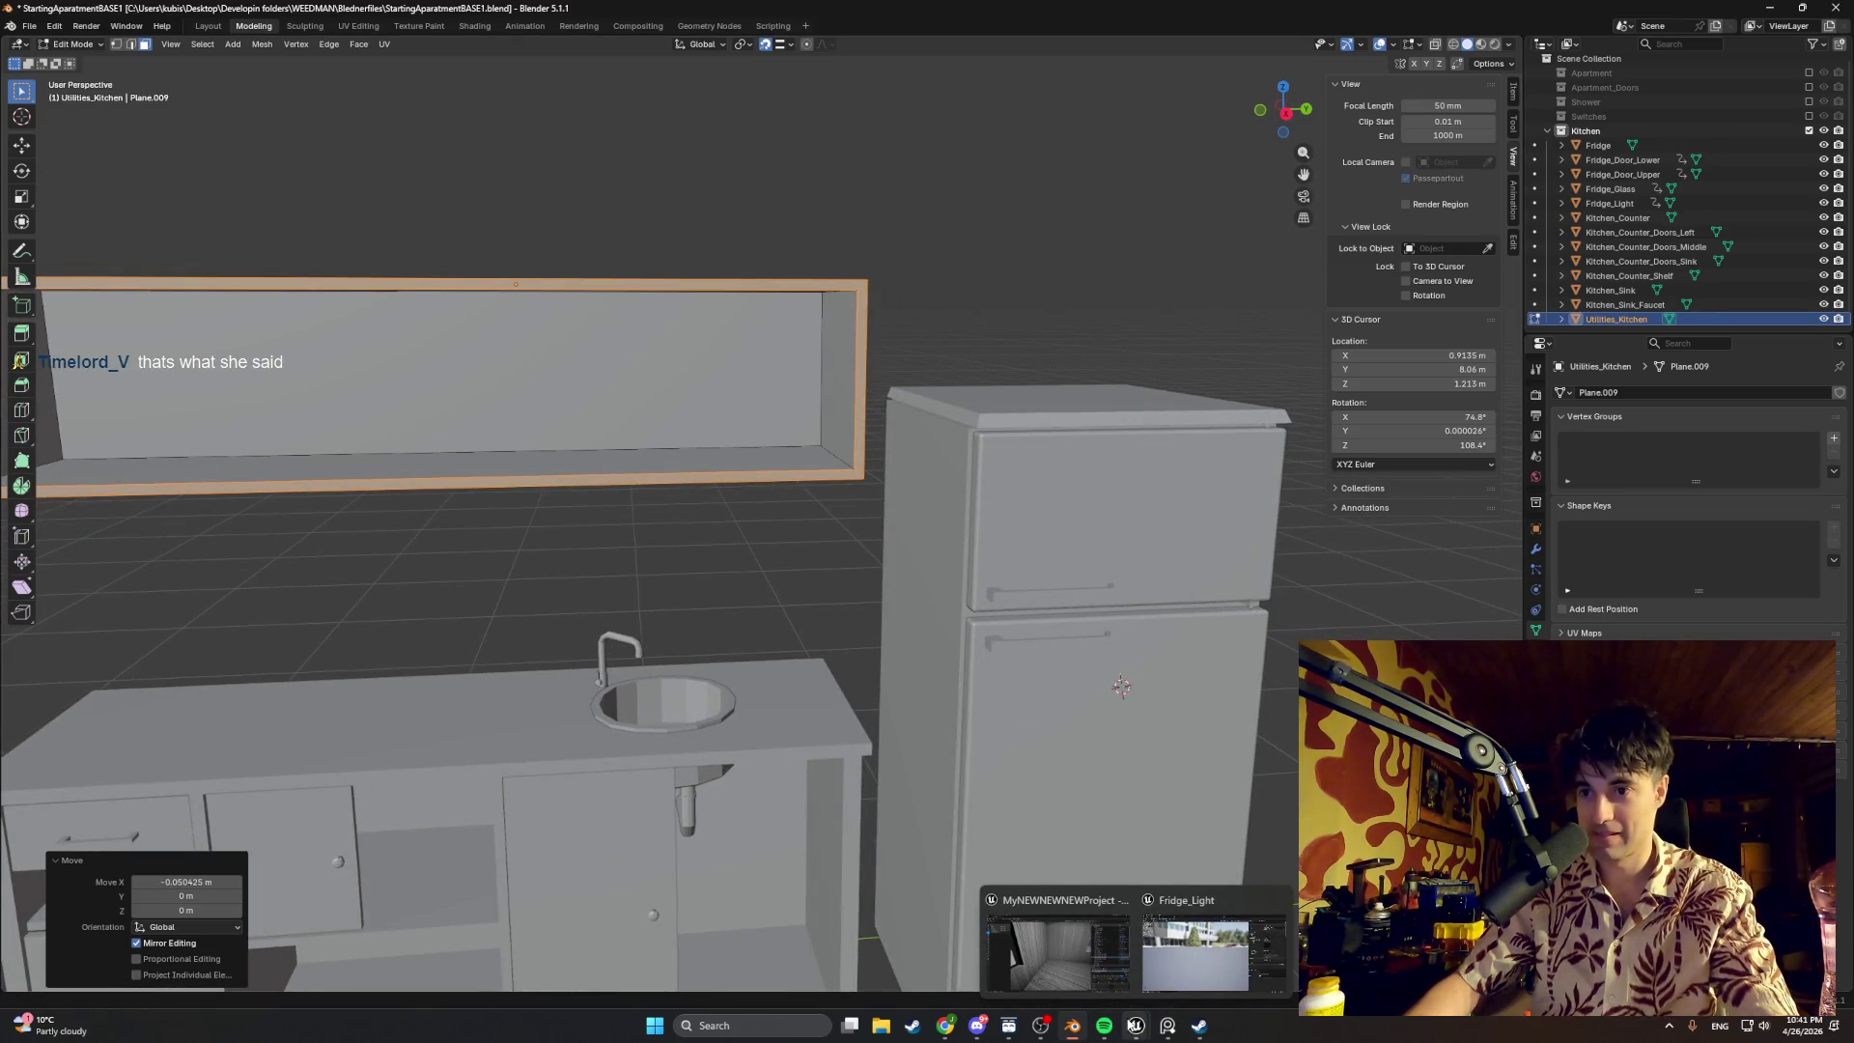
left_click(1067, 971)
left_click(358, 56)
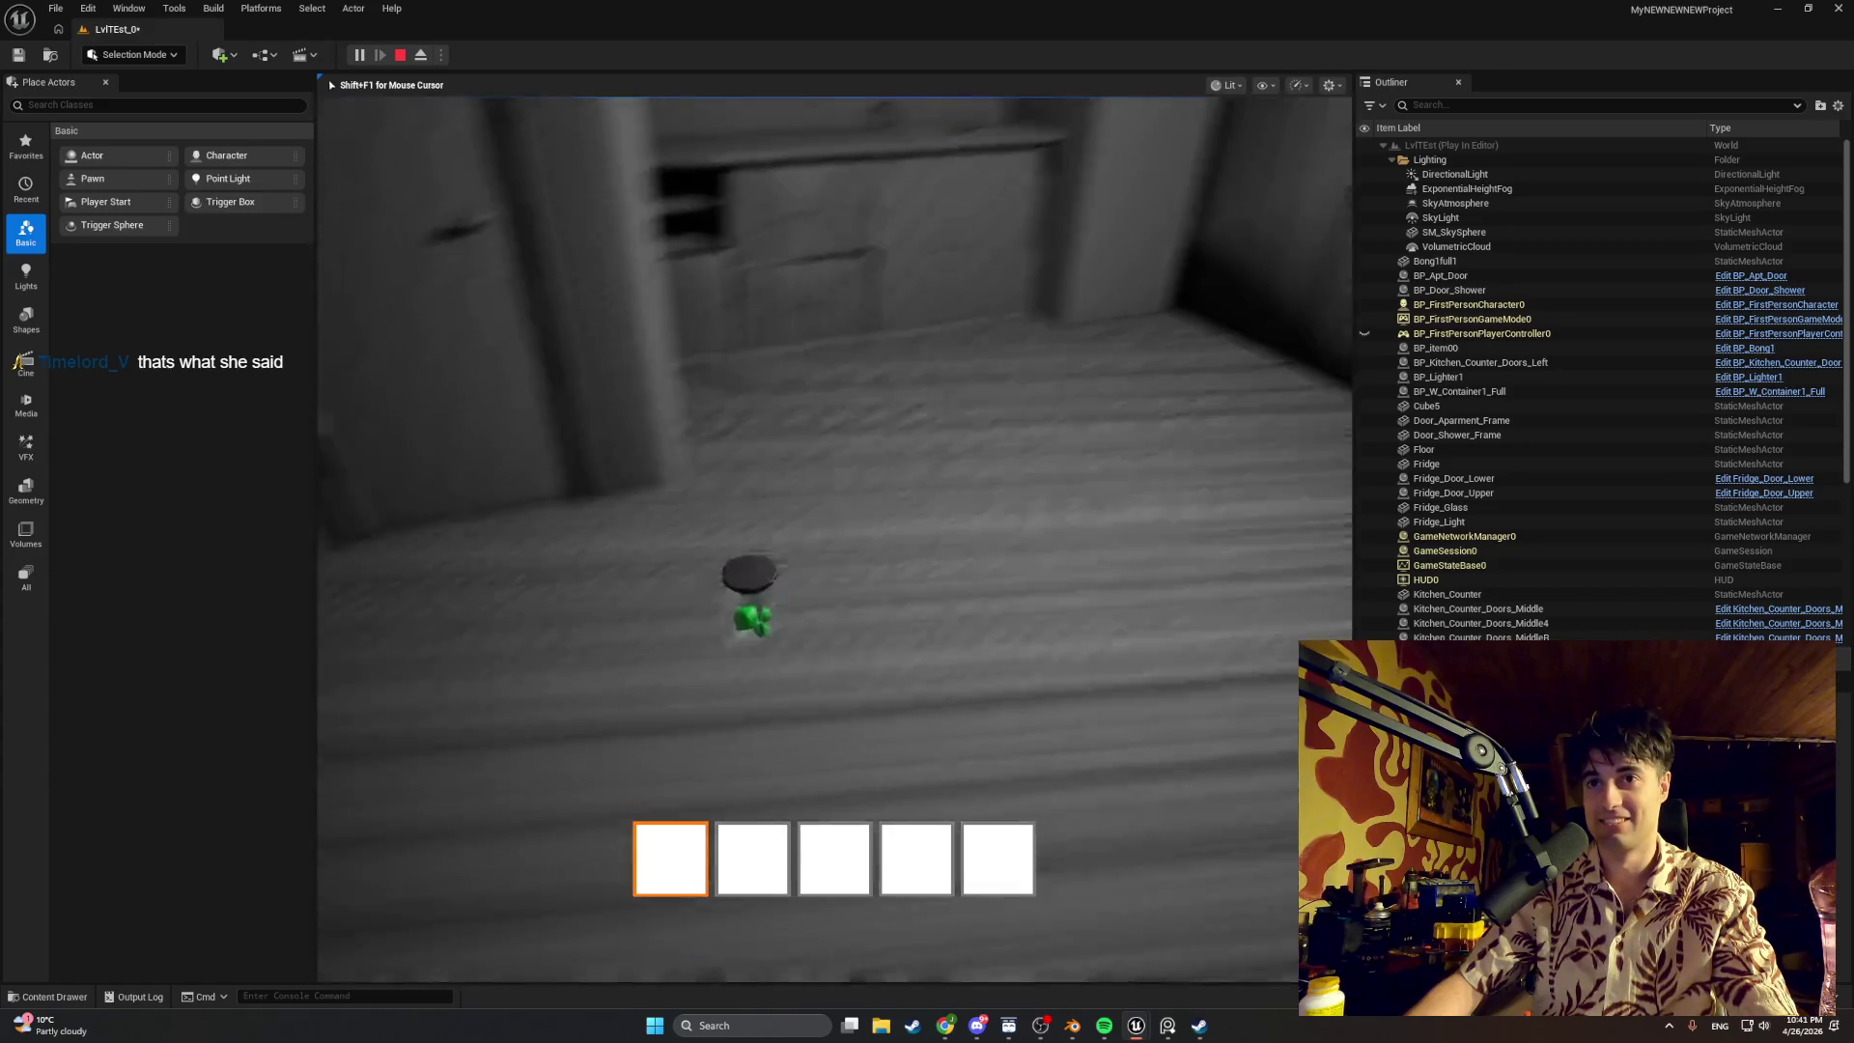
Step: Walk around the kitchen in play mode, opening and closing the fridge's upper and lower doors with E
key("w")
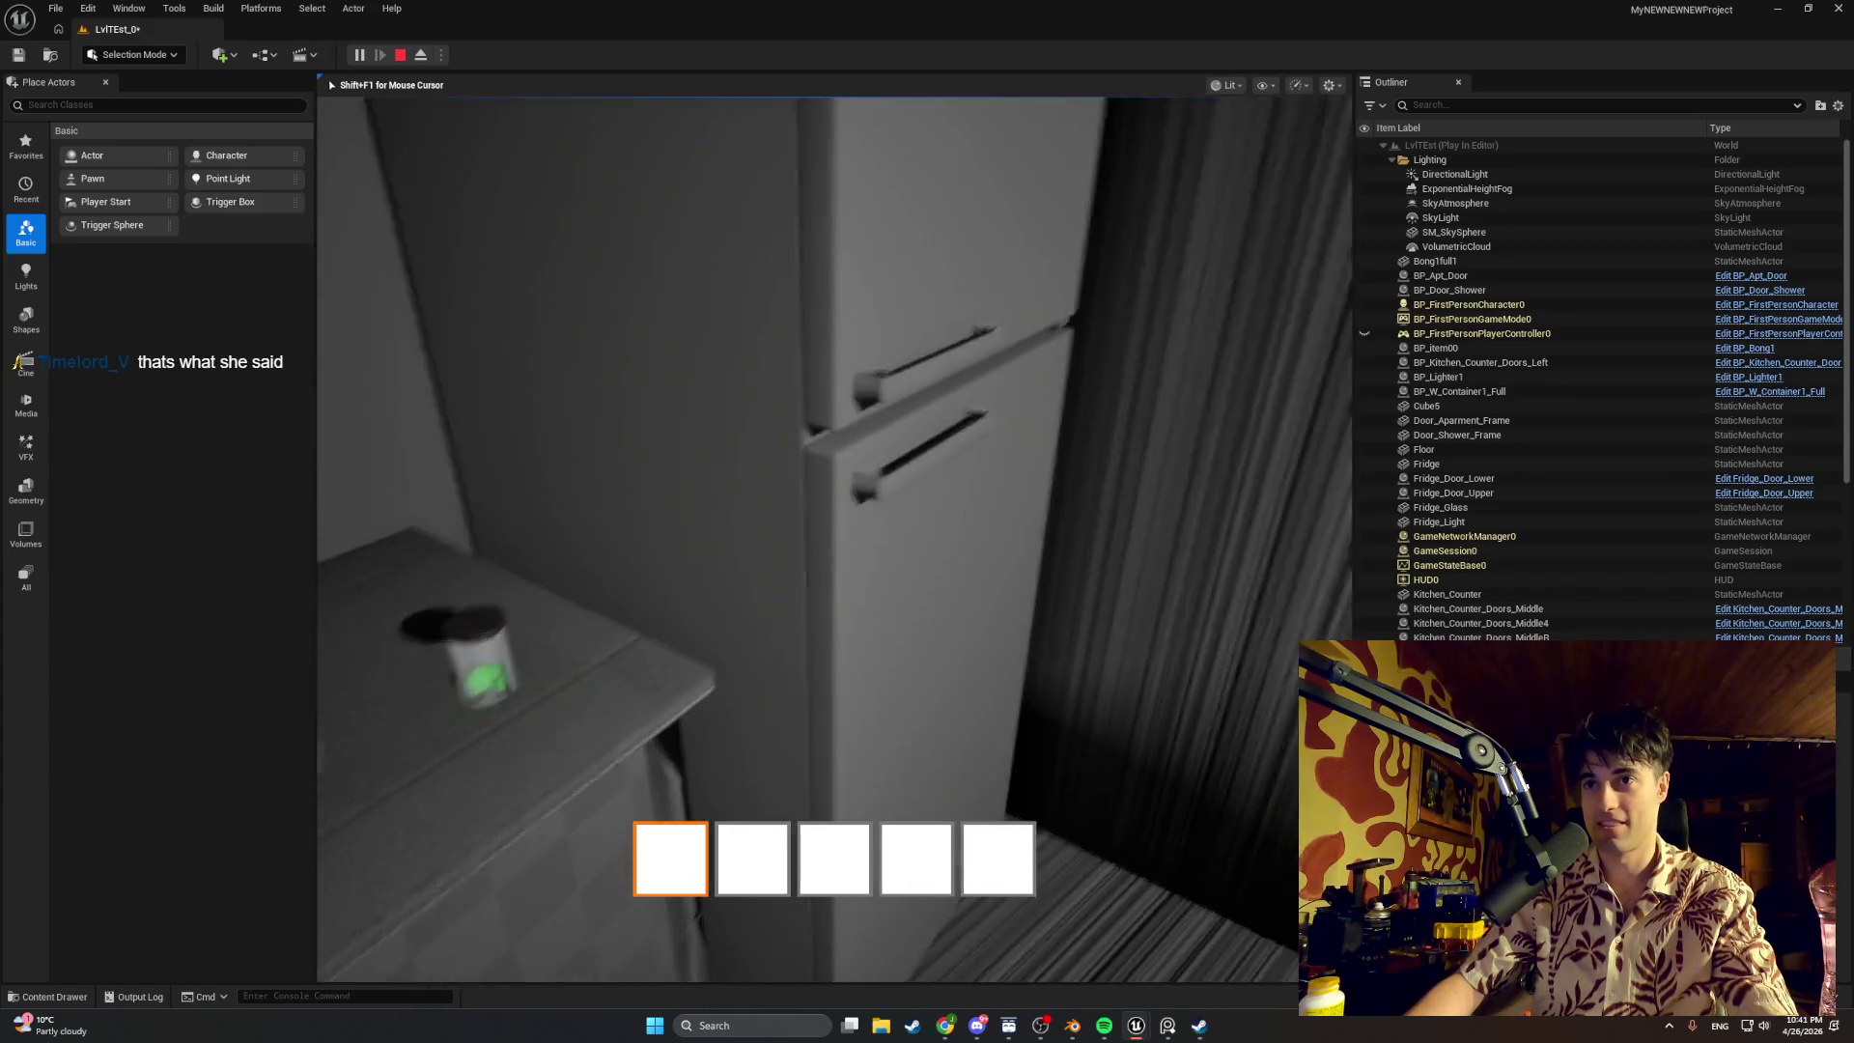
key("e")
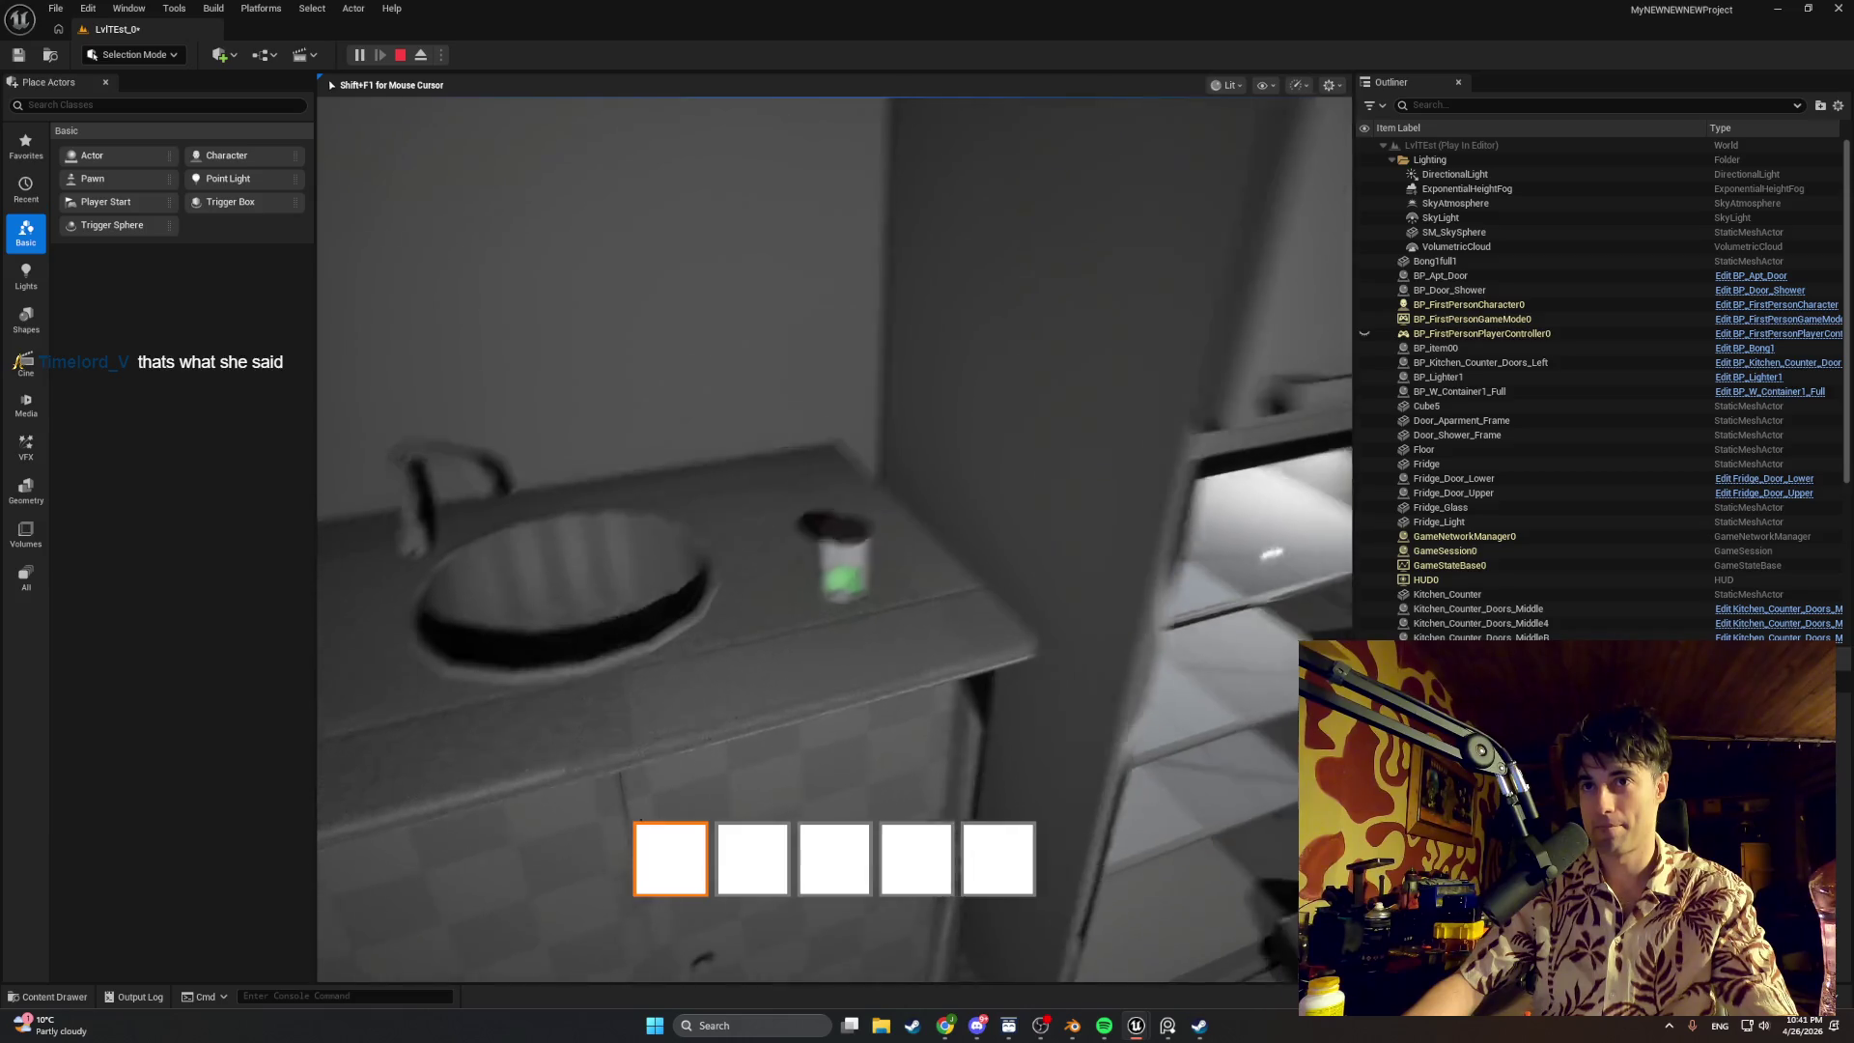
key("w")
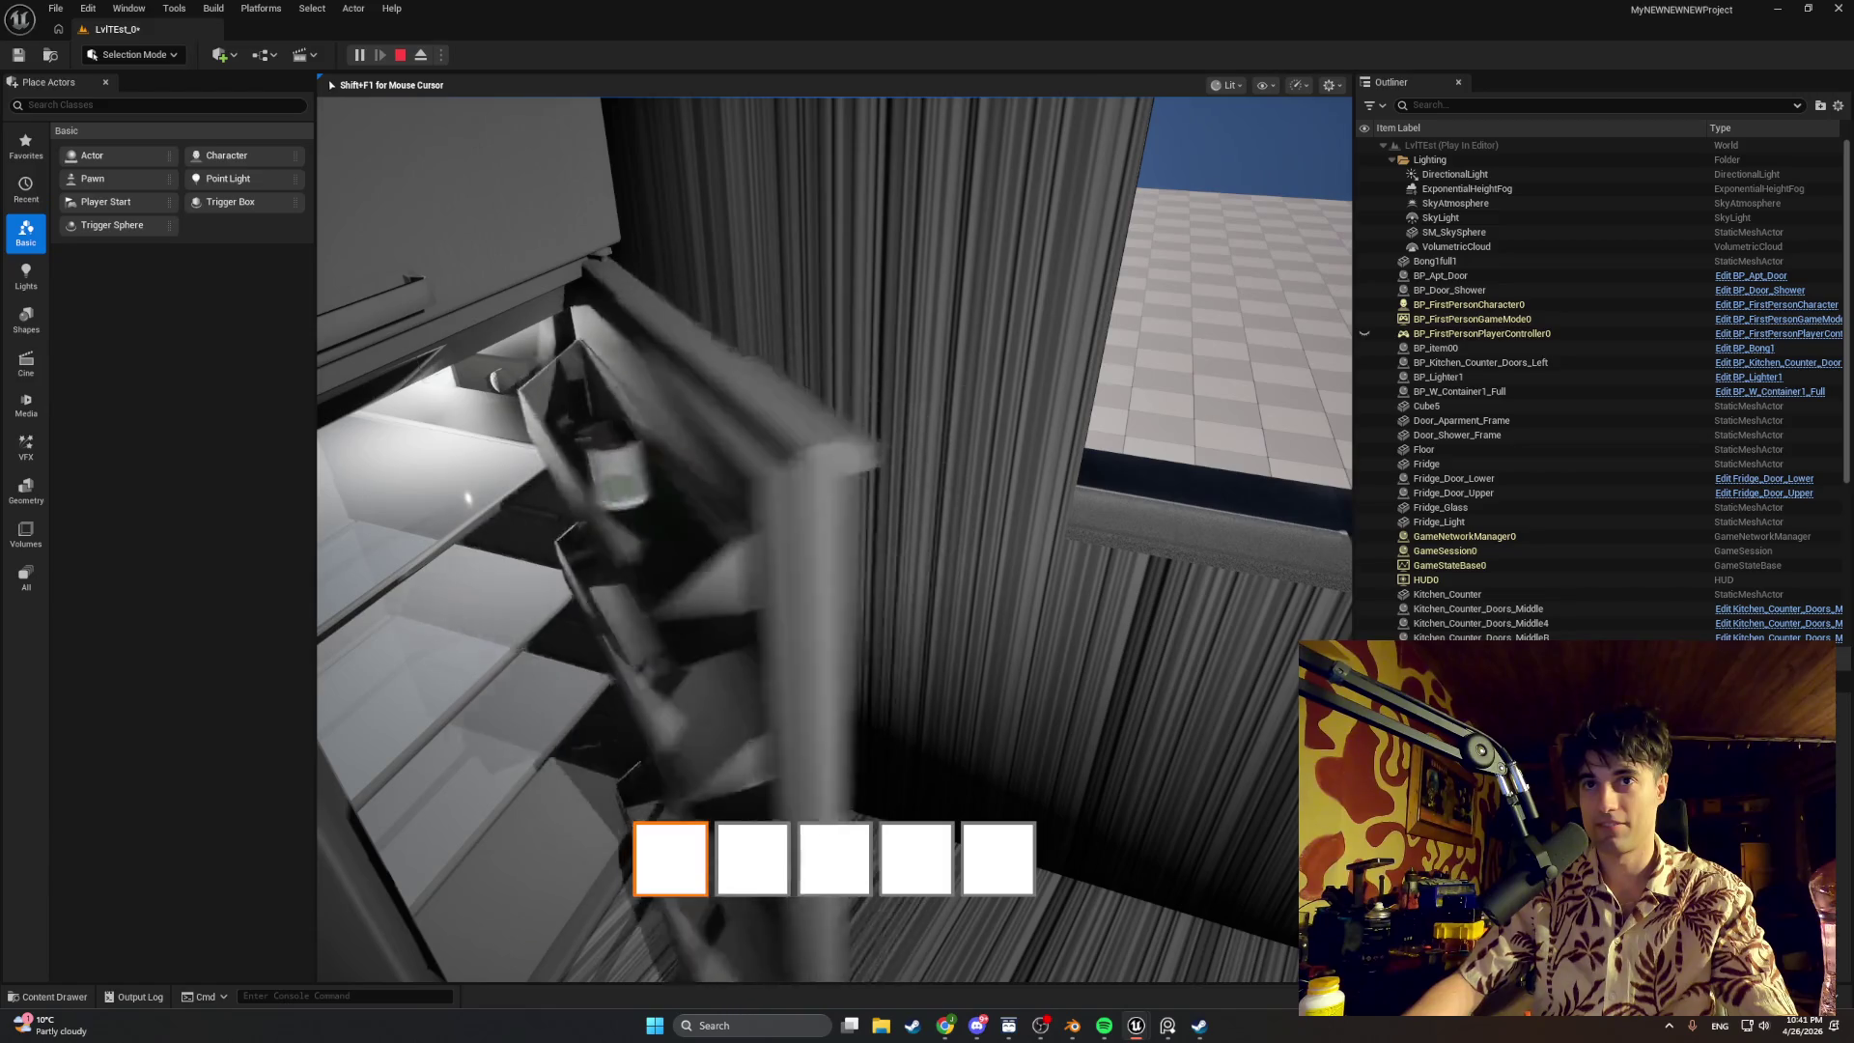
key("e")
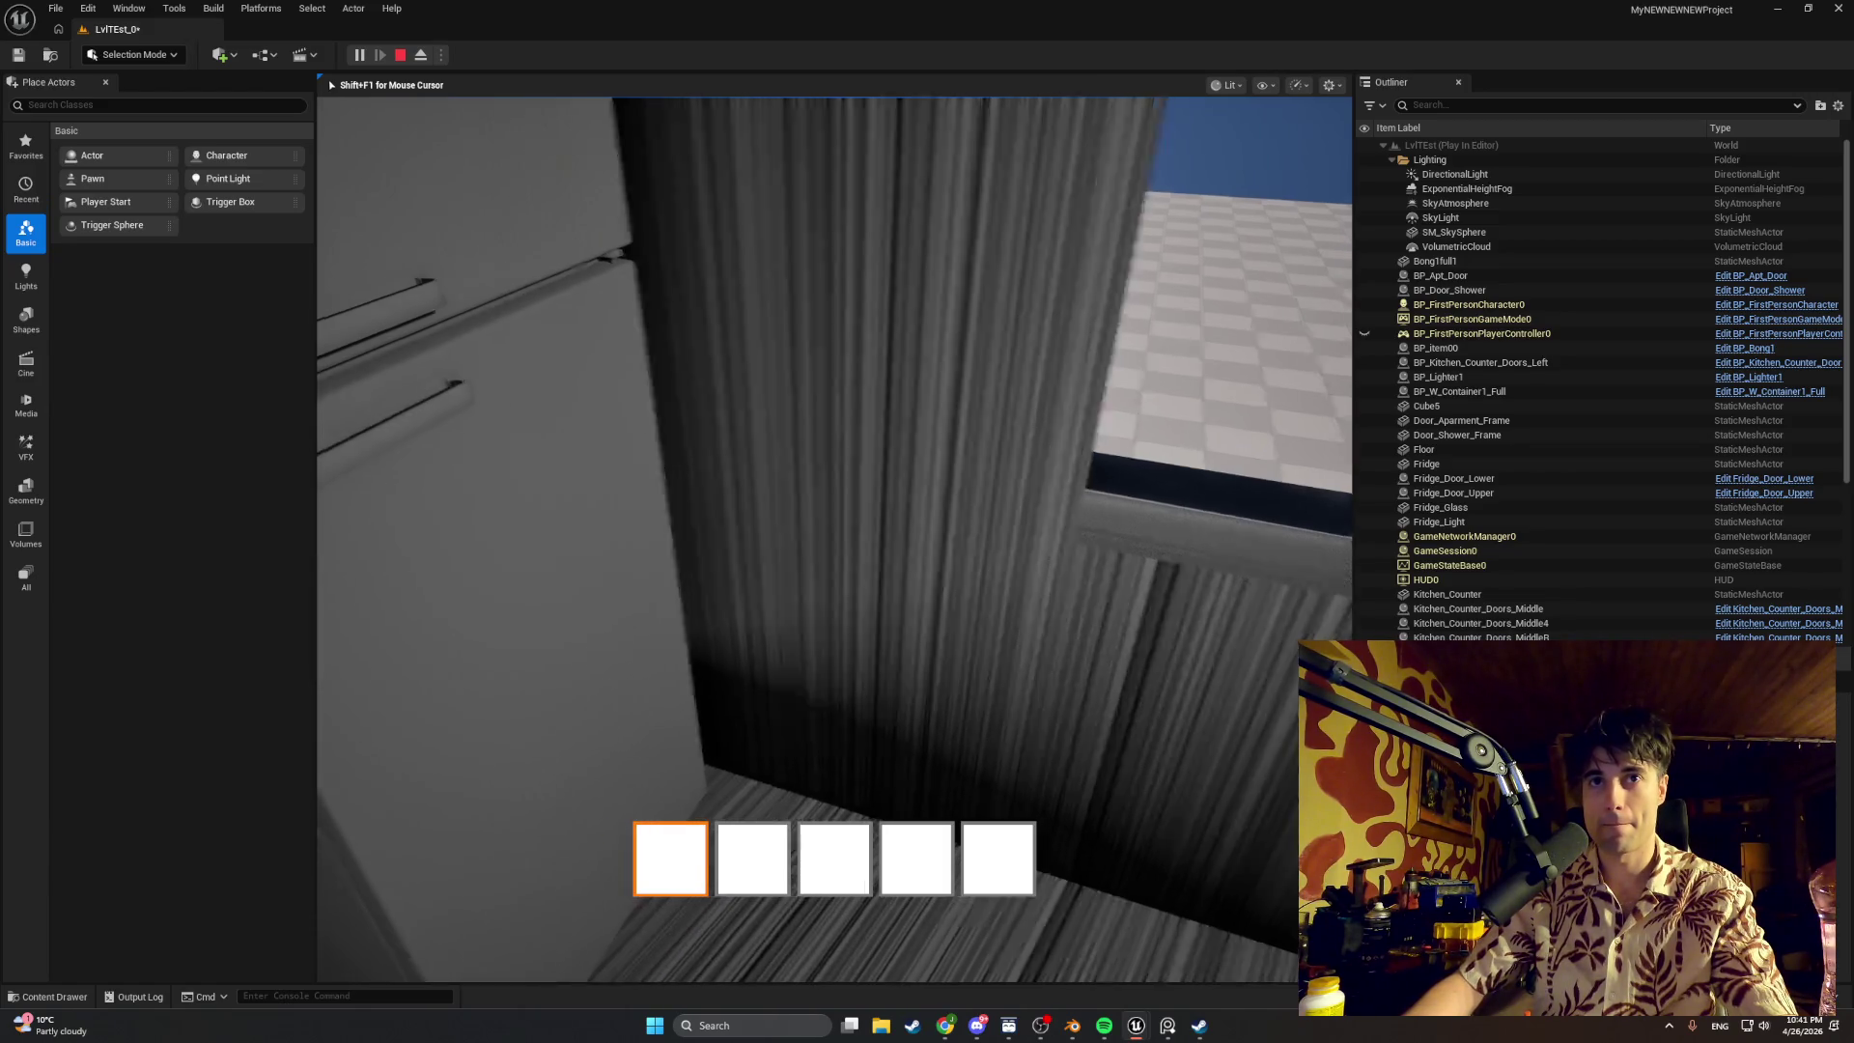
key("e")
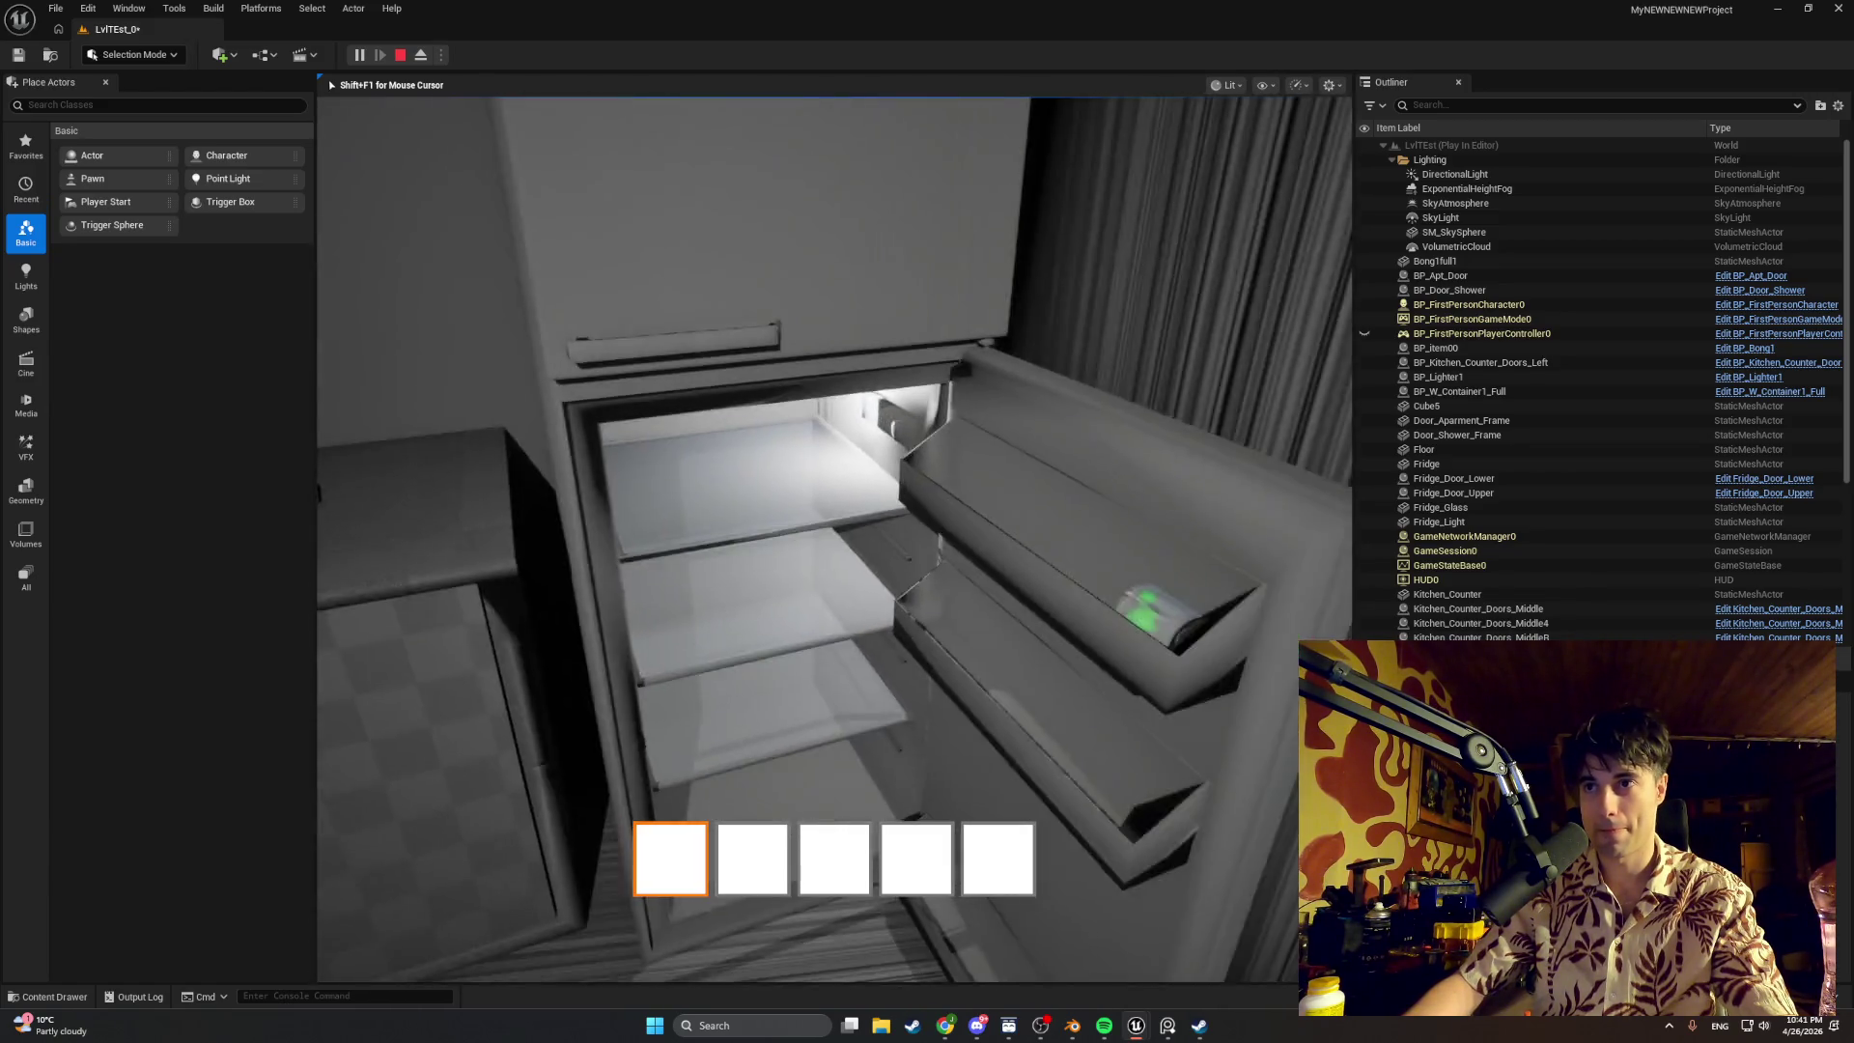
key("w")
key("e")
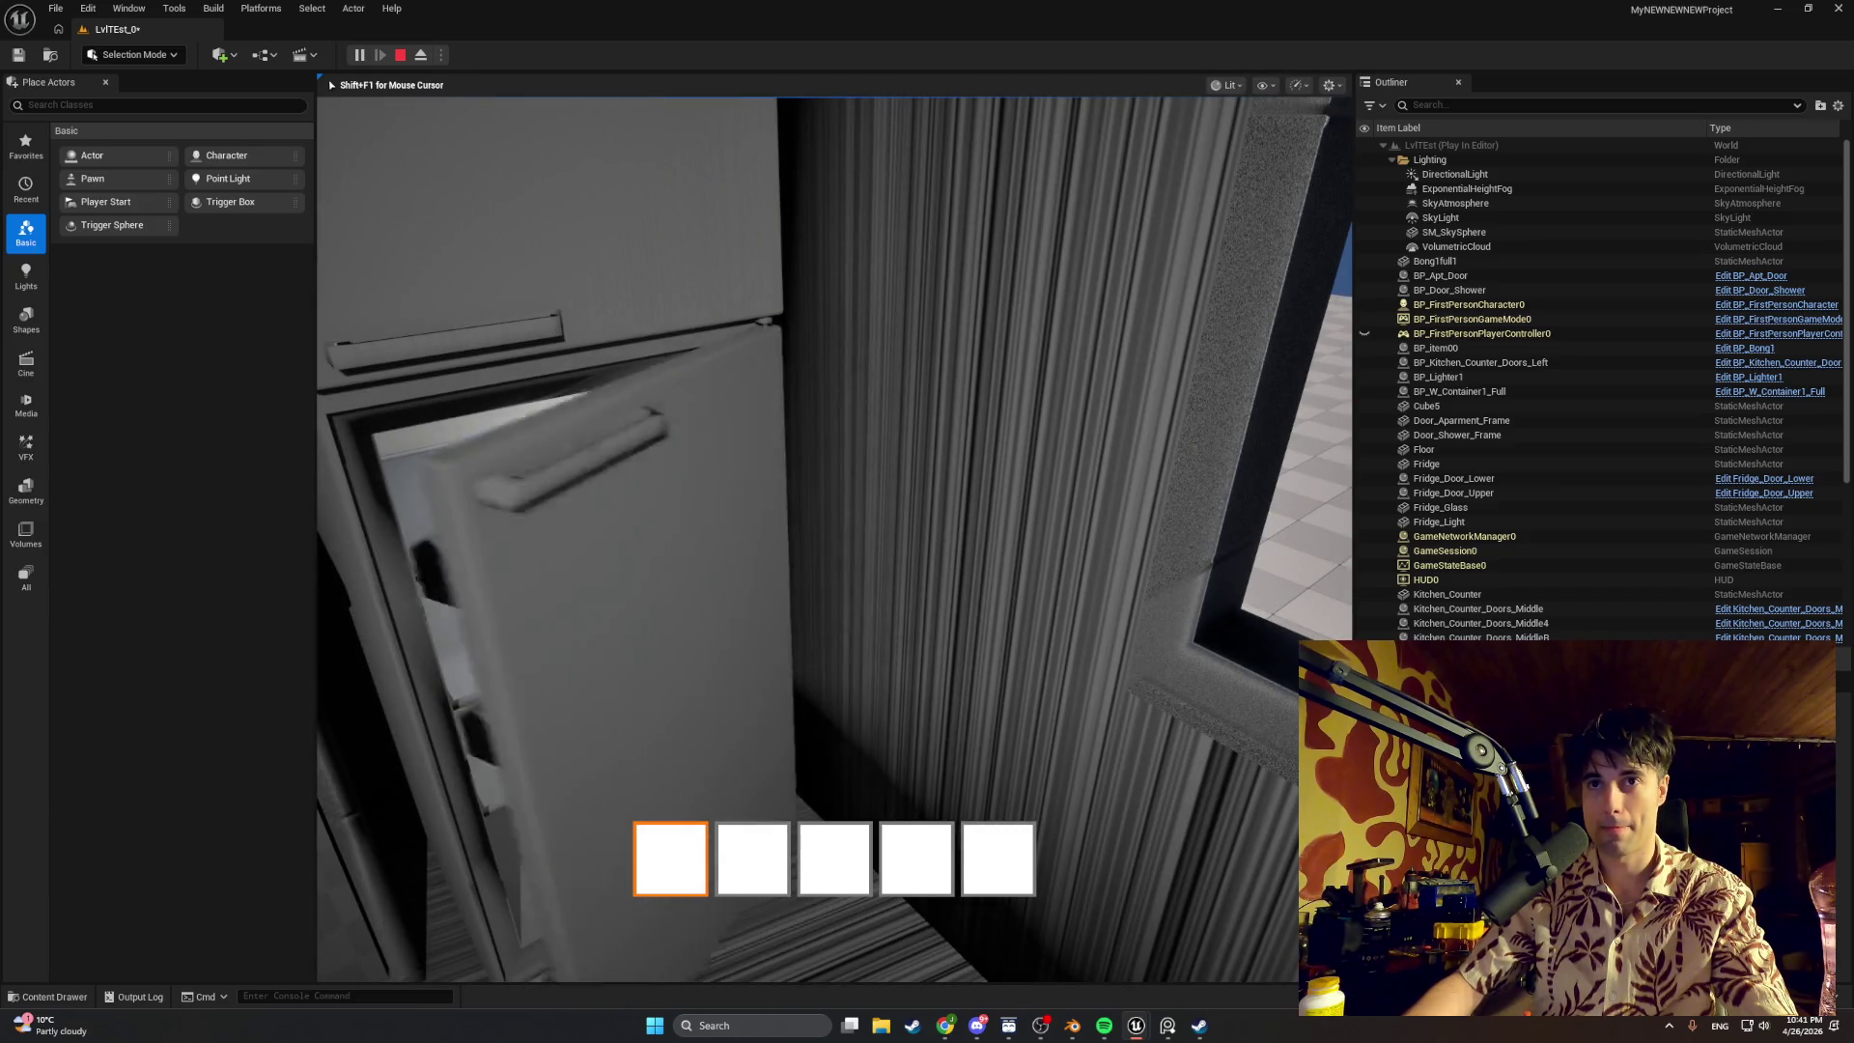
key("s")
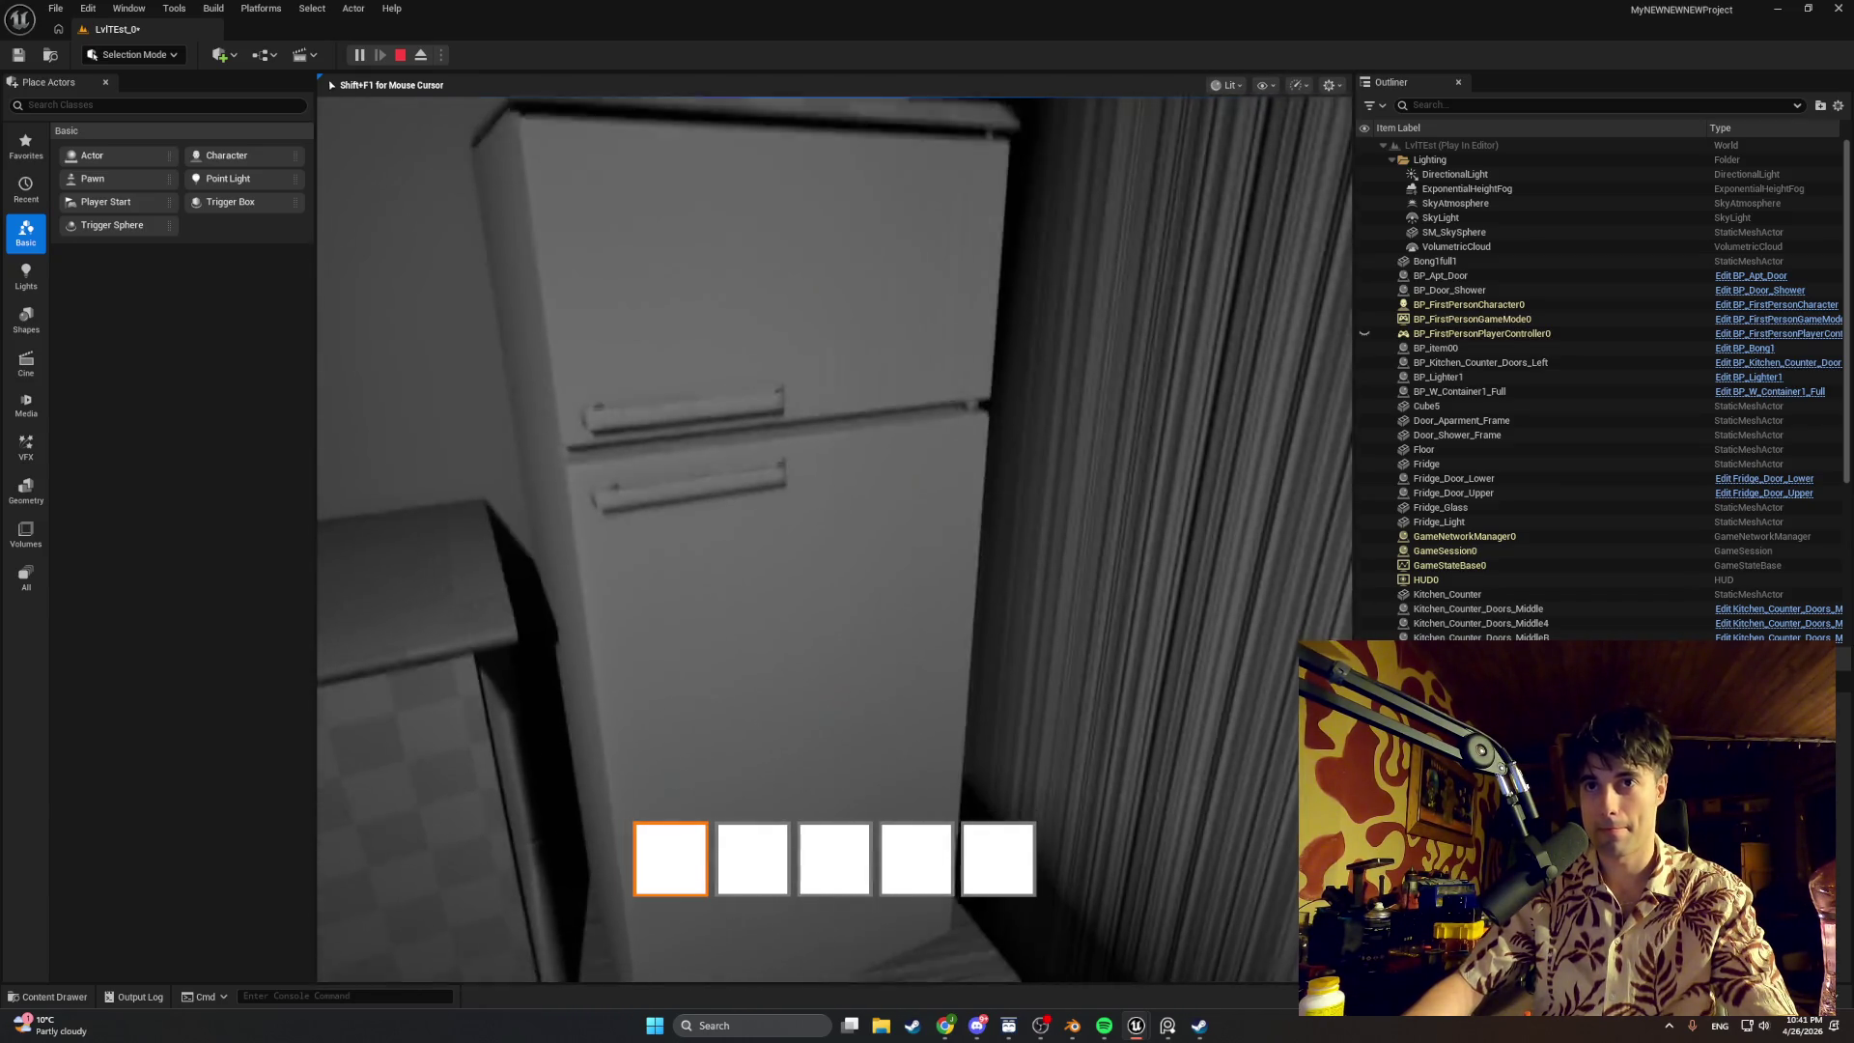
key("e")
key("w")
key("w")
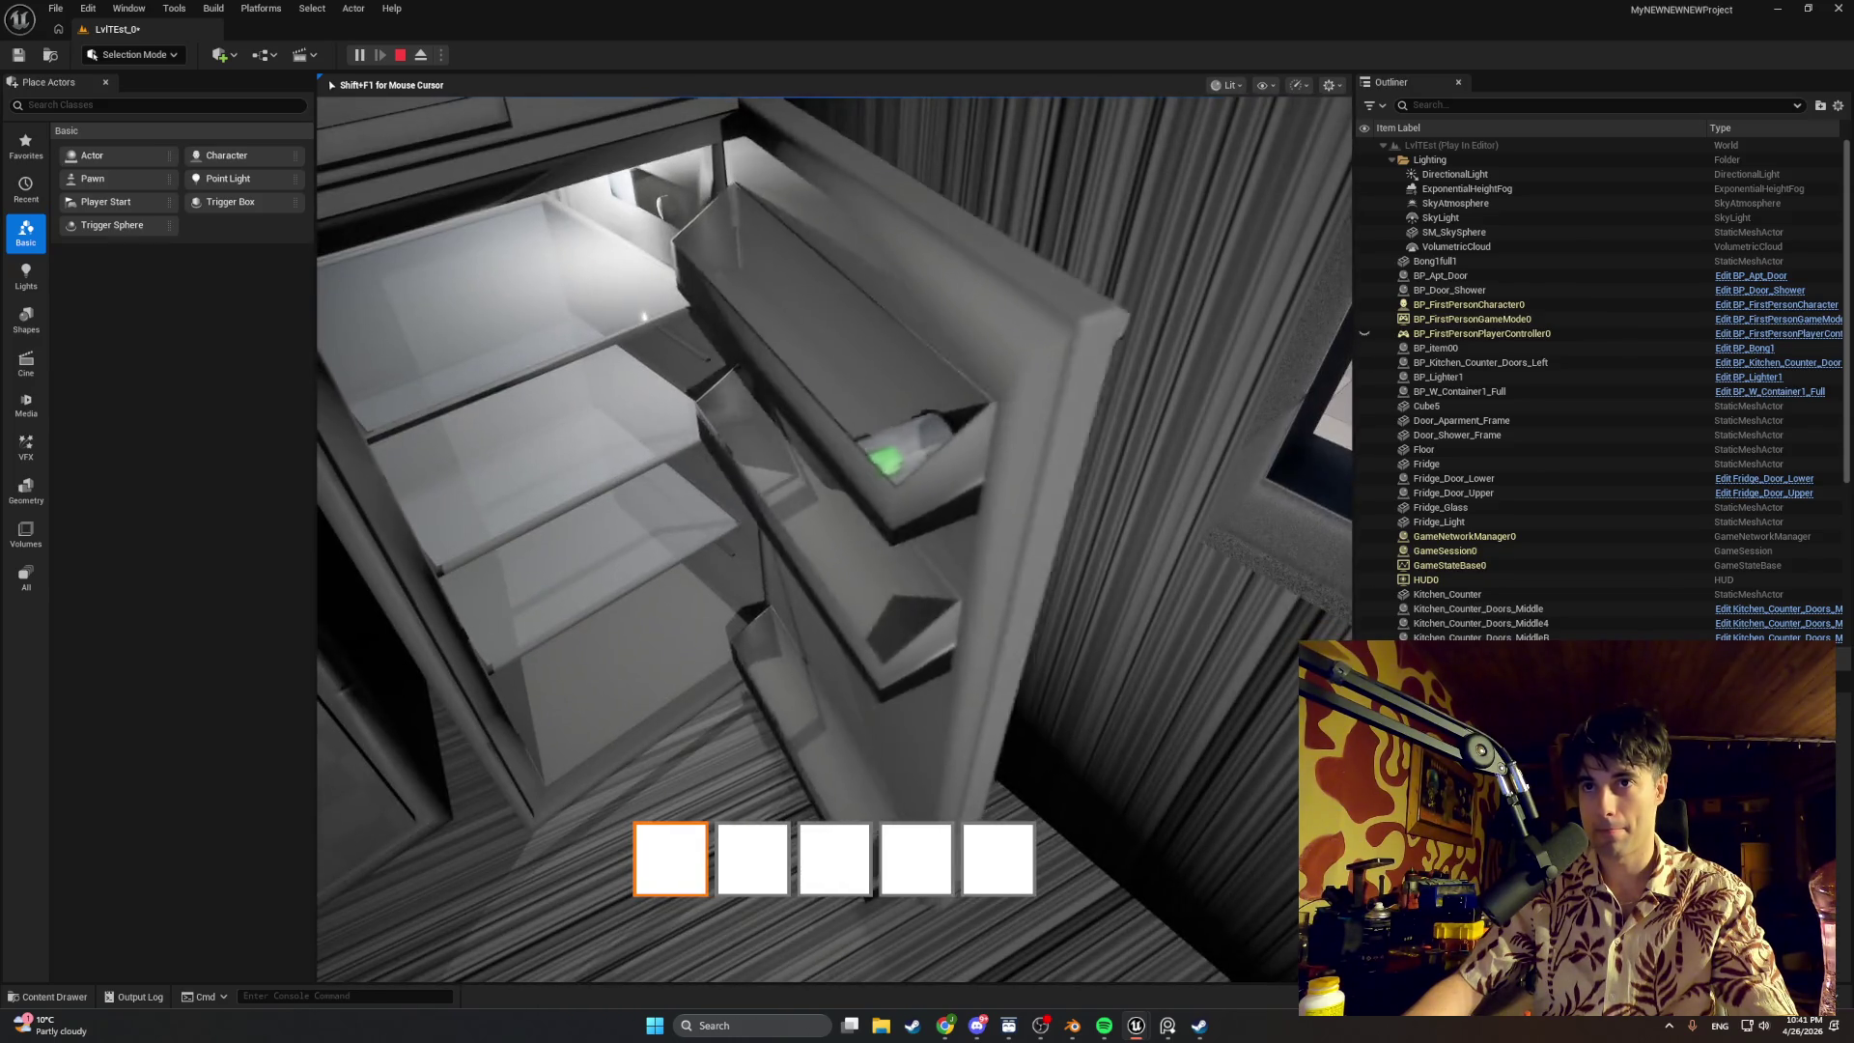
key("s")
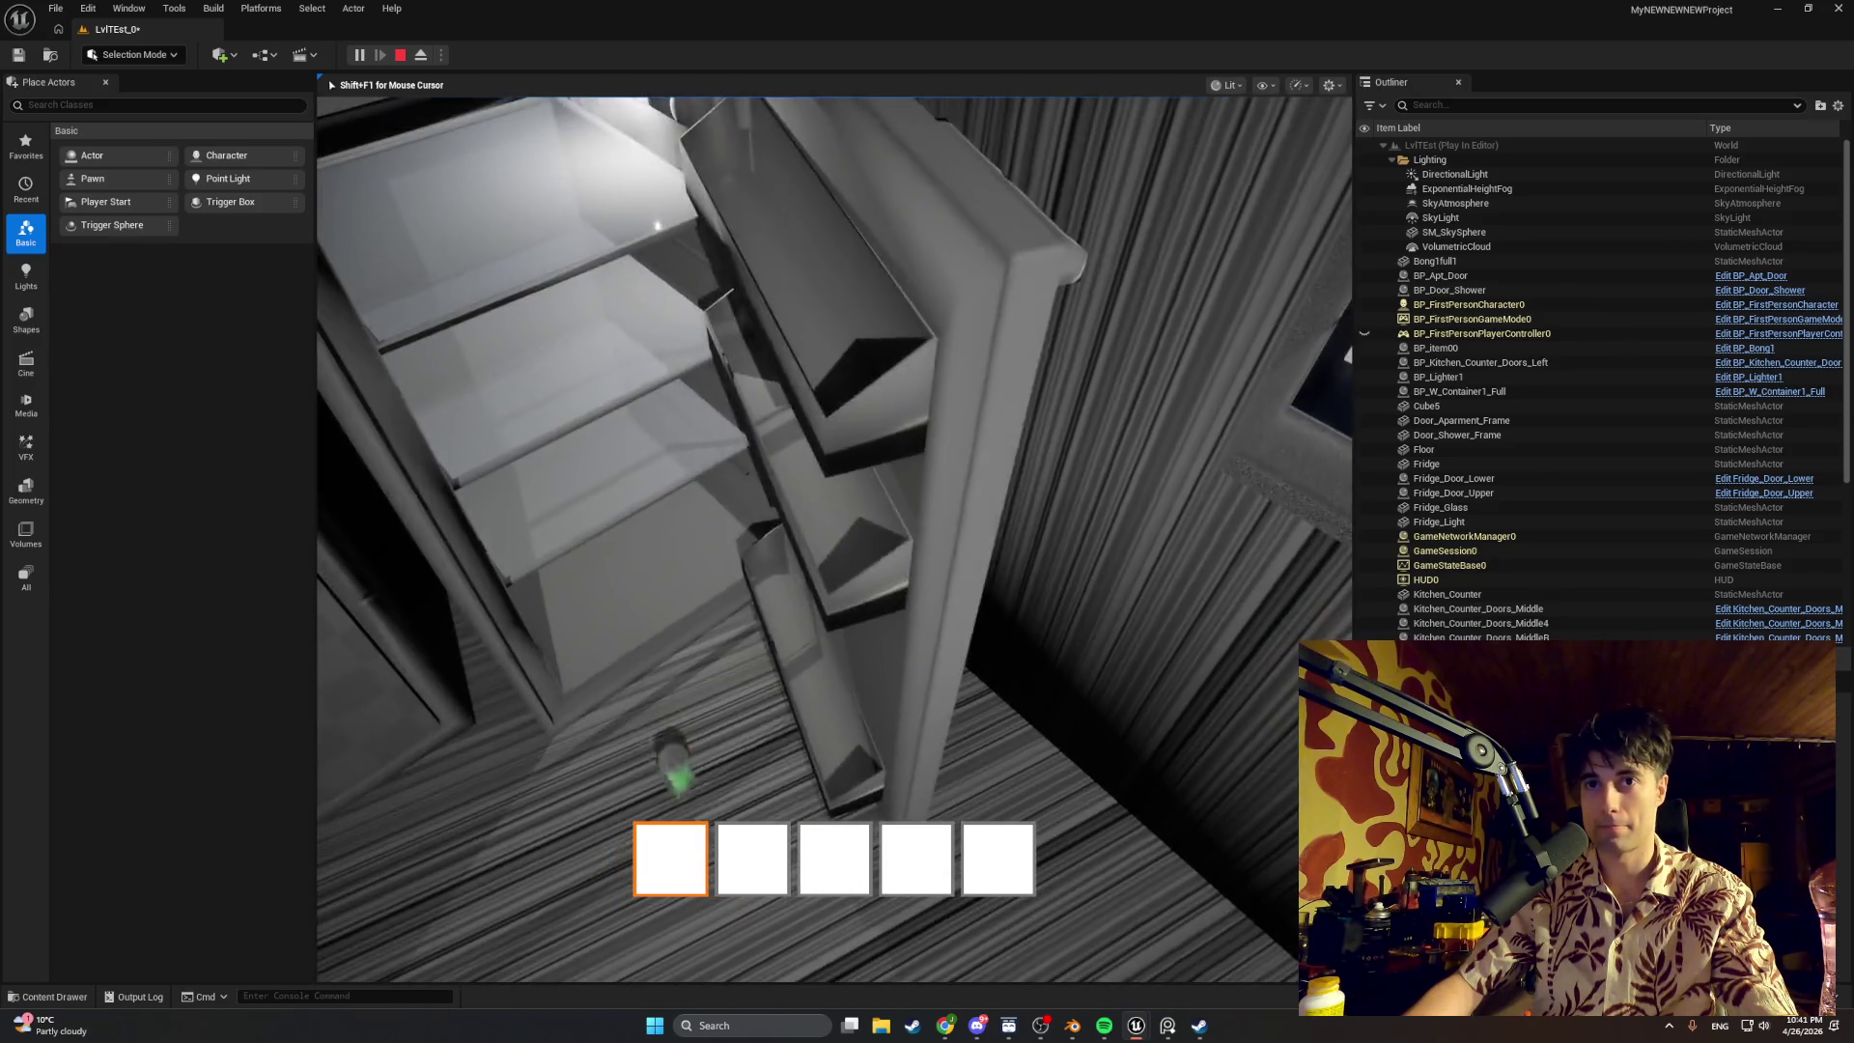
key("s")
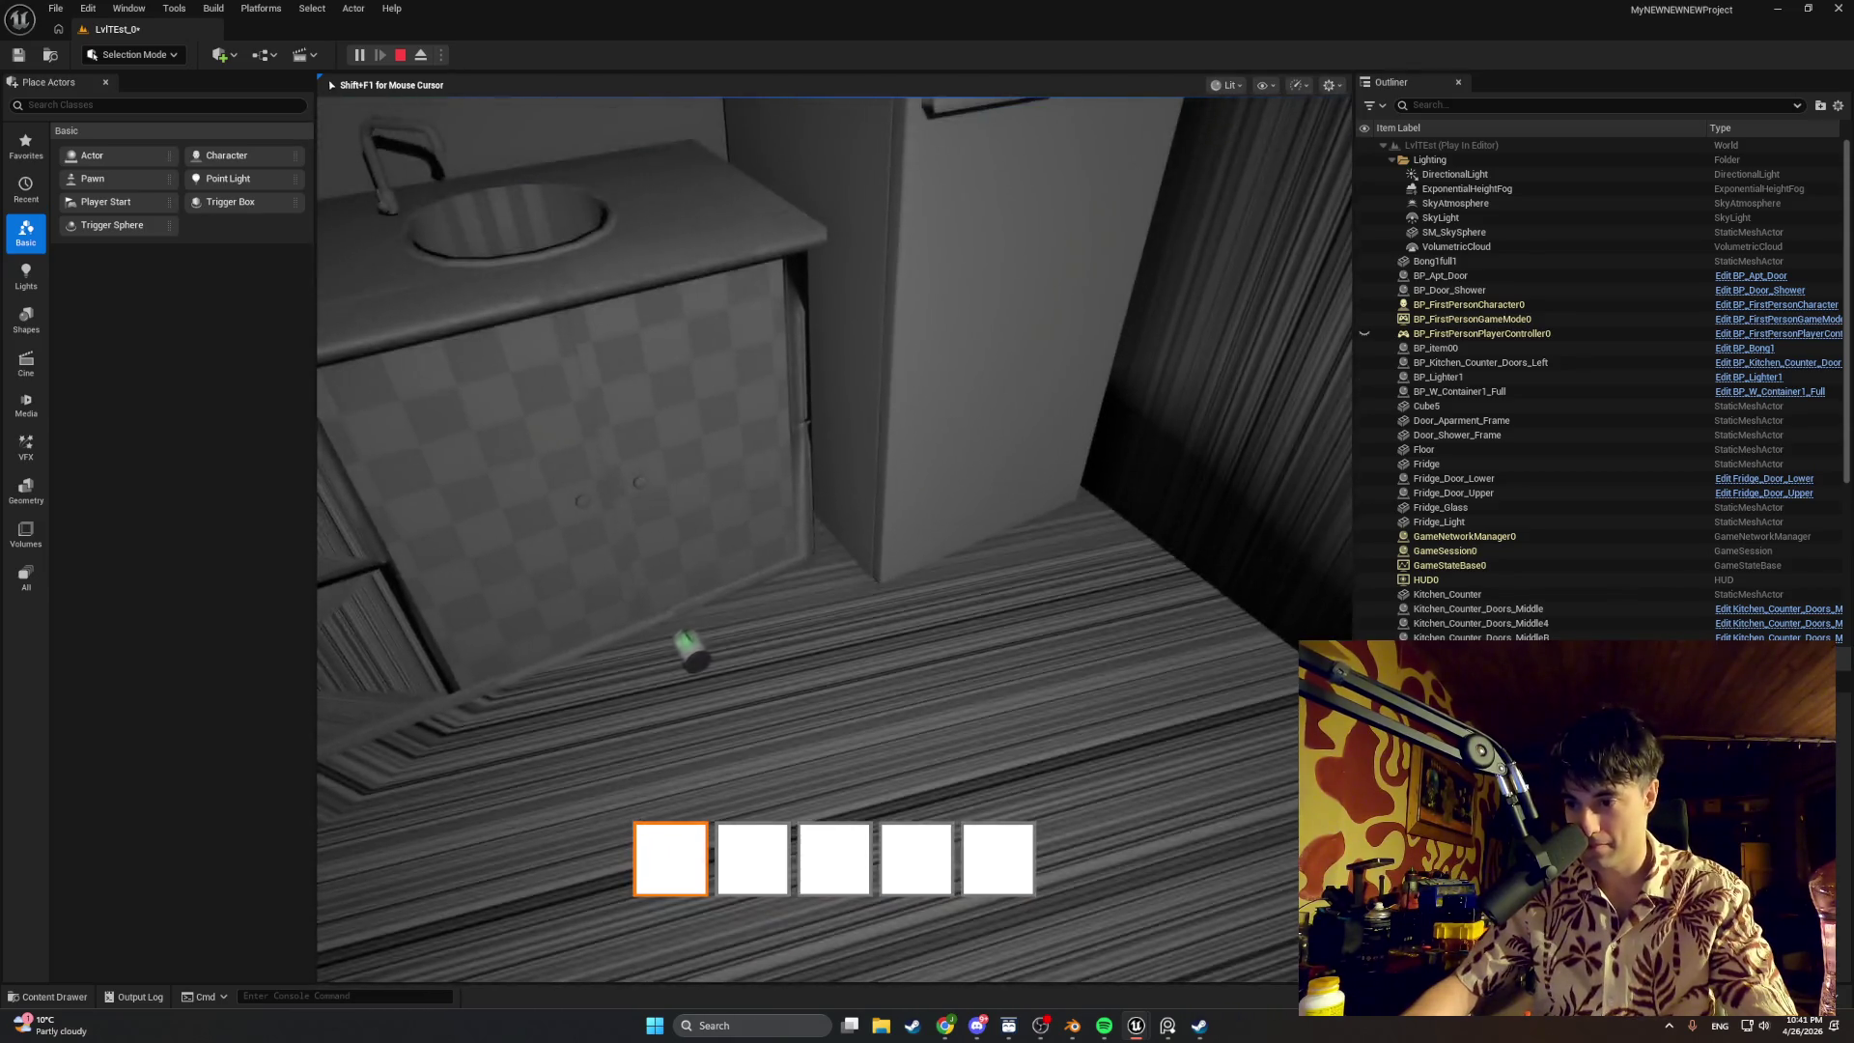
Step: Stop the play session and return to the Blender kitchen model
key("Escape")
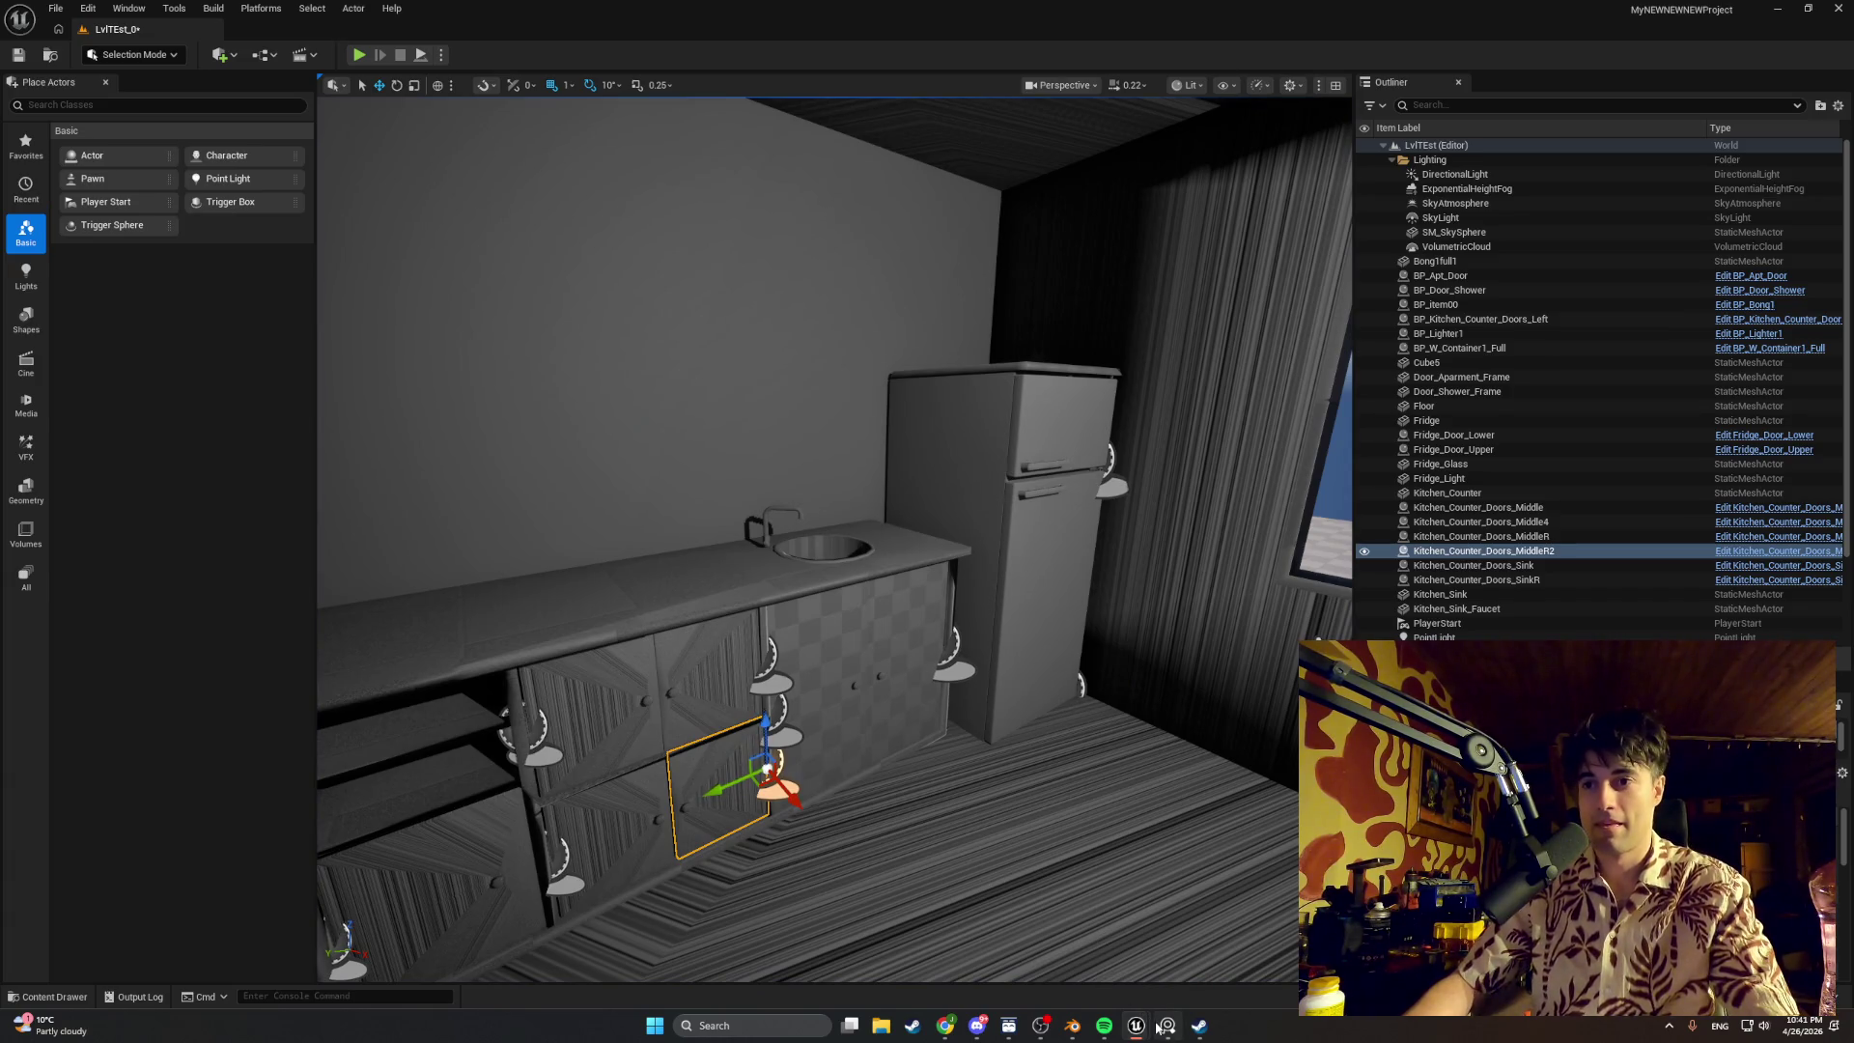
left_click(1072, 1025)
scroll(791, 690, "down", 1)
middle_click_drag(792, 690, 982, 736)
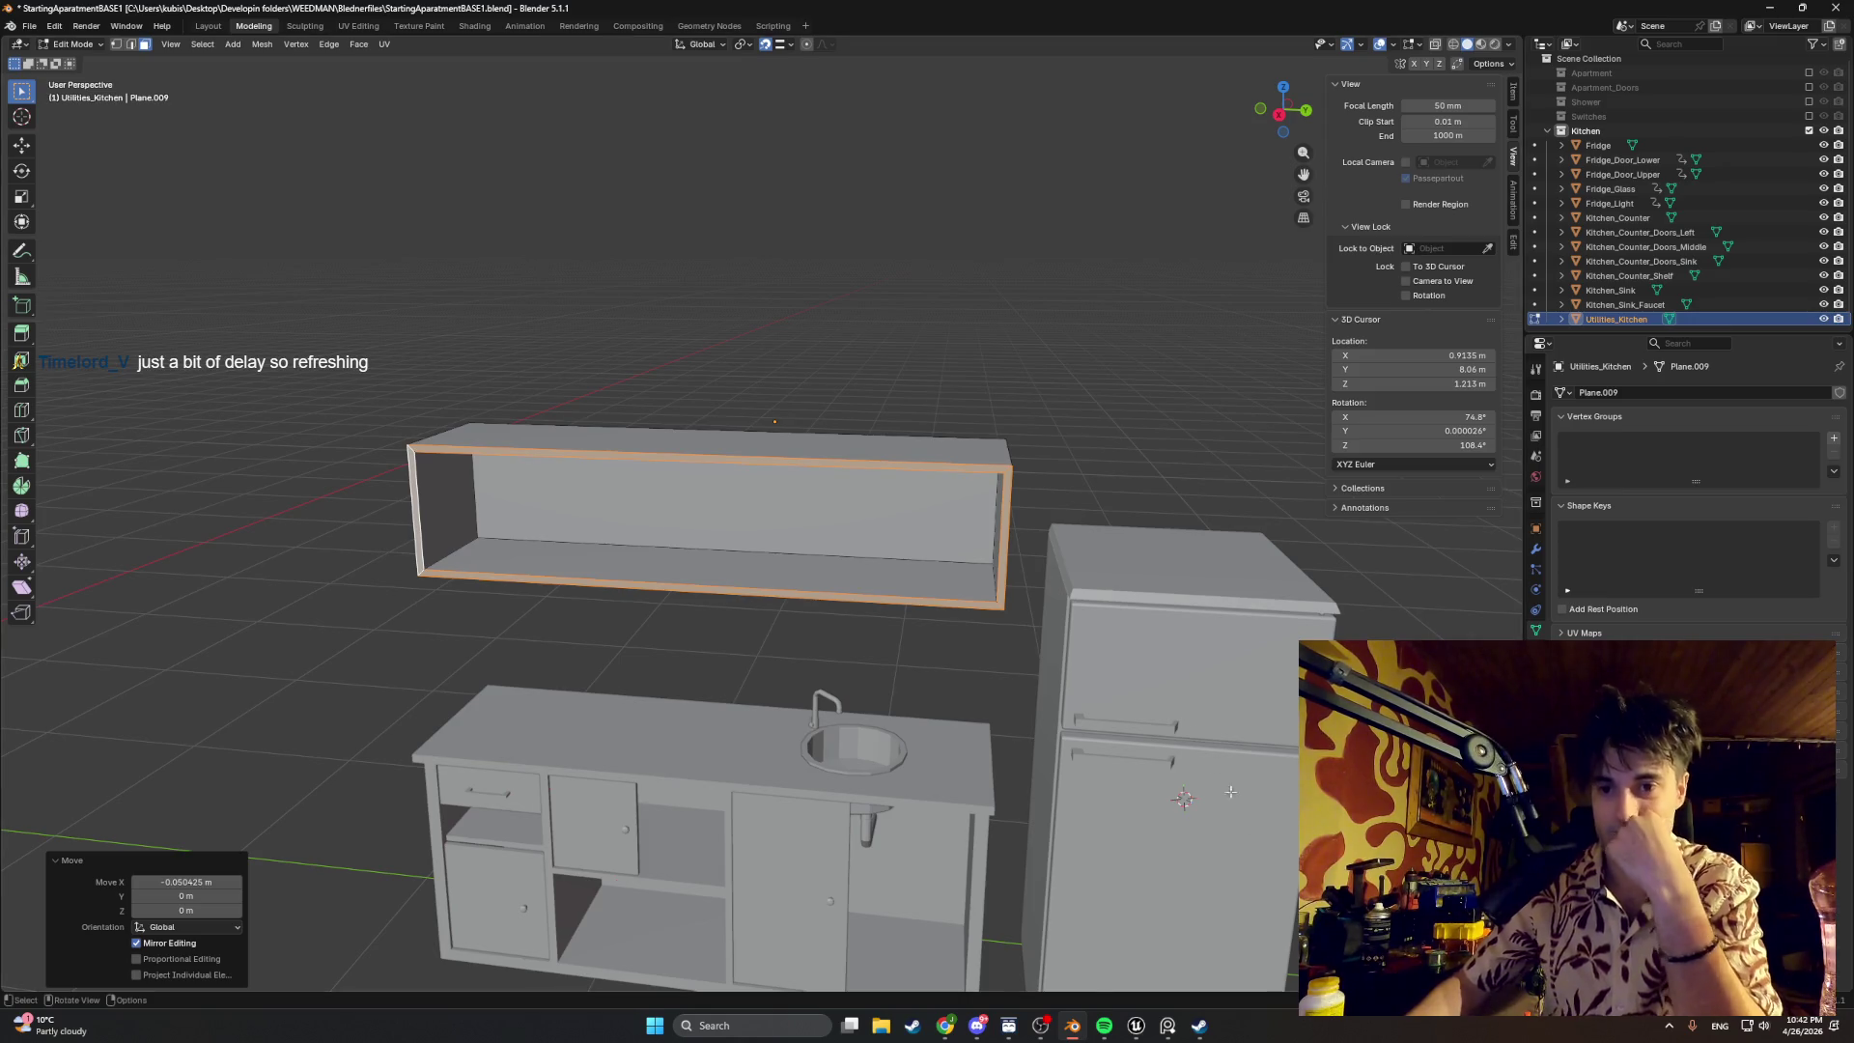
scroll(1183, 799, "up", 3)
mouse_move(1184, 797)
middle_mouse_down()
mouse_move(880, 650)
mouse_move(908, 655)
mouse_move(1002, 597)
mouse_move(893, 547)
mouse_move(943, 591)
mouse_move(1034, 609)
middle_mouse_up()
scroll(964, 605, "down", 1)
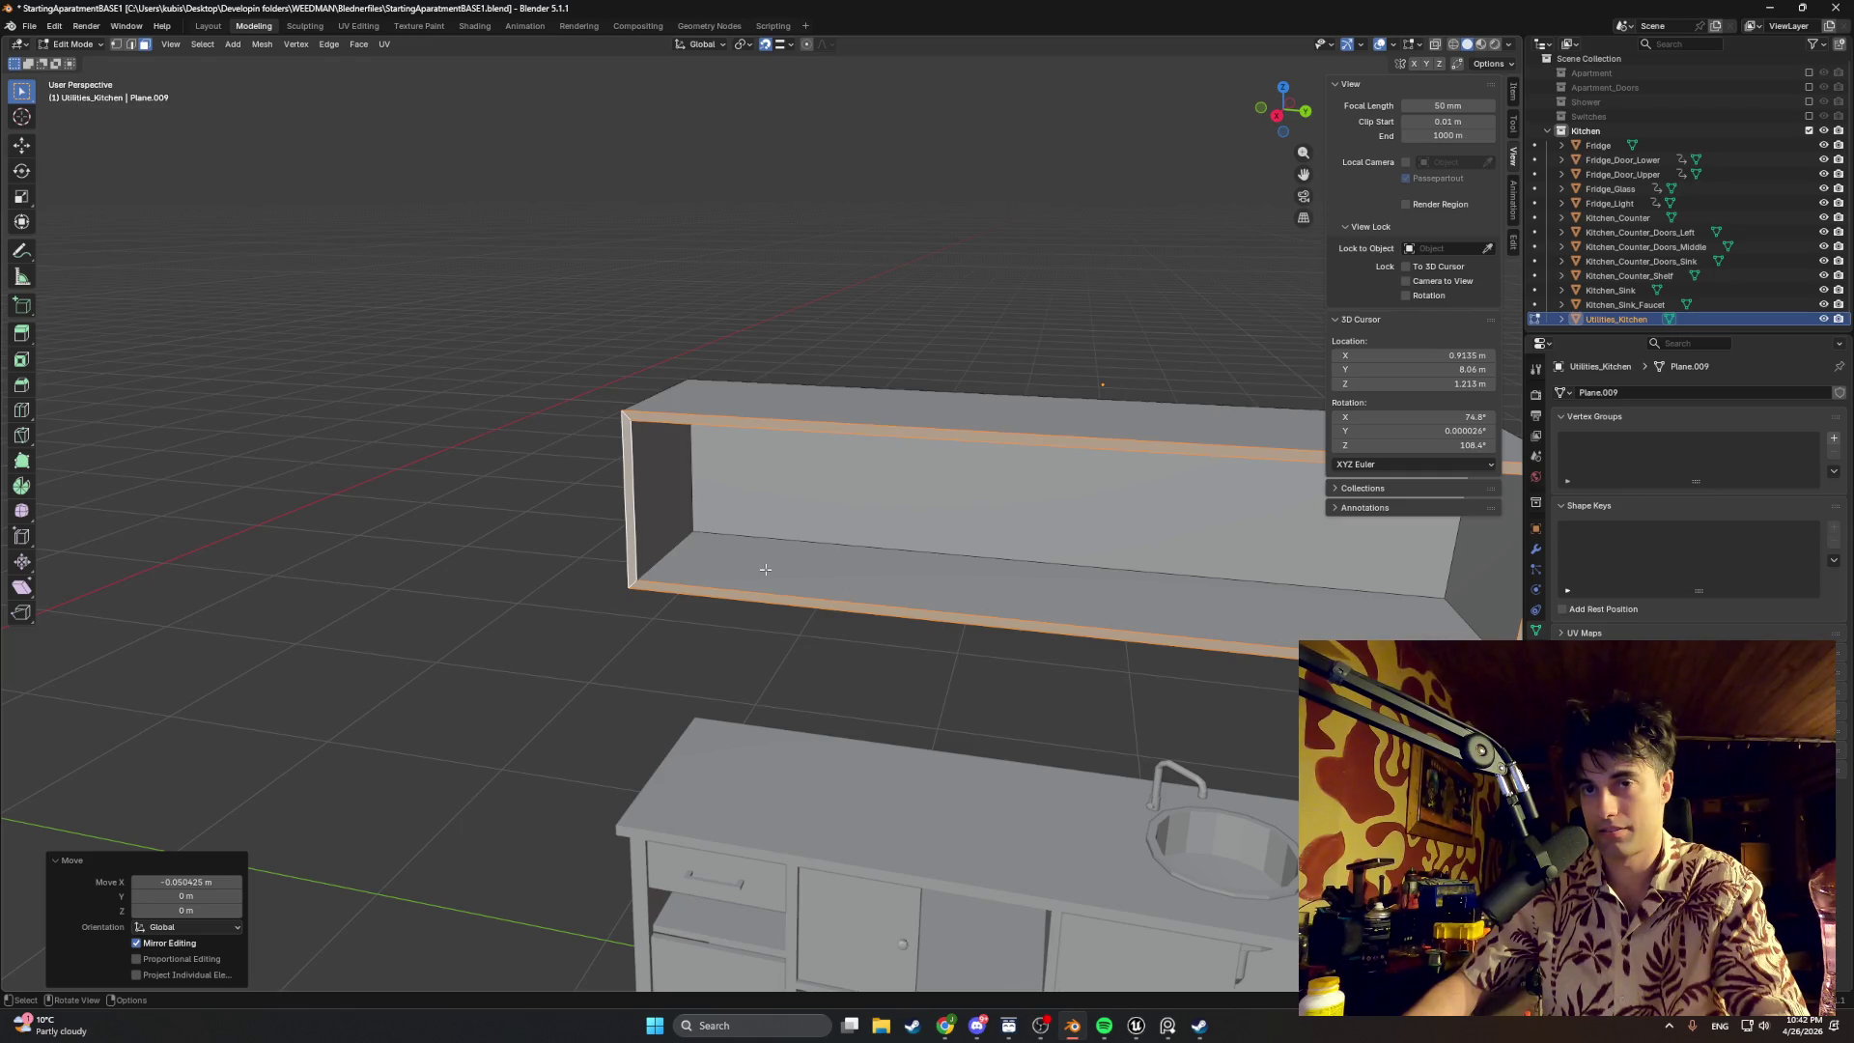
middle_click_drag(780, 577, 787, 548)
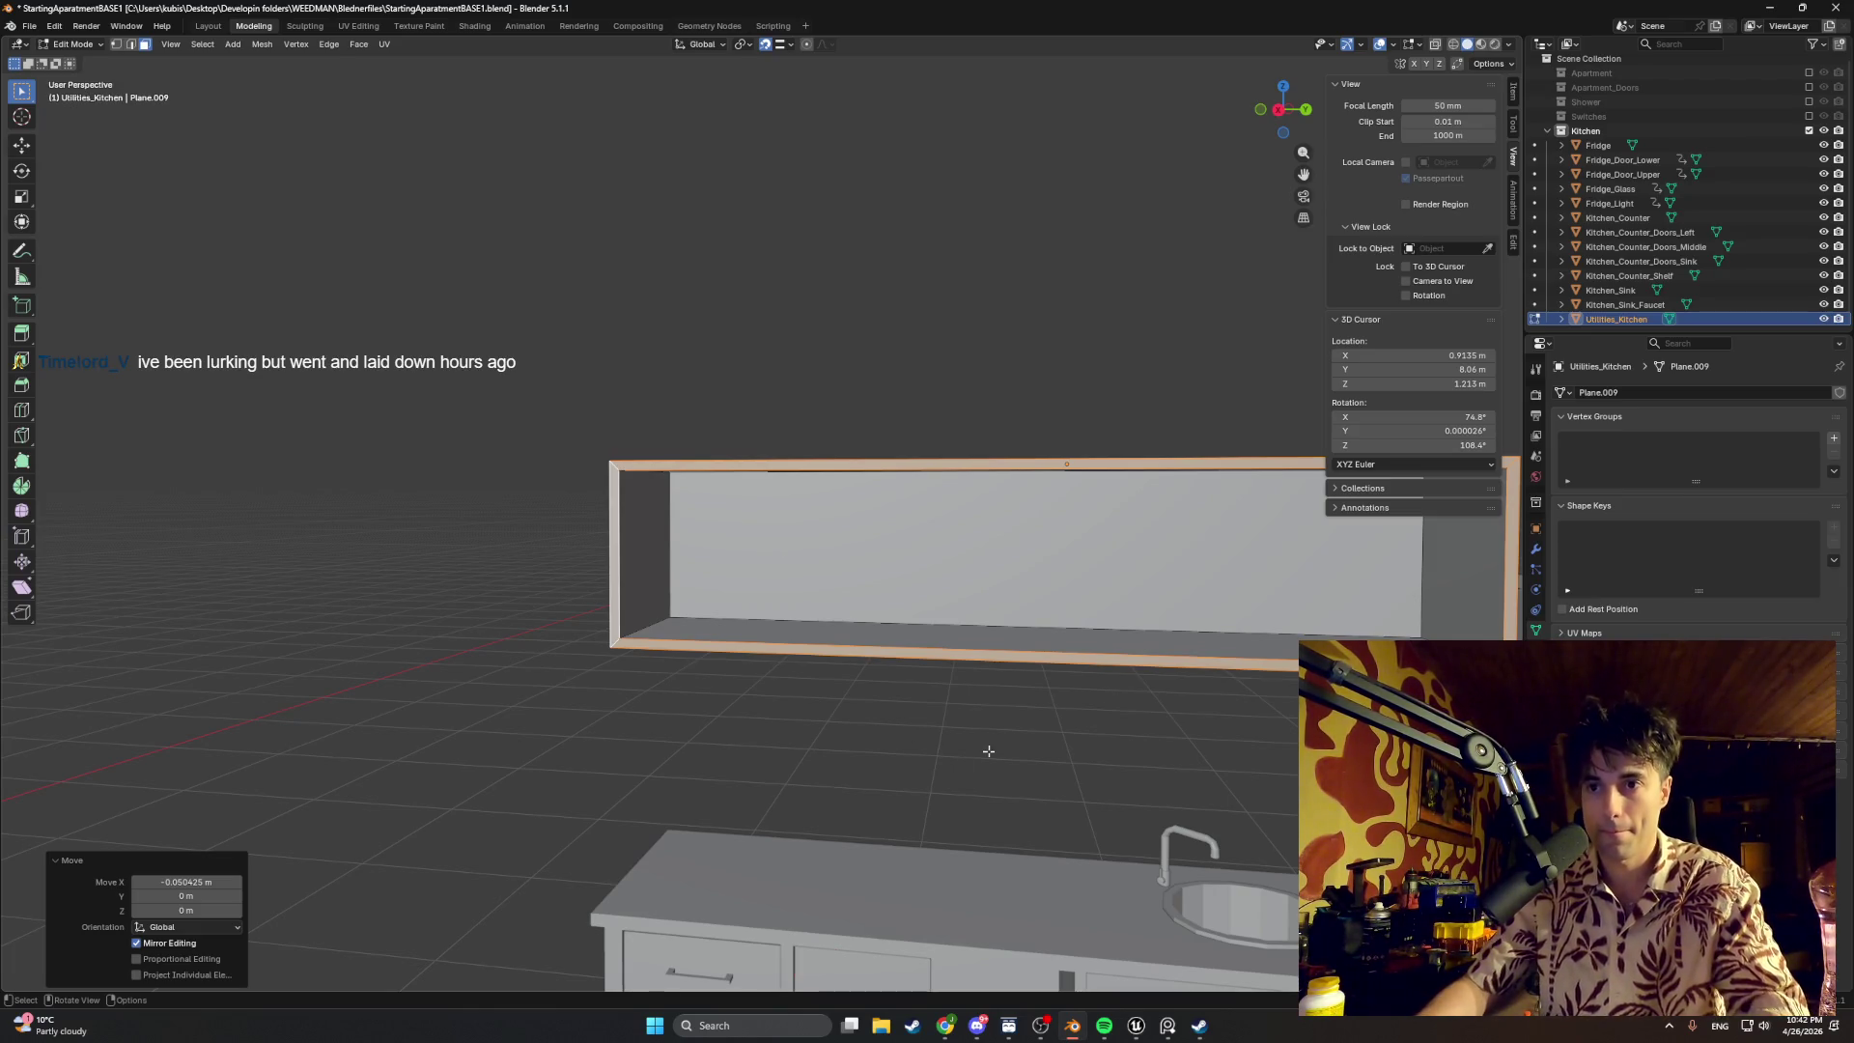
mouse_move(988, 751)
middle_mouse_down()
mouse_move(696, 749)
mouse_move(799, 727)
mouse_move(818, 669)
middle_mouse_up()
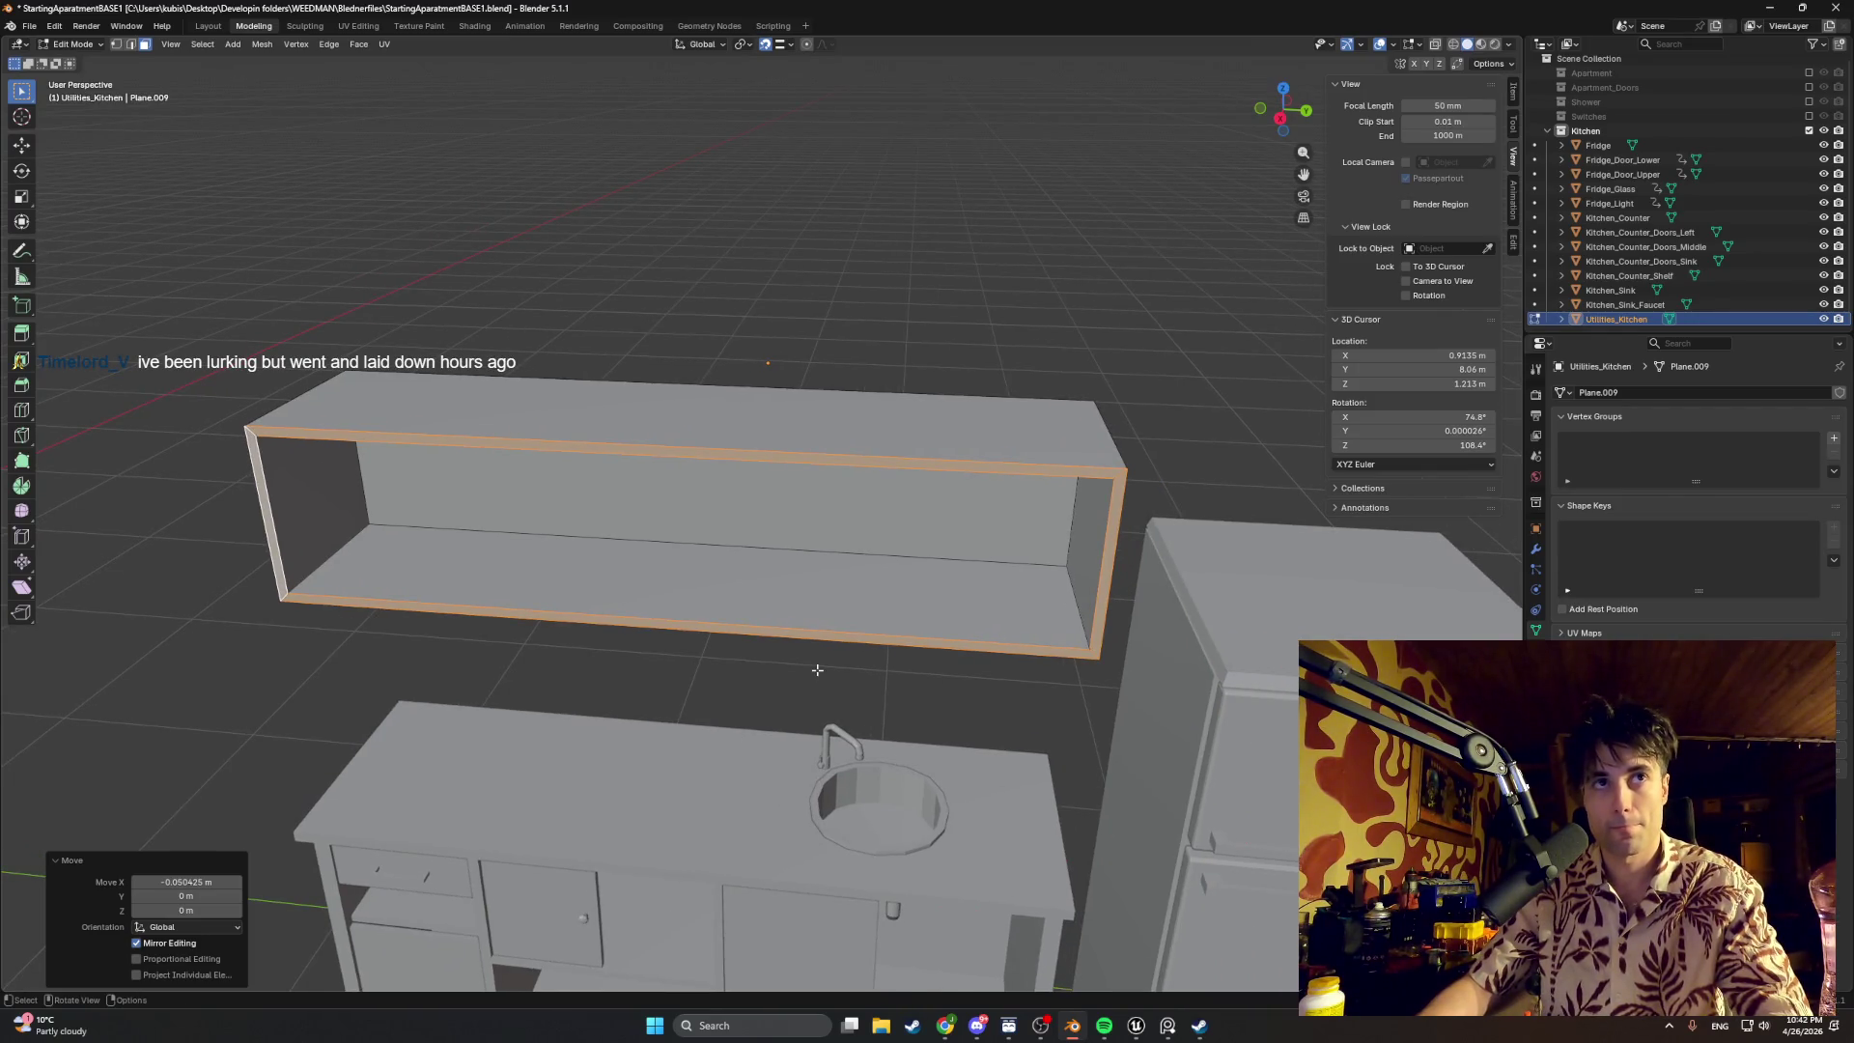
scroll(818, 665, "up", 2)
middle_click_drag(818, 664, 767, 624)
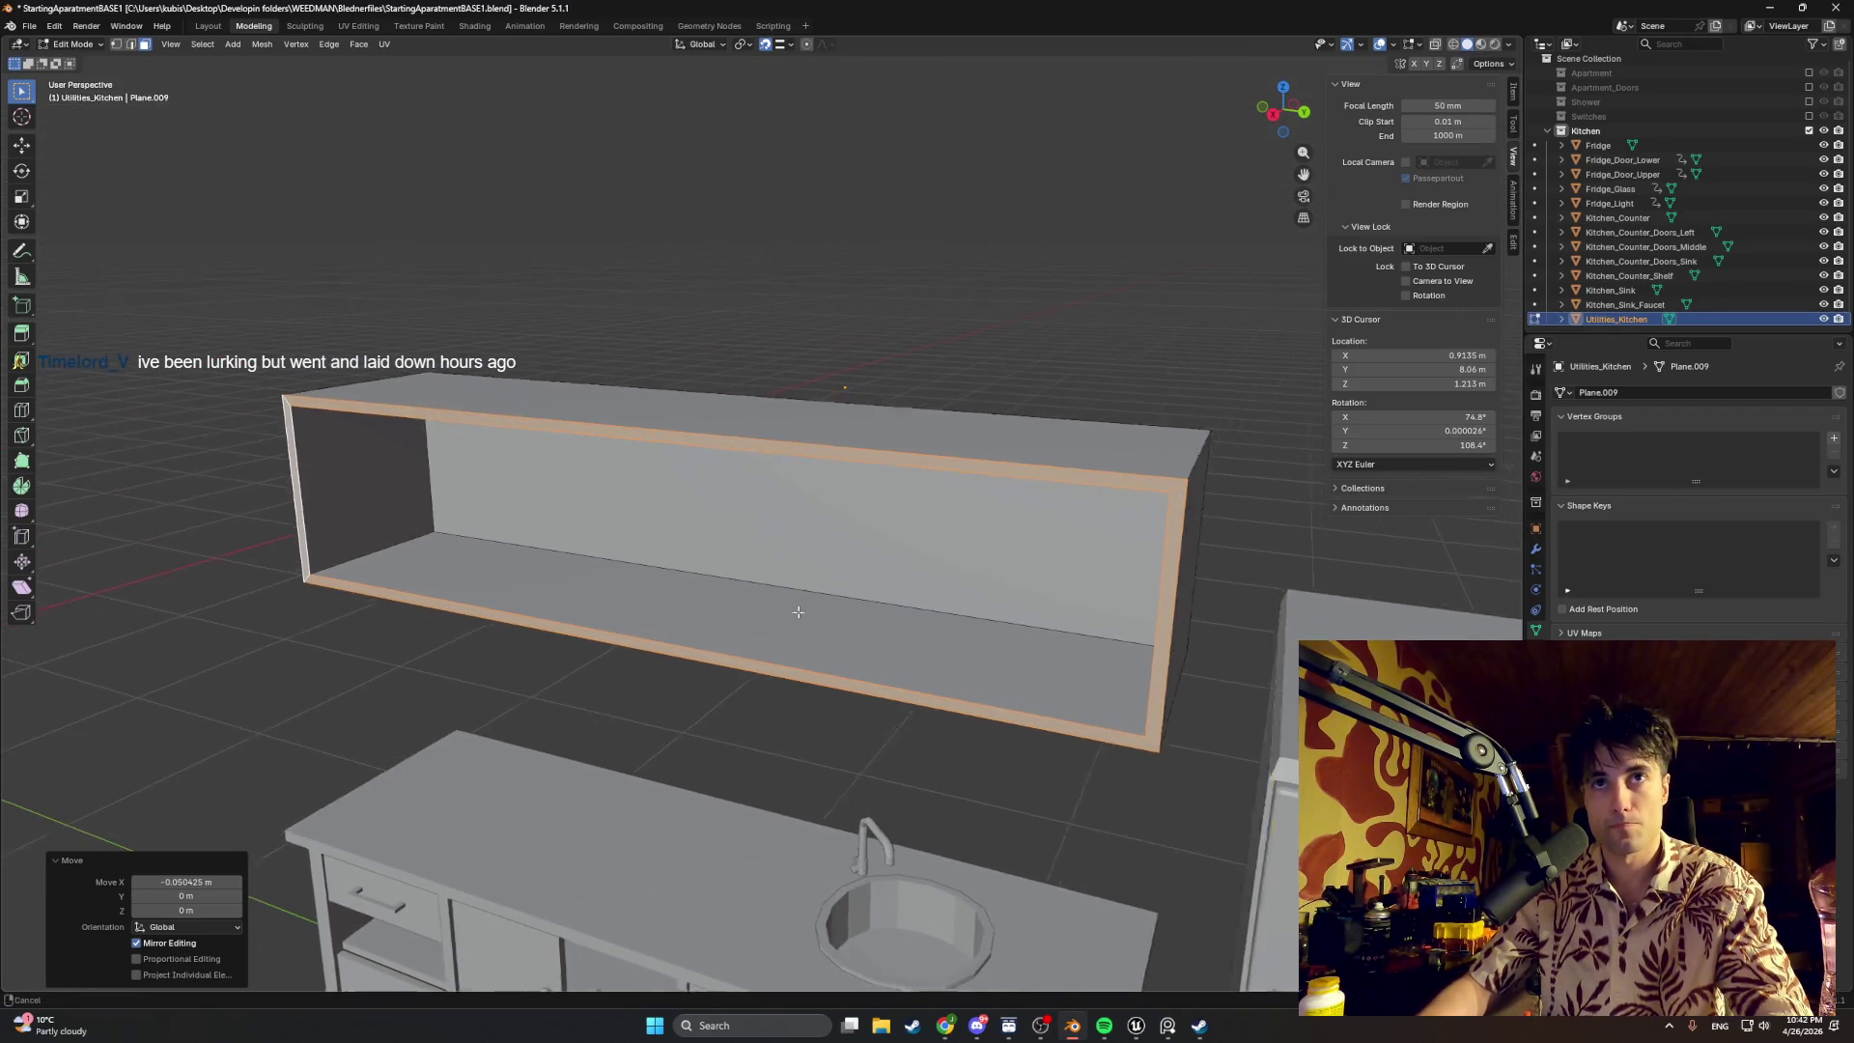
scroll(739, 594, "down", 1)
middle_click_drag(889, 605, 928, 602)
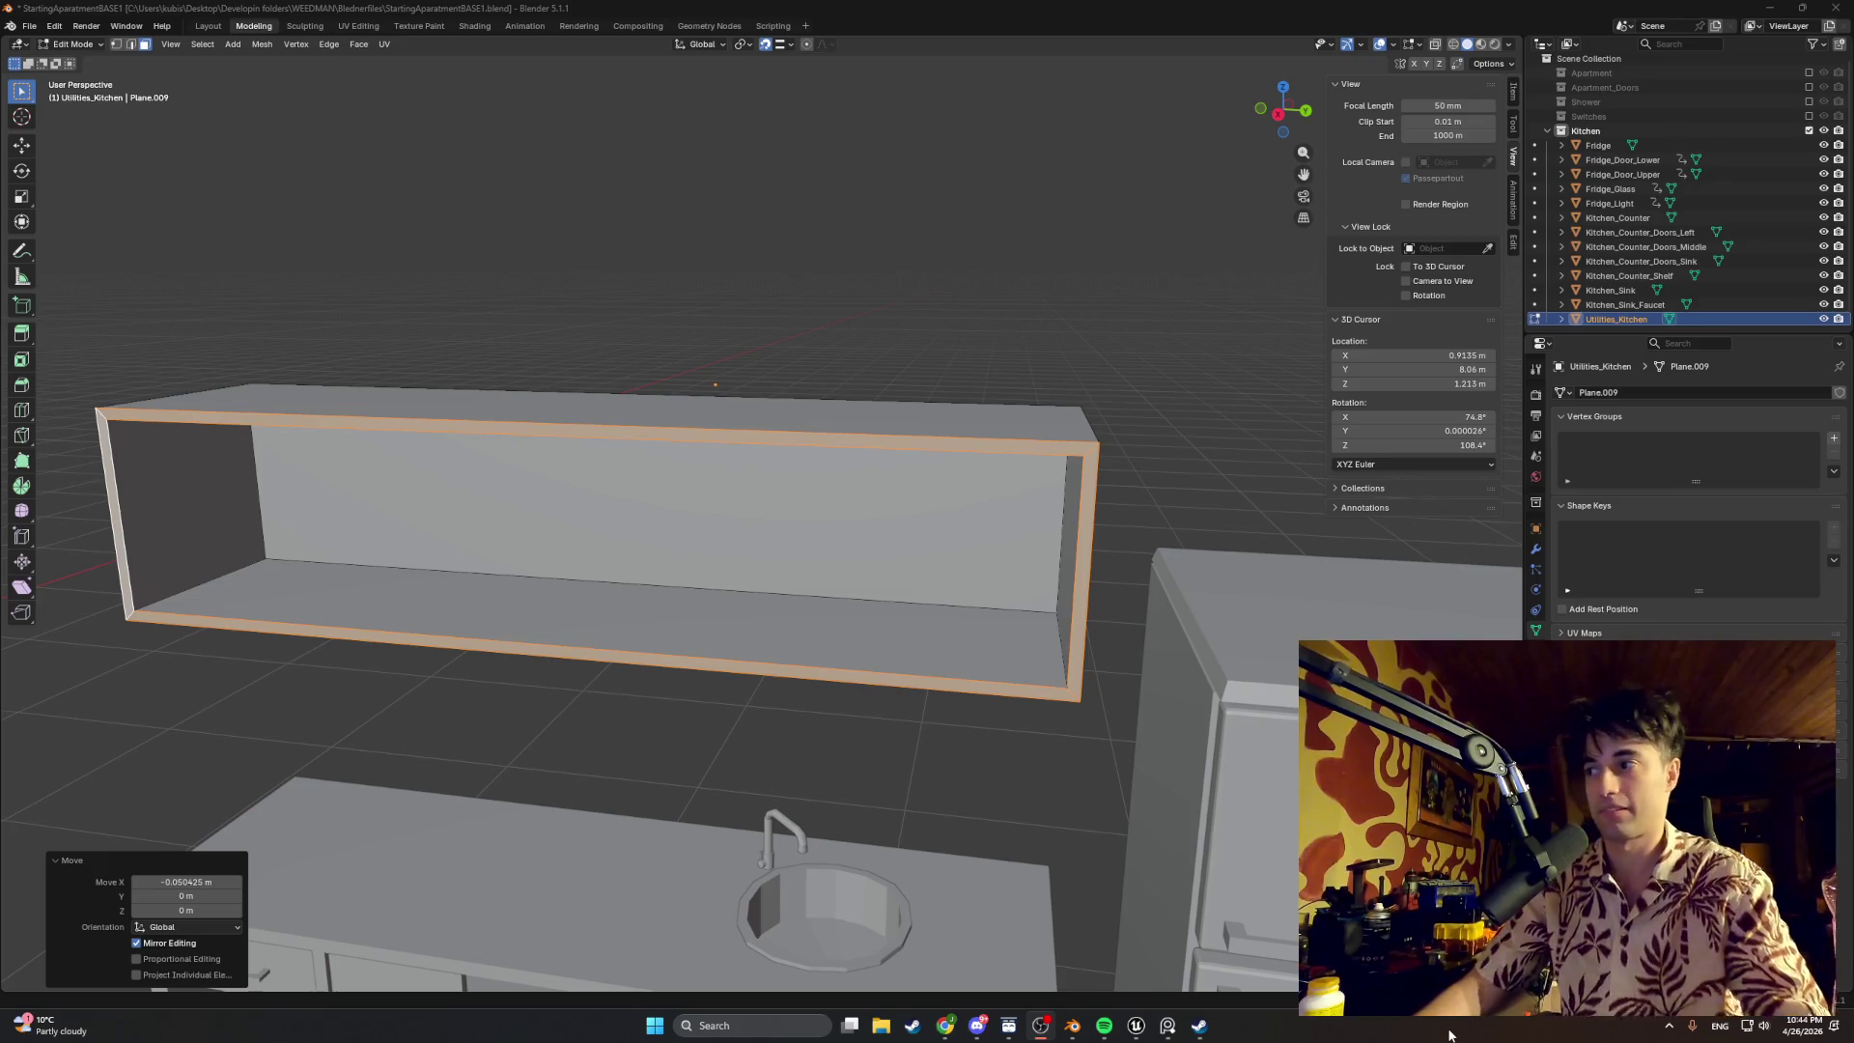
mouse_move(912, 738)
middle_mouse_down()
mouse_move(871, 726)
mouse_move(905, 747)
mouse_move(1121, 602)
middle_mouse_up()
Step: Add four evenly spaced vertical loop cuts (Ctrl+R) across the cabinet shell, splitting it into five sections
left_click(1121, 602)
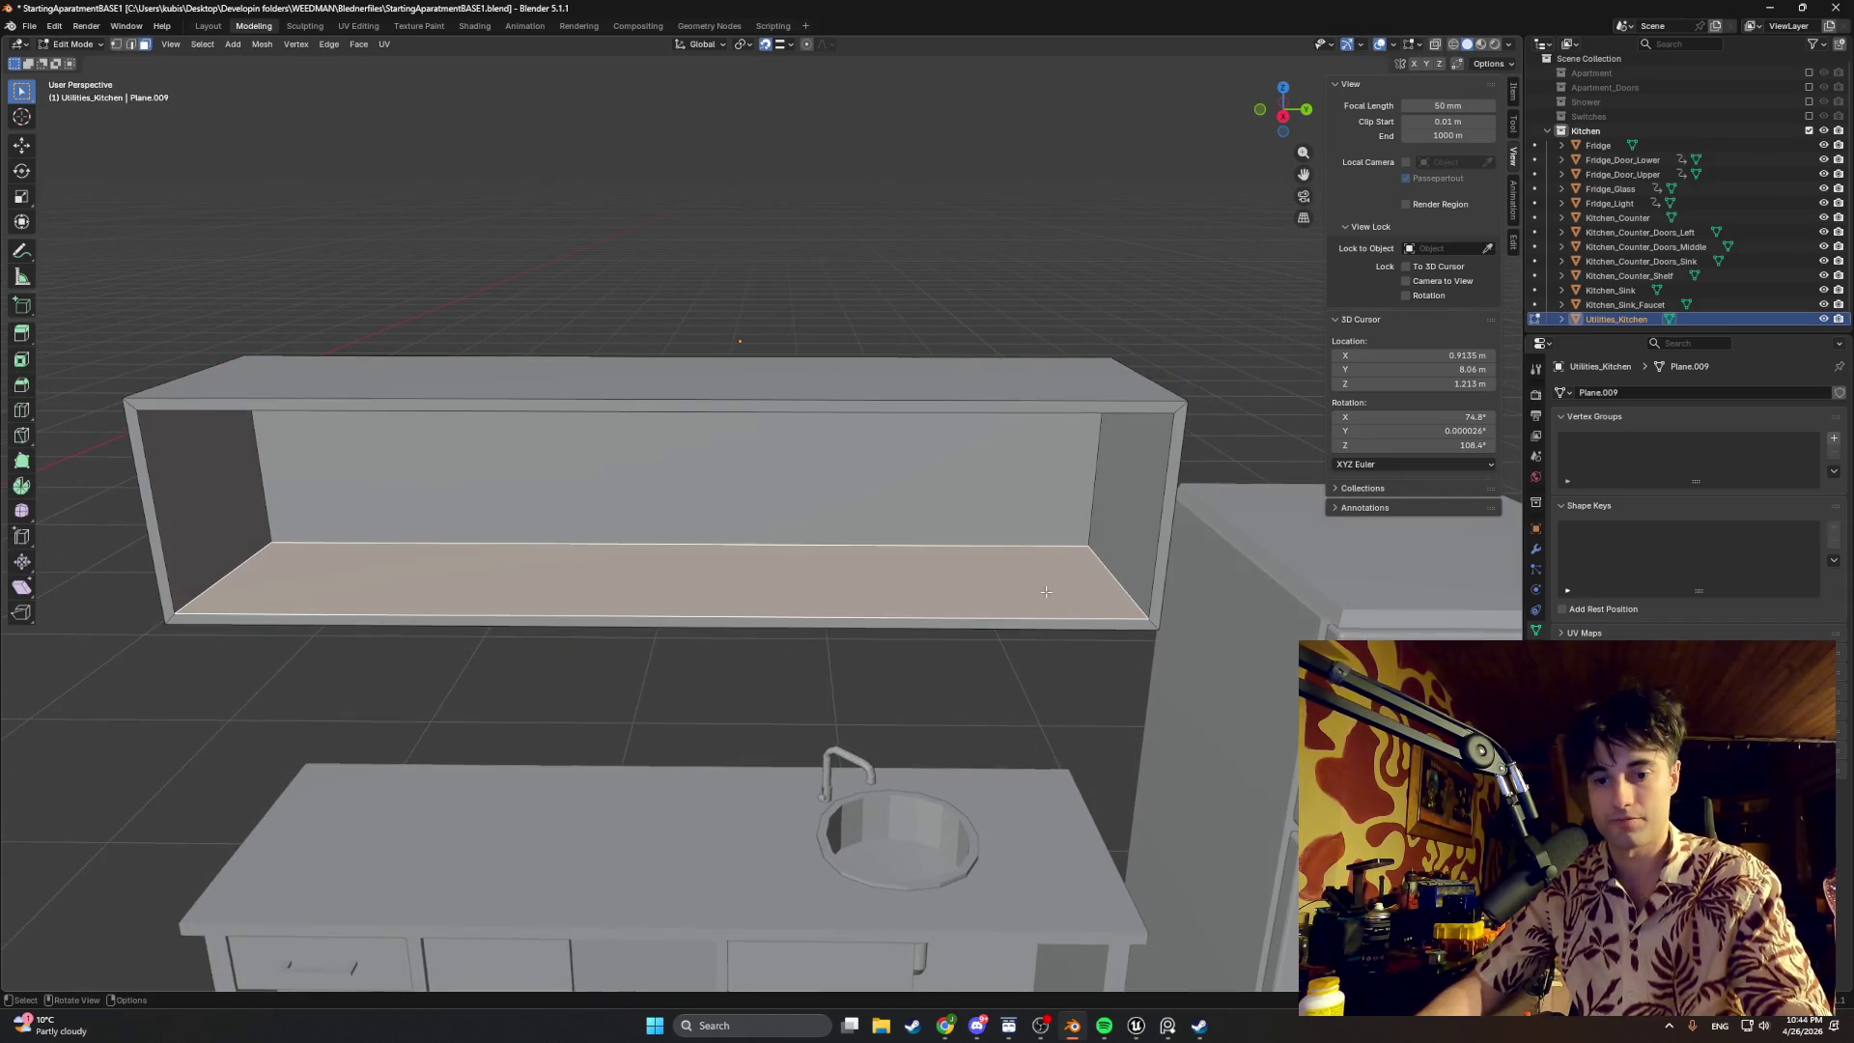
key("ctrl+r")
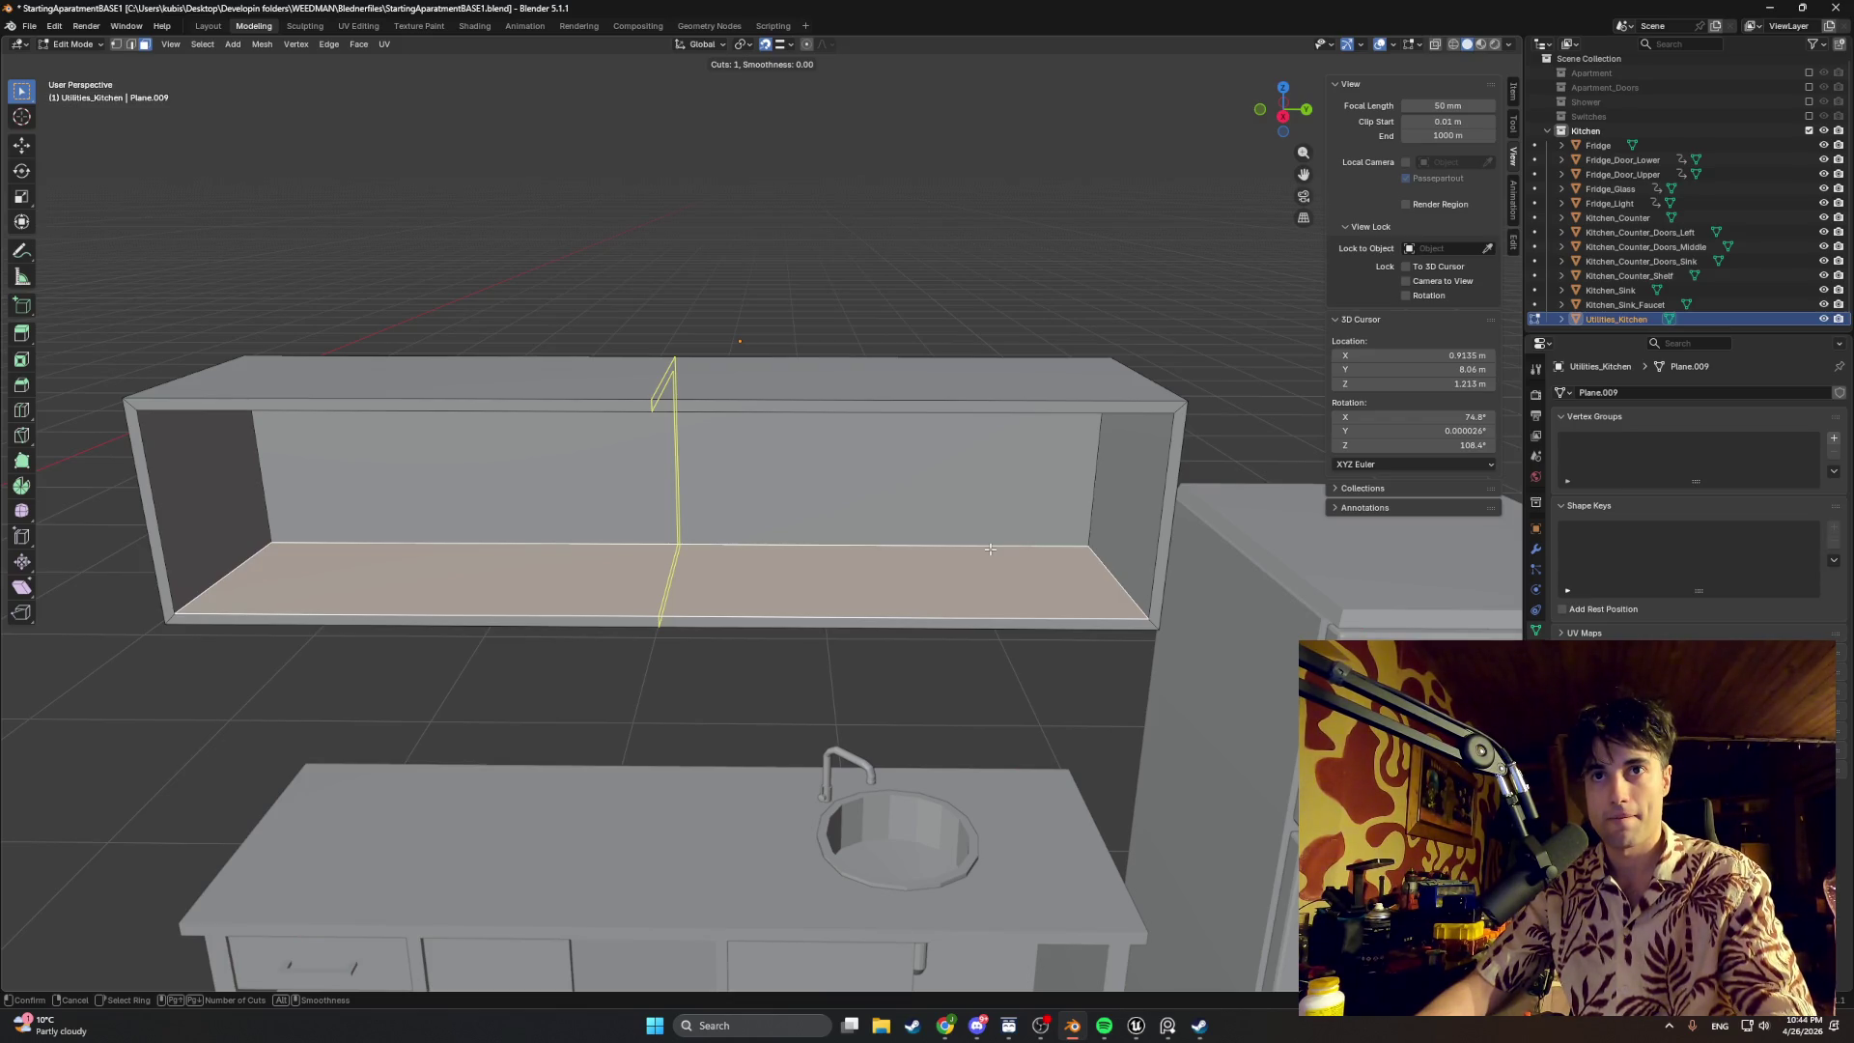
scroll(990, 548, "up", 1)
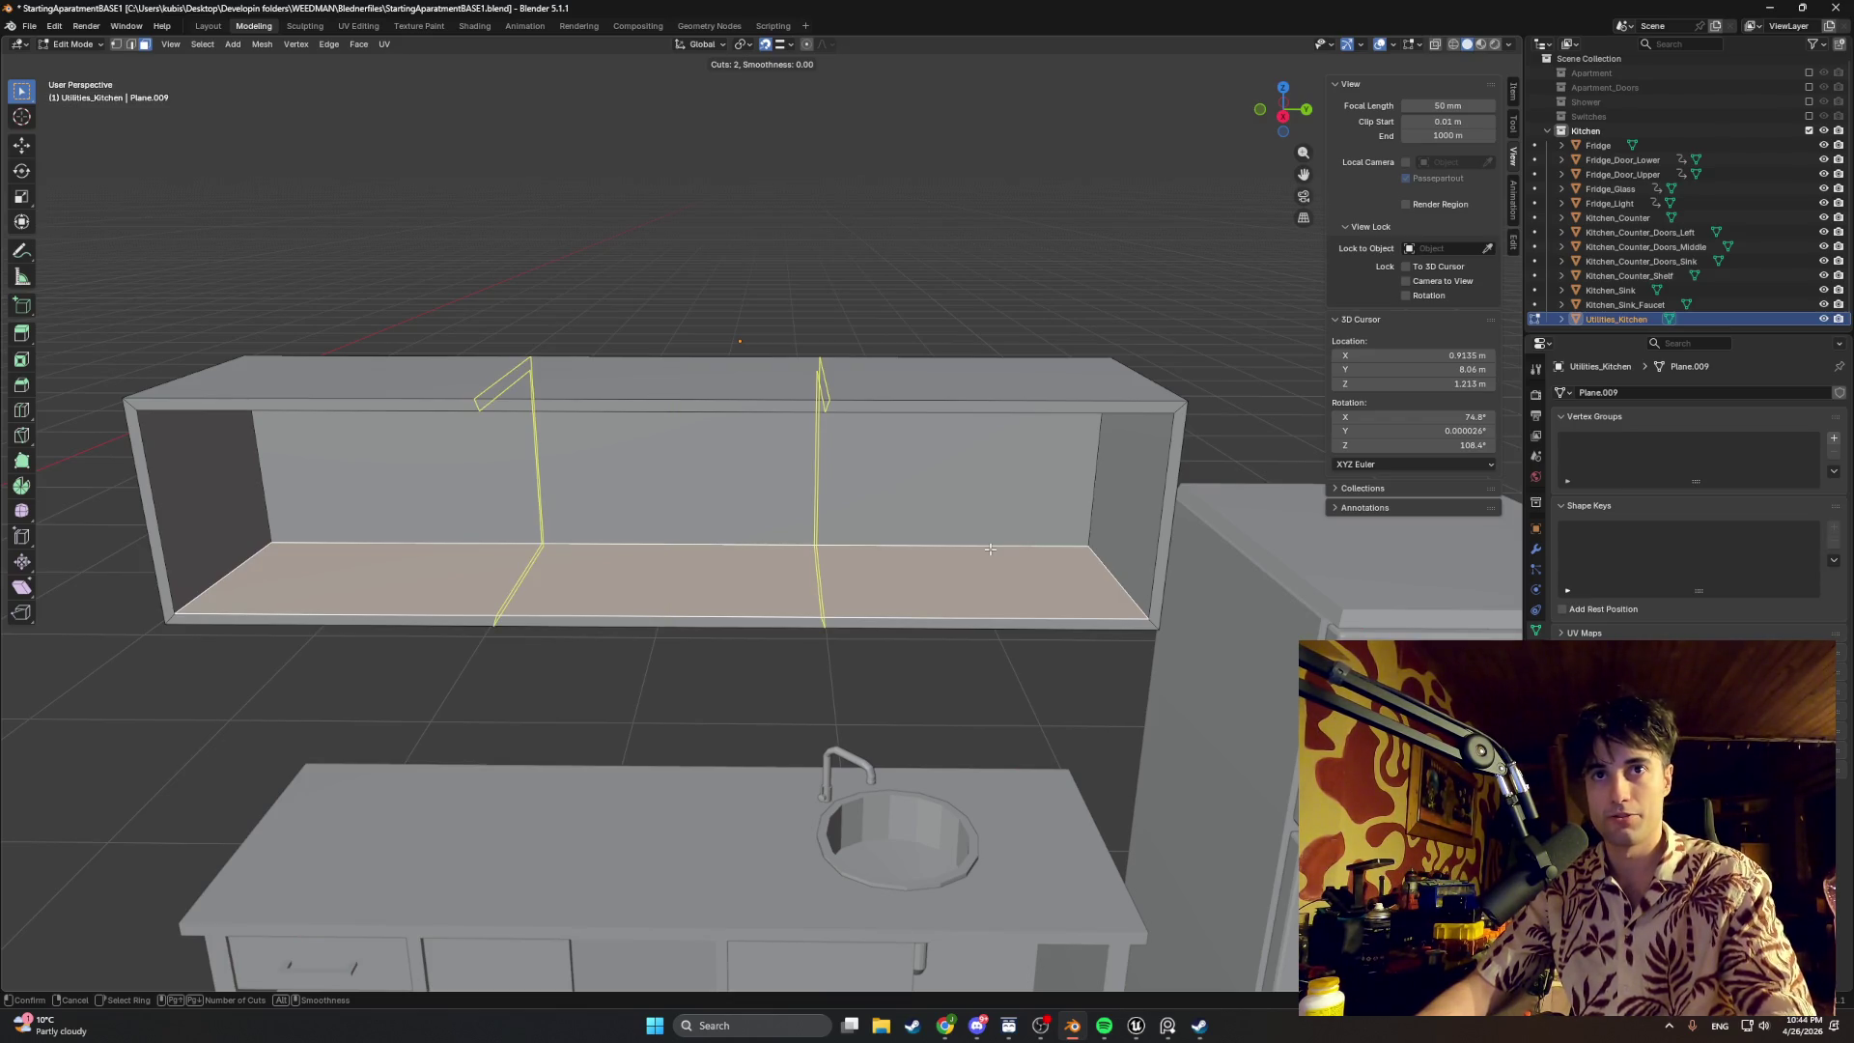
scroll(990, 547, "up", 1)
scroll(990, 549, "up", 1)
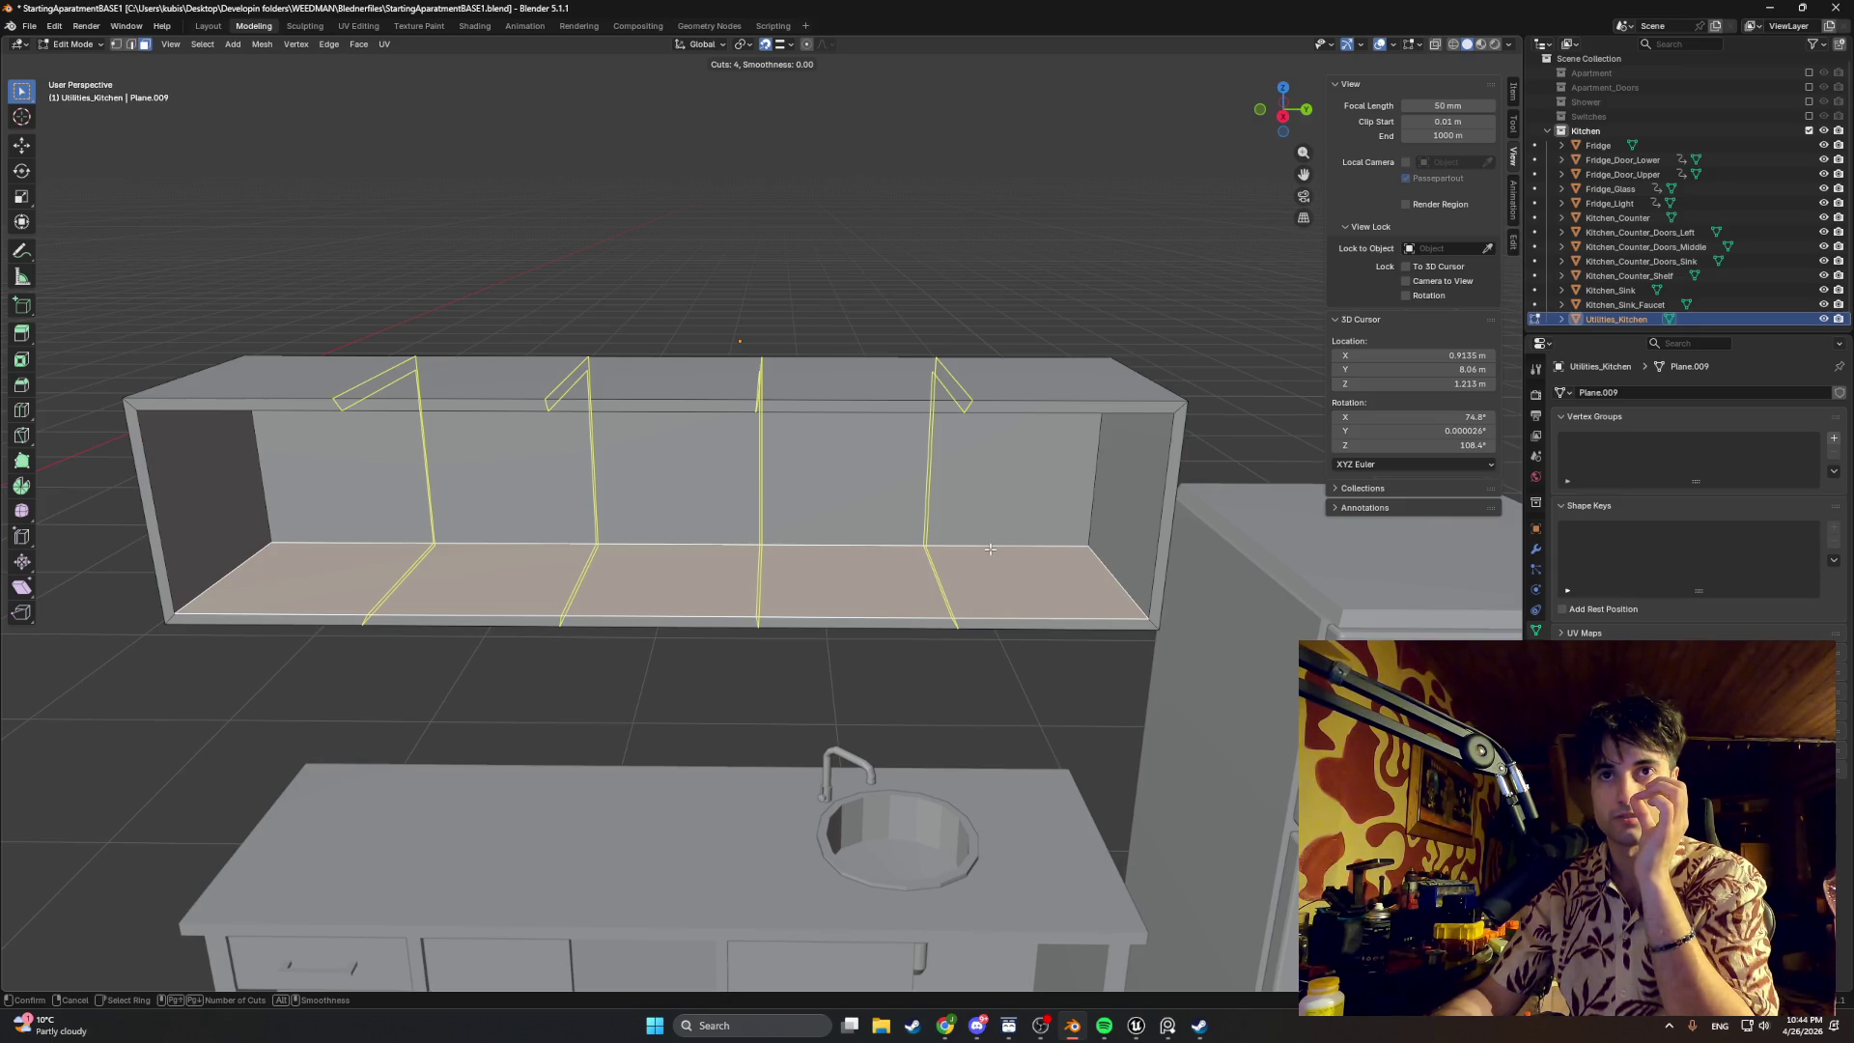
left_click(990, 549)
right_click(986, 541)
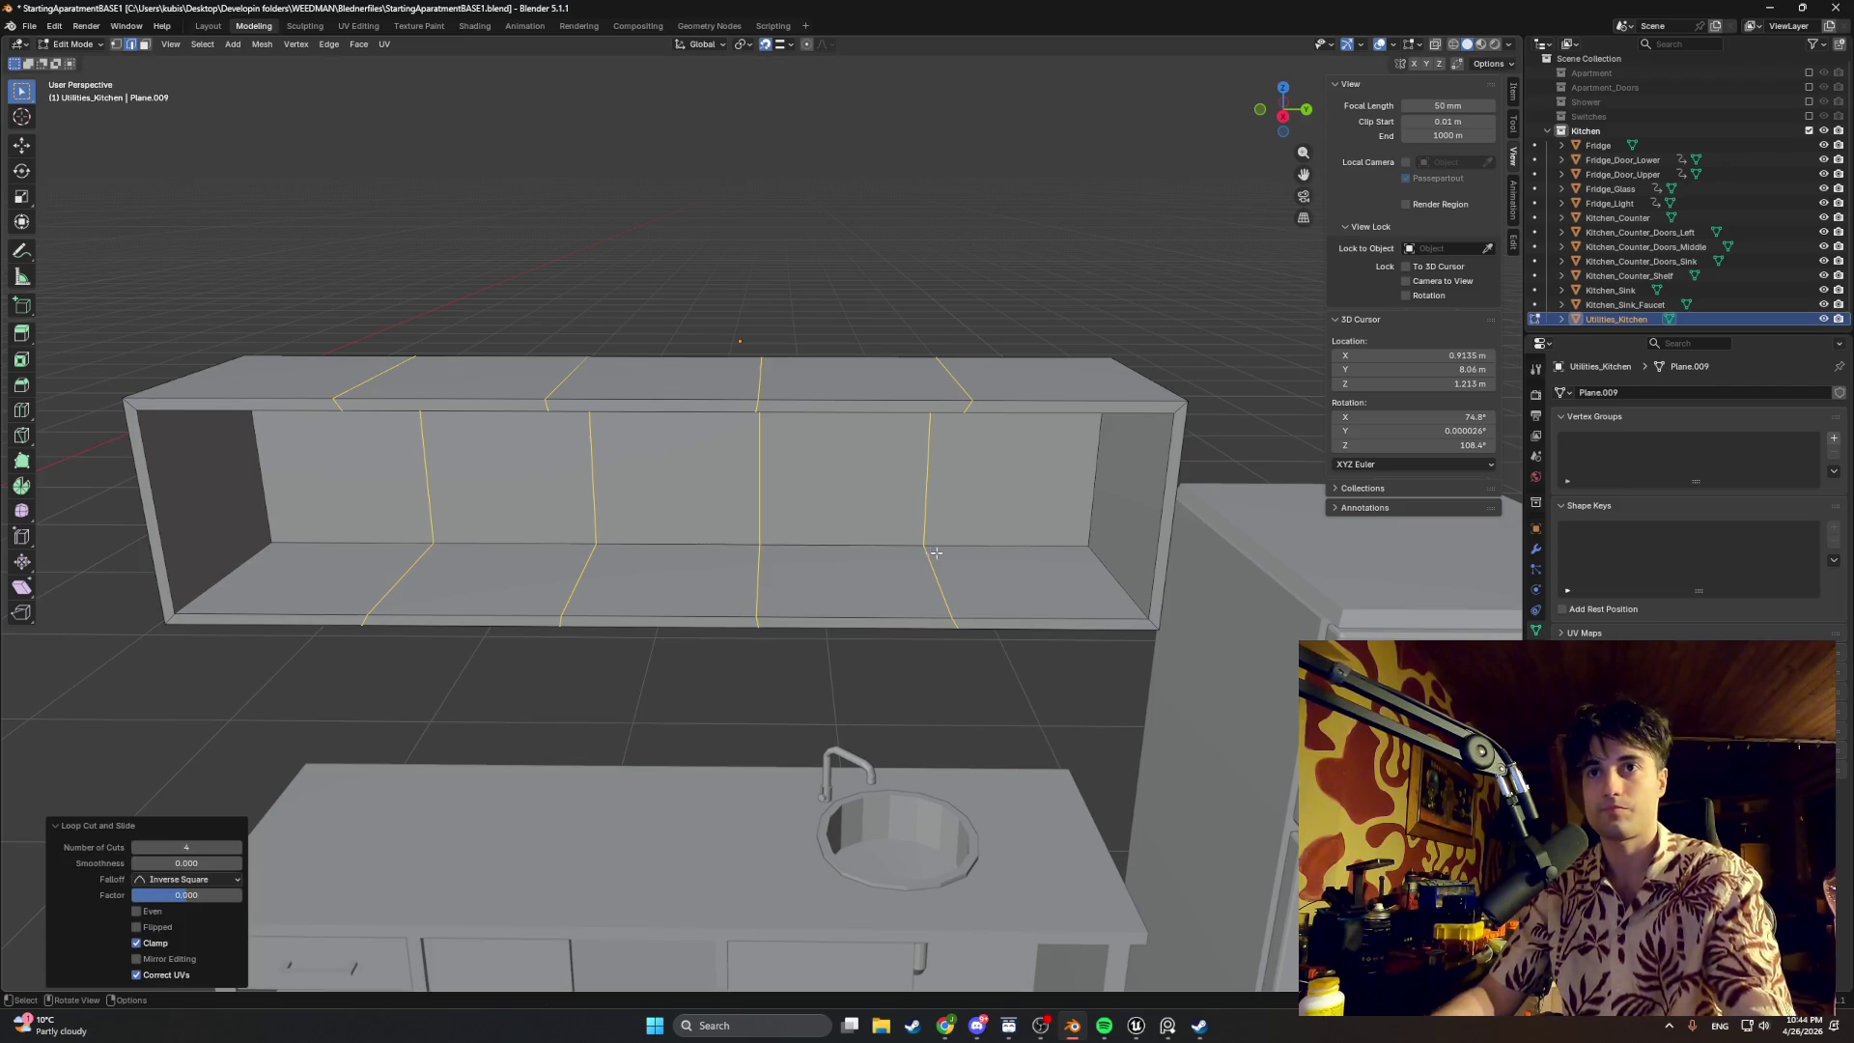
scroll(938, 533, "up", 2)
key("alt+a")
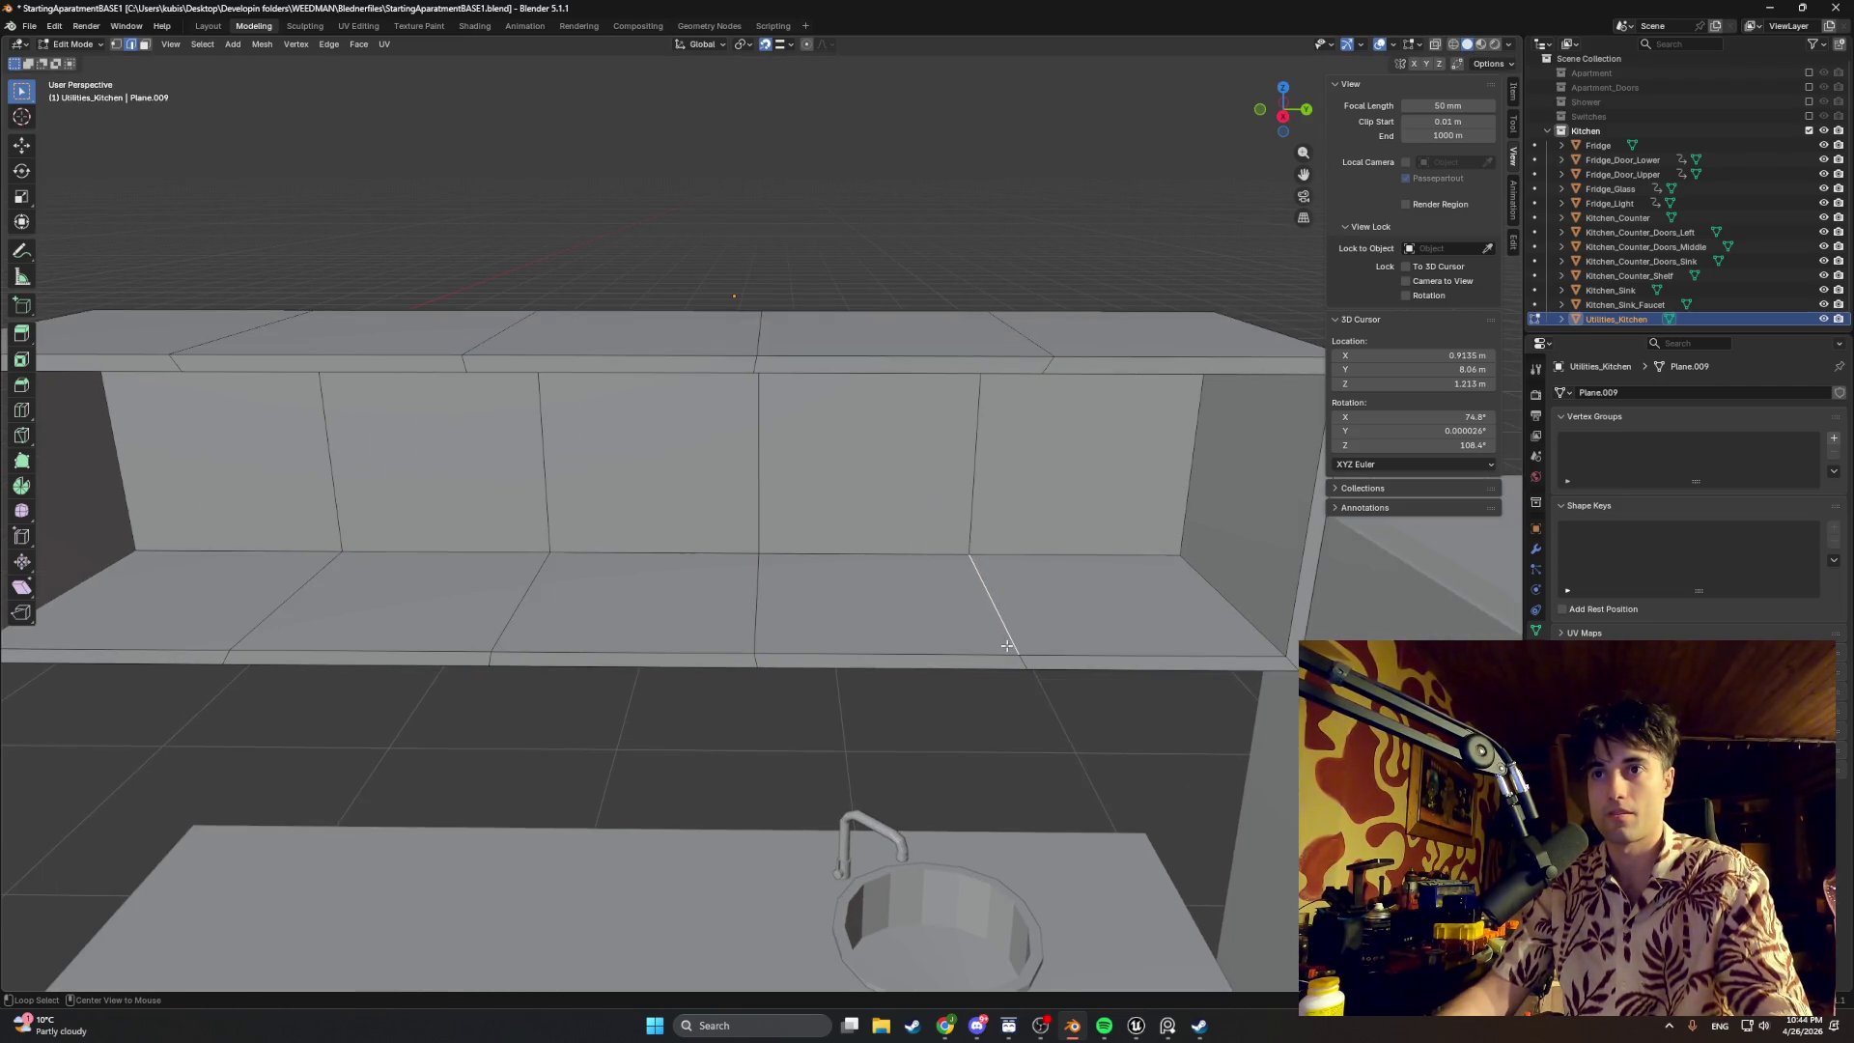
Step: Select one vertical edge loop and slide it along Y to sit beside its left neighbour
left_click(974, 517, "alt")
middle_click_drag(964, 517, 945, 519)
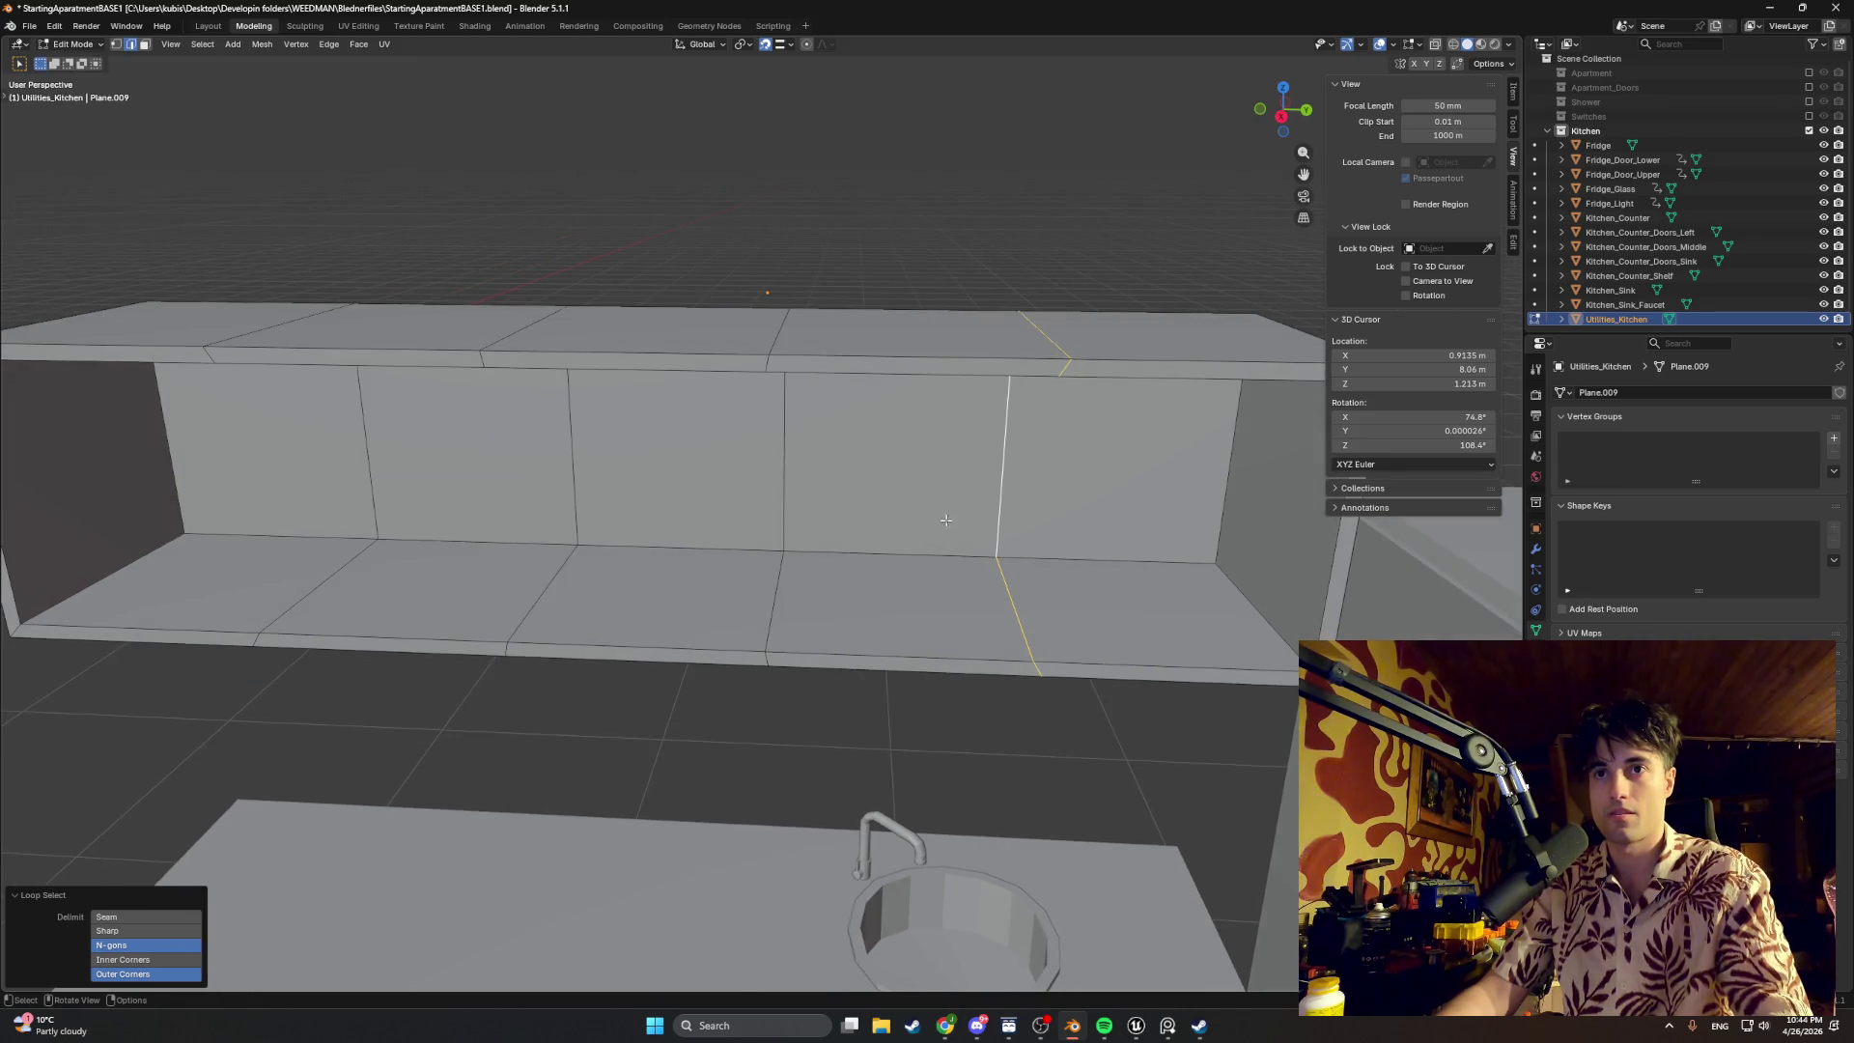
key("t")
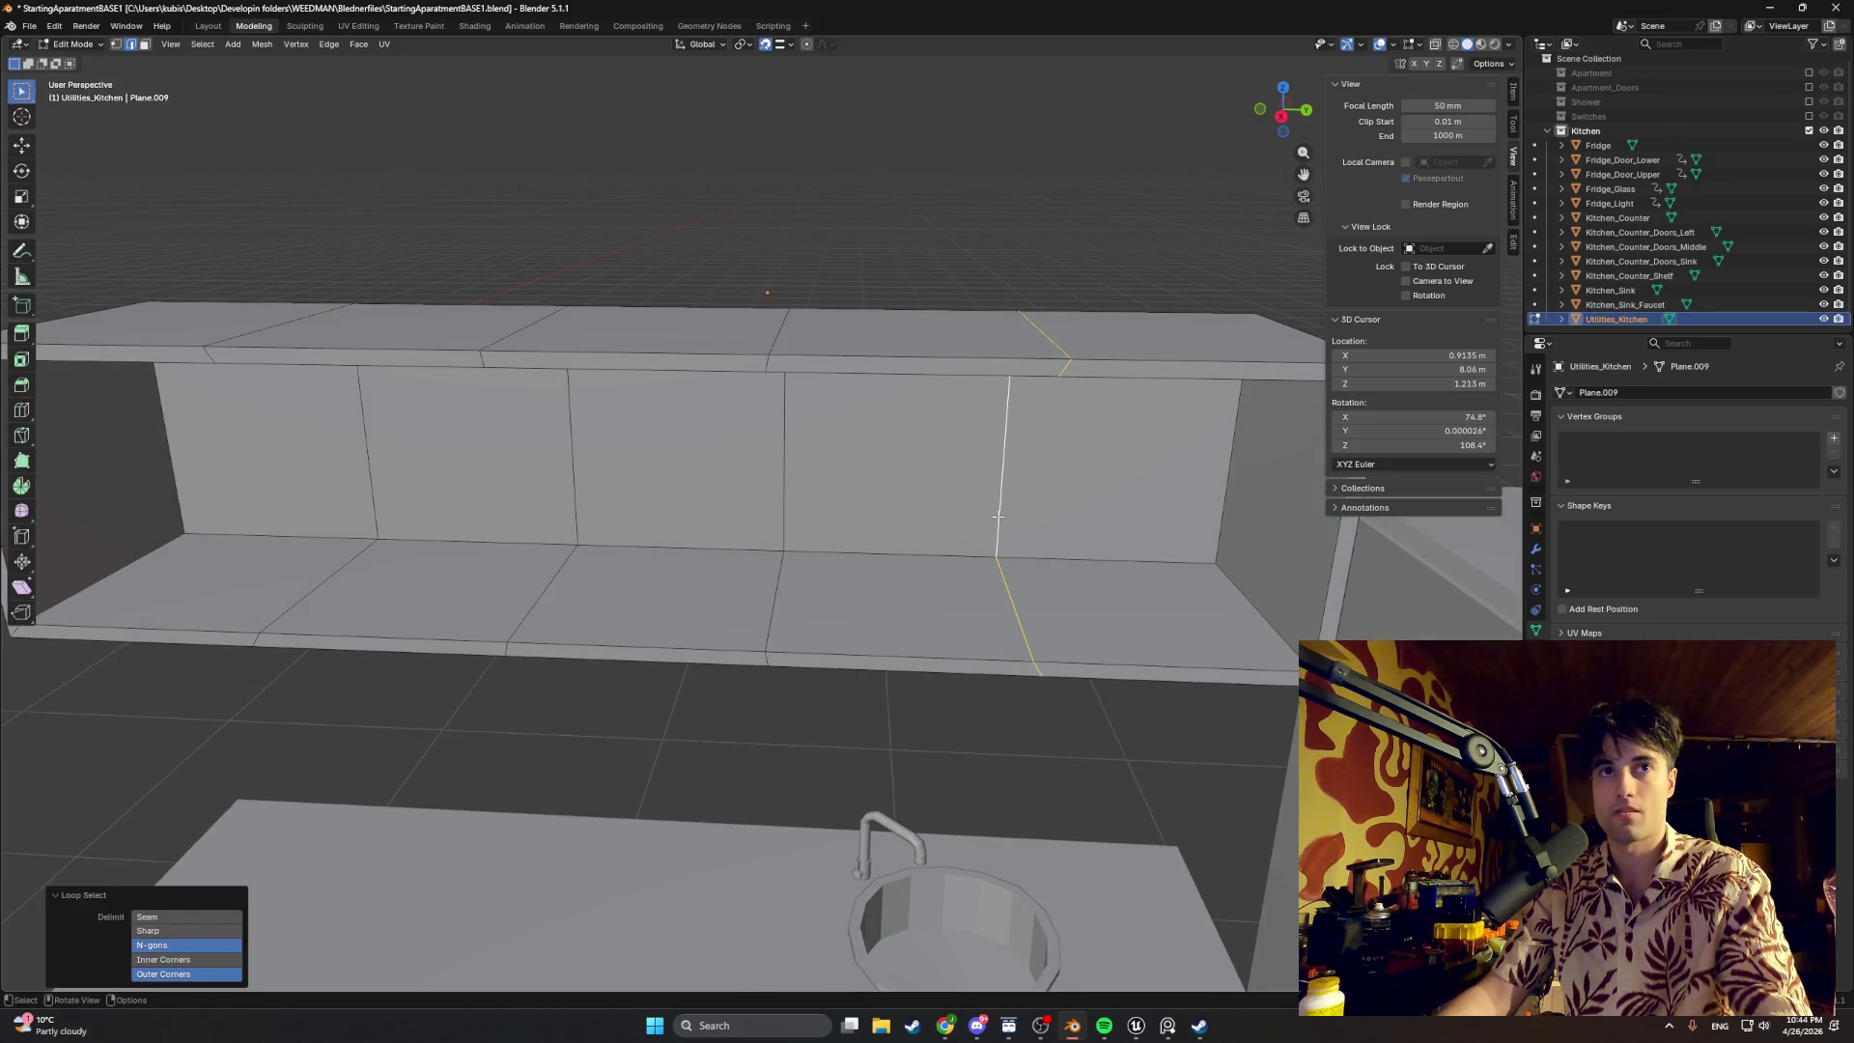
key("g")
key("y")
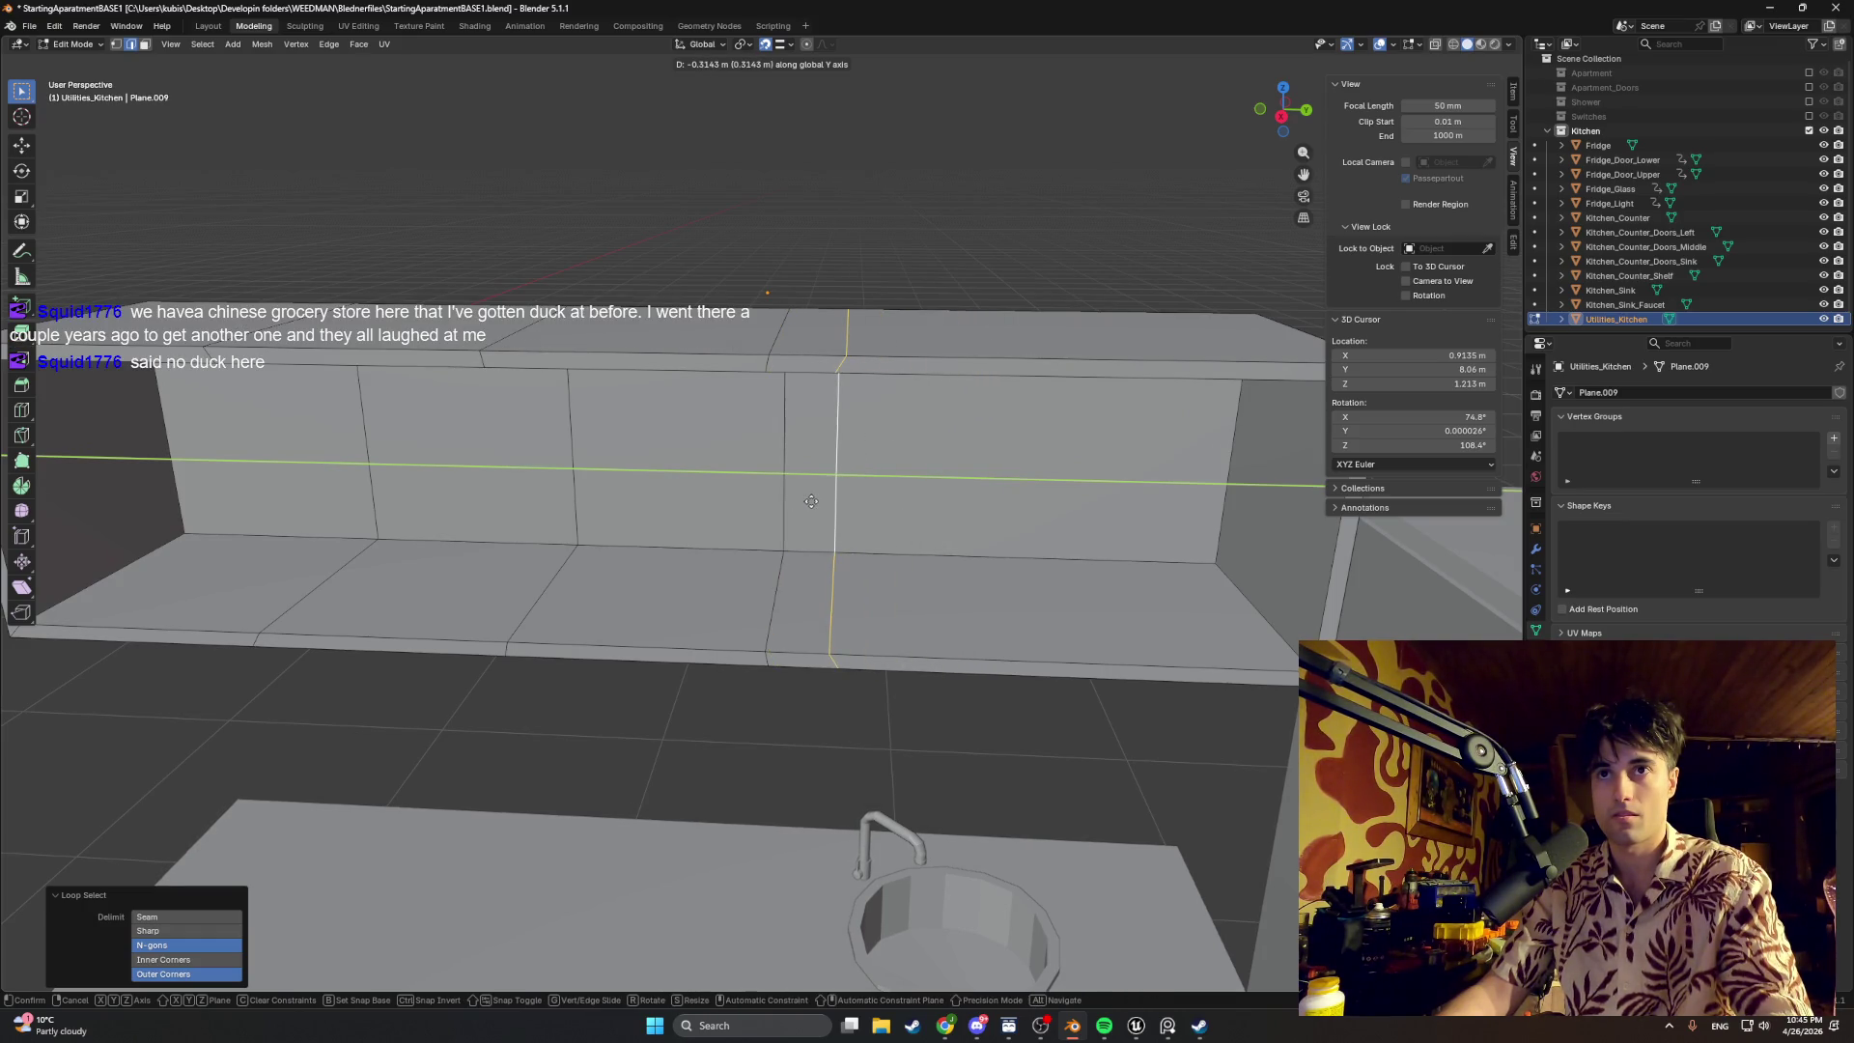
left_click(768, 58)
Step: Fine-tune the loop's Y position into a narrow divider strip and review it from the front
key("g")
key("y")
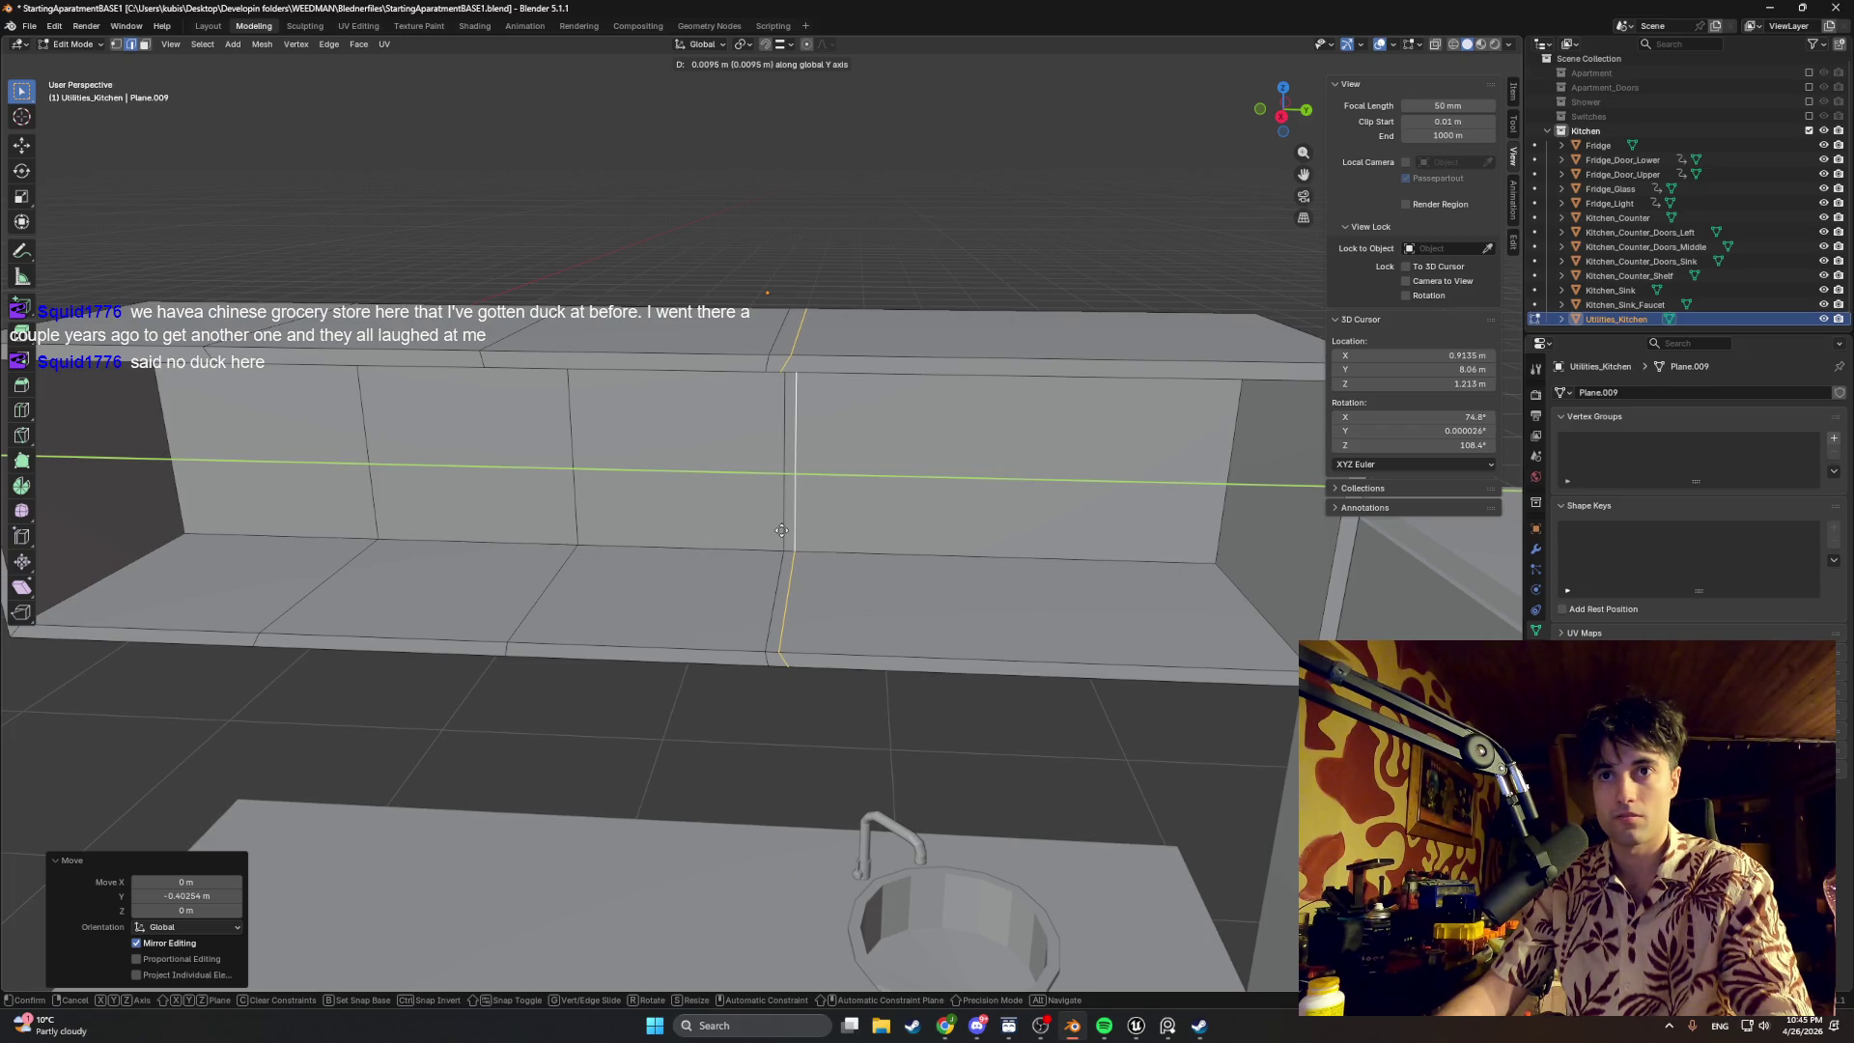
left_click(781, 531)
scroll(782, 530, "up", 1)
scroll(768, 478, "up", 1)
scroll(751, 429, "up", 1)
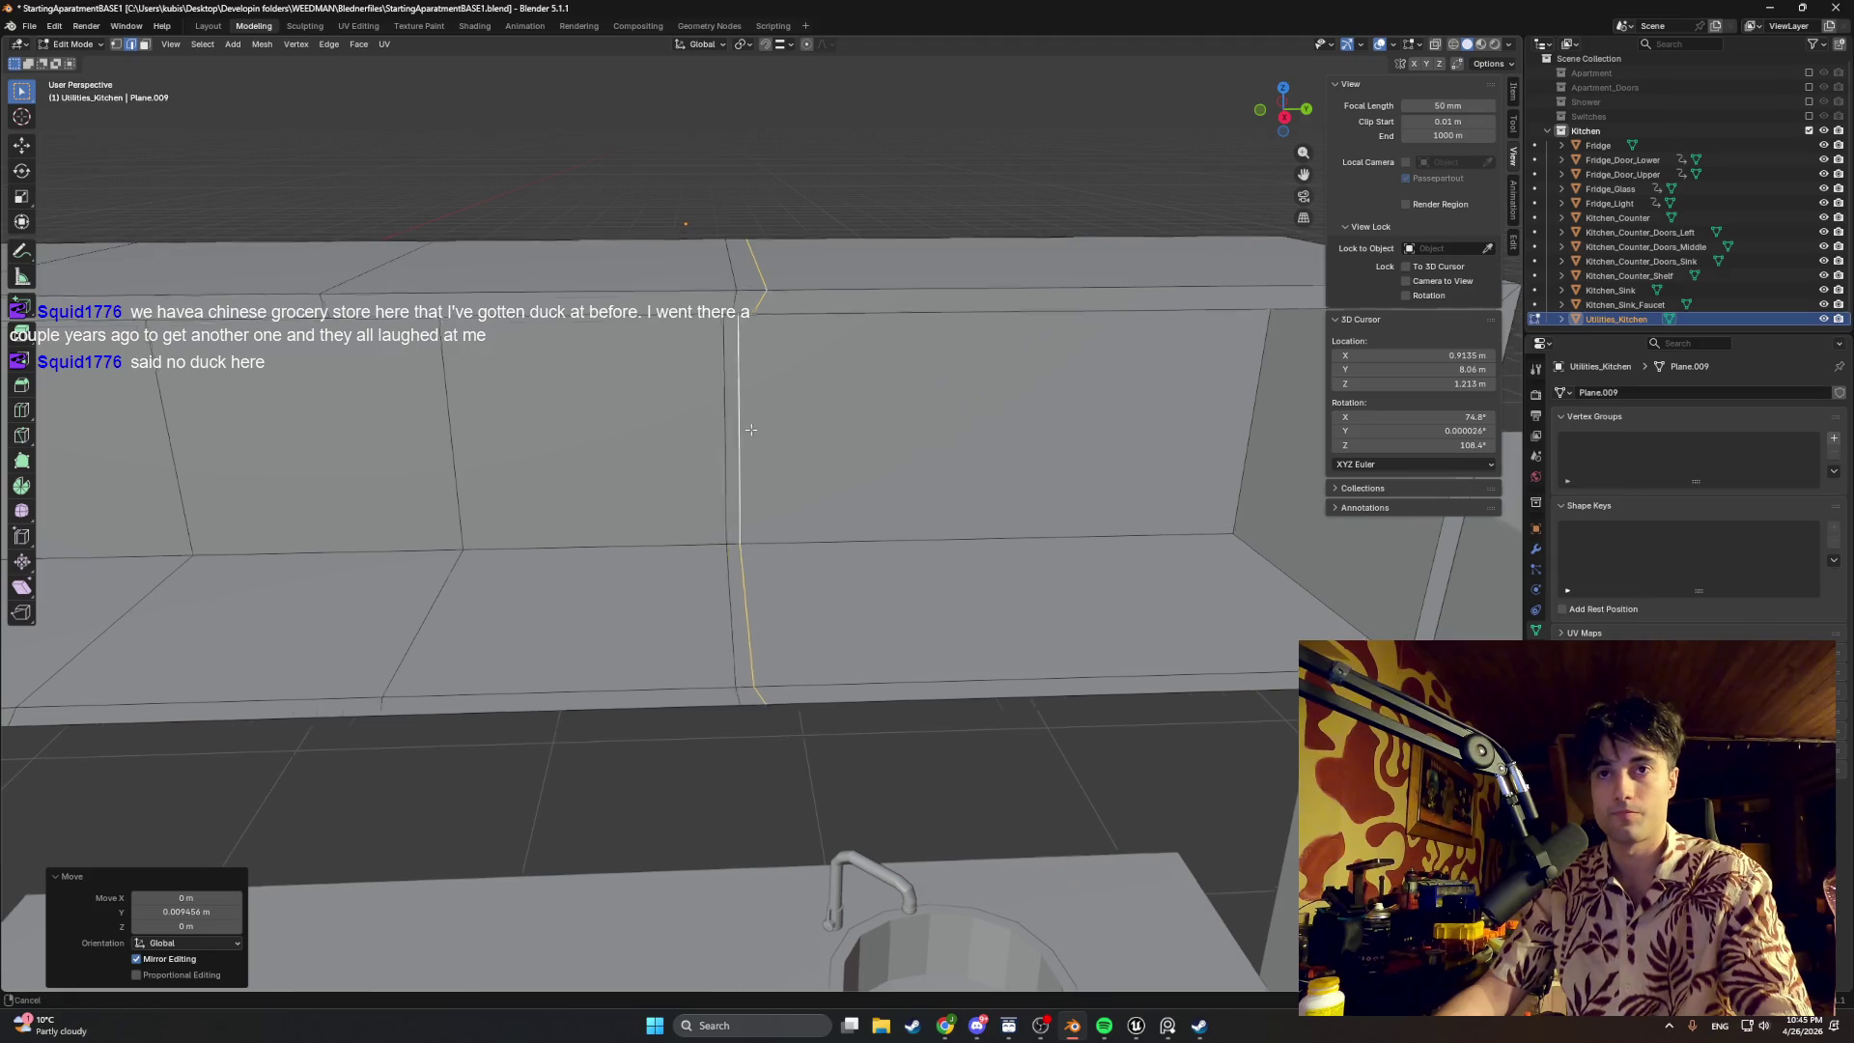
middle_click_drag(751, 429, 724, 459)
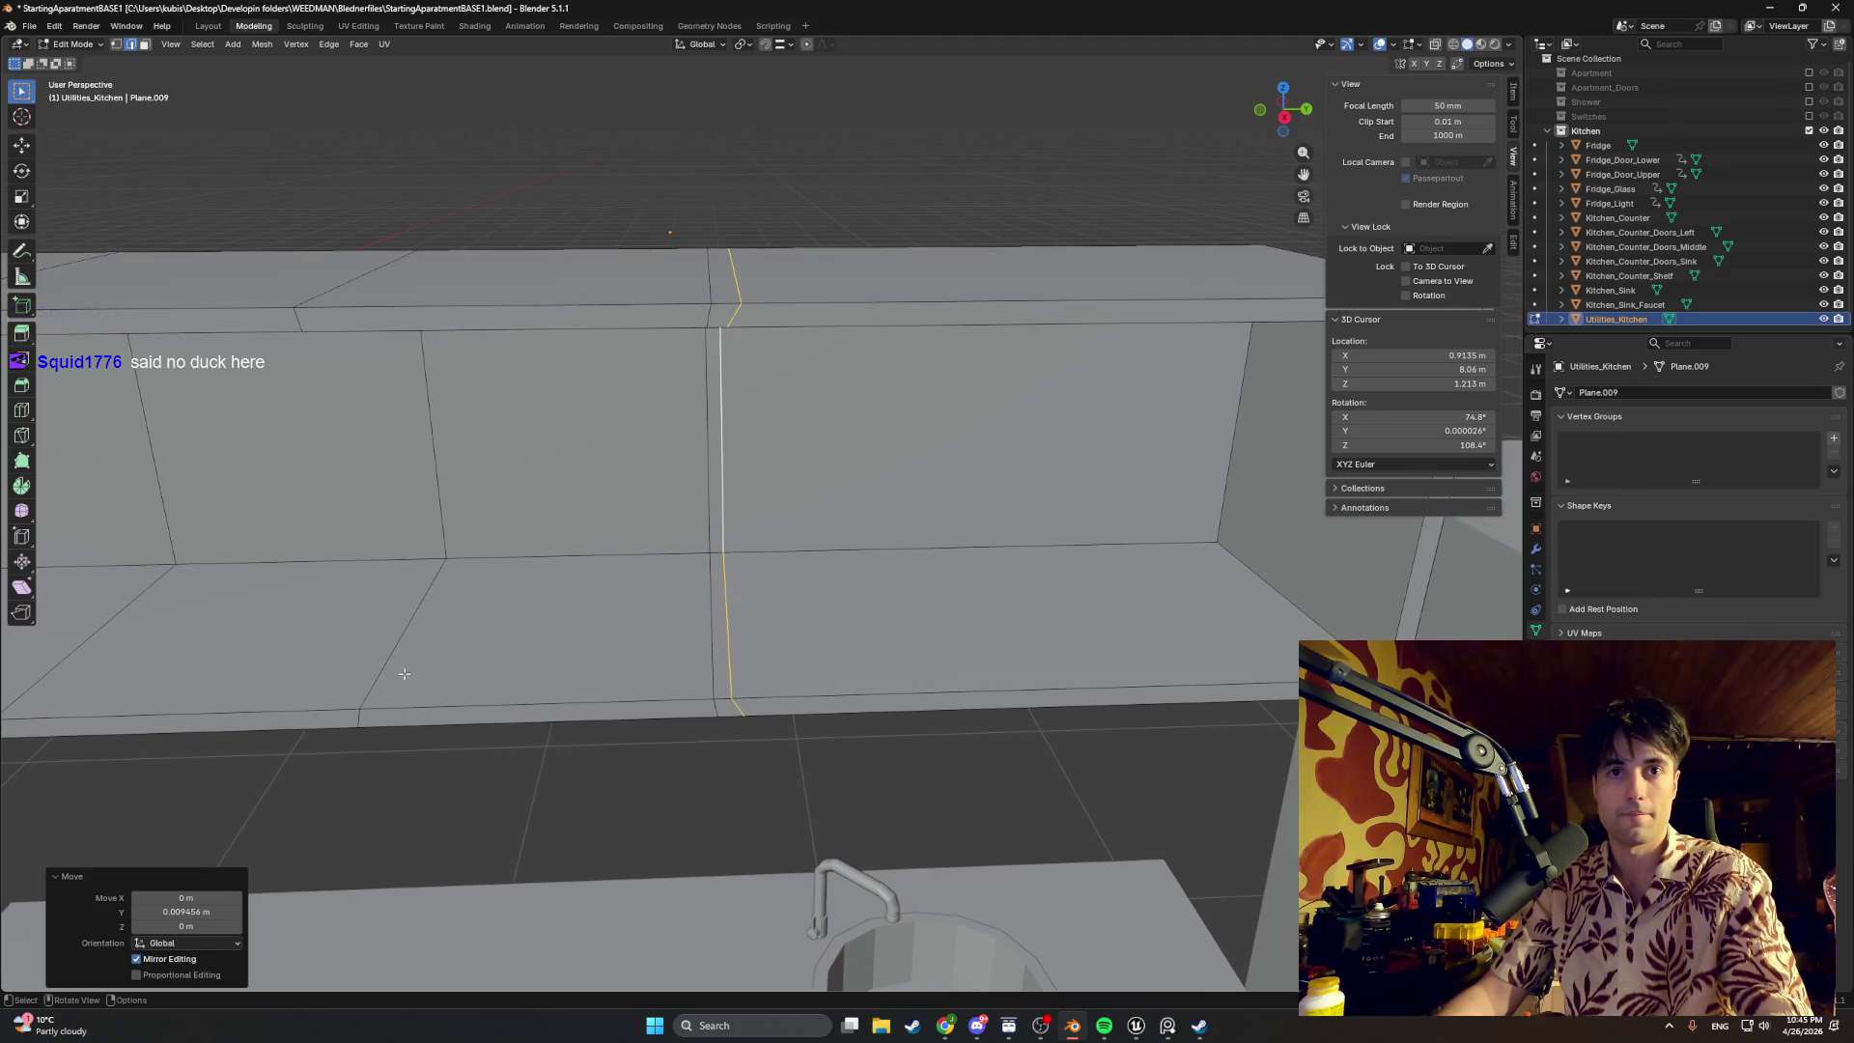
middle_click_drag(421, 641, 544, 508)
scroll(545, 509, "down", 3)
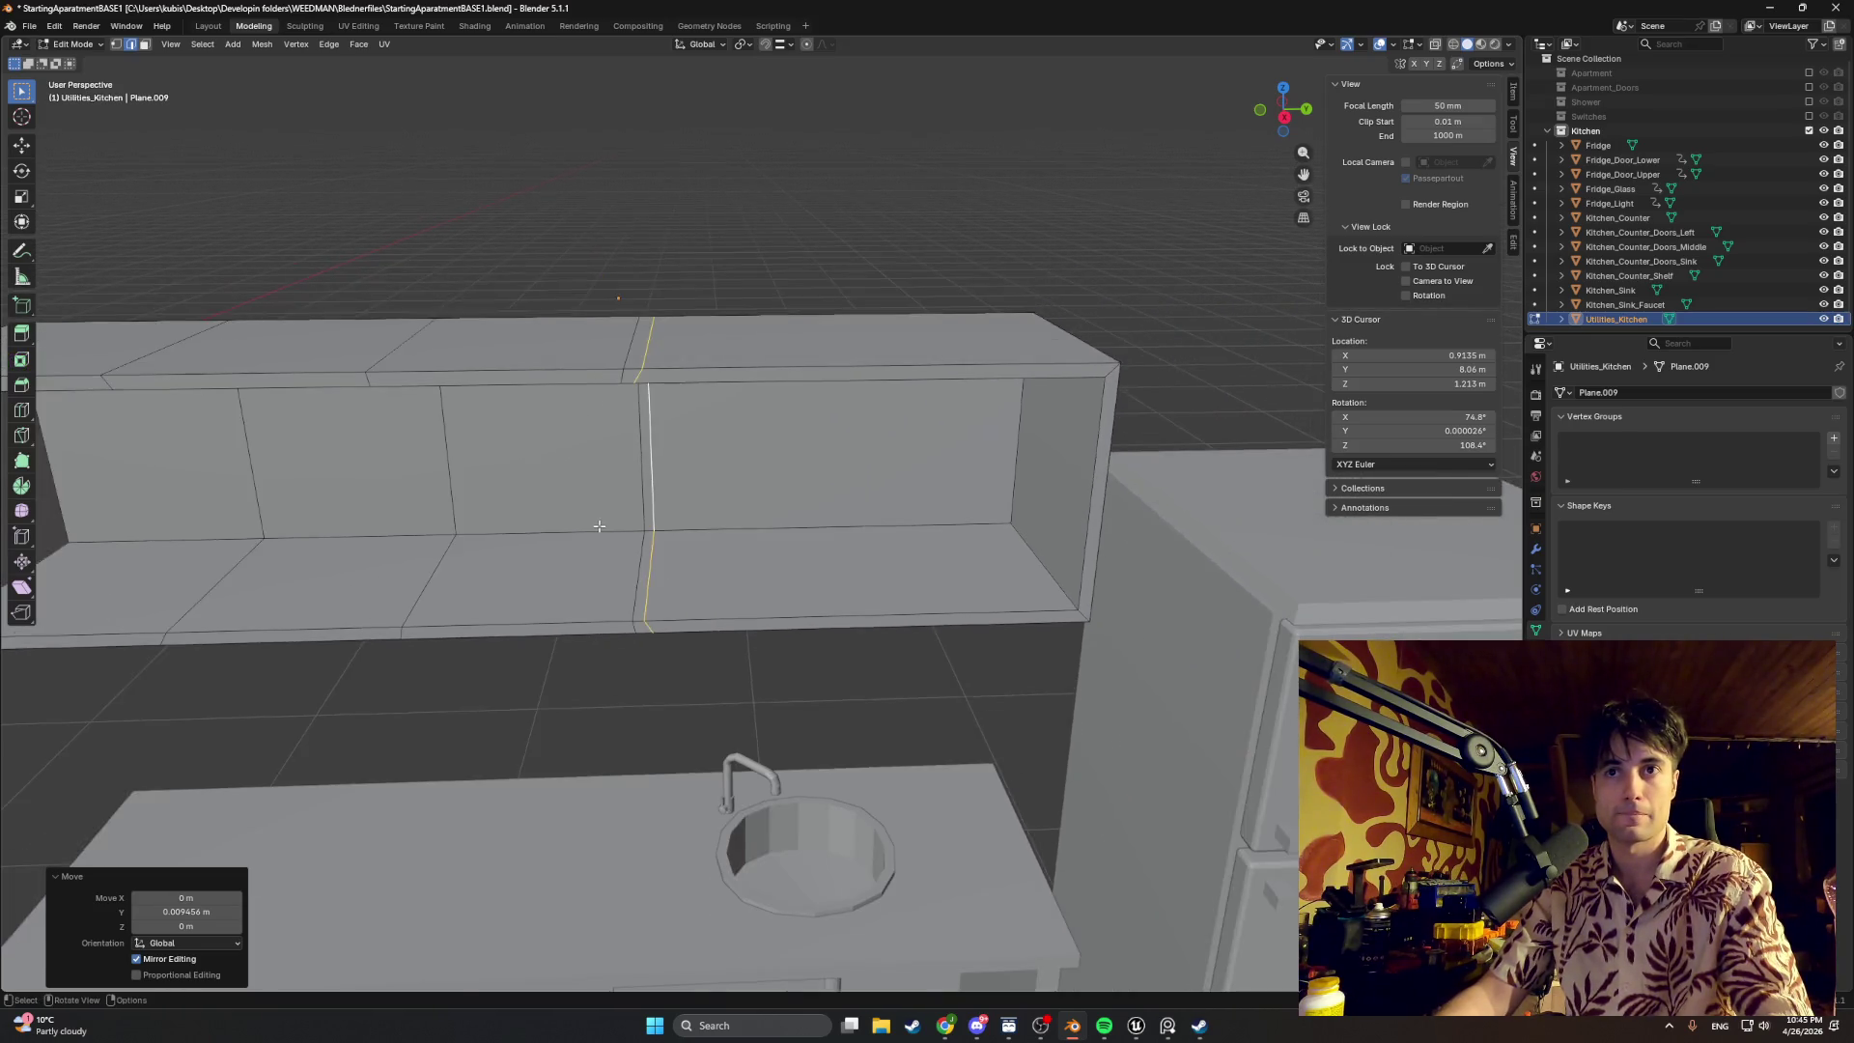
middle_click_drag(594, 515, 1122, 525)
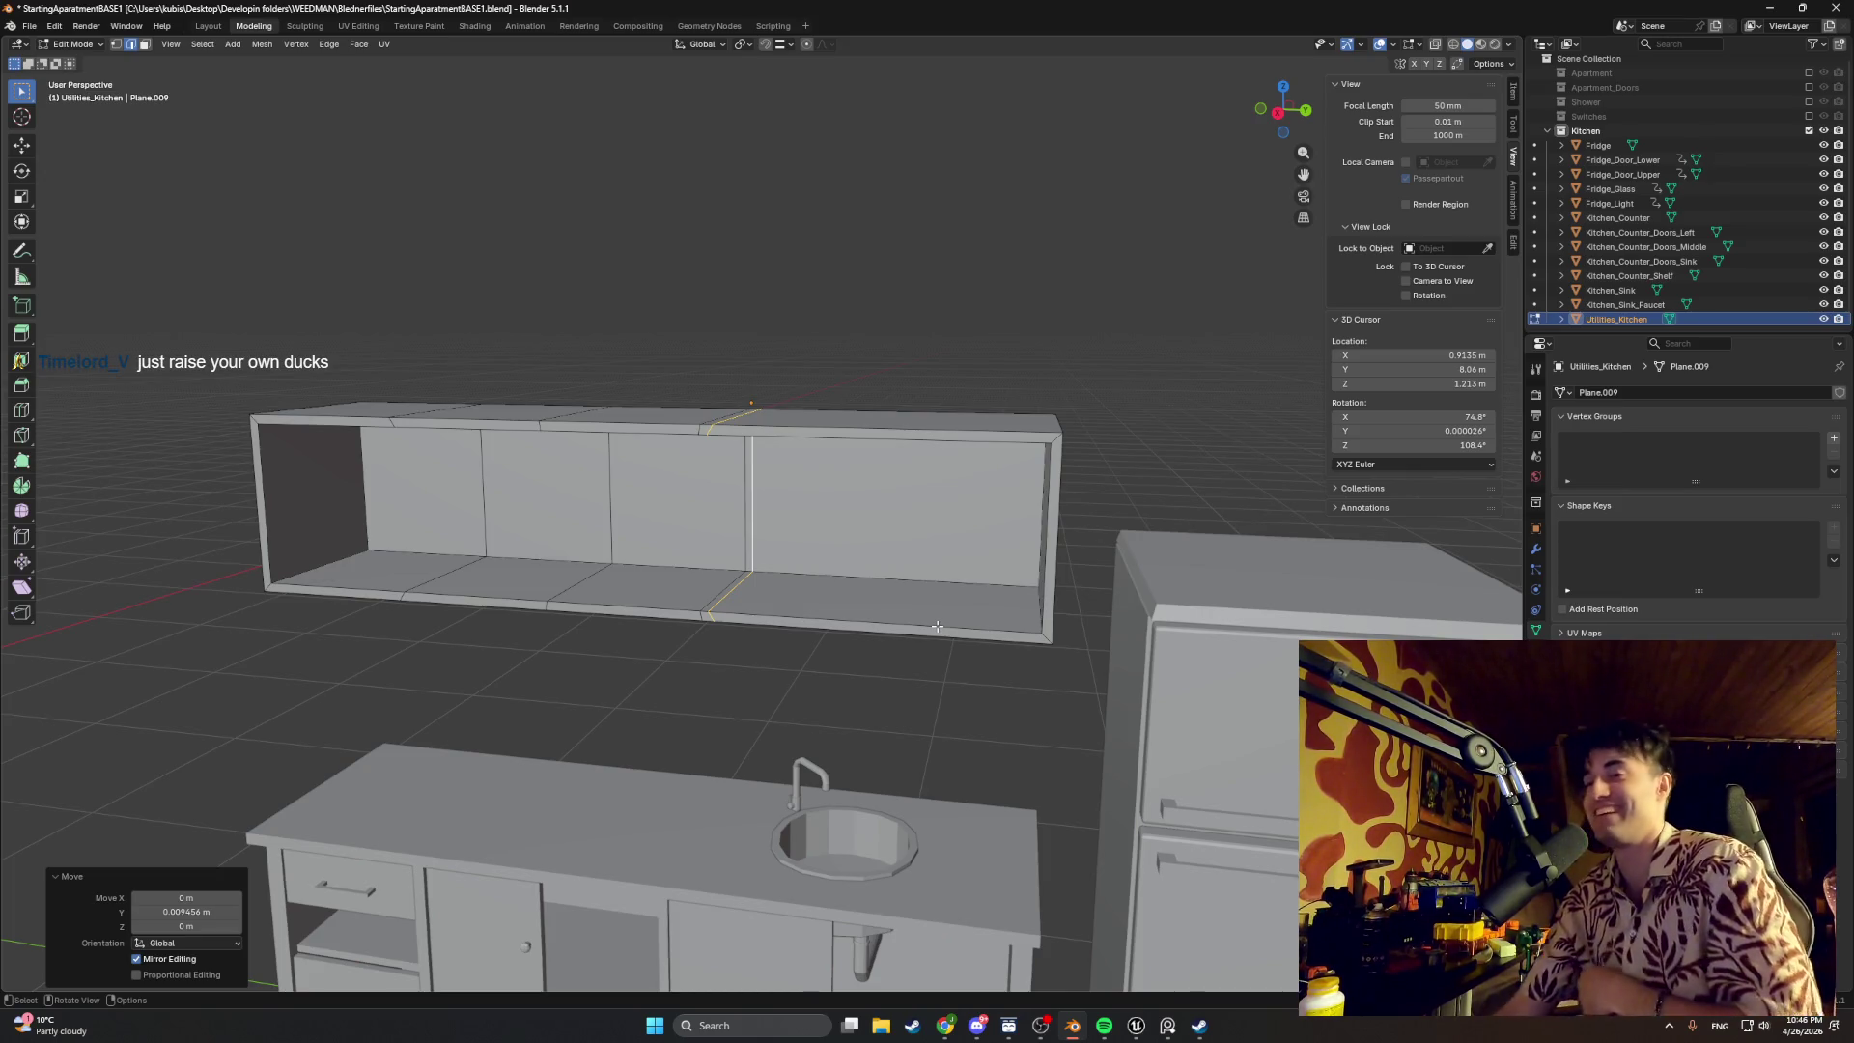
scroll(937, 625, "up", 2)
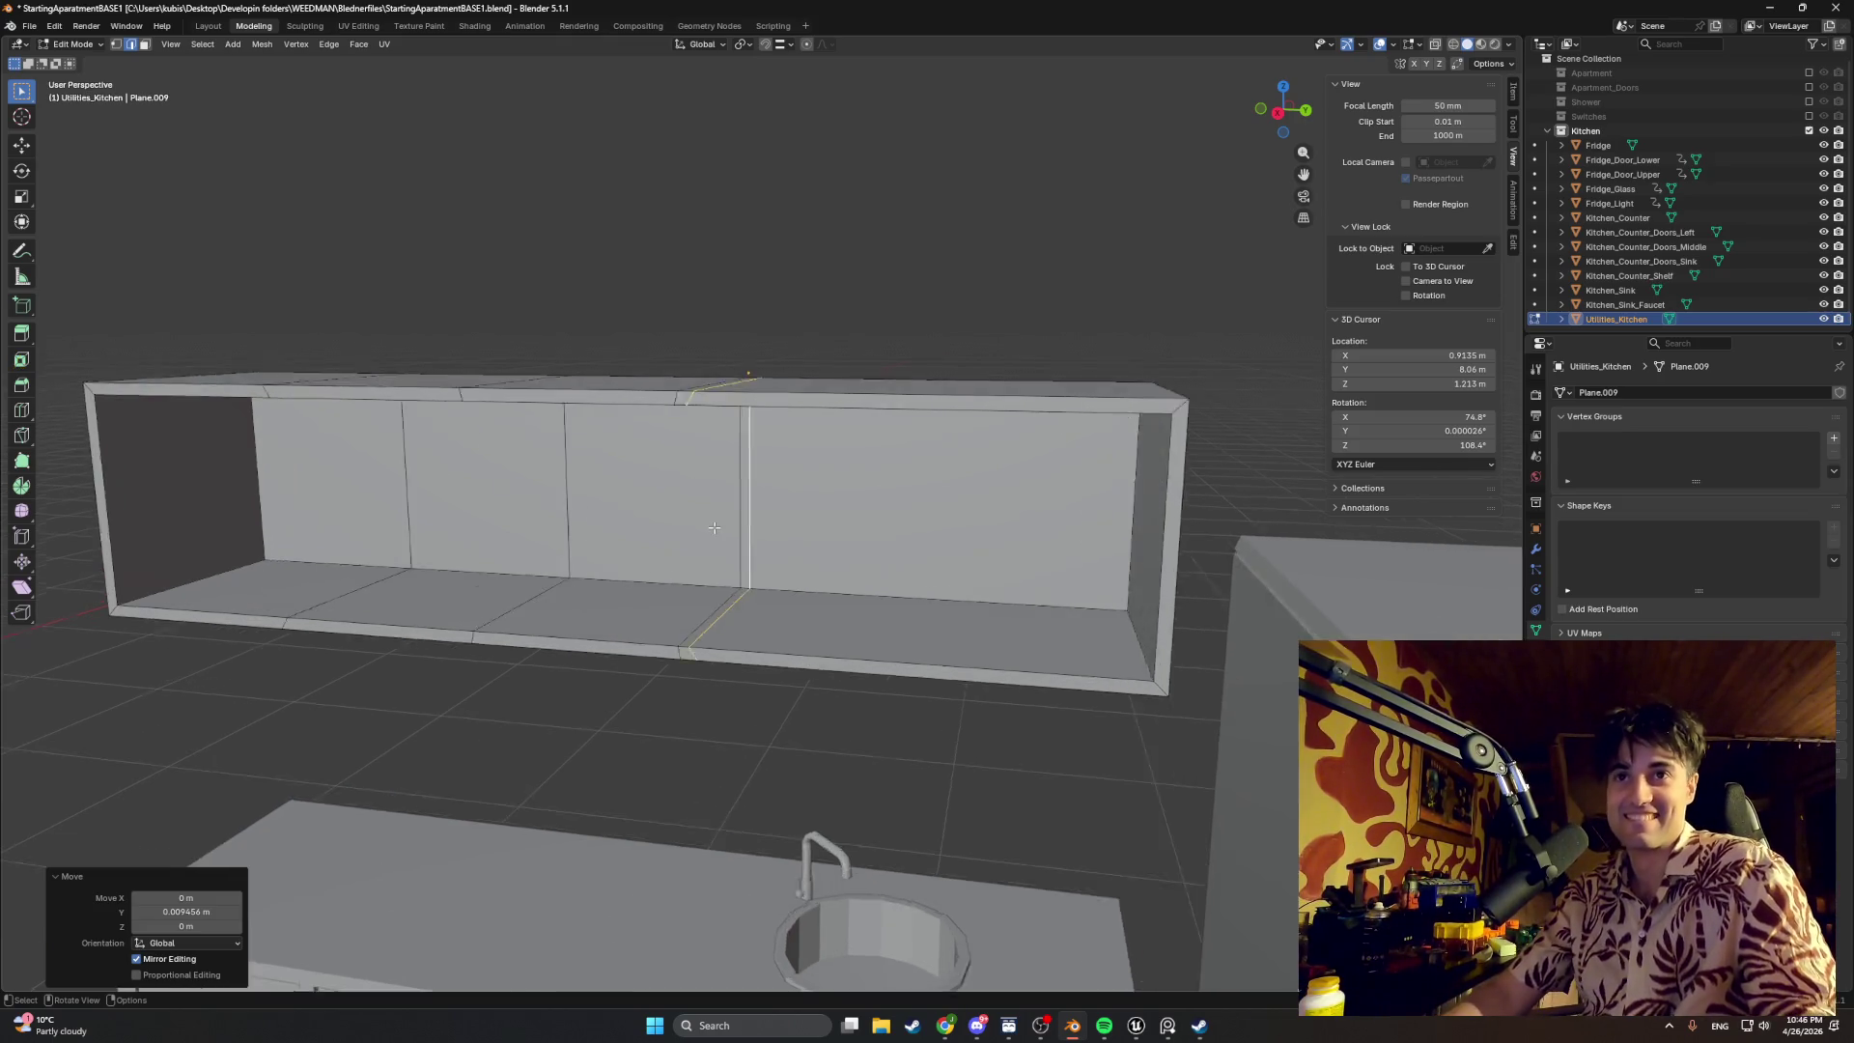
scroll(724, 528, "up", 2)
Step: With snapping enabled, slide a vertical edge loop along Y to sit beside the right-hand divider
middle_click_drag(723, 527, 710, 719)
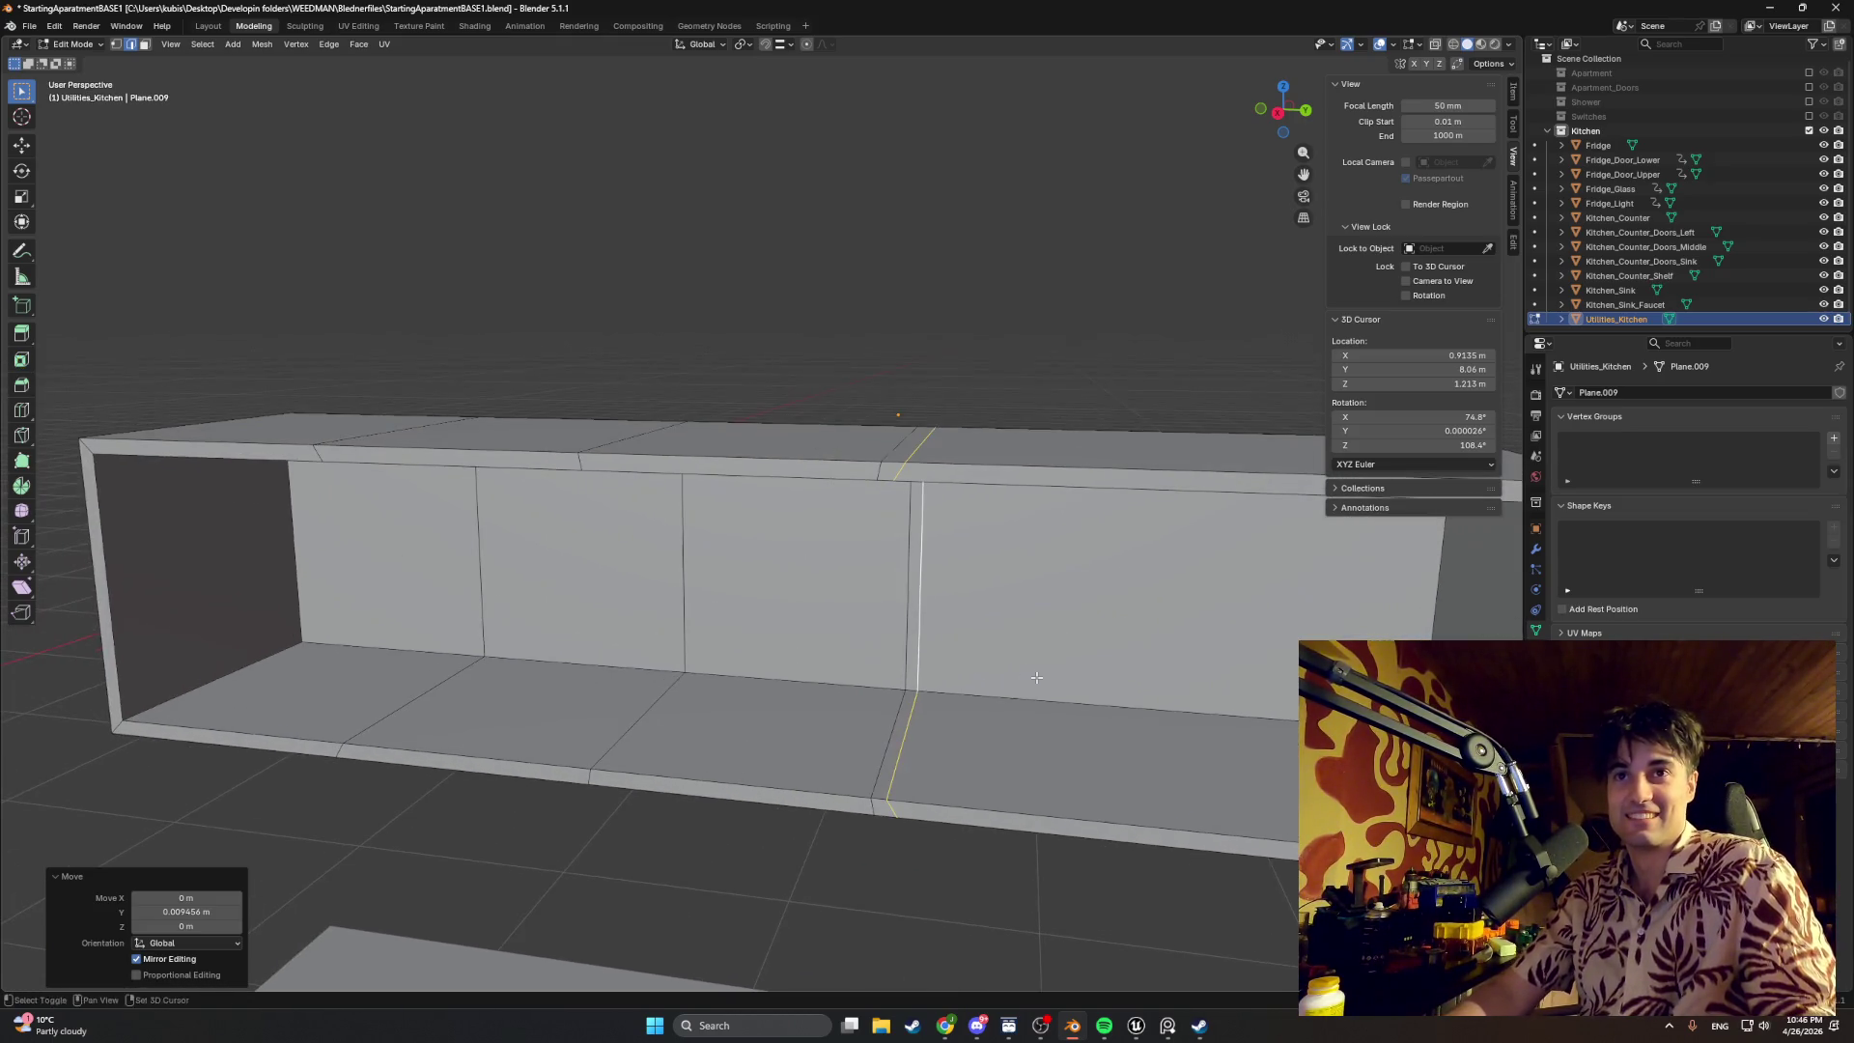
left_click(616, 737)
key("a")
left_click(592, 765)
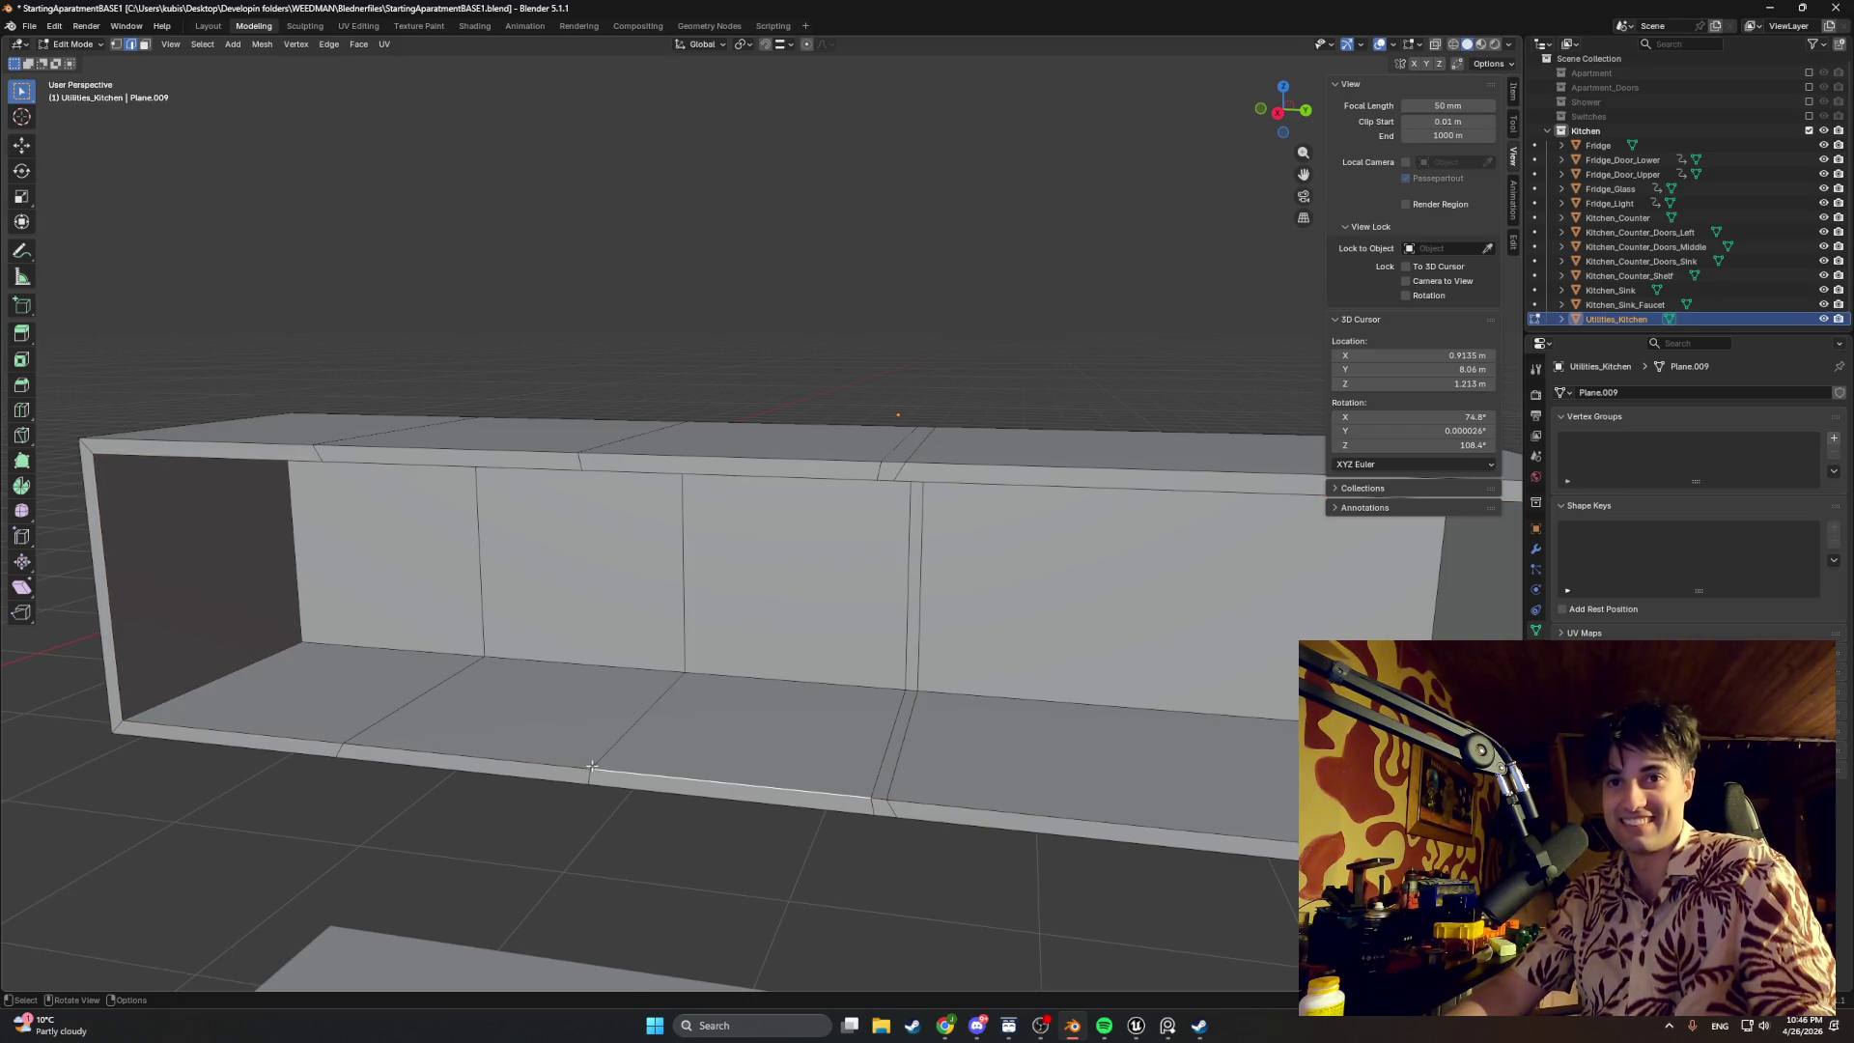
key("g")
key("y")
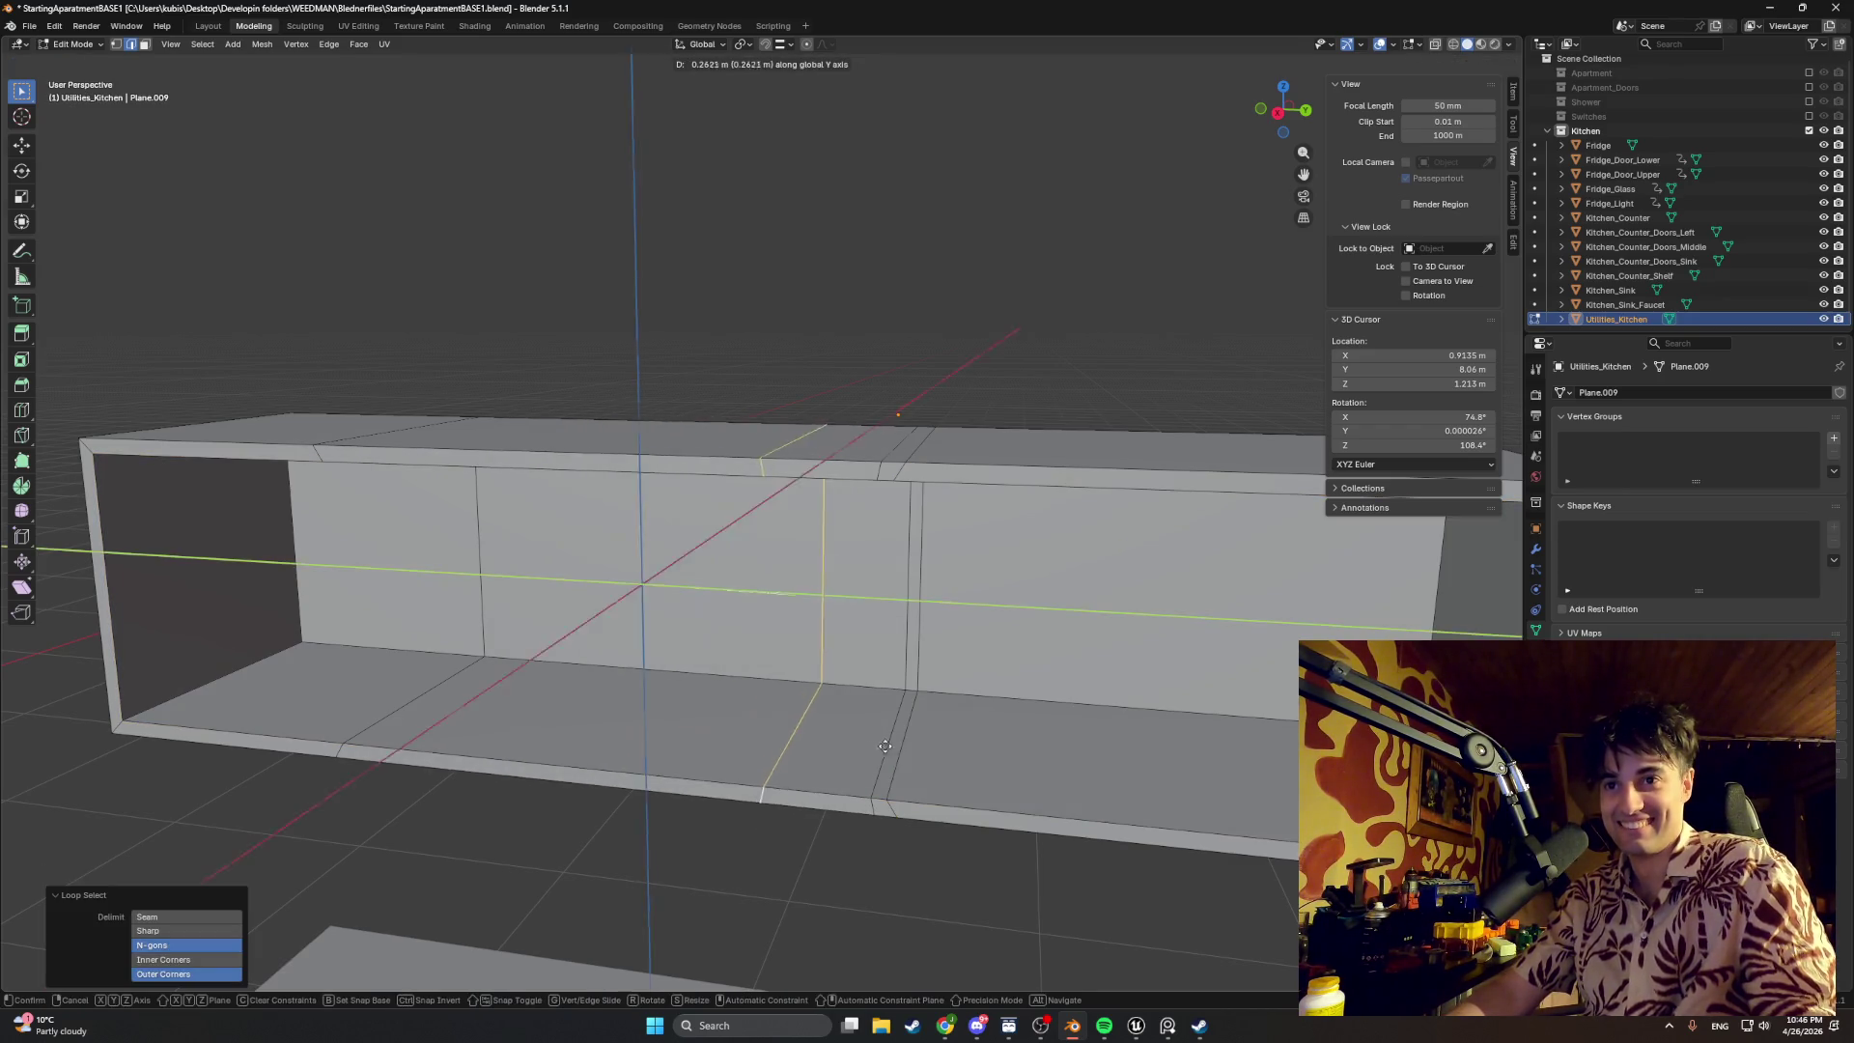
key("Escape")
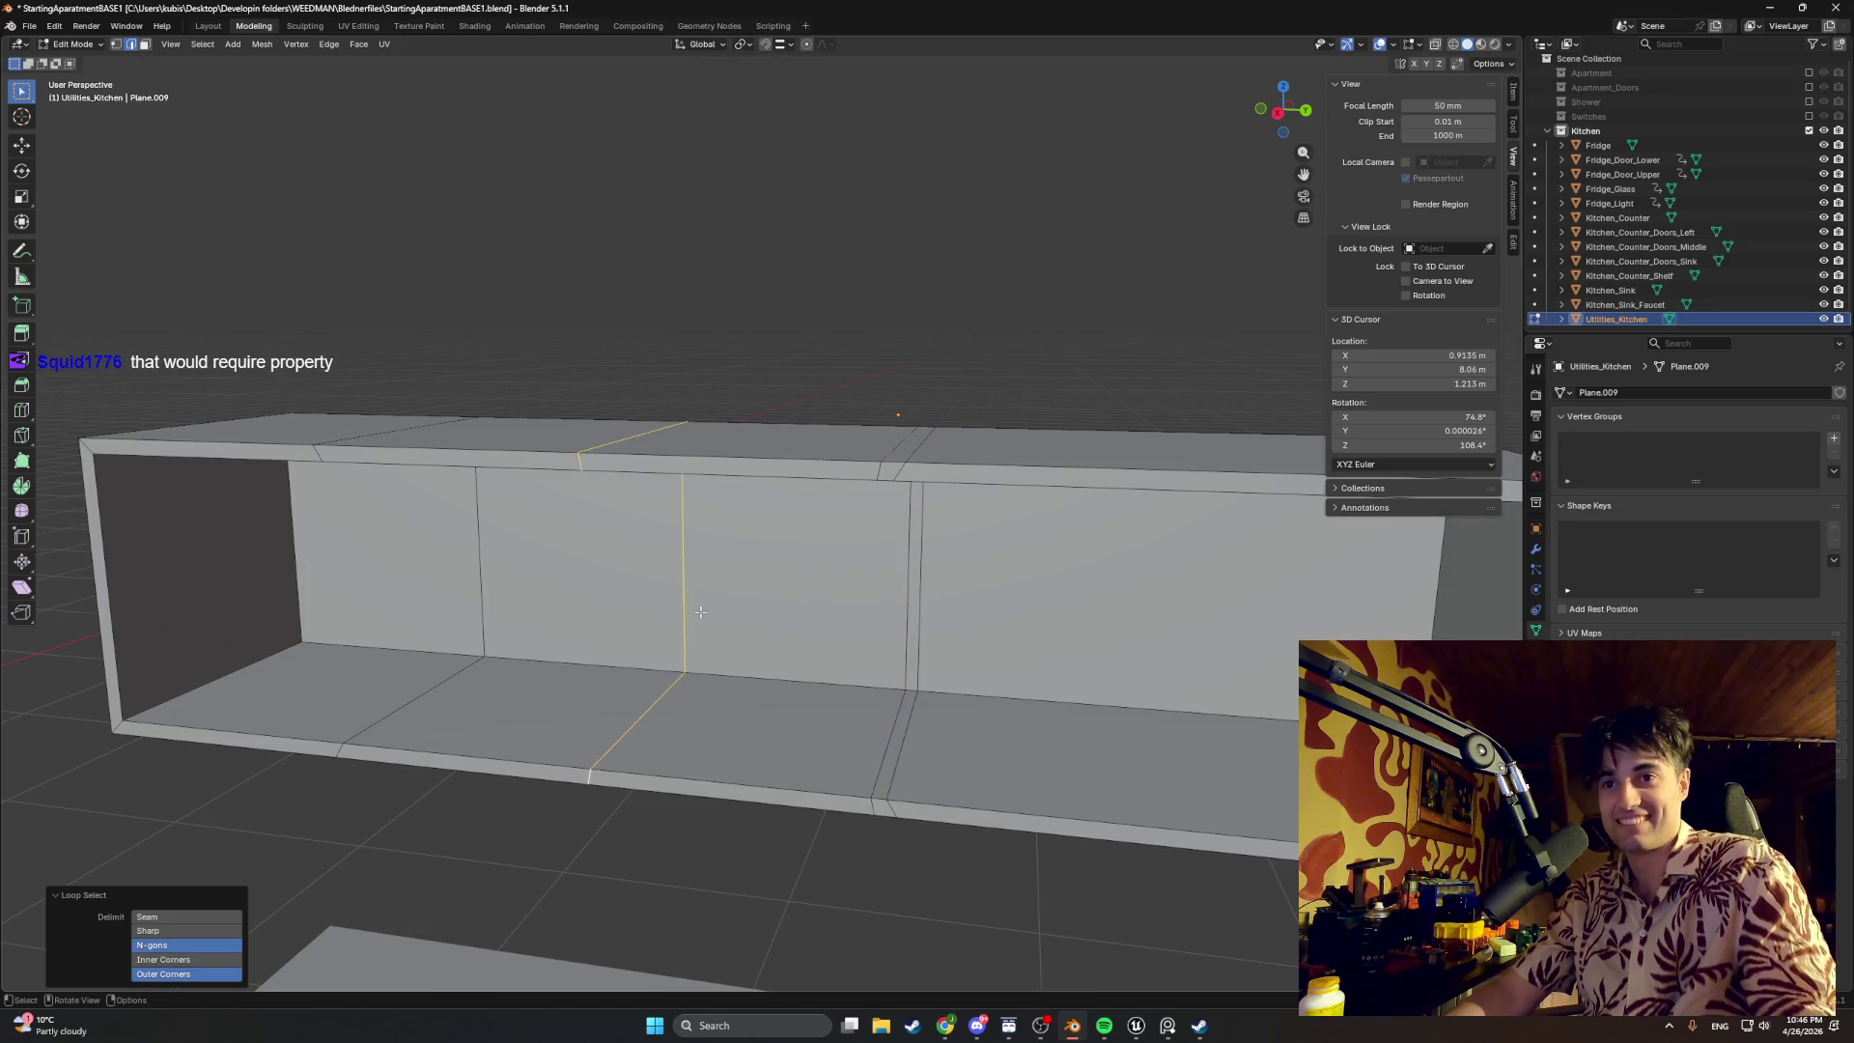
left_click(766, 45)
key("g")
key("y")
left_click(913, 763)
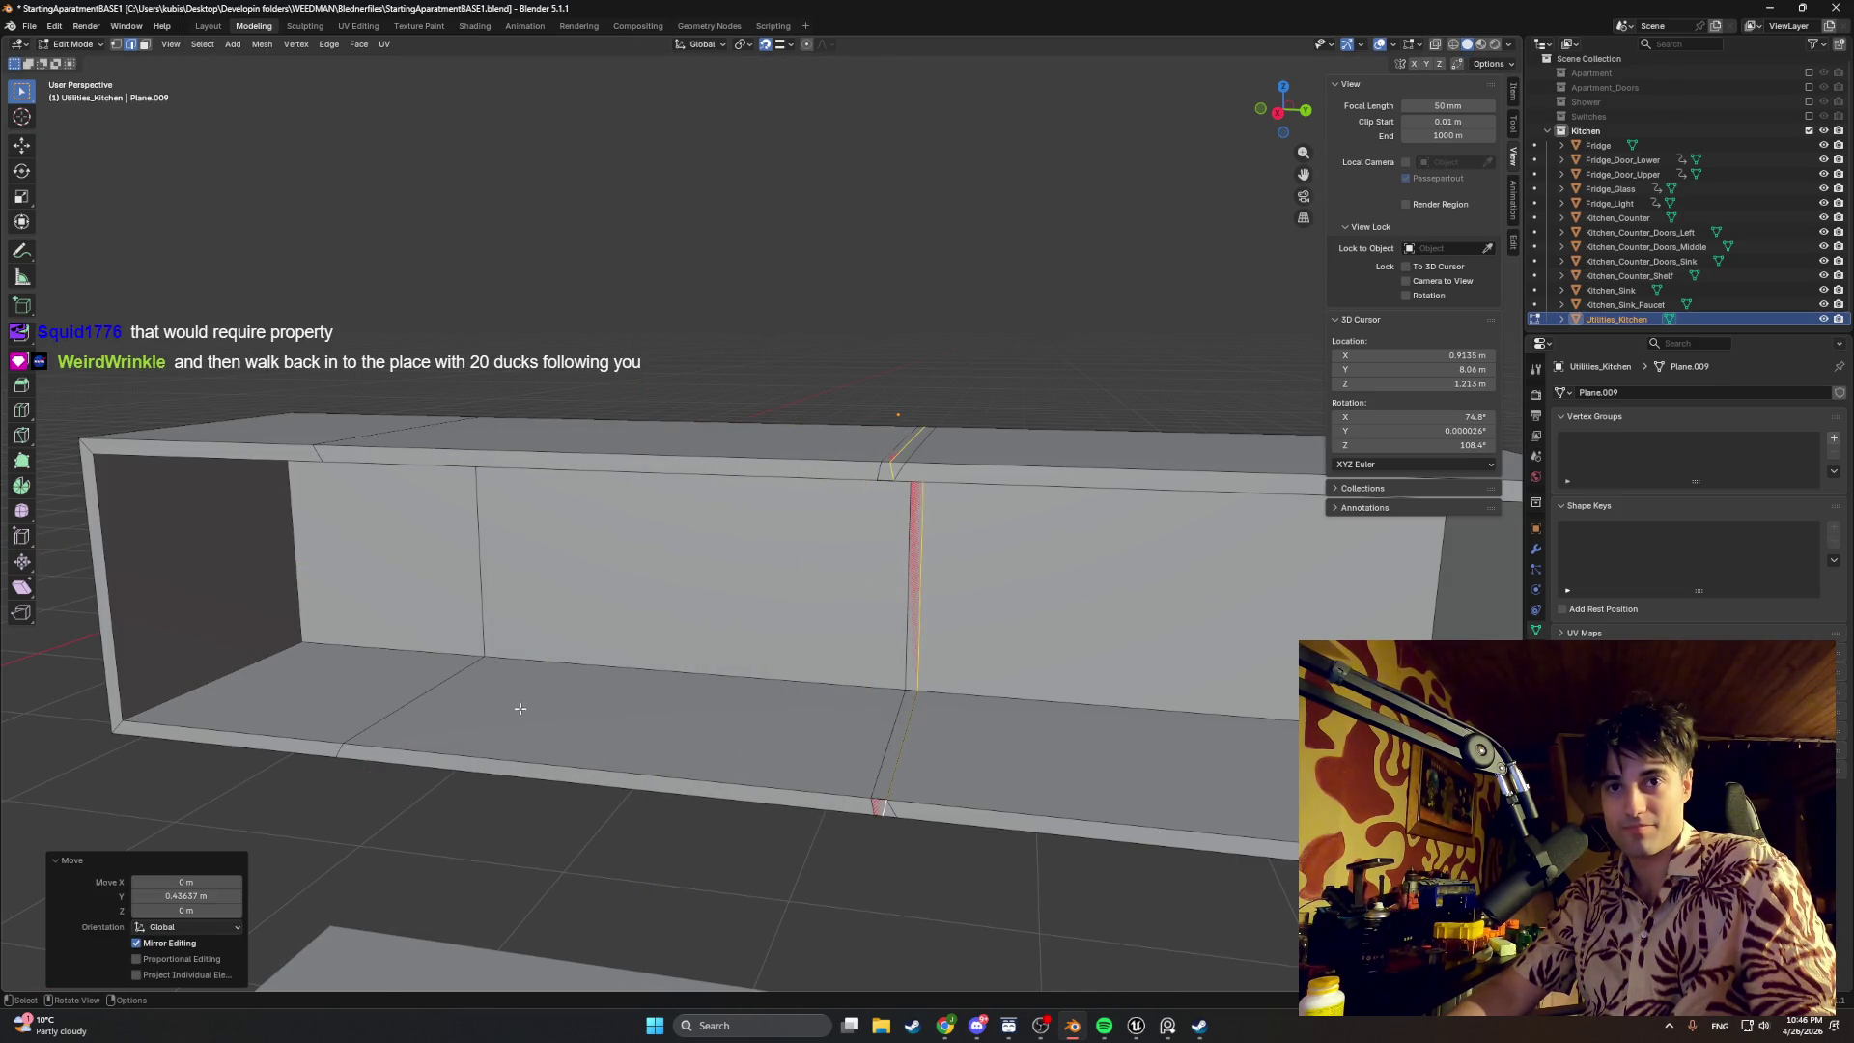
Step: Move two more vertical loops along Y beside their neighbours, grouping the loops into narrow pairs
left_click(400, 710, "alt")
key("g")
key("y")
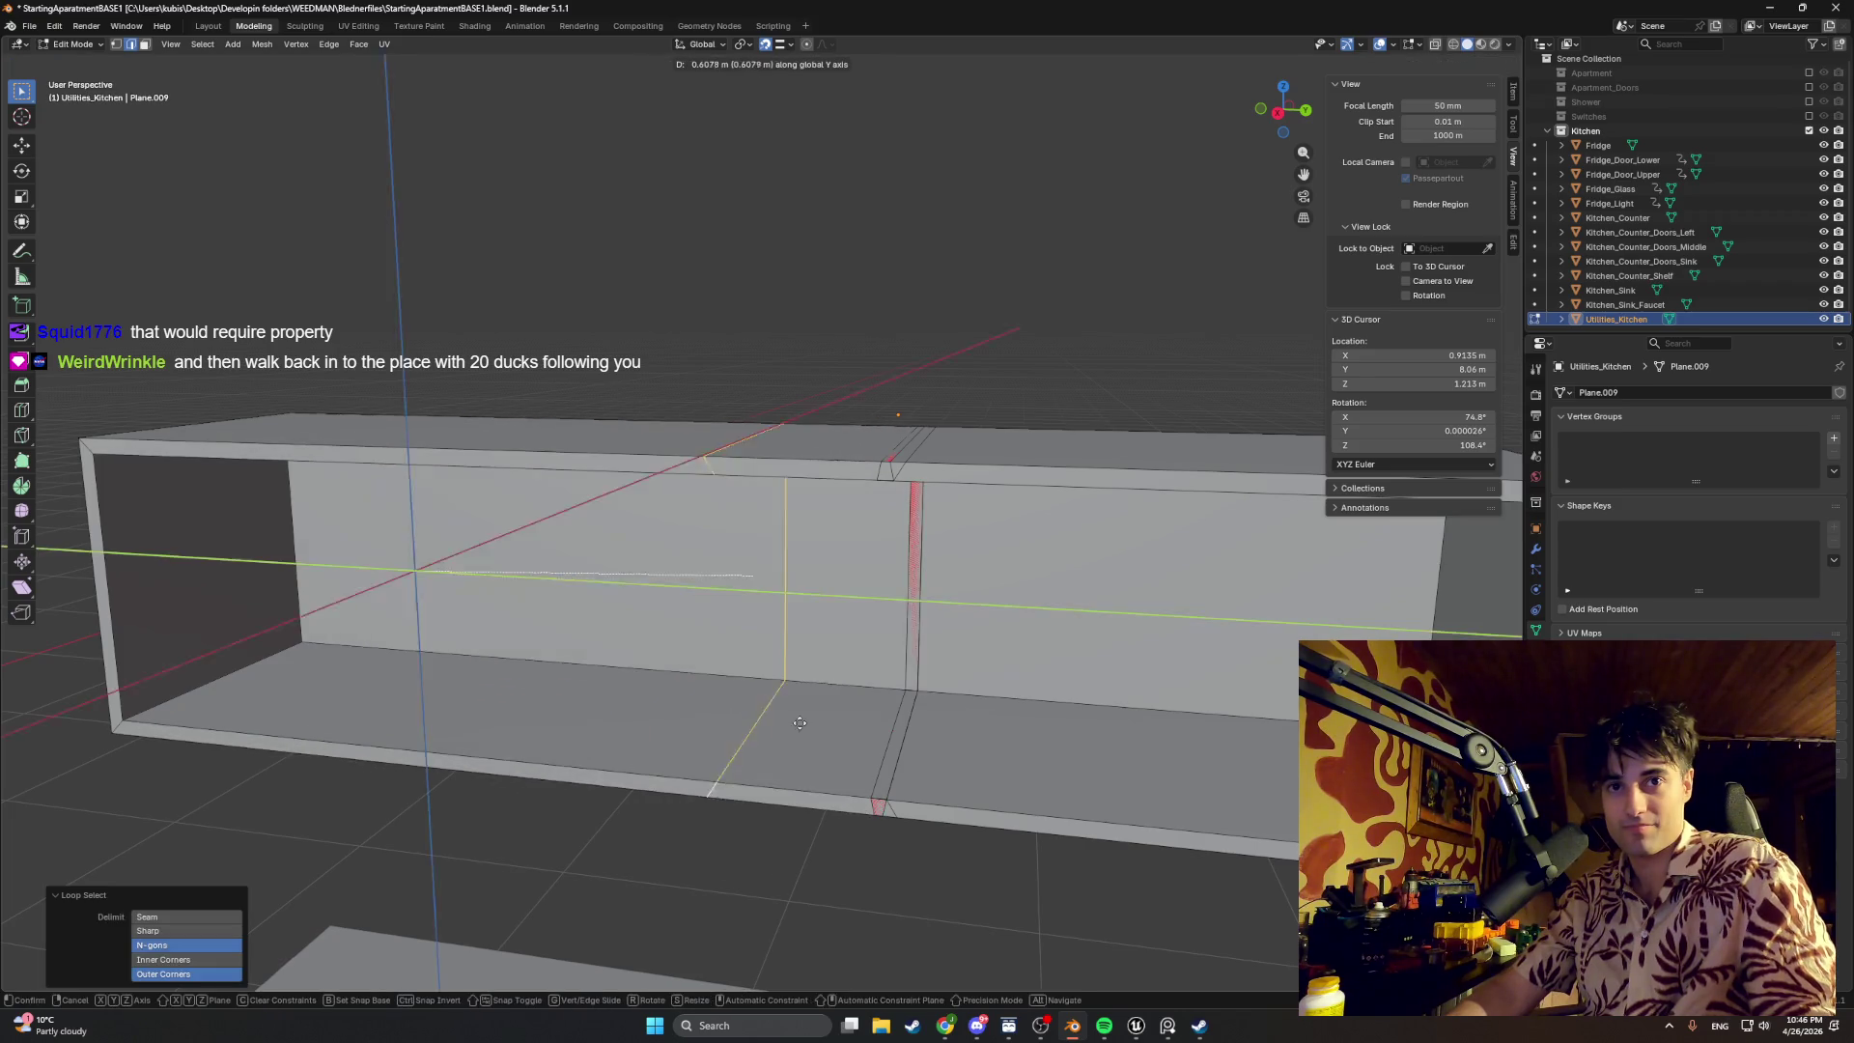
left_click(888, 756)
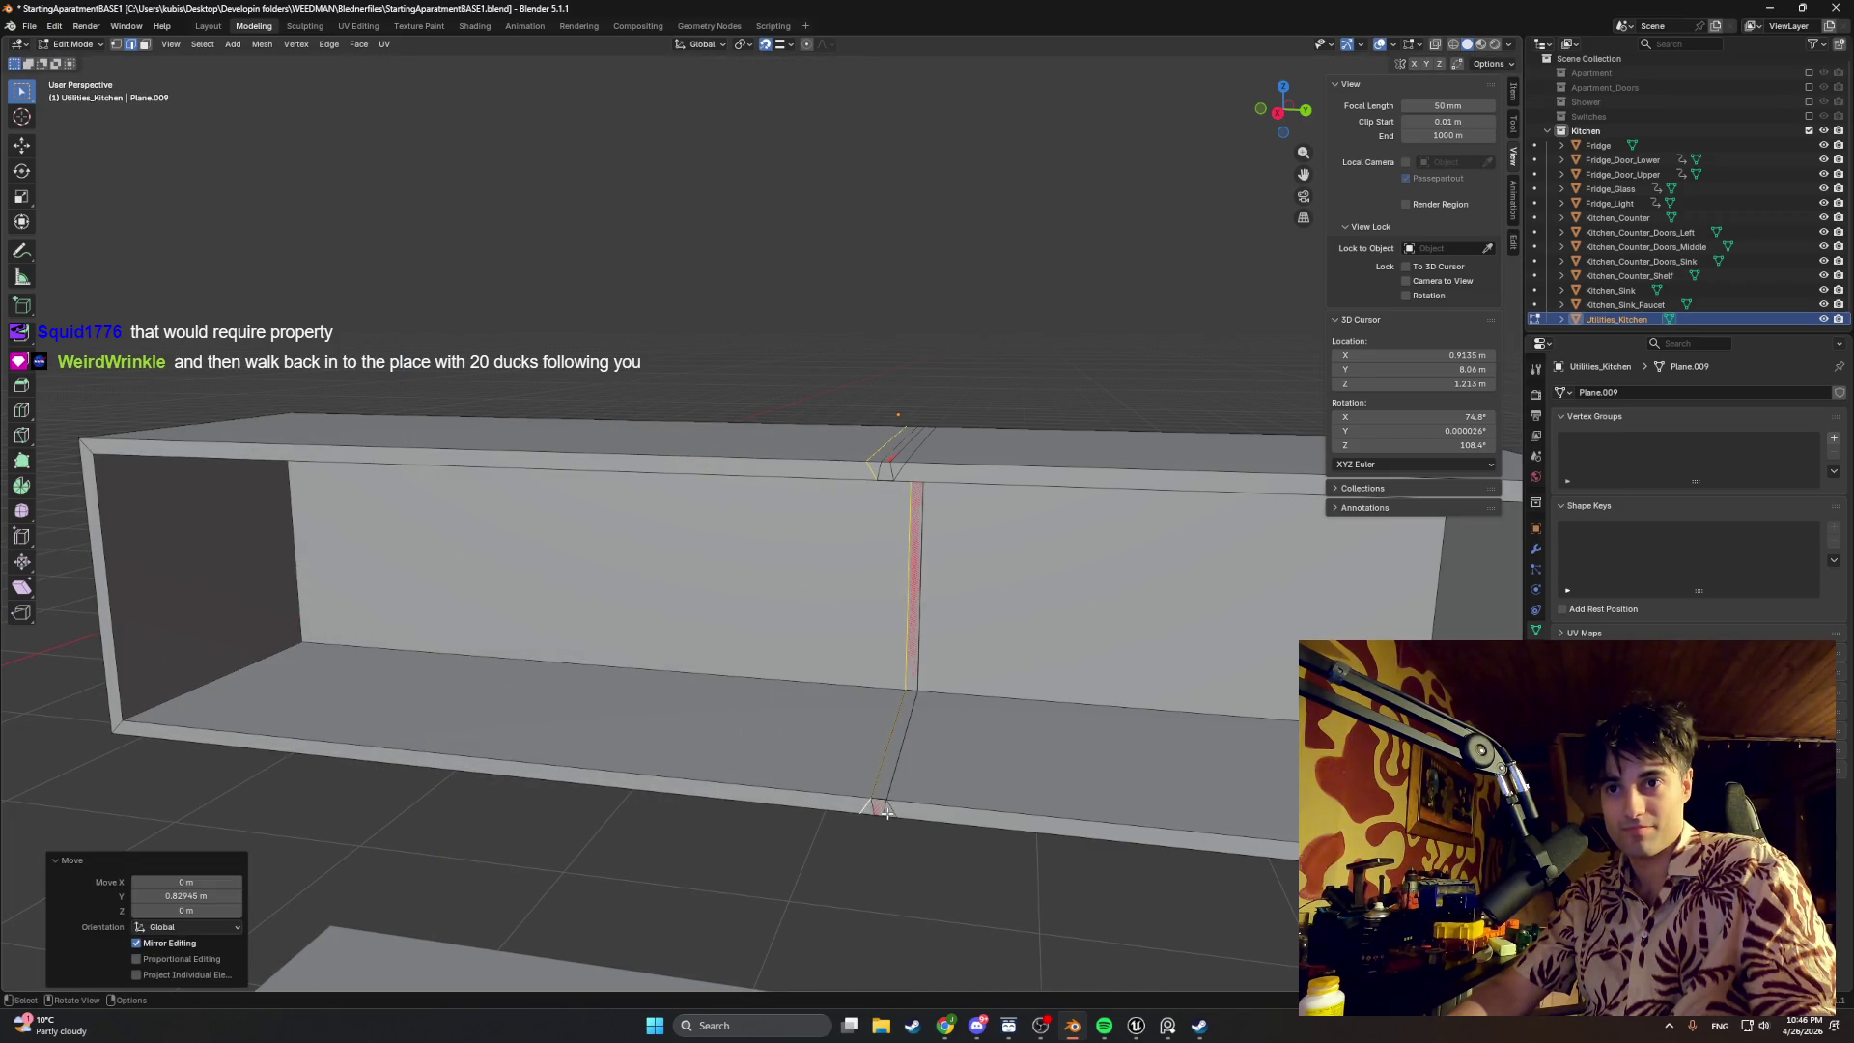
left_click(887, 790, "alt")
key("g")
key("y")
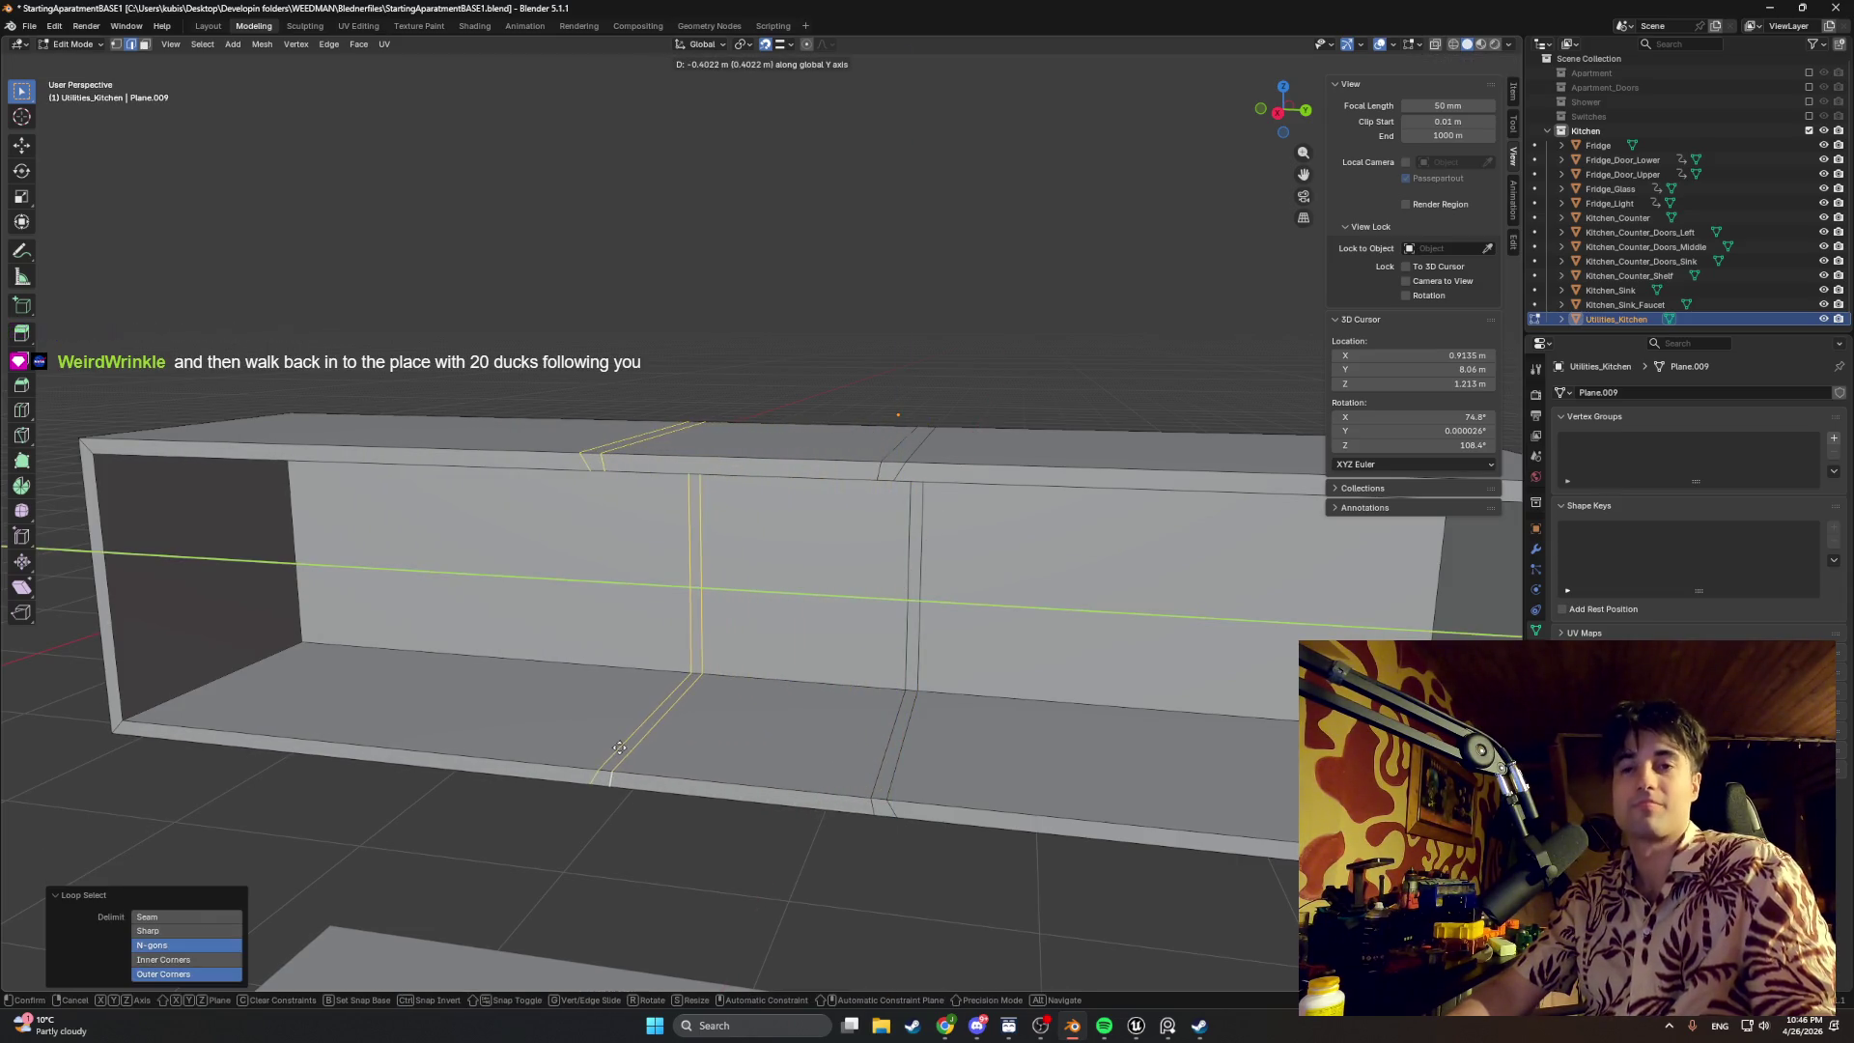
left_click(745, 741)
middle_click_drag(745, 741, 771, 746)
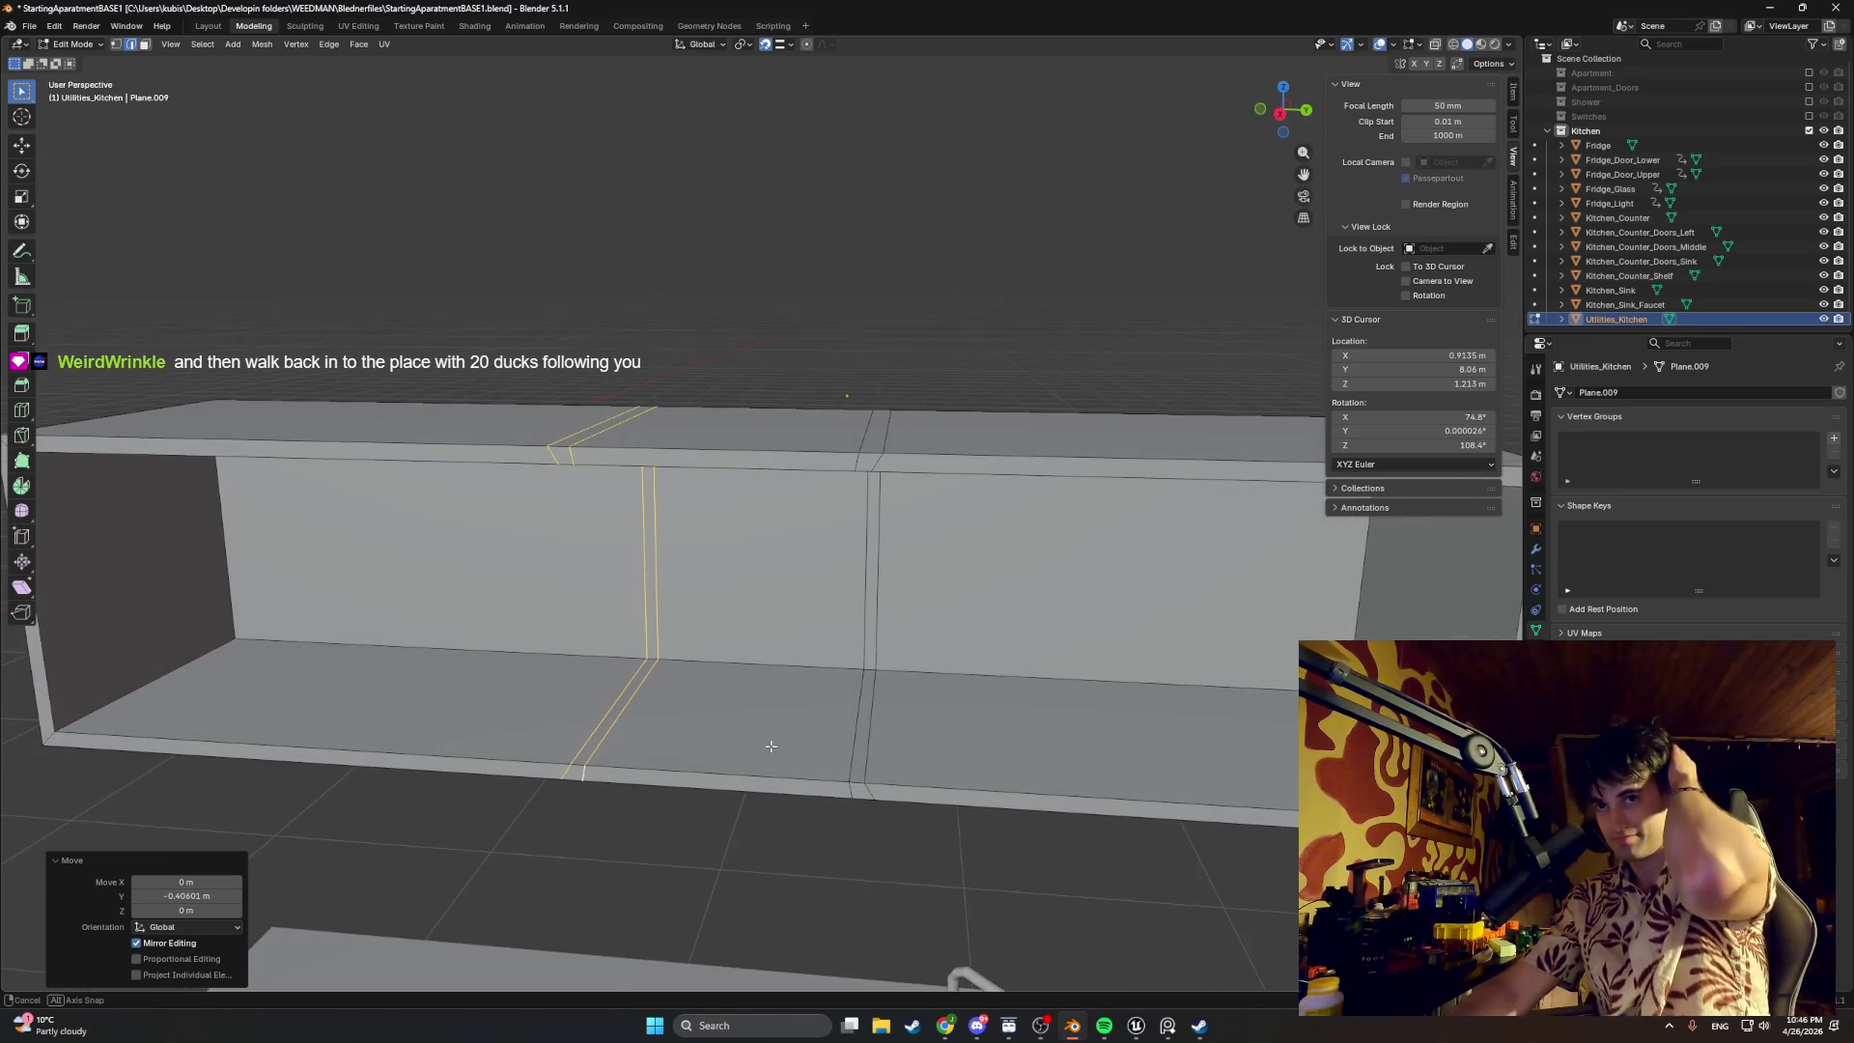
scroll(771, 746, "down", 3)
mouse_move(772, 745)
middle_mouse_down()
mouse_move(691, 736)
mouse_move(789, 690)
middle_mouse_up()
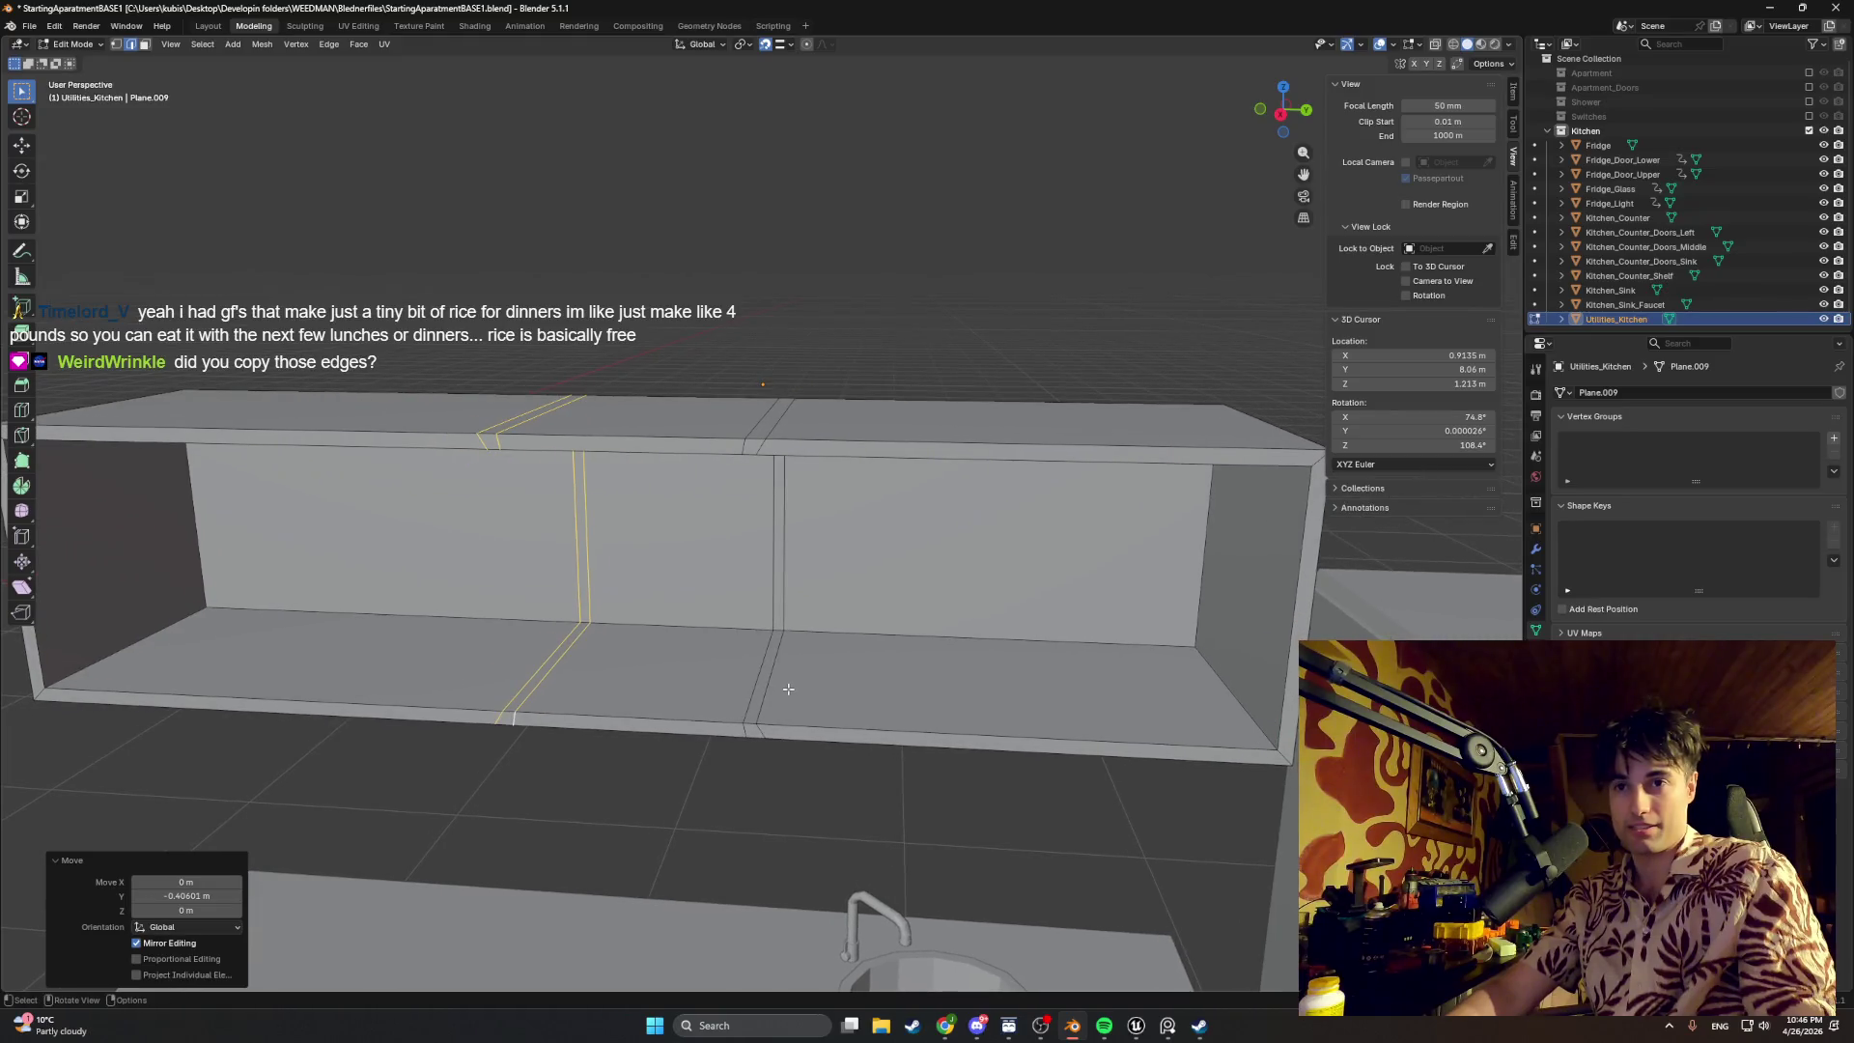
Step: Select a paired double divider loop and shift it about 18 cm along Y to resize the compartments
key("alt+a")
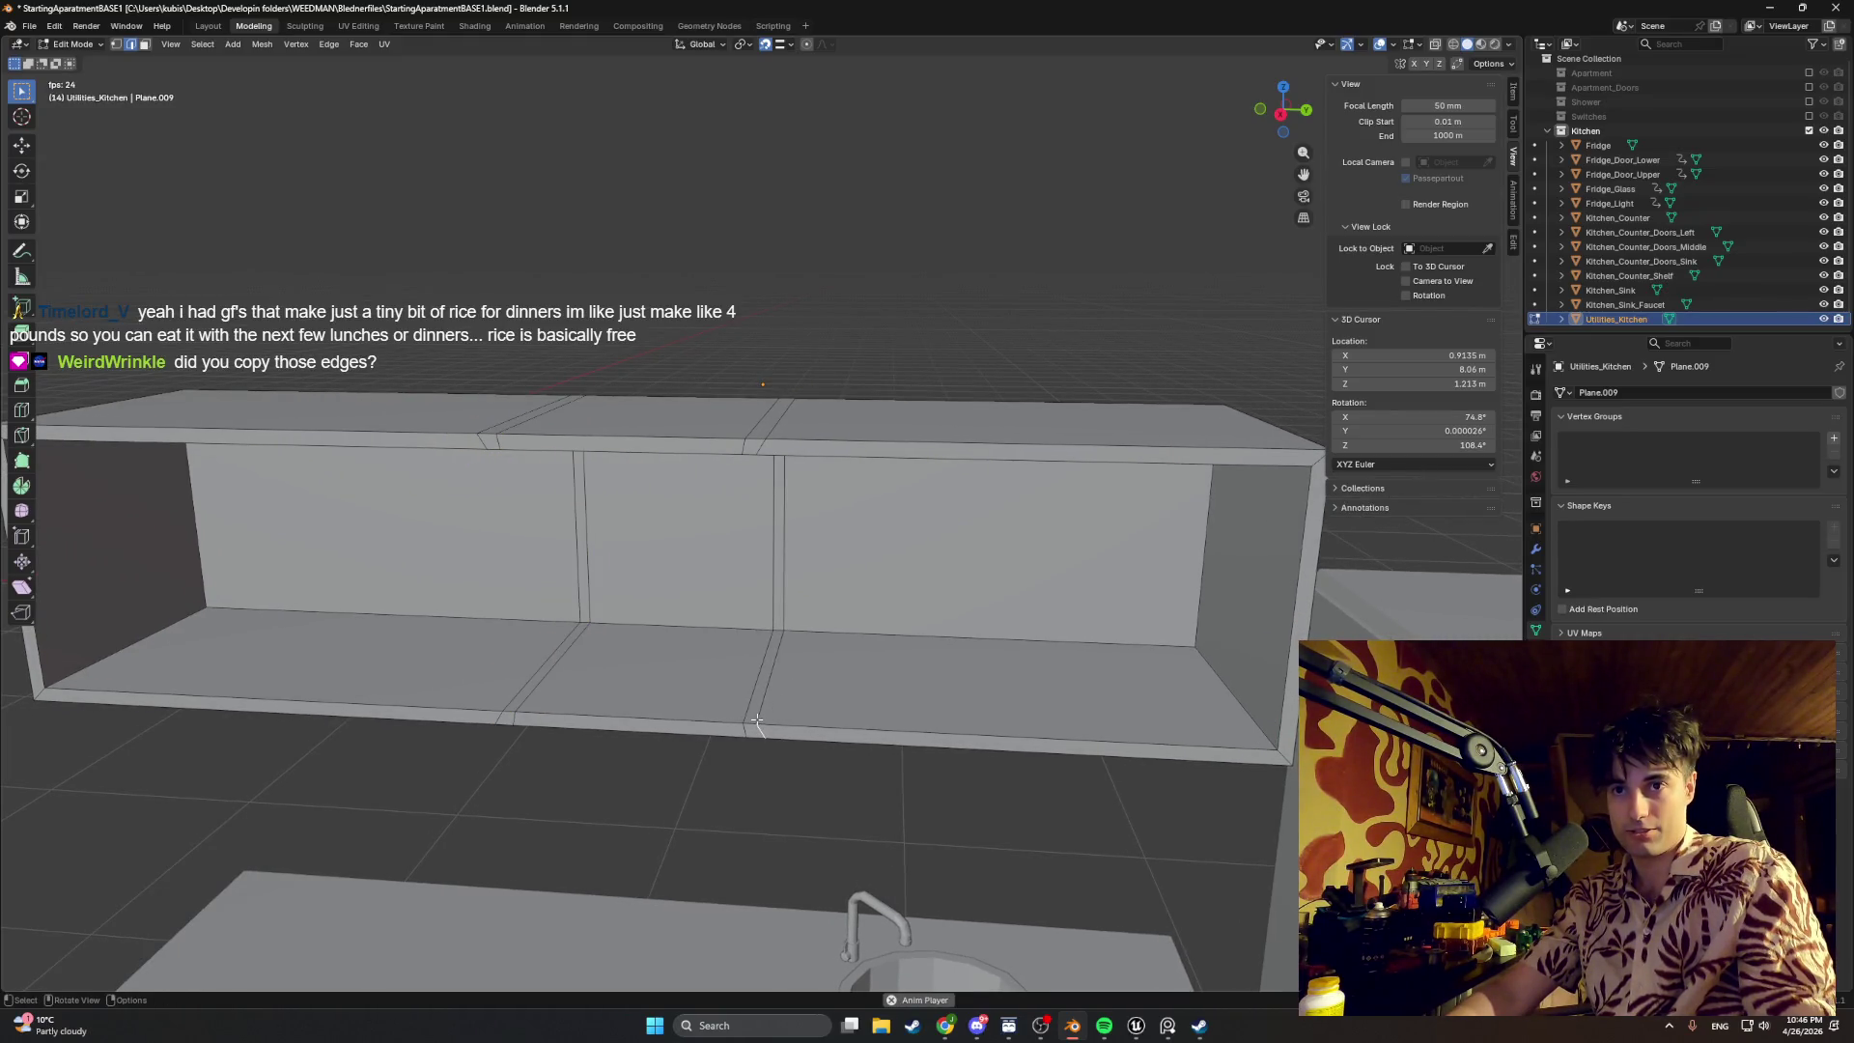
left_click(762, 710, "alt")
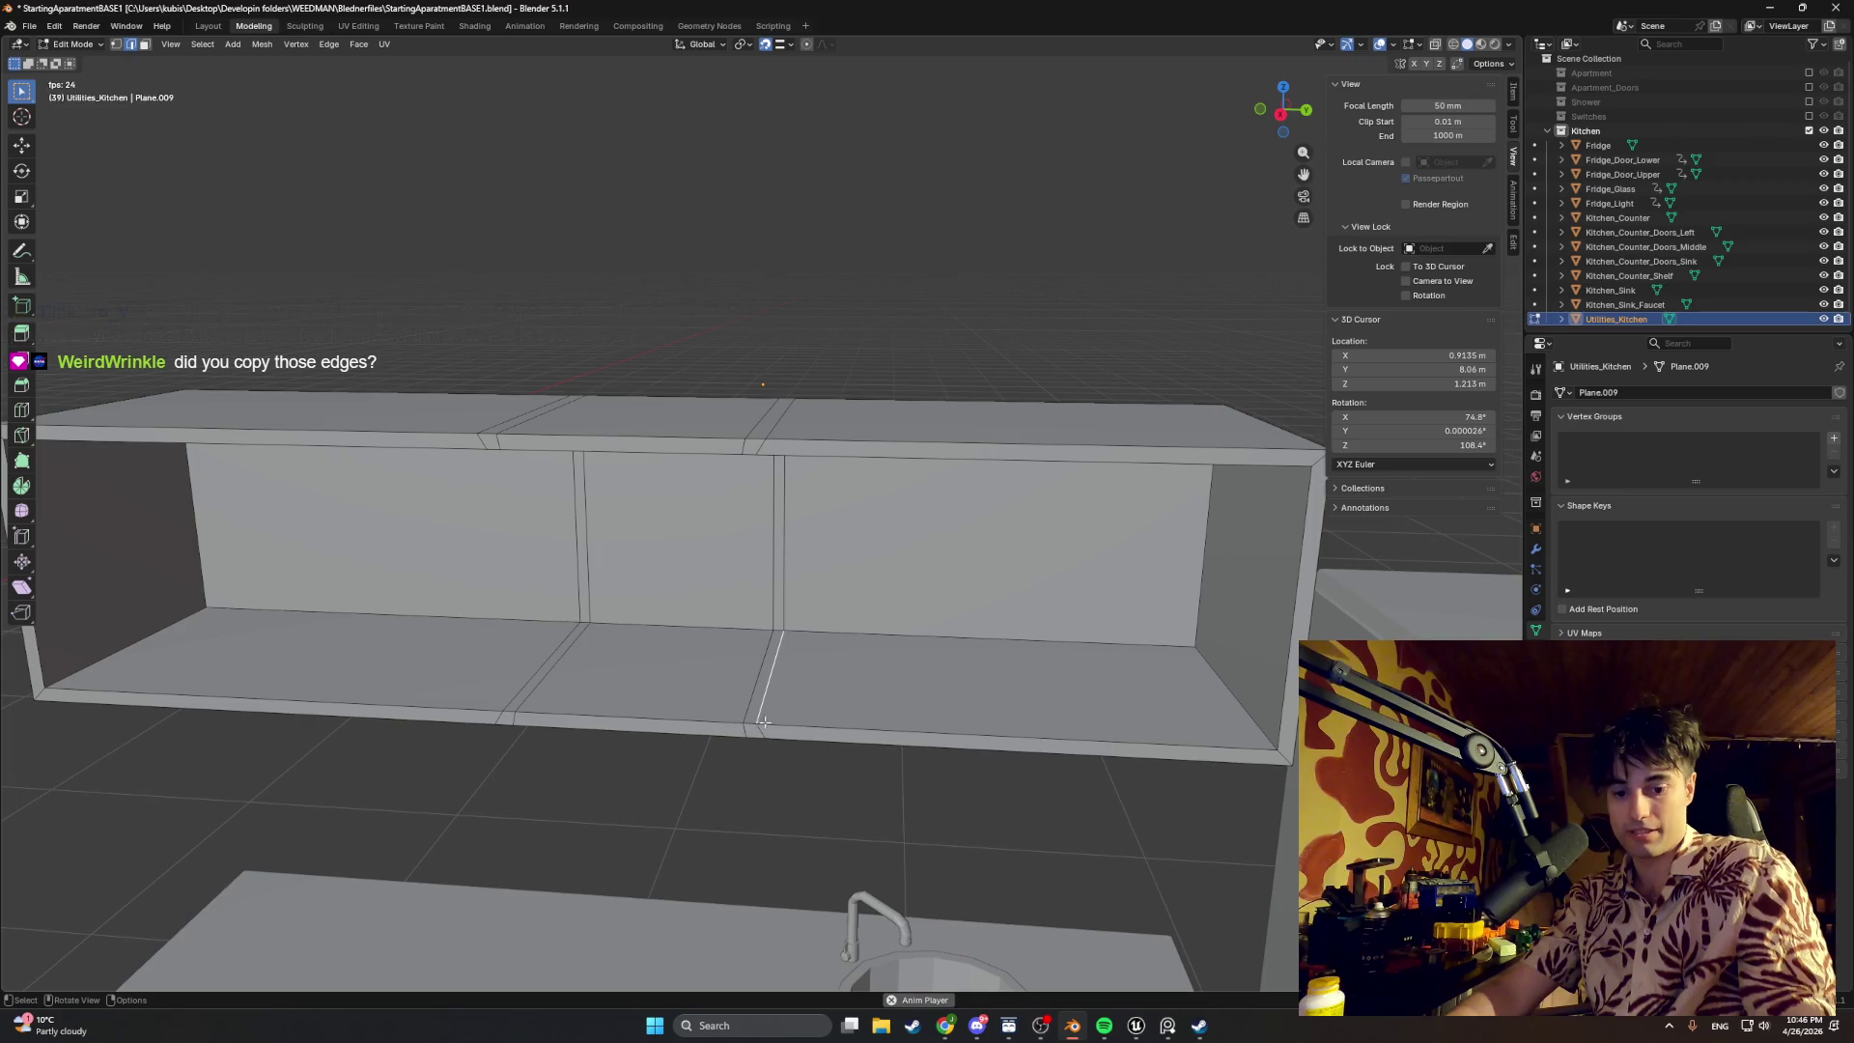
left_click(758, 727, "alt")
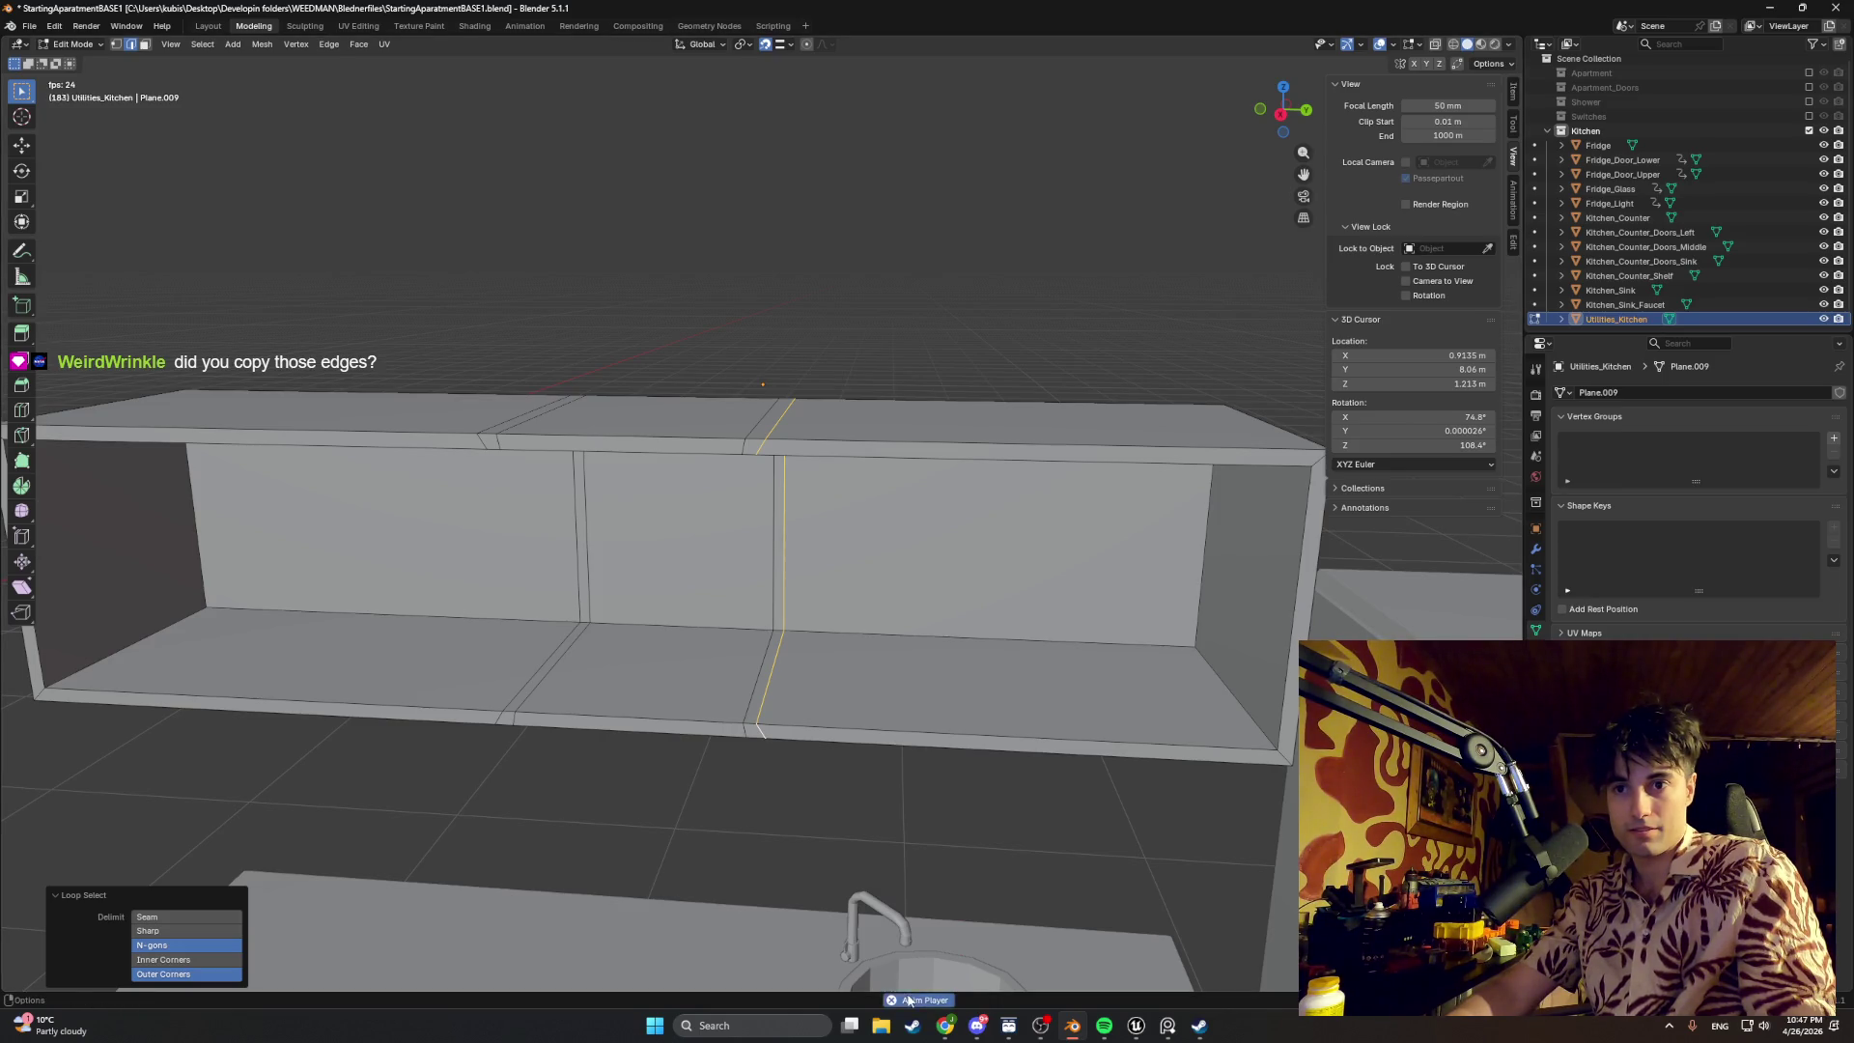
key("space")
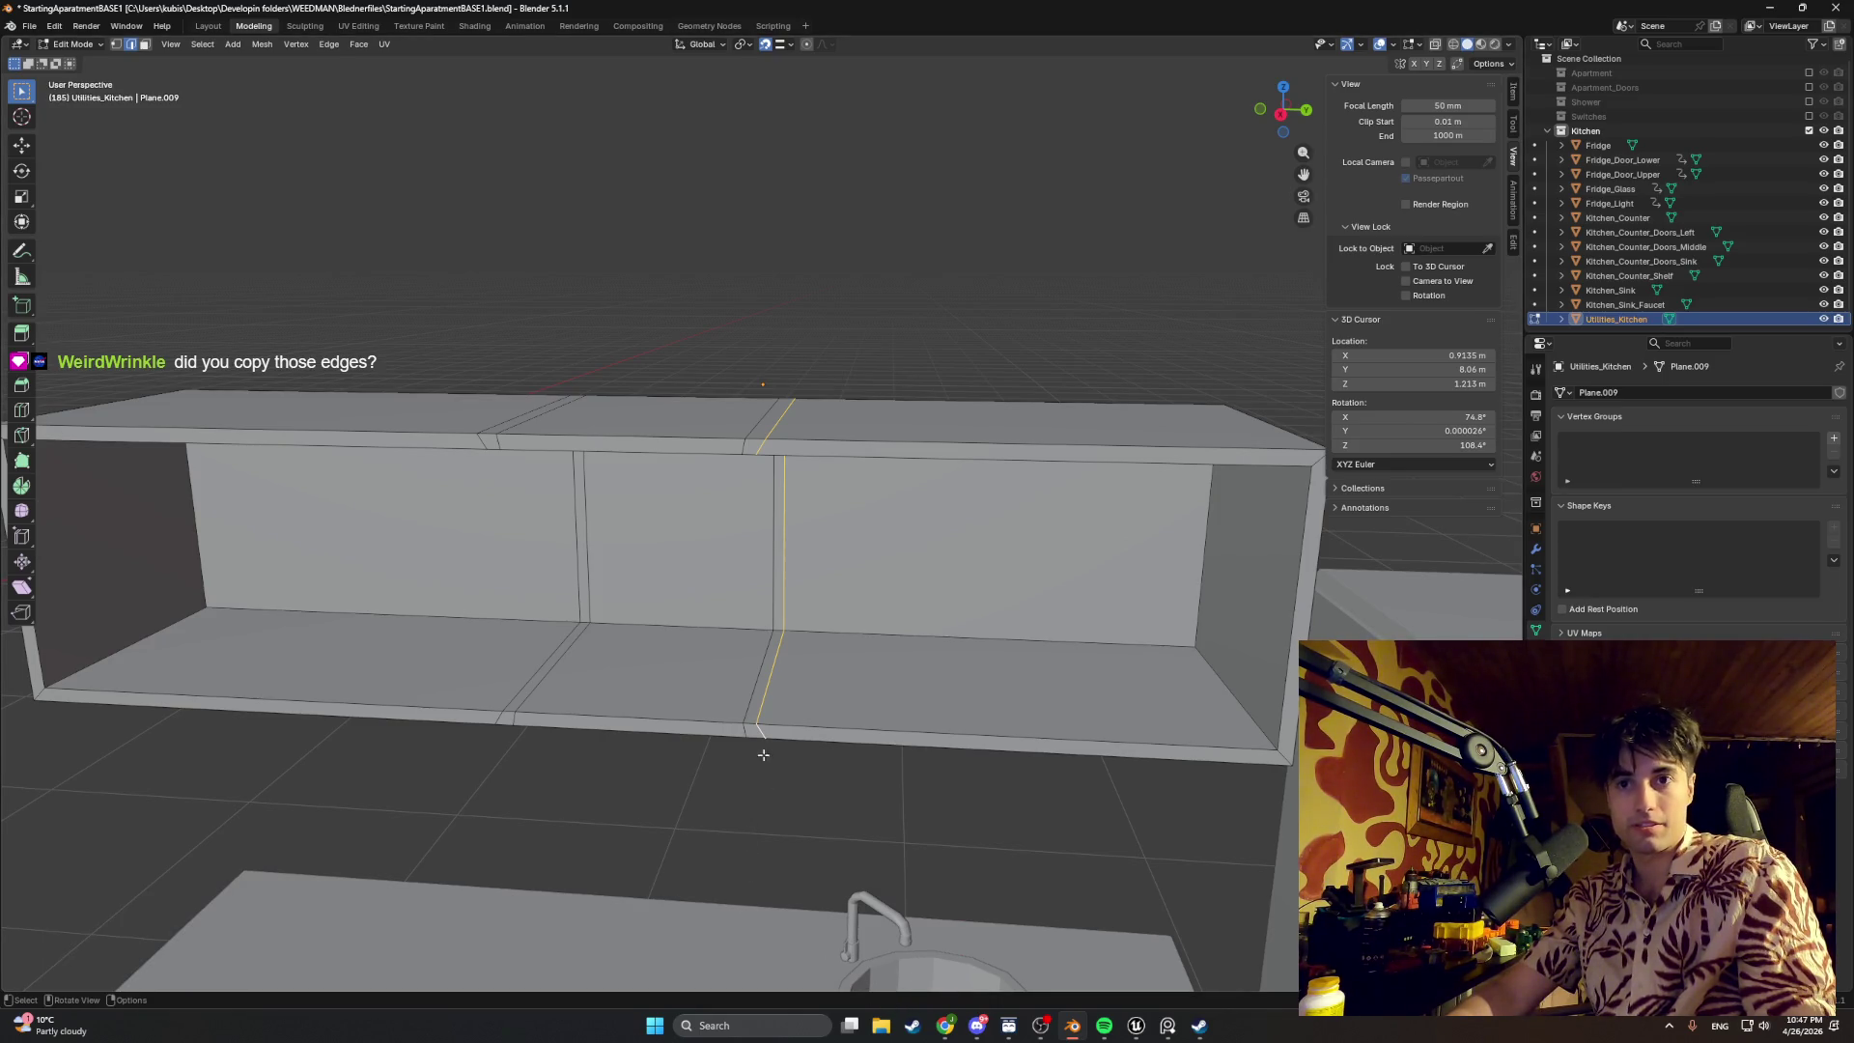
left_click(753, 727, "alt+shift")
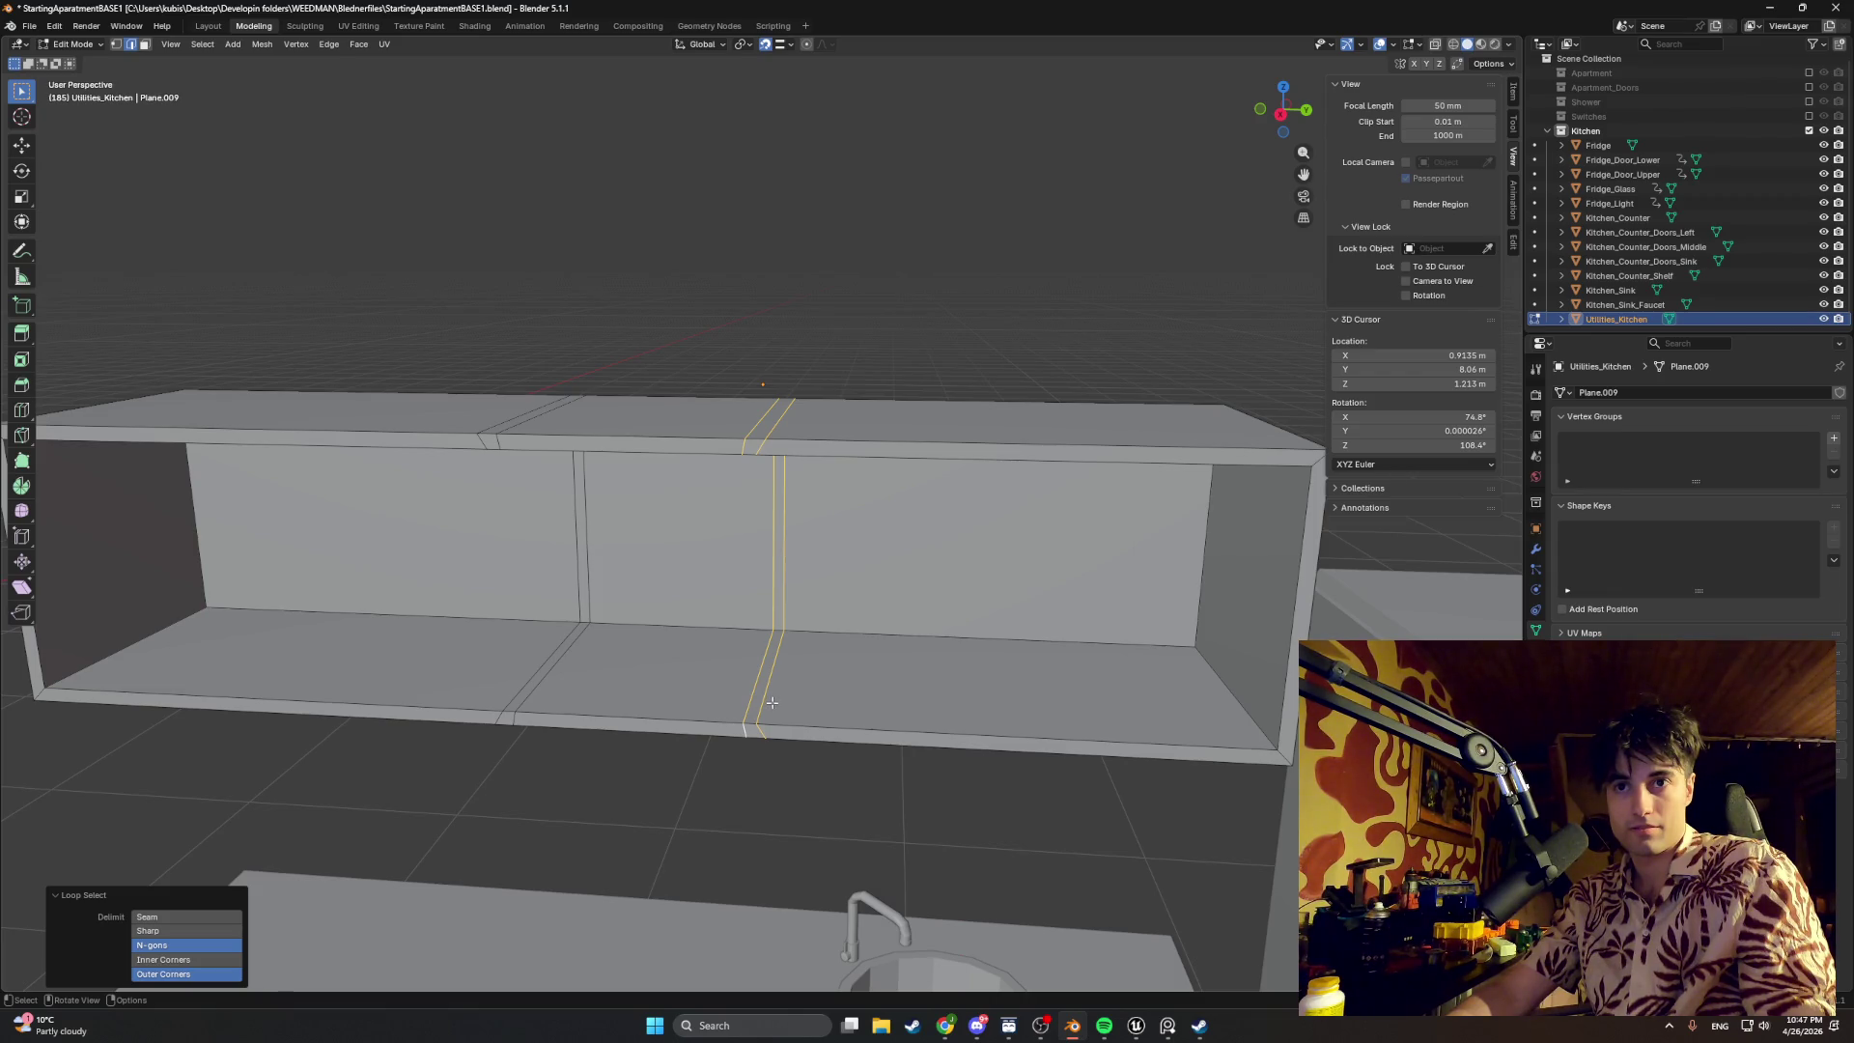
key("g")
key("y")
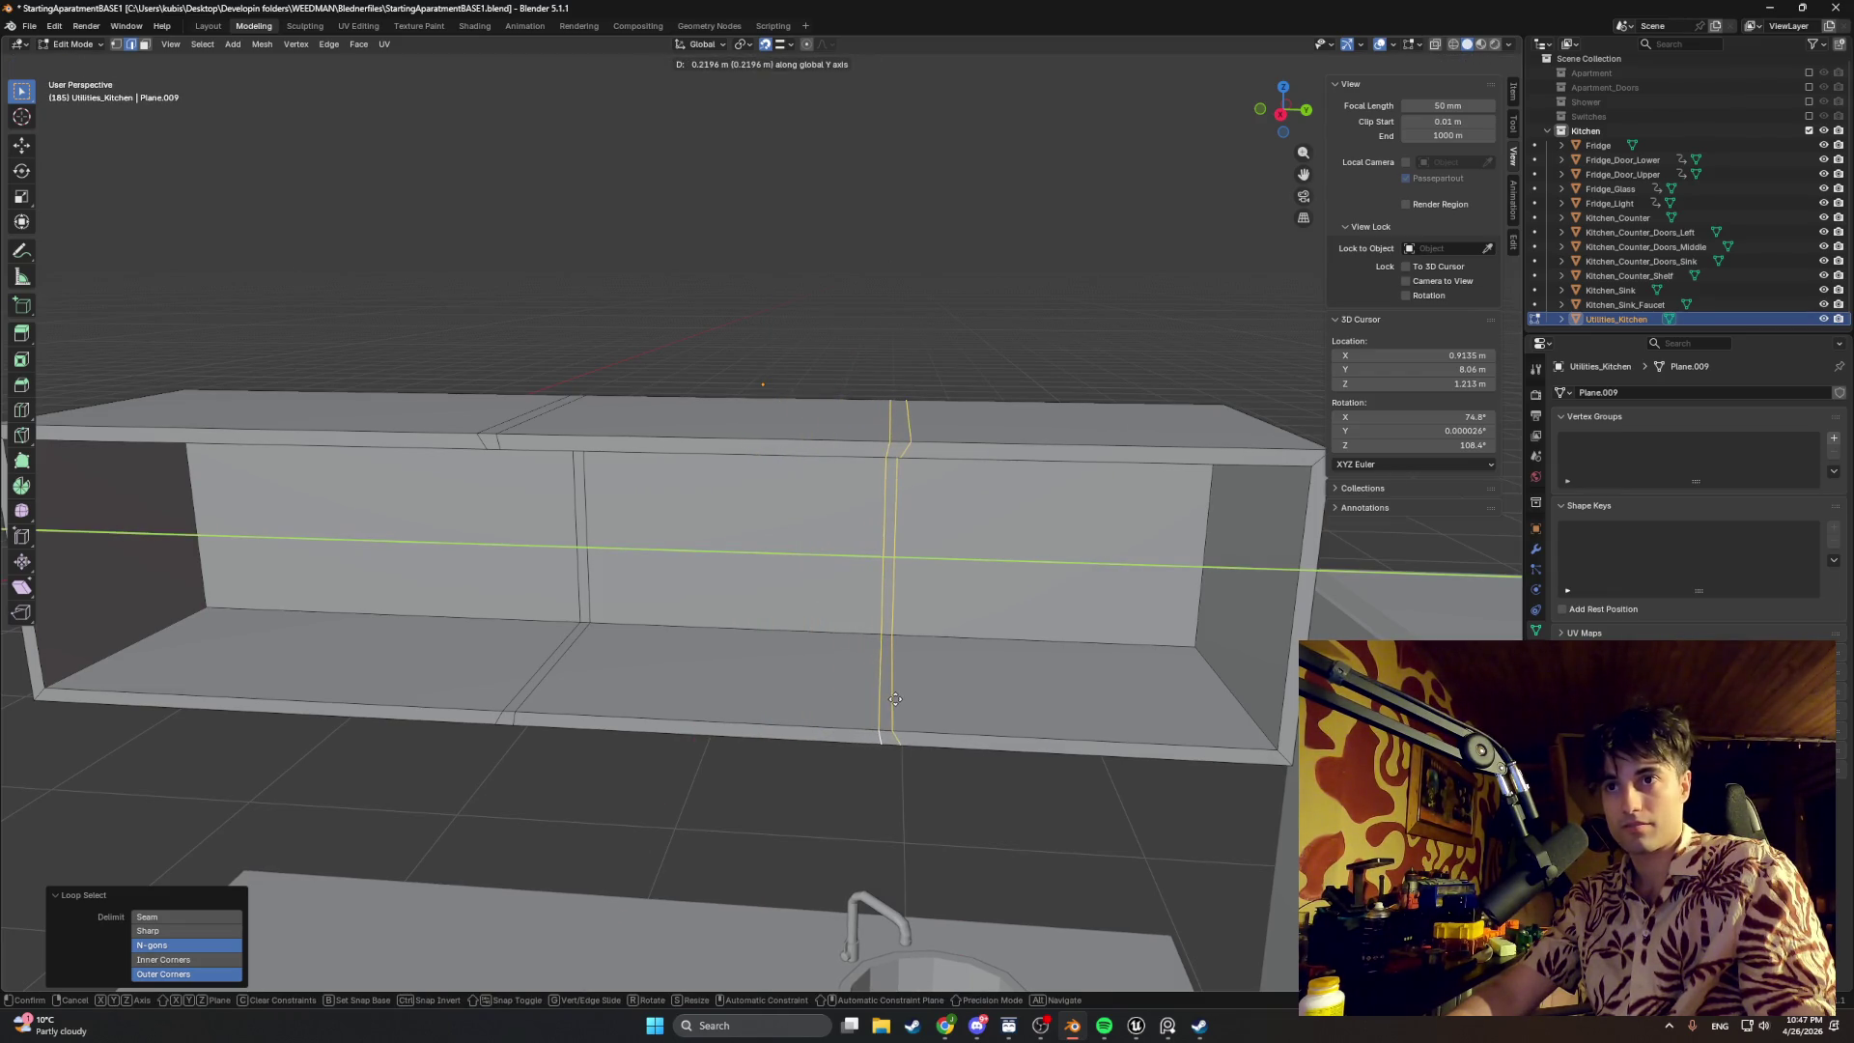
left_click(879, 707)
scroll(878, 711, "down", 4)
middle_click_drag(880, 730, 1118, 752)
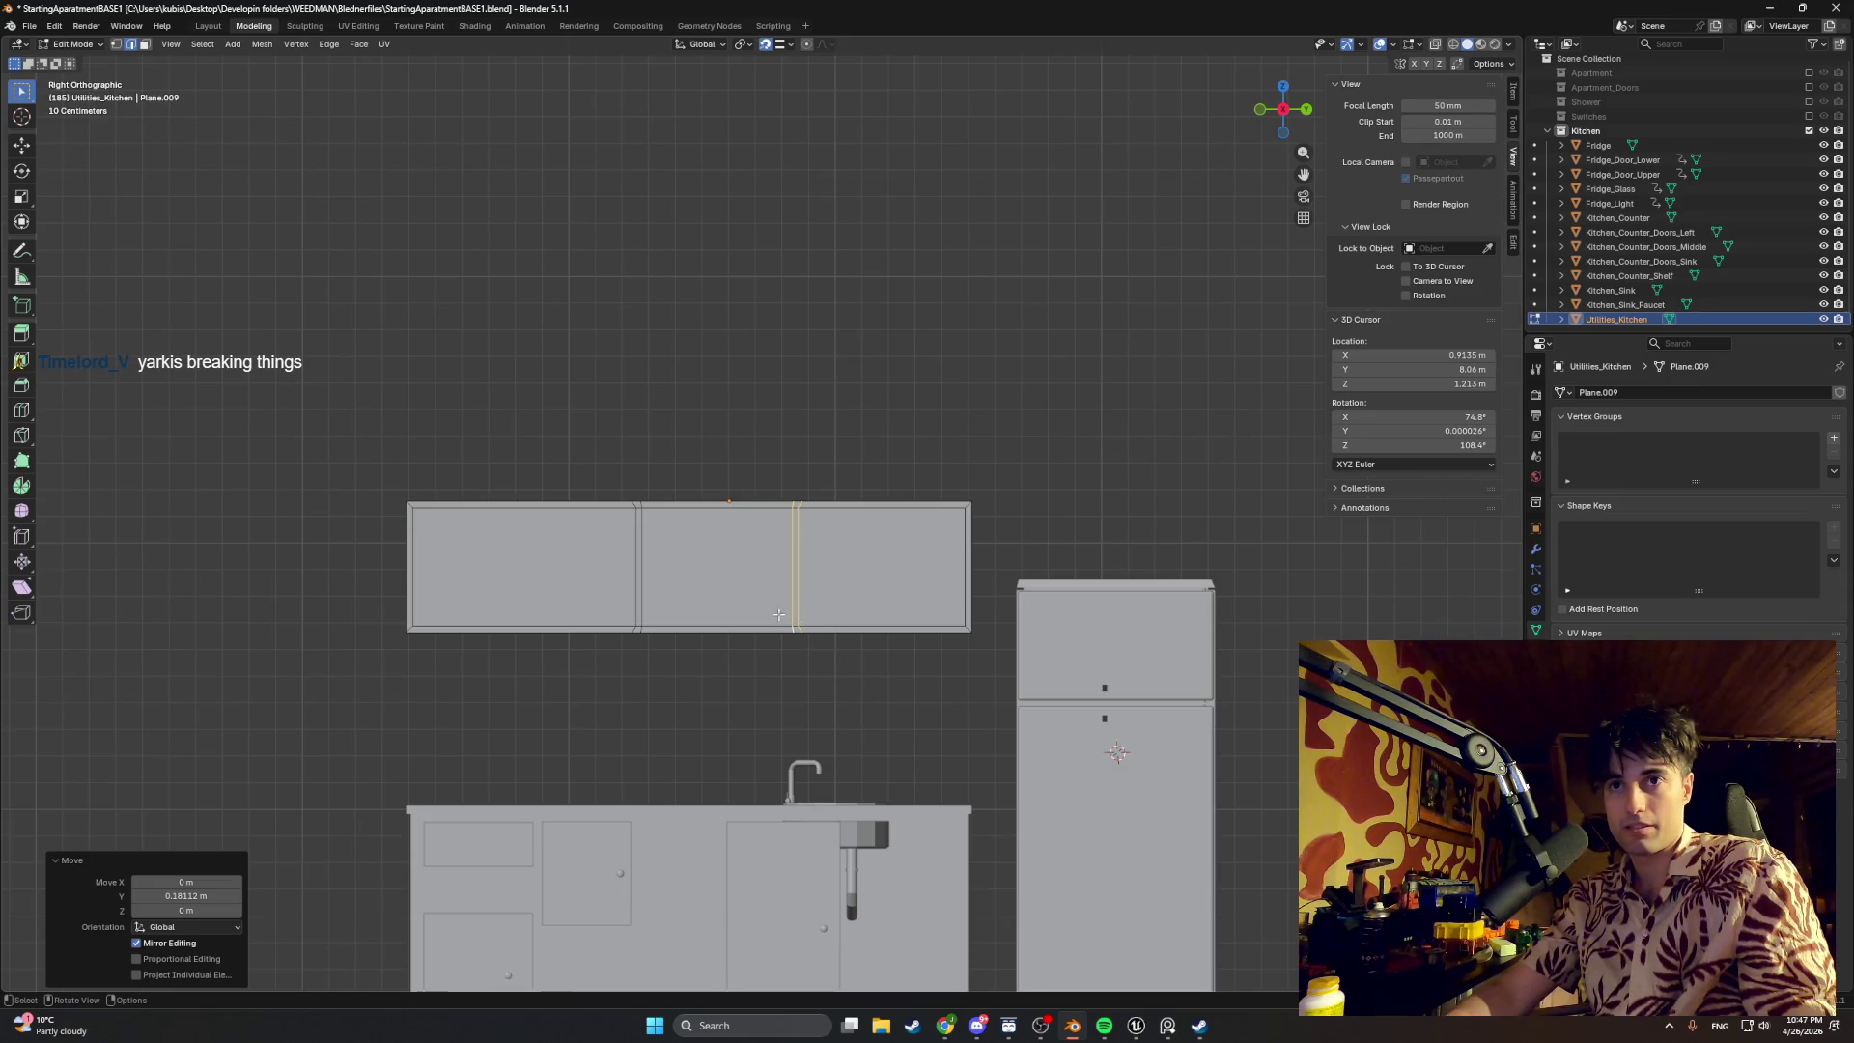
Step: Slide the paired divider along Y to about 10.6 cm, leaving the shelves in uneven compartments
key("g")
key("y")
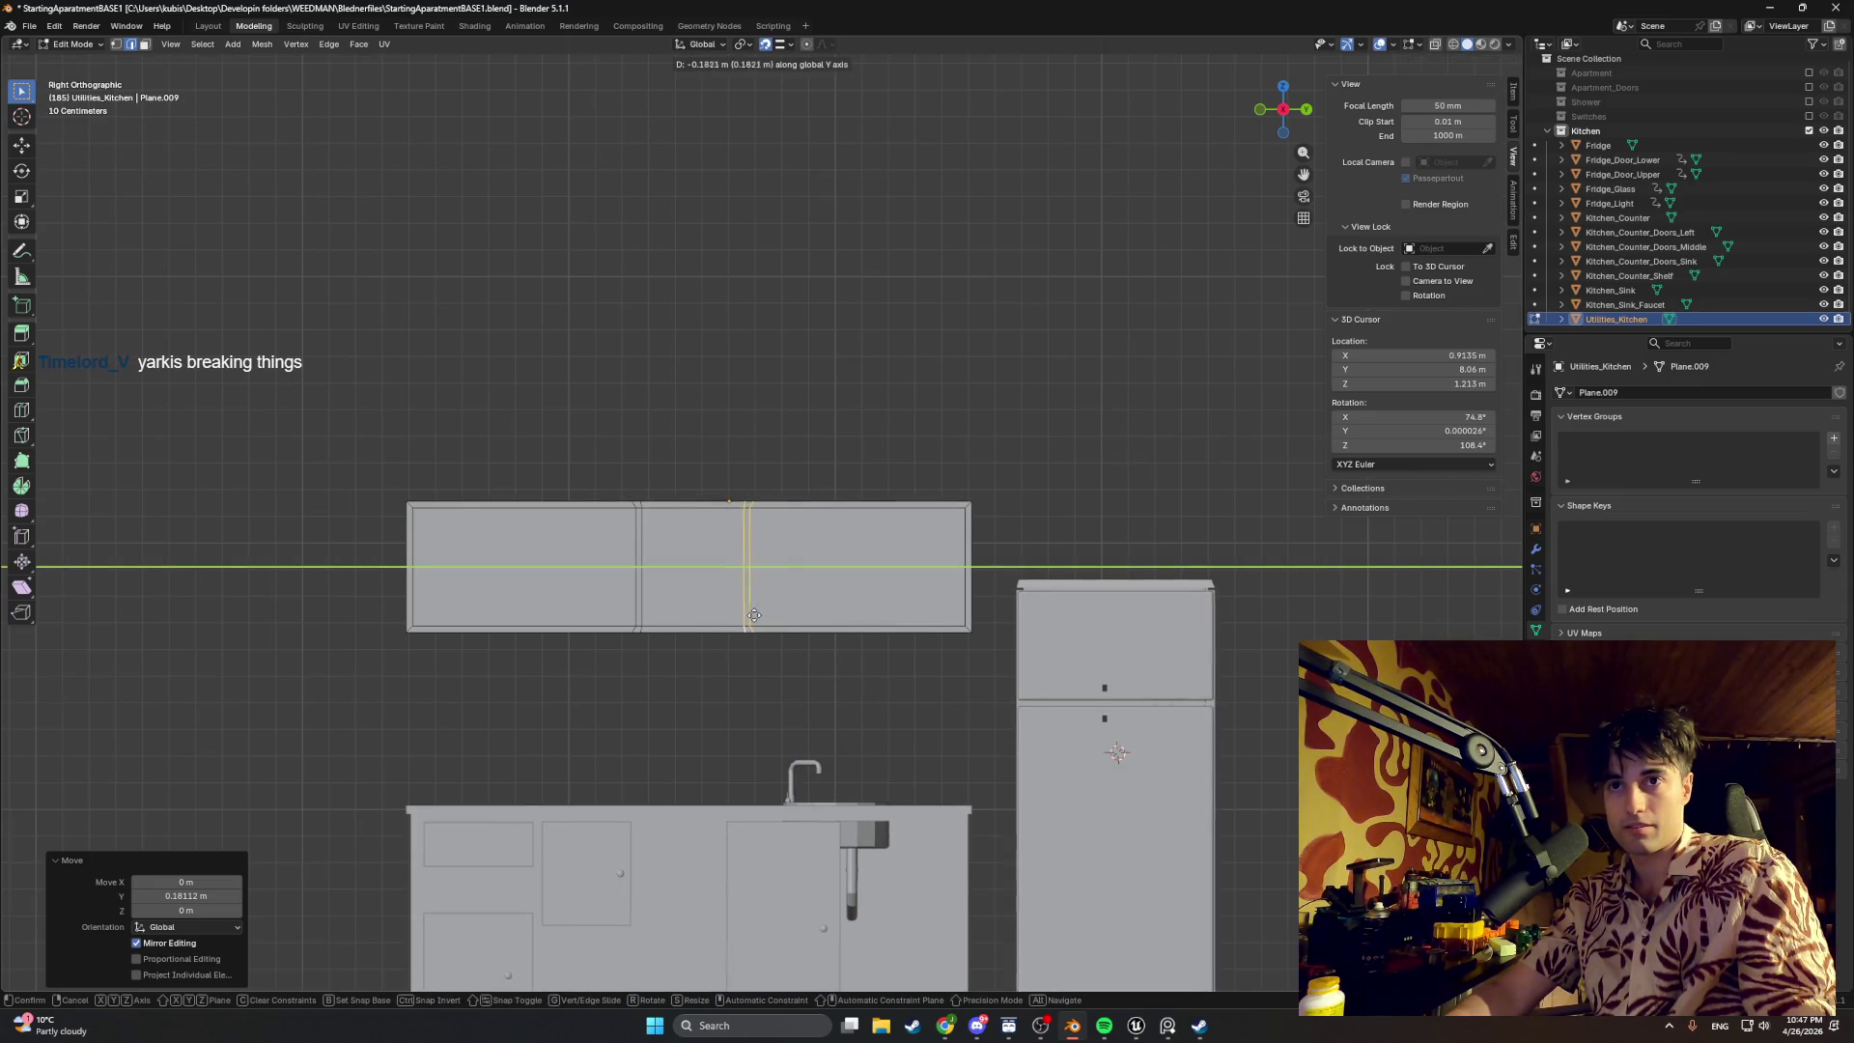
left_click(776, 617)
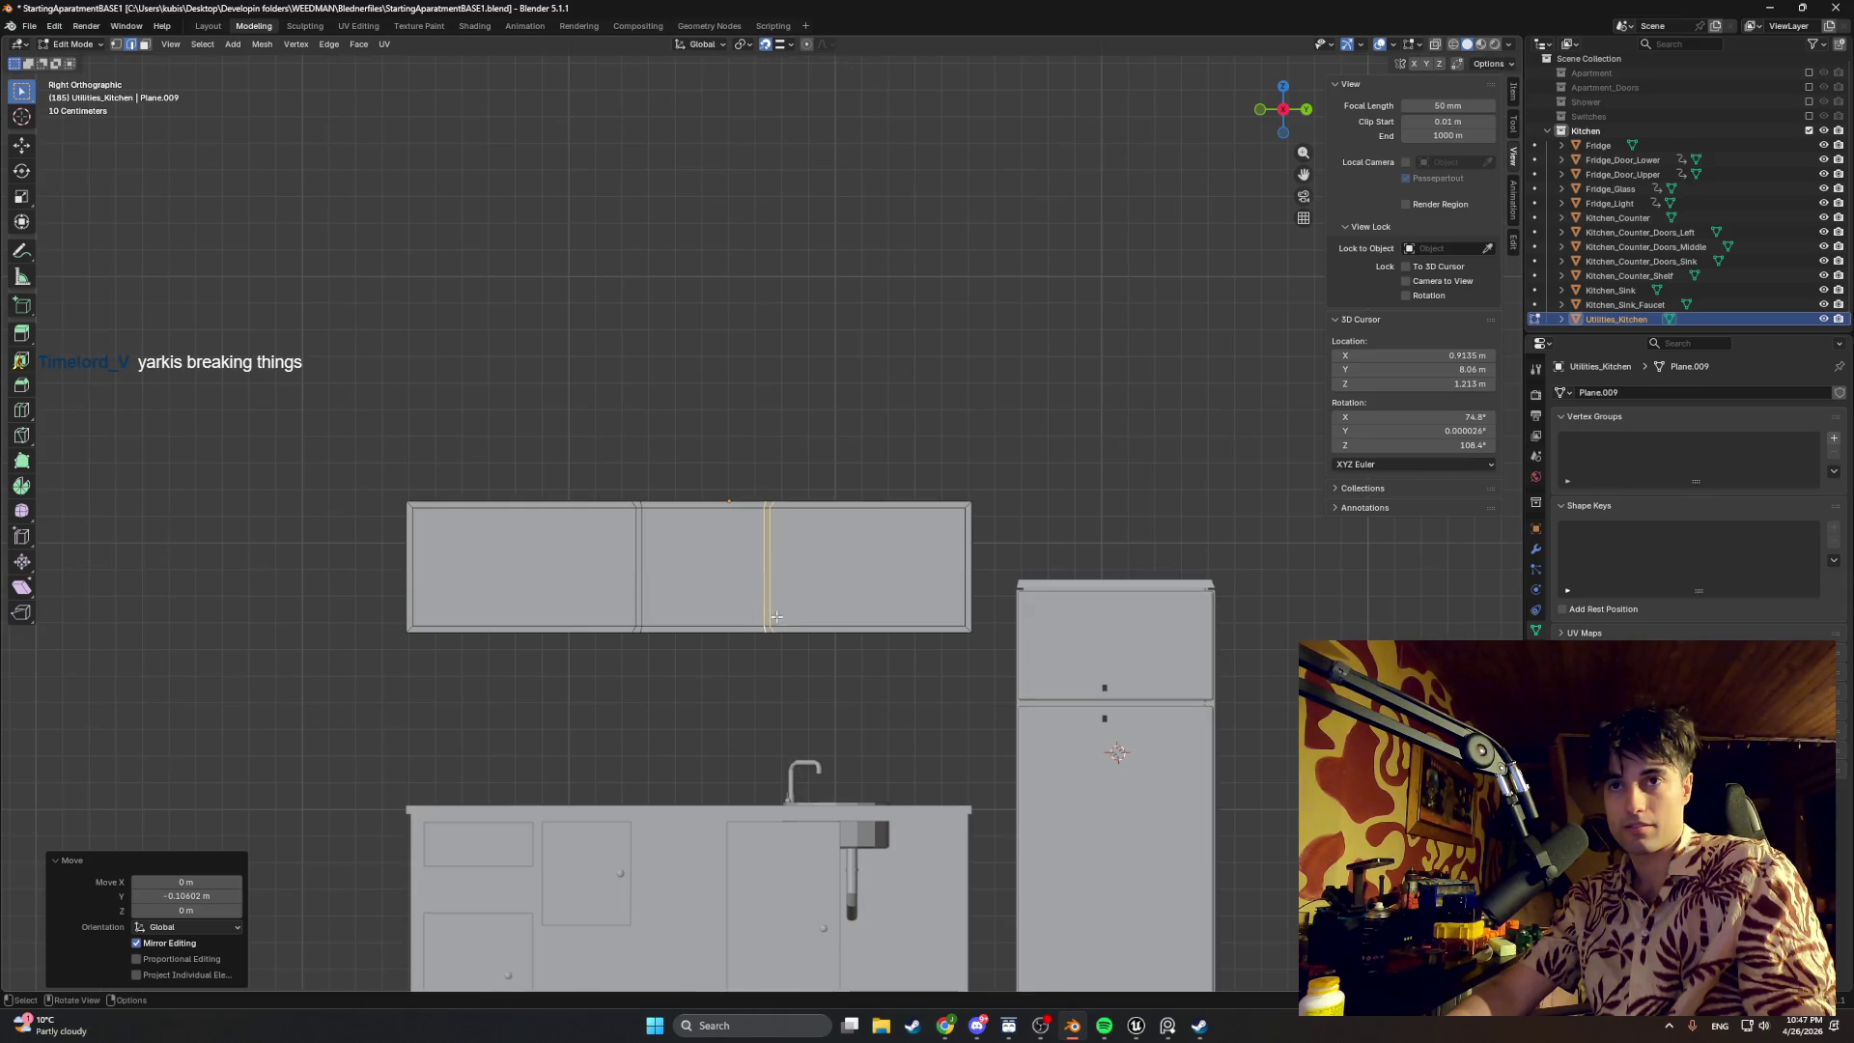
middle_click_drag(777, 618, 803, 722)
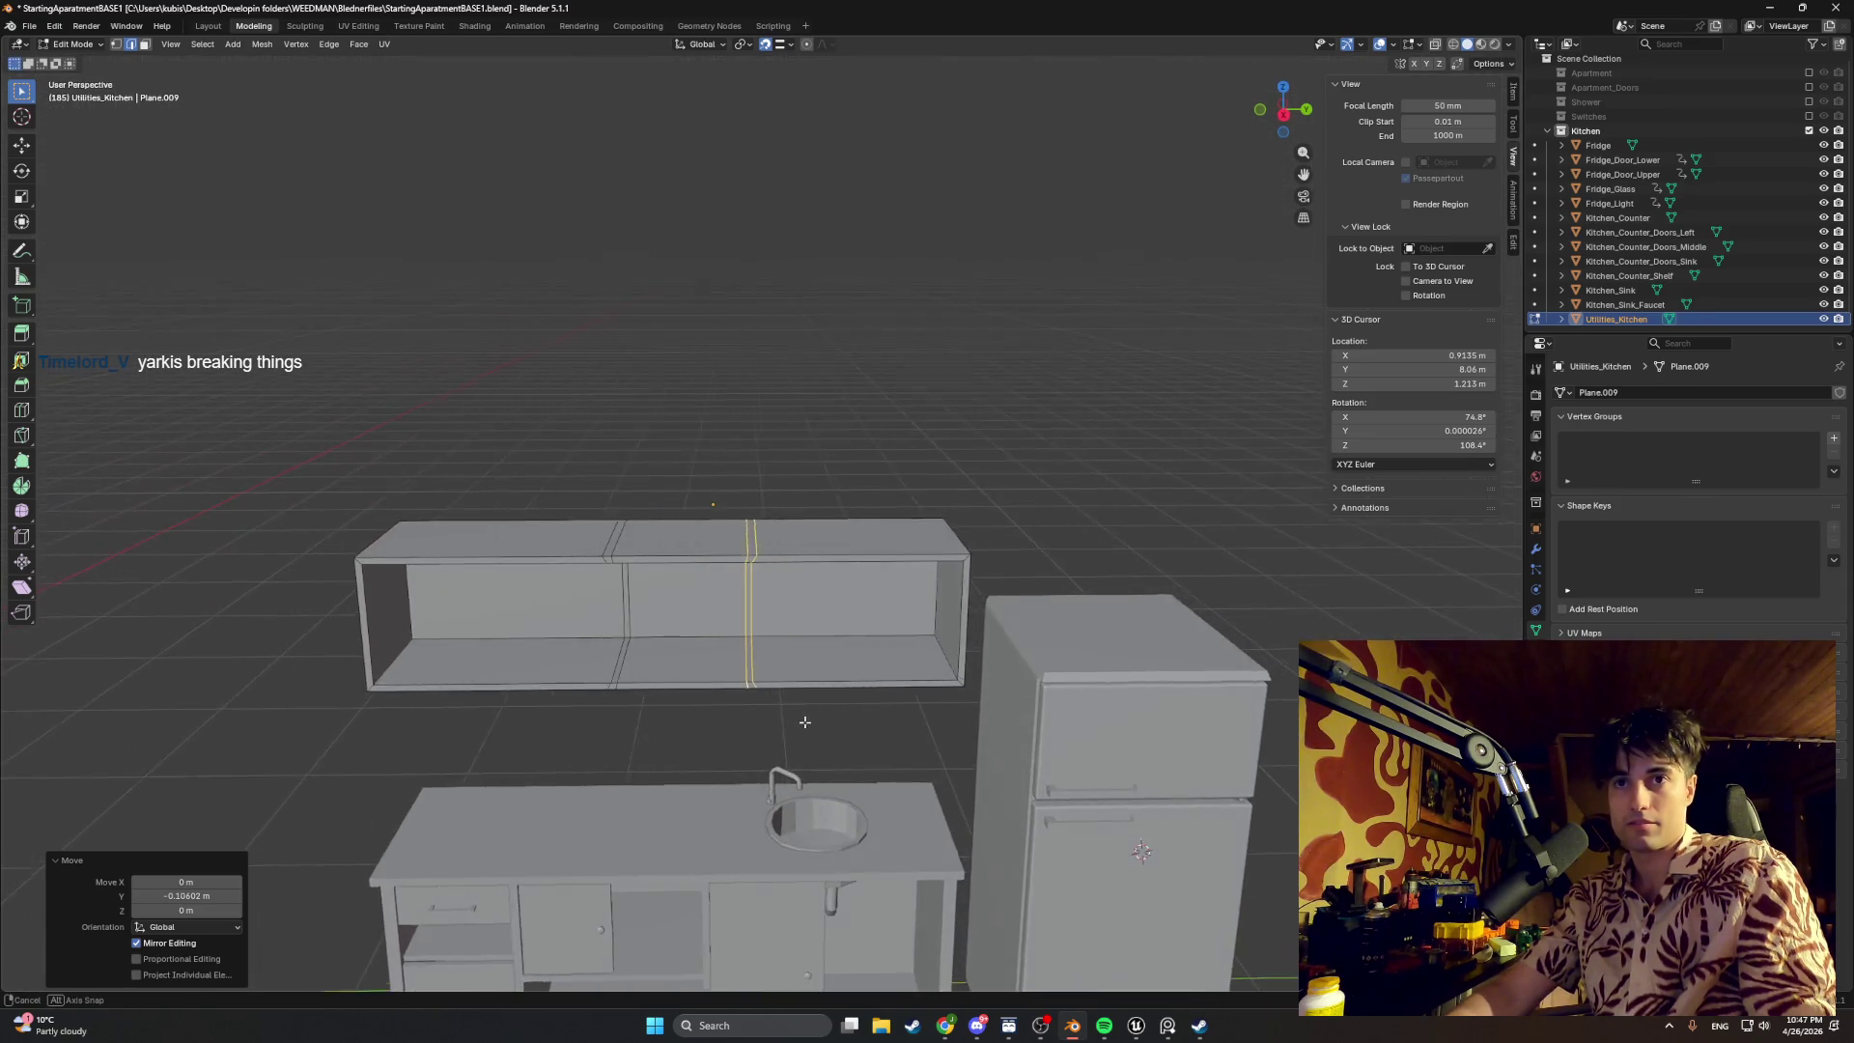
scroll(803, 721, "up", 2)
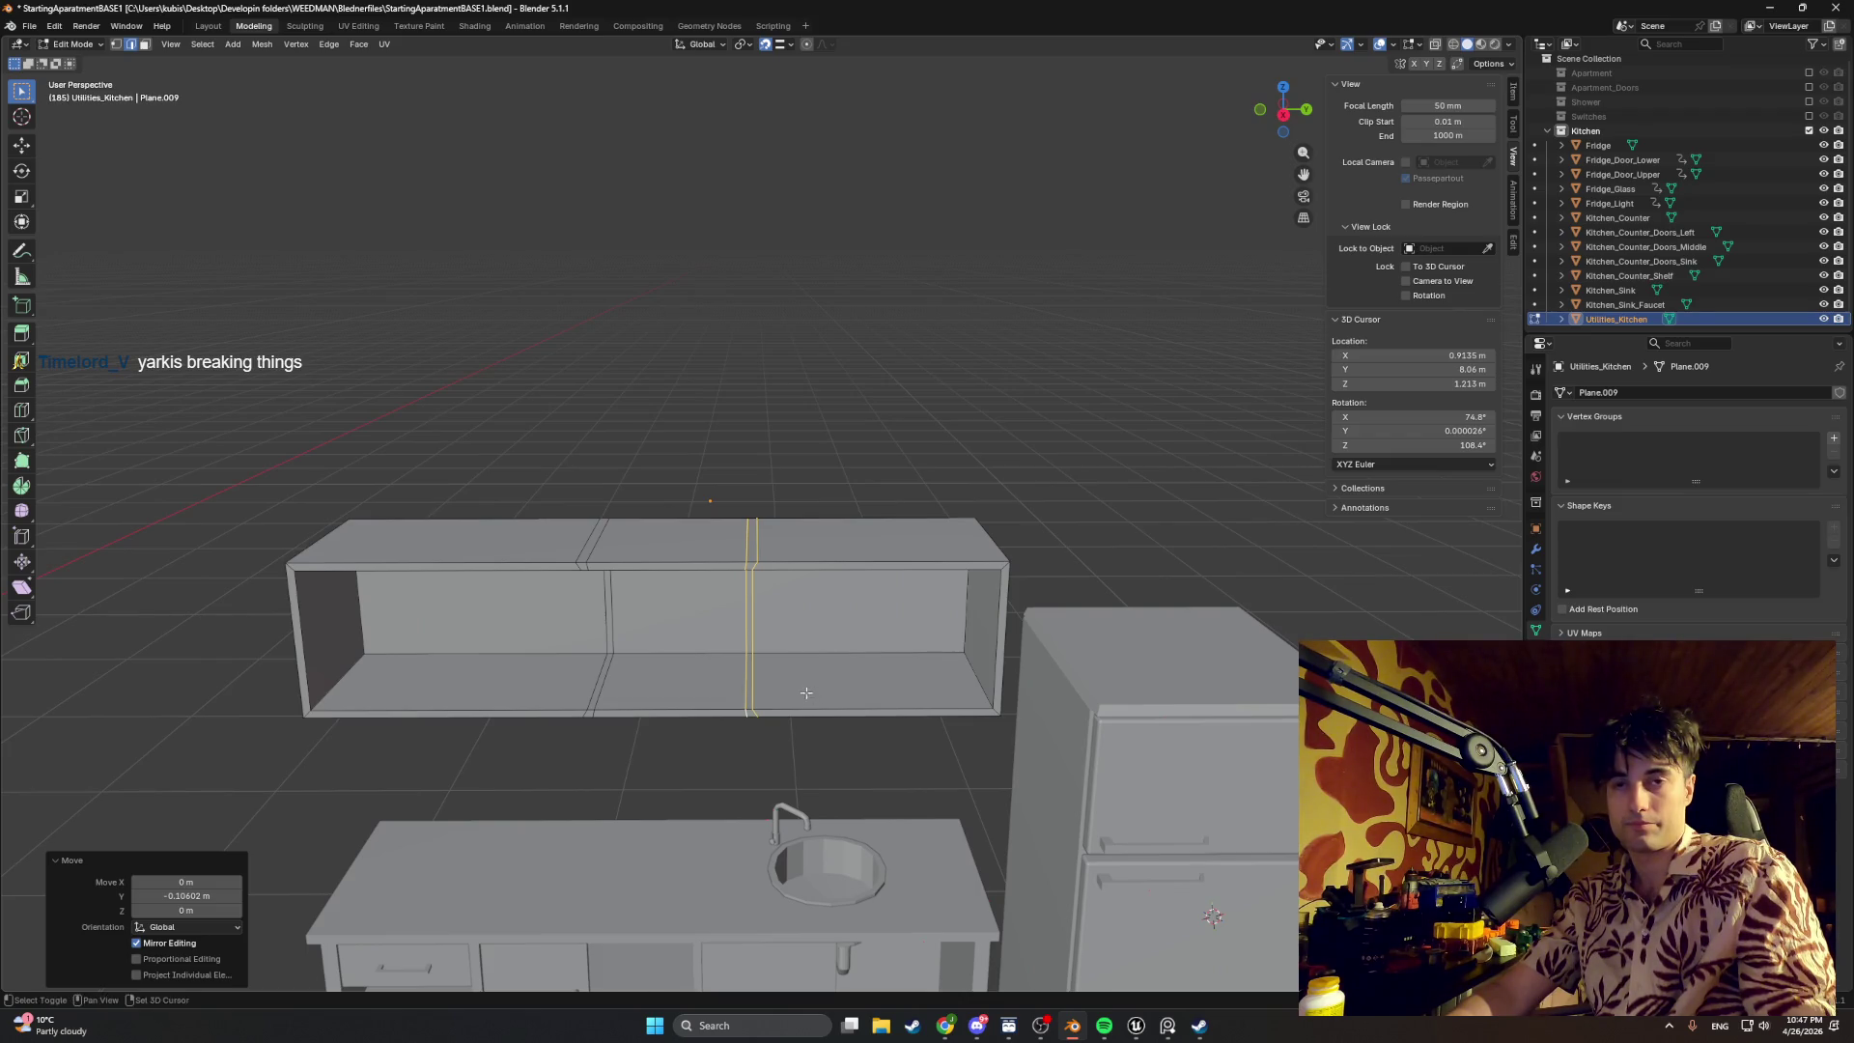
middle_click_drag(818, 698, 791, 688, "shift")
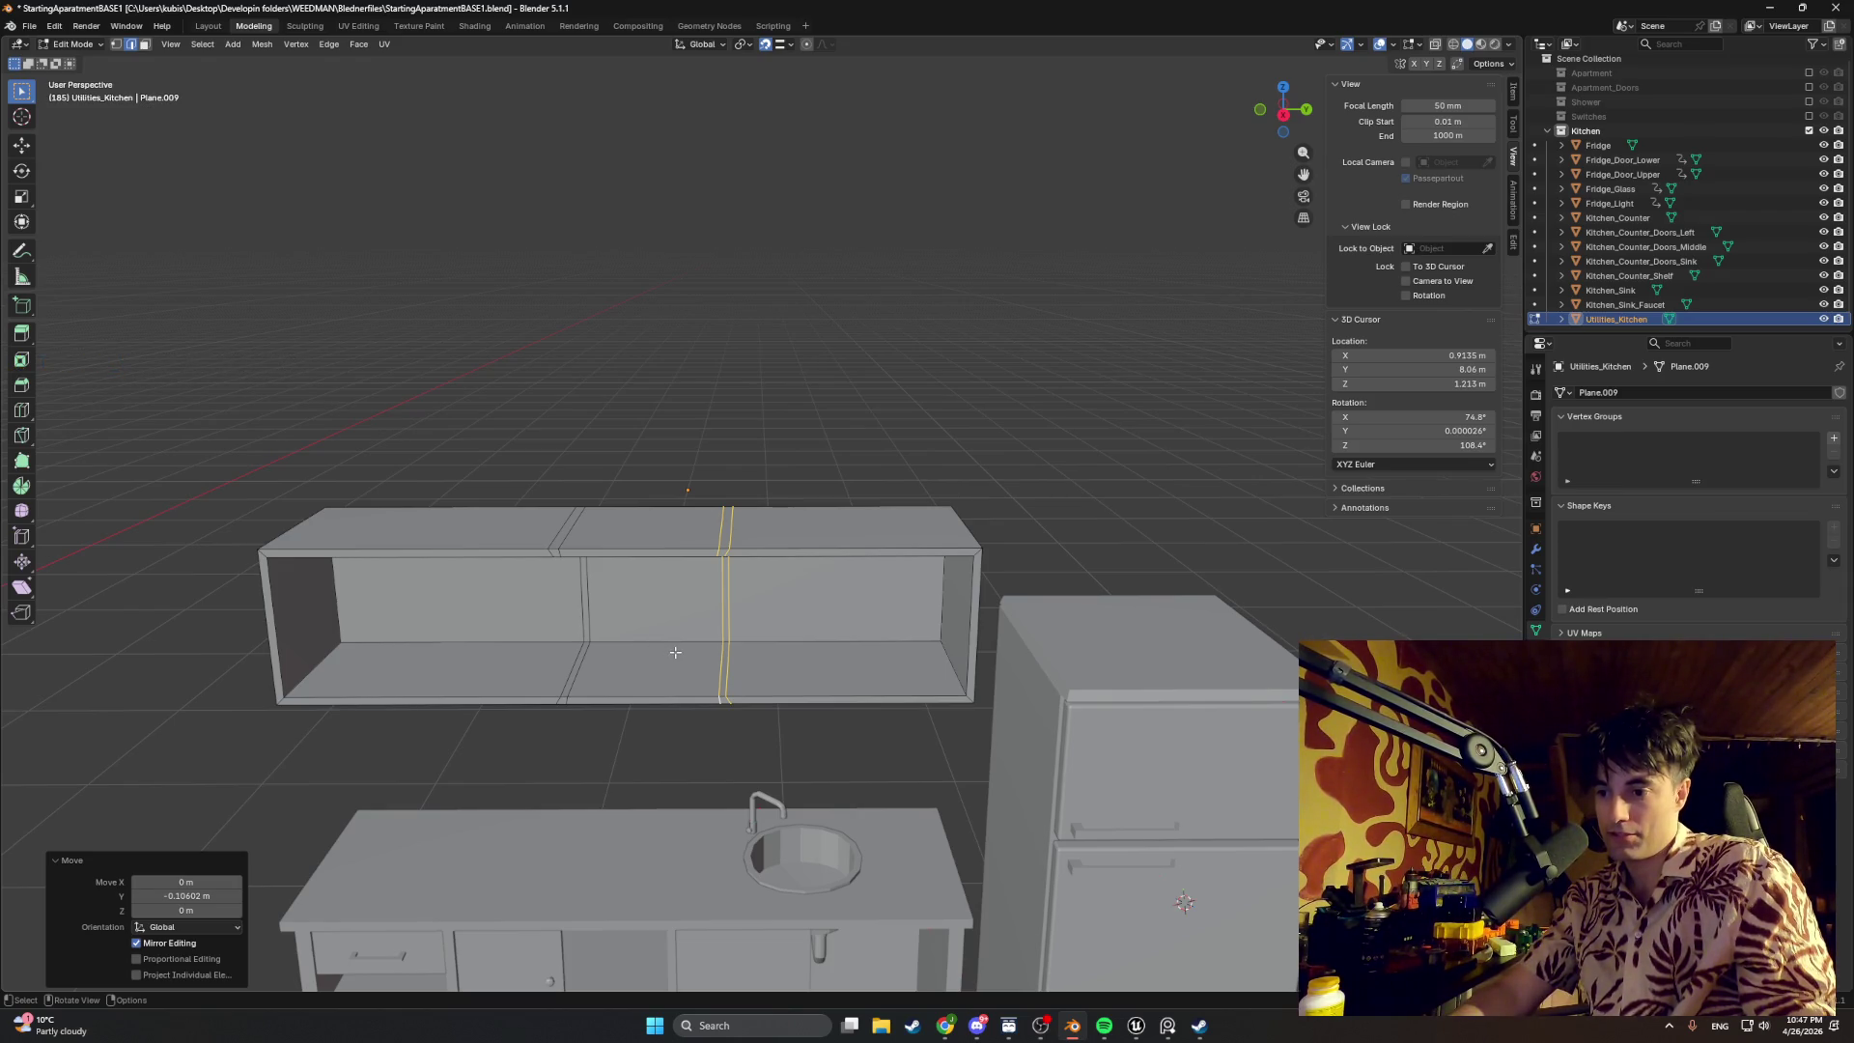
scroll(674, 652, "up", 2)
scroll(673, 652, "up", 1)
scroll(696, 666, "up", 1)
scroll(730, 684, "up", 2)
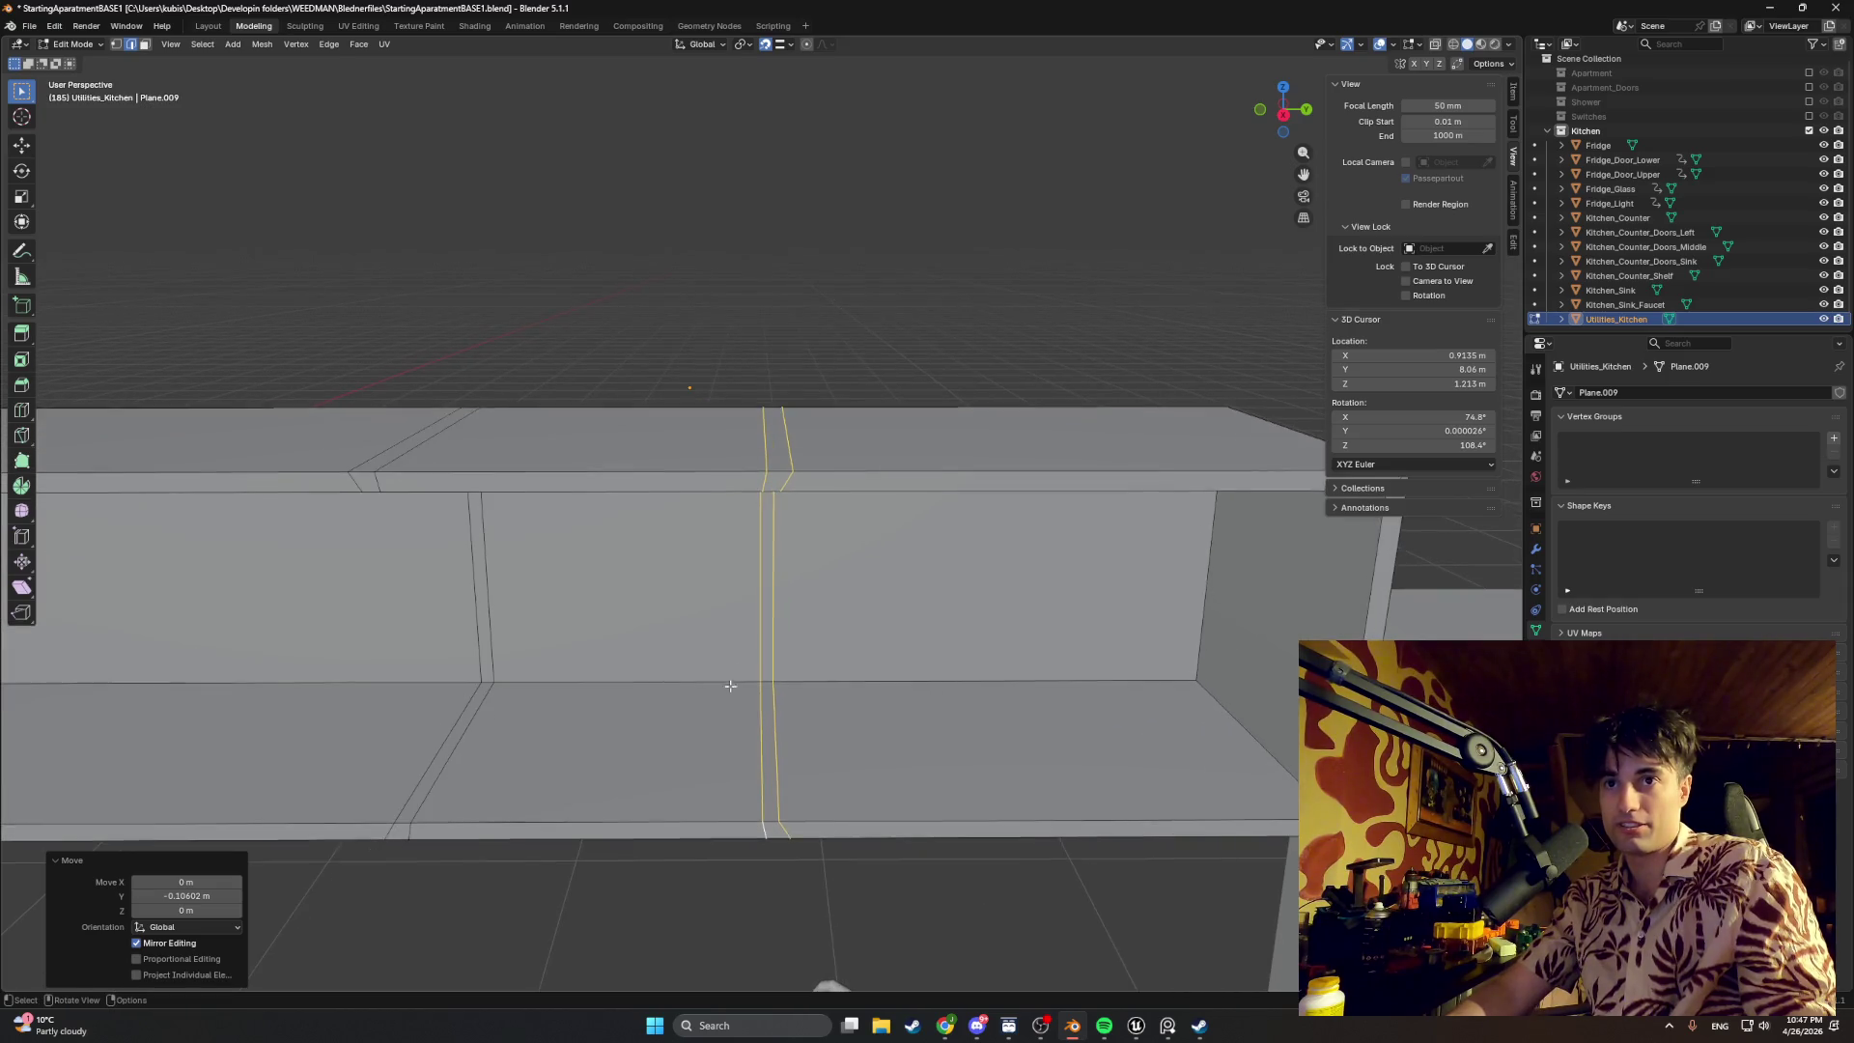
middle_click_drag(728, 686, 543, 551)
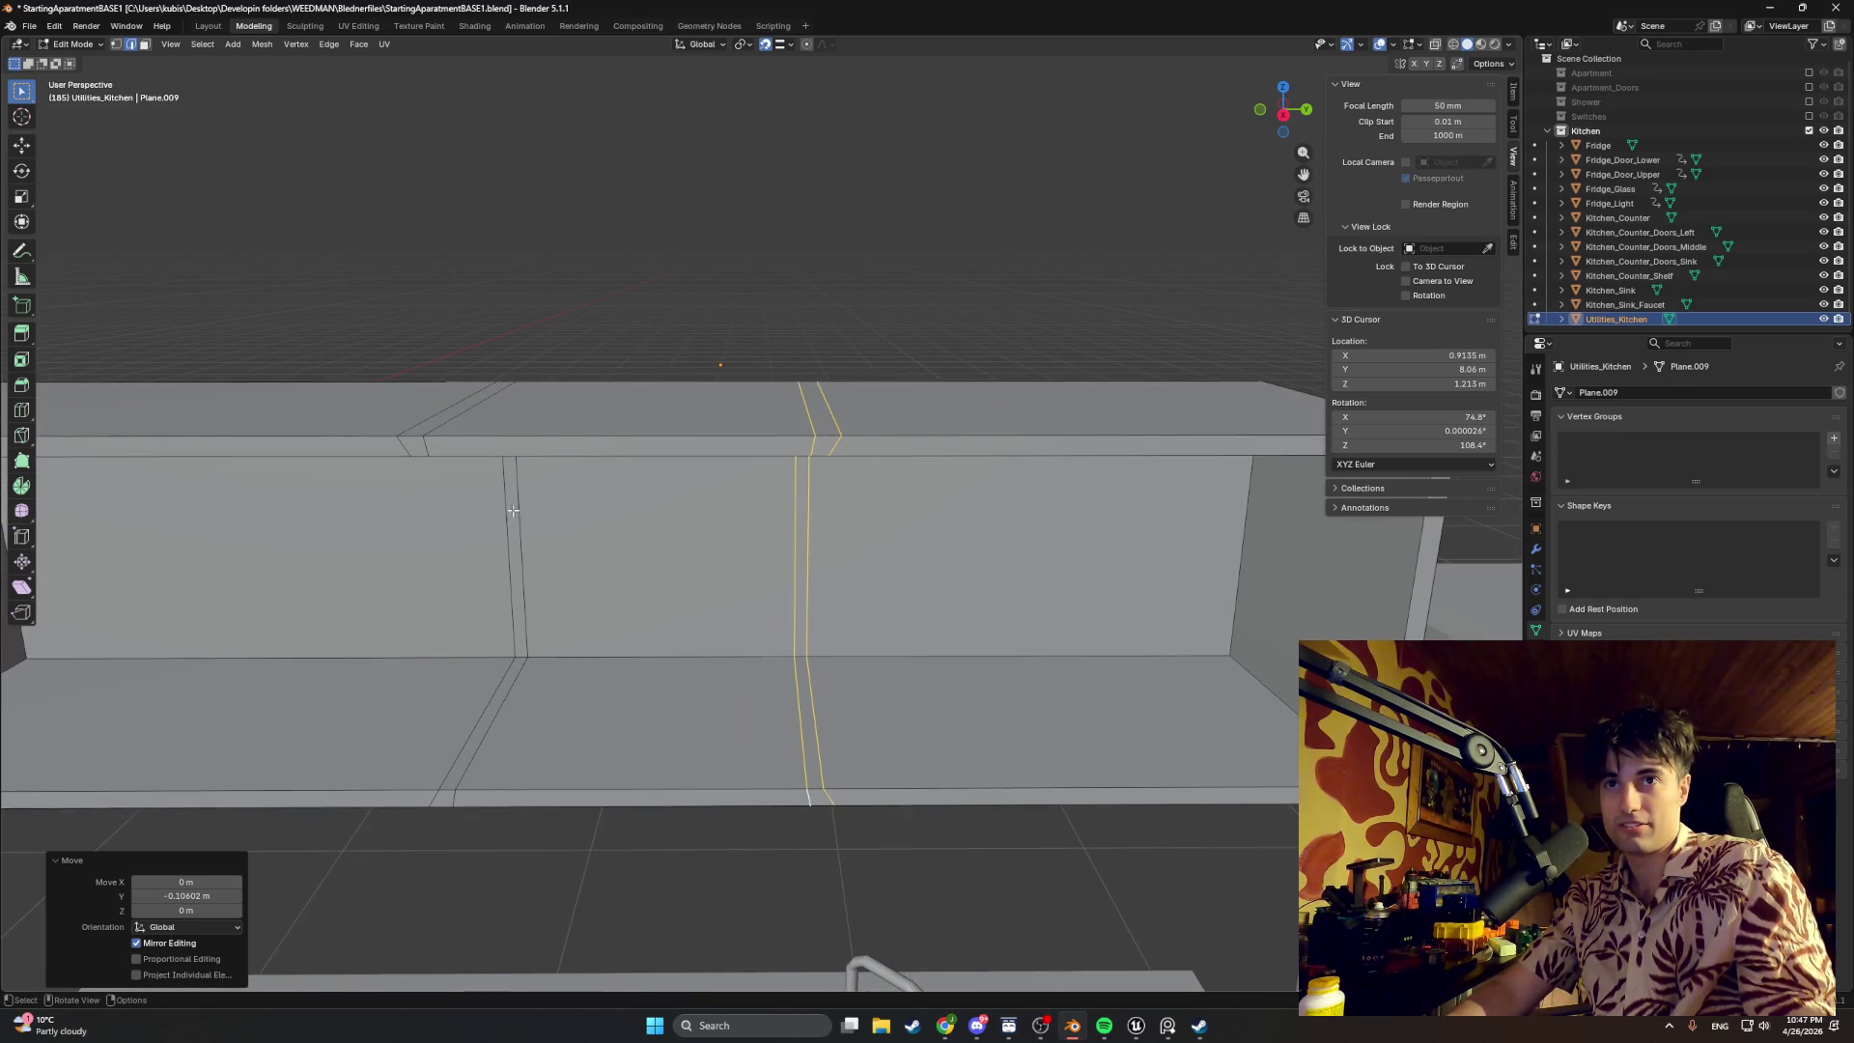
left_click(398, 412)
middle_click_drag(439, 413, 540, 383)
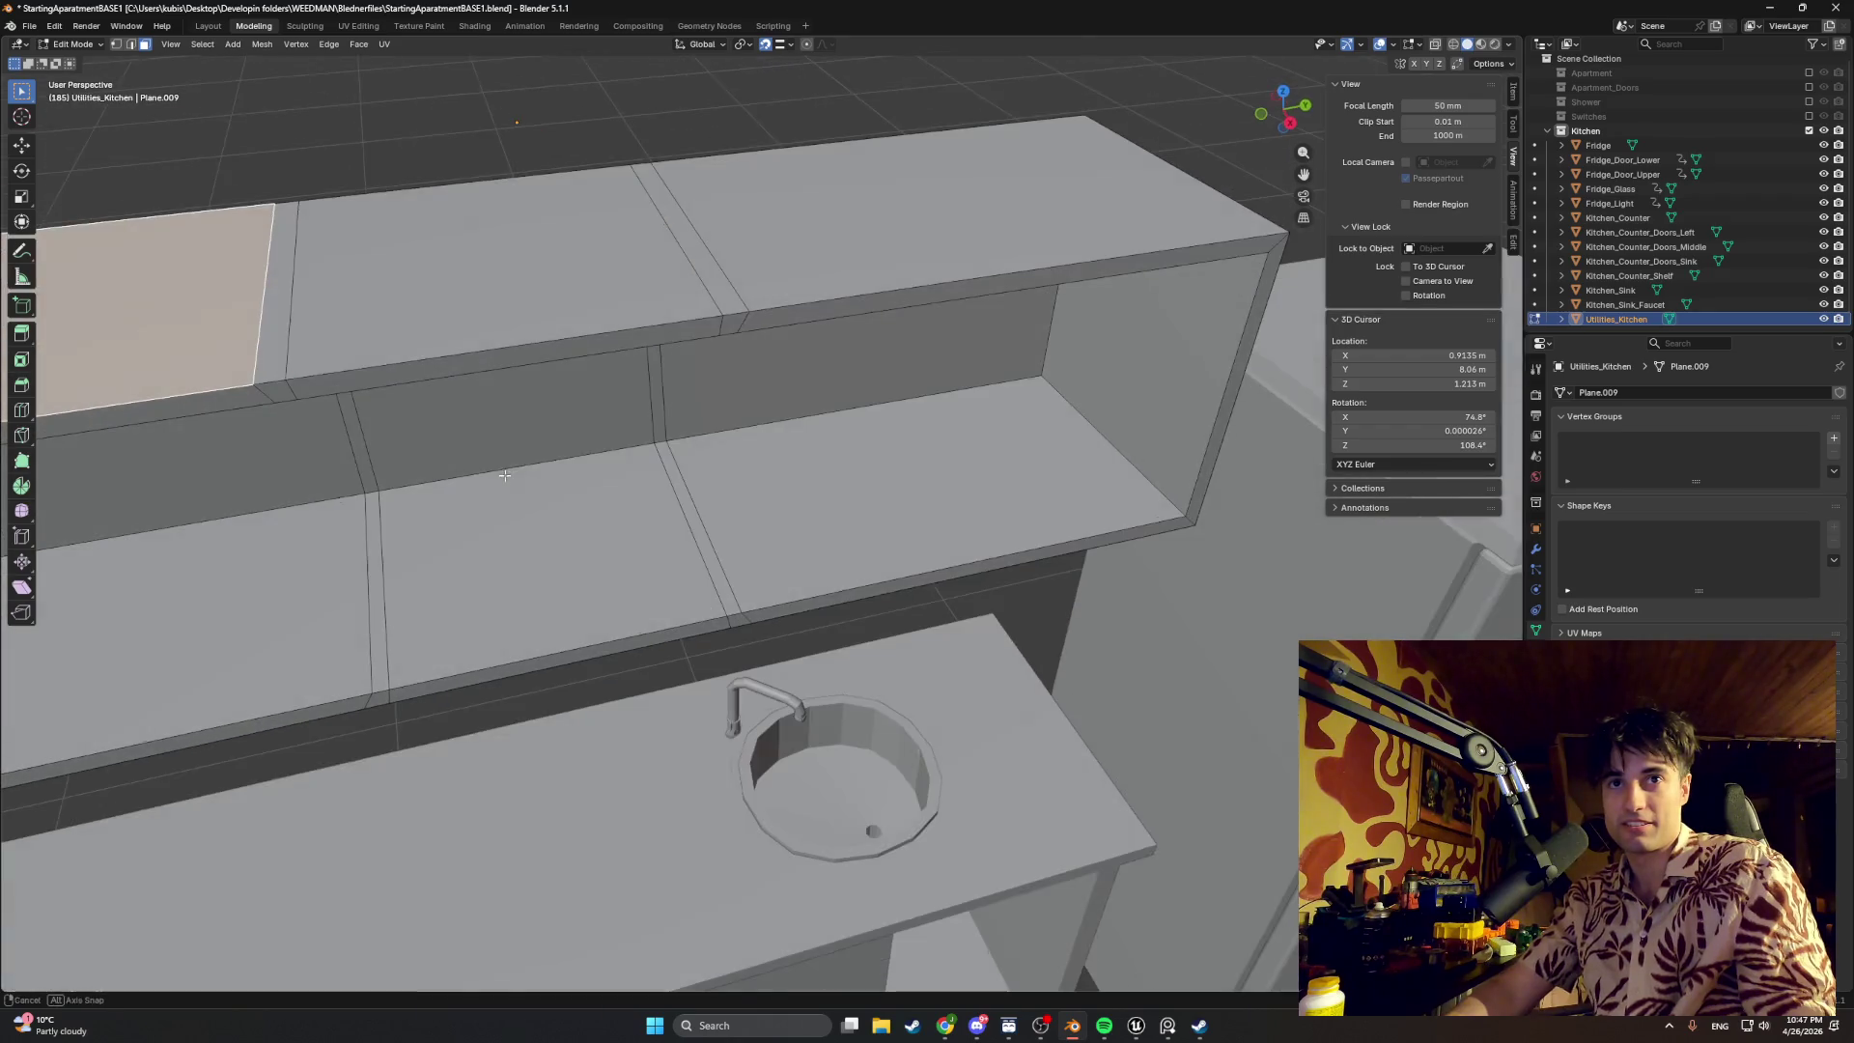
left_click(541, 383)
left_click(696, 341)
left_click(884, 296)
left_click(1072, 268)
left_click(780, 542)
left_click(848, 523)
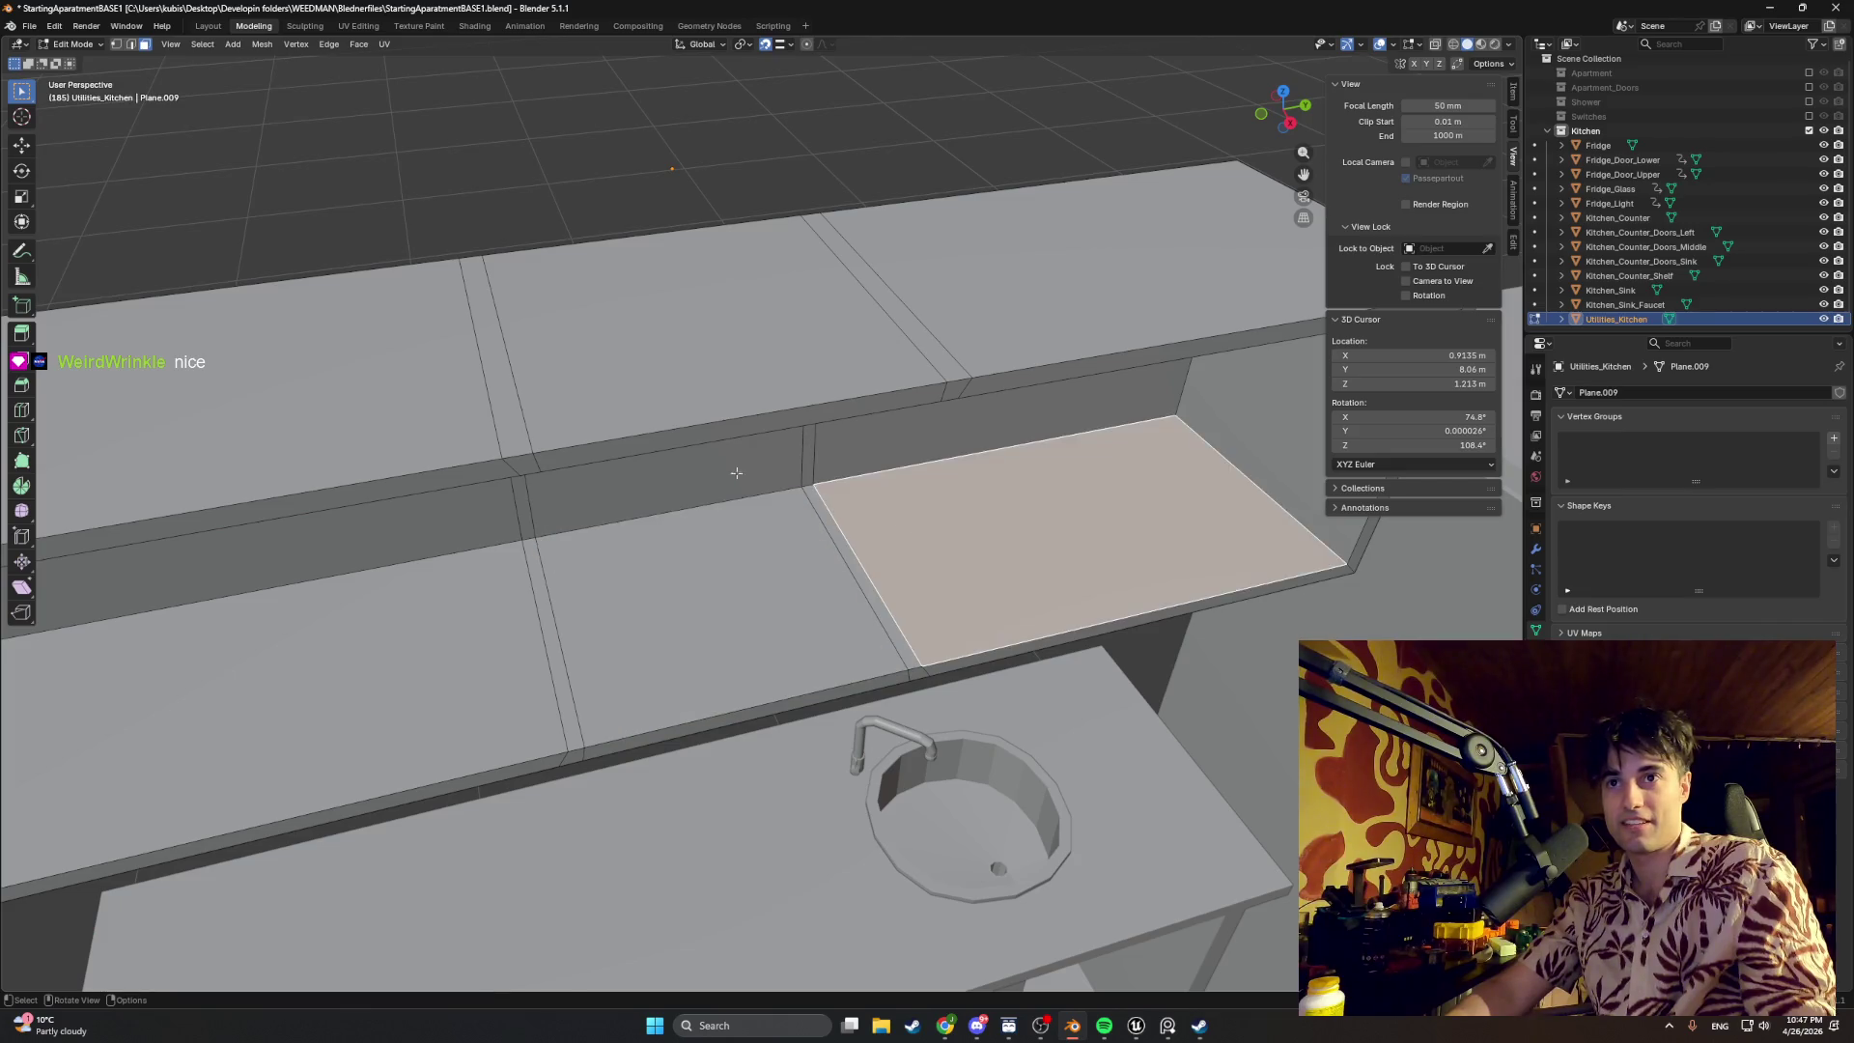
left_click(783, 479)
middle_click_drag(811, 463, 899, 549)
left_click(903, 546)
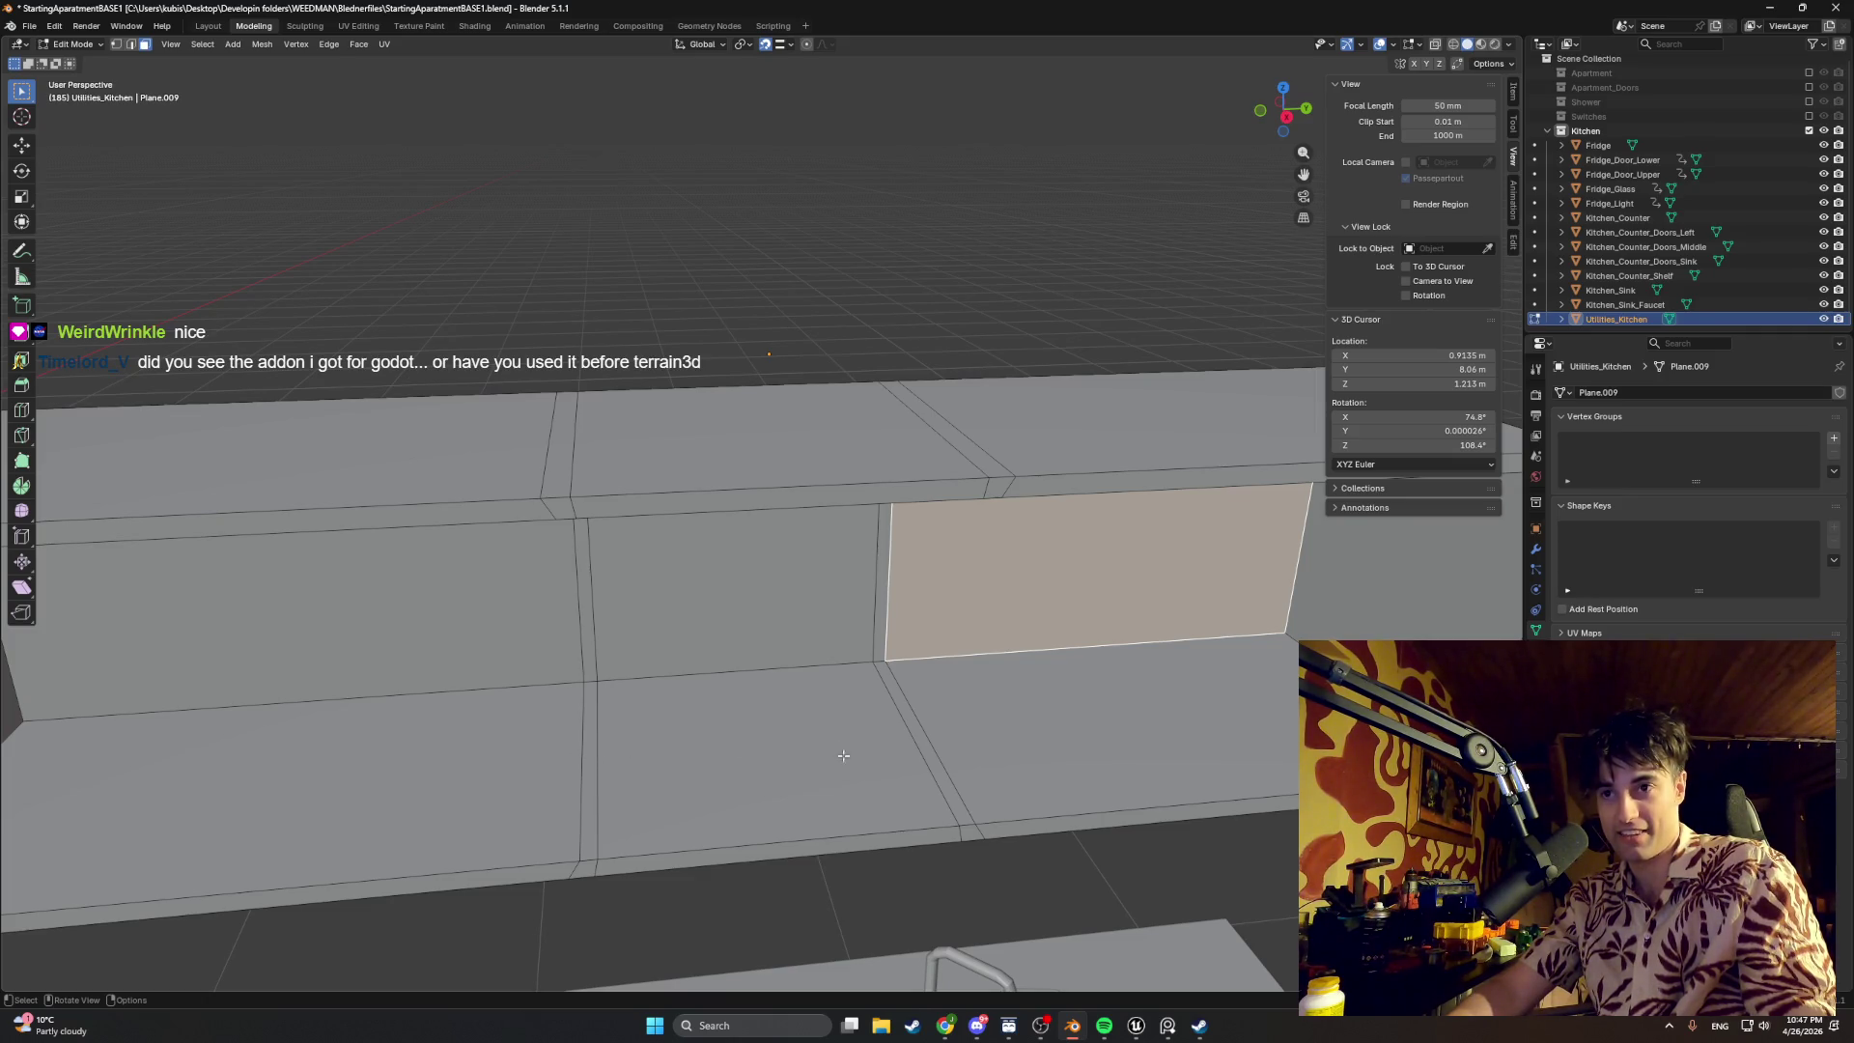
mouse_move(903, 822)
middle_mouse_down()
mouse_move(724, 705)
mouse_move(758, 720)
middle_mouse_up()
left_click(850, 675)
left_click(829, 557)
left_click(1015, 523)
left_click(725, 522)
left_click(444, 496)
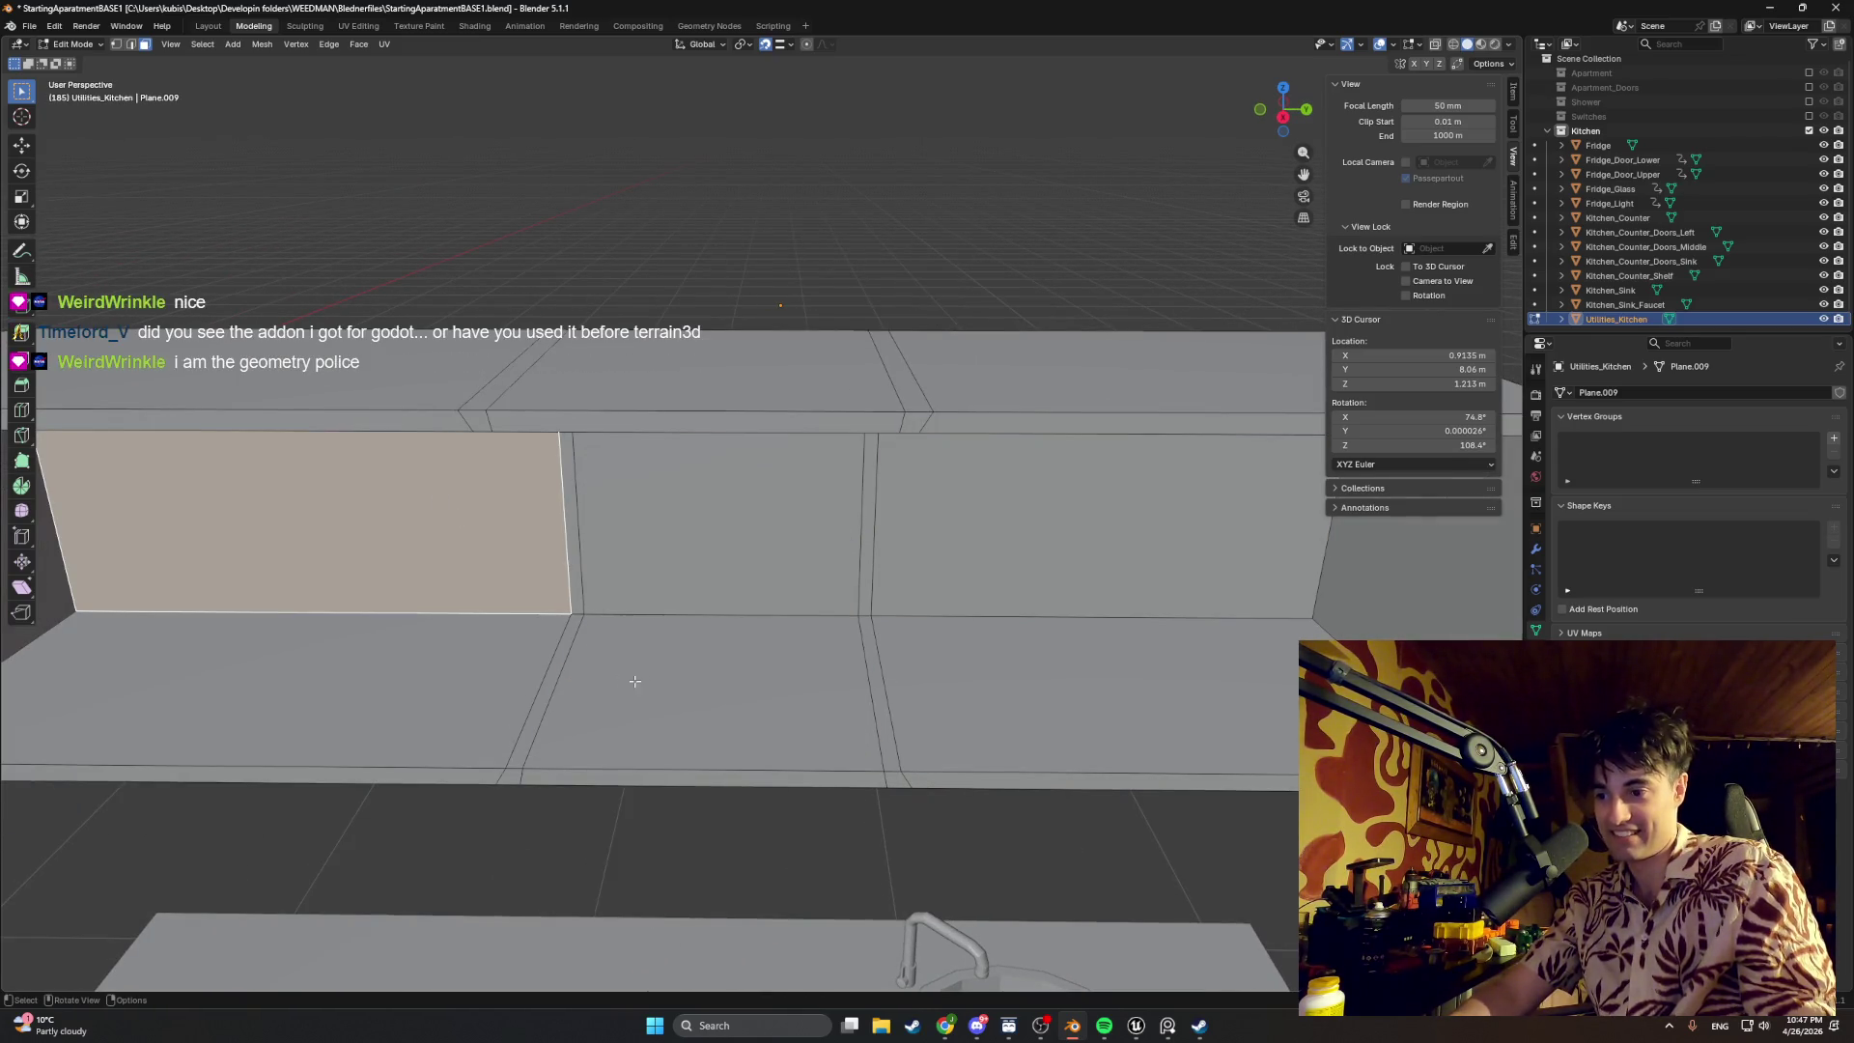
middle_click_drag(795, 705, 749, 701)
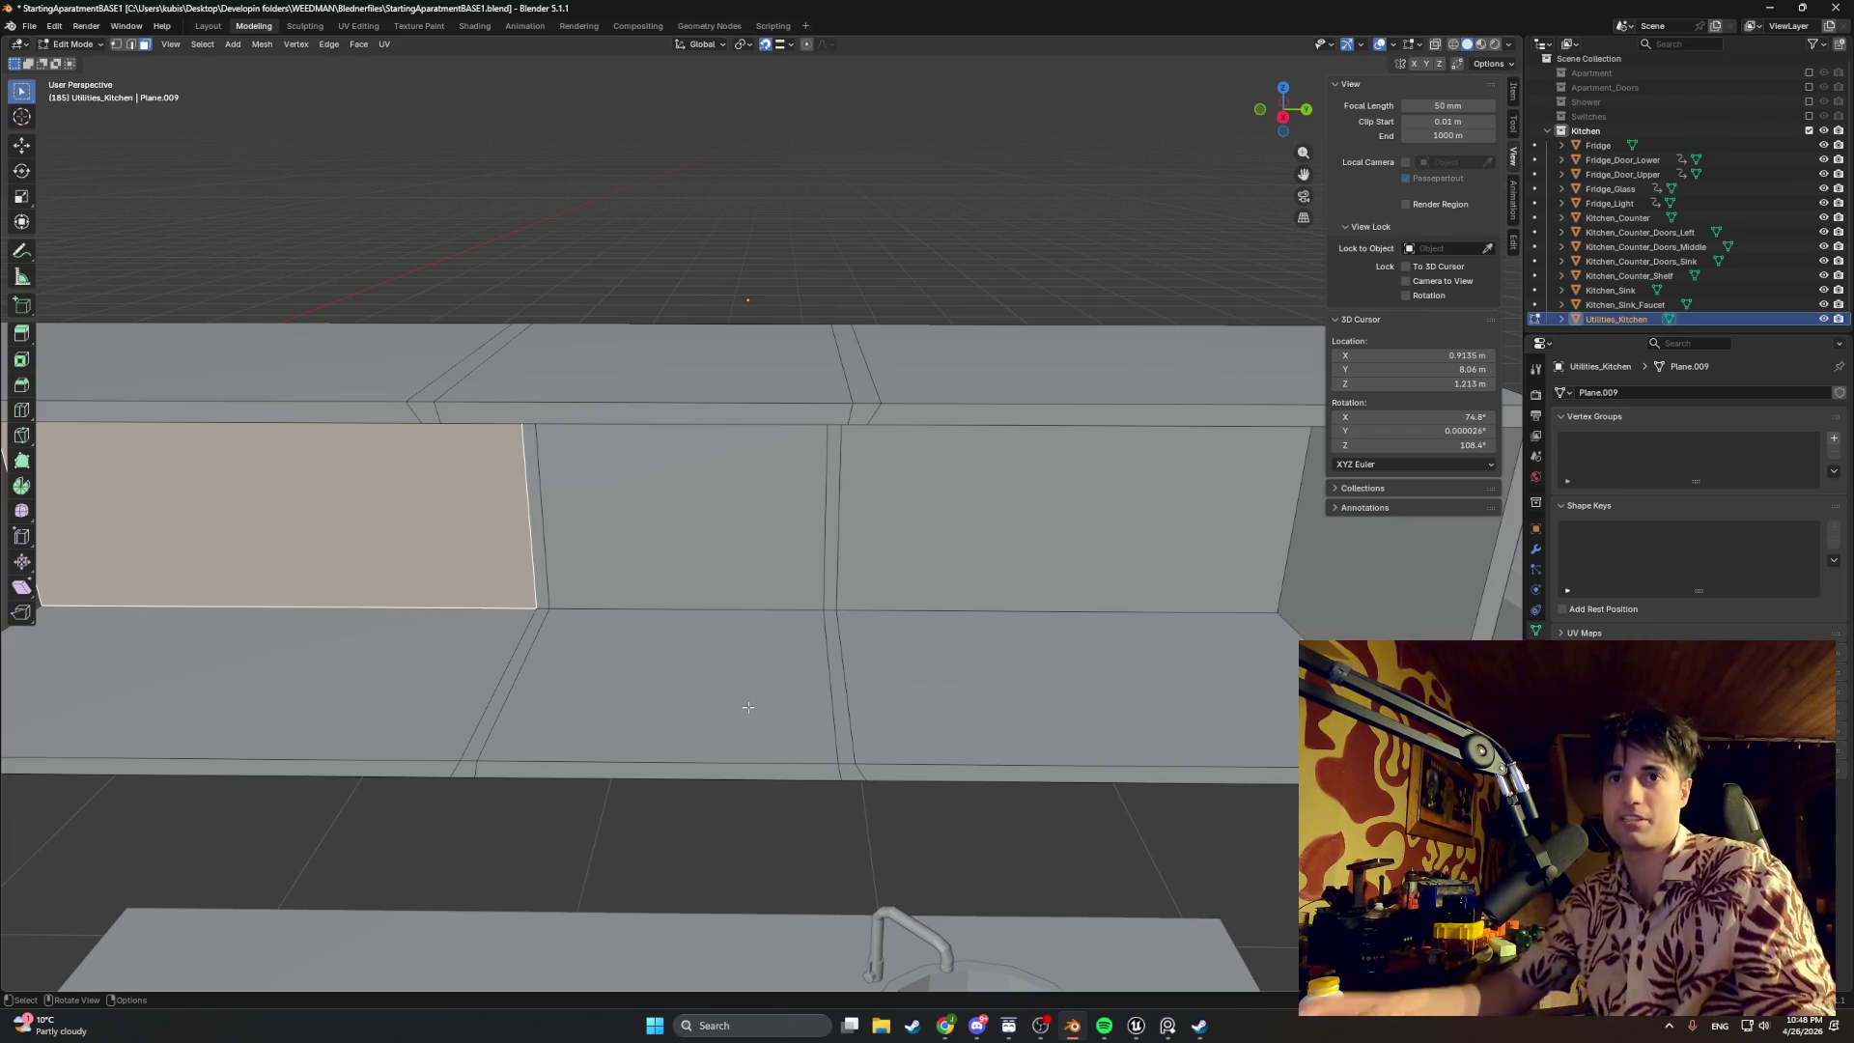
scroll(749, 707, "down", 2)
scroll(748, 707, "down", 1)
scroll(820, 635, "up", 1)
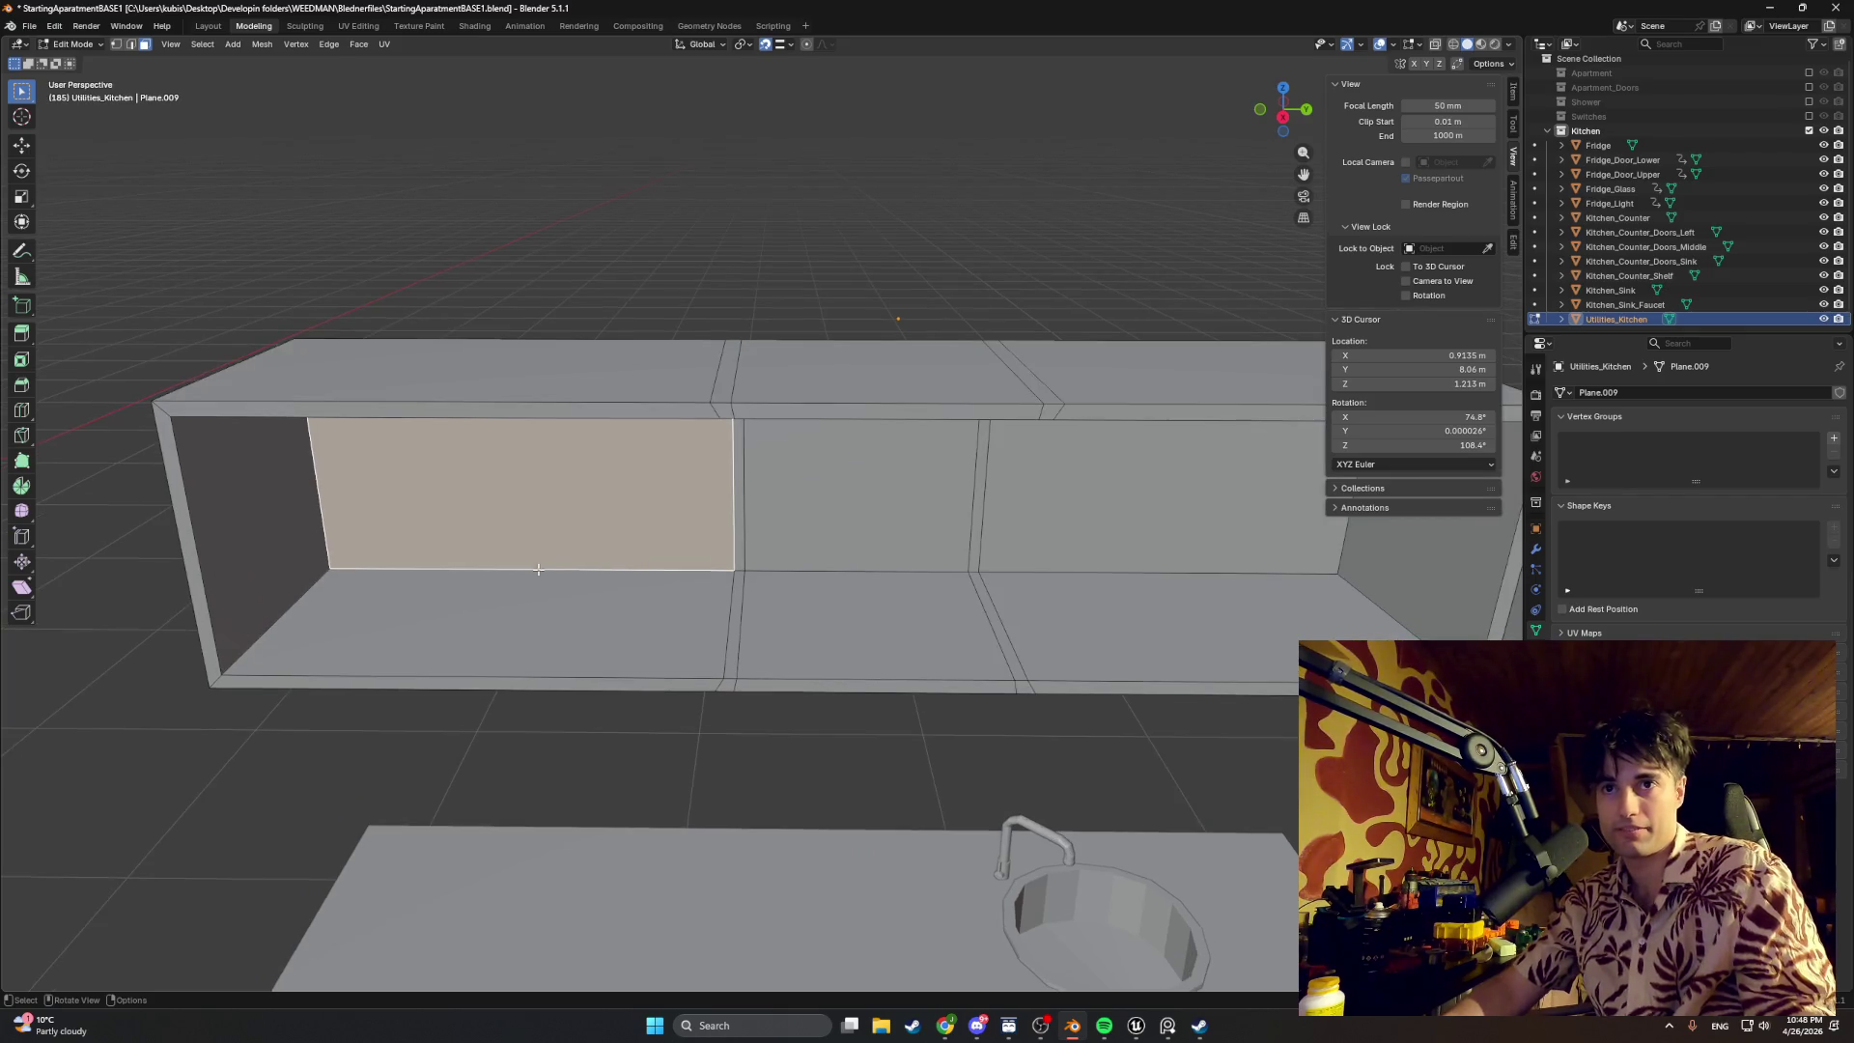
middle_click_drag(820, 638, 594, 648, "shift")
scroll(558, 653, "down", 1)
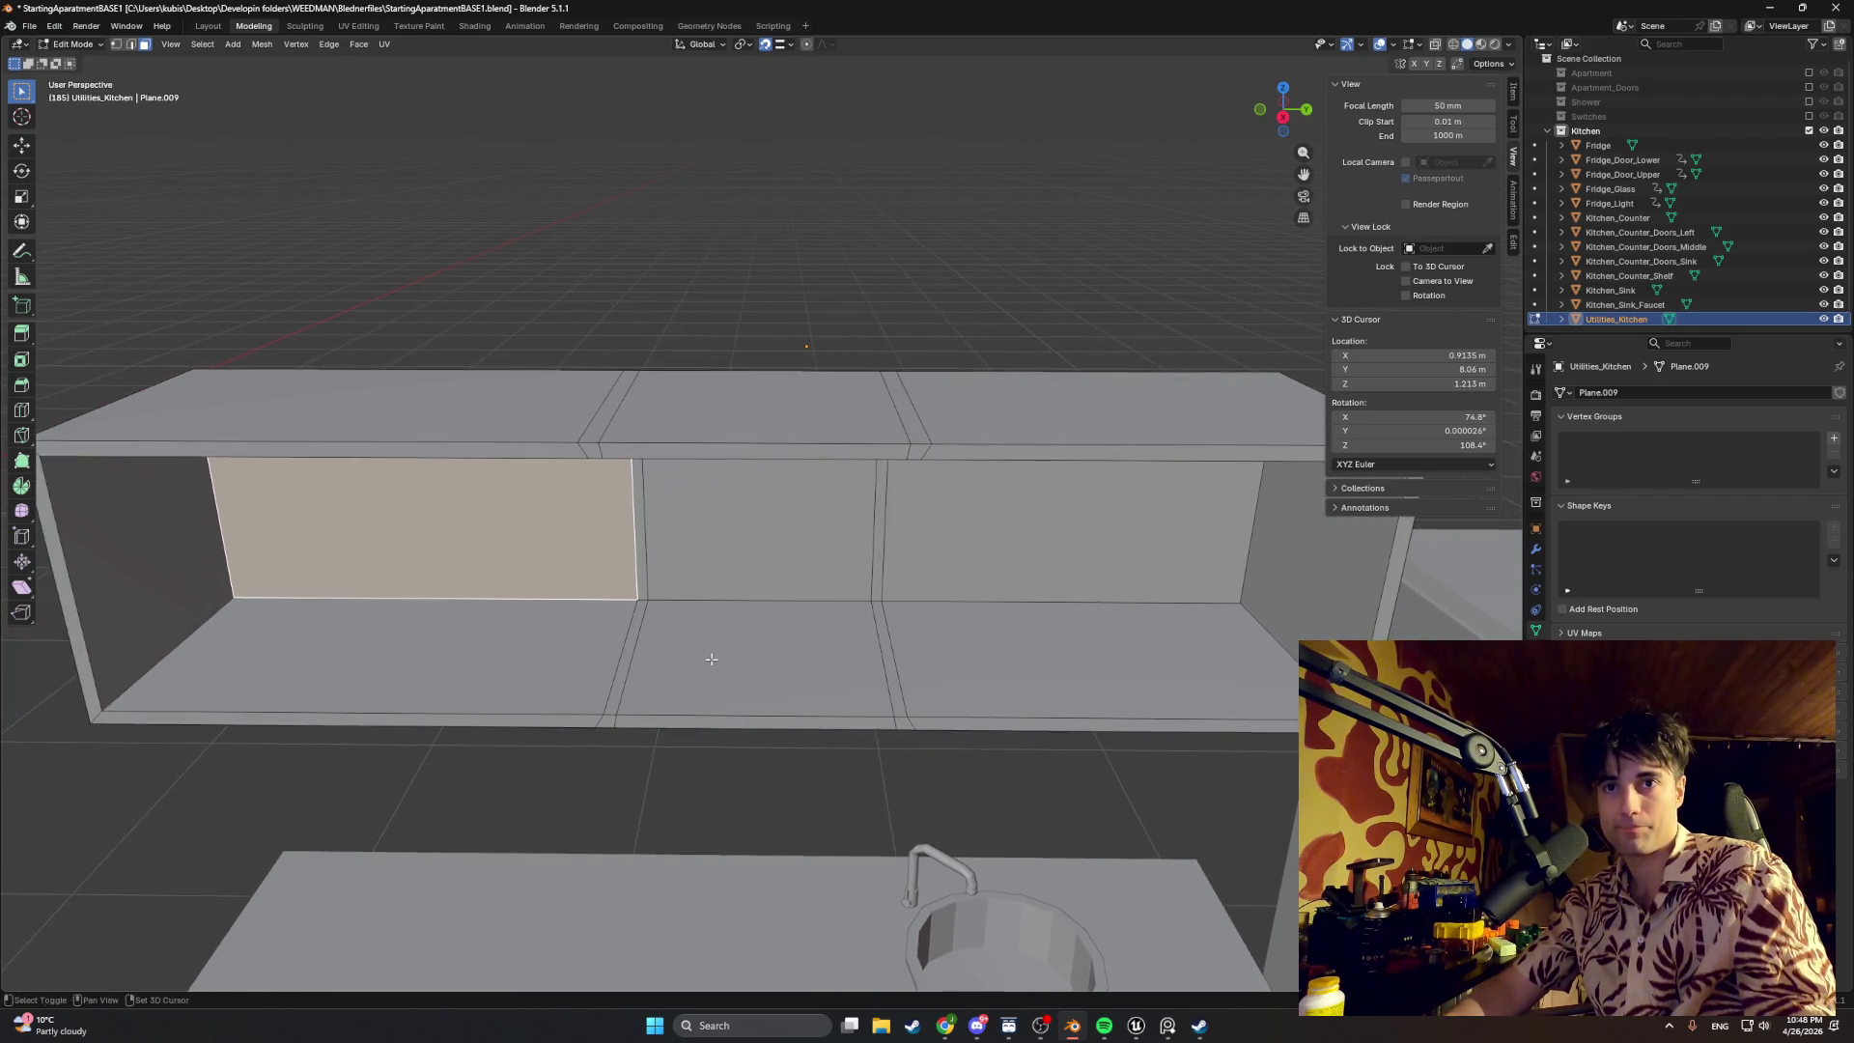
scroll(712, 655, "down", 2)
scroll(711, 652, "down", 1)
scroll(722, 620, "down", 1)
middle_click_drag(722, 620, 721, 572, "shift")
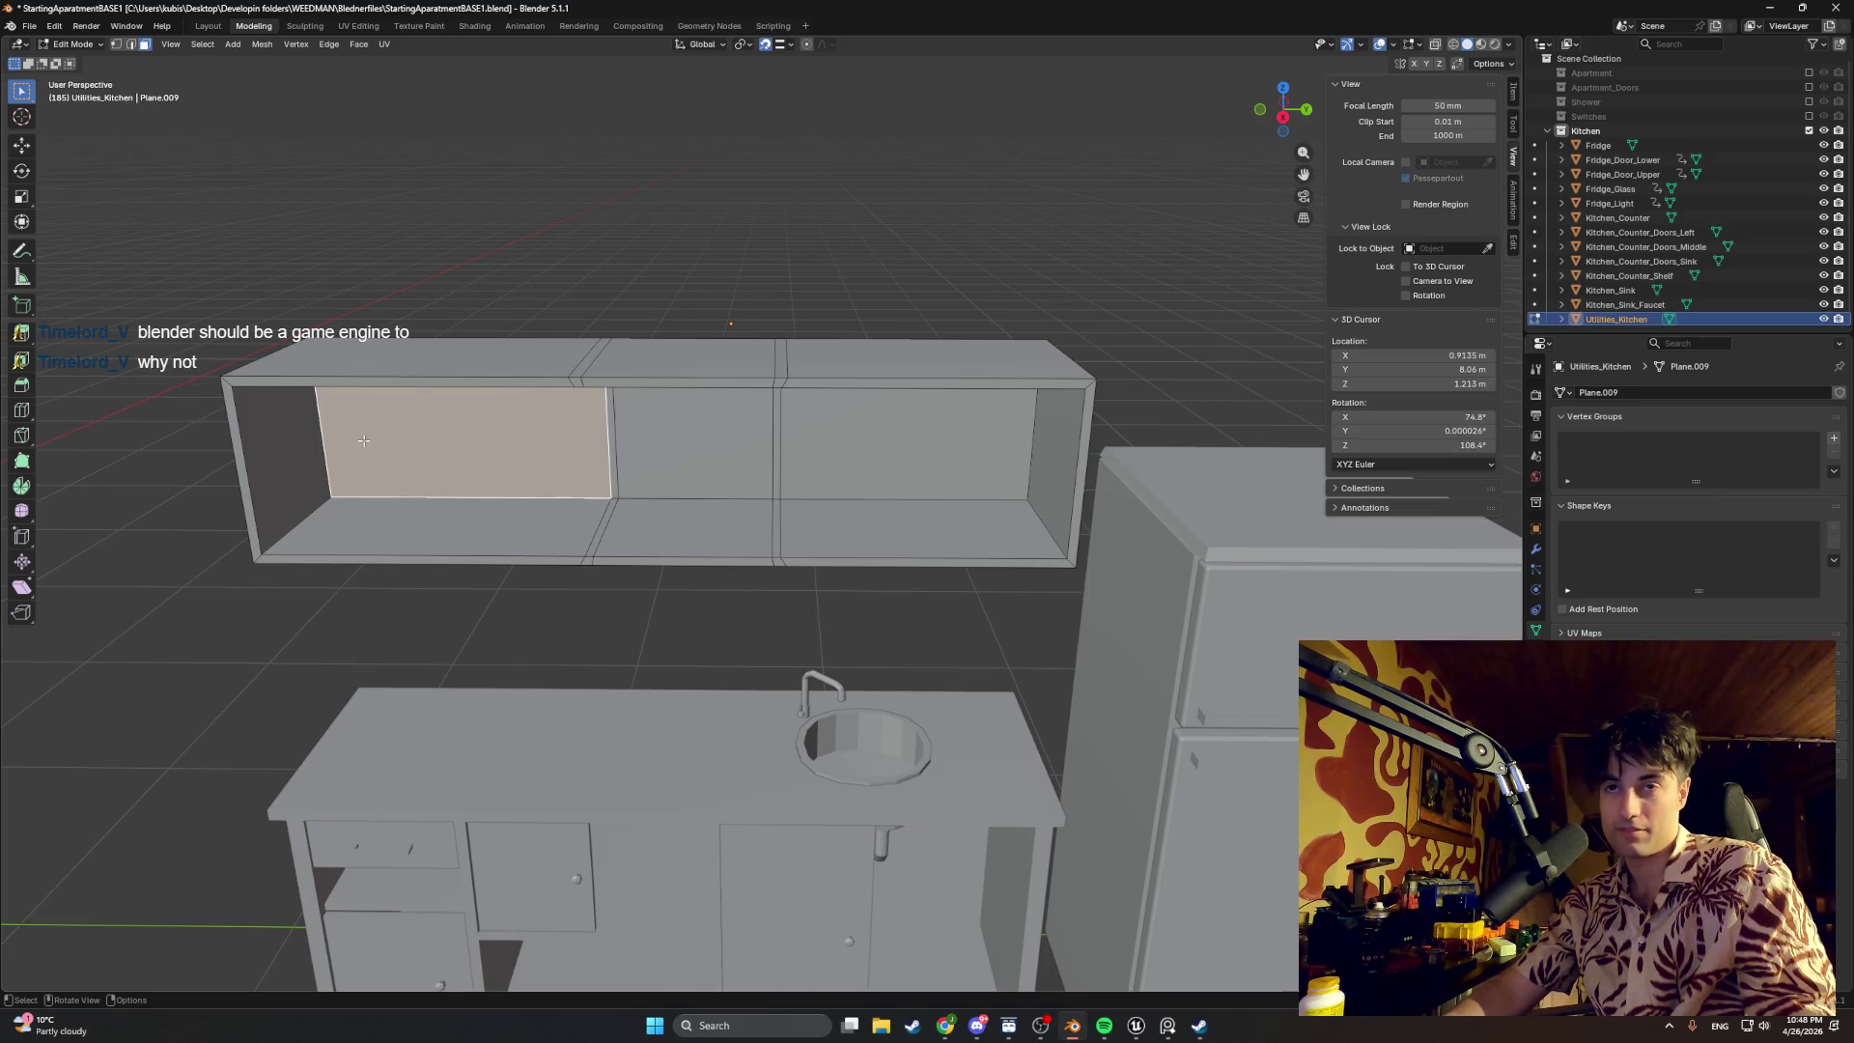
mouse_move(363, 438)
middle_mouse_down()
mouse_move(831, 571)
mouse_move(899, 635)
mouse_move(822, 700)
mouse_move(876, 667)
middle_mouse_up()
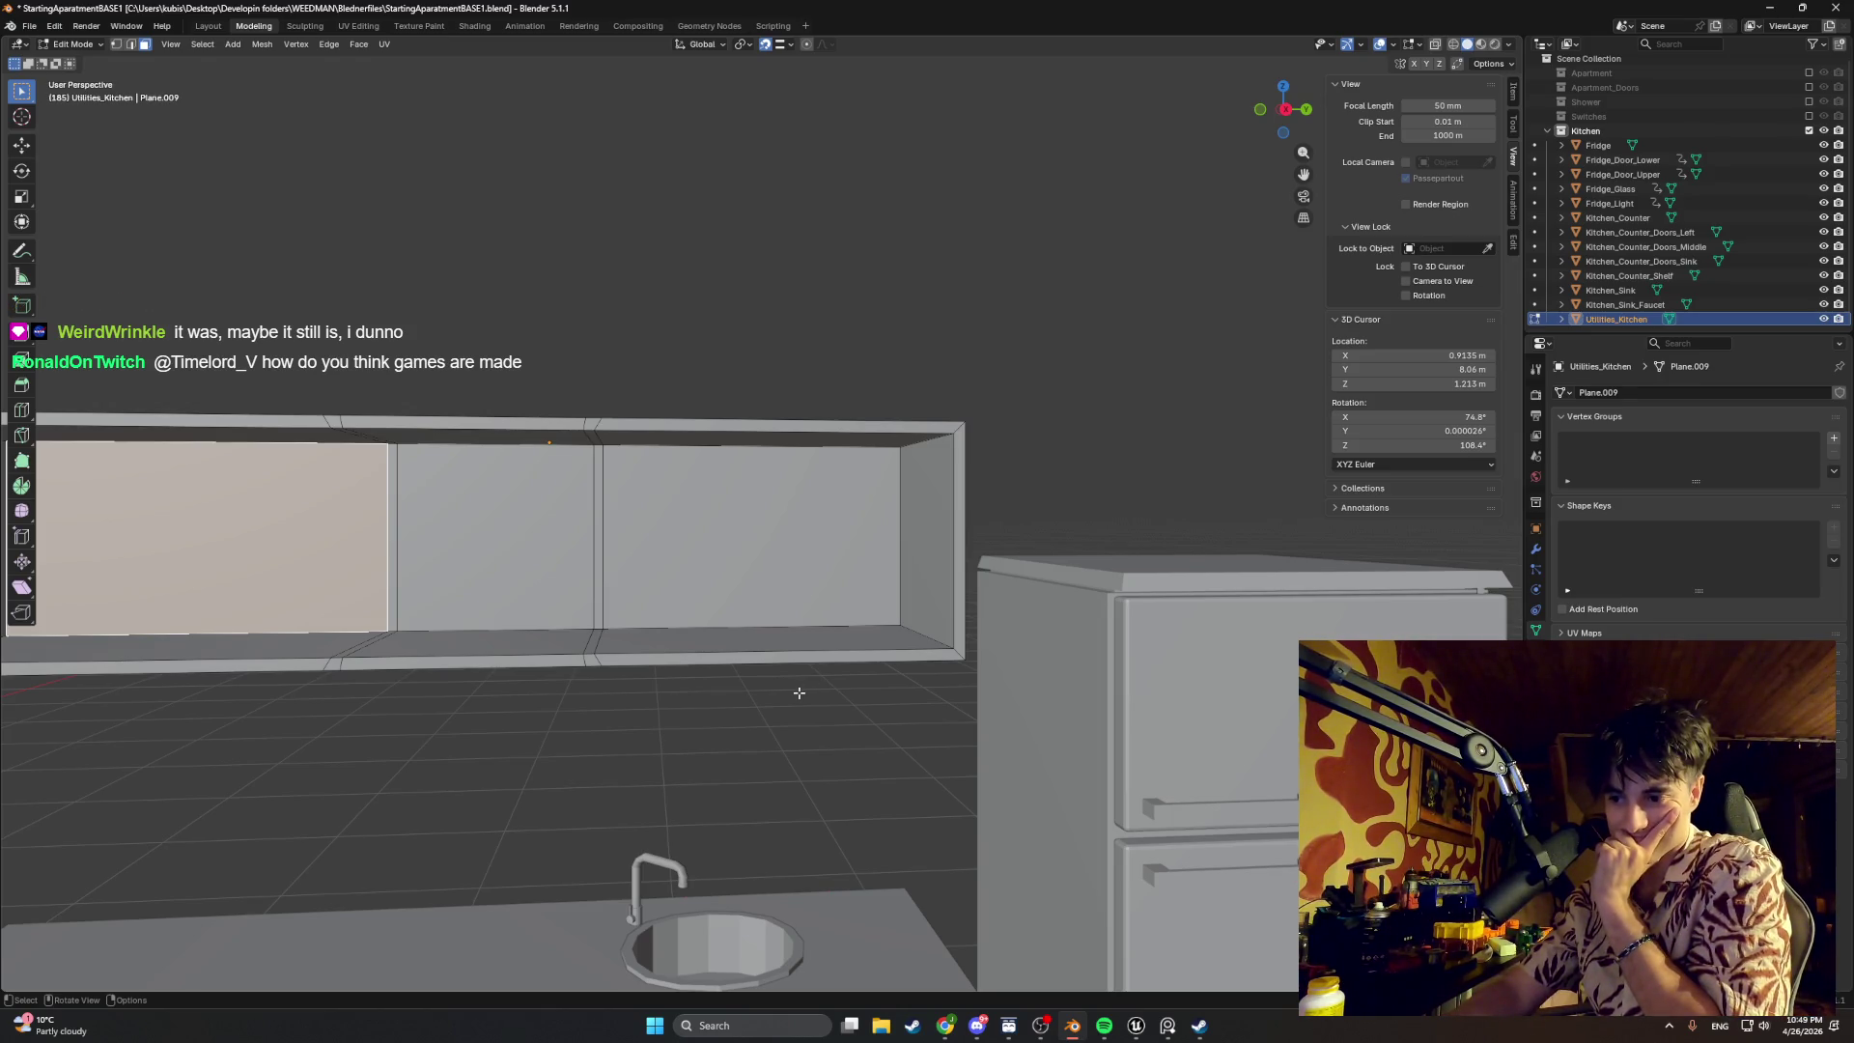
mouse_move(768, 700)
middle_mouse_down()
mouse_move(712, 747)
mouse_move(495, 716)
middle_mouse_up()
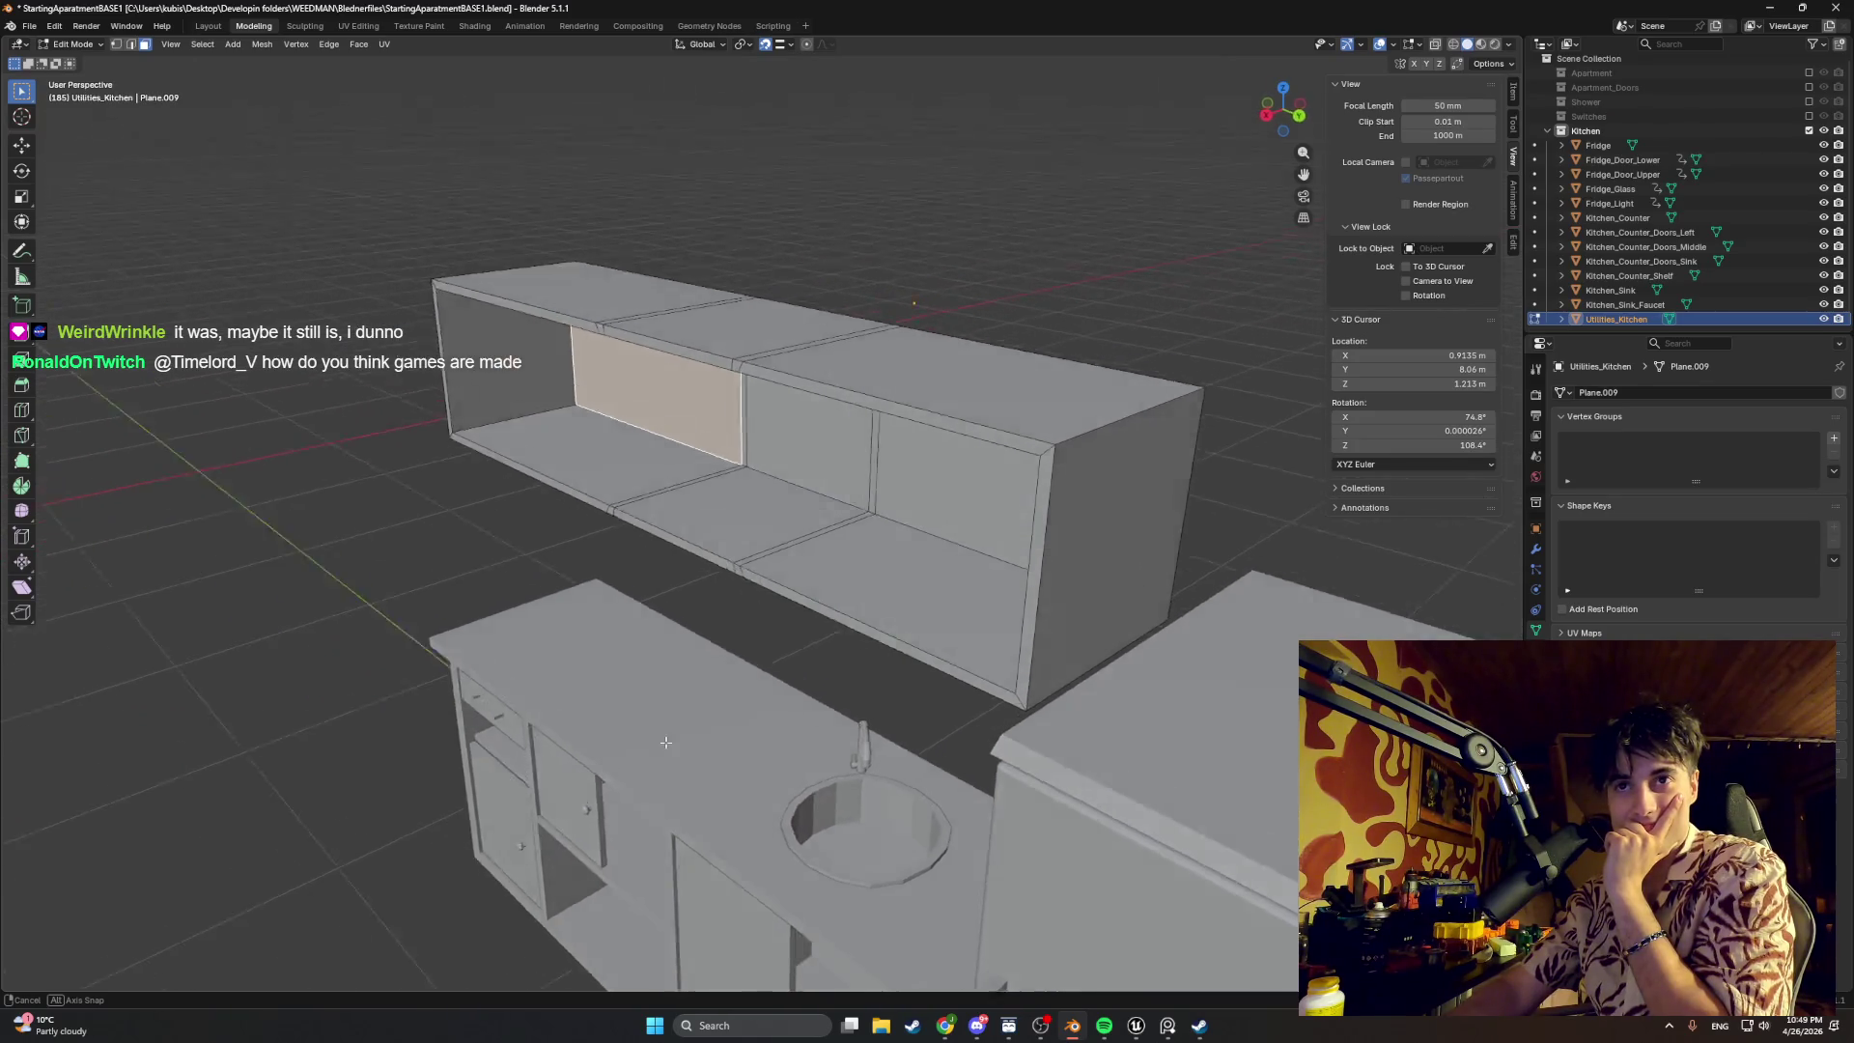
scroll(497, 715, "up", 3)
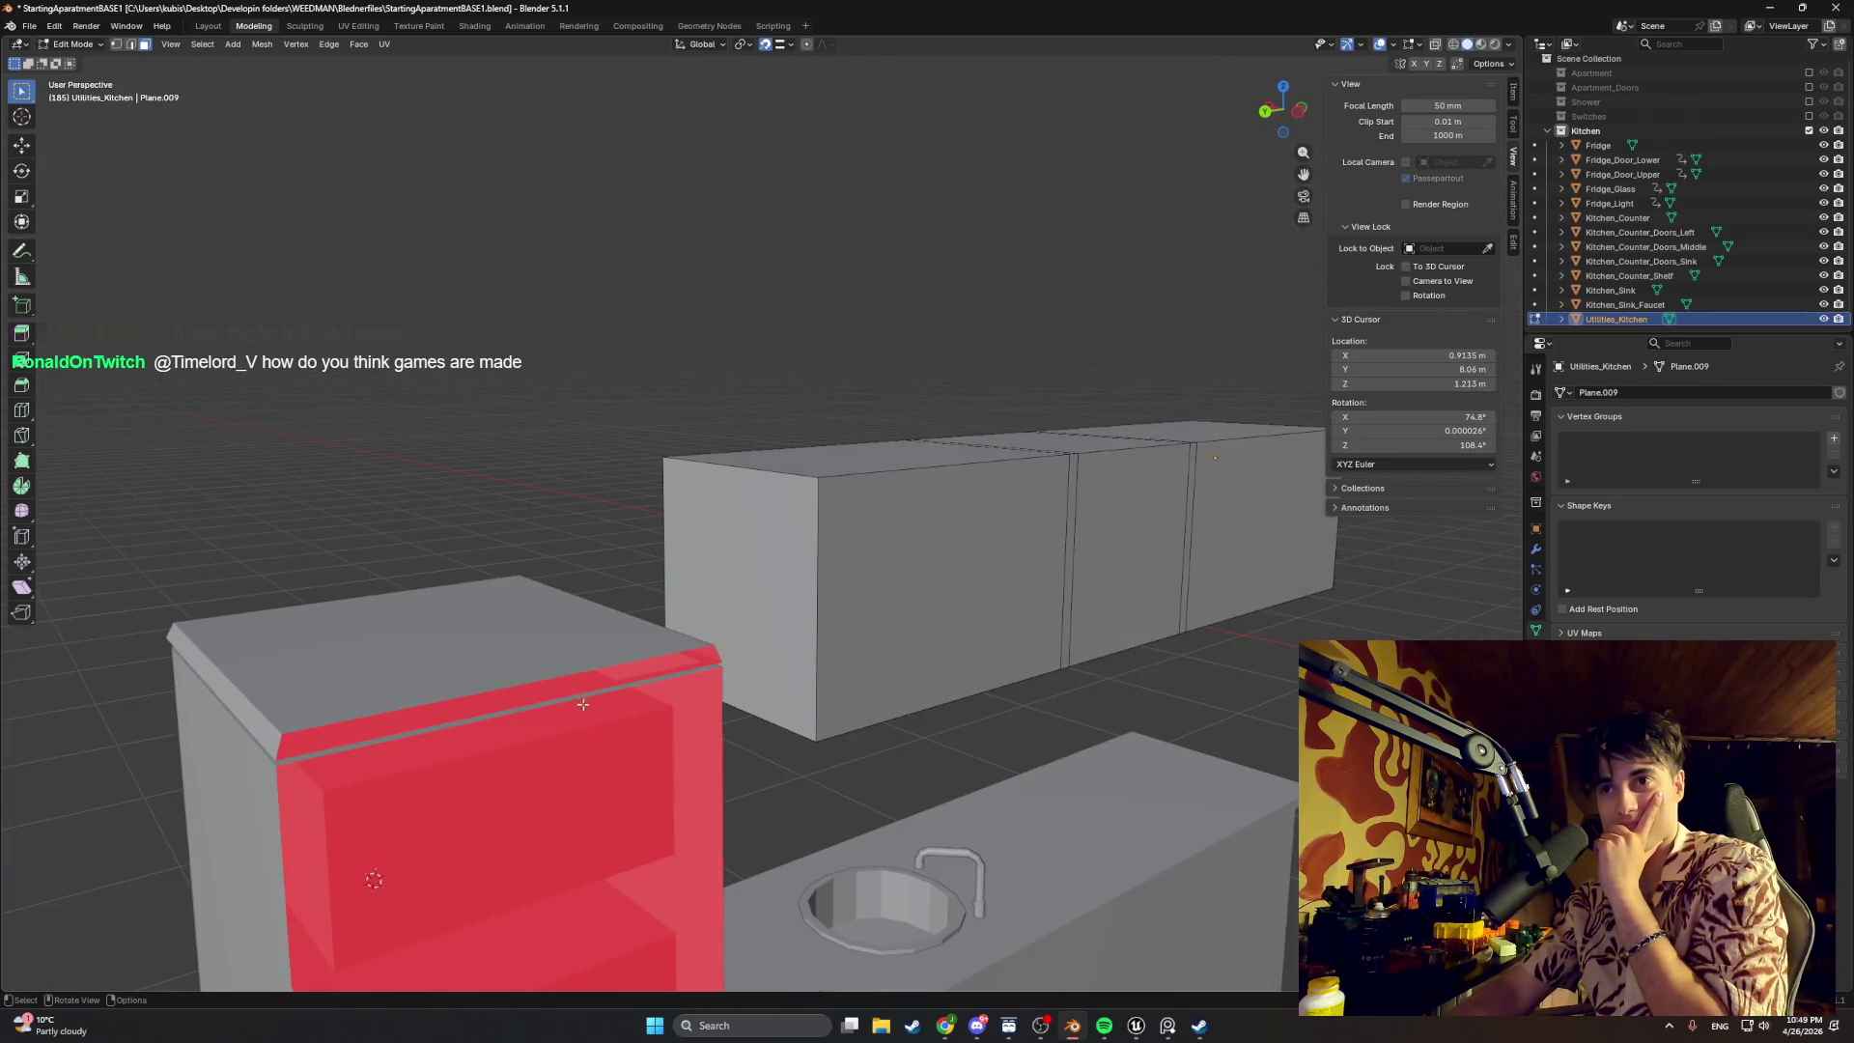
mouse_move(497, 717)
middle_mouse_down()
mouse_move(607, 573)
mouse_move(548, 564)
mouse_move(864, 599)
mouse_move(658, 692)
mouse_move(918, 615)
middle_mouse_up()
scroll(864, 601, "down", 3)
scroll(918, 615, "up", 2)
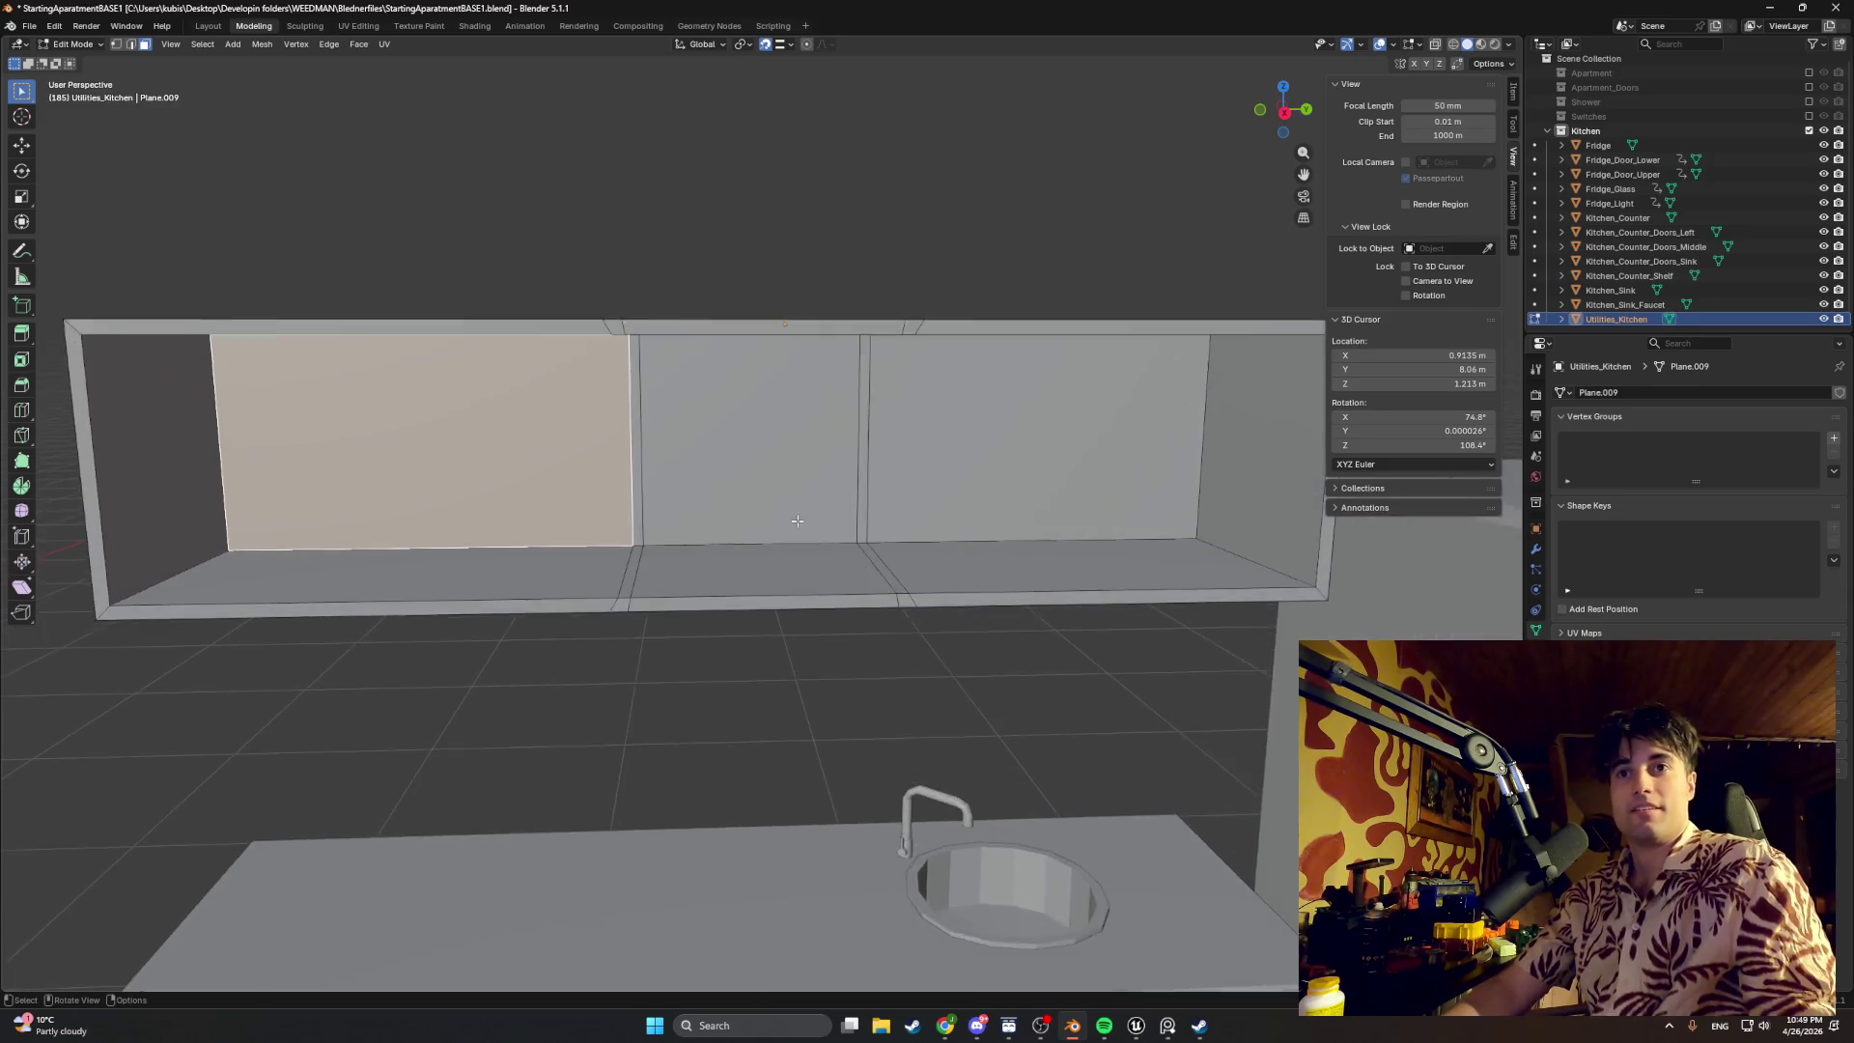
scroll(891, 621, "up", 2)
key("2")
Step: Select the thin vertical divider face and flip its normals so it faces outward
left_click(824, 703)
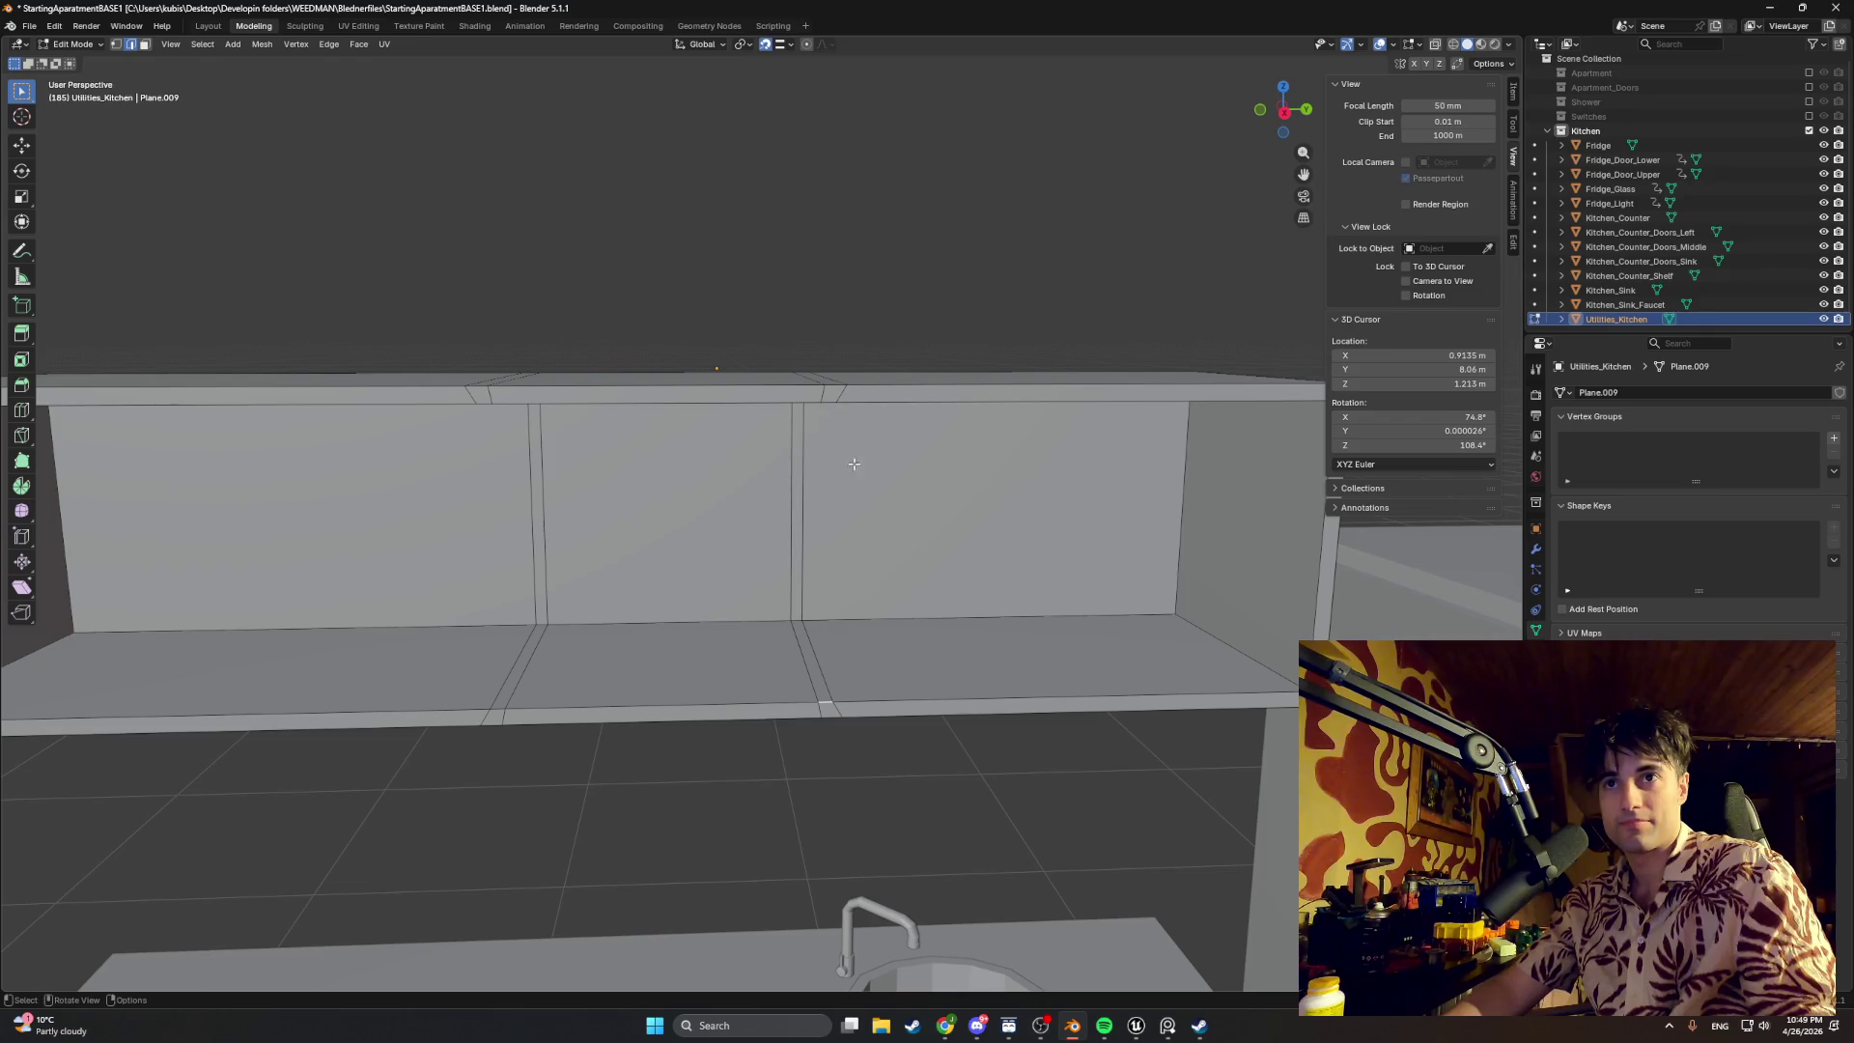
middle_click_drag(865, 483, 898, 543)
left_click(893, 547)
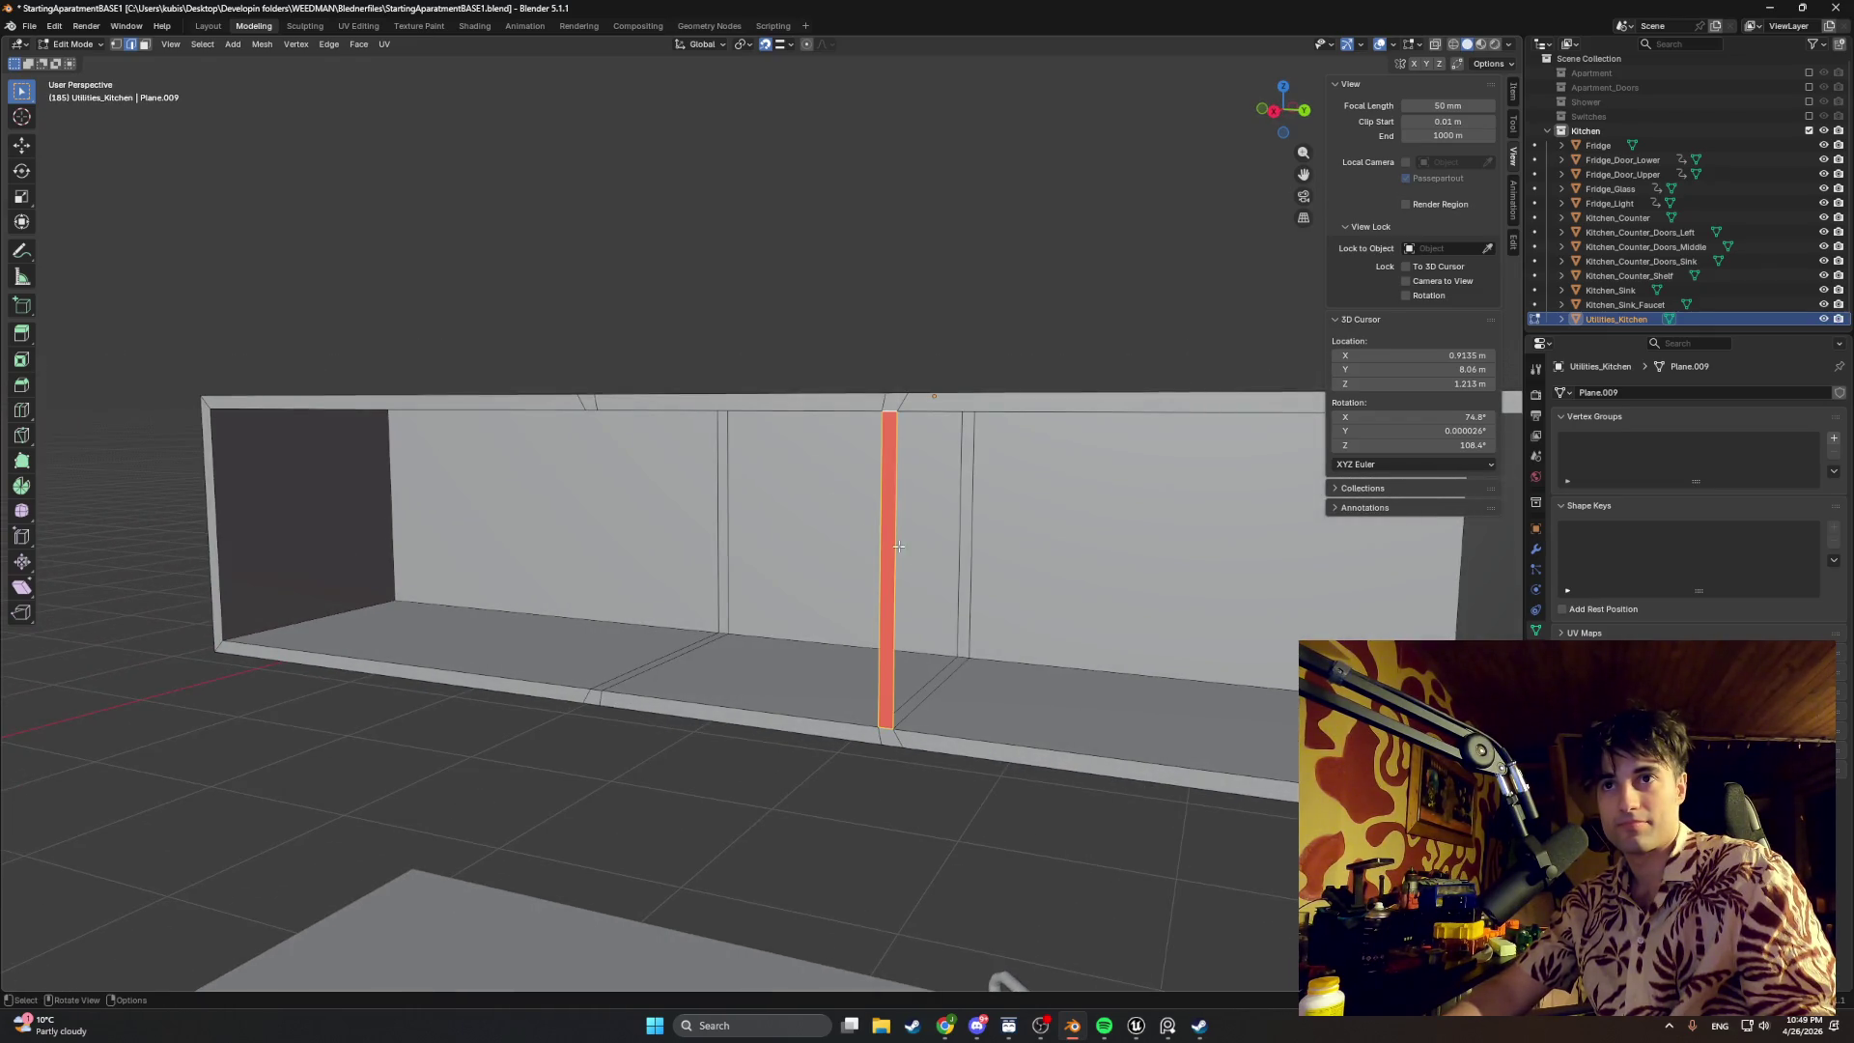
right_click(902, 545)
left_click(841, 681)
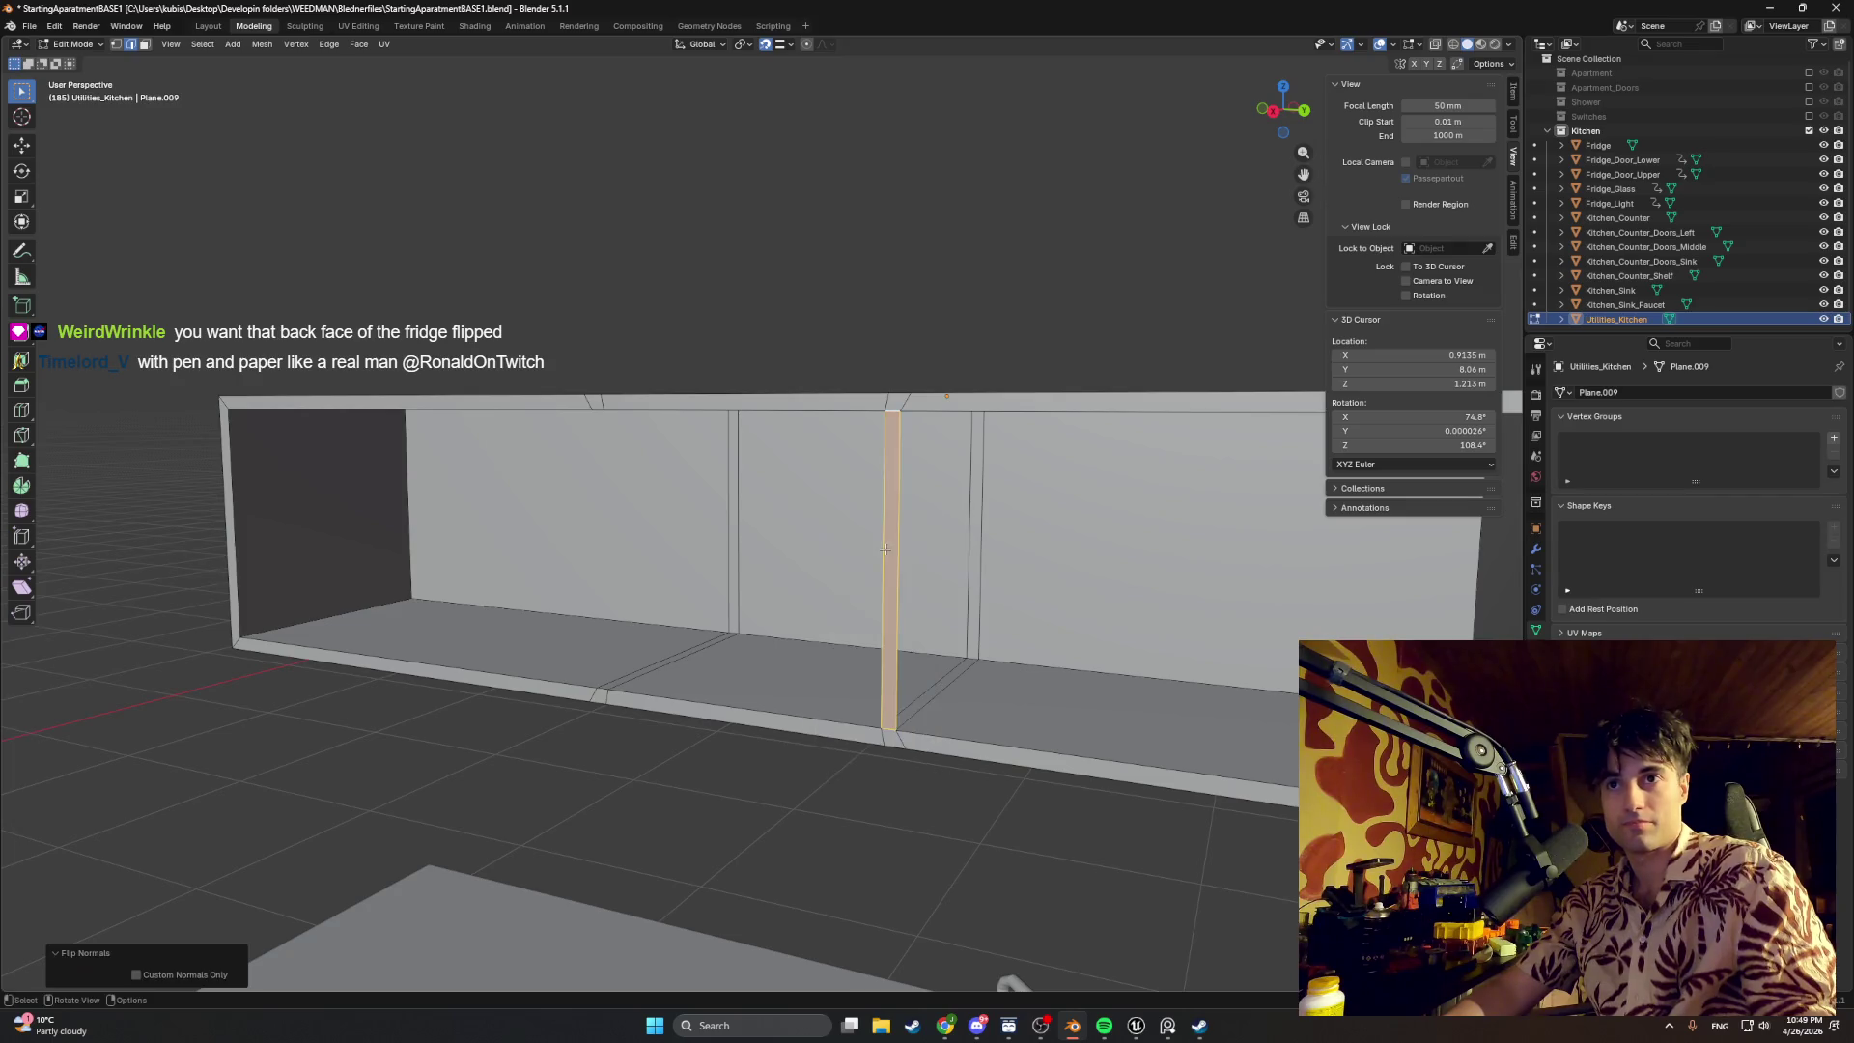
middle_click_drag(840, 682, 949, 568)
scroll(676, 665, "up", 1)
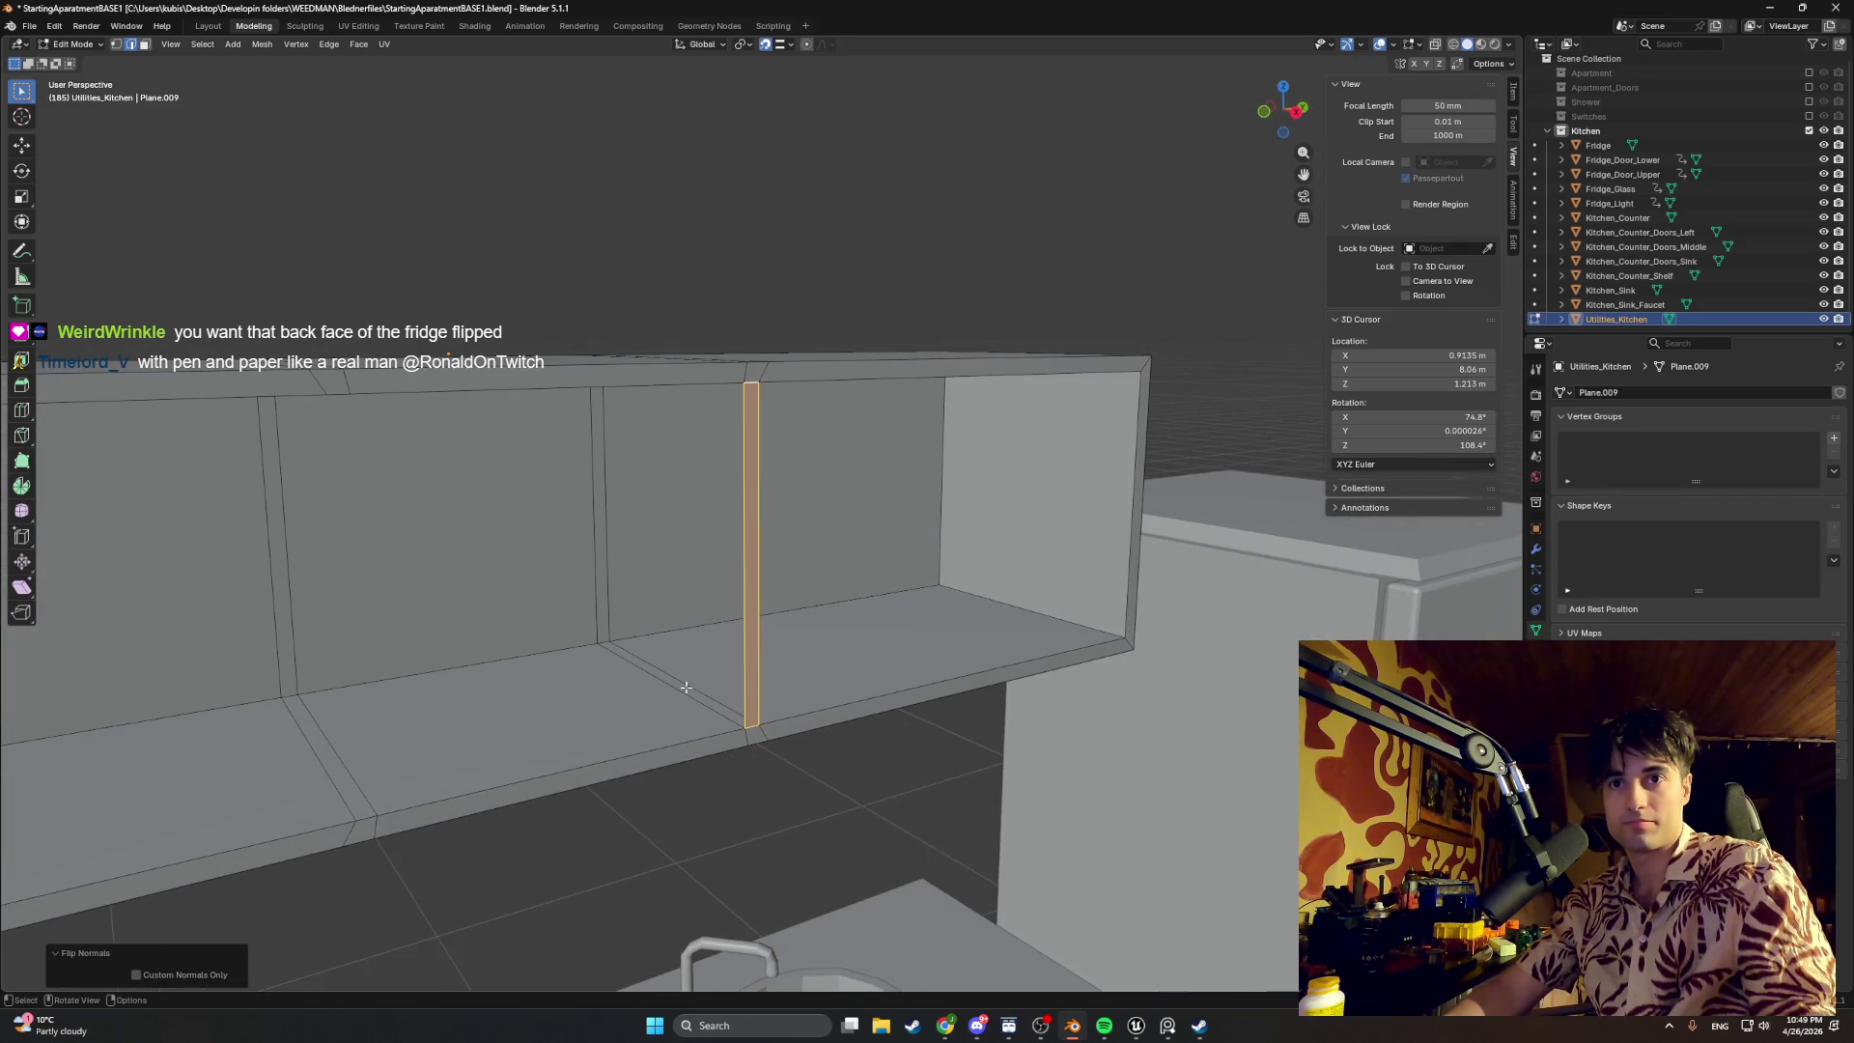
Step: Select the divider's bottom, vertical and top edges, mark them as a seam, and return to face selection
left_click(685, 687)
scroll(683, 689, "up", 1)
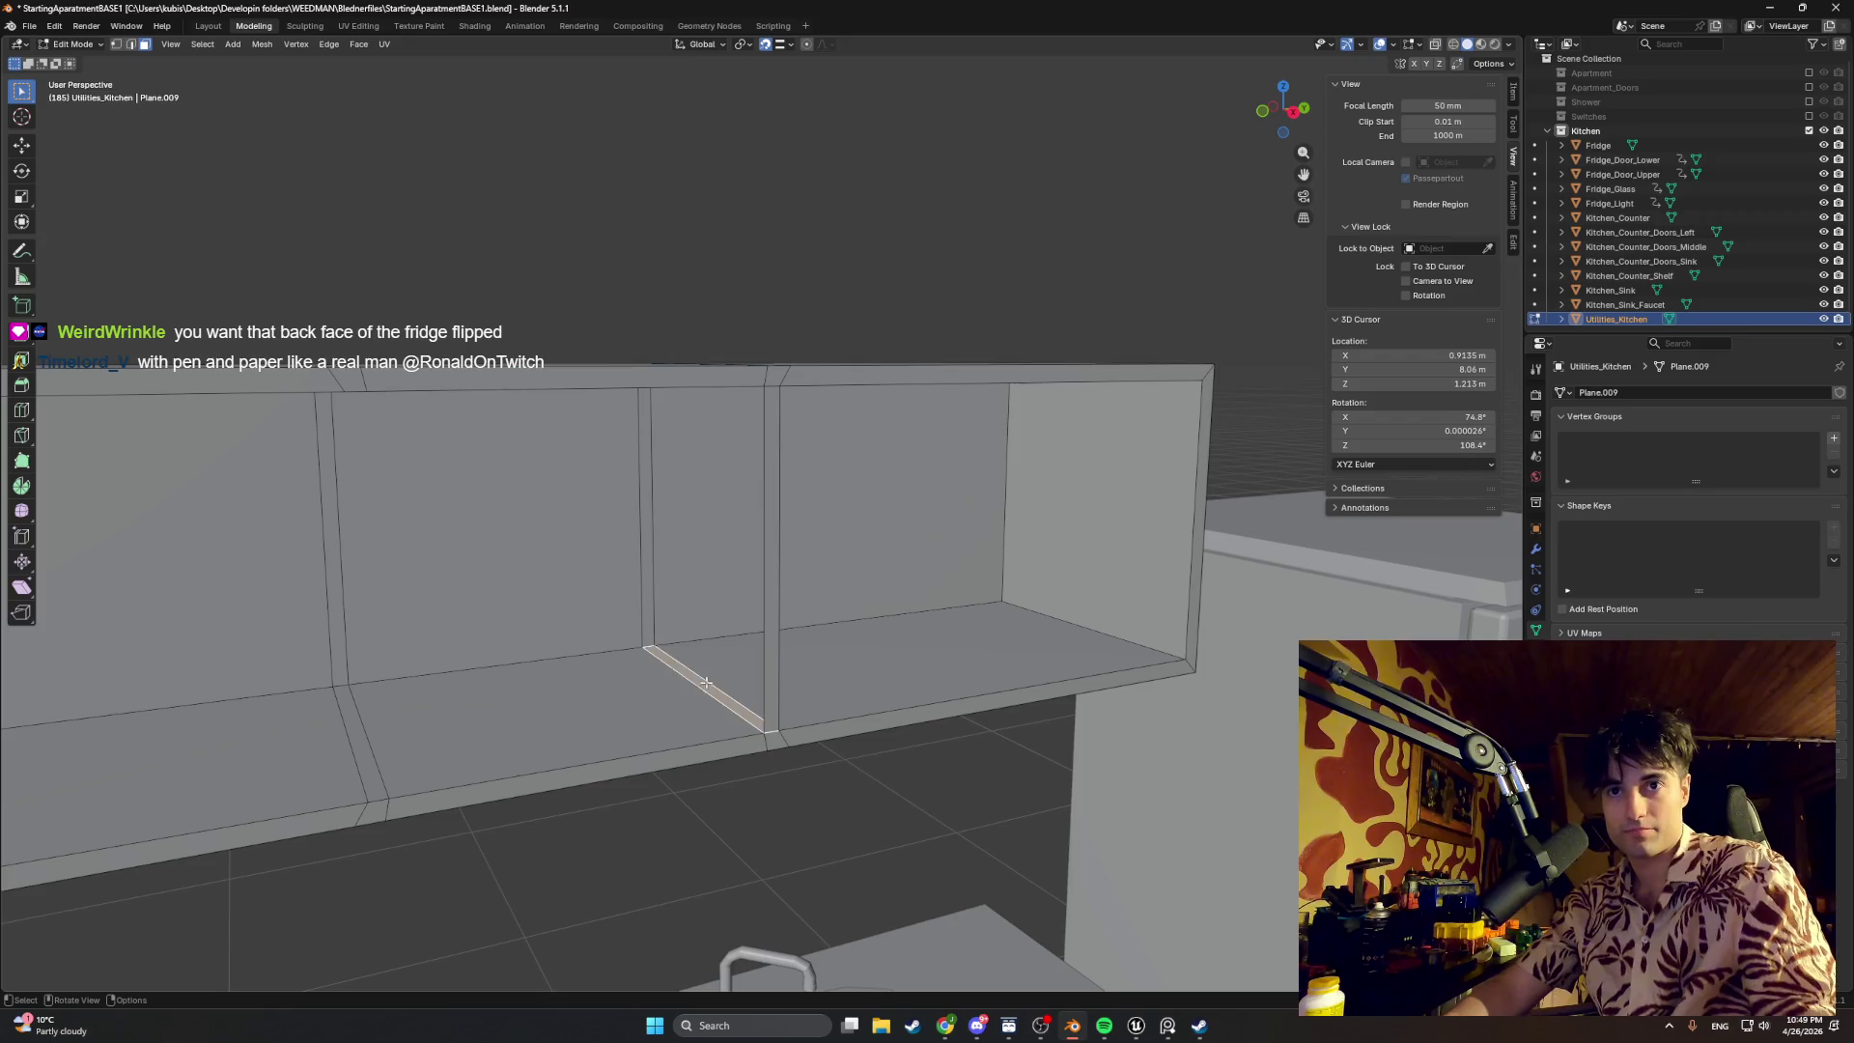
left_click(654, 539, "shift")
mouse_move(660, 539)
middle_mouse_down()
mouse_move(666, 501)
mouse_move(691, 547)
middle_mouse_up()
left_click(667, 502, "shift")
right_click(686, 551)
left_click(681, 637)
mouse_move(681, 637)
middle_mouse_down()
mouse_move(834, 636)
mouse_move(988, 513)
mouse_move(963, 667)
mouse_move(787, 613)
mouse_move(870, 609)
mouse_move(789, 596)
mouse_move(731, 646)
mouse_move(787, 621)
mouse_move(686, 676)
middle_mouse_up()
key("3")
scroll(790, 595, "down", 5)
left_click(731, 647)
scroll(733, 637, "up", 3)
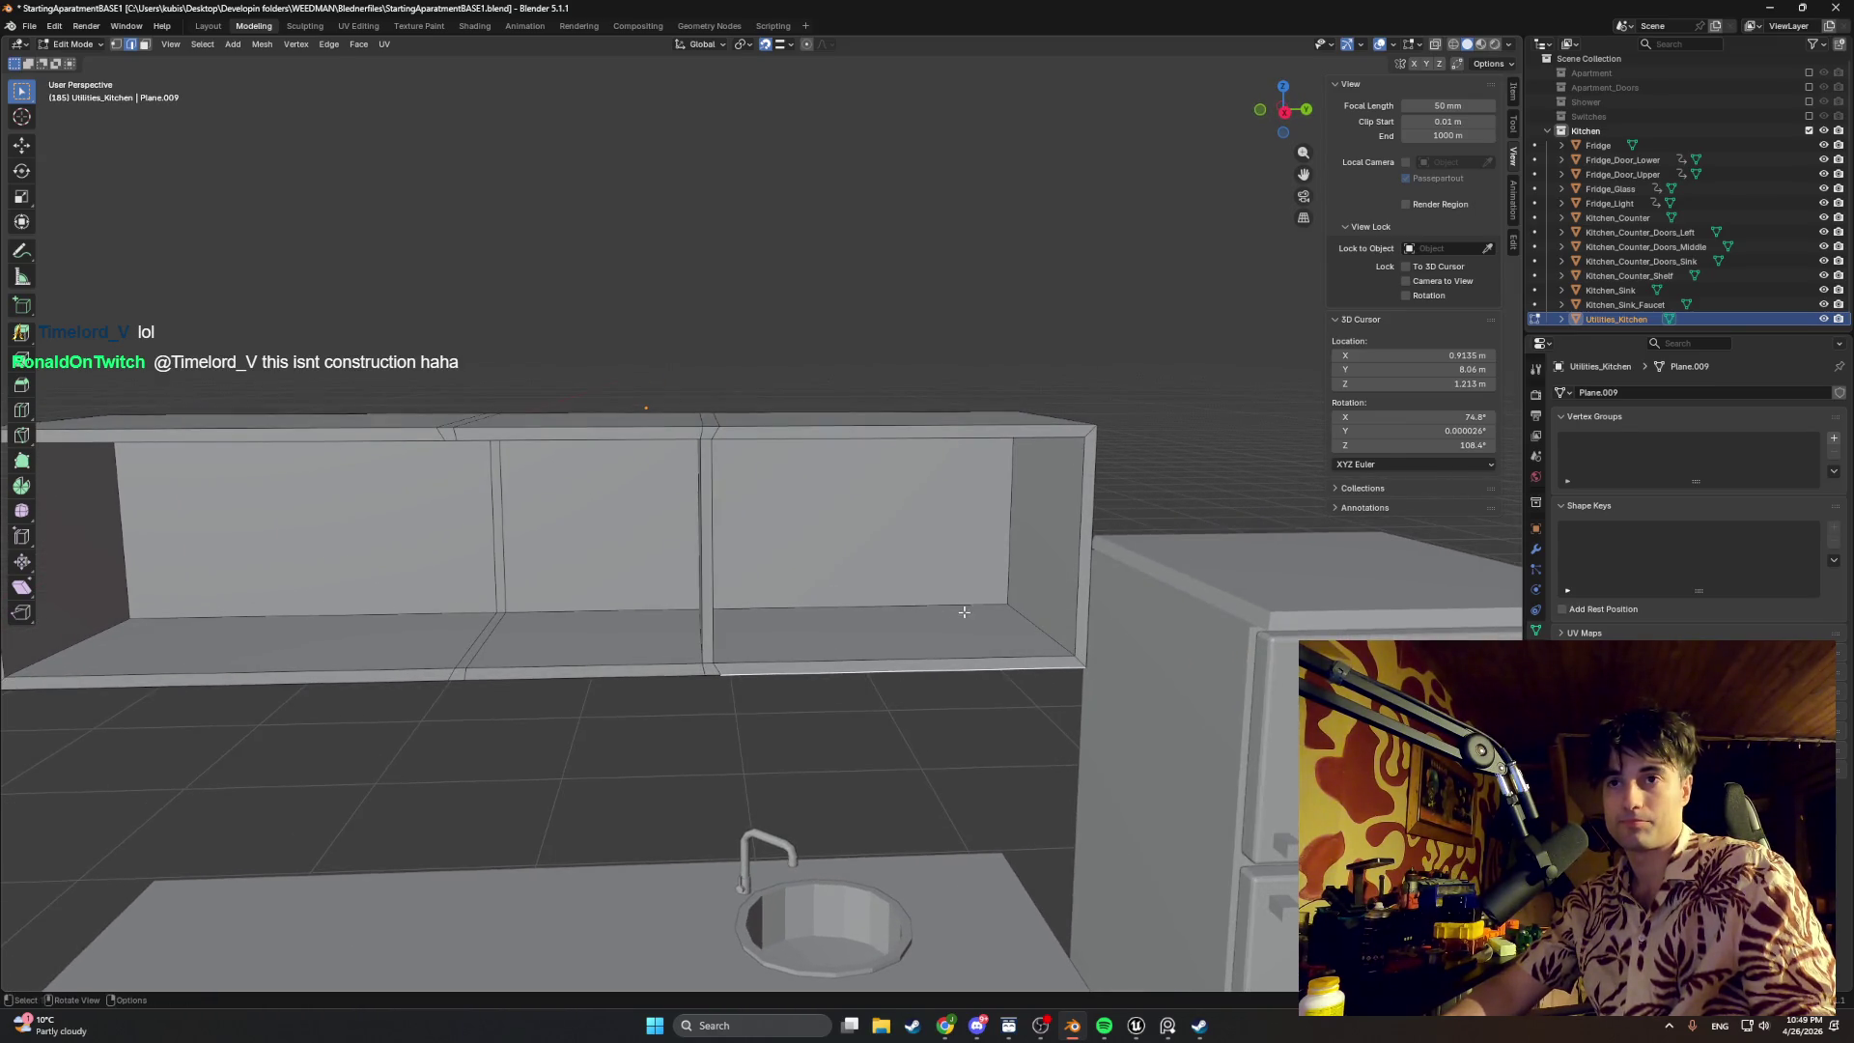
middle_click_drag(963, 612, 727, 631)
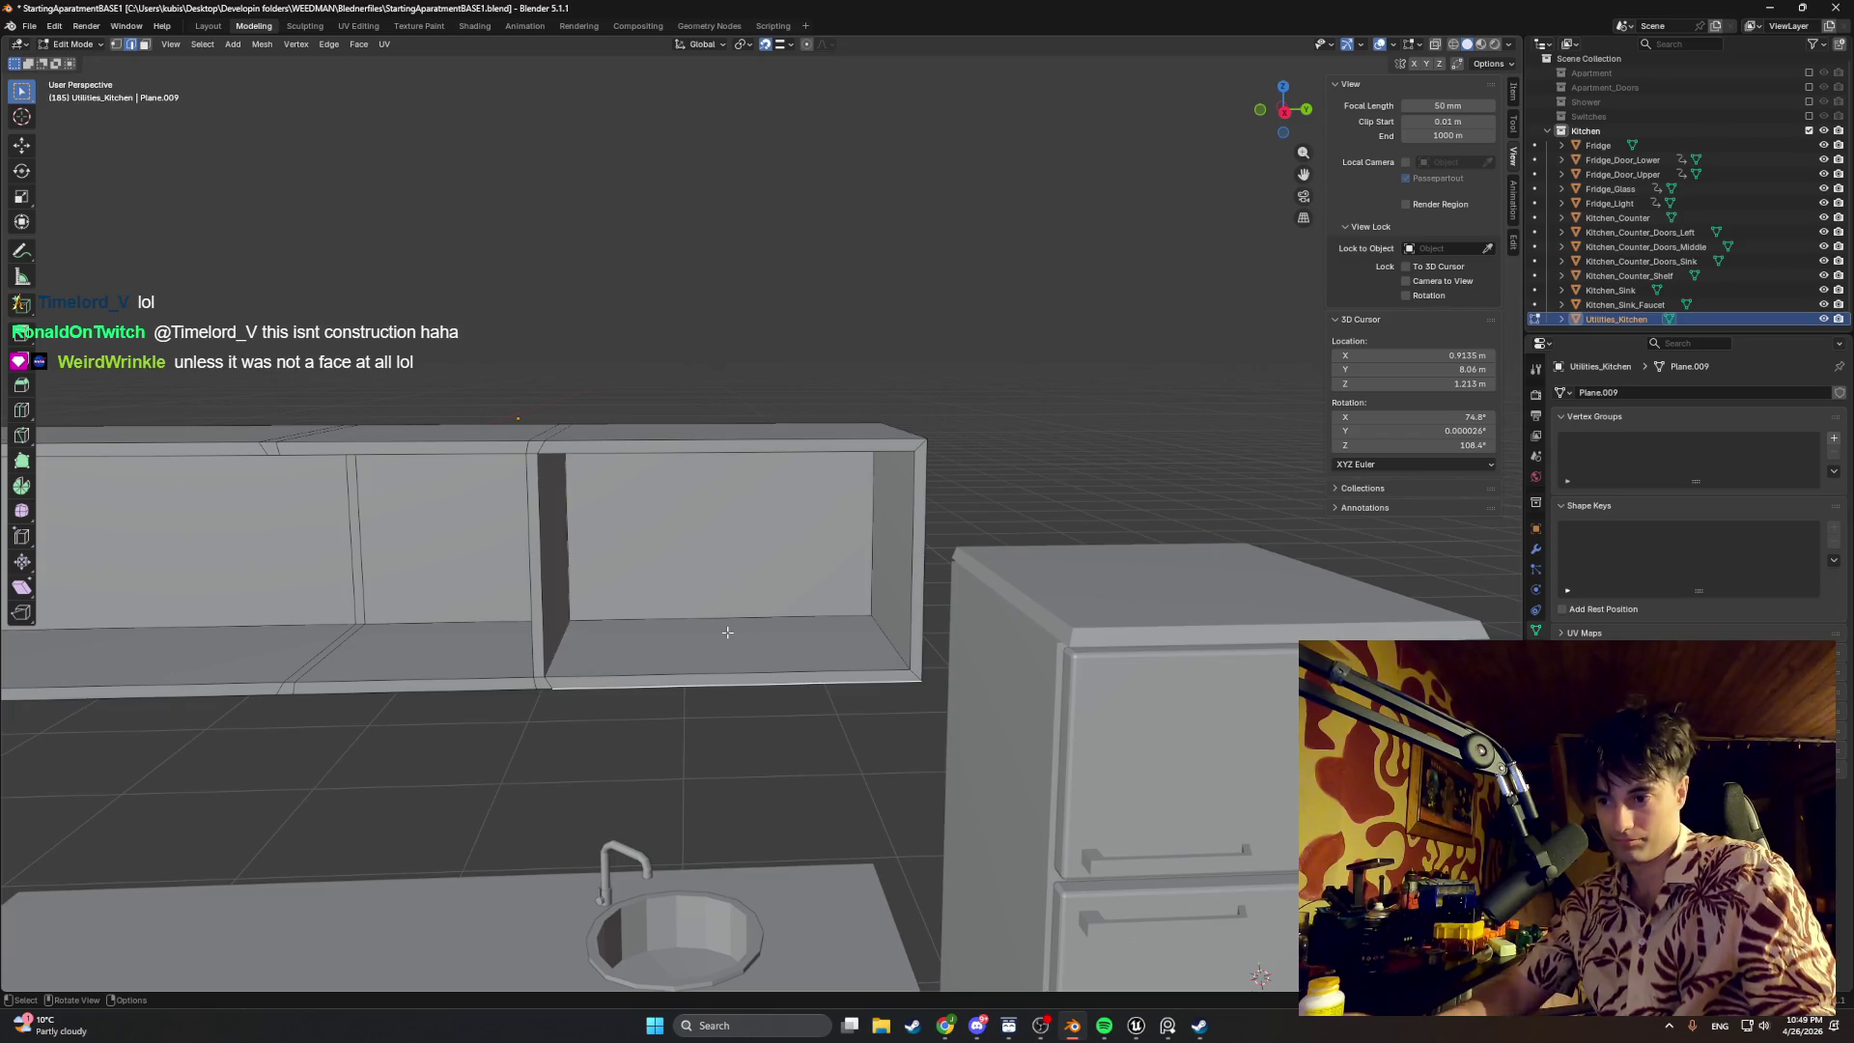
left_click(722, 594)
mouse_move(722, 594)
middle_mouse_down()
mouse_move(671, 561)
mouse_move(585, 638)
middle_mouse_up()
key("e")
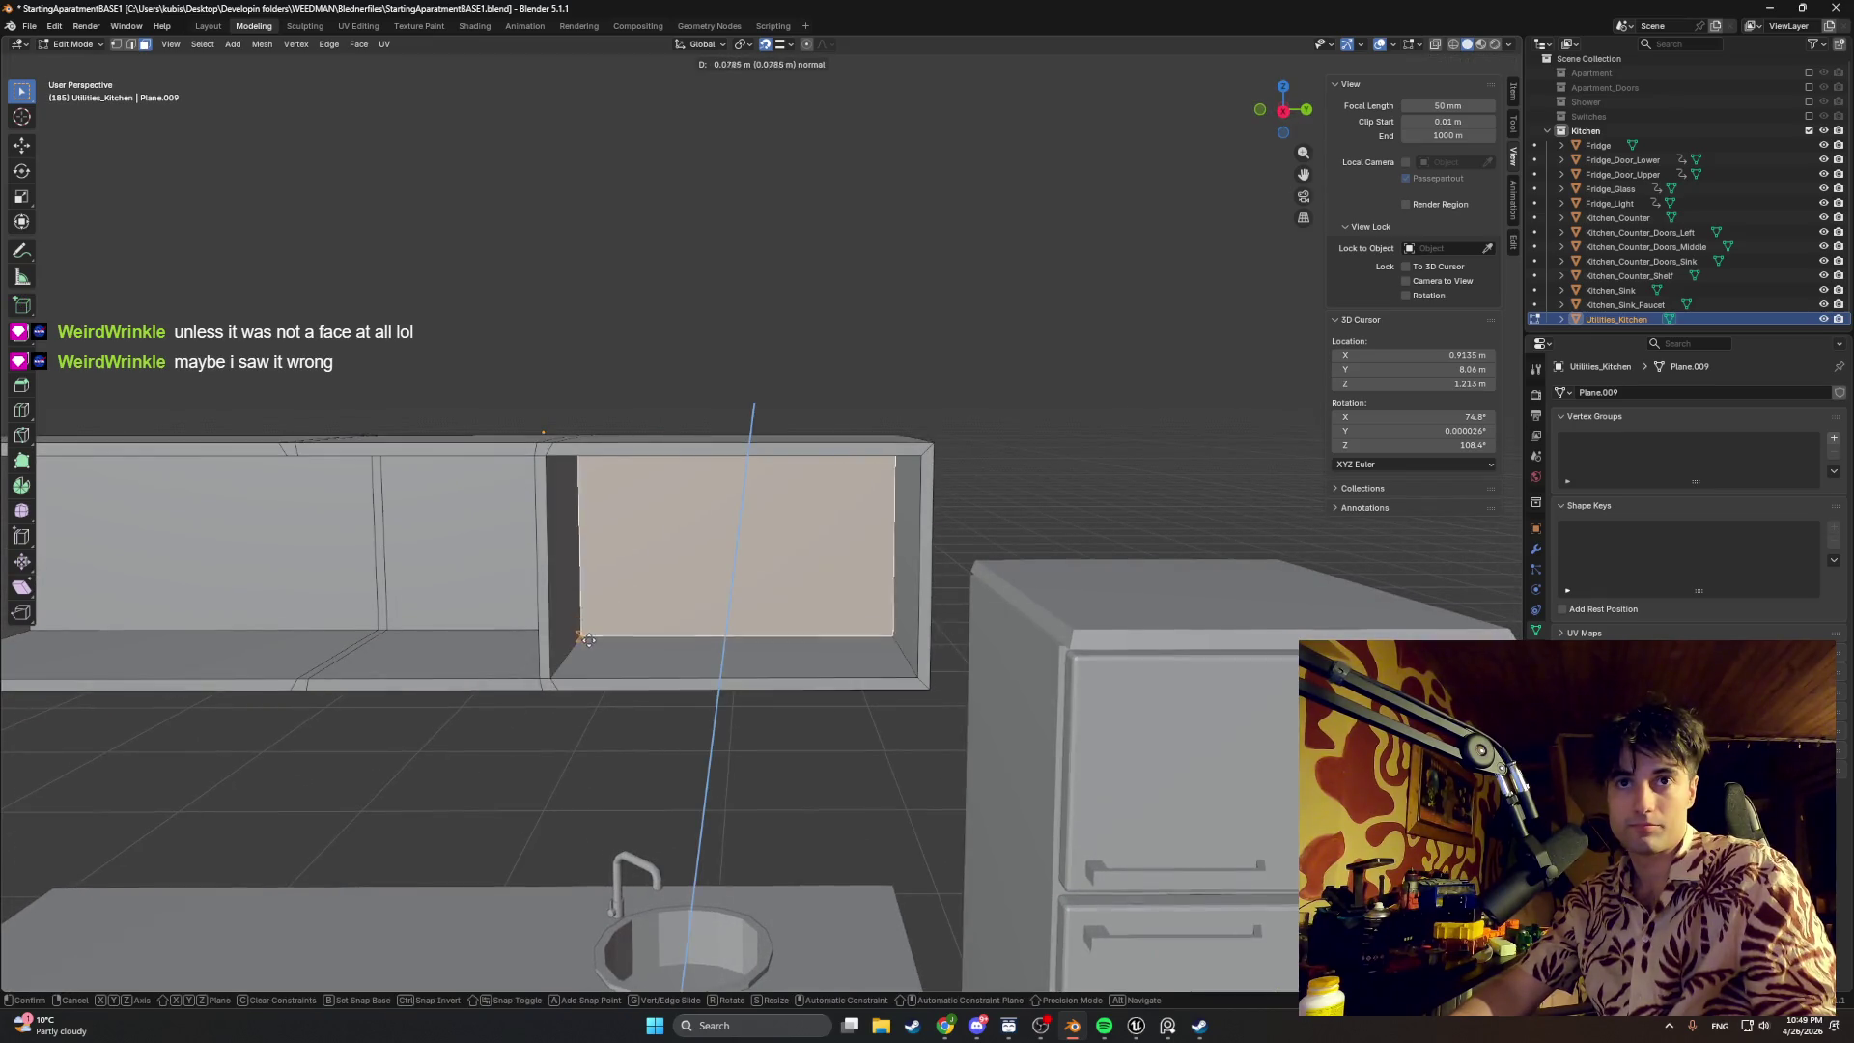
key("Escape")
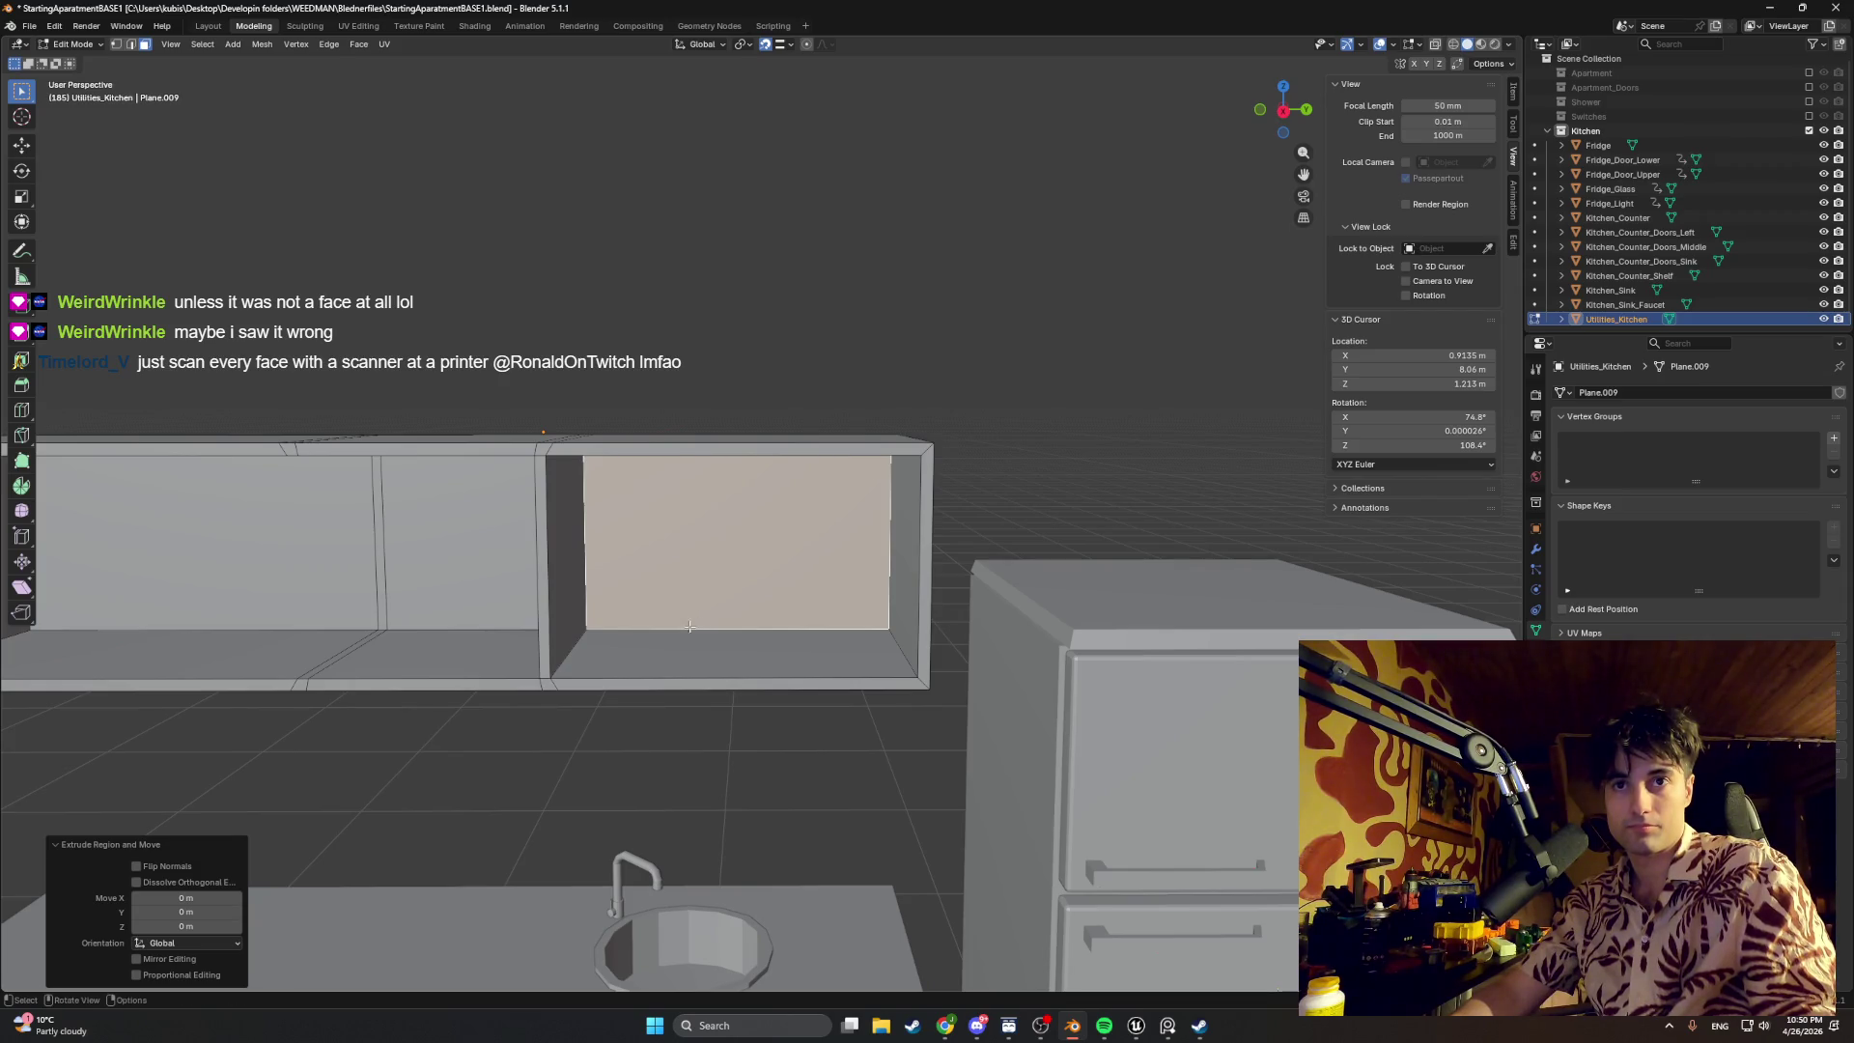
key("g")
key("x")
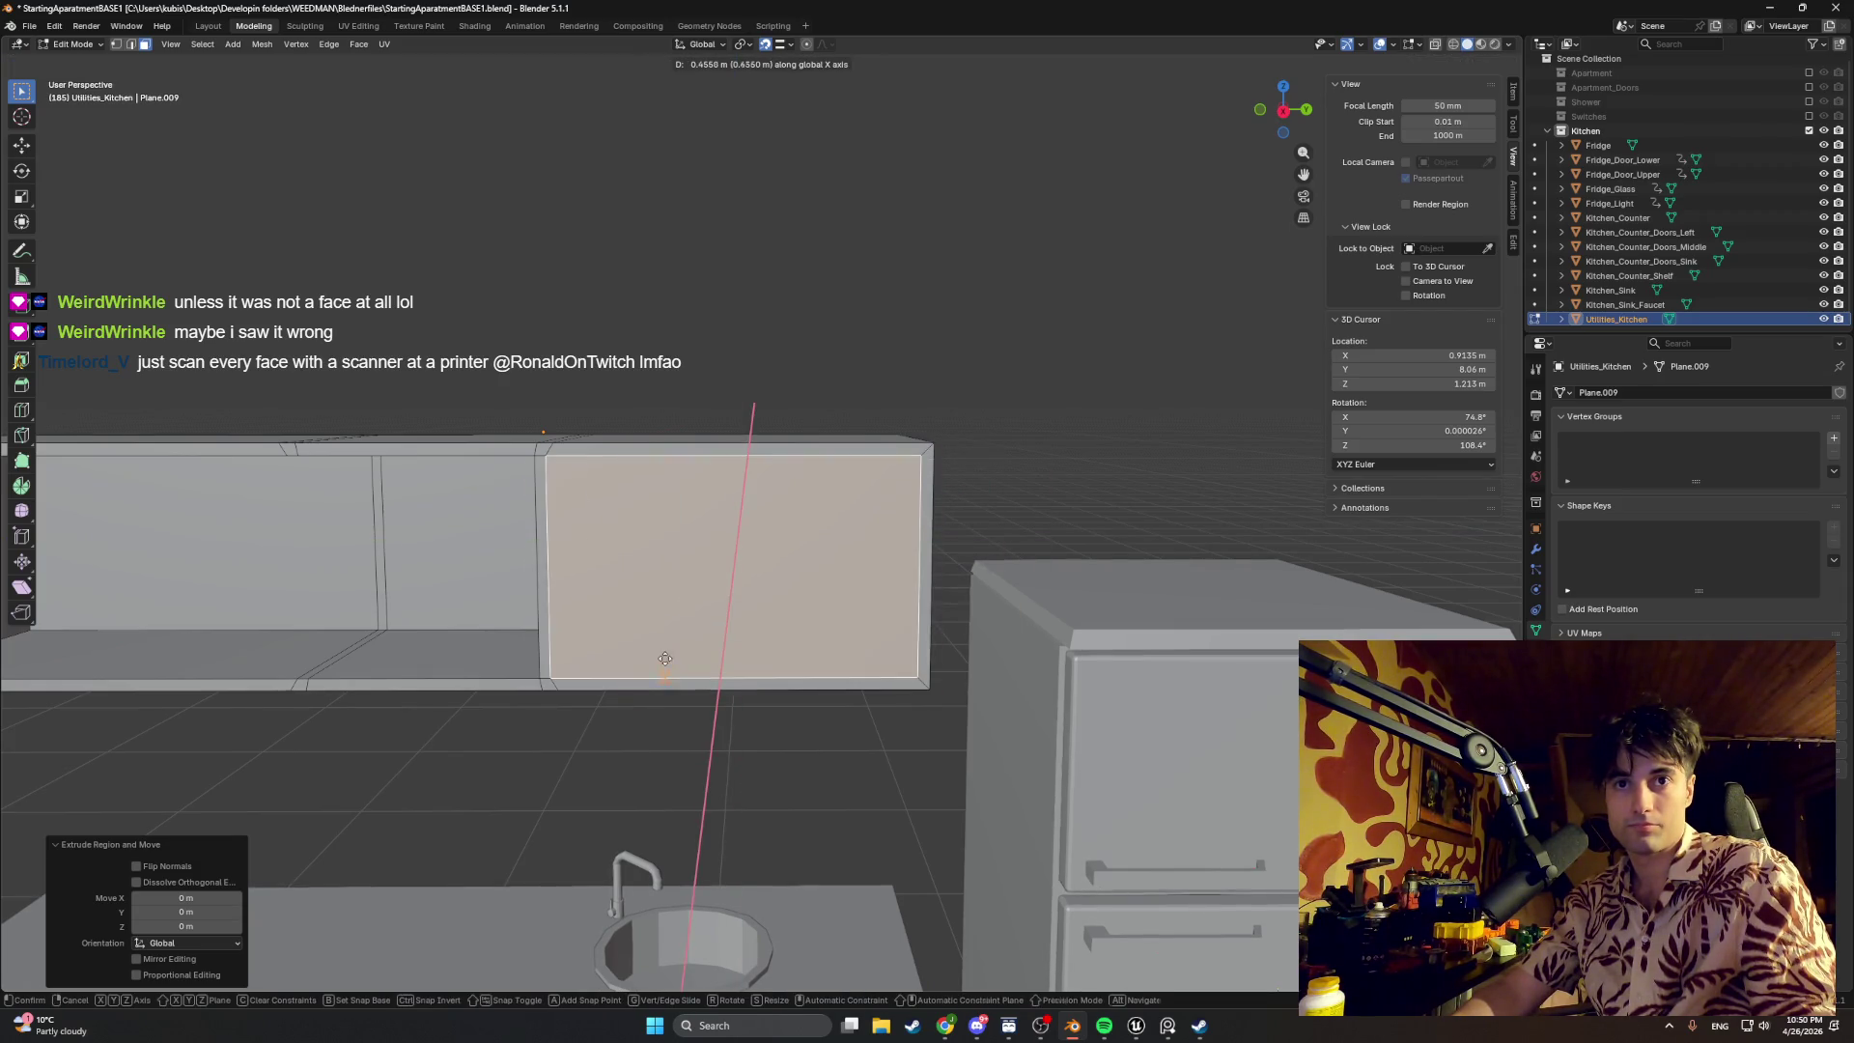
left_click(760, 374)
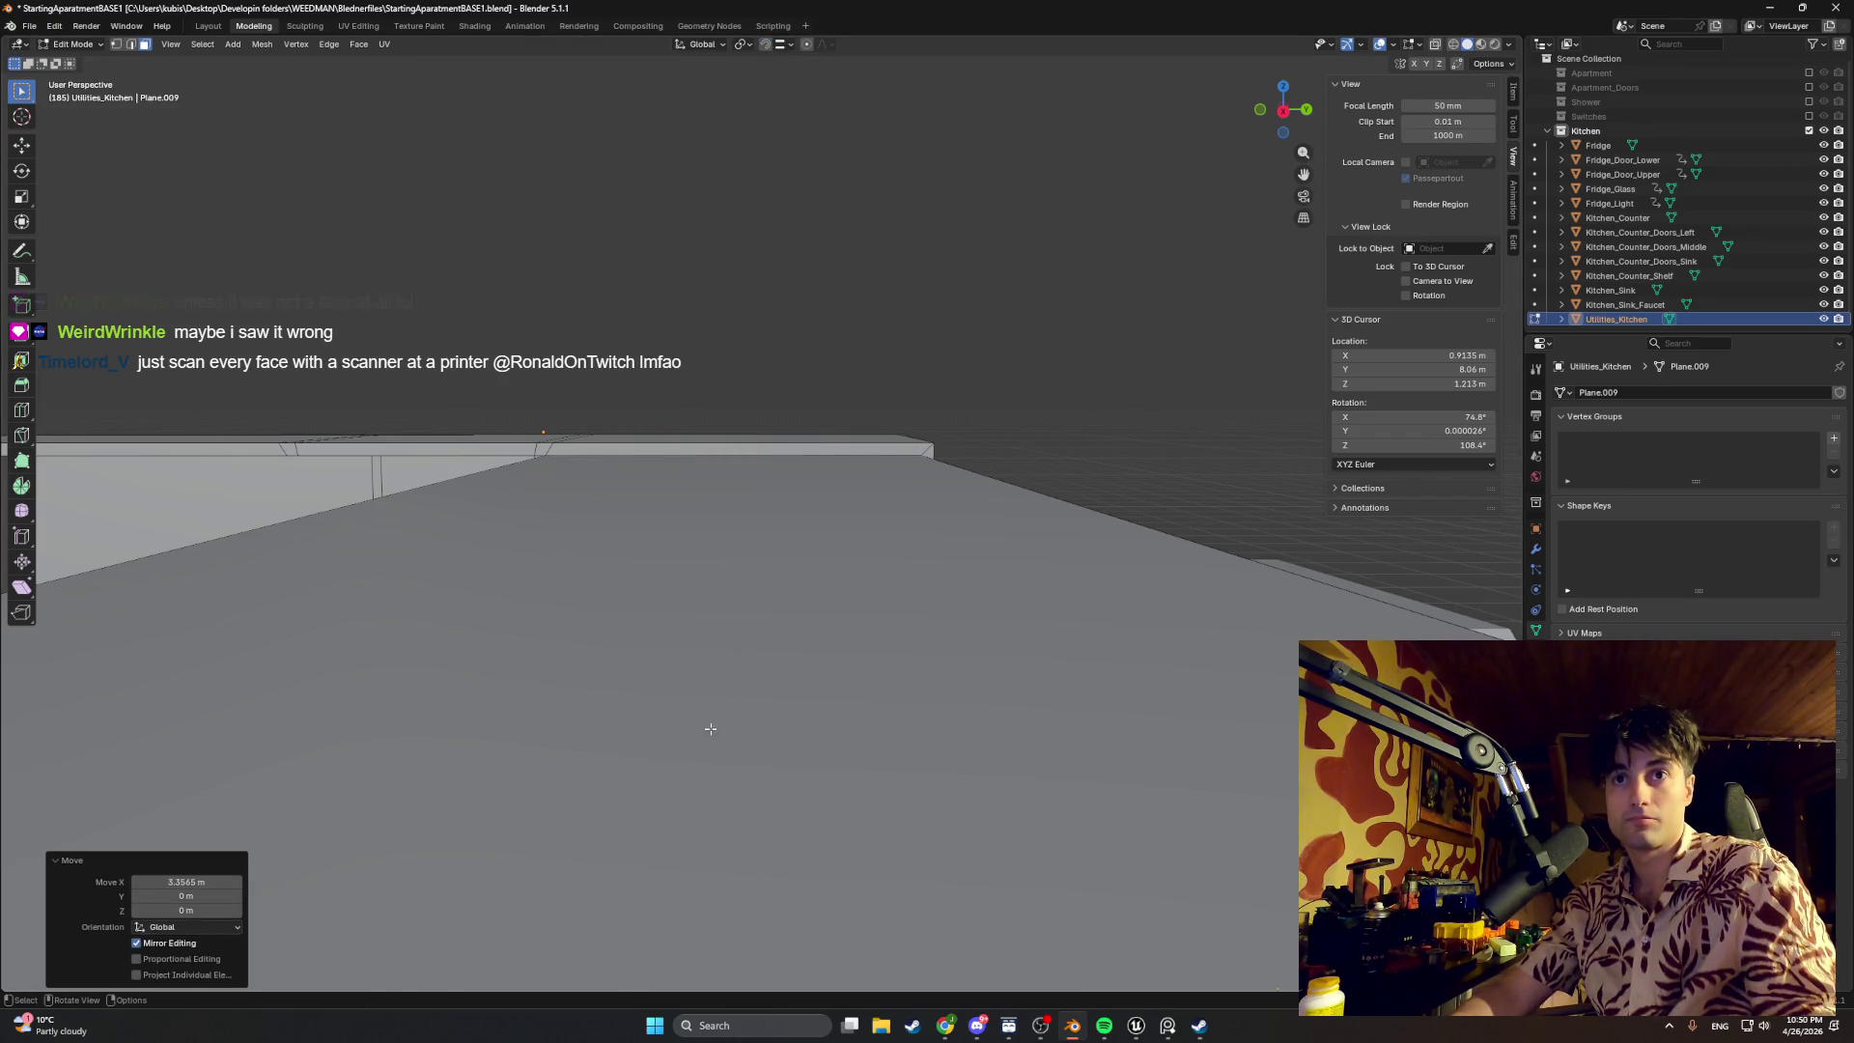
key("ctrl+z")
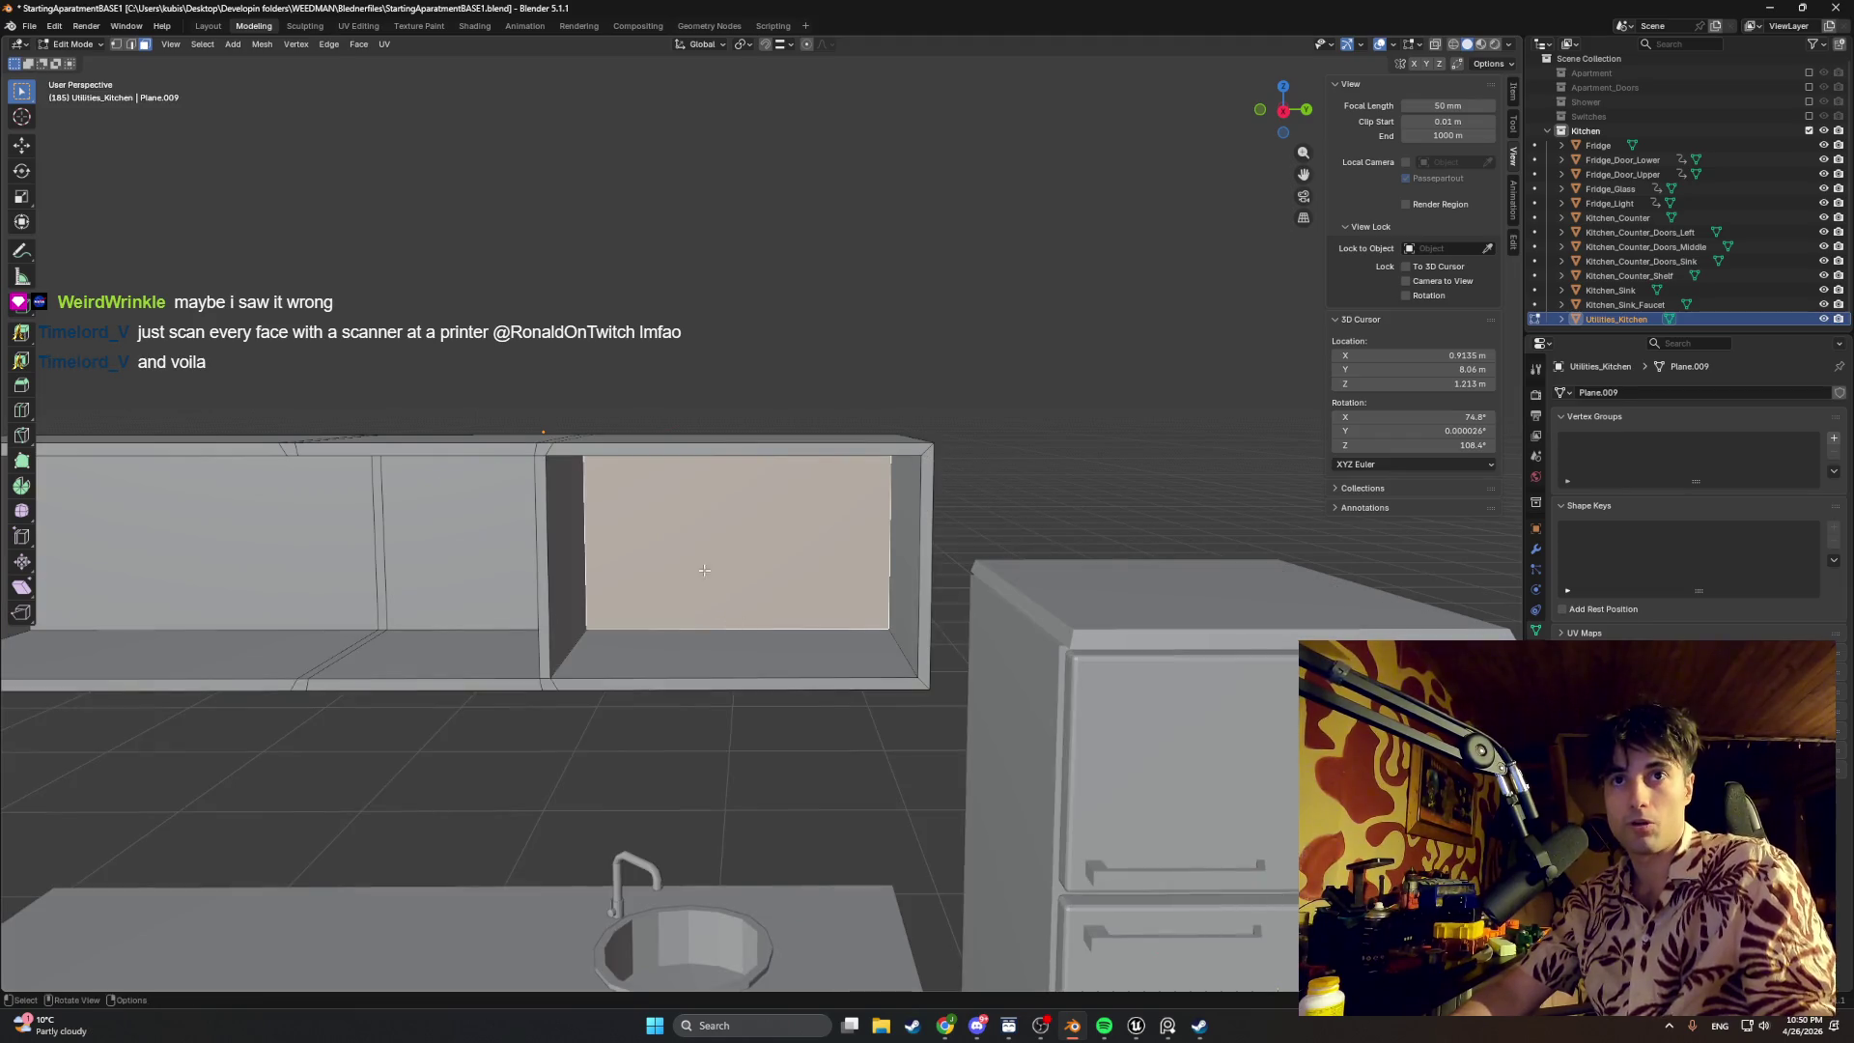
mouse_move(749, 631)
middle_mouse_down()
mouse_move(736, 586)
mouse_move(801, 576)
middle_mouse_up()
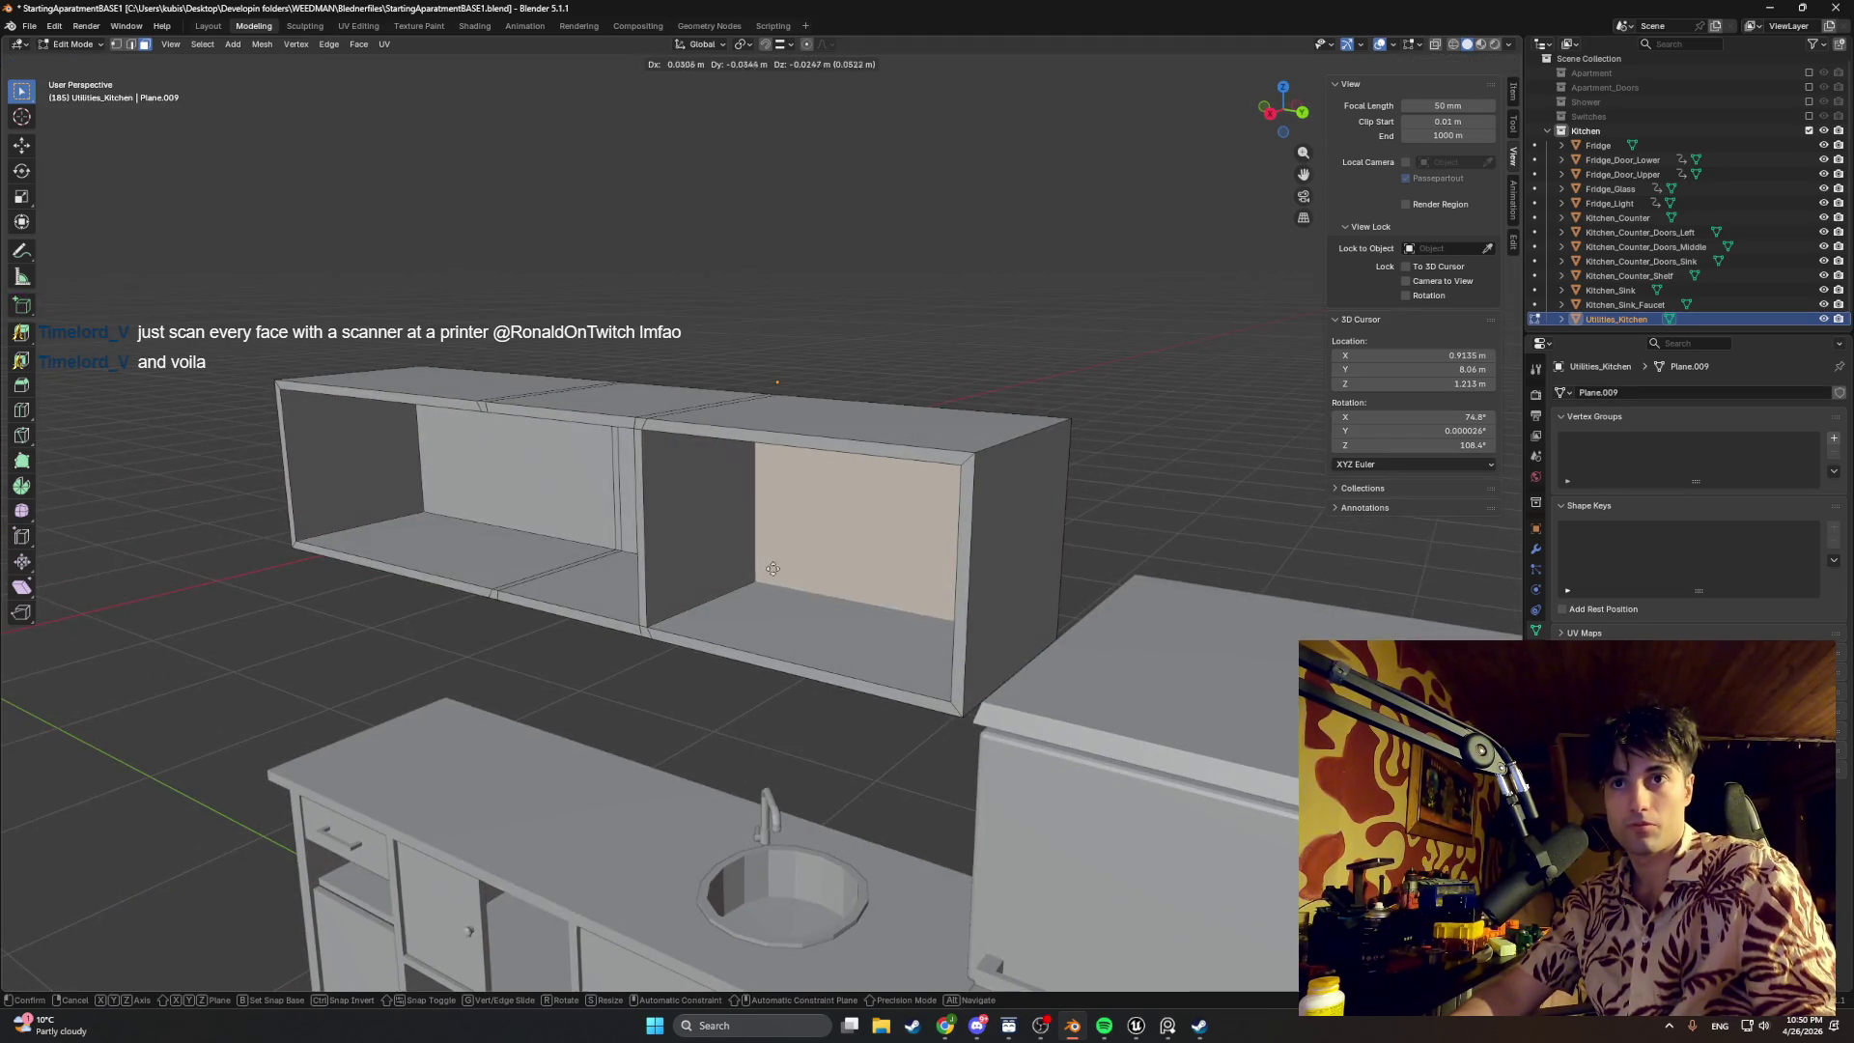
Step: Copy the right bay's back face forward along X to the cabinet front and inspect it from several angles
key("g")
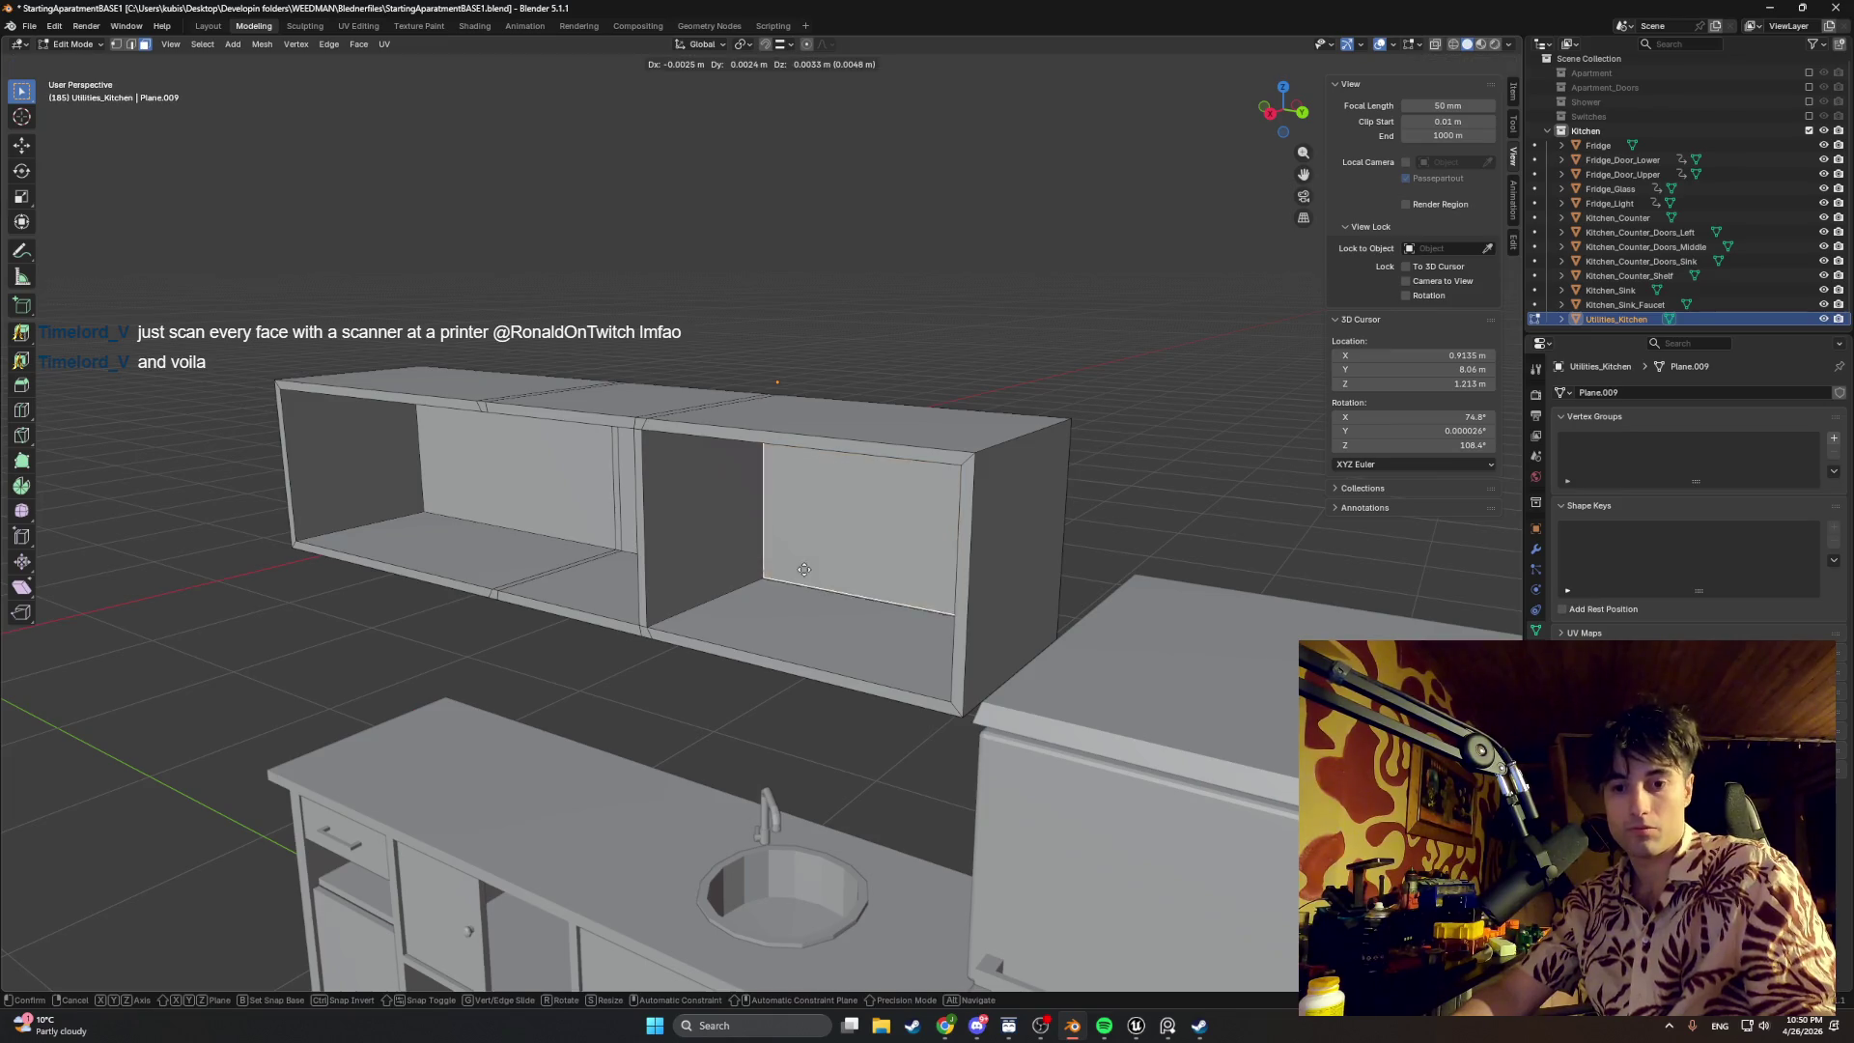
key("x")
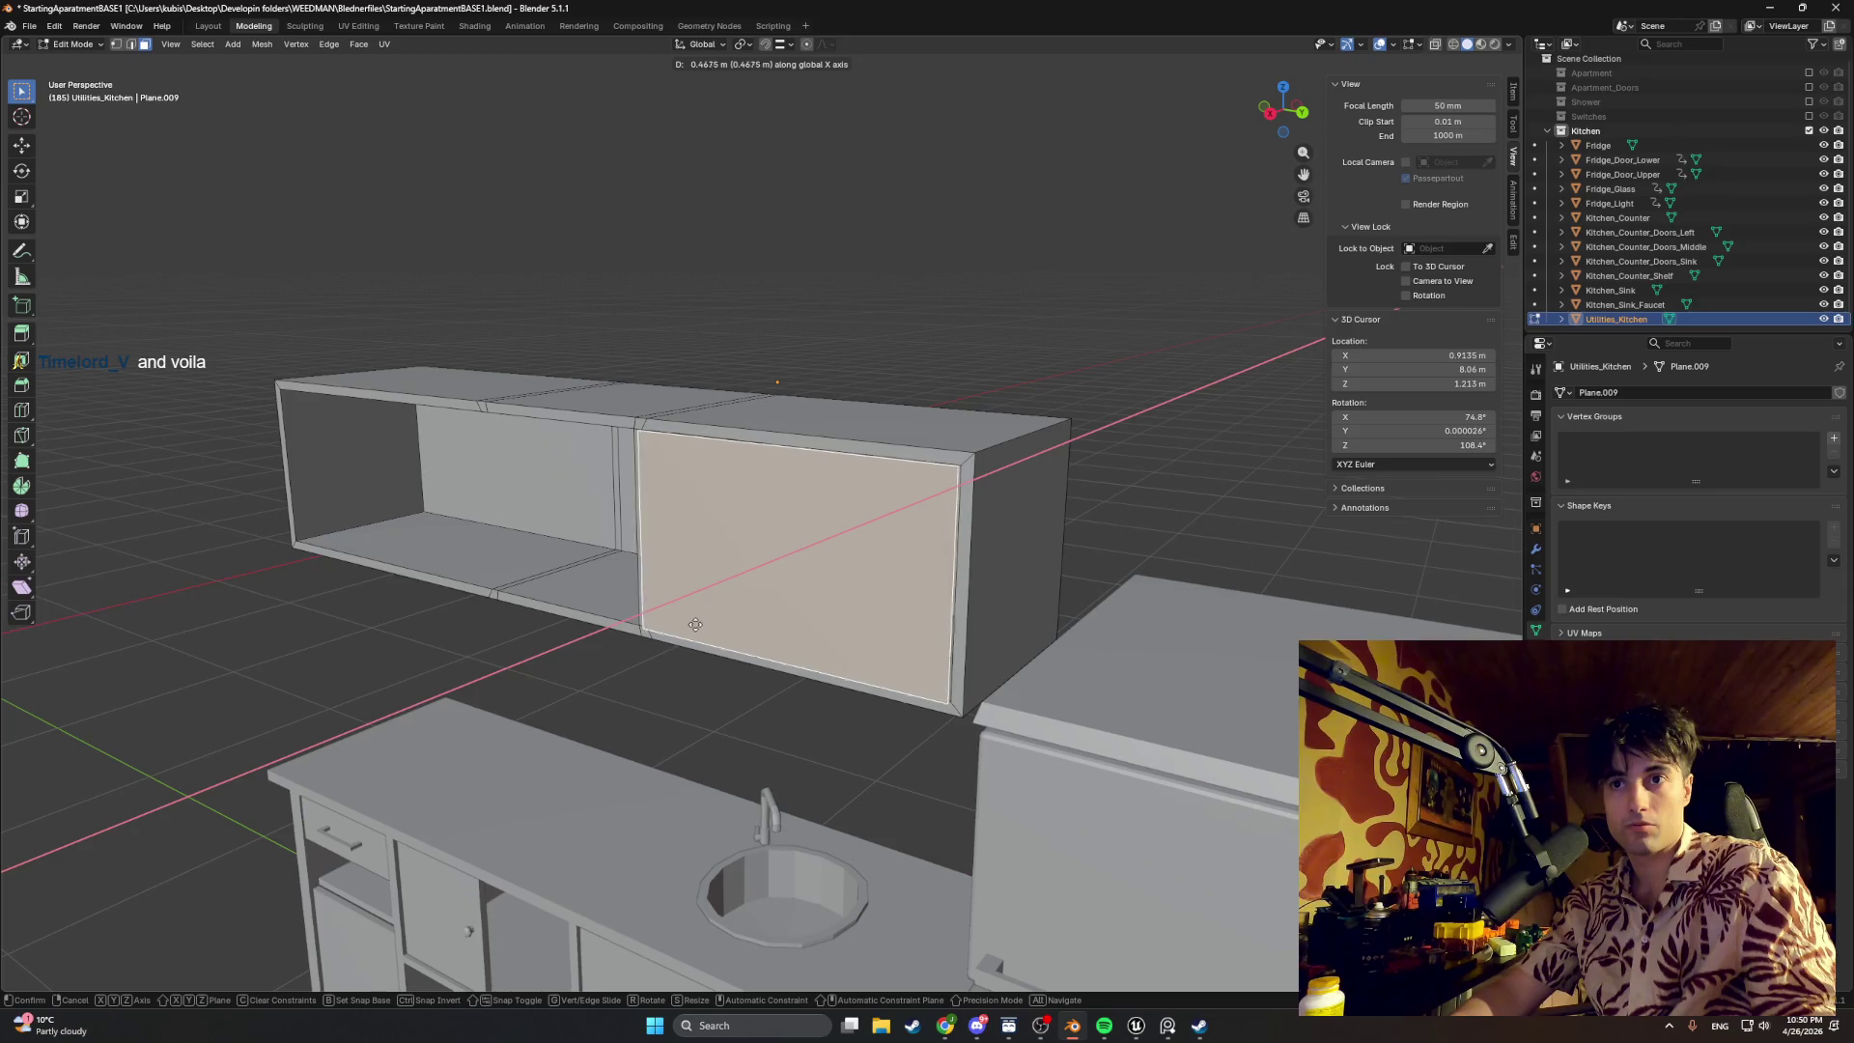
left_click(696, 623)
scroll(695, 769, "down", 3)
scroll(694, 769, "down", 2)
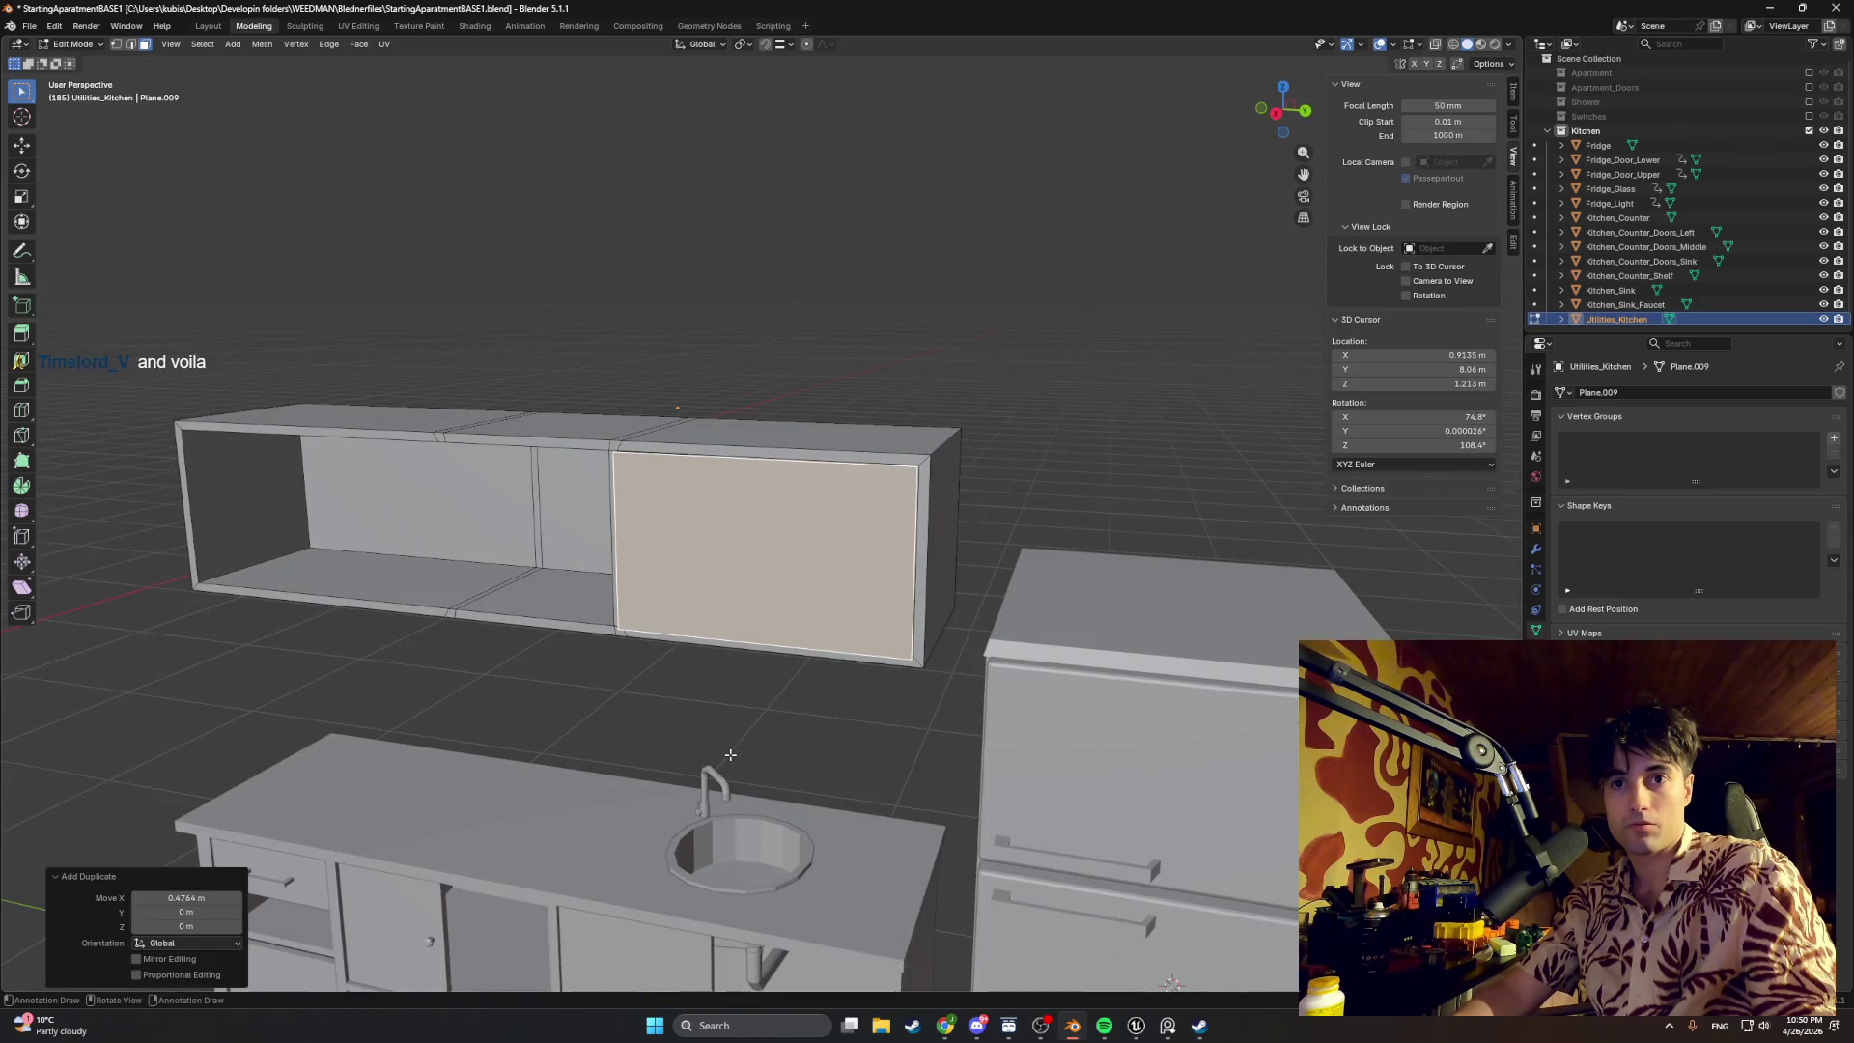
mouse_move(694, 768)
middle_mouse_down()
mouse_move(742, 569)
mouse_move(708, 724)
middle_mouse_up()
scroll(739, 592, "up", 1)
scroll(709, 723, "up", 2)
scroll(705, 725, "down", 3)
middle_click_drag(692, 561, 687, 633)
scroll(797, 518, "up", 4)
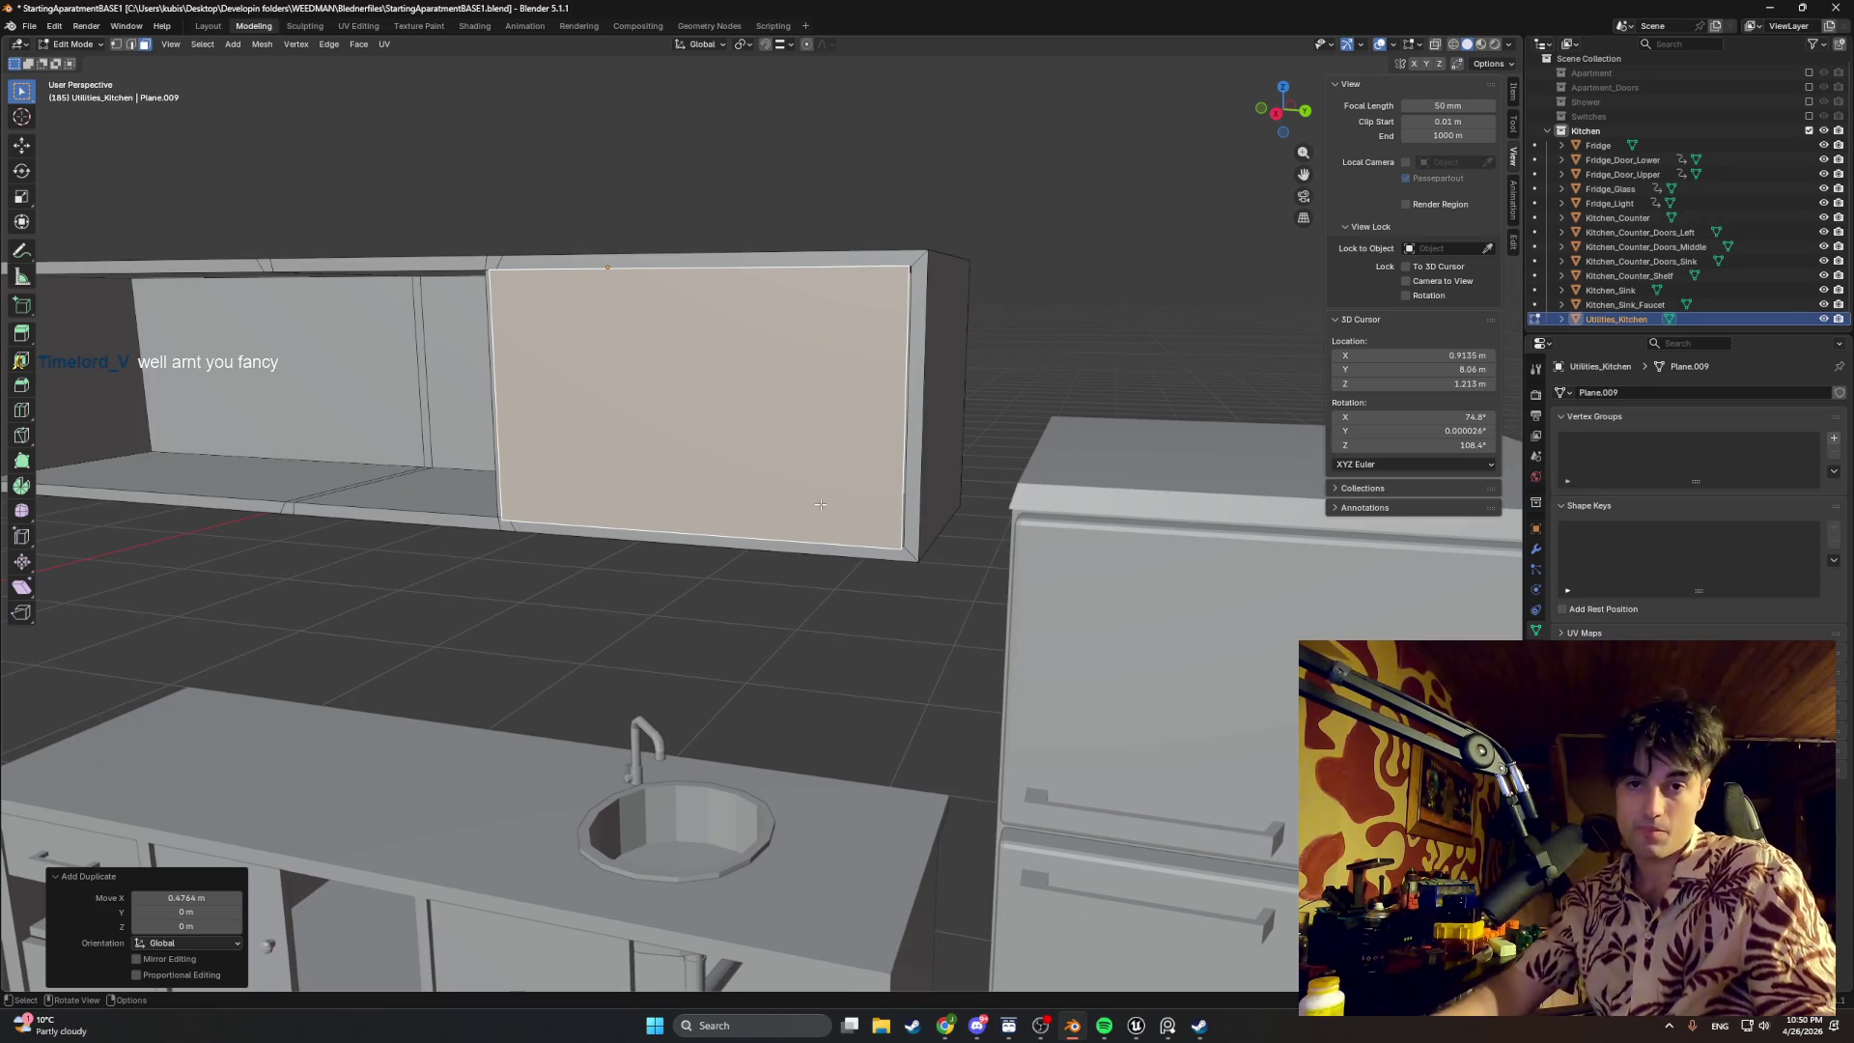
scroll(820, 505, "down", 3)
middle_click_drag(812, 435, 793, 487)
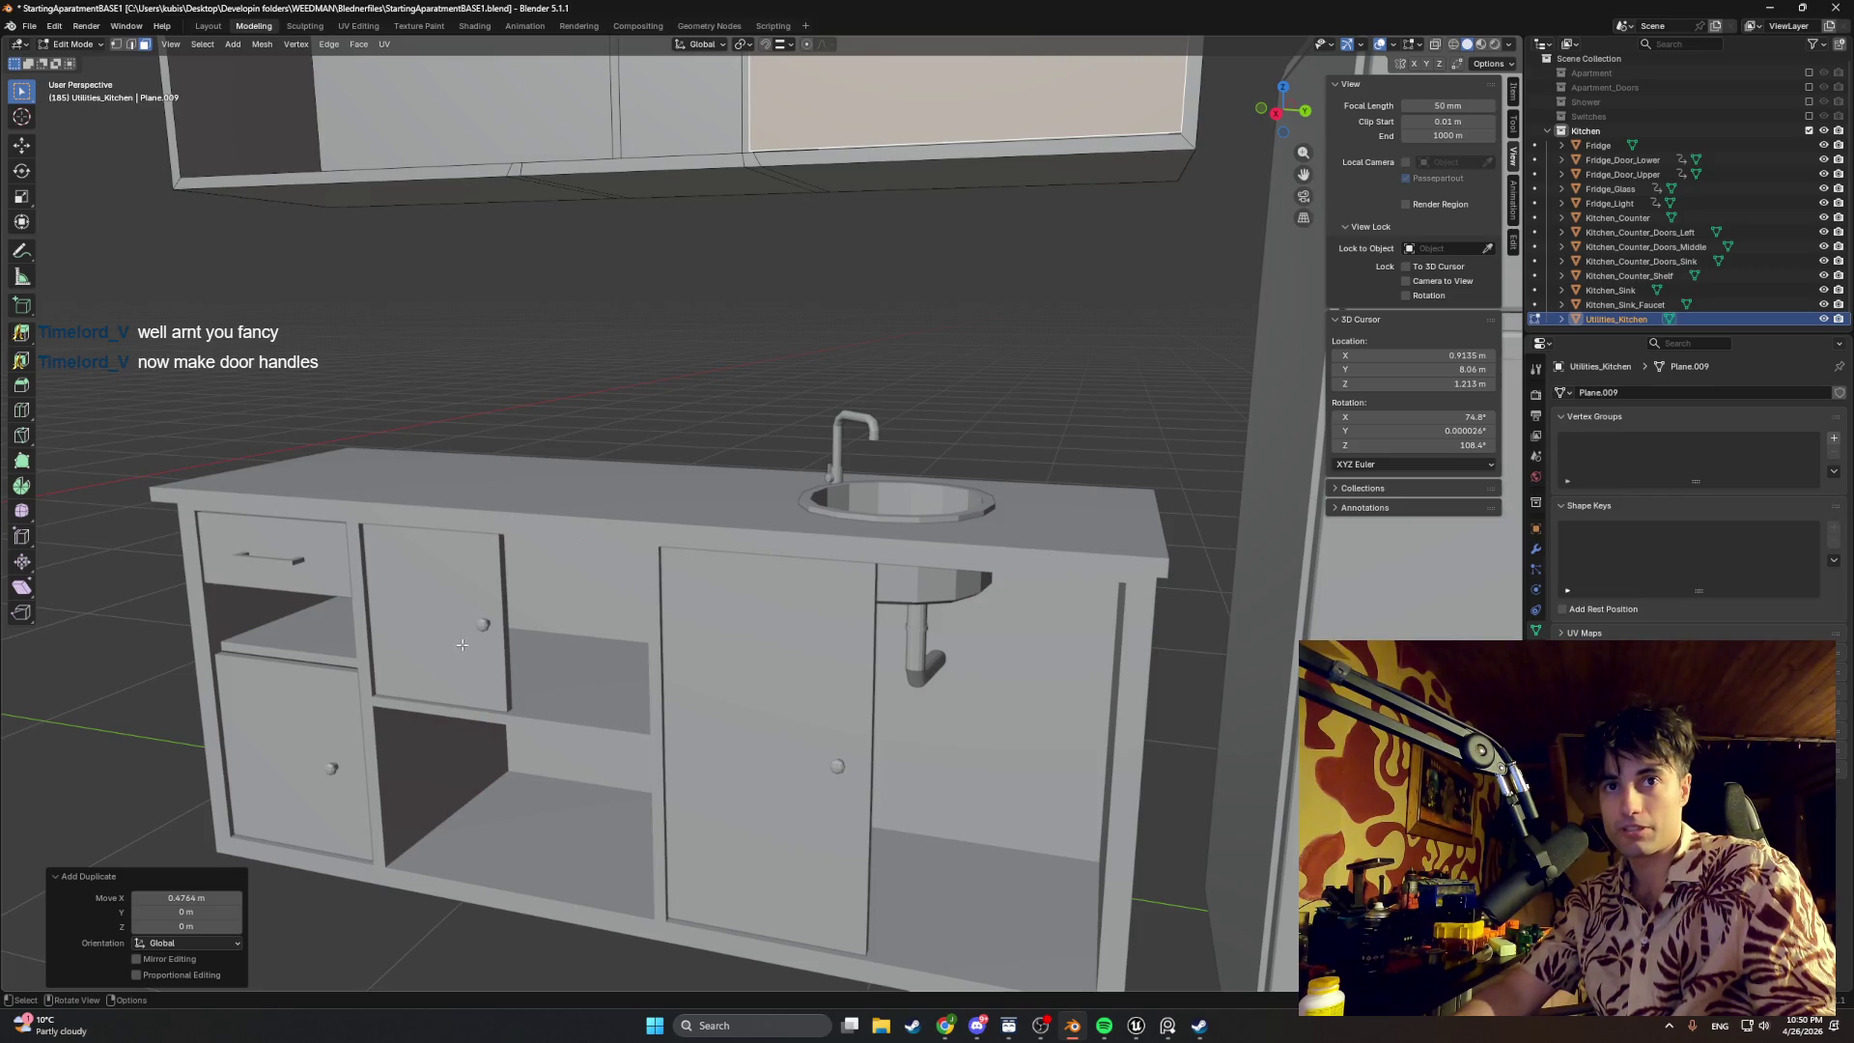
middle_click_drag(589, 526, 593, 631)
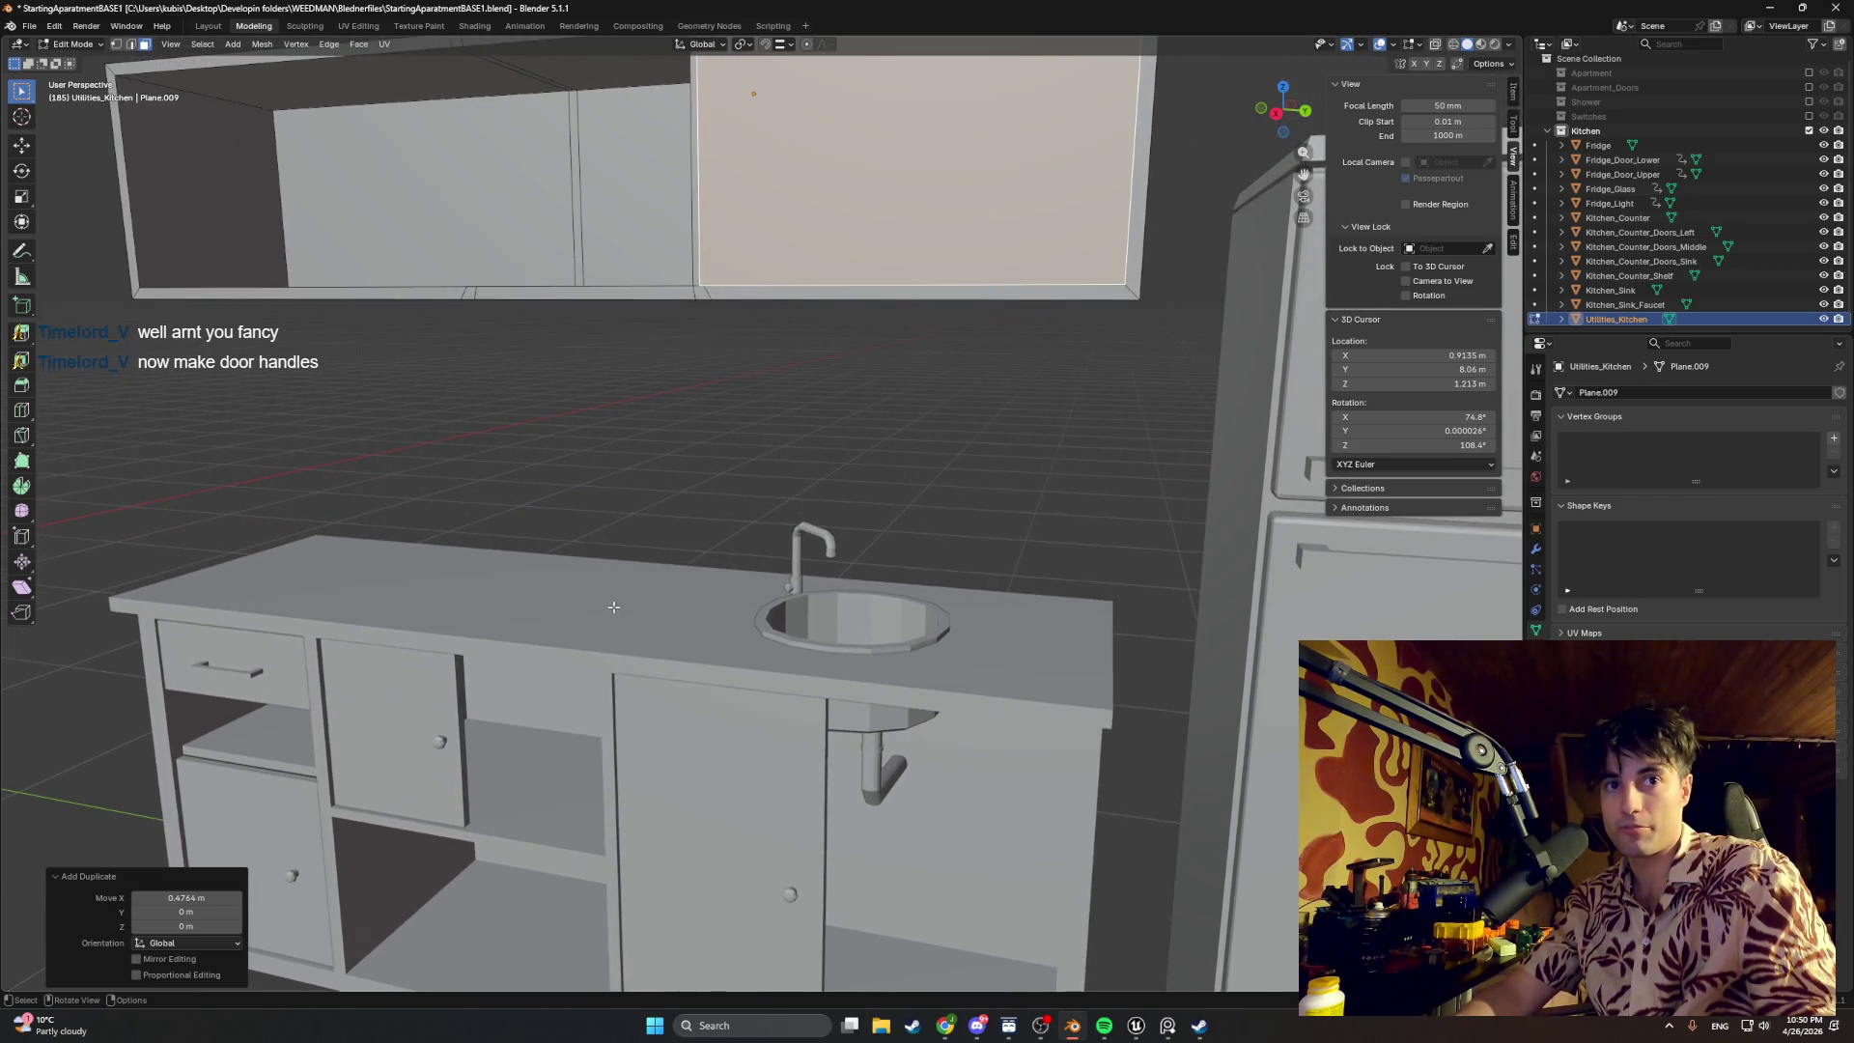
scroll(613, 607, "down", 3)
mouse_move(744, 382)
middle_mouse_down()
mouse_move(609, 650)
mouse_move(680, 550)
middle_mouse_up()
scroll(710, 483, "up", 3)
mouse_move(712, 483)
middle_mouse_down()
mouse_move(658, 500)
mouse_move(693, 533)
middle_mouse_up()
Step: Nudge the copied door face along X so it sits flush over the cabinet opening
key("g")
key("x")
left_click(671, 497)
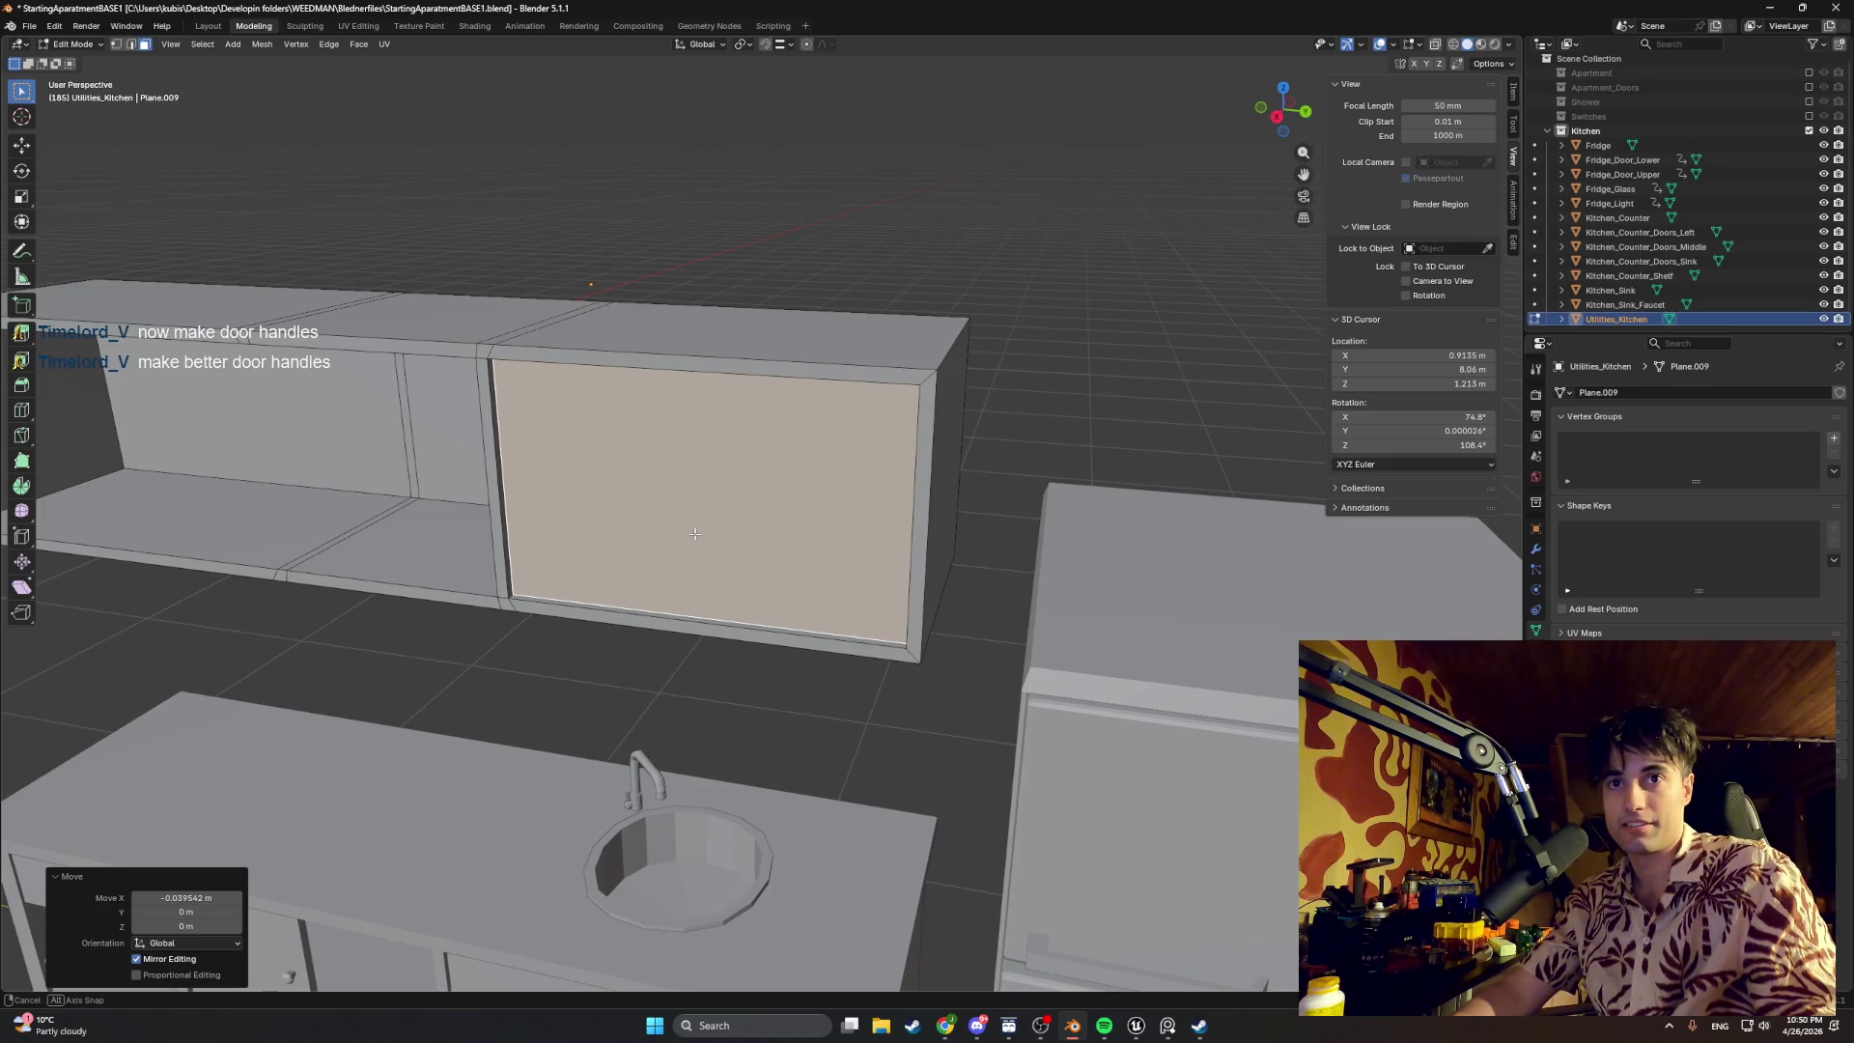
key("g")
key("y")
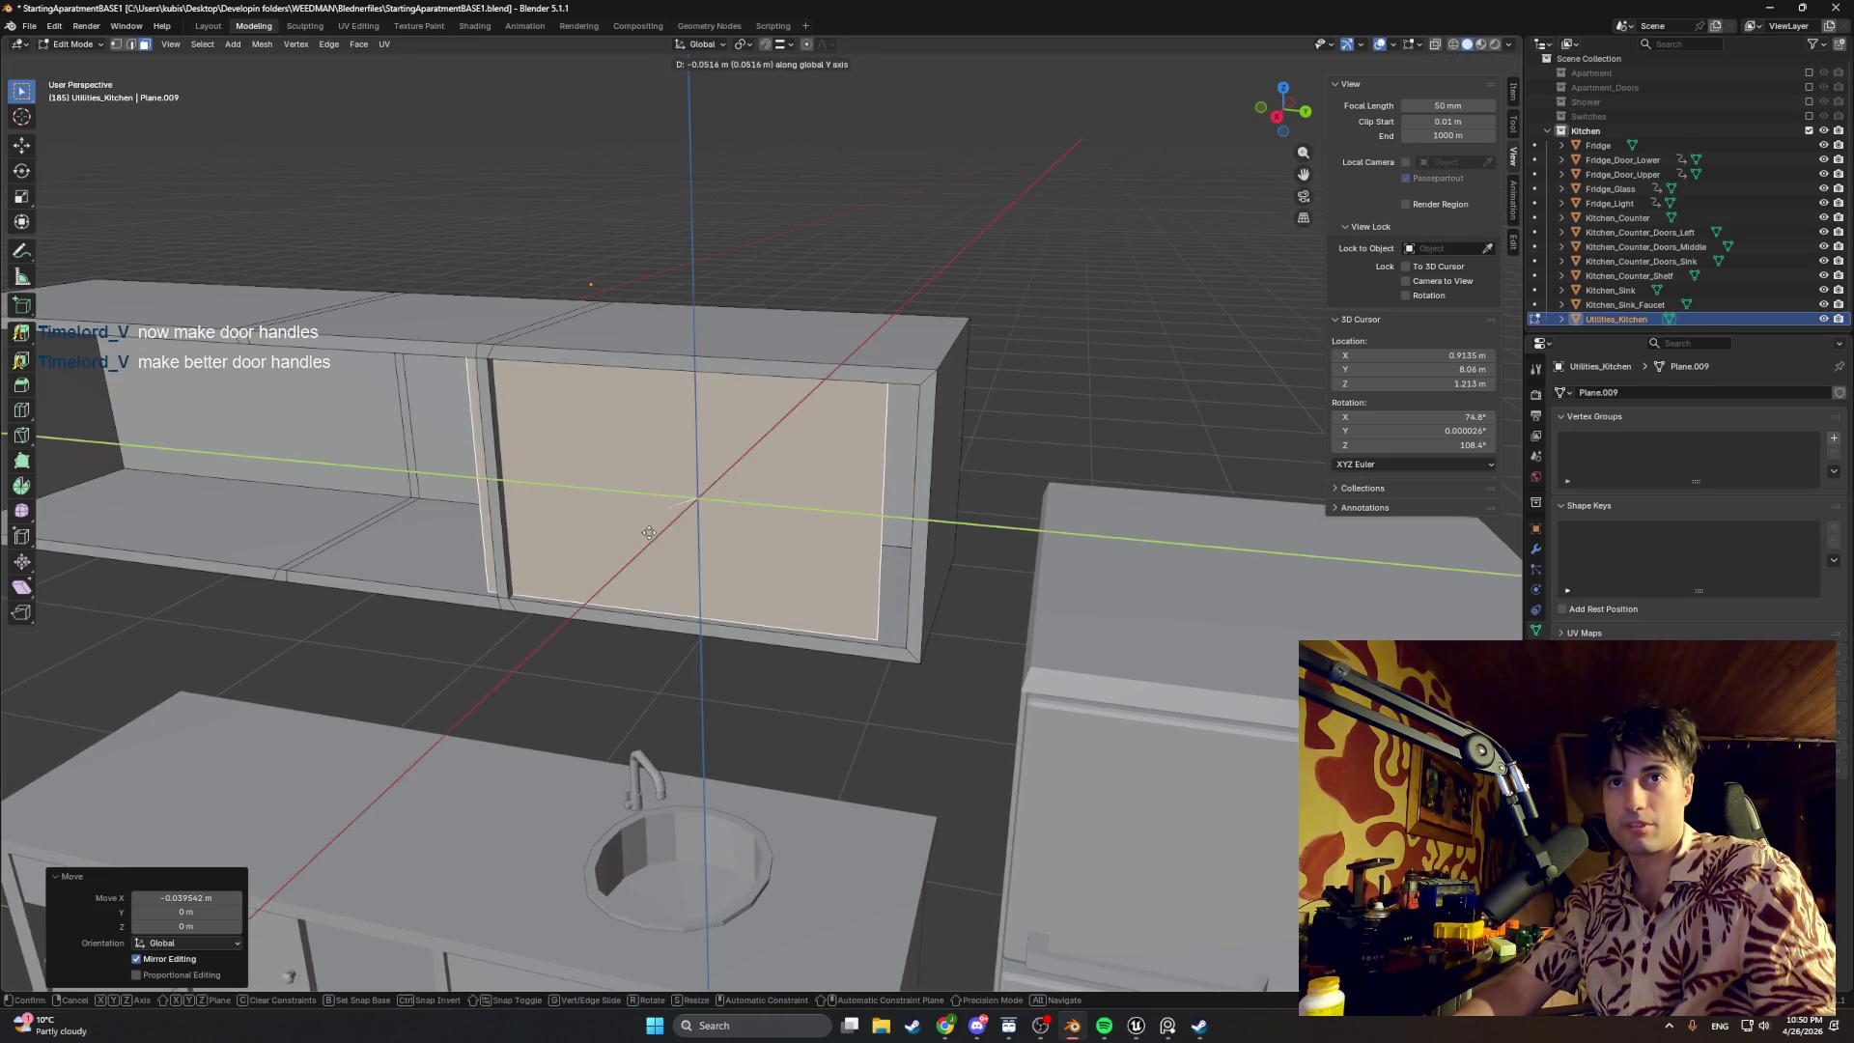
key("x")
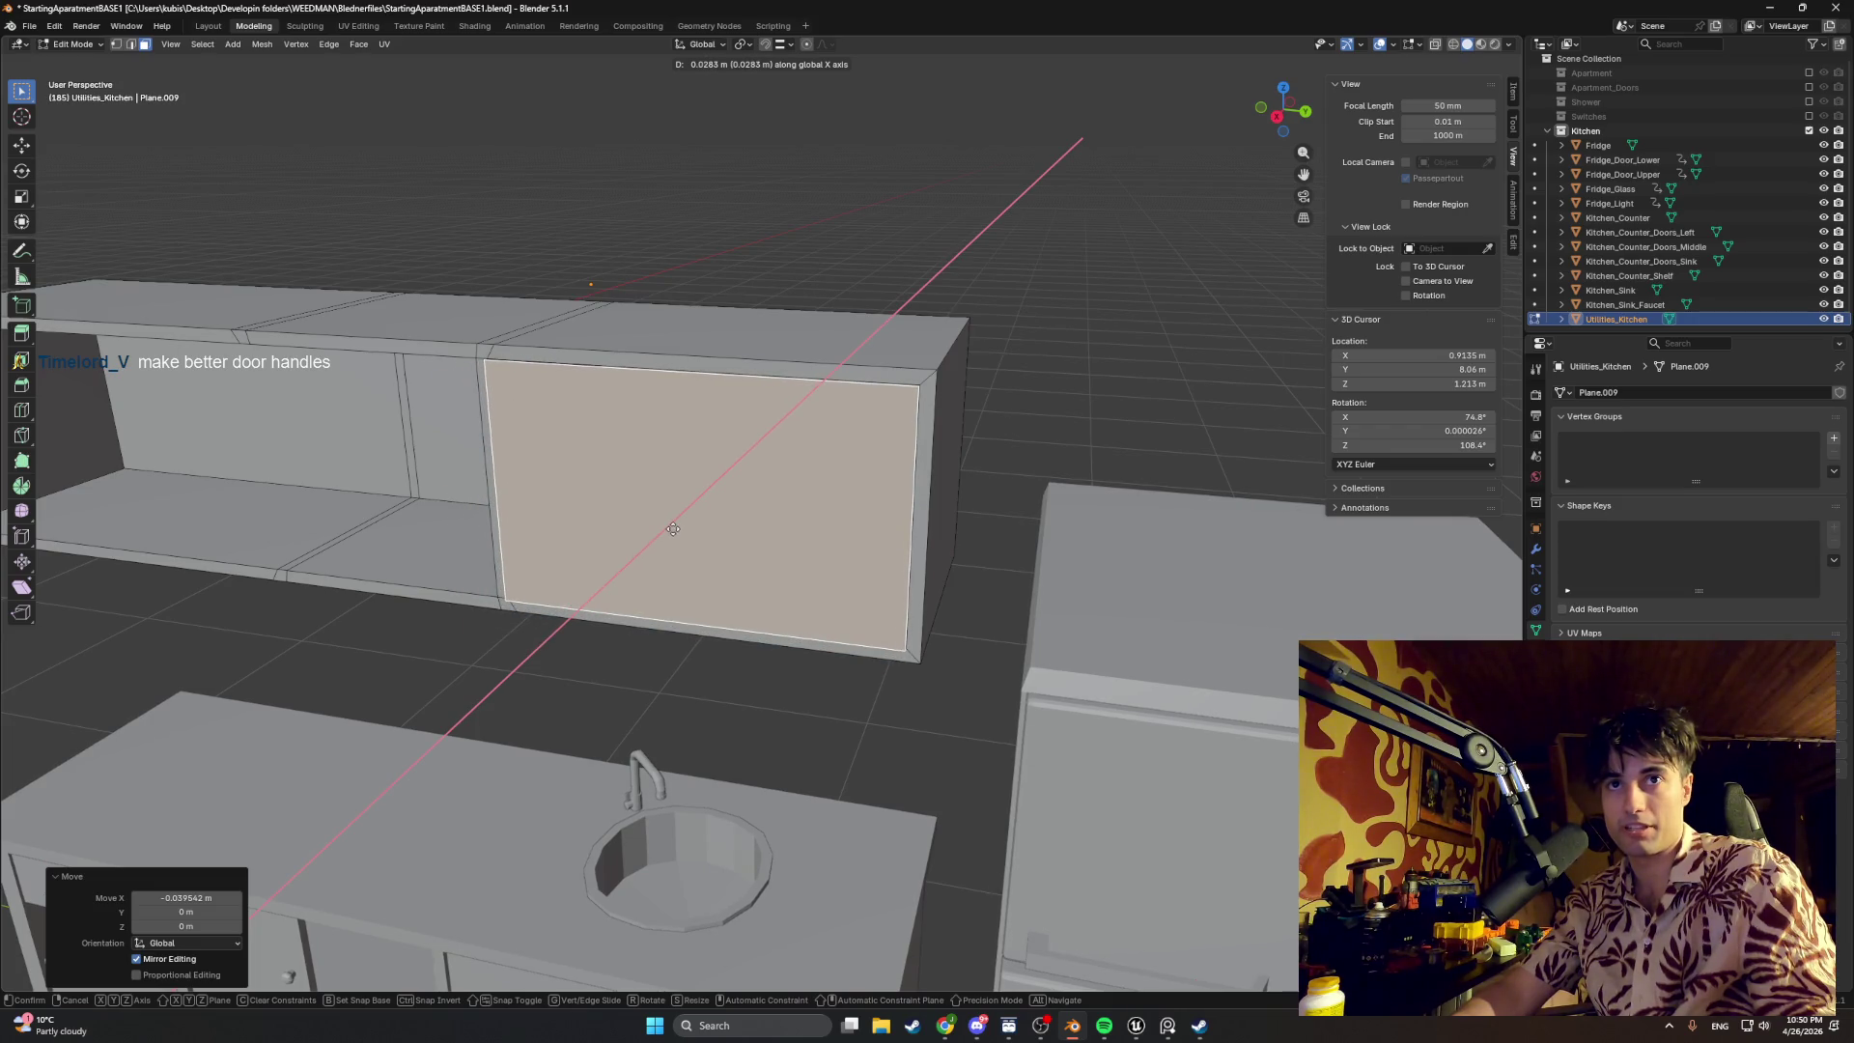
left_click(672, 529)
mouse_move(673, 529)
middle_mouse_down()
mouse_move(593, 502)
mouse_move(582, 533)
mouse_move(634, 511)
middle_mouse_up()
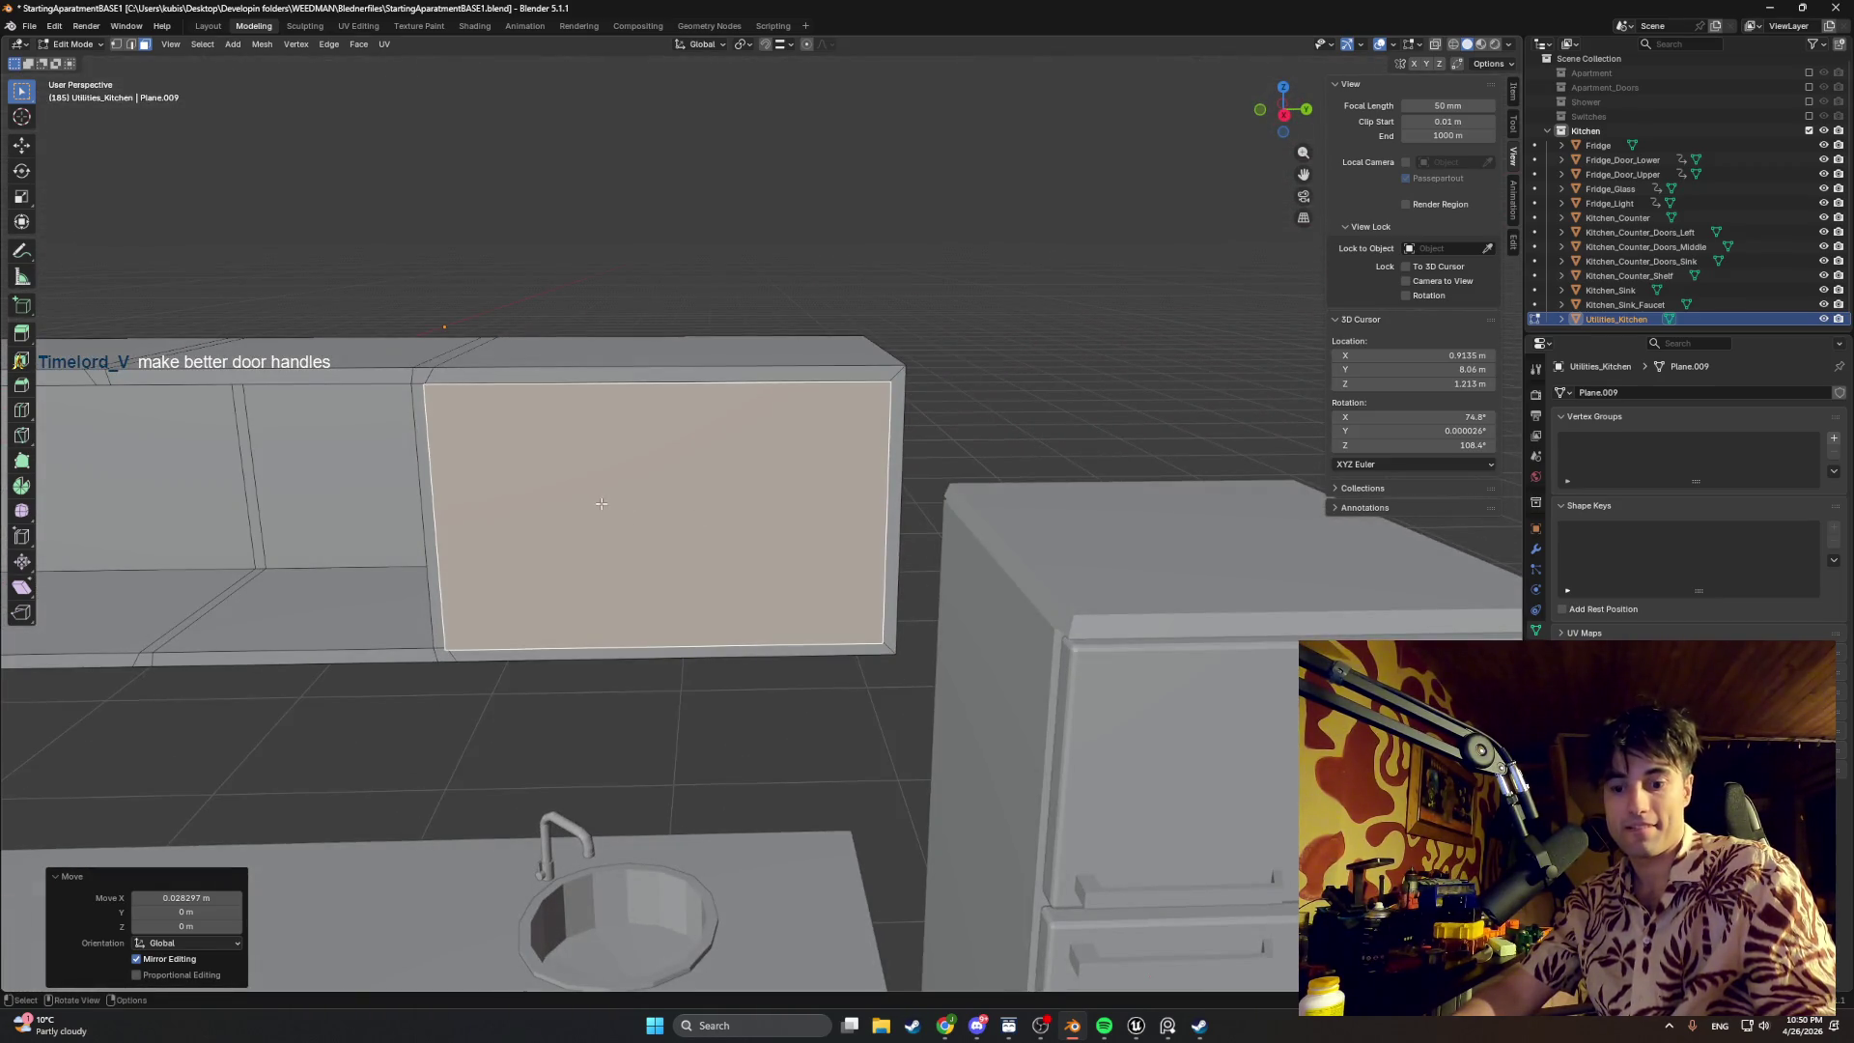
middle_click_drag(638, 465, 622, 467)
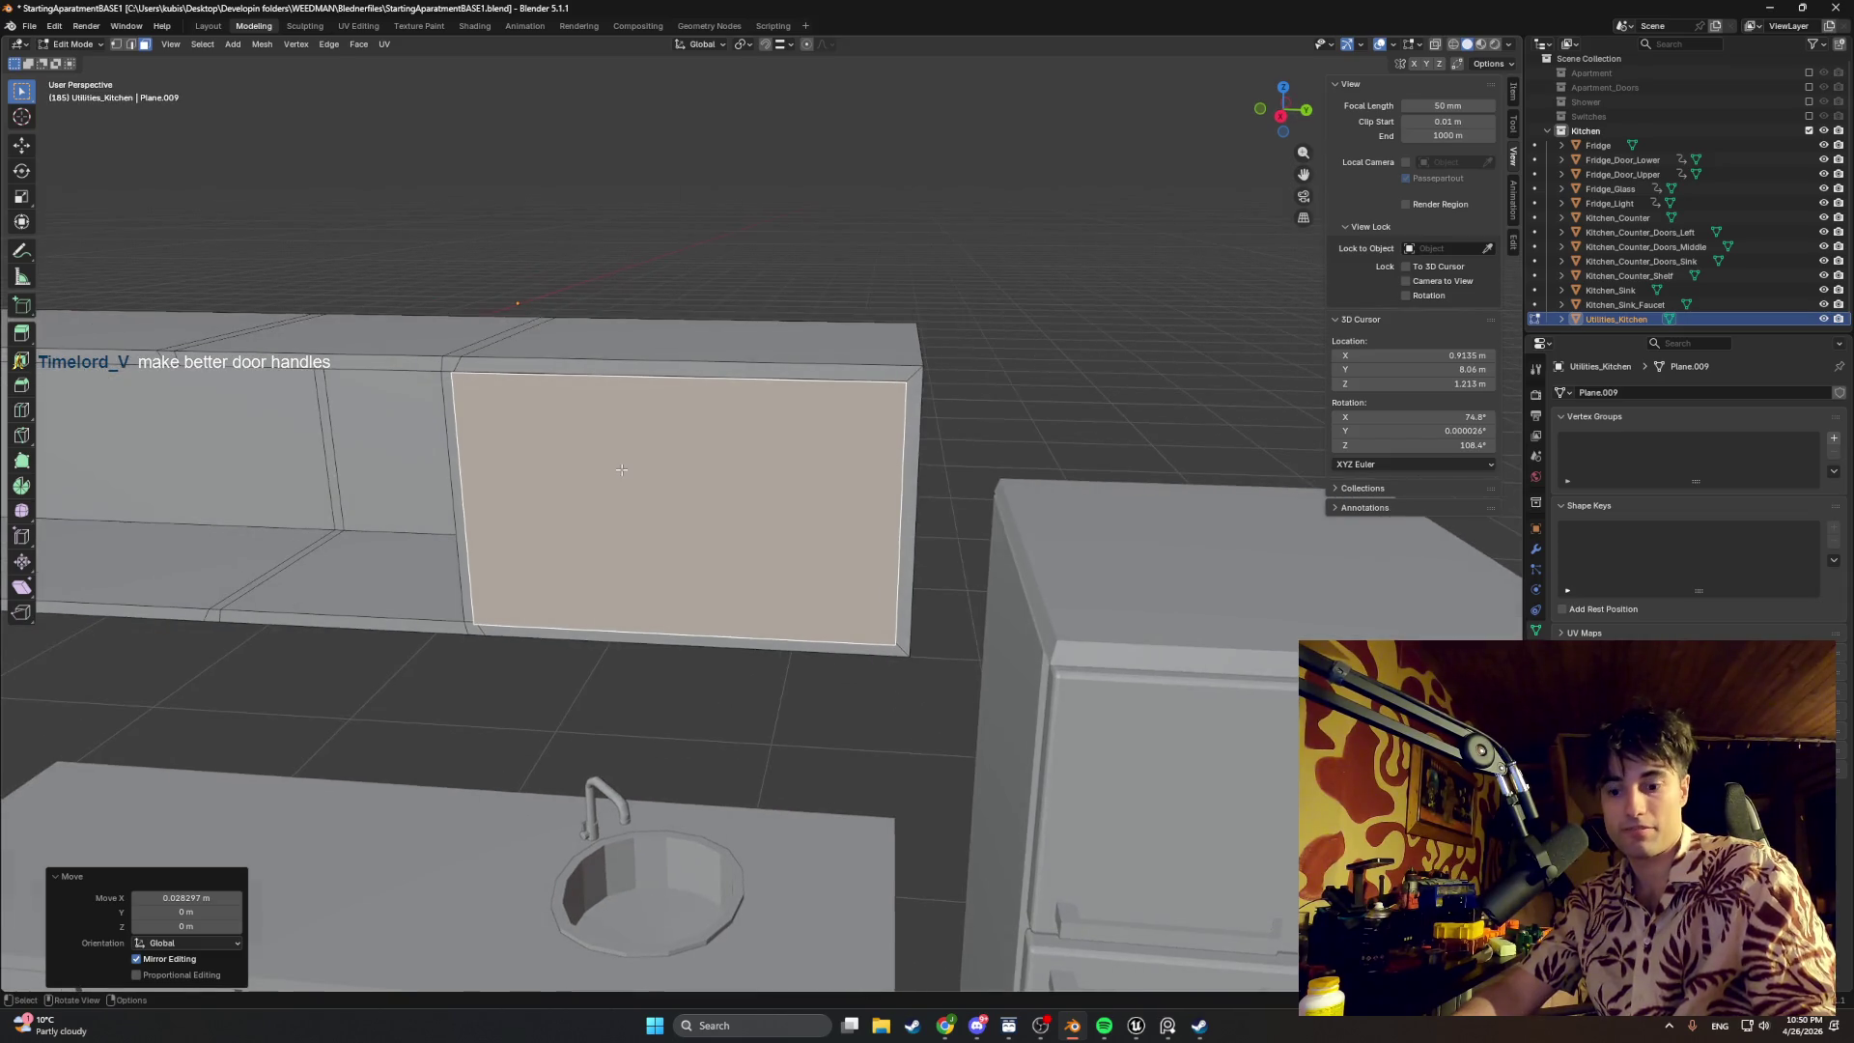
Step: Separate the door face by selection and rename the new object Utilities_Kitchen_Door, dropping the .001 suffix
key("p")
left_click(621, 468)
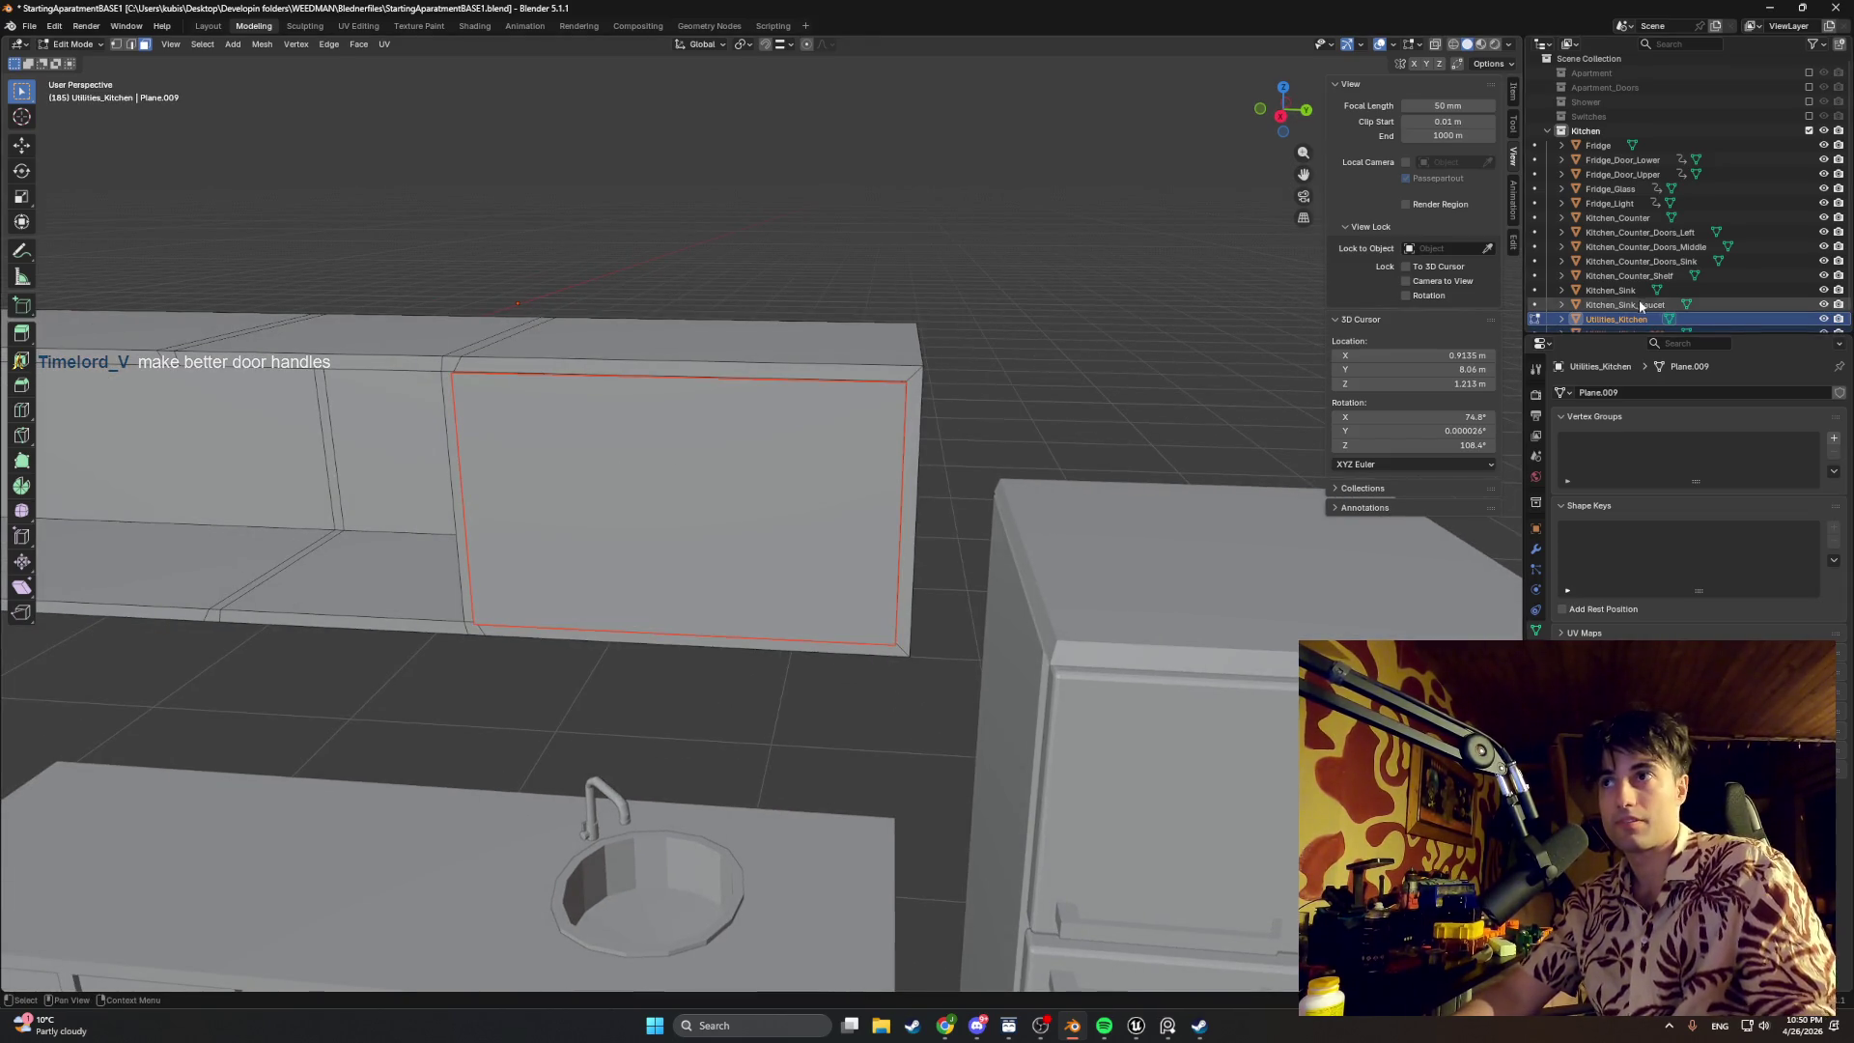
scroll(1607, 321, "down", 1)
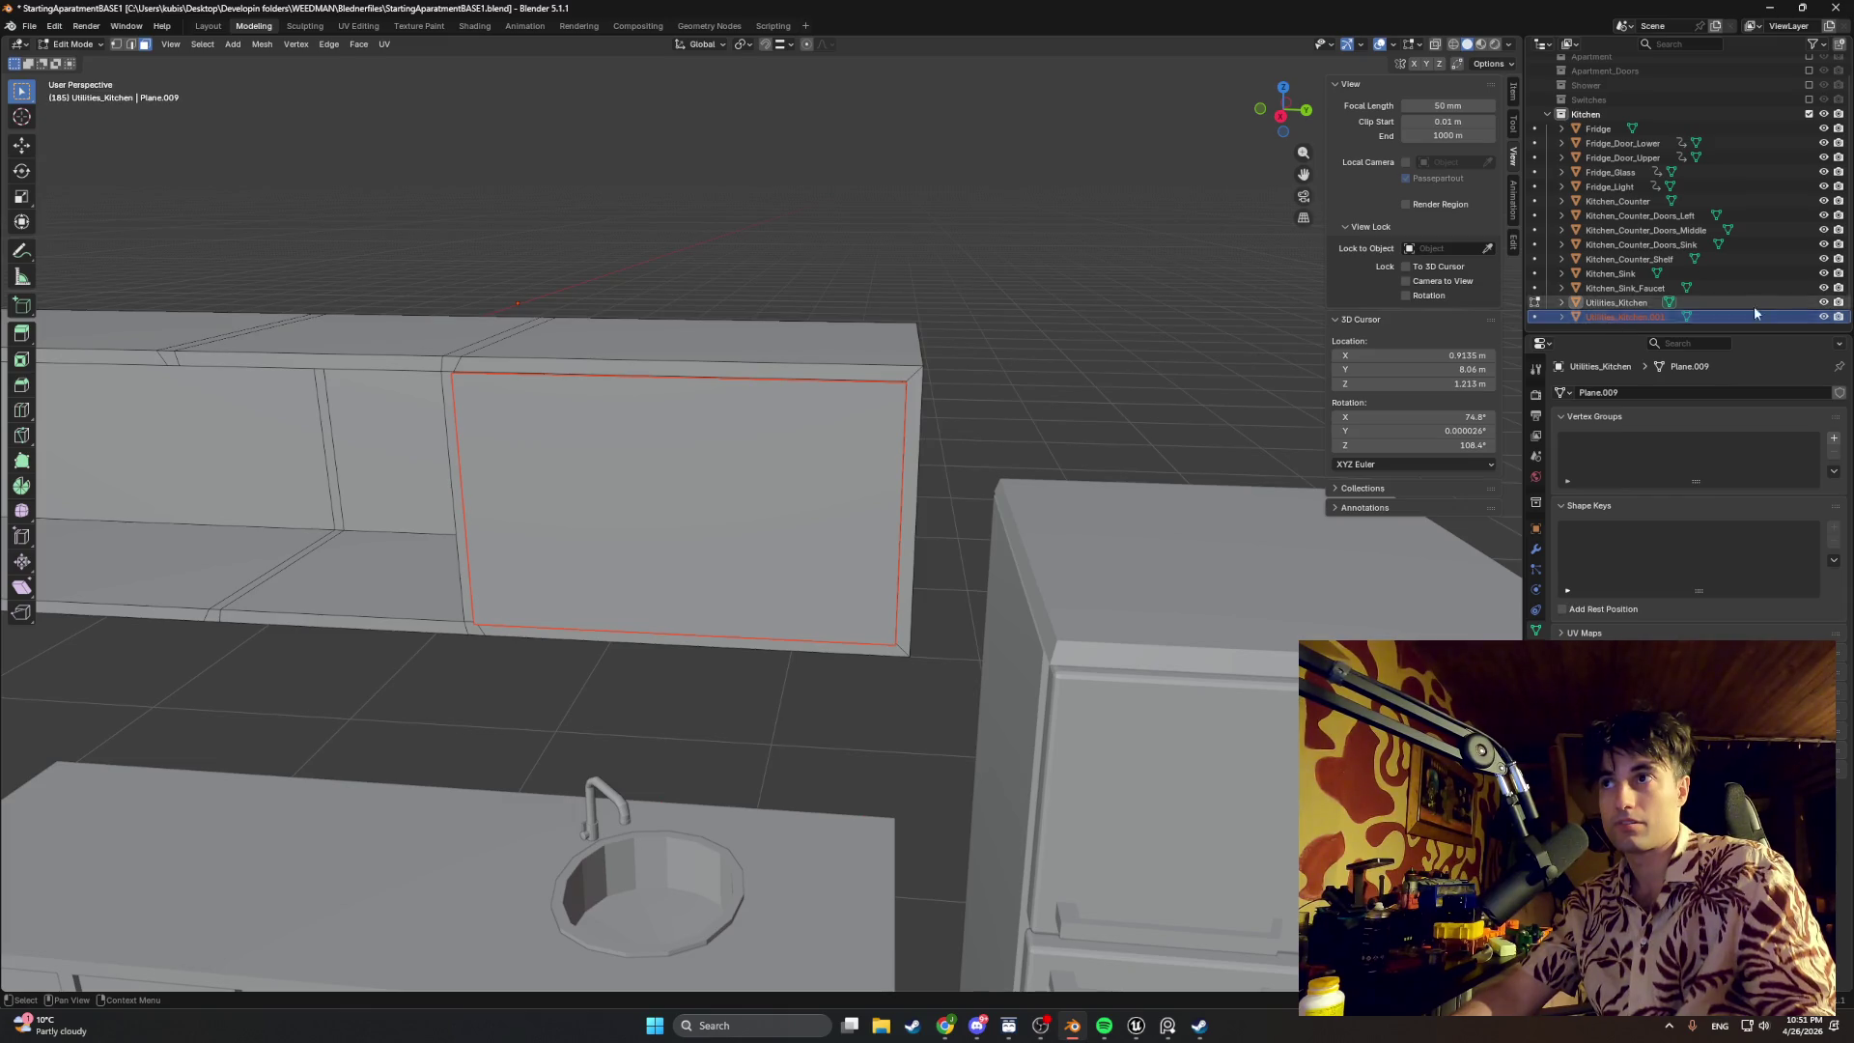
left_click(1754, 317)
key("F2")
key("BackSpace")
key("BackSpace")
key("BackSpace")
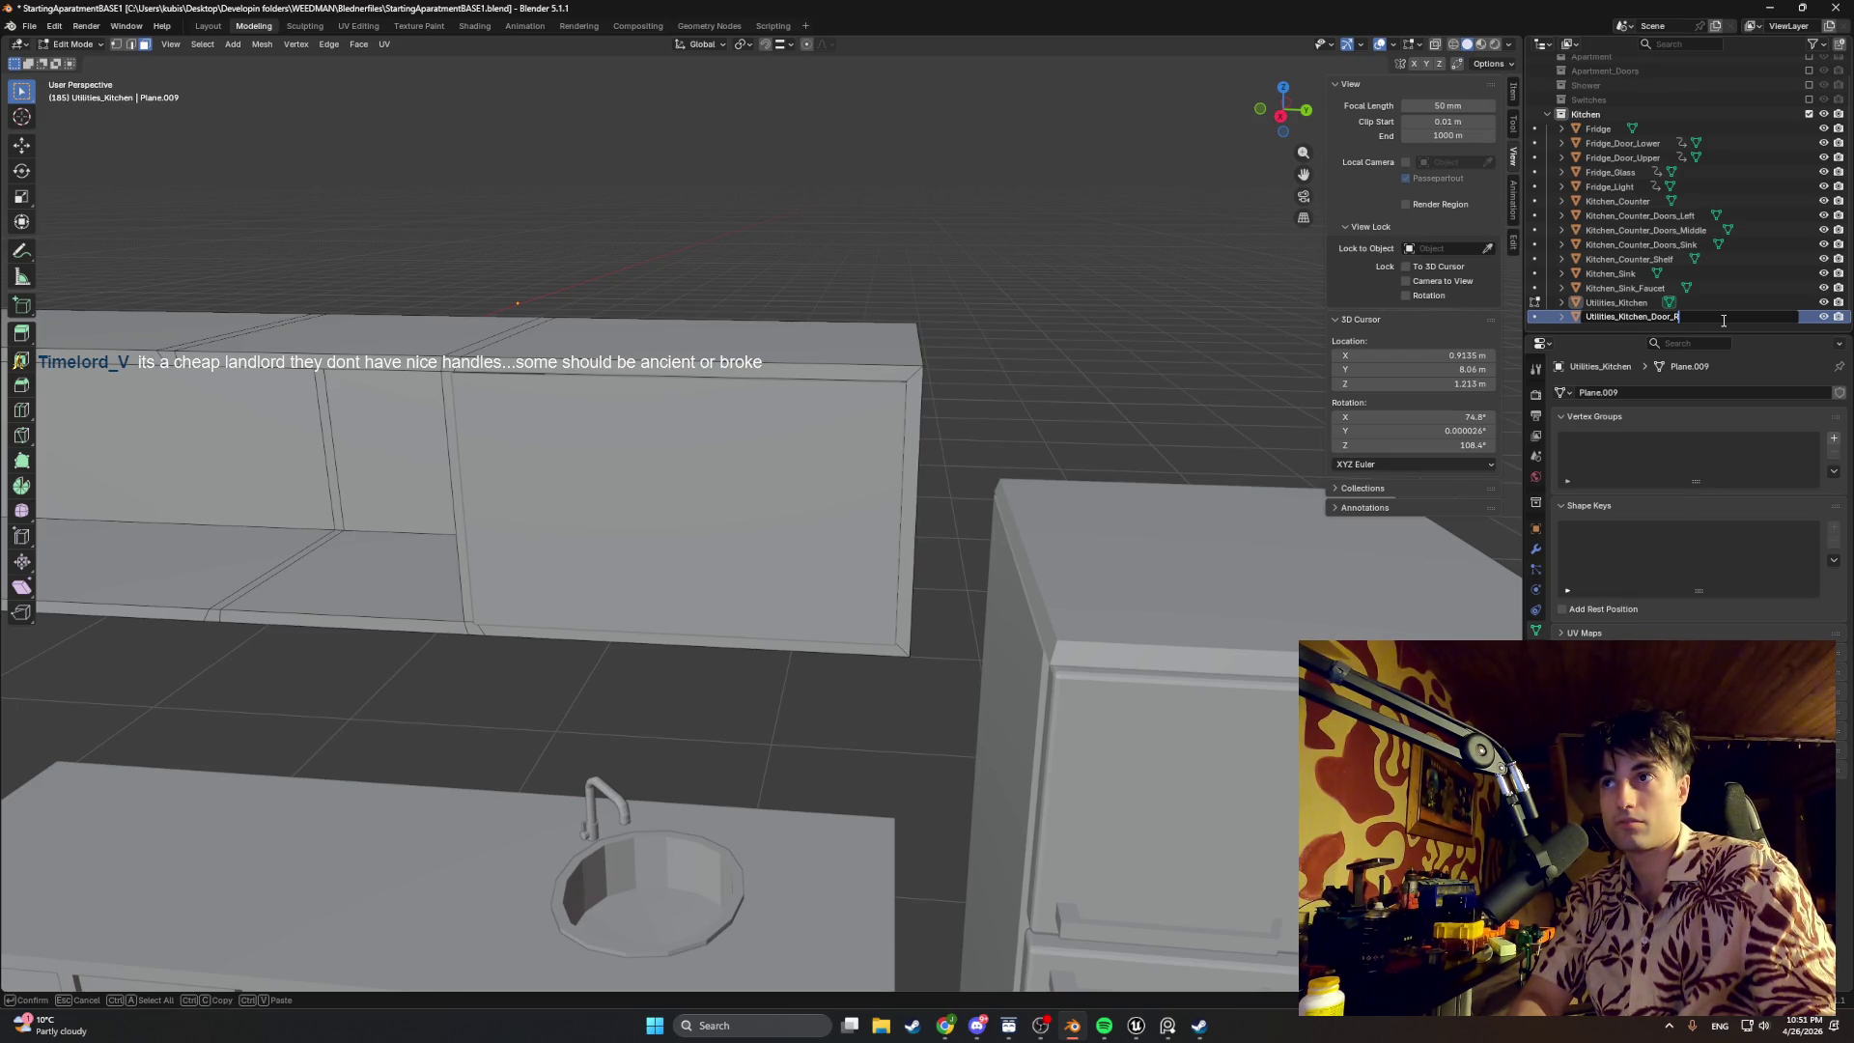
key("BackSpace")
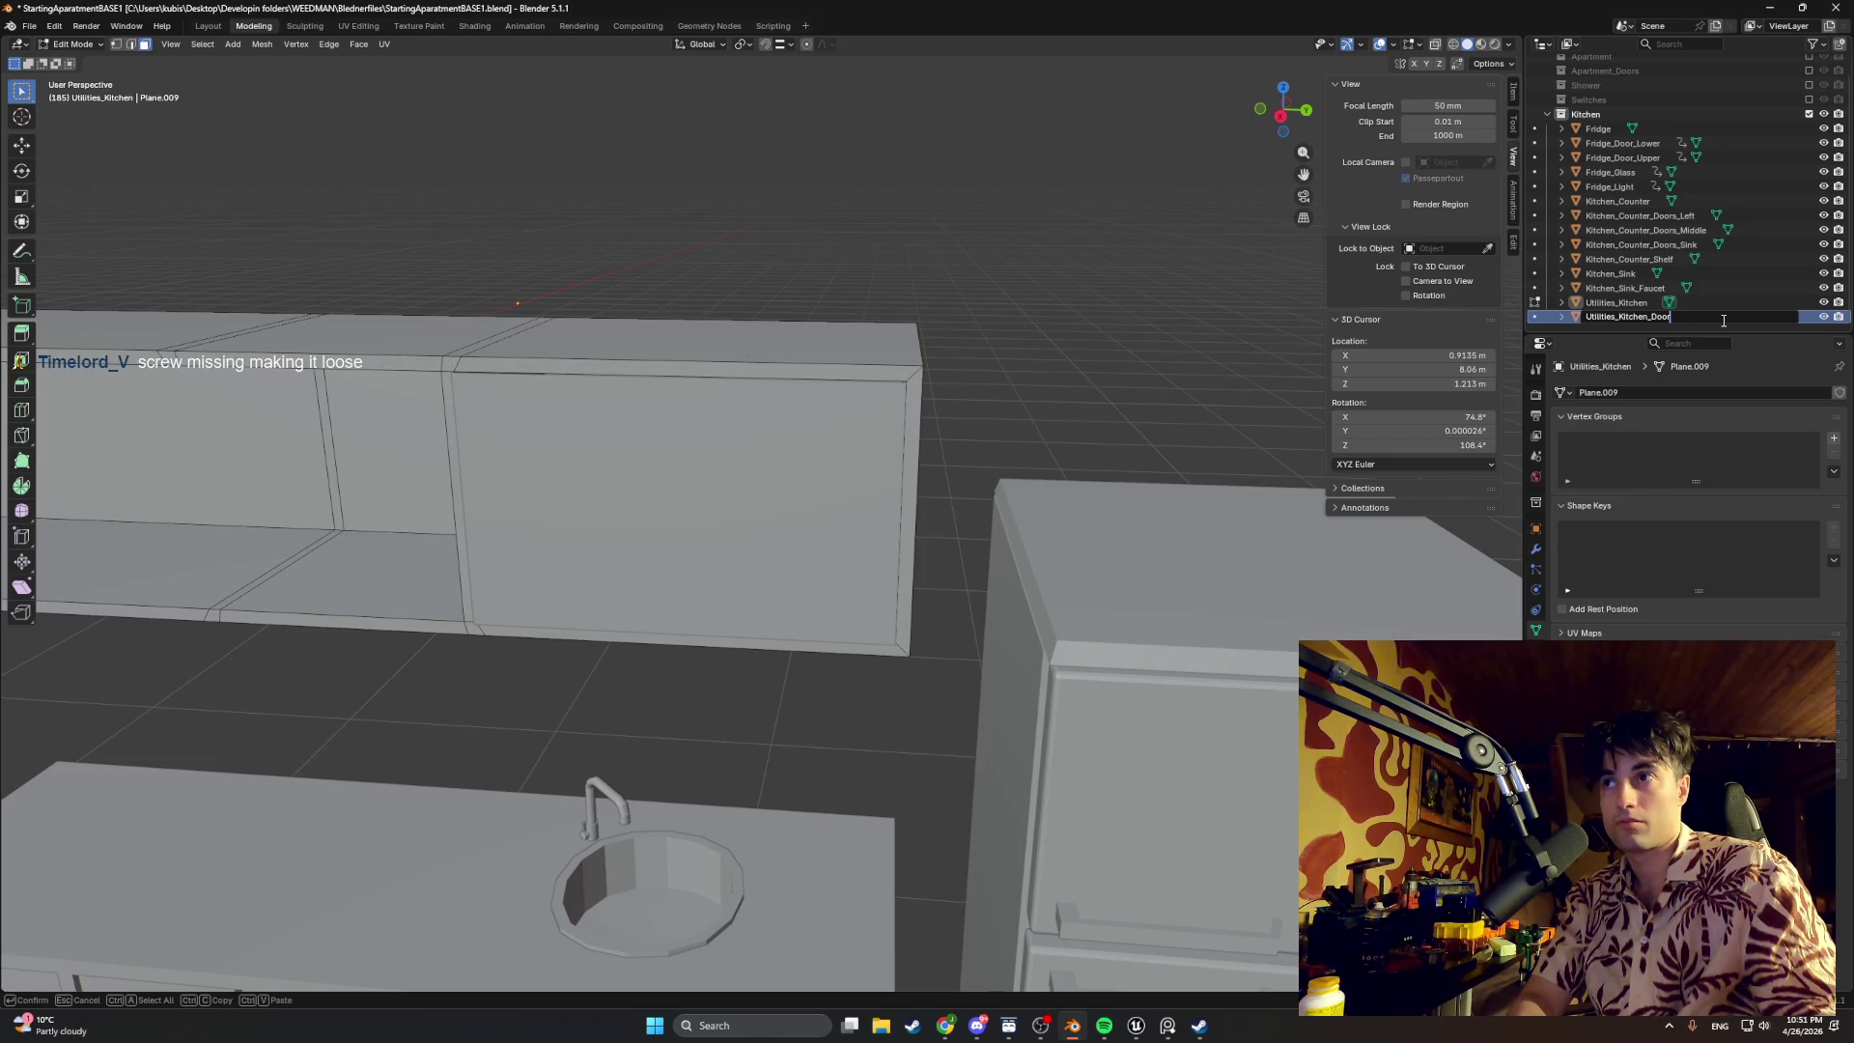
key("Return")
scroll(734, 454, "up", 2)
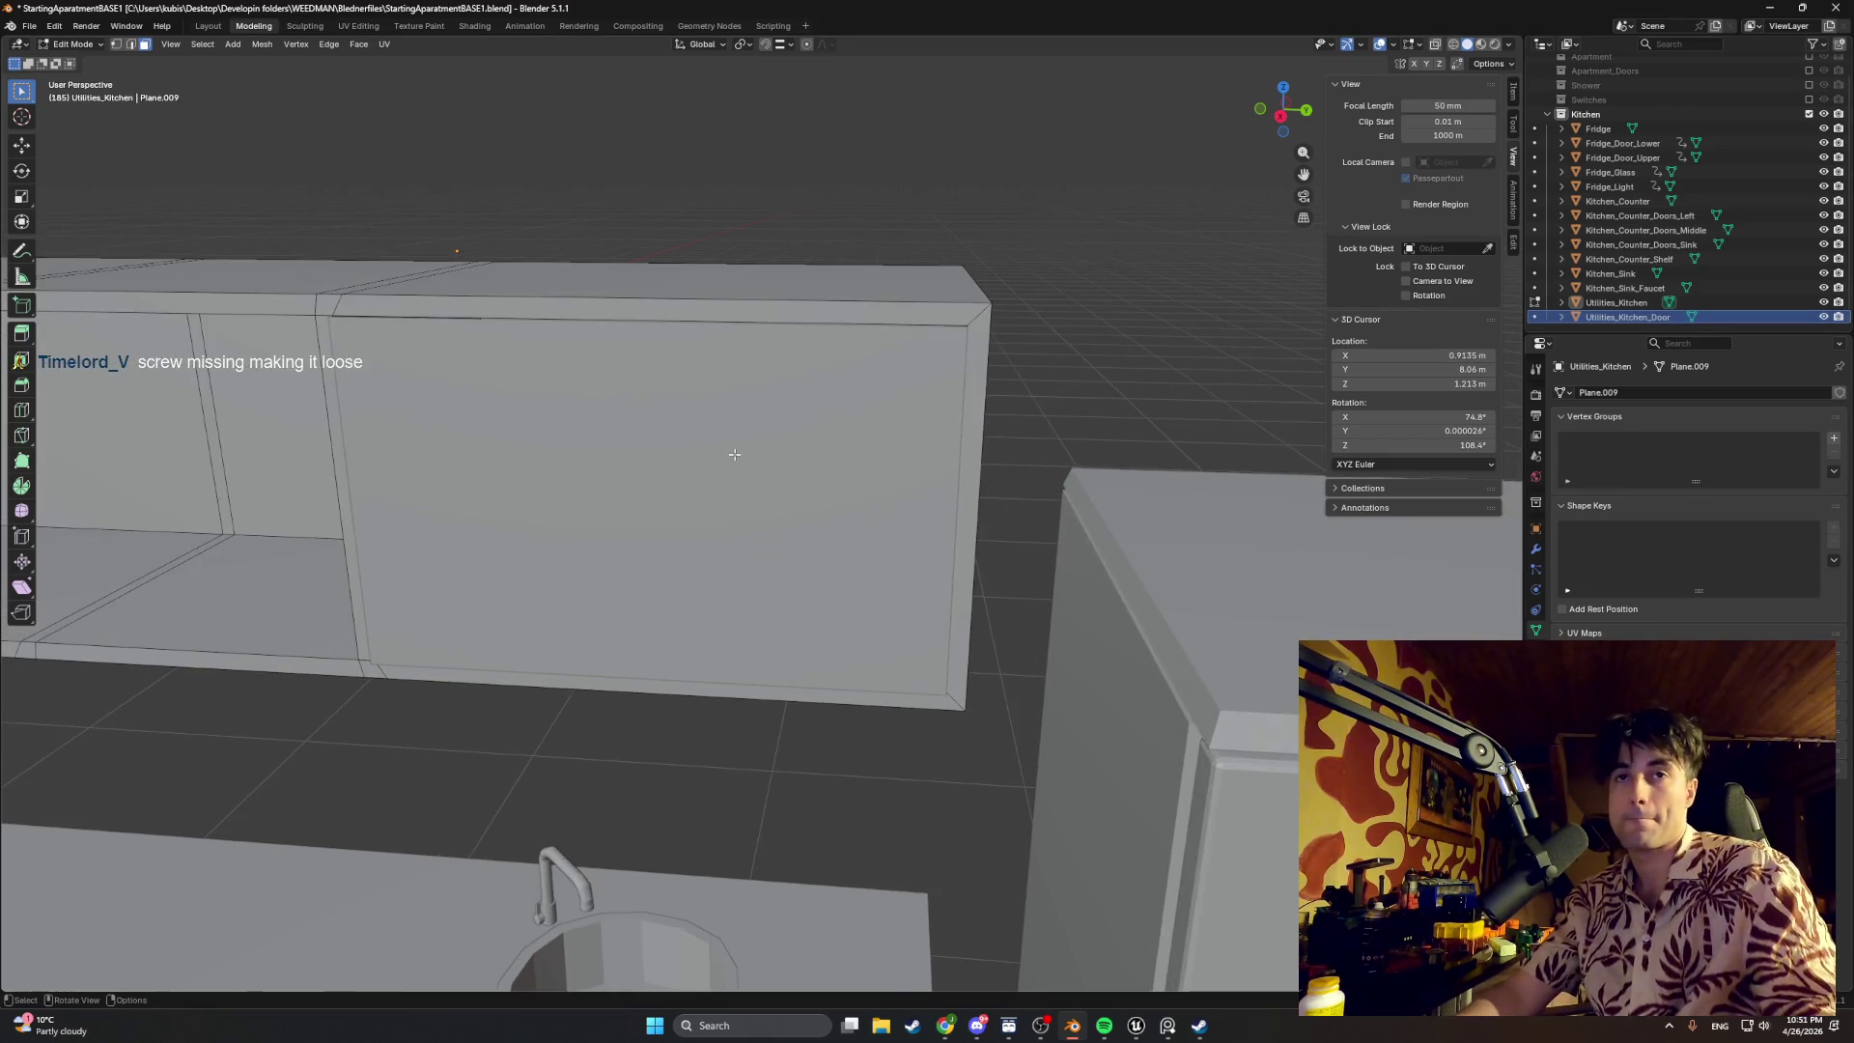
Step: Edit the Utilities_Kitchen_Door mesh and add one centred vertical loop cut through its face
key("Tab")
left_click(742, 503)
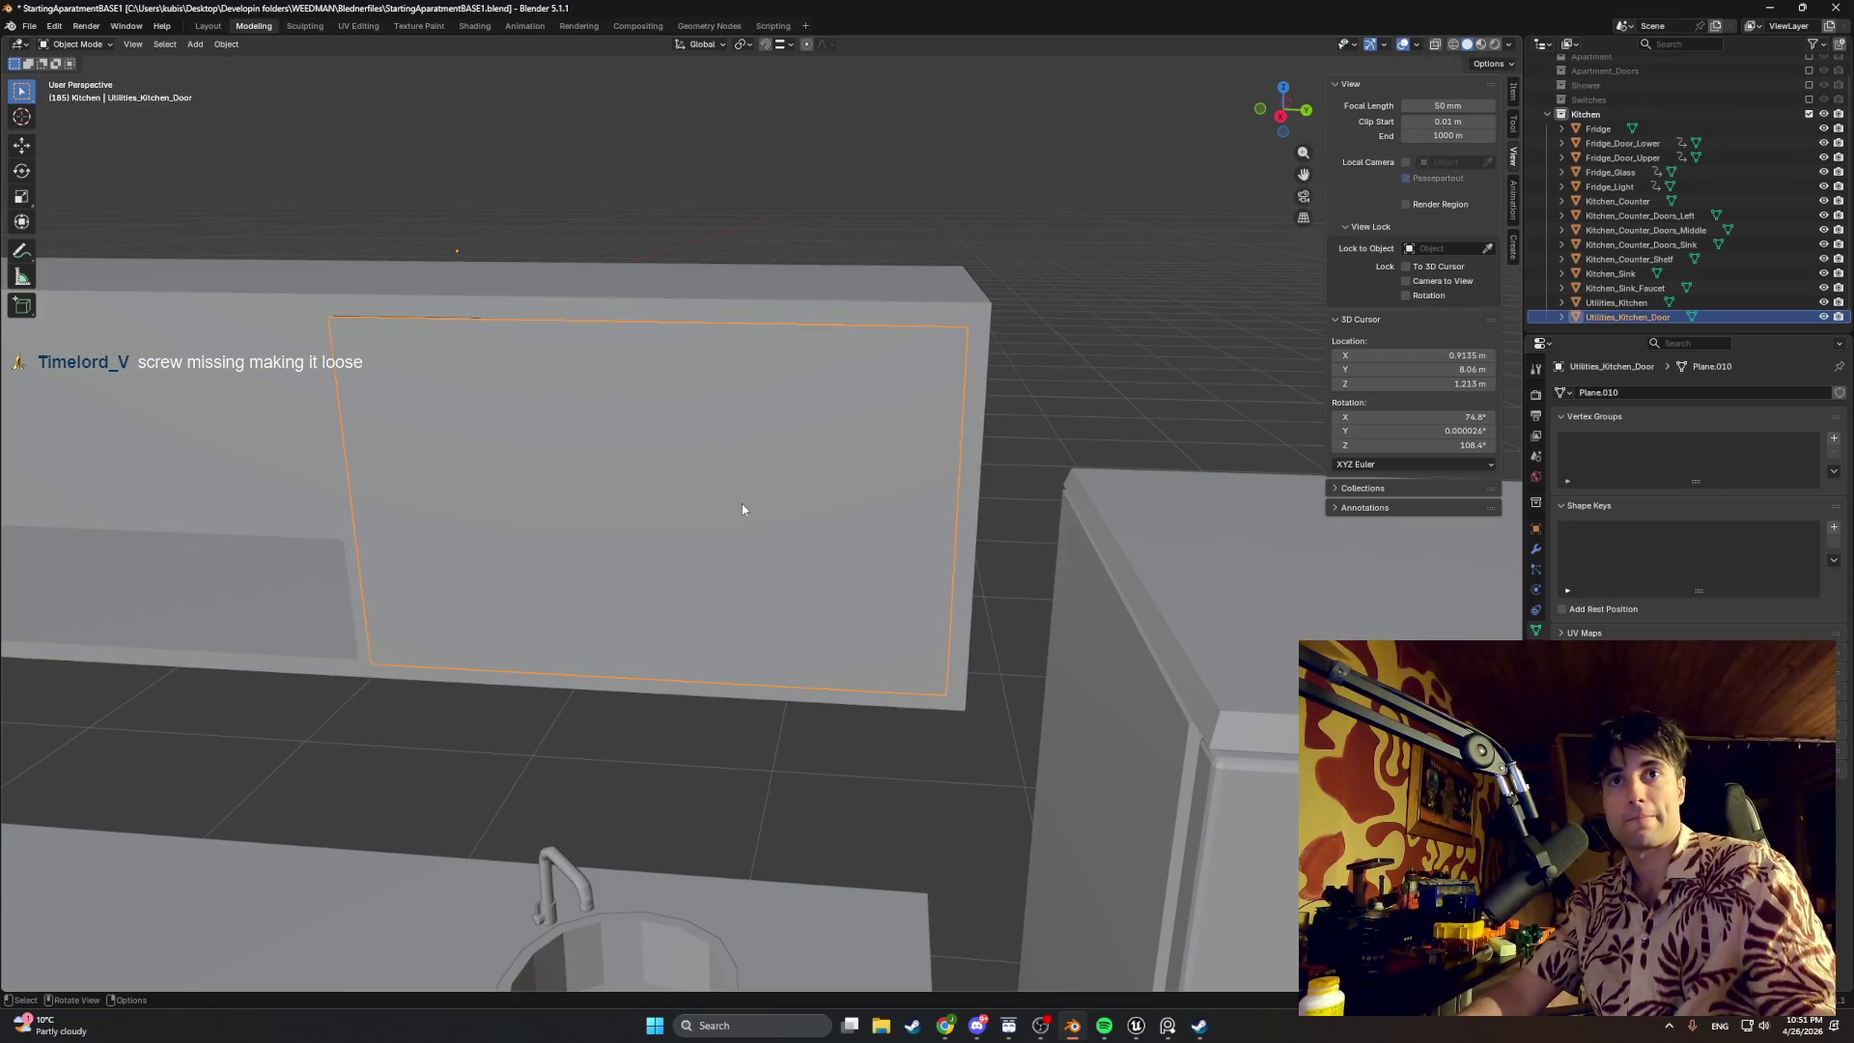
key("KP_Decimal")
key("Tab")
left_click(741, 504)
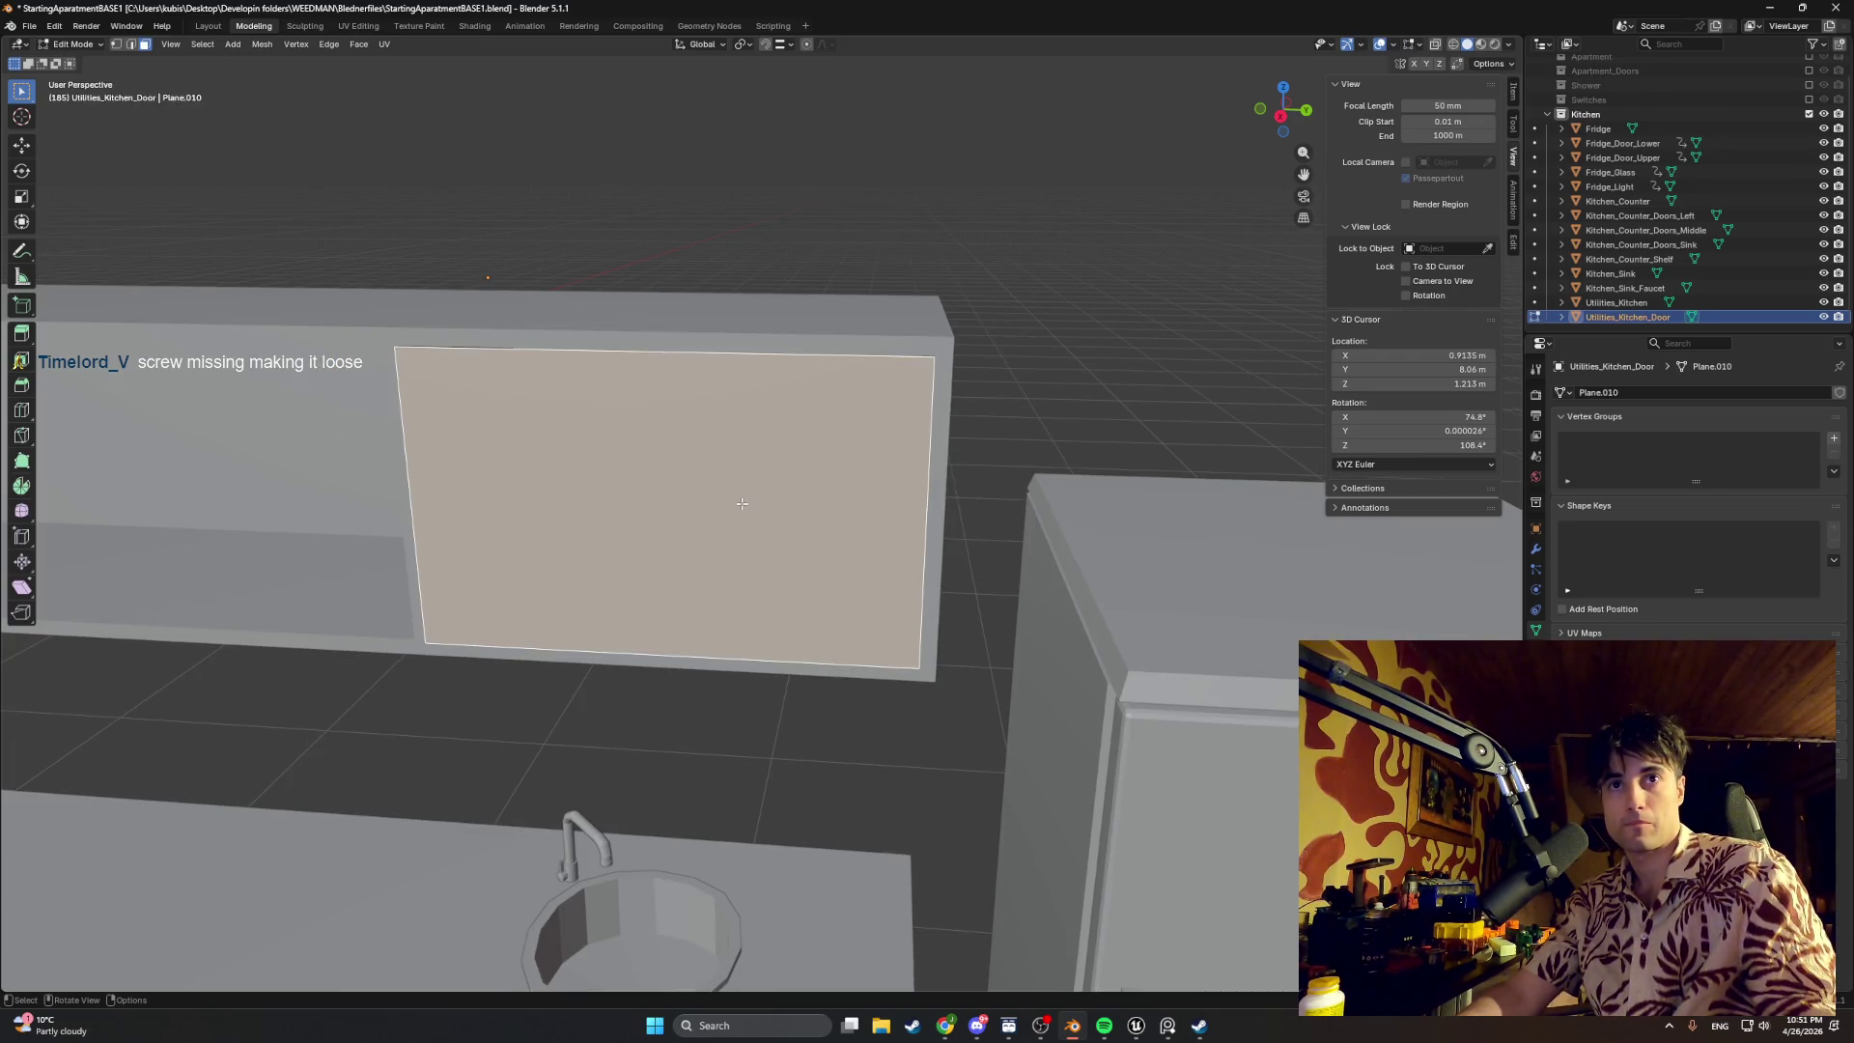
key("ctrl+r")
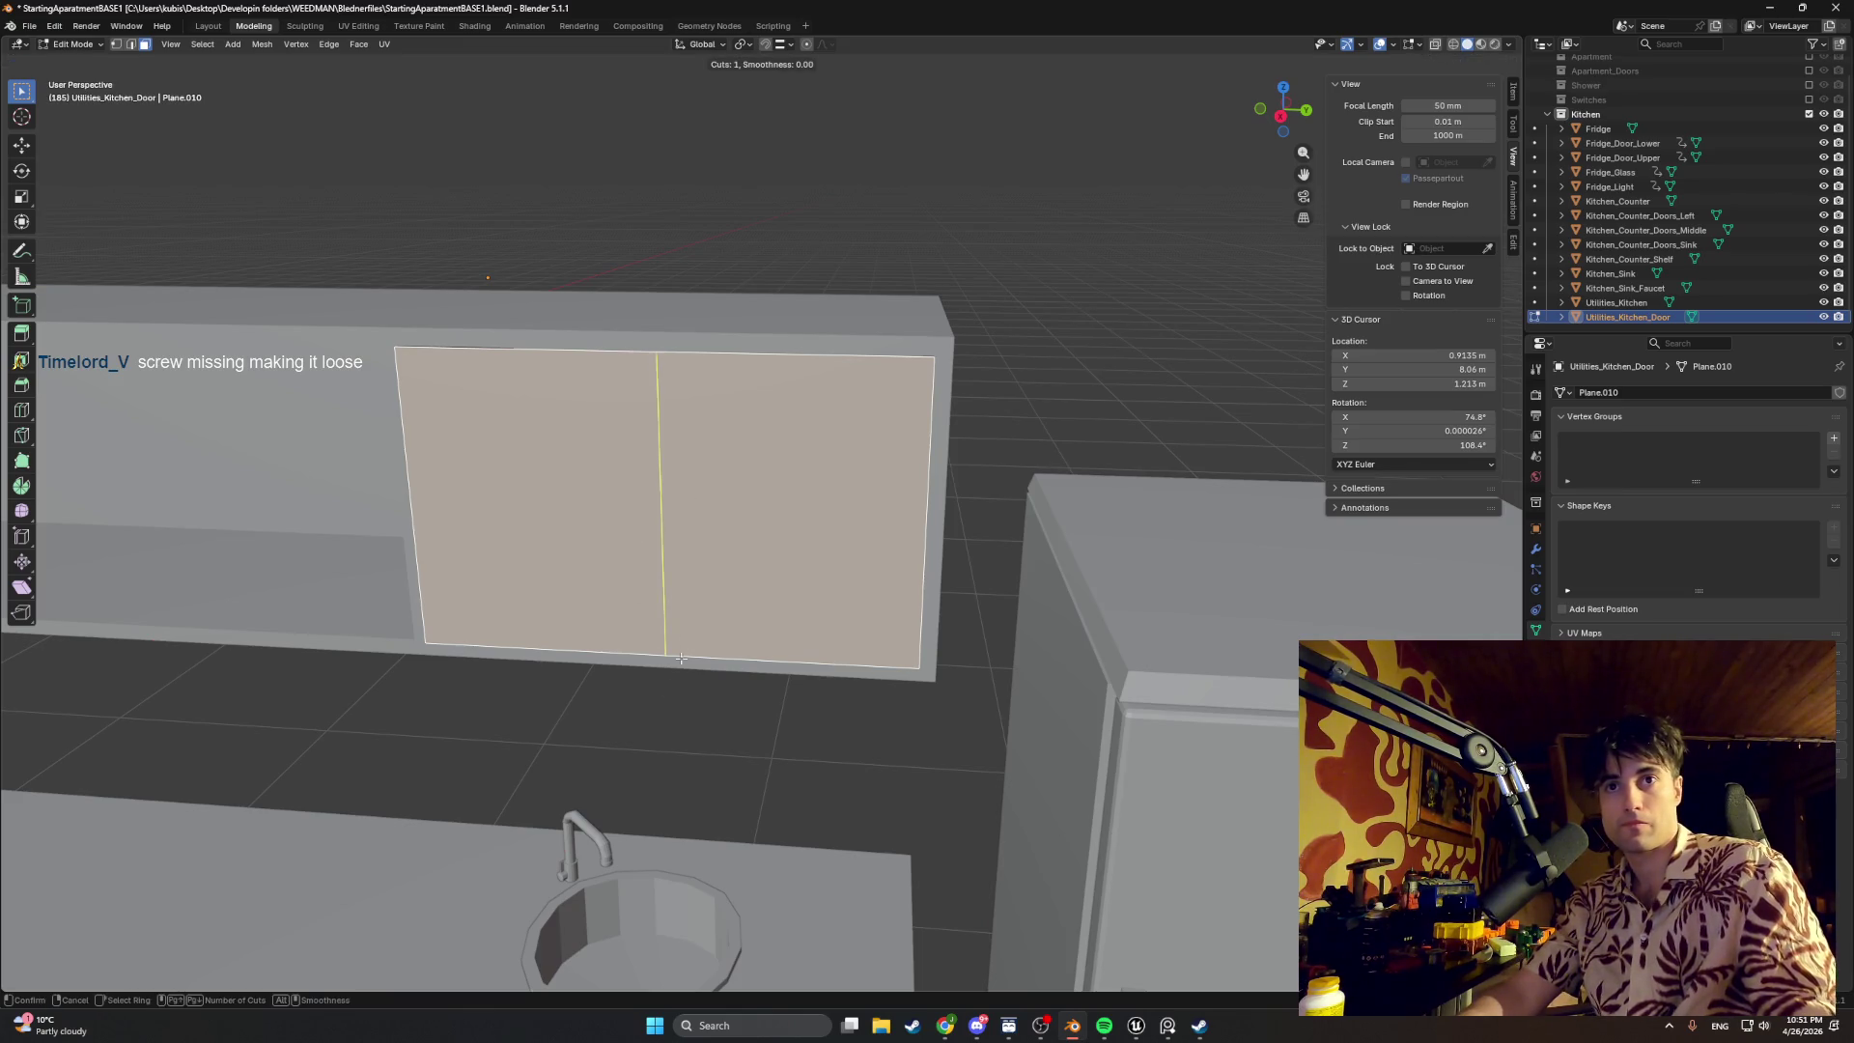
left_click(688, 641)
right_click(706, 612)
middle_click_drag(694, 579, 710, 569)
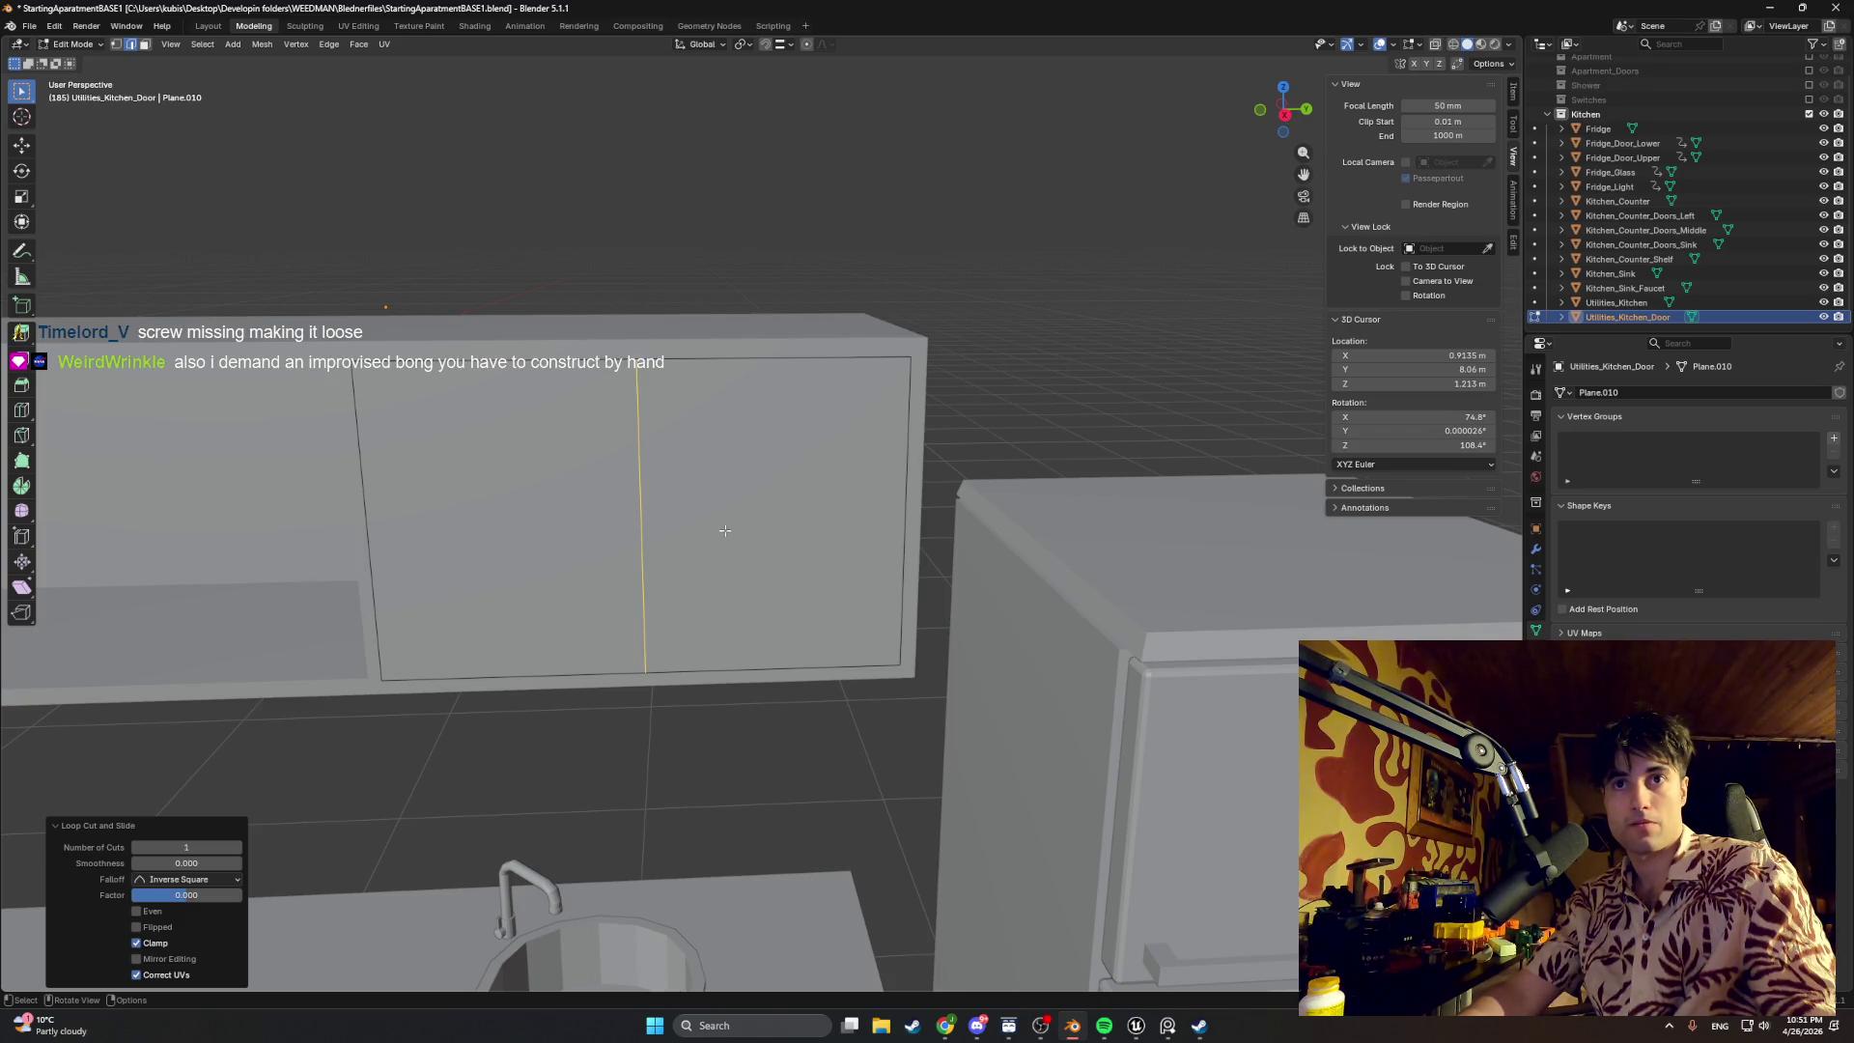
scroll(725, 532, "down", 3)
middle_click_drag(725, 531, 716, 543)
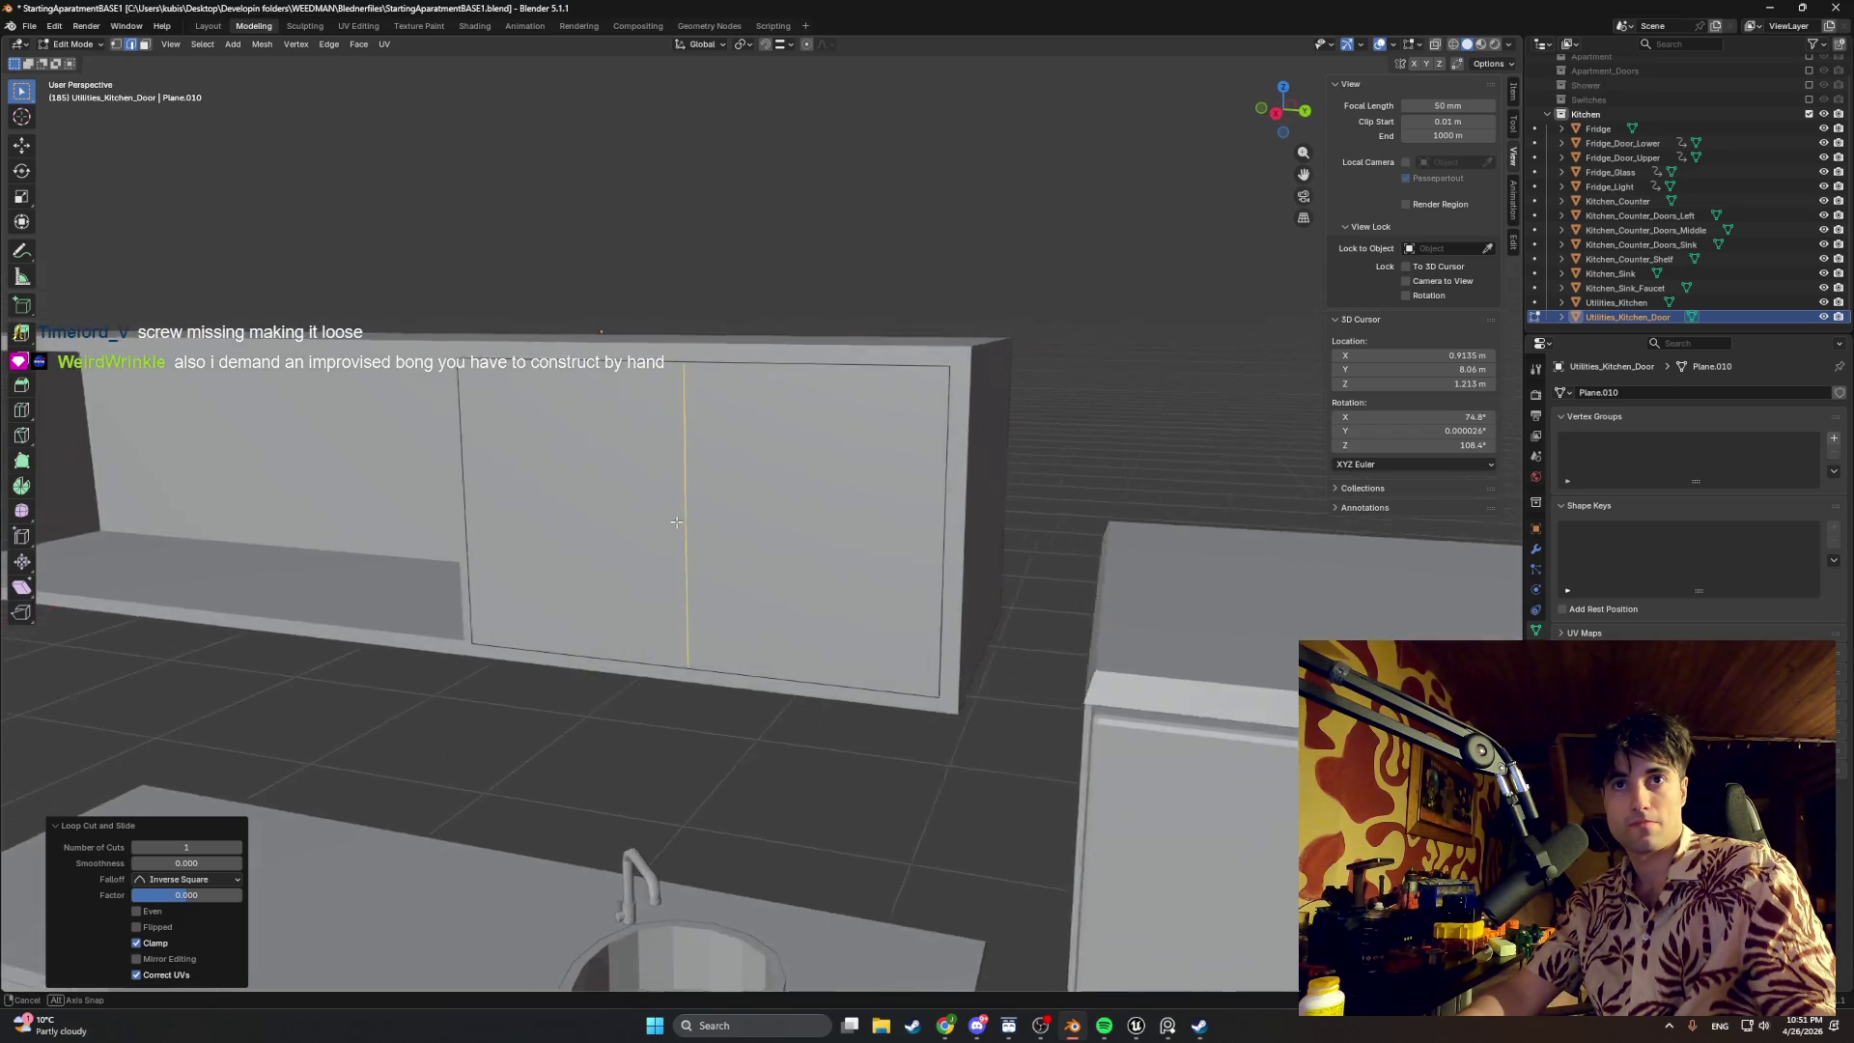
scroll(717, 543, "up", 3)
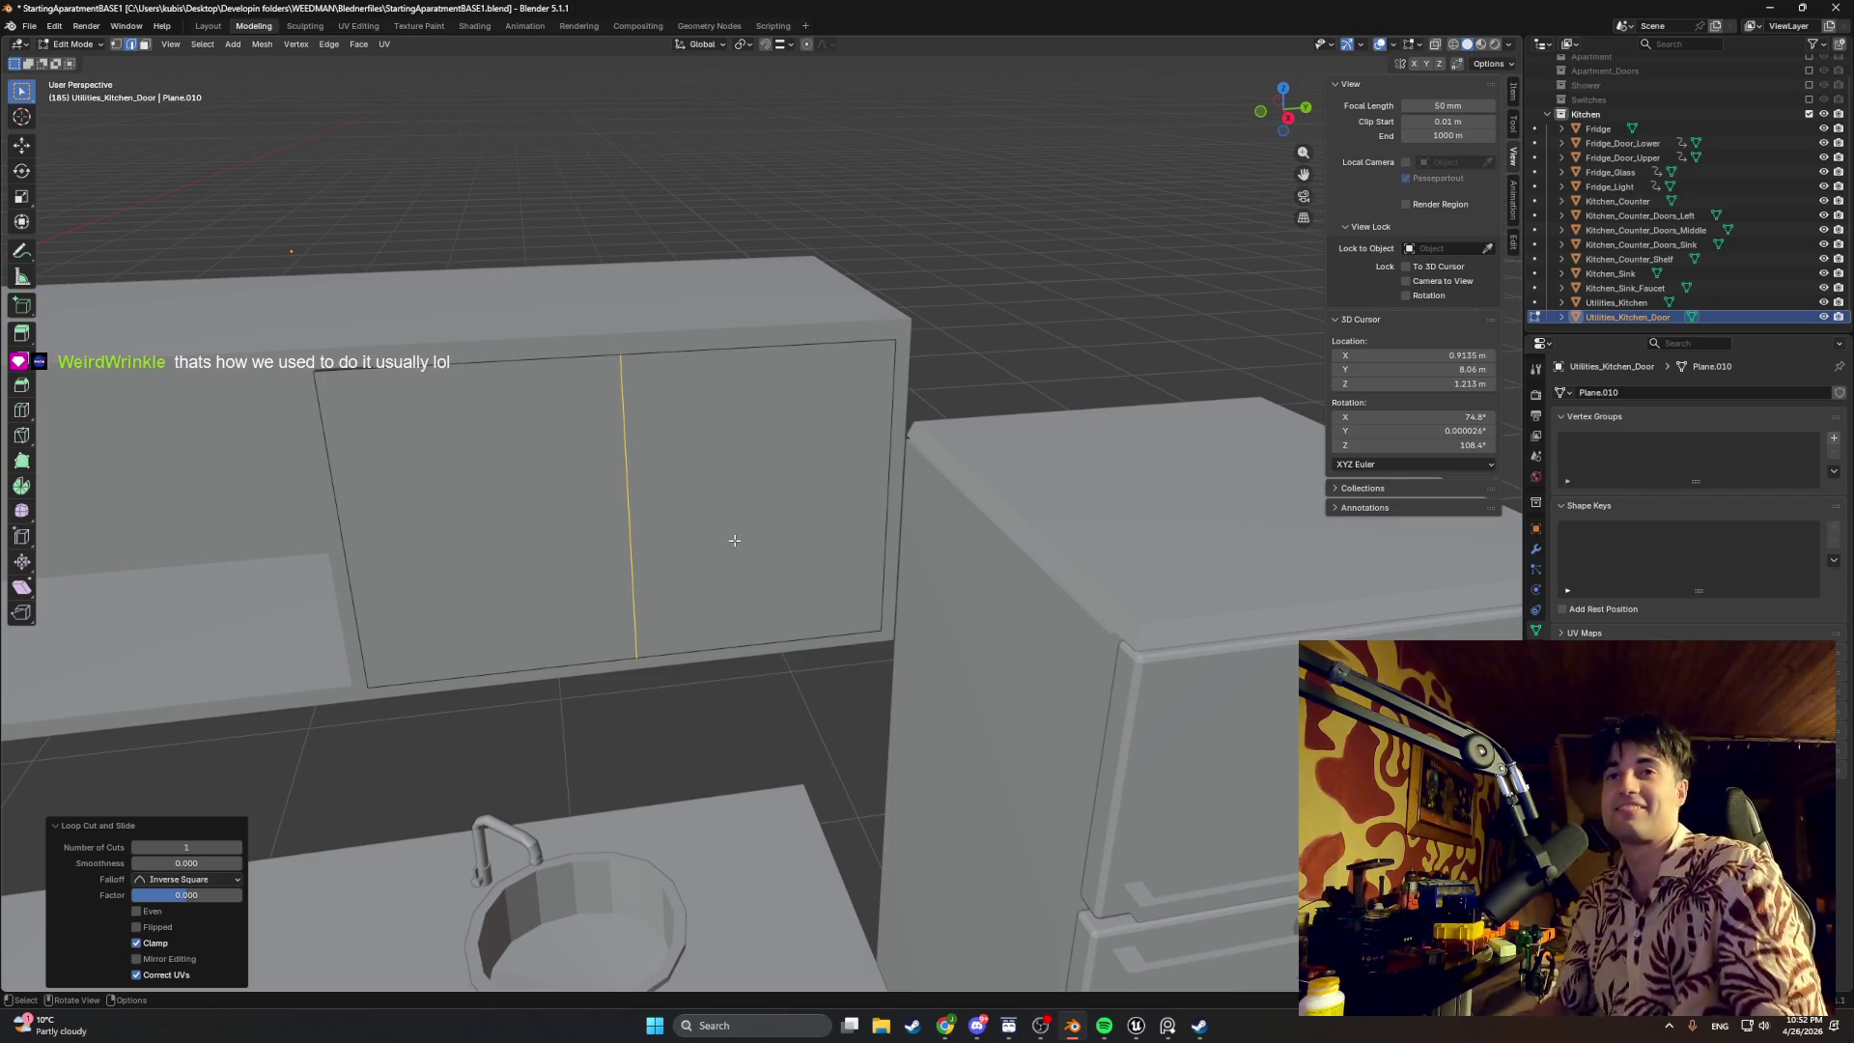
Step: In wireframe from the right side, nudge the selected door edge vertically along Z
middle_click_drag(734, 540, 670, 547)
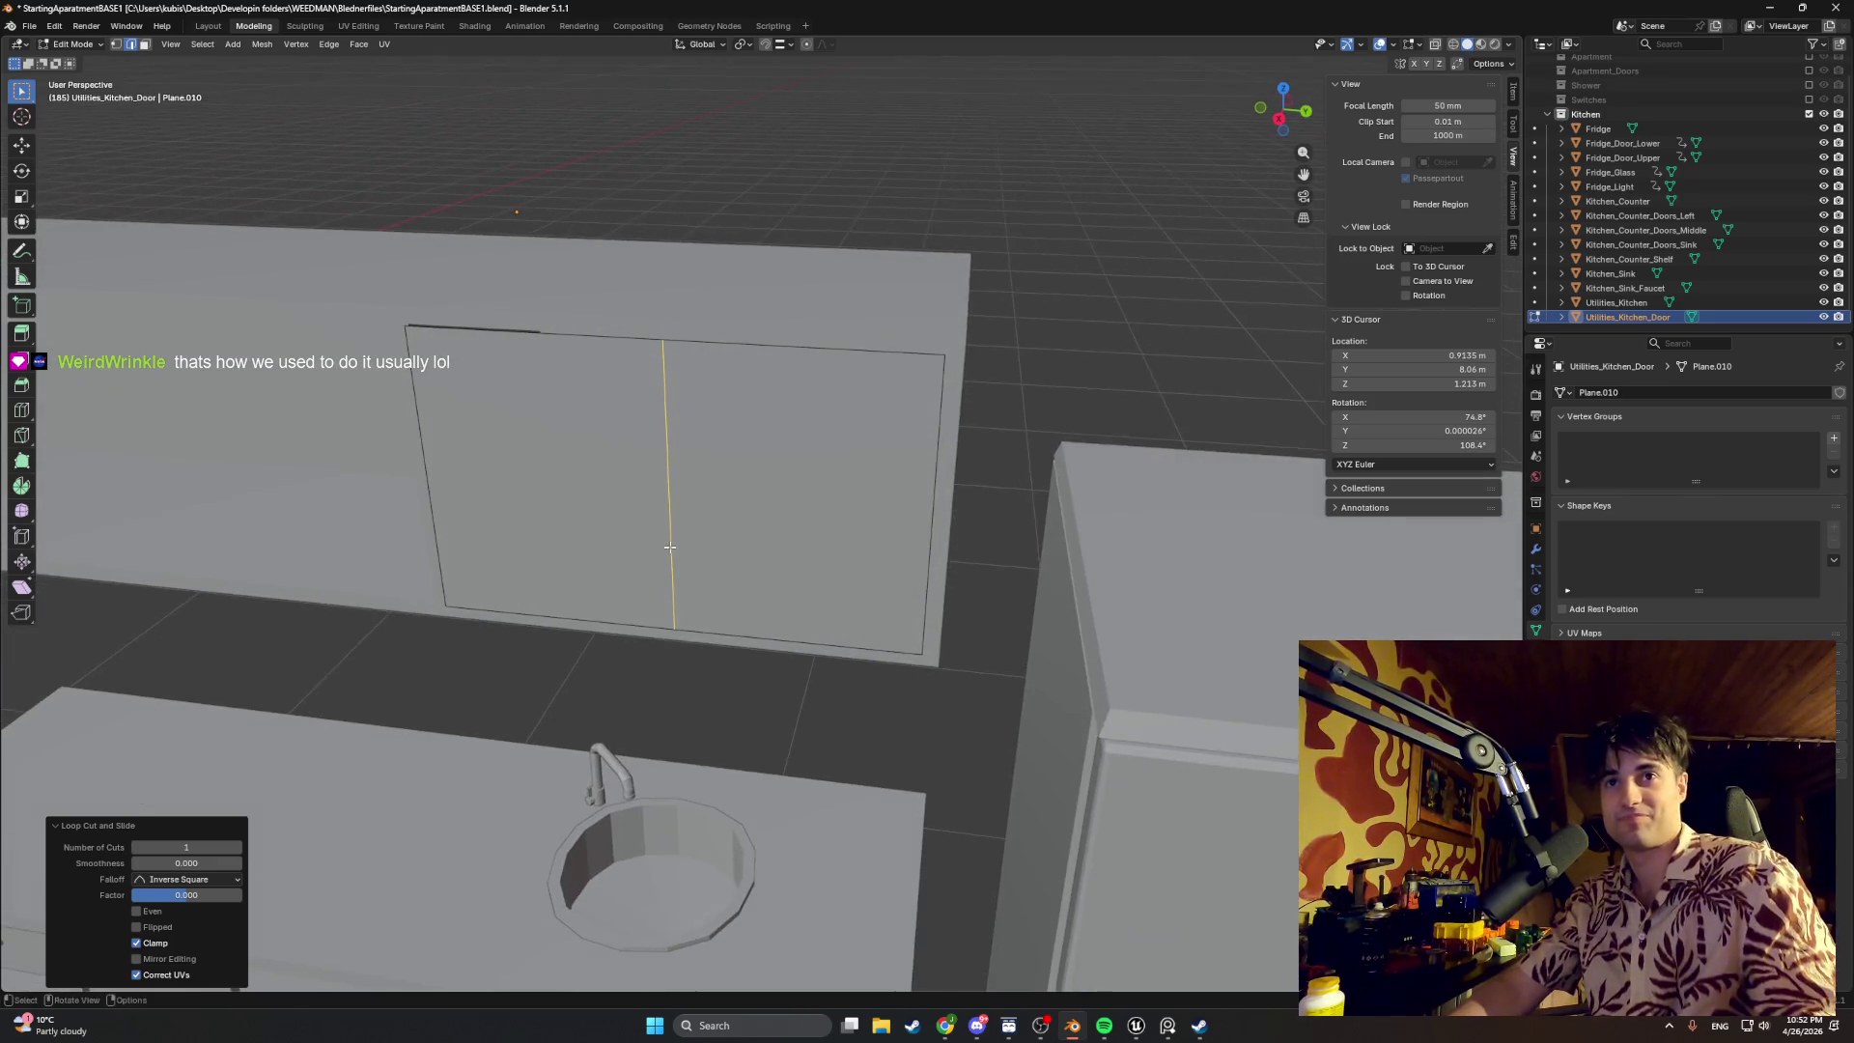
scroll(869, 579, "up", 2)
scroll(935, 589, "up", 1)
key("z")
left_click(833, 532)
key("KP_5")
key("KP_3")
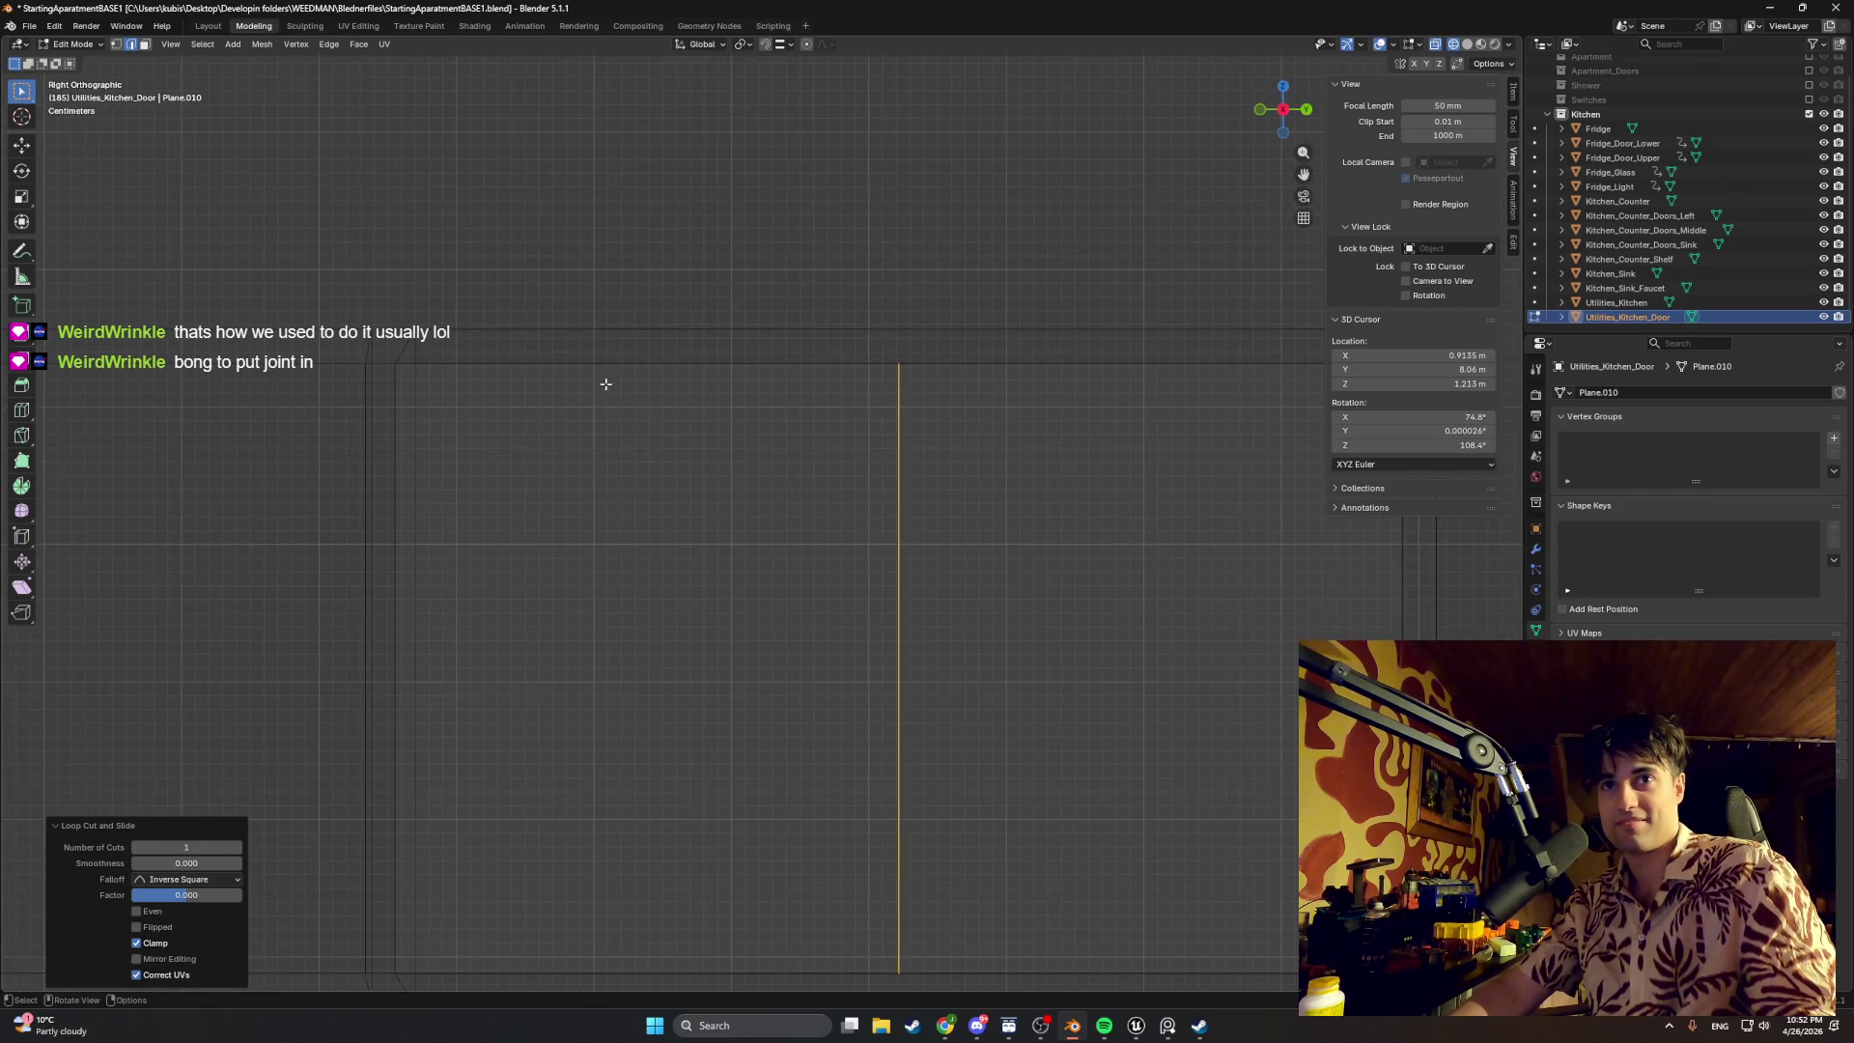
middle_click_drag(605, 365, 742, 353)
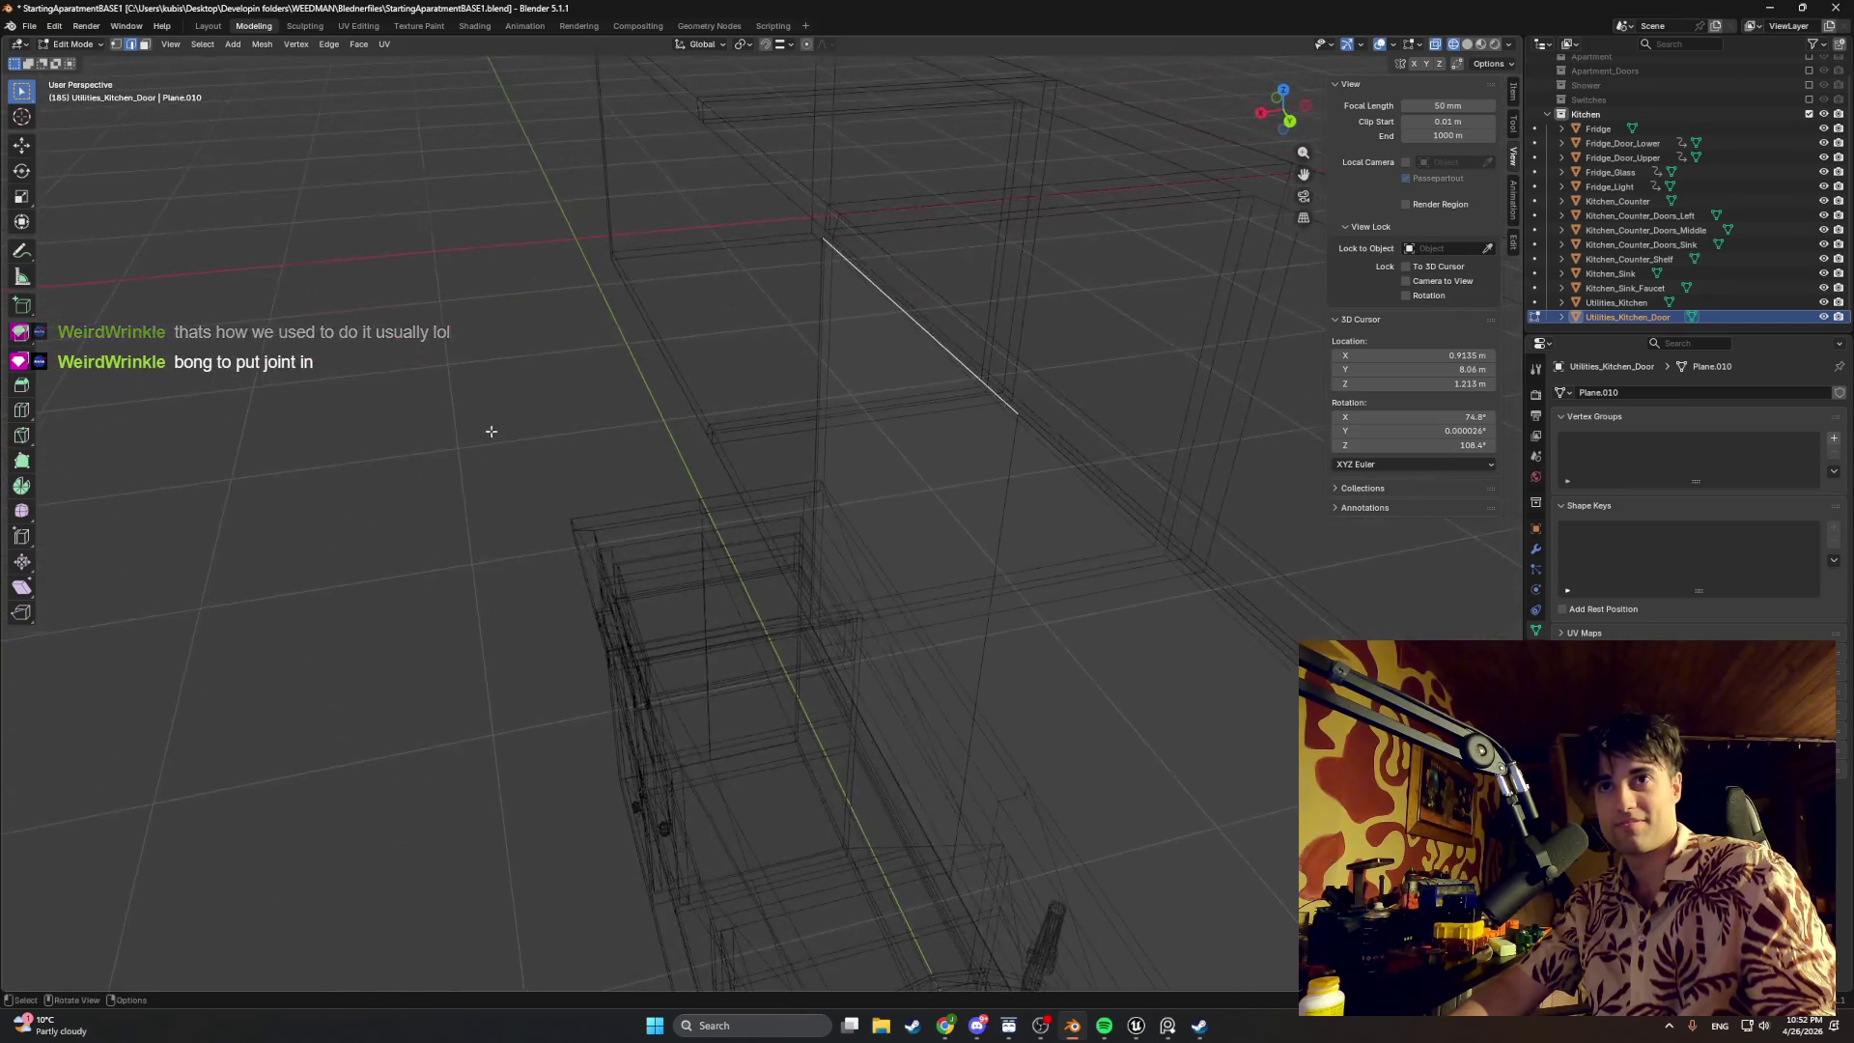
key("g")
key("z")
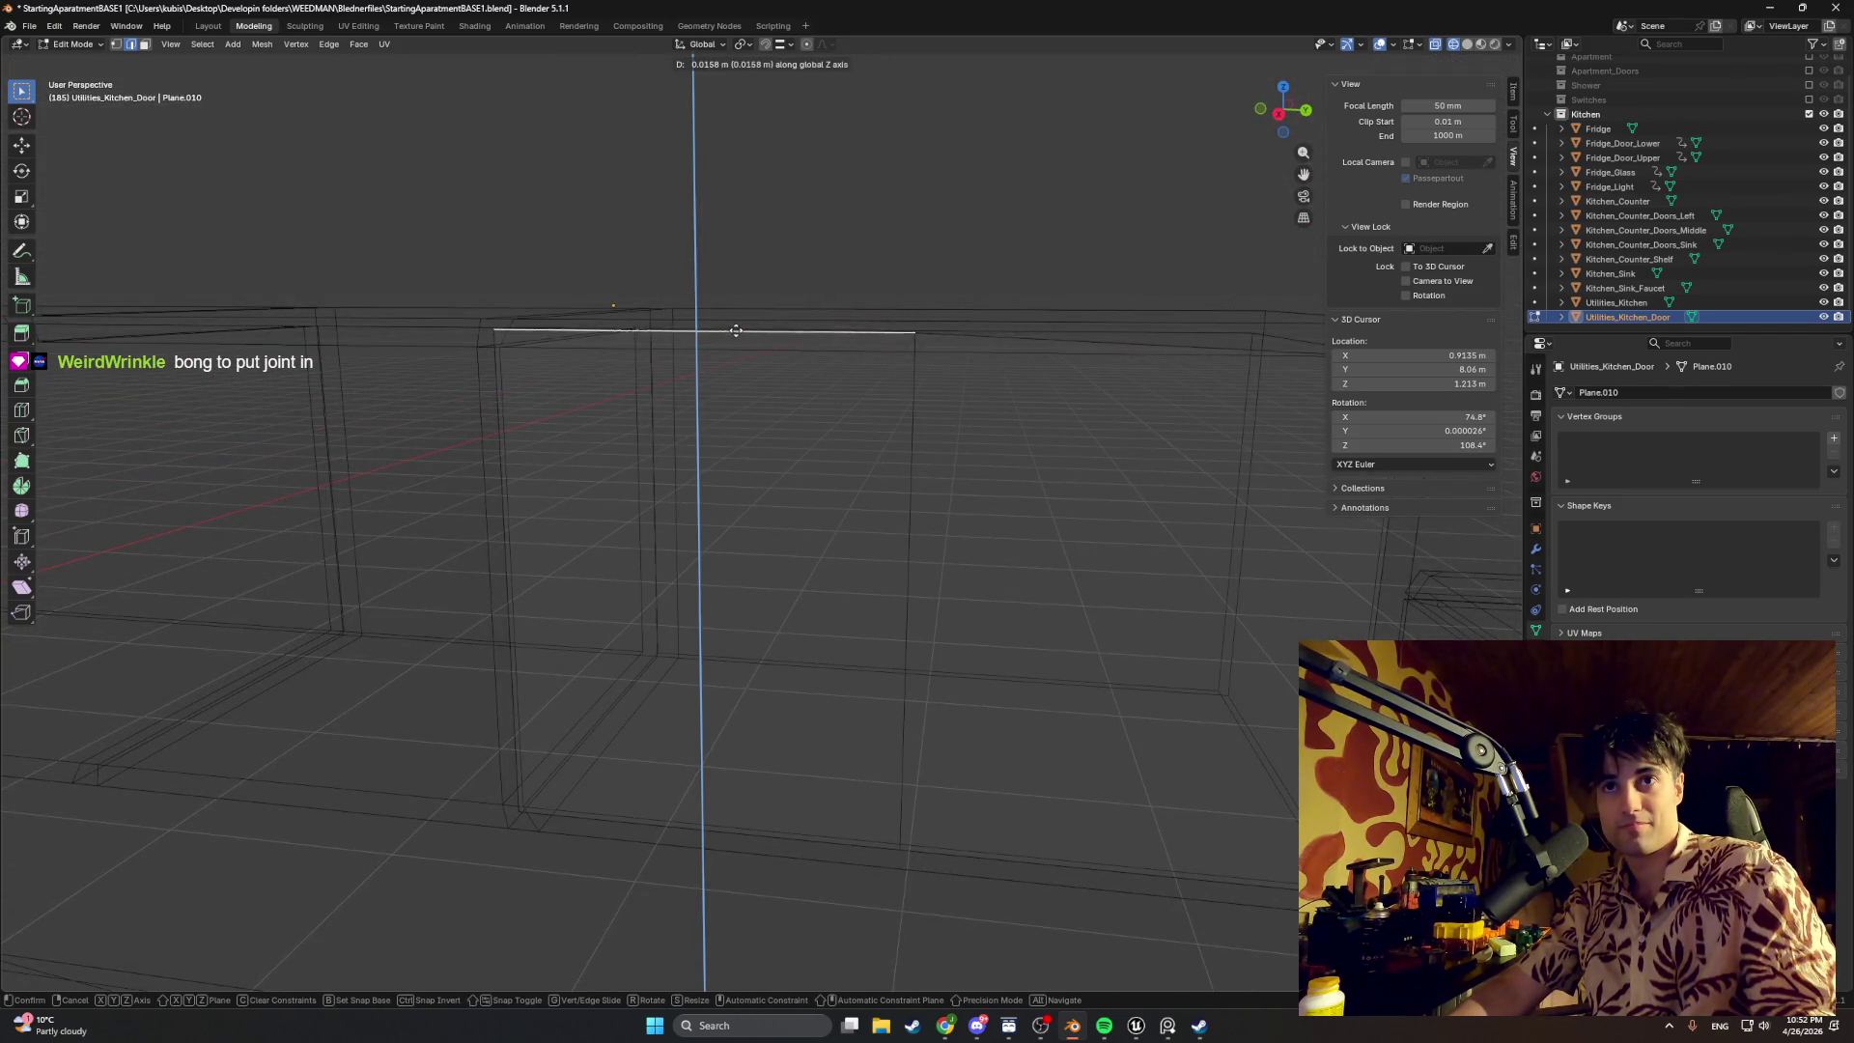
mouse_move(729, 330)
middle_mouse_down("alt")
mouse_move(869, 298)
mouse_move(713, 625)
middle_mouse_up("alt")
left_click(870, 297)
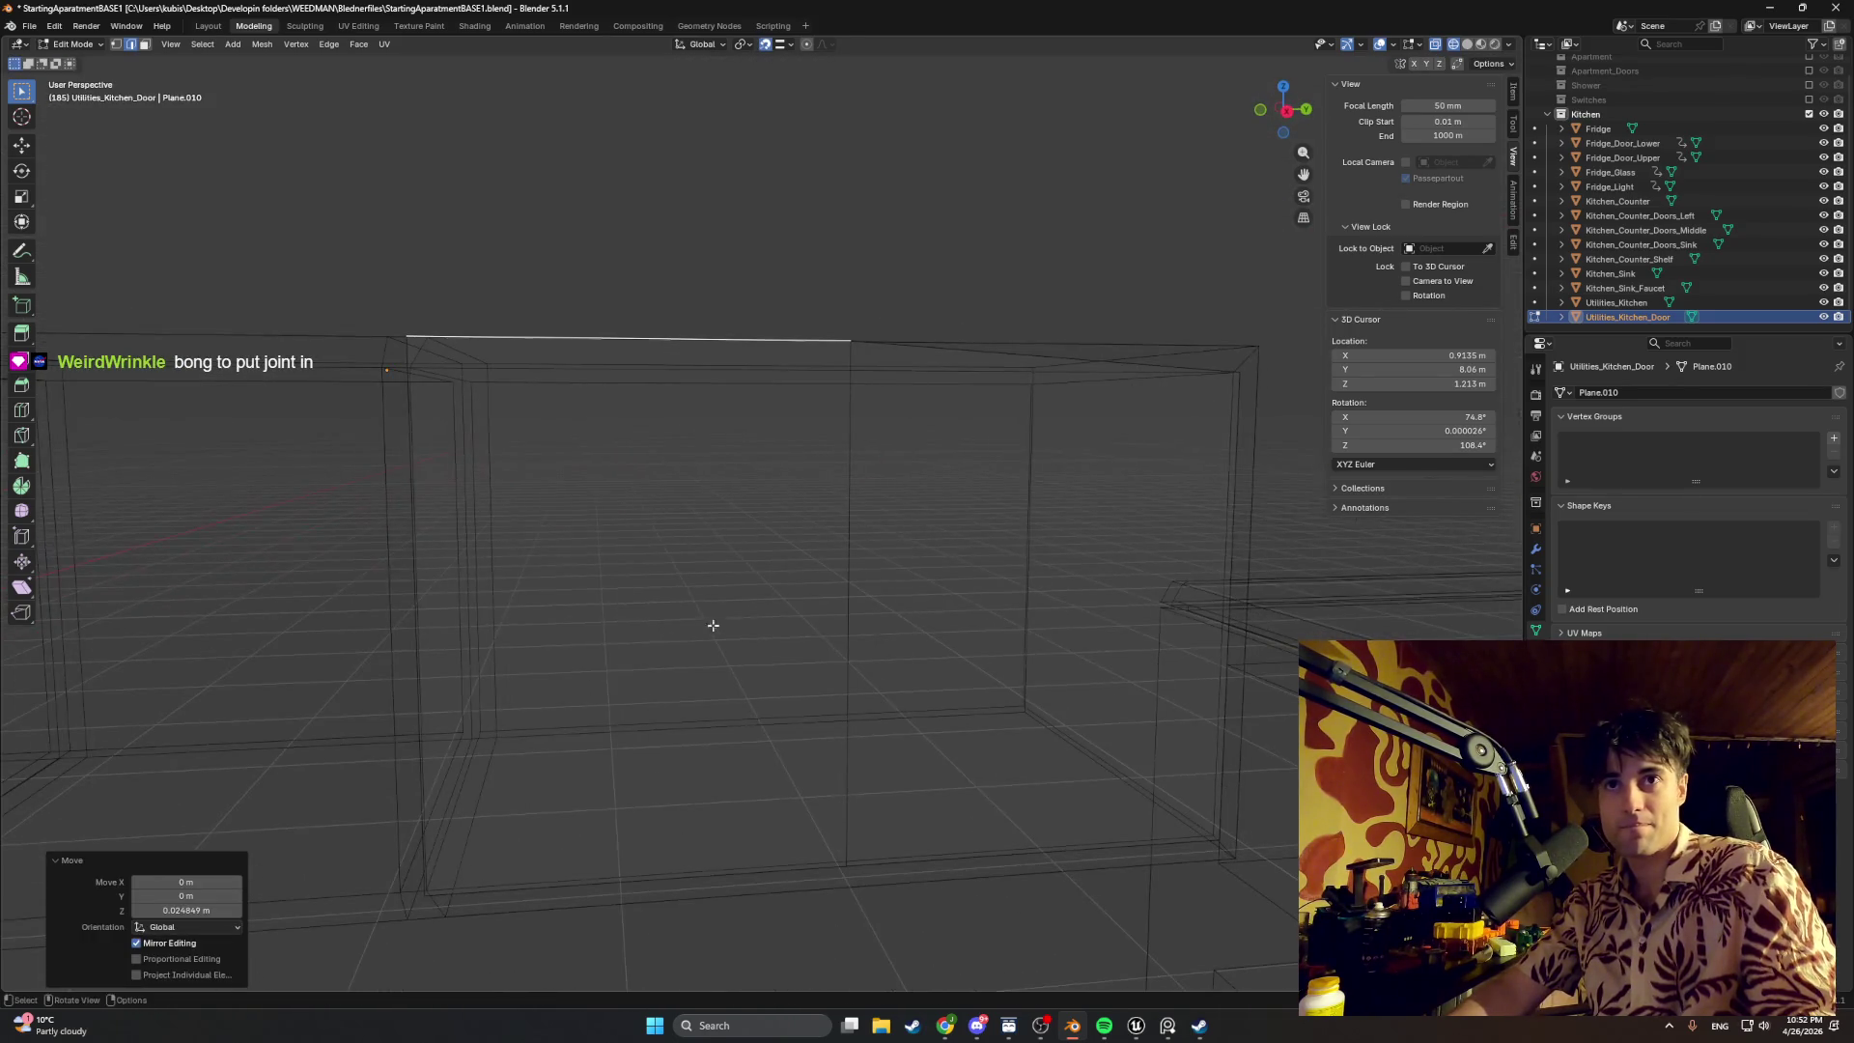
Step: Box-select further door edges and move them down along the Z axis
key("c")
mouse_move(675, 696)
middle_mouse_down()
mouse_move(625, 519)
mouse_move(72, 87)
middle_mouse_up()
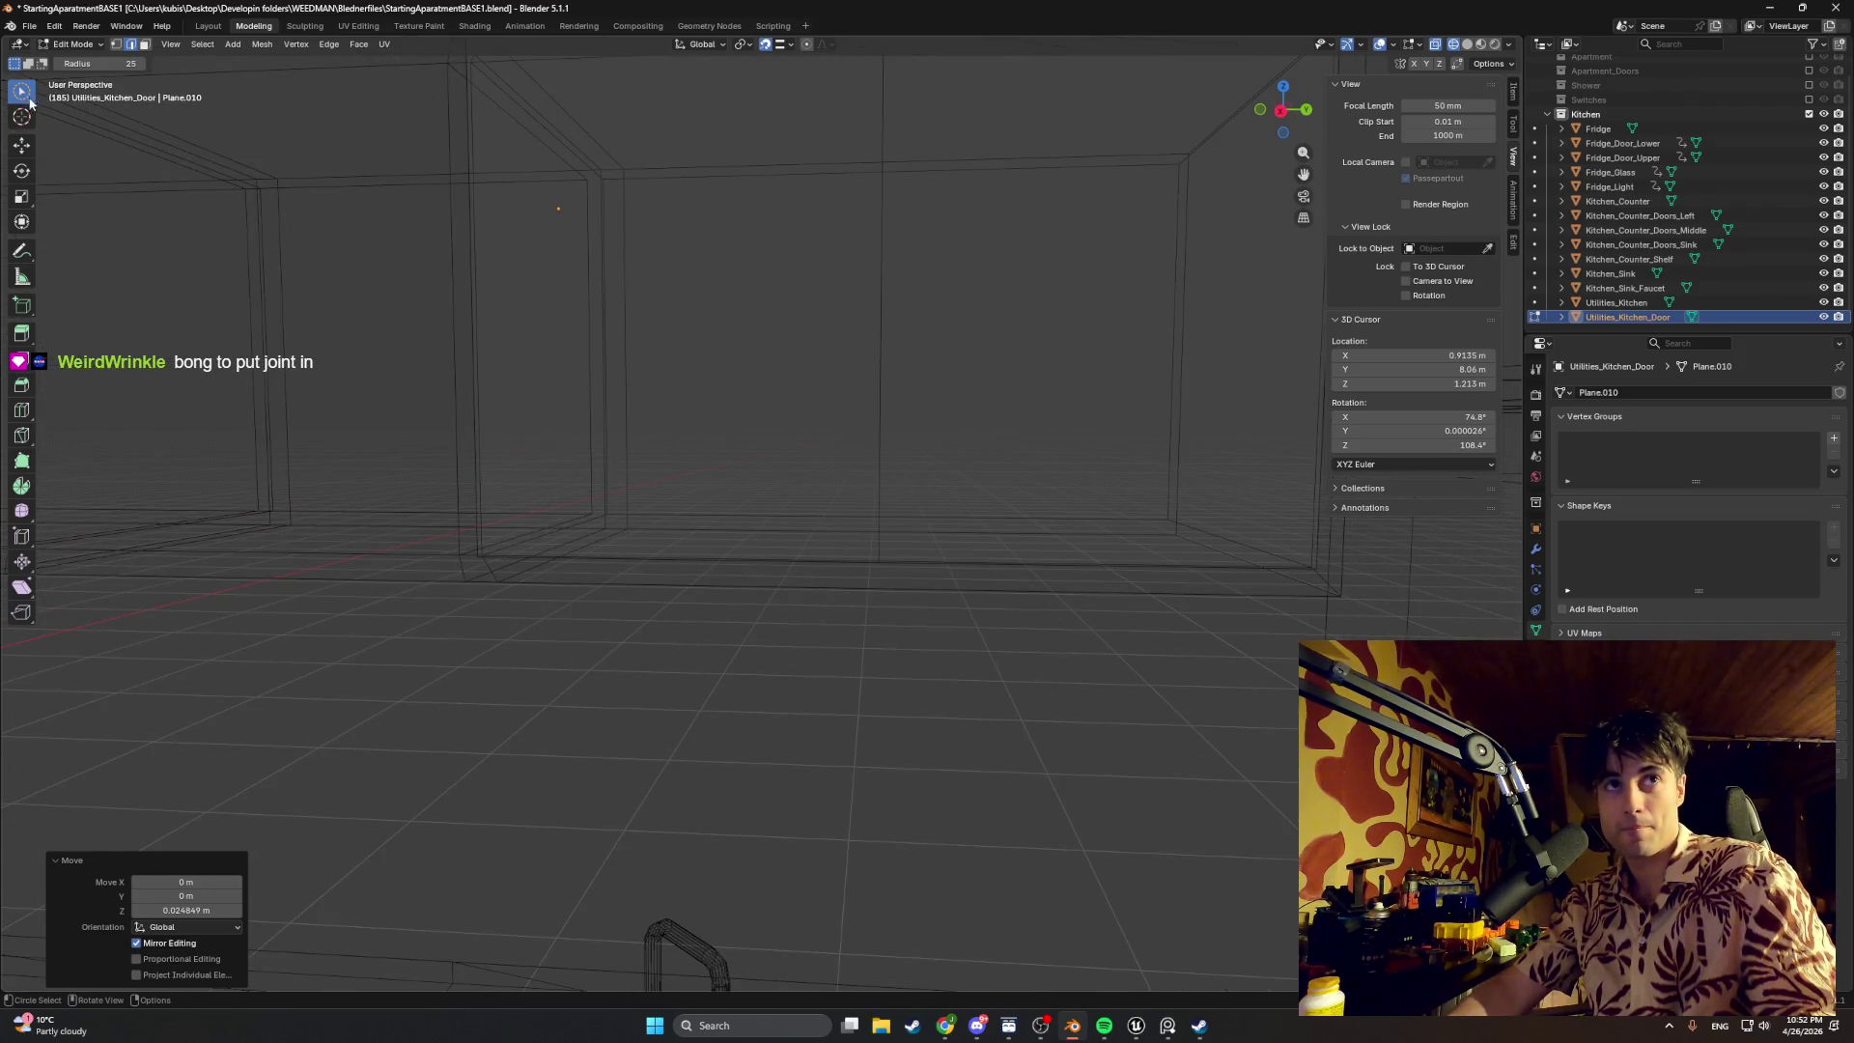
left_click_drag(23, 91, 73, 123)
mouse_move(397, 331)
middle_mouse_down()
mouse_move(874, 574)
mouse_move(830, 541)
middle_mouse_up()
mouse_move(974, 600)
middle_mouse_down()
mouse_move(1019, 629)
mouse_move(1086, 613)
middle_mouse_up()
key("g")
key("z")
left_click(967, 606)
scroll(734, 439, "down", 2)
Step: Delete the unwanted extra door face and return the viewport to solid shading
middle_click_drag(734, 439, 664, 594, "shift")
left_click(879, 473)
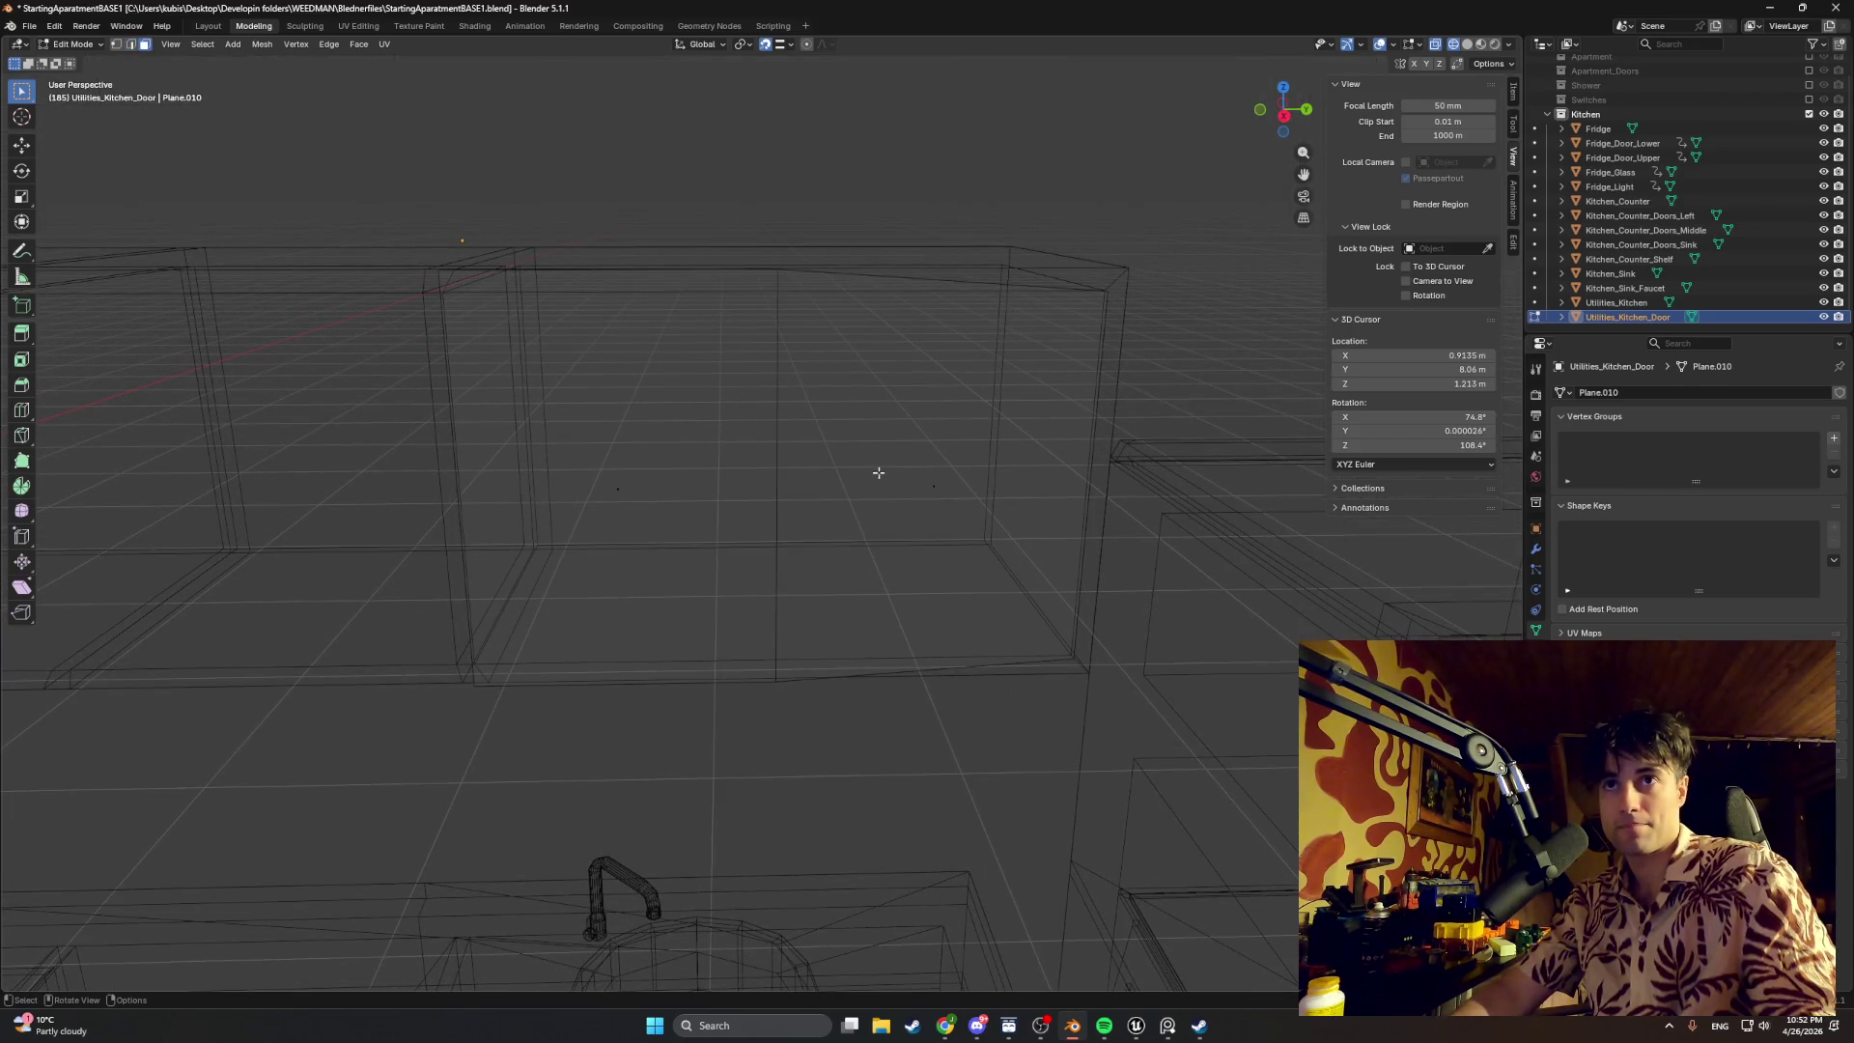
left_click(927, 485)
key("x")
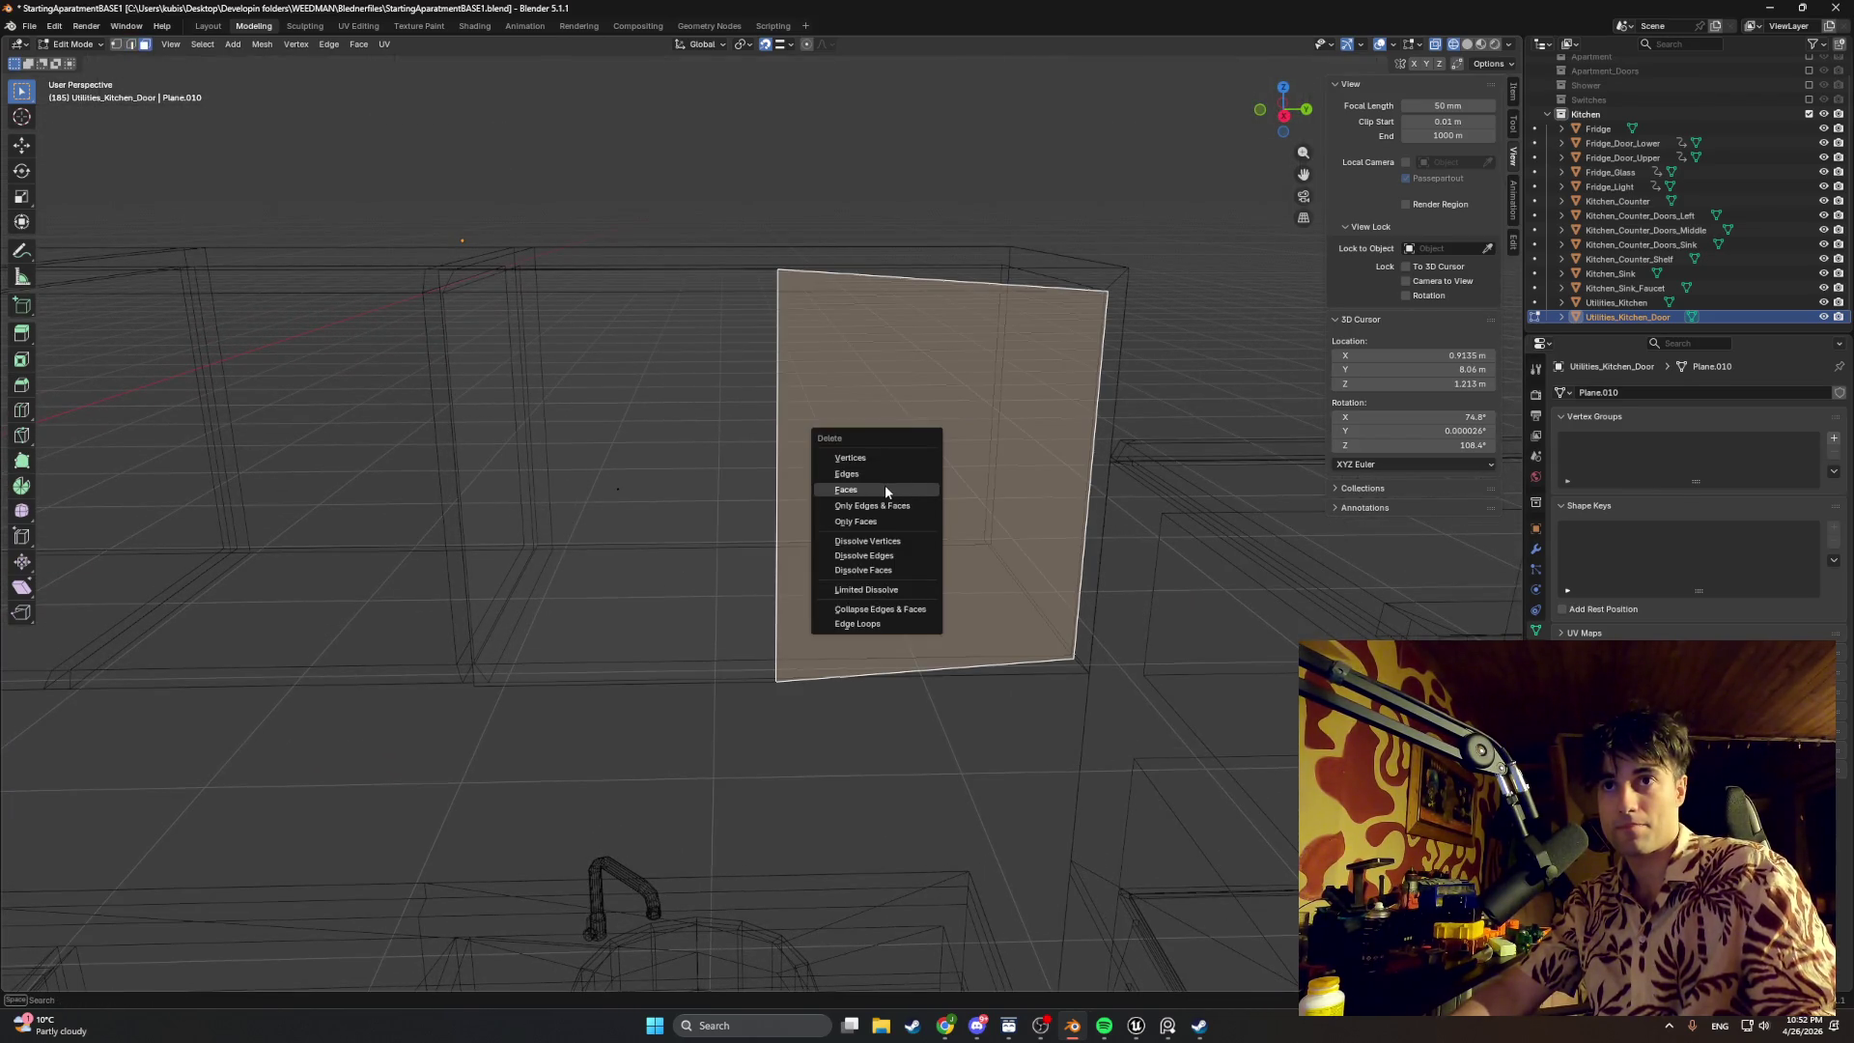
left_click(885, 485)
middle_click_drag(884, 486, 852, 514)
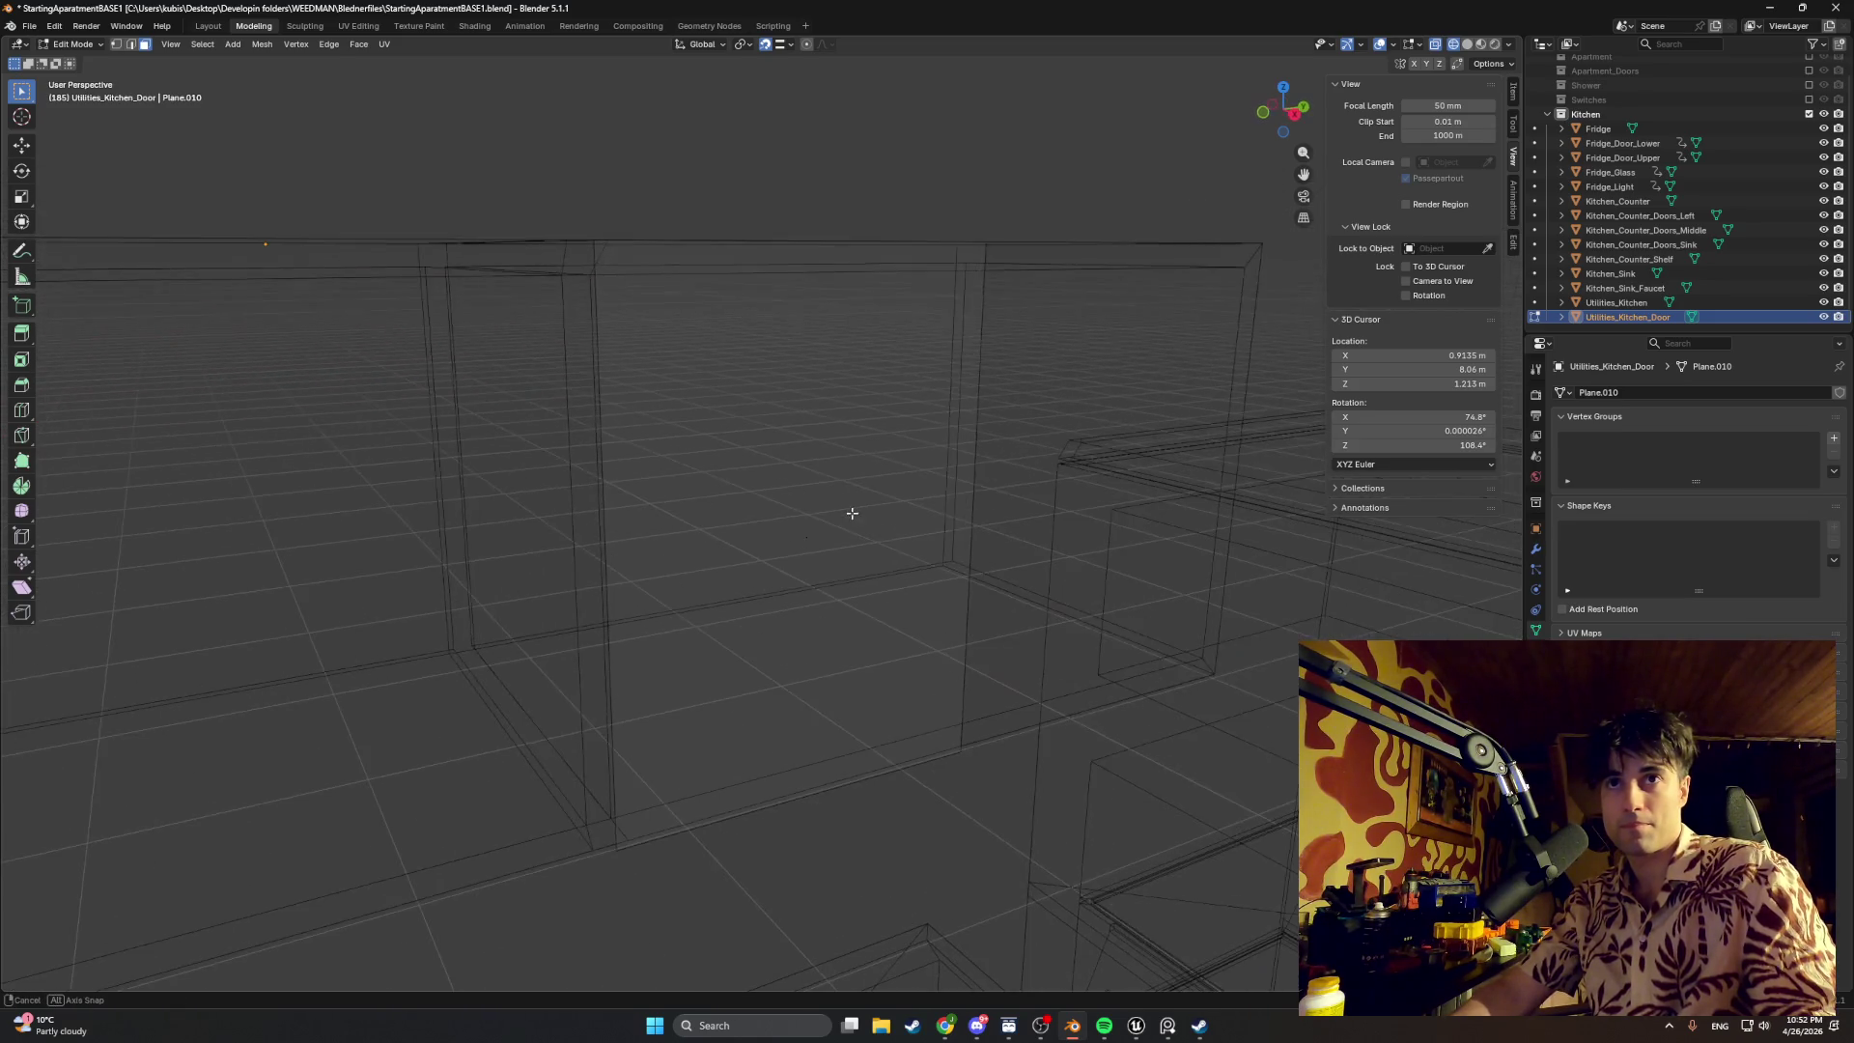
mouse_move(765, 518)
middle_mouse_down()
mouse_move(745, 444)
mouse_move(796, 407)
mouse_move(799, 437)
middle_mouse_up()
key("shift+z")
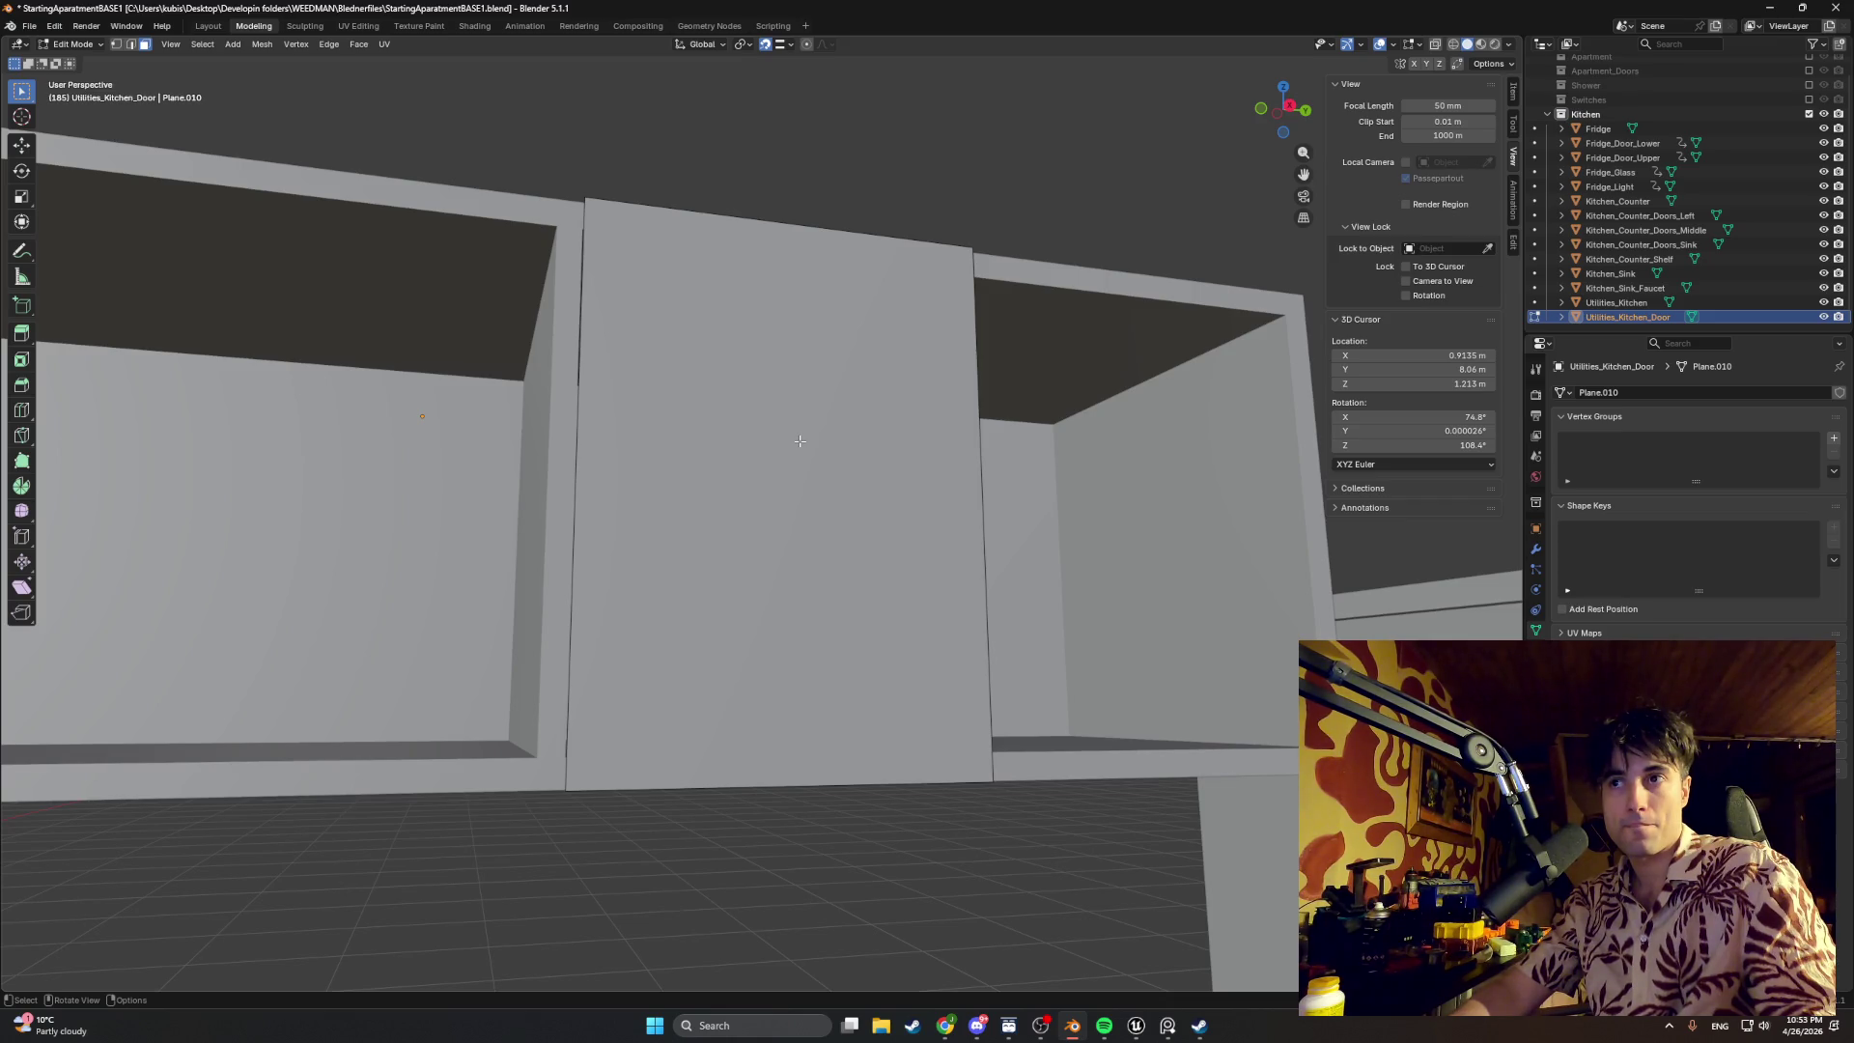
Step: Switch to wireframe and view the cabinets from above
middle_click_drag(547, 412, 1036, 518)
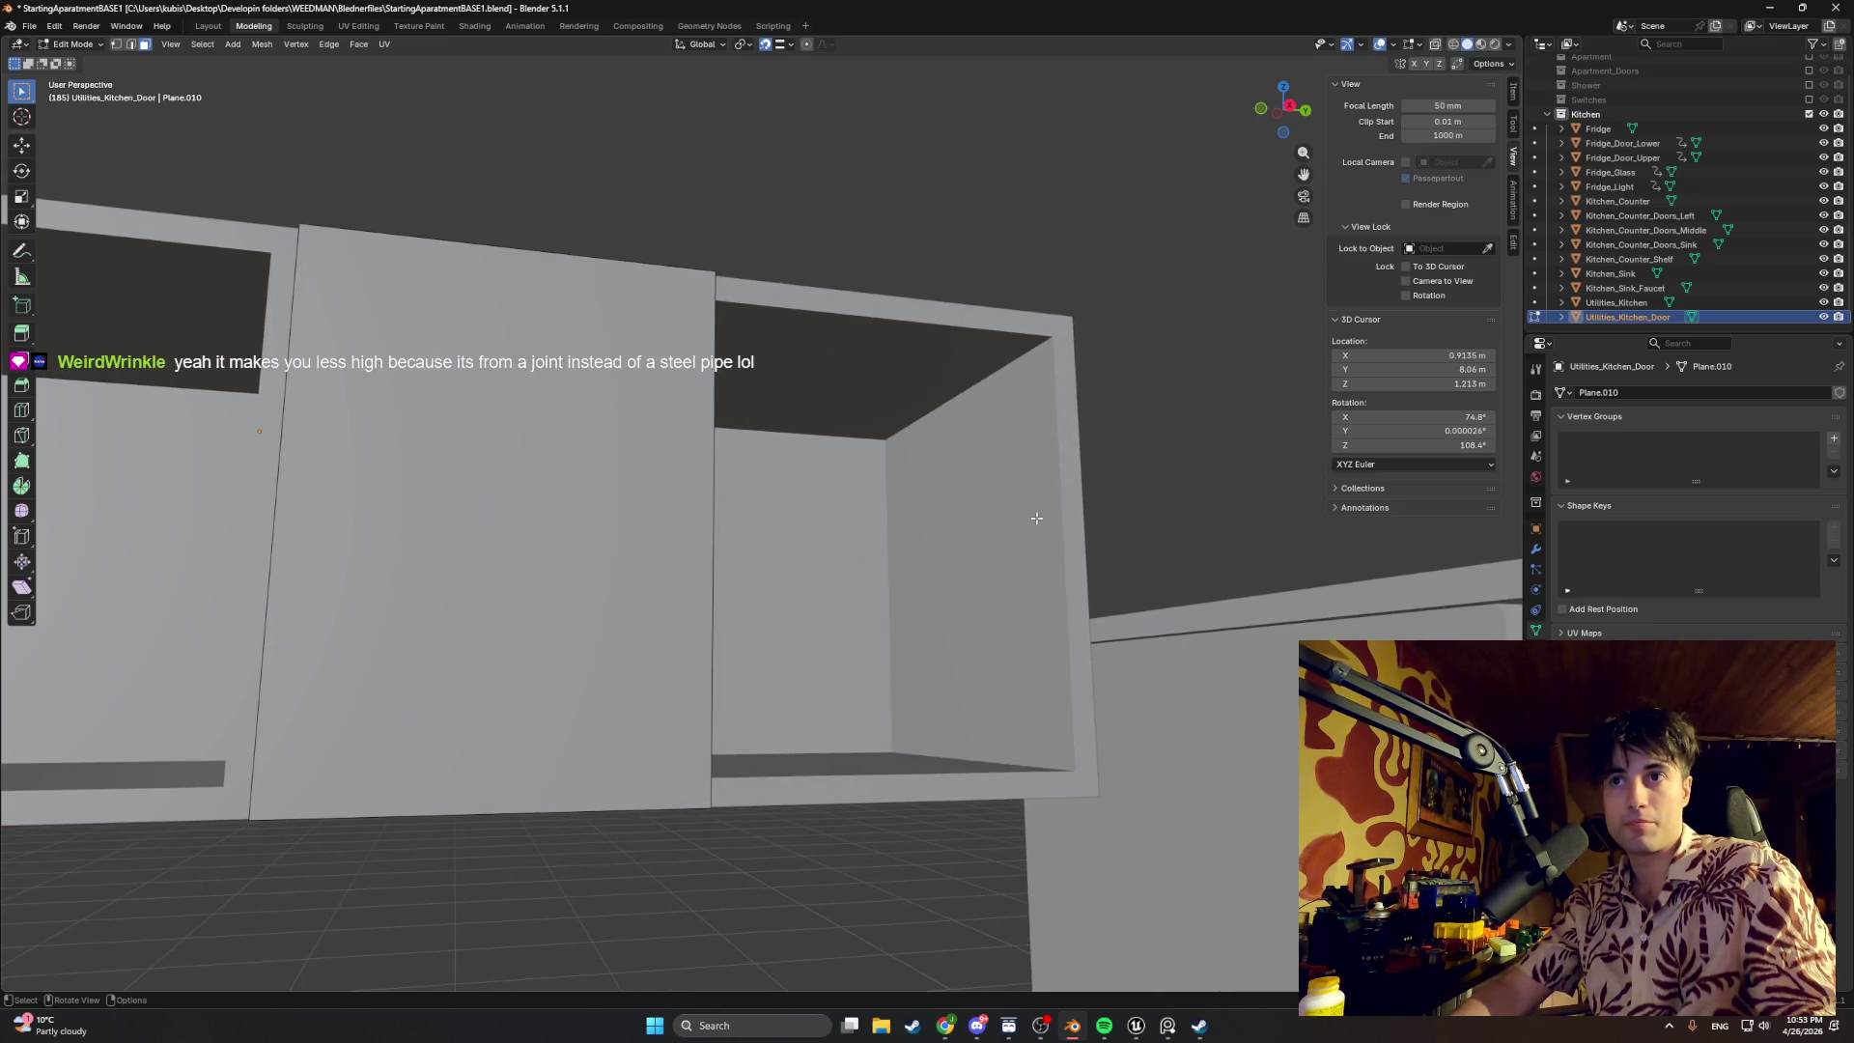
key("z")
left_click(652, 509)
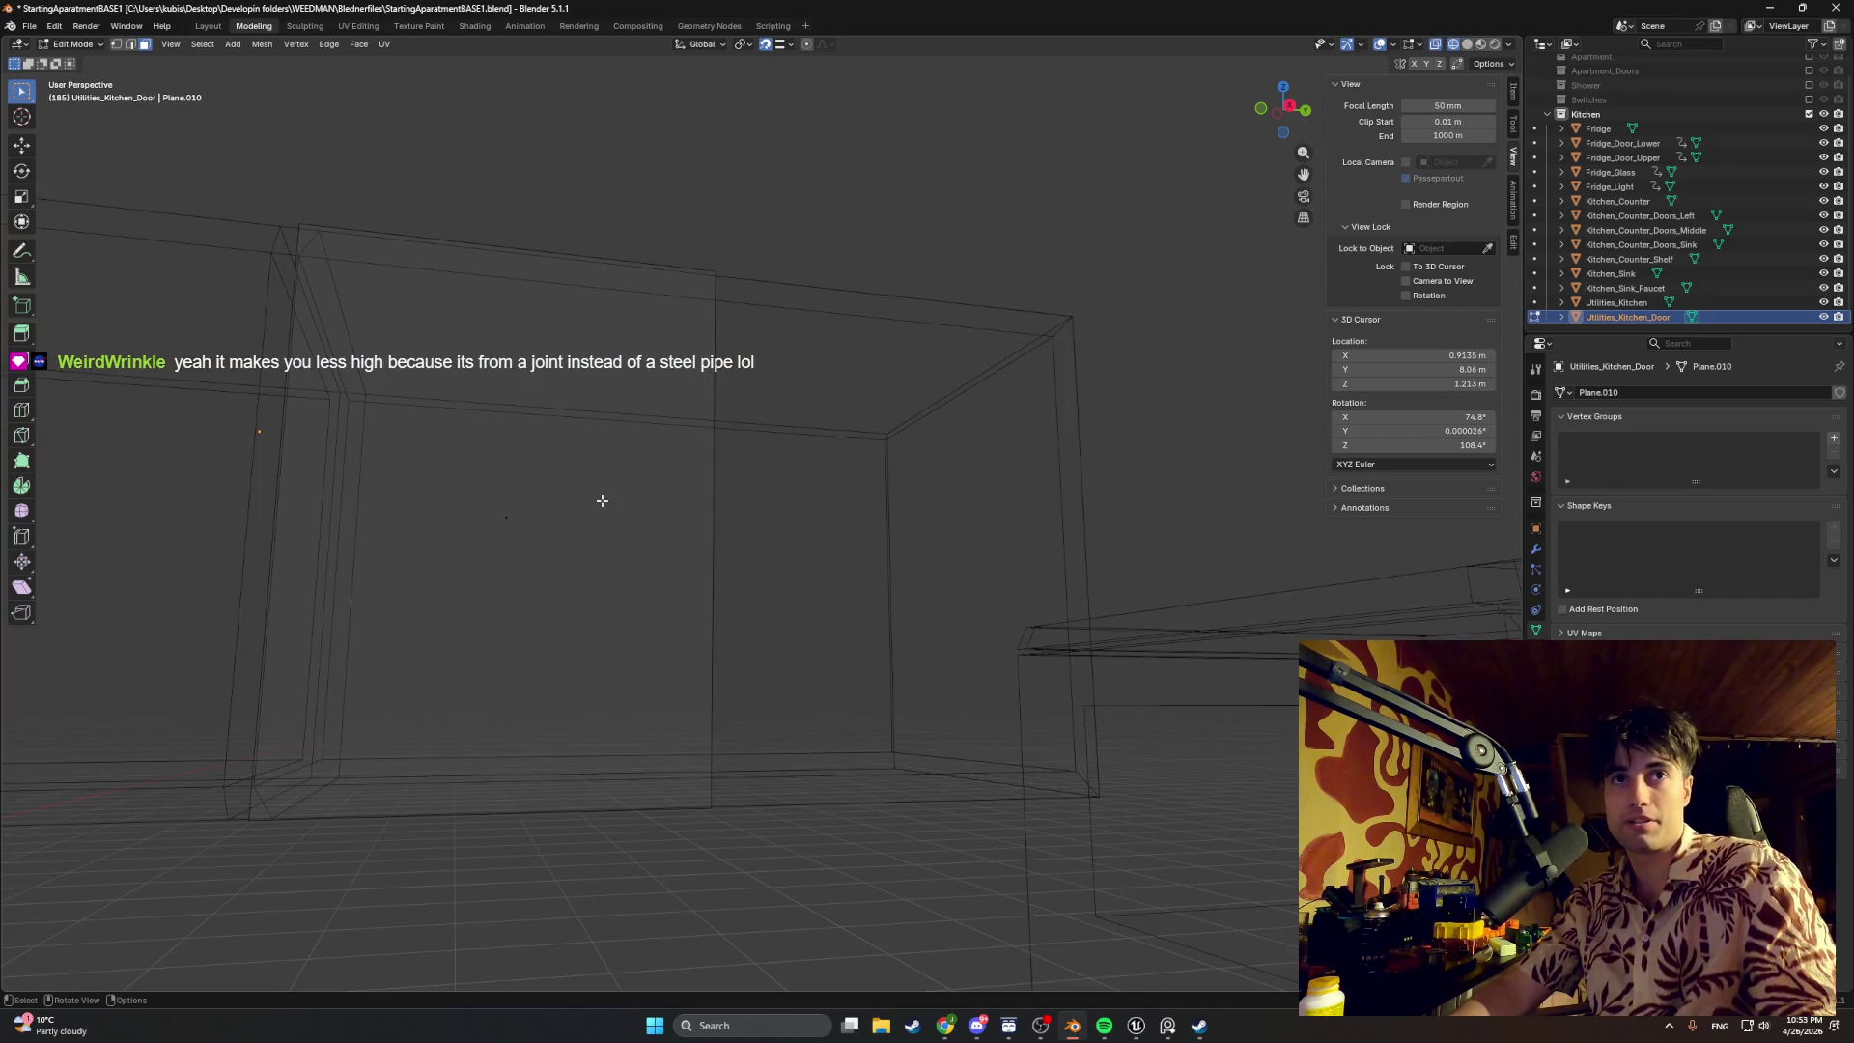
middle_click_drag(833, 532, 696, 498)
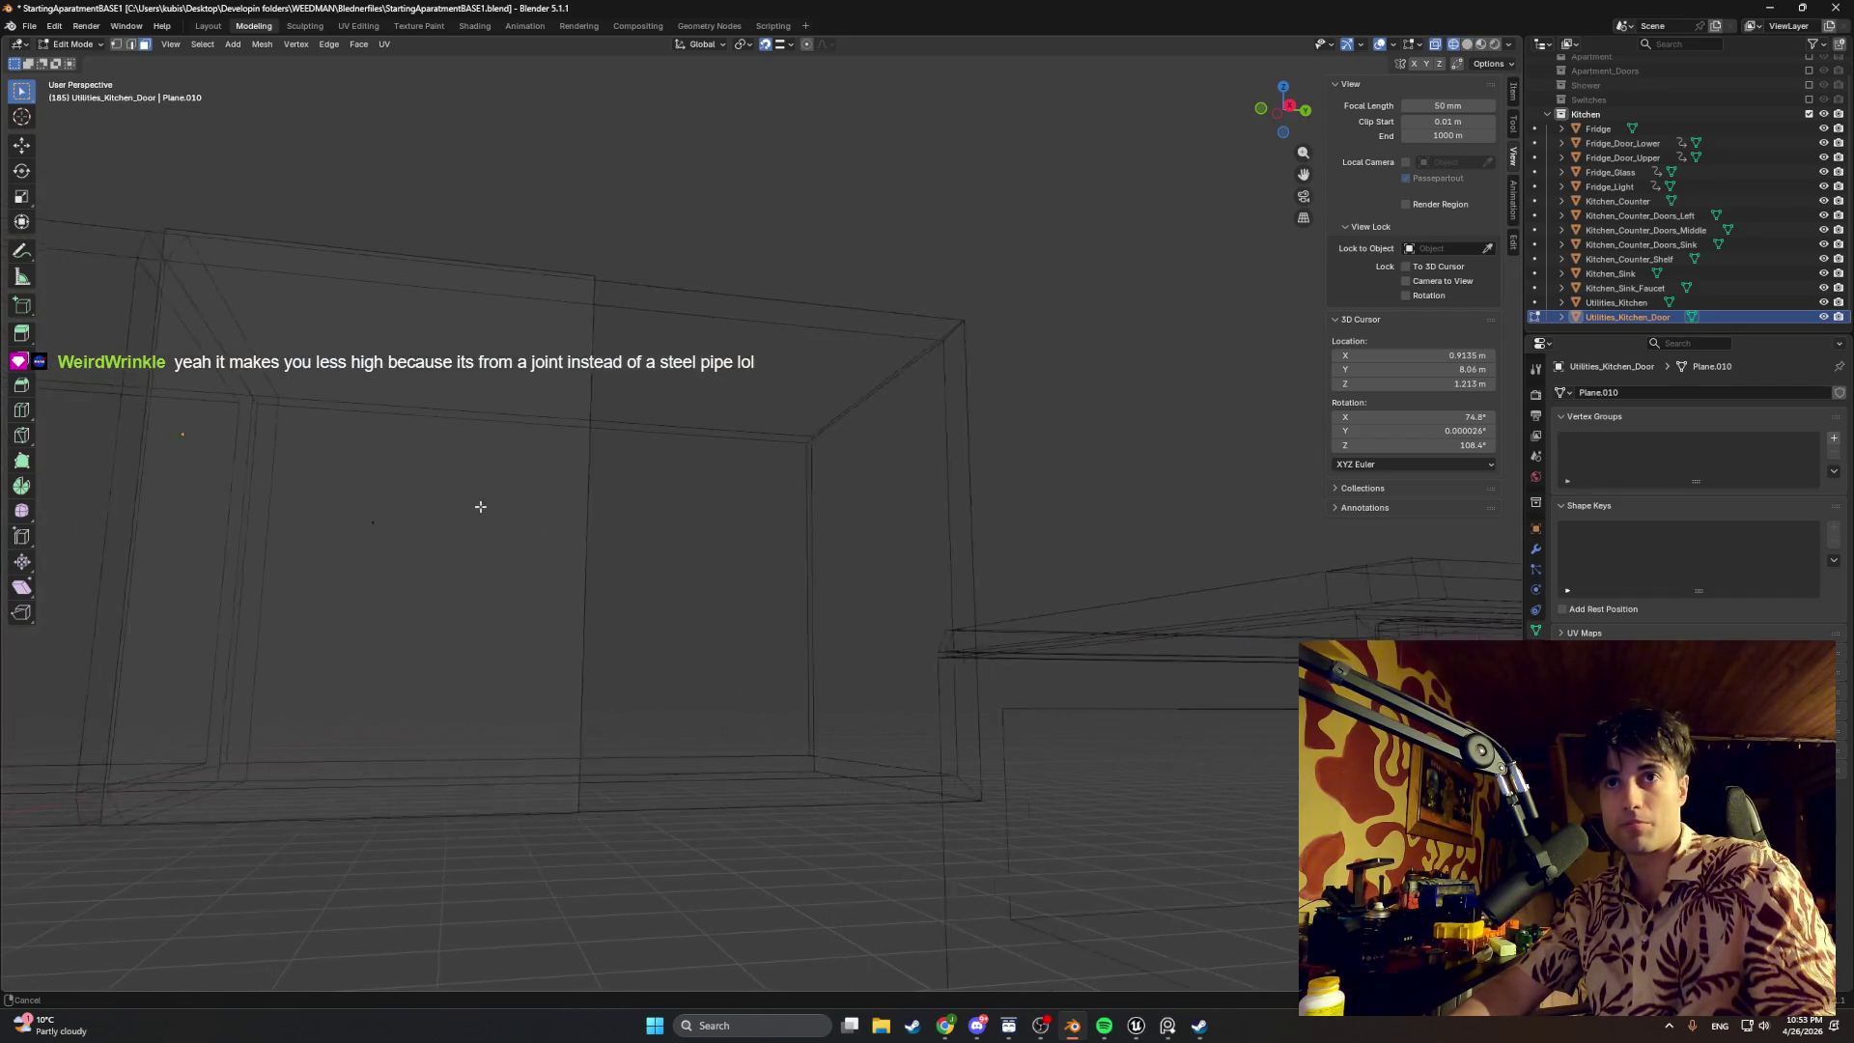
middle_click_drag(697, 500, 725, 427)
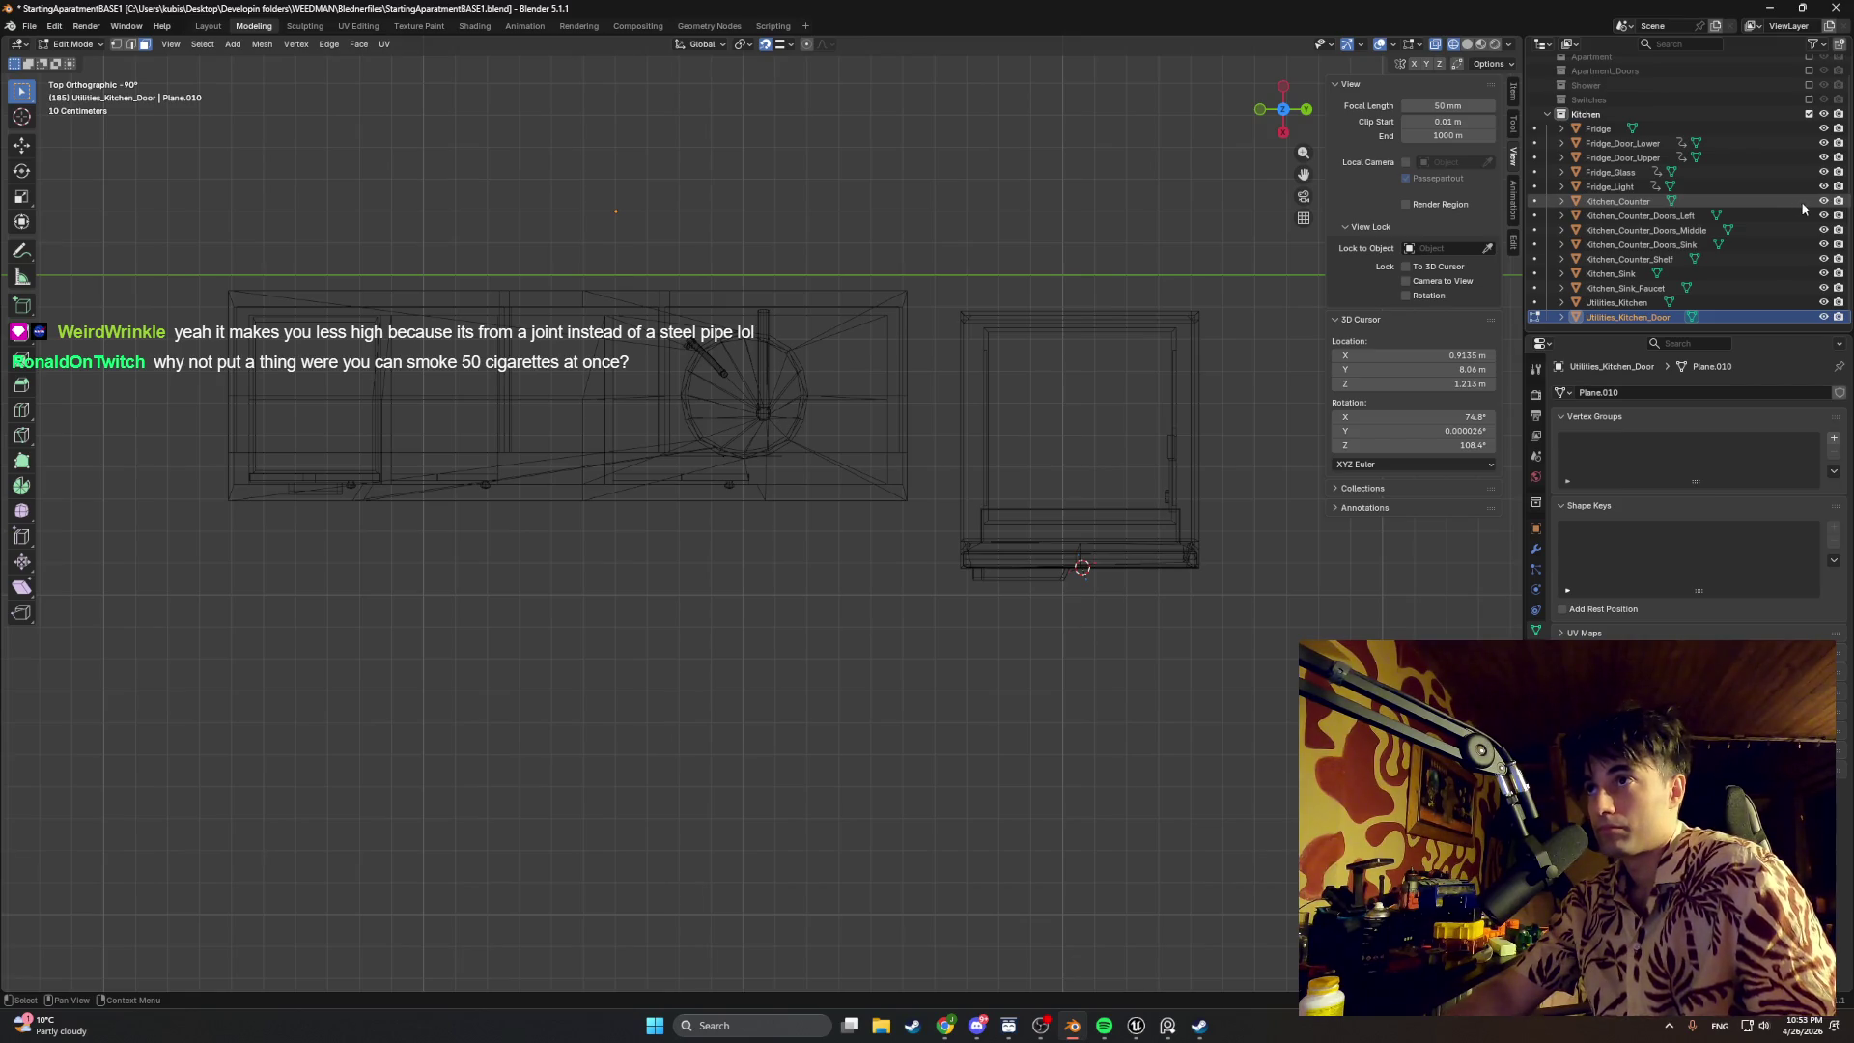
Step: Hide the Kitchen_Counter, Kitchen_Sink, faucet, fridge parts and Fridge_Light in the Outliner
left_click_drag(1823, 200, 1823, 259)
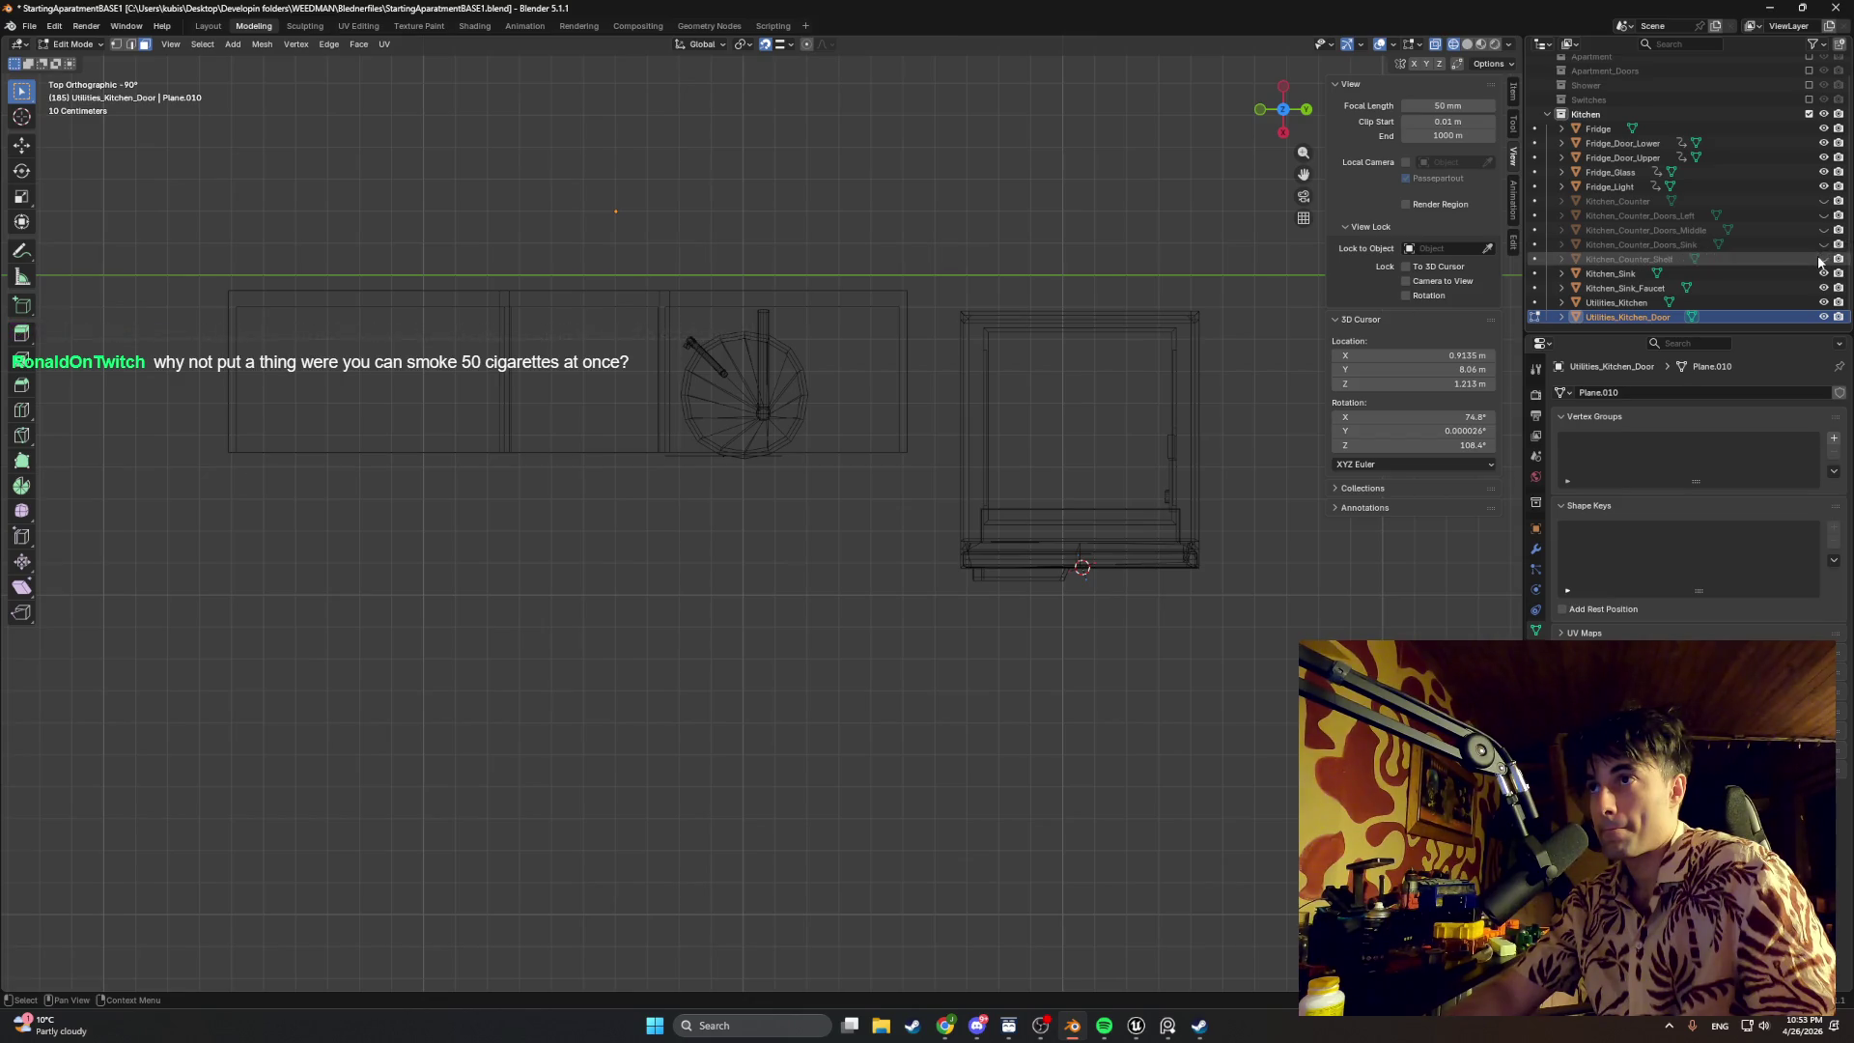
left_click(1823, 274)
left_click(1824, 287)
mouse_move(869, 479)
middle_mouse_down()
mouse_move(806, 385)
mouse_move(828, 333)
mouse_move(786, 274)
mouse_move(820, 285)
middle_mouse_up()
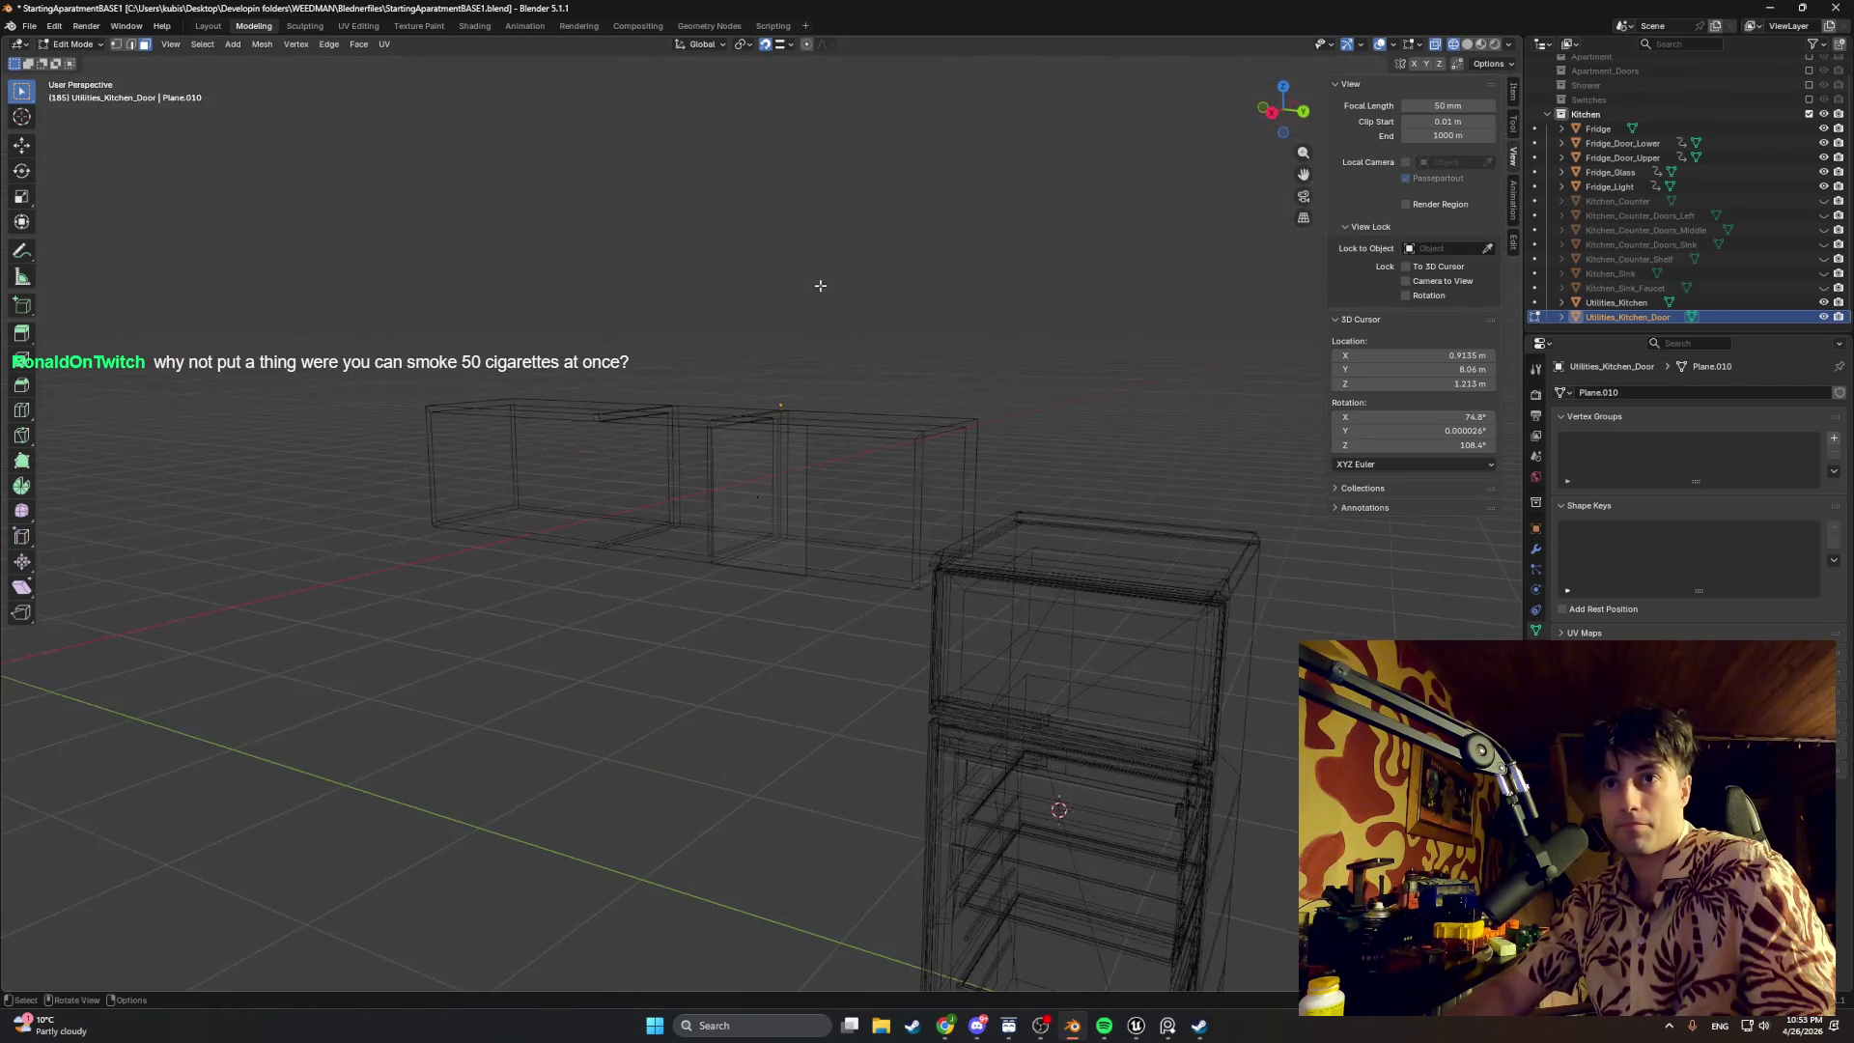
left_click_drag(1825, 171, 1825, 127)
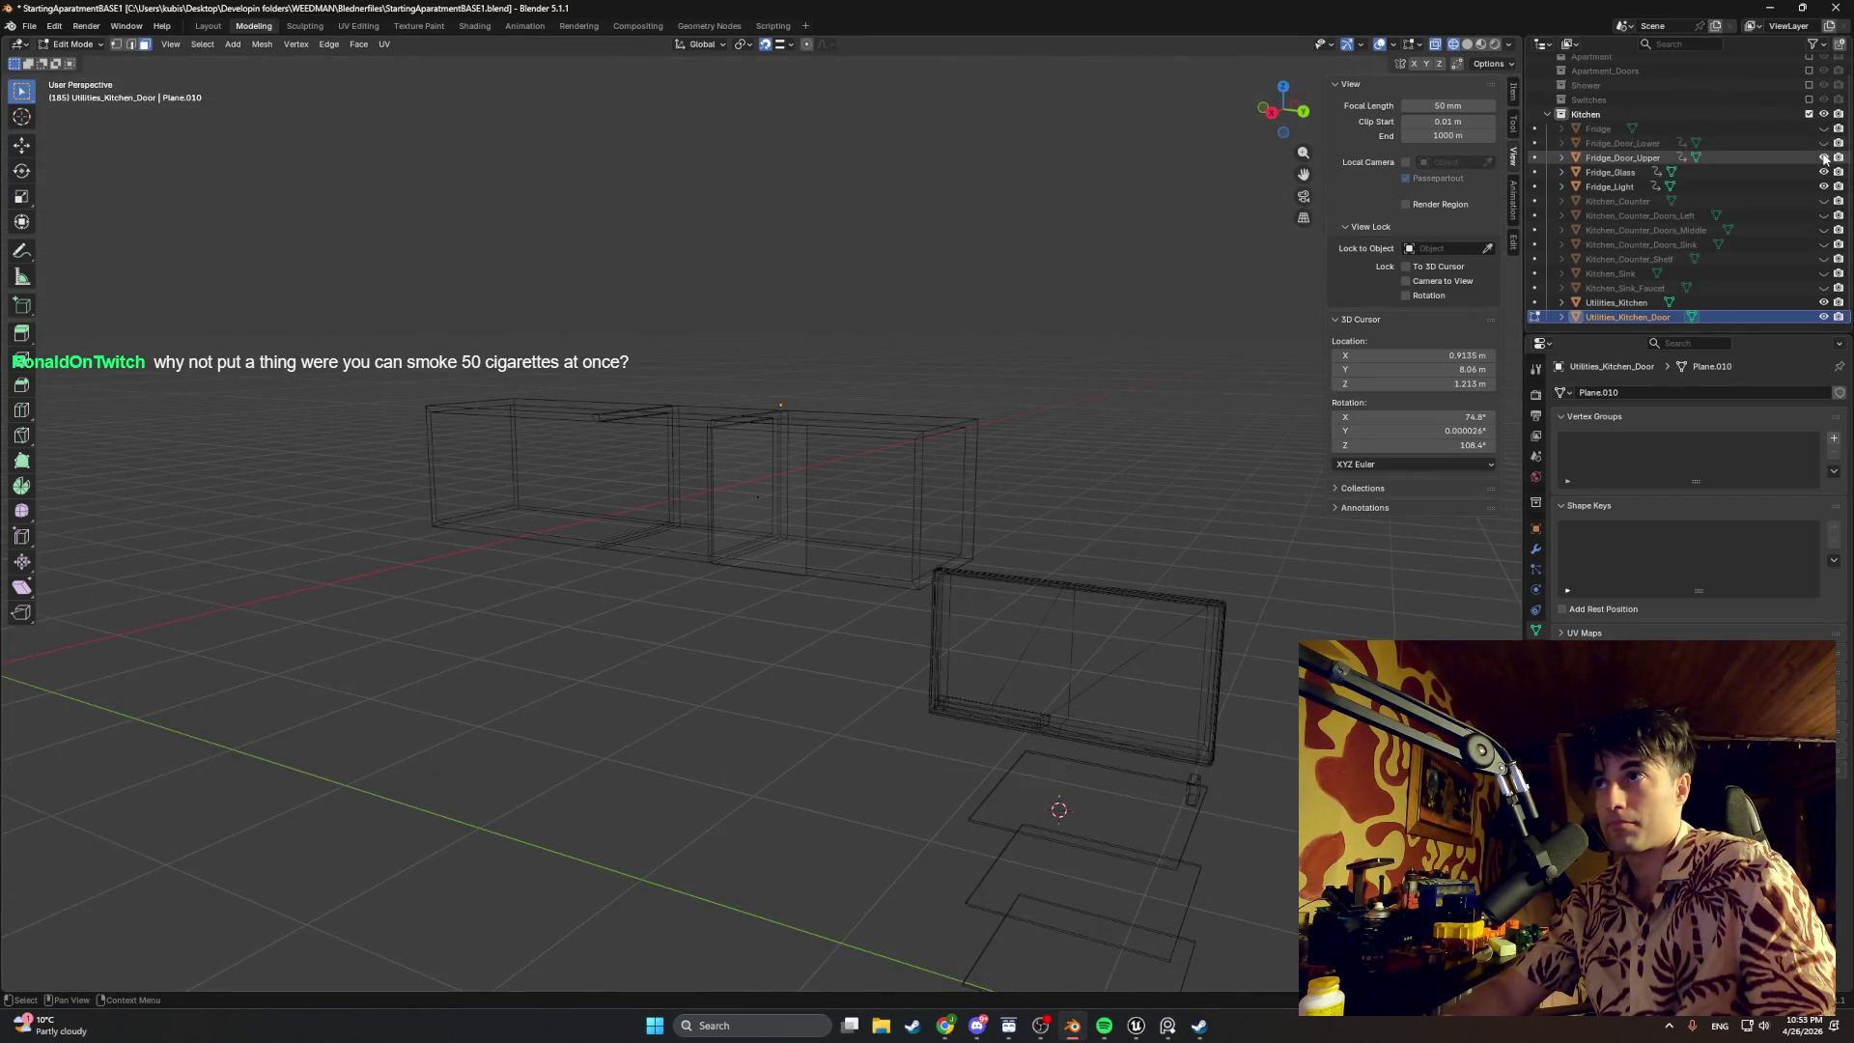
left_click(1823, 186)
scroll(878, 526, "up", 3)
mouse_move(970, 517)
middle_mouse_down()
mouse_move(749, 559)
mouse_move(828, 564)
middle_mouse_up()
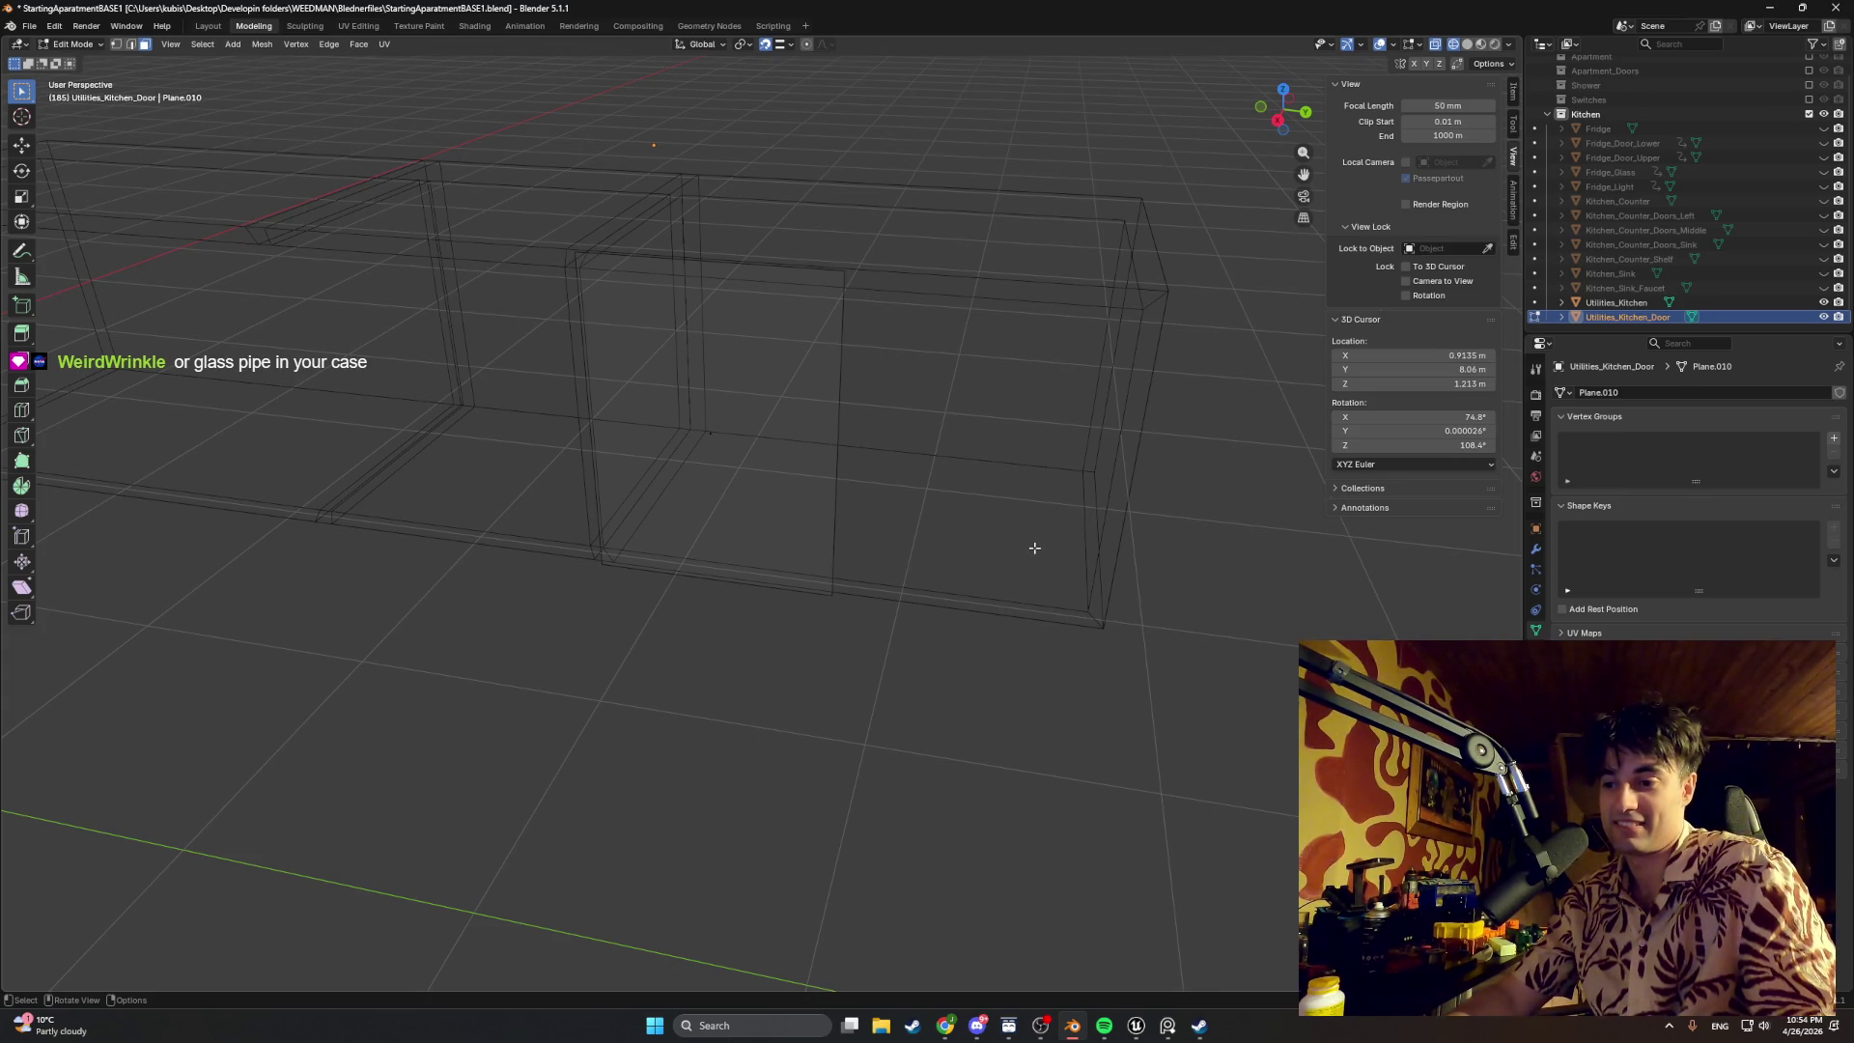
Step: Switch to solid shading and face the middle cabinet door from the right side view
mouse_move(955, 580)
middle_mouse_down()
mouse_move(800, 550)
mouse_move(934, 537)
mouse_move(867, 545)
mouse_move(1030, 470)
mouse_move(929, 534)
mouse_move(1008, 535)
mouse_move(962, 539)
middle_mouse_up()
key("z")
left_click(856, 561)
scroll(932, 538, "down", 3)
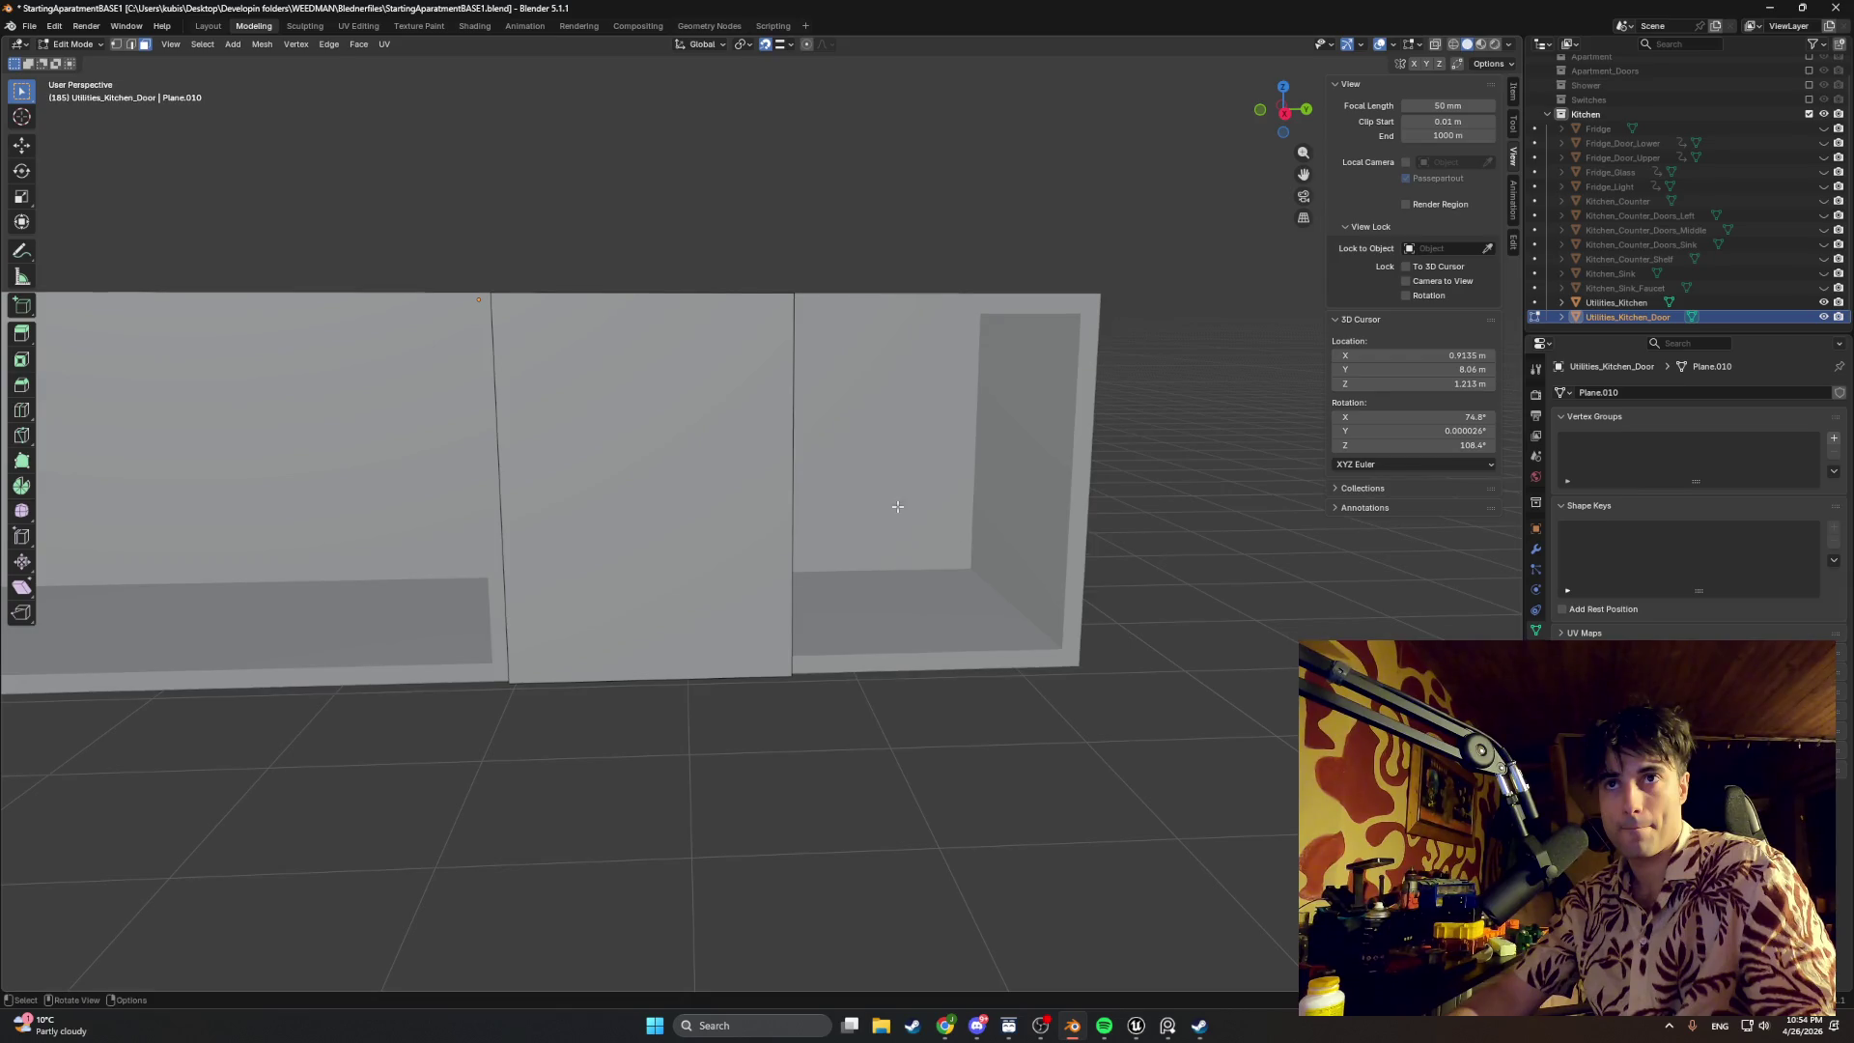
mouse_move(814, 473)
middle_mouse_down()
mouse_move(797, 465)
mouse_move(1104, 562)
mouse_move(902, 545)
middle_mouse_up()
scroll(798, 463, "up", 2)
scroll(915, 738, "up", 2)
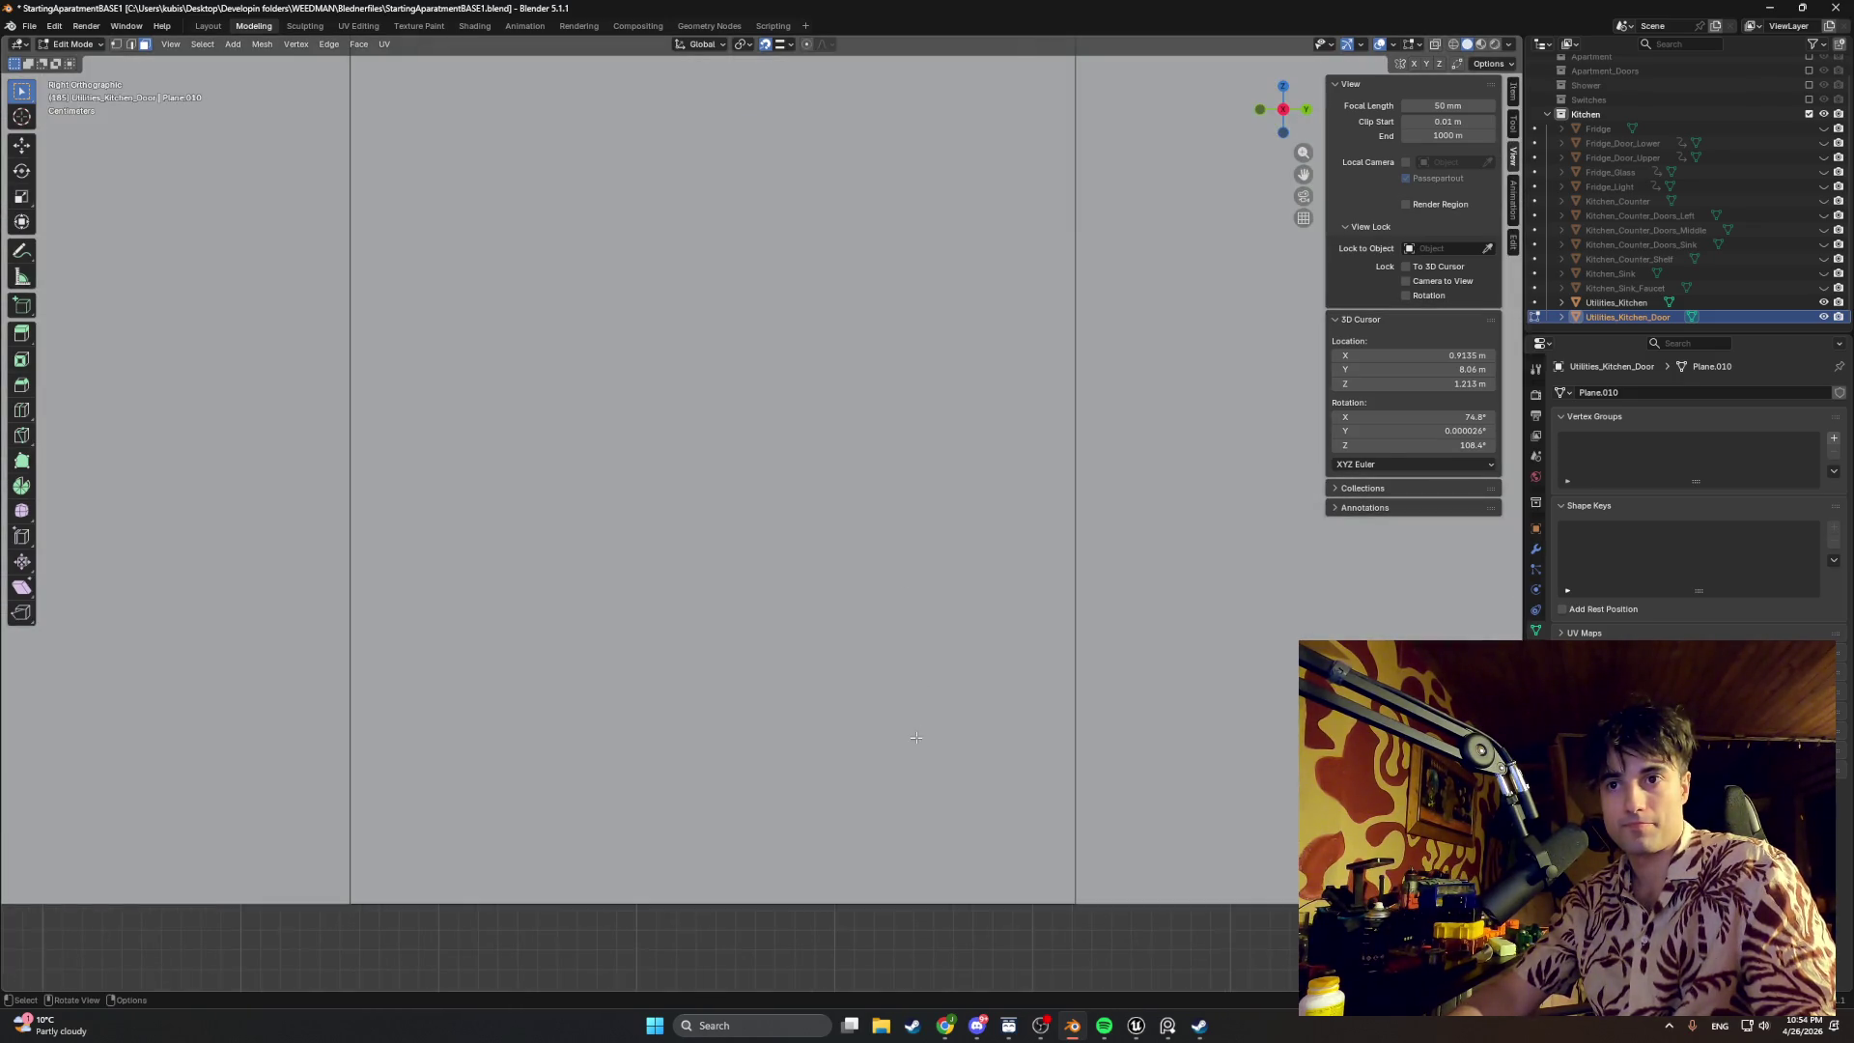
scroll(991, 629, "down", 2)
key("grave")
left_click(1121, 570)
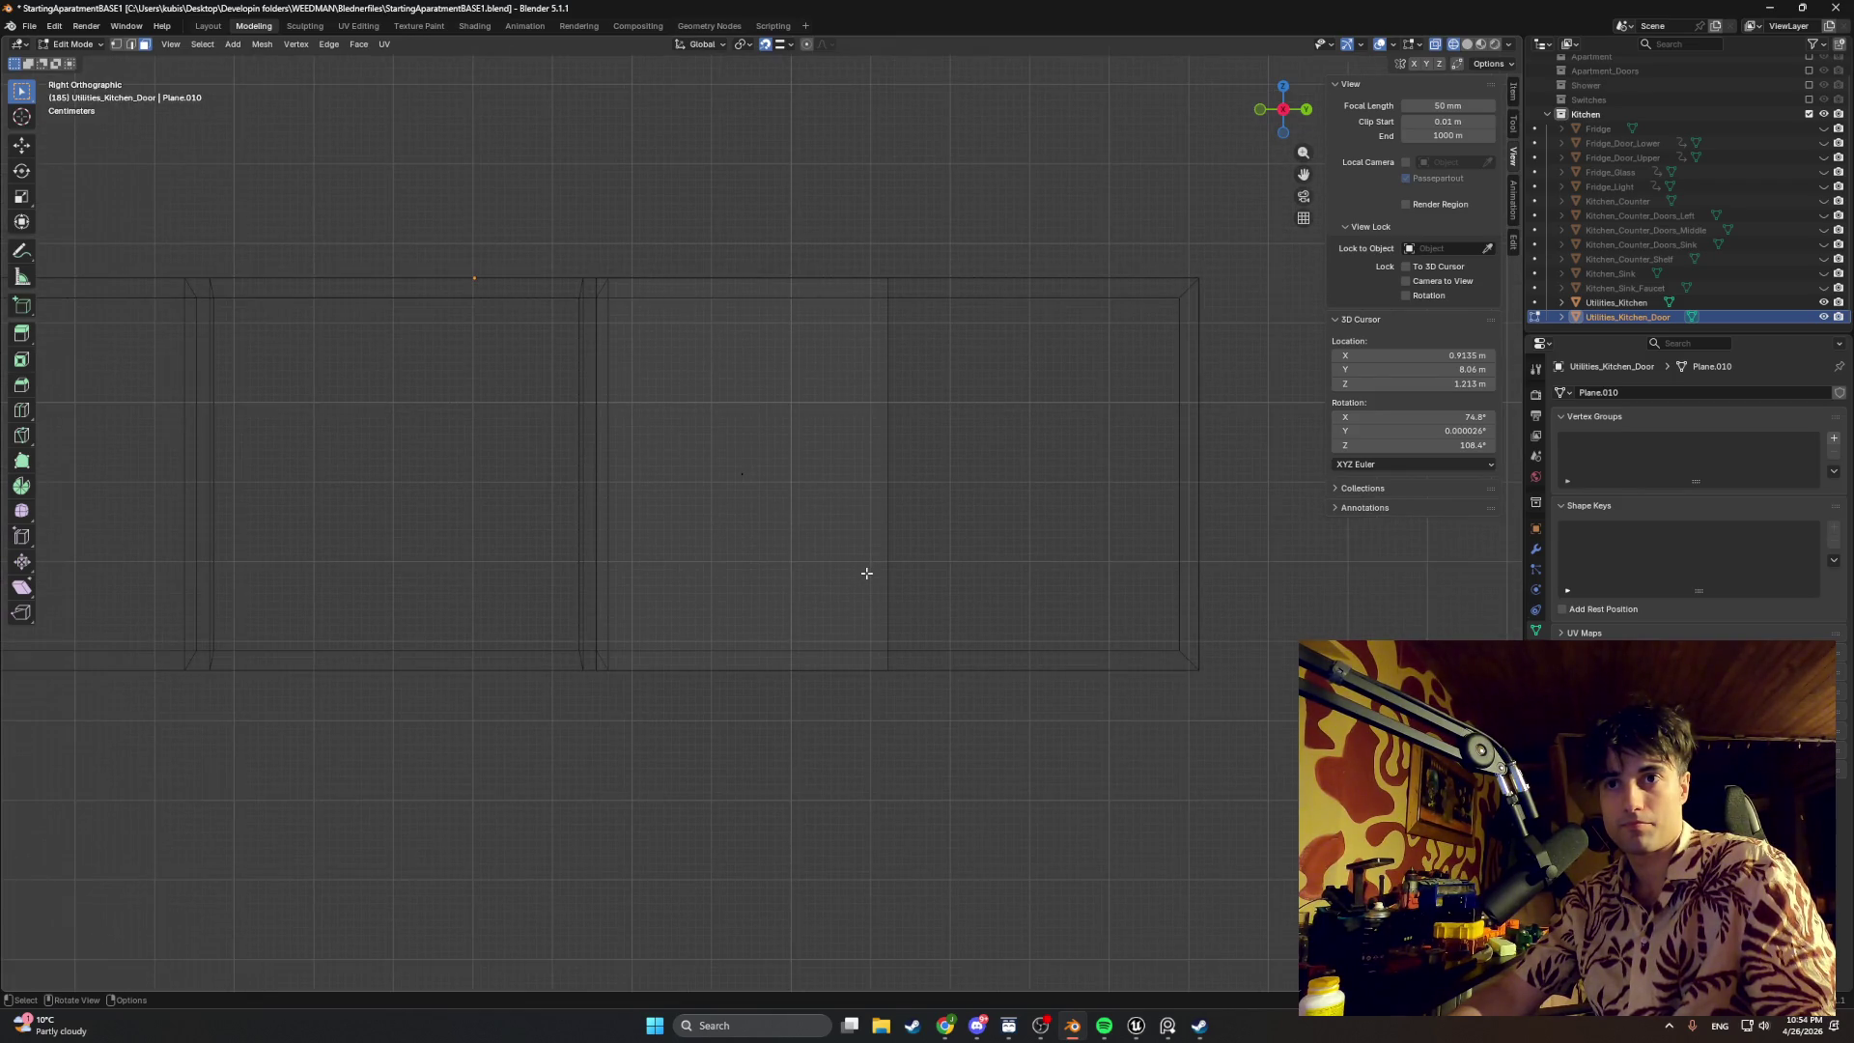
mouse_move(874, 604)
middle_mouse_down()
mouse_move(885, 671)
mouse_move(837, 571)
mouse_move(781, 611)
mouse_move(844, 715)
mouse_move(878, 701)
mouse_move(798, 691)
mouse_move(894, 709)
mouse_move(852, 531)
middle_mouse_up()
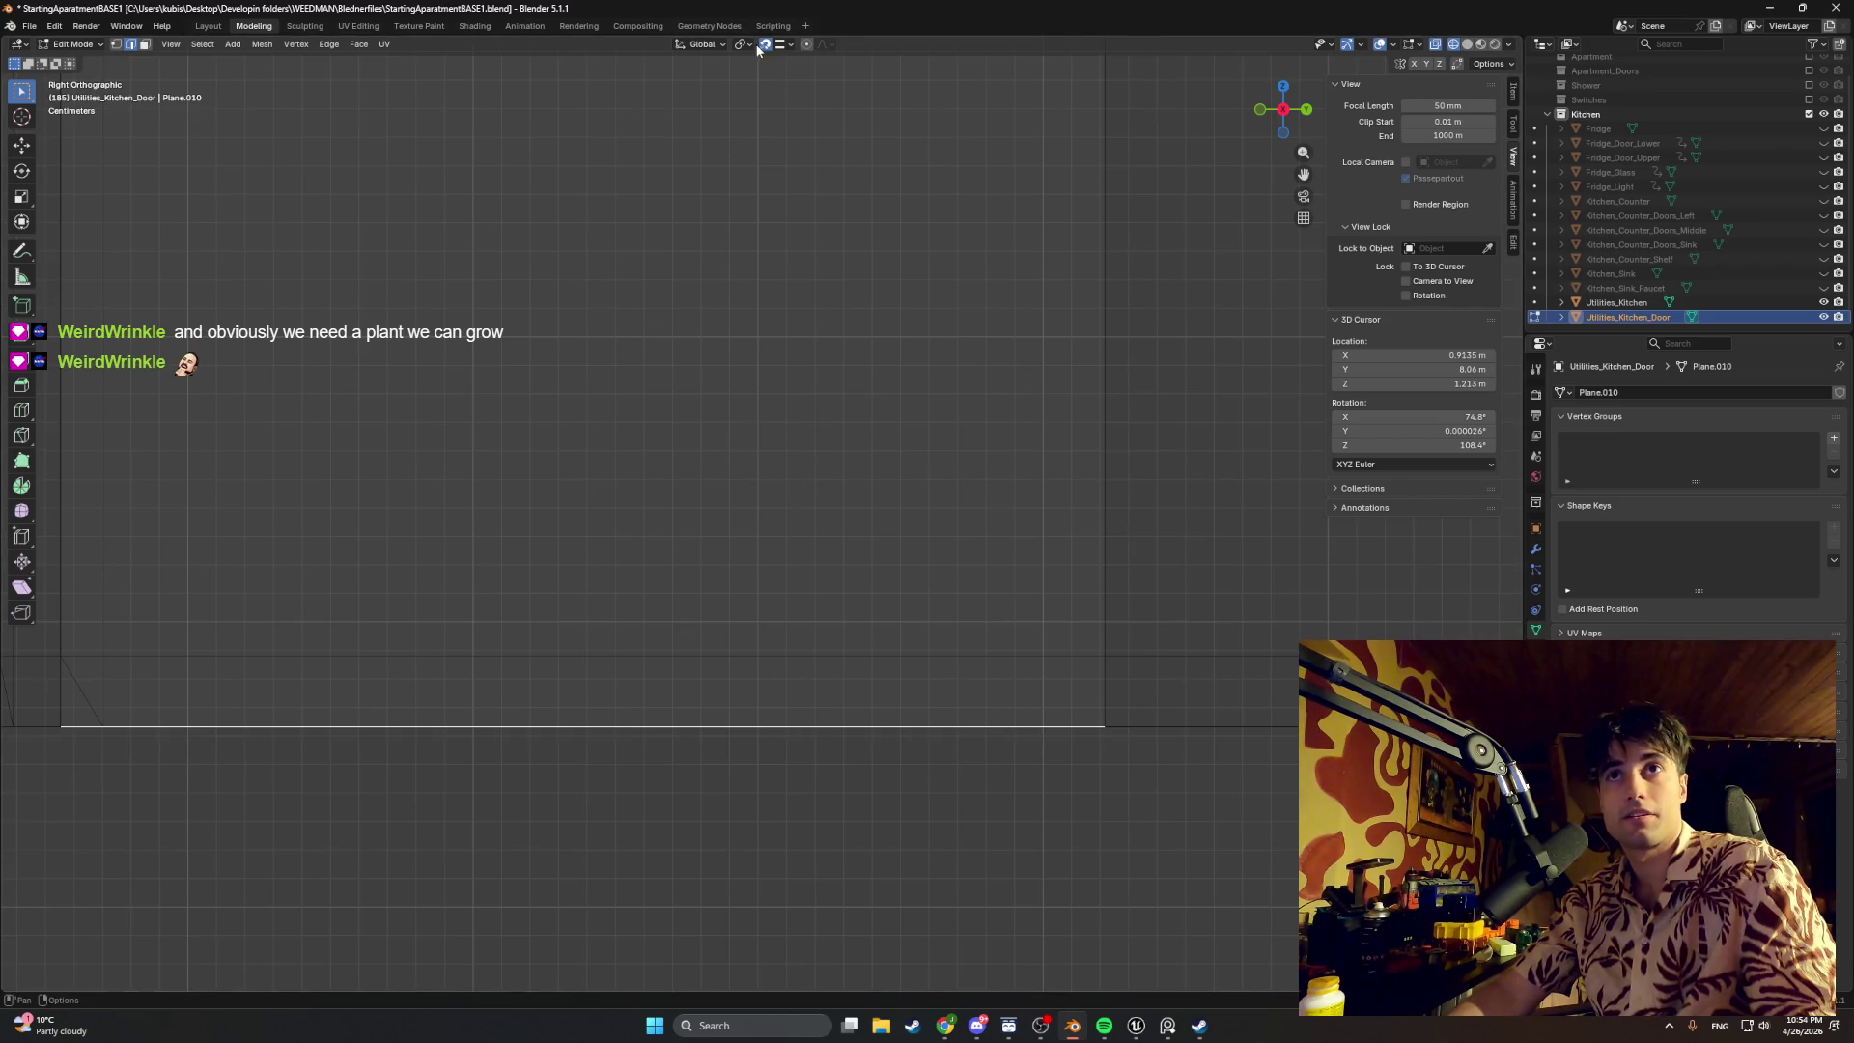
Step: Move the selected door edge along the Z axis to a new height
key("g")
key("y")
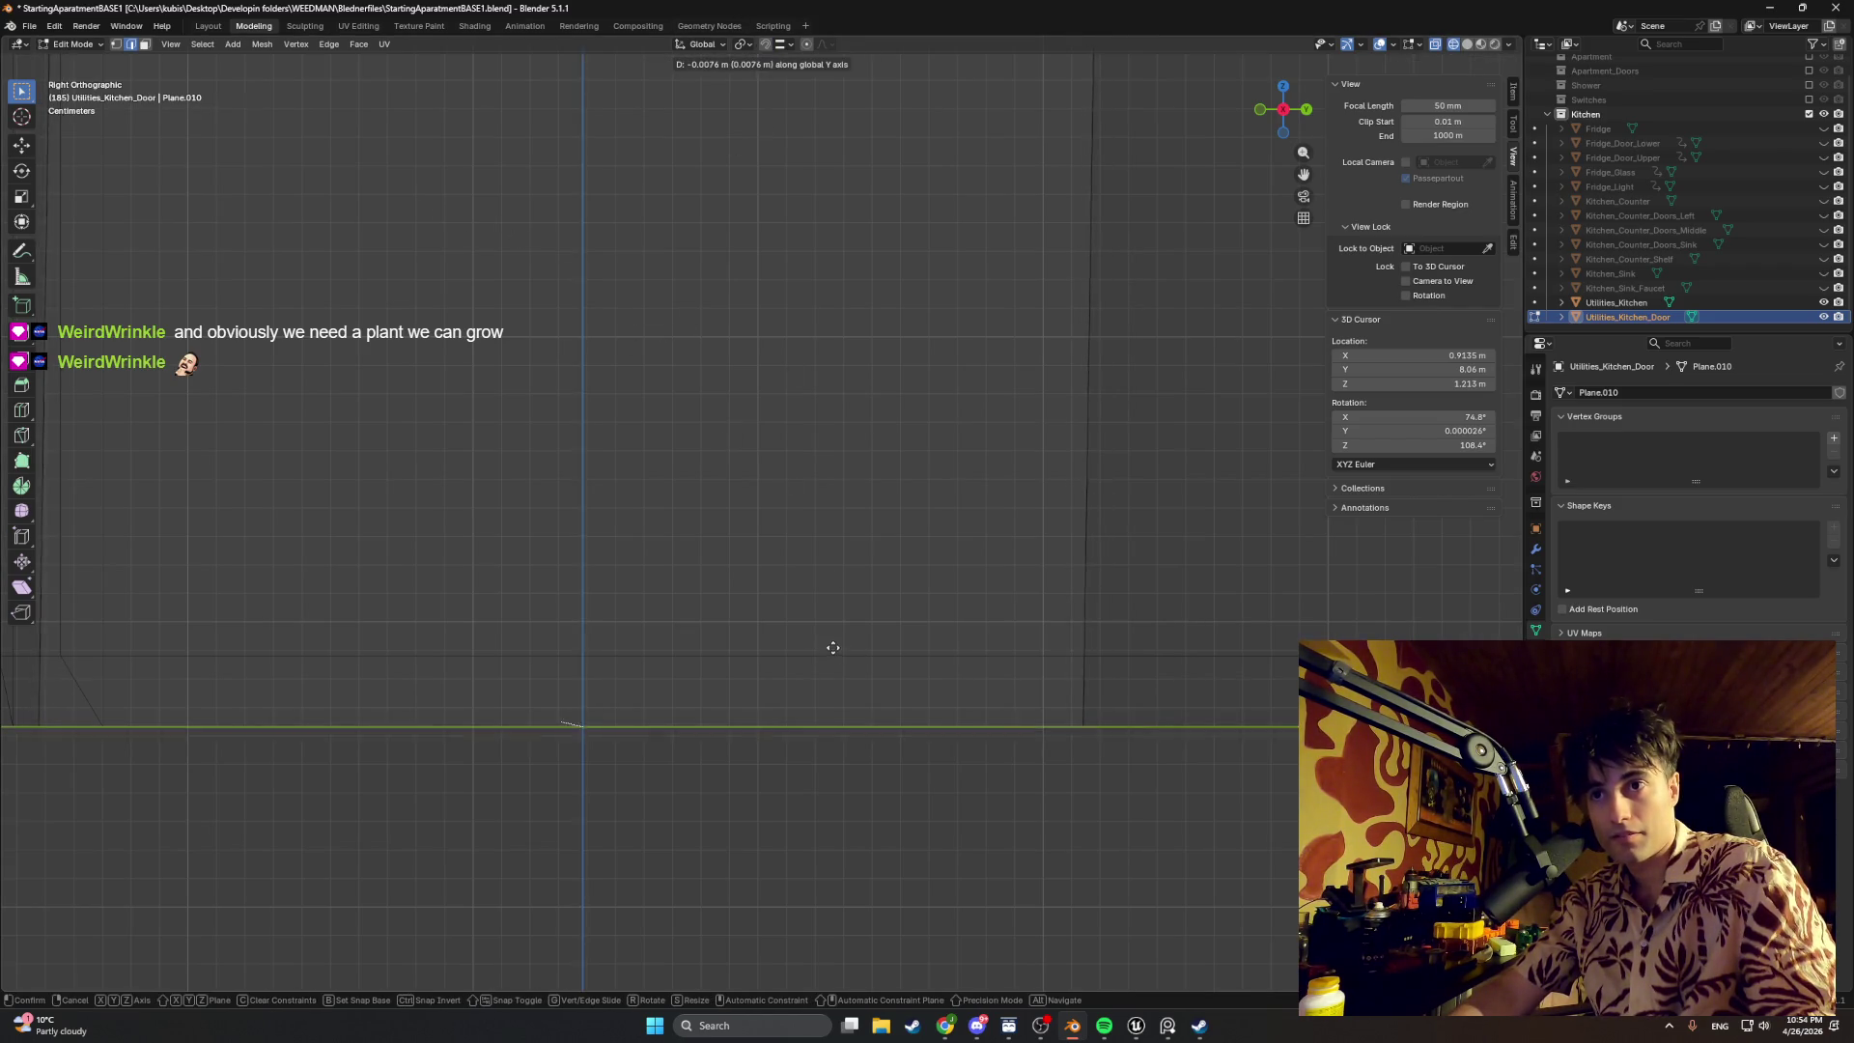
key("x")
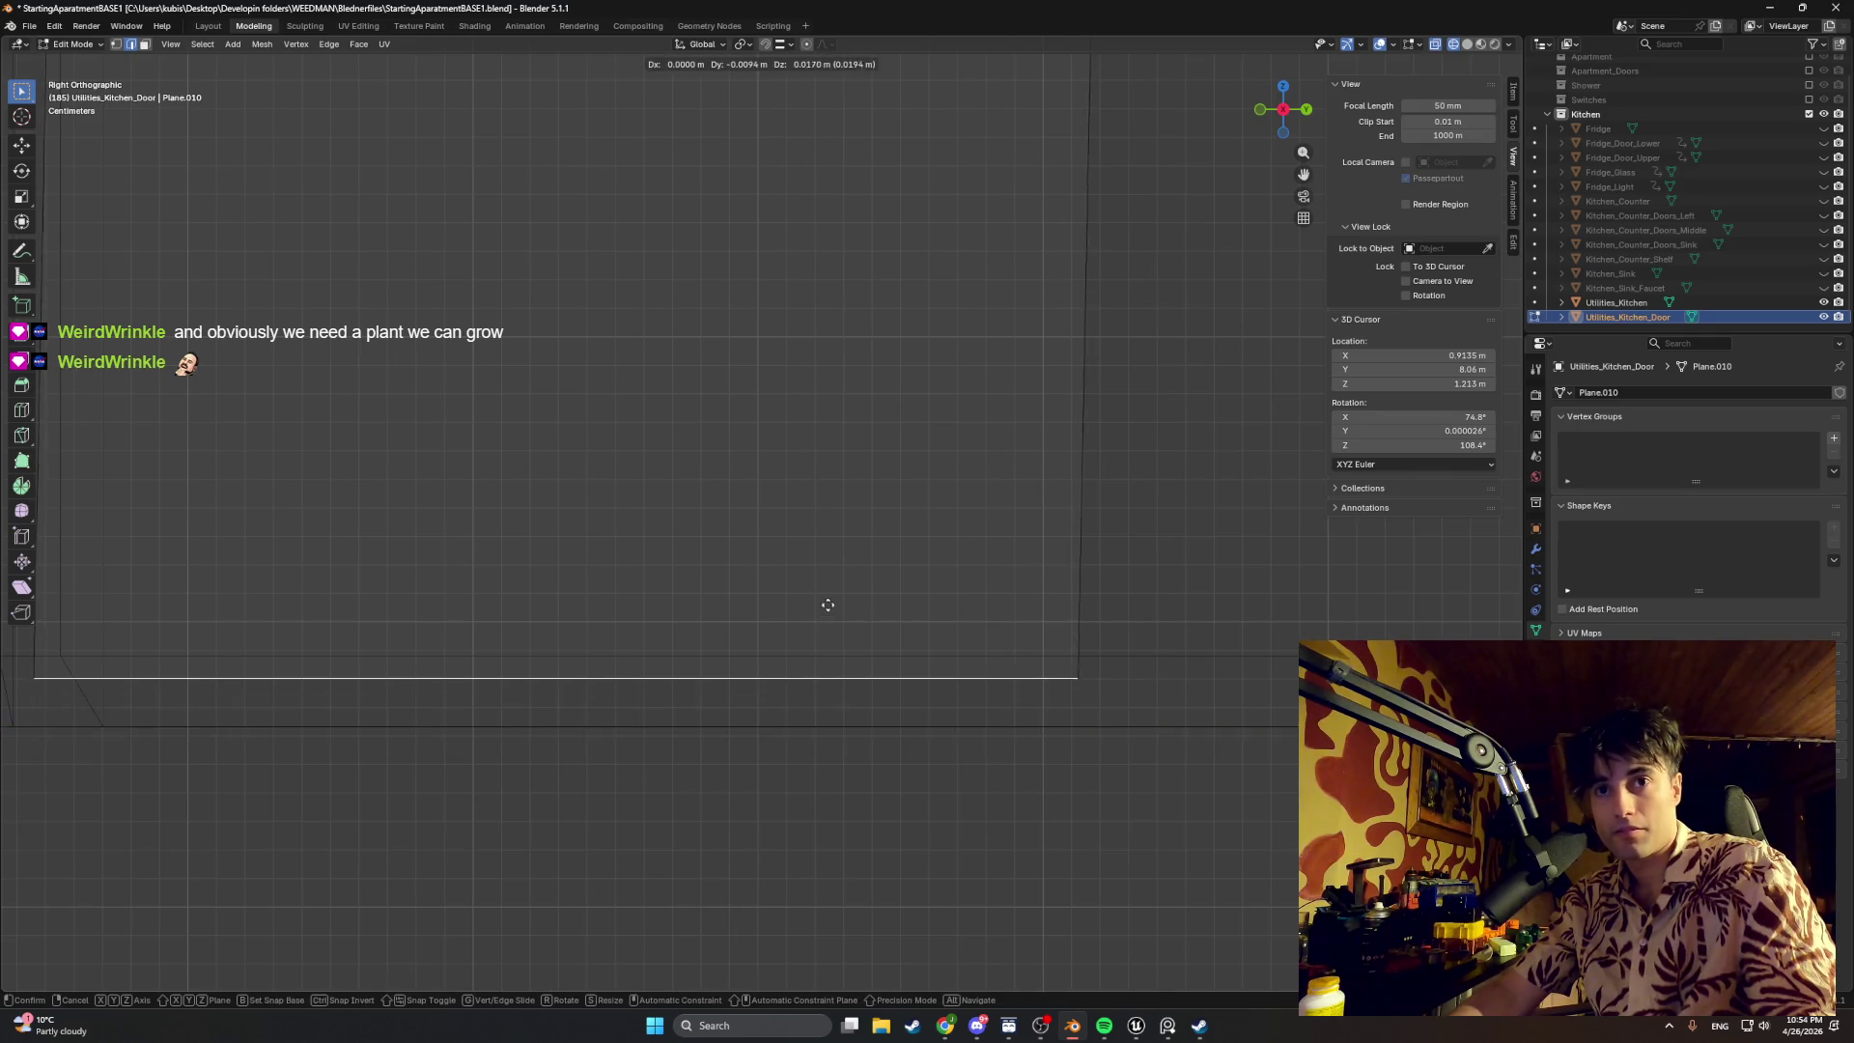
key("z")
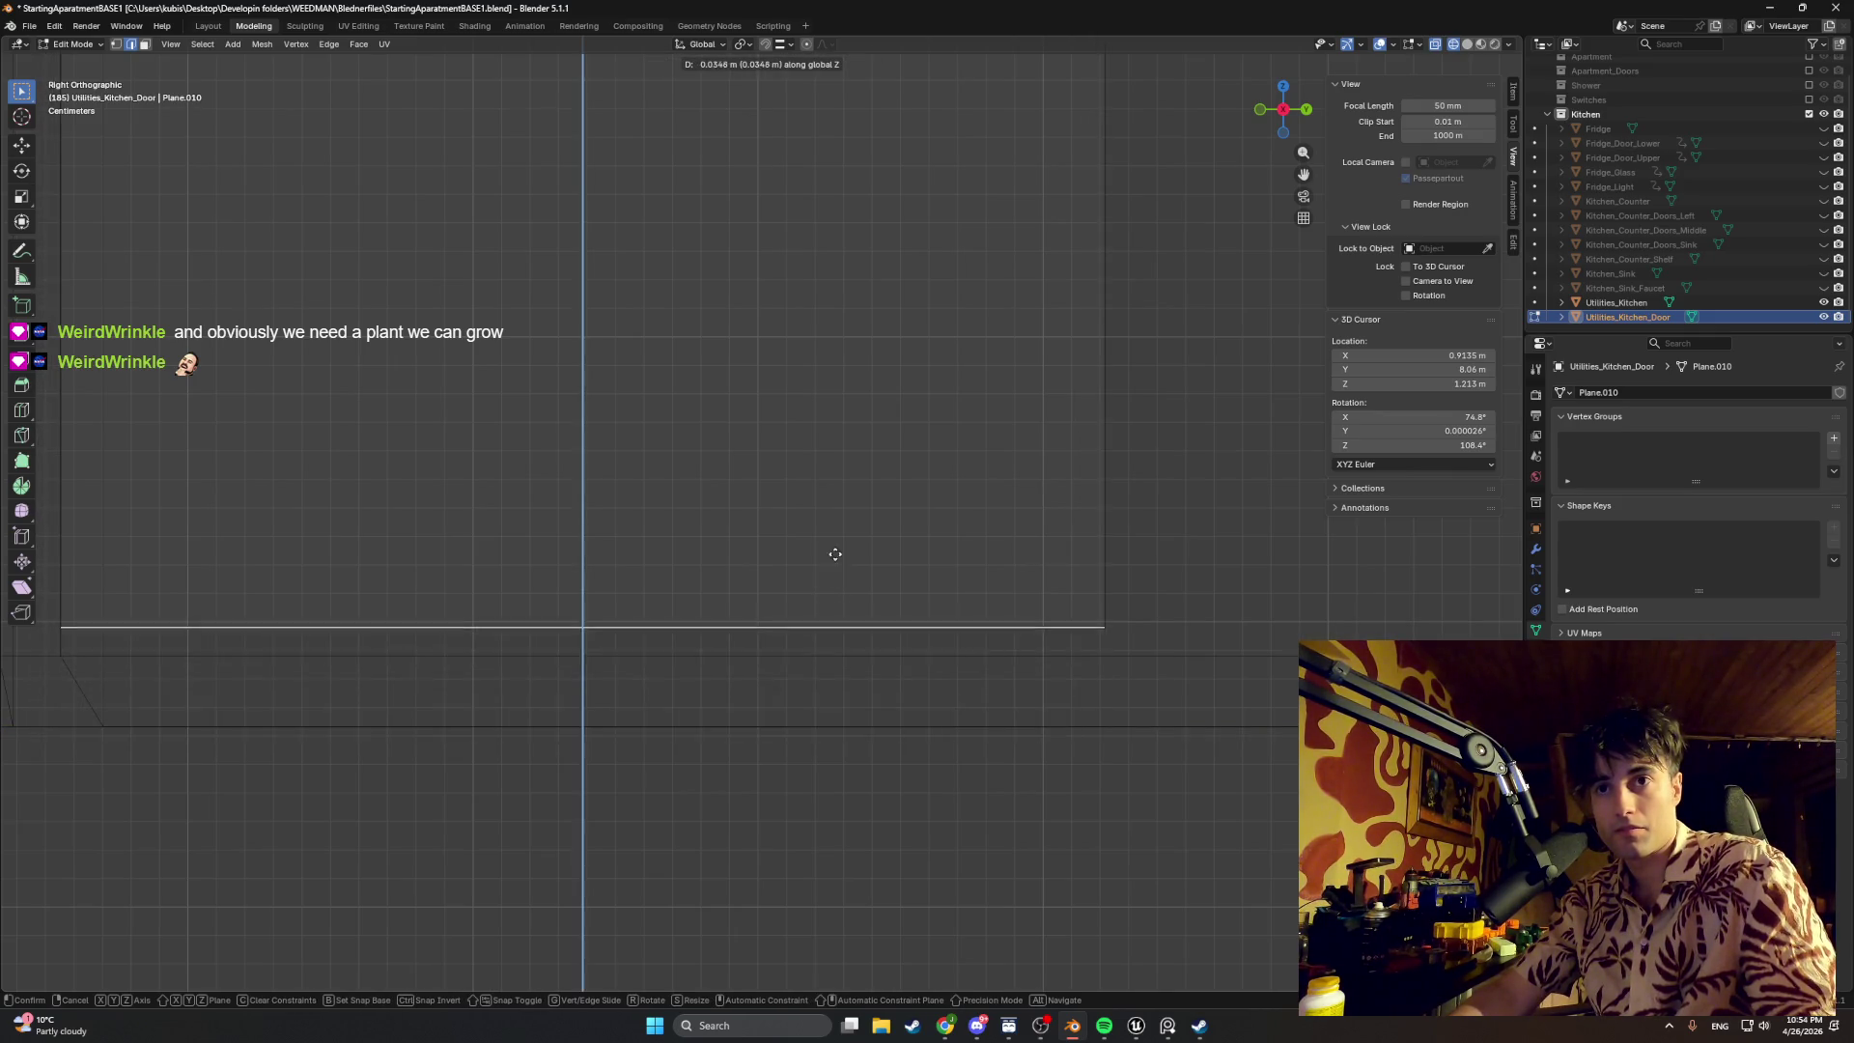
left_click(827, 643)
mouse_move(826, 613)
middle_mouse_down()
mouse_move(783, 381)
mouse_move(678, 551)
middle_mouse_up()
scroll(782, 380, "up", 3)
Step: Nudge the door's top edge vertically along Z from the right side view
left_click(712, 377)
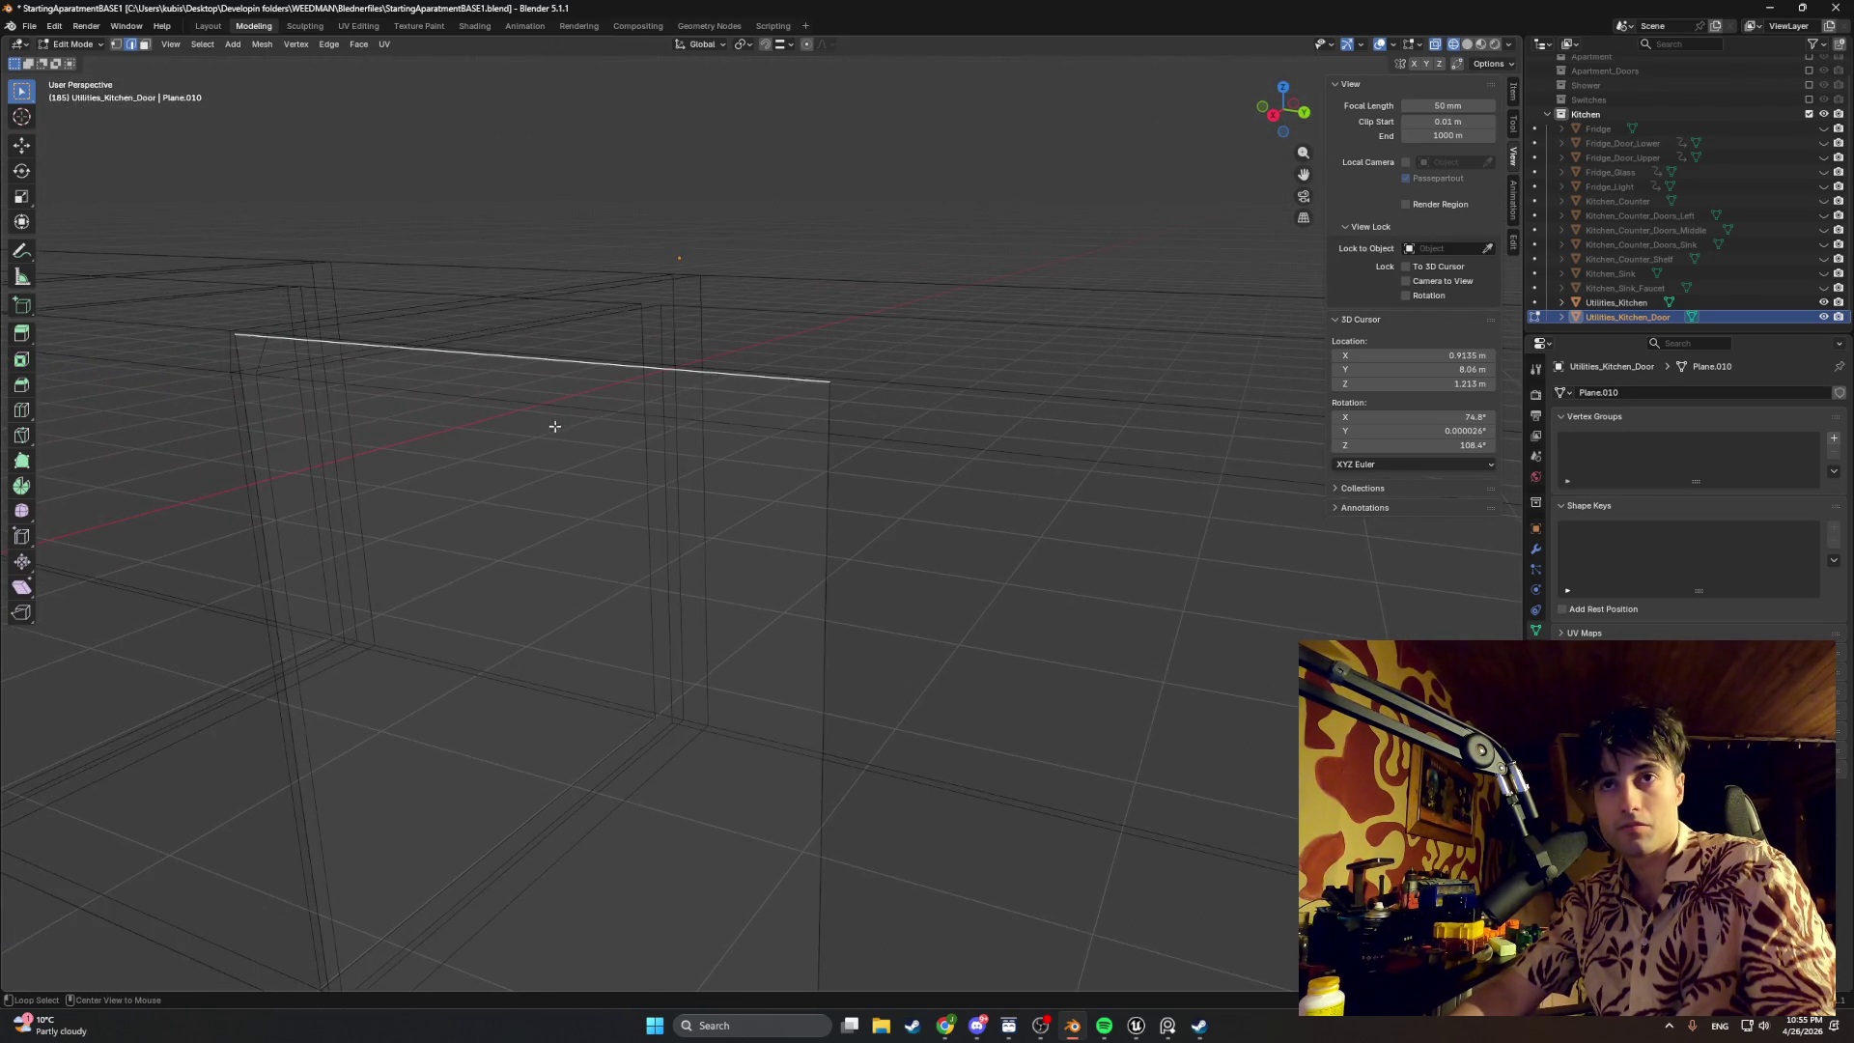
key("KP_3")
key("g")
key("z")
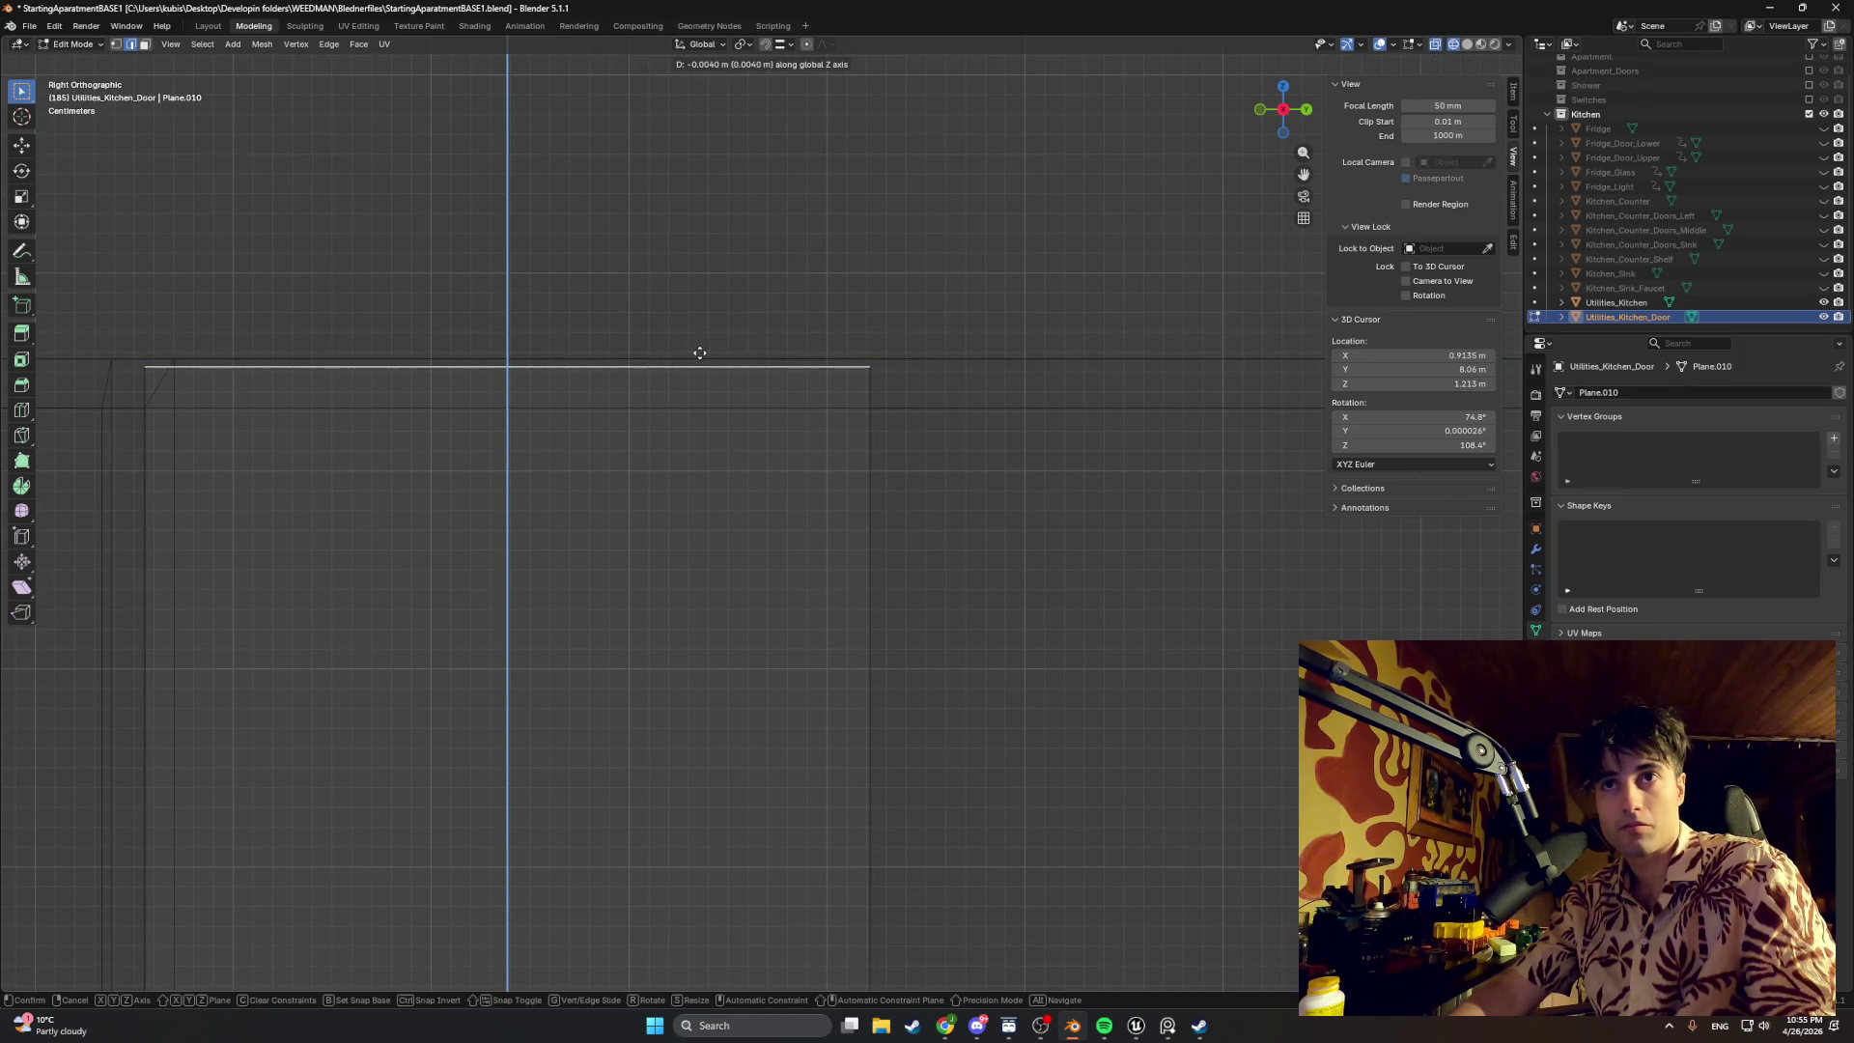
left_click(699, 352)
scroll(711, 390, "down", 3)
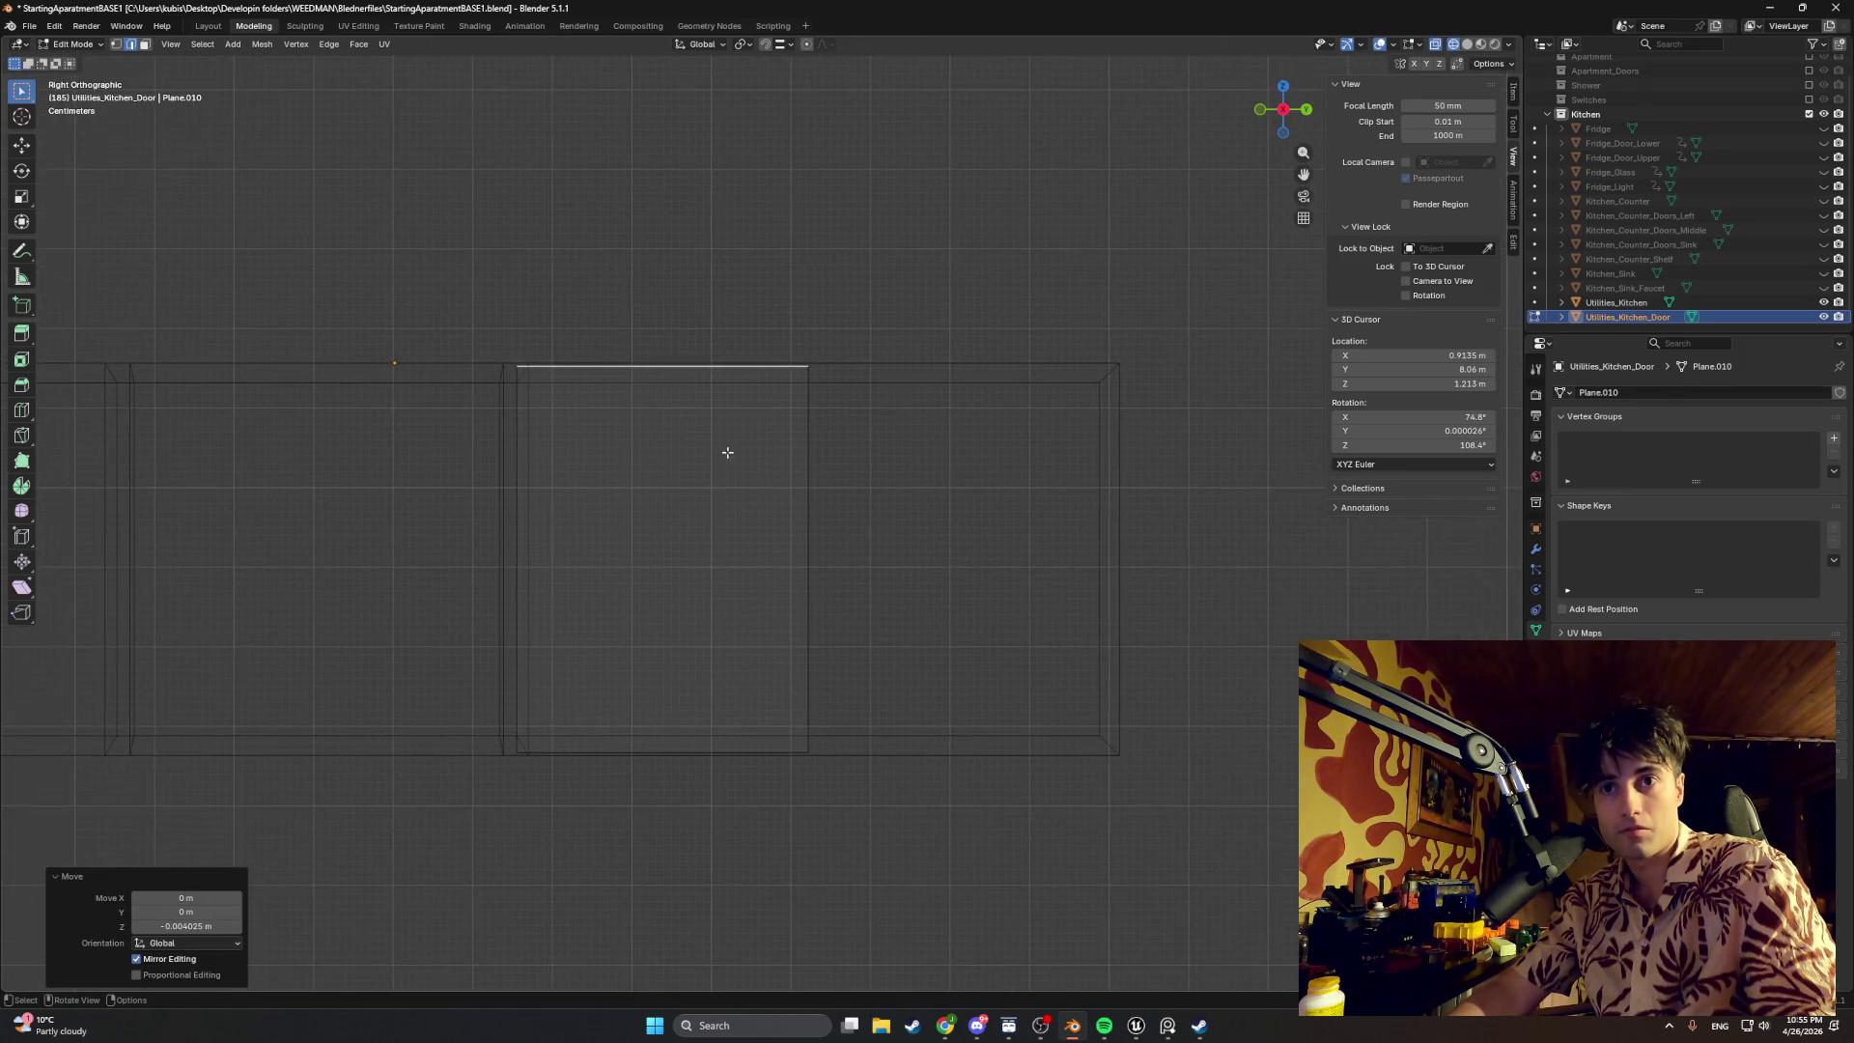
mouse_move(858, 452)
middle_mouse_down()
mouse_move(764, 518)
mouse_move(997, 498)
middle_mouse_up()
scroll(811, 500, "up", 2)
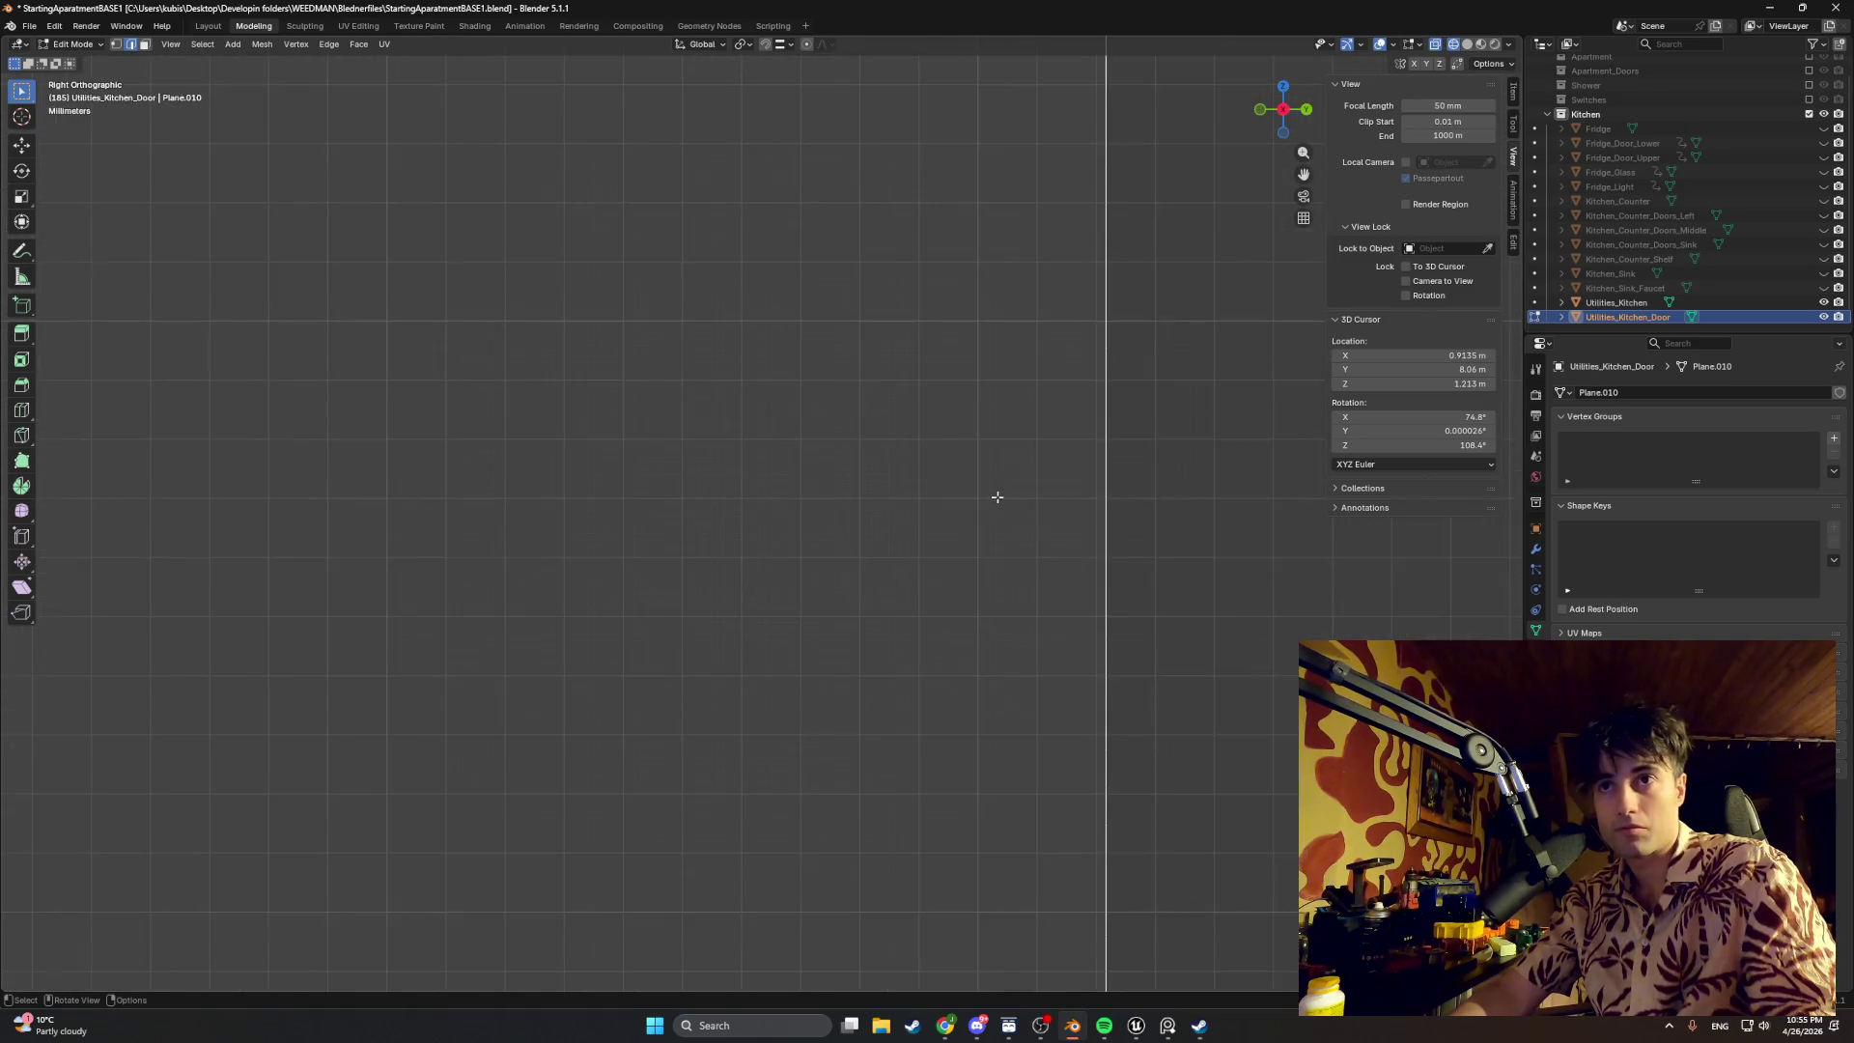
Step: Shift the door's side edge along the Y axis, undoing and redoing the move
key("g")
key("z")
key("x")
key("y")
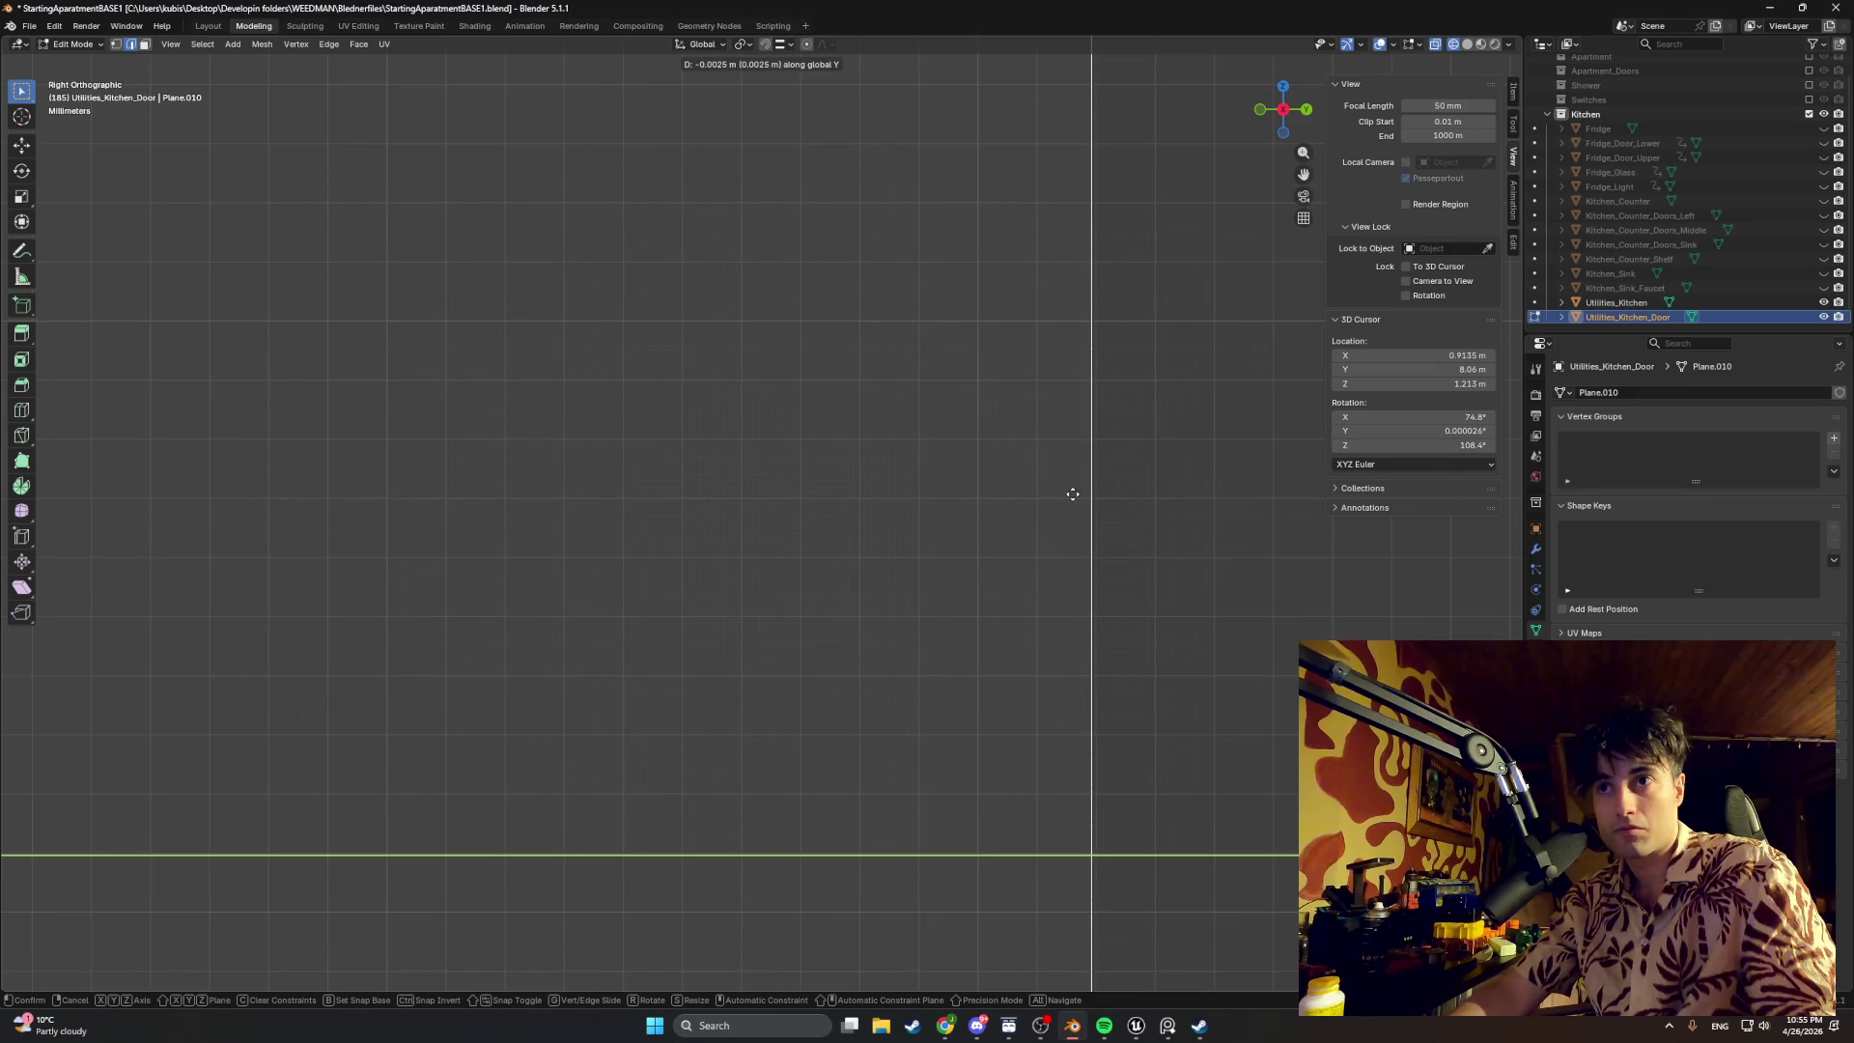
left_click(1072, 494)
key("ctrl+z")
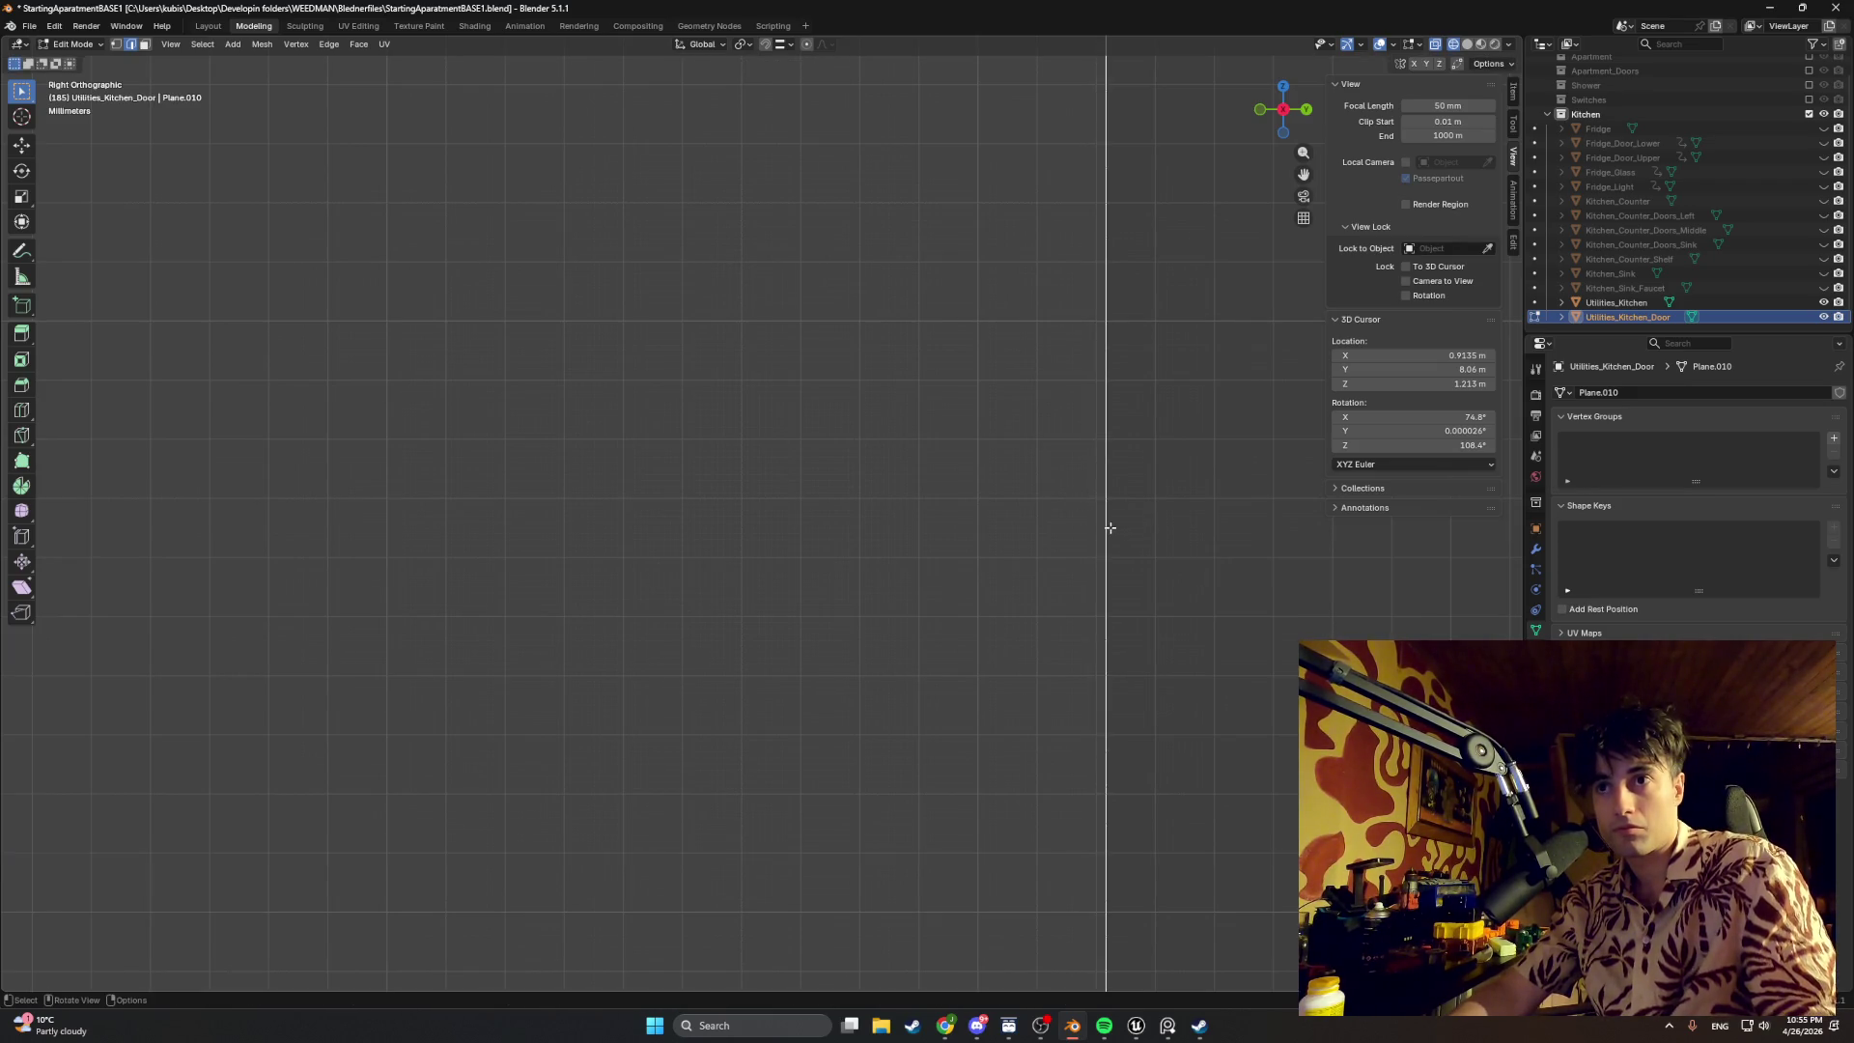
key("g")
key("y")
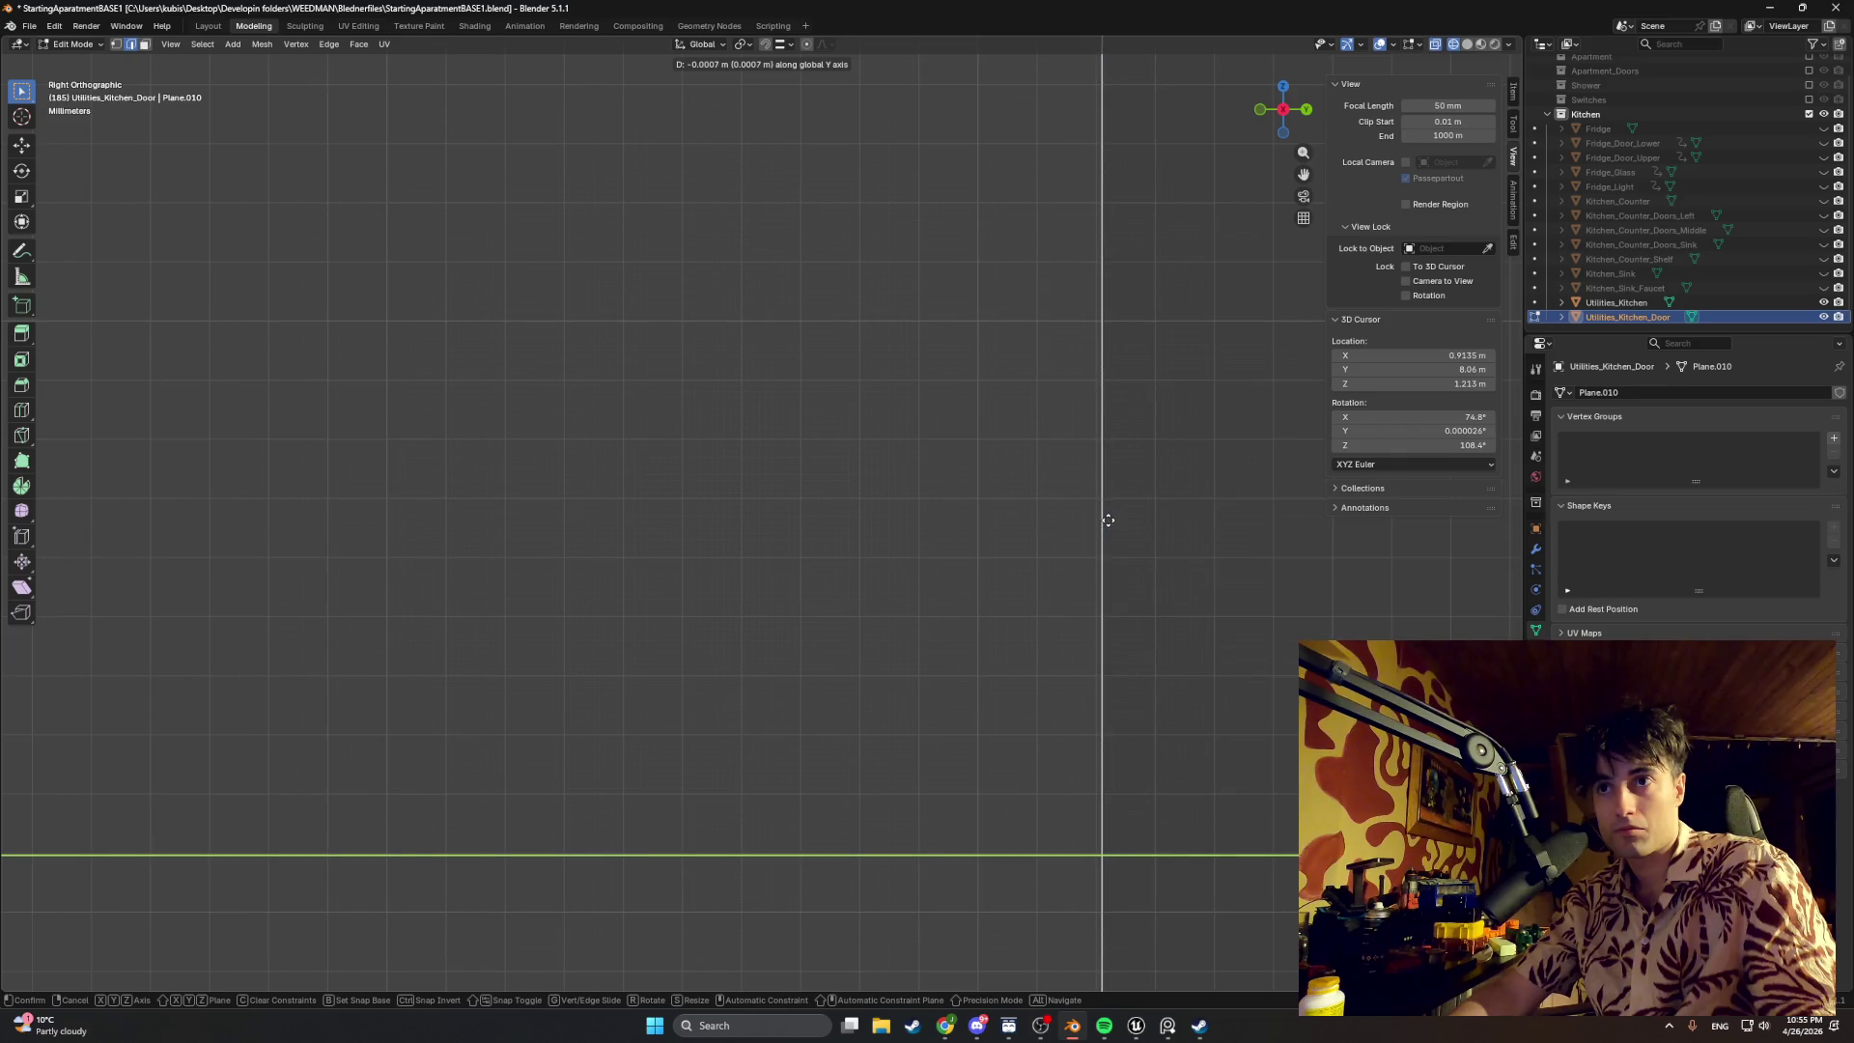
left_click(1104, 519)
mouse_move(1102, 516)
middle_mouse_down()
mouse_move(817, 499)
mouse_move(672, 453)
middle_mouse_up()
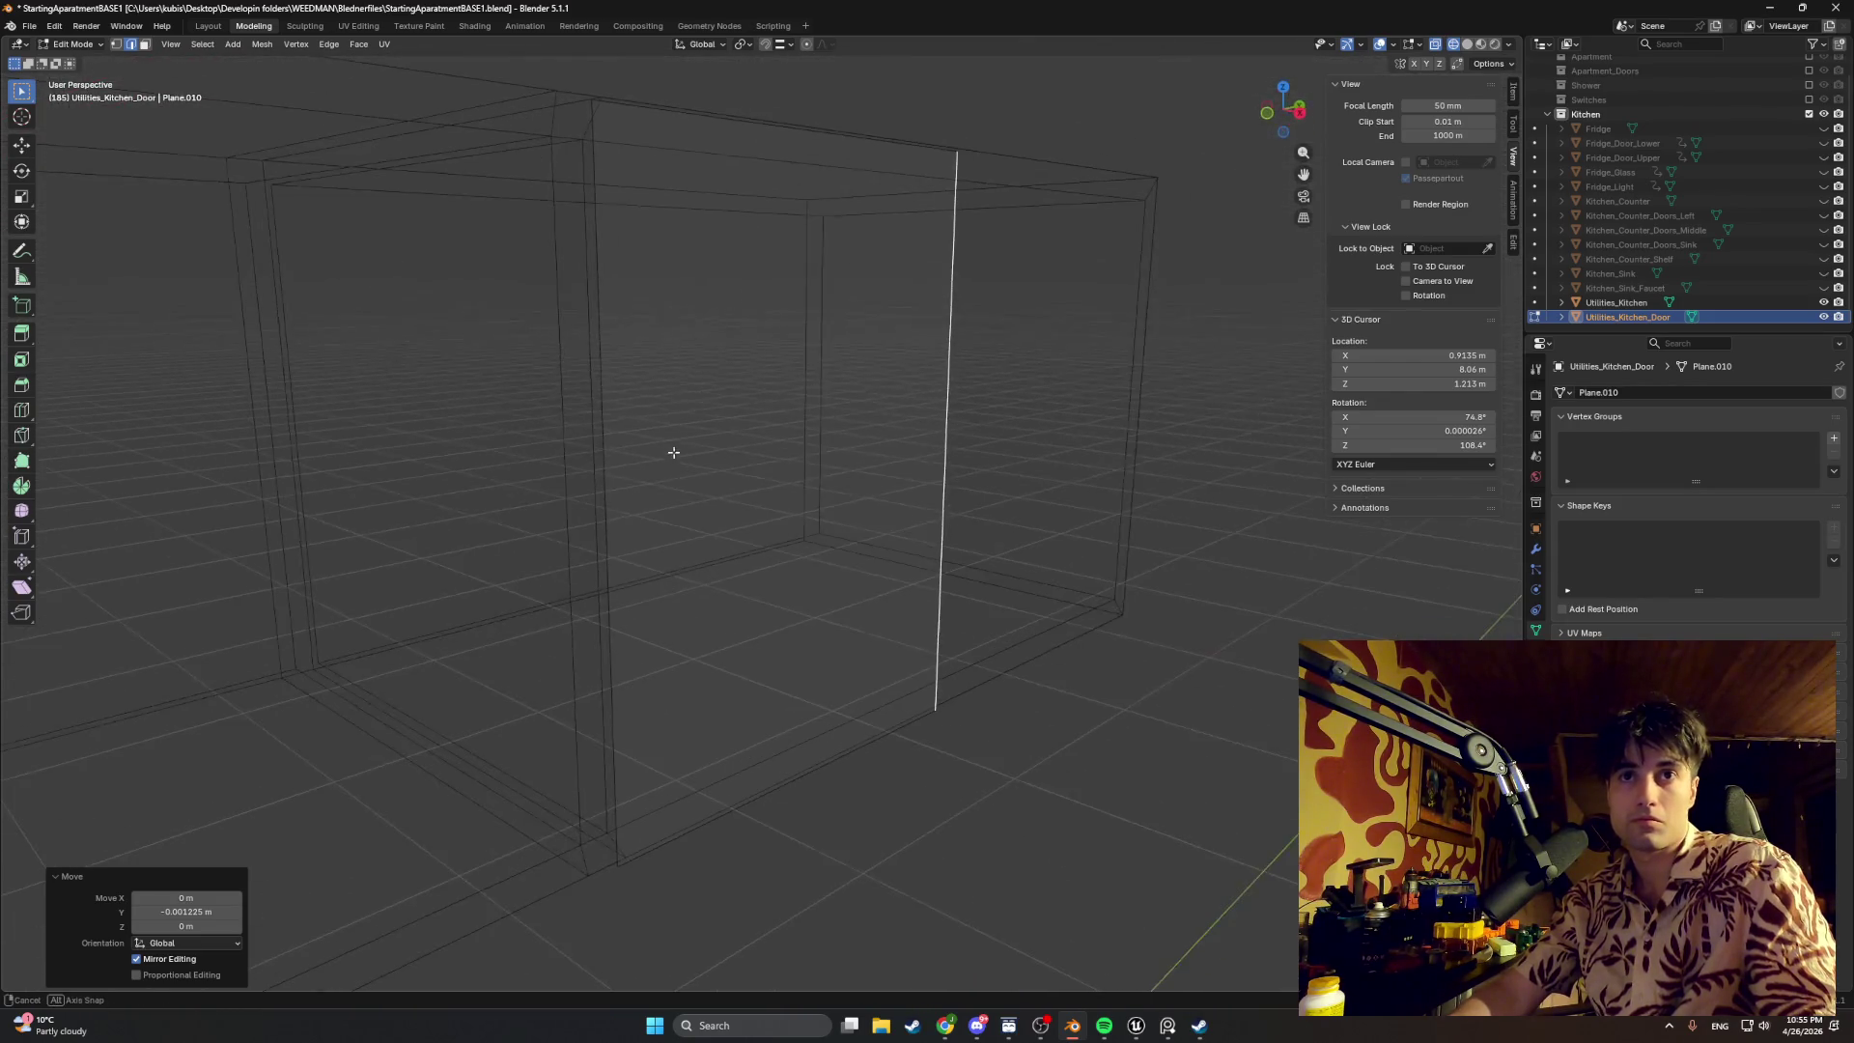
Step: Refine the side edge's Y position in Right Orthographic view
key("KP_5")
middle_click_drag(609, 475, 546, 473)
key("KP_3")
key("g")
key("y")
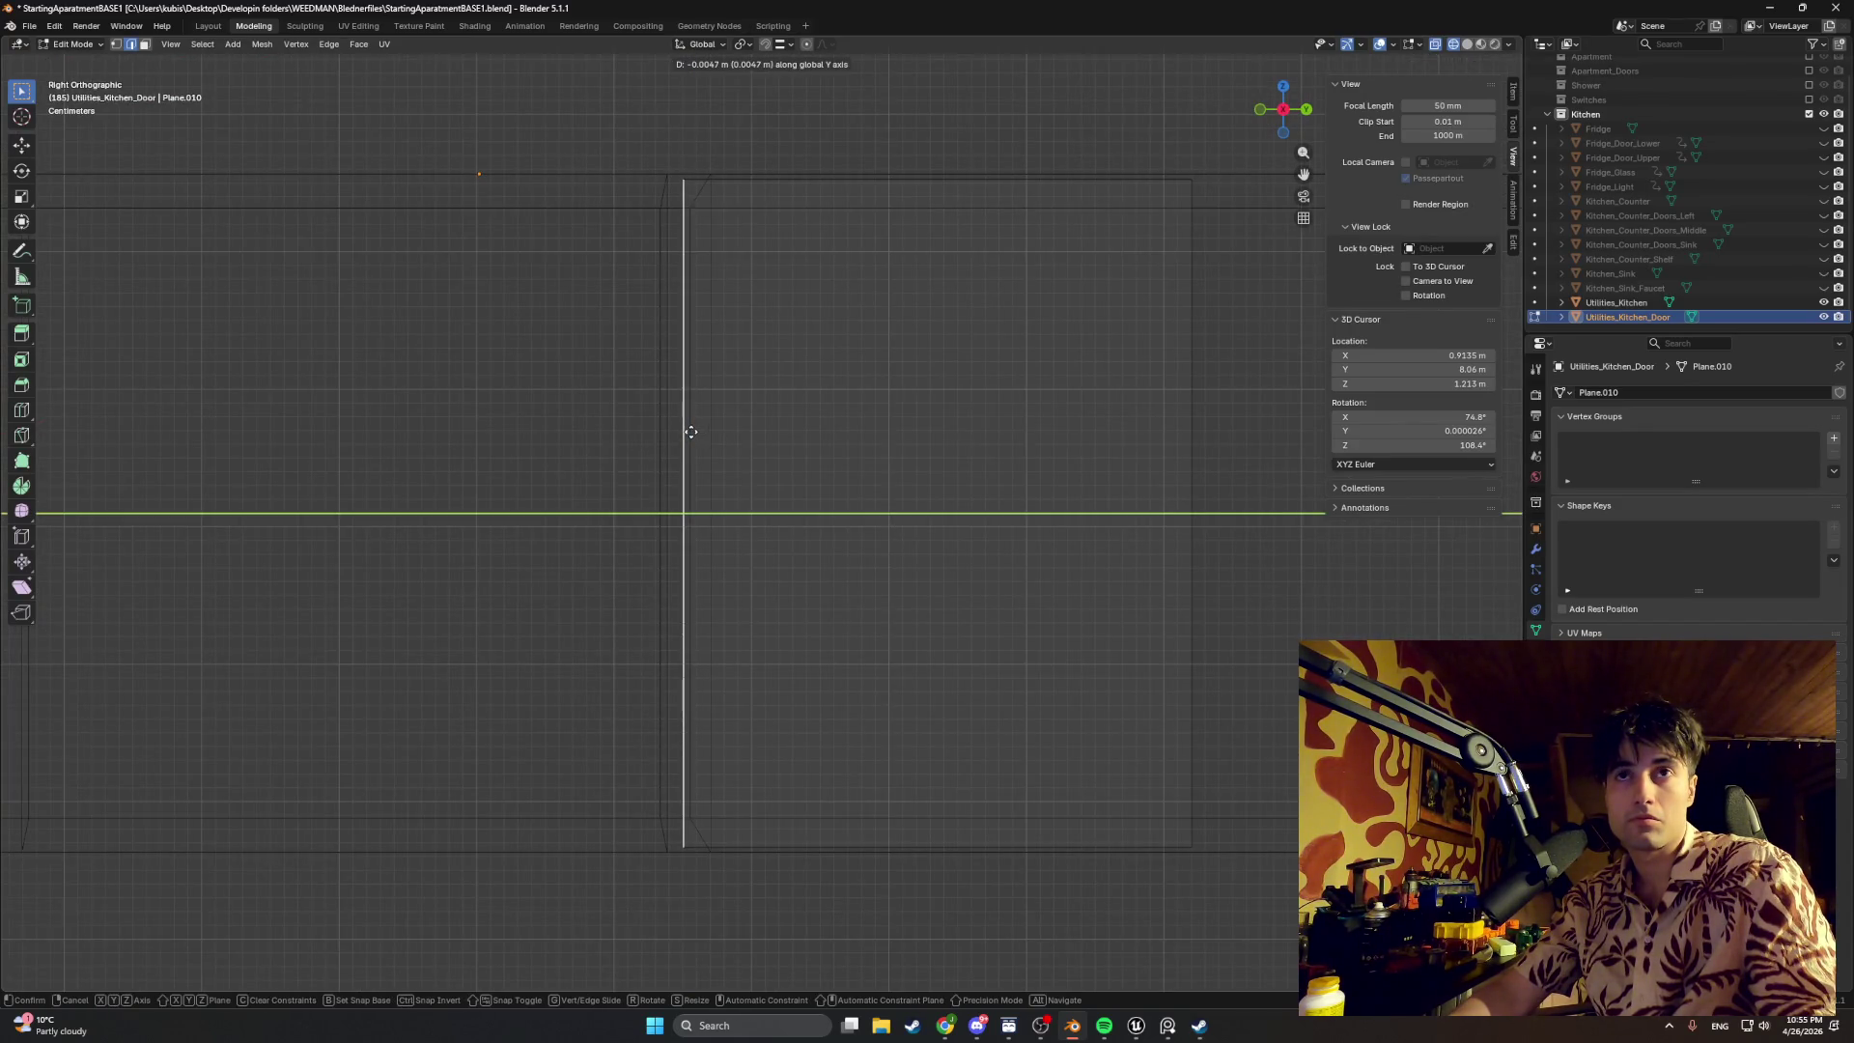
left_click(697, 431)
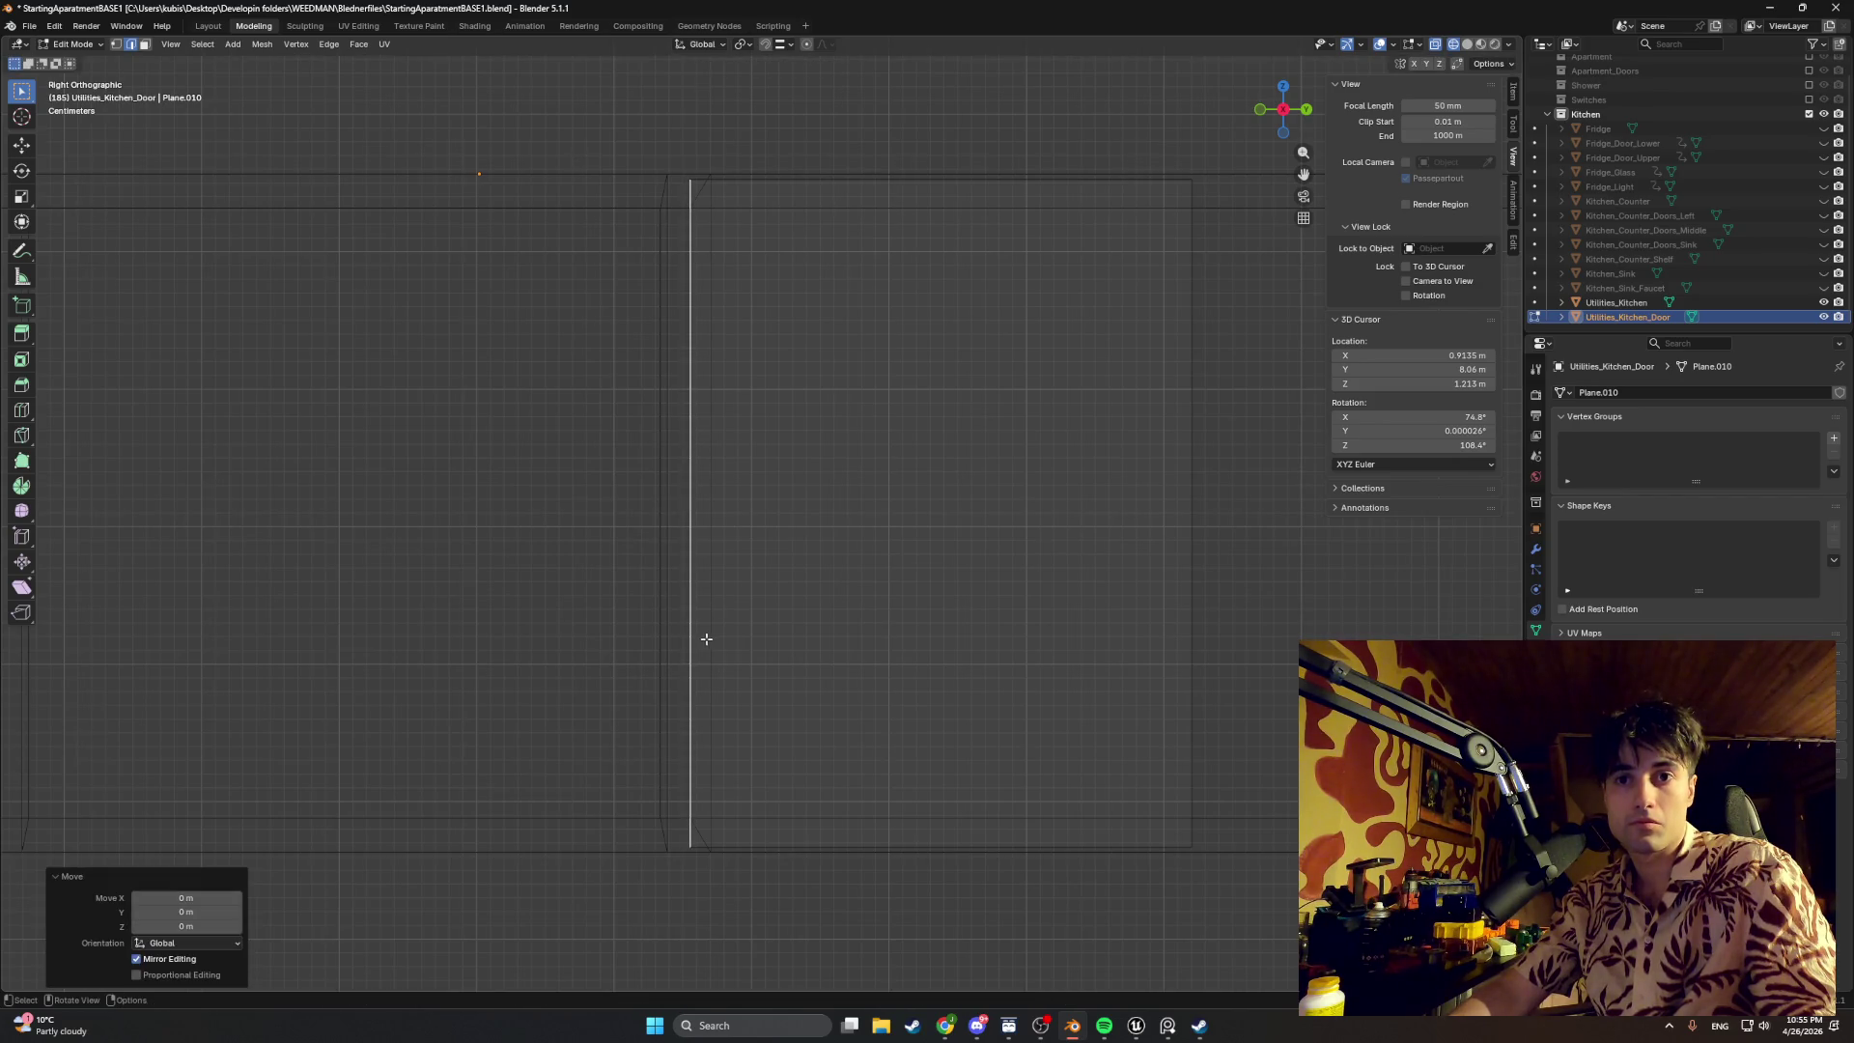
scroll(708, 696, "up", 2)
scroll(653, 579, "up", 1)
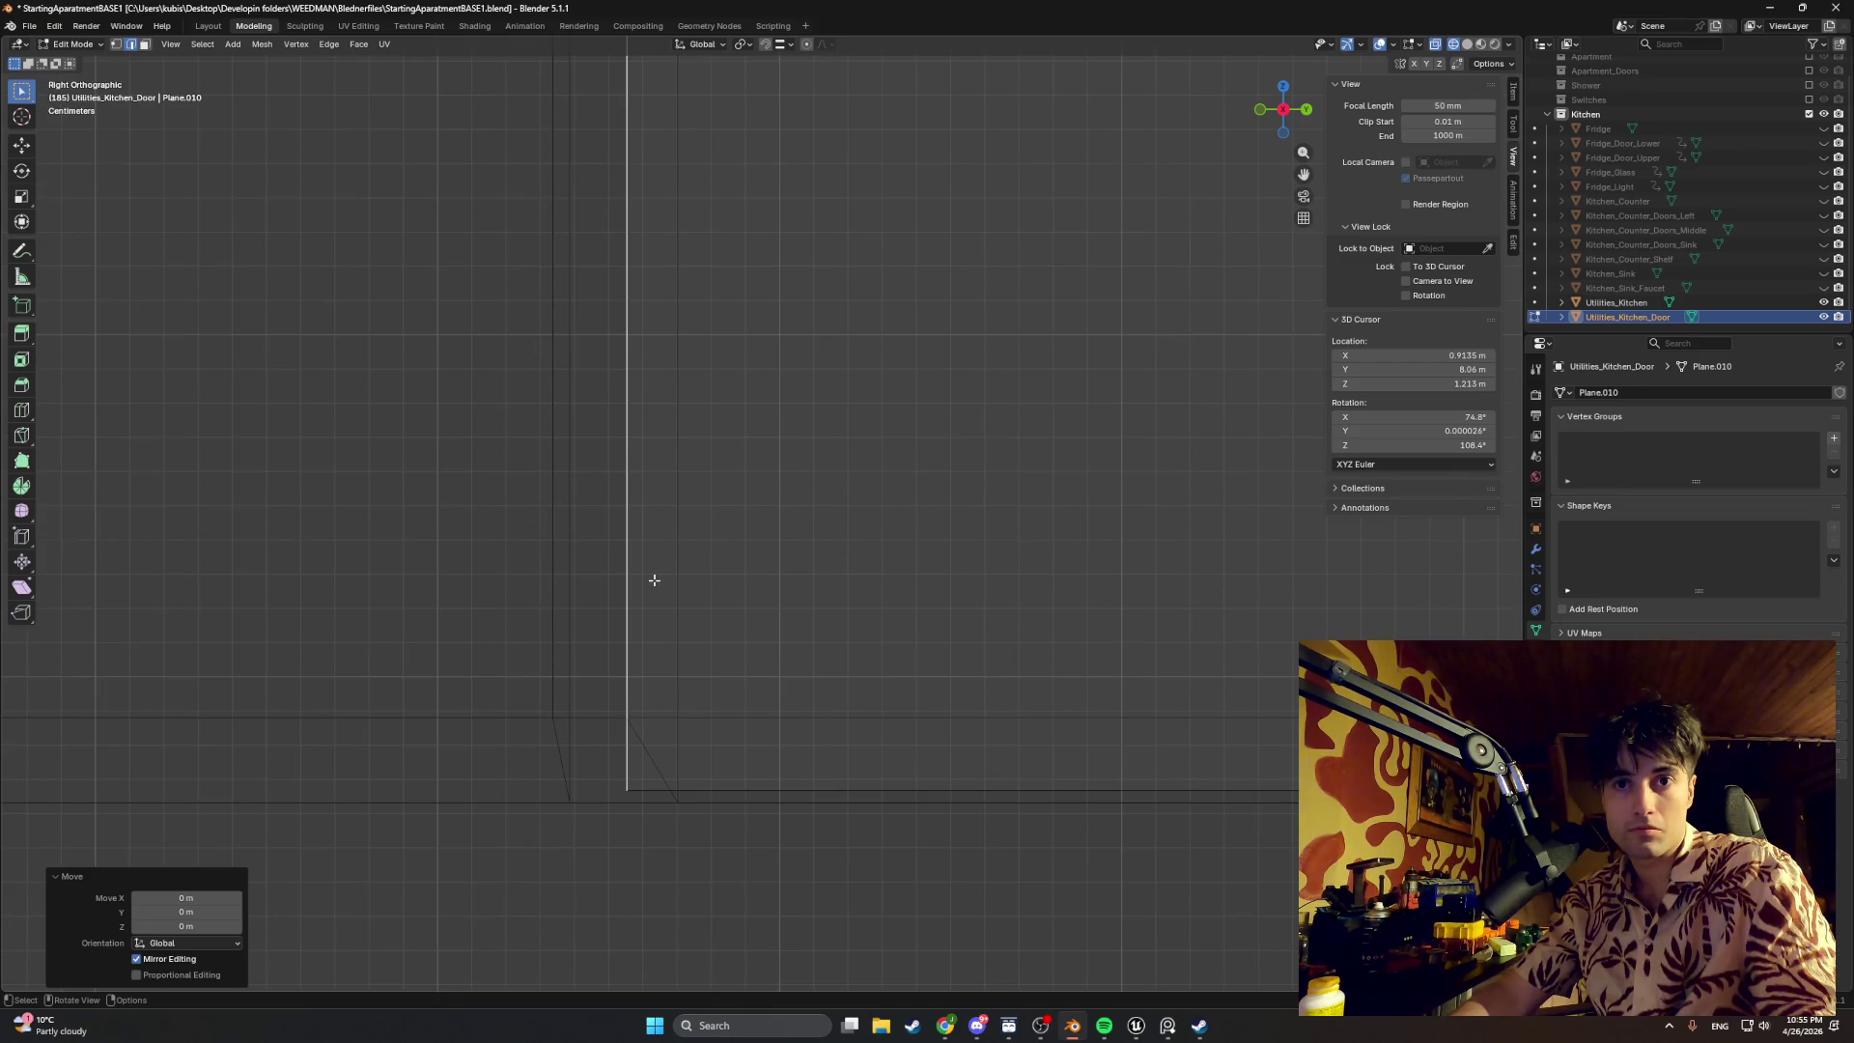
scroll(655, 581, "down", 3)
mouse_move(762, 354)
middle_mouse_down()
mouse_move(700, 426)
mouse_move(646, 426)
mouse_move(938, 416)
mouse_move(738, 397)
mouse_move(840, 389)
mouse_move(850, 373)
mouse_move(789, 386)
mouse_move(696, 352)
mouse_move(696, 77)
middle_mouse_up()
Step: Return to solid shading and begin extruding the door face to about 3 cm thick
left_click(715, 382)
key("z")
left_click(727, 372)
left_click(704, 364)
key("e")
Step: Confirm the door's 3 cm thickness and rescale its front face
left_click(683, 331)
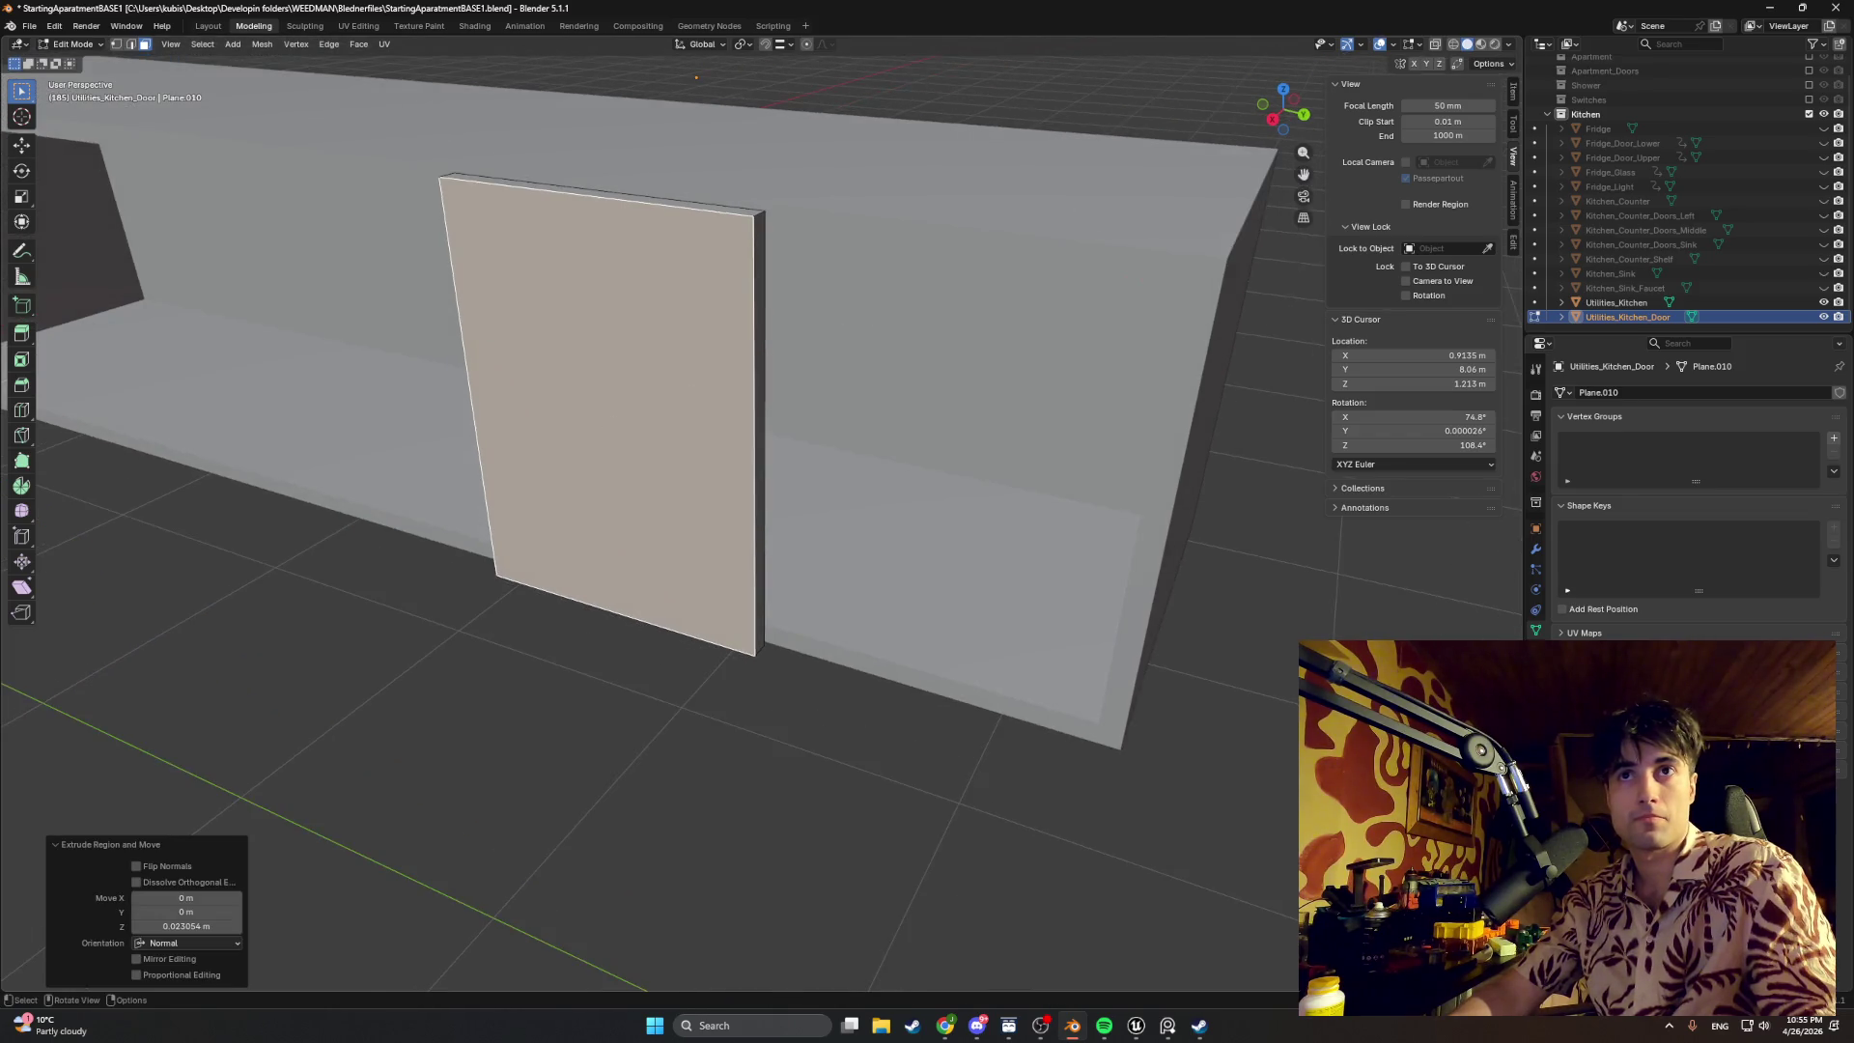
key("s")
left_click(856, 318)
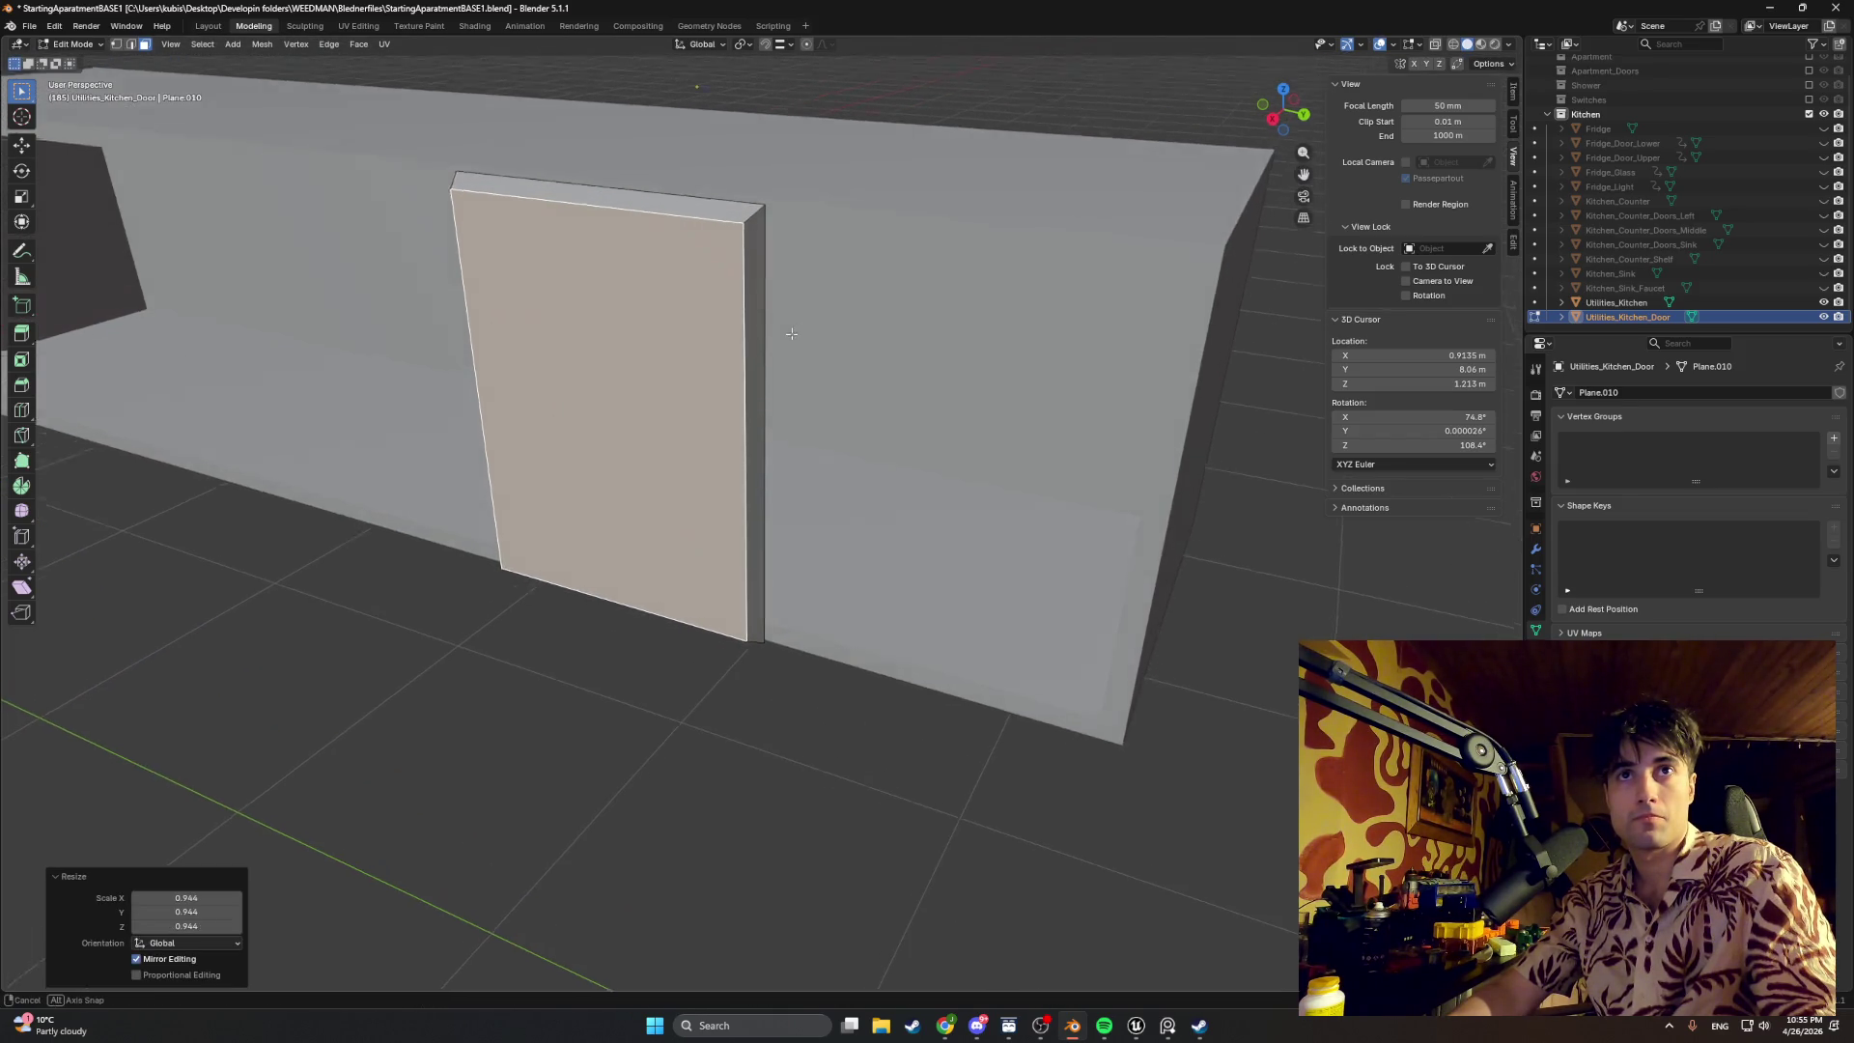
middle_click_drag(857, 317, 857, 326)
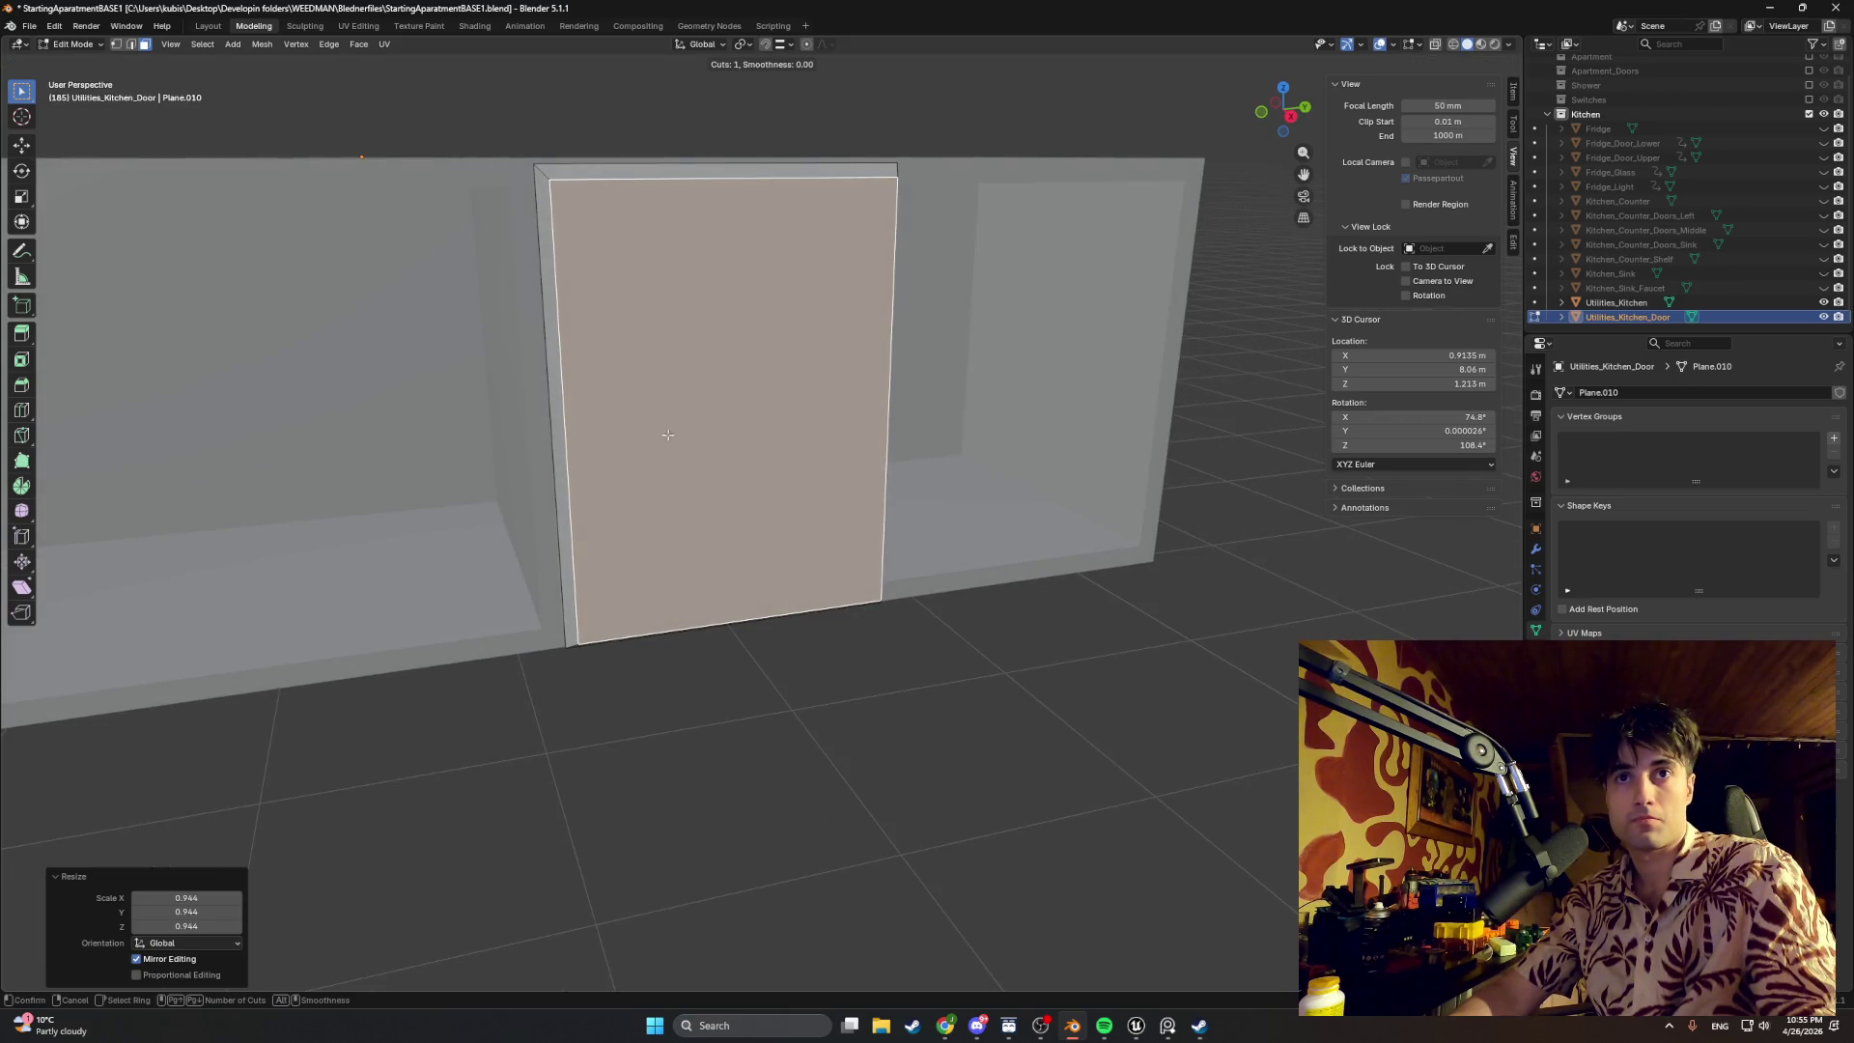
Step: Add one centred horizontal loop cut across the door
left_click(879, 401)
right_click(750, 438)
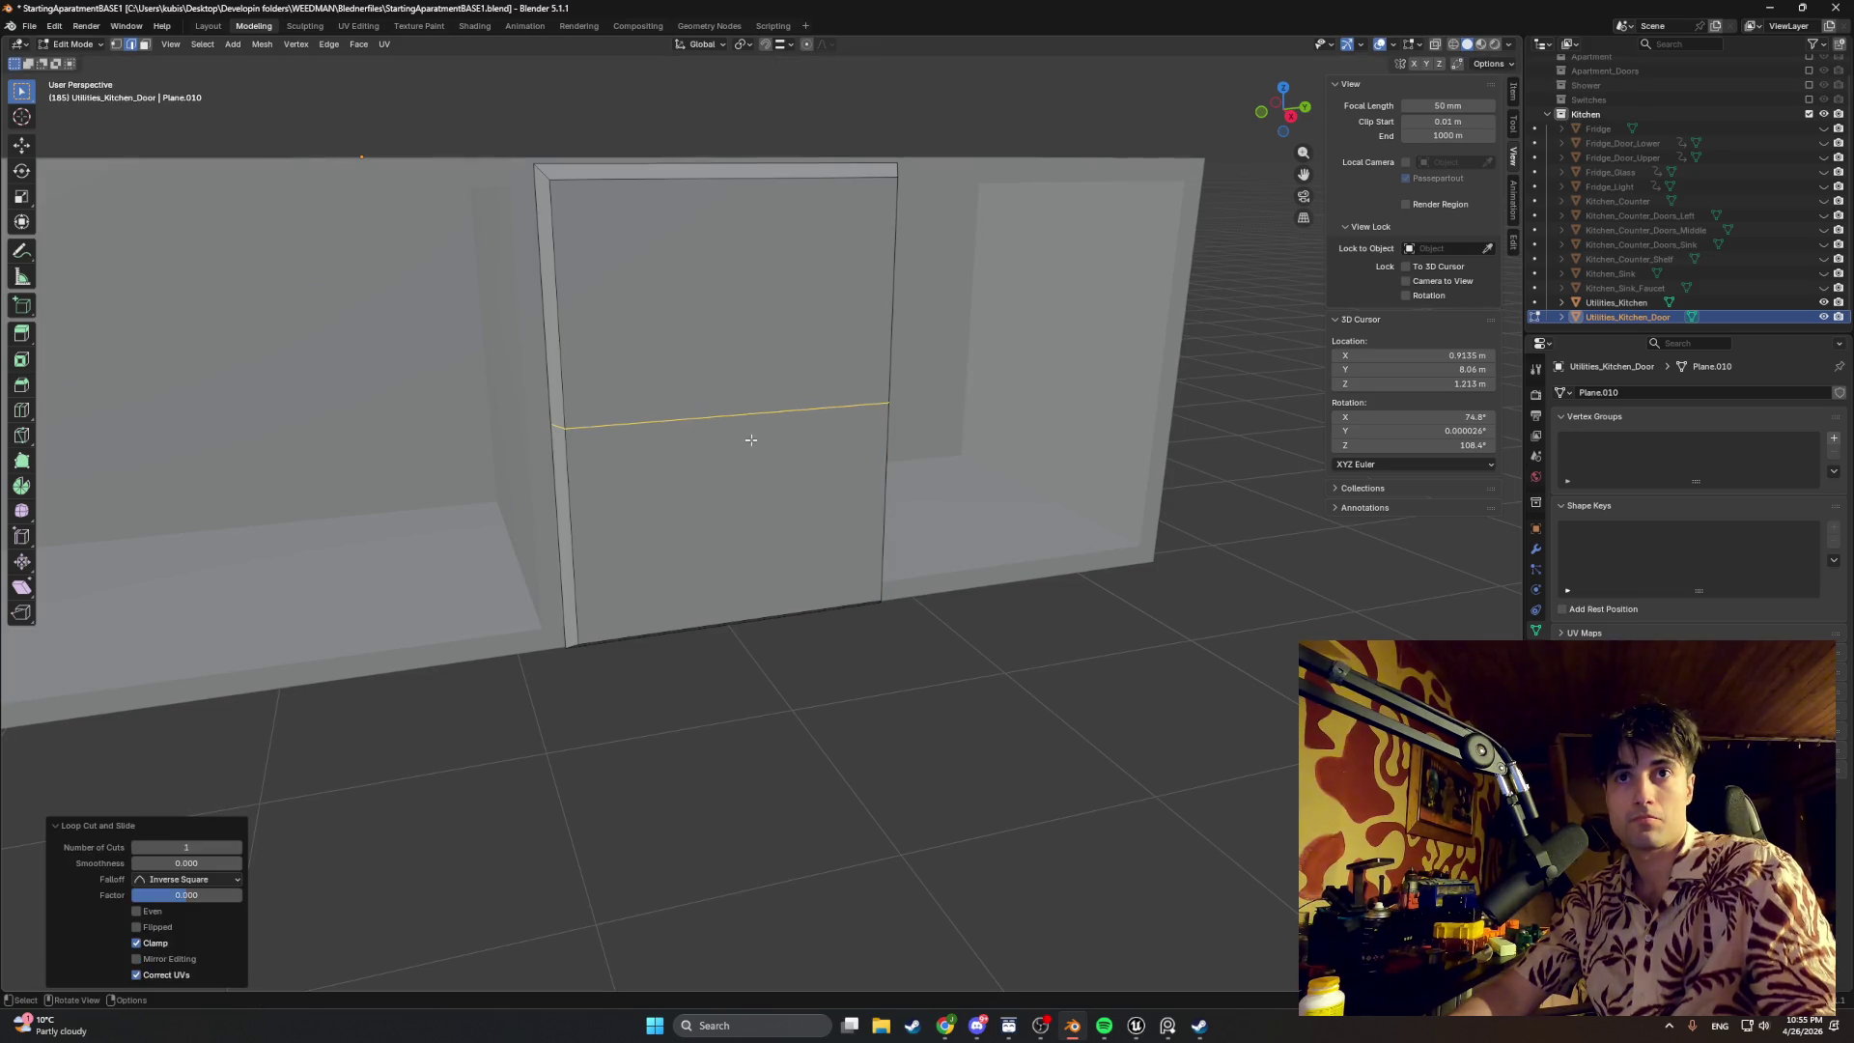
mouse_move(750, 439)
middle_mouse_down()
mouse_move(751, 406)
mouse_move(695, 406)
middle_mouse_up()
scroll(857, 398, "up", 2)
scroll(770, 447, "up", 2)
scroll(745, 414, "up", 1)
scroll(683, 433, "up", 2)
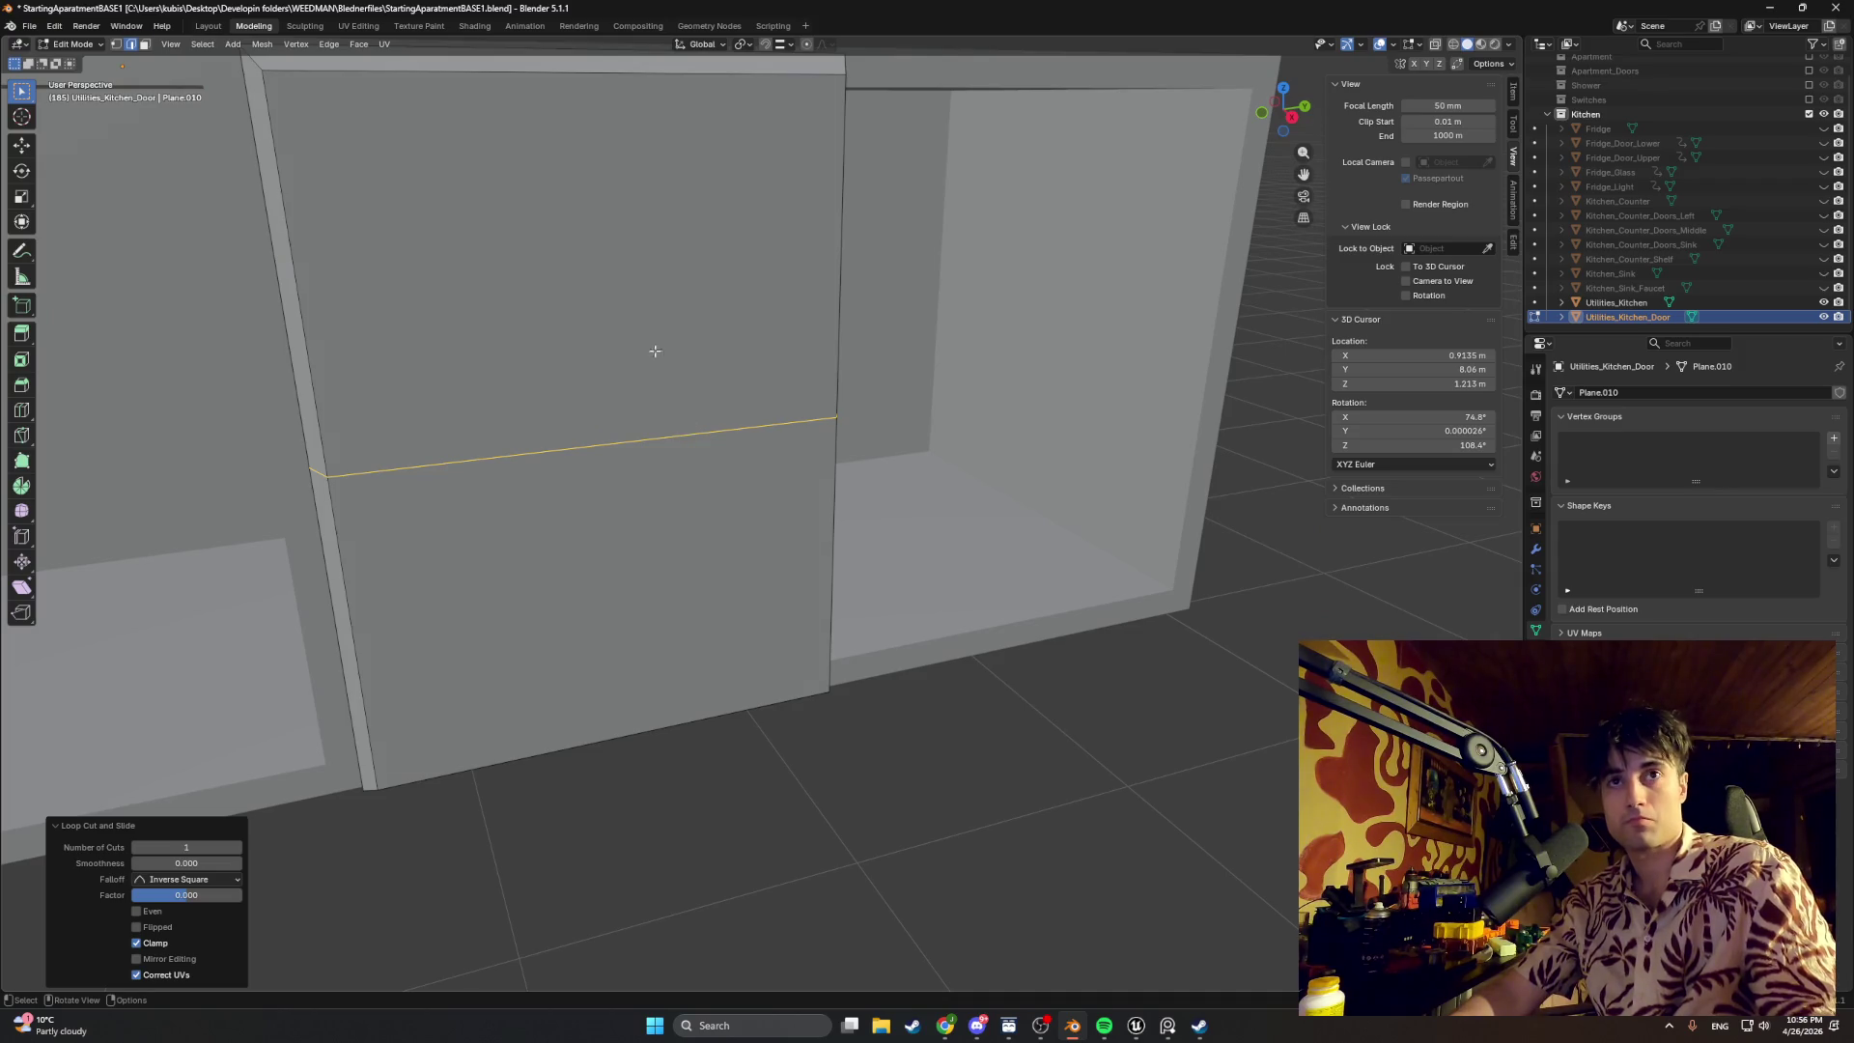
Step: Select the upper and lower door faces and begin insetting them
key("3")
left_click(622, 382)
left_click(656, 507, "shift")
key("i")
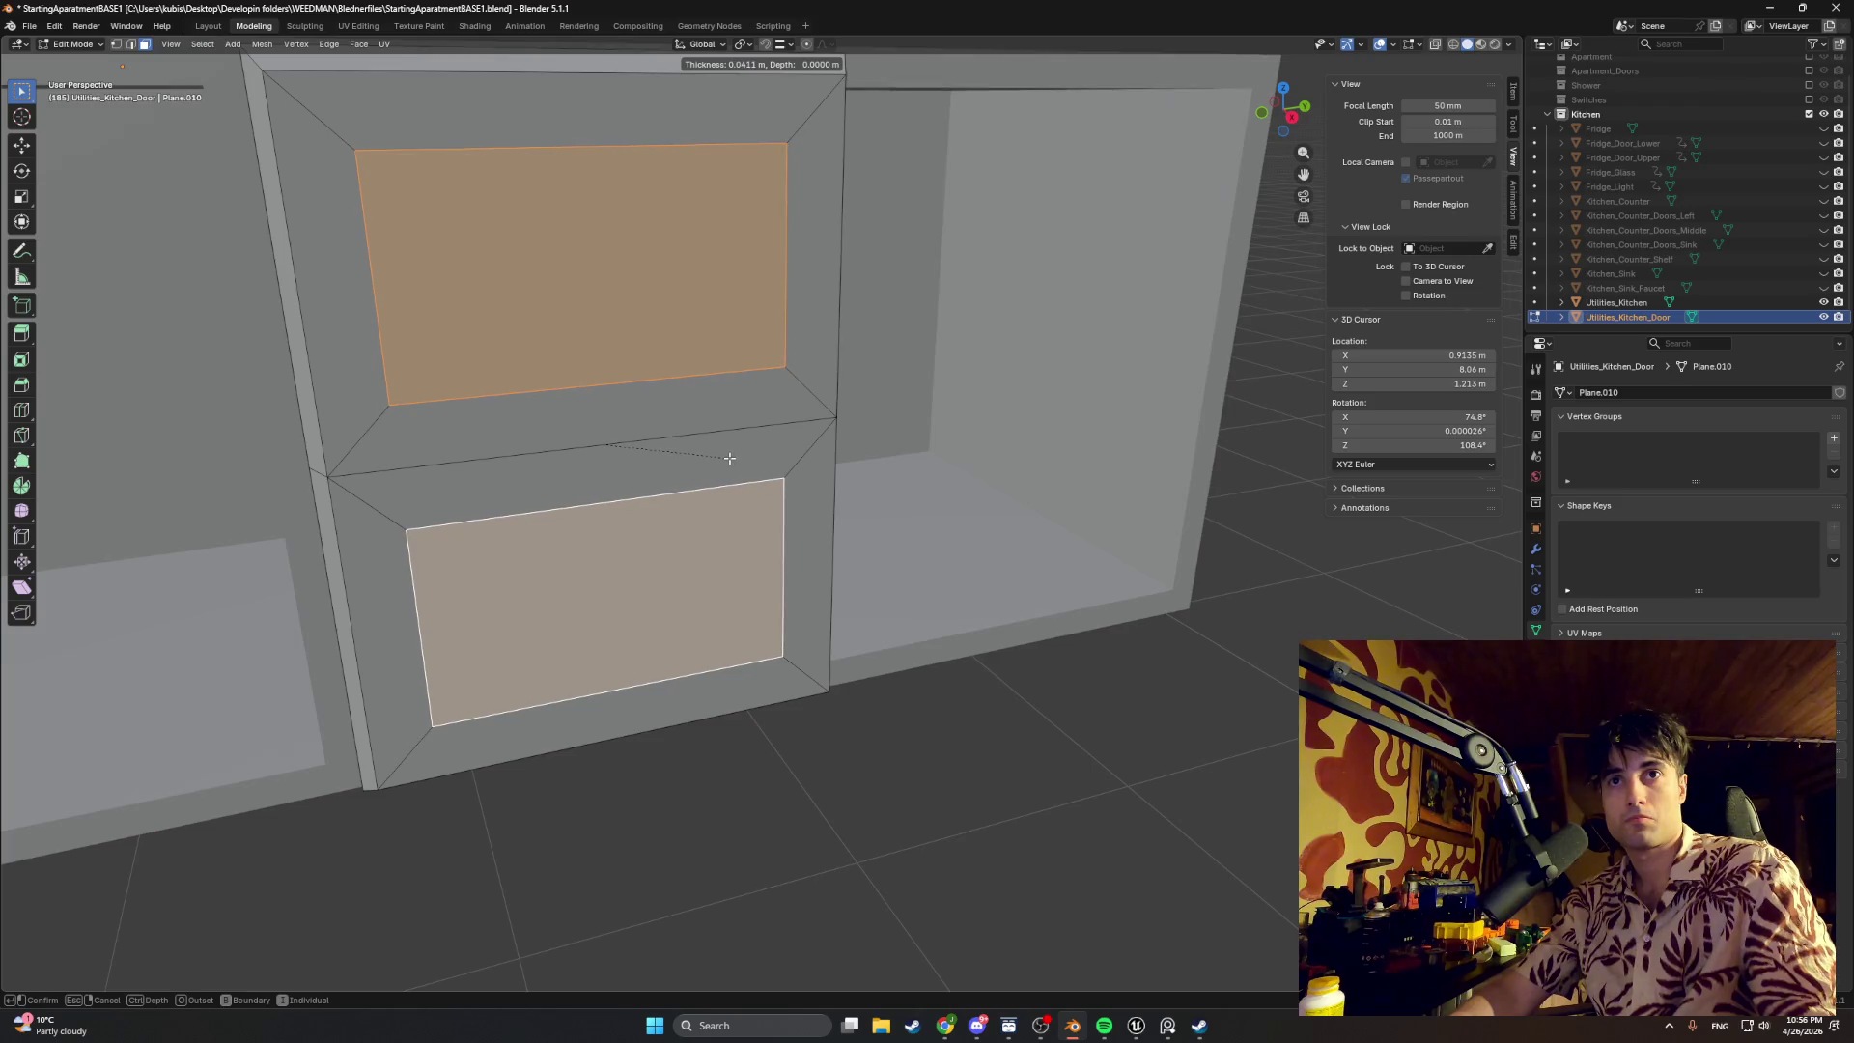
left_click(728, 454)
middle_click_drag(736, 444, 767, 440)
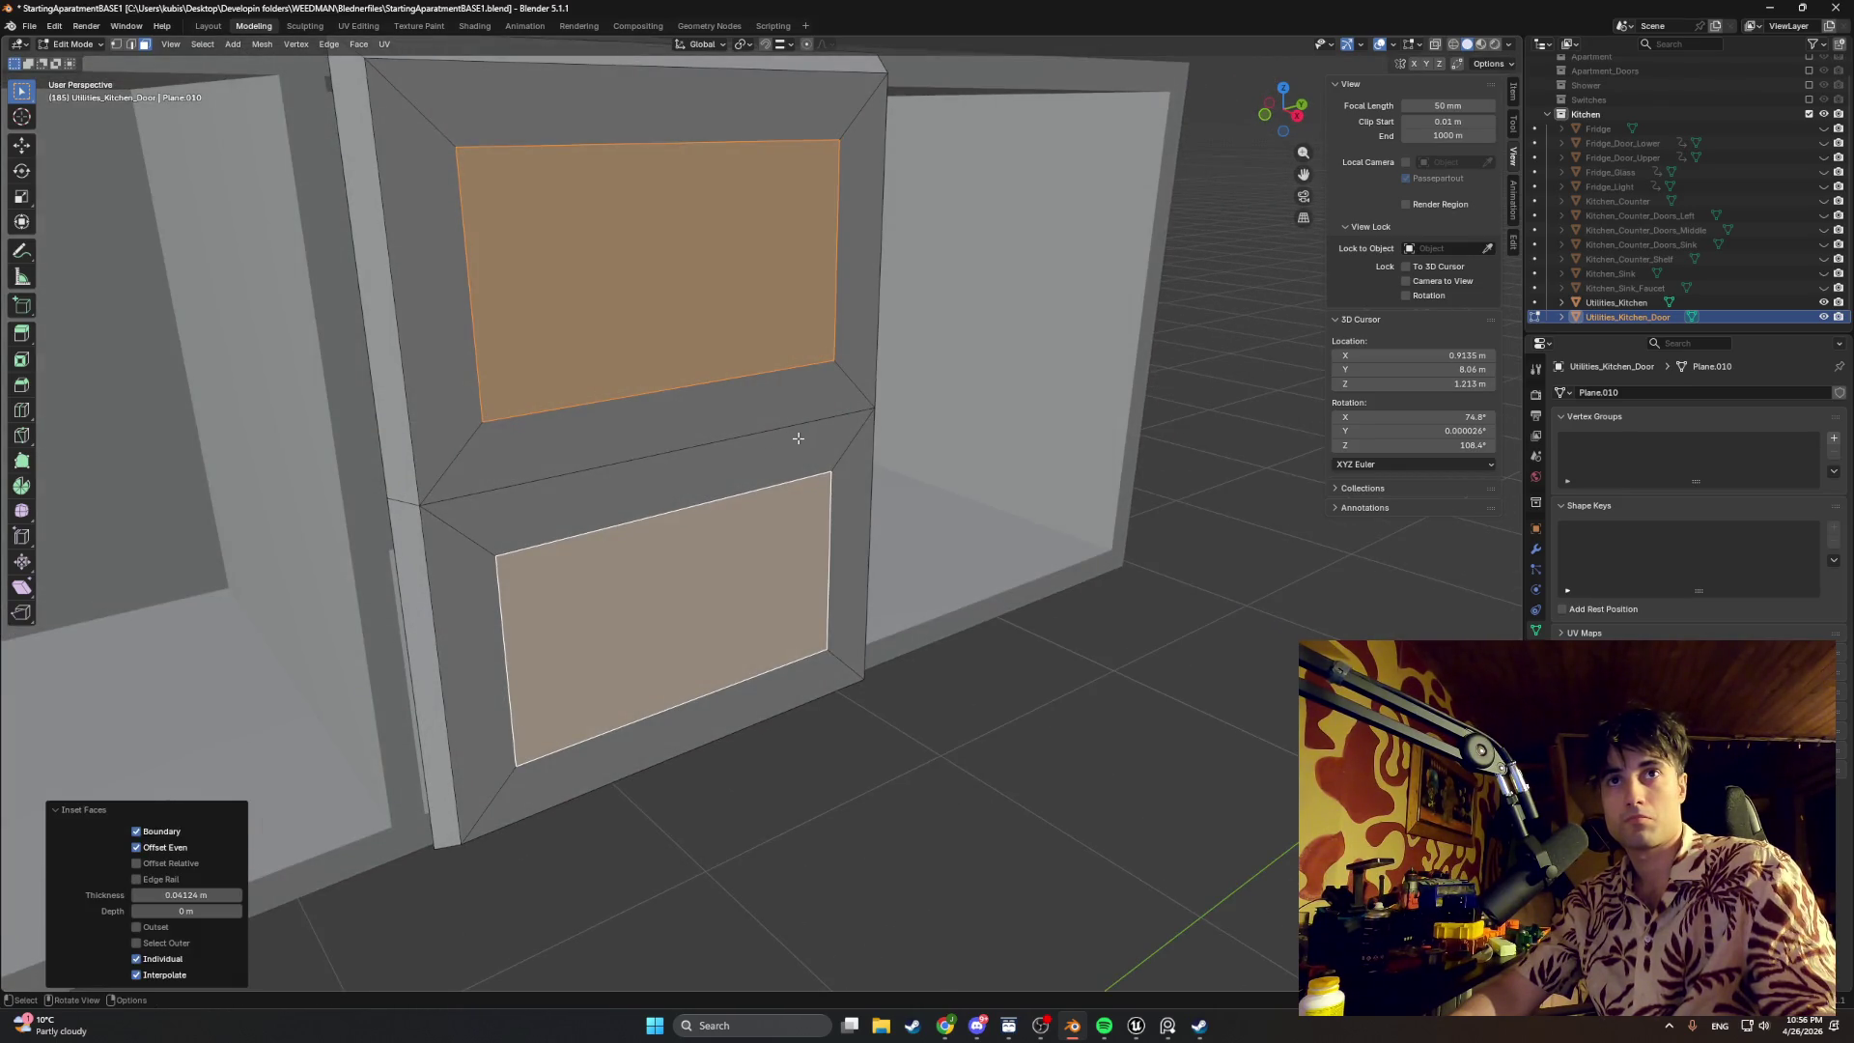
key("g")
key("y")
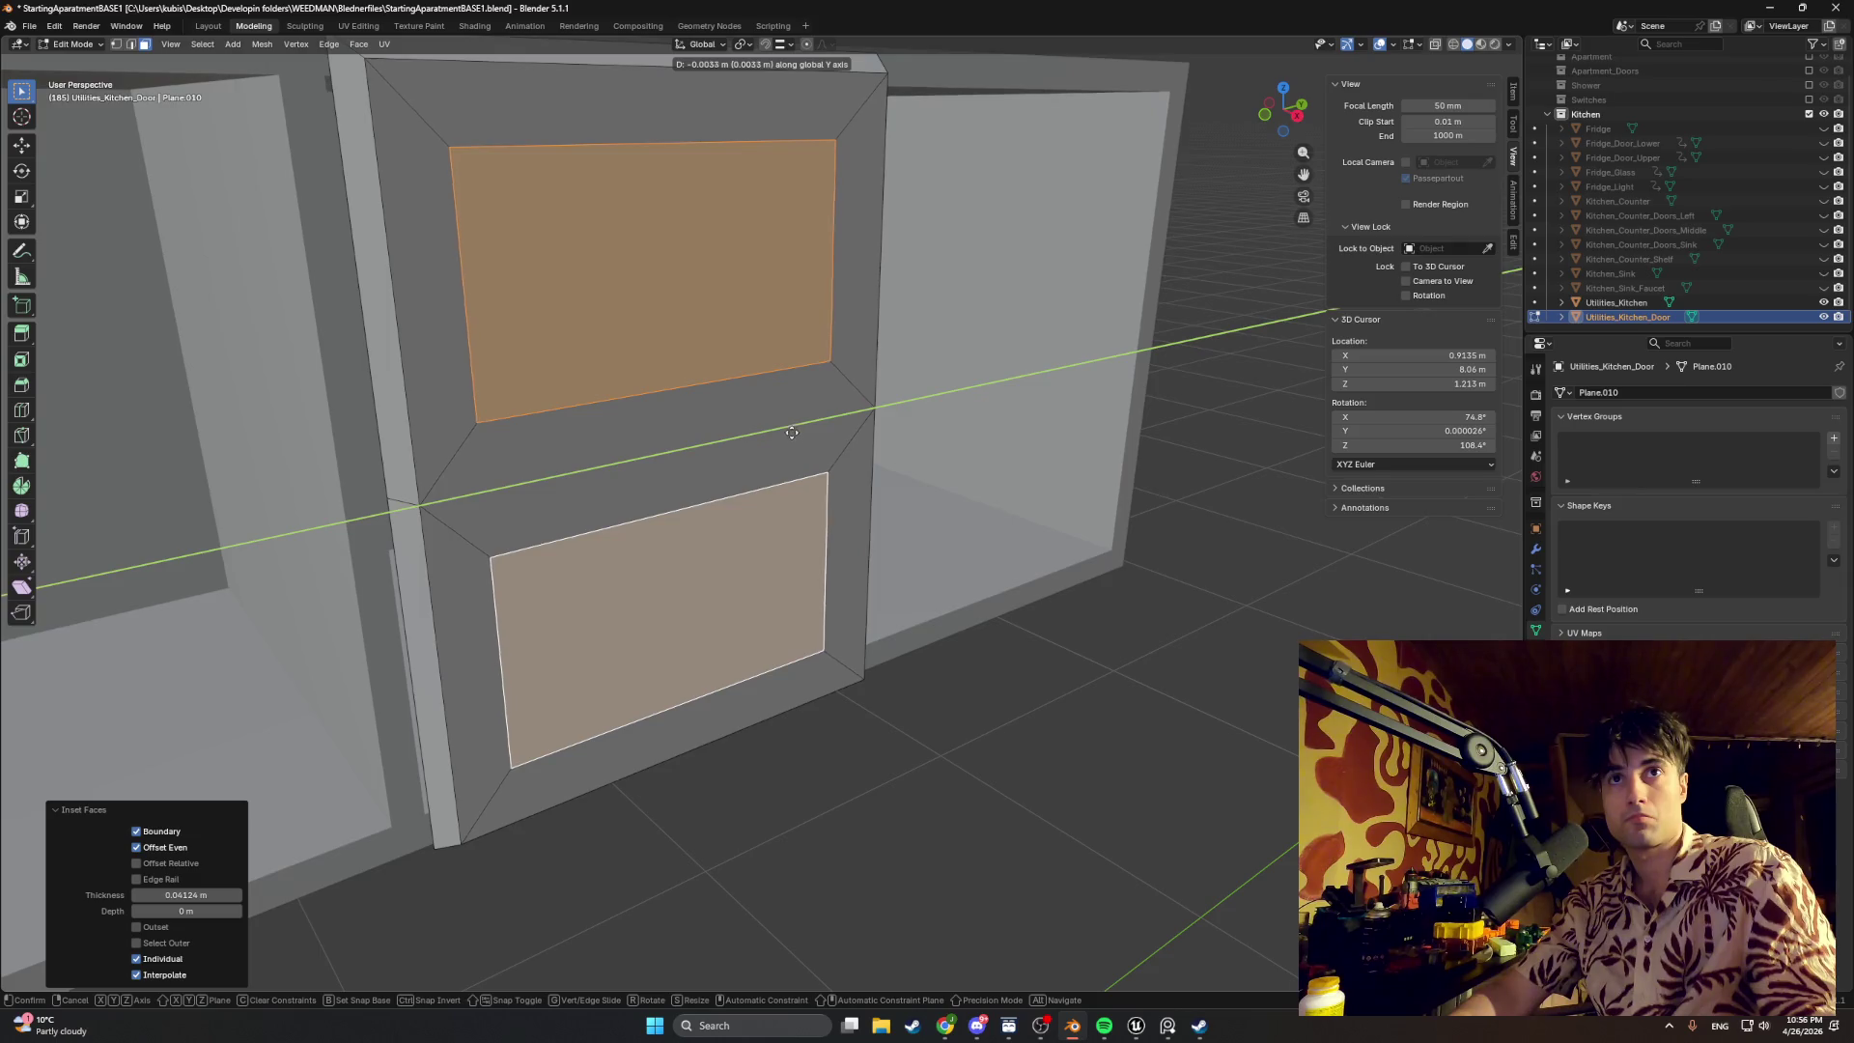
key("y")
key("x")
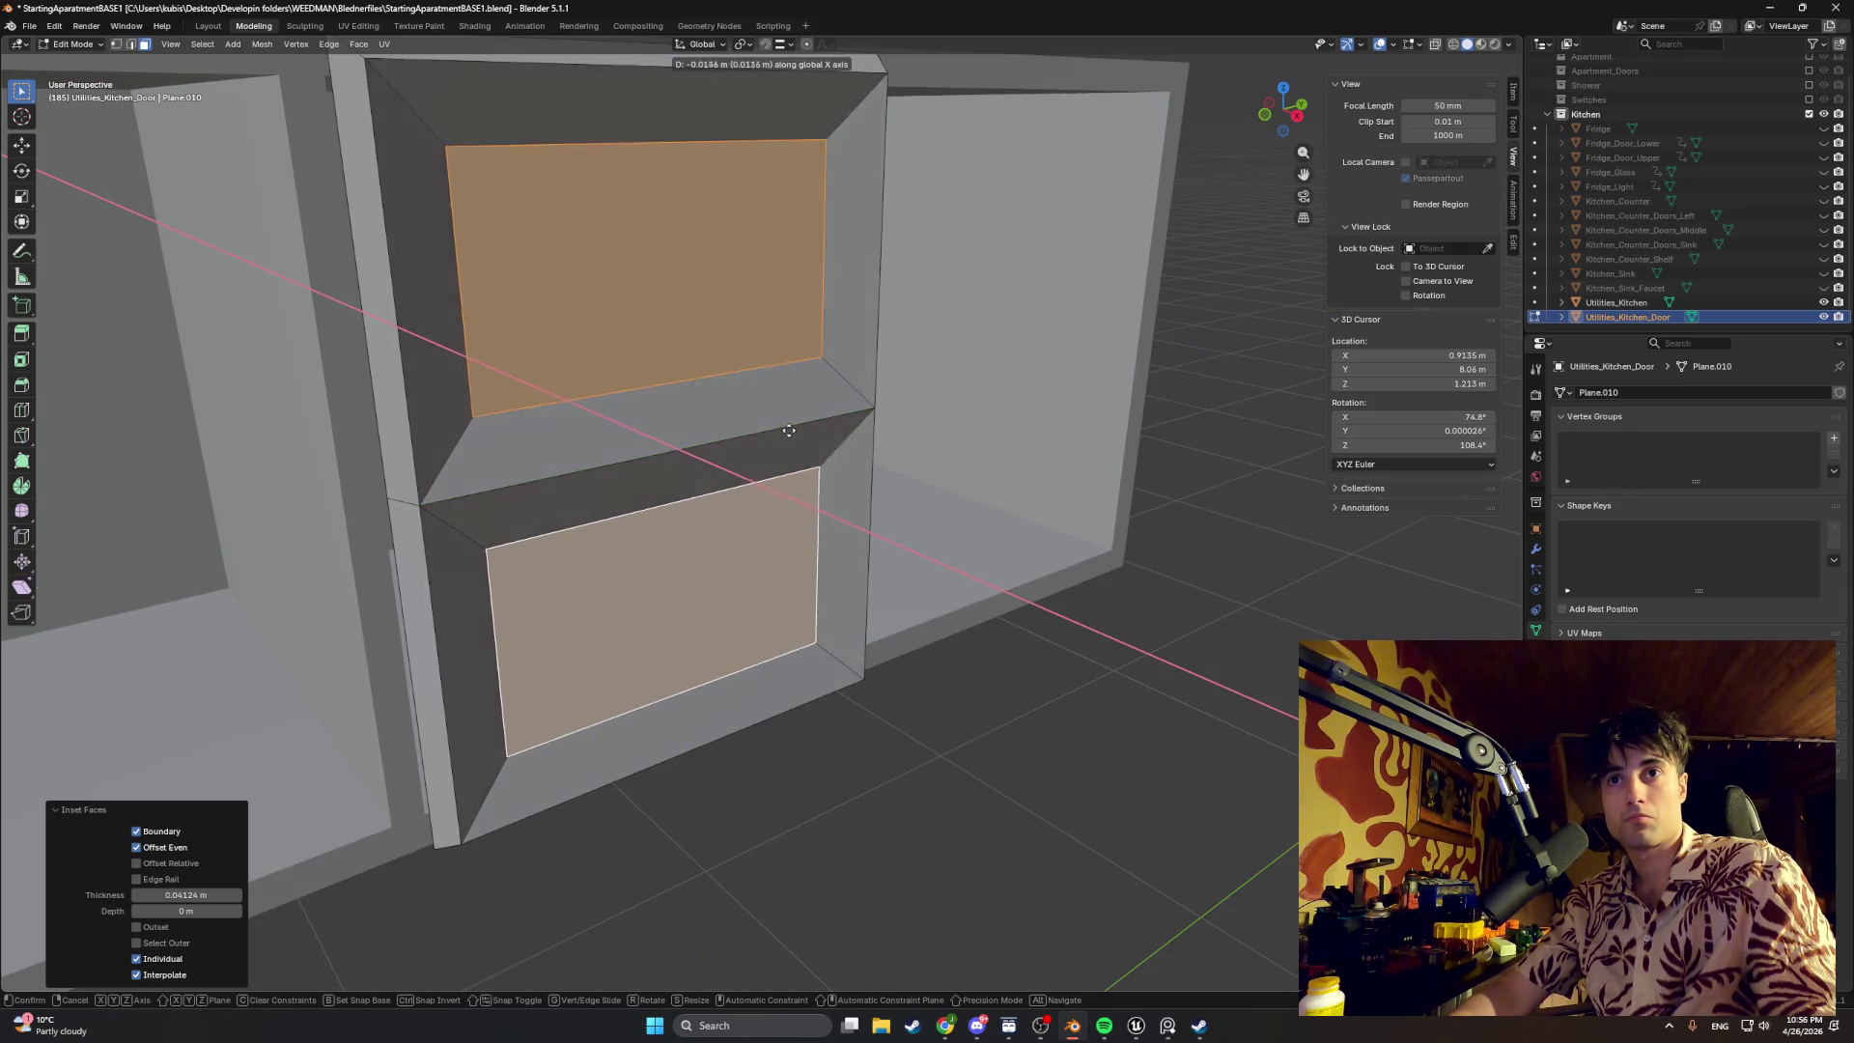
left_click(782, 428)
mouse_move(782, 427)
middle_mouse_down()
mouse_move(587, 405)
mouse_move(783, 408)
mouse_move(605, 411)
mouse_move(699, 411)
mouse_move(657, 412)
middle_mouse_up()
scroll(757, 424, "down", 4)
scroll(724, 402, "up", 3)
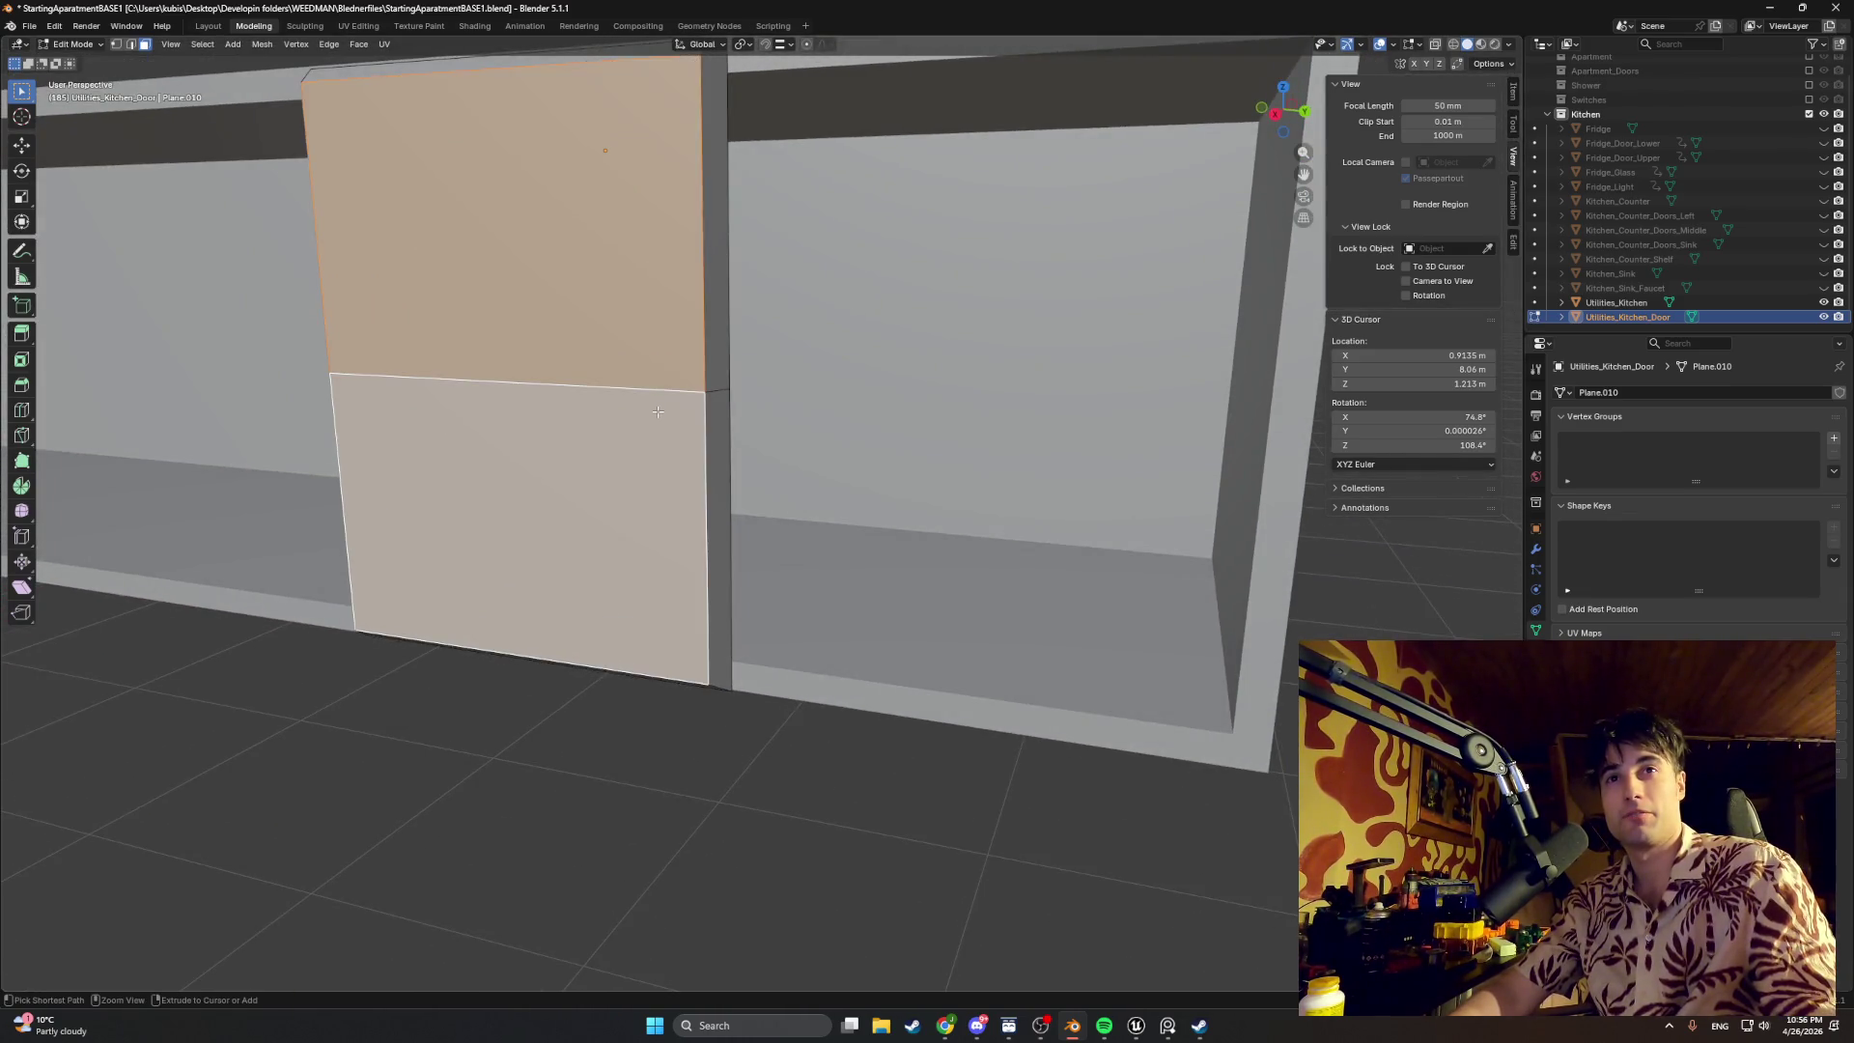
Step: Dissolve the two door faces into one, inset it and shift the inset along X
left_click(657, 413, "ctrl")
key("ctrl+x")
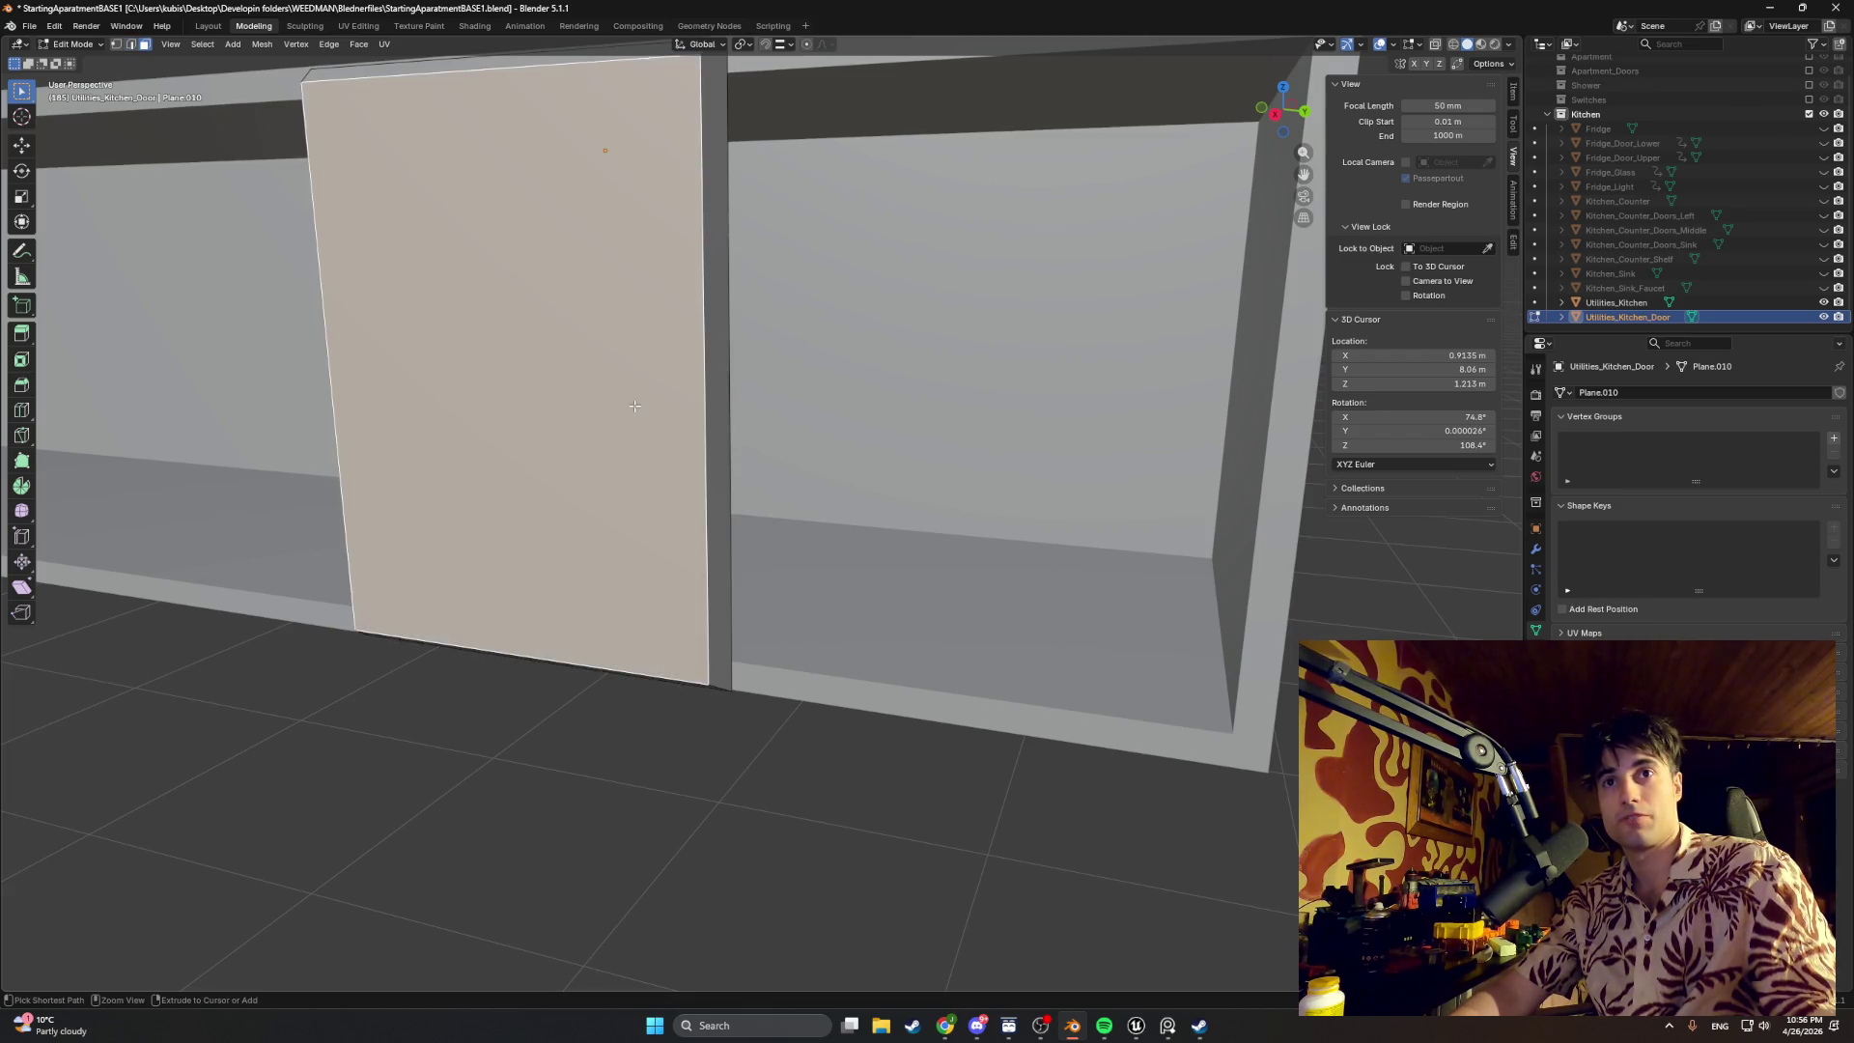
key("i")
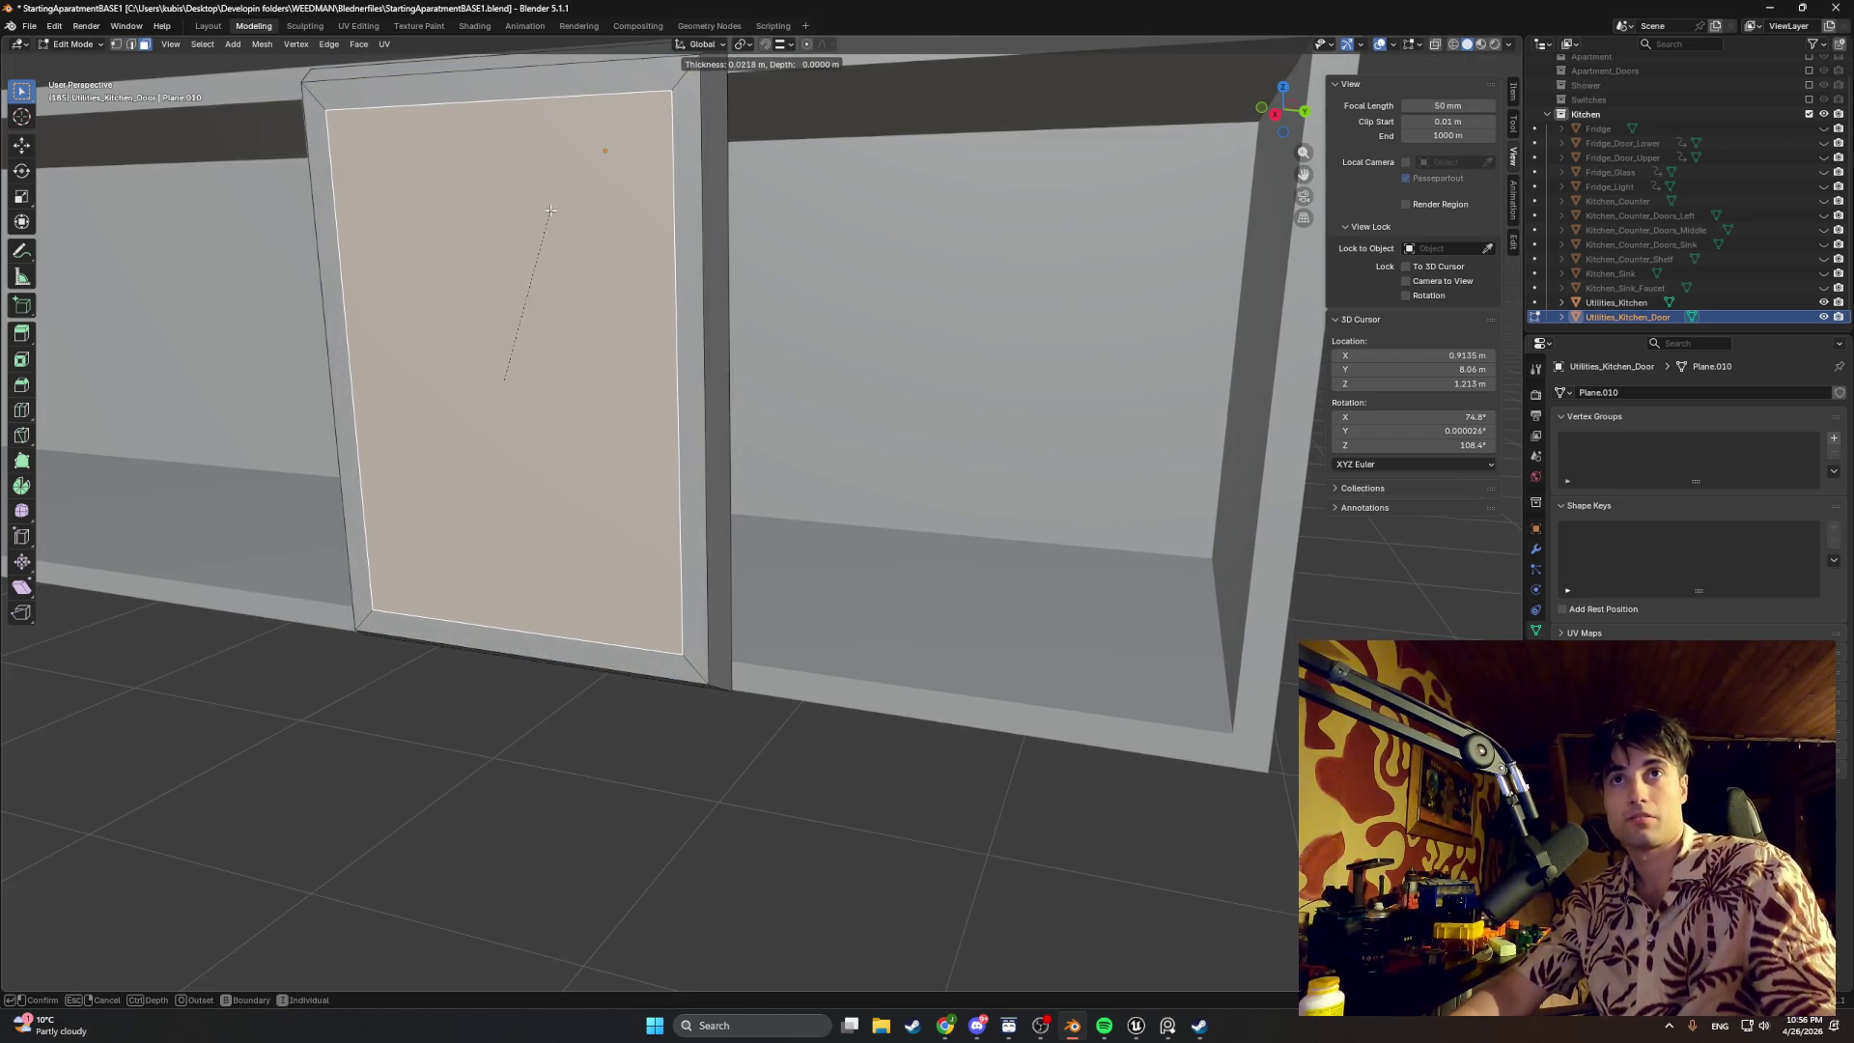
left_click(549, 211)
key("g")
key("x")
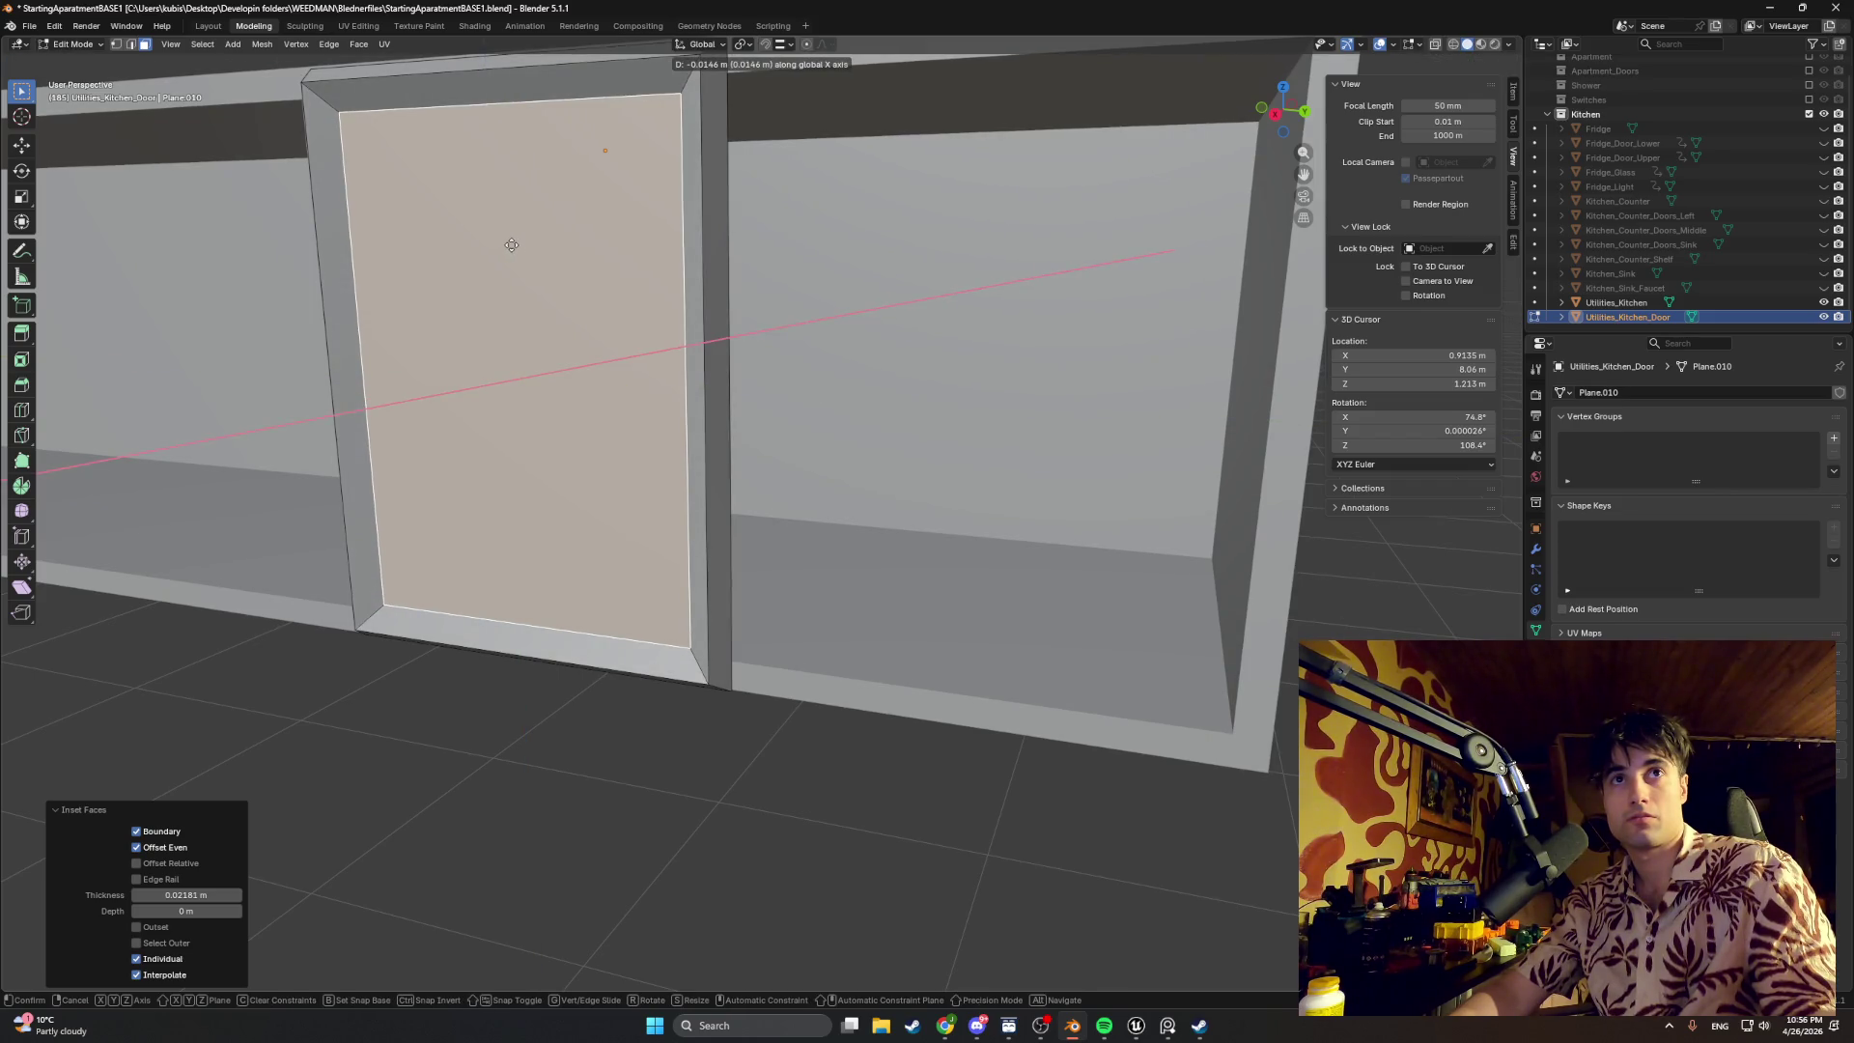
left_click(511, 244)
middle_click_drag(511, 243, 591, 225)
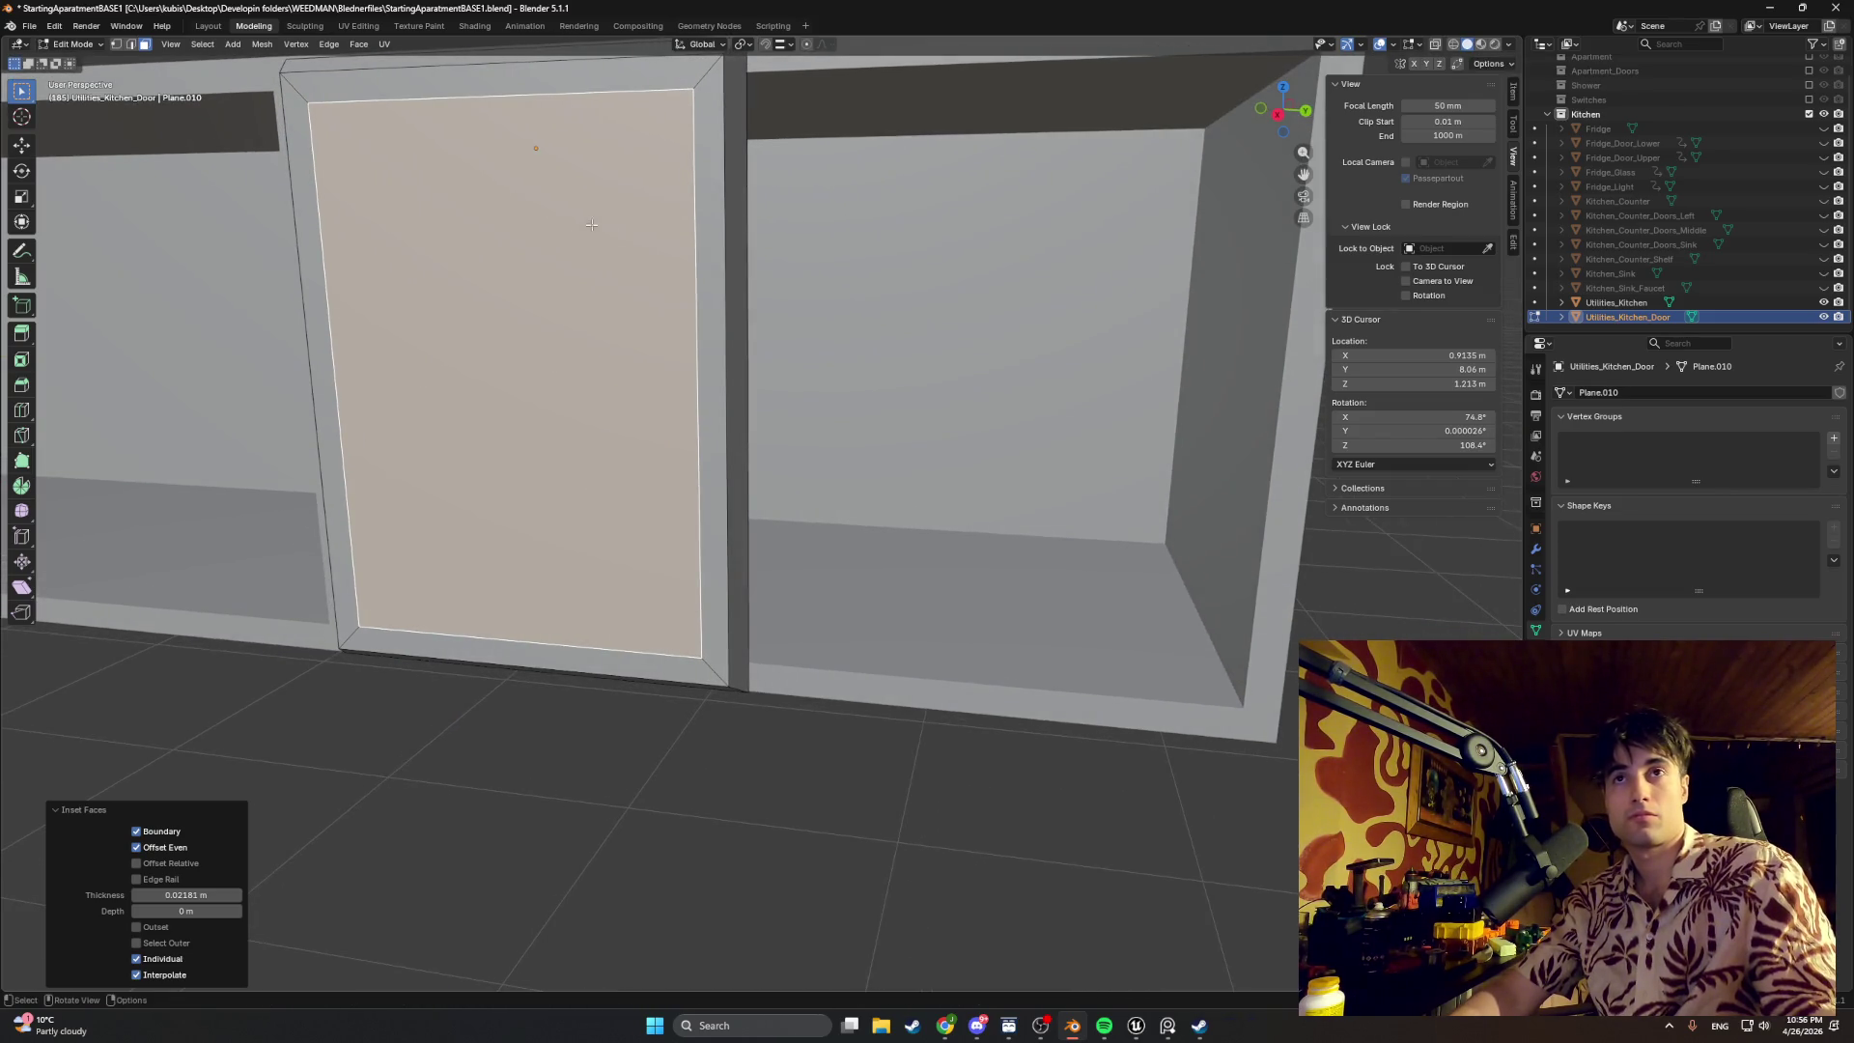
Step: Add a second, thinner inset and recess the inner panel just under a centimetre along X
key("i")
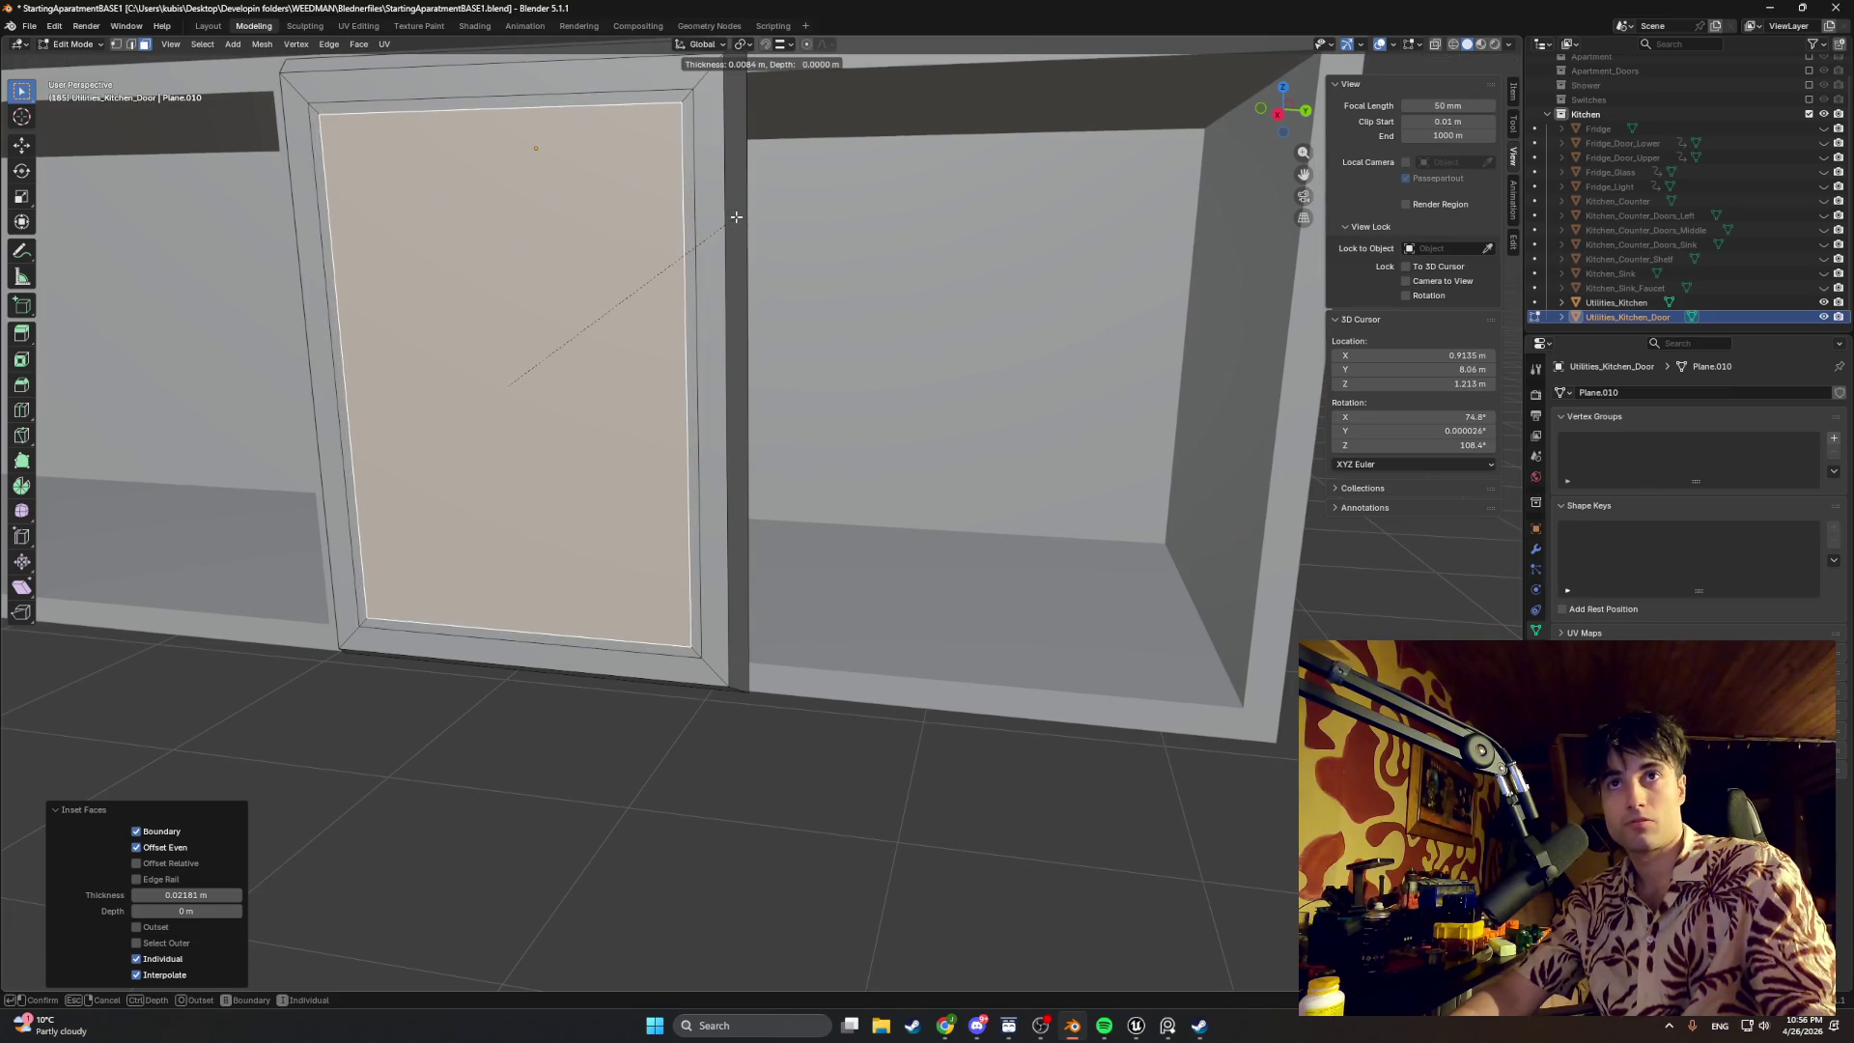
left_click(727, 218)
key("g")
key("x")
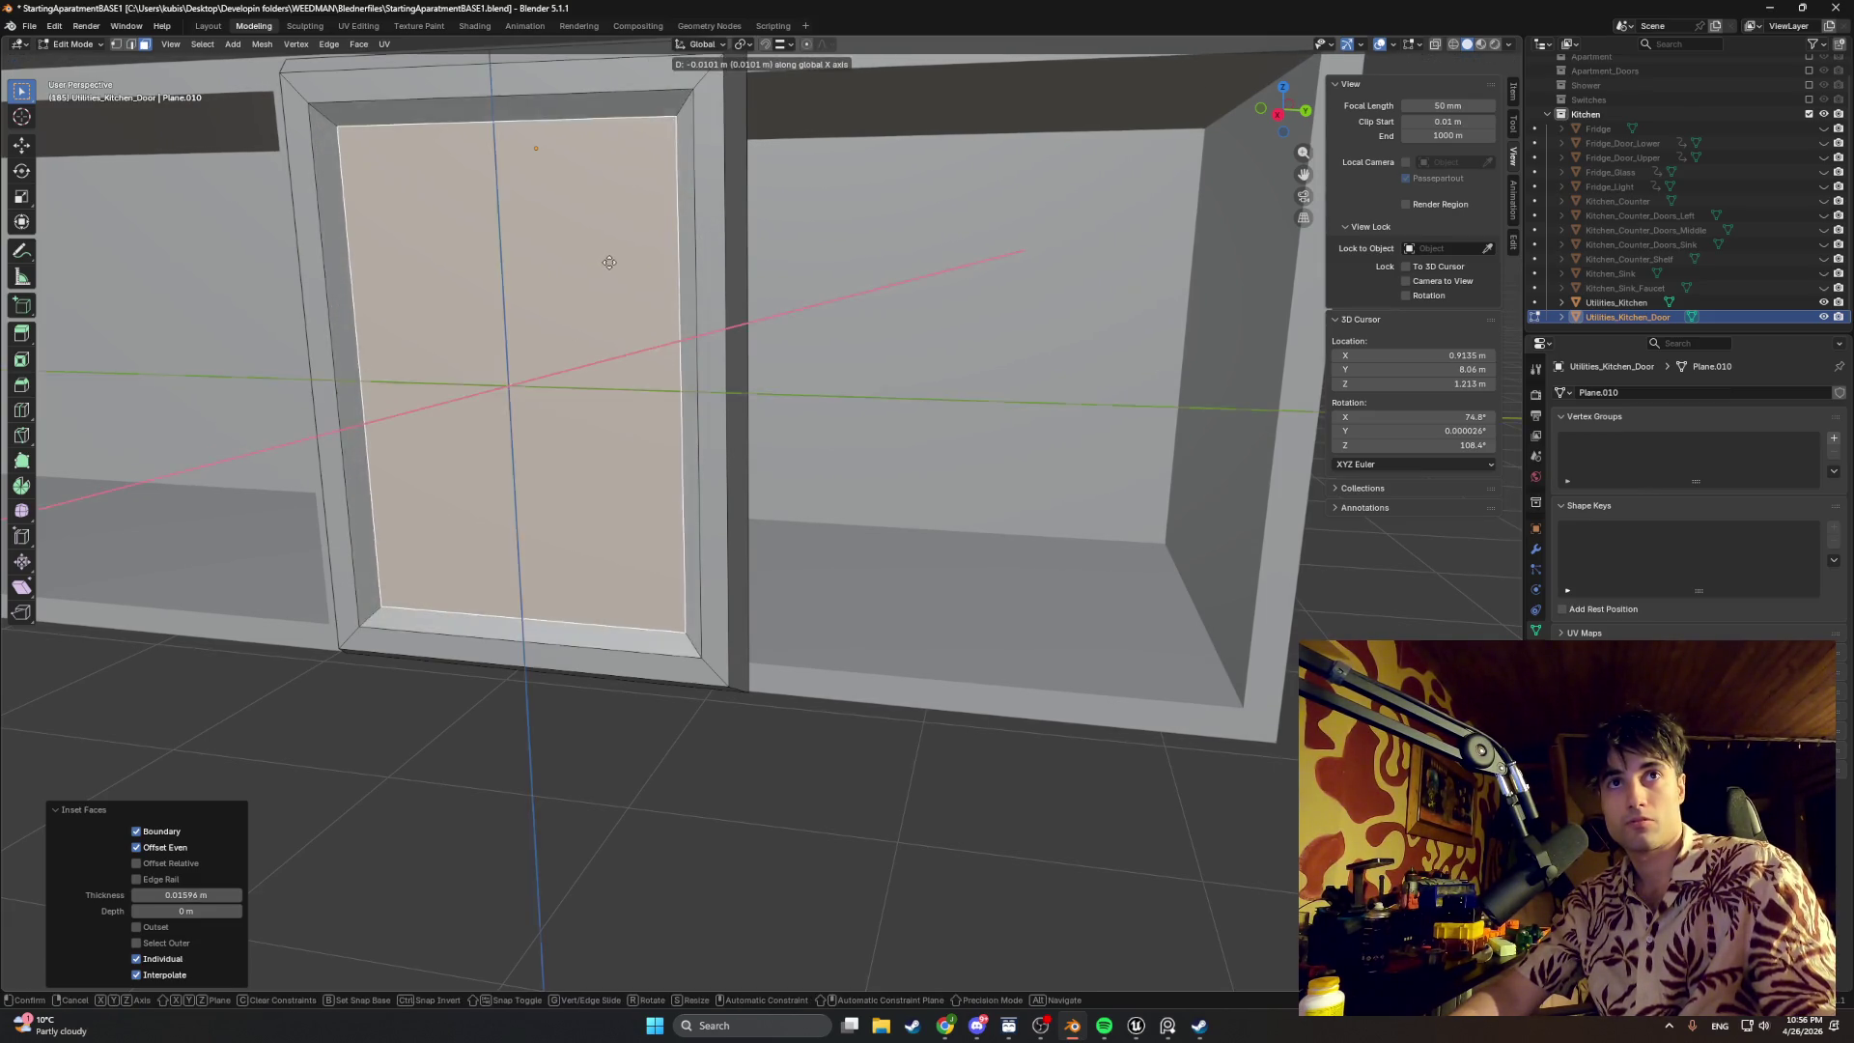
left_click(607, 260)
middle_click_drag(607, 259, 693, 252)
scroll(687, 261, "down", 6)
mouse_move(819, 357)
middle_mouse_down()
mouse_move(737, 326)
mouse_move(875, 316)
middle_mouse_up()
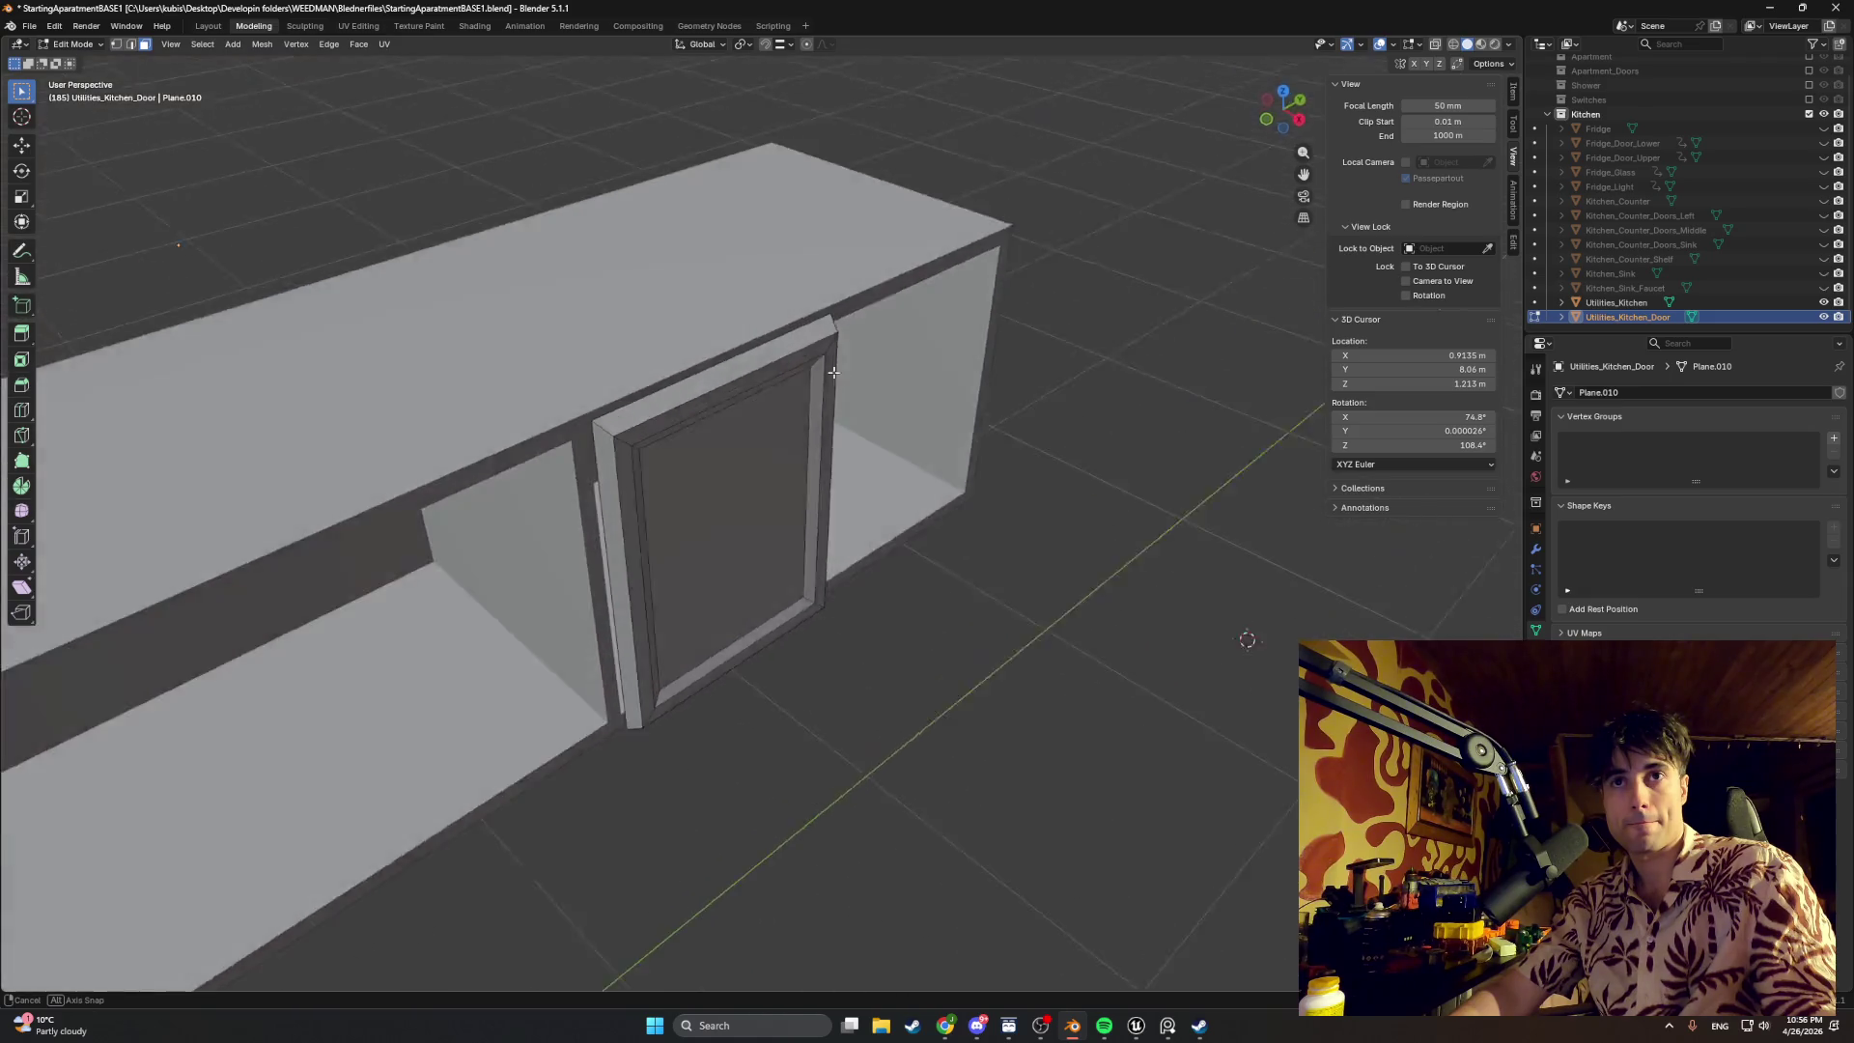
Step: Box-select the door's left side faces in wireframe and move them along Y
middle_click_drag(875, 316, 728, 358)
mouse_move(608, 411)
middle_mouse_down()
mouse_move(590, 384)
mouse_move(609, 455)
mouse_move(676, 488)
mouse_move(686, 460)
mouse_move(638, 463)
mouse_move(621, 427)
middle_mouse_up()
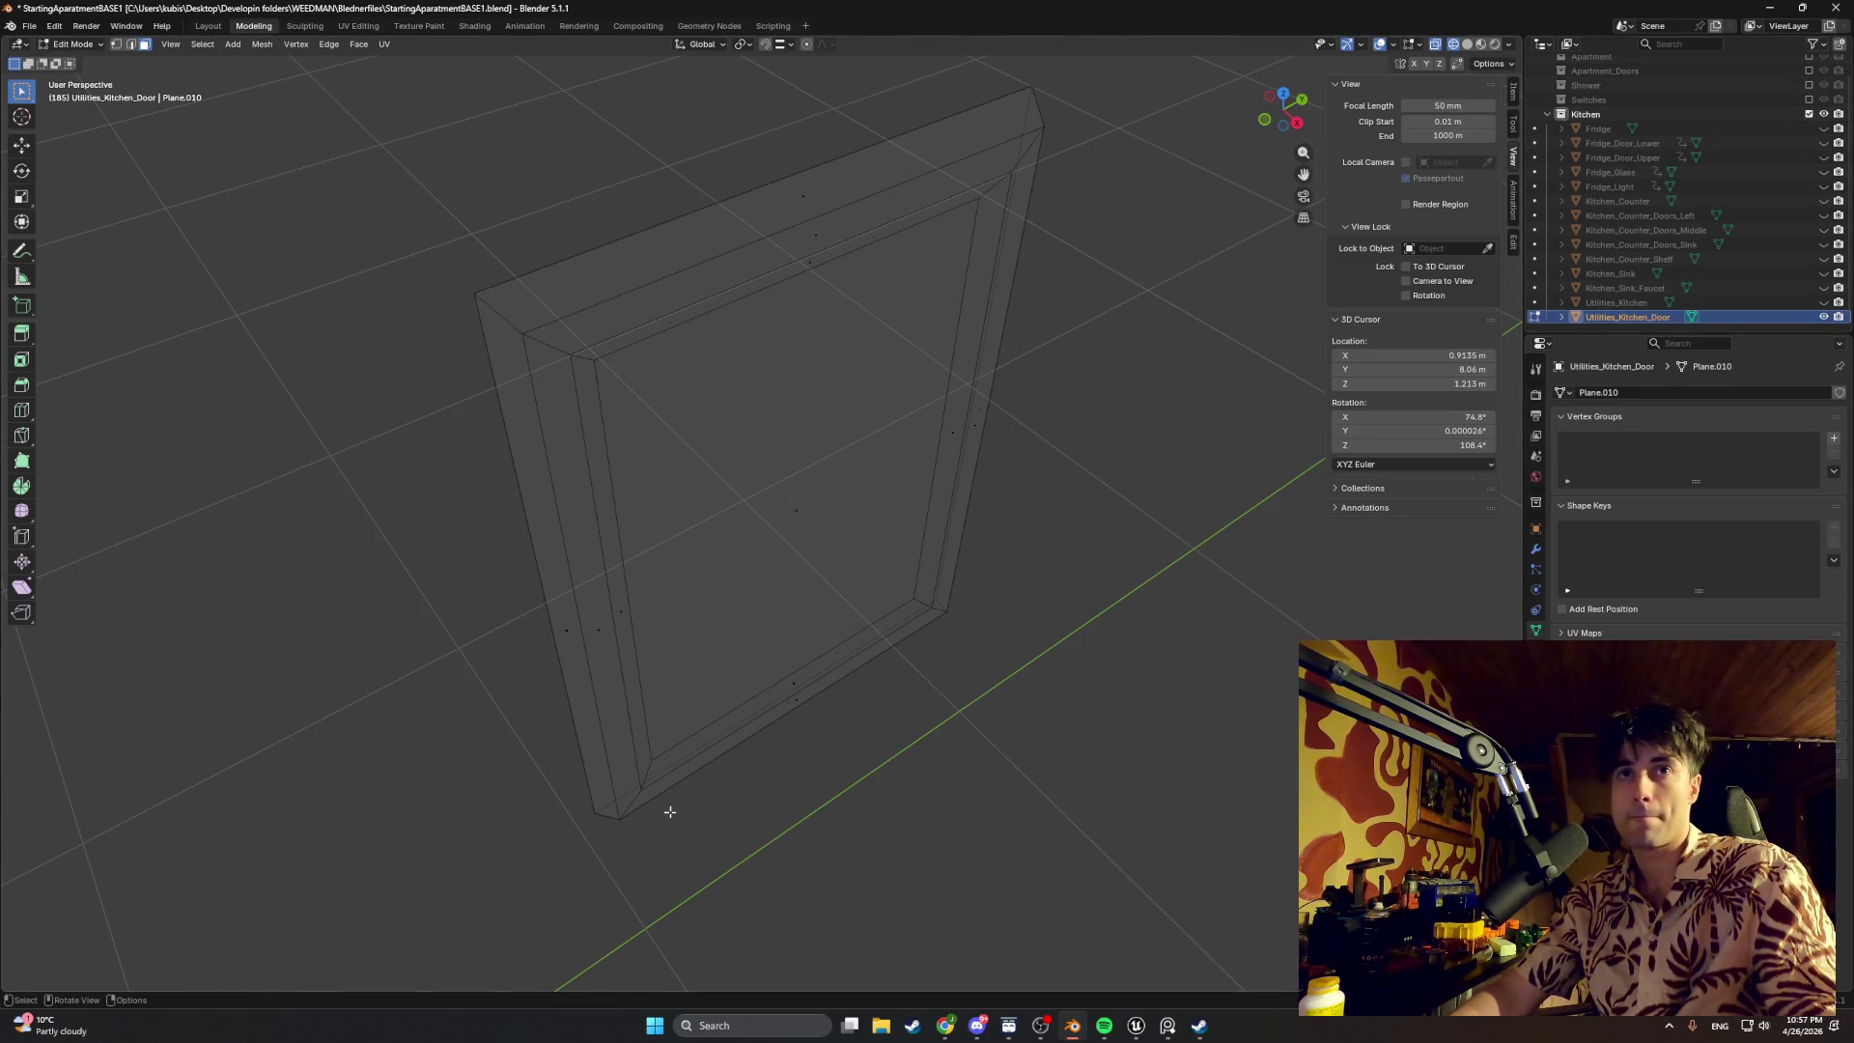
left_click_drag(690, 861, 352, 191)
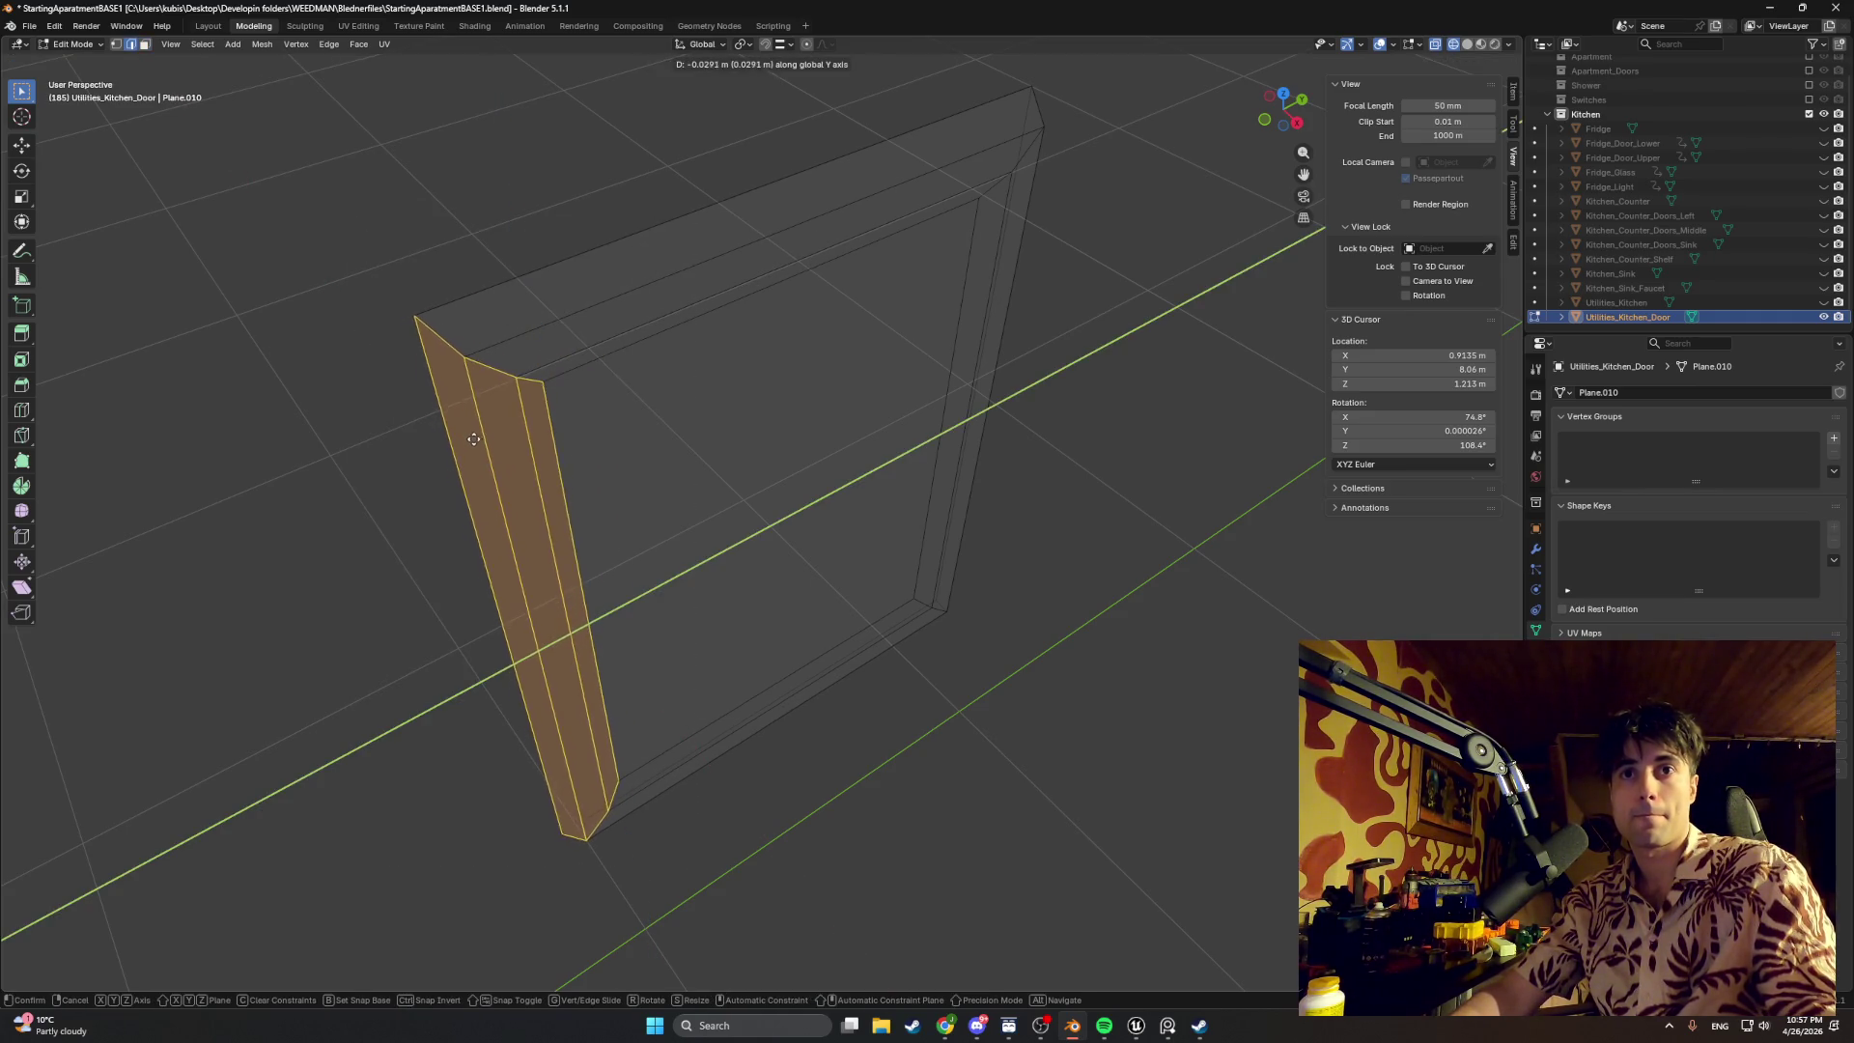
key("g")
key("y")
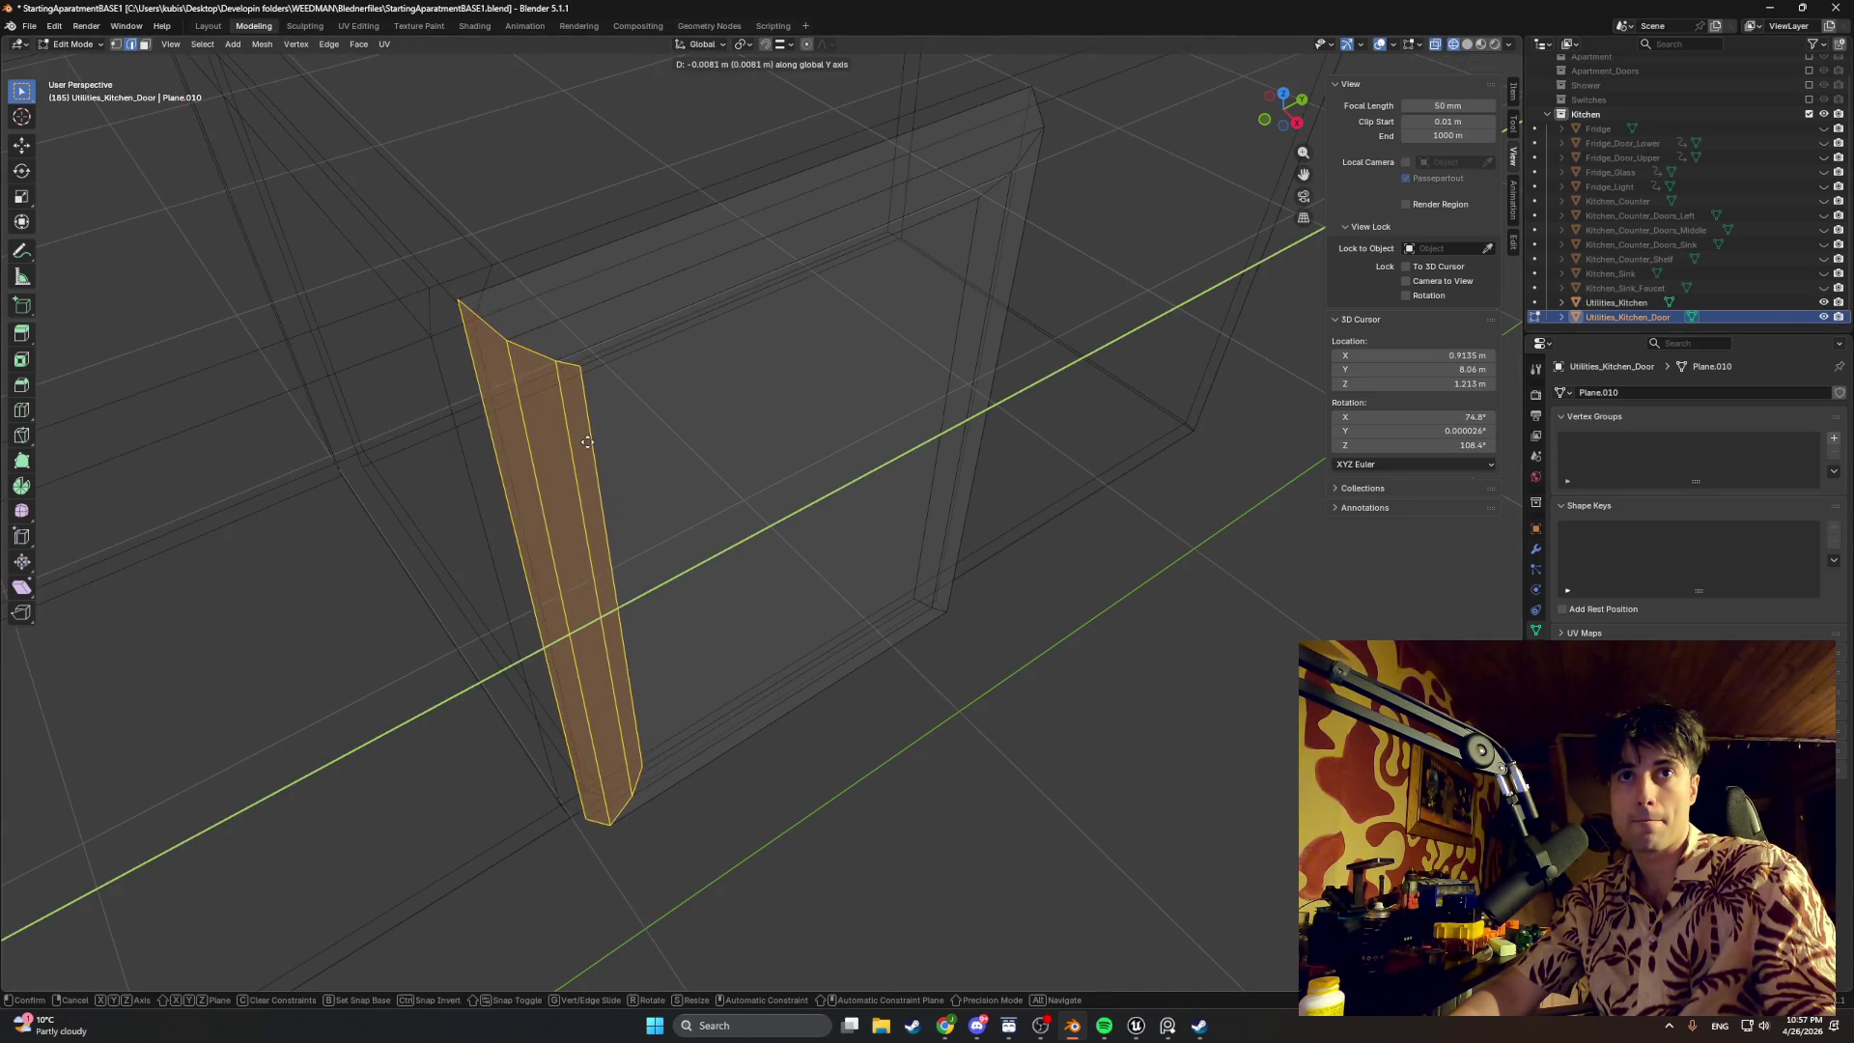
left_click(585, 442)
mouse_move(585, 441)
middle_mouse_down()
mouse_move(526, 340)
mouse_move(518, 450)
mouse_move(563, 401)
mouse_move(622, 444)
middle_mouse_up()
scroll(600, 517, "up", 3)
scroll(579, 497, "up", 2)
scroll(649, 503, "up", 2)
Step: Refine the left side faces to about 1.6 cm over along Y in the side view
key("g")
key("y")
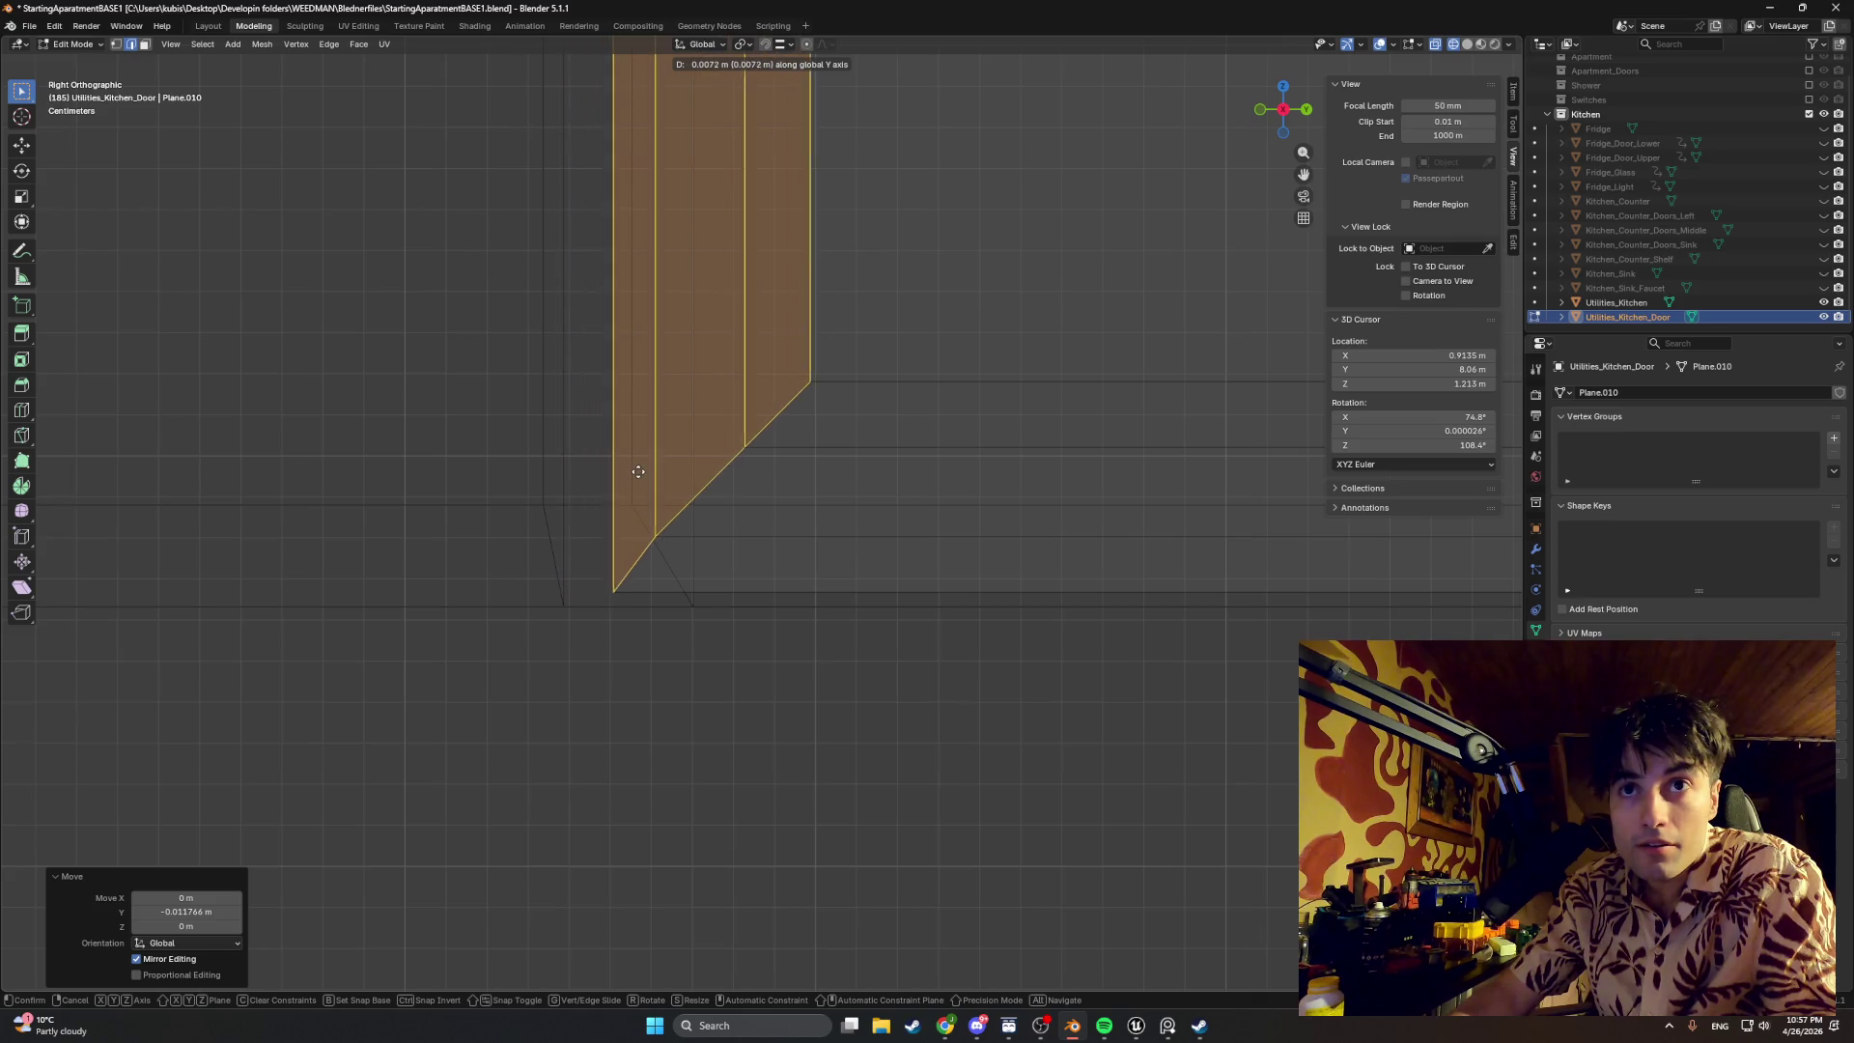
left_click(609, 489)
mouse_move(596, 474)
middle_mouse_down()
mouse_move(633, 467)
mouse_move(655, 503)
middle_mouse_up()
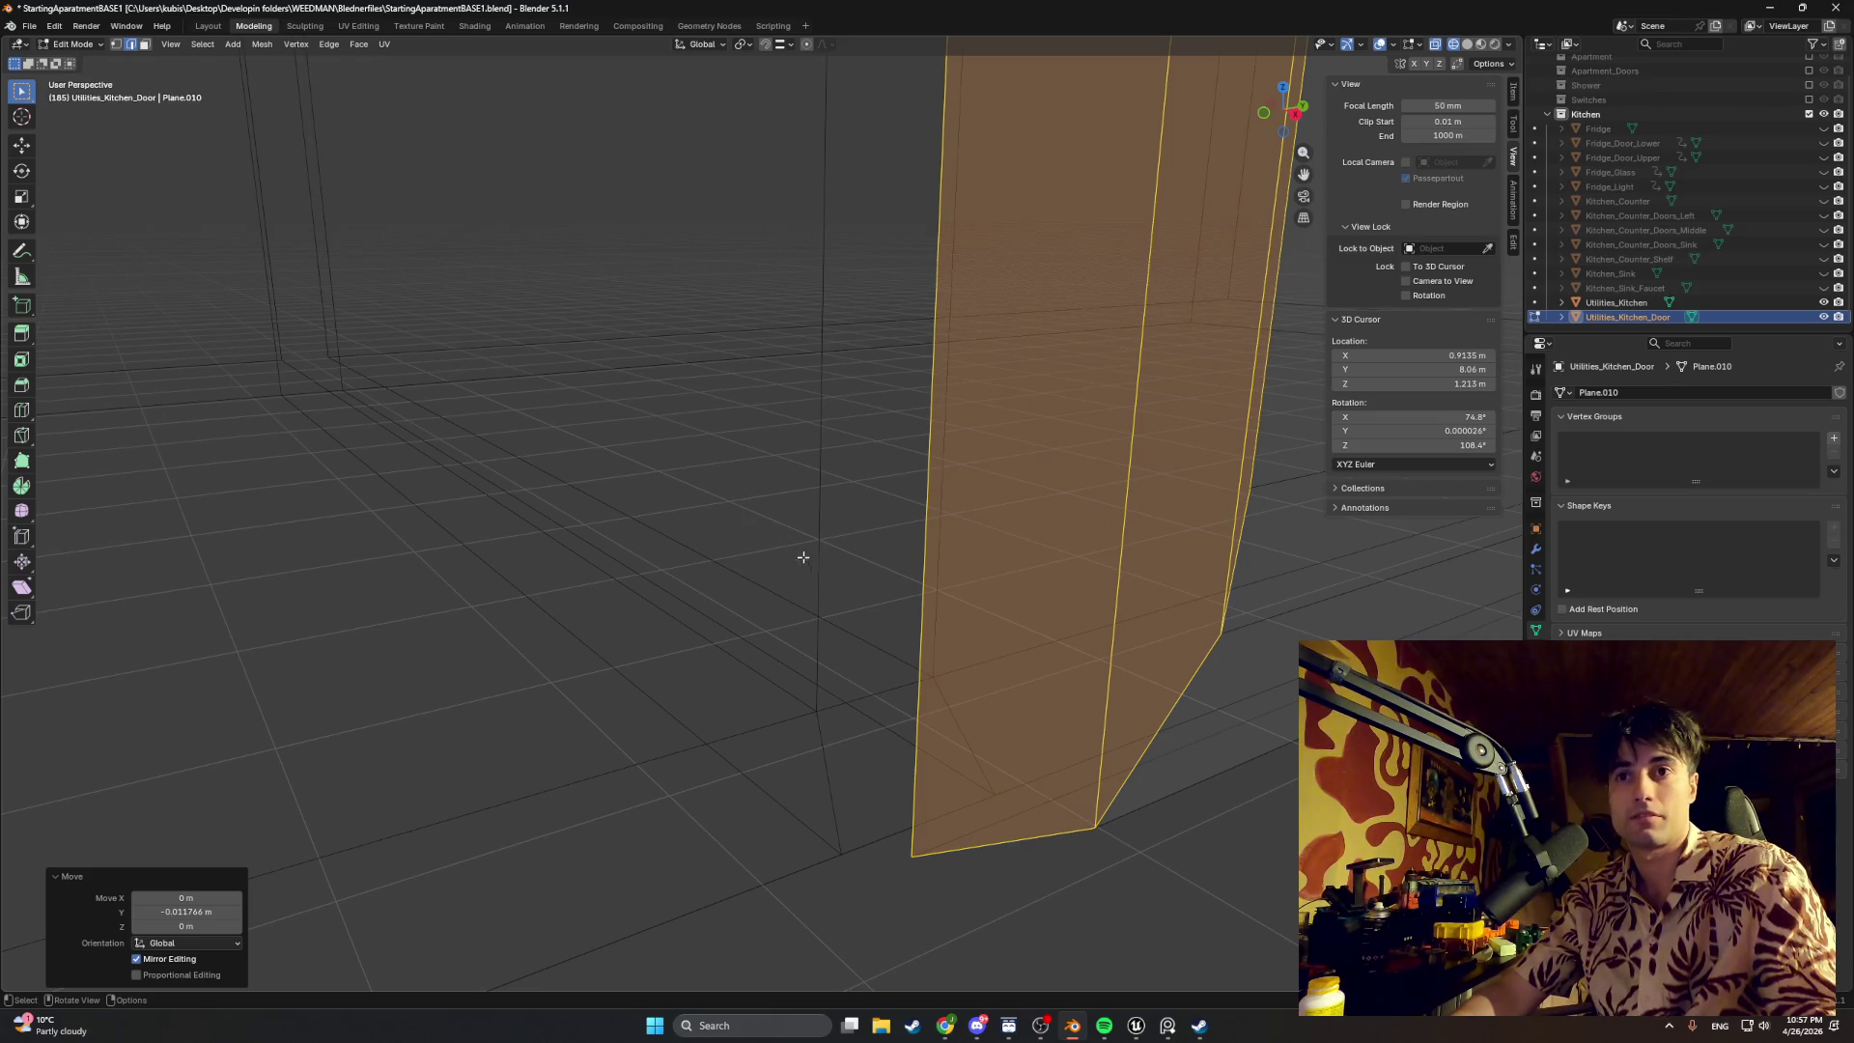
scroll(784, 545, "down", 3)
scroll(805, 535, "up", 3)
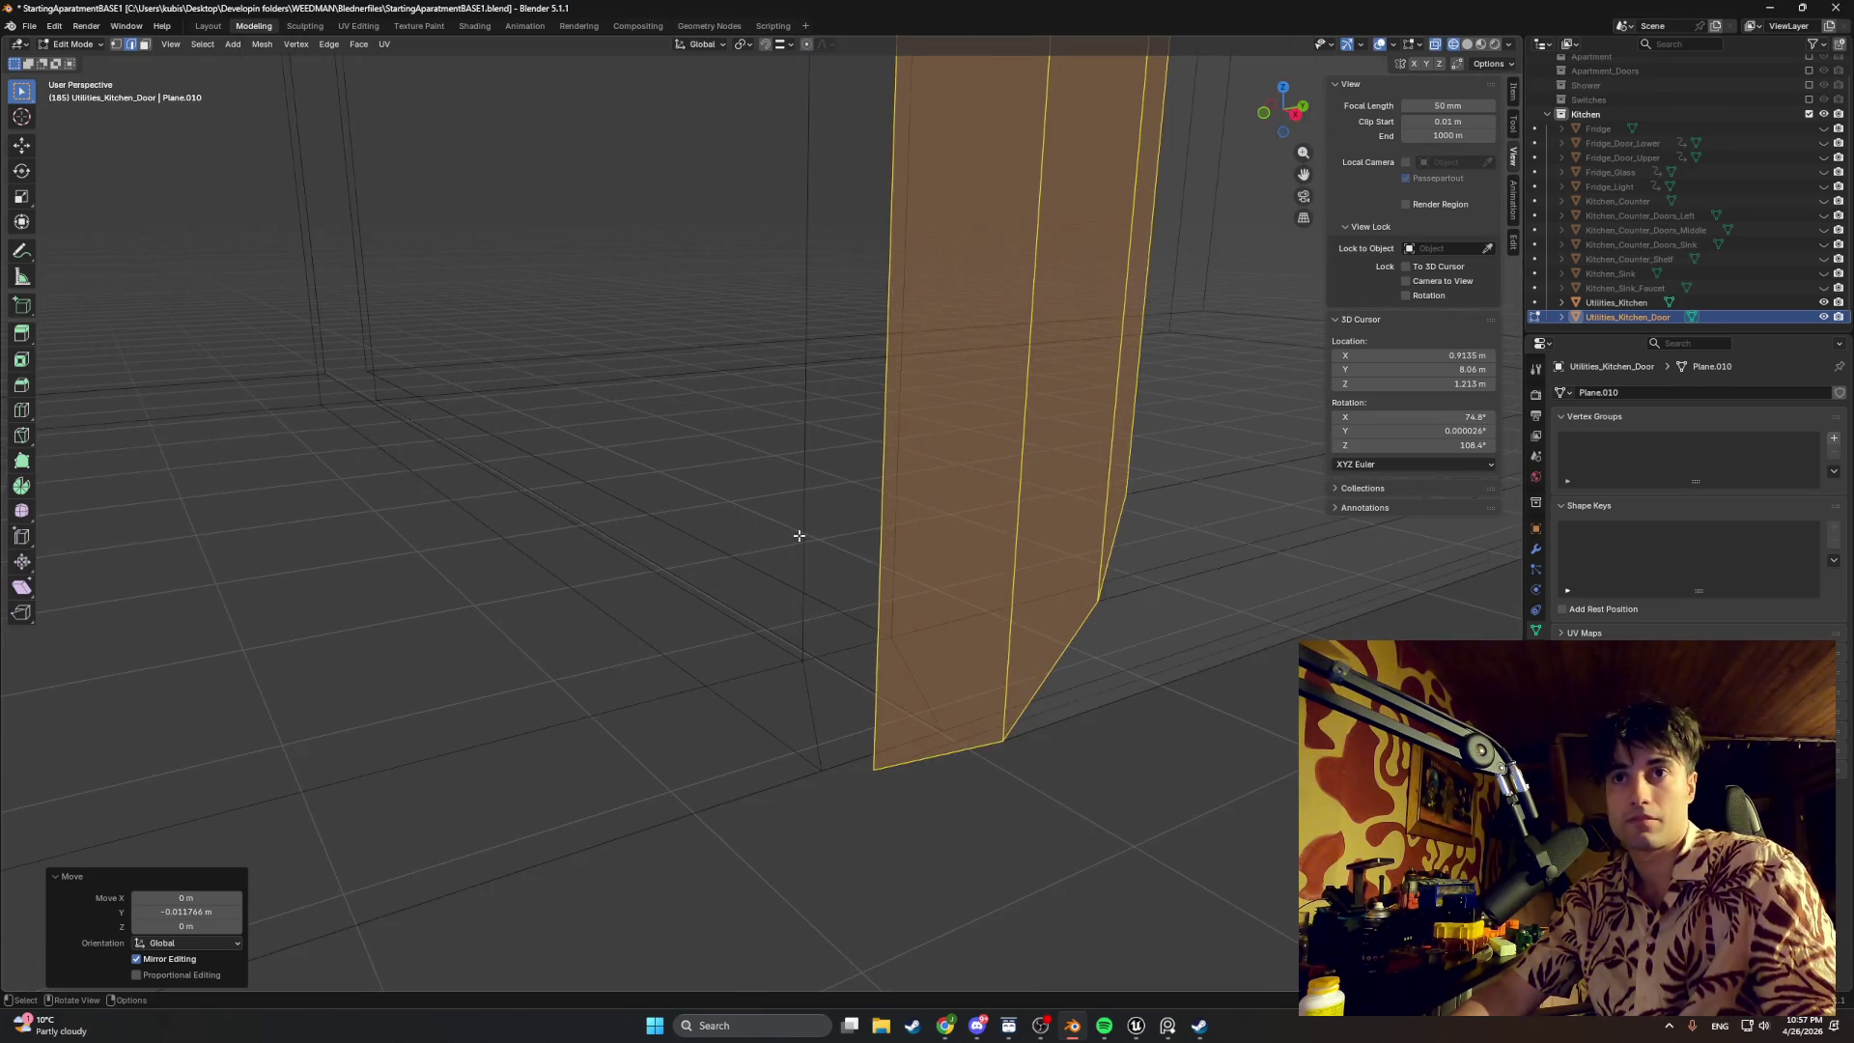
scroll(797, 536, "down", 1, "ctrl")
Step: Deselect the faces, return to solid shading and leave Edit Mode
key("alt+a")
key("z")
left_click(836, 616)
key("Tab")
Step: Edit the Utilities_Kitchen cabinet body's mesh and draw a roughly 3 mm inset on one face
left_click(837, 572)
key("Tab")
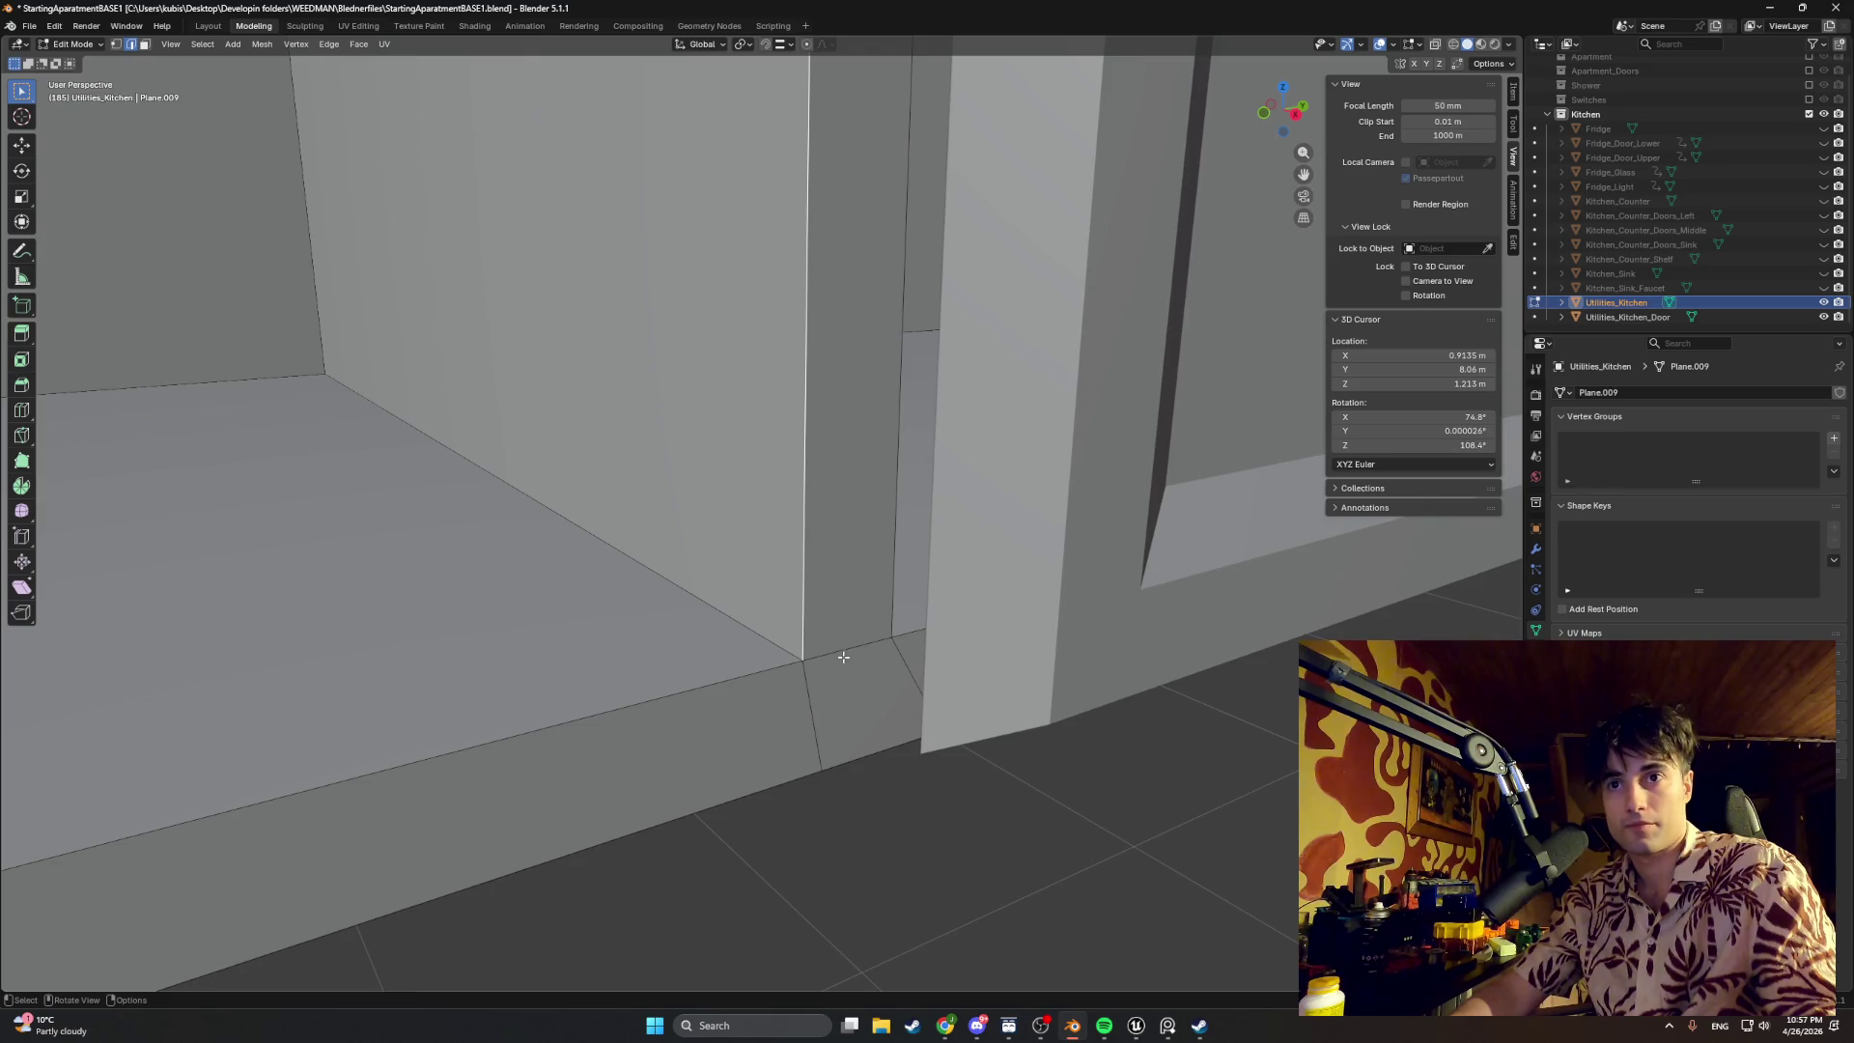
middle_click_drag(848, 620, 649, 623)
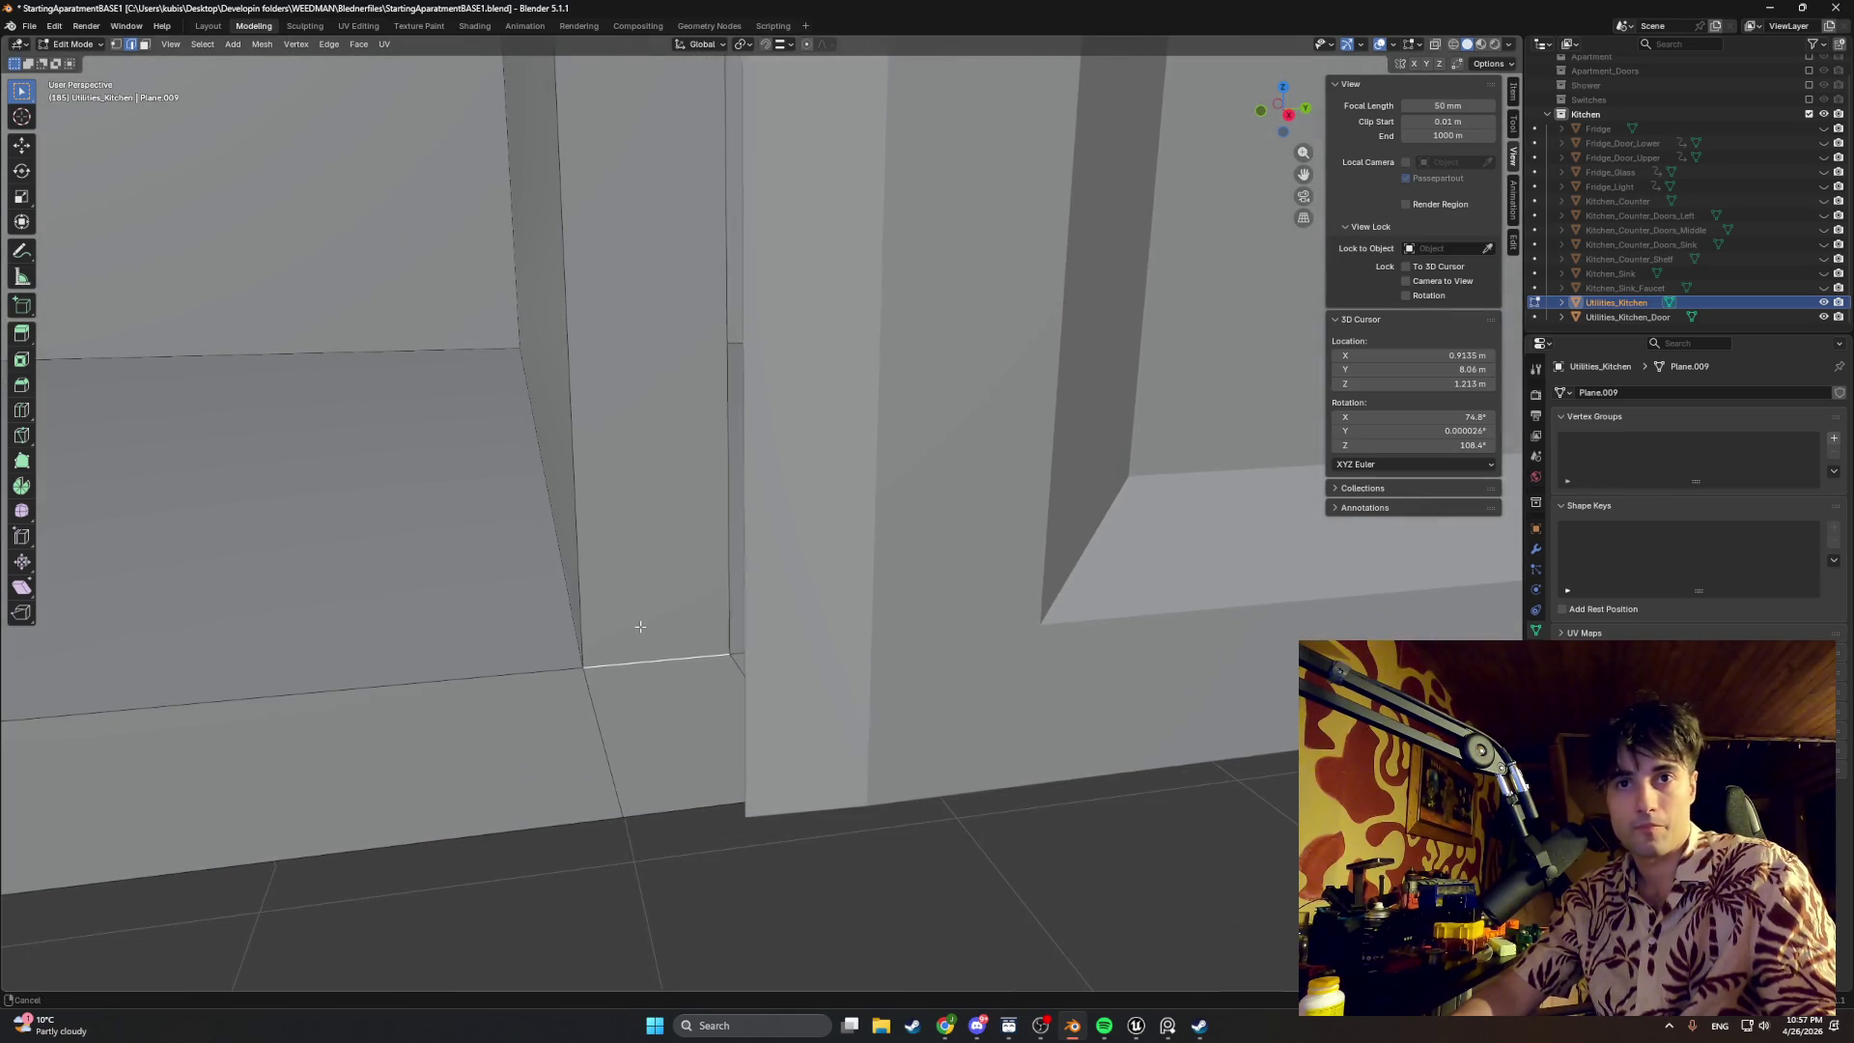
key("i")
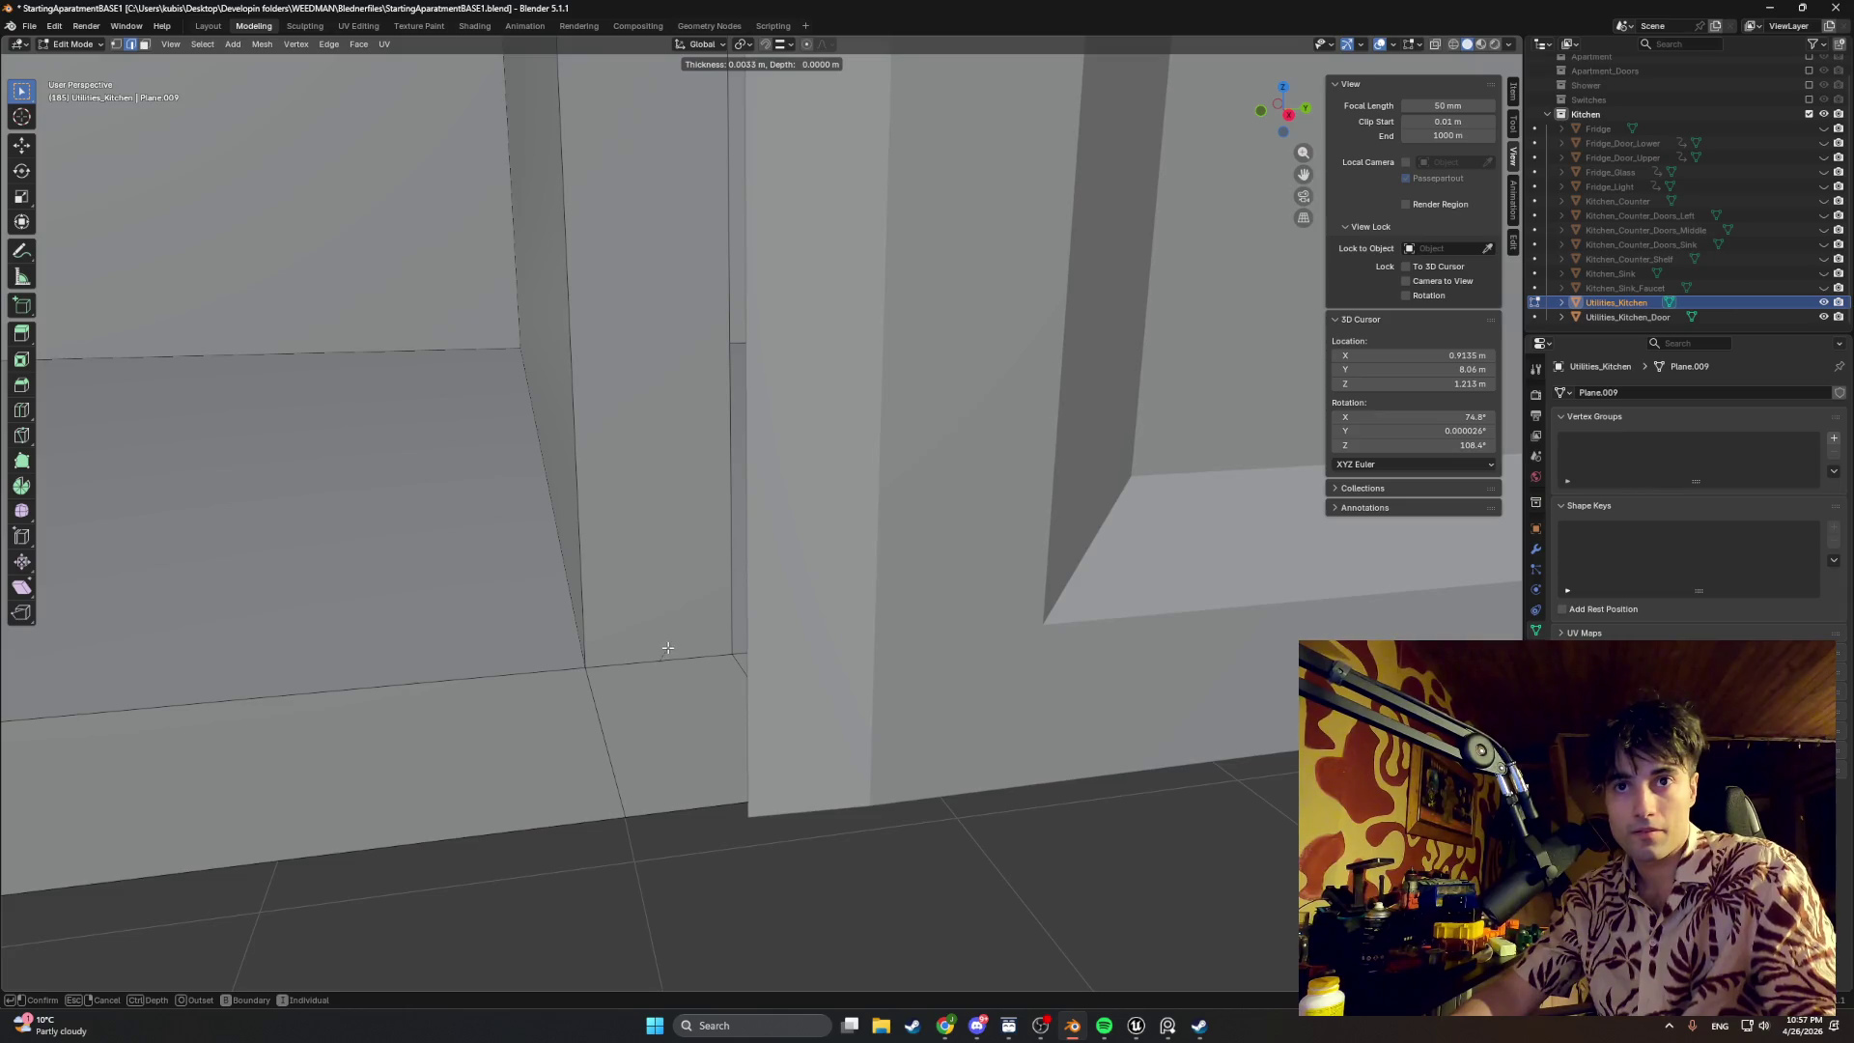
left_click(682, 644)
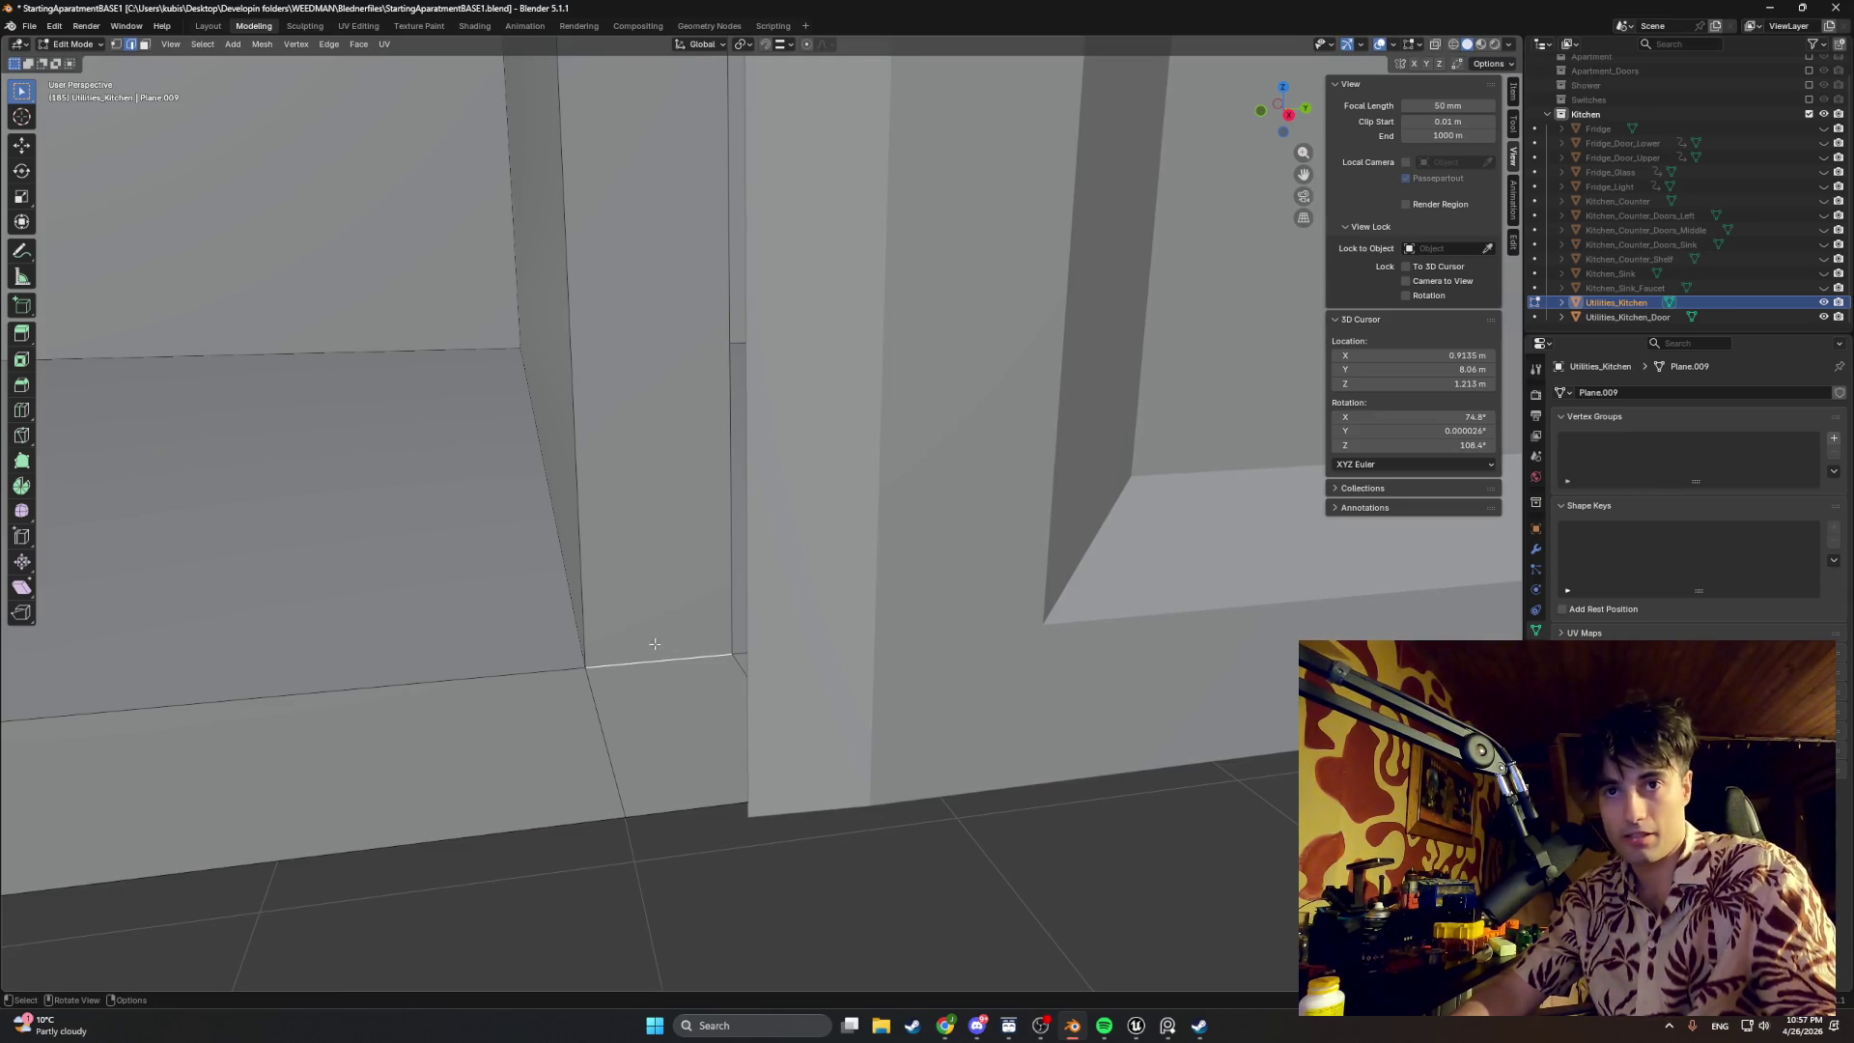
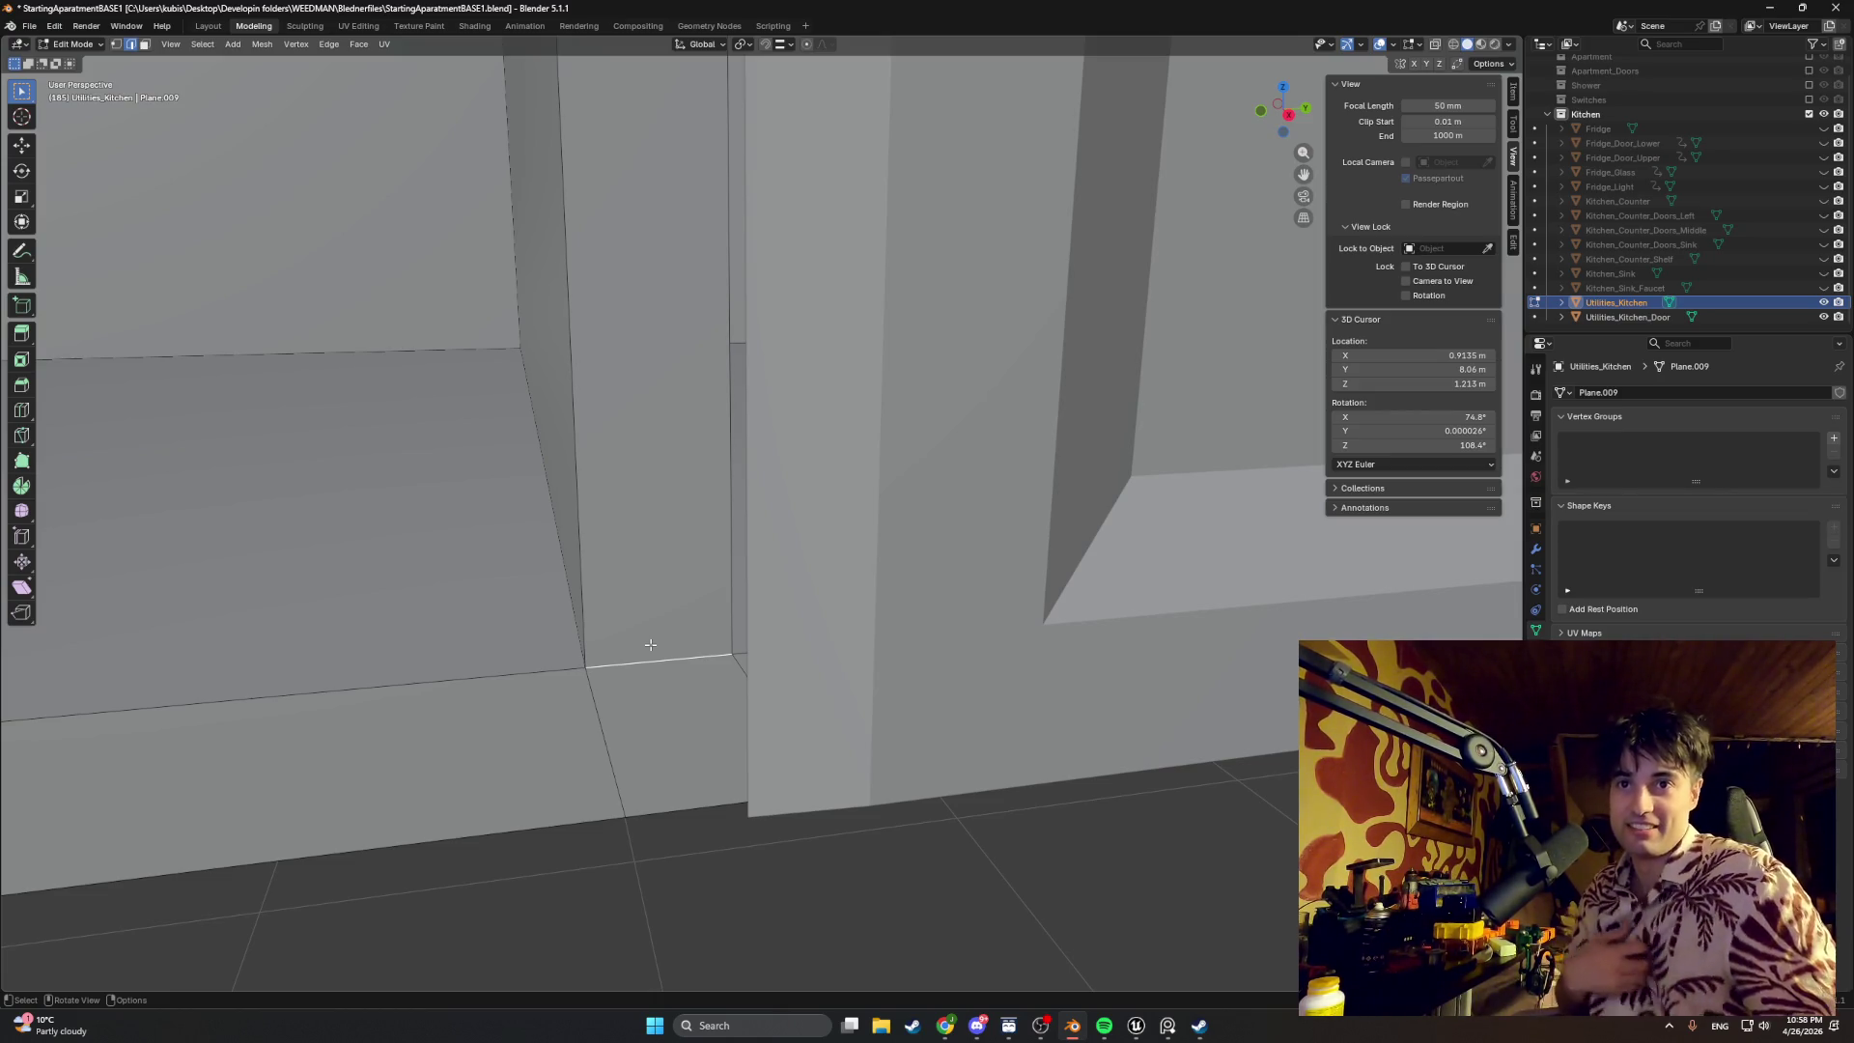
scroll(650, 643, "down", 5)
scroll(705, 707, "up", 1)
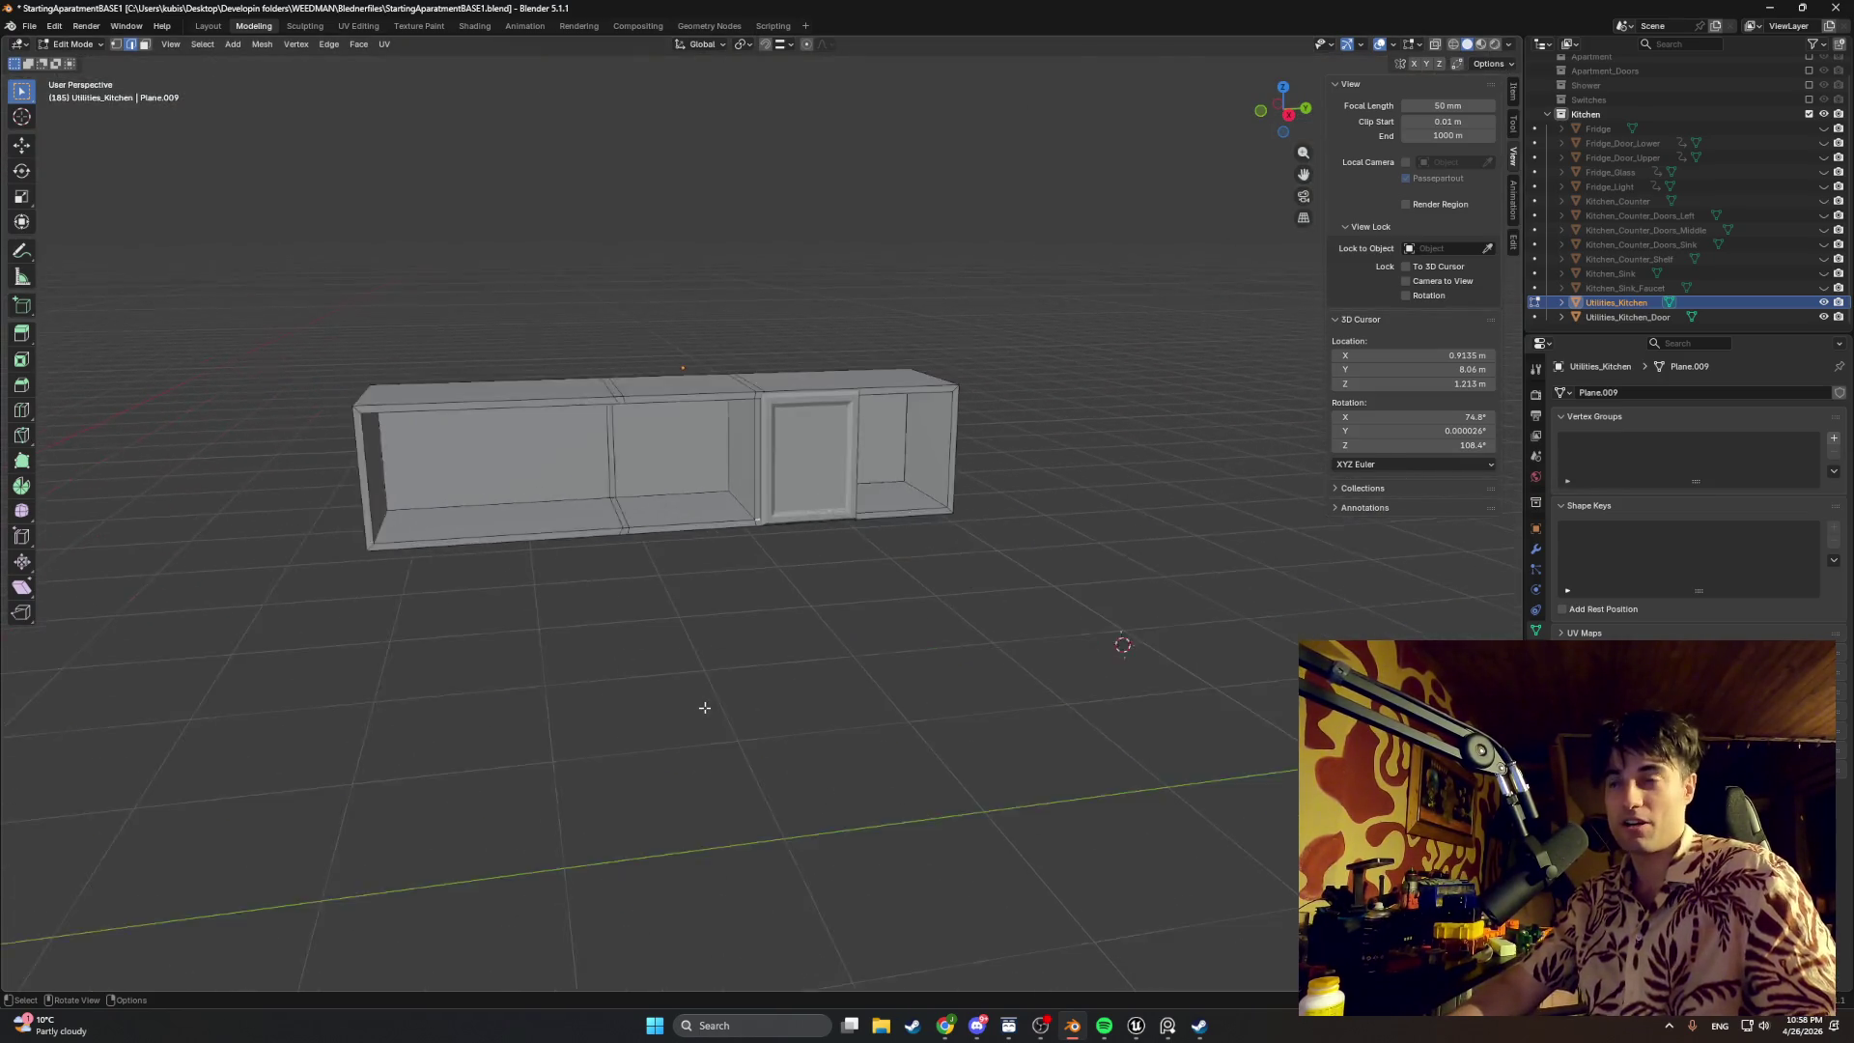
scroll(746, 661, "up", 4)
scroll(744, 642, "up", 2)
scroll(763, 617, "up", 2)
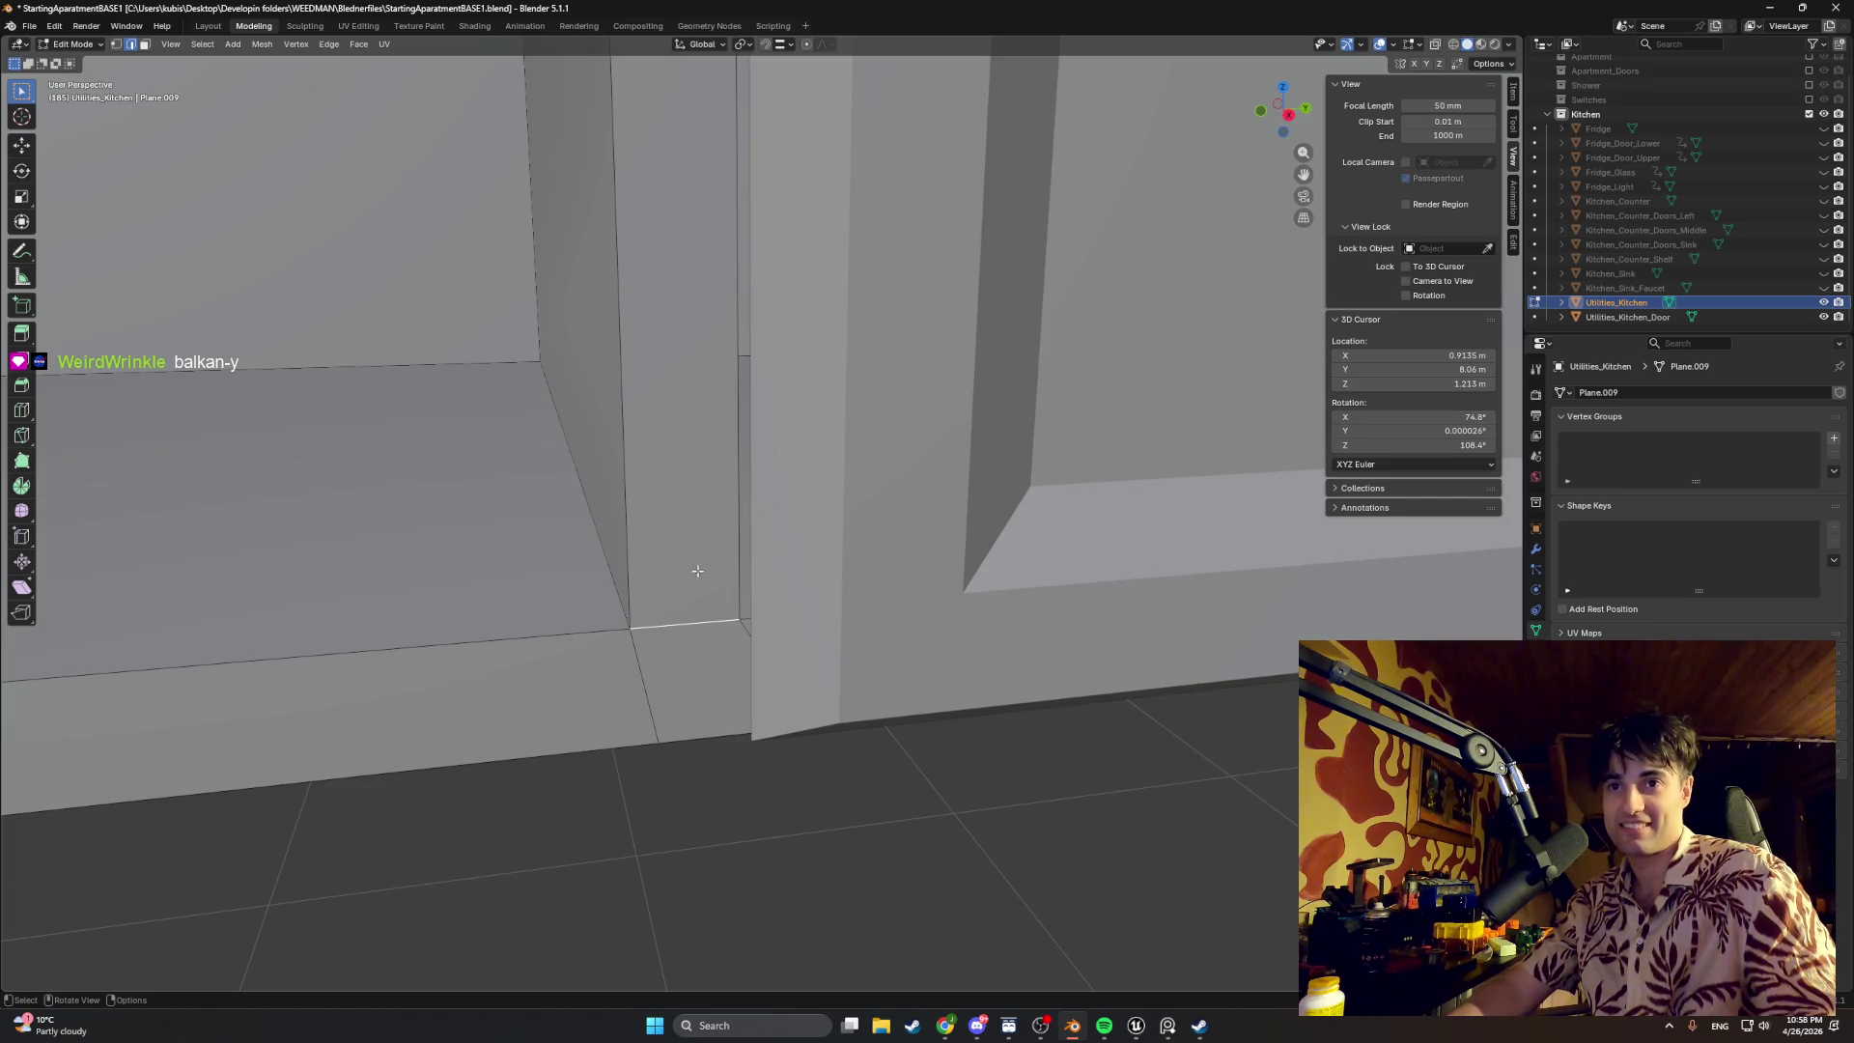
Step: Cut a vertical loop into the Utilities_Kitchen body beside the door's left edge and select the new edge
middle_click_drag(698, 572, 705, 592)
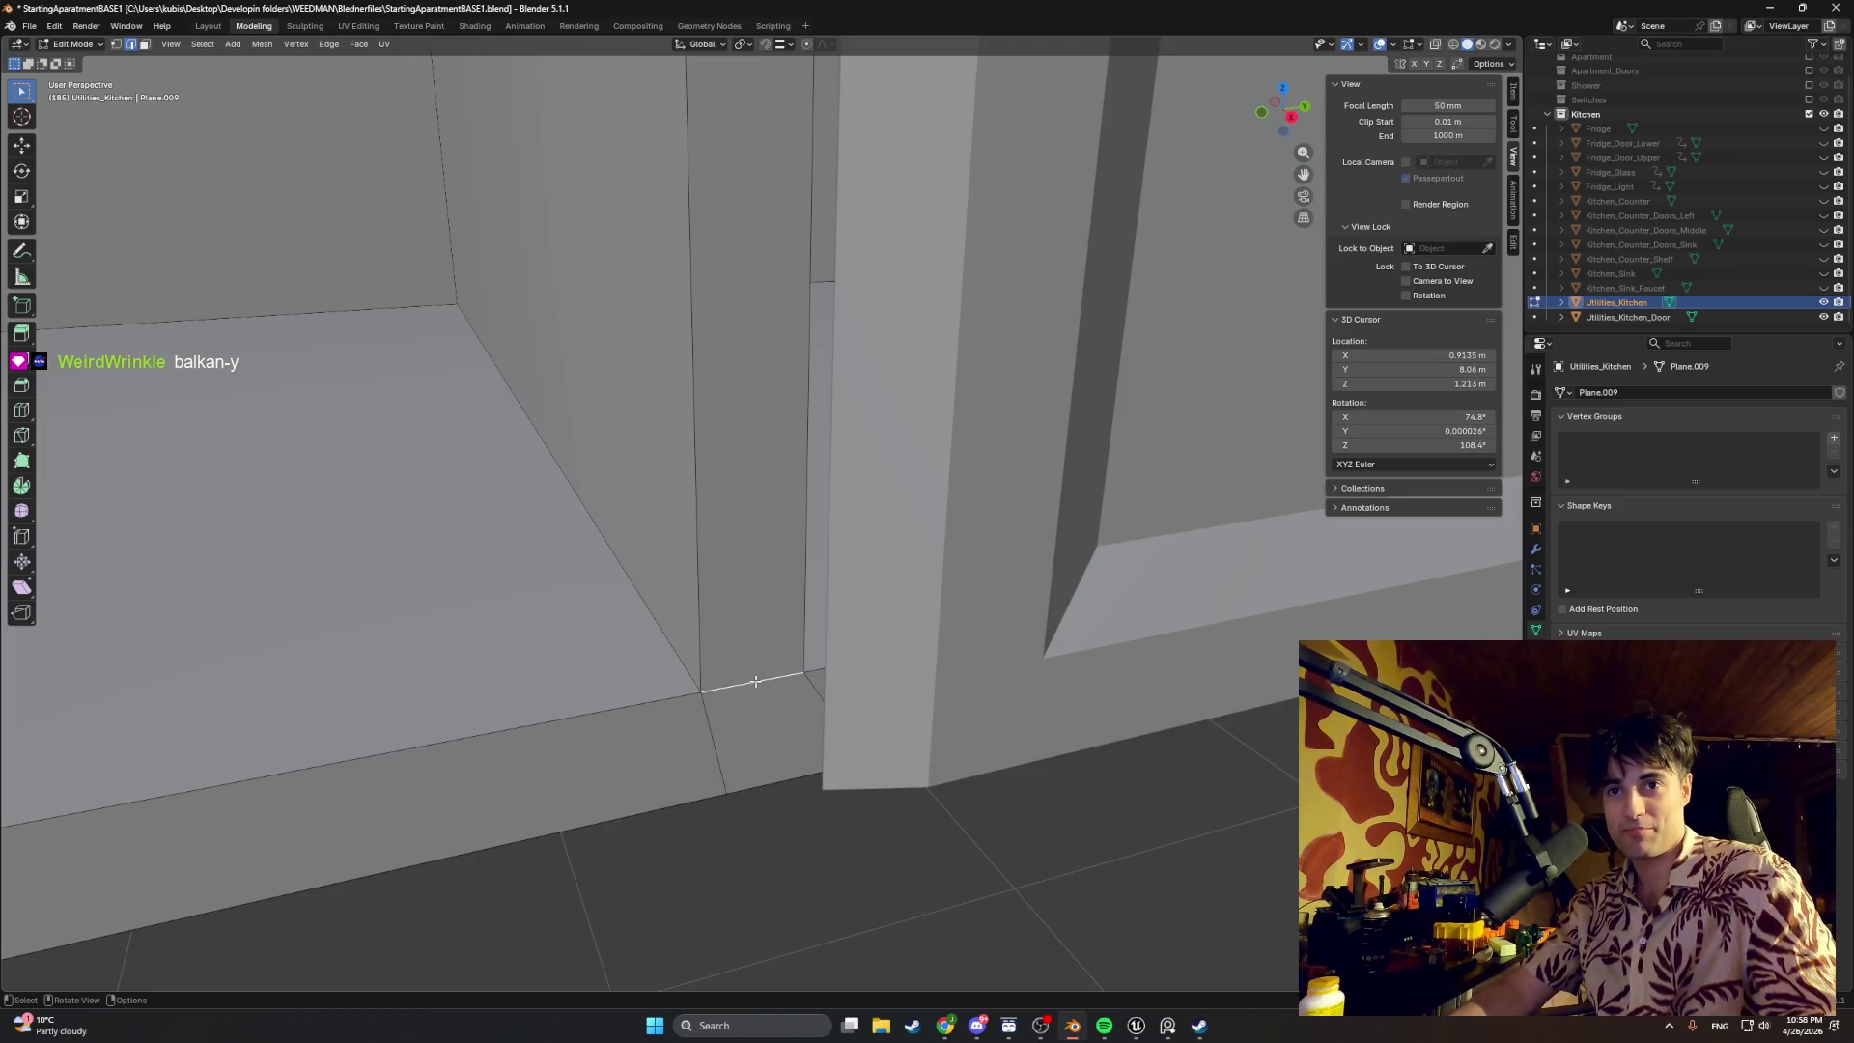
scroll(756, 681, "down", 3)
scroll(754, 679, "down", 3)
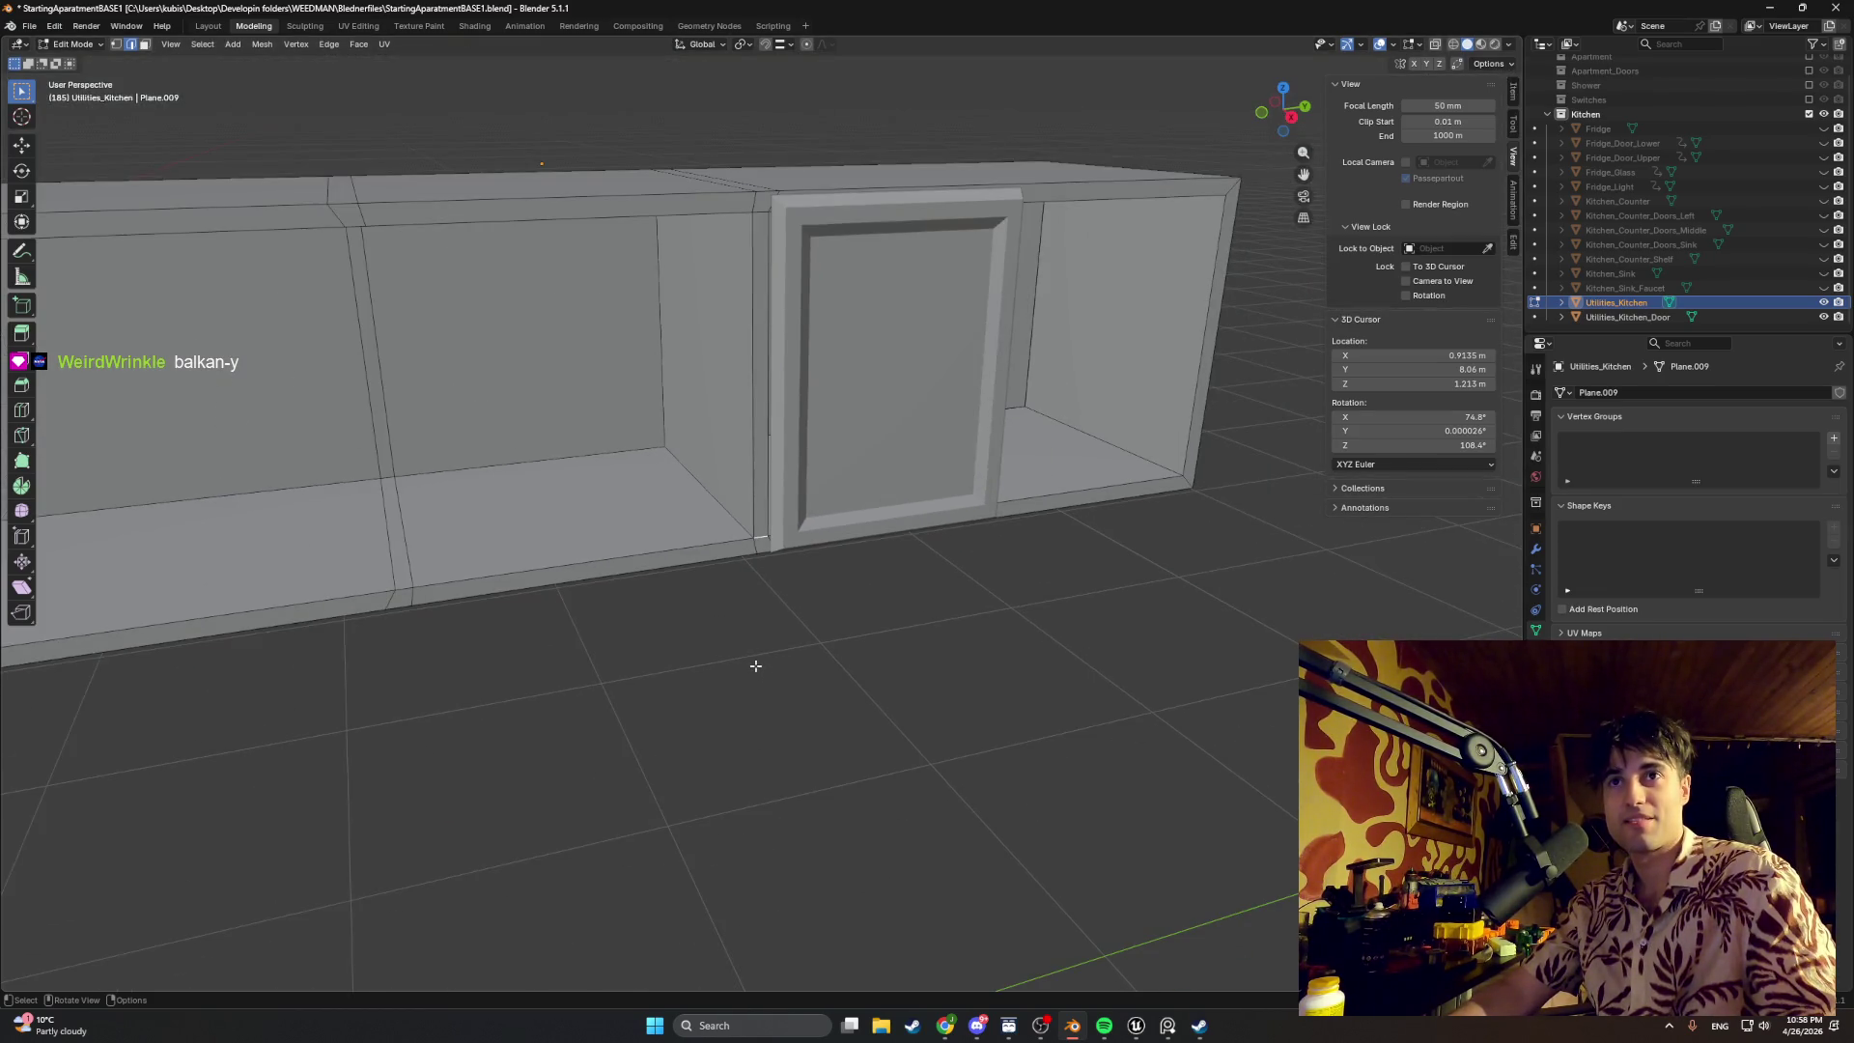
scroll(756, 665, "up", 2)
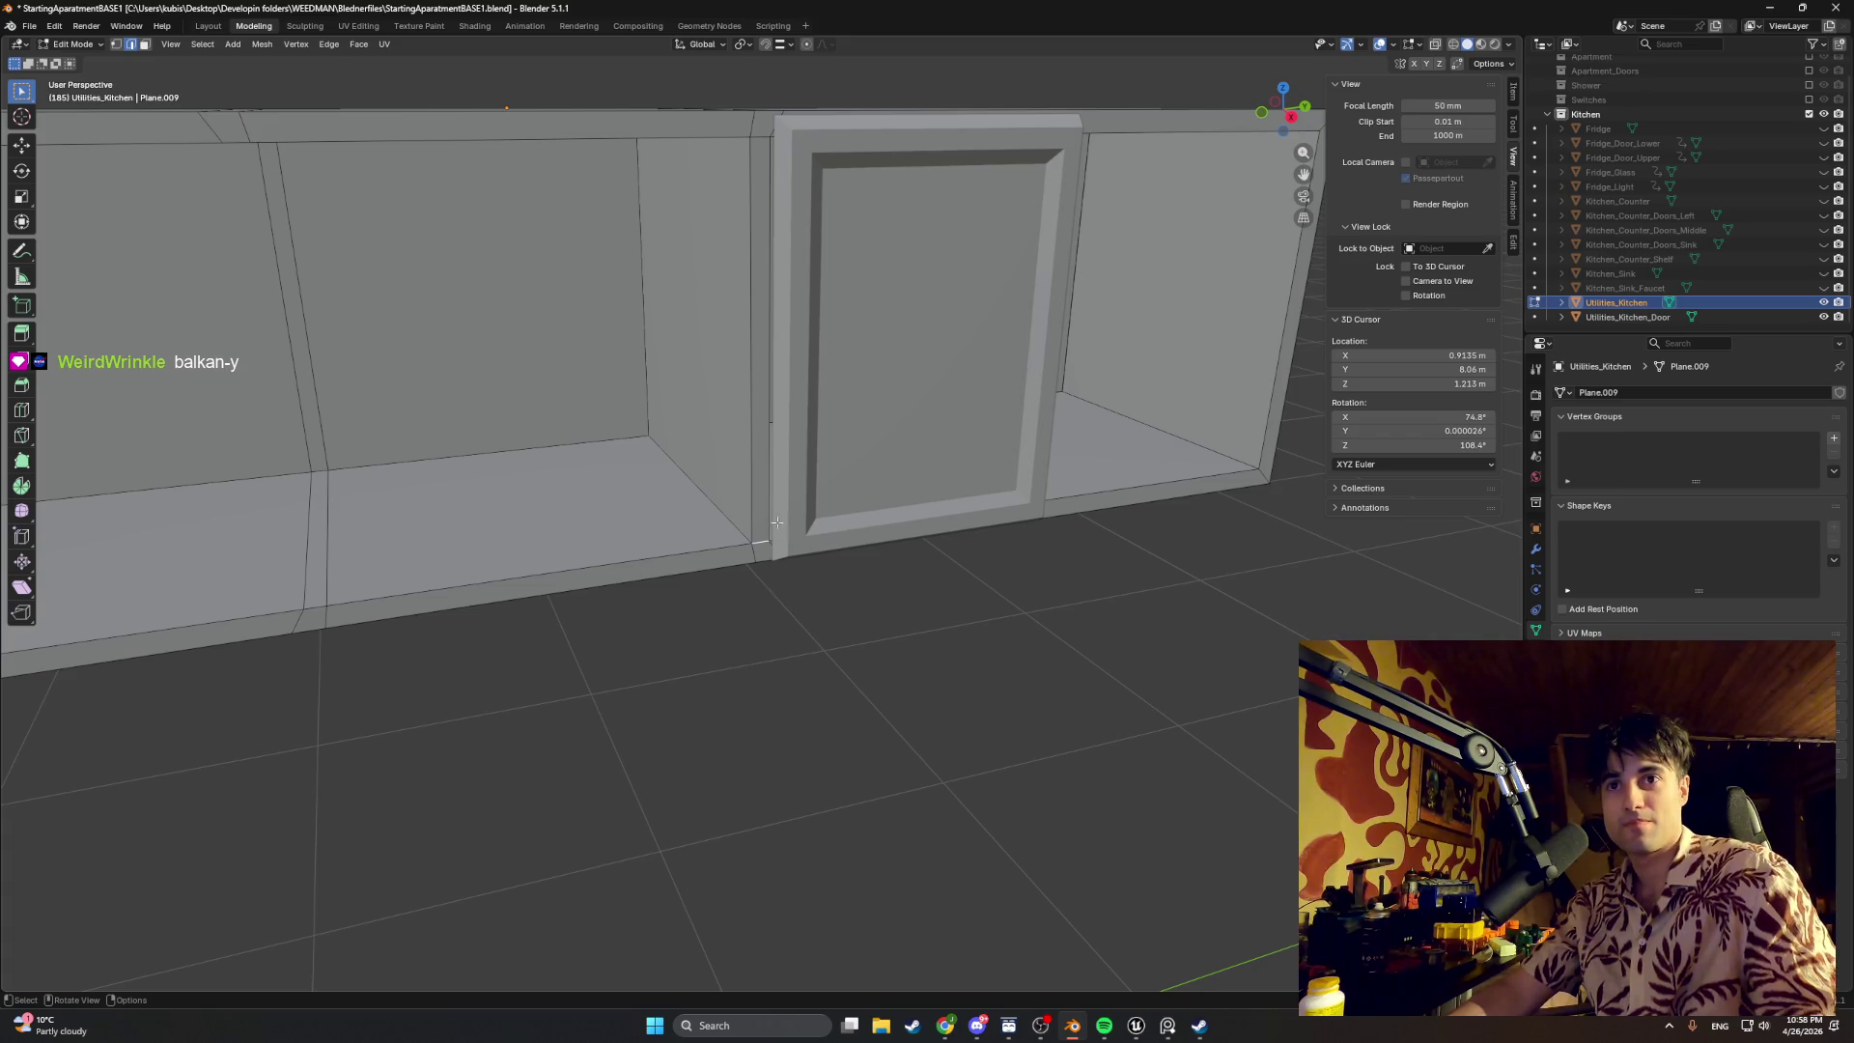
middle_click_drag(755, 662, 748, 634)
key("ctrl+r")
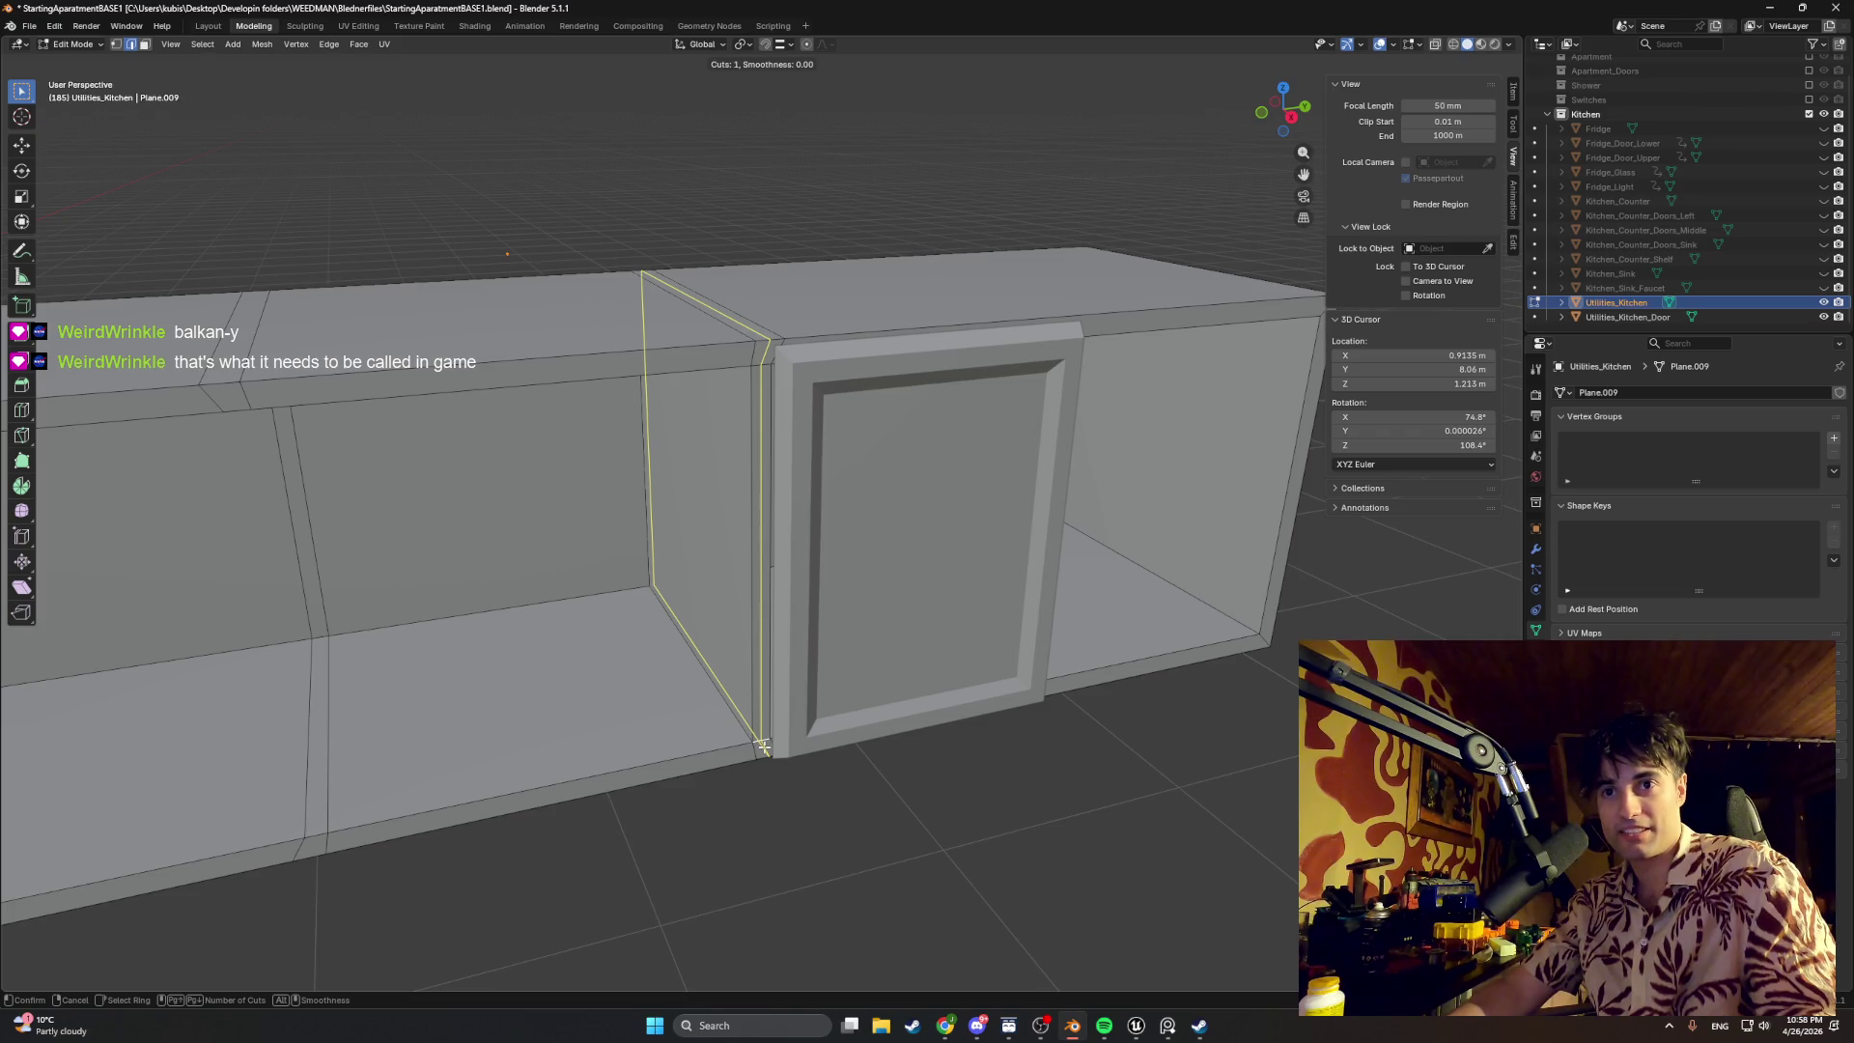
left_click(762, 746)
left_click(762, 746)
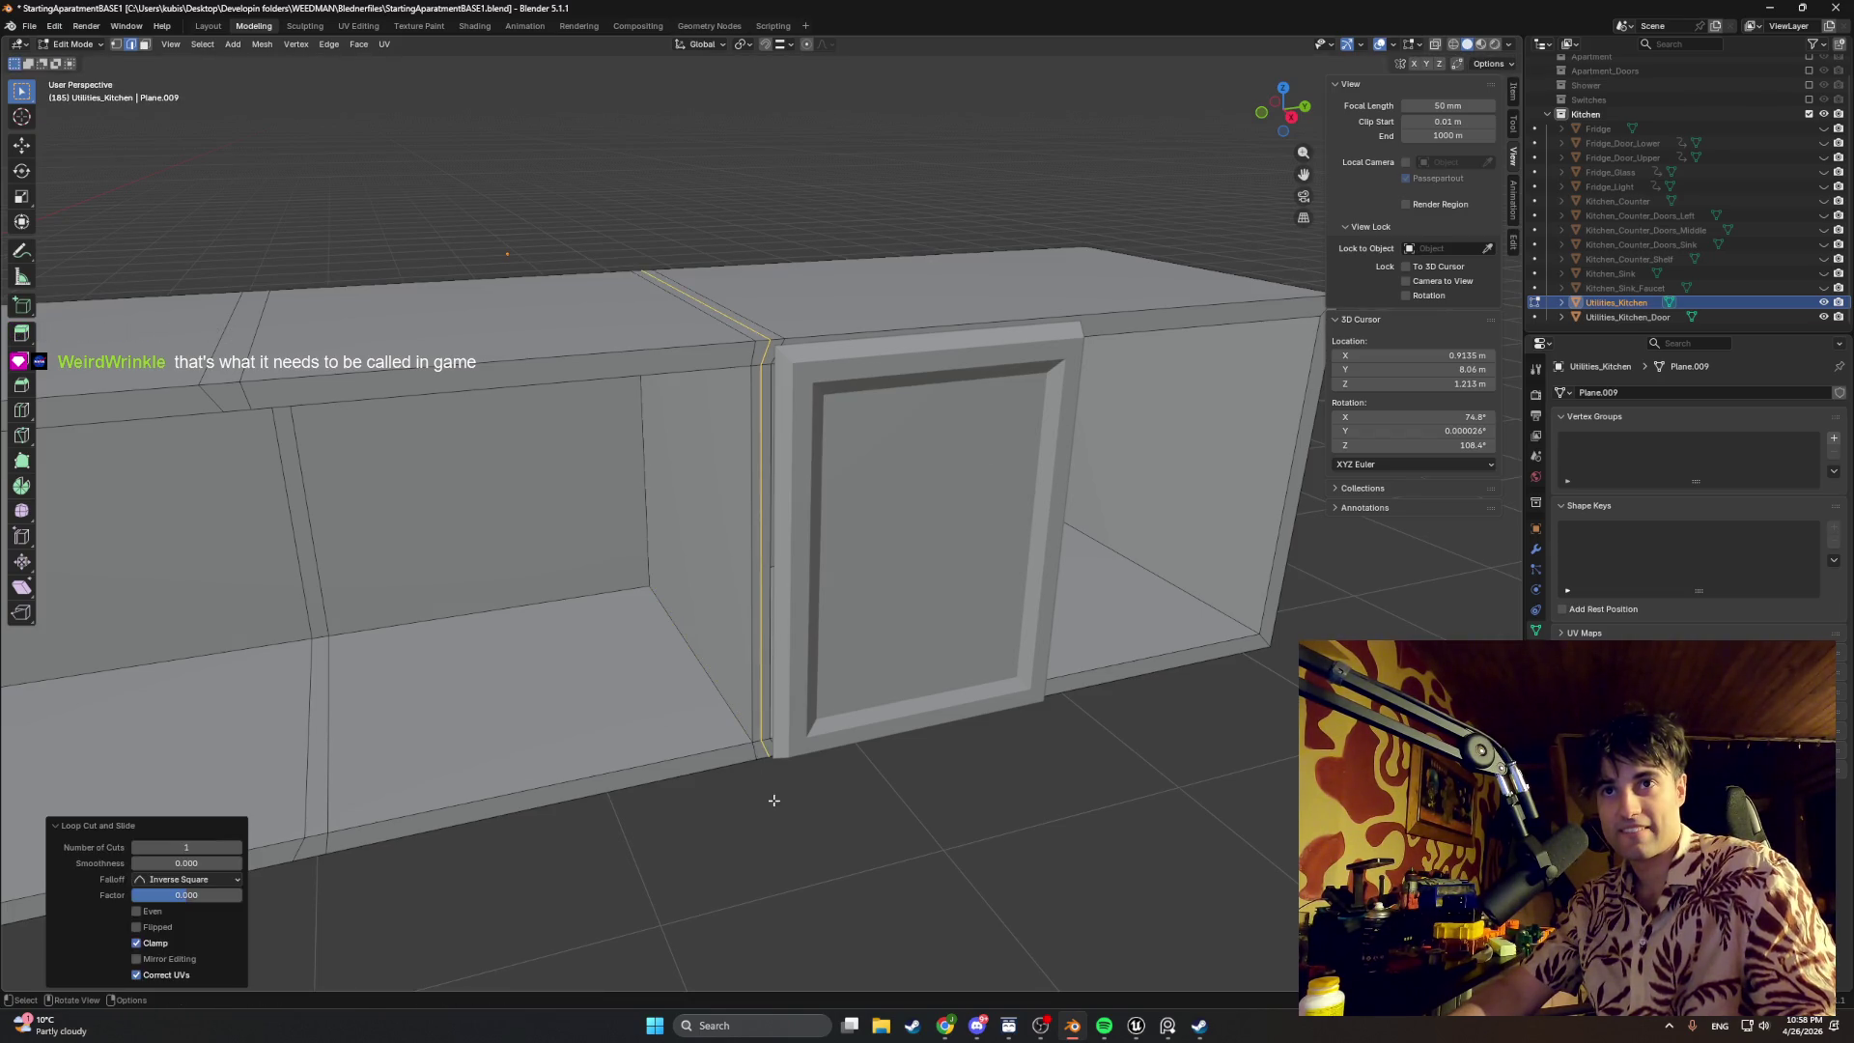
scroll(768, 746, "up", 5)
scroll(782, 754, "down", 2)
scroll(753, 702, "up", 2)
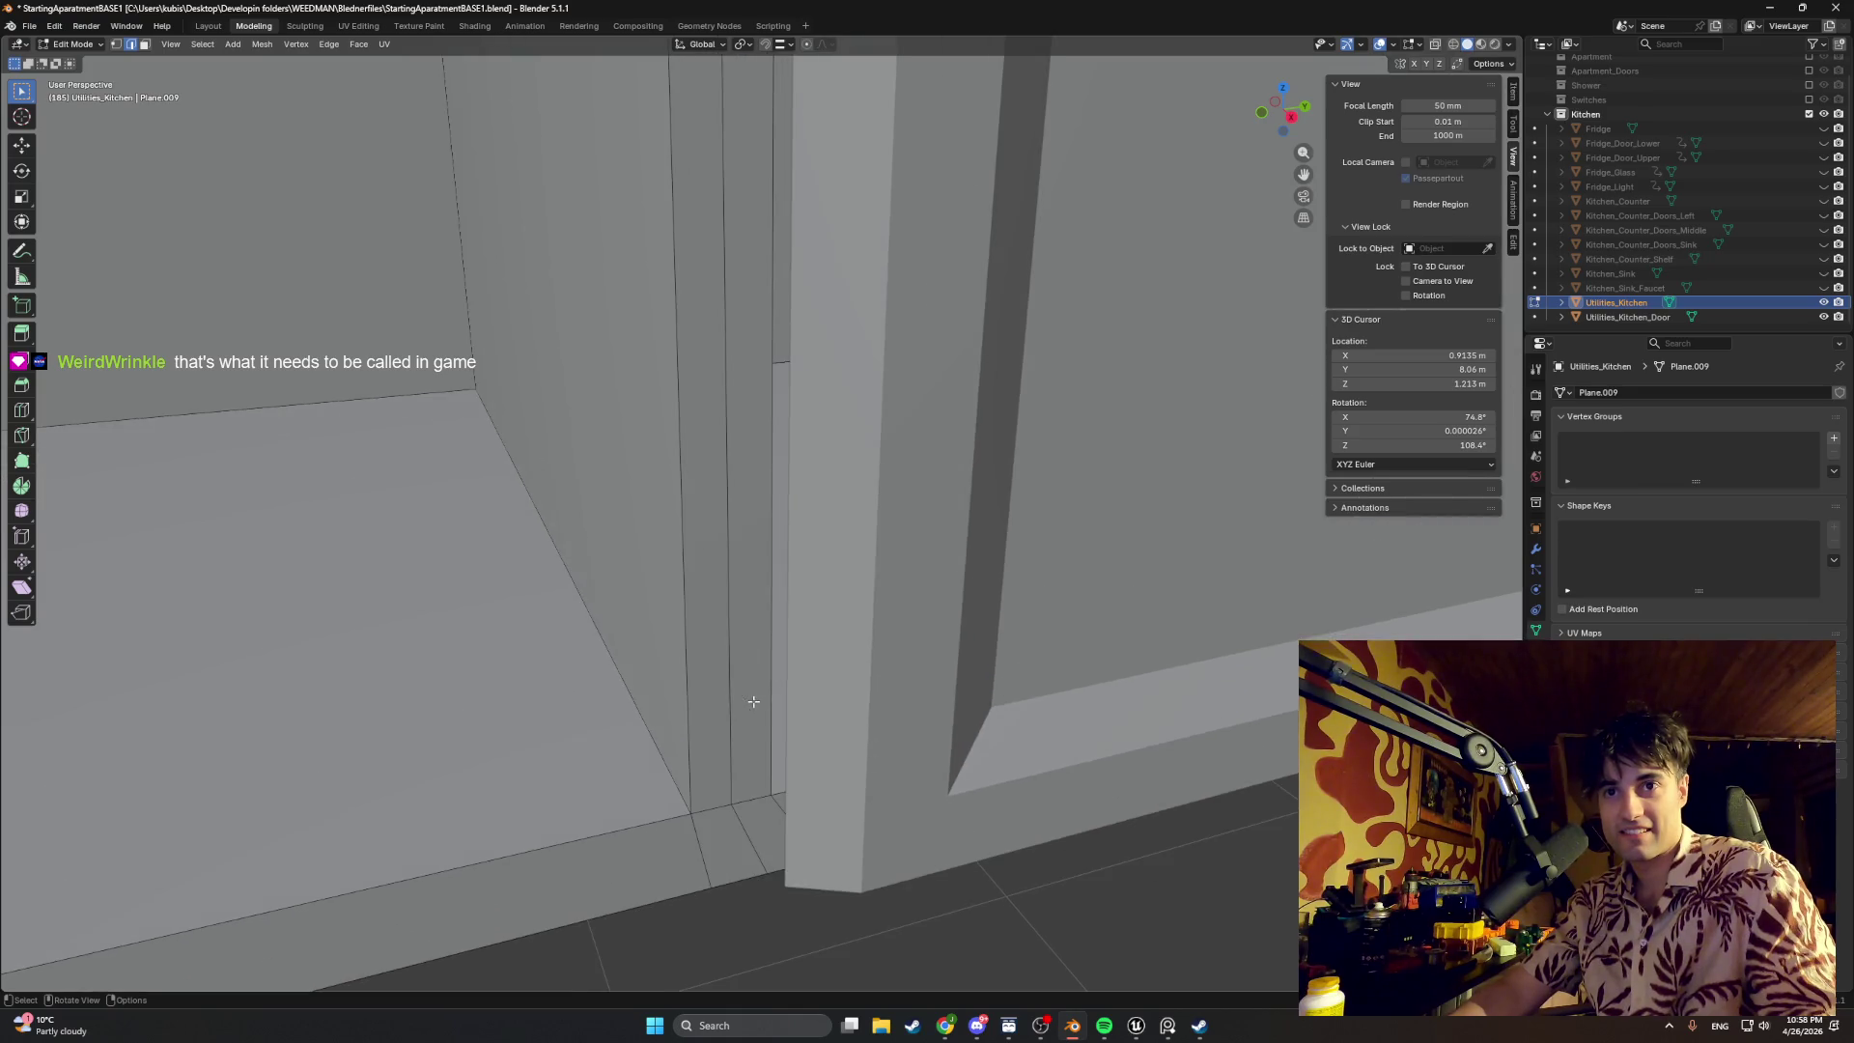
left_click(734, 802)
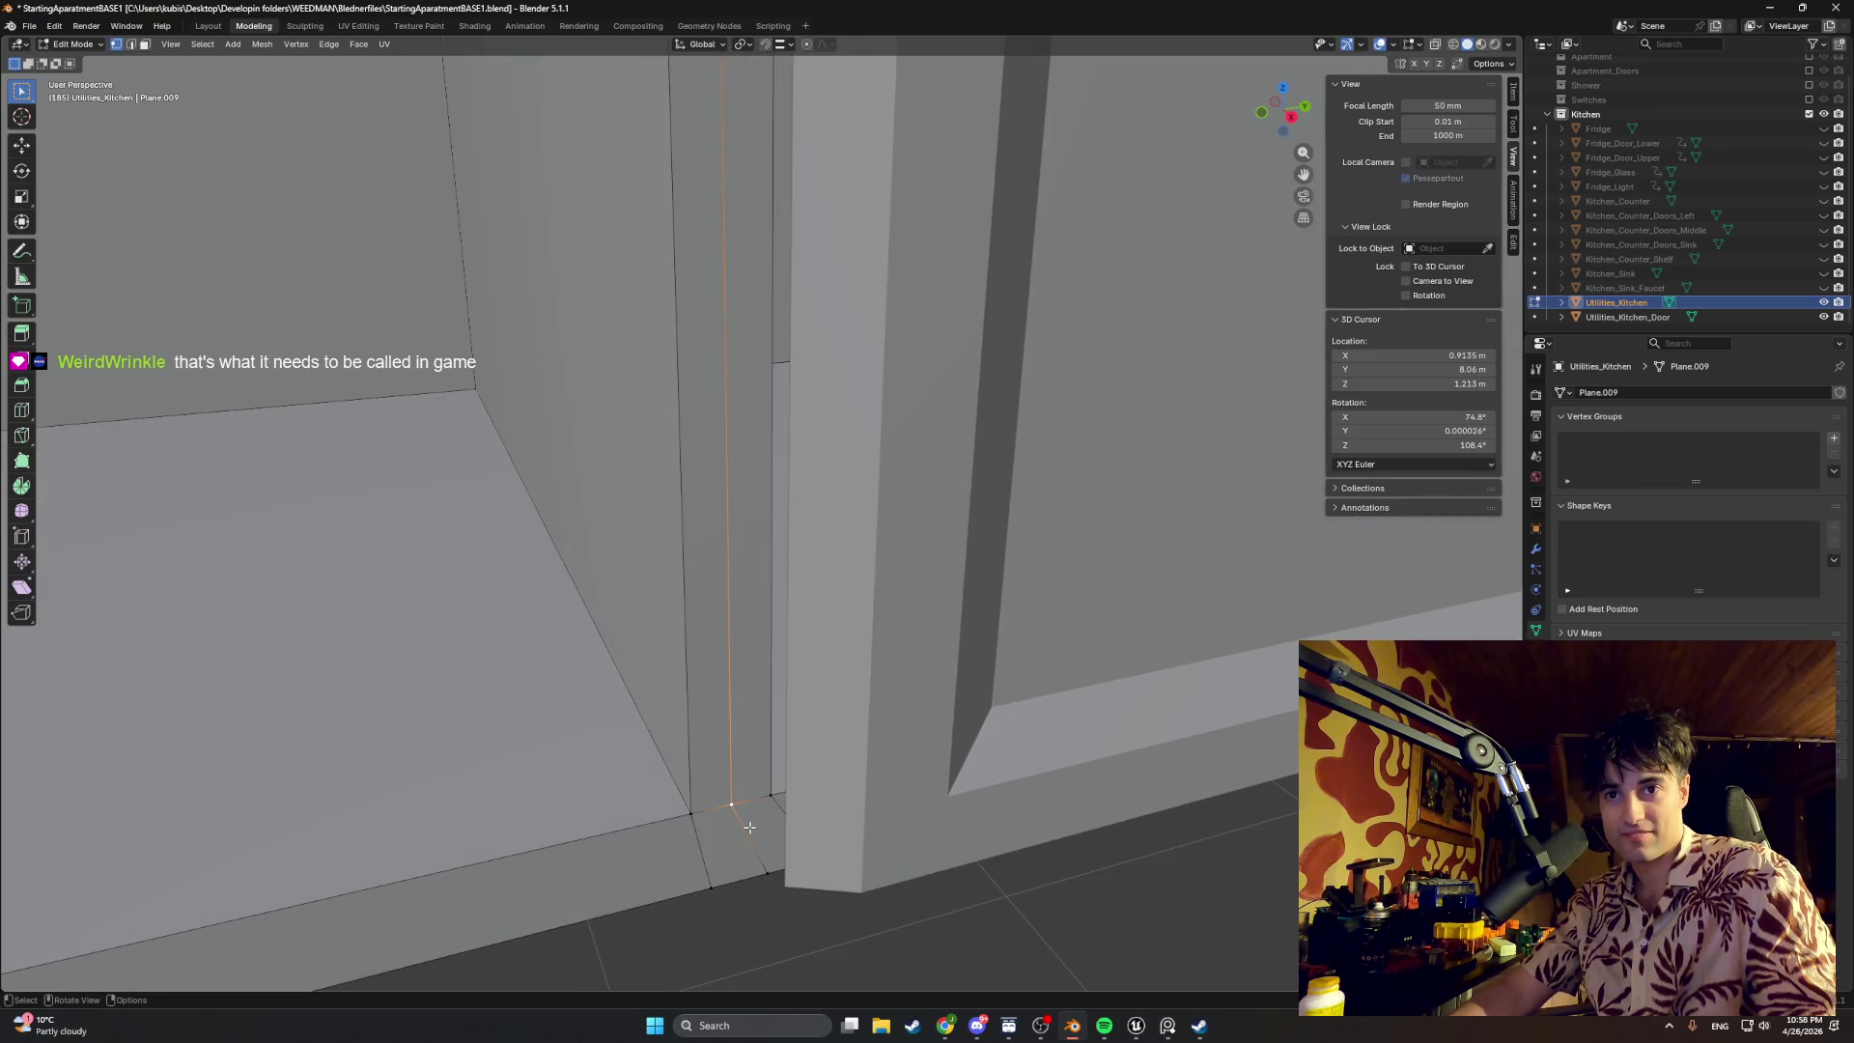
scroll(751, 826, "down", 3)
scroll(758, 737, "down", 2)
scroll(789, 673, "down", 2)
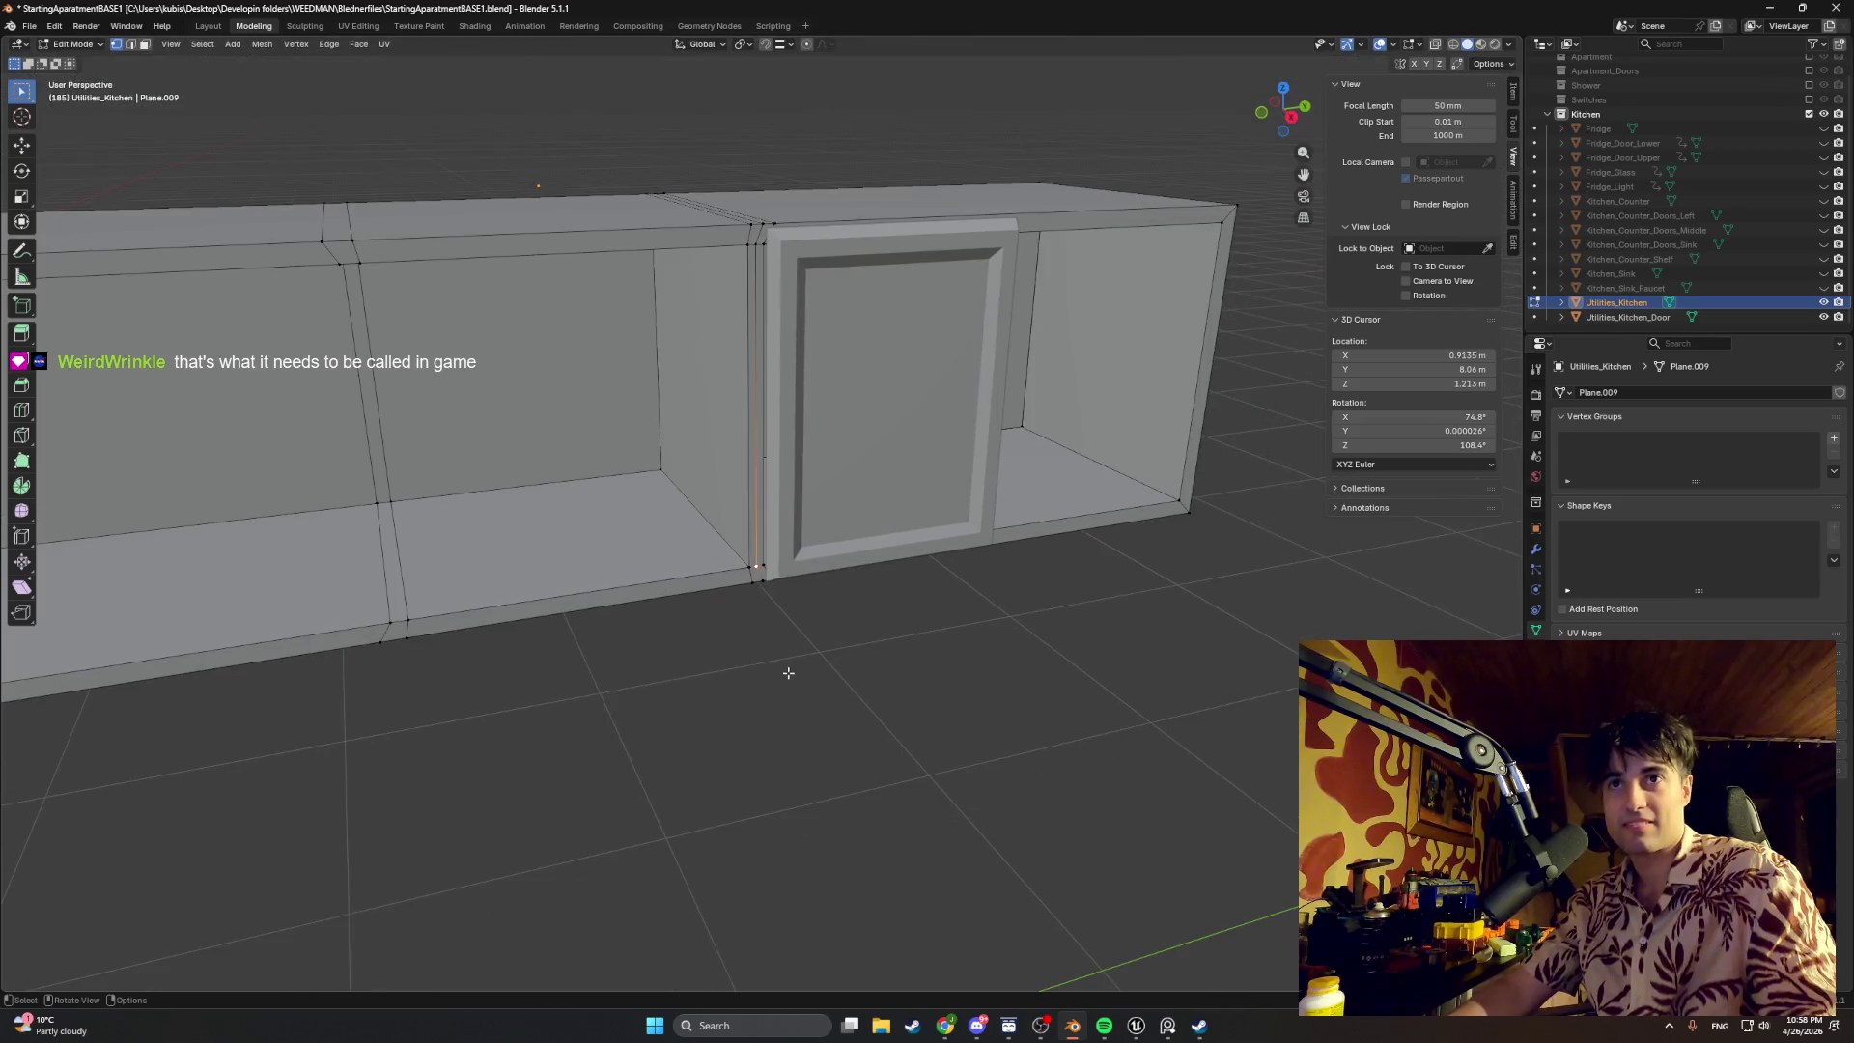
mouse_move(821, 625)
middle_mouse_down("shift")
mouse_move(879, 622)
mouse_move(601, 666)
middle_mouse_up("shift")
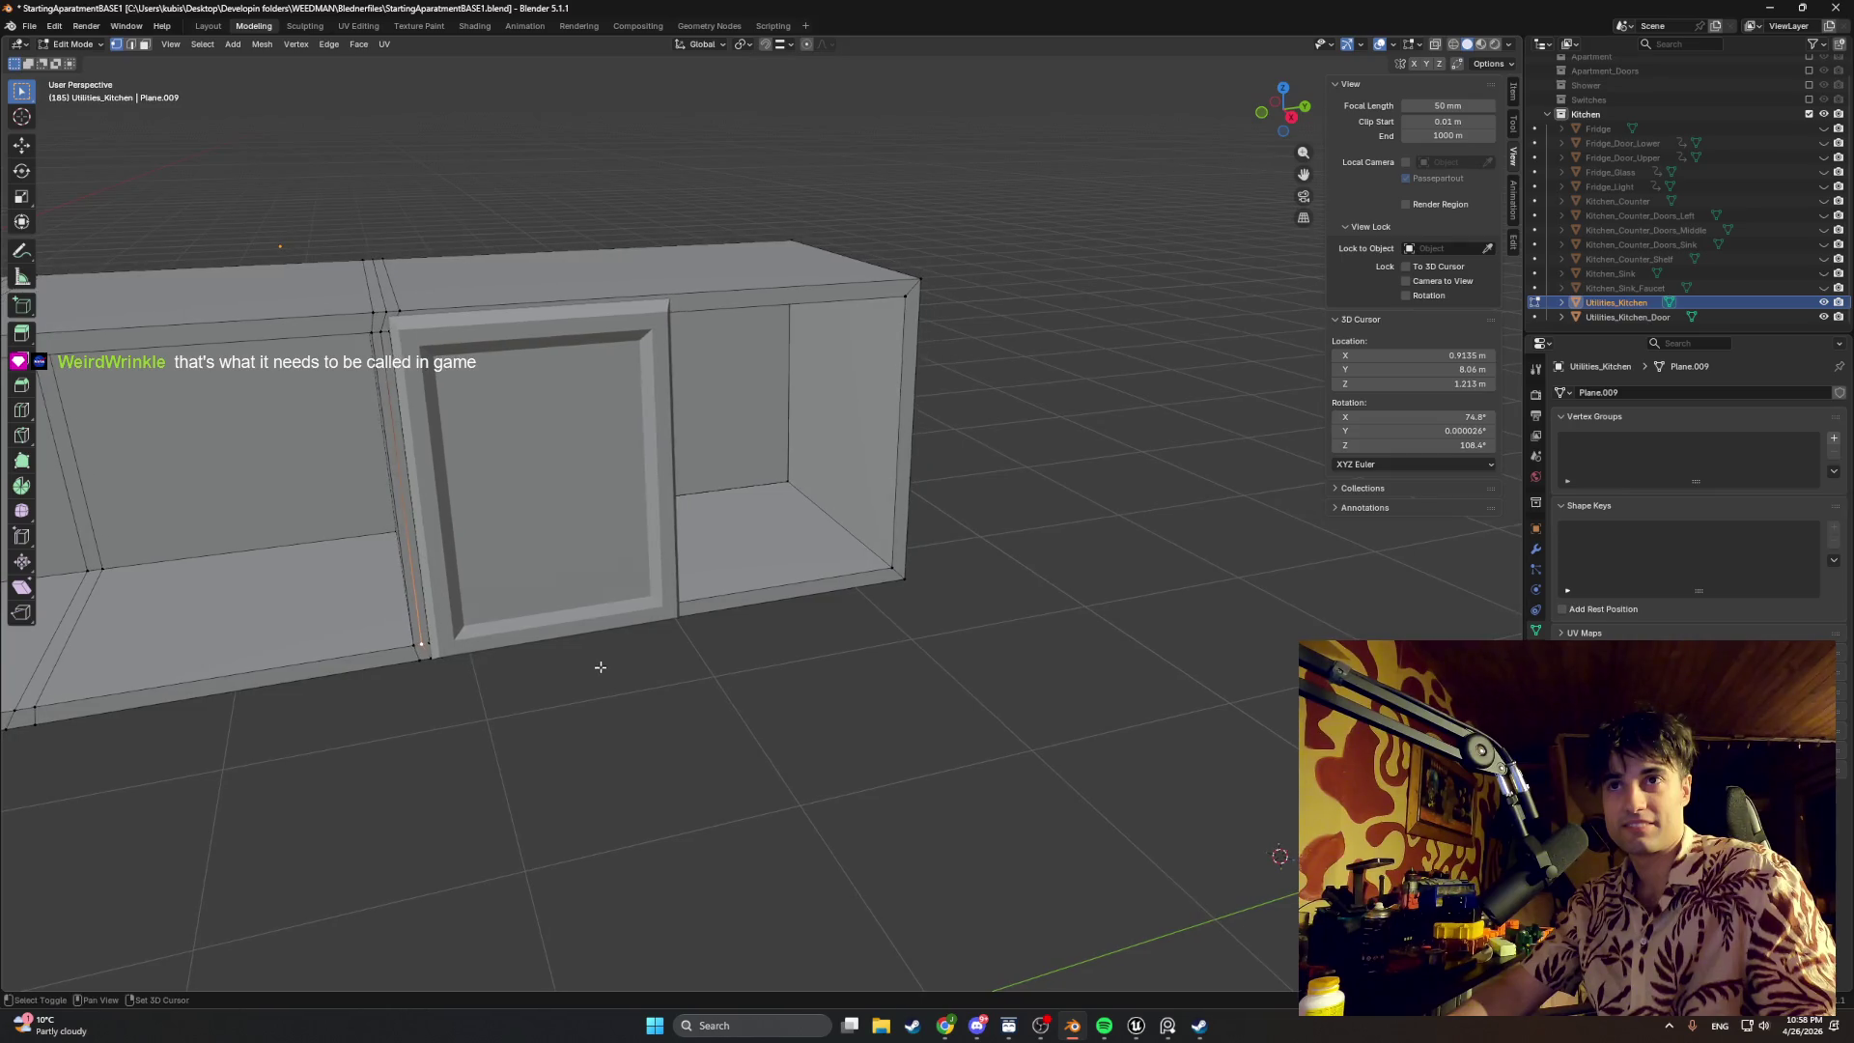
mouse_move(903, 416)
middle_mouse_down()
mouse_move(780, 440)
mouse_move(849, 411)
mouse_move(847, 426)
middle_mouse_up()
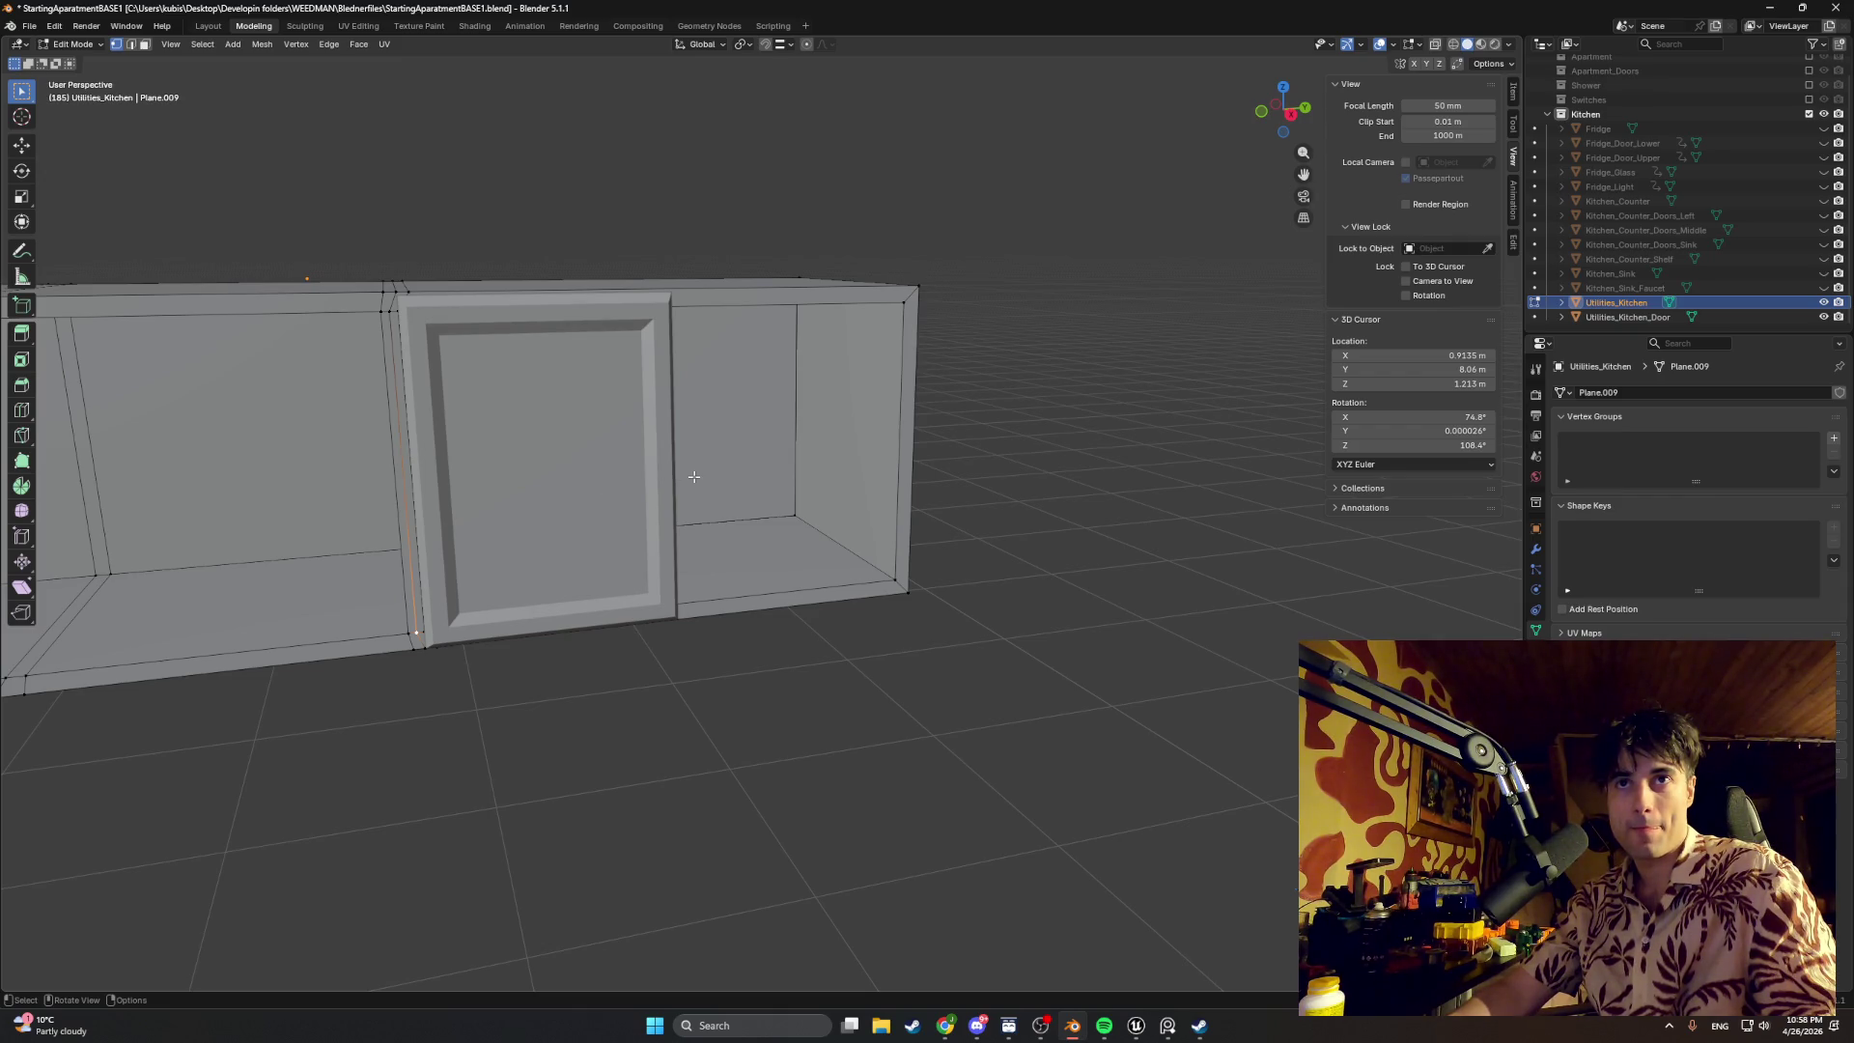
scroll(693, 475, "down", 3)
Step: From the right side view, slide the cabinet side-panel face along Y toward the door
mouse_move(693, 476)
middle_mouse_down()
mouse_move(705, 453)
mouse_move(653, 550)
middle_mouse_up()
scroll(608, 609, "up", 3)
scroll(493, 666, "up", 3)
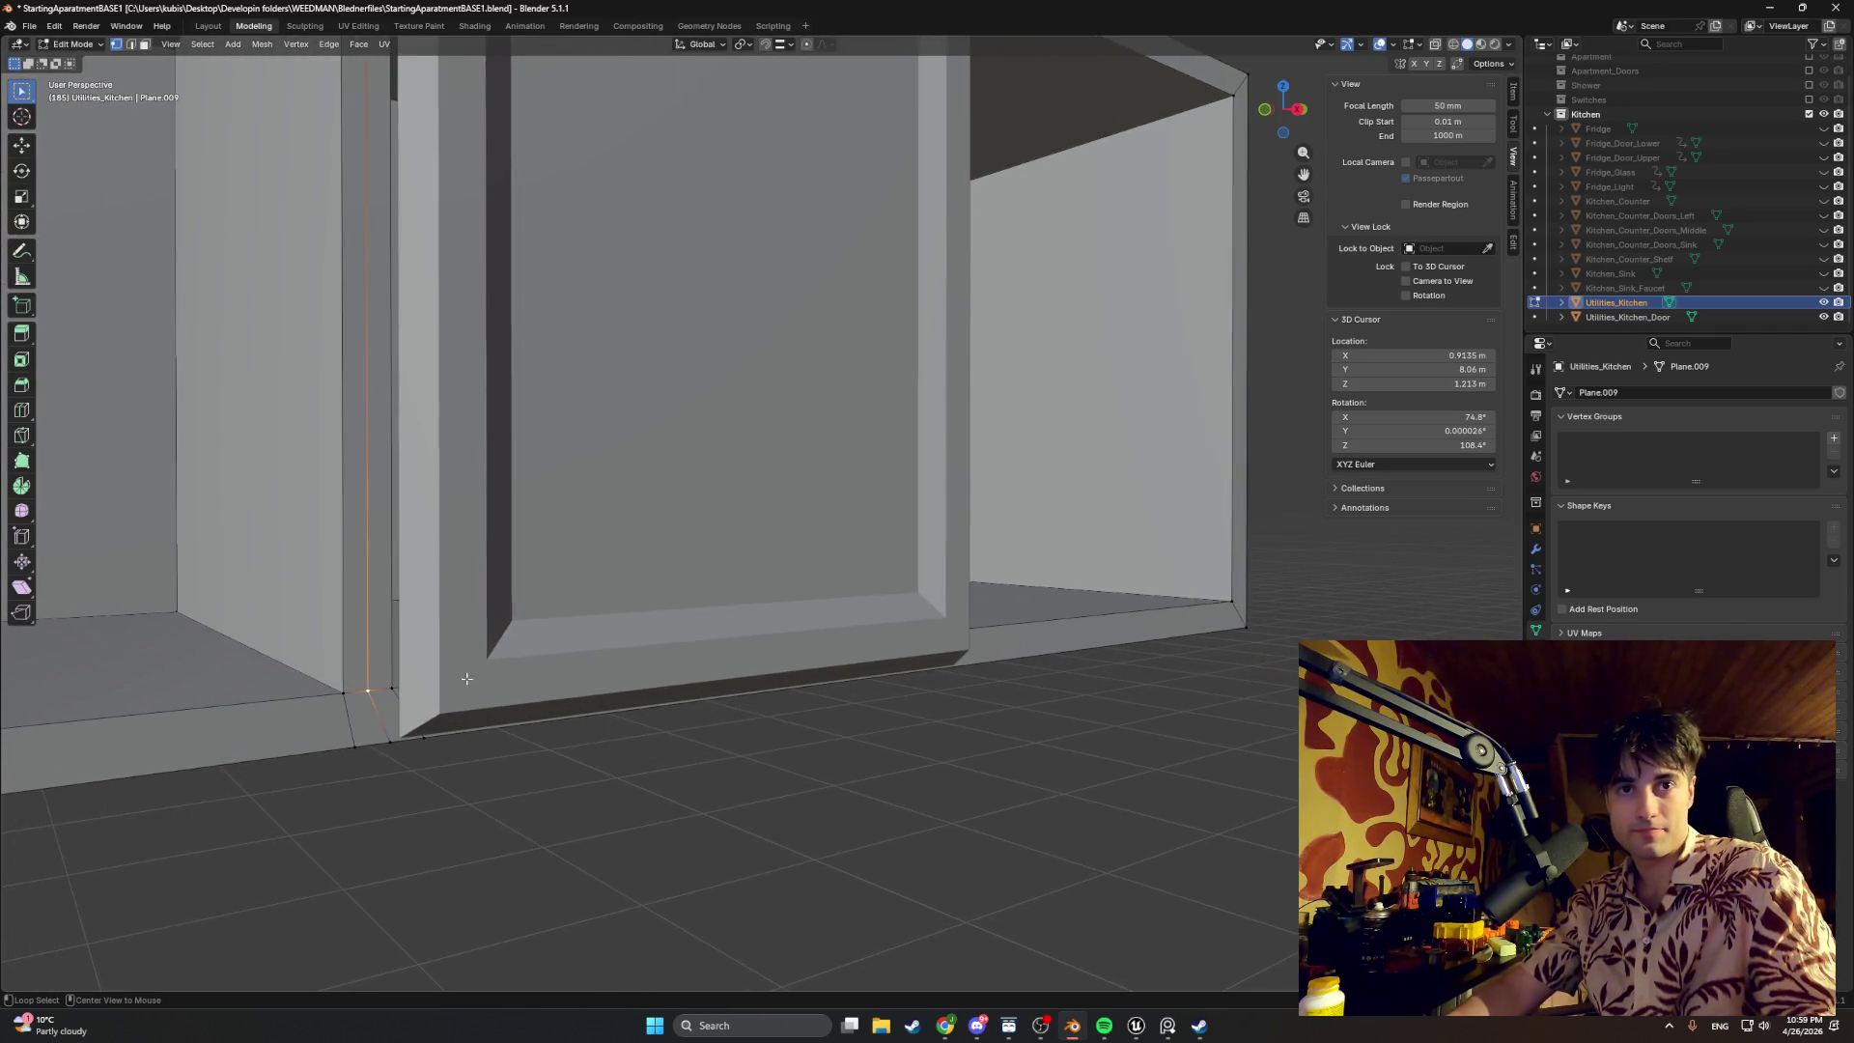
key("KP_3")
scroll(516, 683, "up", 2)
mouse_move(518, 683)
middle_mouse_down("shift")
mouse_move(750, 703)
mouse_move(737, 733)
mouse_move(654, 719)
mouse_move(659, 580)
middle_mouse_up("shift")
scroll(750, 703, "down", 2)
scroll(696, 727, "down", 3)
scroll(653, 725, "down", 2)
left_click(654, 681)
key("g")
key("y")
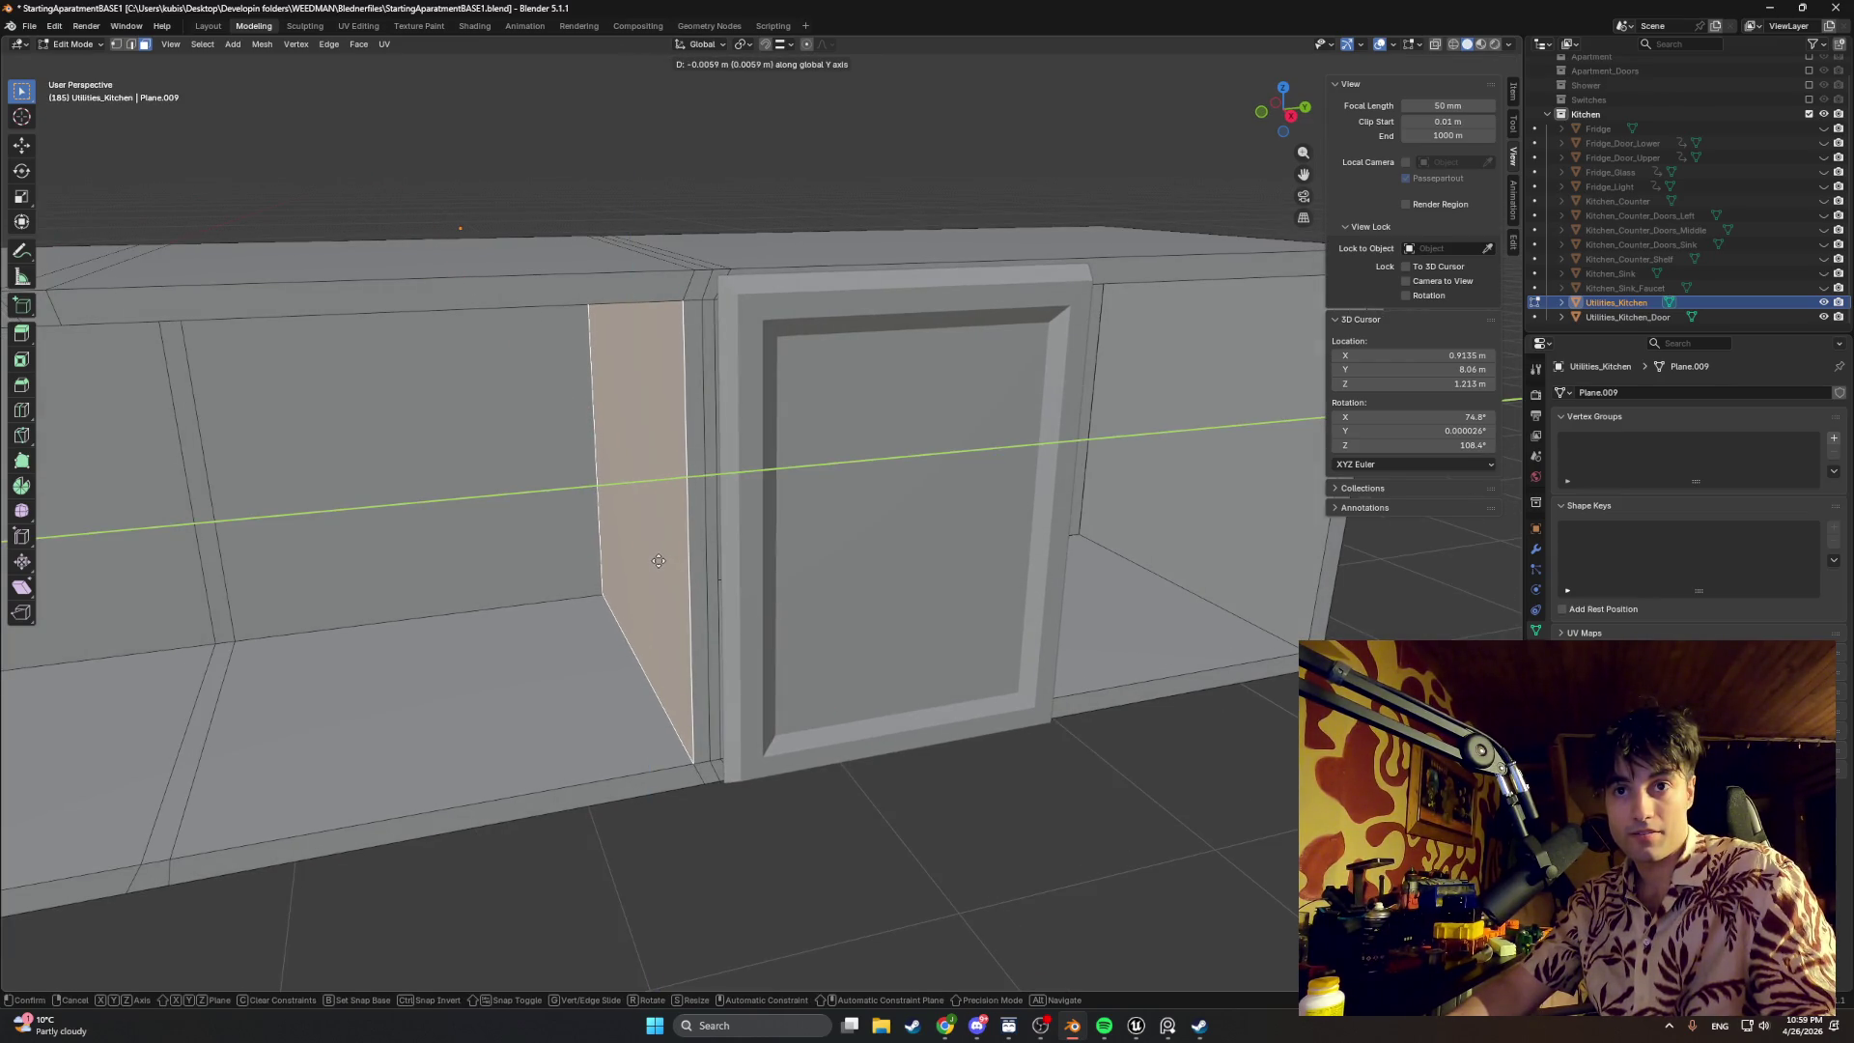
left_click(657, 561)
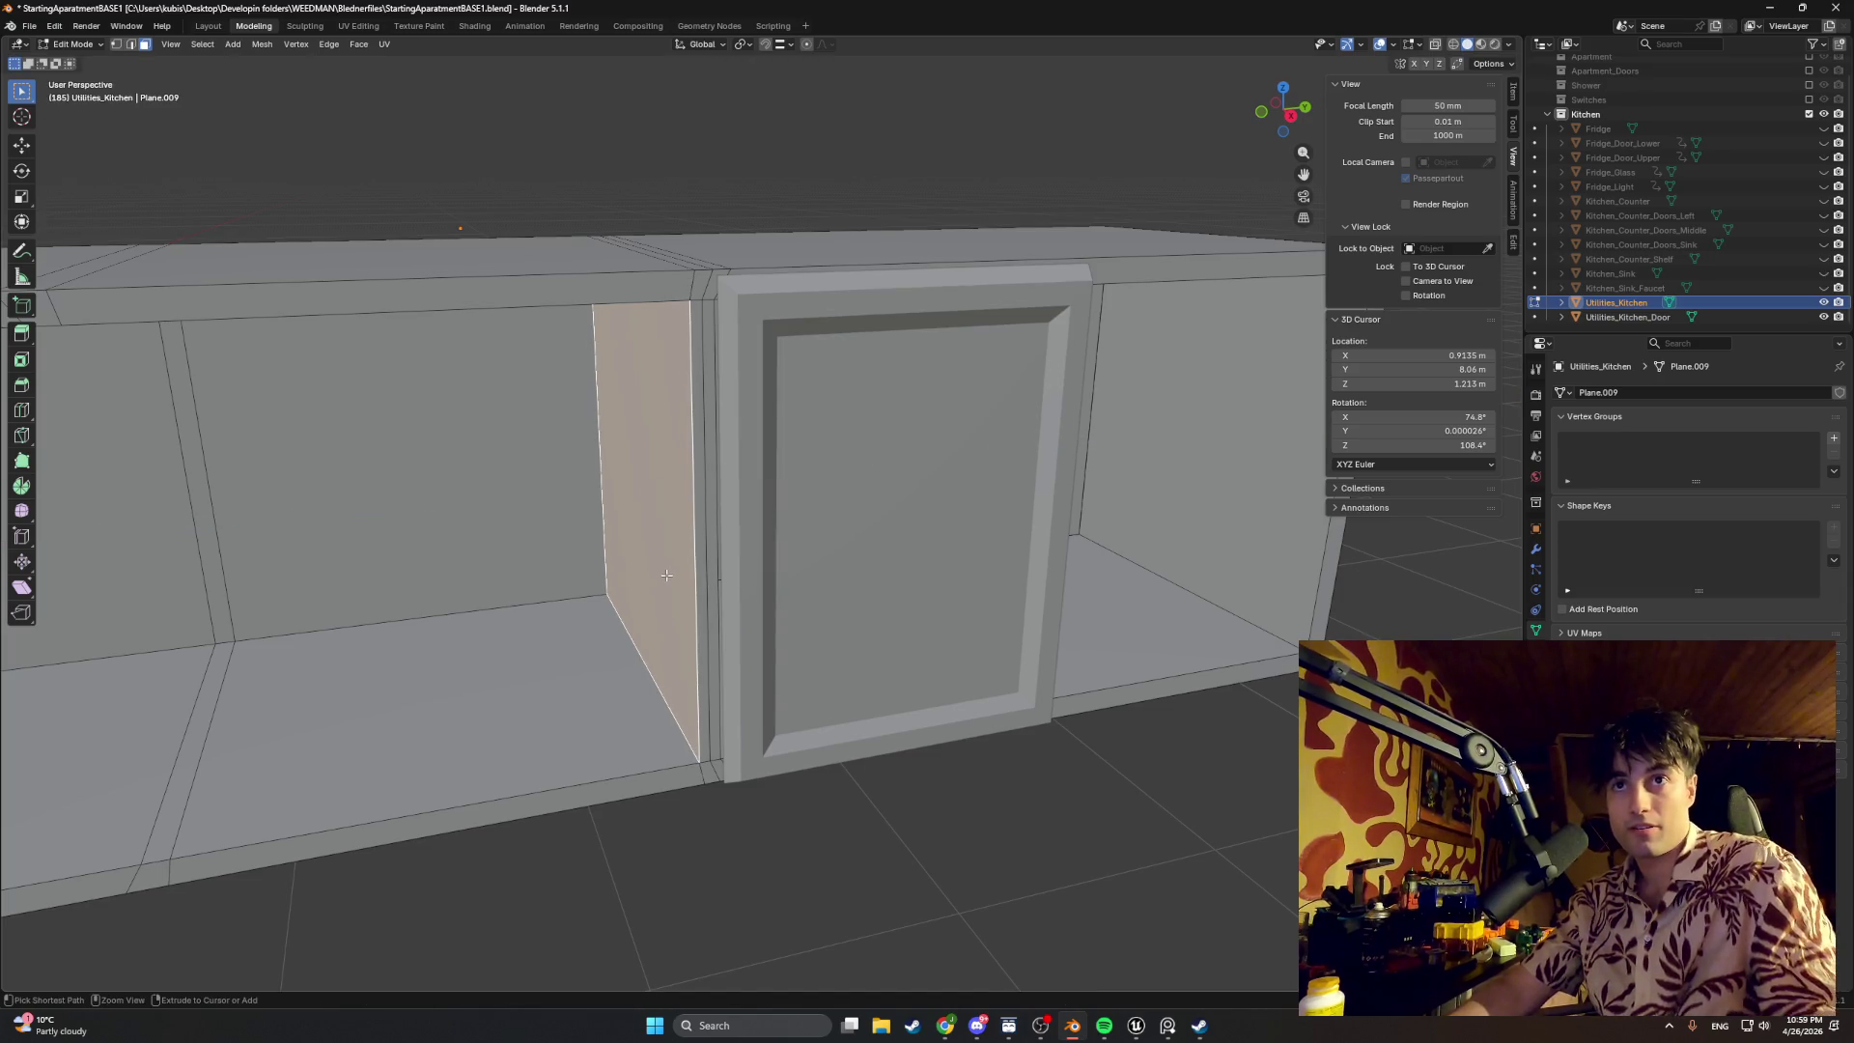
Step: Nudge the two vertical divider edges beside the door along Y so they line up with it
key("alt+a")
key("2")
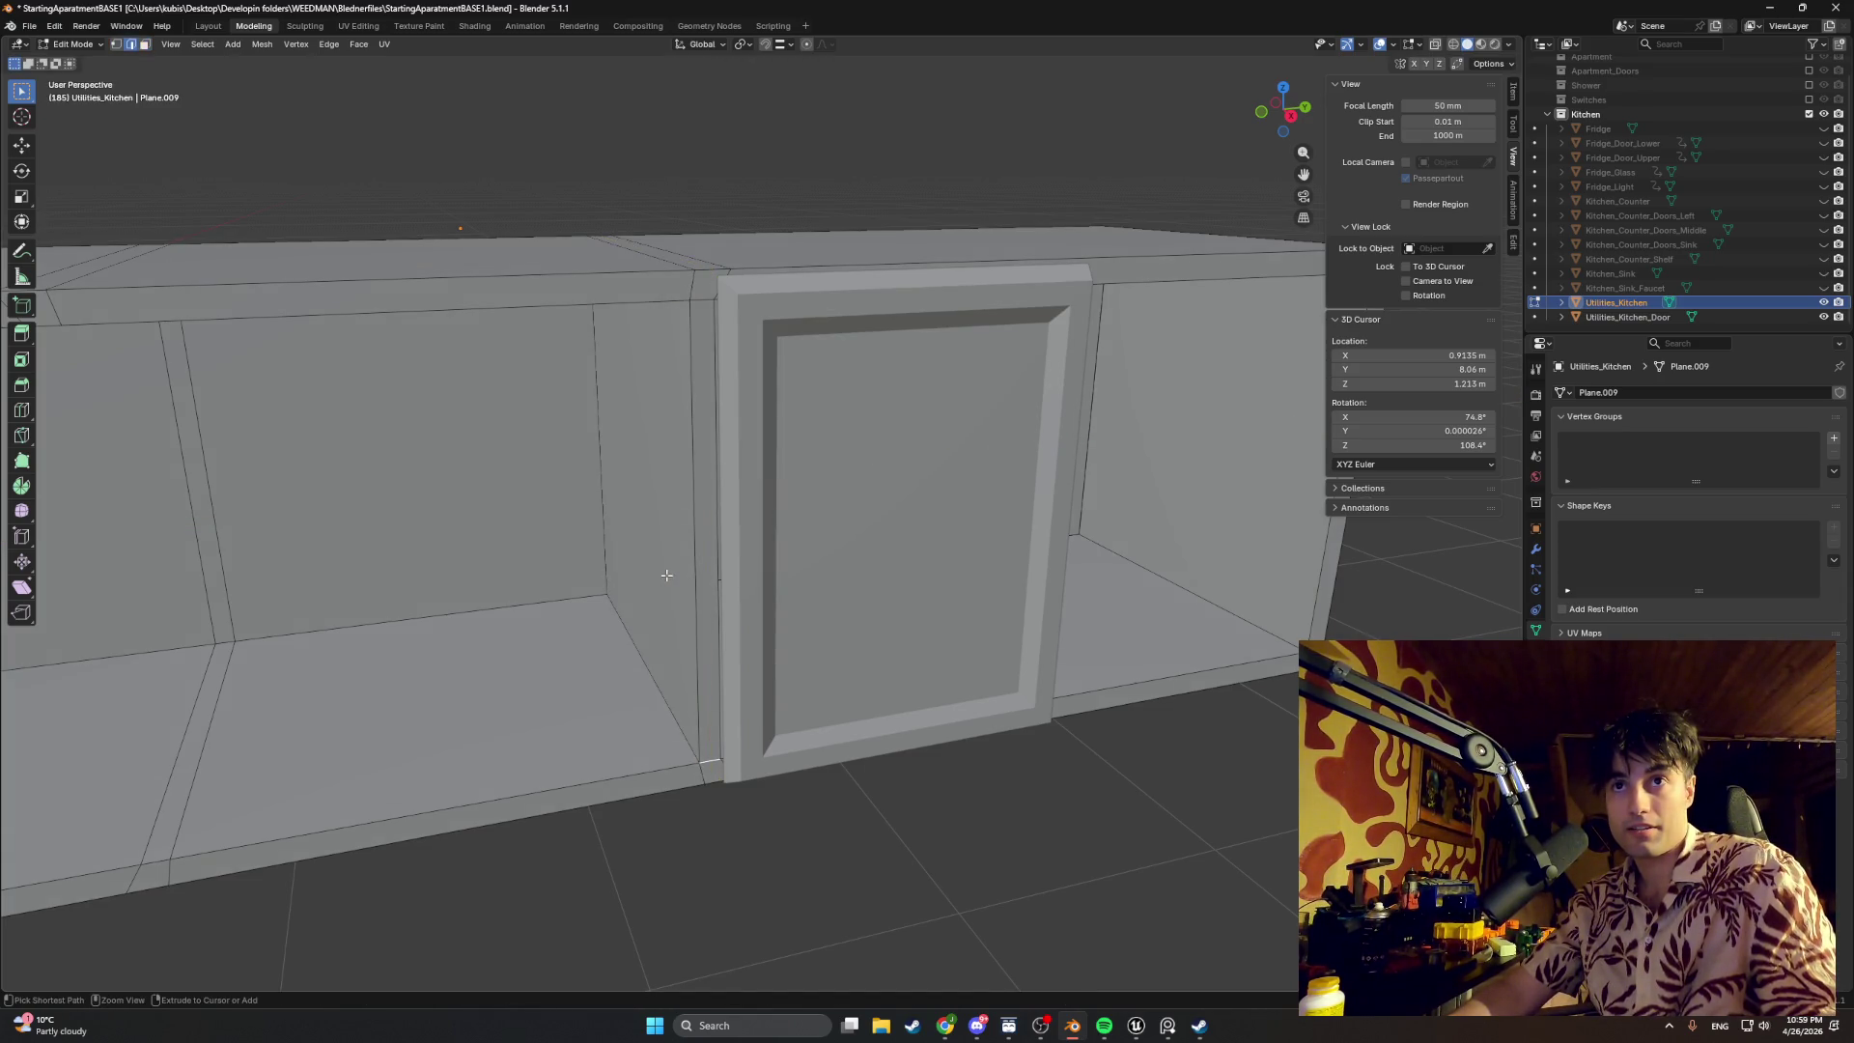
left_click(665, 576)
key("g")
key("y")
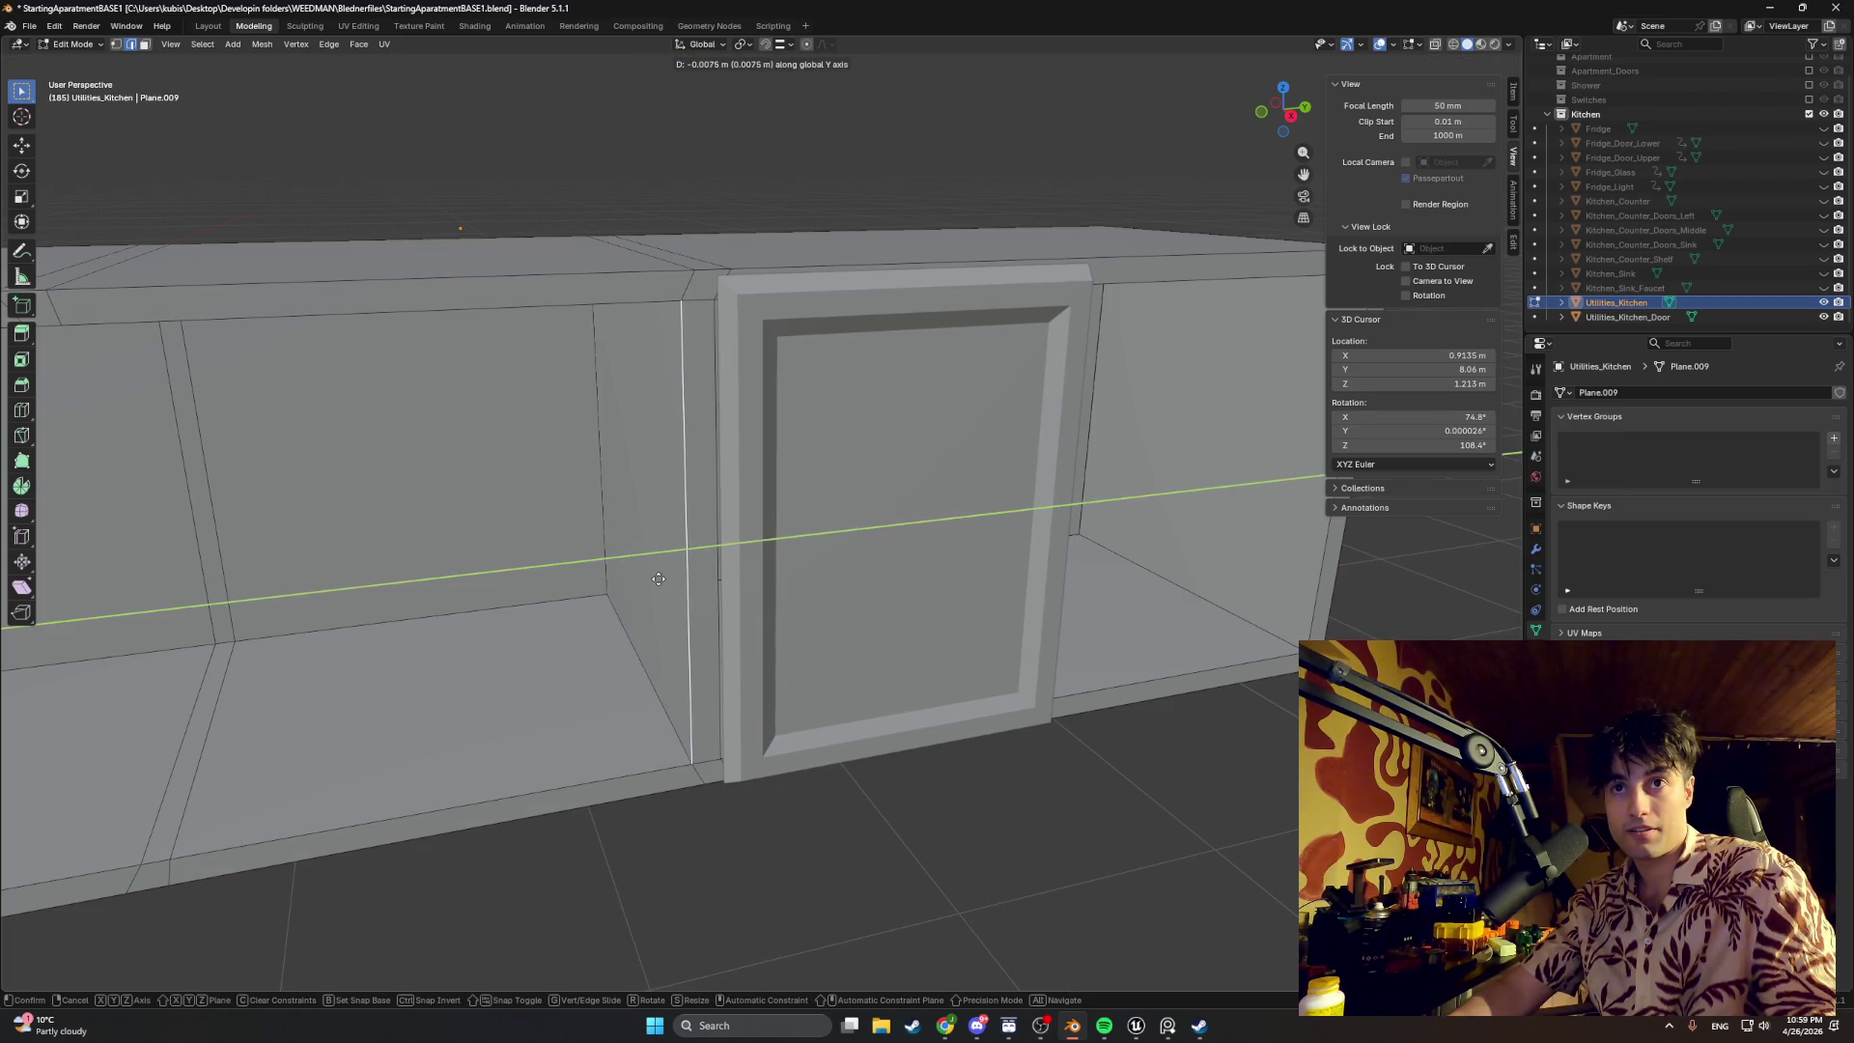
left_click(658, 578)
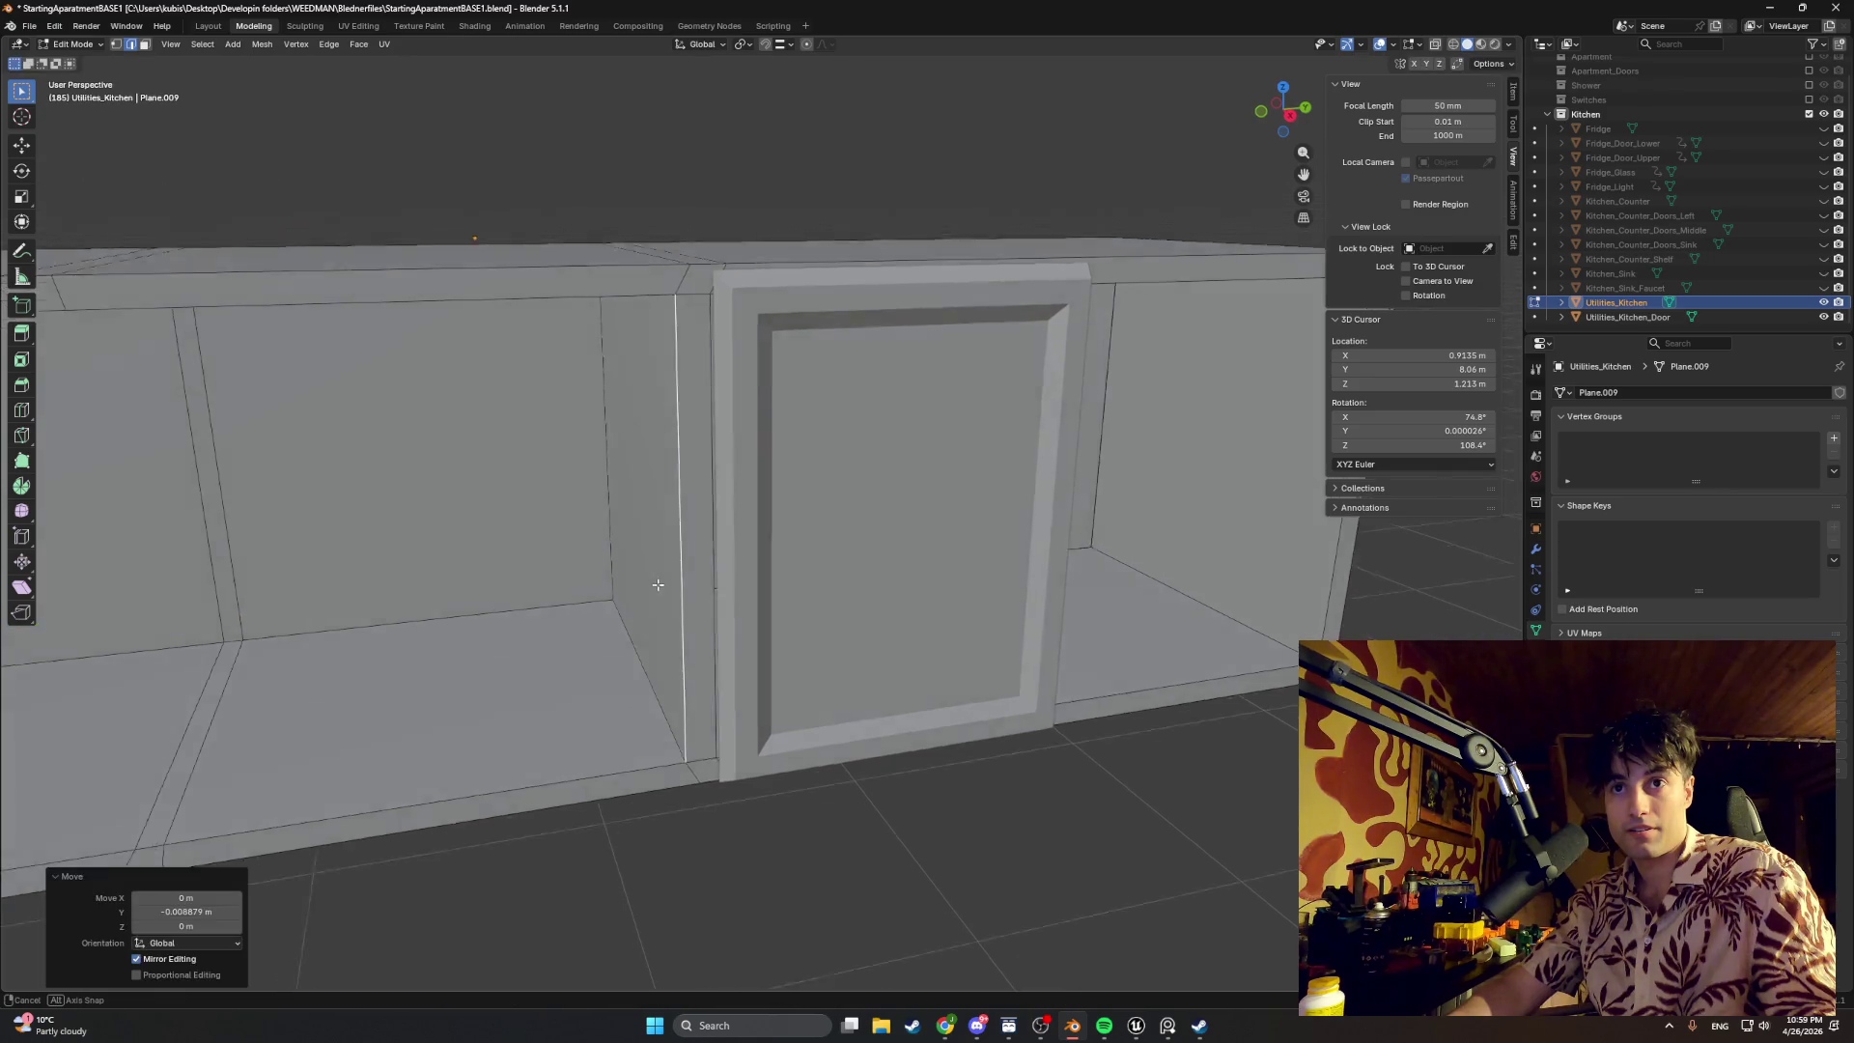
middle_click_drag(657, 577, 641, 575)
left_click(642, 576, "alt")
middle_click_drag(670, 631, 677, 627)
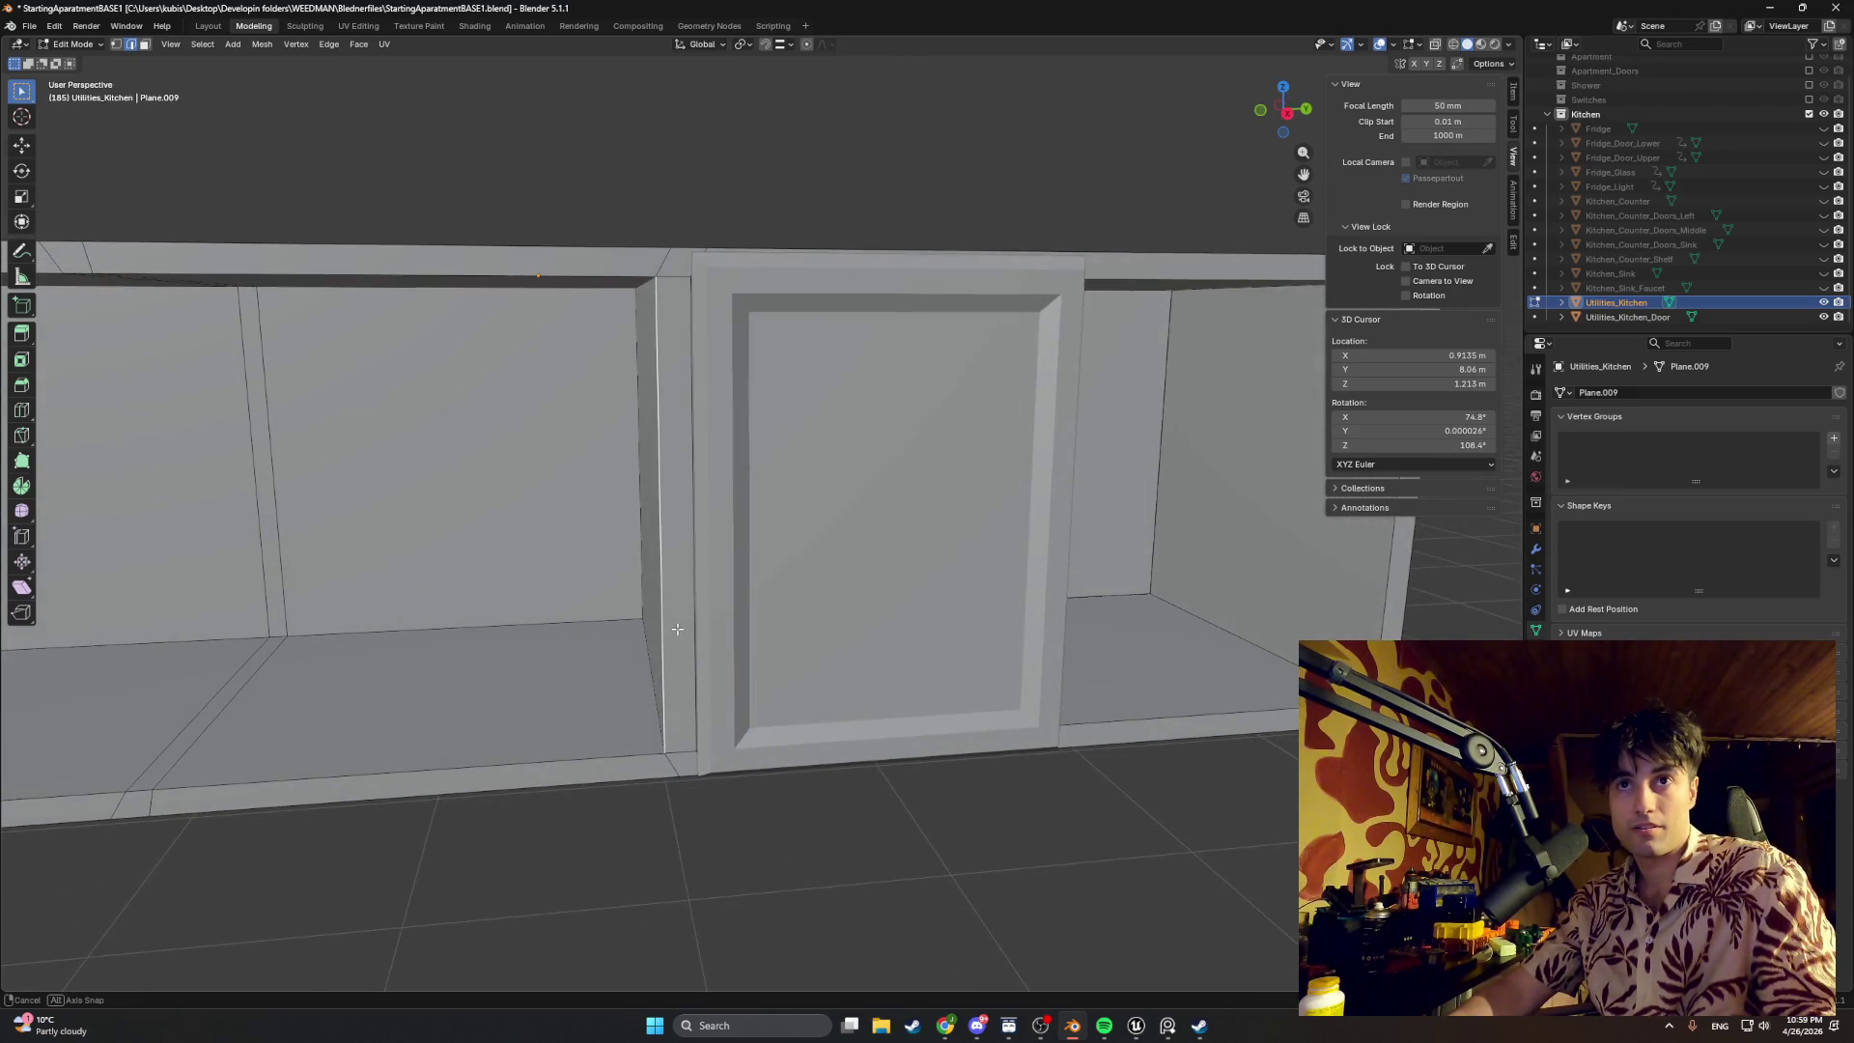
middle_click_drag(677, 627, 651, 629)
key("g")
key("y")
left_click(667, 629)
Step: Add a centred loop along the door edge, switch to wireframe and select Utilities_Kitchen_Door in side view
key("ctrl+r")
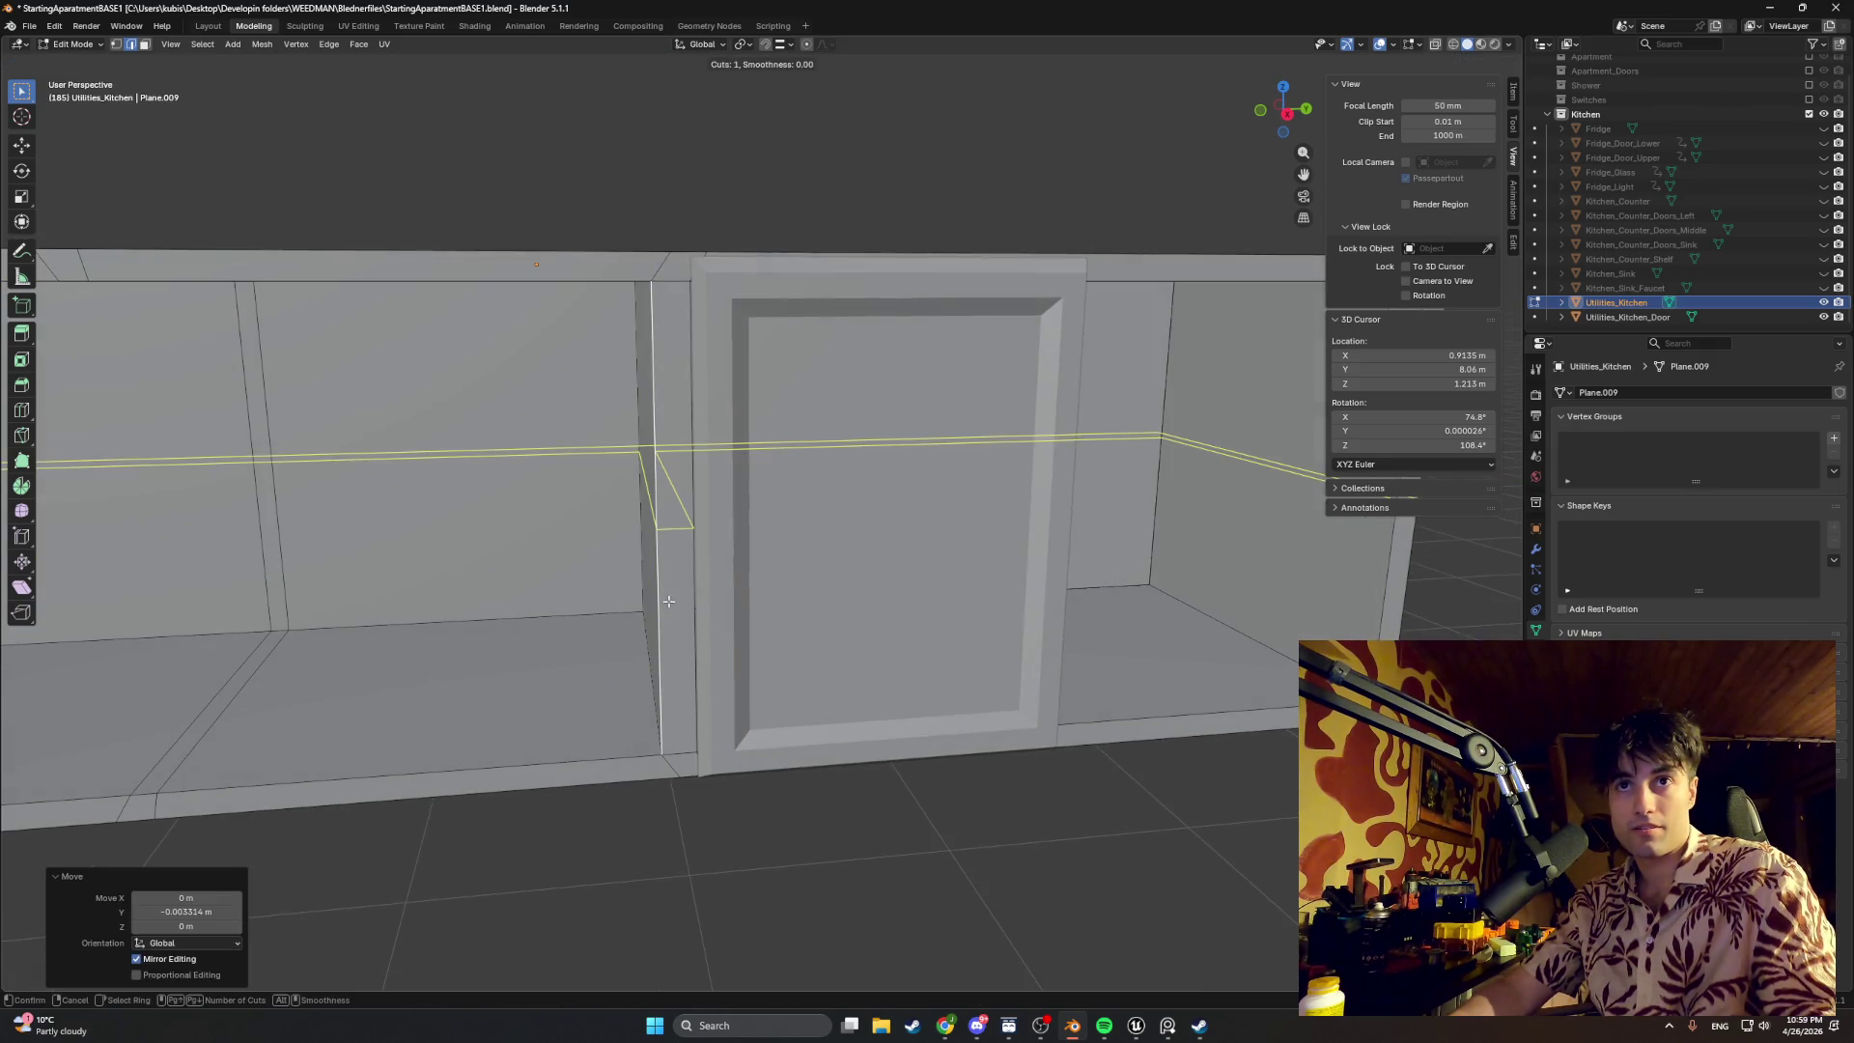
left_click(693, 775)
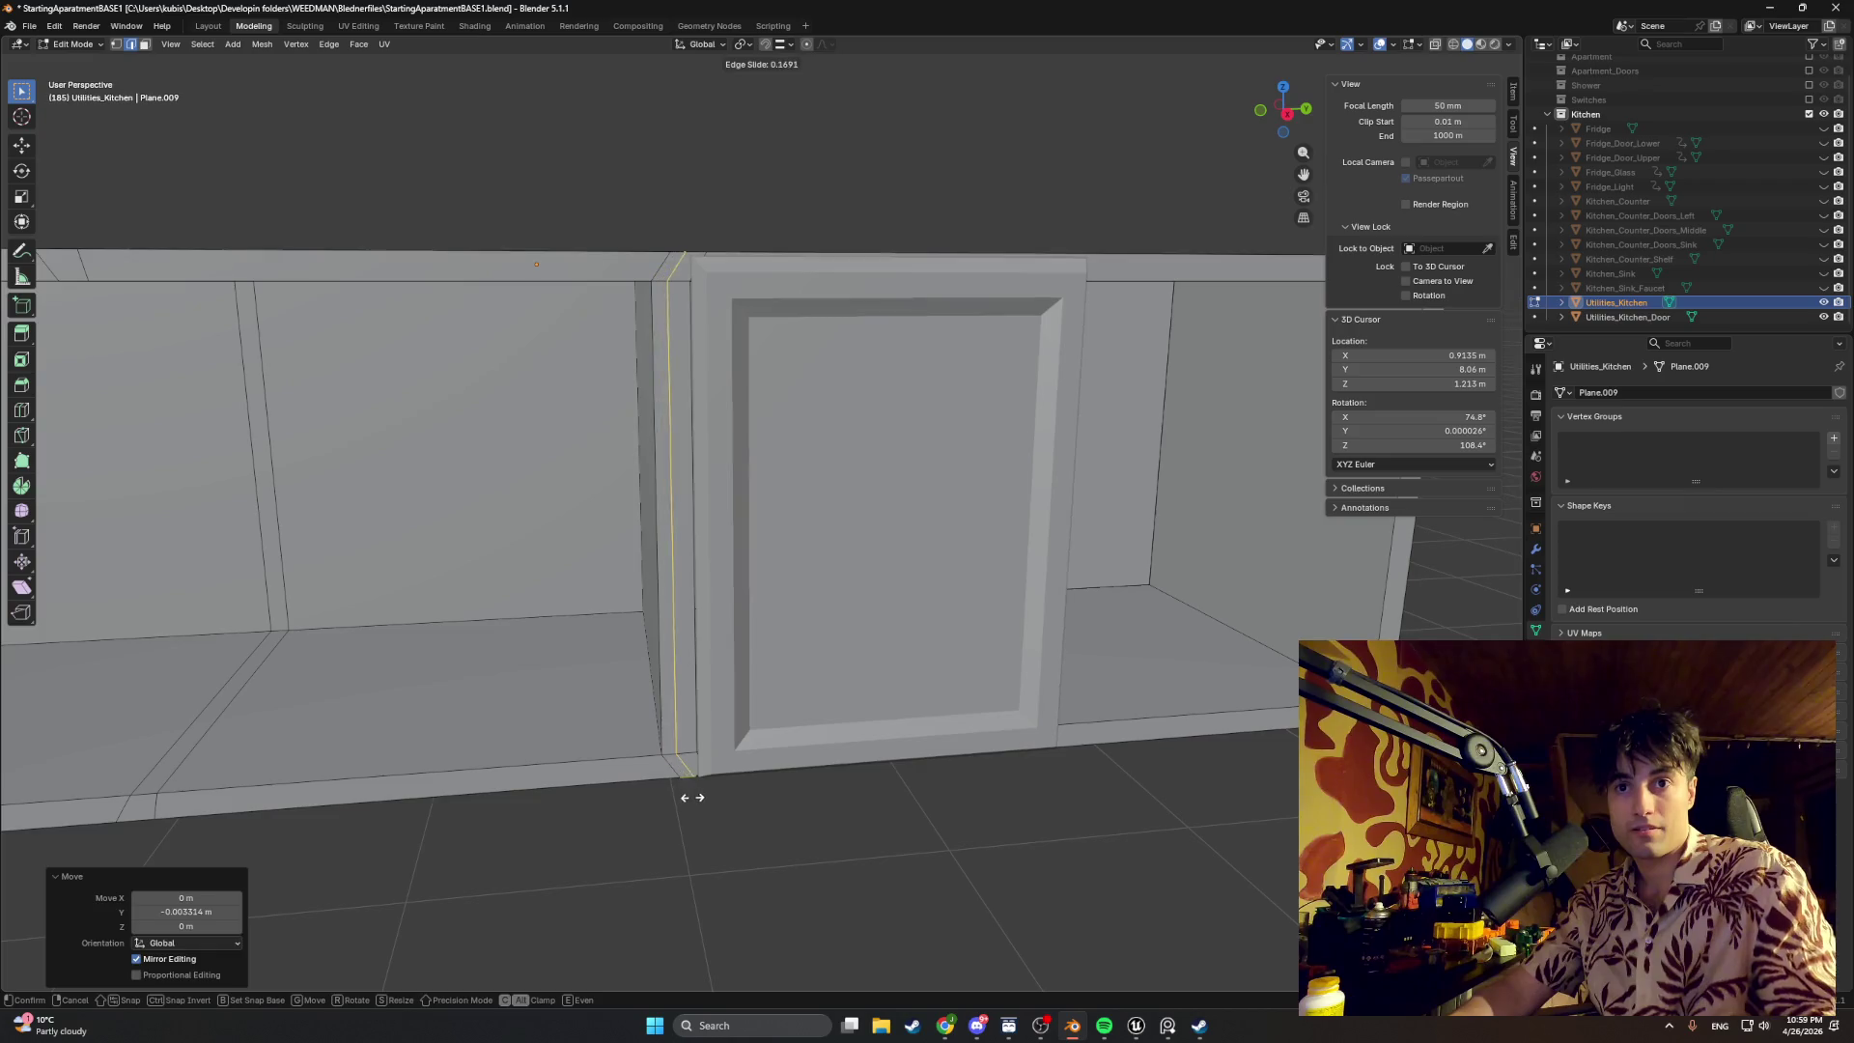
right_click(699, 776)
scroll(699, 775, "down", 3)
scroll(663, 796, "up", 5)
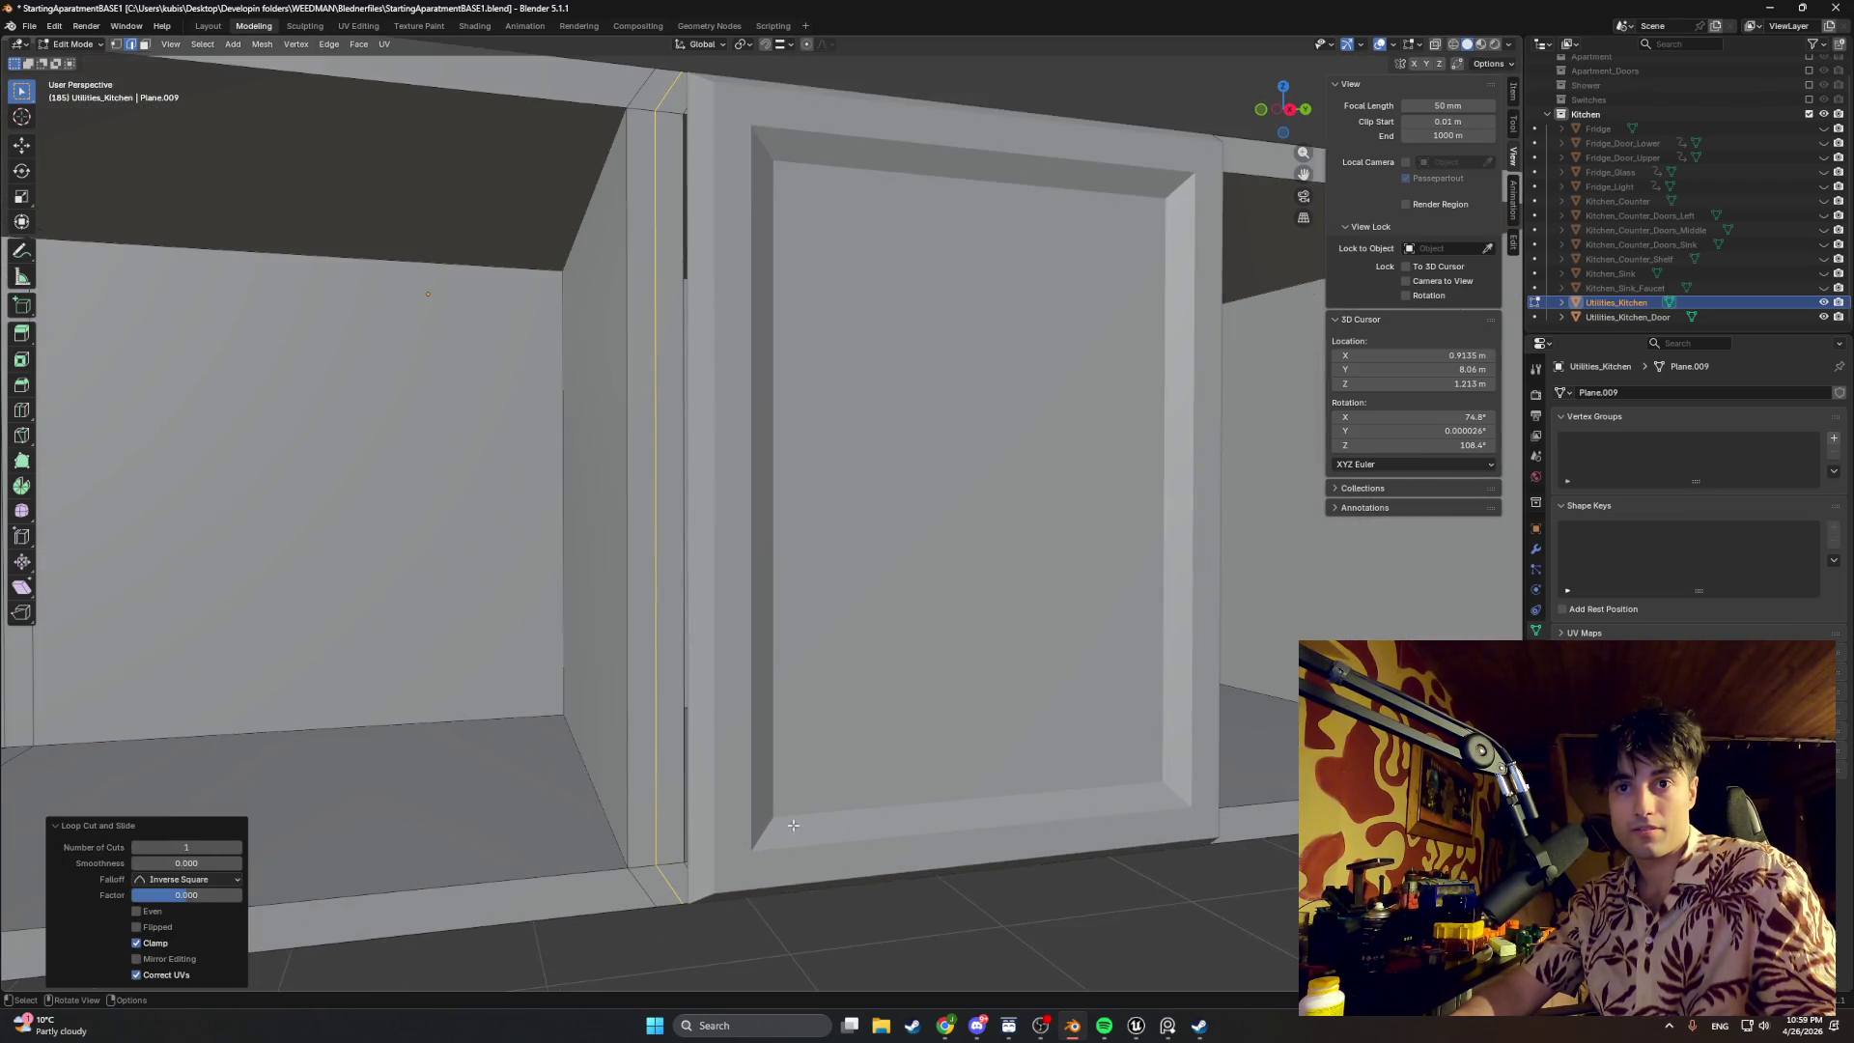
key("z")
left_click(766, 802)
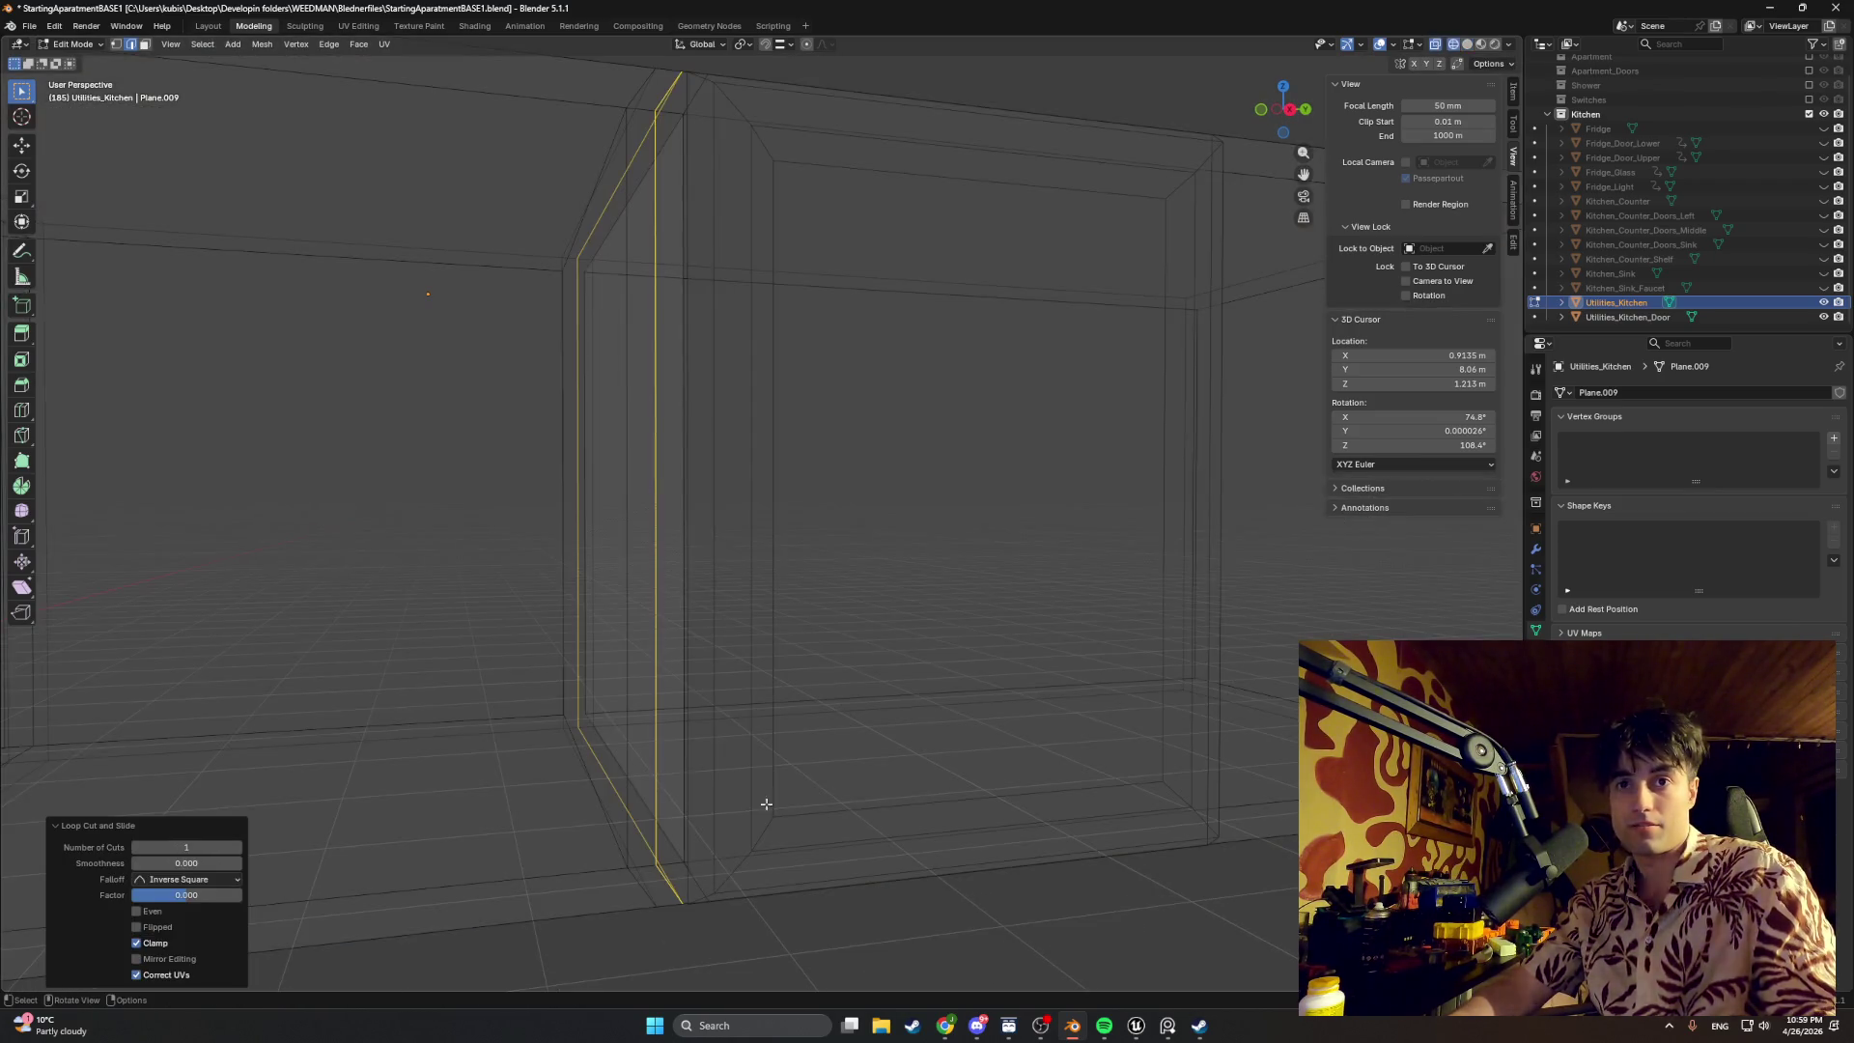
left_click(1624, 316, "ctrl")
key("KP_3")
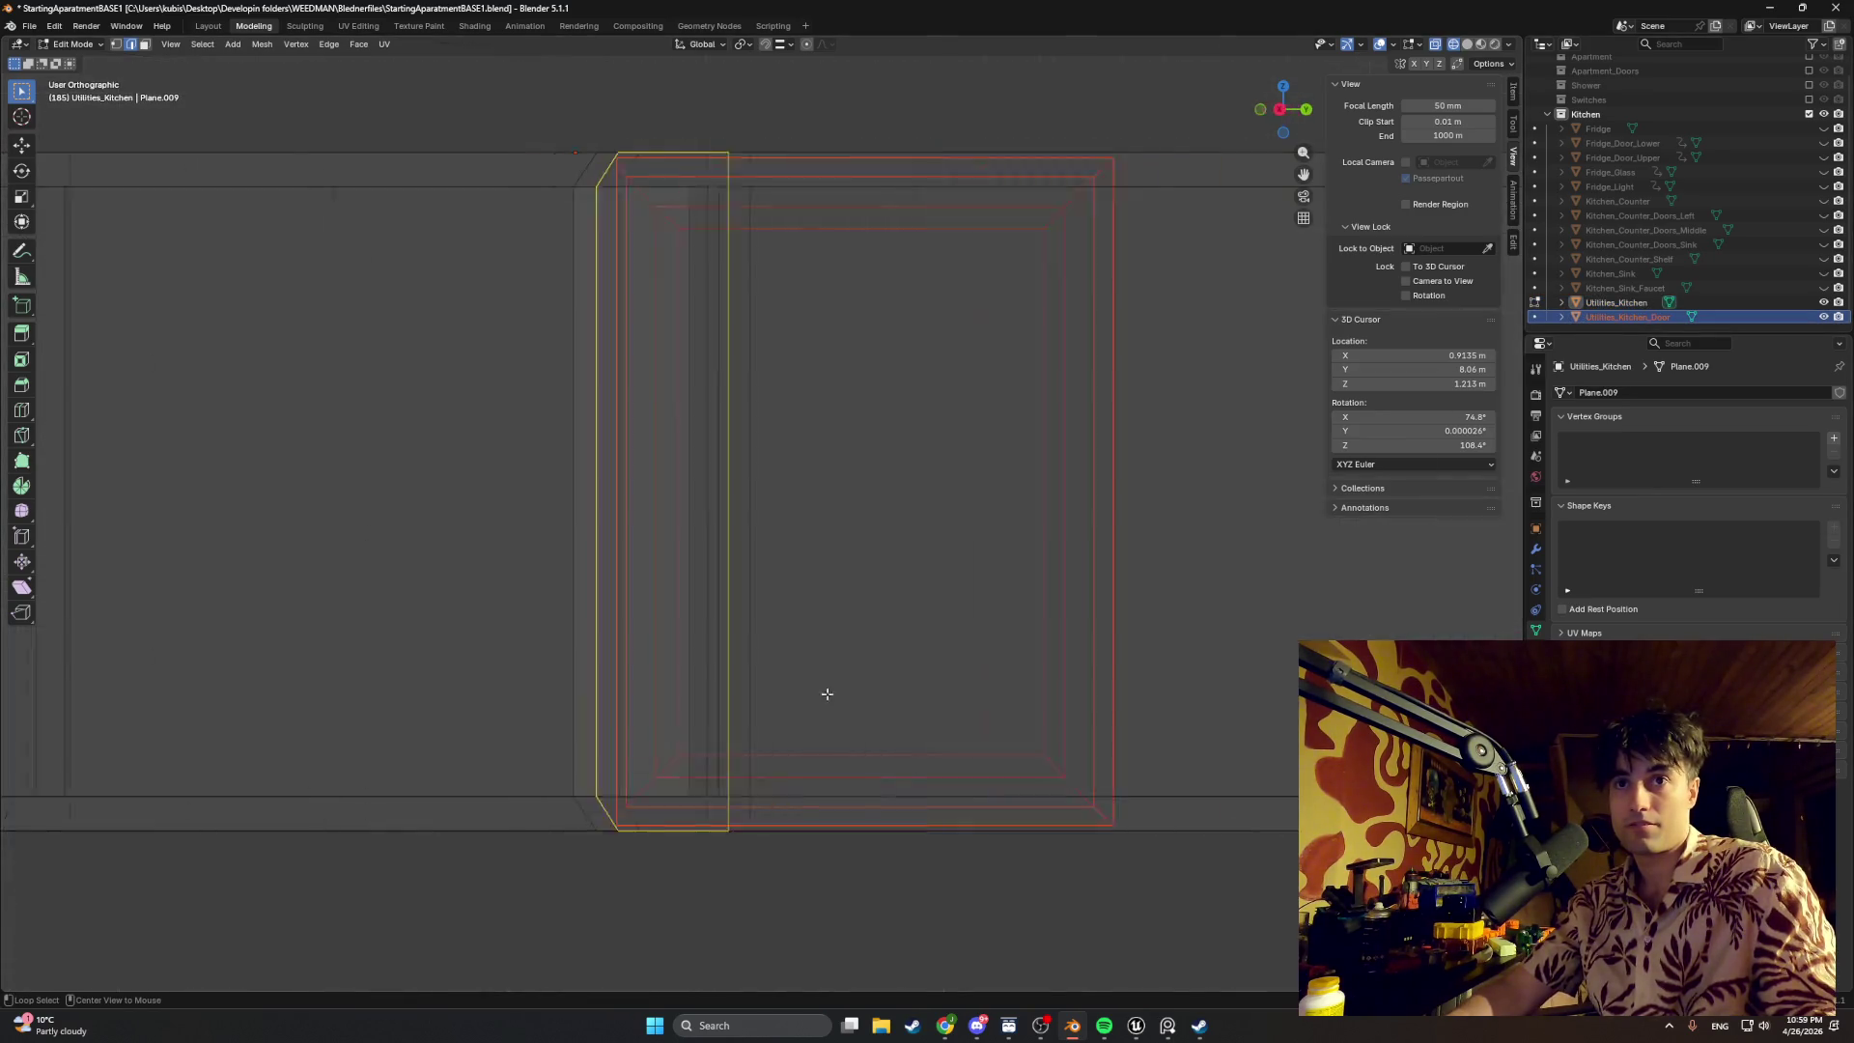
scroll(607, 800, "up", 3)
scroll(763, 663, "up", 2)
left_click(780, 45)
left_click(767, 45)
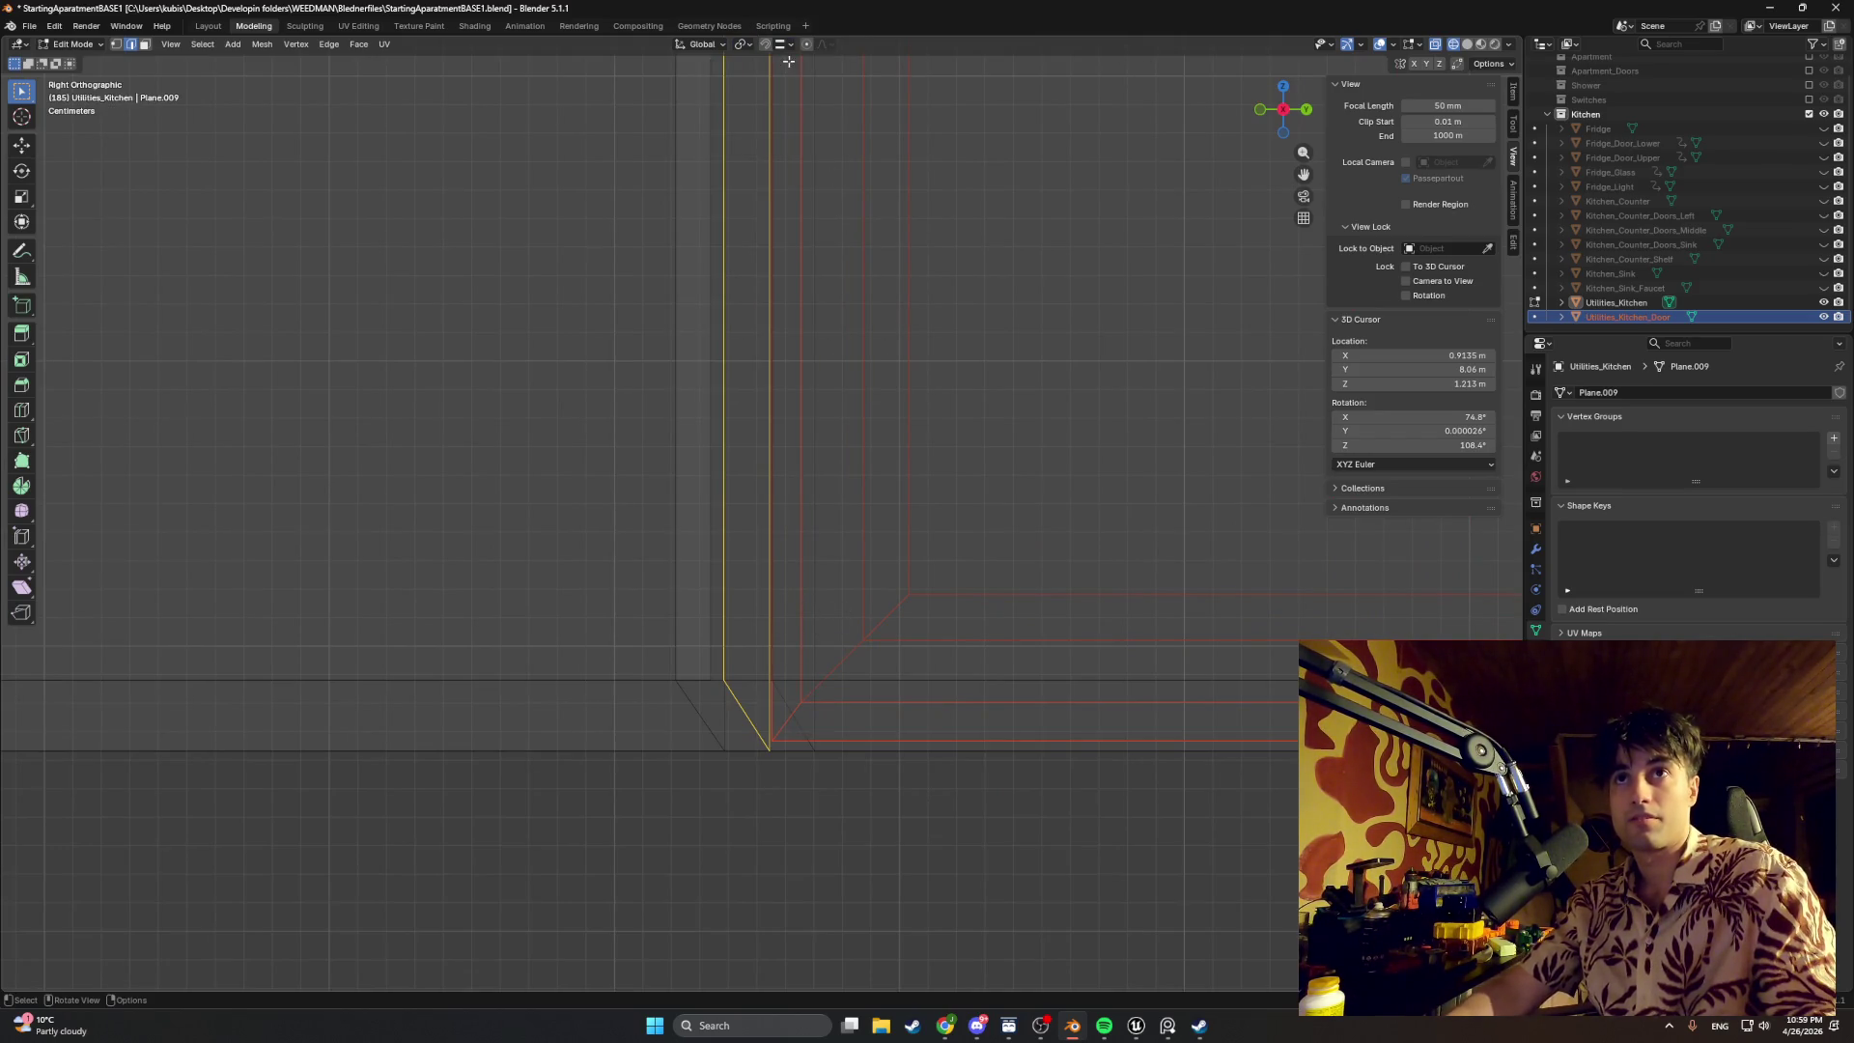
key("g")
right_click(833, 443)
key("Tab")
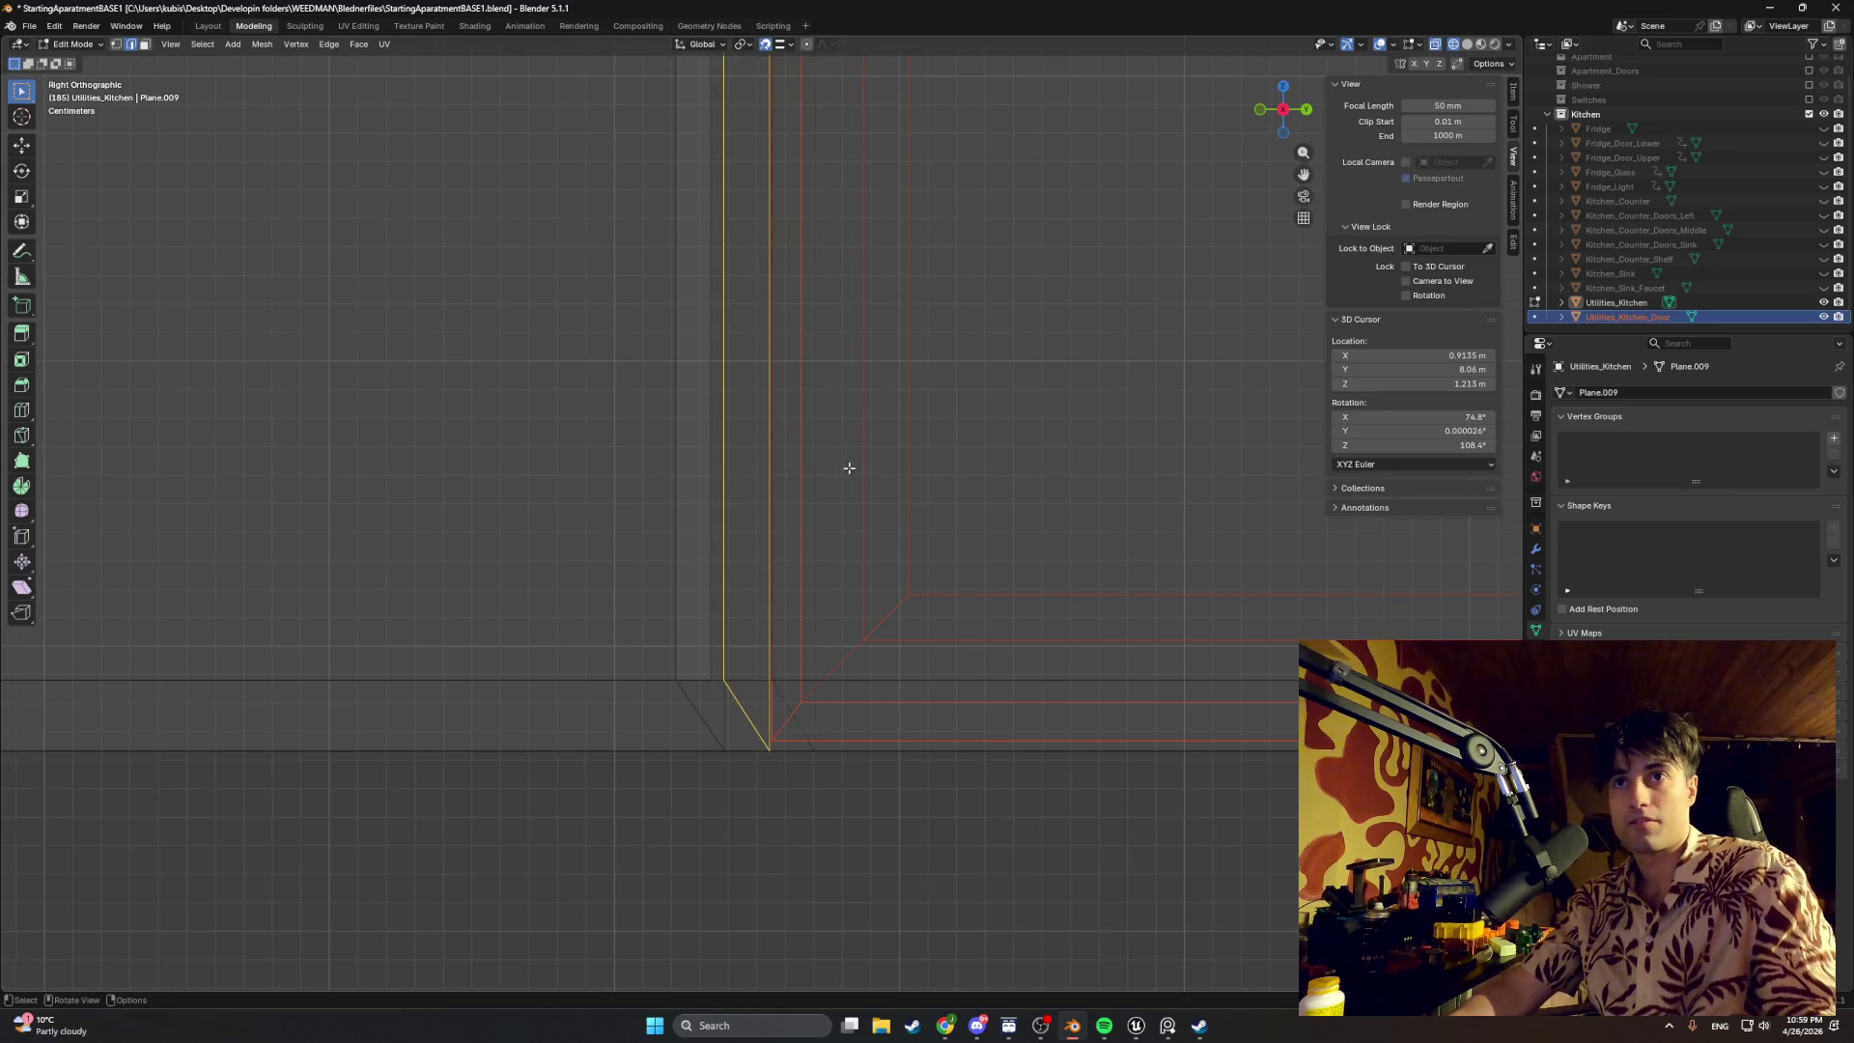
left_click(1623, 315)
key("g")
key("y")
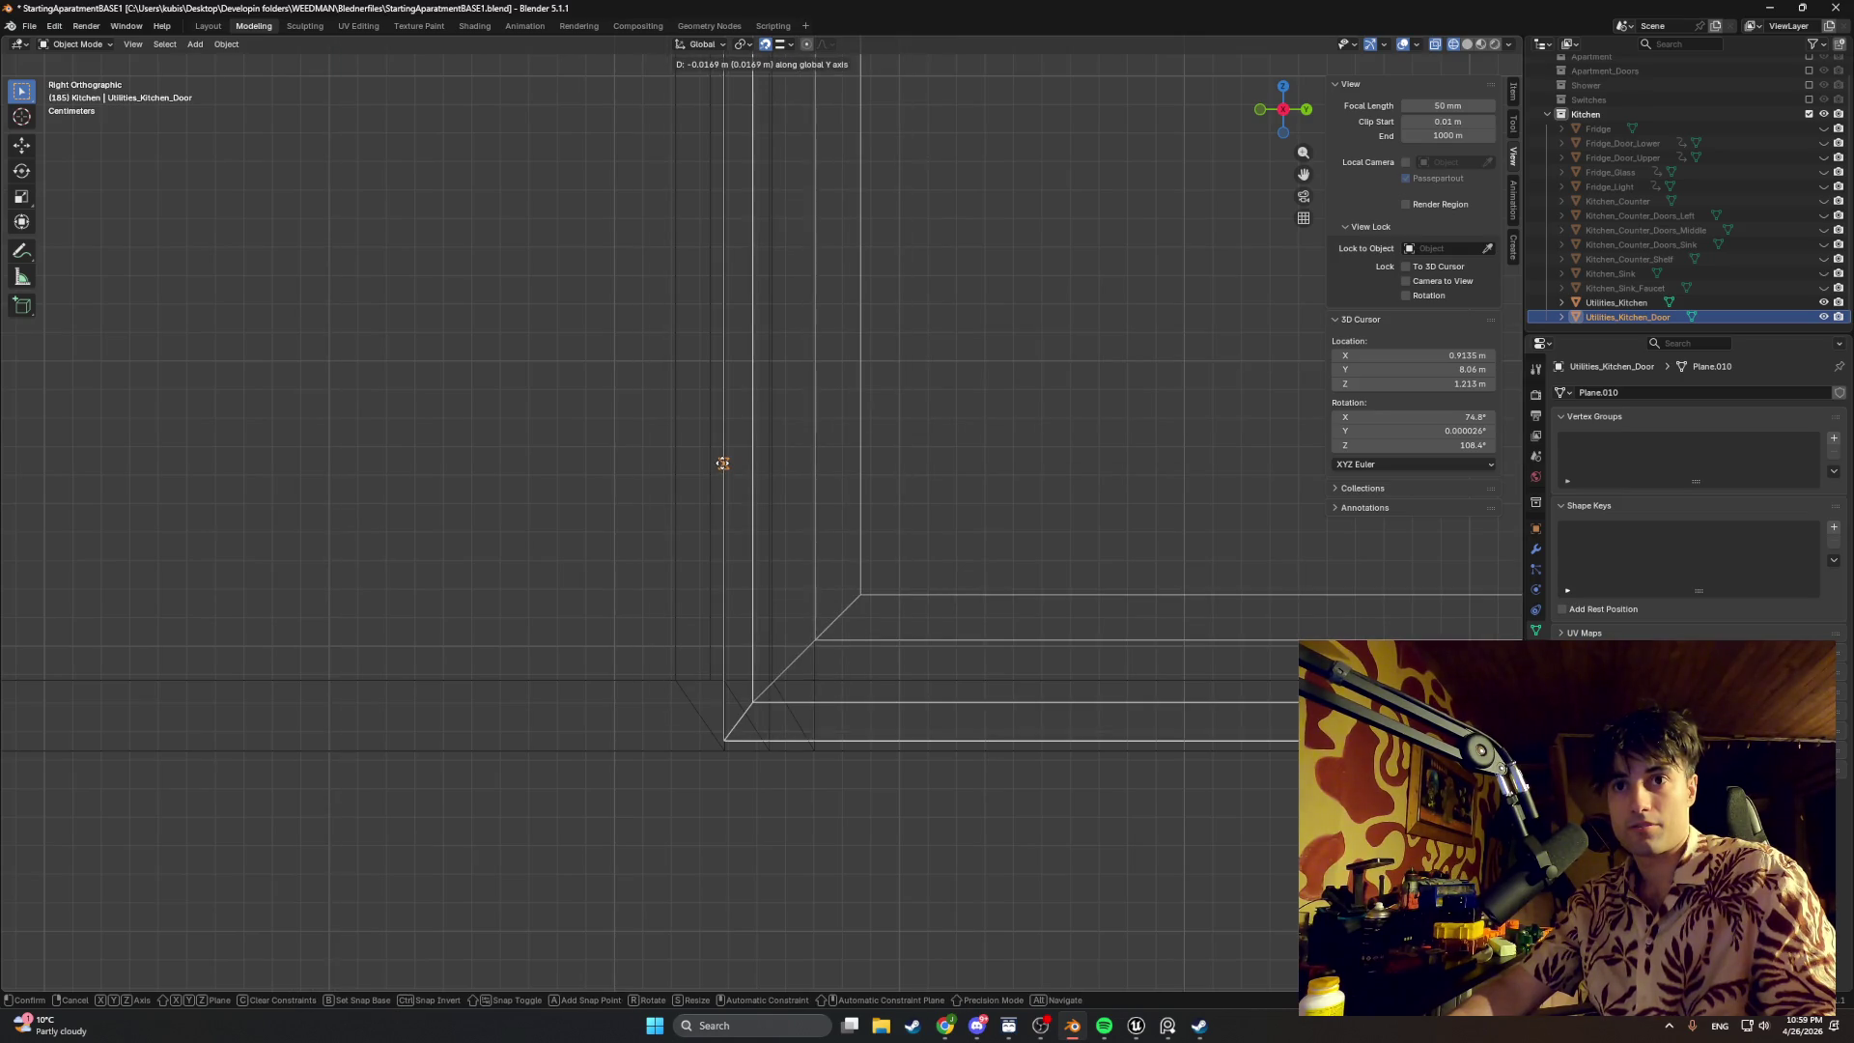
left_click(723, 461)
key("KP_Decimal")
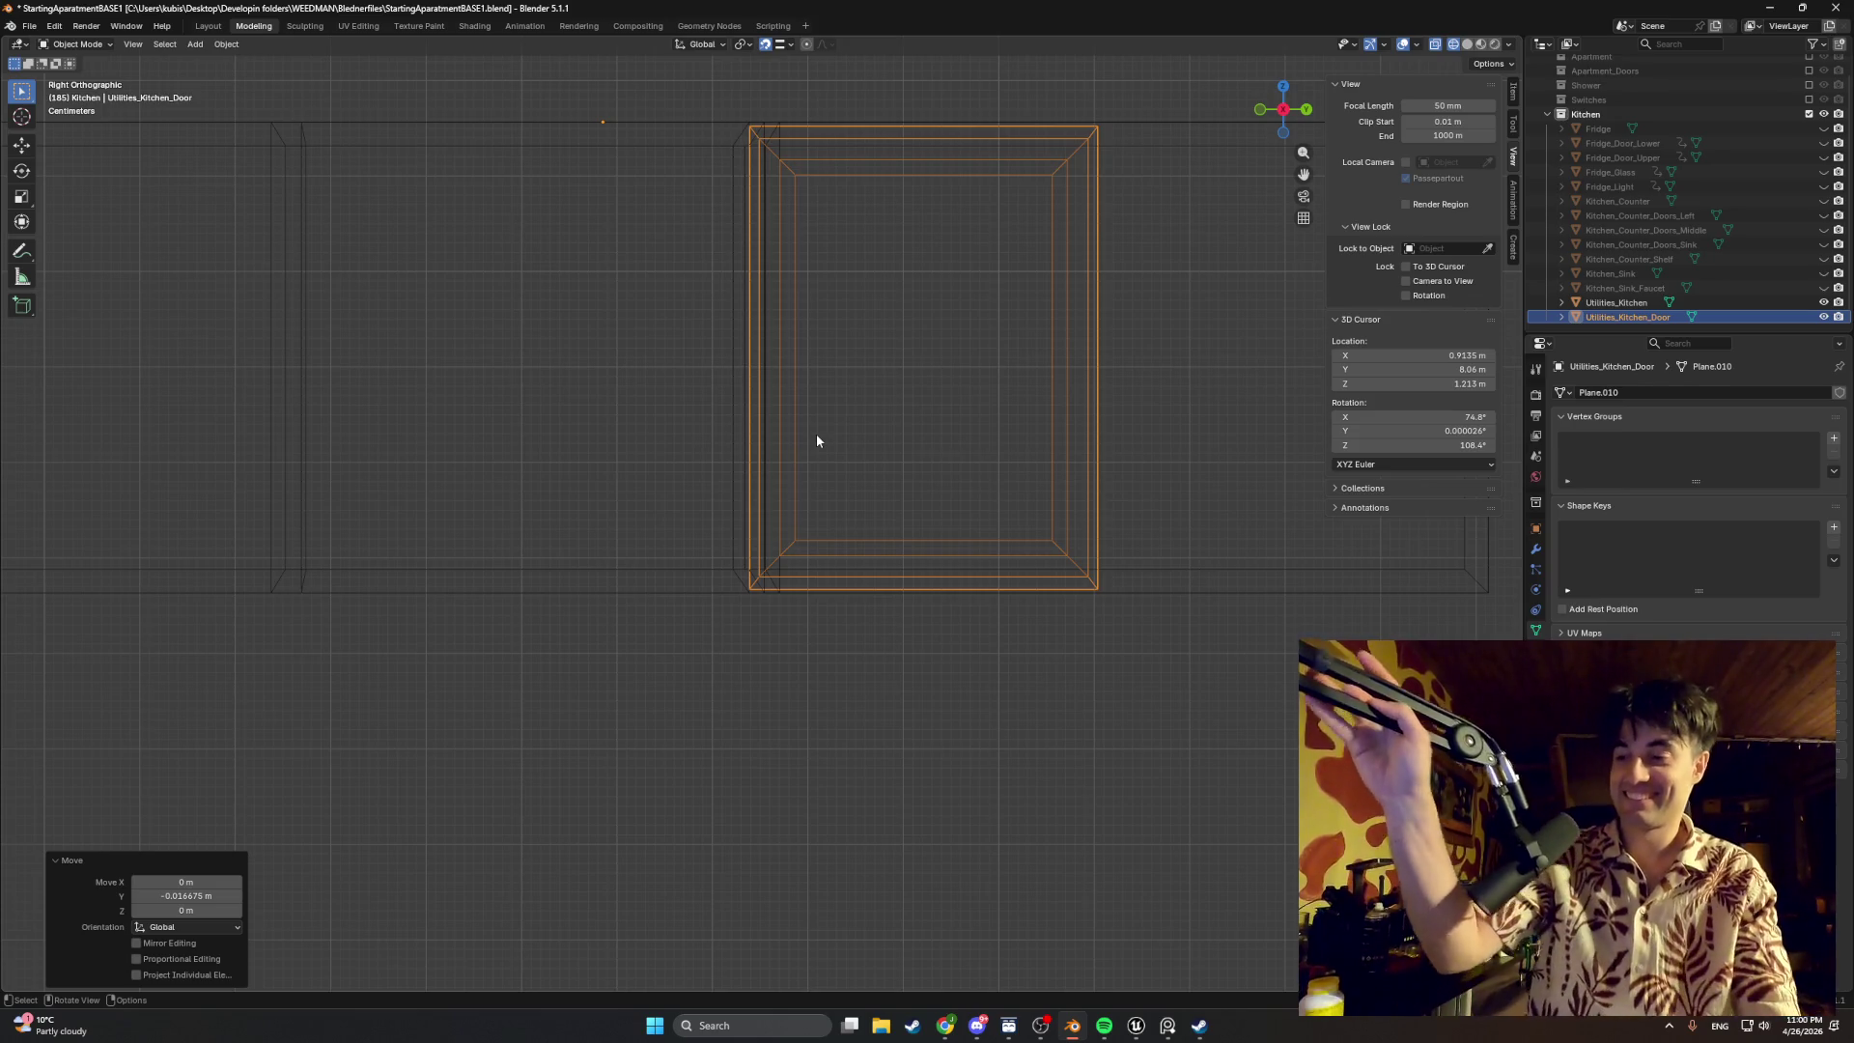
middle_click_drag(736, 353, 755, 419)
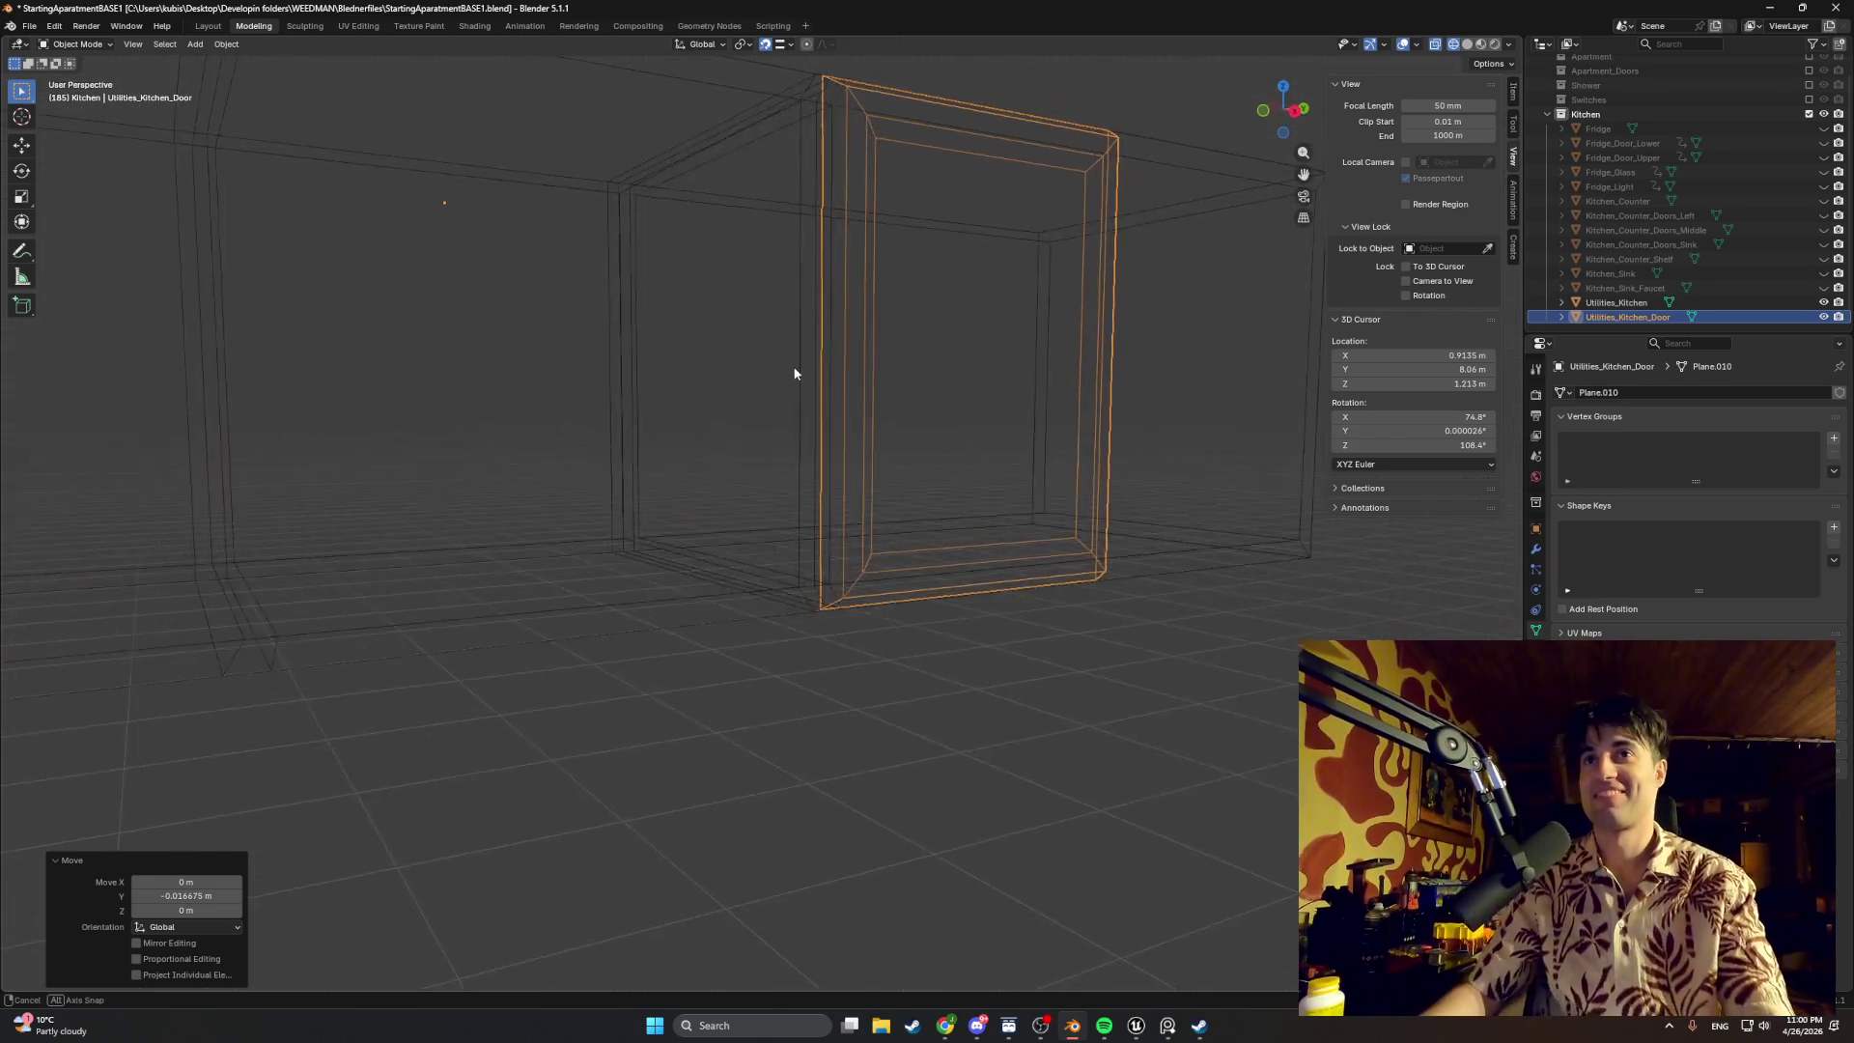
scroll(753, 414, "up", 3)
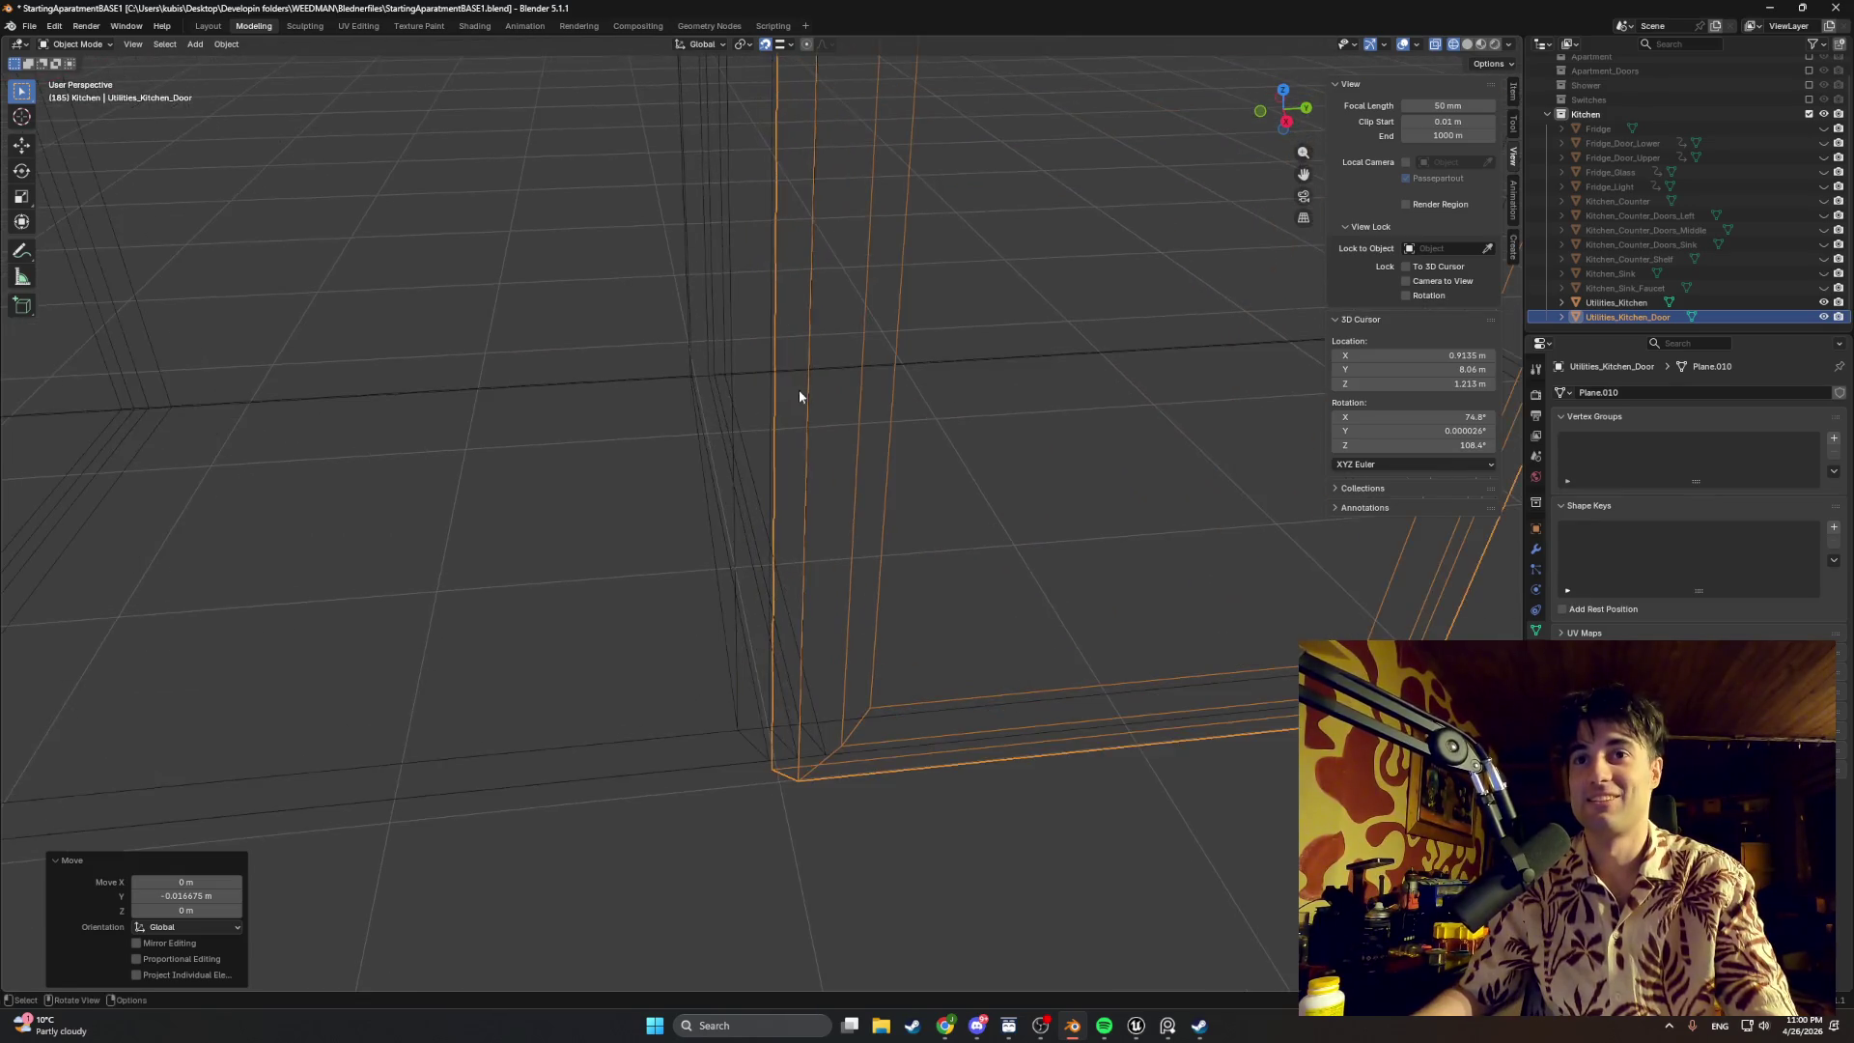
mouse_move(798, 391)
middle_mouse_down()
mouse_move(857, 381)
mouse_move(786, 316)
middle_mouse_up()
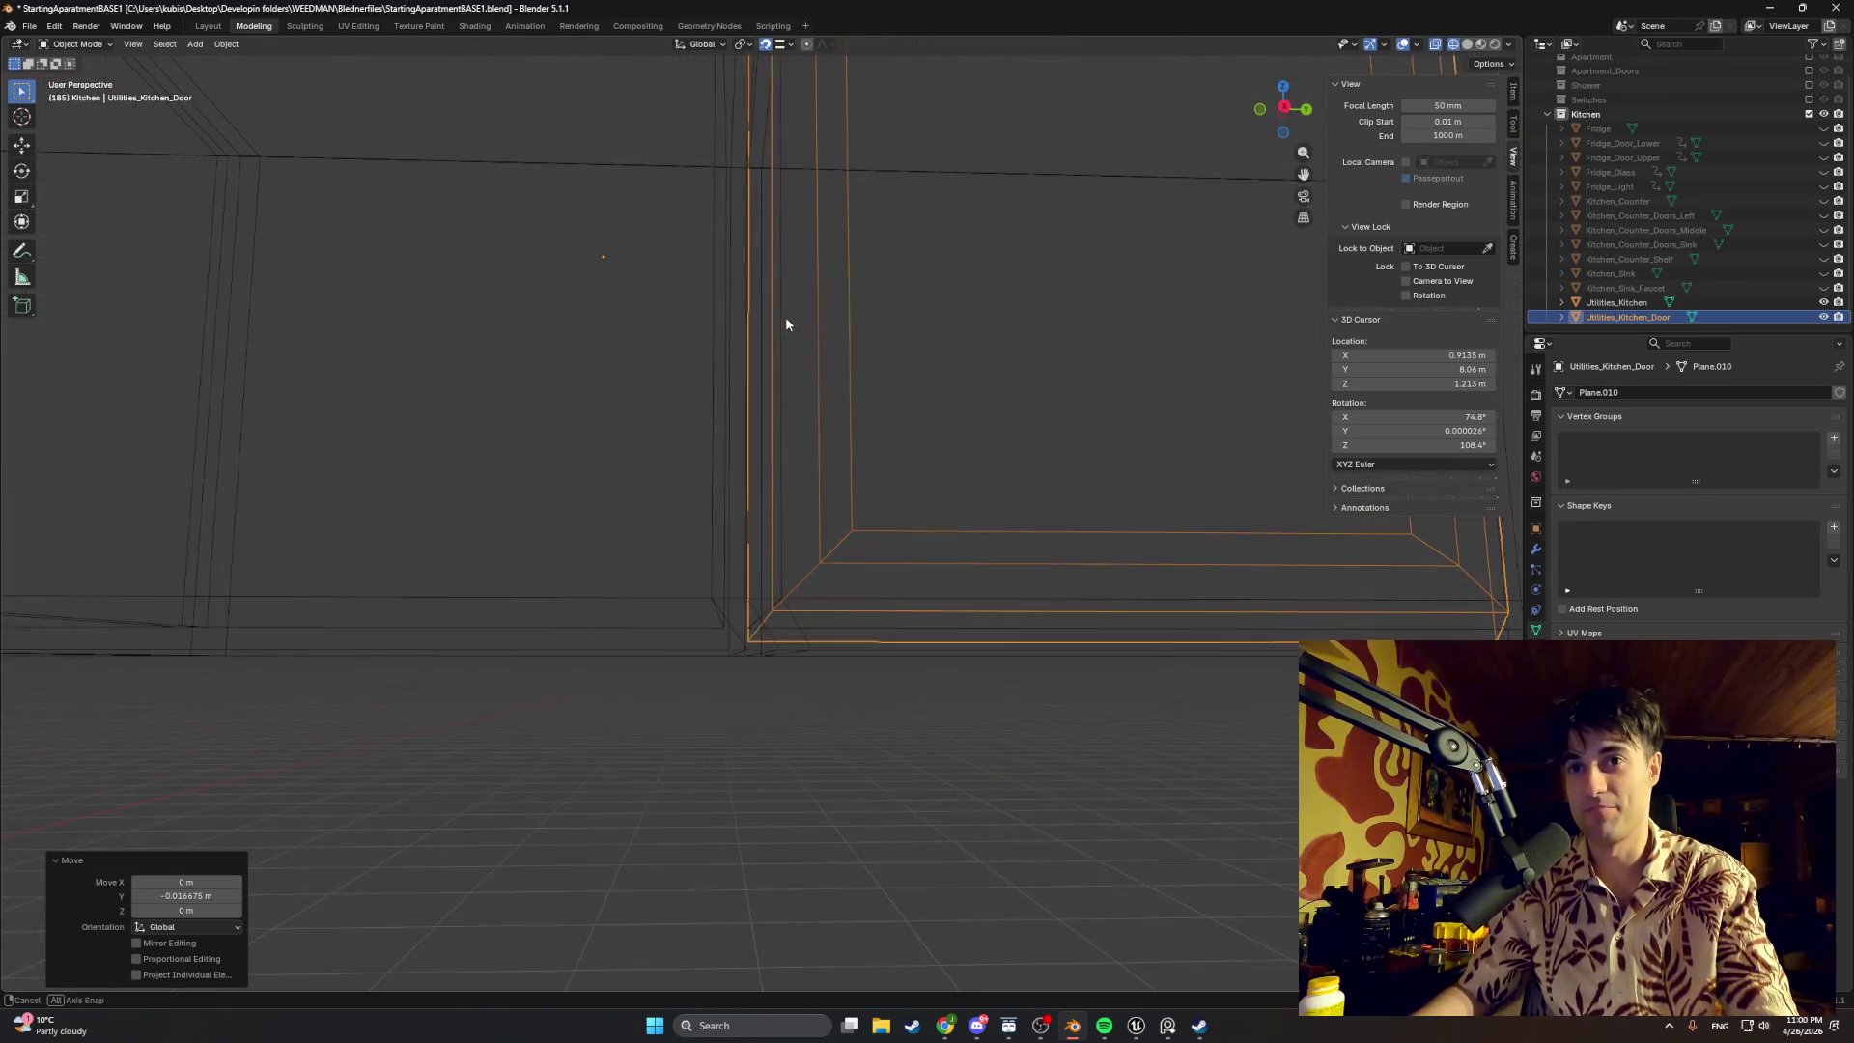
scroll(790, 325, "down", 3)
scroll(777, 339, "down", 2)
middle_click_drag(932, 303, 757, 440, "shift")
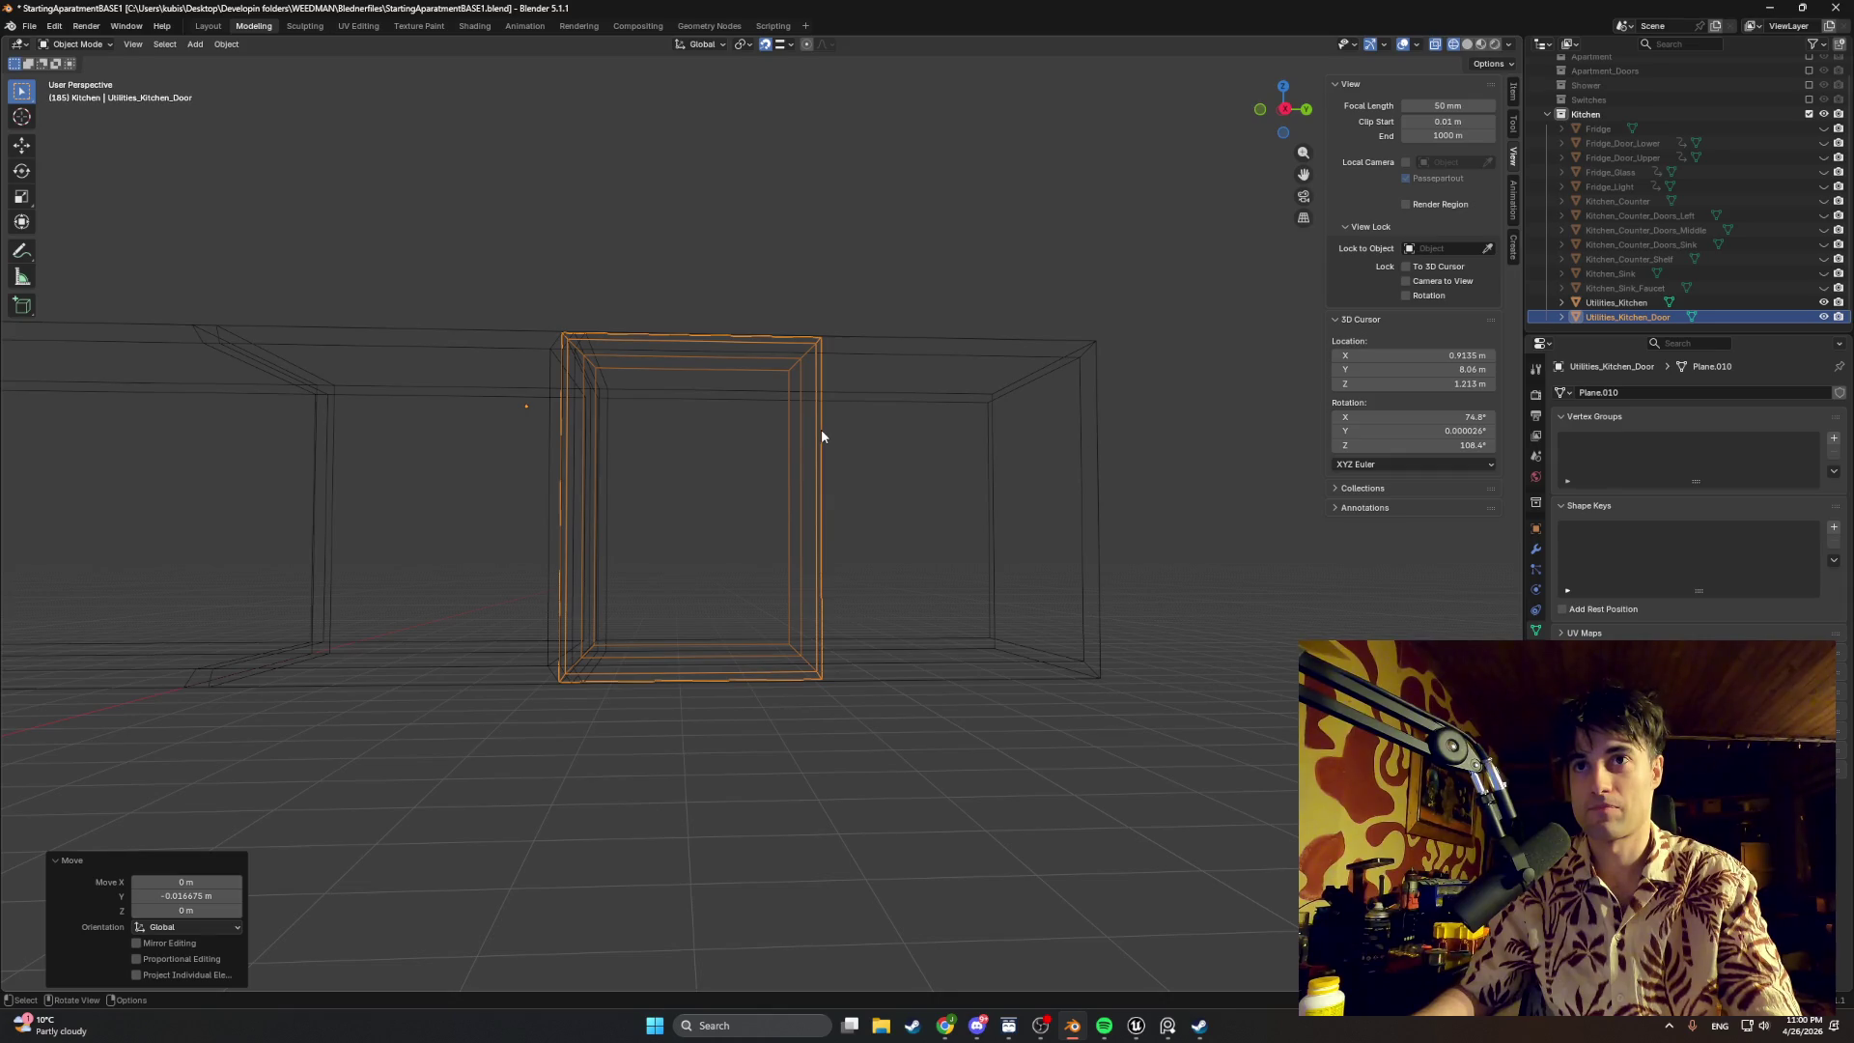
left_click(1600, 320)
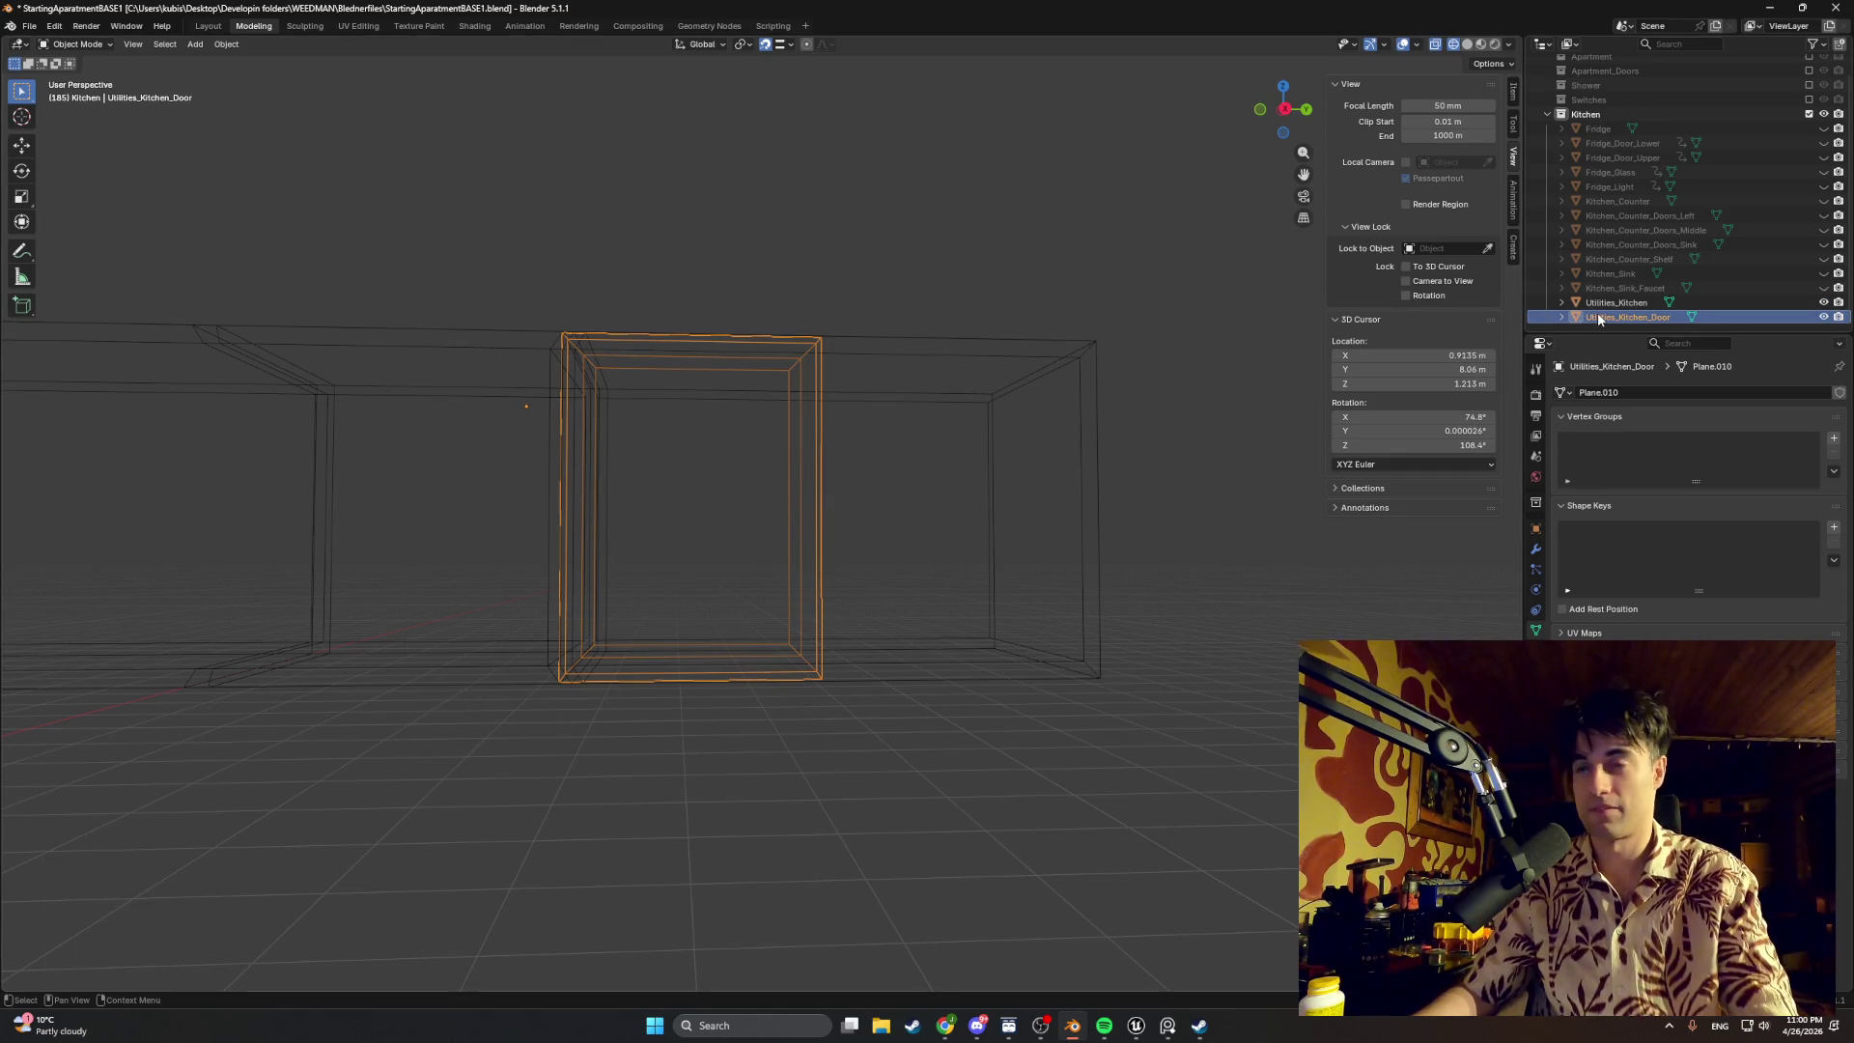
Step: Duplicate the door as Utilities_Kitchen_Door.001 and shift it about 0.41 m along Y beside the original
key("ctrl+c")
key("ctrl+v")
scroll(1687, 311, "down", 1)
left_click(1666, 316)
key("g")
key("y")
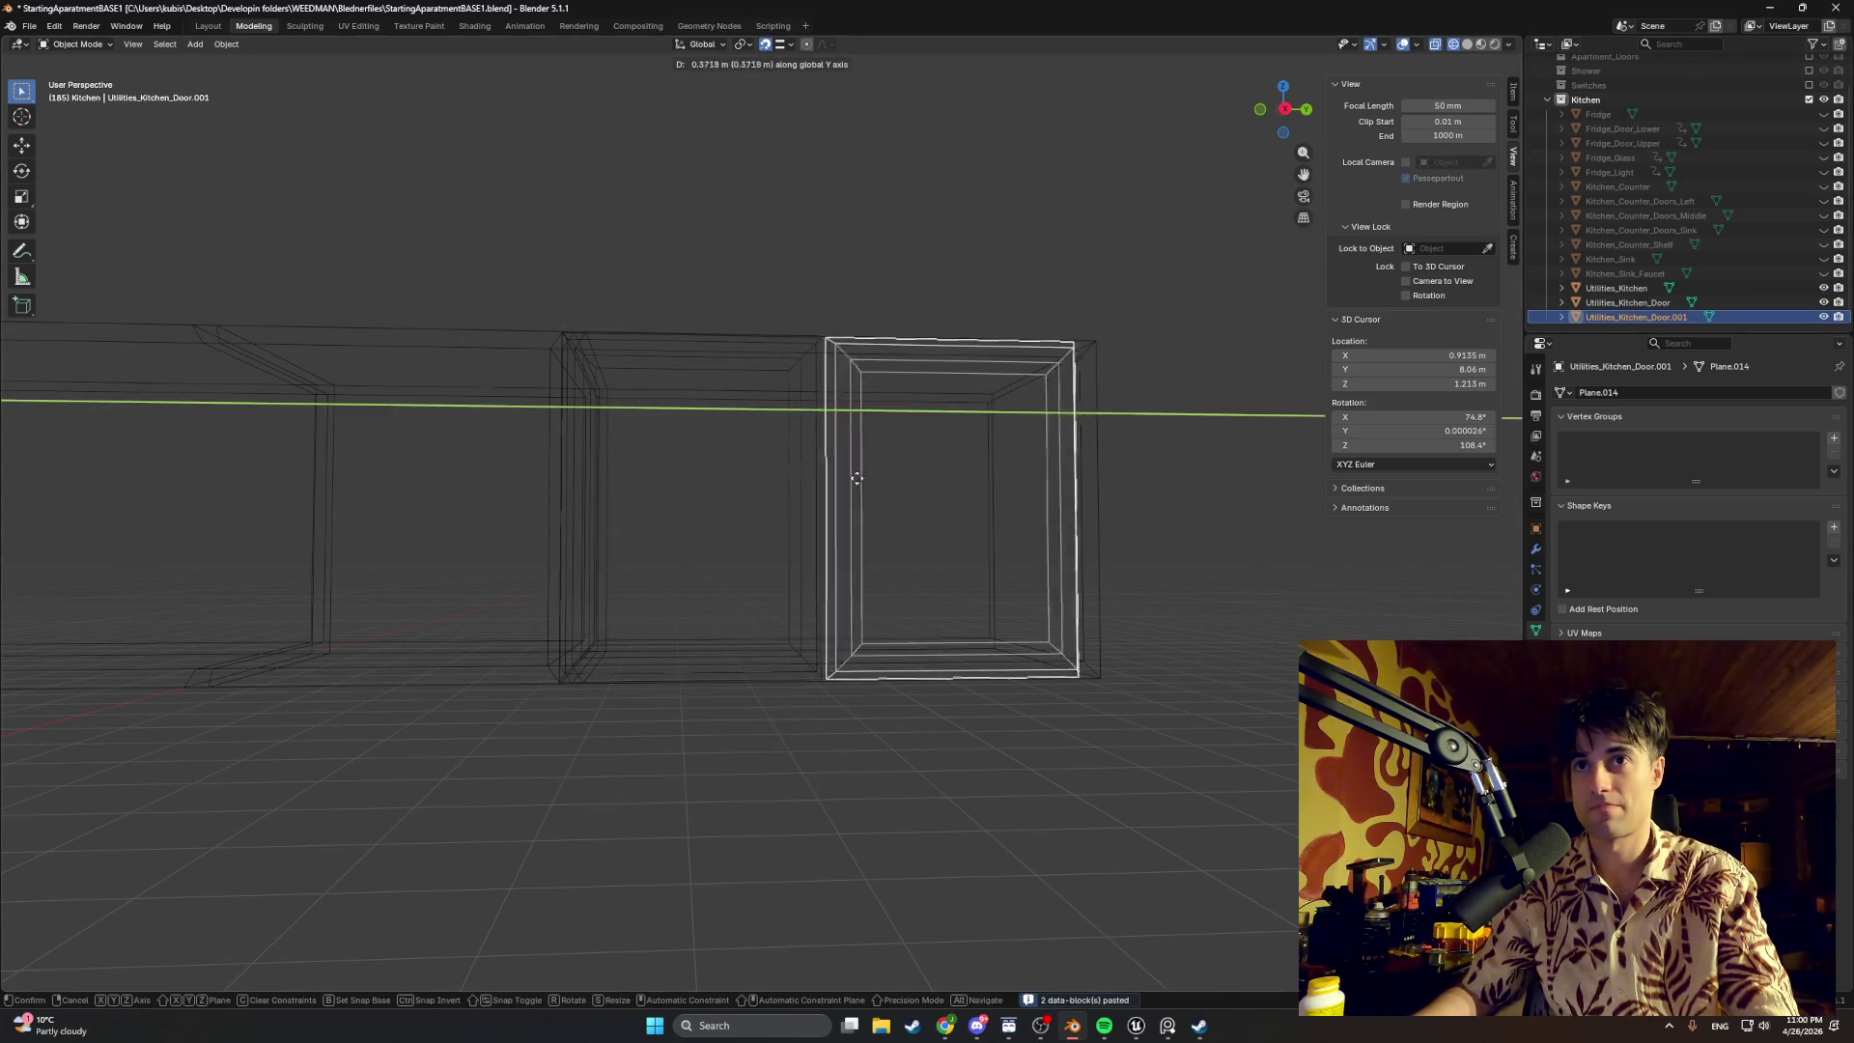
left_click(998, 451)
Step: Inspect the door copy from several angles, briefly dealing with a music player window
middle_click_drag(1236, 381, 1124, 428)
scroll(1124, 425, "up", 2)
scroll(1005, 370, "up", 2)
mouse_move(1005, 370)
middle_mouse_down()
mouse_move(777, 404)
mouse_move(868, 412)
middle_mouse_up()
scroll(873, 412, "up", 2)
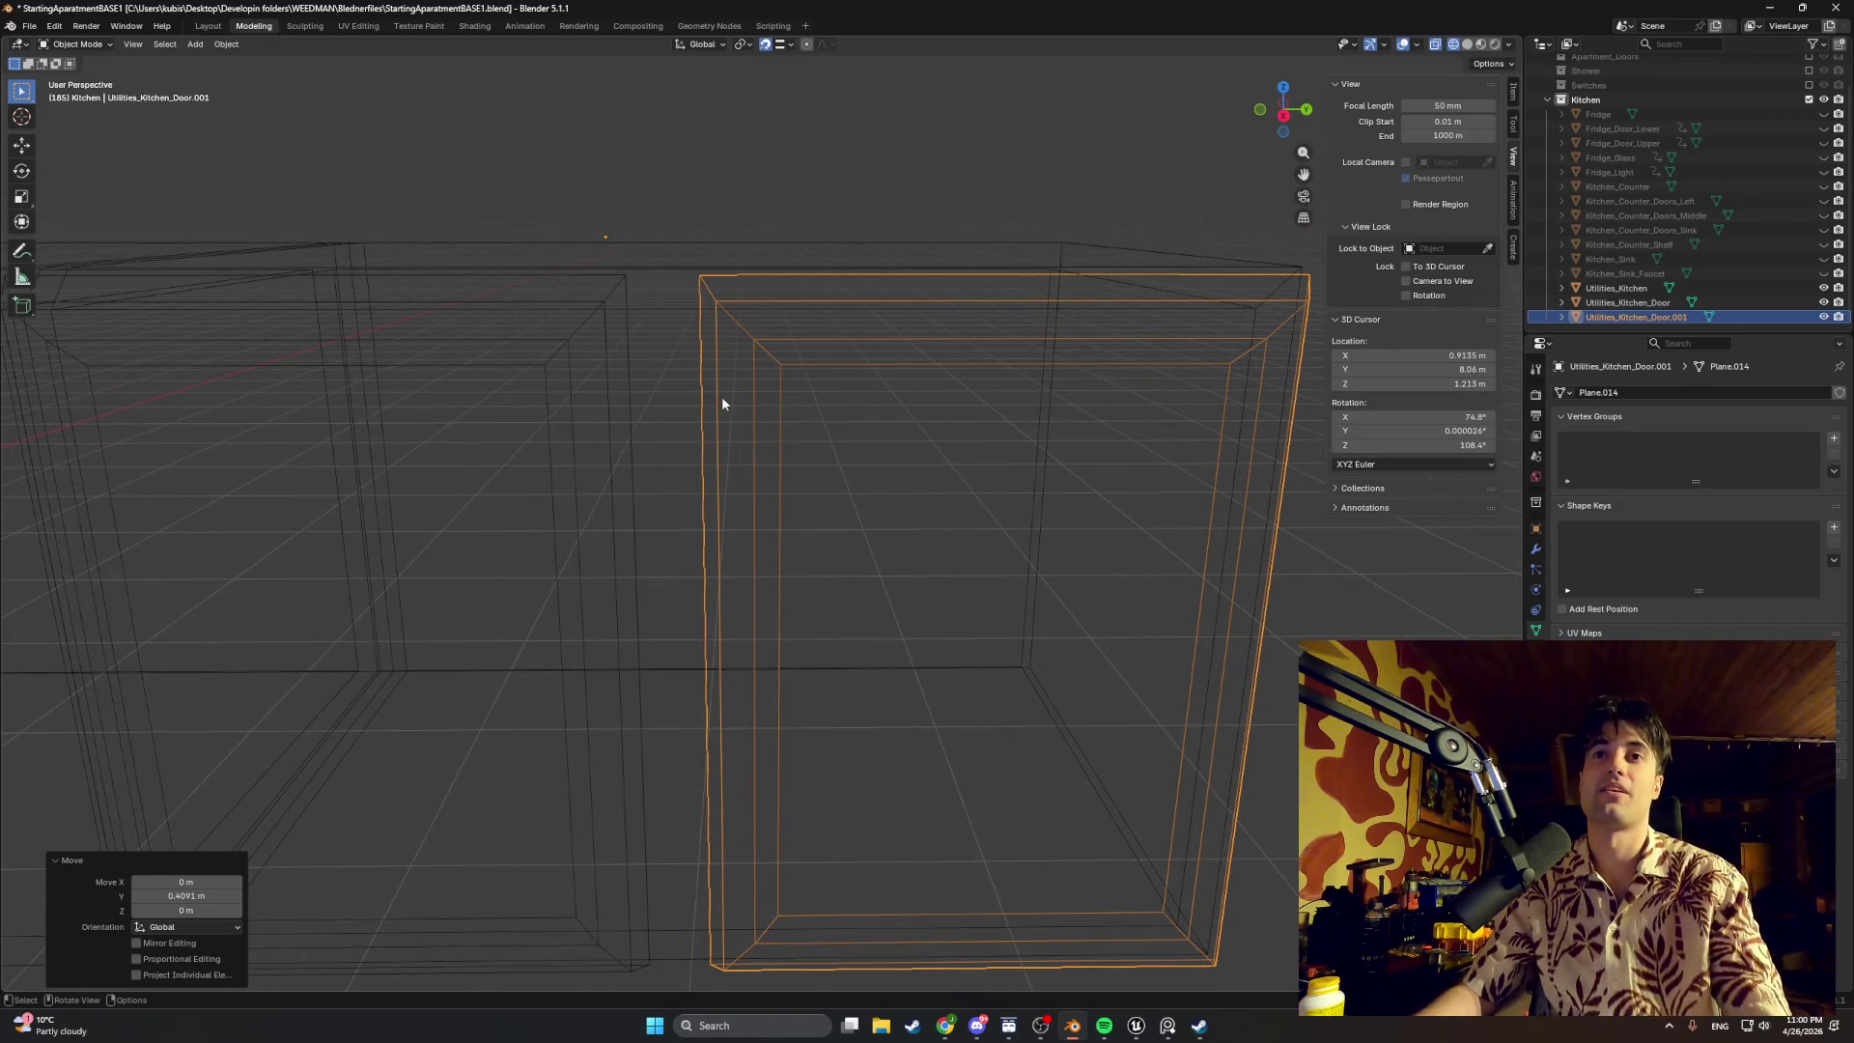
mouse_move(709, 406)
middle_mouse_down()
mouse_move(686, 311)
mouse_move(416, 333)
middle_mouse_up()
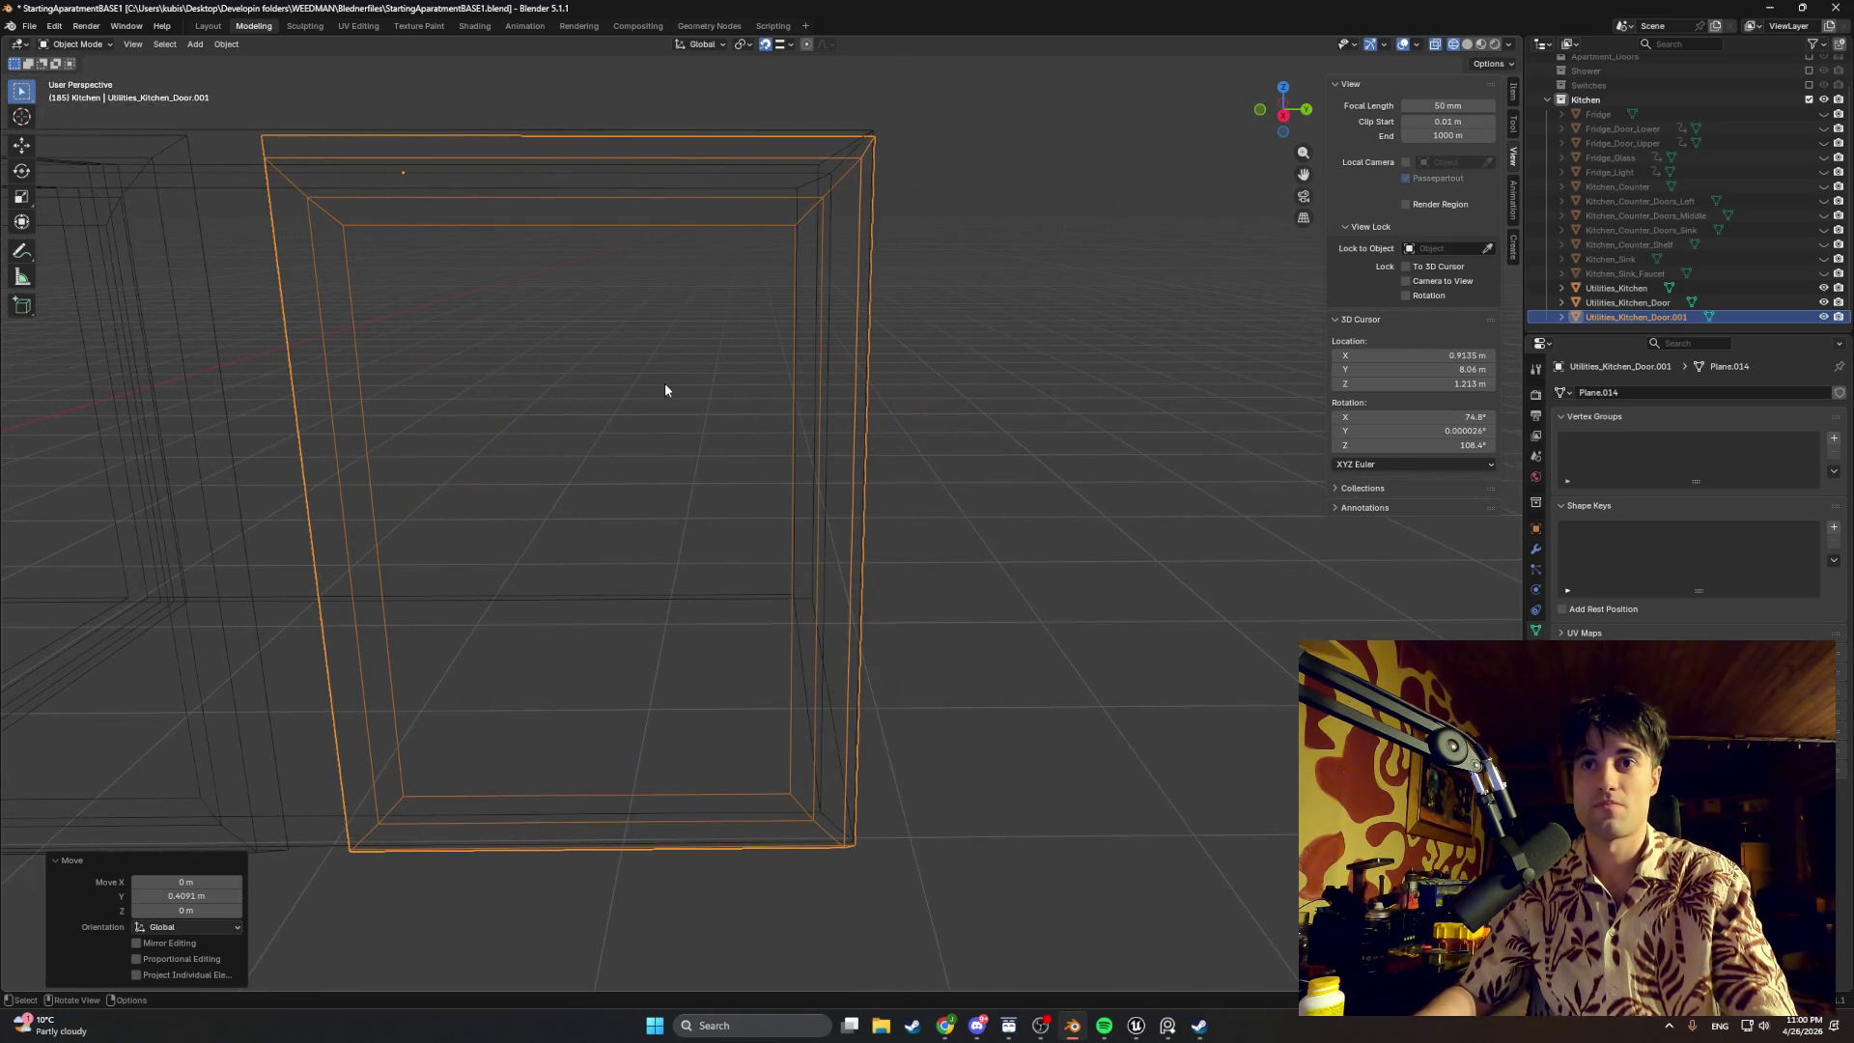
key("KP_3")
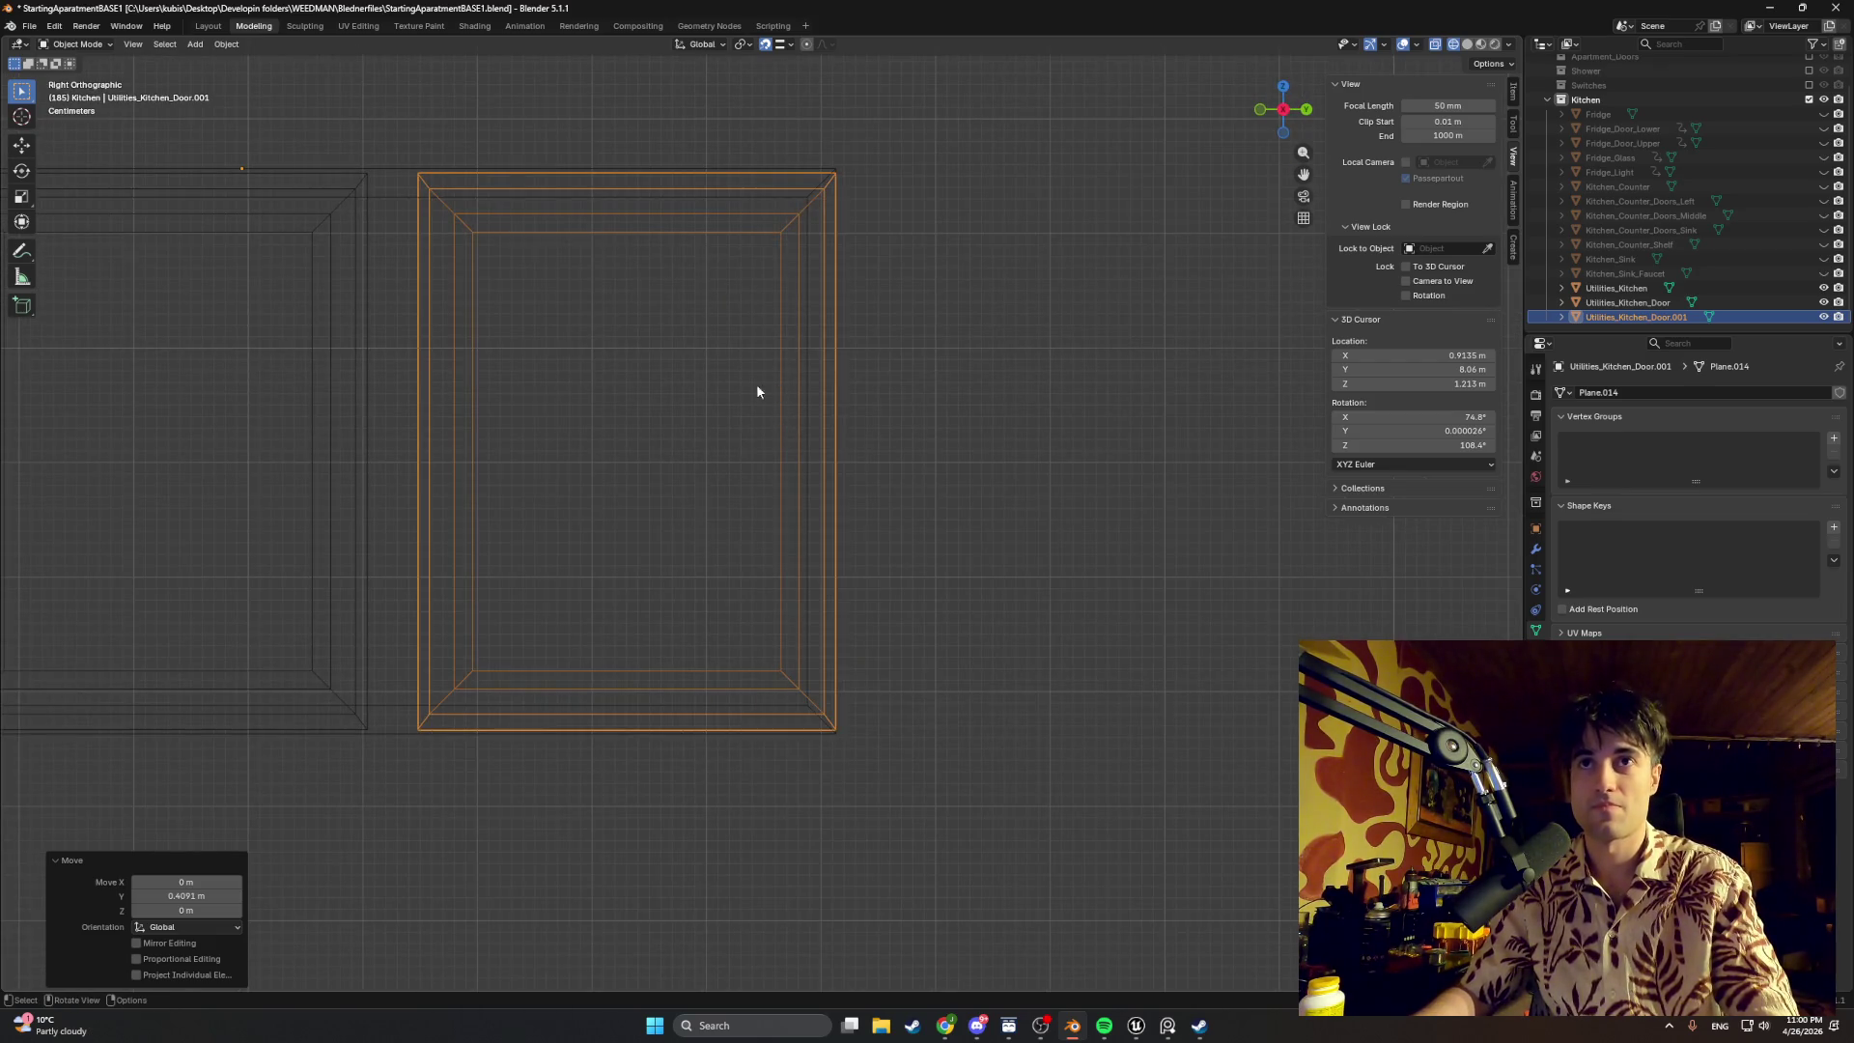
scroll(536, 380, "down", 5)
scroll(536, 379, "up", 3)
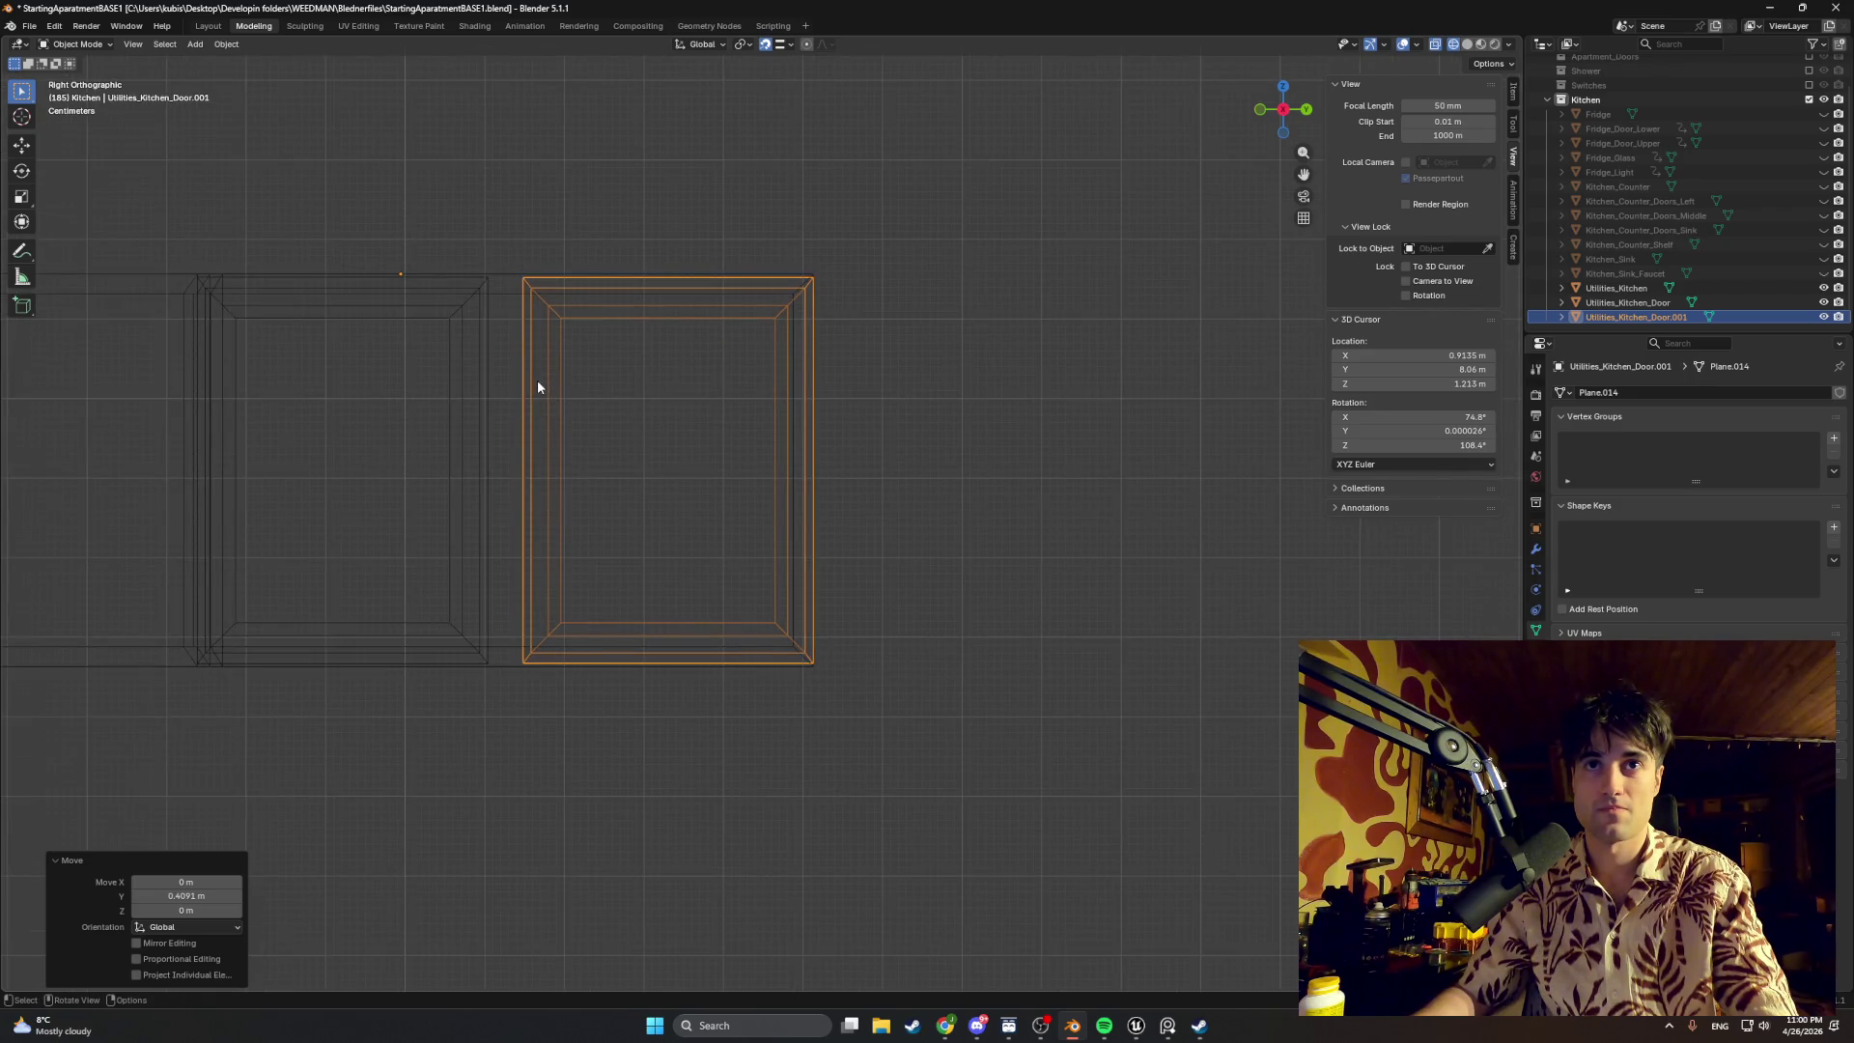
middle_click_drag(600, 405, 716, 385, "shift")
scroll(766, 410, "up", 1)
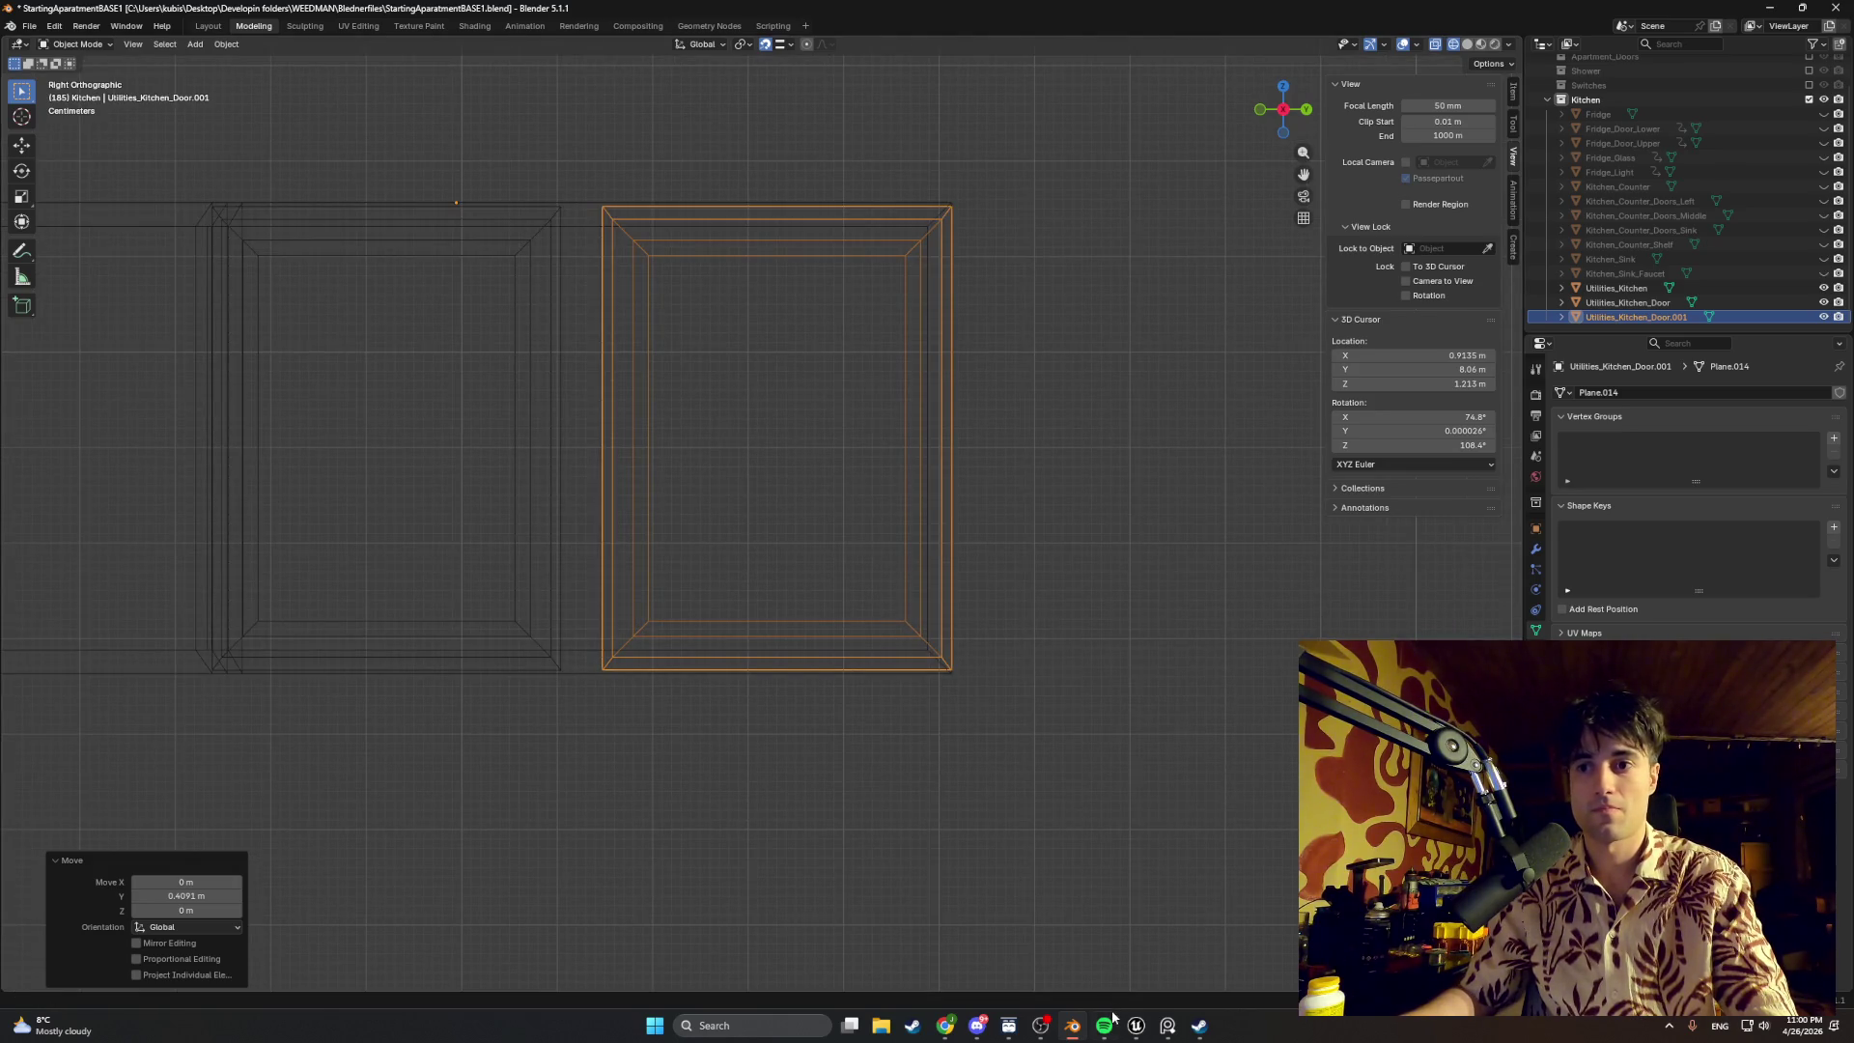
left_click(1105, 1027)
left_click_drag(780, 94, 792, 156)
key("alt+Tab")
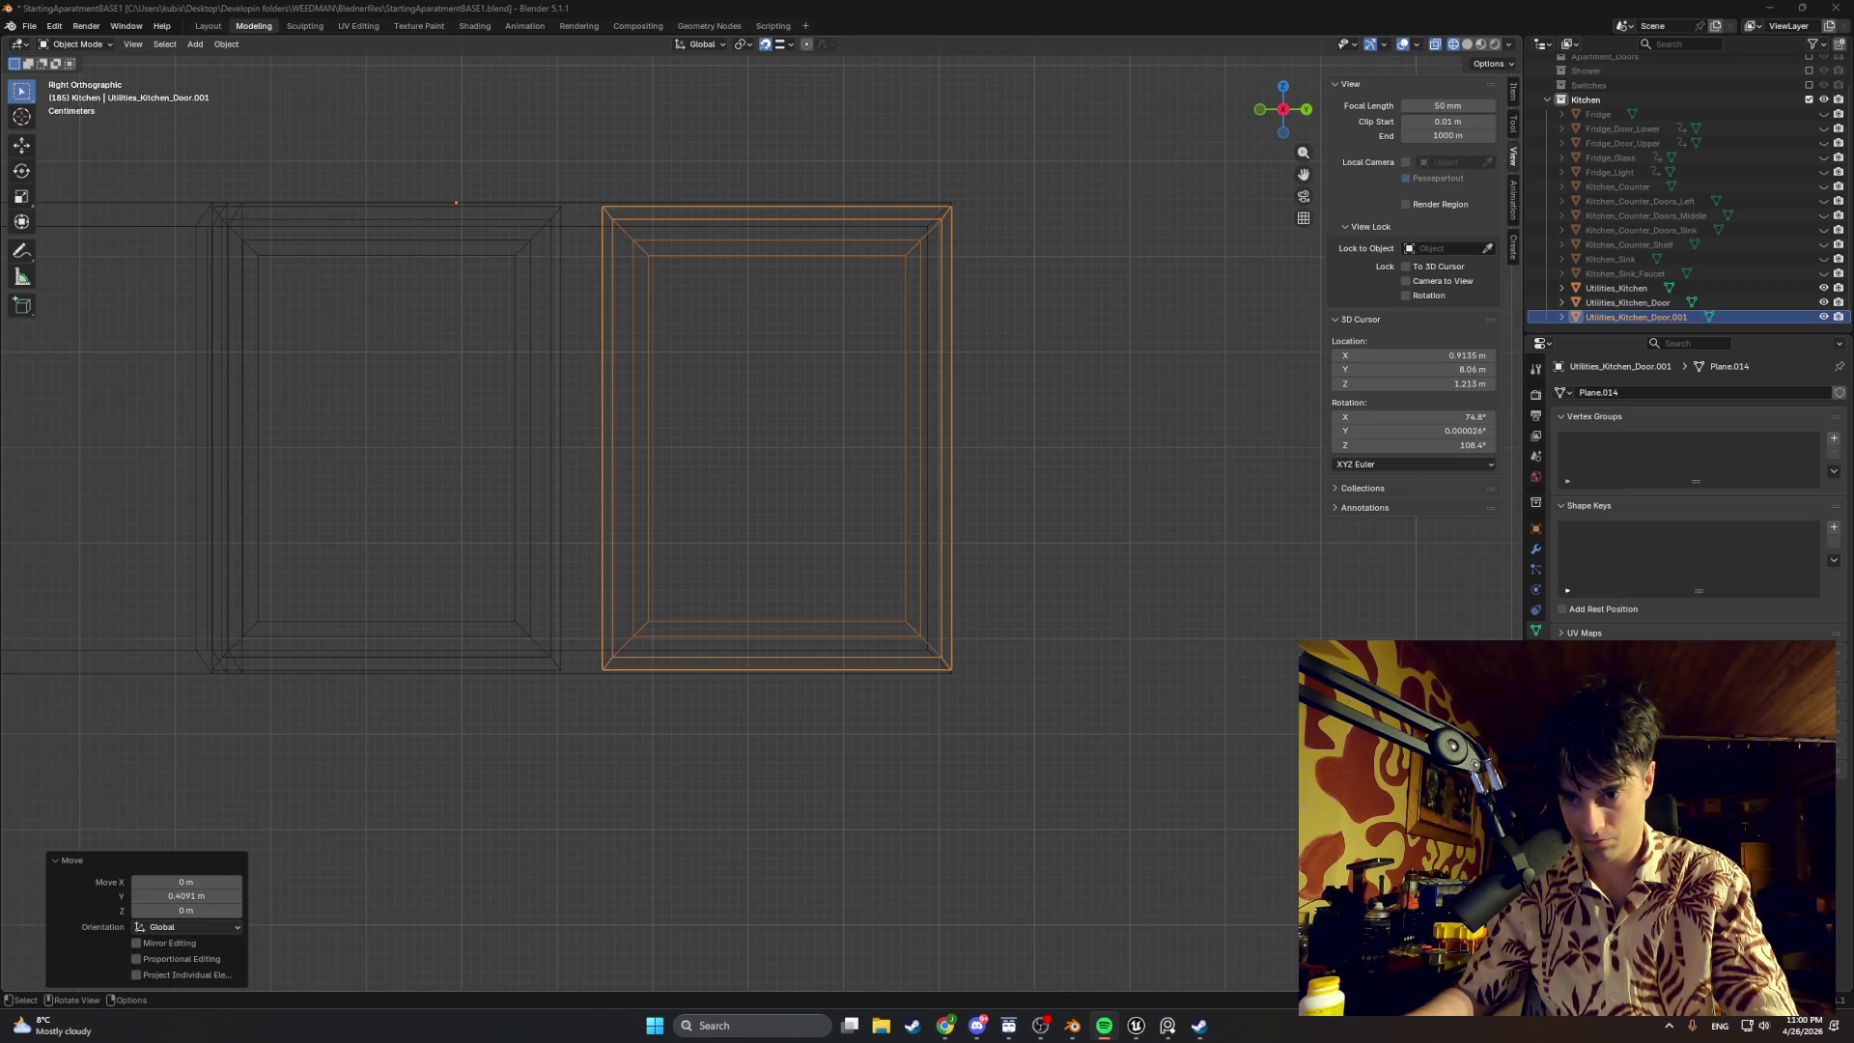
key("alt+Tab")
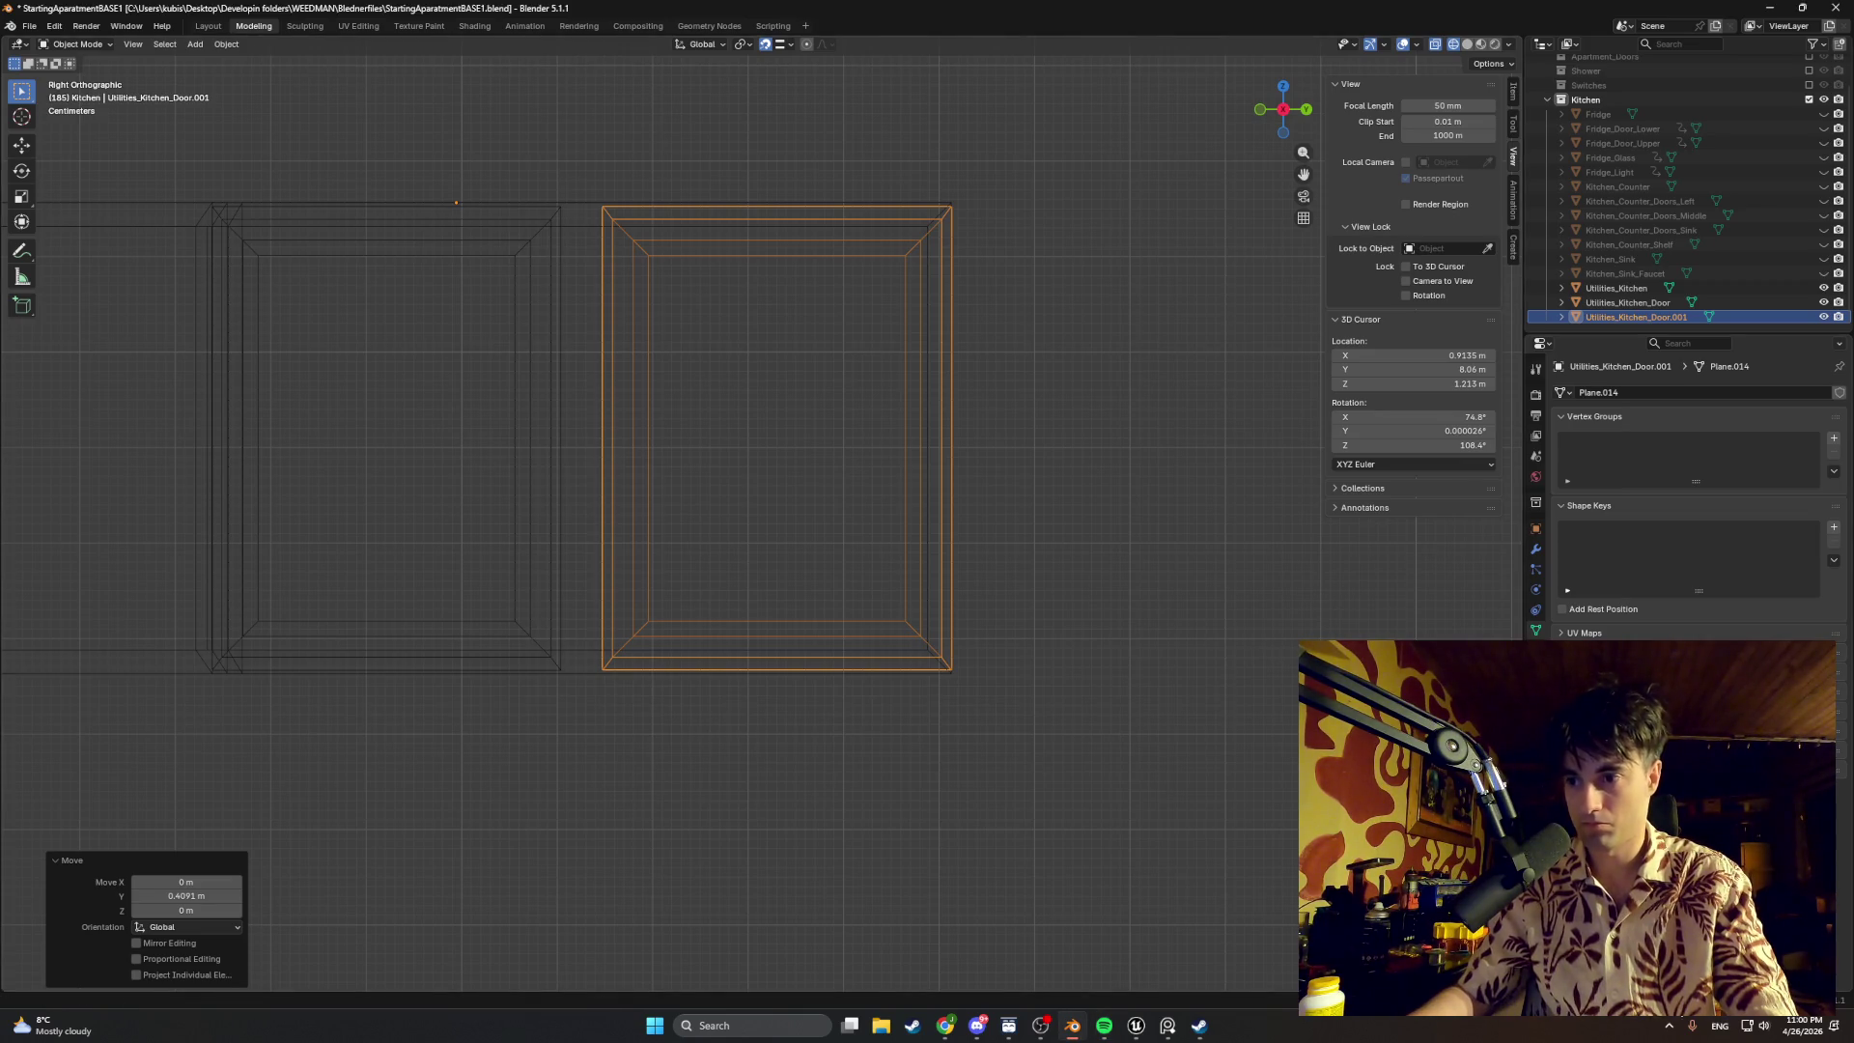
mouse_move(1076, 577)
middle_mouse_down()
mouse_move(1093, 630)
mouse_move(1058, 628)
middle_mouse_up()
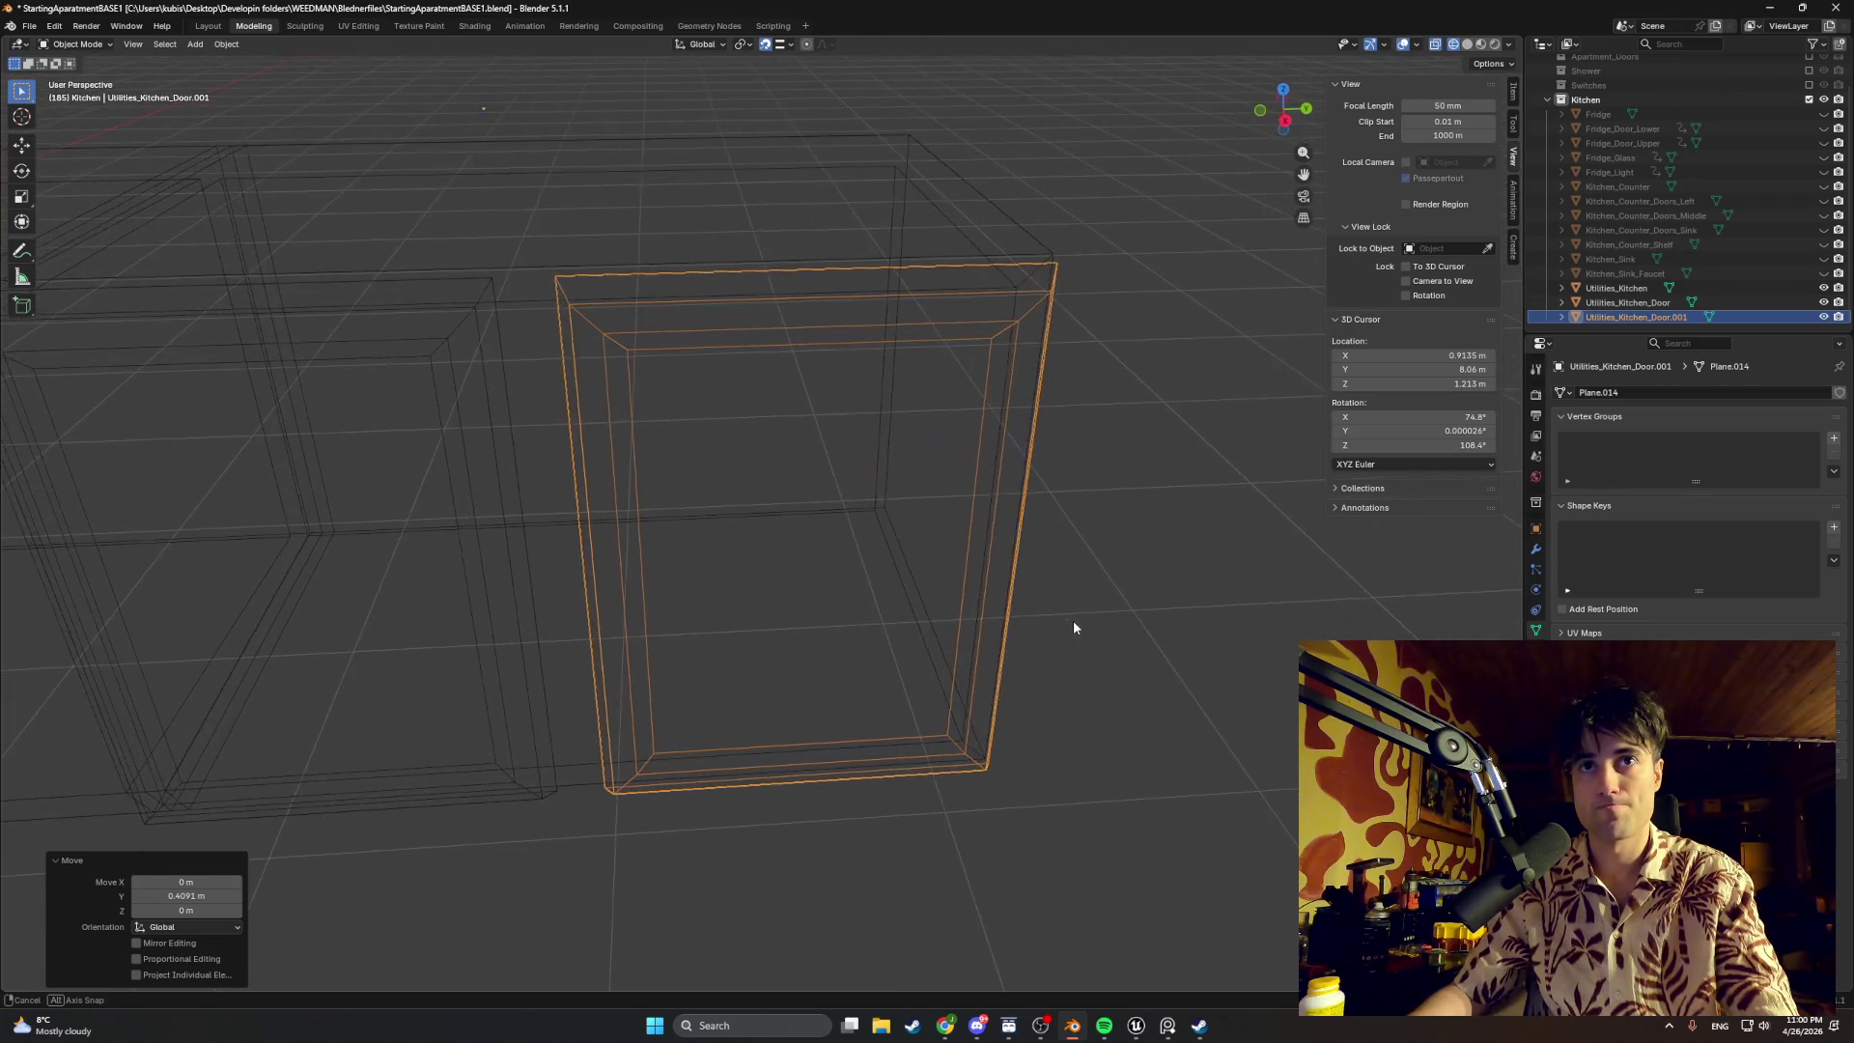
middle_click_drag(1058, 628, 1057, 625)
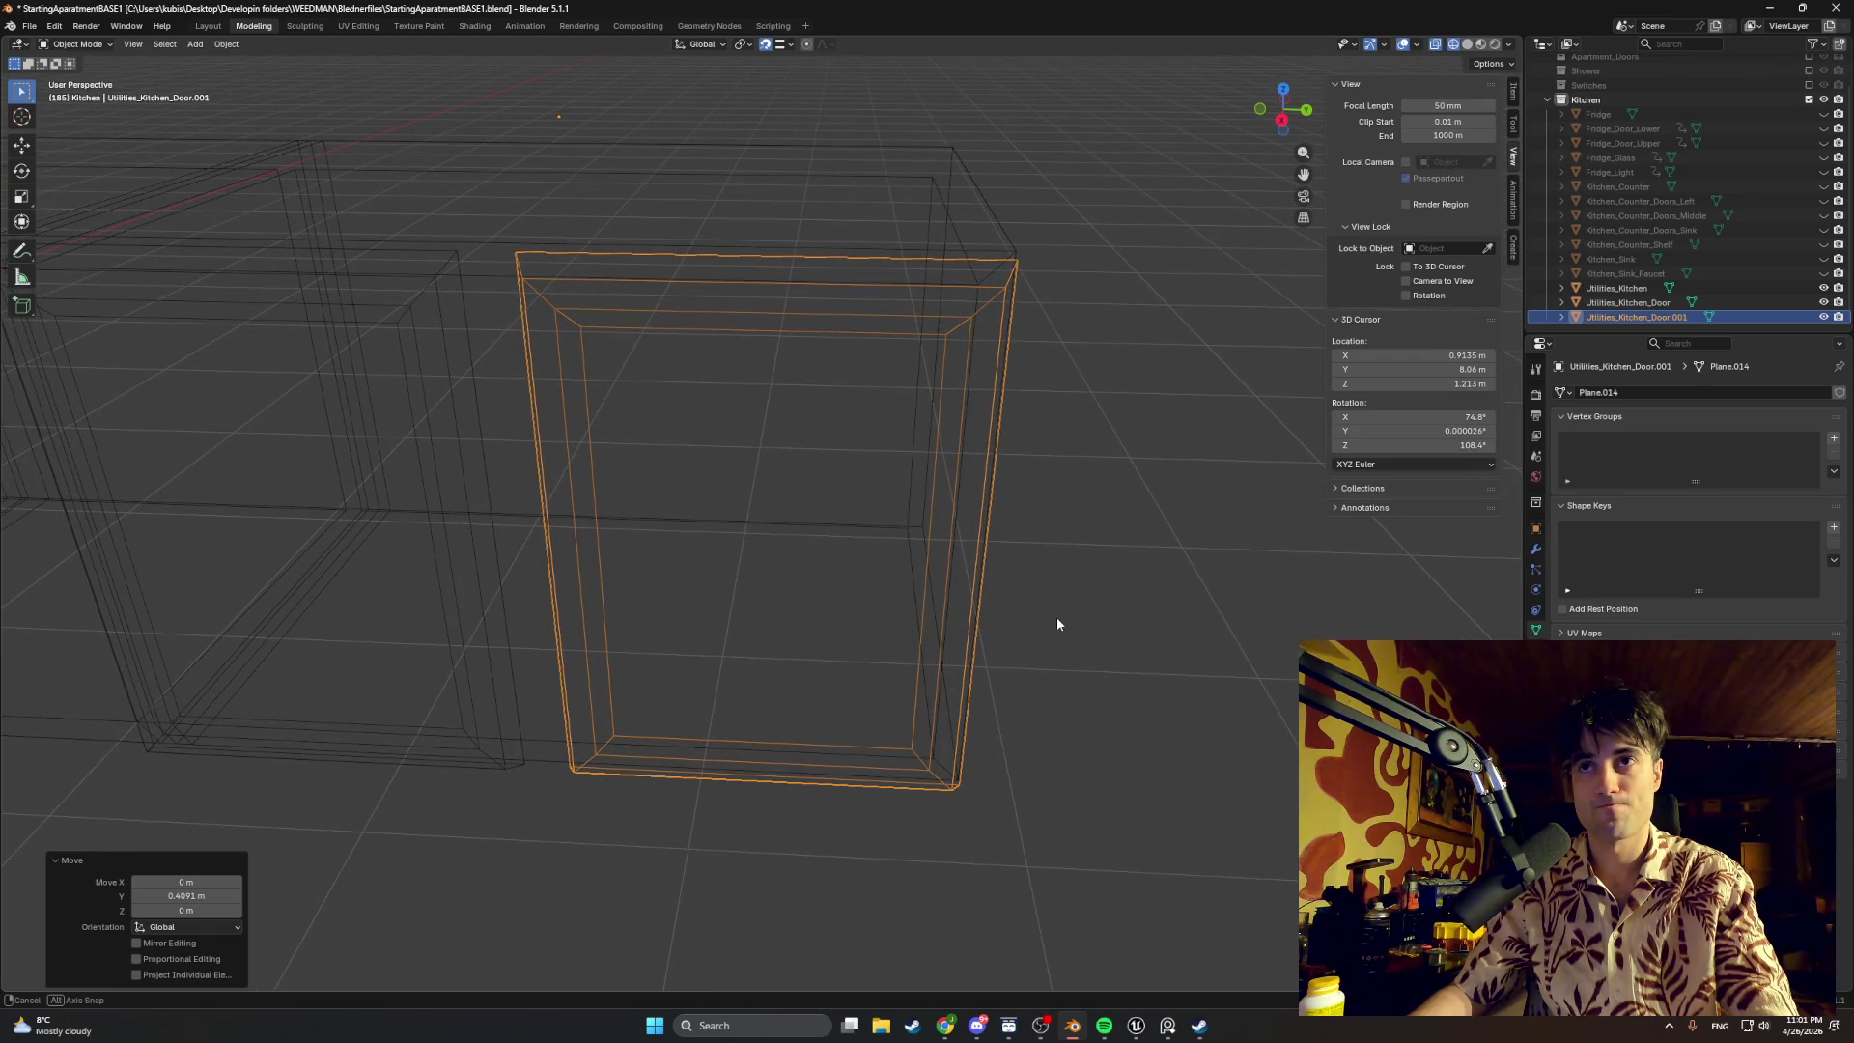
Step: Undo the door copy and hide the Utilities_Kitchen cabinet to isolate the door
key("ctrl+z")
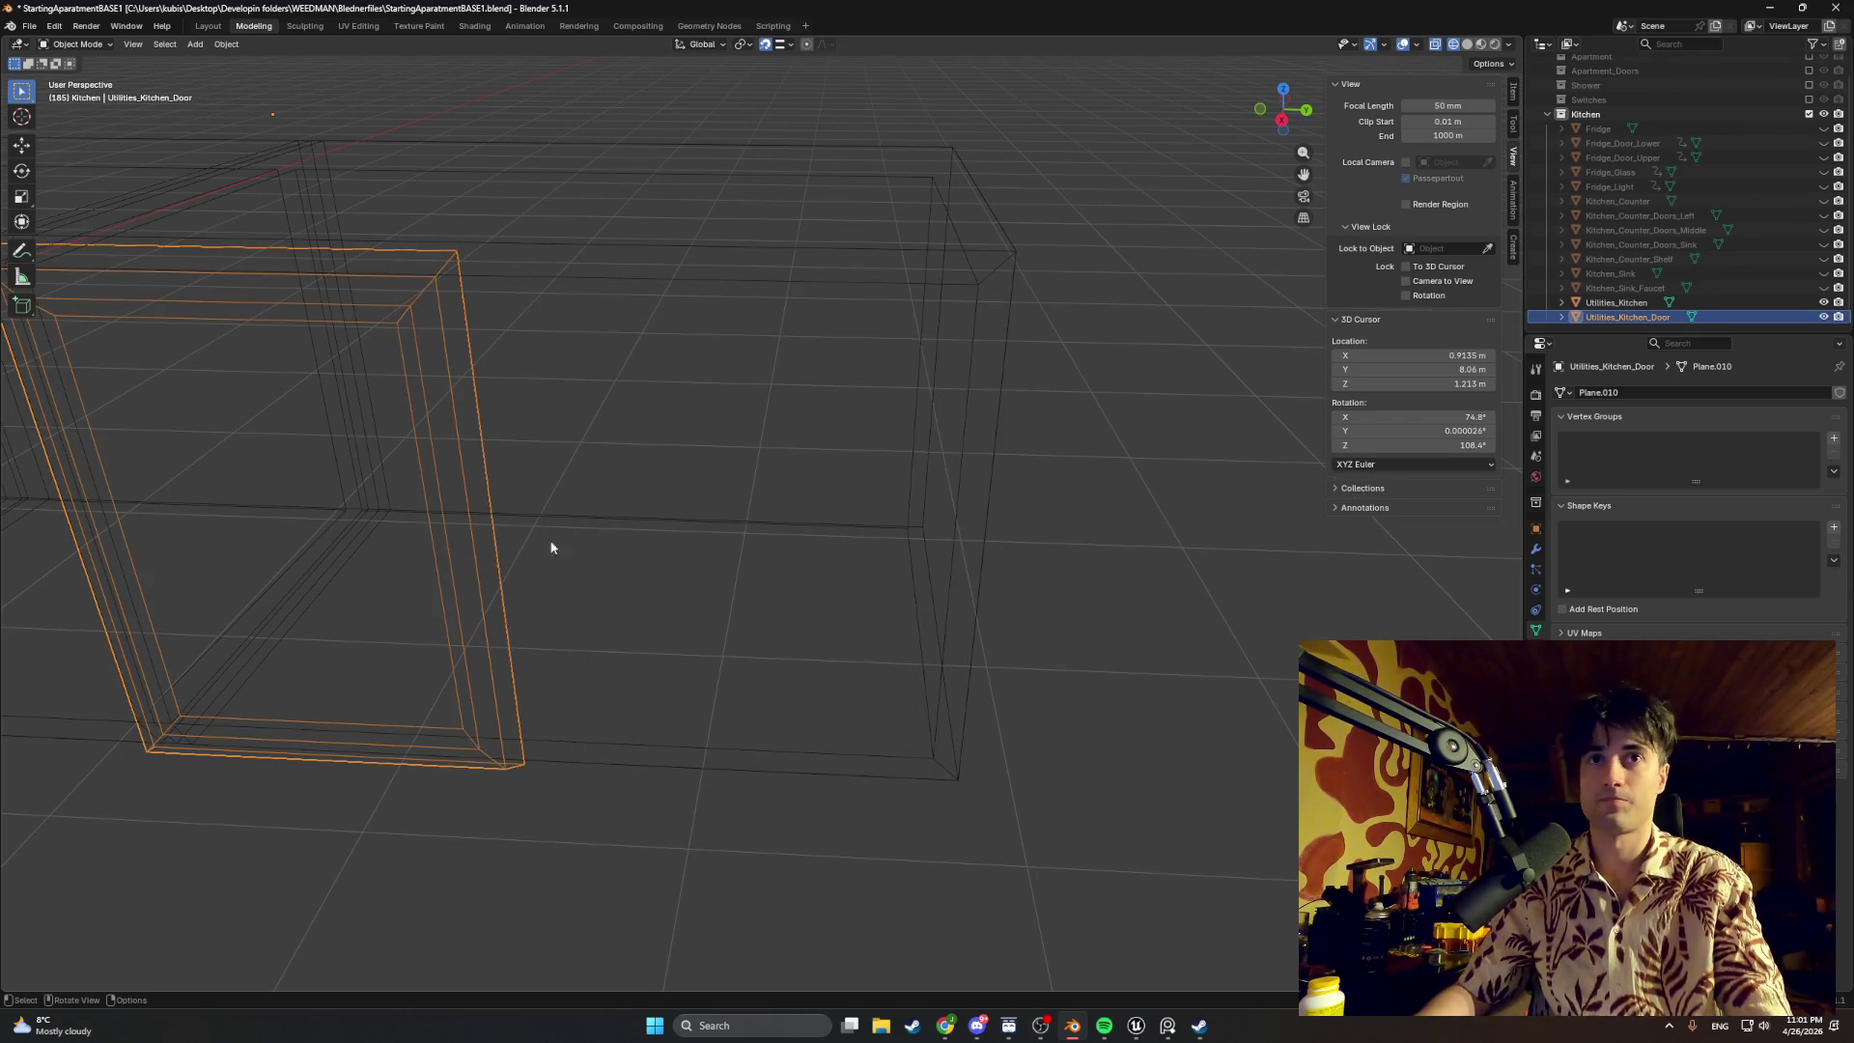
middle_click_drag(551, 545, 569, 518)
key("Tab")
key("Tab")
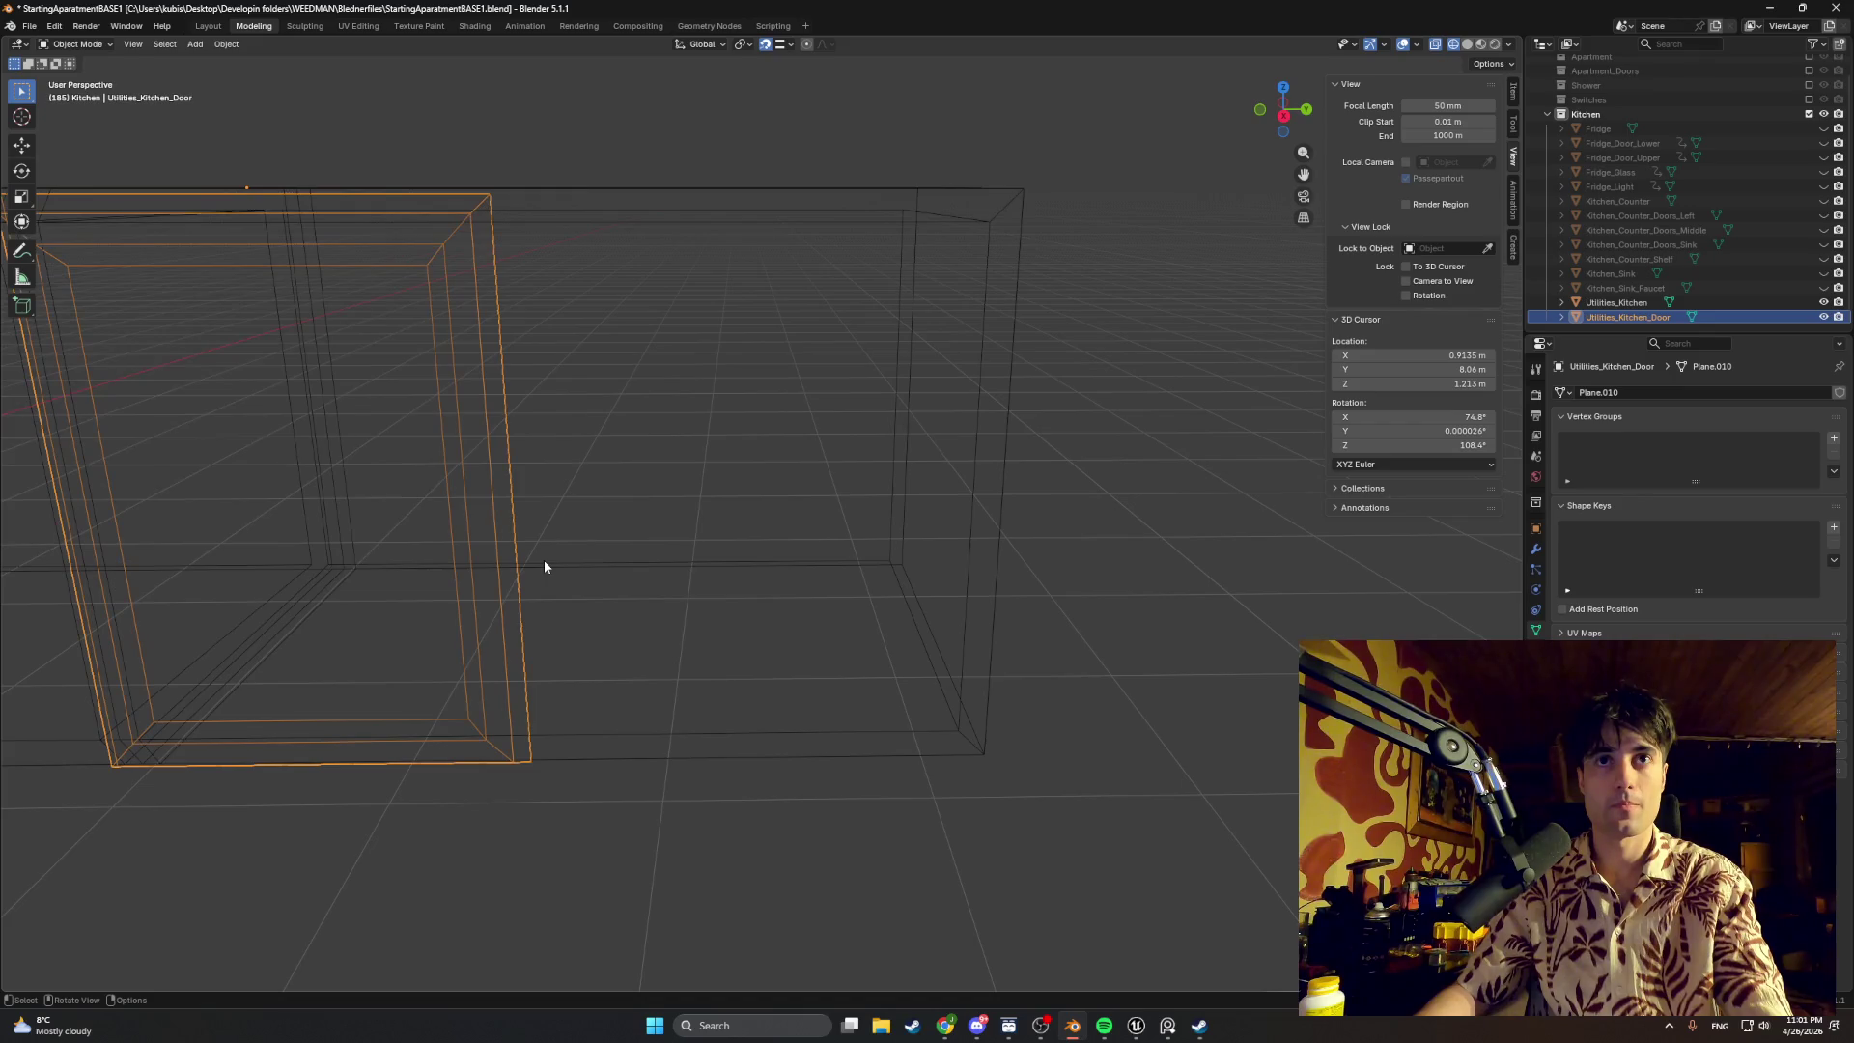
left_click(1824, 302)
key("Tab")
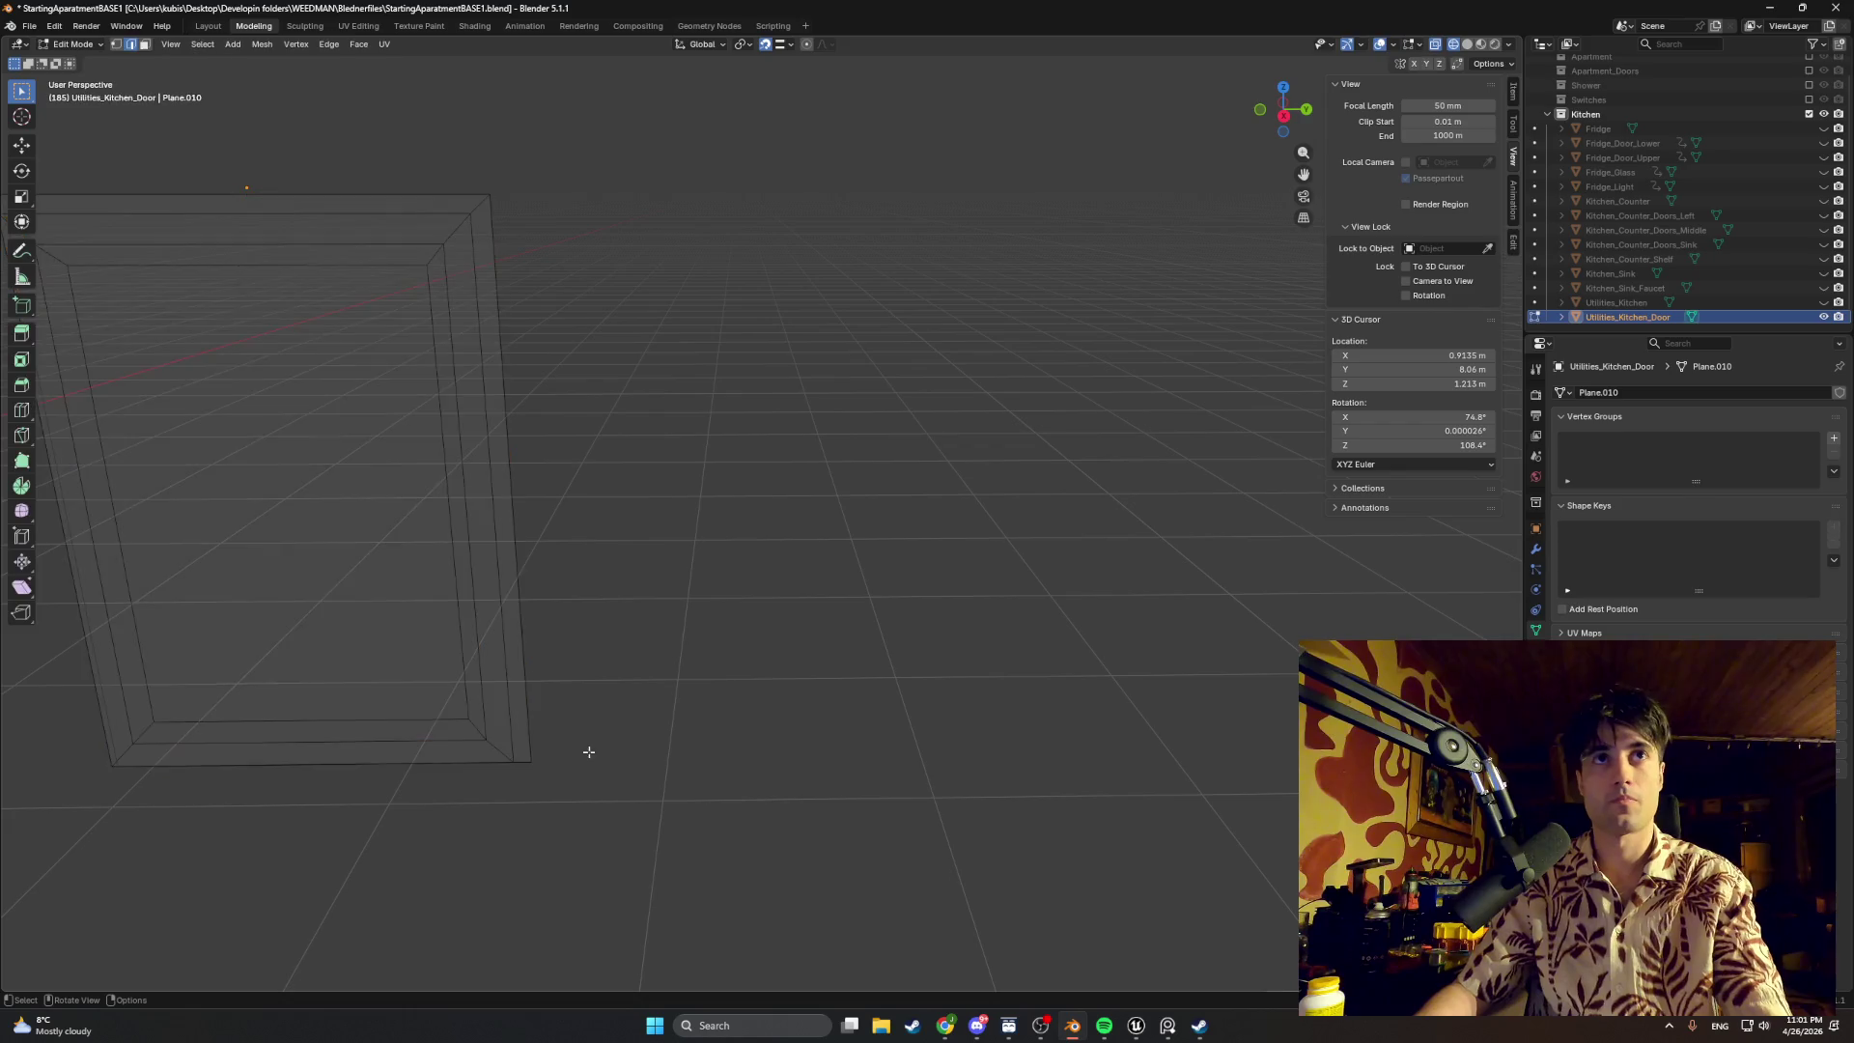
Step: Widen the door by pushing its right-side faces about 0.011 m out along Y
left_click_drag(604, 817, 377, 166)
key("g")
key("y")
left_click(533, 479)
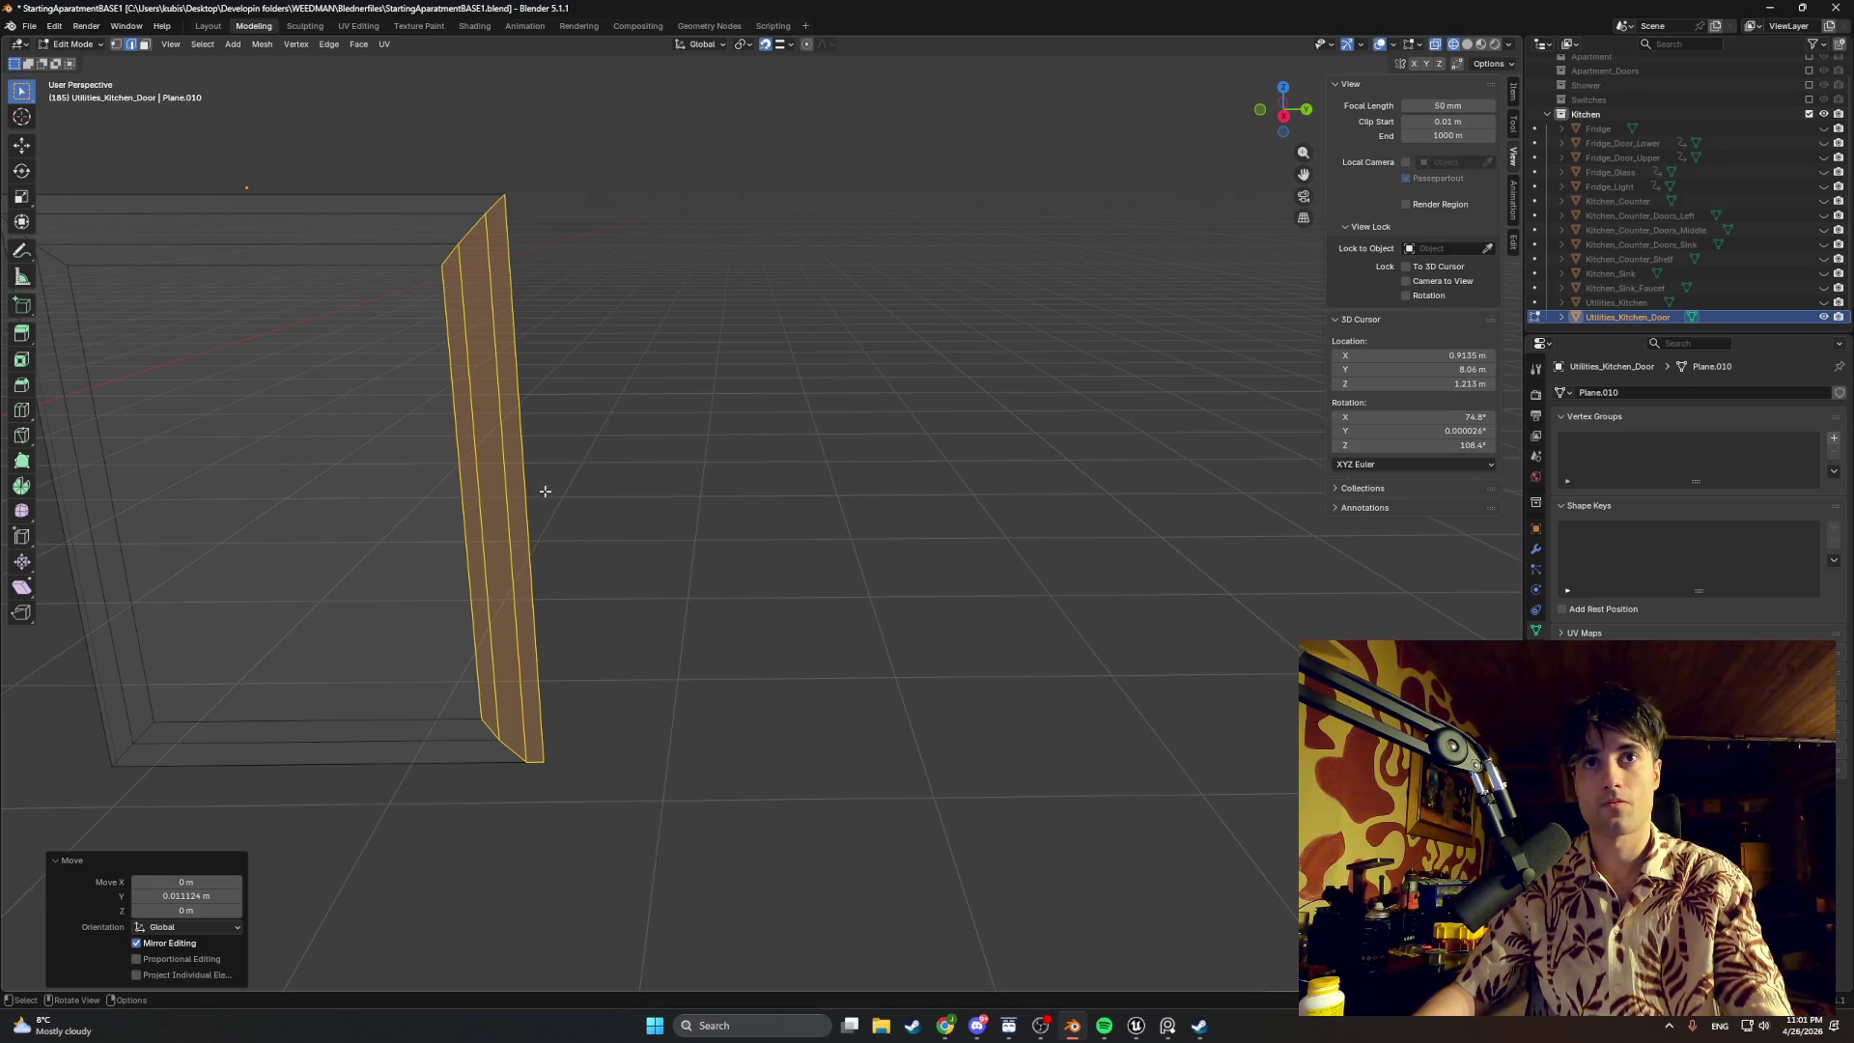
left_click(632, 580)
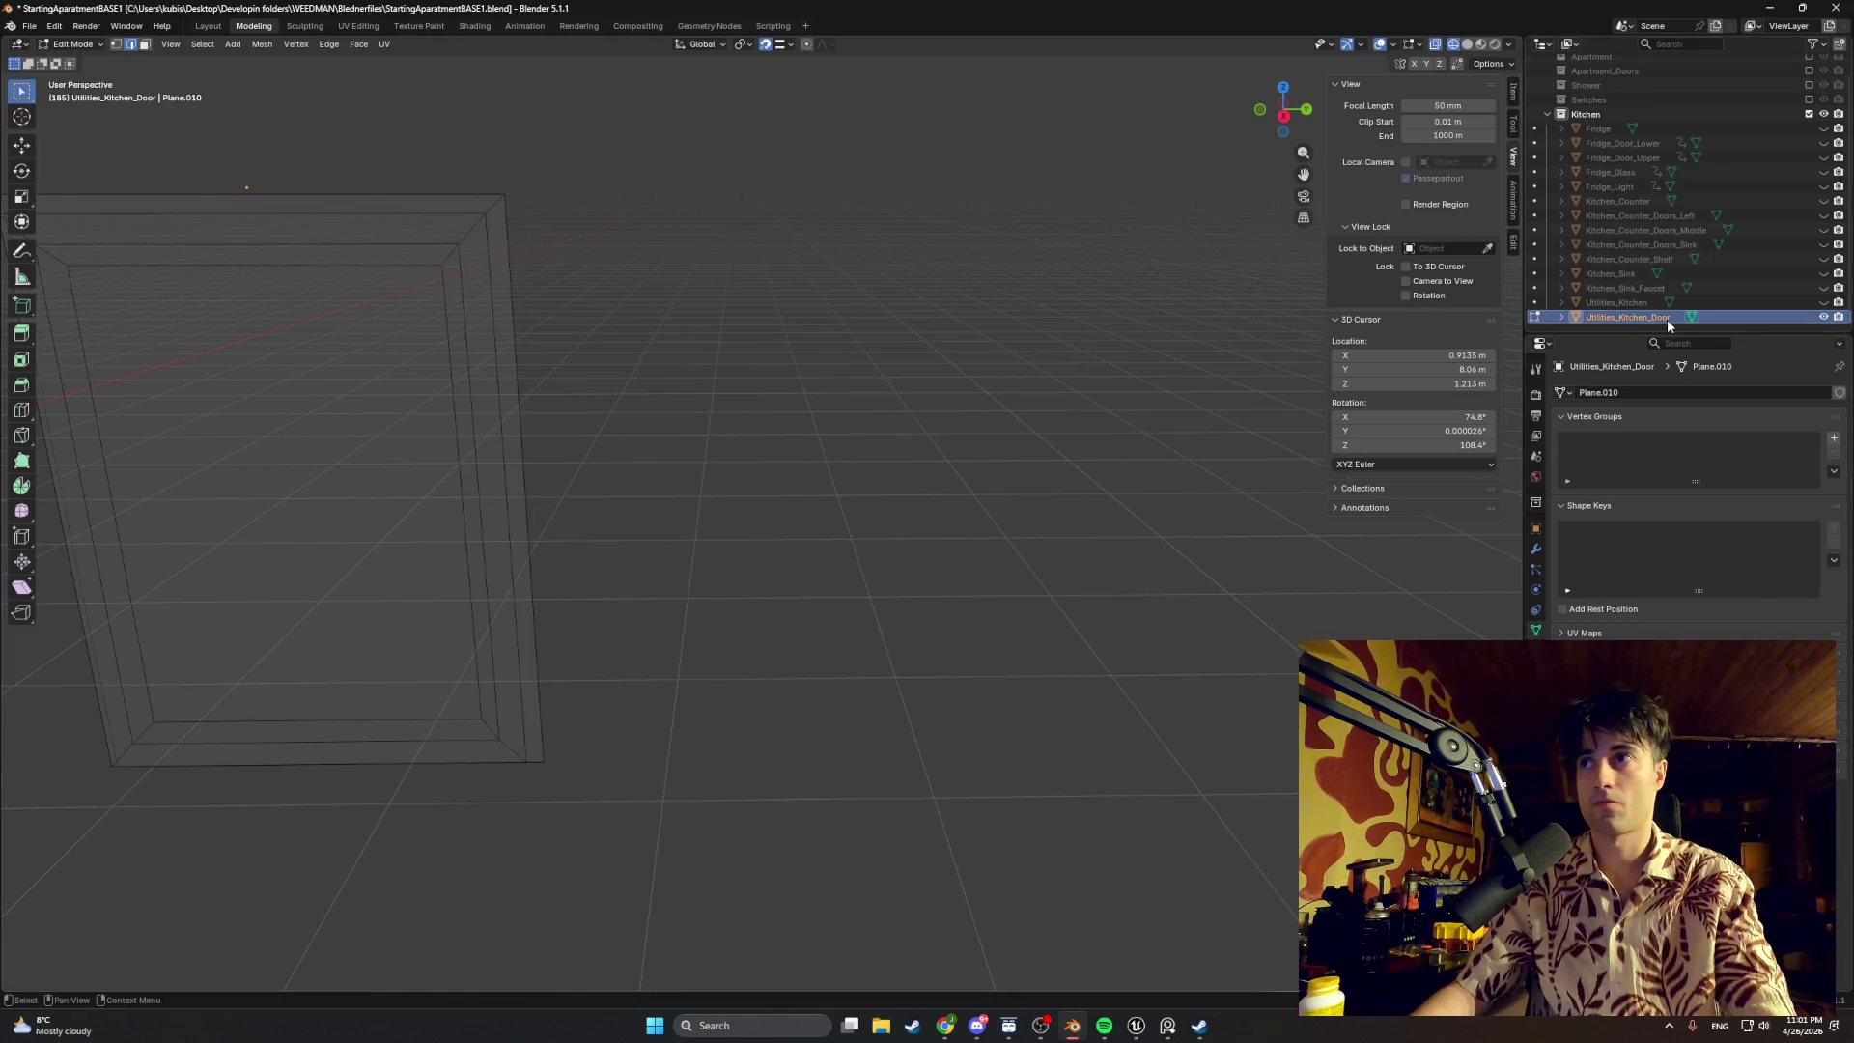
right_click(1108, 446)
key("ctrl+c")
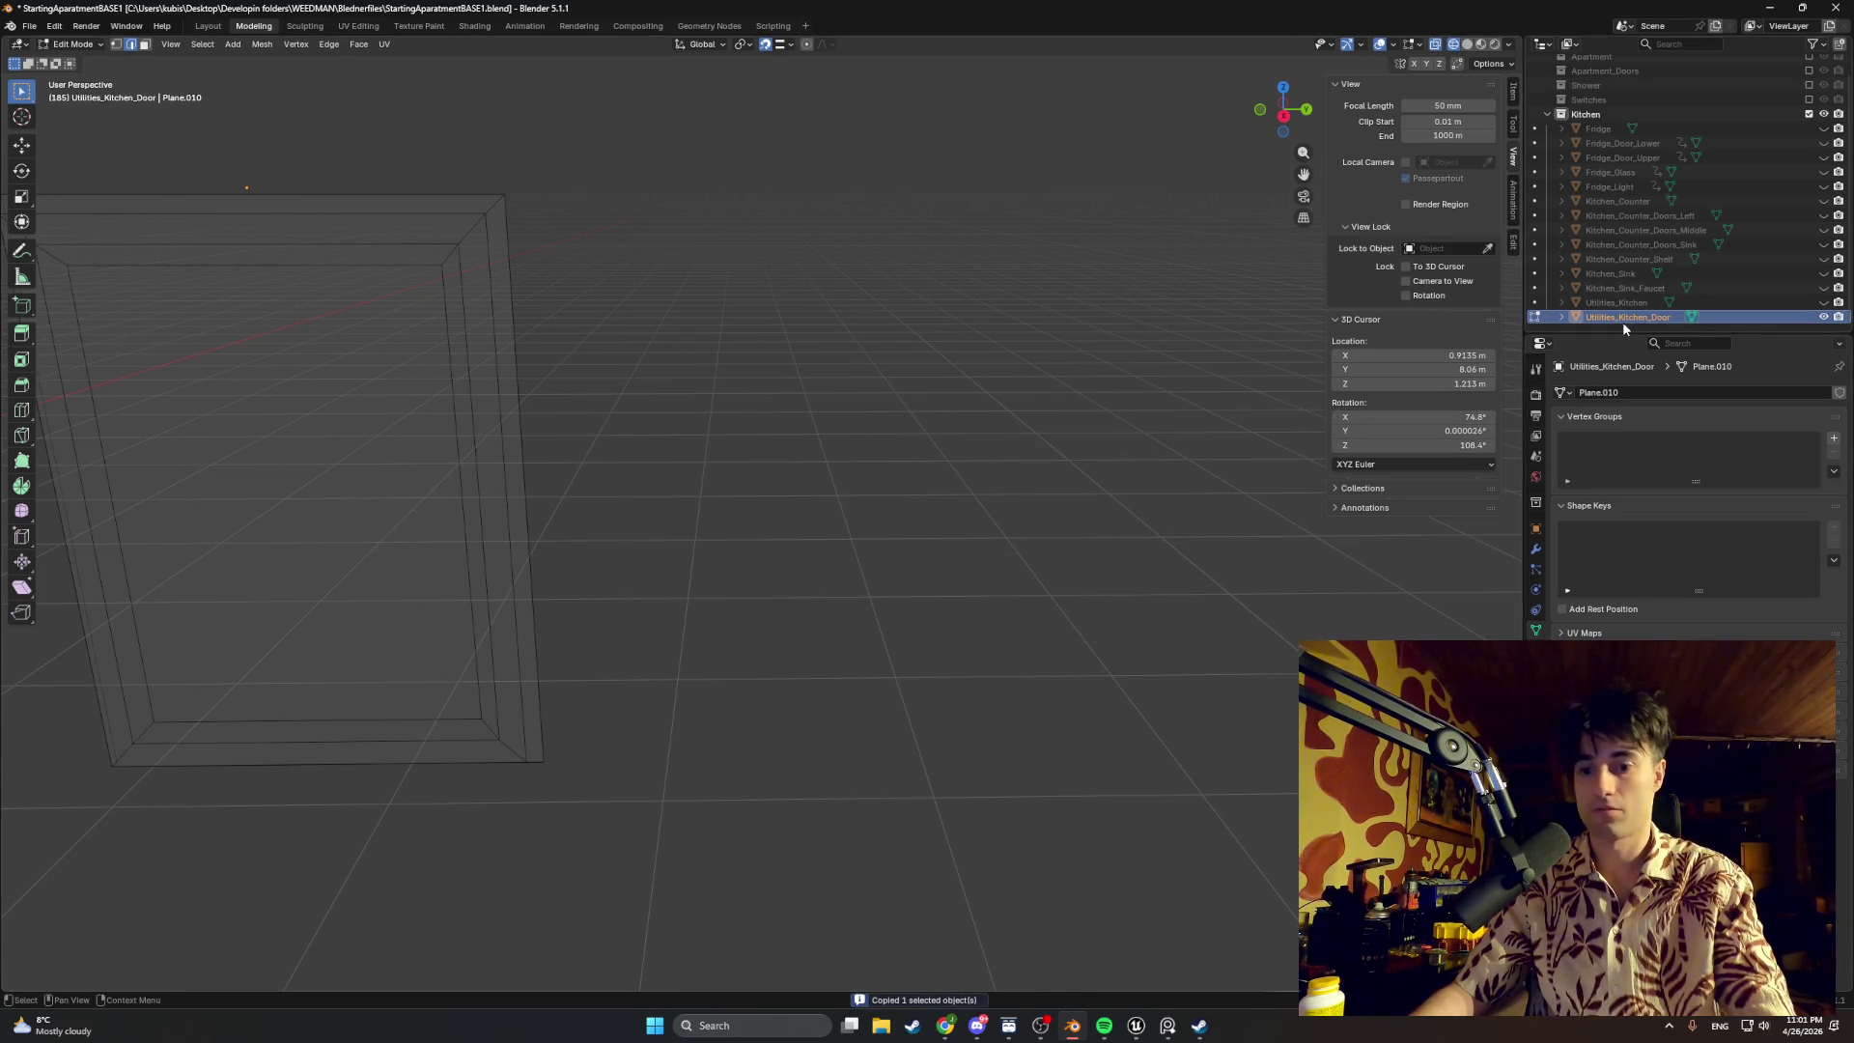
key("ctrl+v")
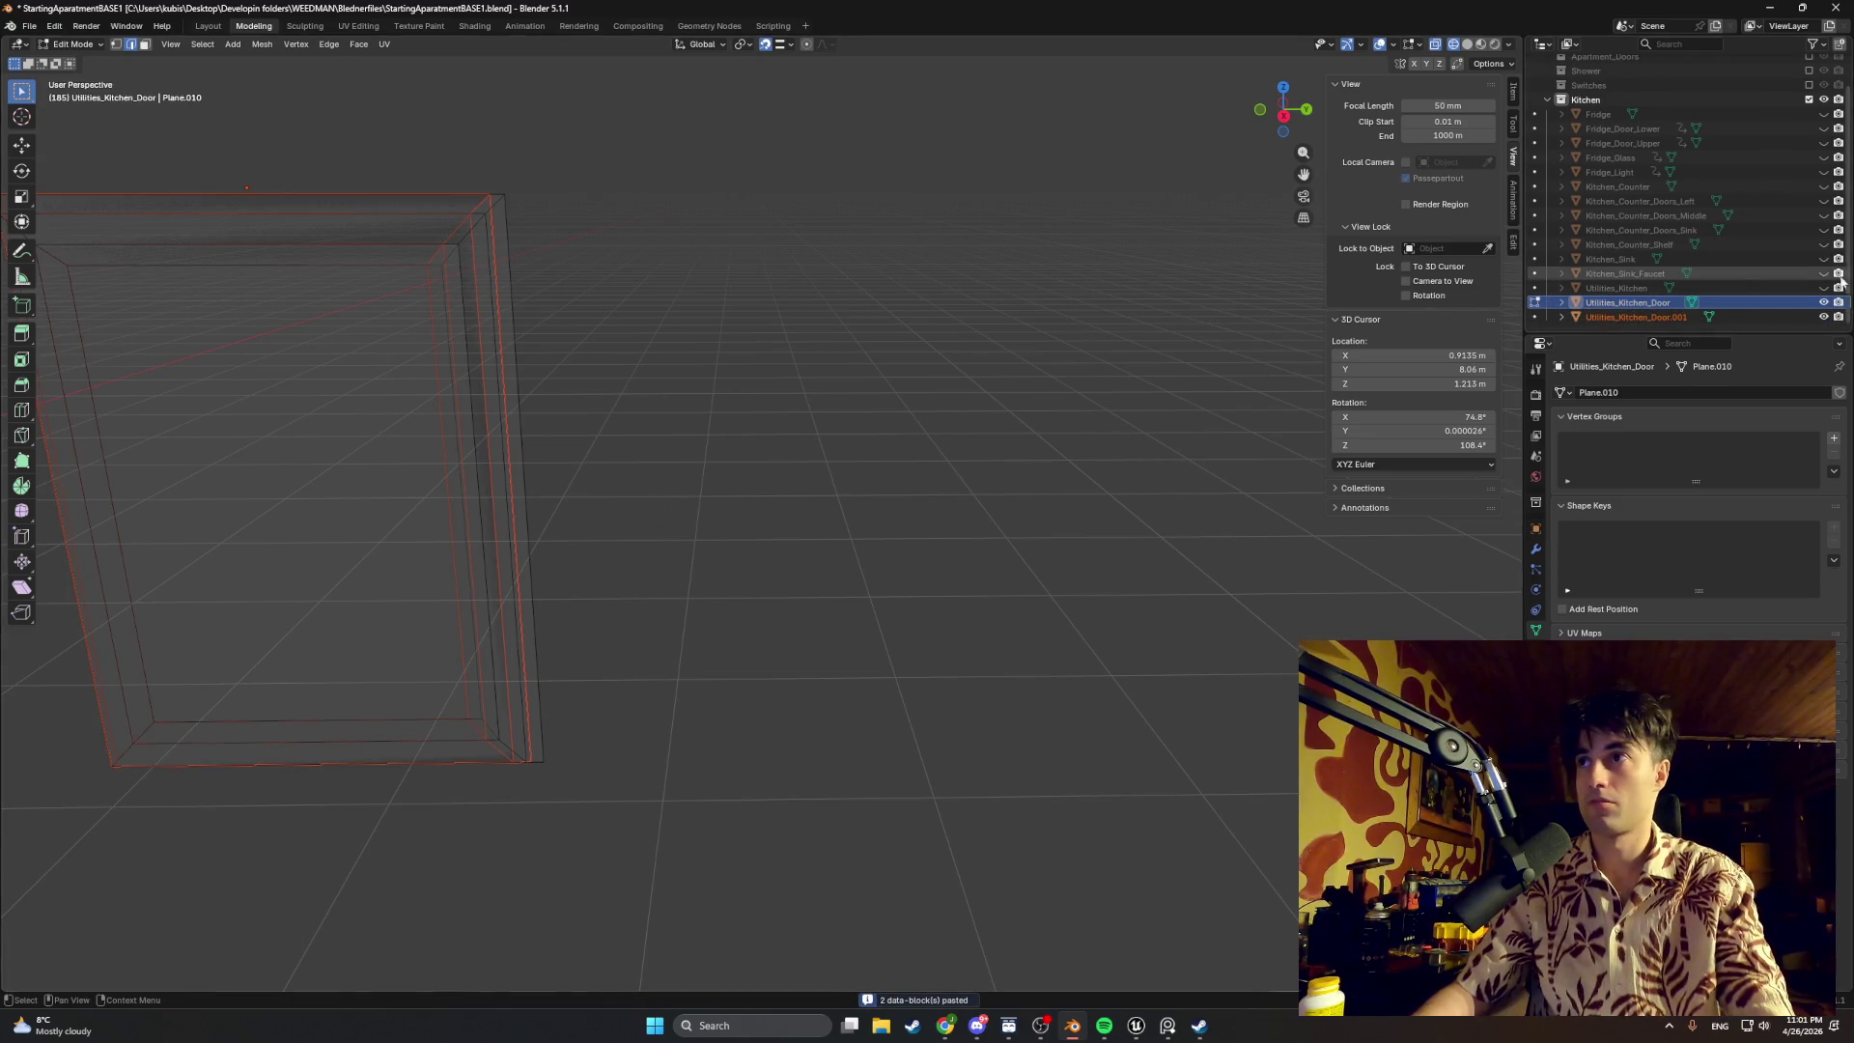
left_click(1833, 287)
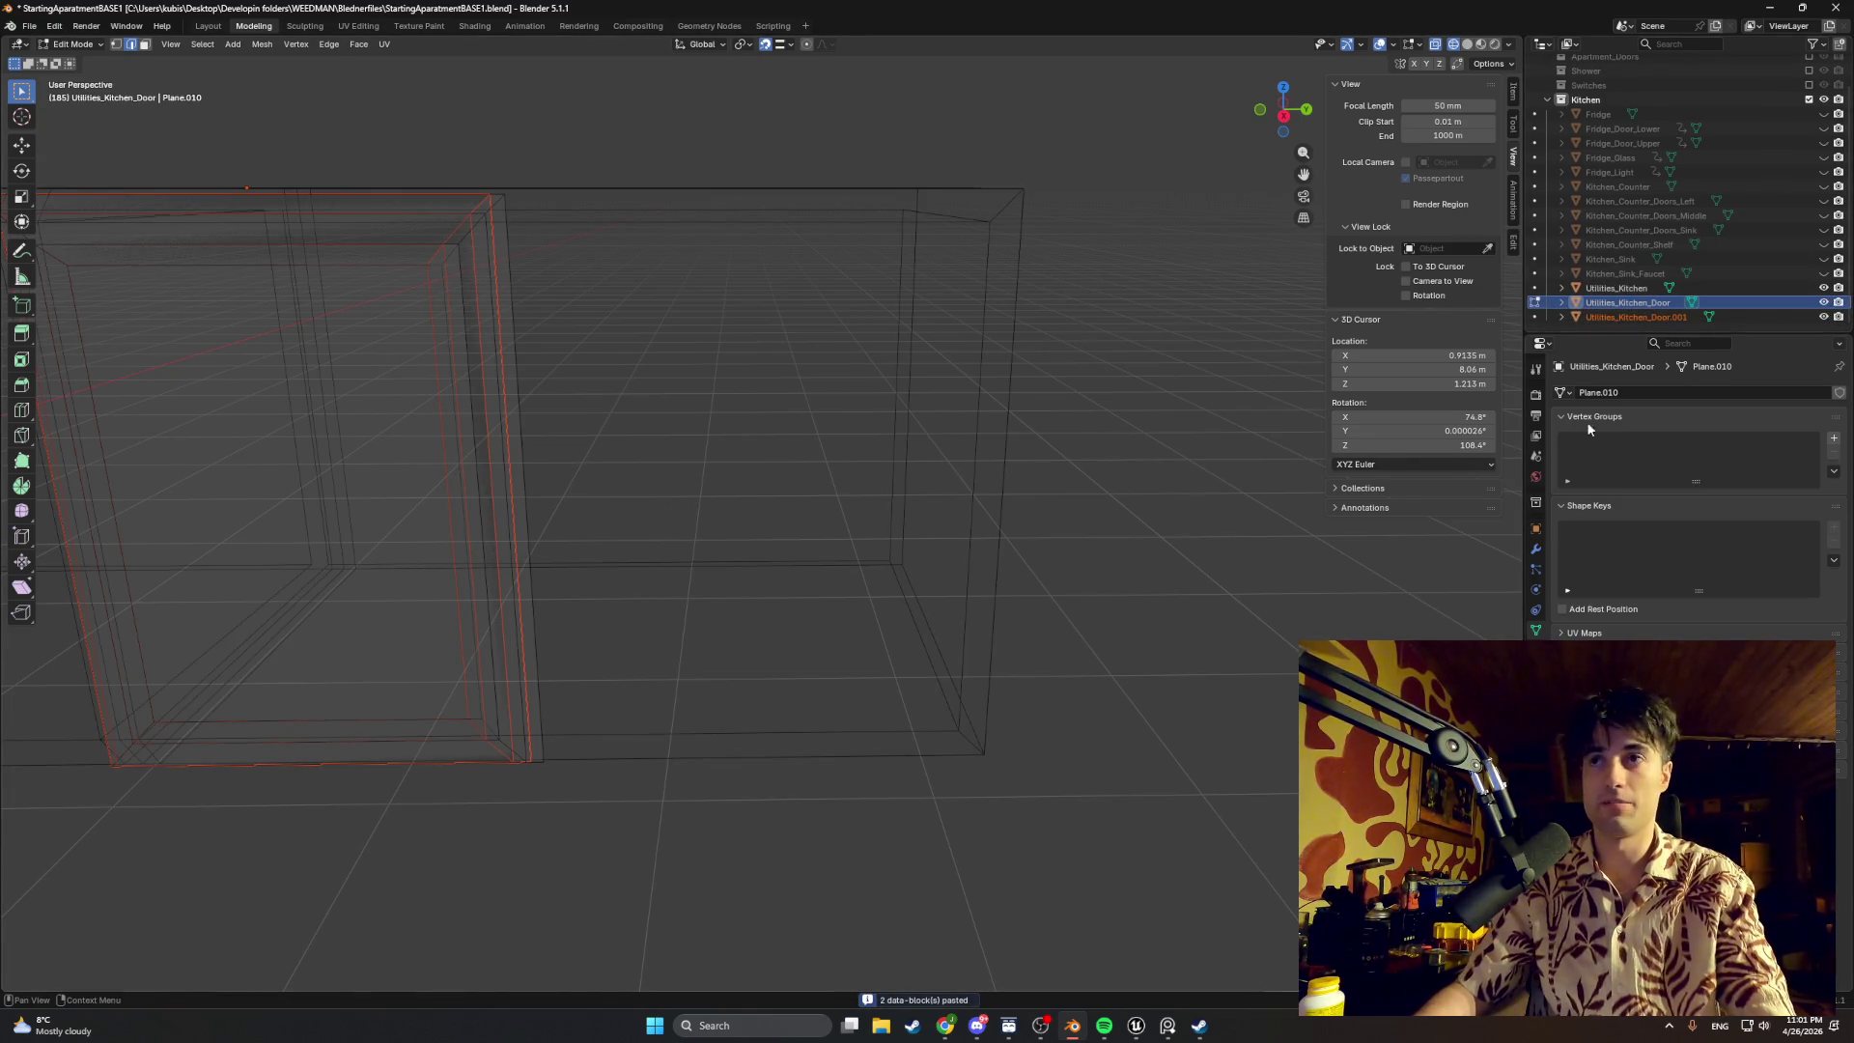
left_click(1580, 318)
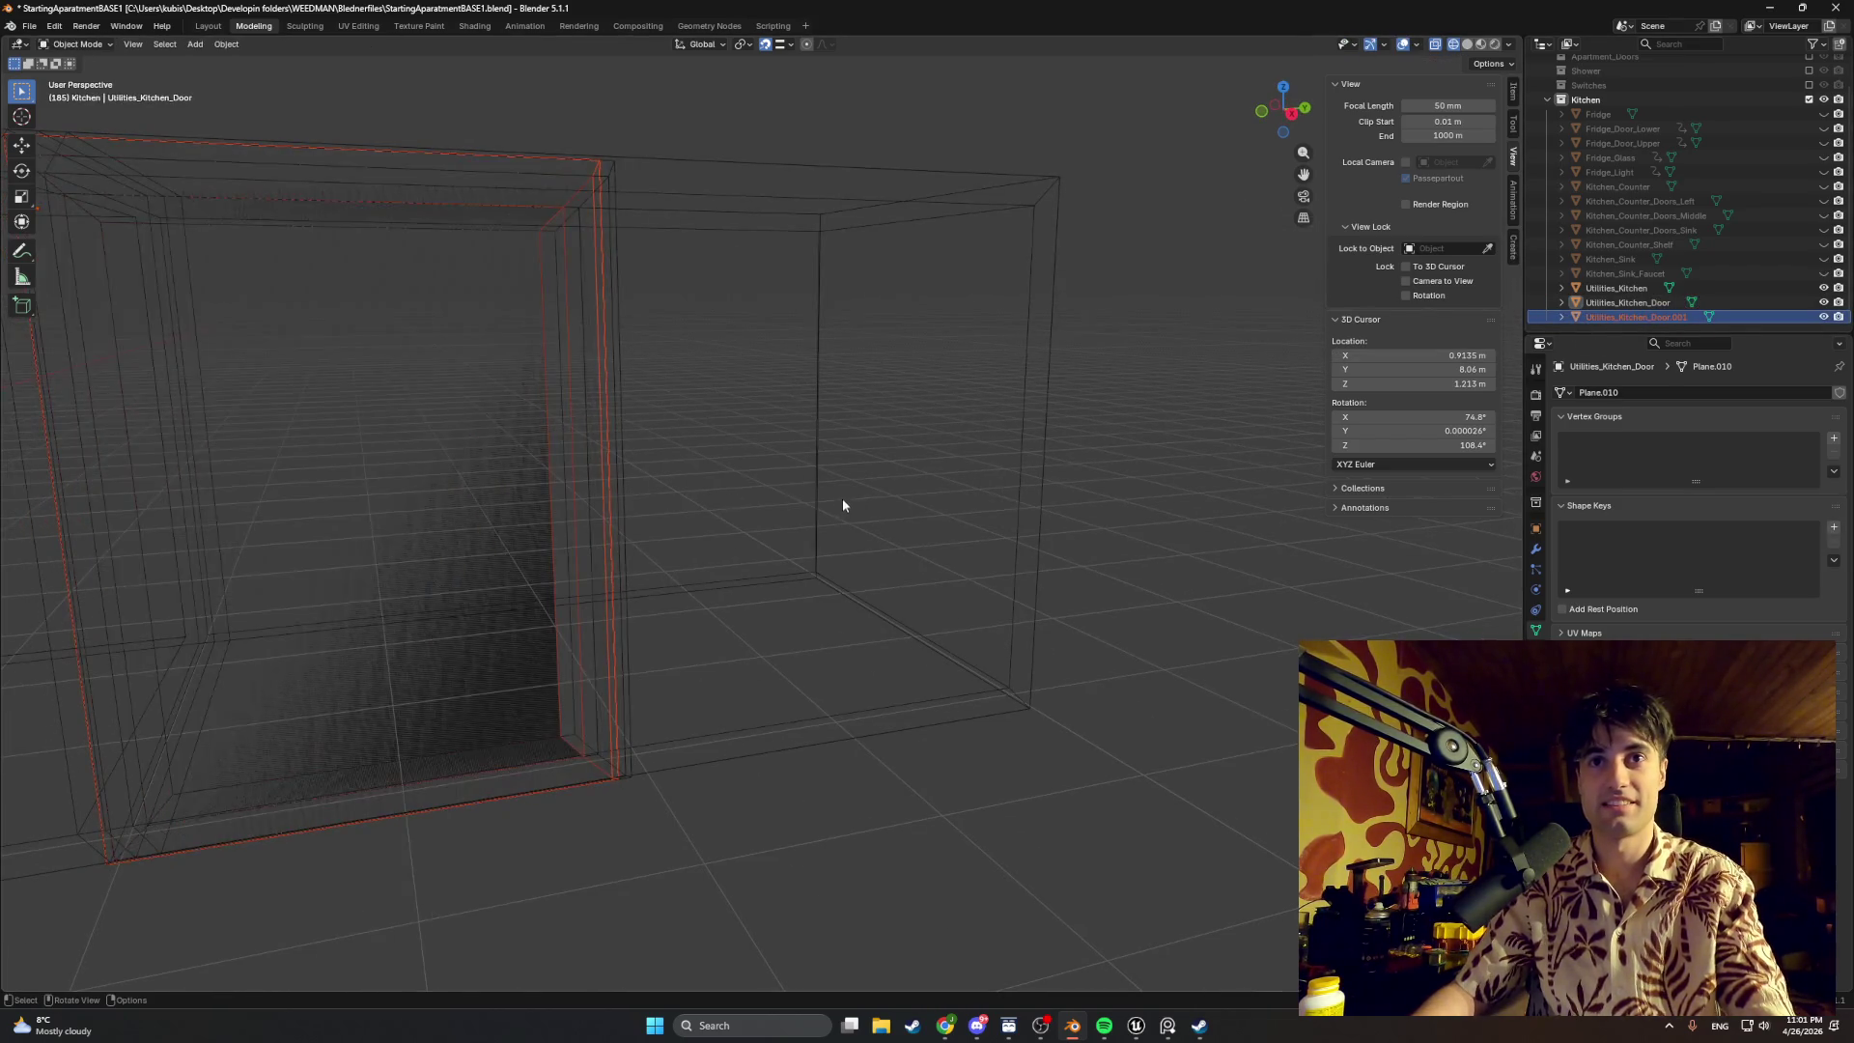
key("Tab")
key("g")
key("y")
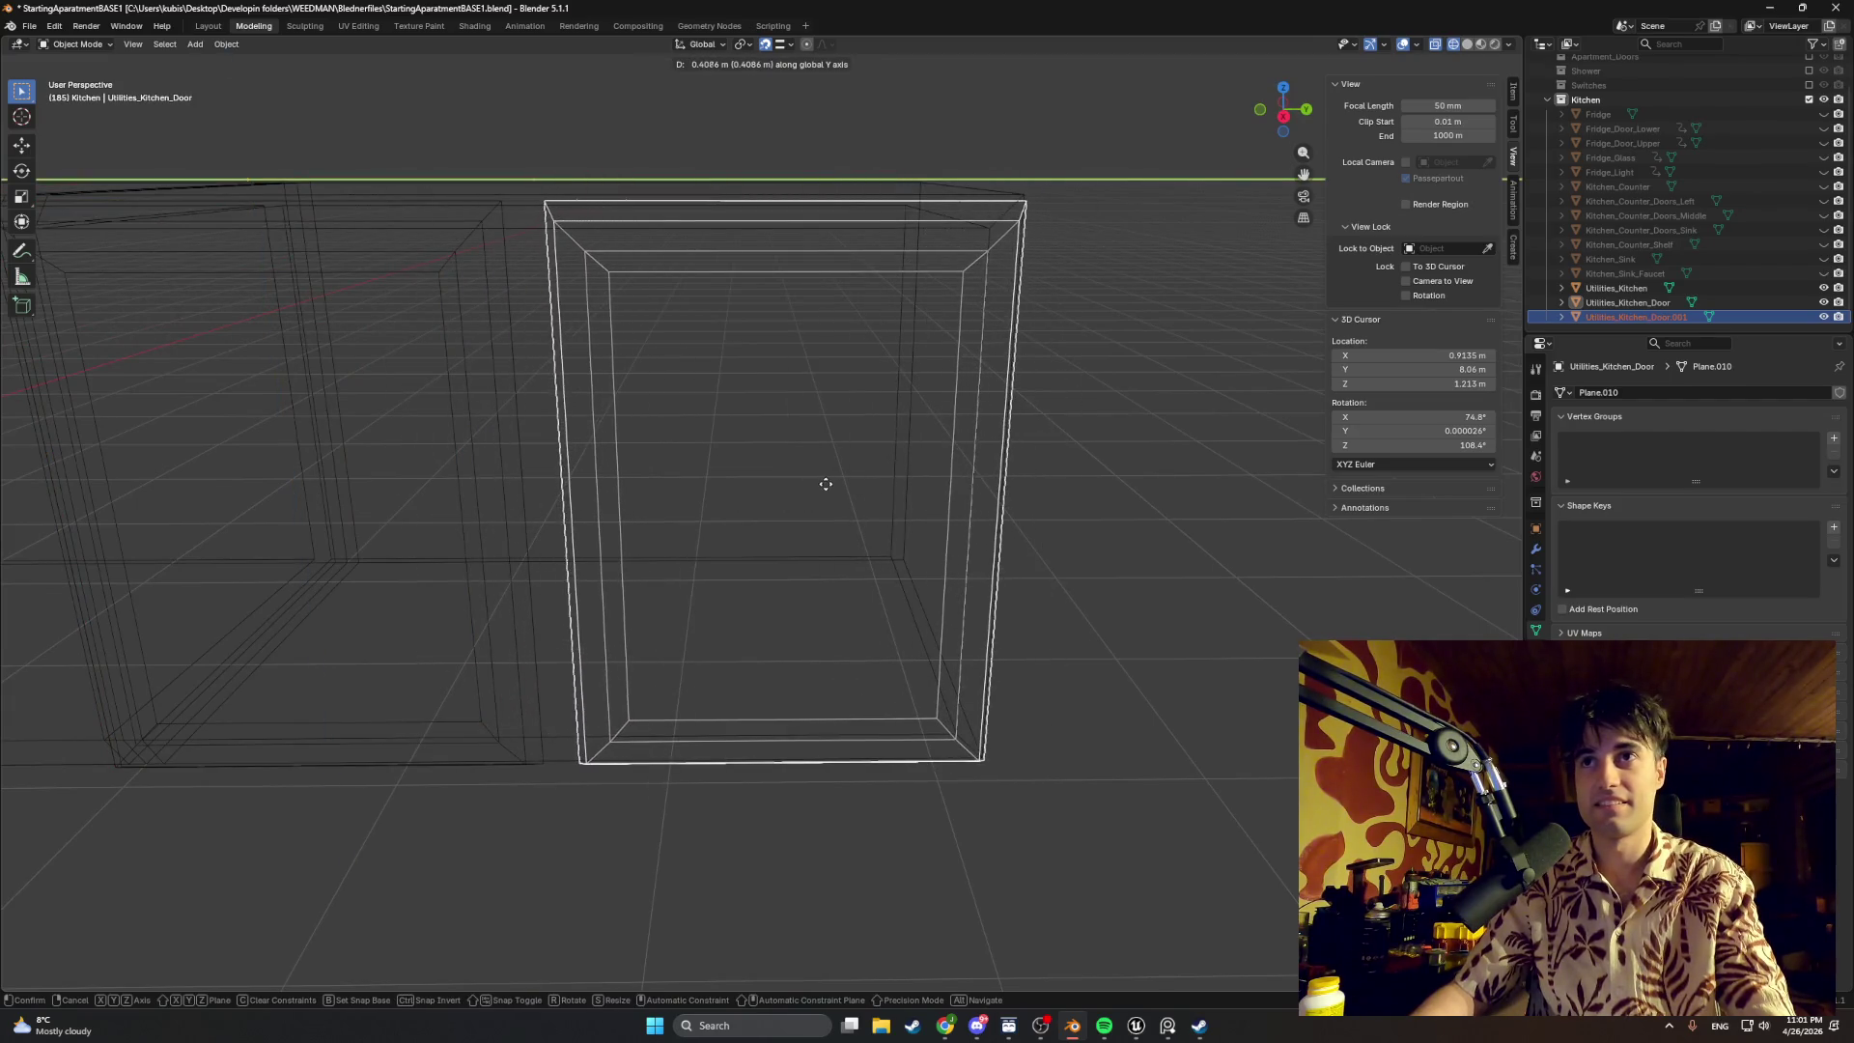
left_click(818, 484)
middle_click_drag(819, 484, 784, 484)
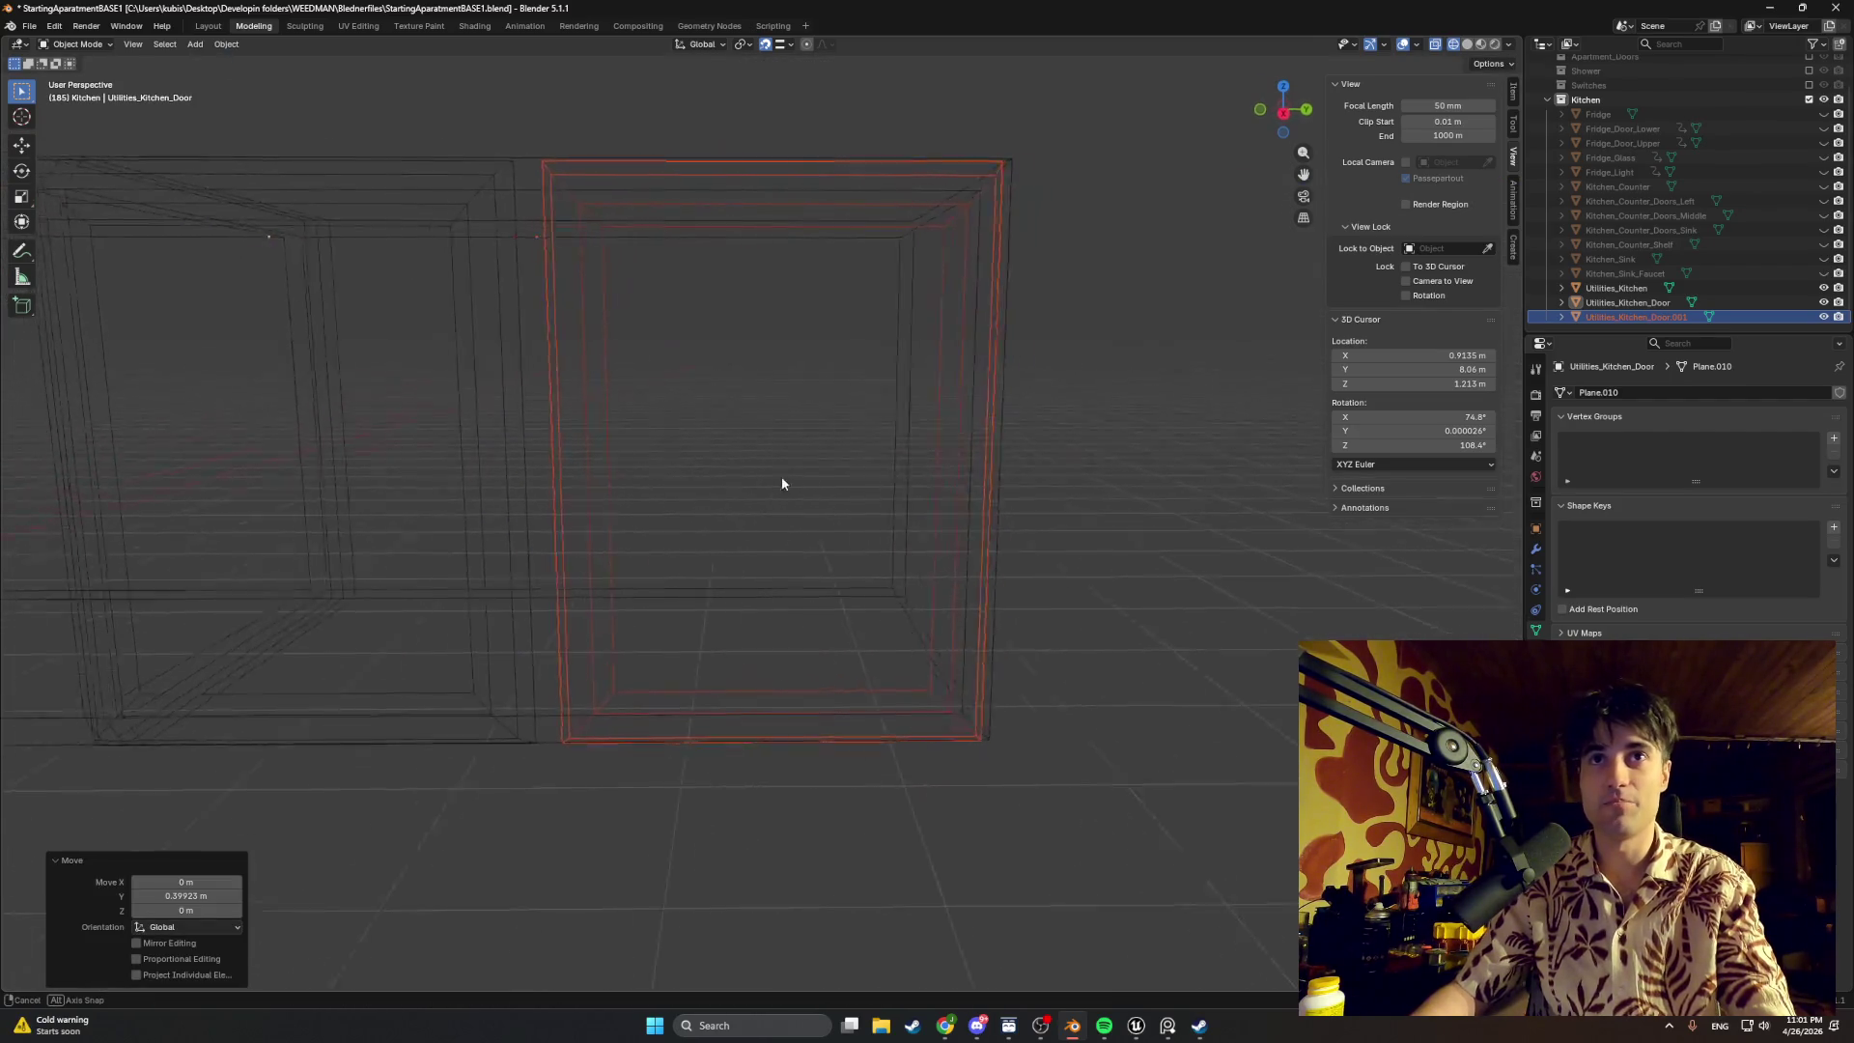
key("Tab")
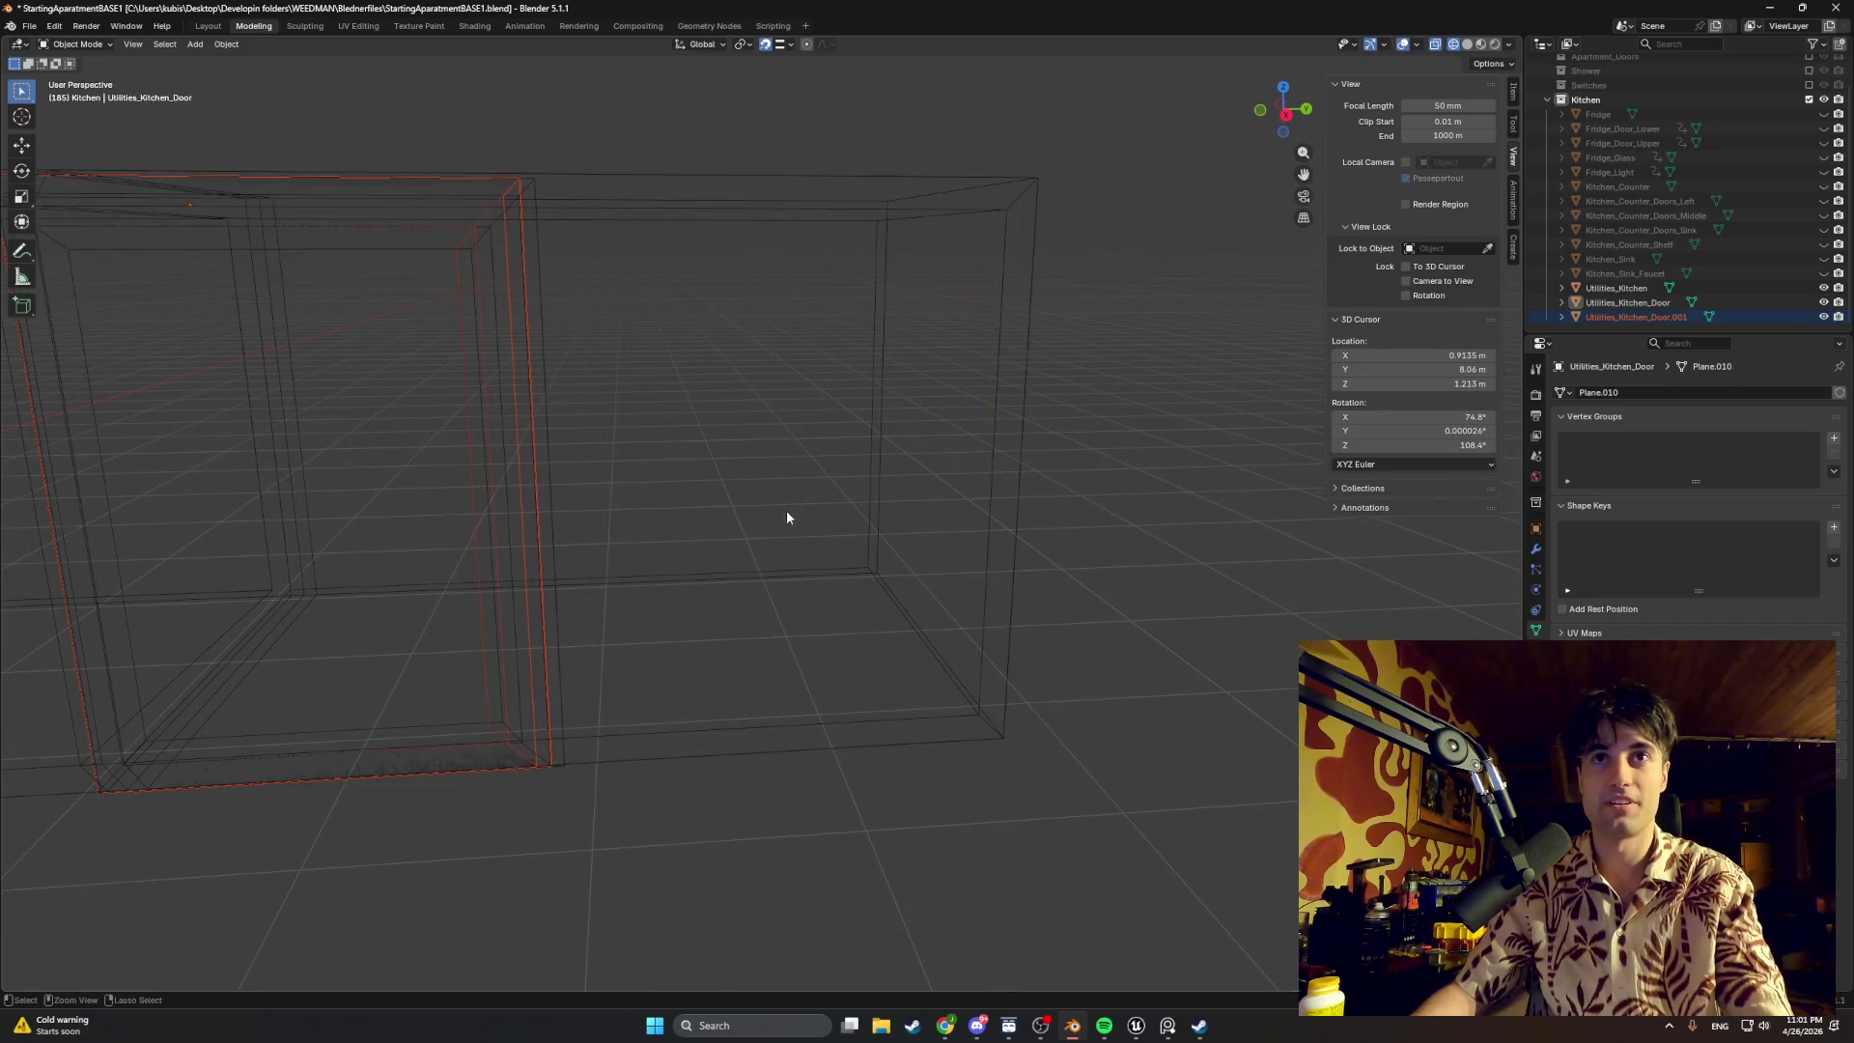
key("KP_Divide")
key("ctrl+z")
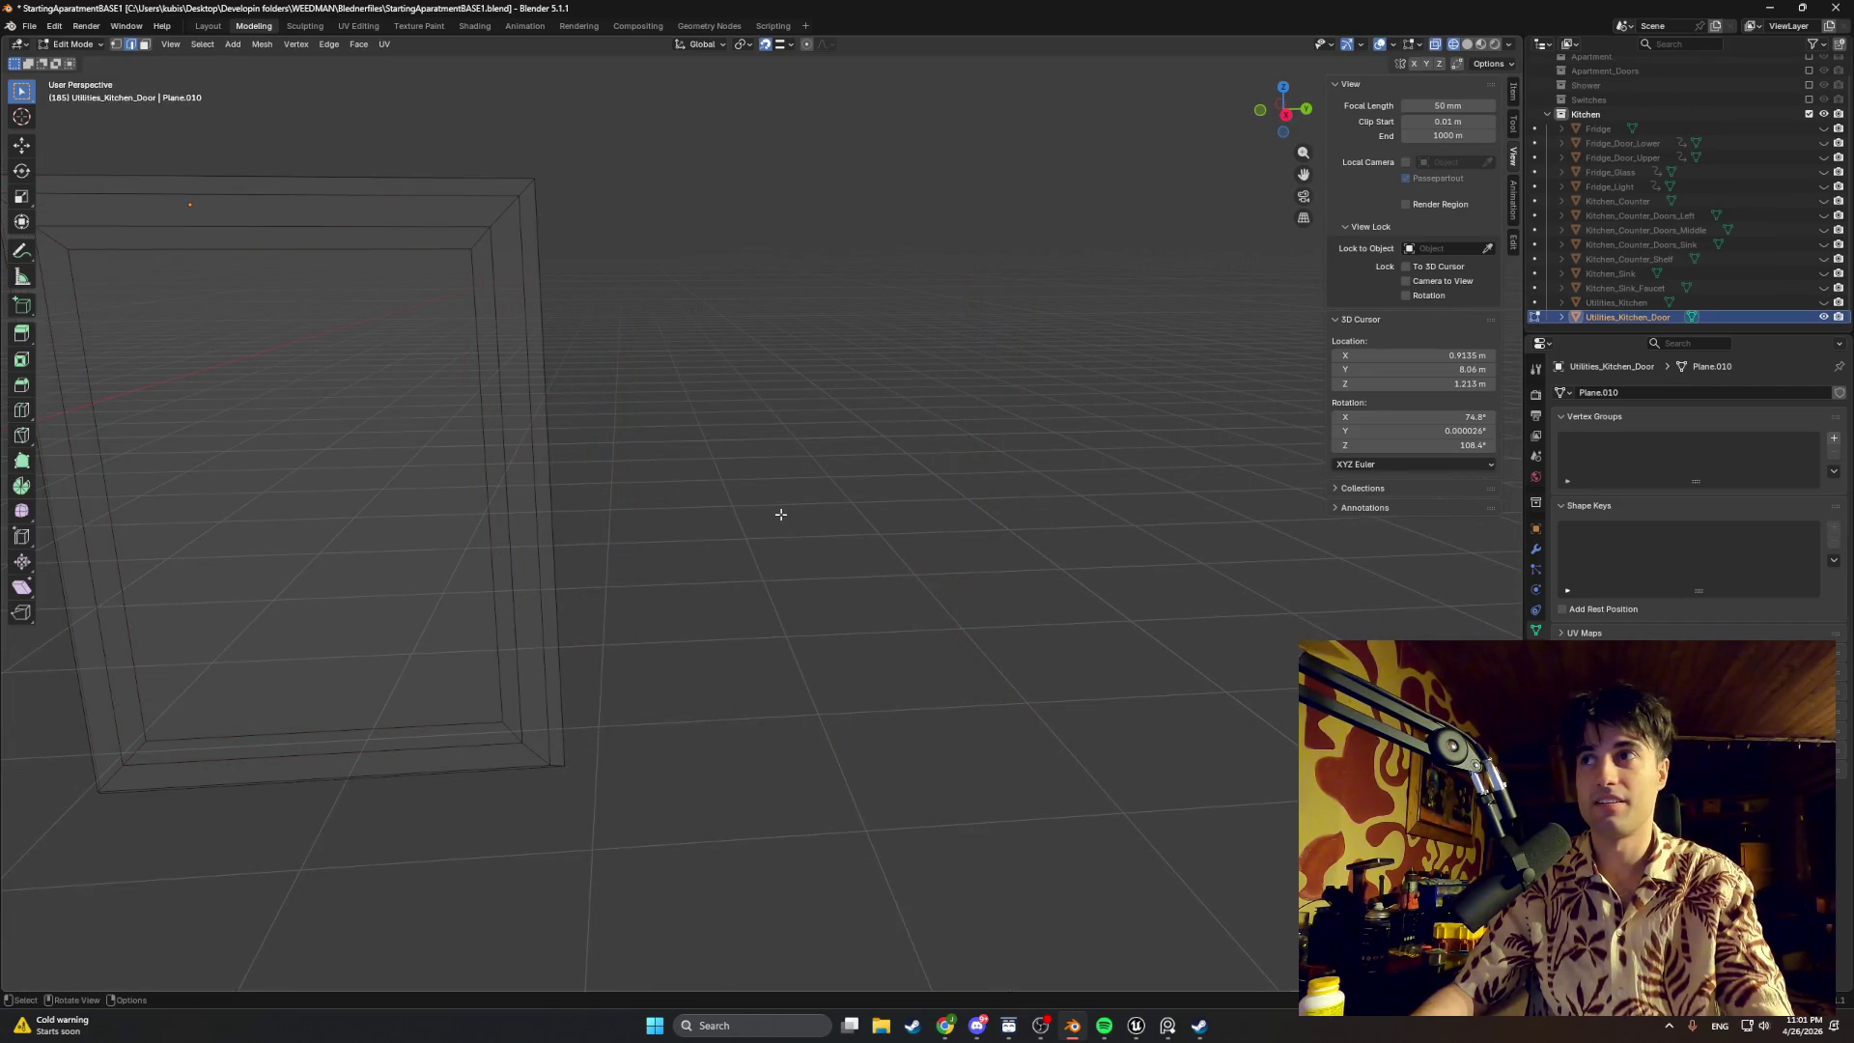
Step: Push the door's right-side faces slightly further along Y and return to Object Mode
left_click_drag(638, 833, 411, 186)
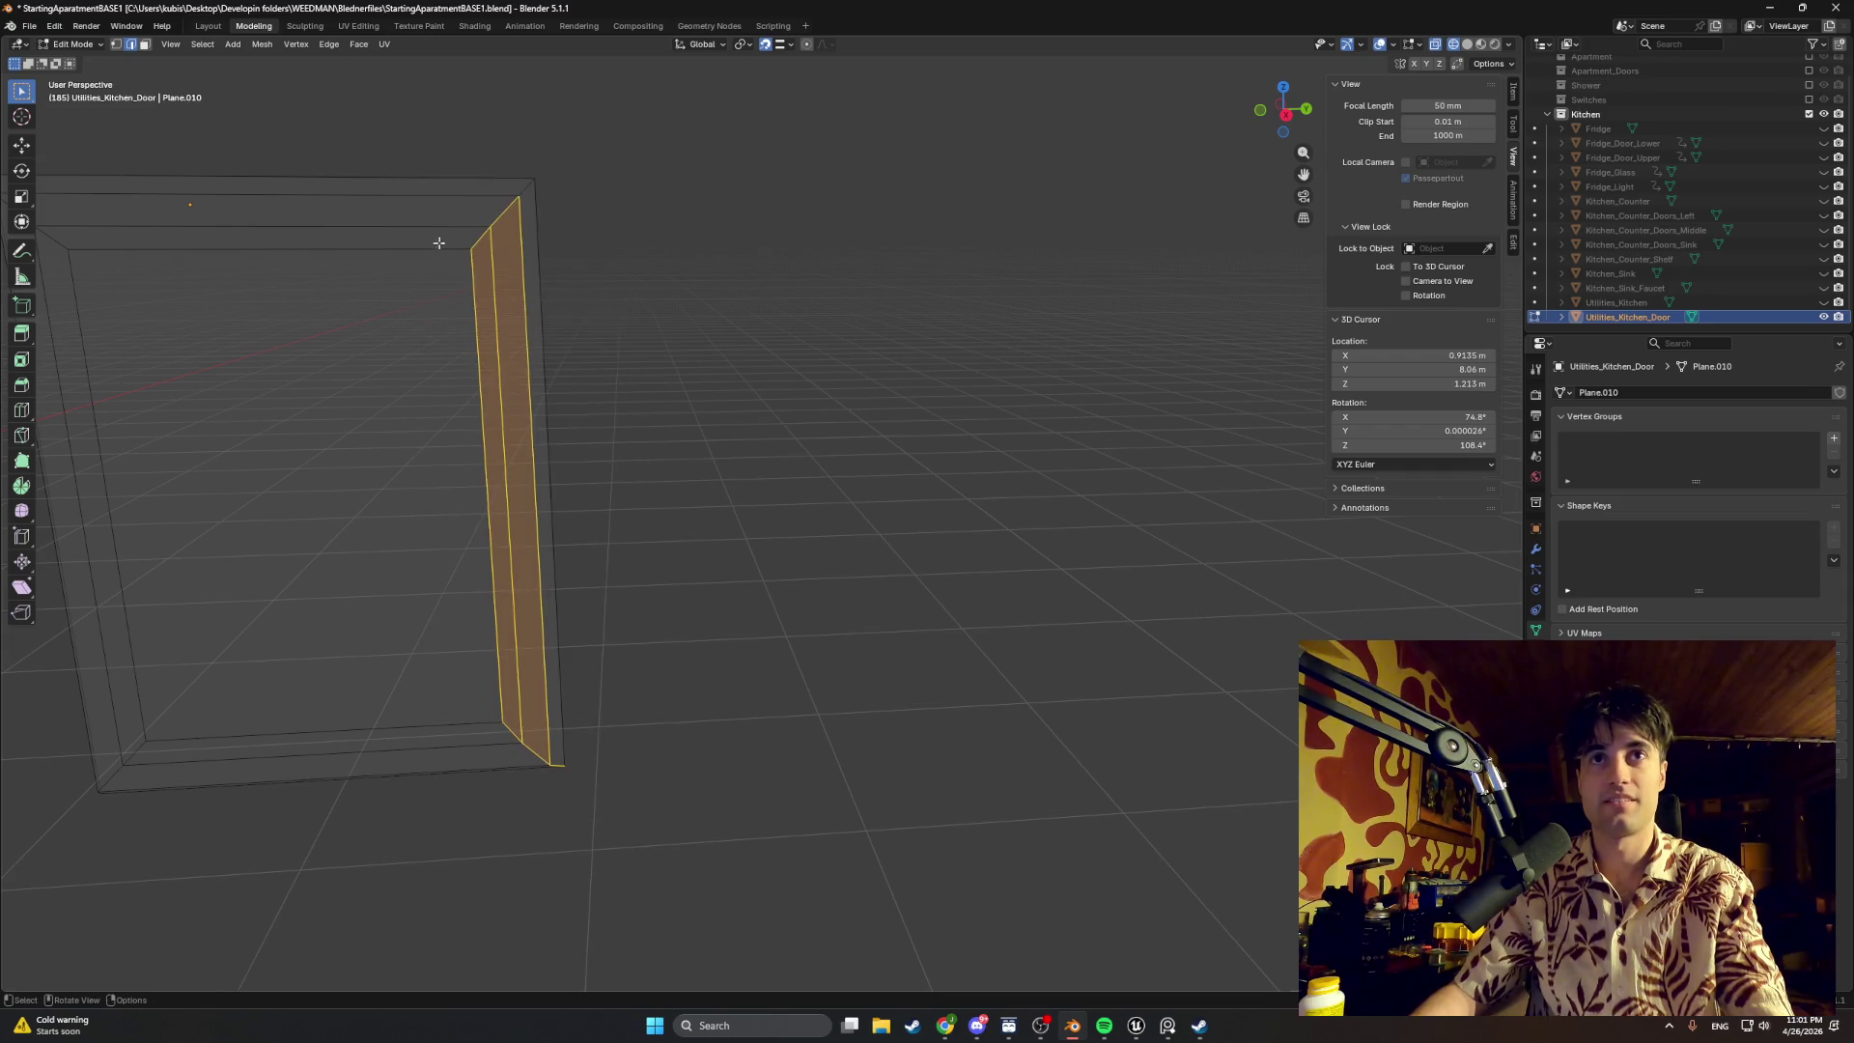
left_click_drag(682, 843, 399, 109)
key("g")
key("y")
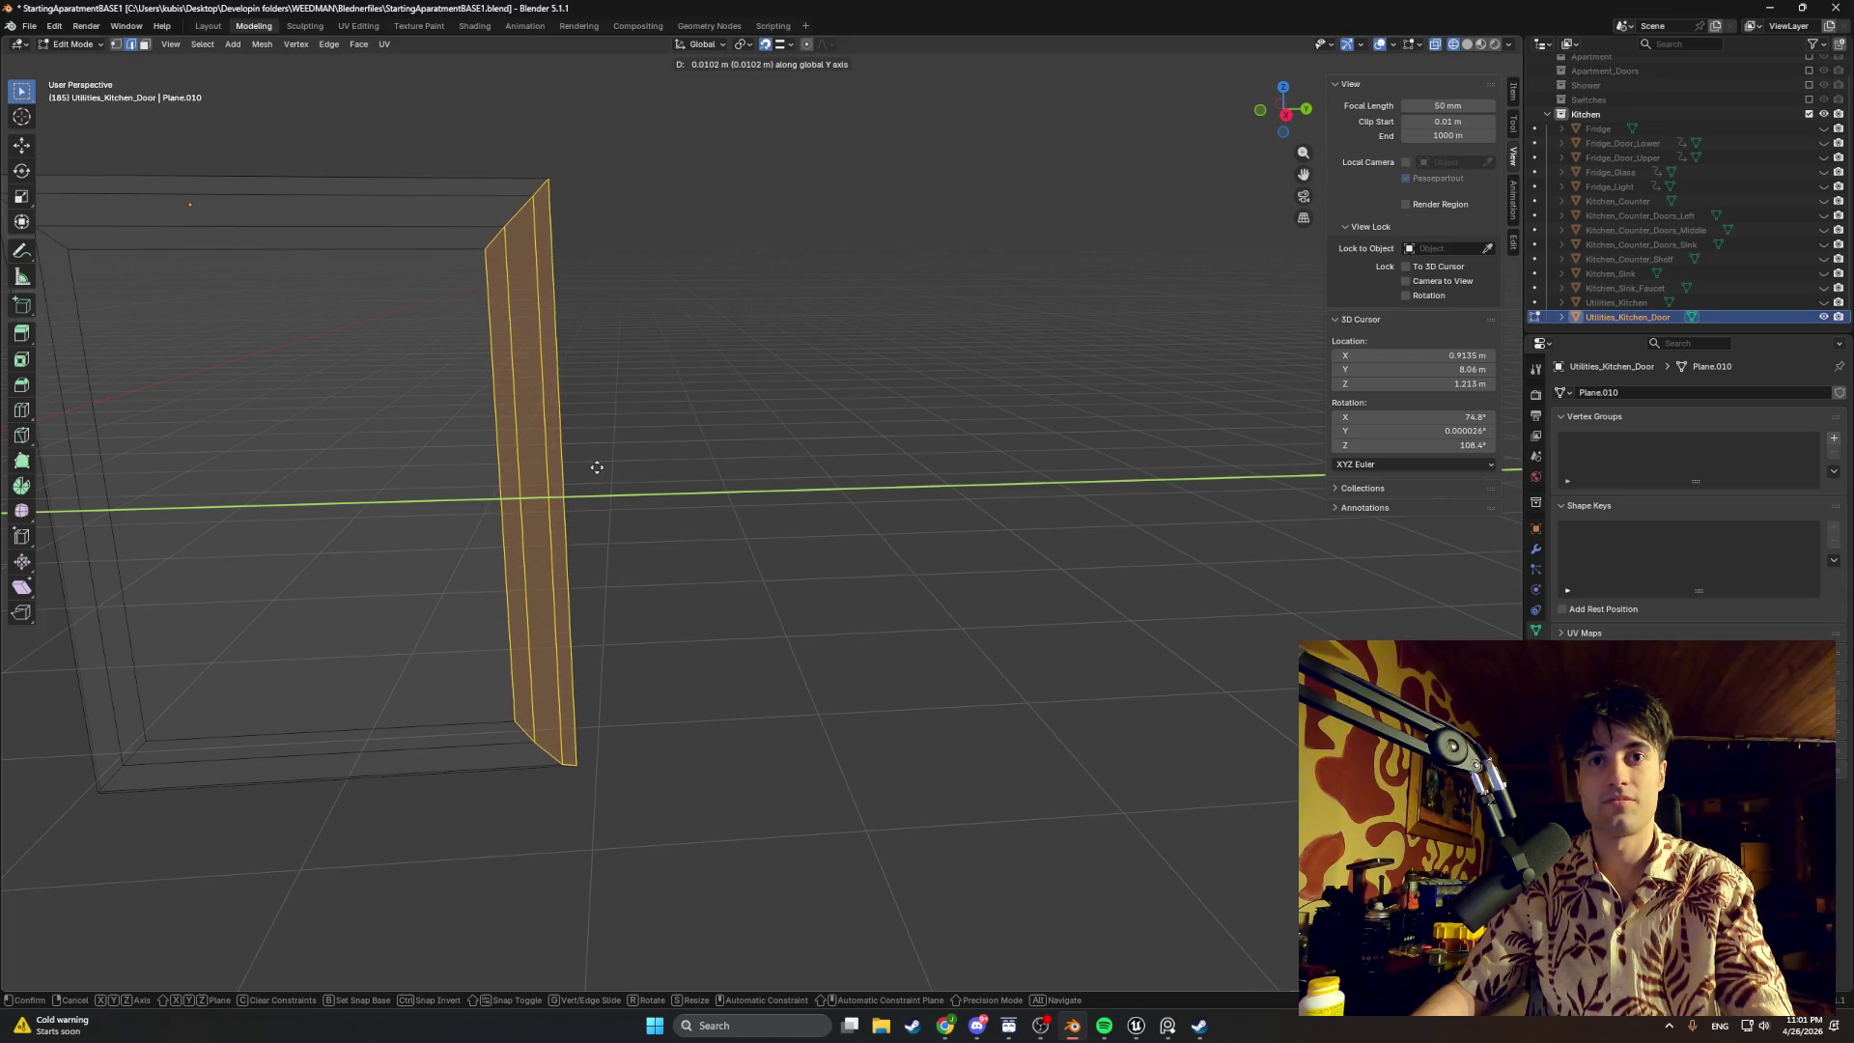
left_click(595, 466)
key("Tab")
left_click(675, 620)
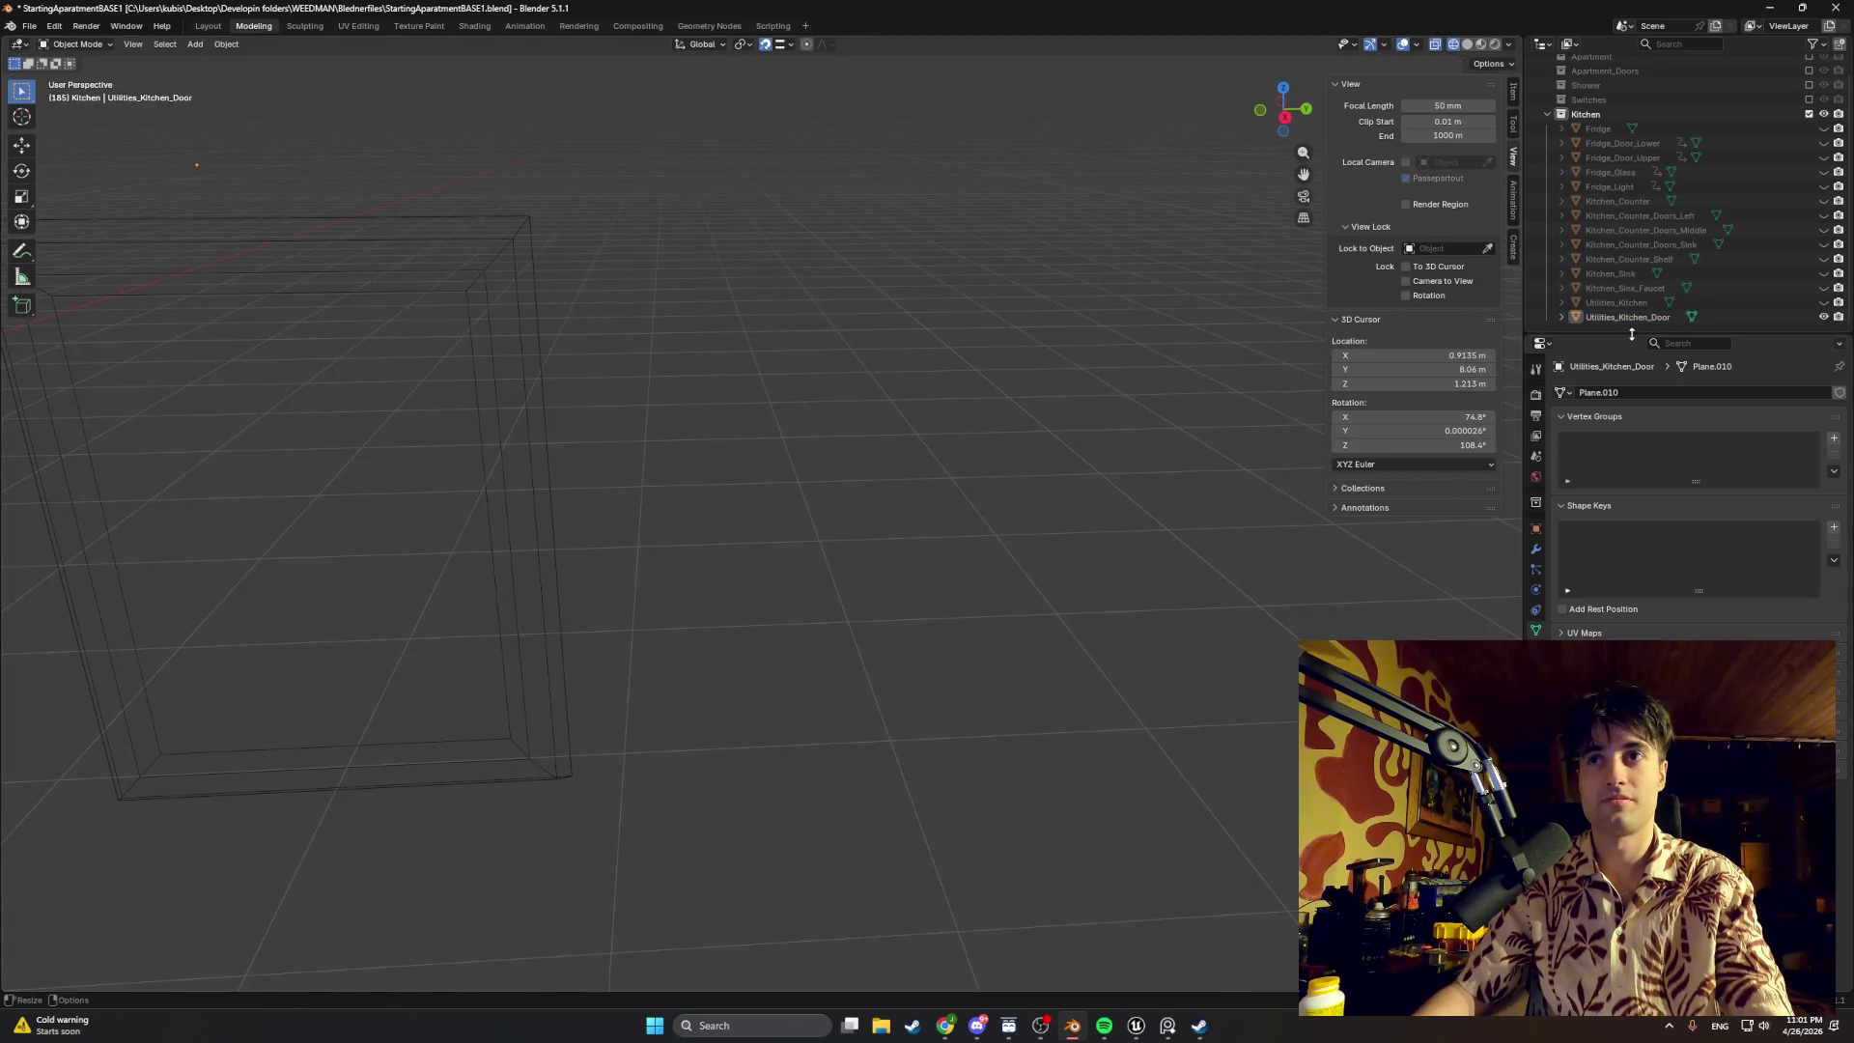
Step: Paste a copy of Utilities_Kitchen_Door and move it along Y beside the original
left_click(1615, 318)
key("ctrl+v")
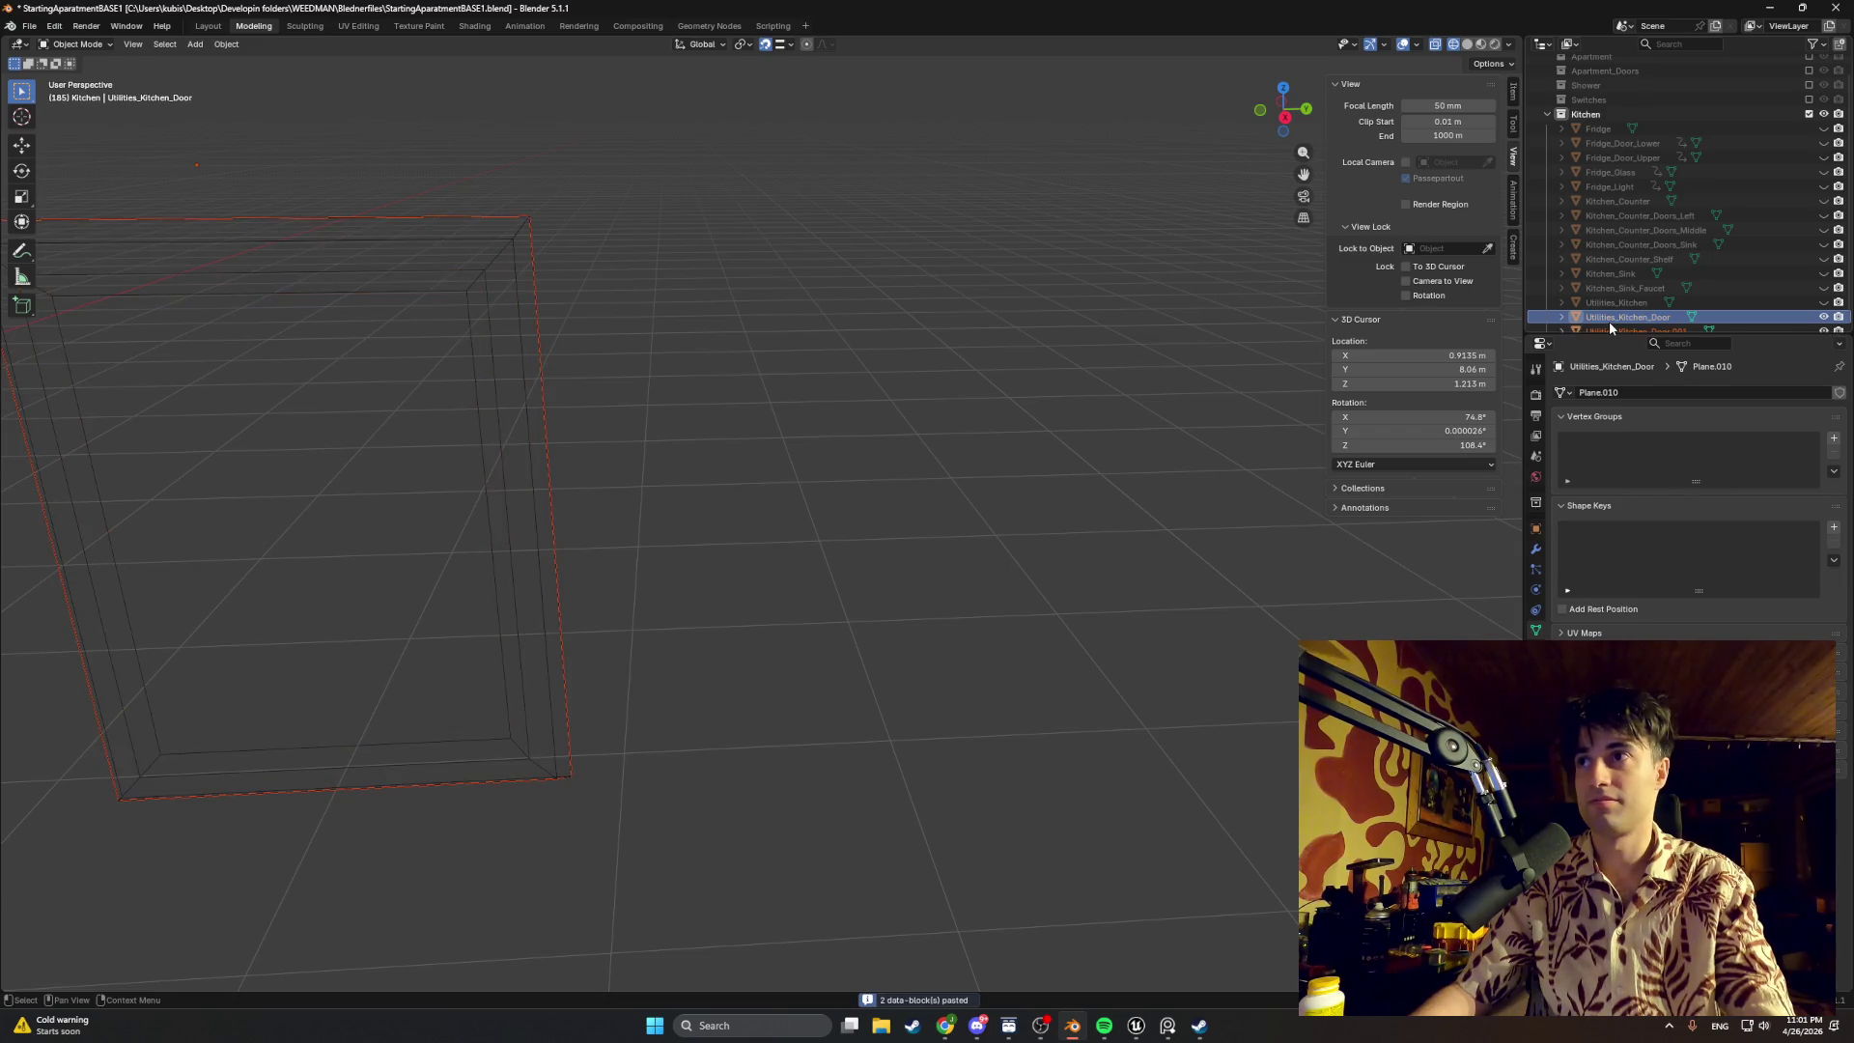
middle_click_drag(681, 500, 726, 519)
key("g")
key("y")
left_click(882, 531)
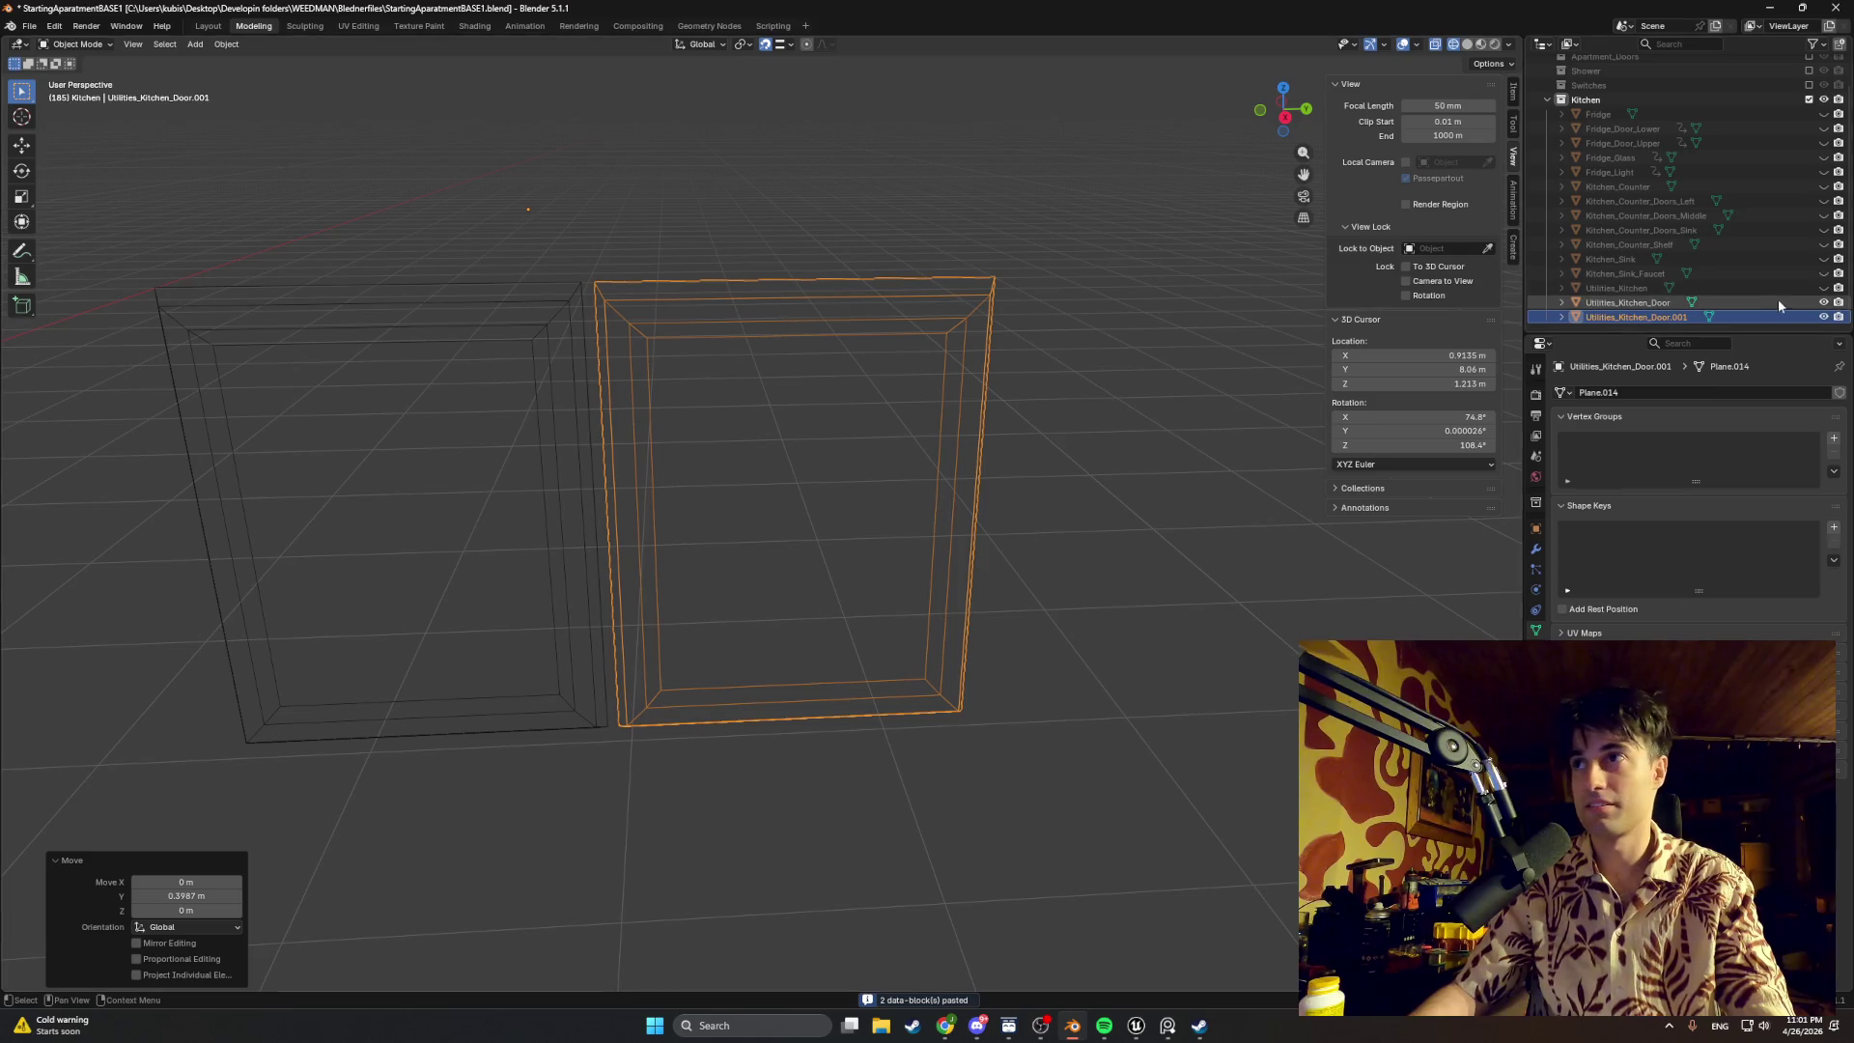
scroll(1111, 390, "up", 3)
Step: Try repositioning the pasted copy on other axes, then undo the misplaced copy
middle_click_drag(1110, 390, 1108, 395)
key("g")
key("z")
right_click(999, 241)
key("g")
key("x")
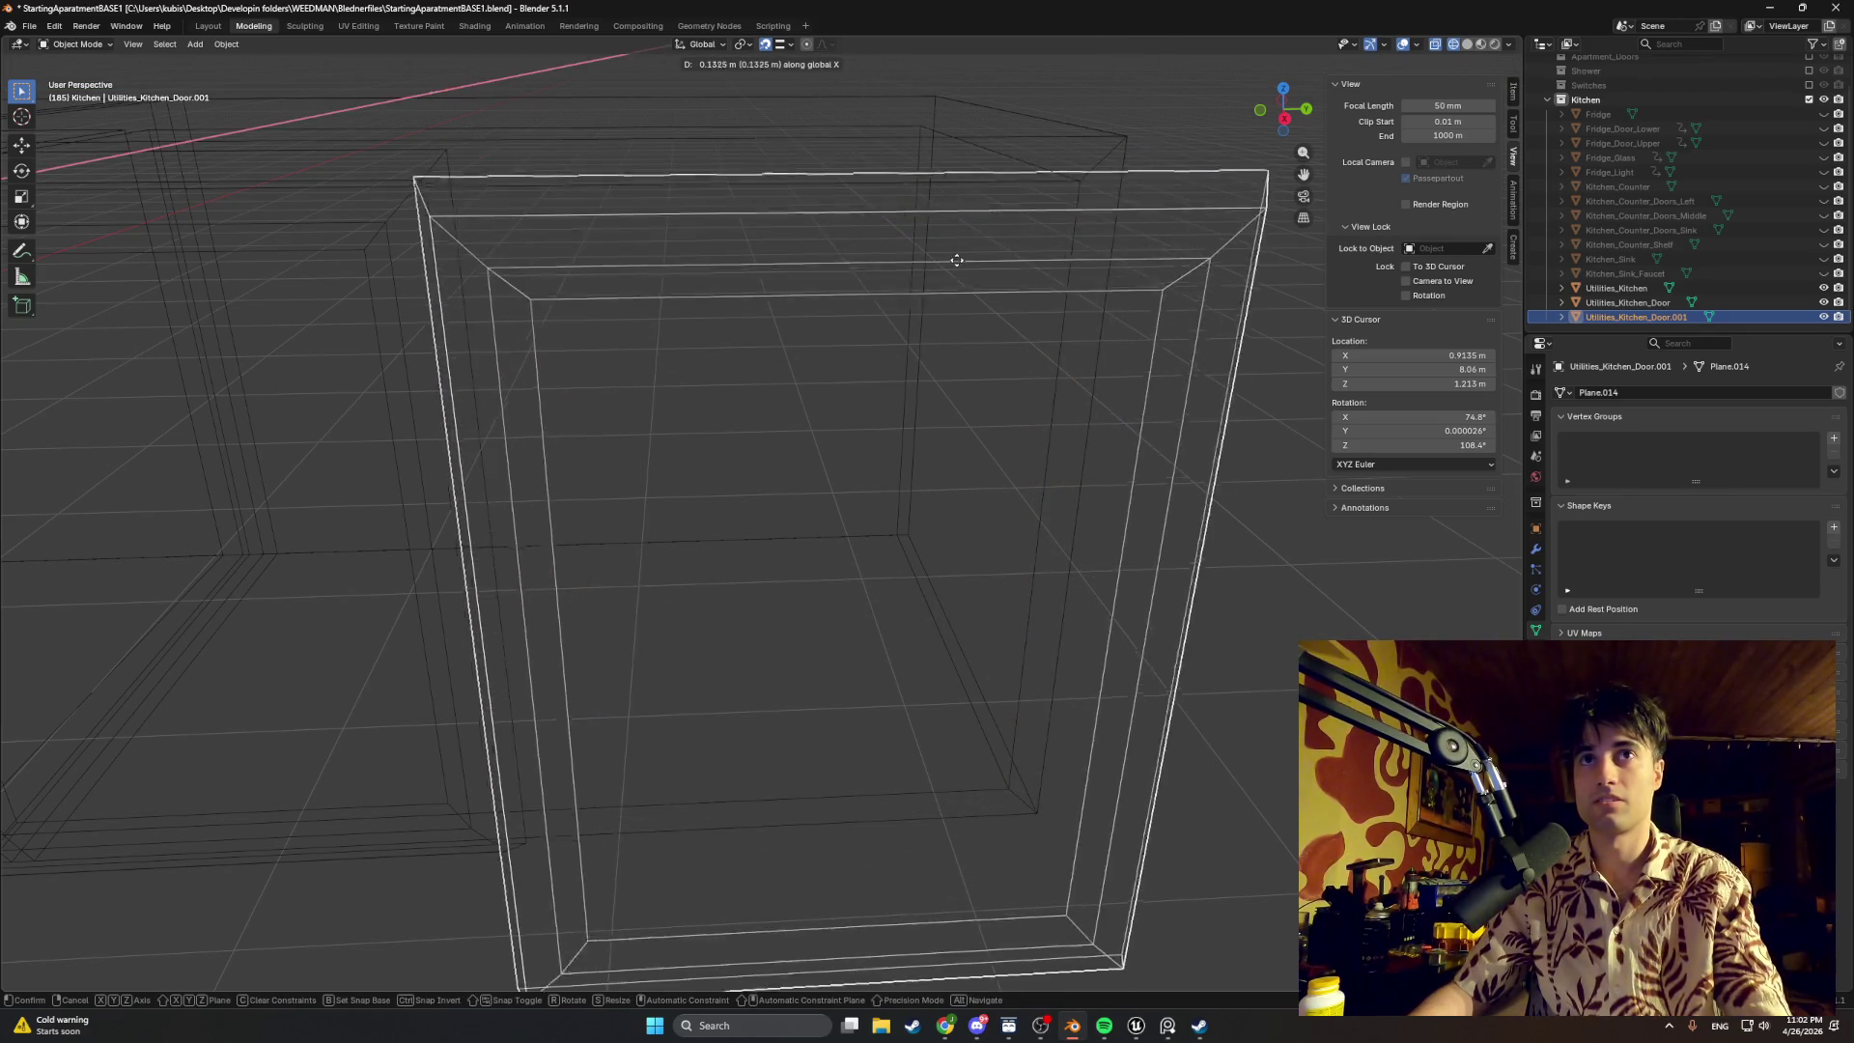
key("z")
key("y")
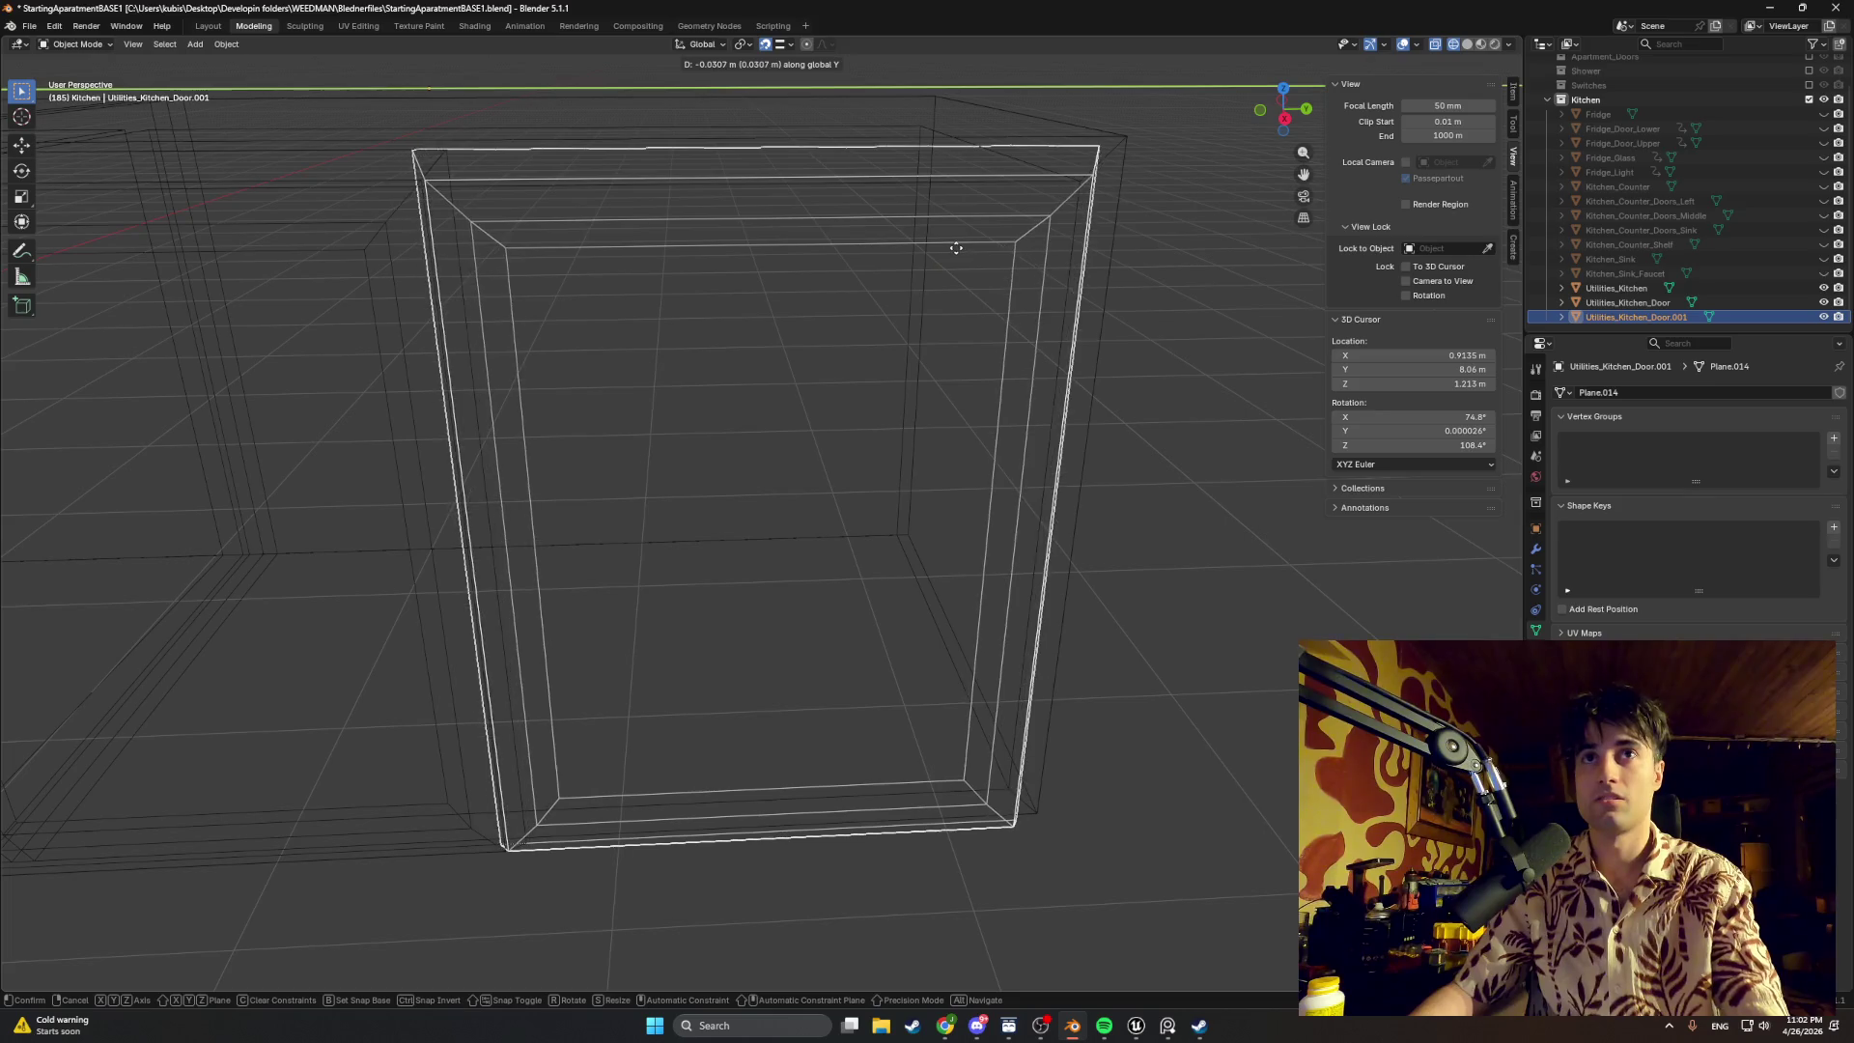
left_click(1010, 273)
mouse_move(1010, 266)
middle_mouse_down()
mouse_move(990, 301)
mouse_move(1039, 273)
mouse_move(911, 349)
middle_mouse_up()
scroll(1008, 283, "up", 5)
scroll(1038, 272, "down", 5)
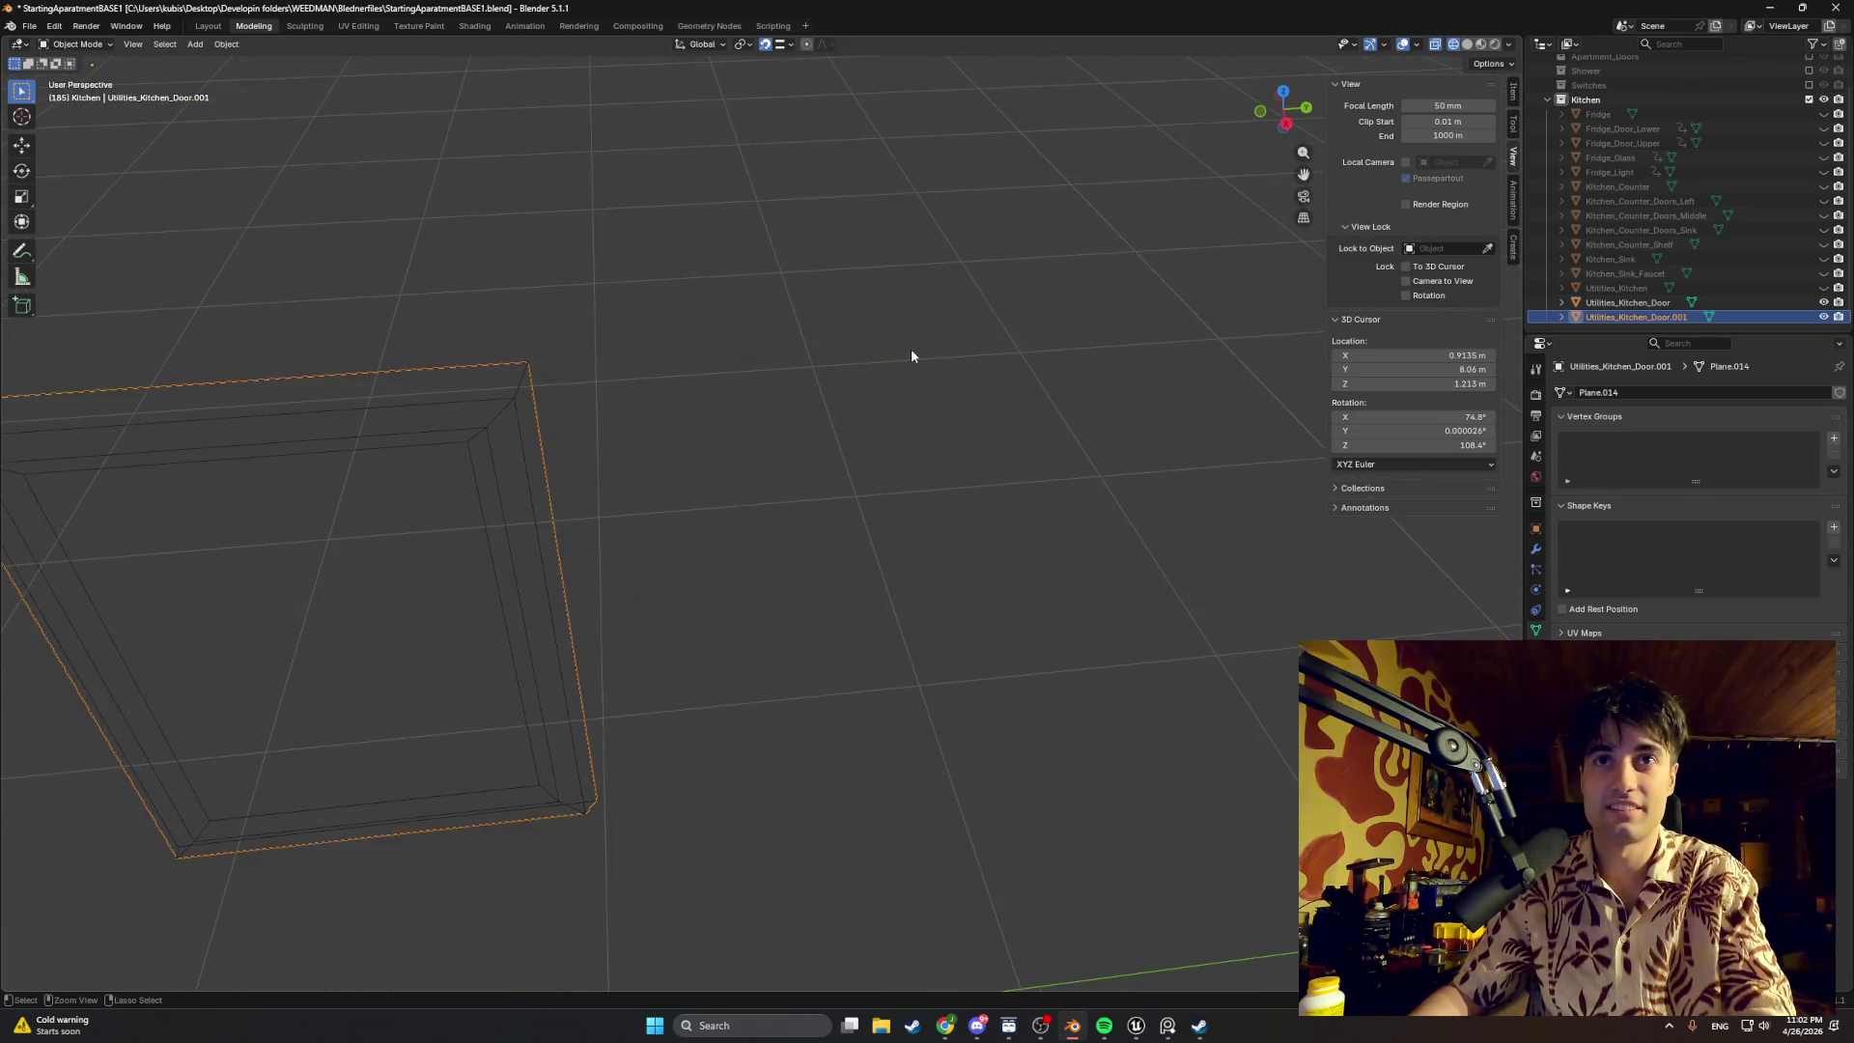
key("ctrl+z")
key("ctrl+z")
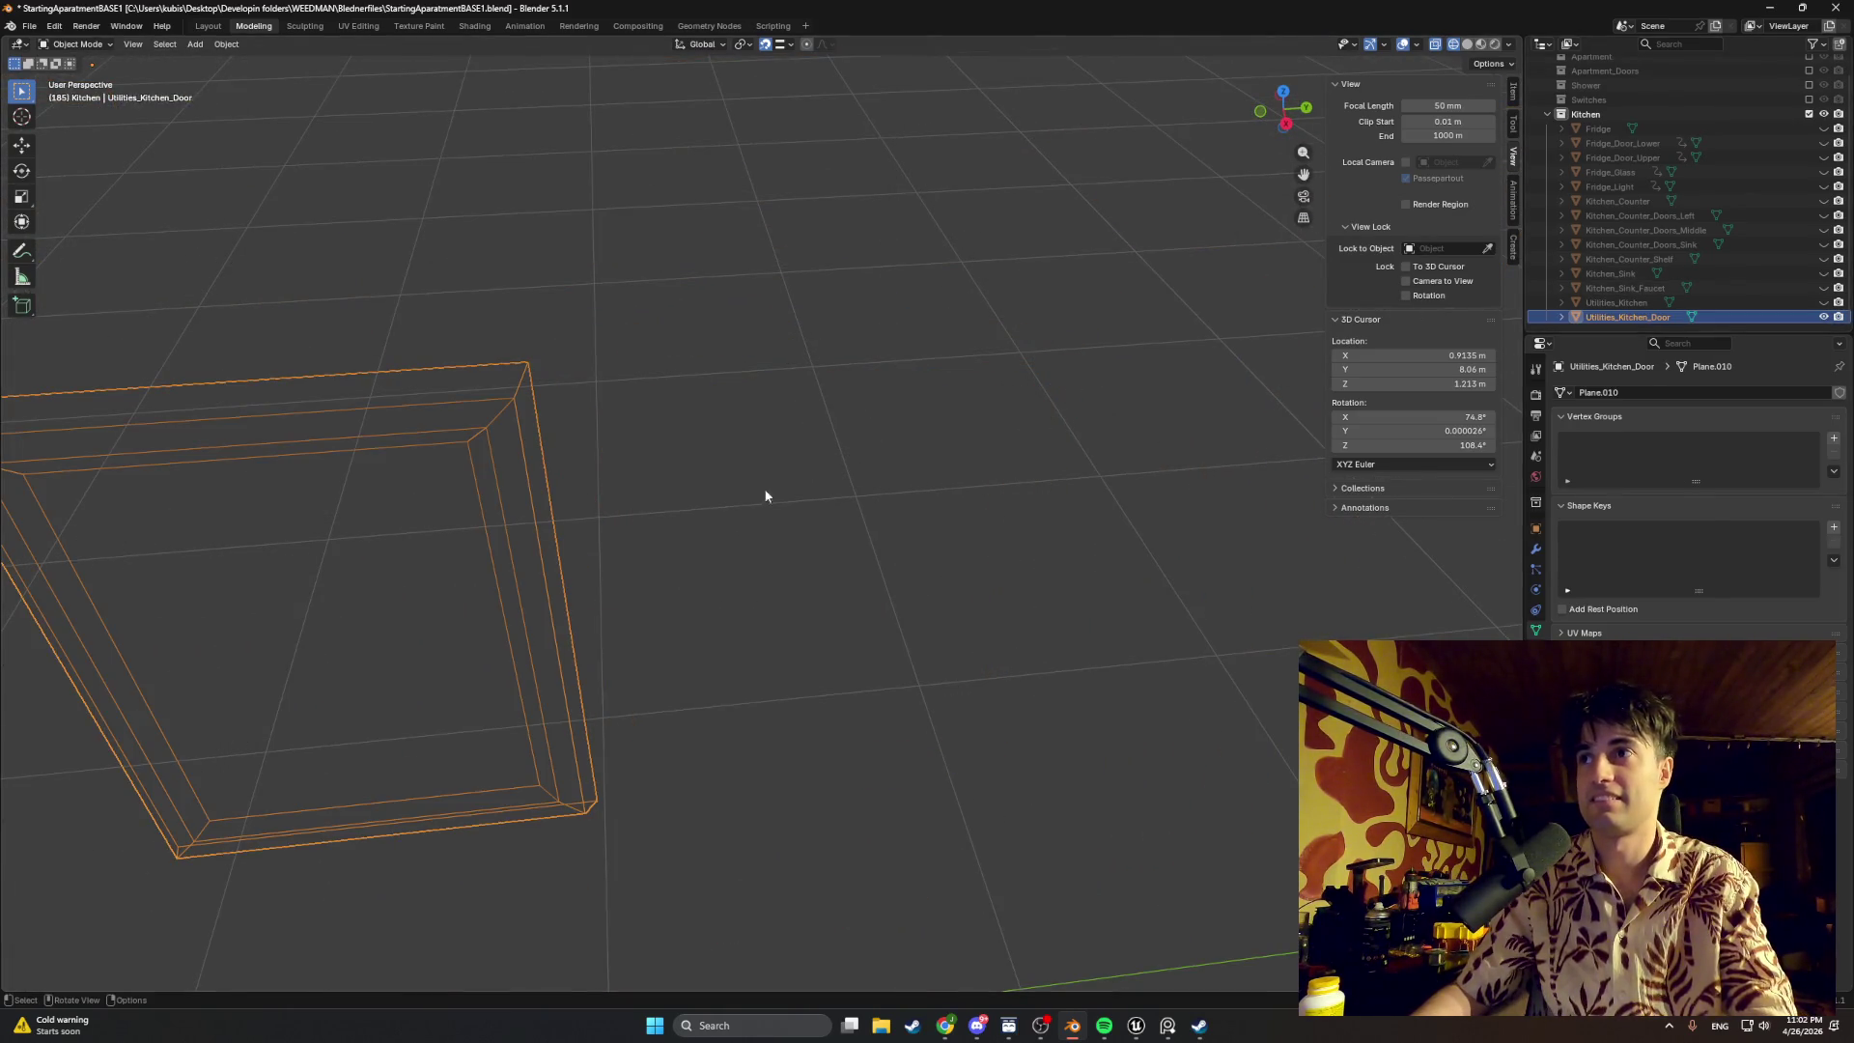
Step: In Edit Mode, shift the door's side strip slightly along Y and return to Object Mode
key("Tab")
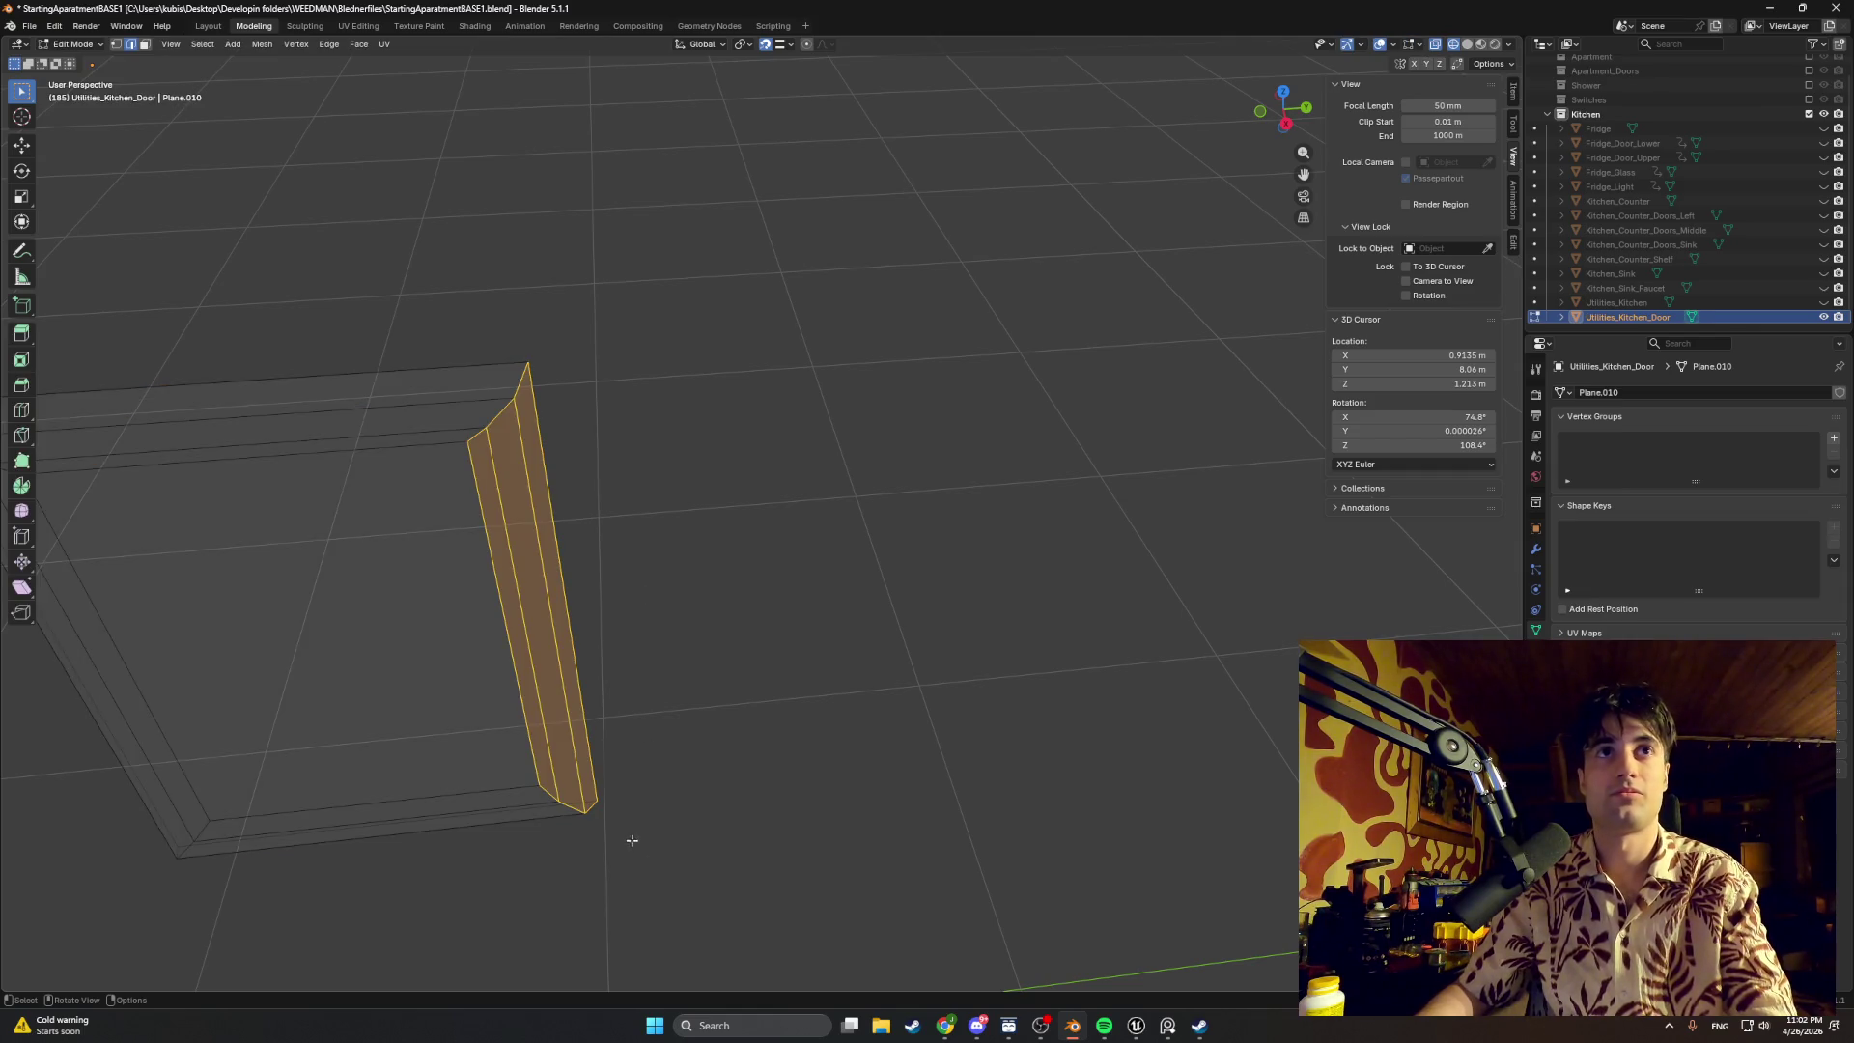
key("g")
key("x")
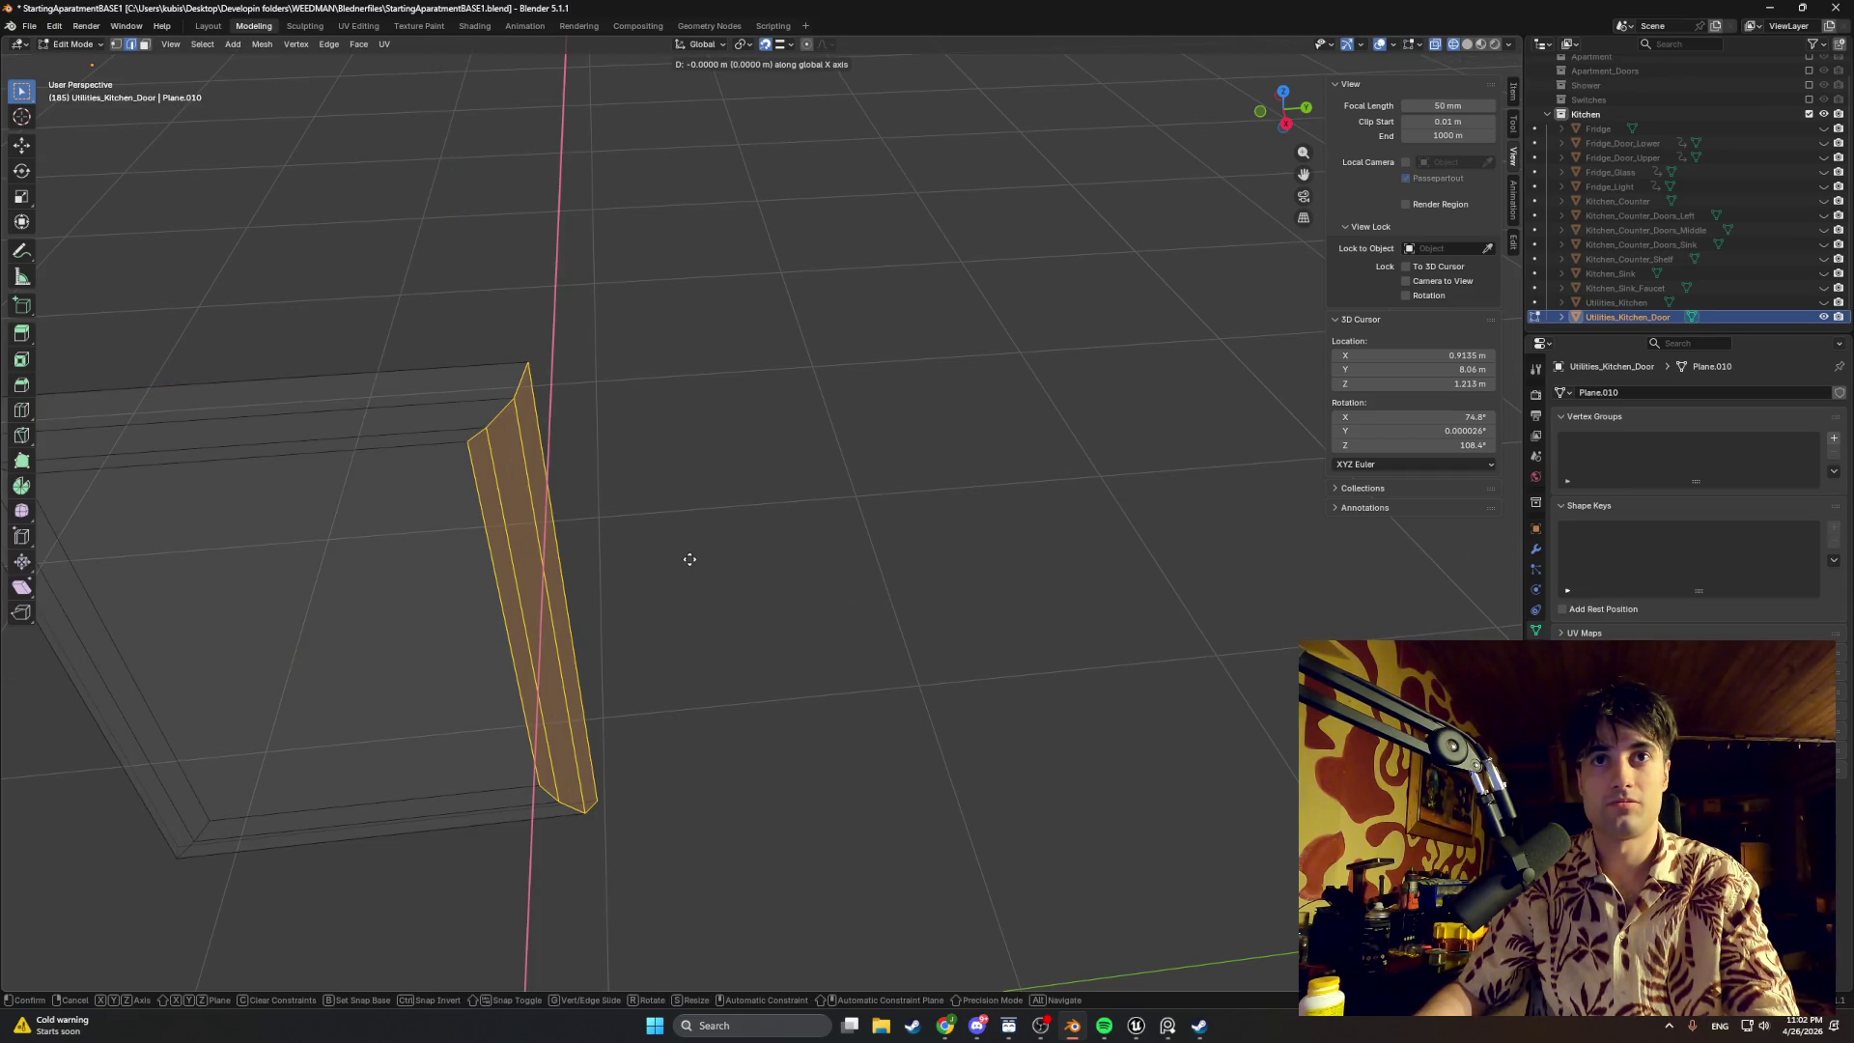
key("z")
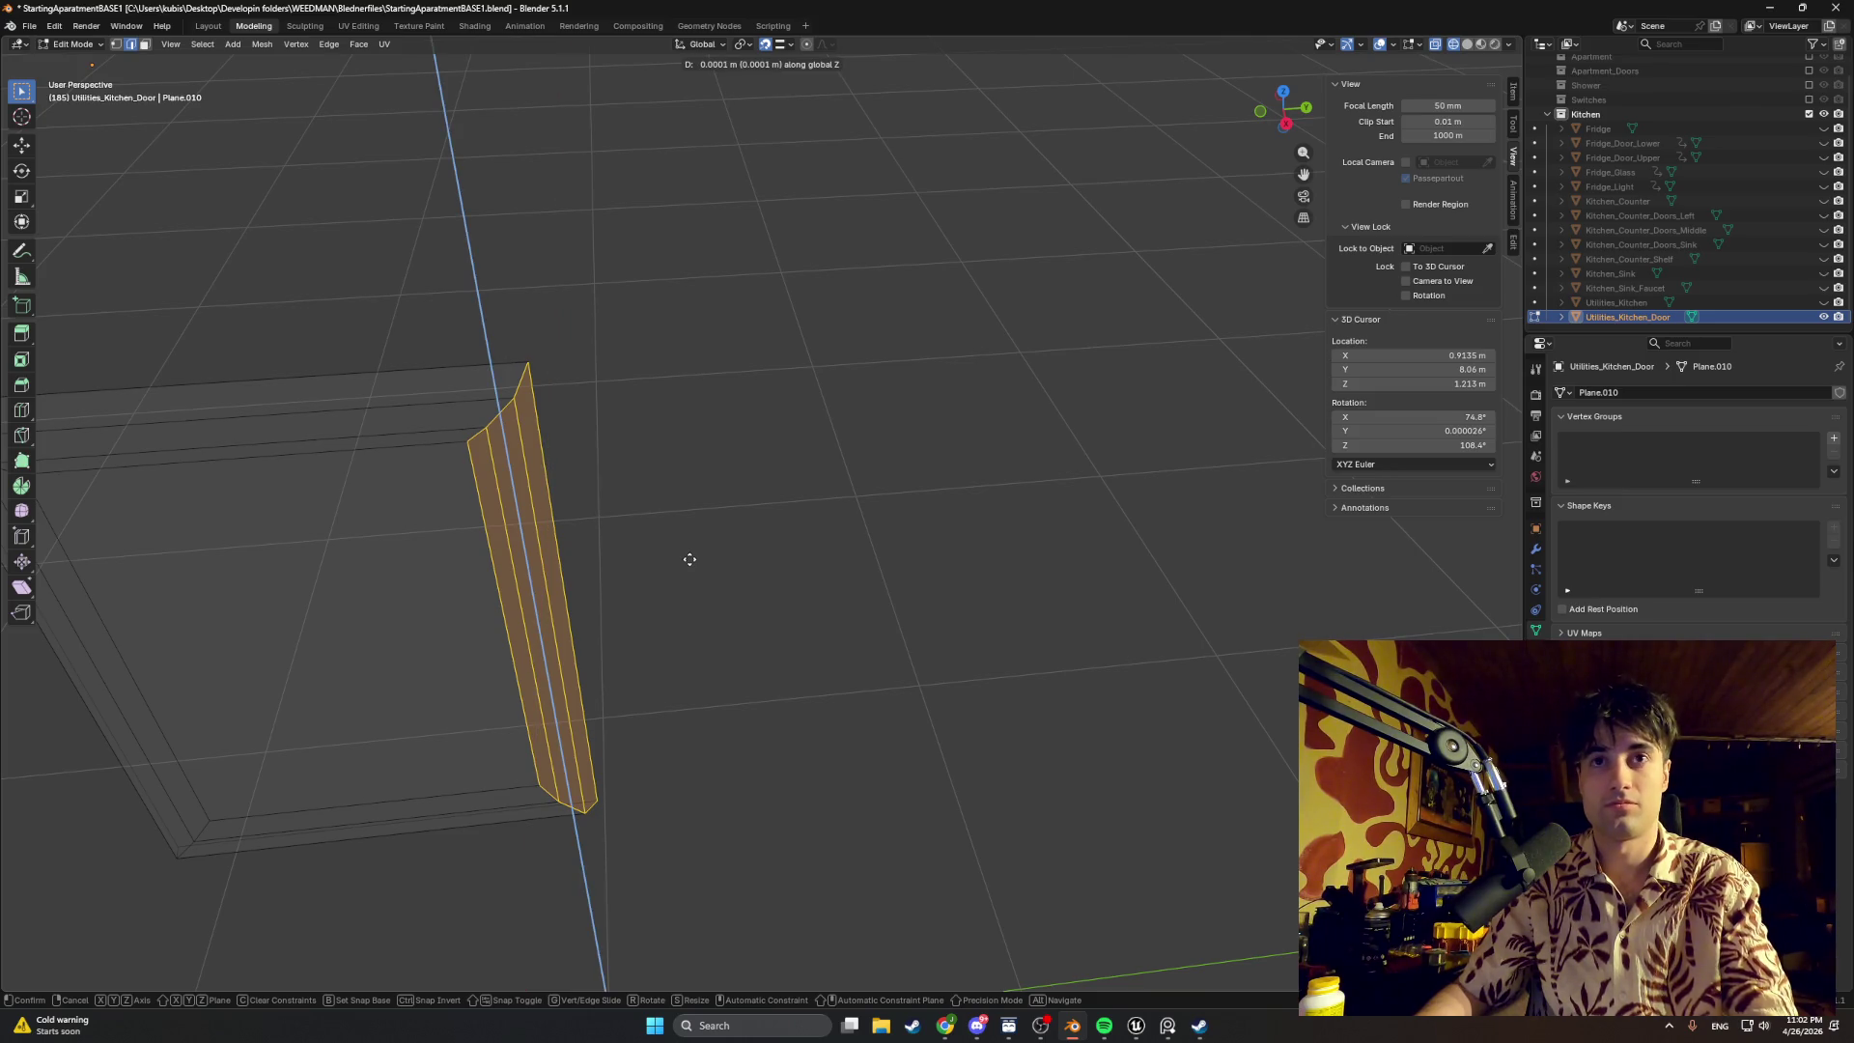
key("y")
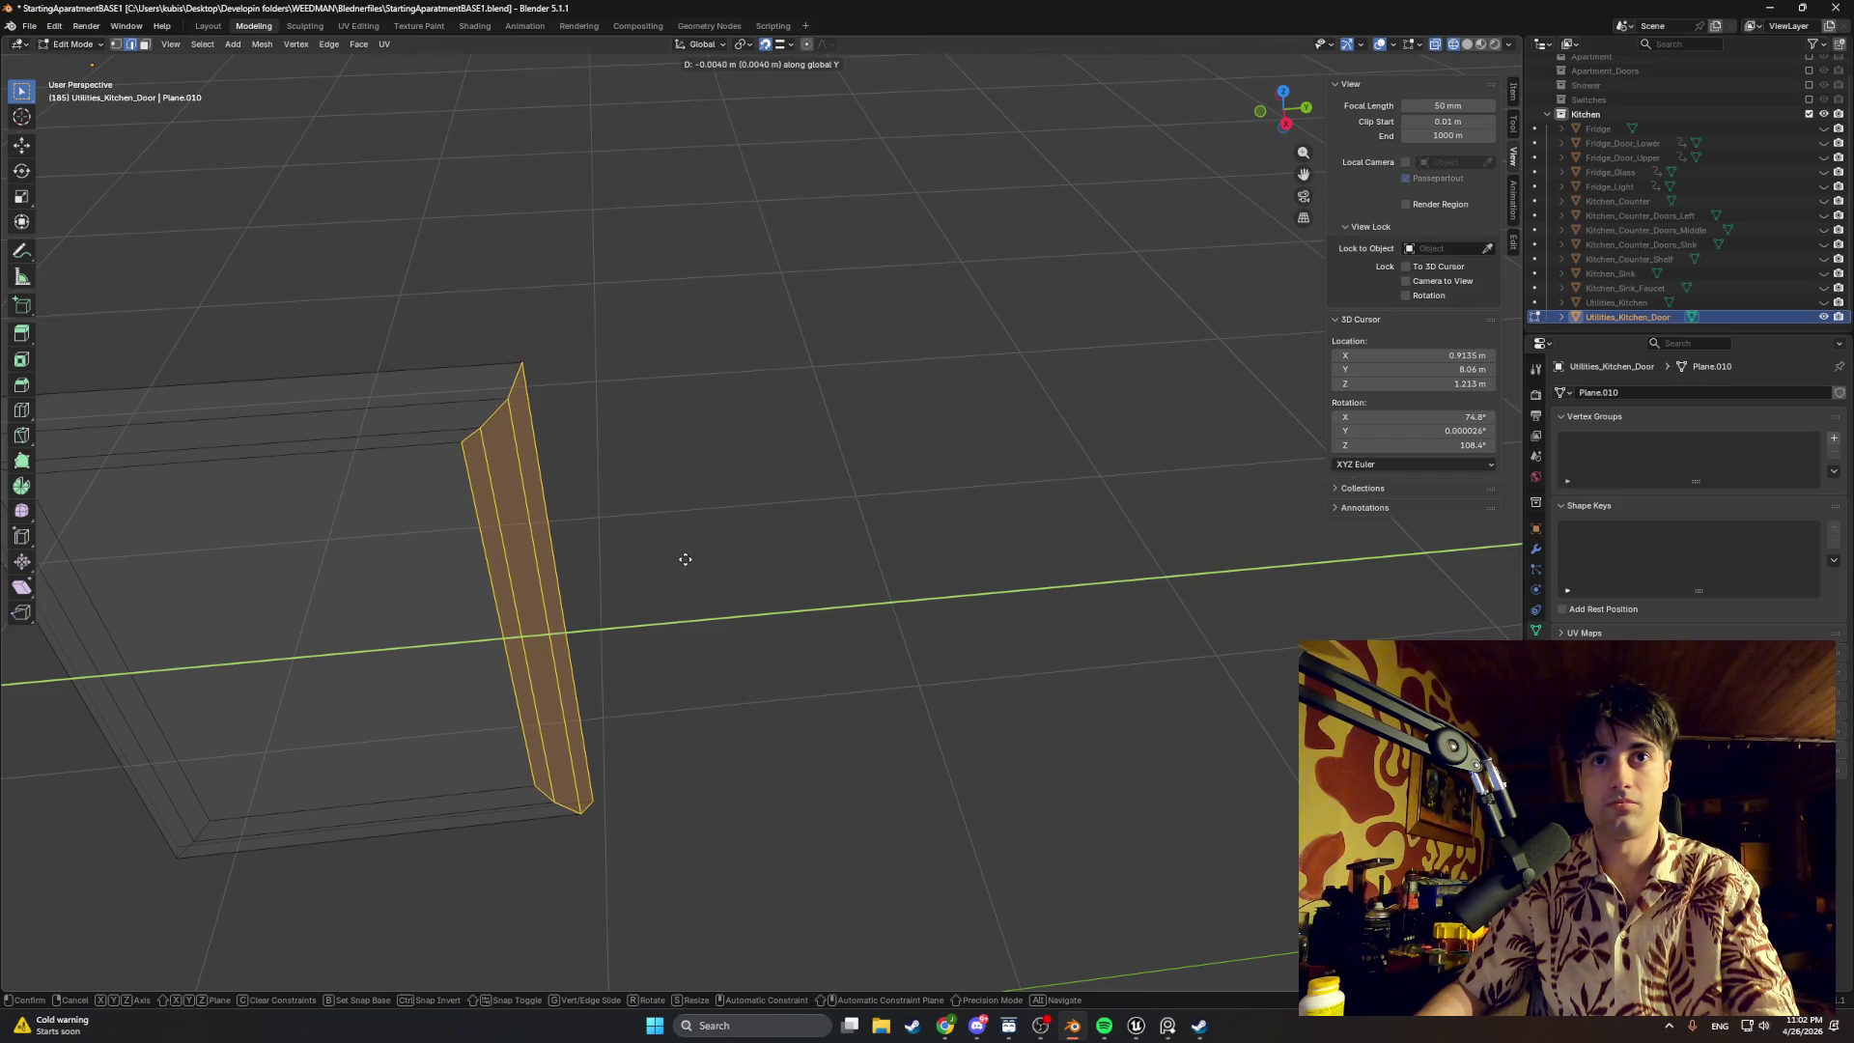
left_click(685, 558)
middle_click_drag(663, 567, 683, 608)
key("Tab")
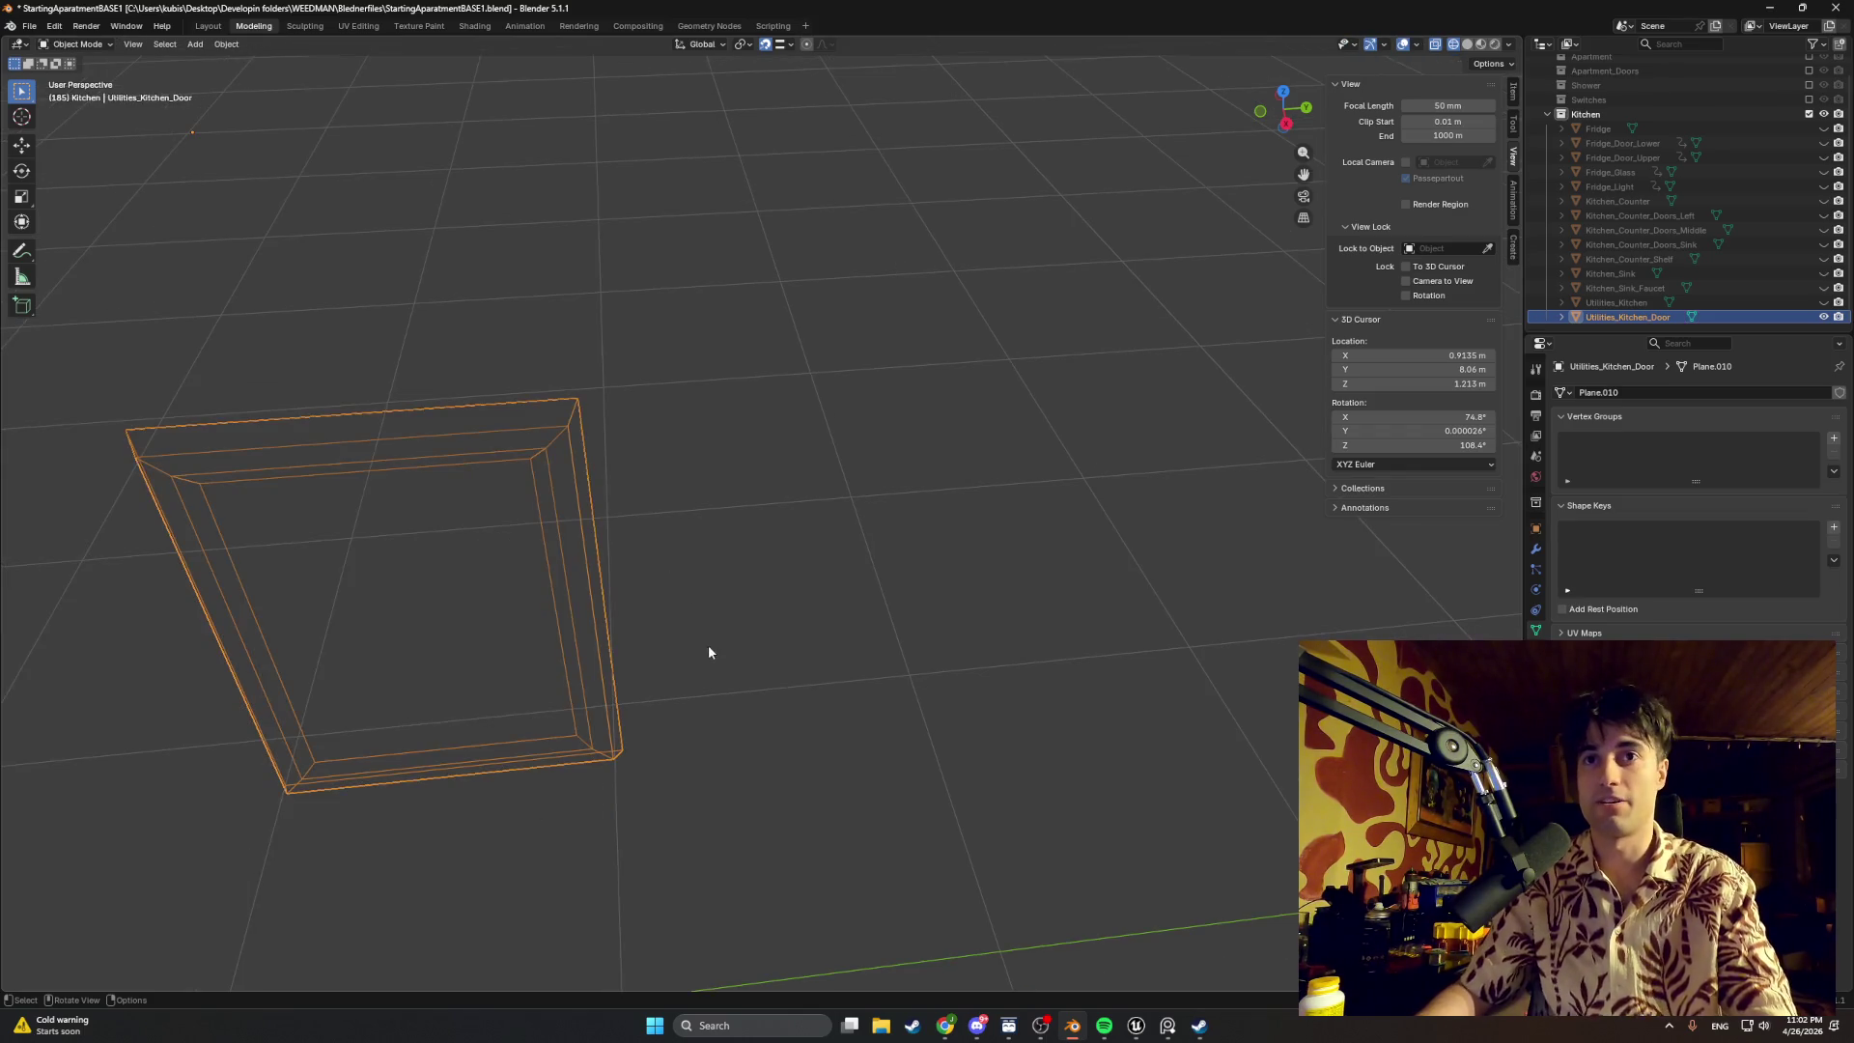
Step: Copy-paste the door and place Utilities_Kitchen_Door.001 about 0.4 m along Y beside the original
key("ctrl+c")
key("ctrl+v")
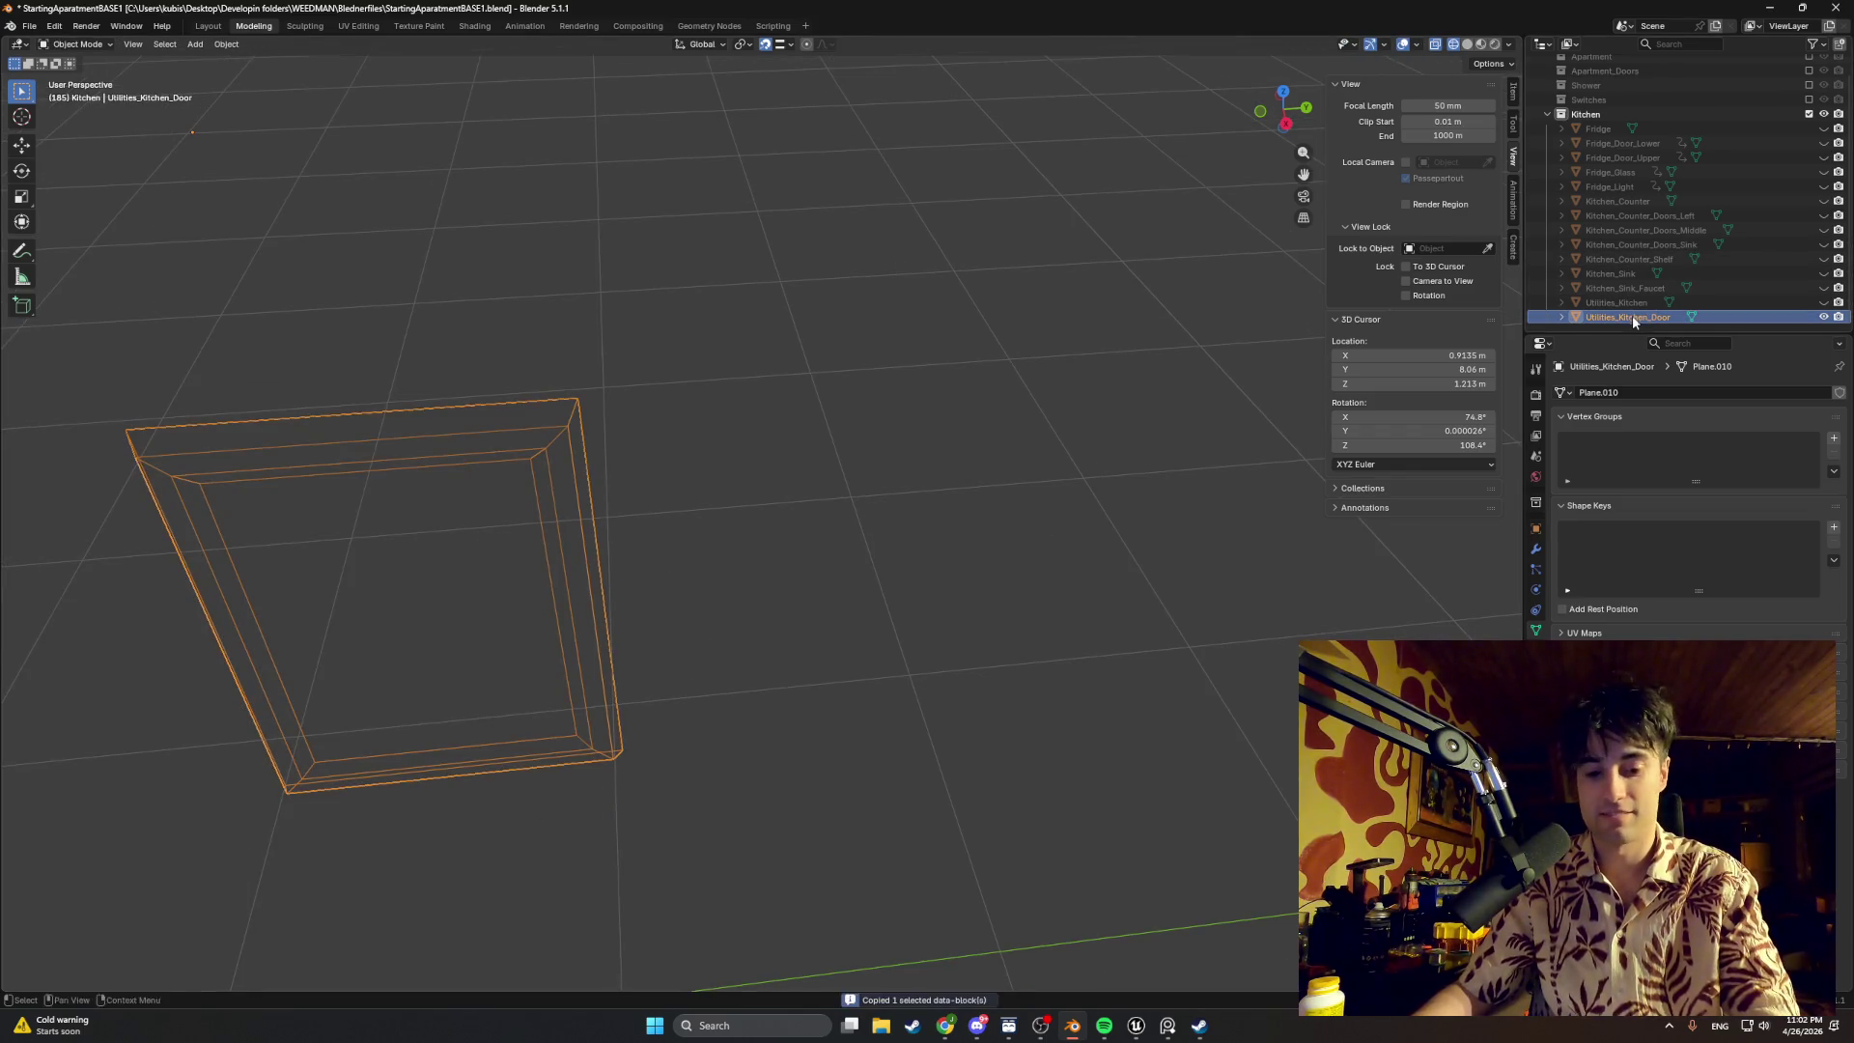
scroll(1637, 316, "down", 1)
left_click(1637, 315)
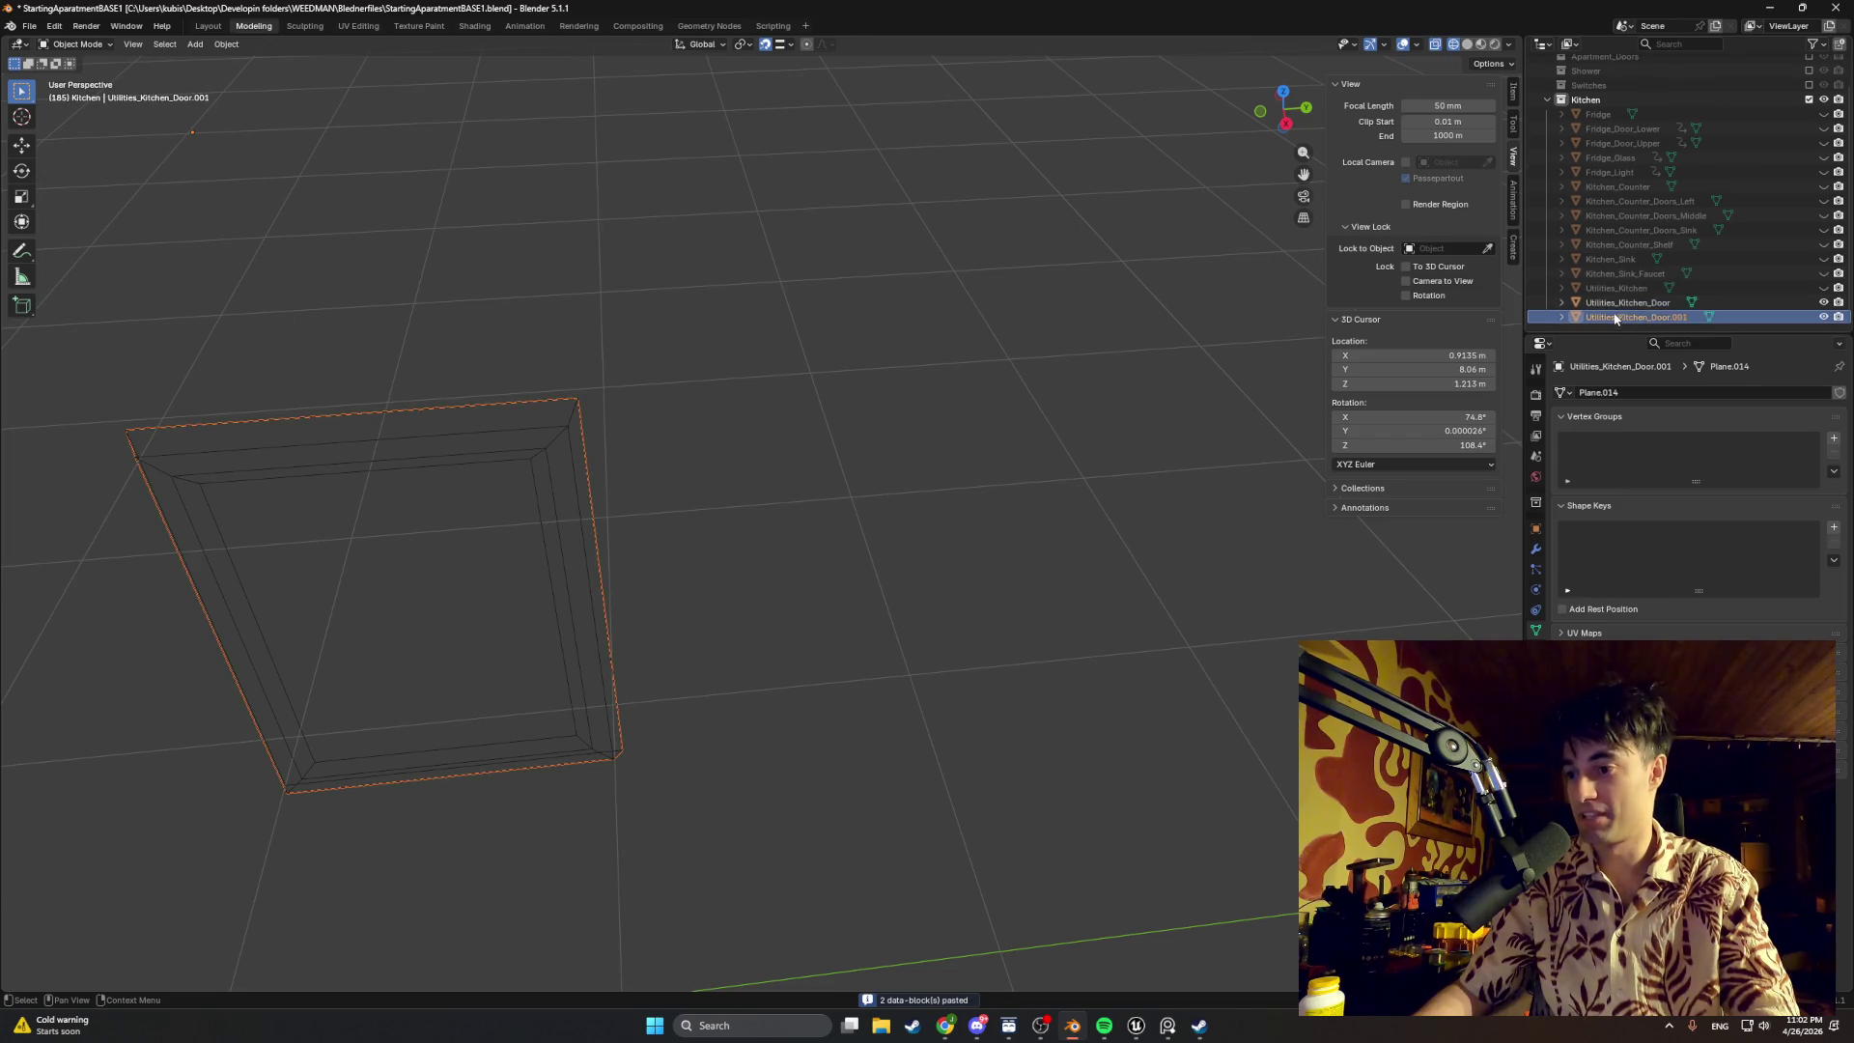
key("g")
key("y")
left_click(1157, 454)
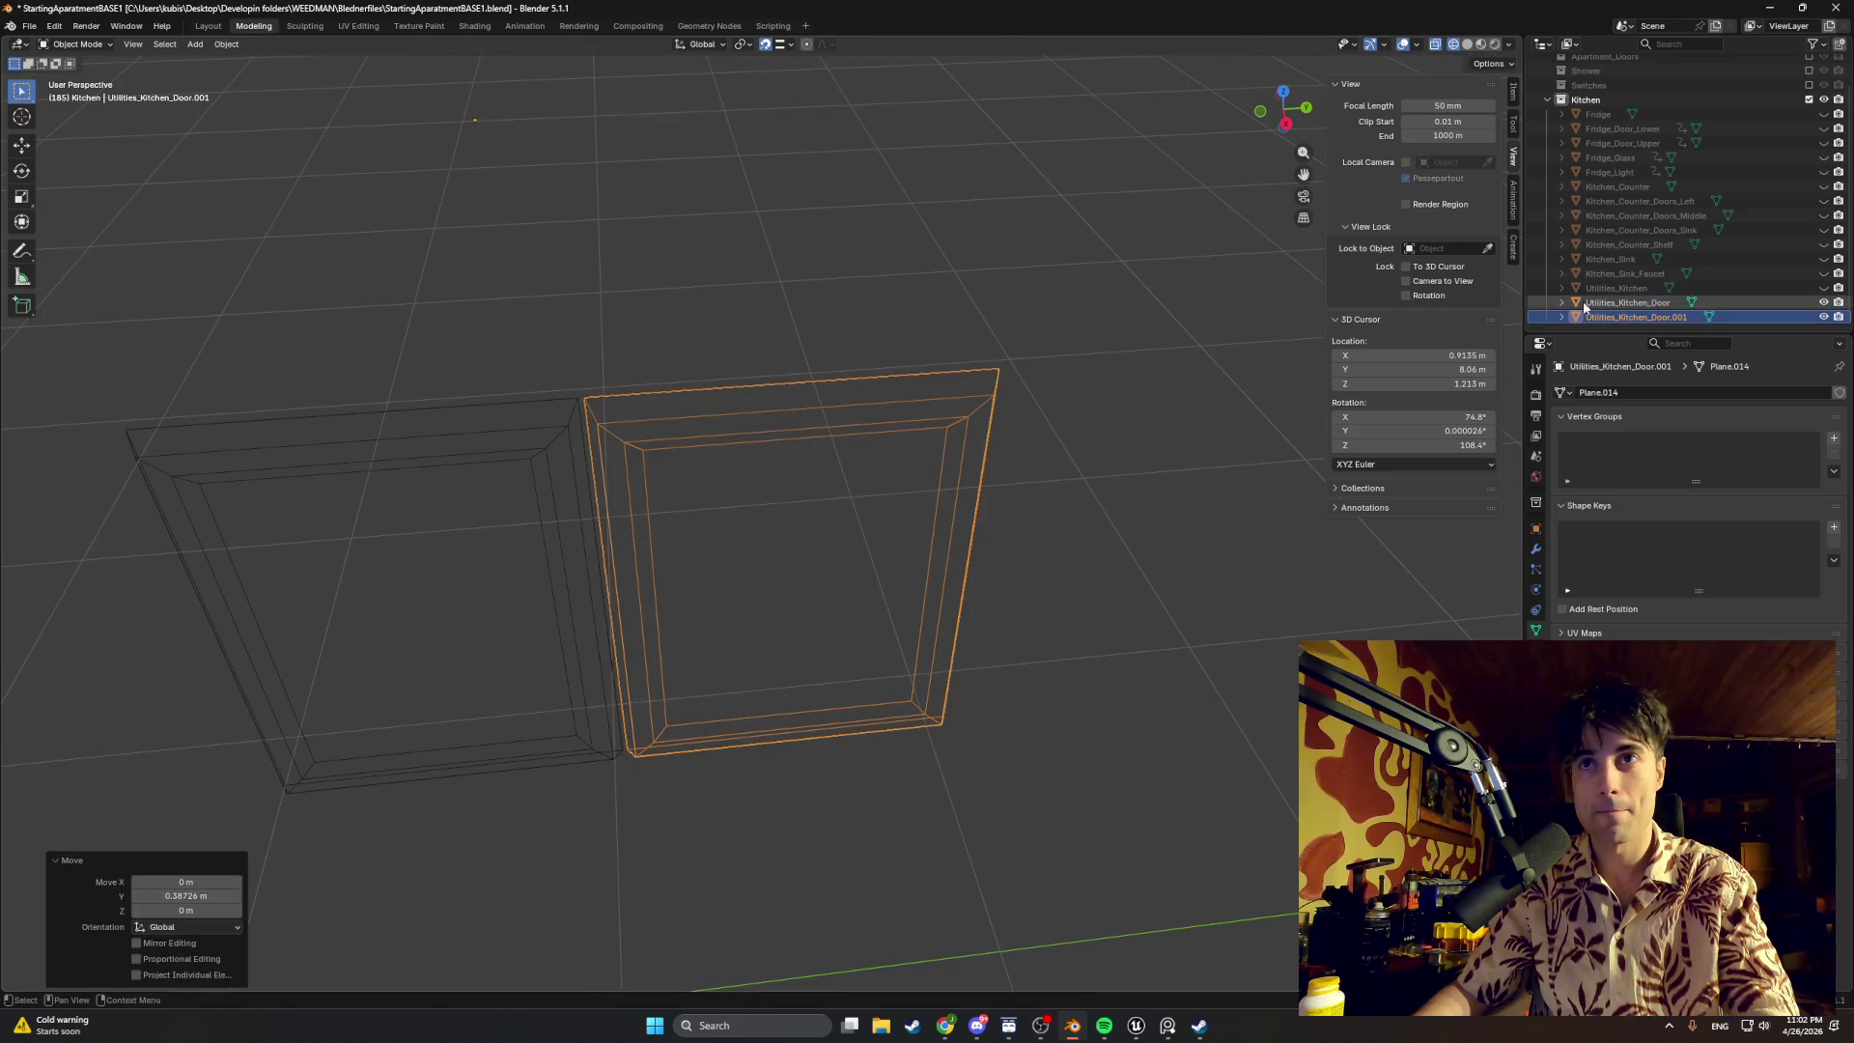
middle_click_drag(1273, 410, 1115, 352)
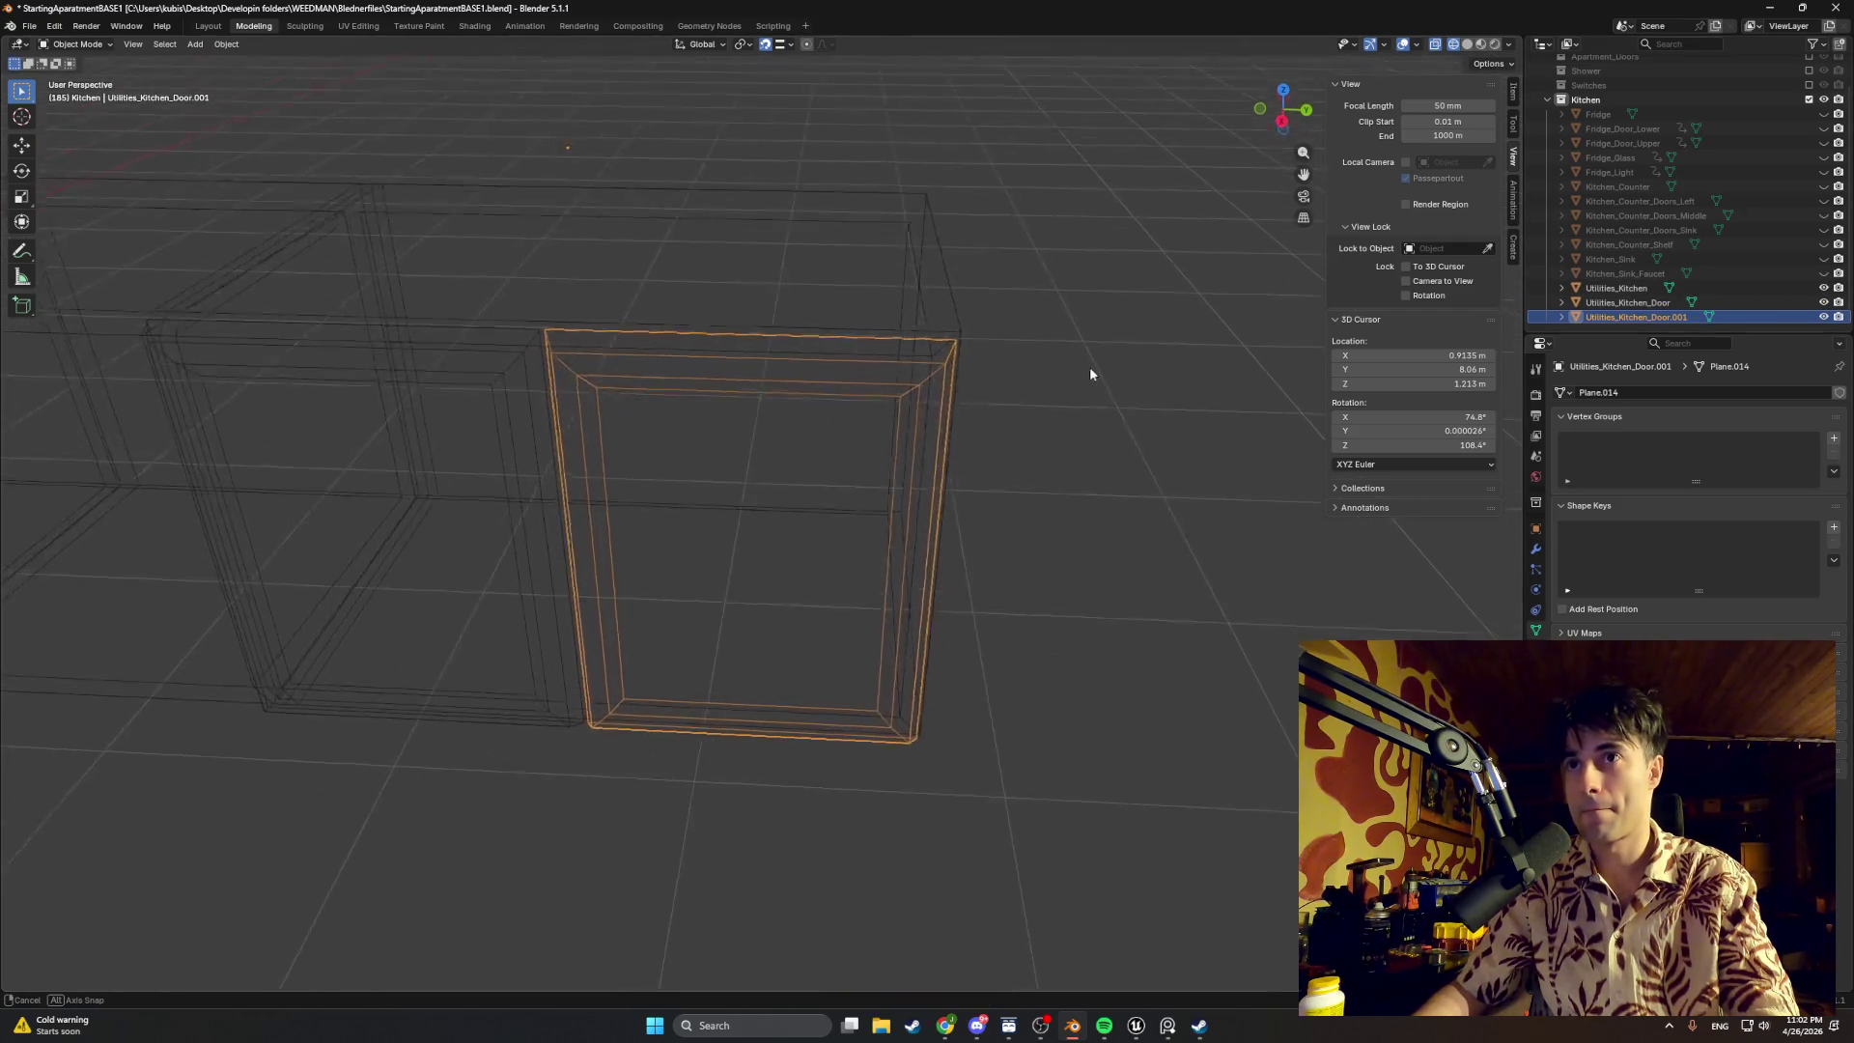
scroll(1115, 347, "up", 3)
Step: Orbit around the two doors and switch the viewport to Solid shading
mouse_move(766, 488)
middle_mouse_down()
mouse_move(641, 295)
mouse_move(477, 373)
mouse_move(493, 326)
mouse_move(526, 401)
mouse_move(455, 498)
mouse_move(604, 435)
mouse_move(587, 441)
middle_mouse_up()
mouse_move(505, 335)
middle_mouse_down()
mouse_move(807, 360)
mouse_move(982, 254)
mouse_move(944, 275)
mouse_move(933, 257)
middle_mouse_up()
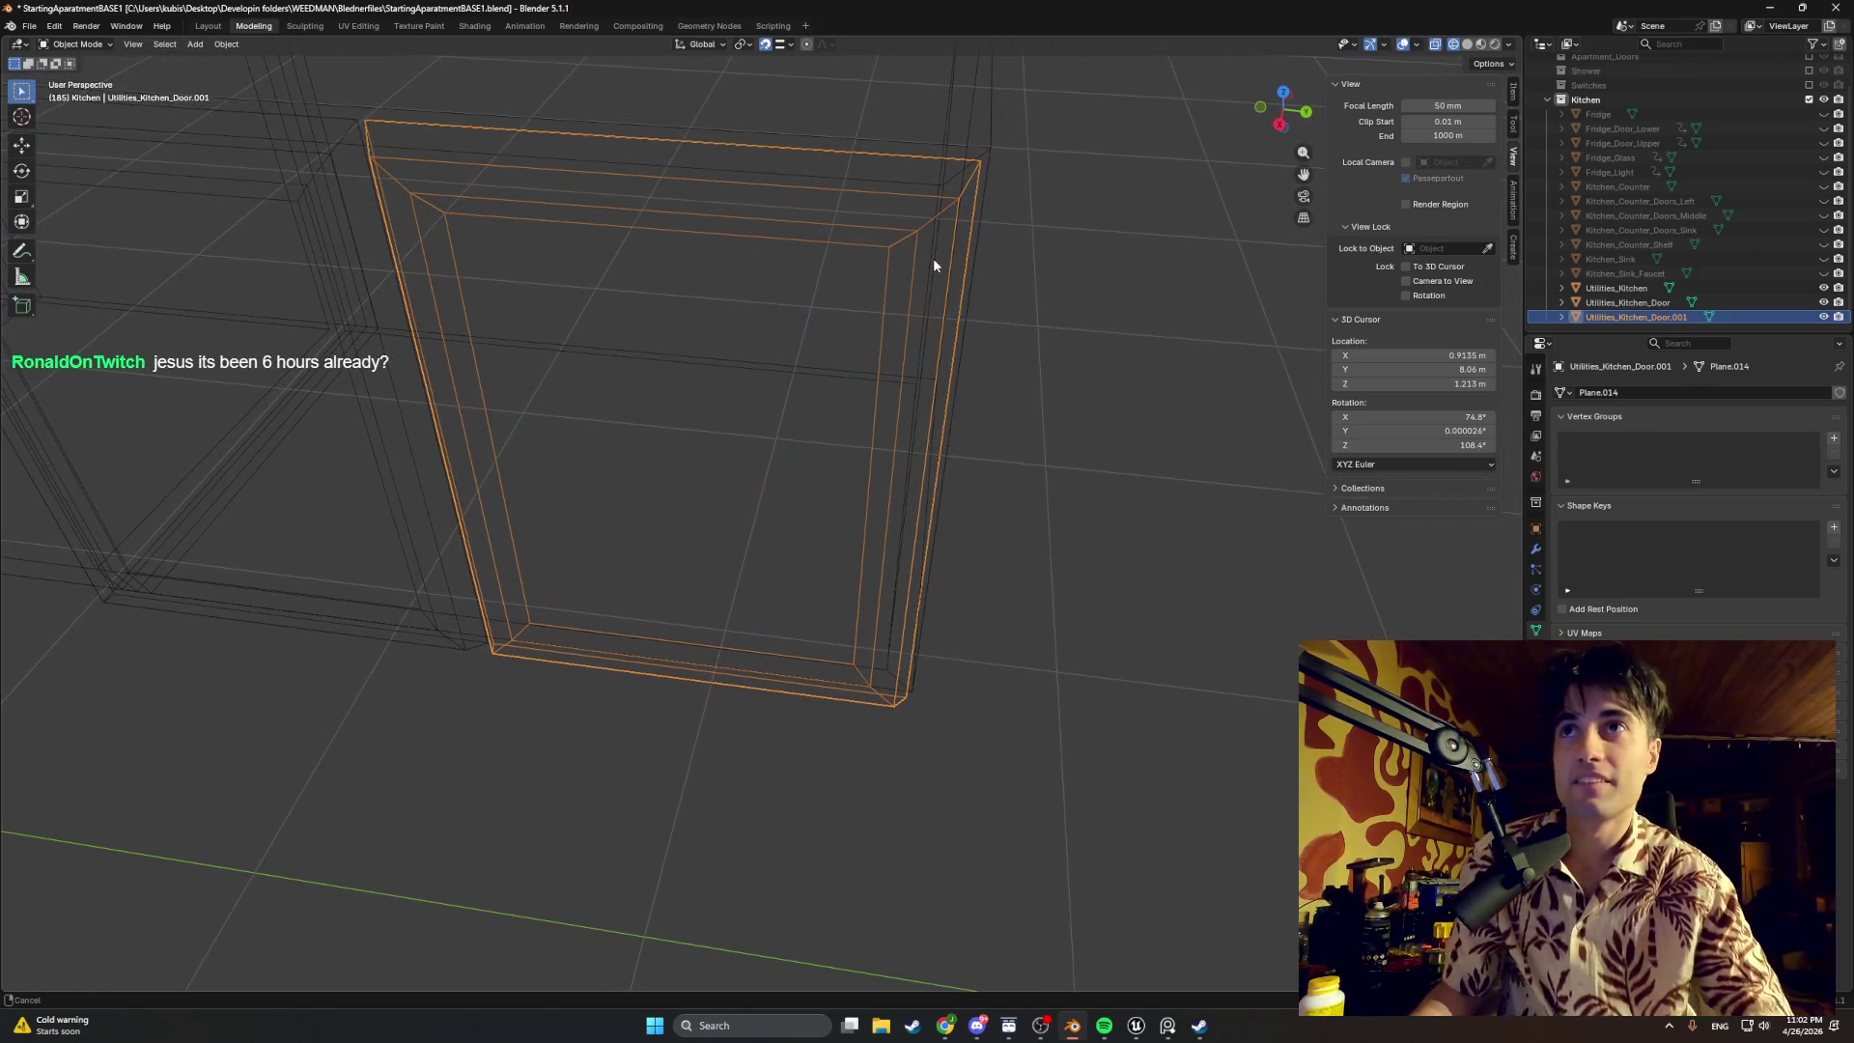
middle_click_drag(708, 302, 1047, 433)
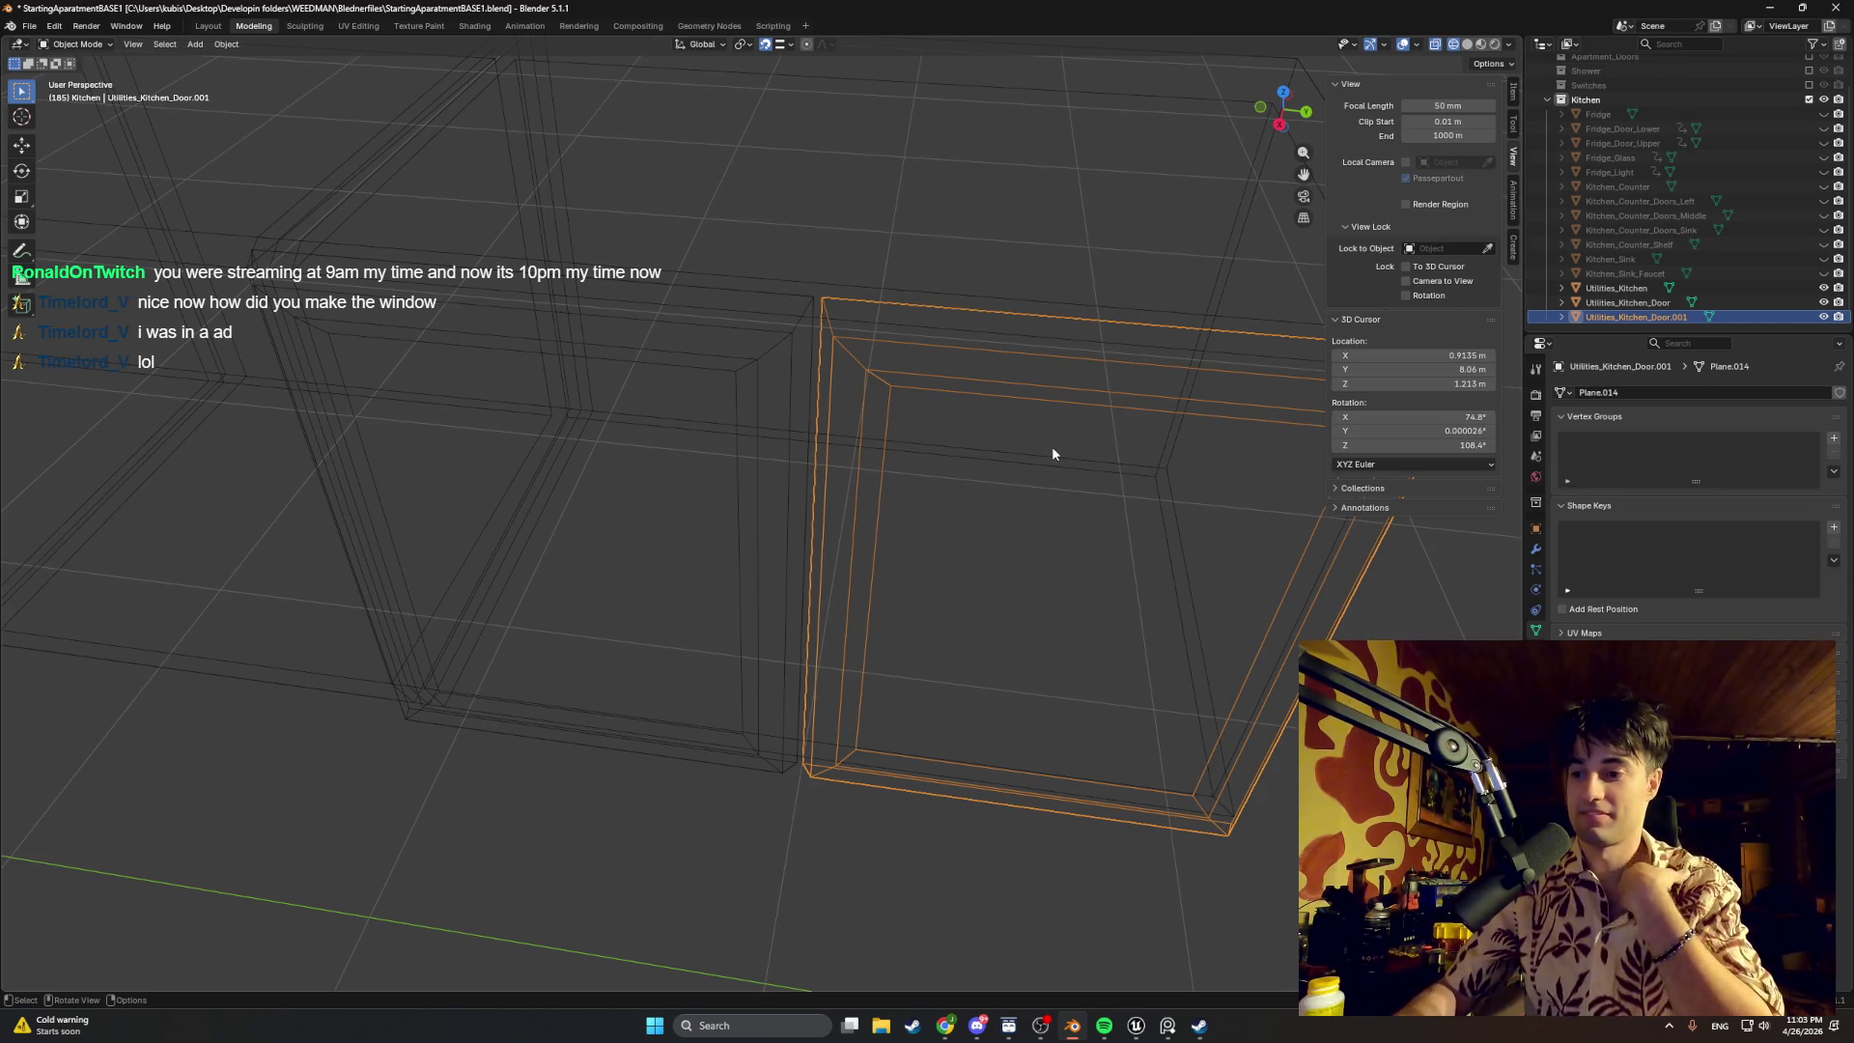
mouse_move(1040, 506)
middle_mouse_down()
mouse_move(935, 502)
mouse_move(985, 477)
mouse_move(1093, 490)
mouse_move(947, 489)
mouse_move(981, 467)
mouse_move(1127, 484)
mouse_move(1065, 469)
middle_mouse_up()
key("z")
left_click(1038, 499)
Step: After checking the cabinet front, hide the cabinet body and the copied door with H
mouse_move(918, 298)
middle_mouse_down()
mouse_move(944, 373)
mouse_move(972, 373)
middle_mouse_up()
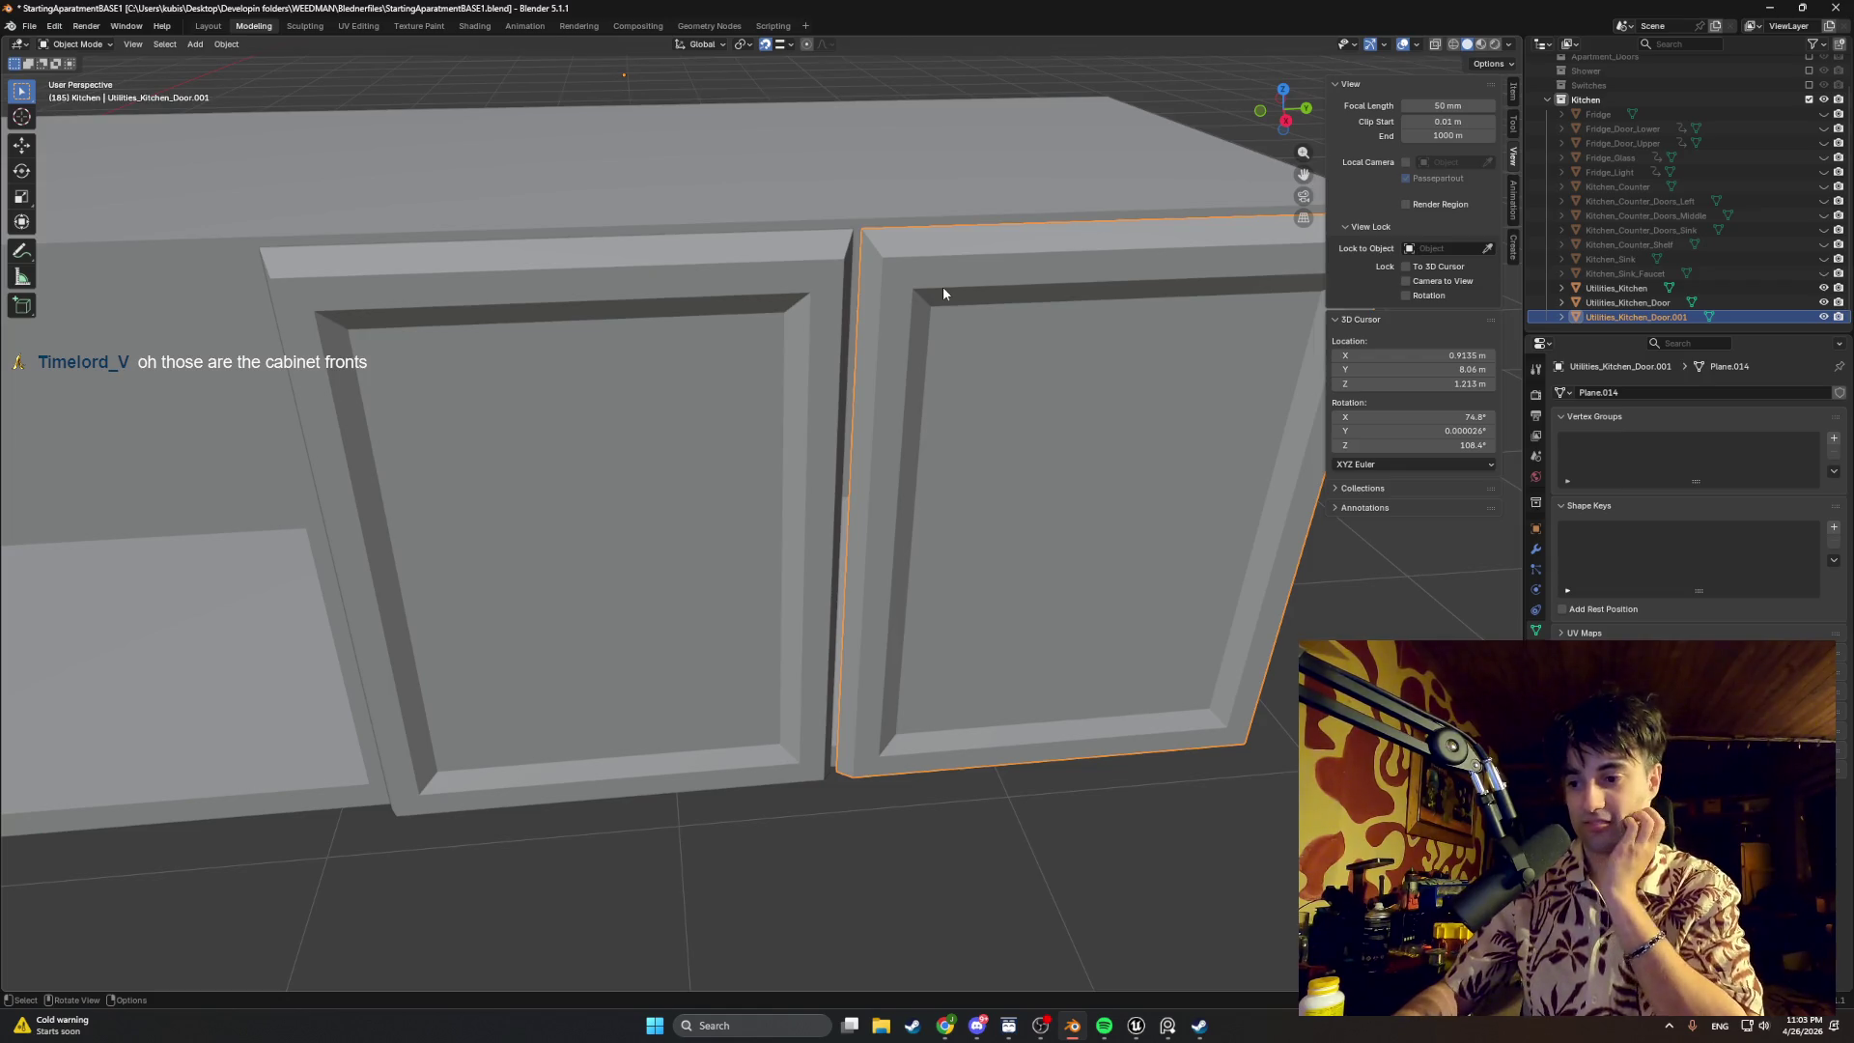
mouse_move(937, 305)
middle_mouse_down()
mouse_move(864, 334)
mouse_move(915, 325)
middle_mouse_up()
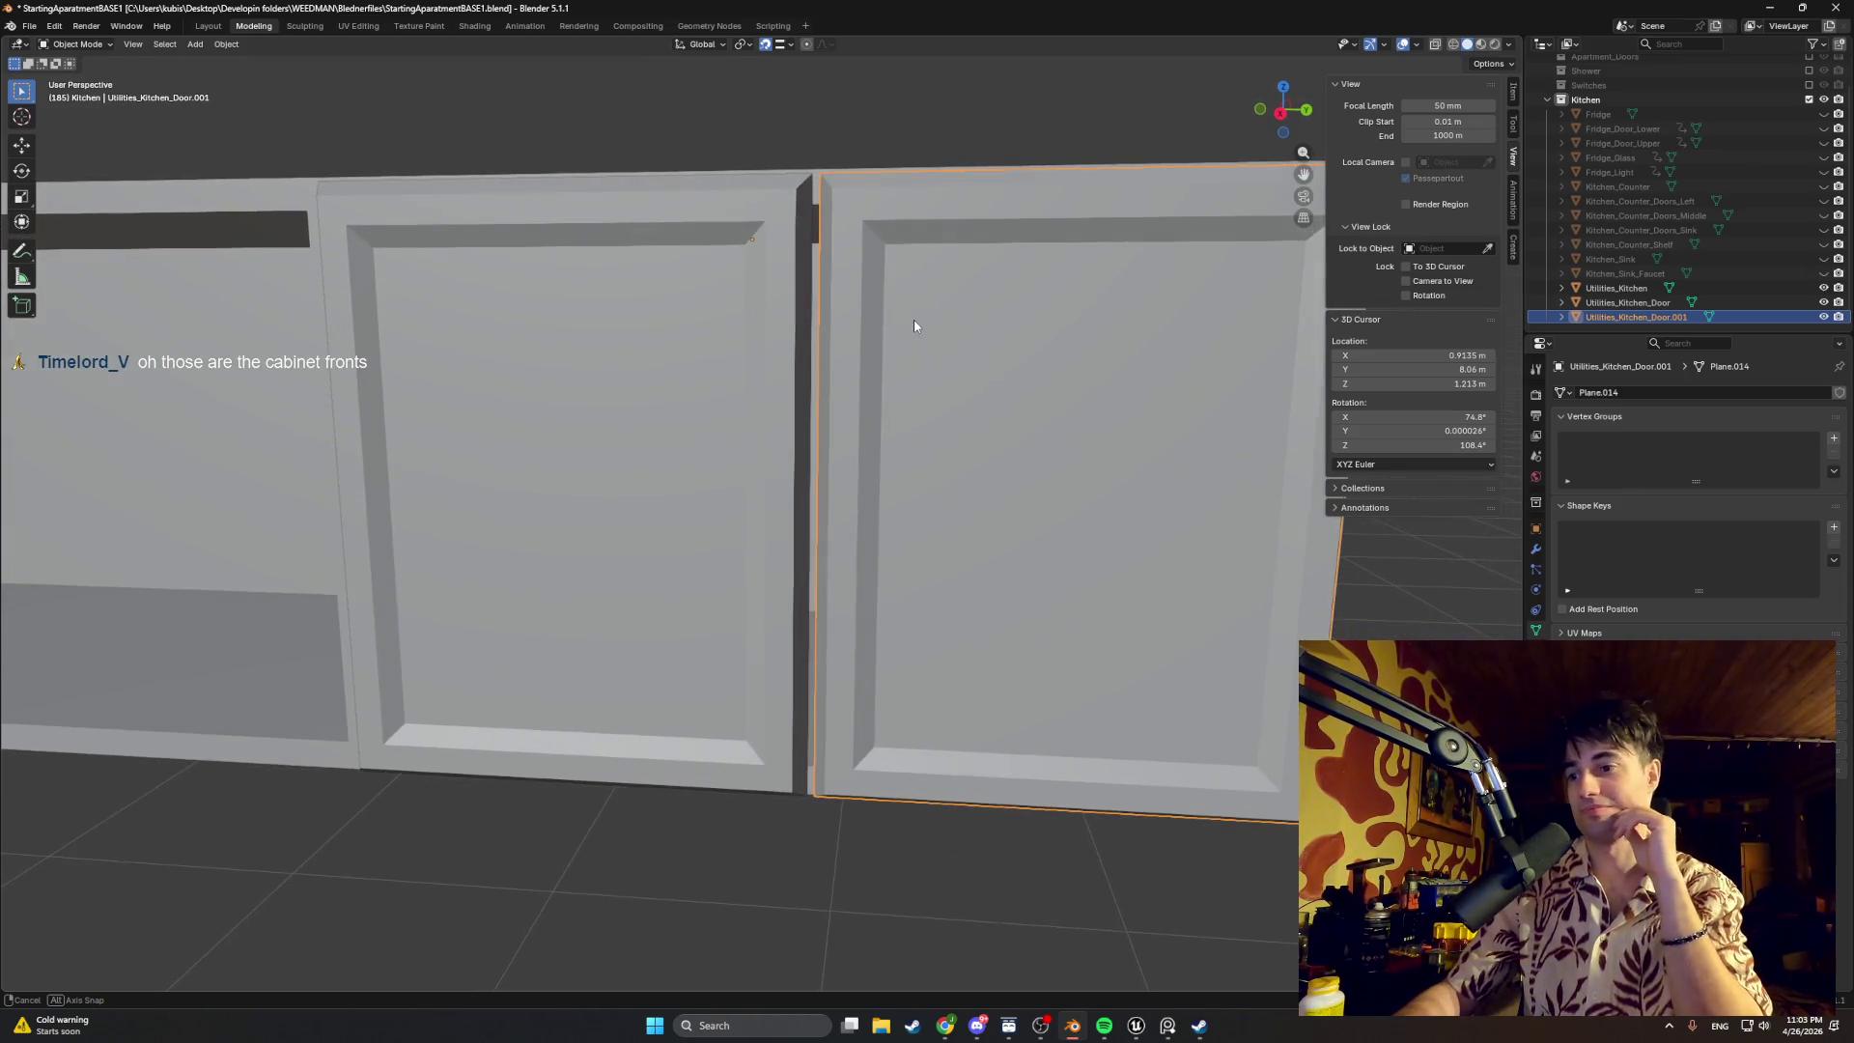
scroll(958, 446, "down", 2)
scroll(958, 454, "down", 1)
scroll(958, 453, "up", 1)
middle_click_drag(958, 453, 879, 465)
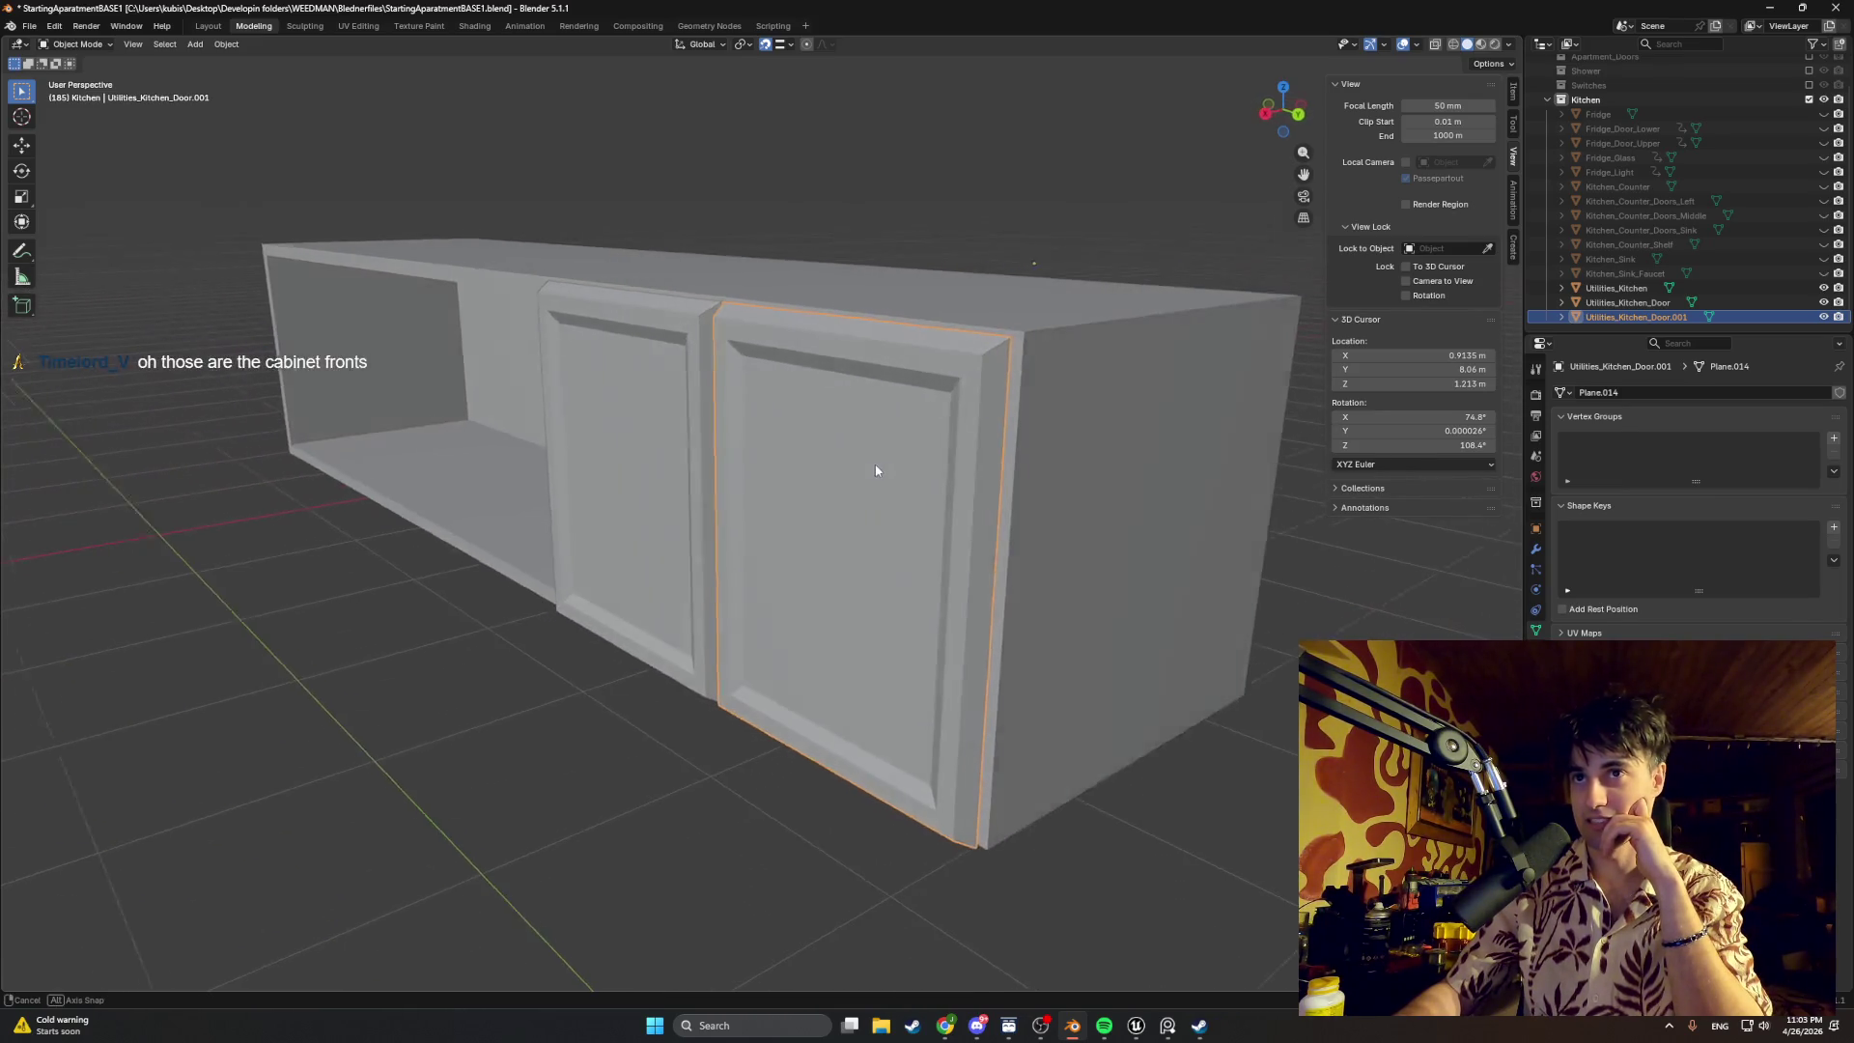
middle_click_drag(879, 465, 958, 452)
key("h")
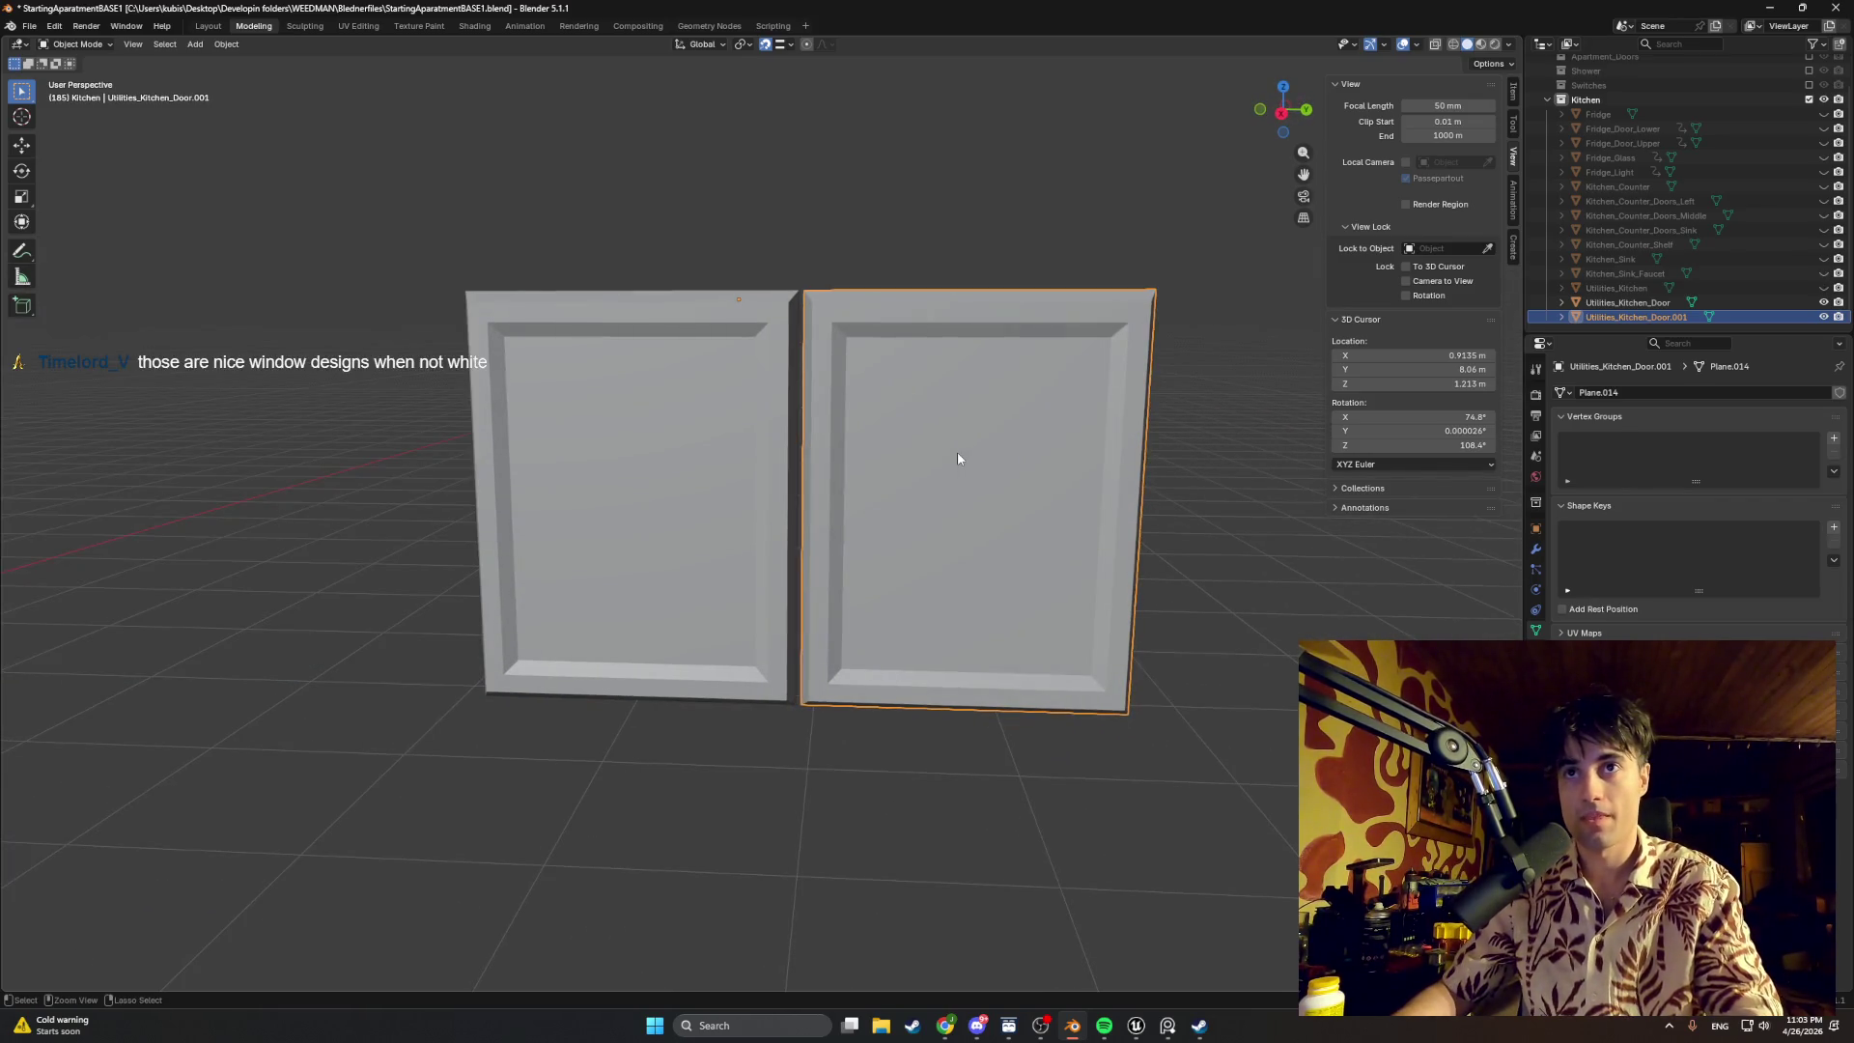
key("h")
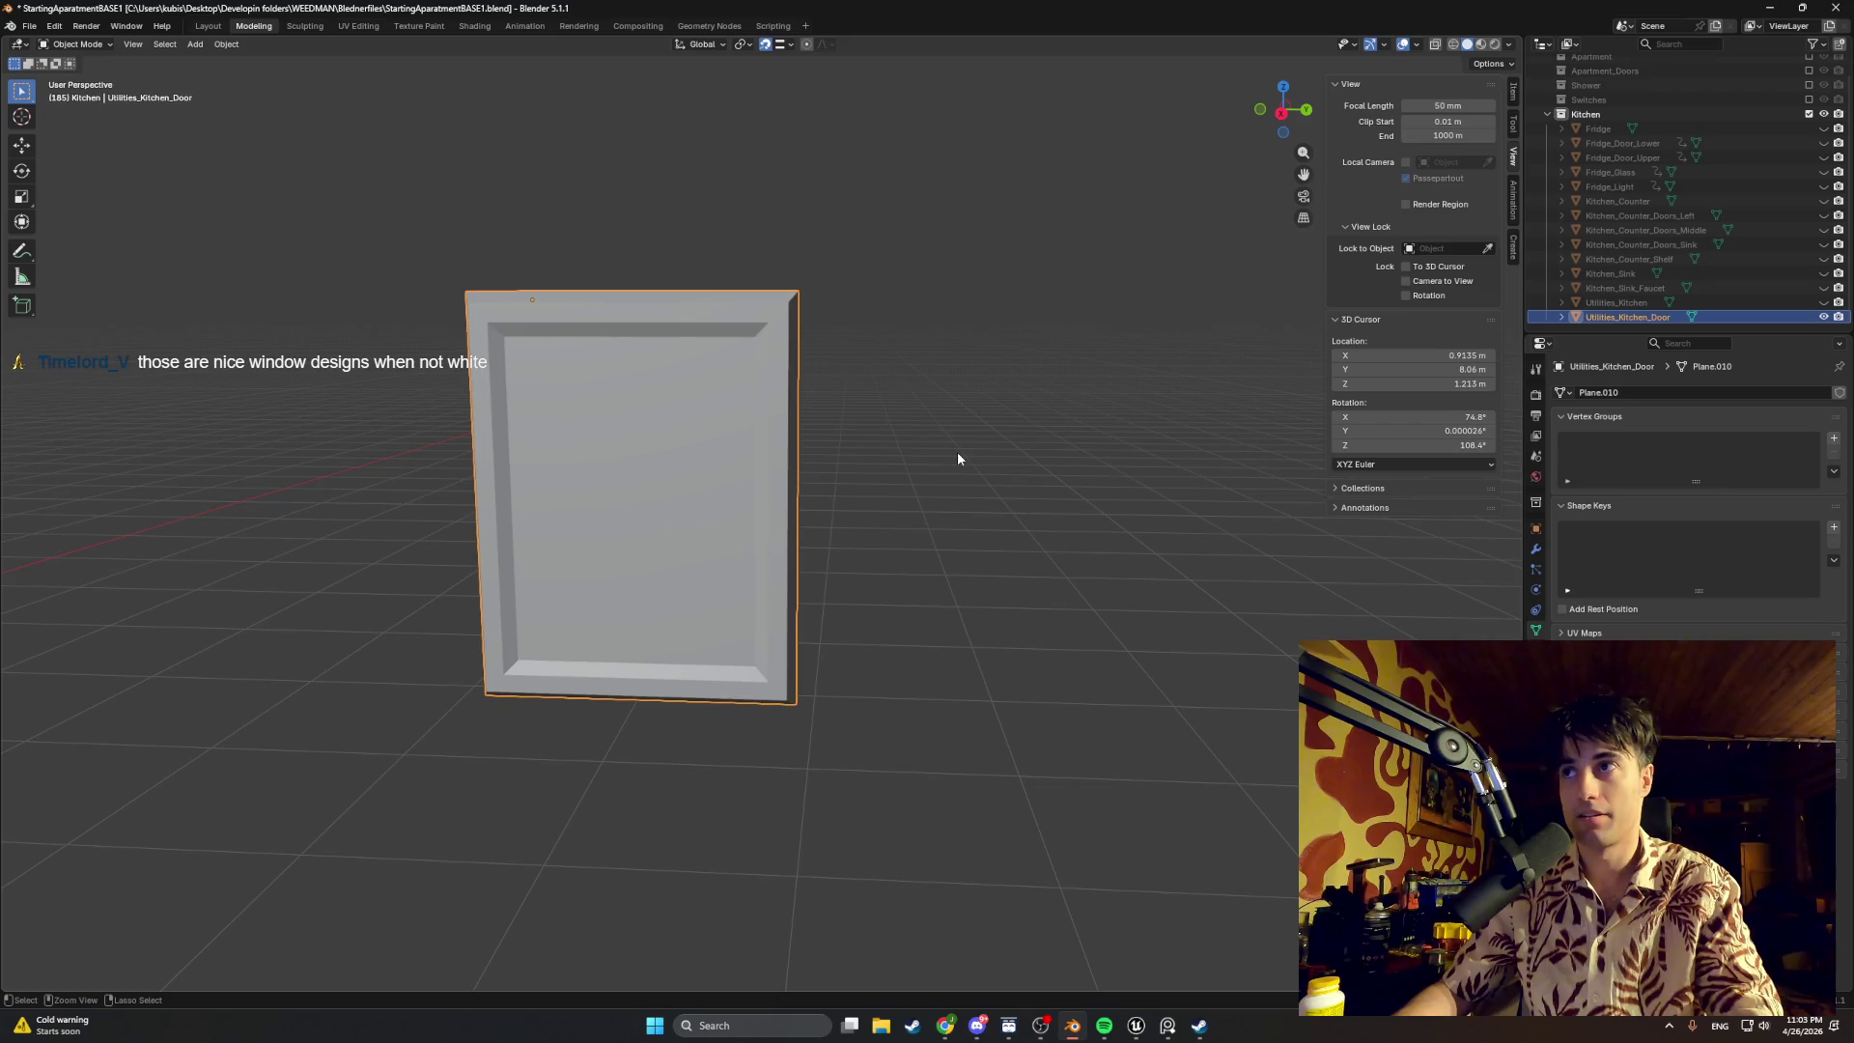
Step: In wireframe, push the original door's right side strip about 0.006 m along Y
key("z")
mouse_move(867, 772)
left_mouse_down()
mouse_move(682, 189)
mouse_move(703, 204)
left_mouse_up()
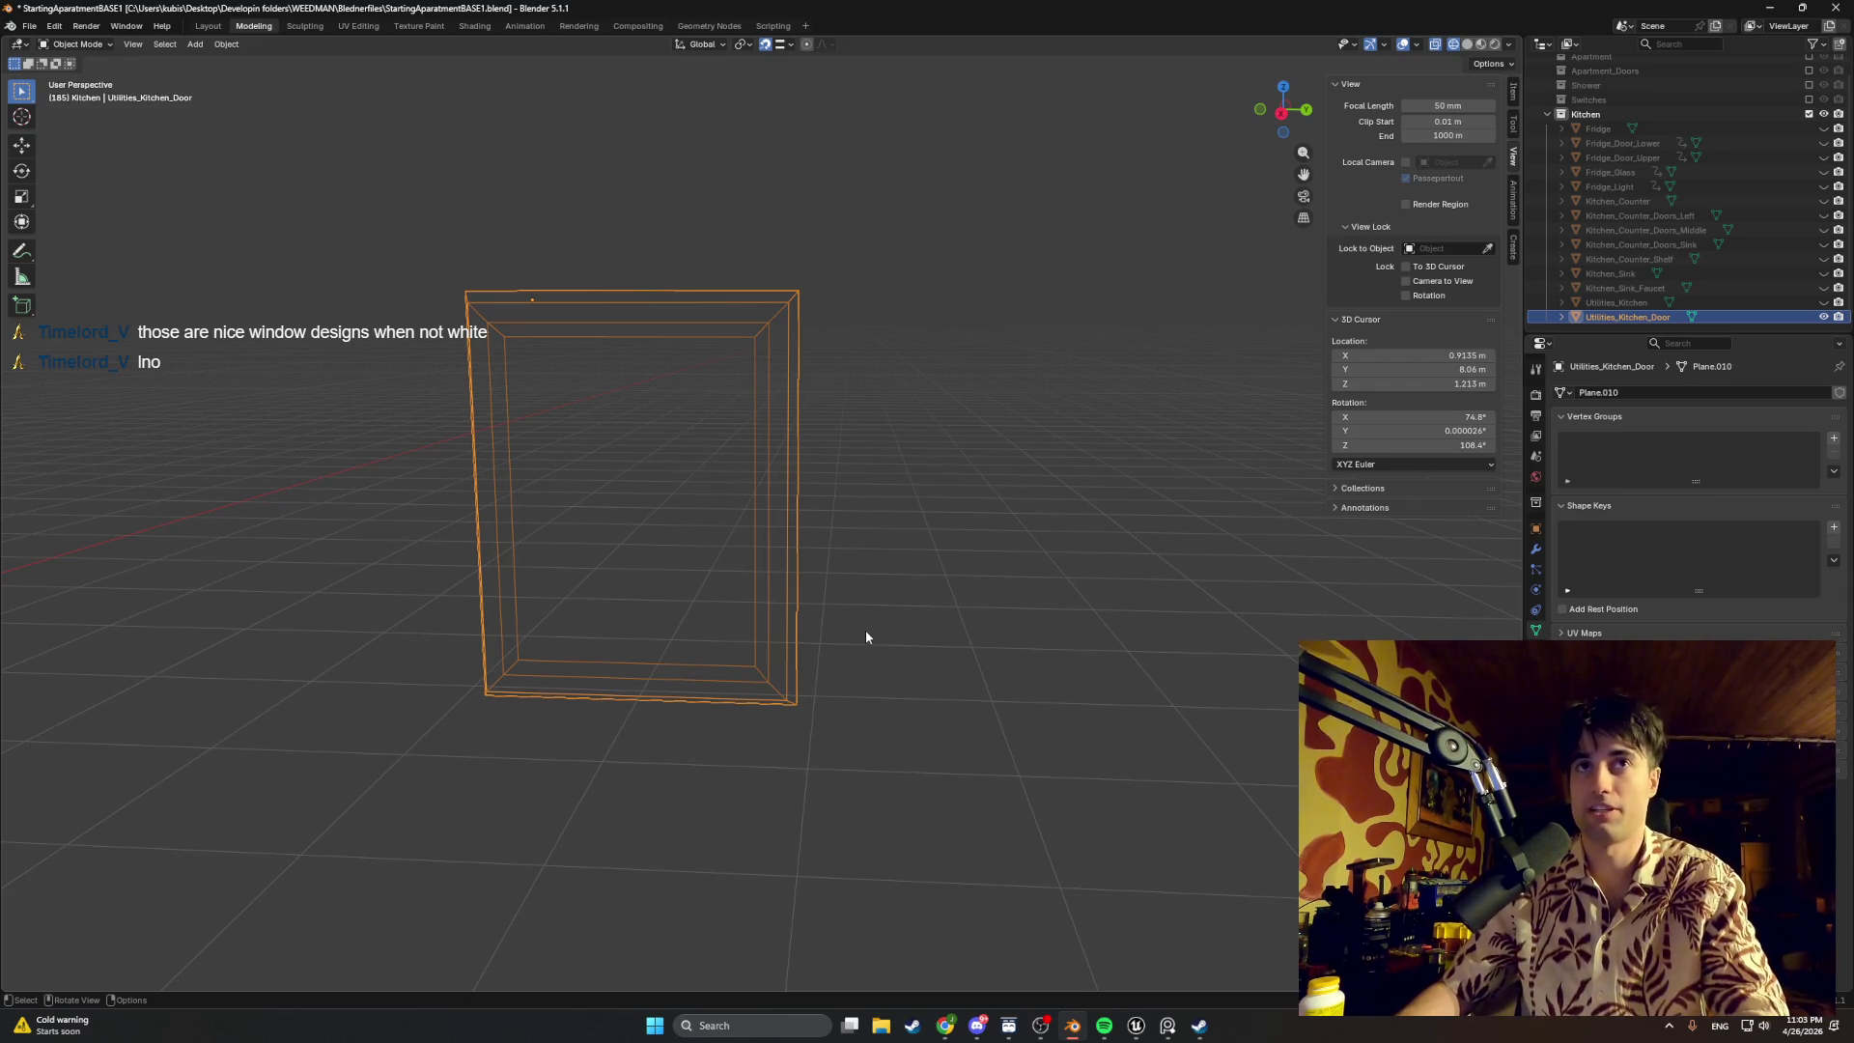
key("Tab")
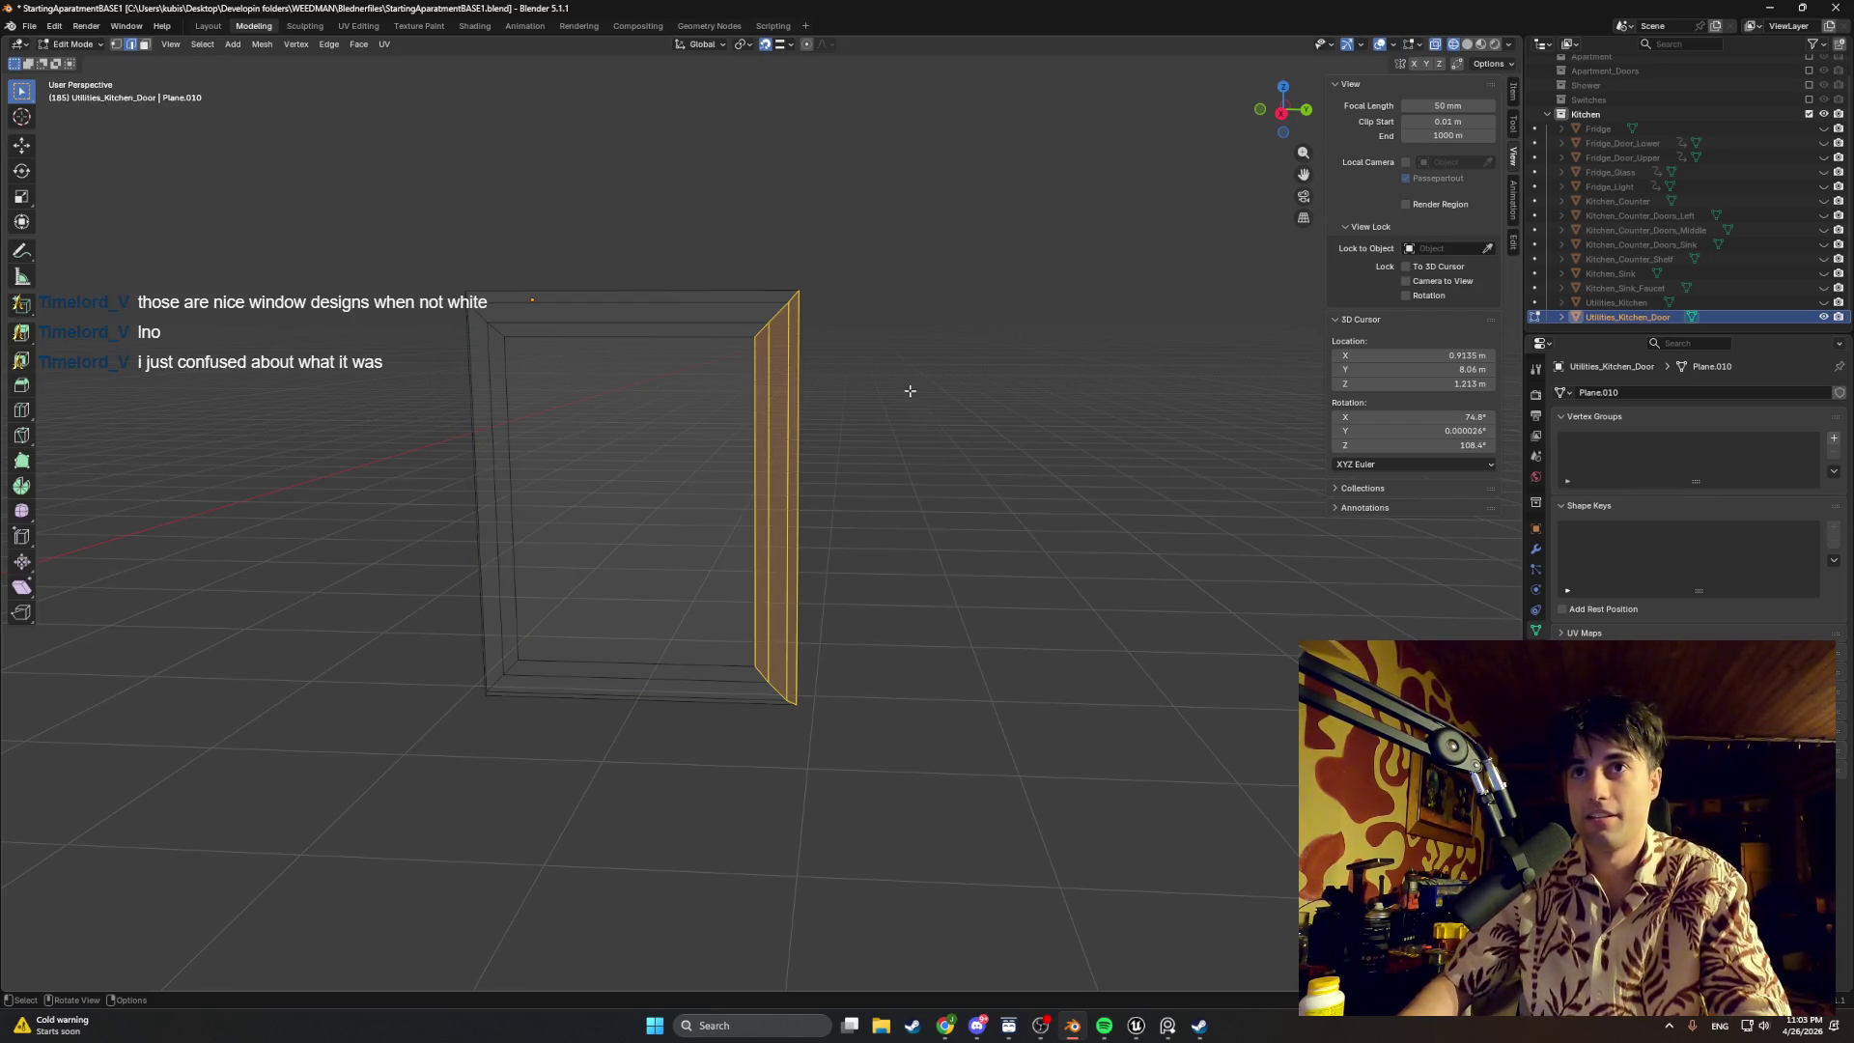
key("g")
key("x")
key("y")
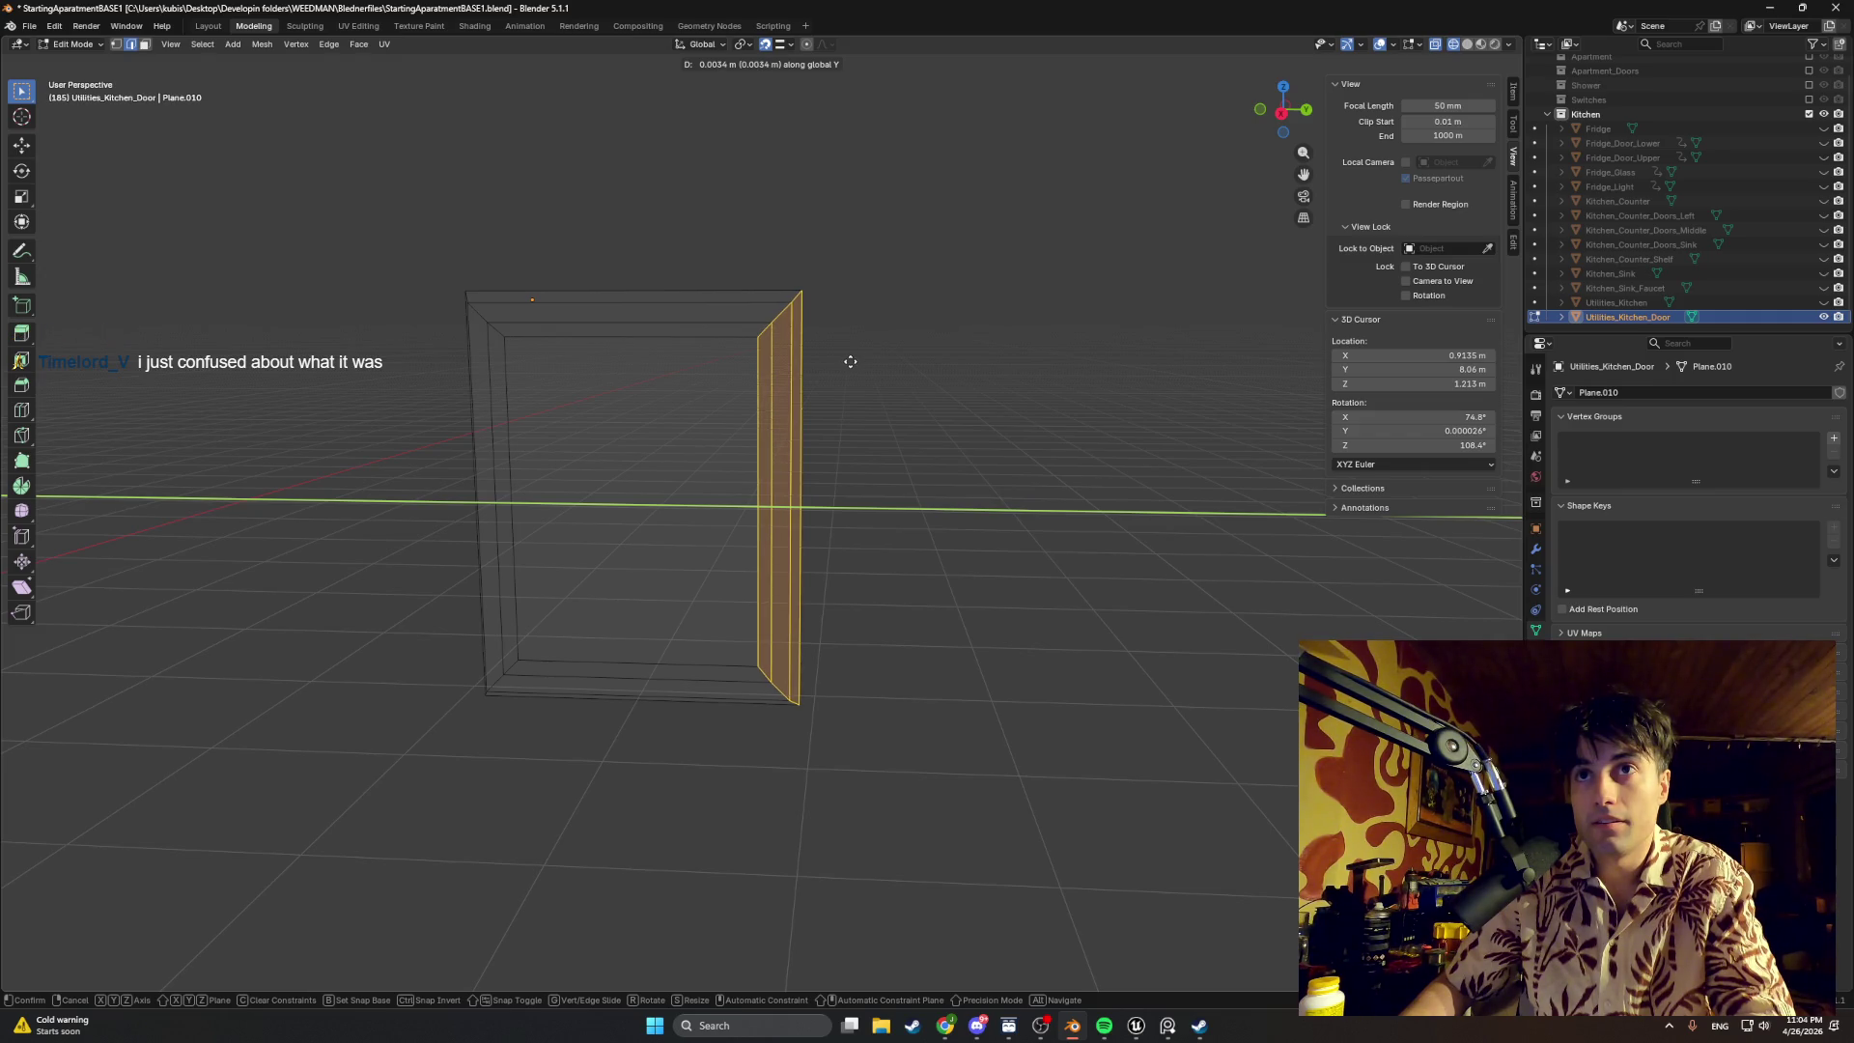
left_click(853, 361)
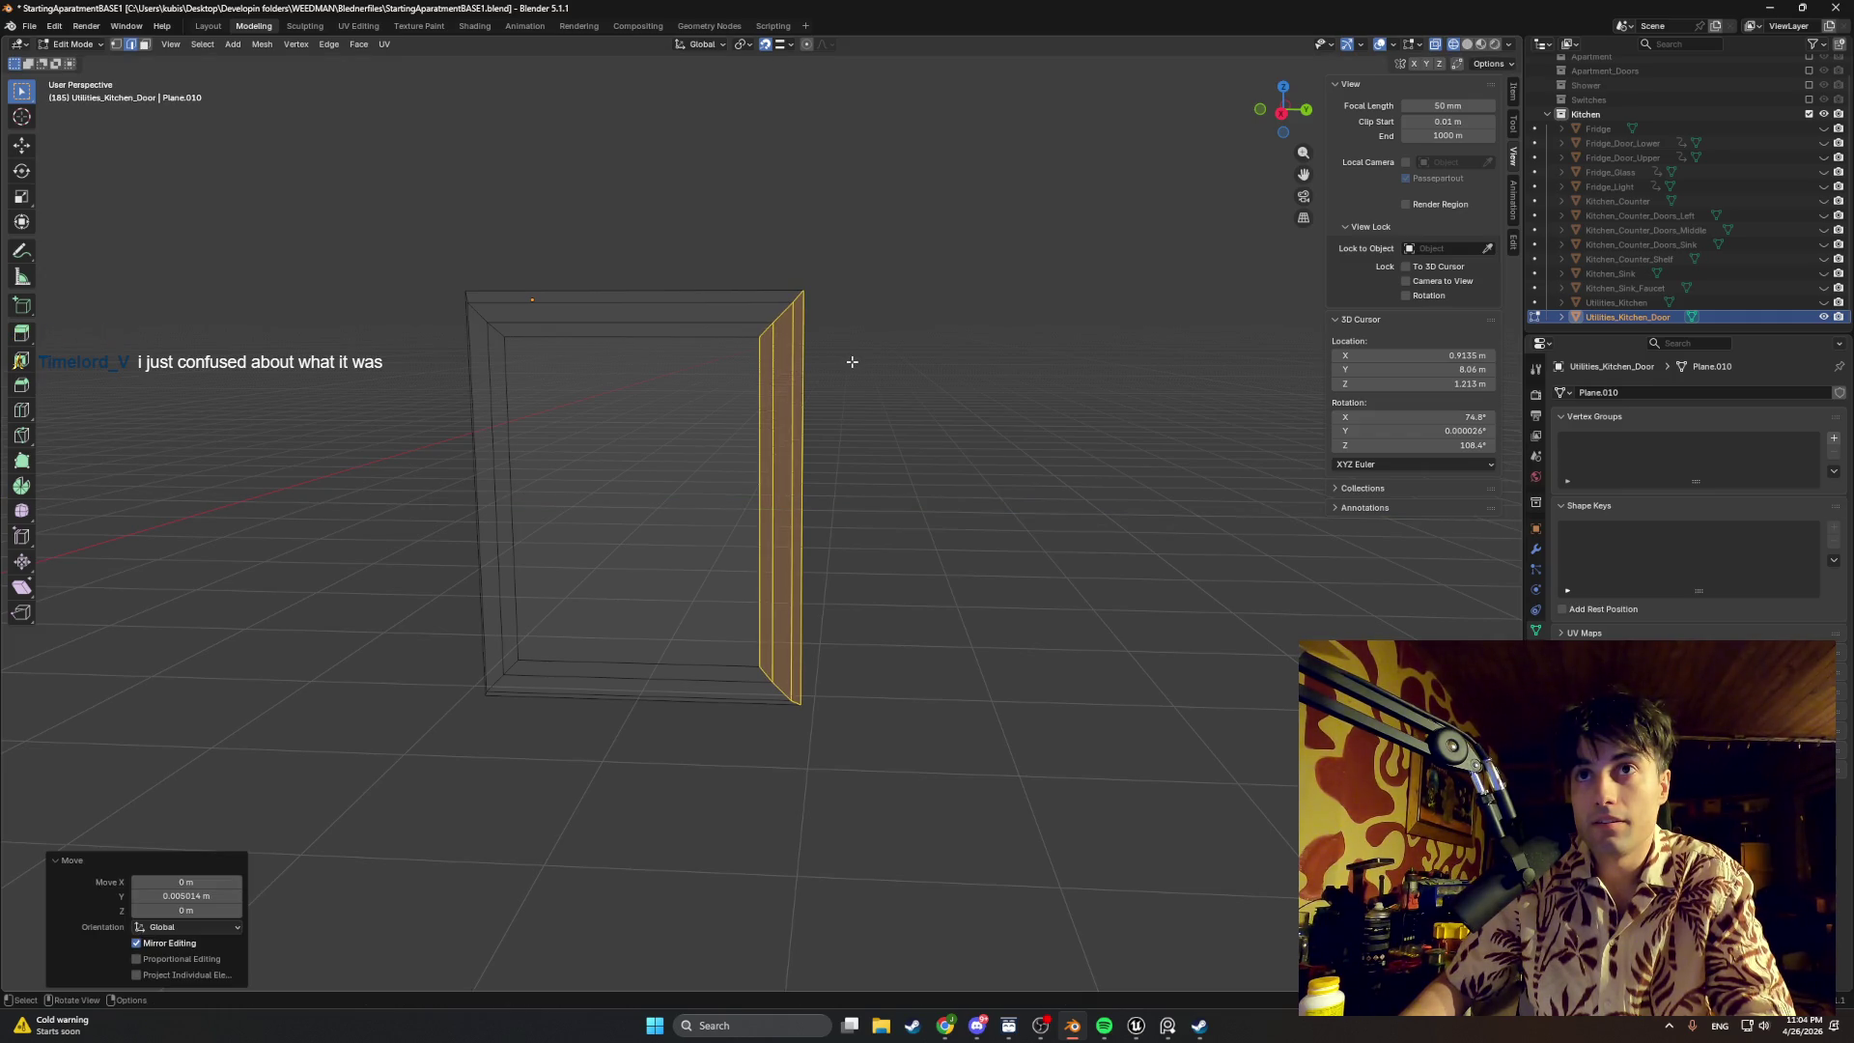
left_click(880, 483)
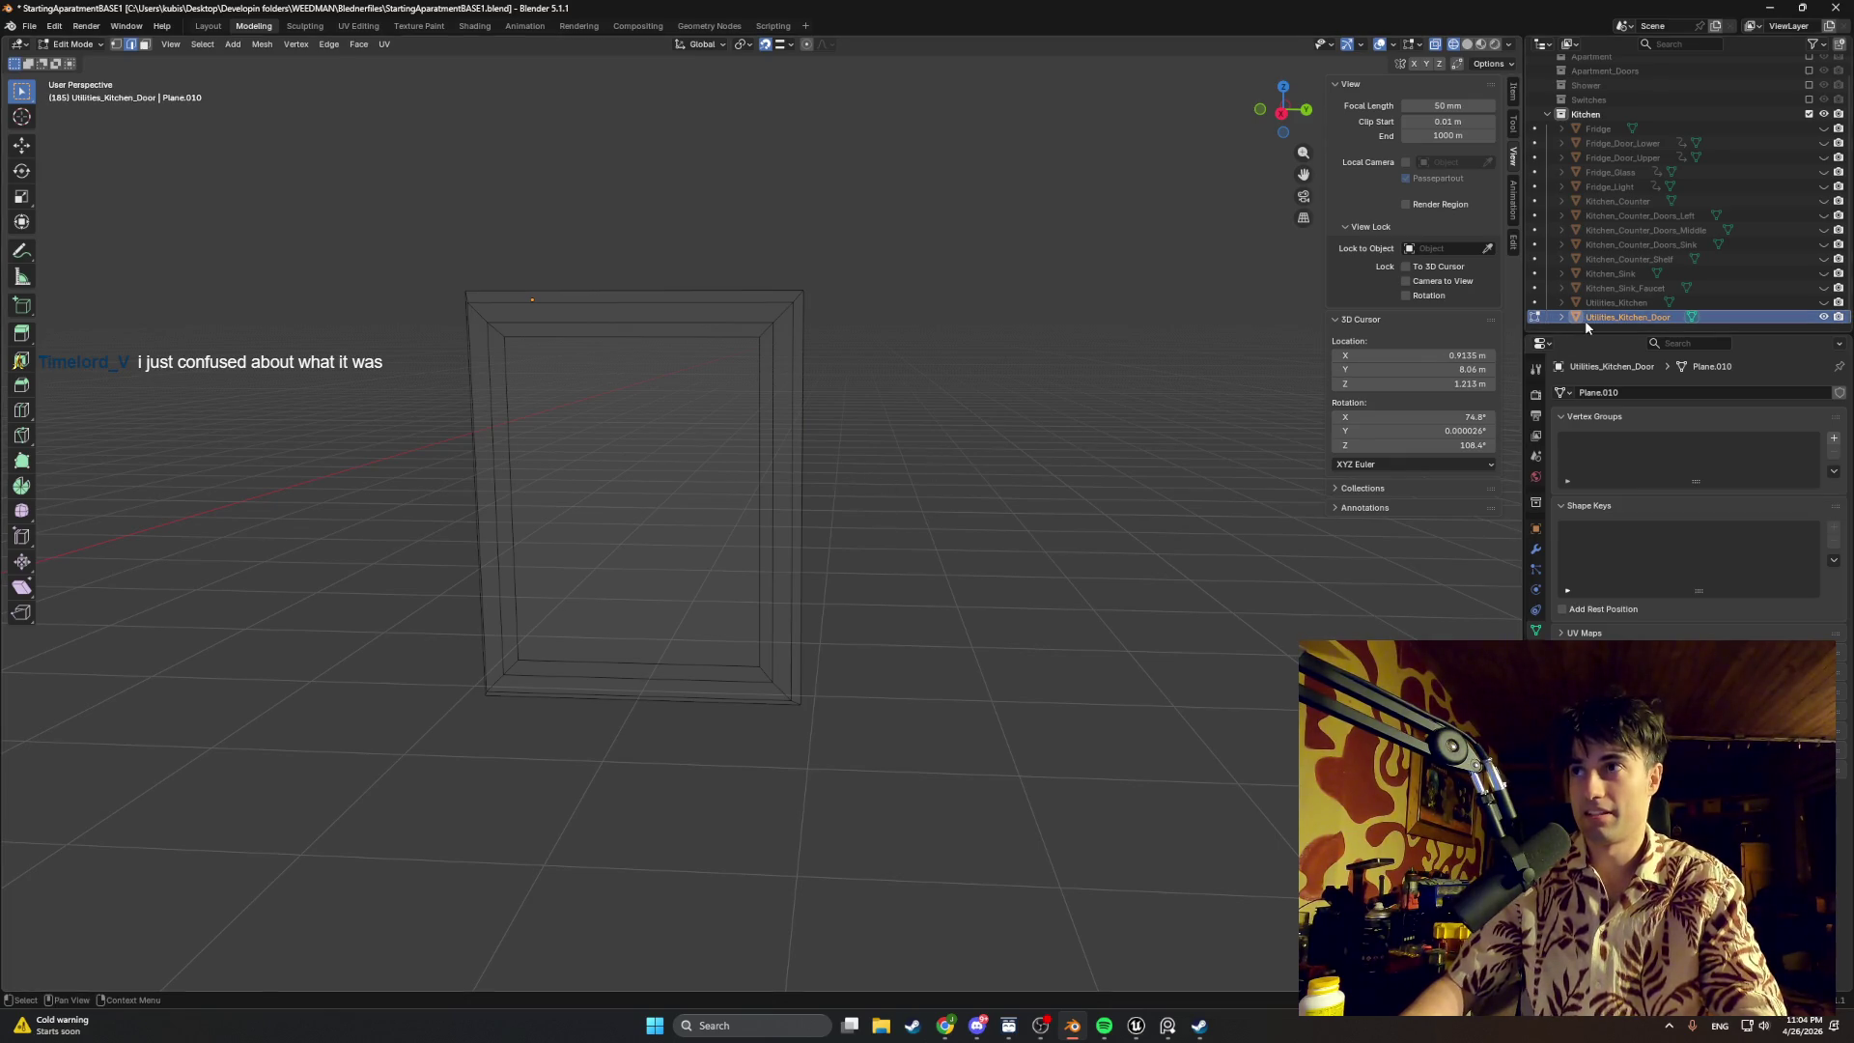
Step: Paste a duplicate of the door and slide it along Y next to the original
key("ctrl+v")
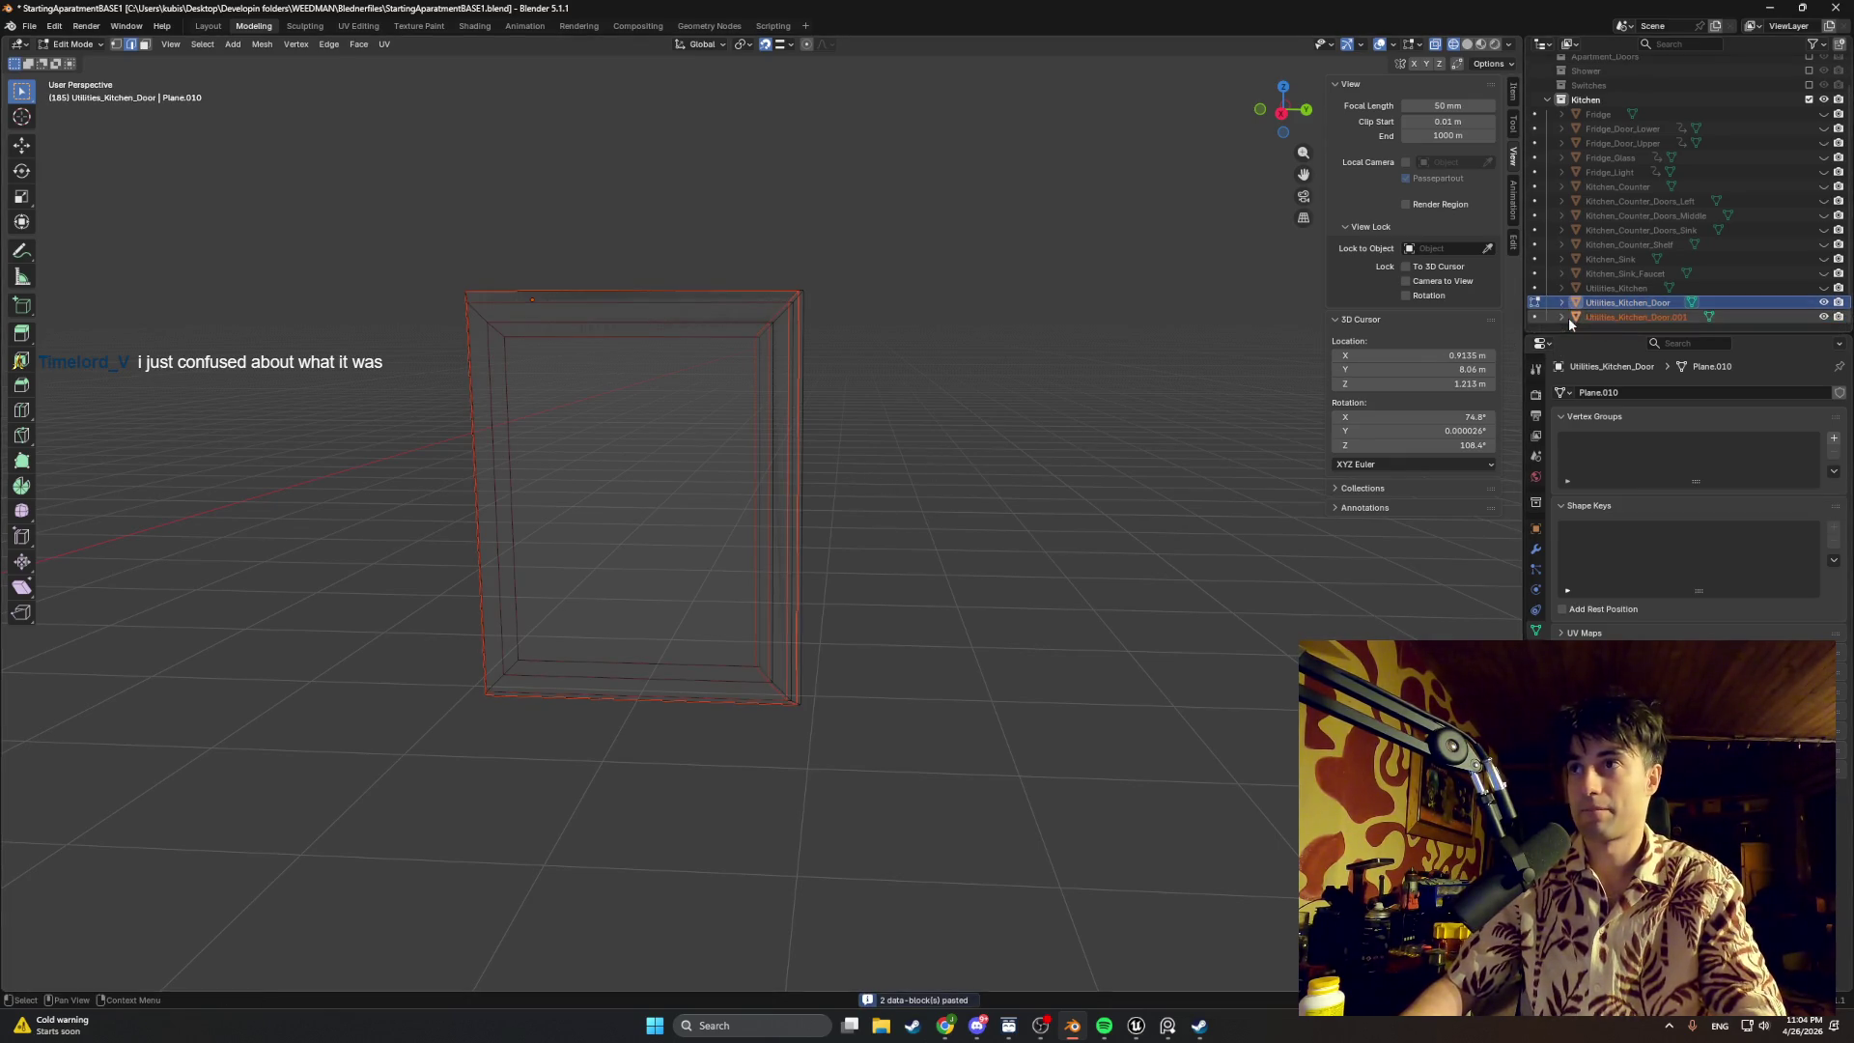
key("Tab")
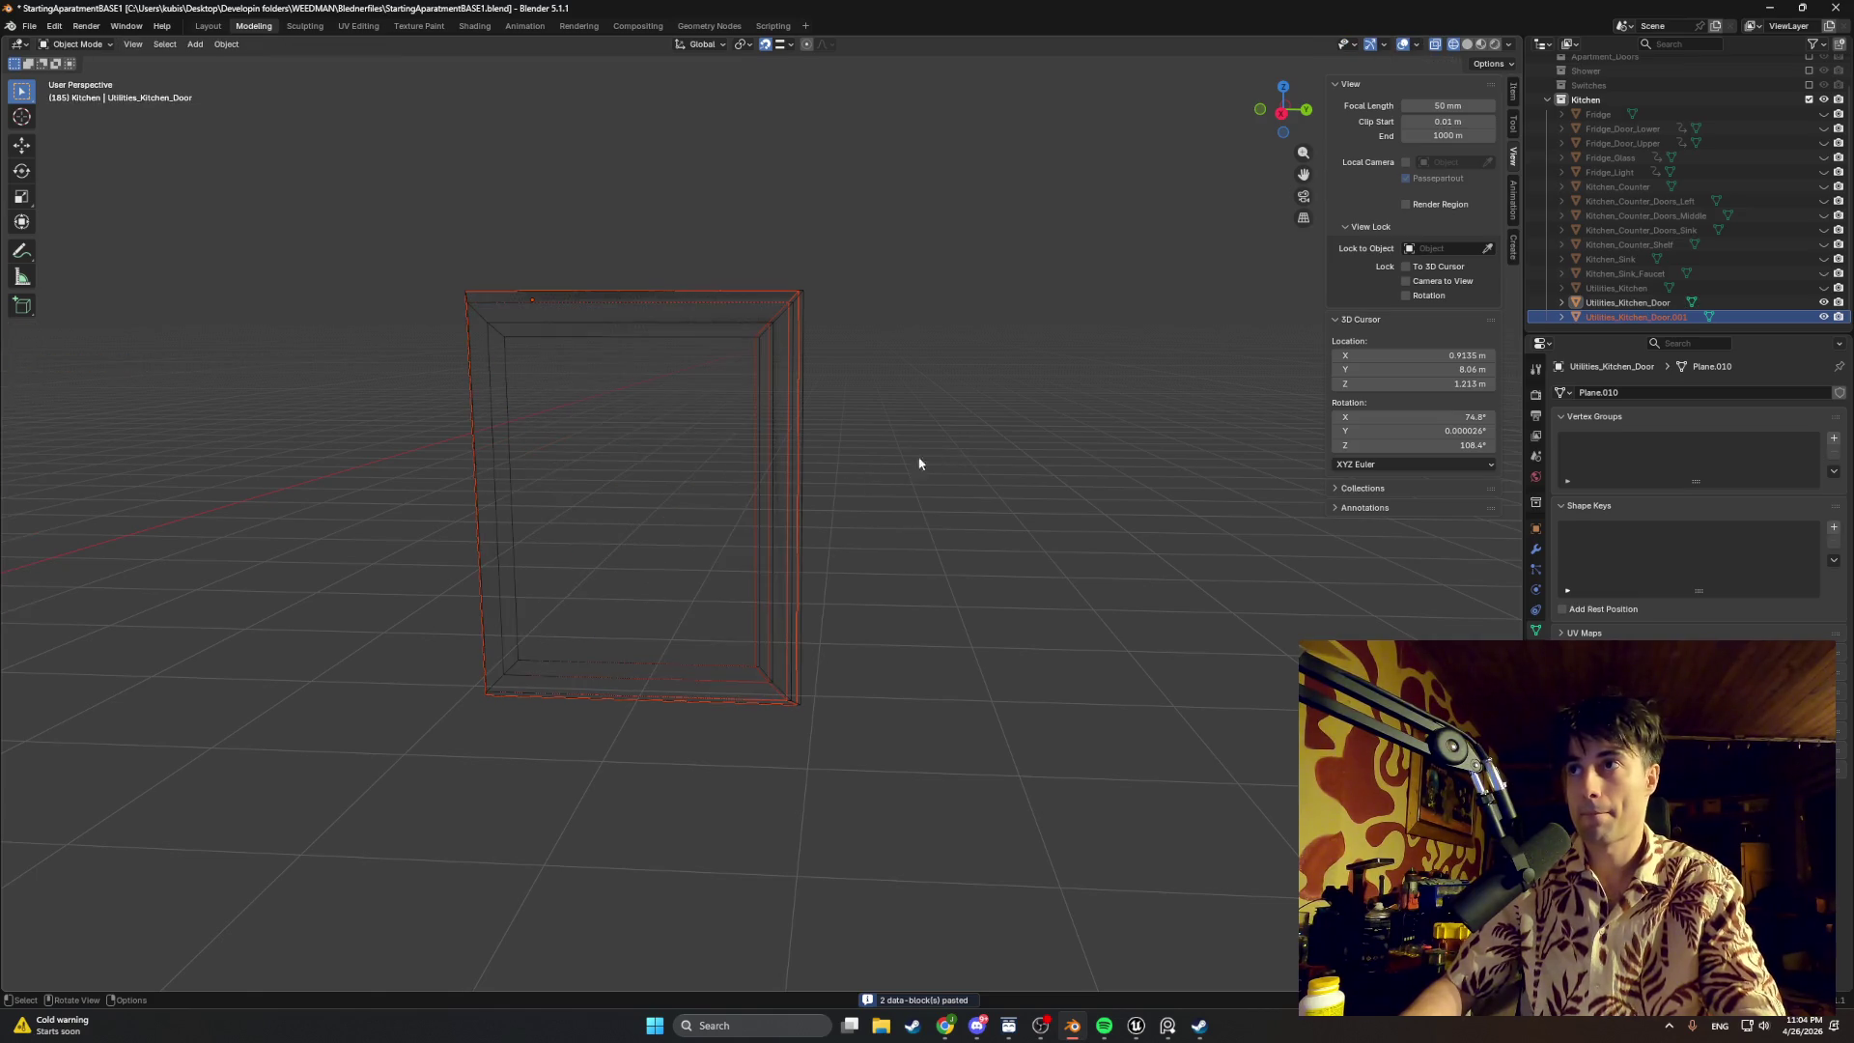
key("g")
key("y")
left_click(1036, 459)
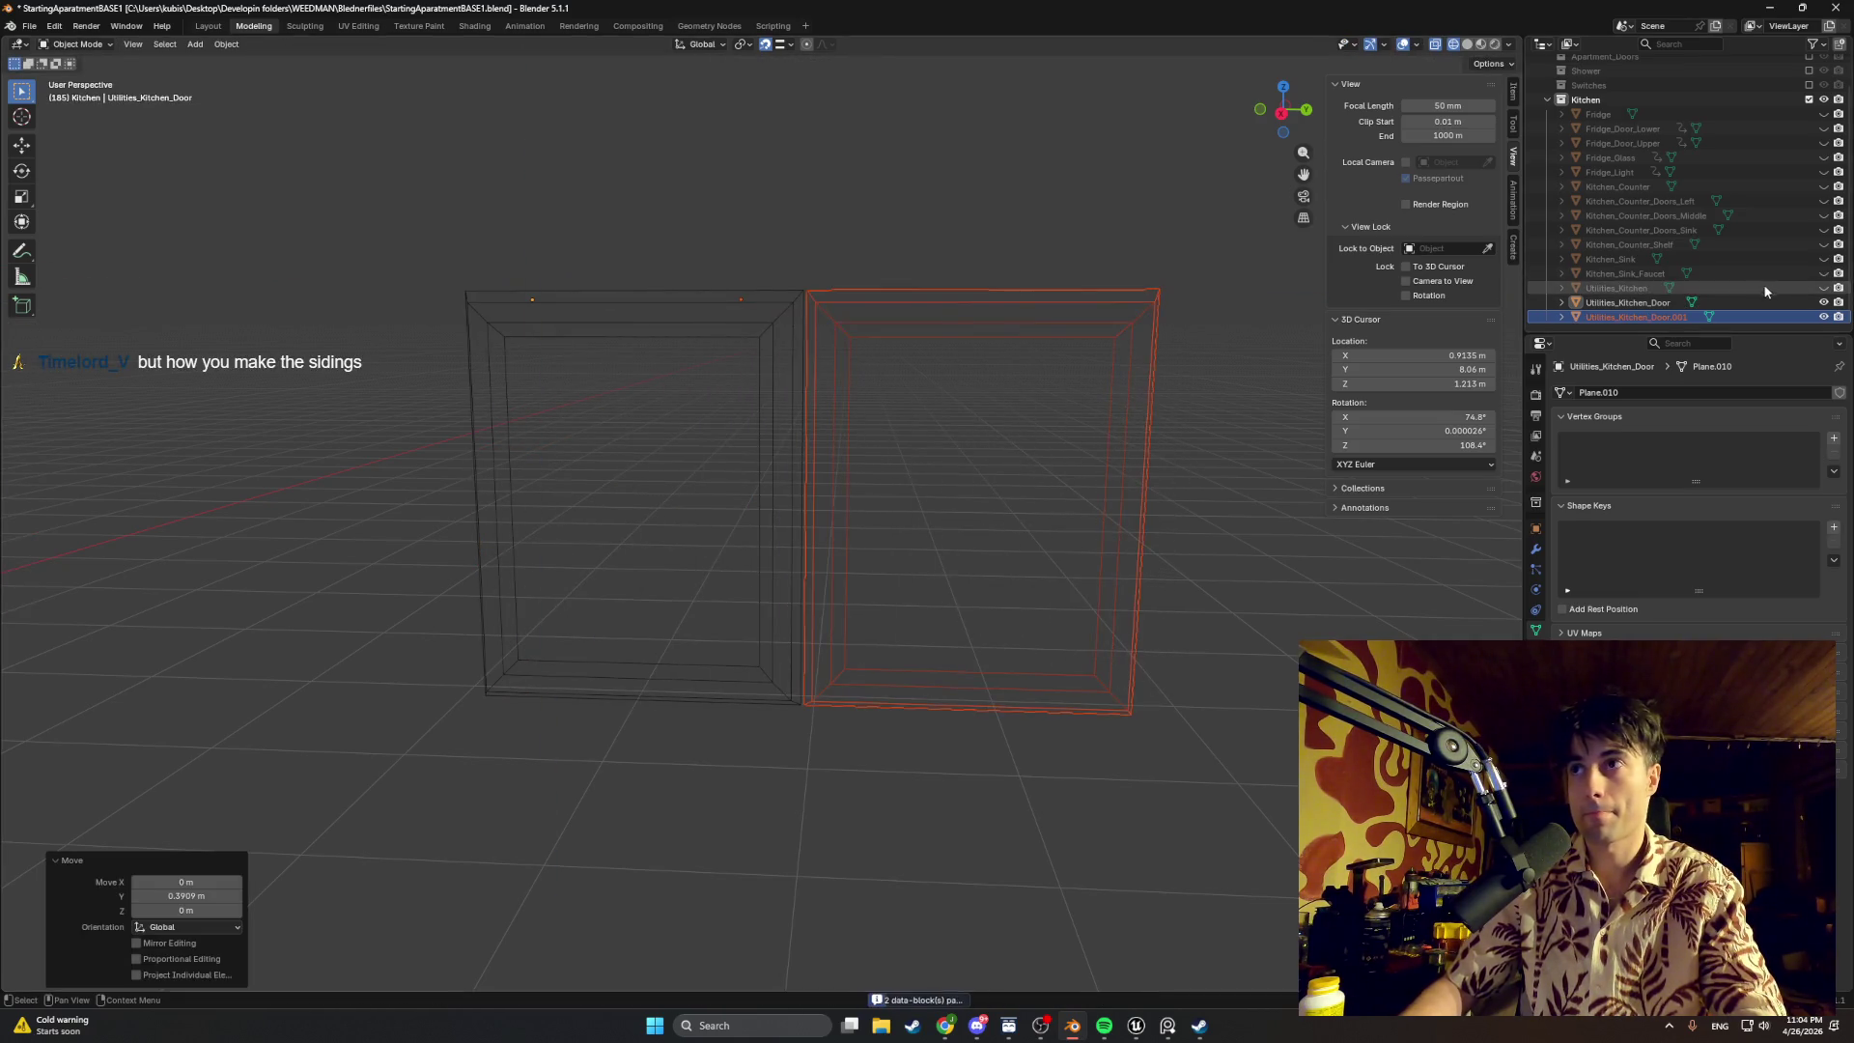
Step: Switch to solid shading and hide the cabinet body to isolate the doors
middle_click_drag(1131, 455, 1088, 477)
scroll(1198, 401, "up", 4)
middle_click_drag(1197, 401, 1045, 405)
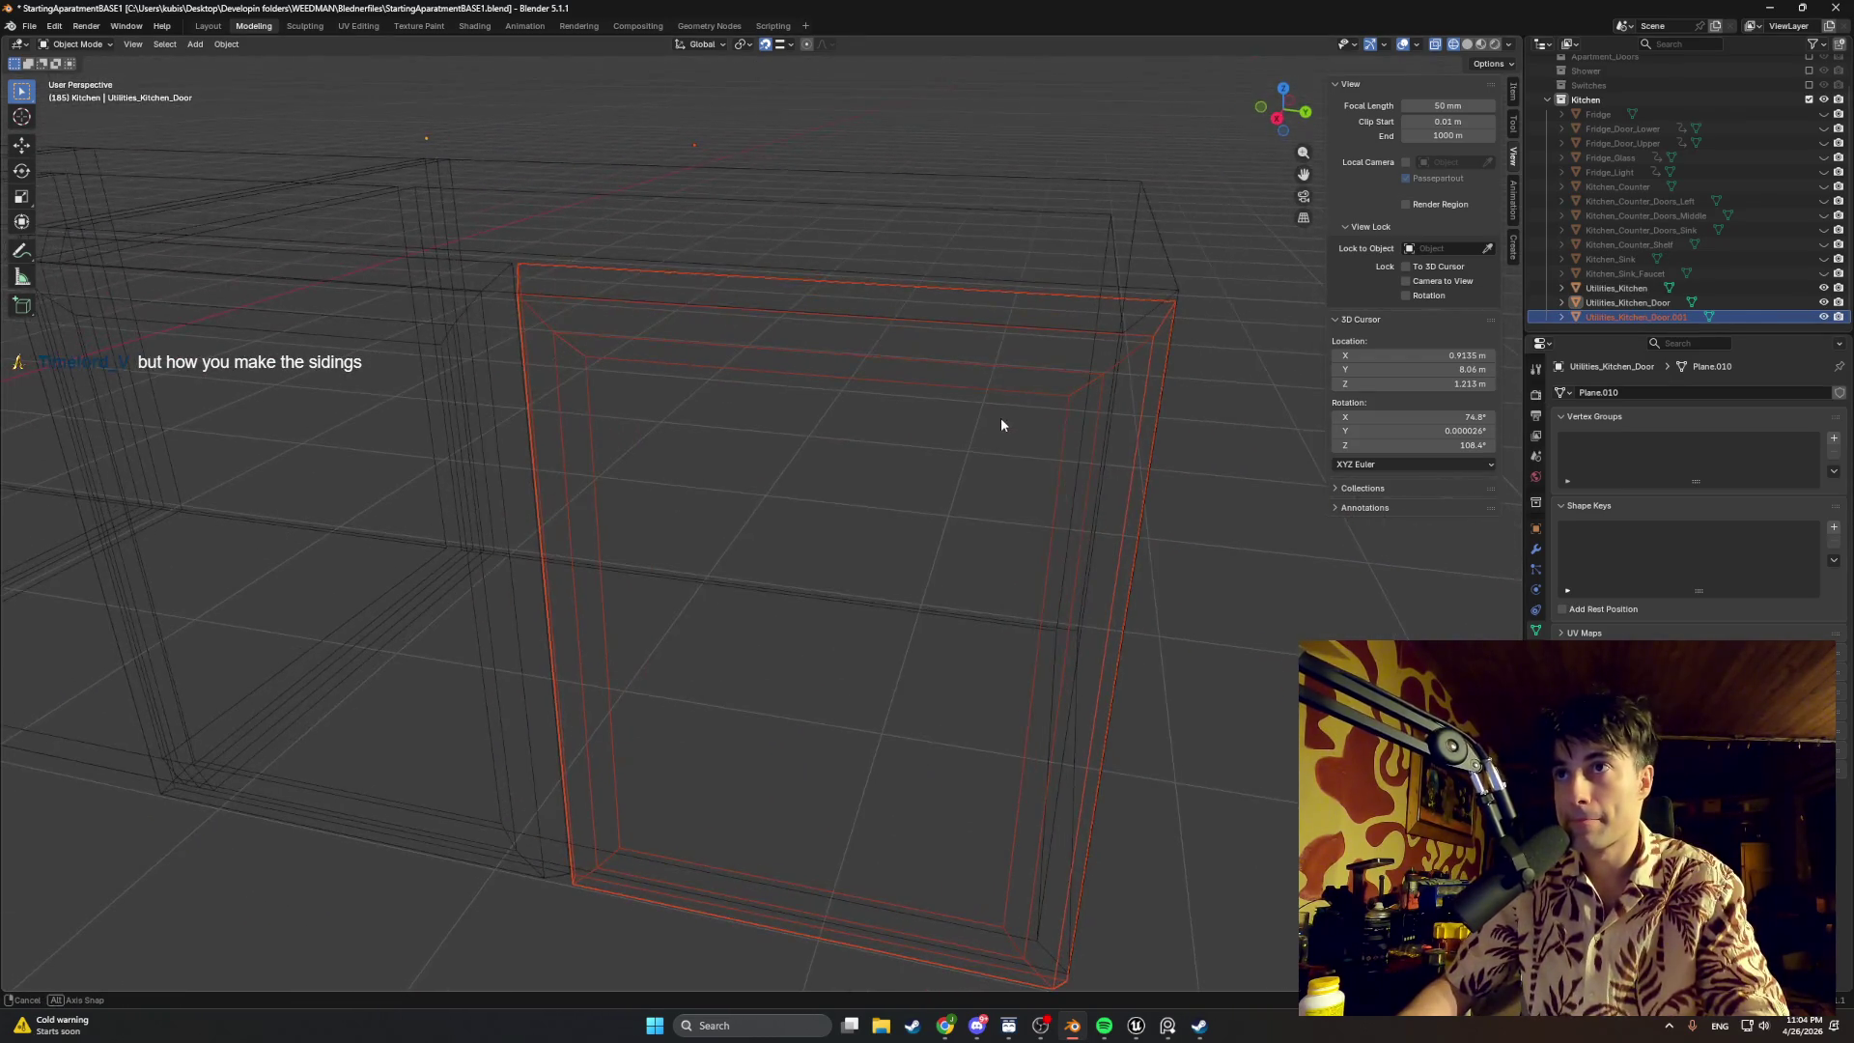
middle_click_drag(1044, 405, 709, 519, "alt")
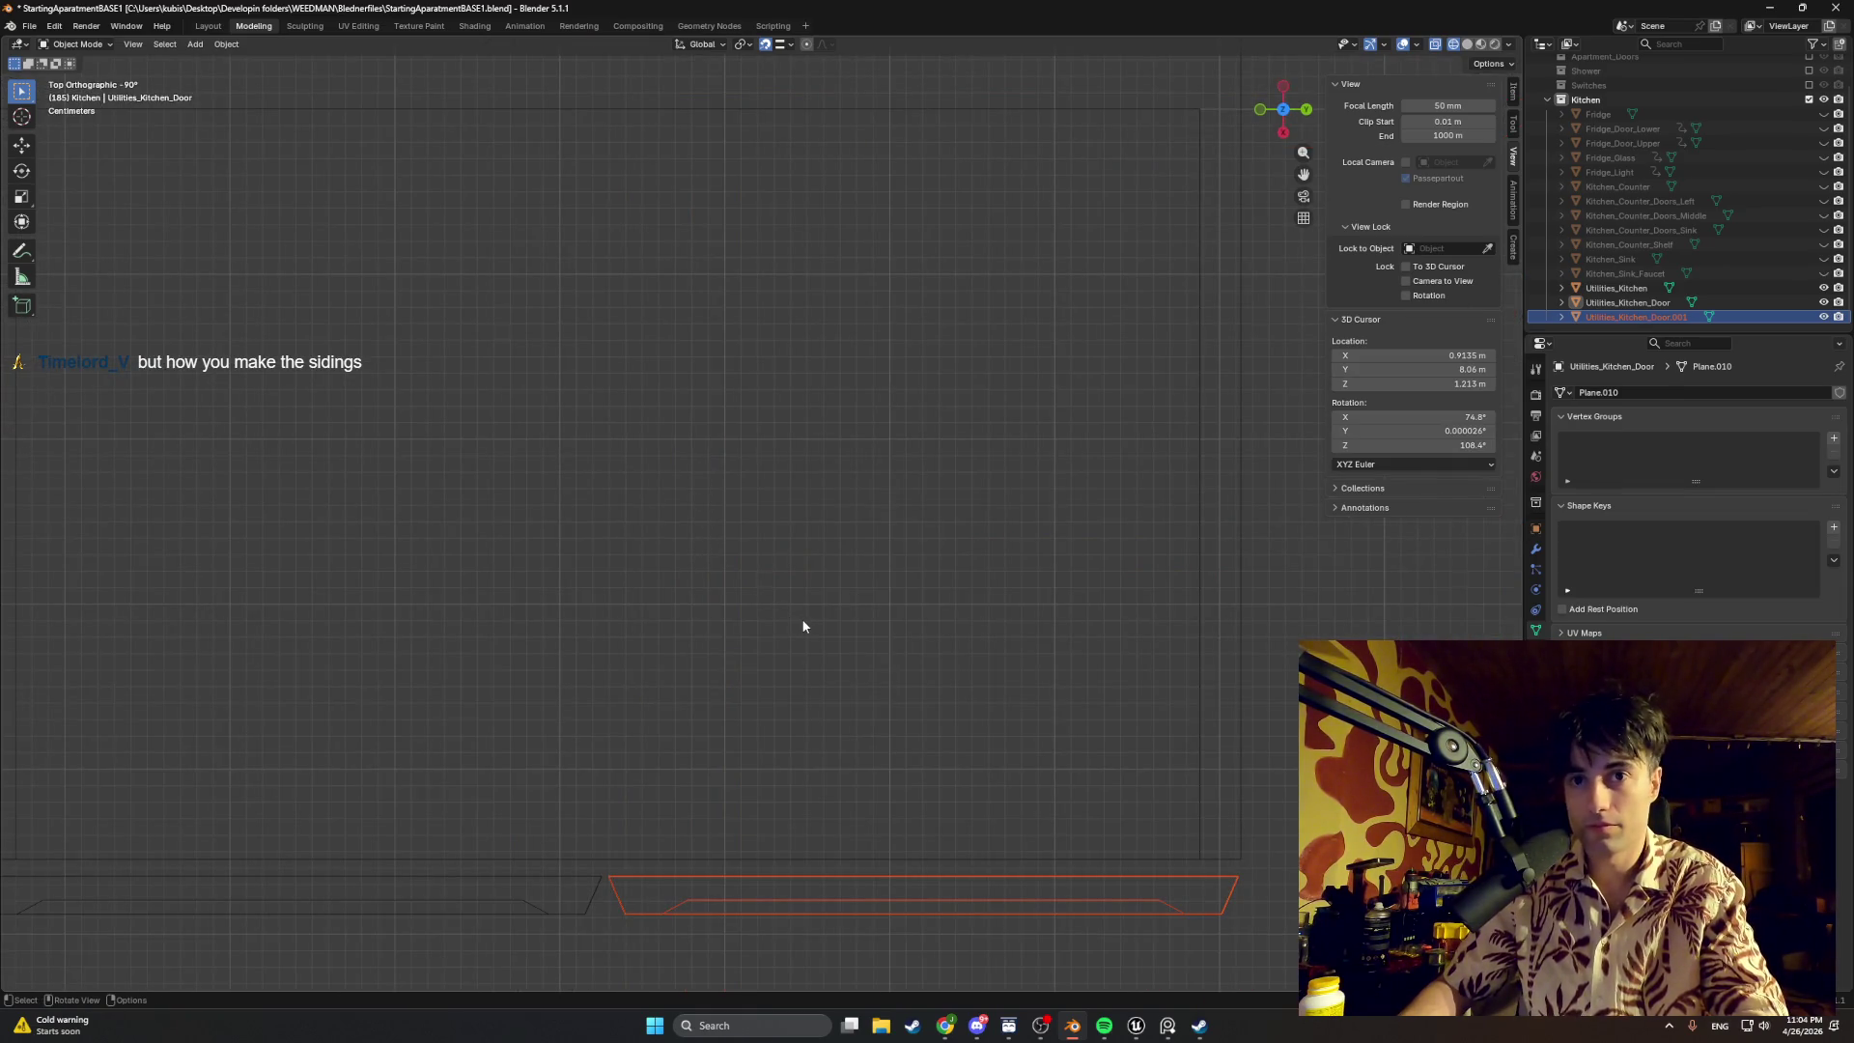
middle_click_drag(801, 626, 1237, 364)
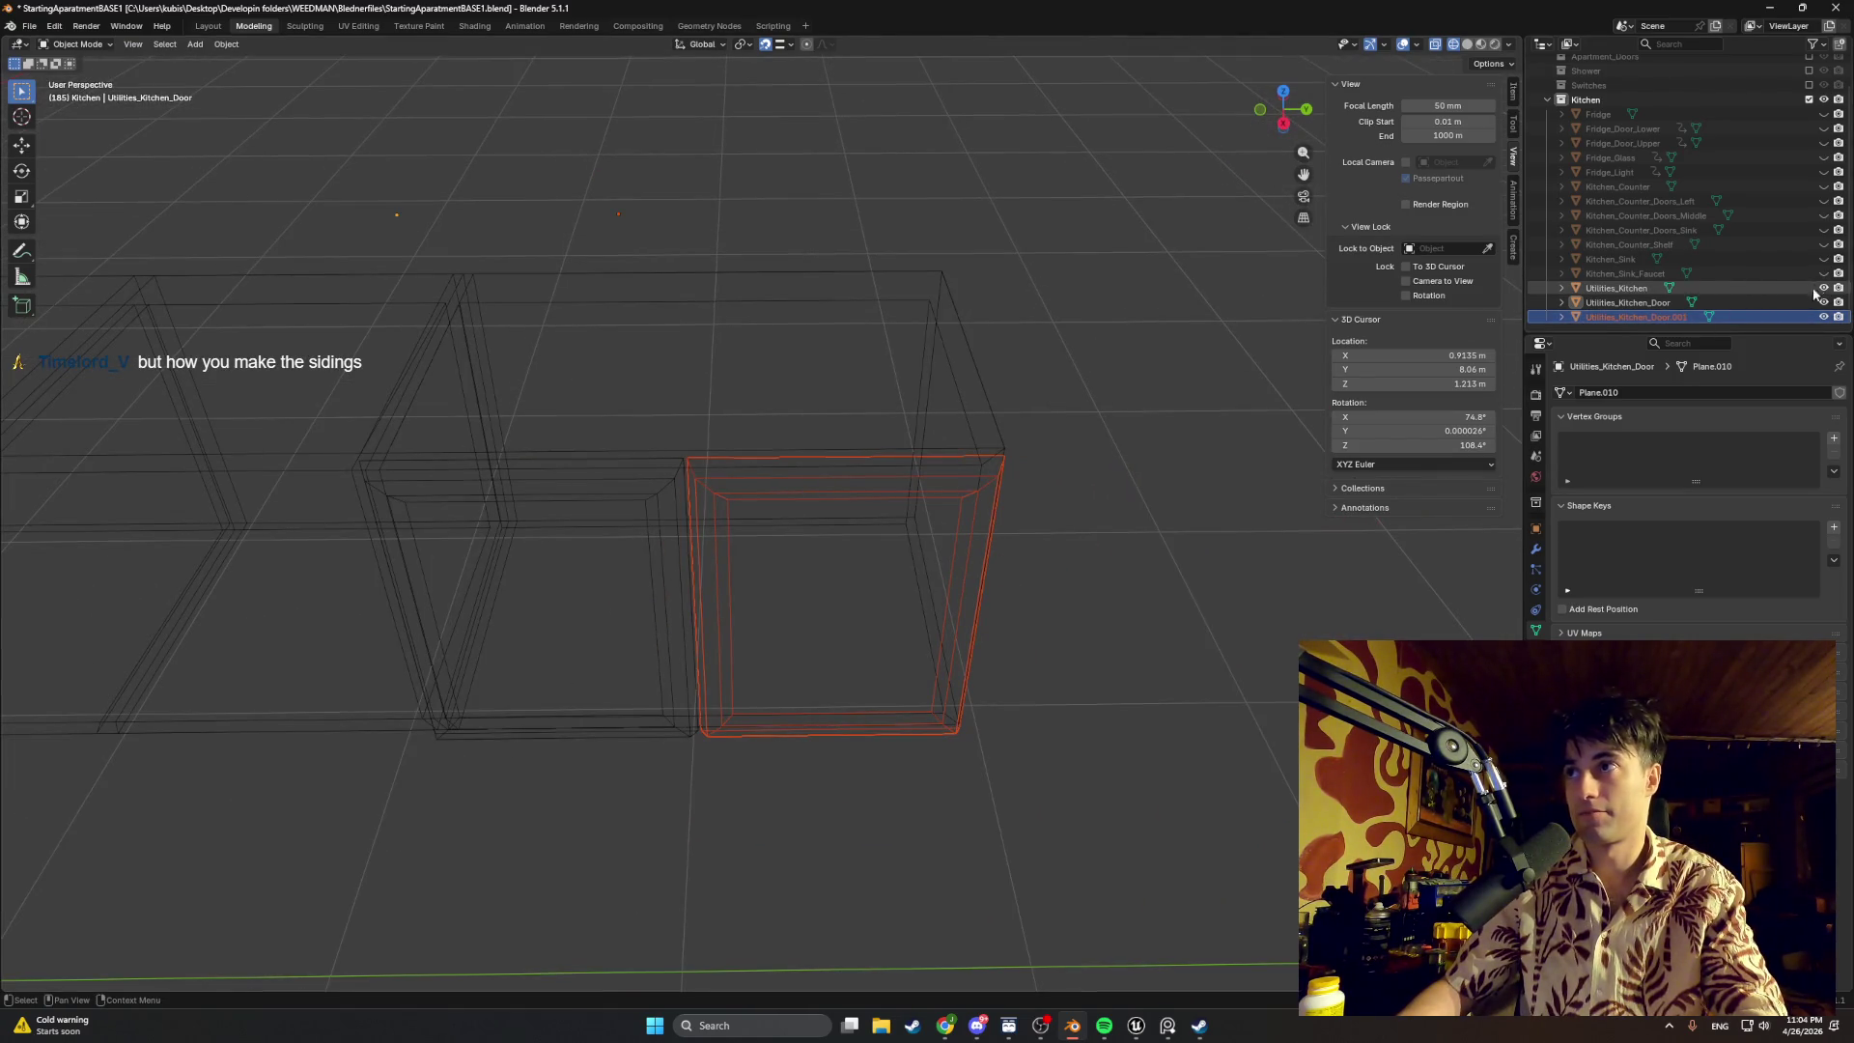
key("z")
left_click(1006, 468)
mouse_move(869, 538)
middle_mouse_down()
mouse_move(977, 483)
mouse_move(1002, 516)
mouse_move(889, 509)
mouse_move(932, 525)
mouse_move(914, 526)
mouse_move(971, 515)
mouse_move(899, 456)
mouse_move(990, 456)
middle_mouse_up()
left_click(1823, 288)
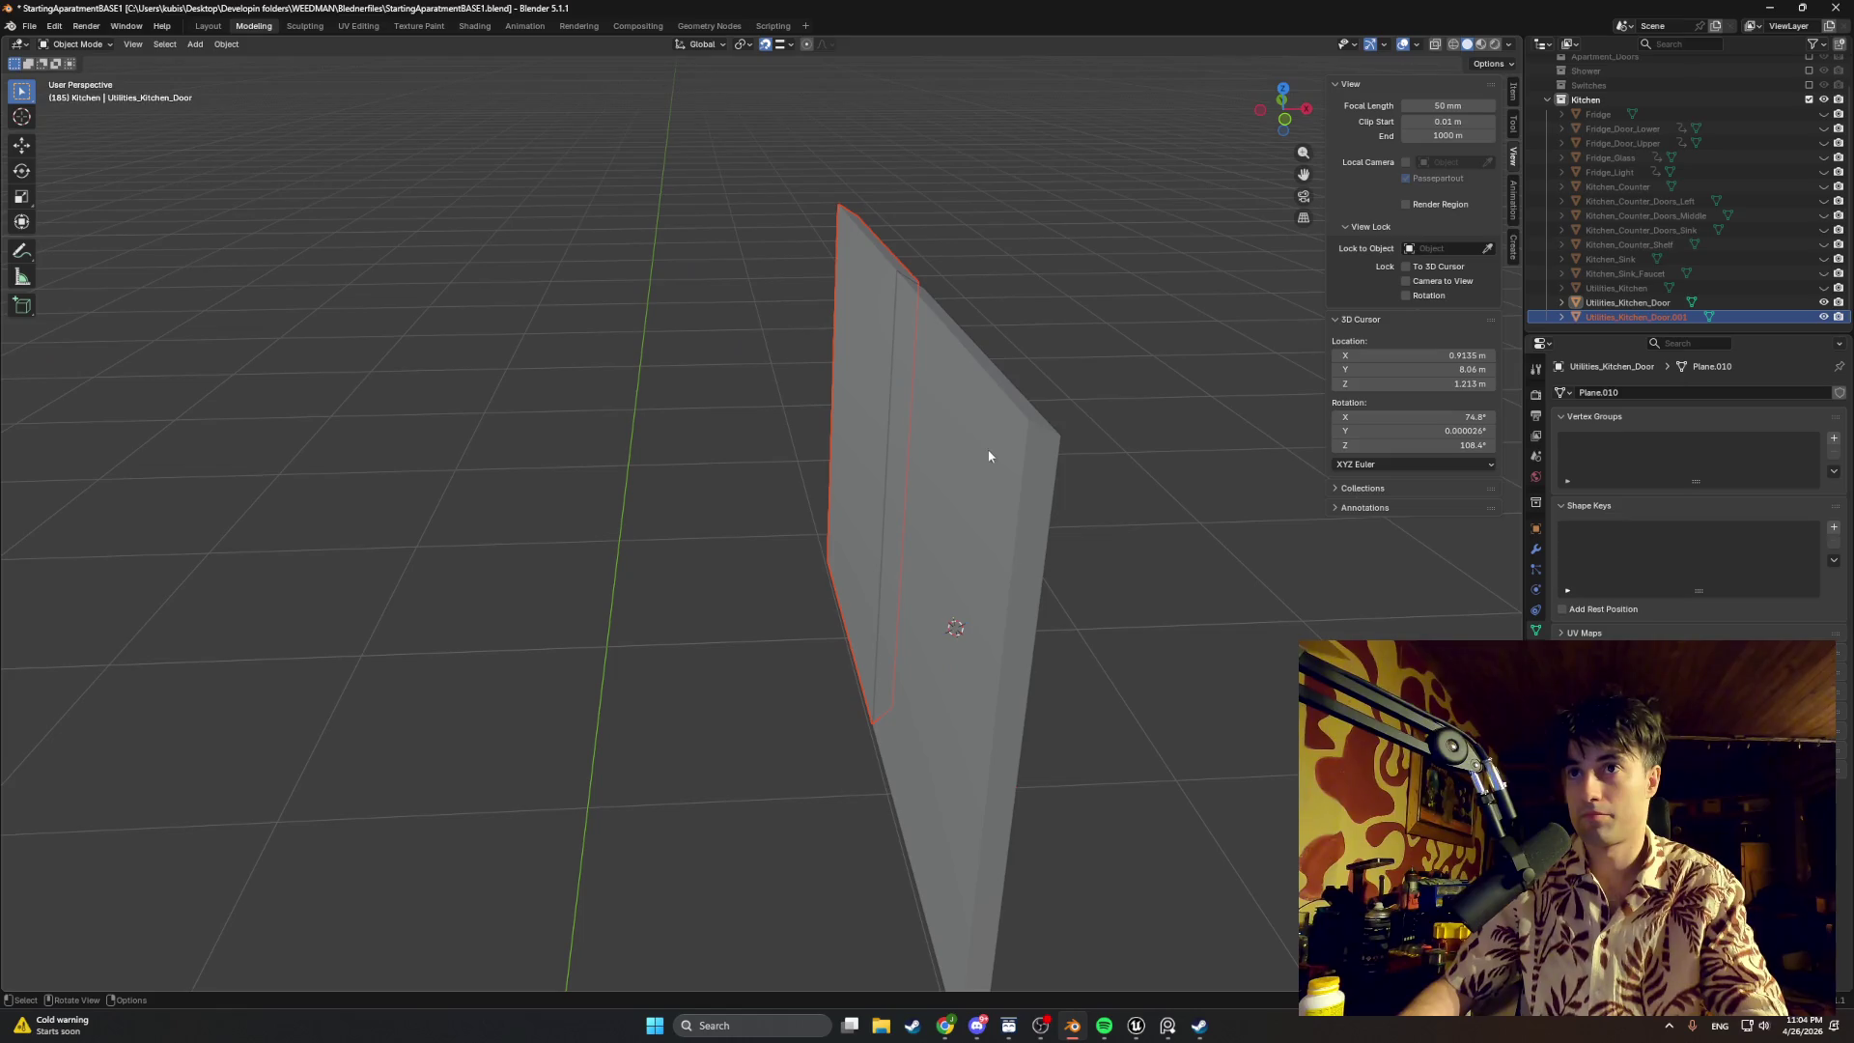
Step: Recess the door's centre panel about 0.006 m along X in Edit Mode
key("Tab")
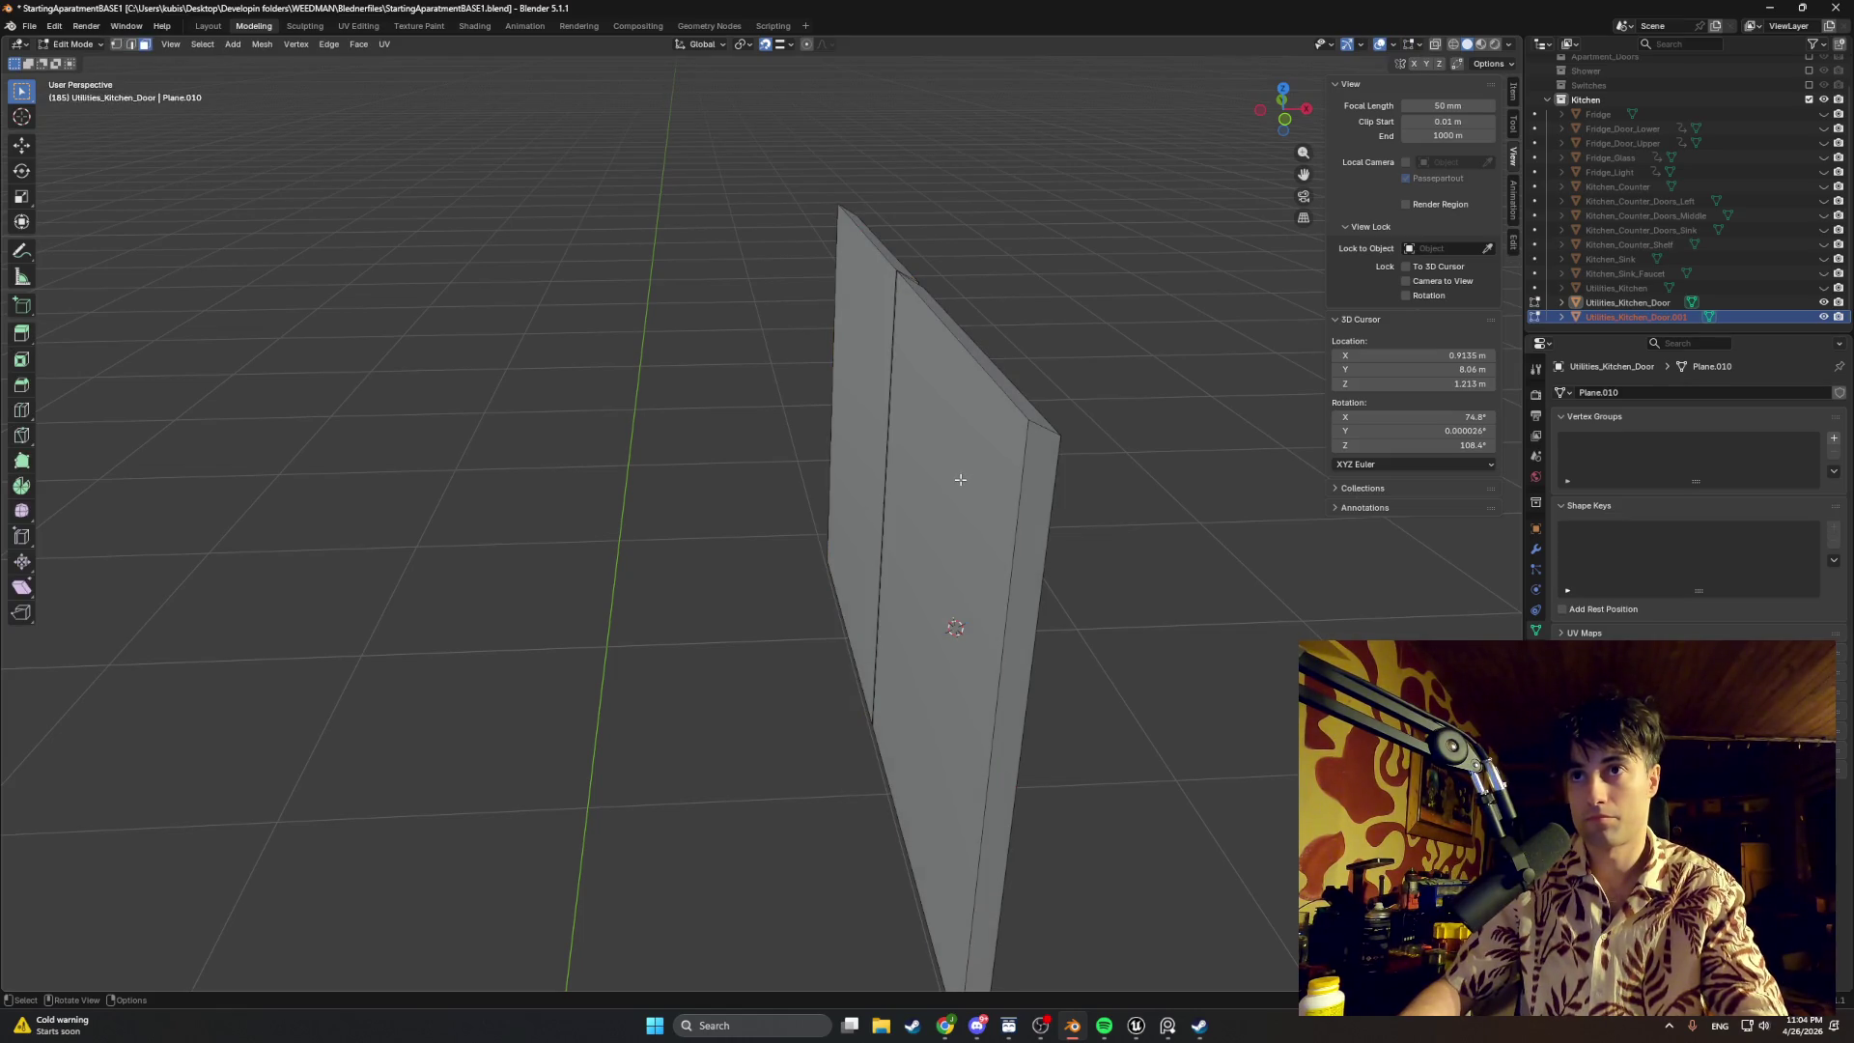
left_click(961, 478)
key("g")
key("x")
key("z")
key("x")
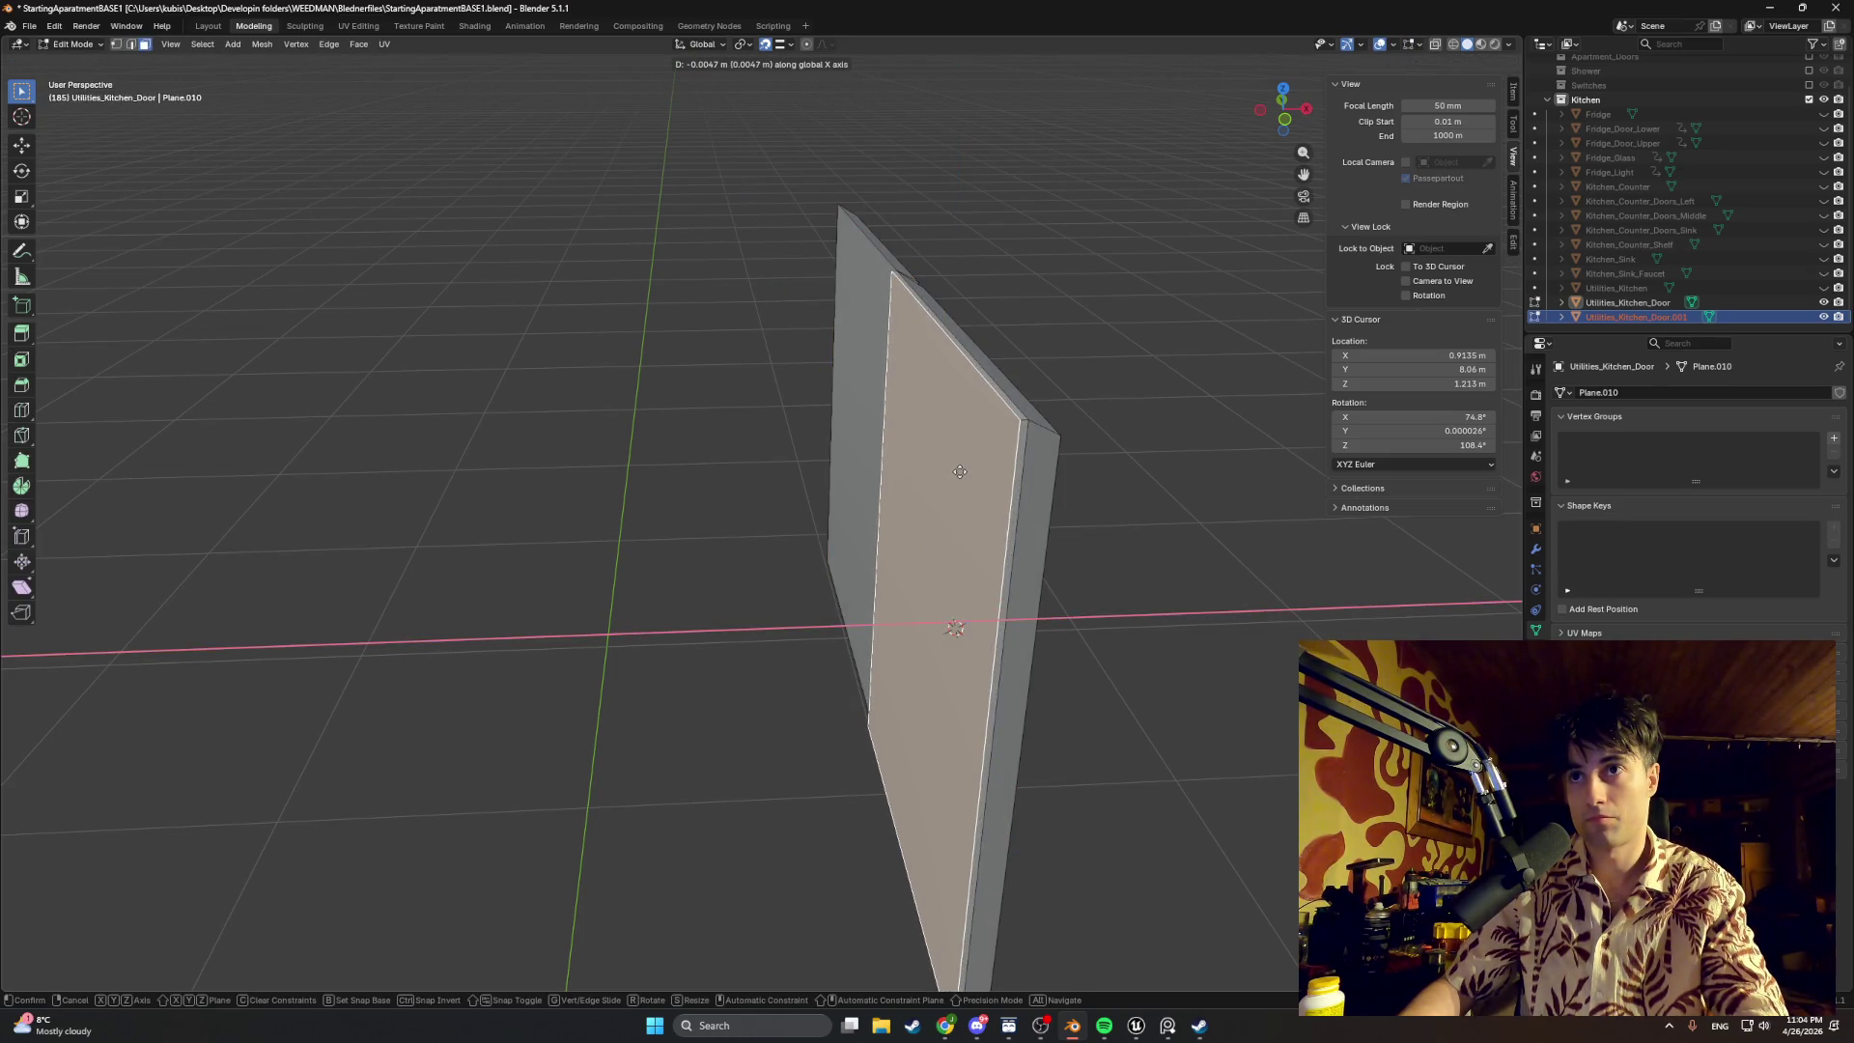
left_click(959, 471)
Step: Delete the duplicate door Utilities_Kitchen_Door.001 and select the remaining door
mouse_move(956, 463)
middle_mouse_down()
mouse_move(927, 484)
mouse_move(745, 480)
mouse_move(856, 476)
middle_mouse_up()
left_click(893, 466)
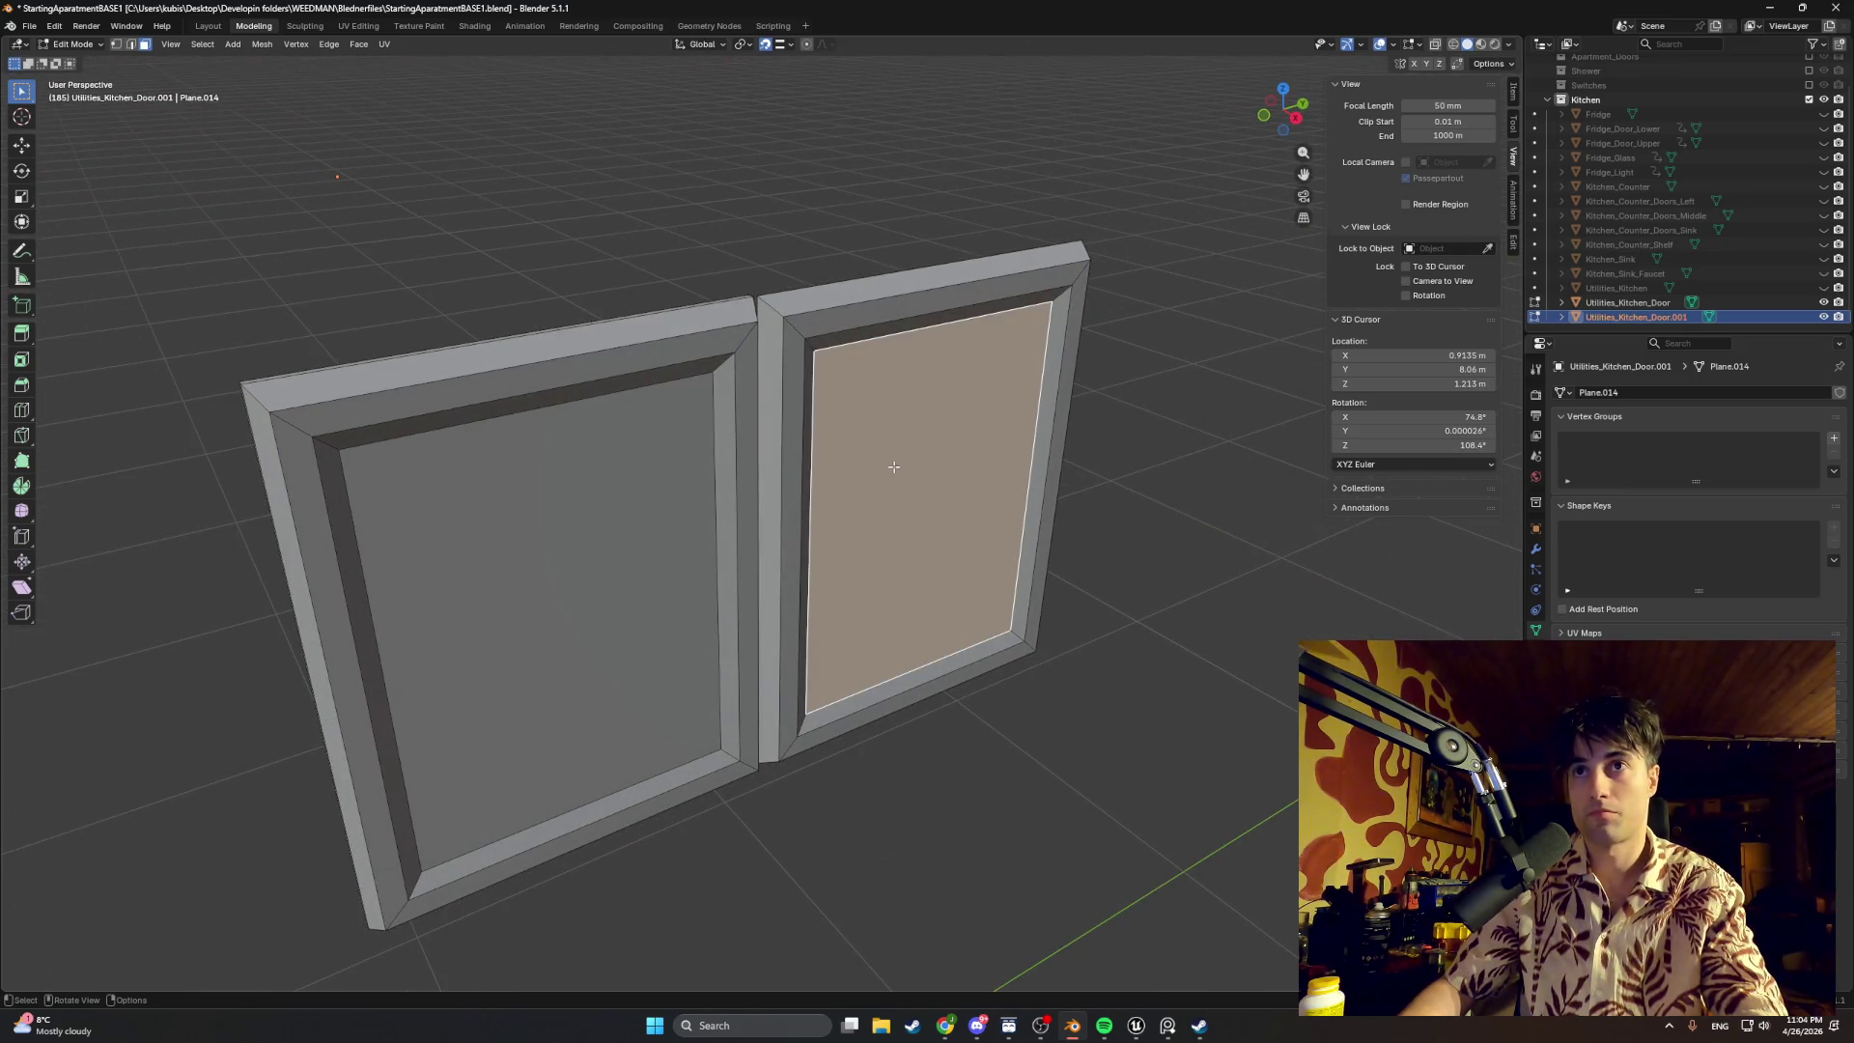
key("Tab")
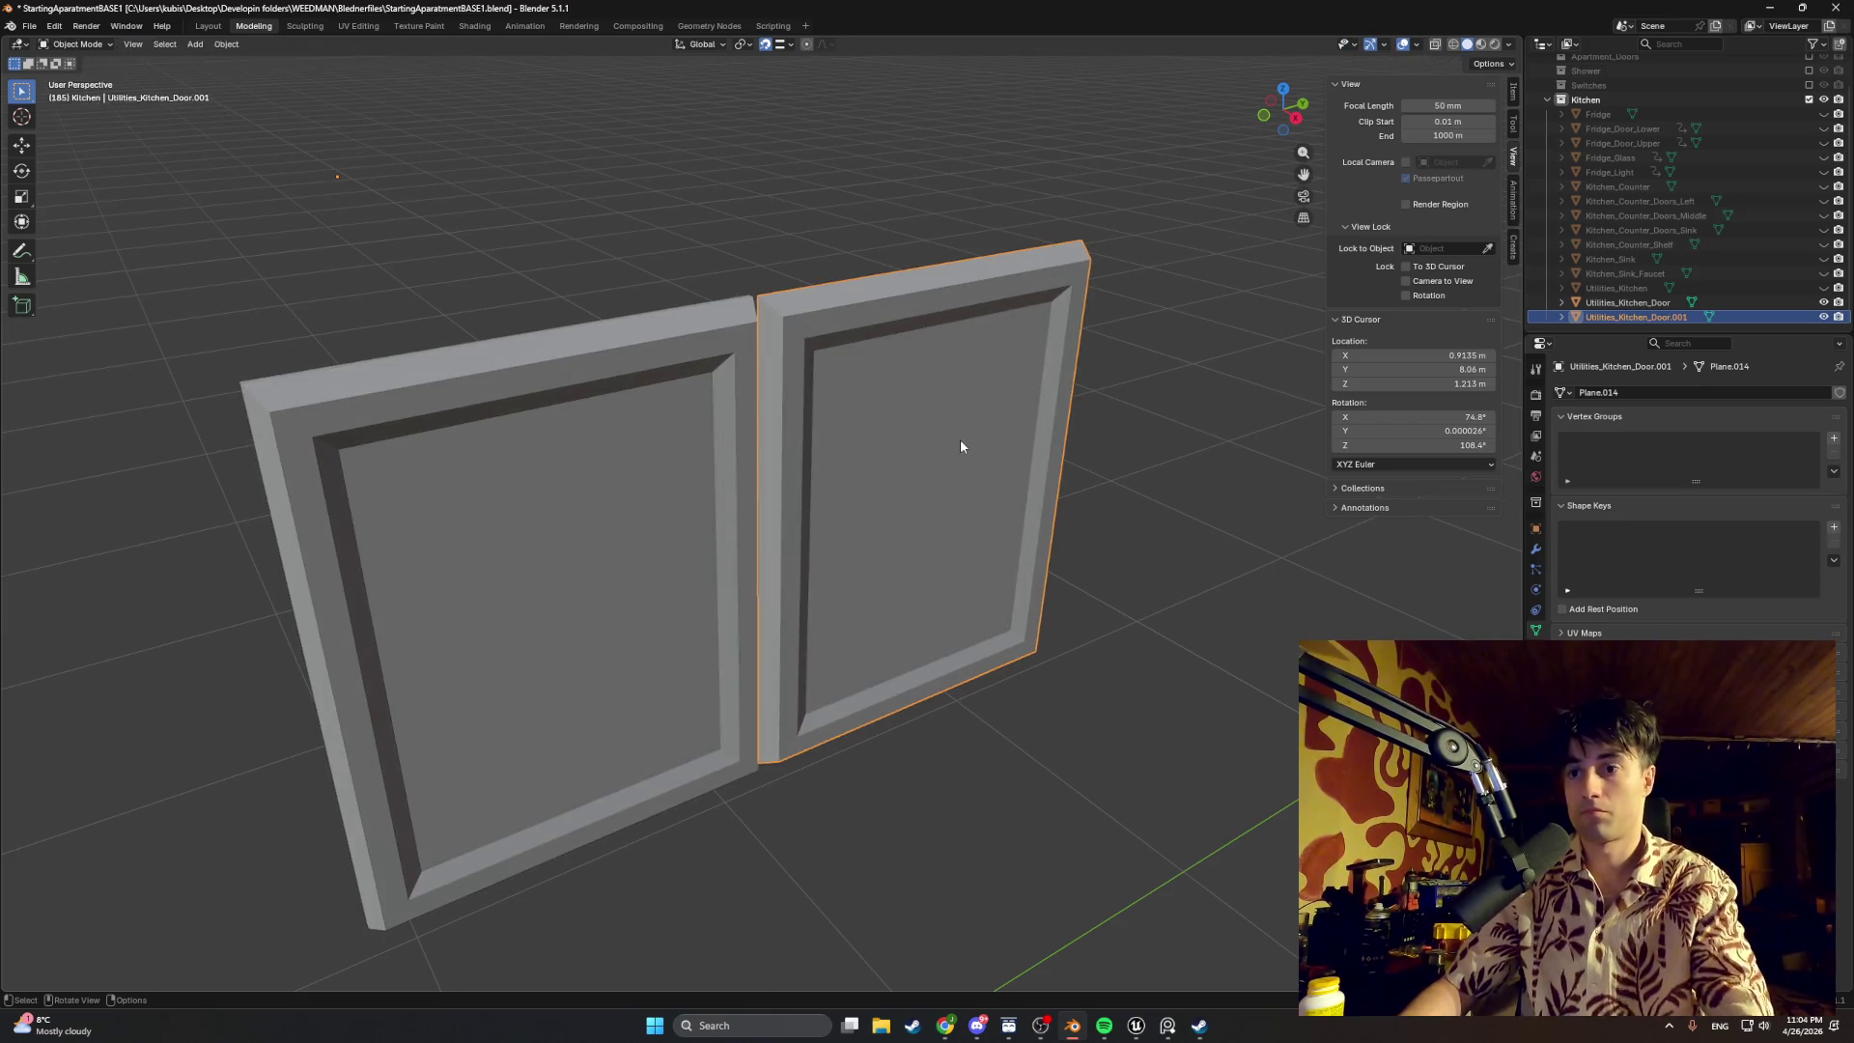
key("Delete")
mouse_move(941, 443)
middle_mouse_down()
mouse_move(723, 452)
mouse_move(652, 434)
mouse_move(663, 397)
mouse_move(783, 380)
mouse_move(816, 414)
middle_mouse_up()
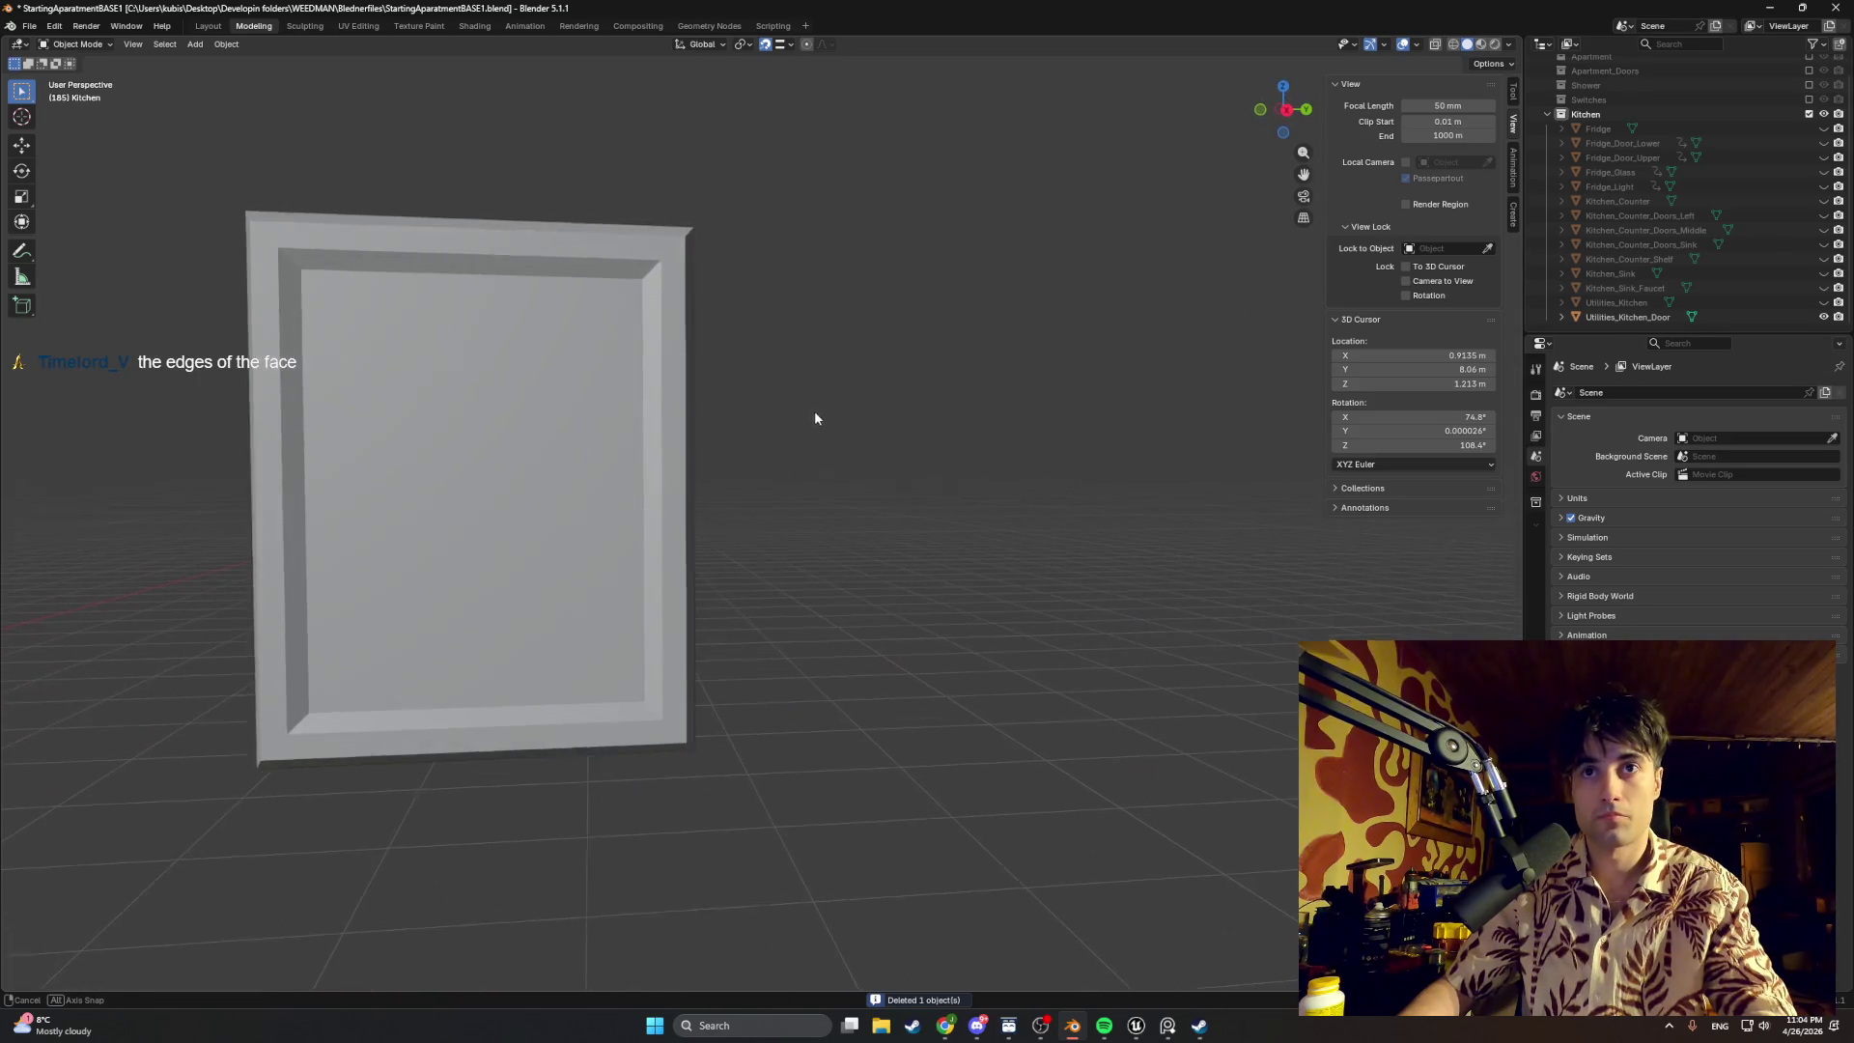
left_click(671, 505)
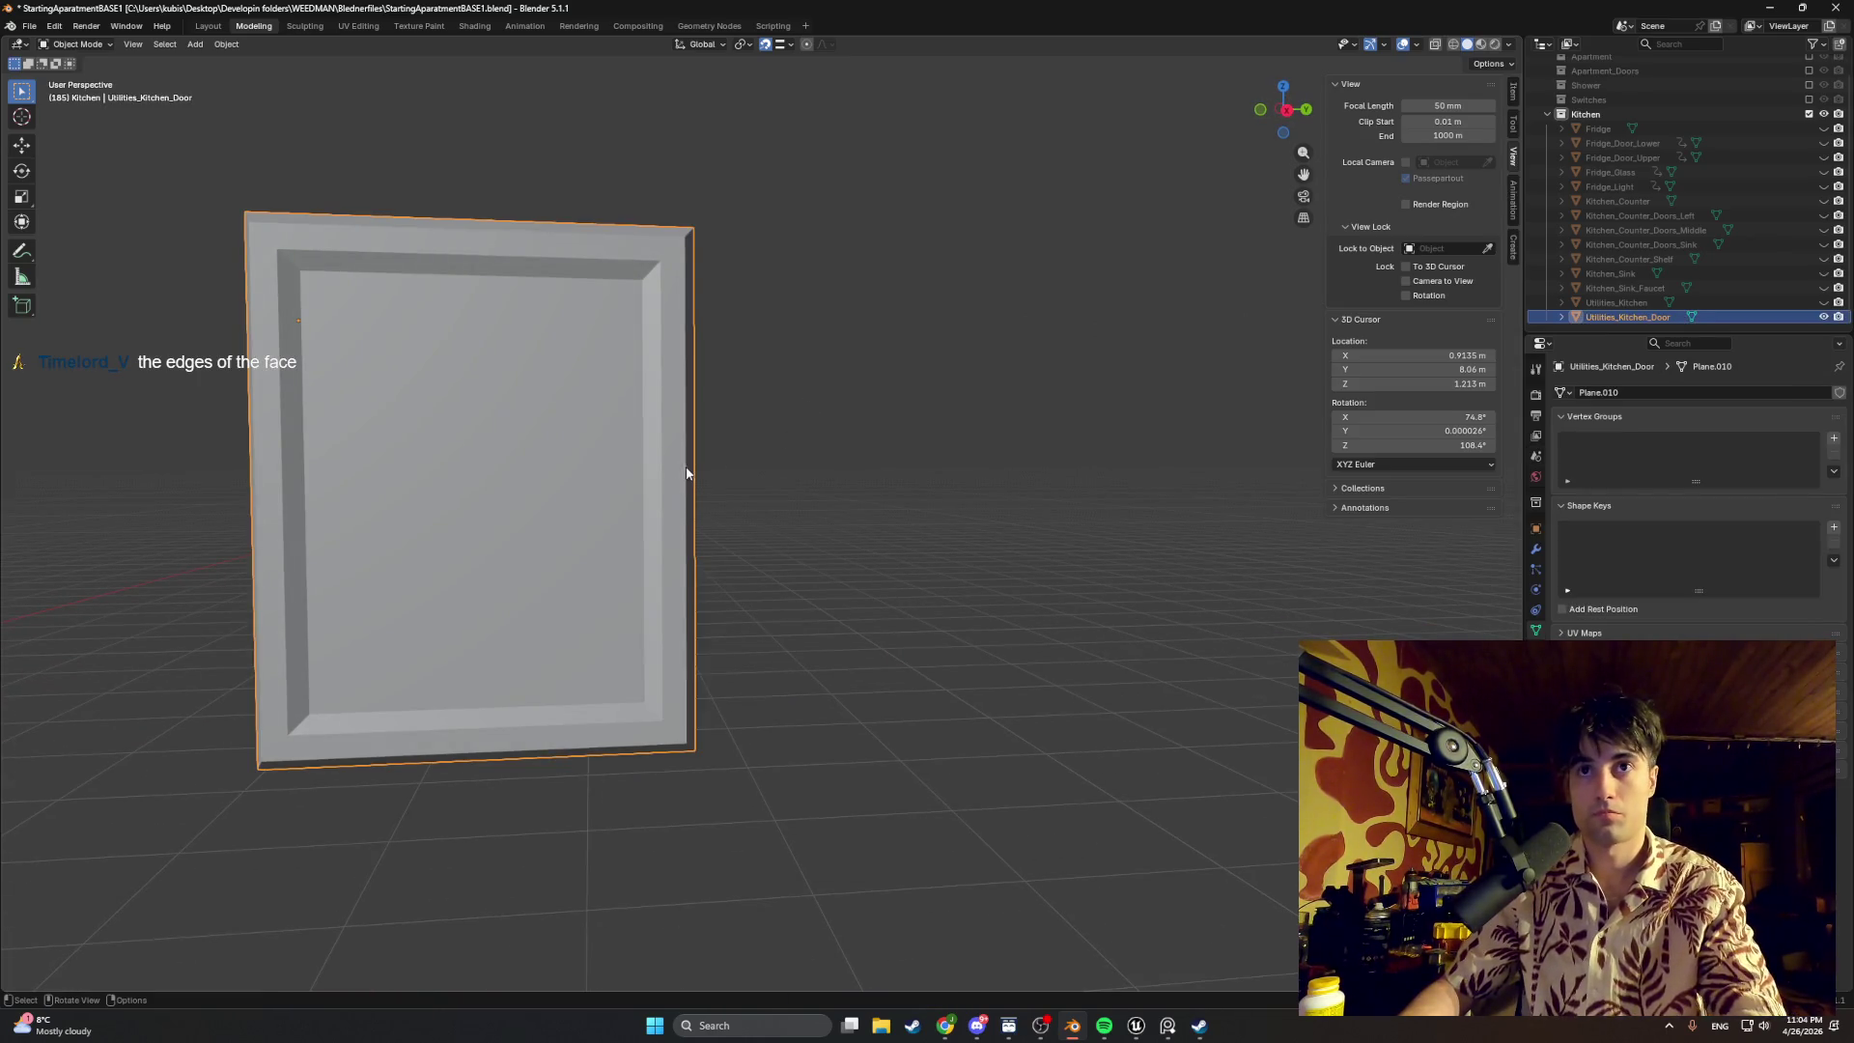
Step: Inset the narrow right side face of the door frame
key("Tab")
left_click(666, 483)
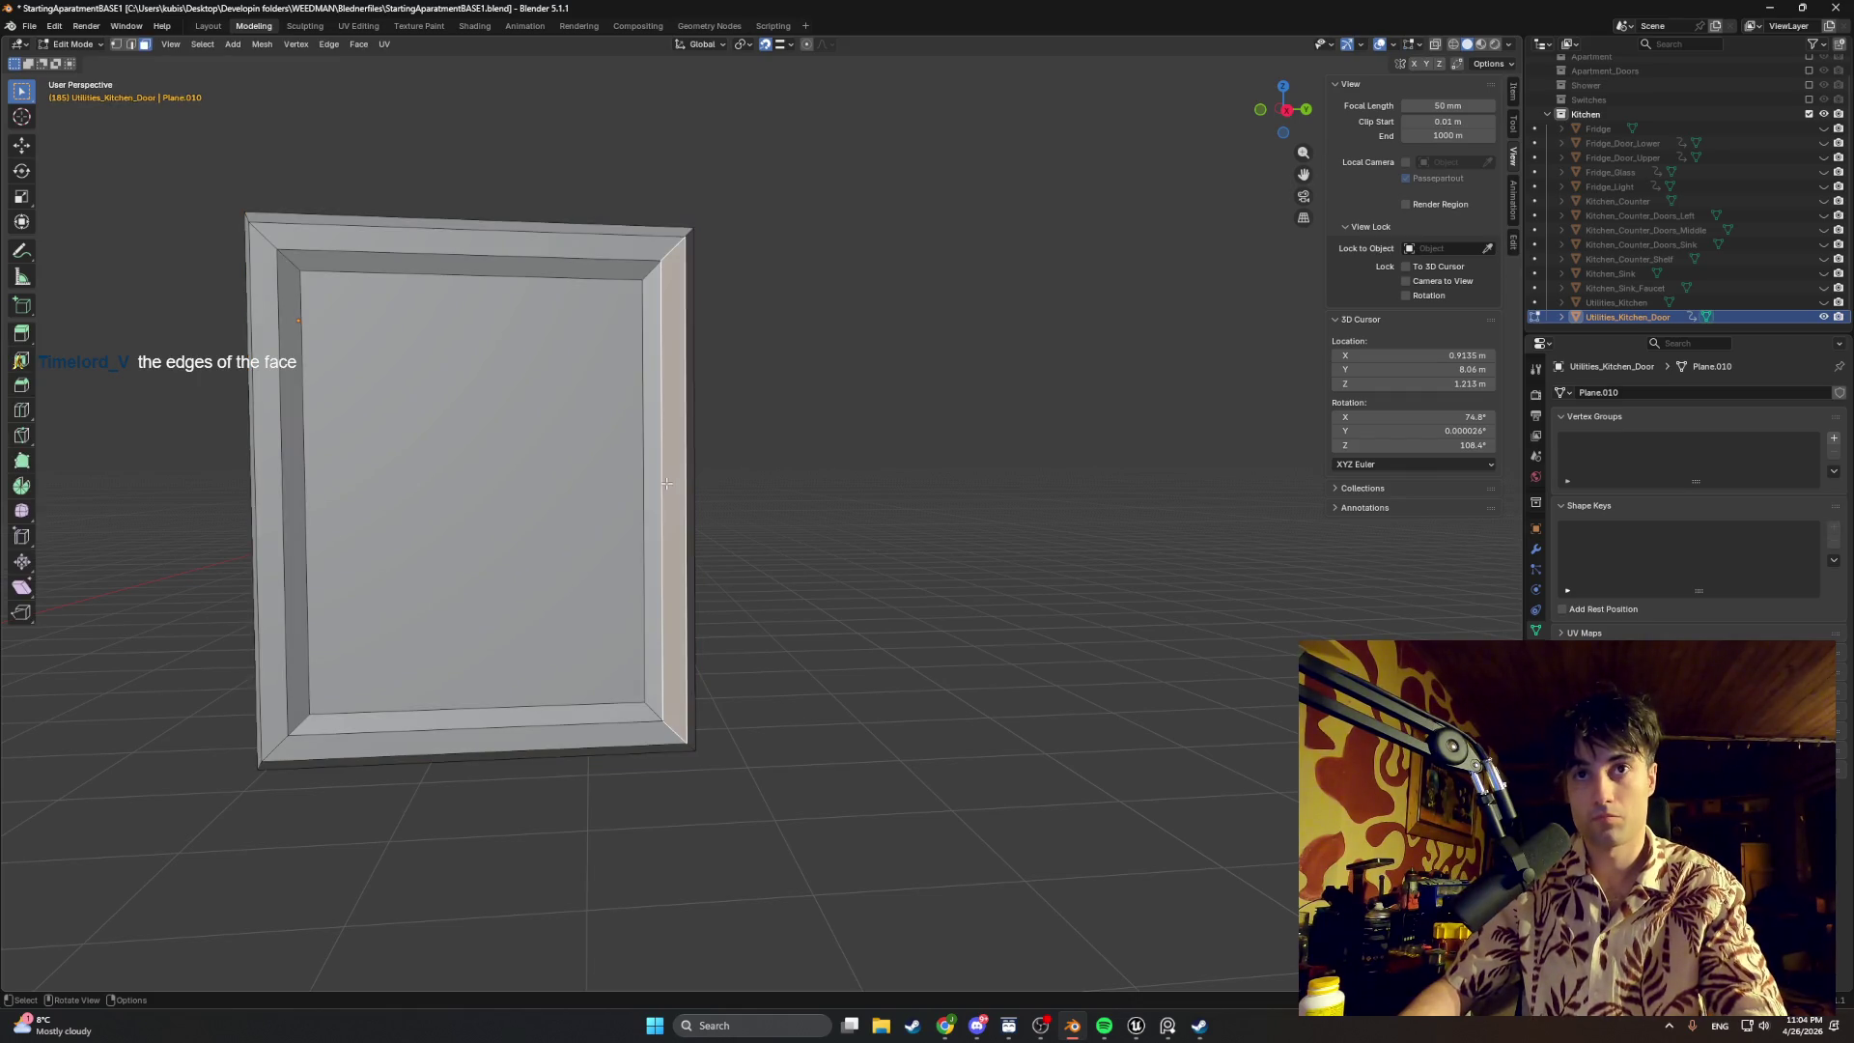
scroll(694, 445, "up", 1)
key("i")
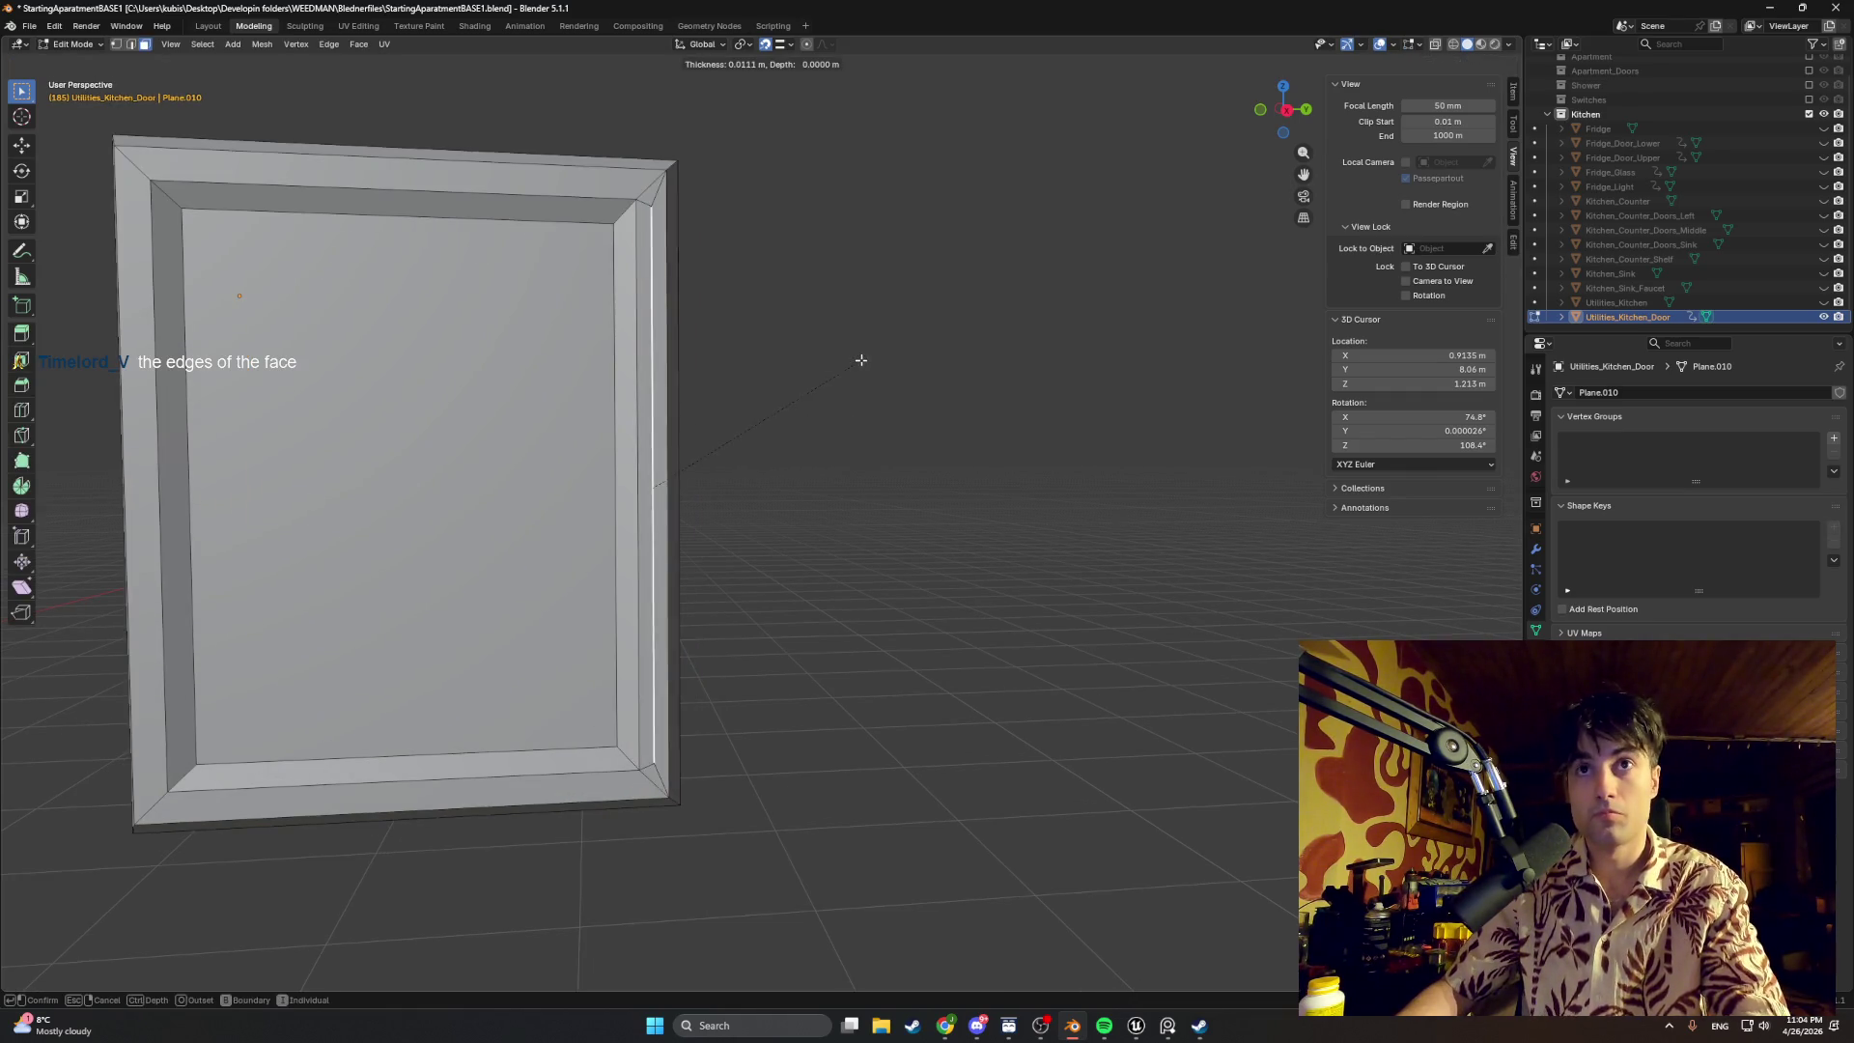
left_click(868, 357)
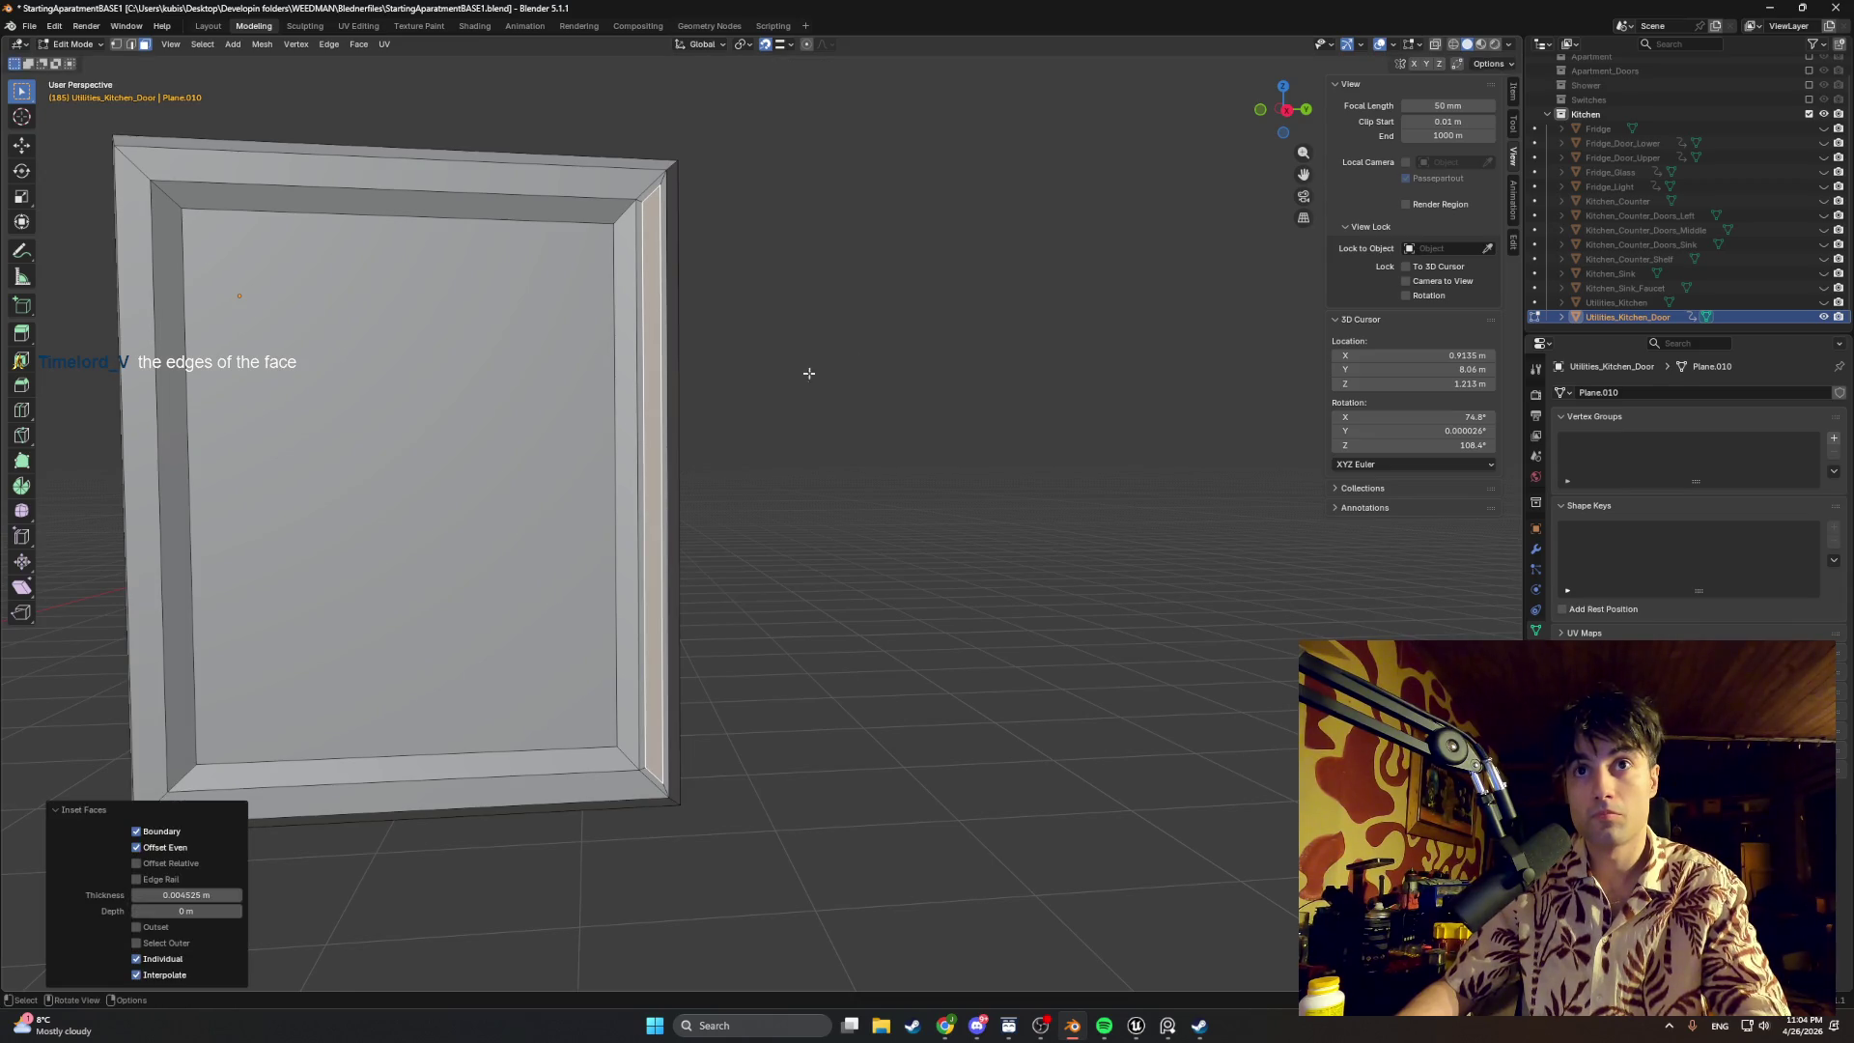
Step: Shift the right border edge along Z in two moves
left_click(665, 203)
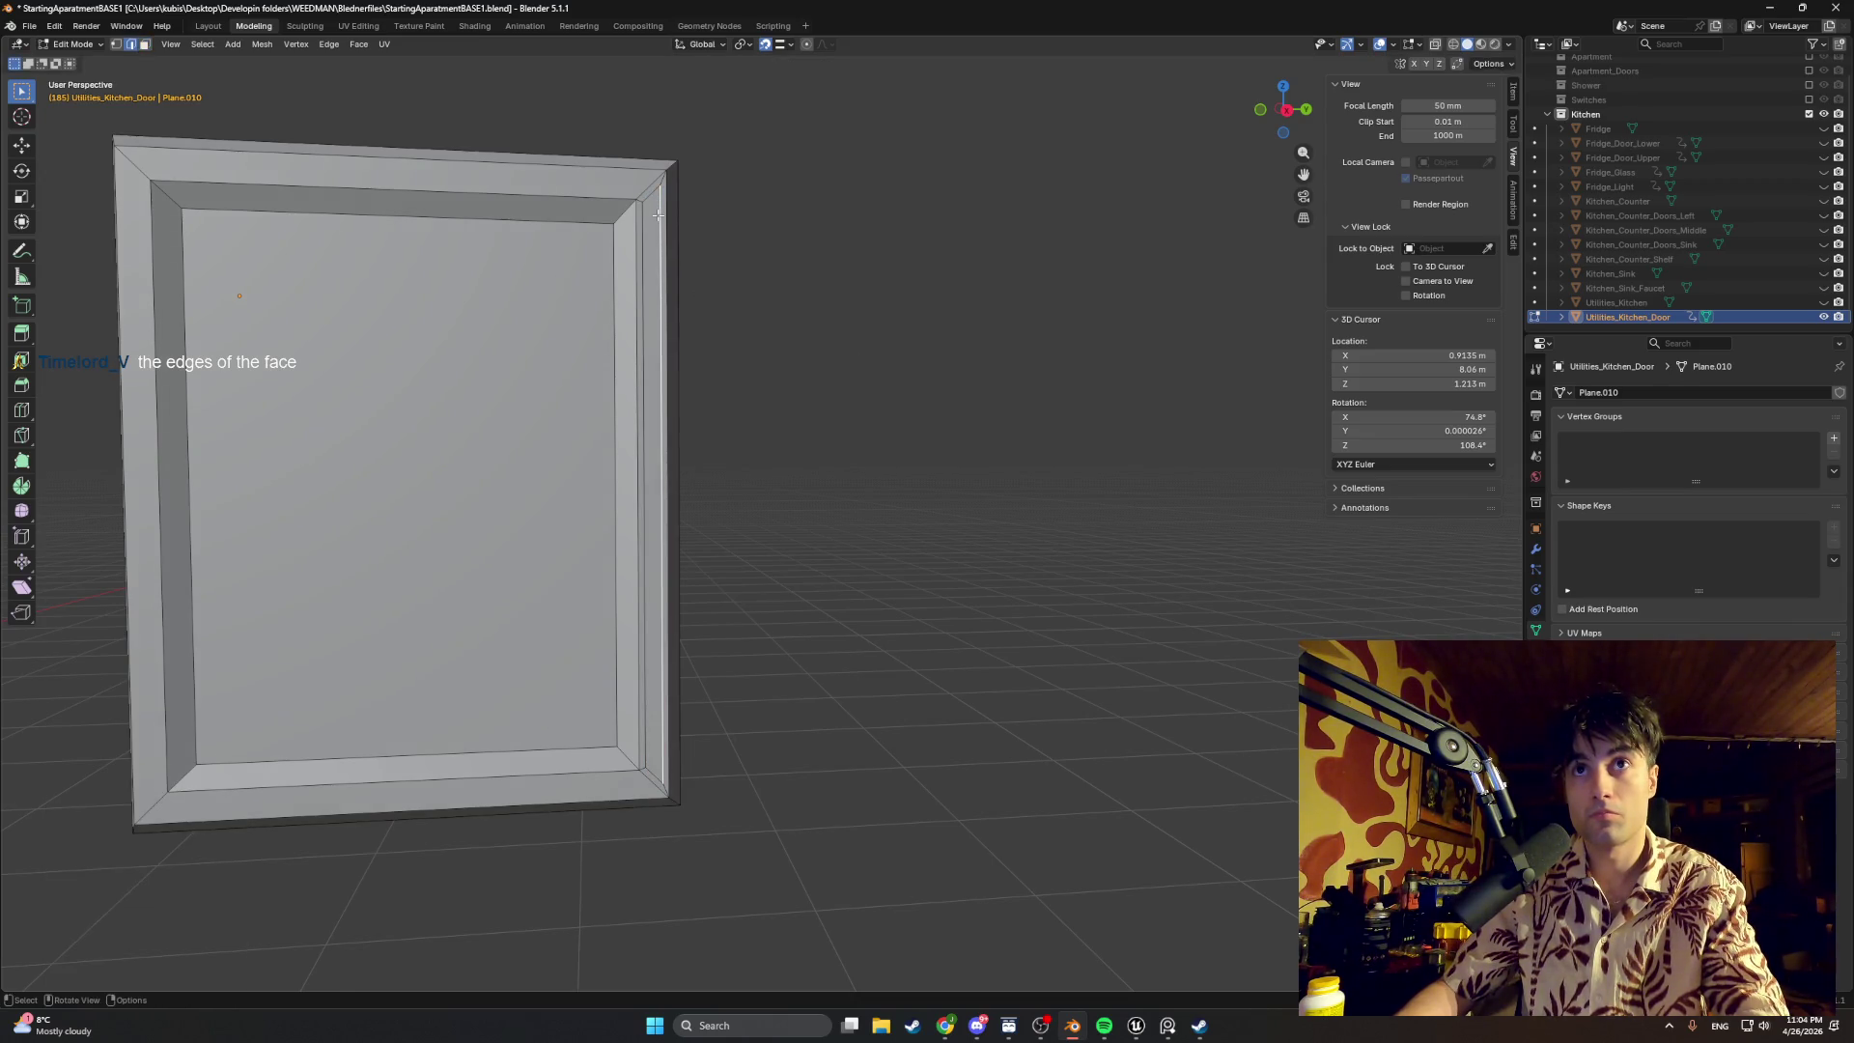
key("g")
key("z")
left_click(656, 573)
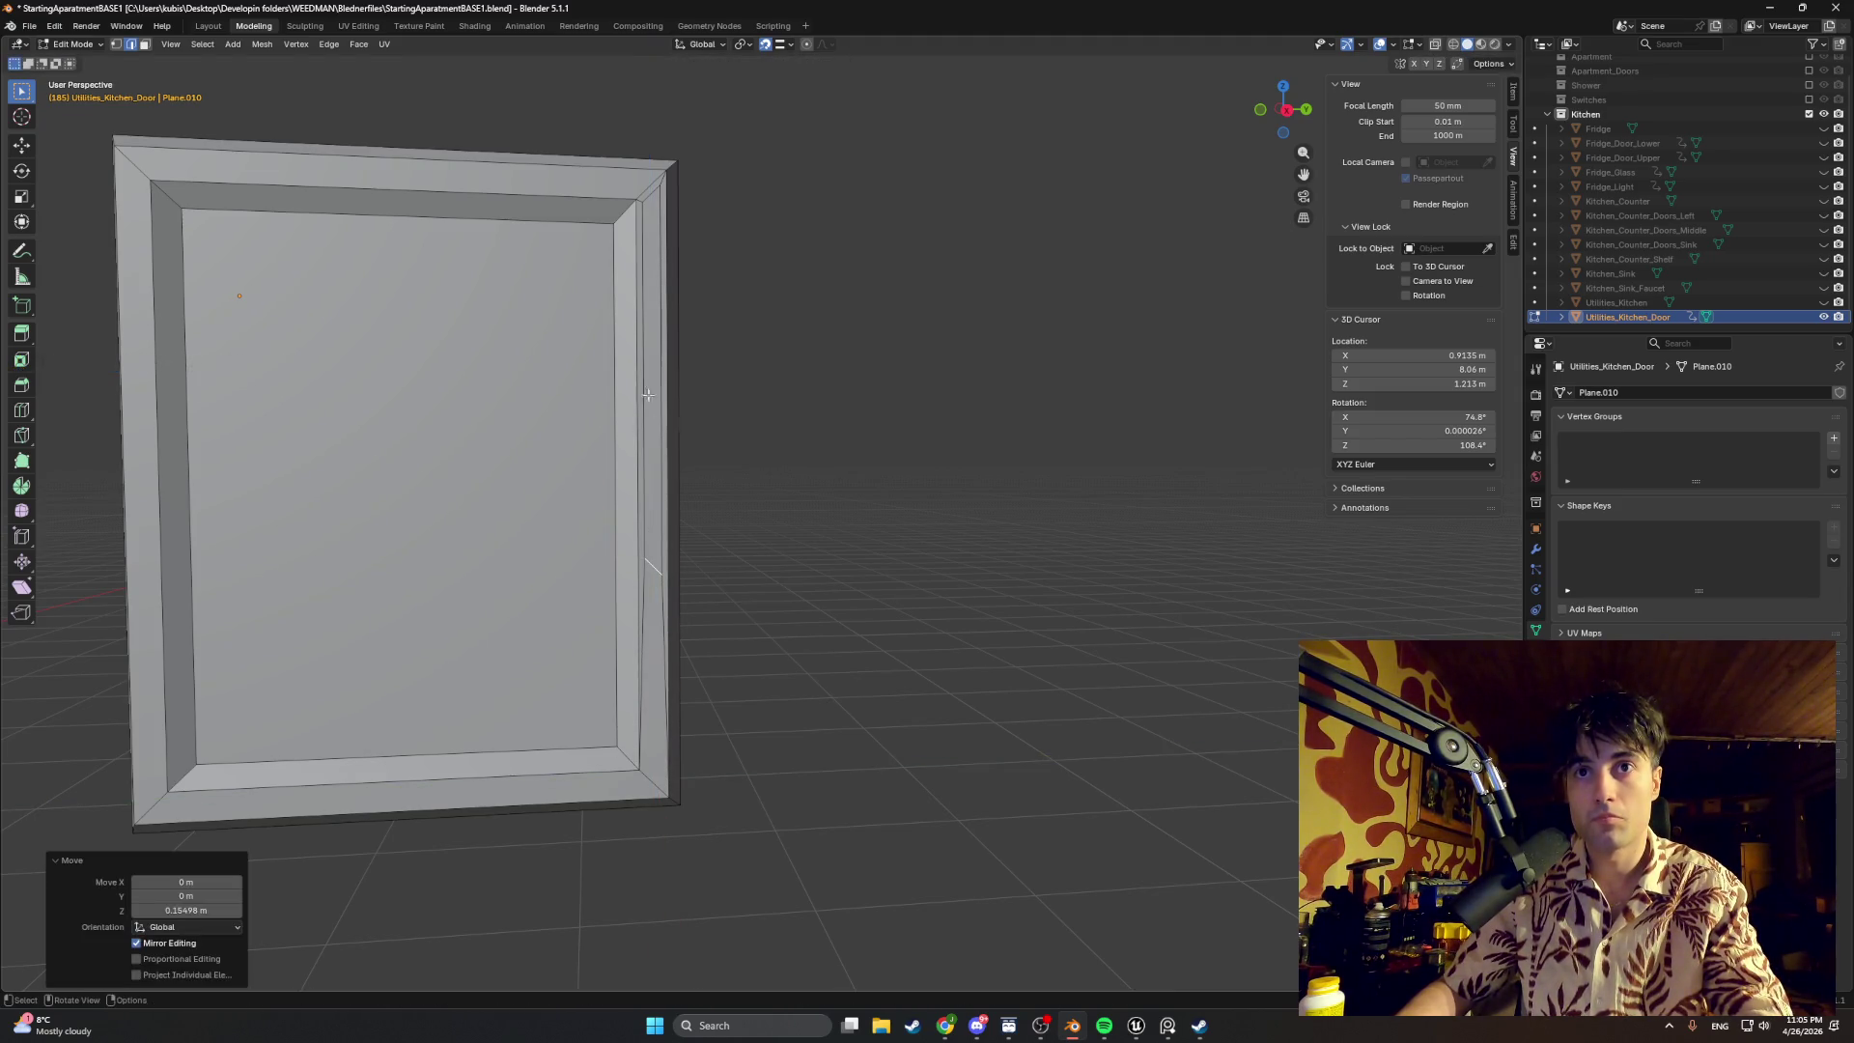
key("g")
key("z")
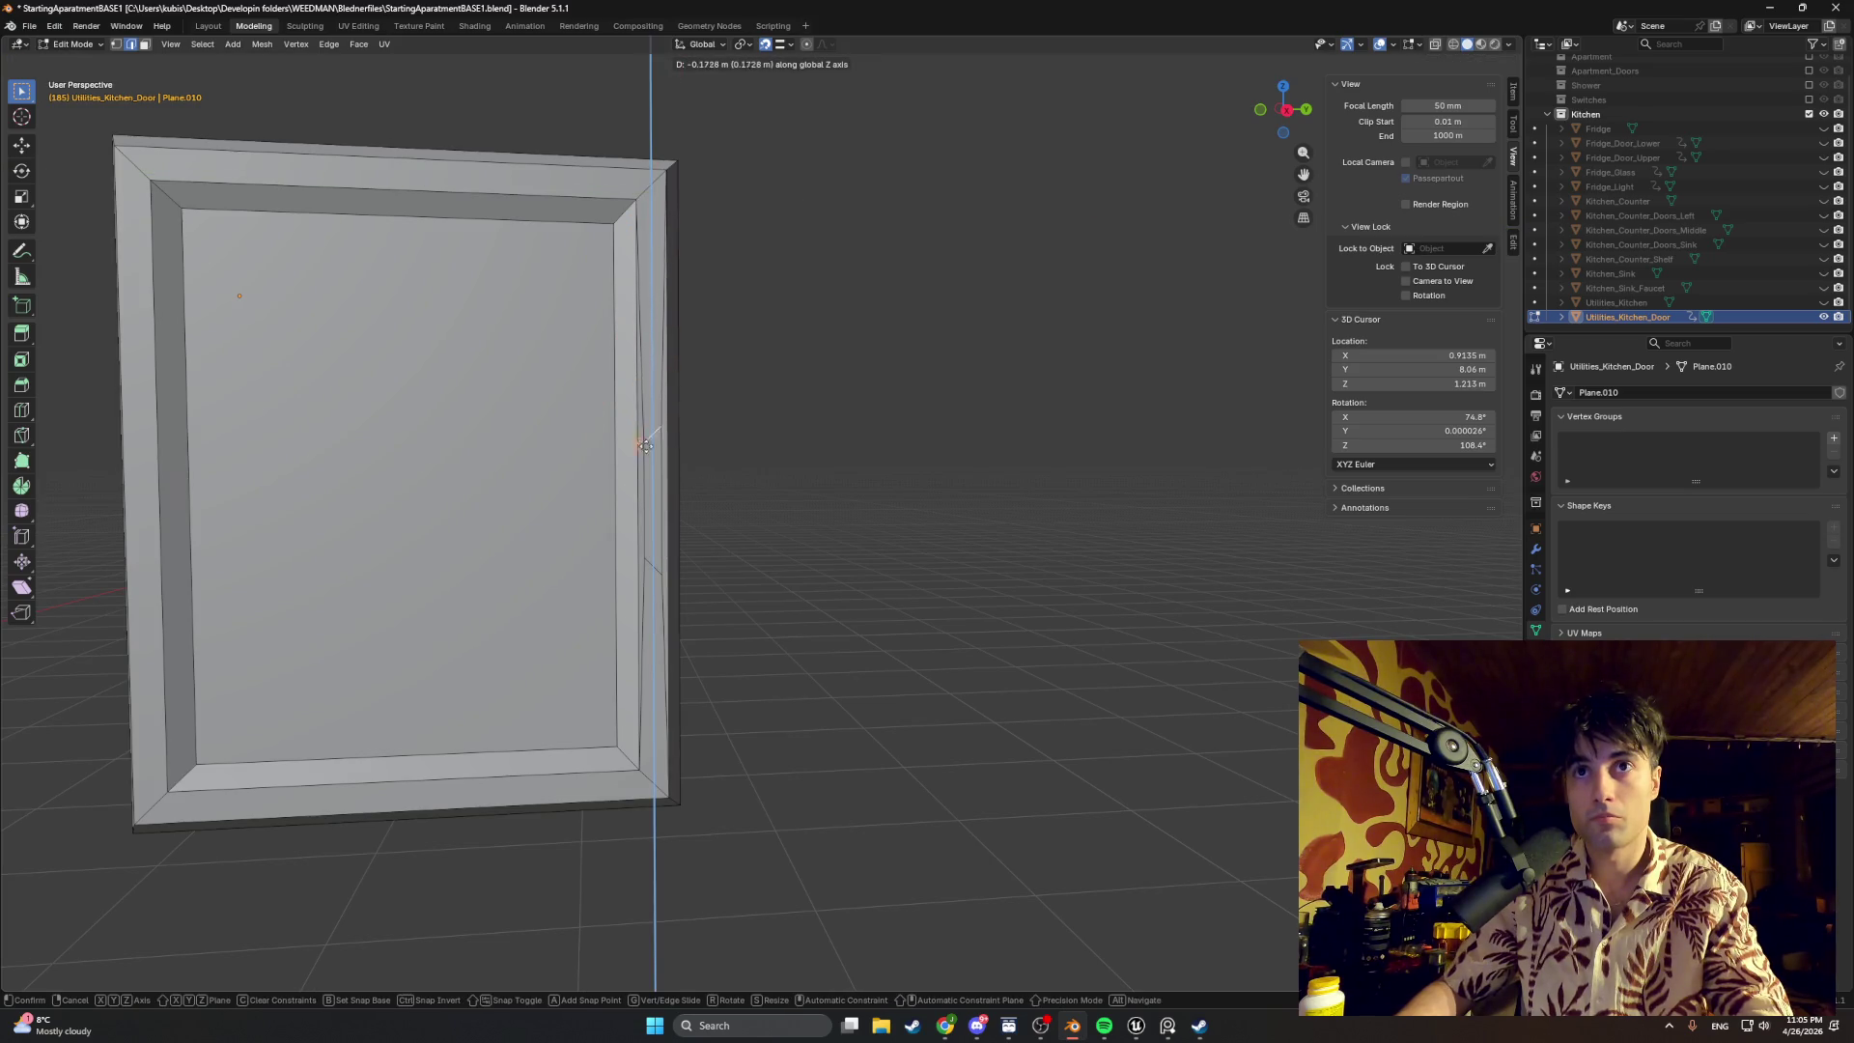
left_click(652, 507)
scroll(652, 514, "up", 5)
scroll(654, 493, "down", 2)
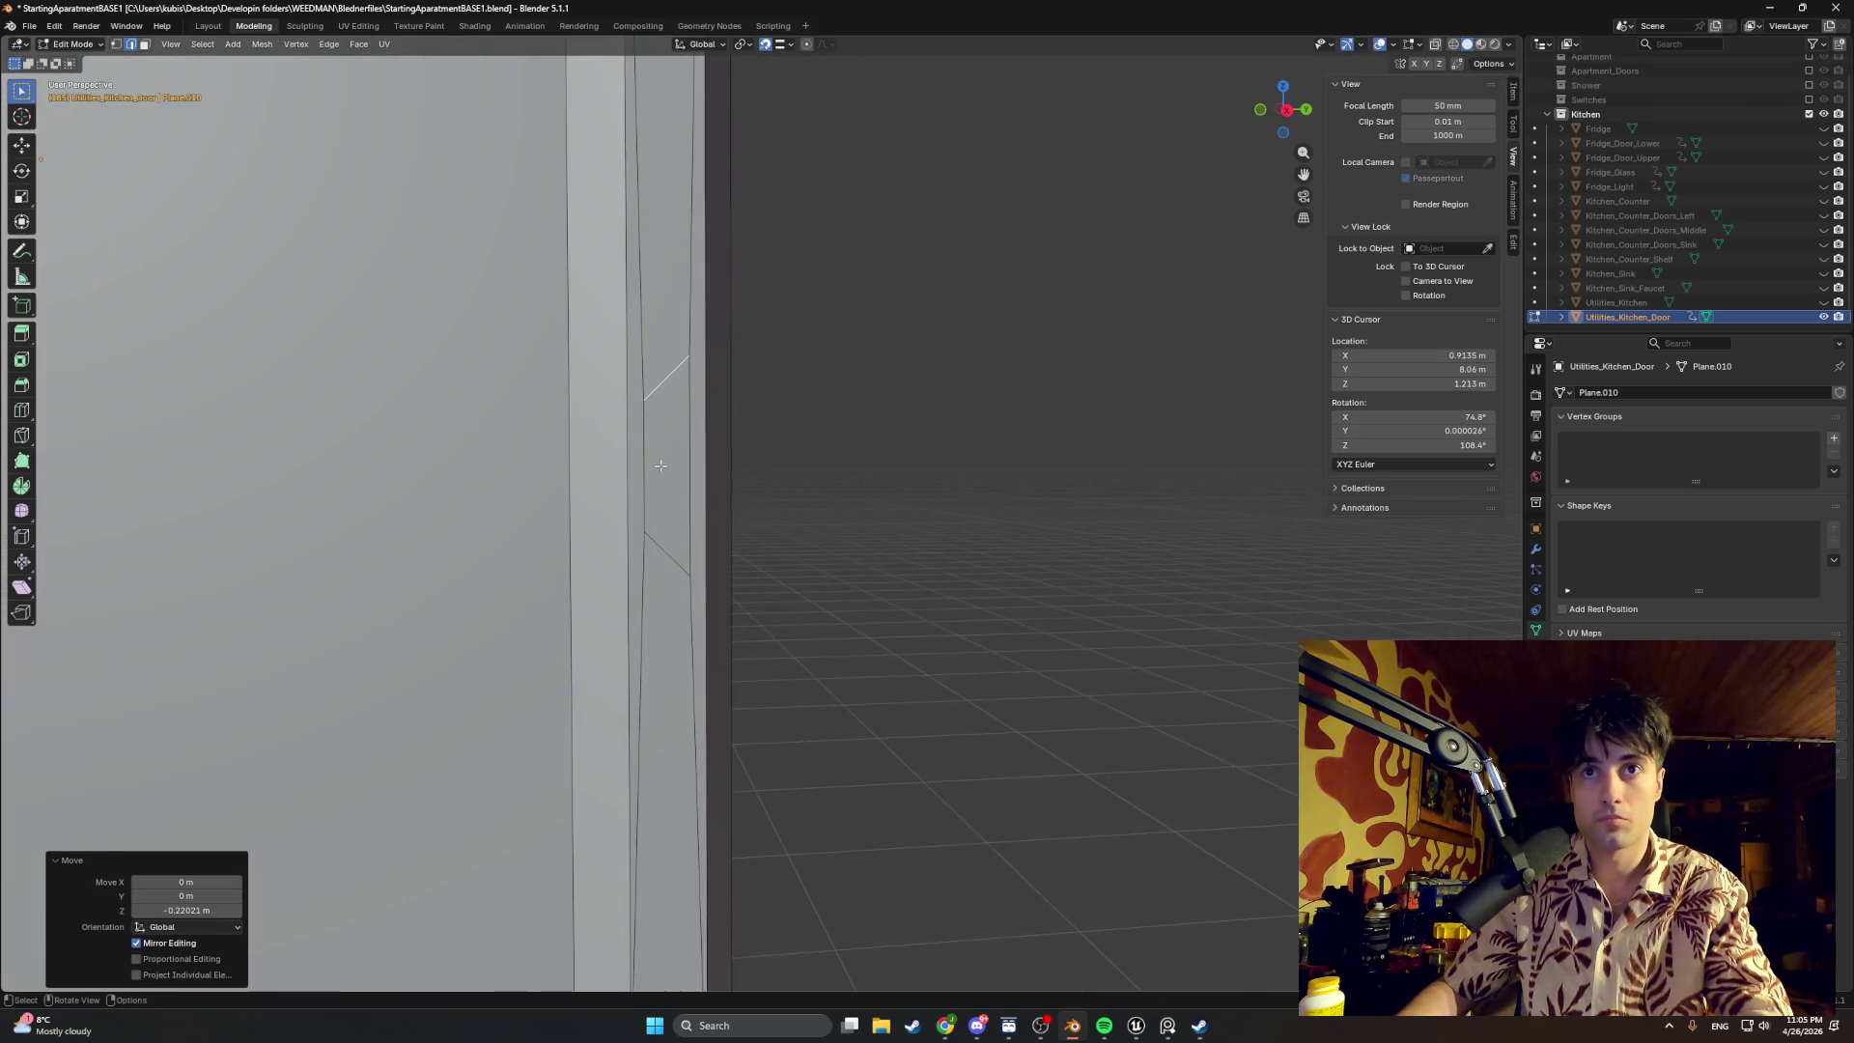
Step: Move a side vertex about 0.013 m along Z with snapping set to Vertex
left_click(690, 357)
key("g")
key("z")
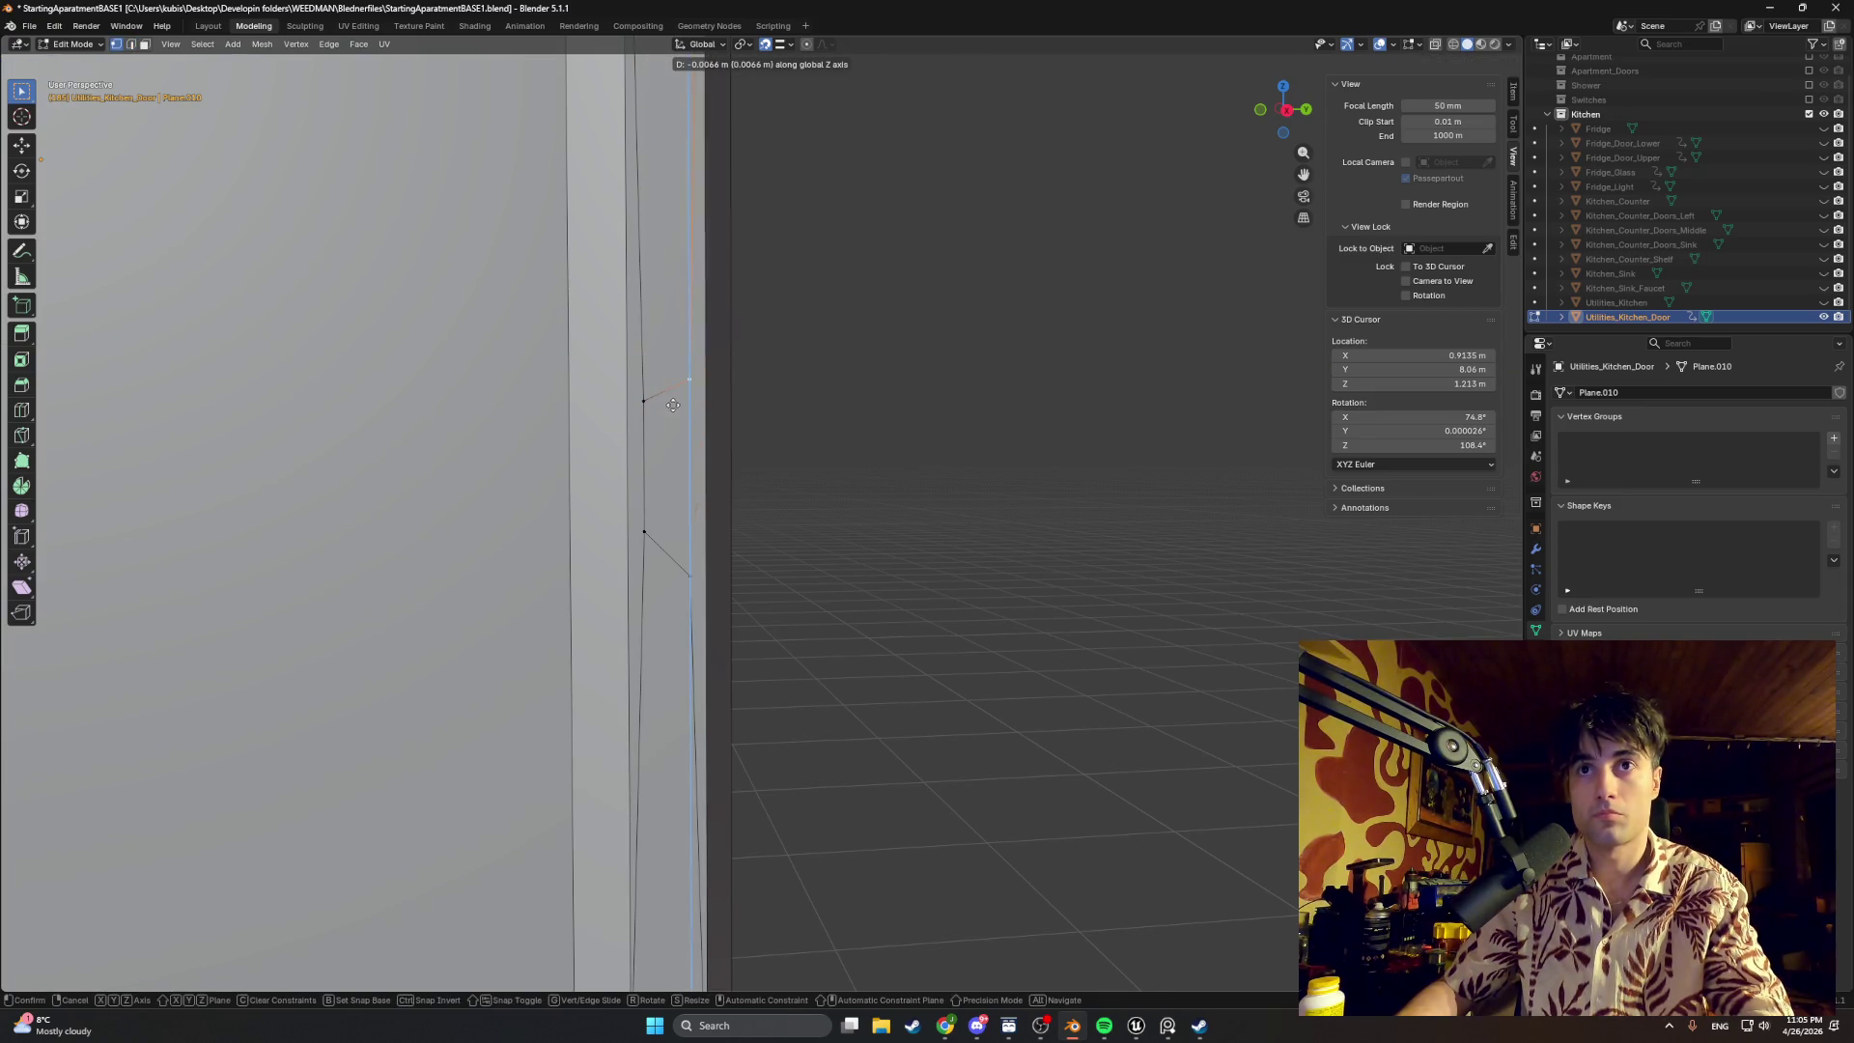
key("Escape")
left_click(783, 43)
left_click(759, 148)
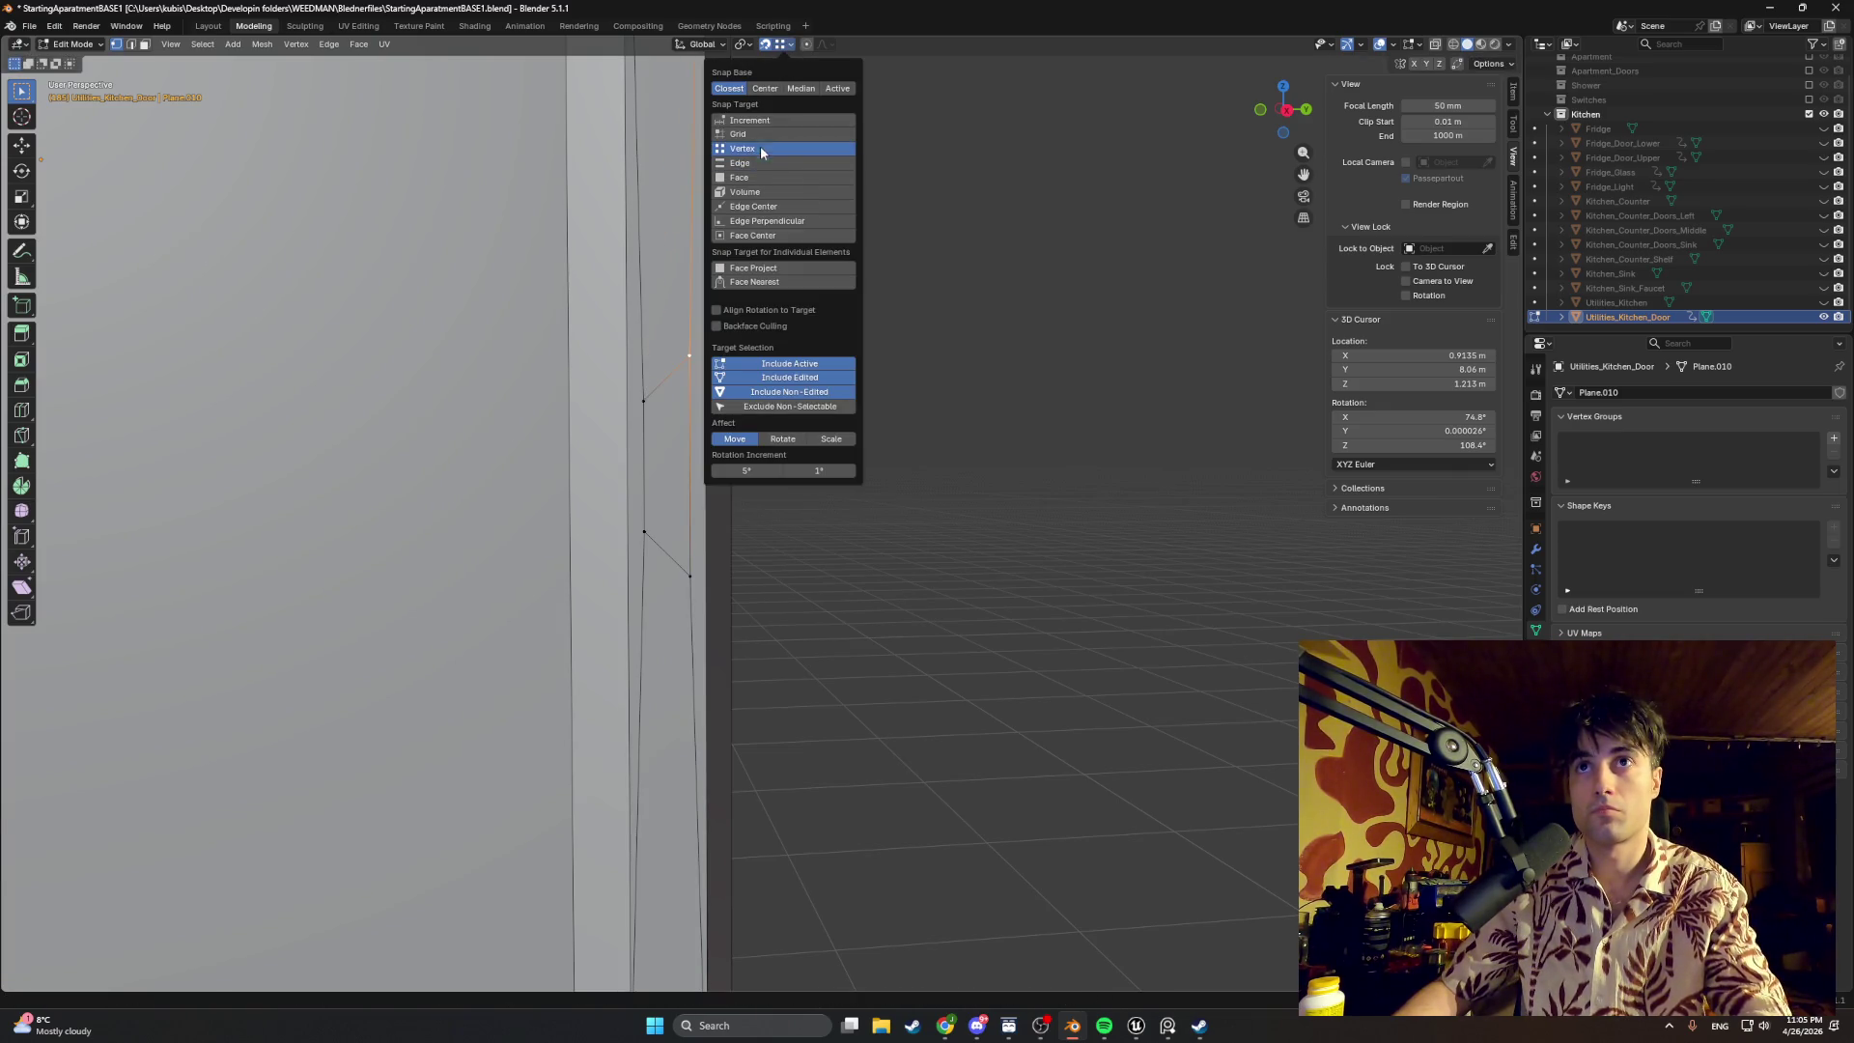
key("g")
key("z")
left_click(660, 405)
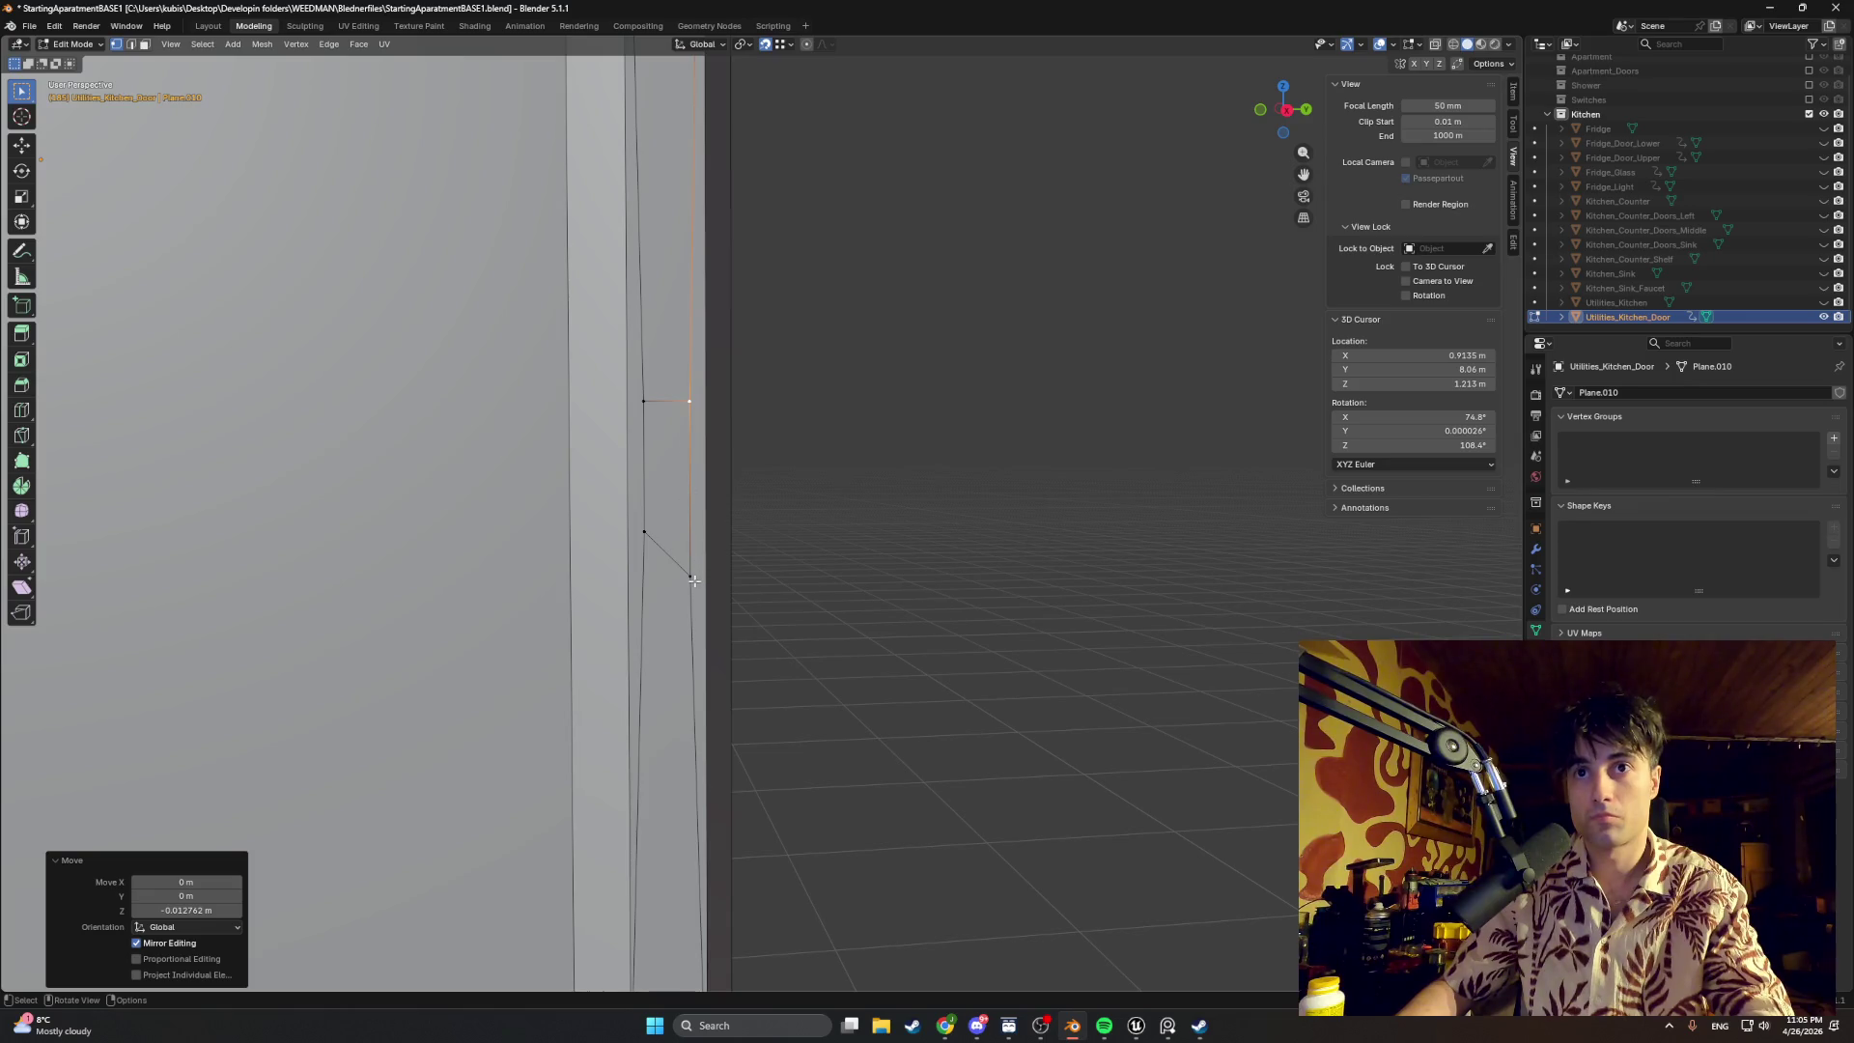
key("g")
key("z")
left_click(699, 511)
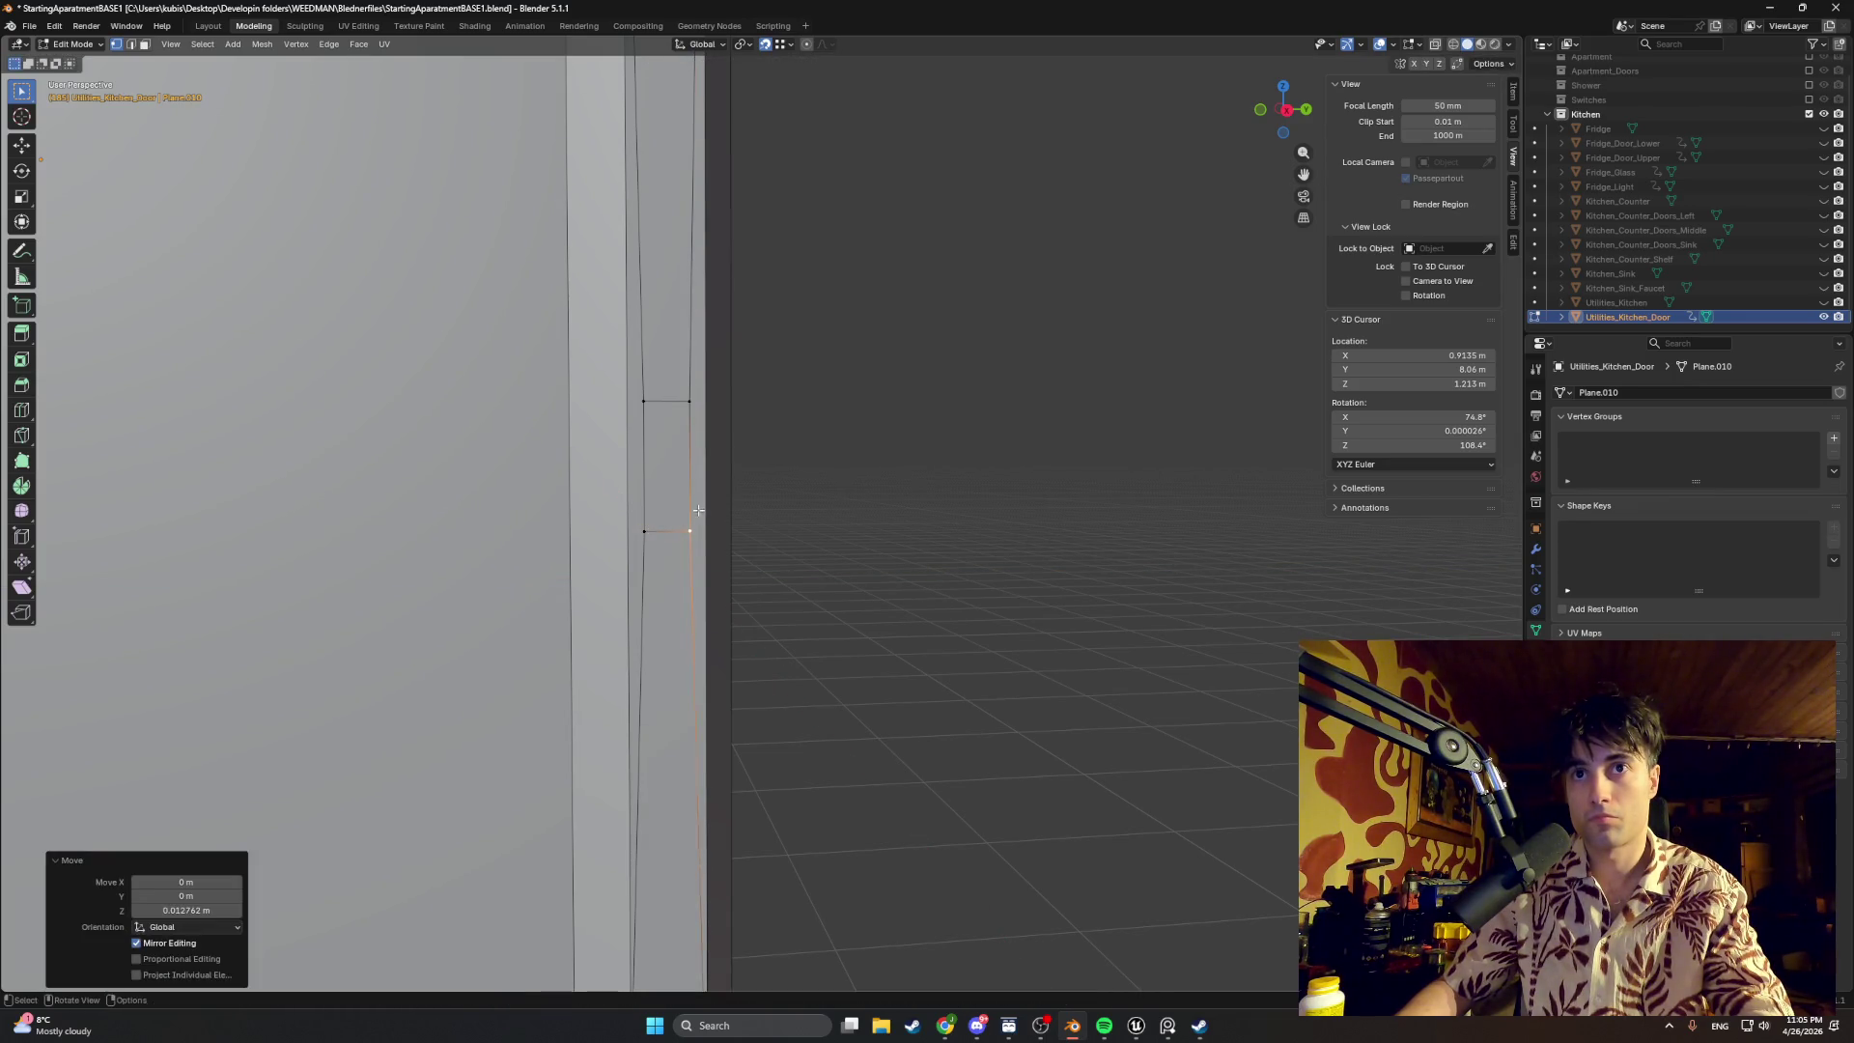
scroll(680, 431, "up", 2)
Step: Switch to edge select and view the door straight from behind
key("2")
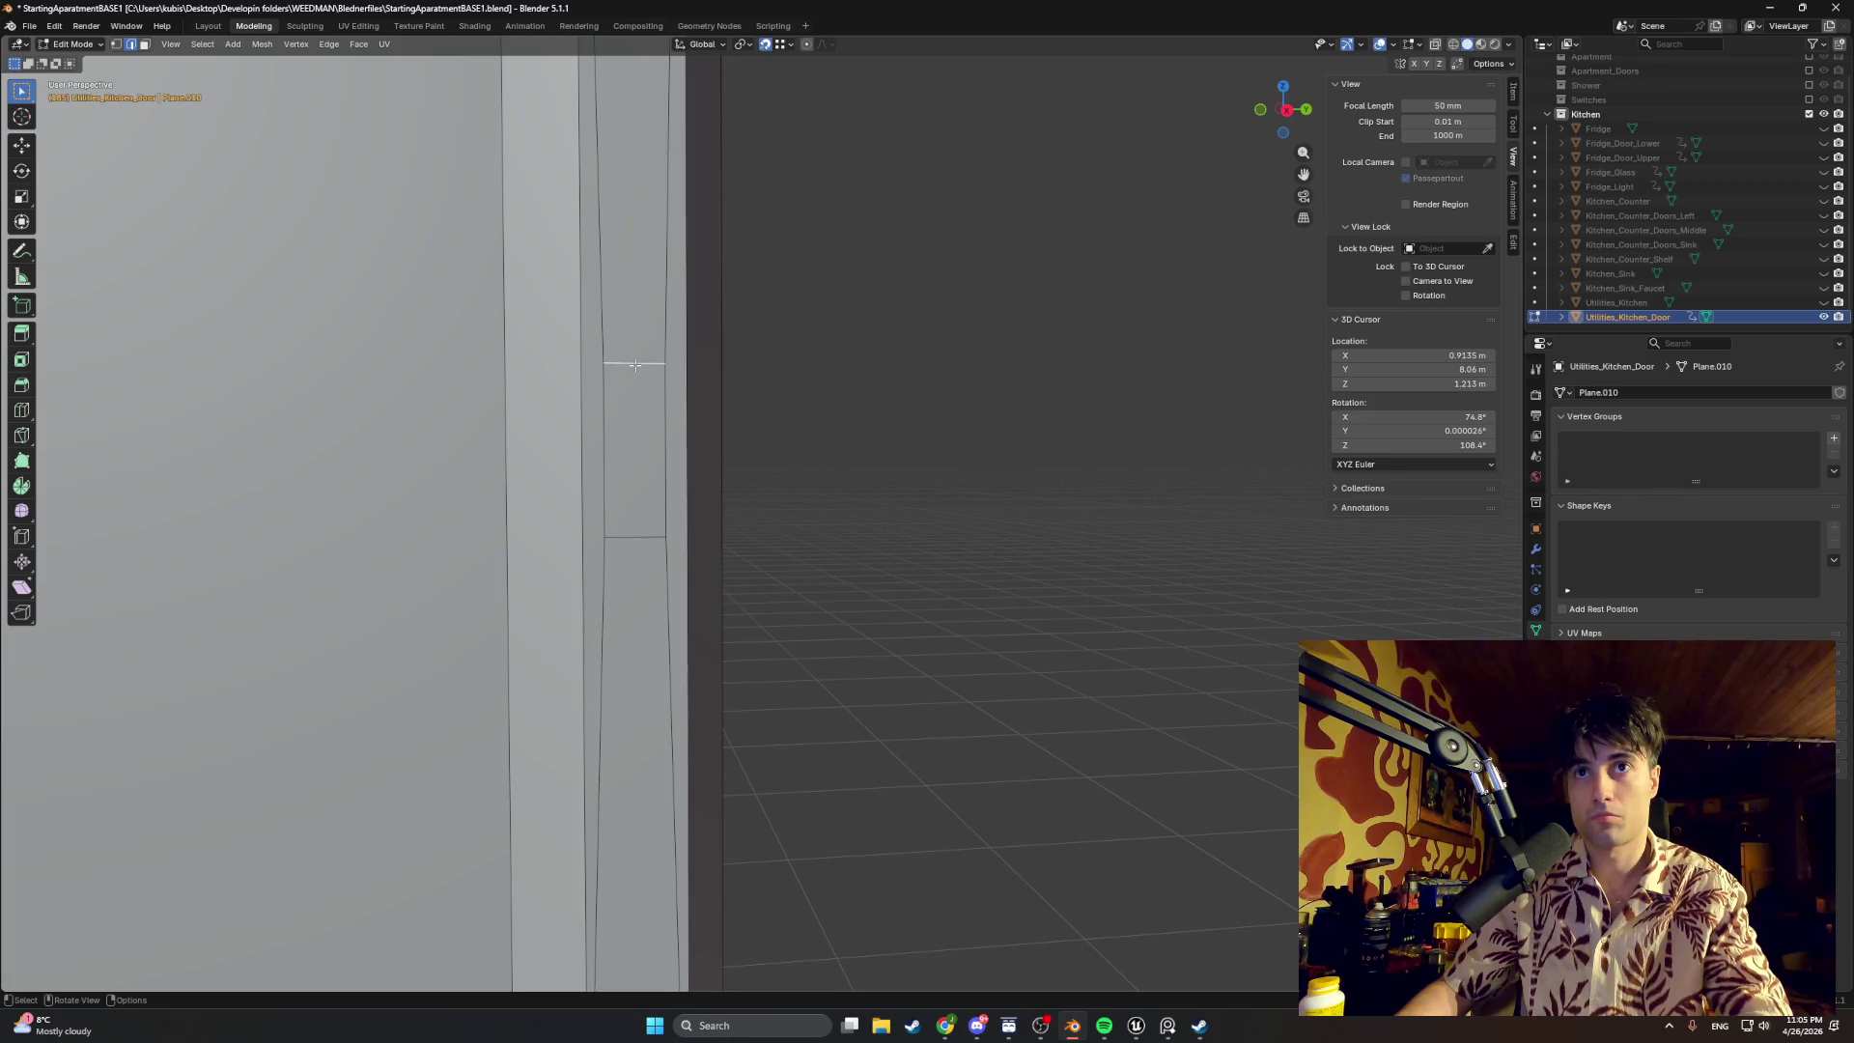
scroll(634, 364, "down", 5)
key("ctrl+KP_1")
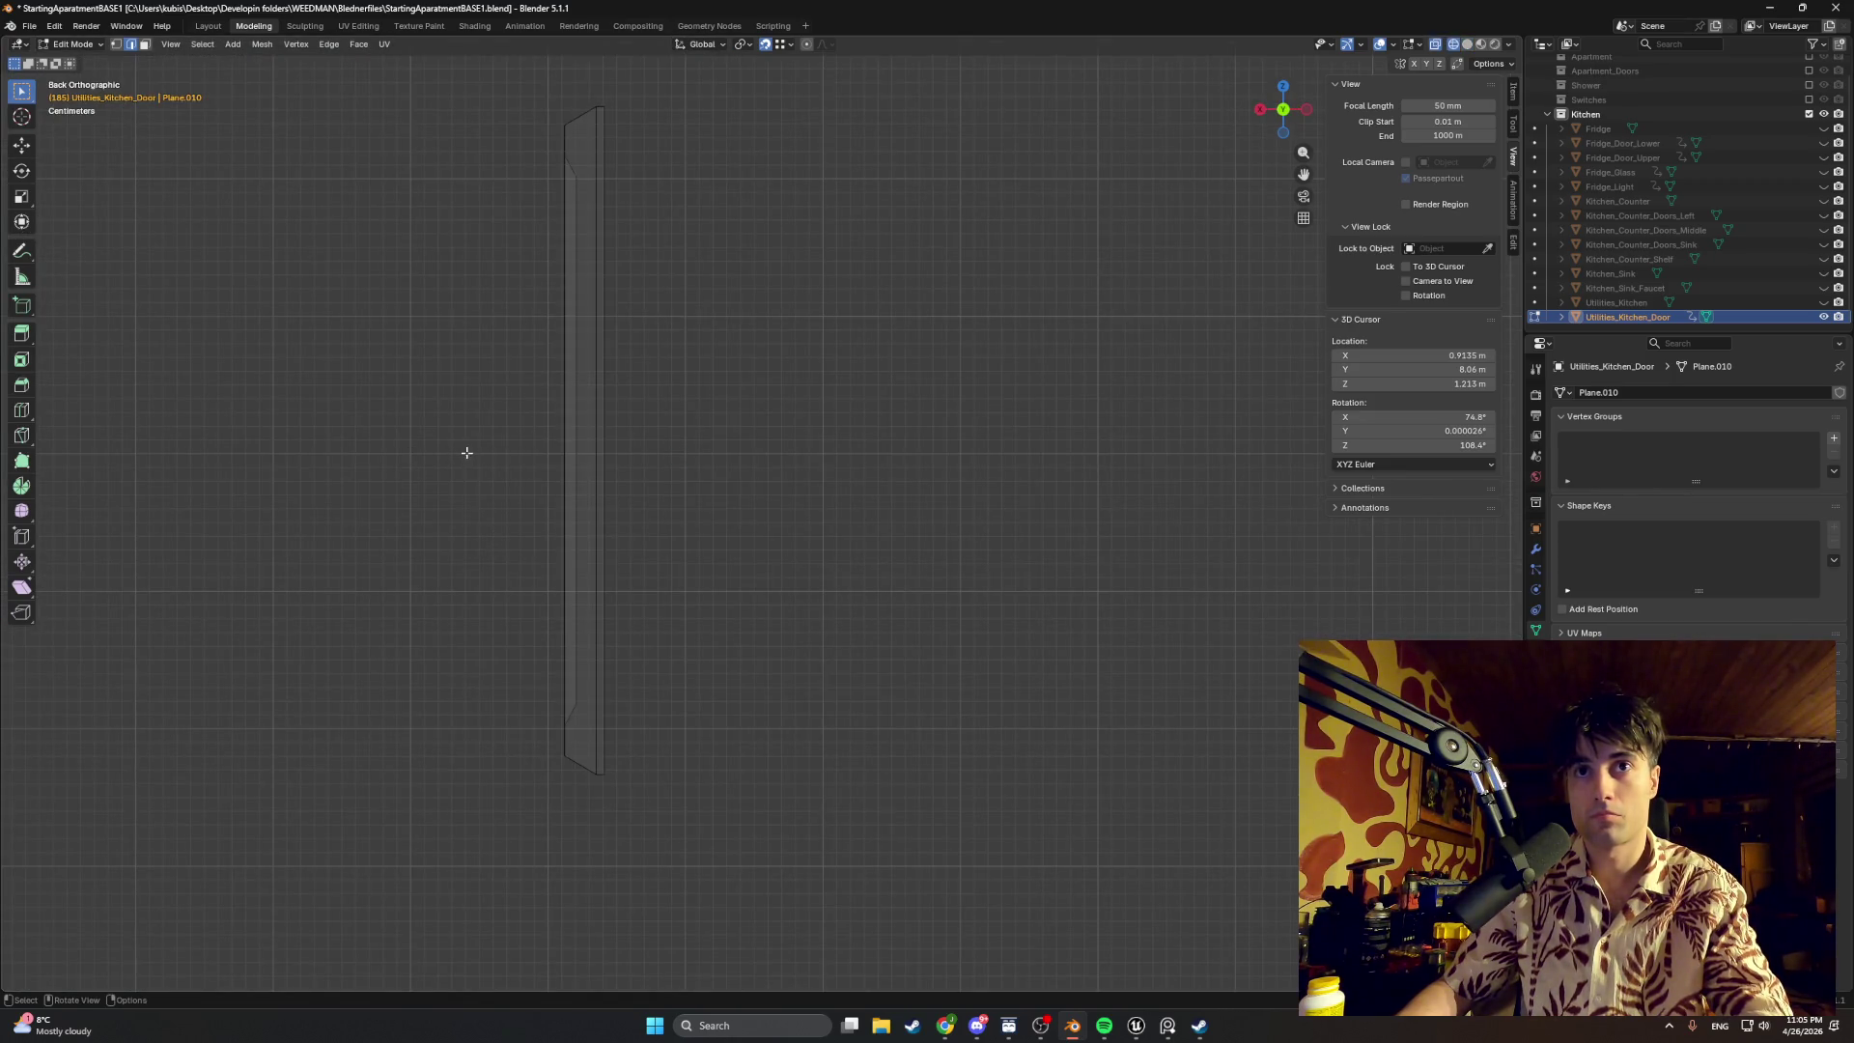
Step: Slide the short frame-side edge down along Z from the side view
key("KP_3")
left_click(689, 501)
key("g")
mouse_move(694, 485)
middle_mouse_down()
mouse_move(687, 629)
mouse_move(659, 599)
middle_mouse_up()
left_click(698, 616)
key("g")
key("z")
left_click(680, 601)
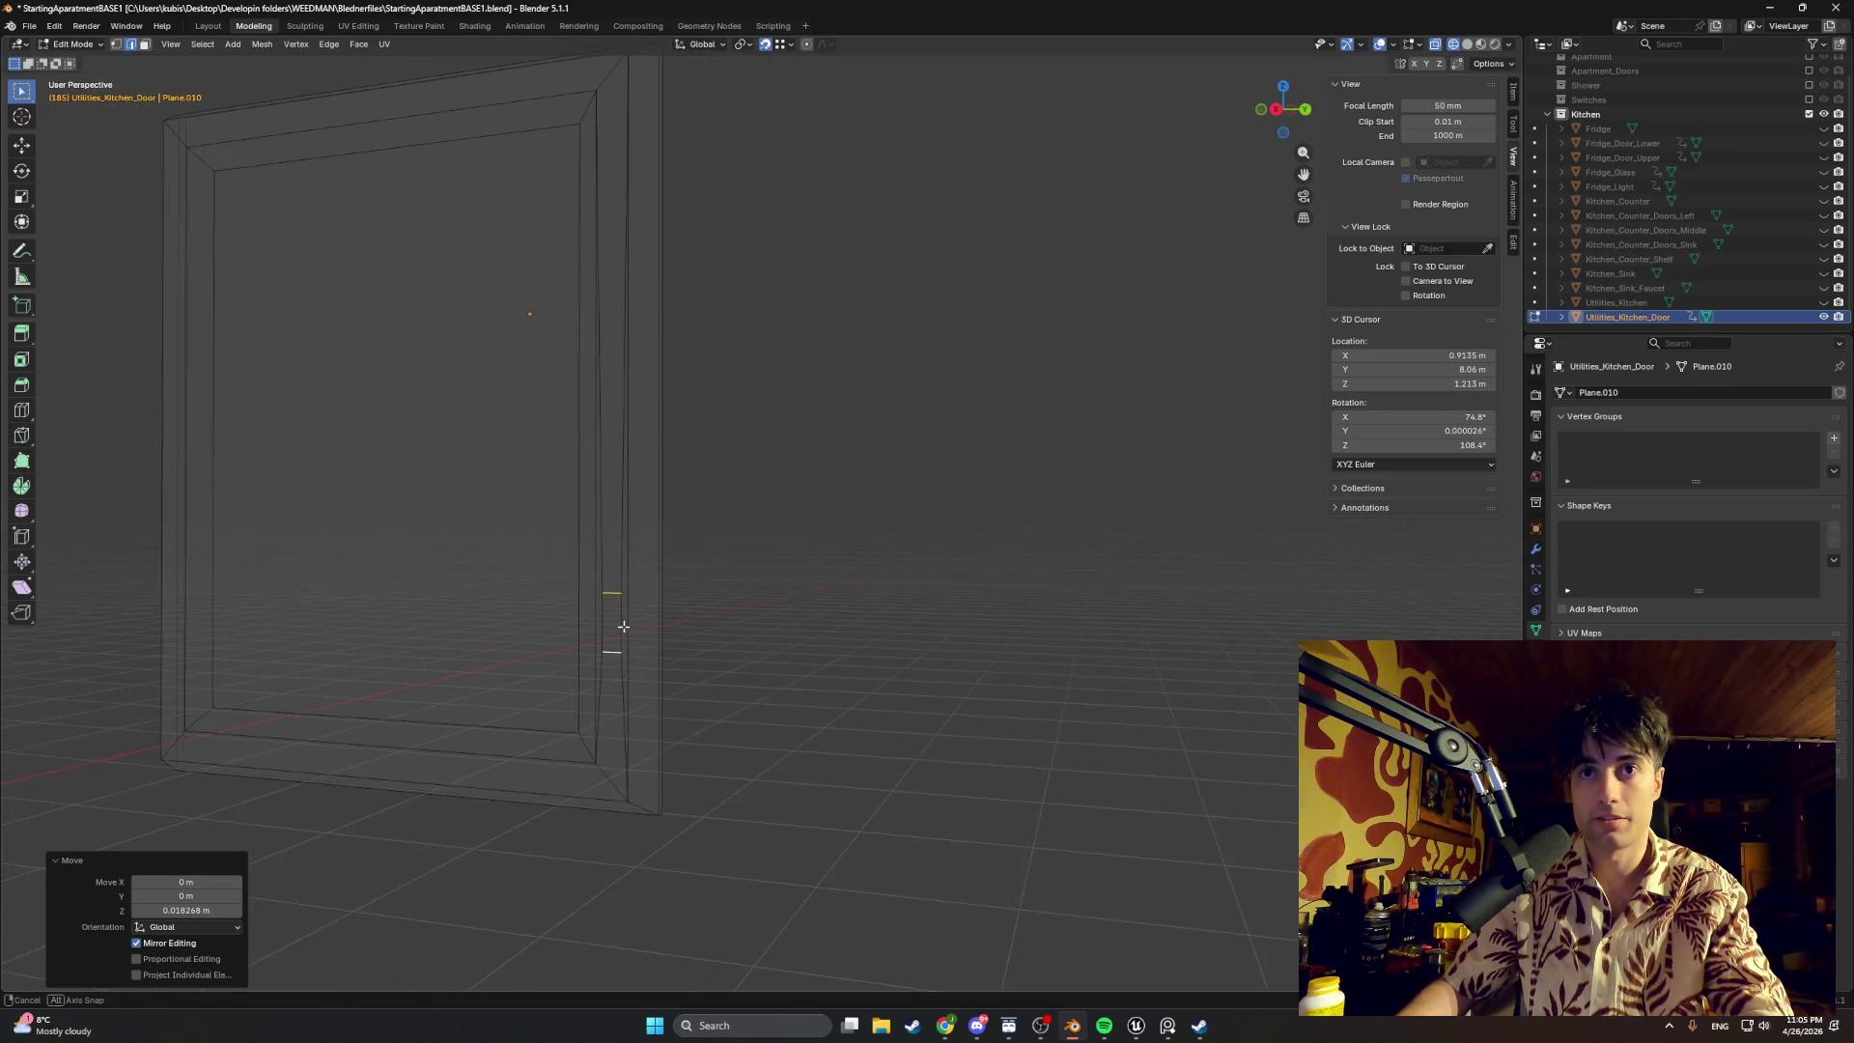
scroll(659, 600, "down", 5)
Step: Unhide the counters, add a loop cut on the door frame, then undo the last move
left_click(1822, 302)
middle_click_drag(899, 478, 951, 455)
scroll(1058, 435, "down", 3)
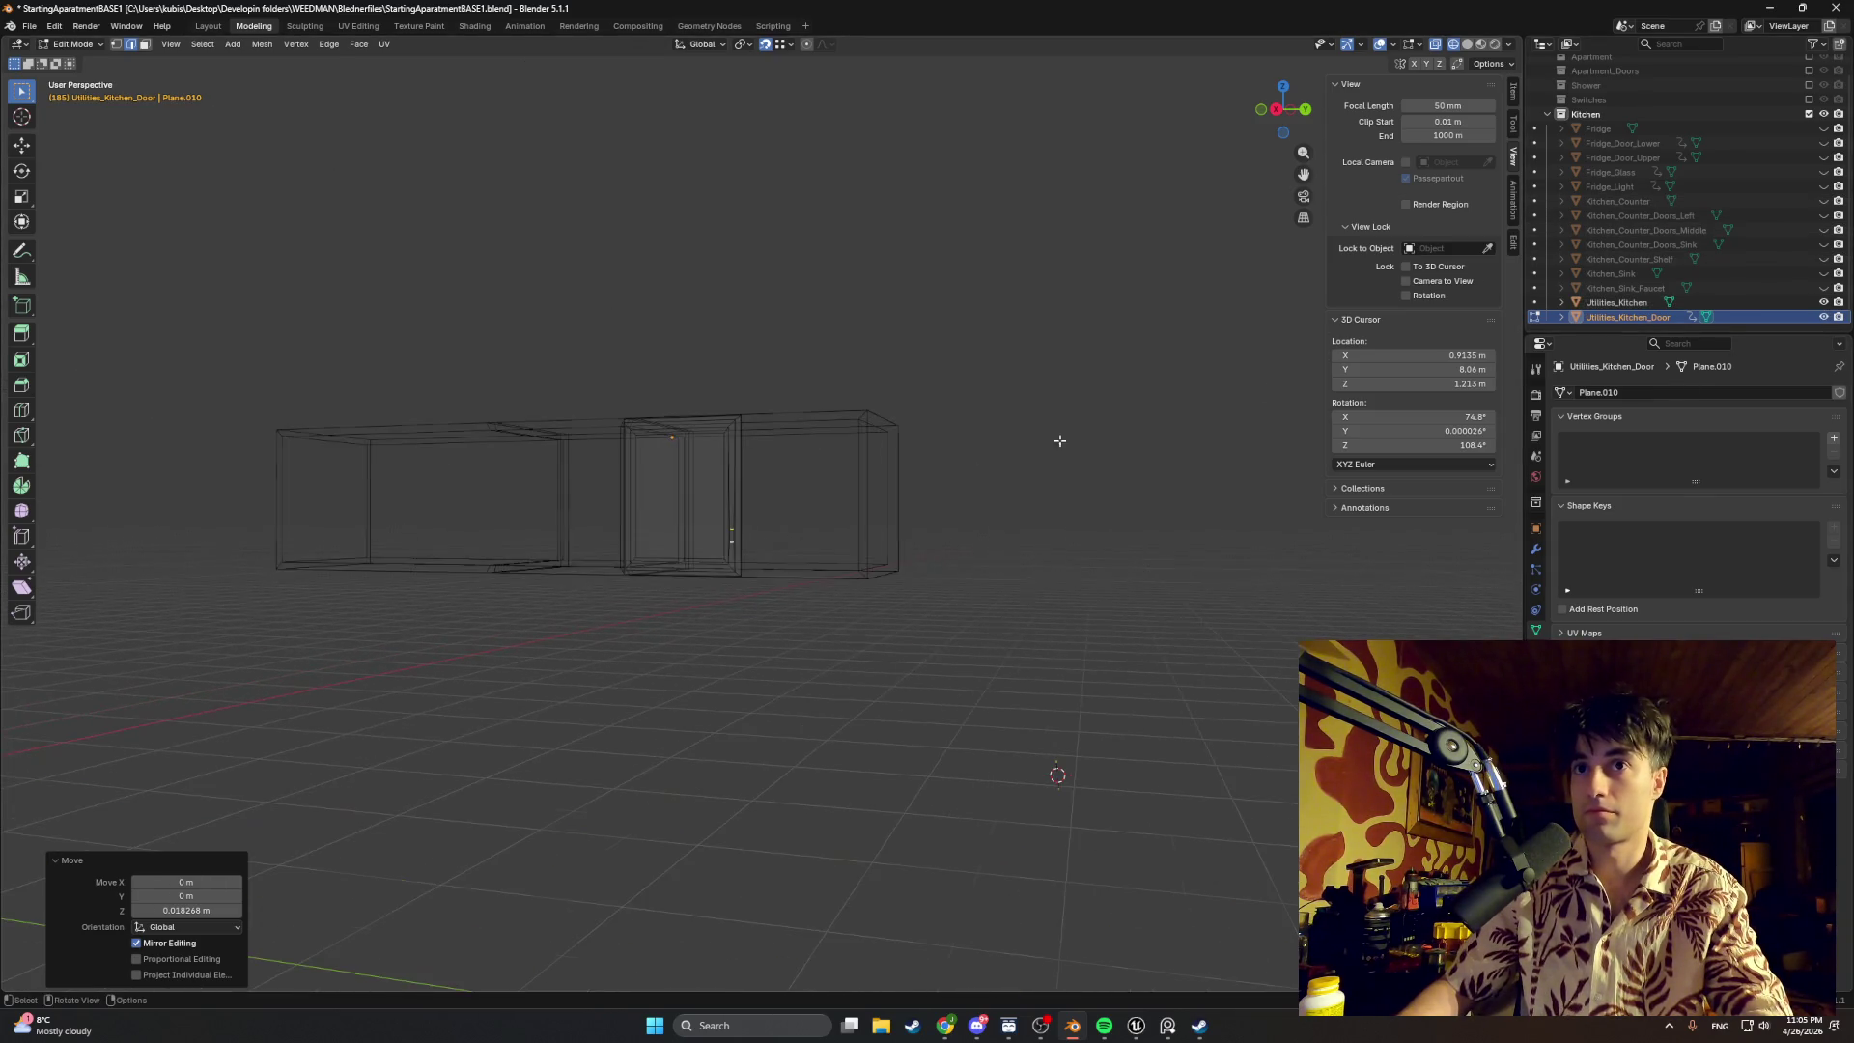
scroll(724, 455, "up", 3)
scroll(733, 486, "up", 3)
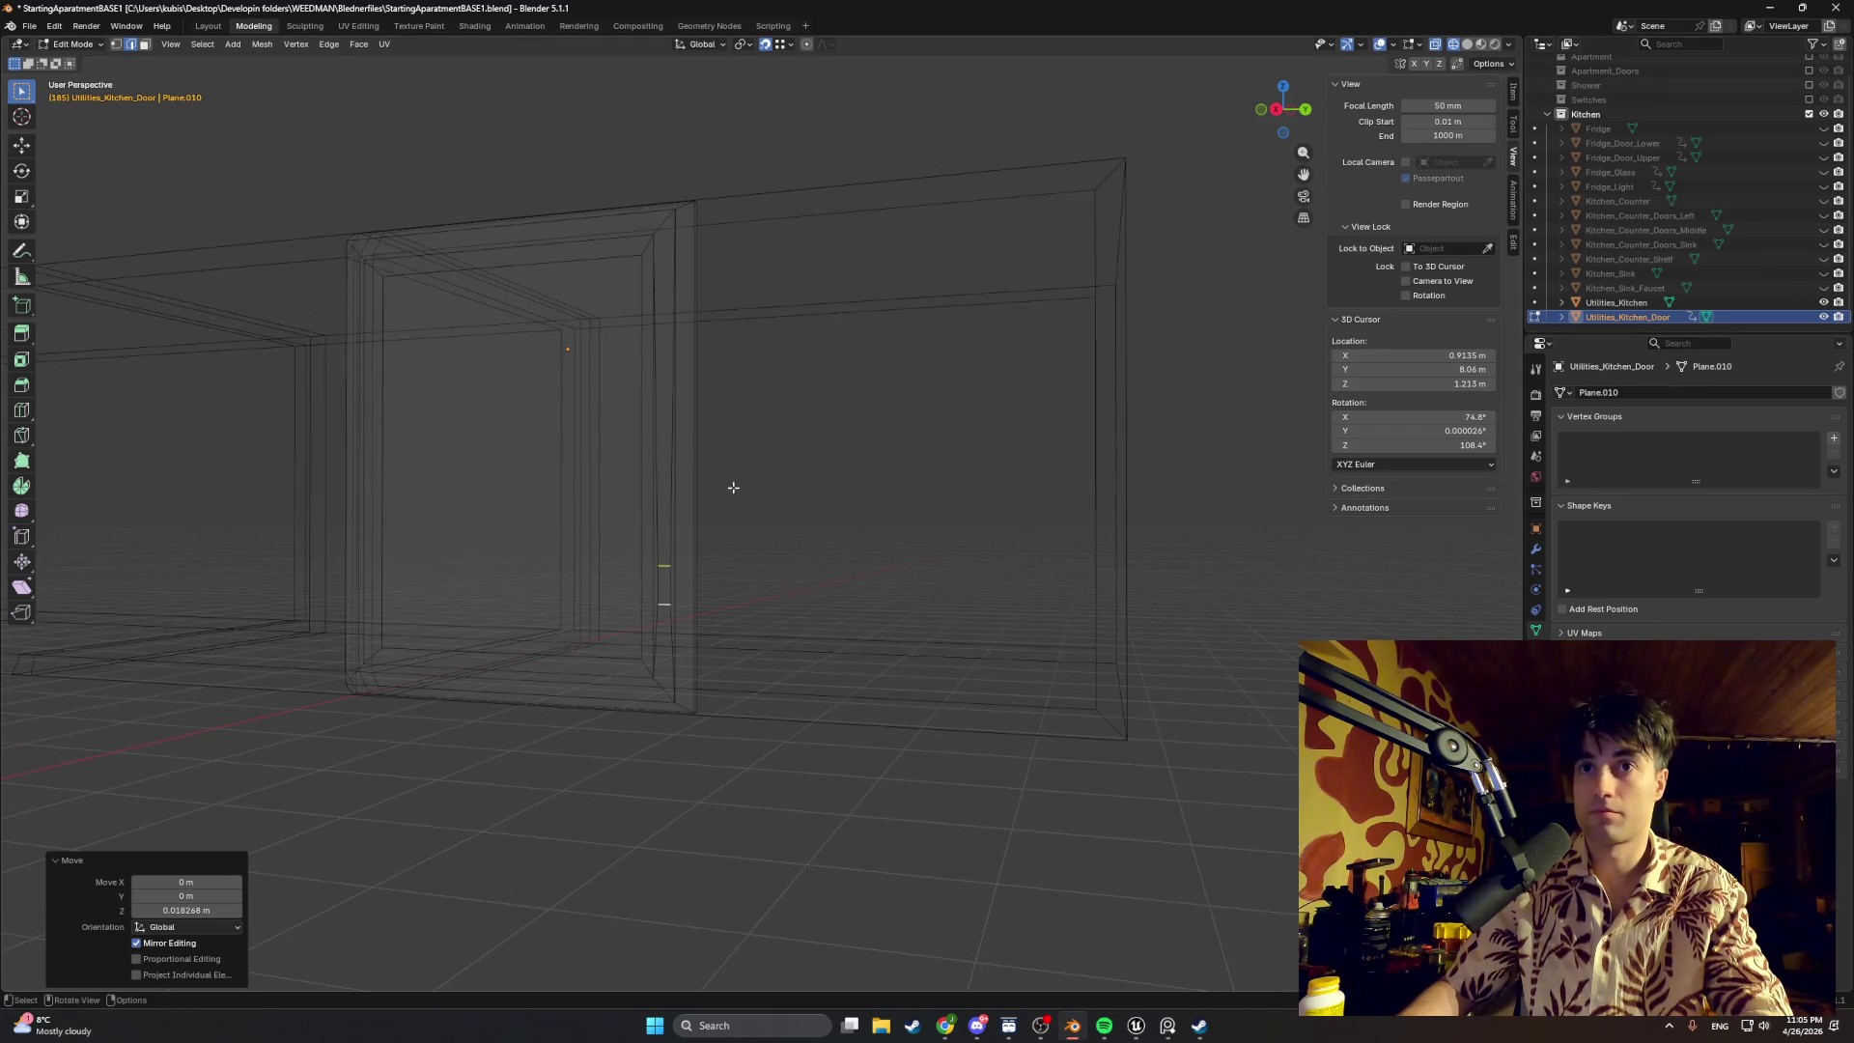
scroll(704, 498, "up", 2)
scroll(623, 660, "up", 3)
key("ctrl+r")
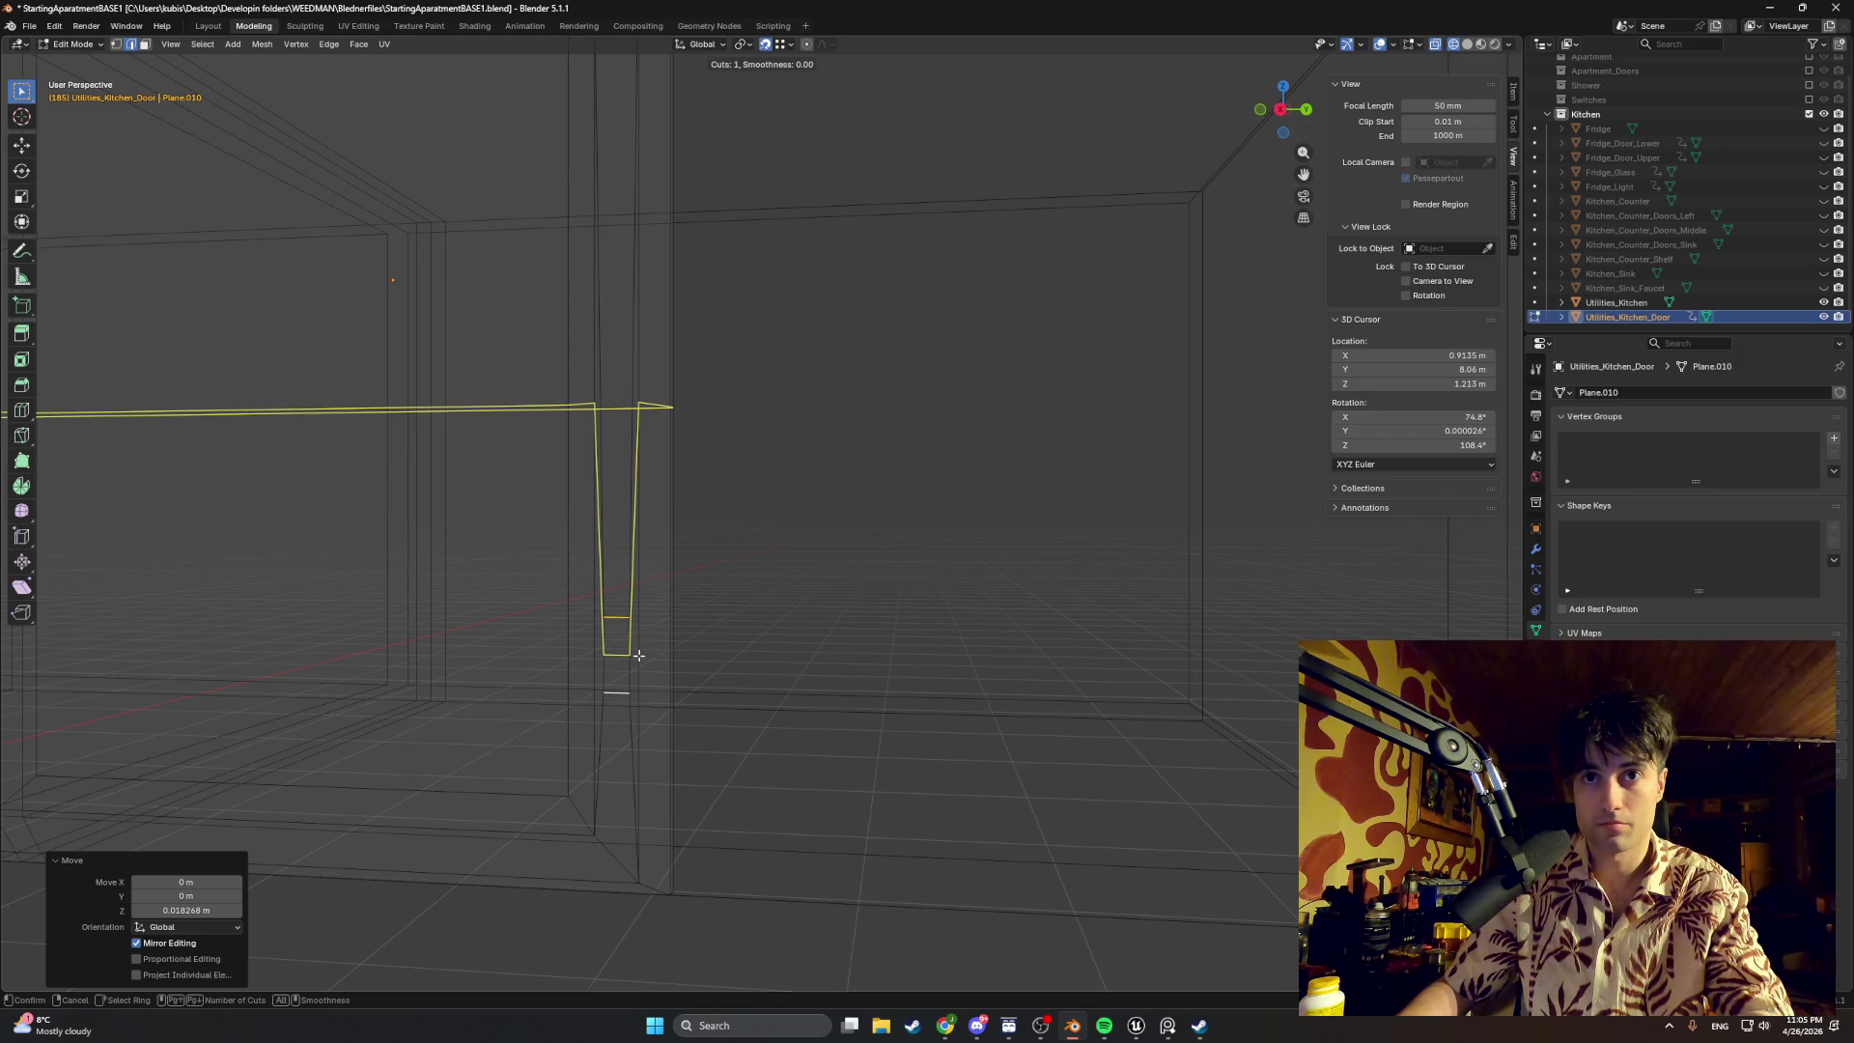
left_click(632, 654)
middle_click_drag(623, 660, 709, 608)
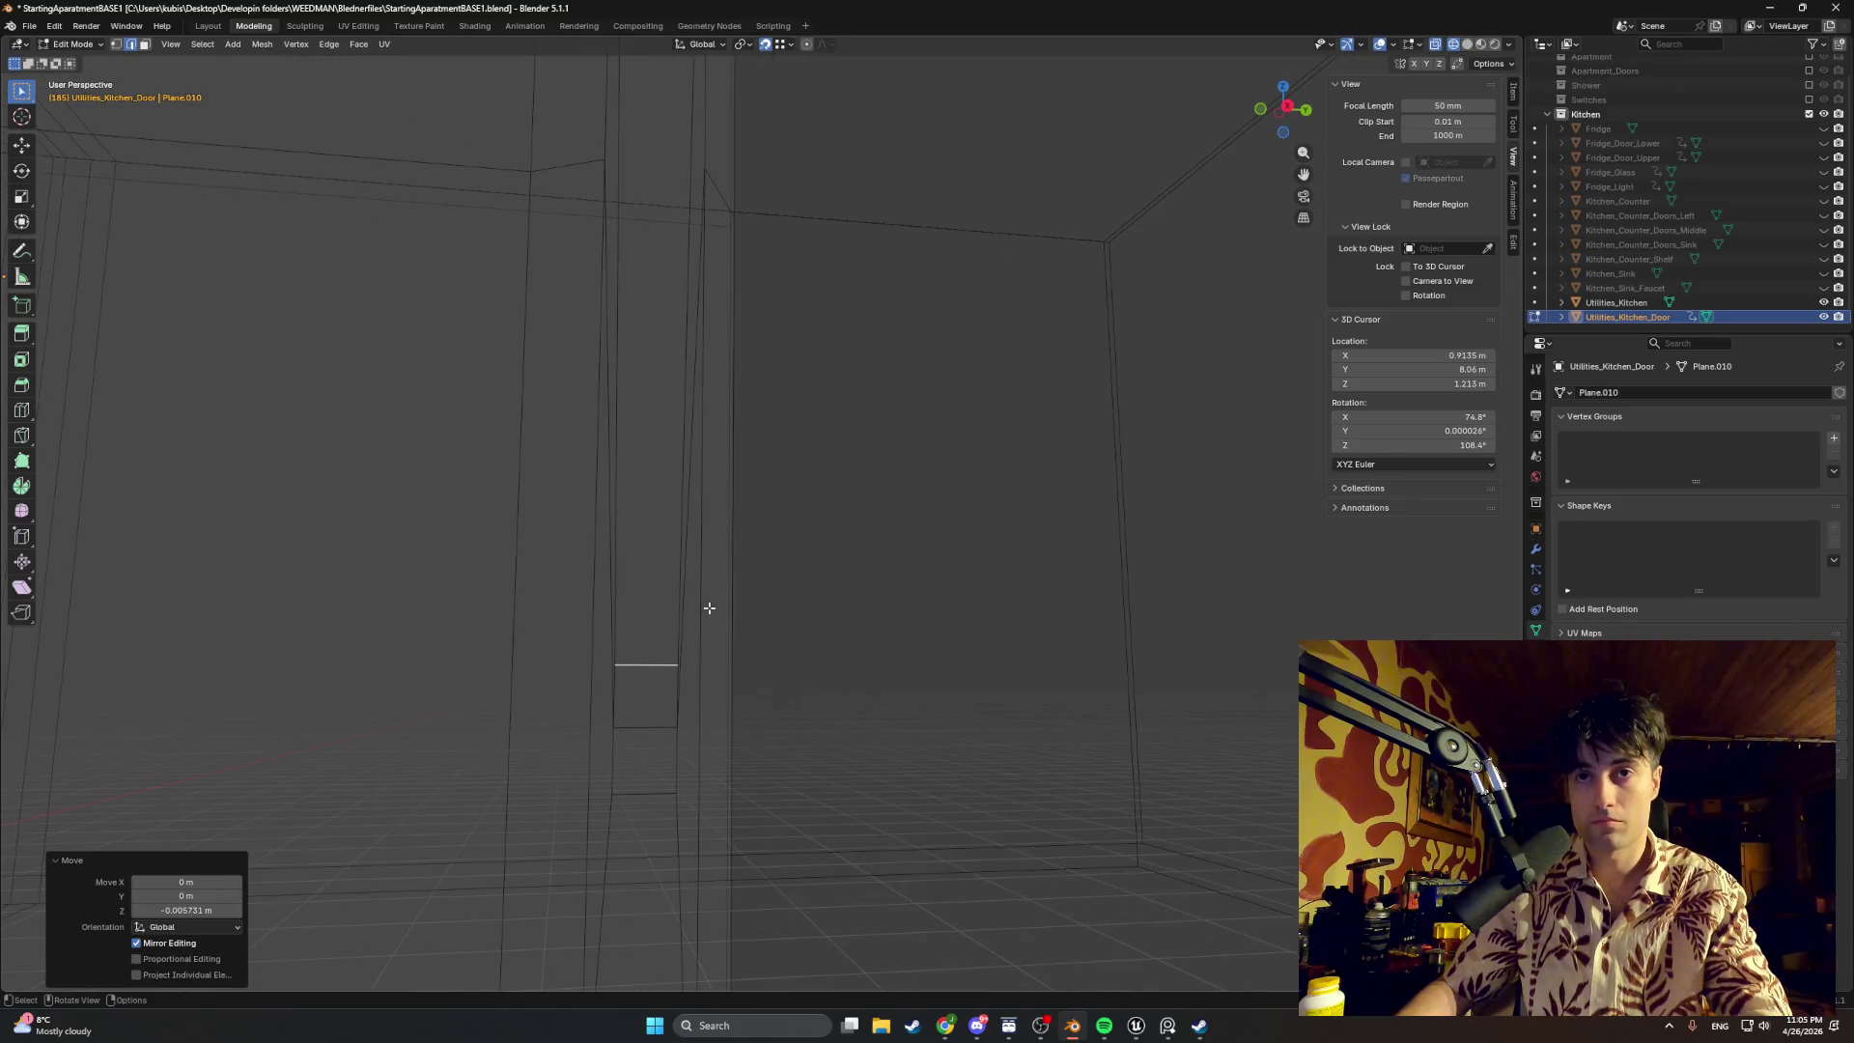
key("ctrl+z")
key("ctrl+z")
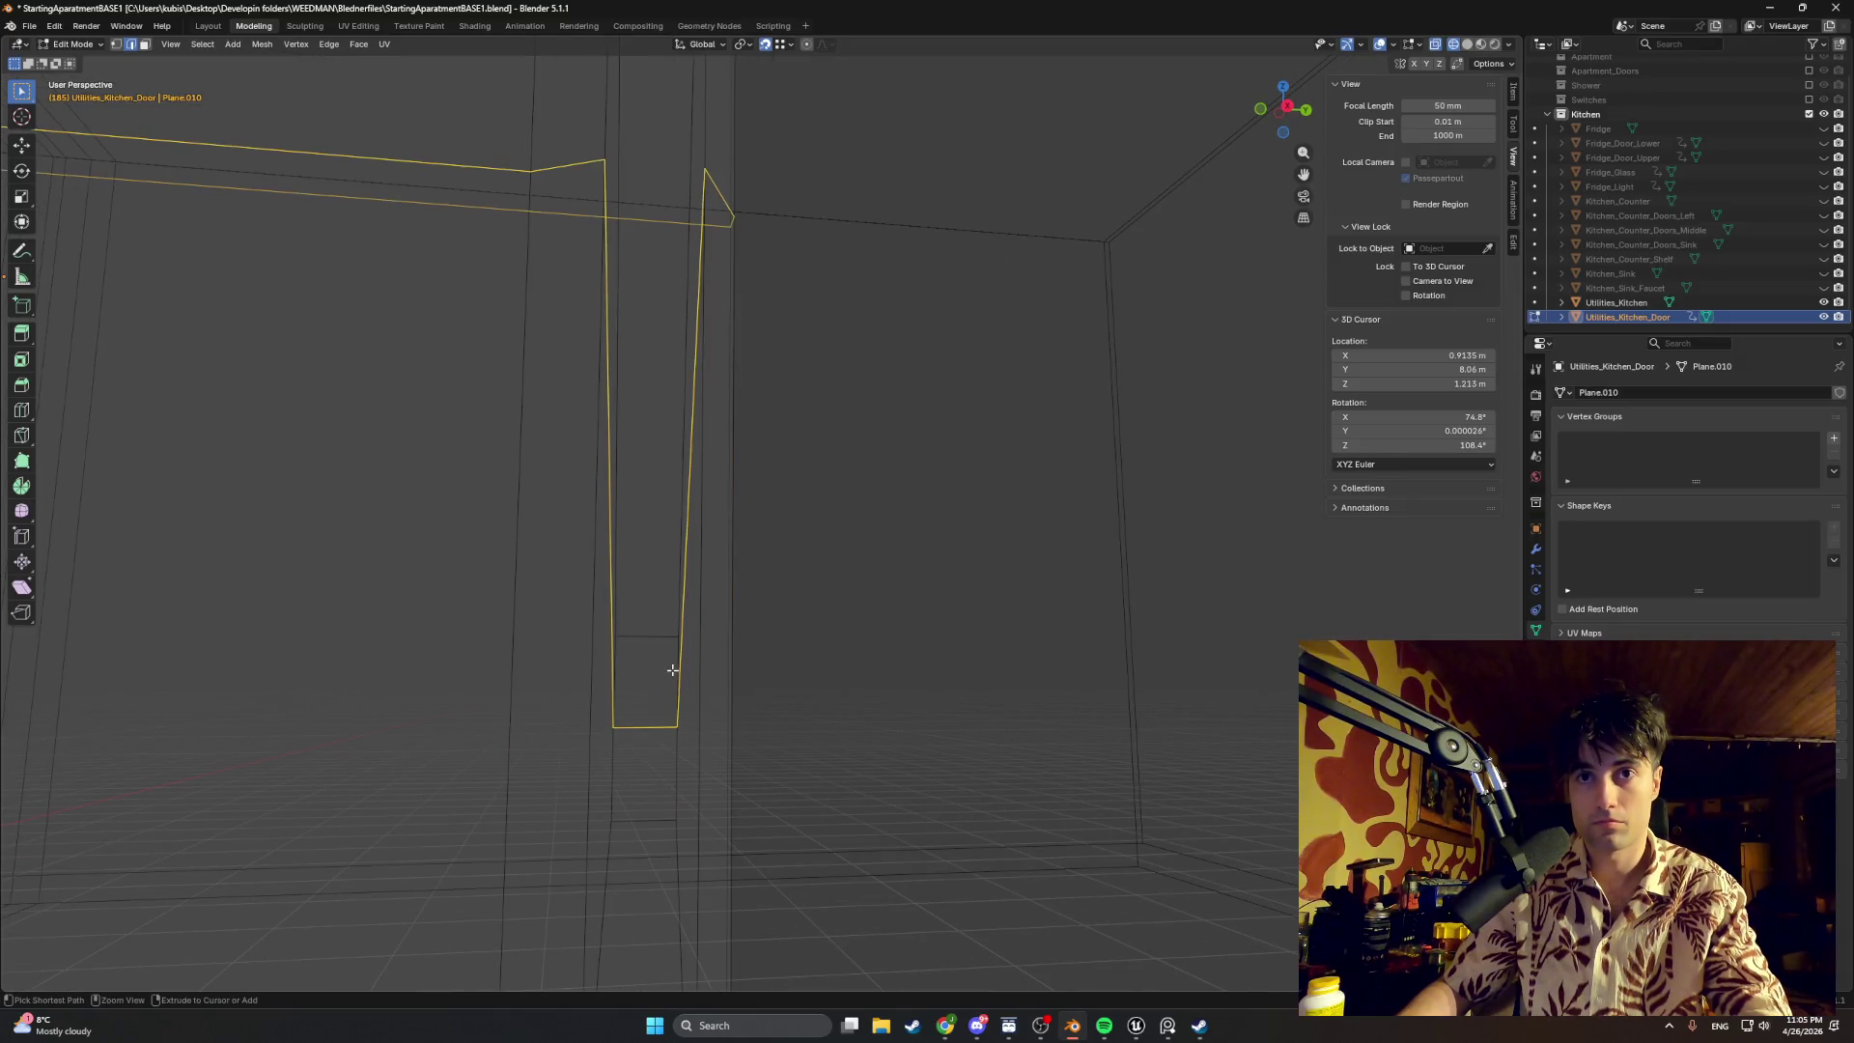
Step: Redo and nudge the loop-cut edge along Z in two small moves
key("ctrl+shift+z")
key("g")
key("z")
left_click(637, 687)
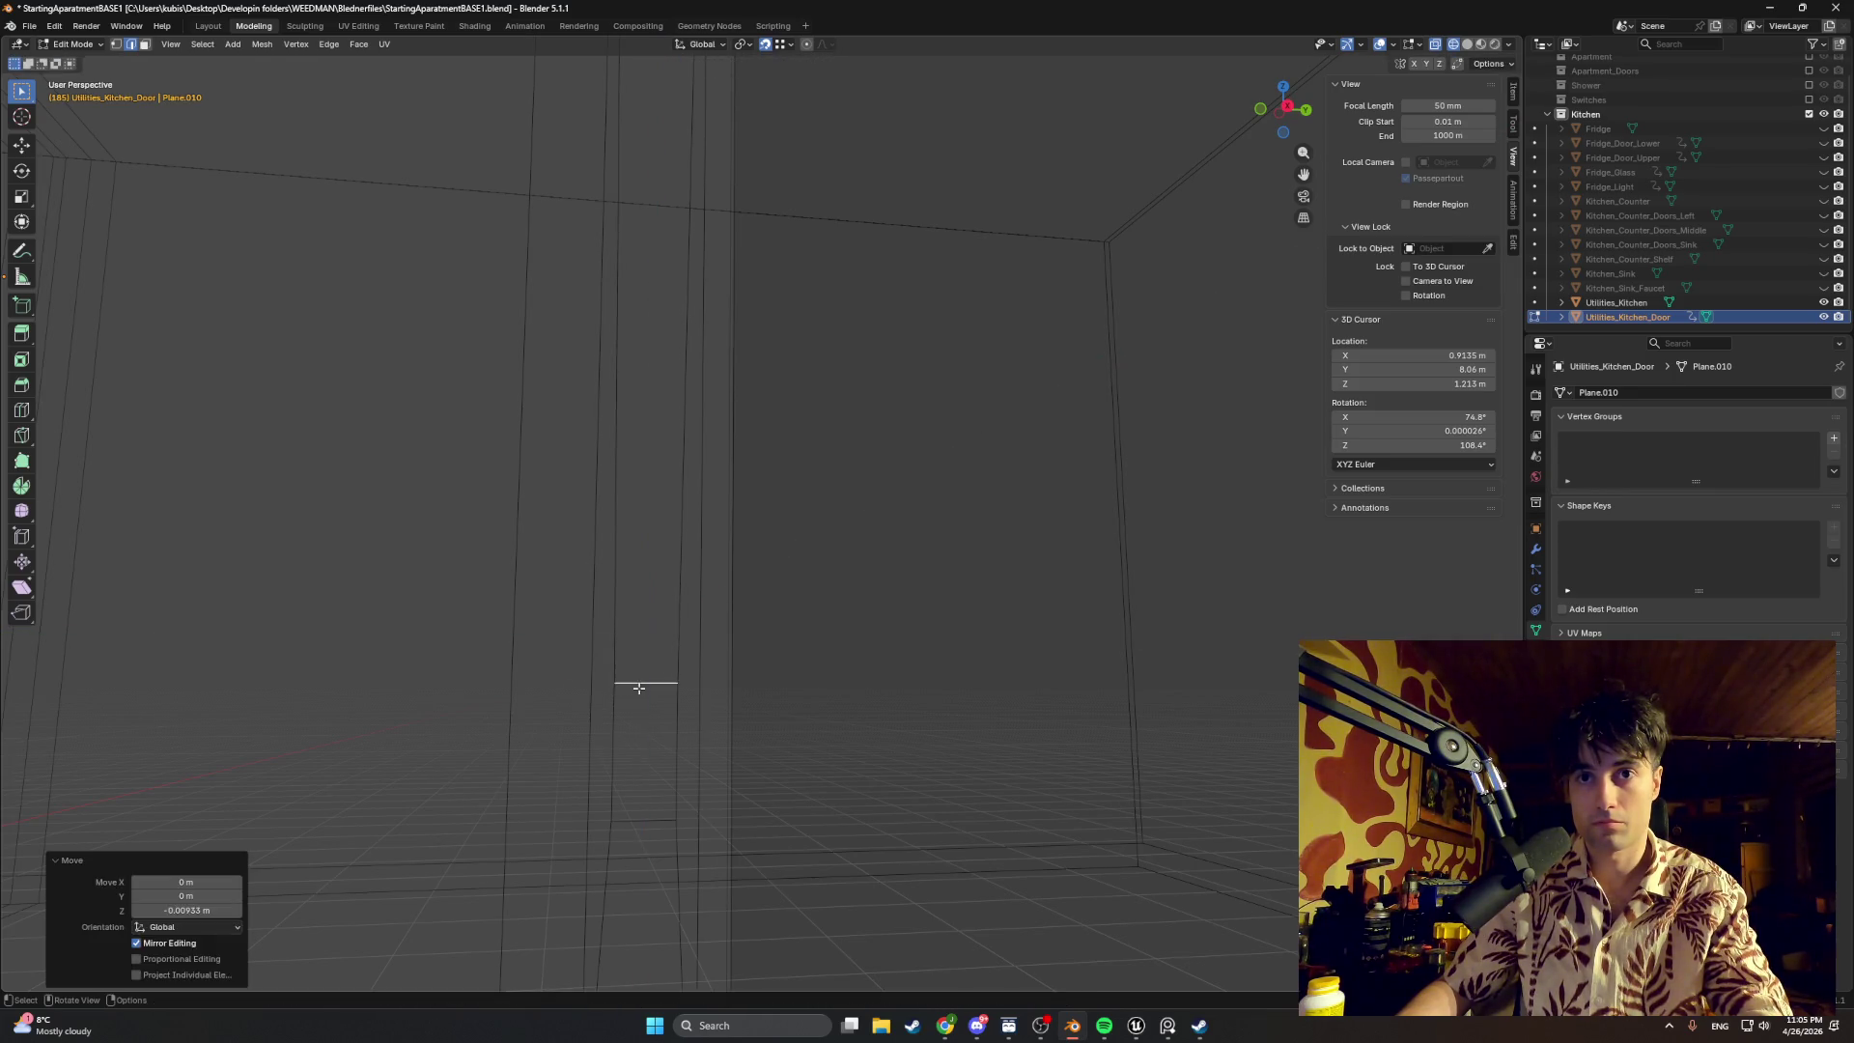
key("g")
key("z")
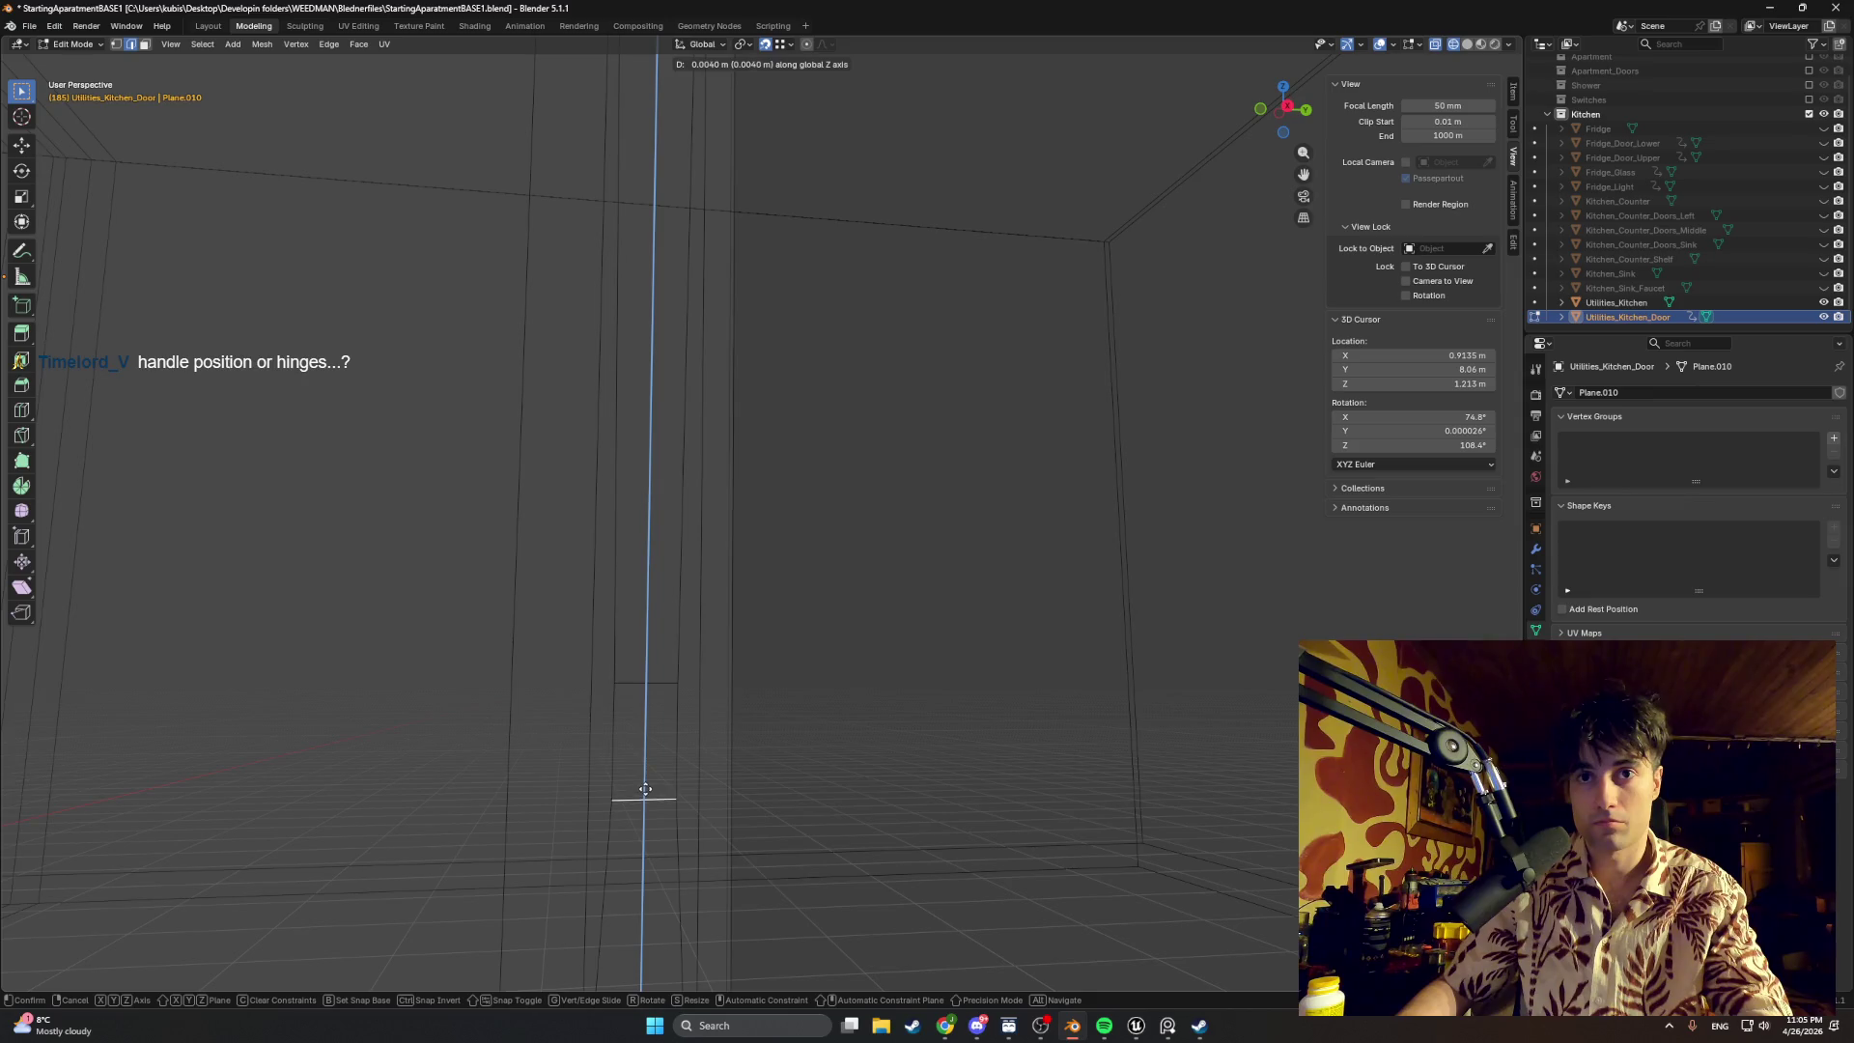
left_click(645, 775)
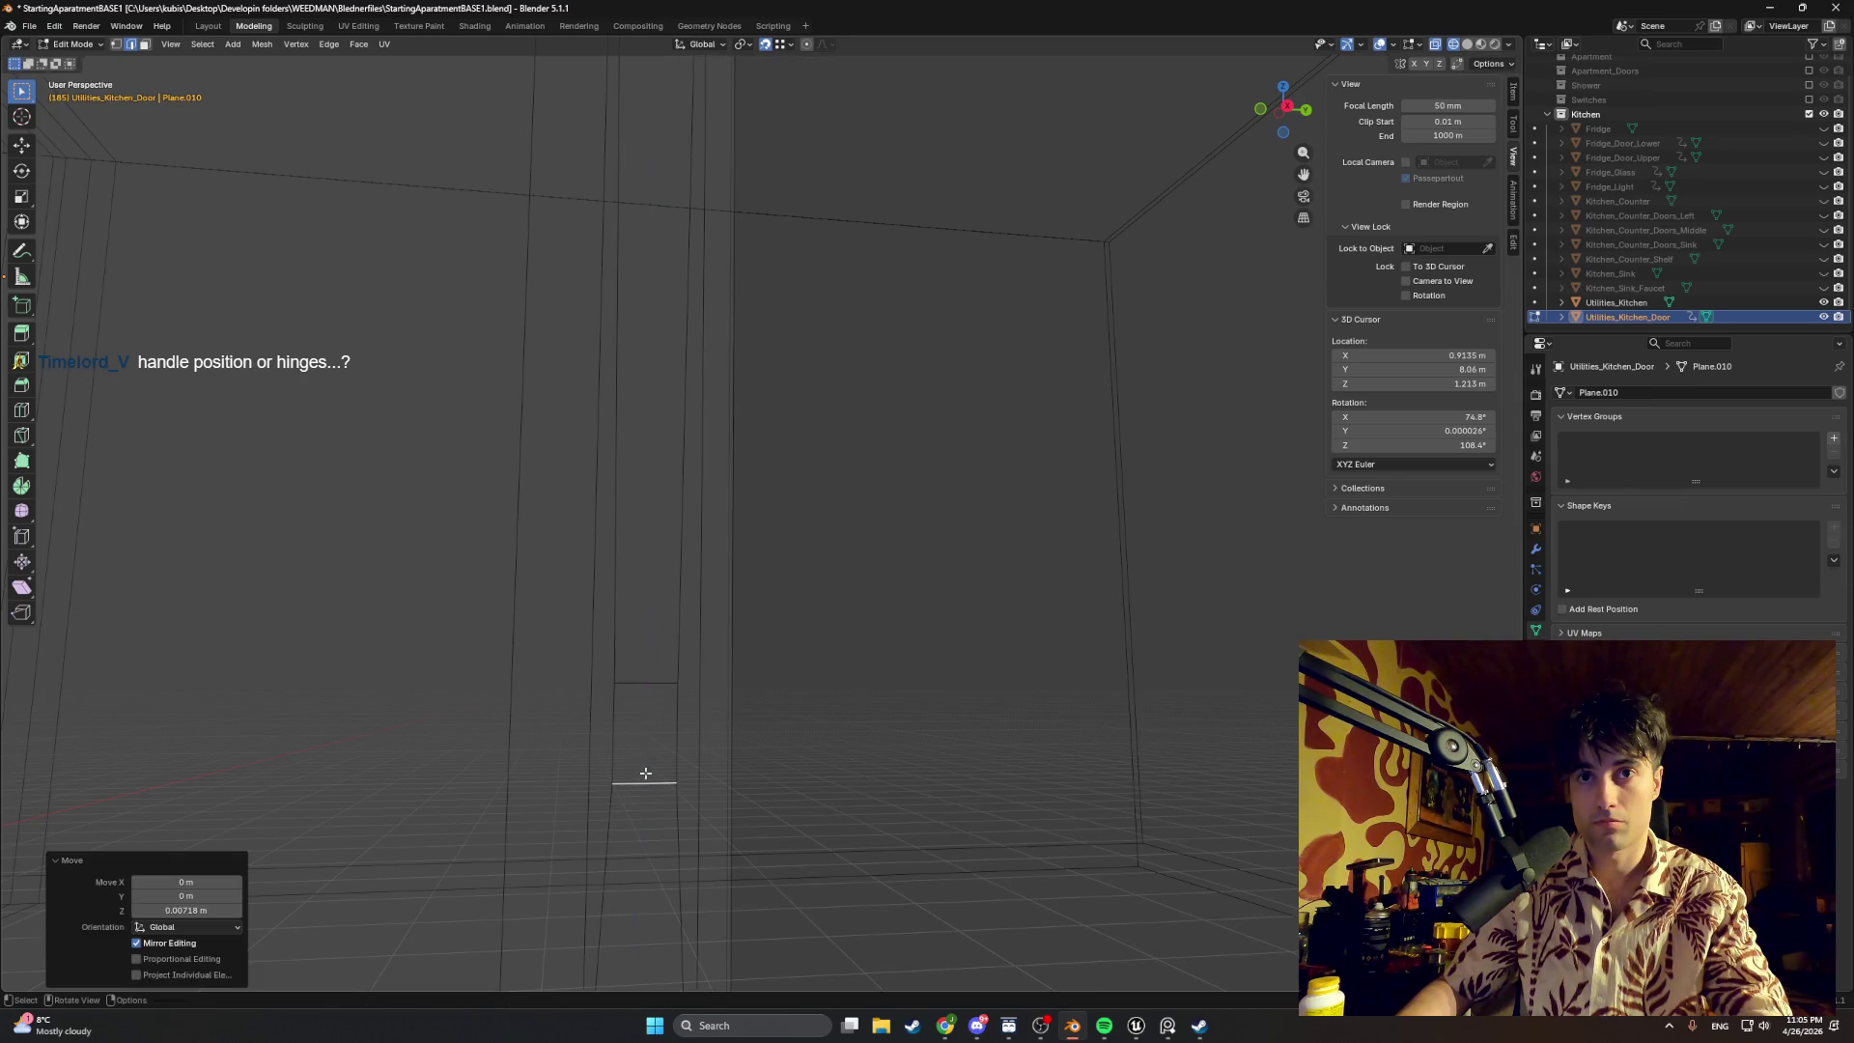
scroll(649, 741, "down", 2)
Step: Add a centred edge loop across the side strip and select an edge of the door loop
key("ctrl+r")
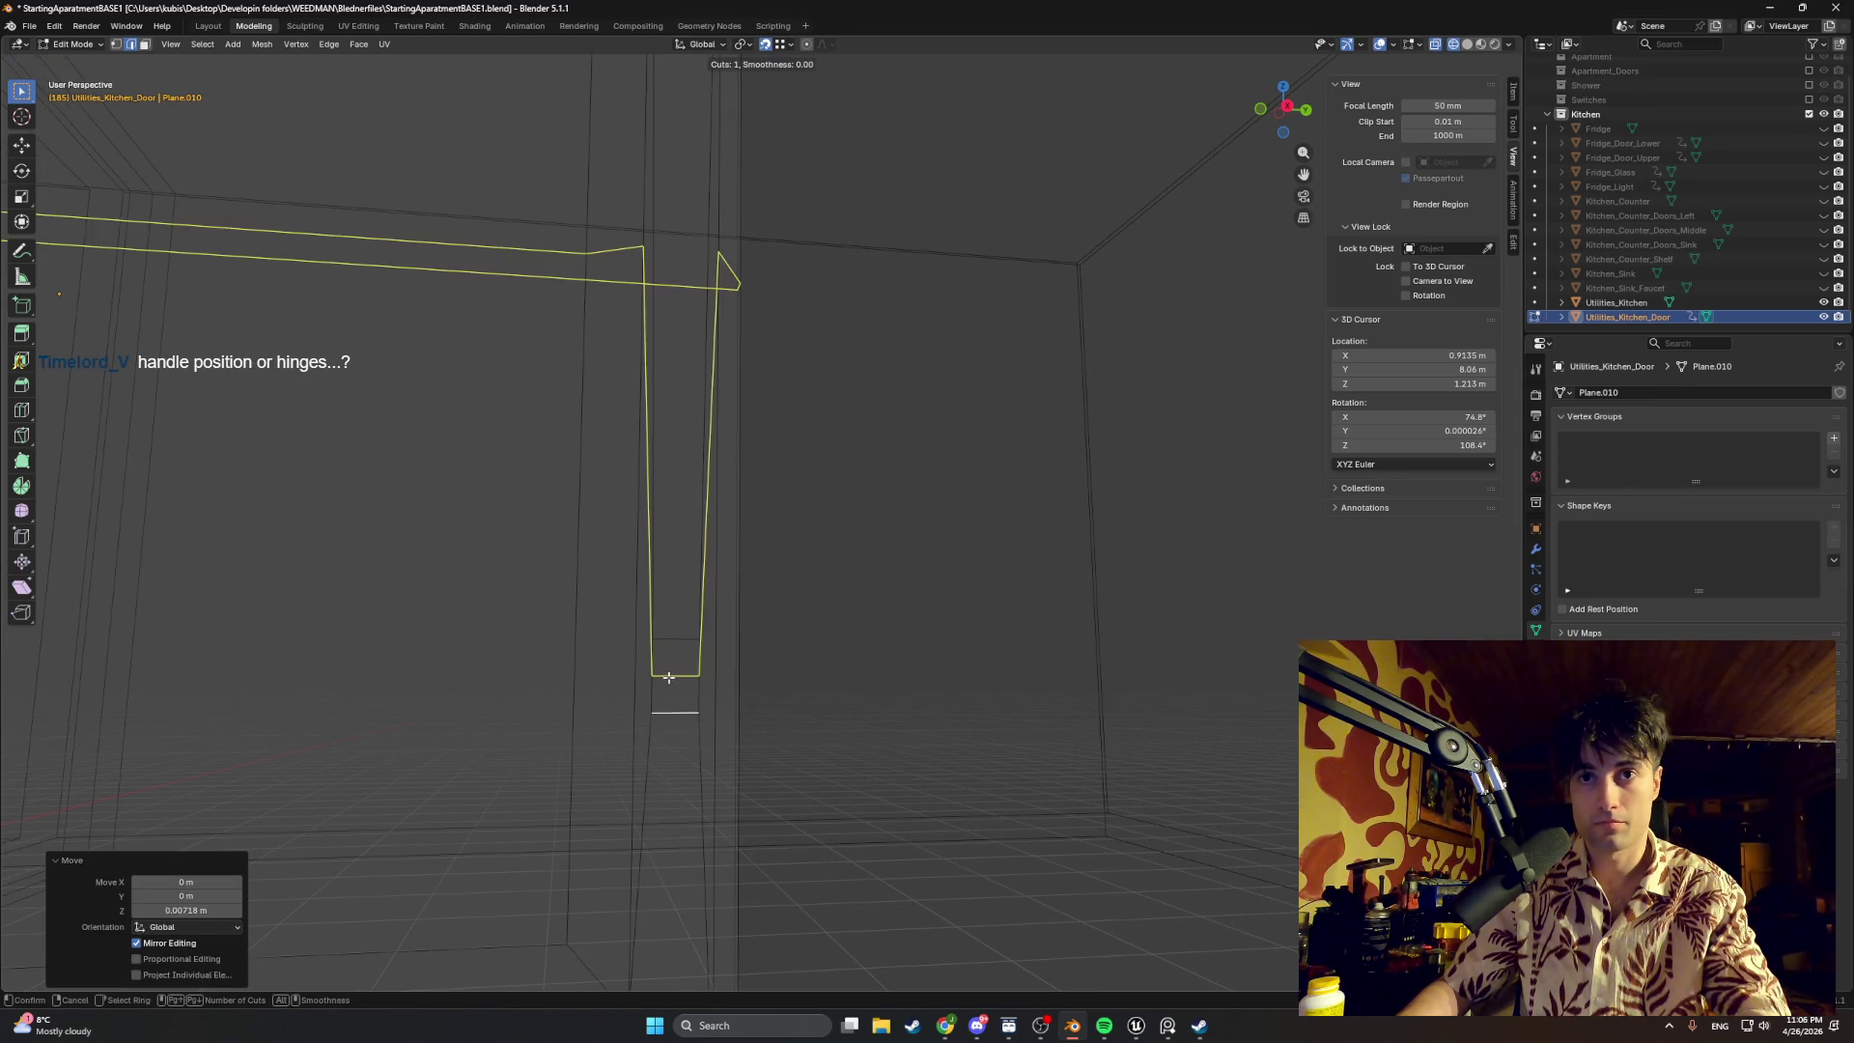
left_click(678, 678)
right_click(678, 678)
scroll(675, 696, "up", 2)
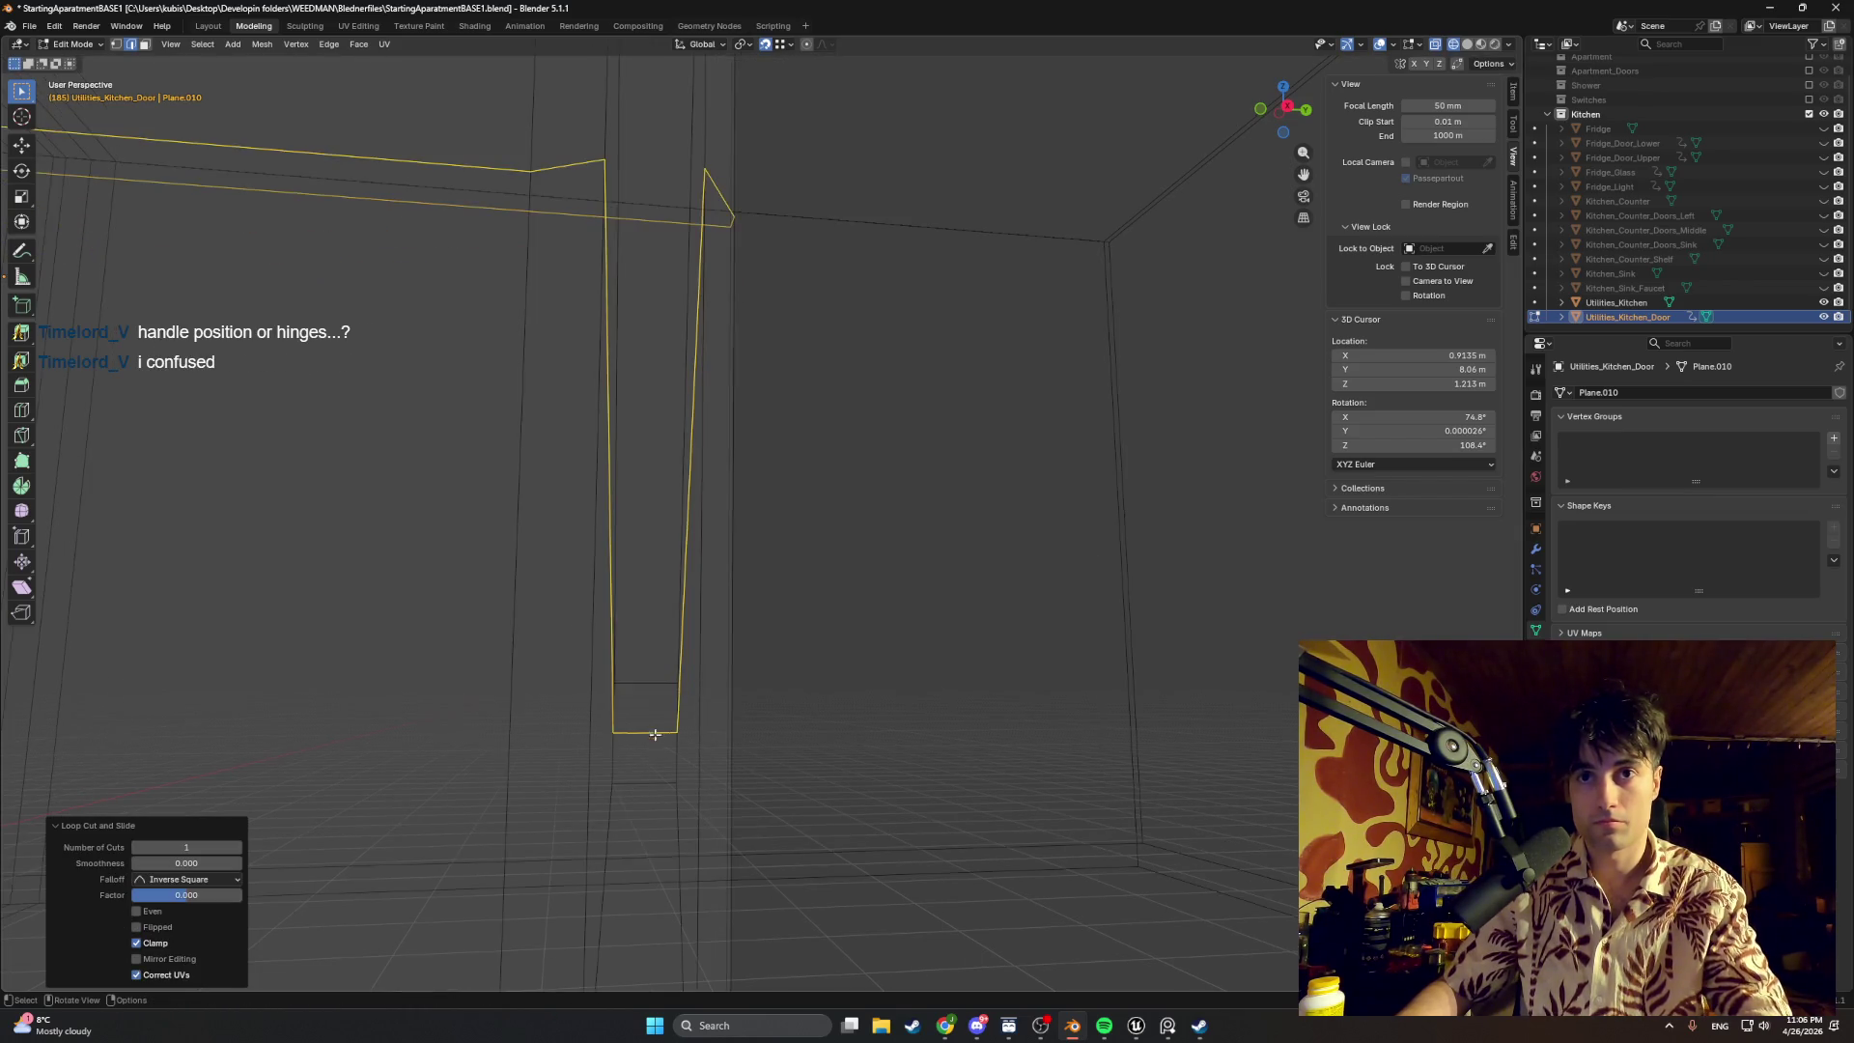
left_click(670, 747)
scroll(639, 609, "up", 5)
left_click(320, 423, "shift")
Step: Turn the selected loop edges into a small hexagon with LoopTools Circle and shrink it
left_click(307, 659, "shift")
left_click(374, 730, "shift")
right_click(409, 666)
mouse_move(348, 529)
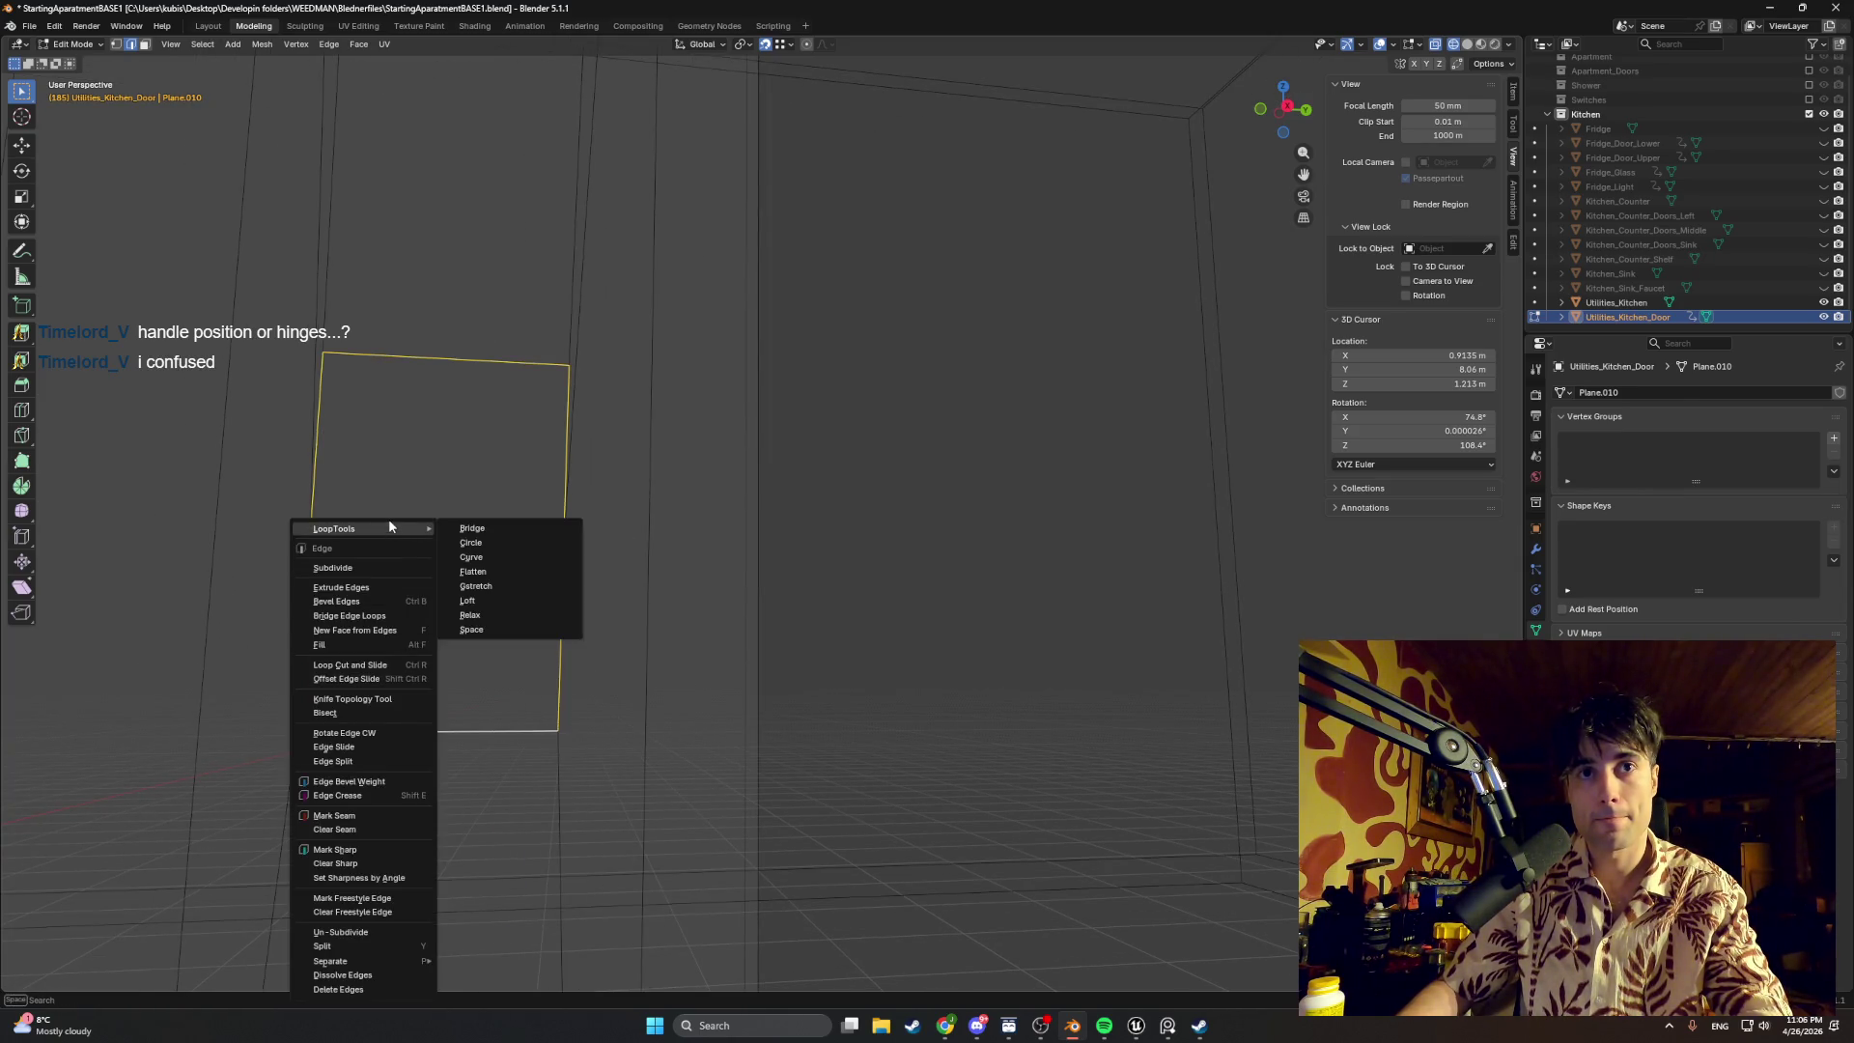
left_click(472, 543)
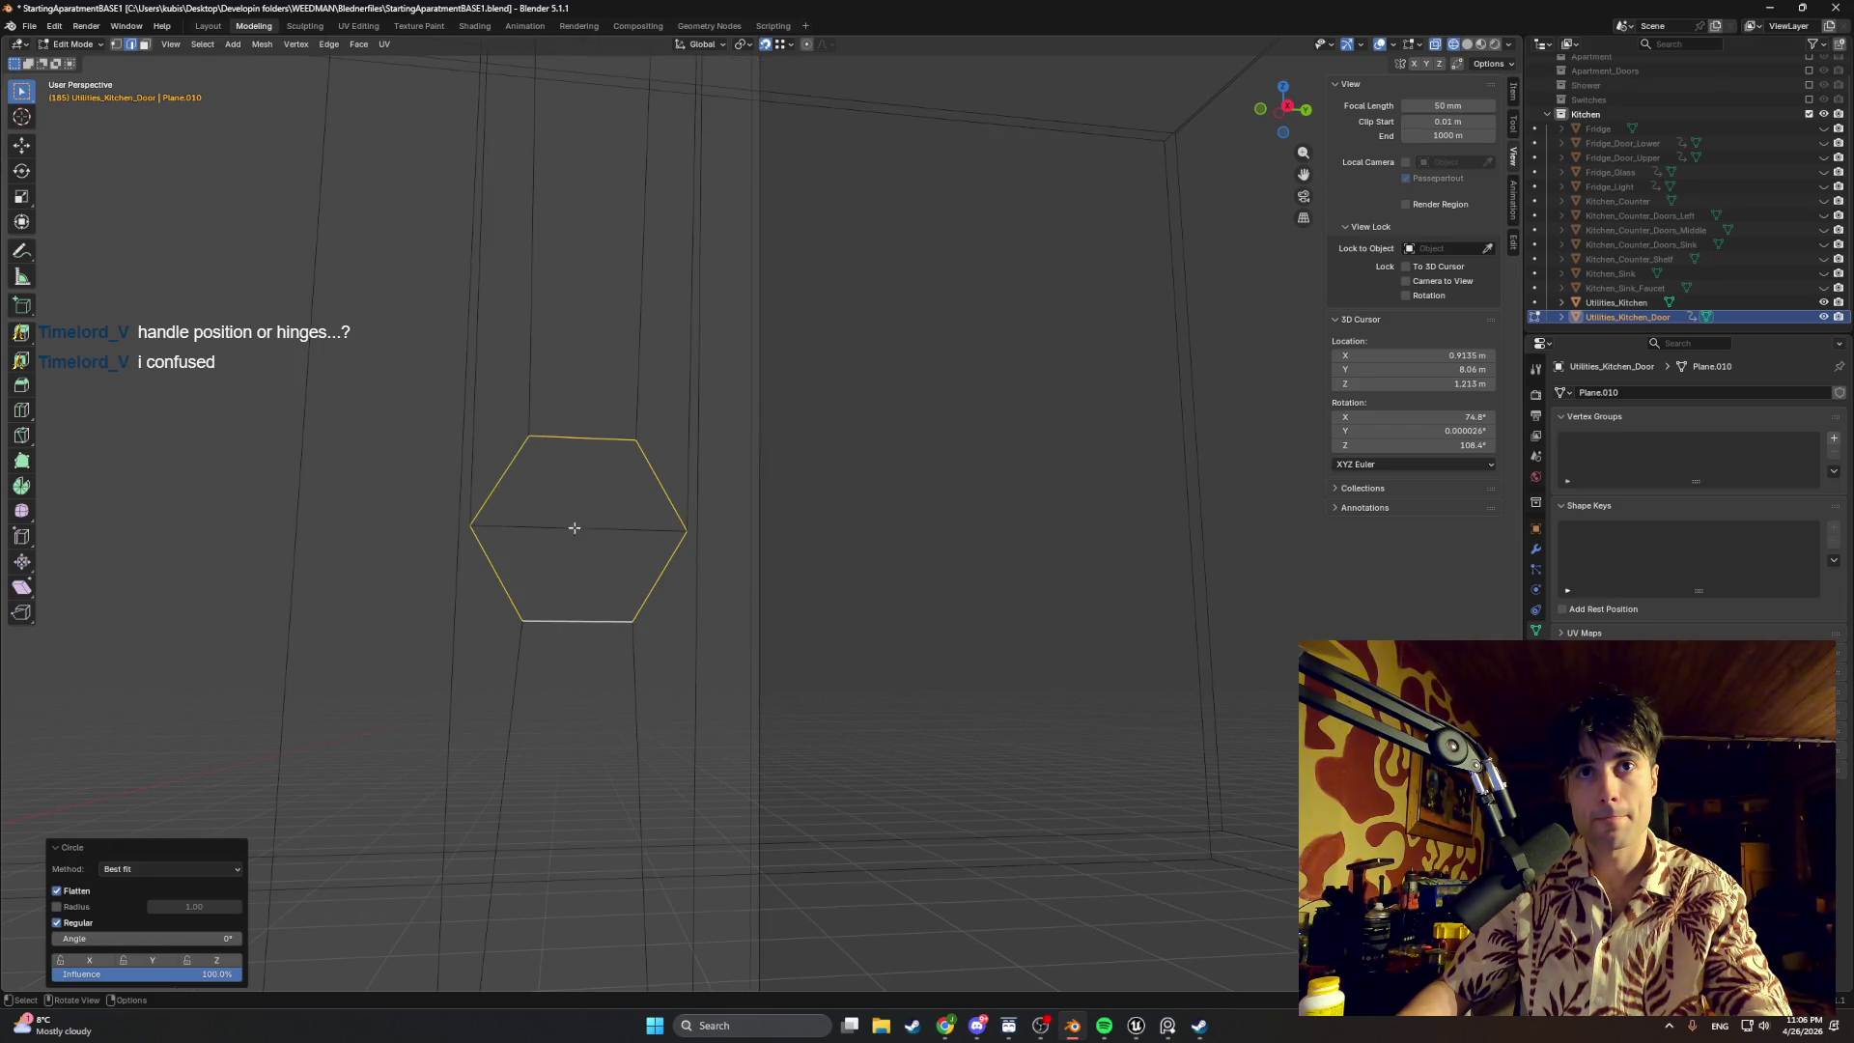
key("s")
left_click(667, 497)
scroll(654, 518, "down", 3)
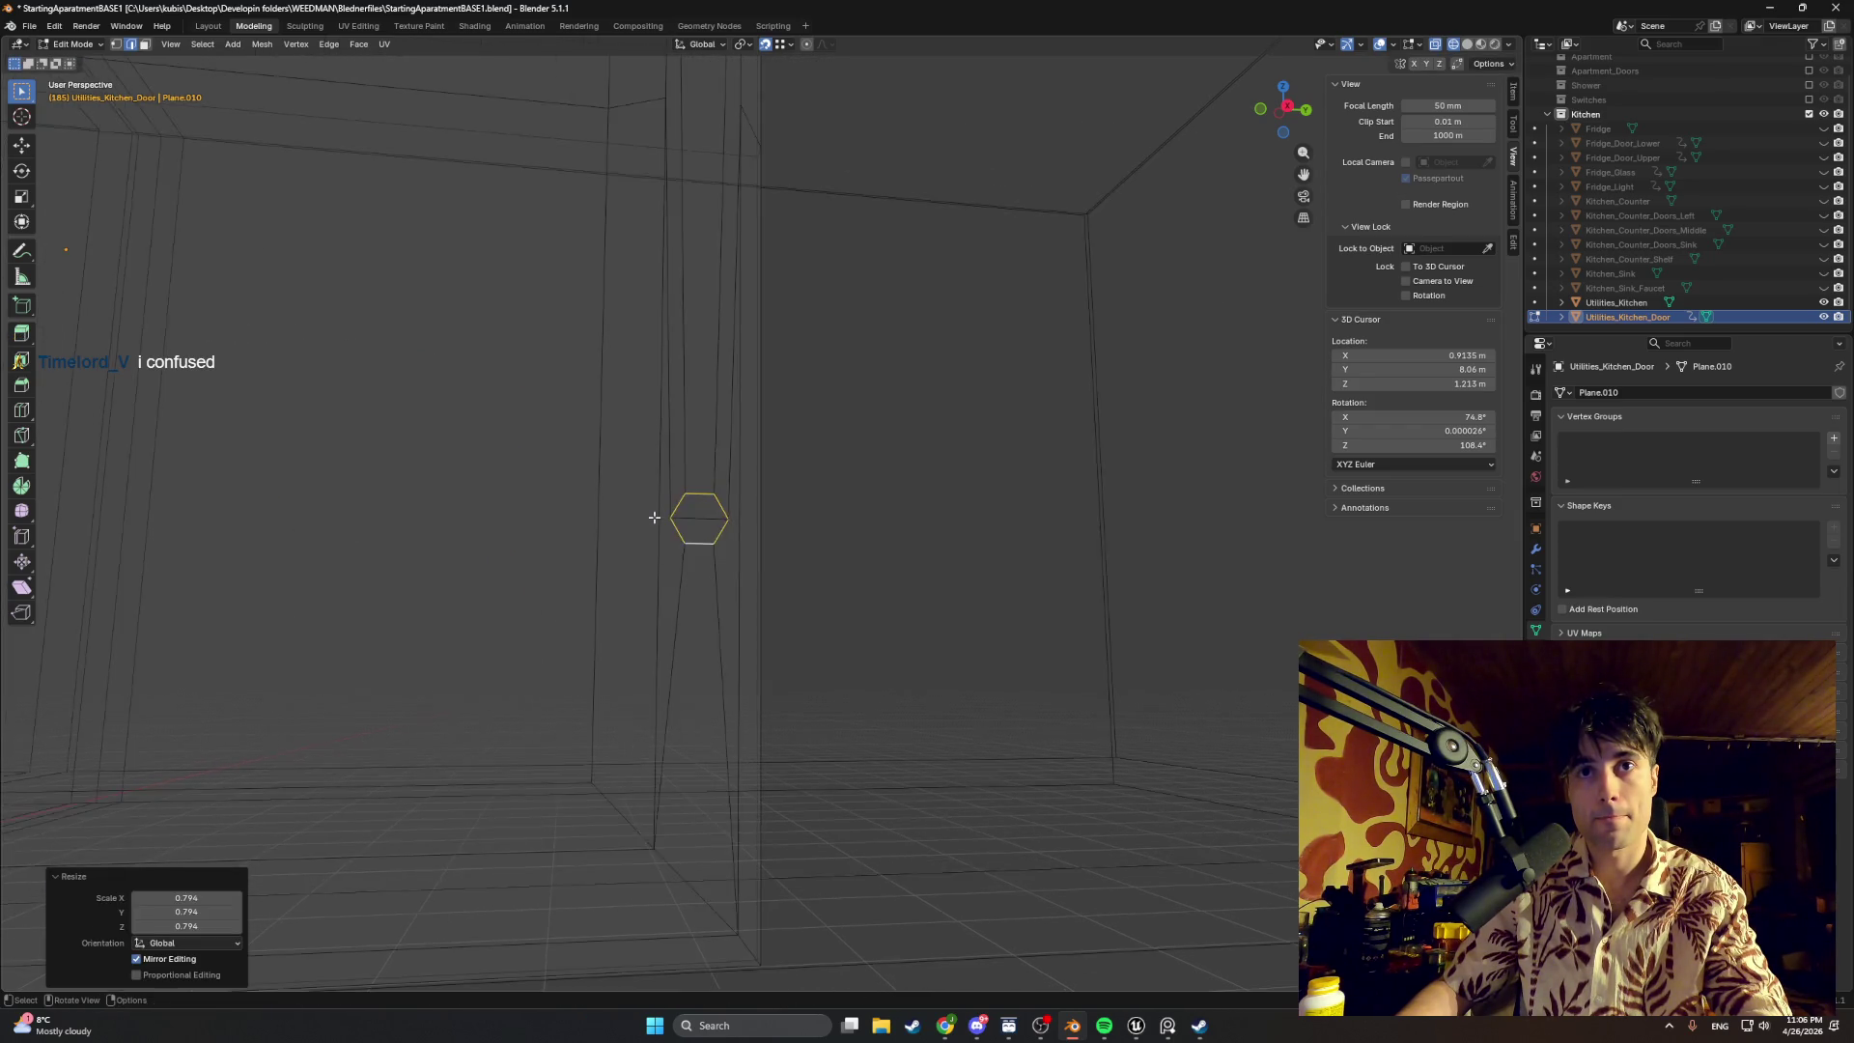
Step: Switch to solid shading and extrude the hexagon face outward twice to start a handle
key("Tab")
middle_click_drag(653, 517, 610, 565)
key("z")
left_click(692, 614)
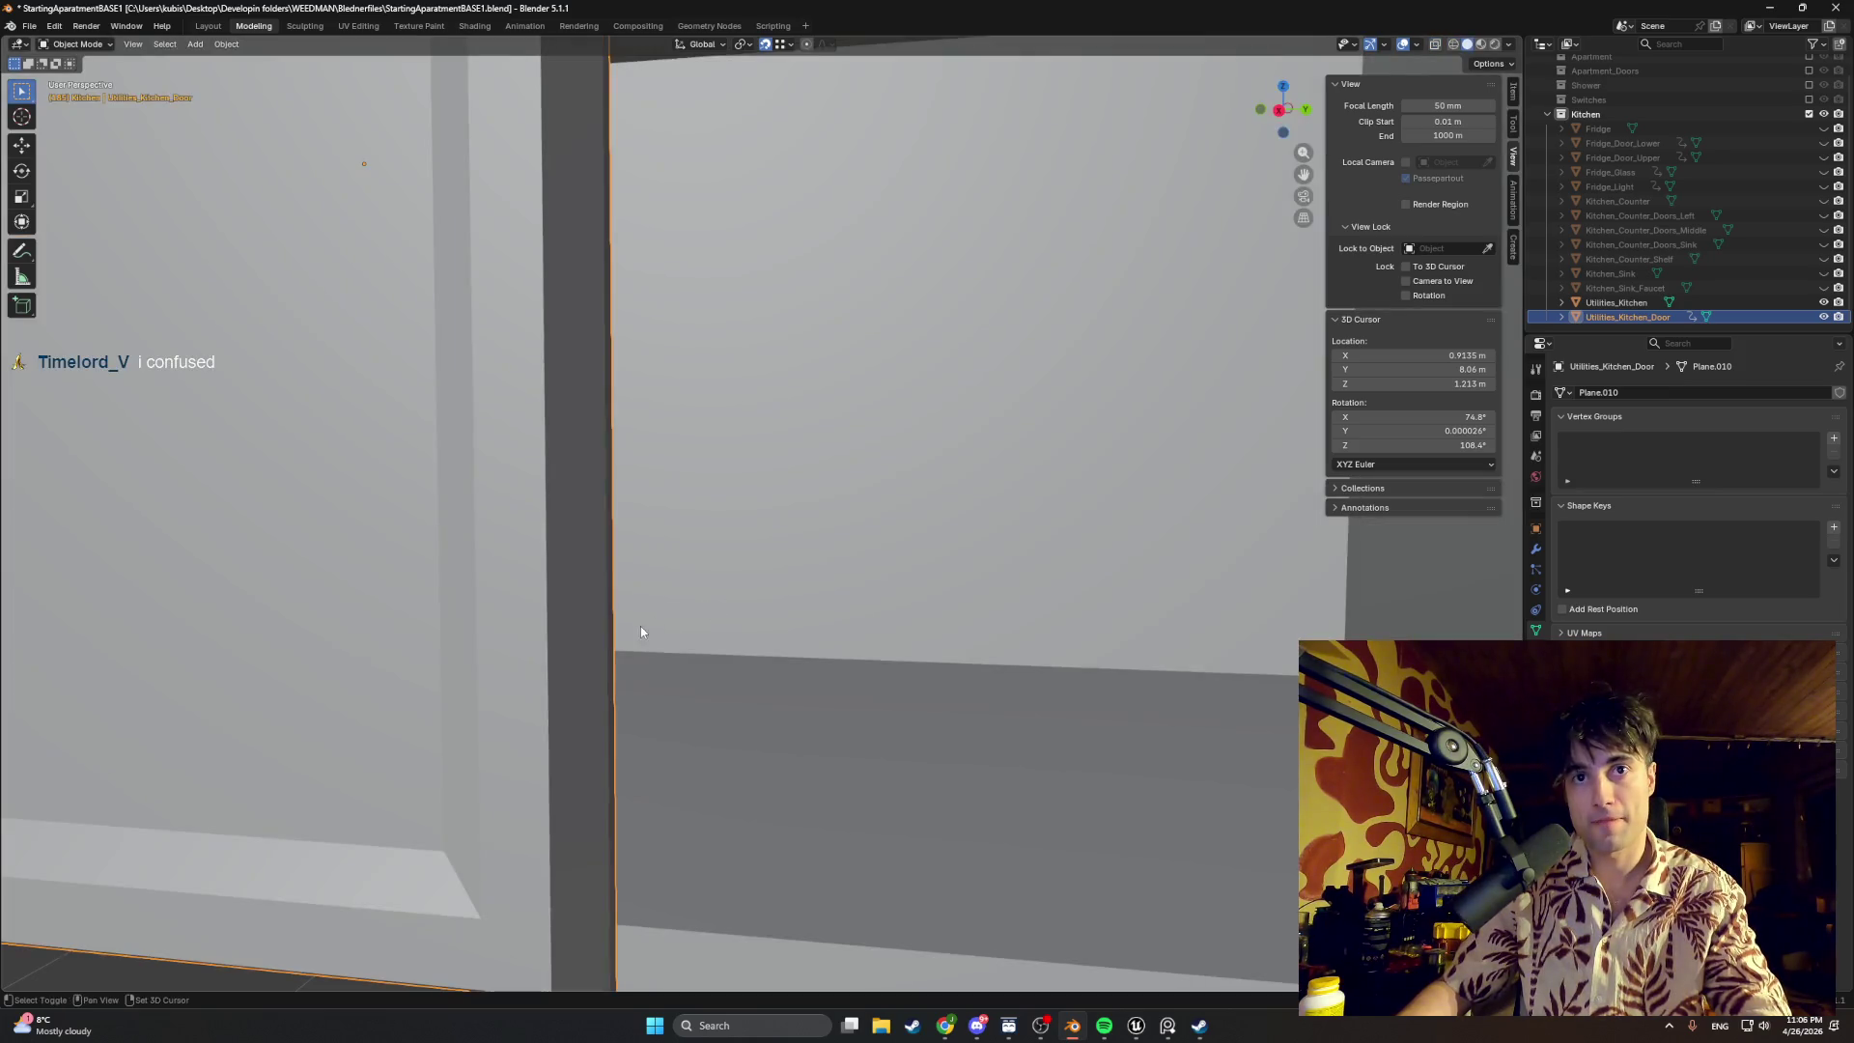
key("Tab")
left_click(575, 583)
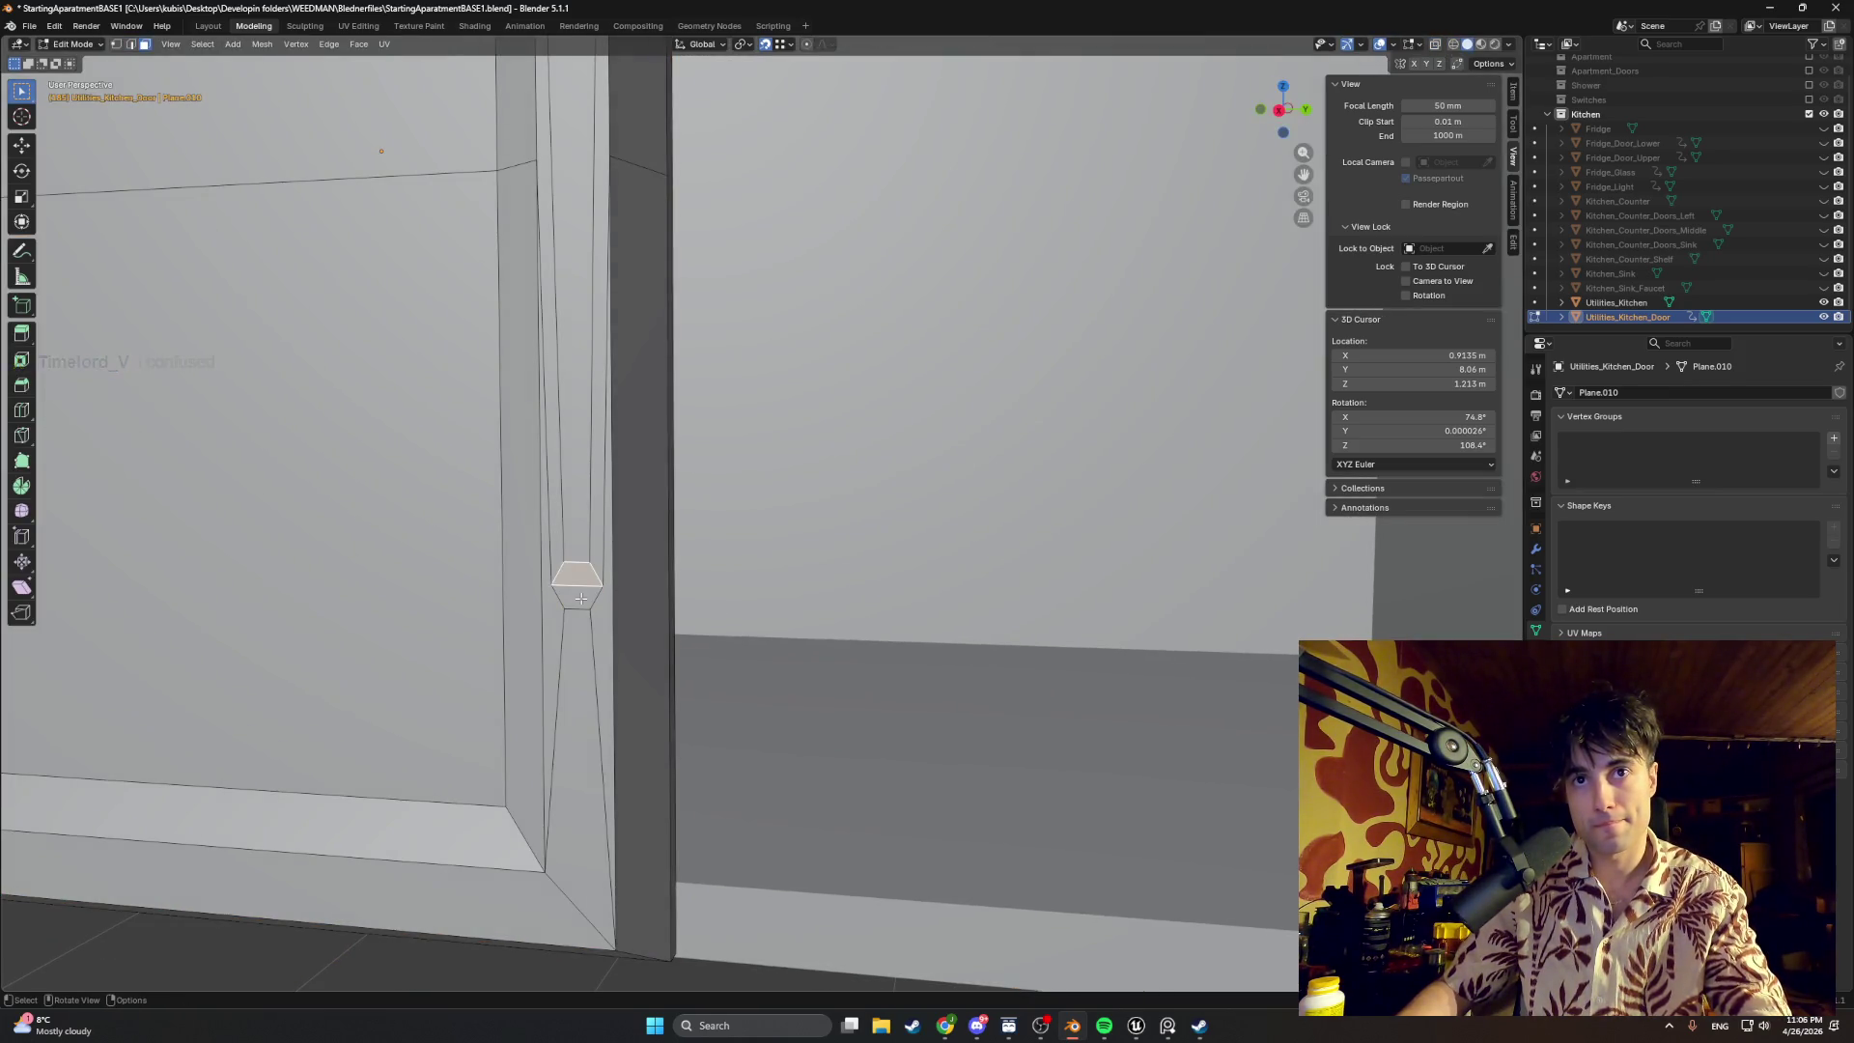
key("e")
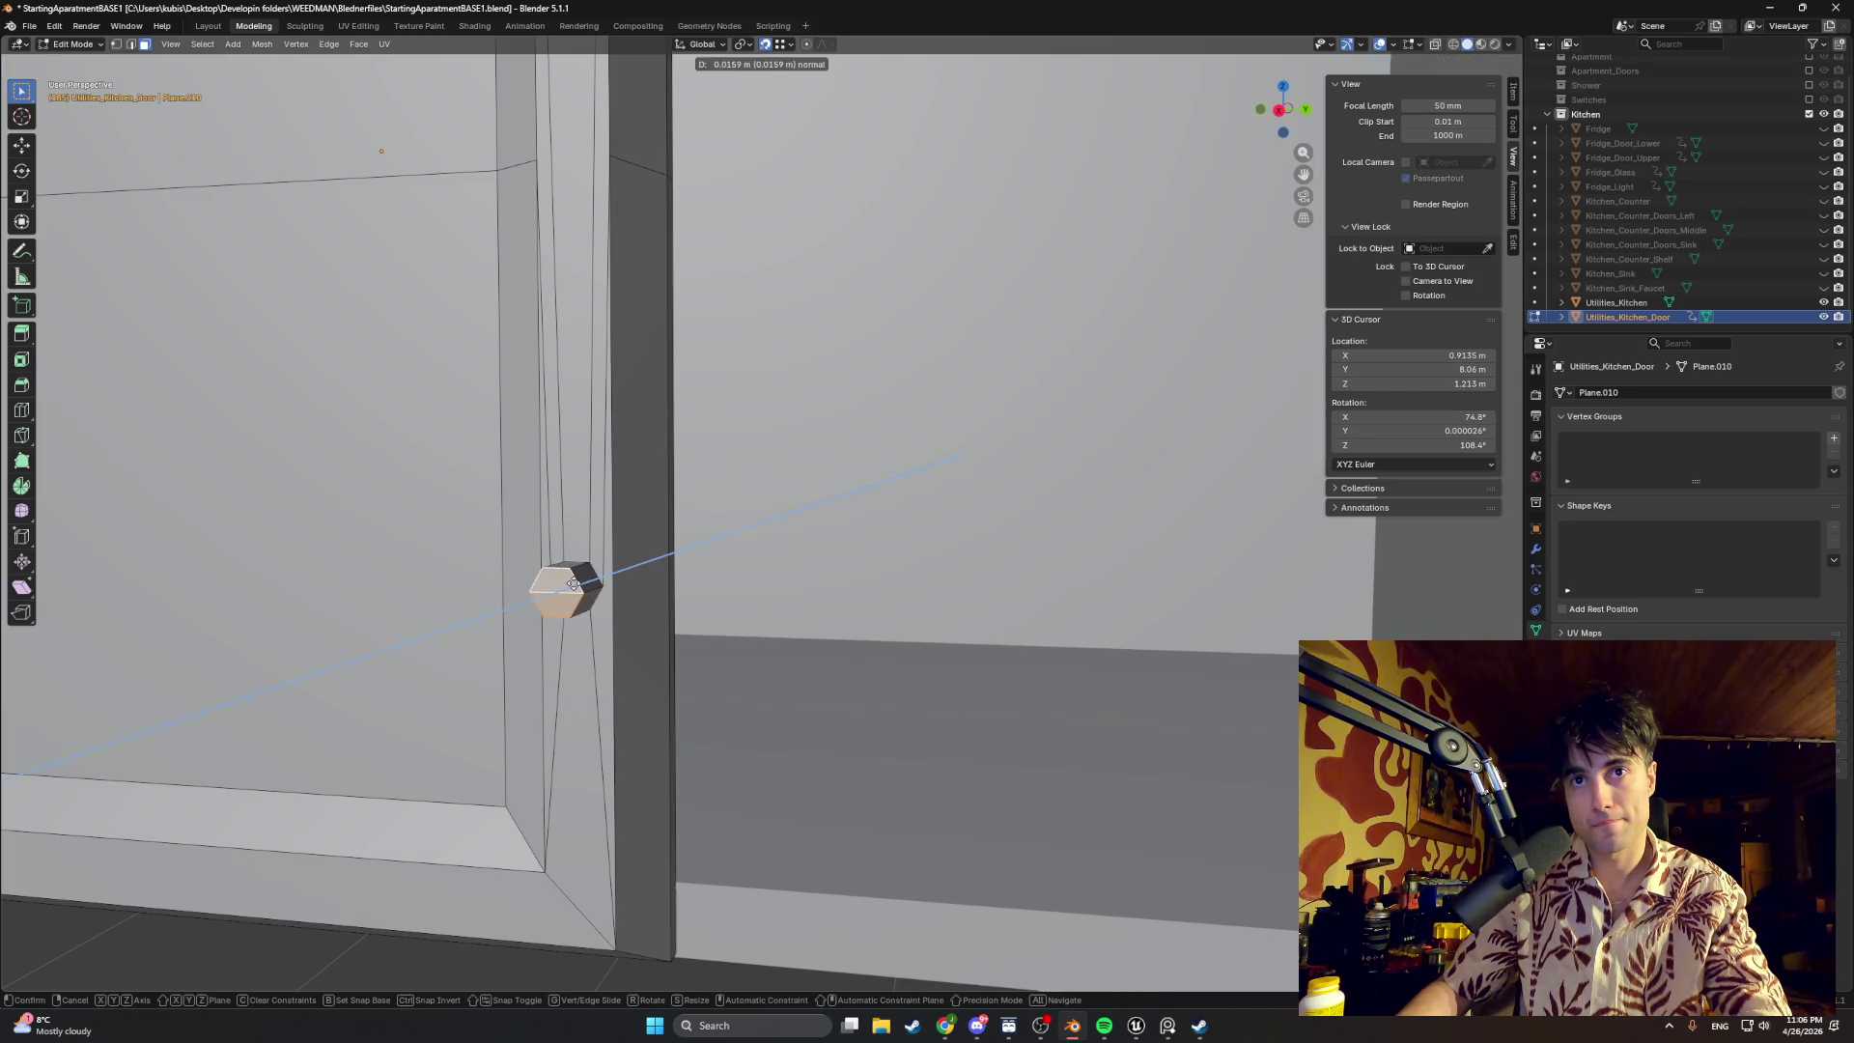
left_click(578, 584)
key("e")
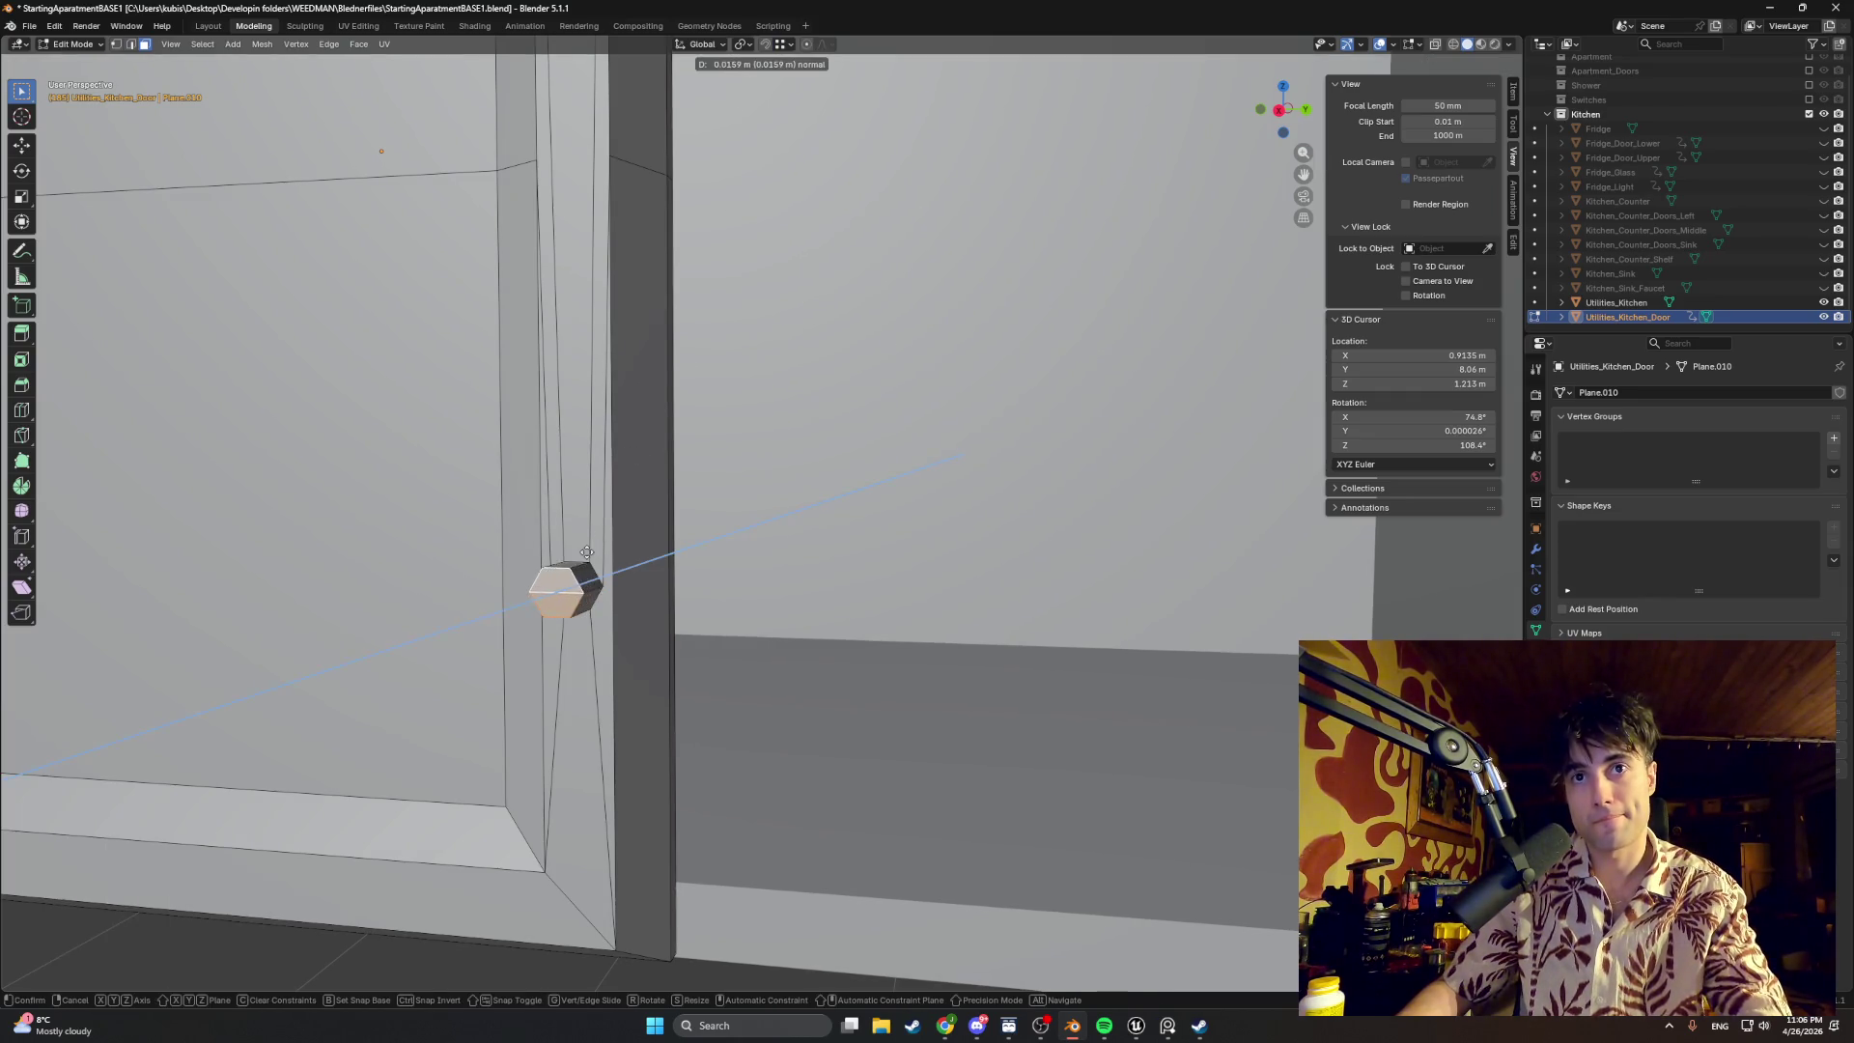
left_click(592, 547)
Step: View the knob's side profile and cancel a scale of the extruded face
mouse_move(593, 549)
middle_mouse_down()
mouse_move(388, 596)
mouse_move(380, 538)
mouse_move(543, 550)
middle_mouse_up()
scroll(544, 551, "up", 2)
middle_click_drag(341, 586, 585, 542, "shift")
key("s")
key("Escape")
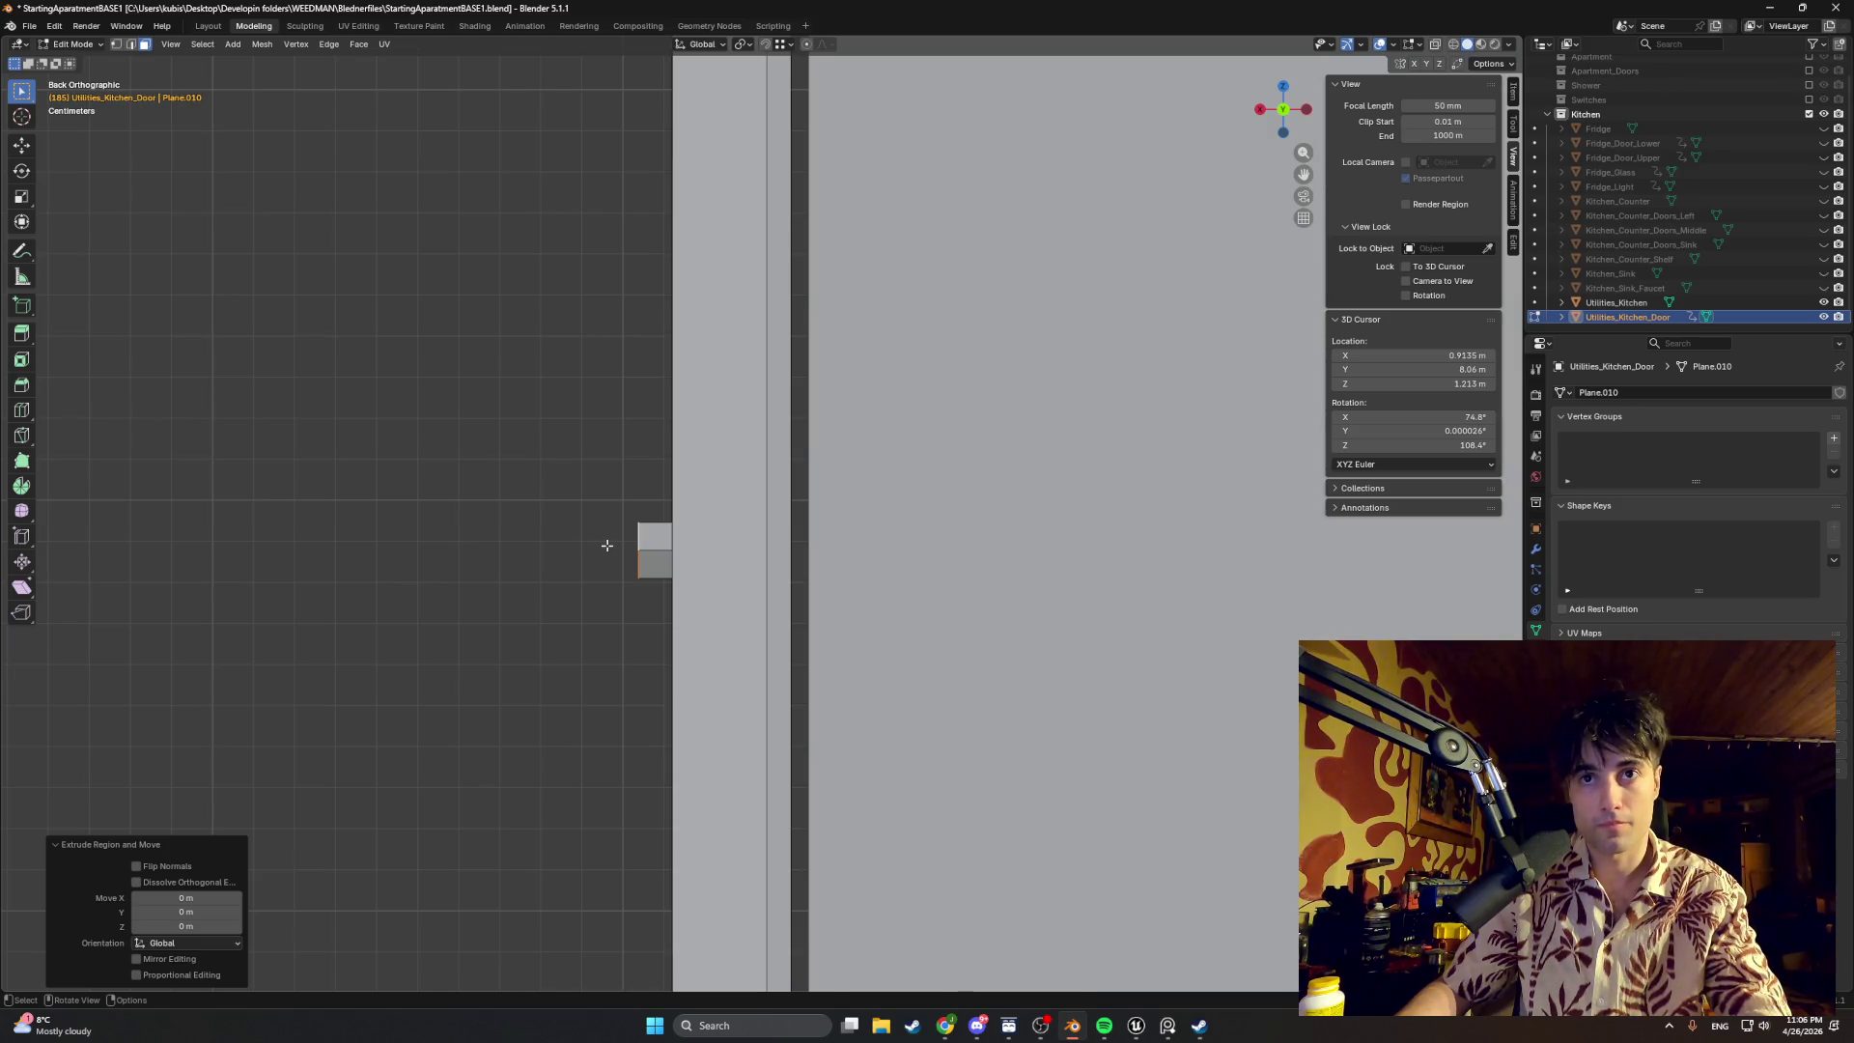
Step: Nudge the knob face along X, enlarge it, then extrude and scale a flared layer
key("g")
key("x")
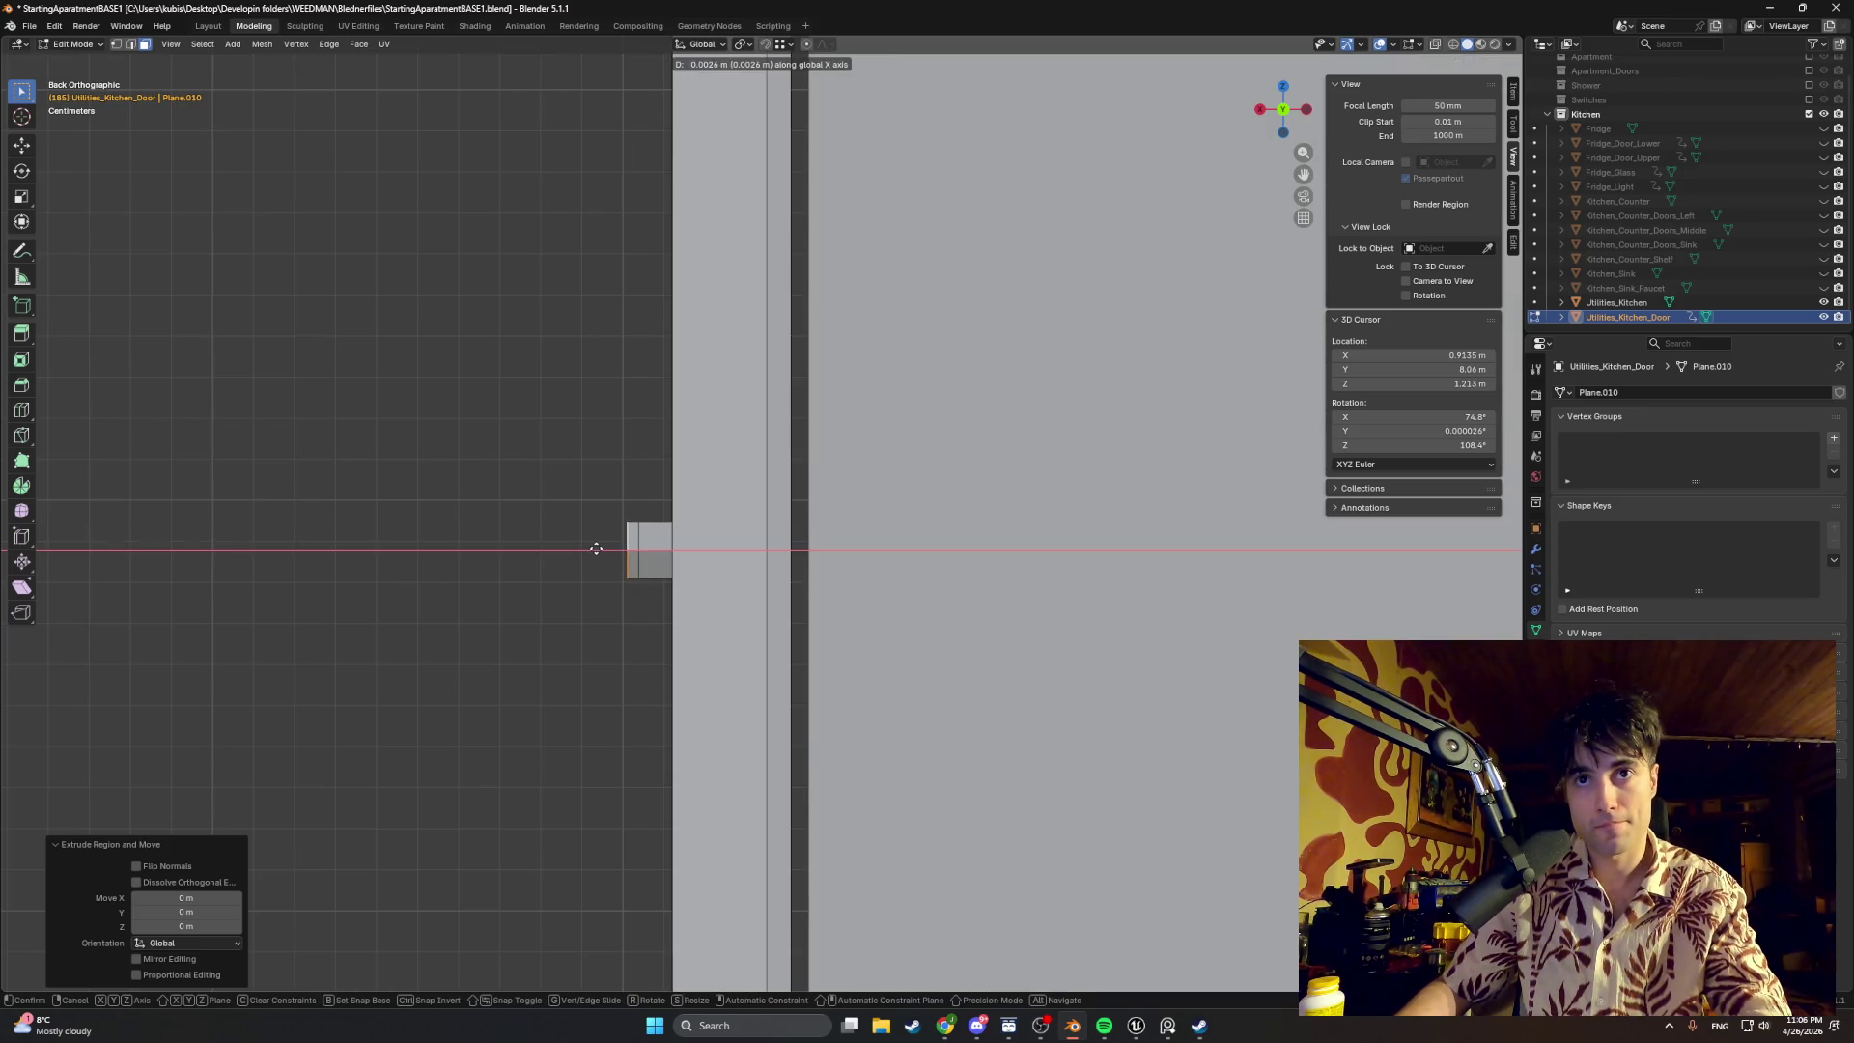
left_click(597, 548)
key("s")
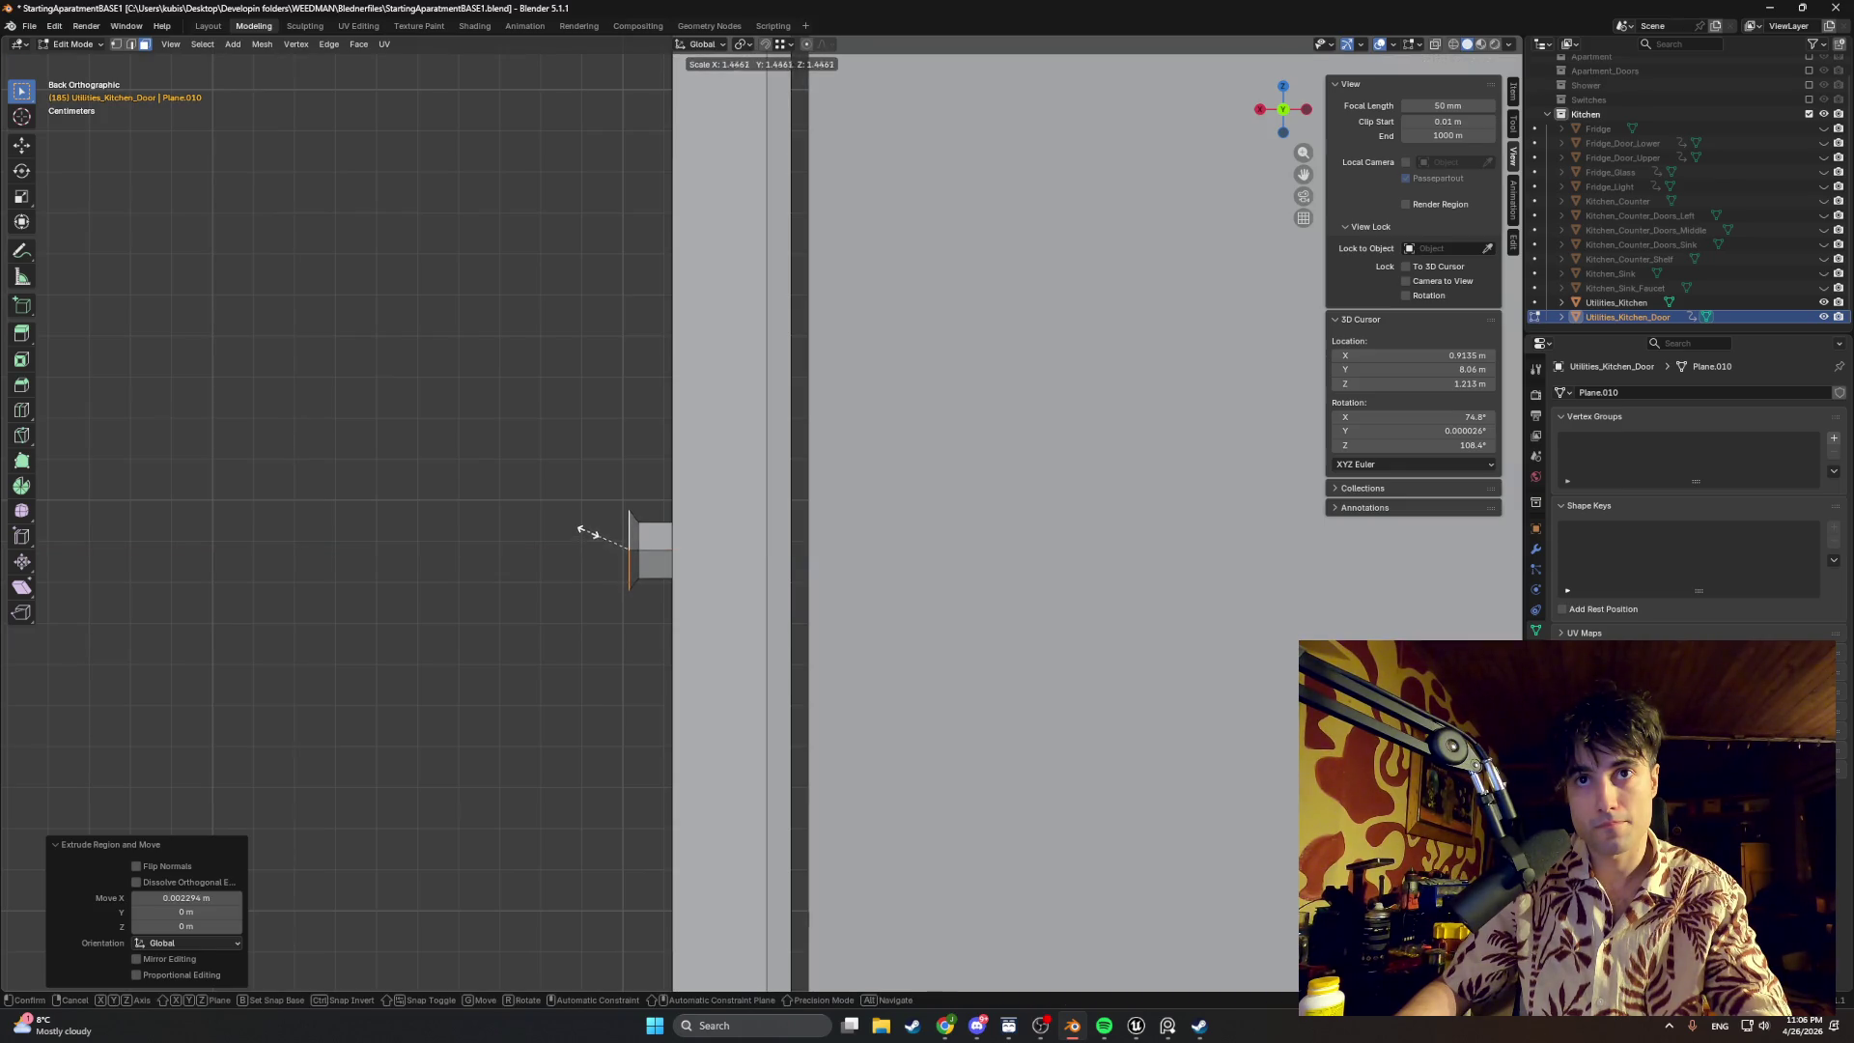
left_click(589, 531)
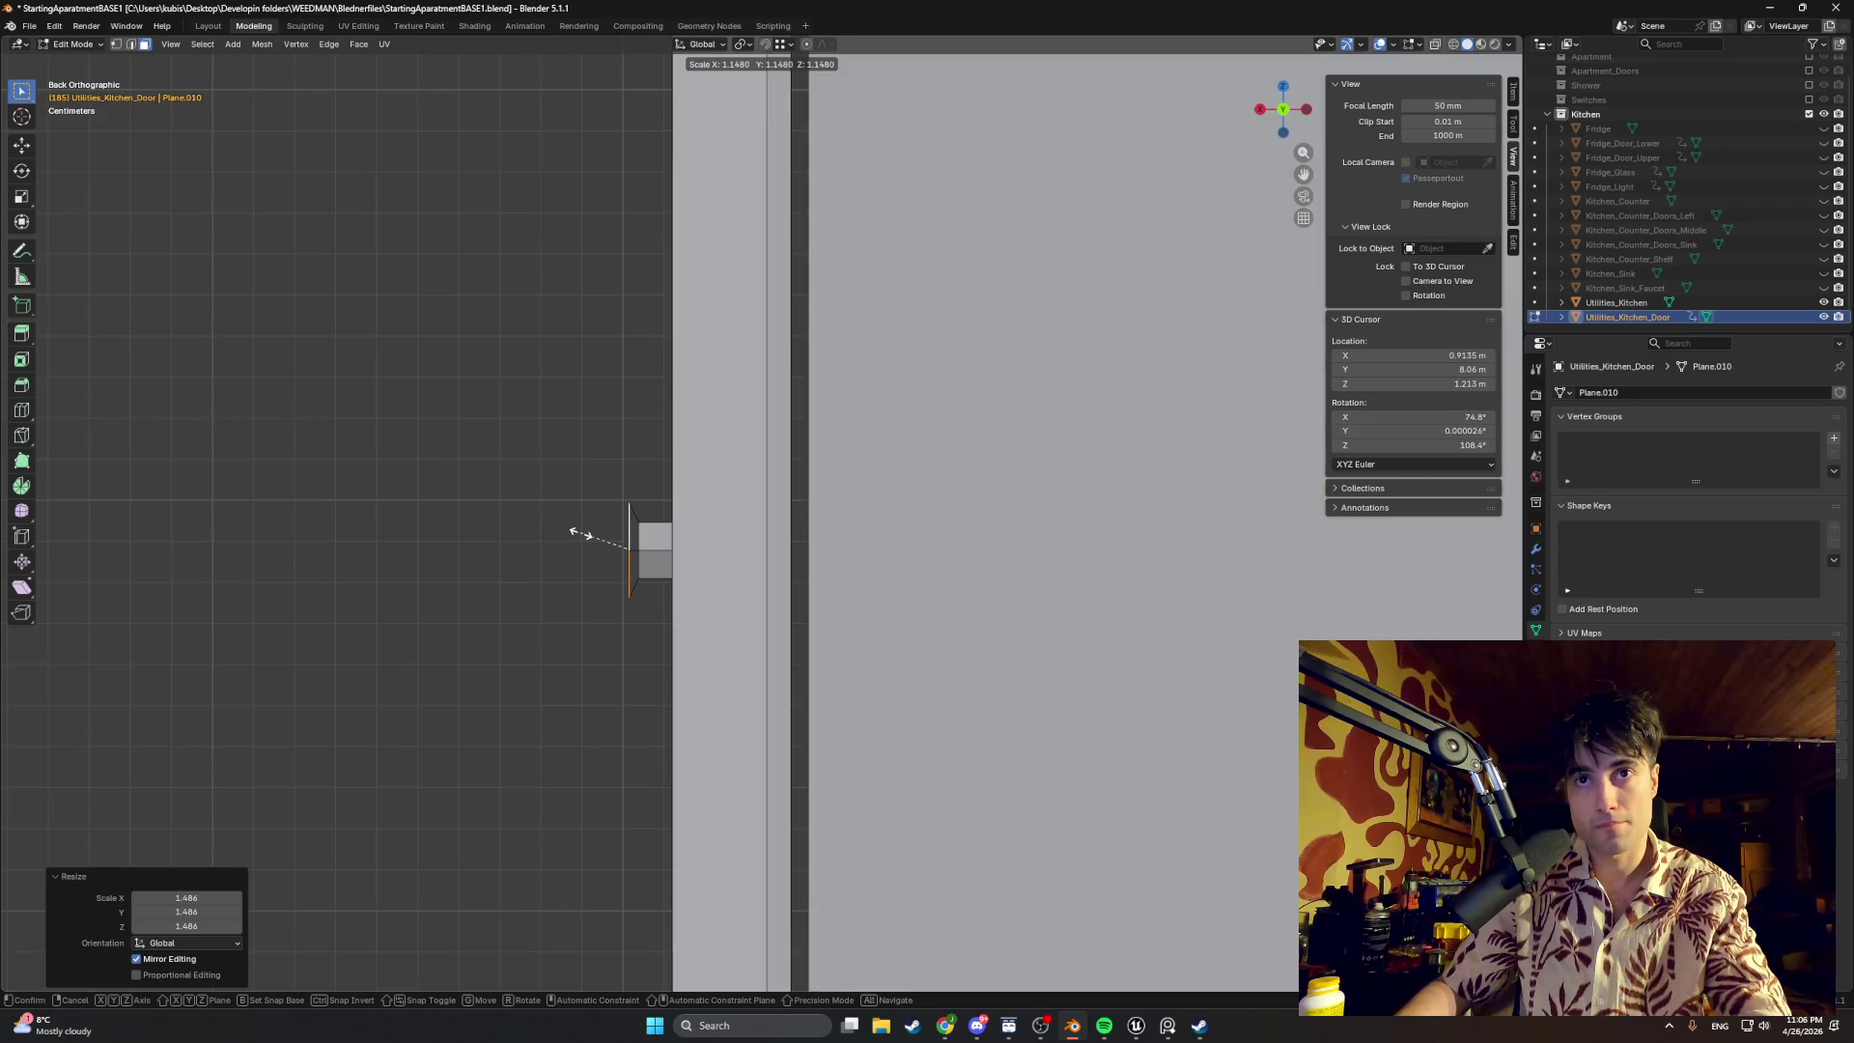
key("e")
left_click(587, 533)
key("s")
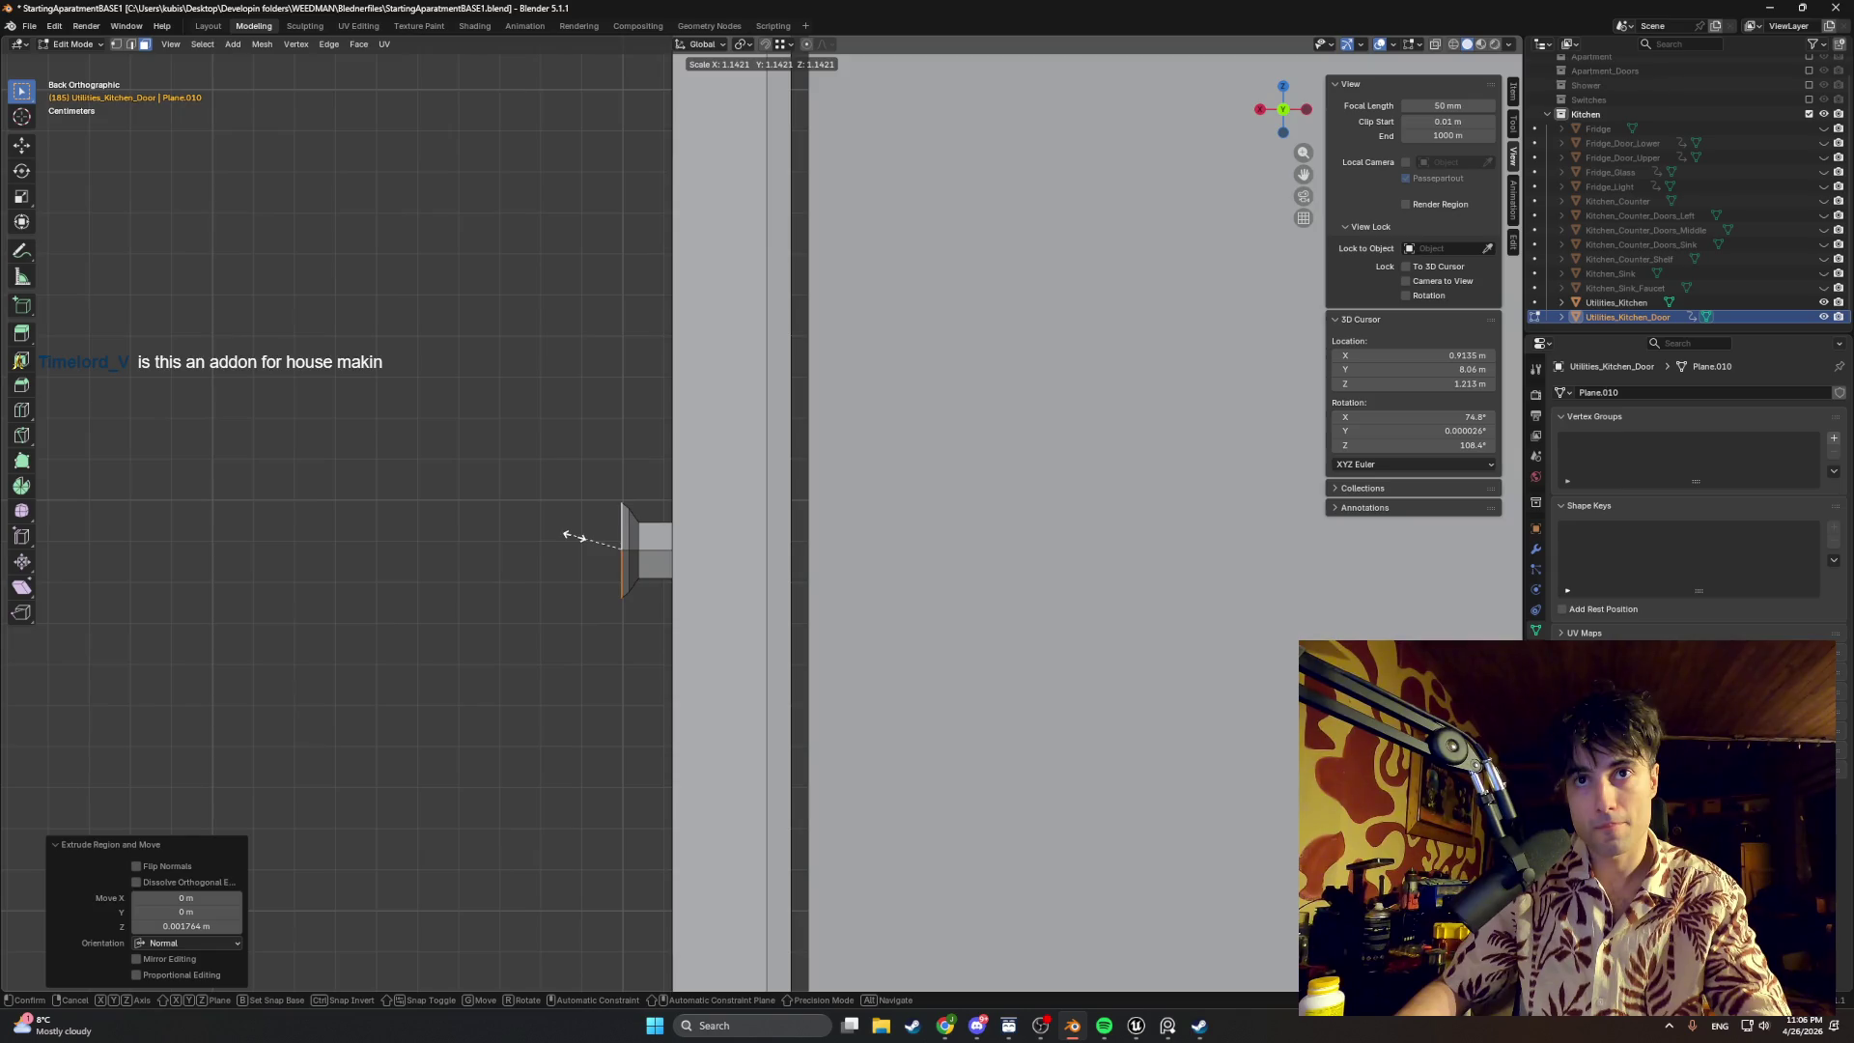
left_click(576, 537)
Step: Extrude and scale two more layers, shrinking the end face to 0.704 to taper the knob
key("e")
left_click(565, 535)
key("s")
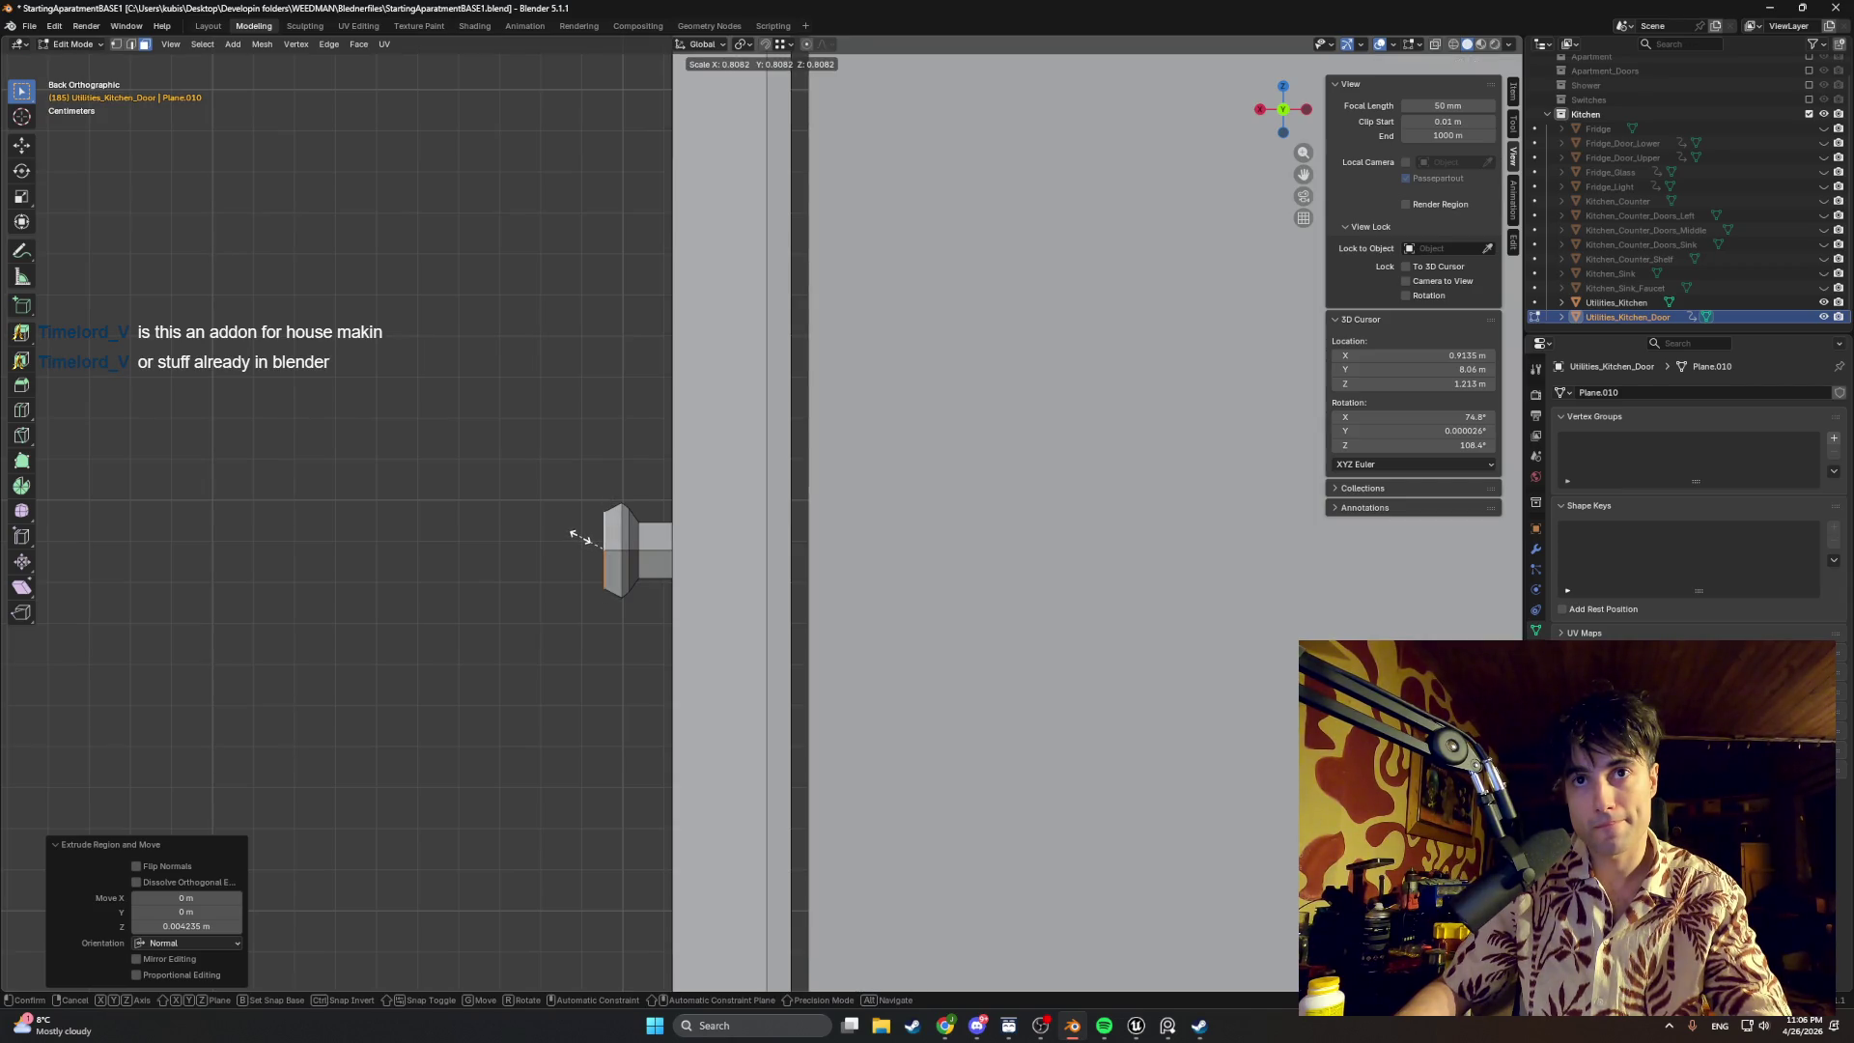
left_click(576, 536)
key("e")
left_click(567, 536)
key("s")
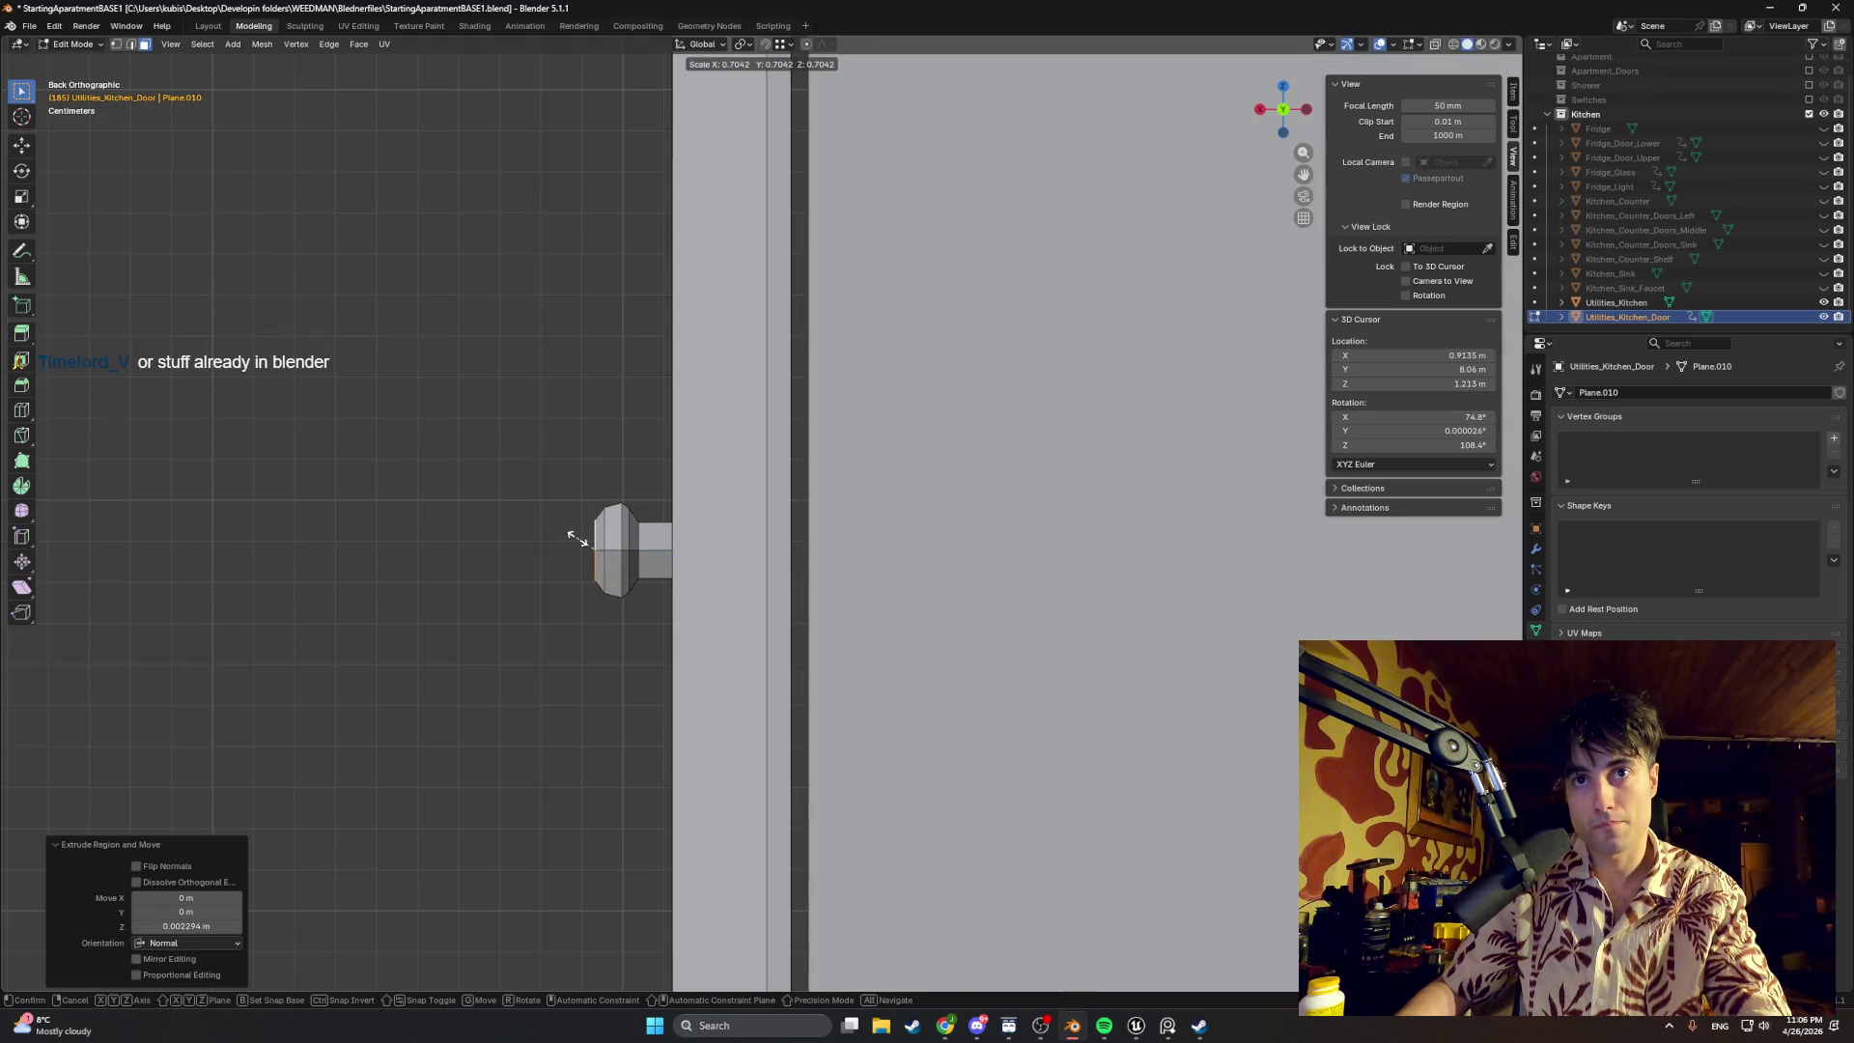
left_click(575, 536)
mouse_move(575, 536)
middle_mouse_down()
mouse_move(859, 114)
mouse_move(478, 143)
middle_mouse_up()
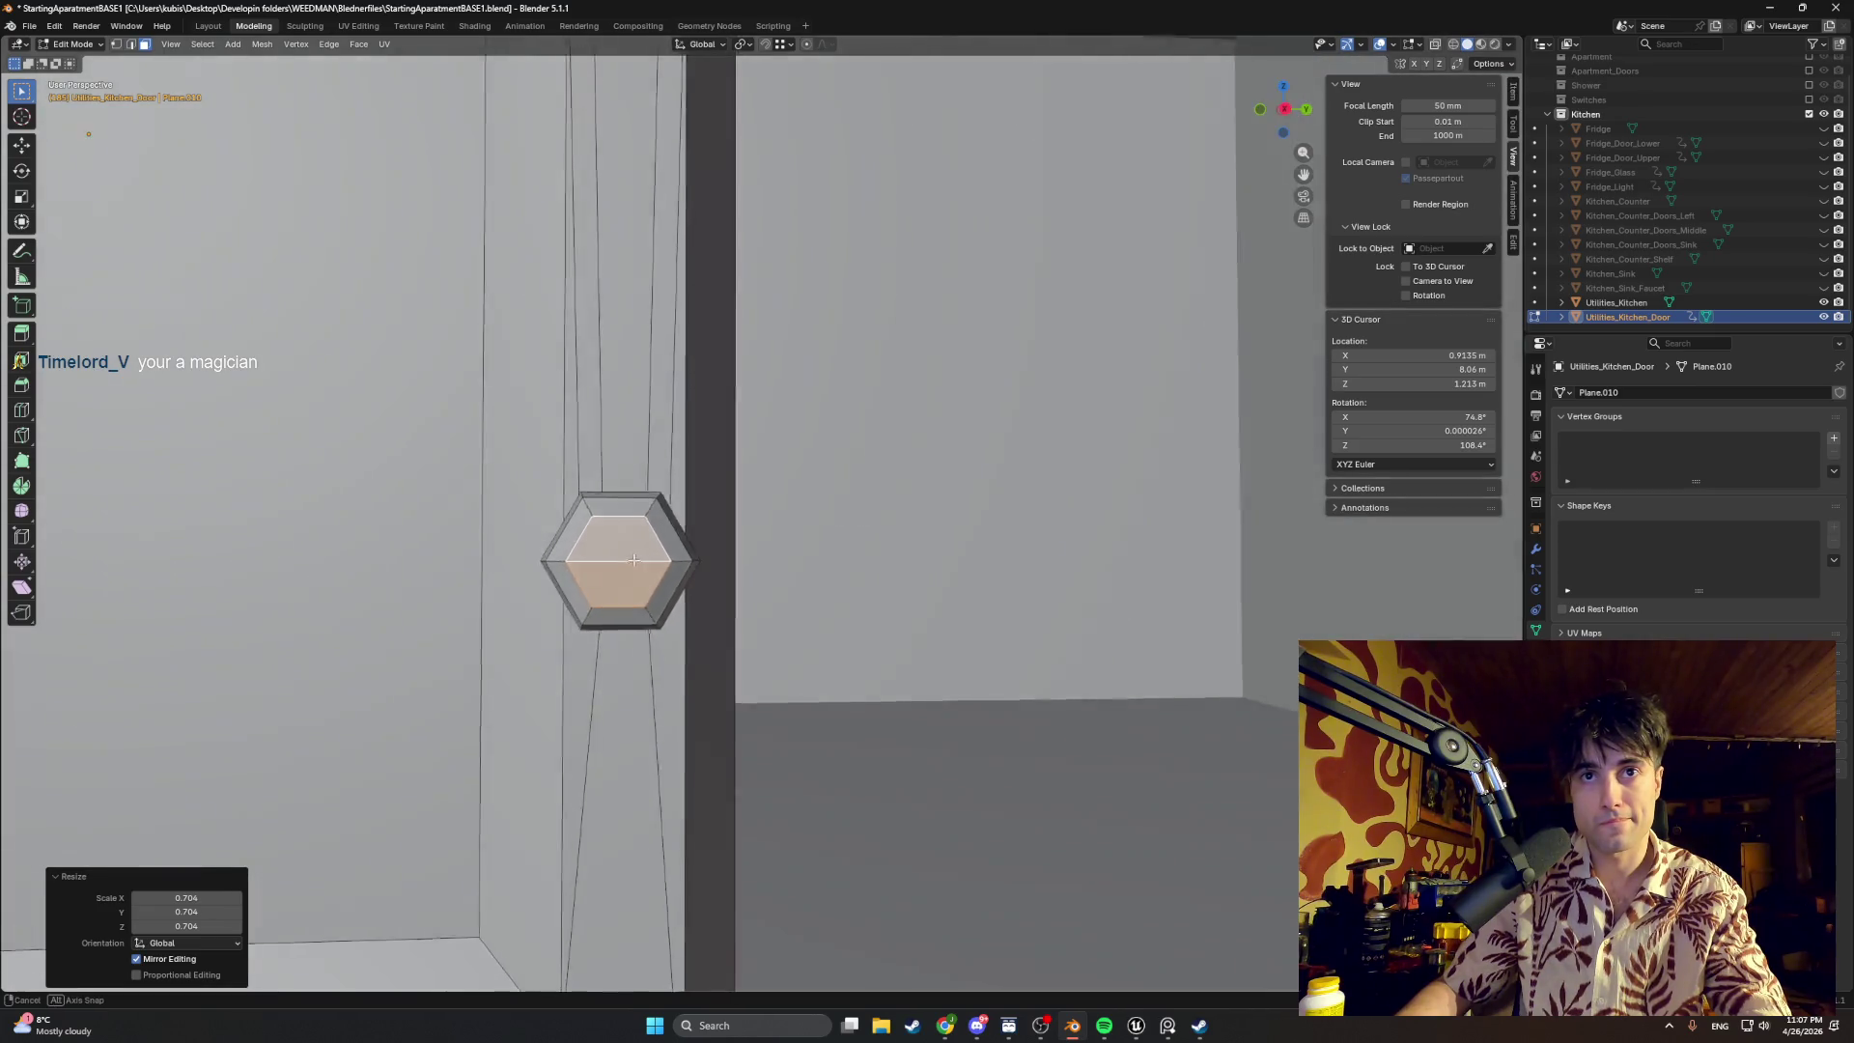
Step: Select the knob's front face in face mode and undo an accidental scale
middle_click_drag(594, 567, 643, 564)
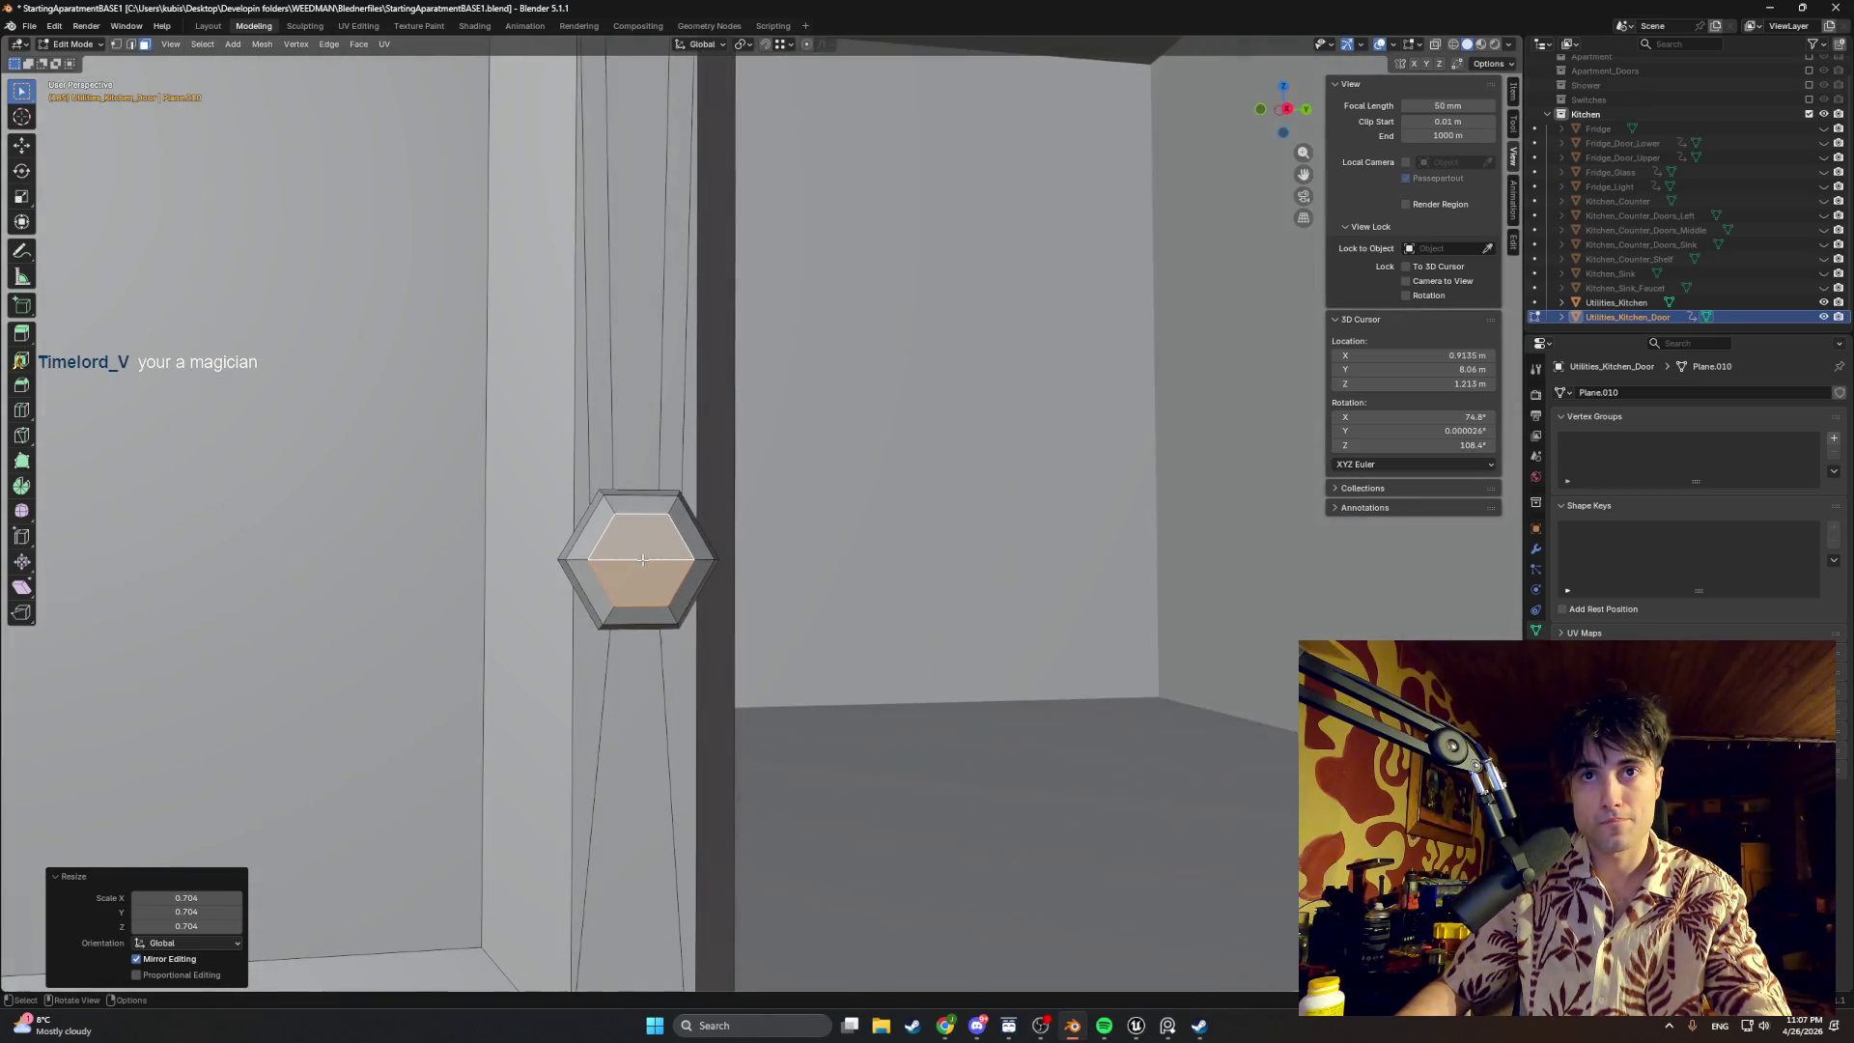
key("2")
left_click(643, 564)
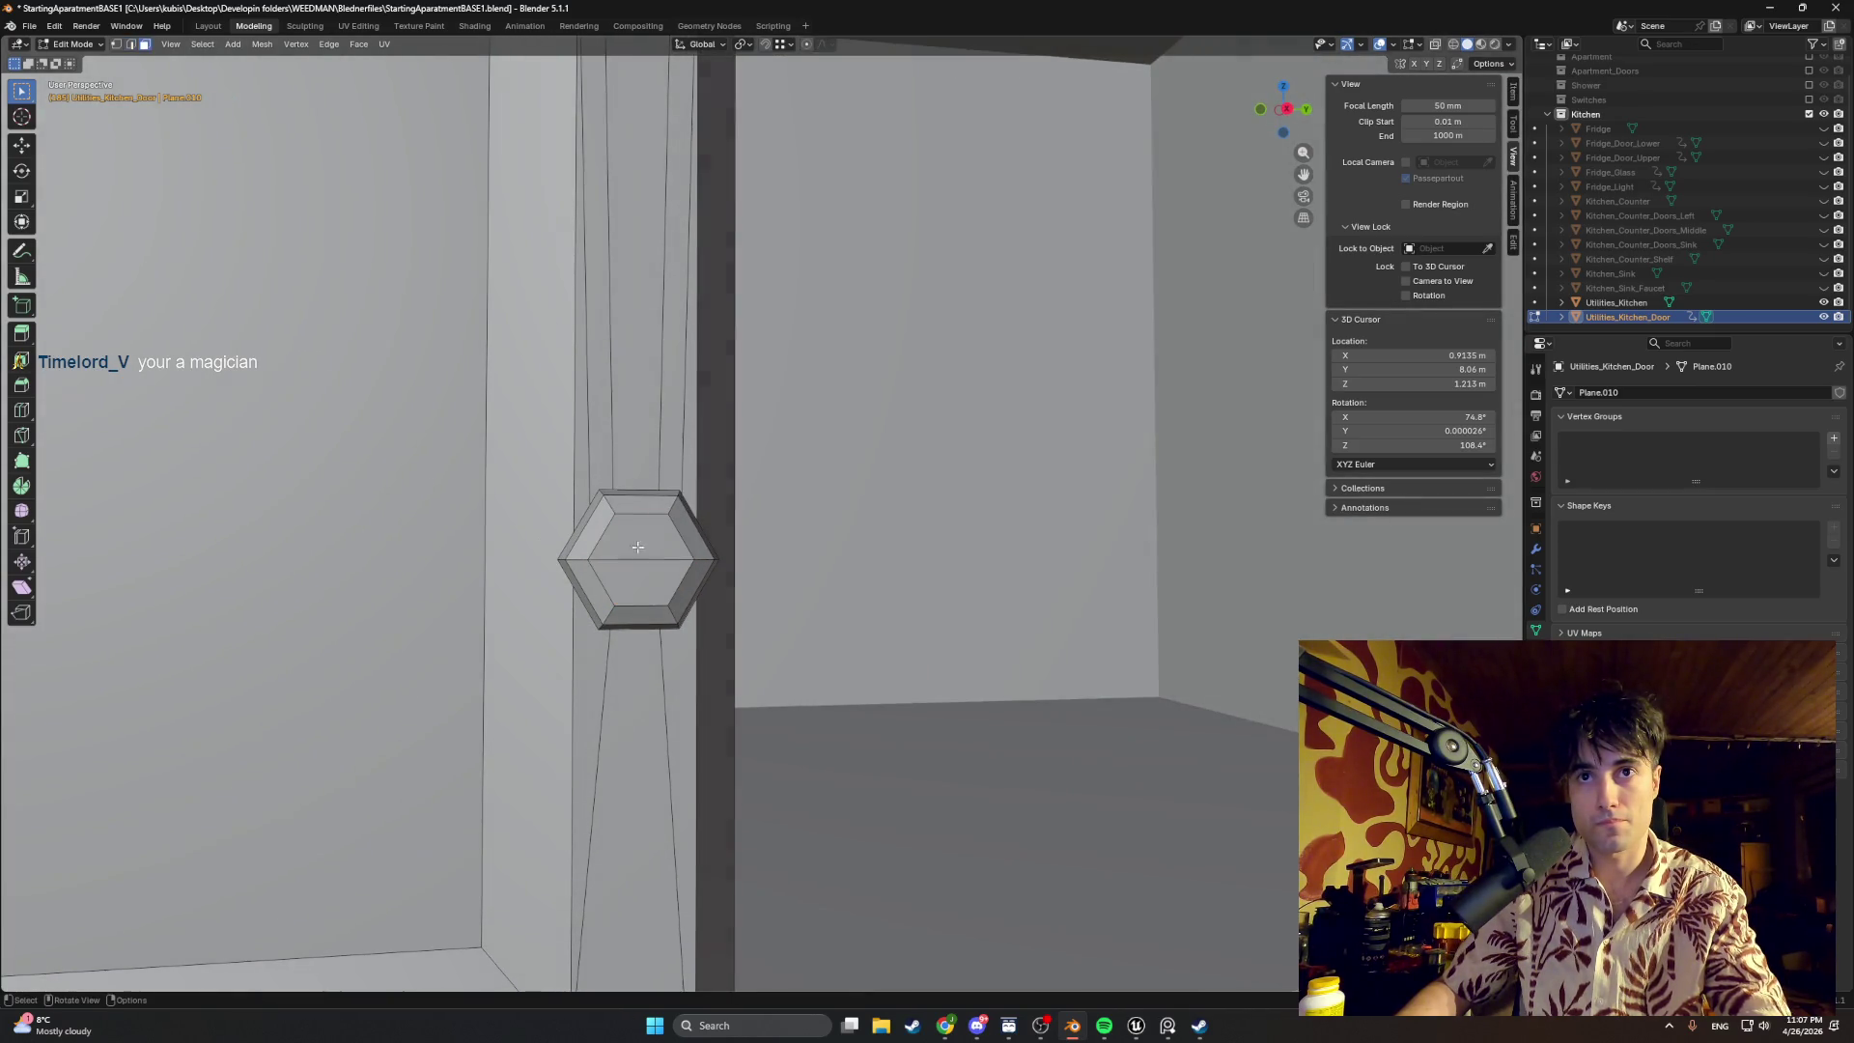
key("3")
left_click(635, 551)
middle_click_drag(634, 552, 537, 585)
key("s")
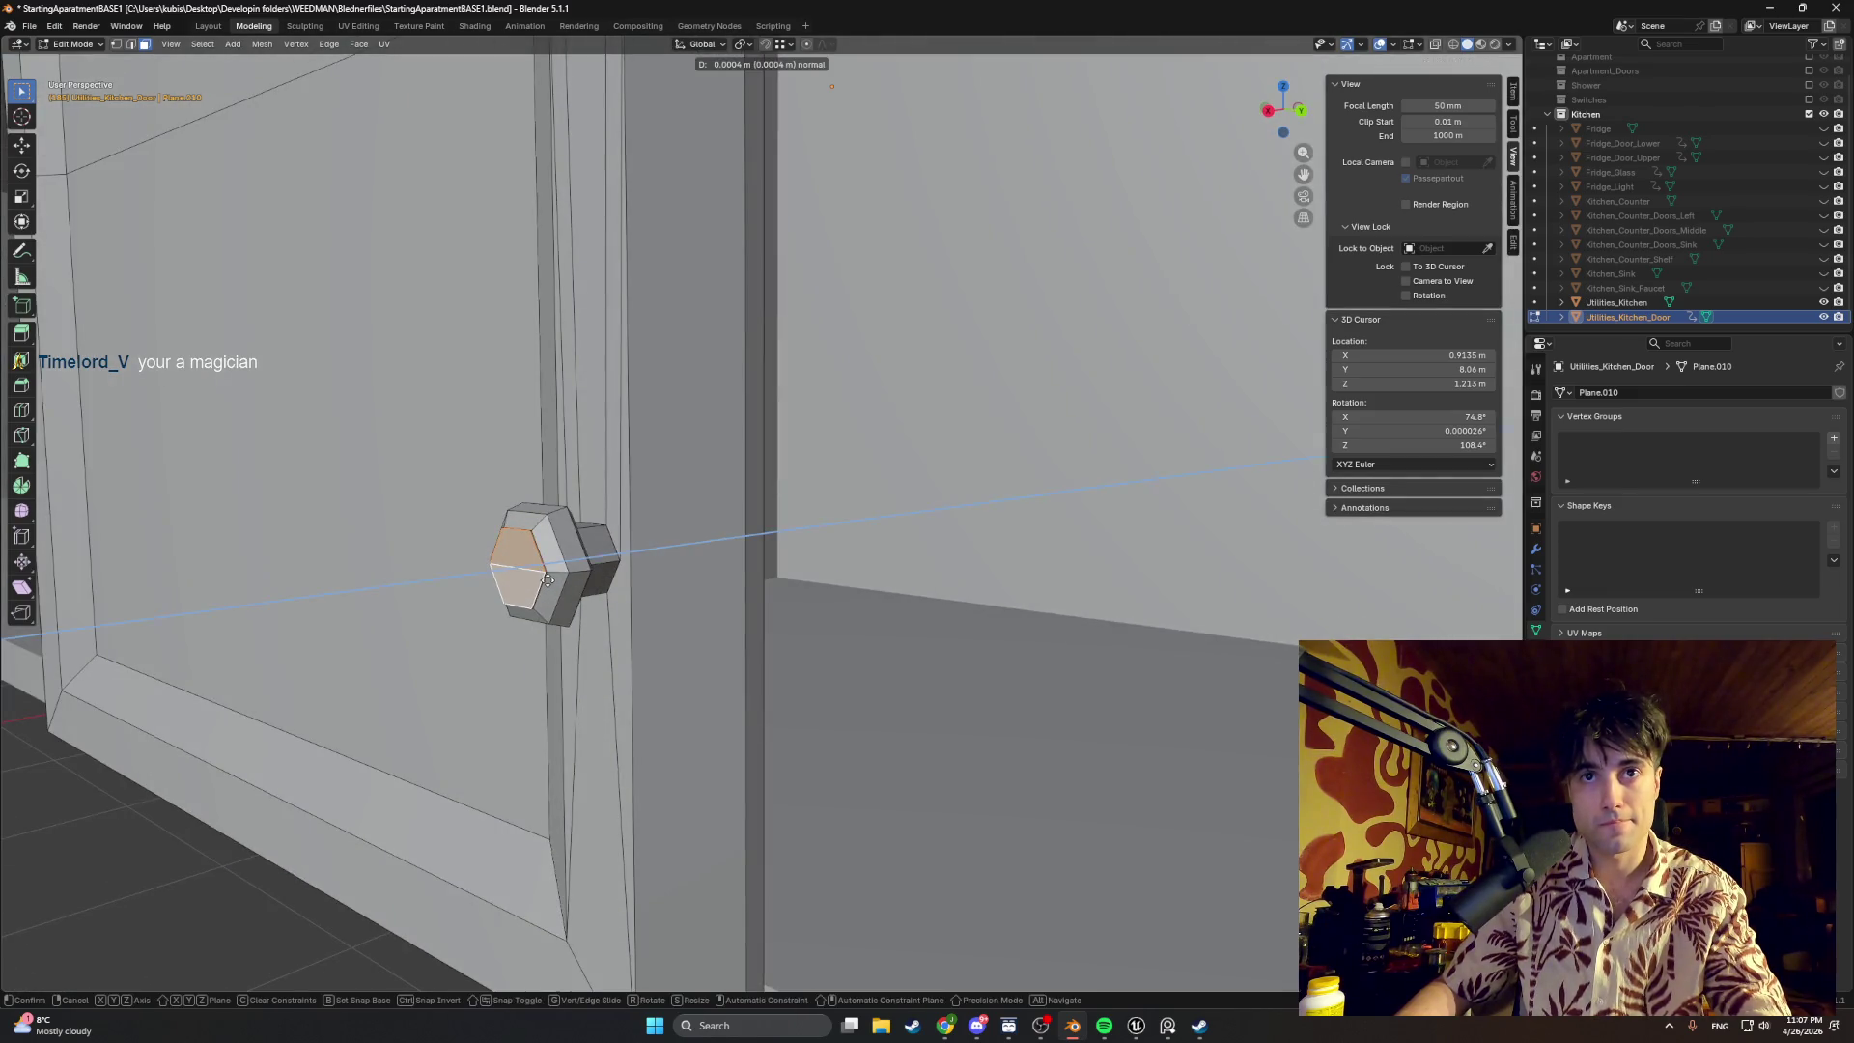
left_click(557, 580)
key("ctrl+z")
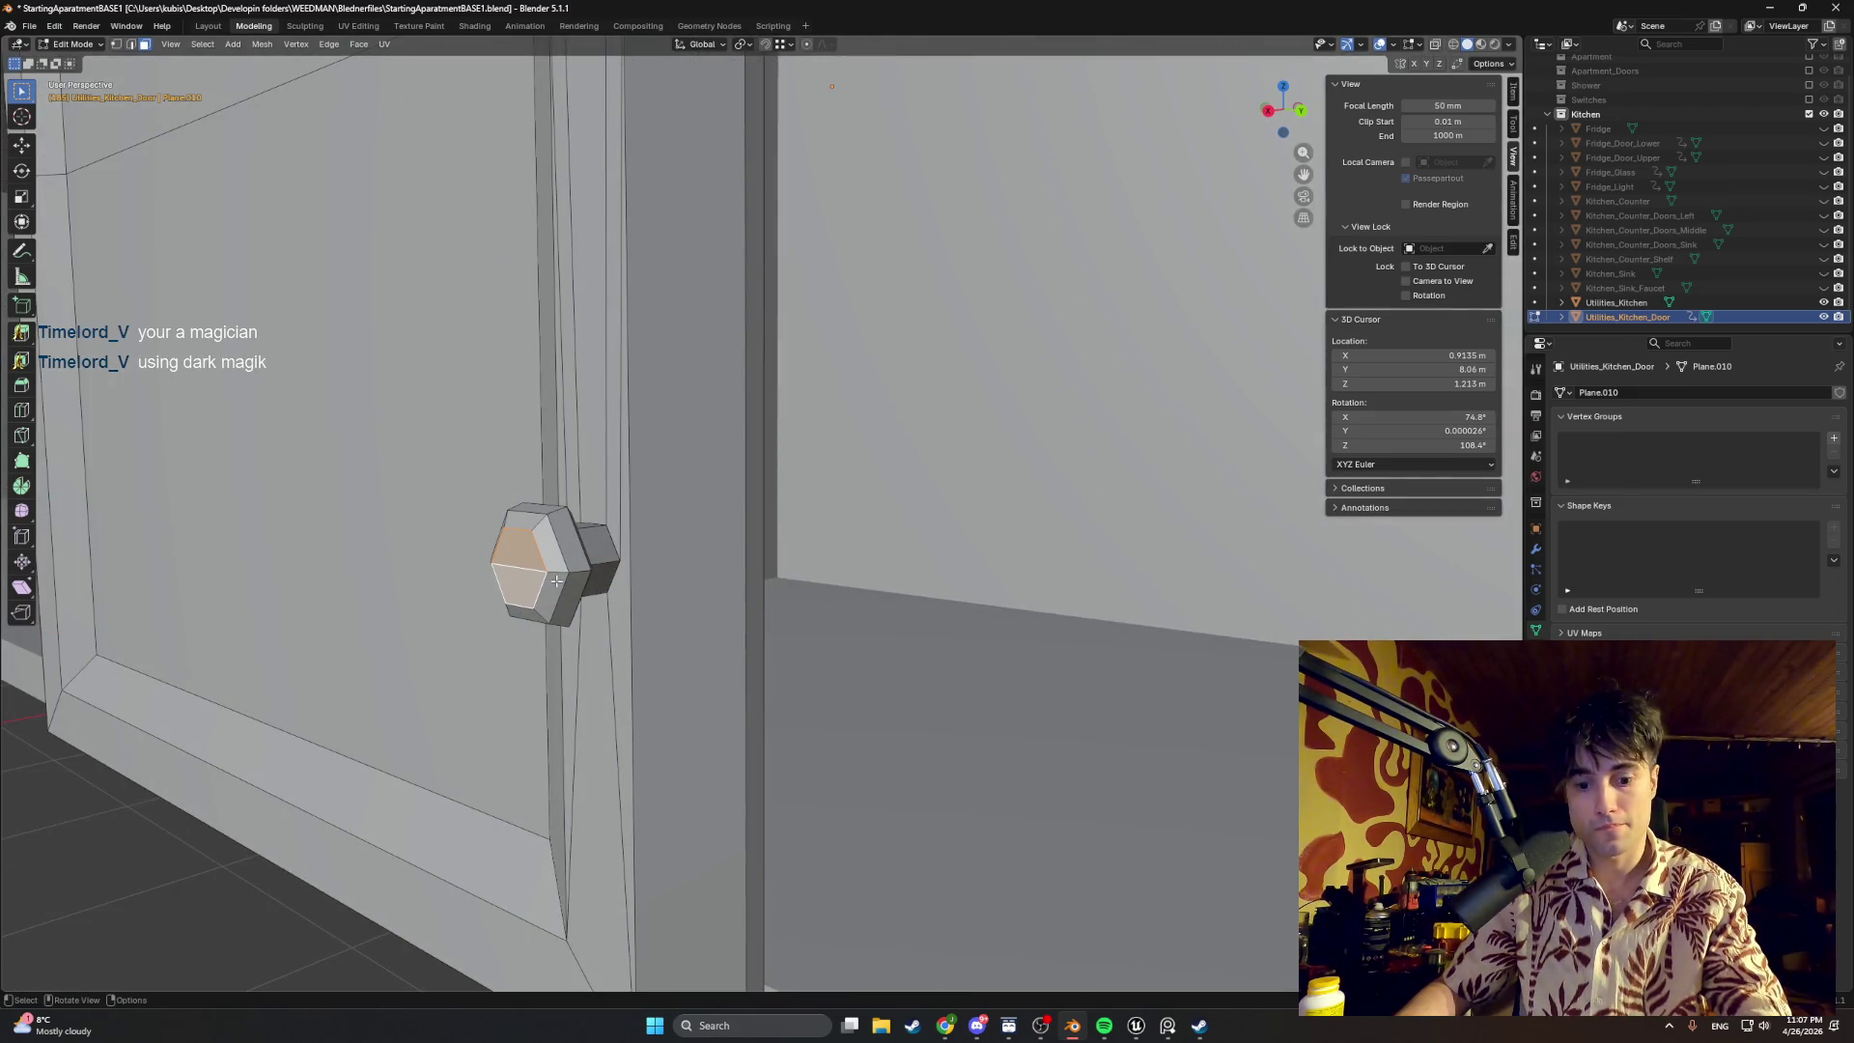
Step: Nudge the knob's front face about 0.0002 m along X
key("g")
key("x")
left_click(554, 582)
mouse_move(554, 581)
middle_mouse_down()
mouse_move(519, 585)
mouse_move(717, 570)
mouse_move(651, 558)
middle_mouse_up()
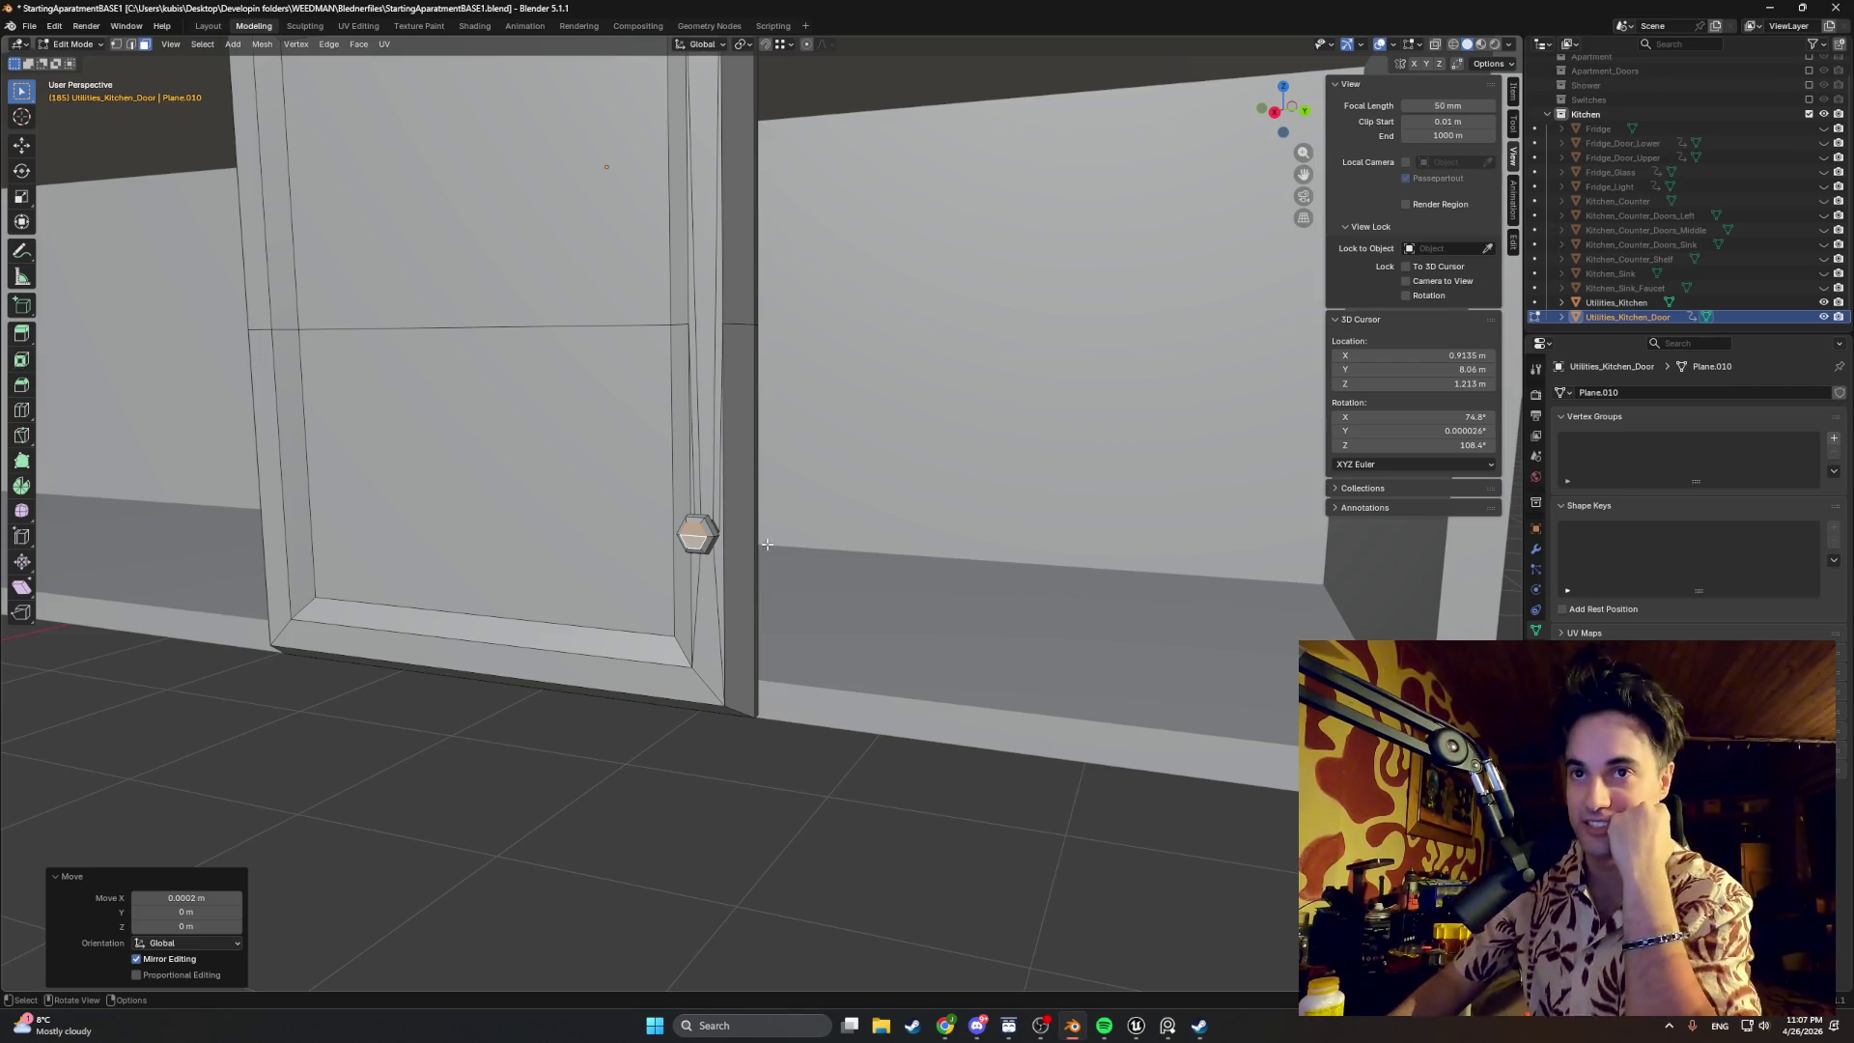
scroll(654, 551, "up", 3)
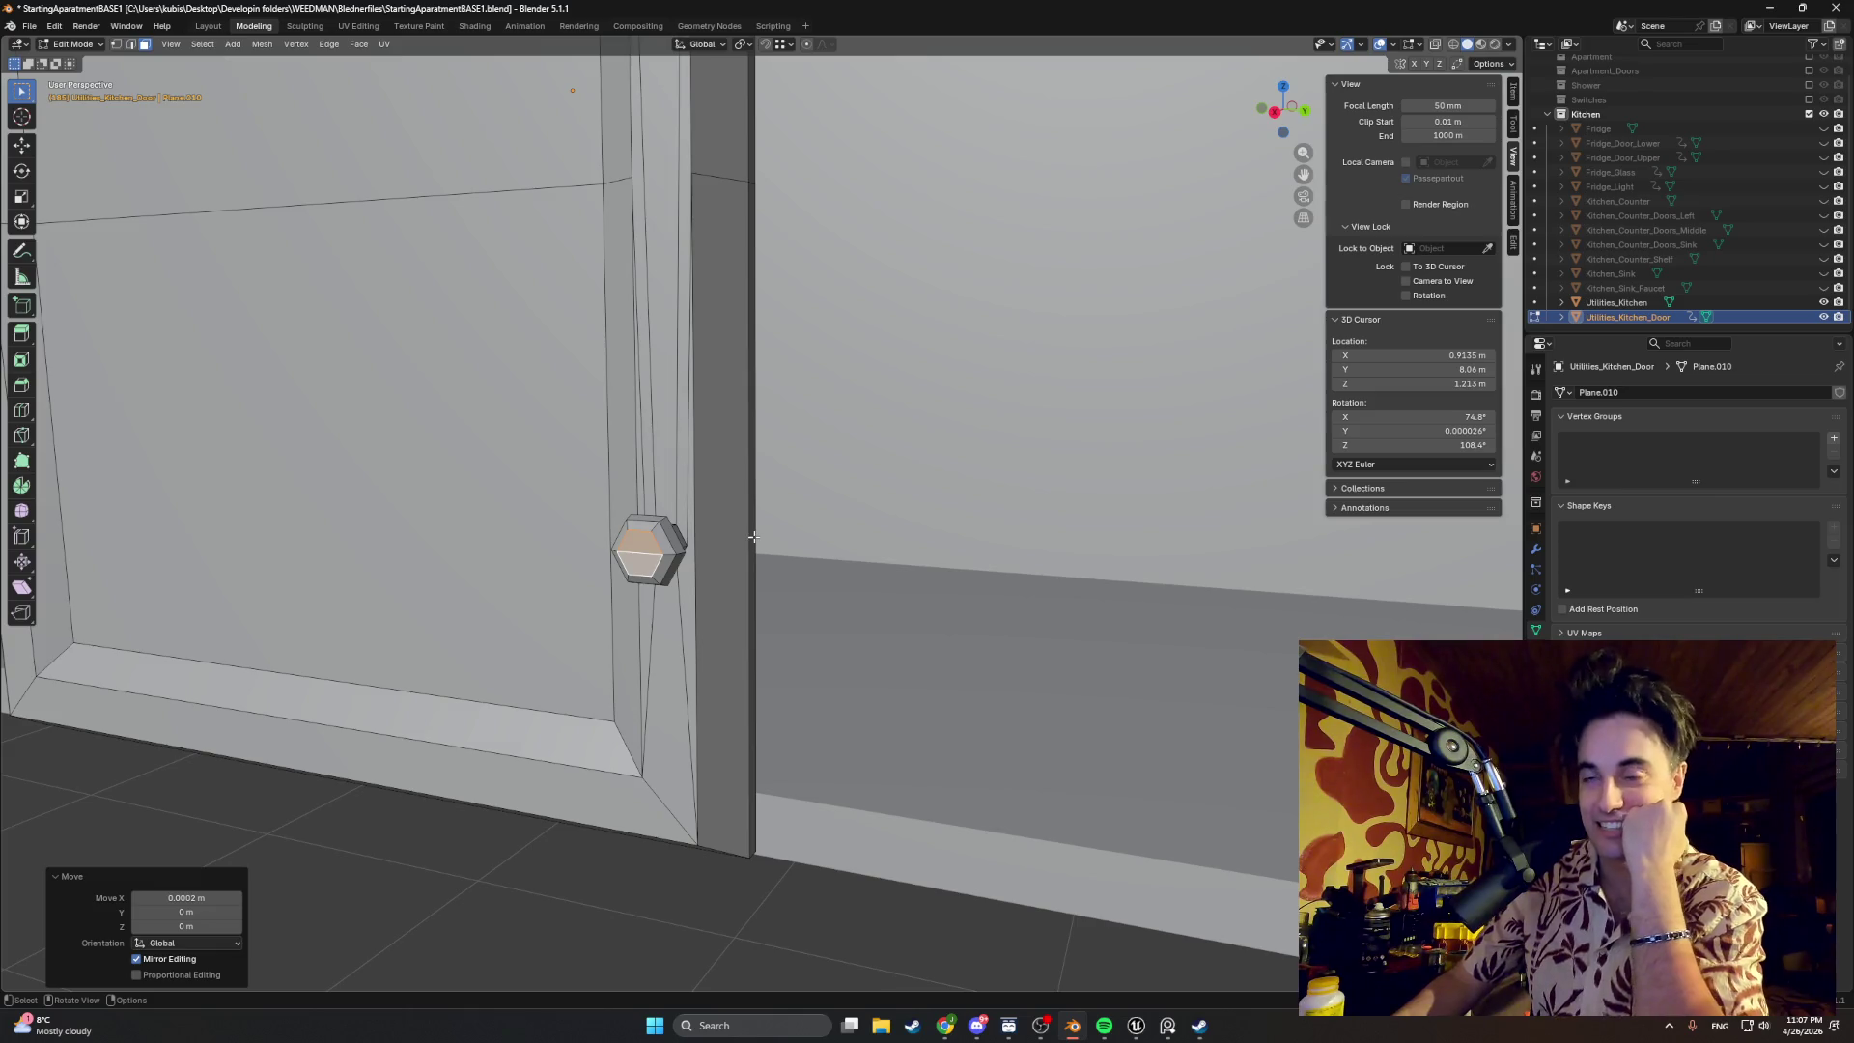
Step: Orbit to inspect the cabinet and handle, then bring the Unreal Editor to the front
middle_click_drag(750, 536, 737, 534)
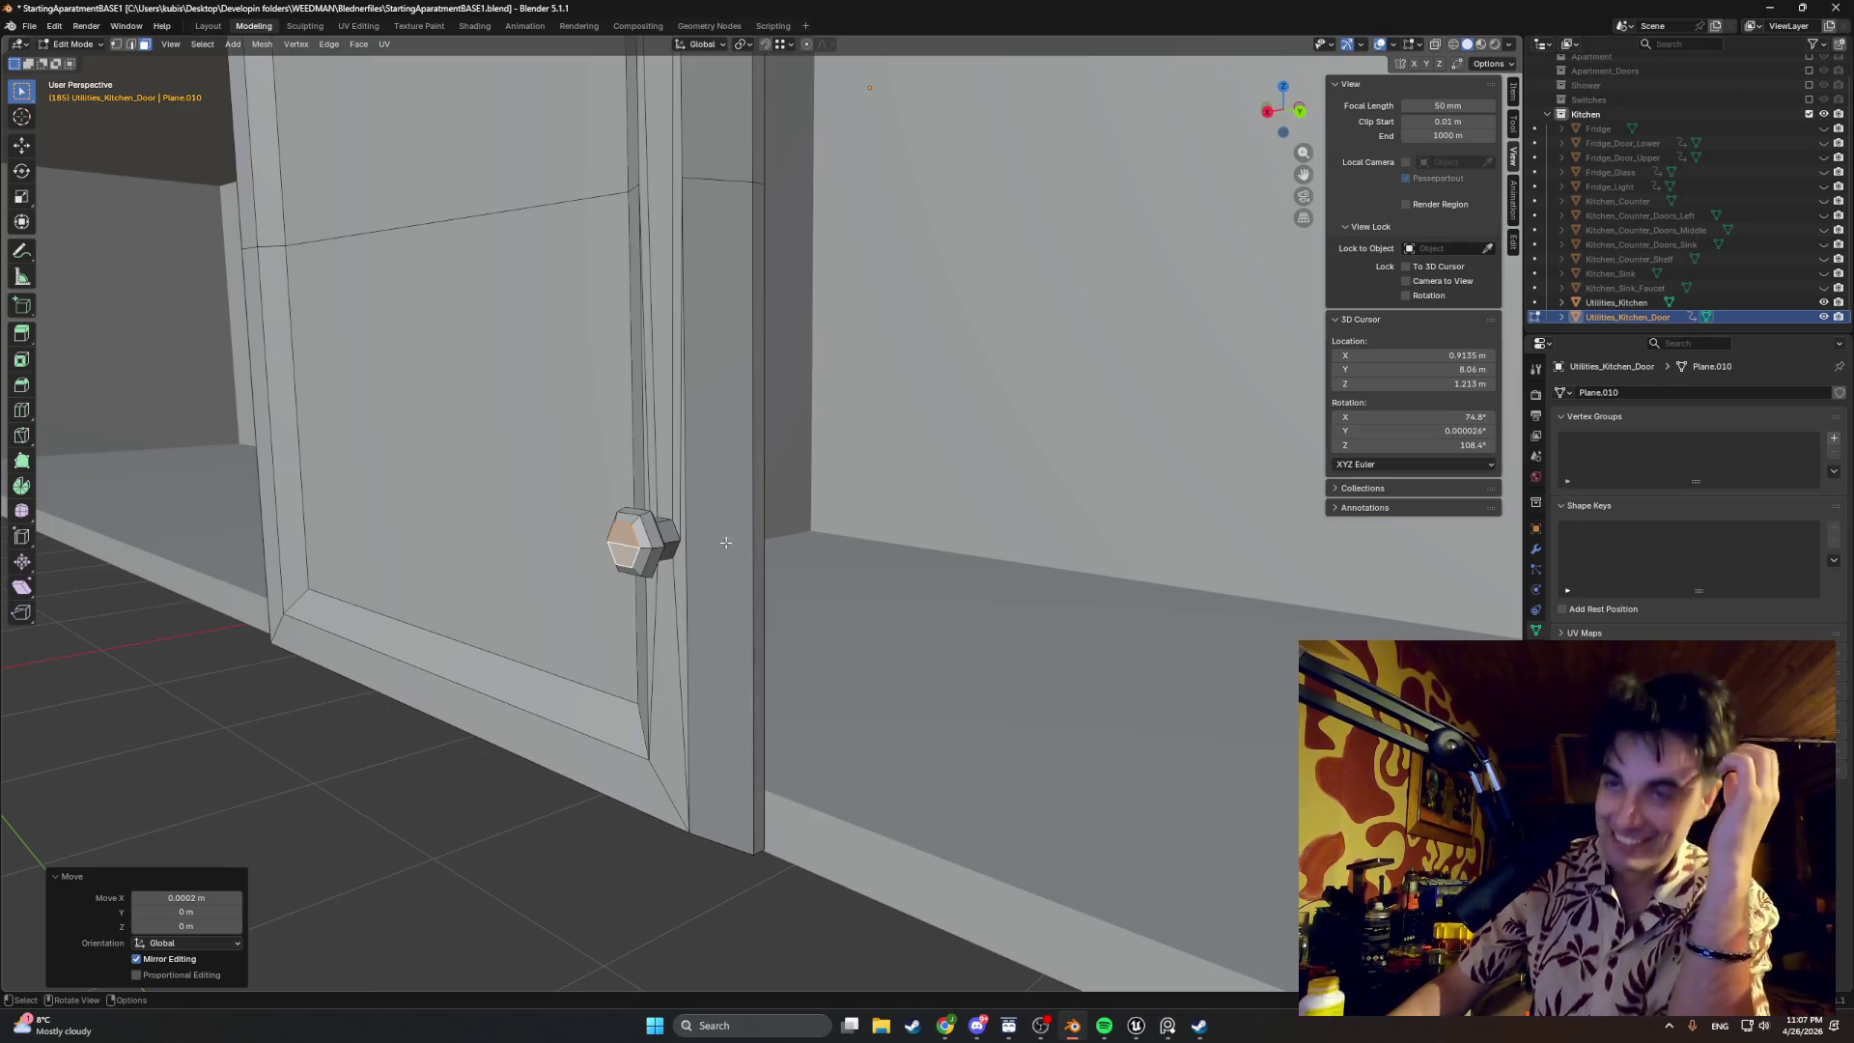
scroll(724, 542, "down", 3)
scroll(726, 552, "down", 3)
scroll(726, 565, "down", 2)
scroll(727, 582, "down", 2)
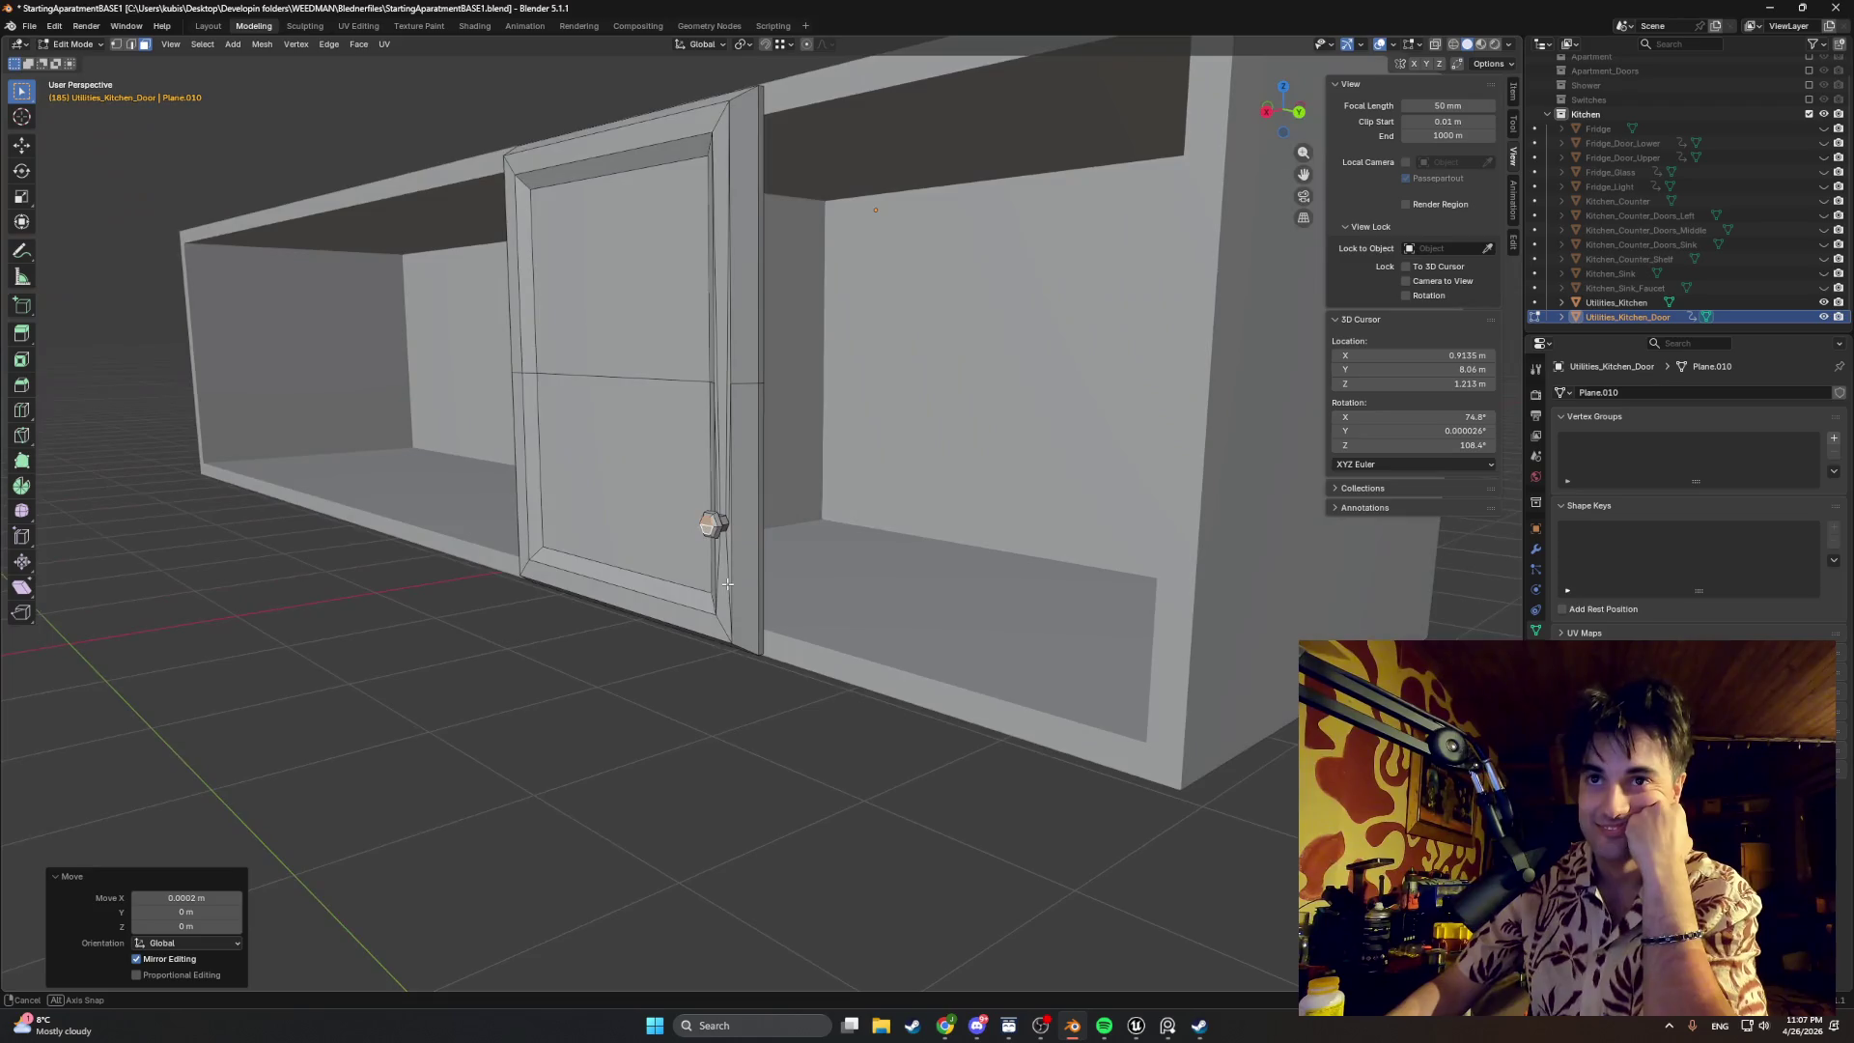
middle_click_drag(729, 582, 782, 577)
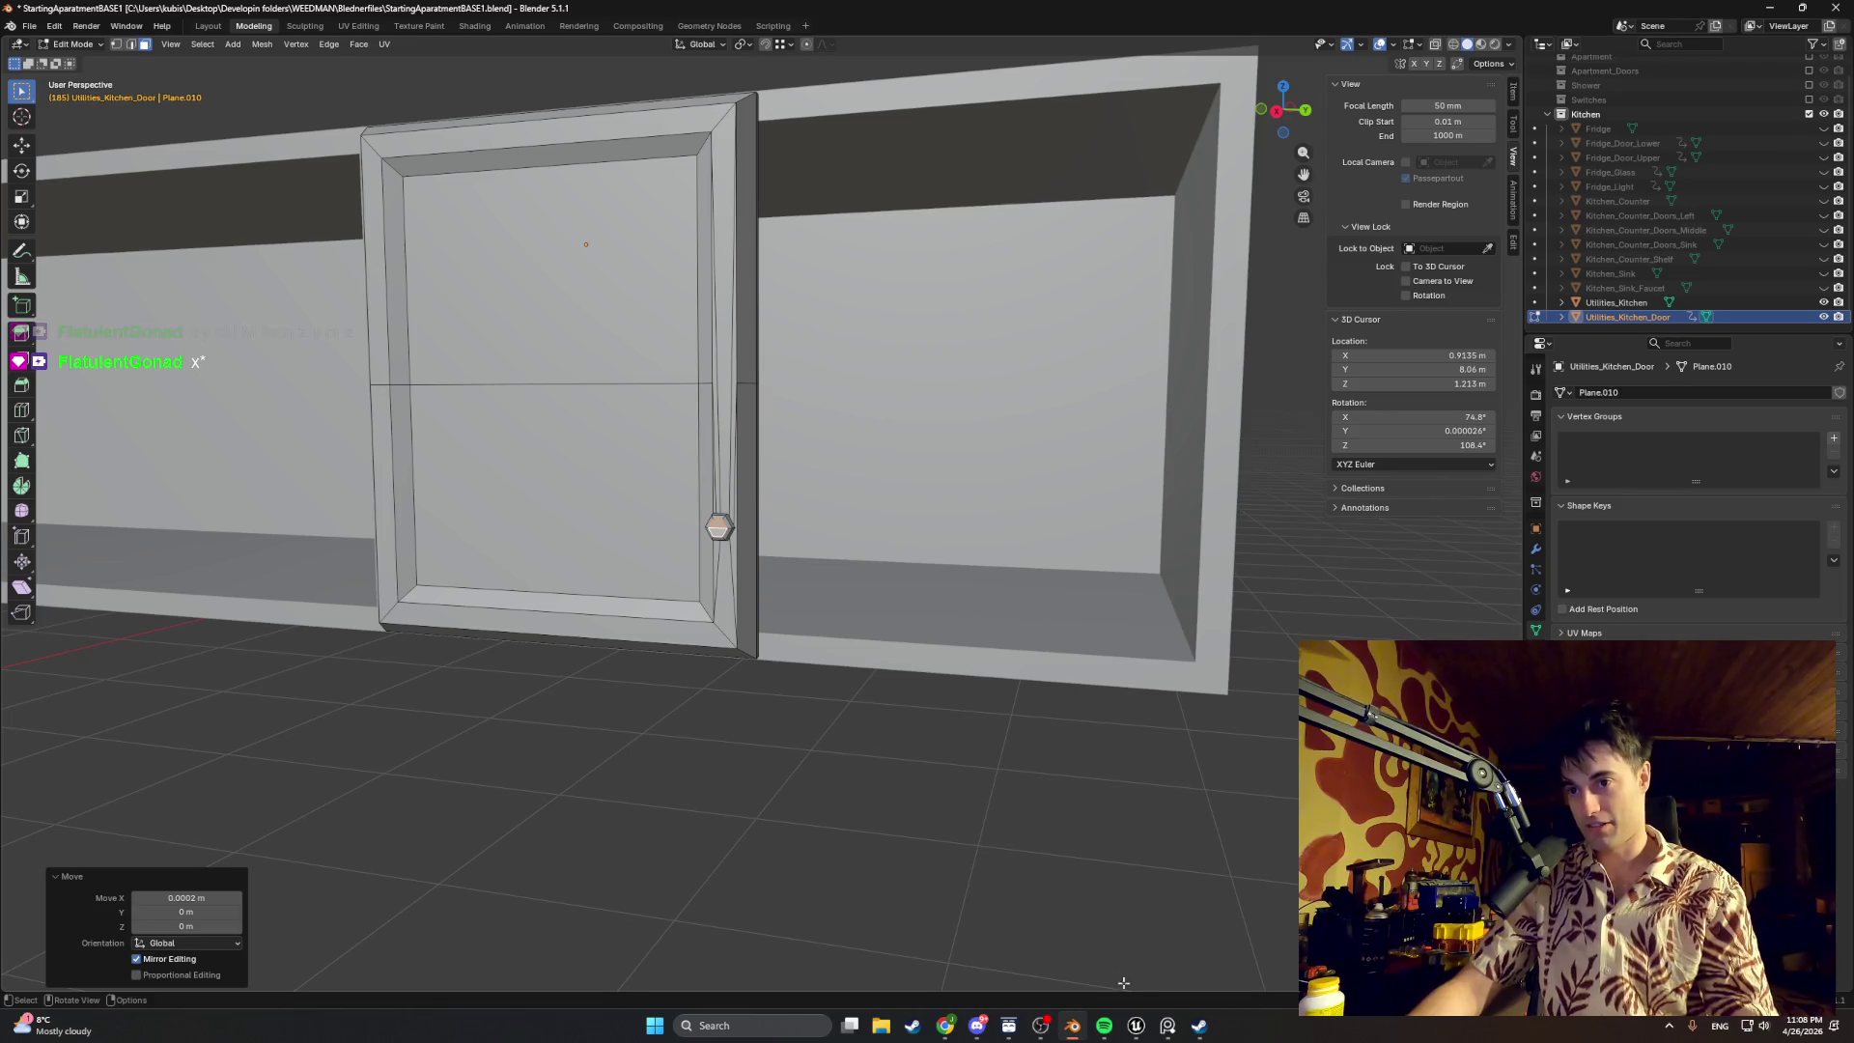
mouse_move(1136, 1027)
left_click(1074, 972)
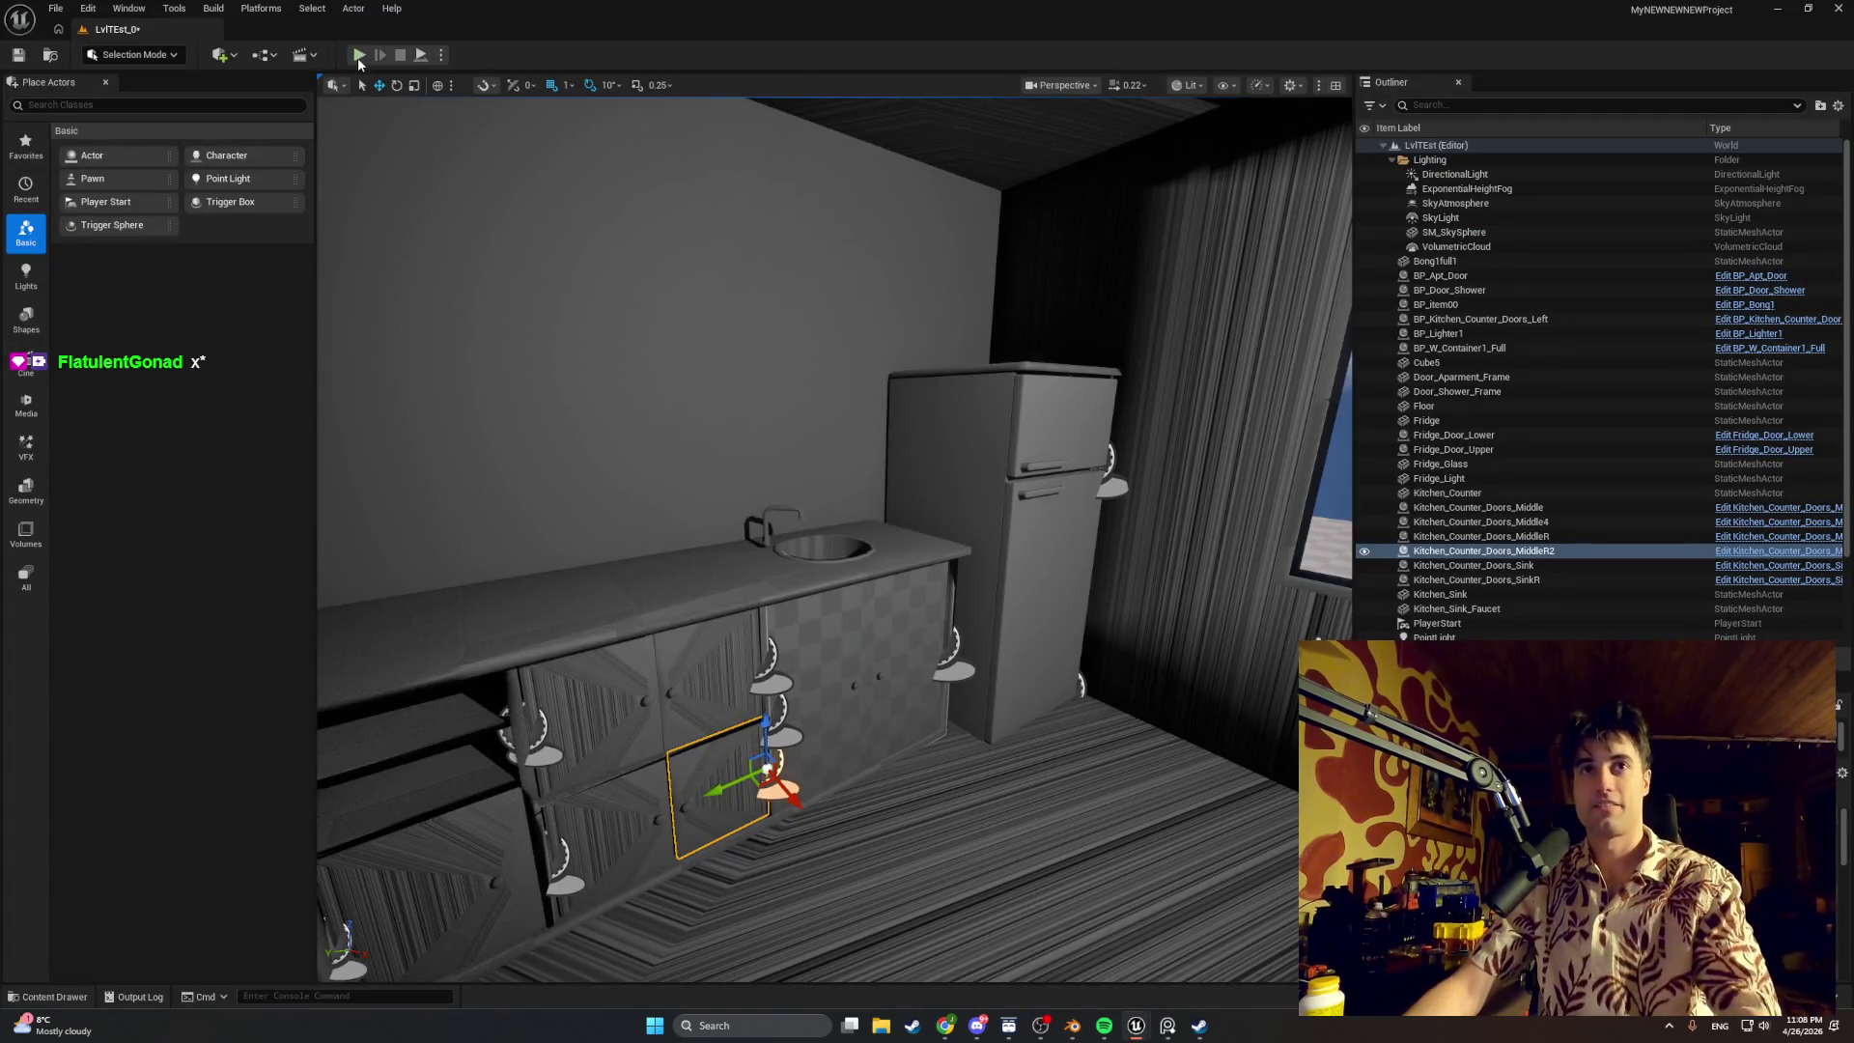
Step: Play-test the level opening the sink cabinet doors, stop, and open the Content Drawer
left_click(360, 53)
key("e")
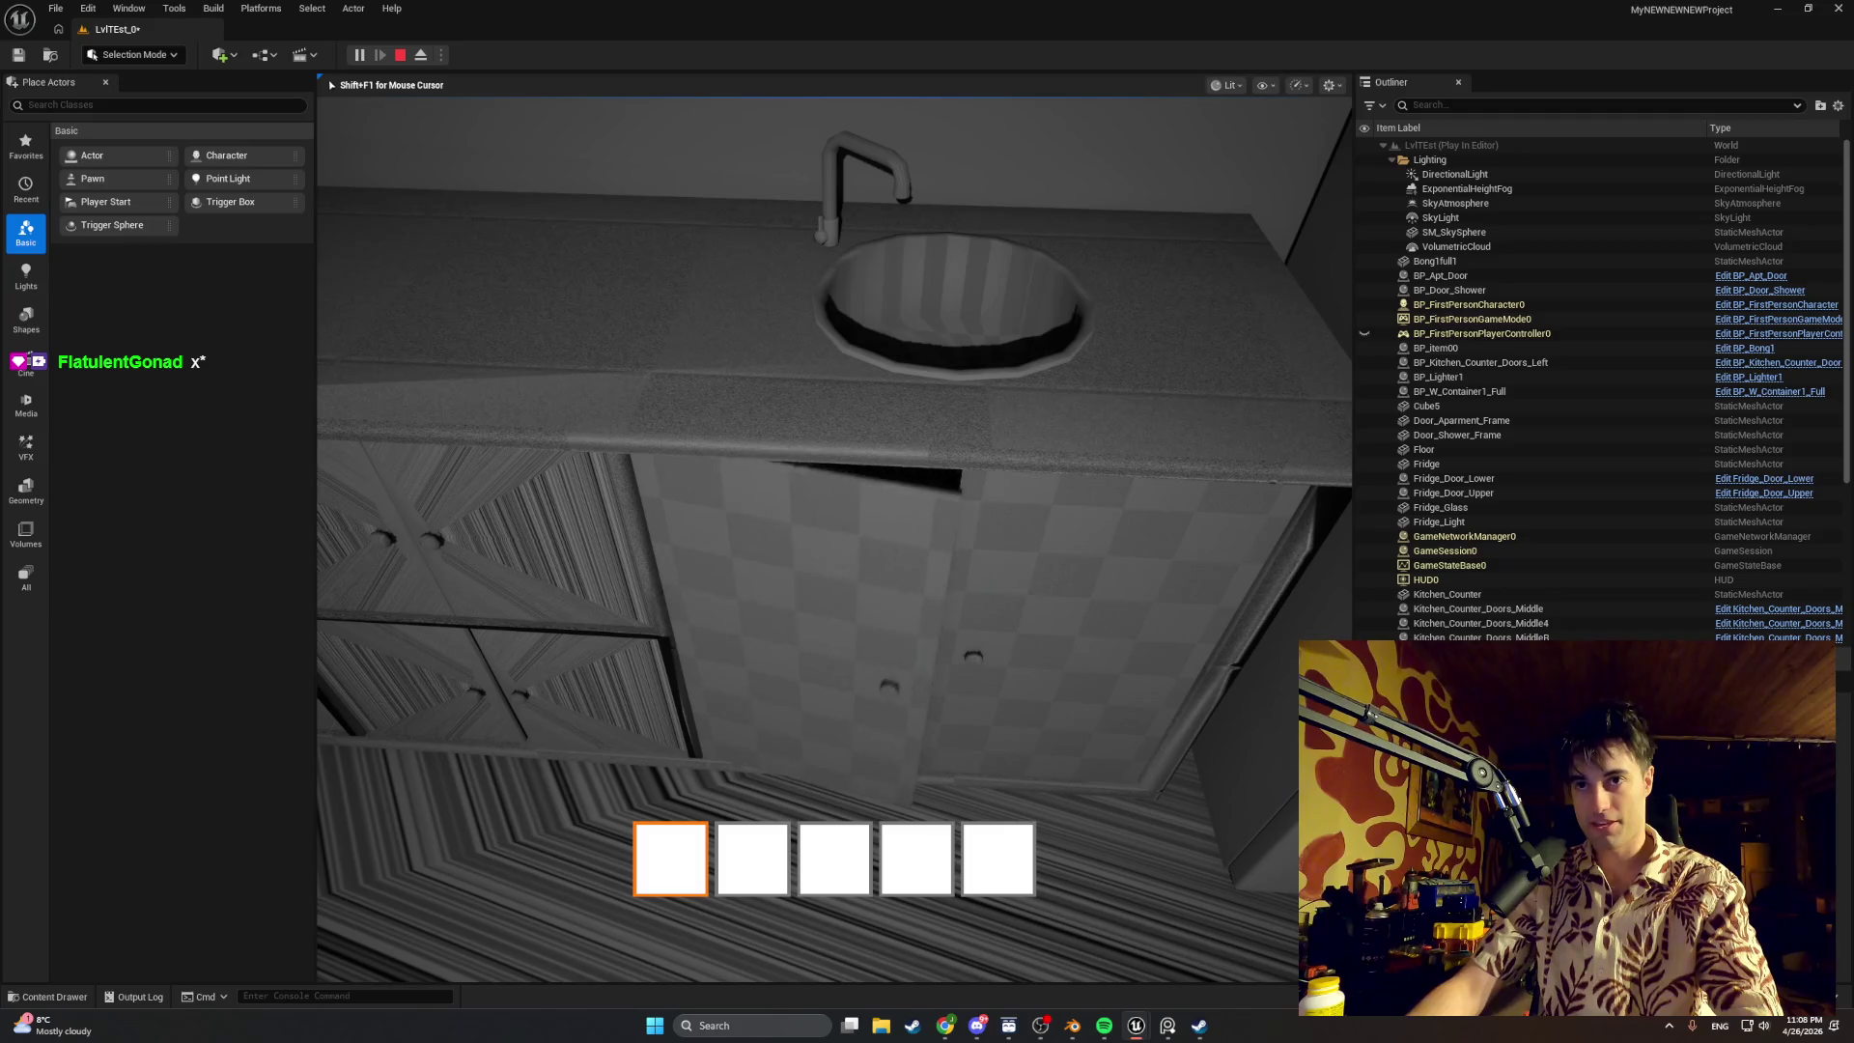
key("s")
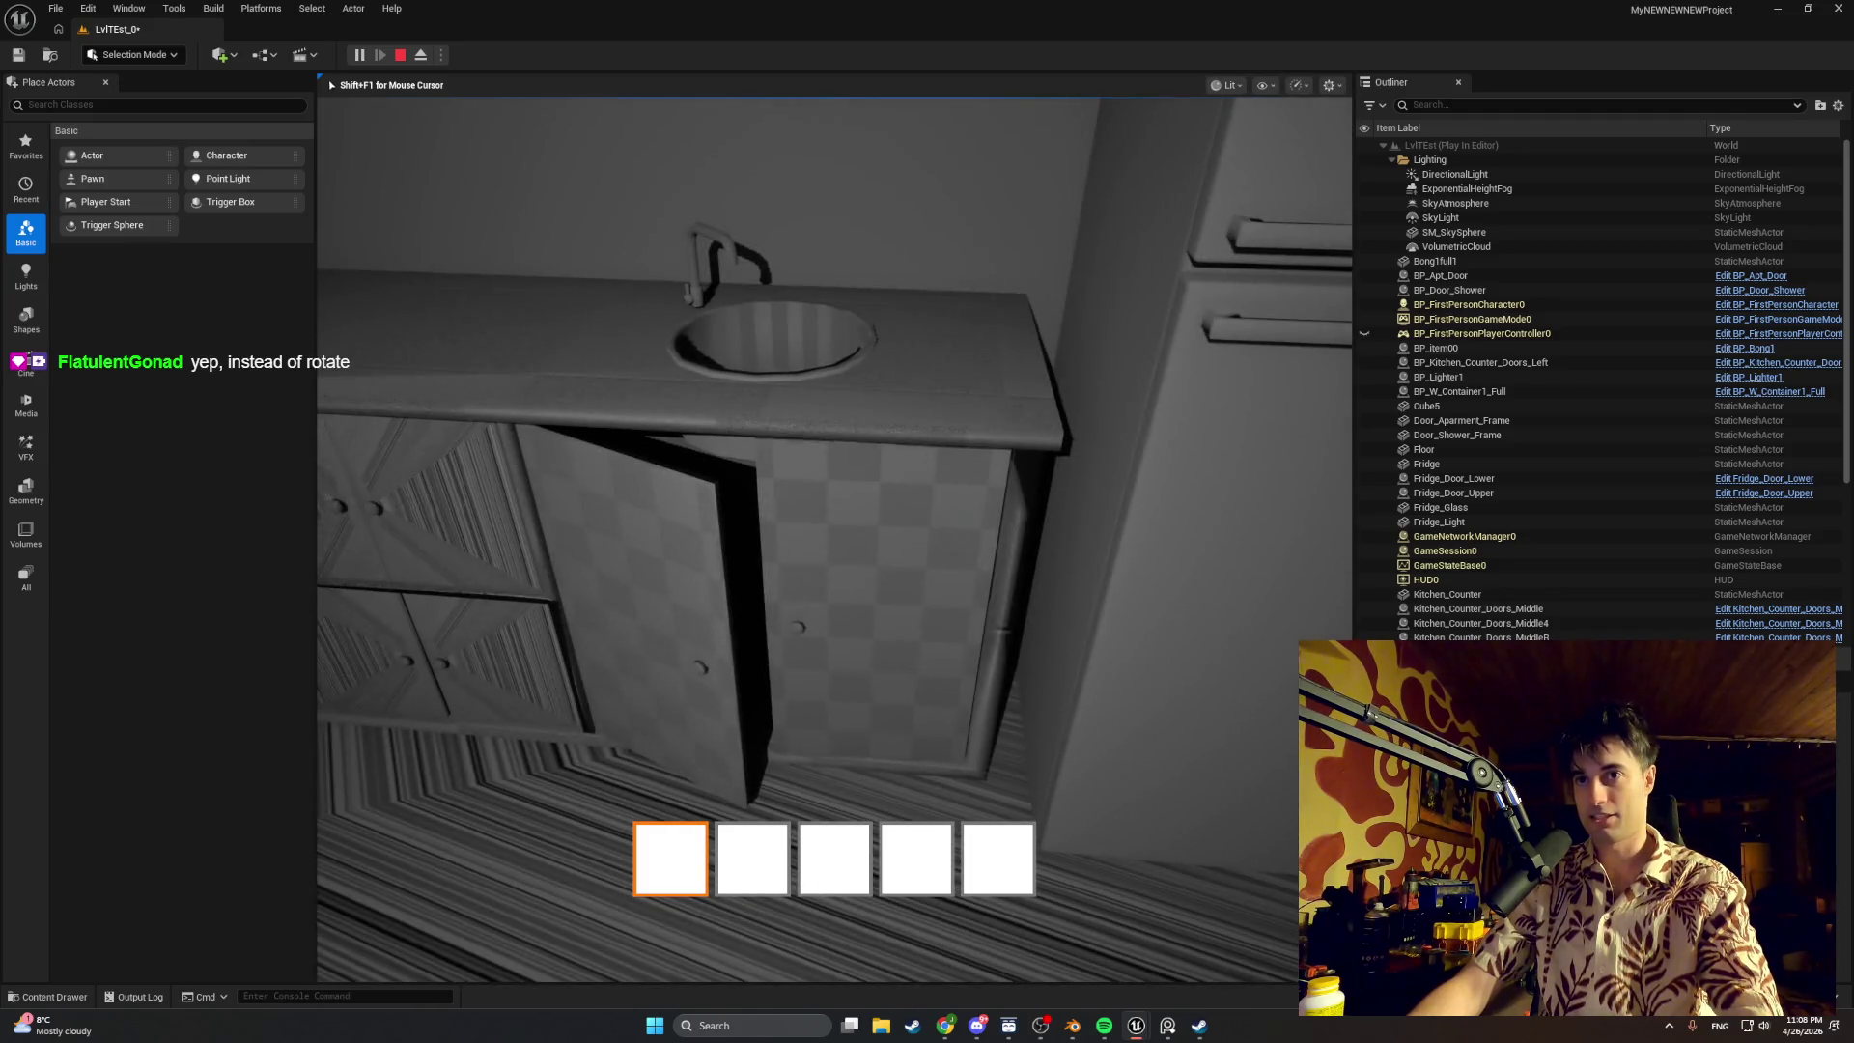
key("e")
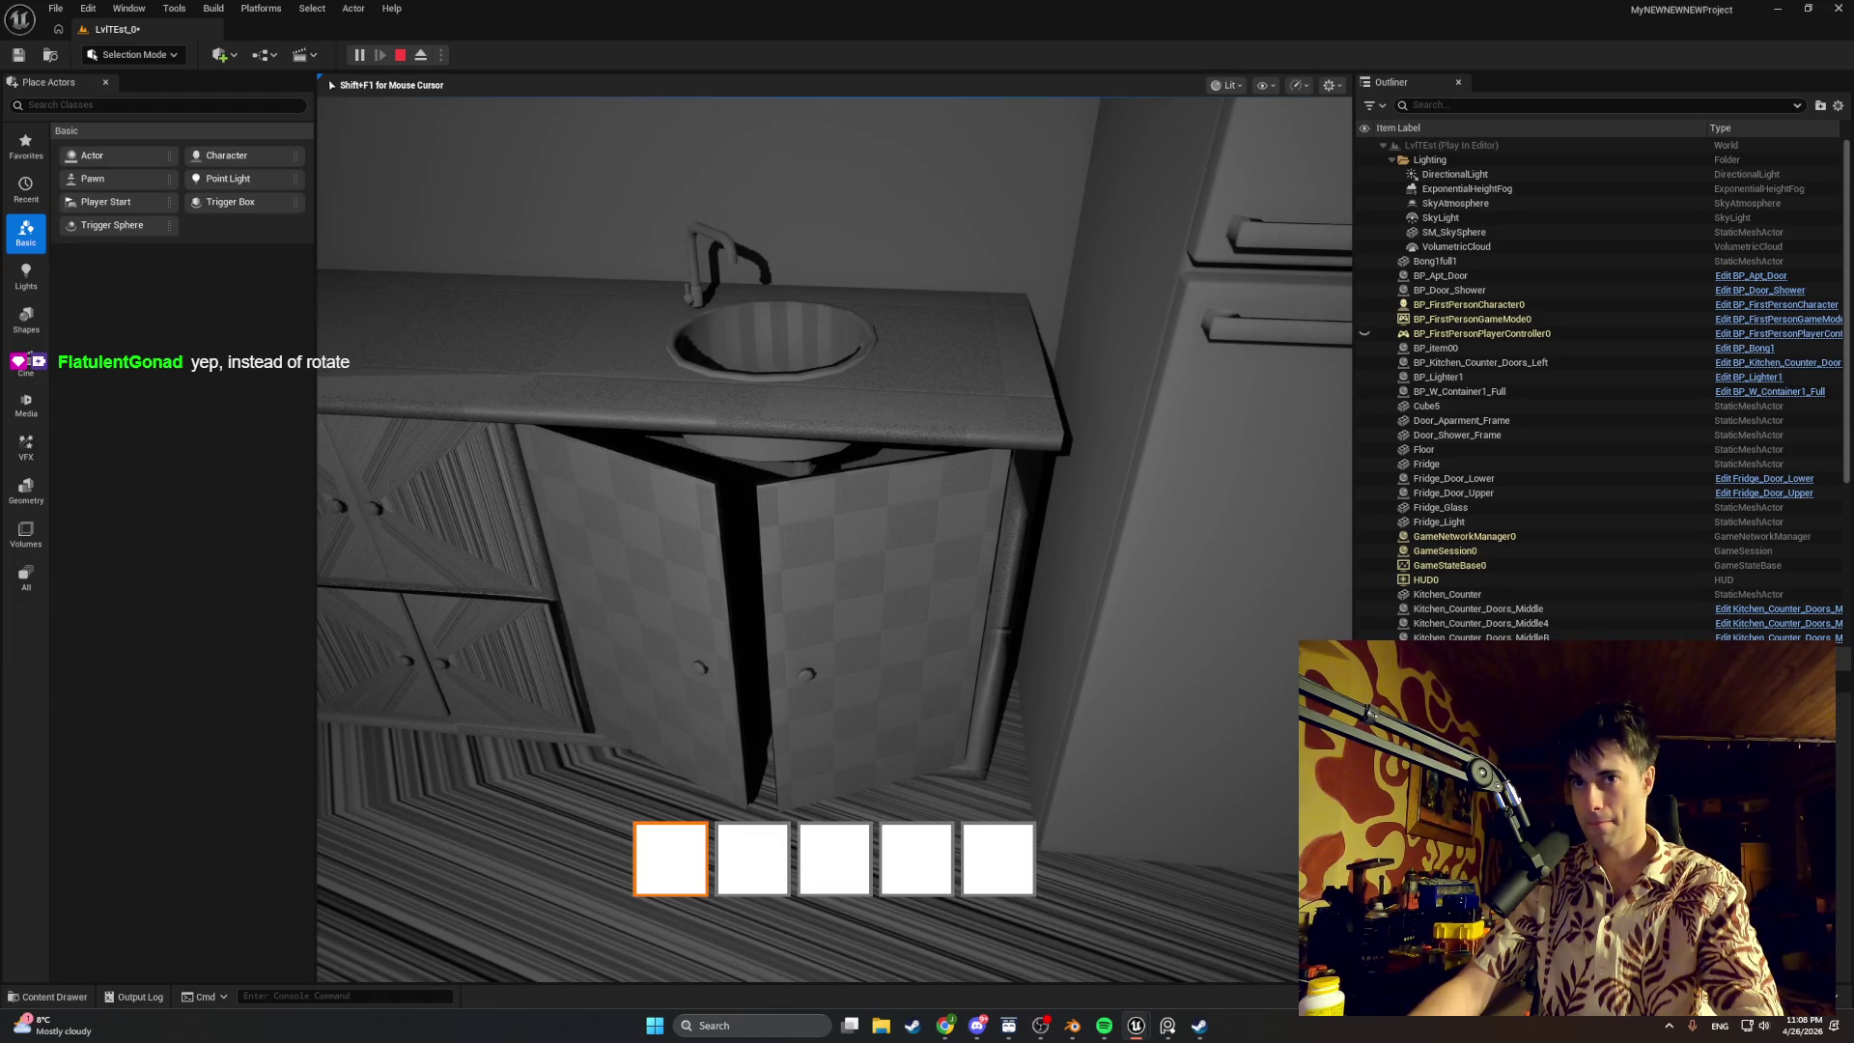
key("Escape")
key("ctrl+space")
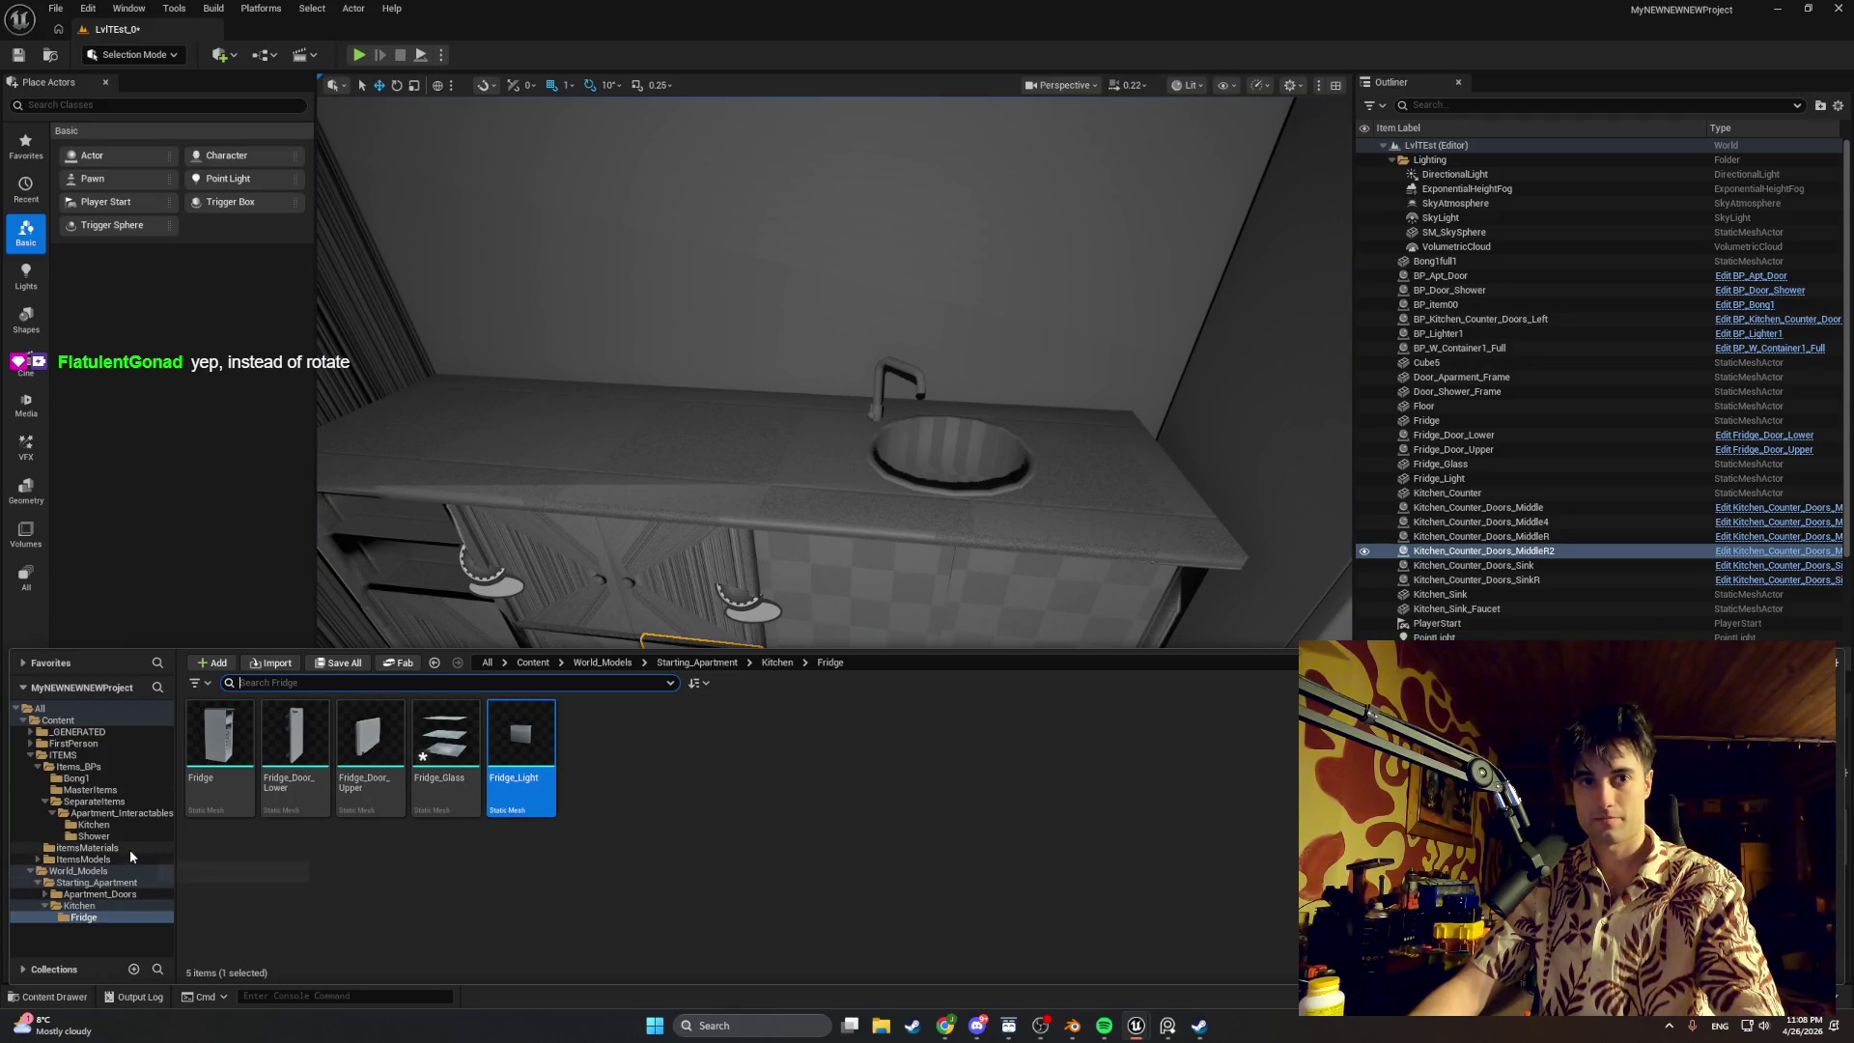
Step: Browse to the Apartment_Interactables Kitchen folder and open the Kitchen_Counter_Doors_SinkR blueprint
left_click(126, 848)
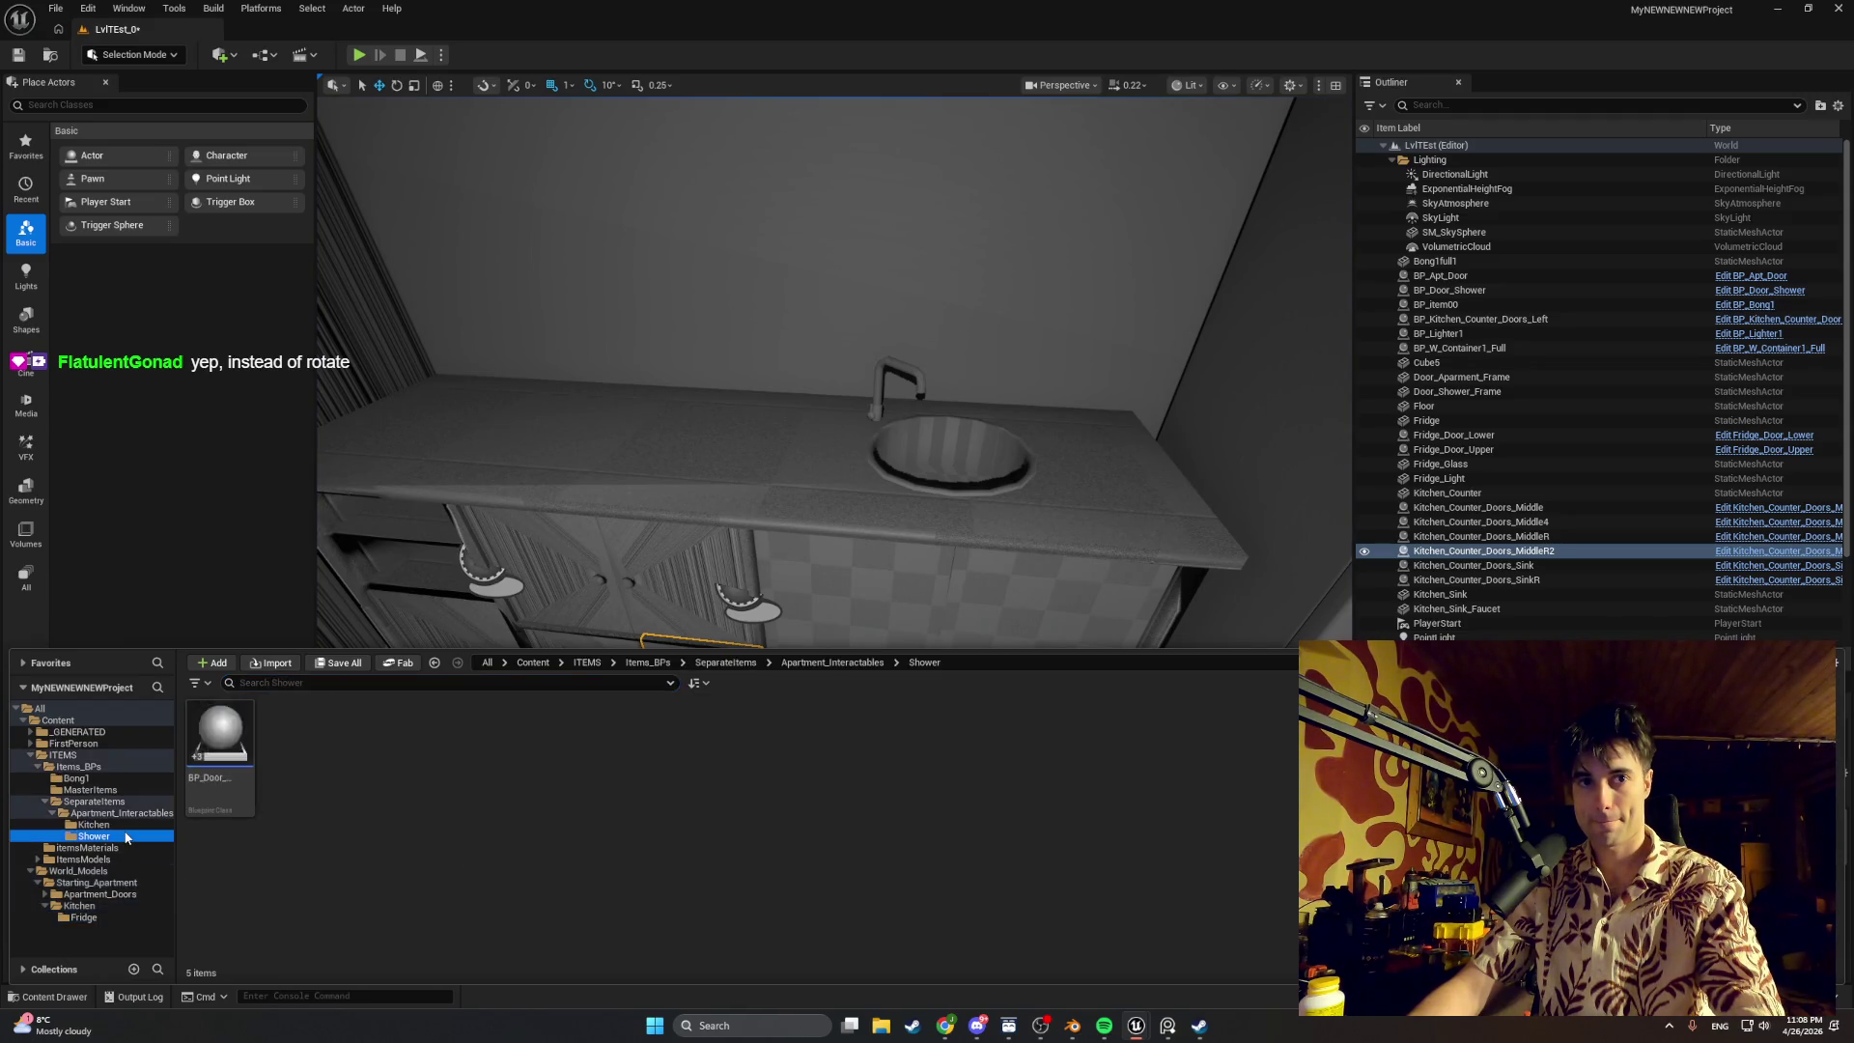
left_click(127, 826)
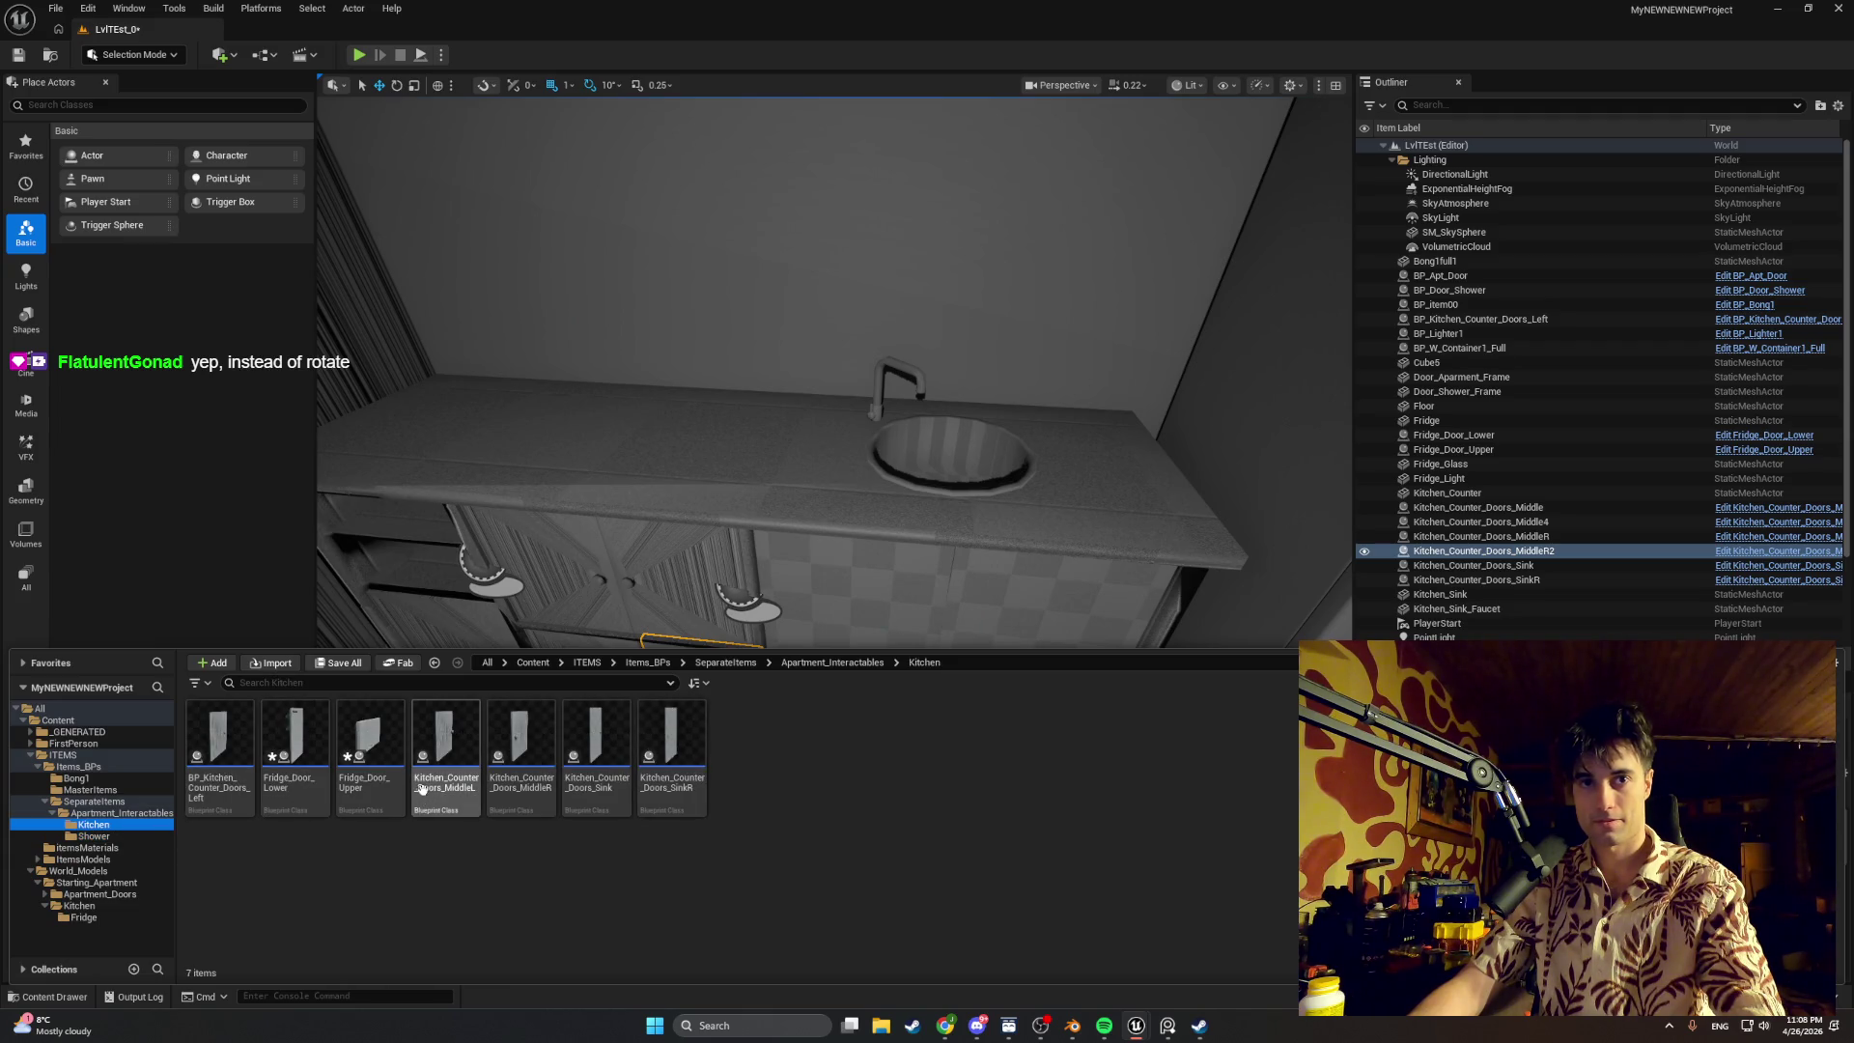
left_click(128, 812)
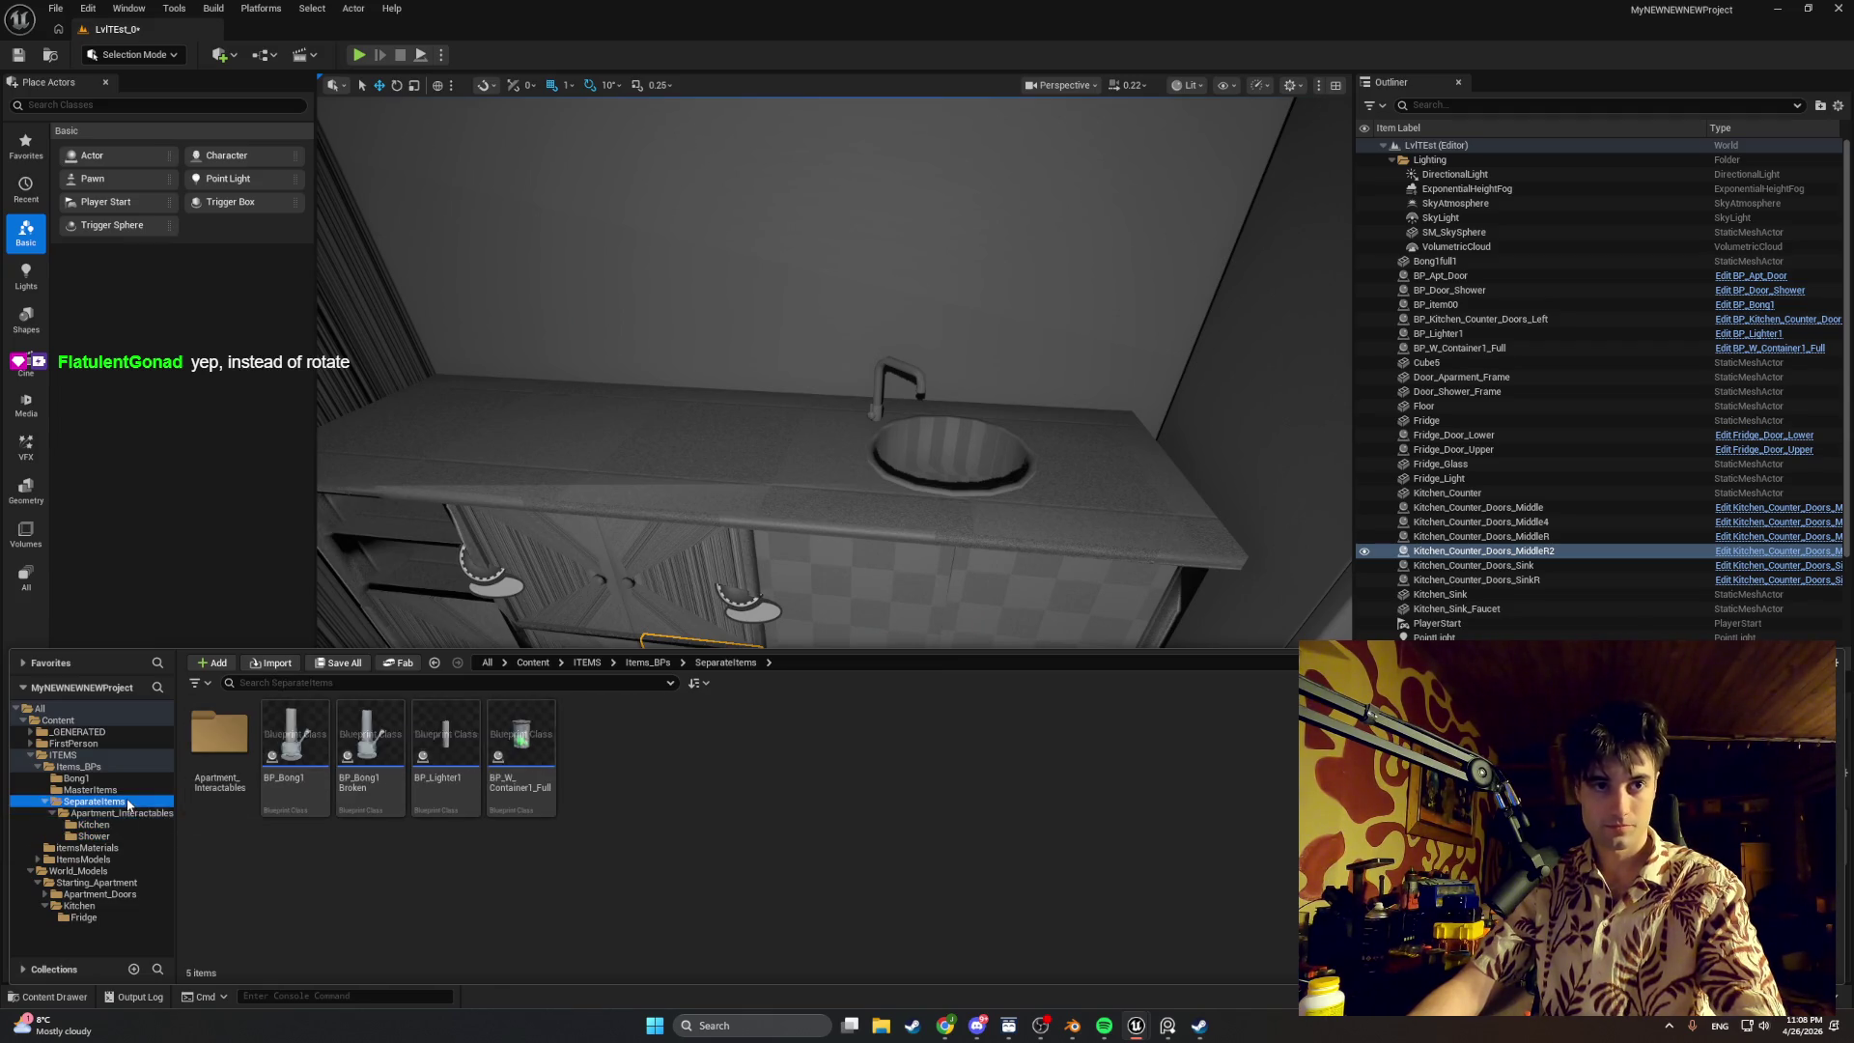
double_click(221, 738)
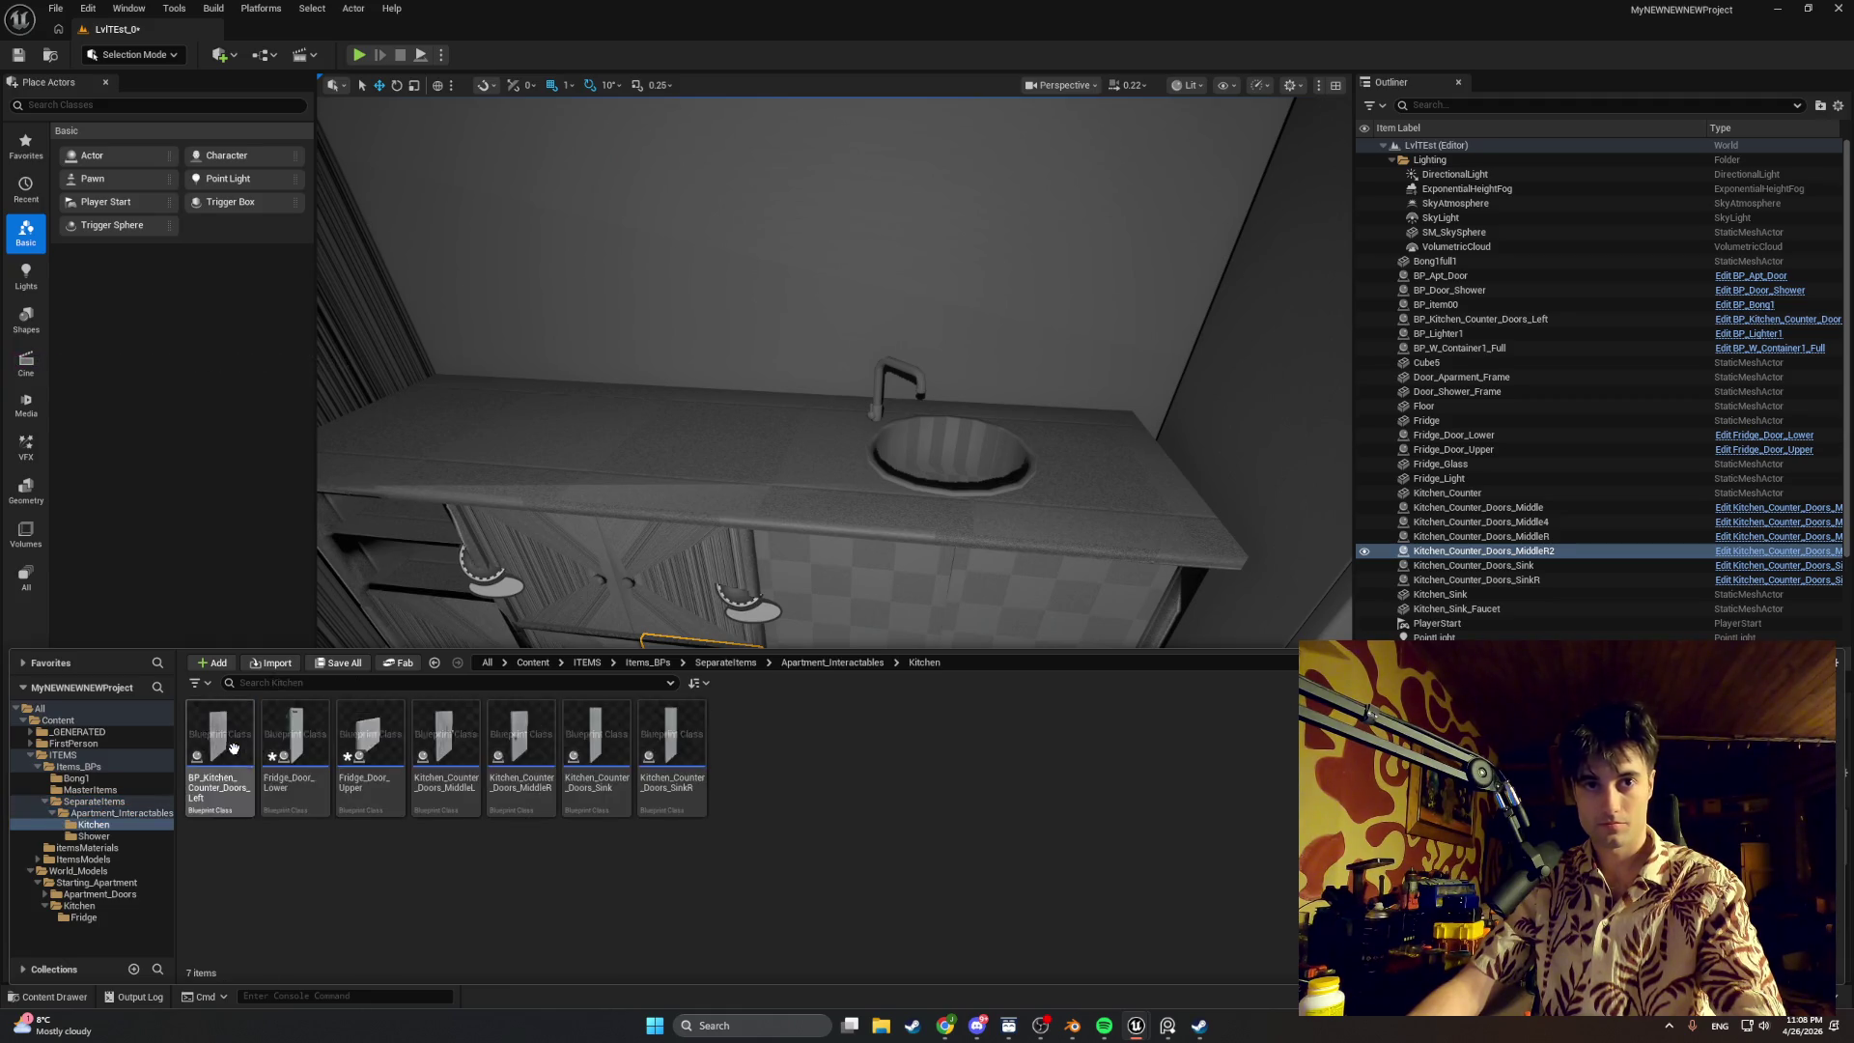
double_click(668, 754)
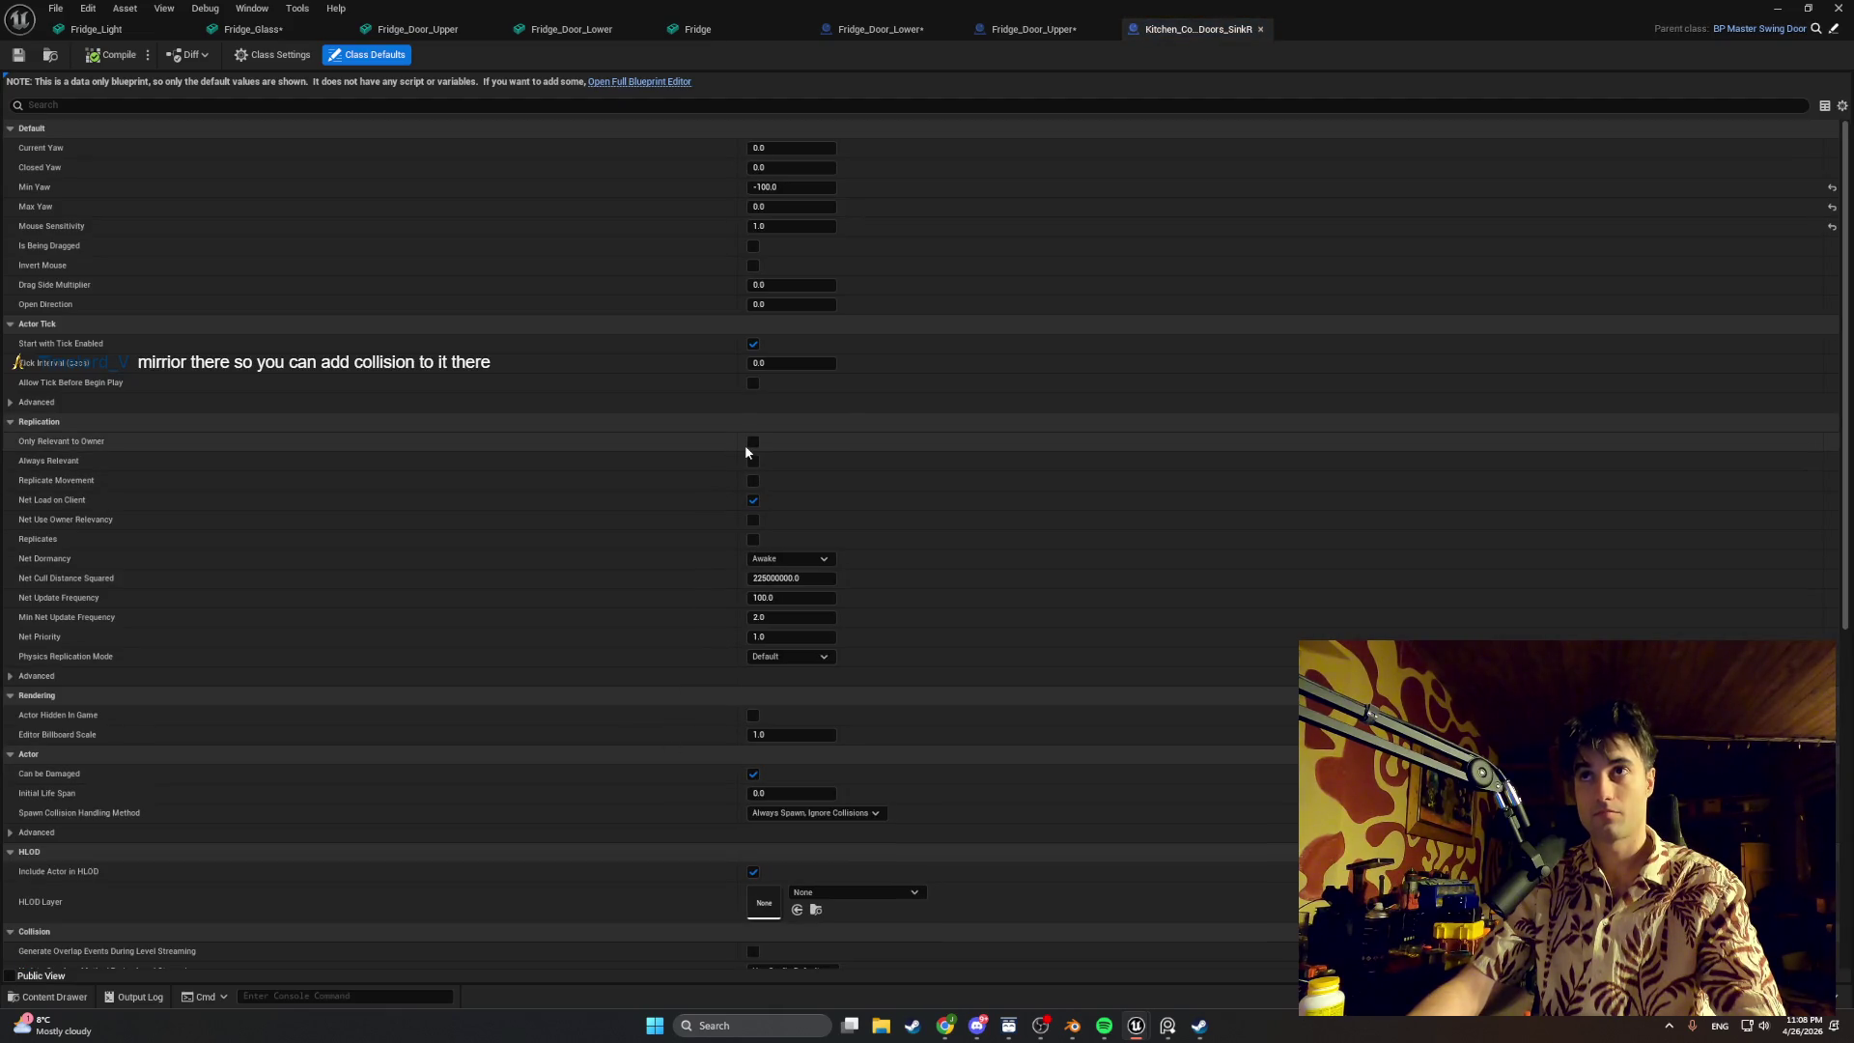
Step: Open the Kitchen_Counter_Doors_Sink blueprint in the full editor and show its viewport
key("ctrl+space")
double_click(611, 701)
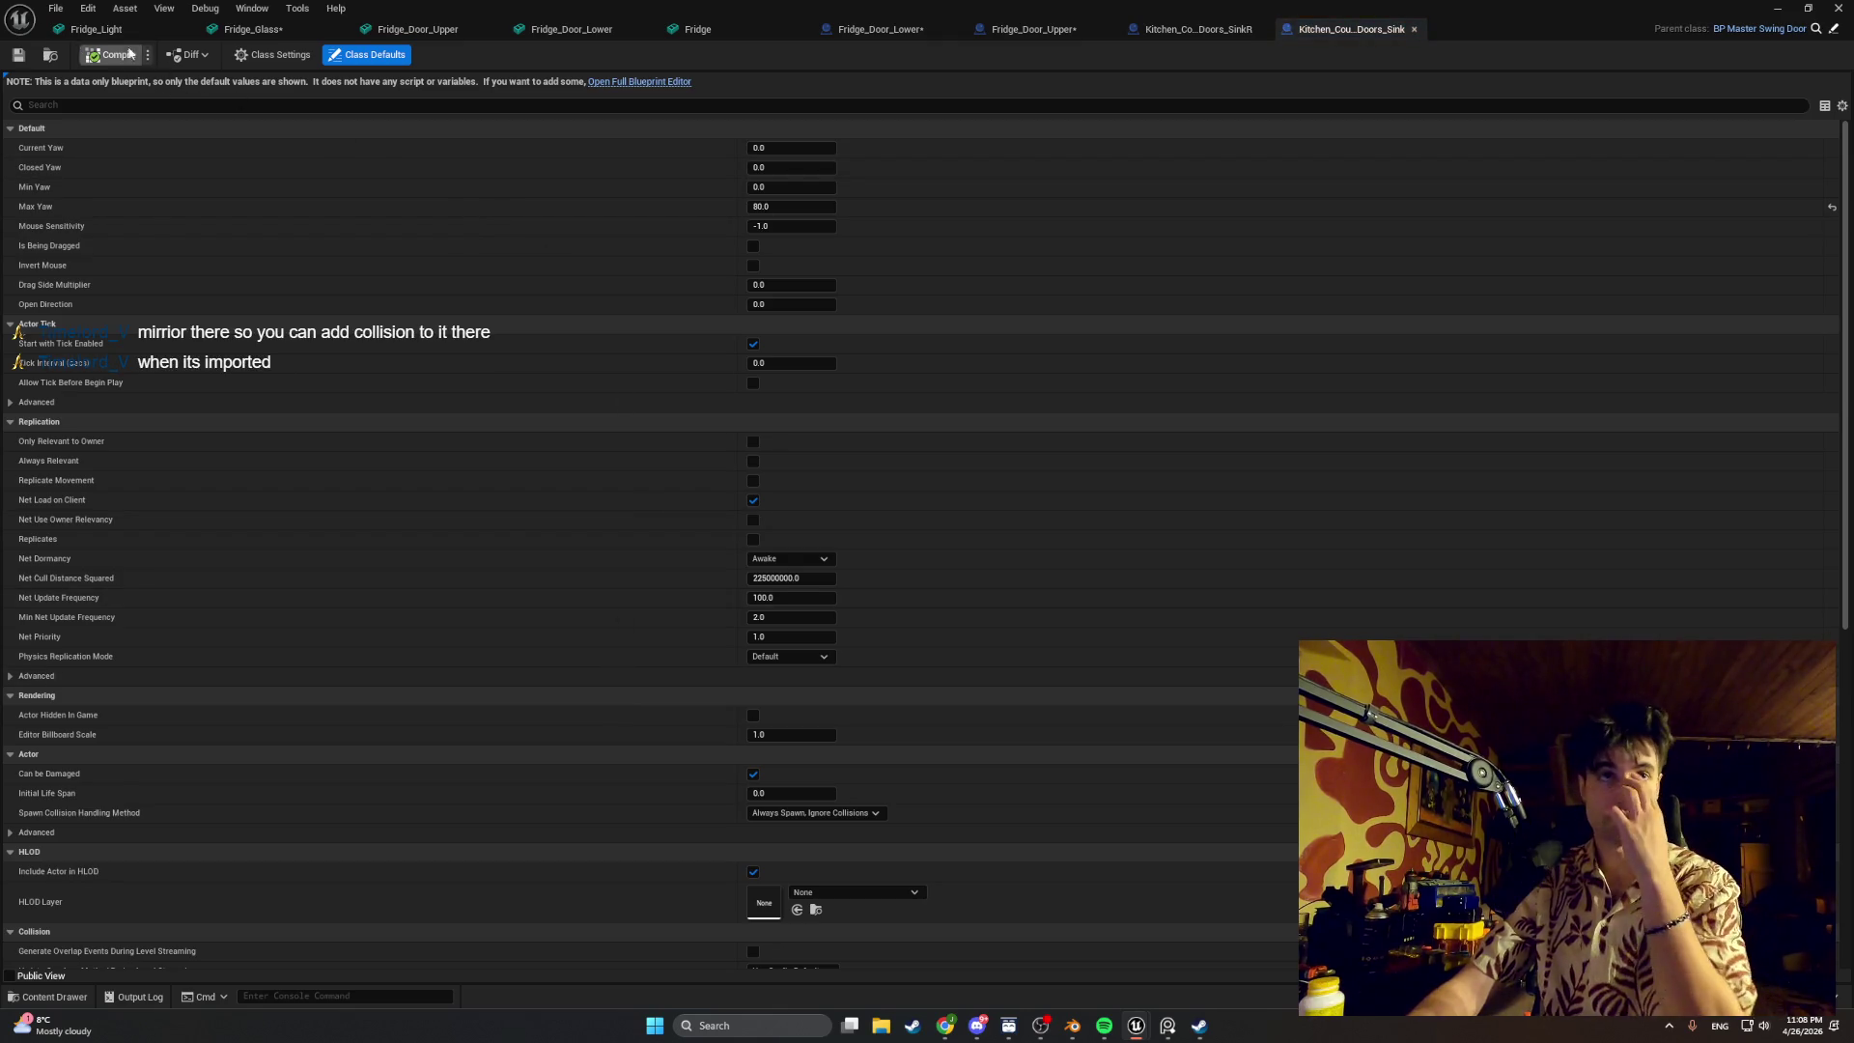
left_click(640, 82)
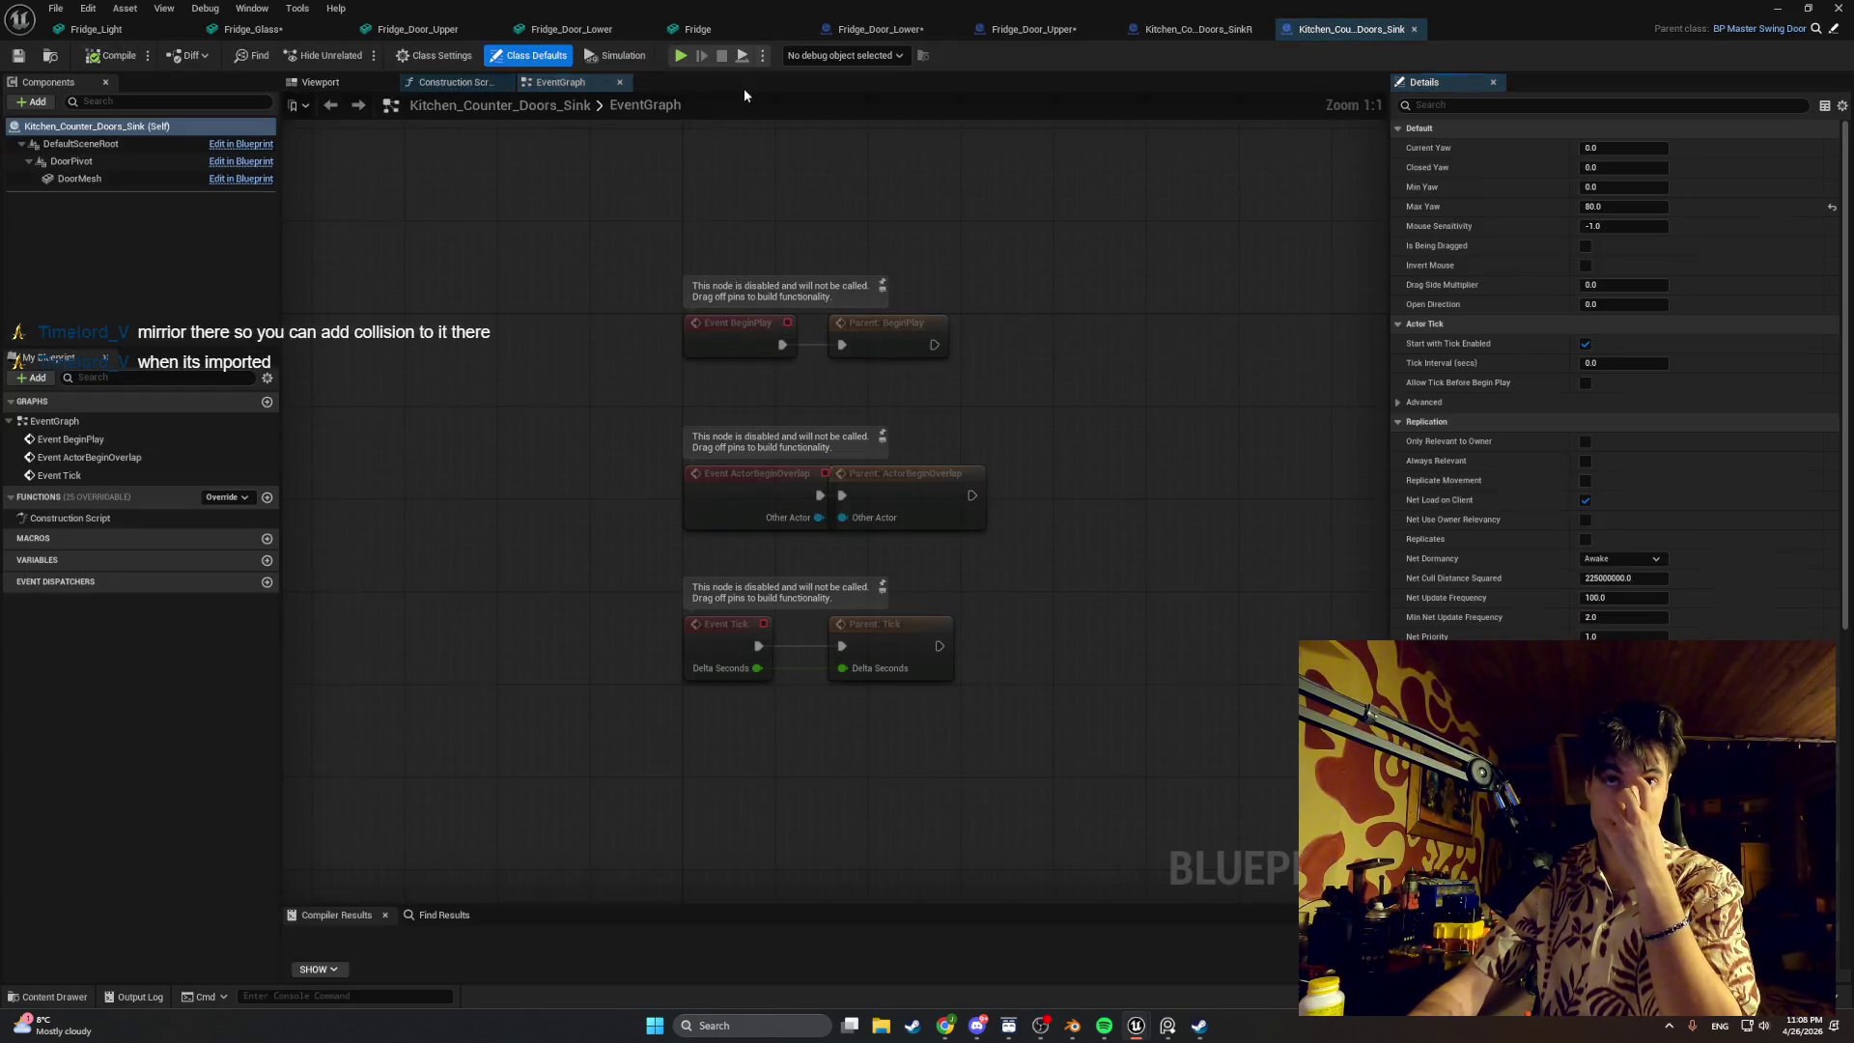
left_click(321, 81)
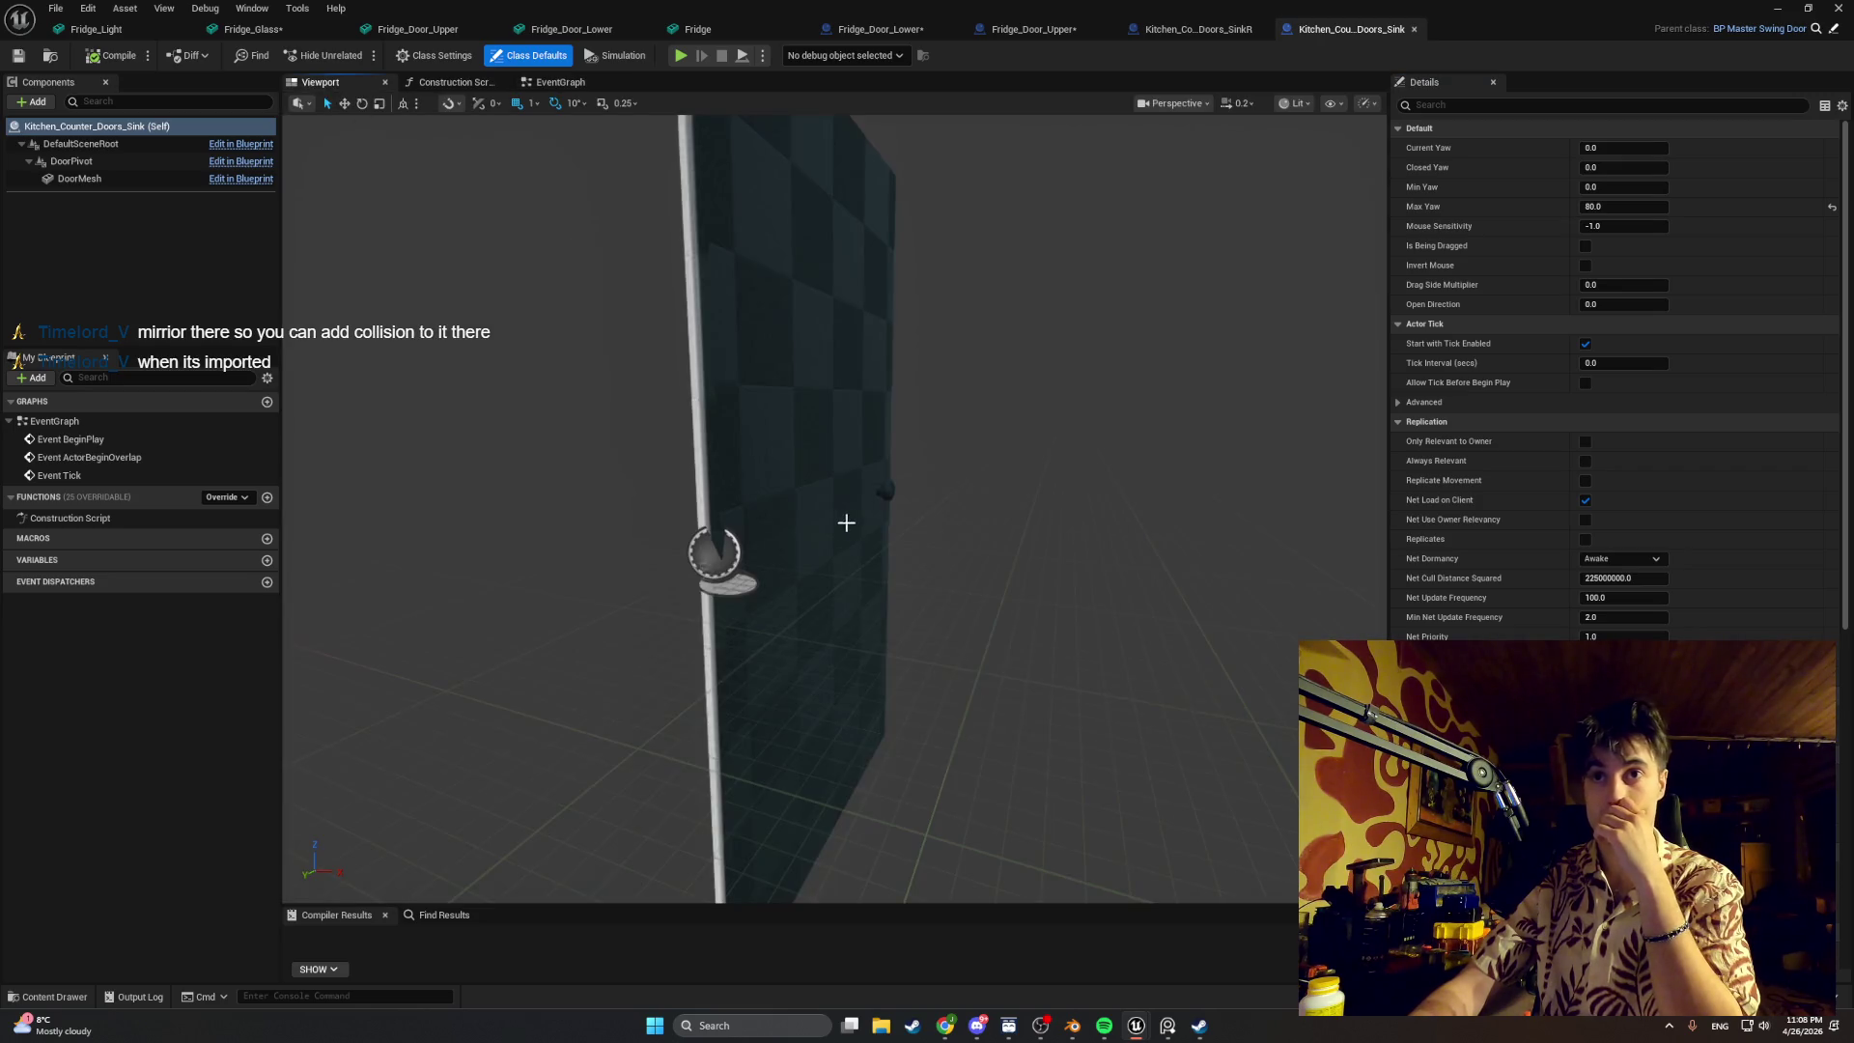
Step: Select the DoorMesh component, search its Details for 'mirror', then clear the search
left_click(820, 451)
left_click(1467, 101)
type("mirror")
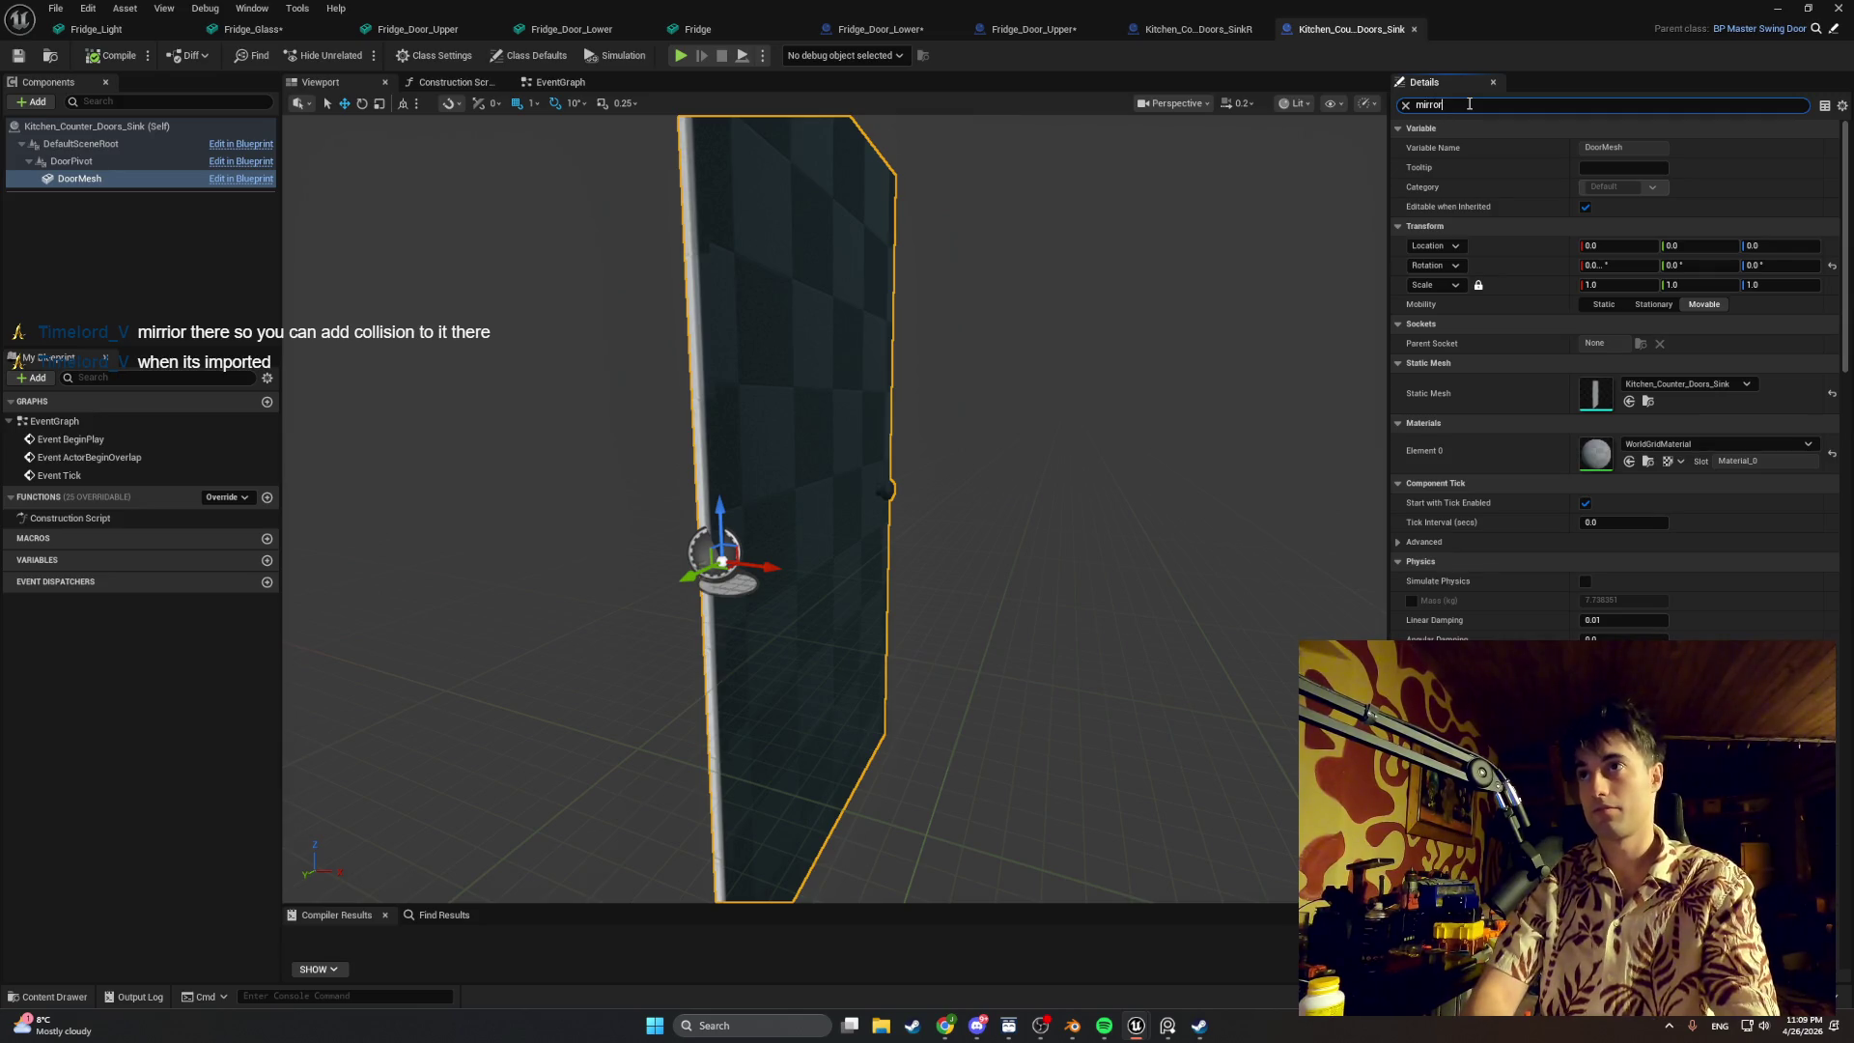
key("BackSpace")
key("BackSpace")
key("BackSpace")
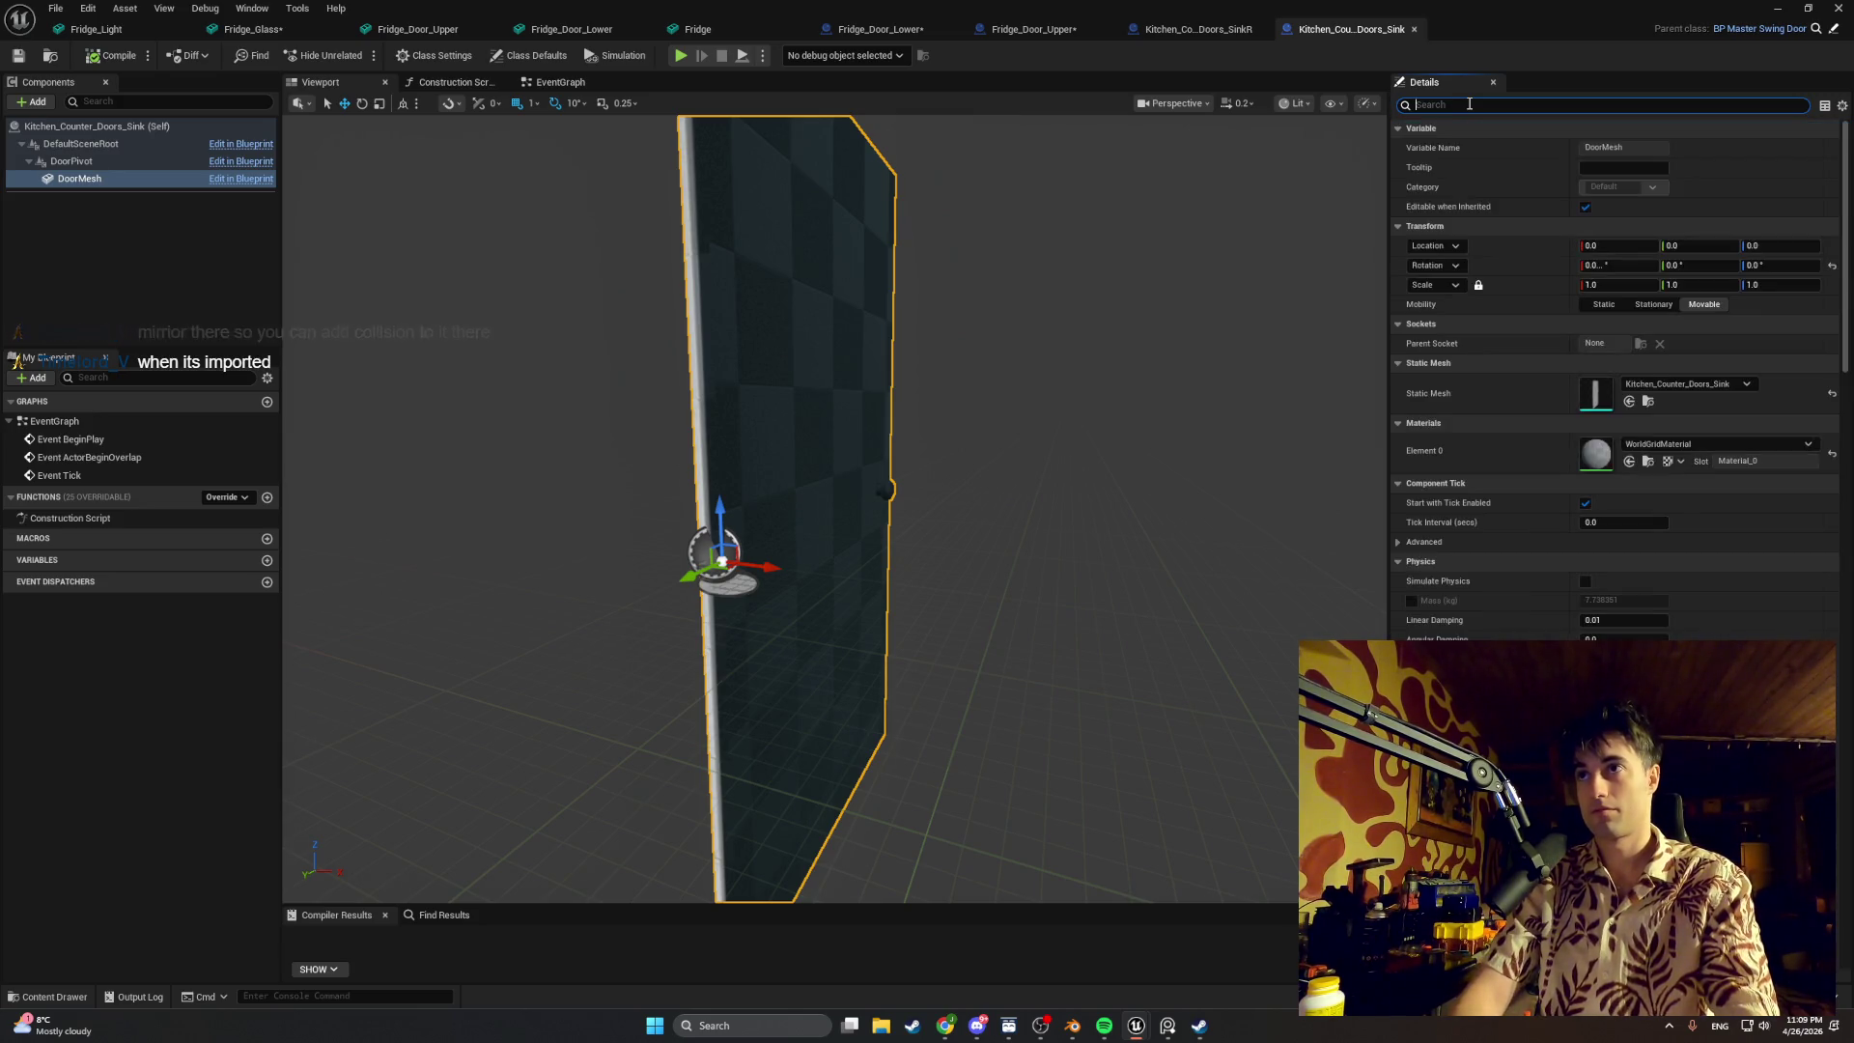
left_click(41, 997)
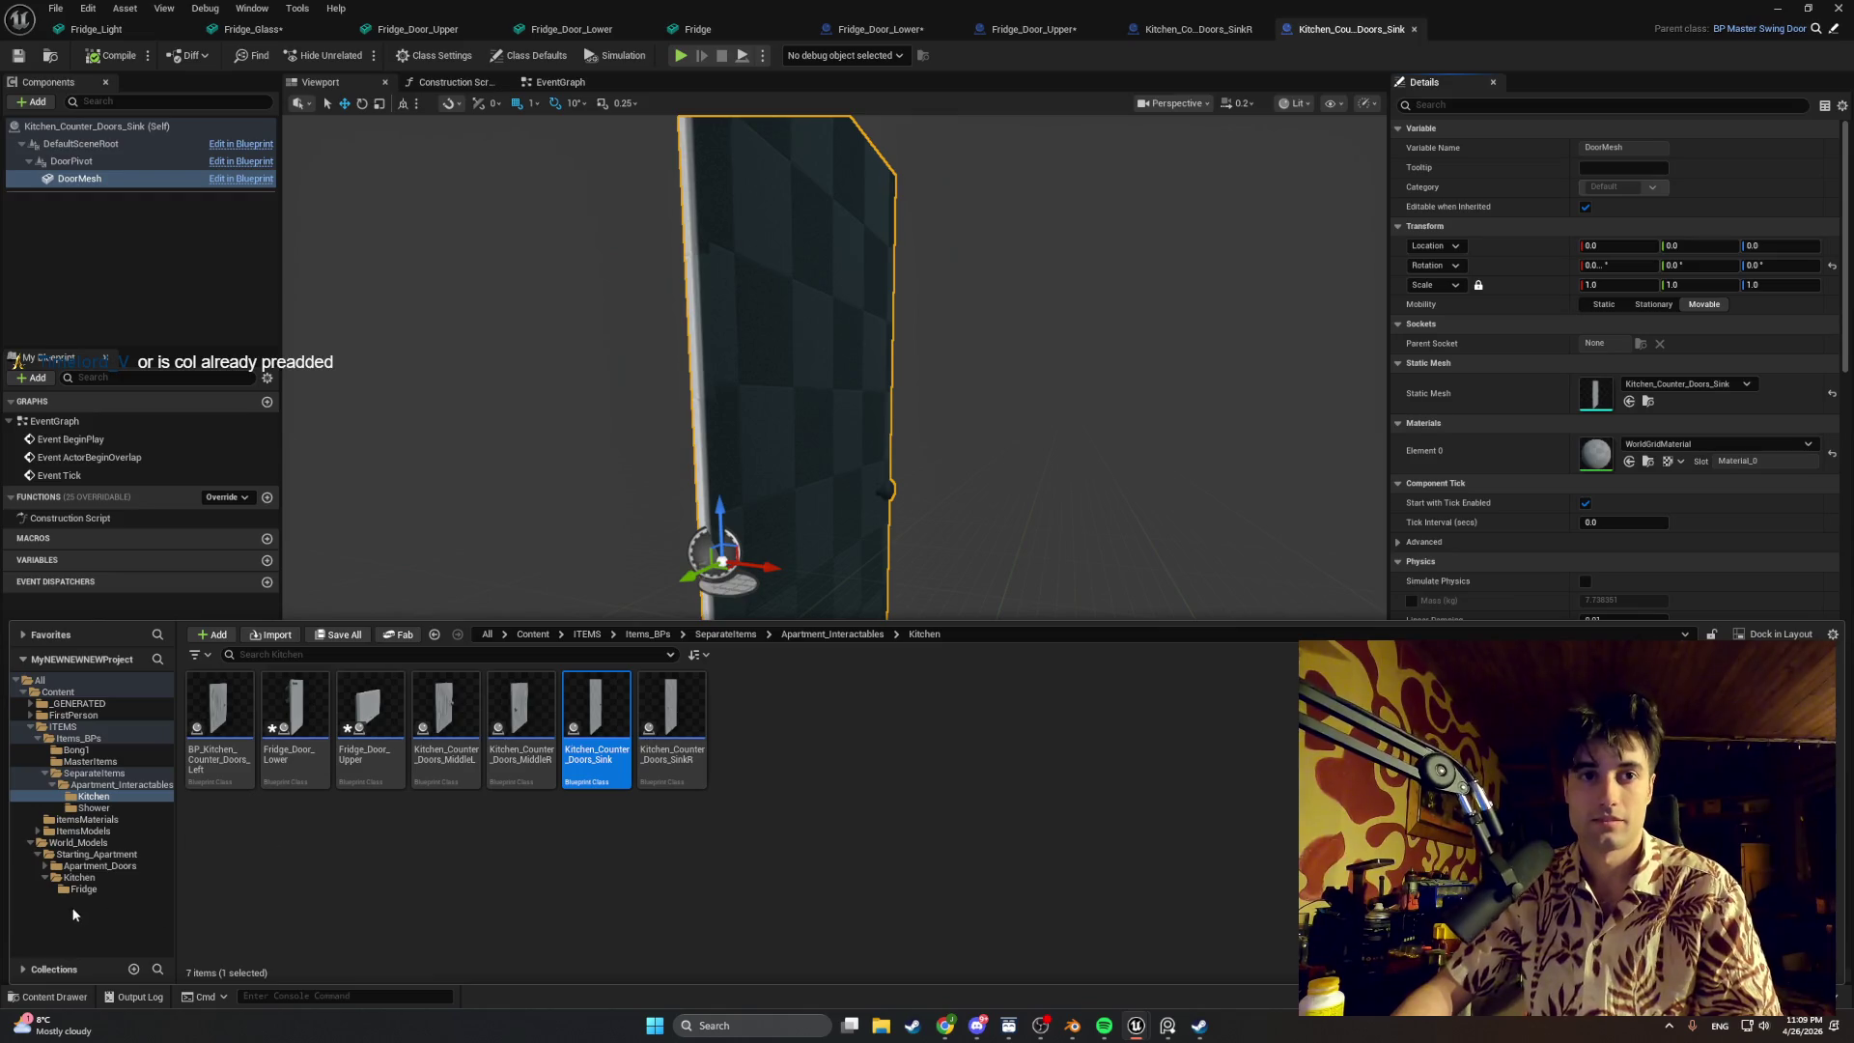
Step: Look through the Apartment_Doors, Apt_Entrance and Apt_Shower mesh folders under Starting_Apartment
left_click(80, 877)
left_click(101, 865)
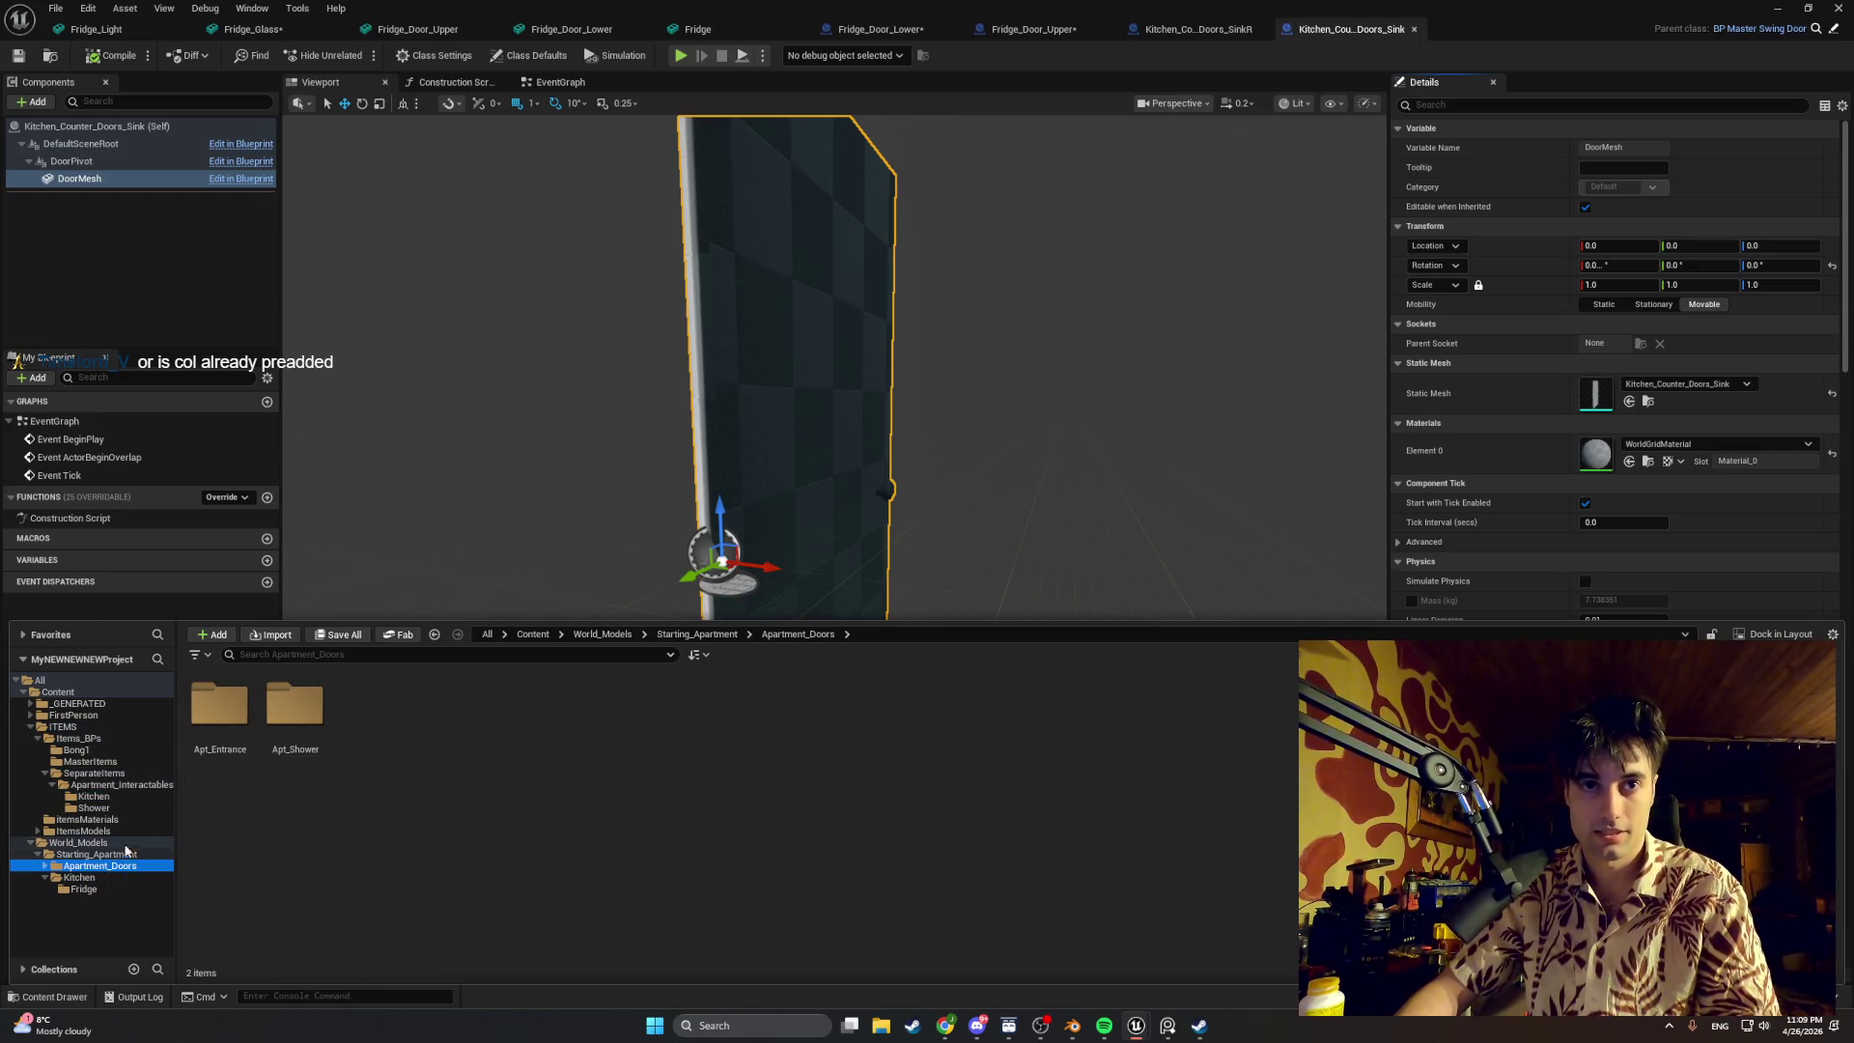
double_click(219, 708)
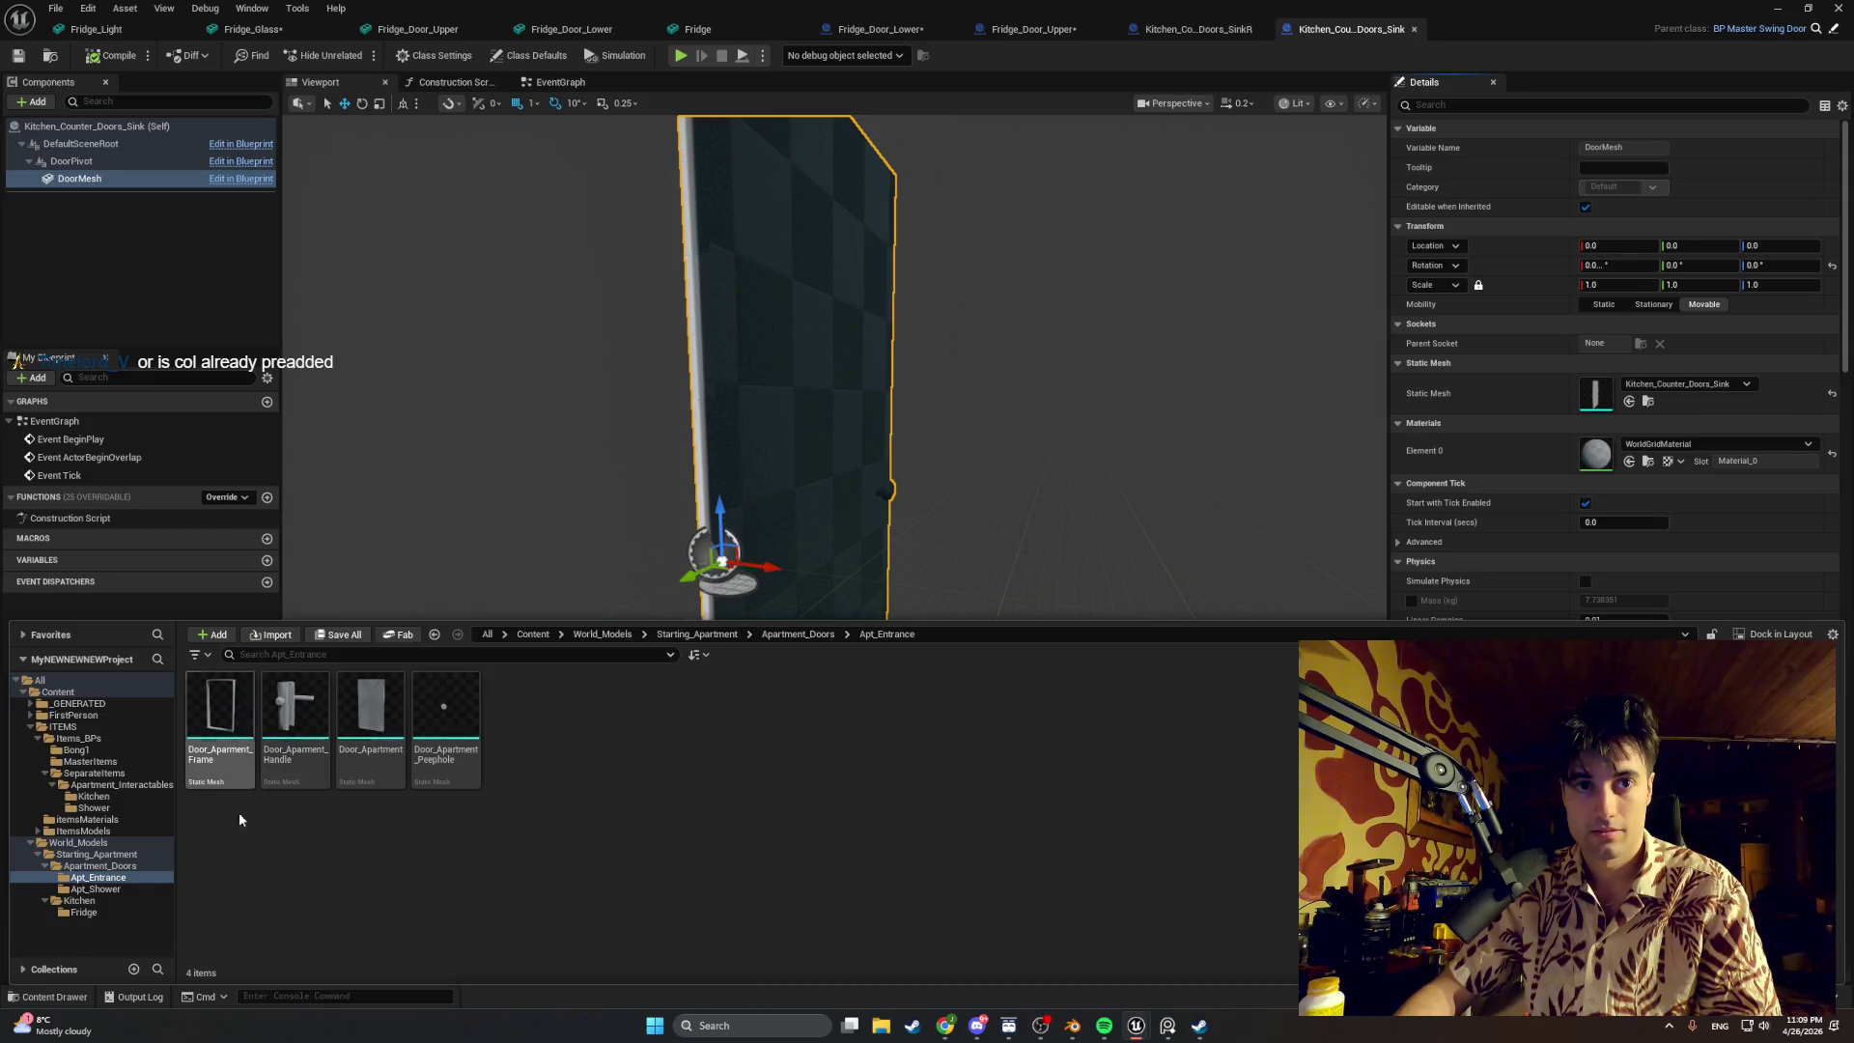
left_click(108, 891)
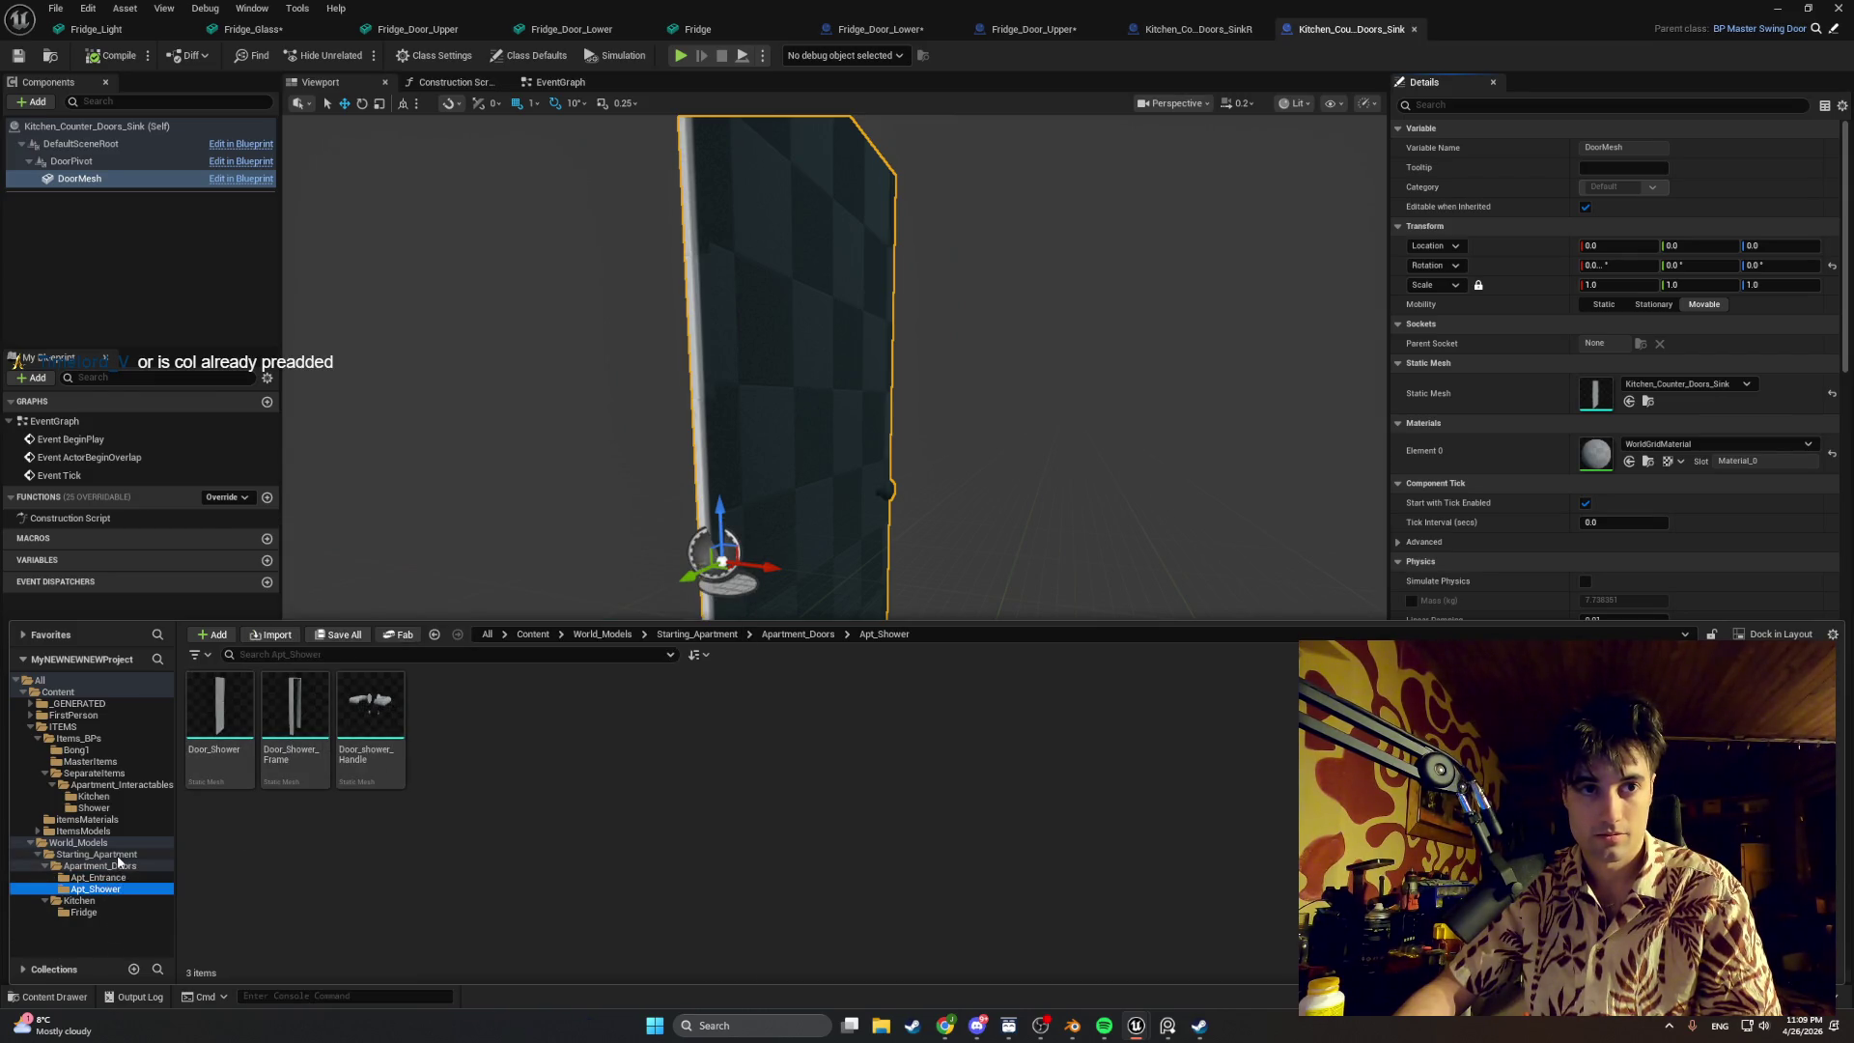
Step: Open the Kitchen meshes folder, then minimize the blueprint editor to return to the level
left_click(97, 854)
left_click(283, 711)
double_click(283, 711)
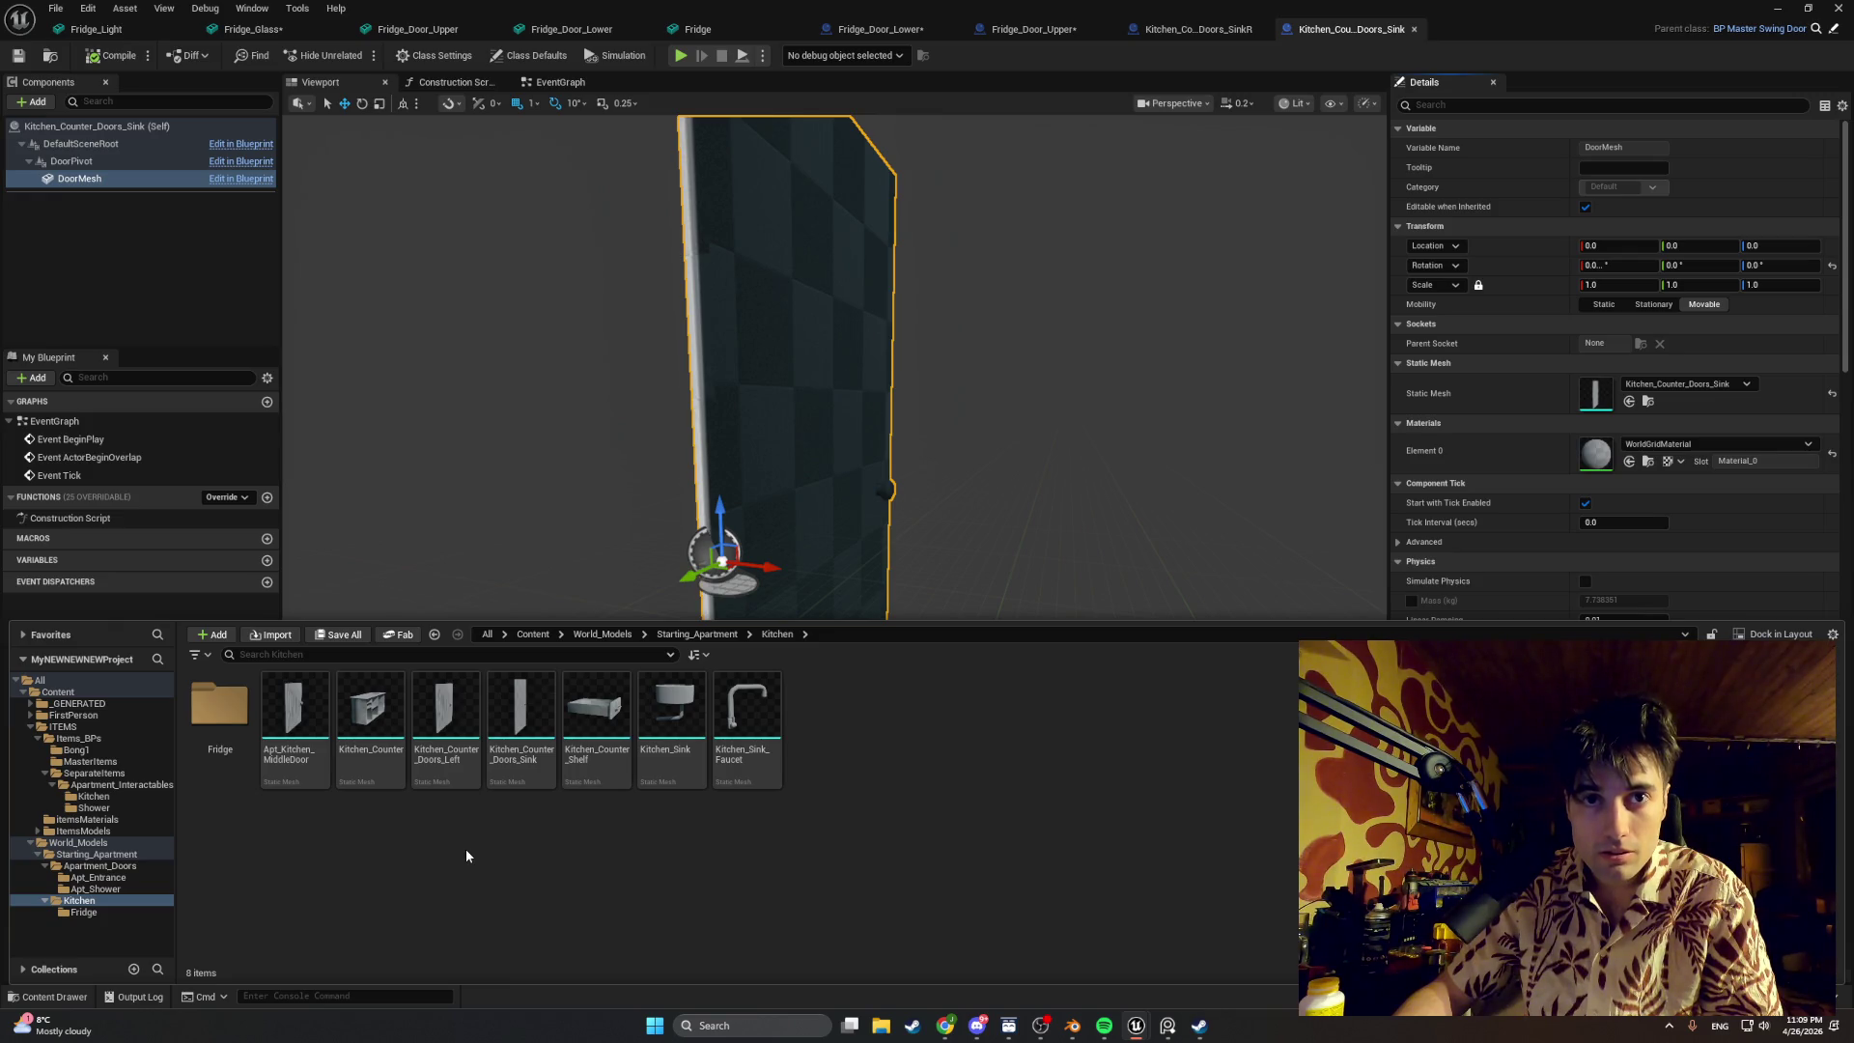
scroll(529, 579, "down", 5)
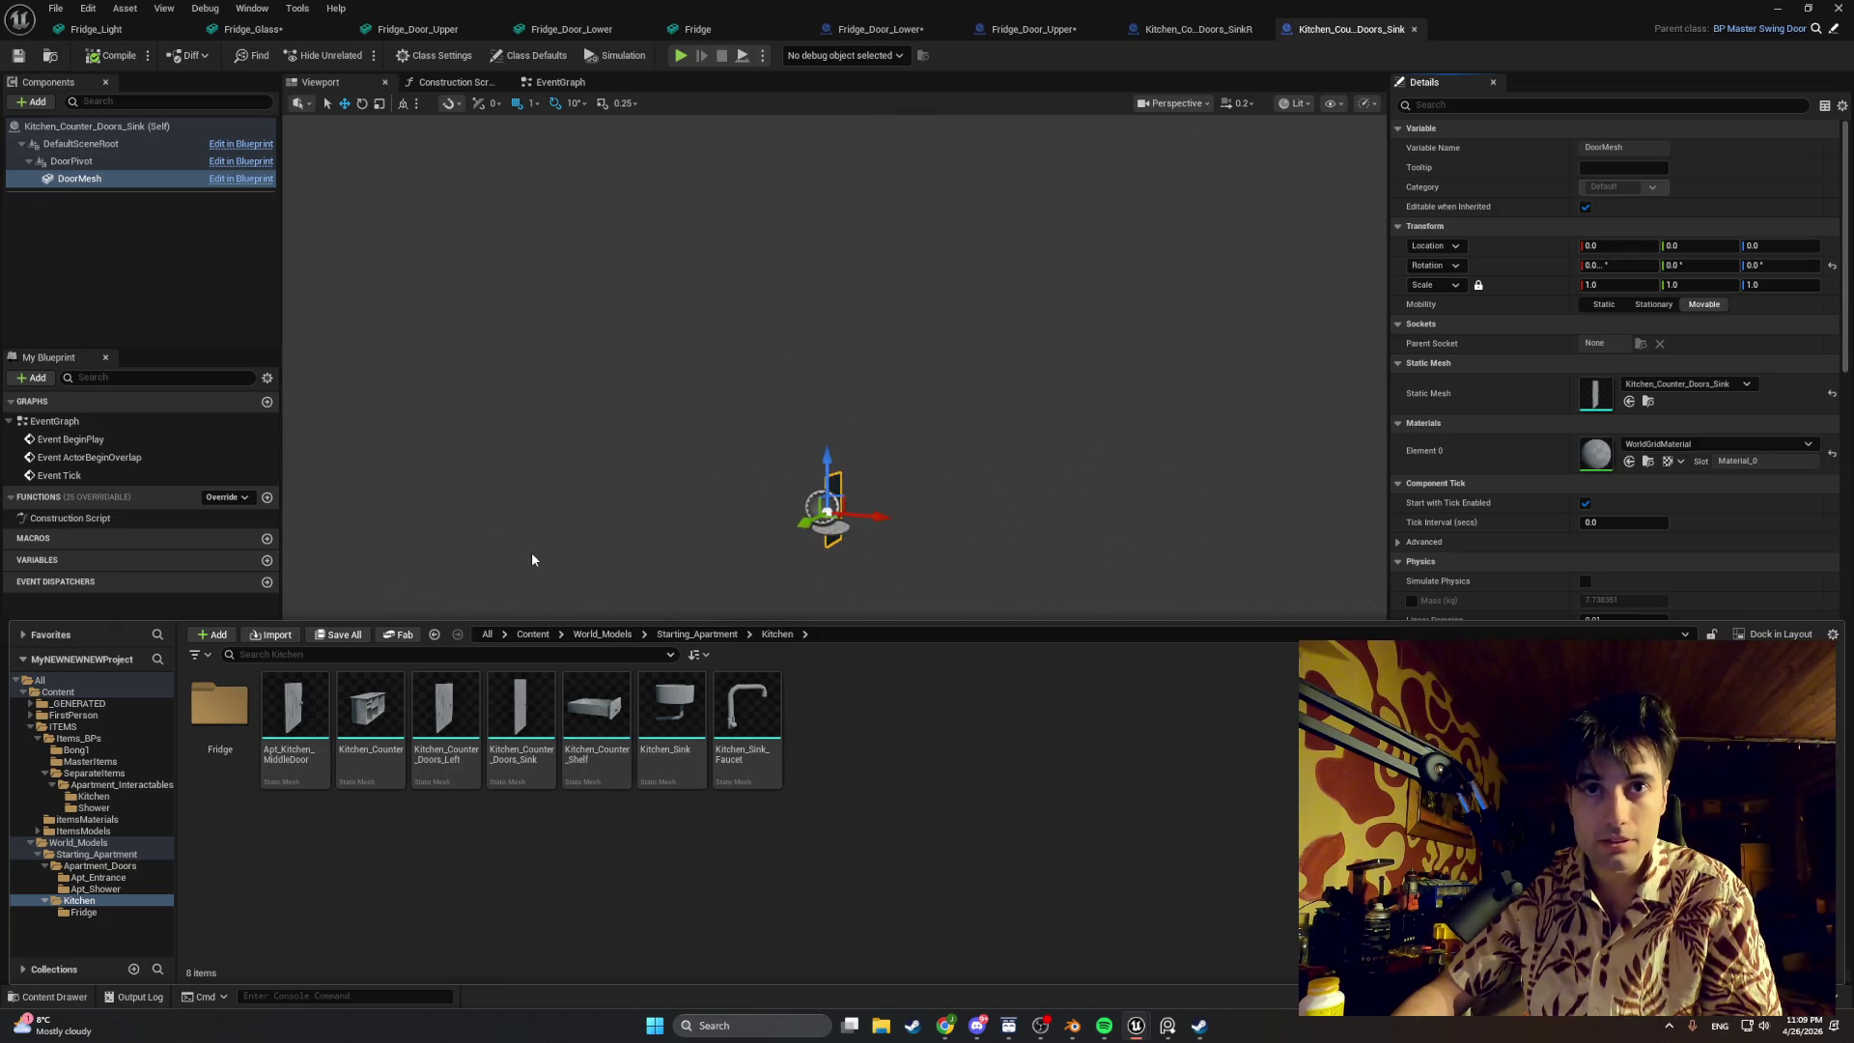
left_click(1778, 7)
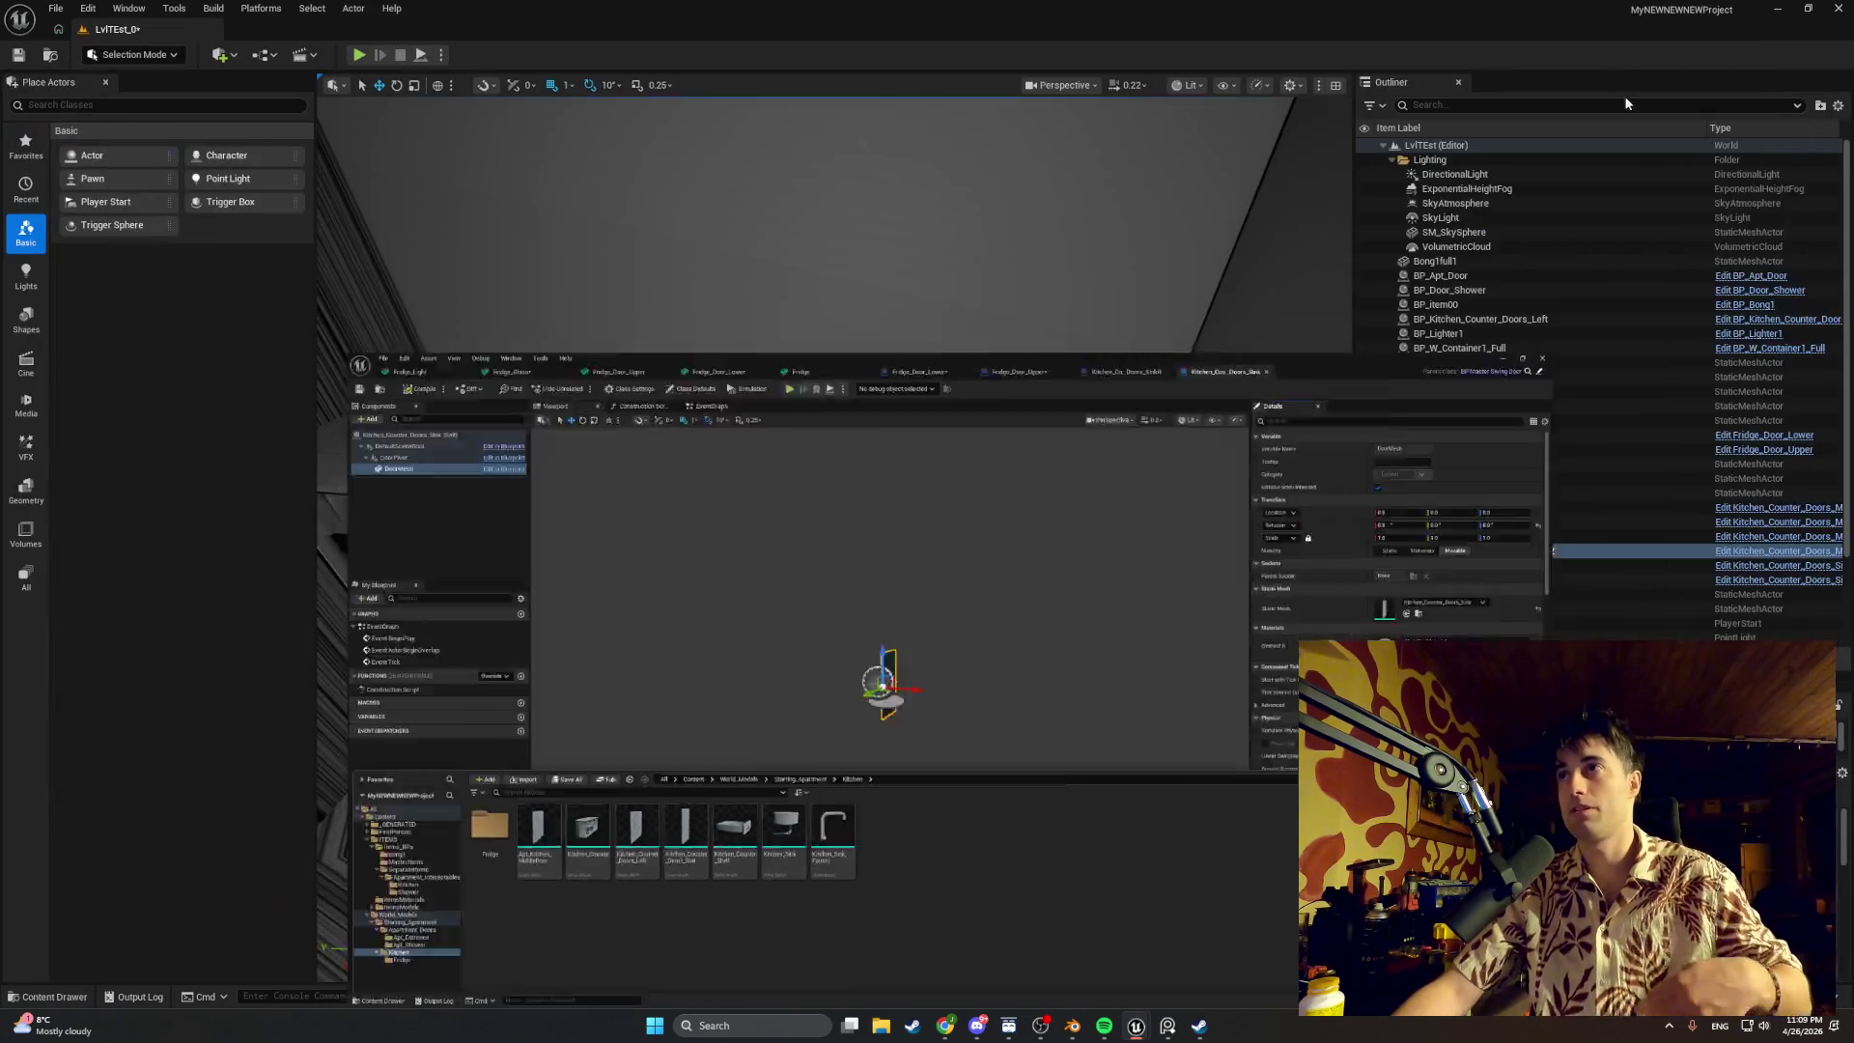
Step: Orbit the level and select each cabinet door in turn, ending on the sink cabinet door
left_click_drag(927, 521, 845, 529, "alt")
left_click(738, 622)
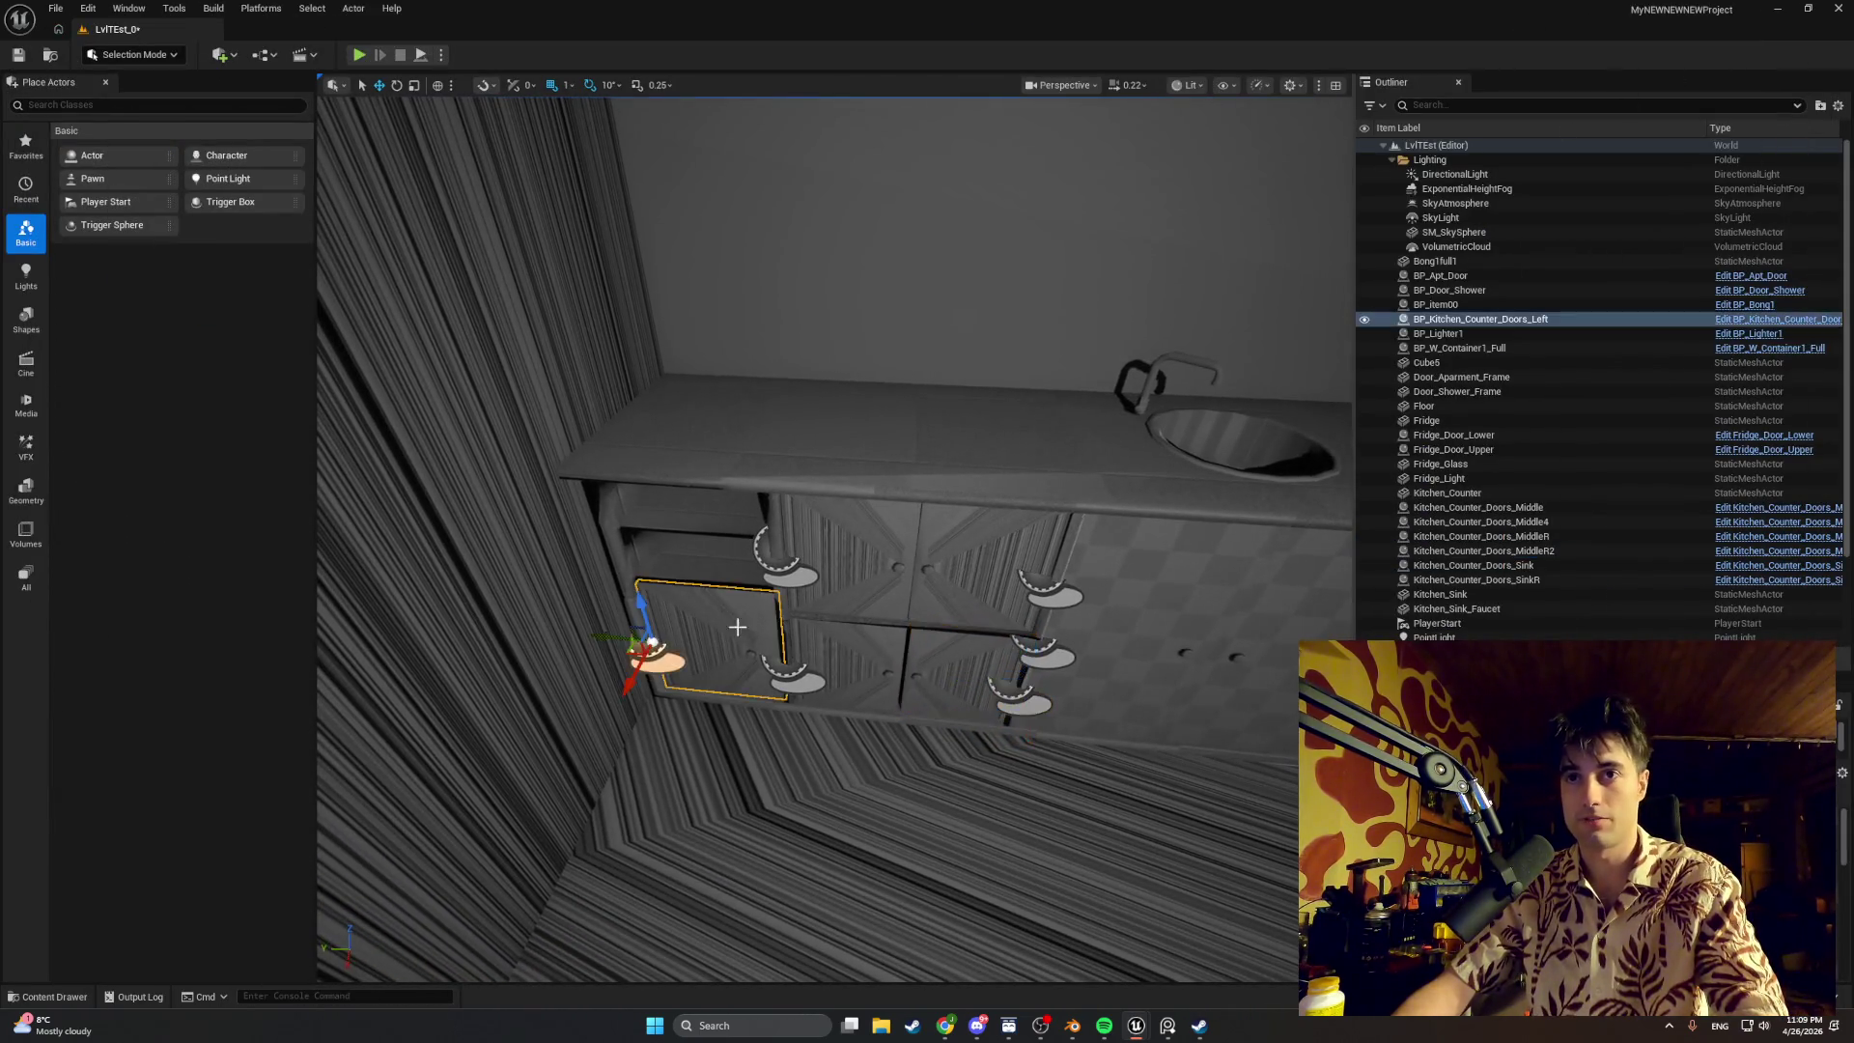
left_click(812, 653)
left_click_drag(811, 652, 1015, 645, "alt")
left_click(1035, 644)
Step: Open the Kitchen_Counter_Doors_Sink static mesh from the Kitchen folder in its own editor
key("ctrl+space")
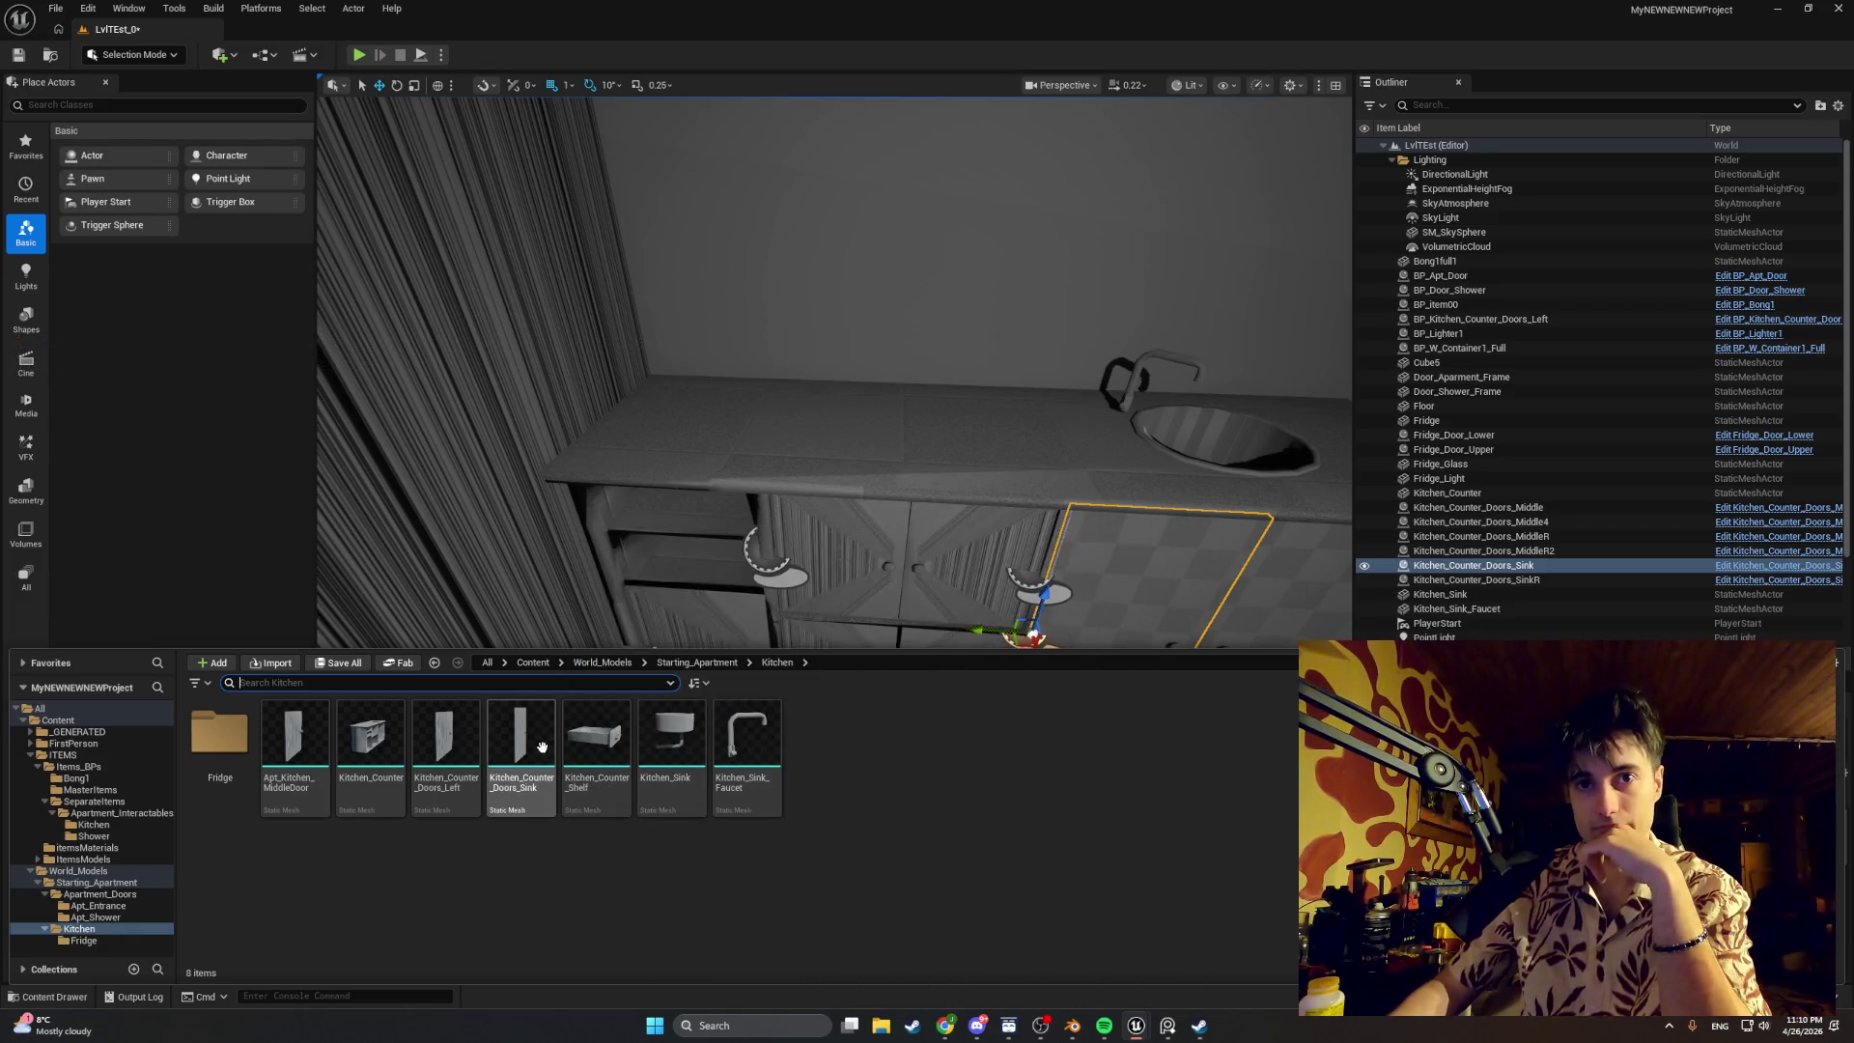
double_click(543, 750)
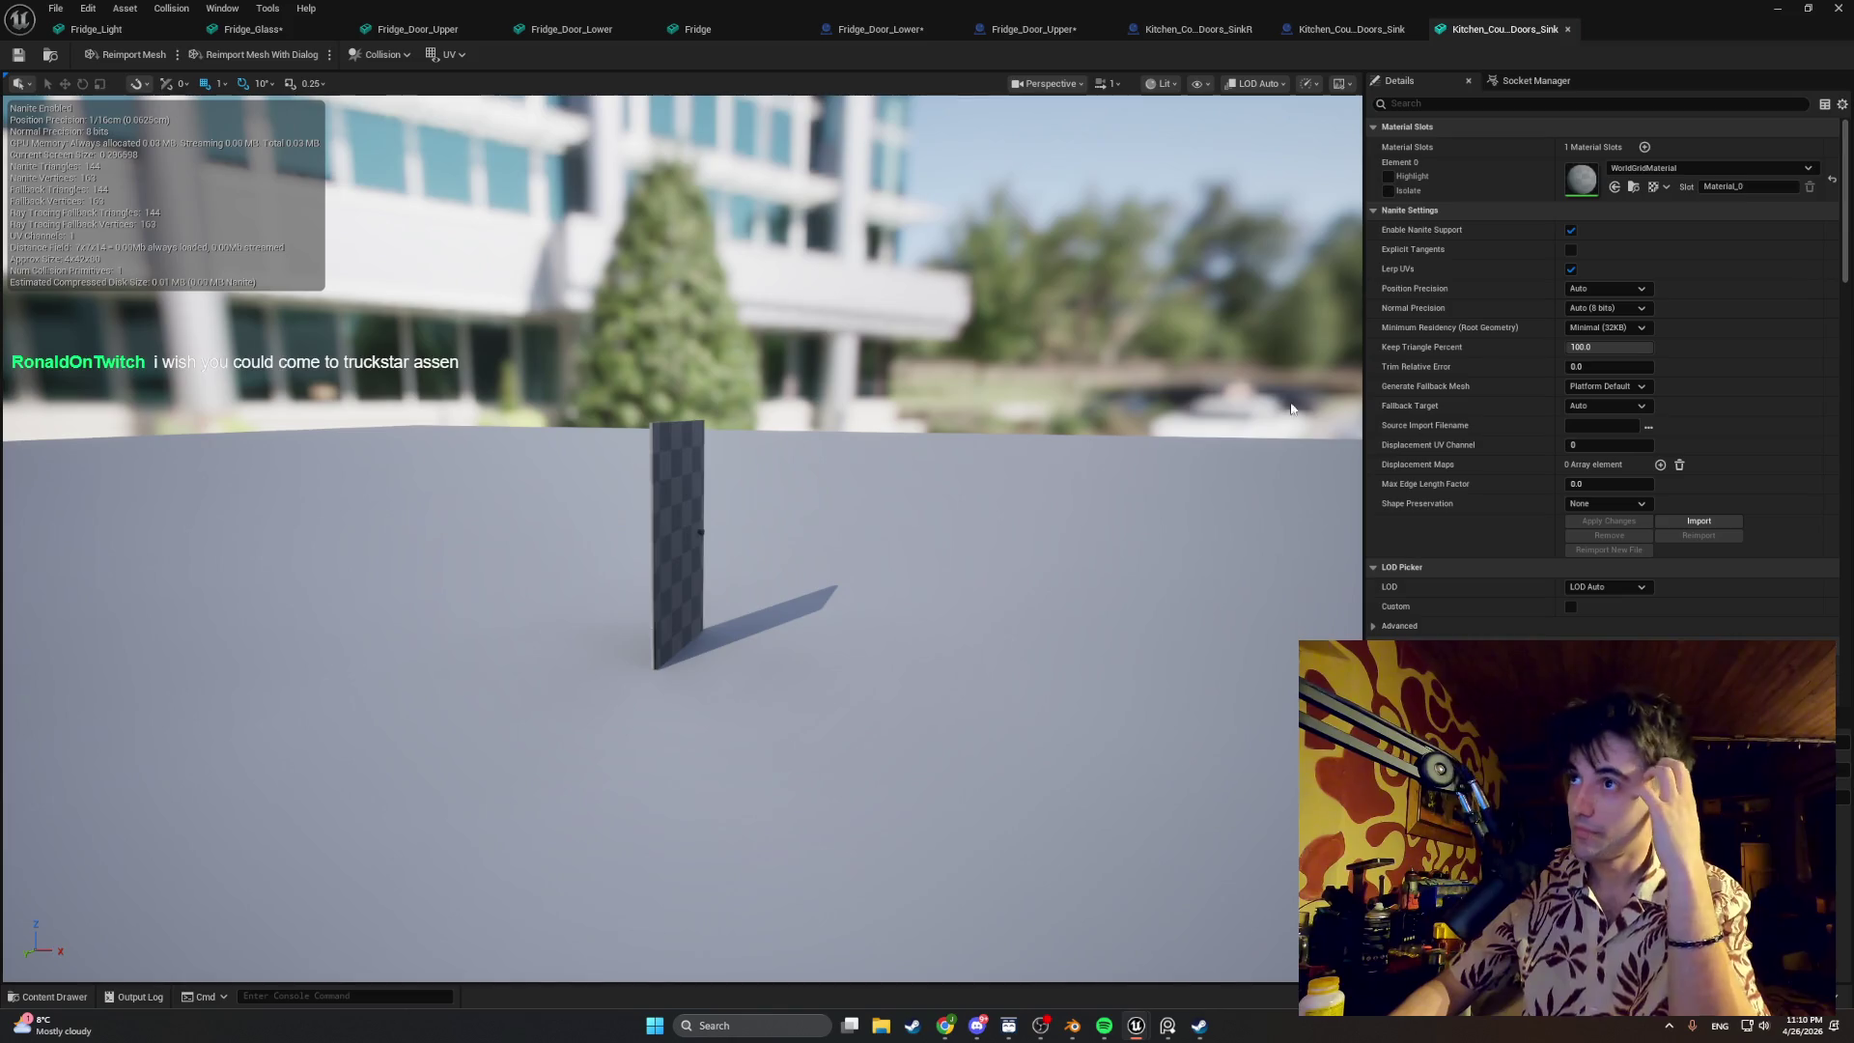
Step: Search the static mesh's Details for 'mirror' and clear the search again
left_click(1417, 100)
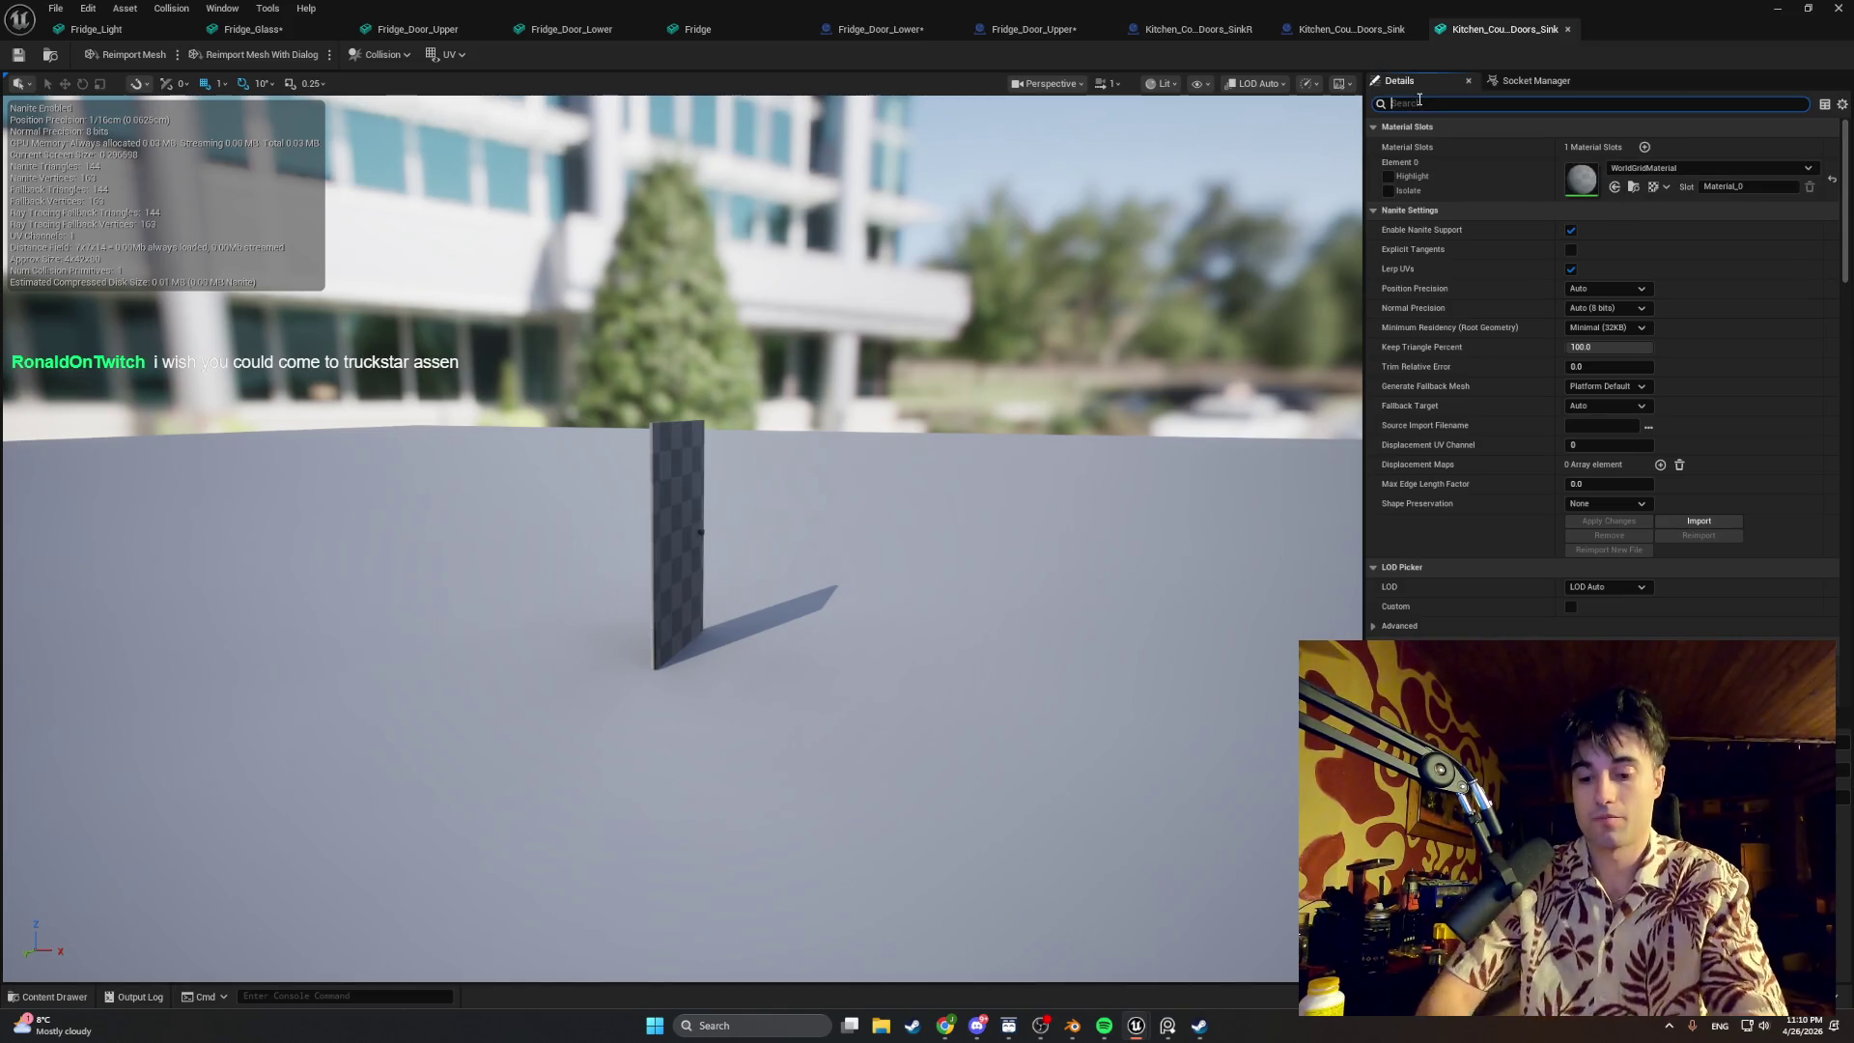
type("minor")
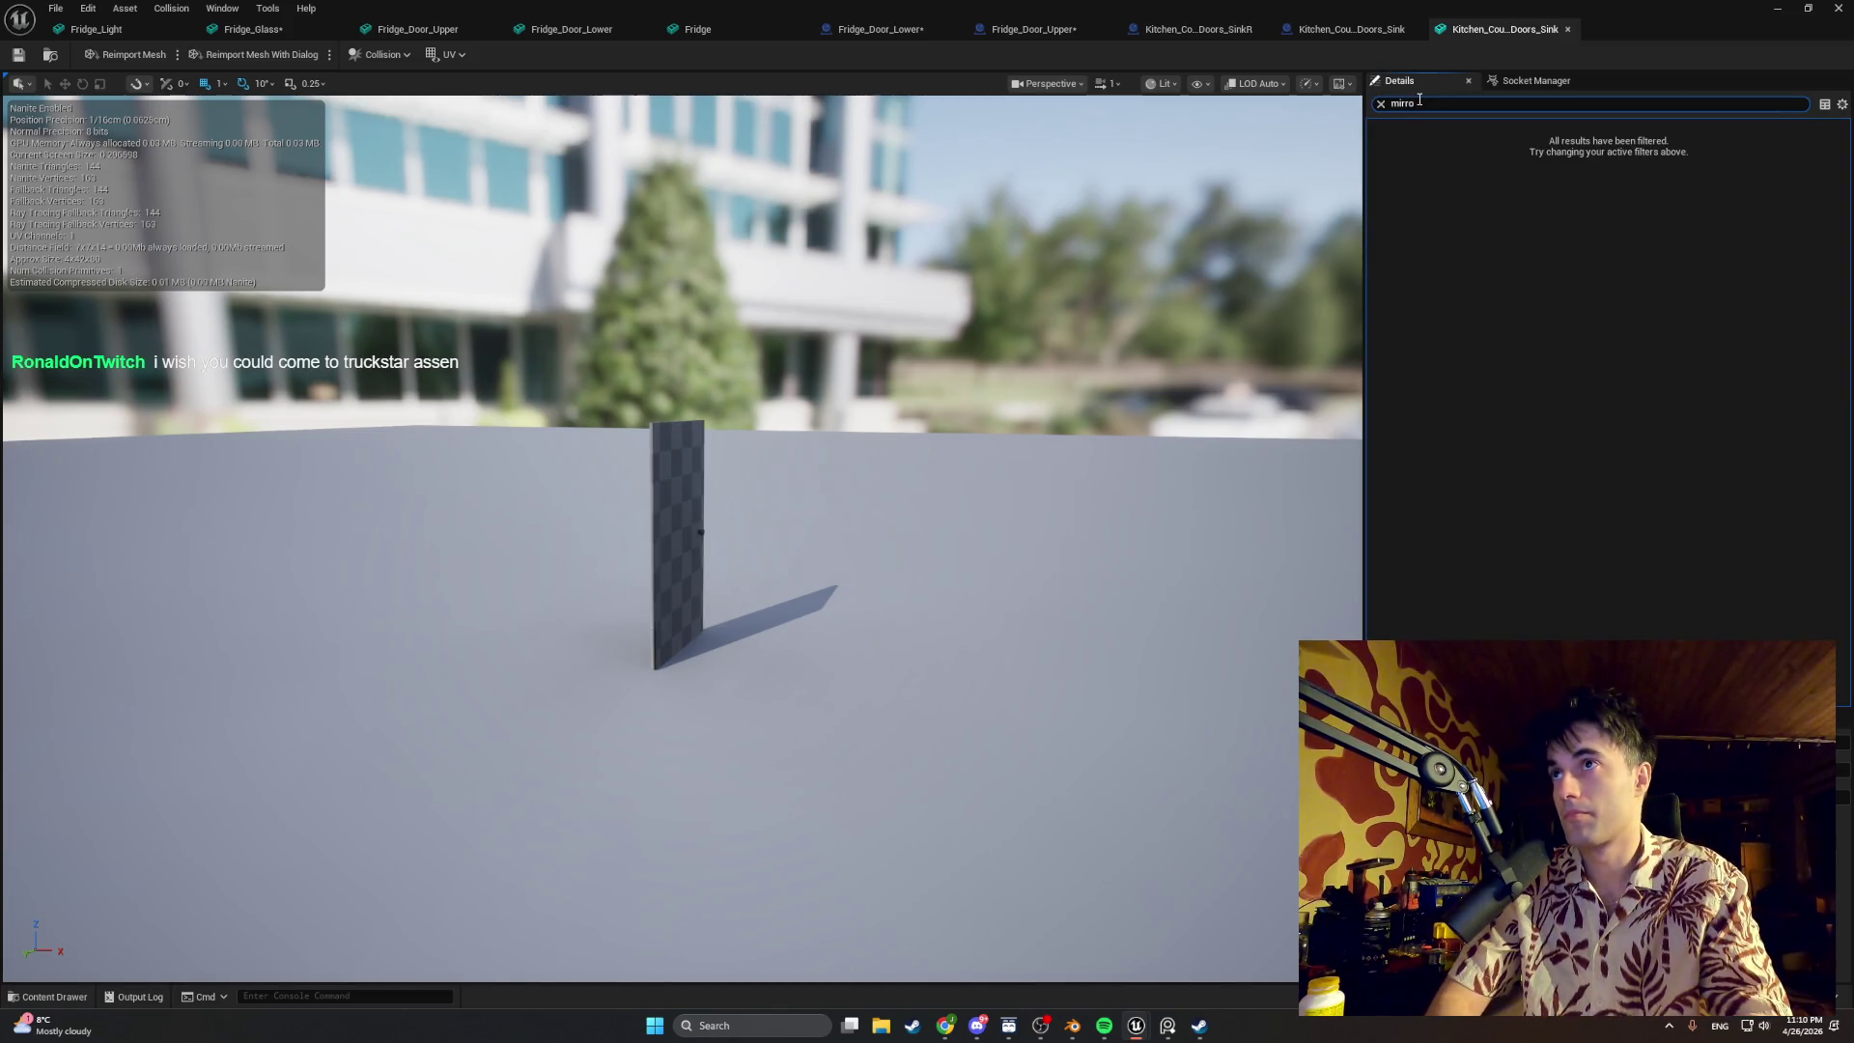
key("ctrl+a")
key("BackSpace")
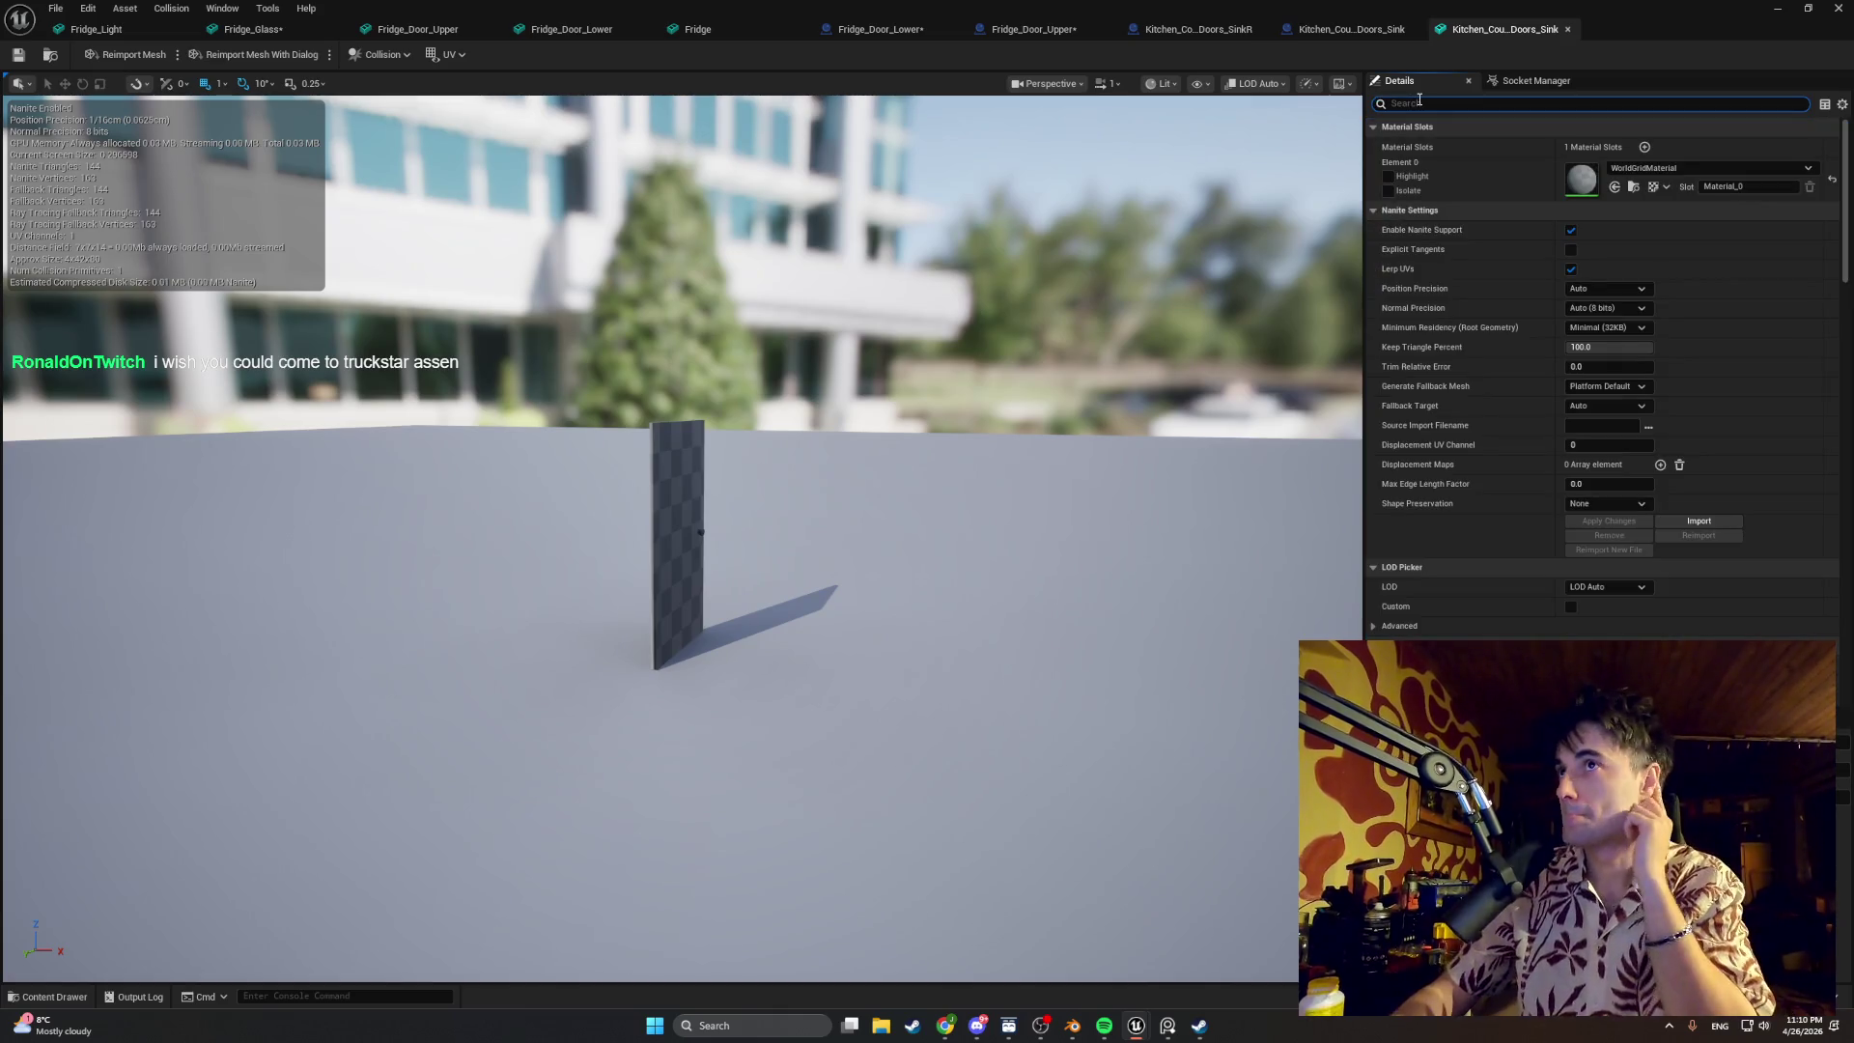
scroll(1582, 349, "down", 5)
scroll(1582, 349, "down", 3)
scroll(1582, 350, "down", 2)
scroll(1582, 350, "down", 2)
scroll(1582, 350, "up", 2)
scroll(1583, 349, "up", 1)
scroll(1582, 350, "up", 1)
scroll(1587, 333, "up", 1)
scroll(1586, 332, "up", 2)
scroll(1587, 331, "up", 2)
scroll(1587, 332, "up", 2)
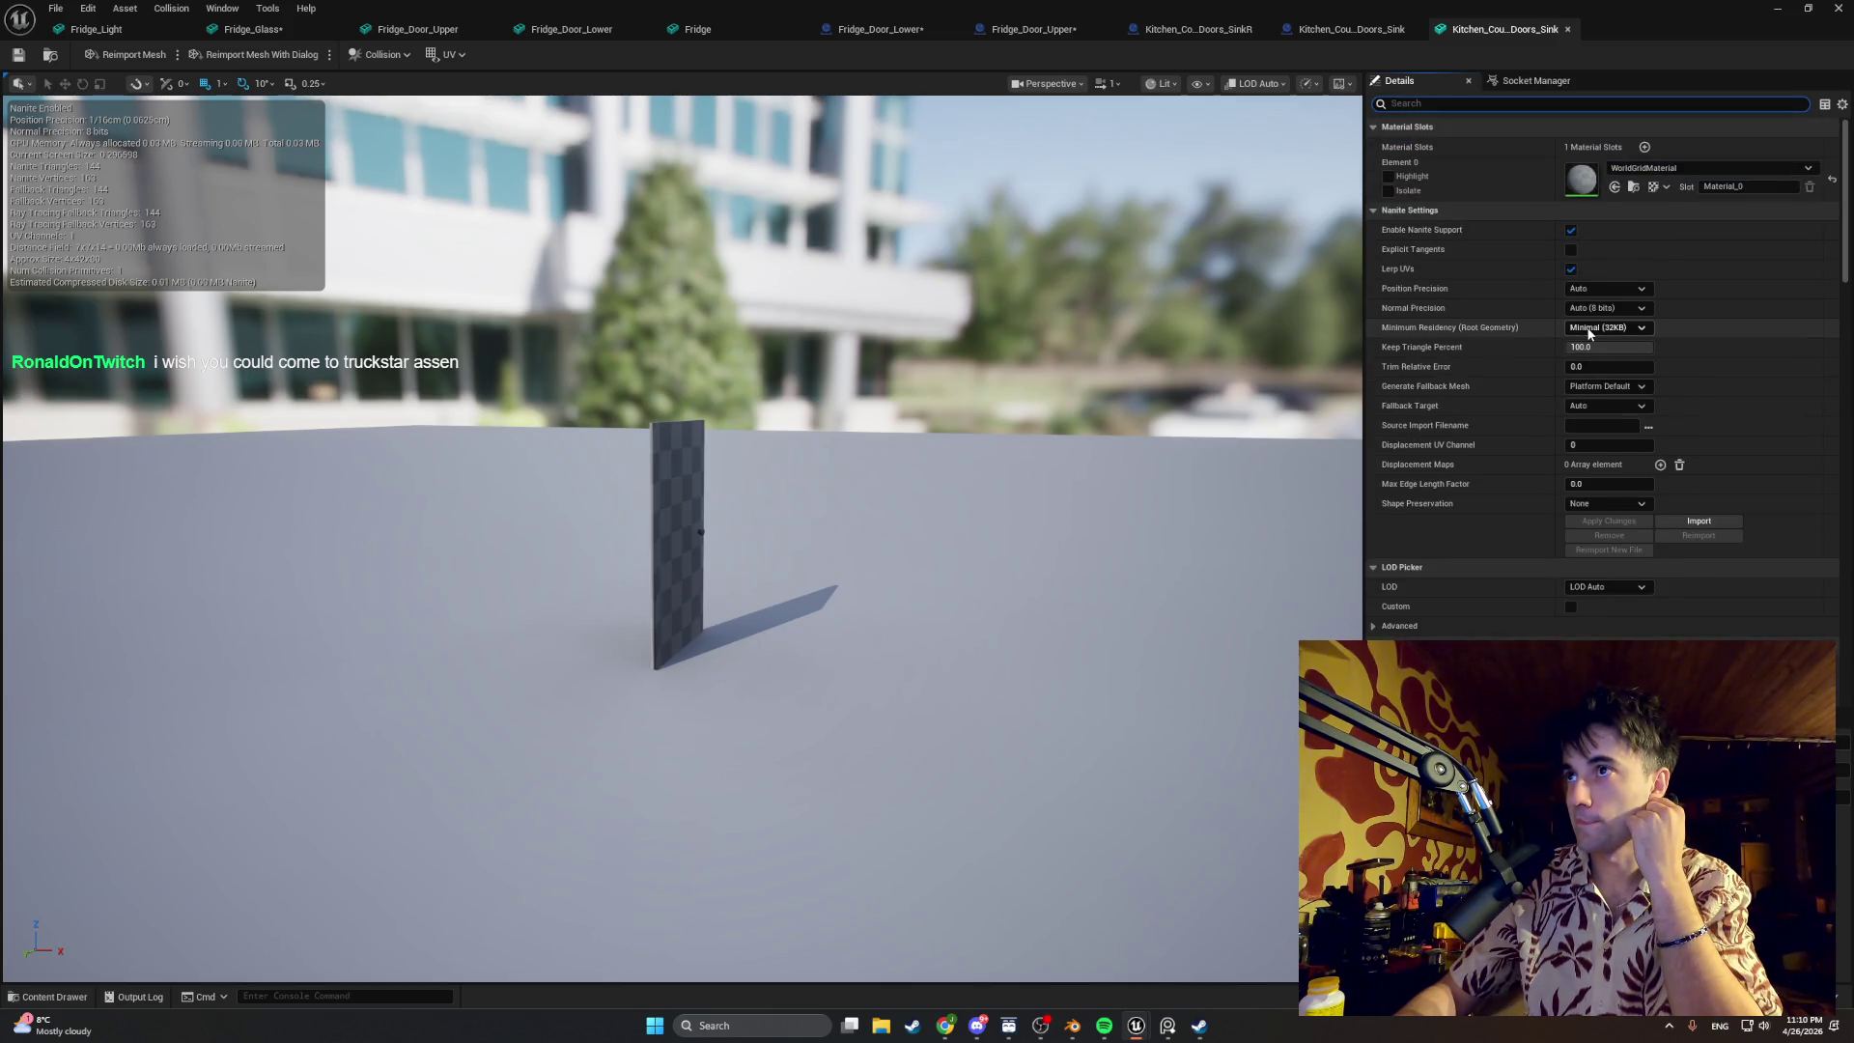
Step: Minimize the mesh editor, pull back the level view, and switch over to Blender
left_click(1777, 9)
right_click_drag(1054, 434, 1052, 435)
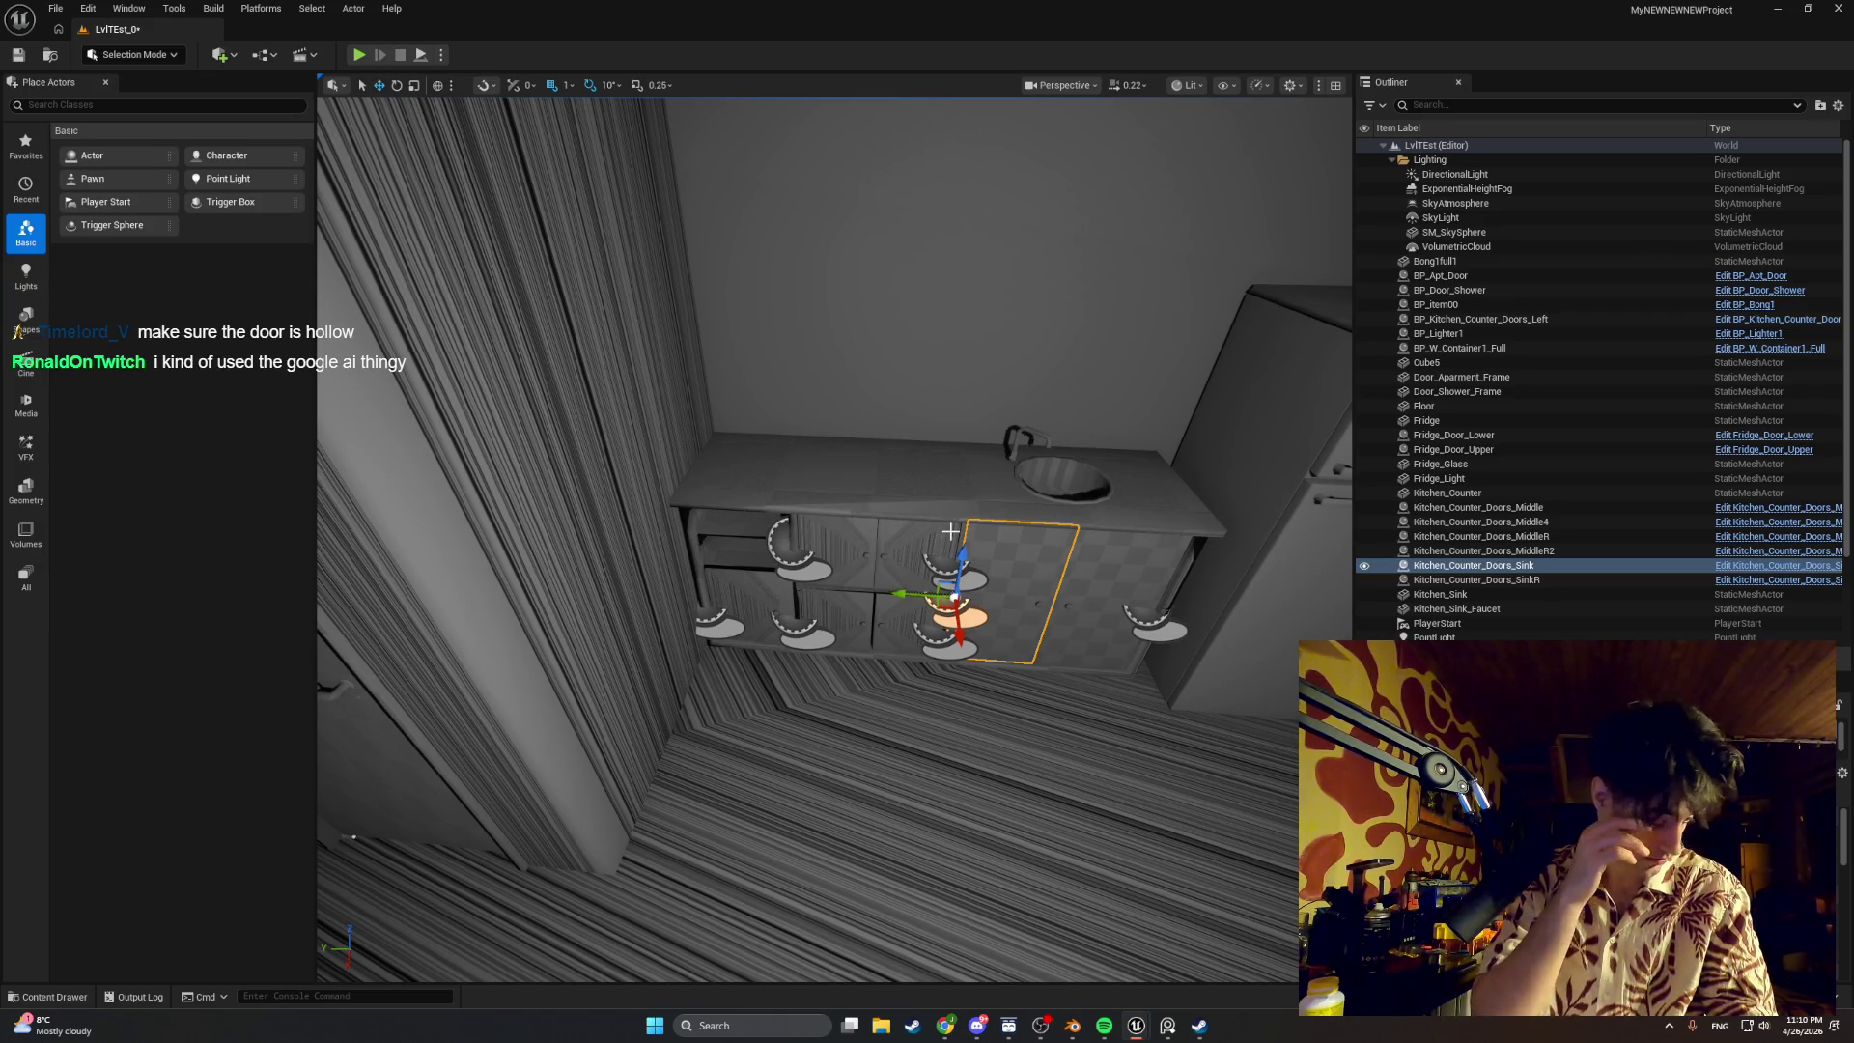
left_click(1073, 1026)
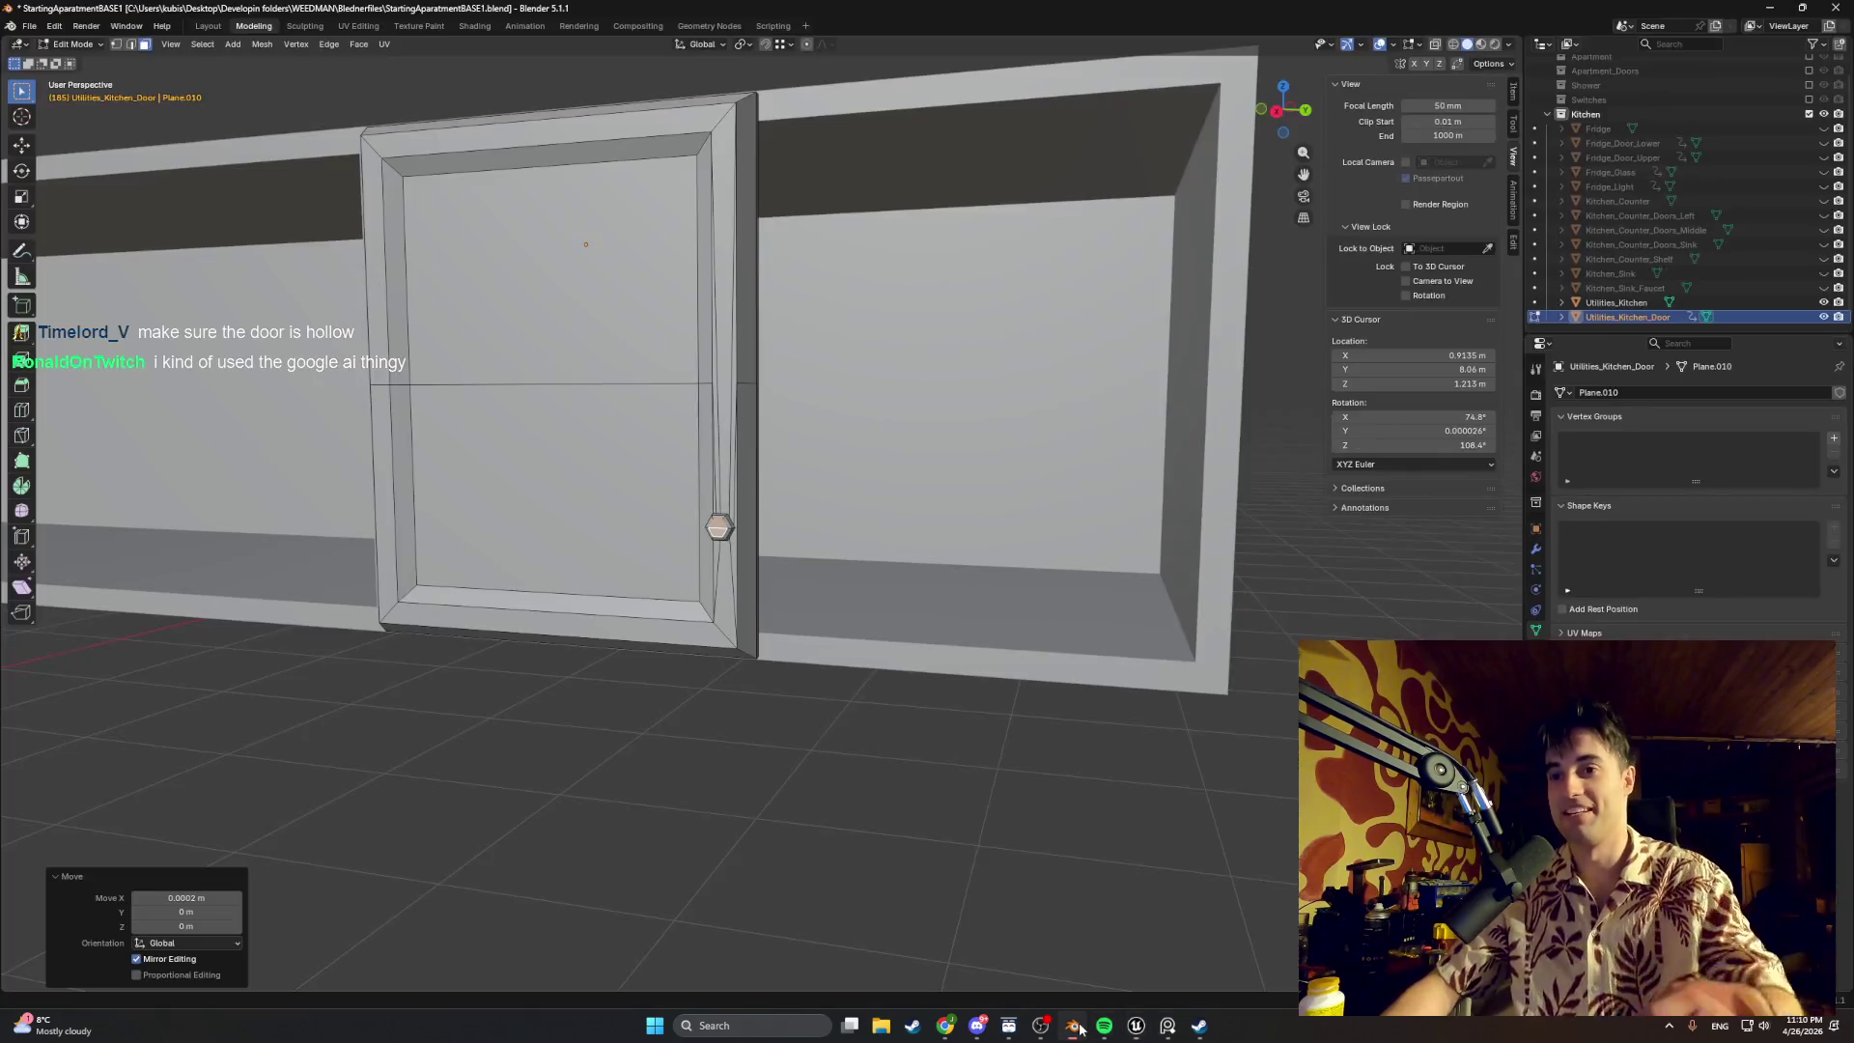
Step: Toggle X-ray on and back off to view the door solid, then select Utilities_Kitchen_Door in the Outliner
mouse_move(804, 540)
middle_mouse_down()
mouse_move(695, 553)
mouse_move(716, 531)
mouse_move(625, 624)
mouse_move(733, 720)
mouse_move(773, 582)
middle_mouse_up()
key("alt+z")
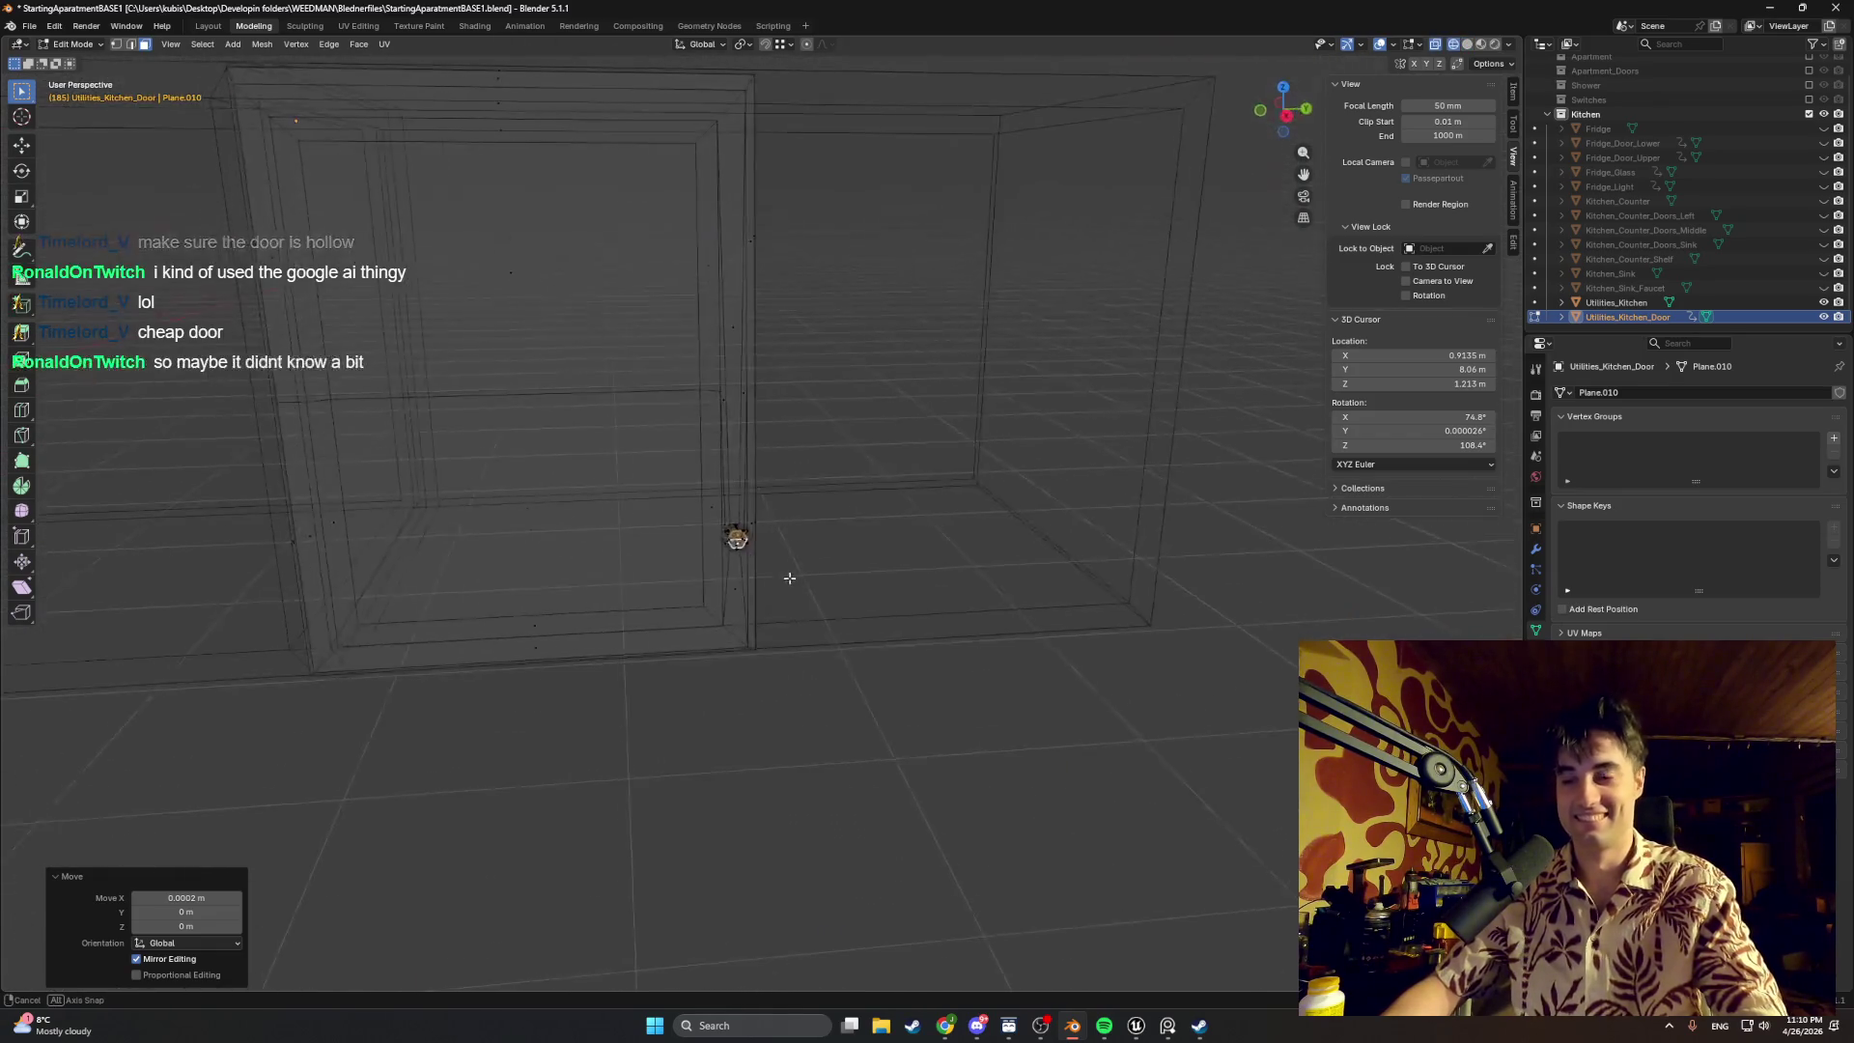
mouse_move(823, 494)
middle_mouse_down()
mouse_move(845, 469)
mouse_move(850, 619)
middle_mouse_up()
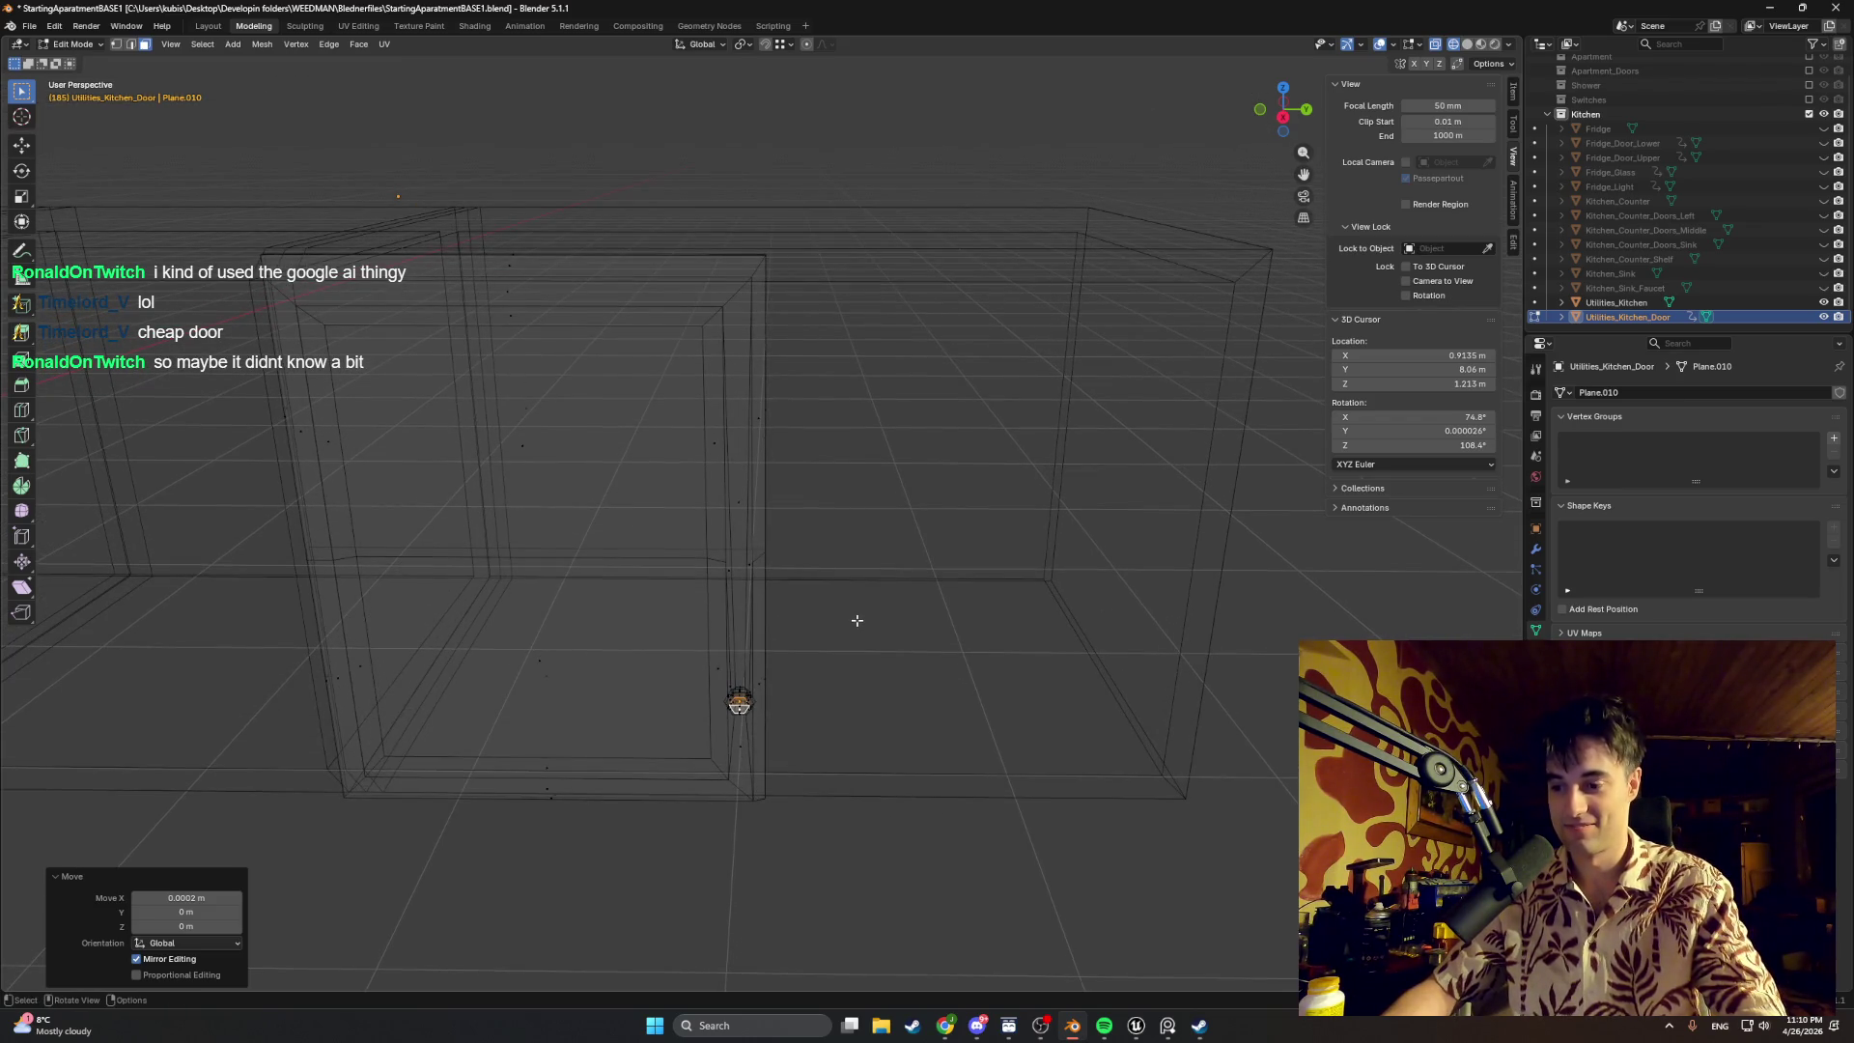
key("alt+z")
scroll(857, 620, "down", 3)
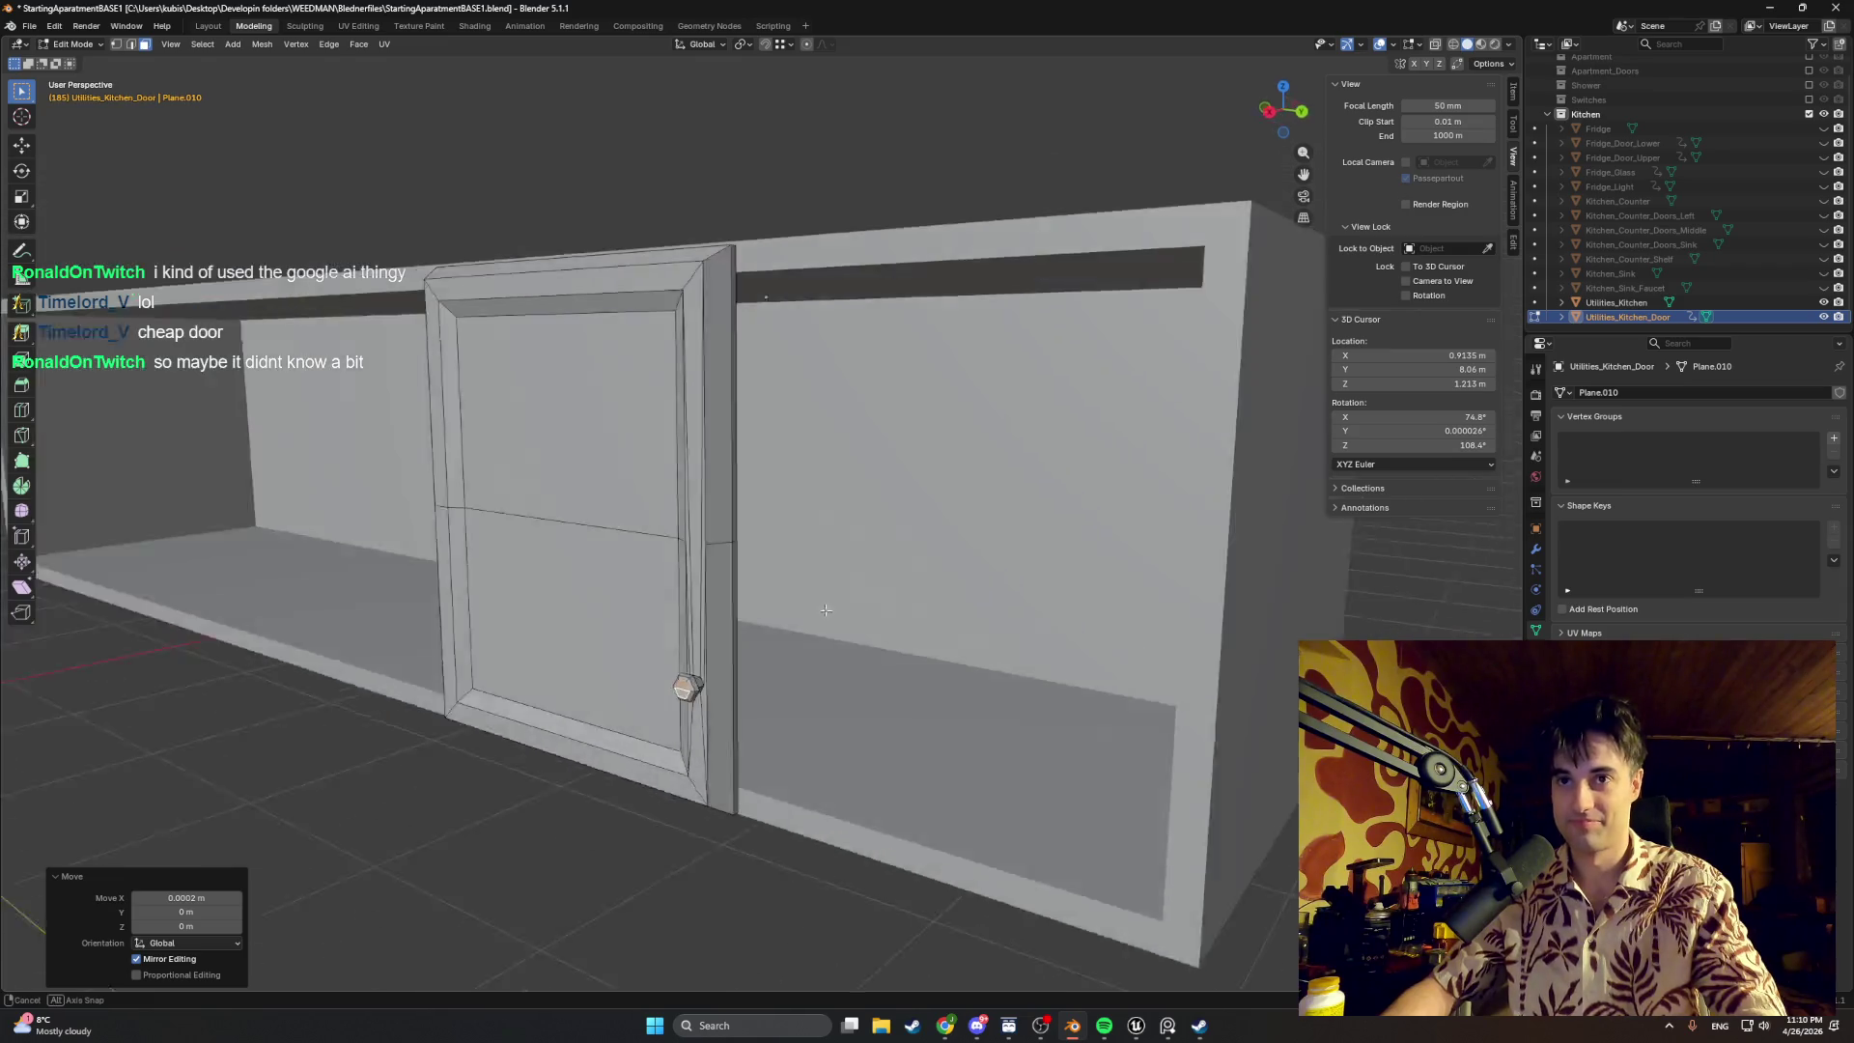
scroll(869, 603, "up", 3)
scroll(818, 609, "down", 2)
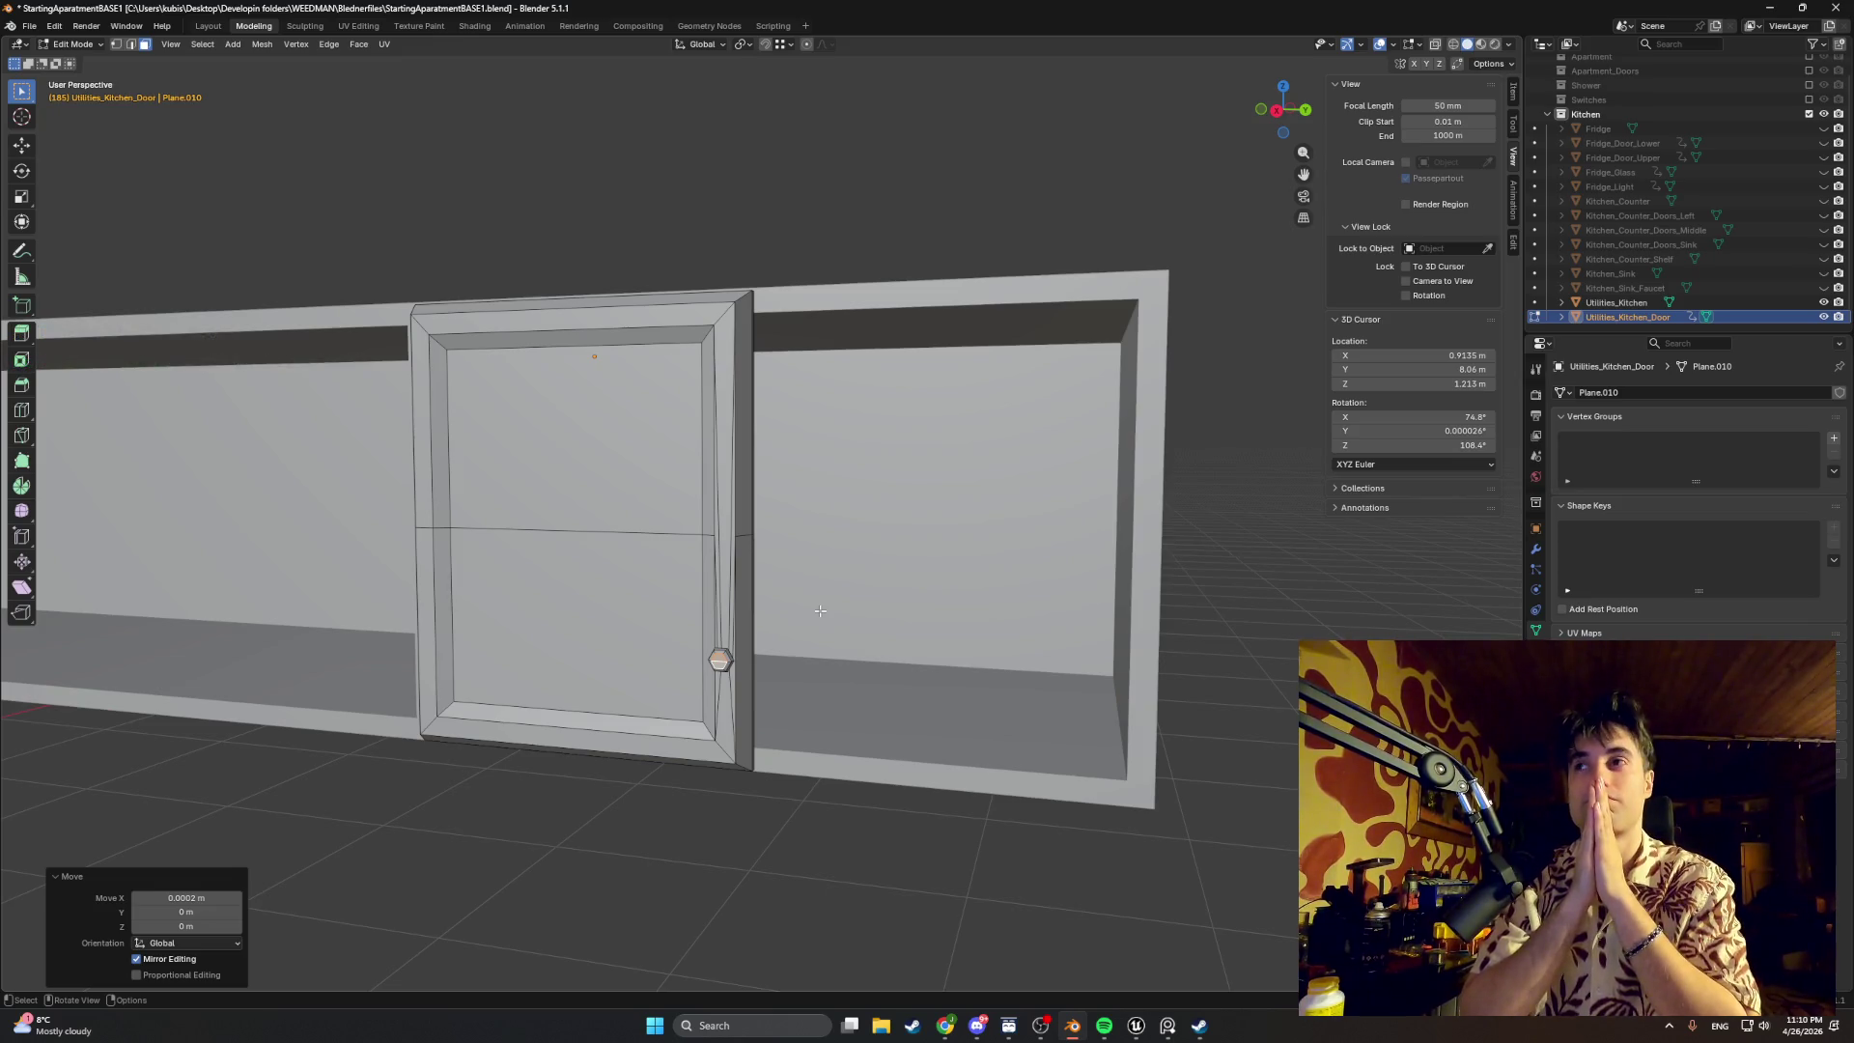
left_click(1645, 316)
key("ctrl+v")
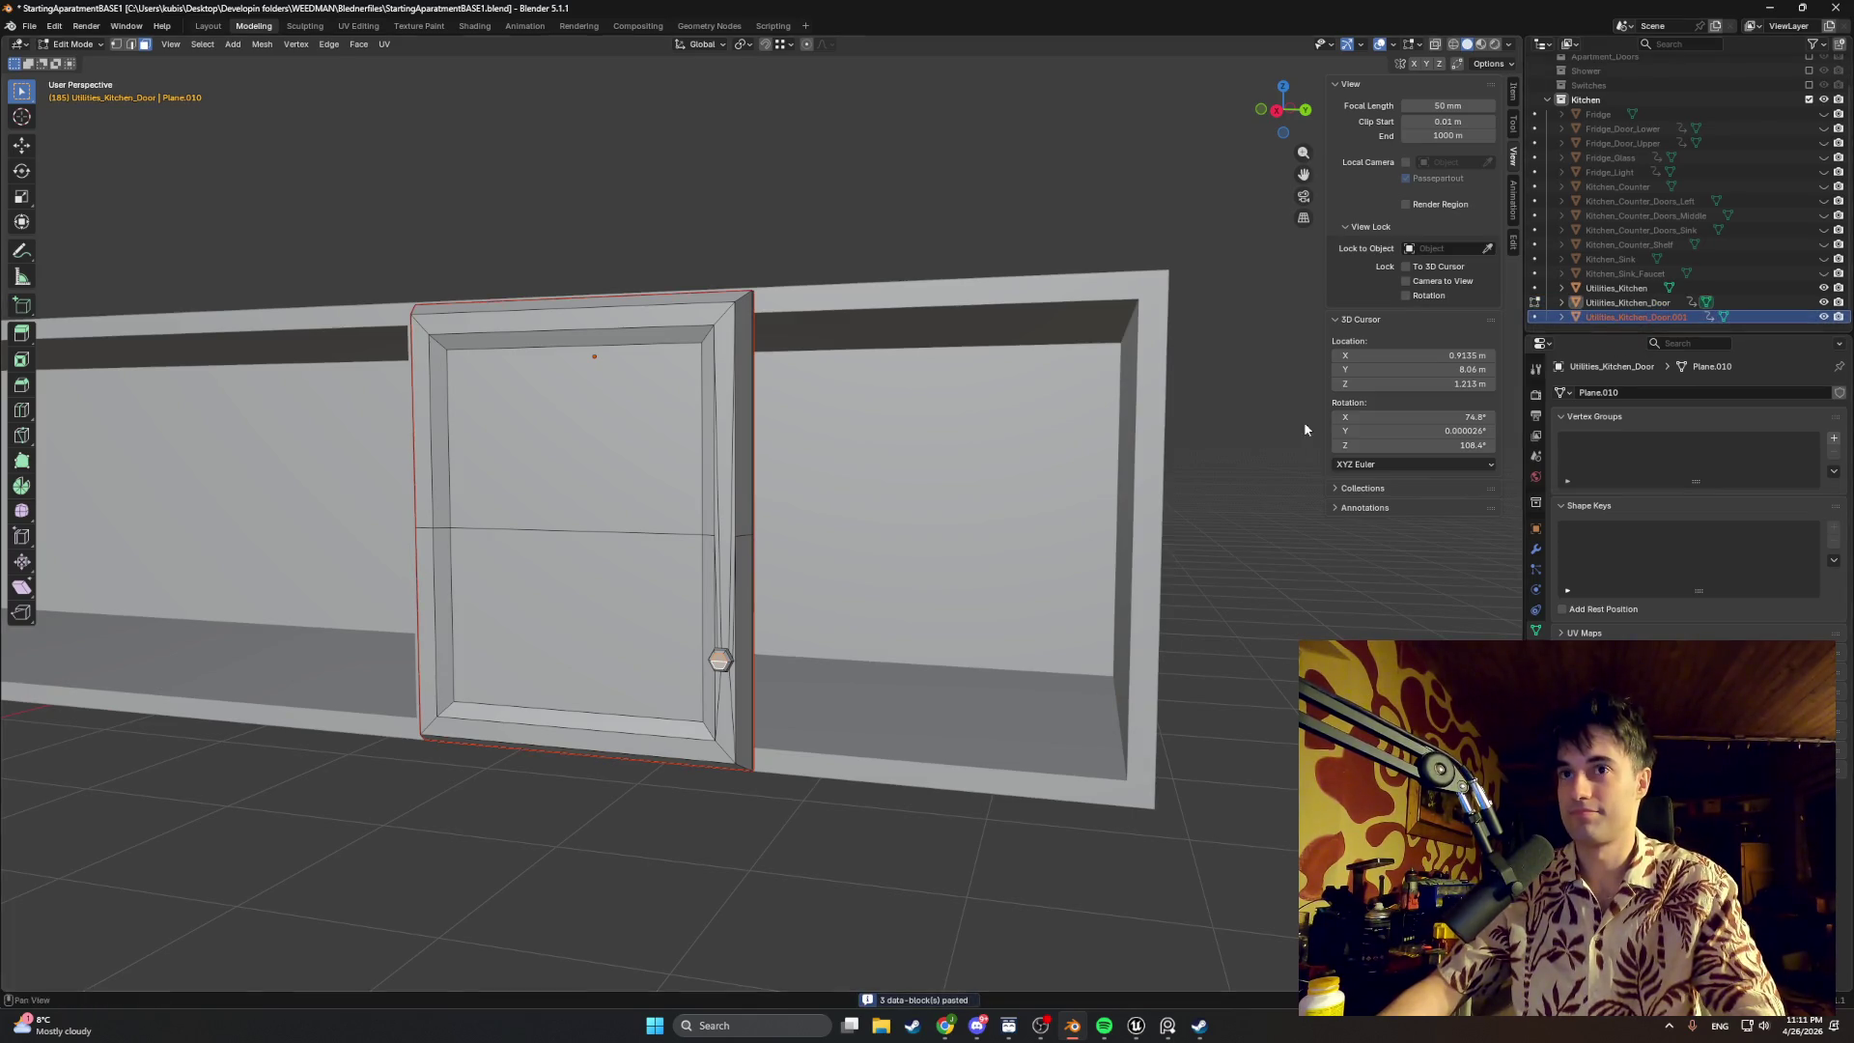
key("g")
key("Escape")
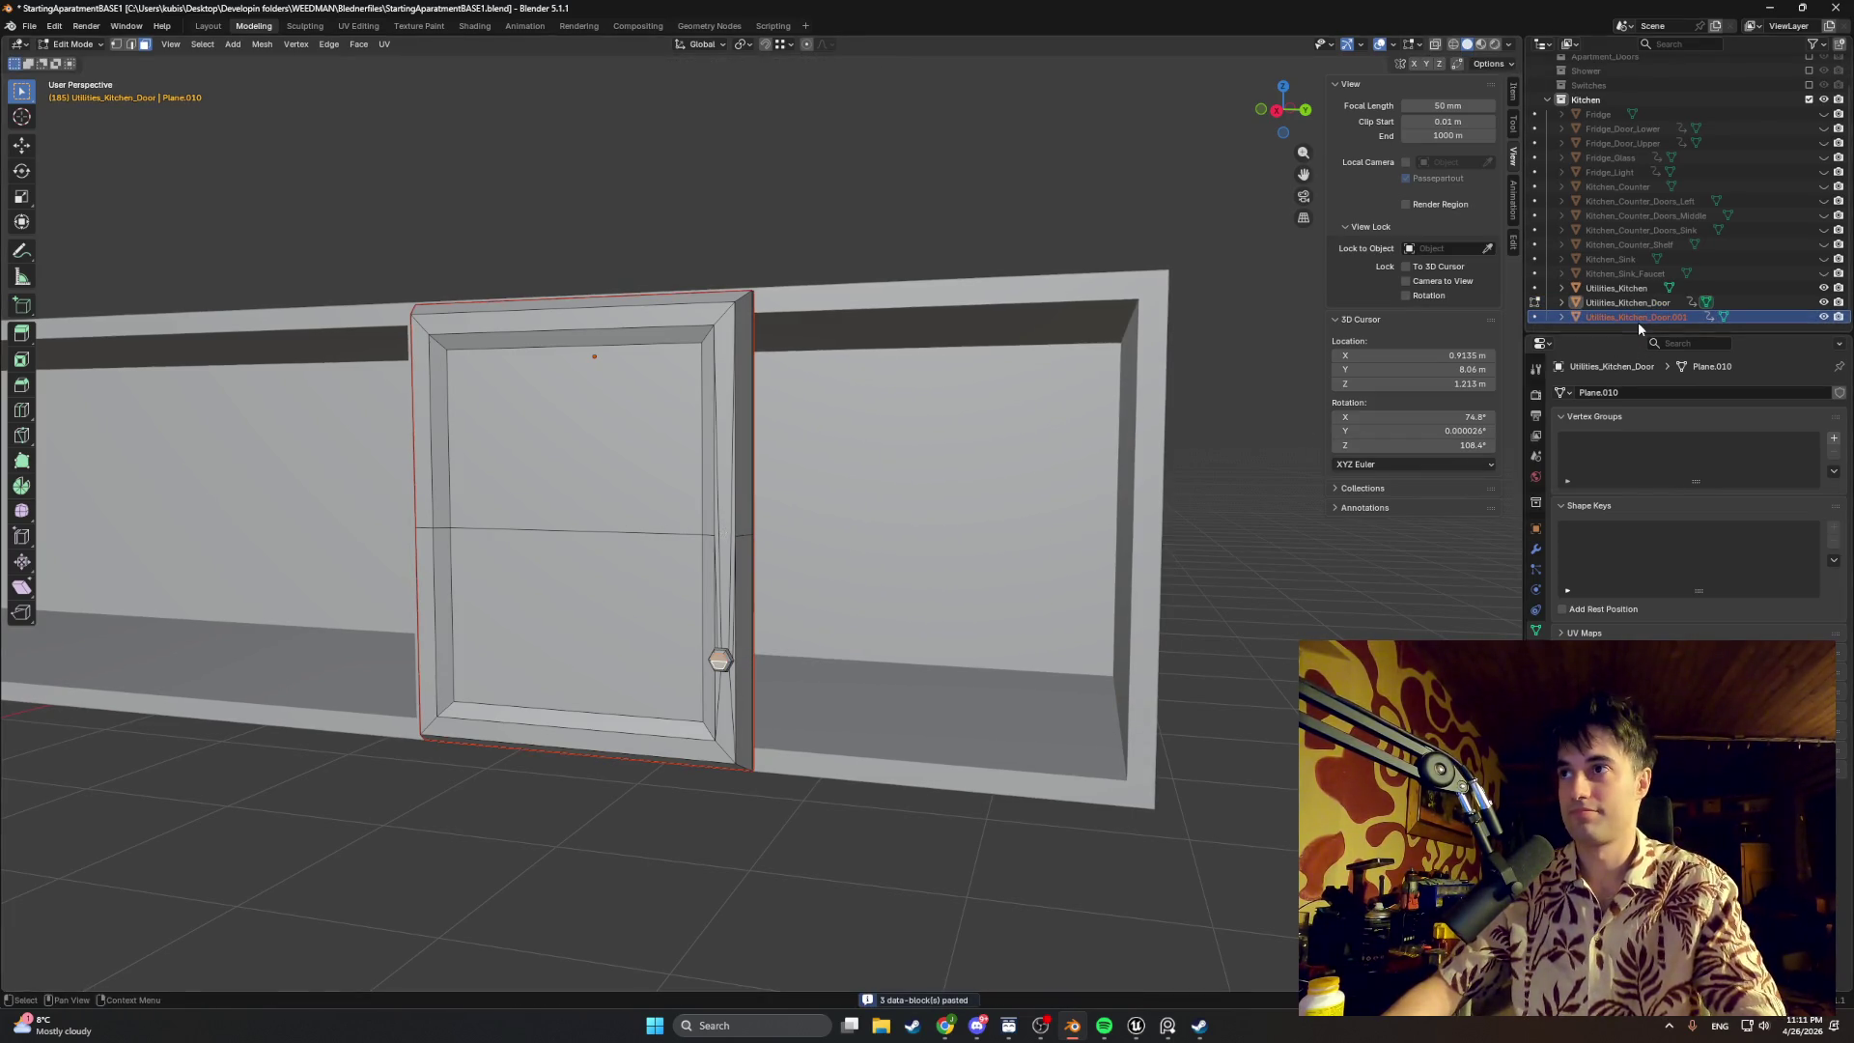
key("g")
key("Escape")
key("Tab")
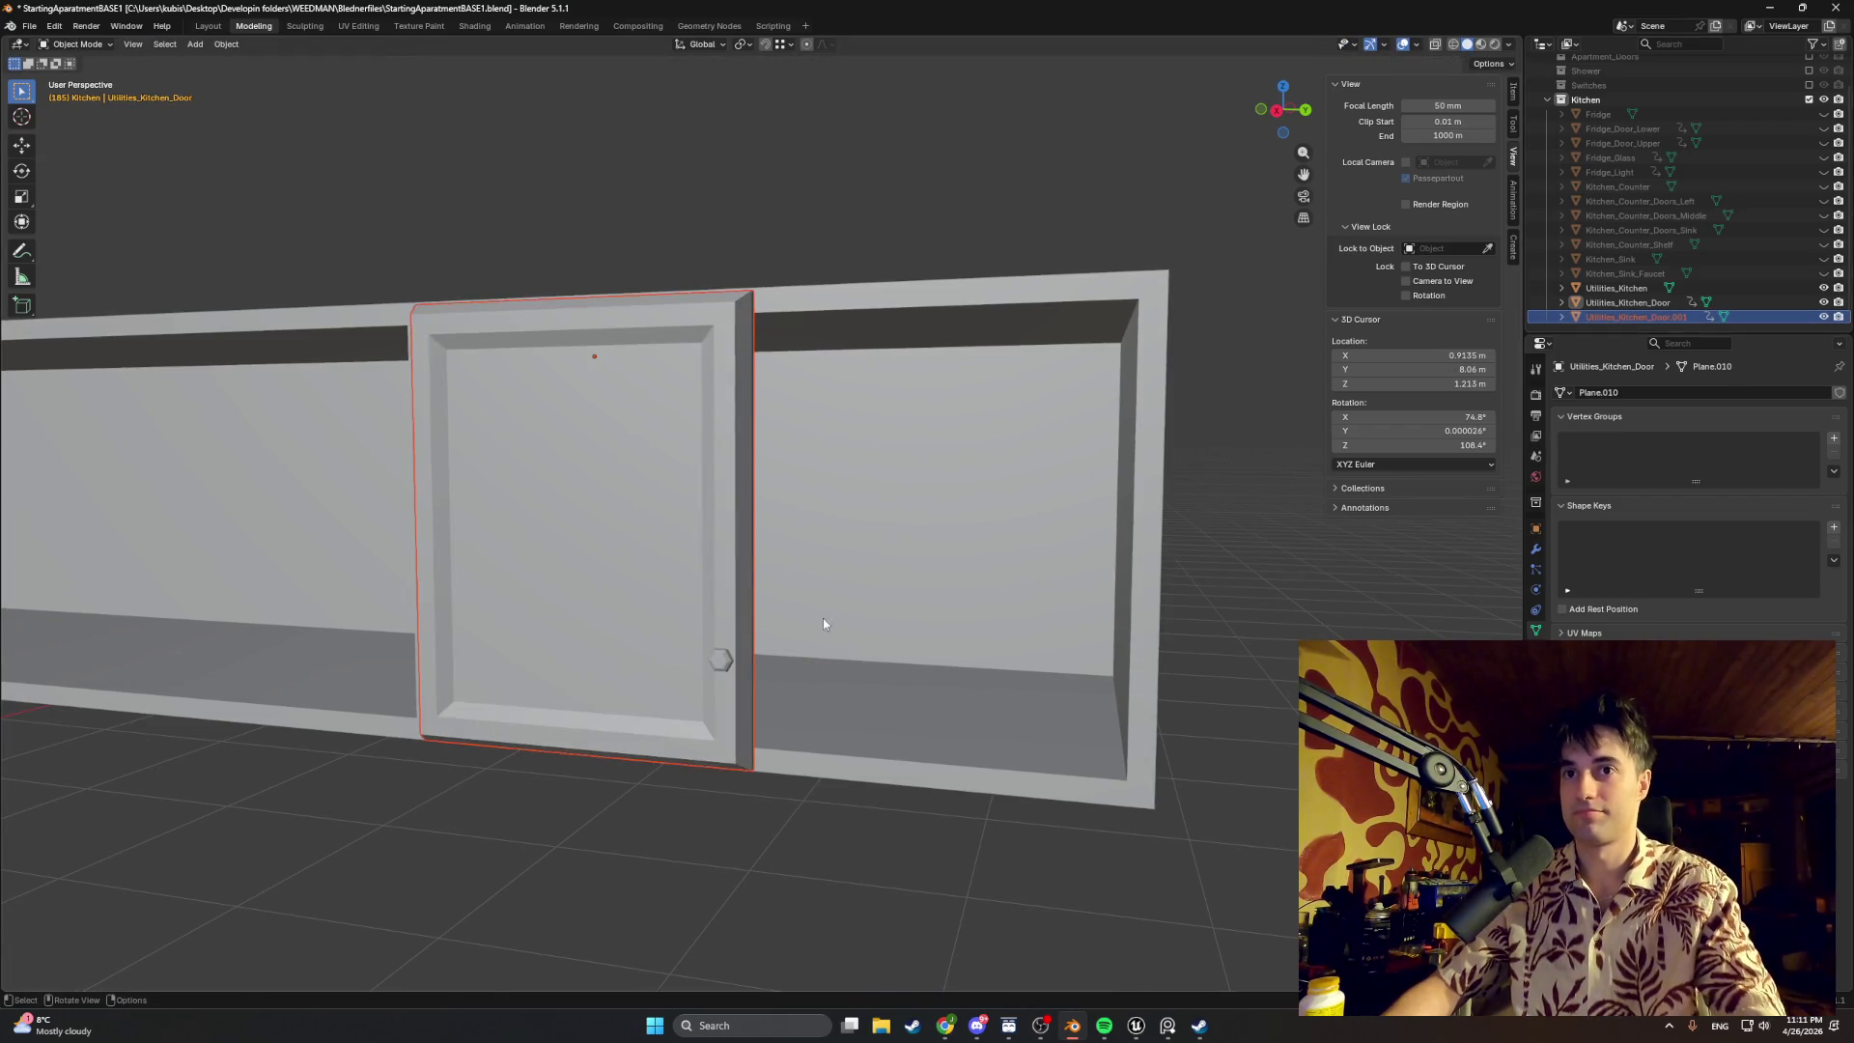
key("shift+d")
key("y")
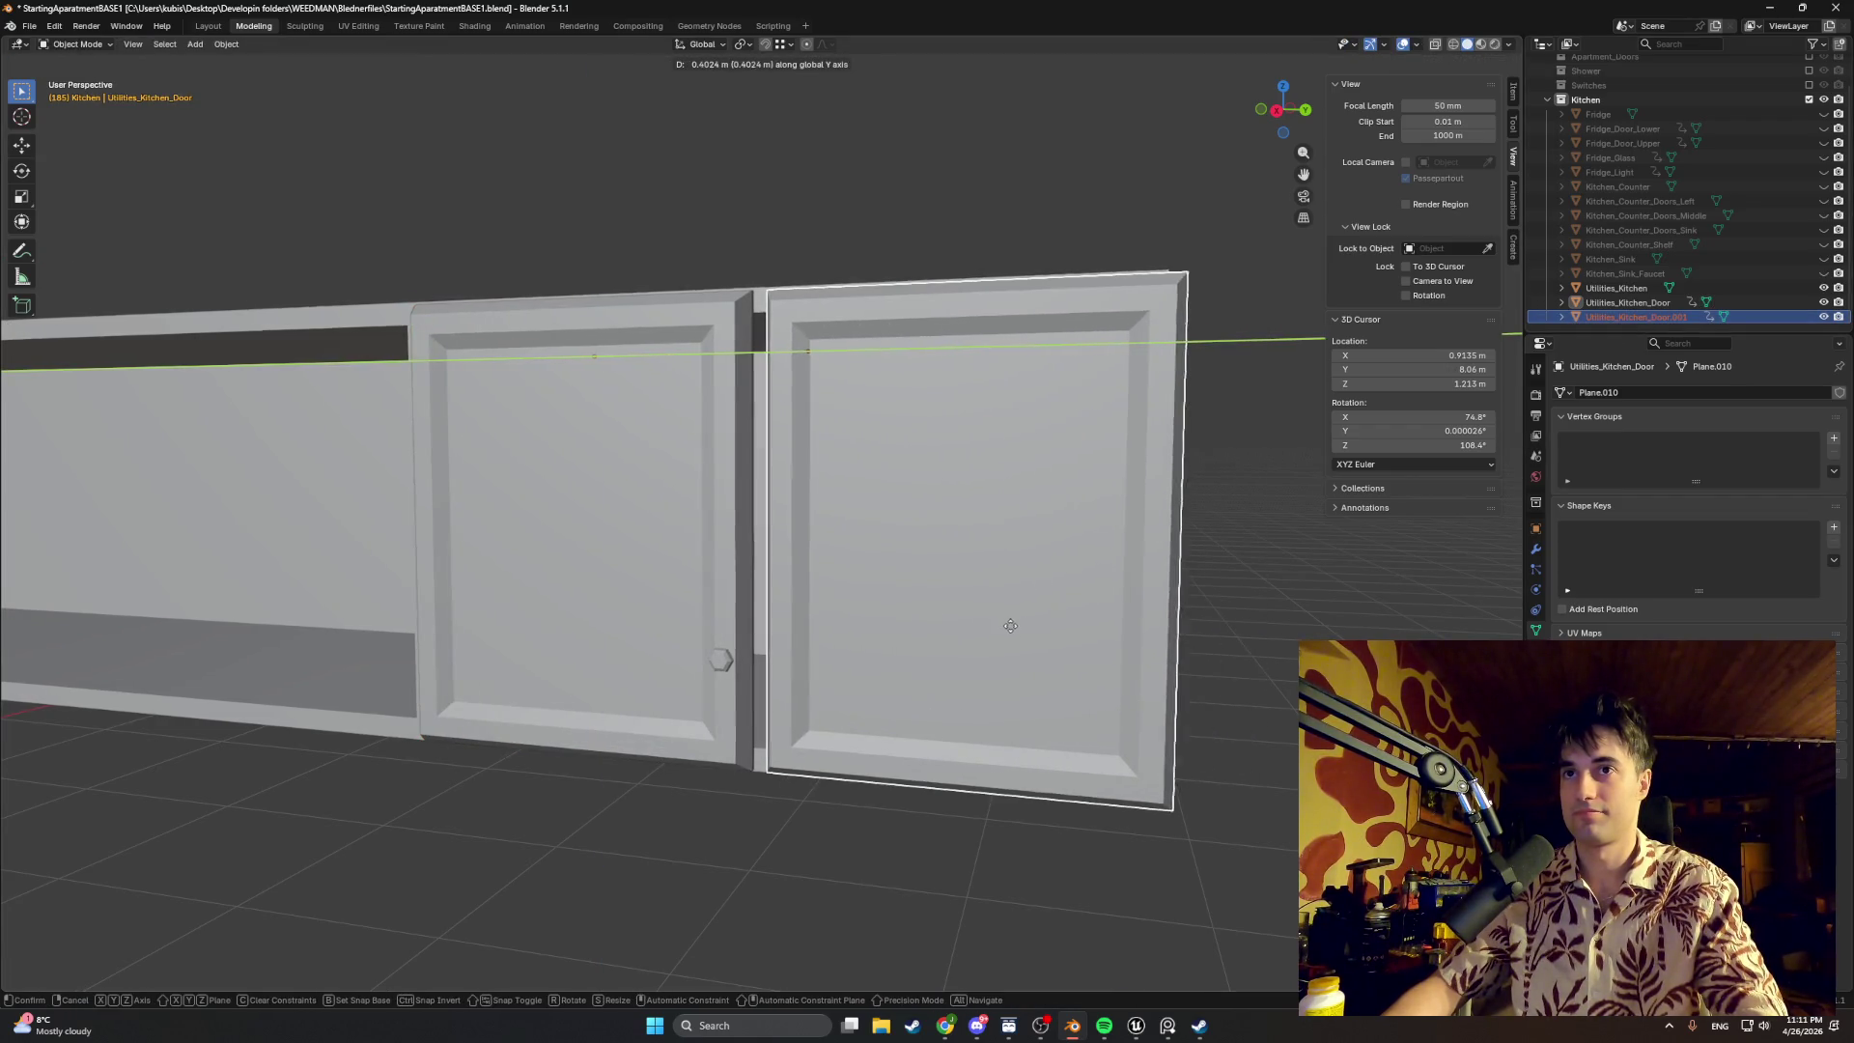
left_click(1064, 650)
mouse_move(1063, 649)
middle_mouse_down()
mouse_move(1036, 655)
mouse_move(1157, 663)
mouse_move(1129, 684)
middle_mouse_up()
key("Tab")
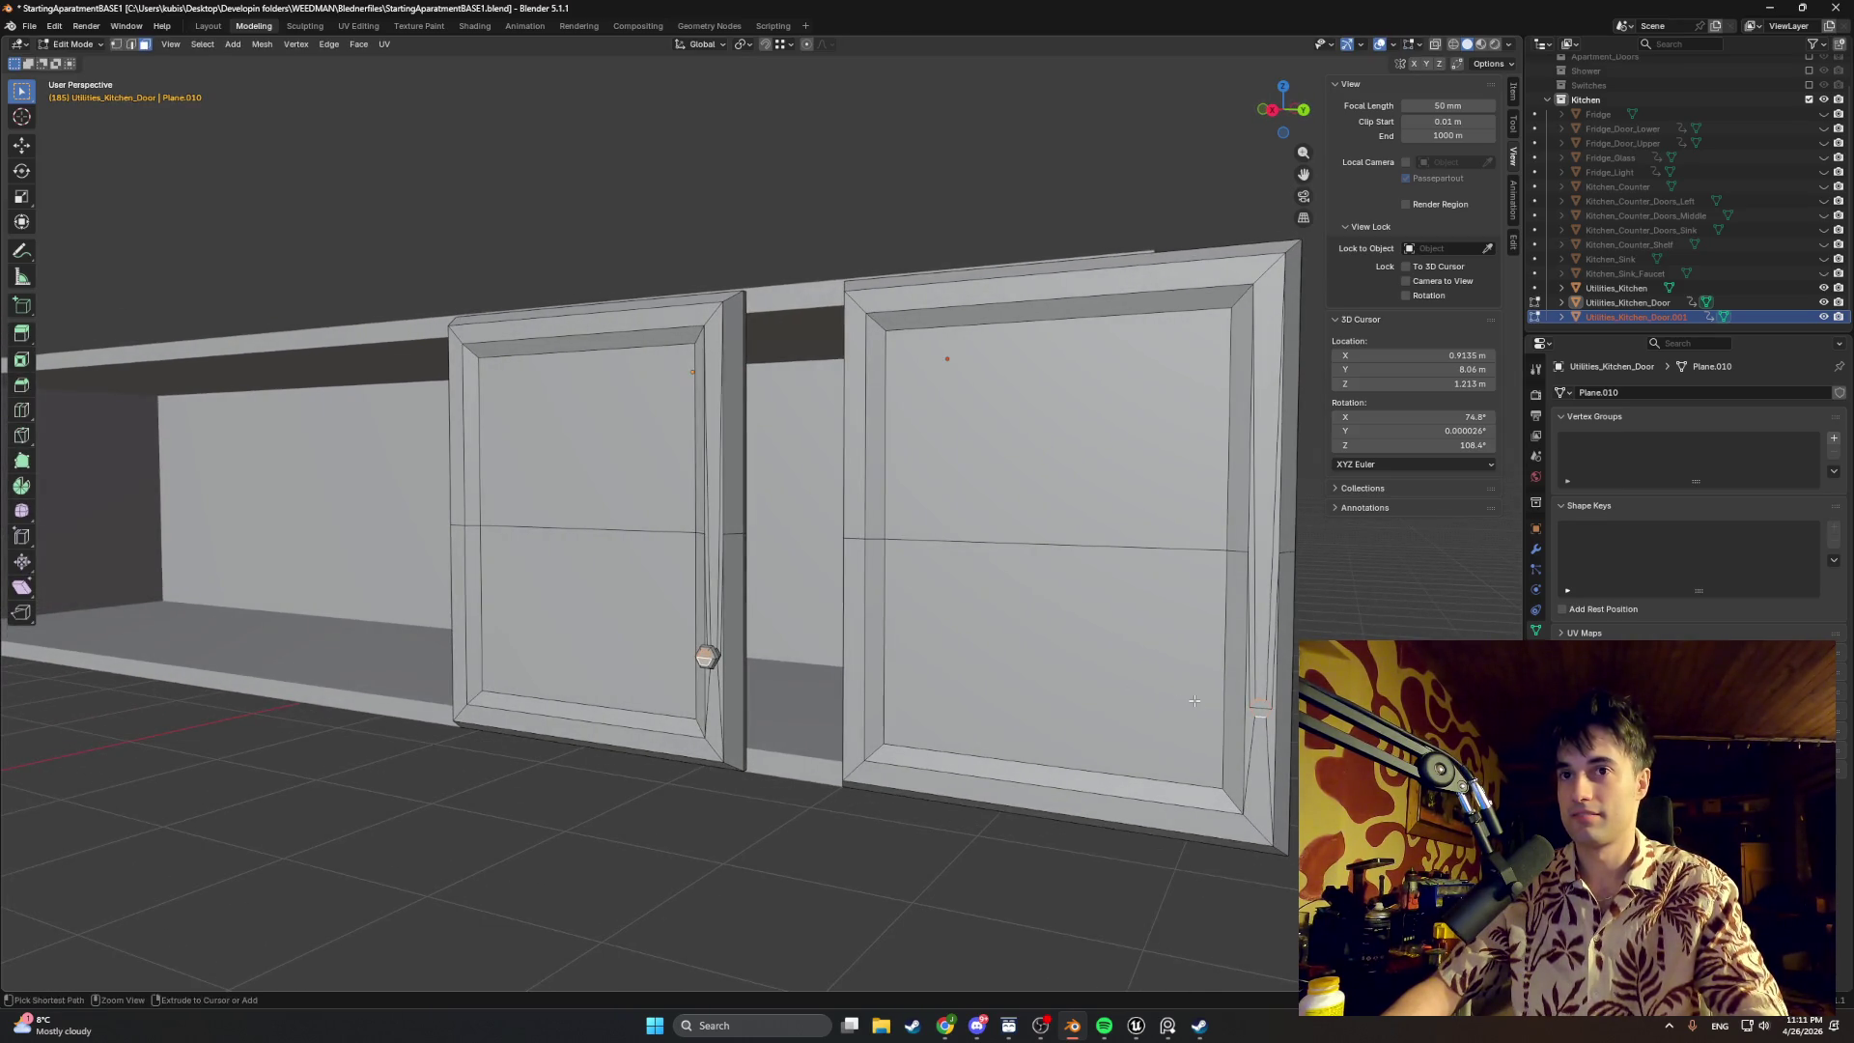
key("ctrl+z")
key("ctrl+z")
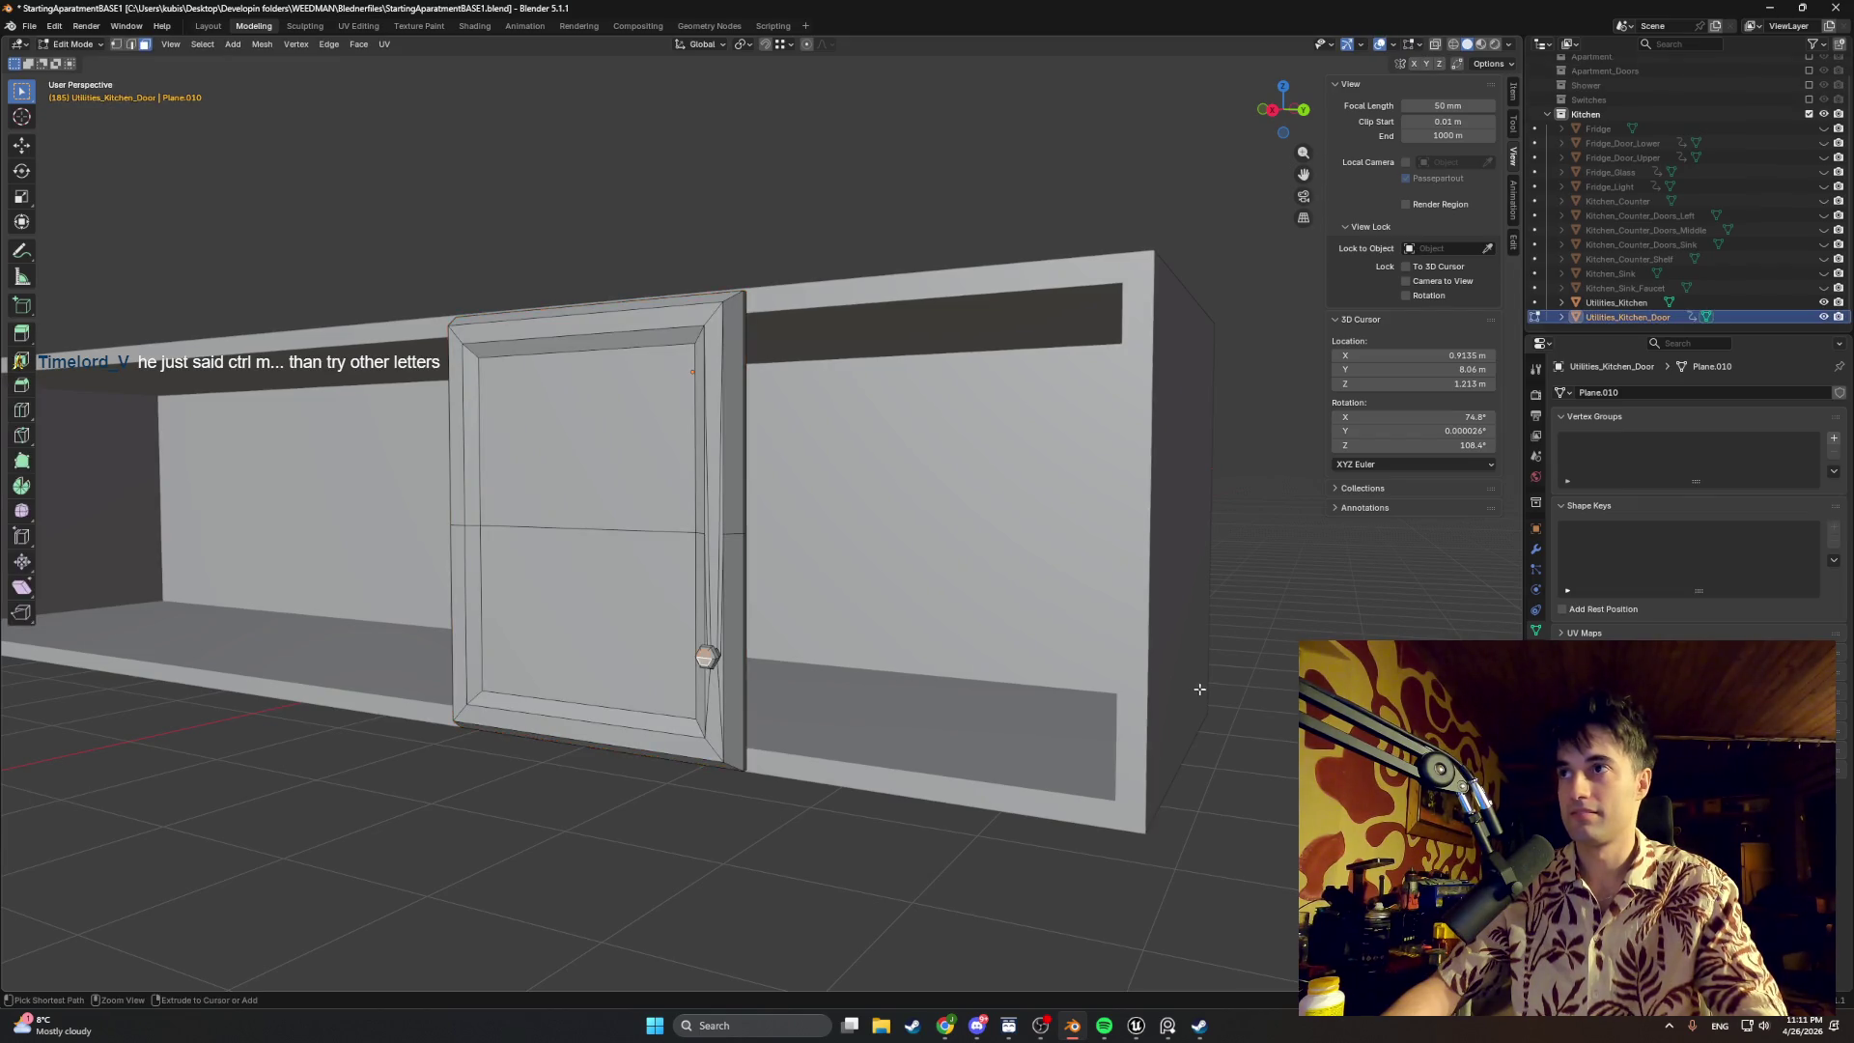
key("ctrl+z")
key("ctrl+shift+z")
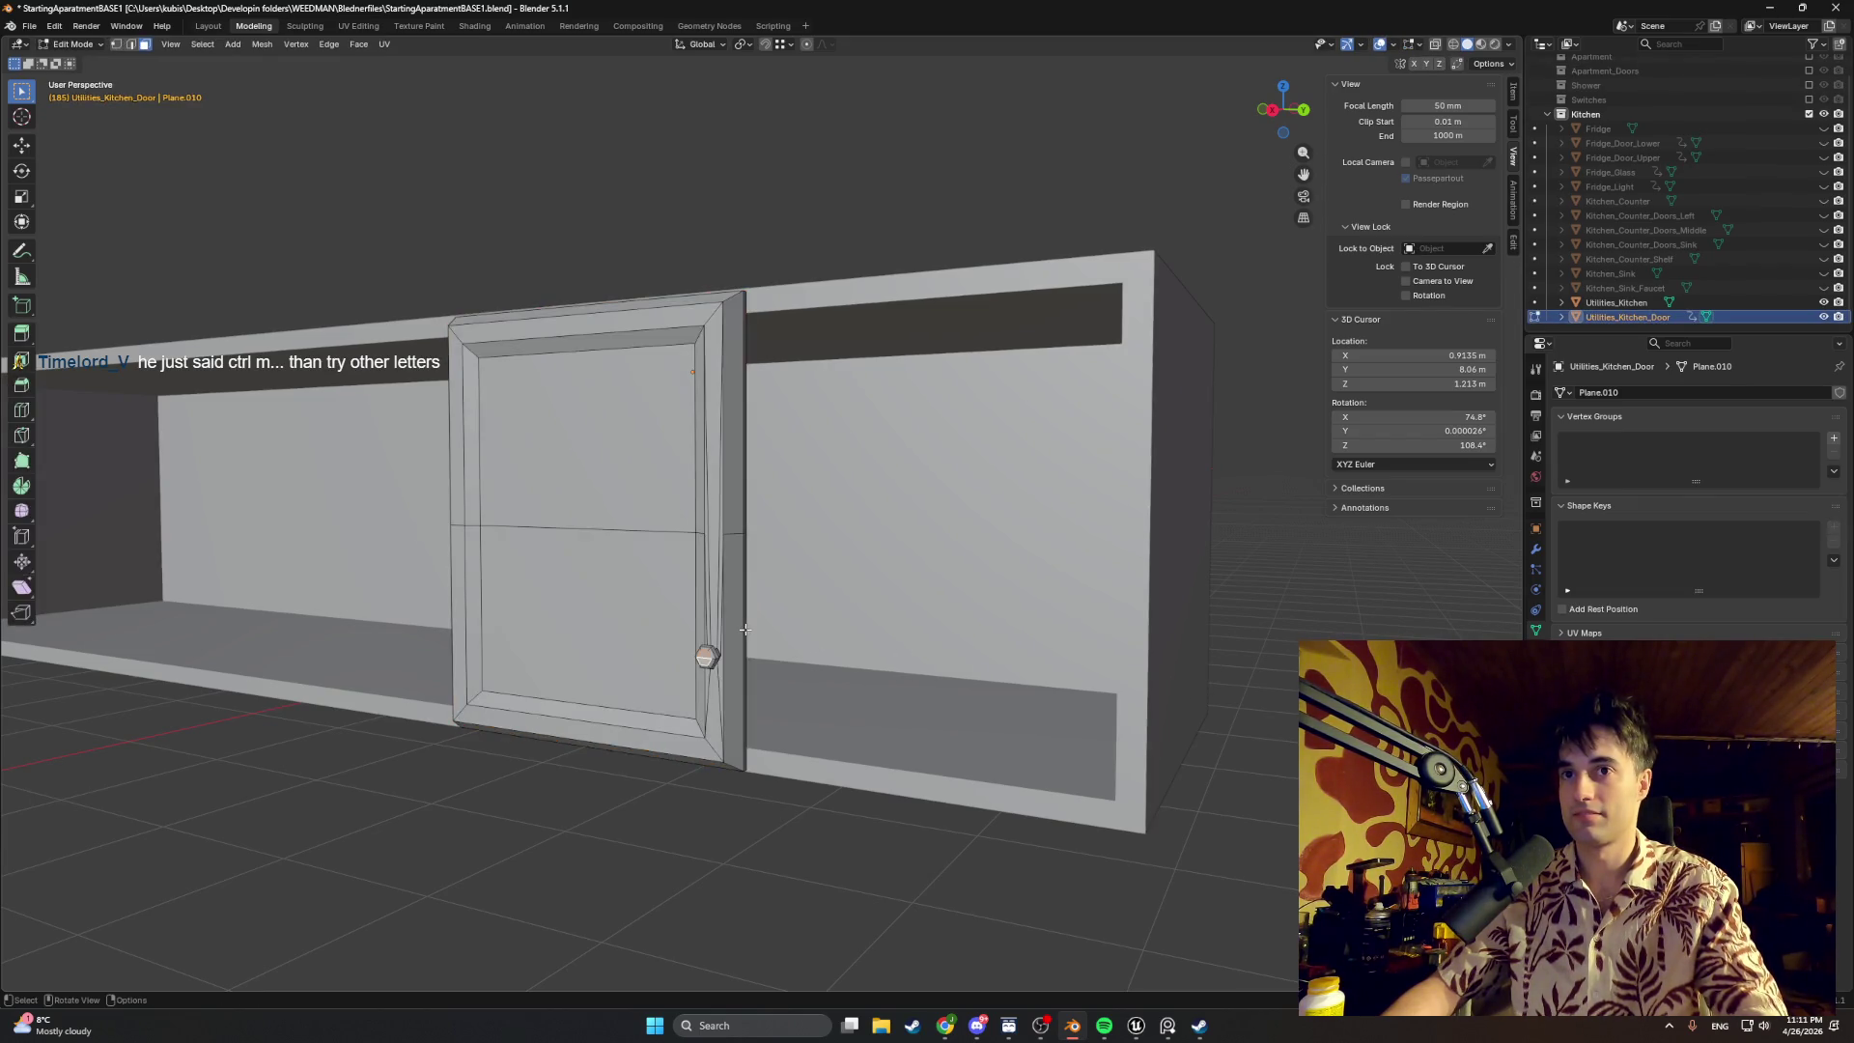
key("a")
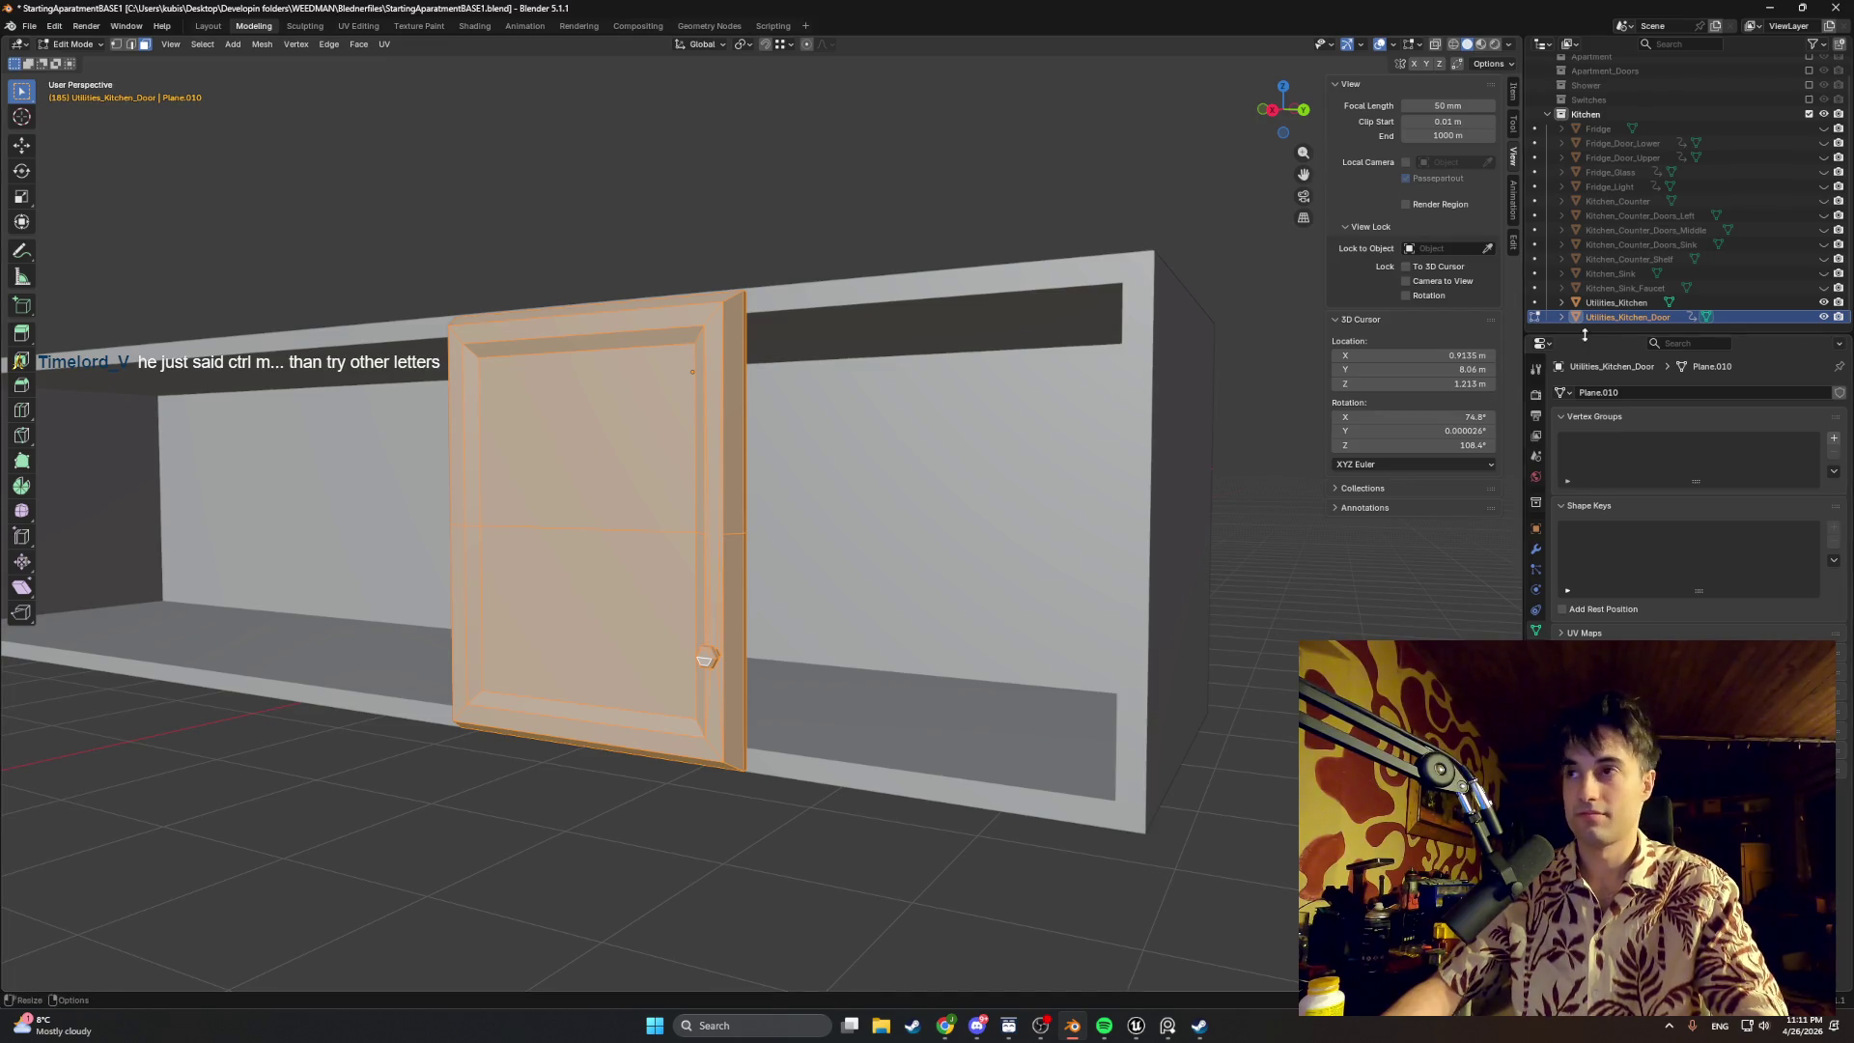
key("ctrl+v")
middle_click_drag(771, 697, 745, 662)
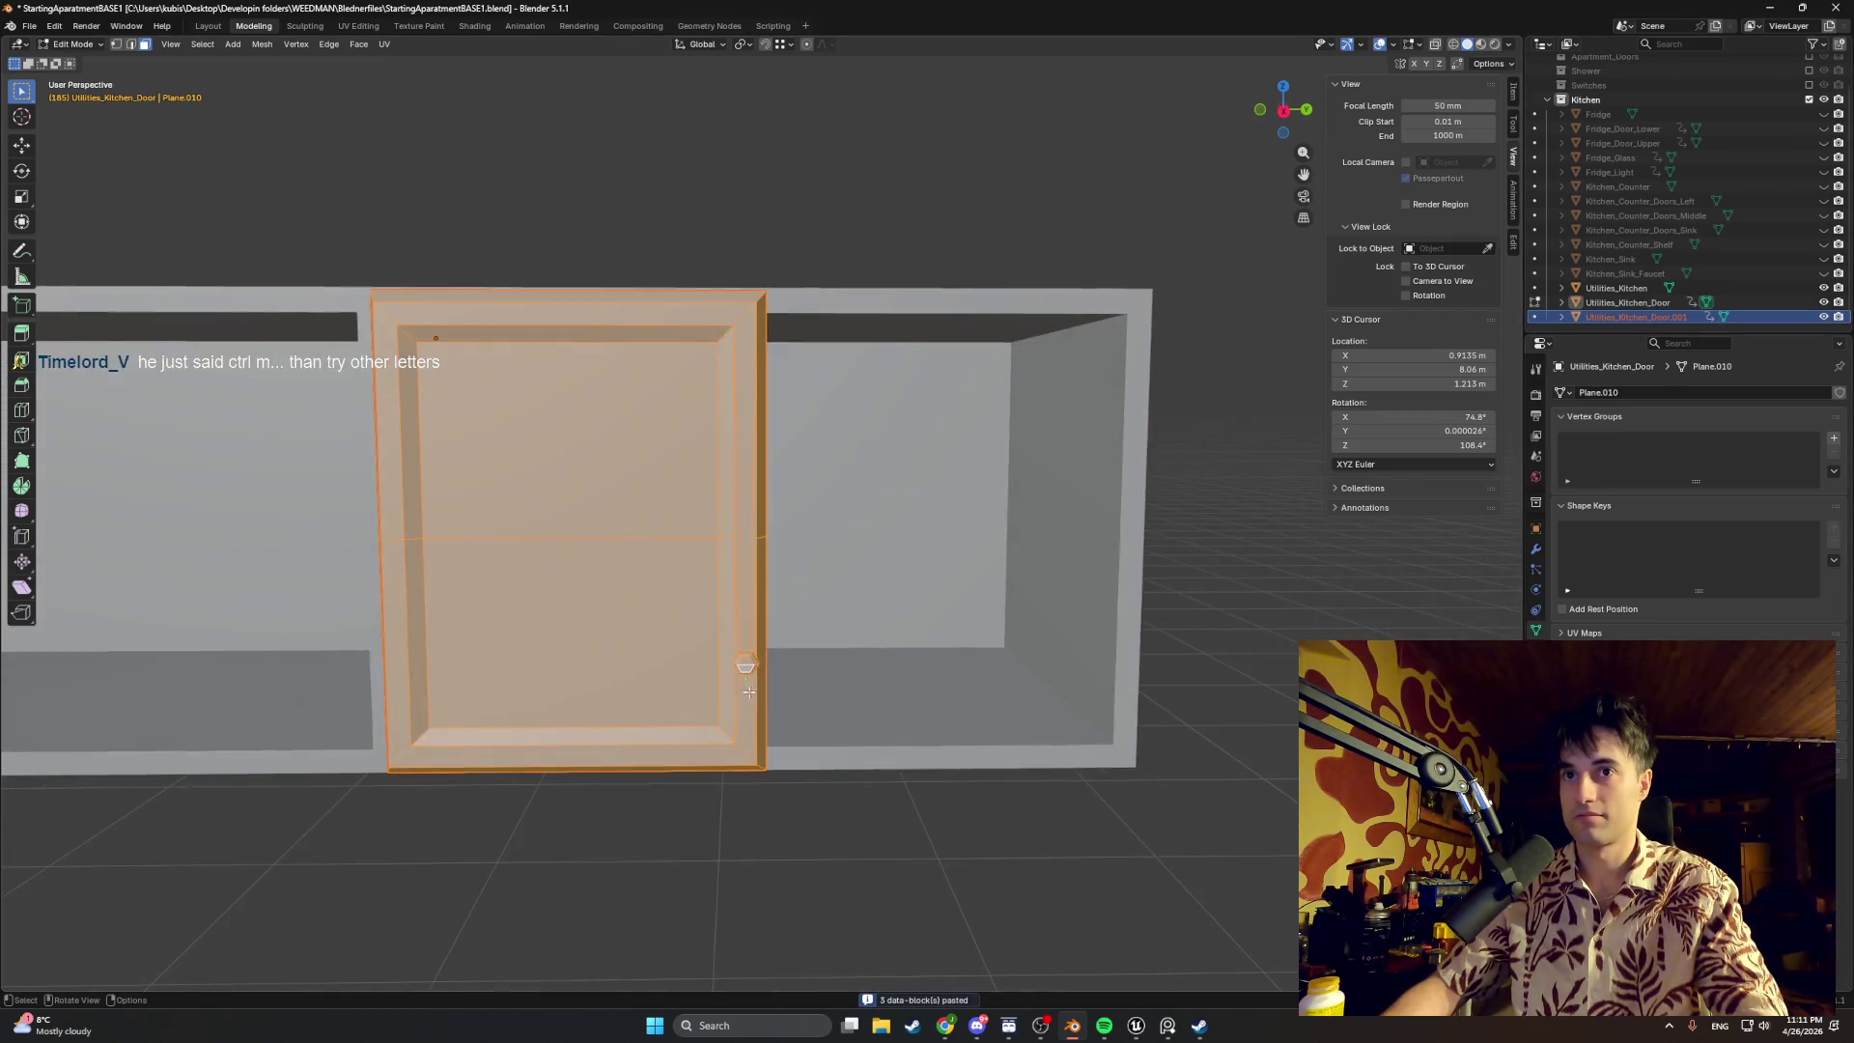
key("g")
key("x")
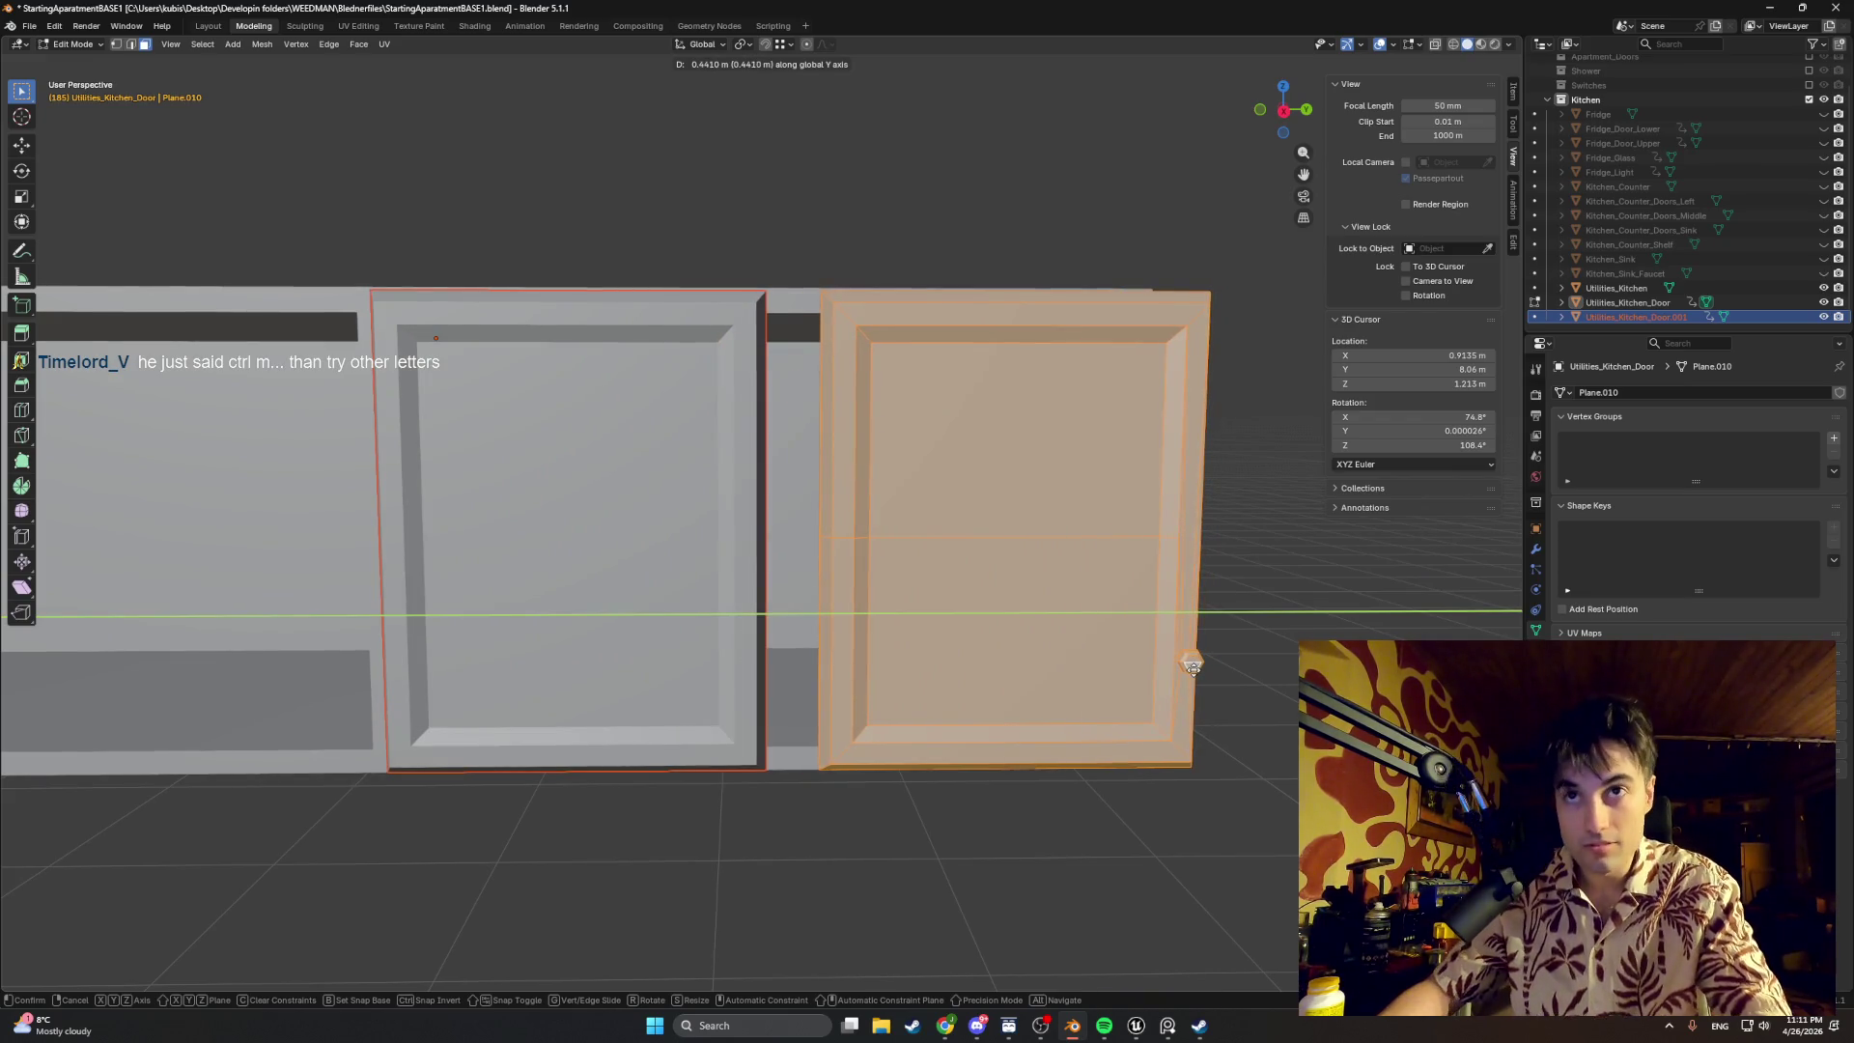
key("Escape")
middle_click_drag(1060, 663, 1015, 653)
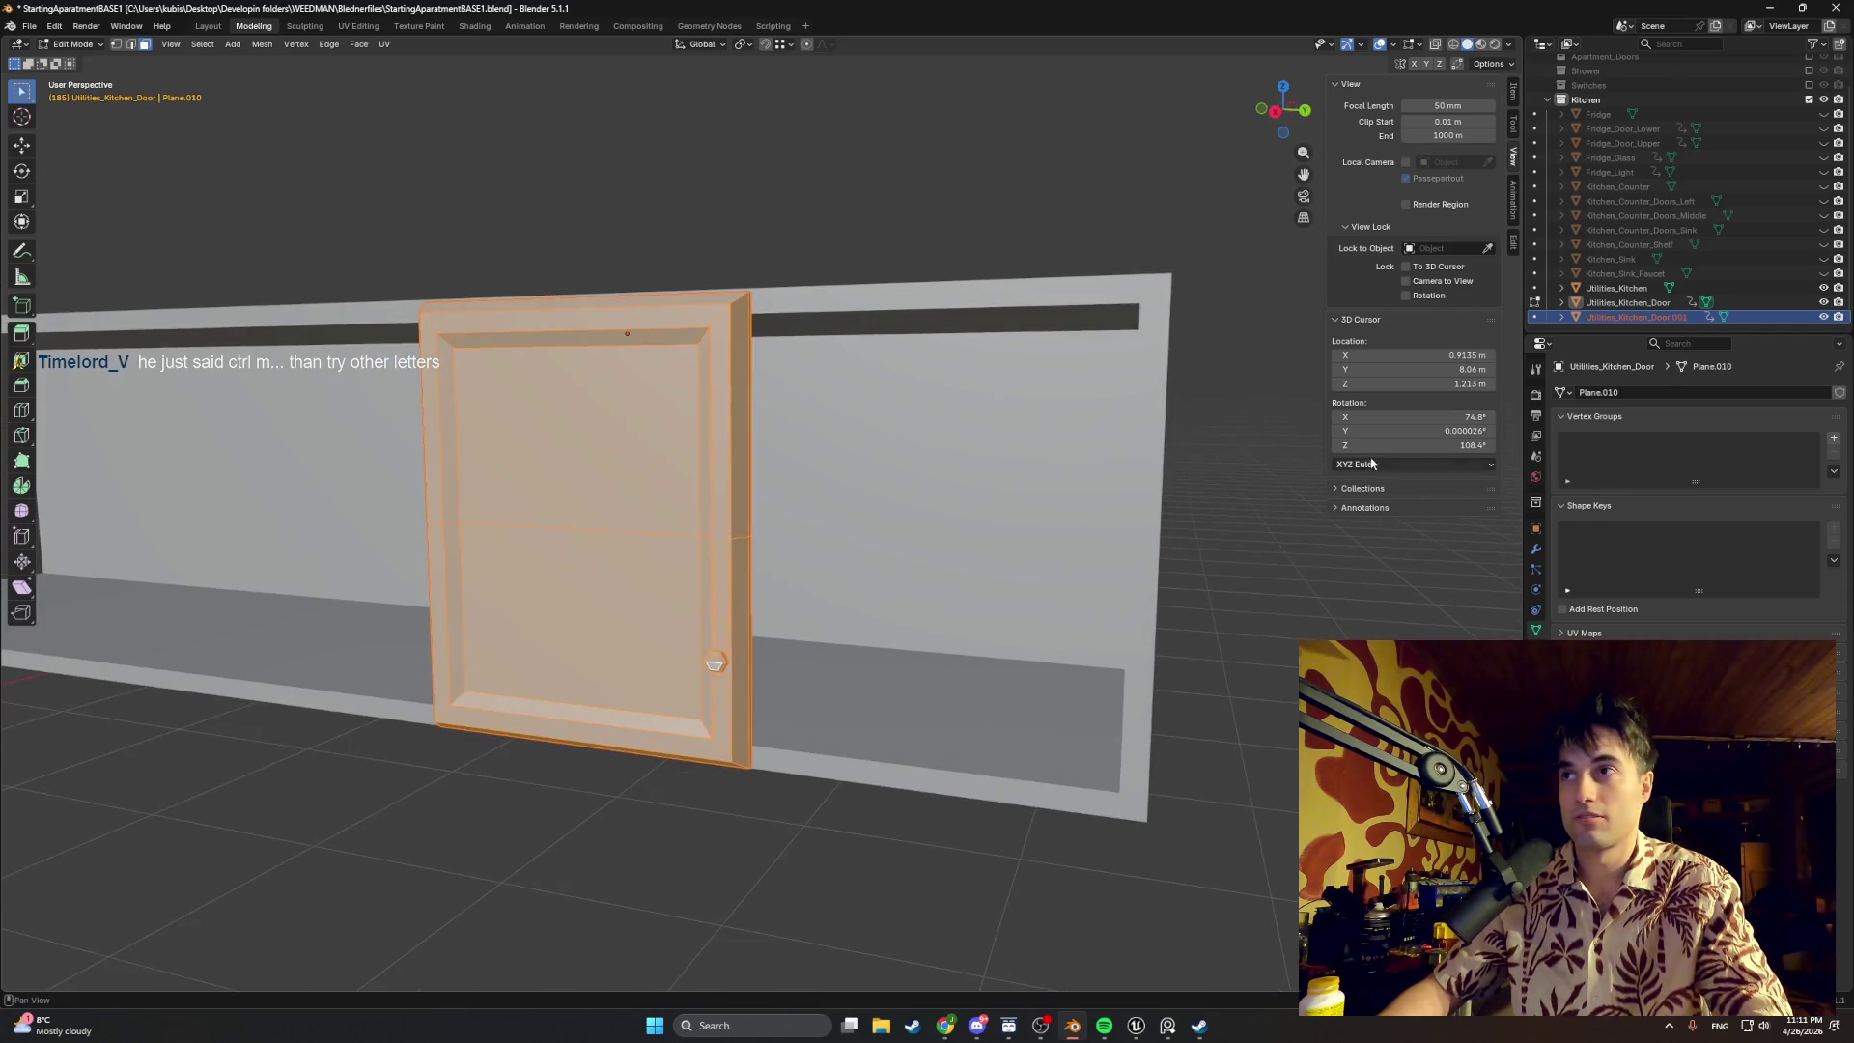
key("Delete")
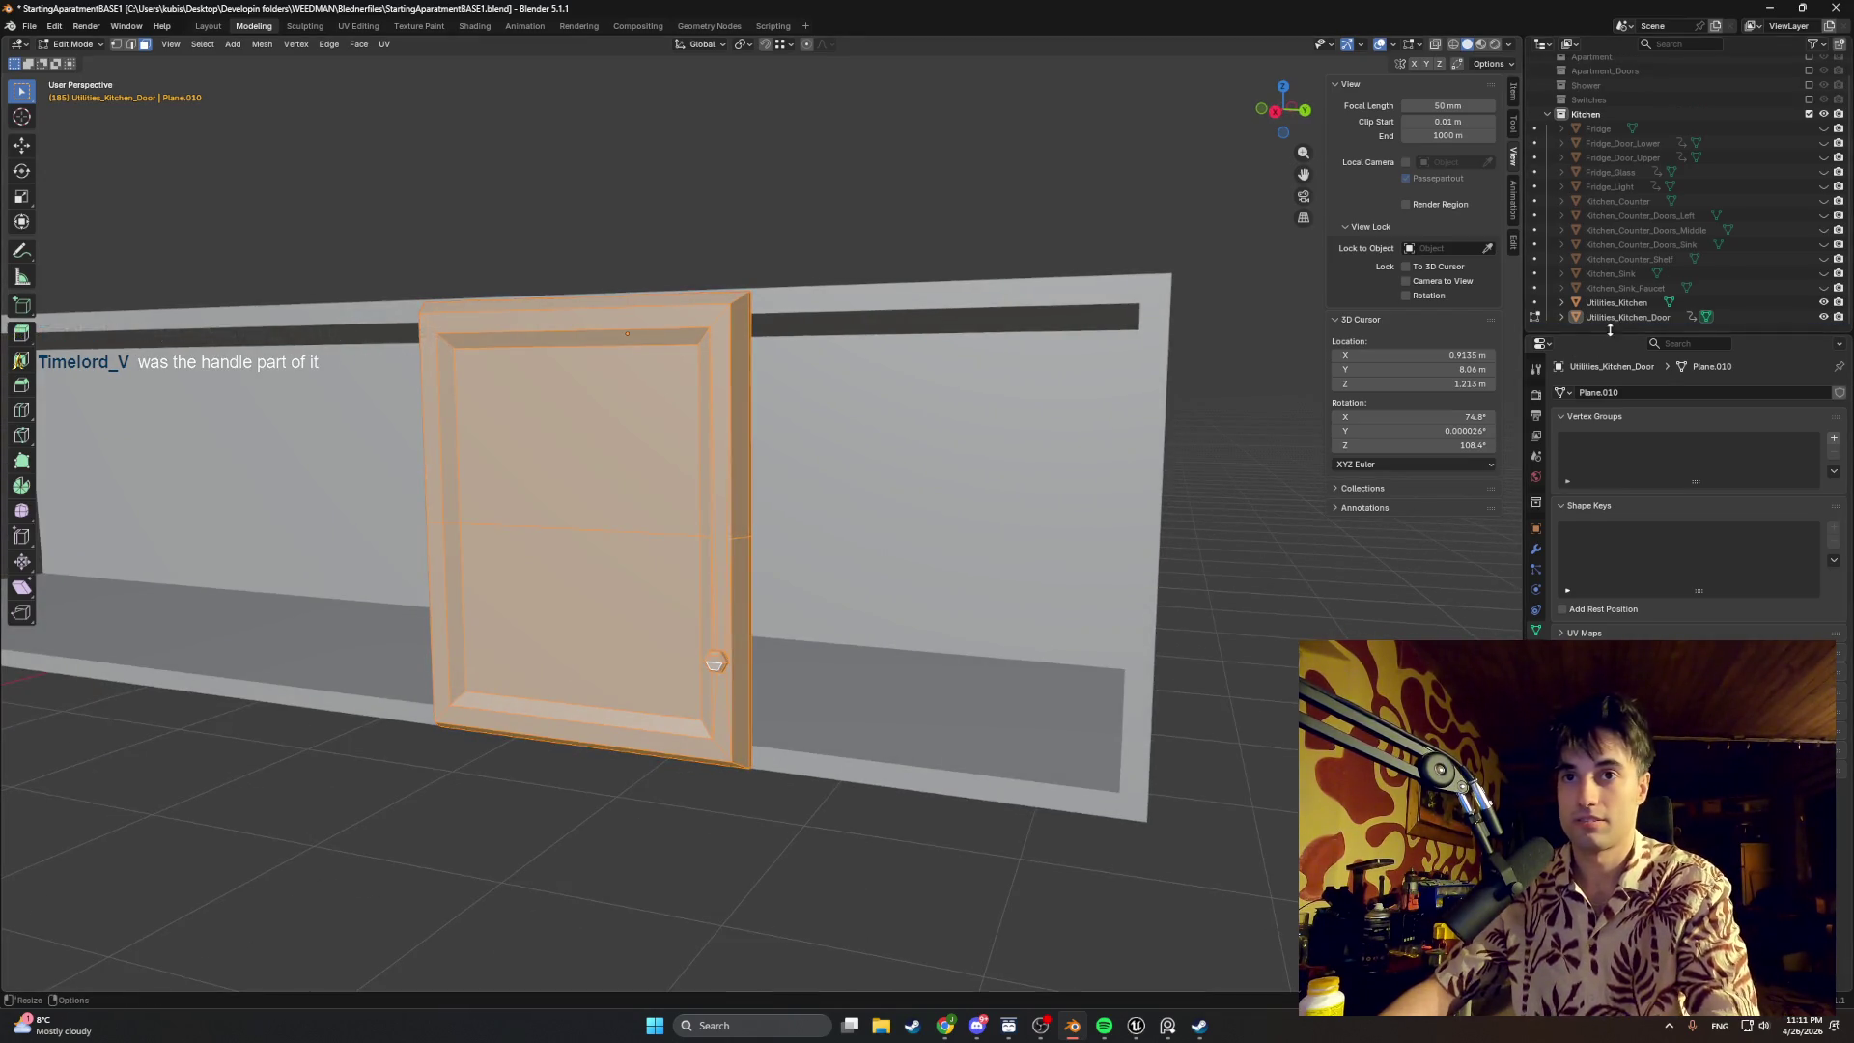
Step: Select the Utilities_Kitchen_Door mesh and paste a copy of it as a new door object
key("alt+a")
scroll(735, 768, "up", 4)
middle_click_drag(735, 767, 811, 724)
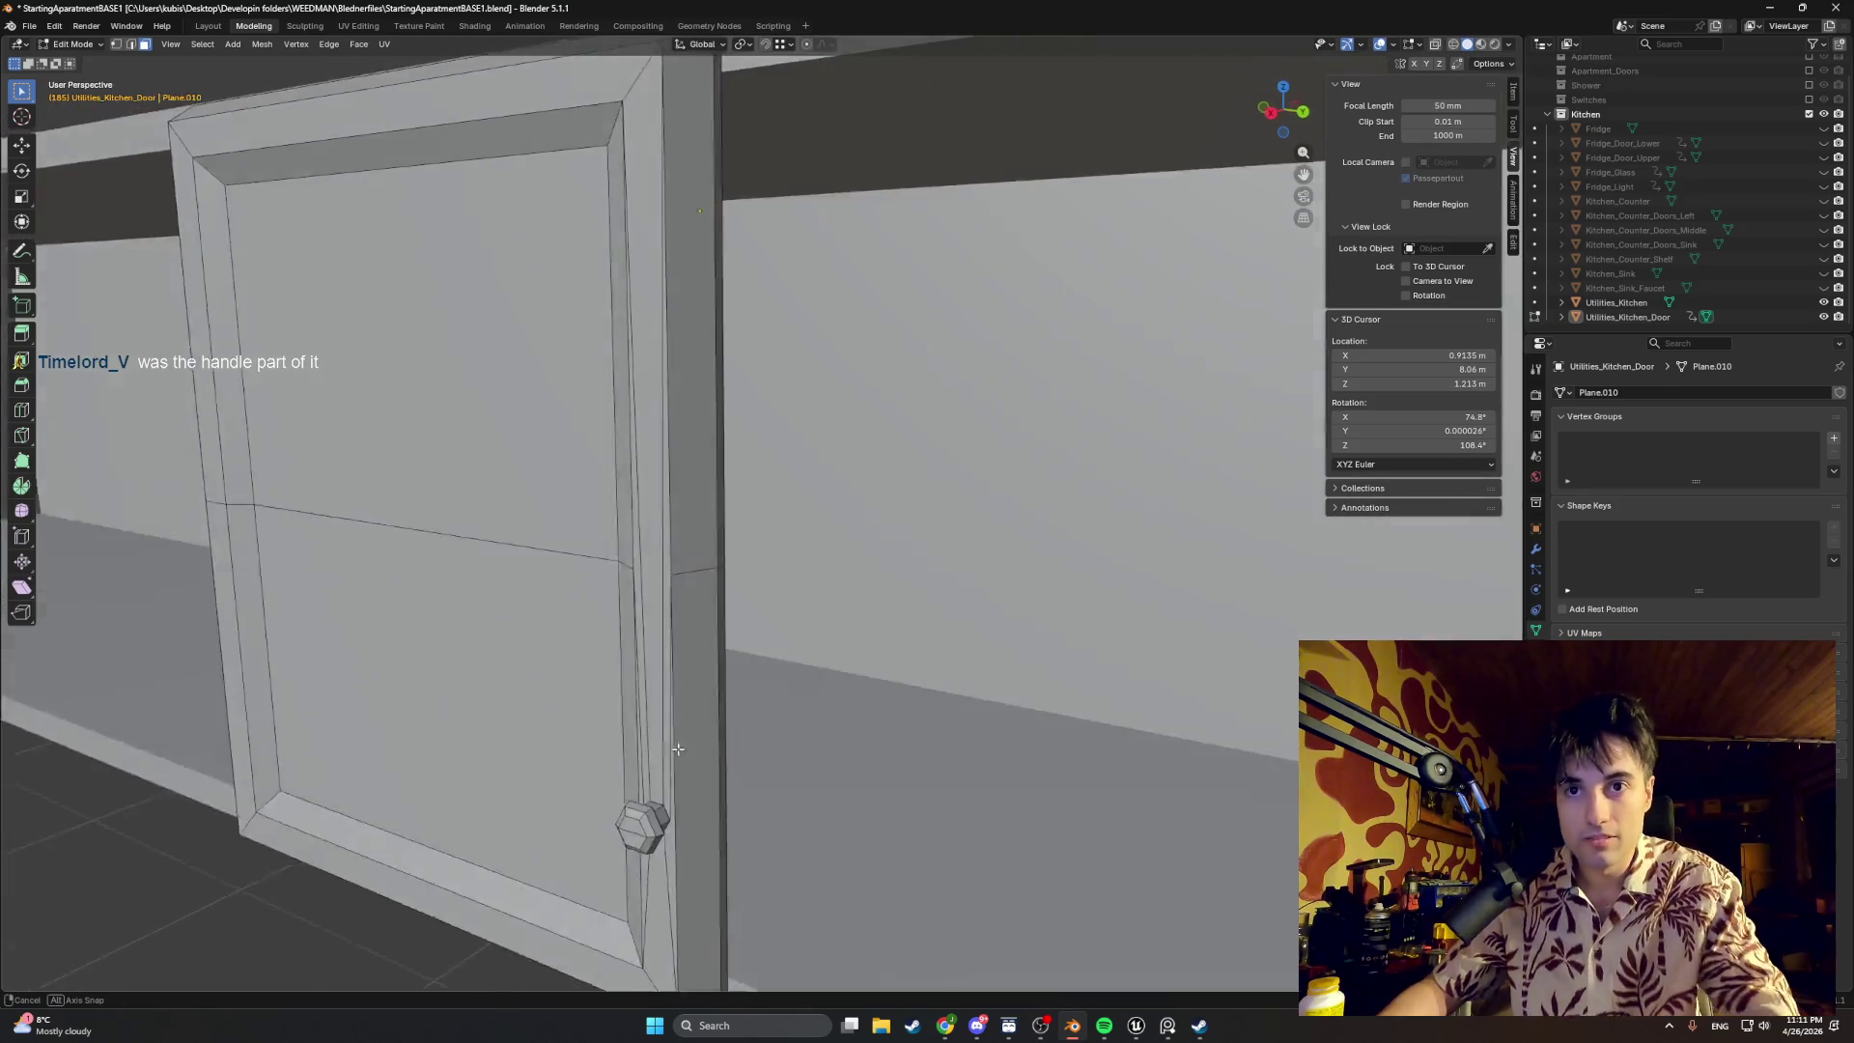
key("Tab")
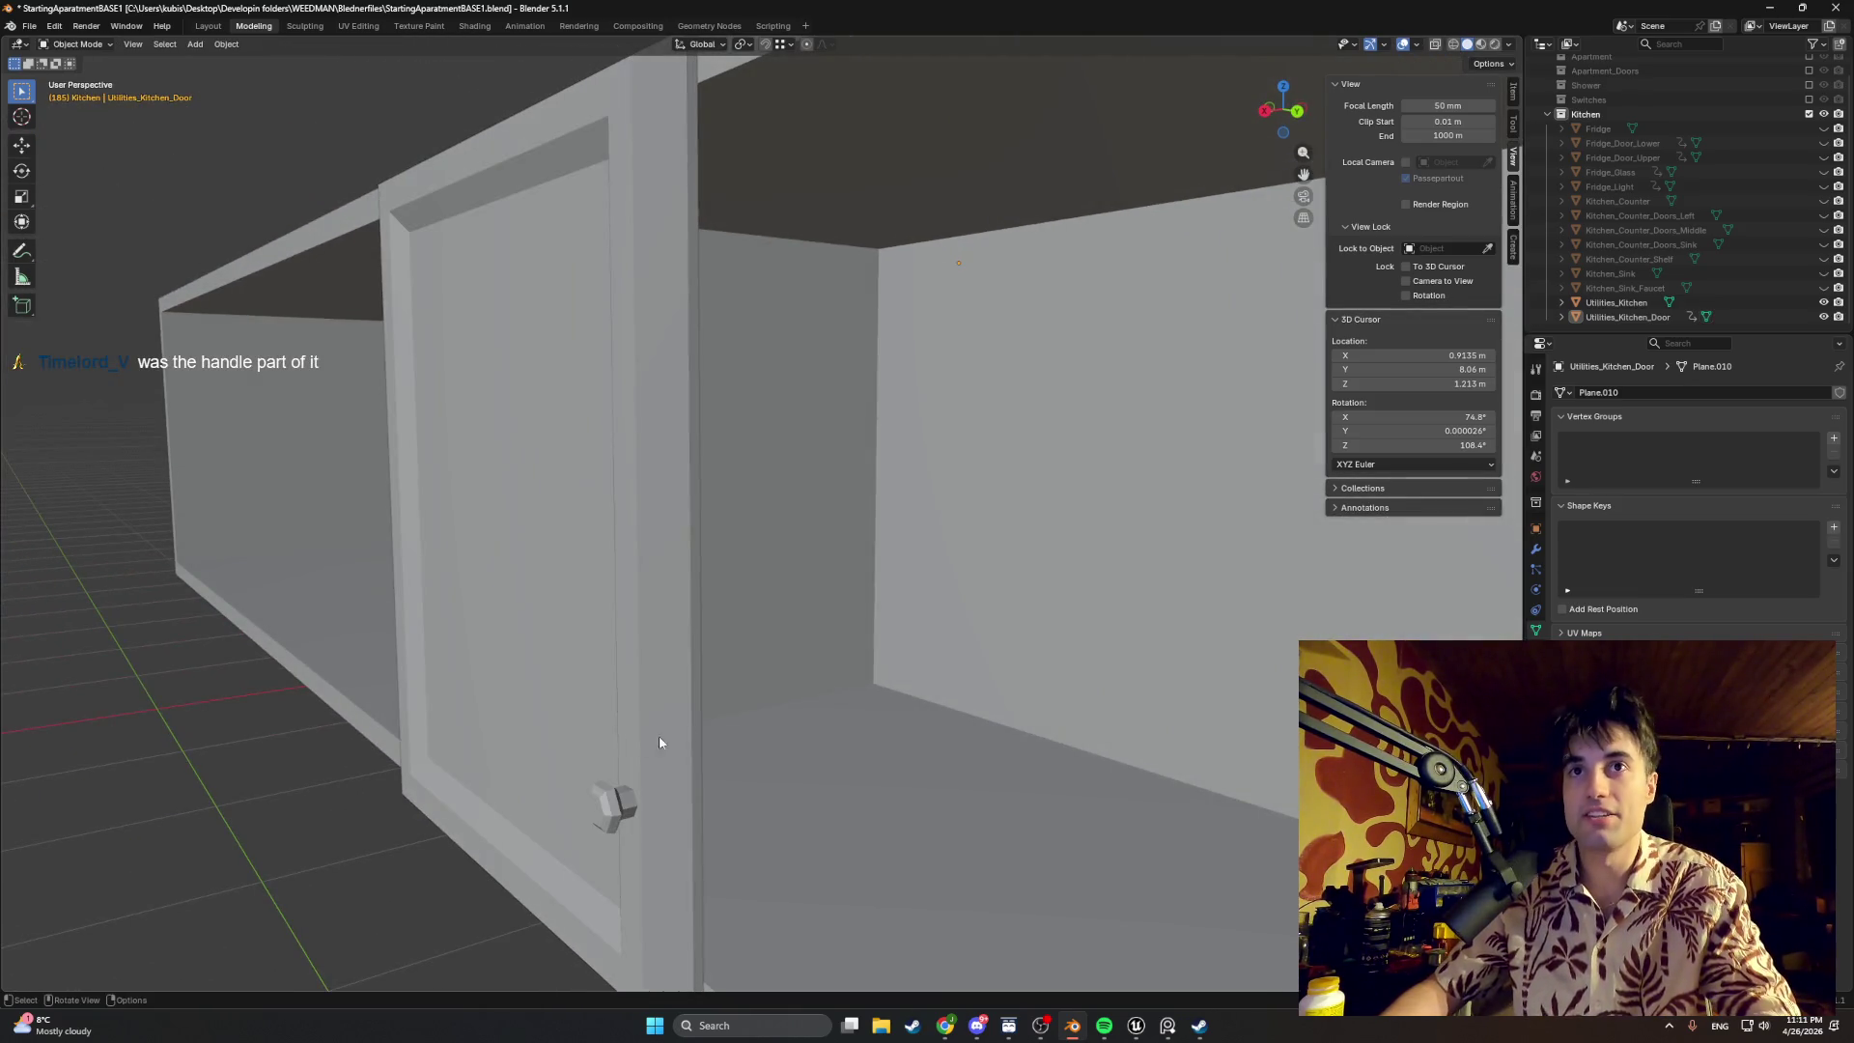
middle_click_drag(485, 845, 547, 748)
left_click(1612, 316)
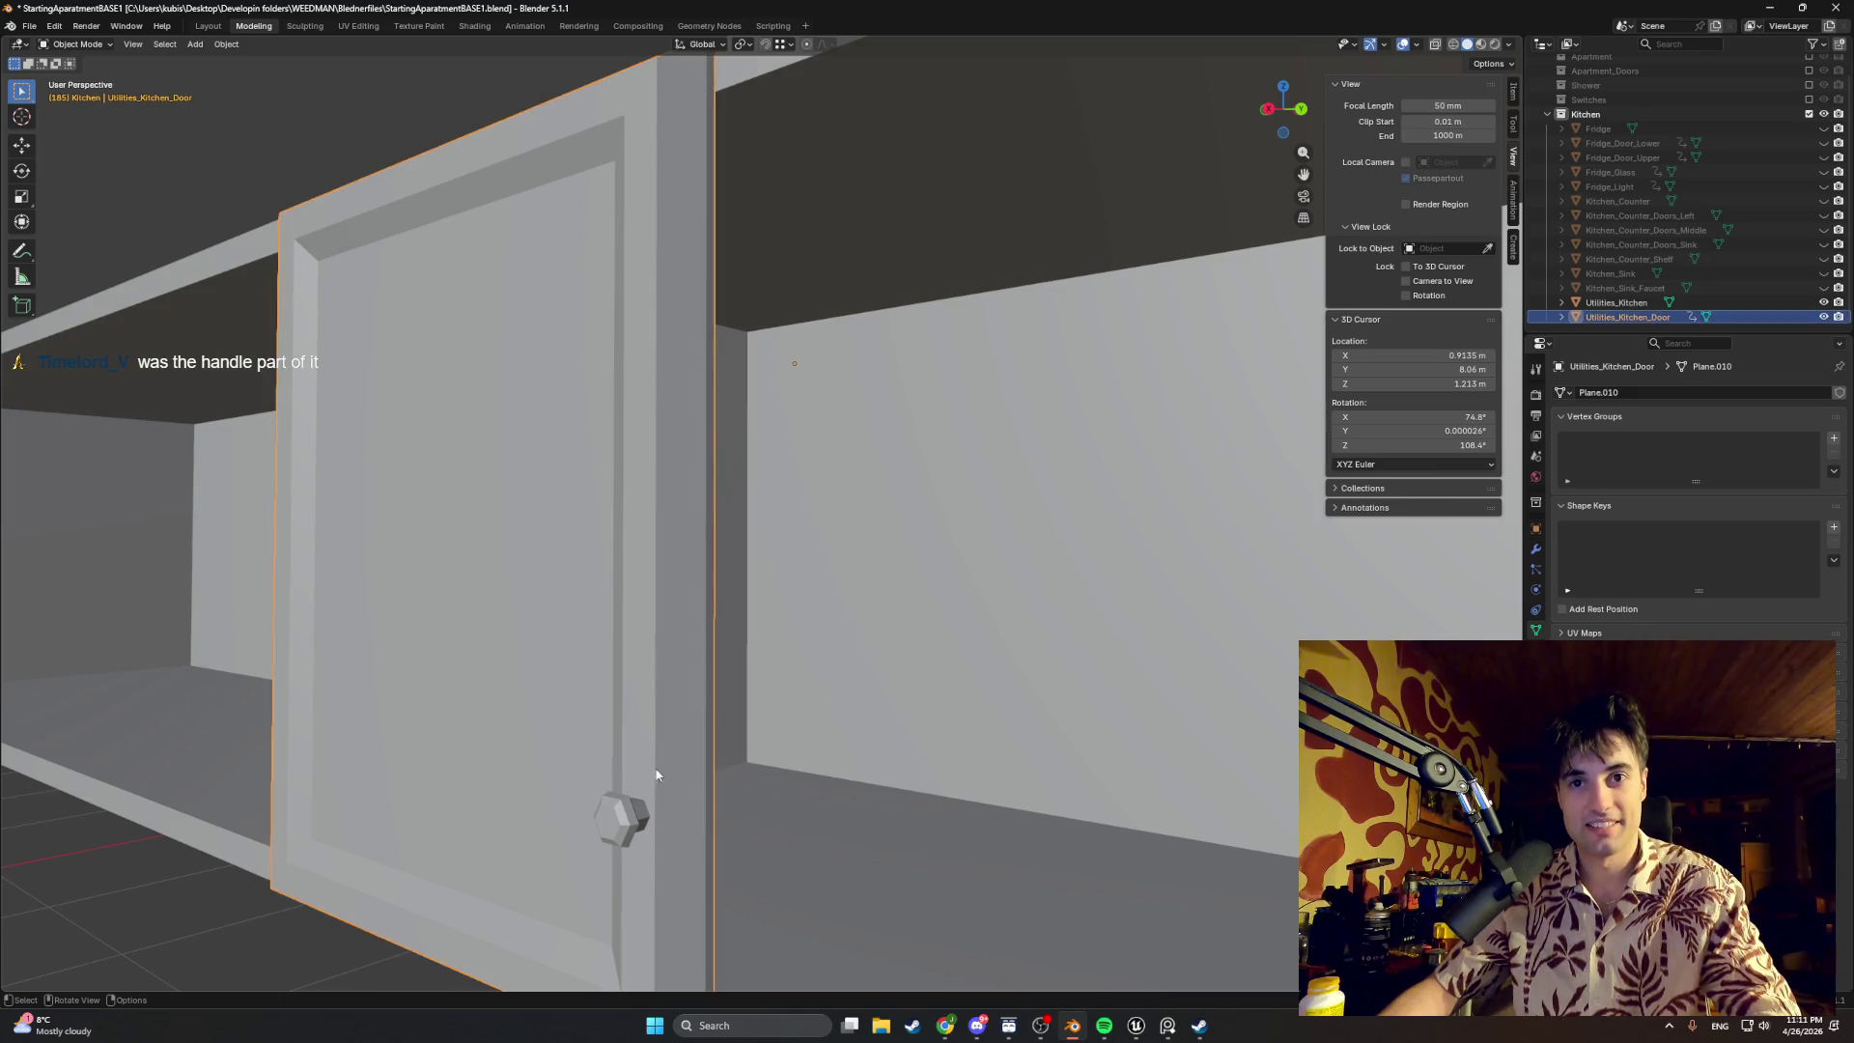
key("Tab")
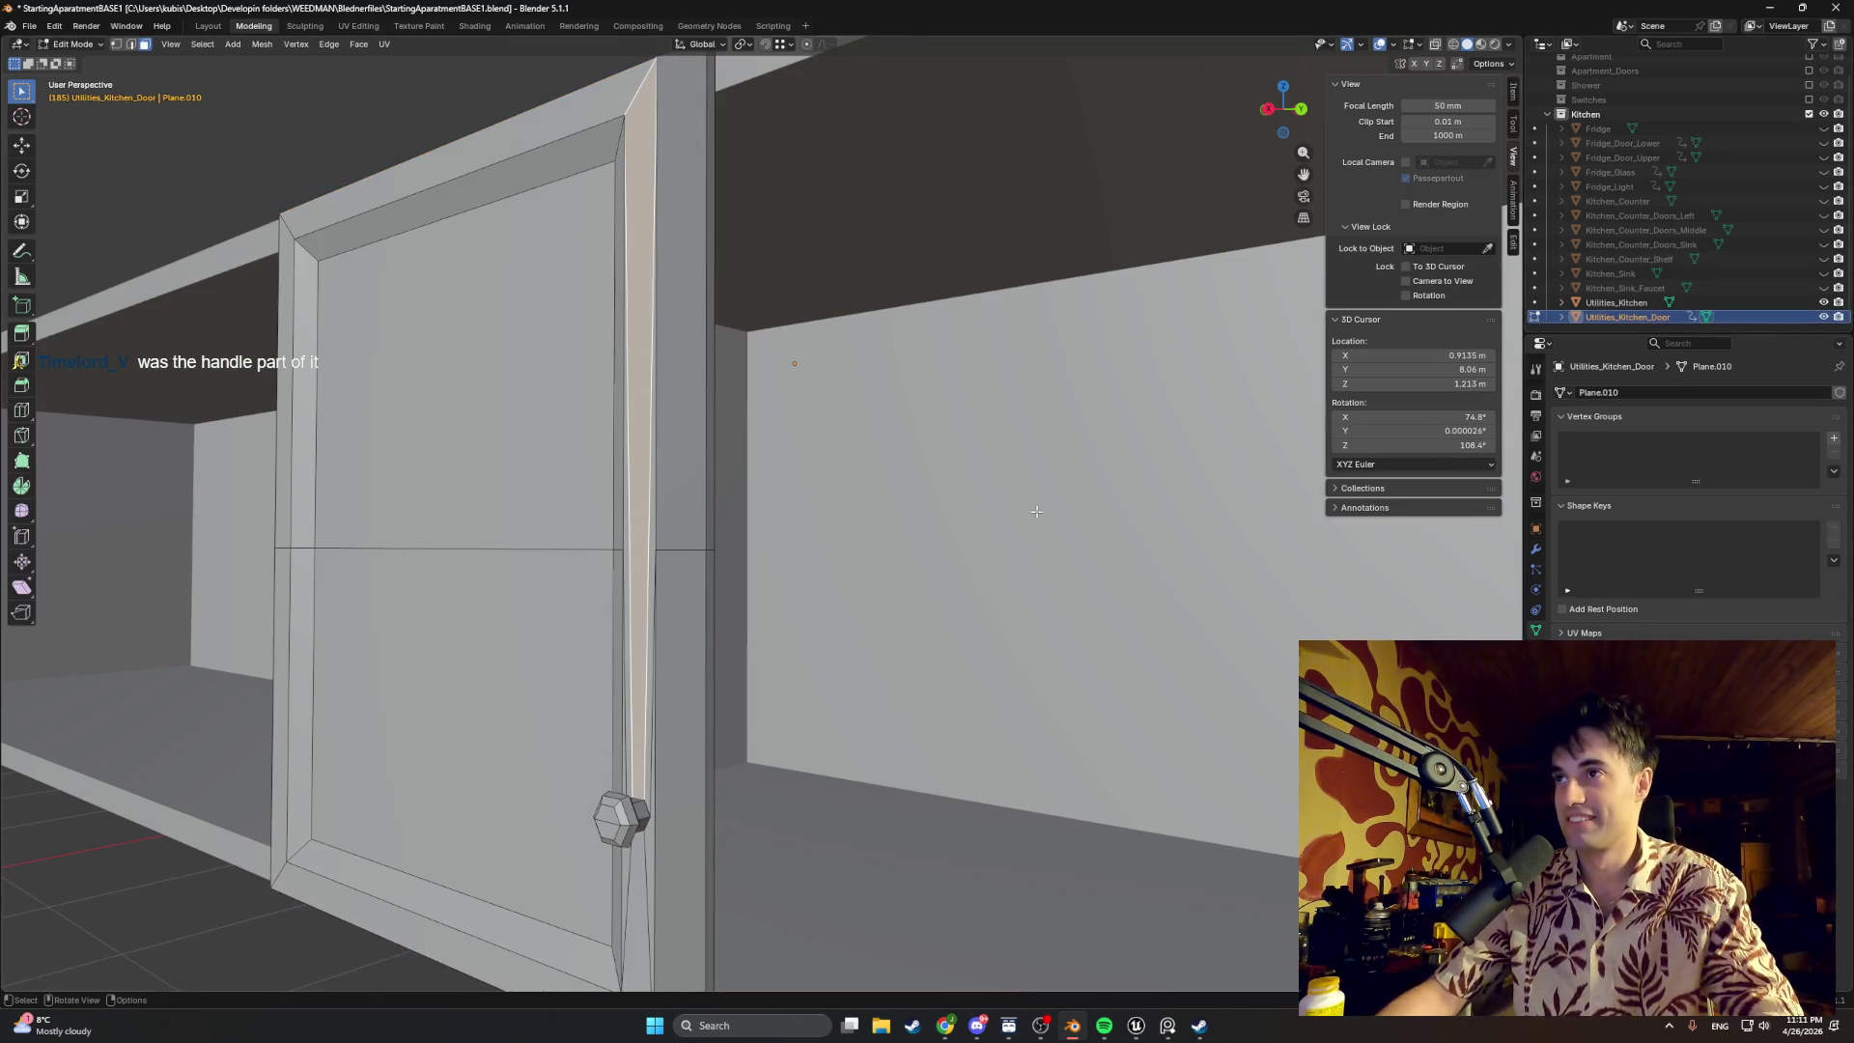
key("a")
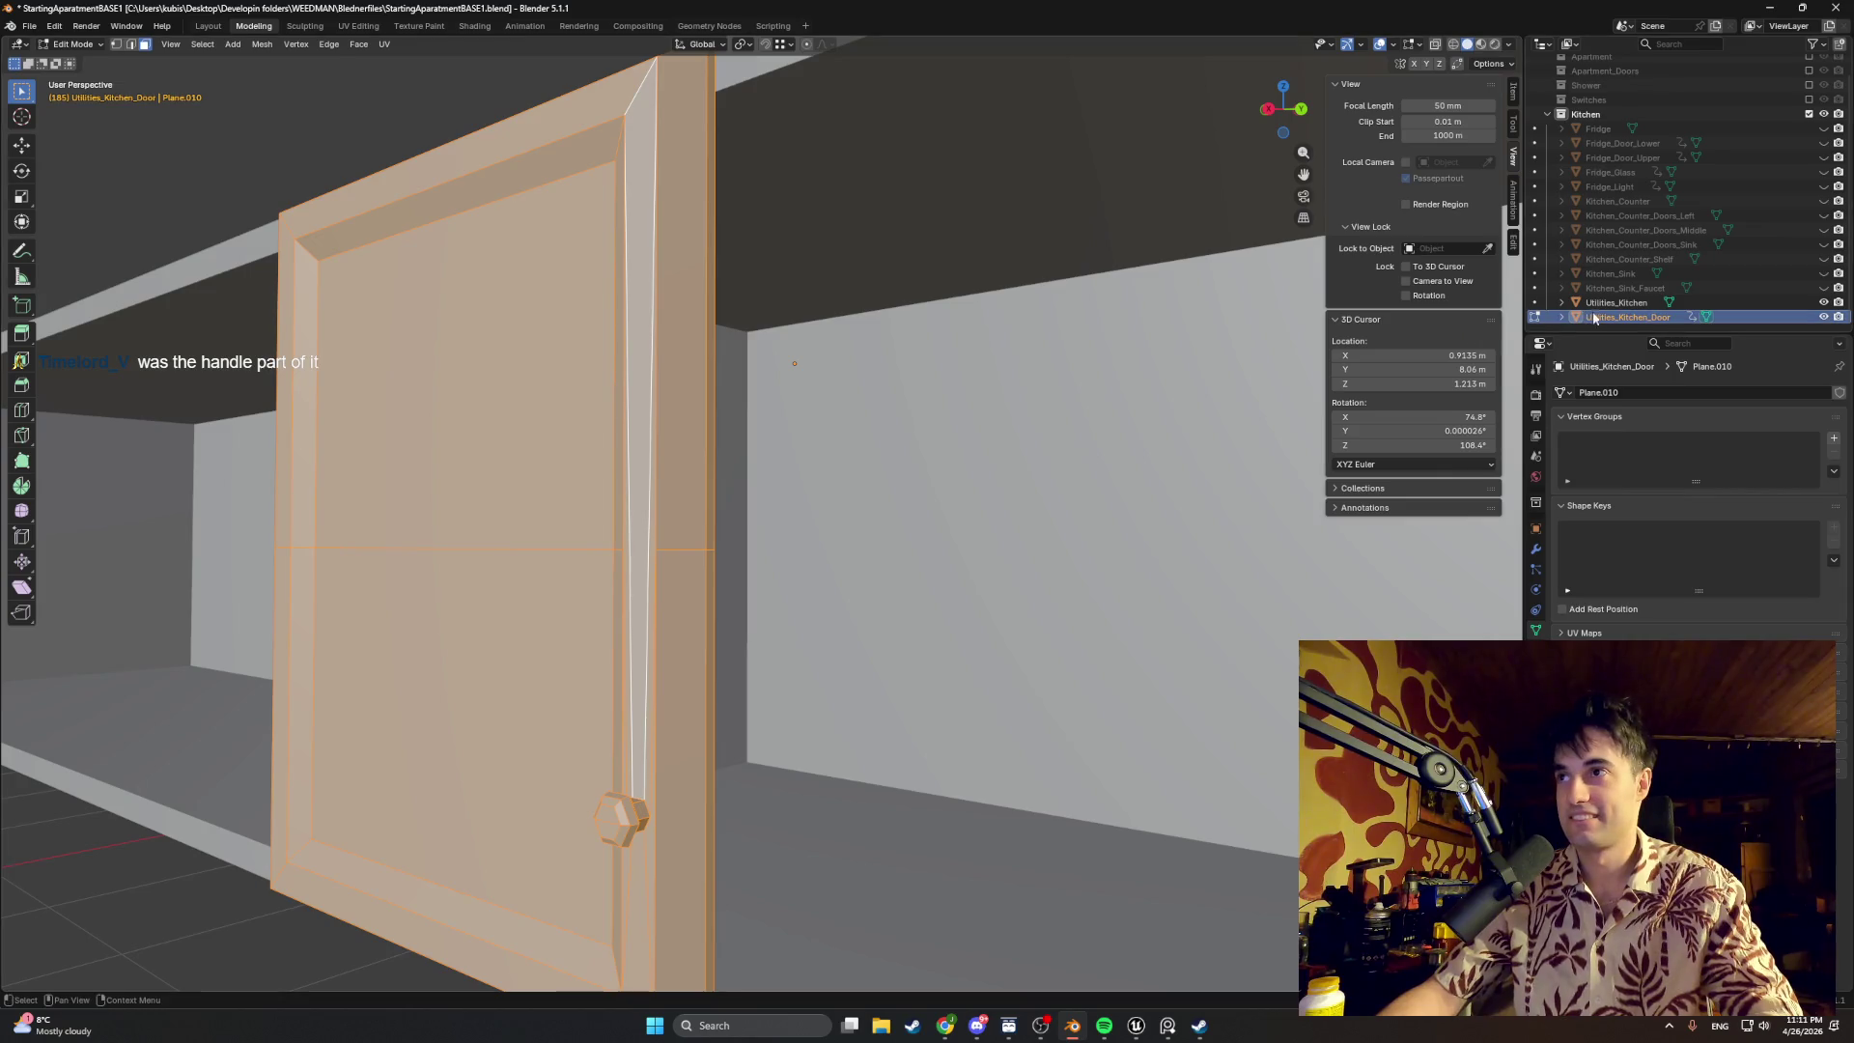
key("ctrl+v")
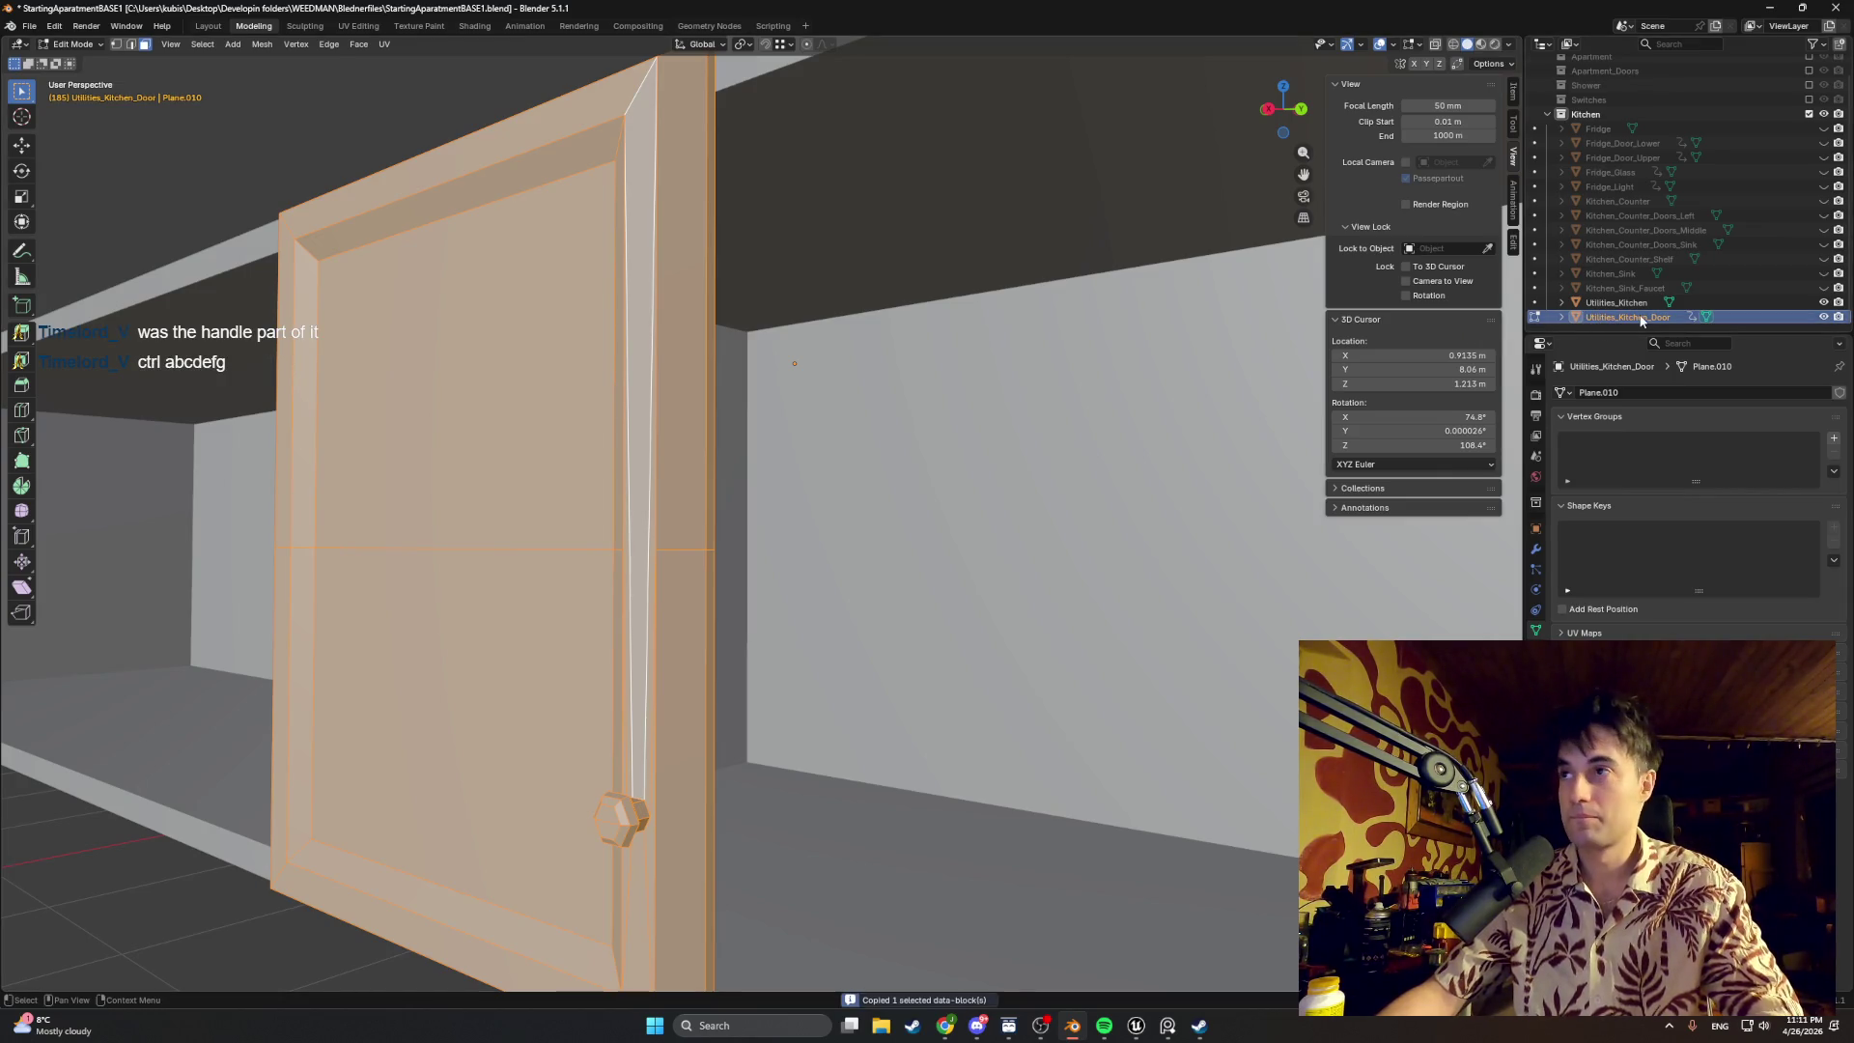
scroll(1639, 314, "down", 1)
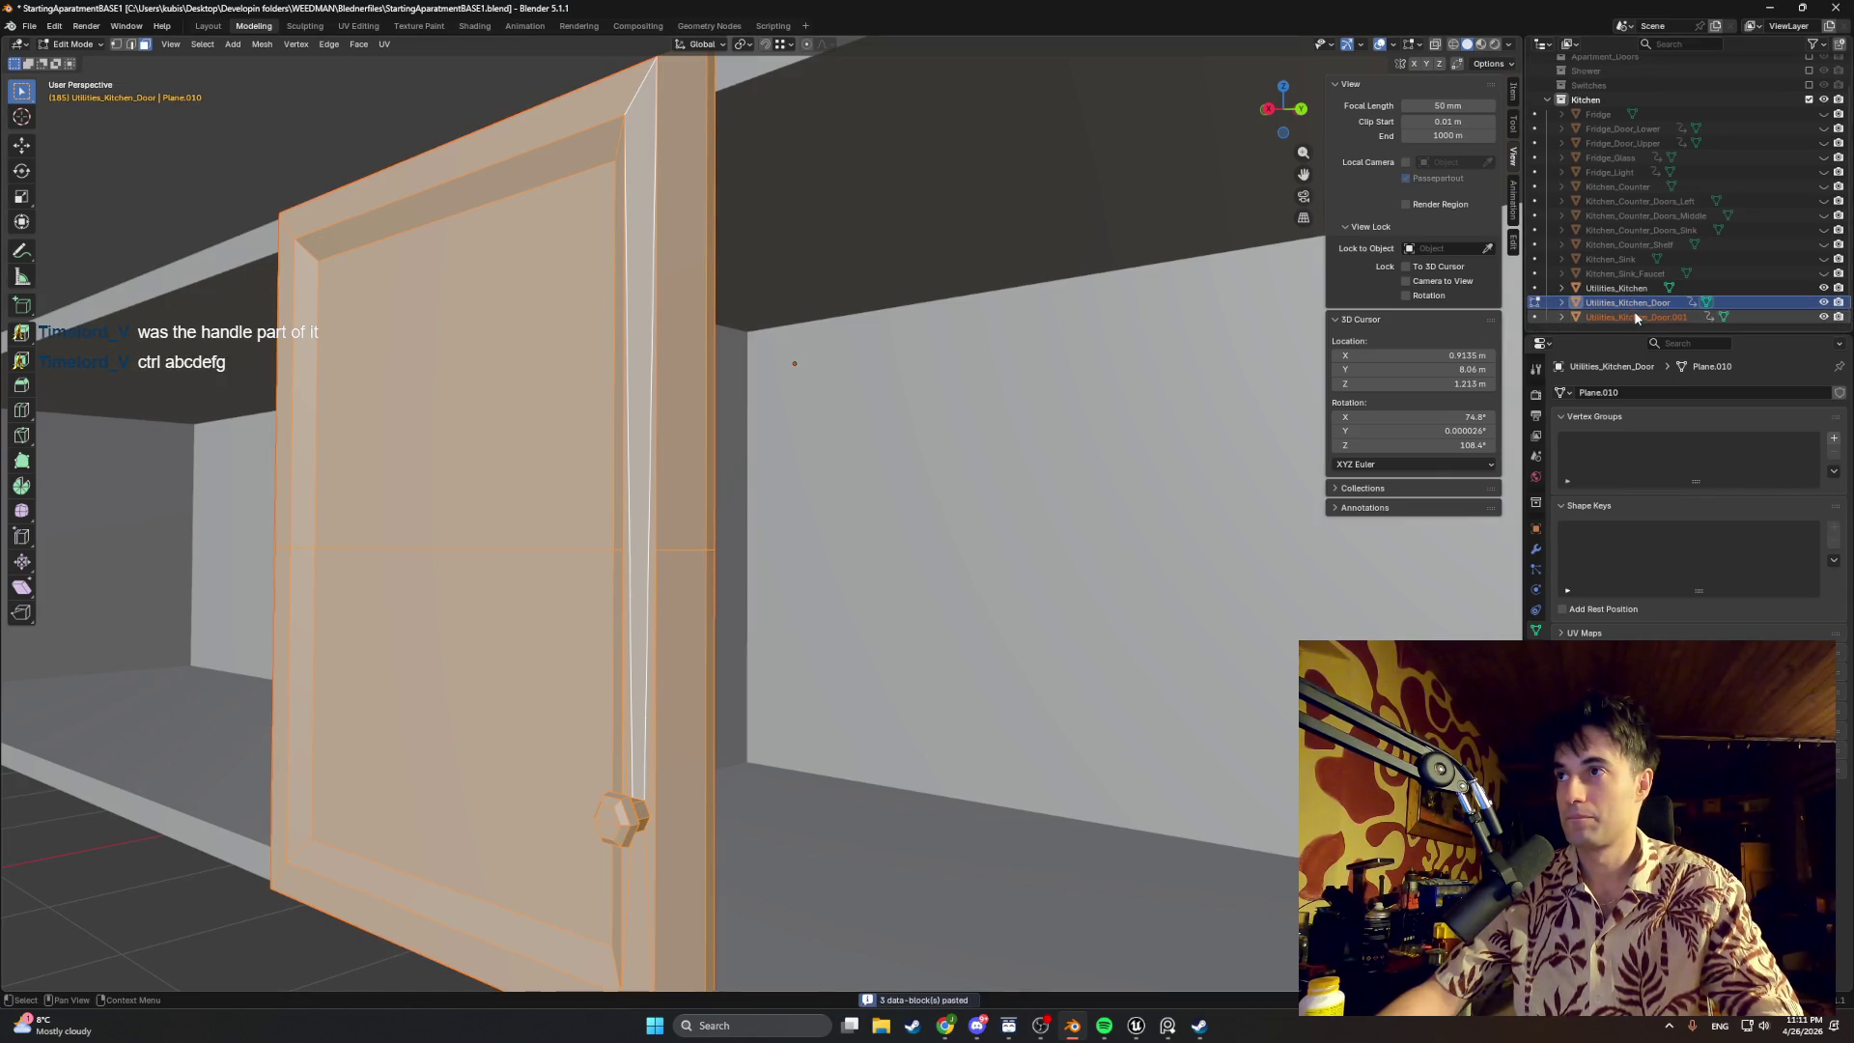
left_click(1825, 301)
left_click(1824, 302)
left_click(1825, 301)
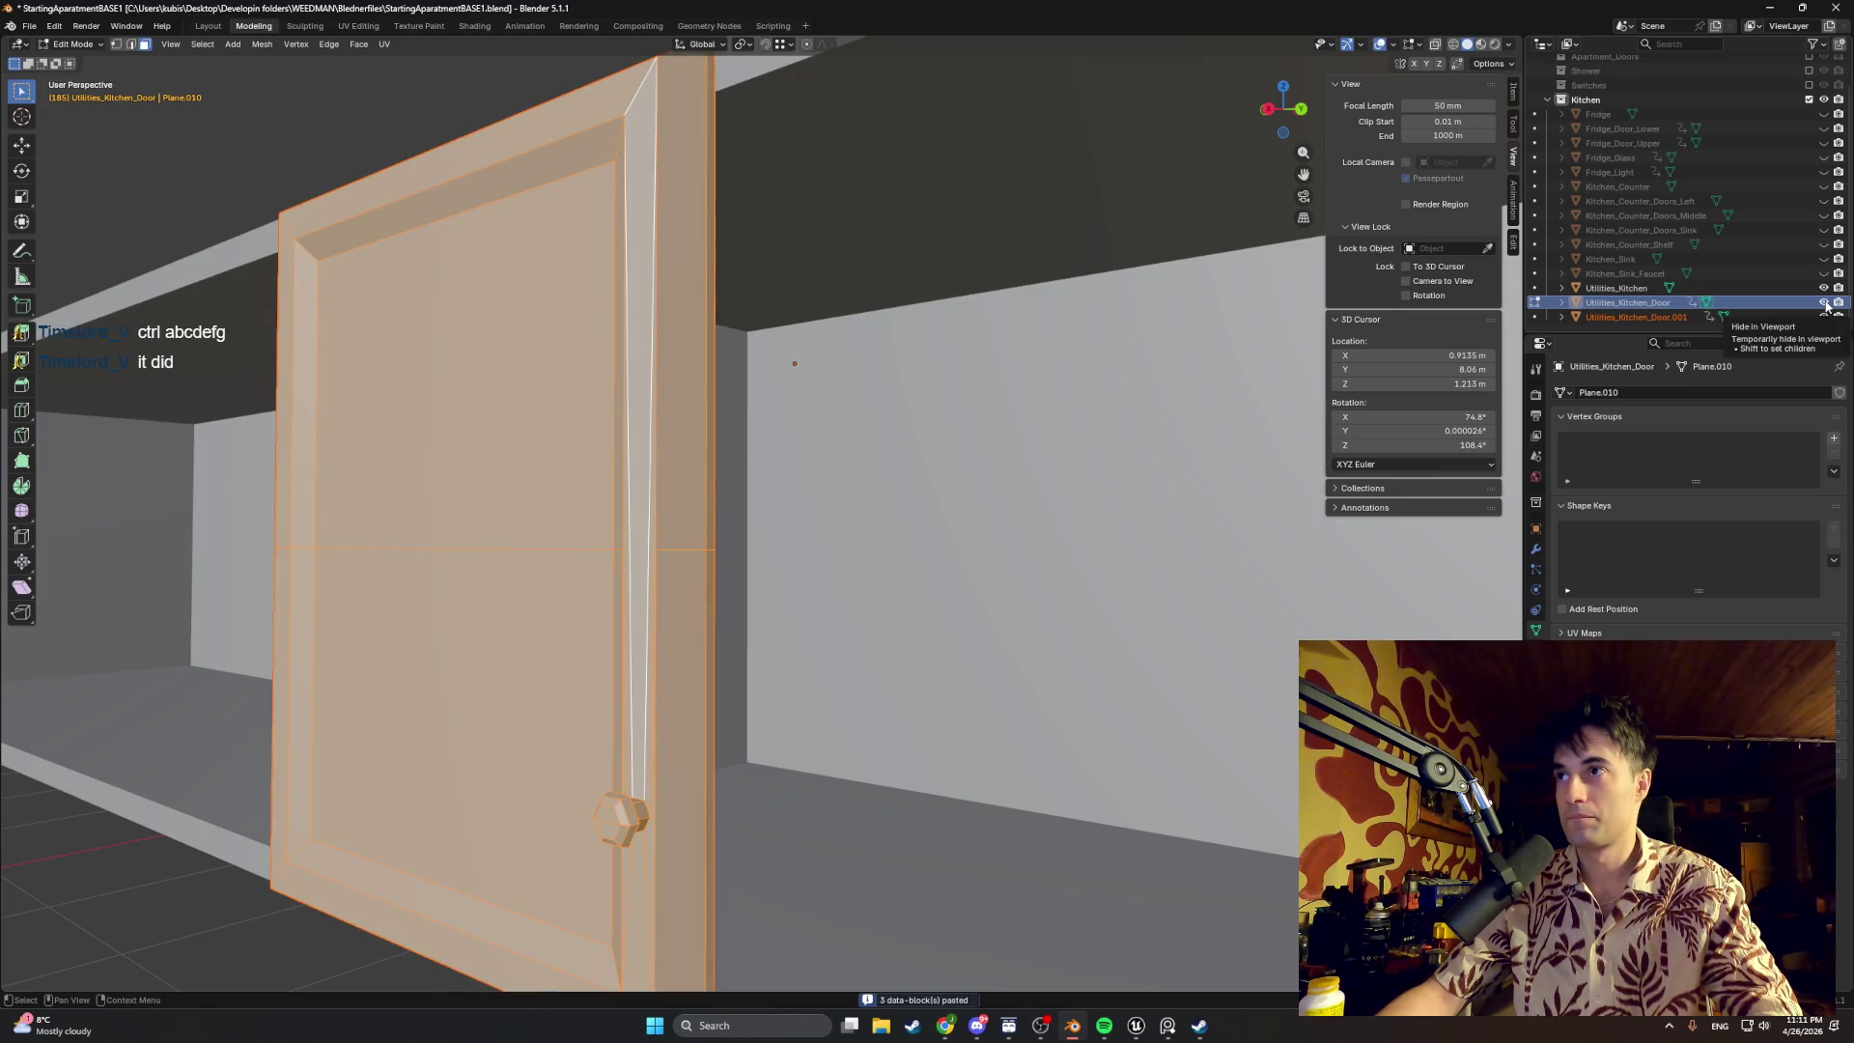
scroll(666, 522, "up", 2)
Step: Slide the door copy beside the original and nudge it 0.007 m along Y to close the gap
key("g")
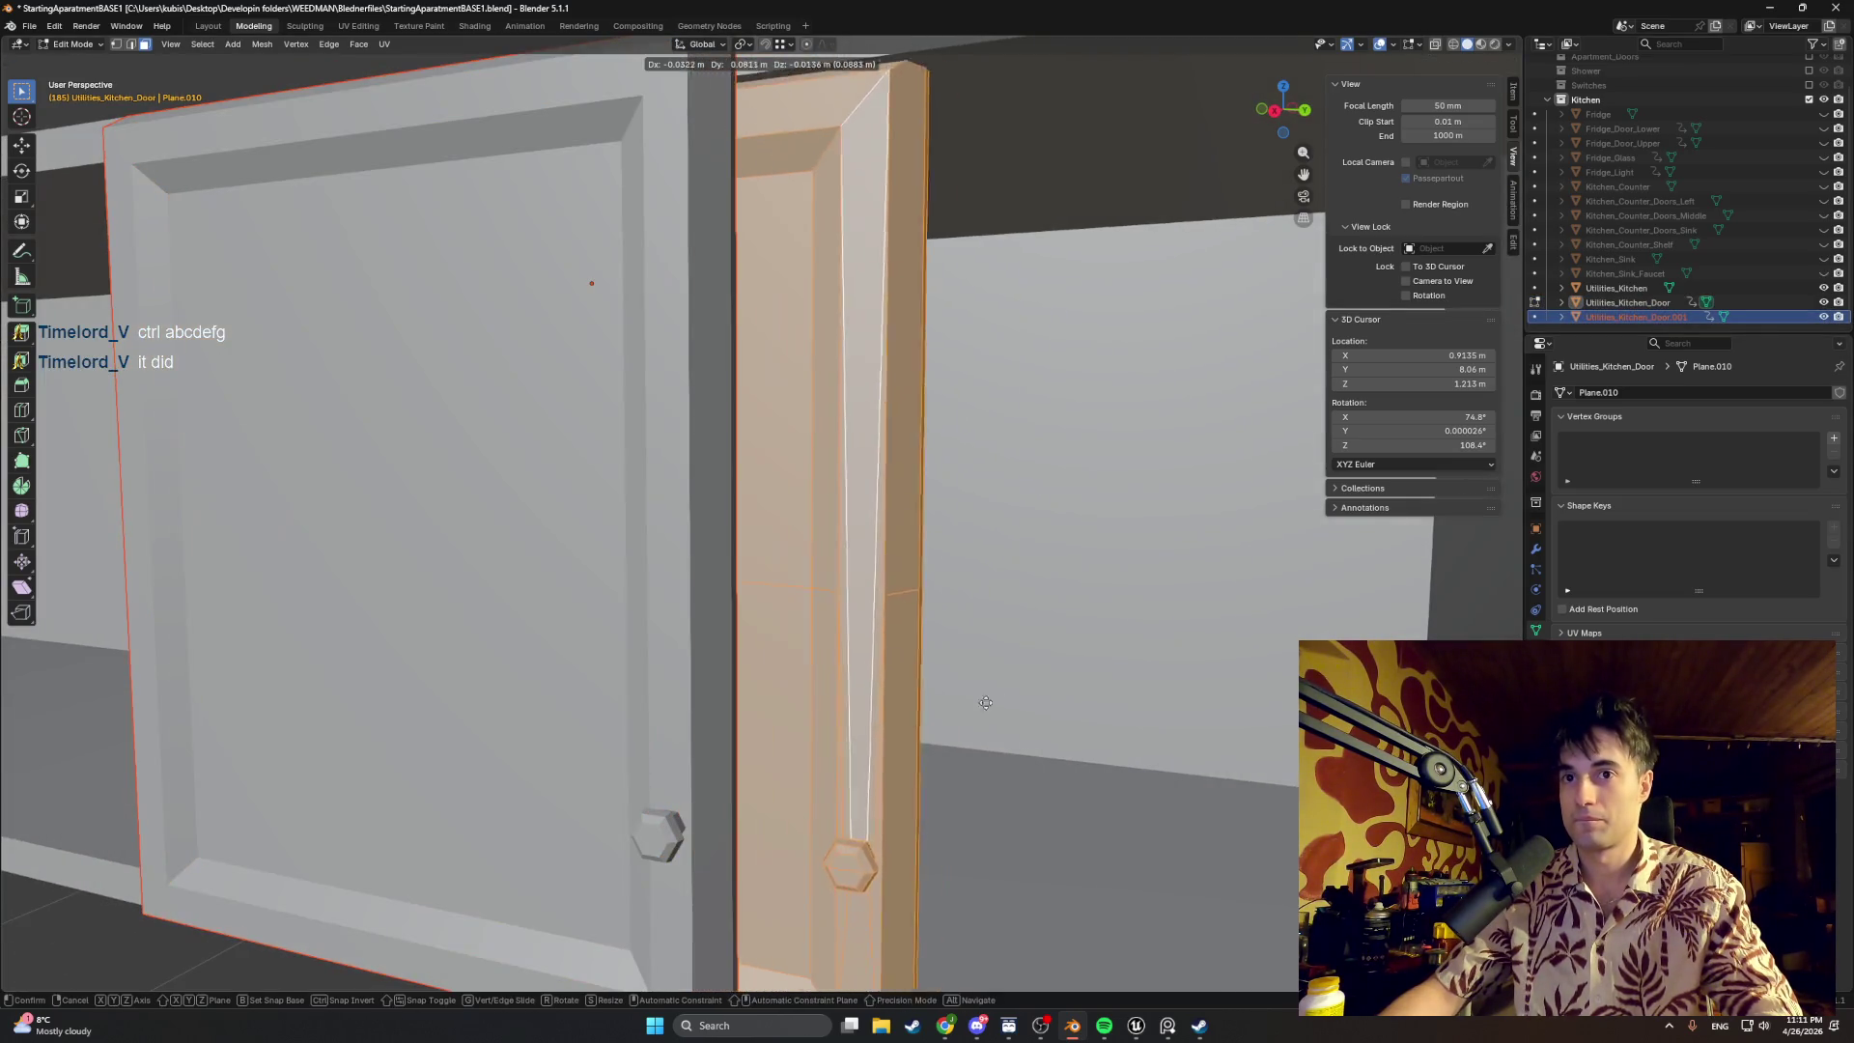
left_click(0, 749)
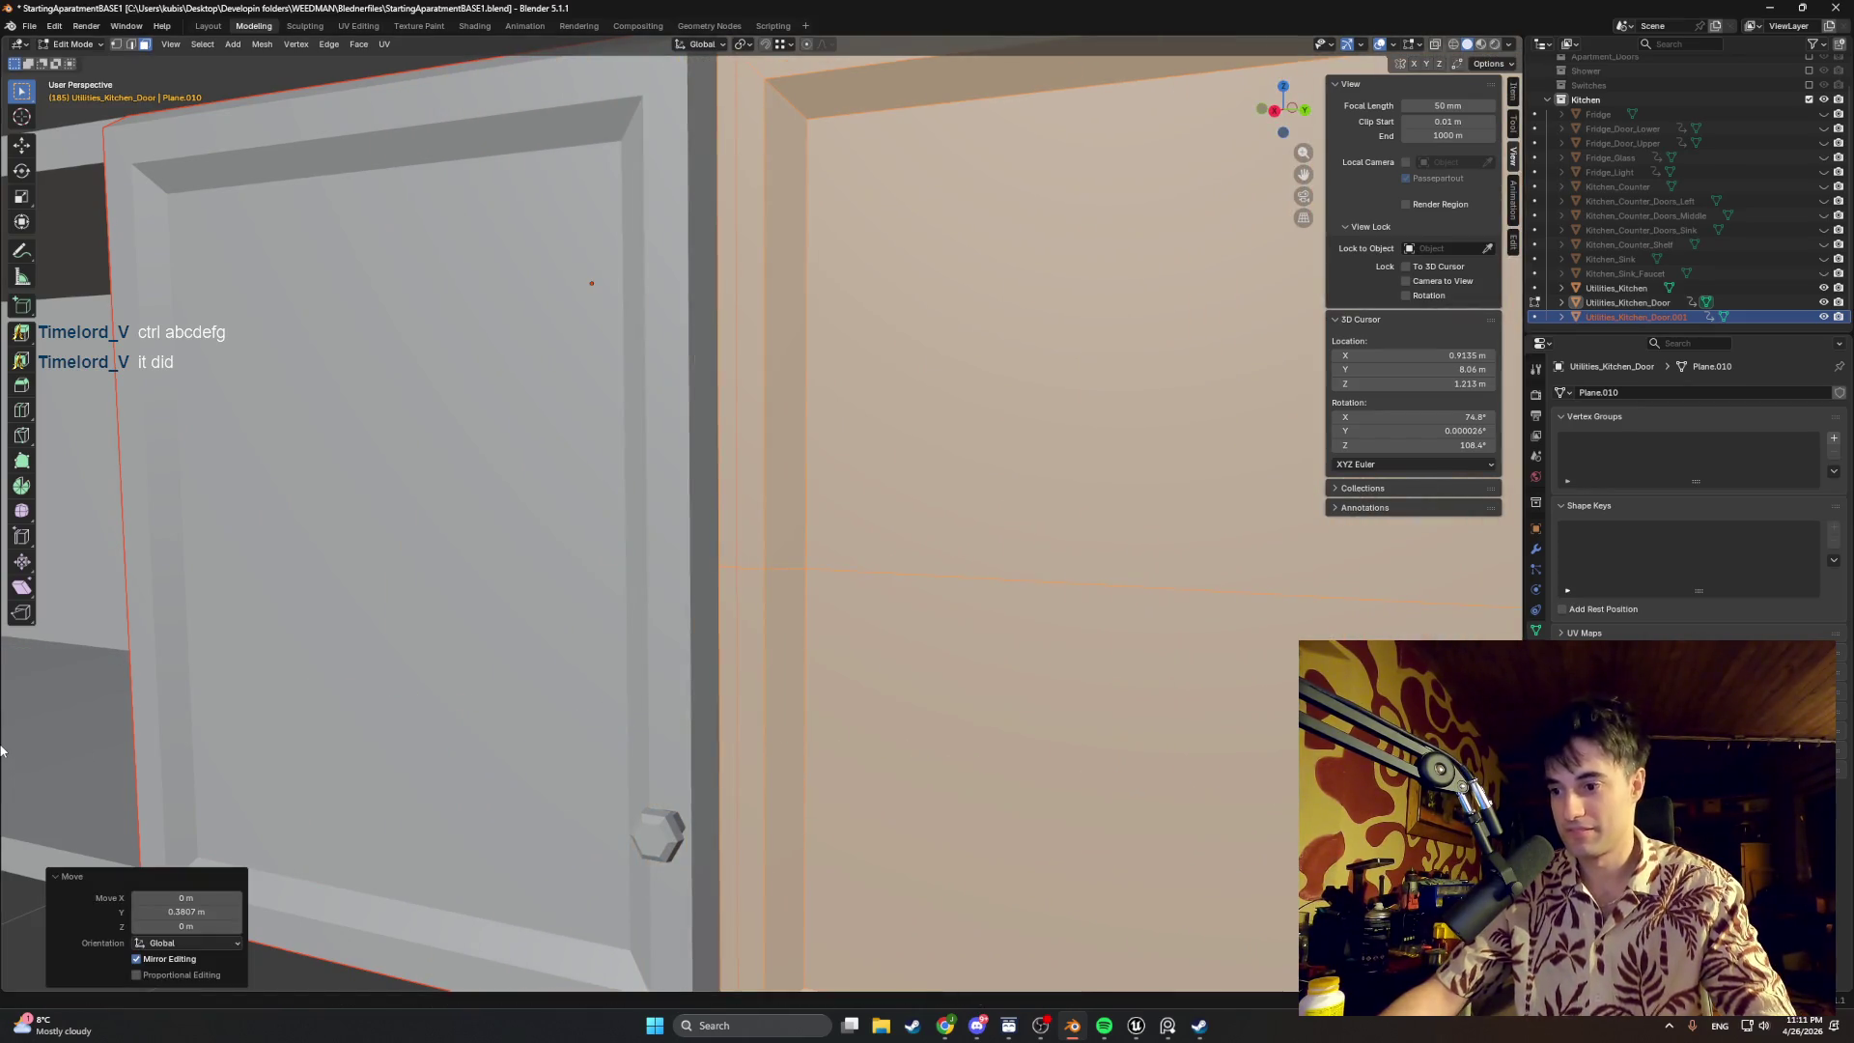
scroll(1014, 681, "down", 5)
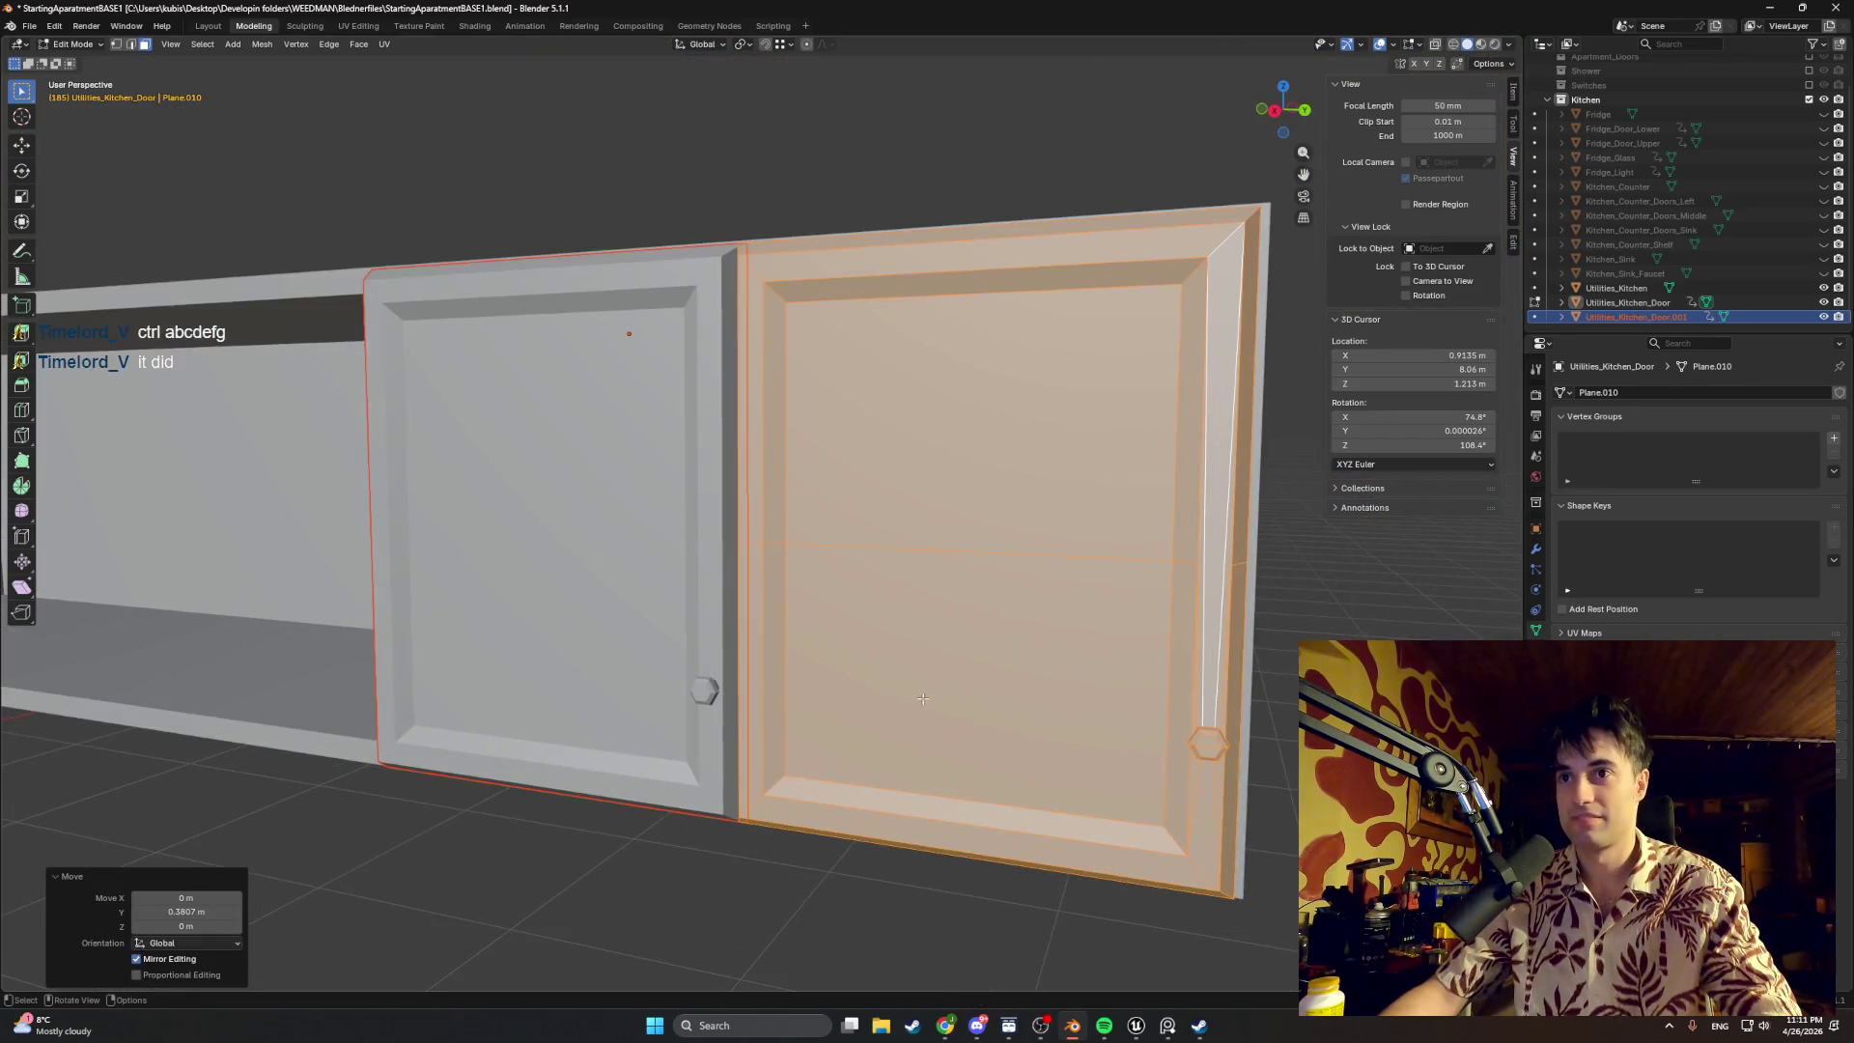
scroll(1015, 681, "up", 1)
key("g")
key("y")
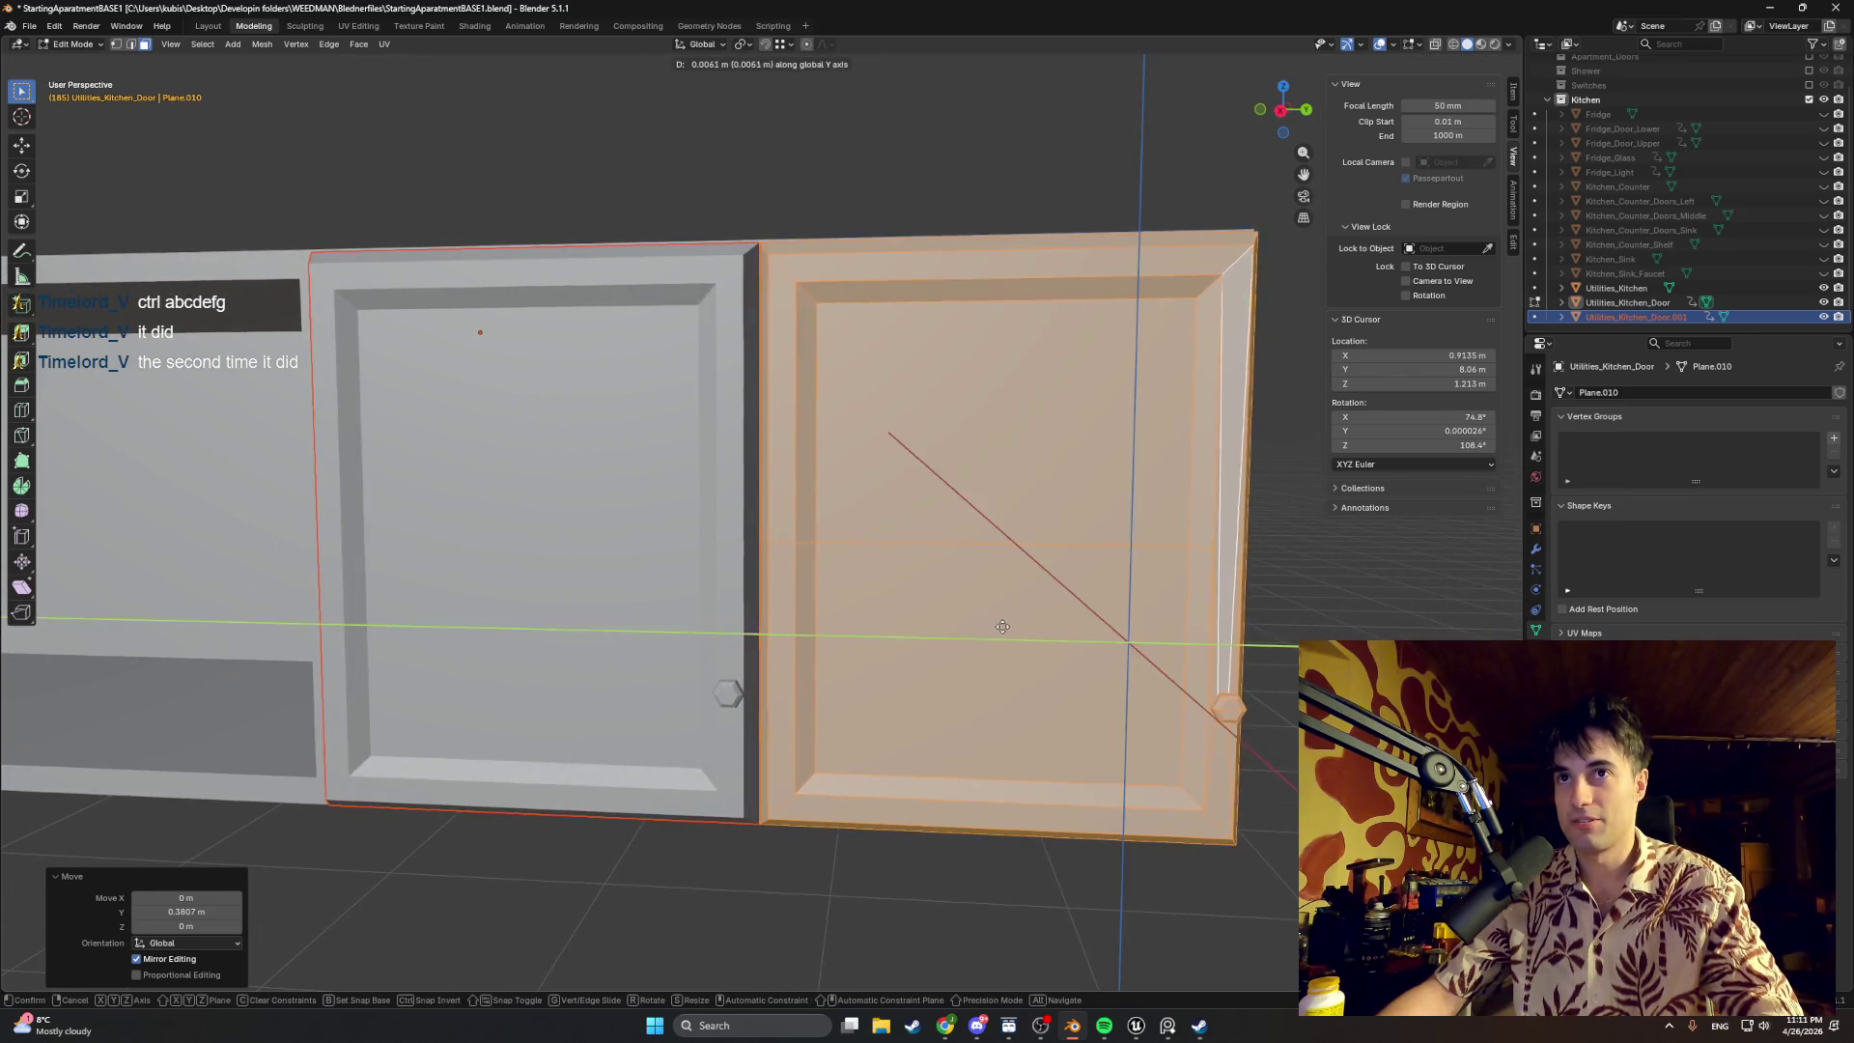
left_click(1003, 628)
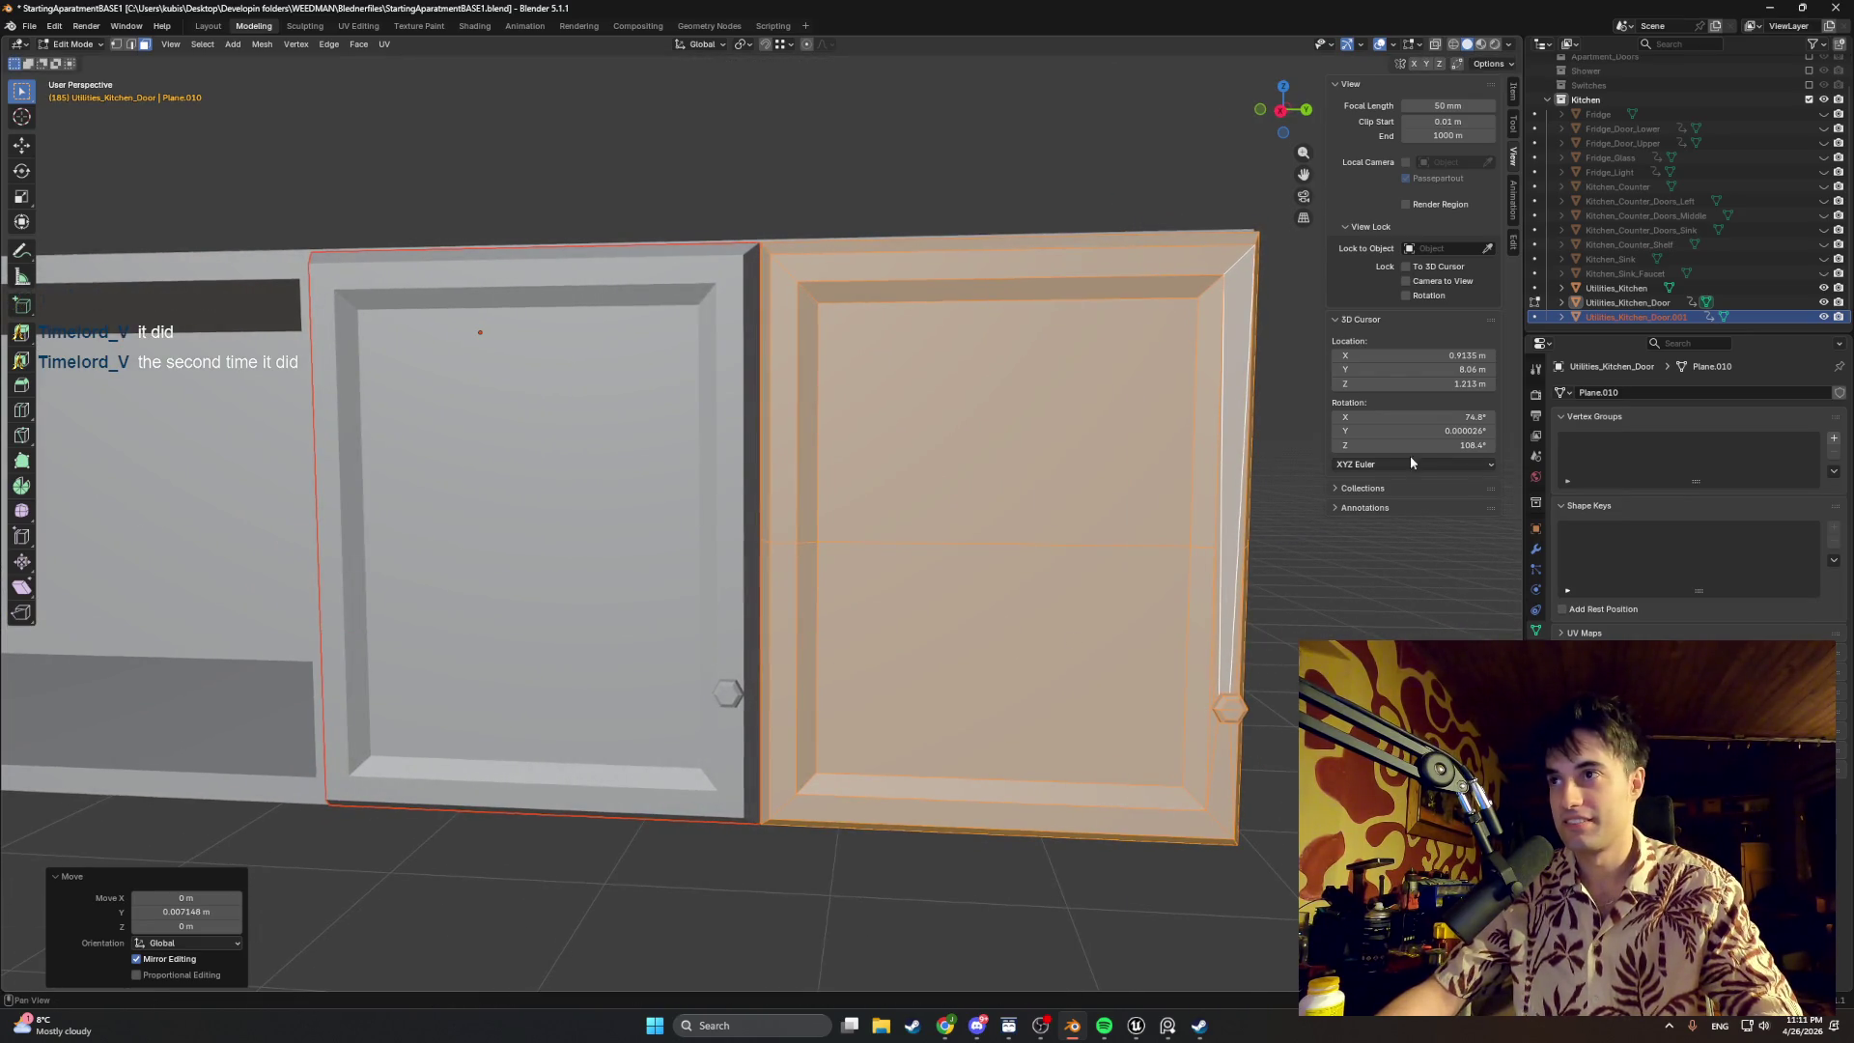
left_click(1536, 549)
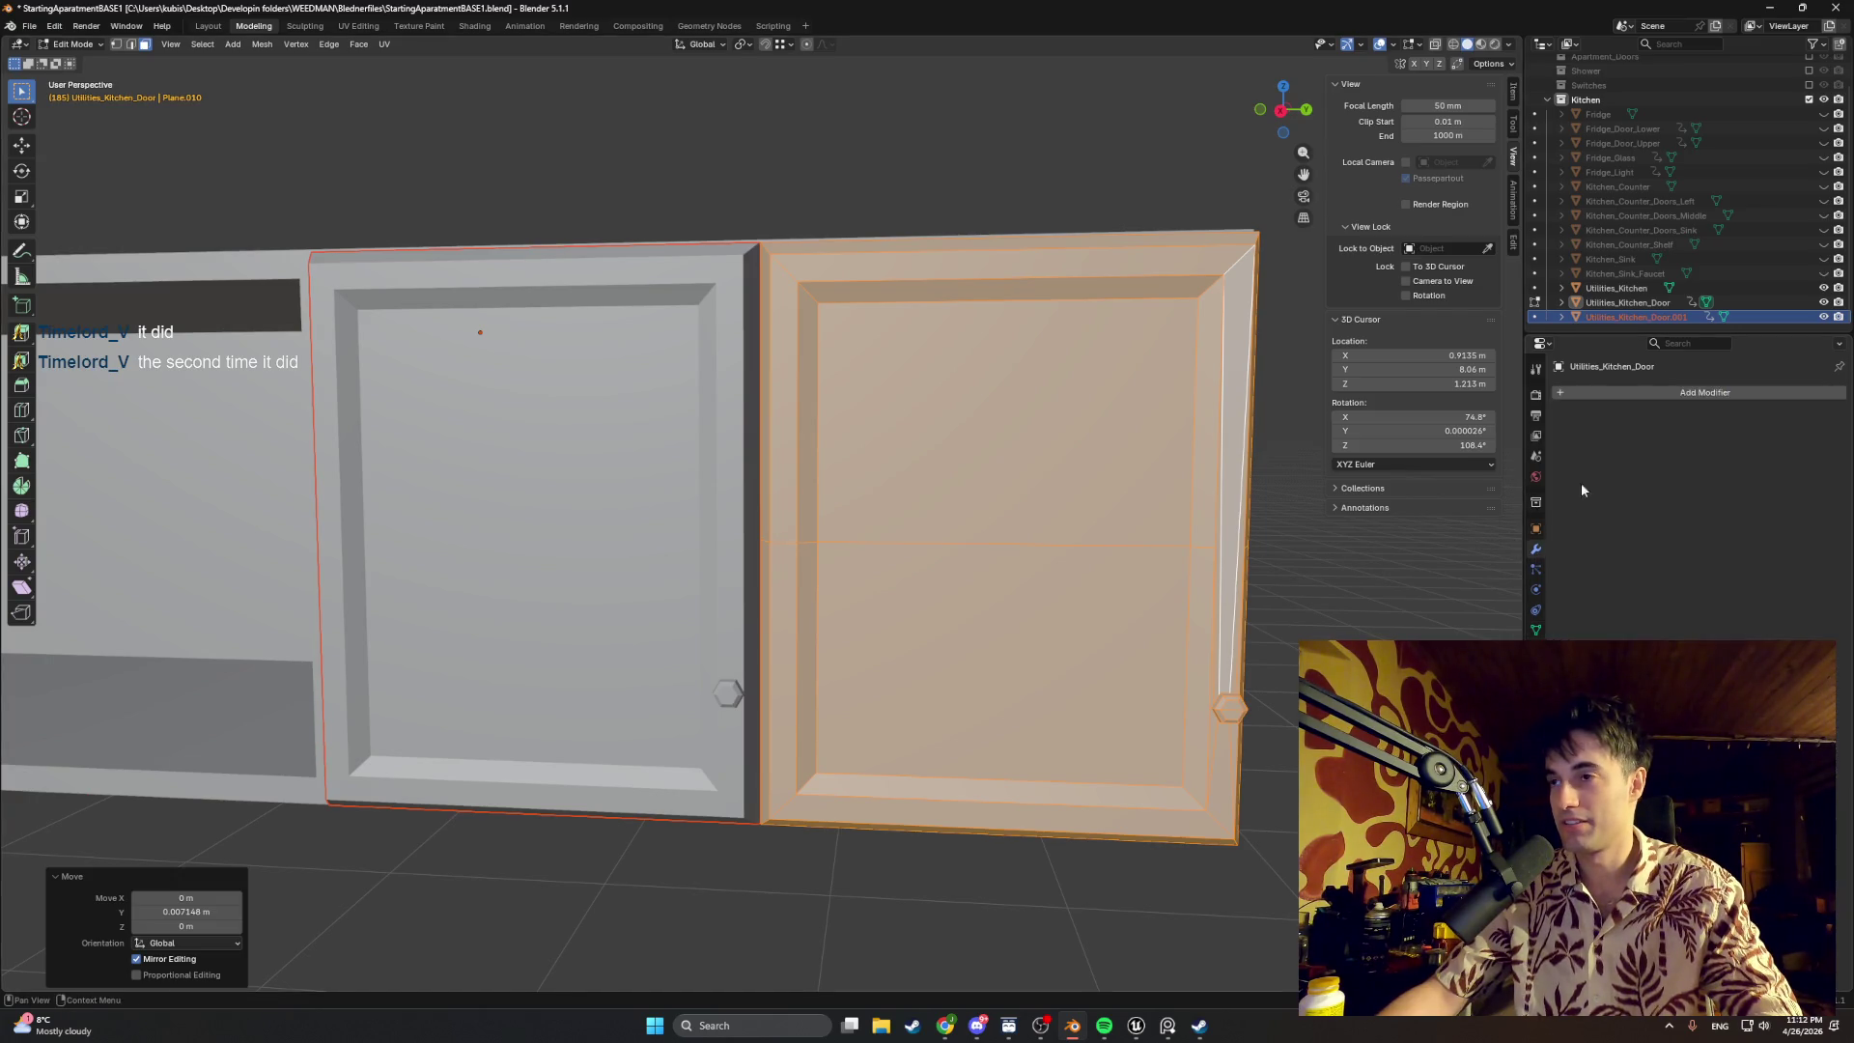
Step: Add a Mirror modifier to the duplicated door from the Add Modifier search
left_click(1649, 390)
left_click(1681, 344)
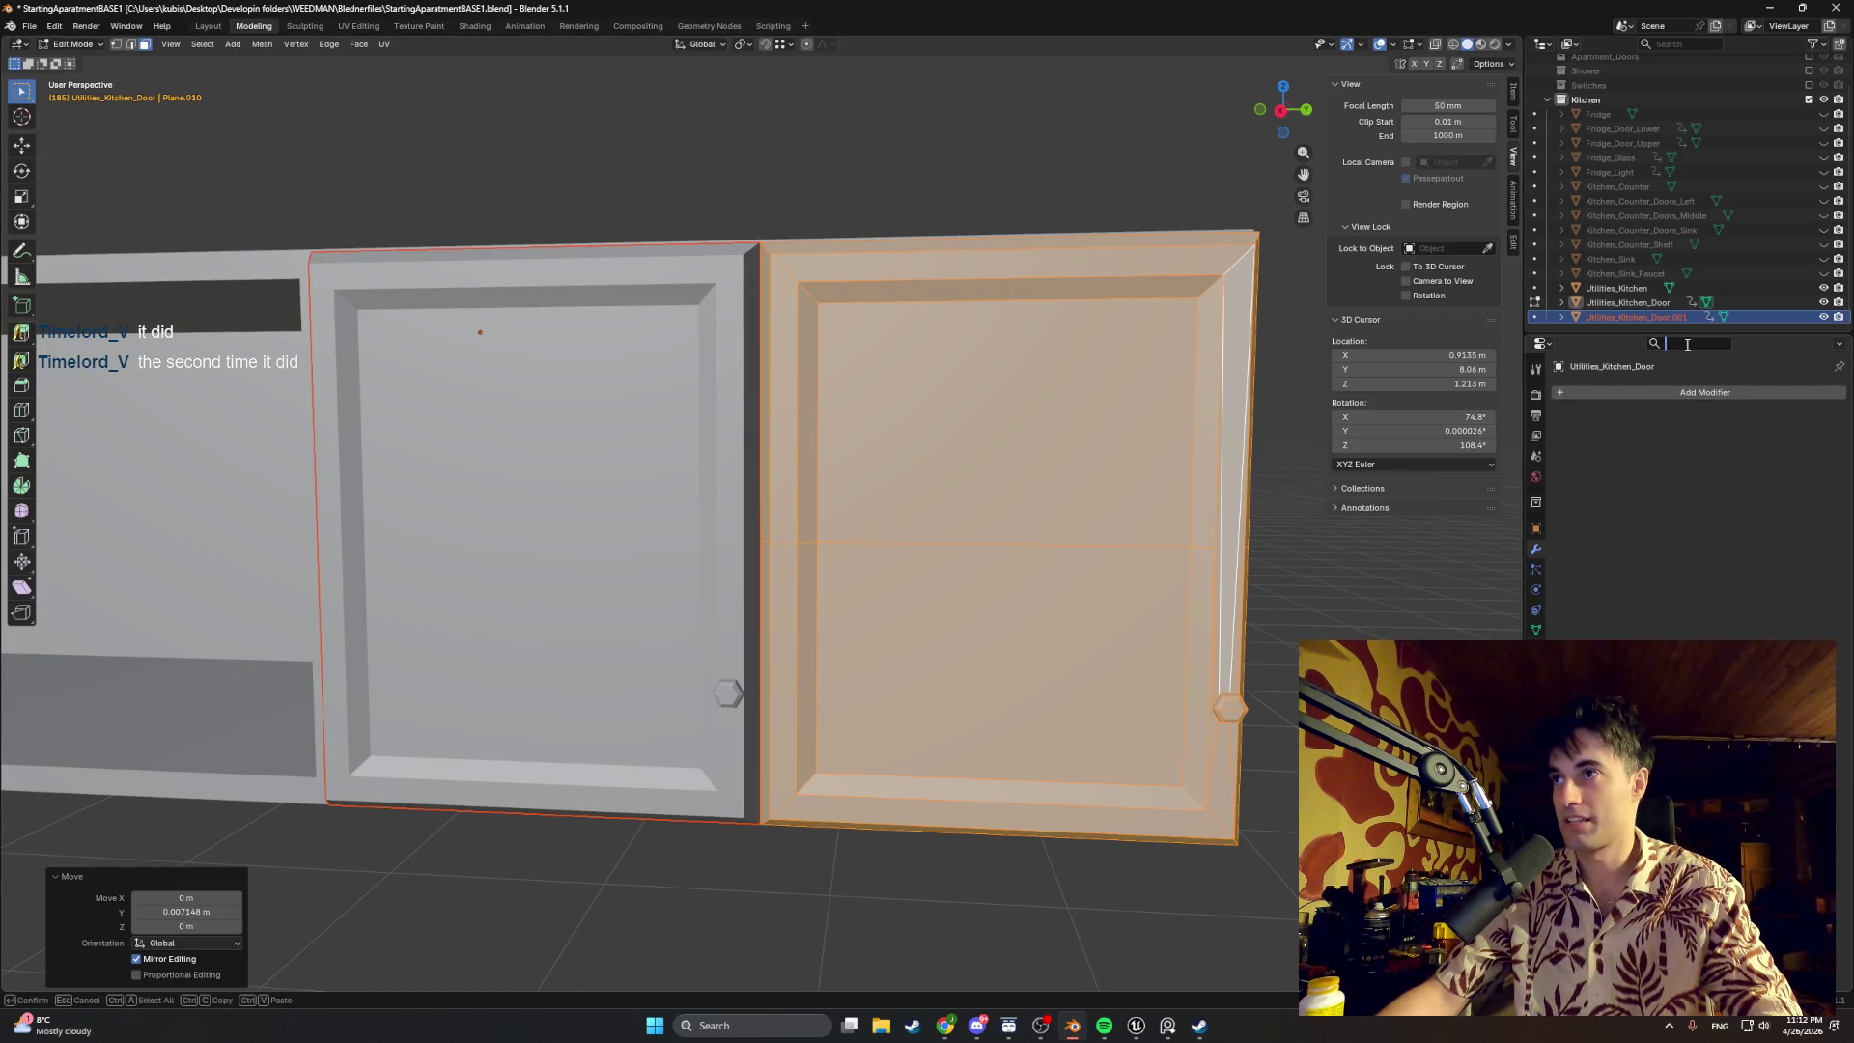
type("mirror")
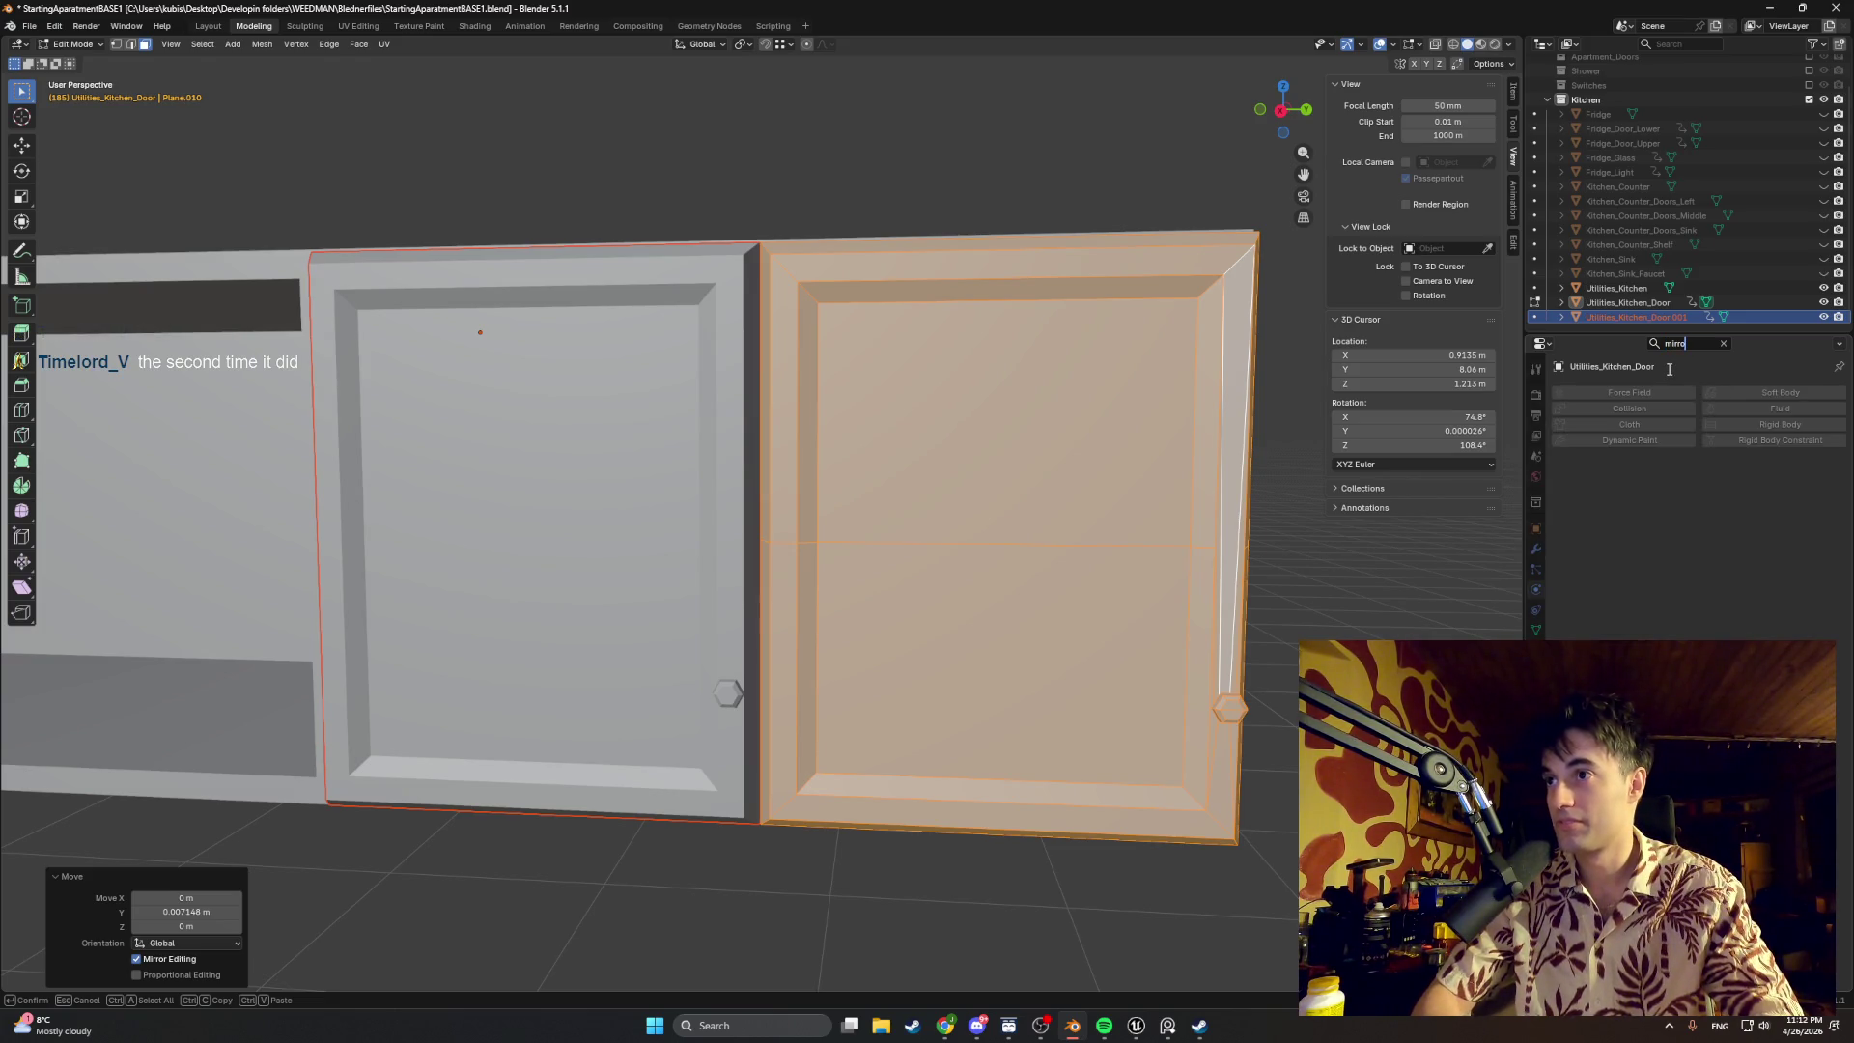
key("BackSpace")
key("BackSpace")
key("BackSpace")
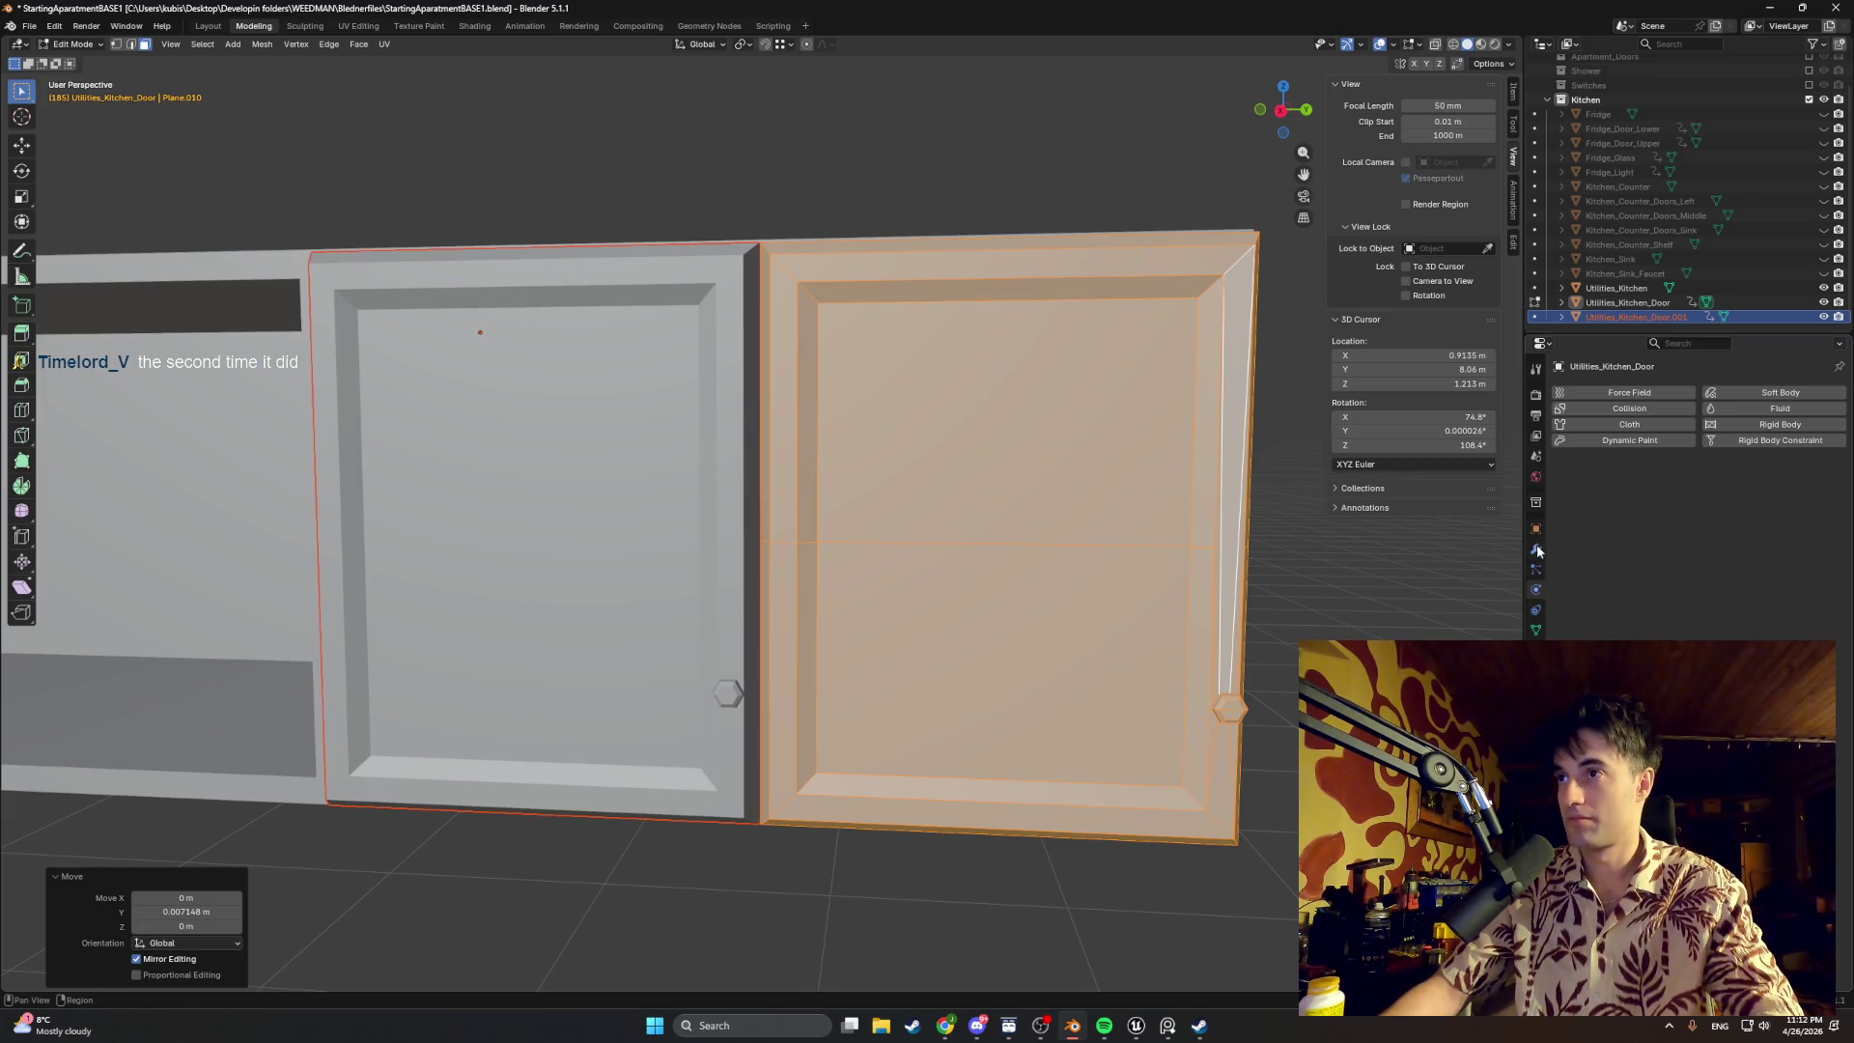
left_click(1536, 552)
left_click(1679, 348)
type("mir")
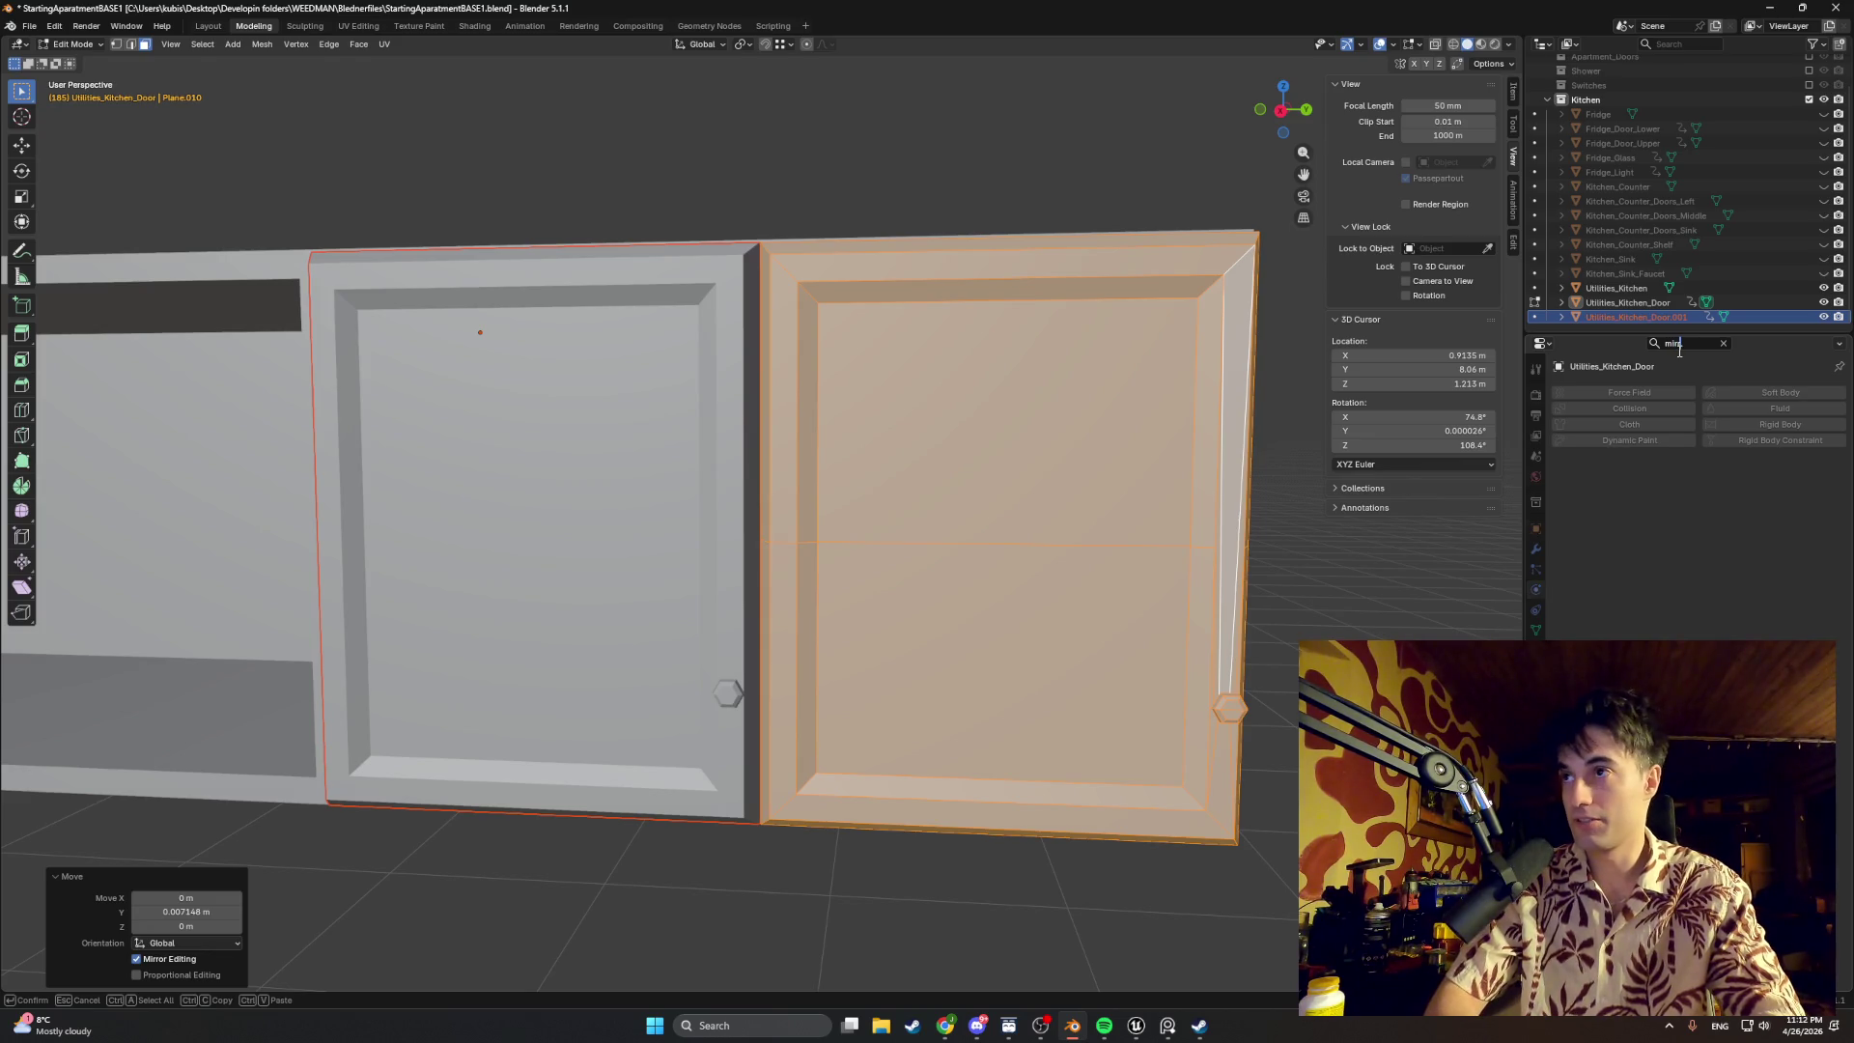
key("BackSpace")
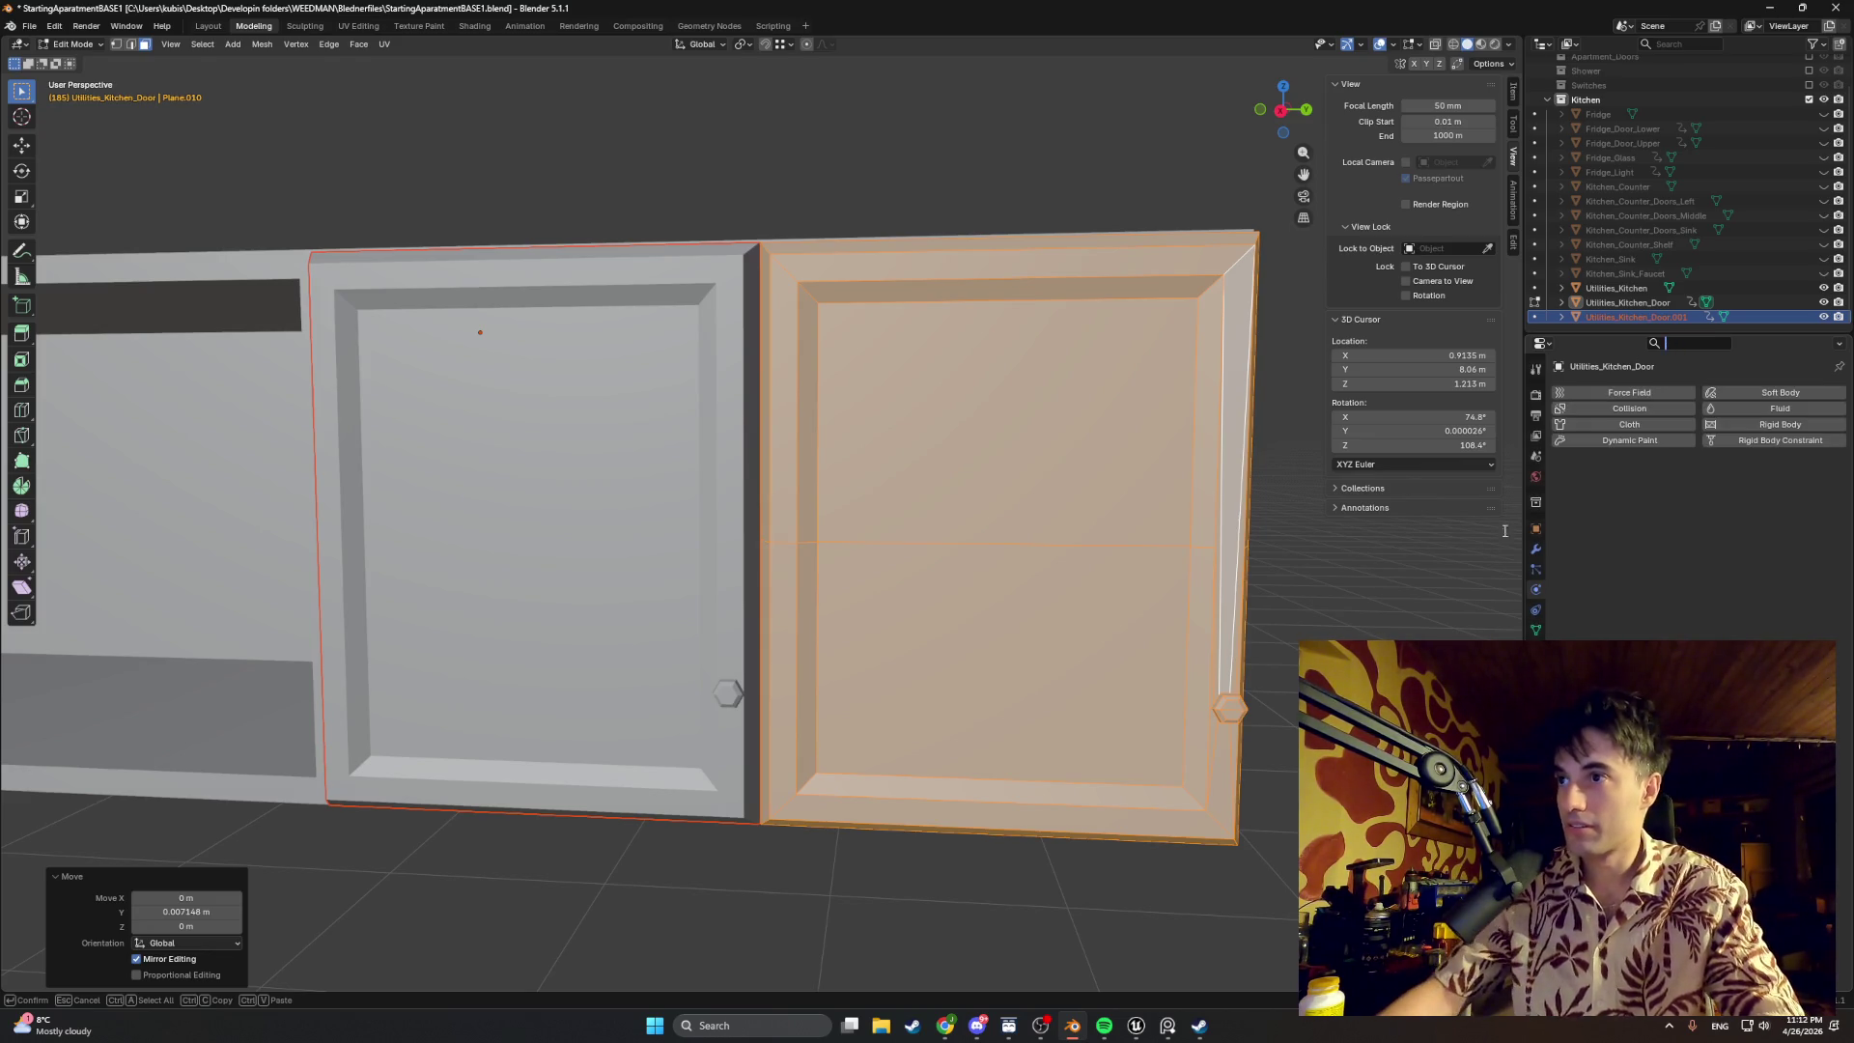
key("Escape")
left_click(1663, 388)
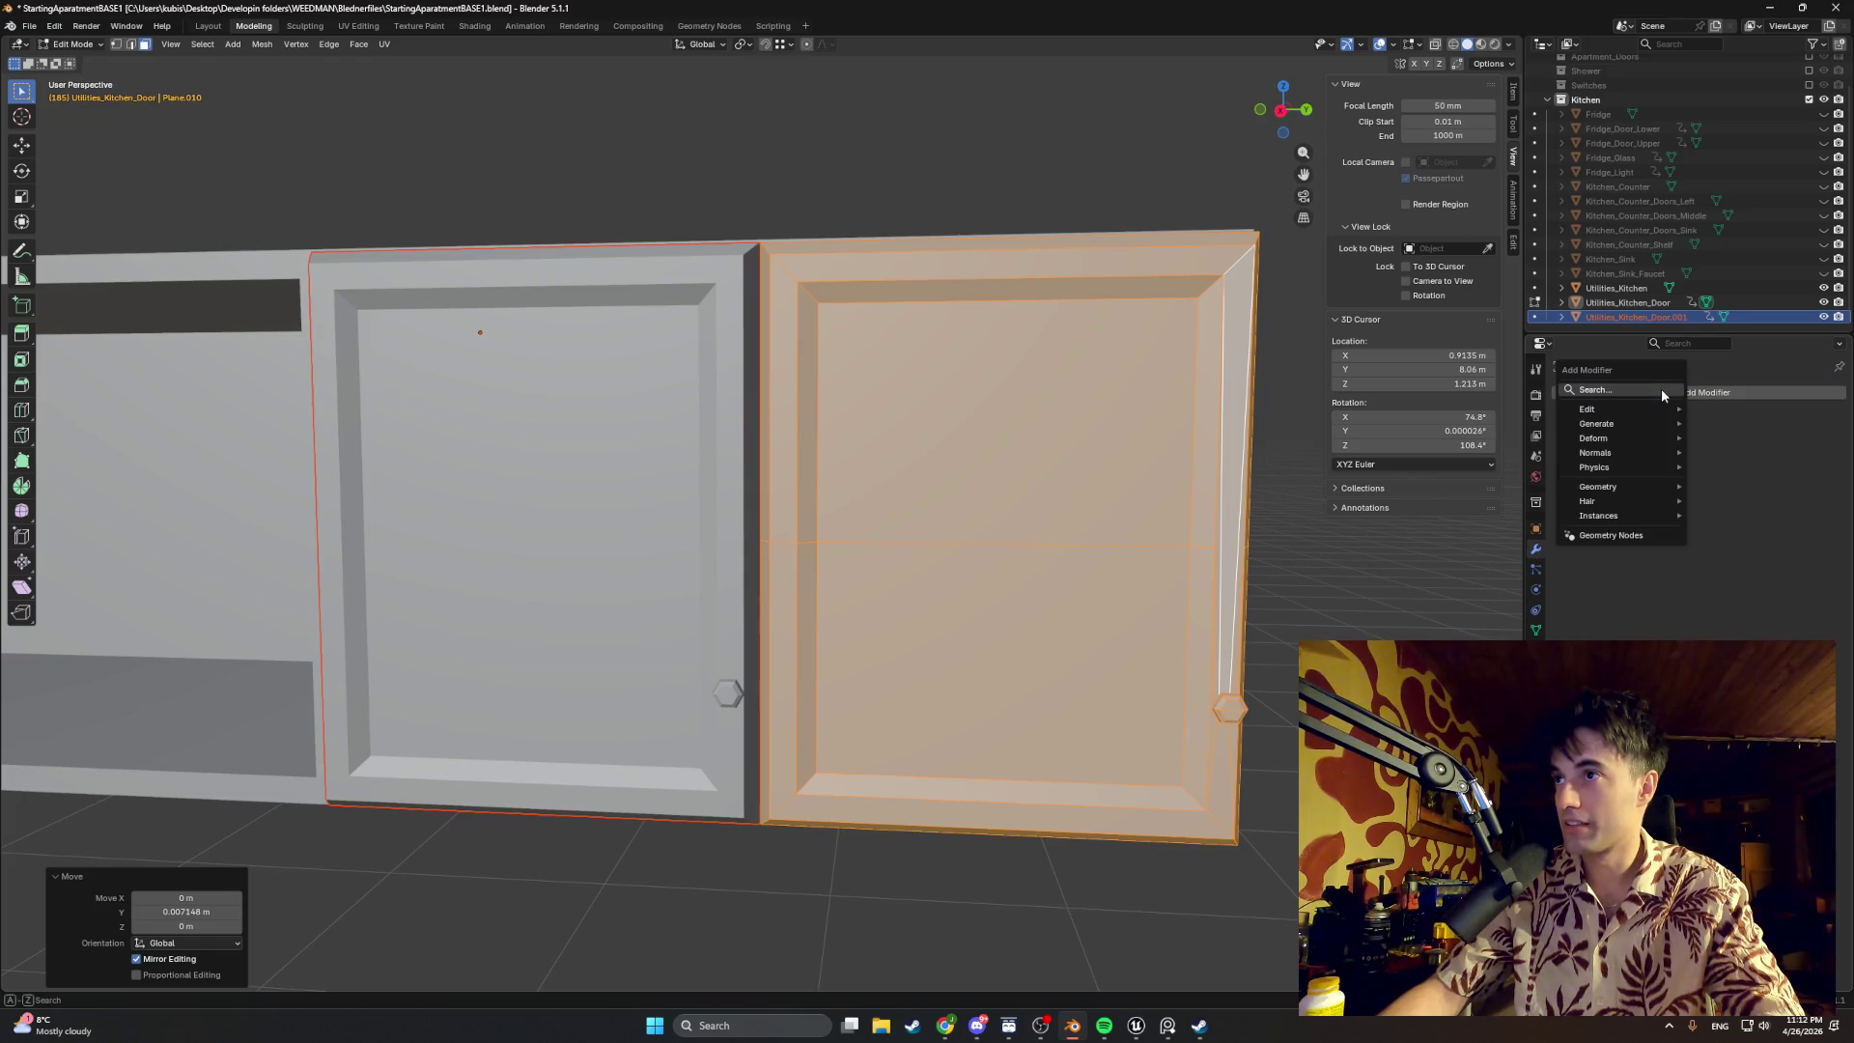
type("mirr")
key("Return")
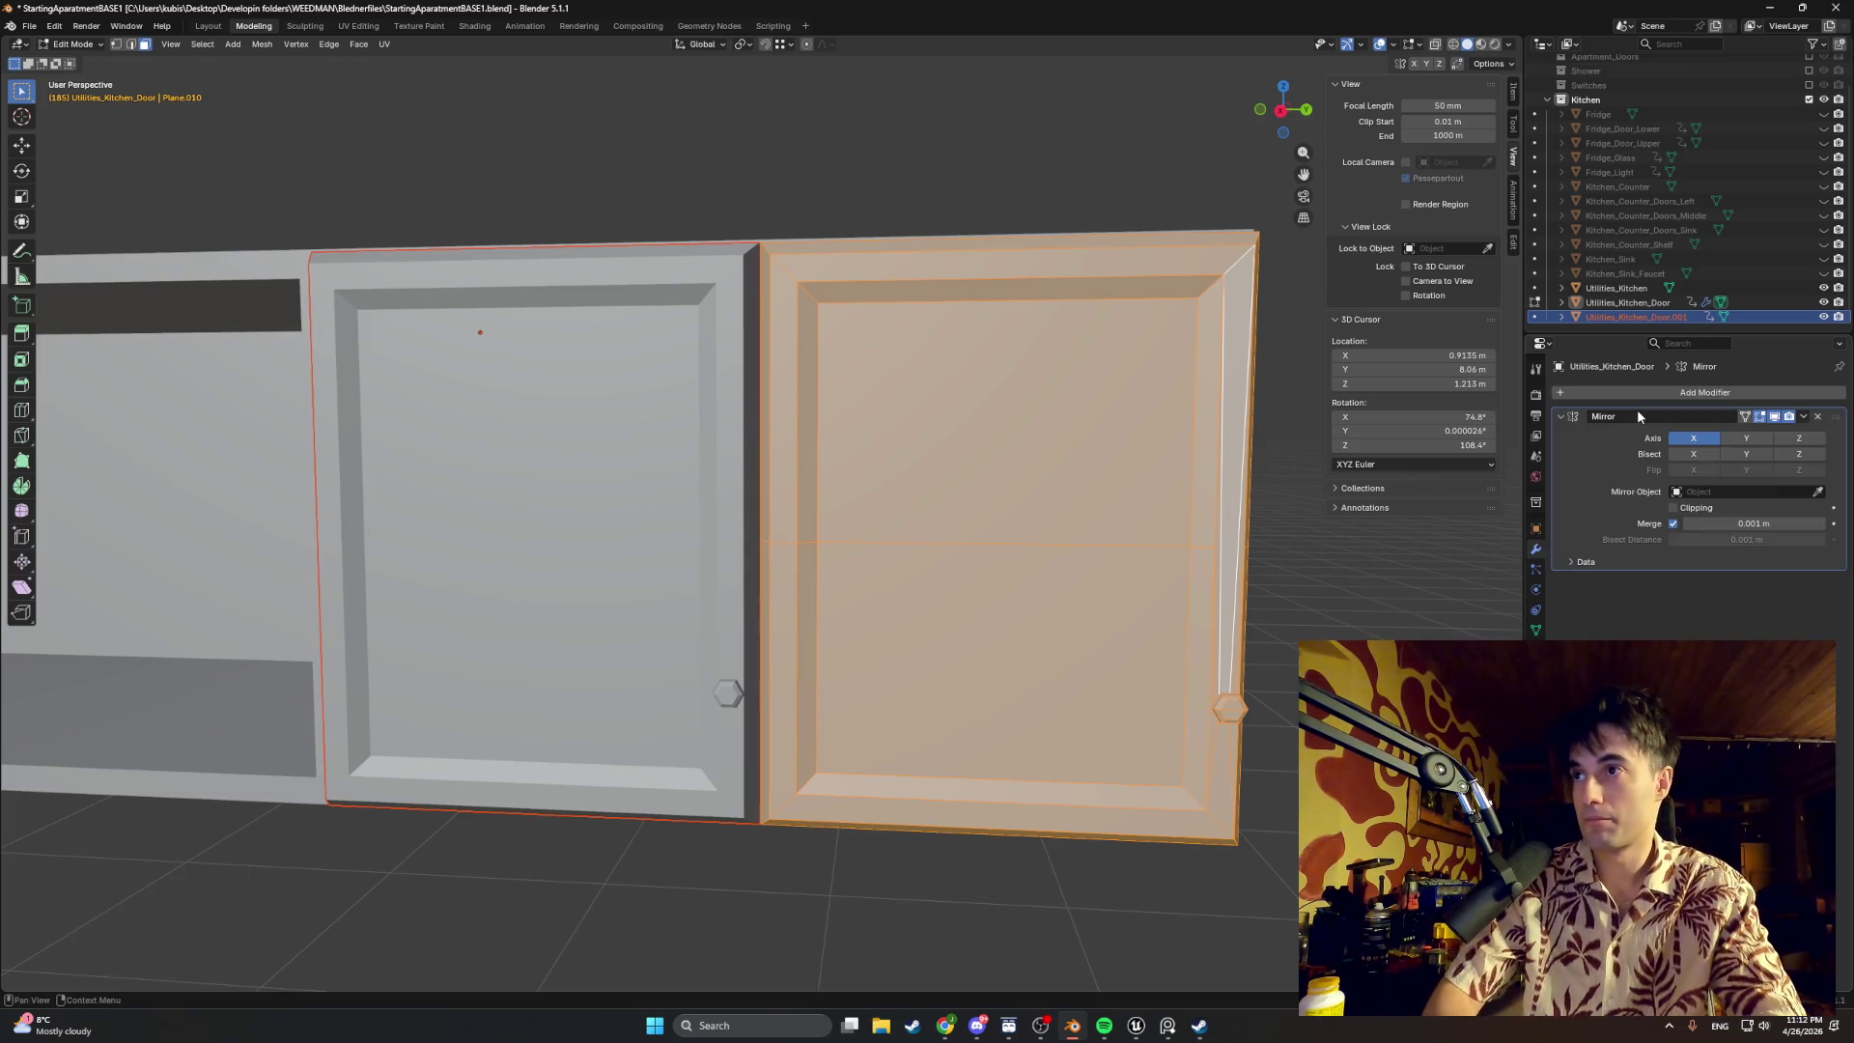
Step: Toggle the Mirror modifier's X, Y and Z axis buttons until all axes are off
left_click(1738, 439)
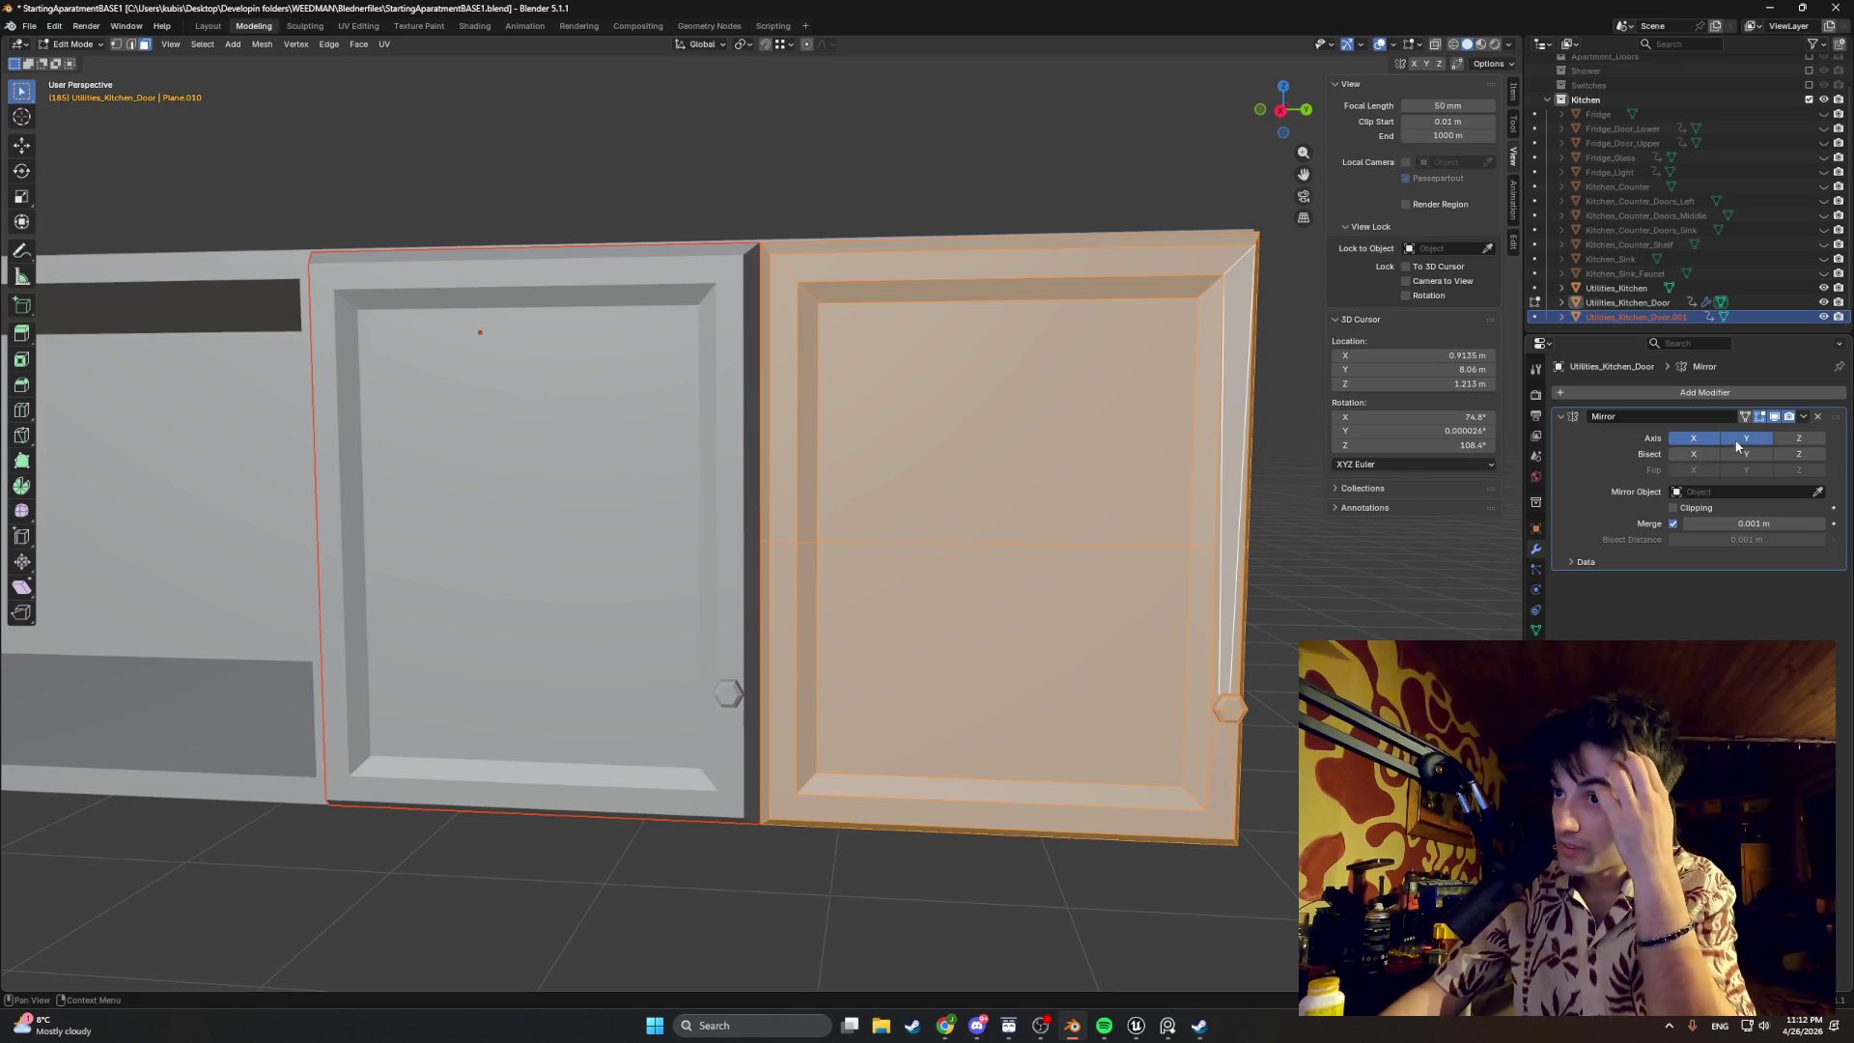
left_click(1797, 440)
left_click(1799, 441)
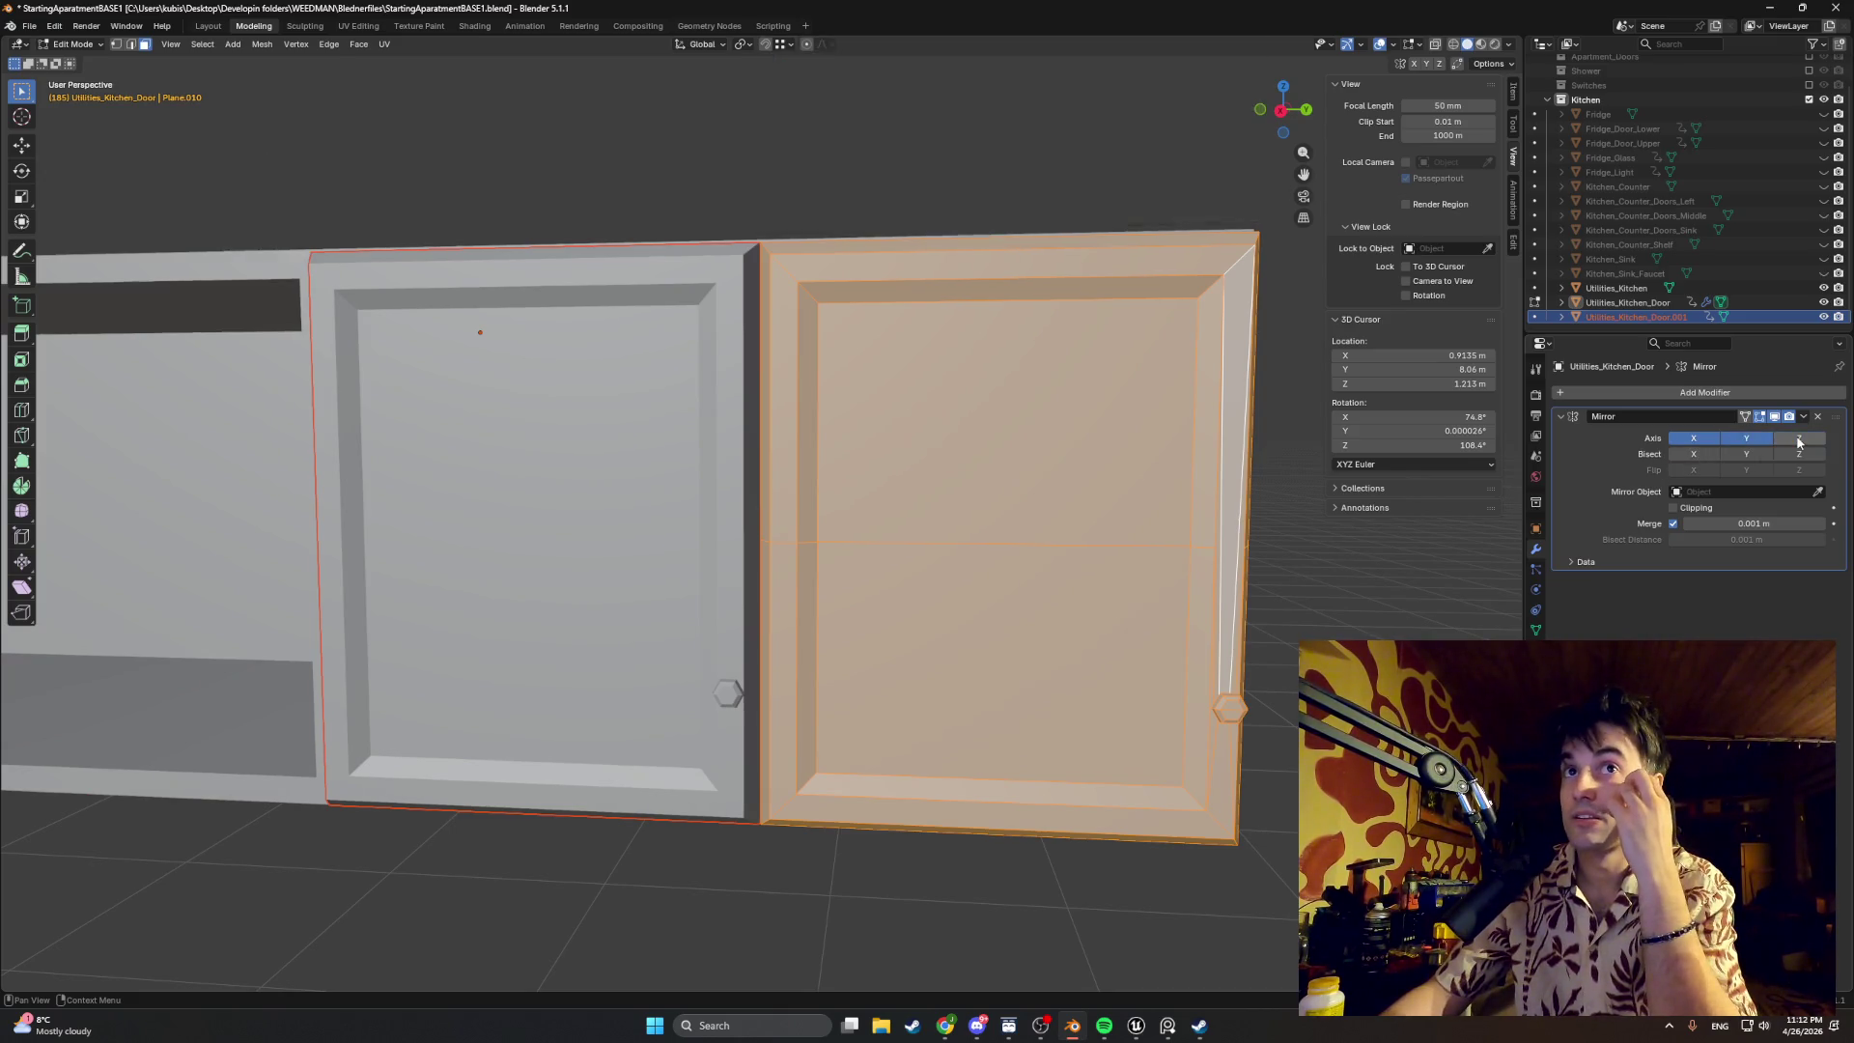
left_click(1738, 442)
left_click(1693, 439)
left_click(1791, 441)
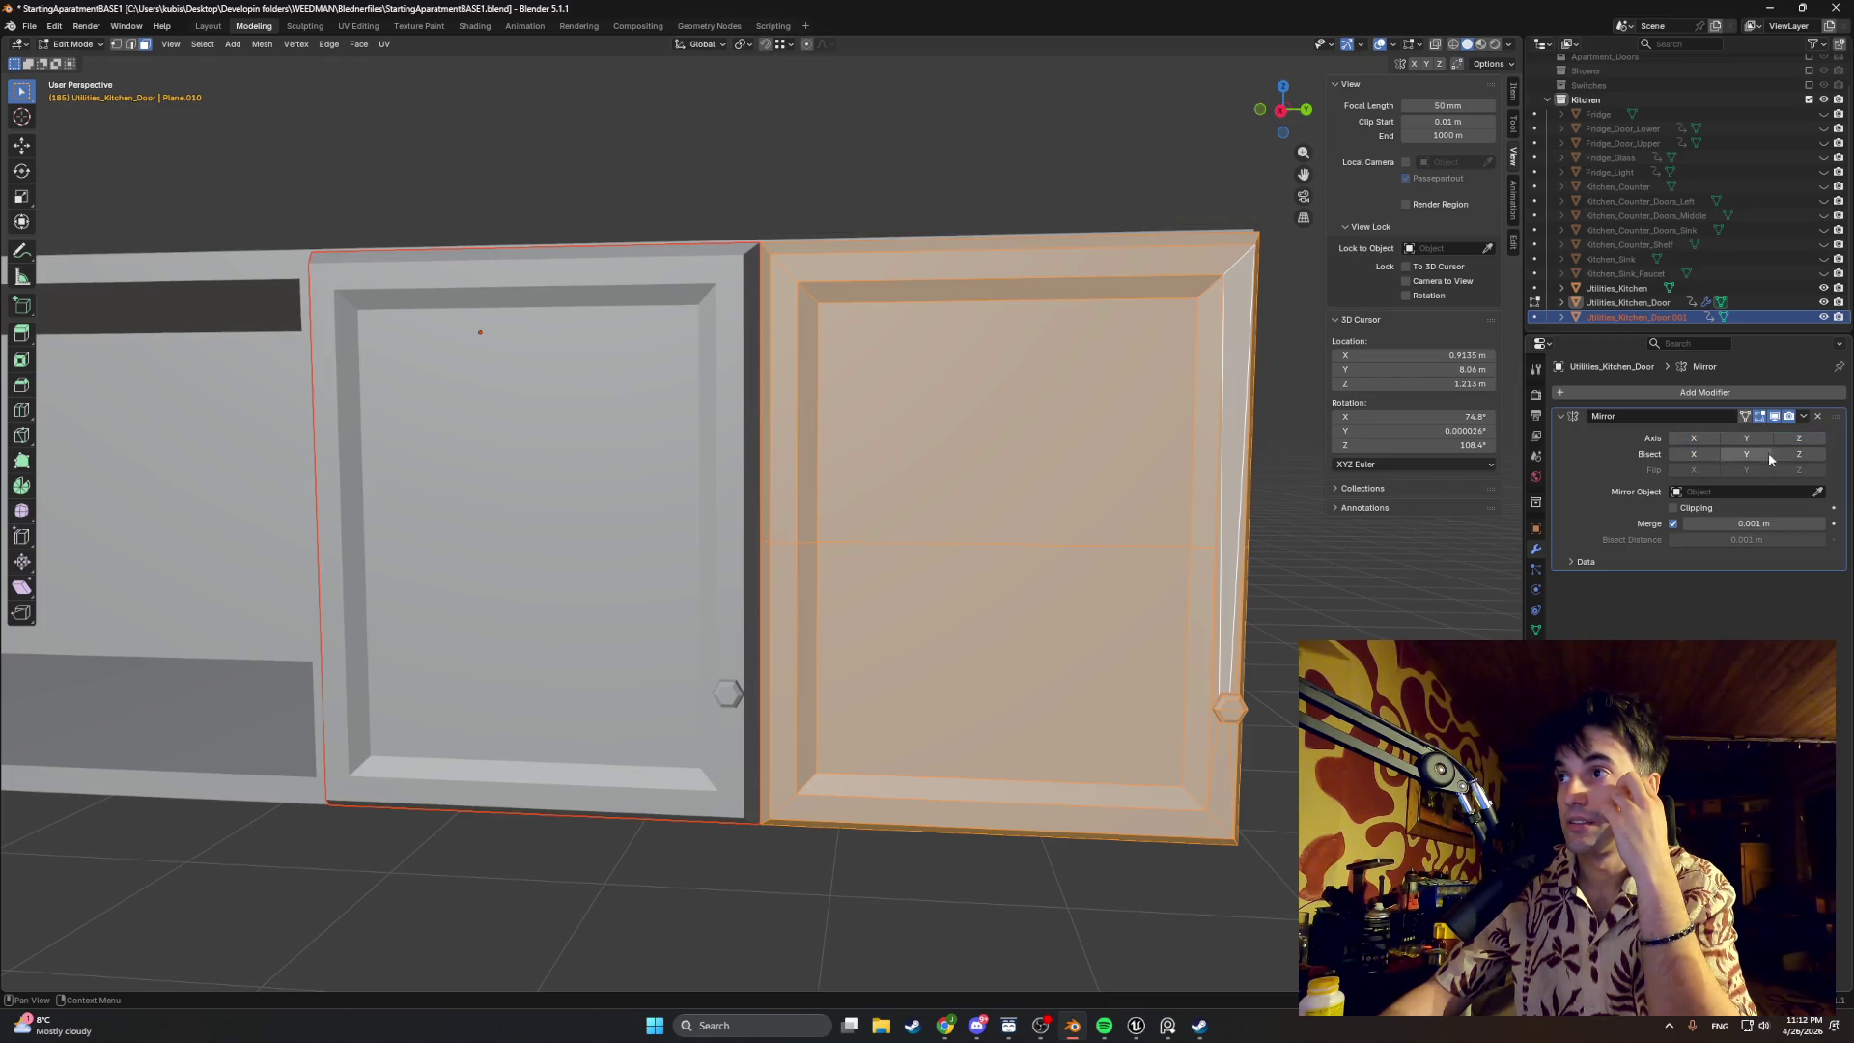
mouse_move(1692, 508)
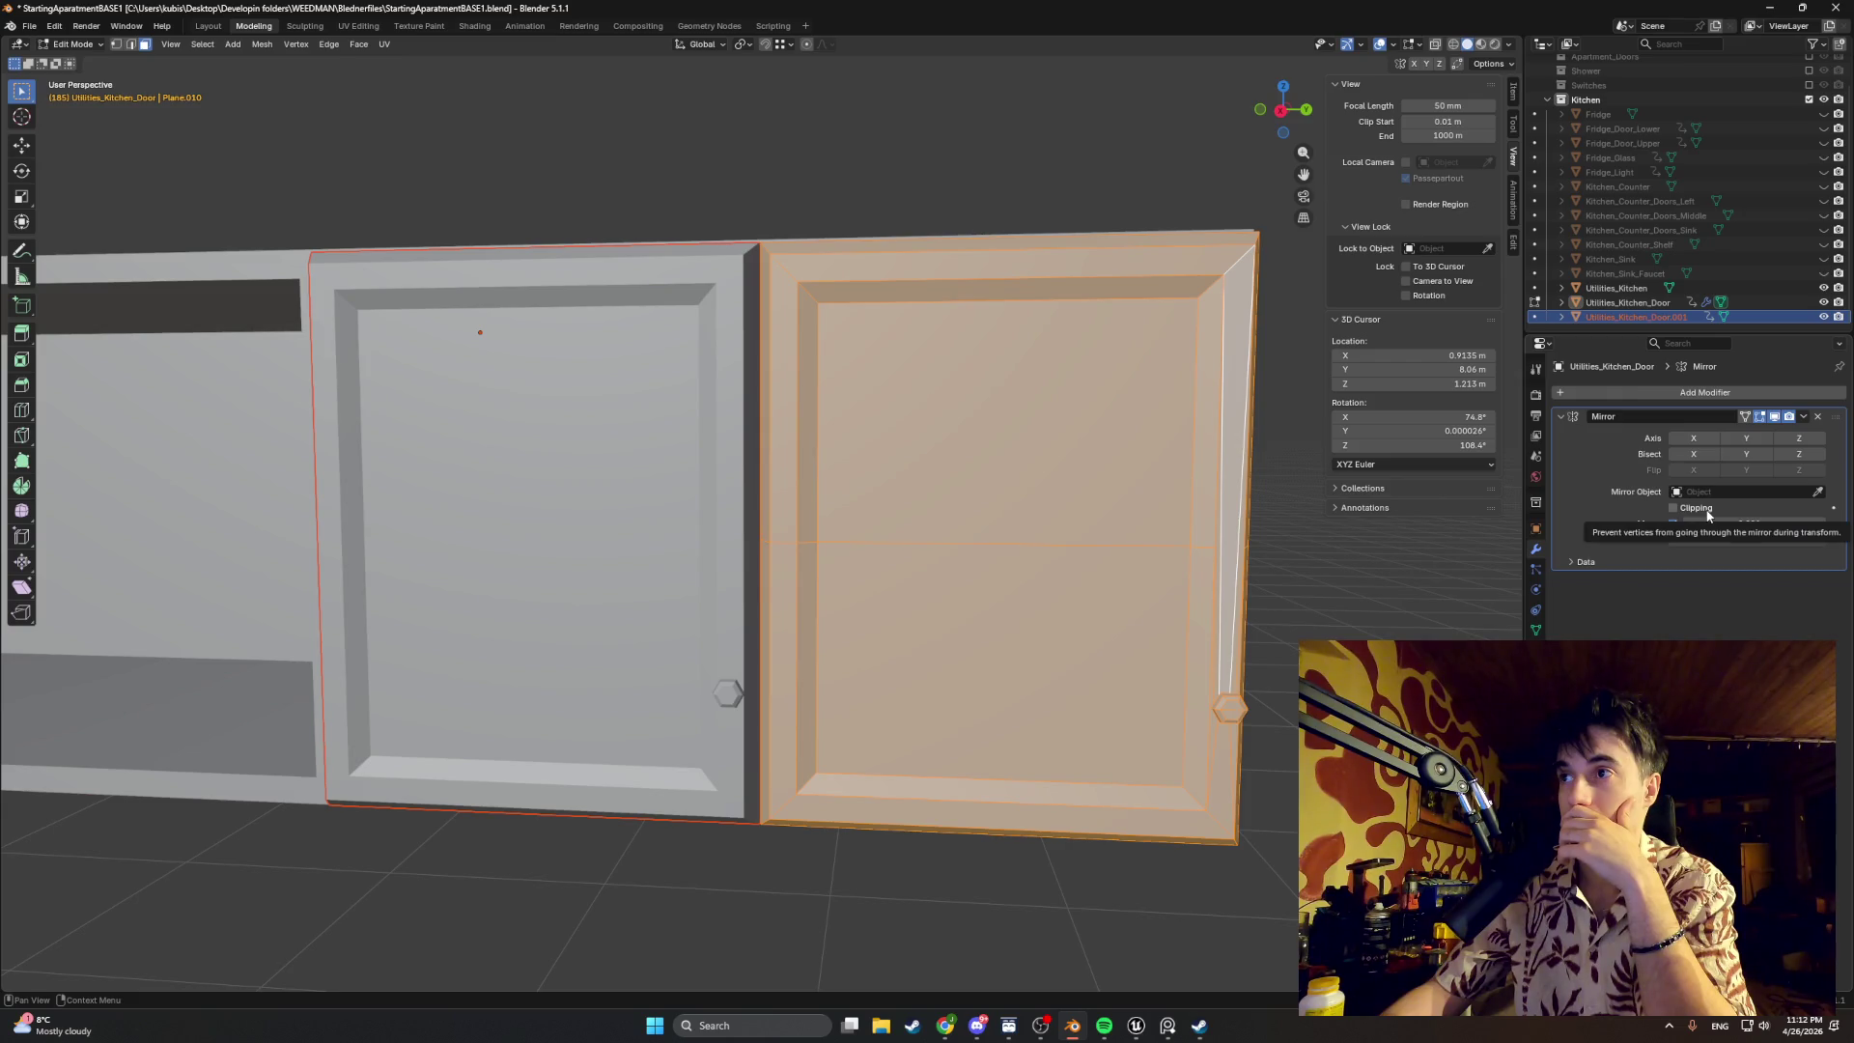
scroll(1101, 677, "down", 4)
mouse_move(1101, 676)
middle_mouse_down()
mouse_move(1120, 663)
mouse_move(1095, 656)
mouse_move(1102, 740)
middle_mouse_up()
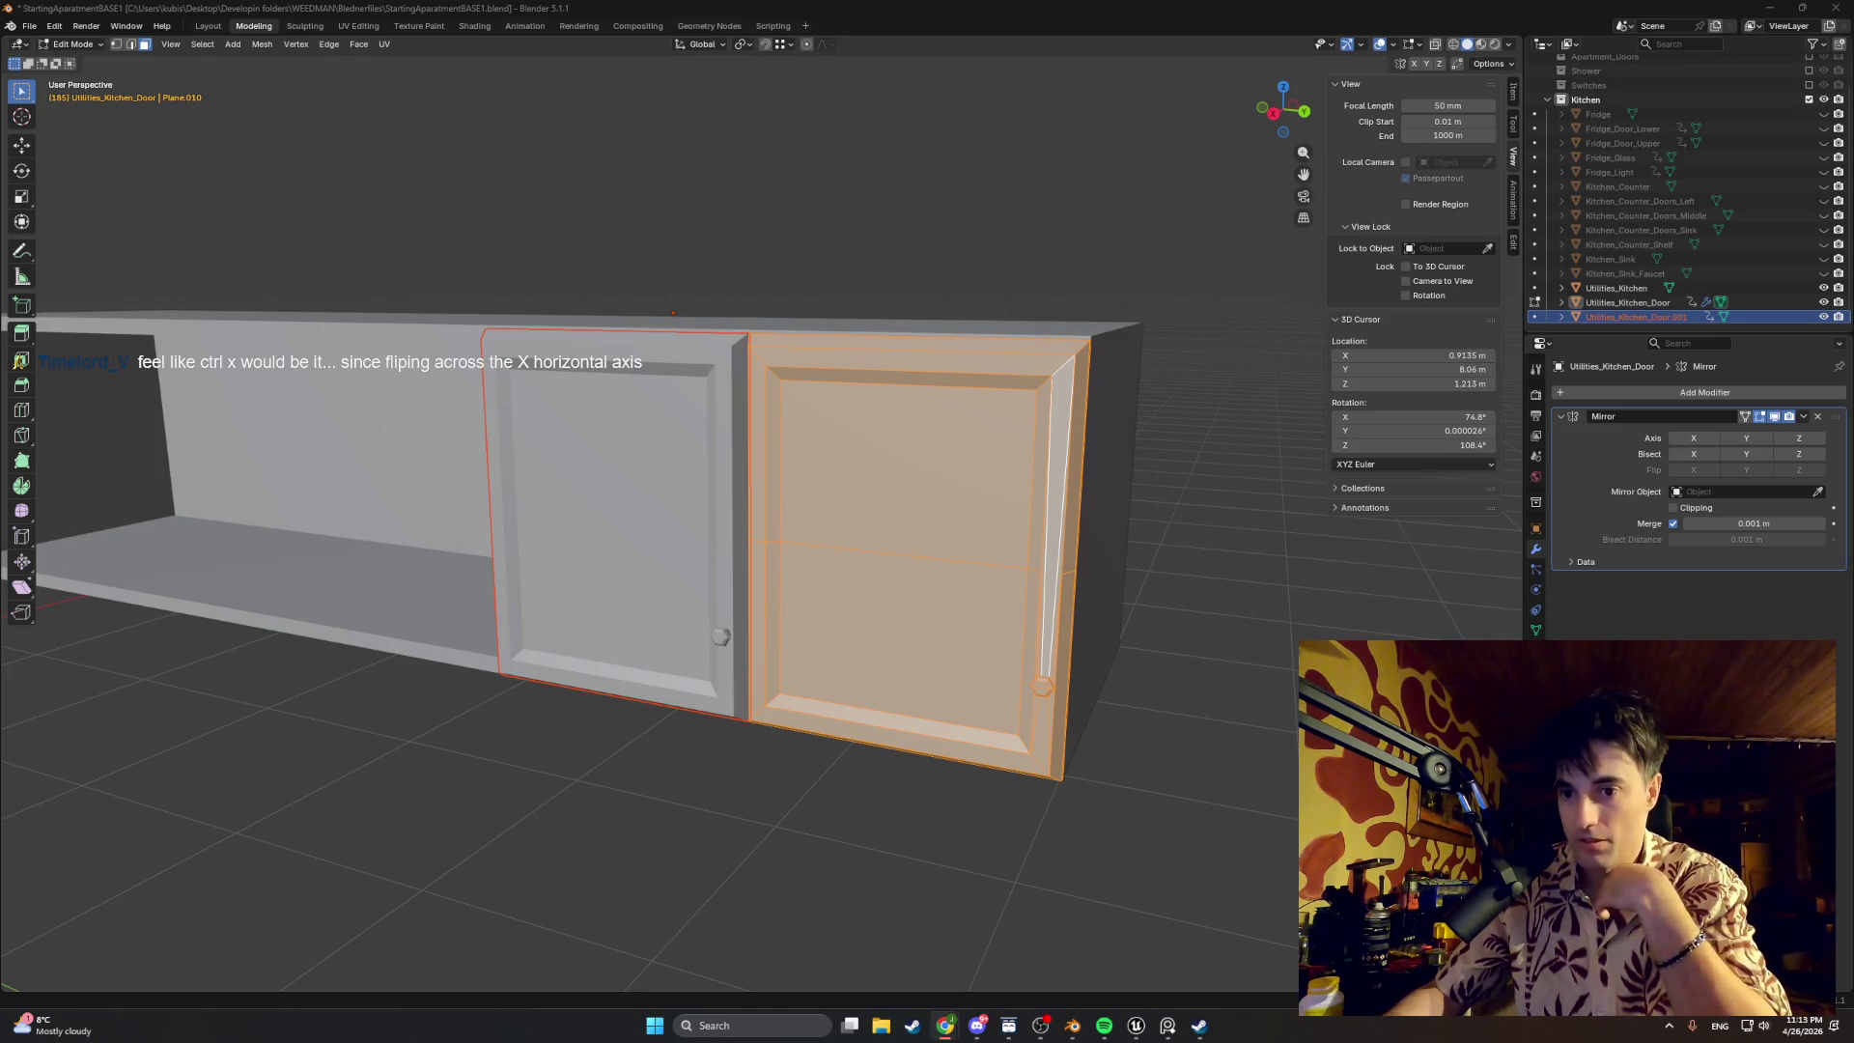
Step: Mirror the door's mesh along global X with Ctrl+M
middle_click_drag(1105, 660, 1067, 643)
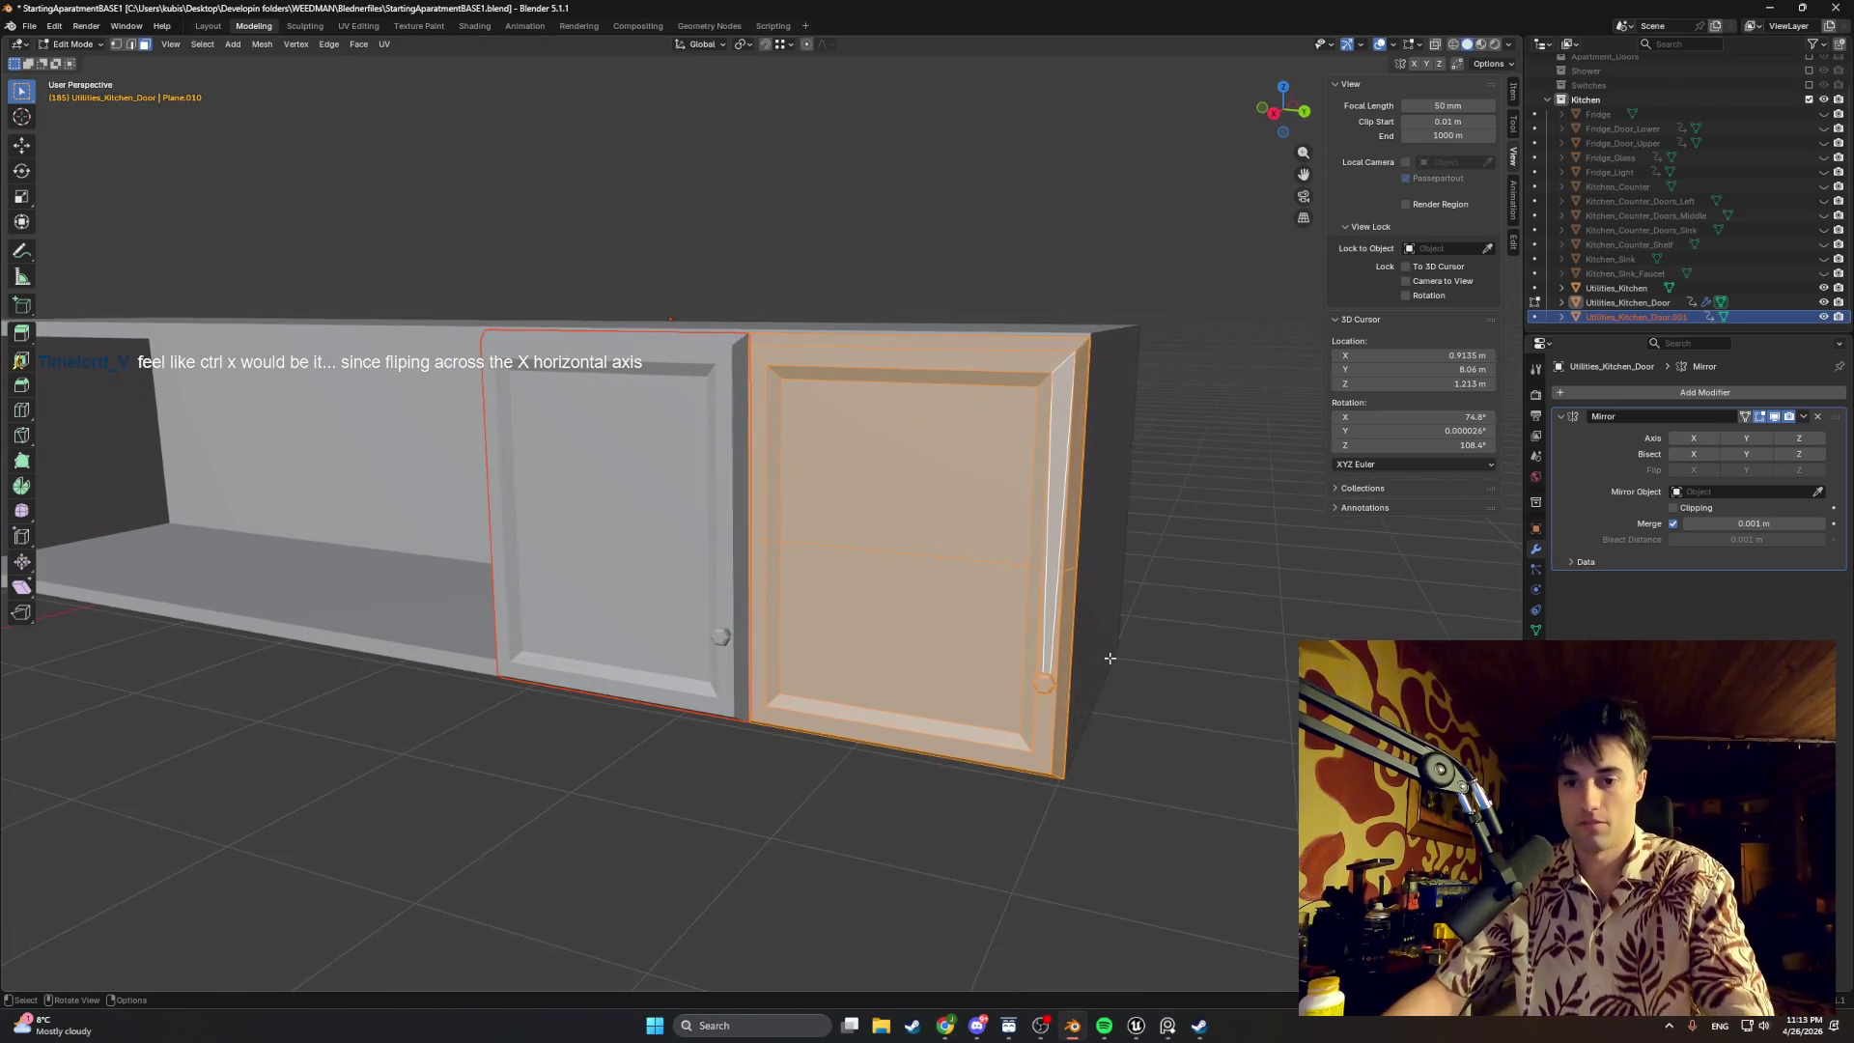
key("ctrl+m")
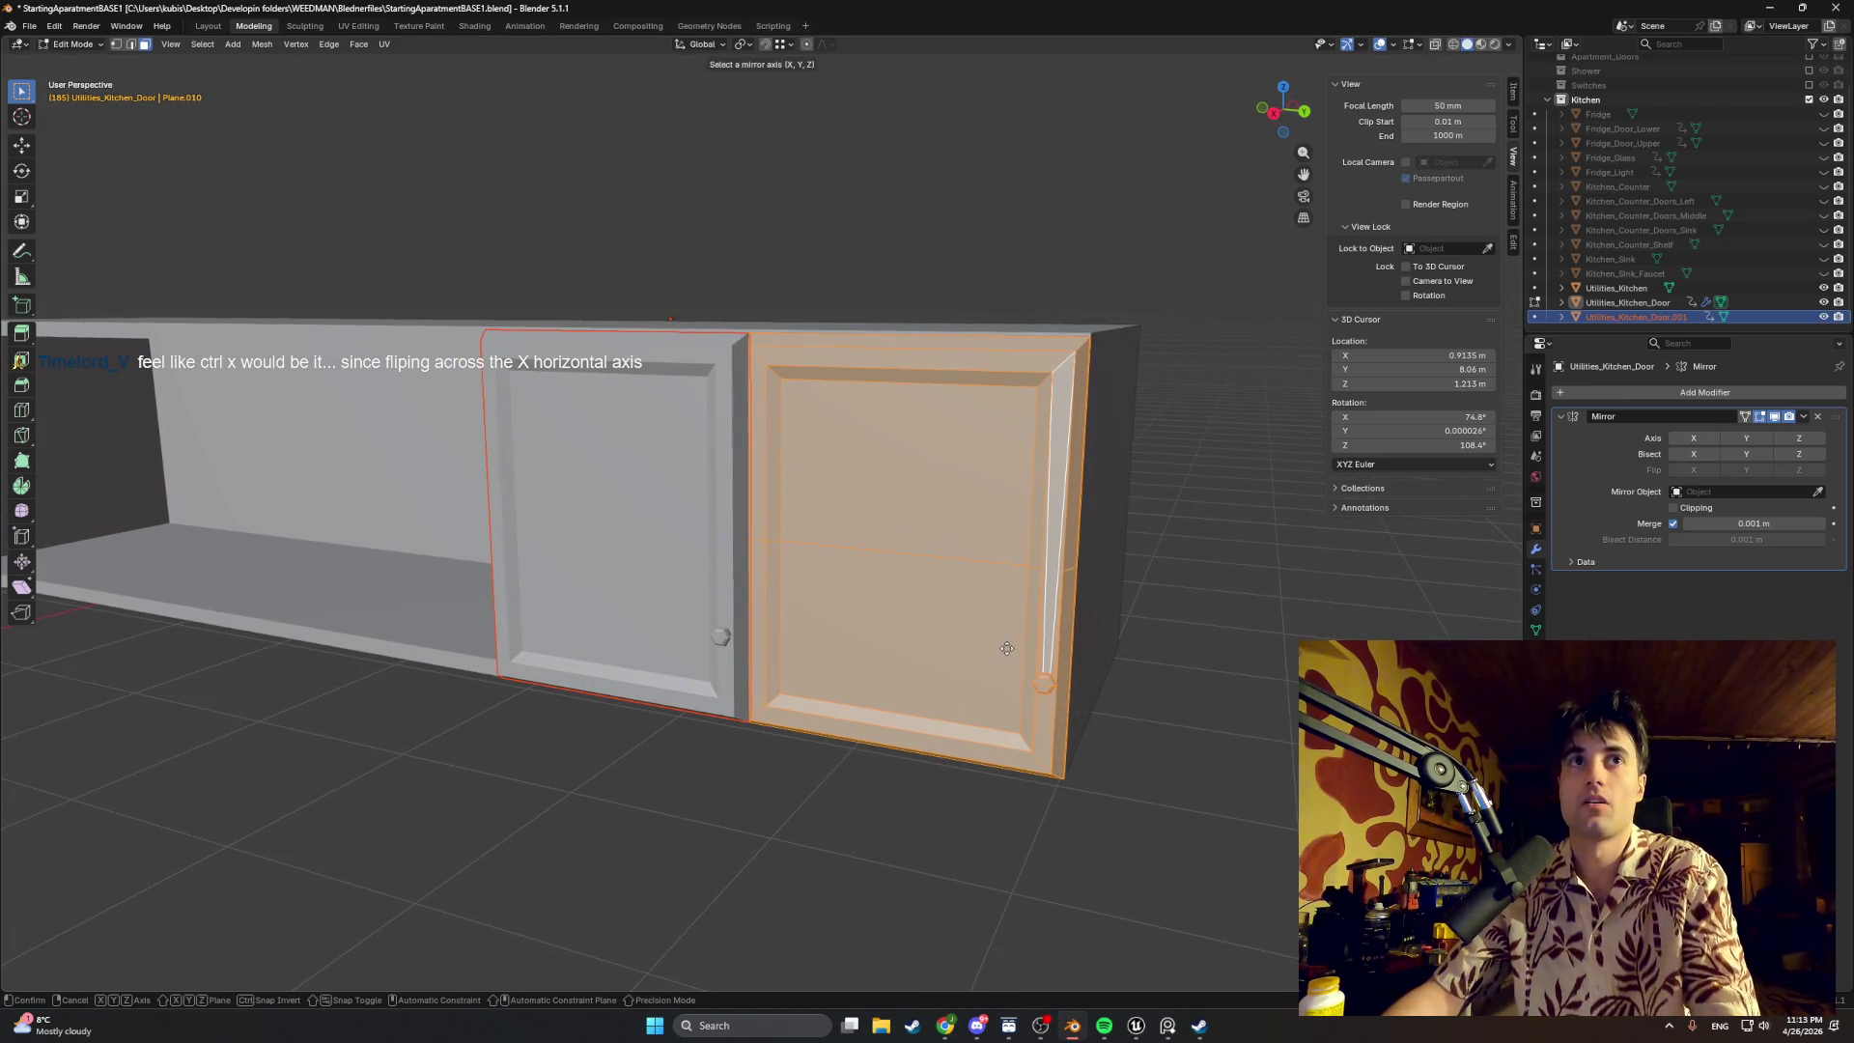
key("x")
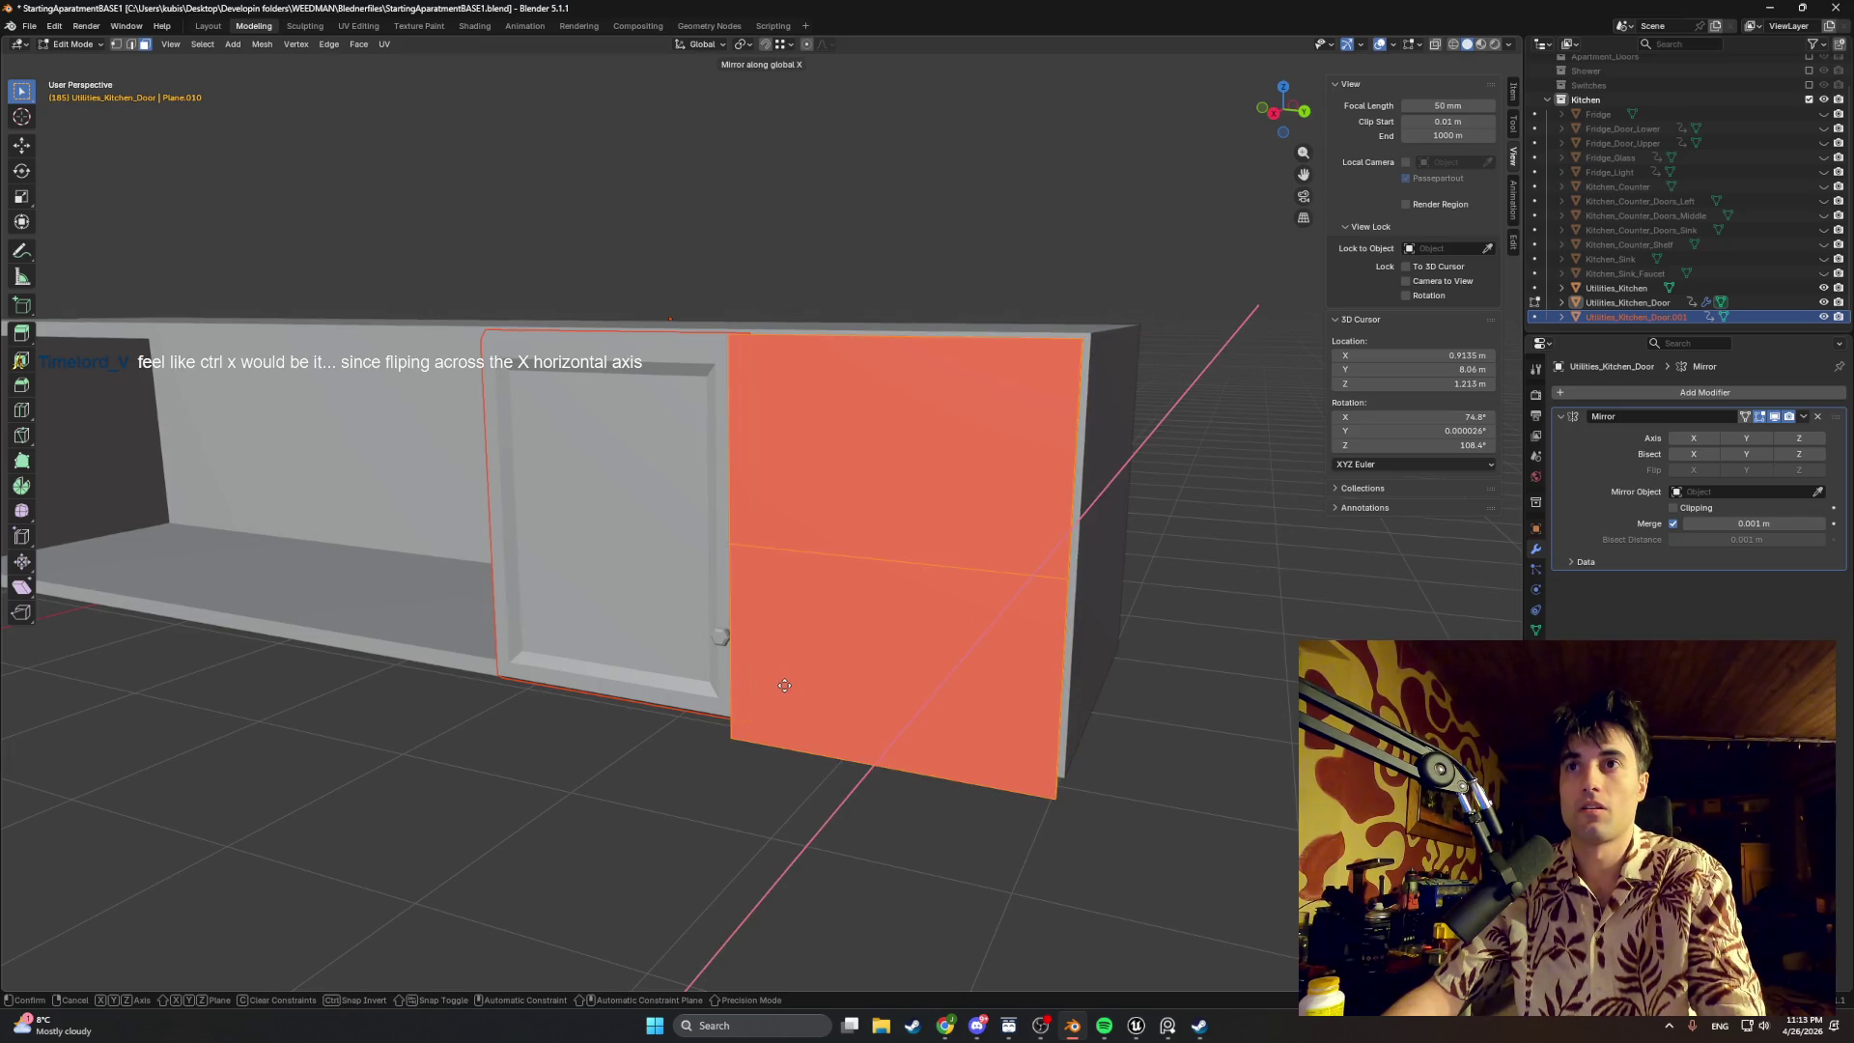
left_click(784, 686)
Step: Delete the Mirror modifier and orbit to inspect the flipped door from the front
mouse_move(784, 686)
middle_mouse_down()
mouse_move(845, 685)
mouse_move(849, 768)
mouse_move(1073, 809)
mouse_move(928, 790)
mouse_move(1044, 783)
middle_mouse_up()
left_click(1817, 419)
middle_click_drag(969, 646, 1093, 674)
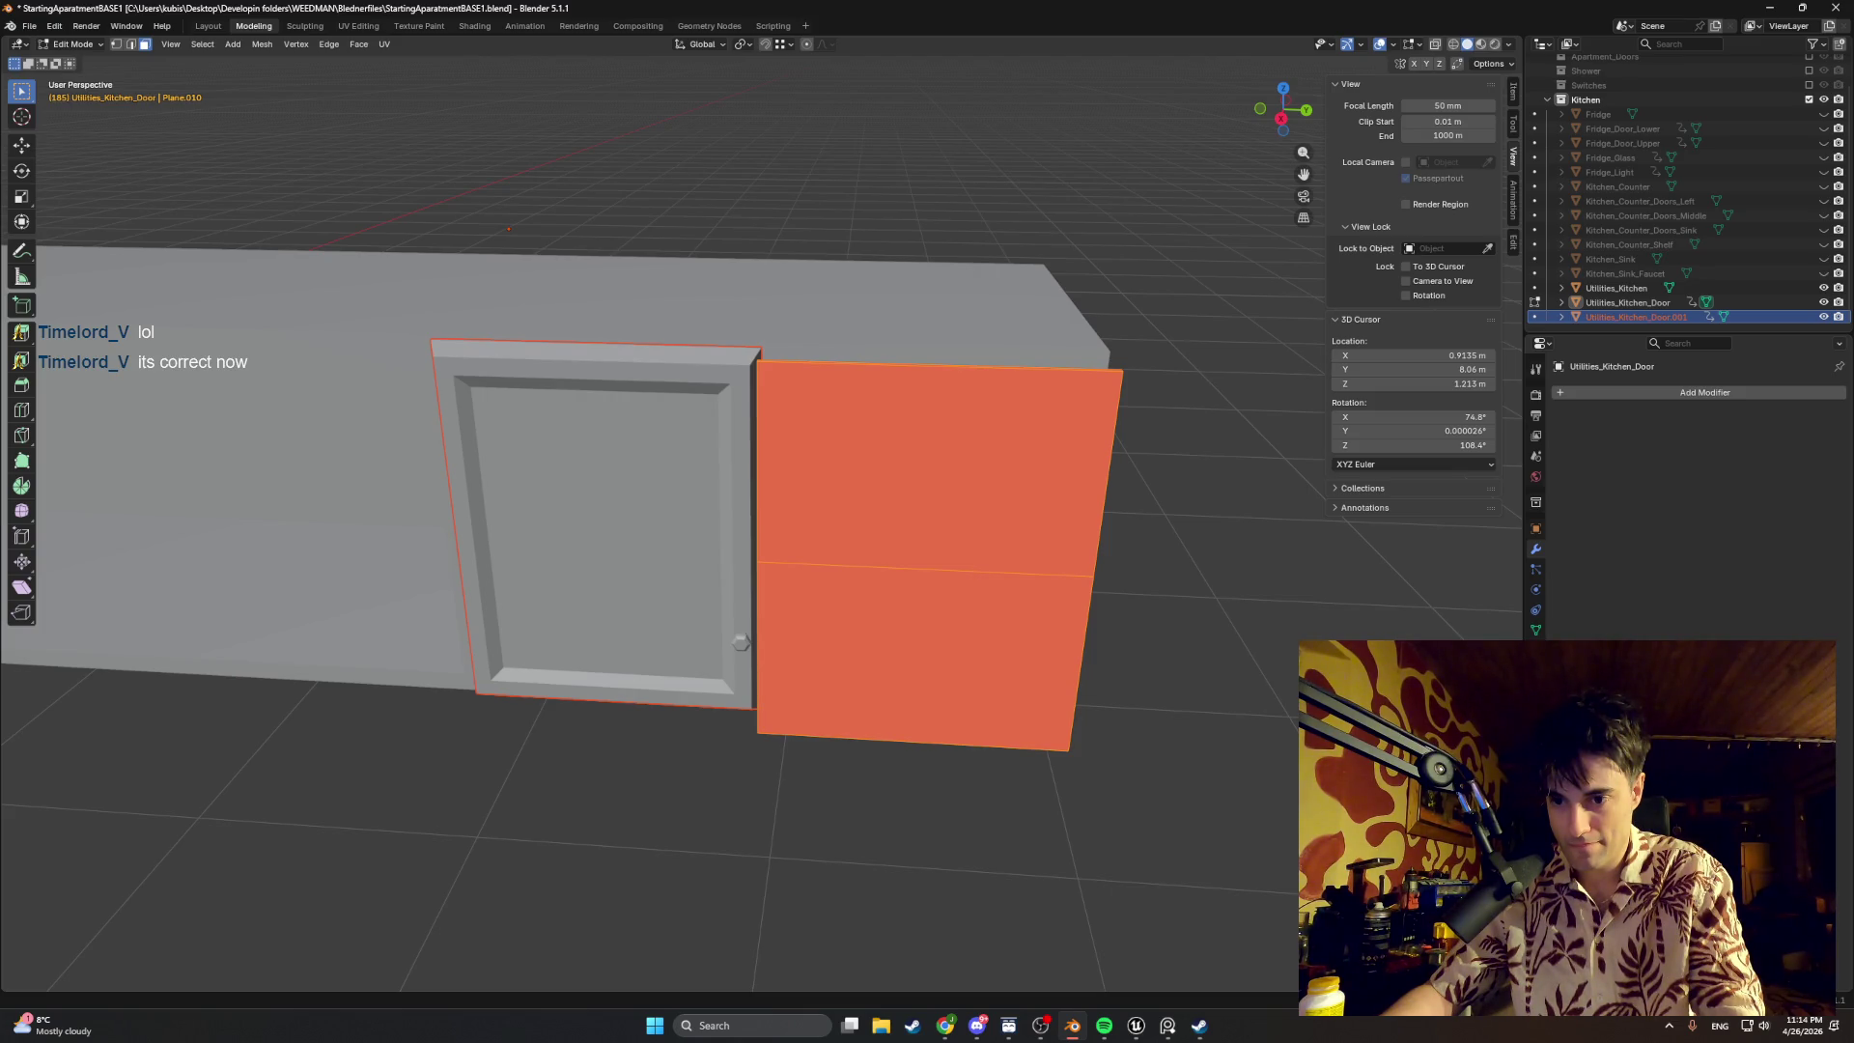
middle_click_drag(1072, 747, 1102, 746)
Step: Undo the X mirror and try negative scaling on X then Y before cancelling
key("ctrl+z")
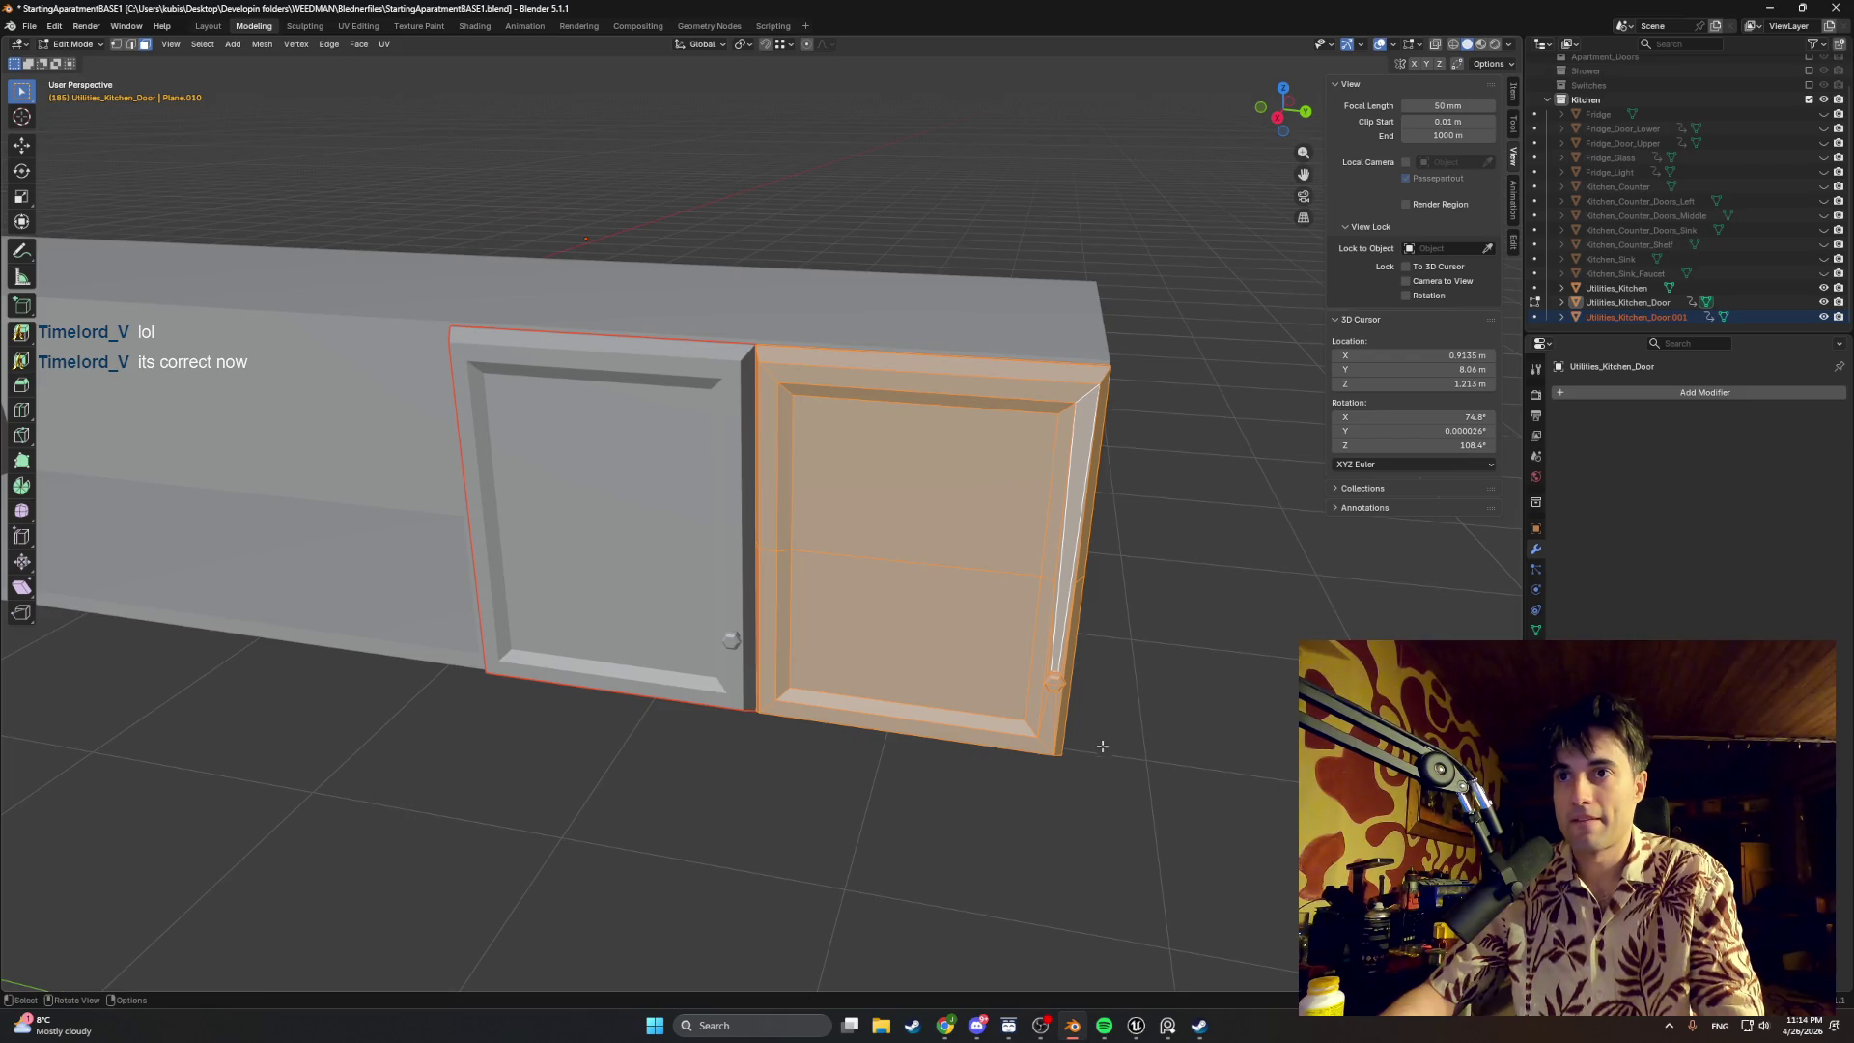
key("g")
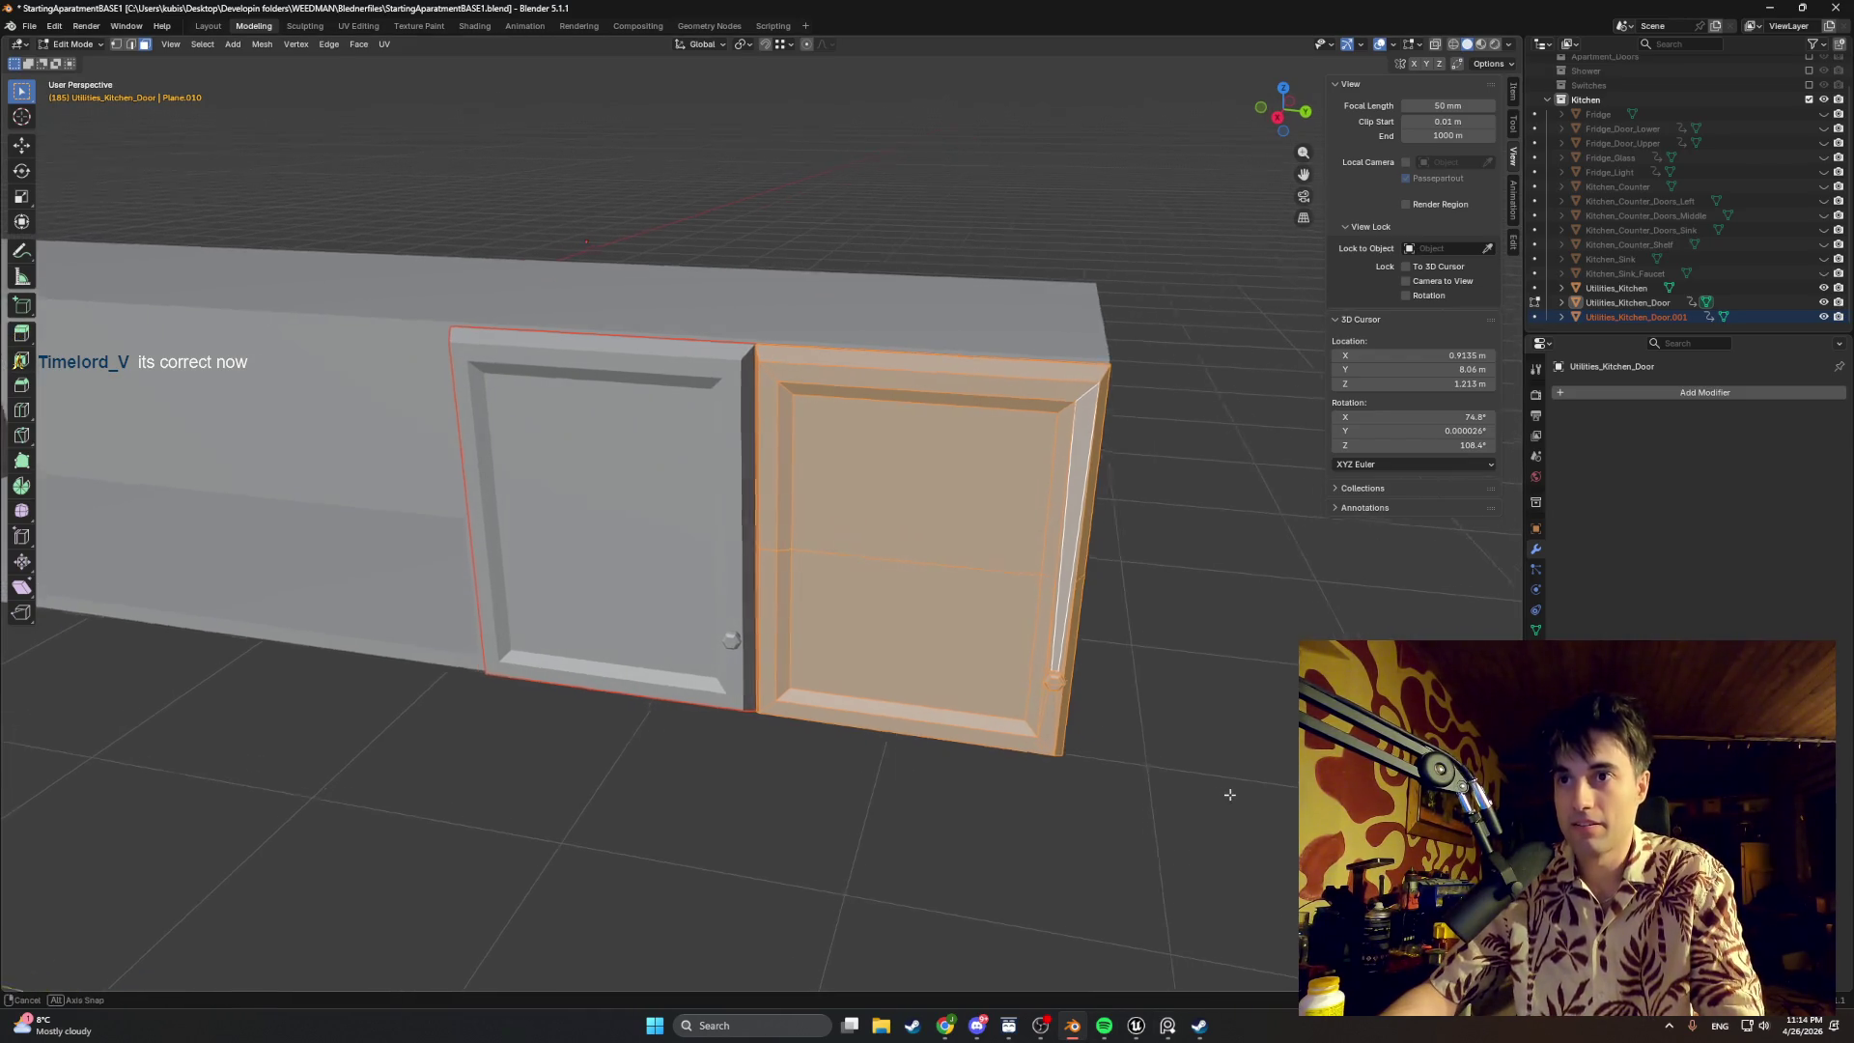
key("s")
type("x")
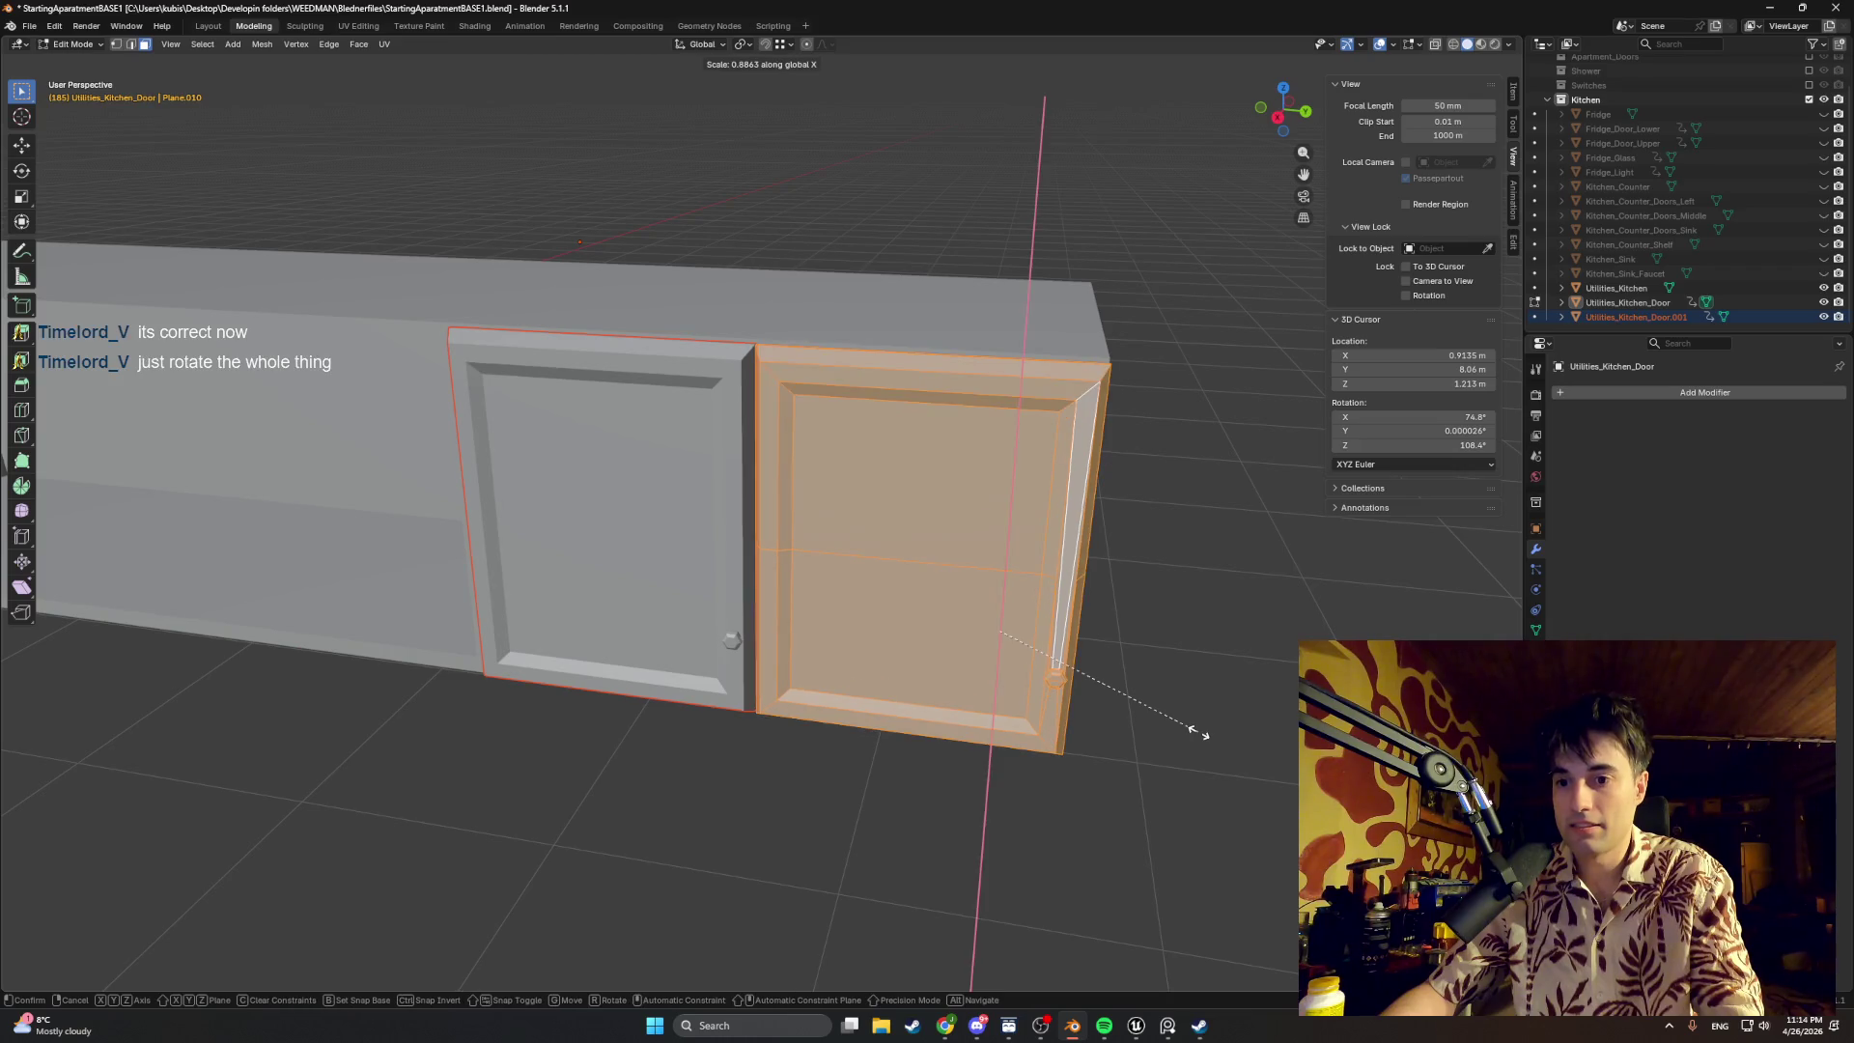
type("1")
key("minus")
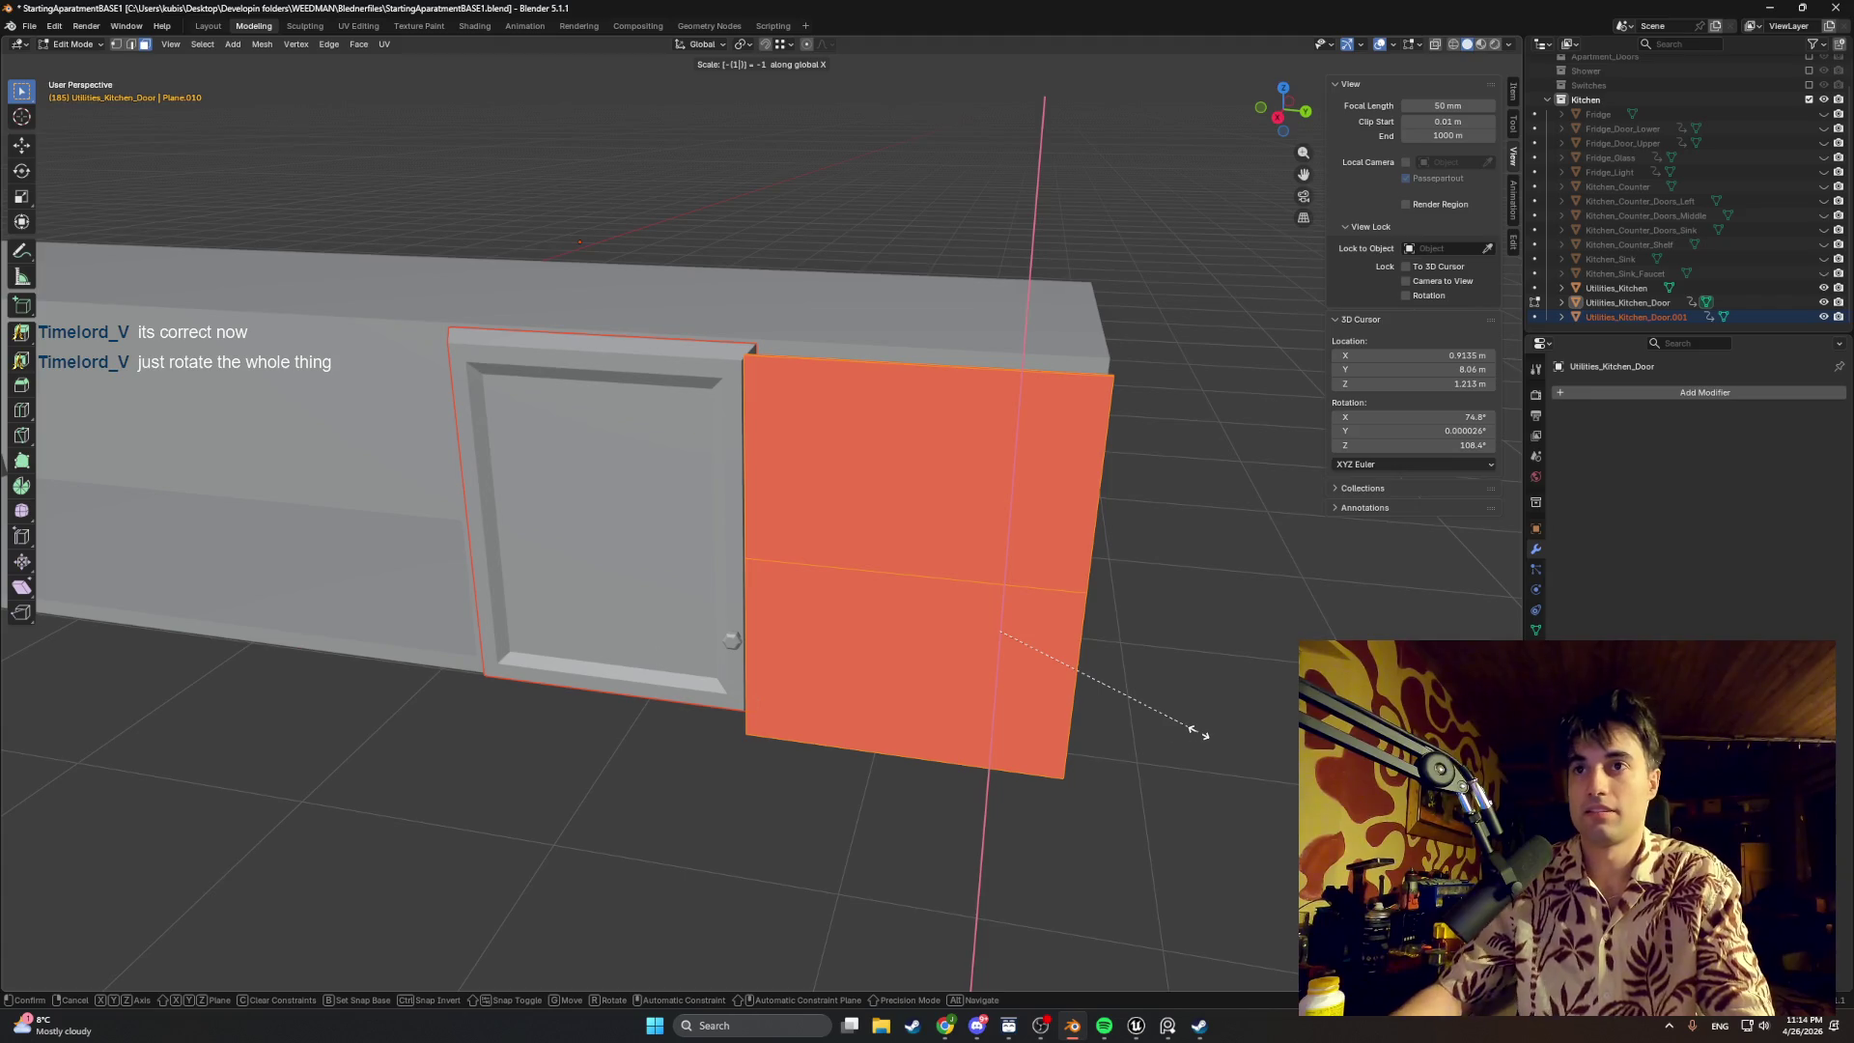
key("y")
key("Escape")
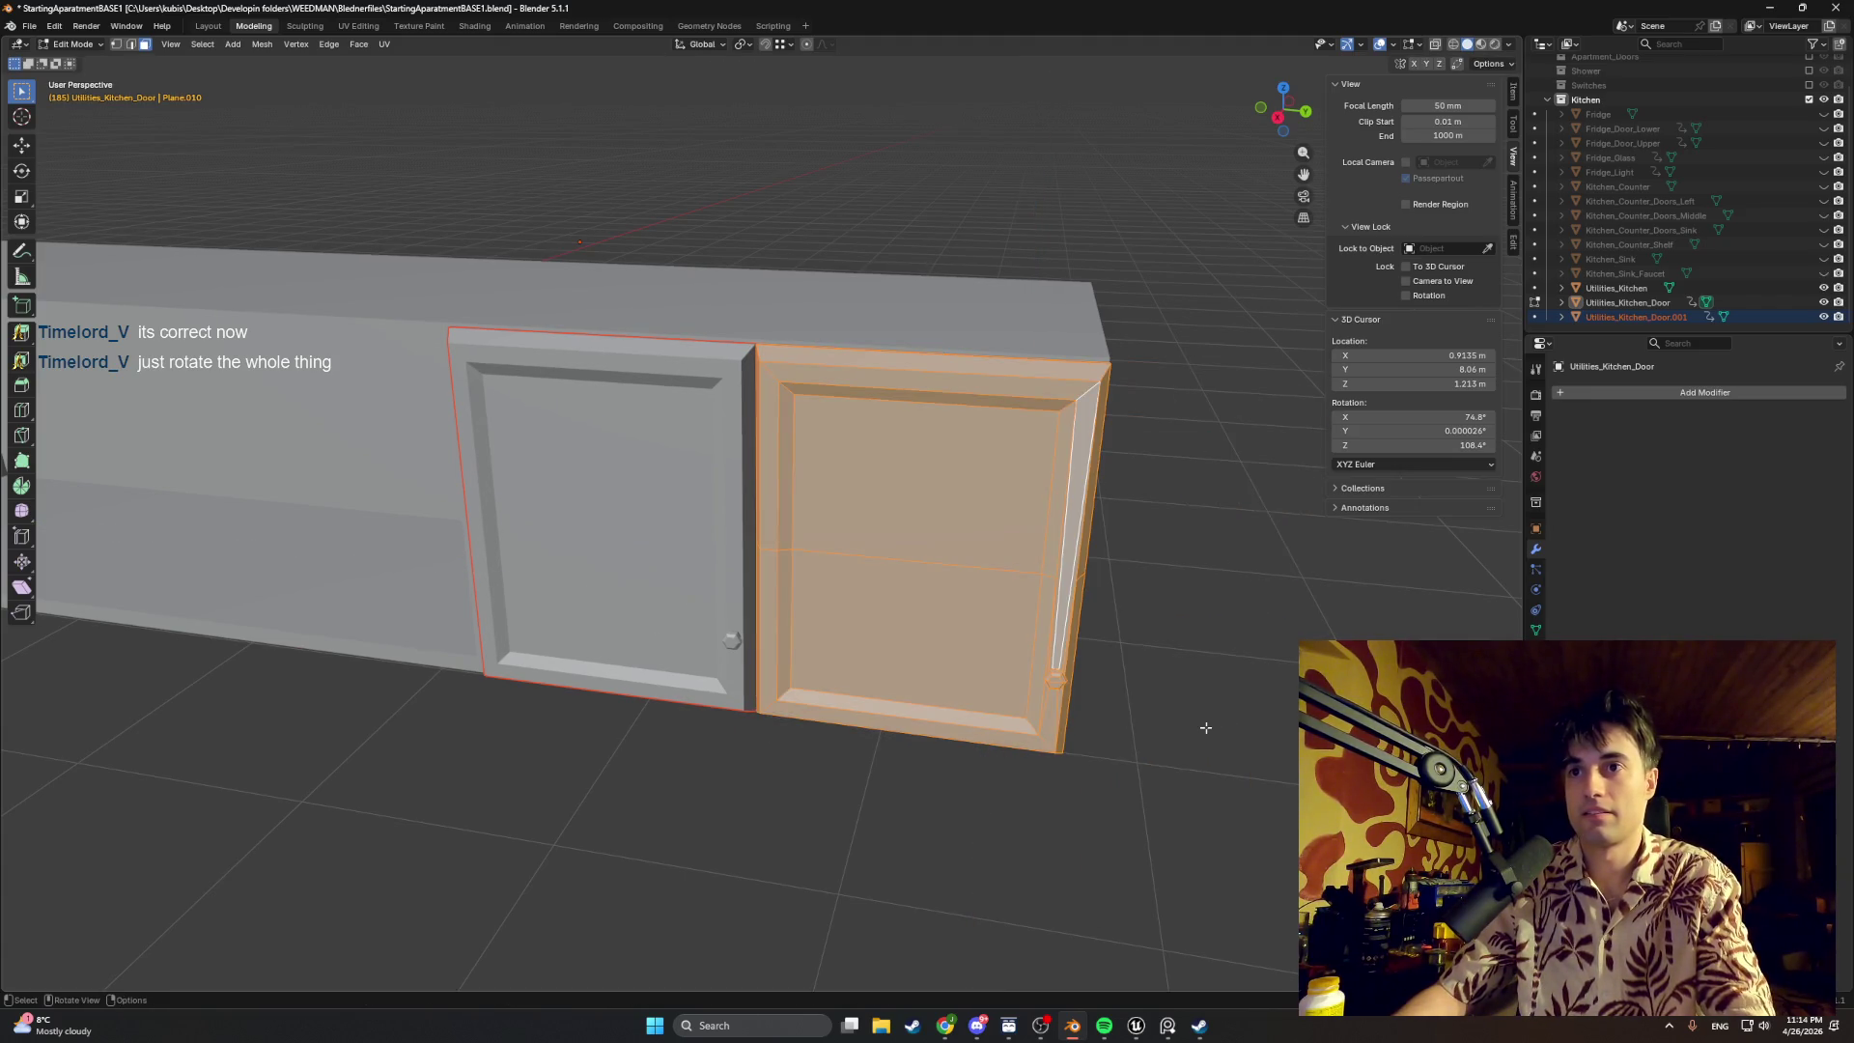
Step: Scale the door by -1 along Z to flip it vertically
key("s")
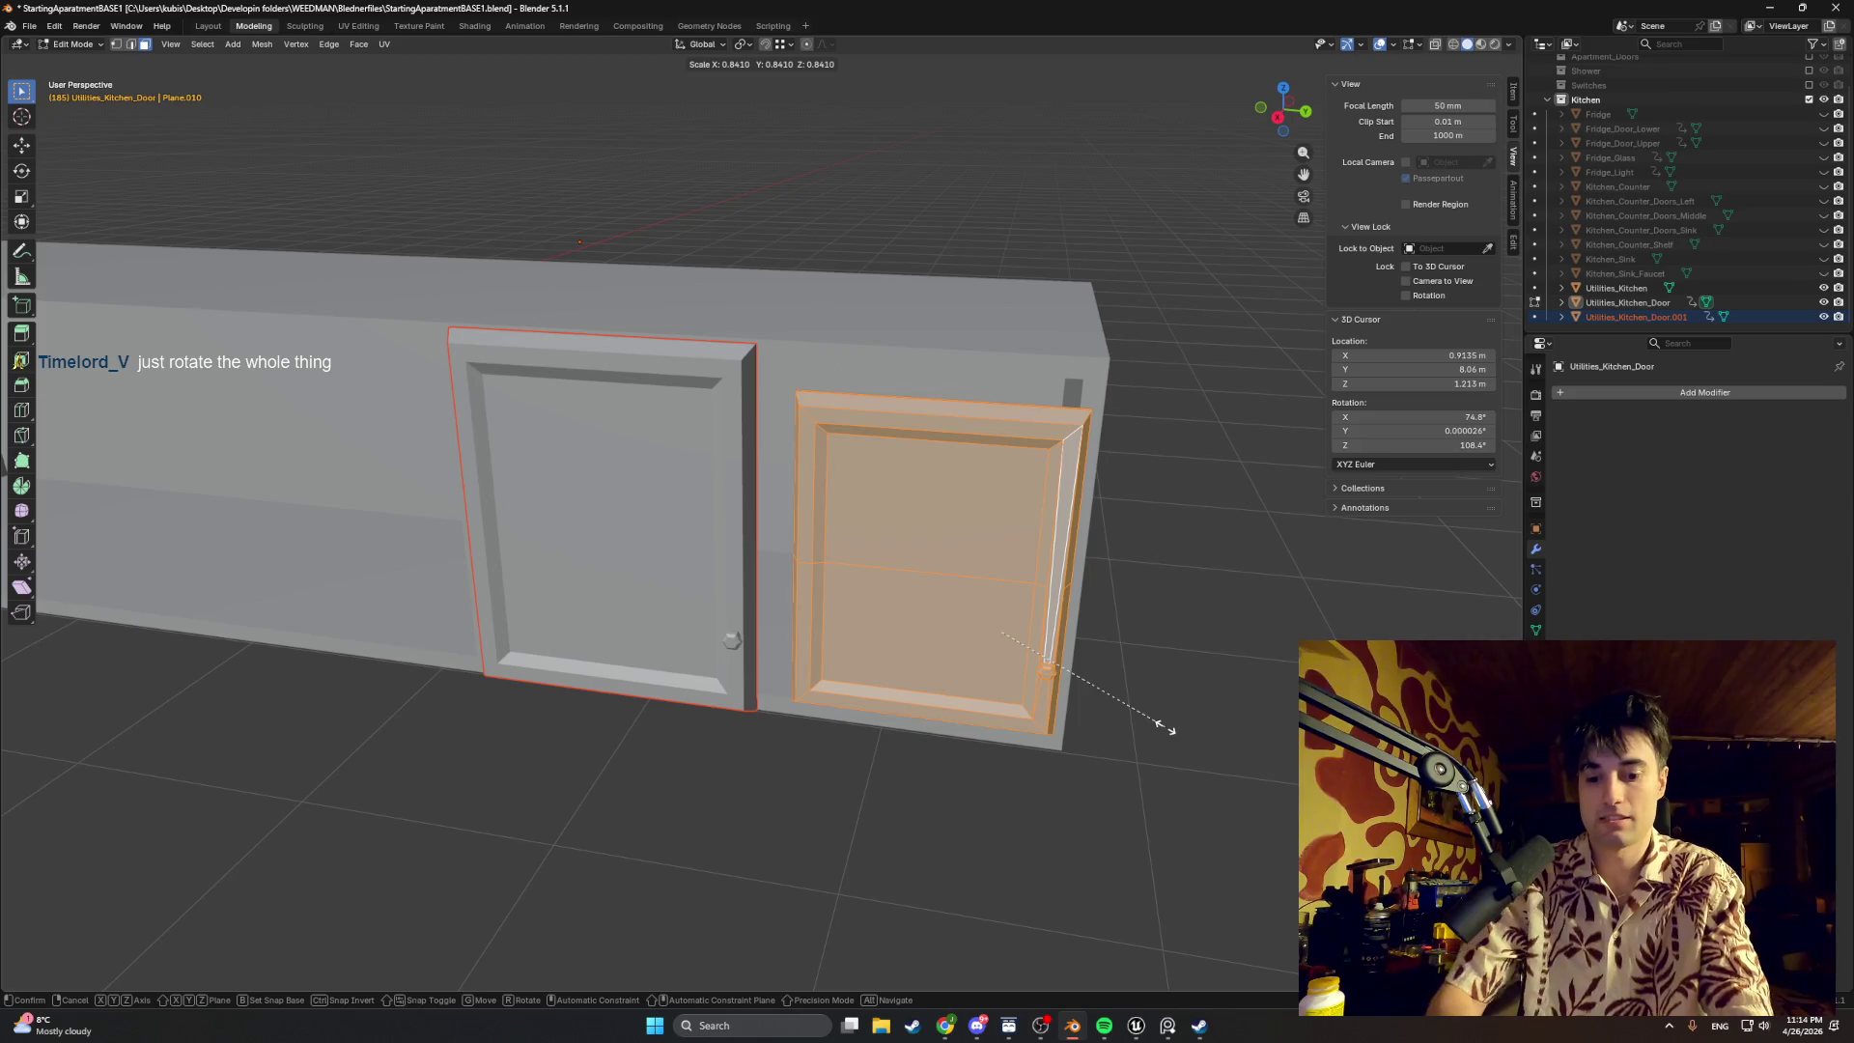
type("z")
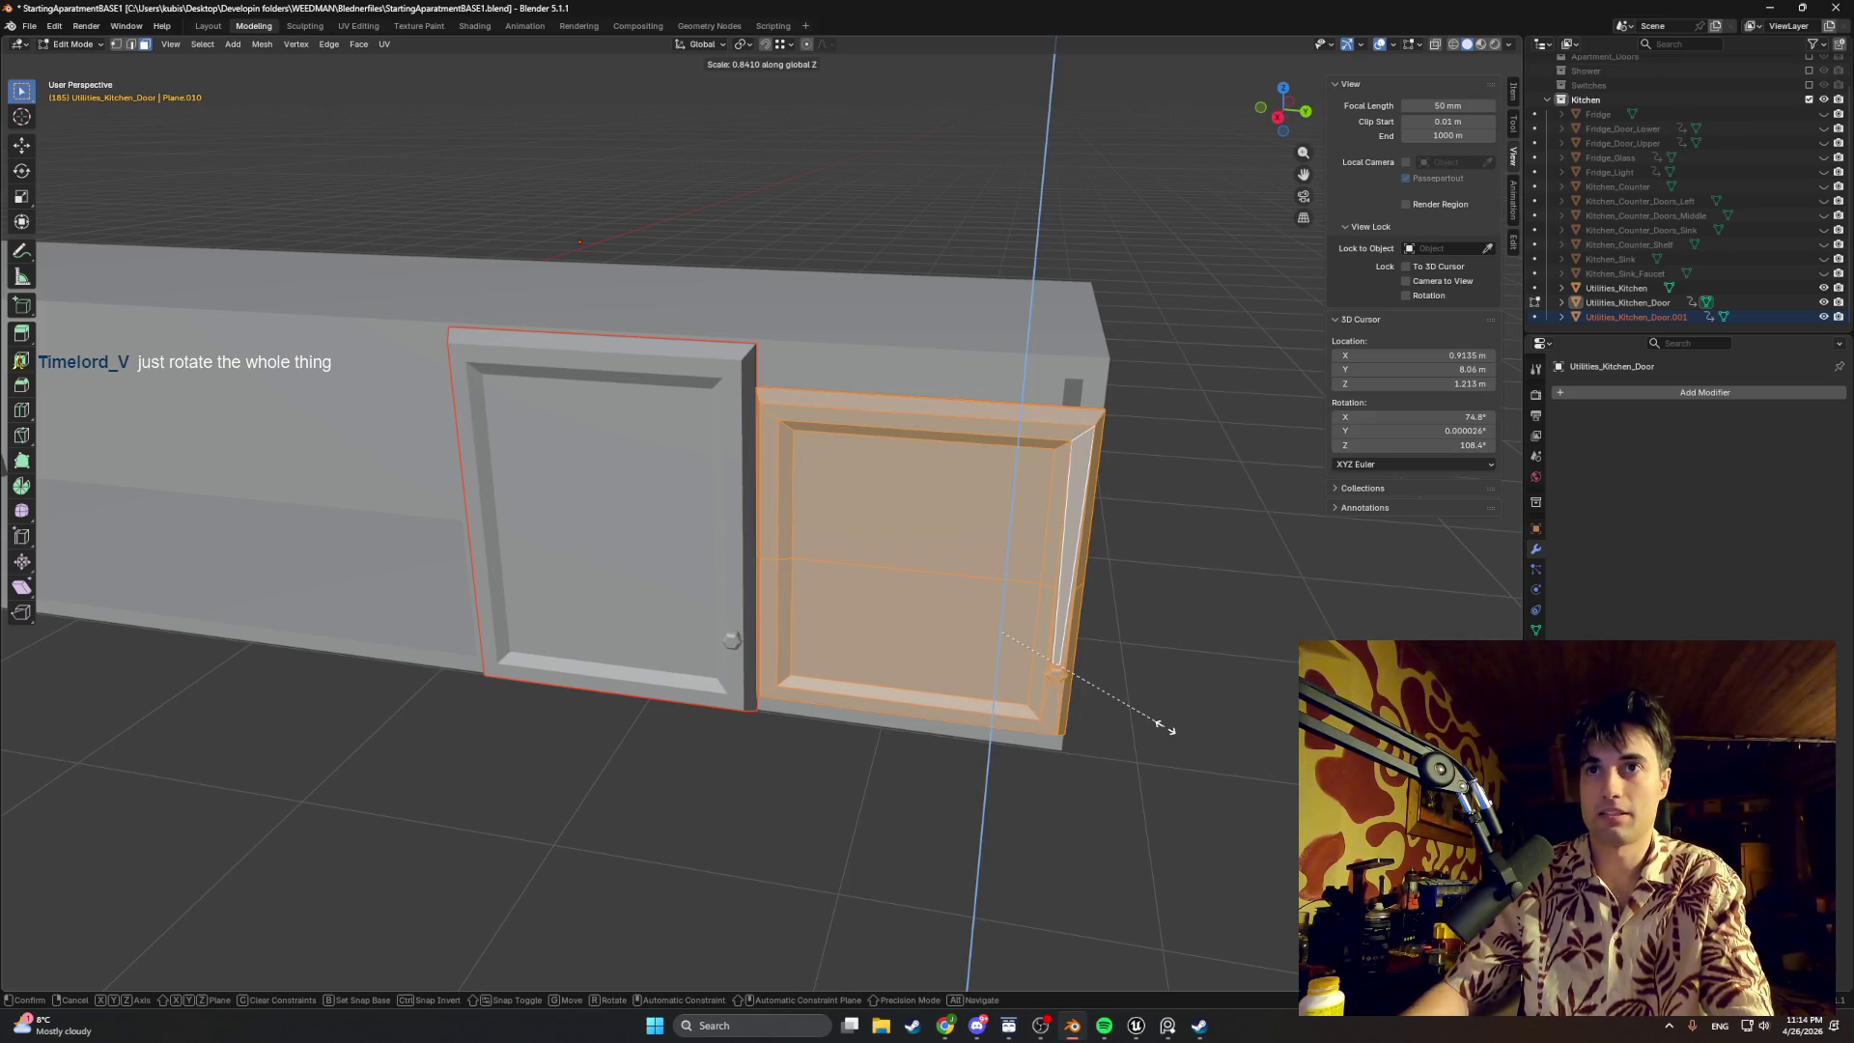
type("-1")
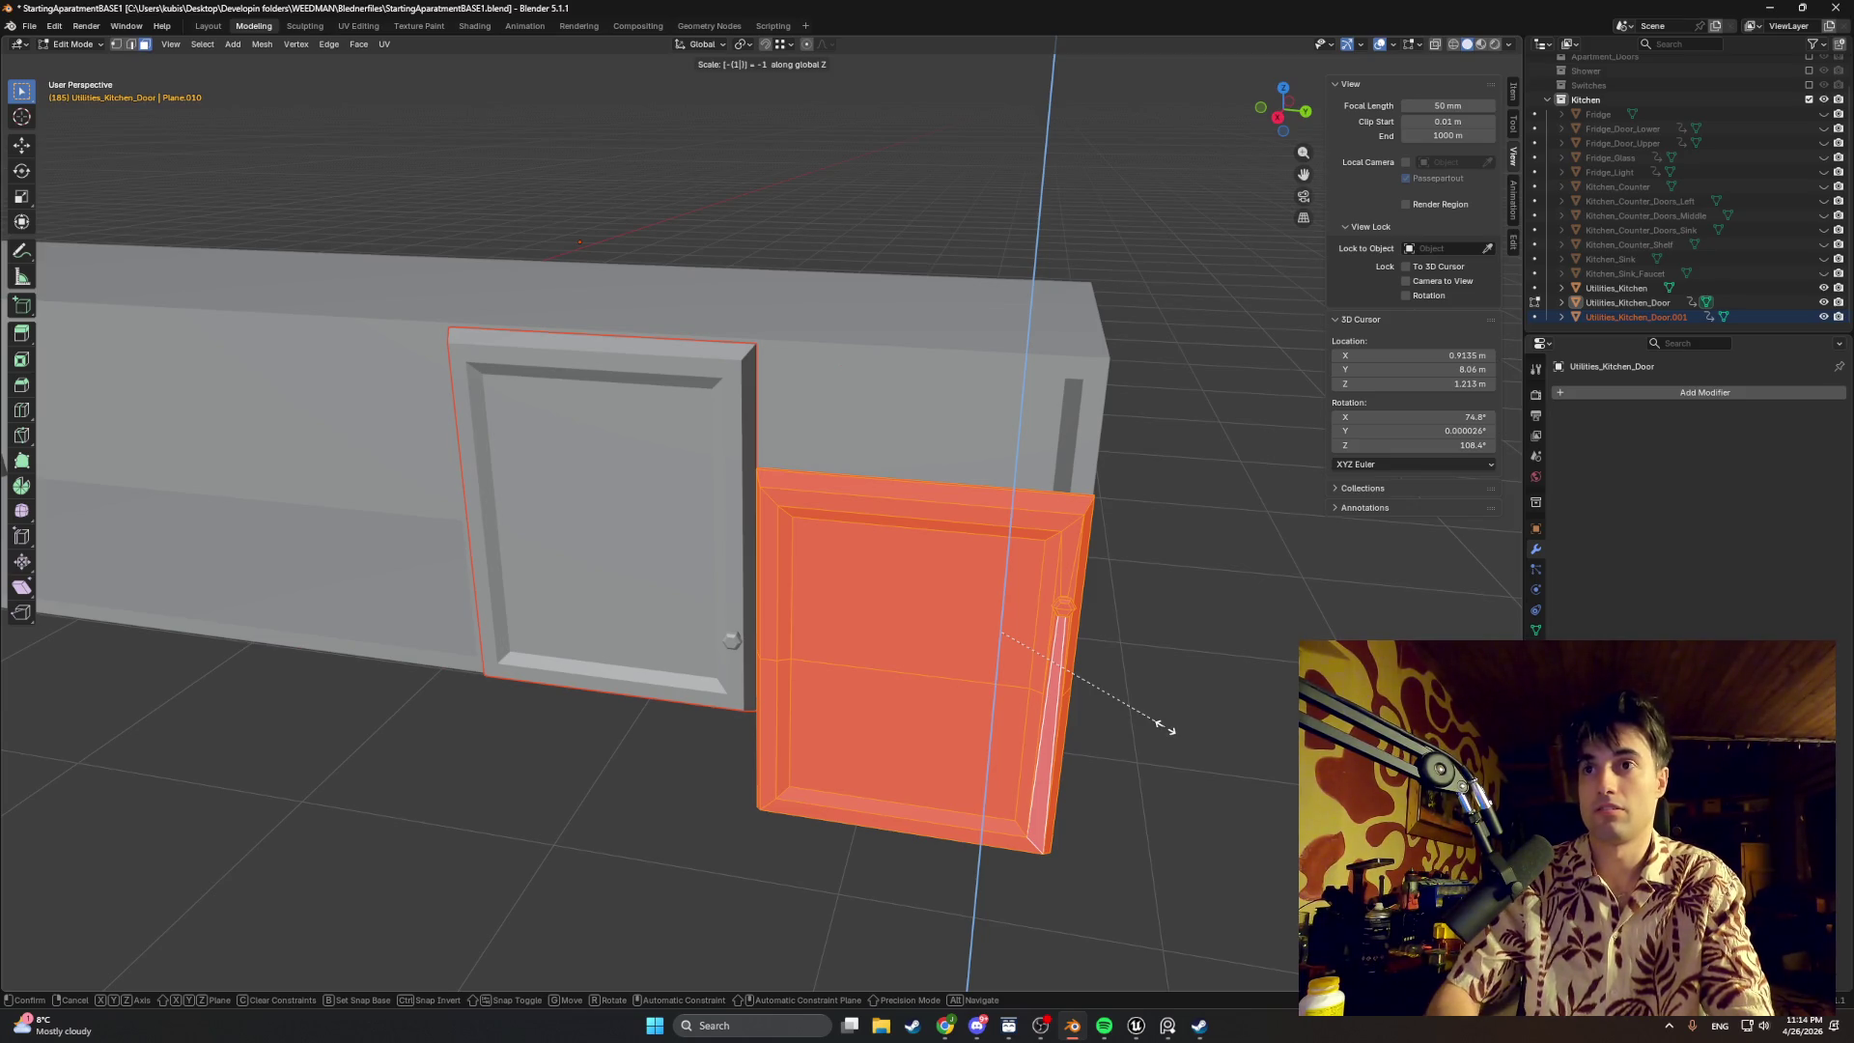
key("Return")
mouse_move(1189, 725)
middle_mouse_down()
mouse_move(1117, 699)
mouse_move(1184, 705)
middle_mouse_up()
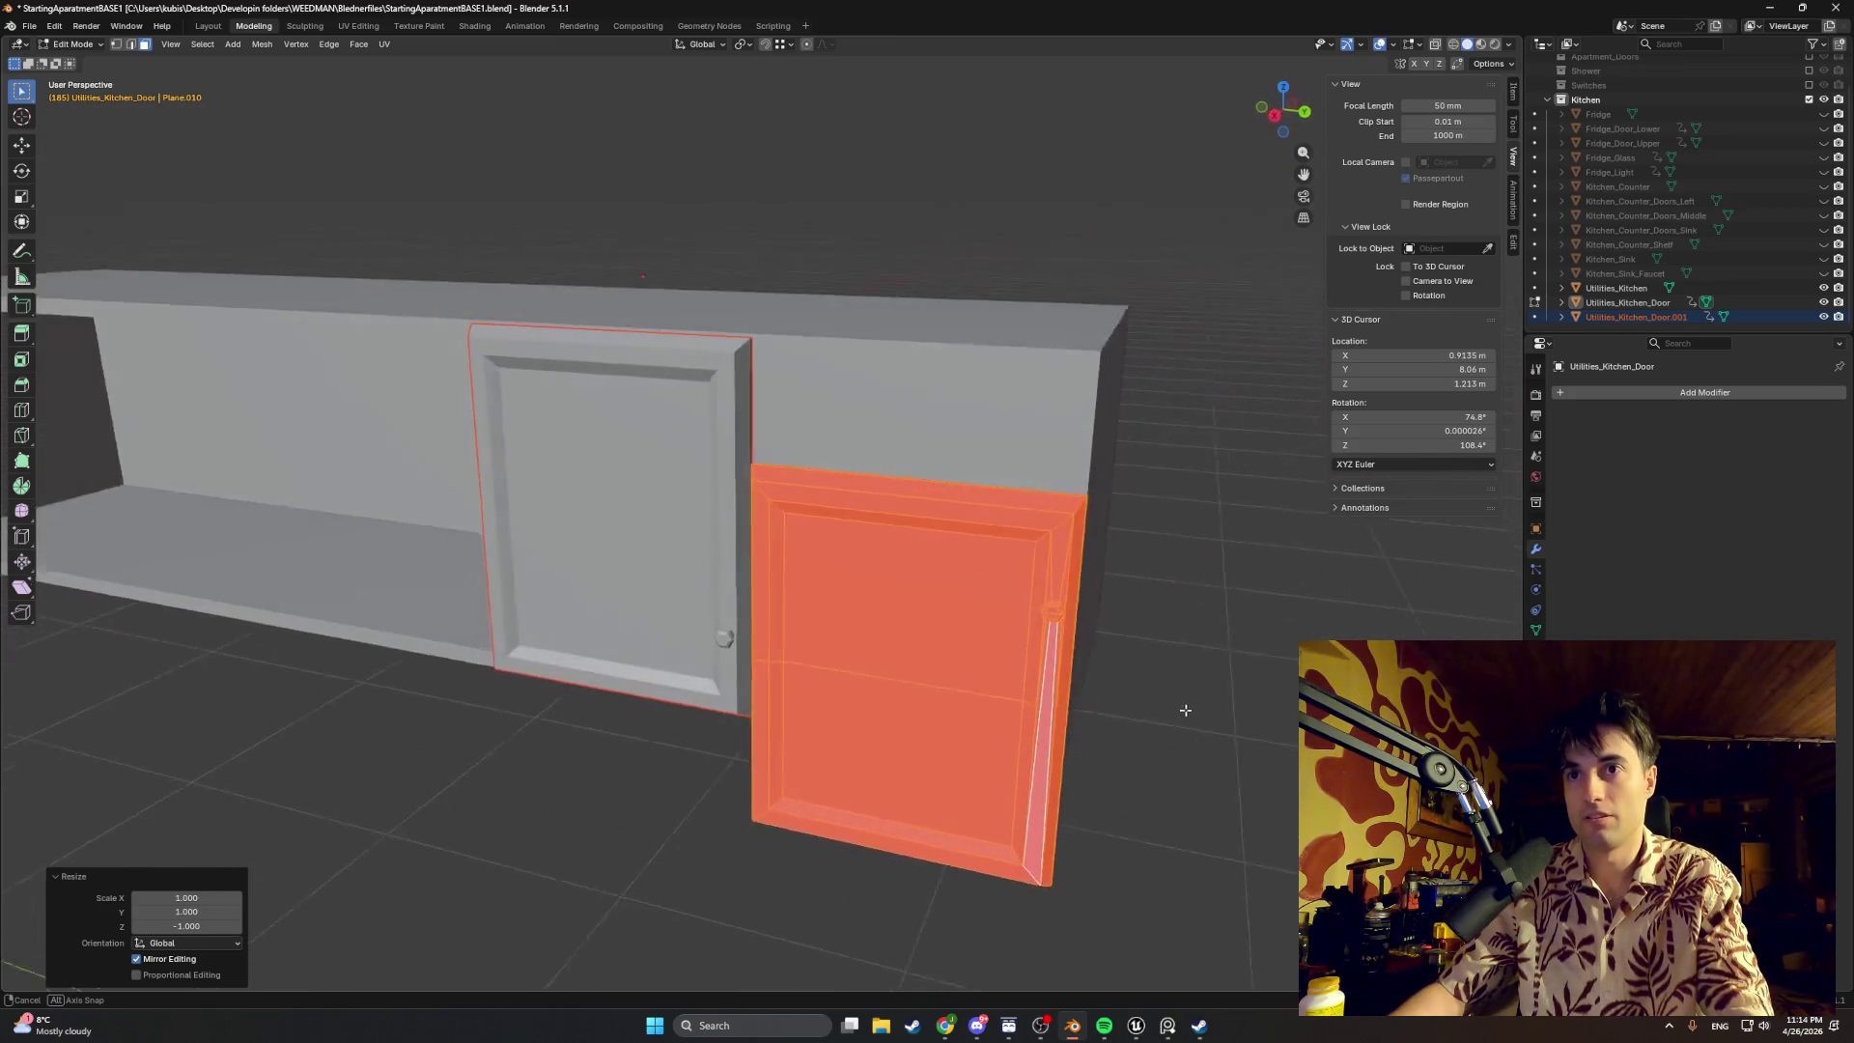
Step: Rotate the duplicated door about the X axis so it stands upright on the cabinet front
key("r")
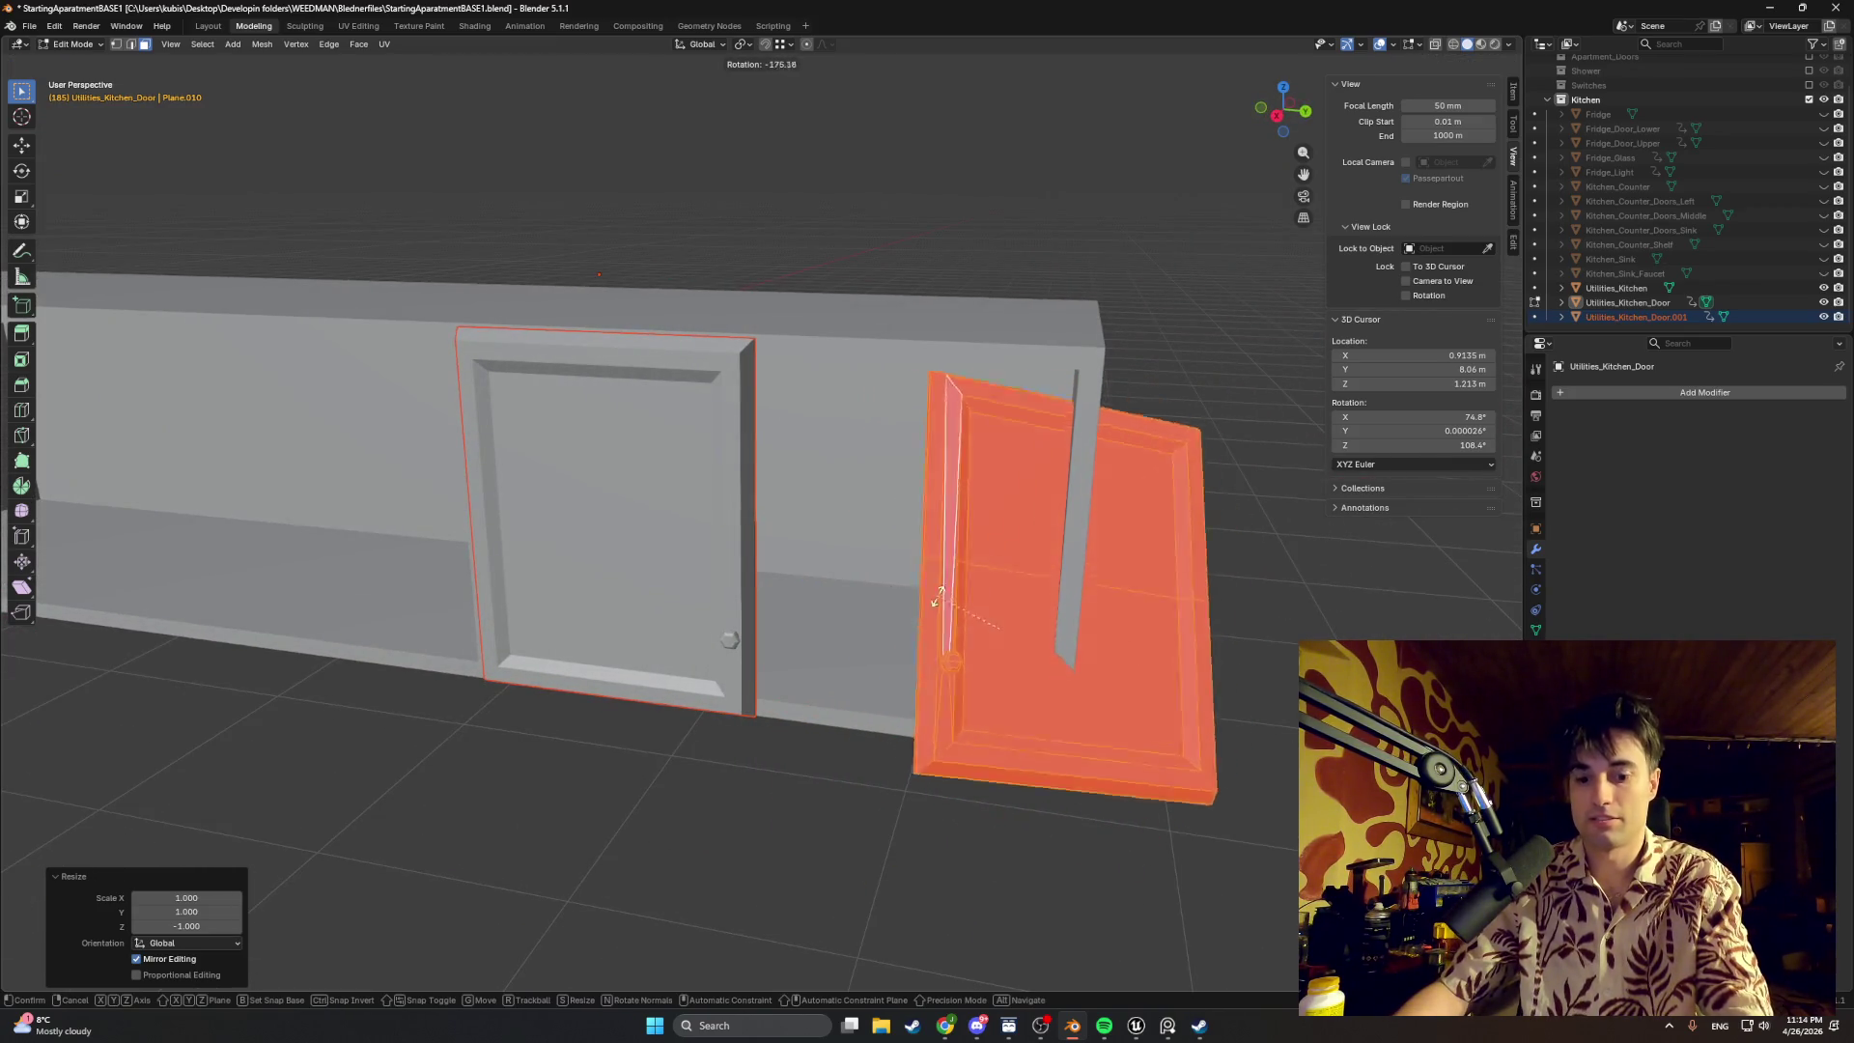
key("y")
key("x")
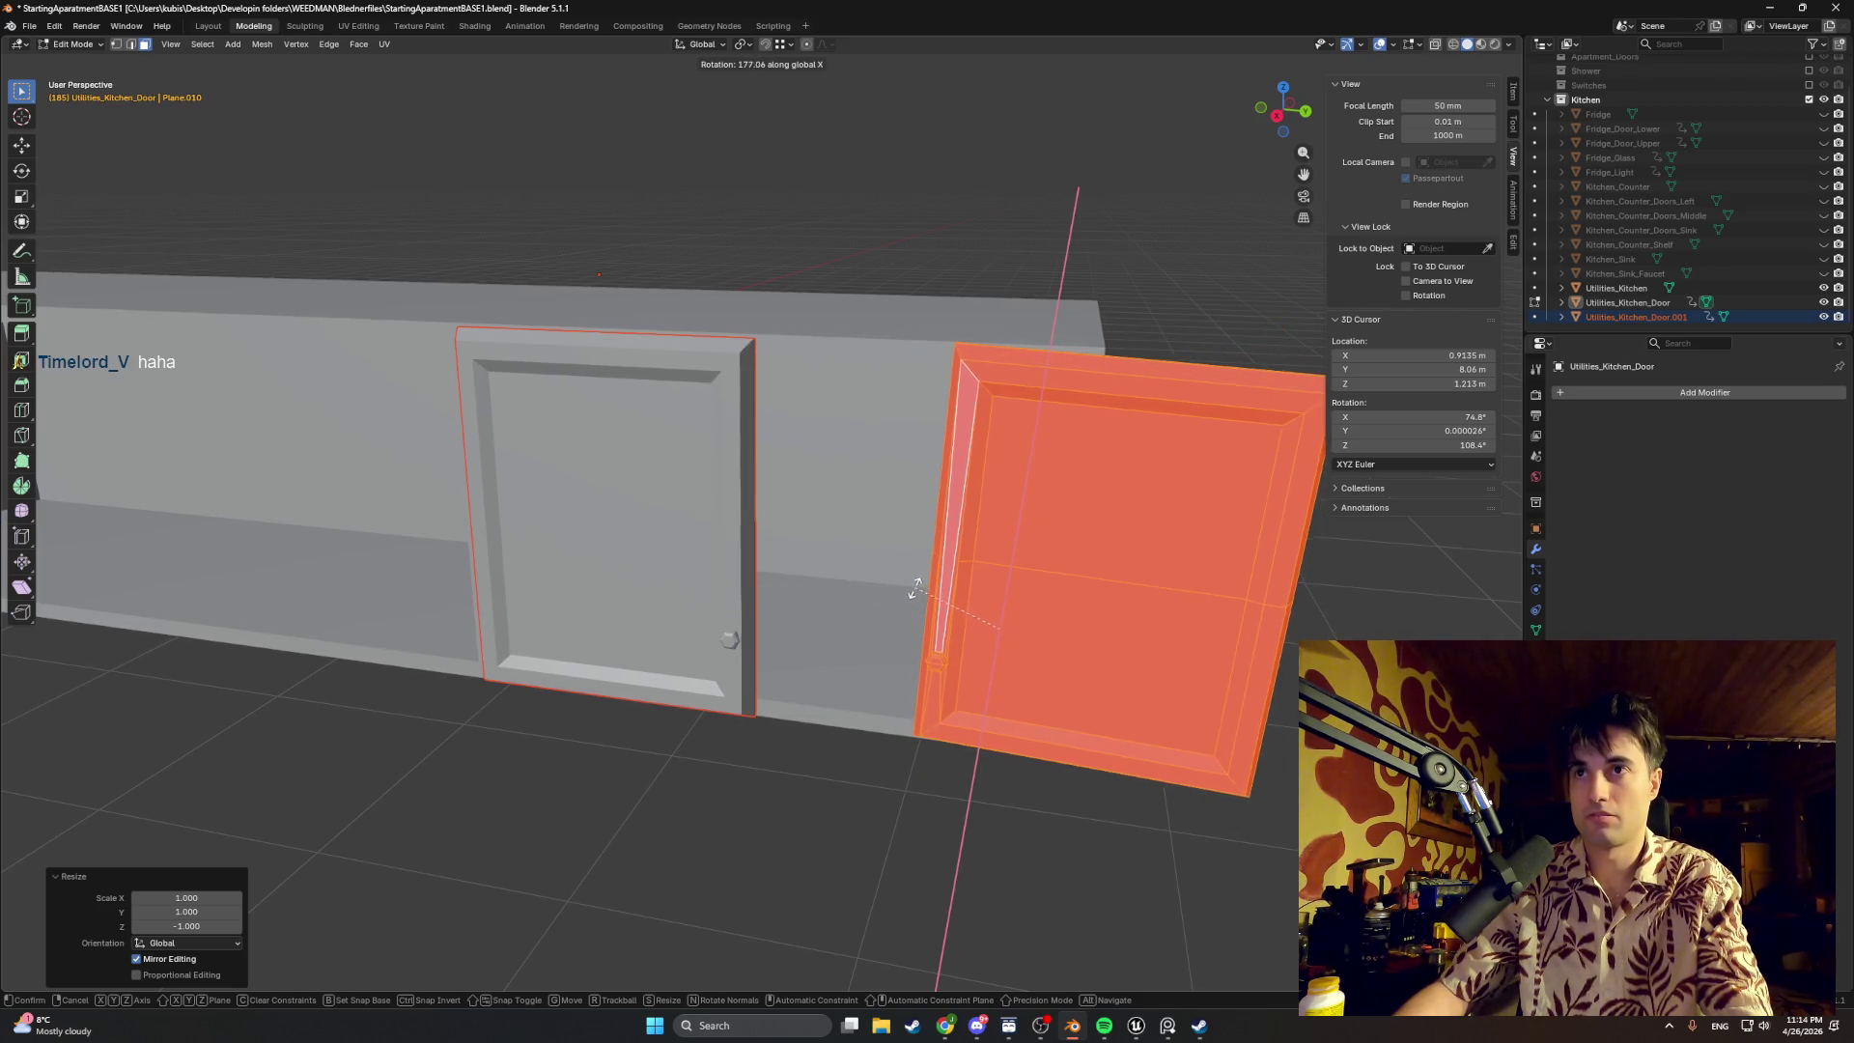
type("90")
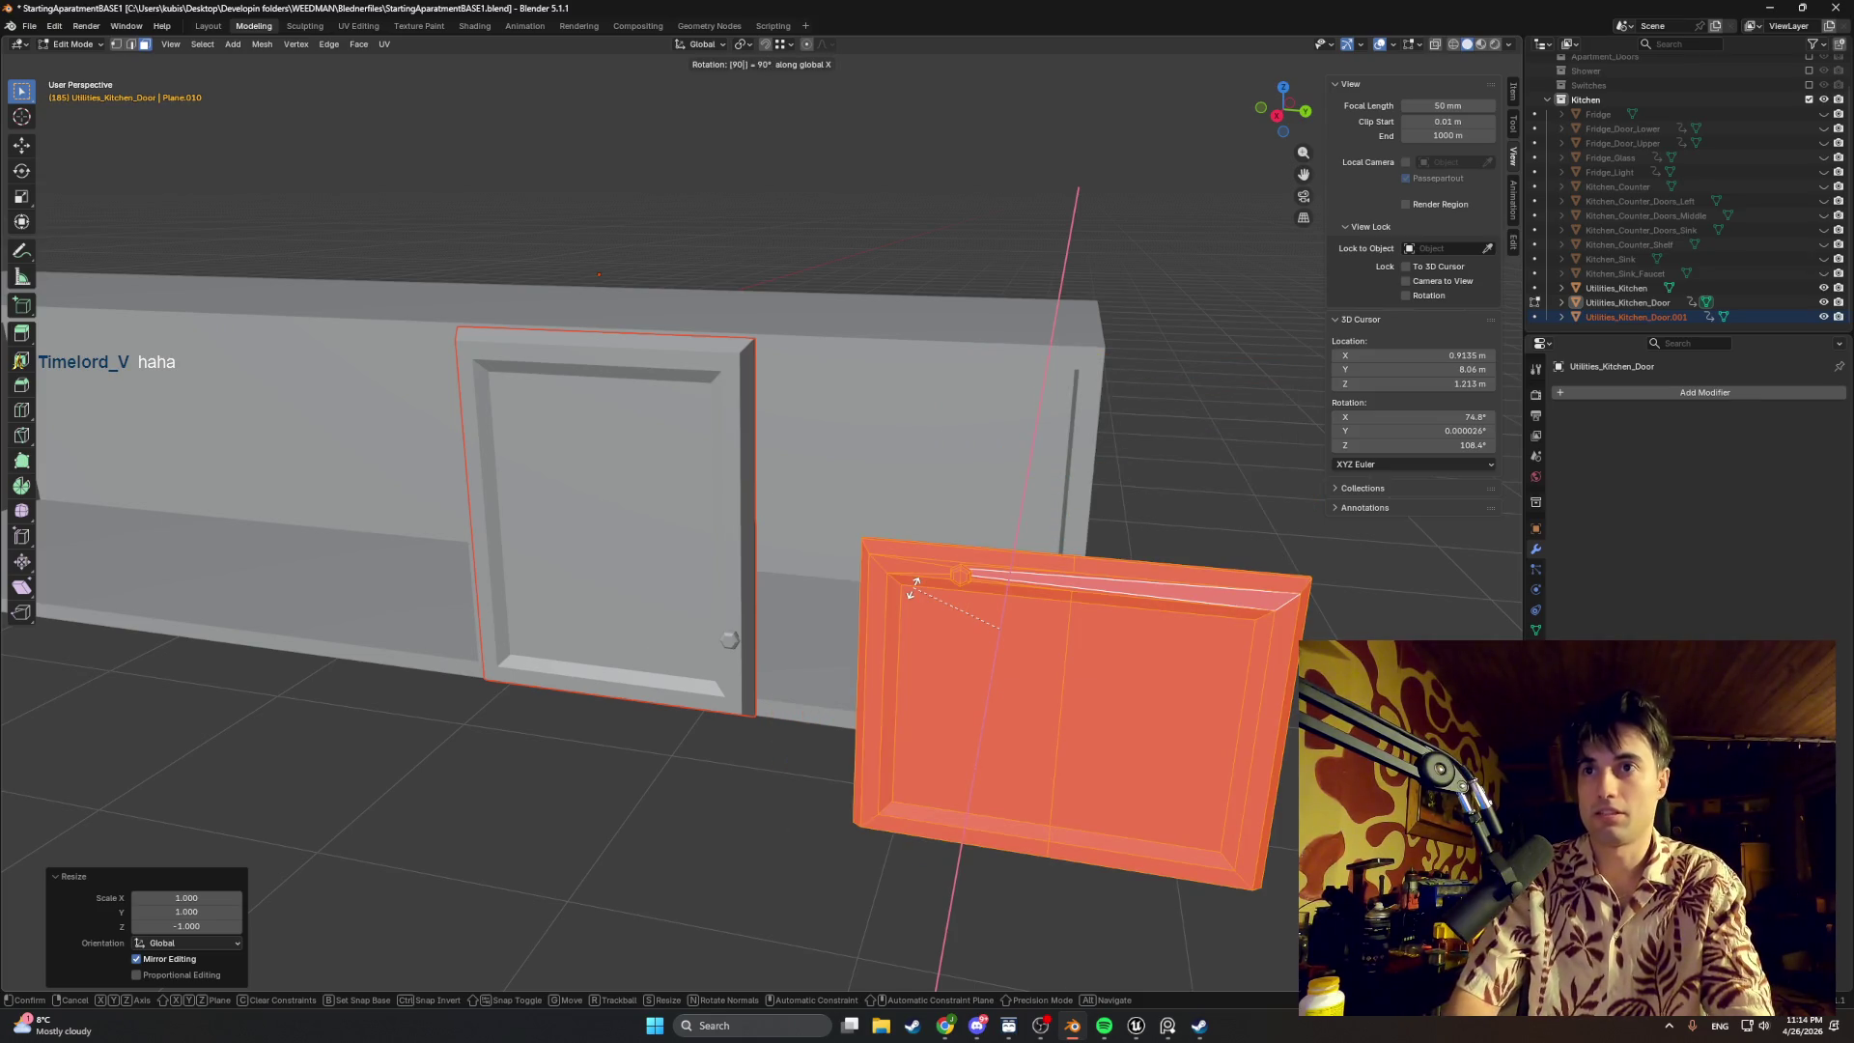
type("0")
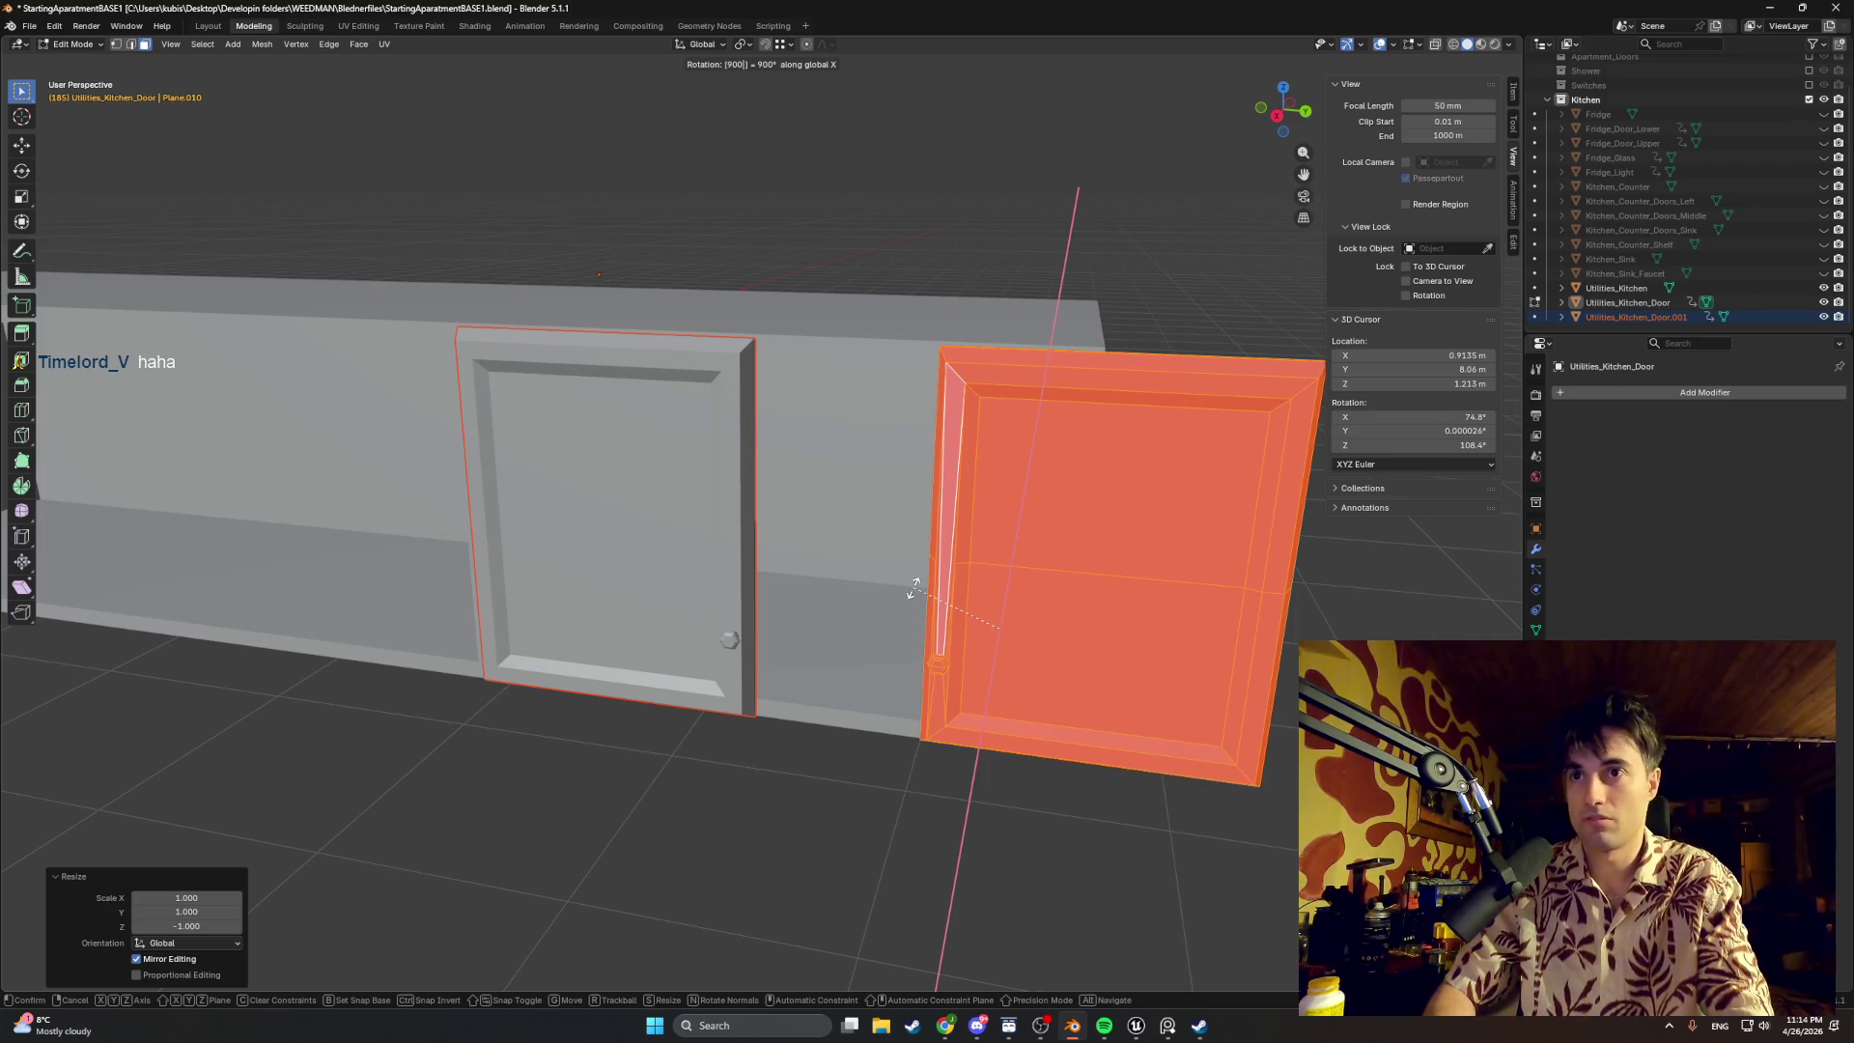
key("Return")
middle_click_drag(850, 583, 842, 580)
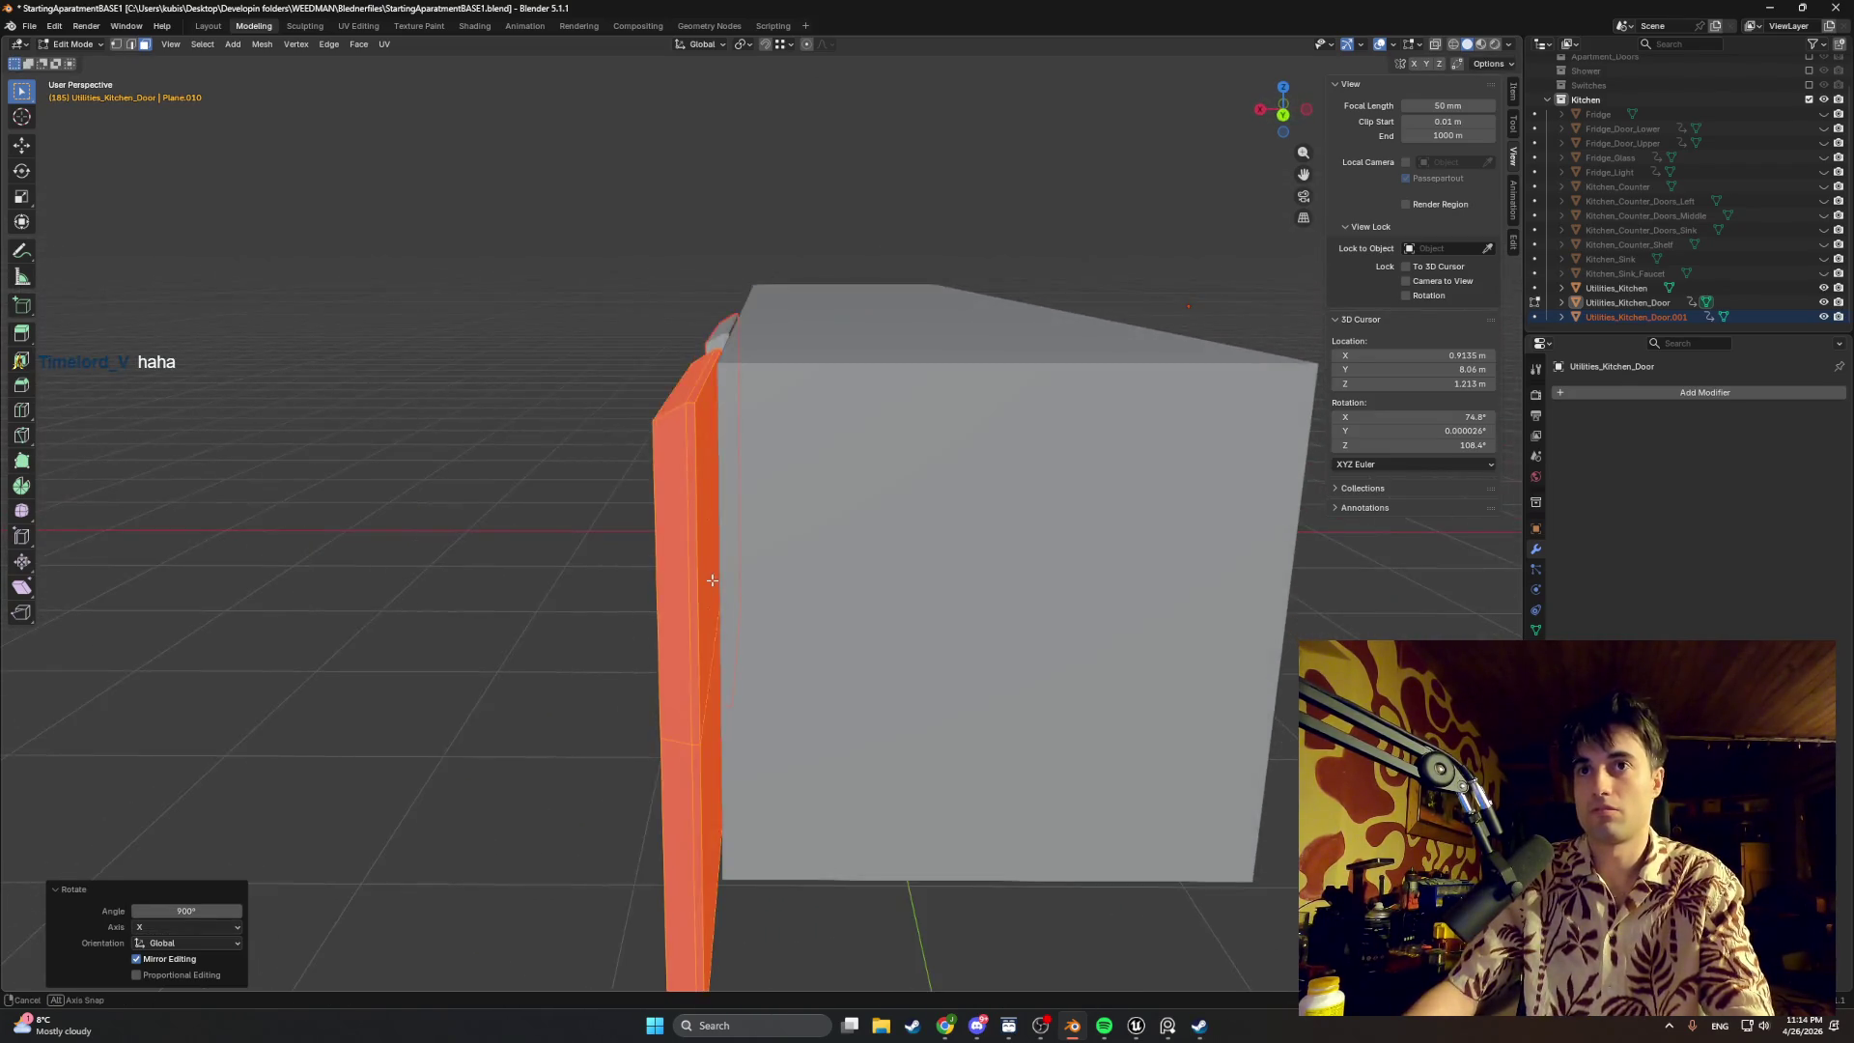
Step: Slide the door about 0.21 m along Y beside the first door and flip its normals
key("g")
key("y")
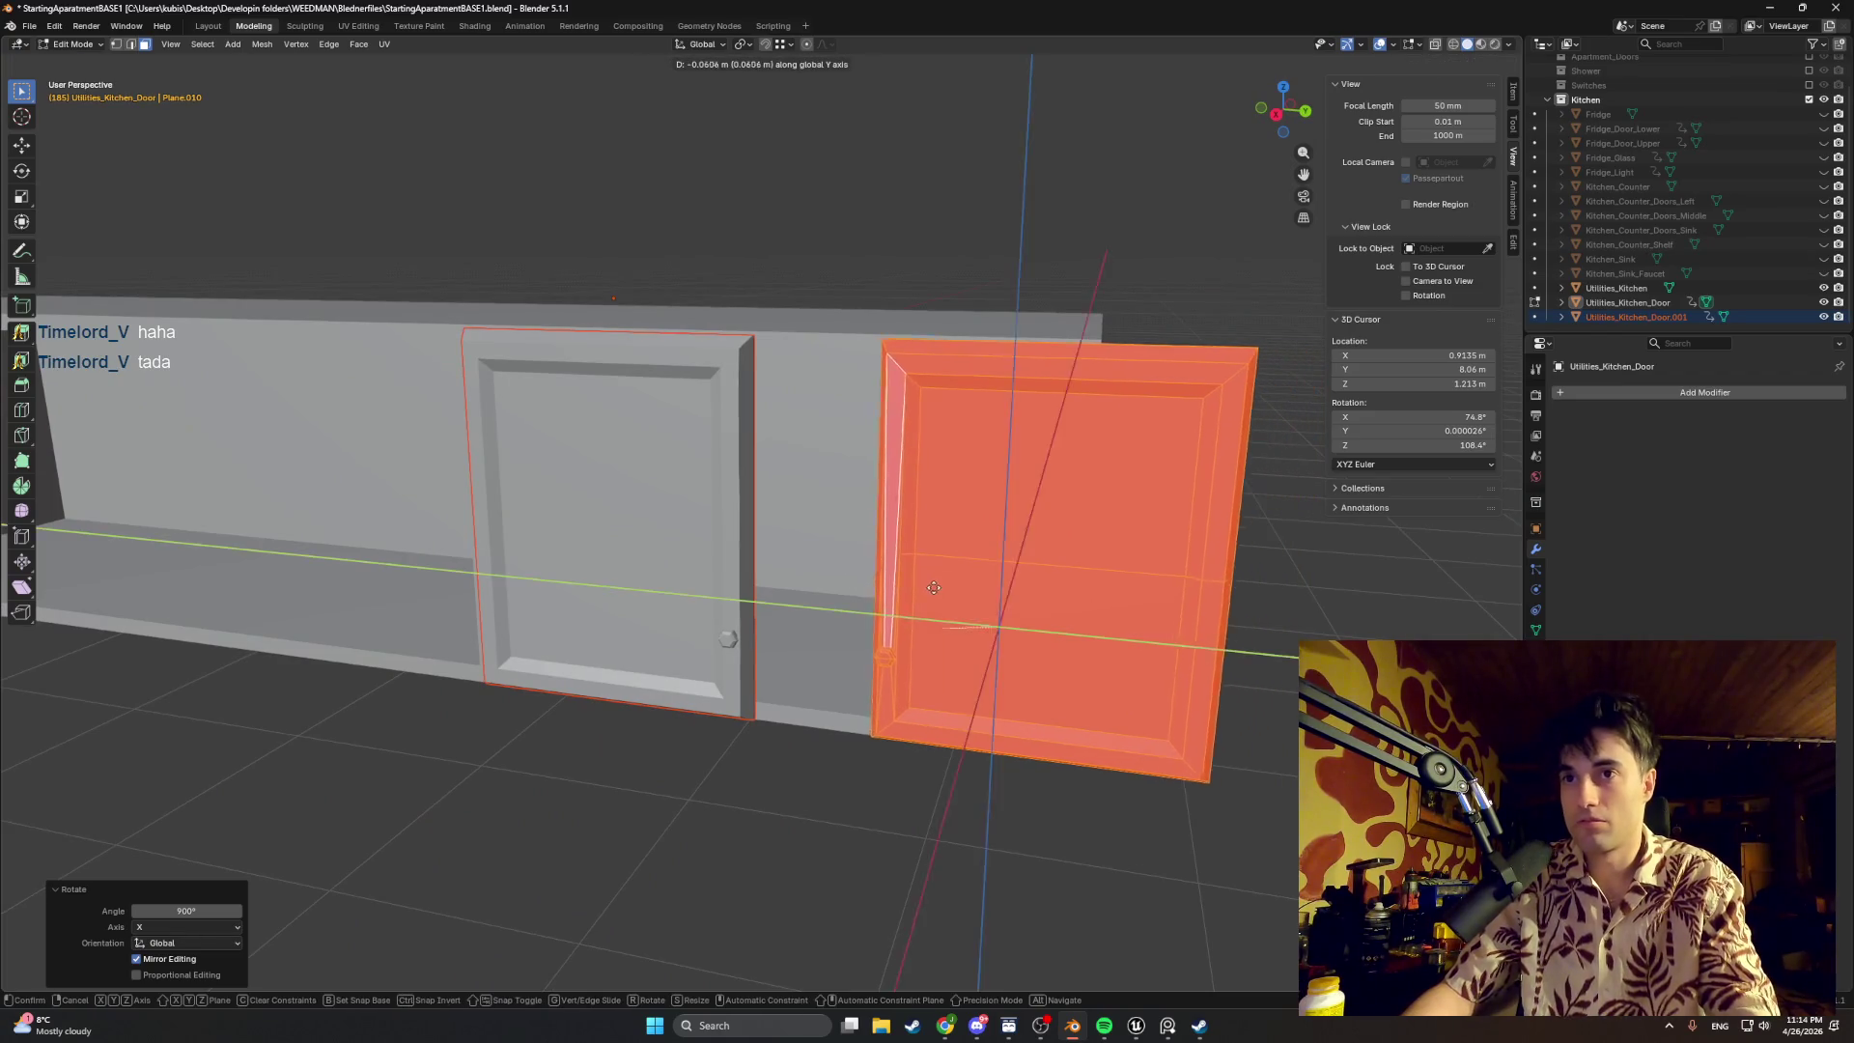
left_click(827, 585)
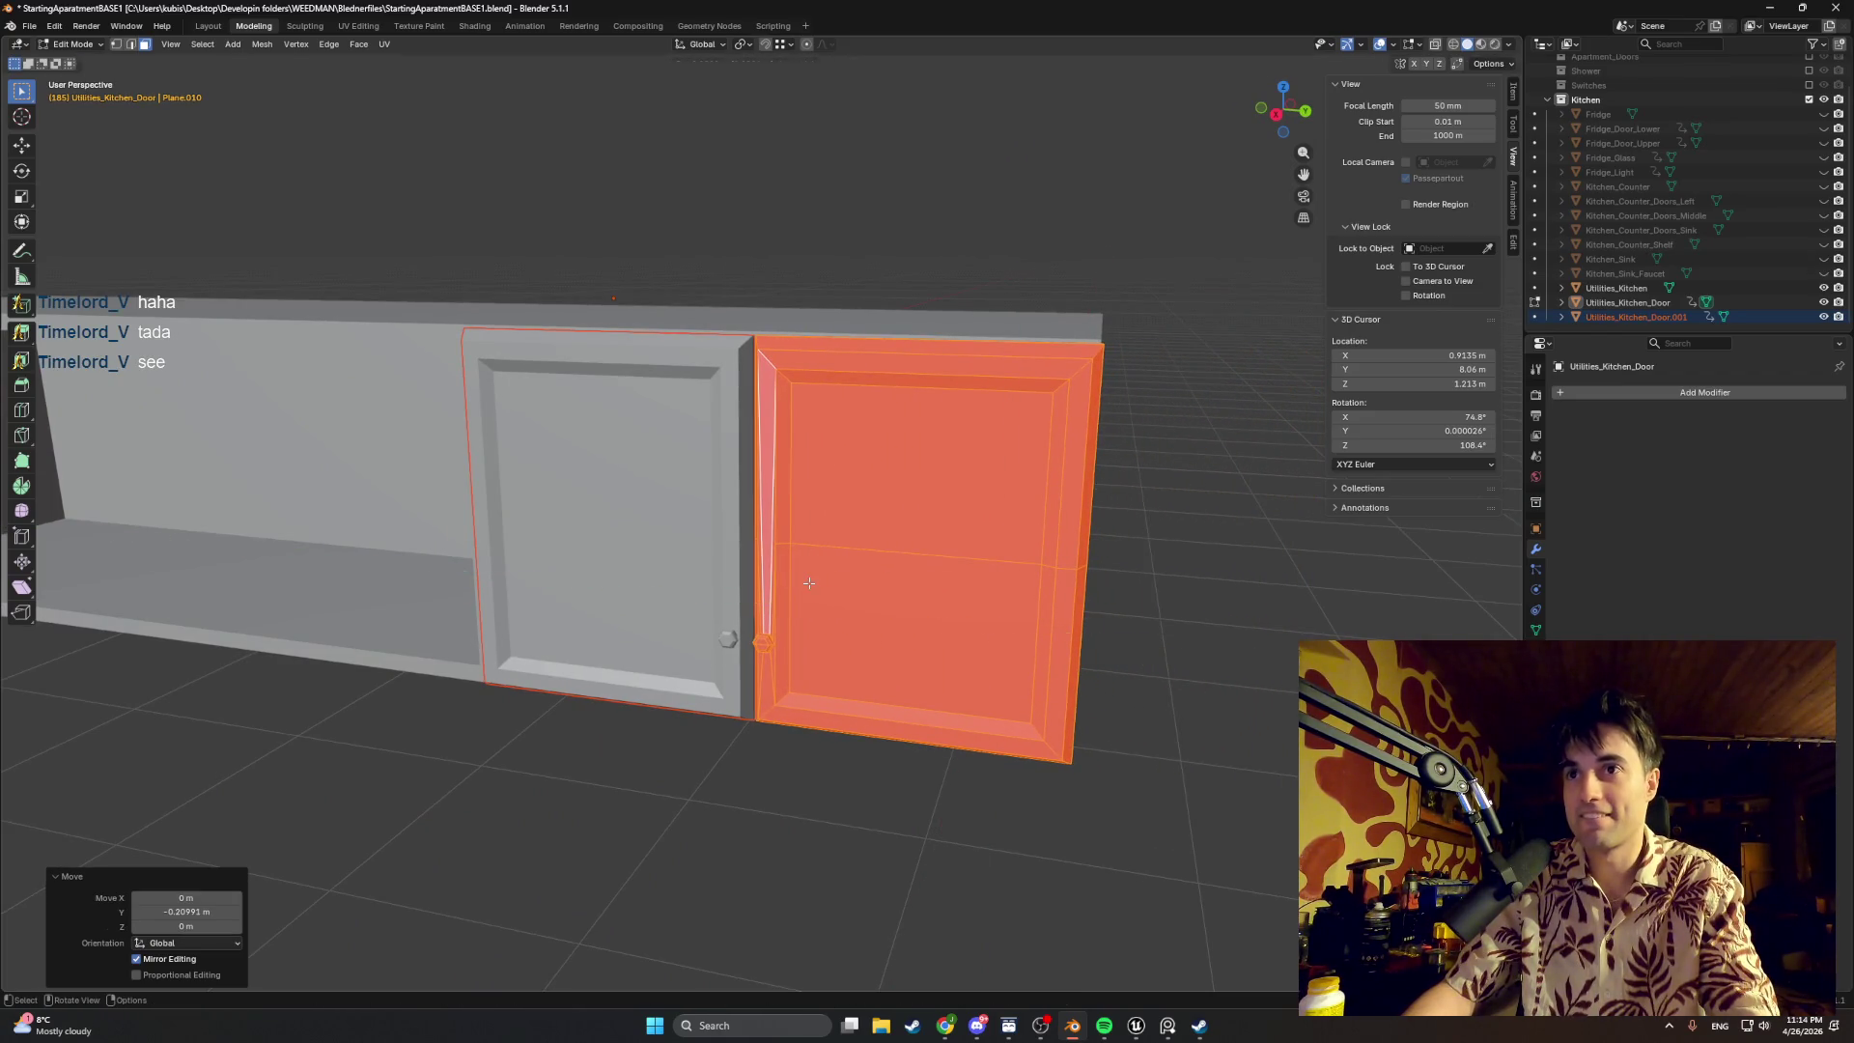
middle_click_drag(828, 586, 786, 596)
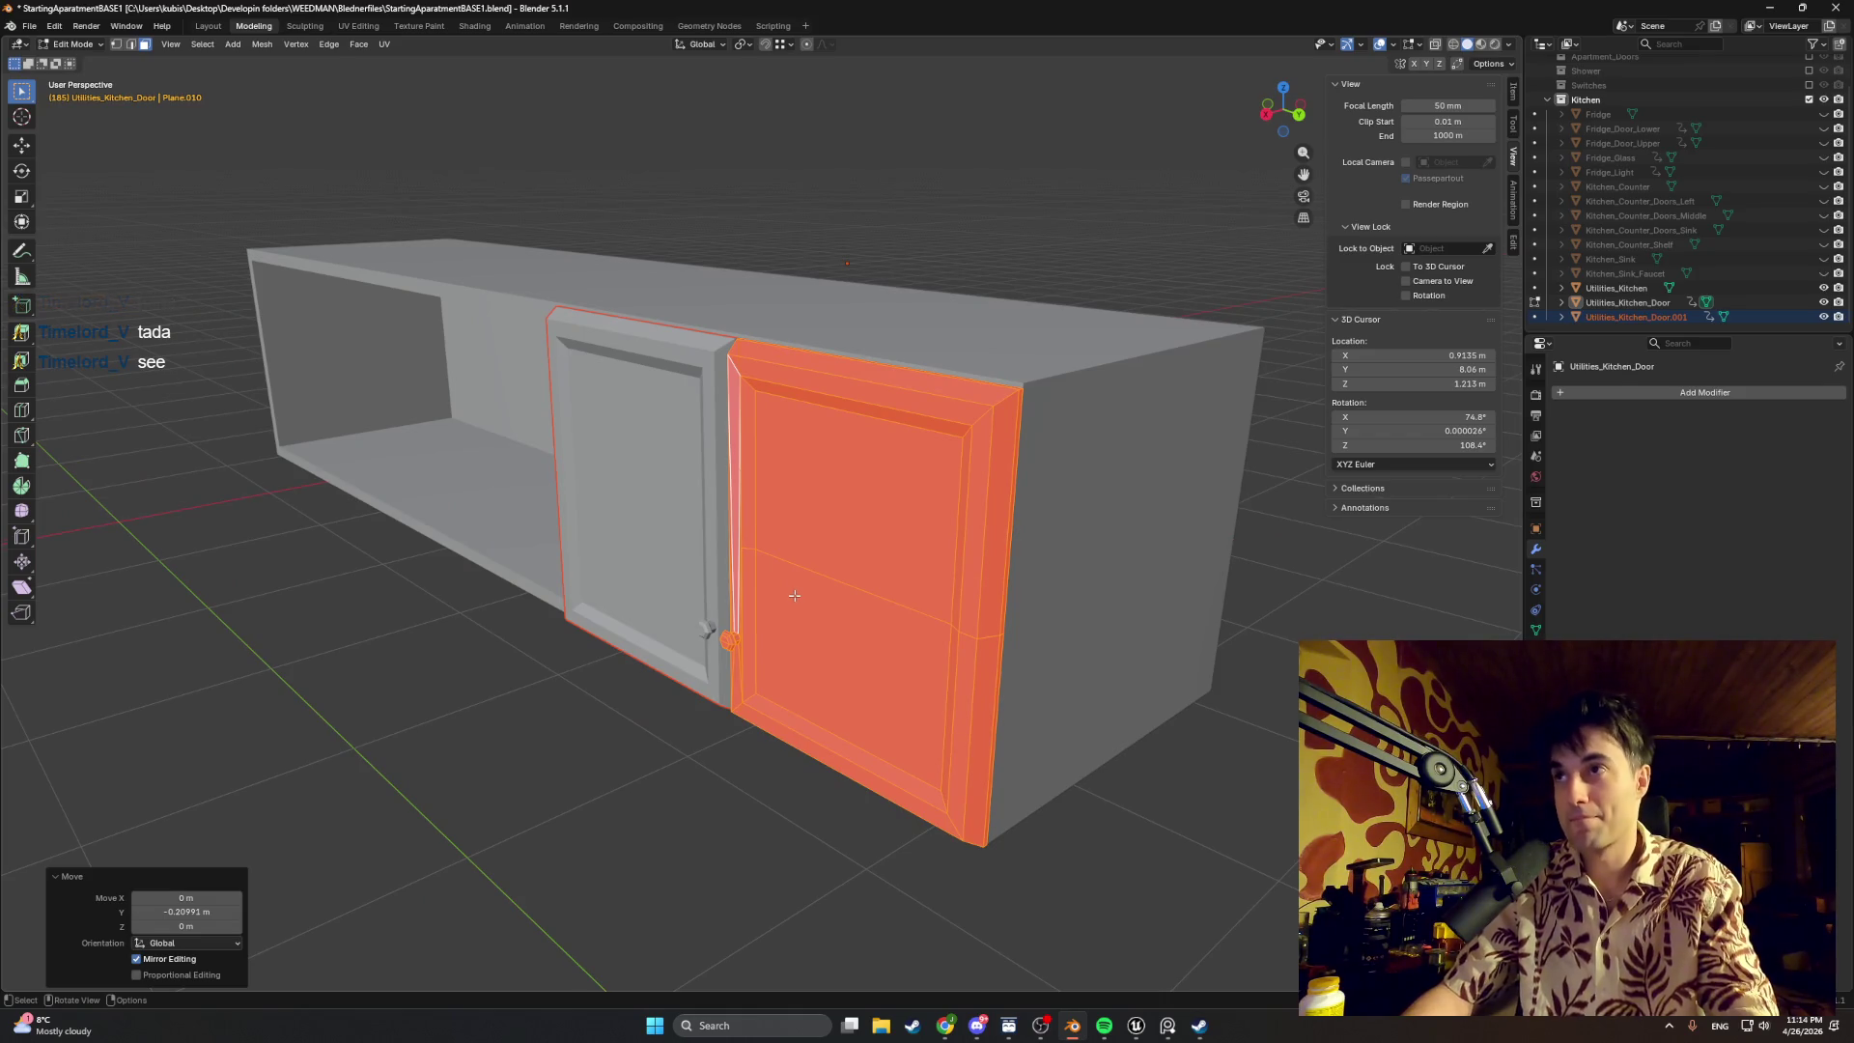
key("alt+n")
left_click(796, 597)
Step: Deselect and orbit to a top view to check the mirrored door pair lines up at the seam
mouse_move(795, 597)
middle_mouse_down()
mouse_move(760, 613)
mouse_move(904, 584)
middle_mouse_up()
left_click(1284, 741)
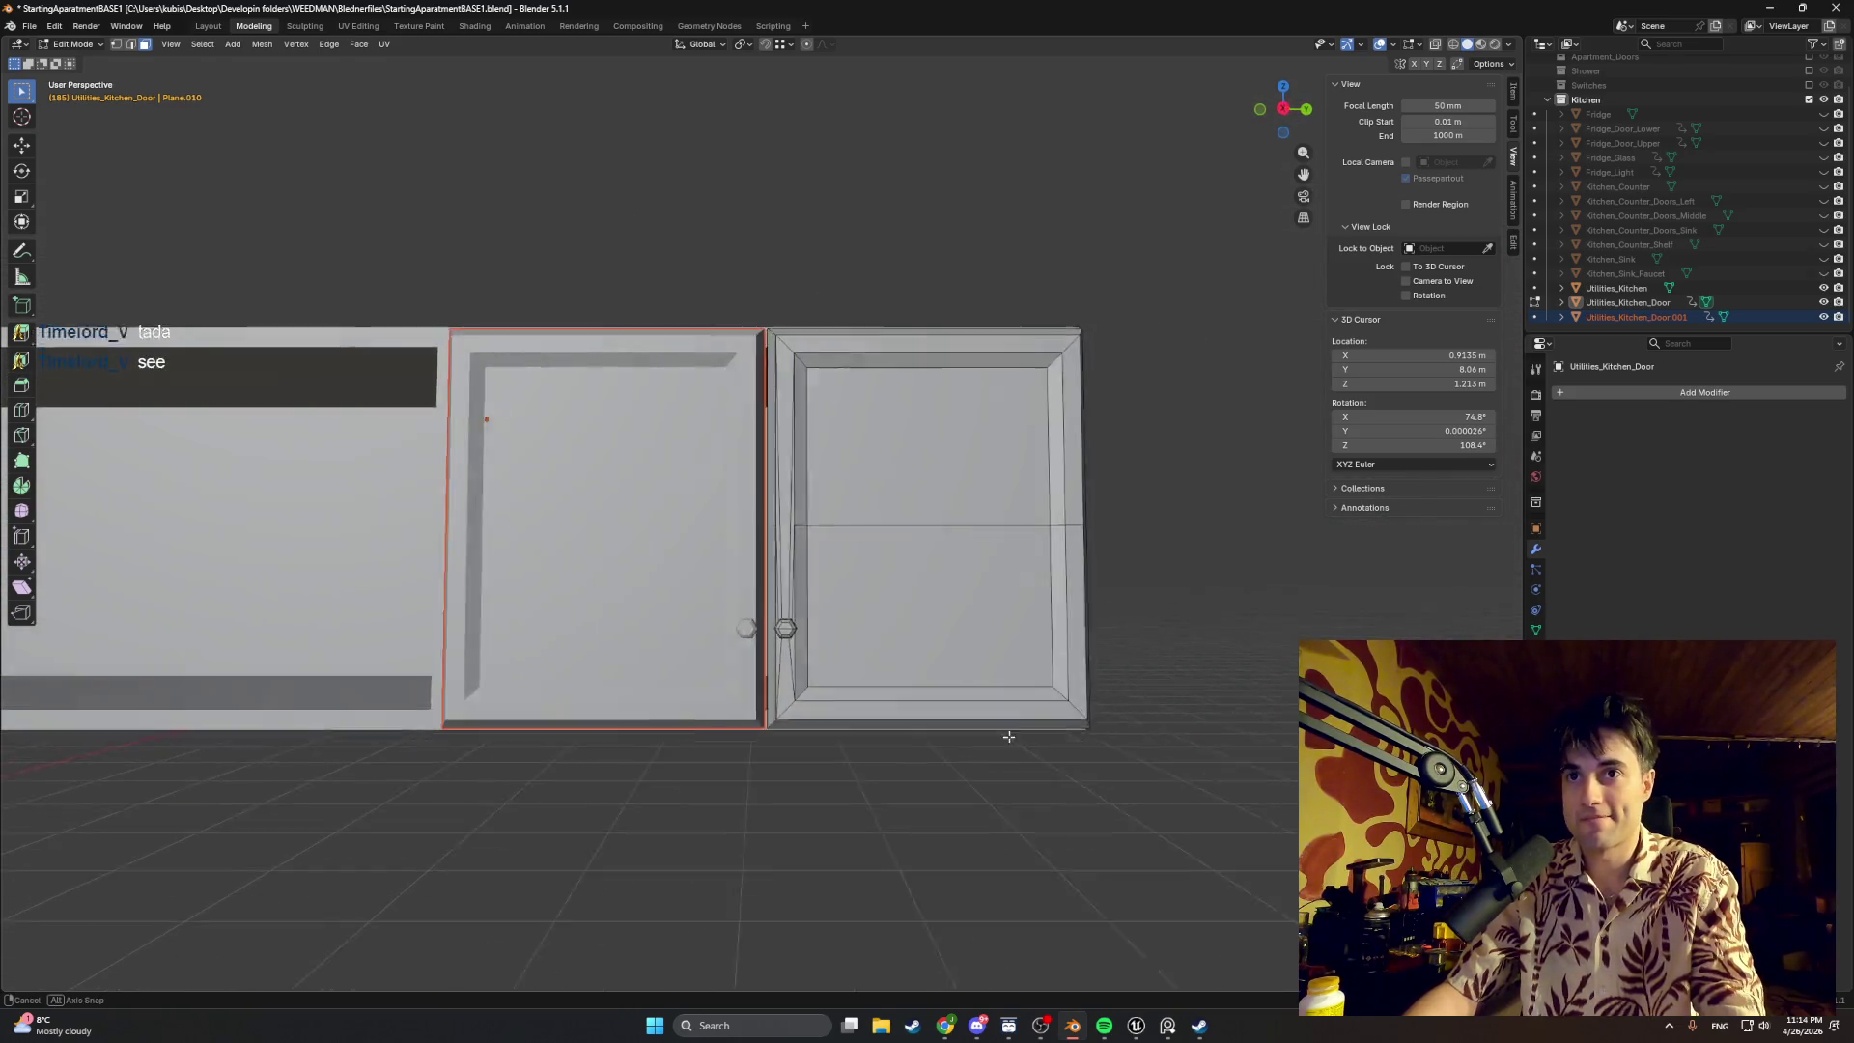
middle_click_drag(1286, 741, 1017, 737)
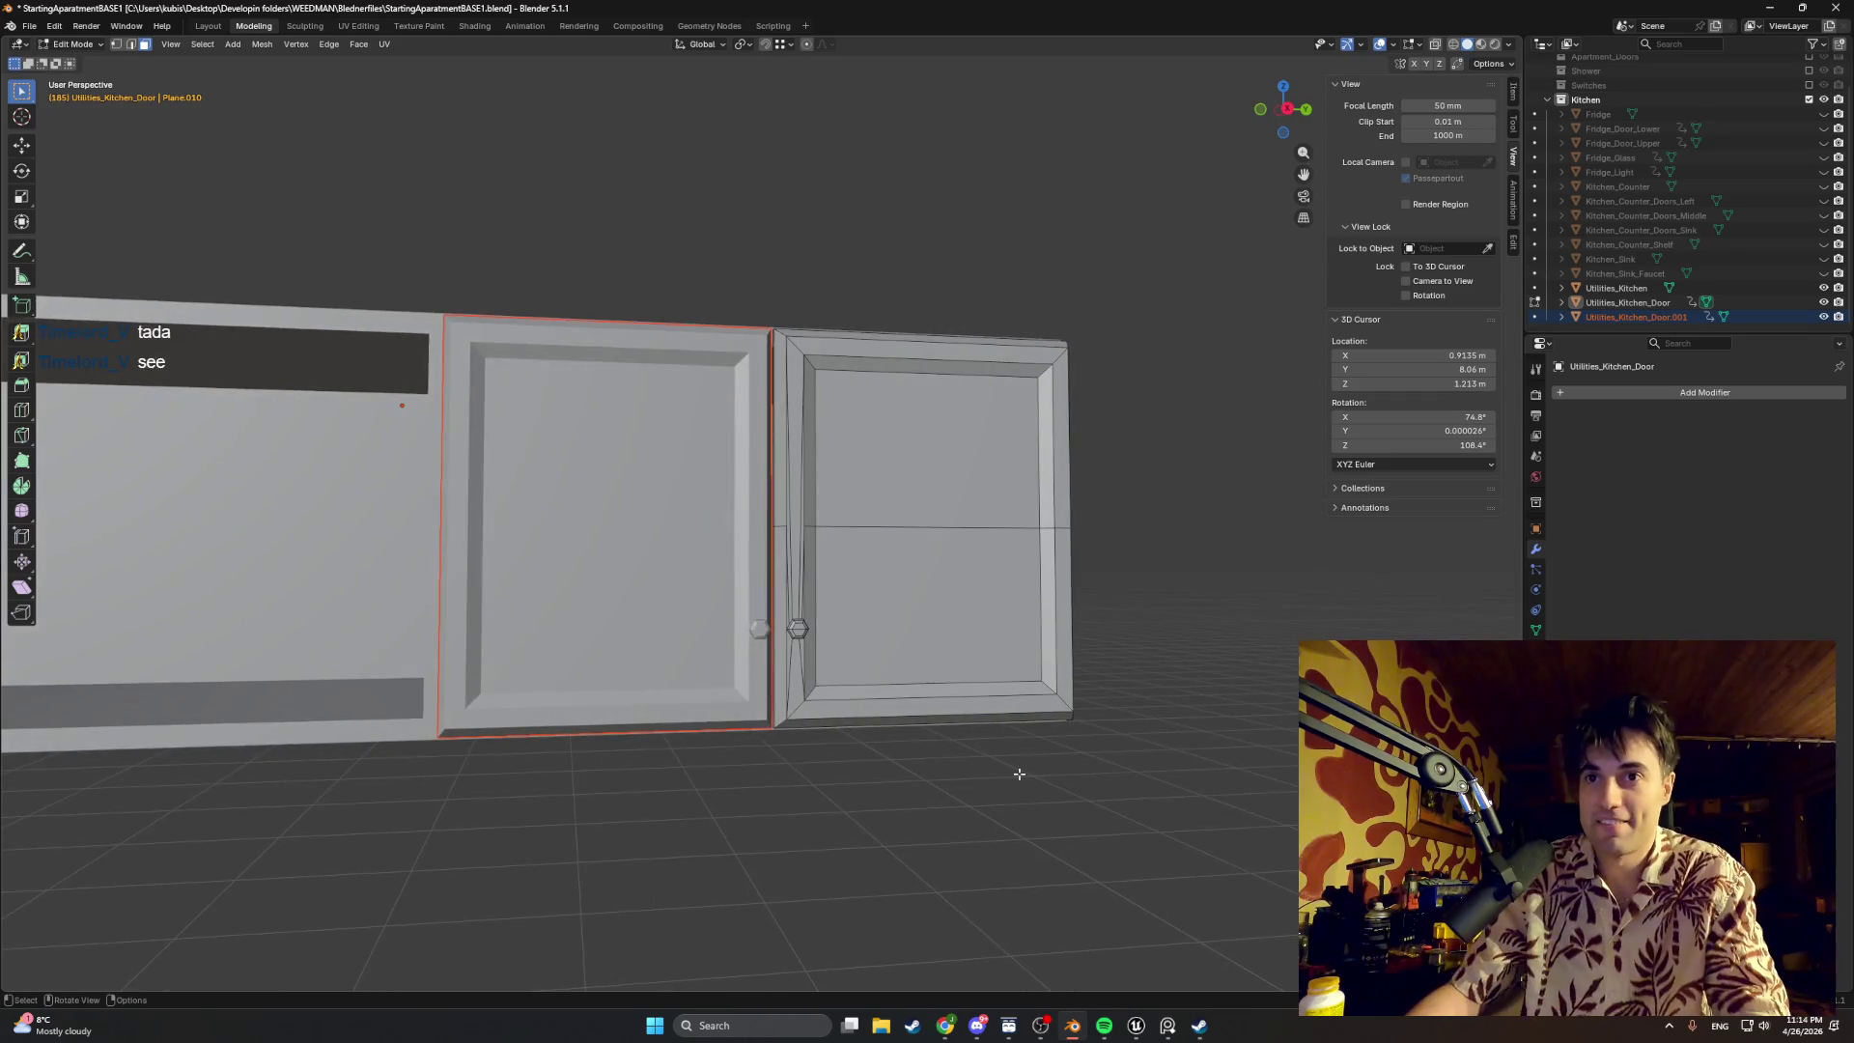
mouse_move(1017, 737)
middle_mouse_down()
mouse_move(910, 757)
mouse_move(986, 799)
middle_mouse_up()
key("Tab")
key("Tab")
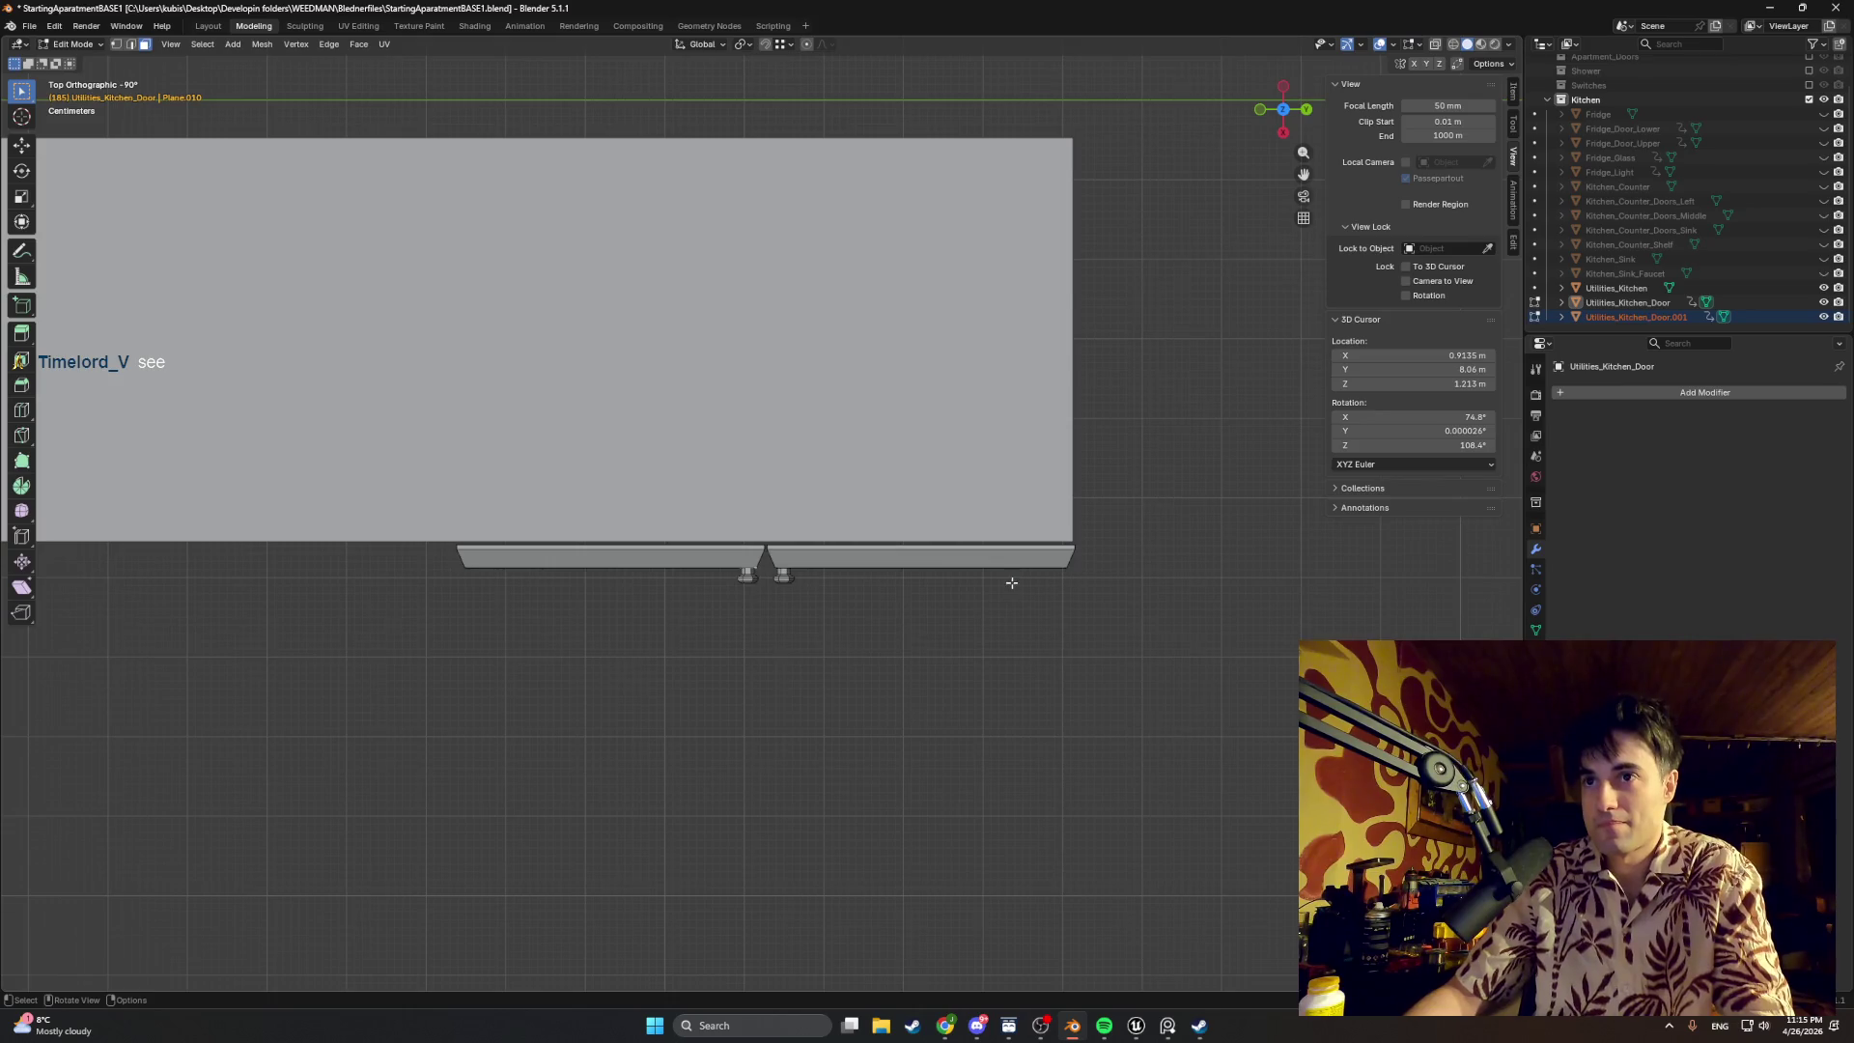
scroll(1015, 587, "up", 1)
scroll(1022, 582, "up", 2)
middle_click_drag(1030, 582, 890, 566, "shift")
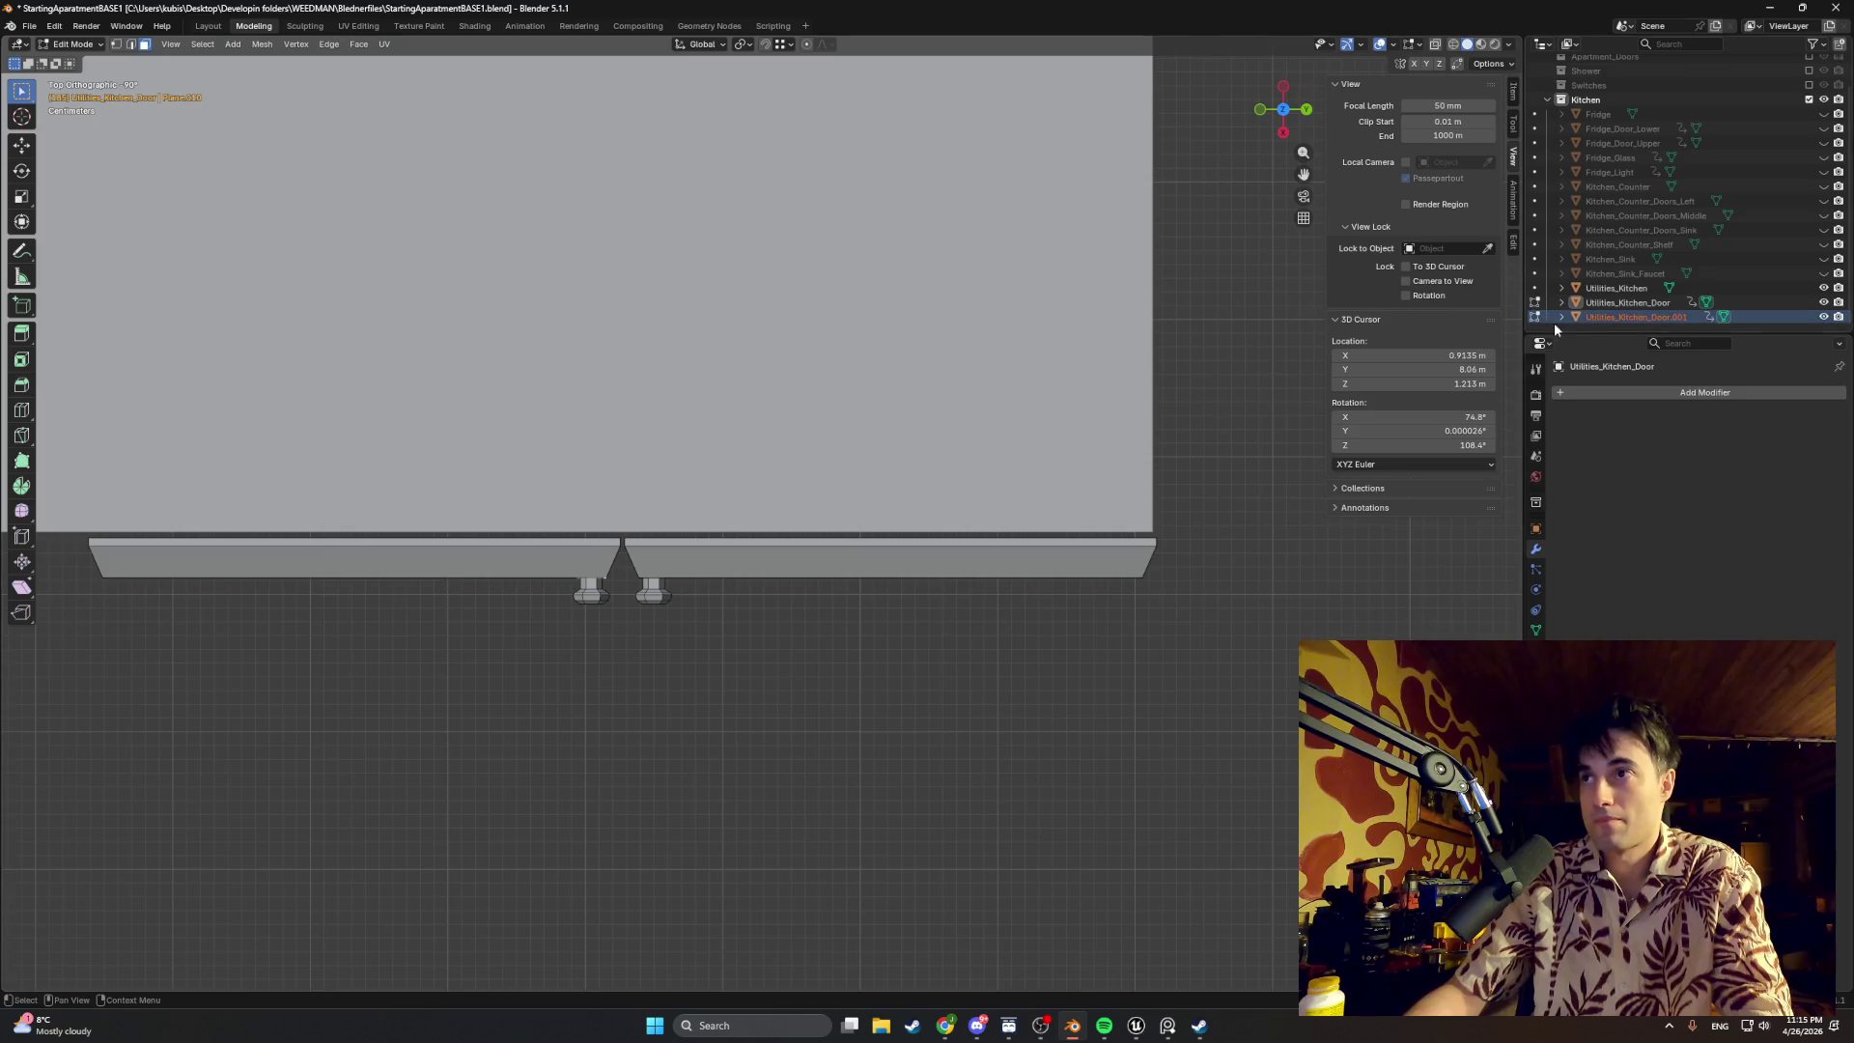
Step: Rename the duplicated door to Utilities_Kitchen_Door_R and the original to Cabinet_Kitchen_Door_L
left_click(1594, 318)
double_click(1629, 317)
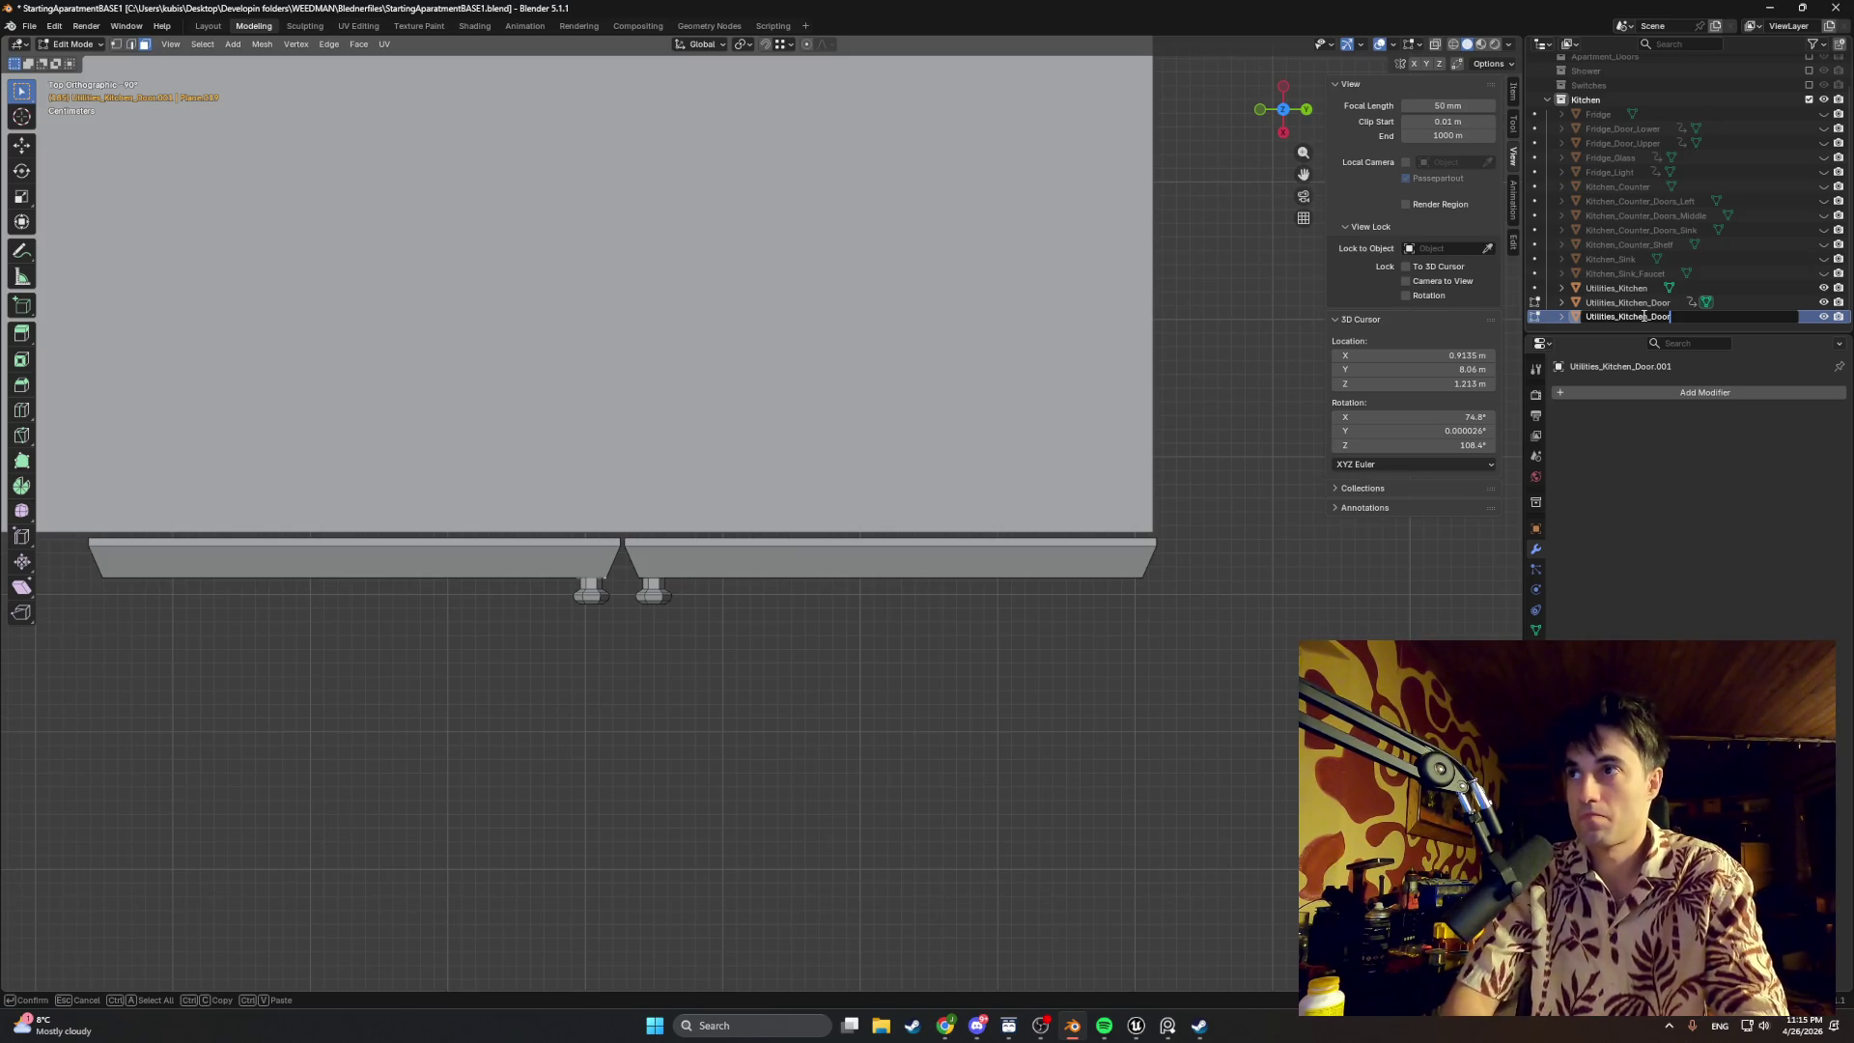
type("_R")
key("Return")
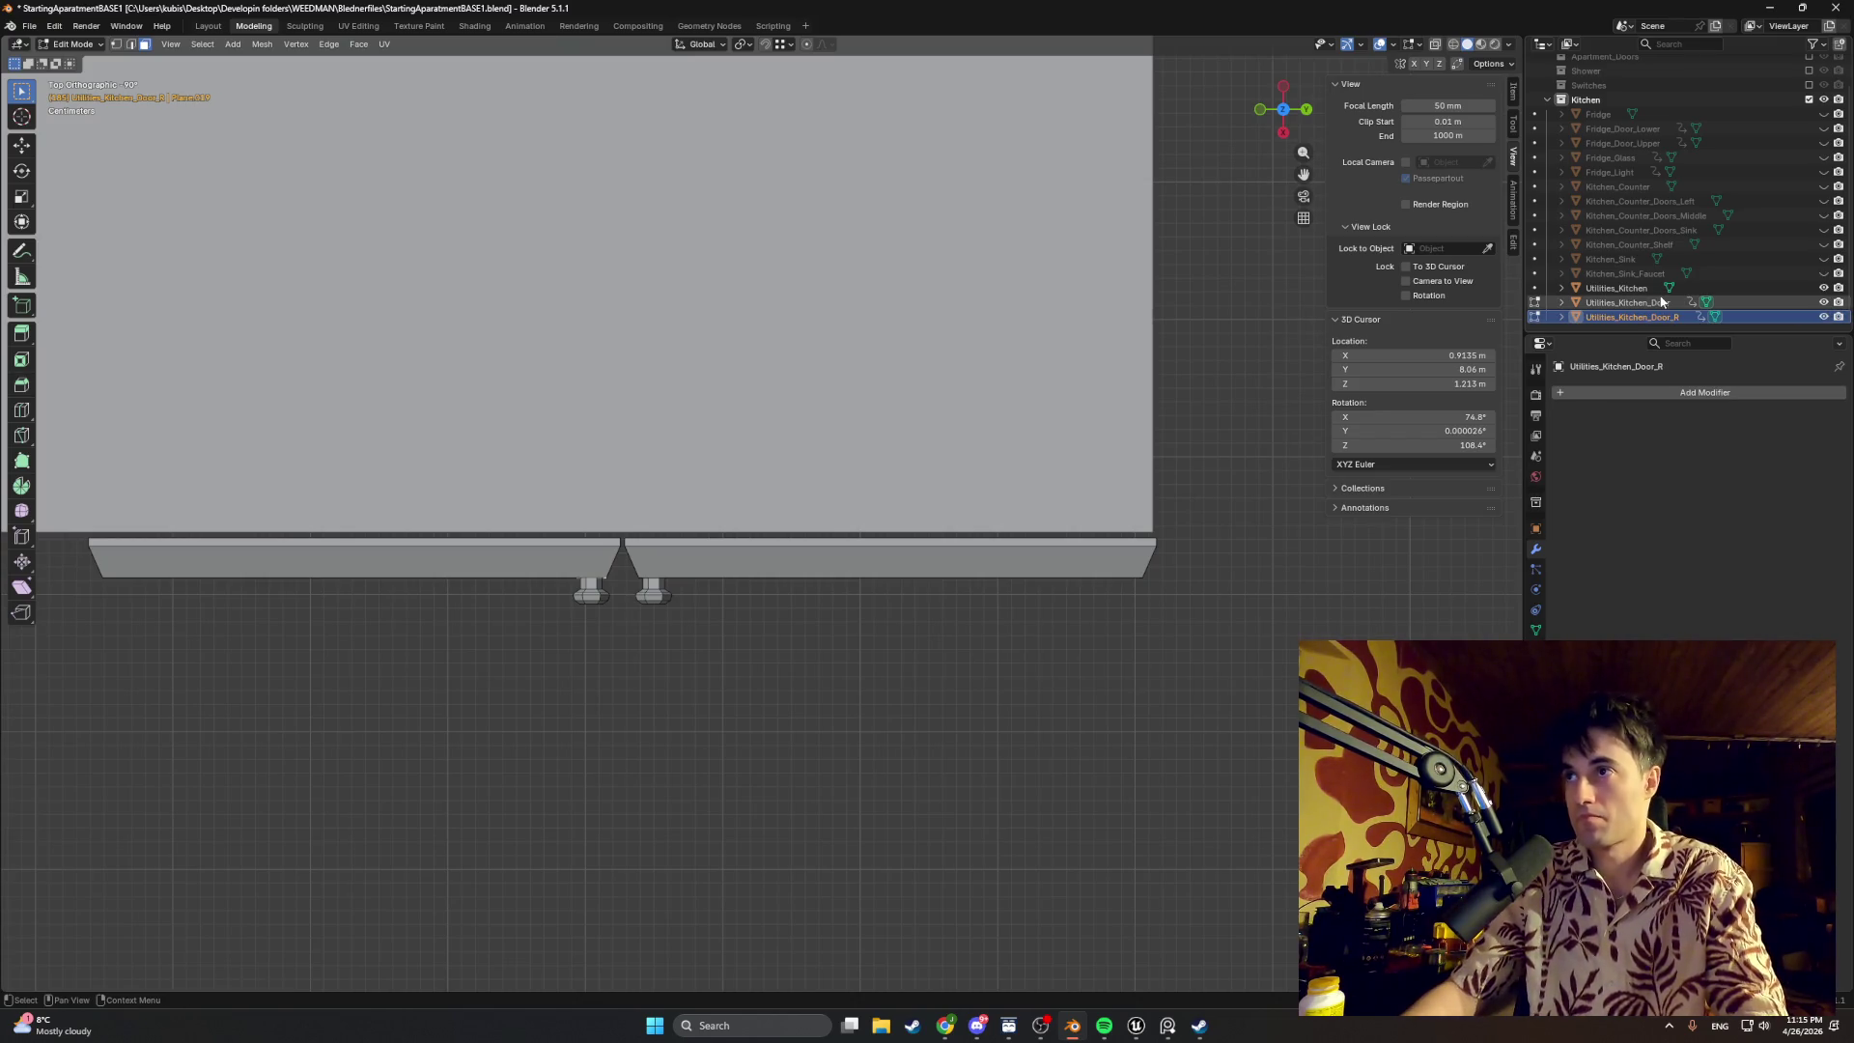
double_click(1677, 303)
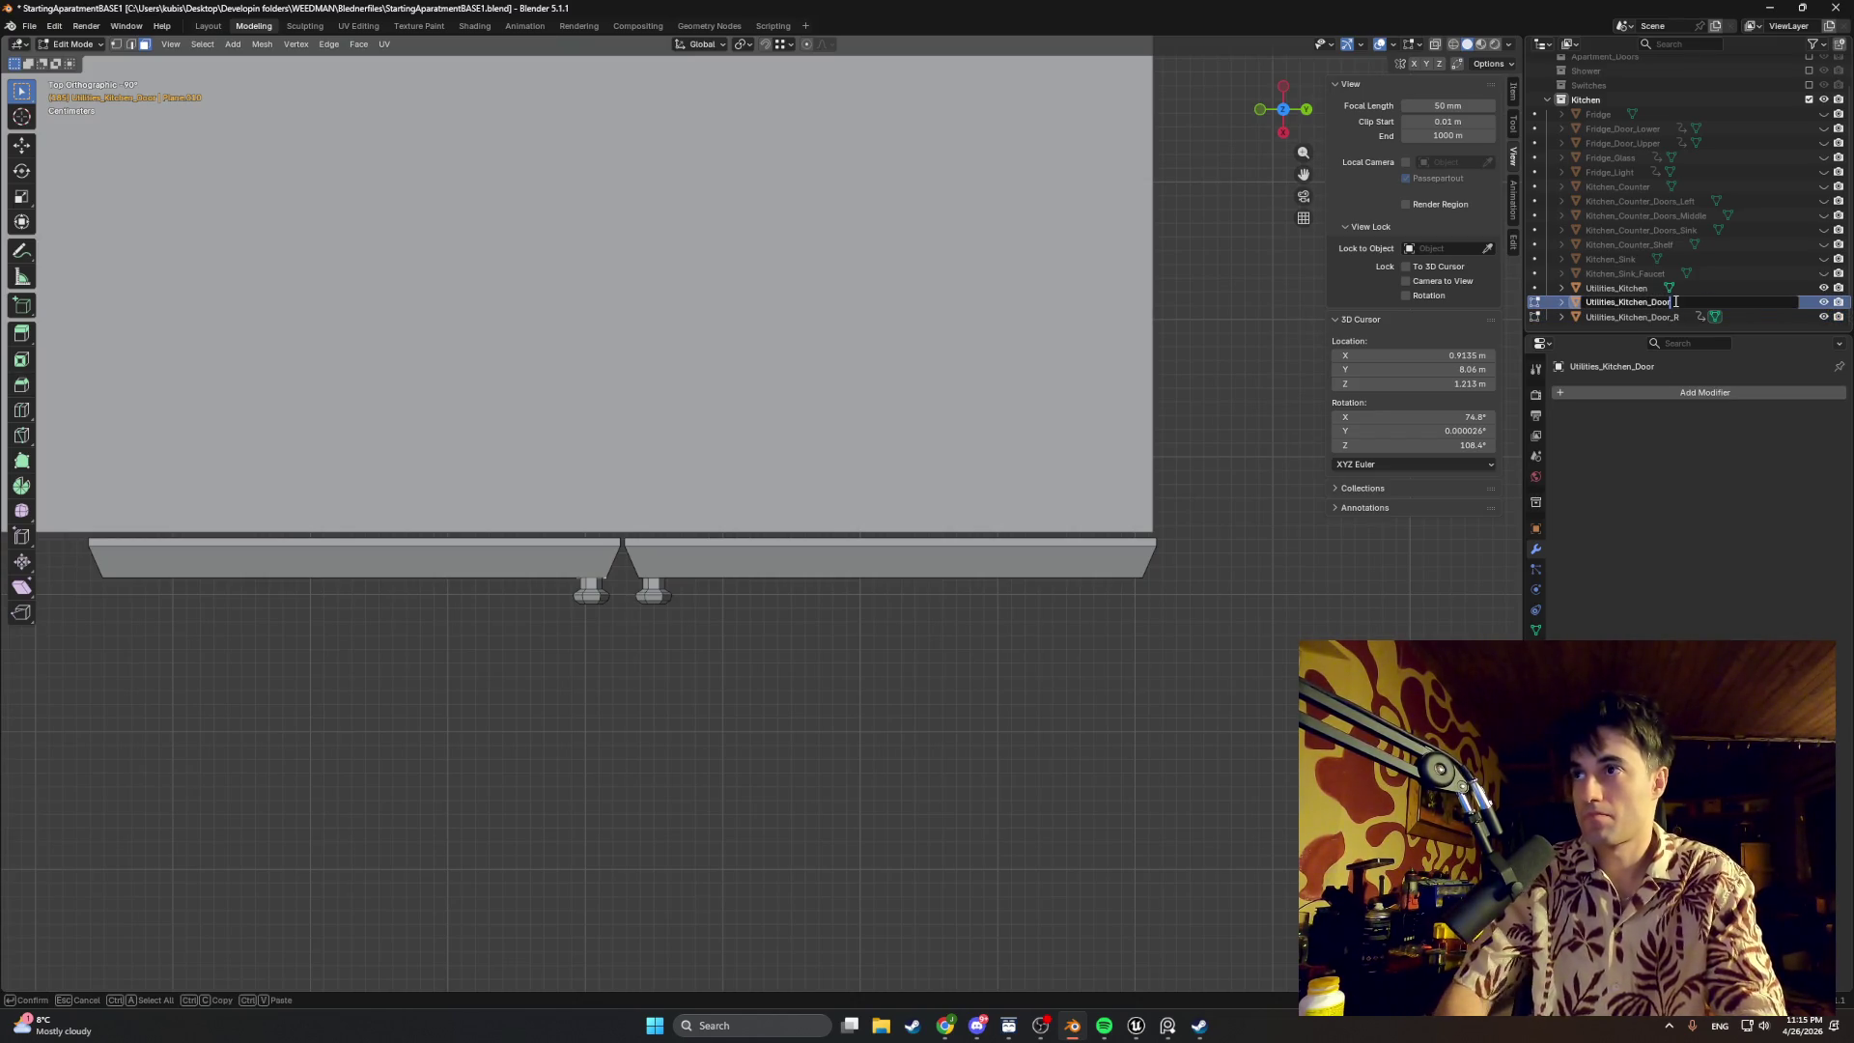
type("_L")
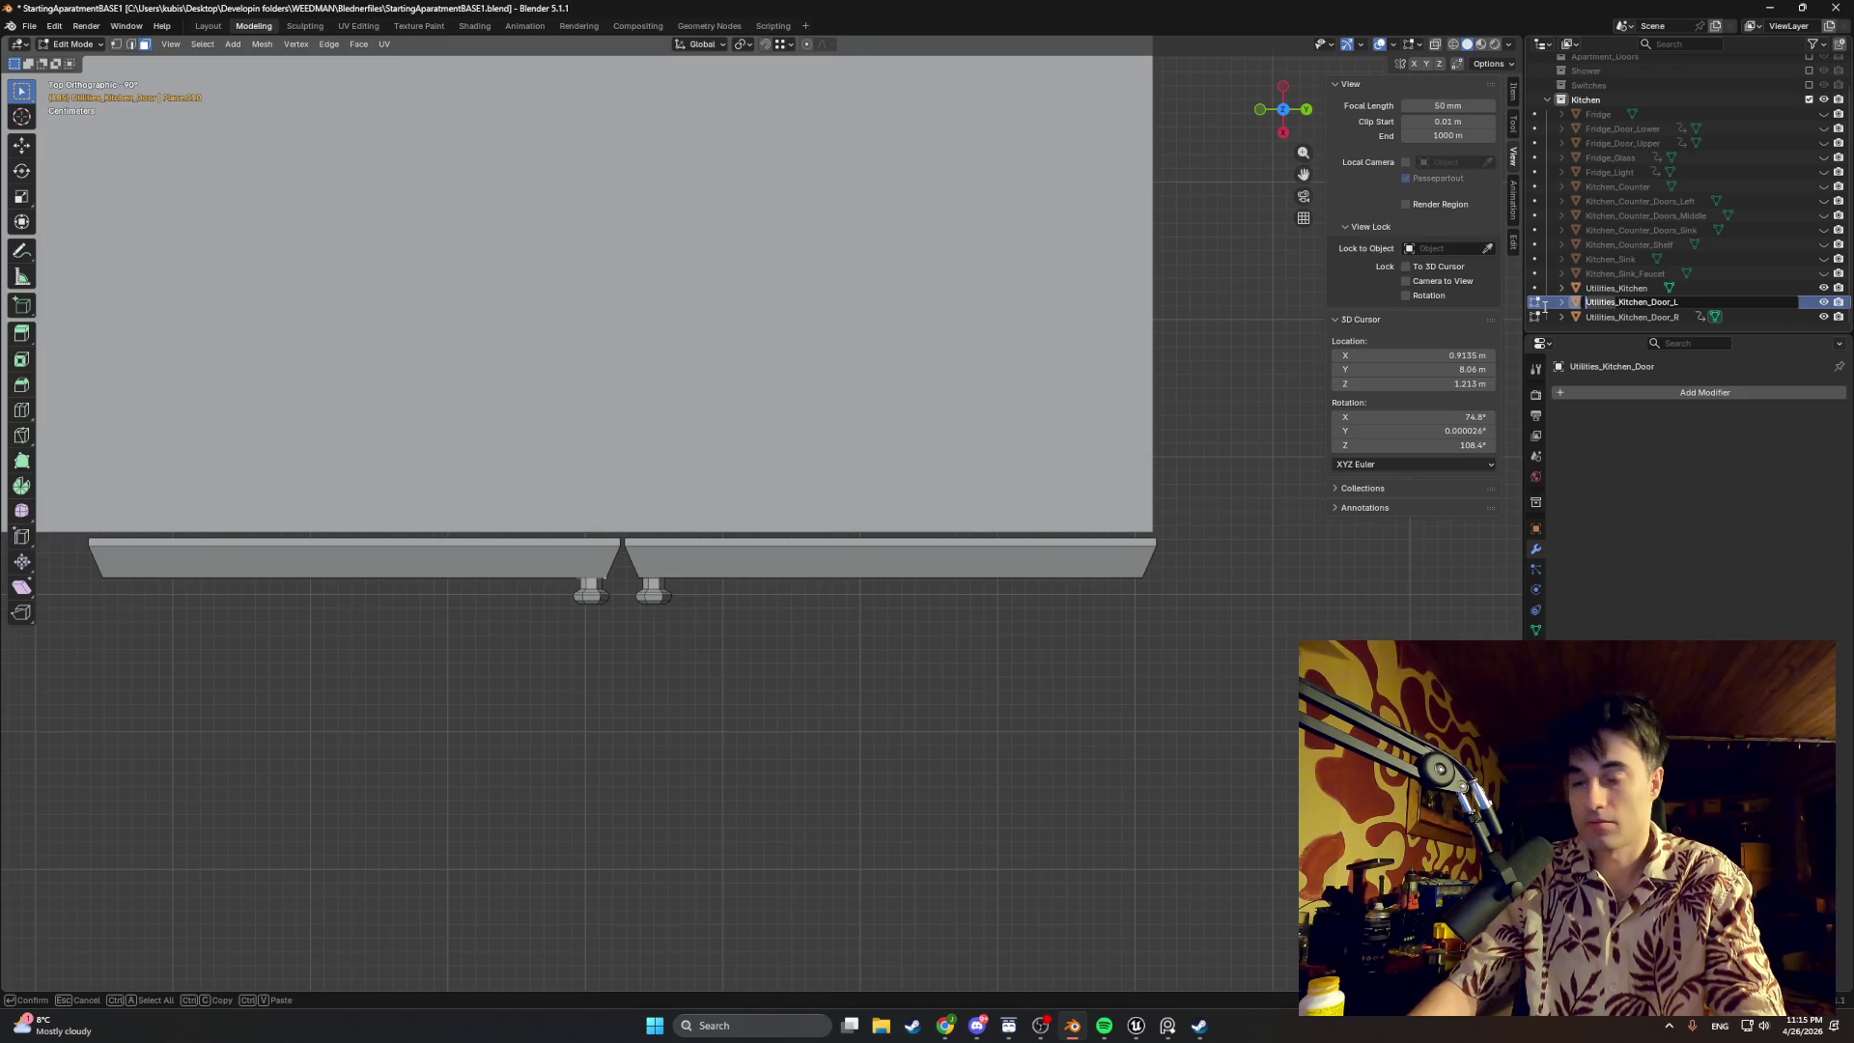
type("Cabinet")
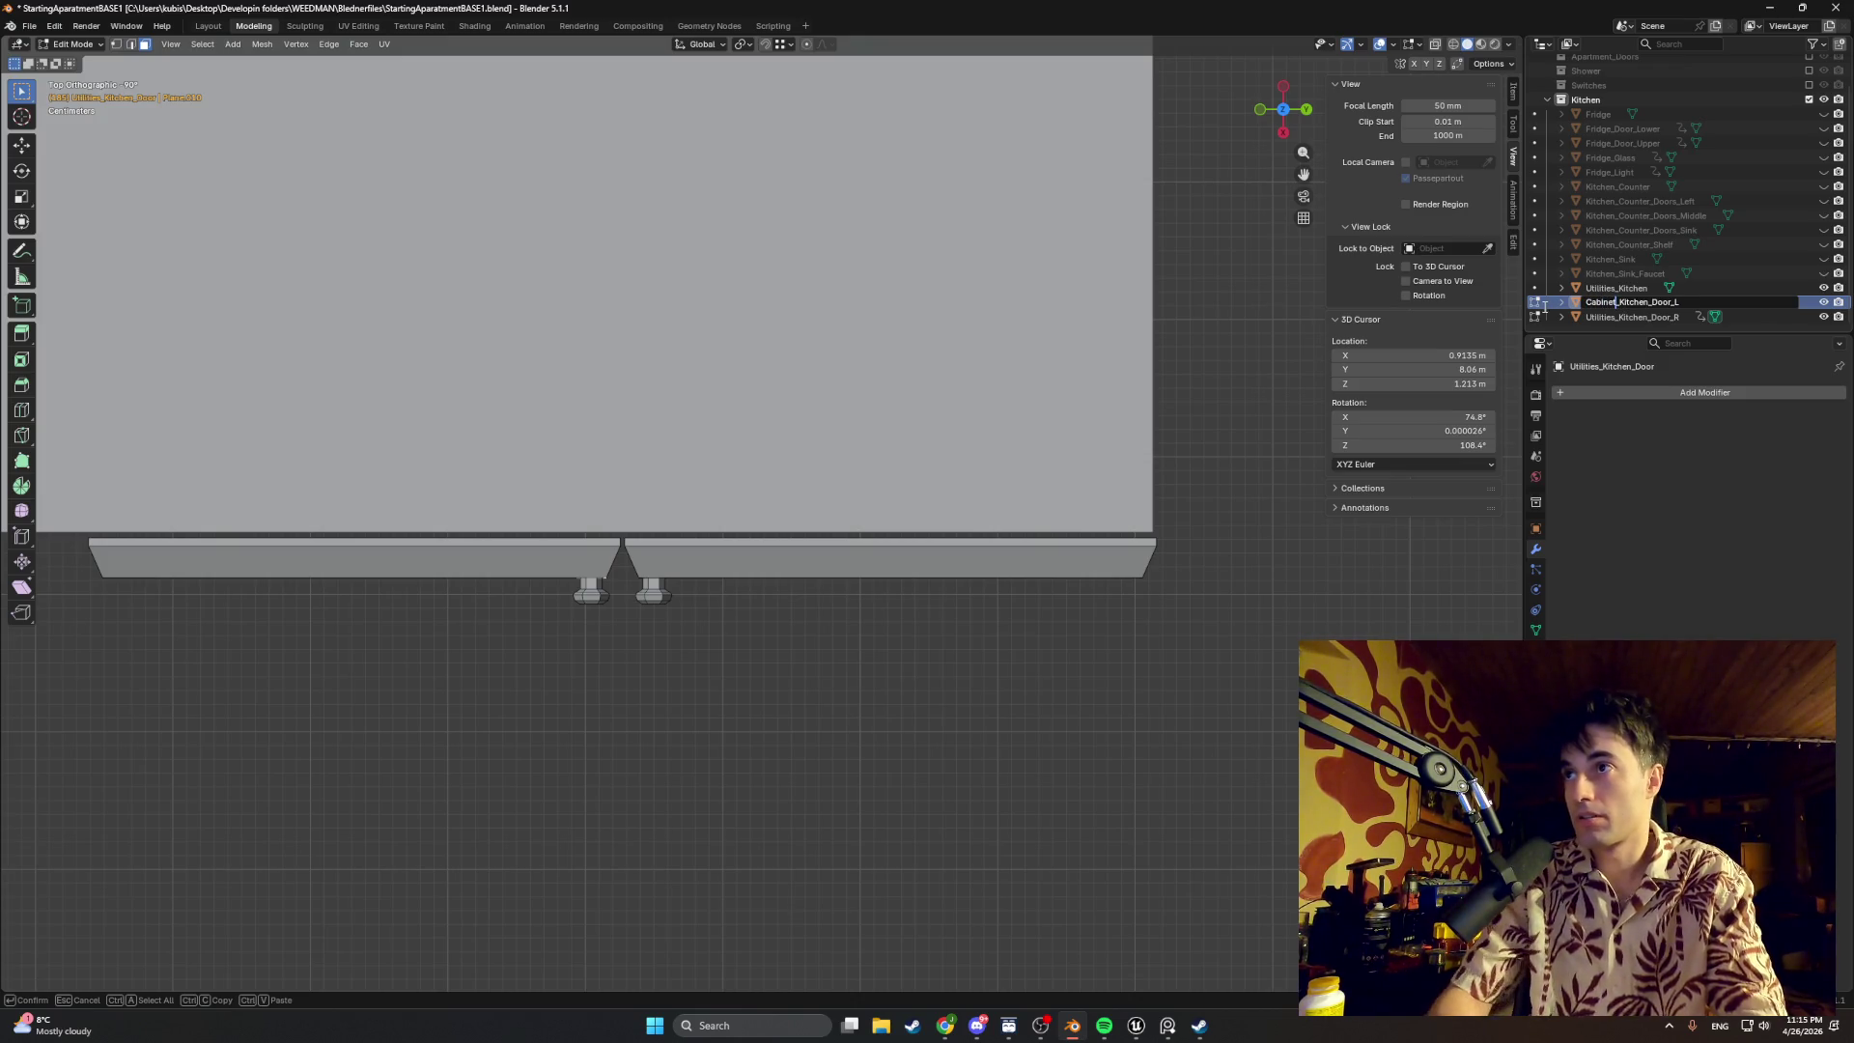
key("Return")
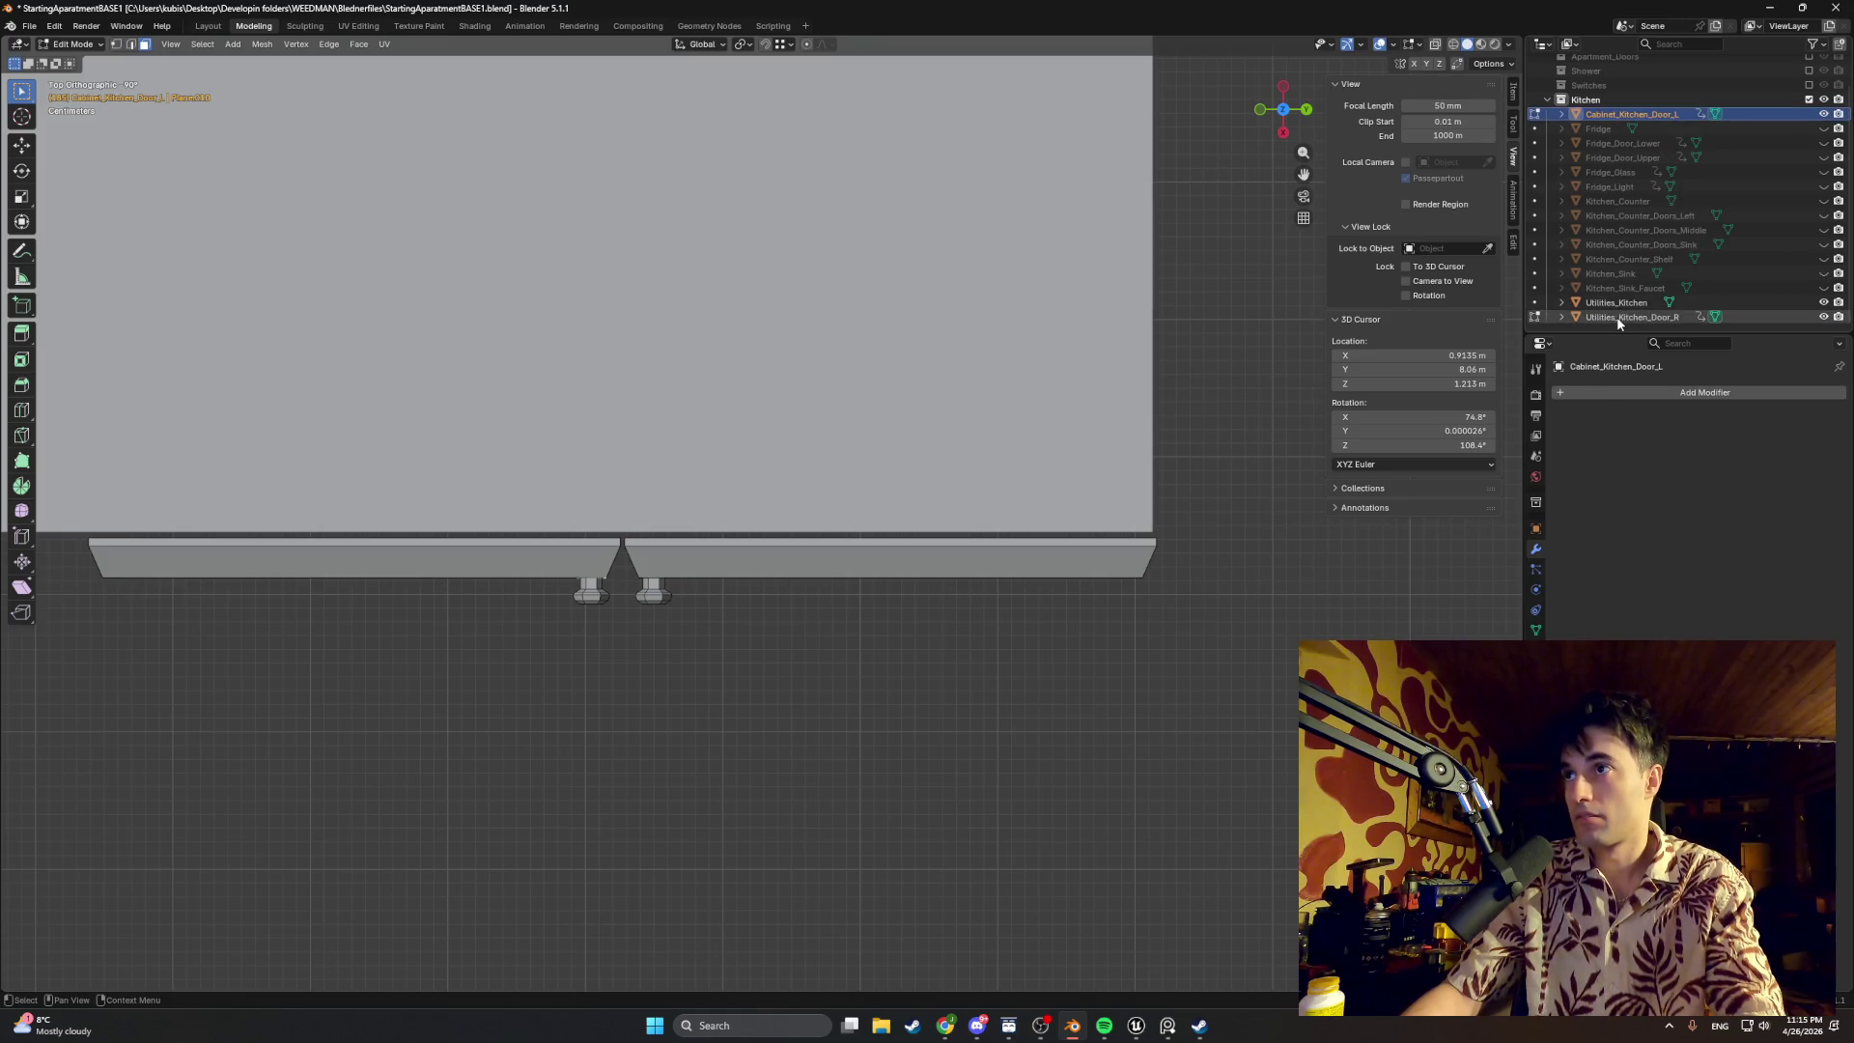
Step: Rename the right door to Cabinet_Kitchen_Door_R
left_click(1616, 316)
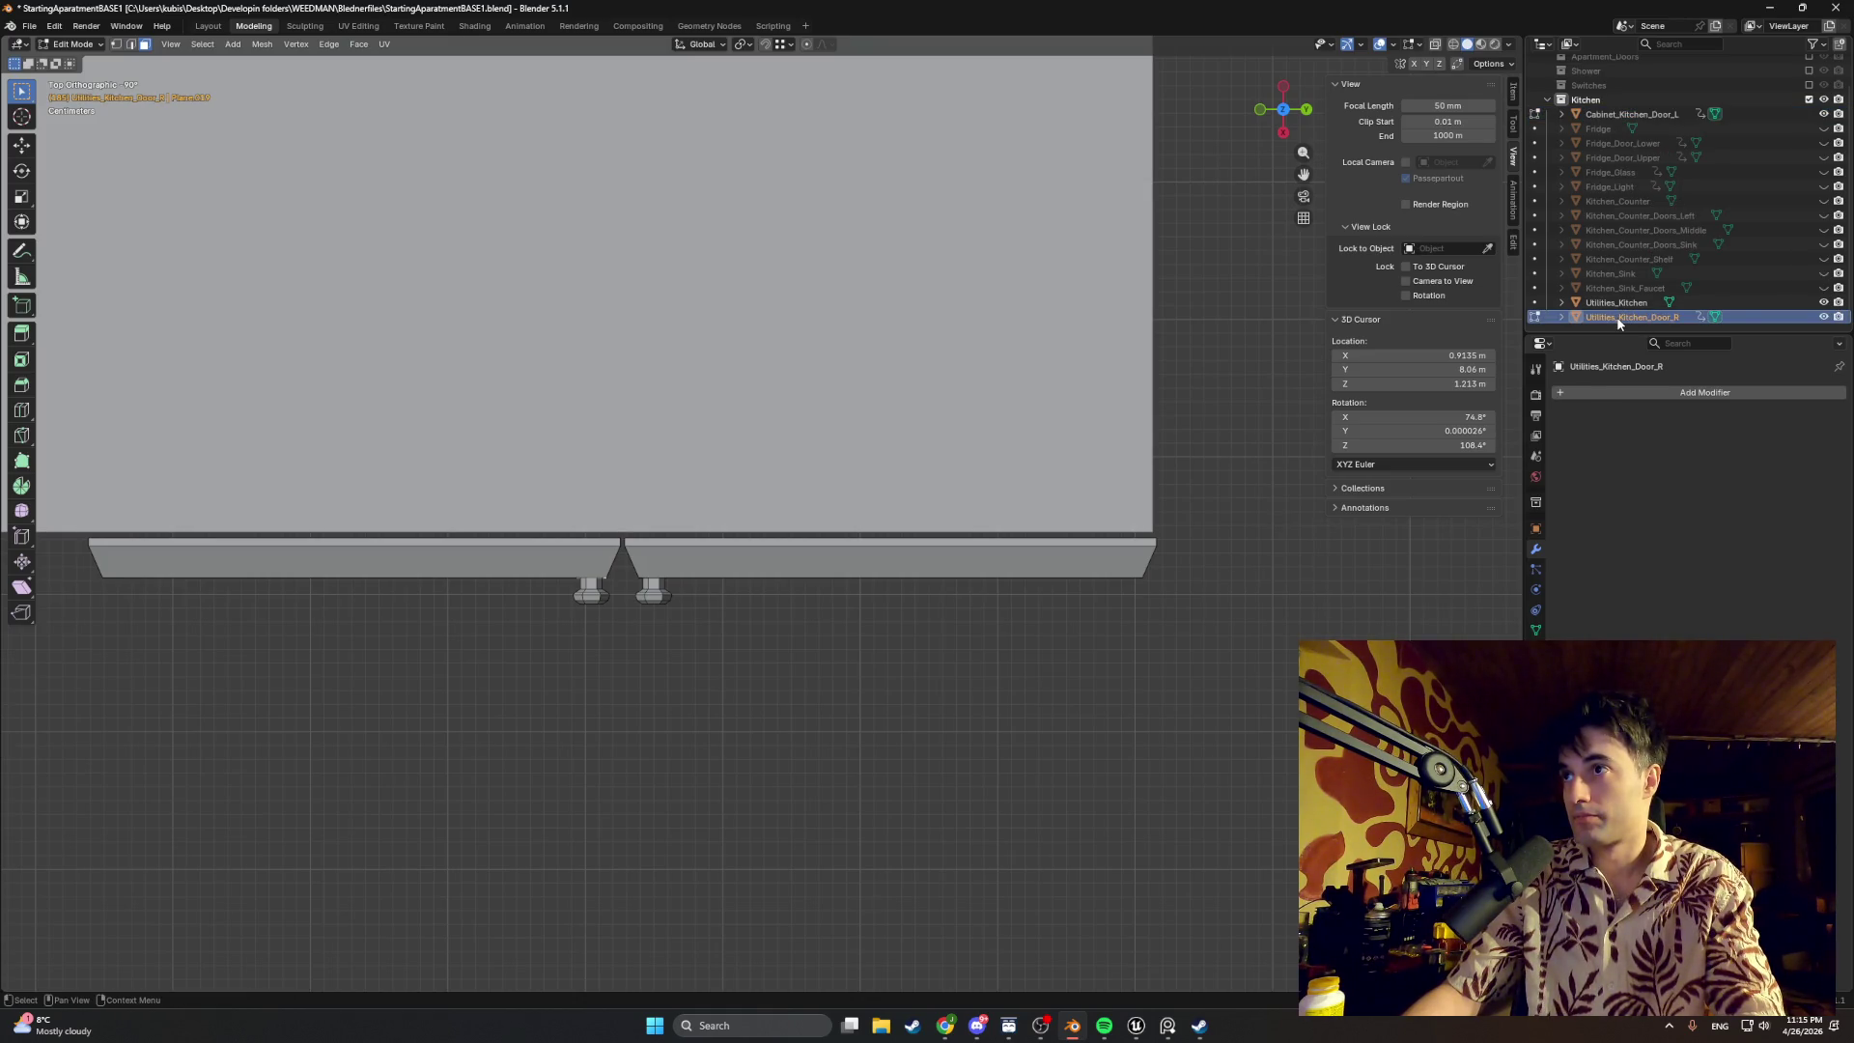
double_click(1618, 319)
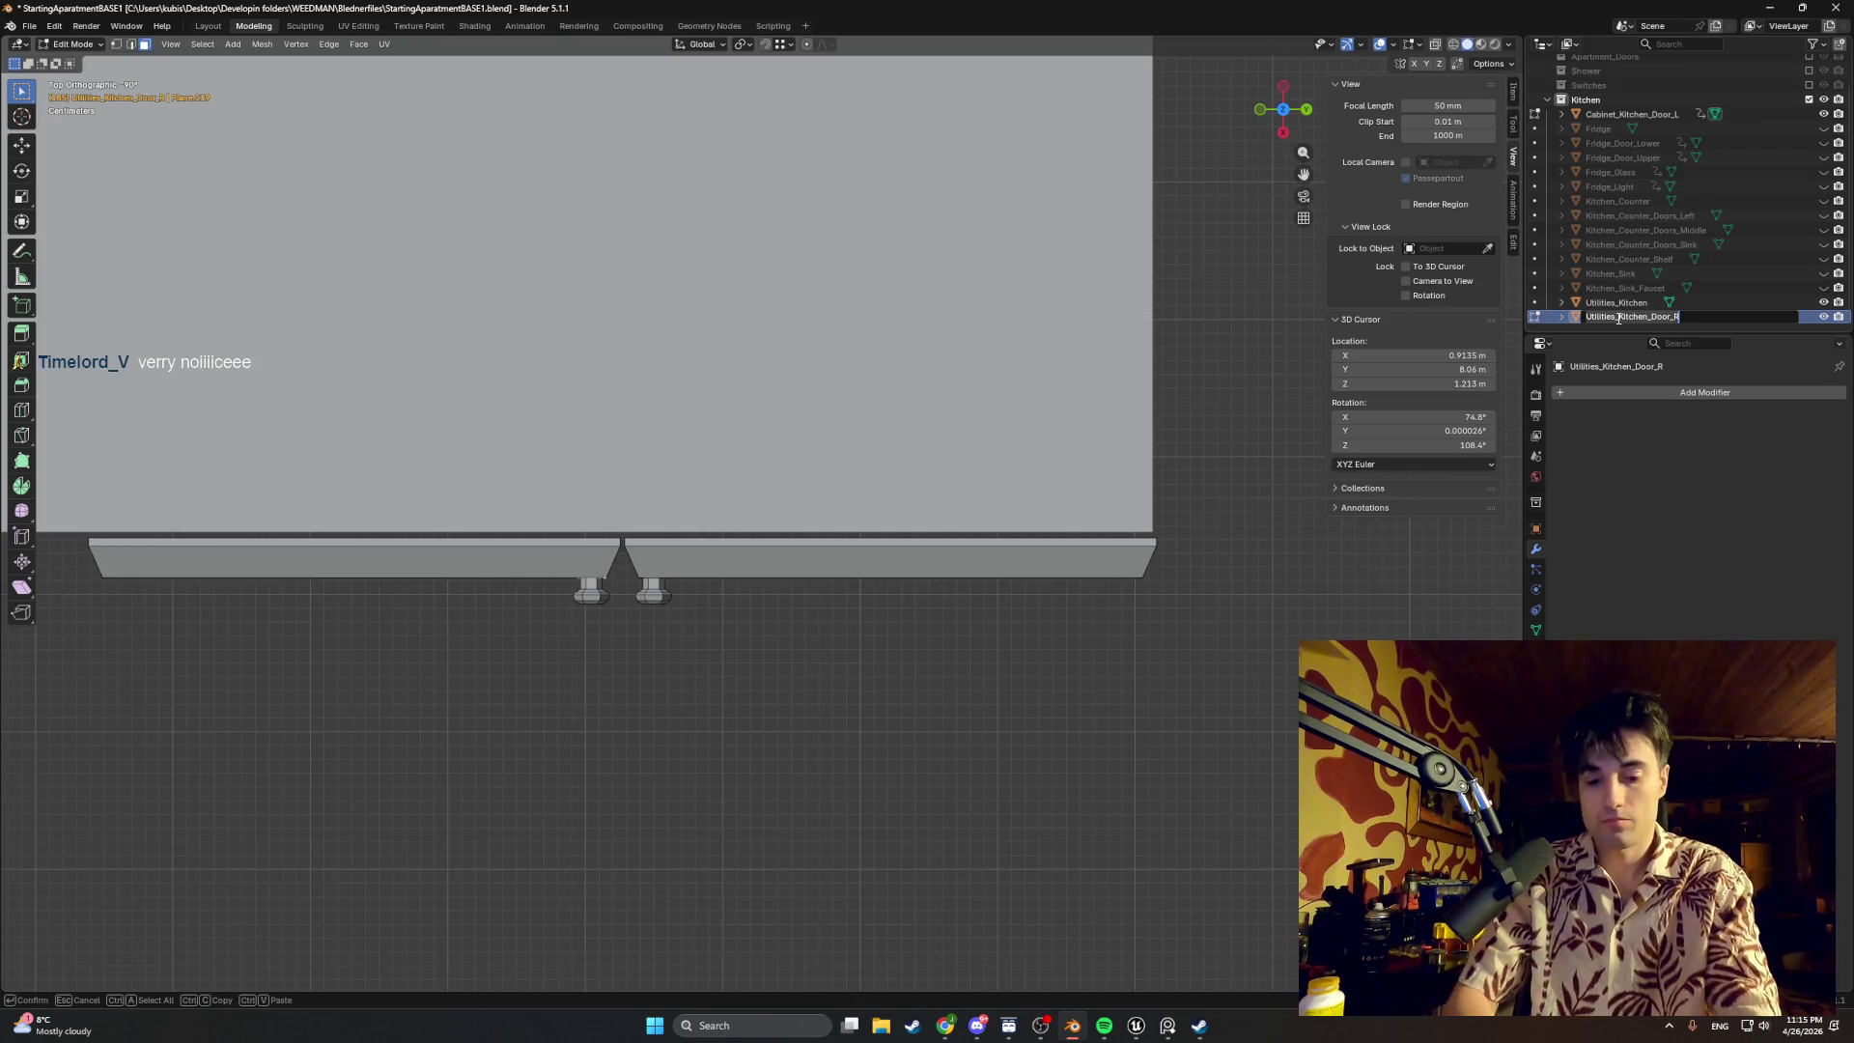
key("ctrl+z")
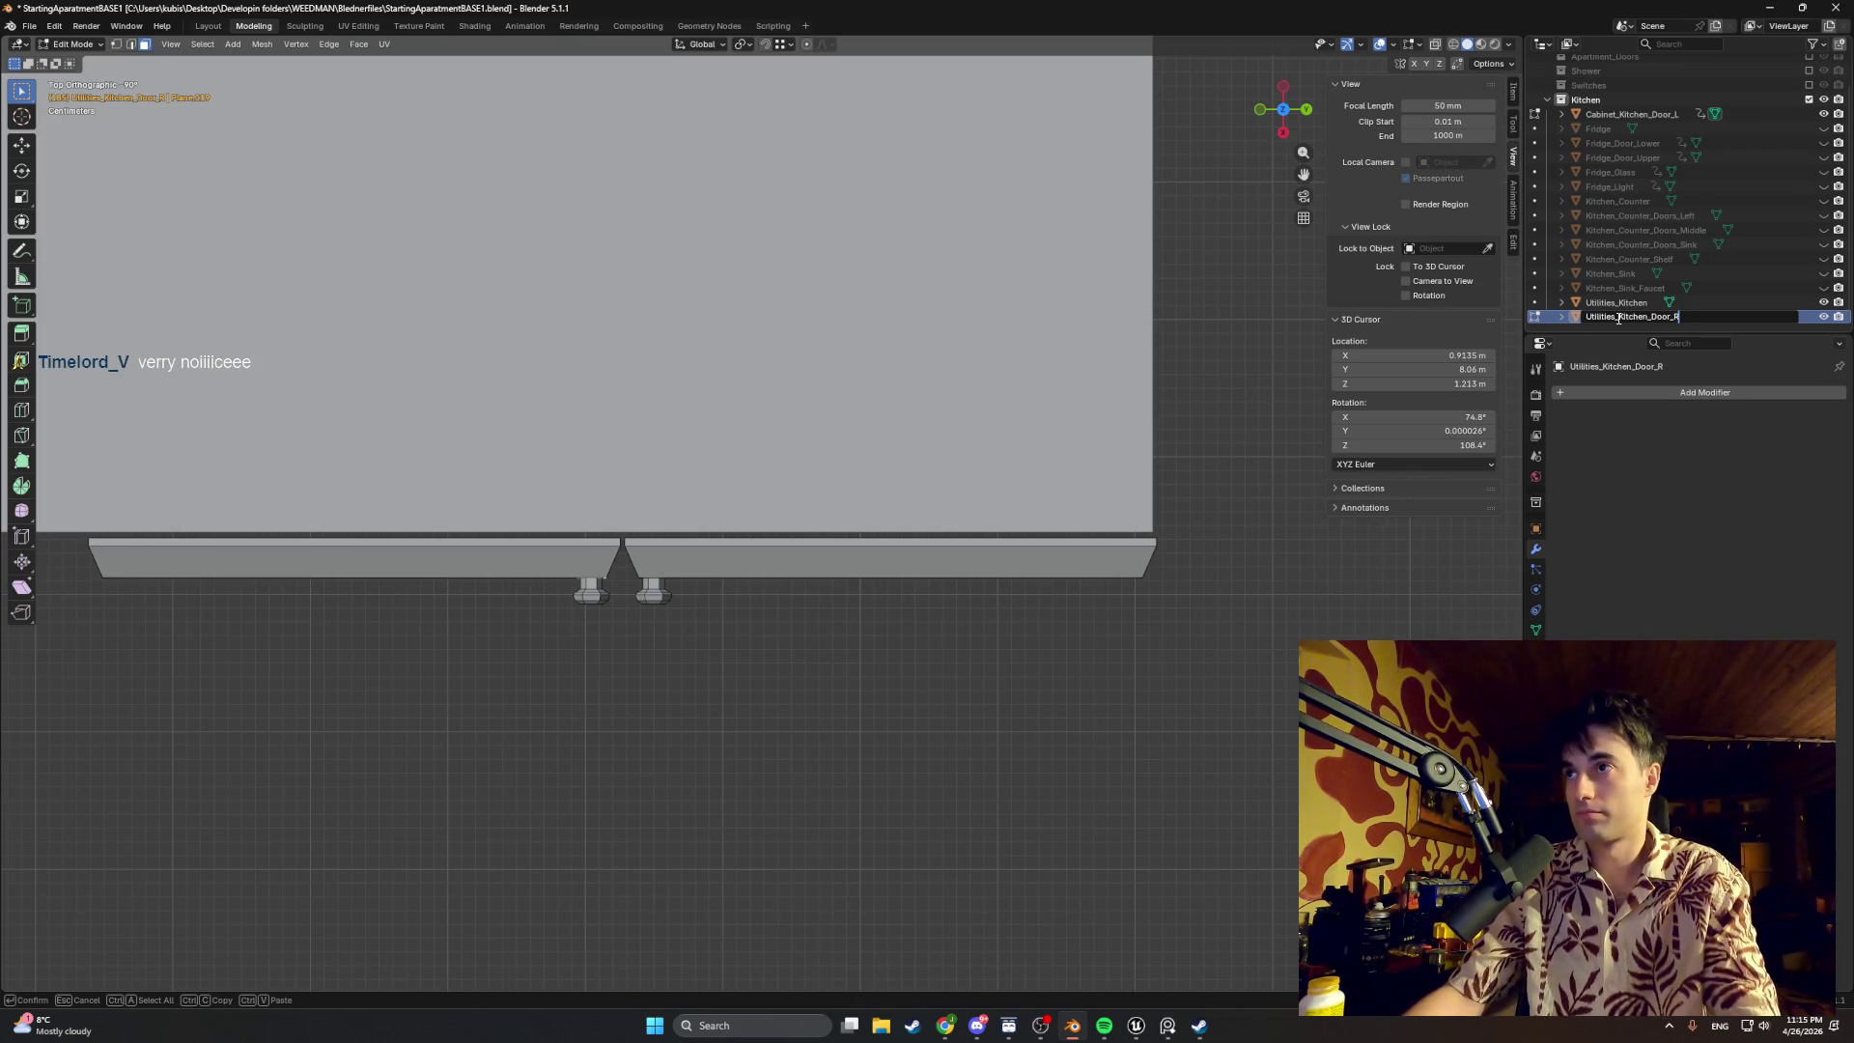
type("Cabinet")
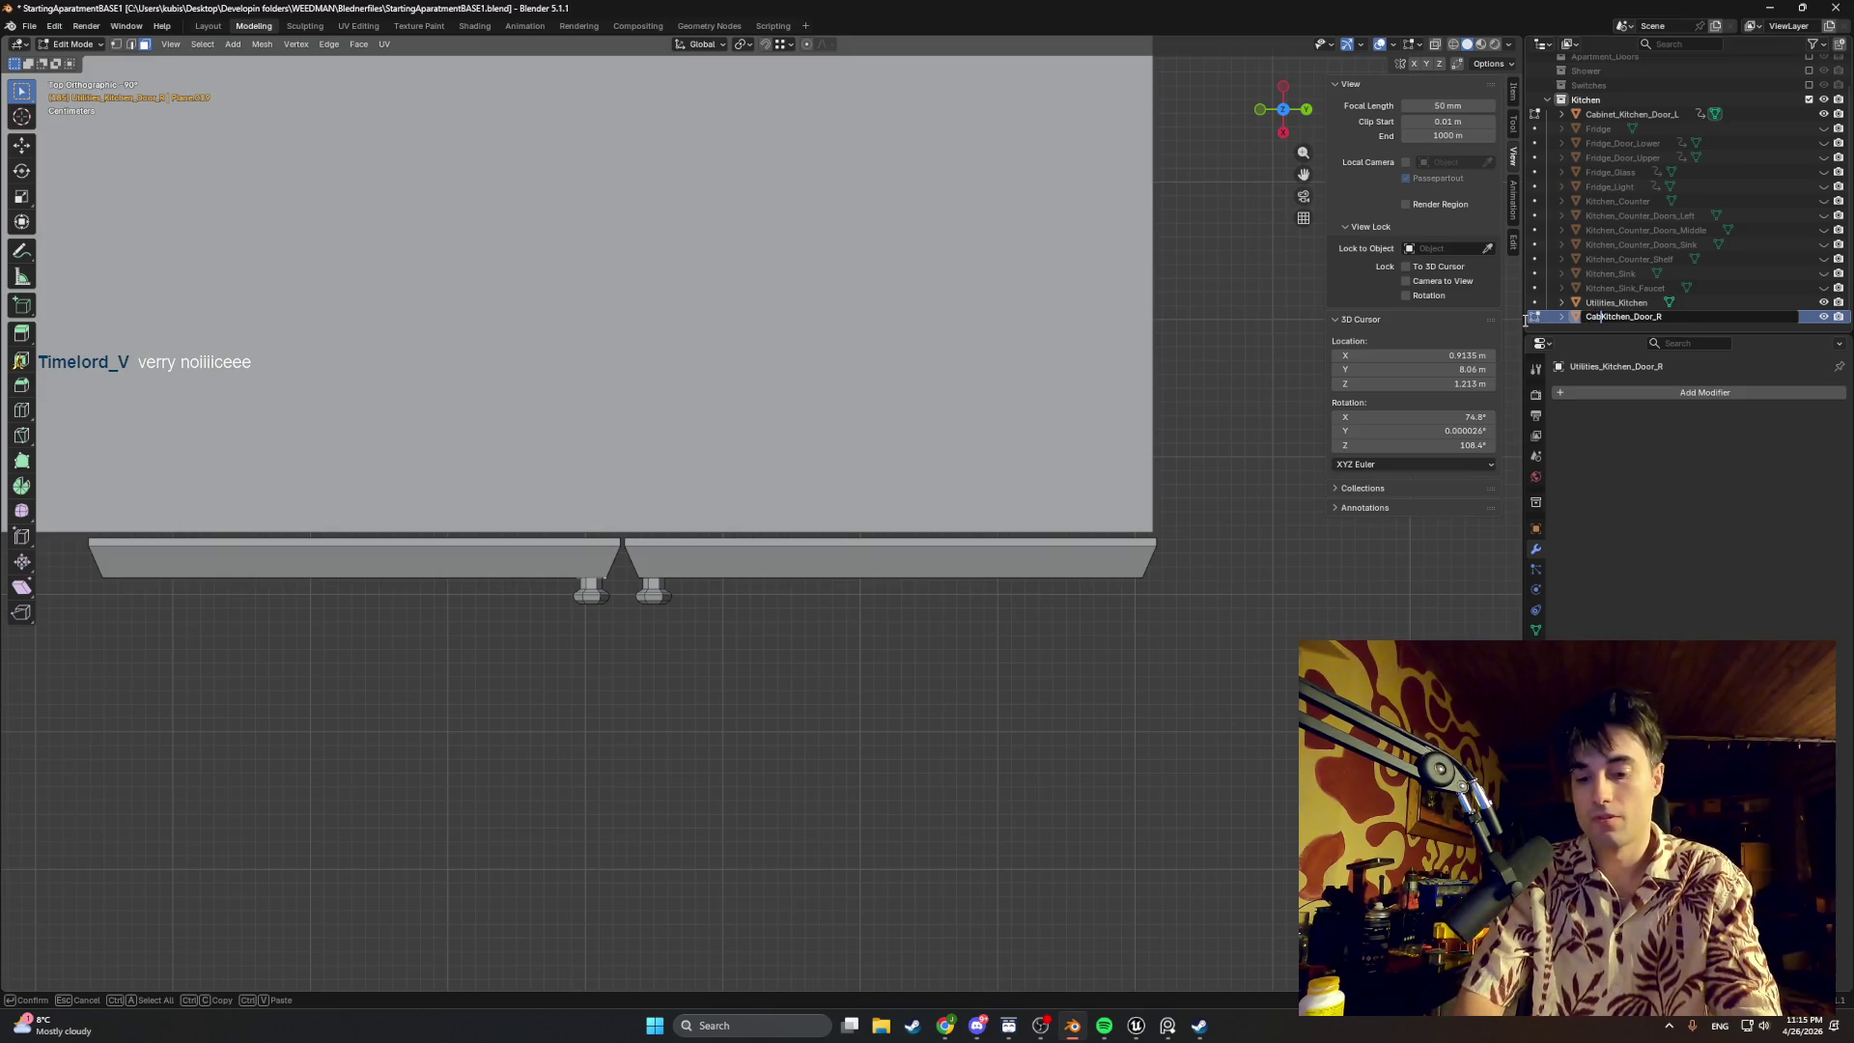
key("Return")
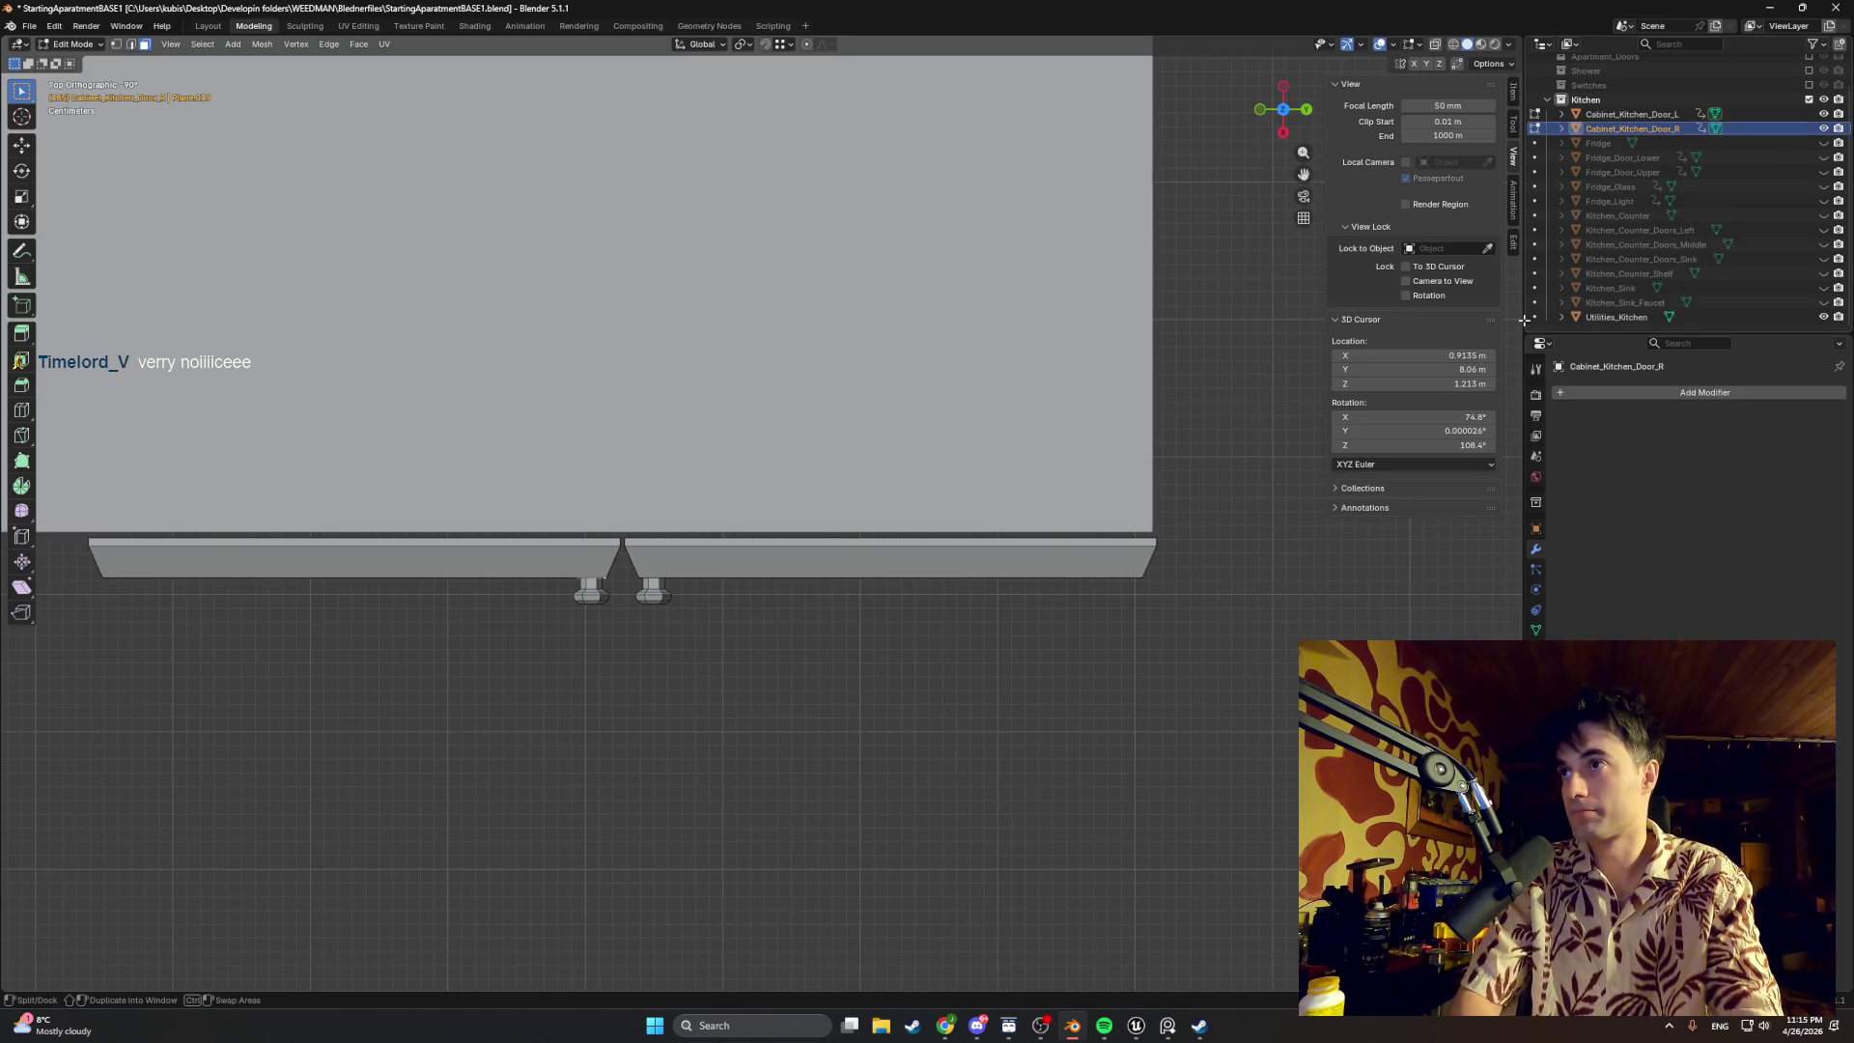
Step: Rename the cabinet body to Cabinet_Kitchen and return to Object Mode
double_click(1609, 313)
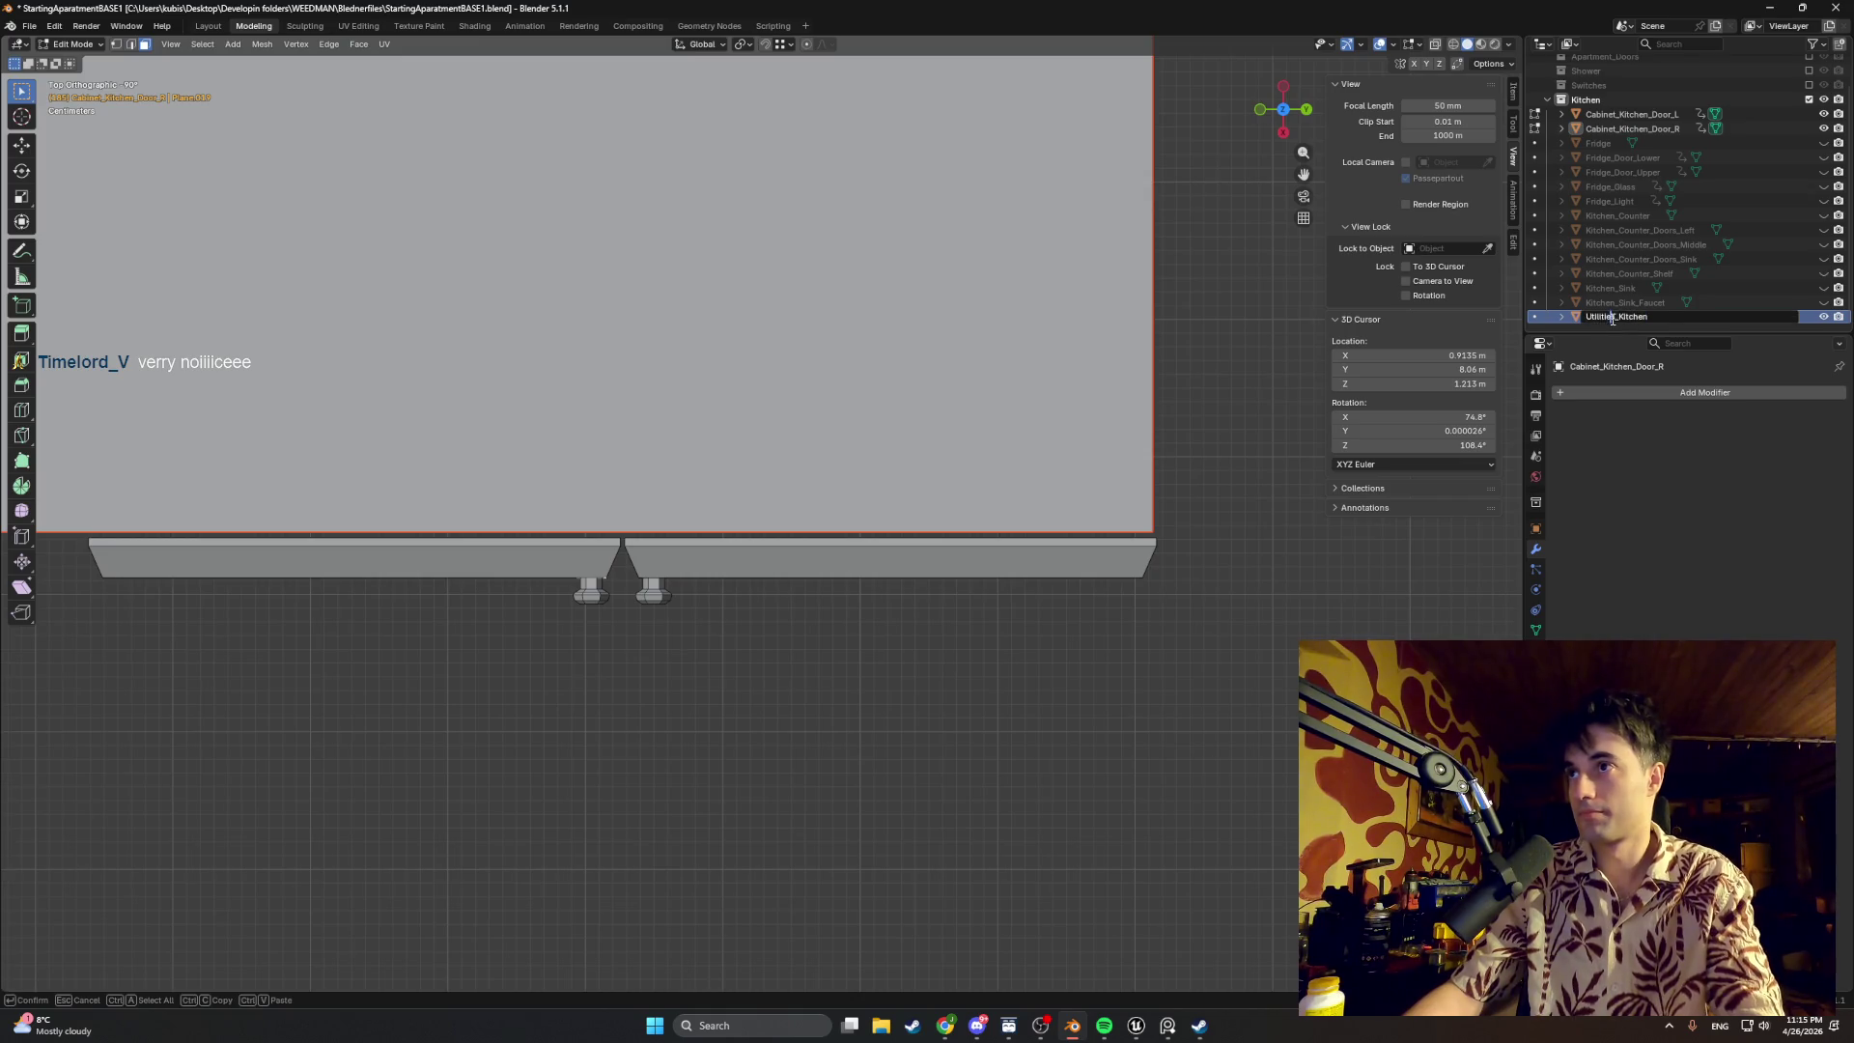
type("Cabinet")
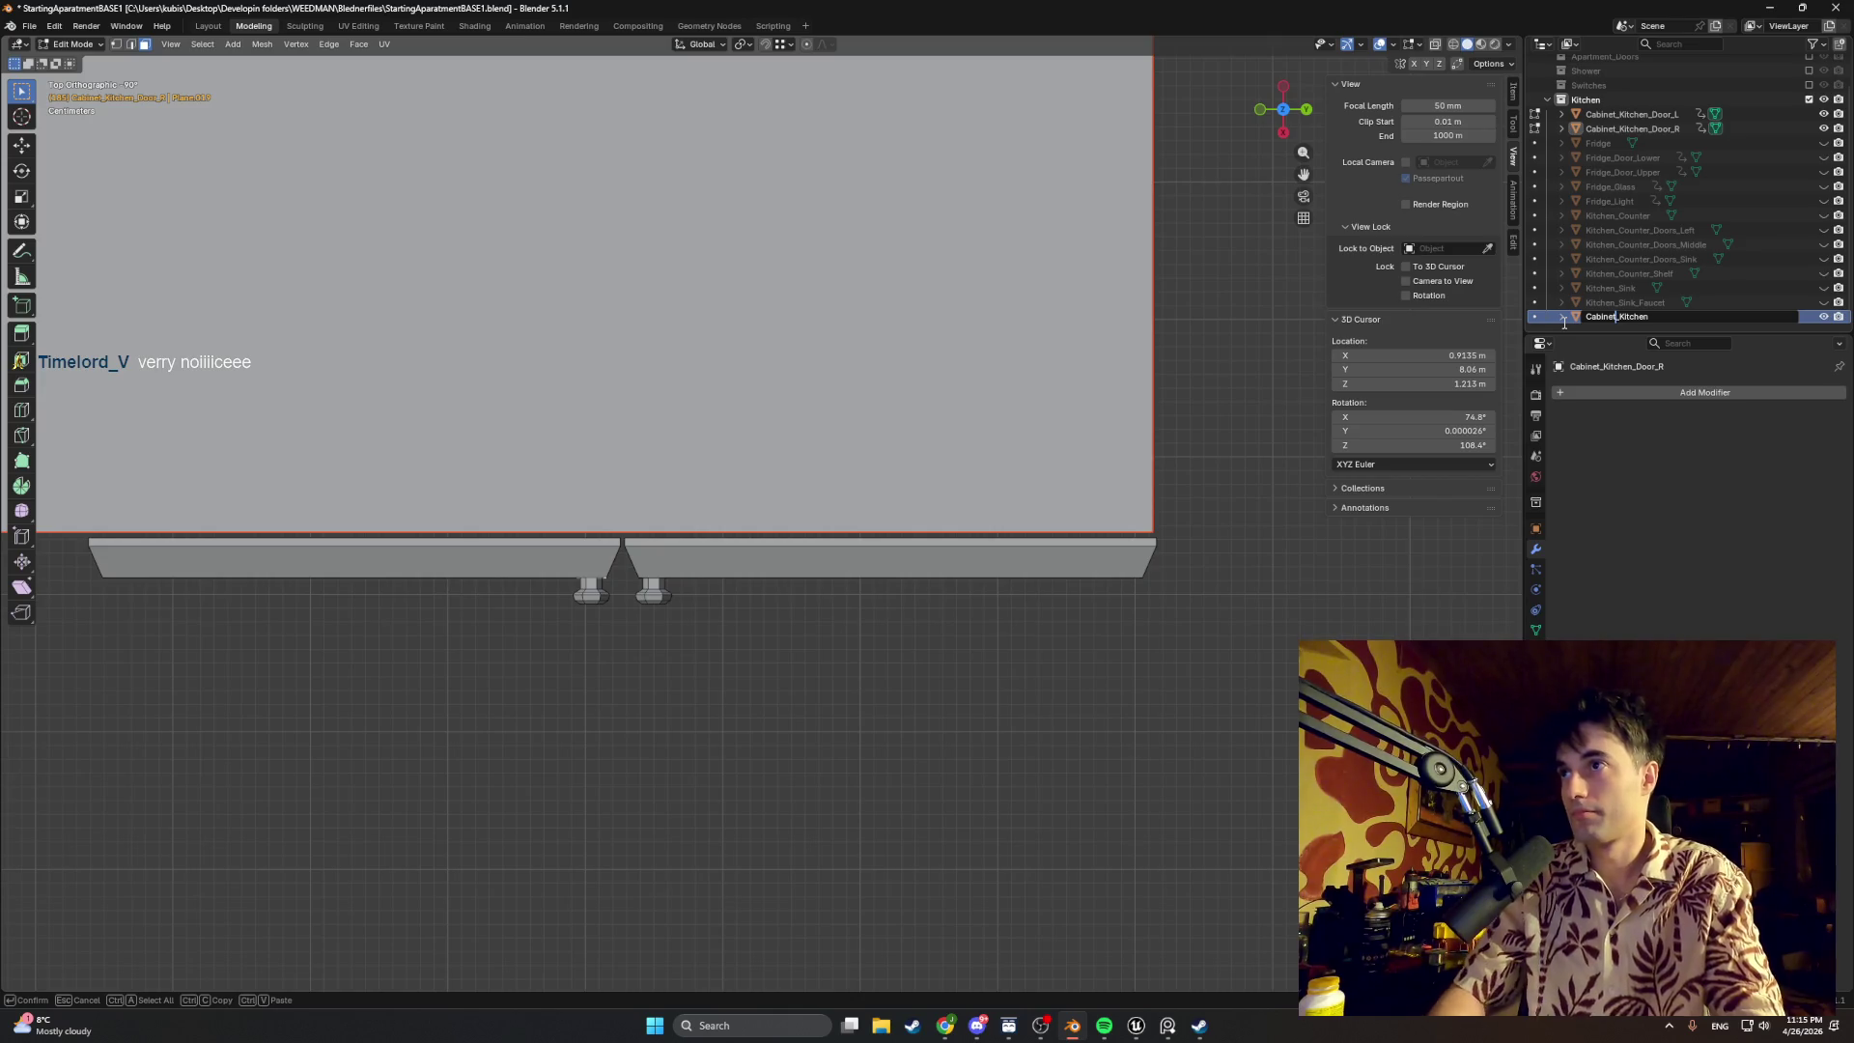
key("Return")
mouse_move(1048, 683)
middle_mouse_down()
mouse_move(1033, 556)
mouse_move(999, 537)
mouse_move(973, 695)
mouse_move(964, 594)
middle_mouse_up()
key("Tab")
Step: Nudge Cabinet_Kitchen_Door_L slightly along Y so it sits flush on the cabinet front
left_click(920, 572)
key("g")
key("x")
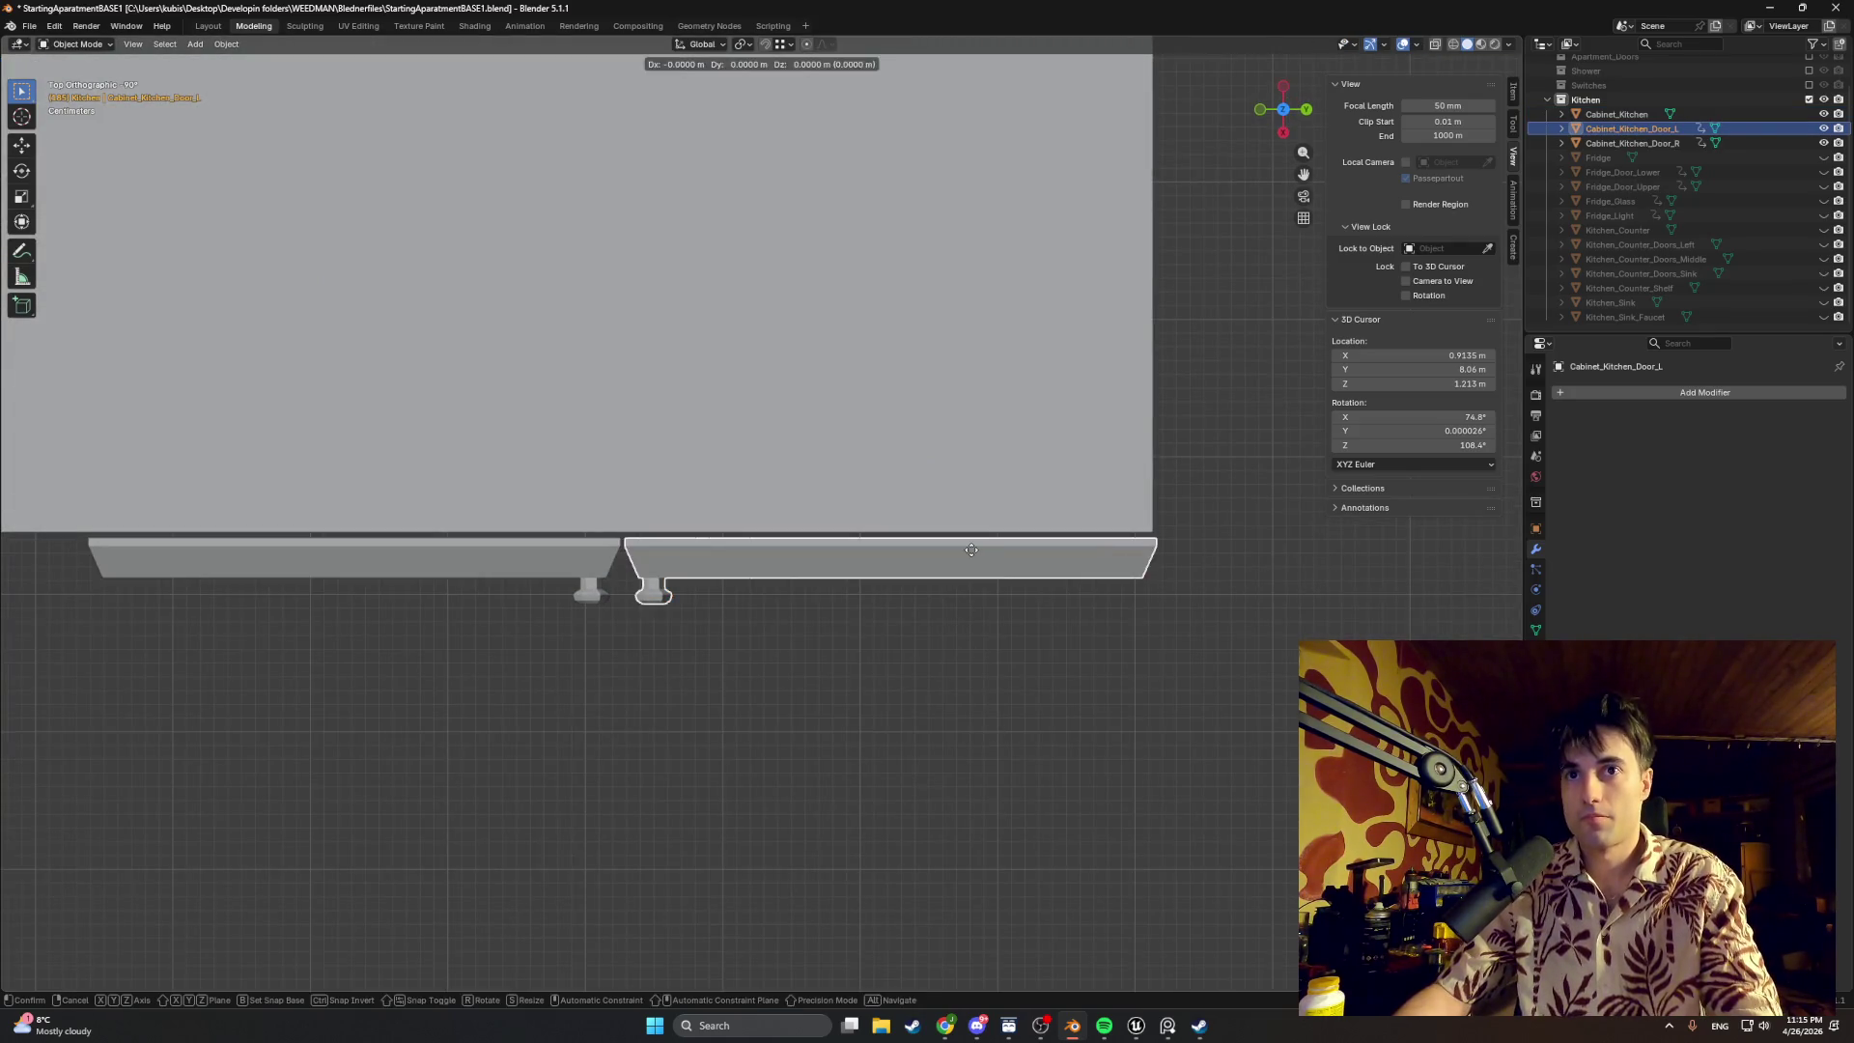
key("y")
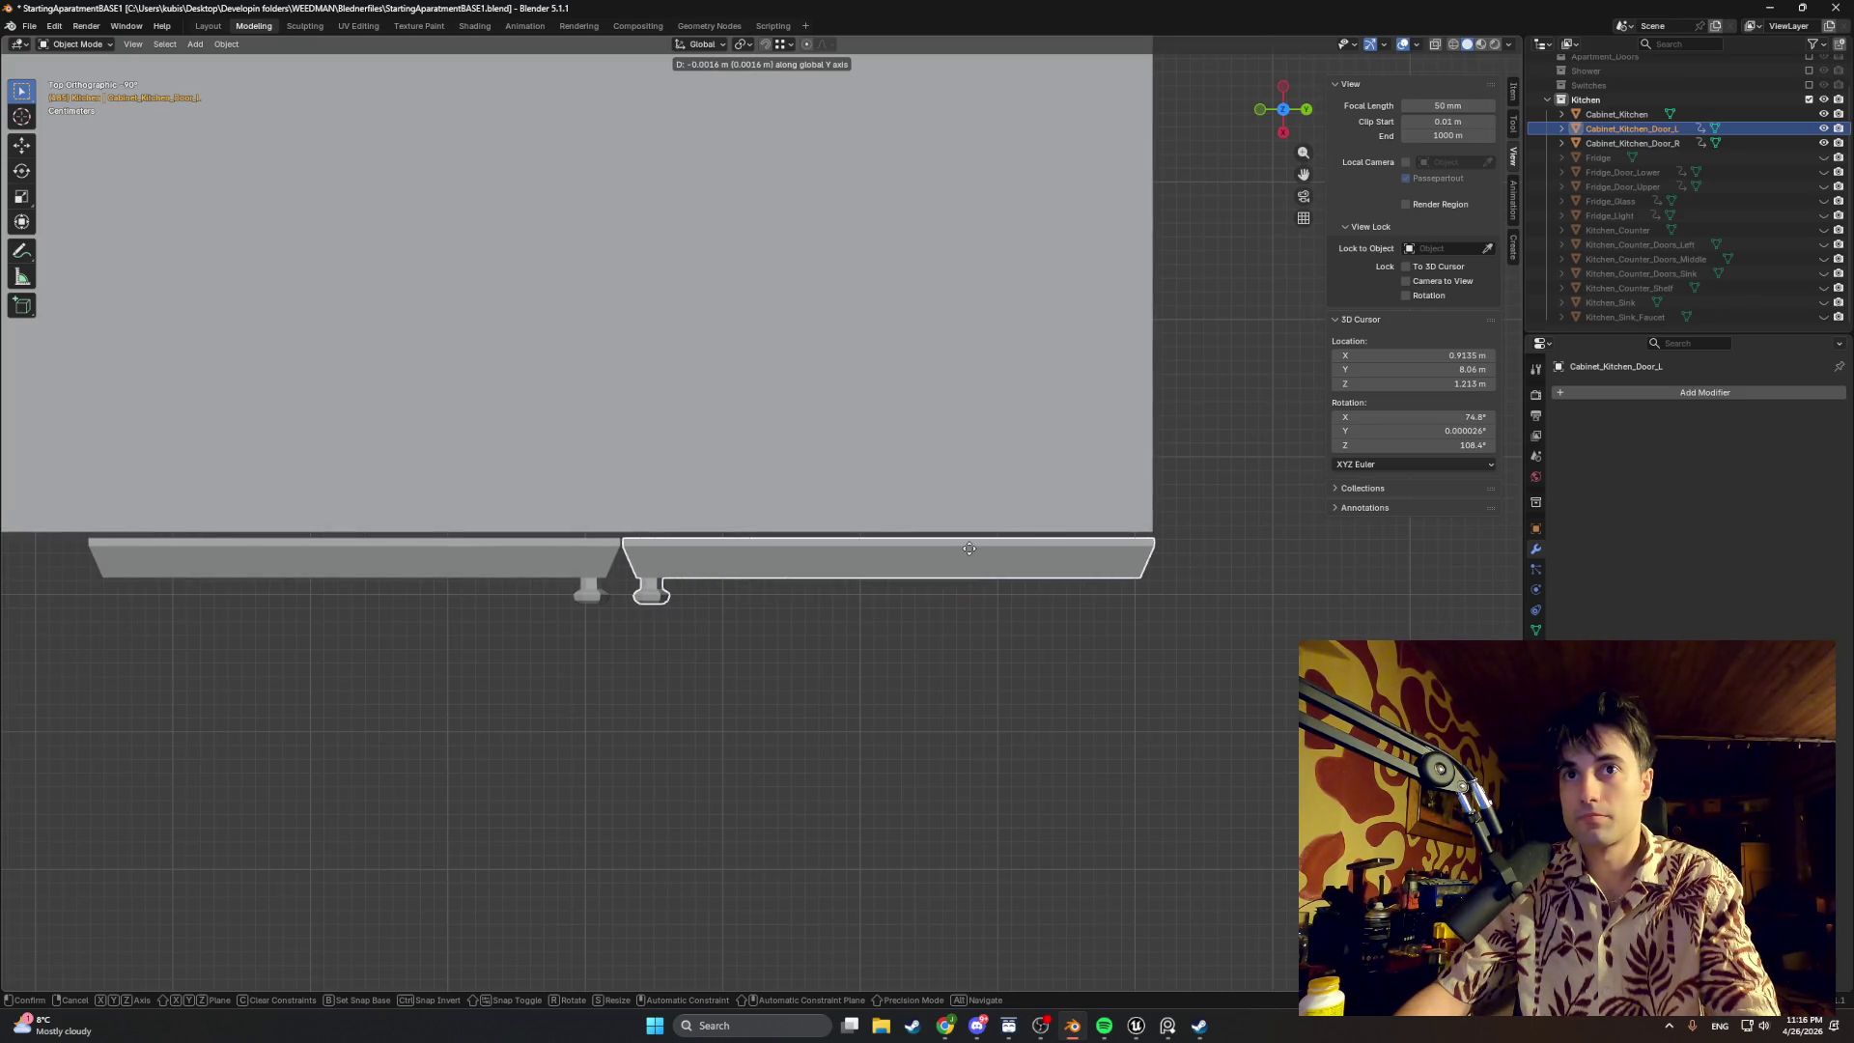
left_click(968, 548)
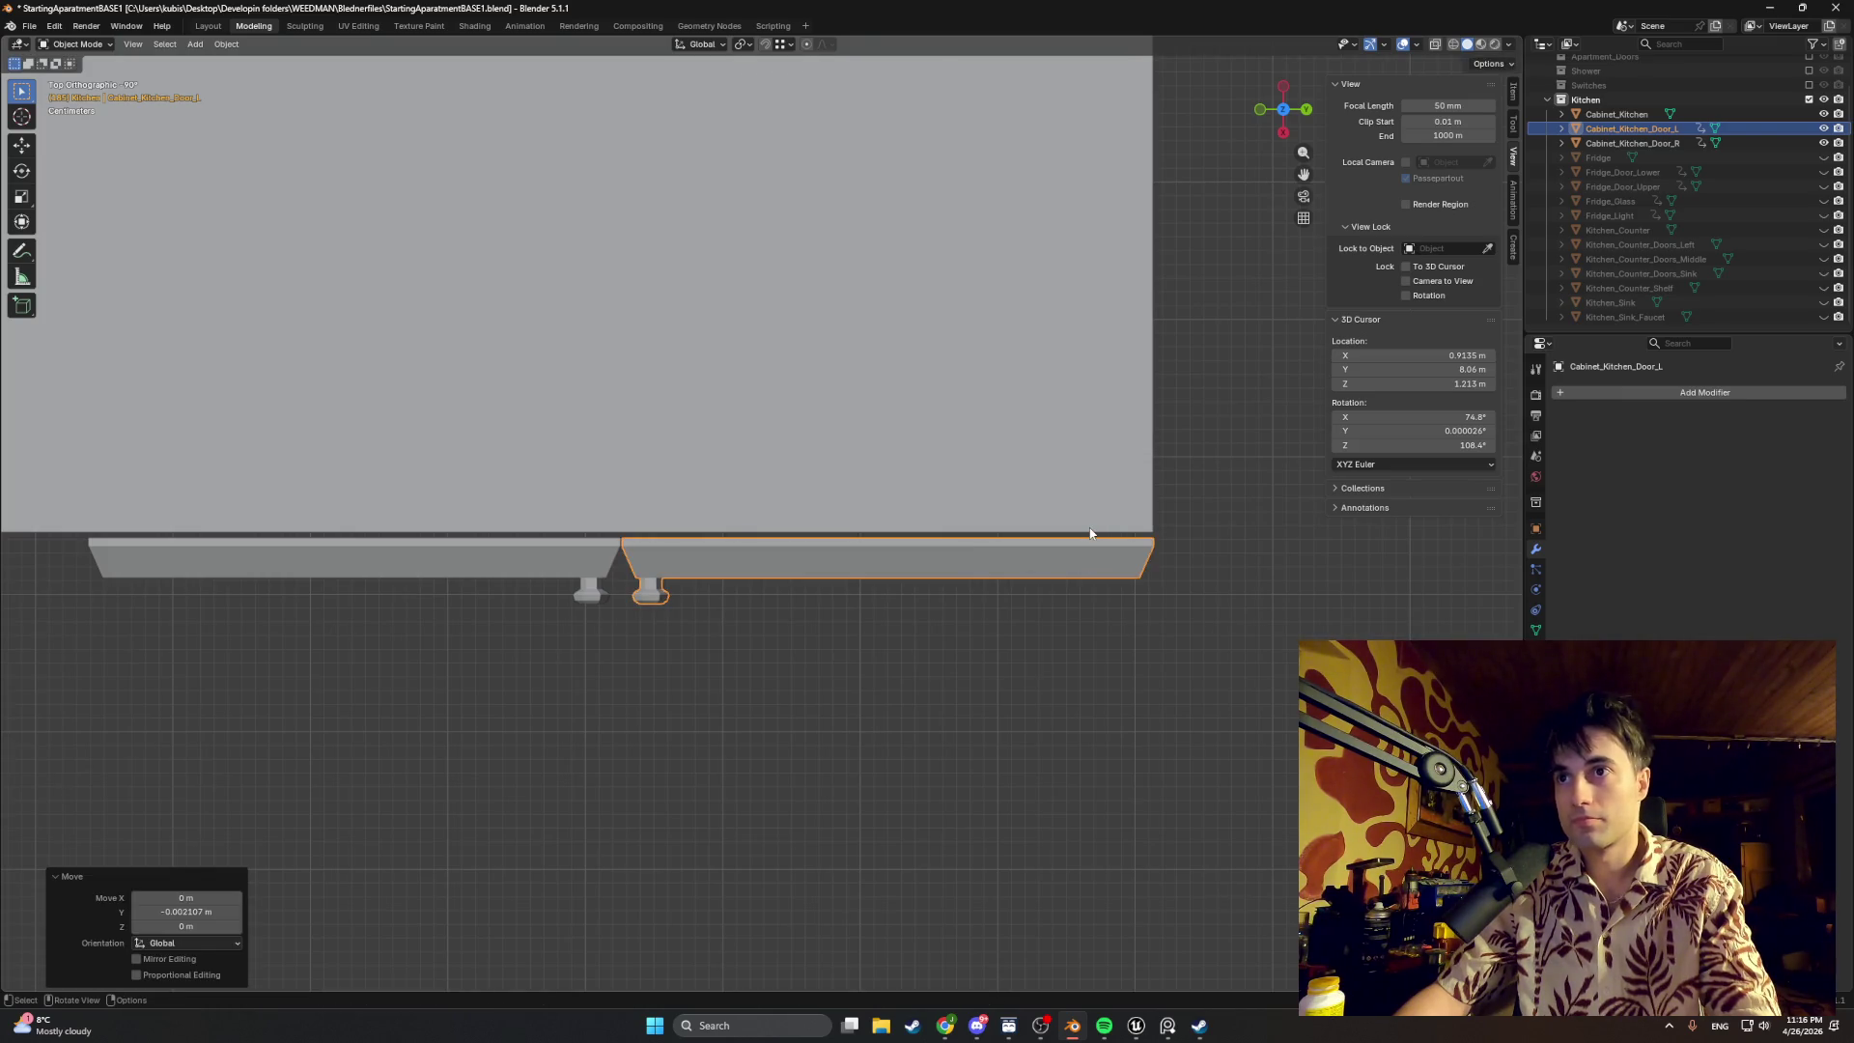
middle_click_drag(1091, 533, 1018, 411)
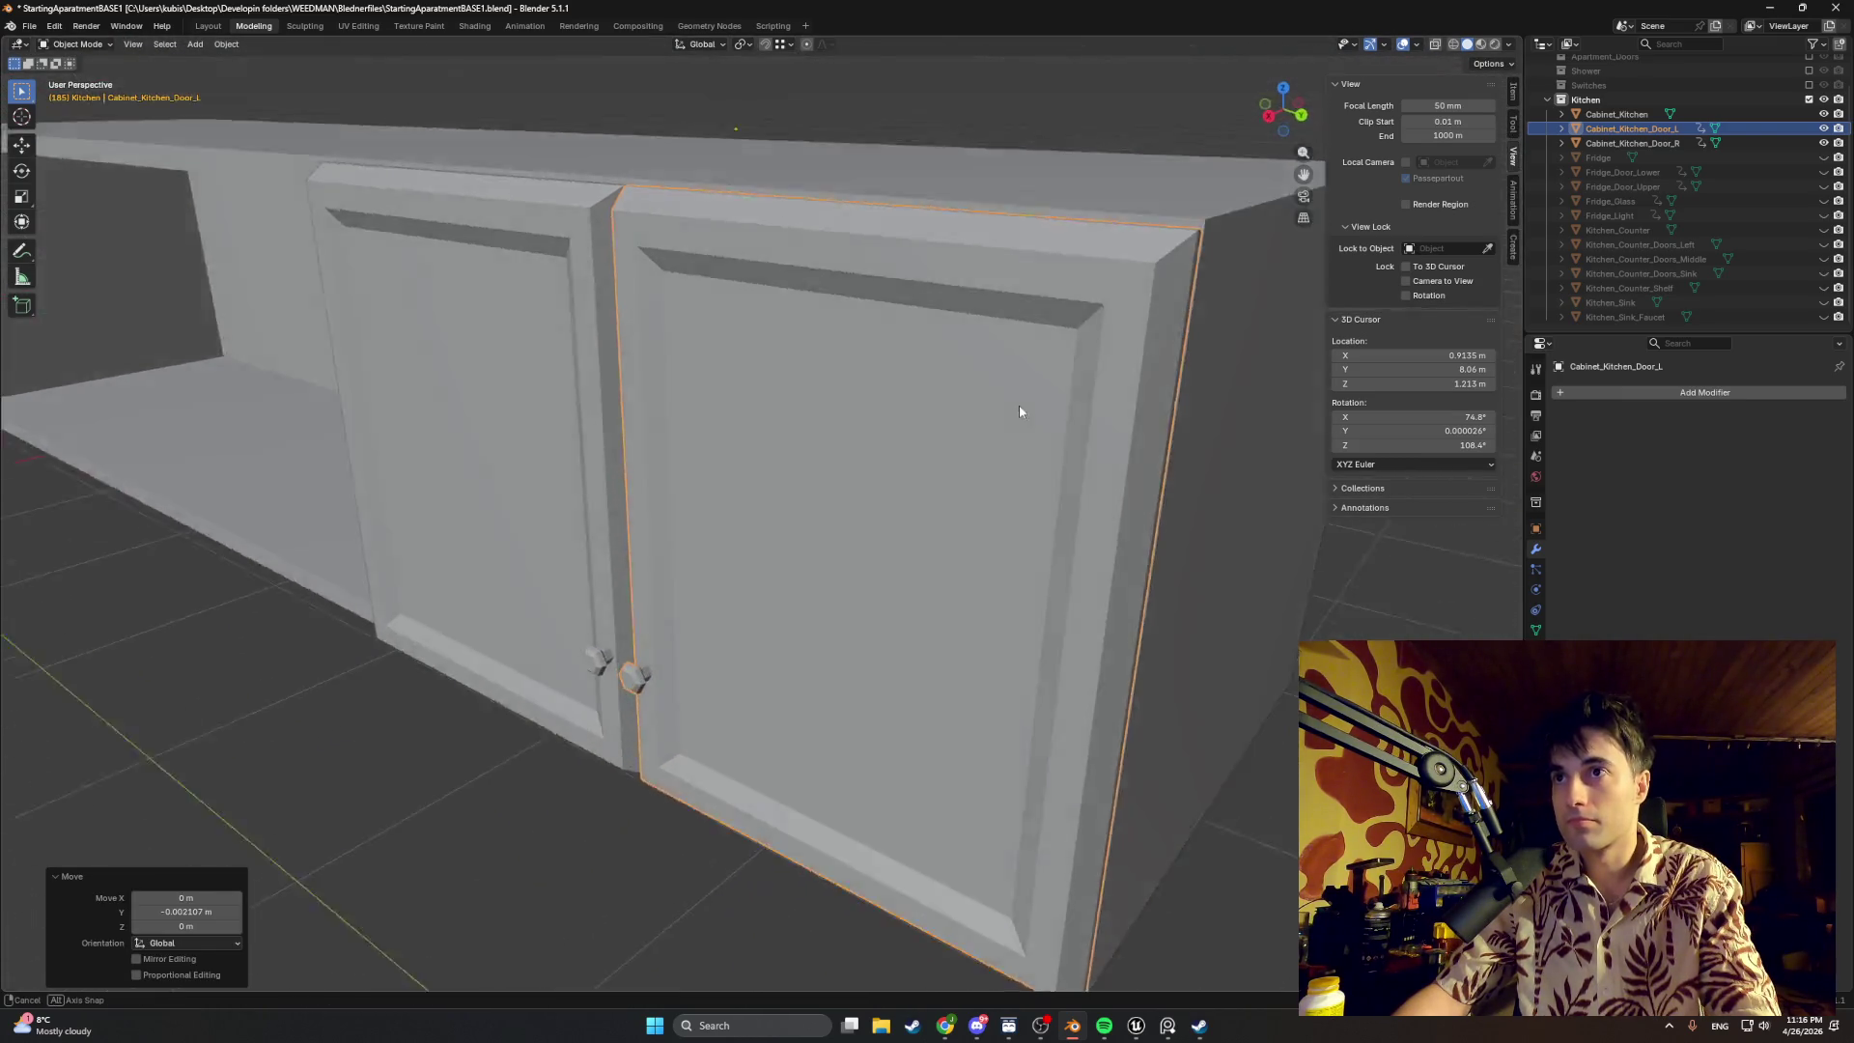
scroll(1022, 408, "down", 3)
middle_click_drag(1039, 405, 1096, 433)
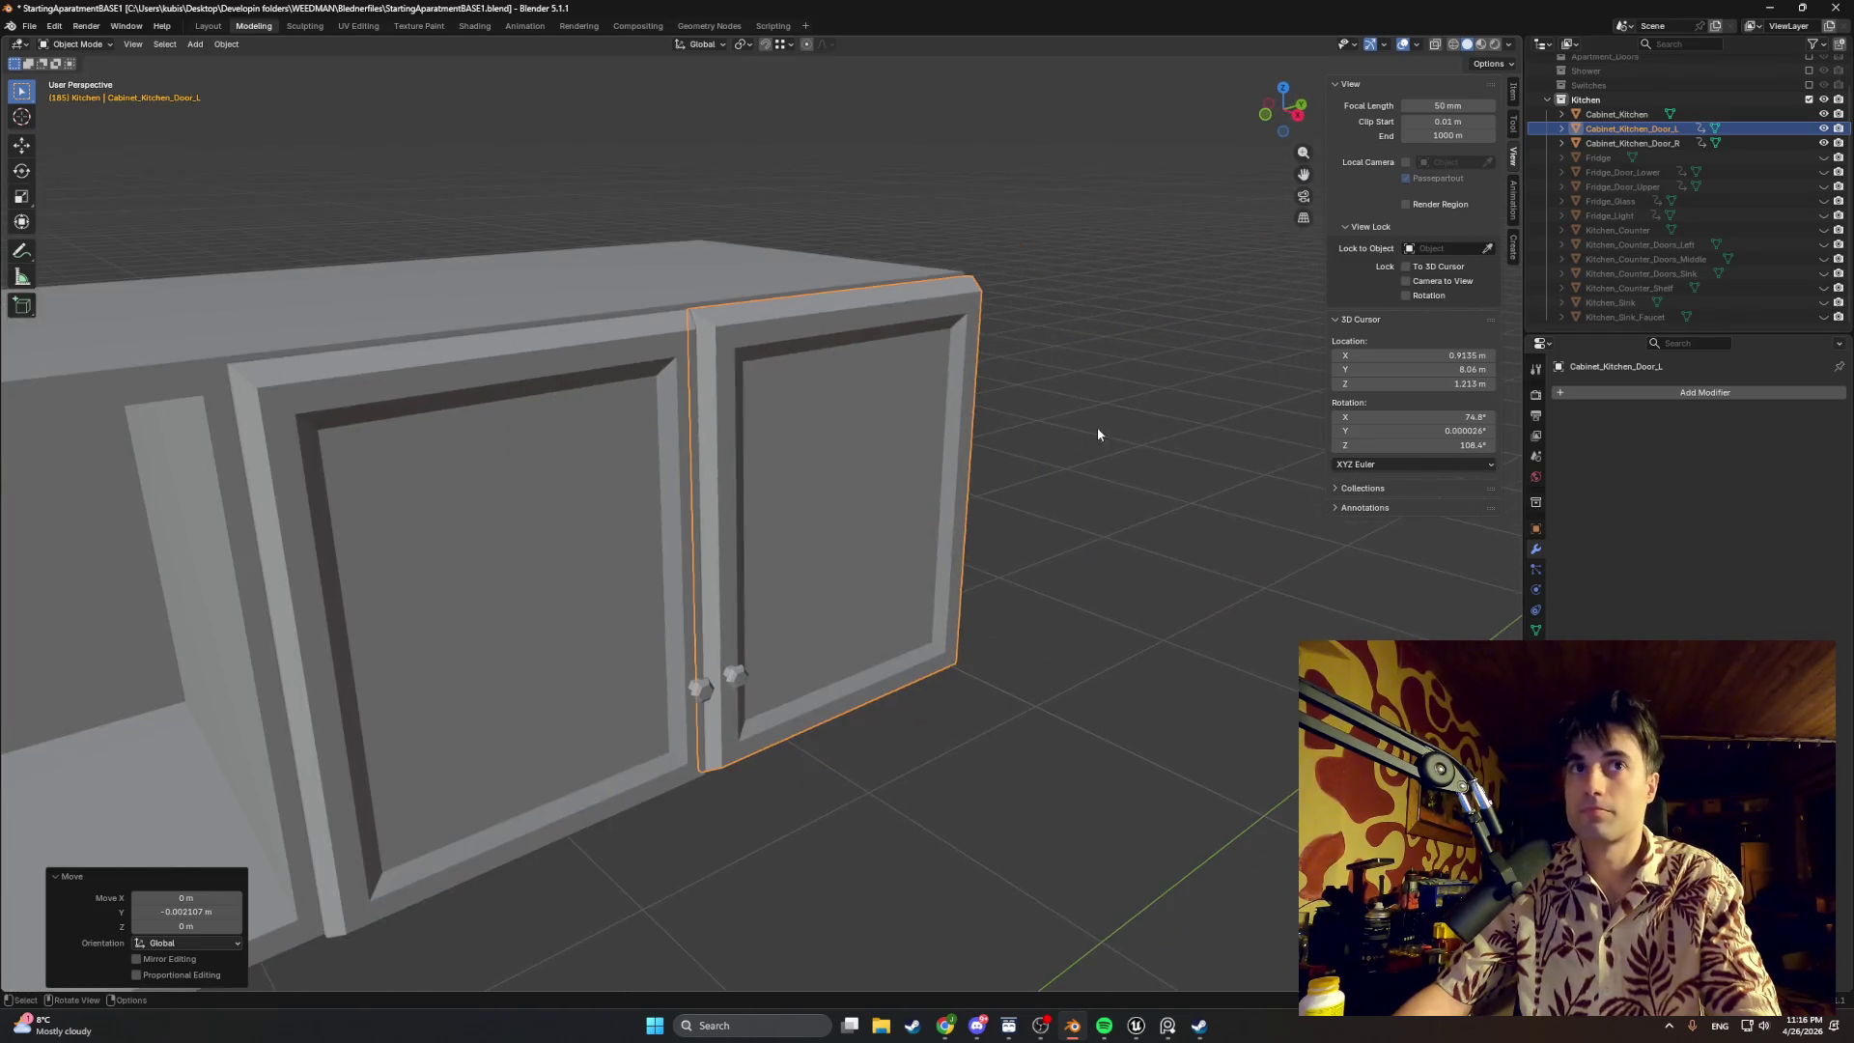
mouse_move(860, 493)
middle_mouse_down()
mouse_move(617, 397)
mouse_move(582, 493)
middle_mouse_up()
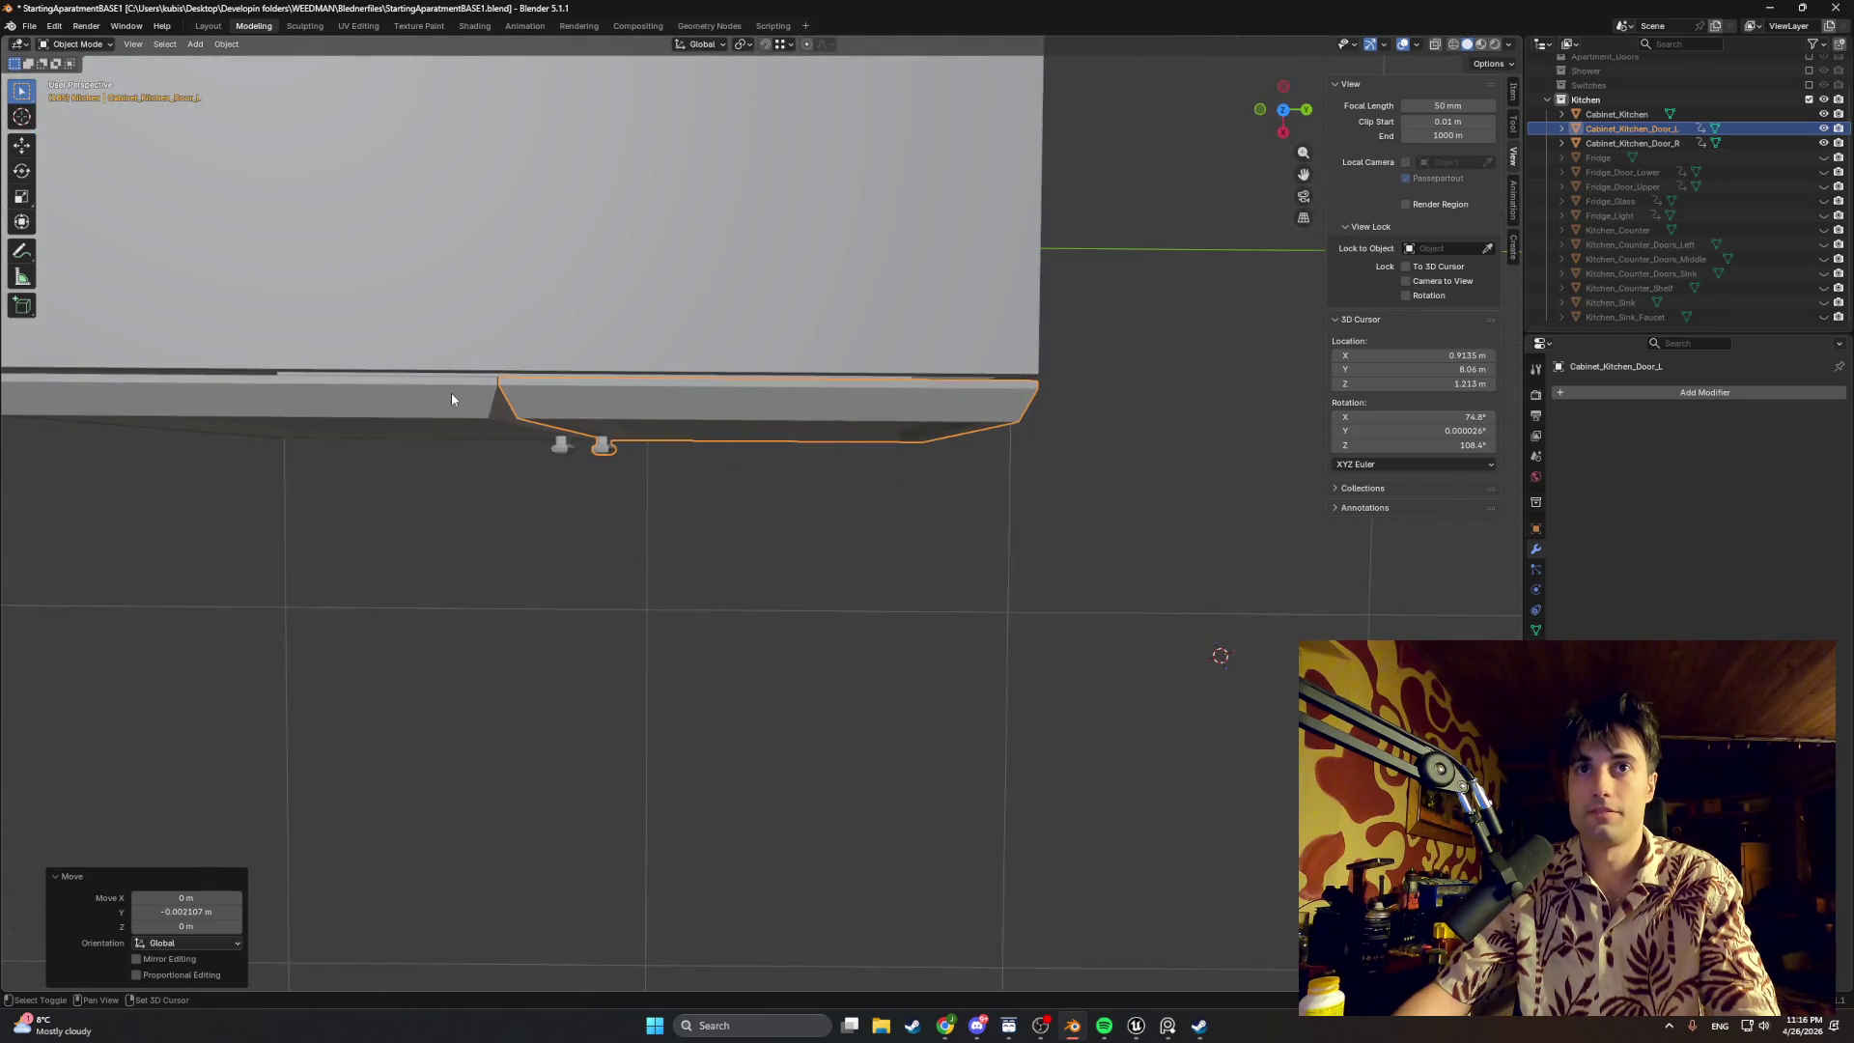
Step: Nudge Cabinet_Kitchen_Door_R about 0.0025 m along X to align it with the left door
left_click(867, 443, "shift")
middle_click_drag(866, 443, 857, 656)
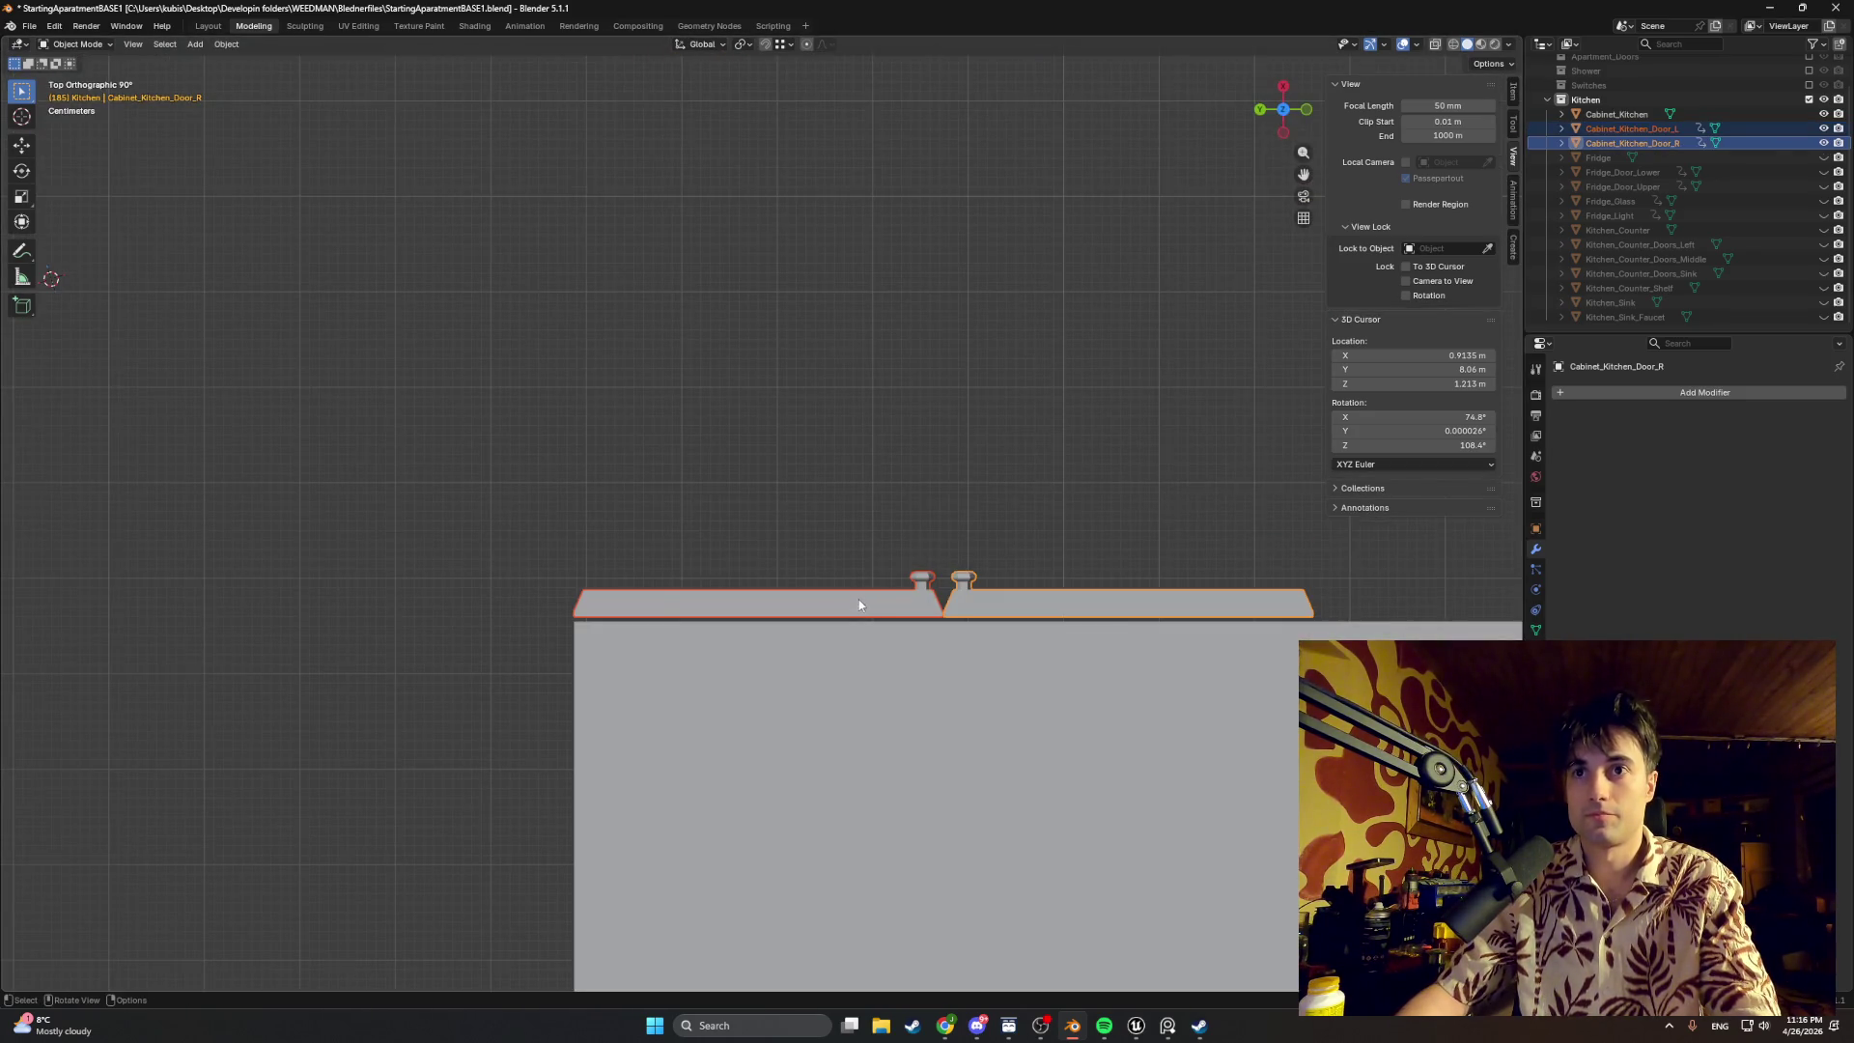
scroll(874, 566, "up", 2)
key("g")
key("x")
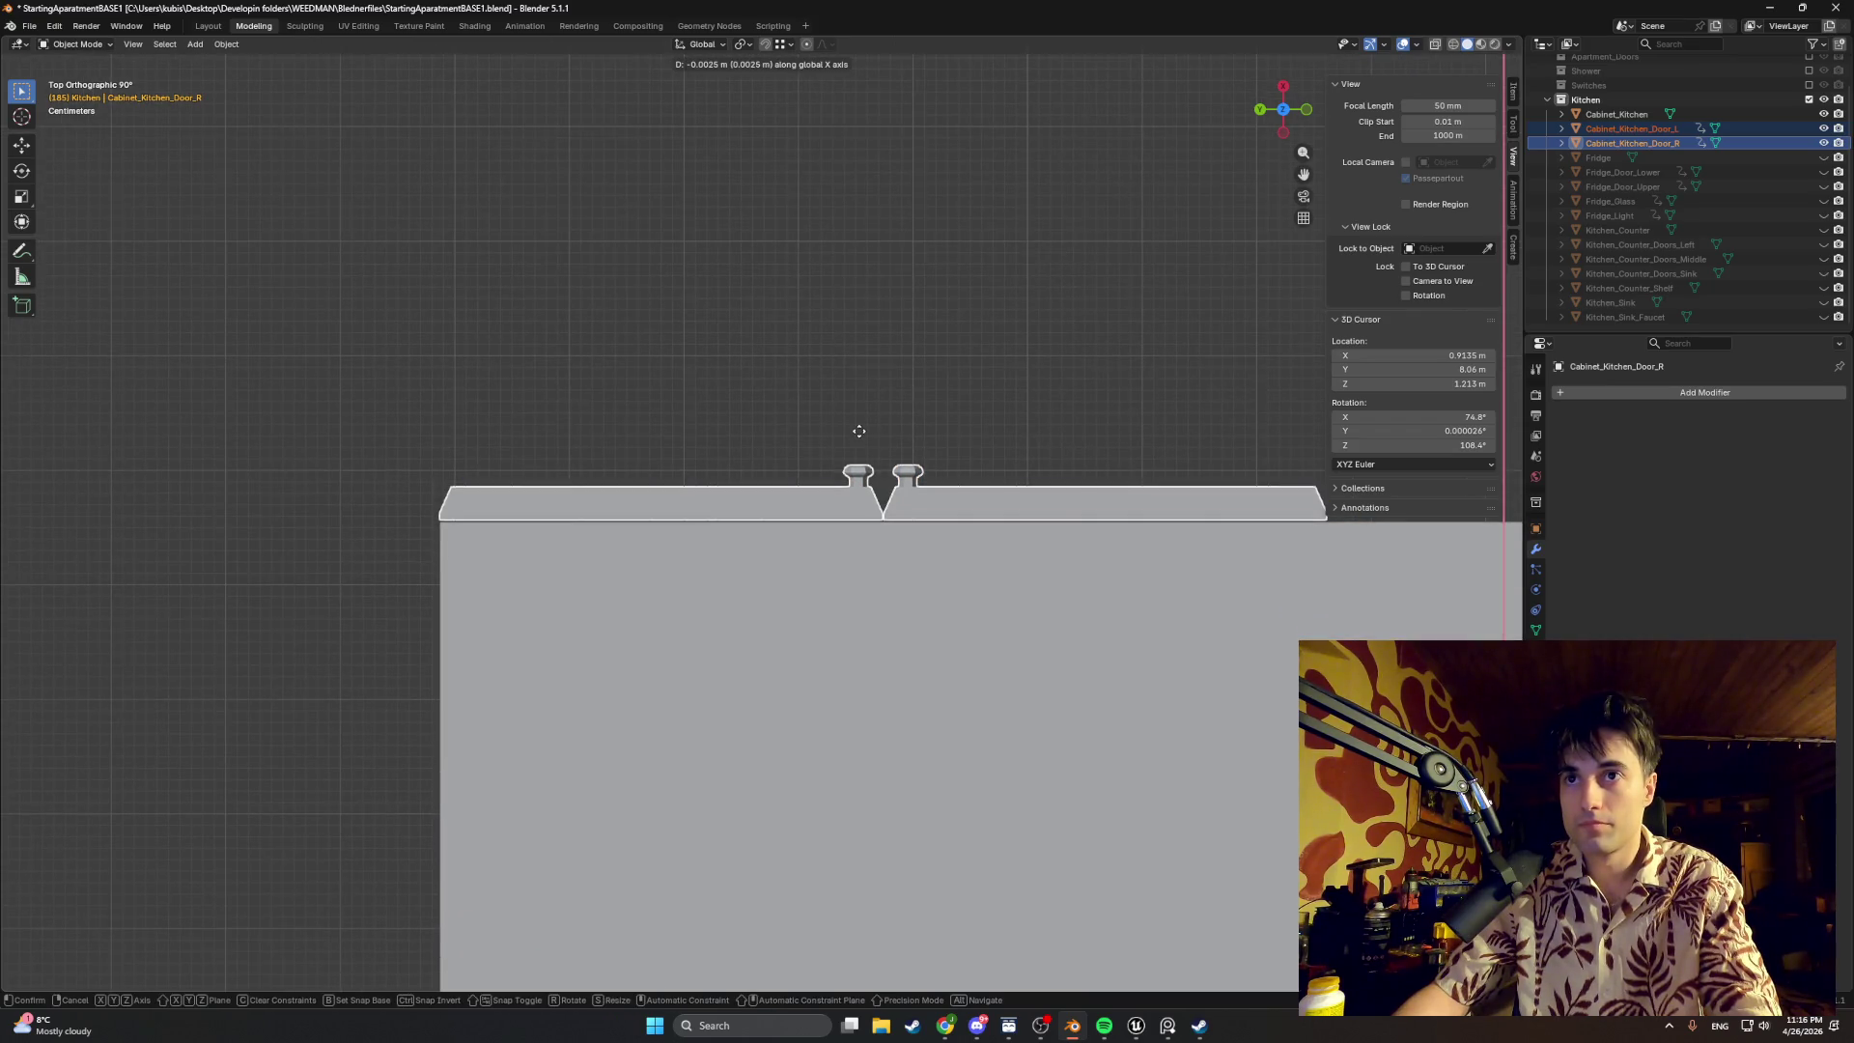
left_click(860, 431)
middle_click_drag(670, 443, 987, 318)
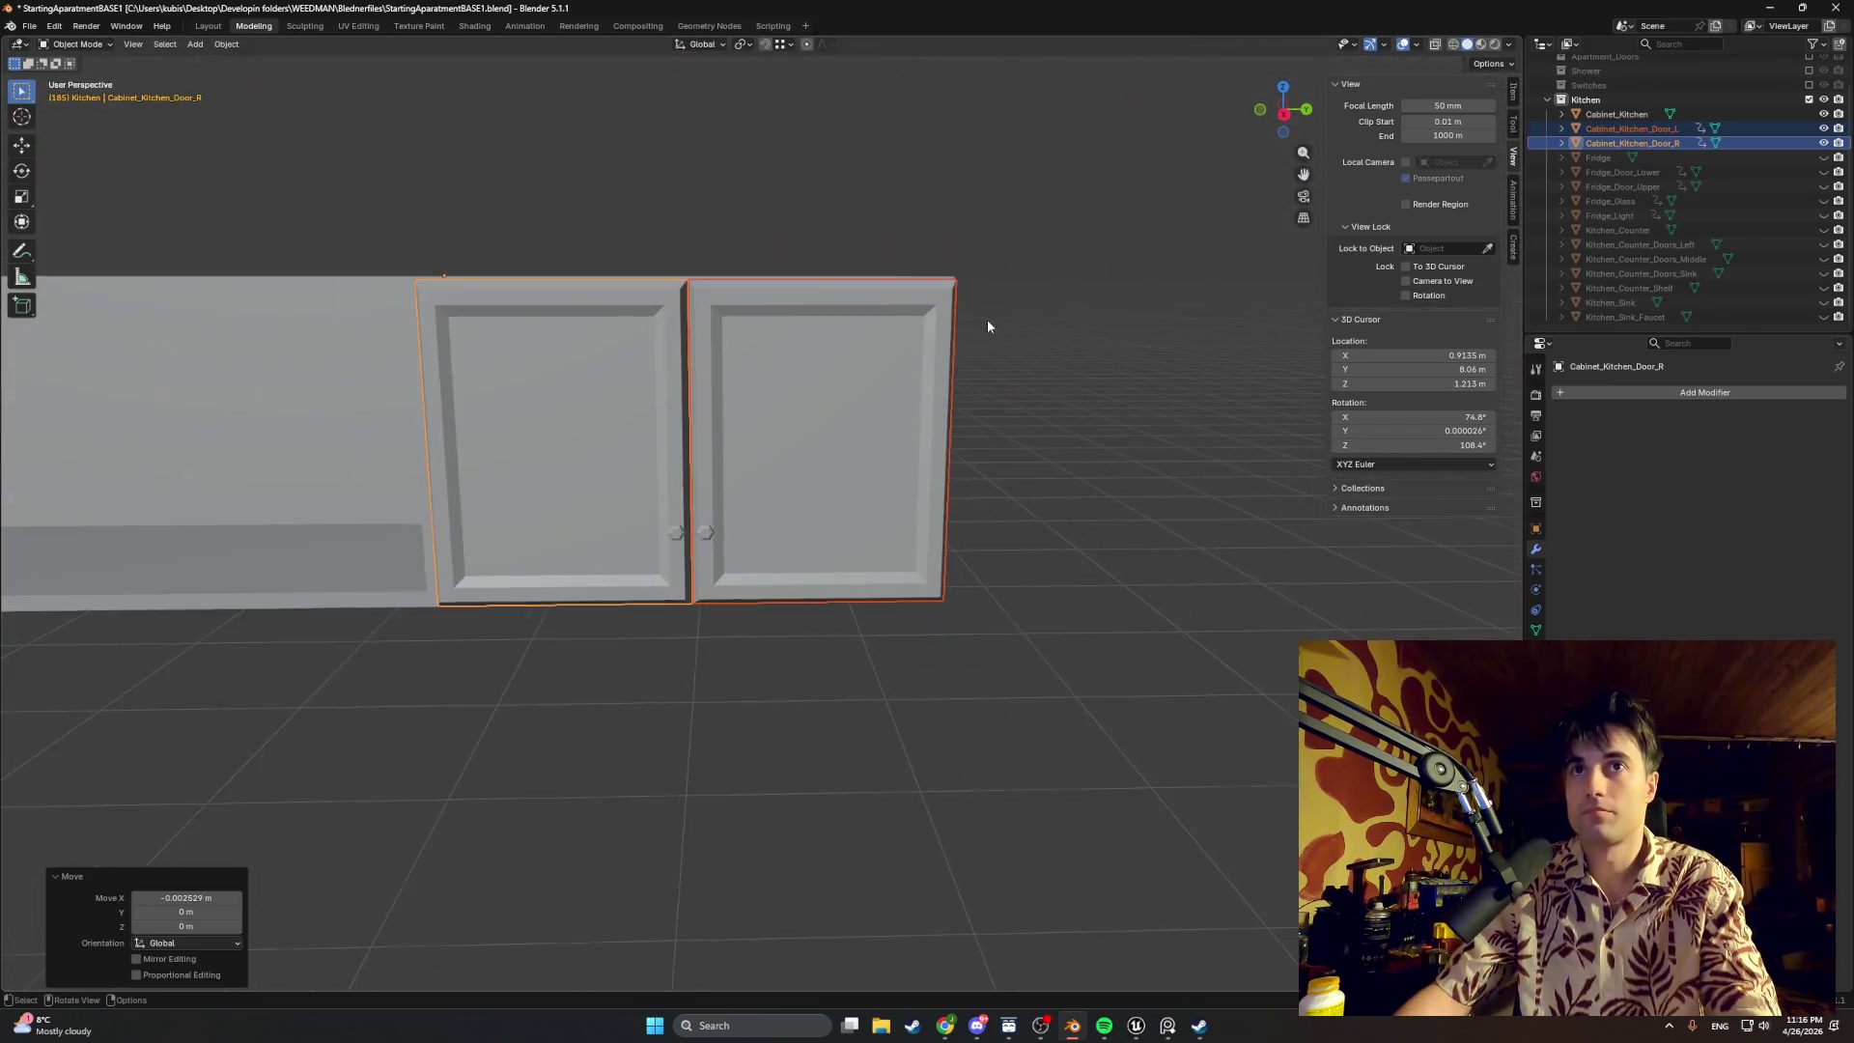
left_click(779, 599)
left_click(773, 702)
mouse_move(774, 702)
middle_mouse_down()
mouse_move(638, 565)
mouse_move(740, 561)
mouse_move(774, 612)
mouse_move(651, 642)
mouse_move(633, 629)
mouse_move(911, 600)
mouse_move(837, 594)
middle_mouse_up()
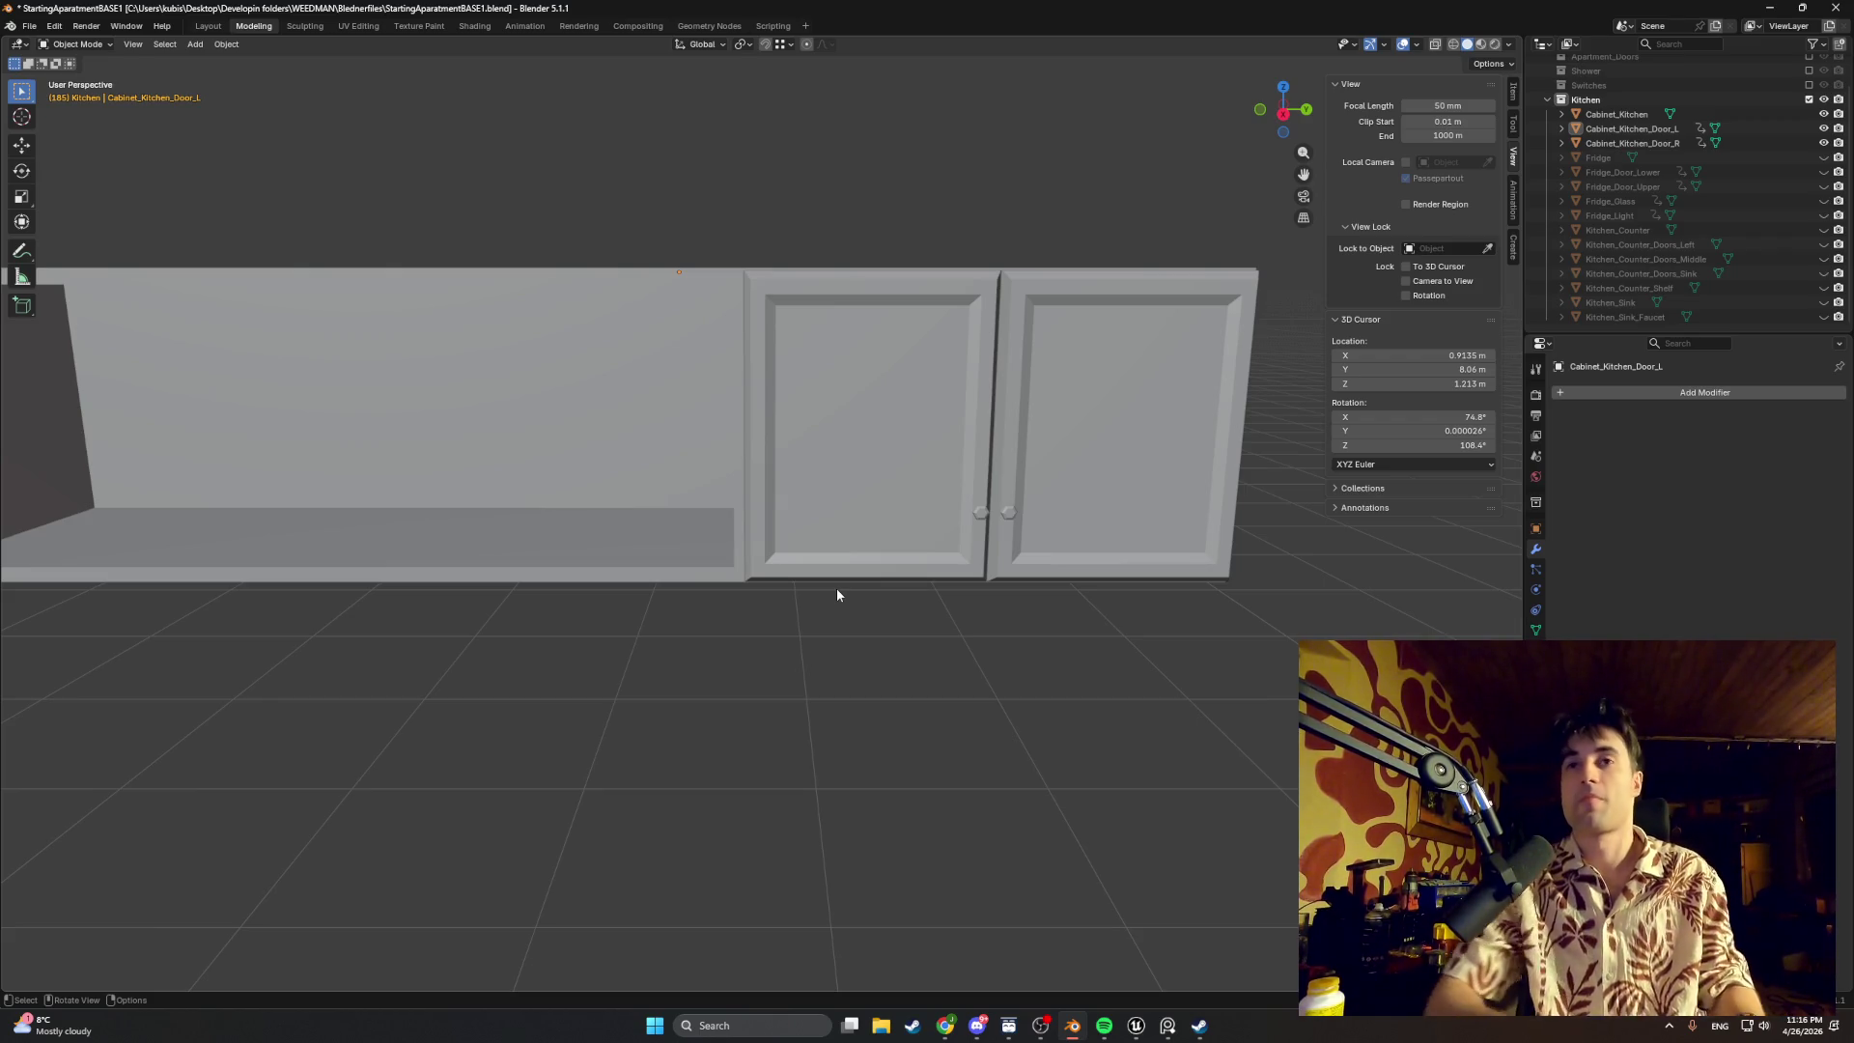
Step: Save the file and clear the door's leftover mesh selection, cancelling stray moves
mouse_move(552, 642)
middle_mouse_down()
mouse_move(1077, 629)
mouse_move(1077, 613)
mouse_move(1014, 622)
mouse_move(1087, 568)
middle_mouse_up()
key("ctrl+s")
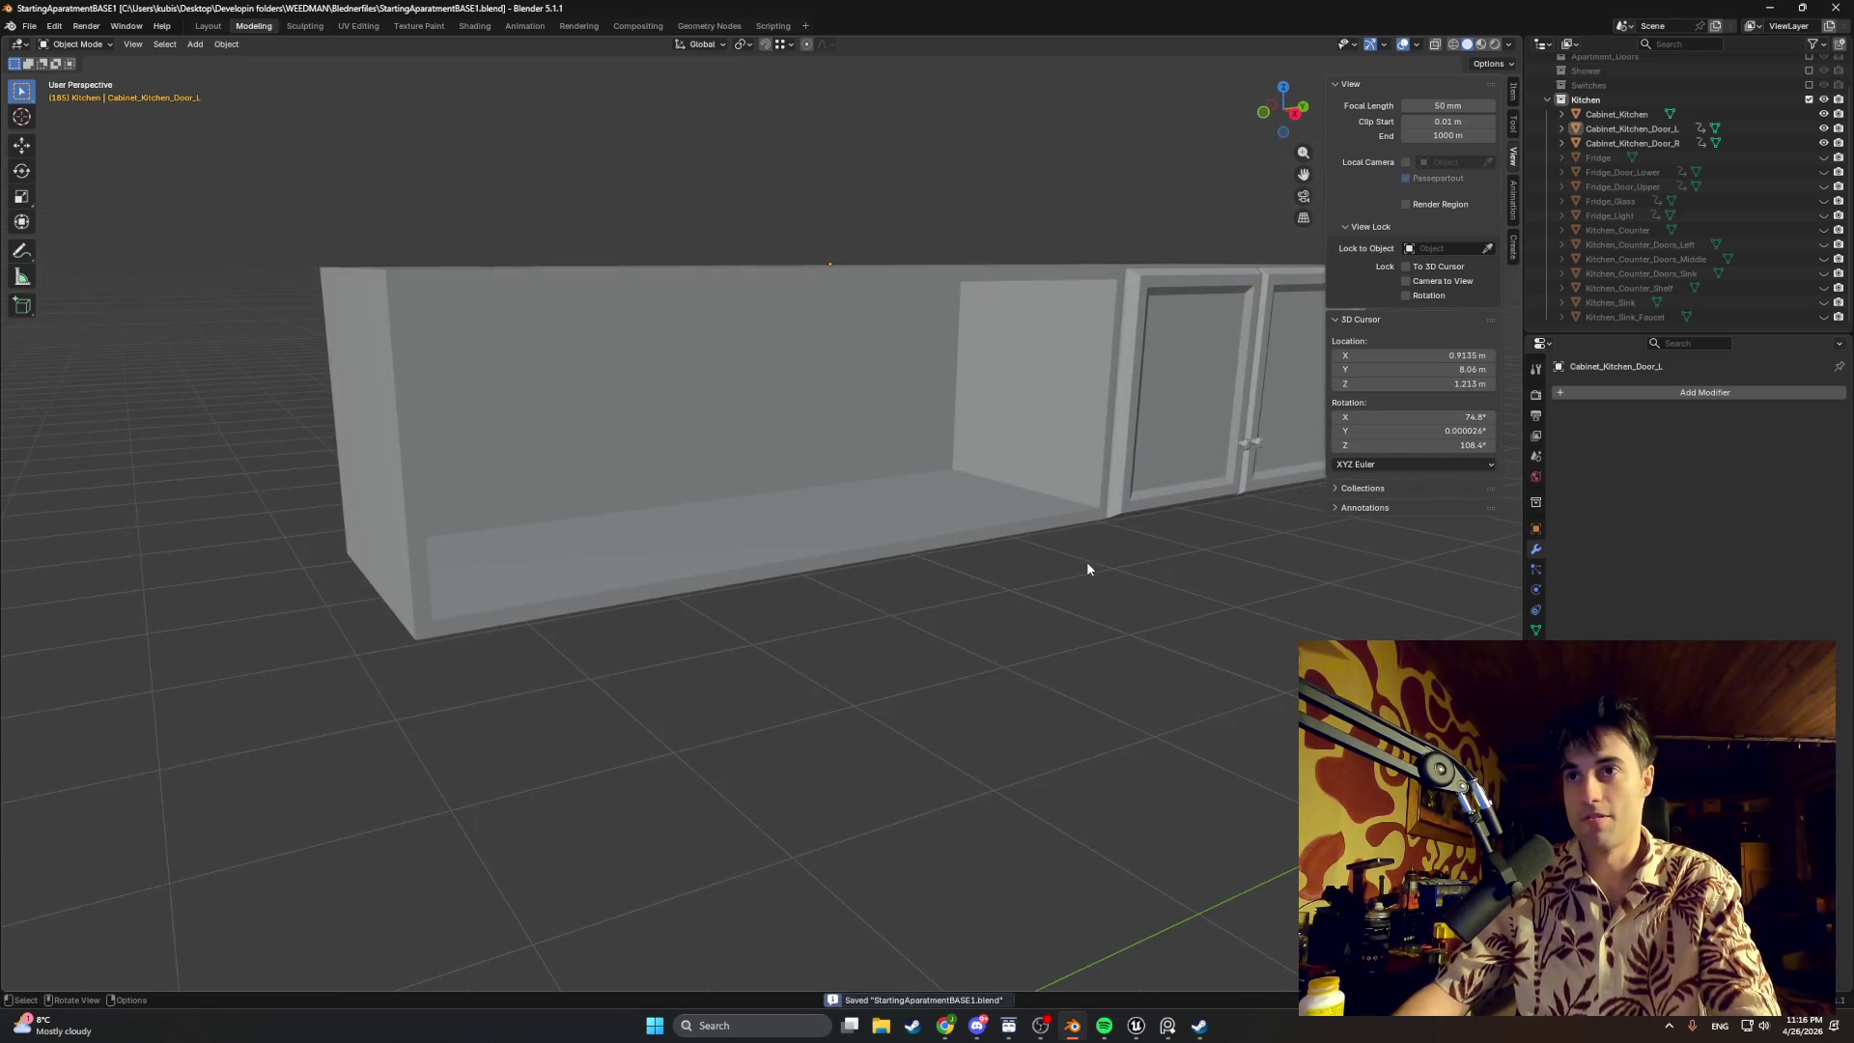
key("g")
left_click(779, 516)
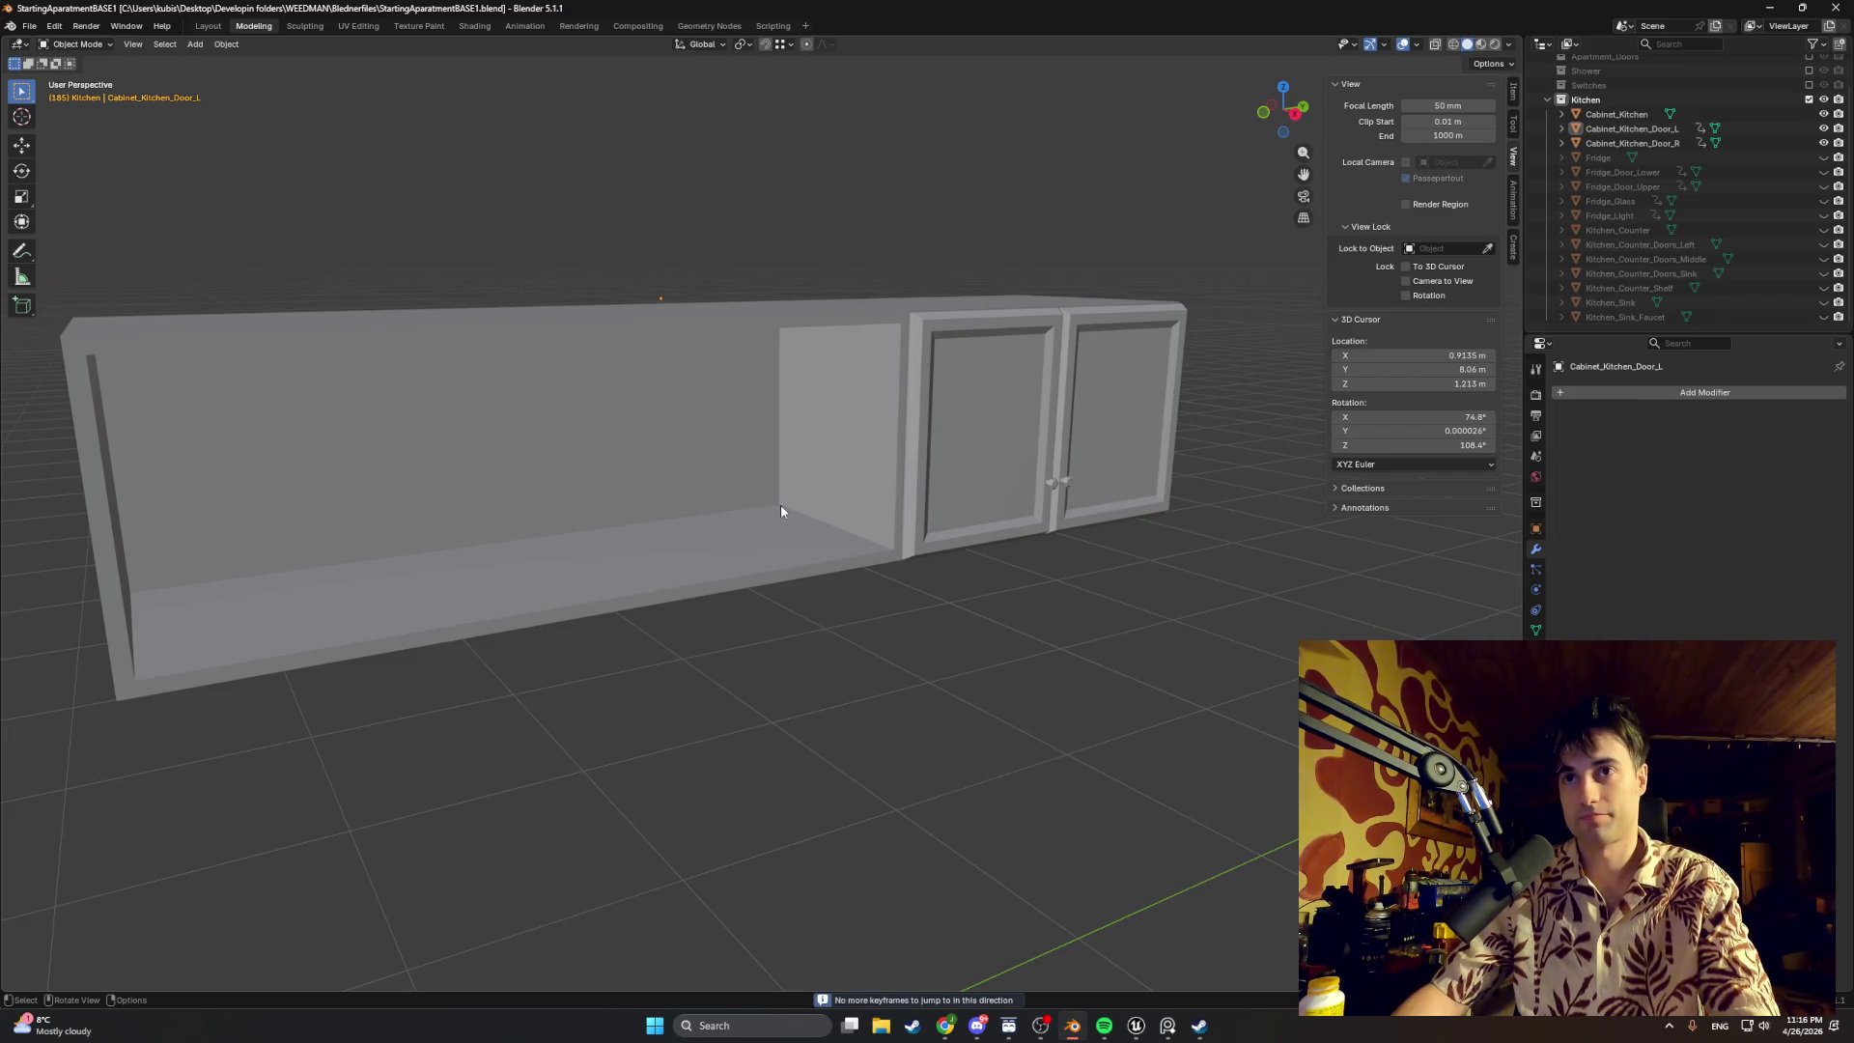
key("Tab")
key("alt+a")
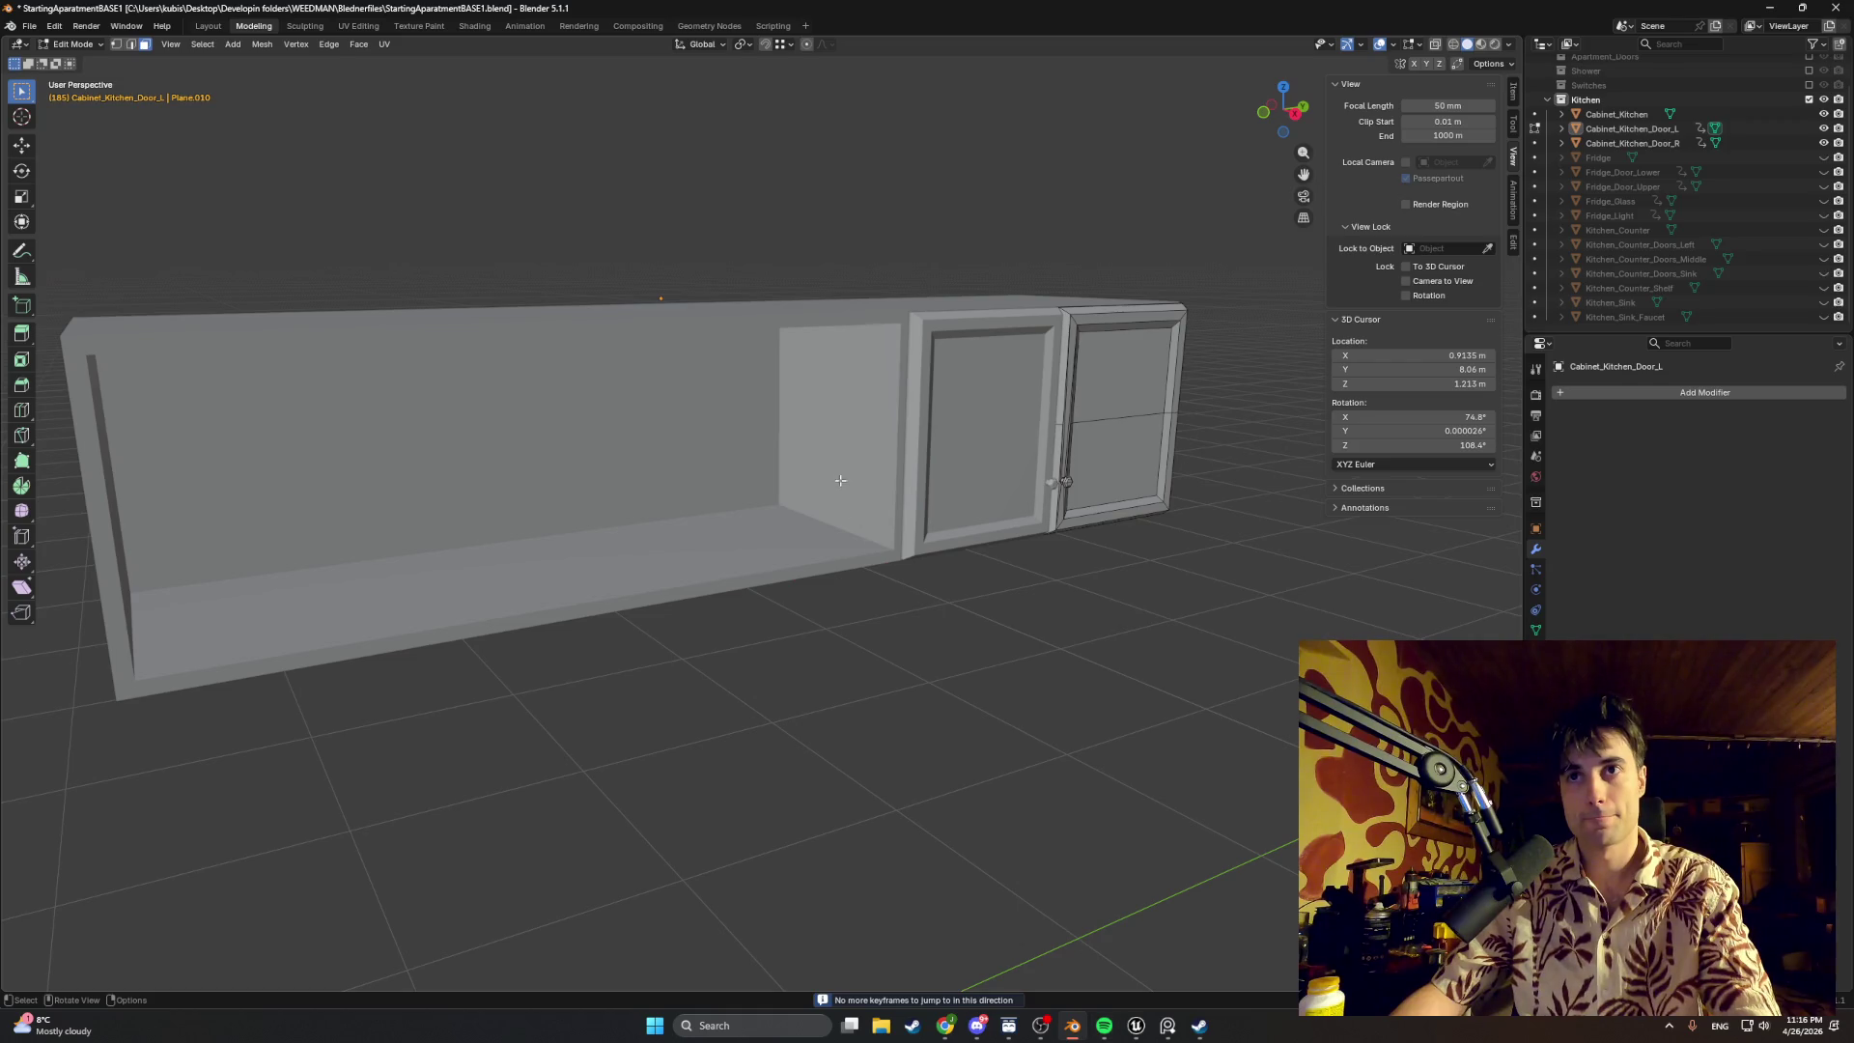
mouse_move(1085, 471)
middle_mouse_down()
mouse_move(1208, 526)
mouse_move(870, 492)
middle_mouse_up()
key("Tab")
key("g")
key("Escape")
key("Tab")
scroll(546, 462, "up", 3)
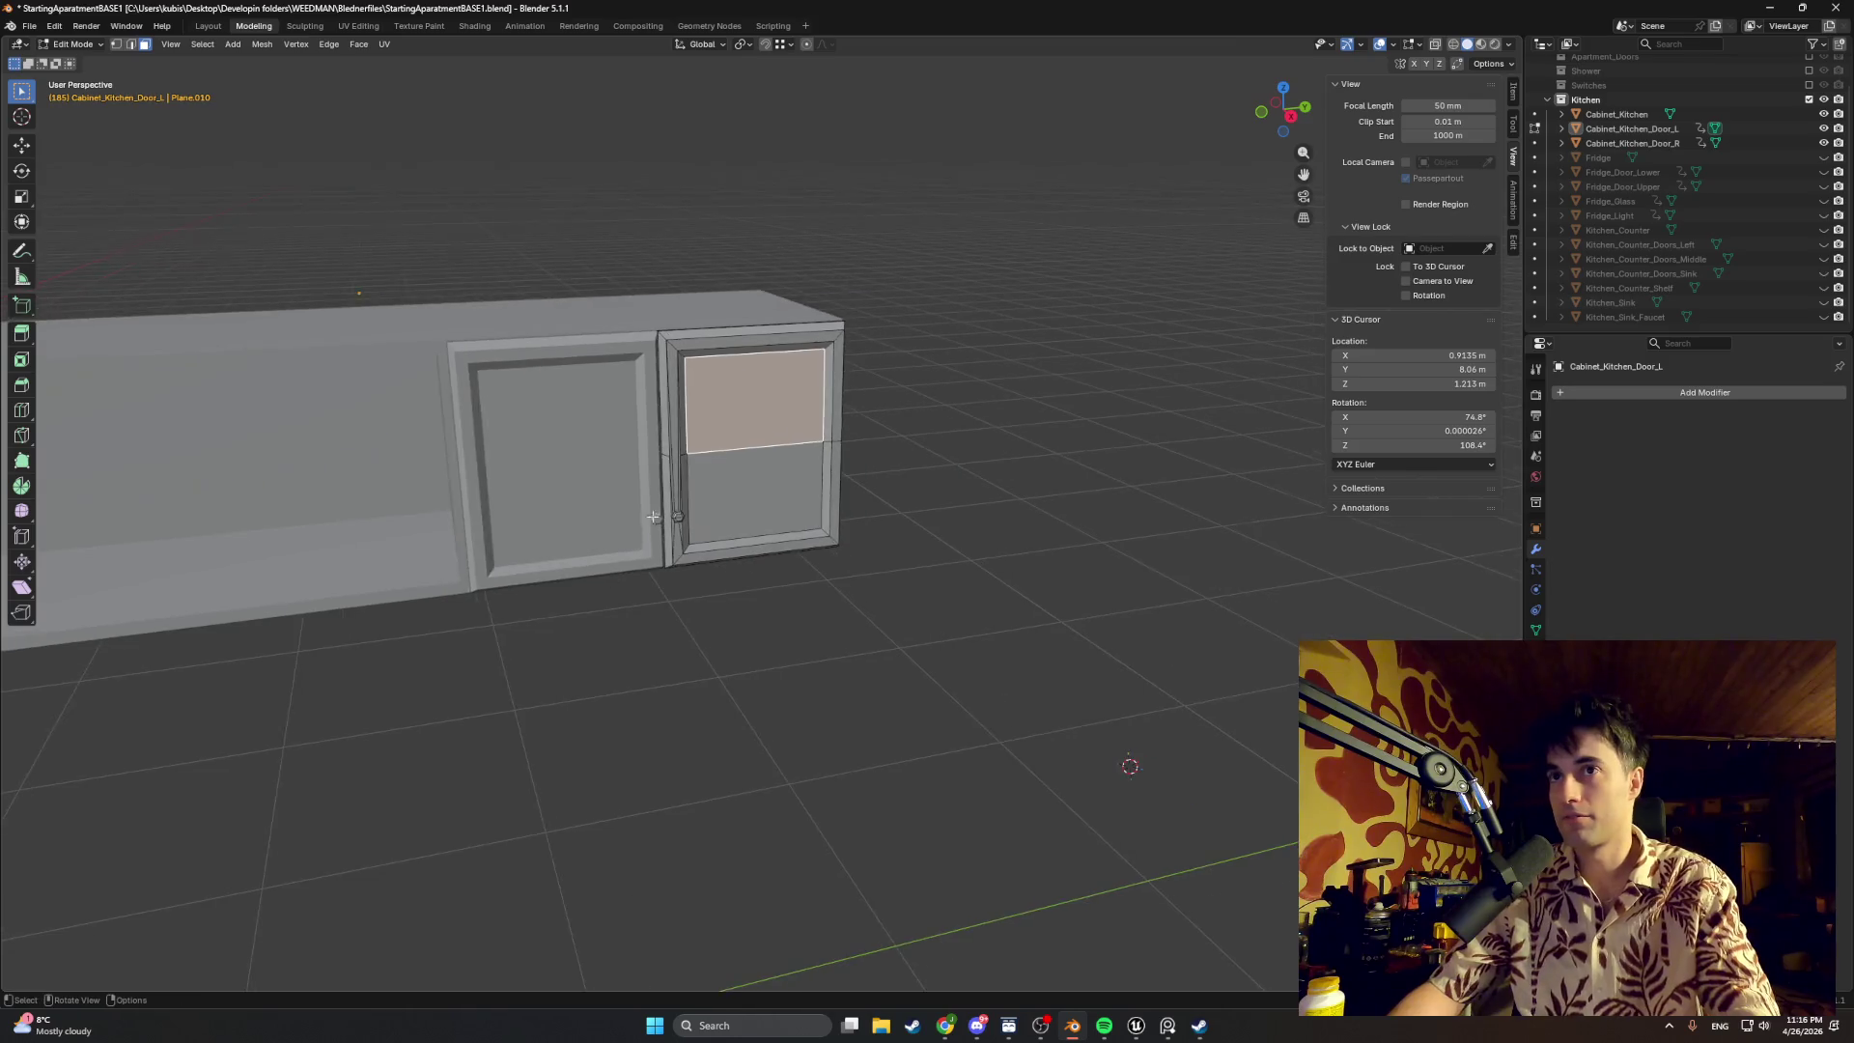
key("alt+a")
key("Tab")
Step: Copy-paste Cabinet_Kitchen_Door_R to create Cabinet_Kitchen_Door_R.001 and make it active
left_click(483, 460)
key("Tab")
key("Tab")
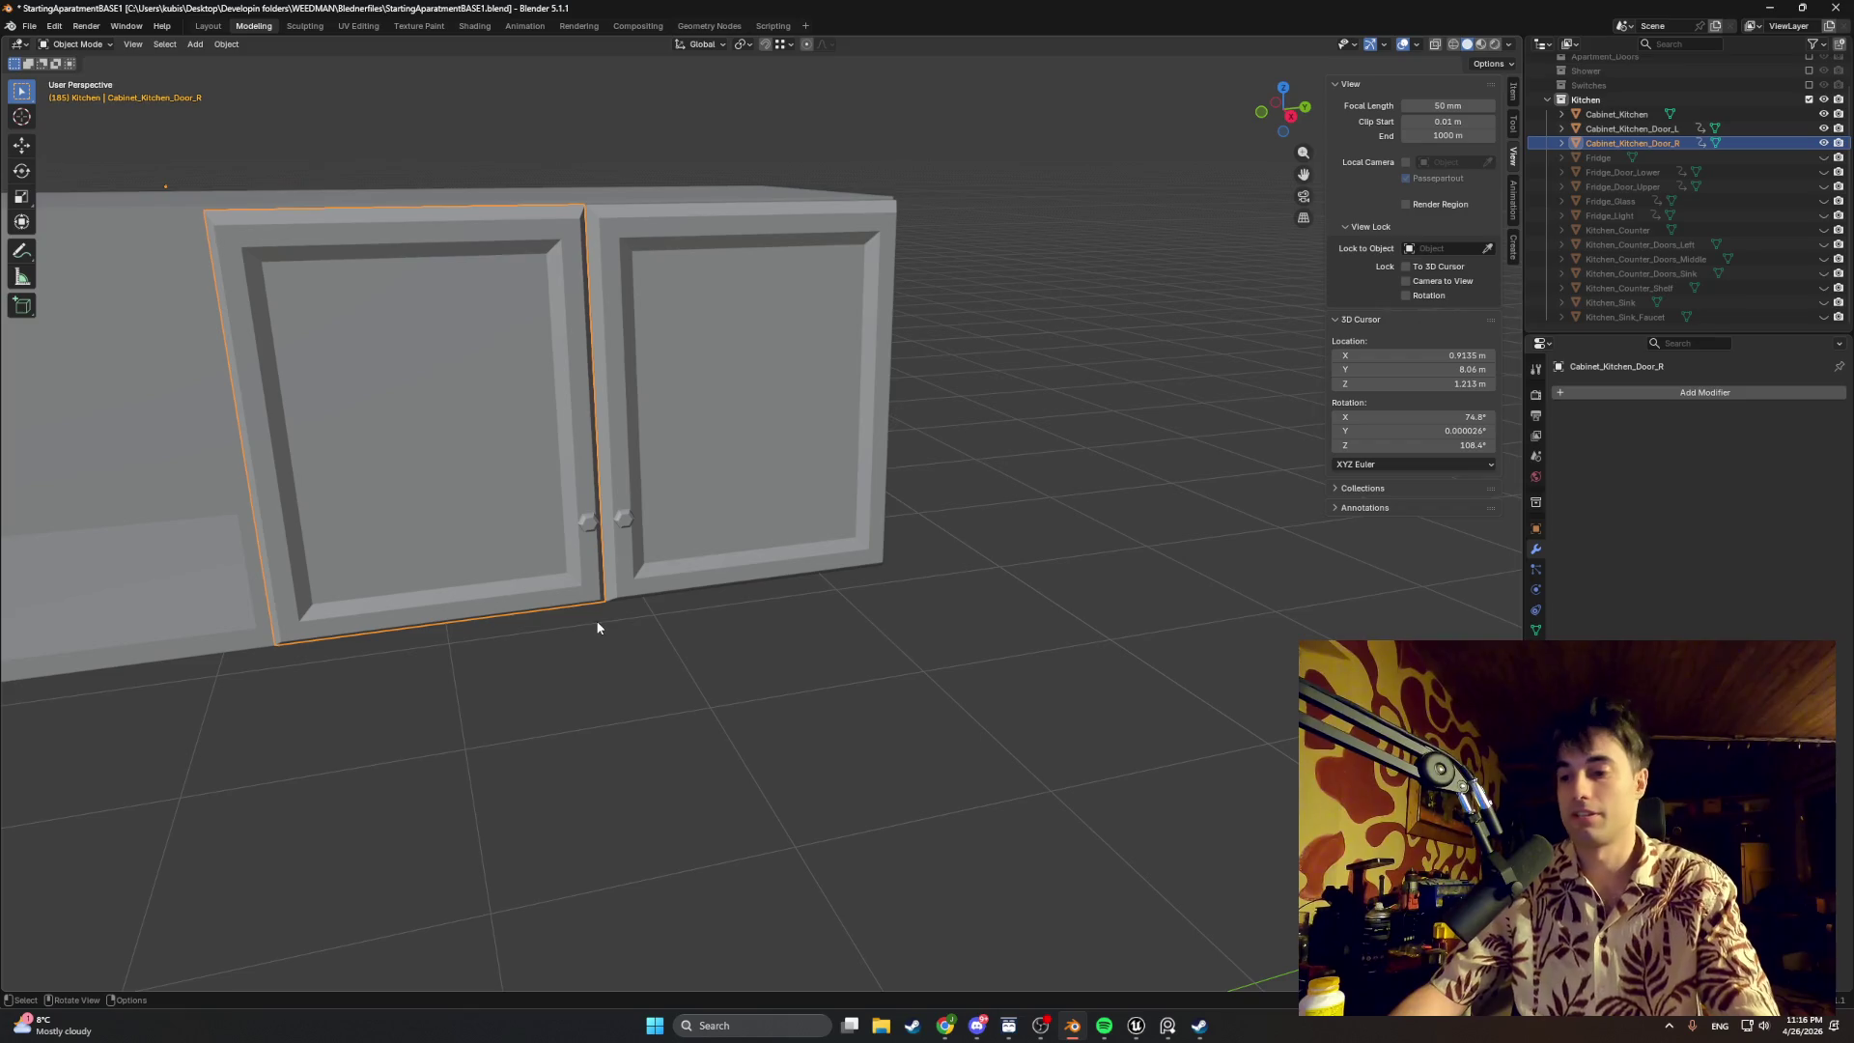
middle_click_drag(597, 627, 1110, 551)
scroll(972, 547, "down", 2)
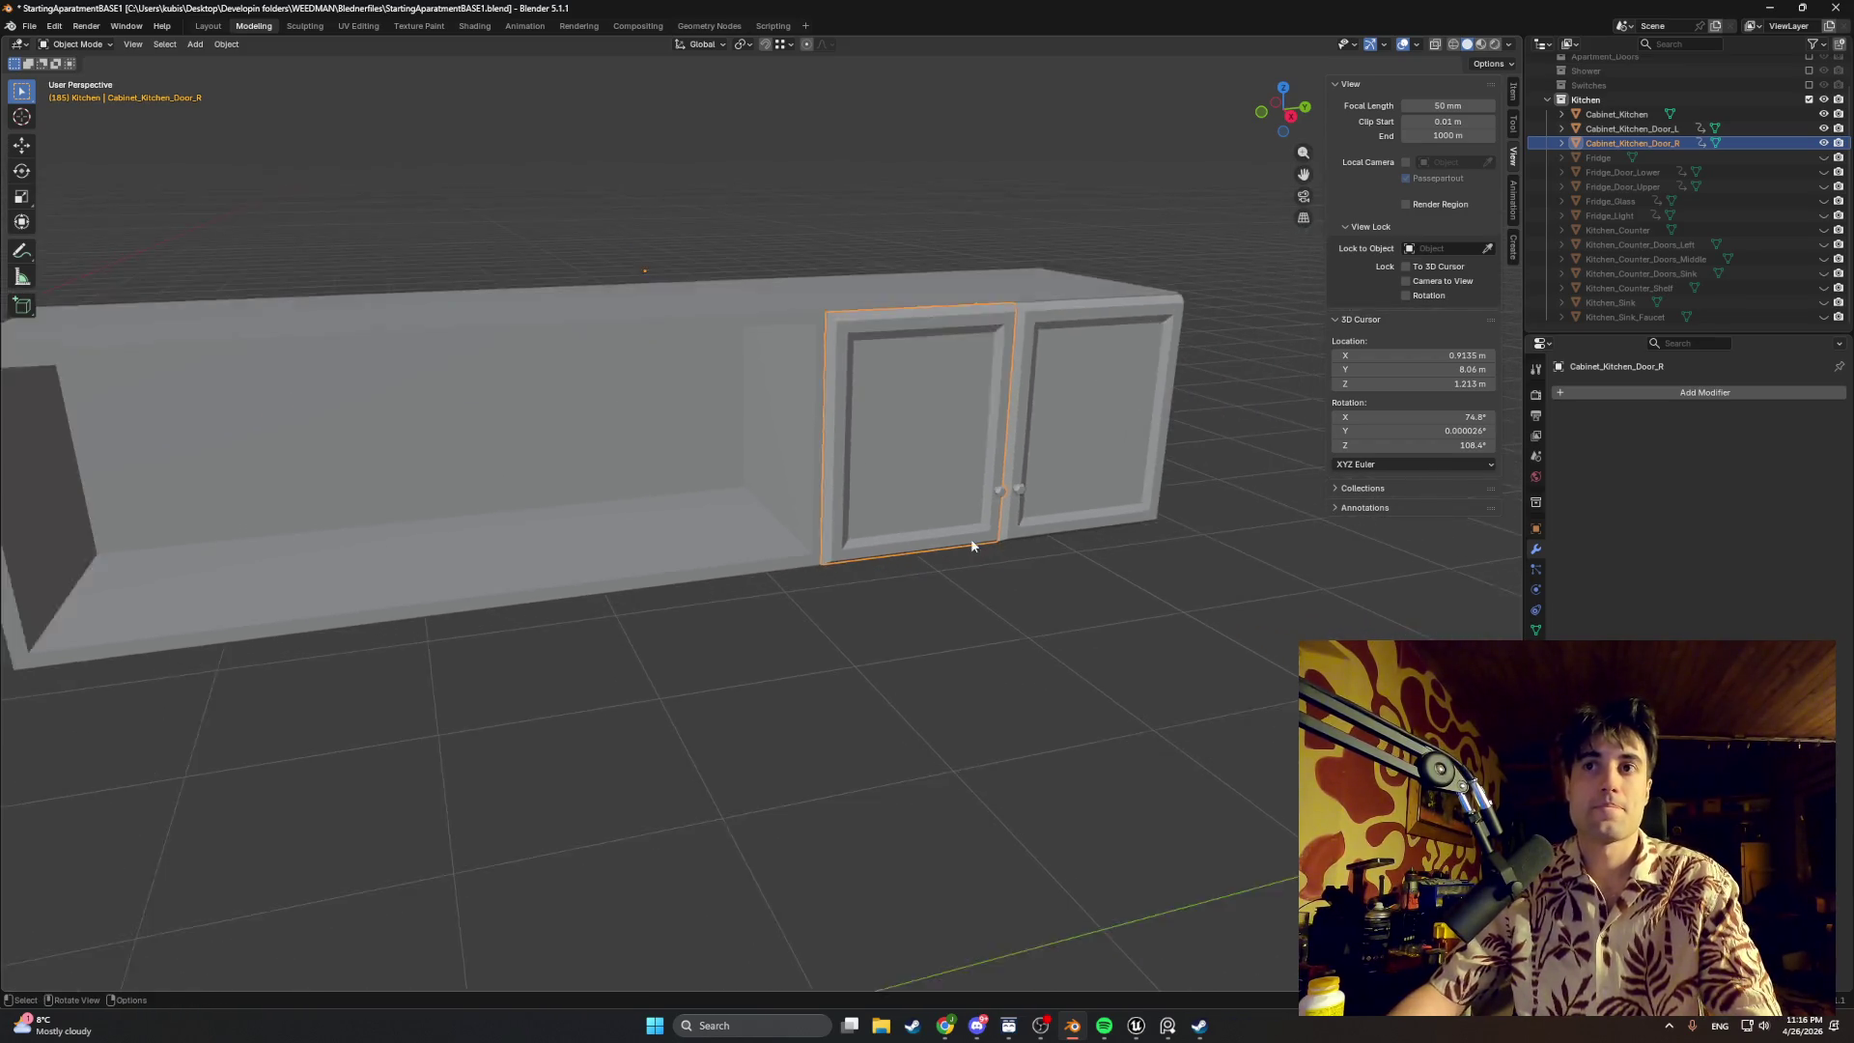
middle_click_drag(972, 545, 836, 531)
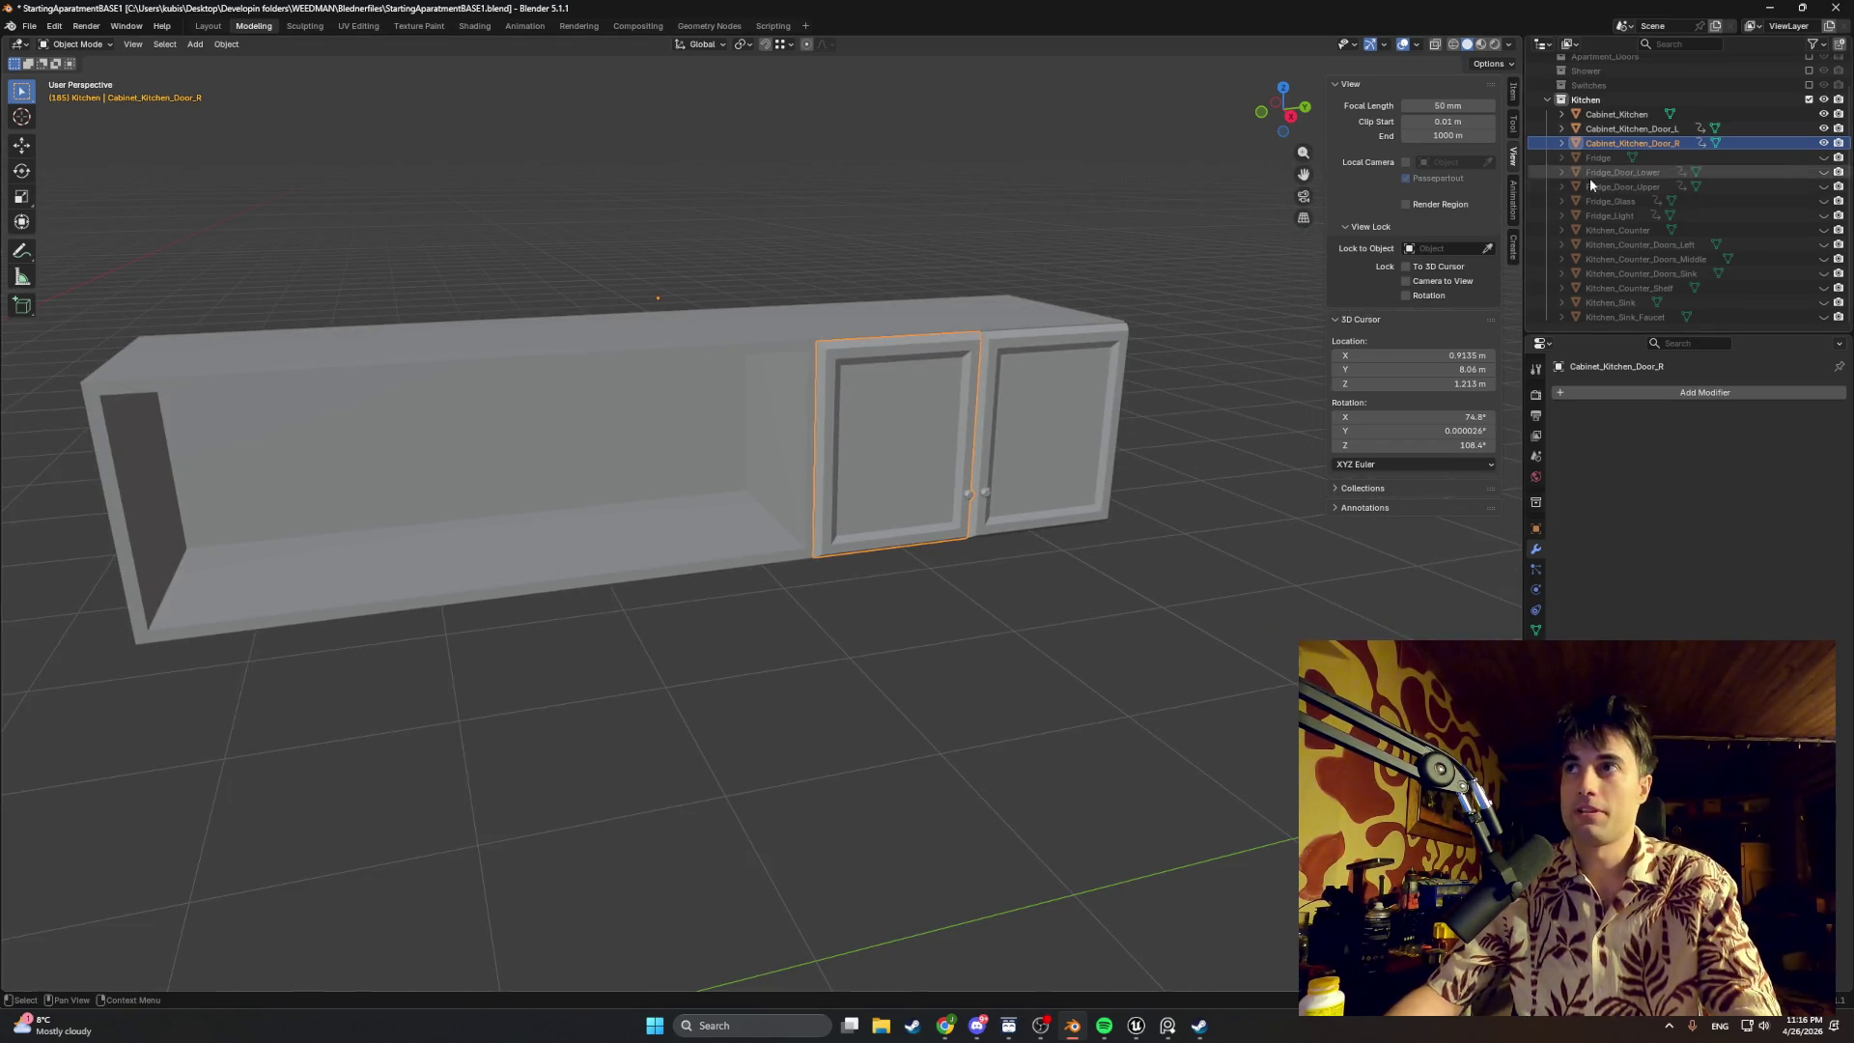
key("ctrl+c")
key("ctrl+v")
left_click(1638, 156)
Step: Slide the pasted door copy along Y beside the door pair and review it from the front
key("g")
key("y")
left_click(745, 480)
middle_click_drag(773, 506, 808, 515)
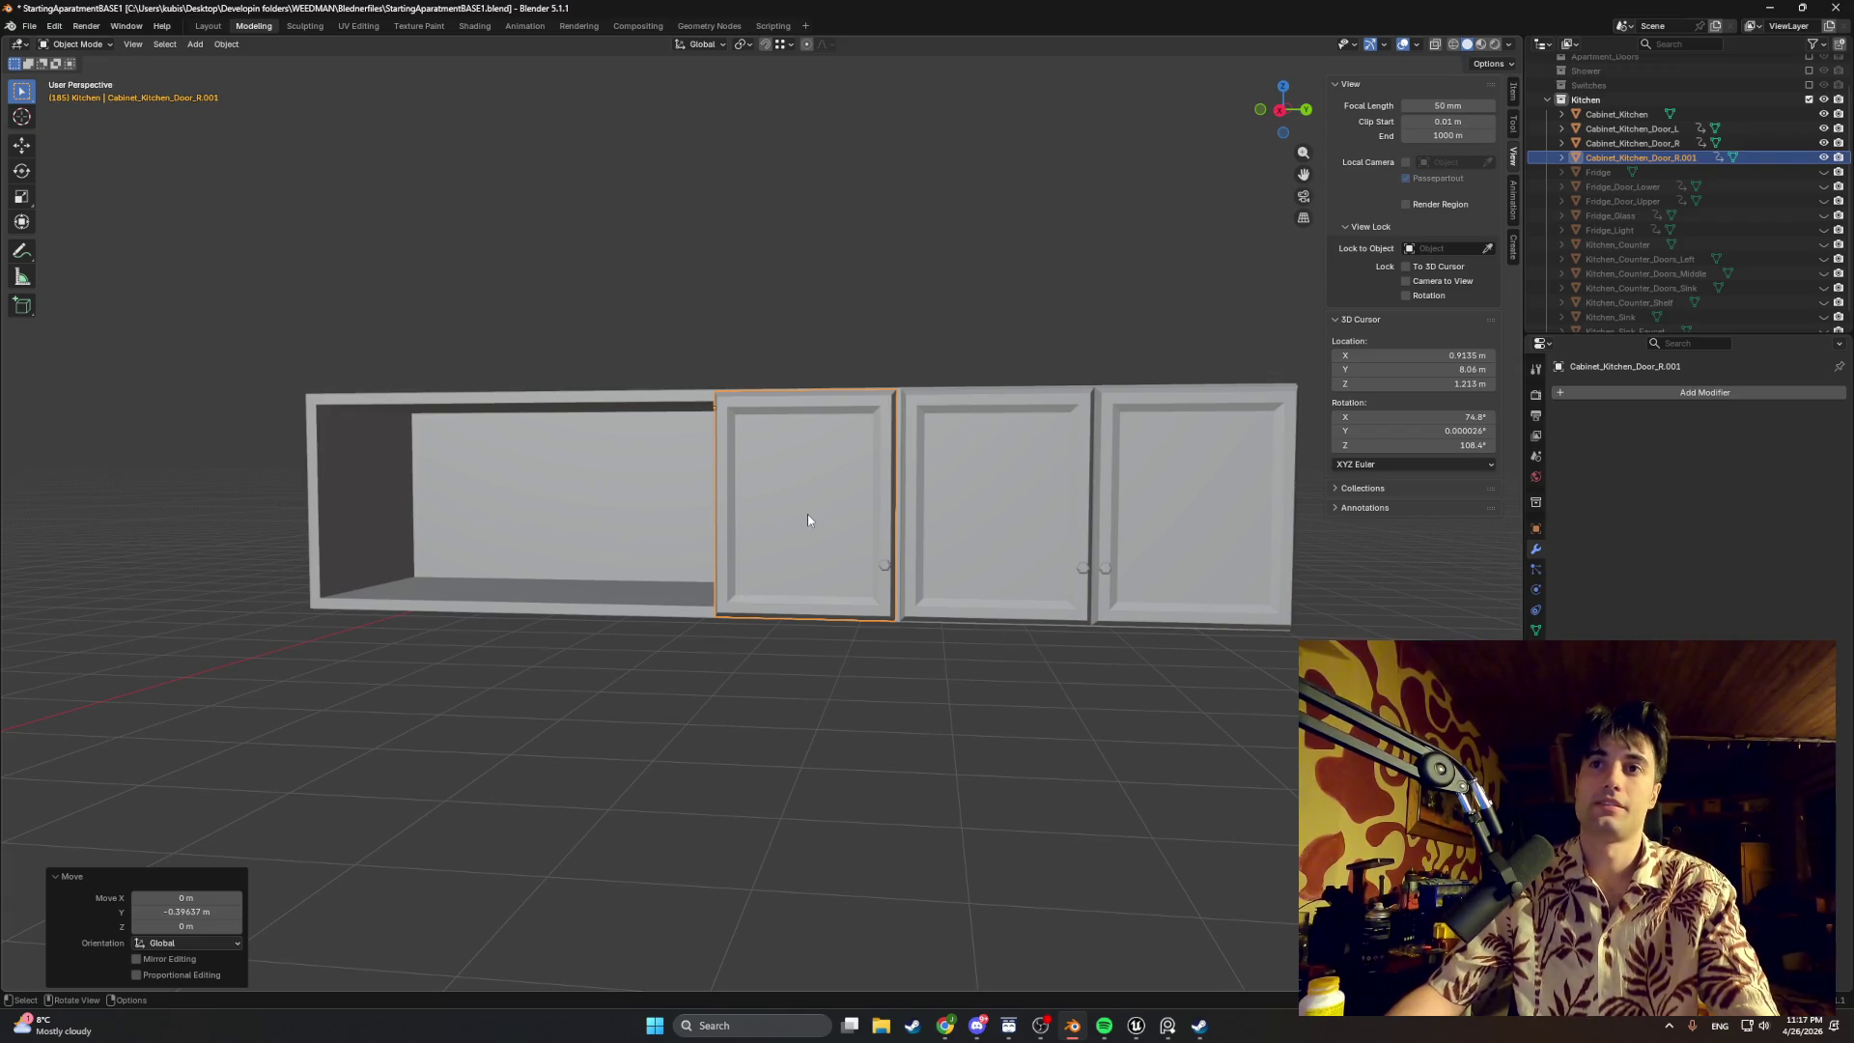
scroll(807, 518, "up", 3)
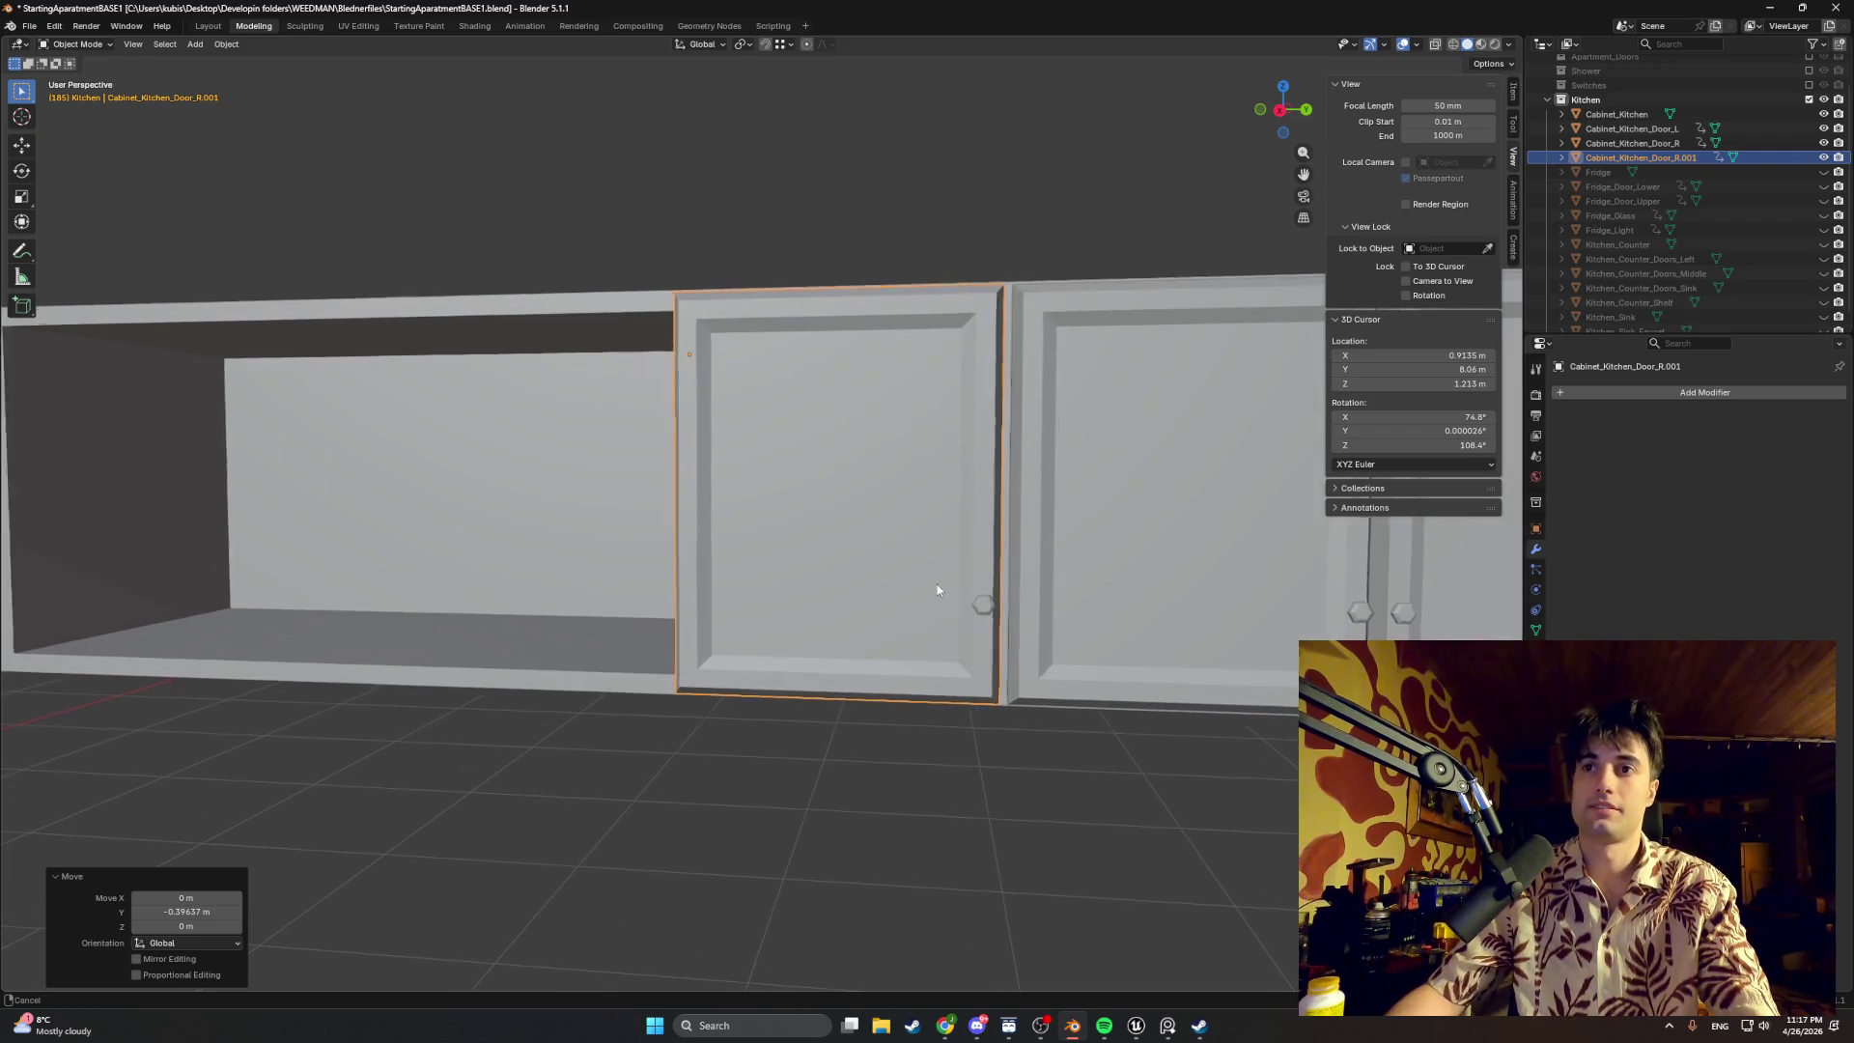
middle_click_drag(938, 583, 768, 554, "shift")
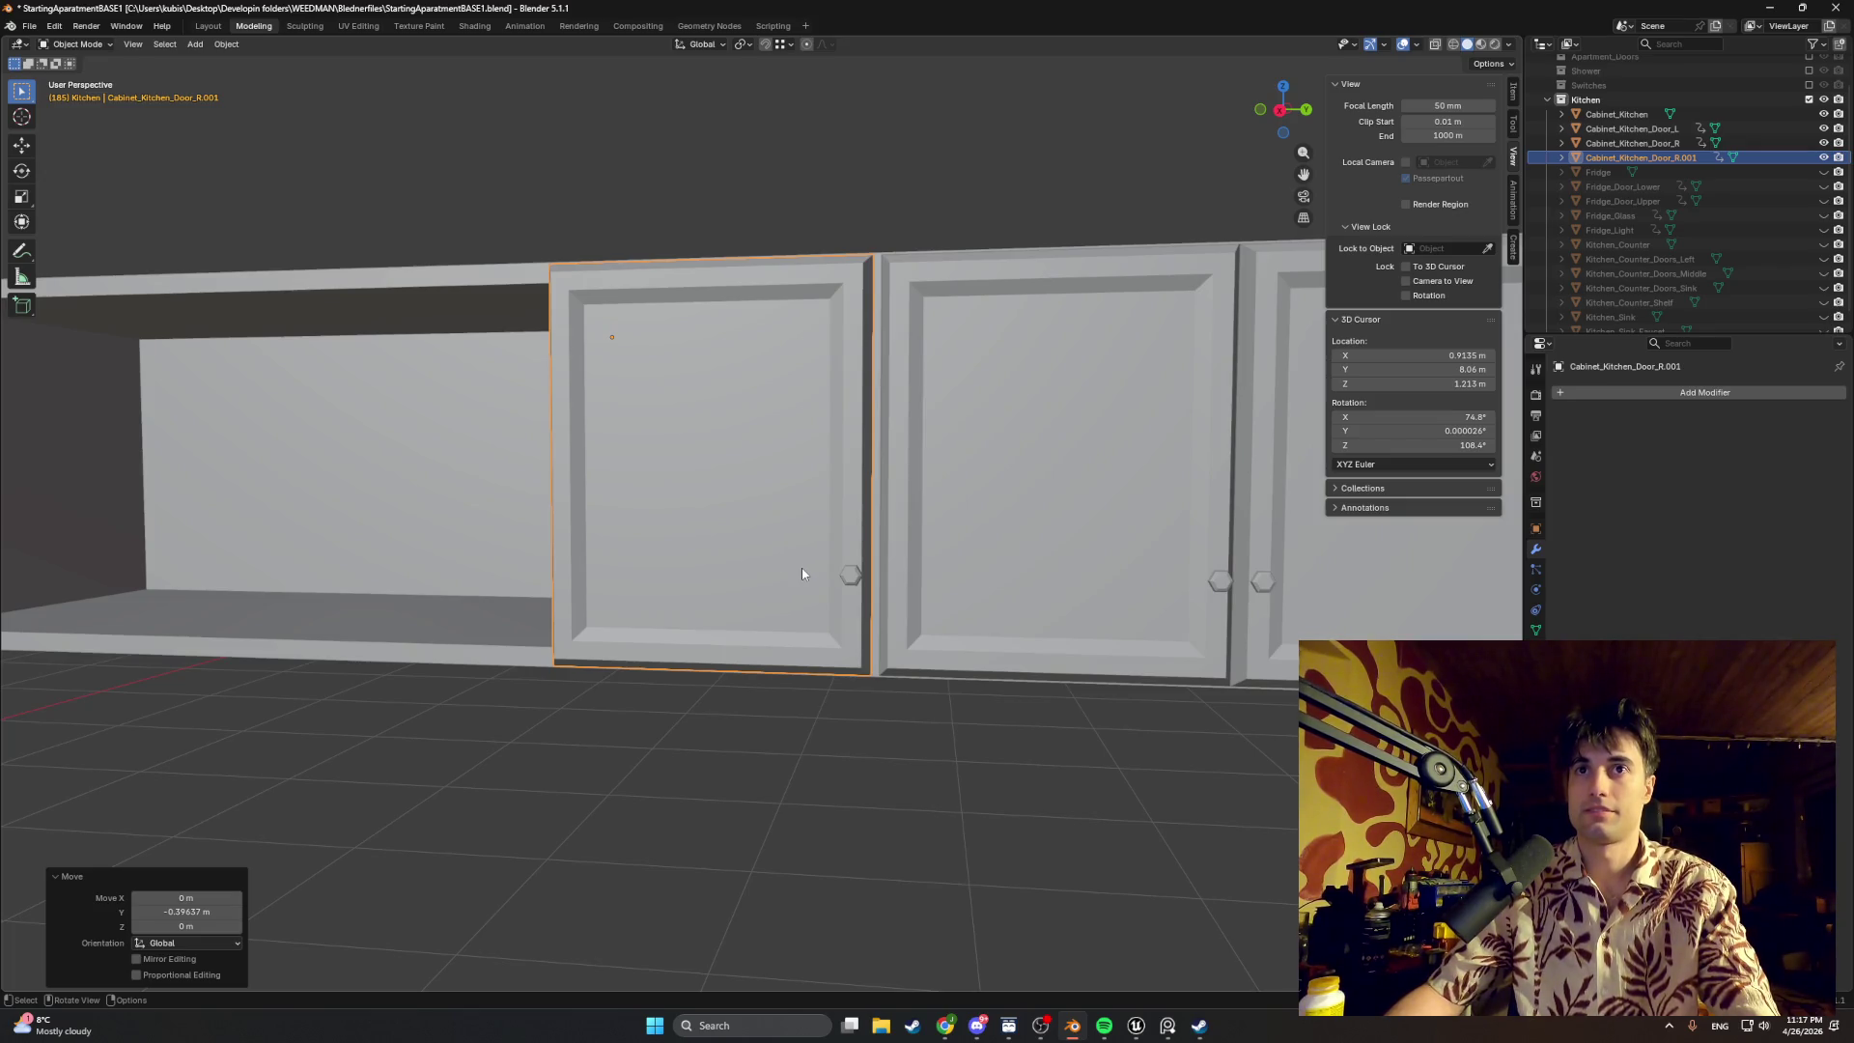
scroll(801, 573, "down", 2)
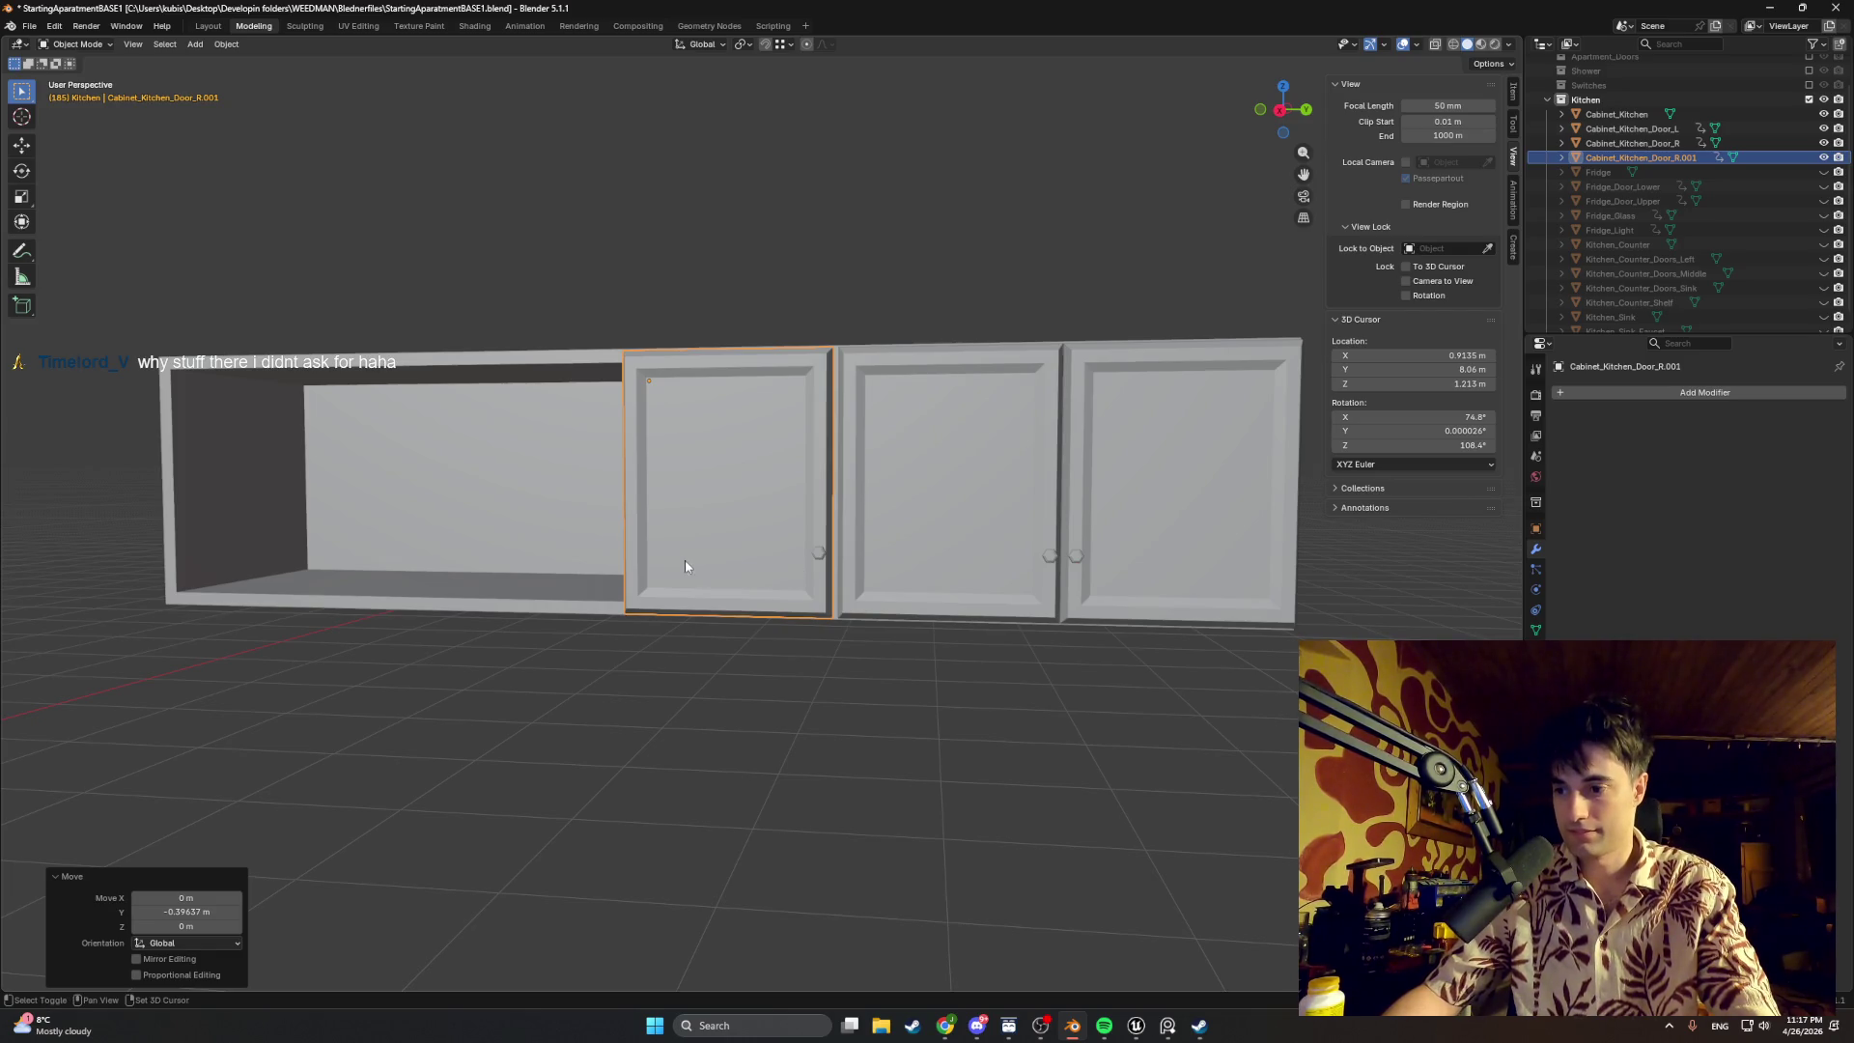
scroll(686, 565, "up", 2)
Step: Cancel a further move and delete the pasted Cabinet_Kitchen_Door_R.001 copy
key("g")
key("y")
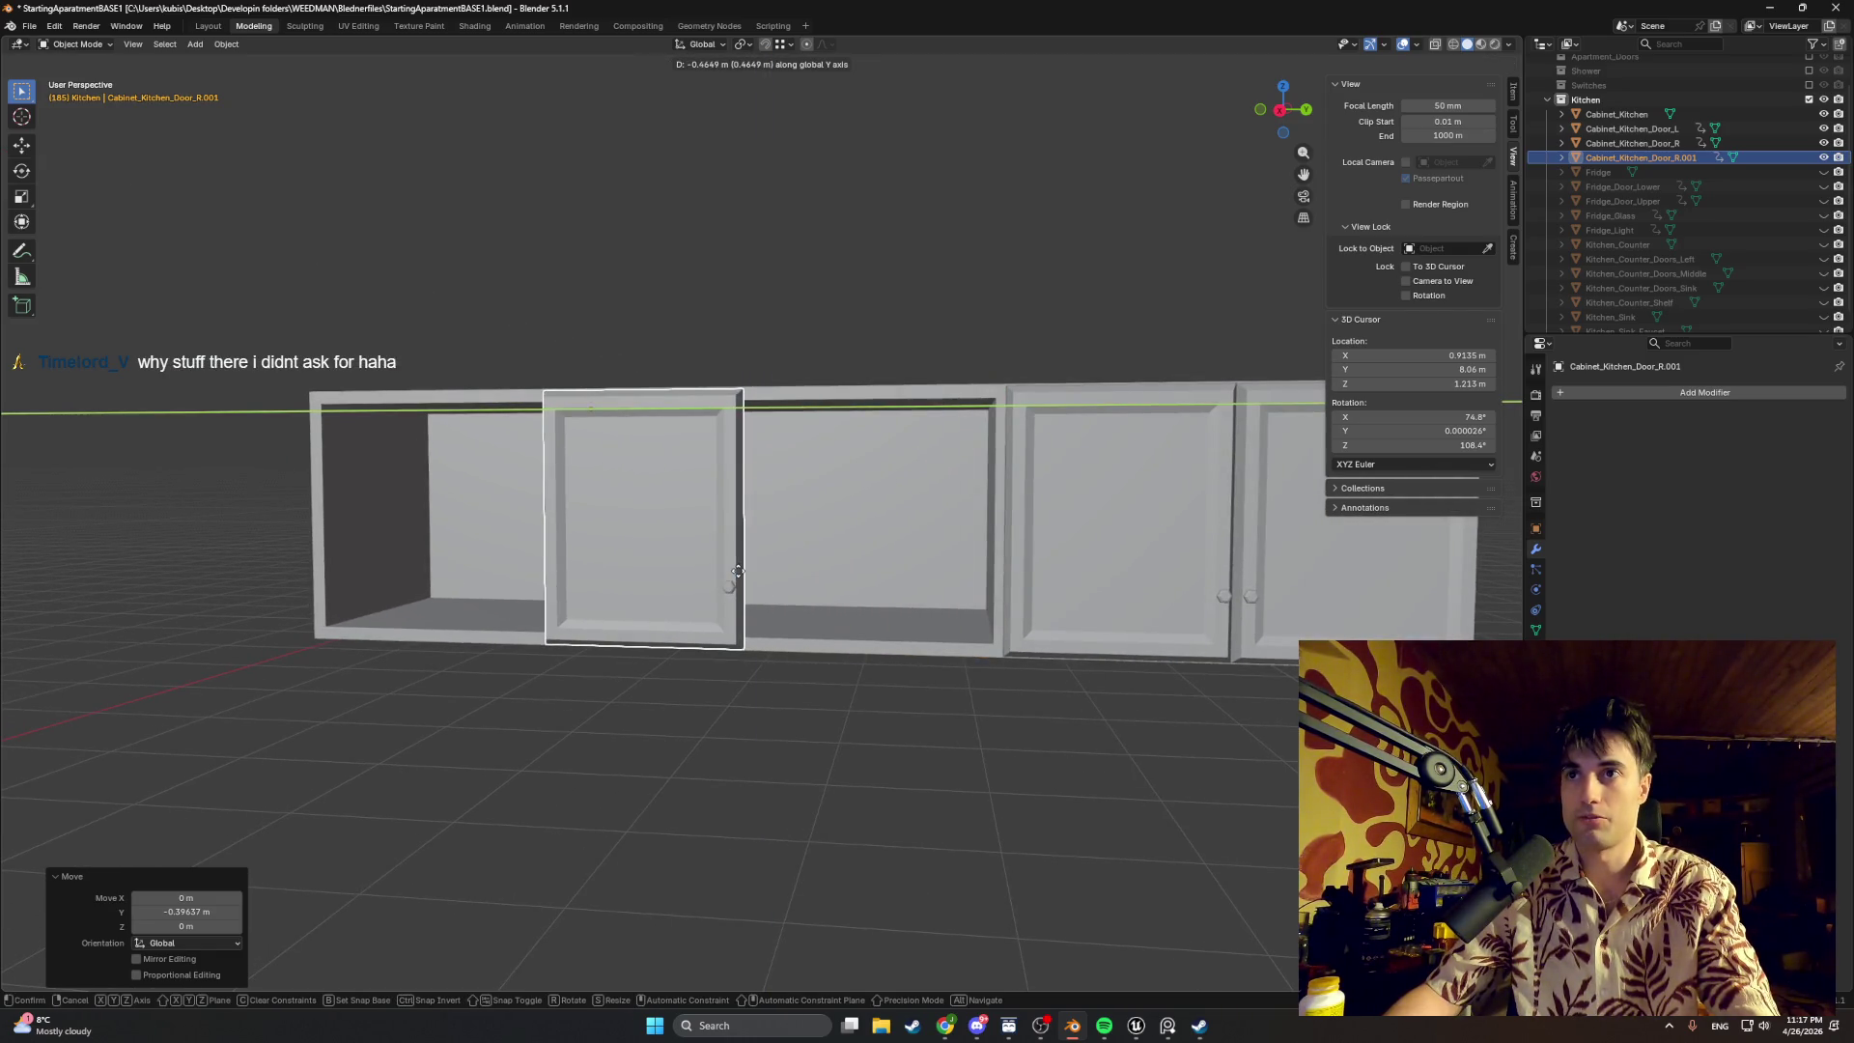
key("Escape")
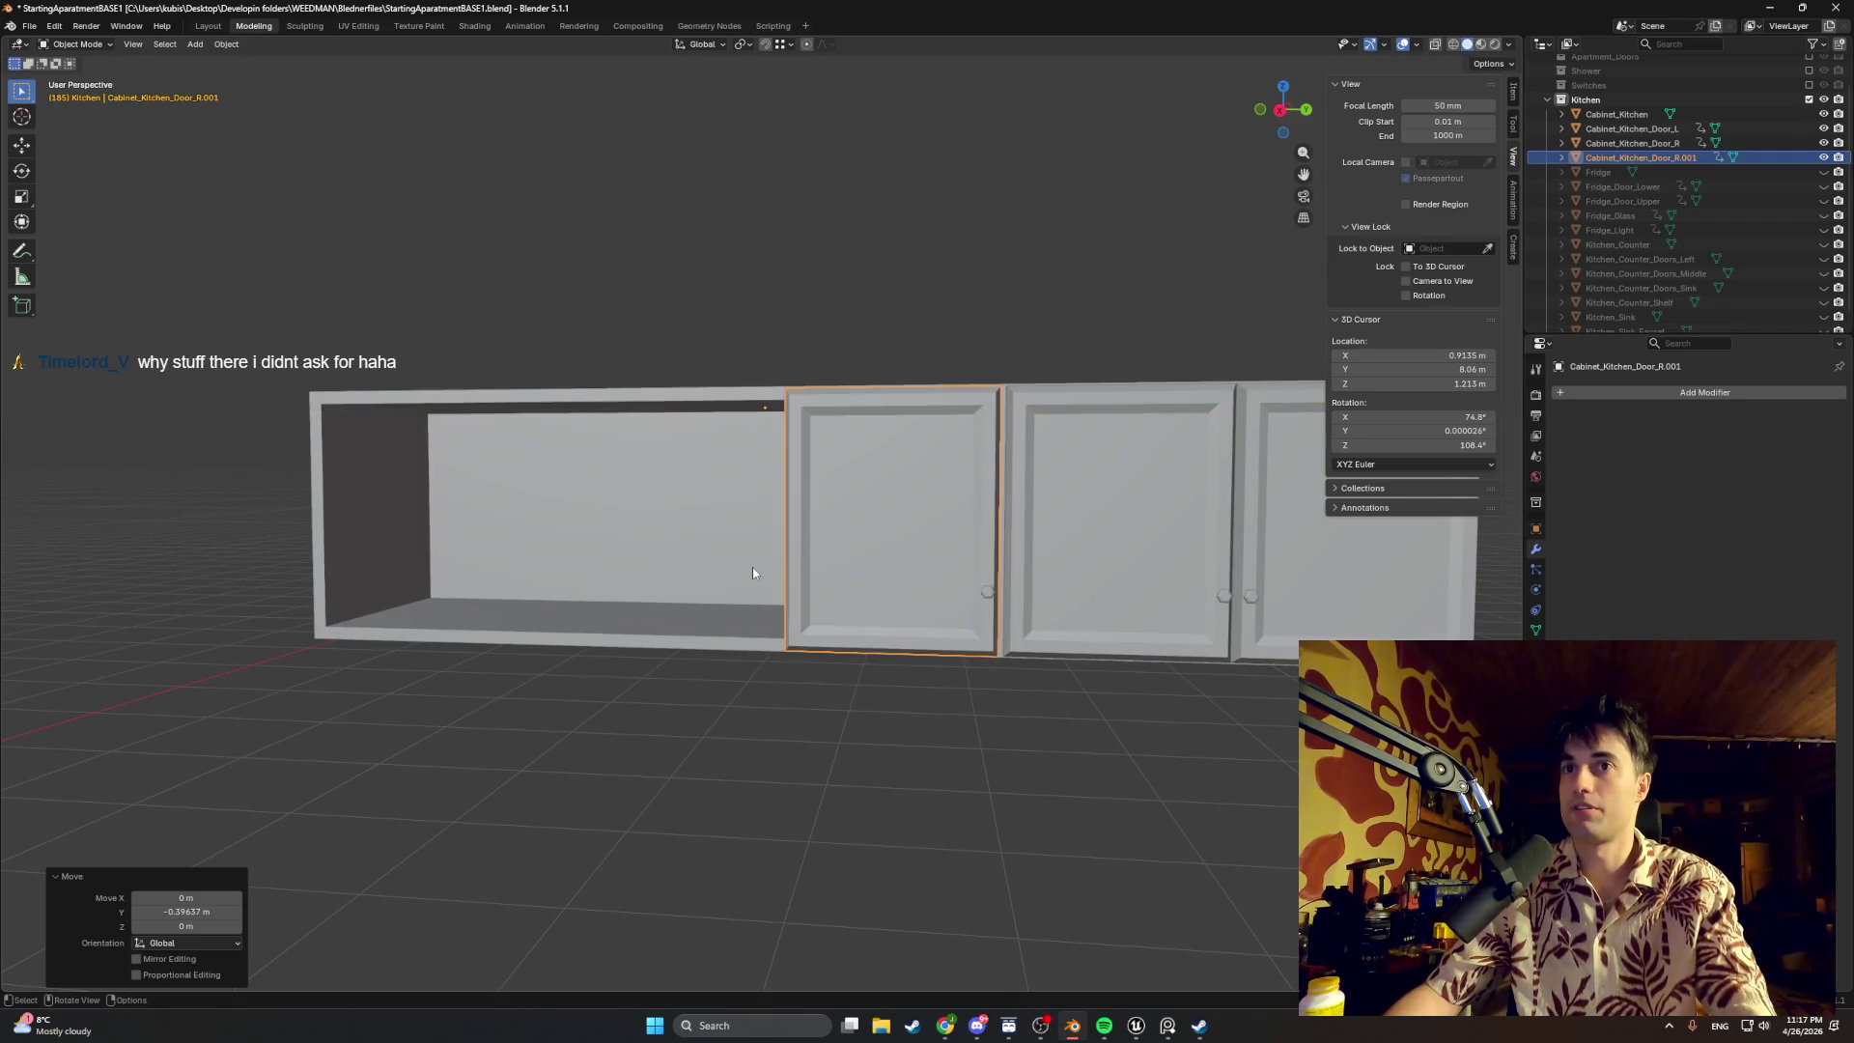
key("Delete")
left_click(1637, 143)
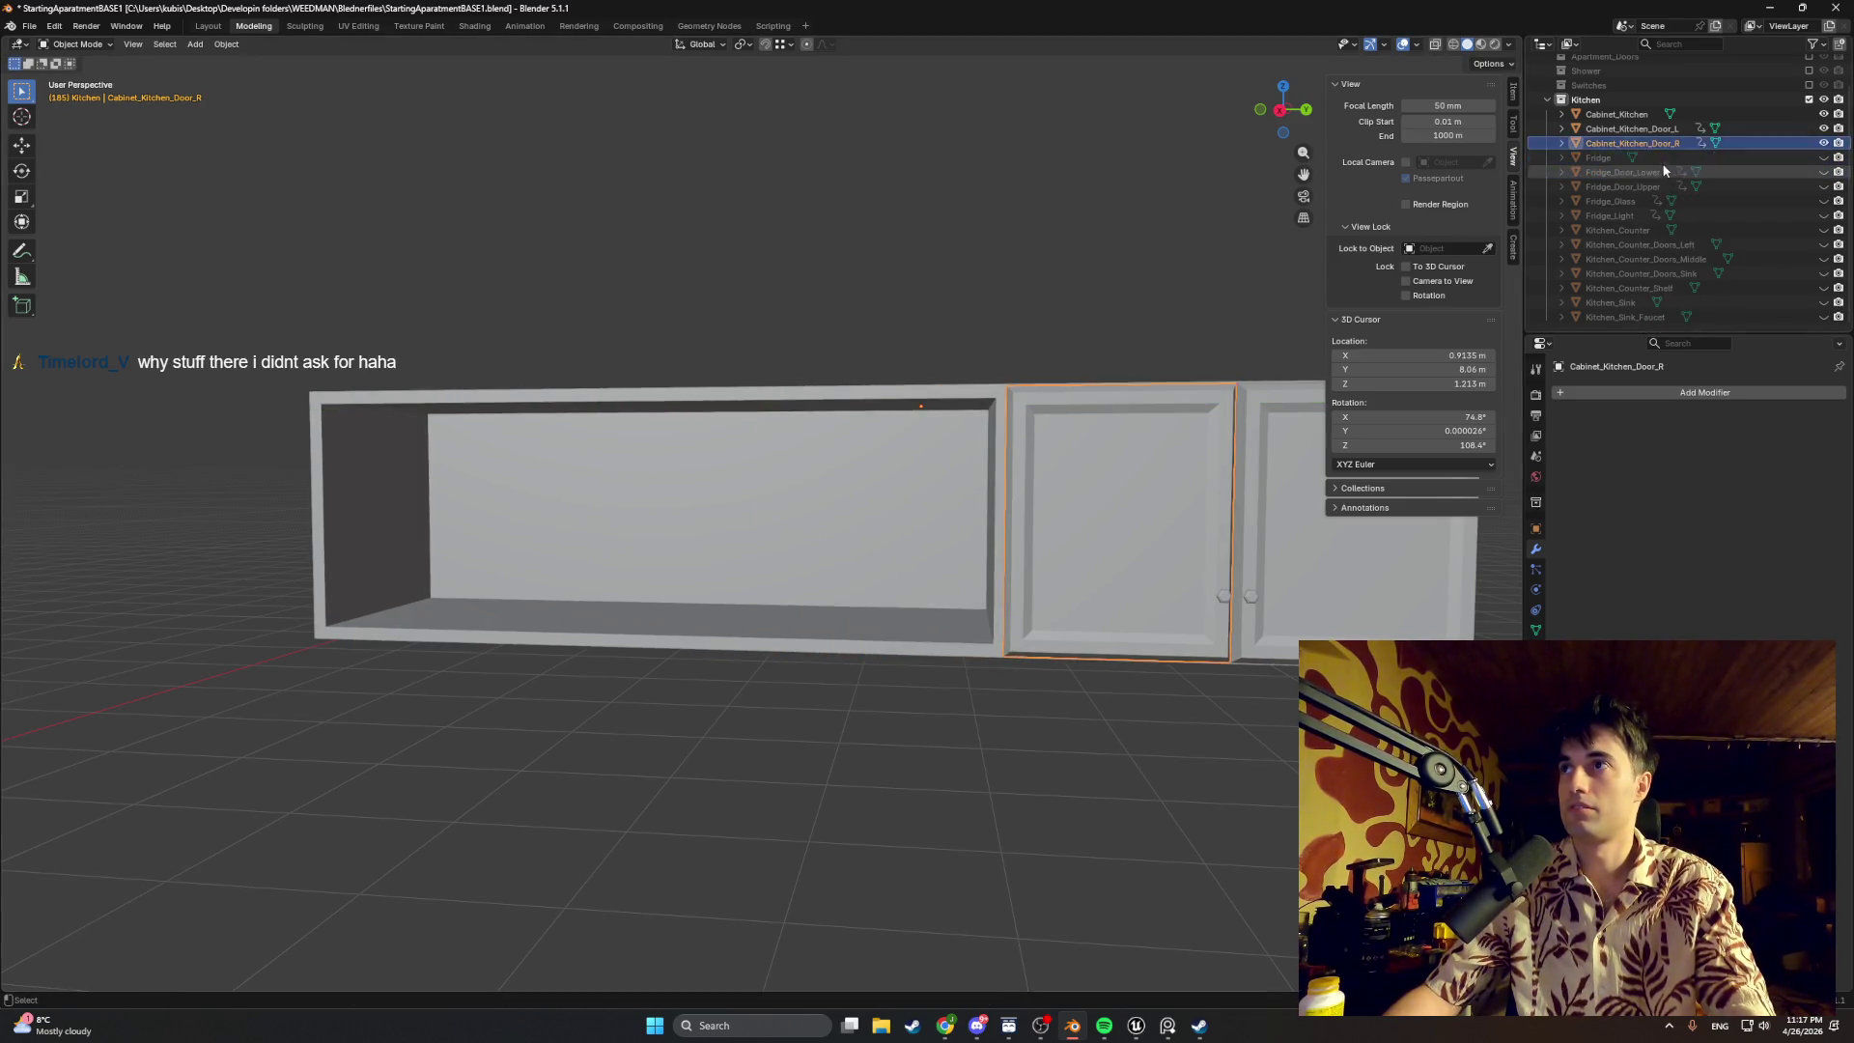
Step: Copy-paste both doors to create Cabinet_Kitchen_Door_L.001 and Cabinet_Kitchen_Door_R.001
left_click(1637, 127)
key("ctrl+c")
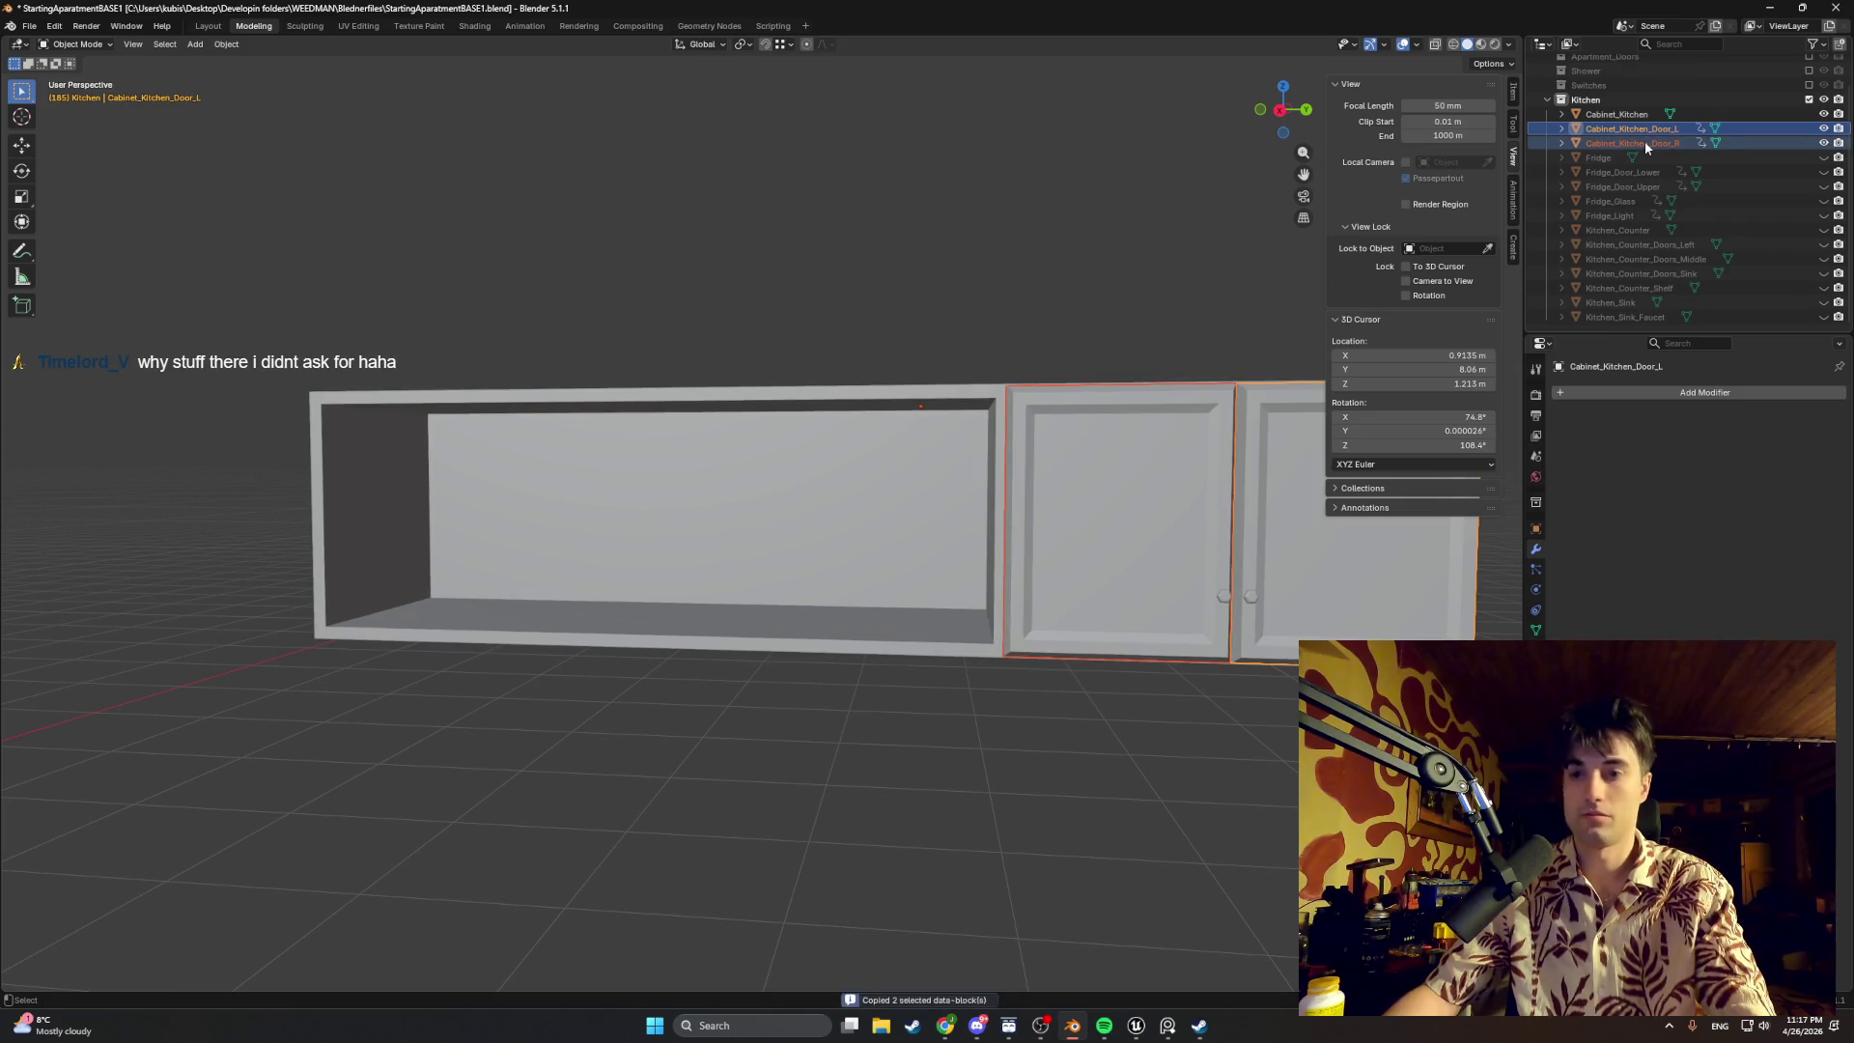
key("ctrl+v")
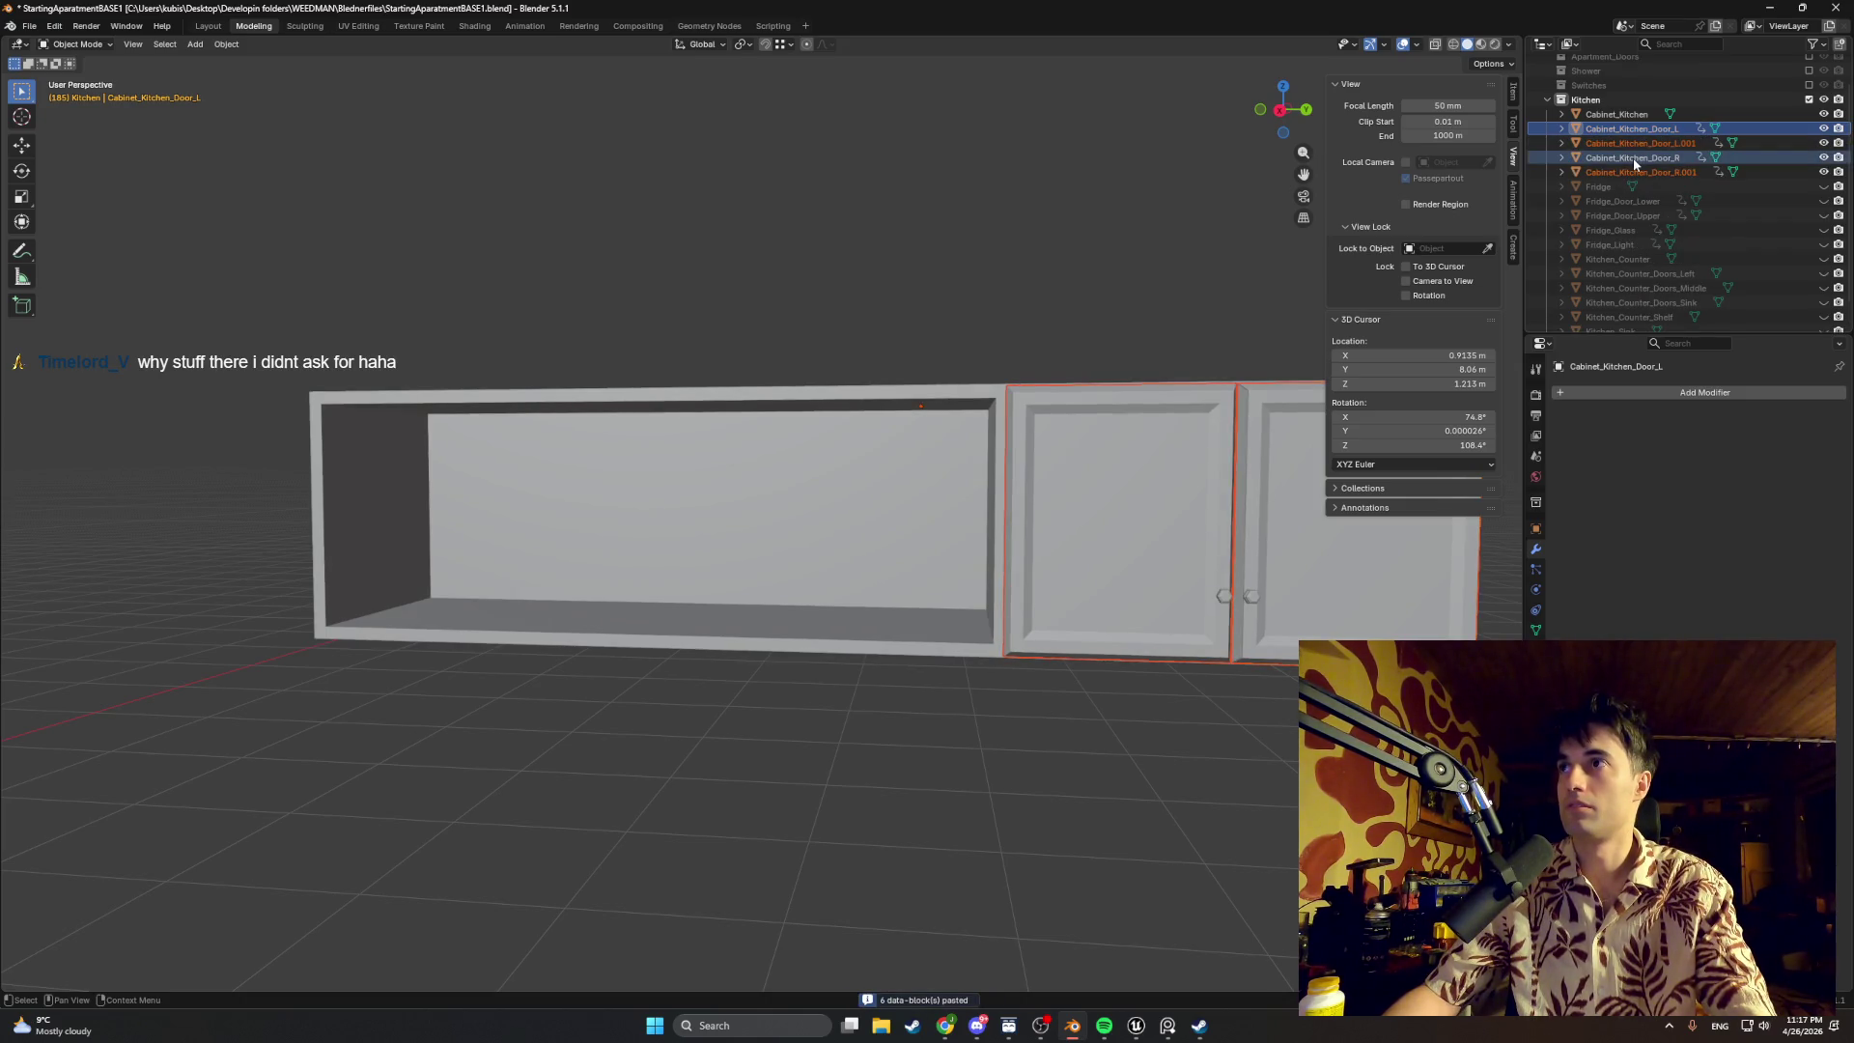
Step: Select the pasted copies in the Outliner and begin renaming the left door copy
left_click(1642, 140)
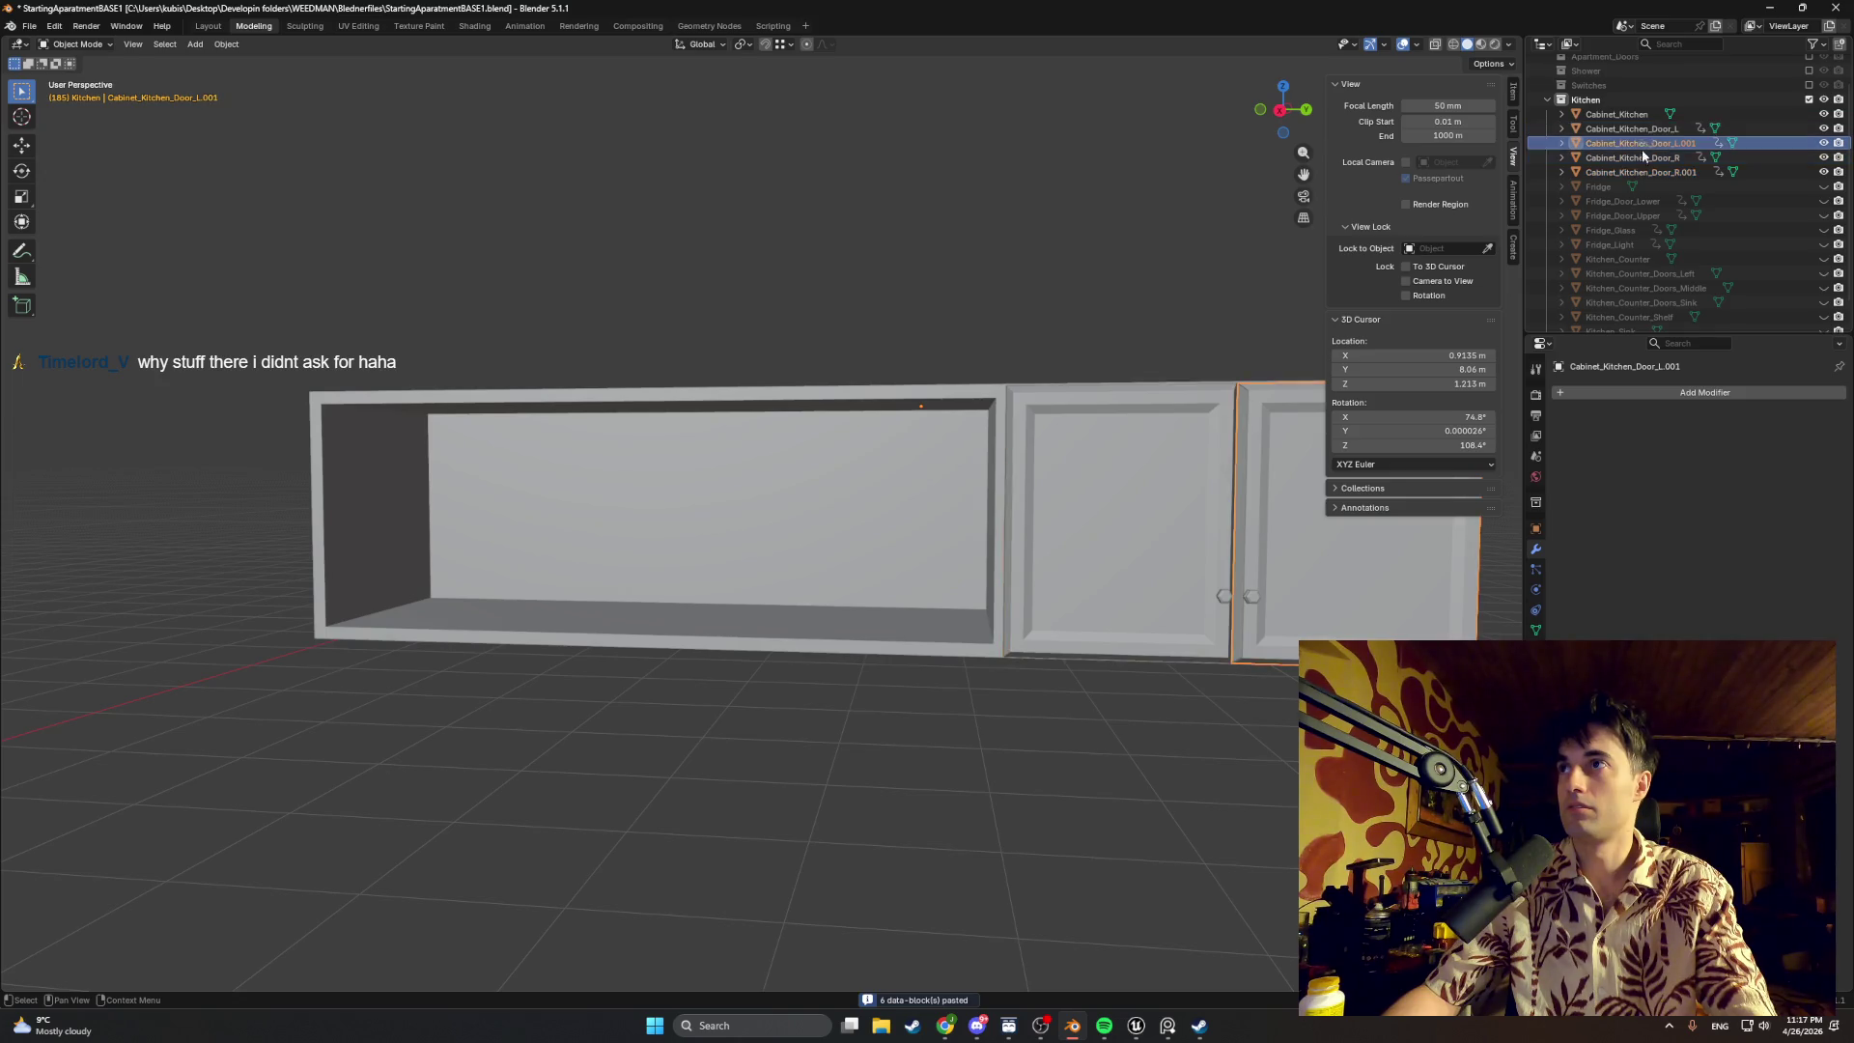
left_click(1648, 173, "shift")
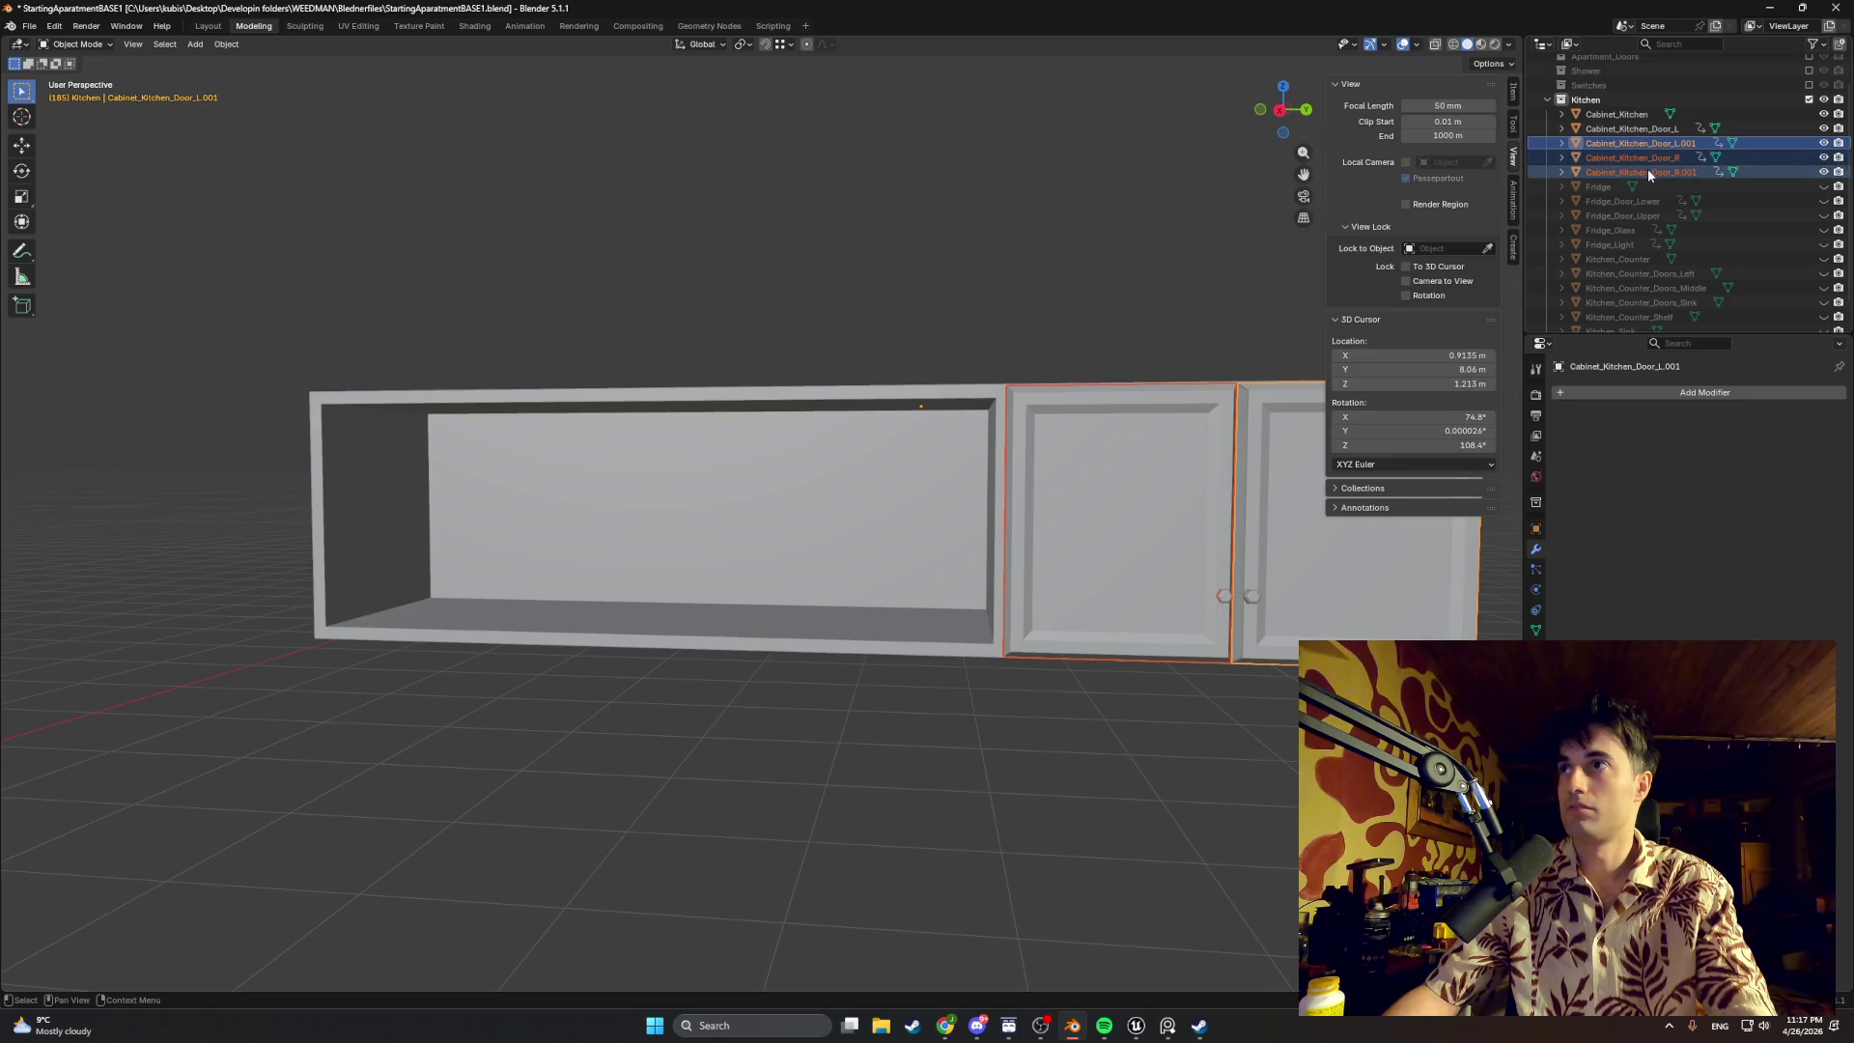
left_click(1656, 157)
double_click(1642, 143)
type("U")
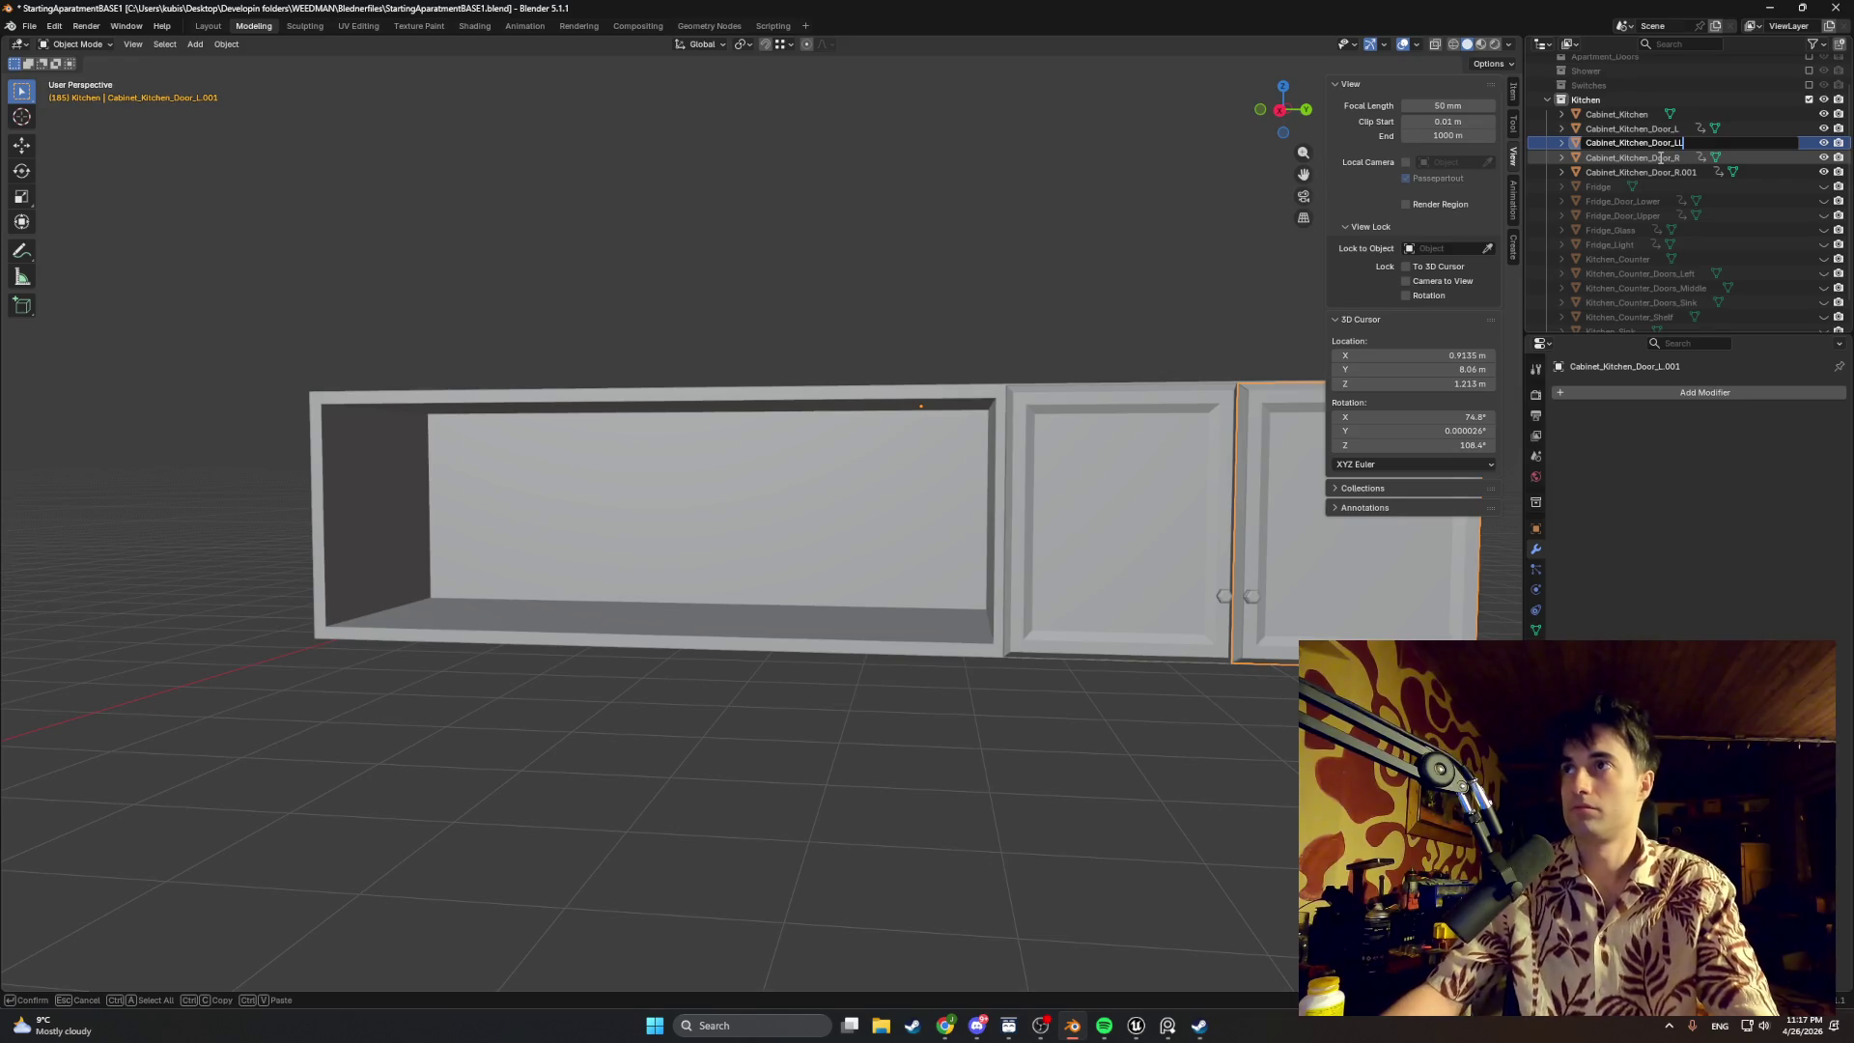
Step: Name the copies Cabinet_Kitchen_Door_LL and Cabinet_Kitchen_Door_RR
left_click(1673, 170)
double_click(1673, 169)
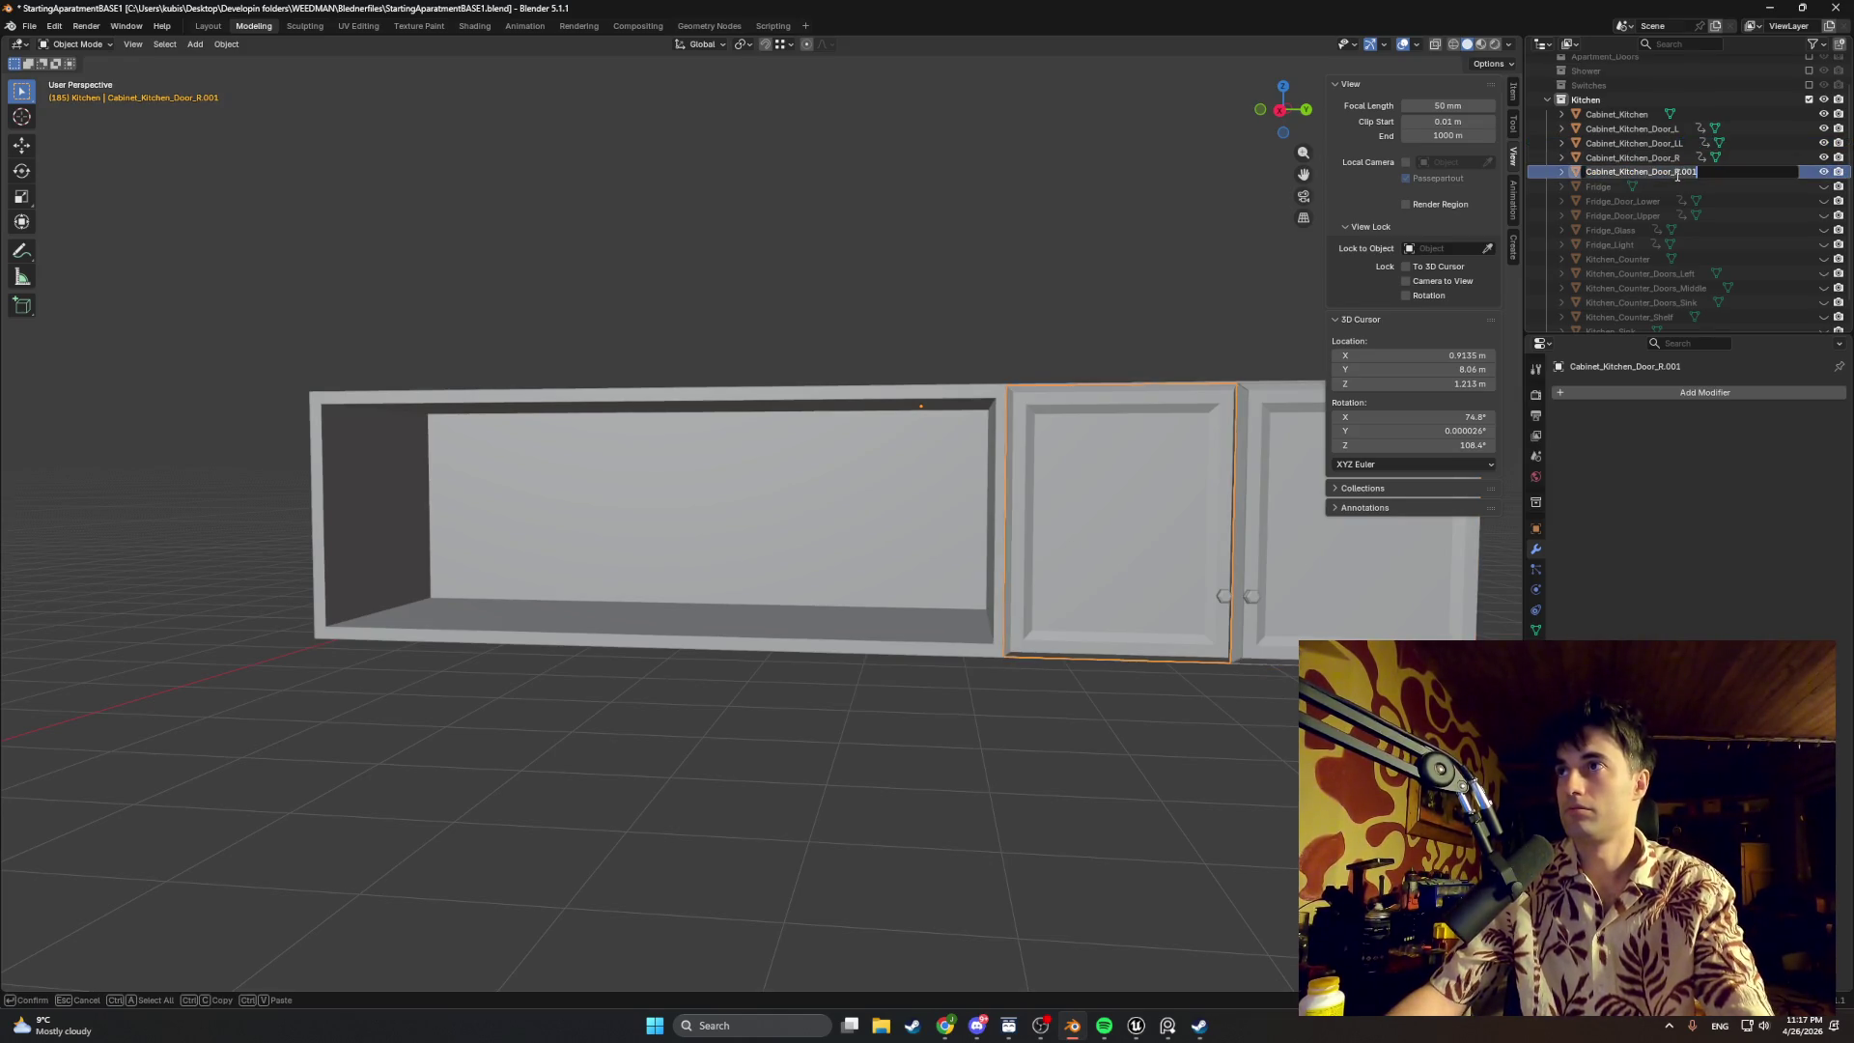
key("End")
key("BackSpace")
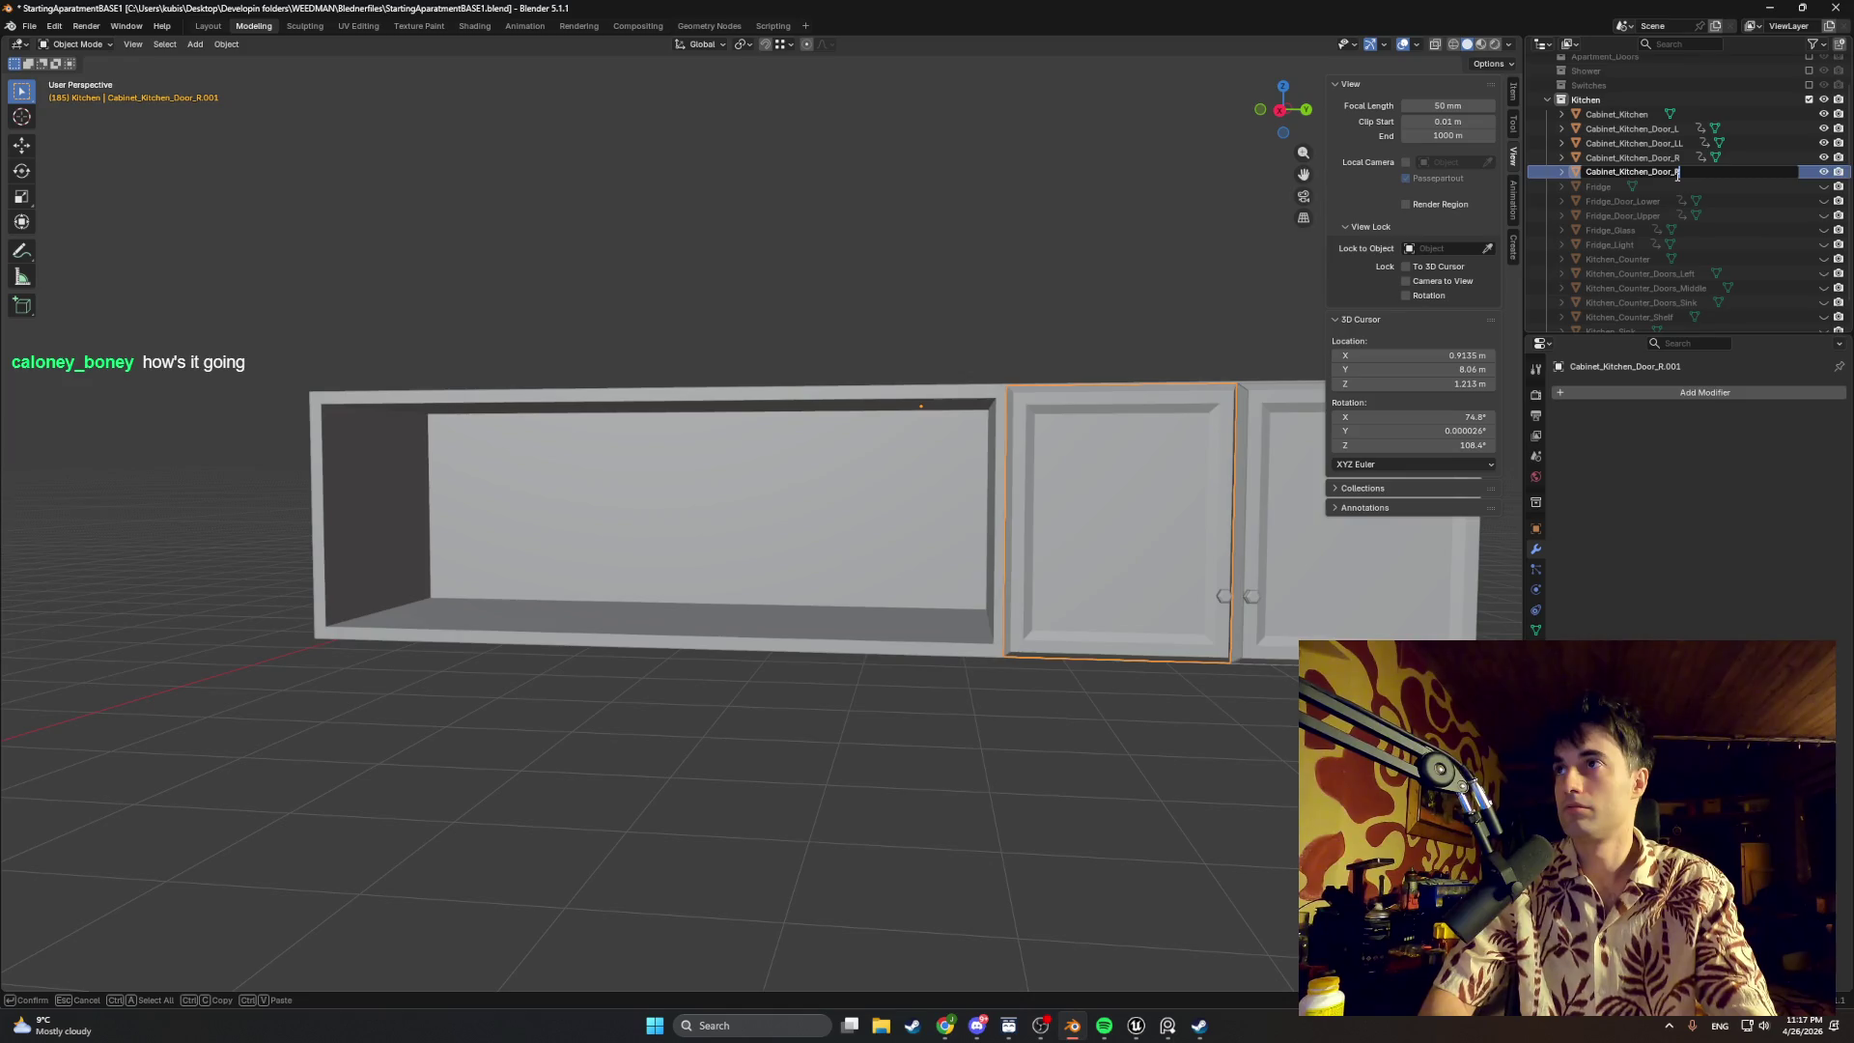
key("Return")
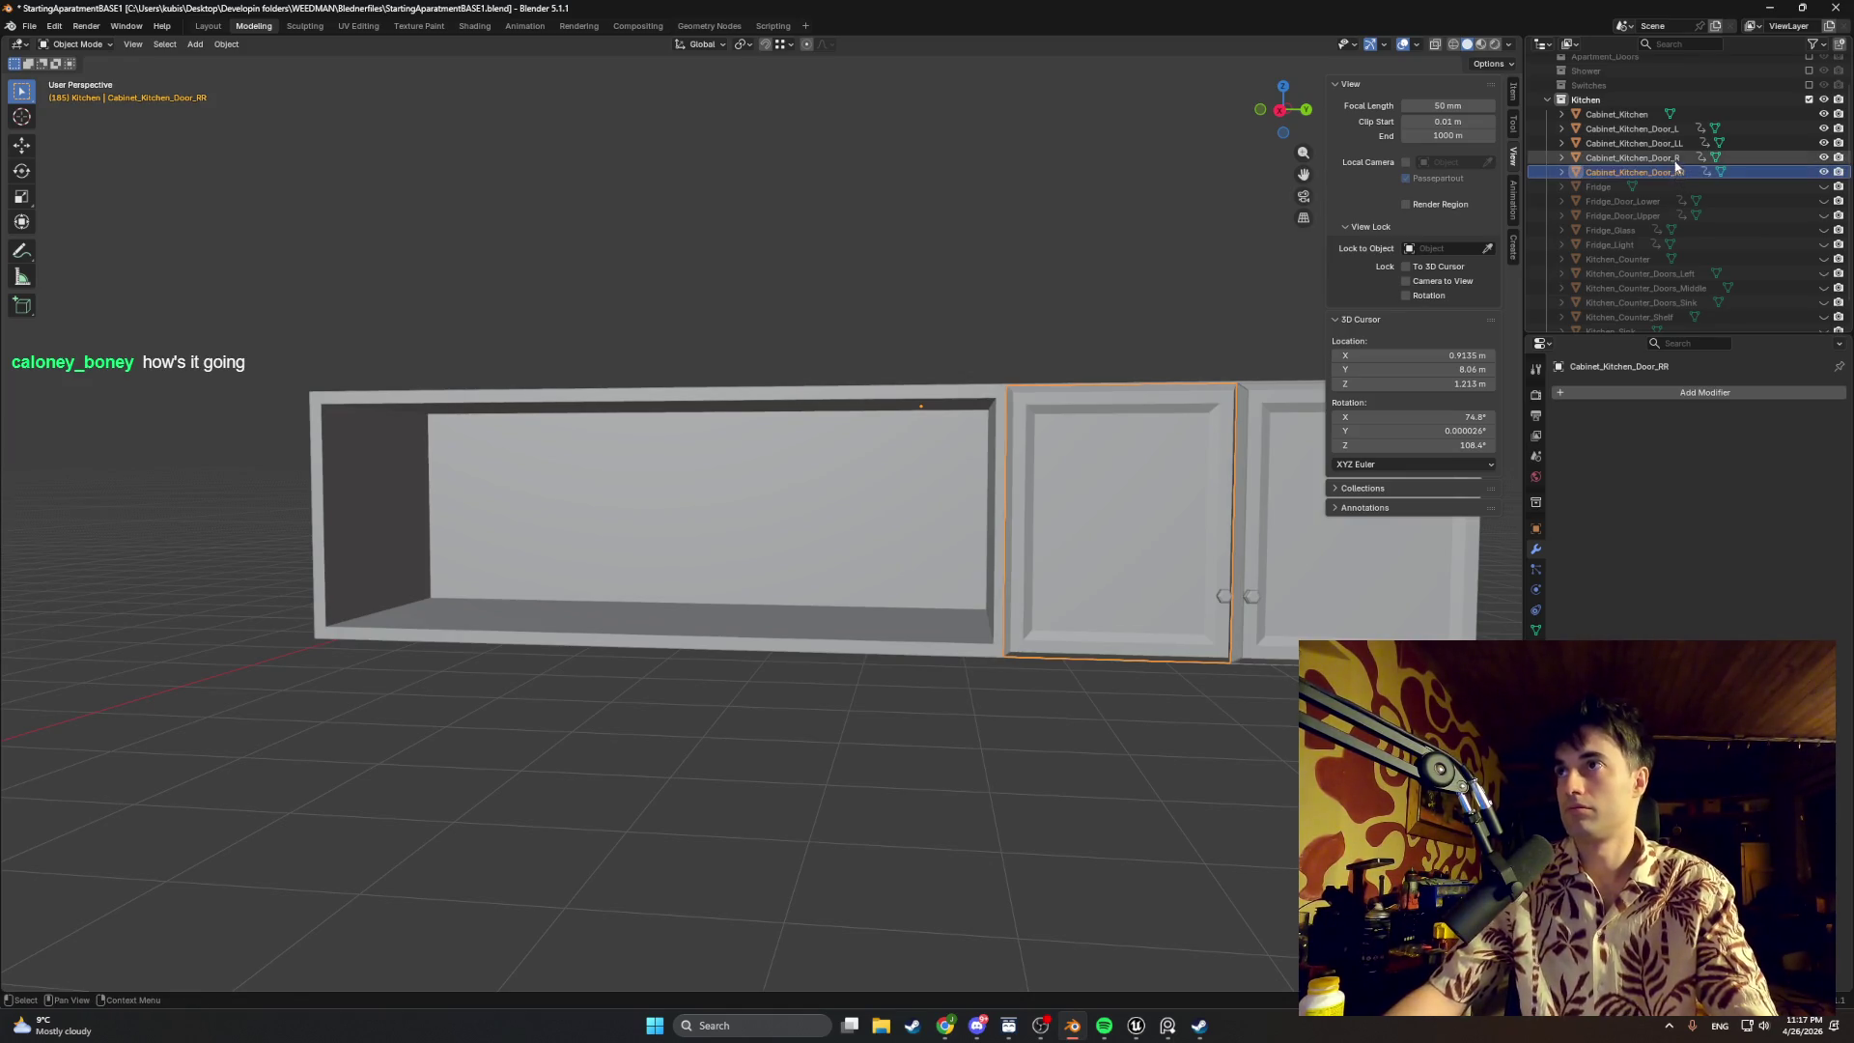
Step: Cancel a move of the doors and briefly expand the right door's hierarchy in the Outliner
left_click(1665, 157, "ctrl")
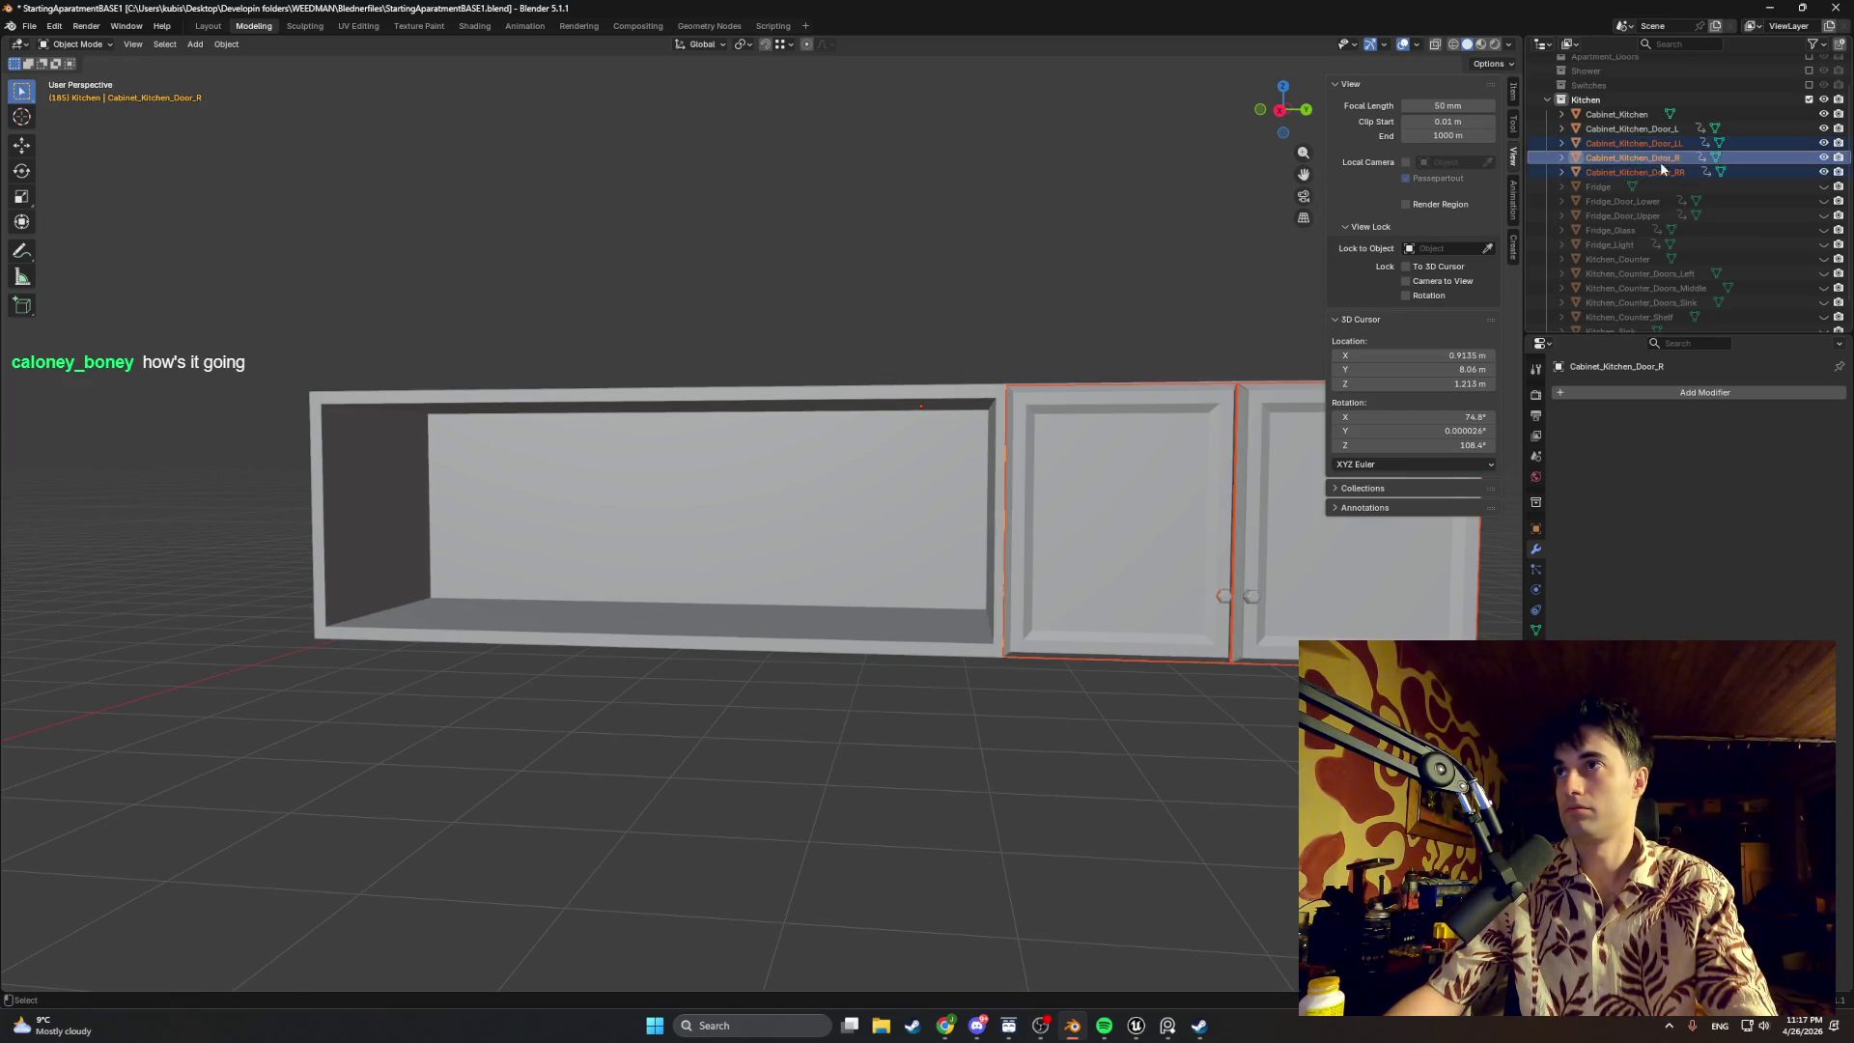
key("g")
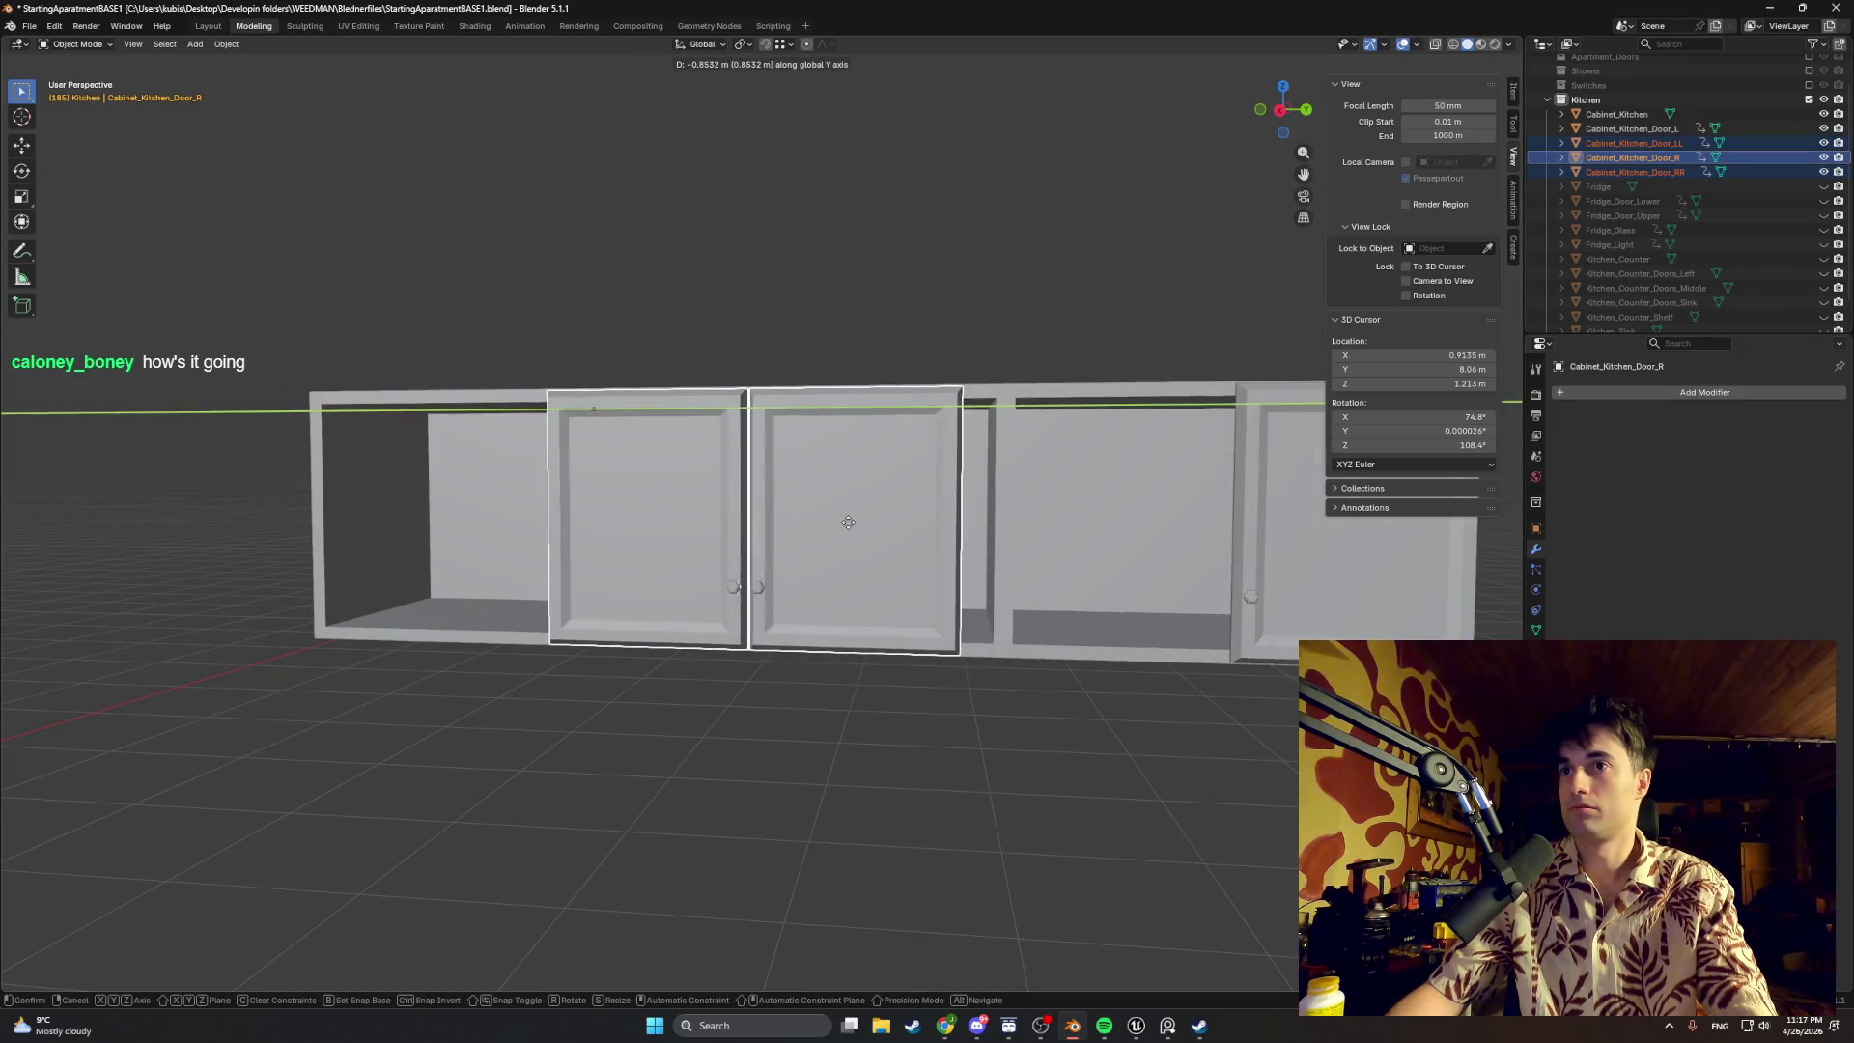
key("Escape")
left_click(1565, 159)
left_click(1595, 162)
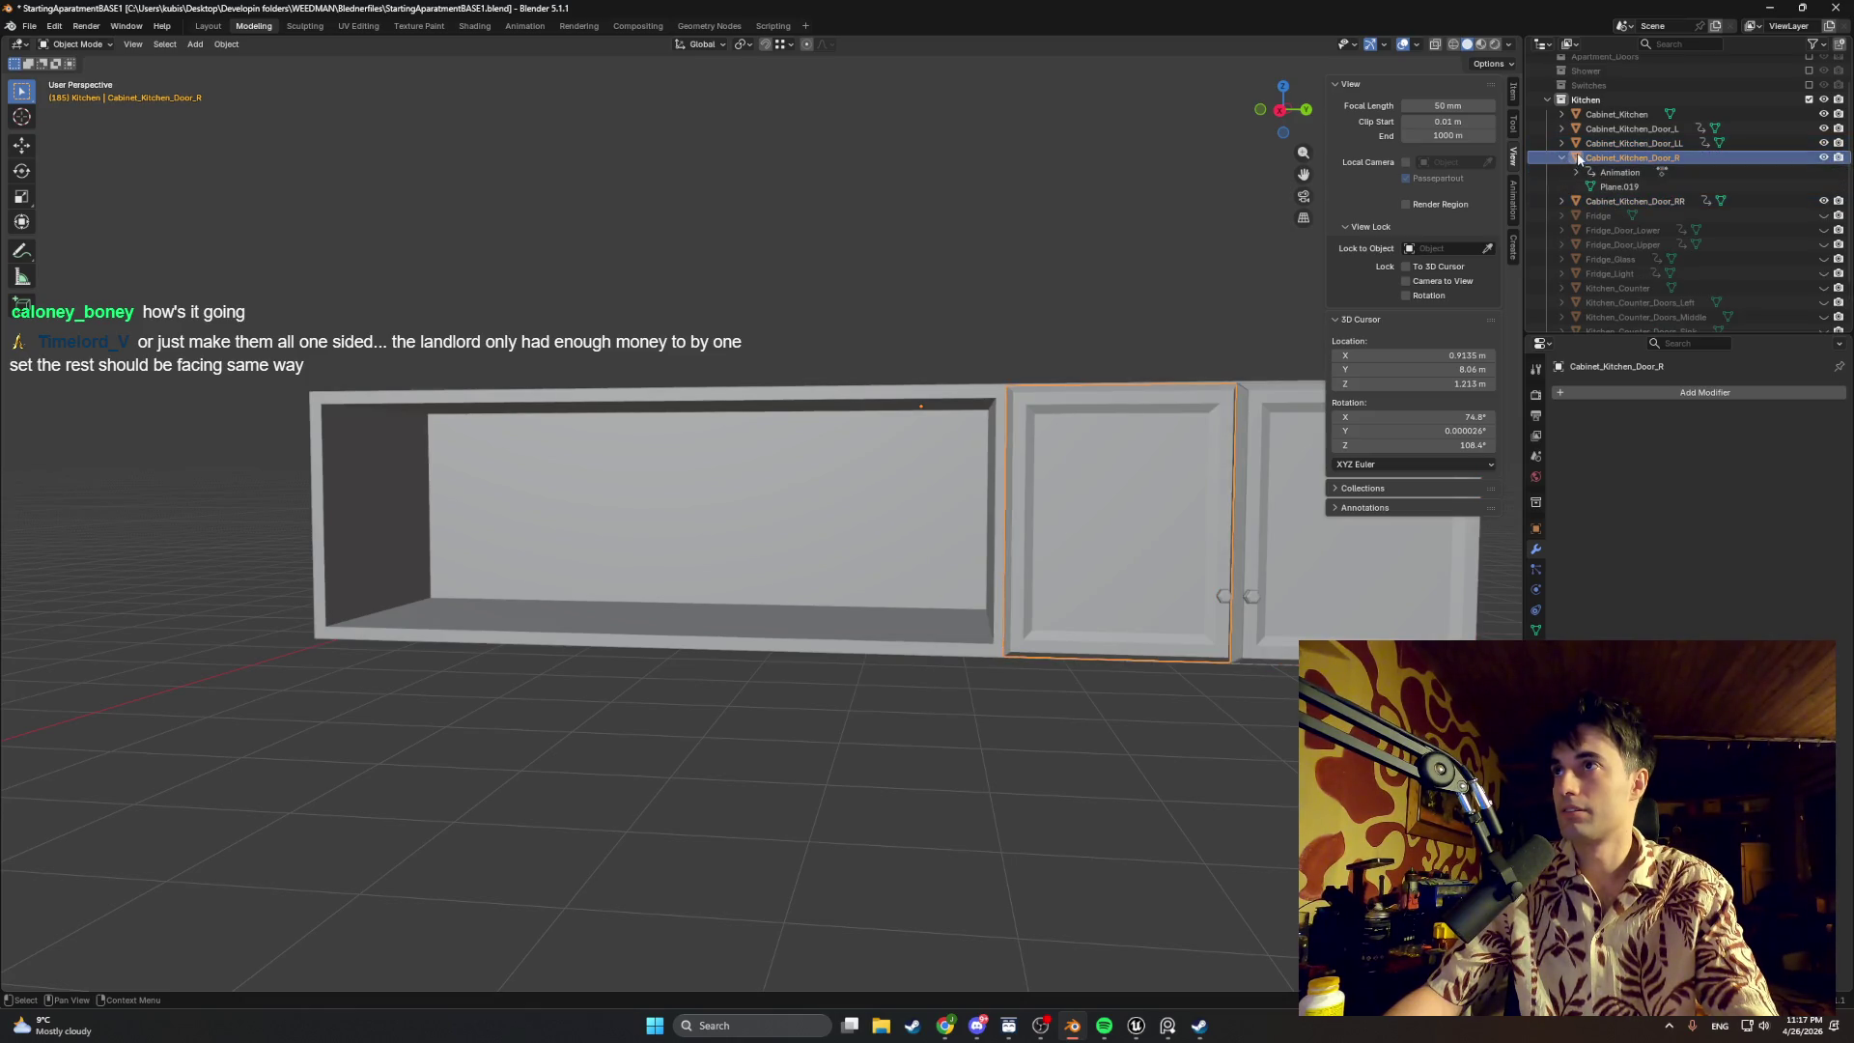
left_click(1606, 178)
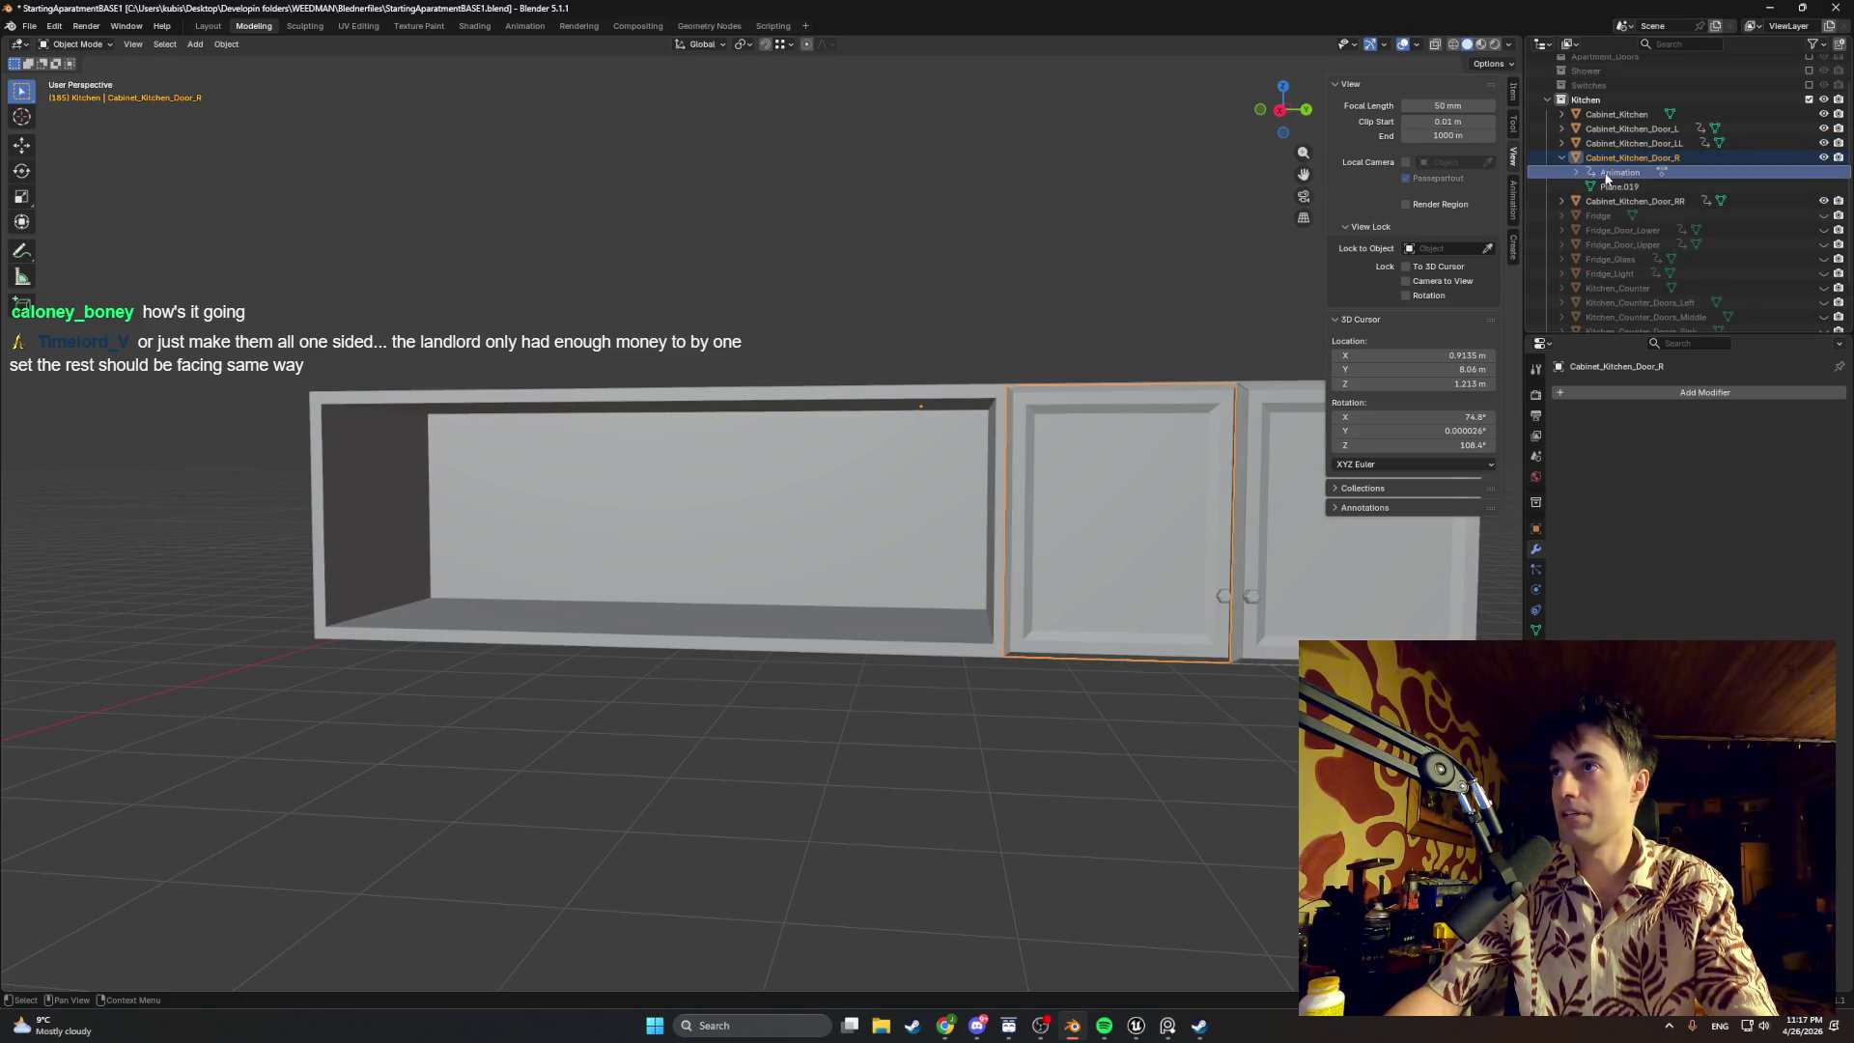
left_click(1561, 158)
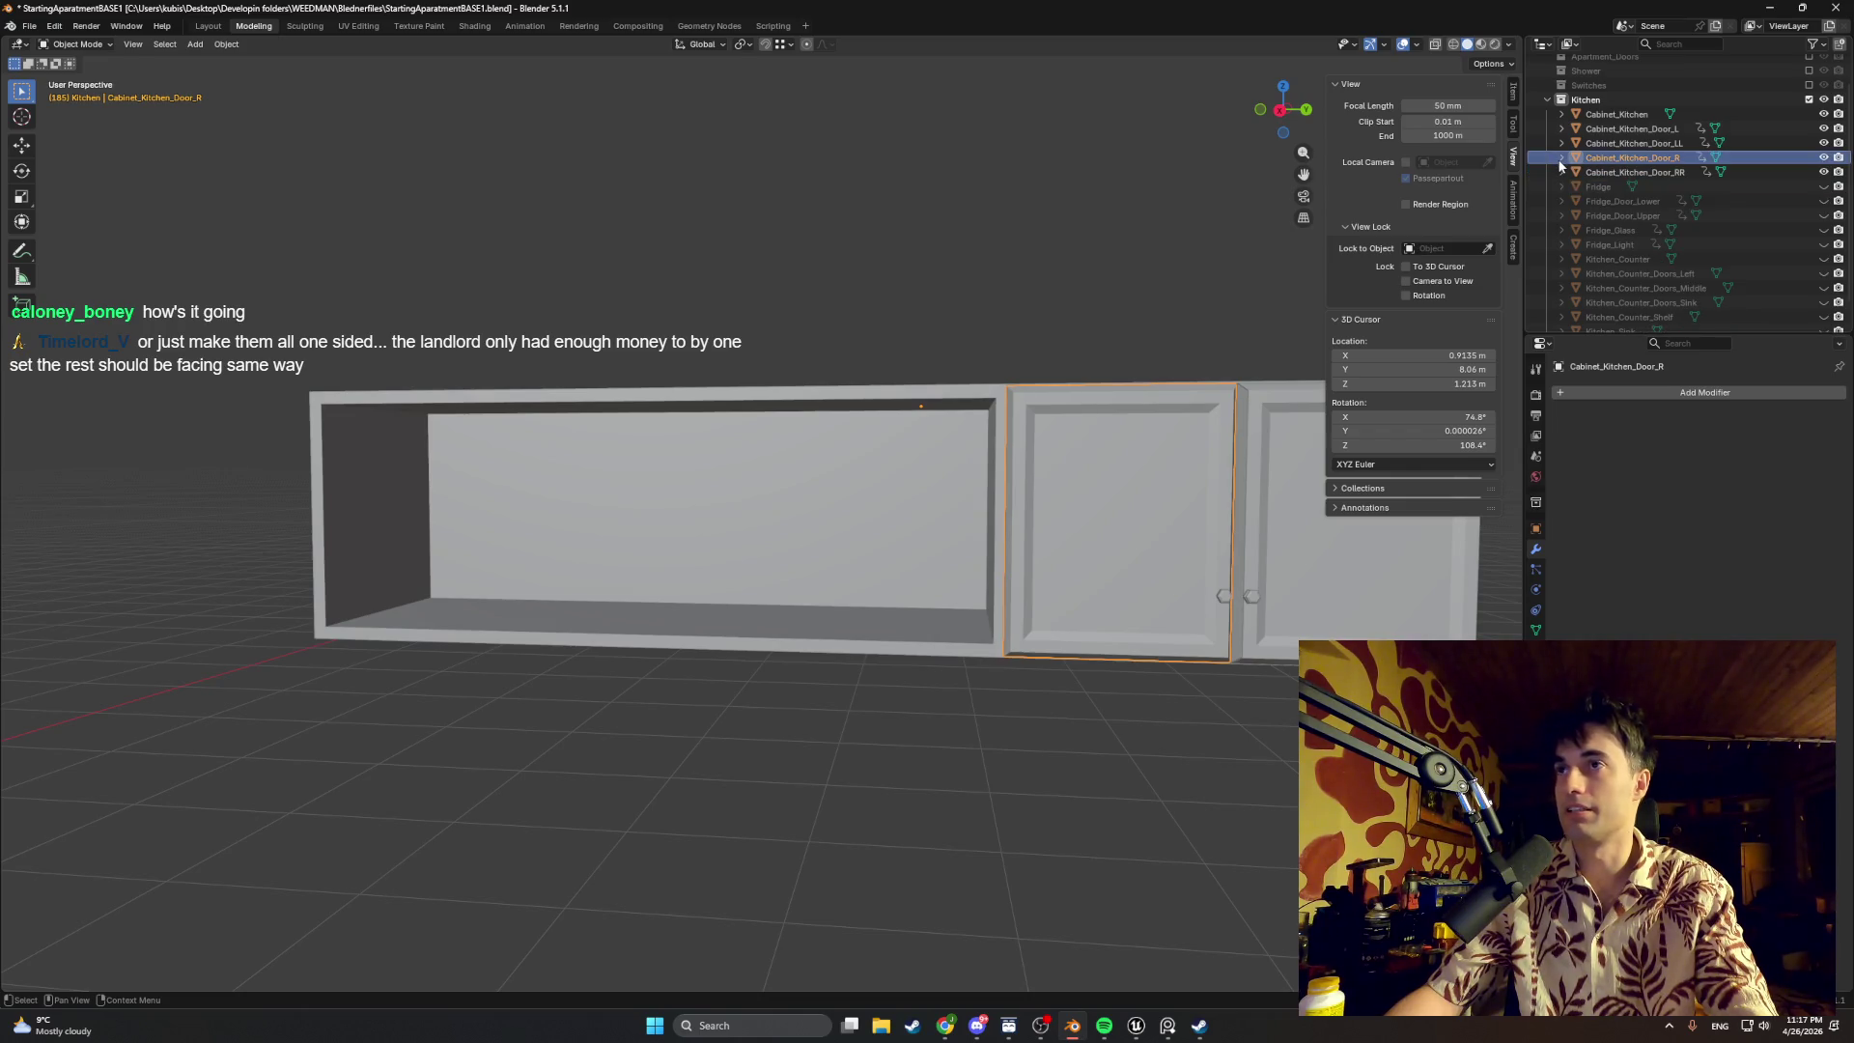
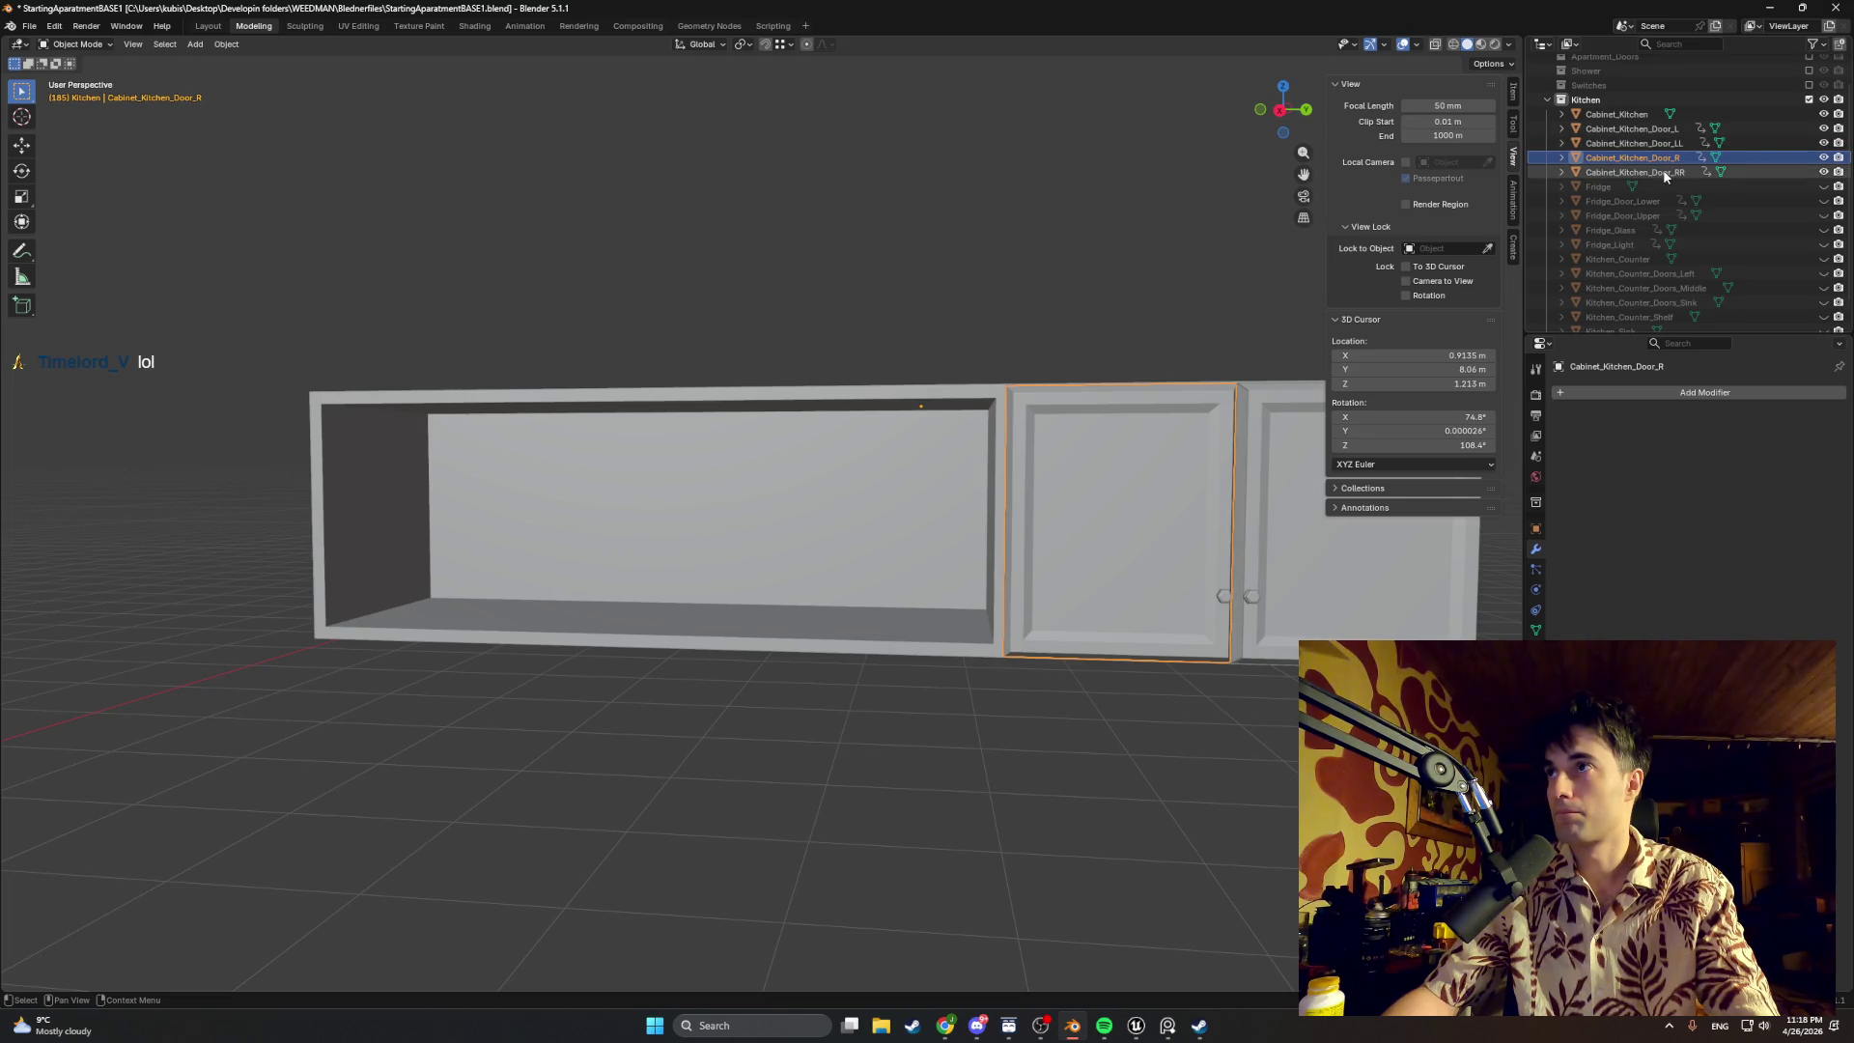
Step: Duplicate Cabinet_Kitchen_Door_LL and Door_RR and slide the copies along Y to the next compartment
left_click(1641, 144)
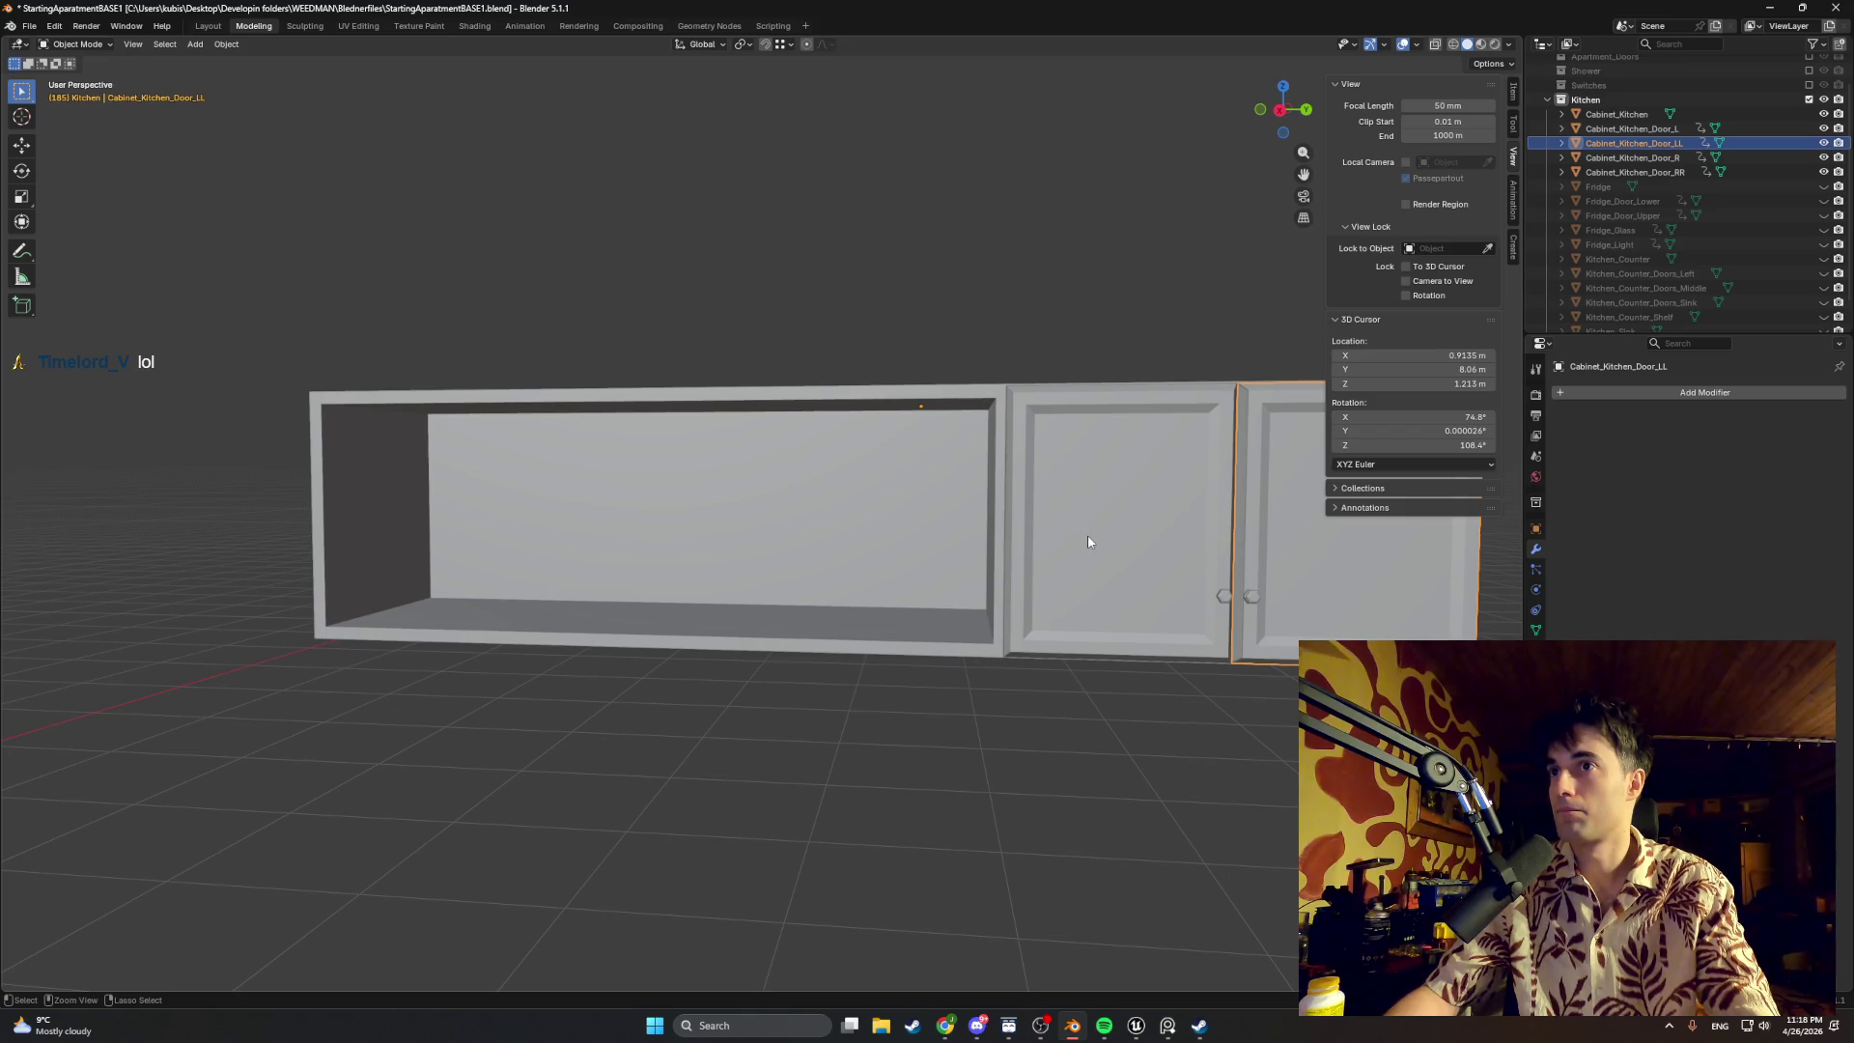
left_click(1083, 613, "shift")
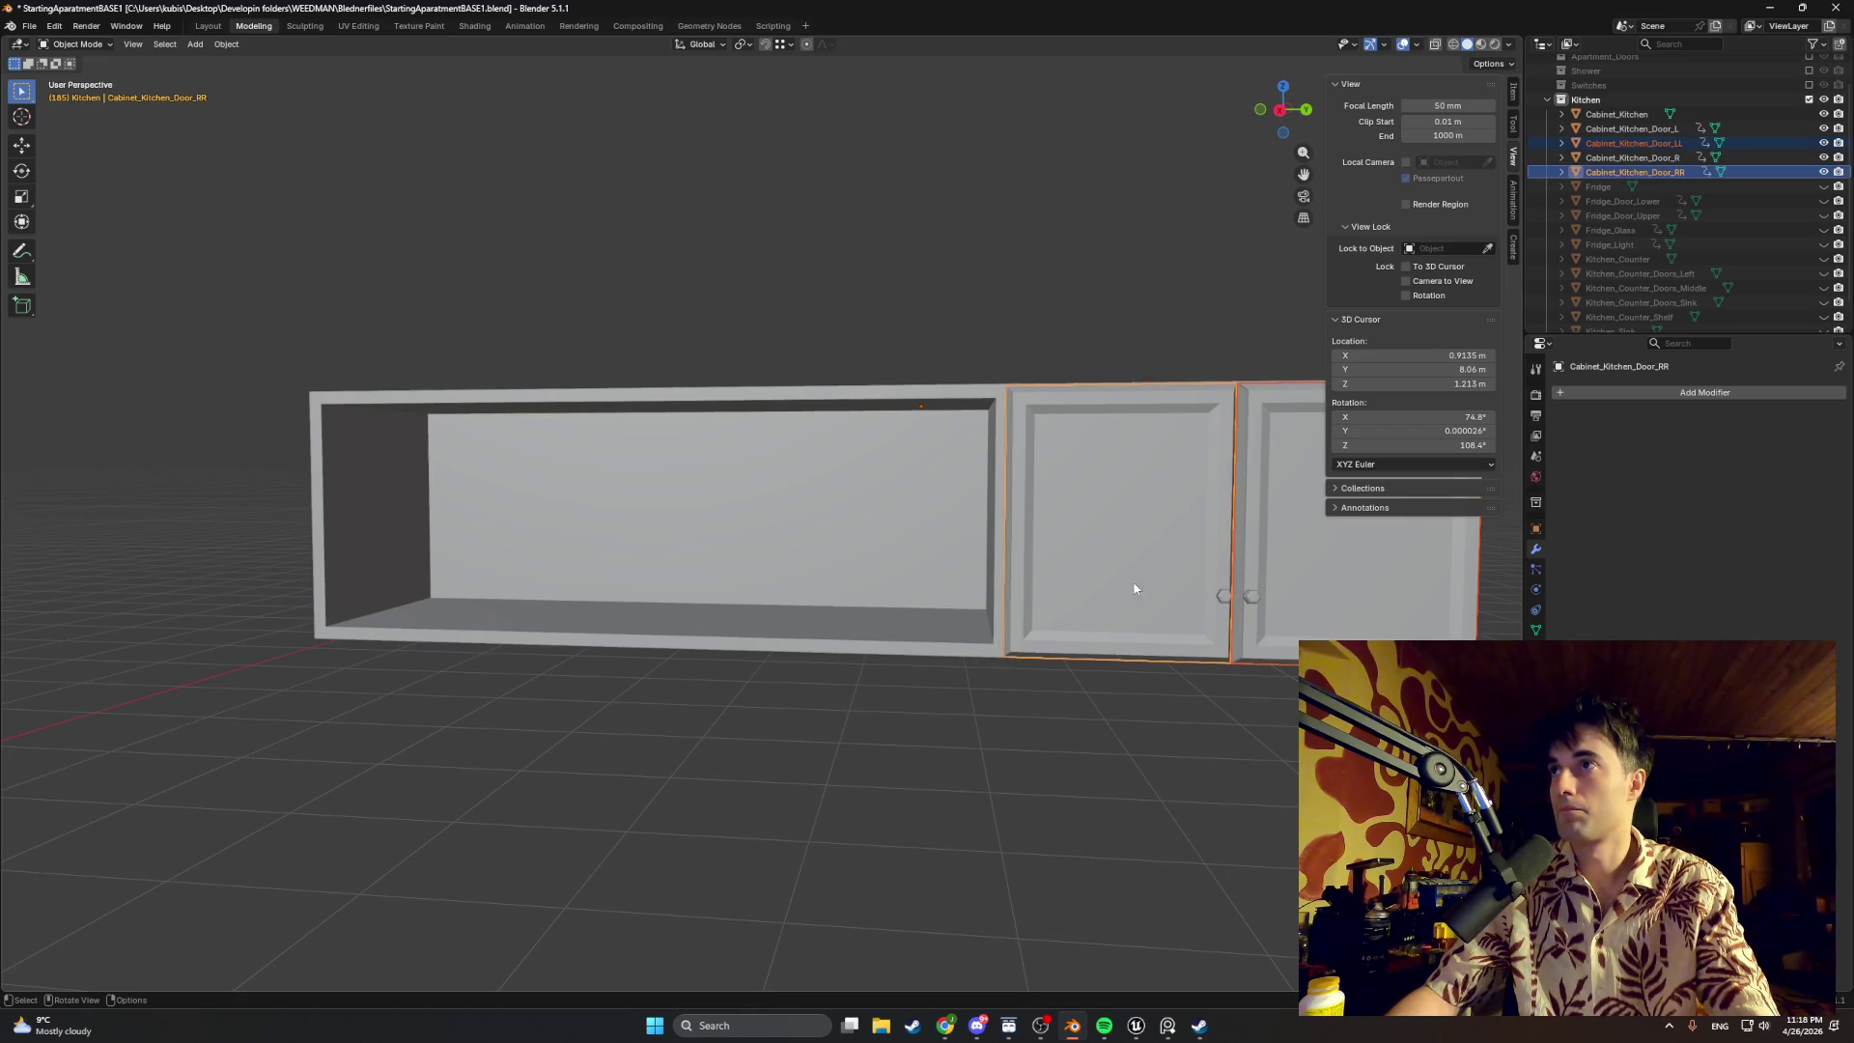
key("shift+d")
key("y")
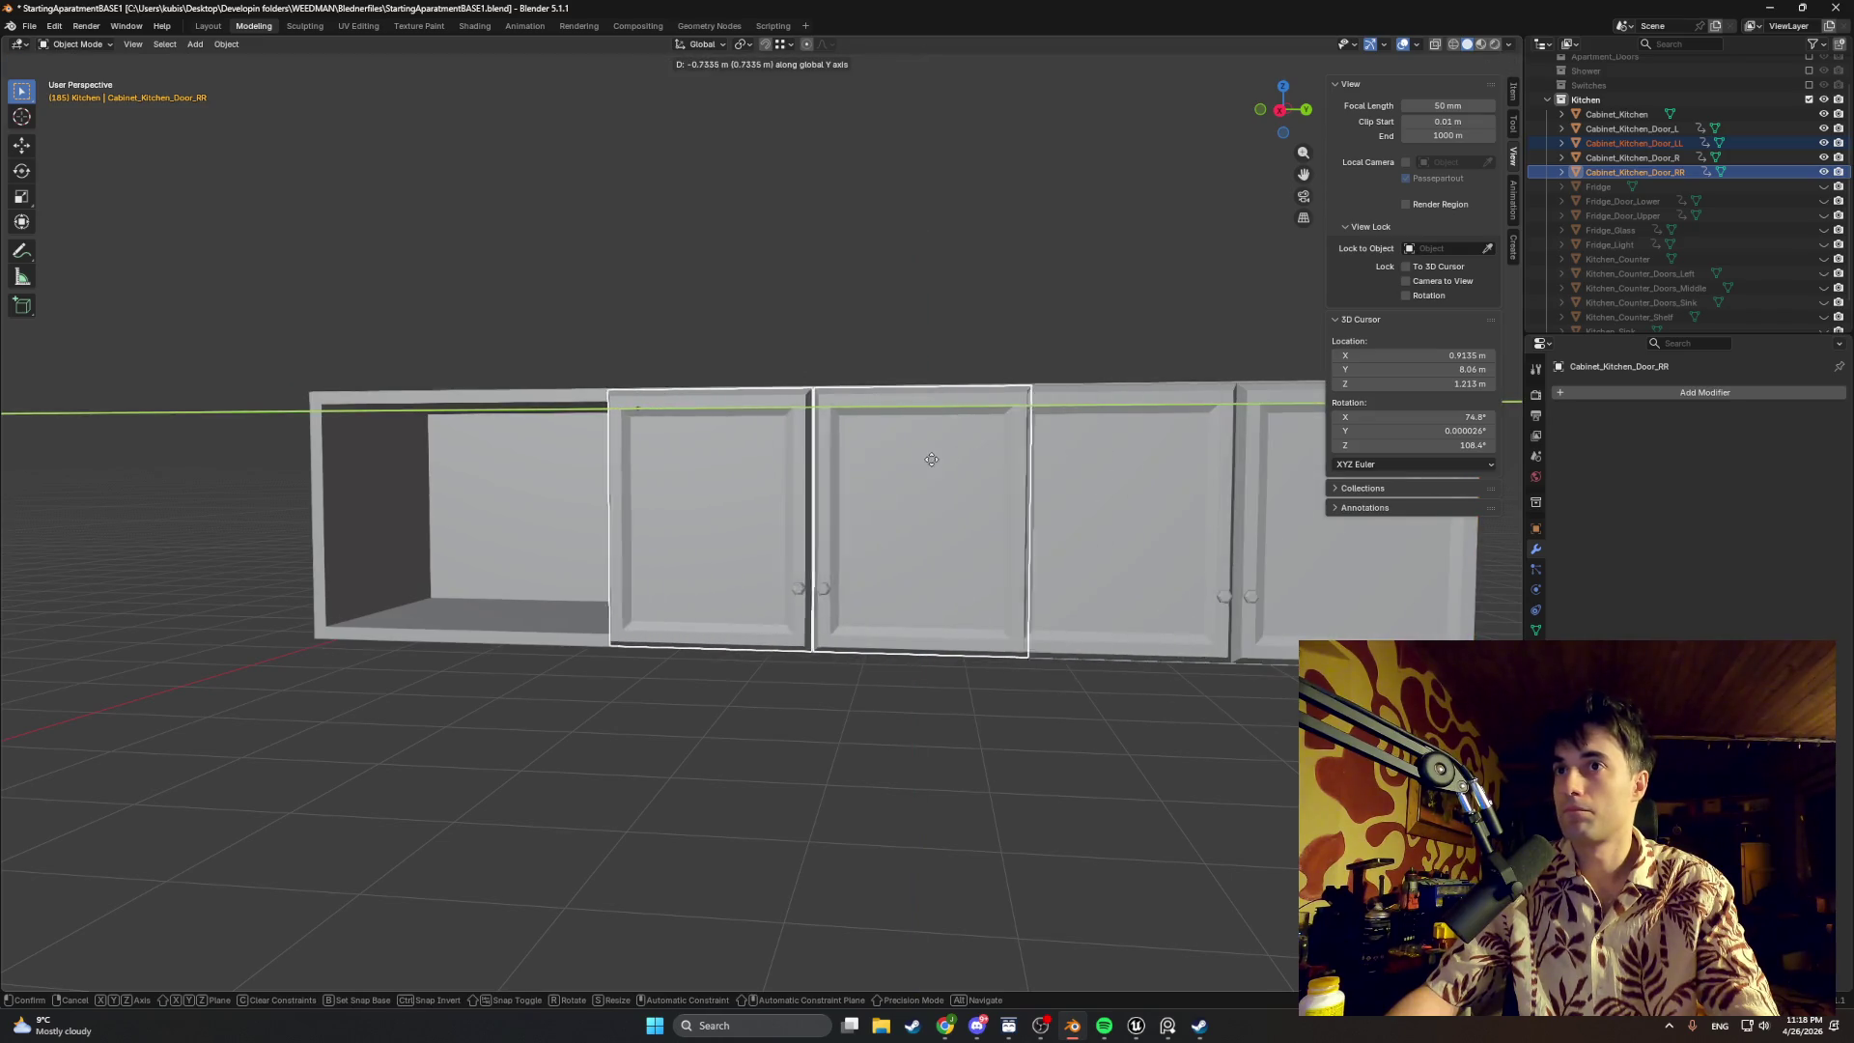
left_click(915, 461)
Step: From a top-down view, nudge the copied doors sideways along X into position over the opening
middle_click_drag(978, 500, 1000, 415)
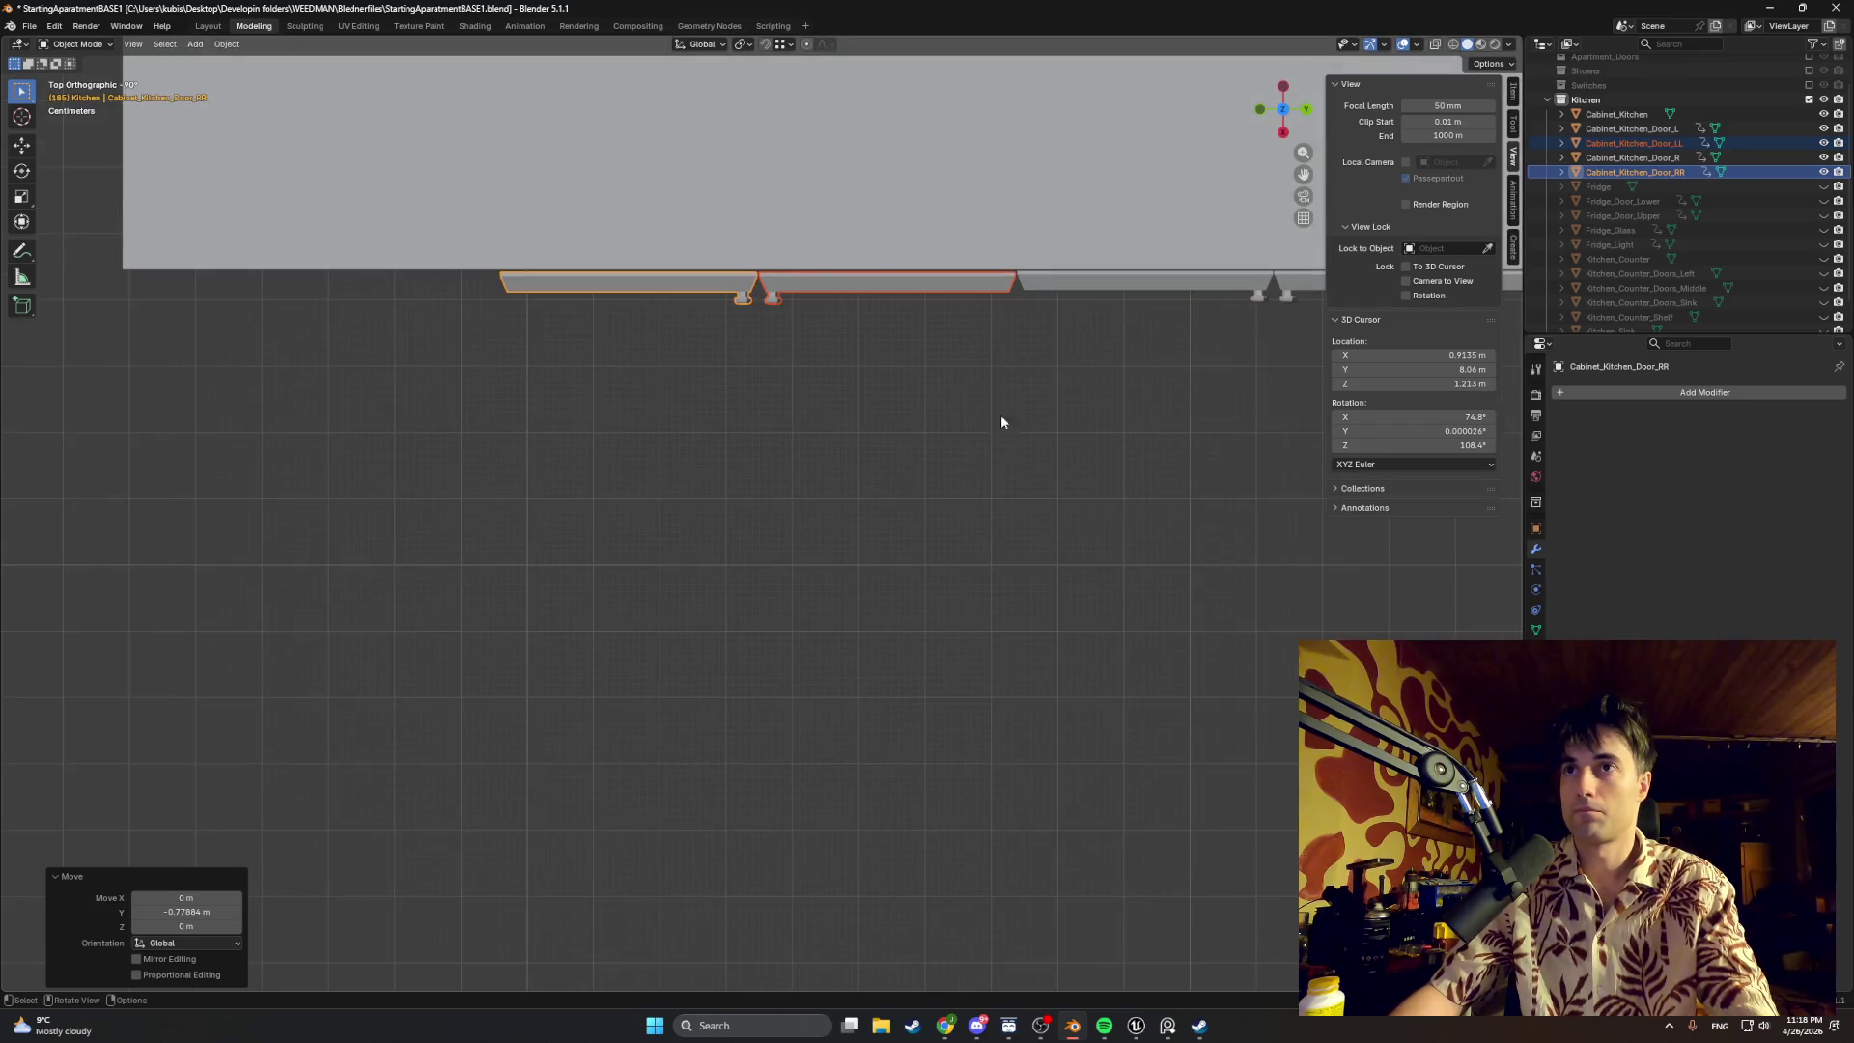
middle_click_drag(1021, 212, 1063, 105, "shift")
middle_click_drag(844, 456, 694, 396, "shift")
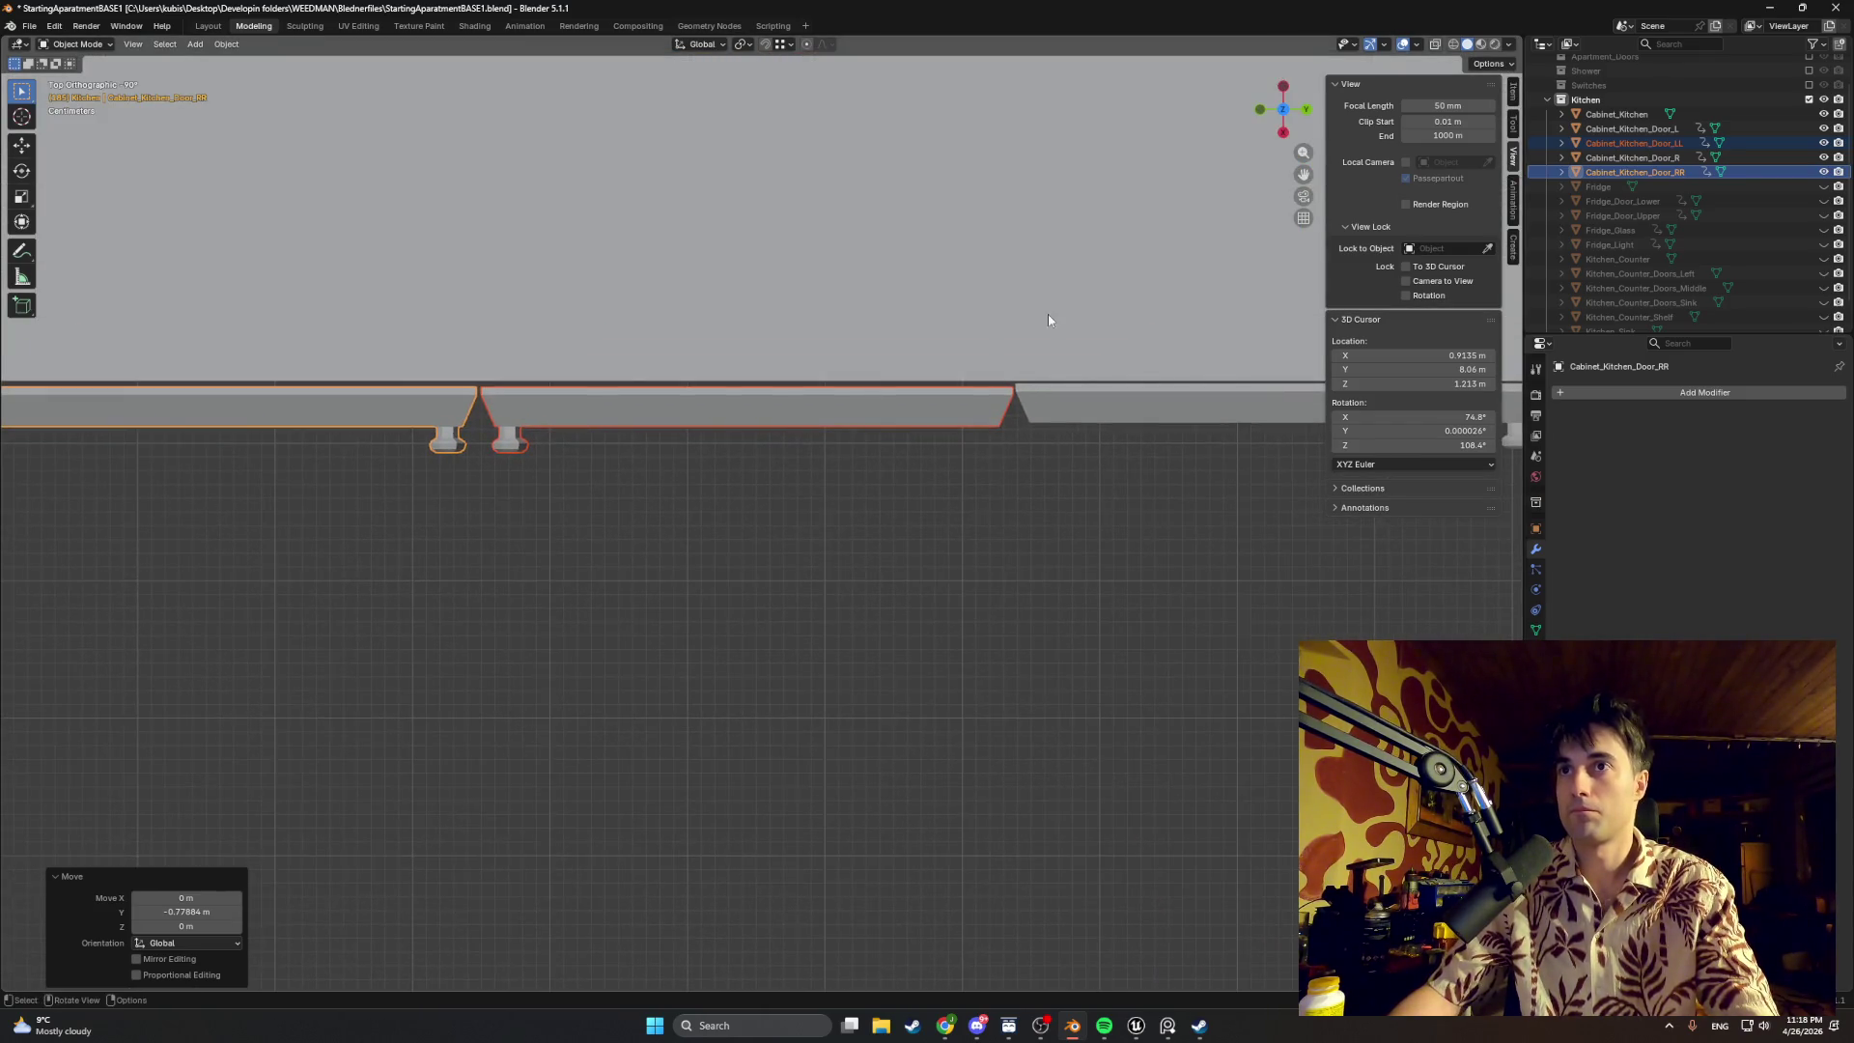
key("g")
key("y")
key("x")
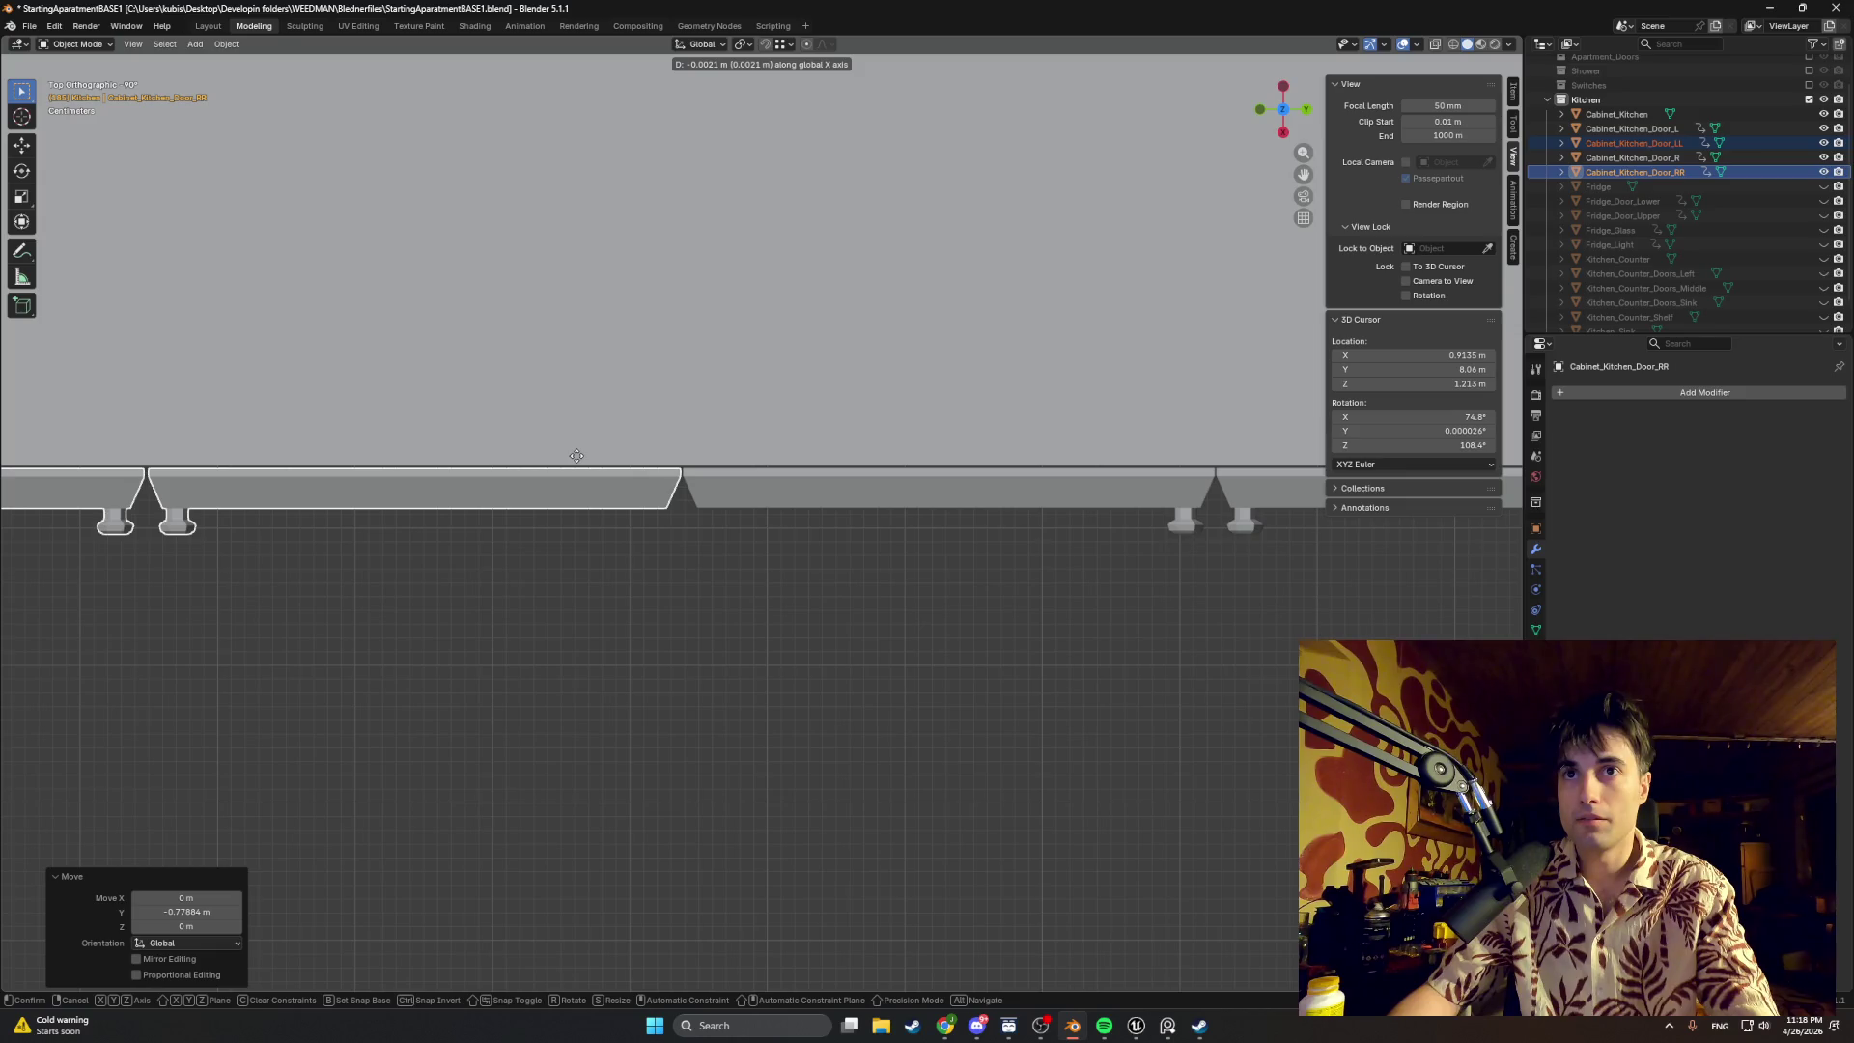
left_click(579, 463)
mouse_move(580, 463)
middle_mouse_down()
mouse_move(611, 322)
mouse_move(915, 257)
mouse_move(793, 394)
mouse_move(940, 370)
mouse_move(794, 387)
mouse_move(849, 303)
mouse_move(784, 398)
middle_mouse_up()
scroll(595, 320, "down", 3)
scroll(796, 395, "up", 2)
scroll(795, 386, "down", 5)
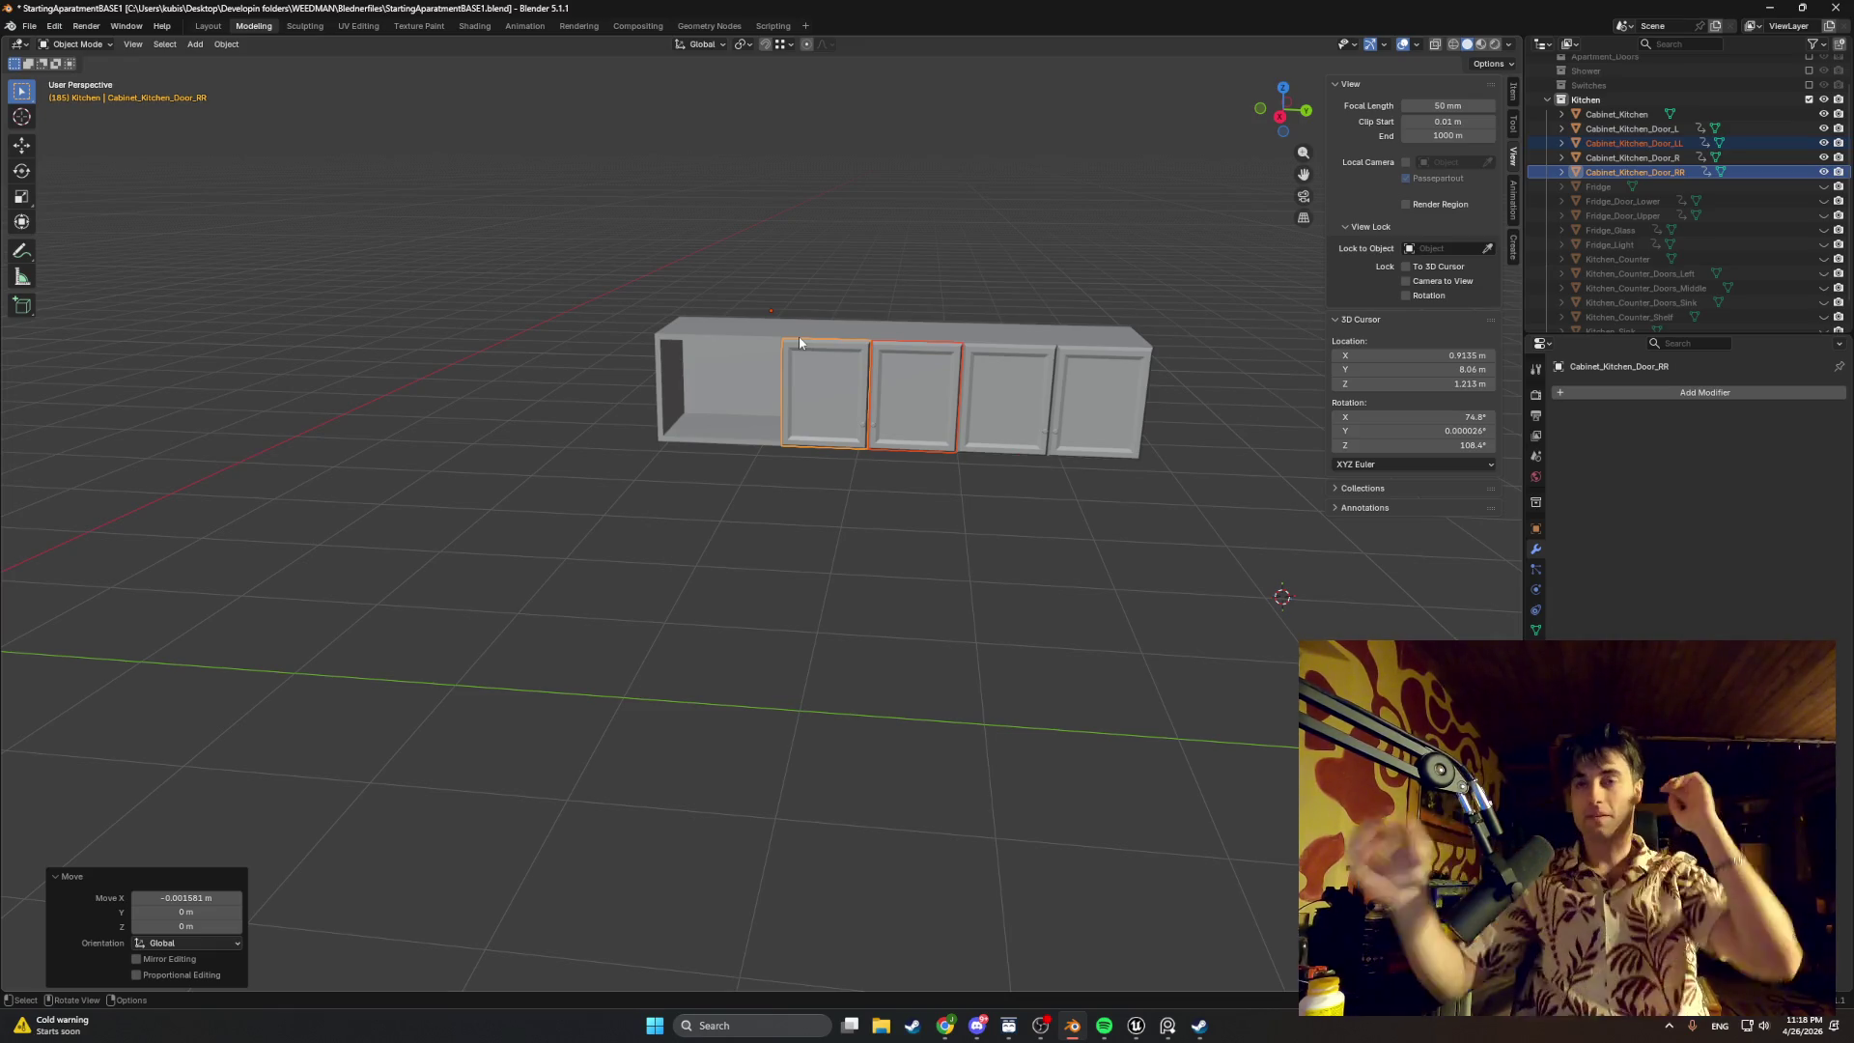
middle_click_drag(831, 353, 914, 429)
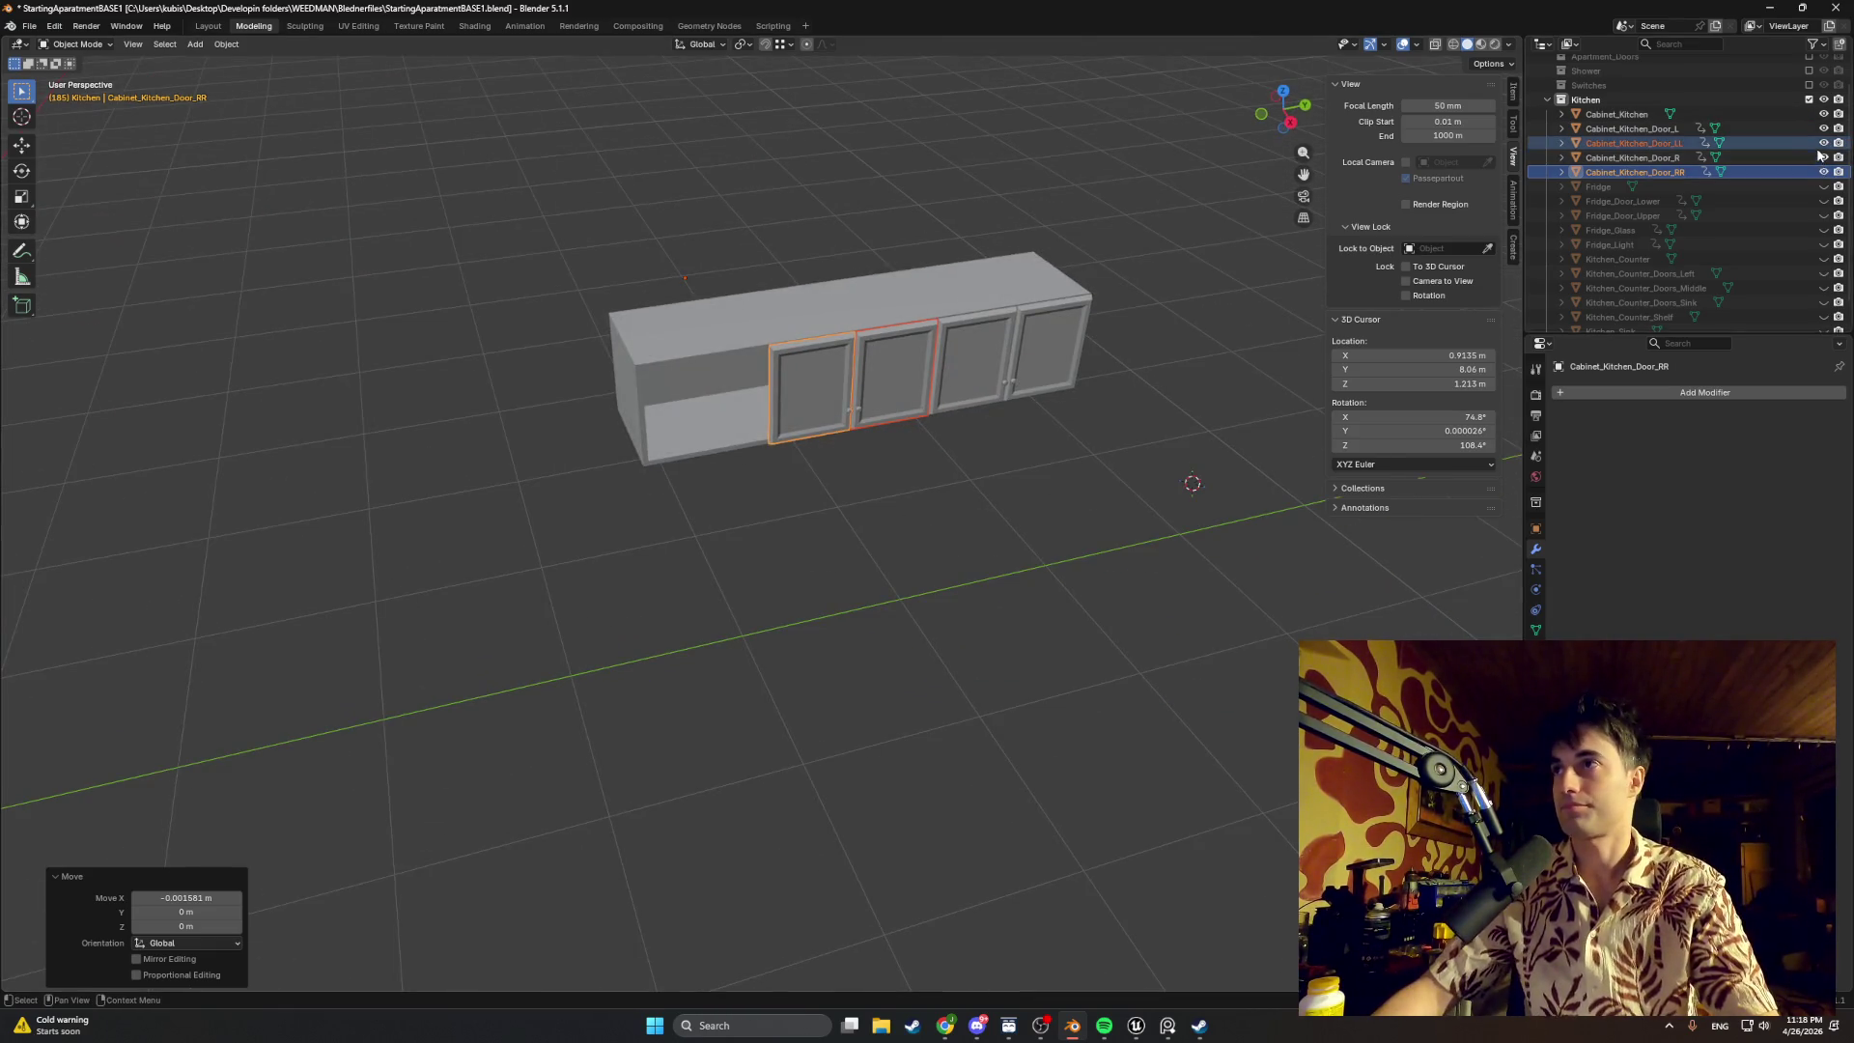
Step: Hide the copied doors and, in Edit Mode on the cabinet body, select the divider's edge loop
key("h")
scroll(870, 362, "up", 3)
scroll(869, 362, "up", 2)
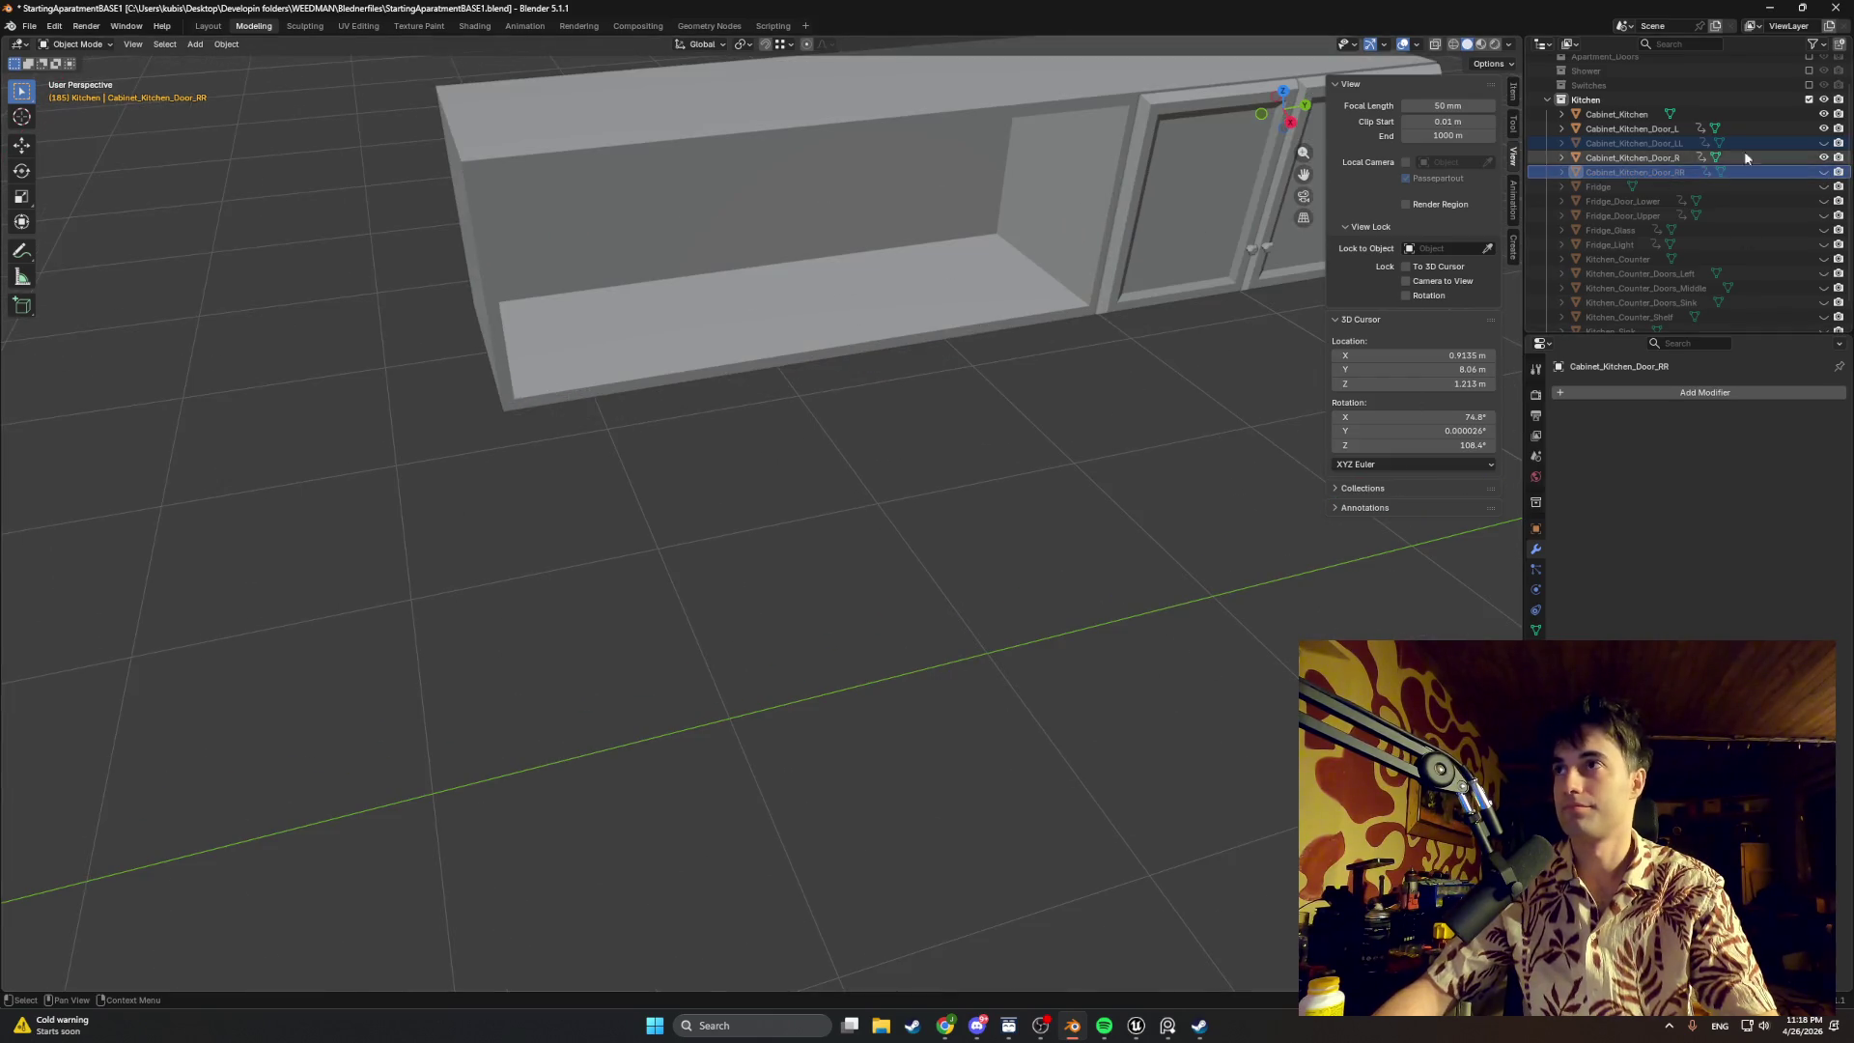
left_click(906, 290)
key("Tab")
middle_click_drag(882, 266, 889, 296)
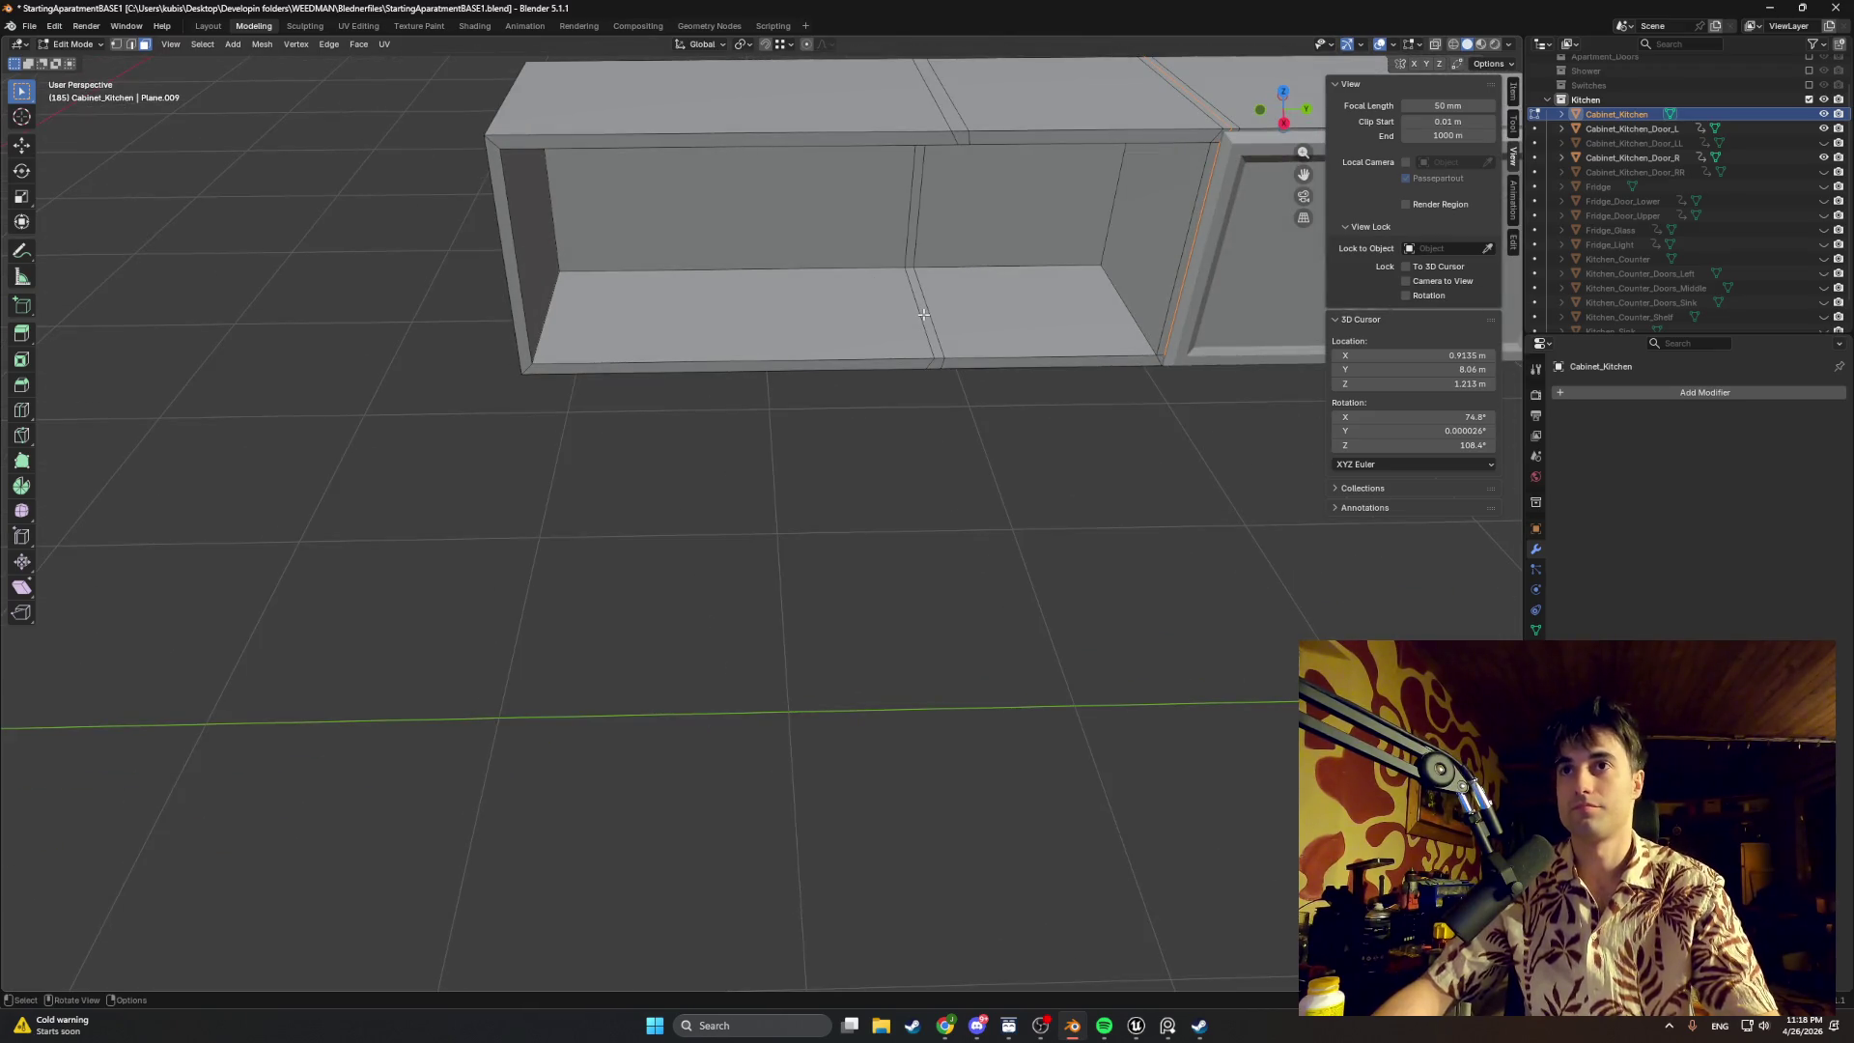
key("a")
left_click(923, 330)
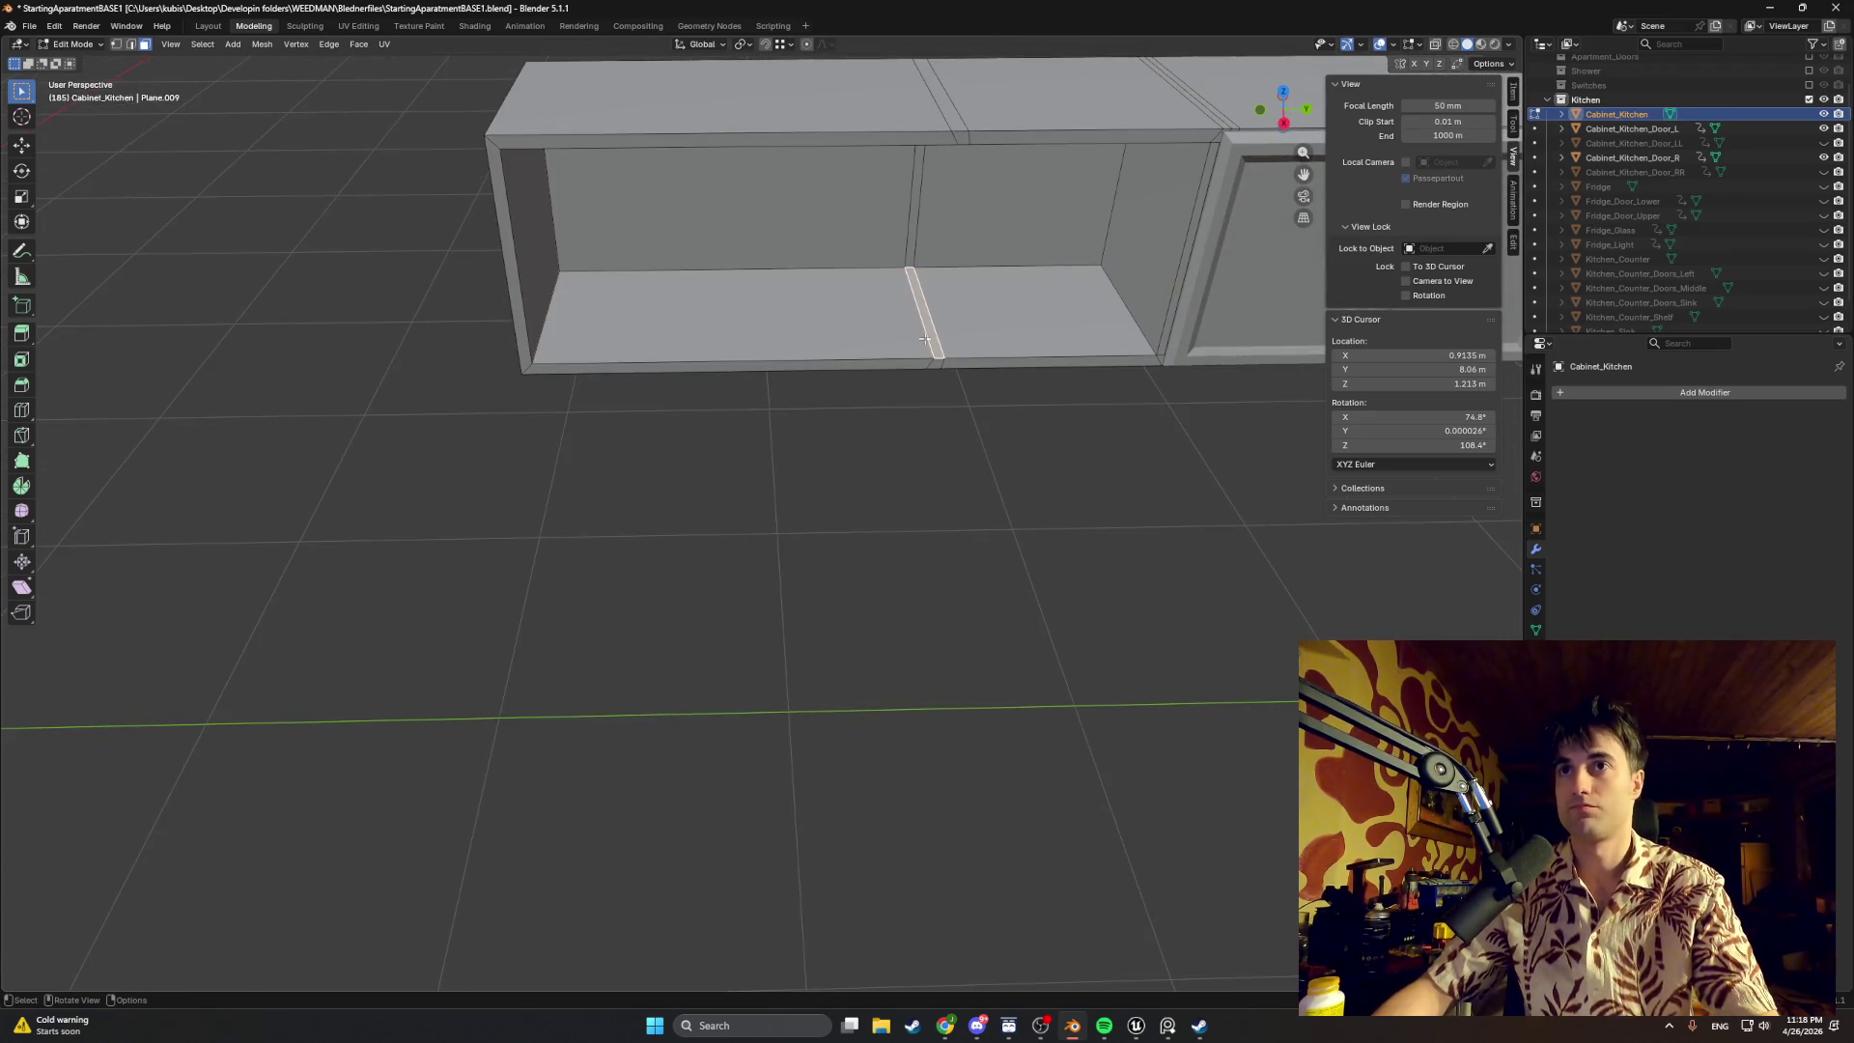
key("2")
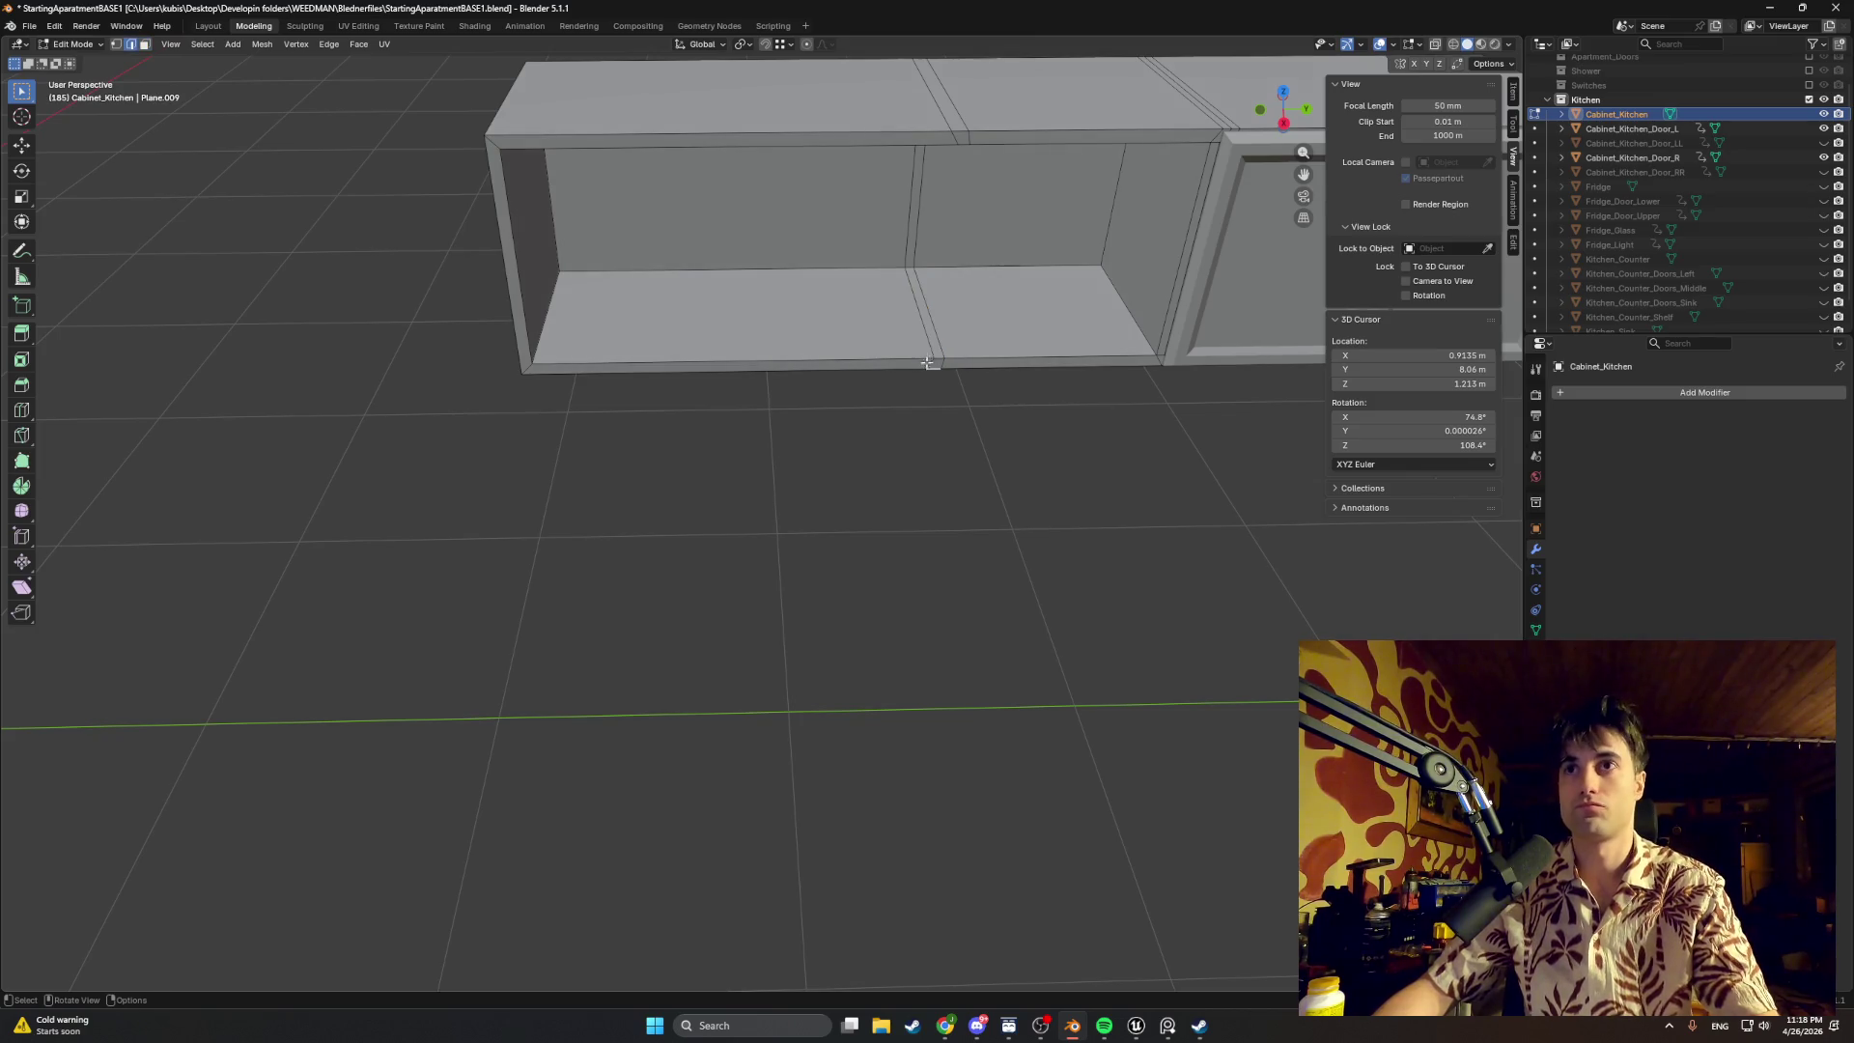
left_click(932, 354, "alt")
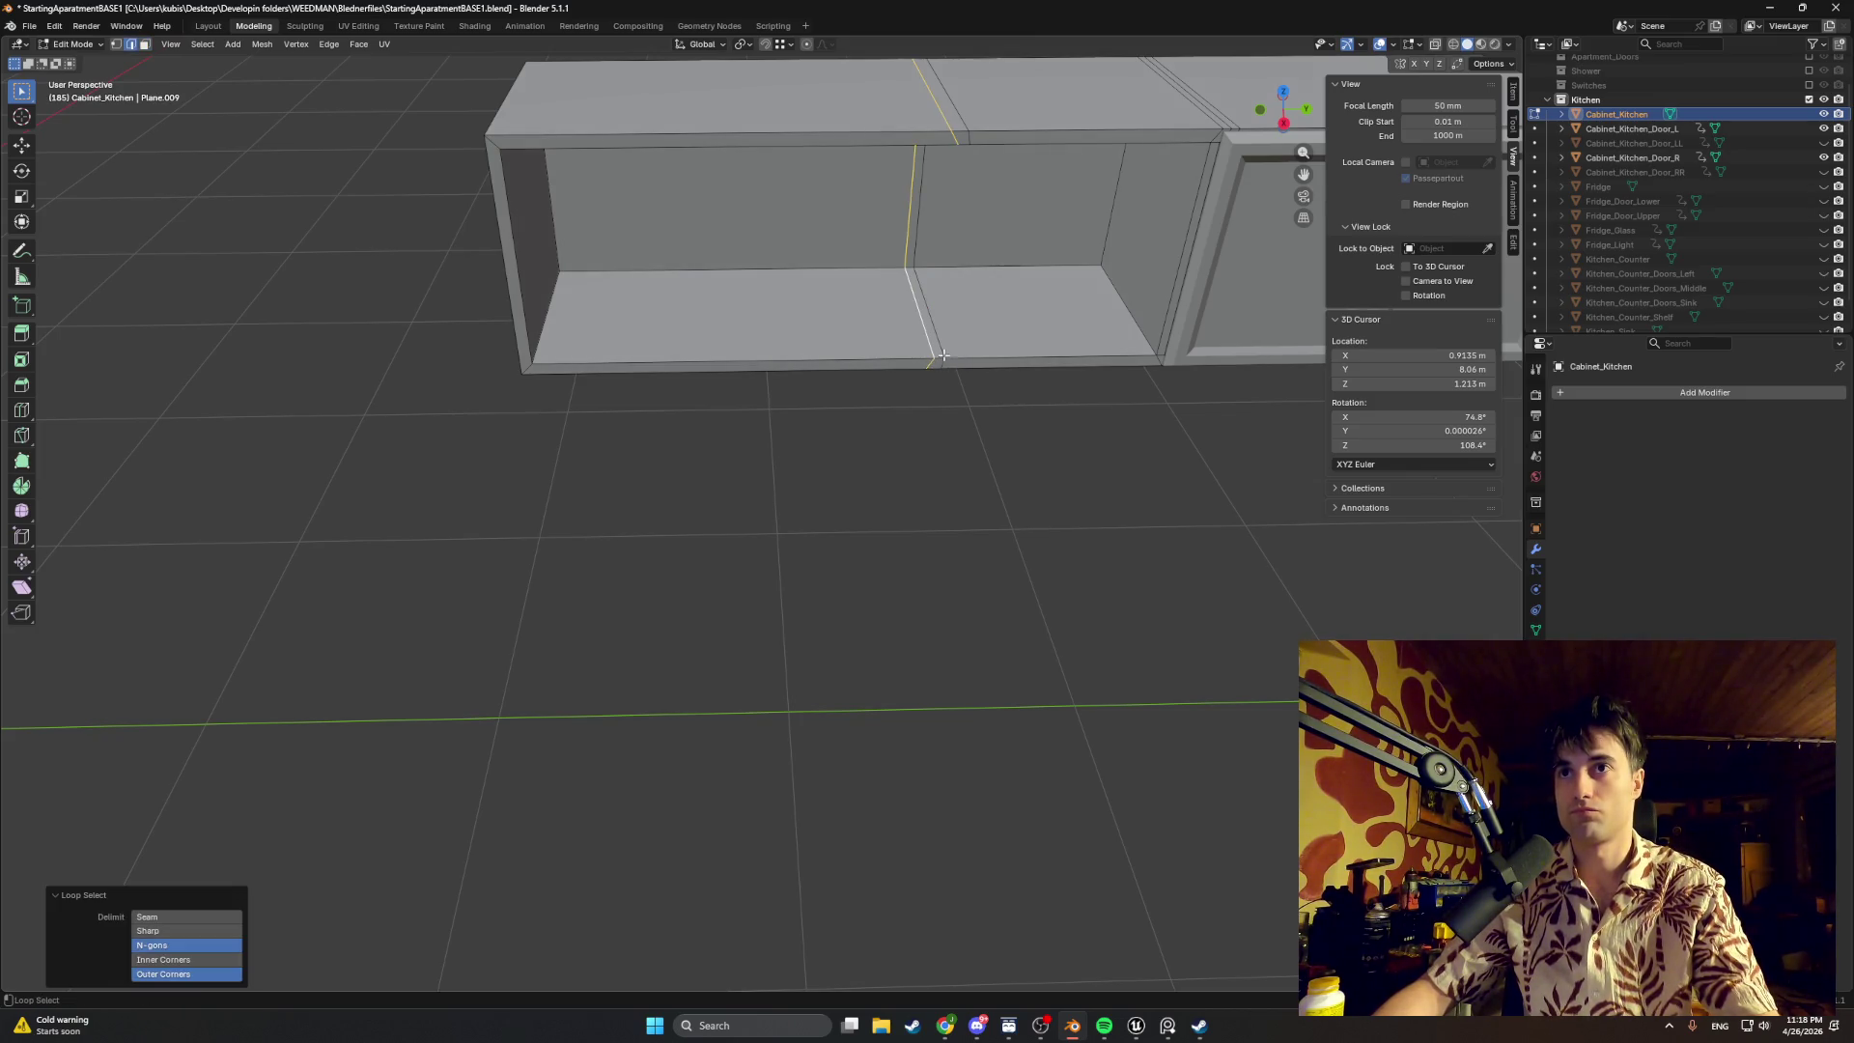
Step: Move the divider edge loop along Y in two passes toward its new position
key("g")
key("y")
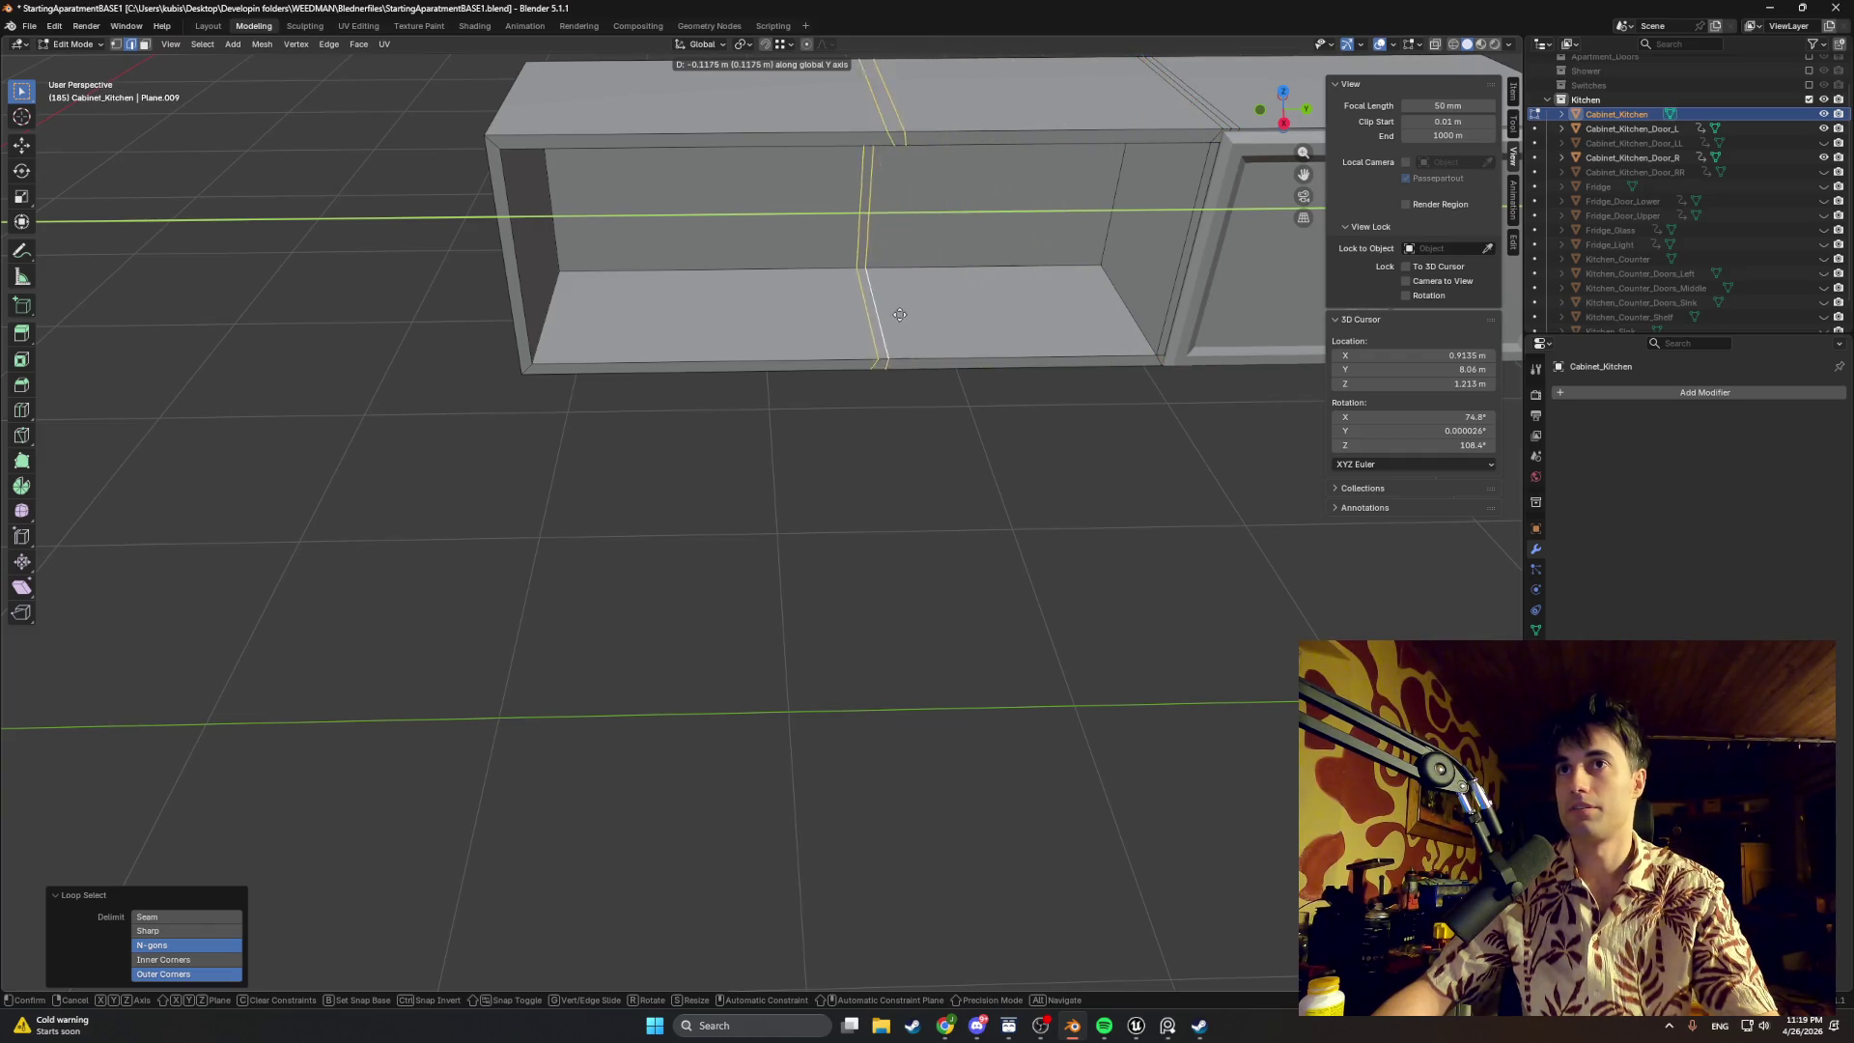
left_click(866, 316)
key("g")
key("y")
left_click(1008, 300)
middle_click_drag(1007, 300, 927, 333)
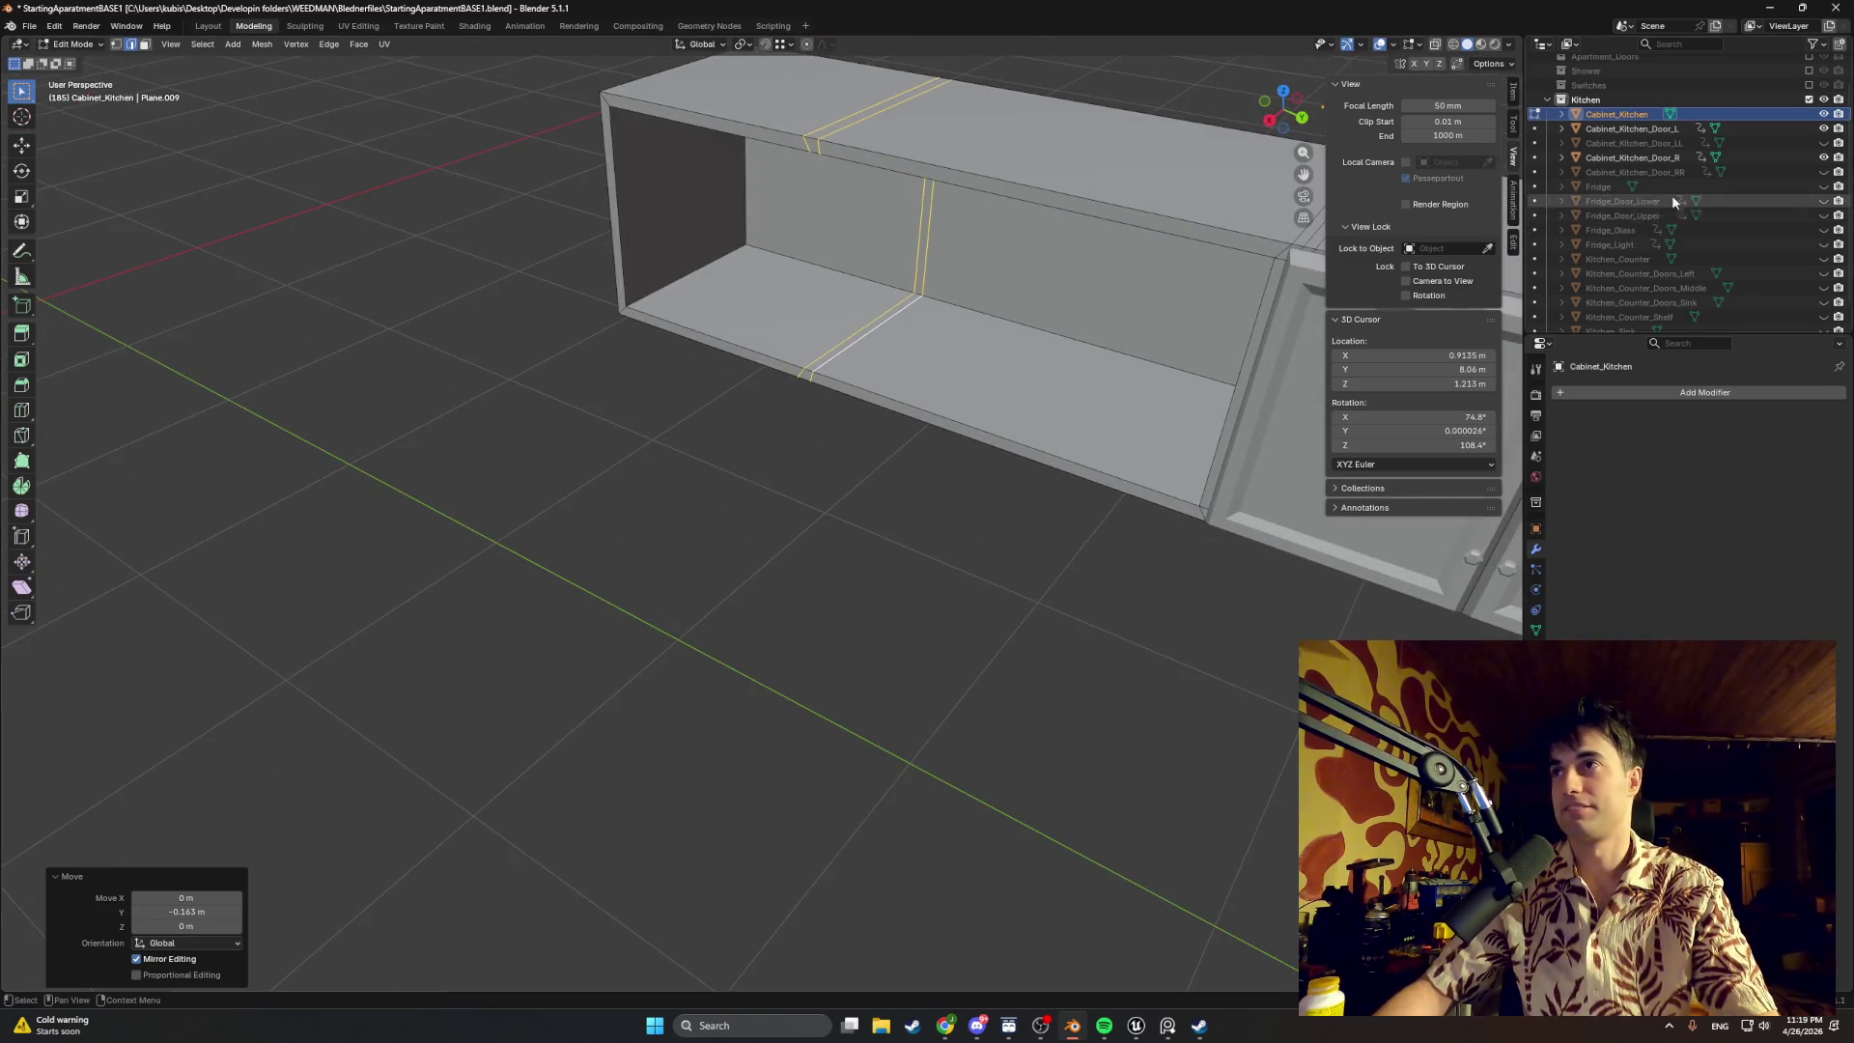
Step: Unhide the copied doors and slide the divider along Y to sit behind the door edge
left_click_drag(1825, 144, 1824, 173)
mouse_move(870, 362)
middle_mouse_down()
mouse_move(816, 318)
mouse_move(849, 281)
middle_mouse_up()
scroll(816, 317, "up", 3)
scroll(849, 281, "up", 4)
key("g")
key("y")
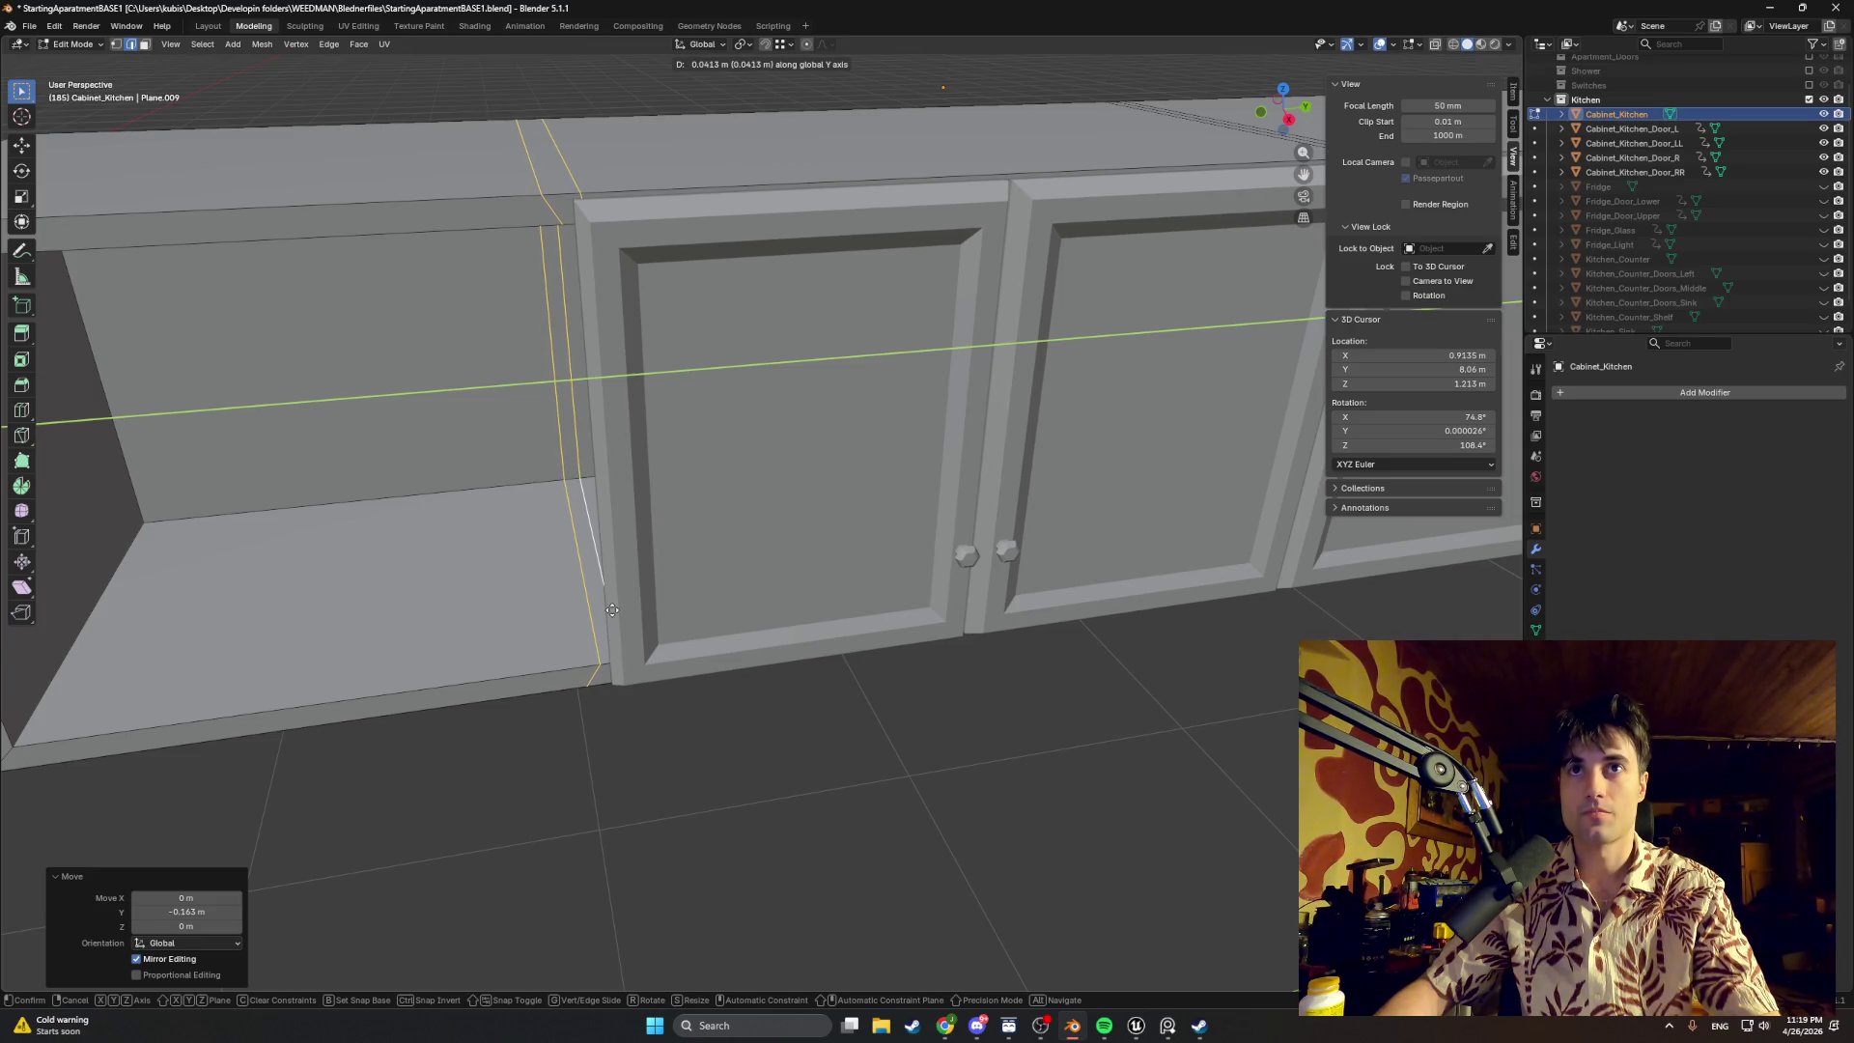
left_click(612, 610)
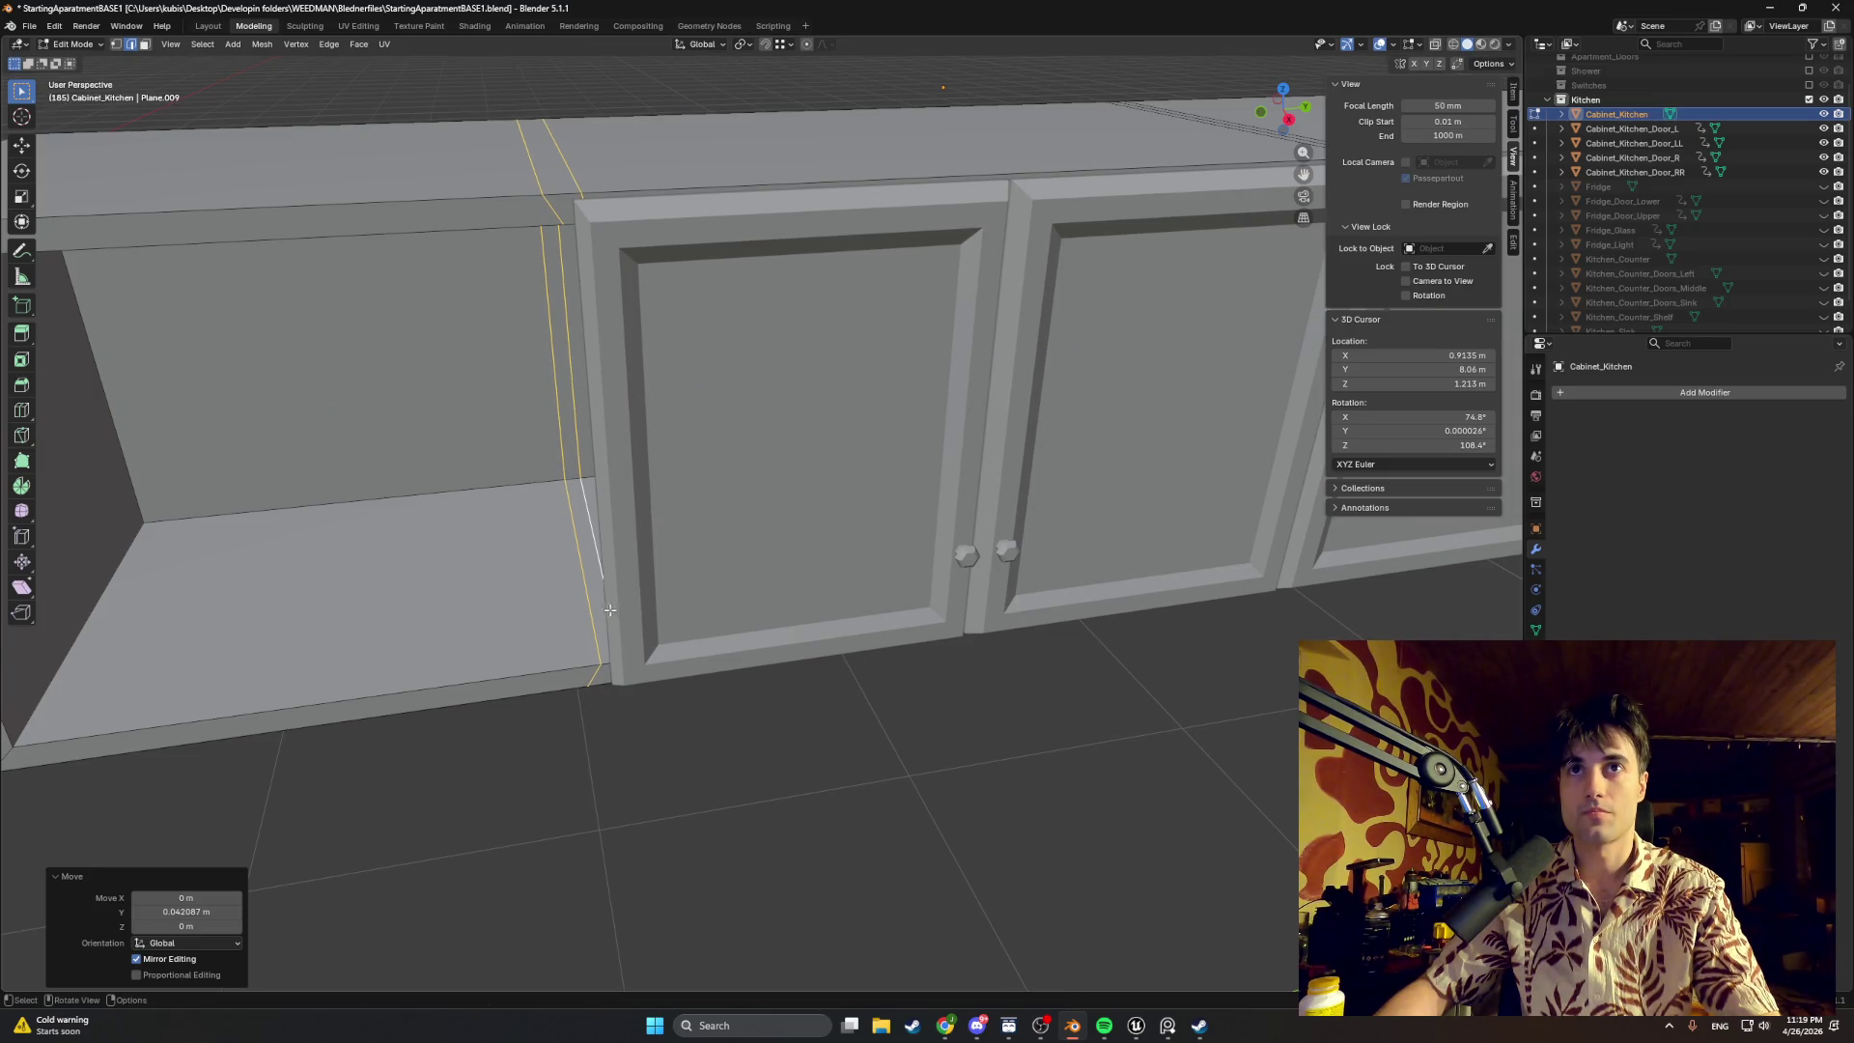
Step: Move the second divider edge loop along Y to match, fine-tuning it from the top view
left_click(544, 186)
left_click(545, 192, "alt")
key("g")
key("y")
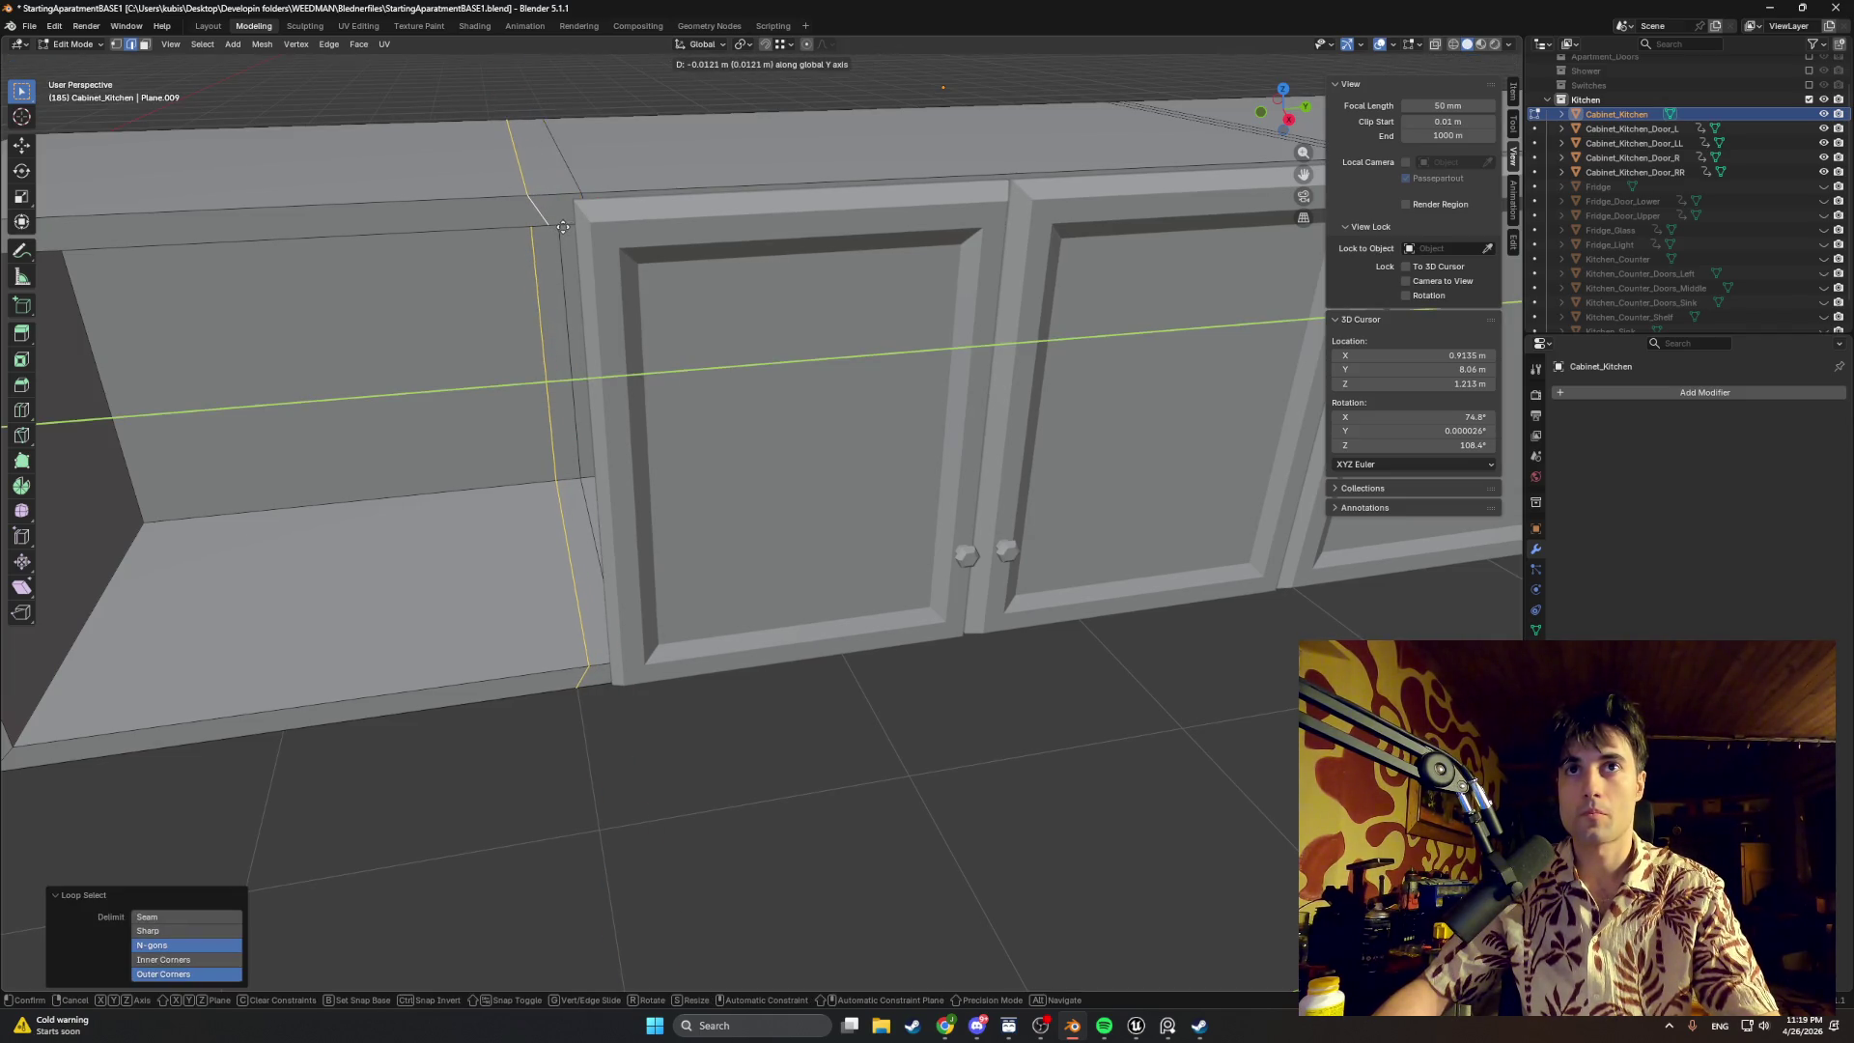
left_click(562, 228)
key("KP_7")
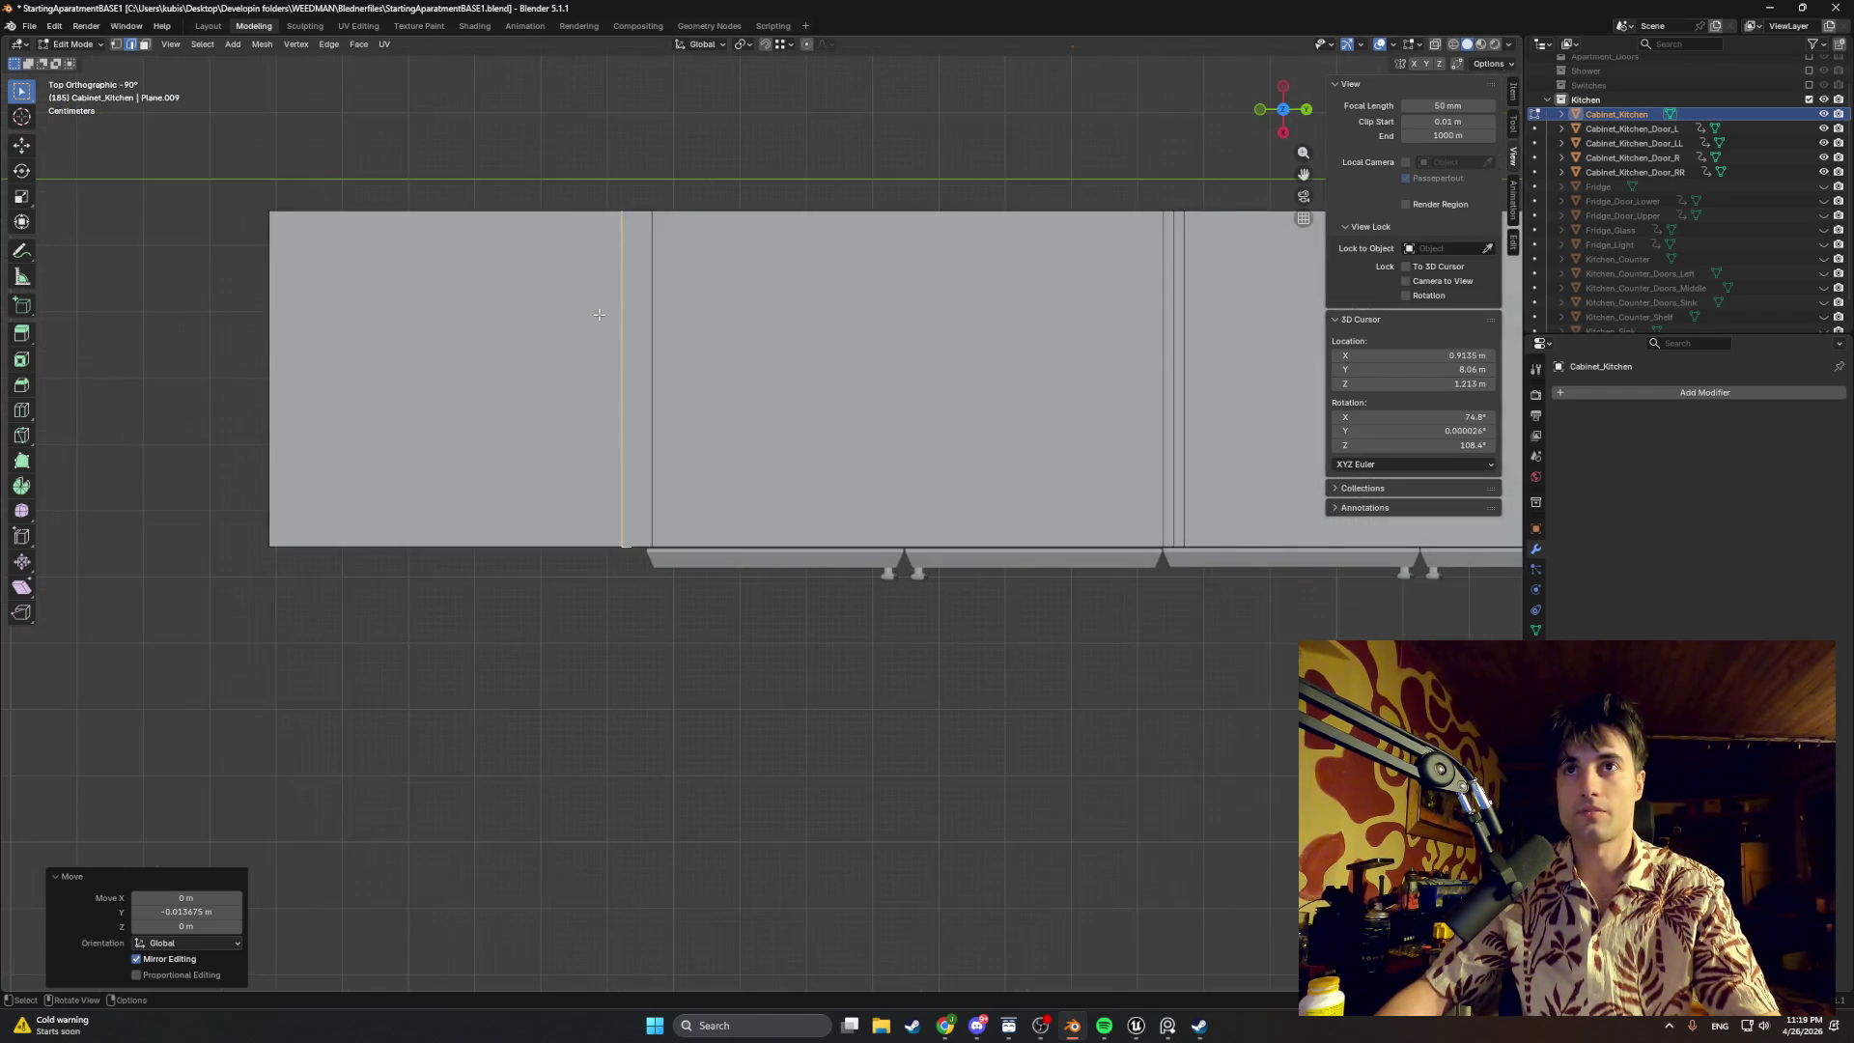
key("g")
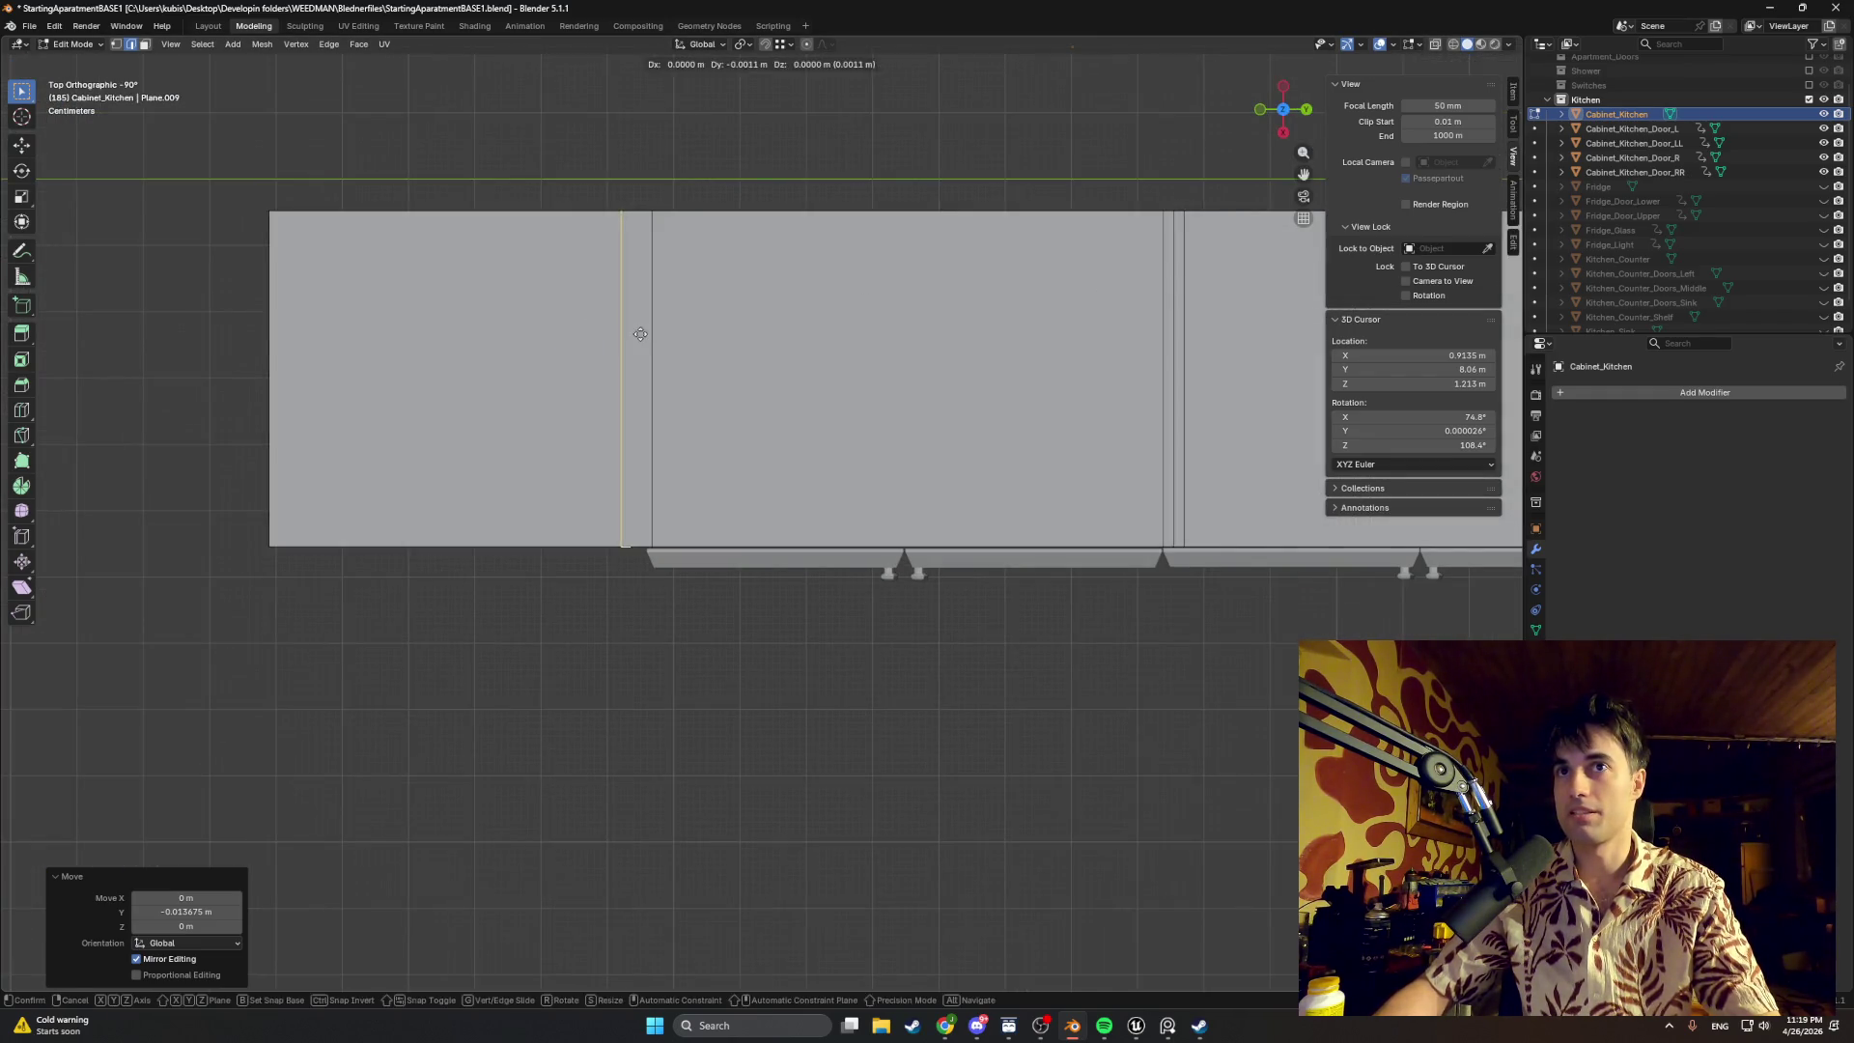
key("y")
left_click(647, 334)
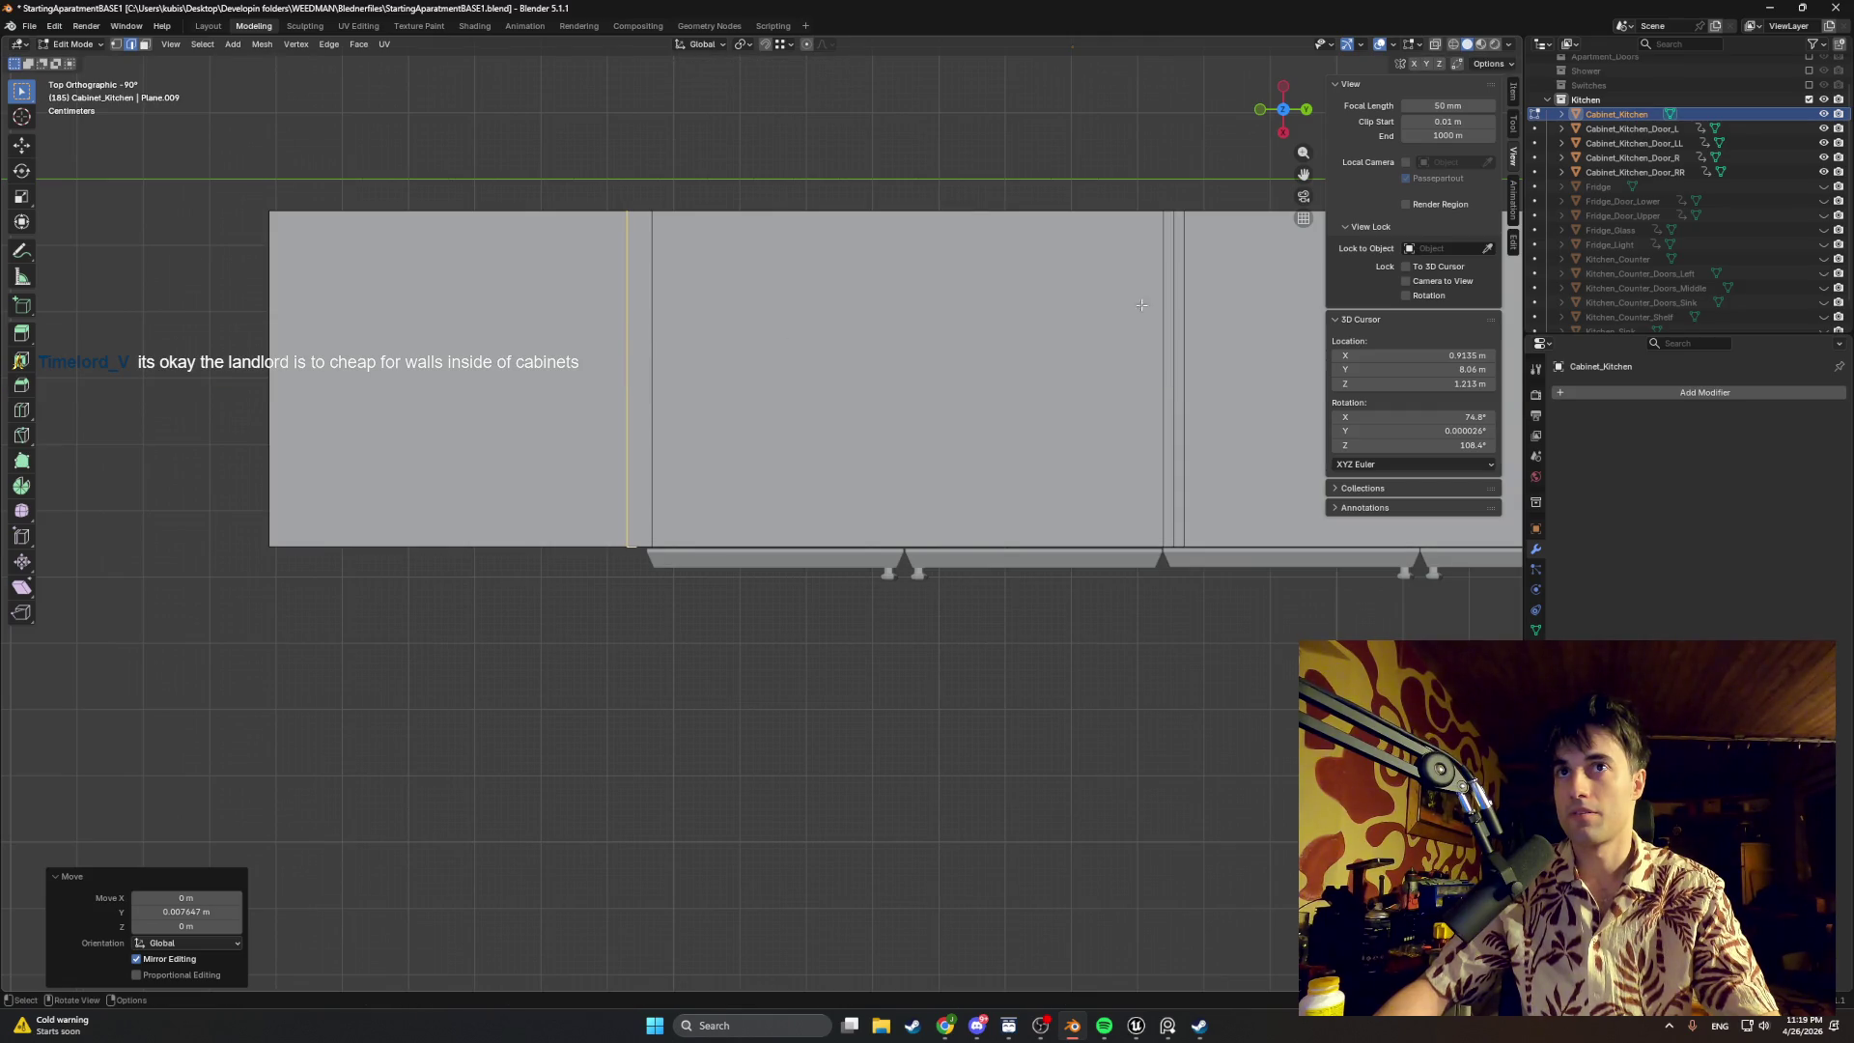
mouse_move(697, 431)
middle_mouse_down()
mouse_move(619, 337)
mouse_move(671, 371)
mouse_move(618, 397)
middle_mouse_up()
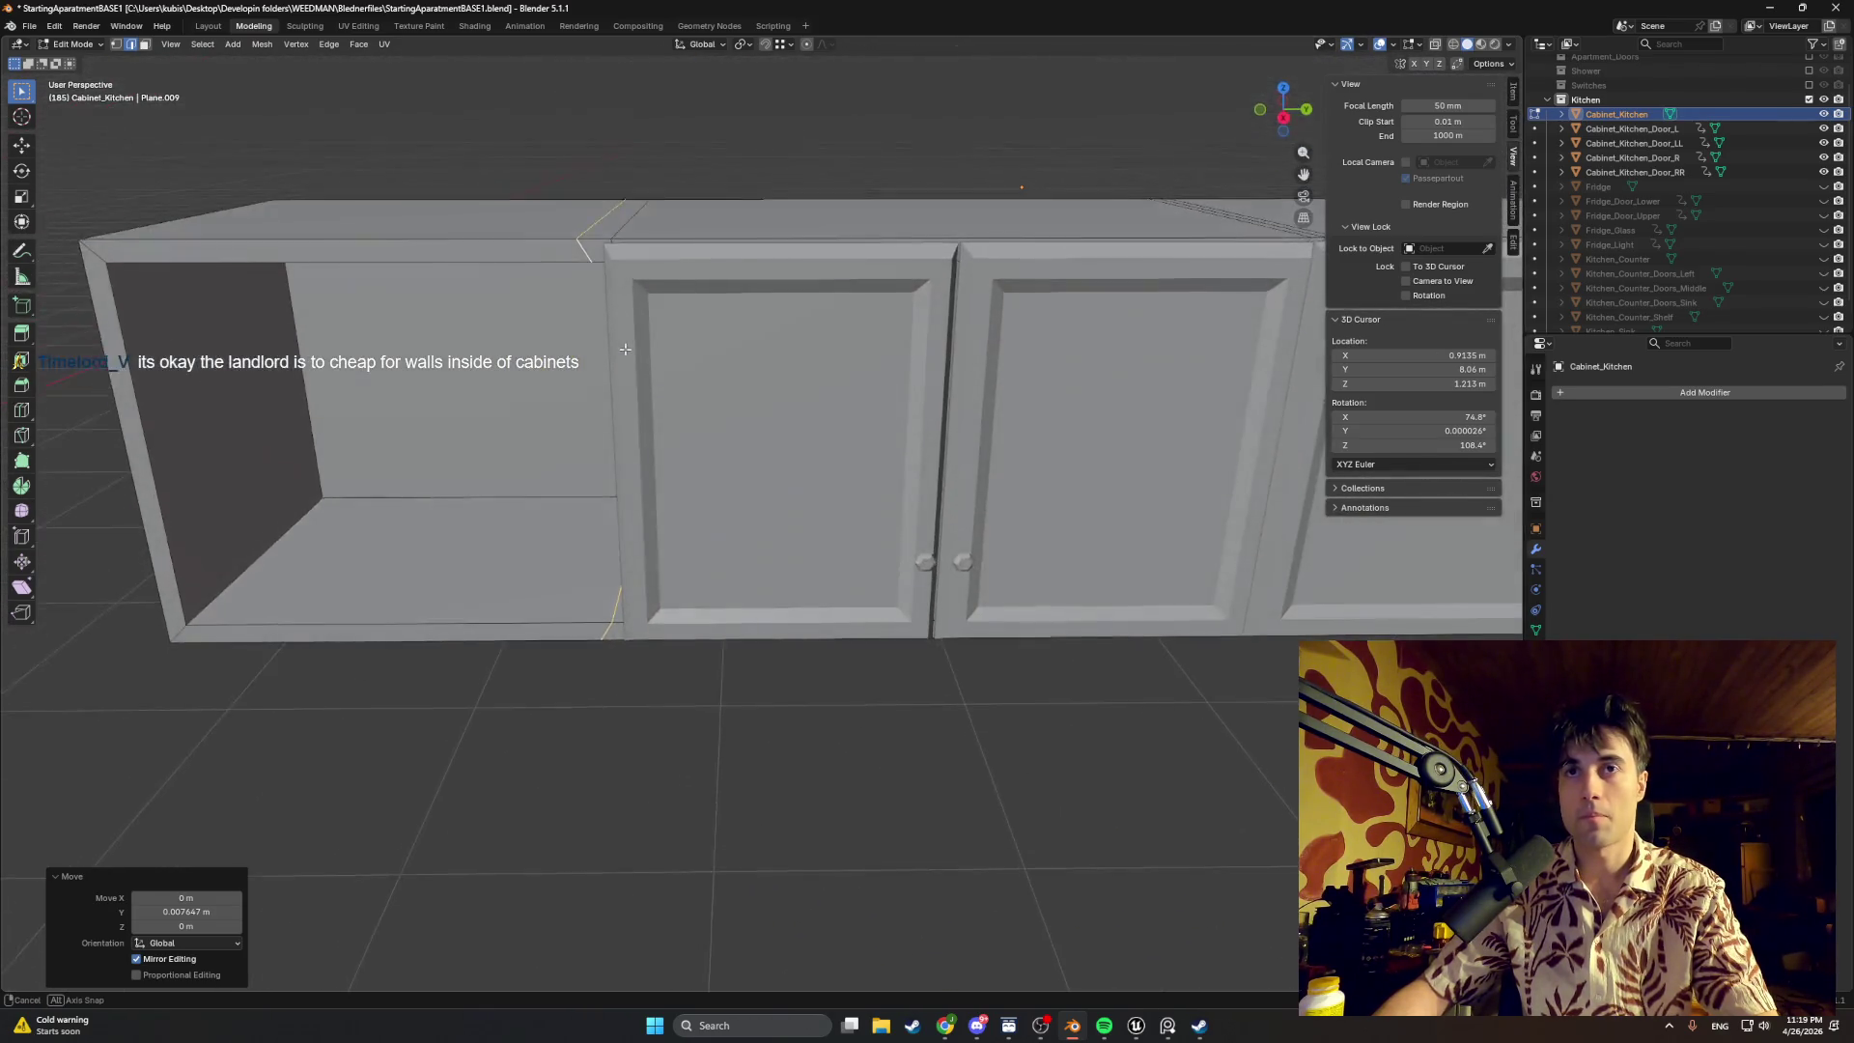
mouse_move(637, 625)
middle_mouse_down()
mouse_move(652, 627)
mouse_move(657, 296)
mouse_move(657, 374)
middle_mouse_up()
key("alt+a")
left_click(656, 374)
left_click(603, 623)
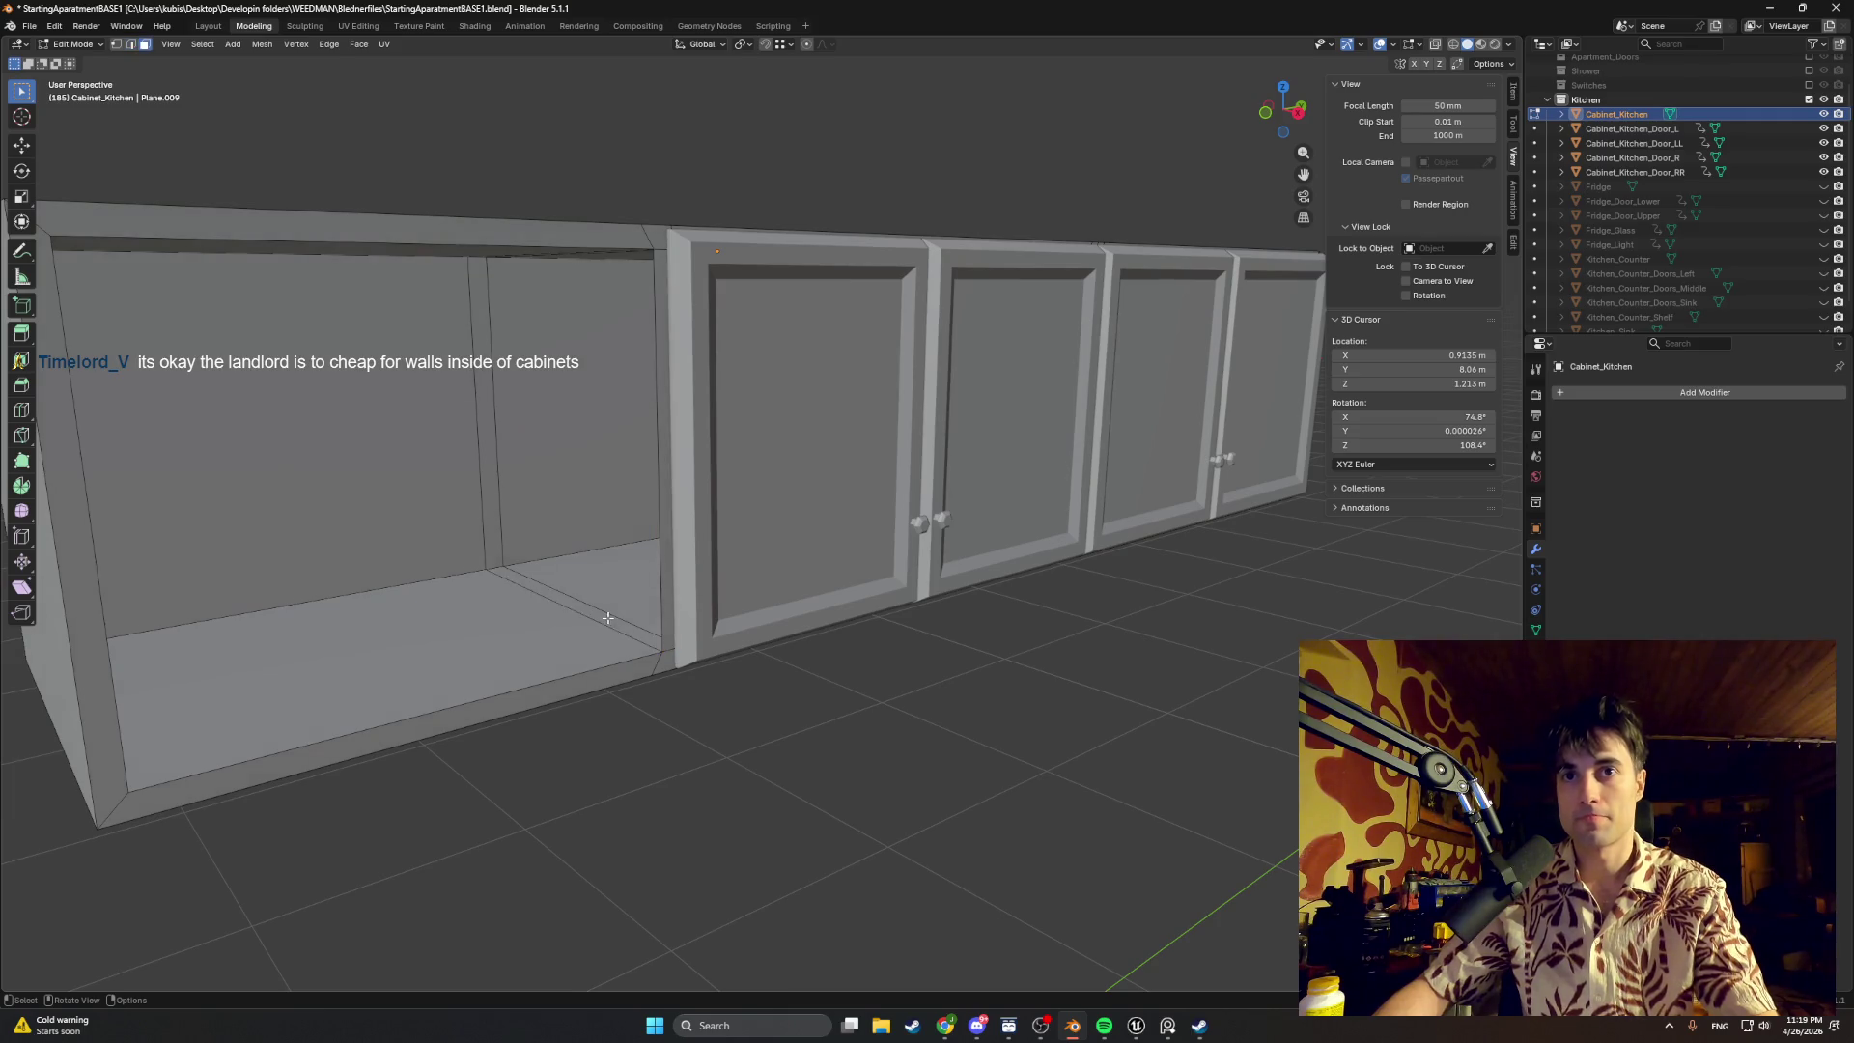
middle_click_drag(605, 623, 540, 326)
left_click(539, 325, "shift")
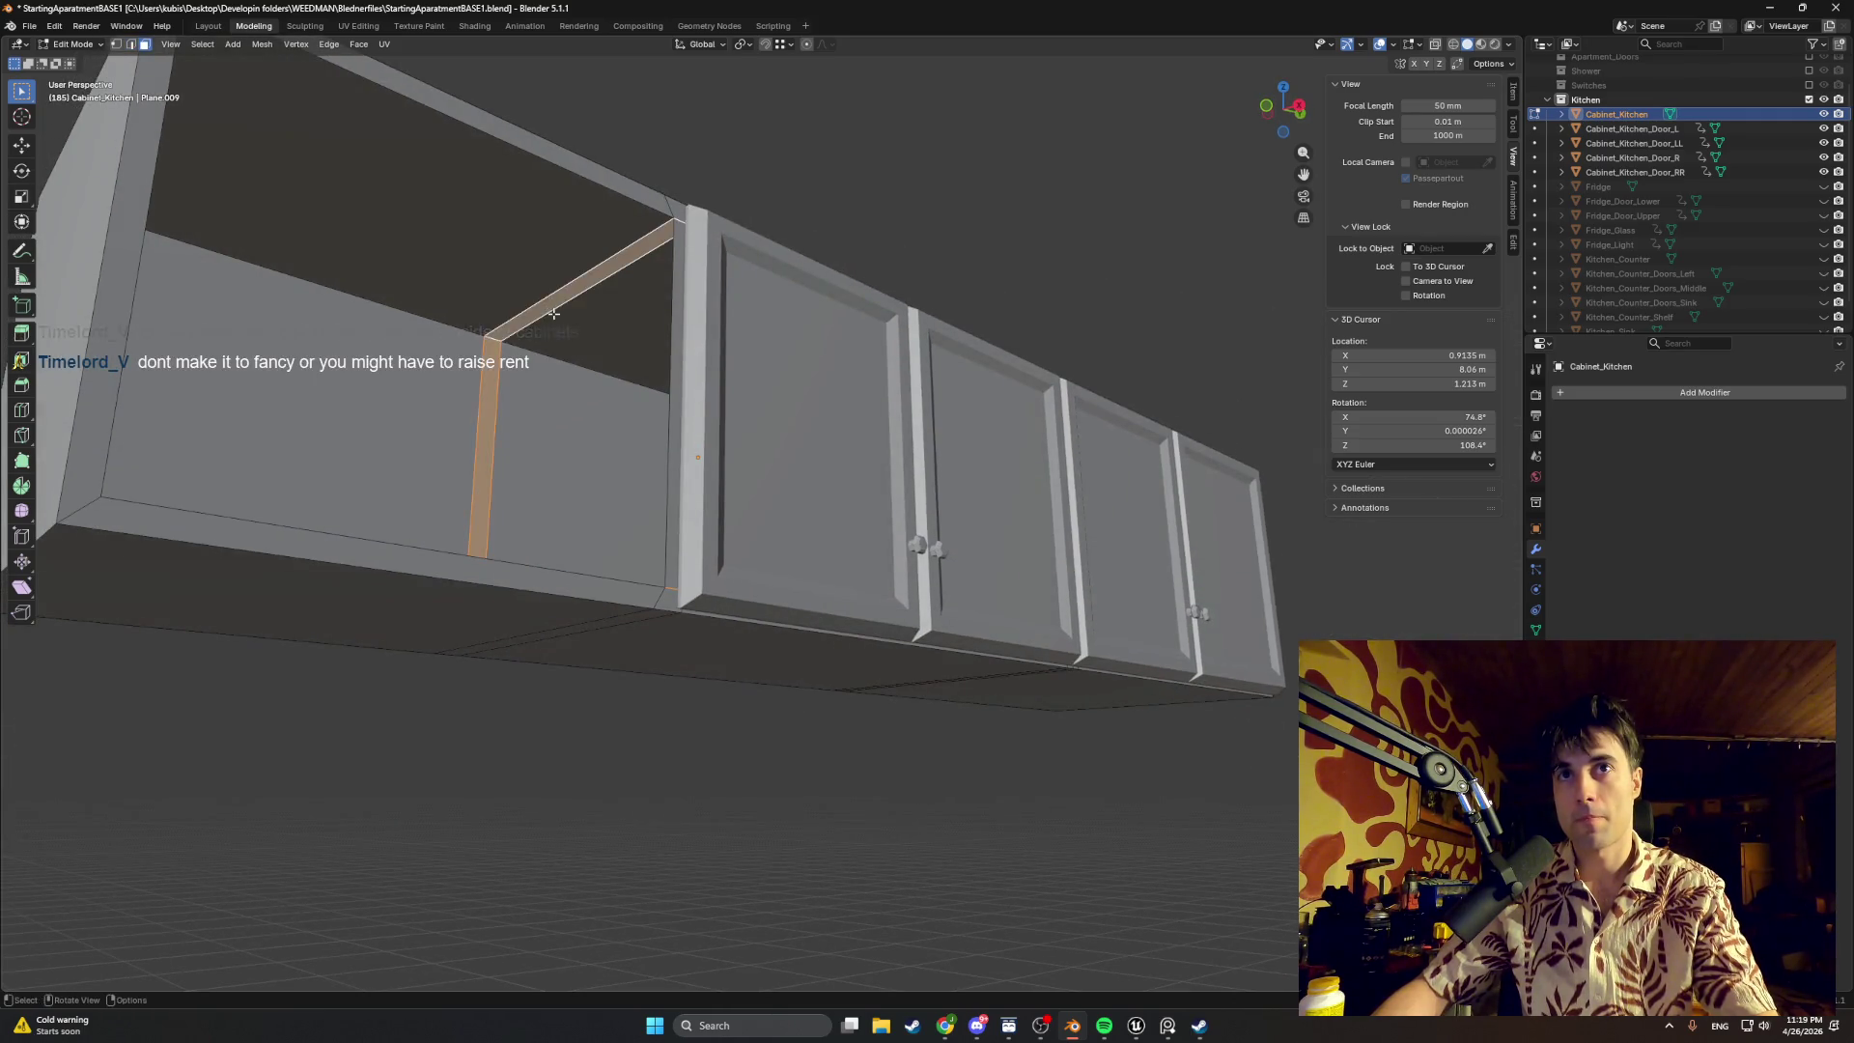
right_click(539, 325)
left_click(573, 333)
mouse_move(587, 366)
middle_mouse_down()
mouse_move(568, 532)
mouse_move(656, 383)
middle_mouse_up()
mouse_move(615, 266)
middle_mouse_down()
mouse_move(583, 537)
mouse_move(594, 268)
mouse_move(638, 423)
middle_mouse_up()
left_click(635, 310)
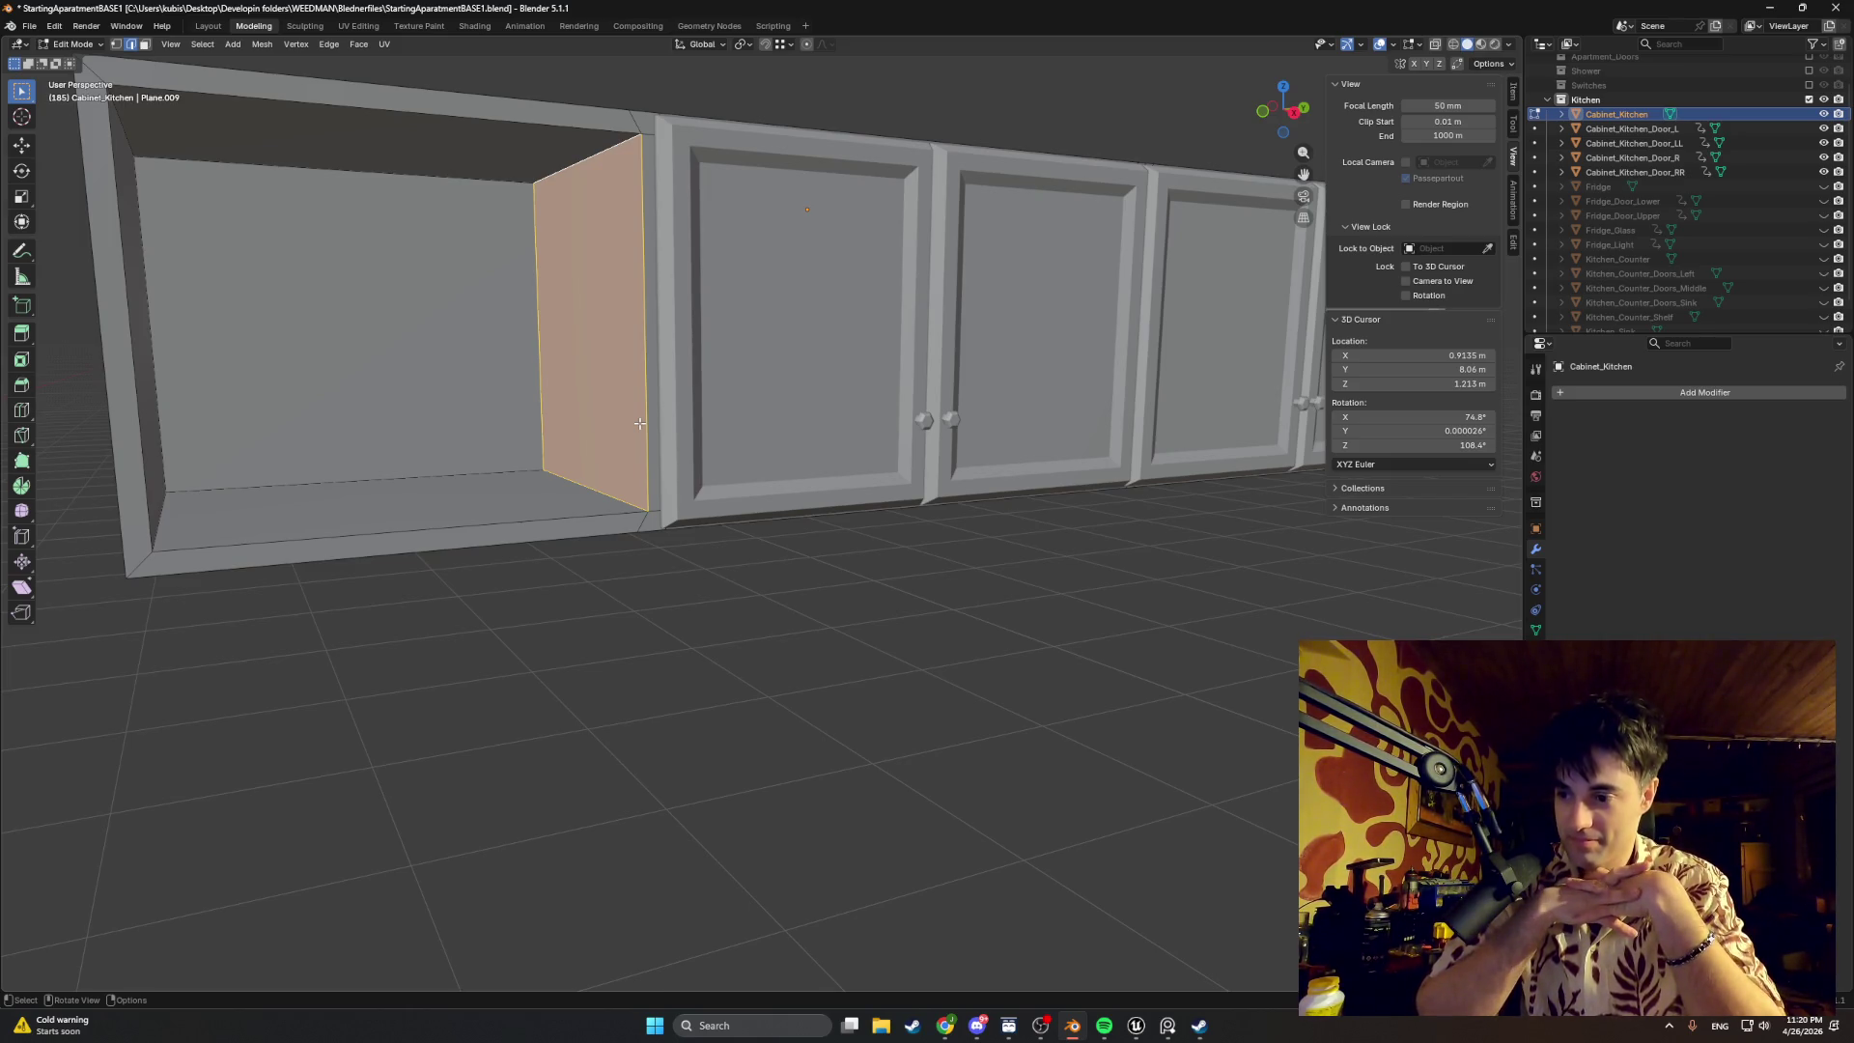
scroll(640, 421, "down", 4)
mouse_move(638, 422)
middle_mouse_down()
mouse_move(619, 498)
mouse_move(785, 512)
mouse_move(747, 427)
middle_mouse_up()
Step: Add two evenly spaced horizontal loop cuts around the compartment and shift the upper one along Z
key("ctrl+r")
scroll(613, 394, "up", 1)
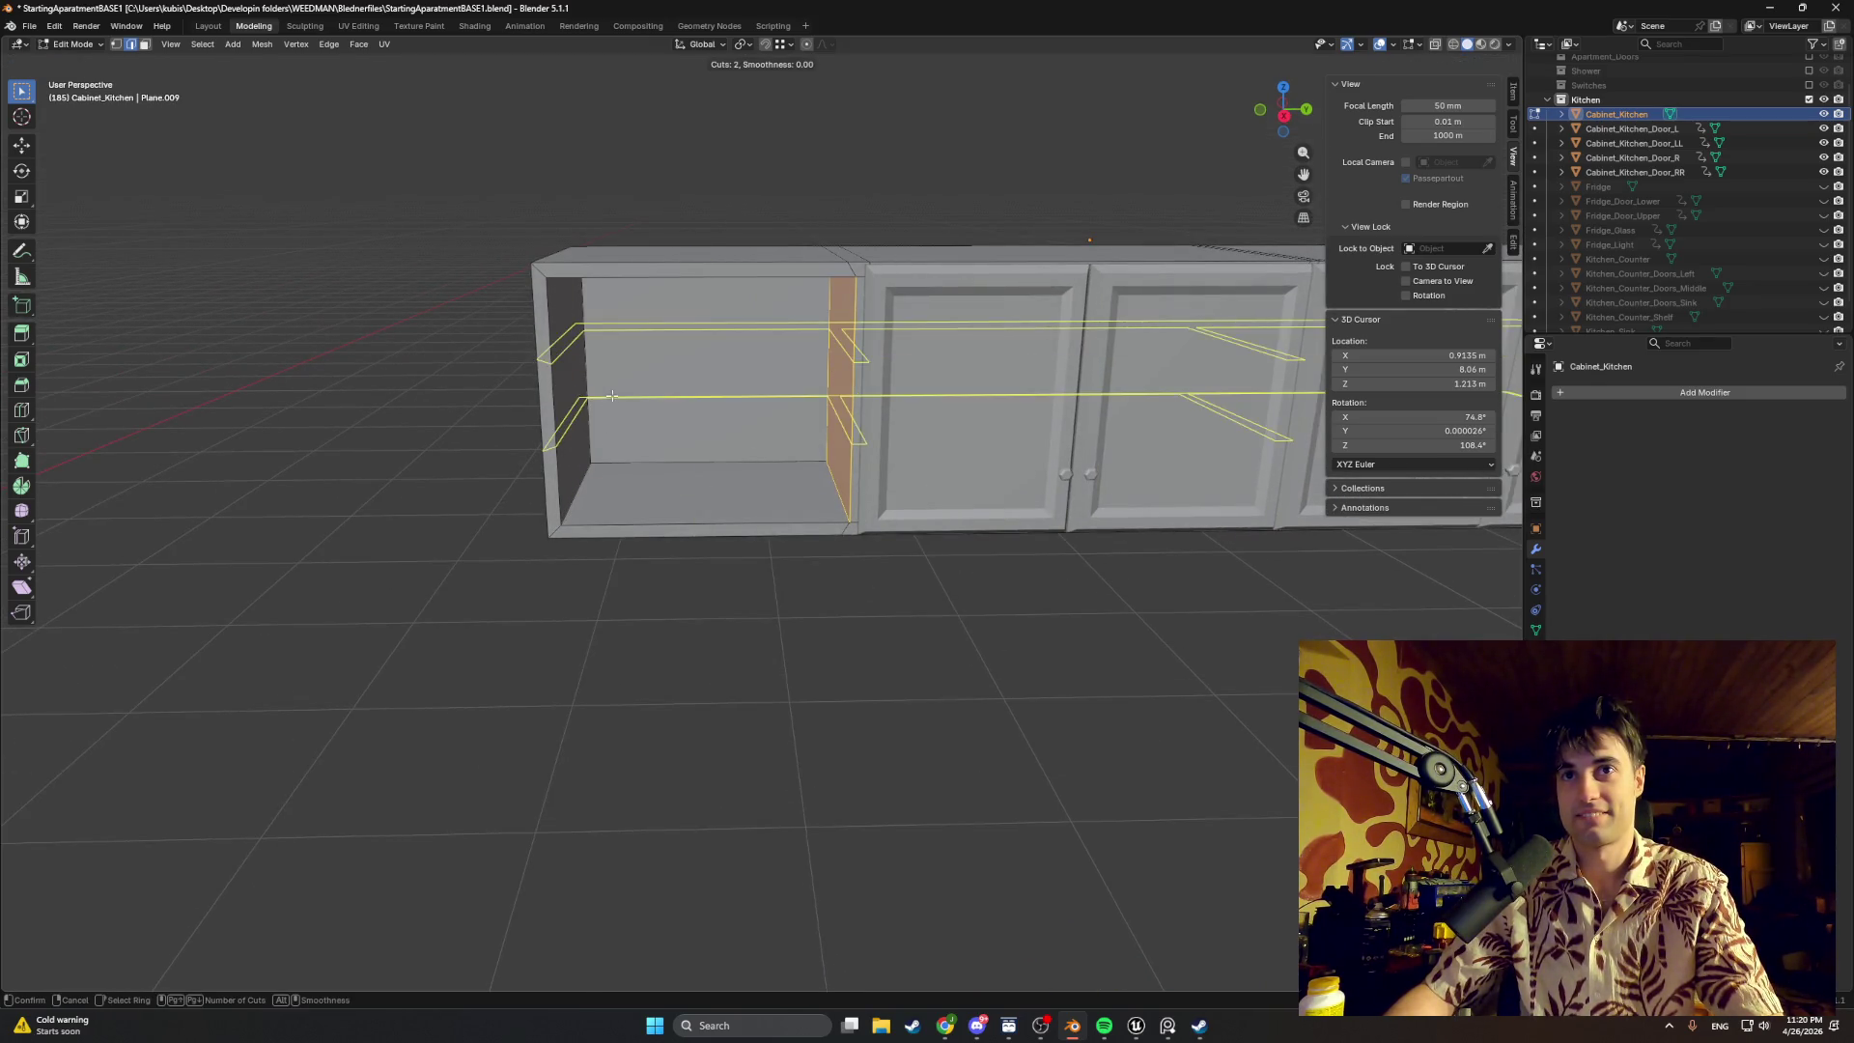
left_click(612, 395)
right_click(655, 391)
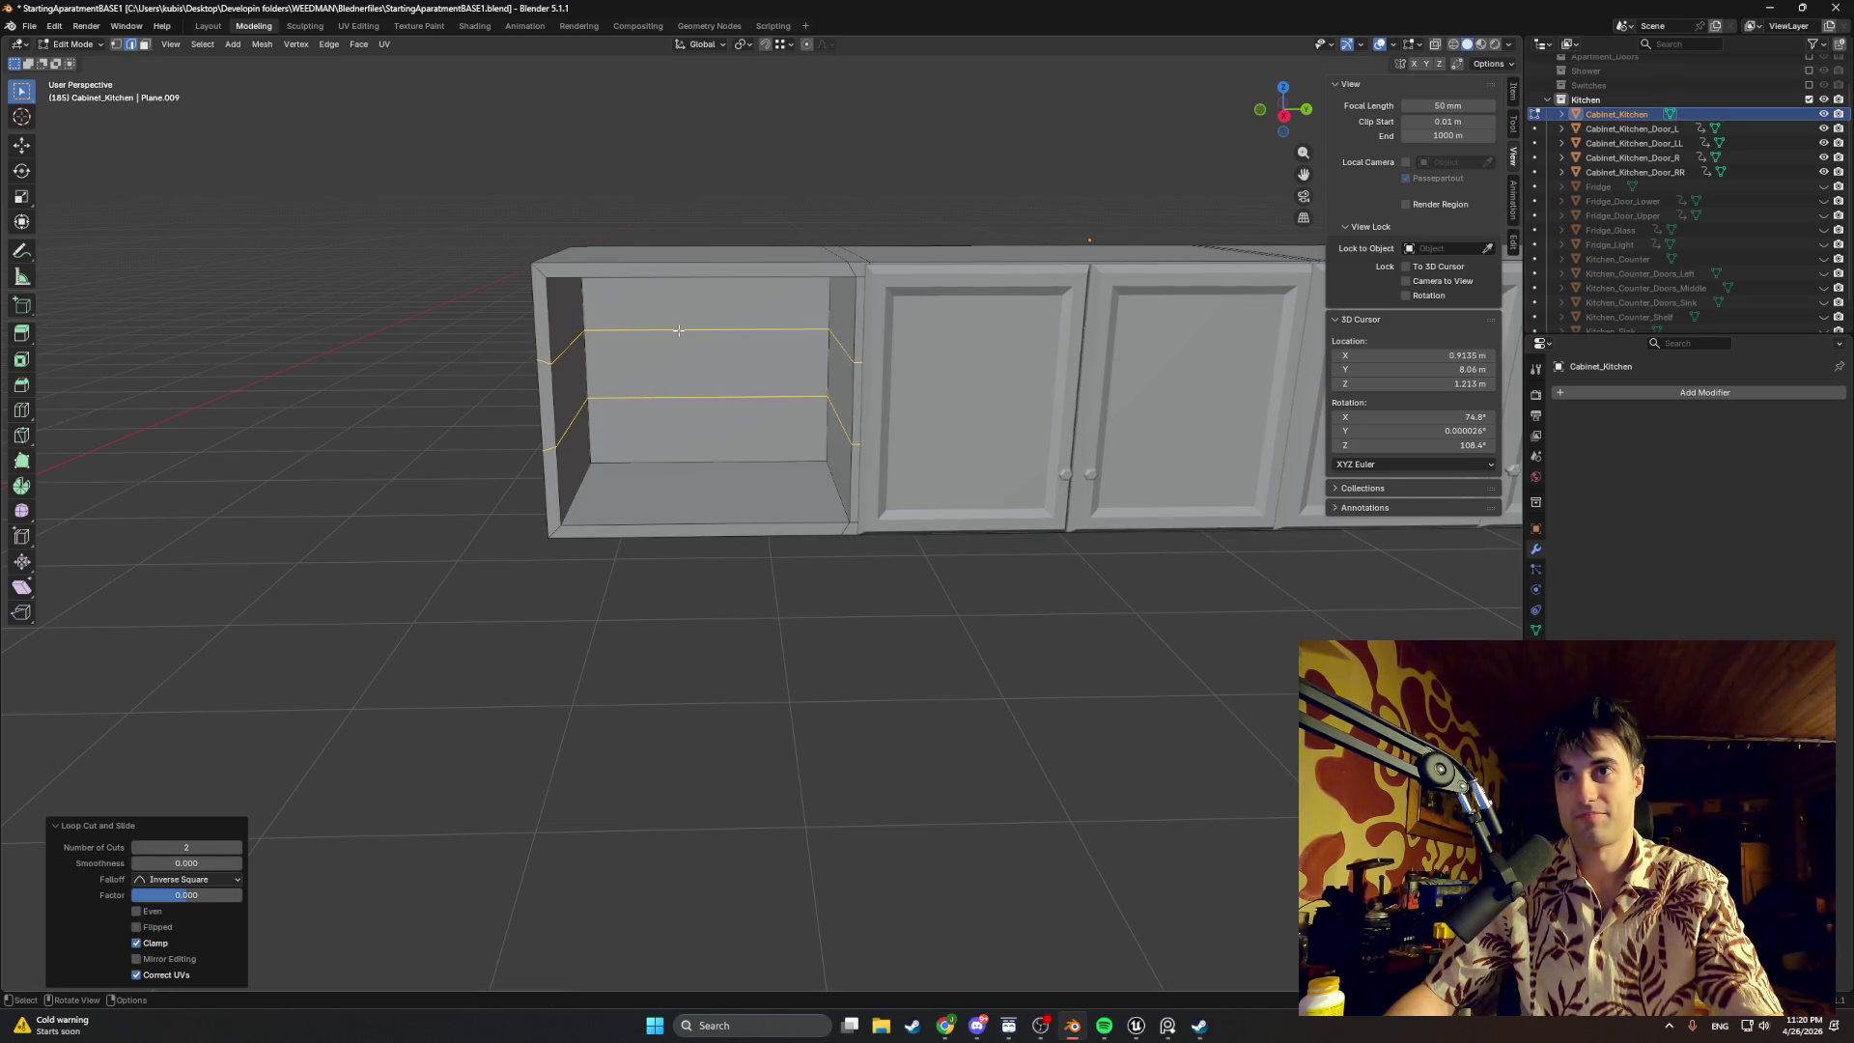
left_click(734, 331)
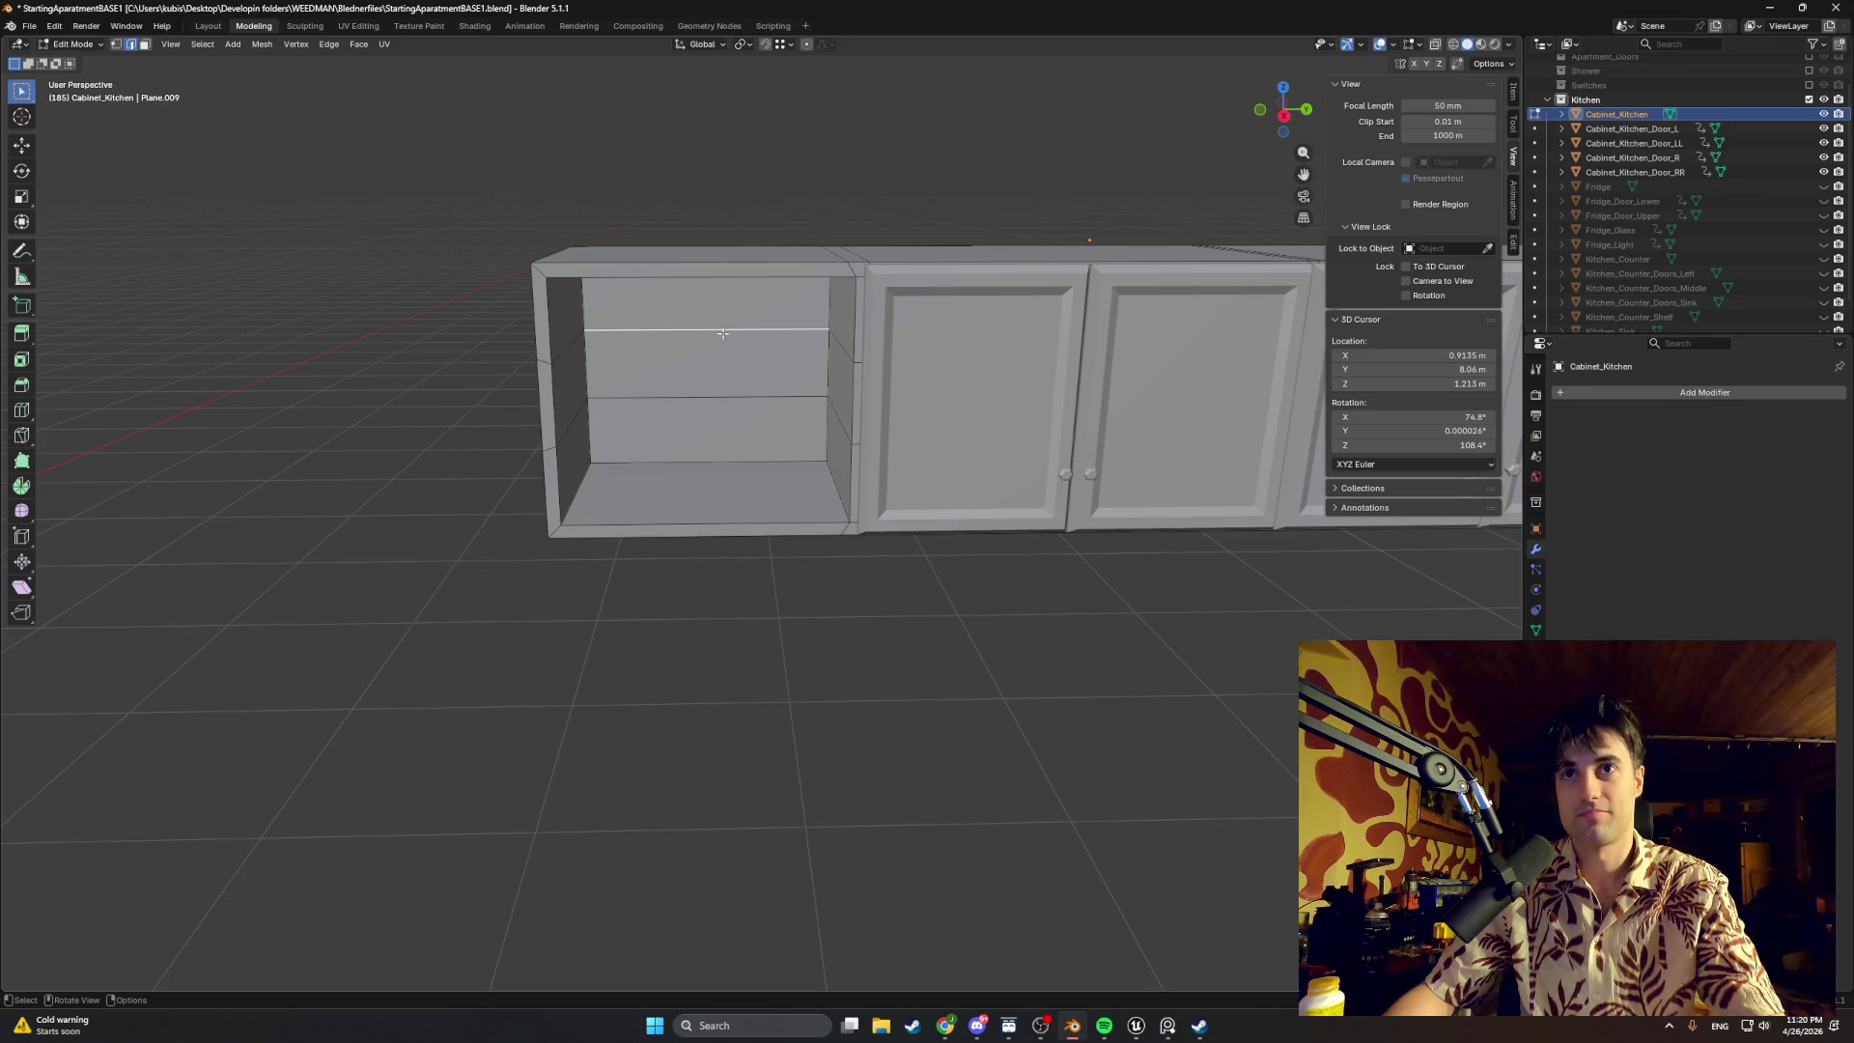
left_click(582, 341, "alt")
key("g")
key("z")
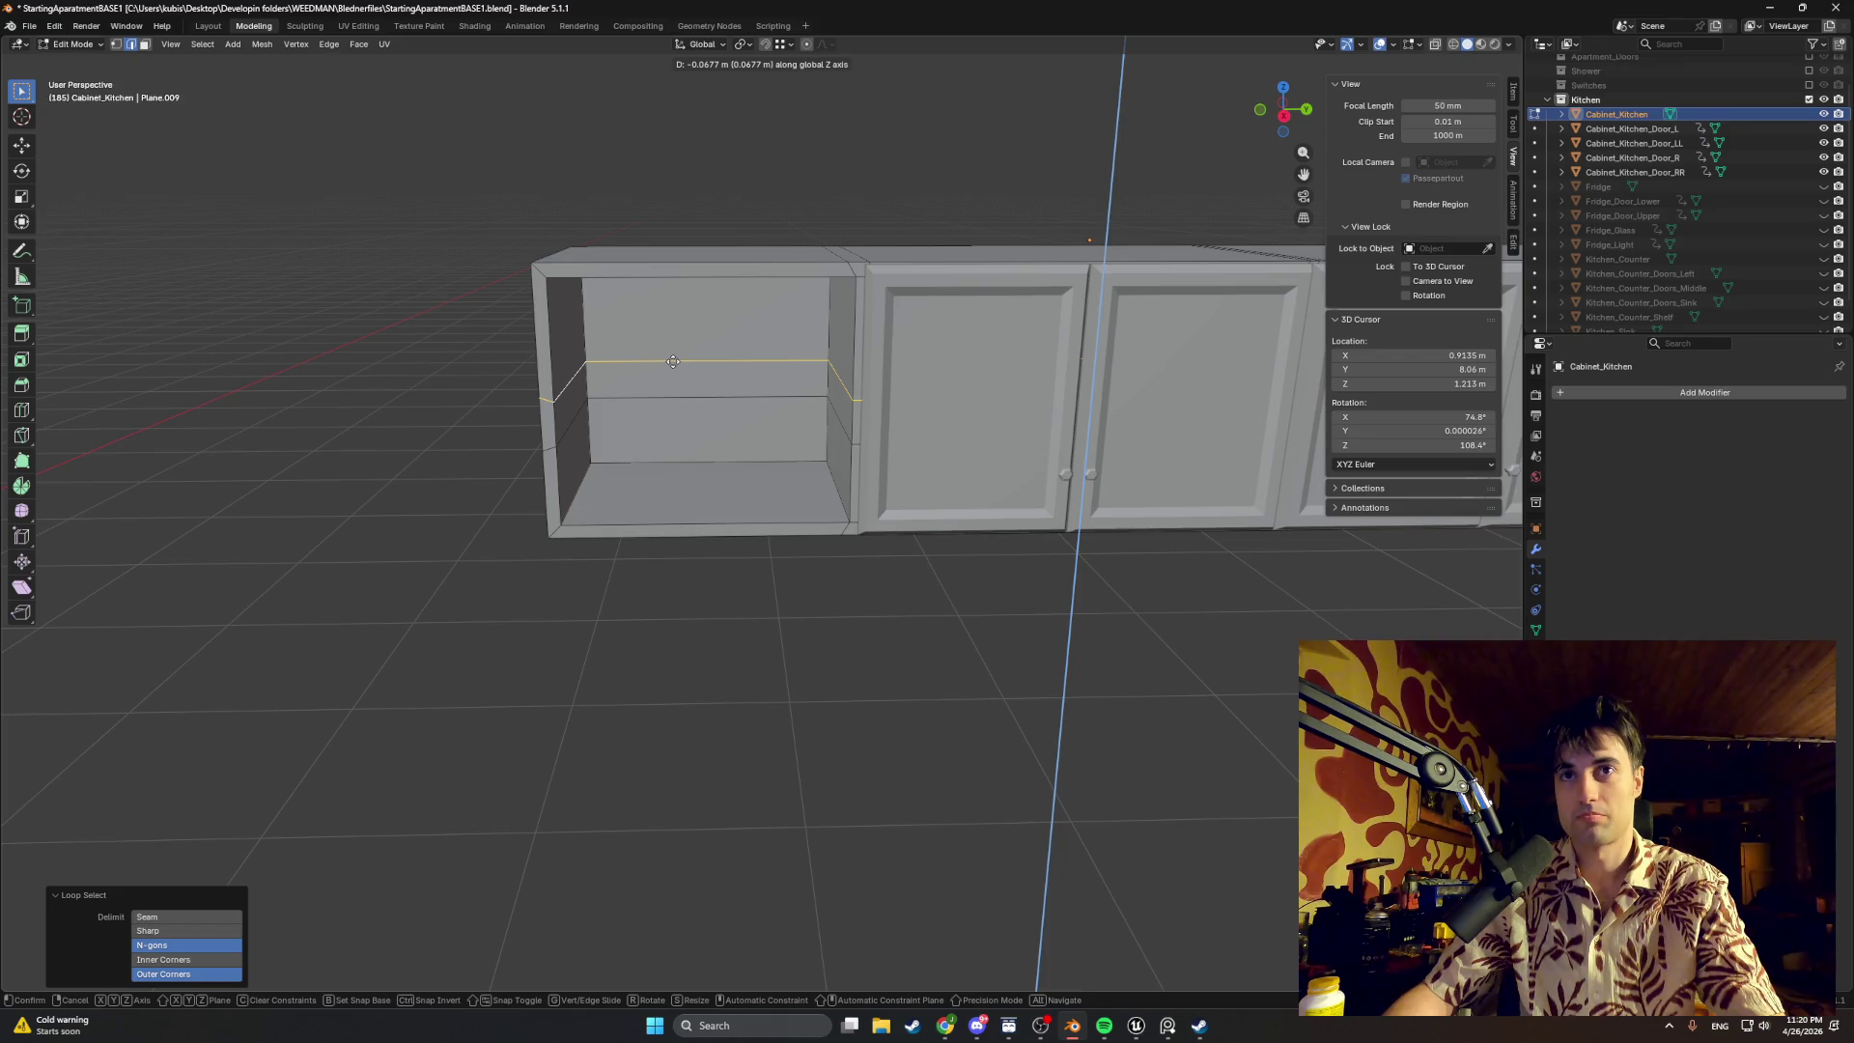
left_click(672, 361)
Step: Adjust the edge loop's height again along Z and begin another loop cut
middle_click_drag(672, 360, 701, 365)
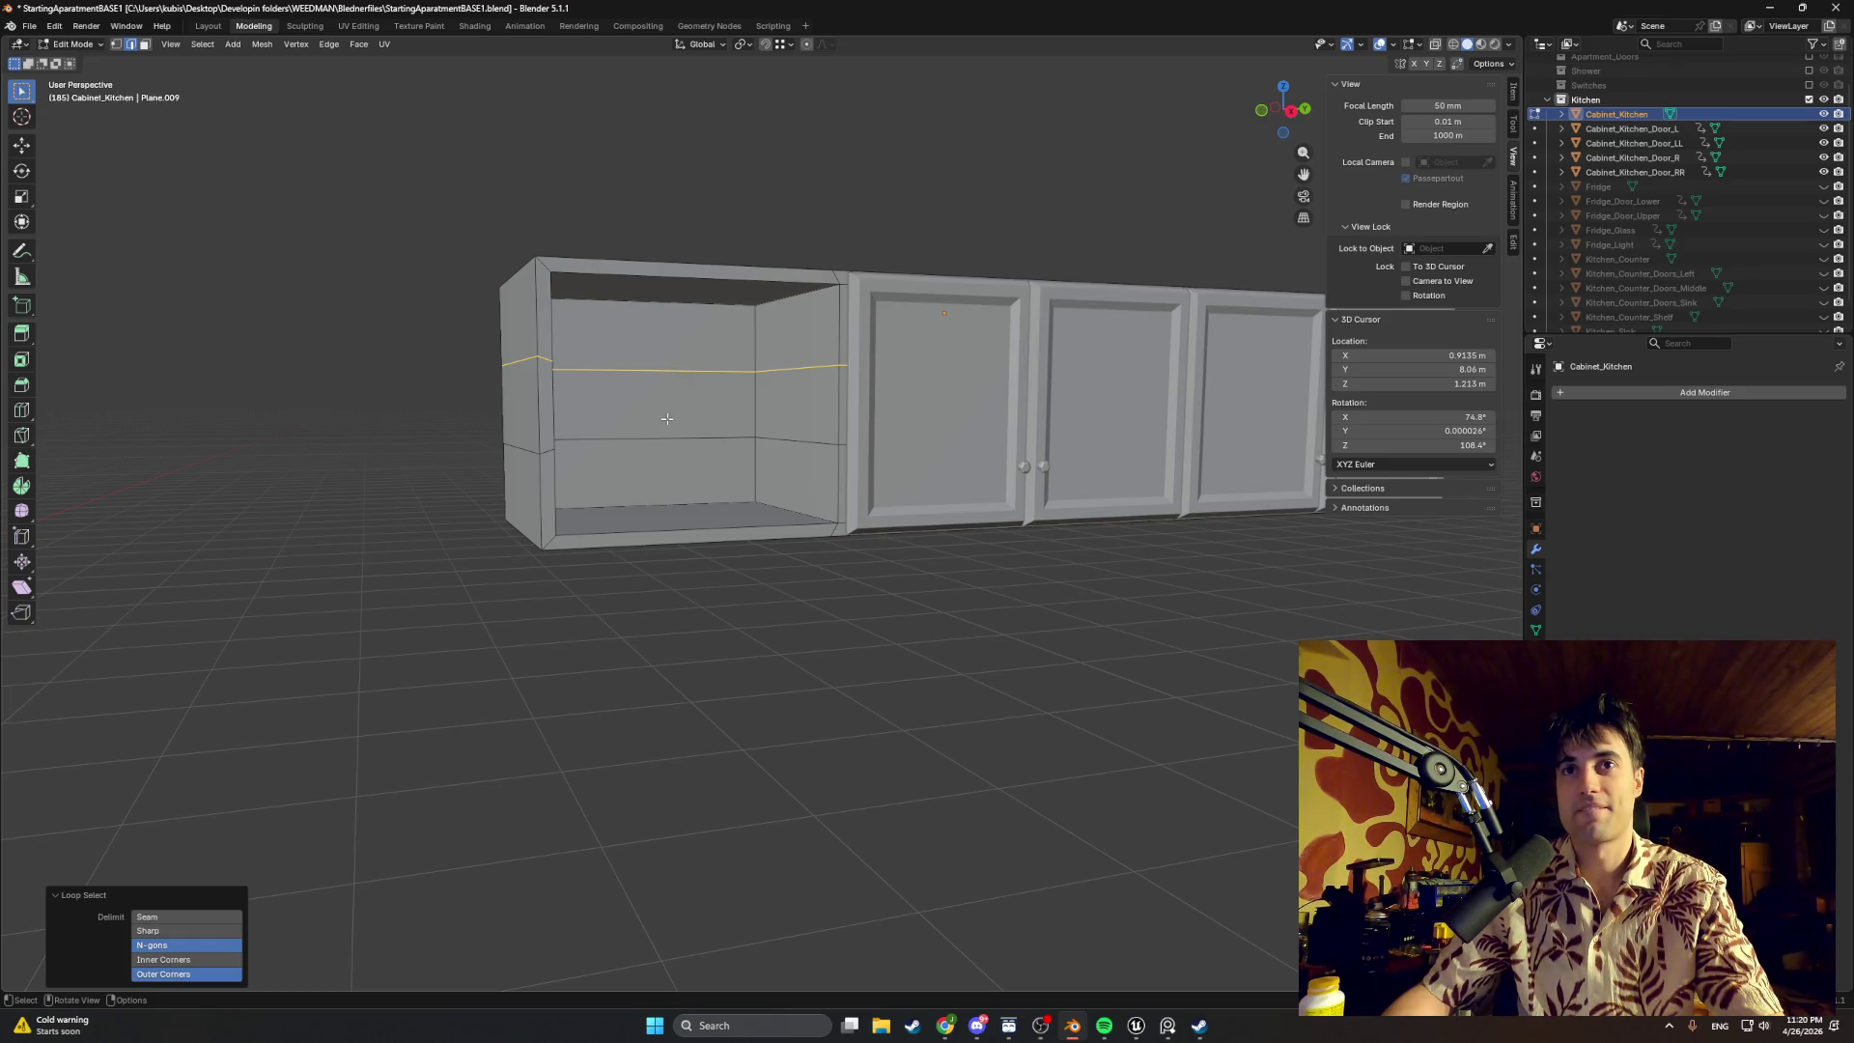
scroll(683, 409, "up", 2)
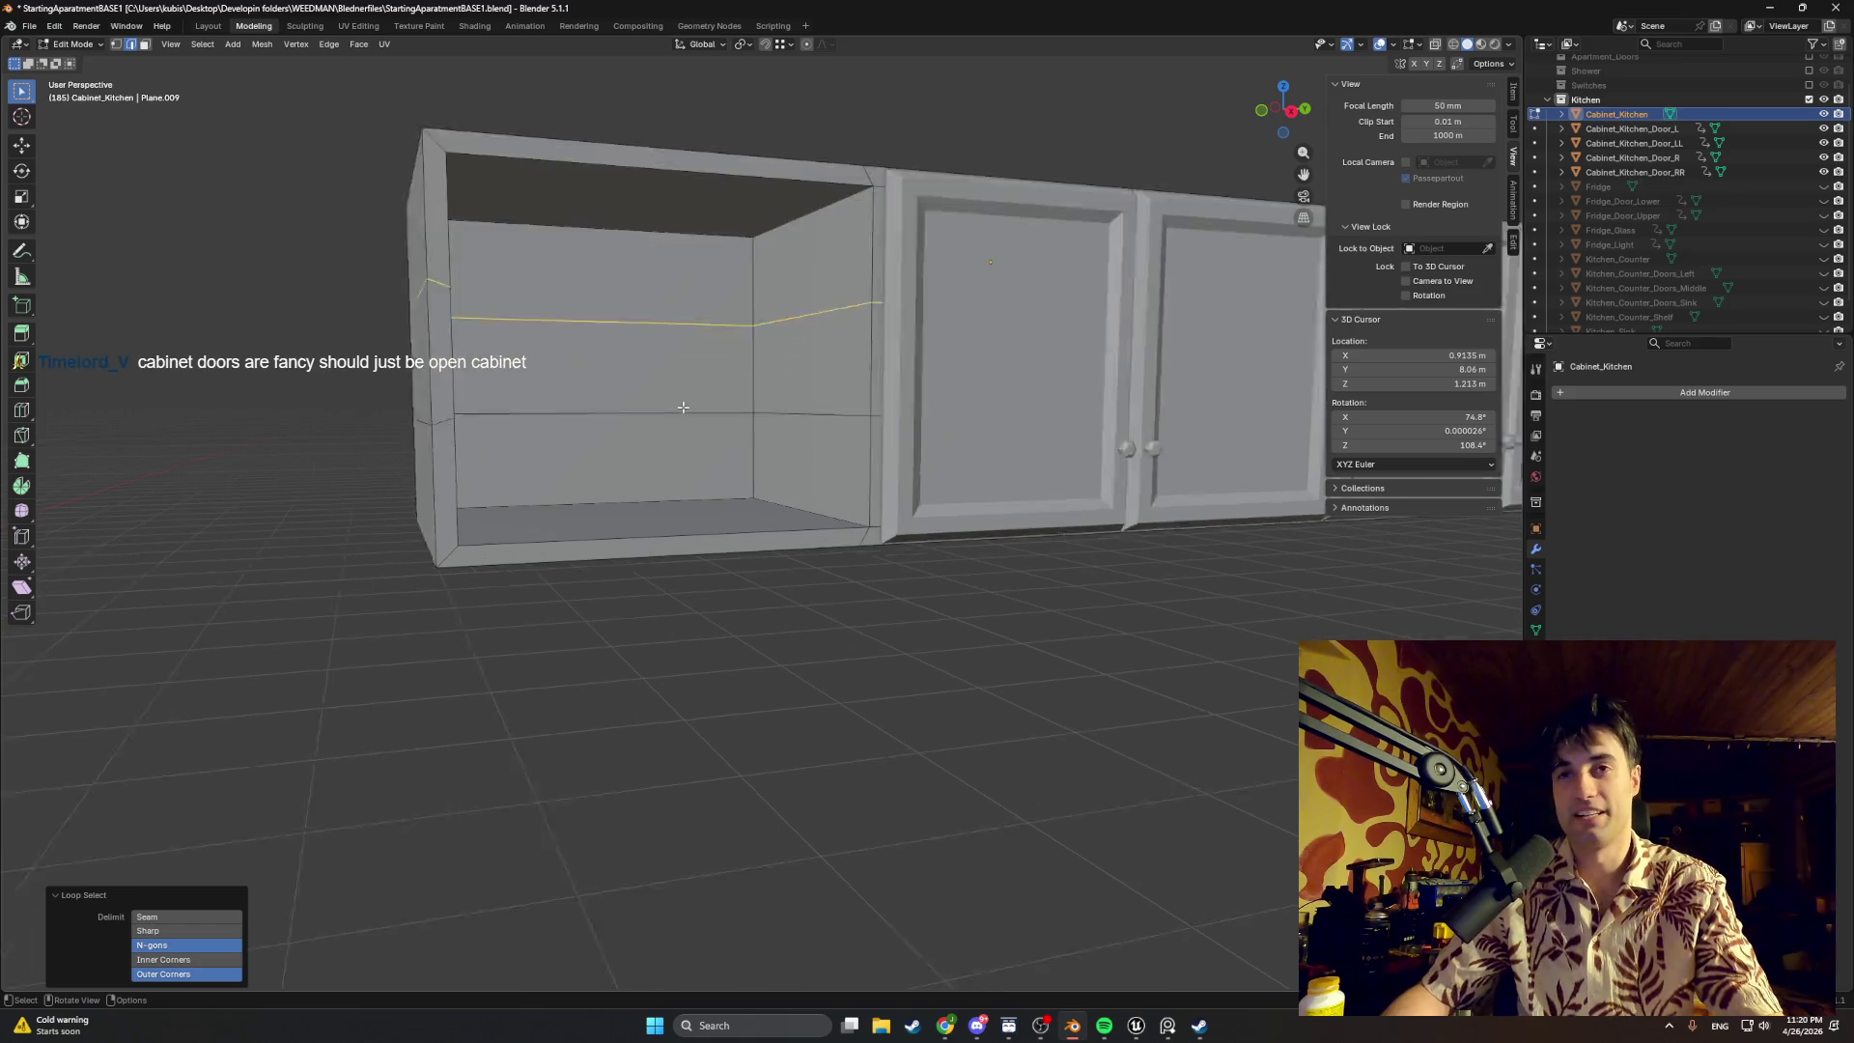
scroll(746, 553, "up", 2)
scroll(747, 552, "down", 2)
middle_click_drag(812, 470, 779, 472)
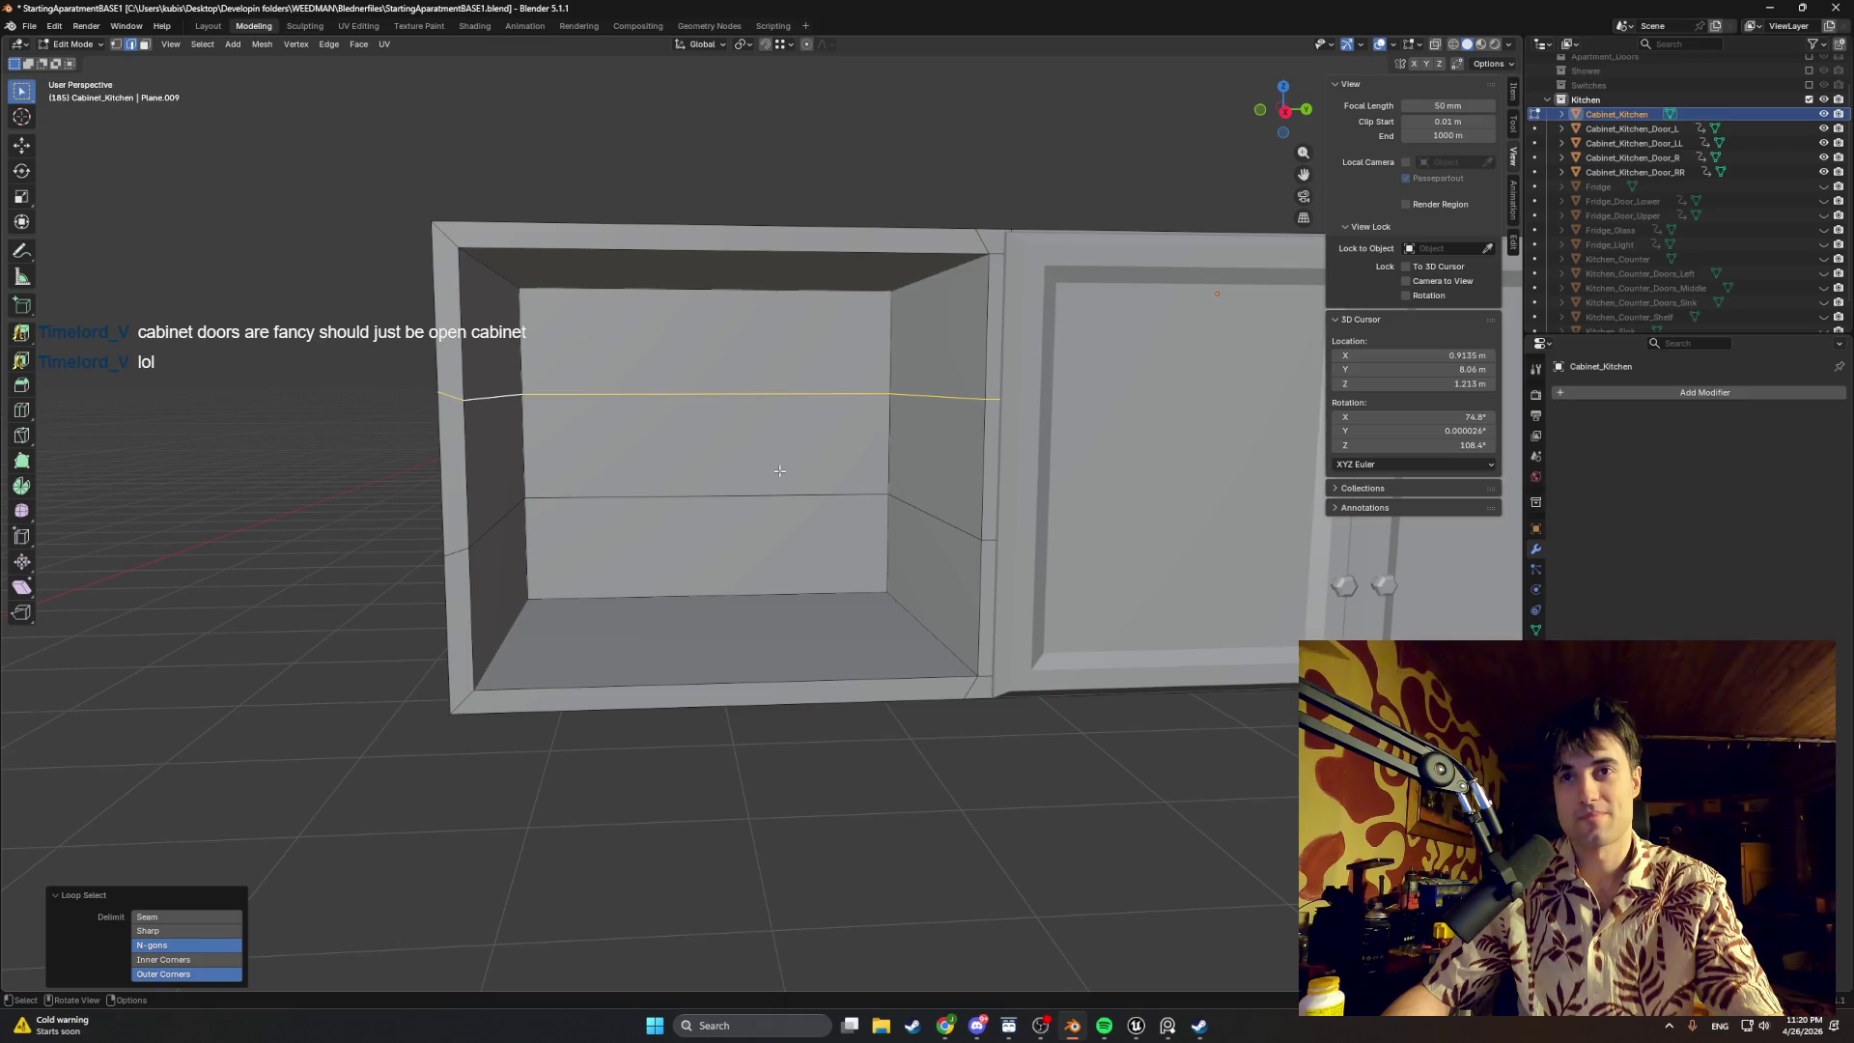
key("g")
key("z")
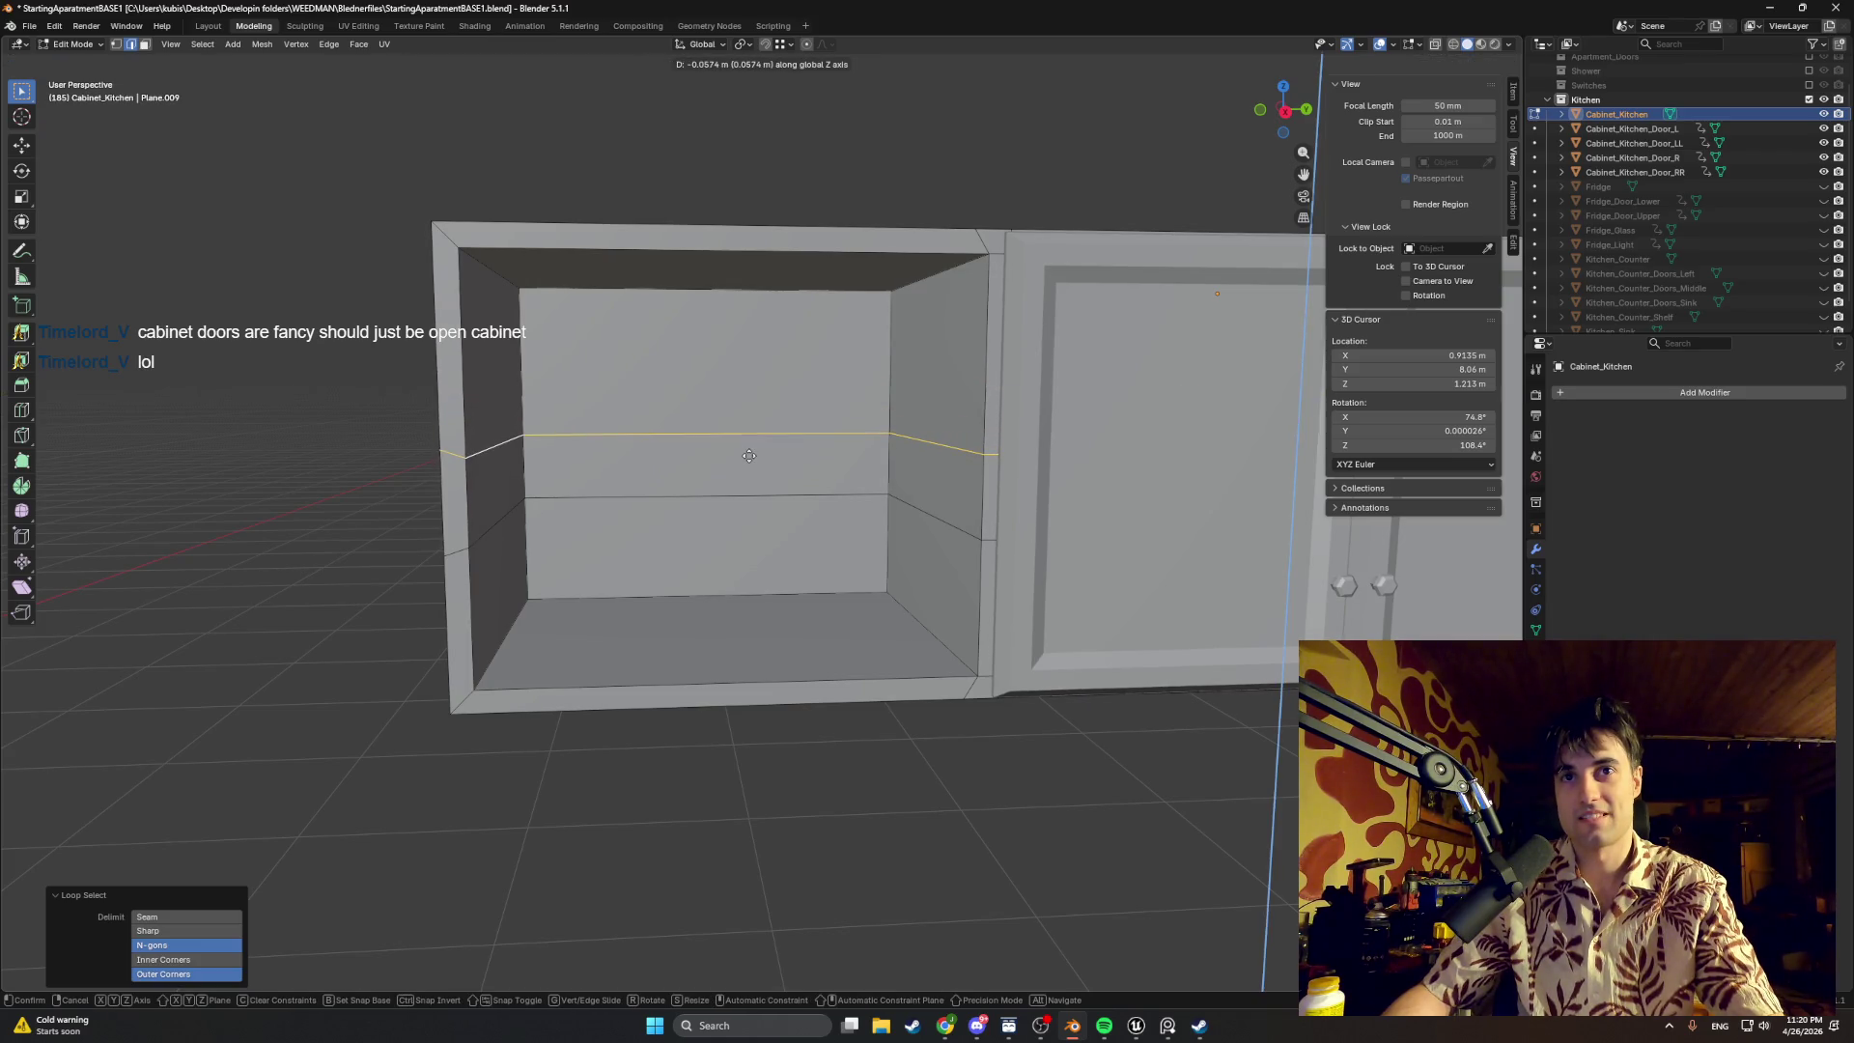
left_click(744, 448)
key("ctrl+r")
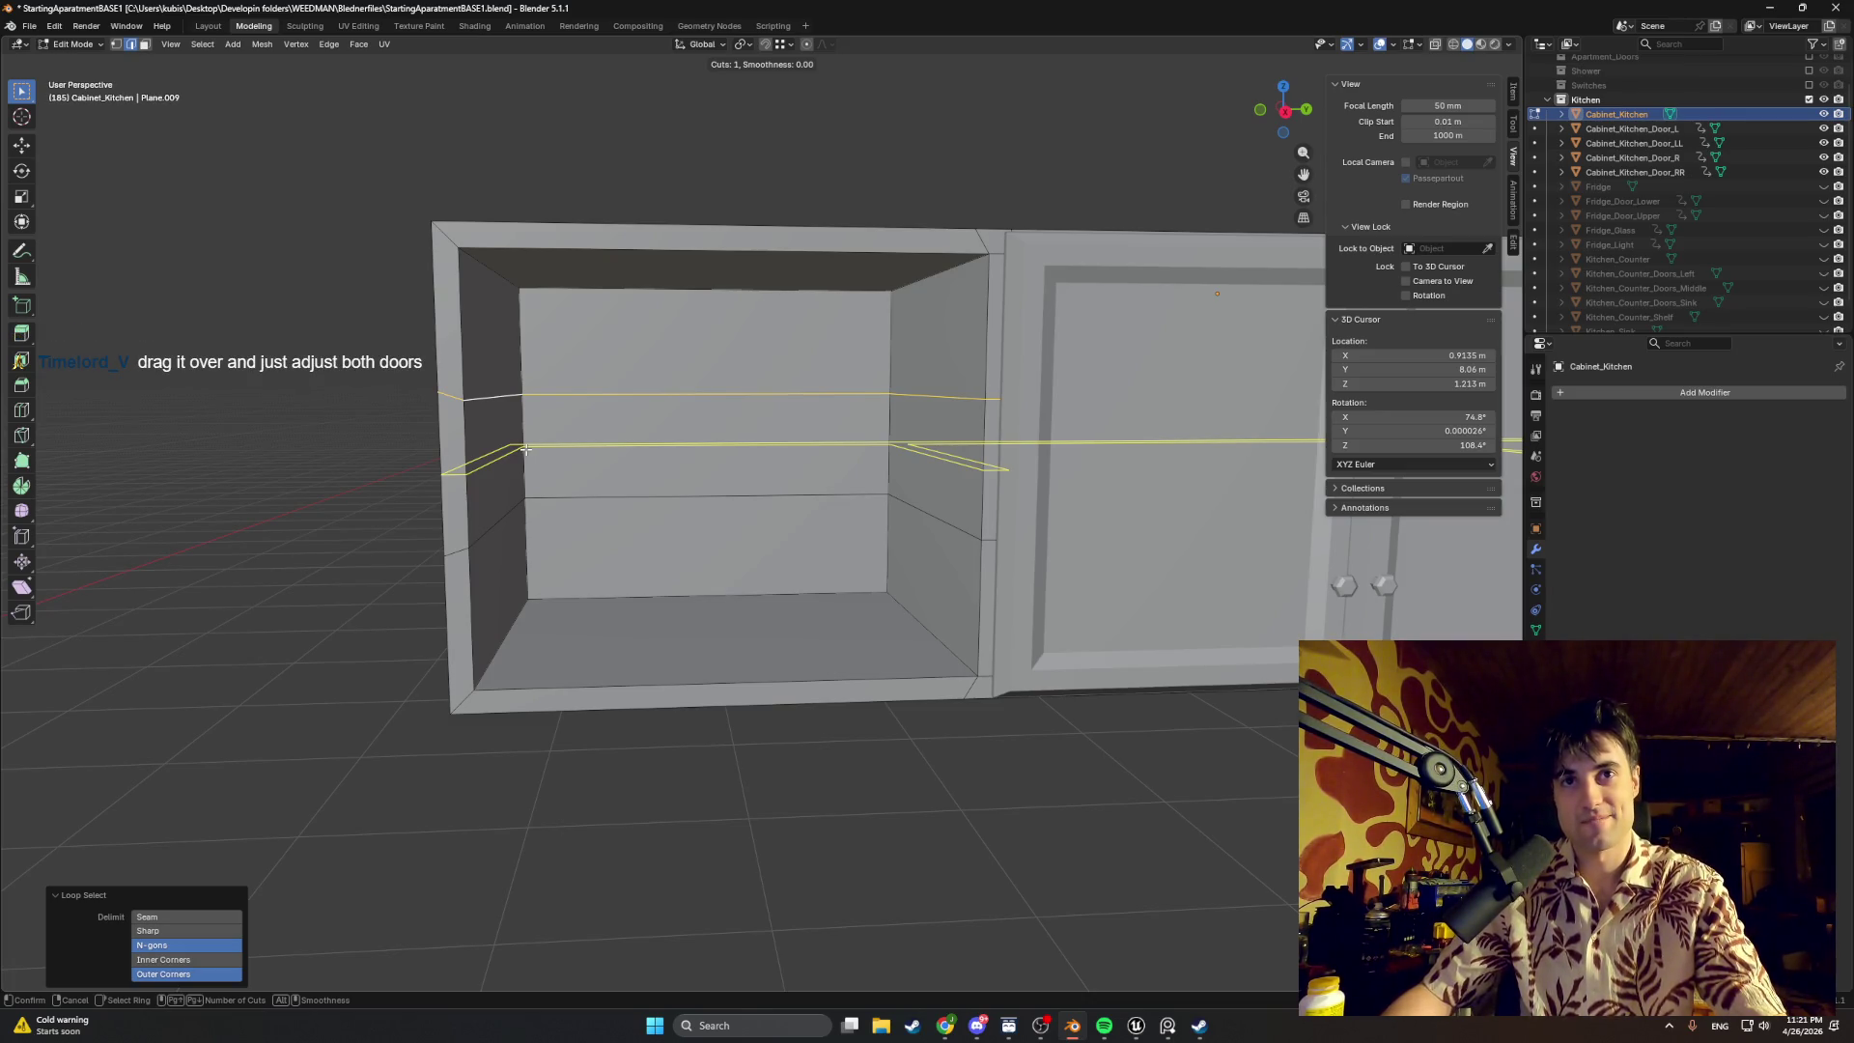
Step: Undo the earlier loop edits, retry a two-cut loop cut around the compartment, then undo it
key("Escape")
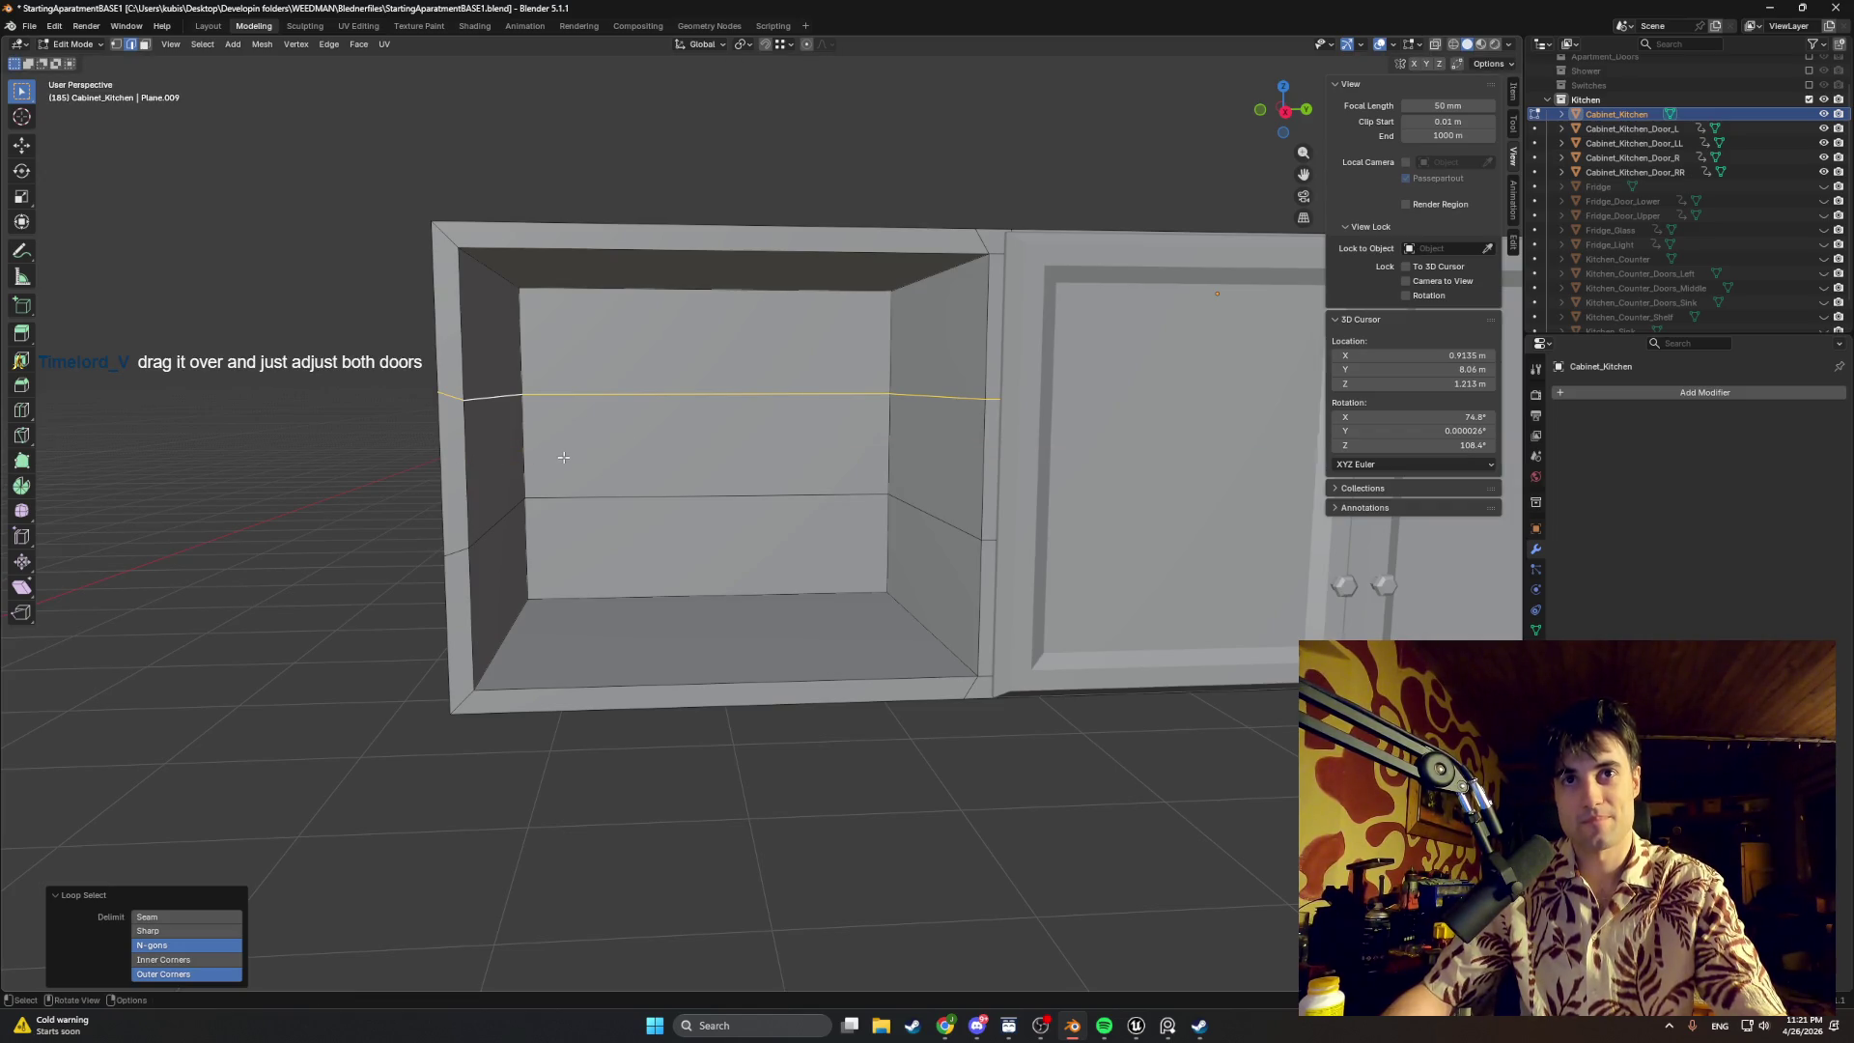
key("ctrl+z")
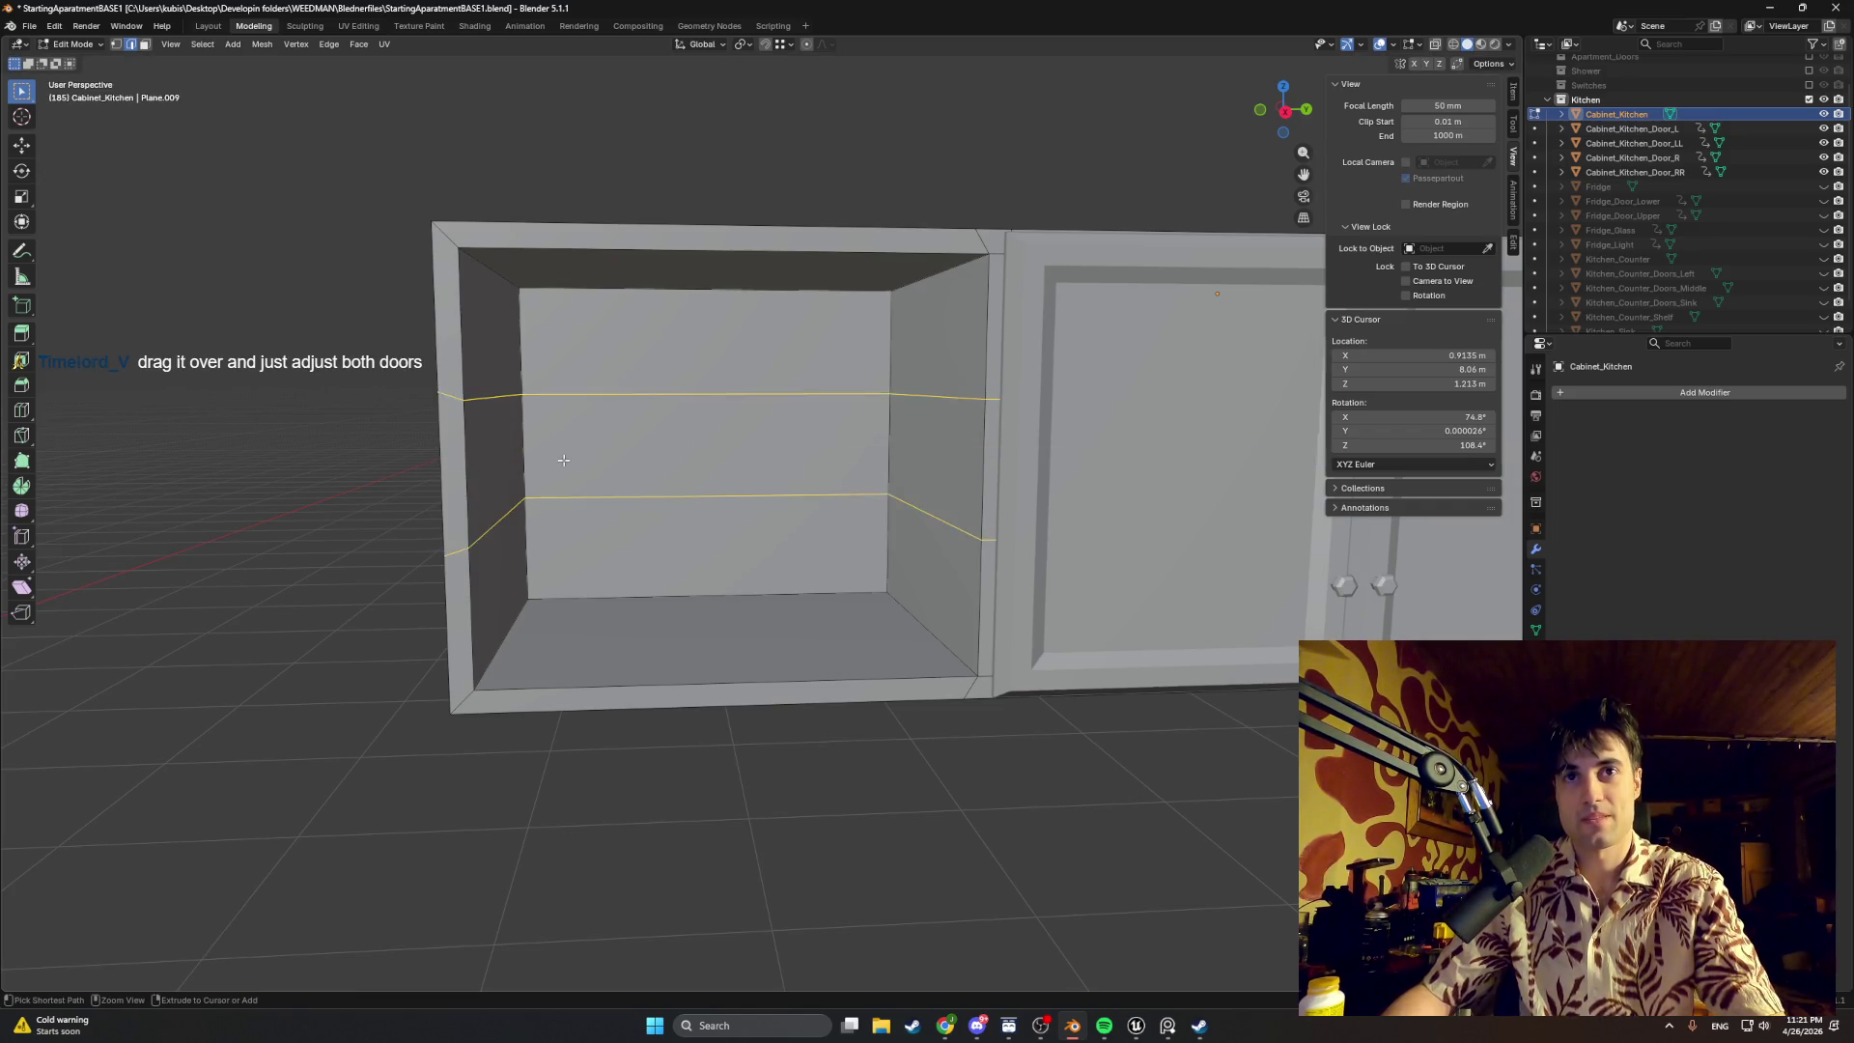
key("ctrl+z")
key("ctrl+r")
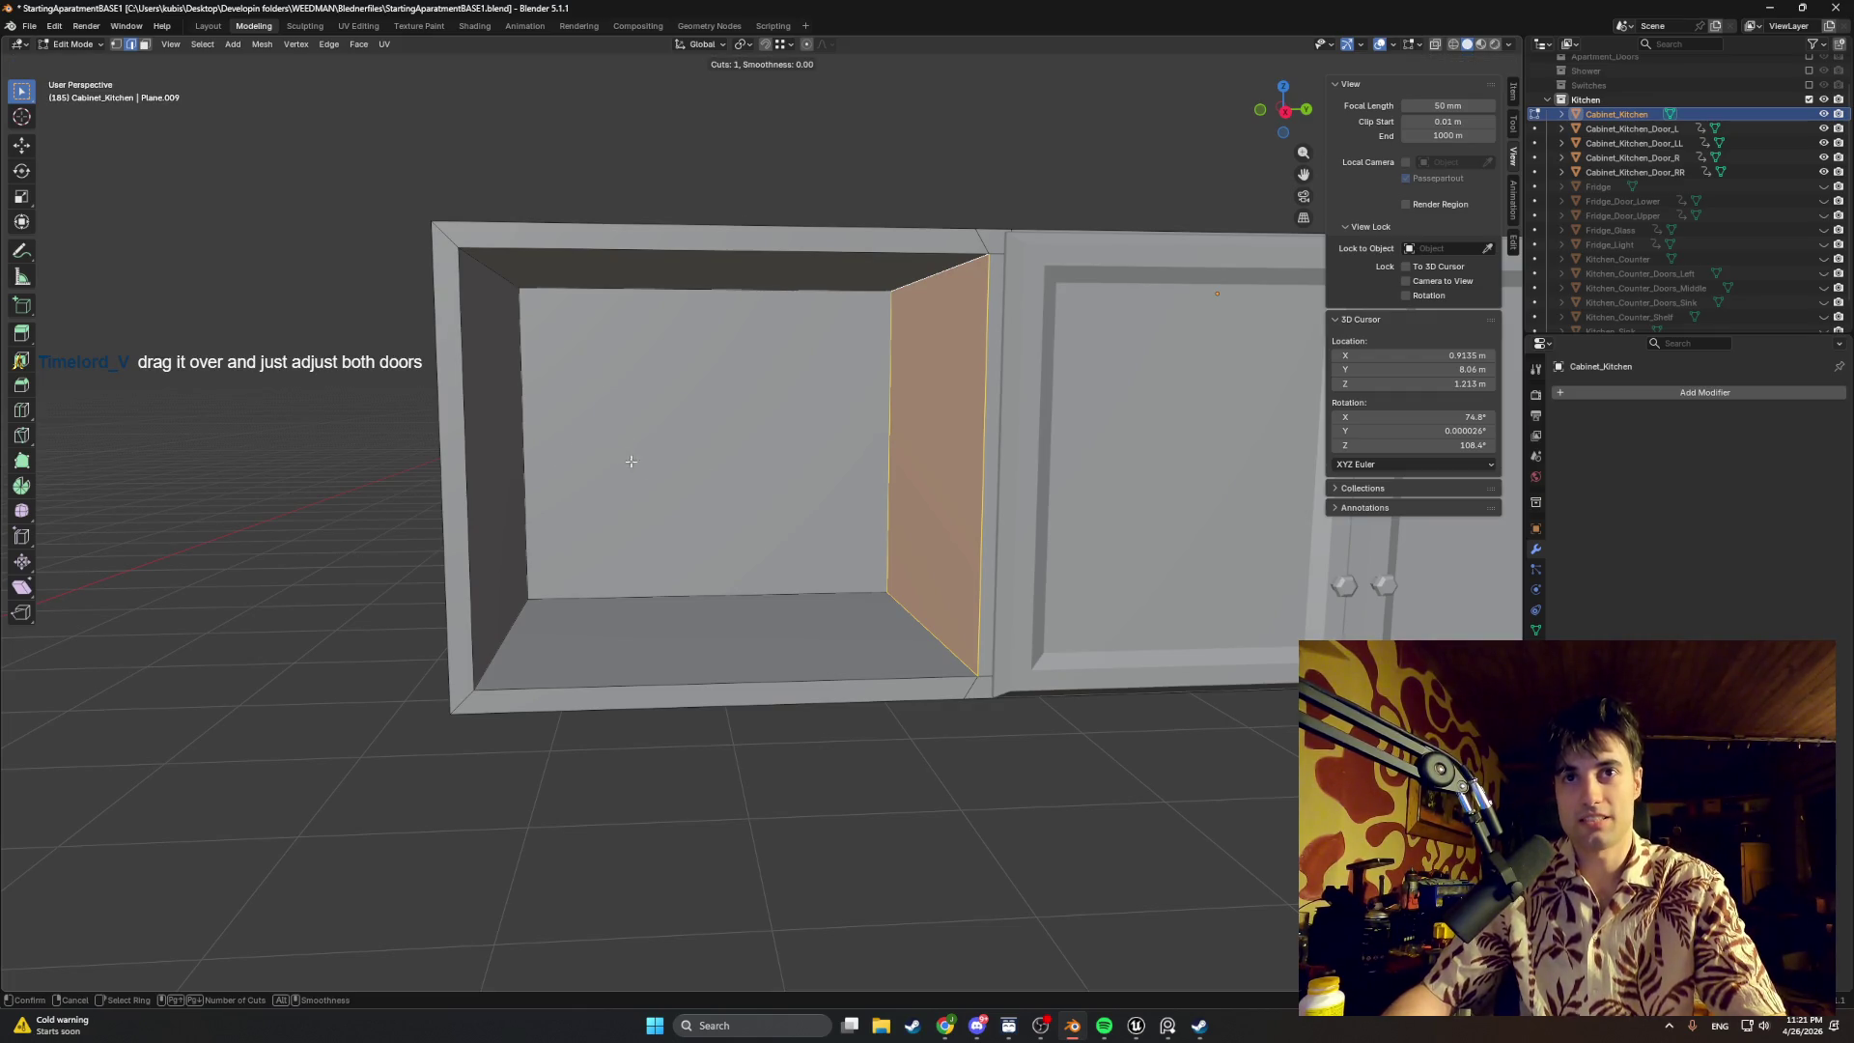
scroll(586, 442, "up", 1)
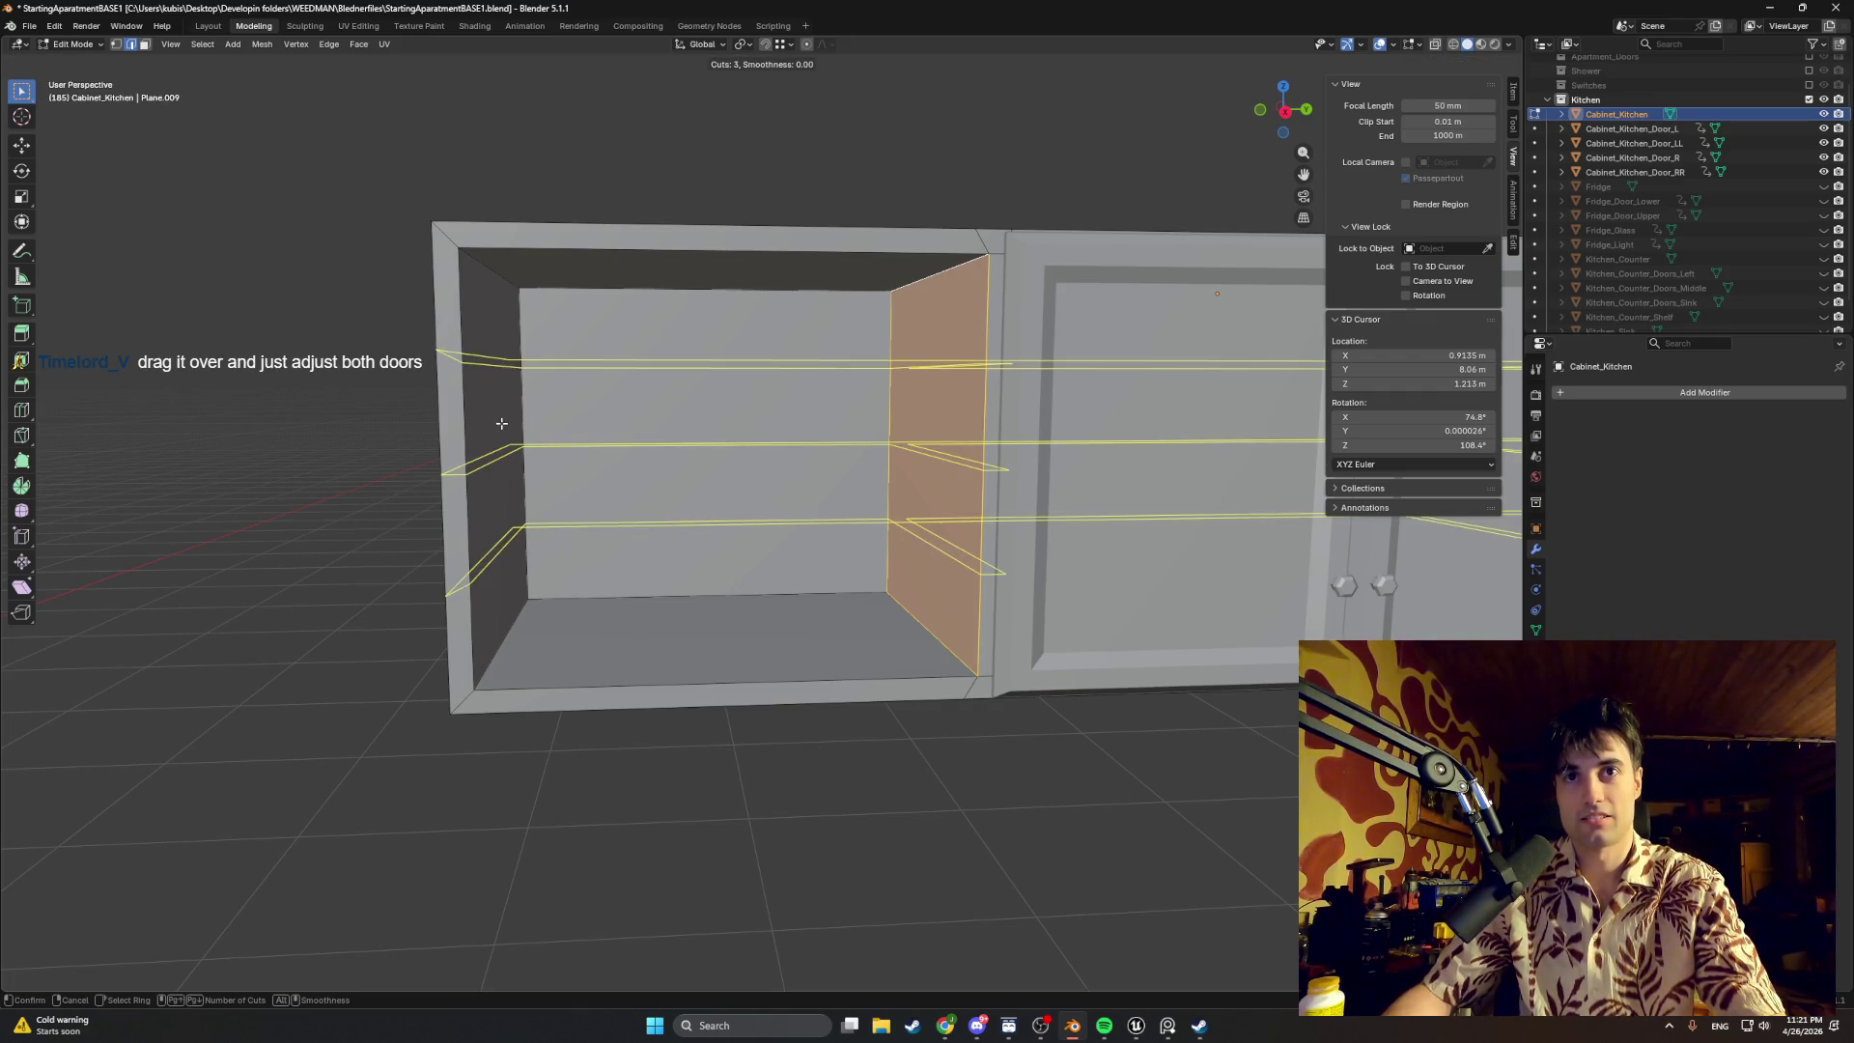
left_click(508, 430)
left_click(510, 435)
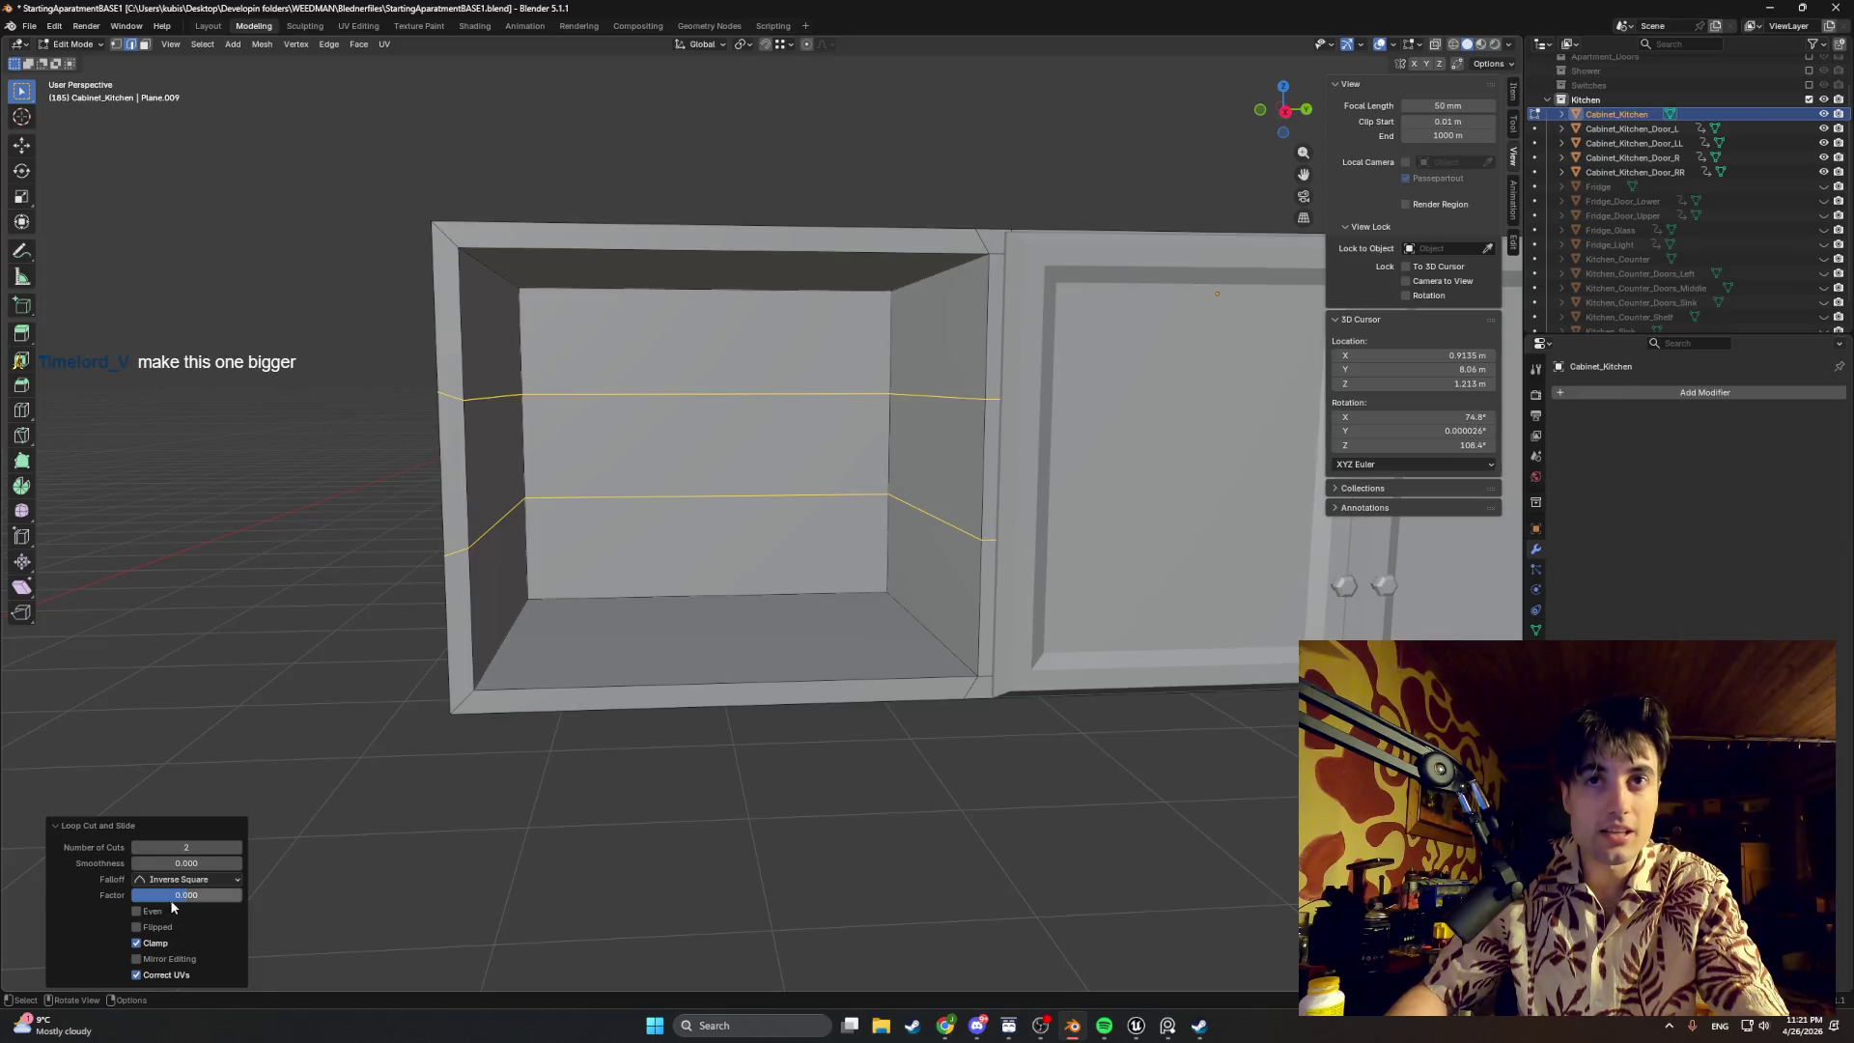
left_click_drag(177, 903, 180, 899)
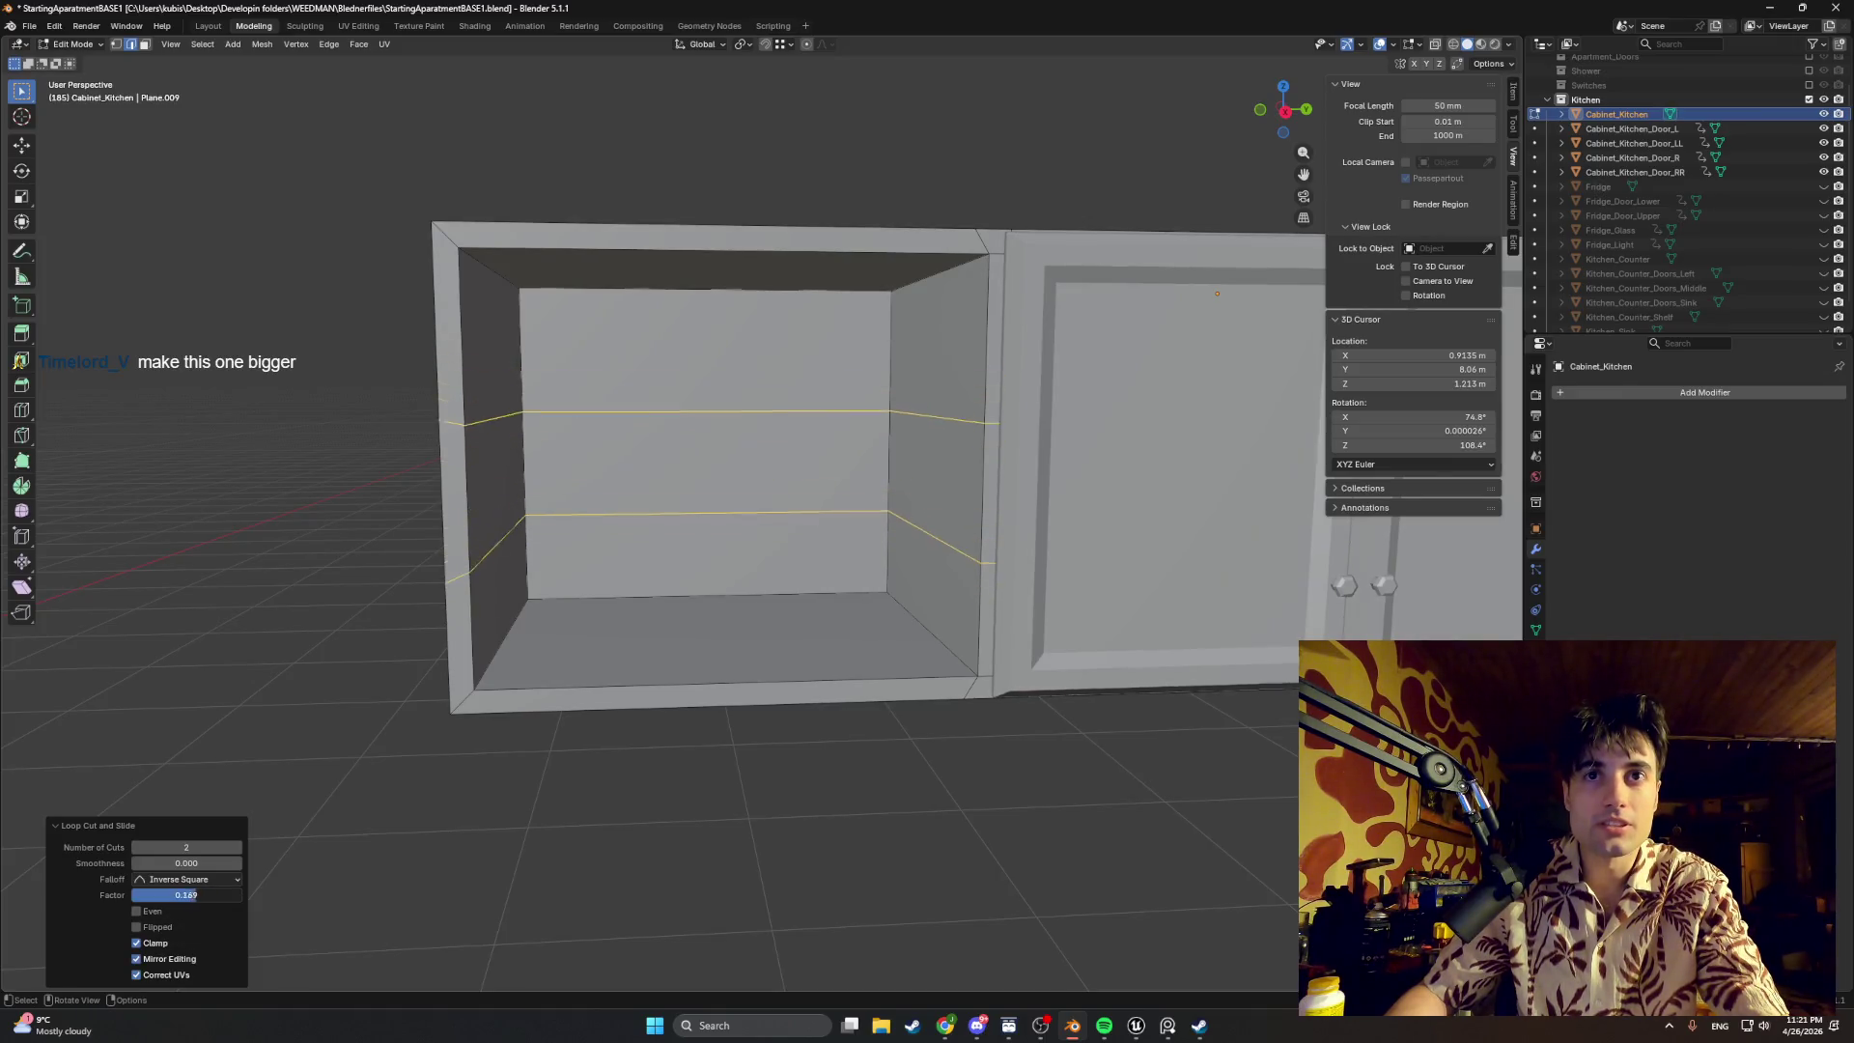
key("ctrl+z")
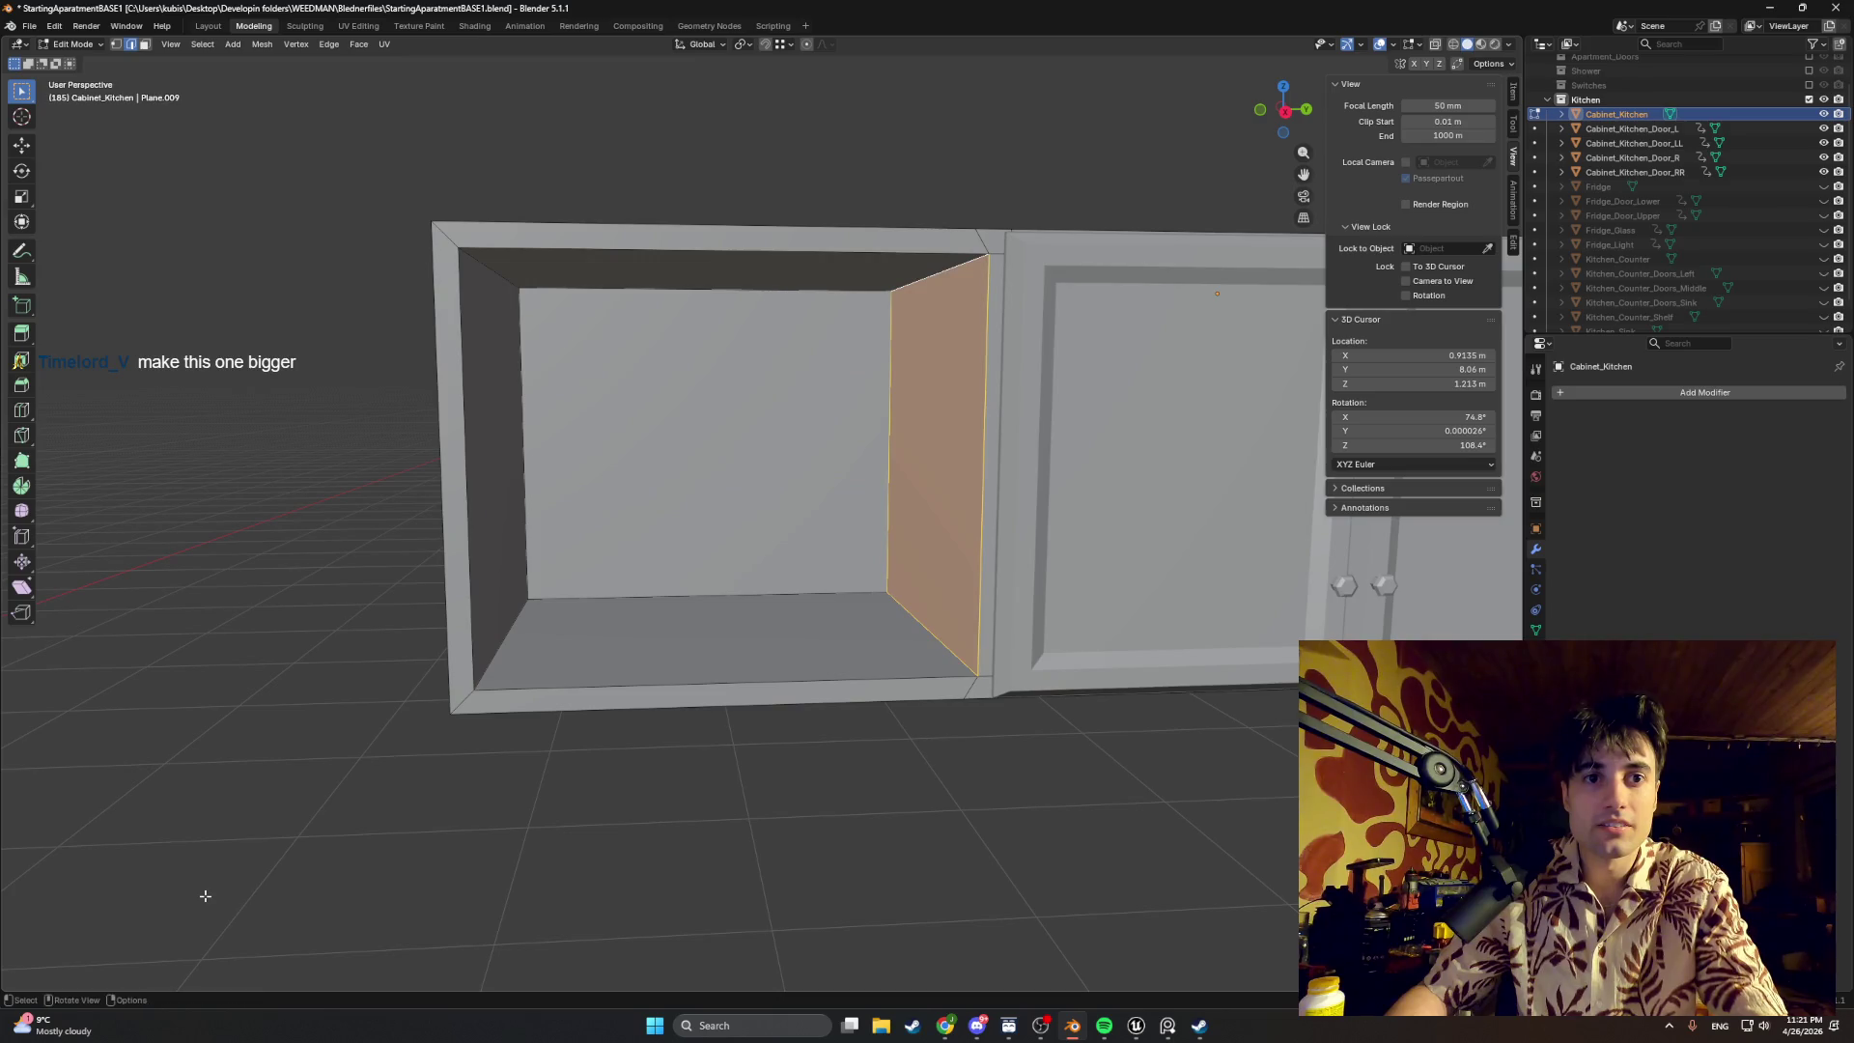
Step: Add two centred loop cuts around the compartment with Smoothness reset to 0
key("ctrl+r")
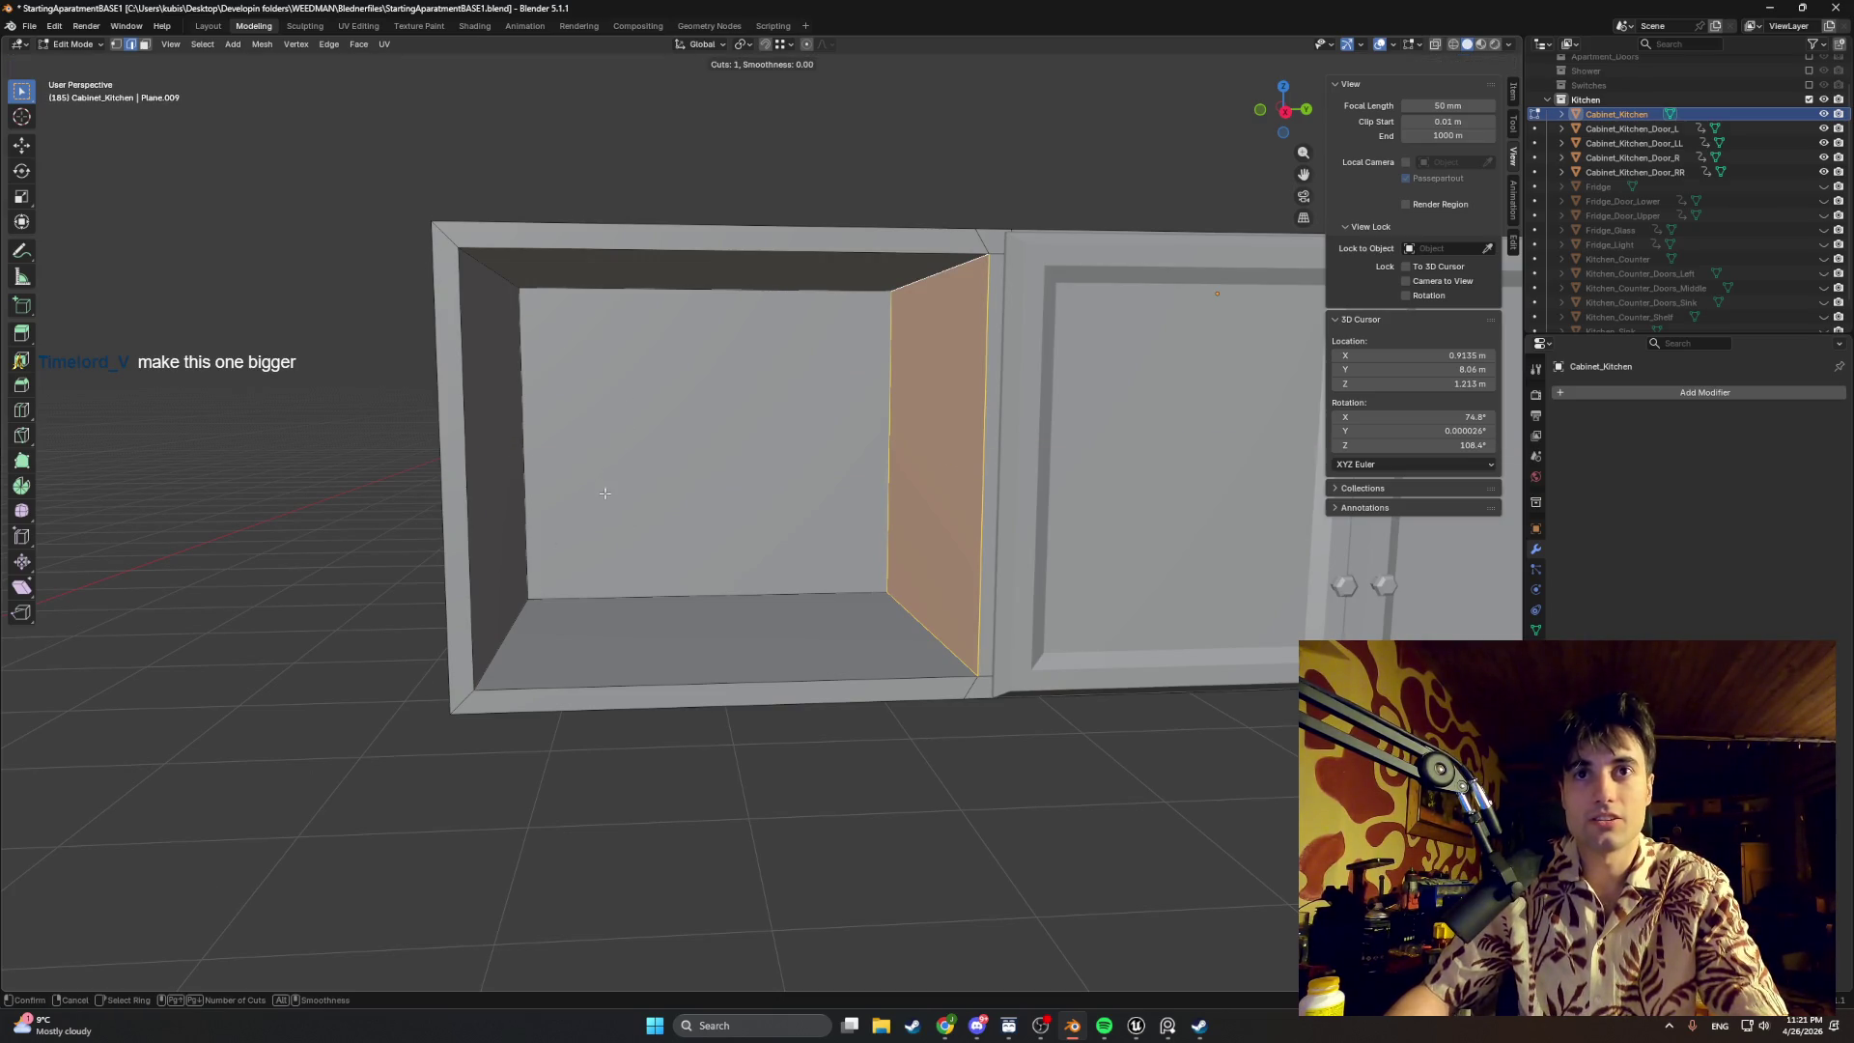
scroll(549, 416, "up", 2)
scroll(508, 474, "down", 1)
left_click(518, 481)
right_click(535, 495)
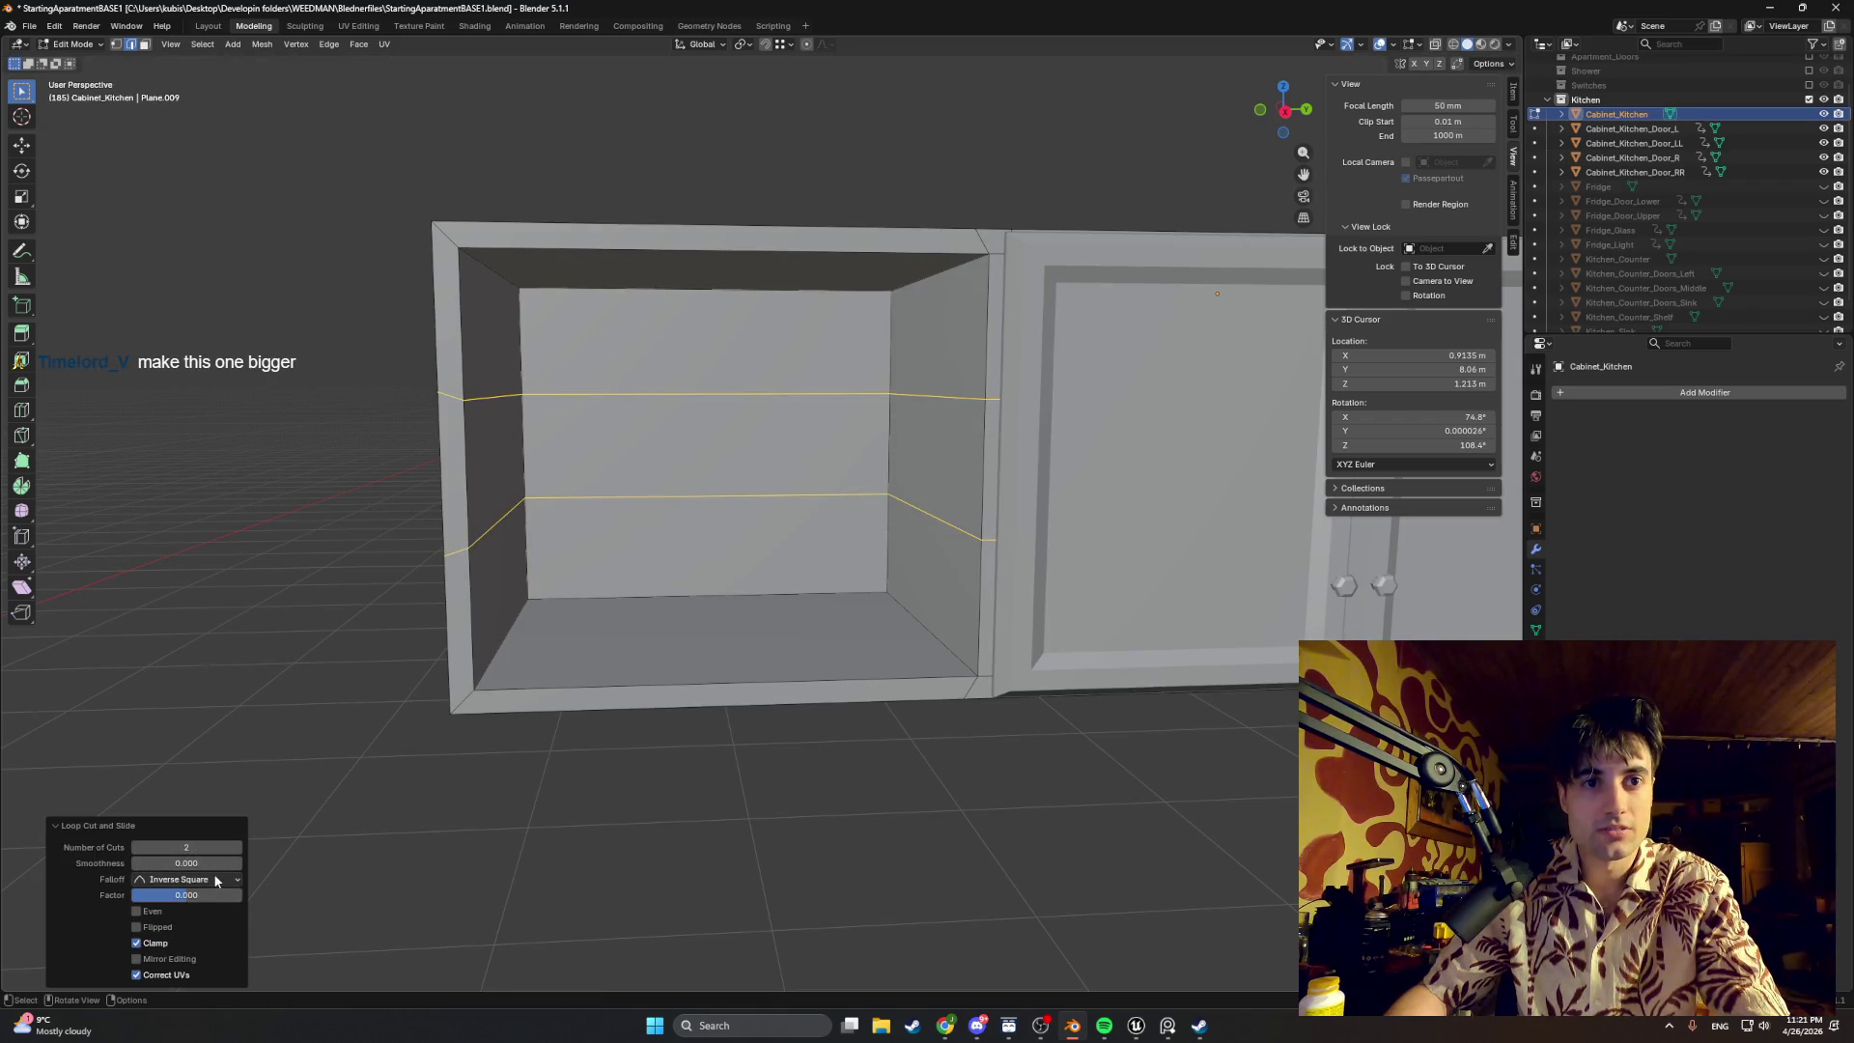
mouse_move(202, 861)
left_mouse_down()
mouse_move(290, 863)
mouse_move(249, 845)
left_mouse_up()
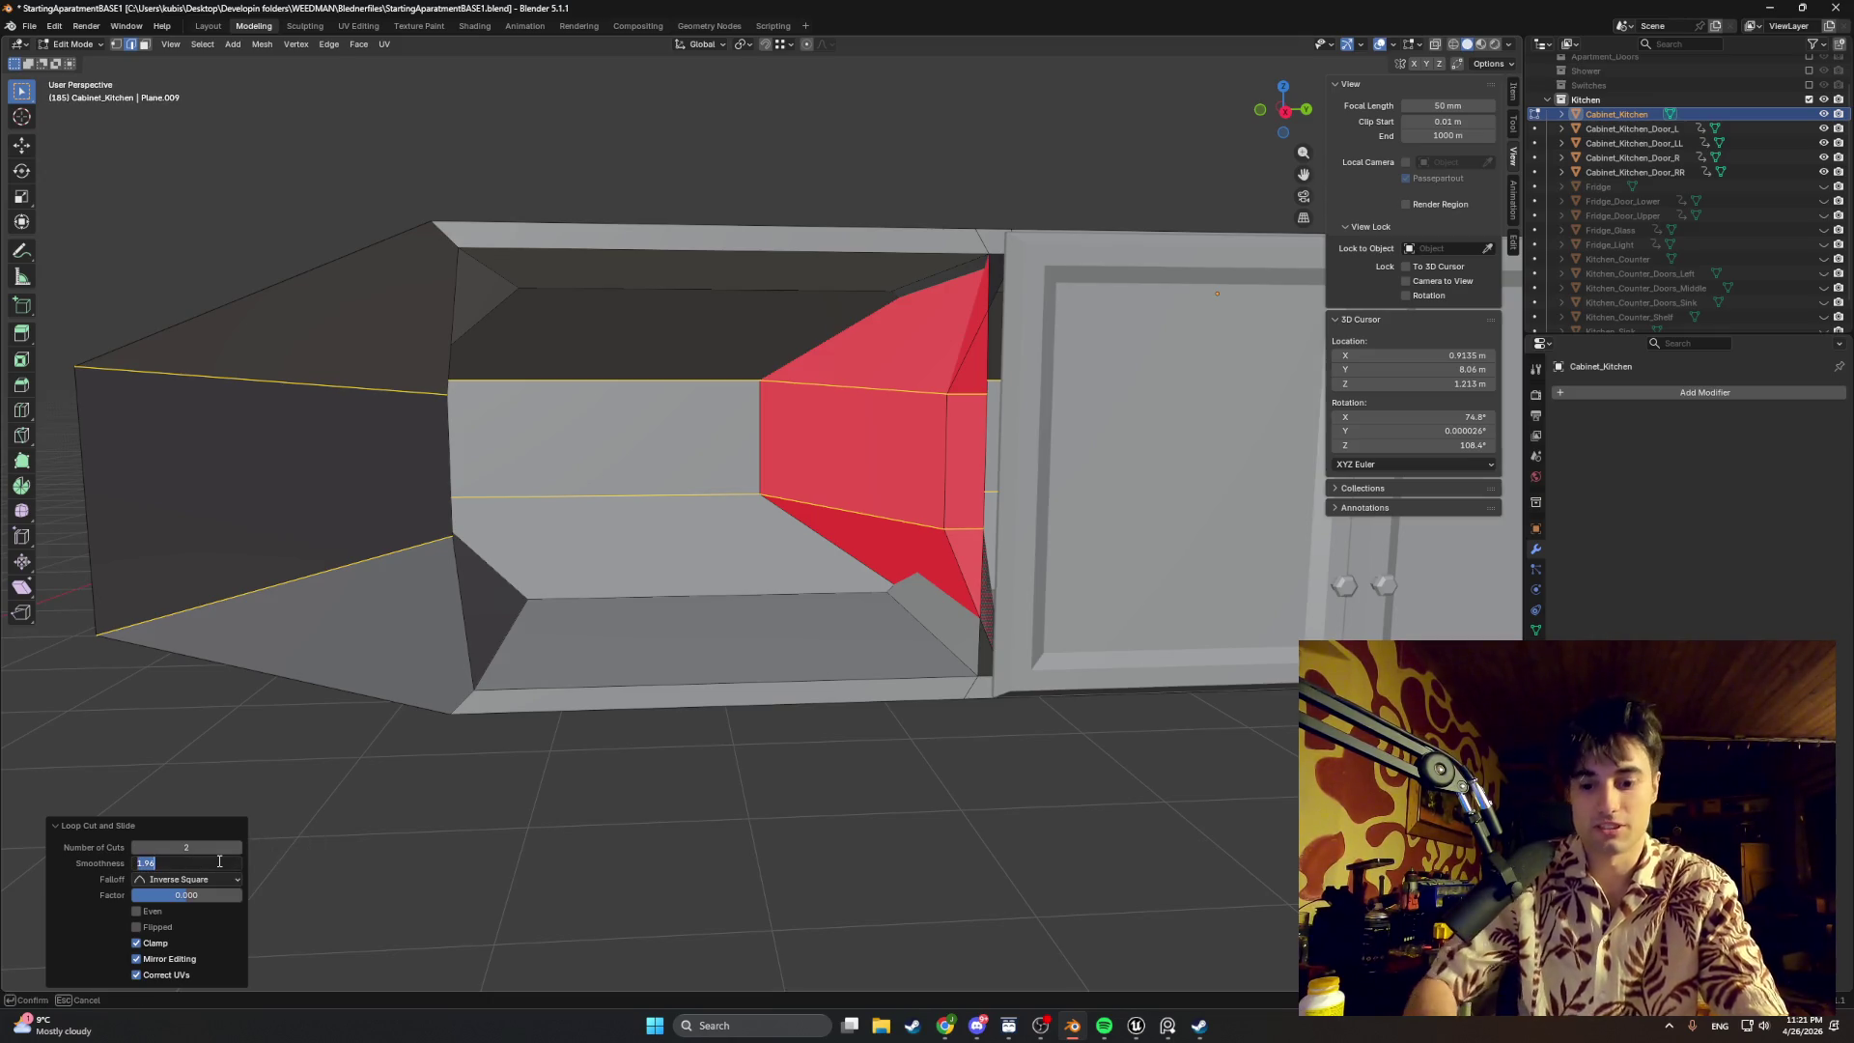
type("0")
key("Return")
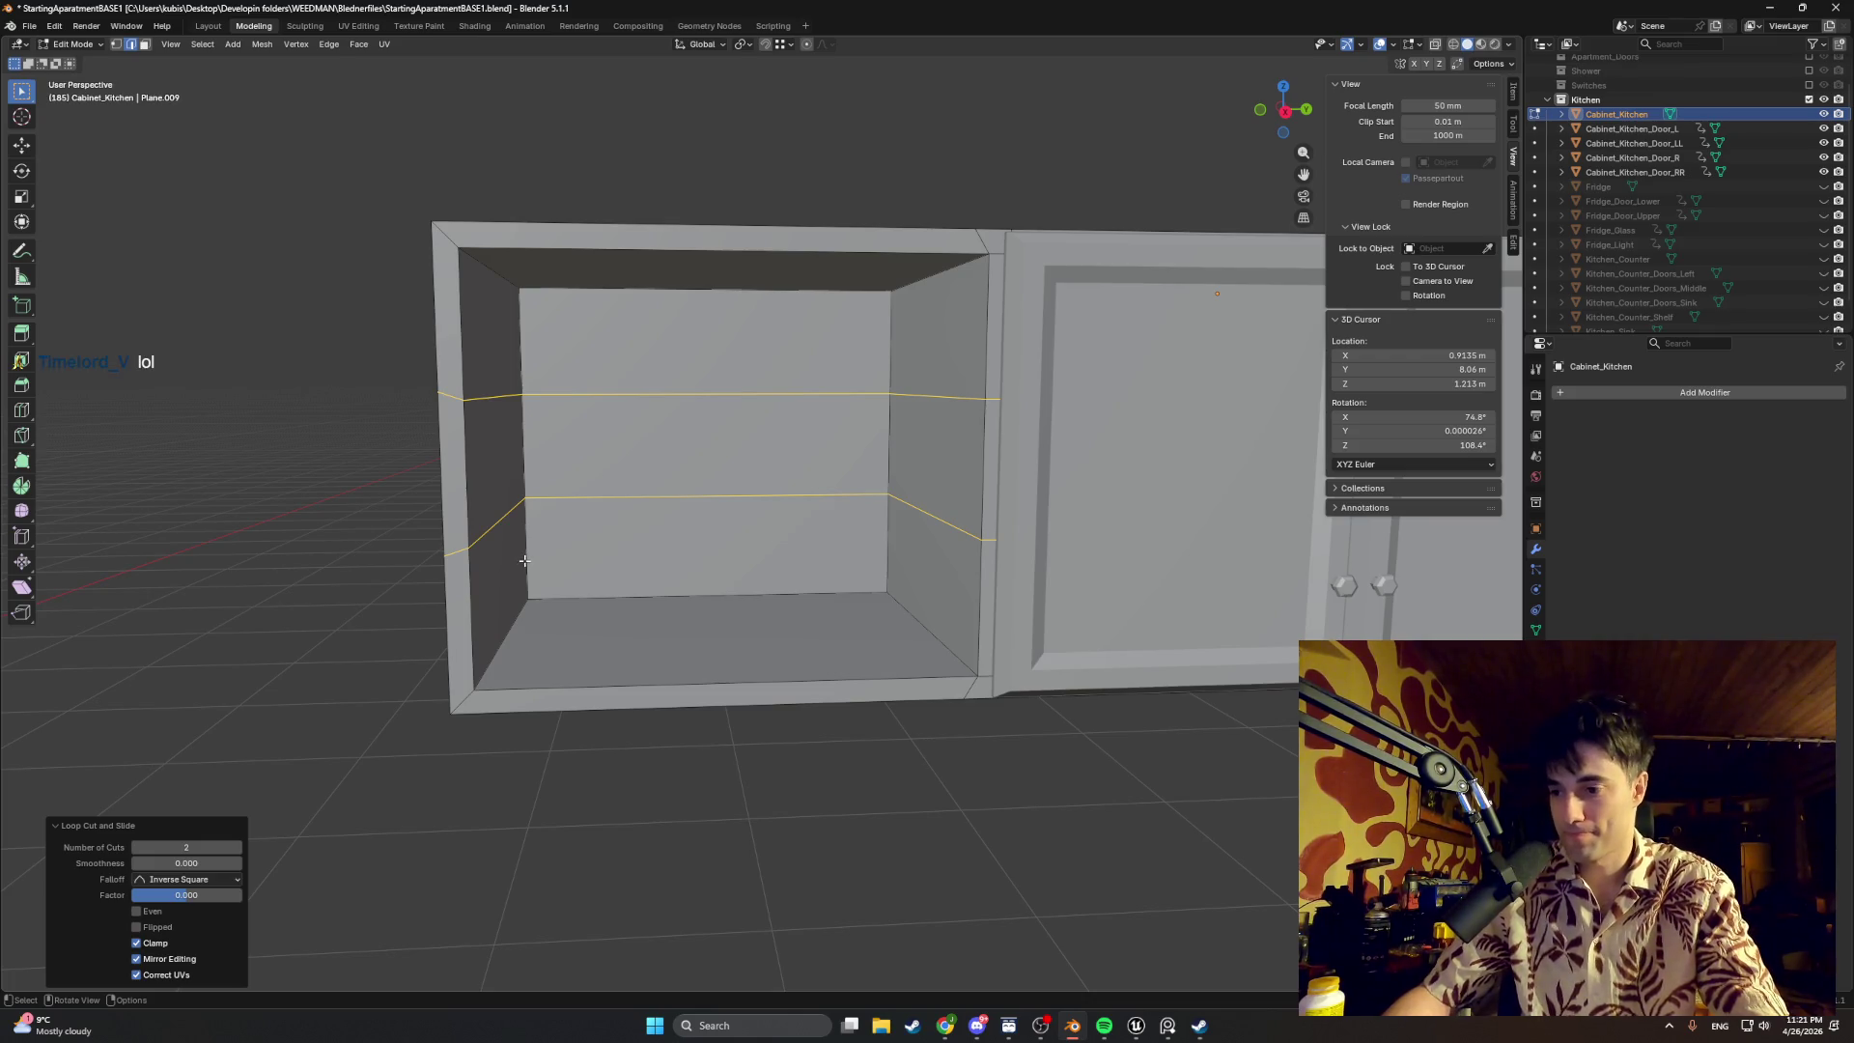
Step: Move the lower edge loop vertically with an exact Move Z offset of 0.05 m
left_click(646, 493)
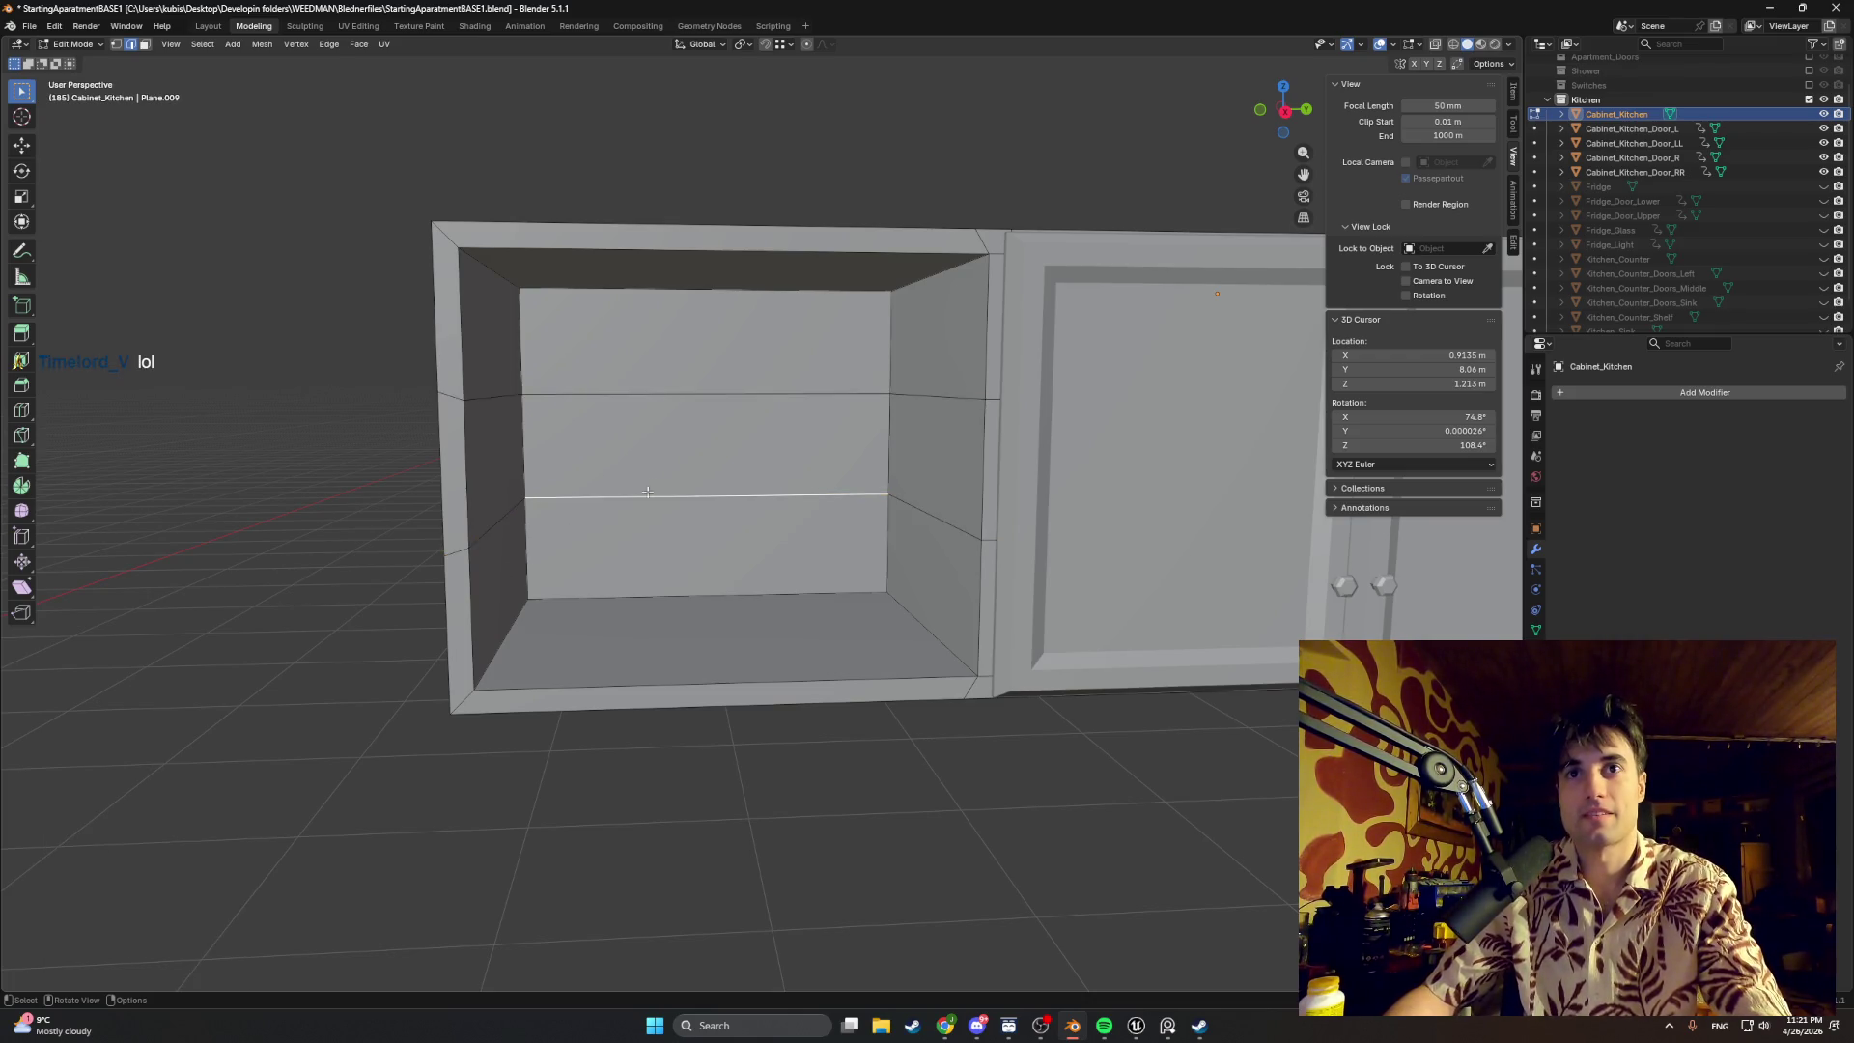
left_click(556, 502, "alt")
key("g")
key("z")
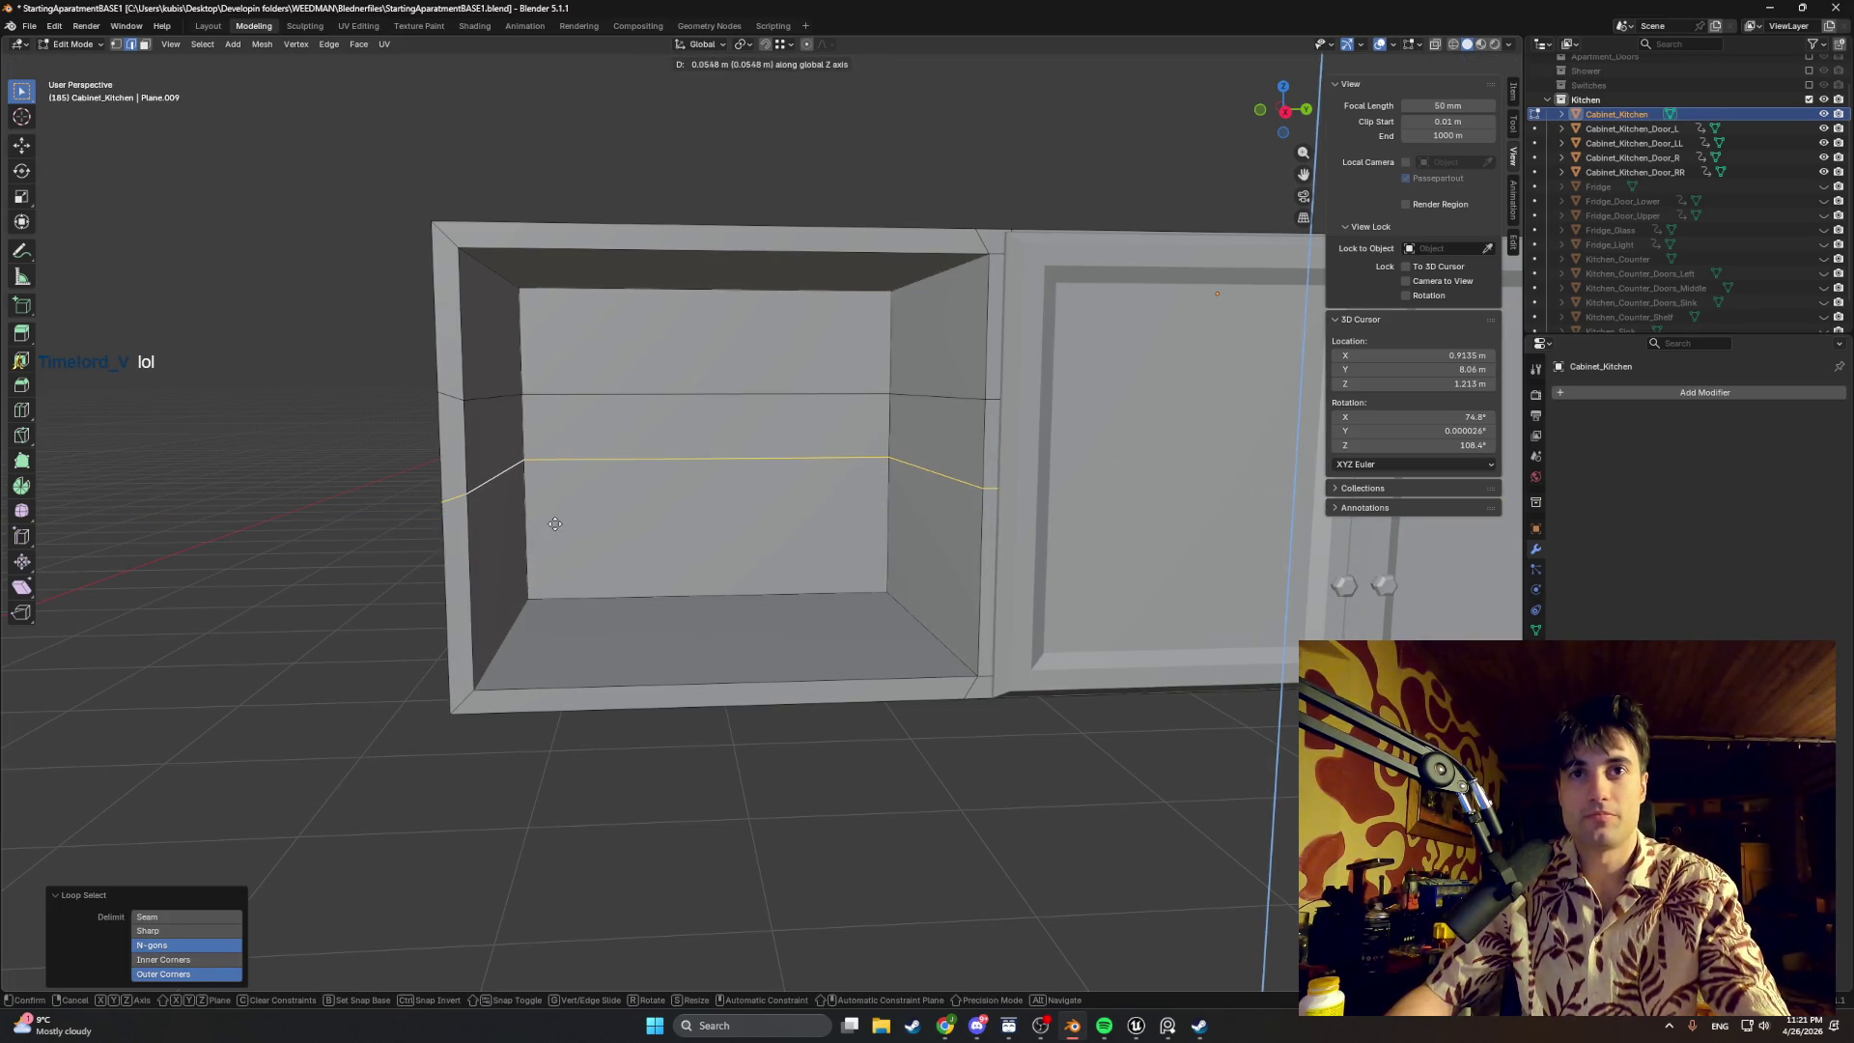
left_click(553, 527)
left_click(217, 924)
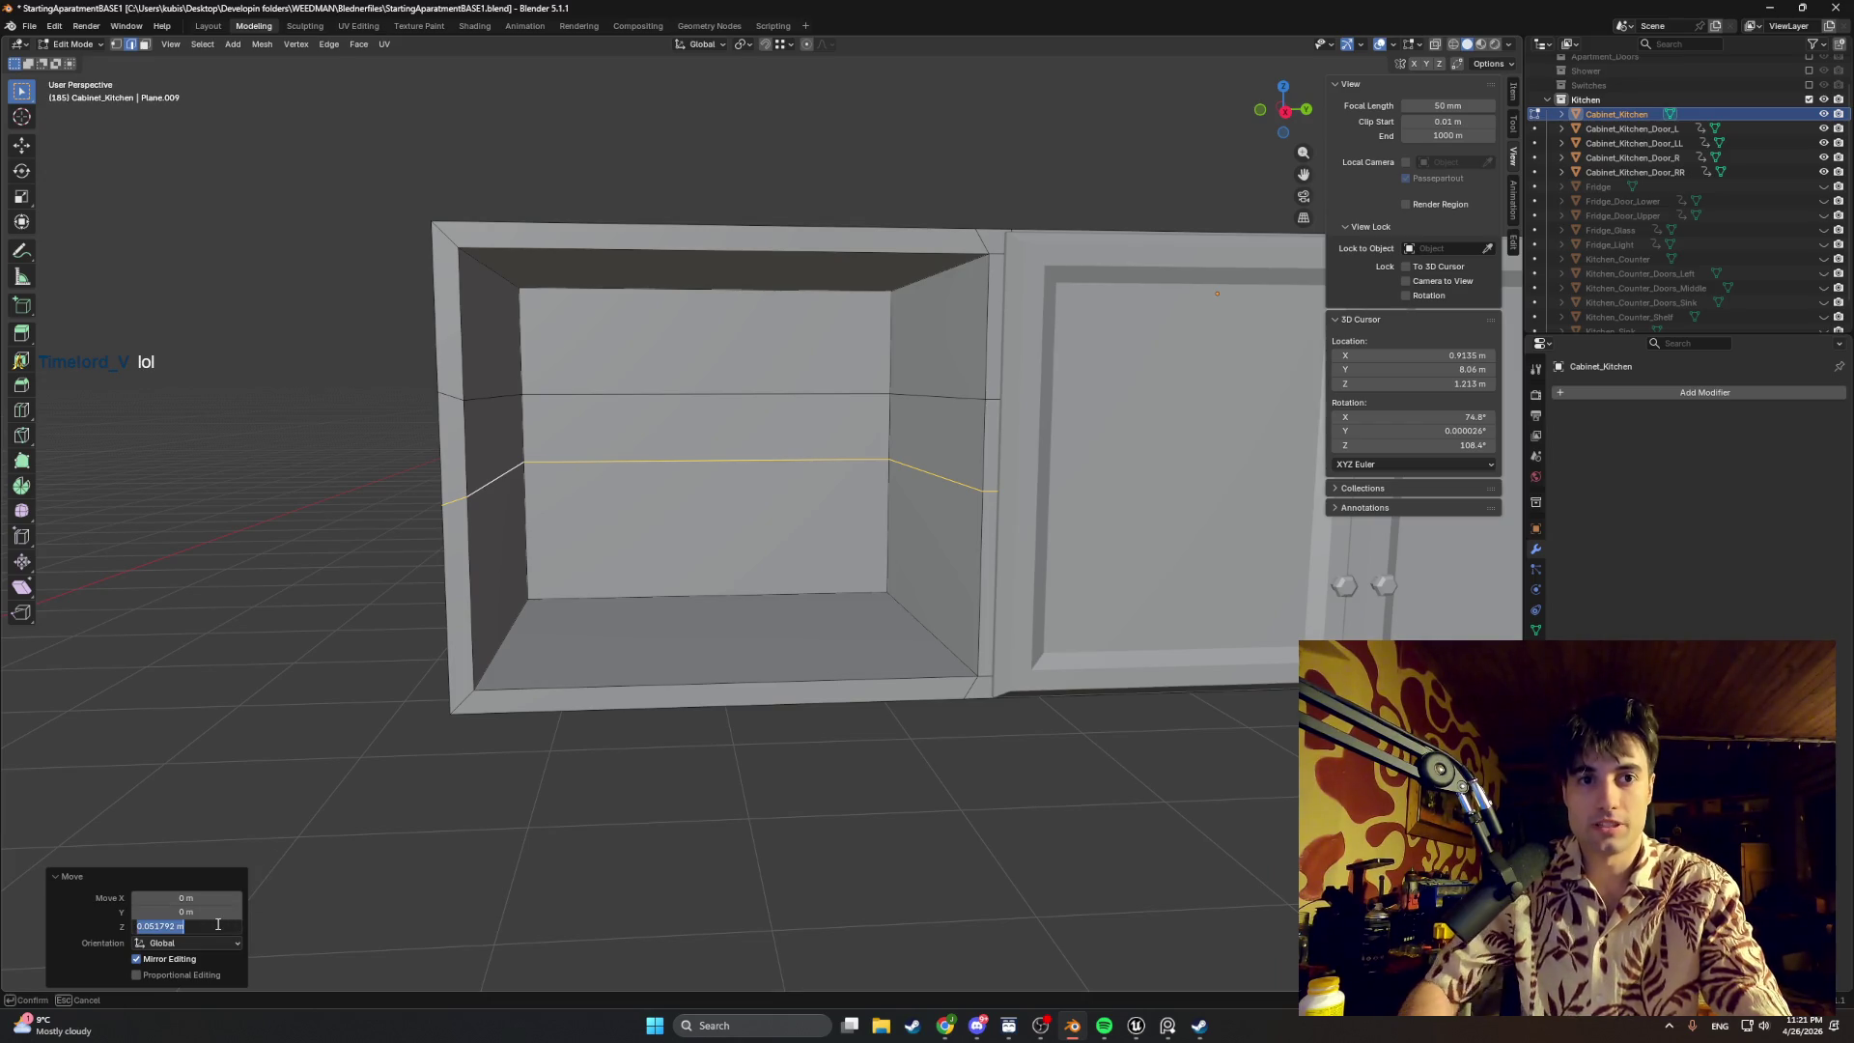
type("0.05")
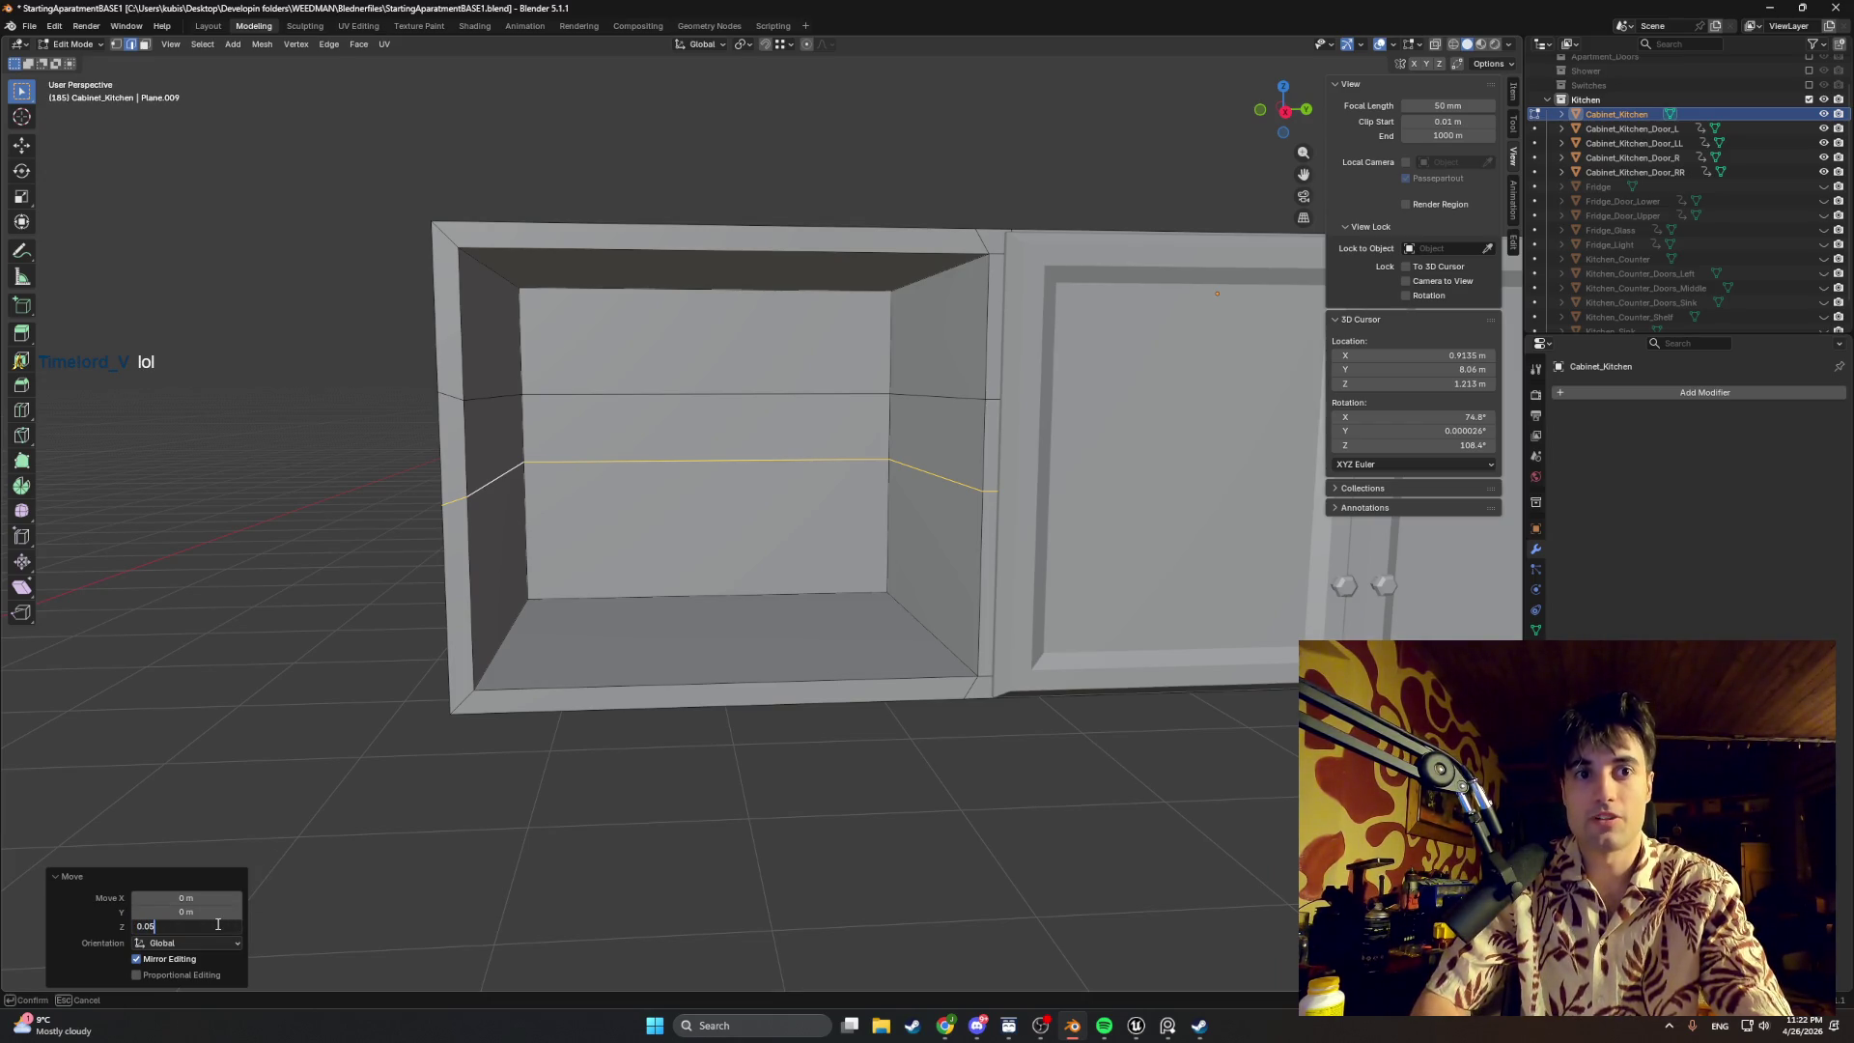
key("Return")
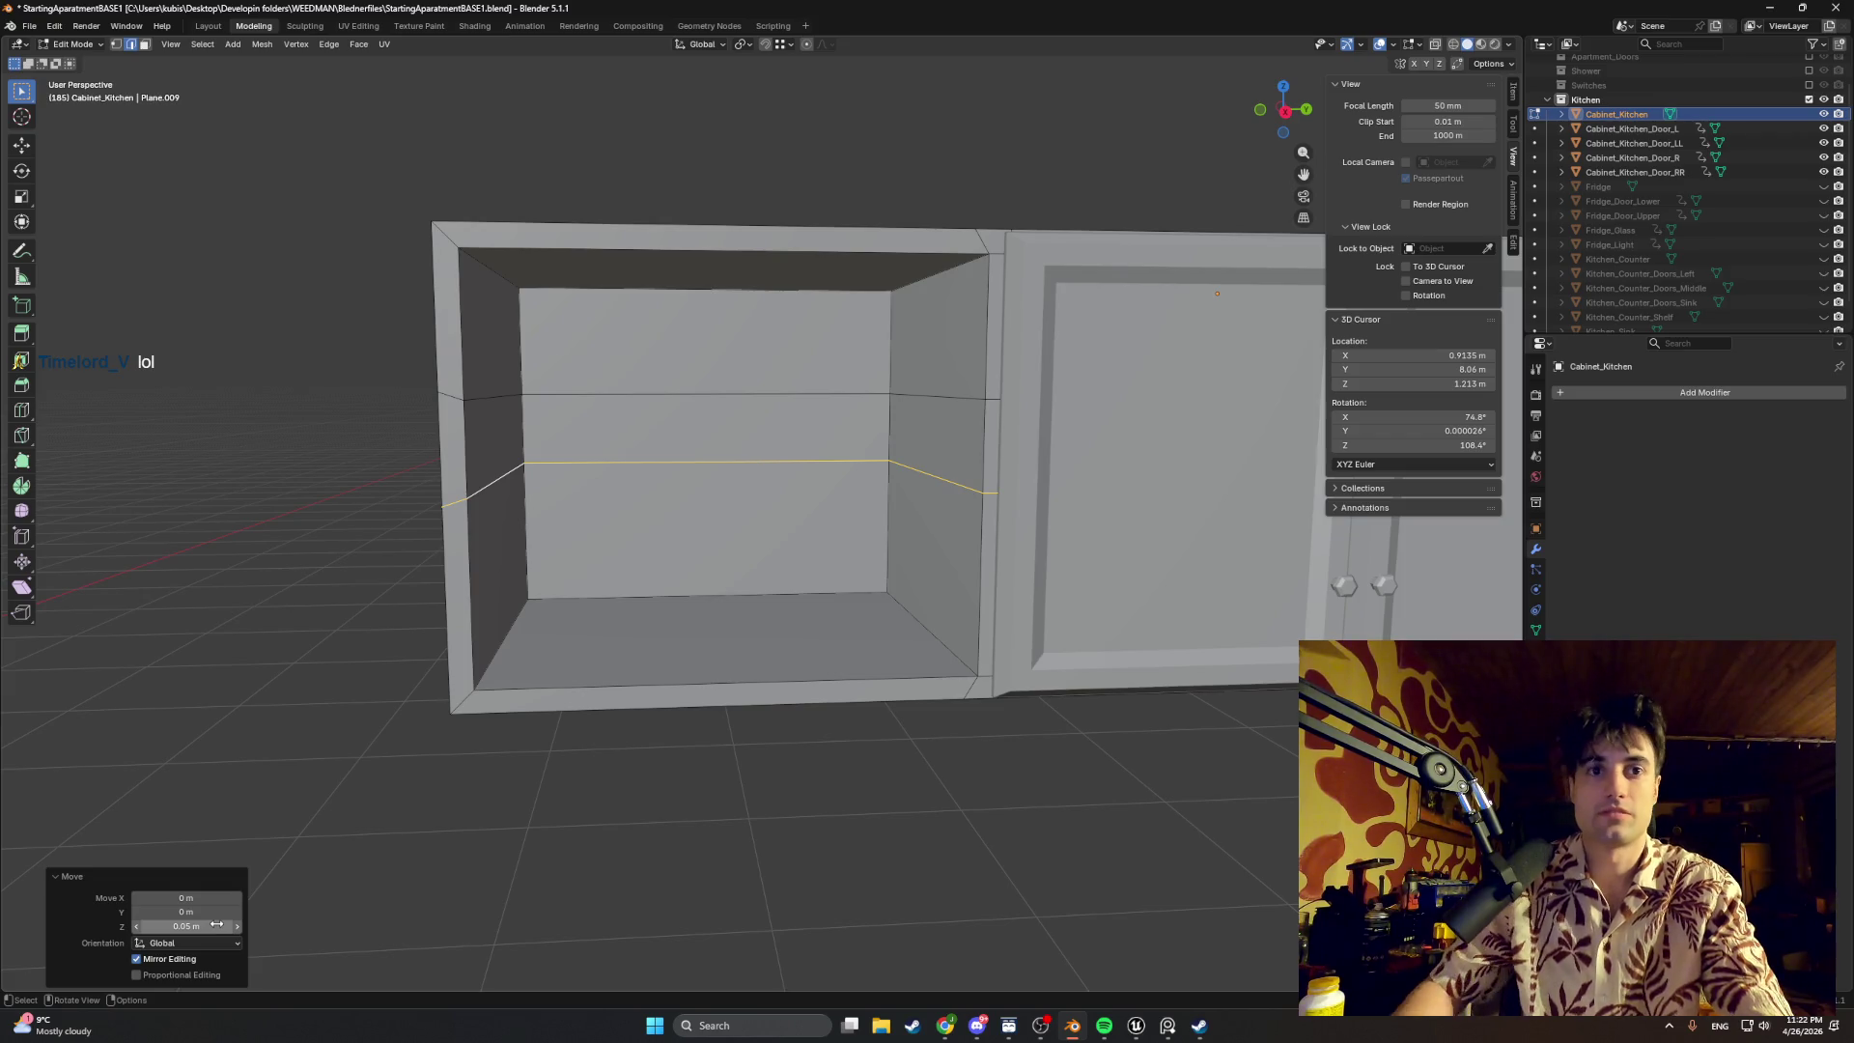
Step: Move the upper edge loop down along Z, entering a -0.5 m offset by mistake
left_click(483, 406, "alt")
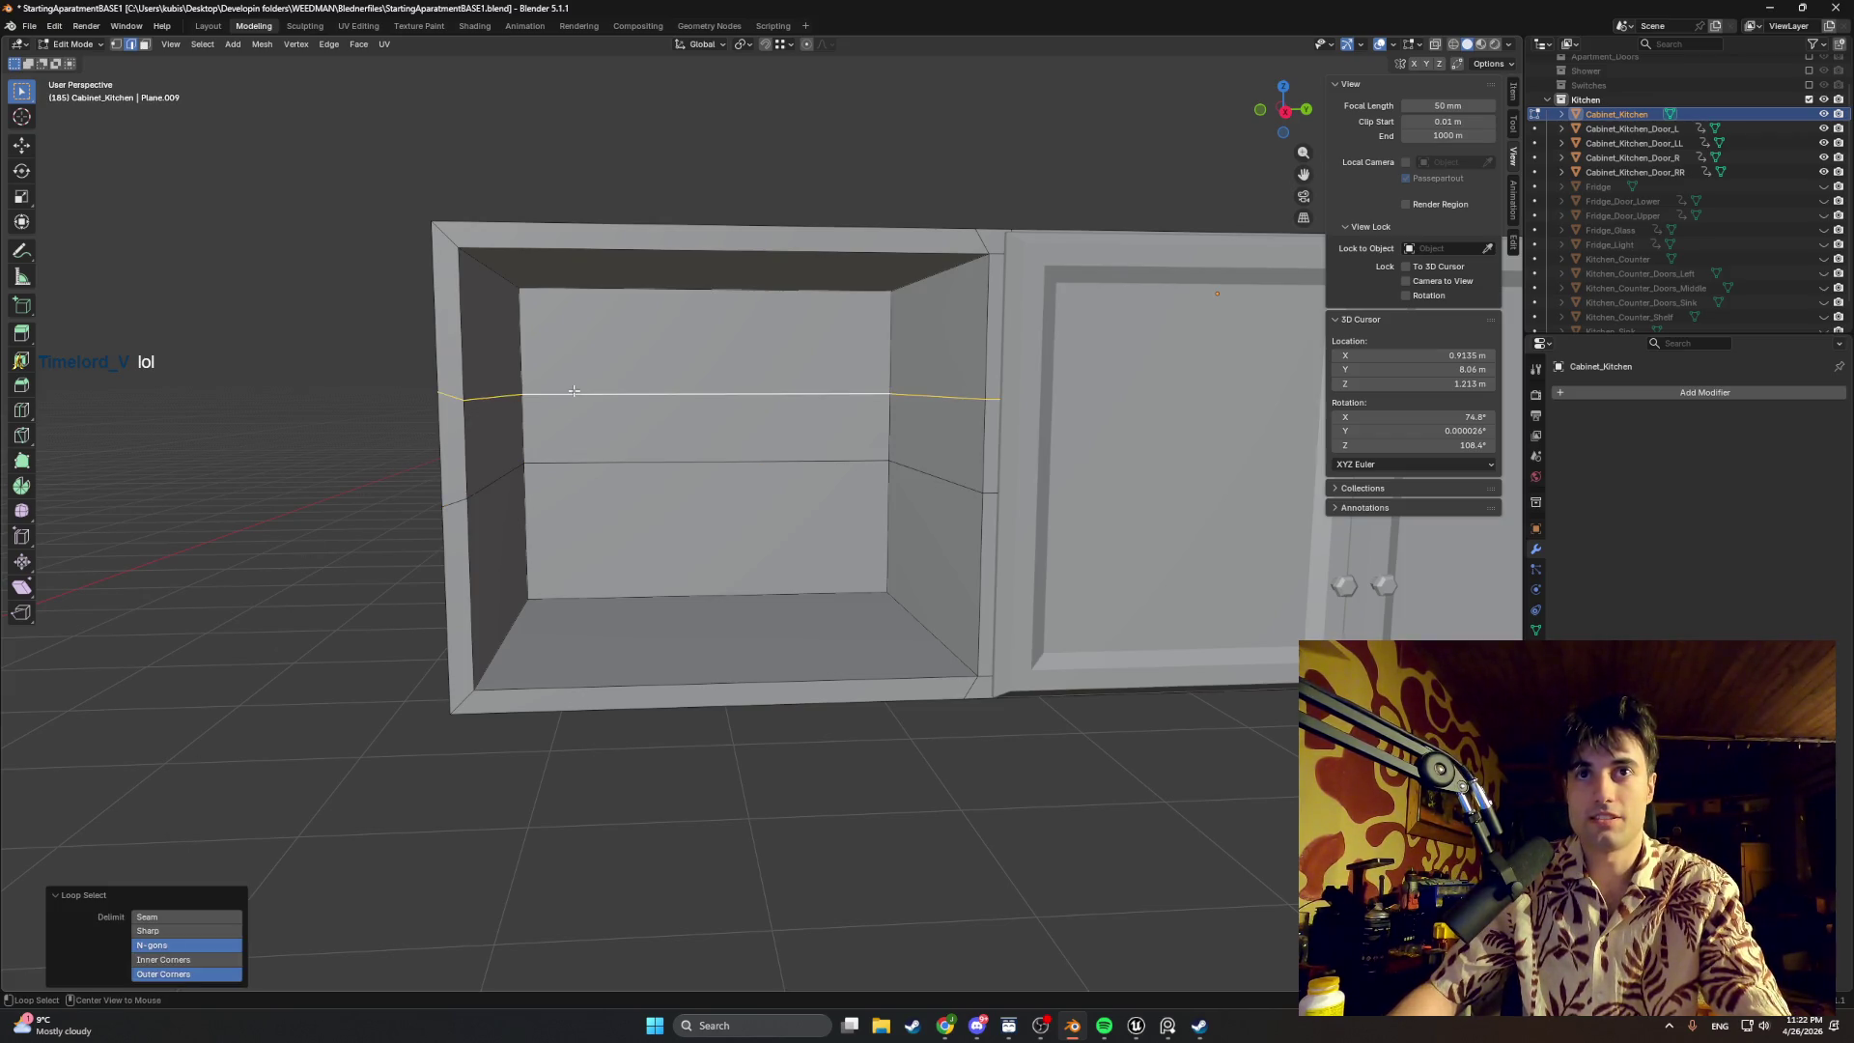
key("g")
key("y")
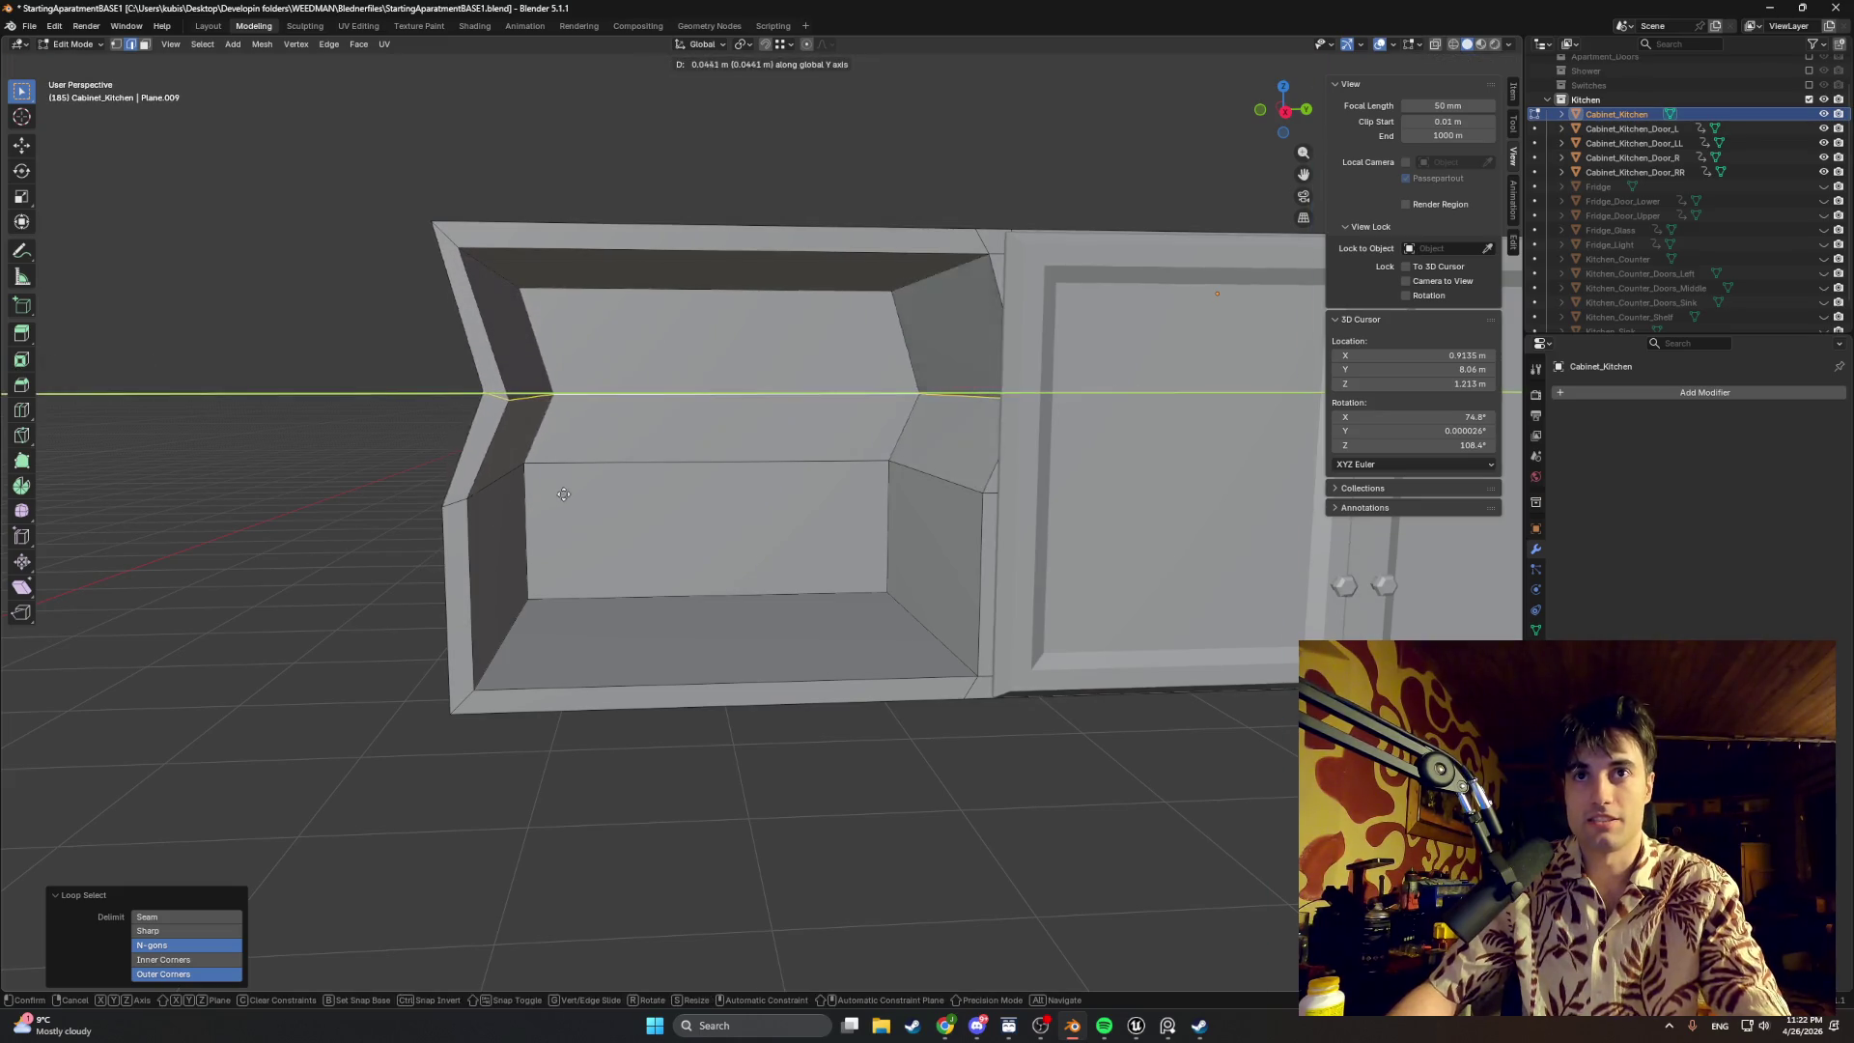
key("z")
key("Escape")
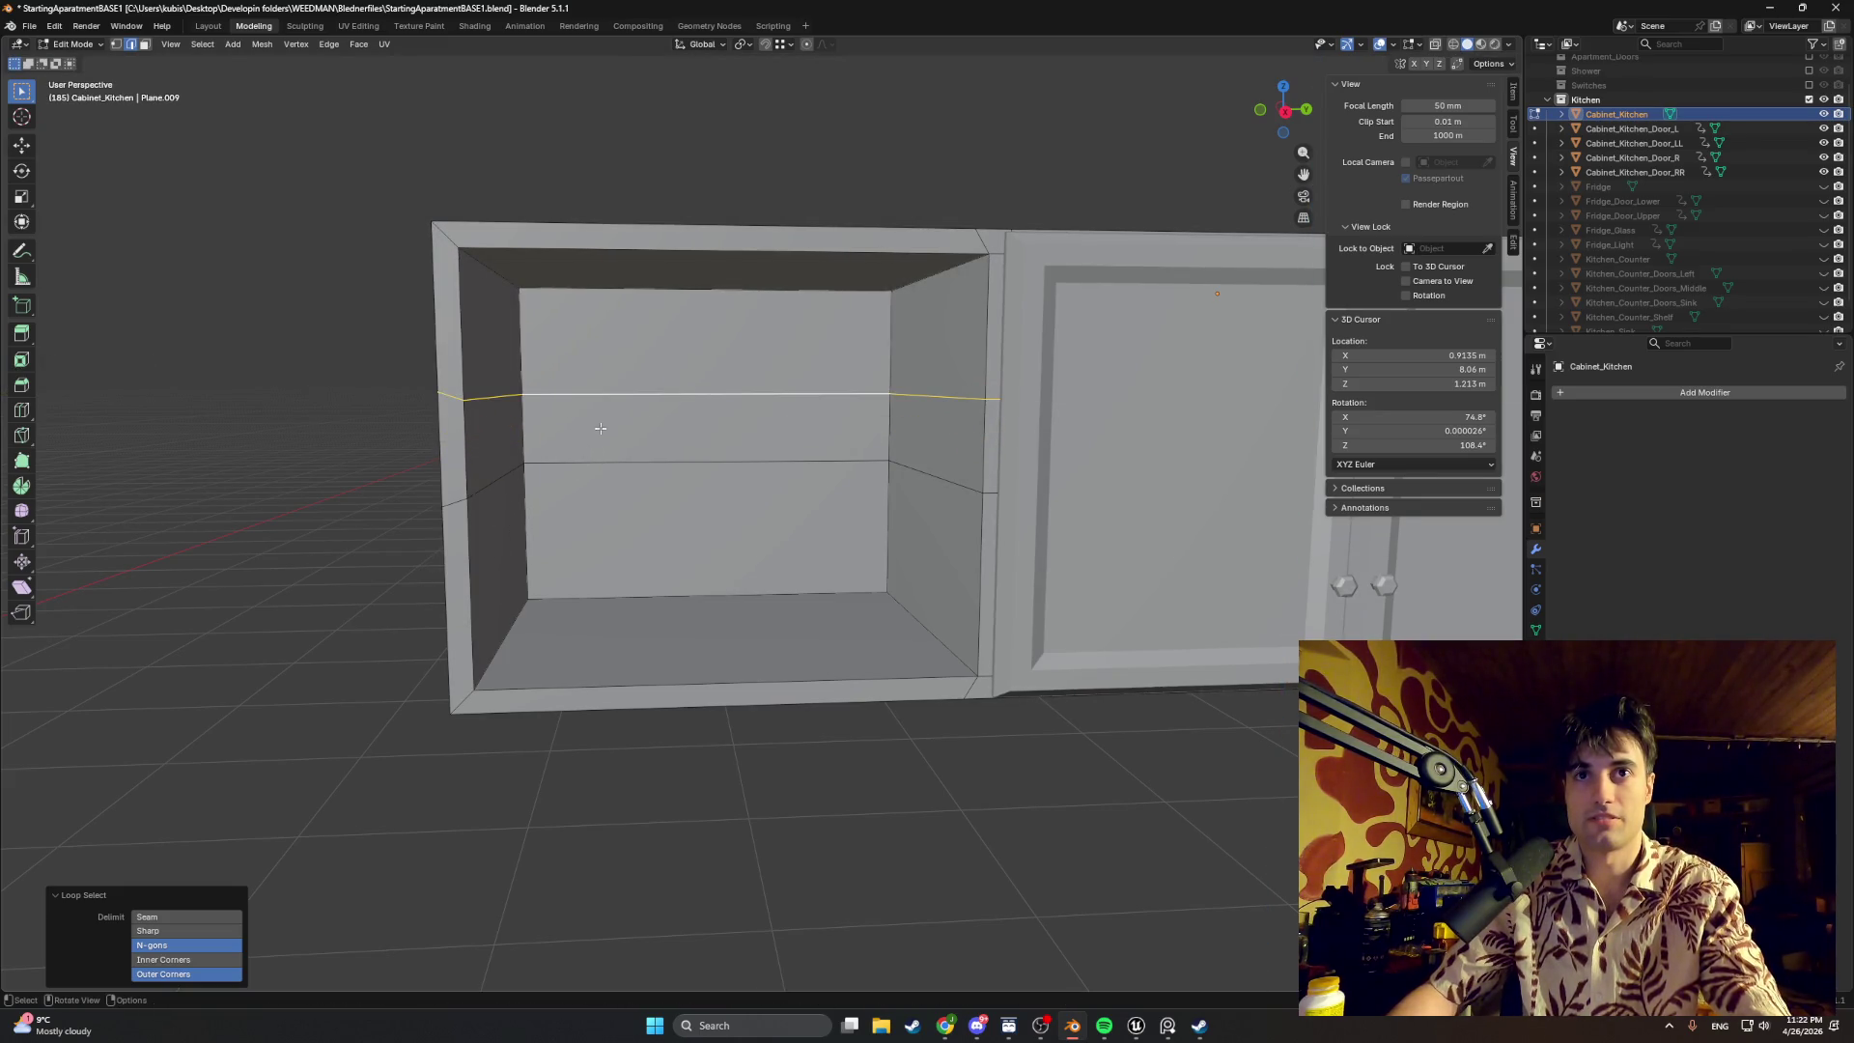
middle_click_drag(599, 429, 600, 436)
key("g")
key("z")
left_click(646, 445)
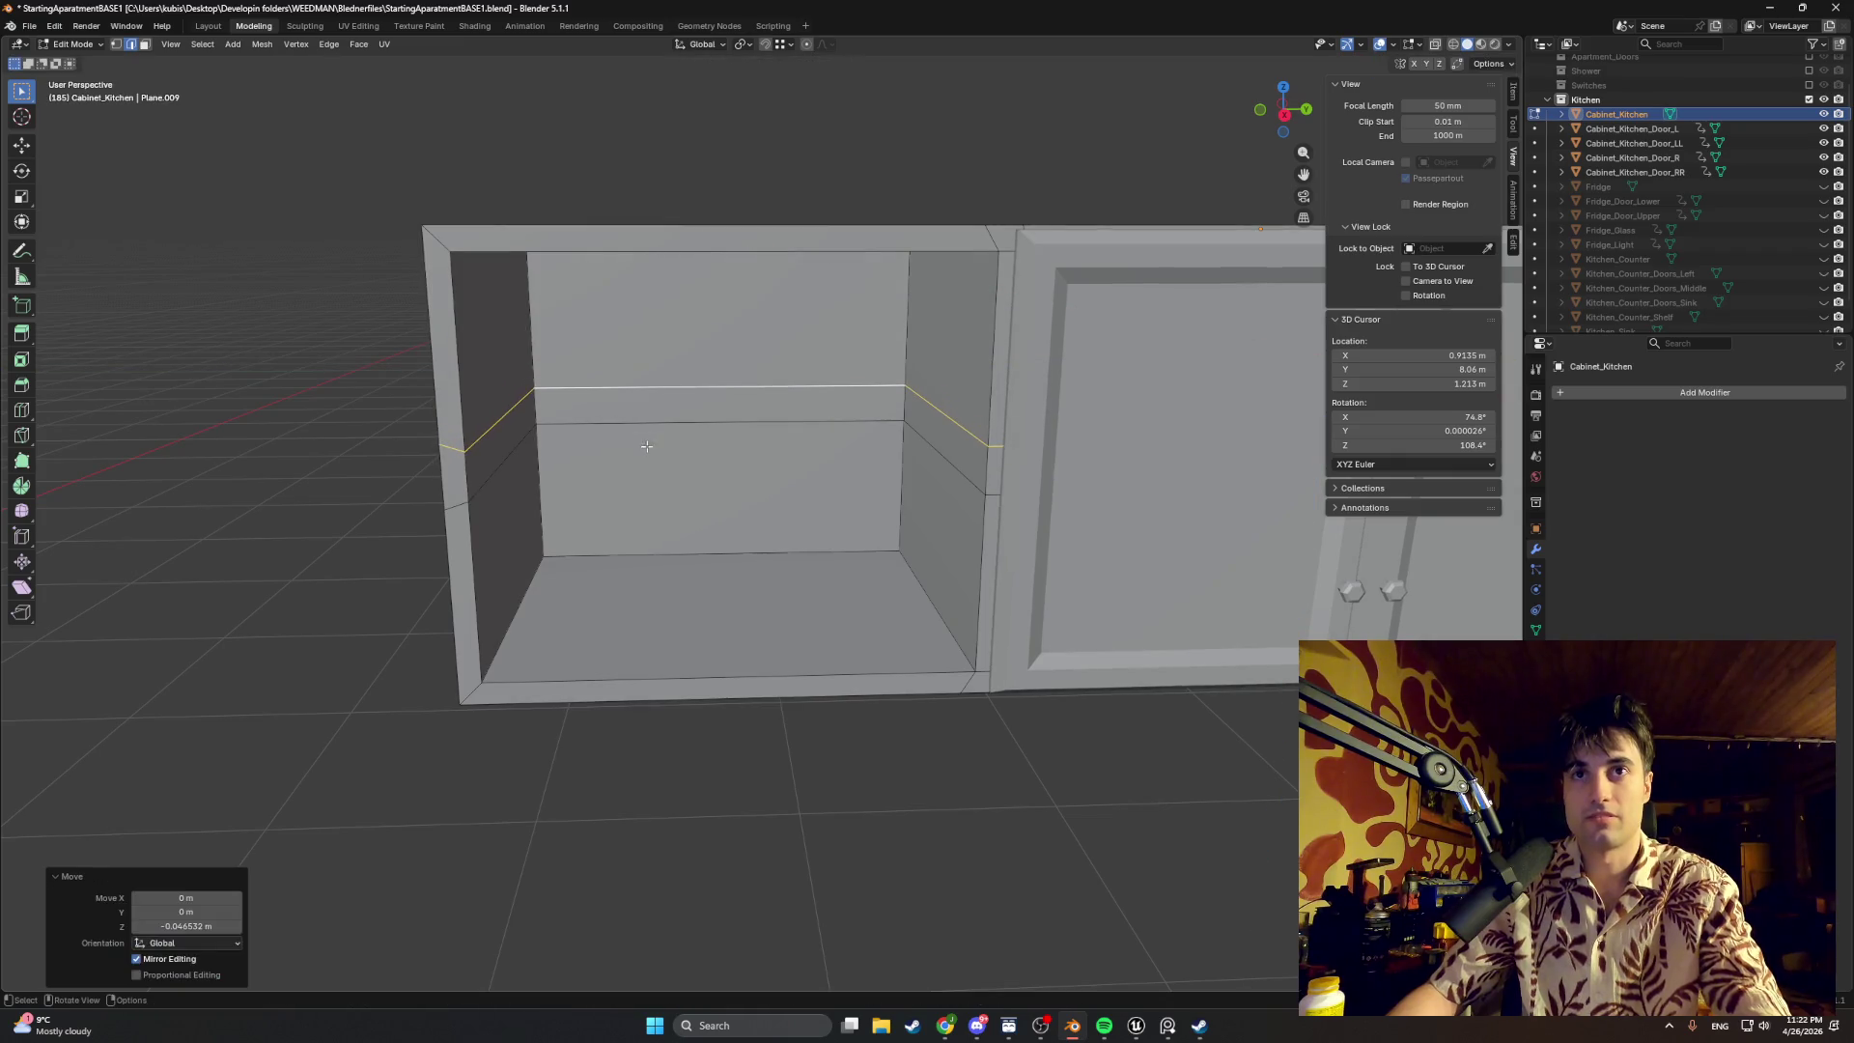
left_click(214, 925)
key("BackSpace")
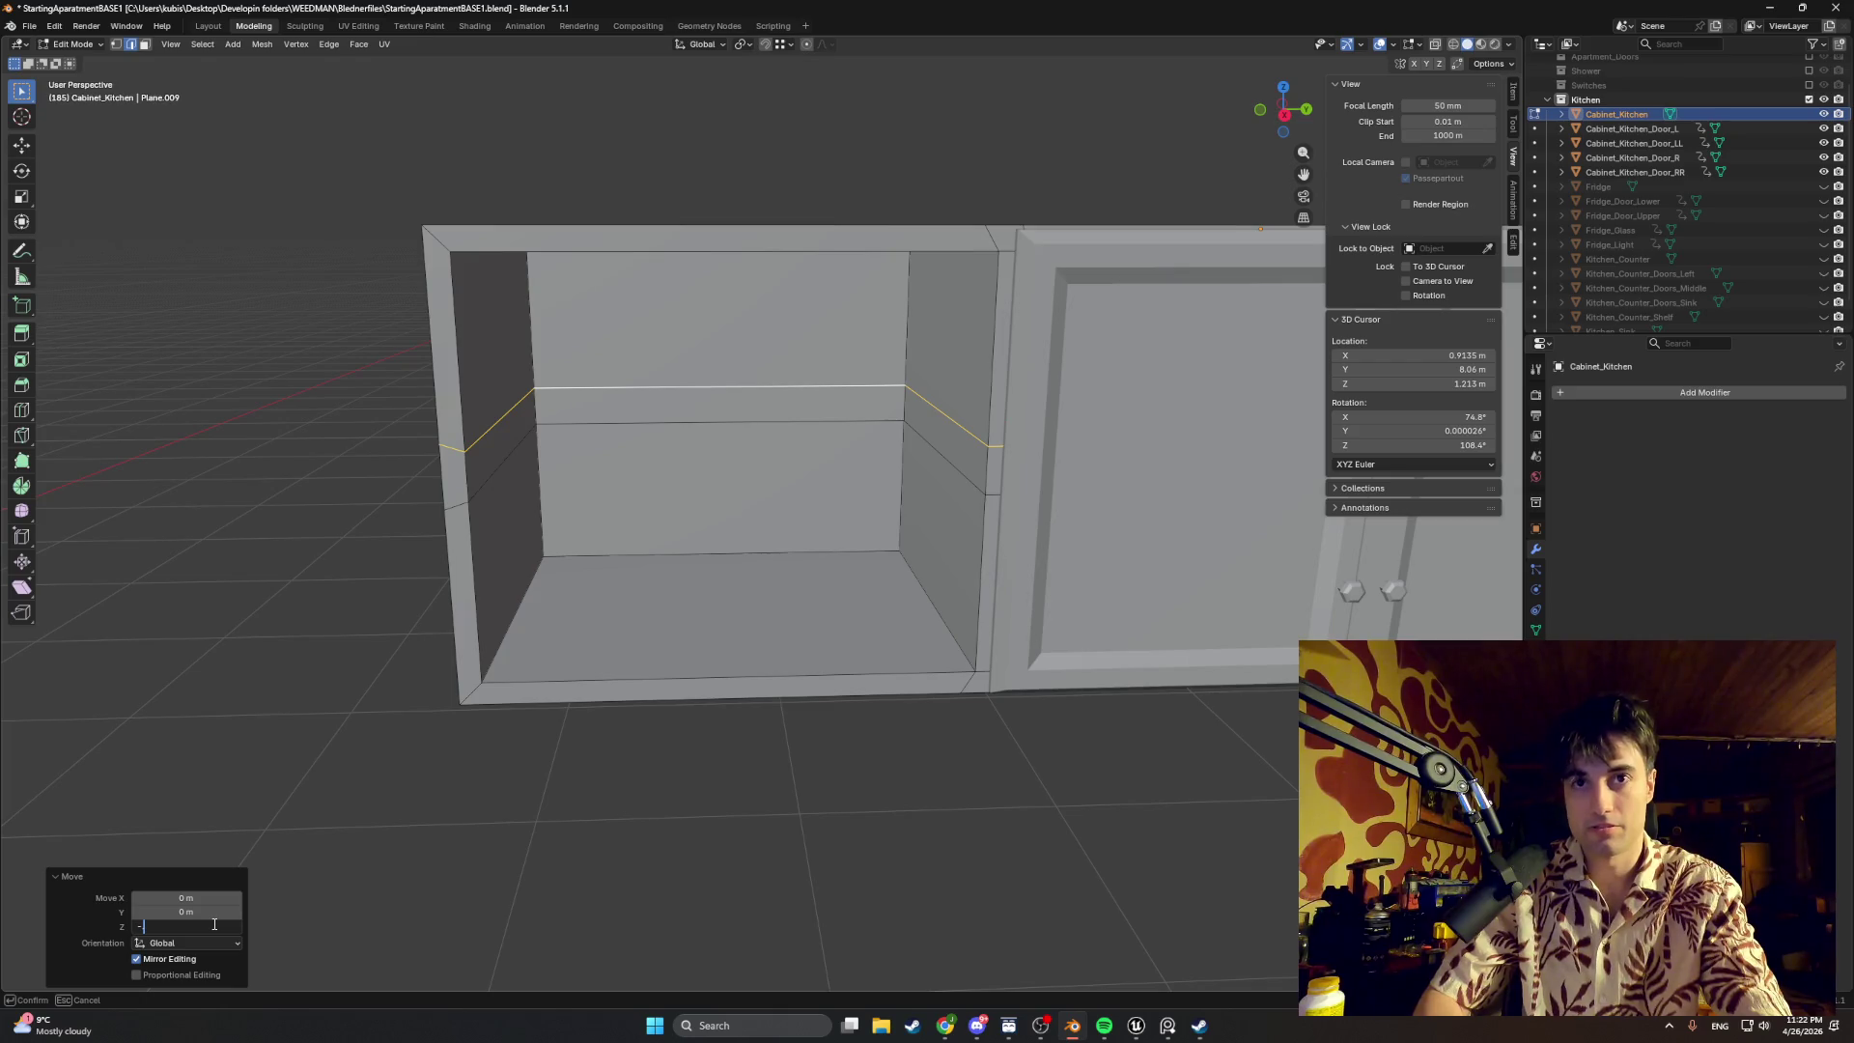
type("-0.5")
key("Return")
Step: Correct the upper loop's offset to -0.05 m and start moving the lower loop along Z
left_click(214, 924)
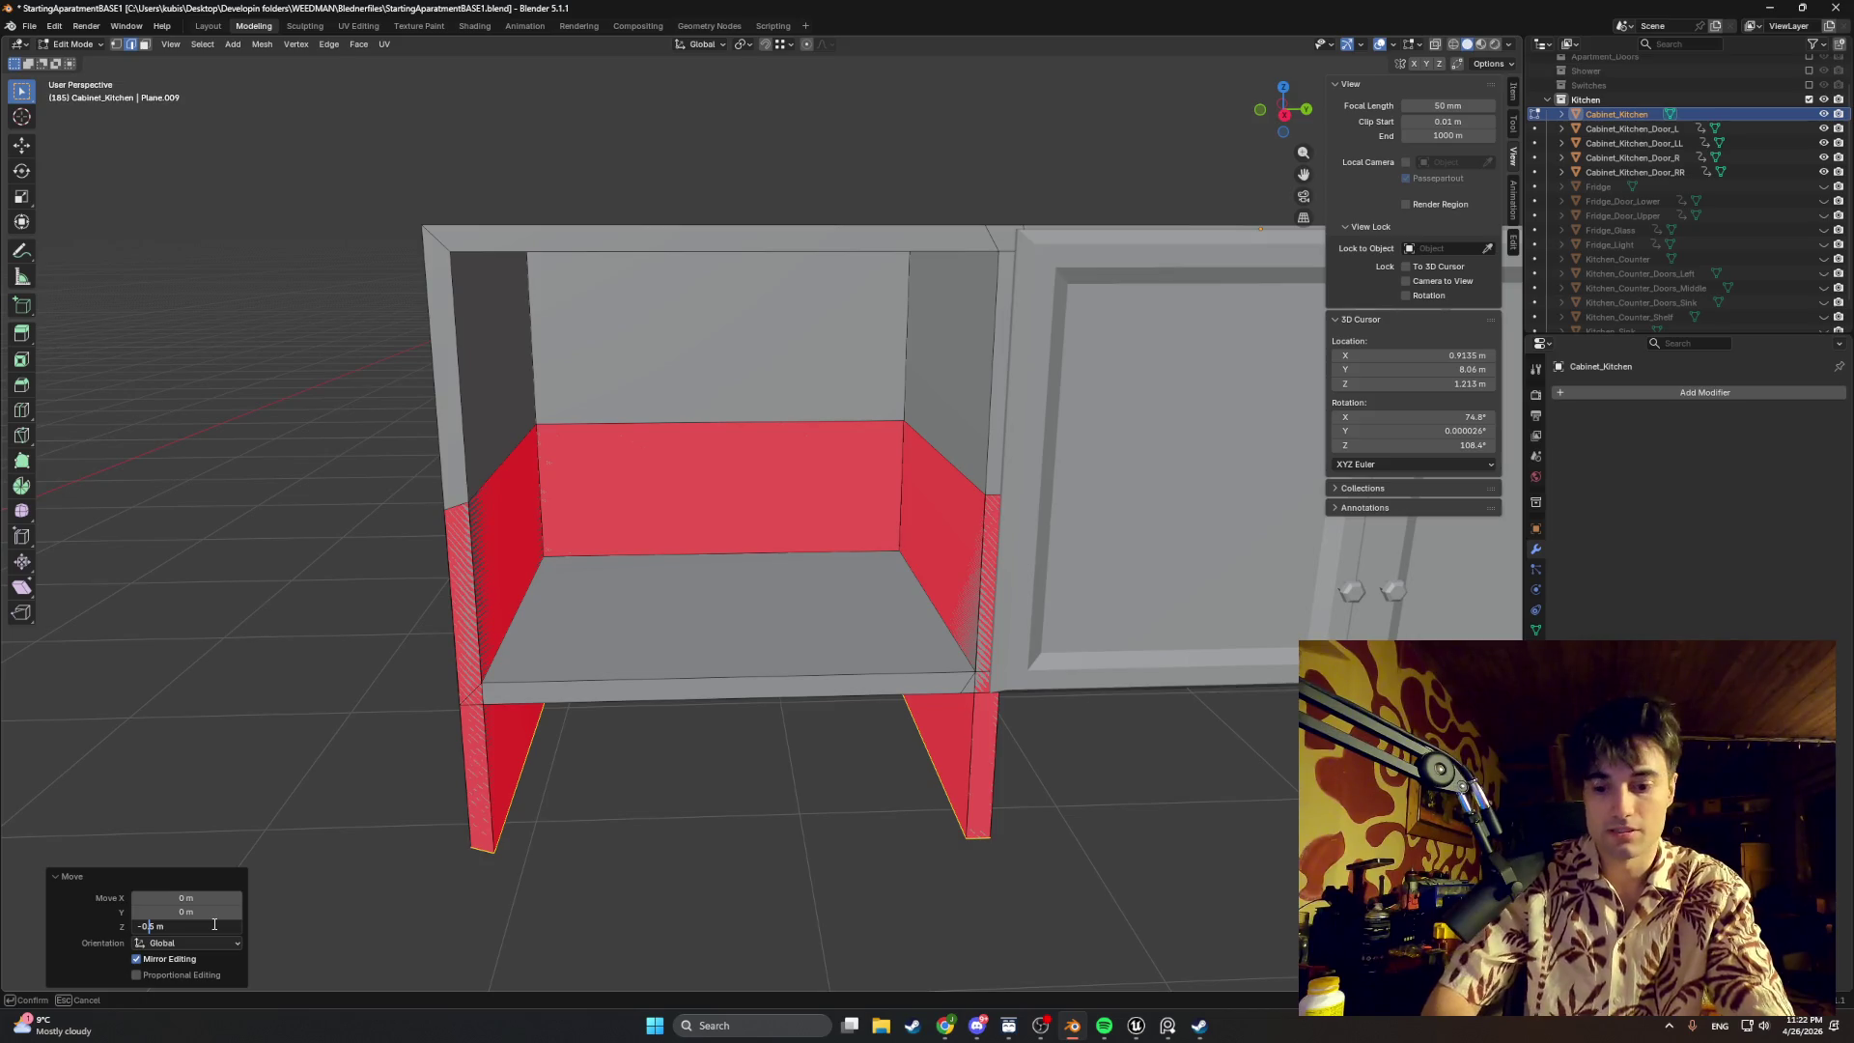
type("-0.05")
key("Return")
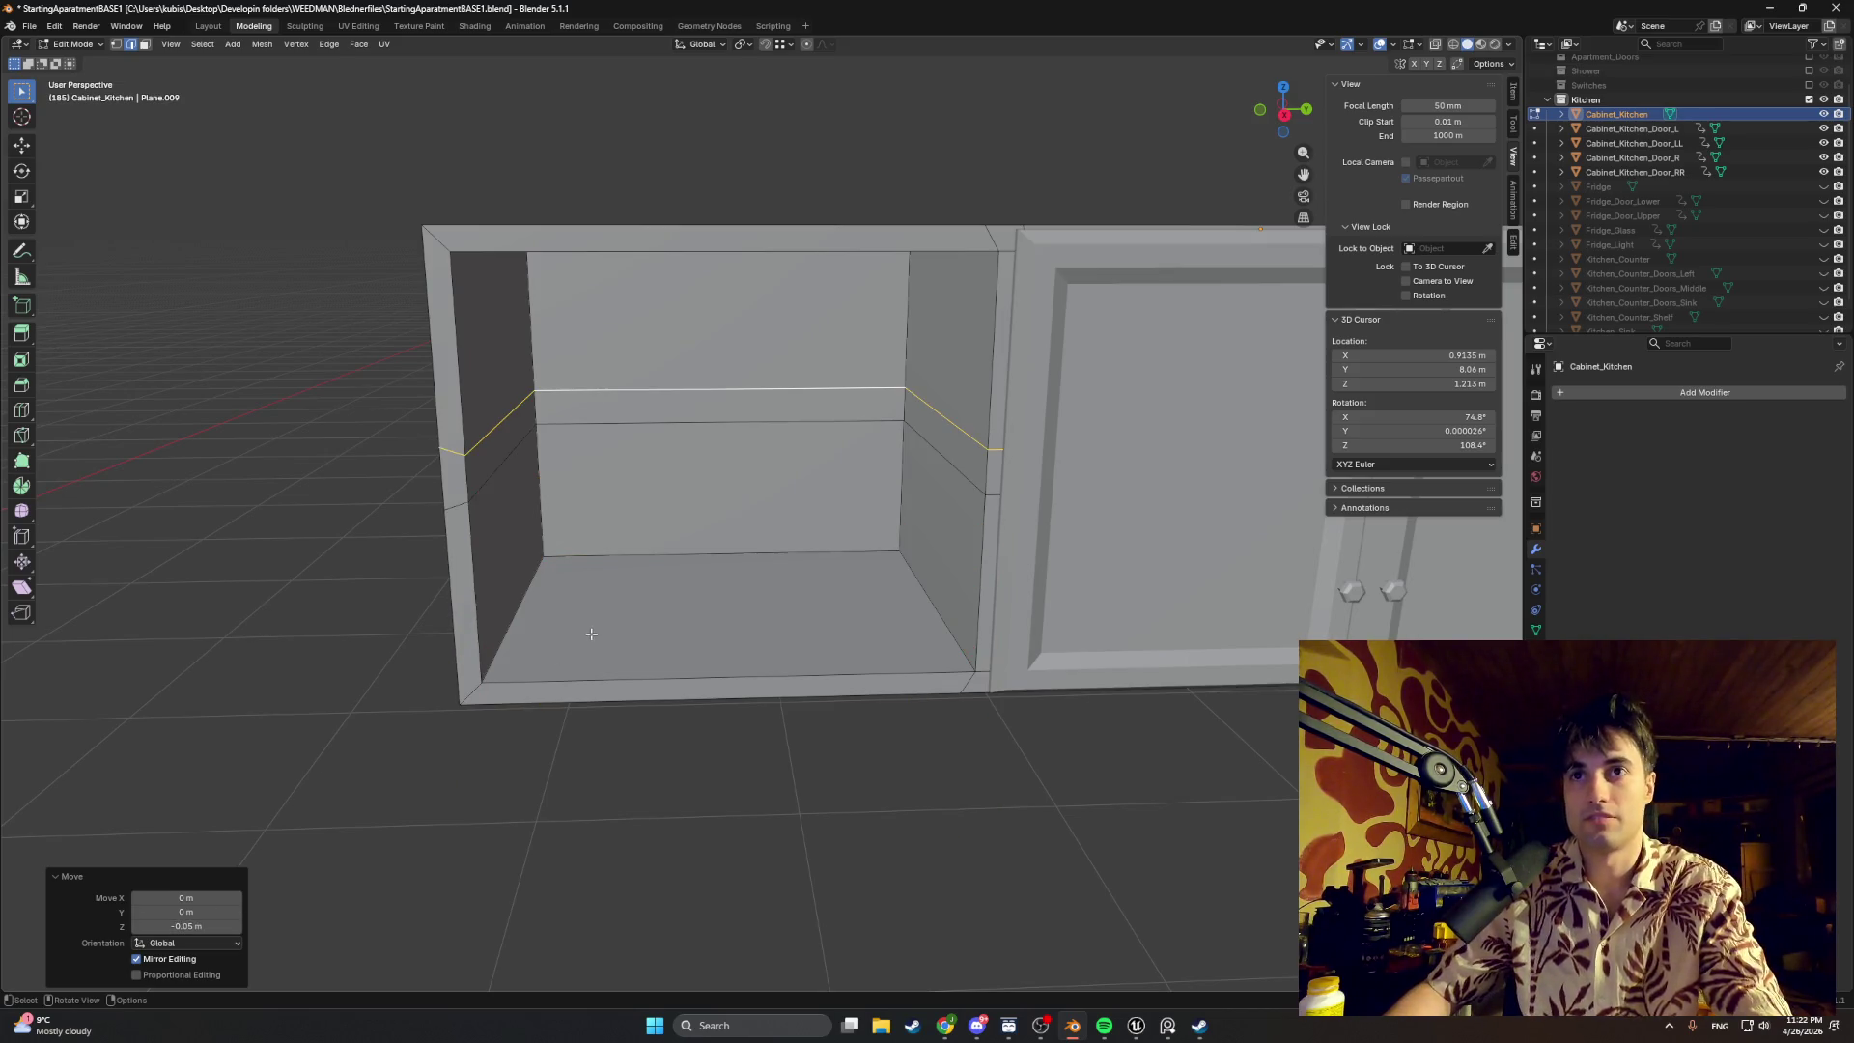
left_click(202, 926)
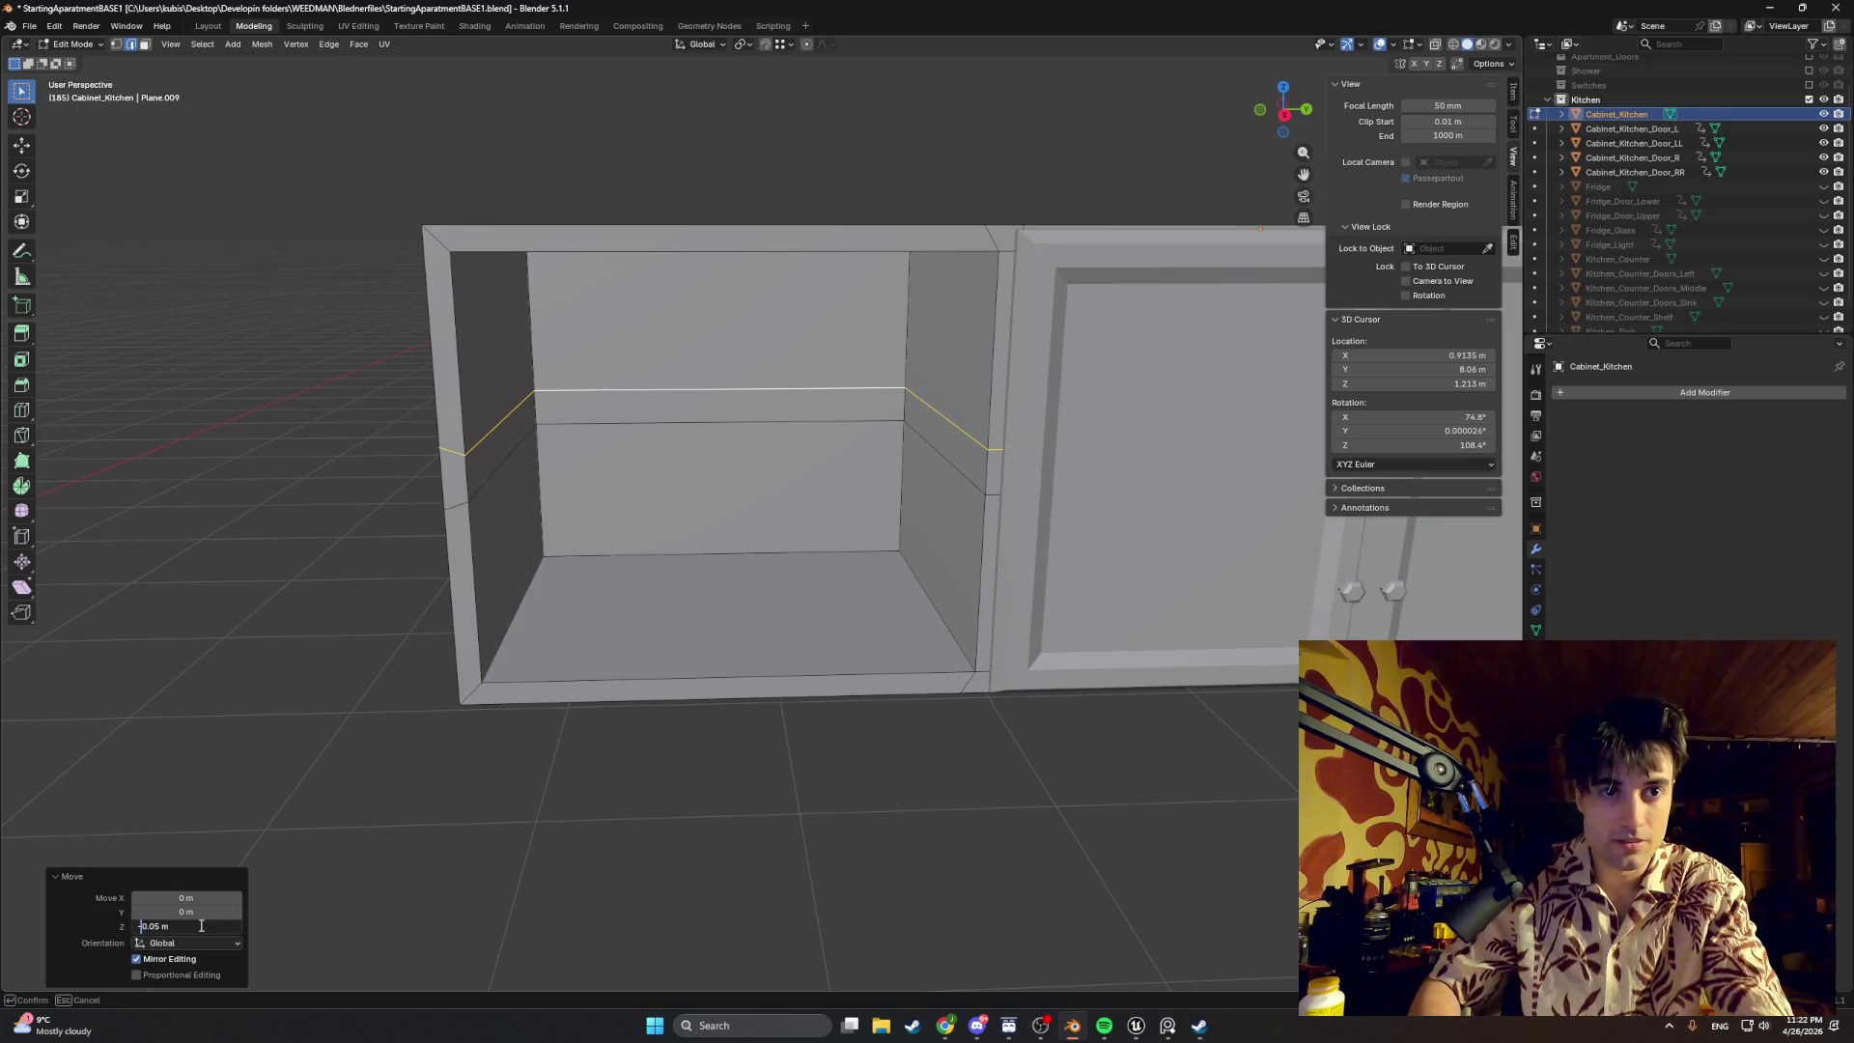
key("Return")
middle_click_drag(117, 634, 359, 595)
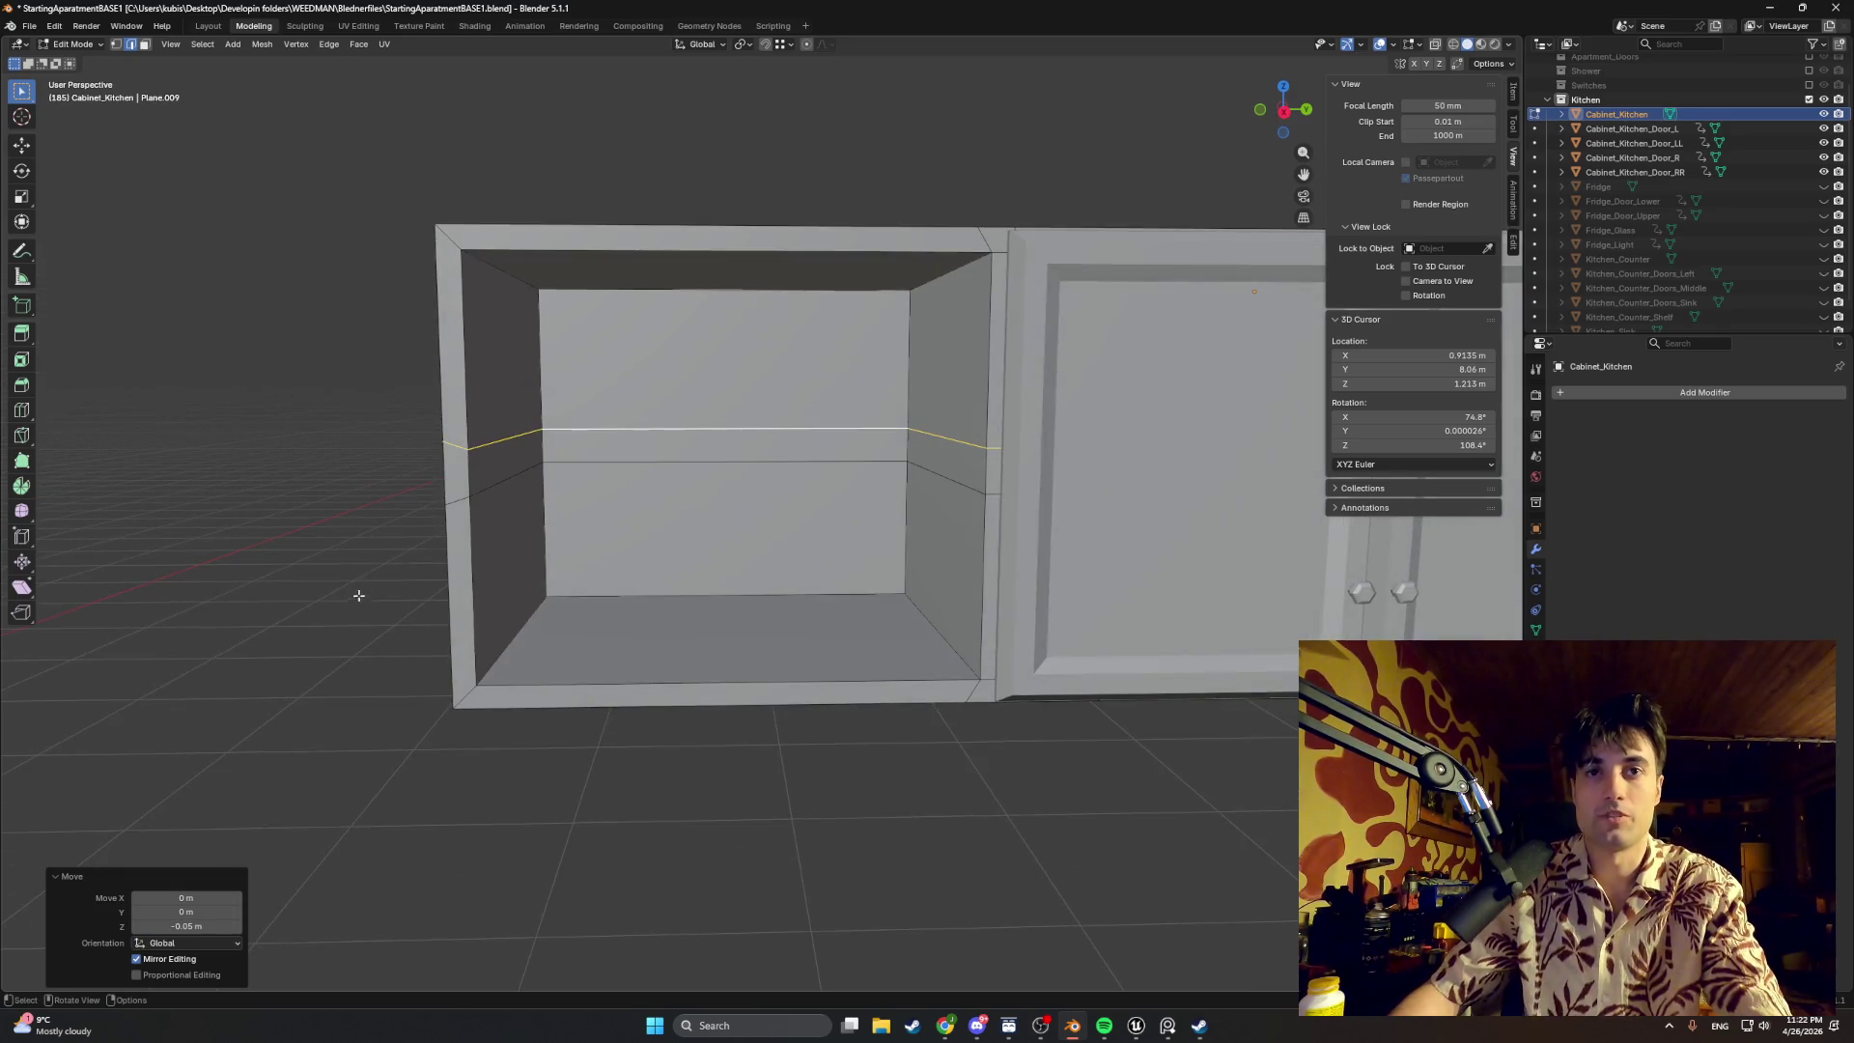
left_click(487, 482, "alt")
key("g")
key("z")
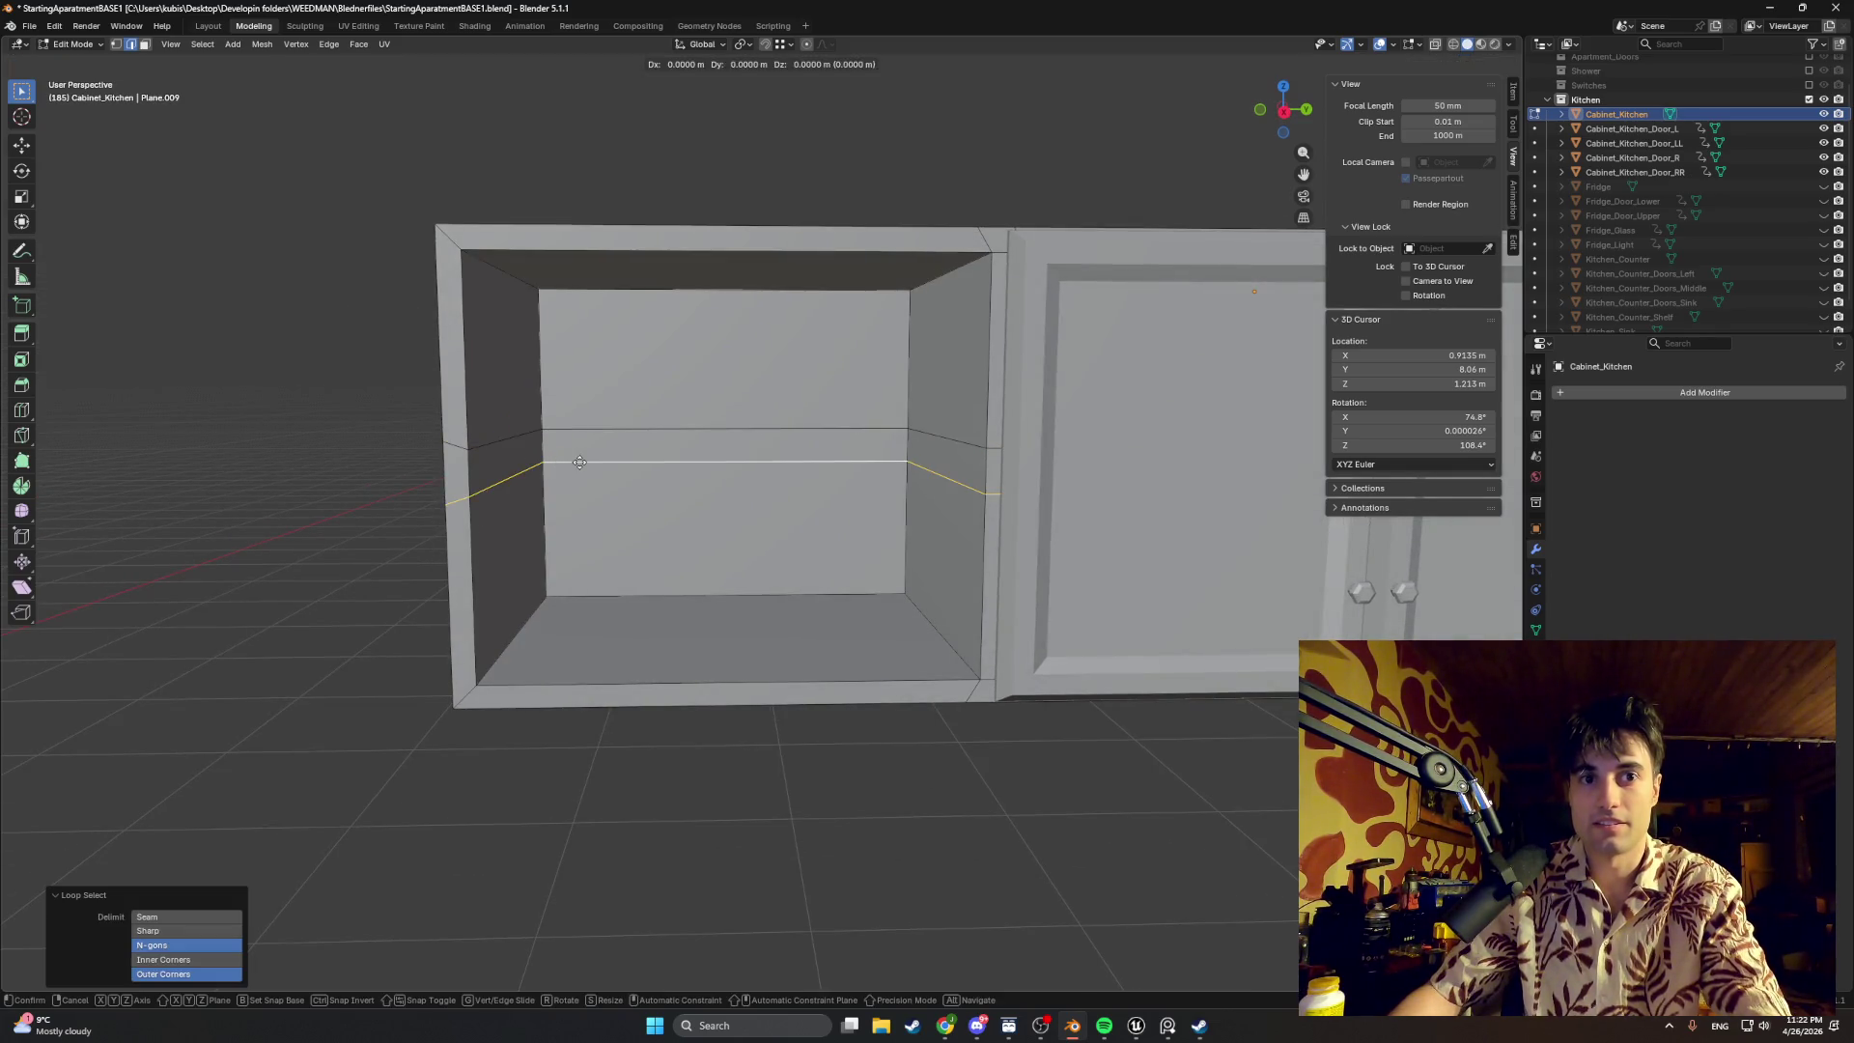
Step: Set the lower loop's exact Move Z offset, then shift the upper loop down by a small exact offset
left_click(579, 452)
left_click(198, 928)
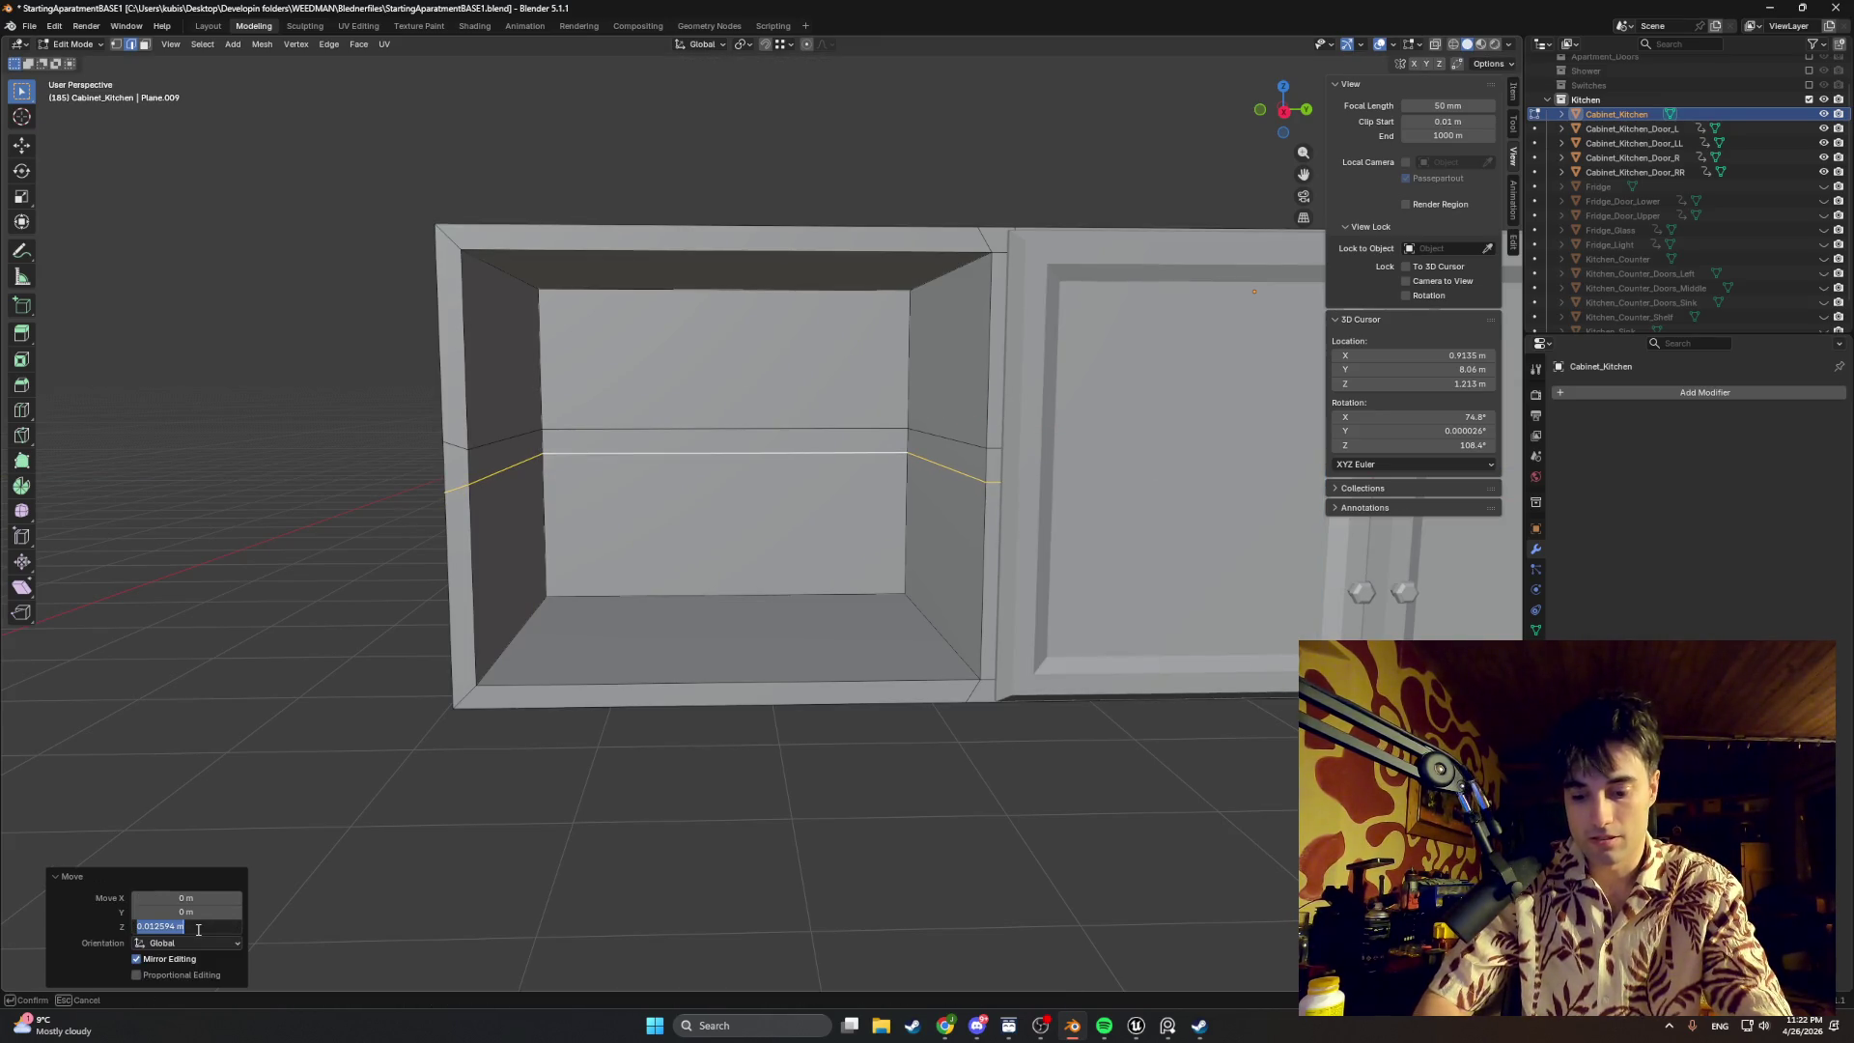
key("Return")
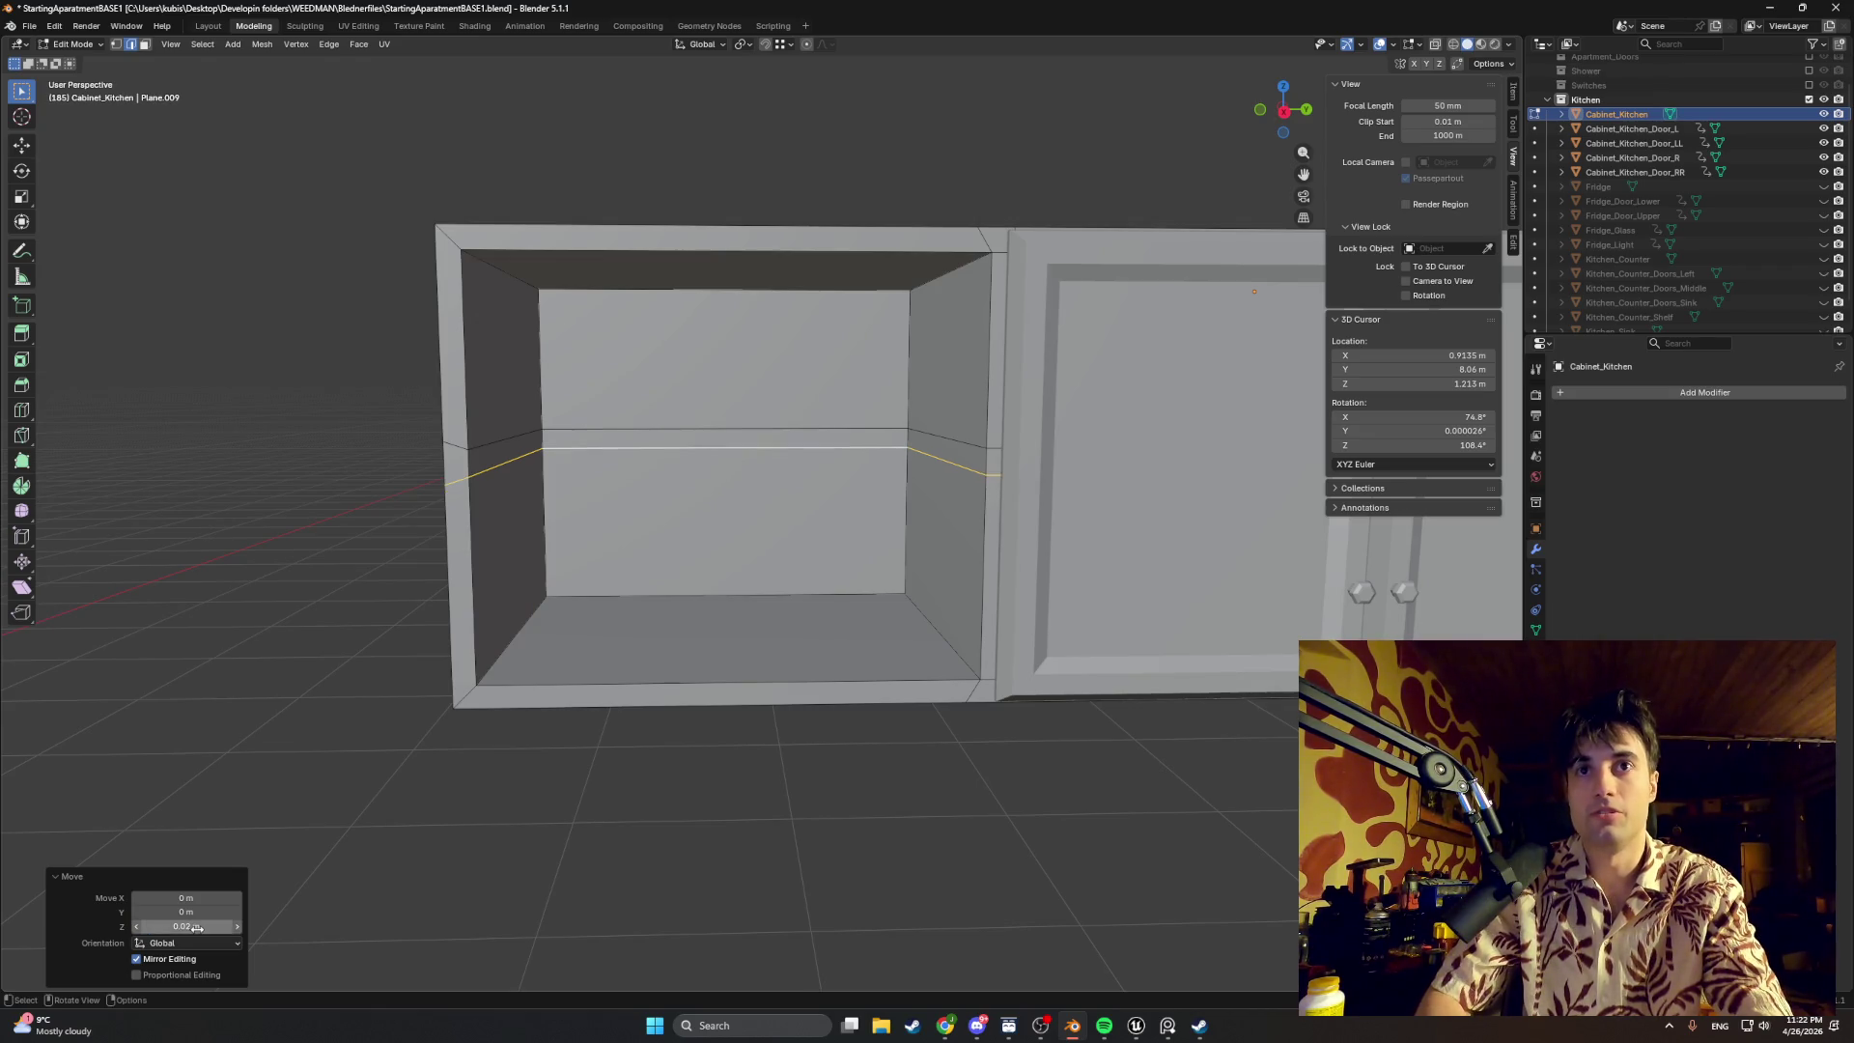
left_click(464, 443, "alt")
left_click(508, 509, "alt")
key("g")
key("z")
left_click(575, 528)
left_click(193, 928)
key("BackSpace")
type(".02")
key("Return")
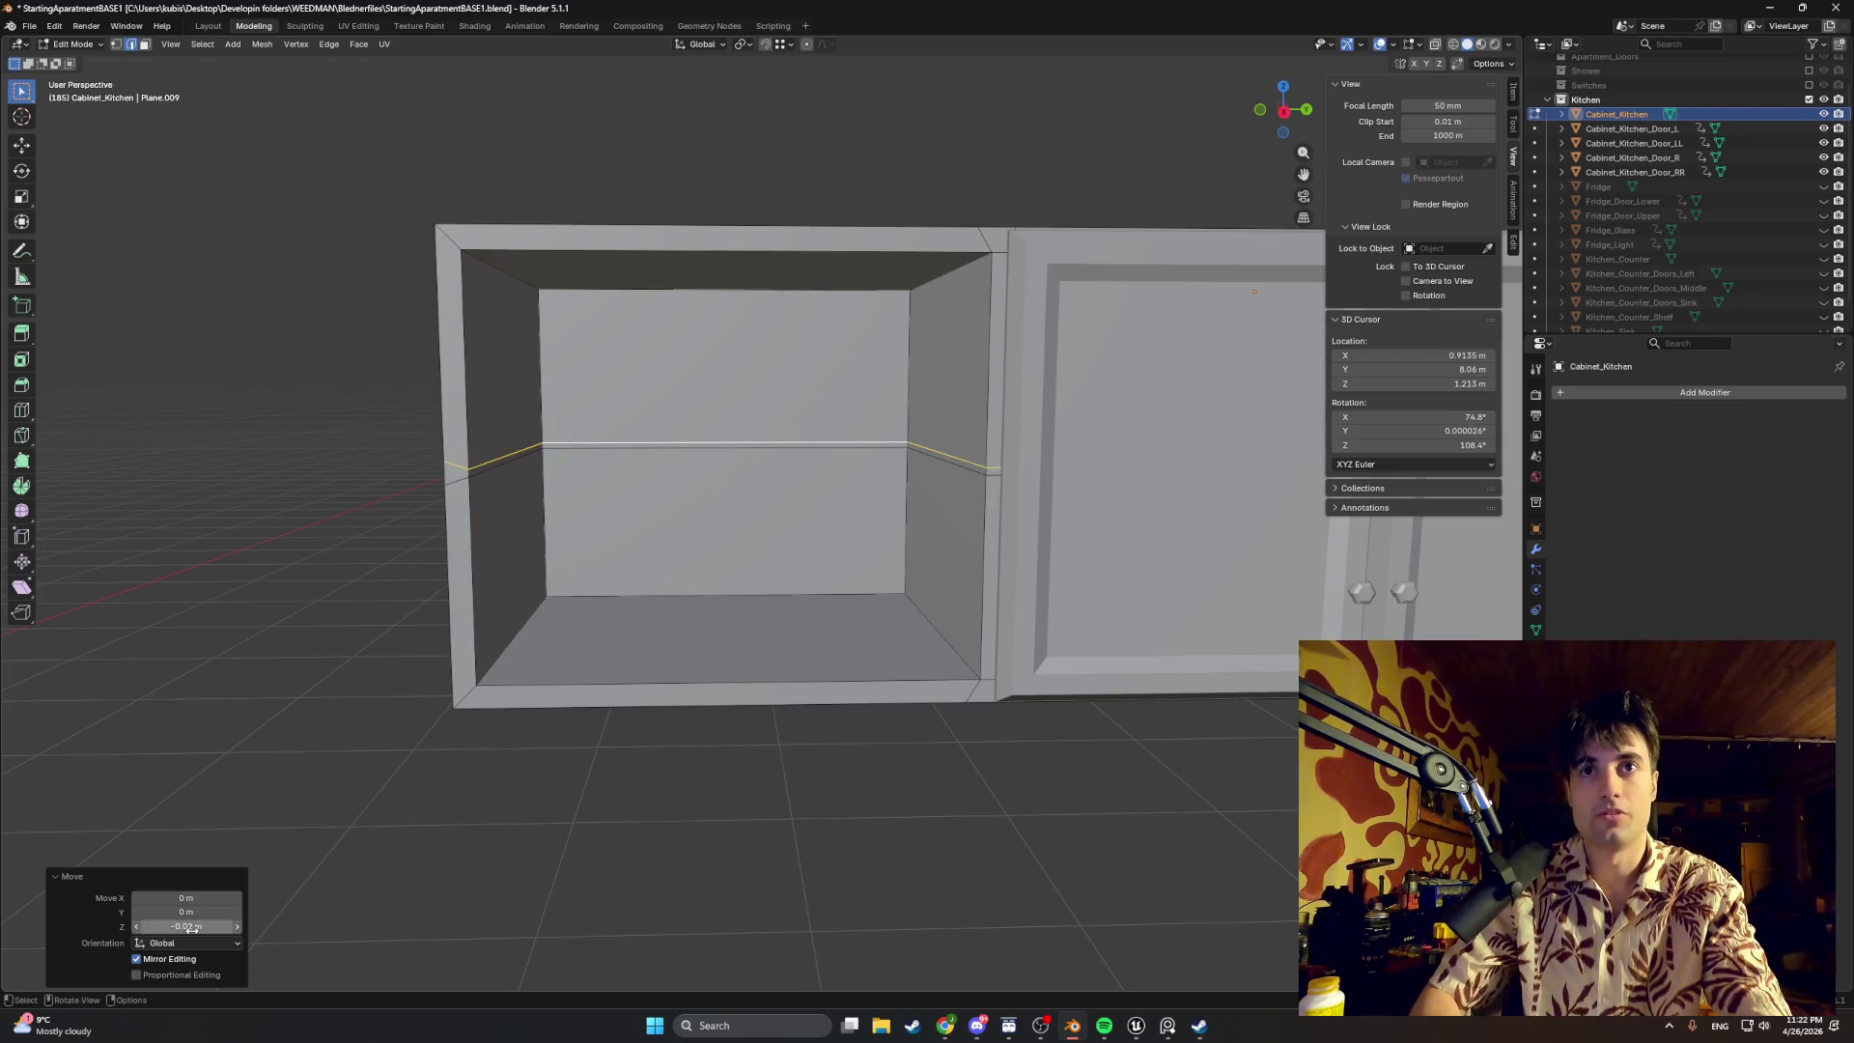
Step: Reposition one horizontal compartment loop vertically with an exact Move Z value
middle_click_drag(695, 508, 759, 486)
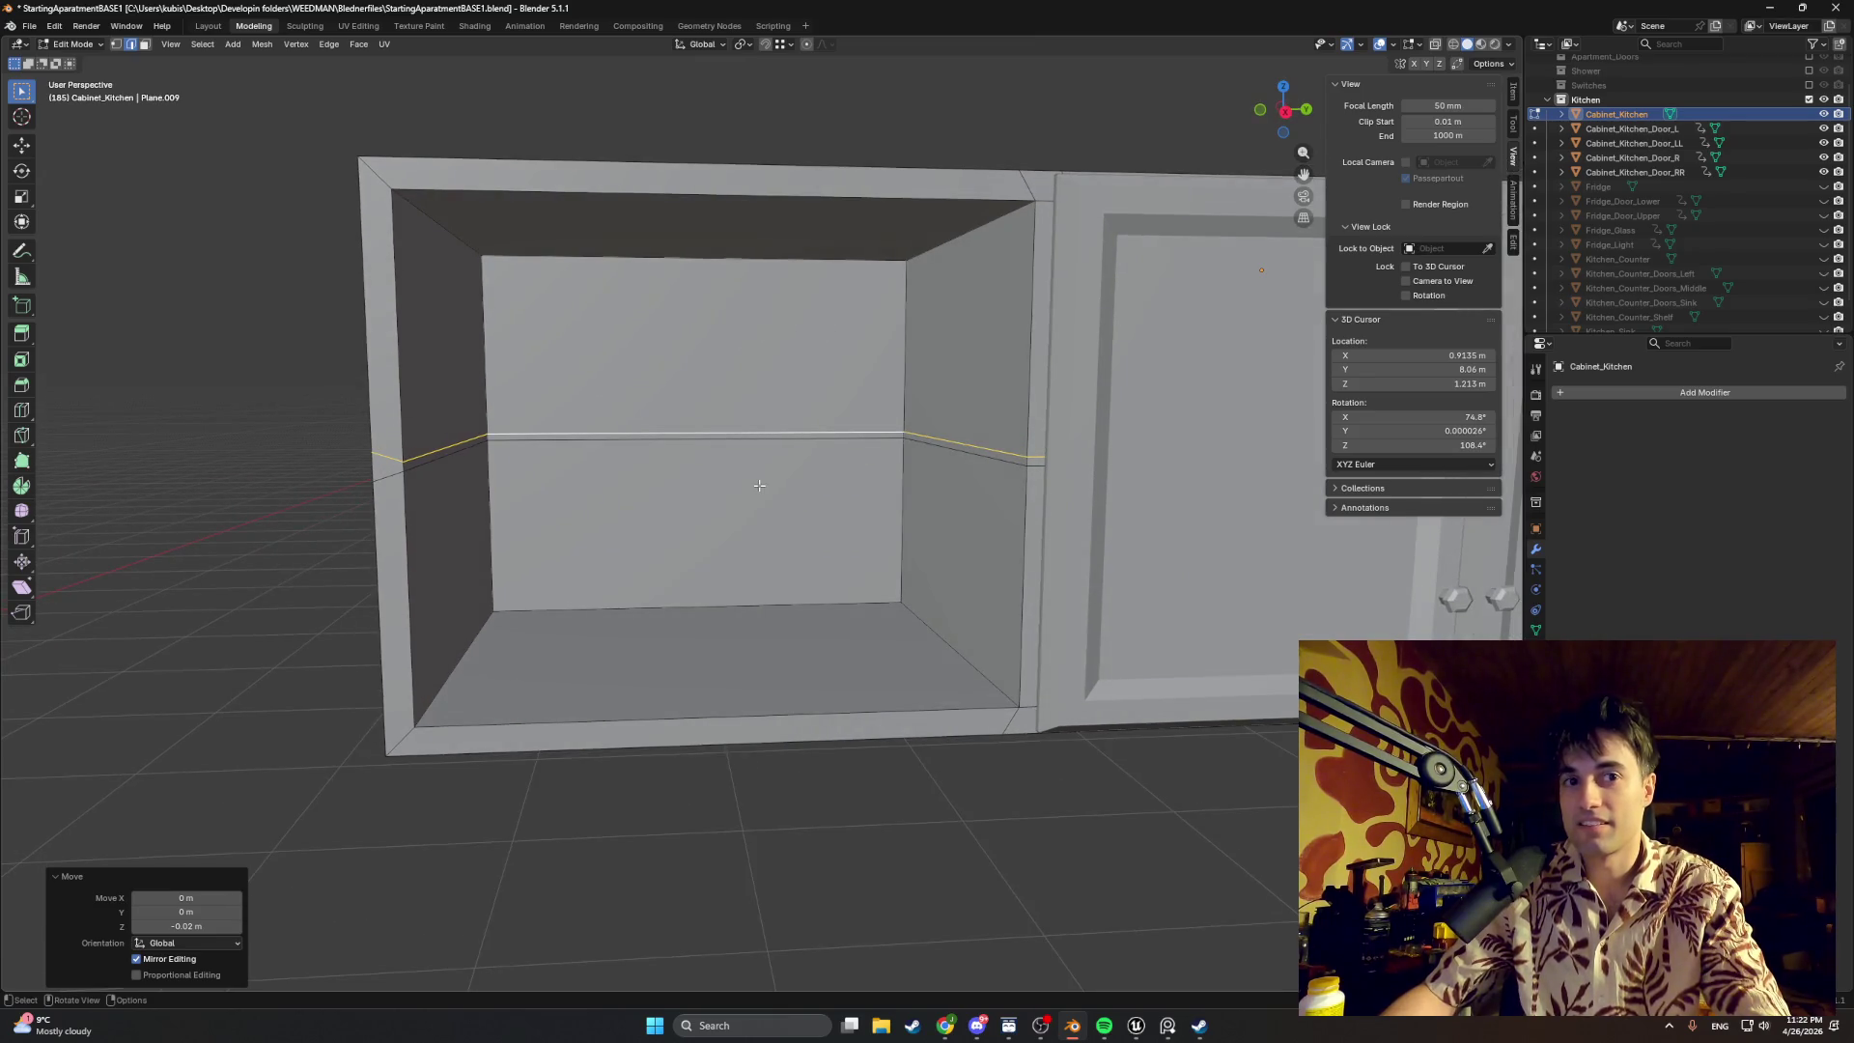
key("alt+a")
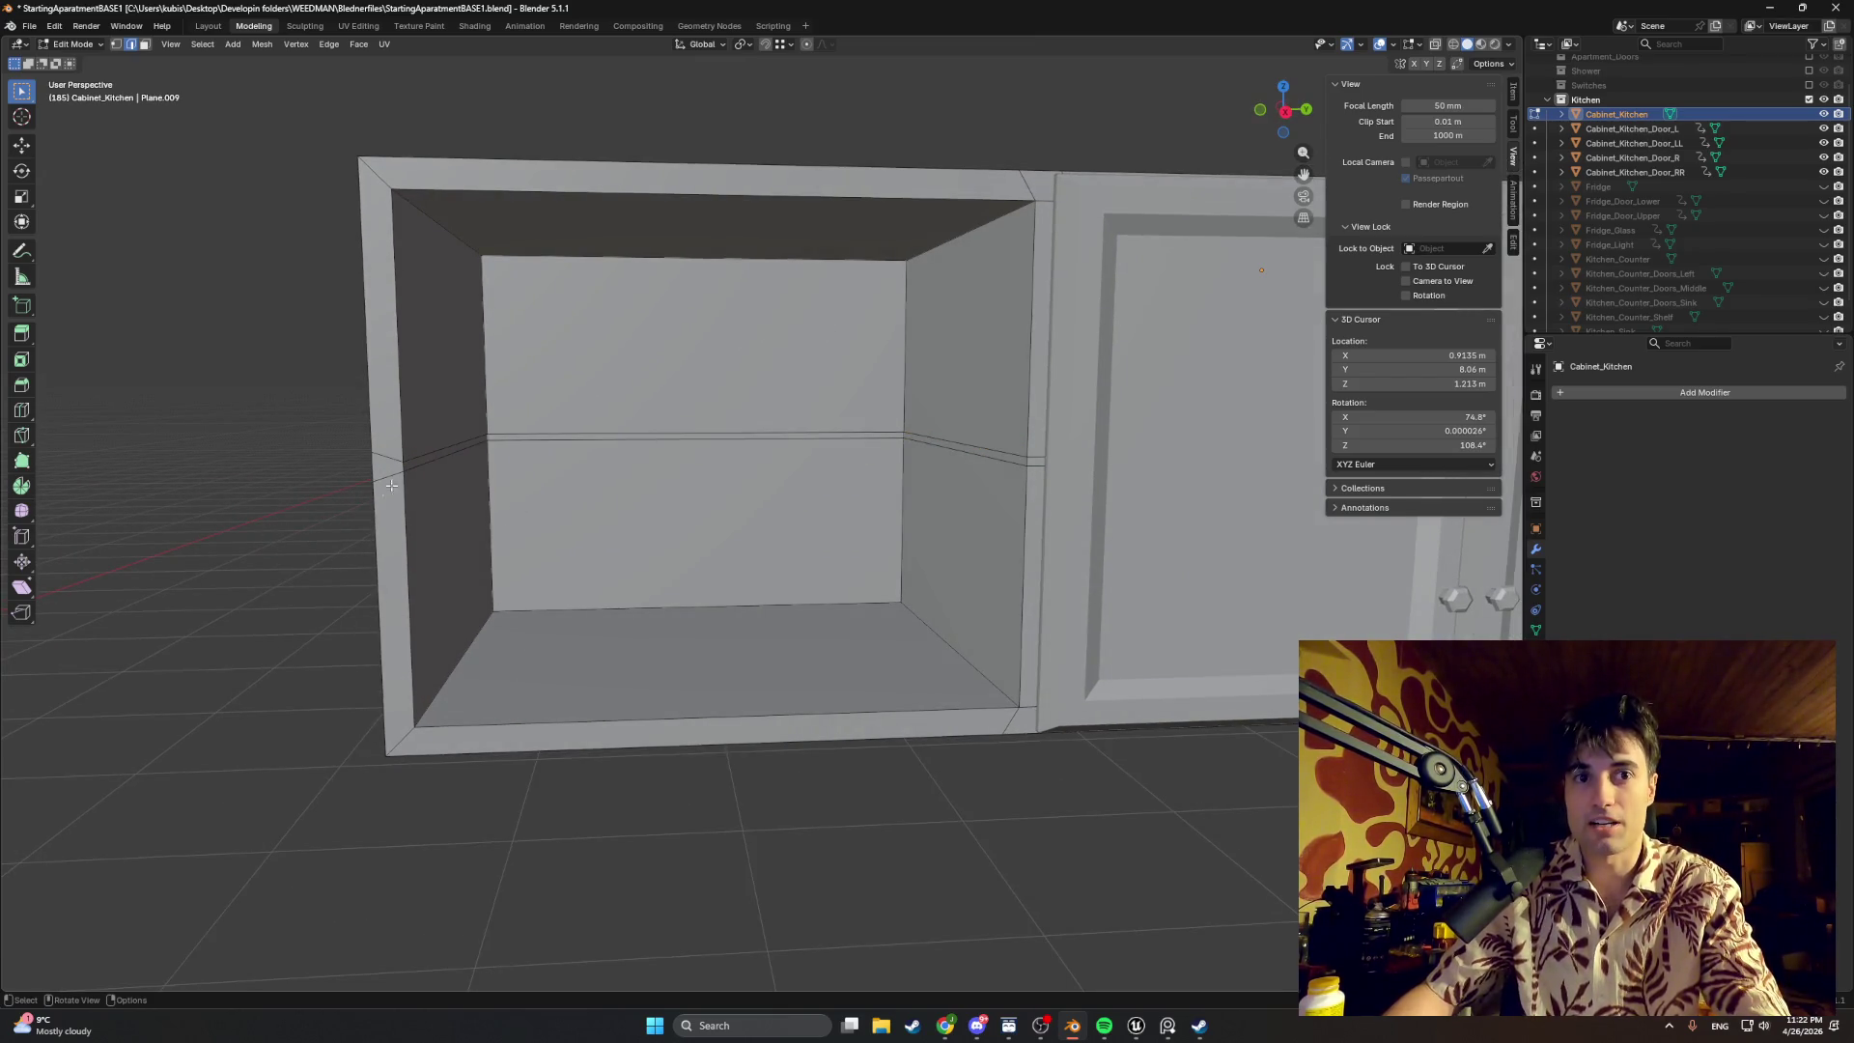
left_click(408, 464, "alt")
key("g")
key("z")
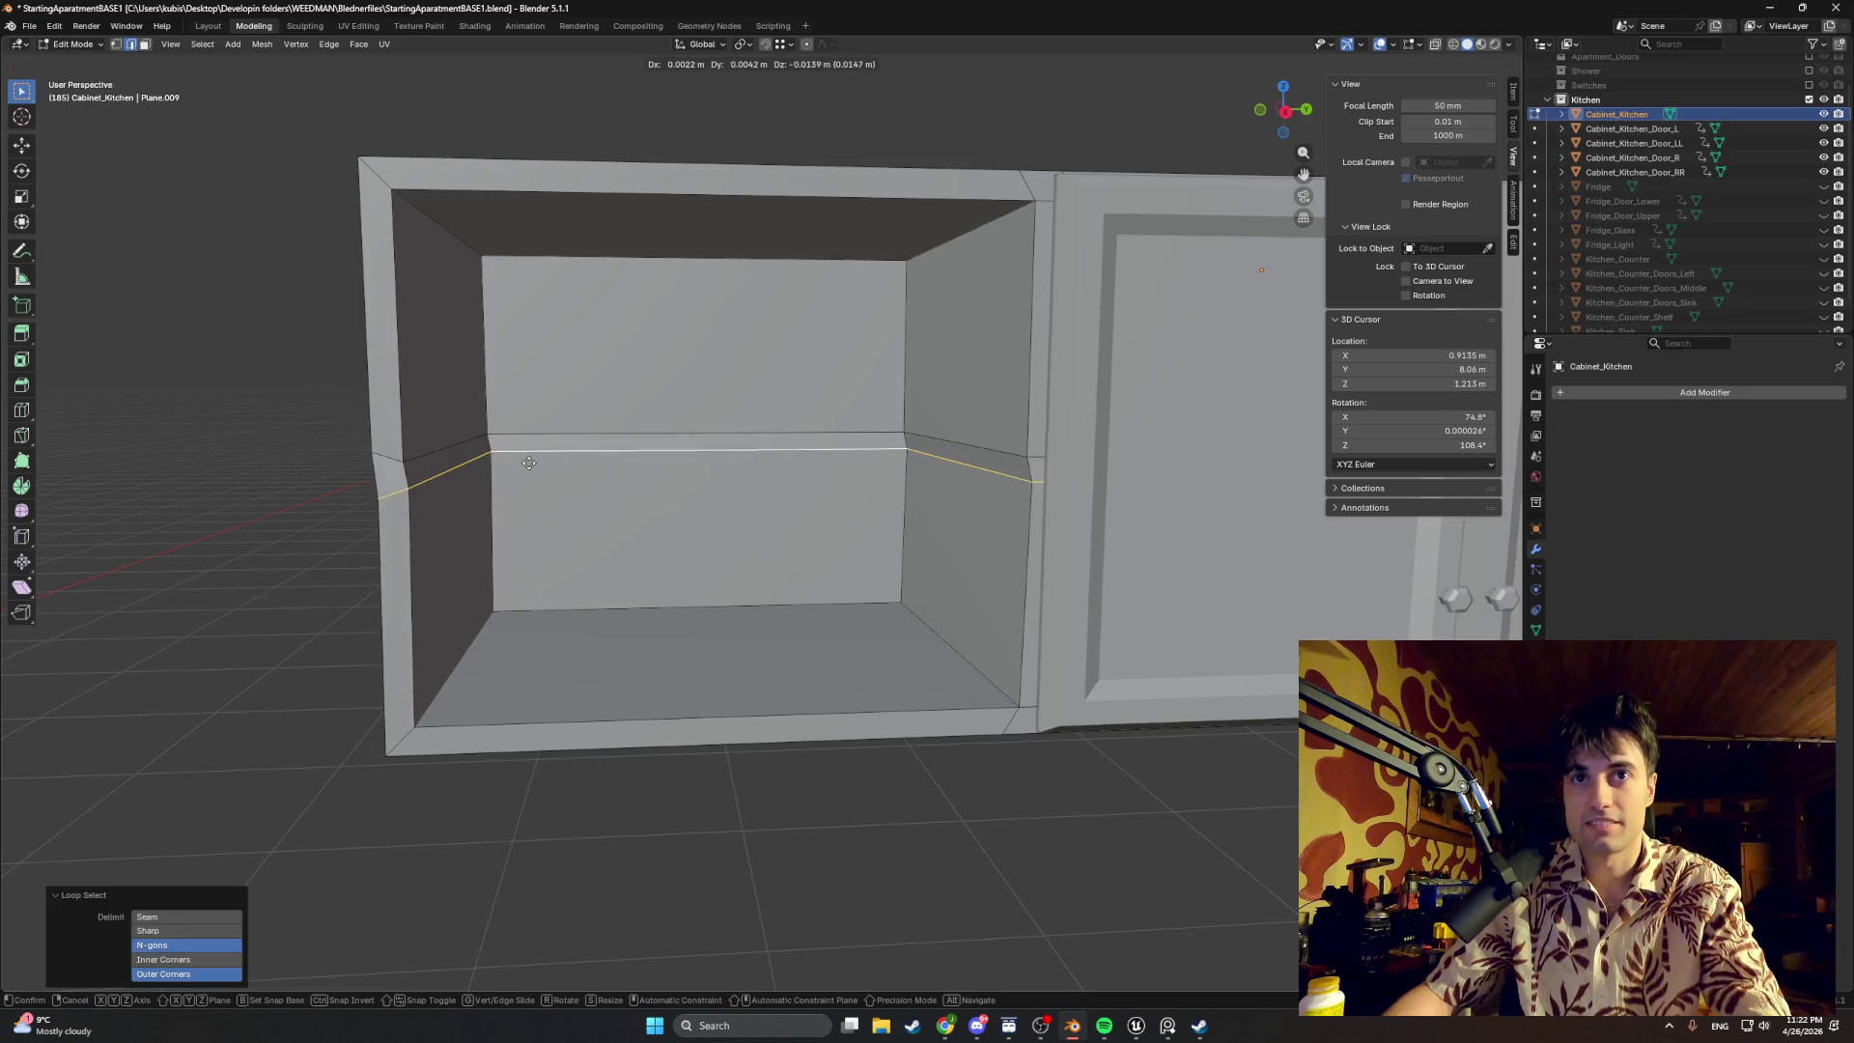
left_click(525, 473)
left_click(199, 927)
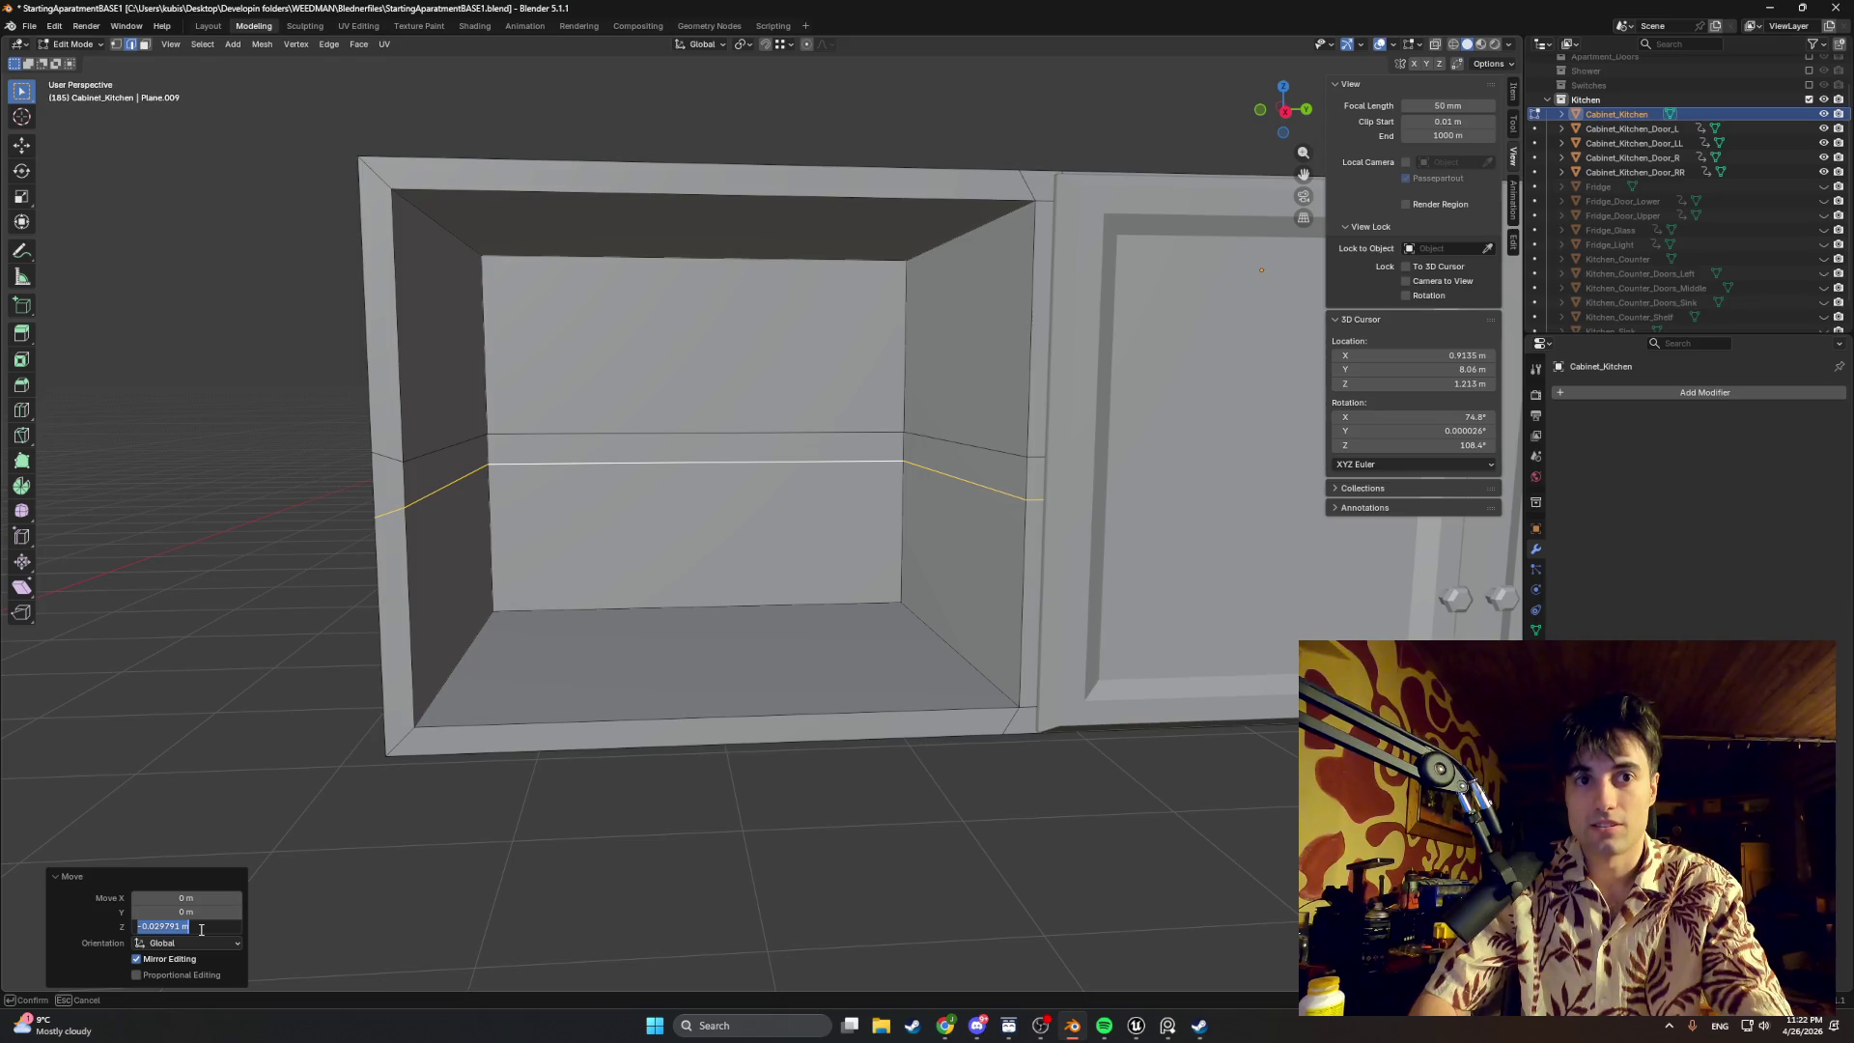
key("BackSpace")
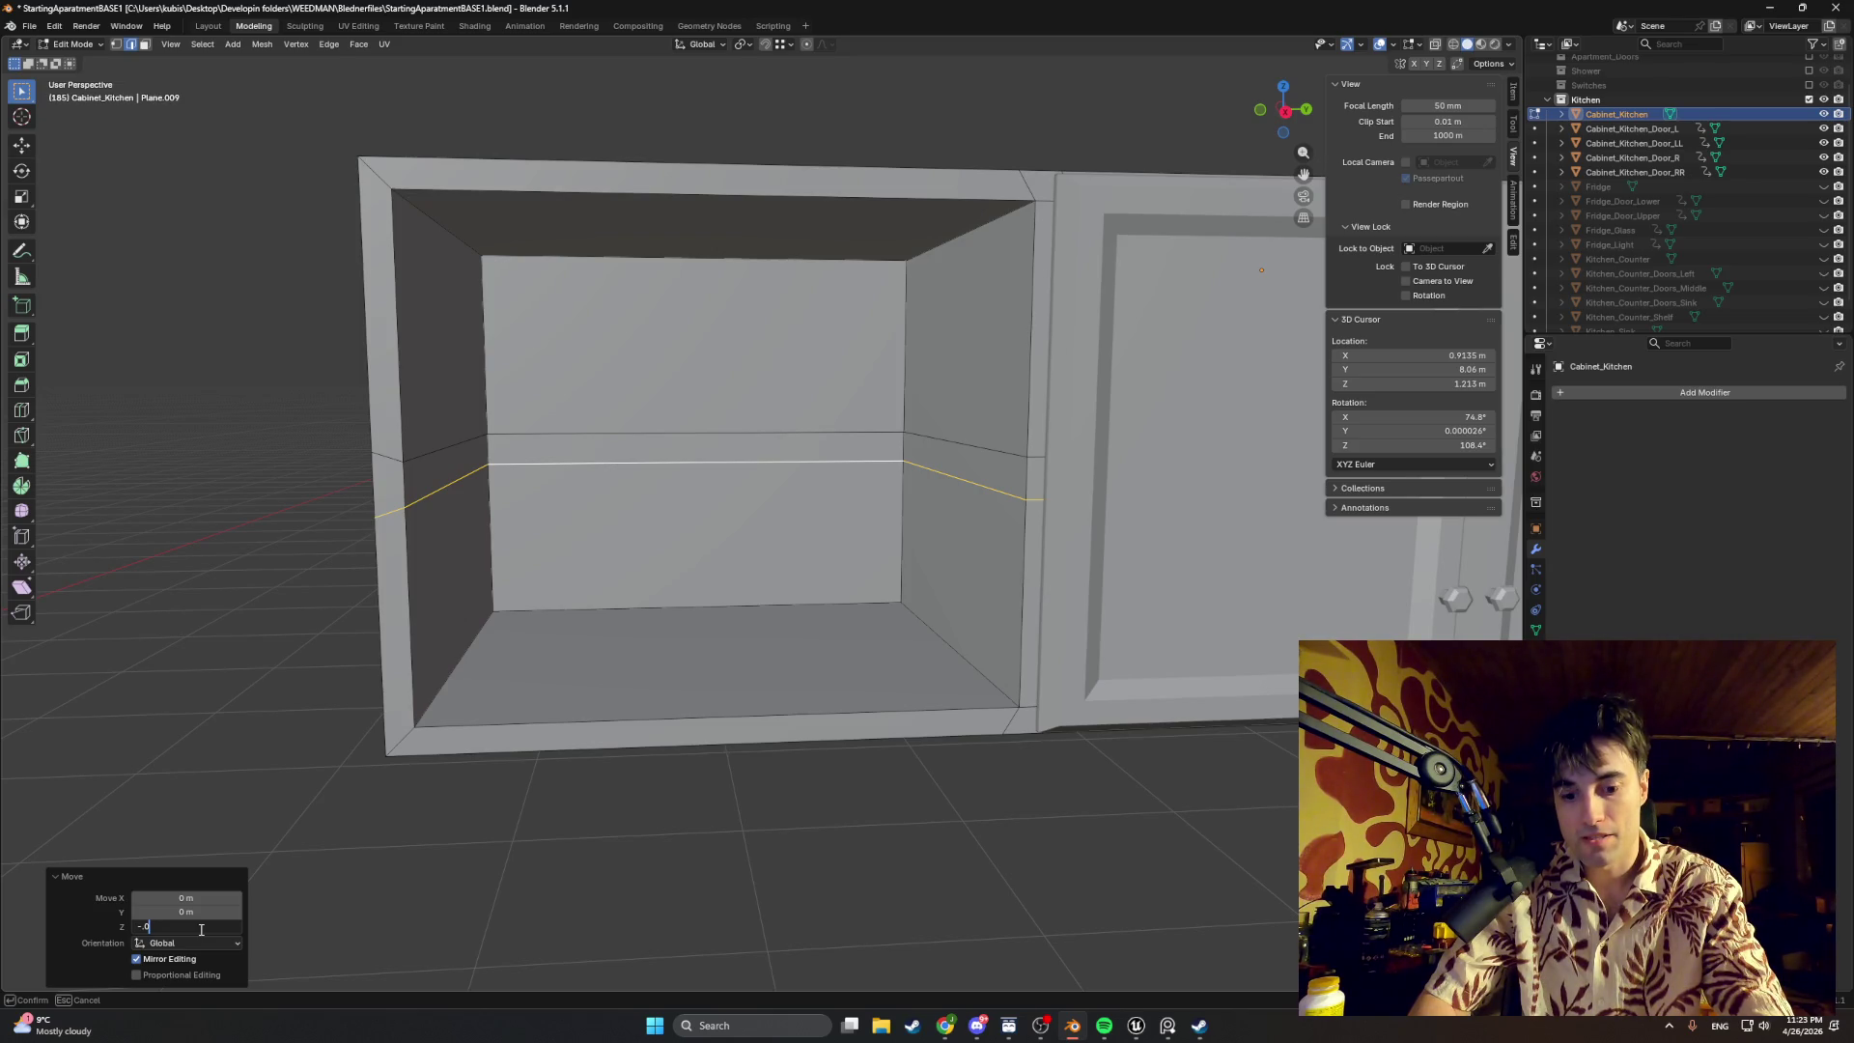
type(".005")
key("Return")
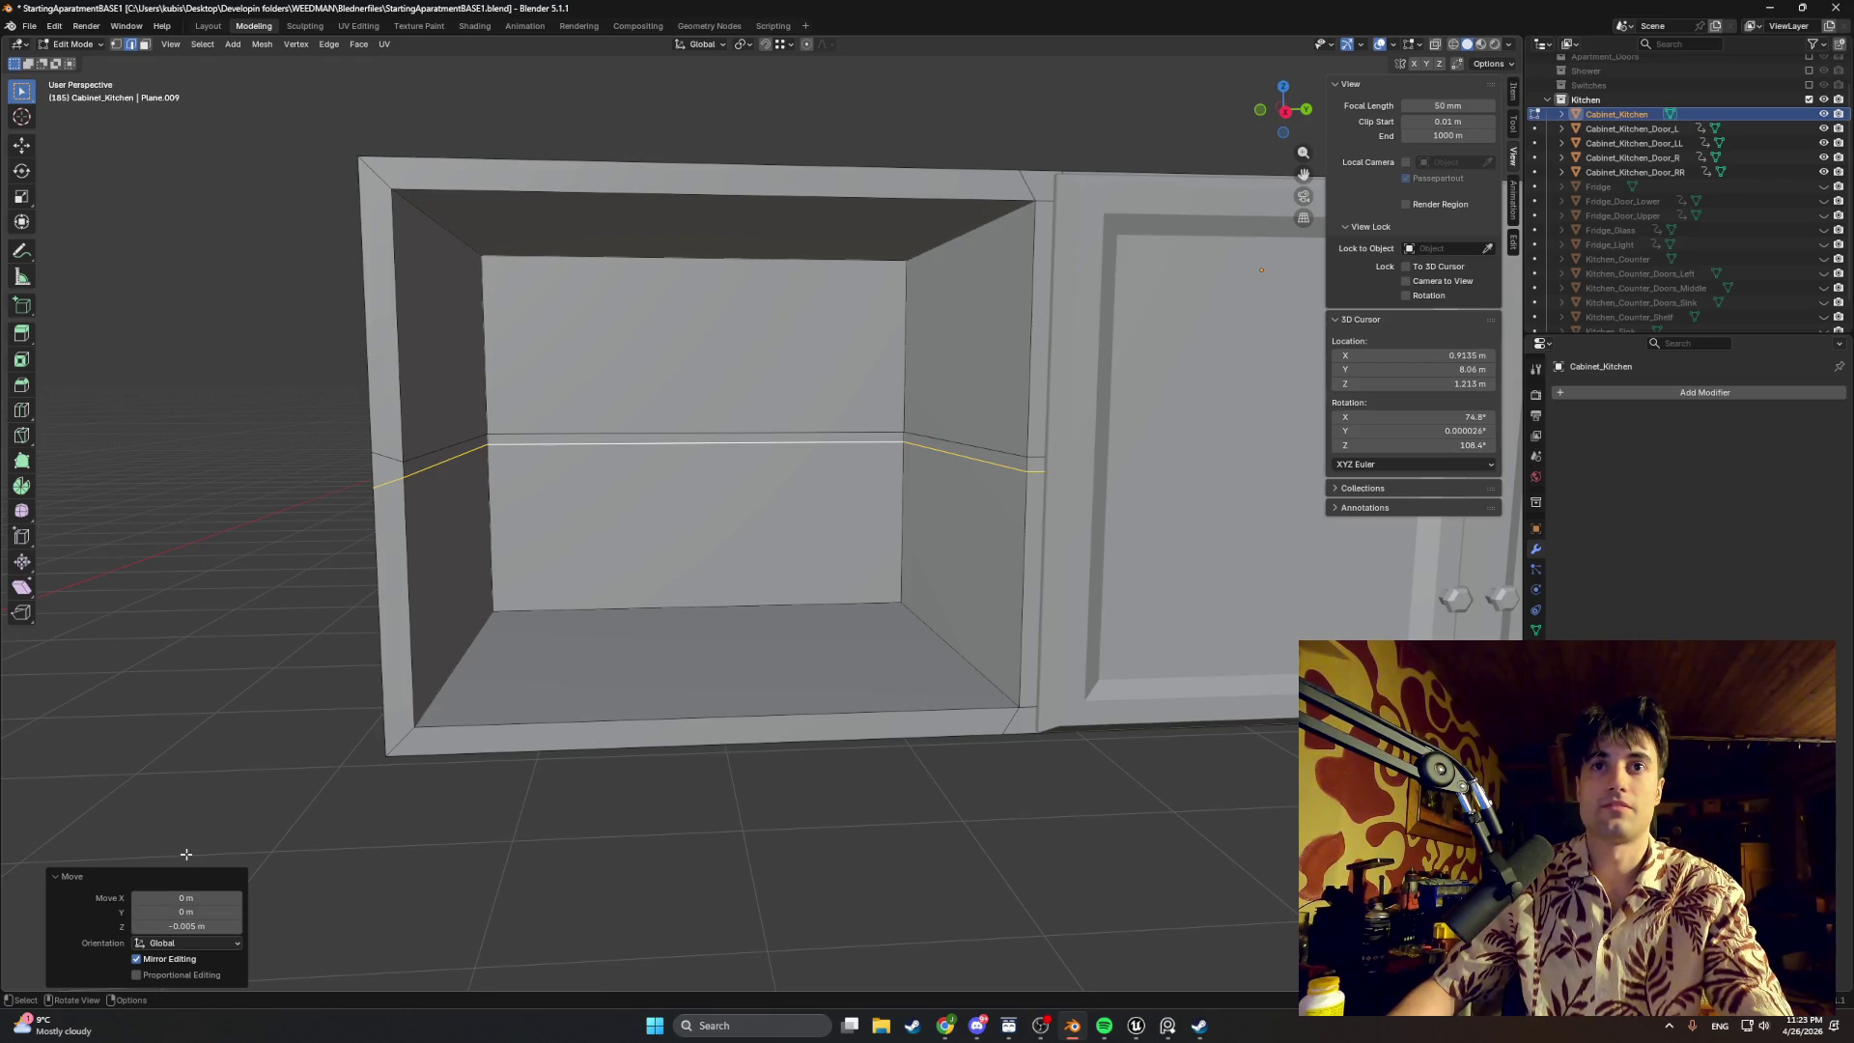
Step: Reposition the second horizontal loop close to the first to outline the shelf's thickness
left_click(506, 435, "alt")
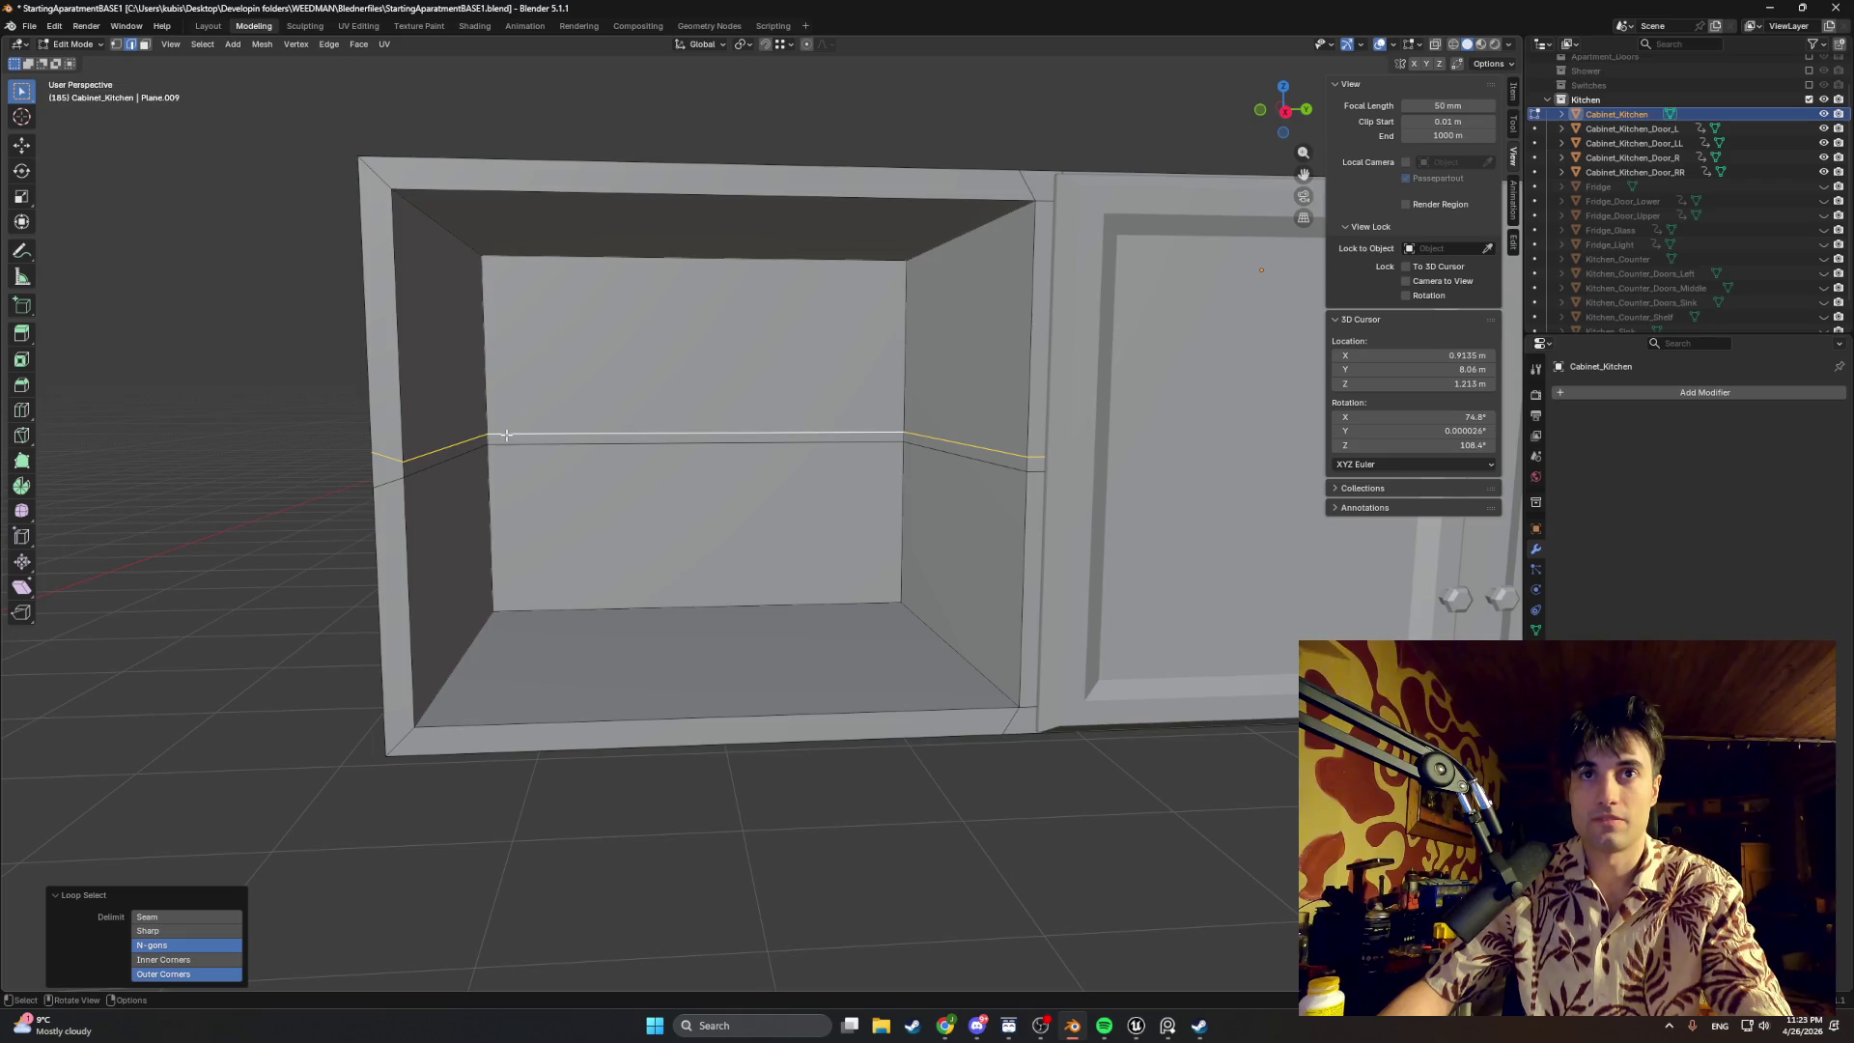
key("g")
key("z")
left_click(291, 595)
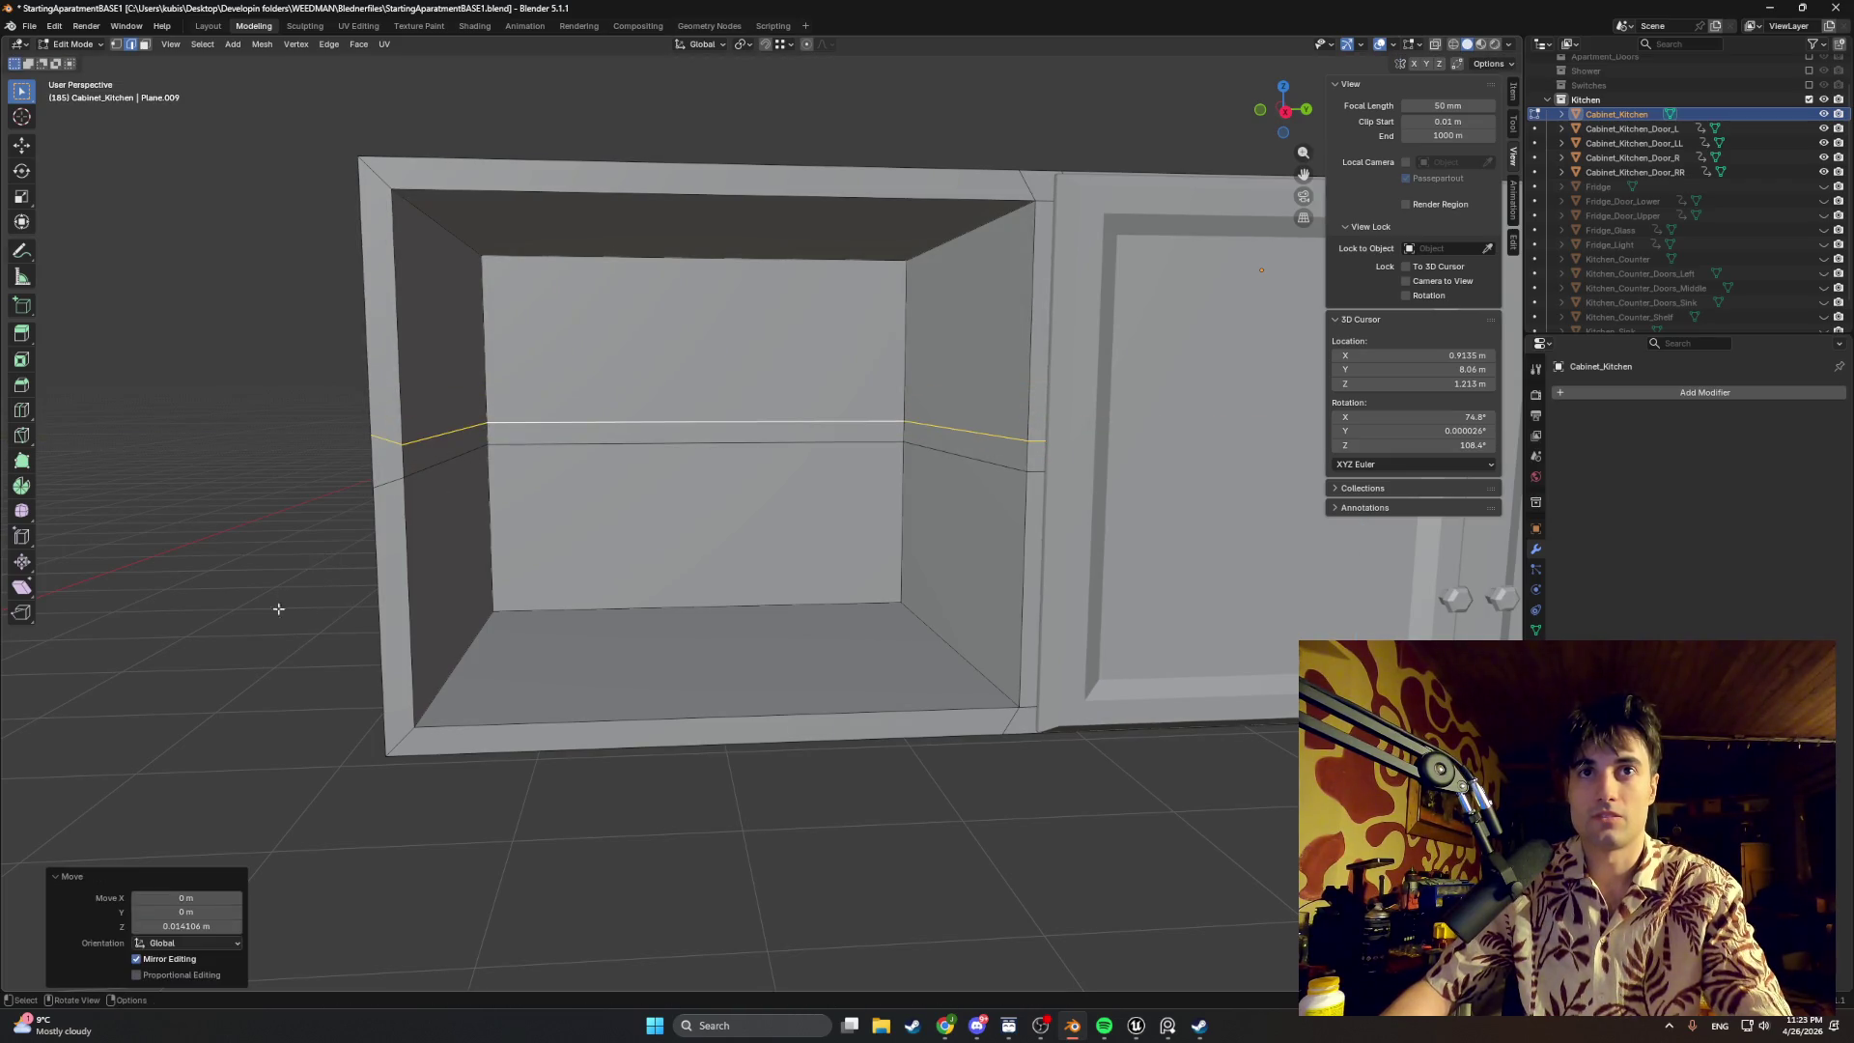
left_click(168, 926)
type(".005")
key("Return")
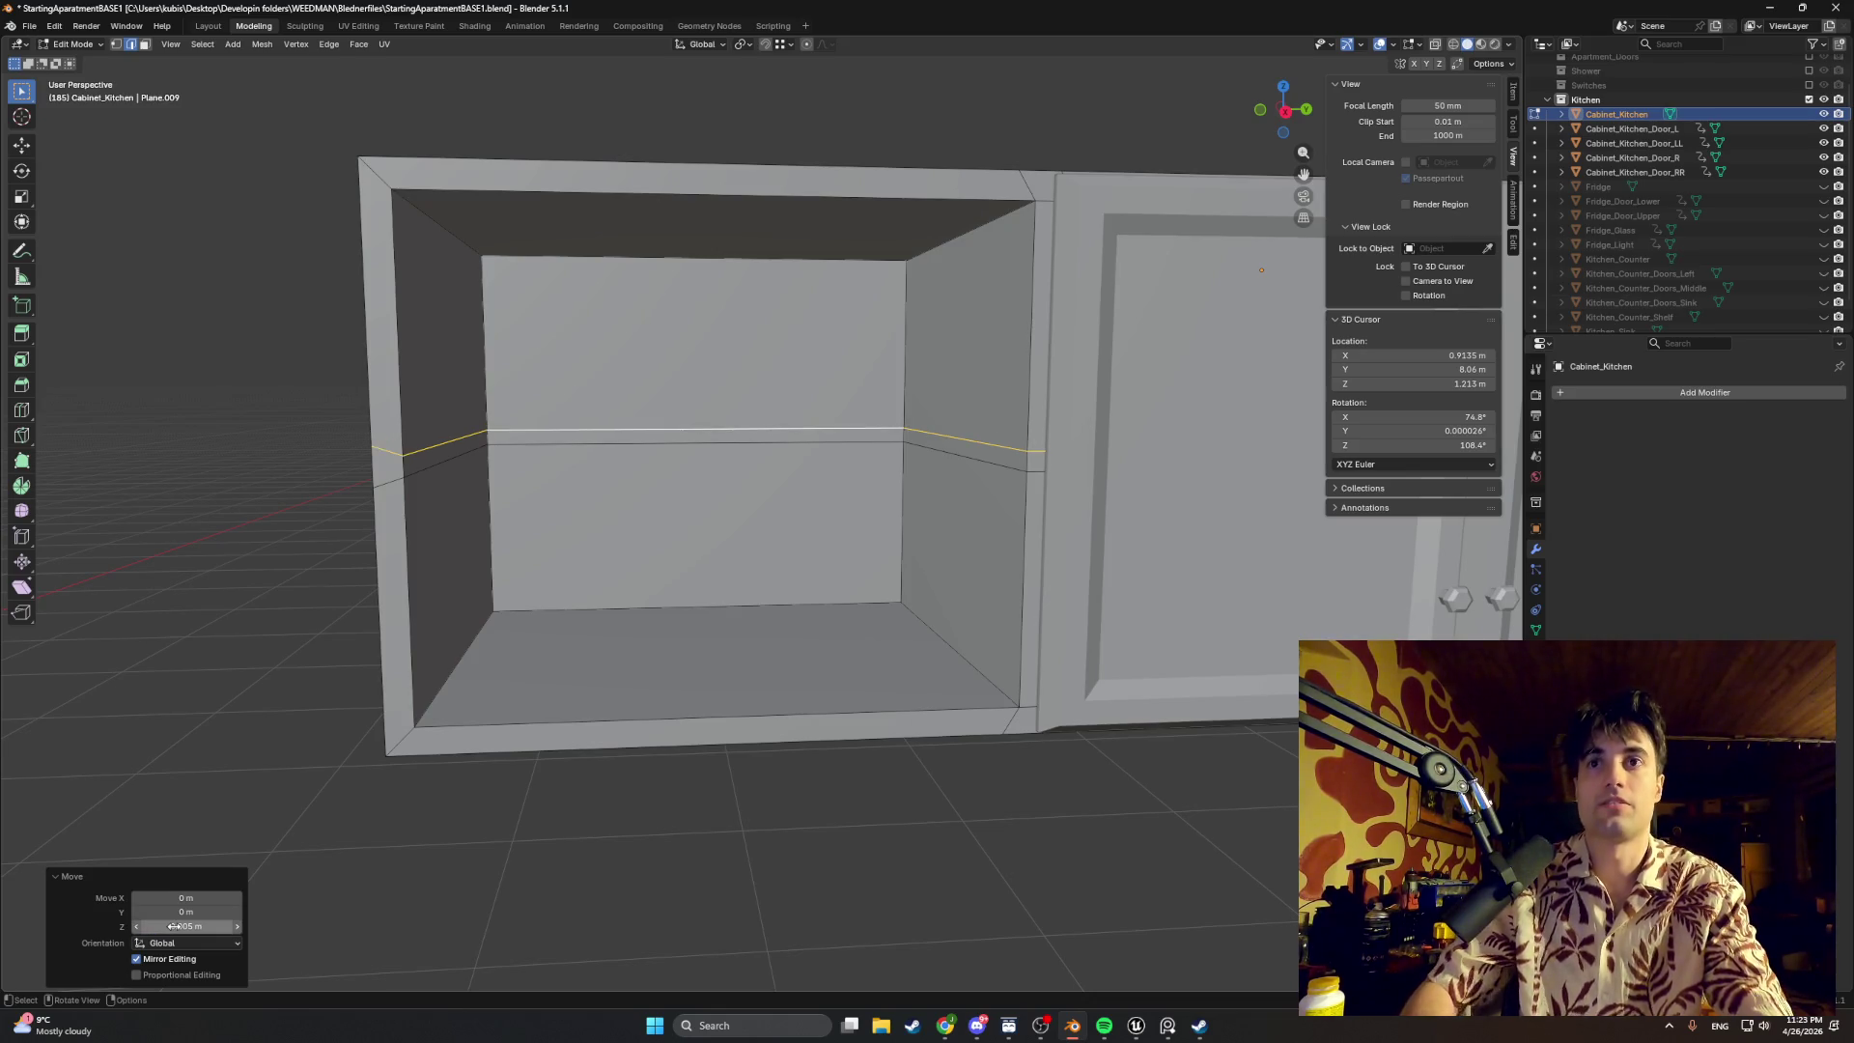
left_click(291, 629)
mouse_move(289, 629)
middle_mouse_down()
mouse_move(409, 583)
mouse_move(290, 590)
mouse_move(493, 571)
middle_mouse_up()
scroll(363, 573, "down", 3)
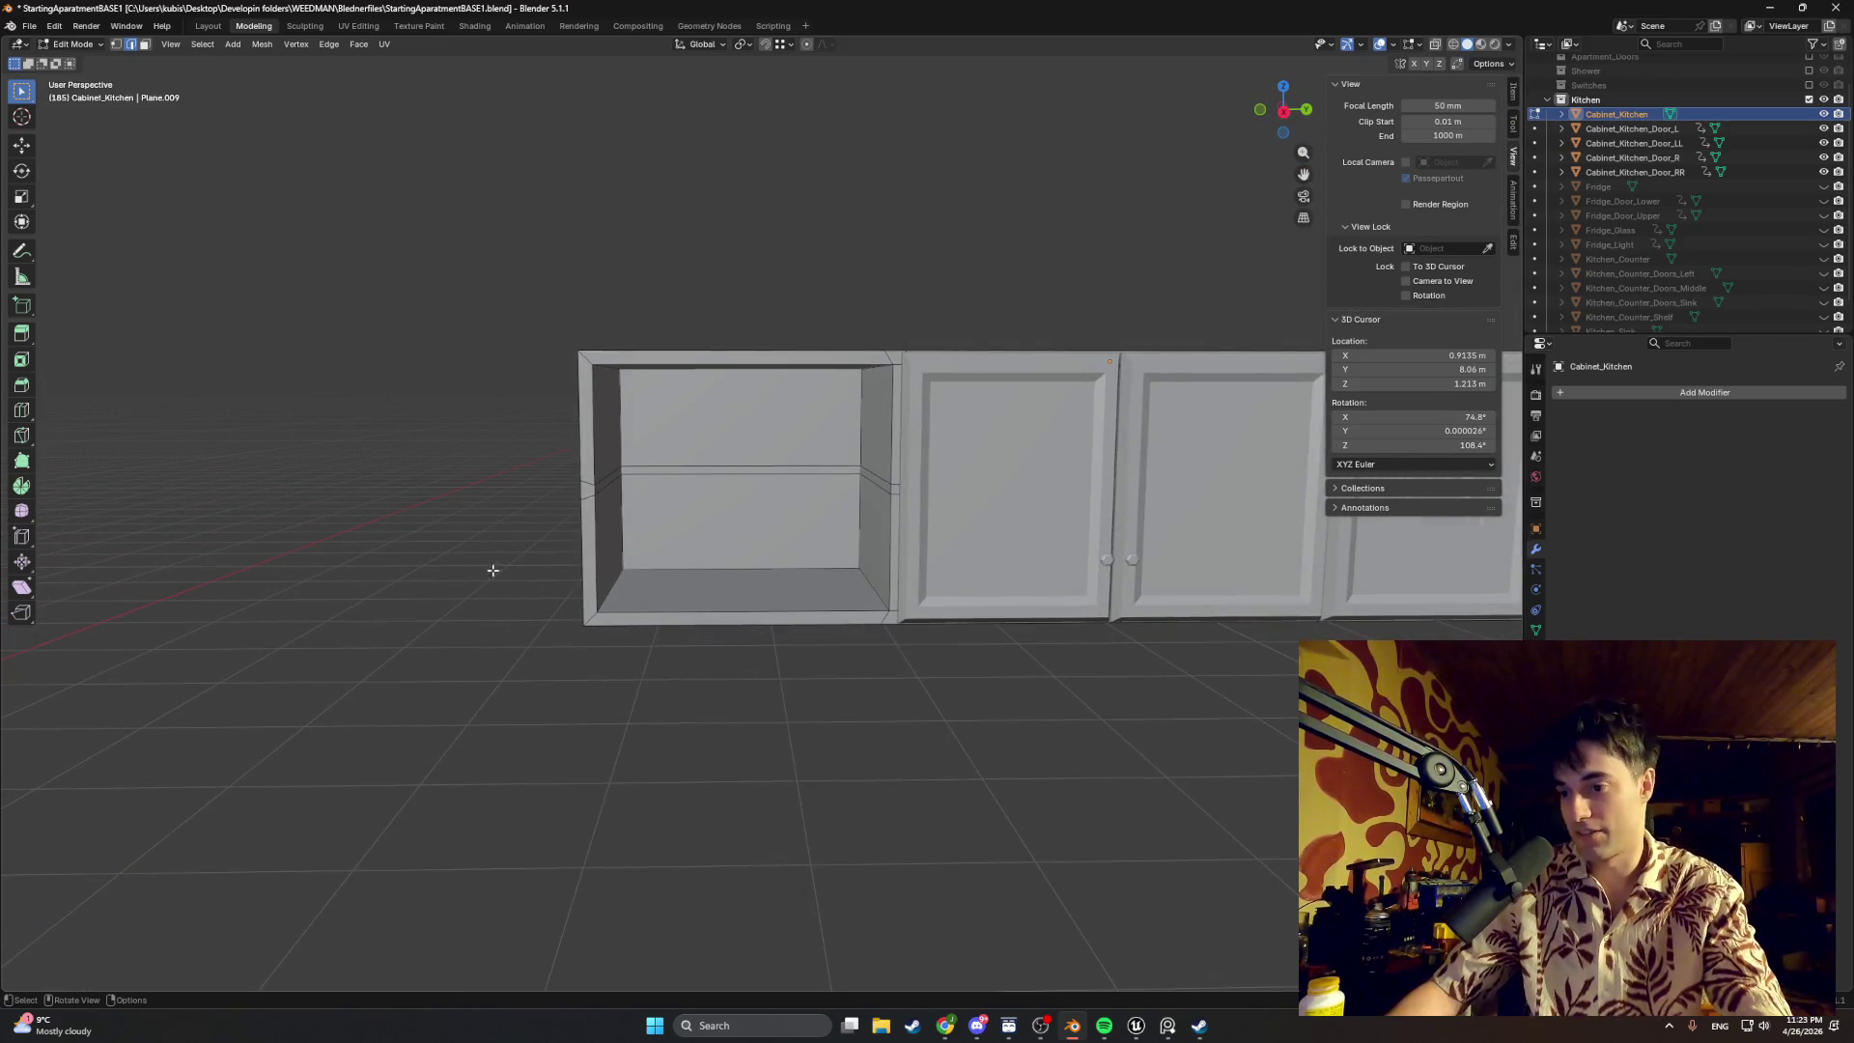
scroll(881, 497, "up", 1)
scroll(899, 471, "up", 3)
scroll(1034, 458, "up", 2)
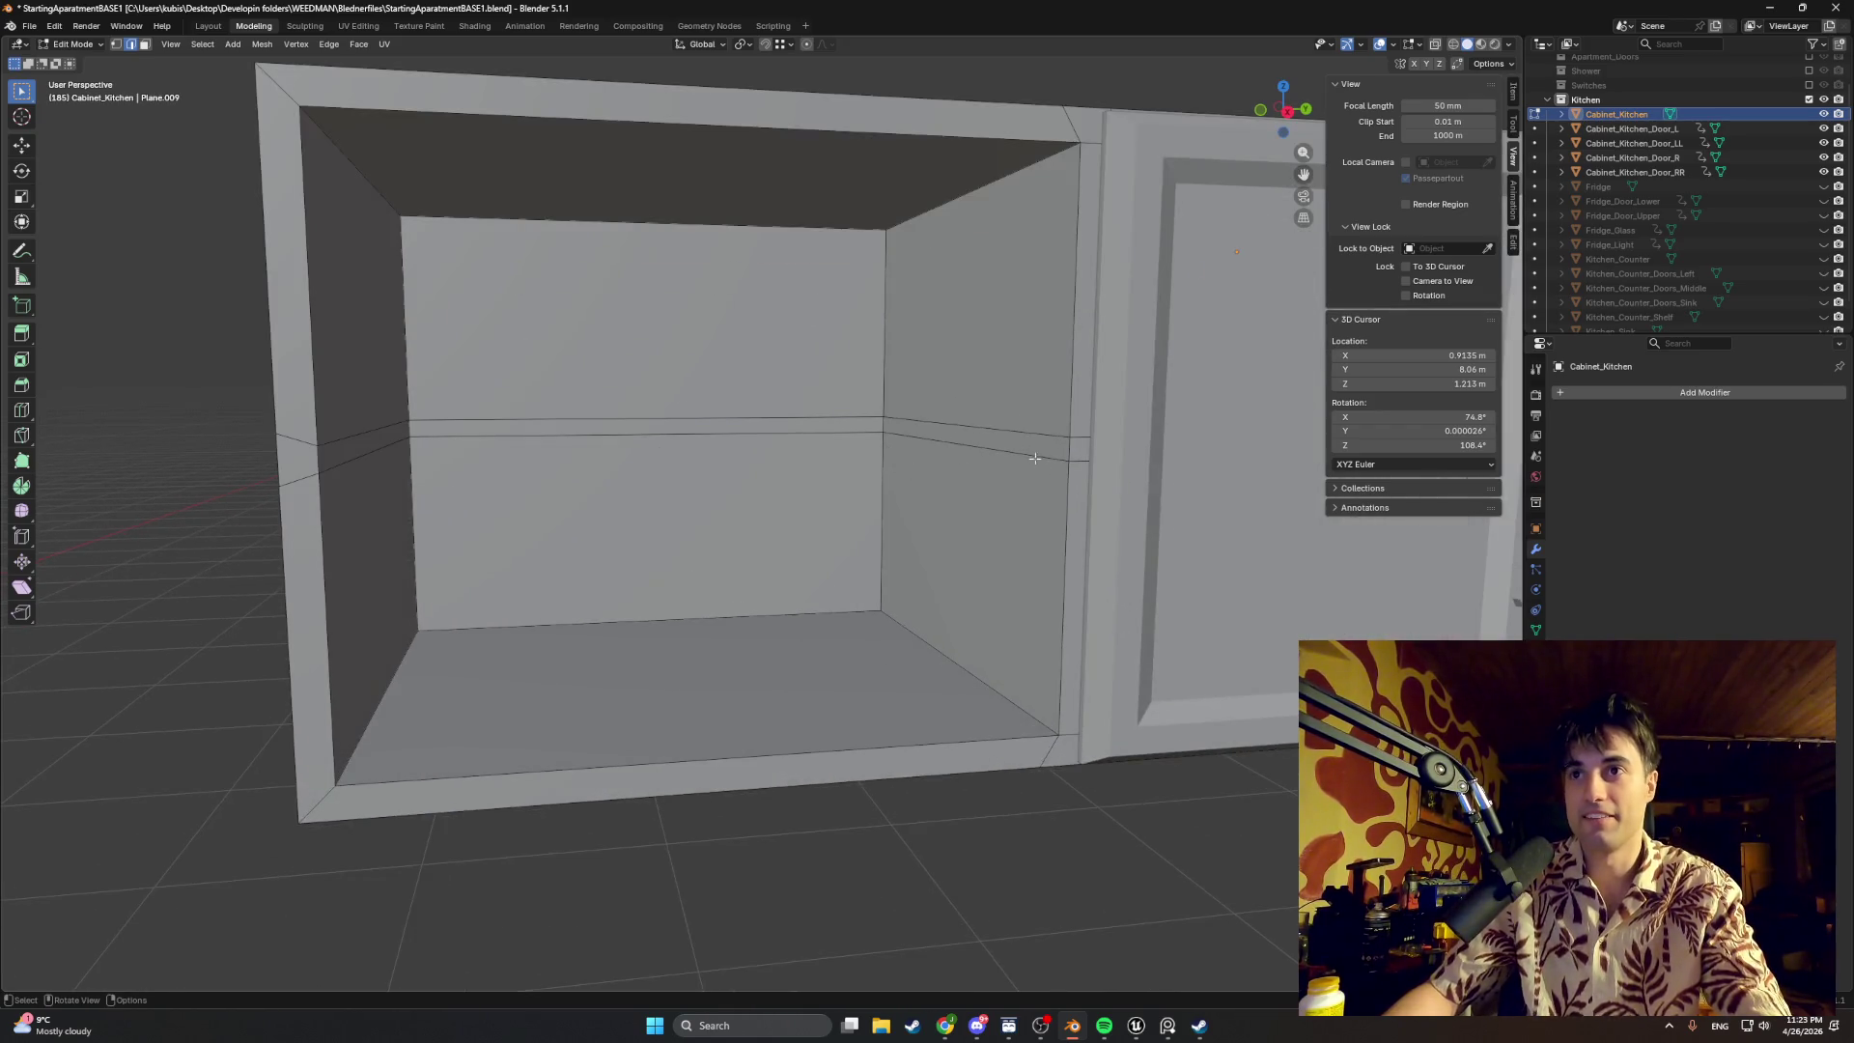
Step: Delete the thin strip faces (top, sides and diagonals) inside the cabinet compartment
left_click(339, 473)
middle_click_drag(339, 473, 389, 413)
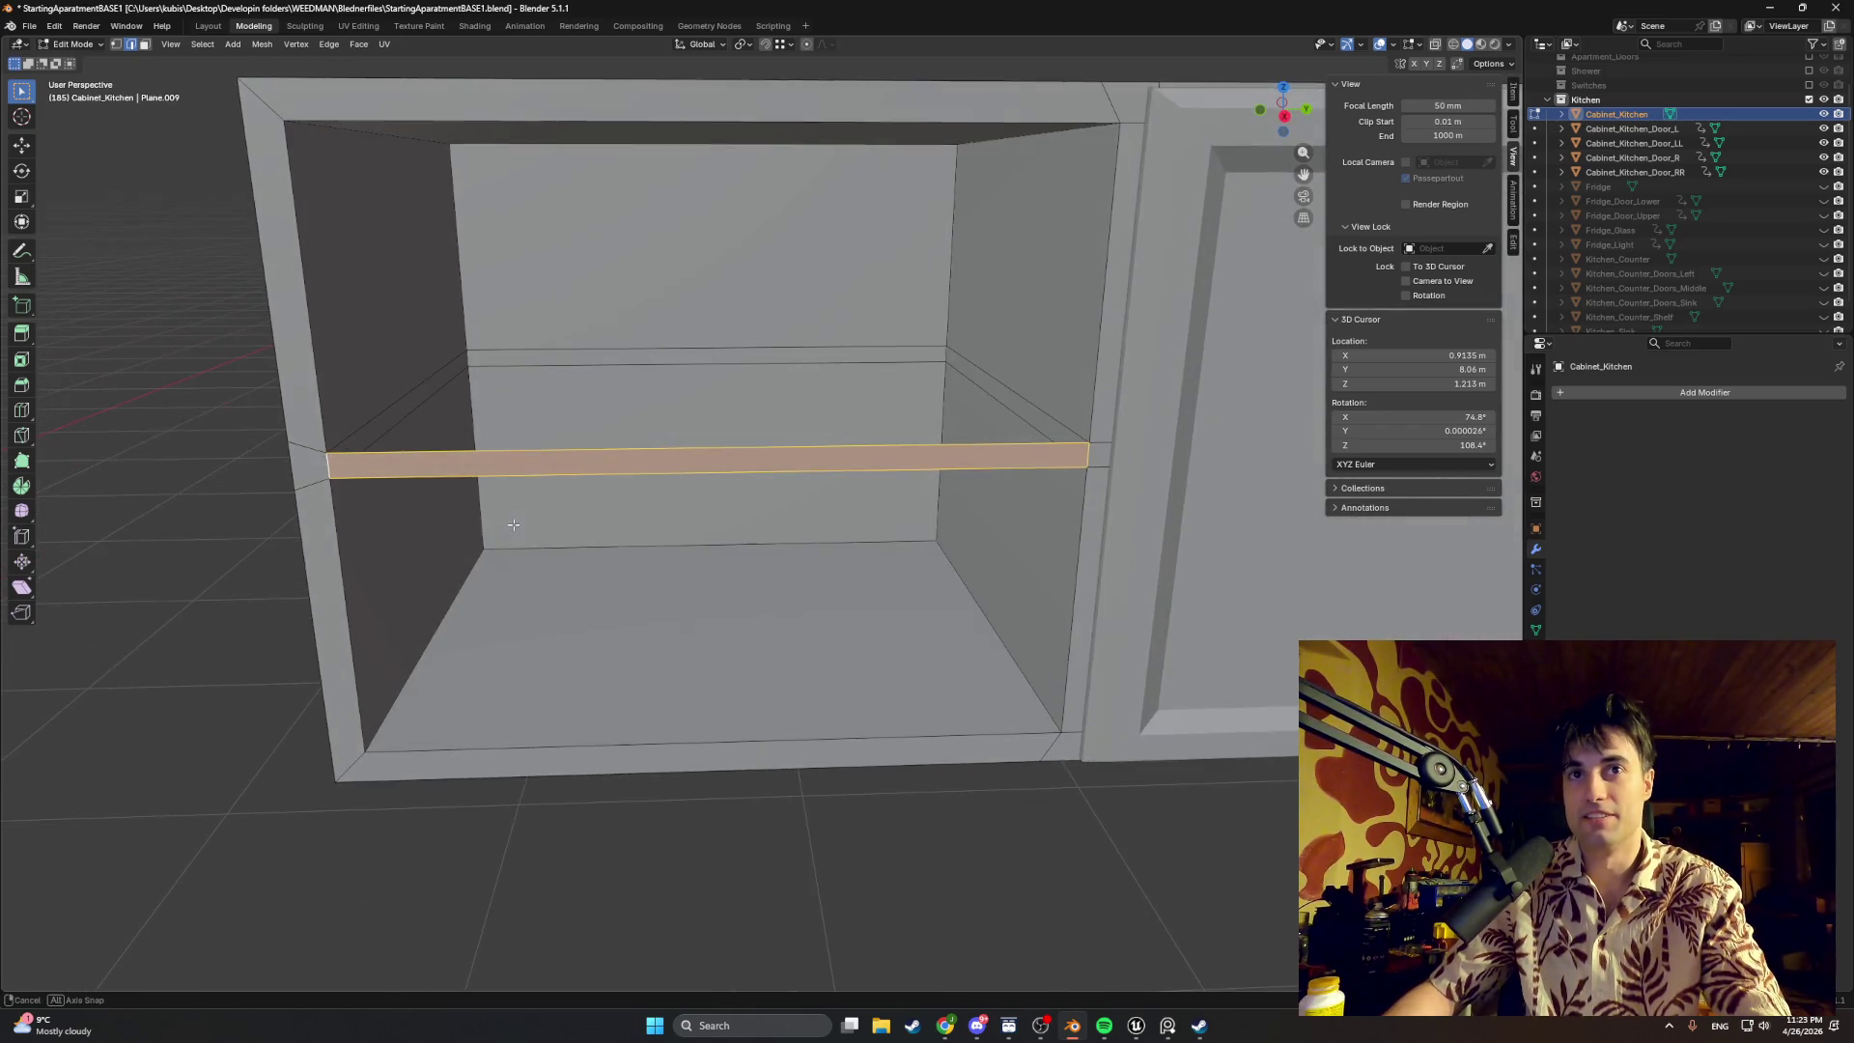
left_click(432, 397)
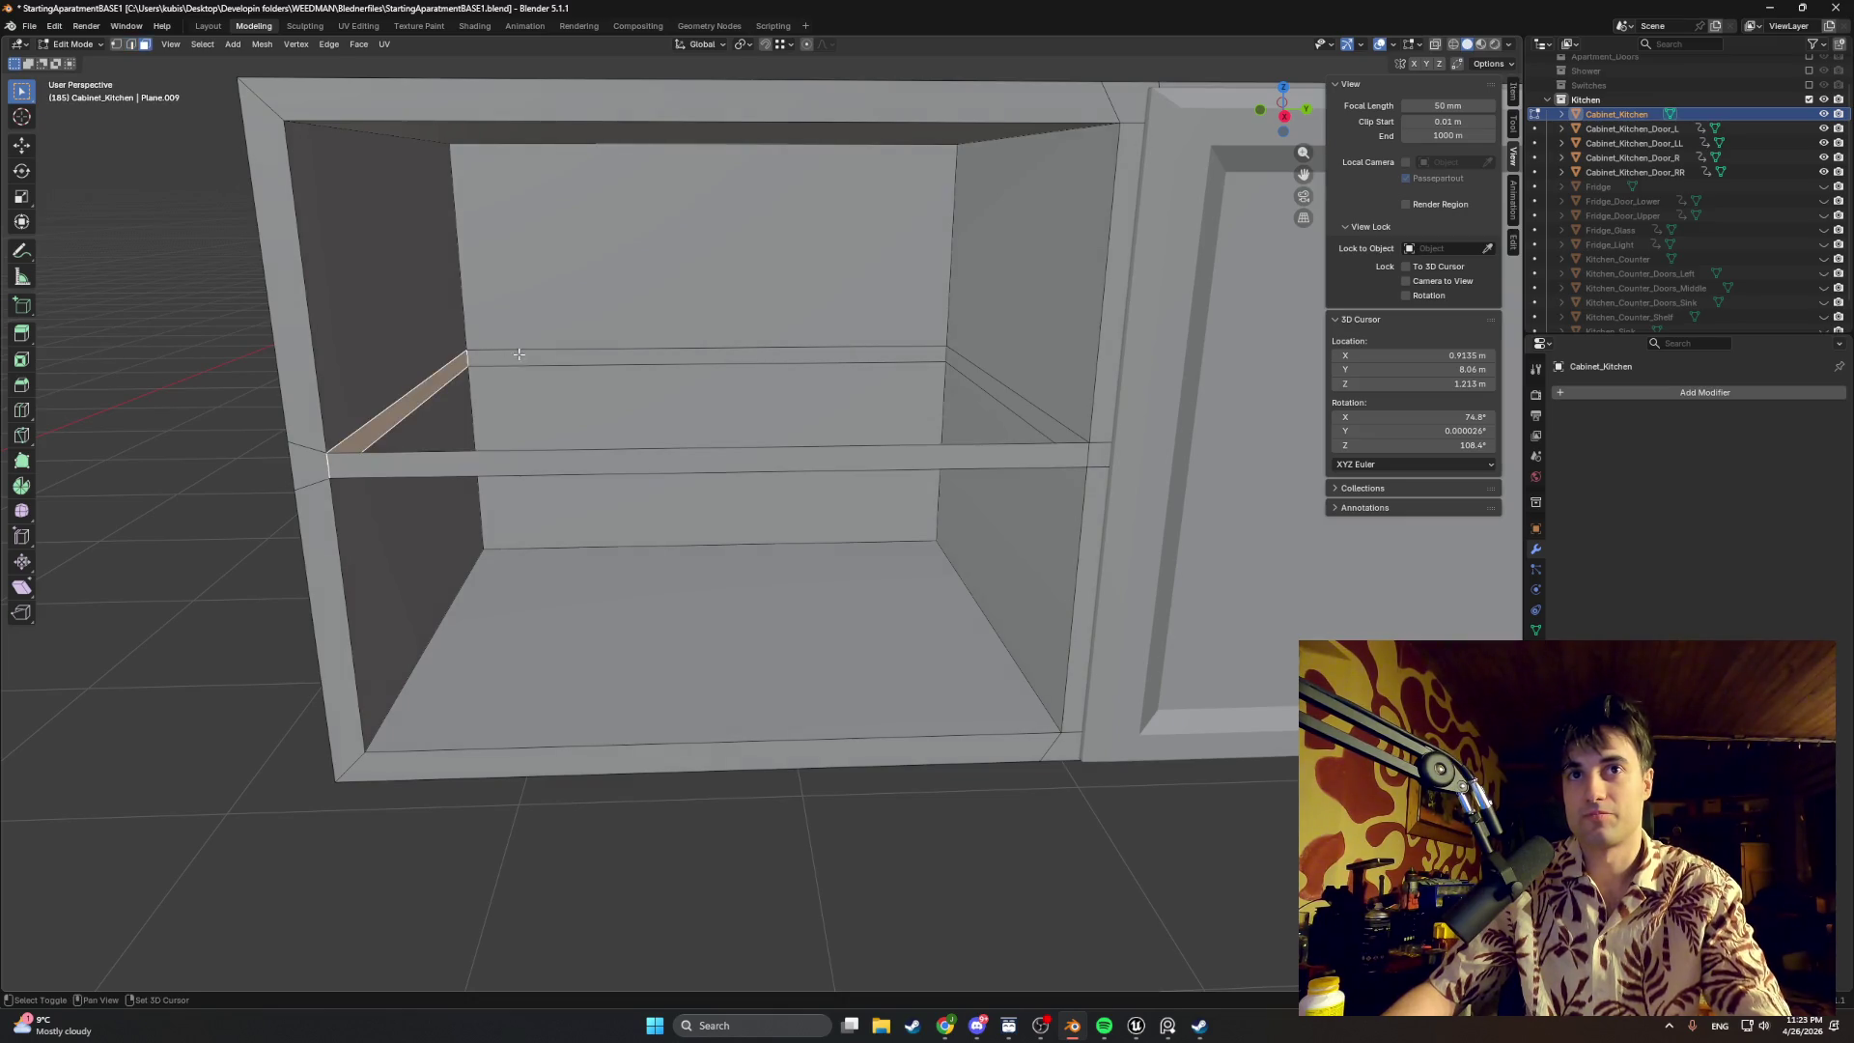
left_click(710, 355, "shift")
left_click(977, 391, "shift")
left_click(1015, 579)
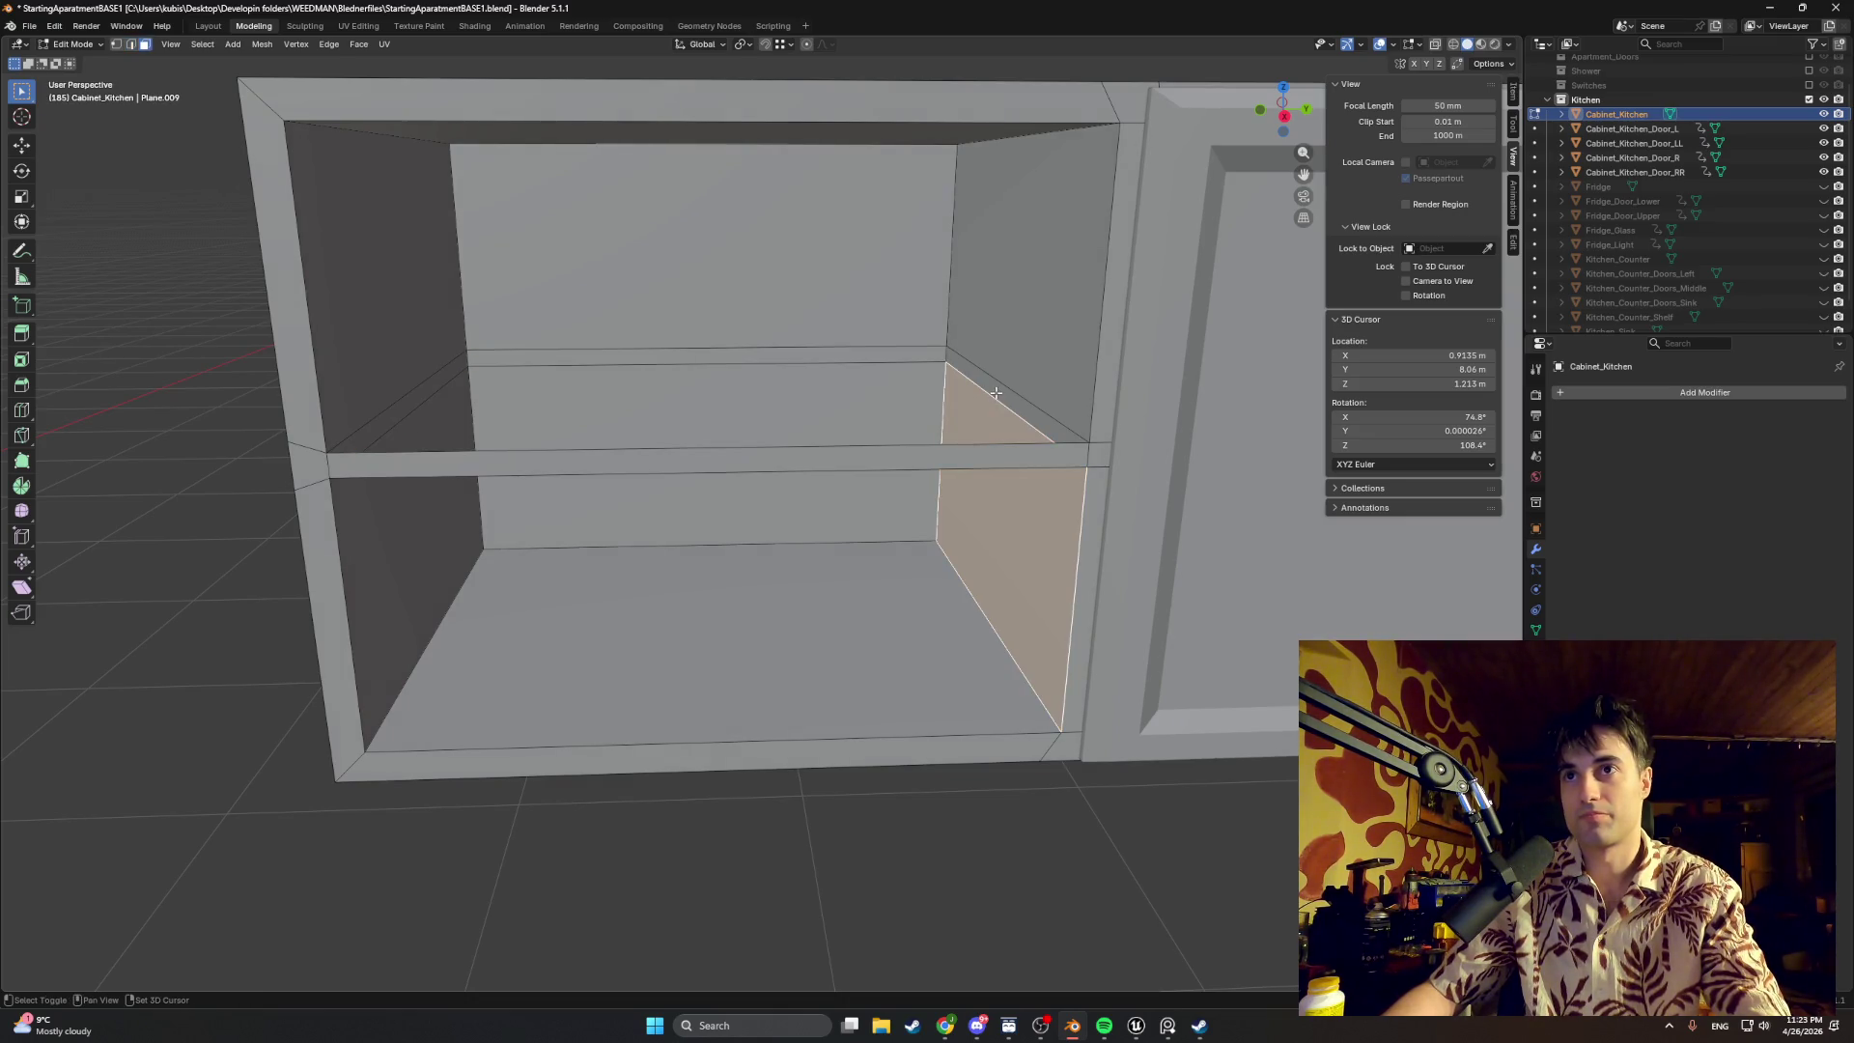
left_click(1014, 400)
left_click(831, 356, "shift")
left_click(400, 390, "shift")
key("x")
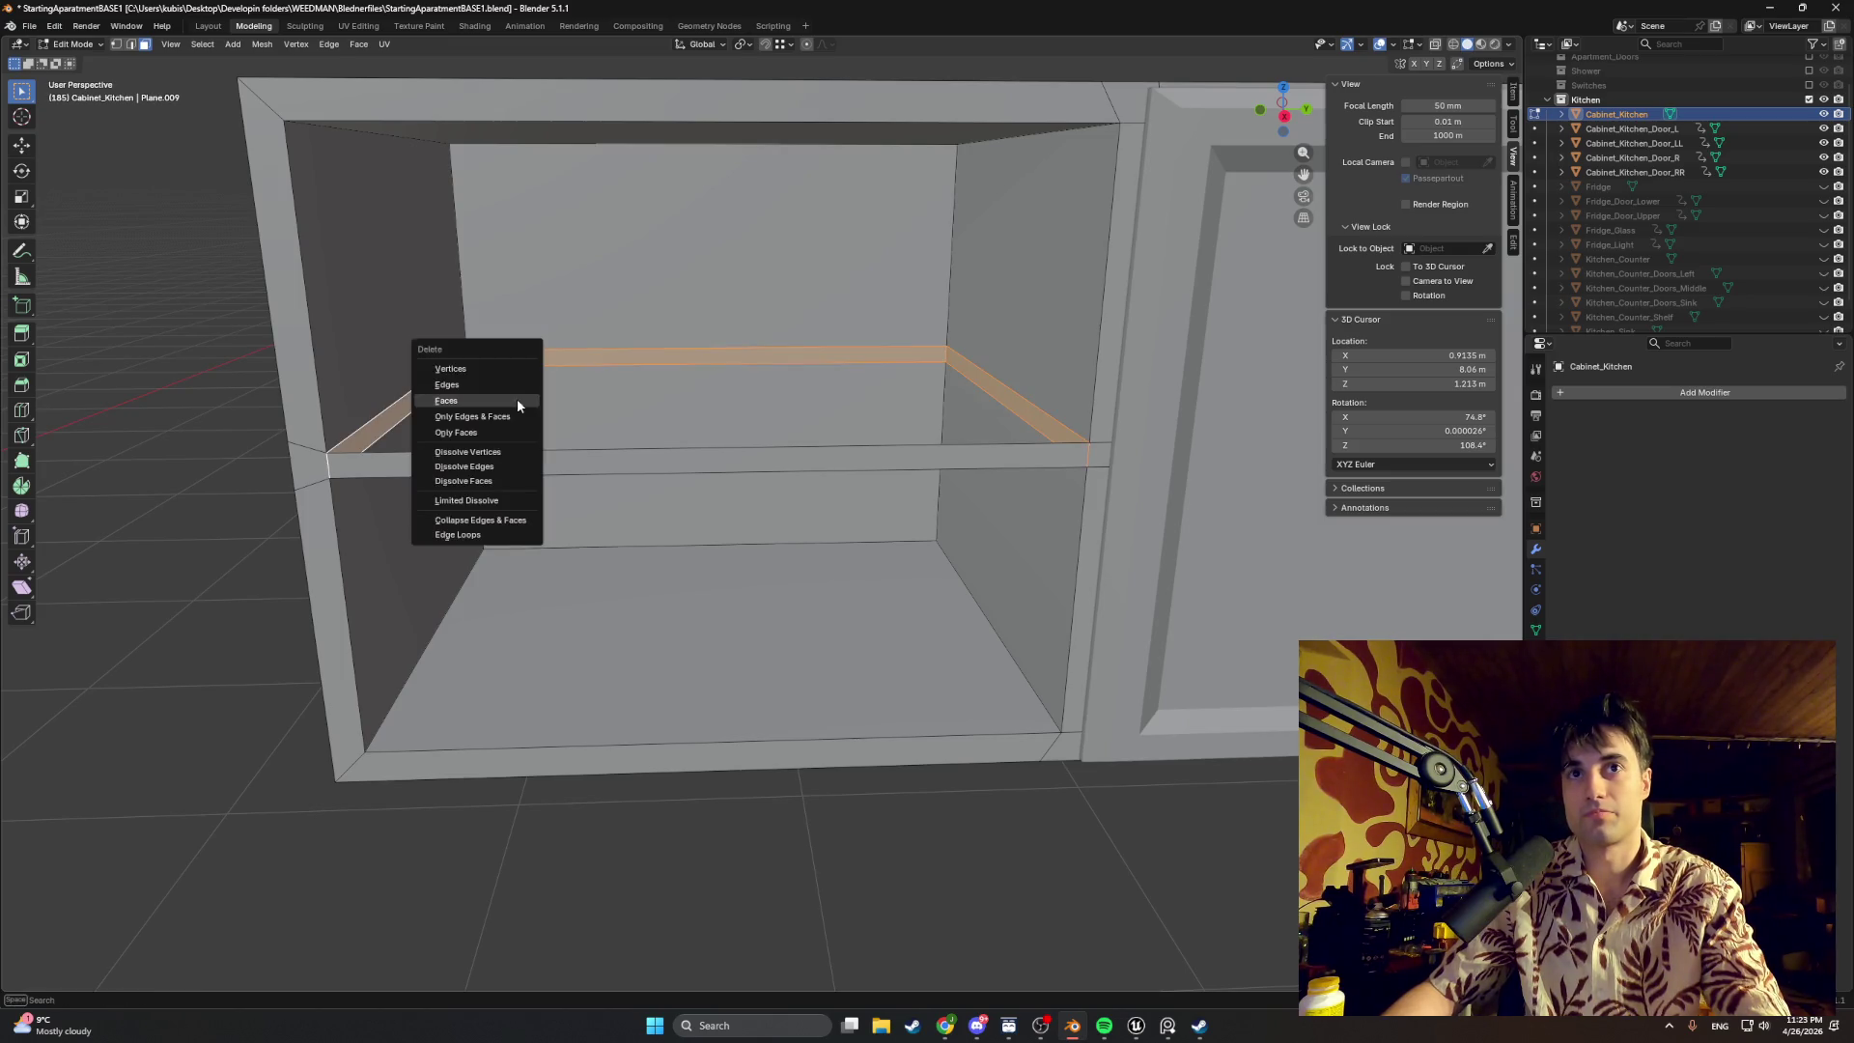
left_click(482, 406)
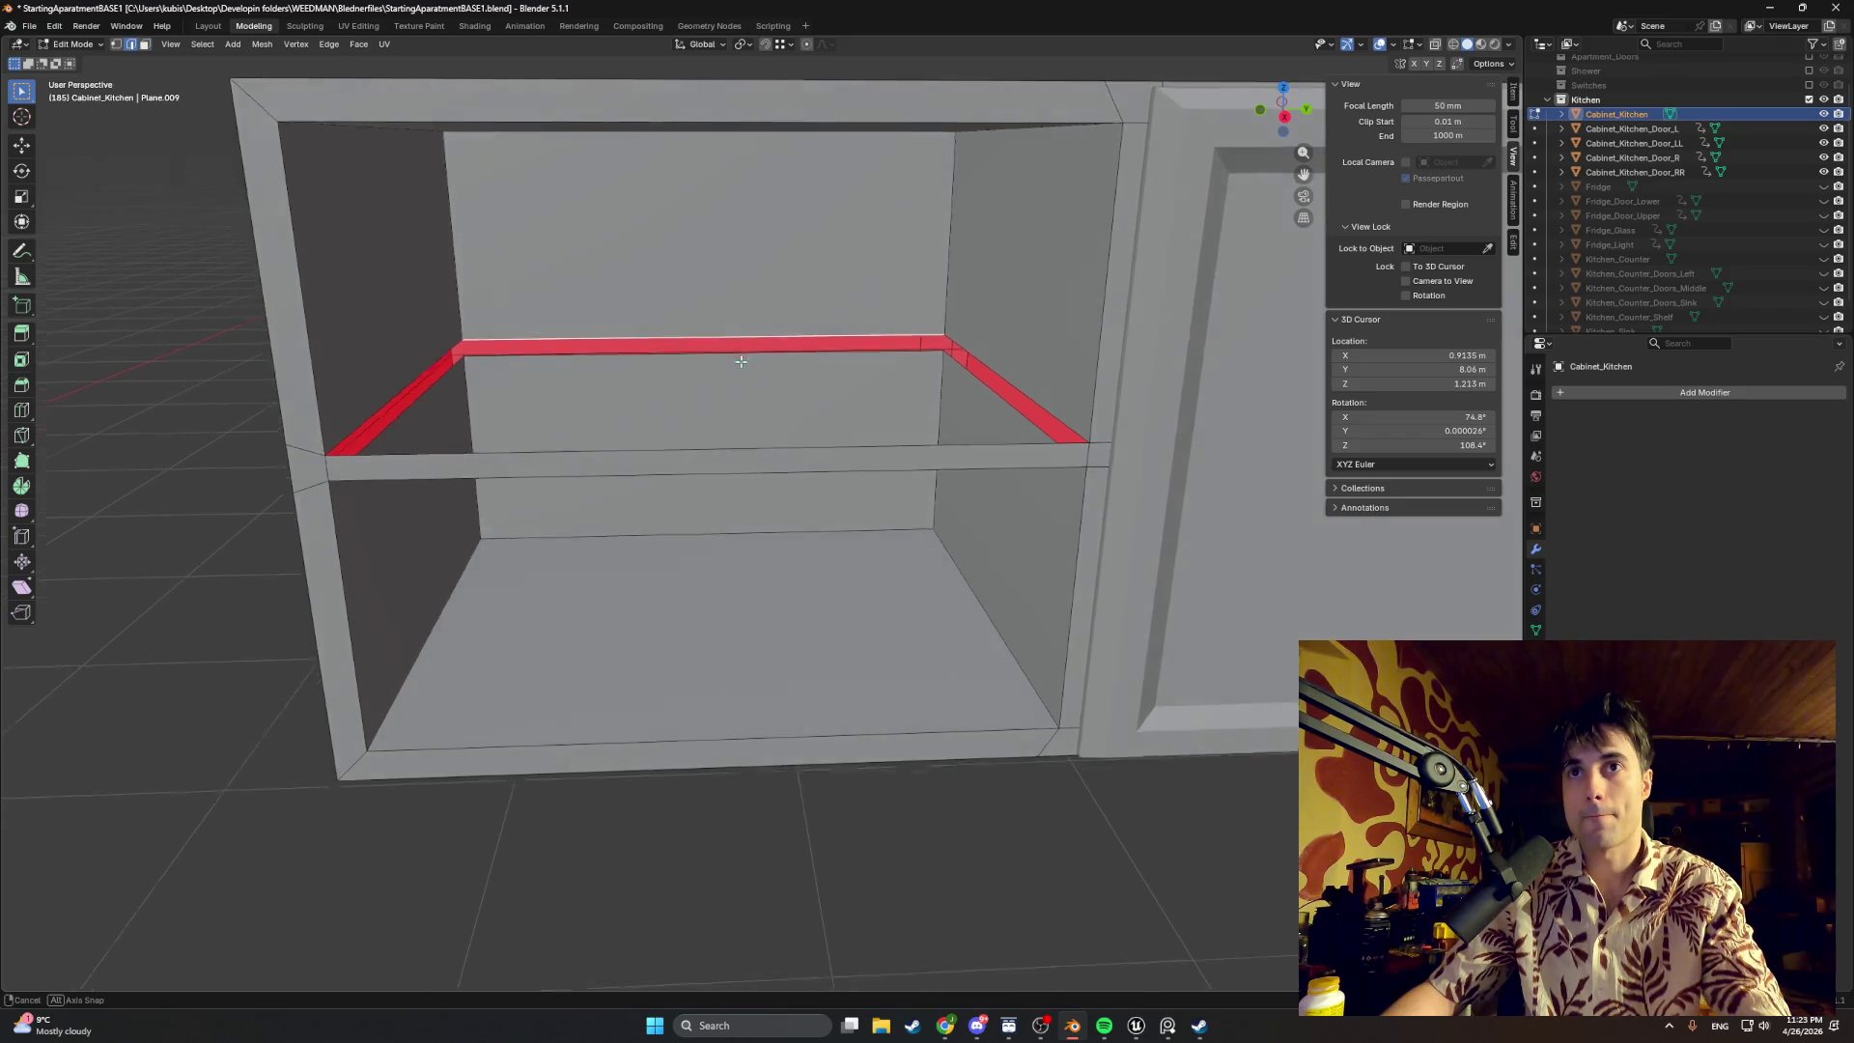
Step: Fill the open shelf edge loop with a single flat face
middle_click_drag(737, 349, 757, 437)
left_click(721, 471, "shift")
key("f")
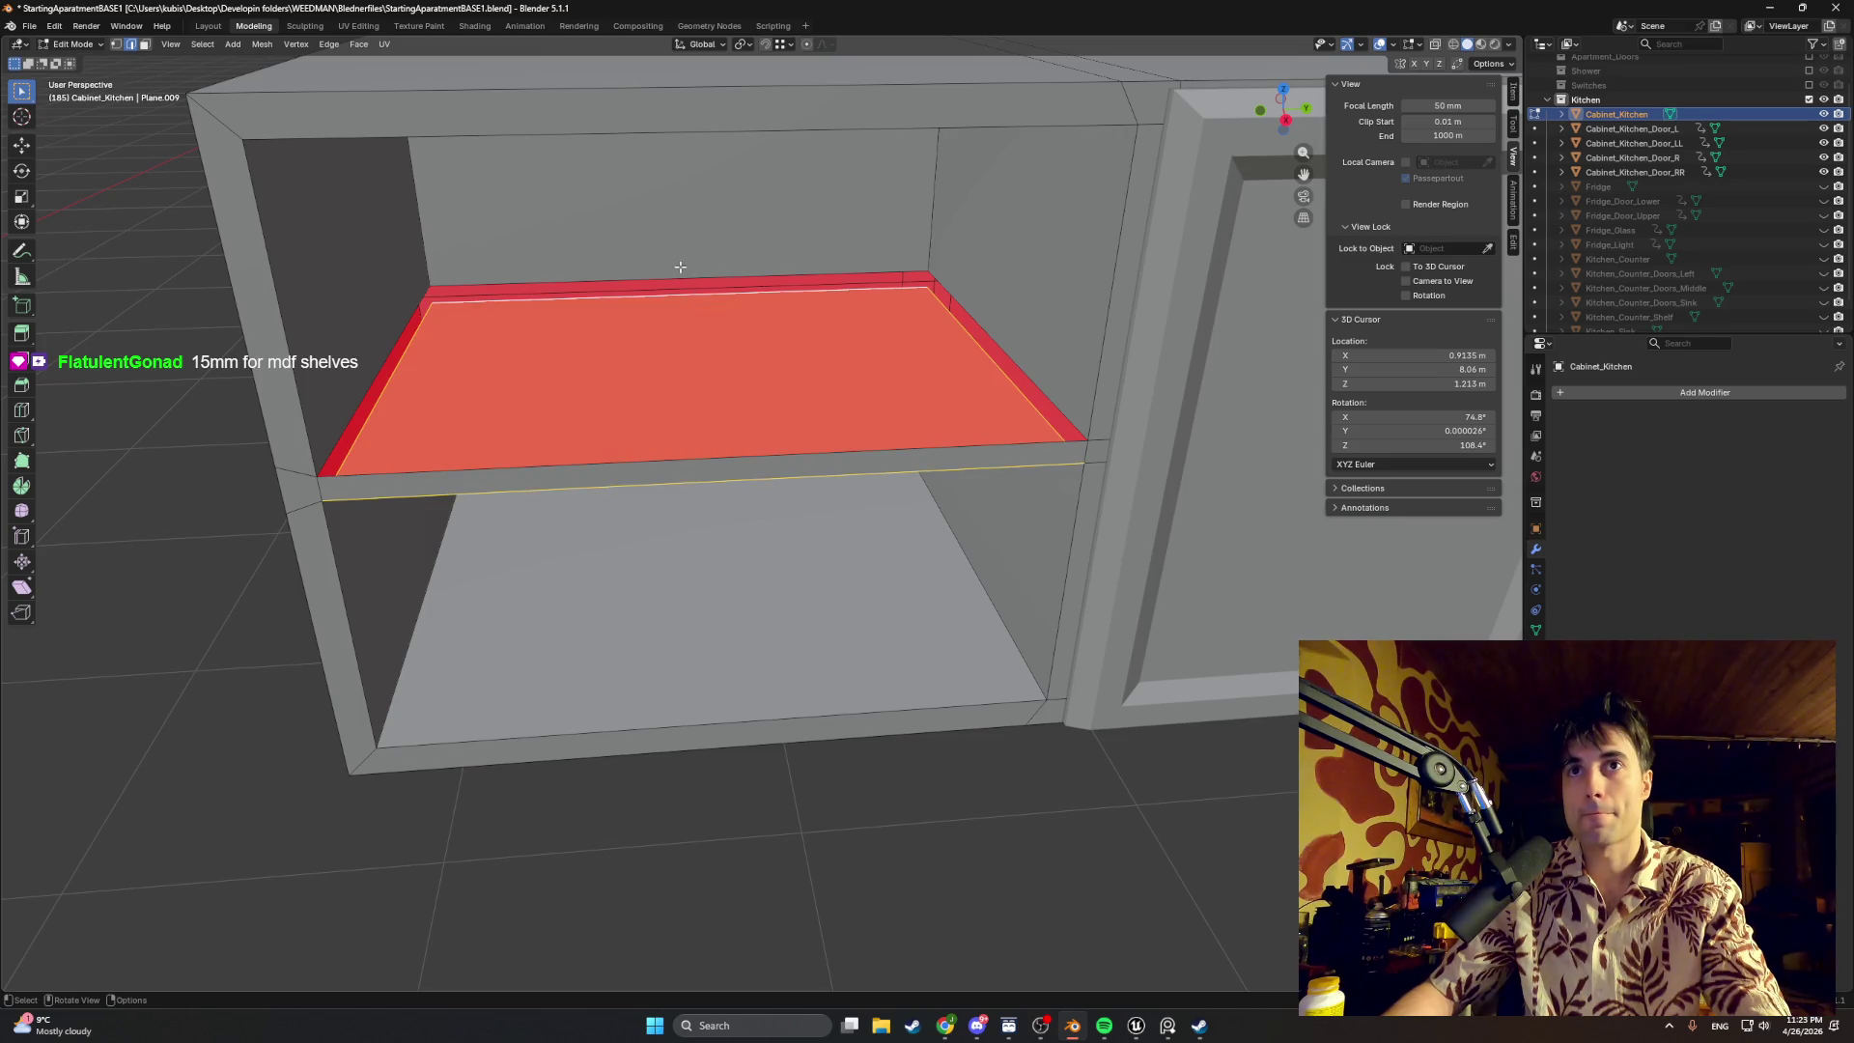
mouse_move(748, 457)
middle_mouse_down()
mouse_move(741, 429)
mouse_move(817, 489)
middle_mouse_up()
scroll(782, 464, "up", 3)
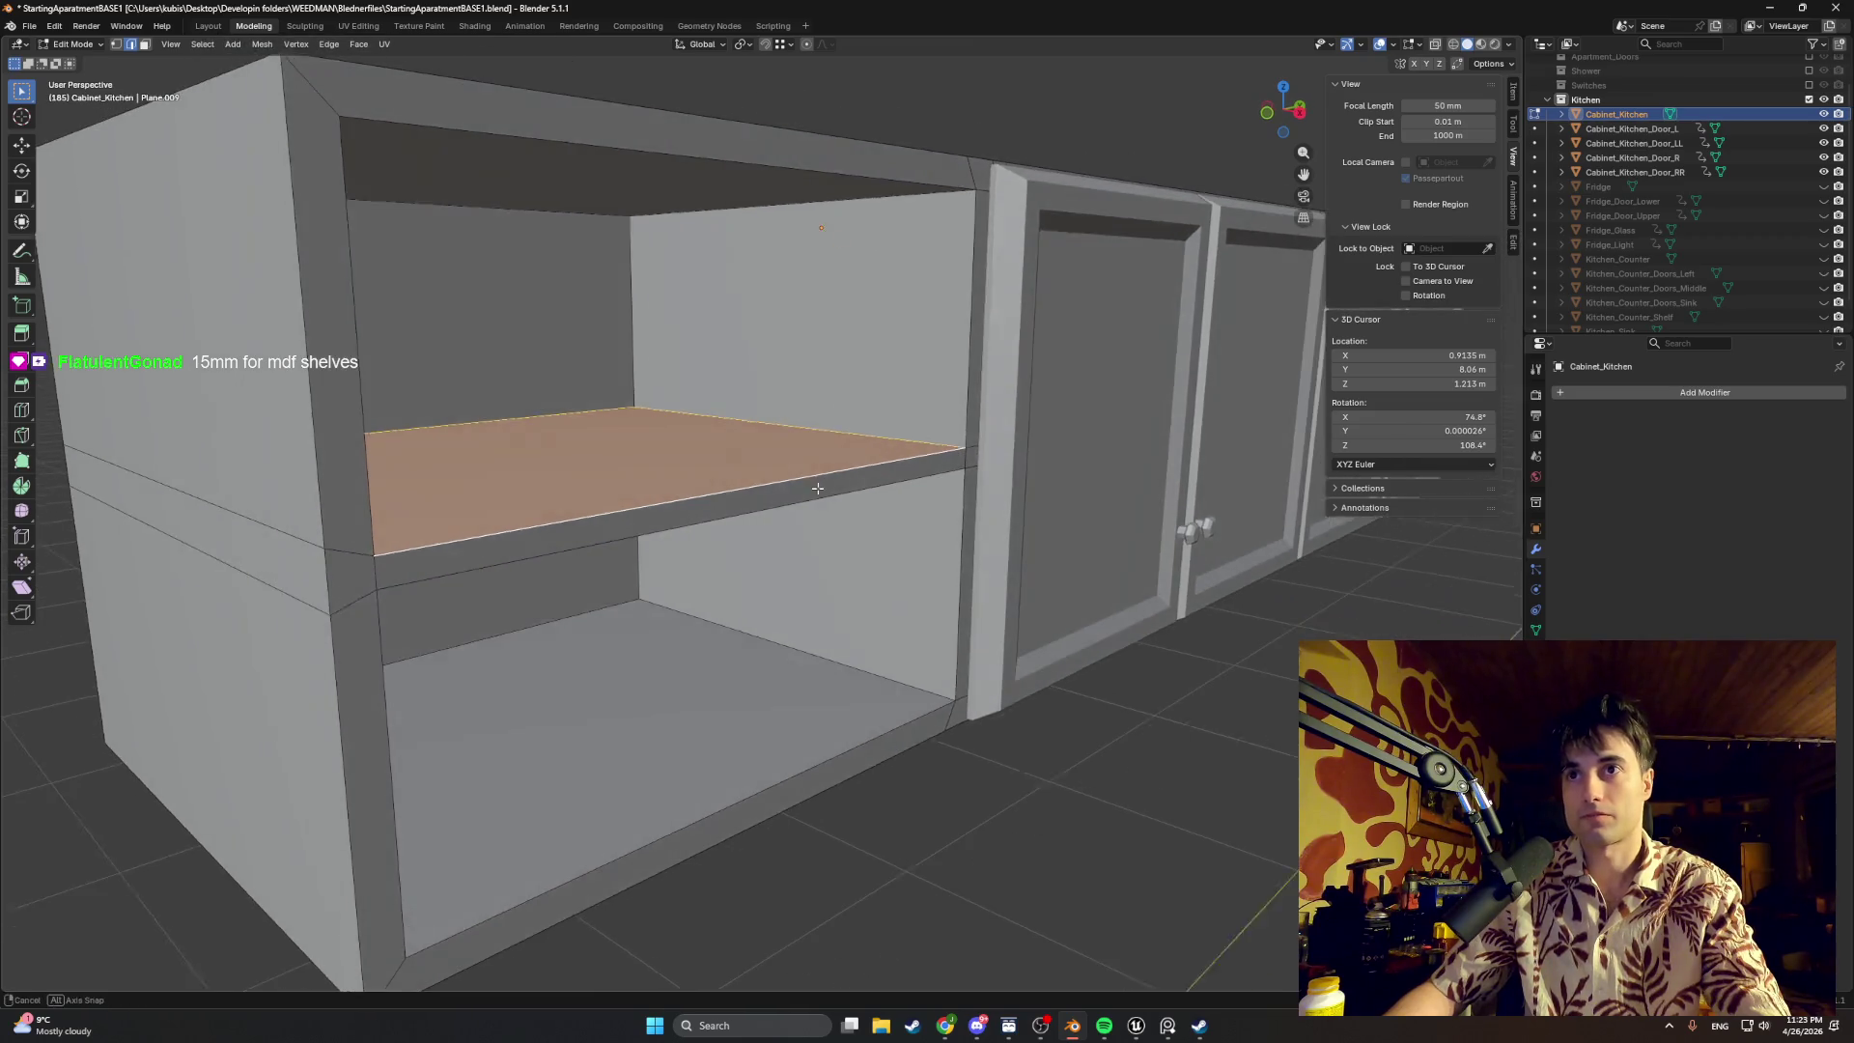
Step: Extrude the shelf face about 0.015 m into a solid slab and check it from several angles
key("e")
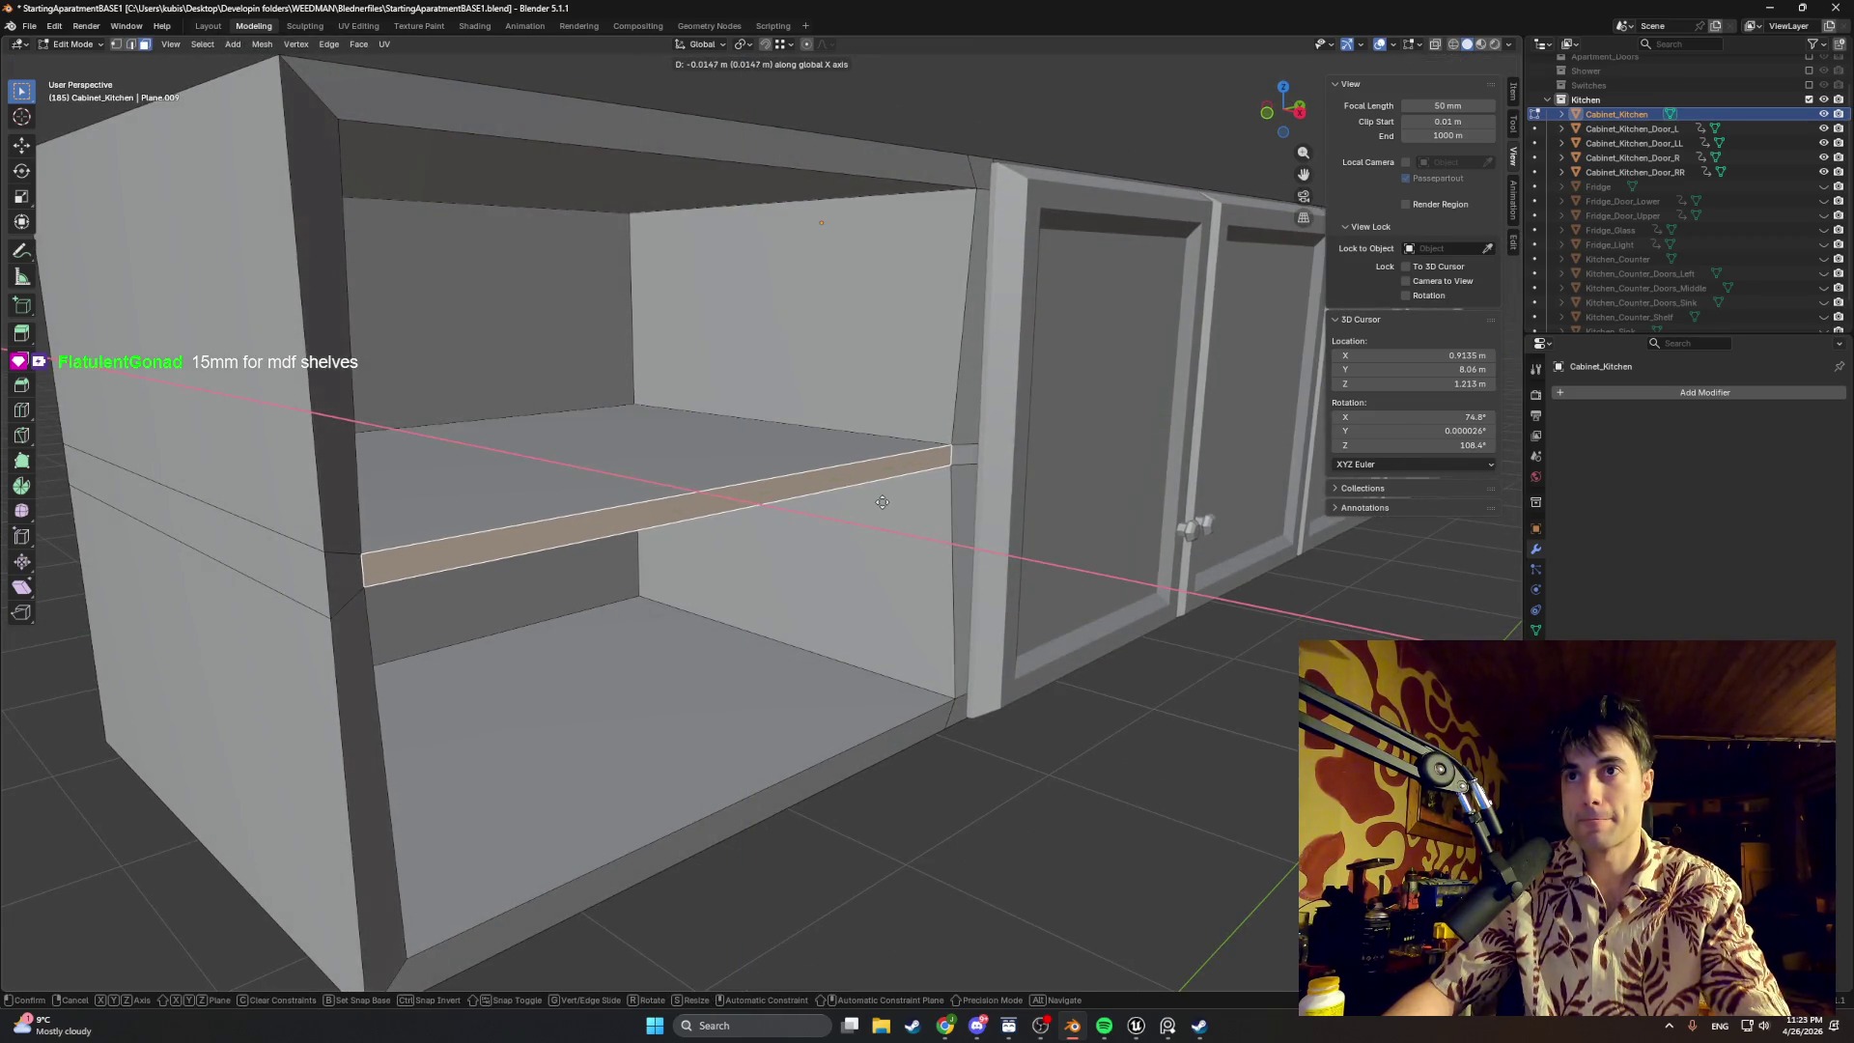
left_click(882, 503)
middle_click_drag(880, 501, 850, 514)
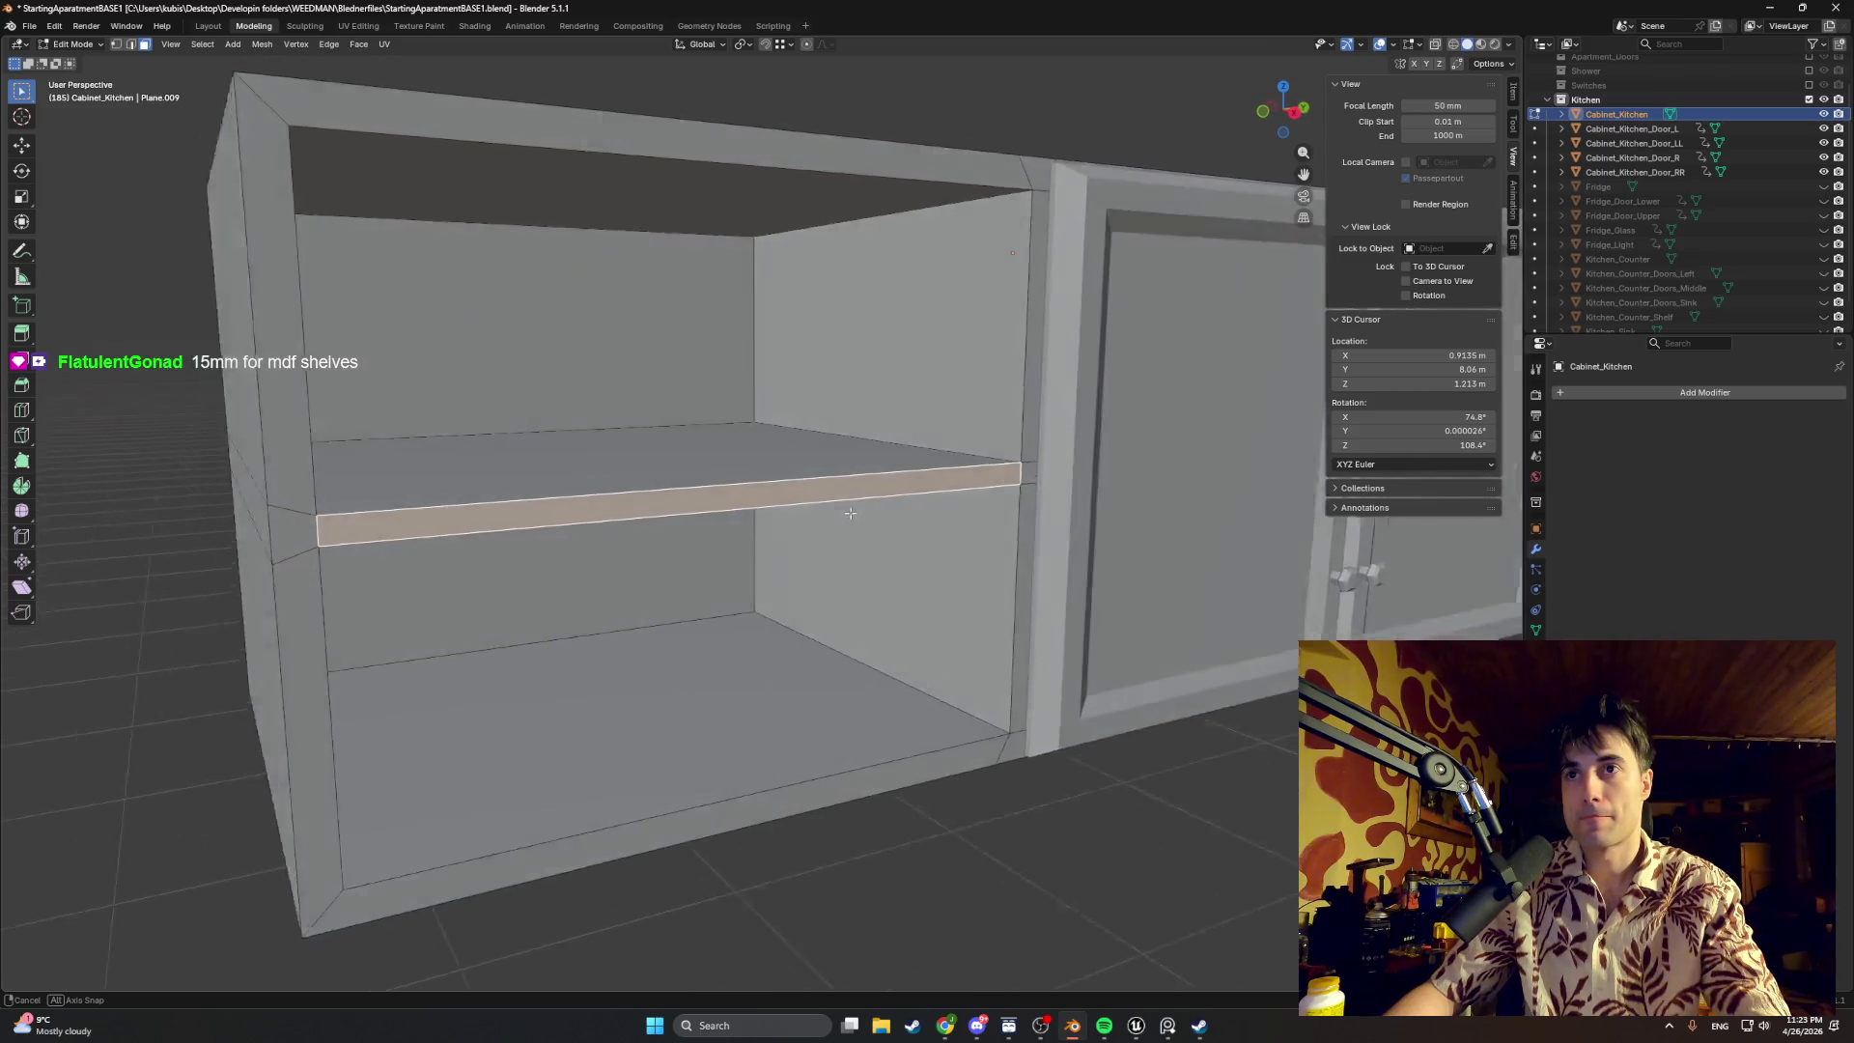
scroll(849, 513, "down", 3)
scroll(869, 609, "down", 4)
middle_click_drag(912, 710, 846, 678)
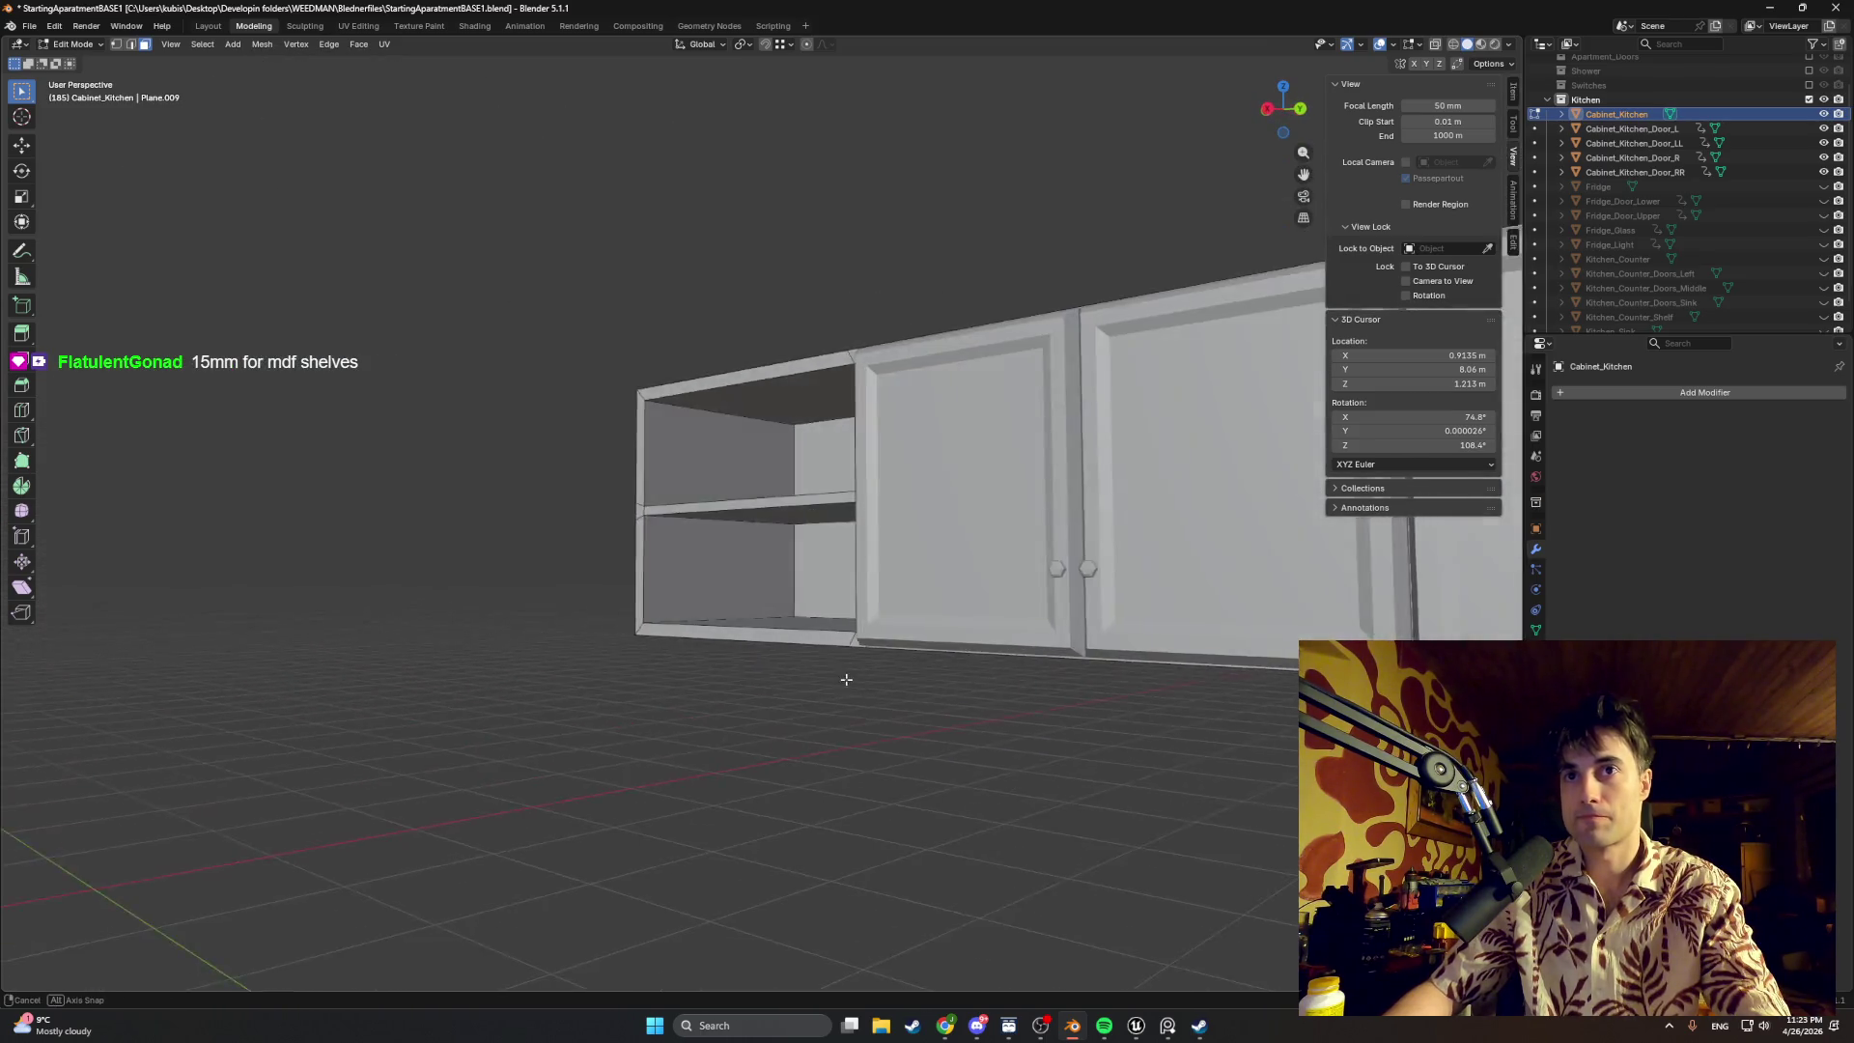
scroll(846, 678, "down", 3)
middle_click_drag(995, 691, 978, 692)
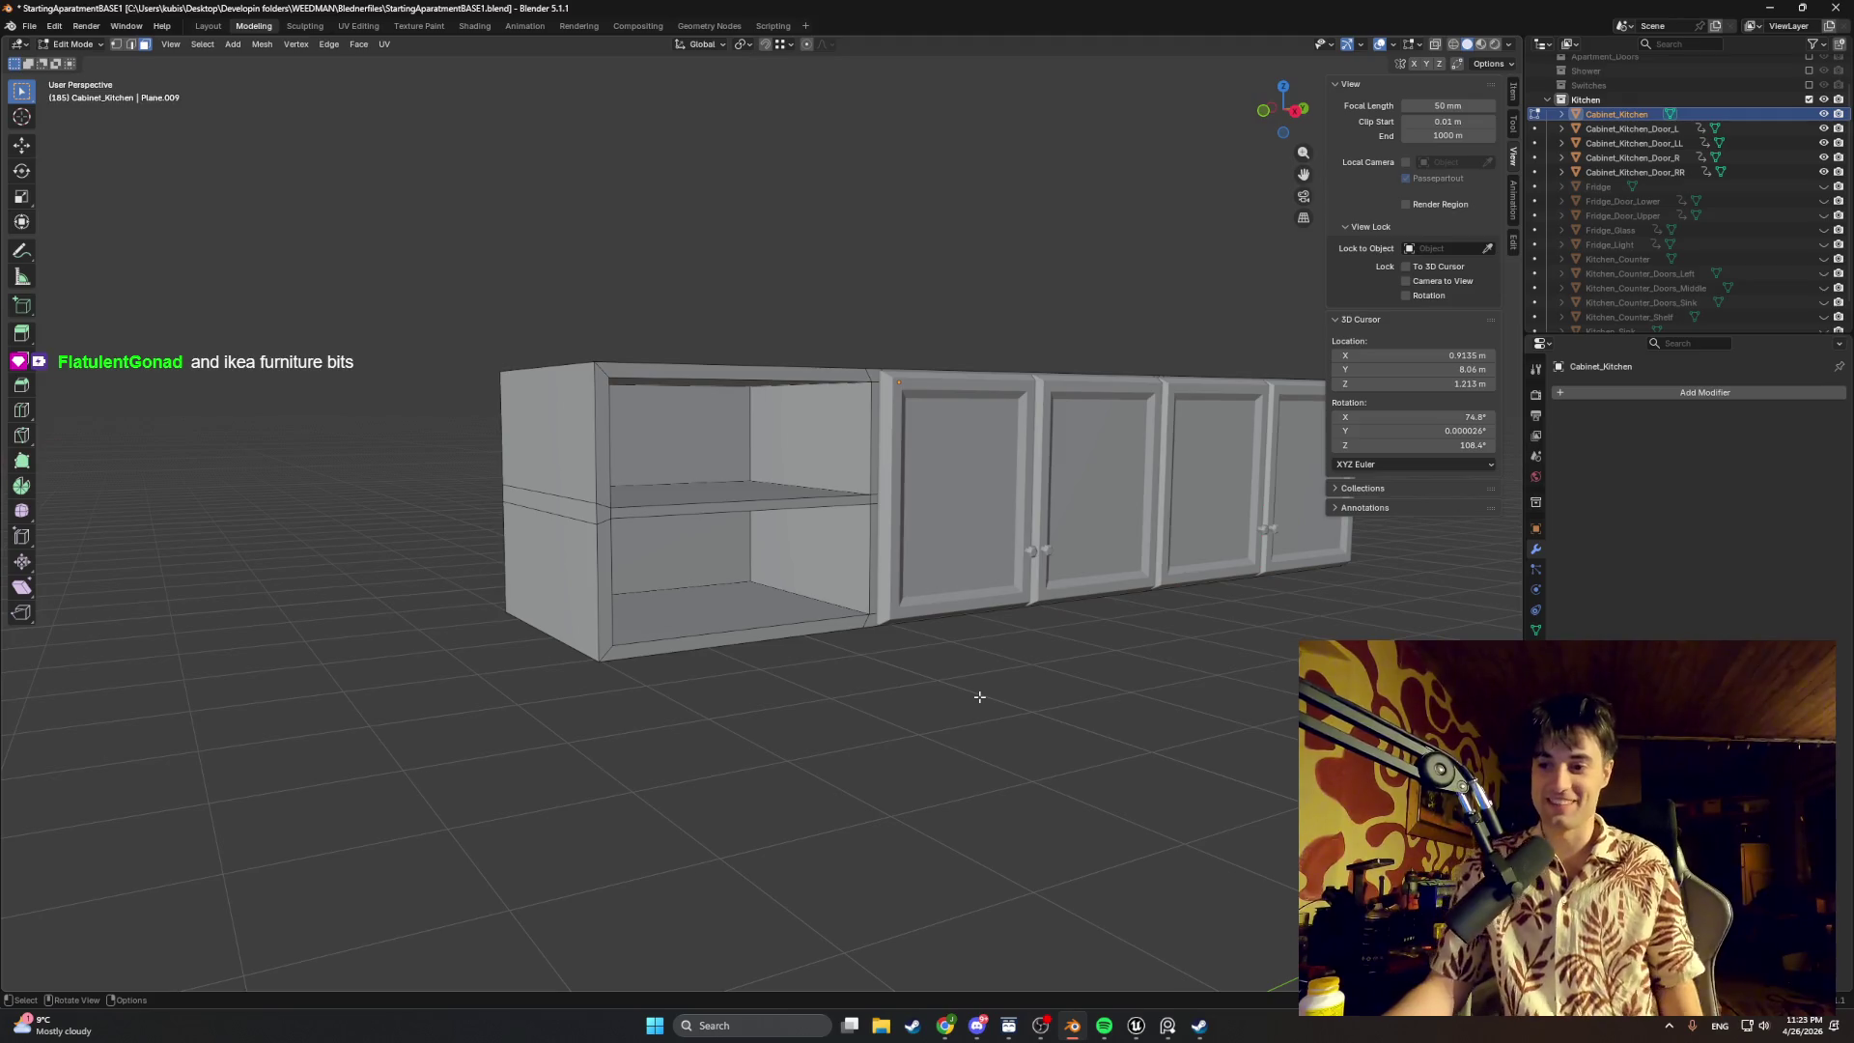
scroll(809, 598, "up", 2)
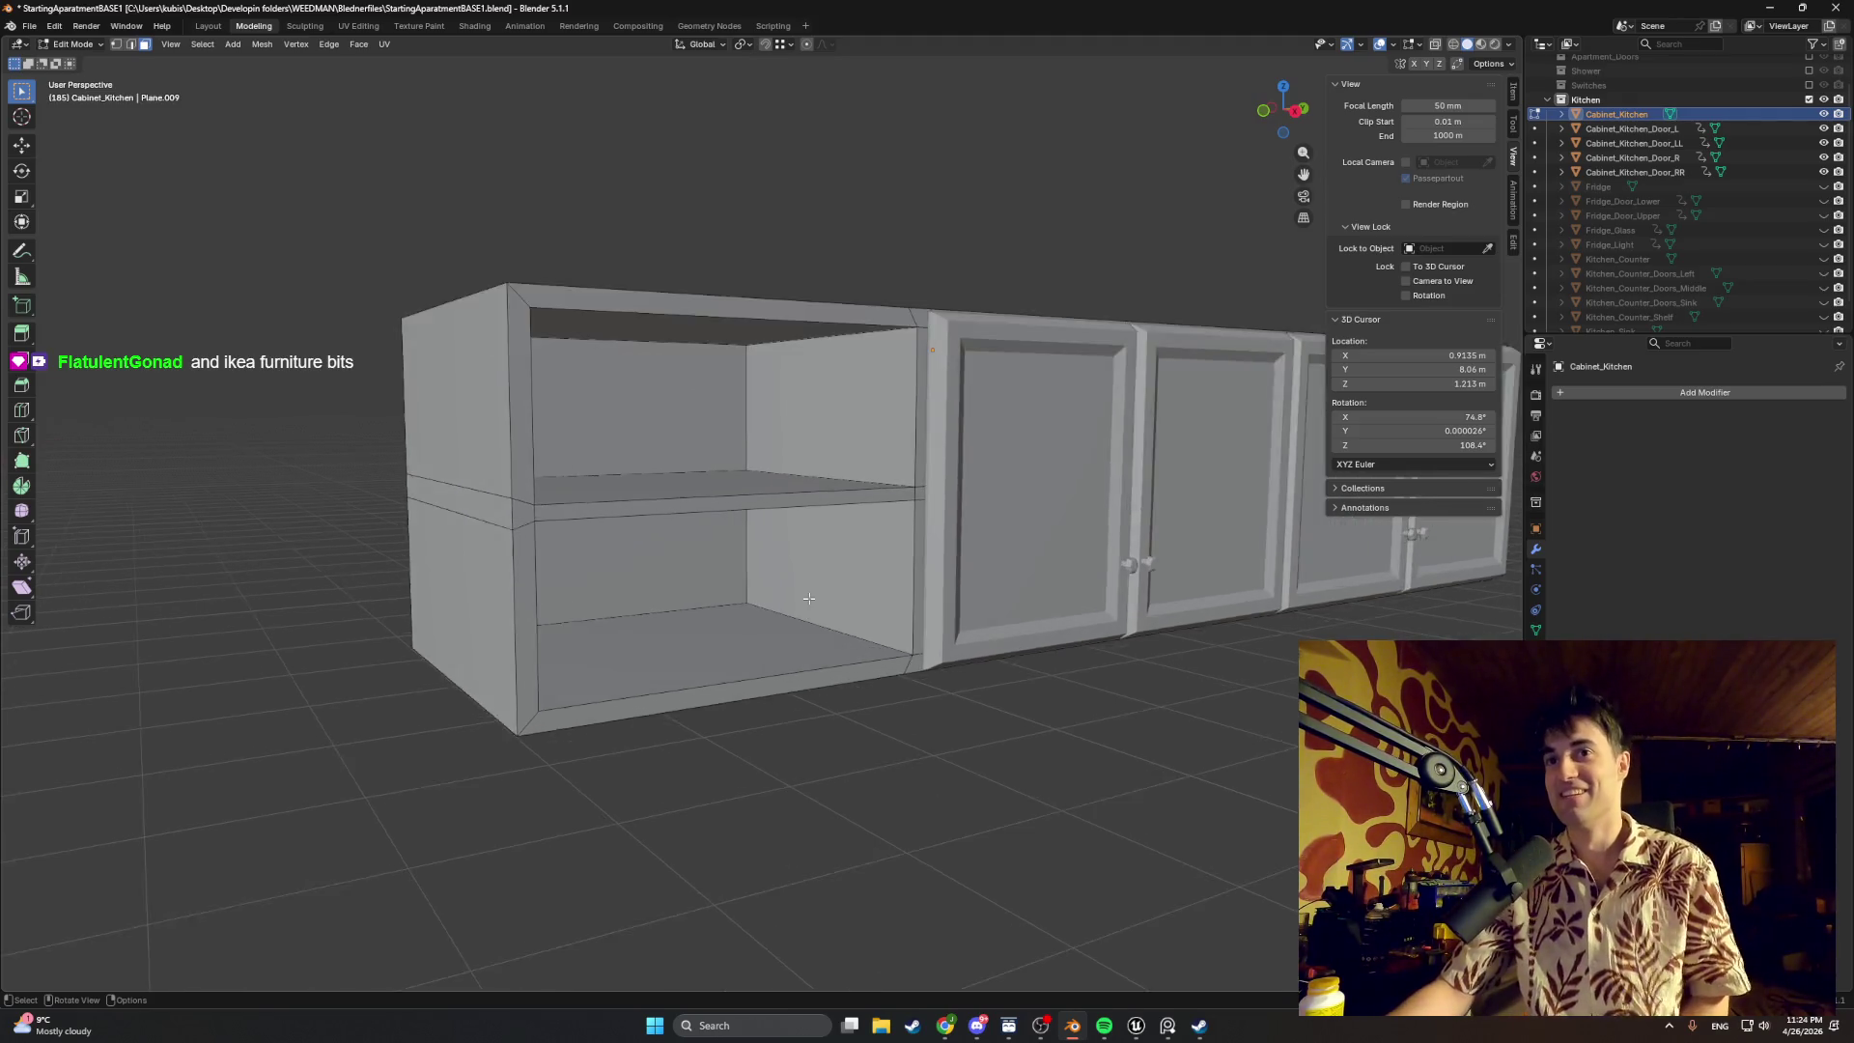
scroll(809, 596, "up", 2)
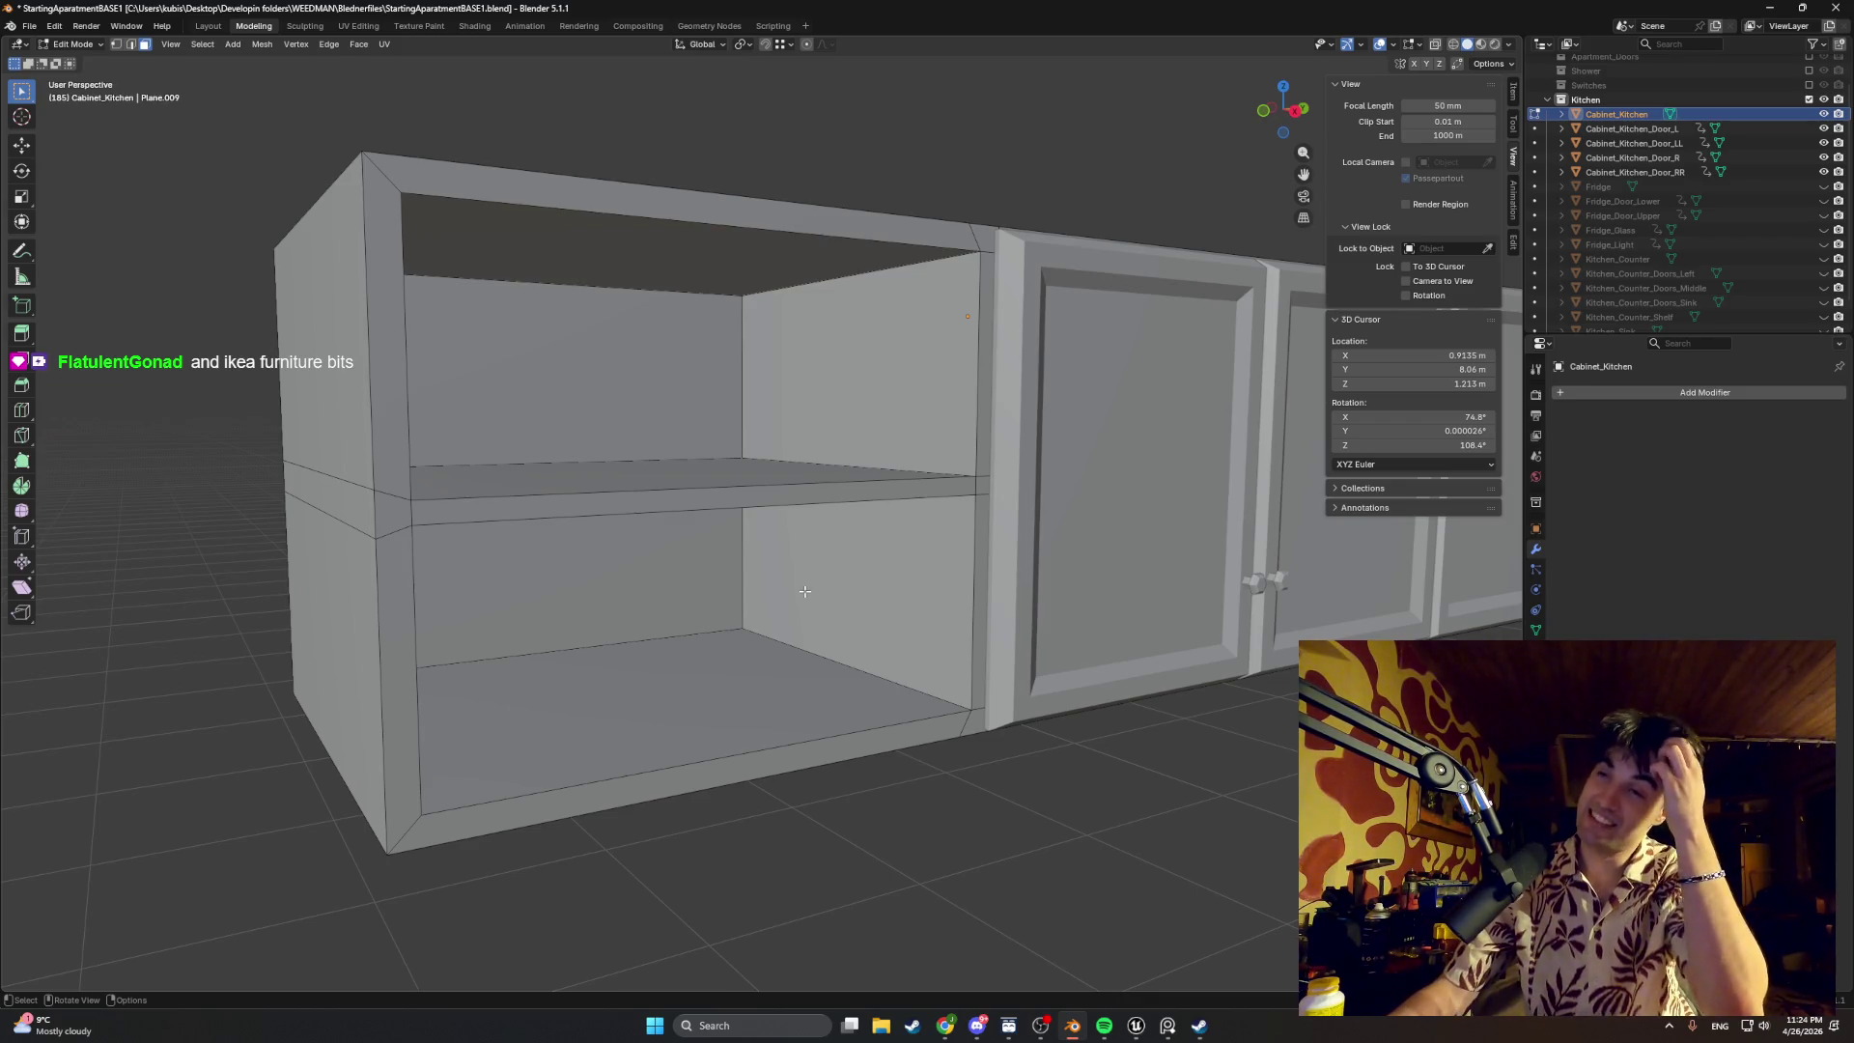
mouse_move(806, 590)
middle_mouse_down()
mouse_move(655, 573)
mouse_move(696, 584)
mouse_move(679, 574)
middle_mouse_up()
scroll(696, 585, "down", 5)
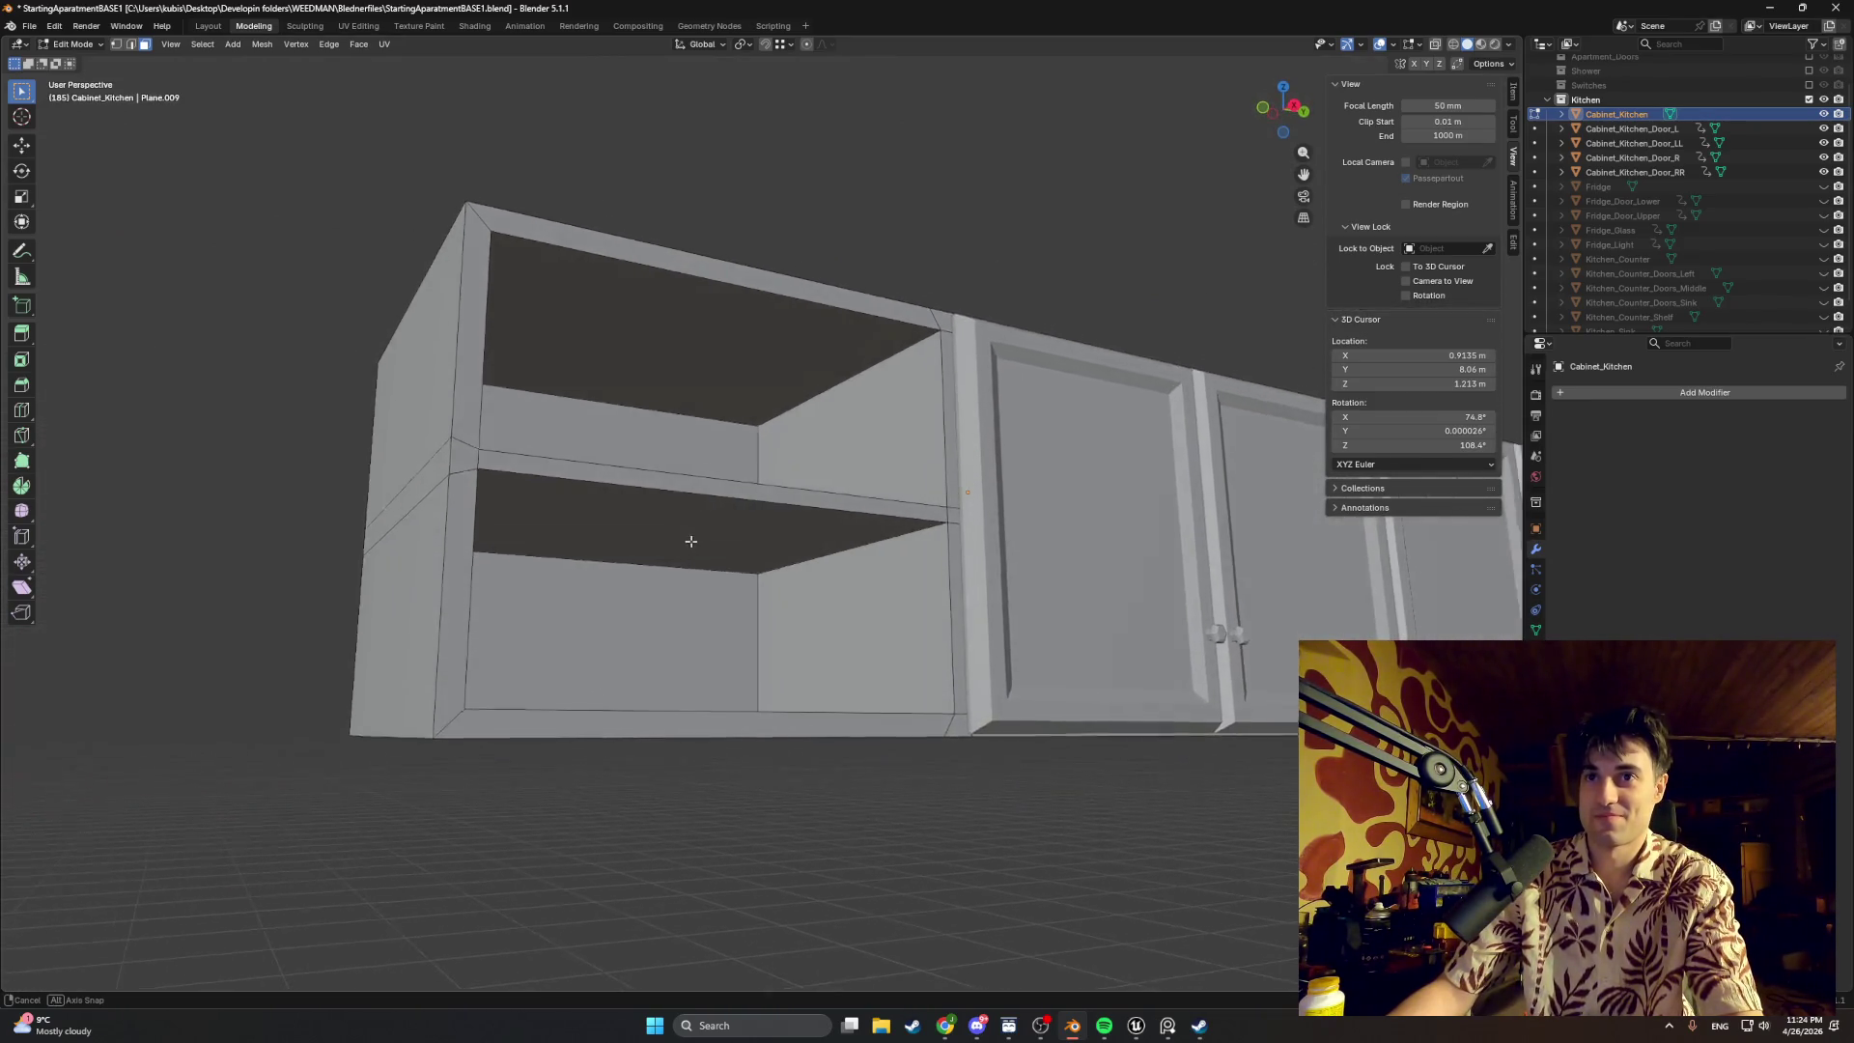
Step: Frame the open cabinet's front compartments closely and select the inner left edge face
middle_click_drag(680, 573, 701, 569)
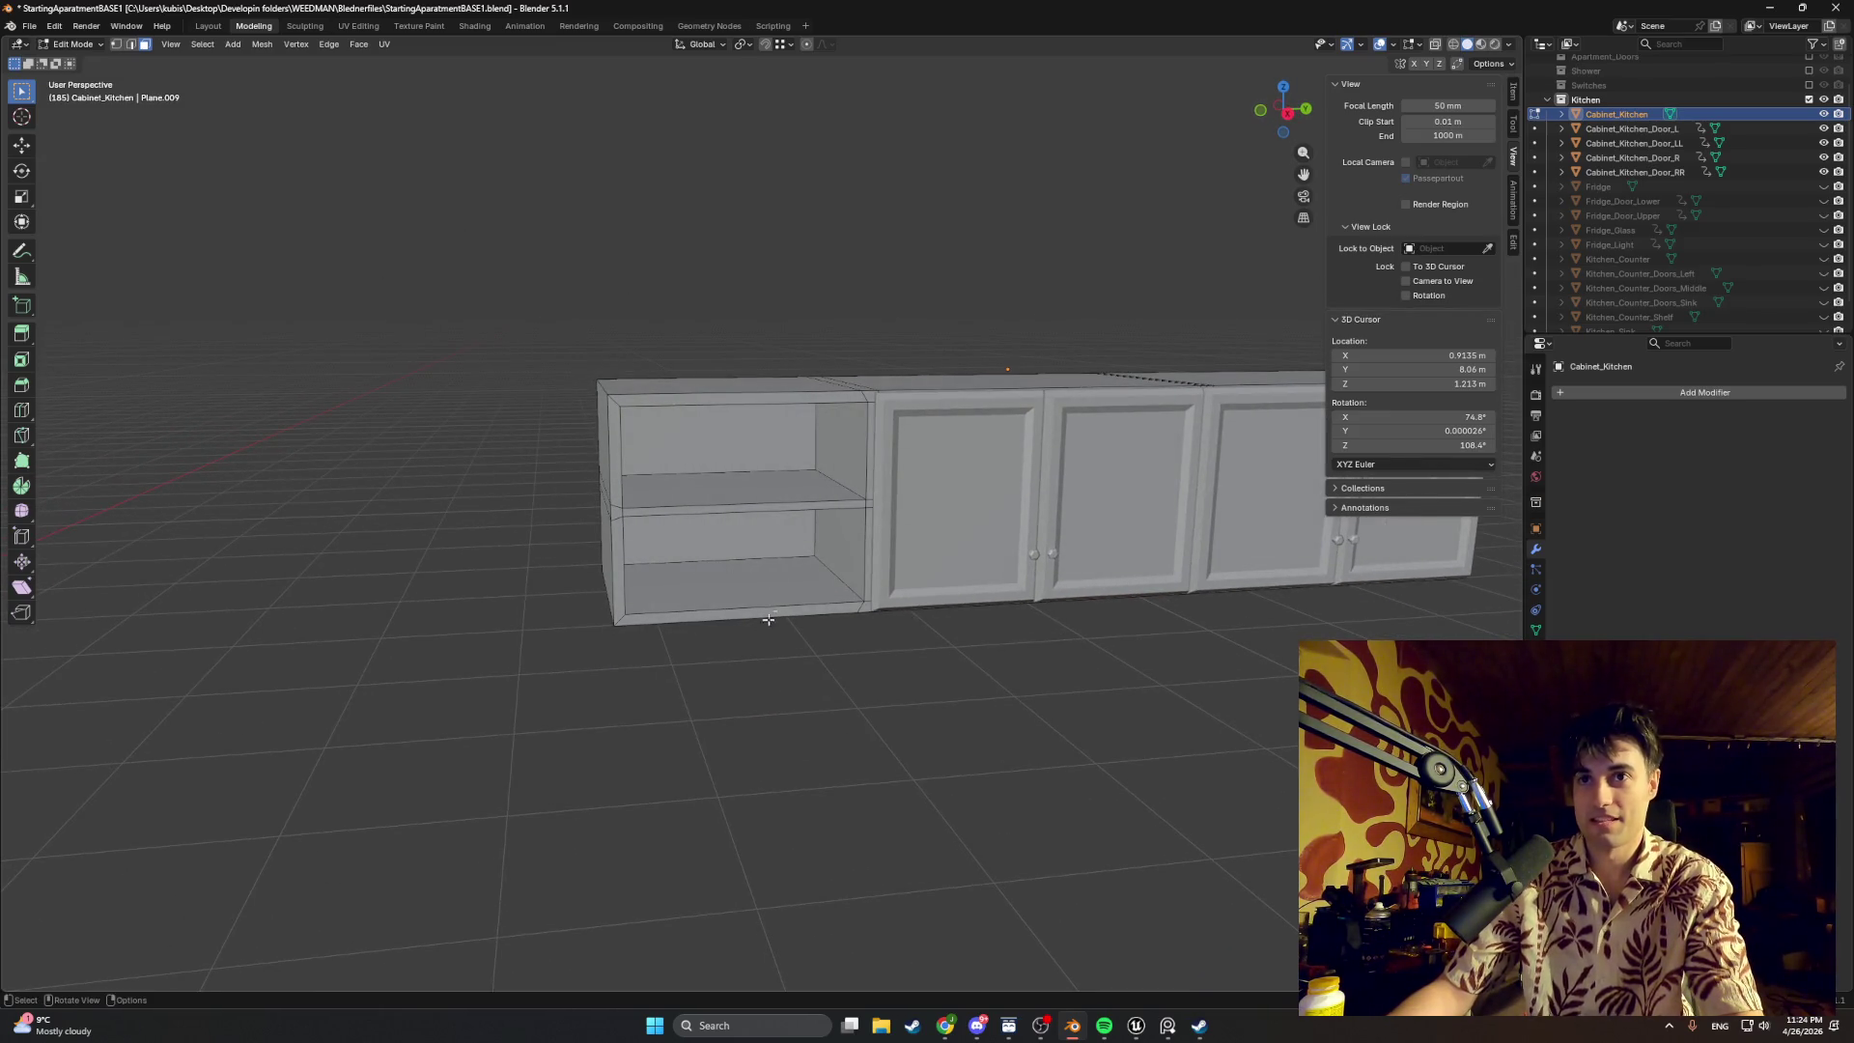
scroll(826, 579, "up", 1)
scroll(819, 580, "up", 1)
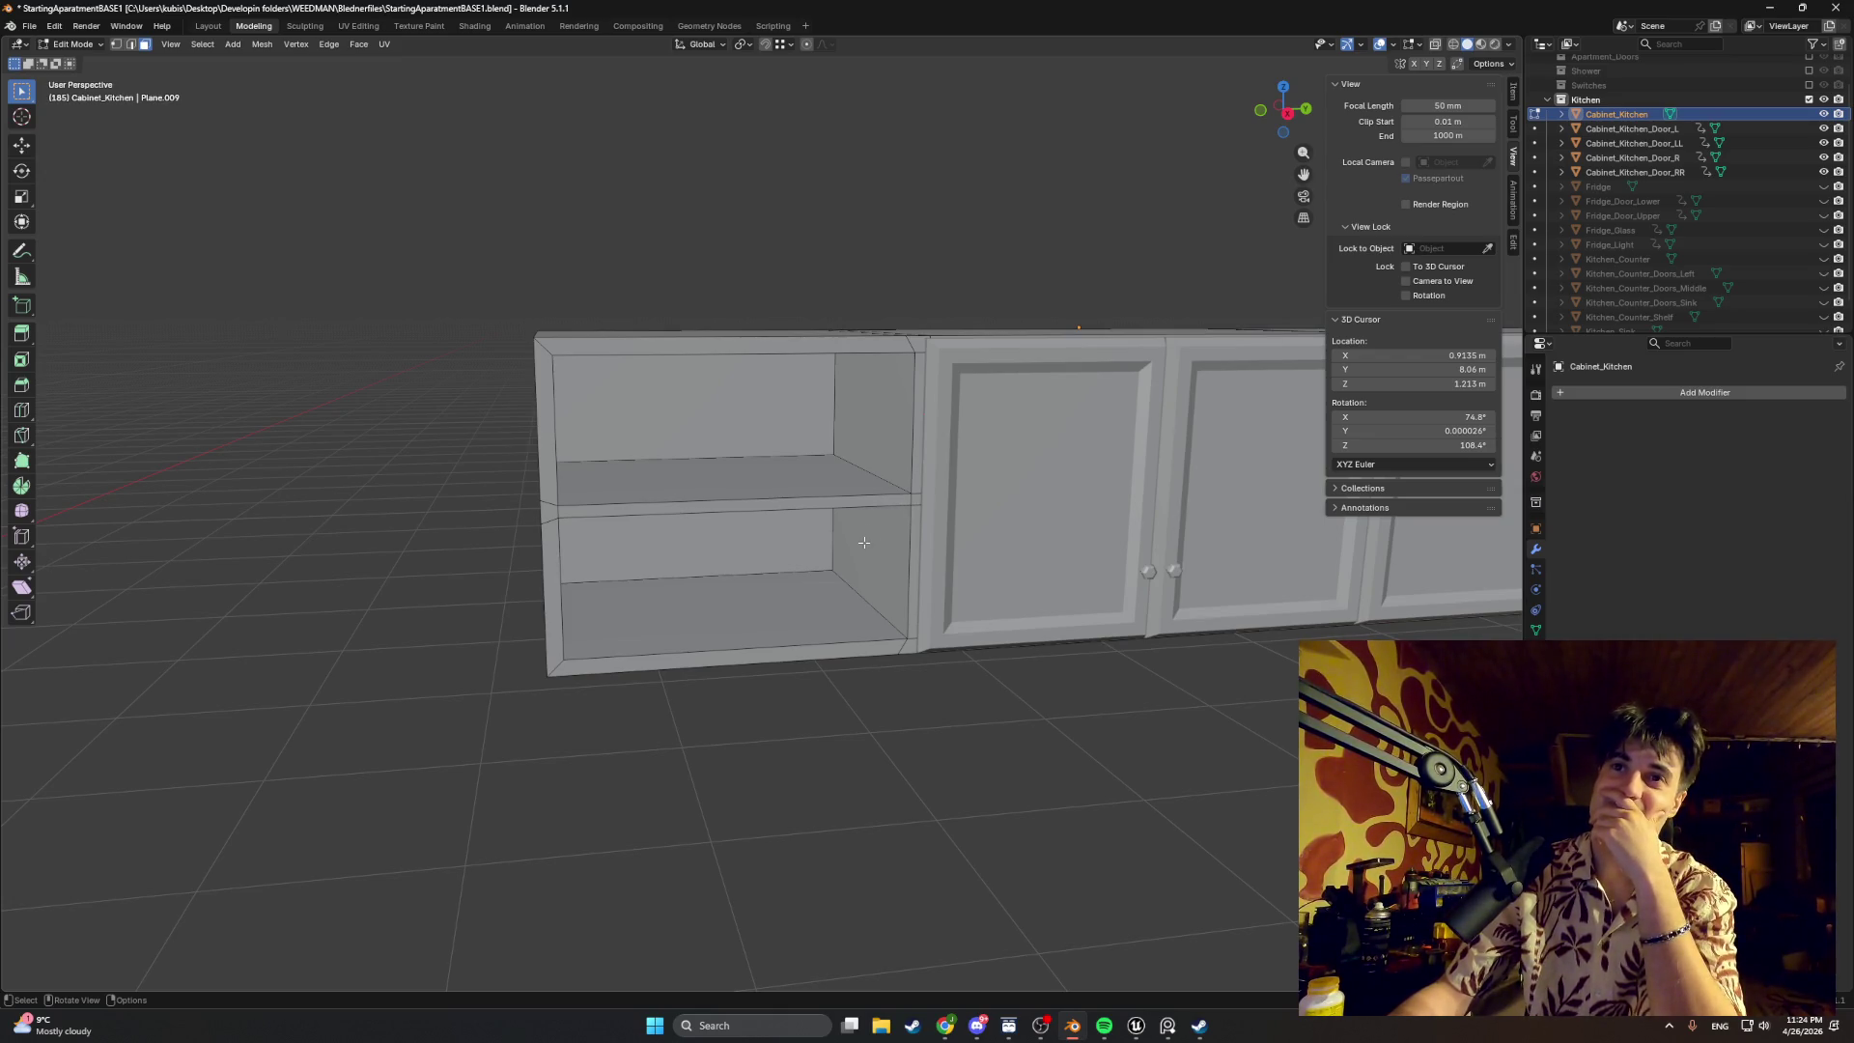
middle_click_drag(865, 545, 861, 581)
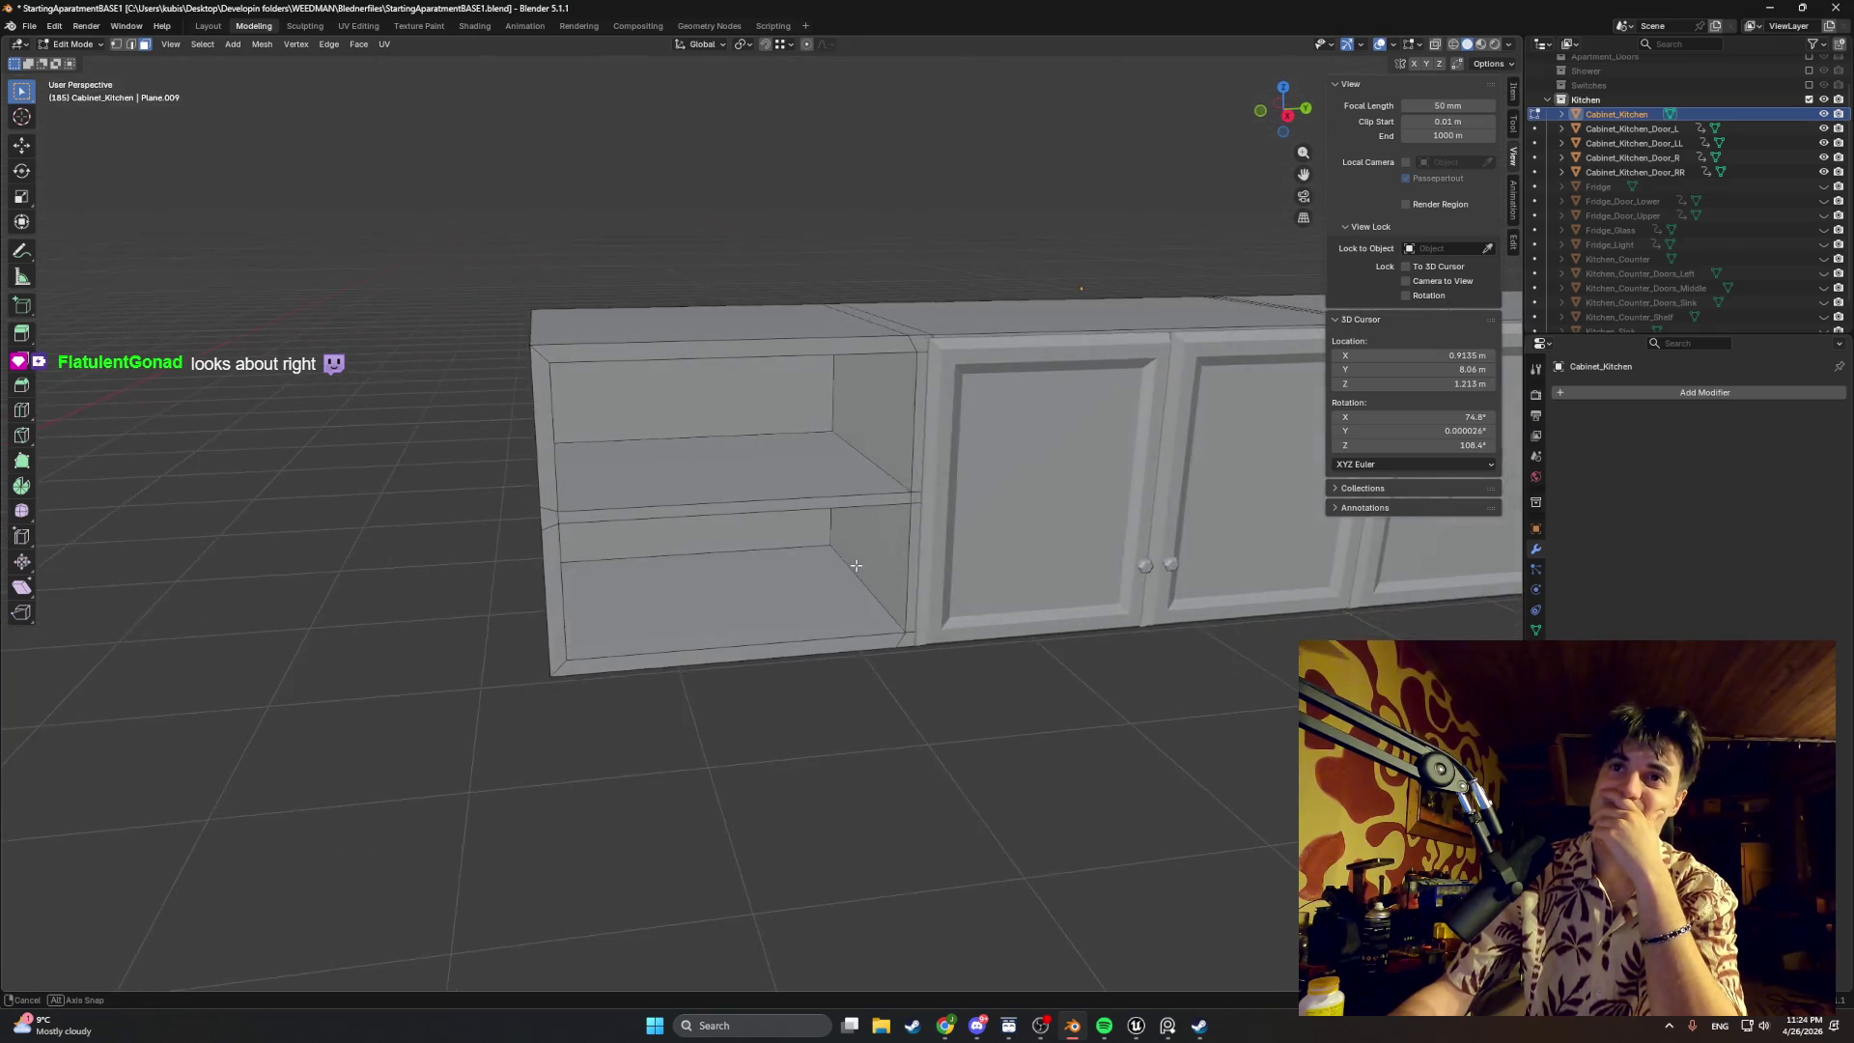
mouse_move(861, 580)
middle_mouse_down()
mouse_move(877, 542)
mouse_move(825, 548)
middle_mouse_up()
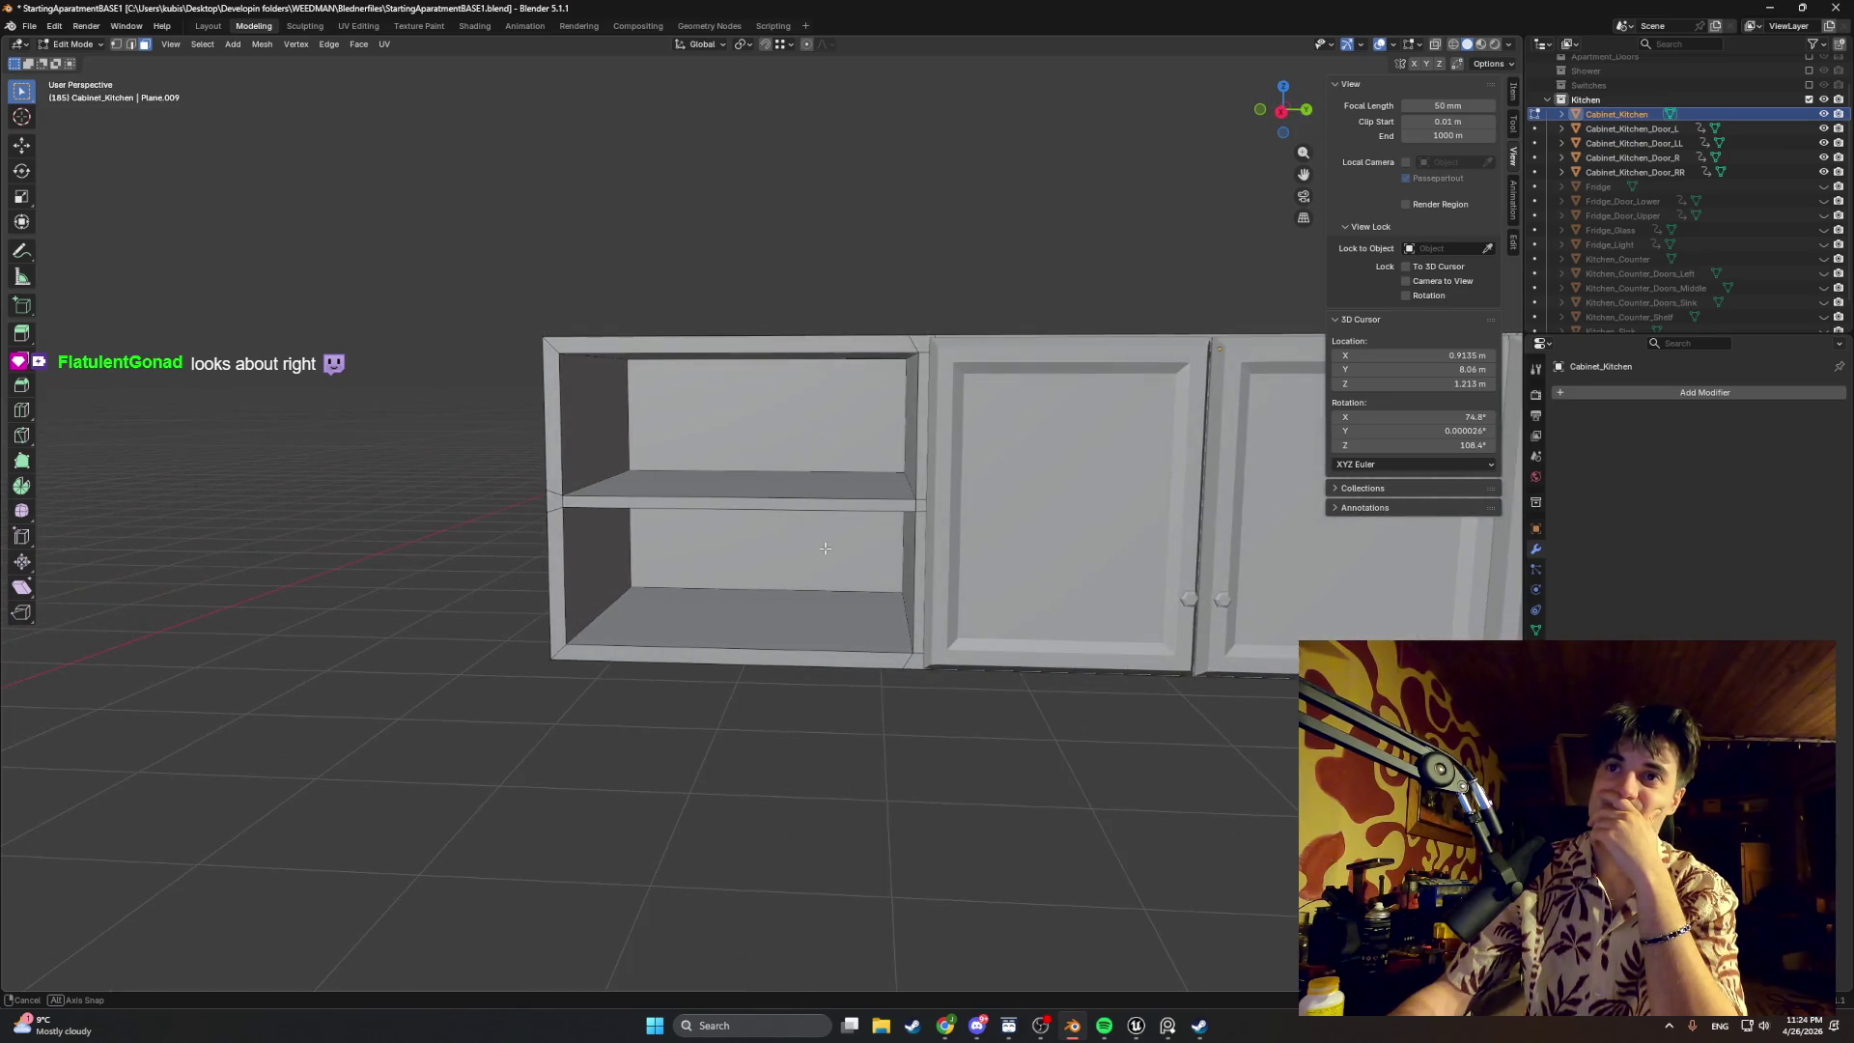
middle_click_drag(825, 548, 824, 548)
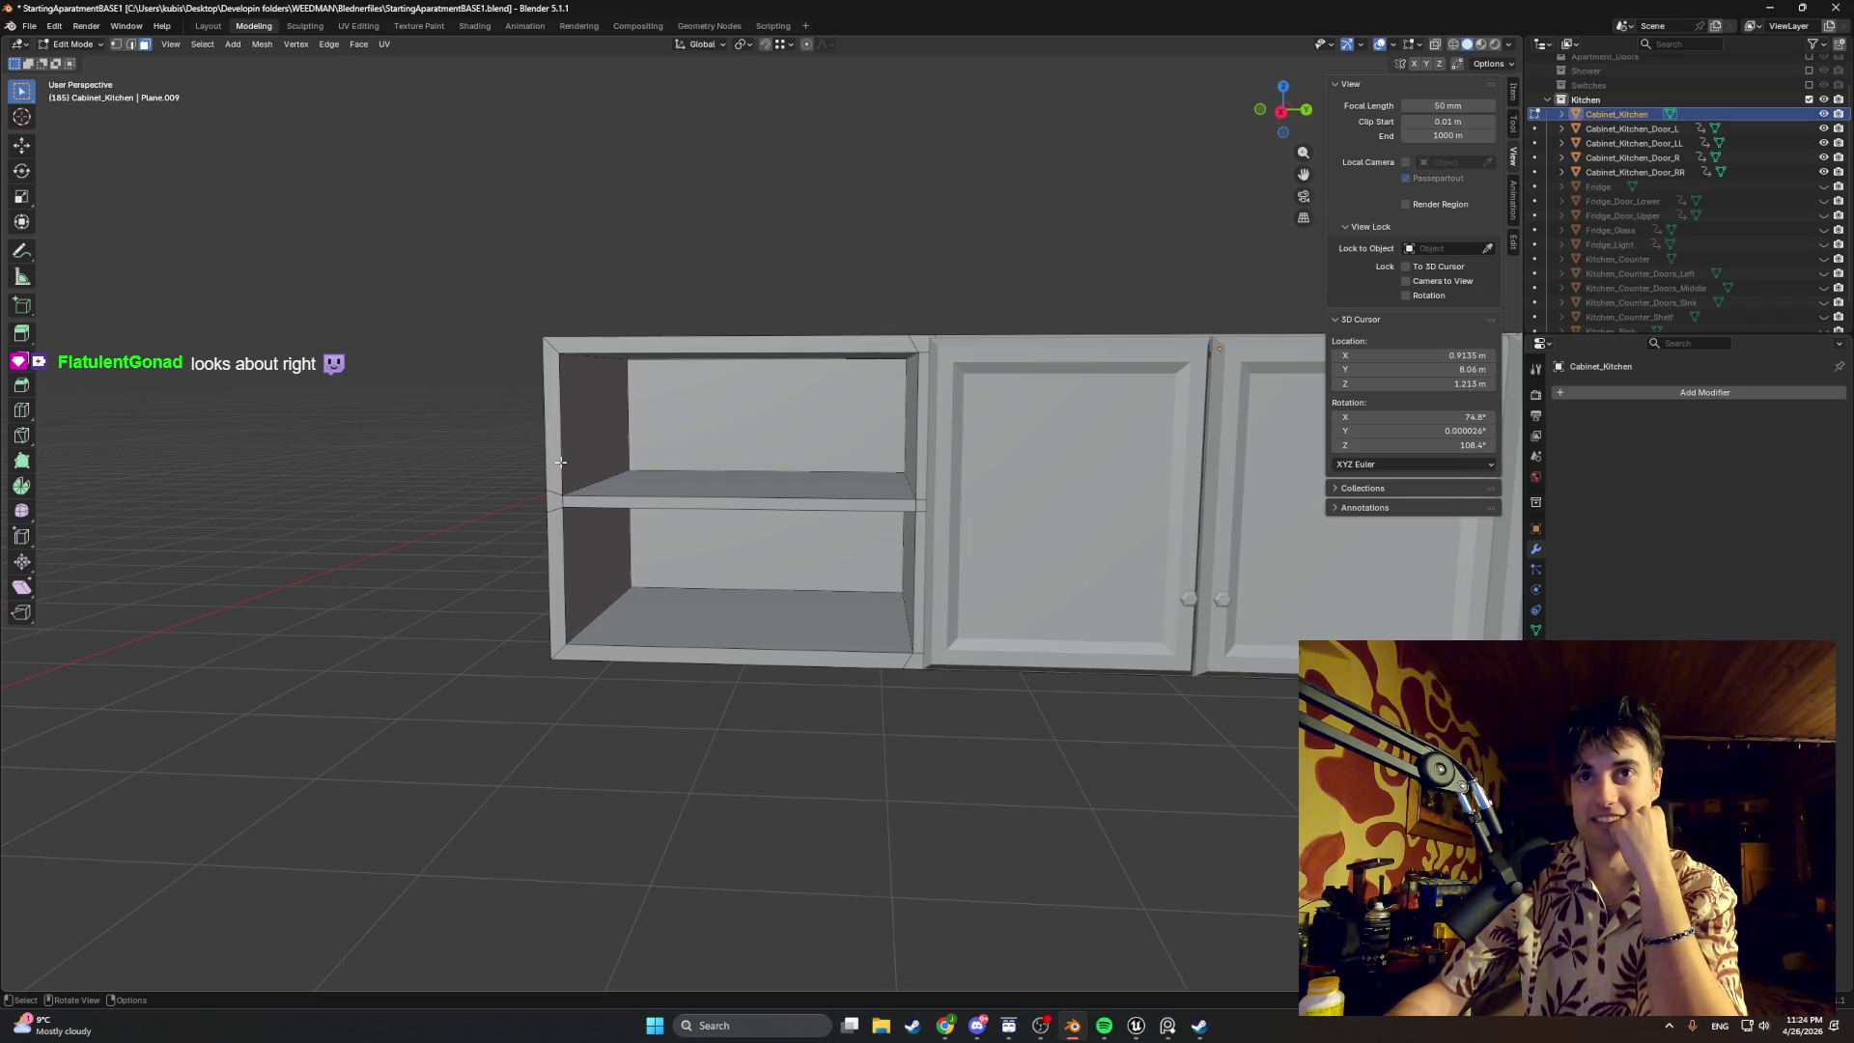
scroll(580, 653, "down", 2)
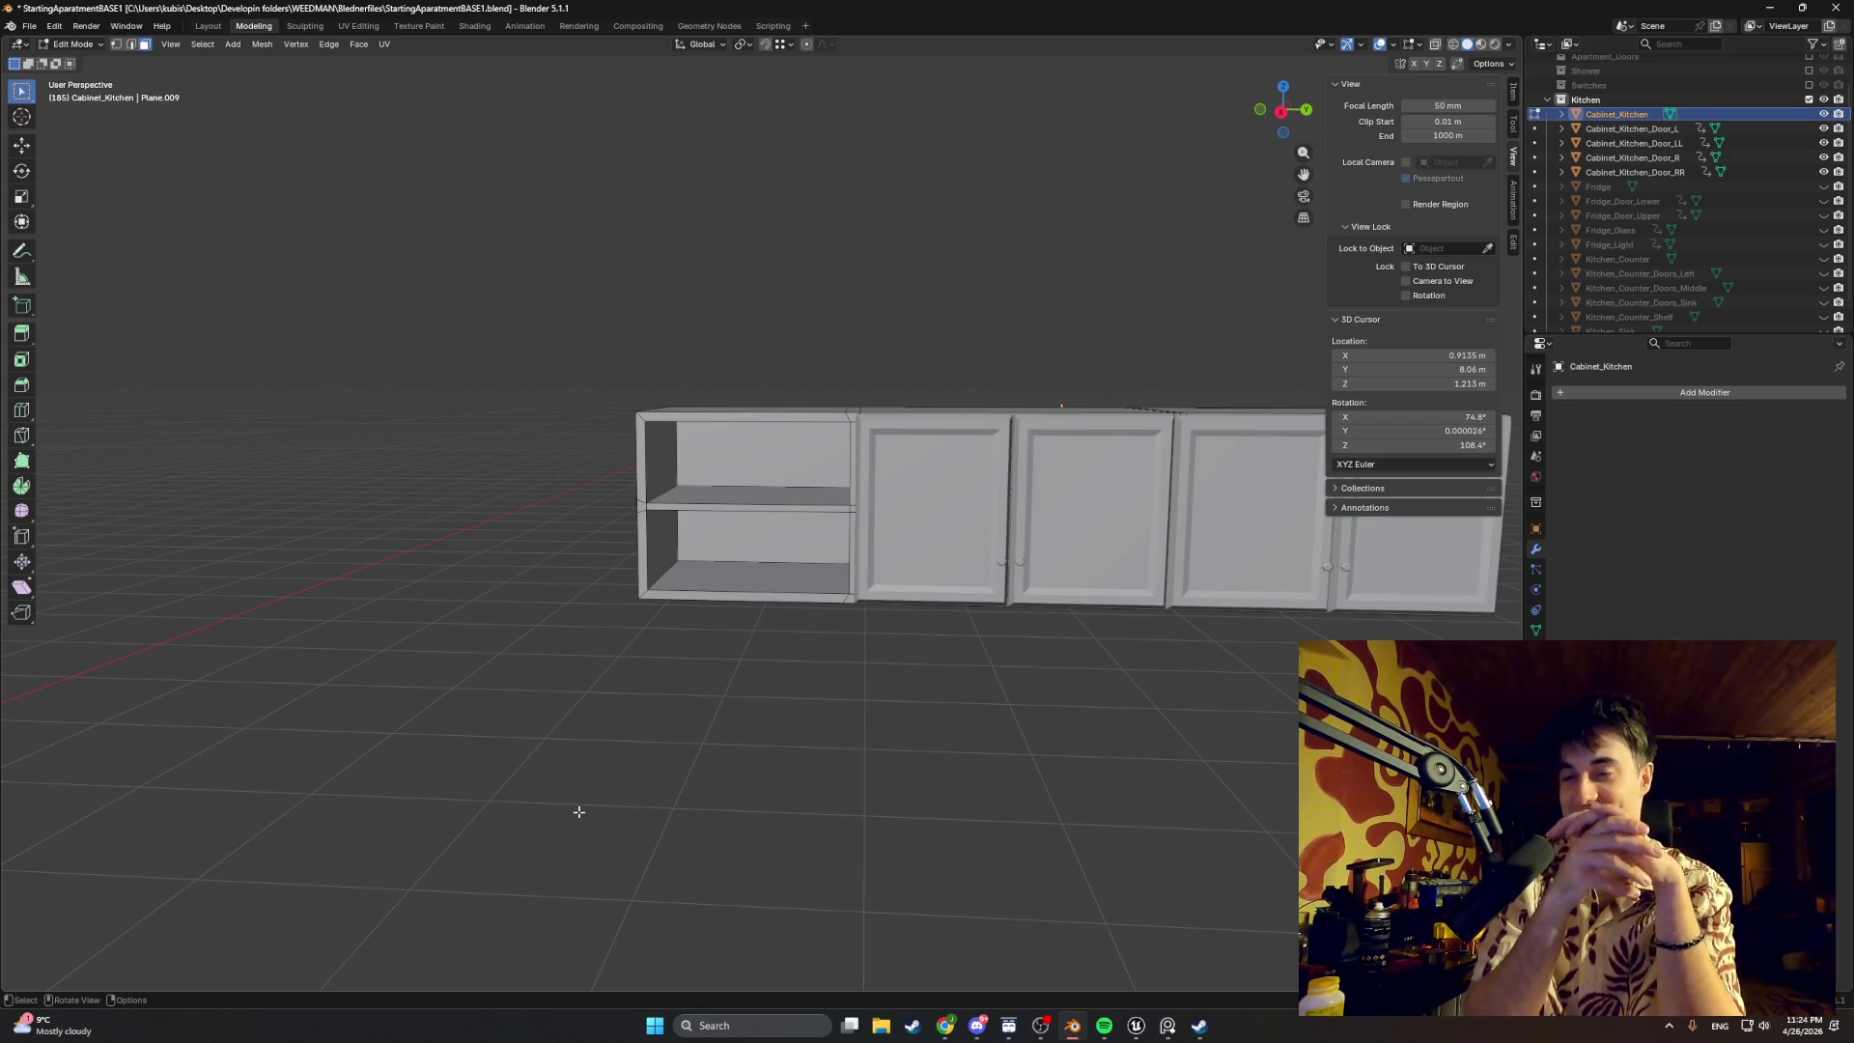
scroll(622, 487, "up", 2)
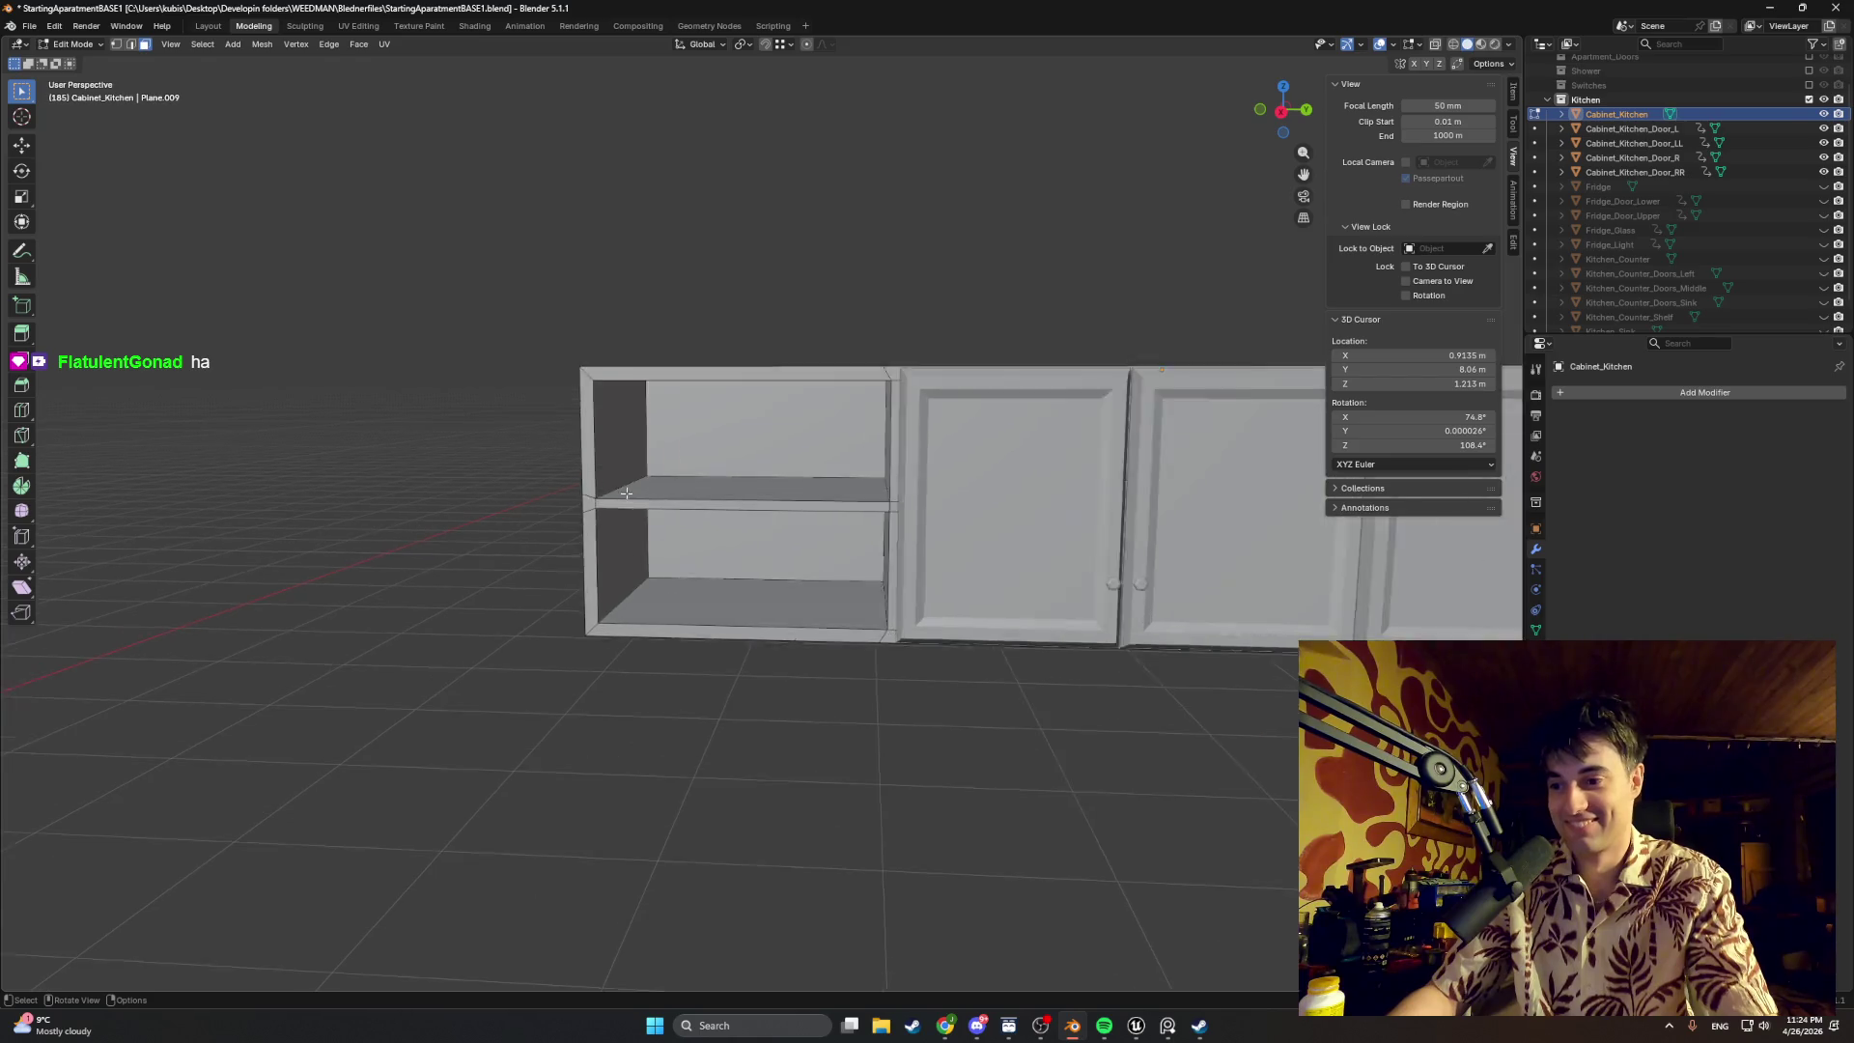
scroll(622, 486, "up", 3)
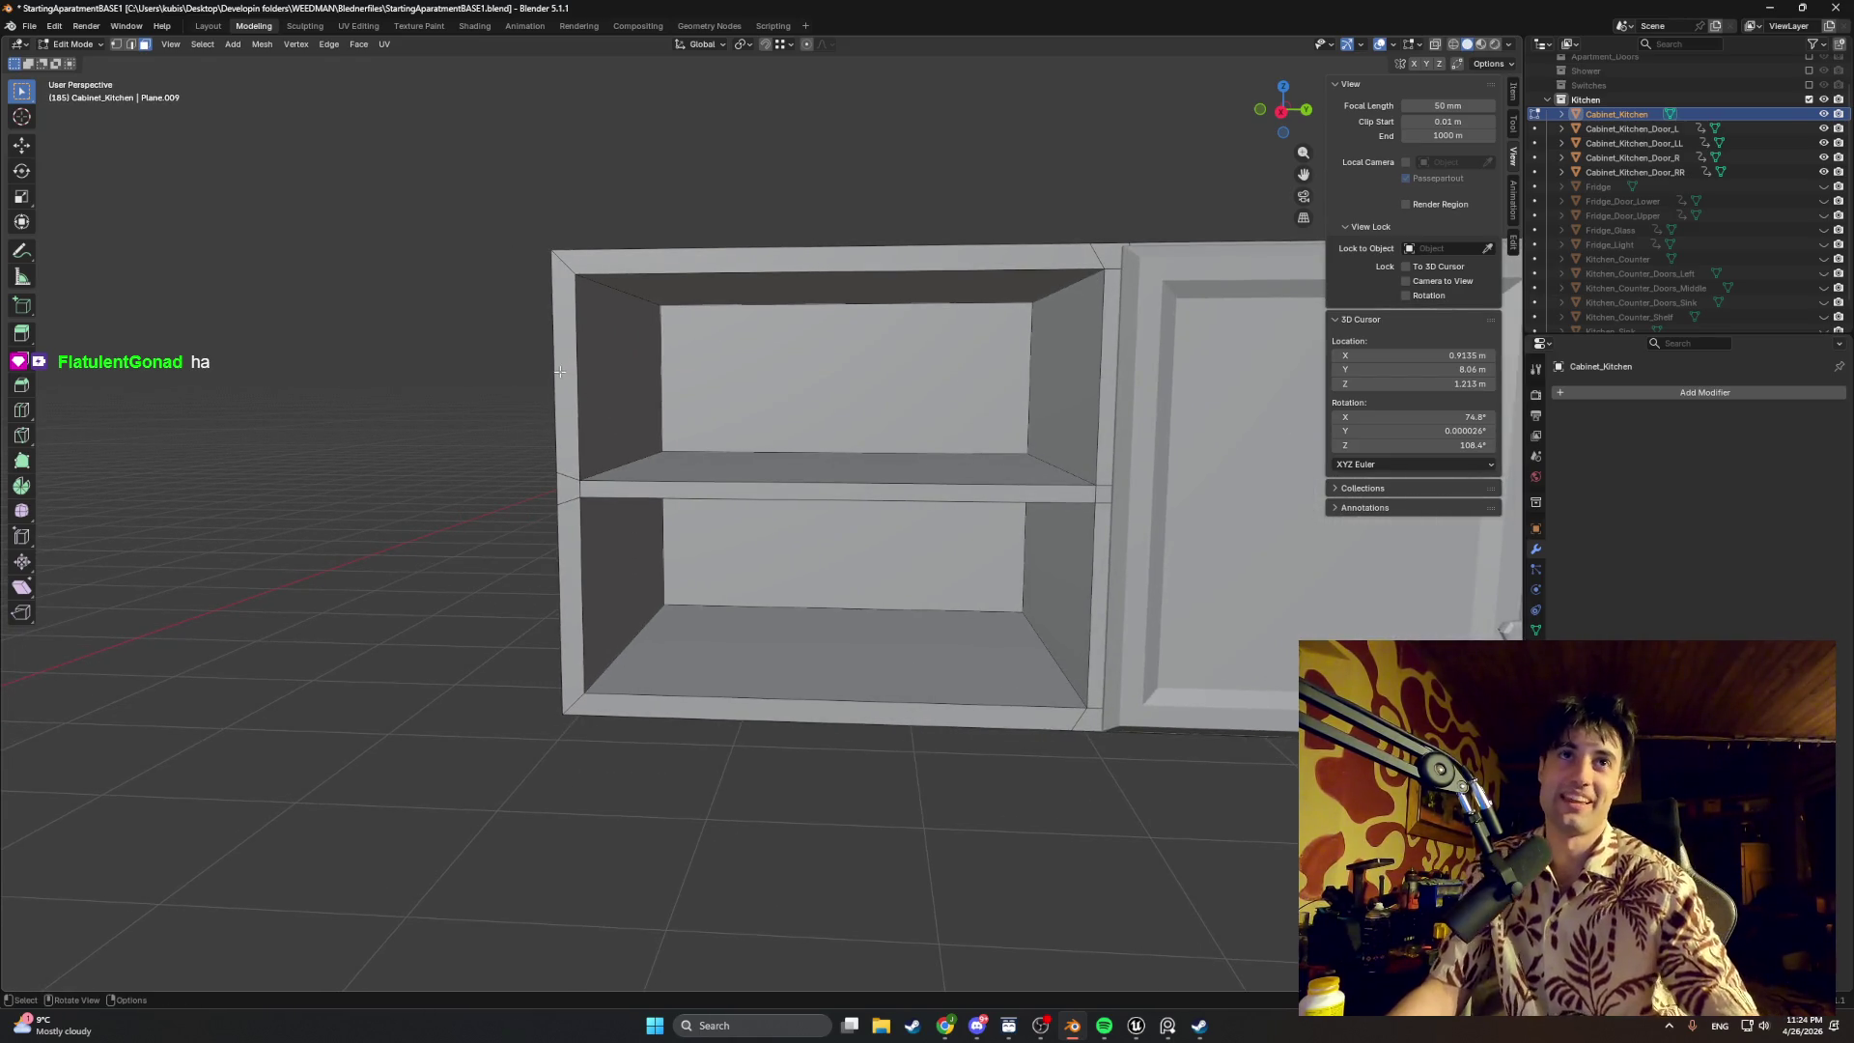
left_click(559, 361)
Step: Inset the cabinet's inner left side face to start a narrow recessed strip
key("i")
left_click(658, 333)
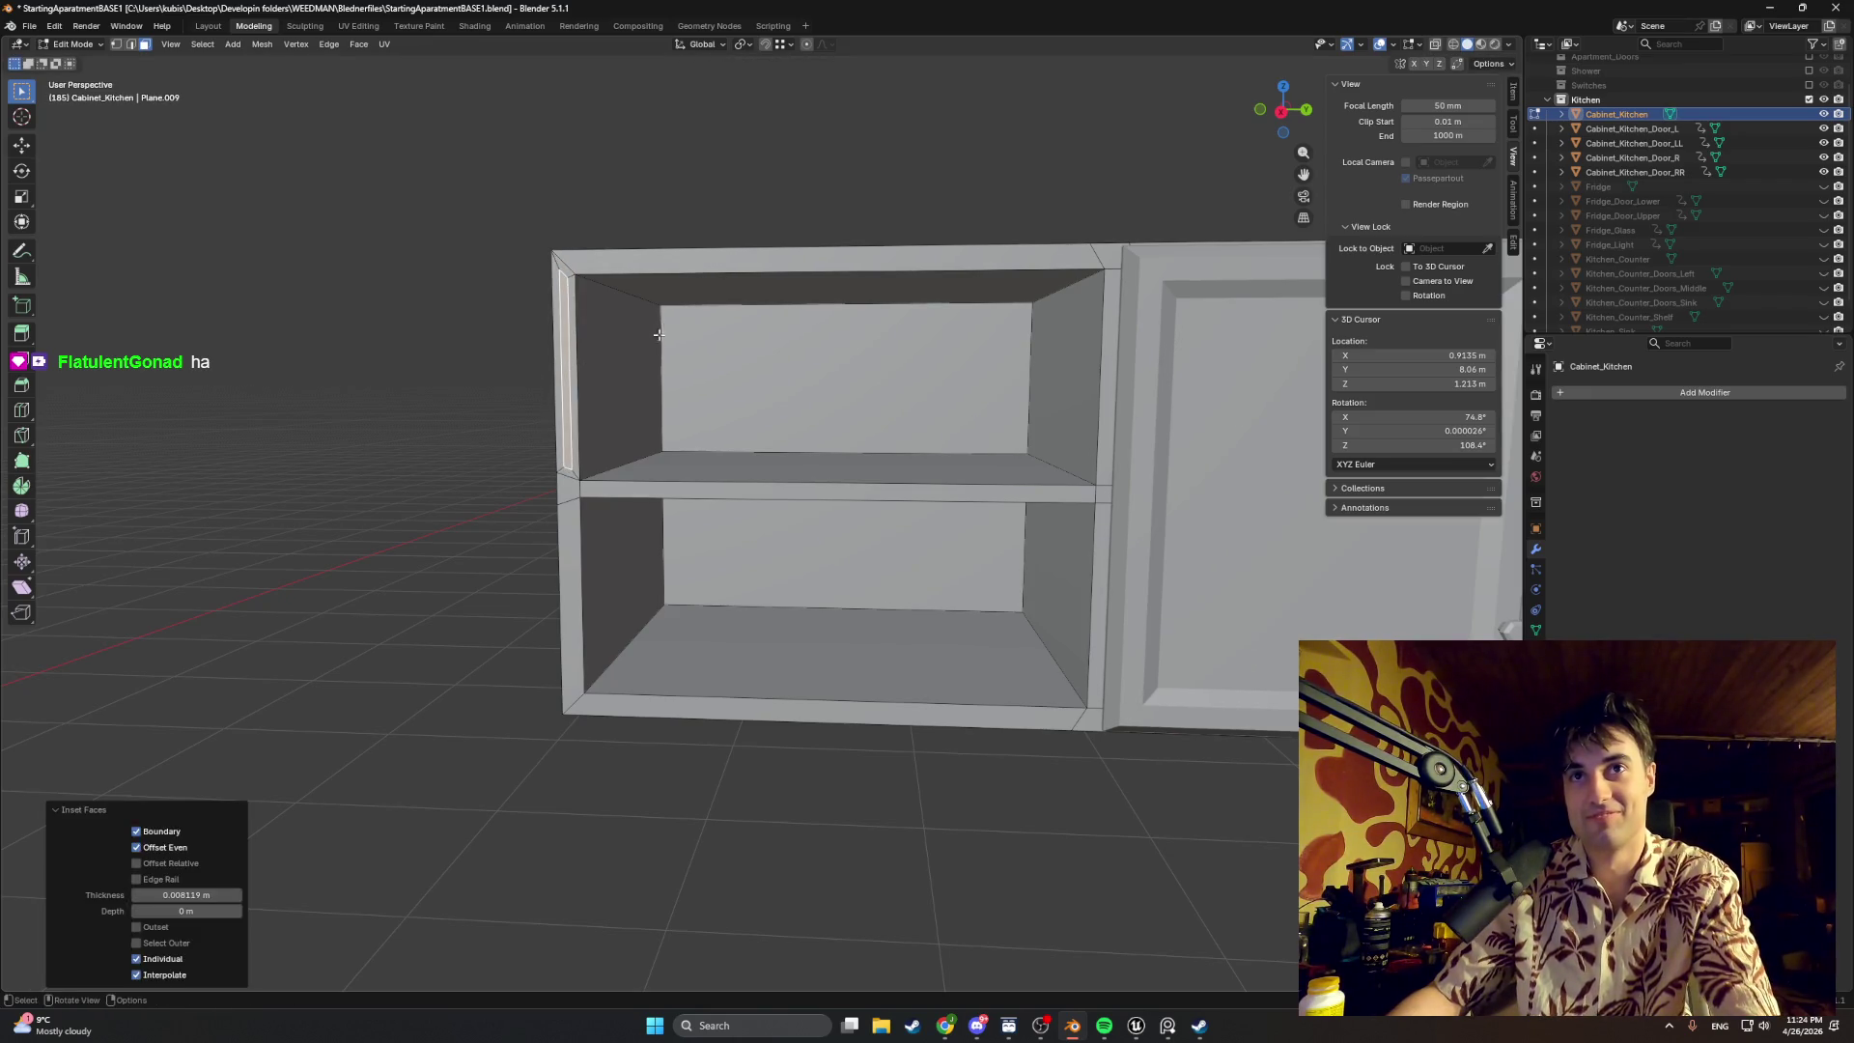
scroll(739, 660, "up", 1)
scroll(740, 661, "up", 2)
scroll(739, 660, "up", 1)
scroll(740, 661, "up", 1)
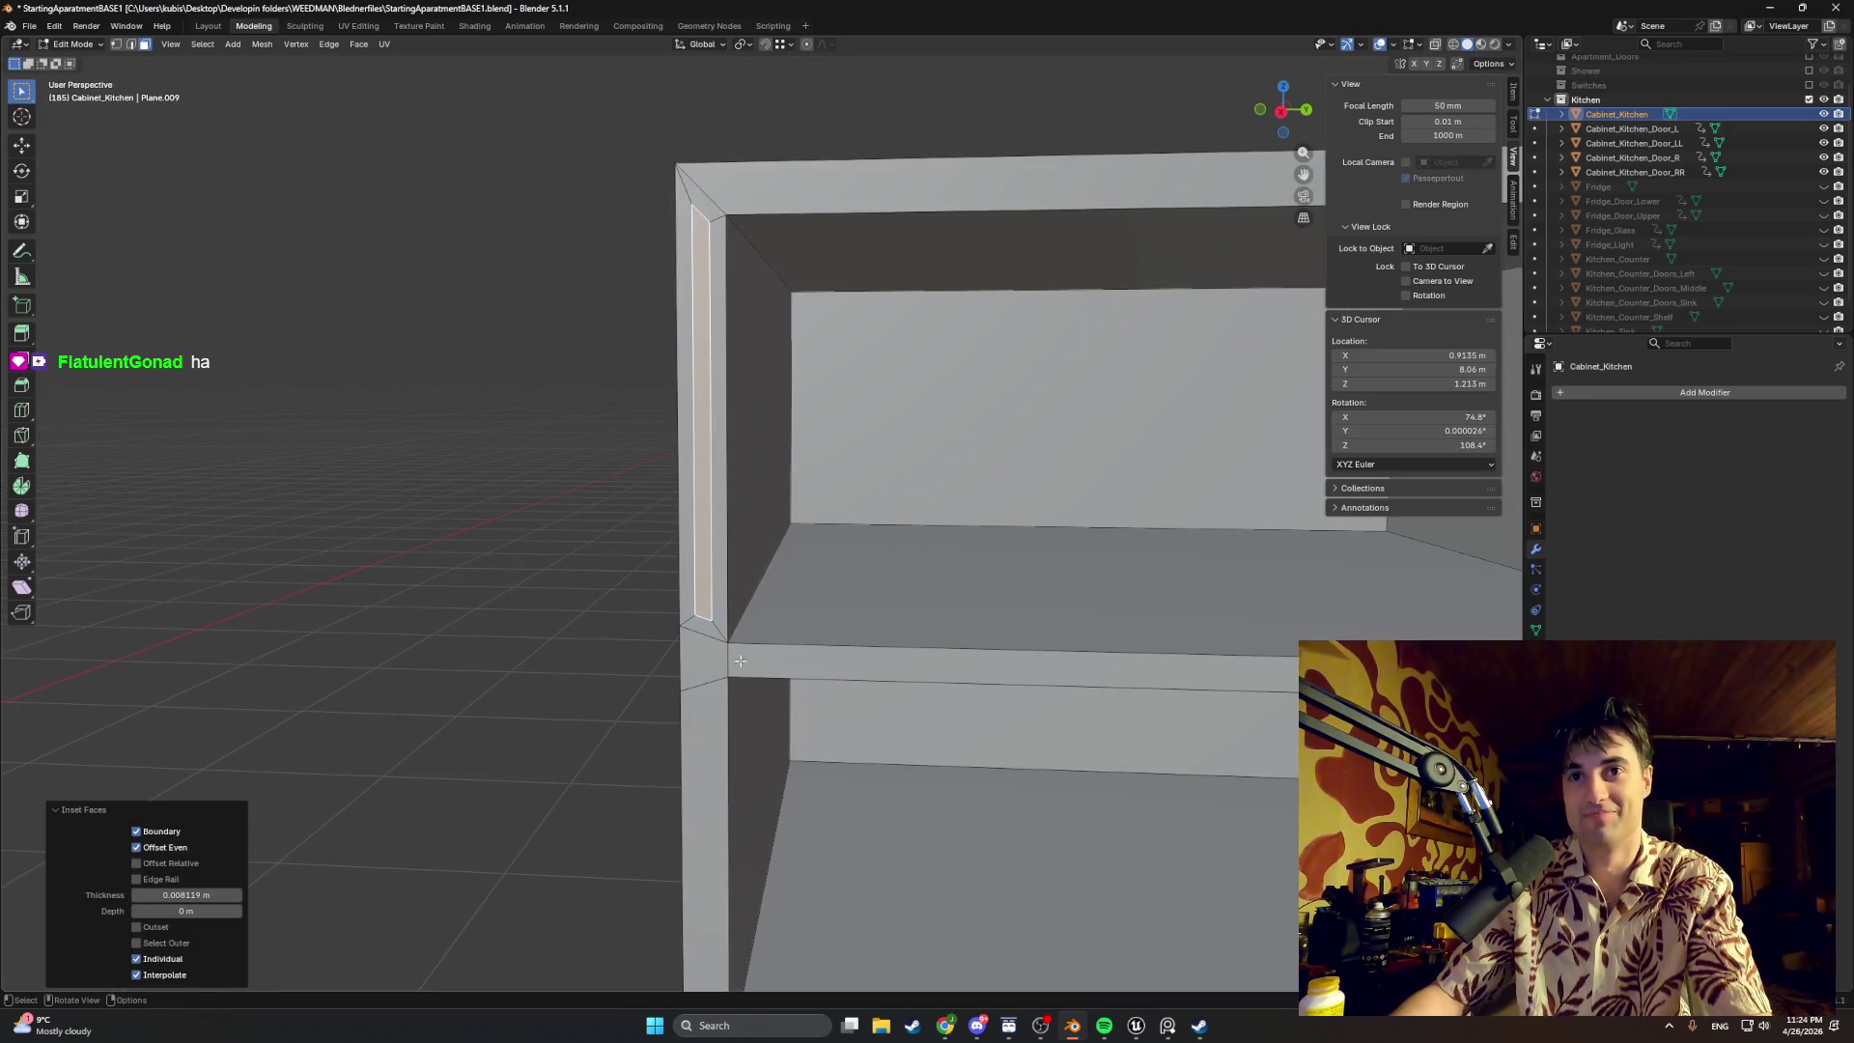
left_click(681, 637)
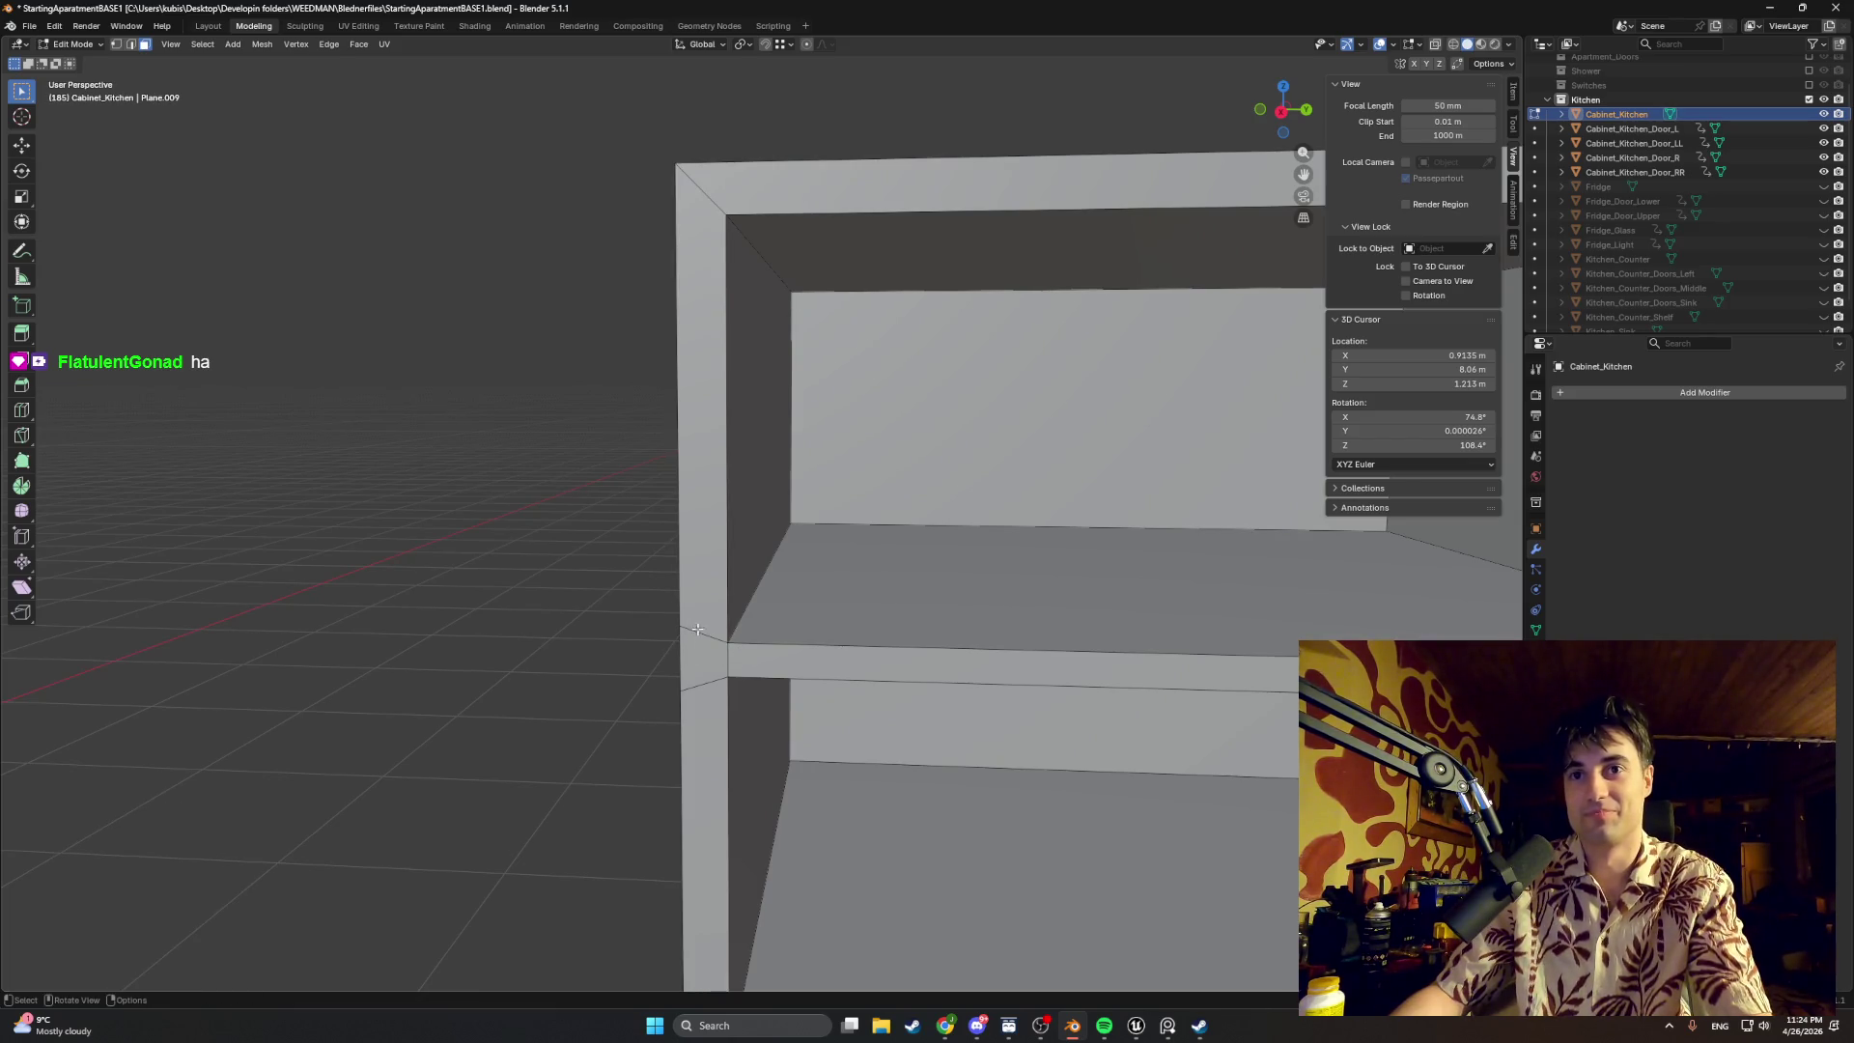
middle_click_drag(697, 630, 694, 639)
left_click(692, 639)
left_click(680, 634)
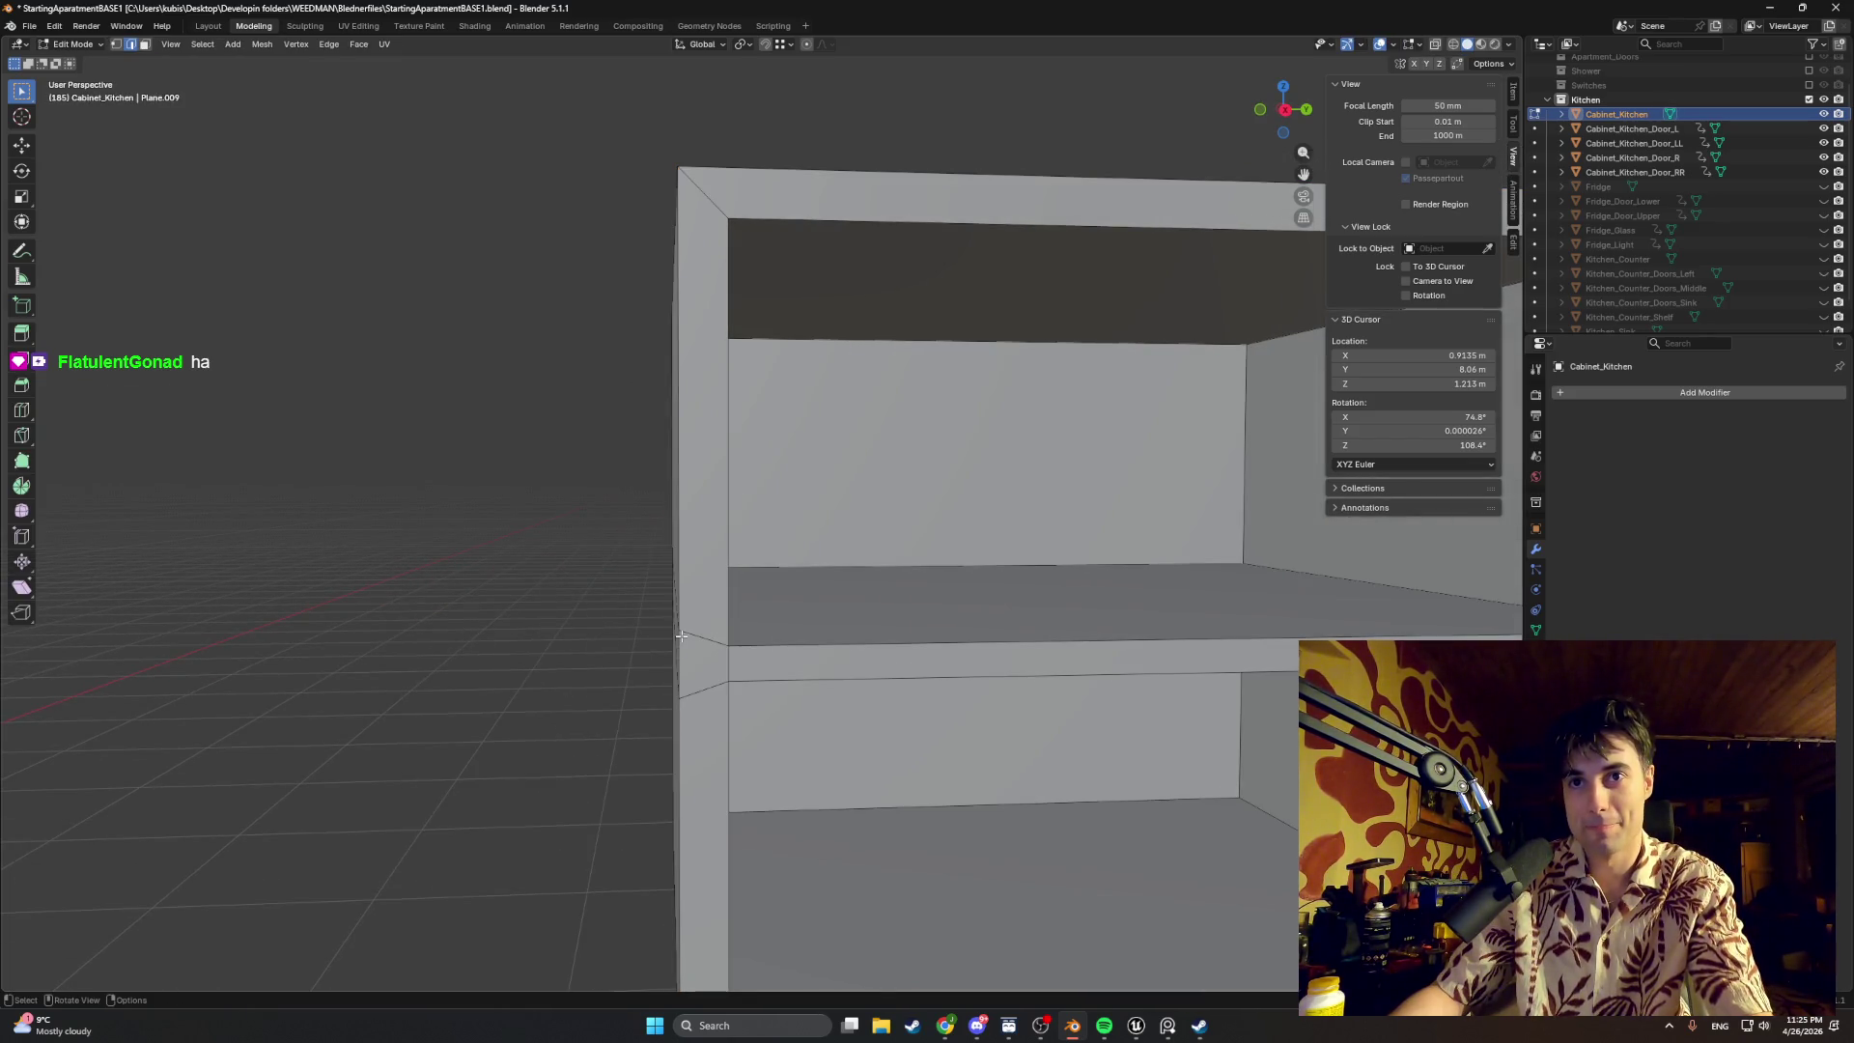
Step: Line up the strip's left vertical edge with Z- and X-constrained moves
left_click(681, 631)
key("g")
key("y")
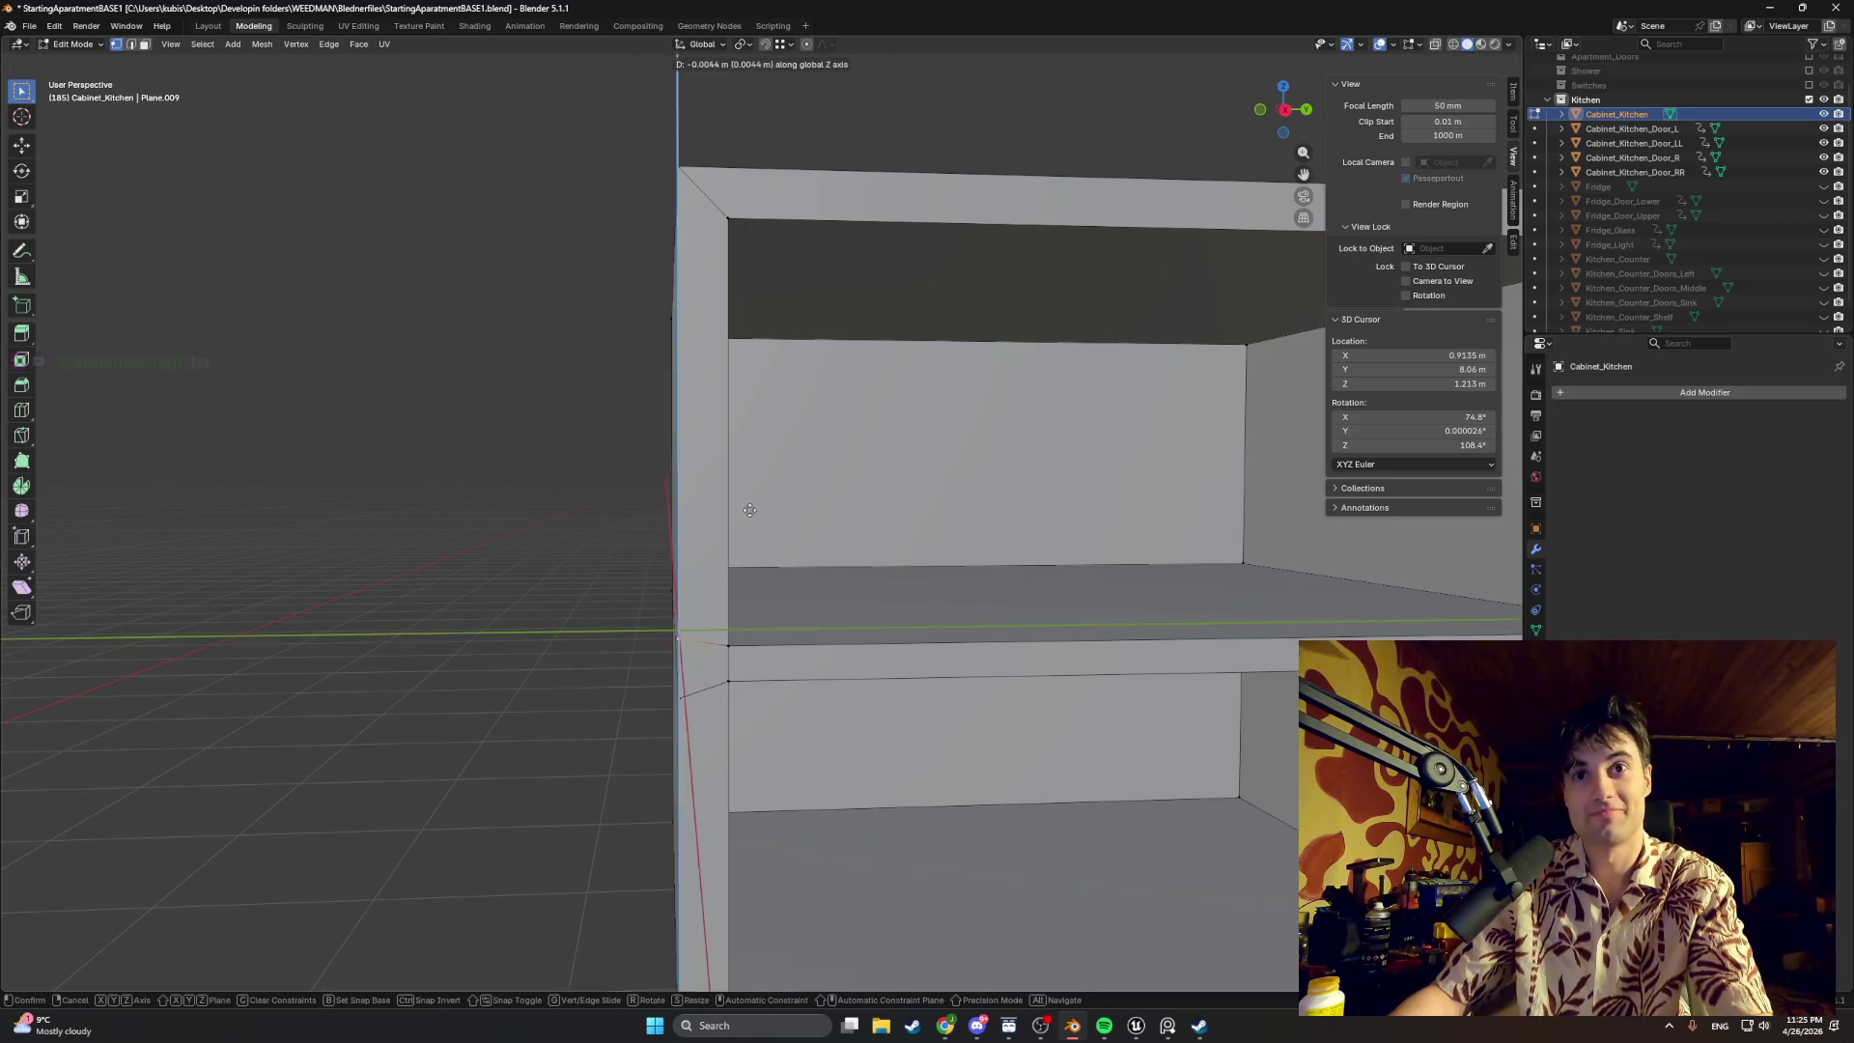
key("z")
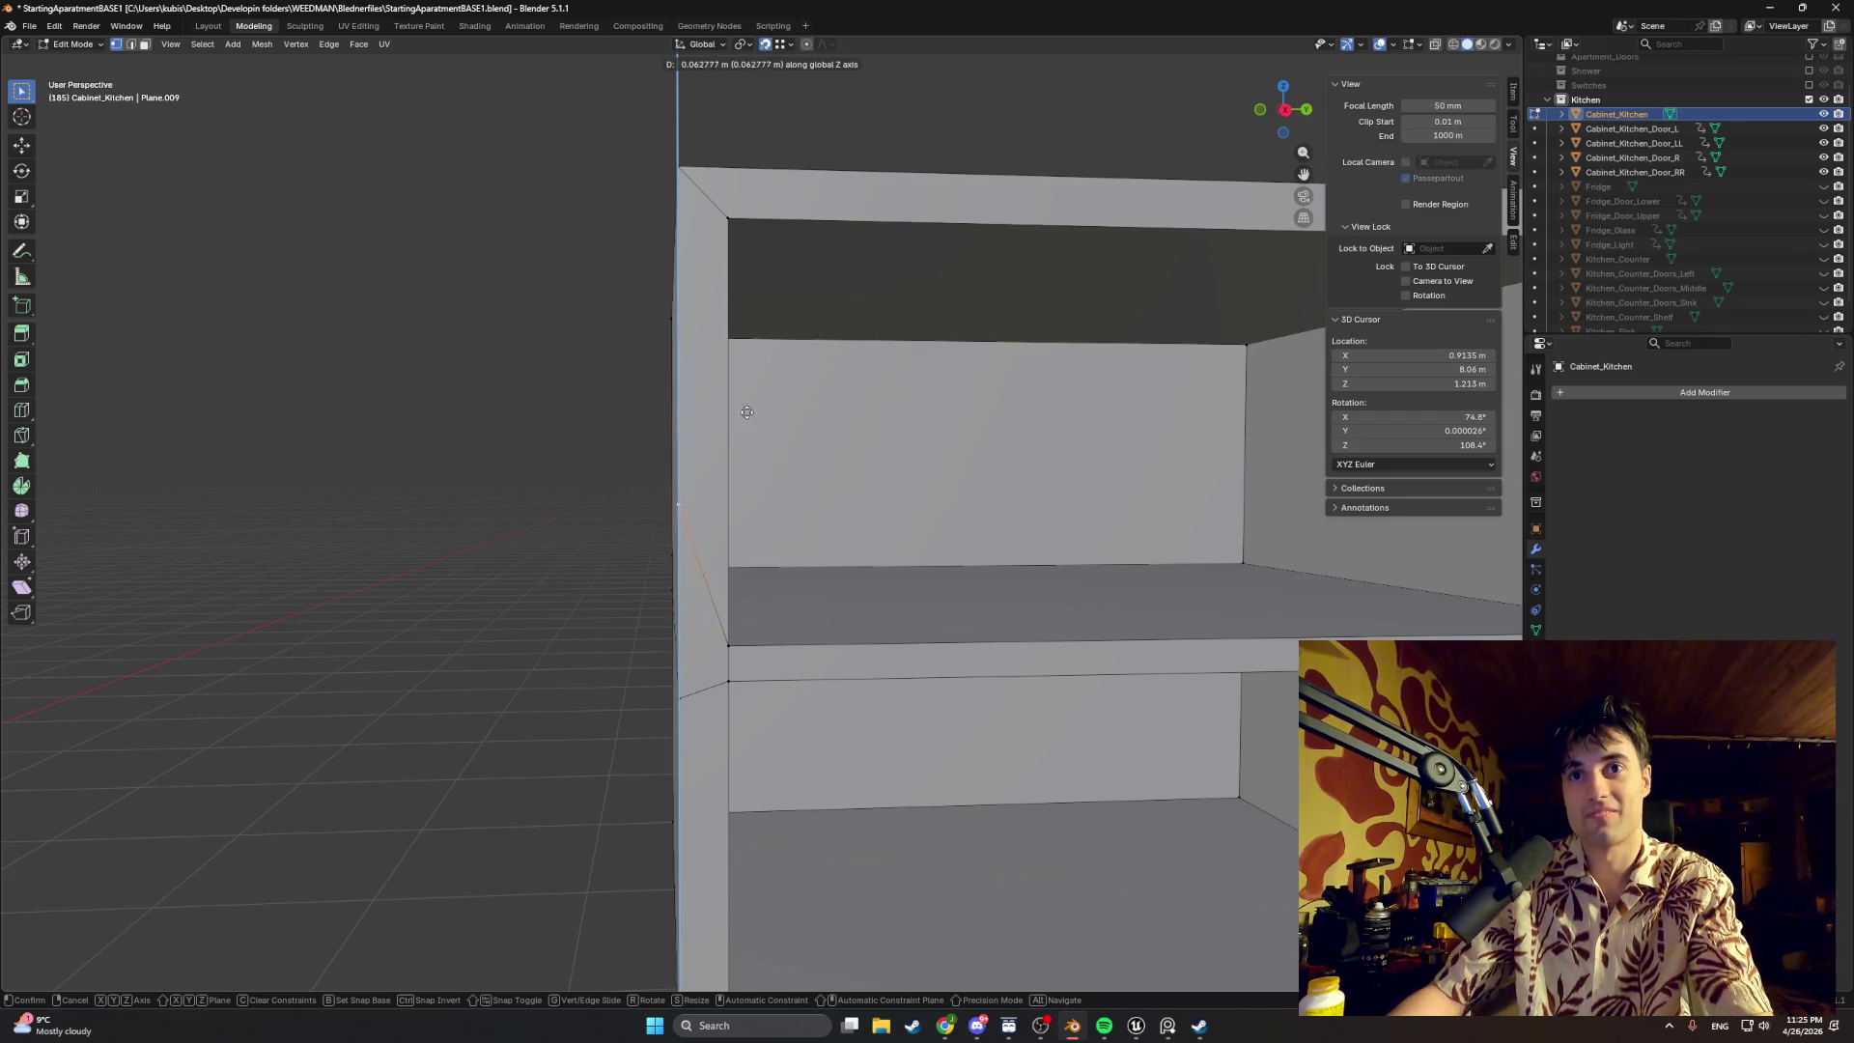
left_click(728, 654)
key("g")
key("x")
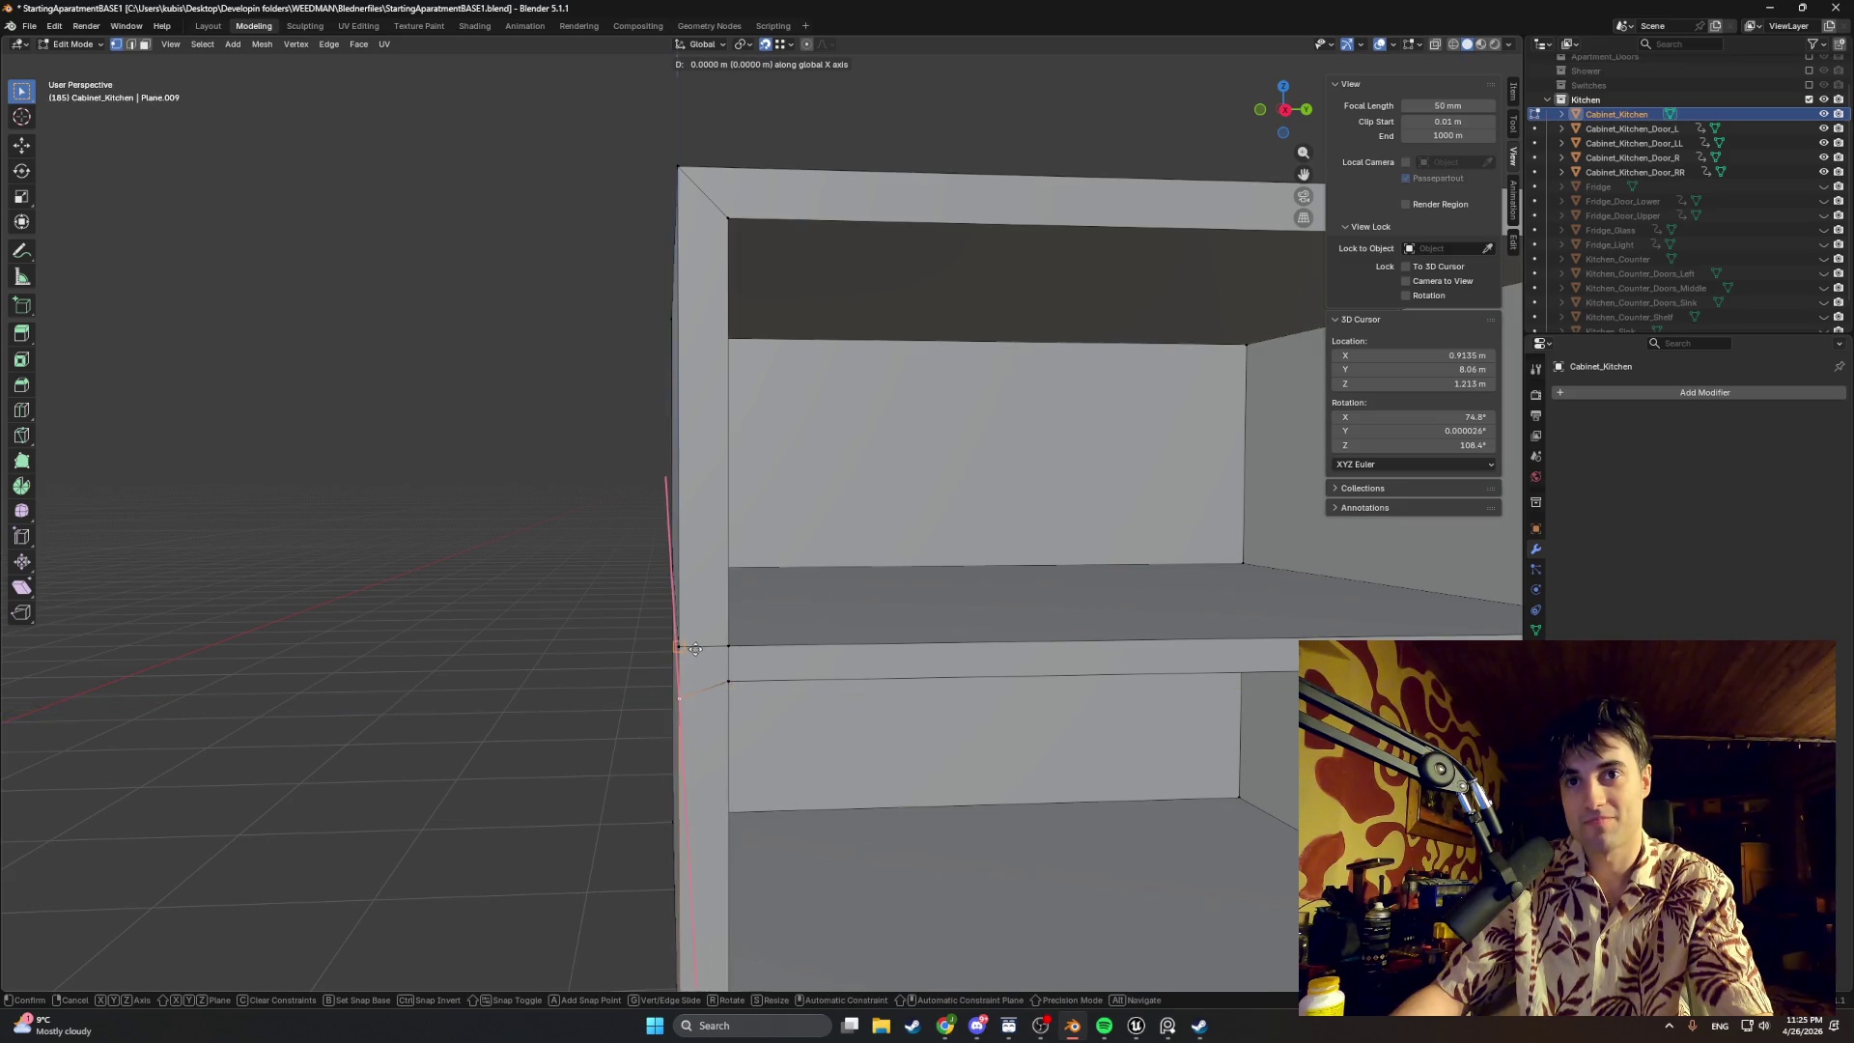
key("z")
left_click(726, 670)
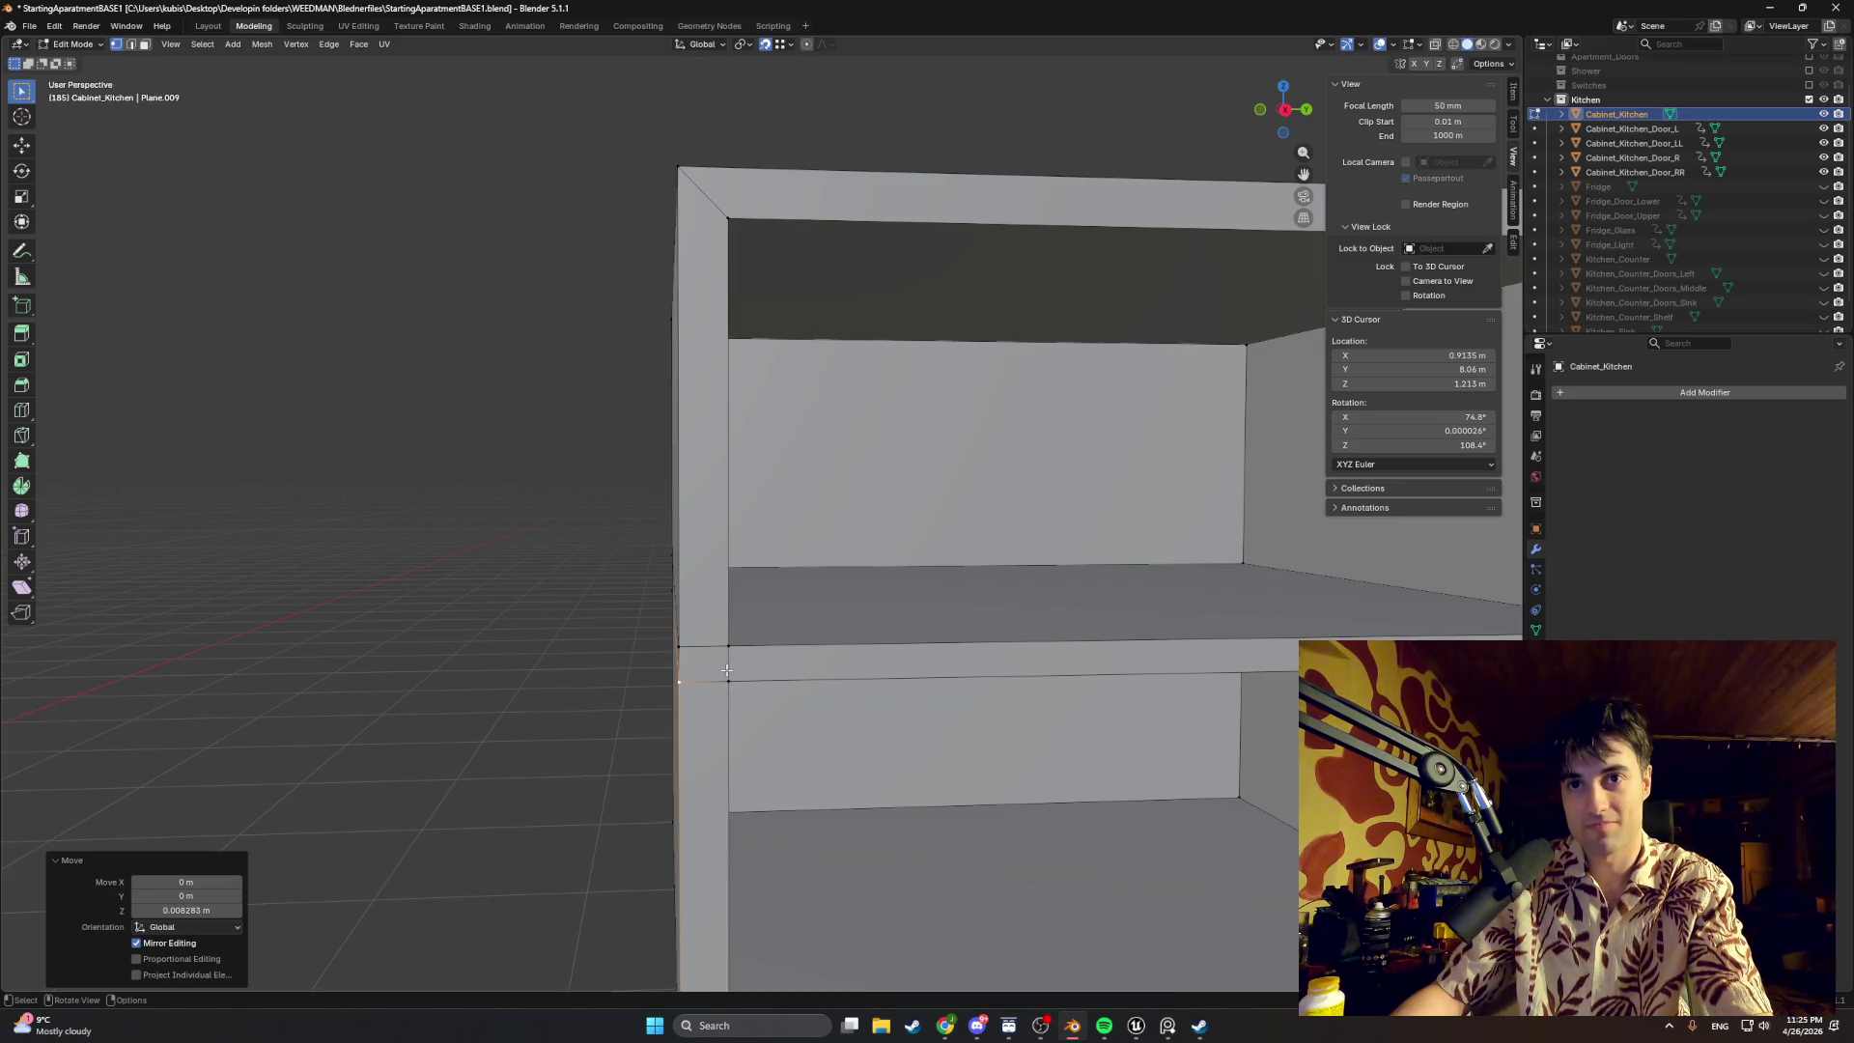
key("3")
Step: Inset the inner left vertical face above the shelf and slide its edge along Y into place
left_click(712, 331)
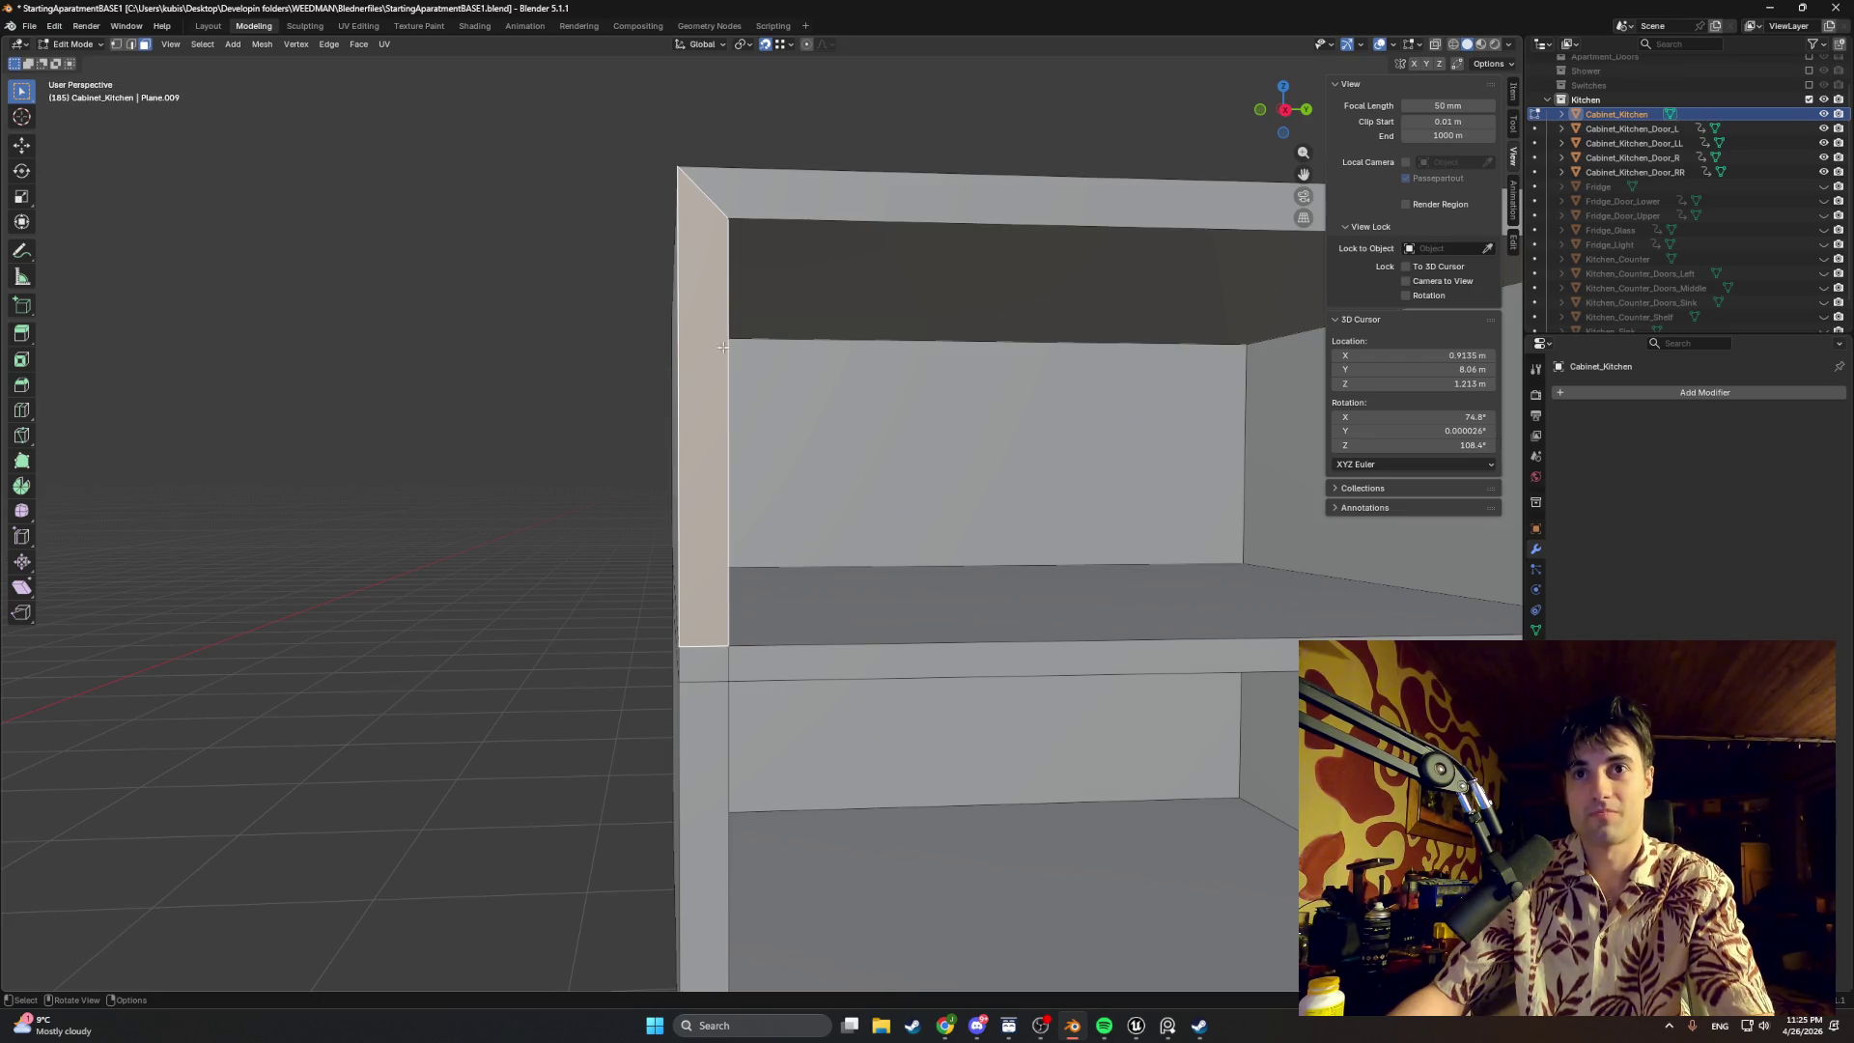
key("i")
left_click(785, 343)
key("2")
key("g")
key("x")
key("x")
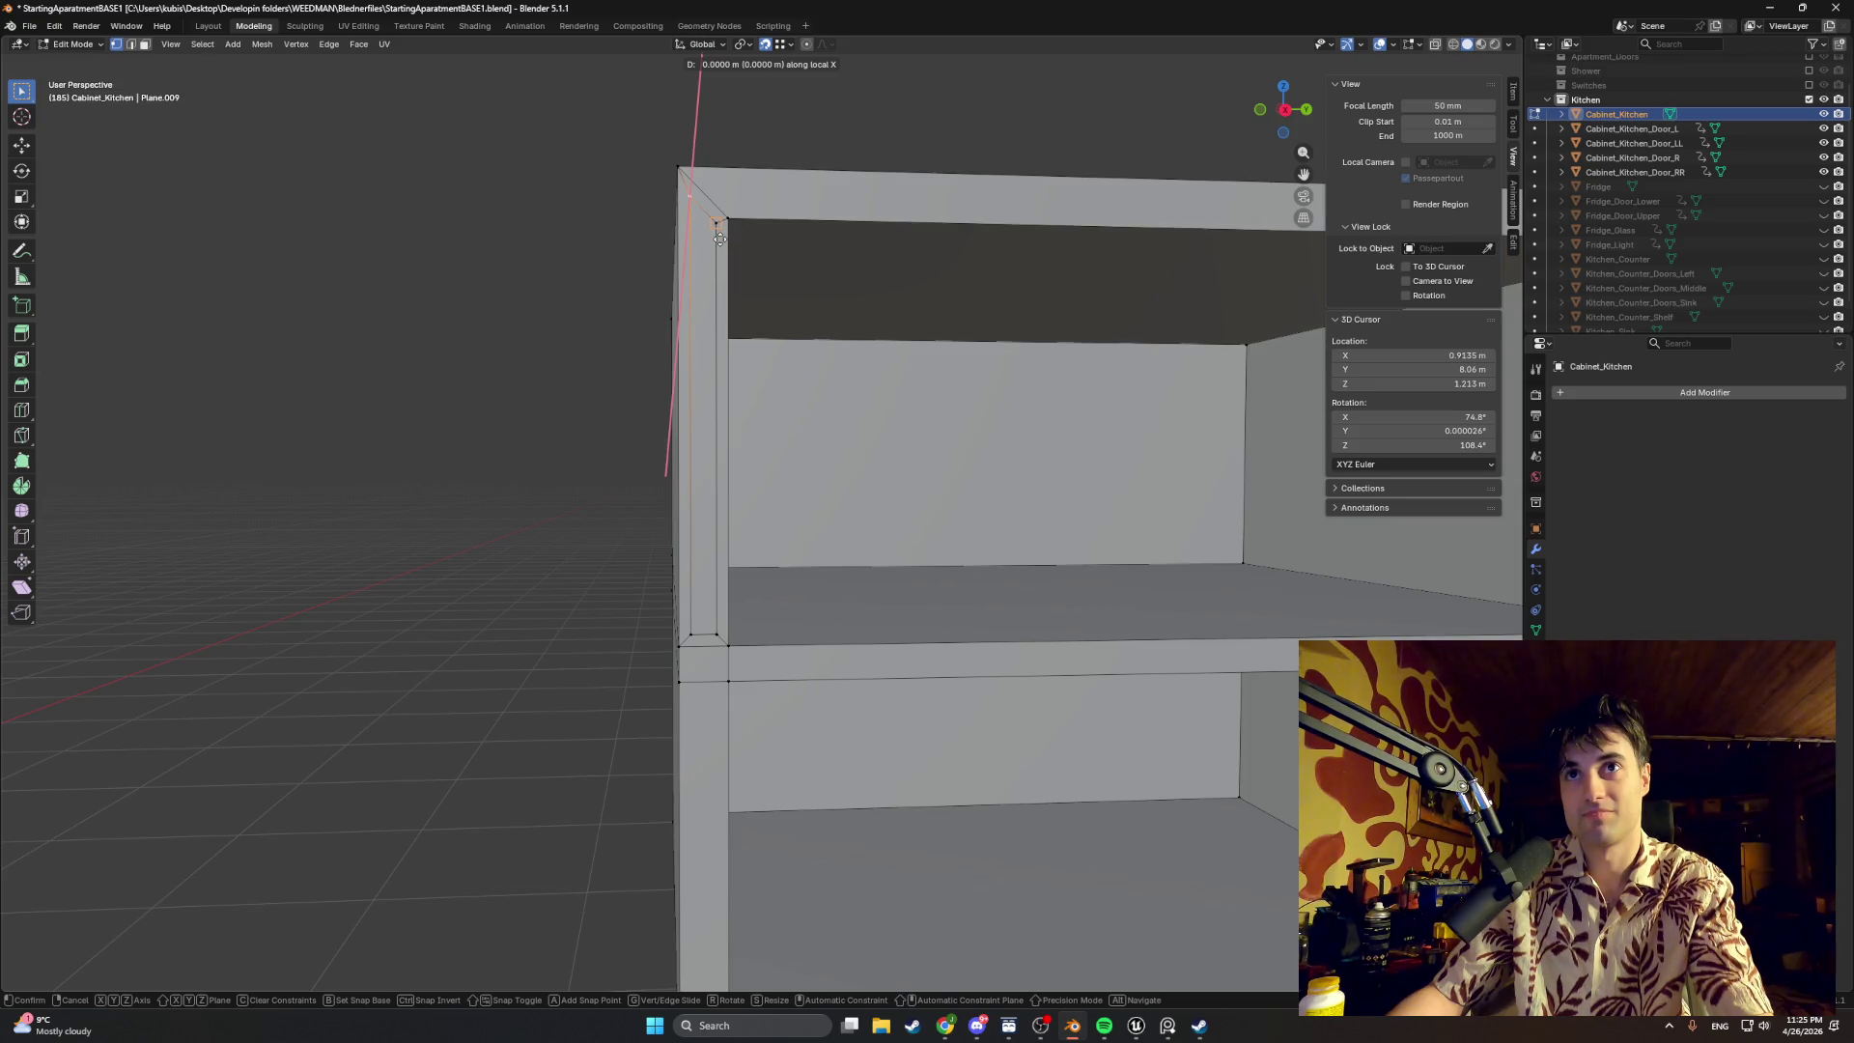
key("y")
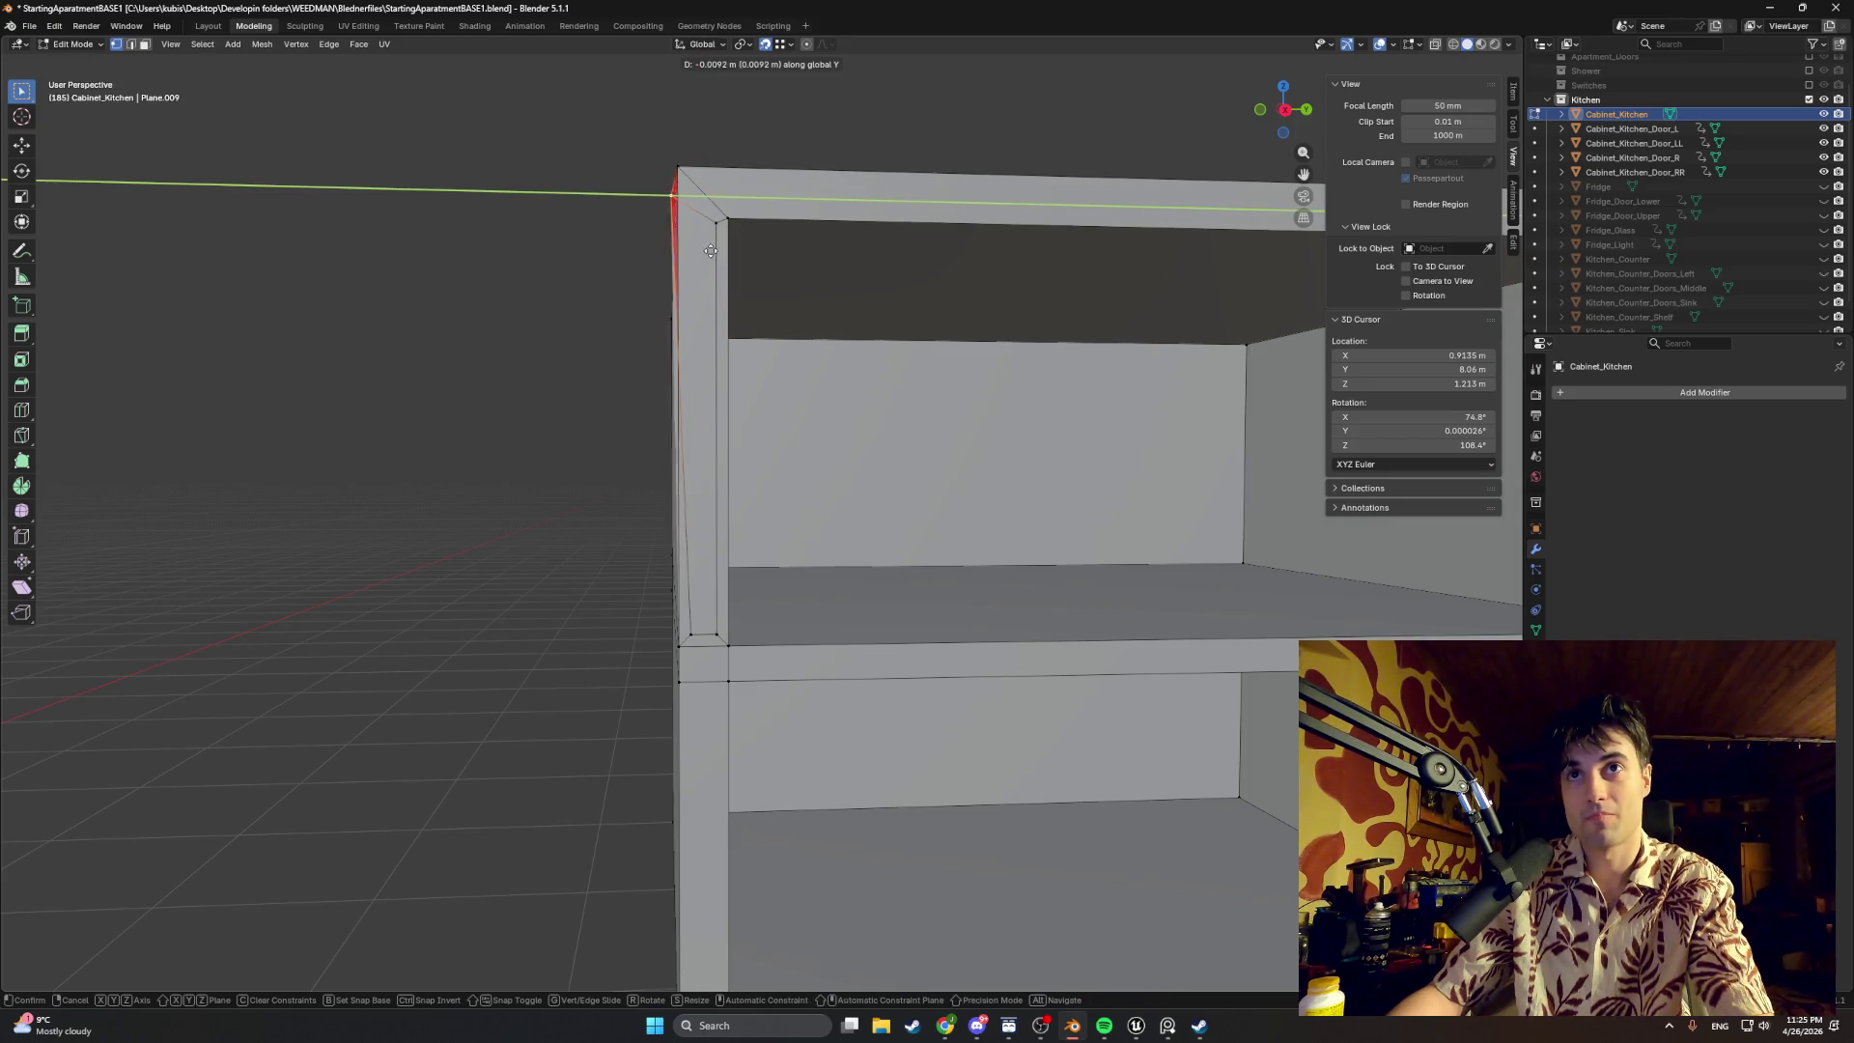
key("z")
left_click(709, 344)
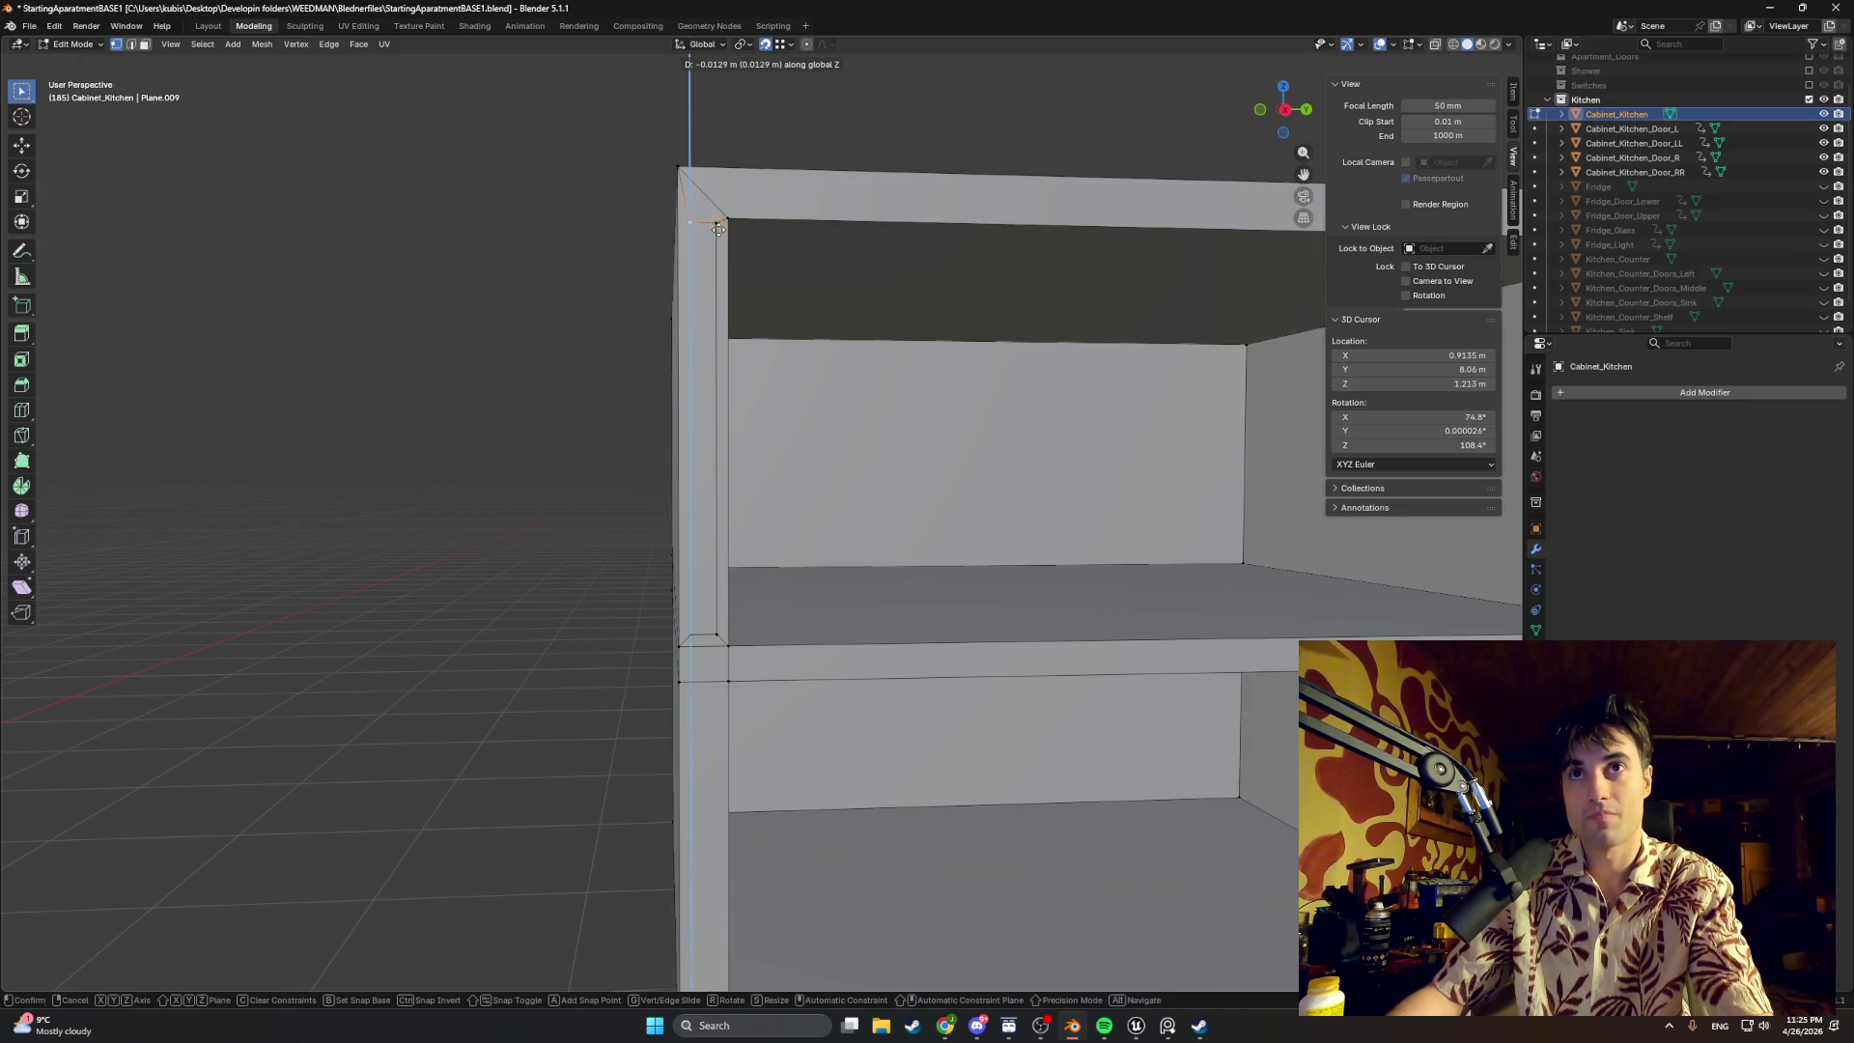
key("alt+a")
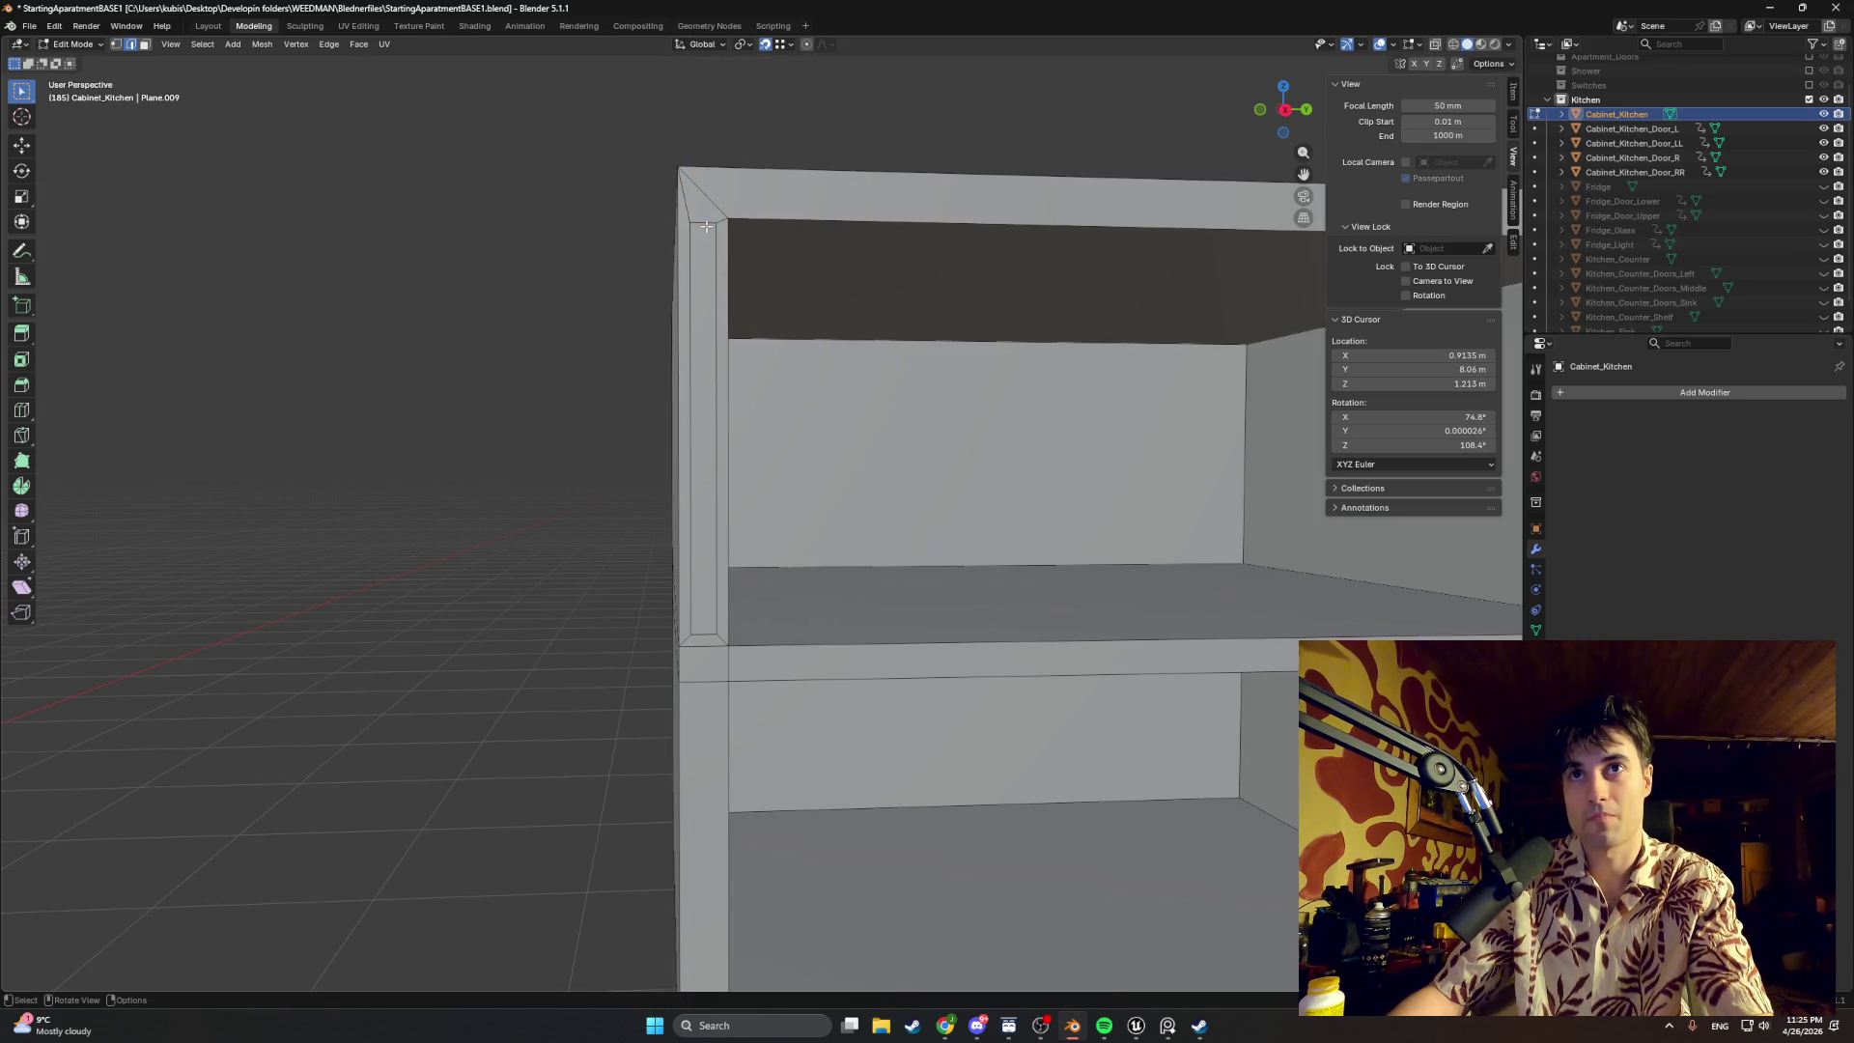
middle_click_drag(740, 453, 764, 346, "shift")
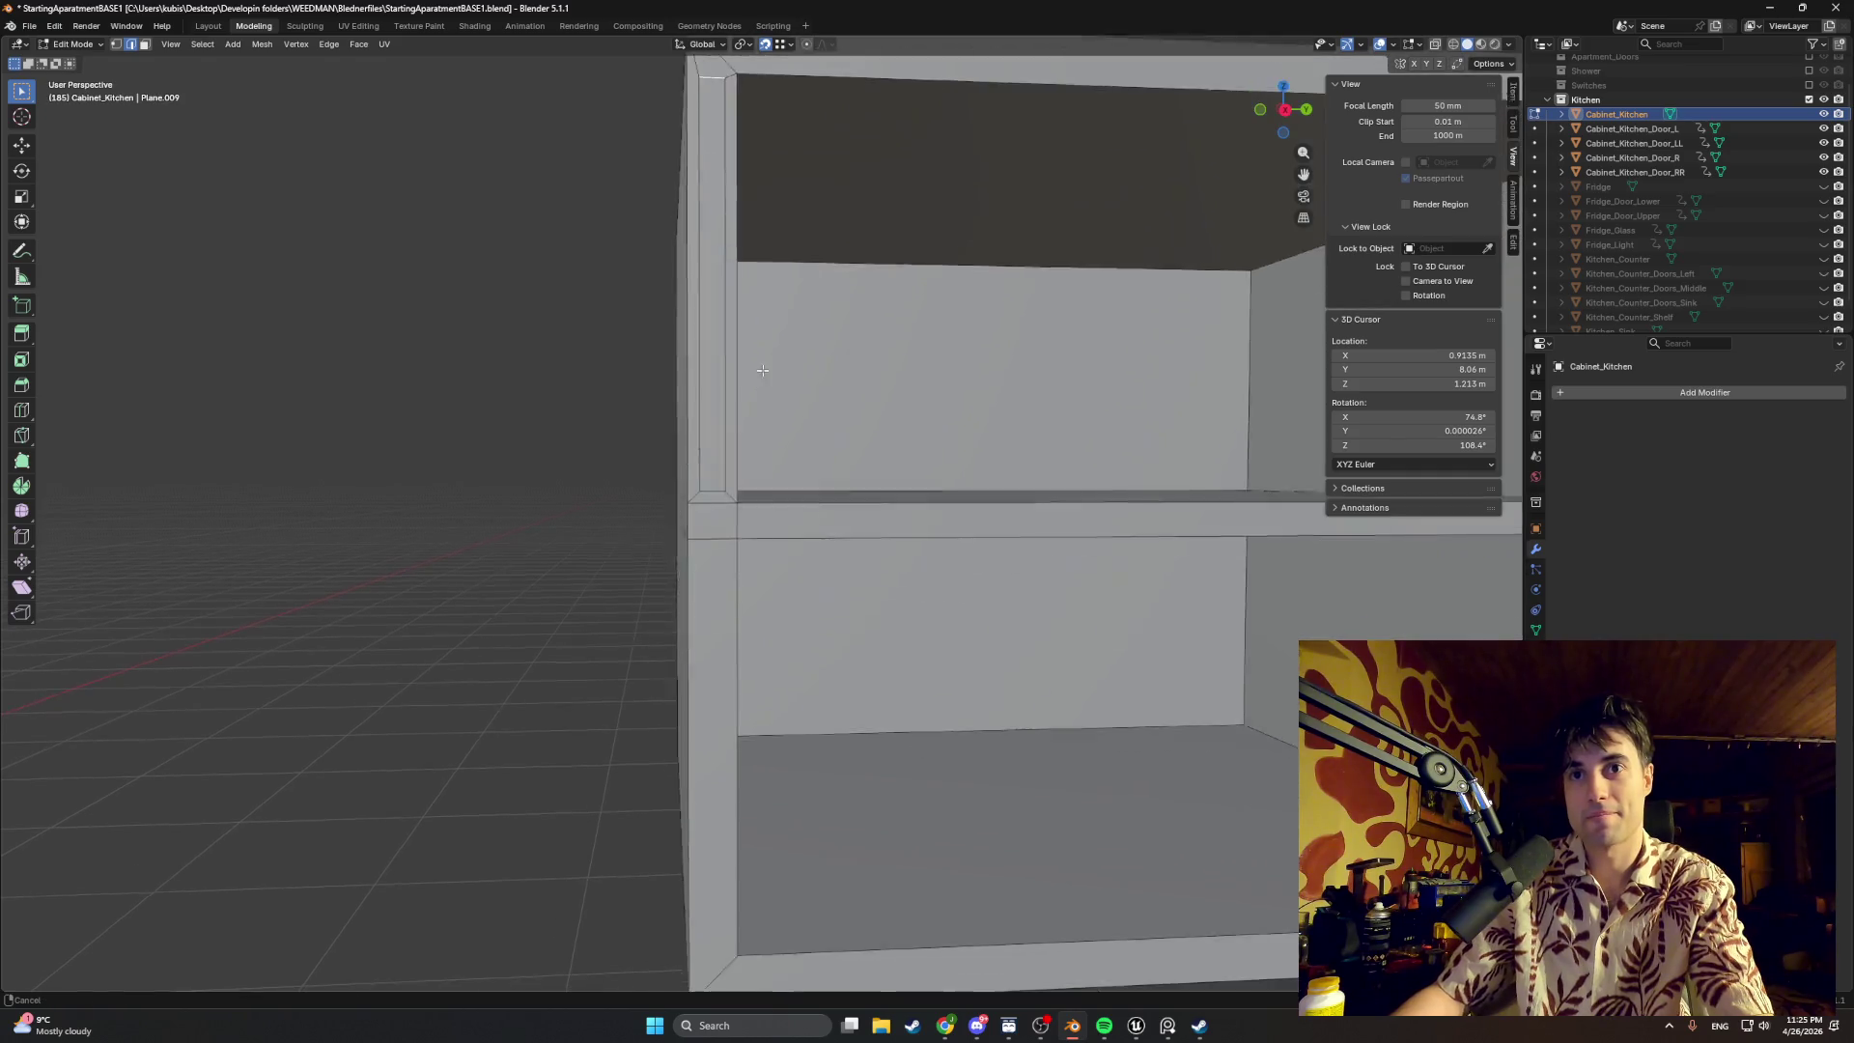
scroll(754, 356, "down", 2)
scroll(734, 369, "down", 1)
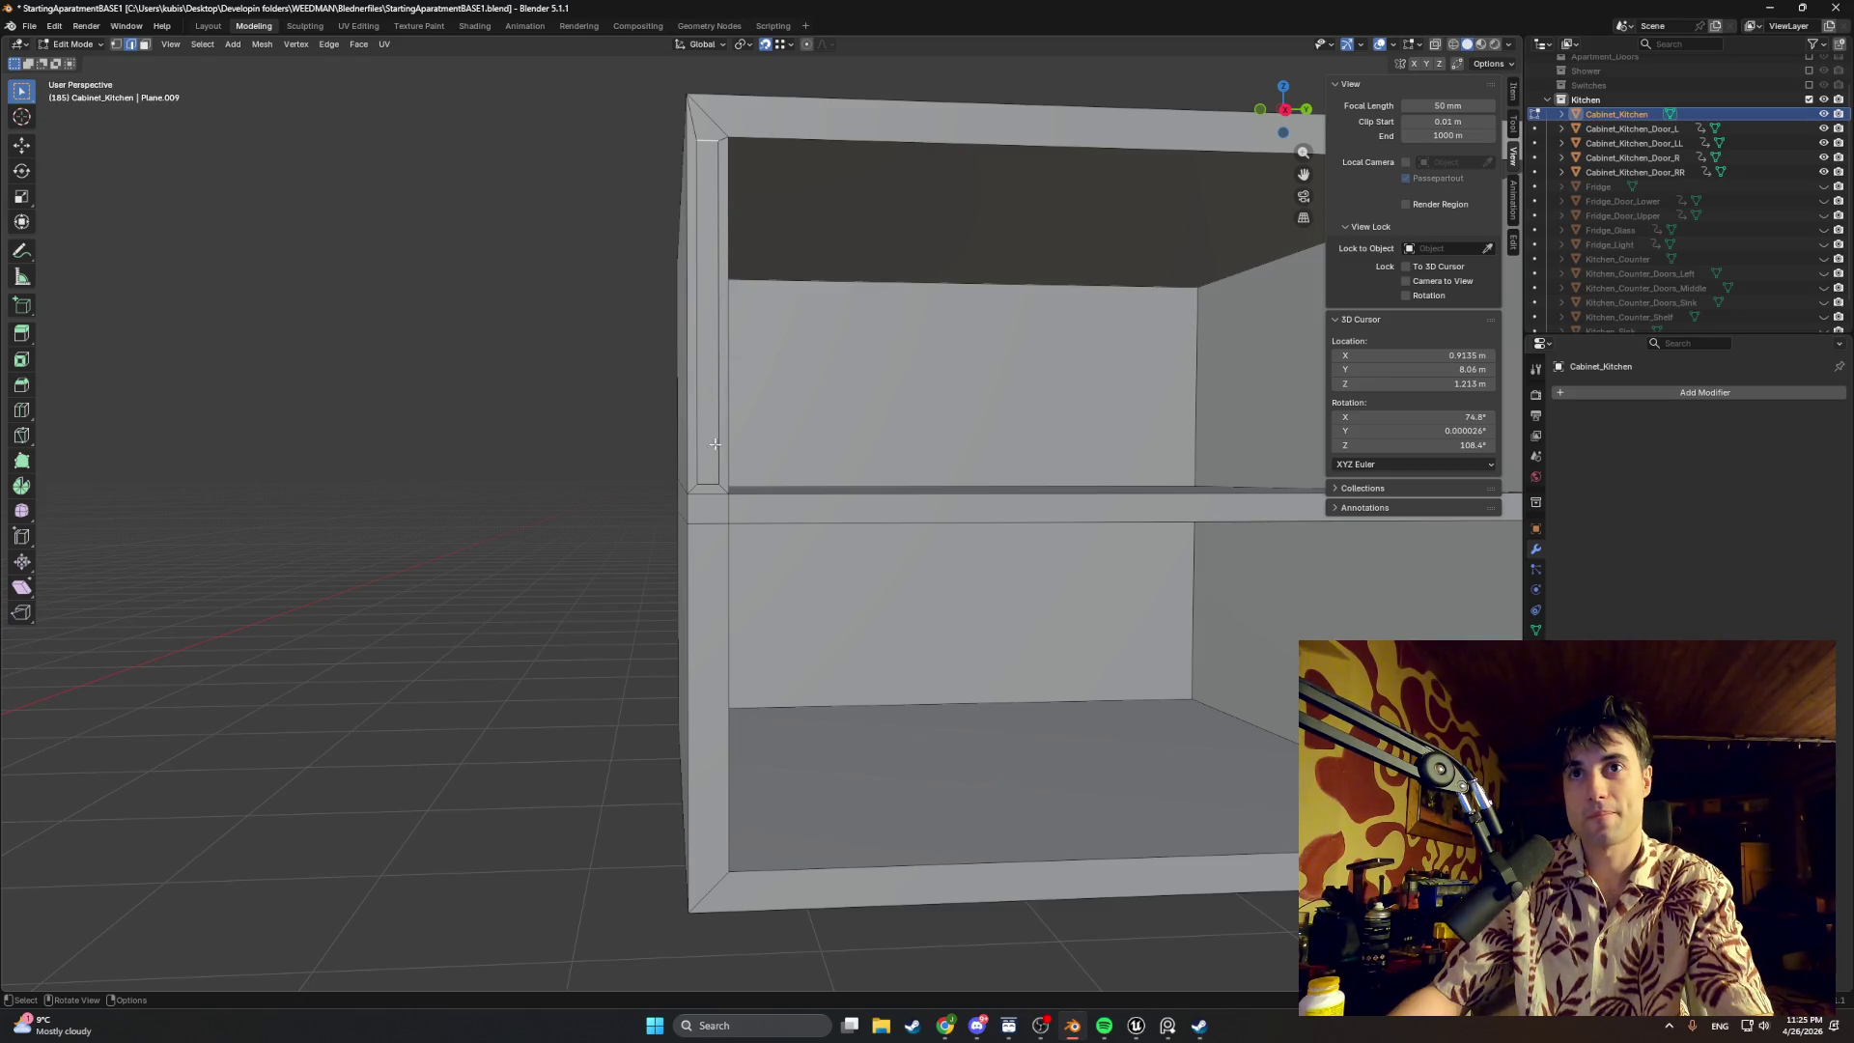
Step: Raise the left-side geometry along Z, cancelling an unwanted edge extrude
key("g")
key("z")
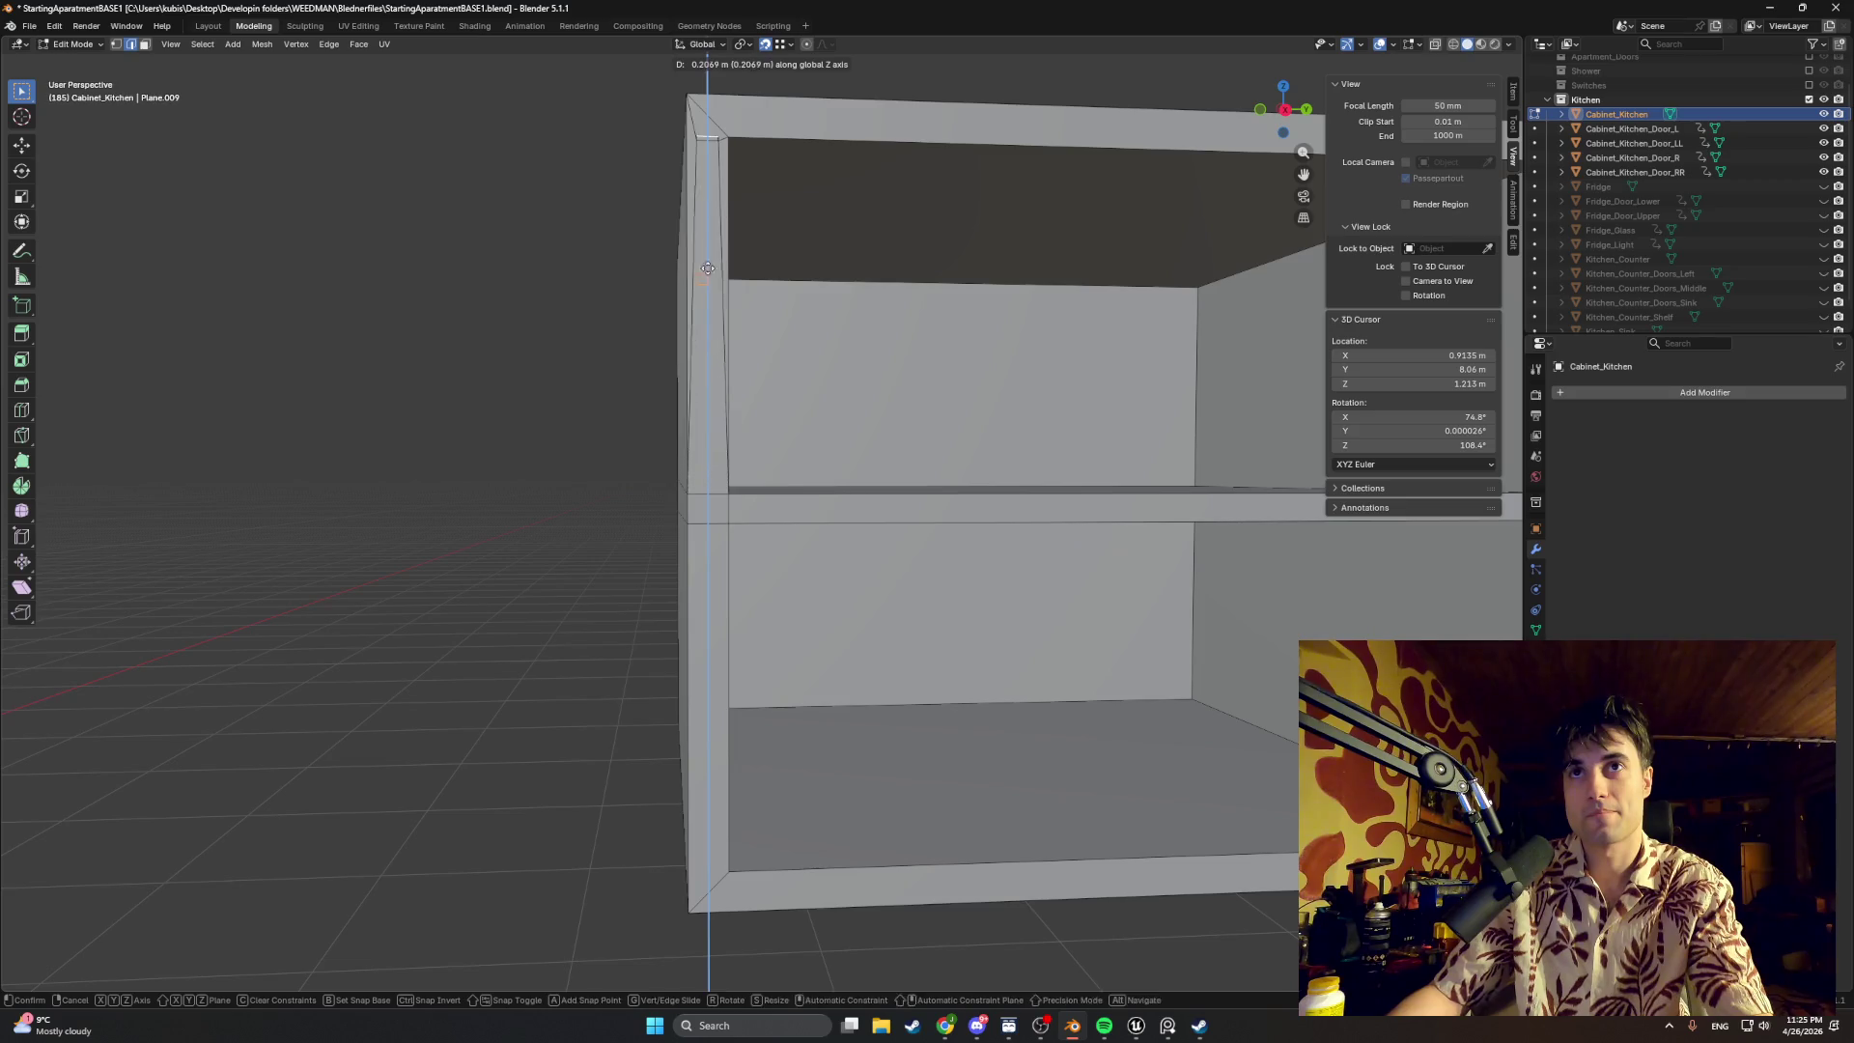
left_click(707, 221)
mouse_move(733, 166)
middle_mouse_down("shift")
mouse_move(692, 302)
mouse_move(675, 464)
mouse_move(658, 405)
middle_mouse_up("shift")
key("e")
right_click(658, 404)
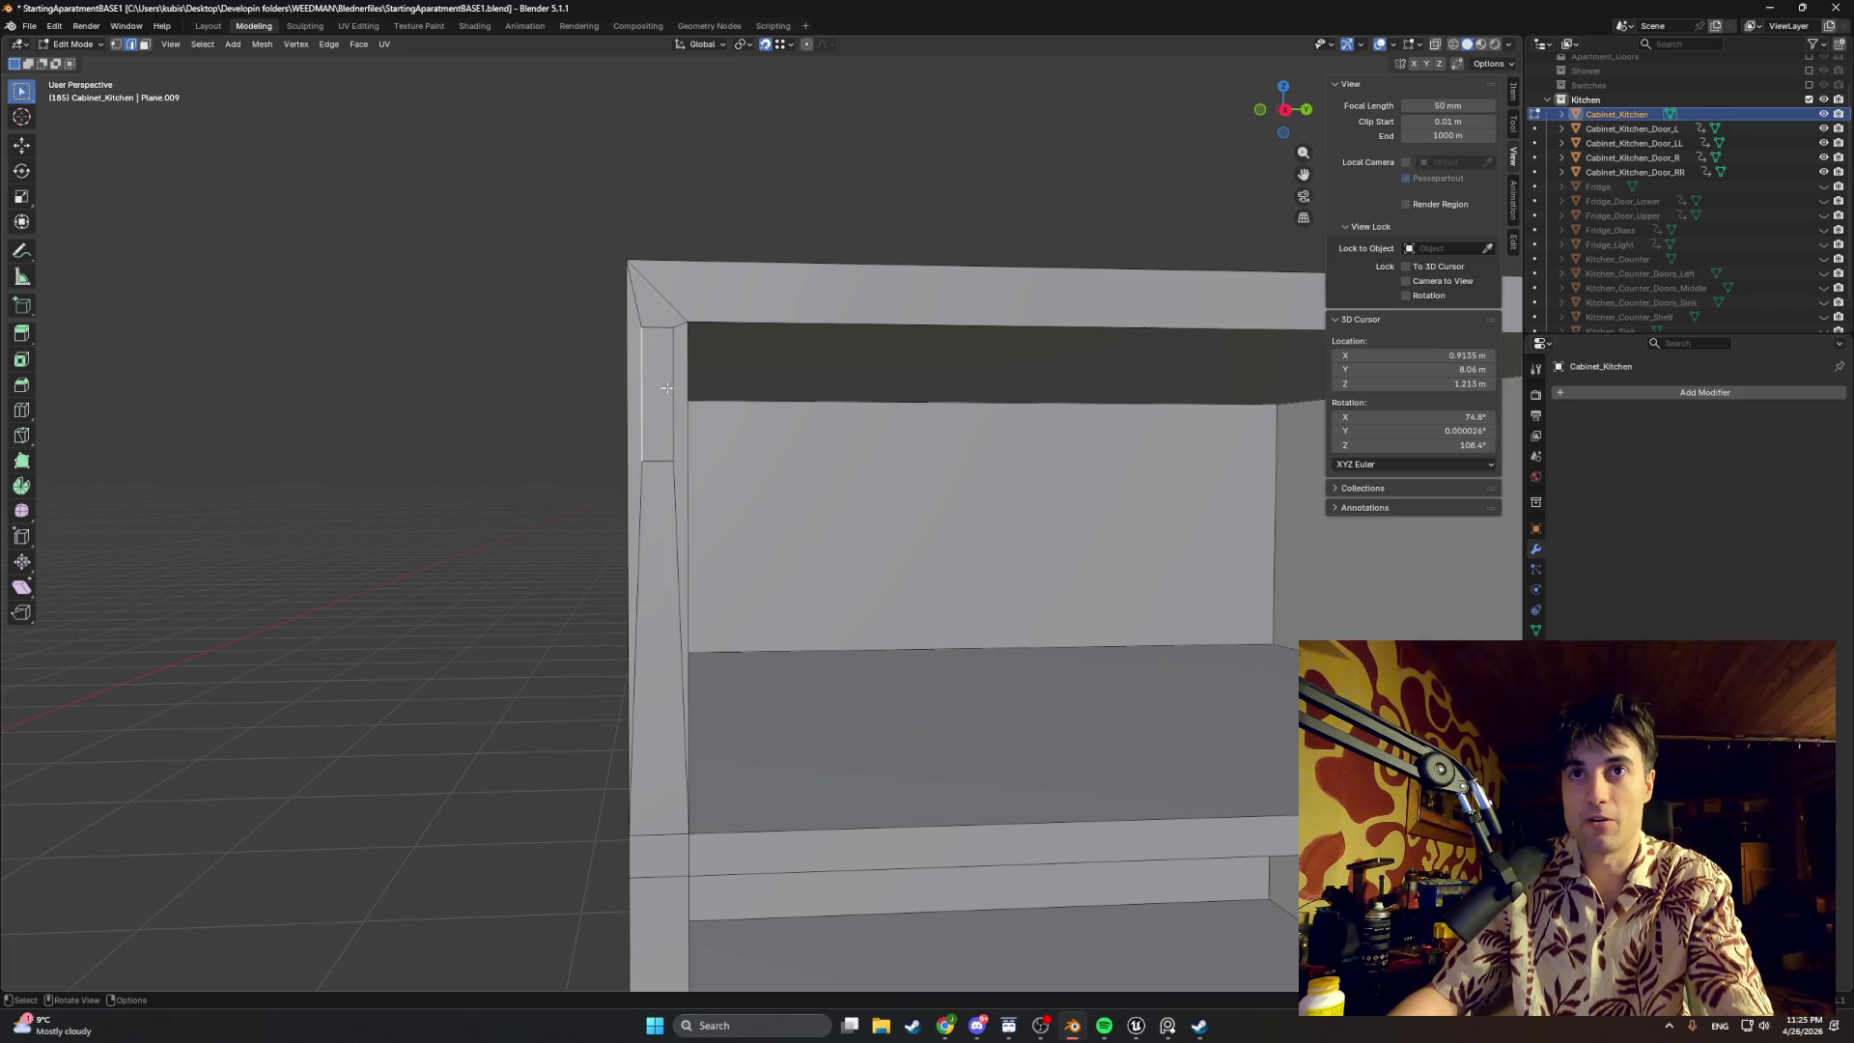
left_click(654, 380)
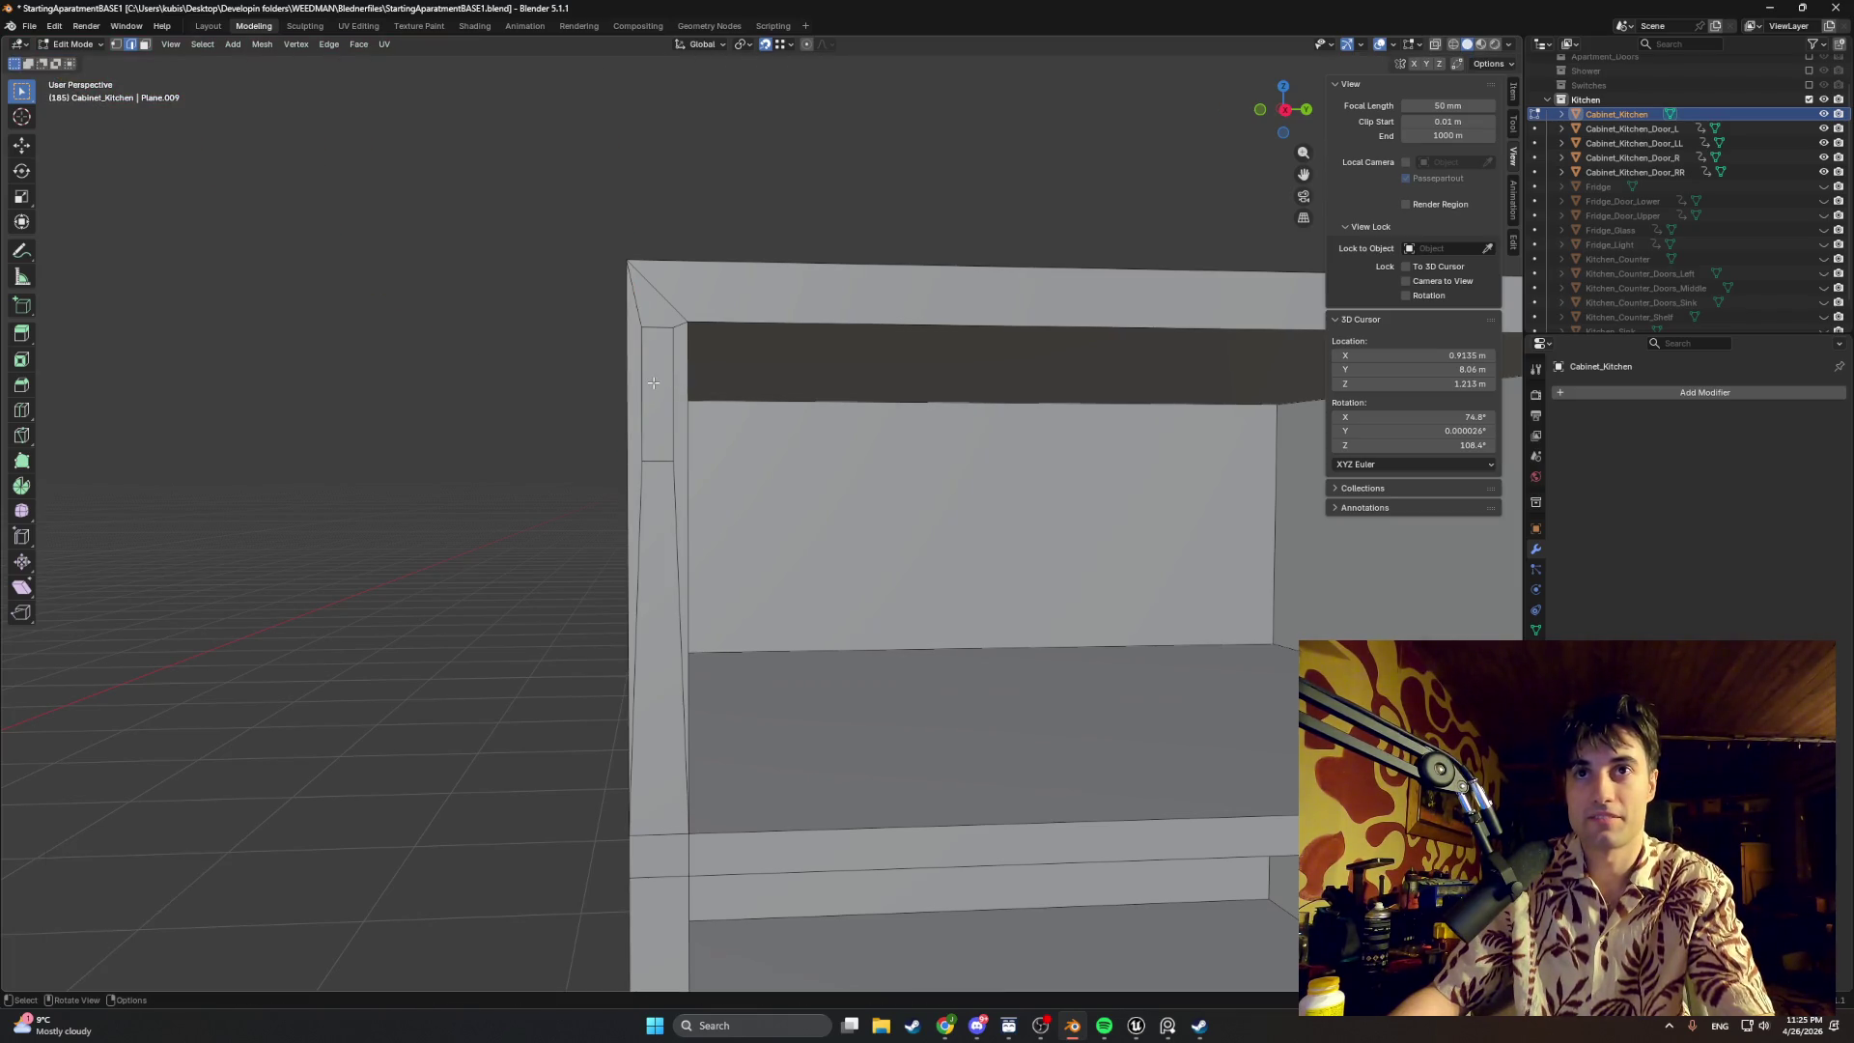
Step: Reposition the small face at the cabinet corner
left_click(663, 379)
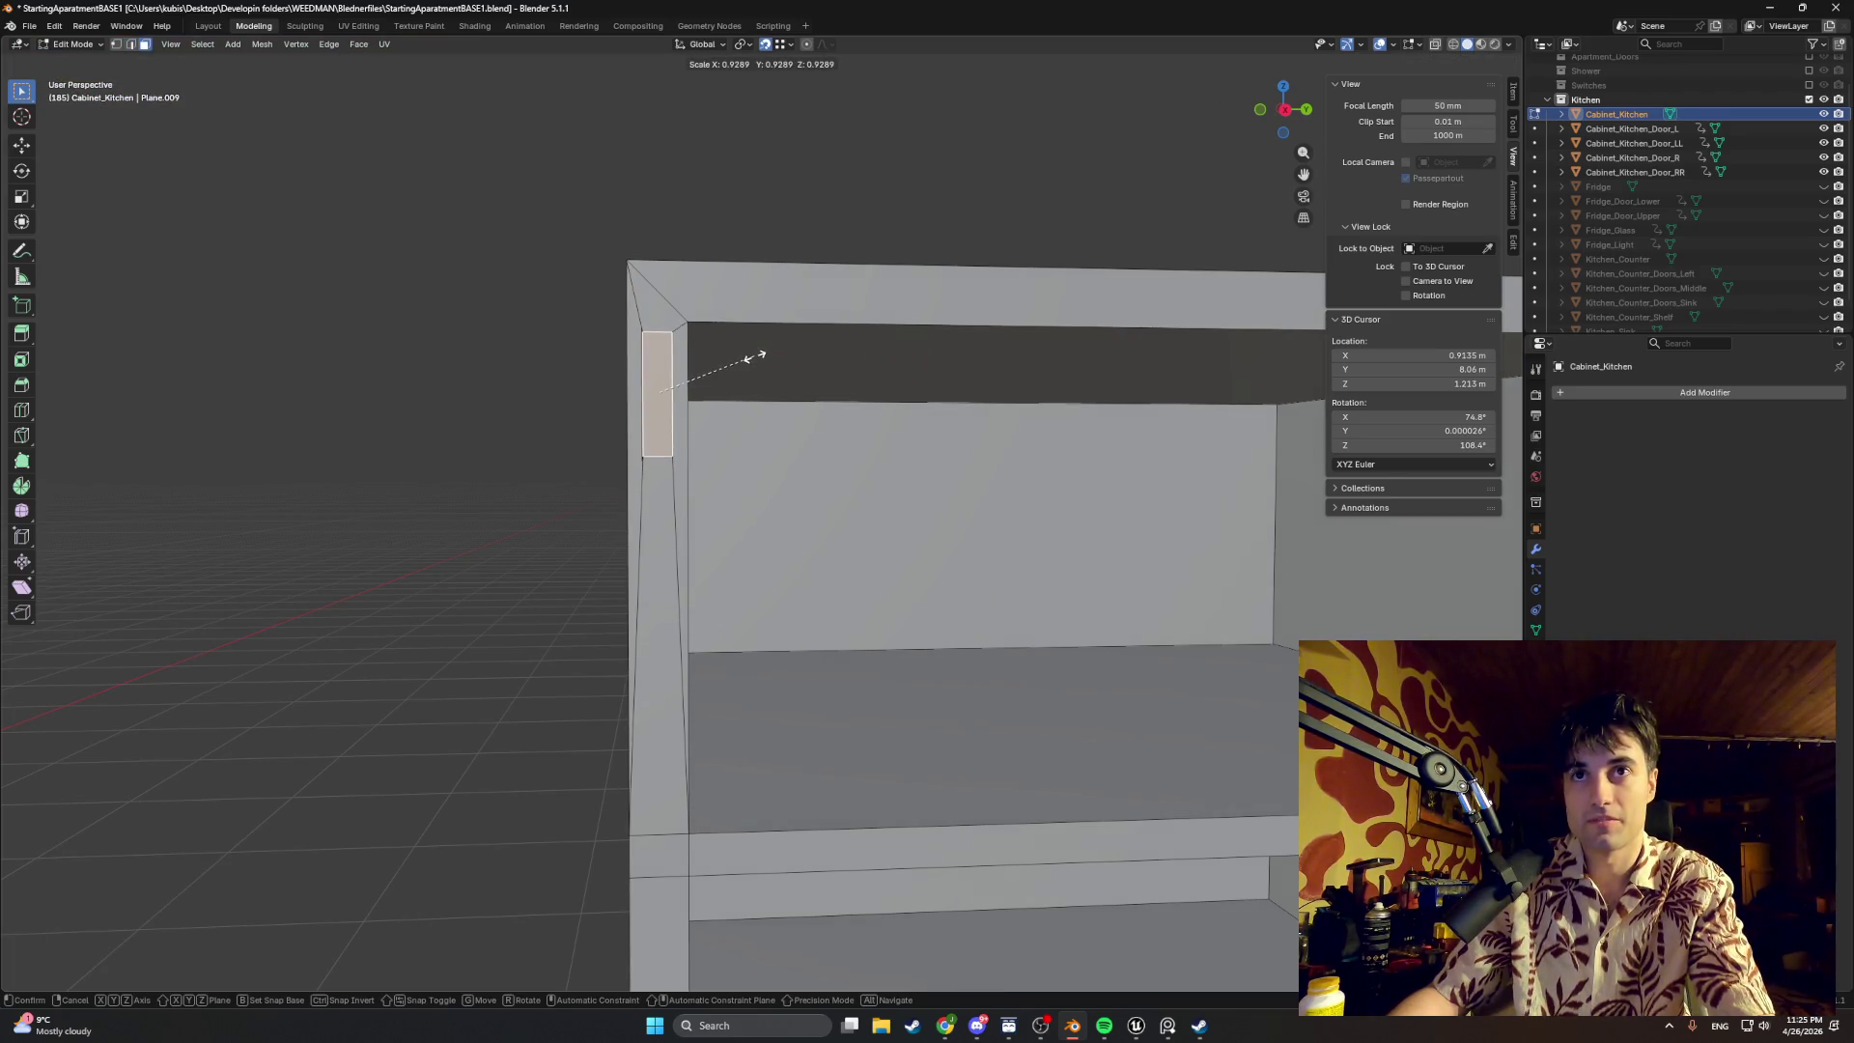
scroll(675, 354, "up", 2)
scroll(675, 354, "up", 1)
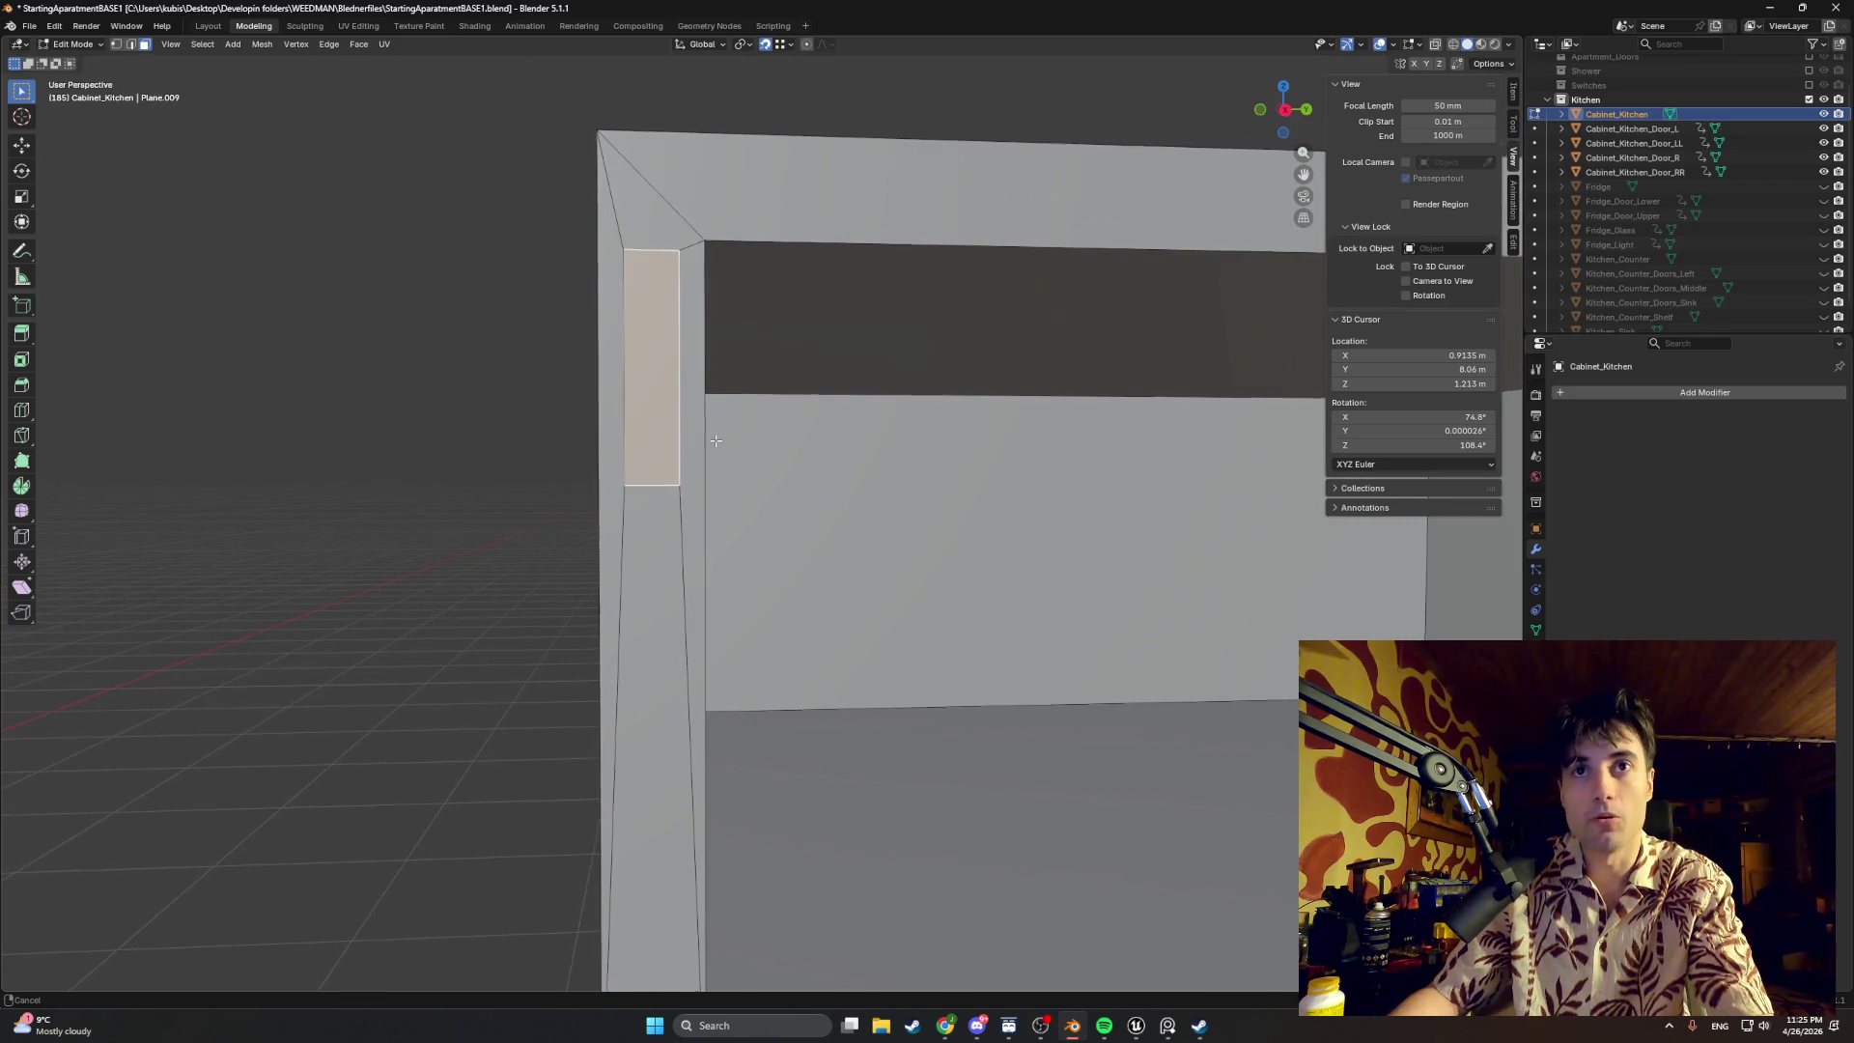
key("g")
left_click(659, 414)
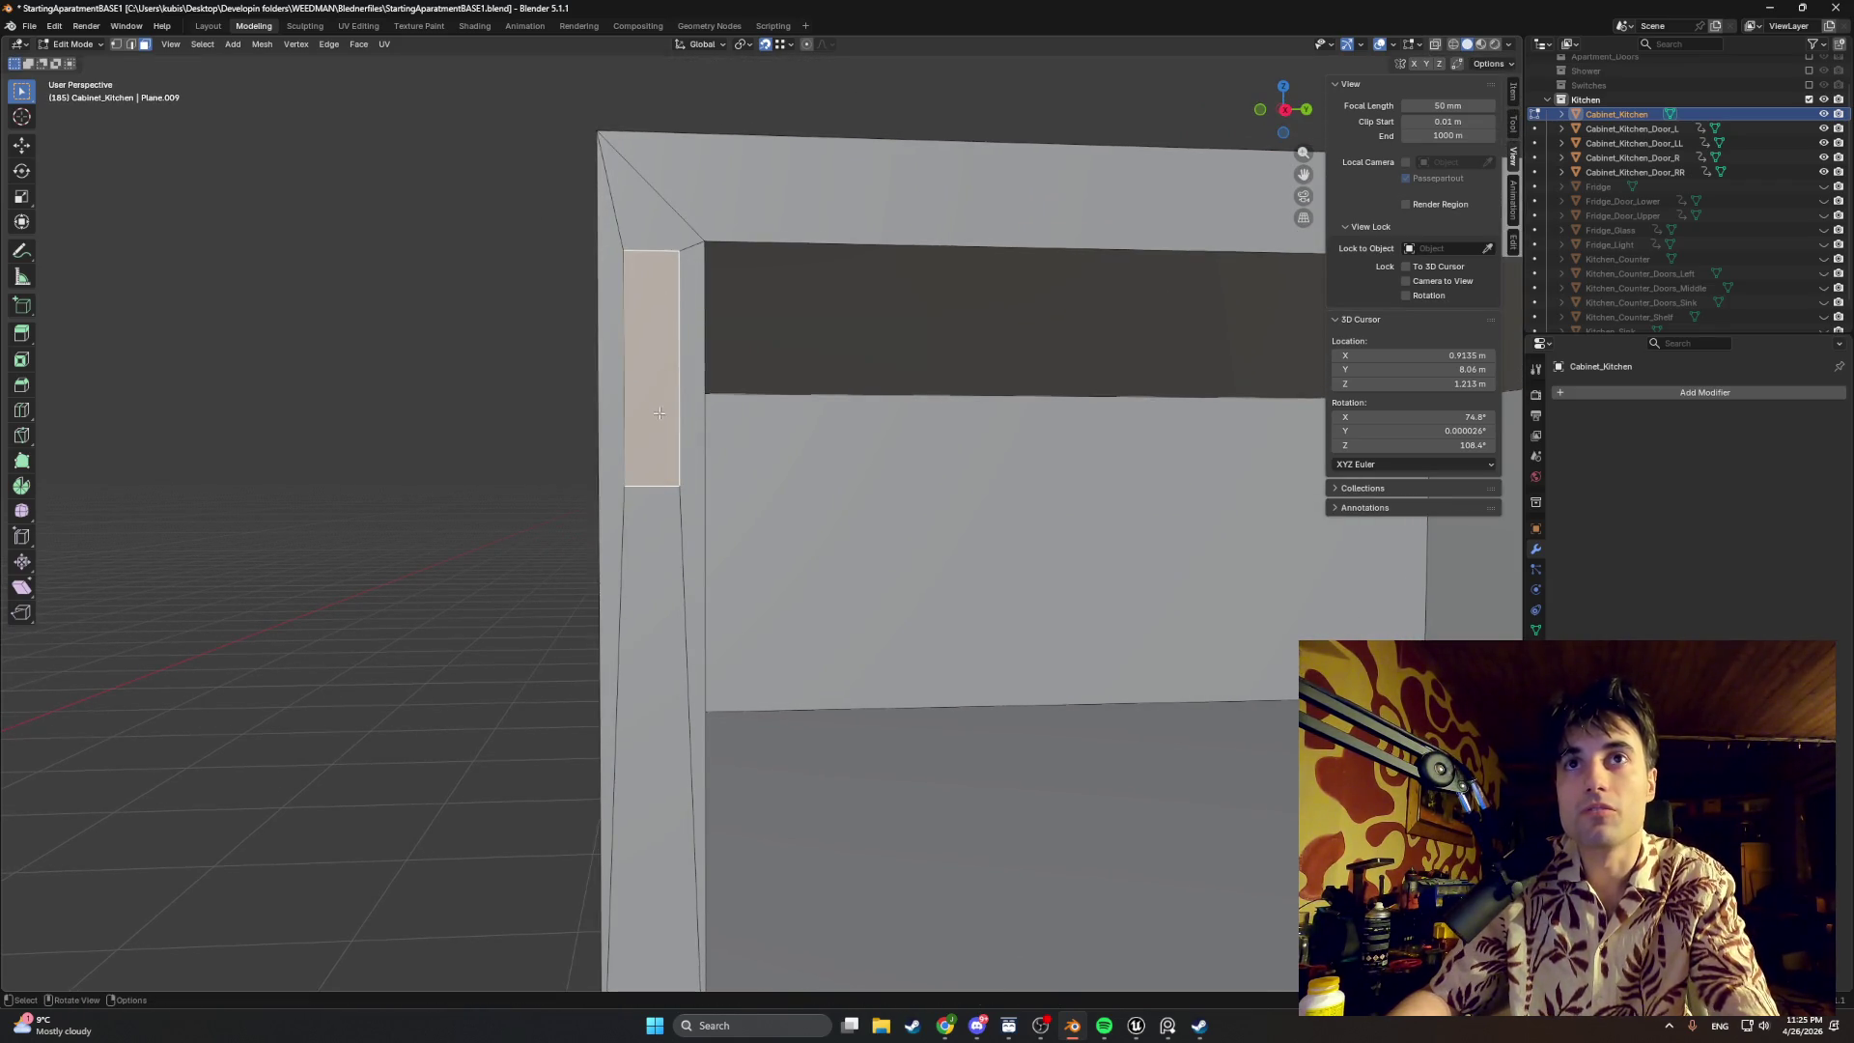
middle_click_drag(638, 375, 634, 394)
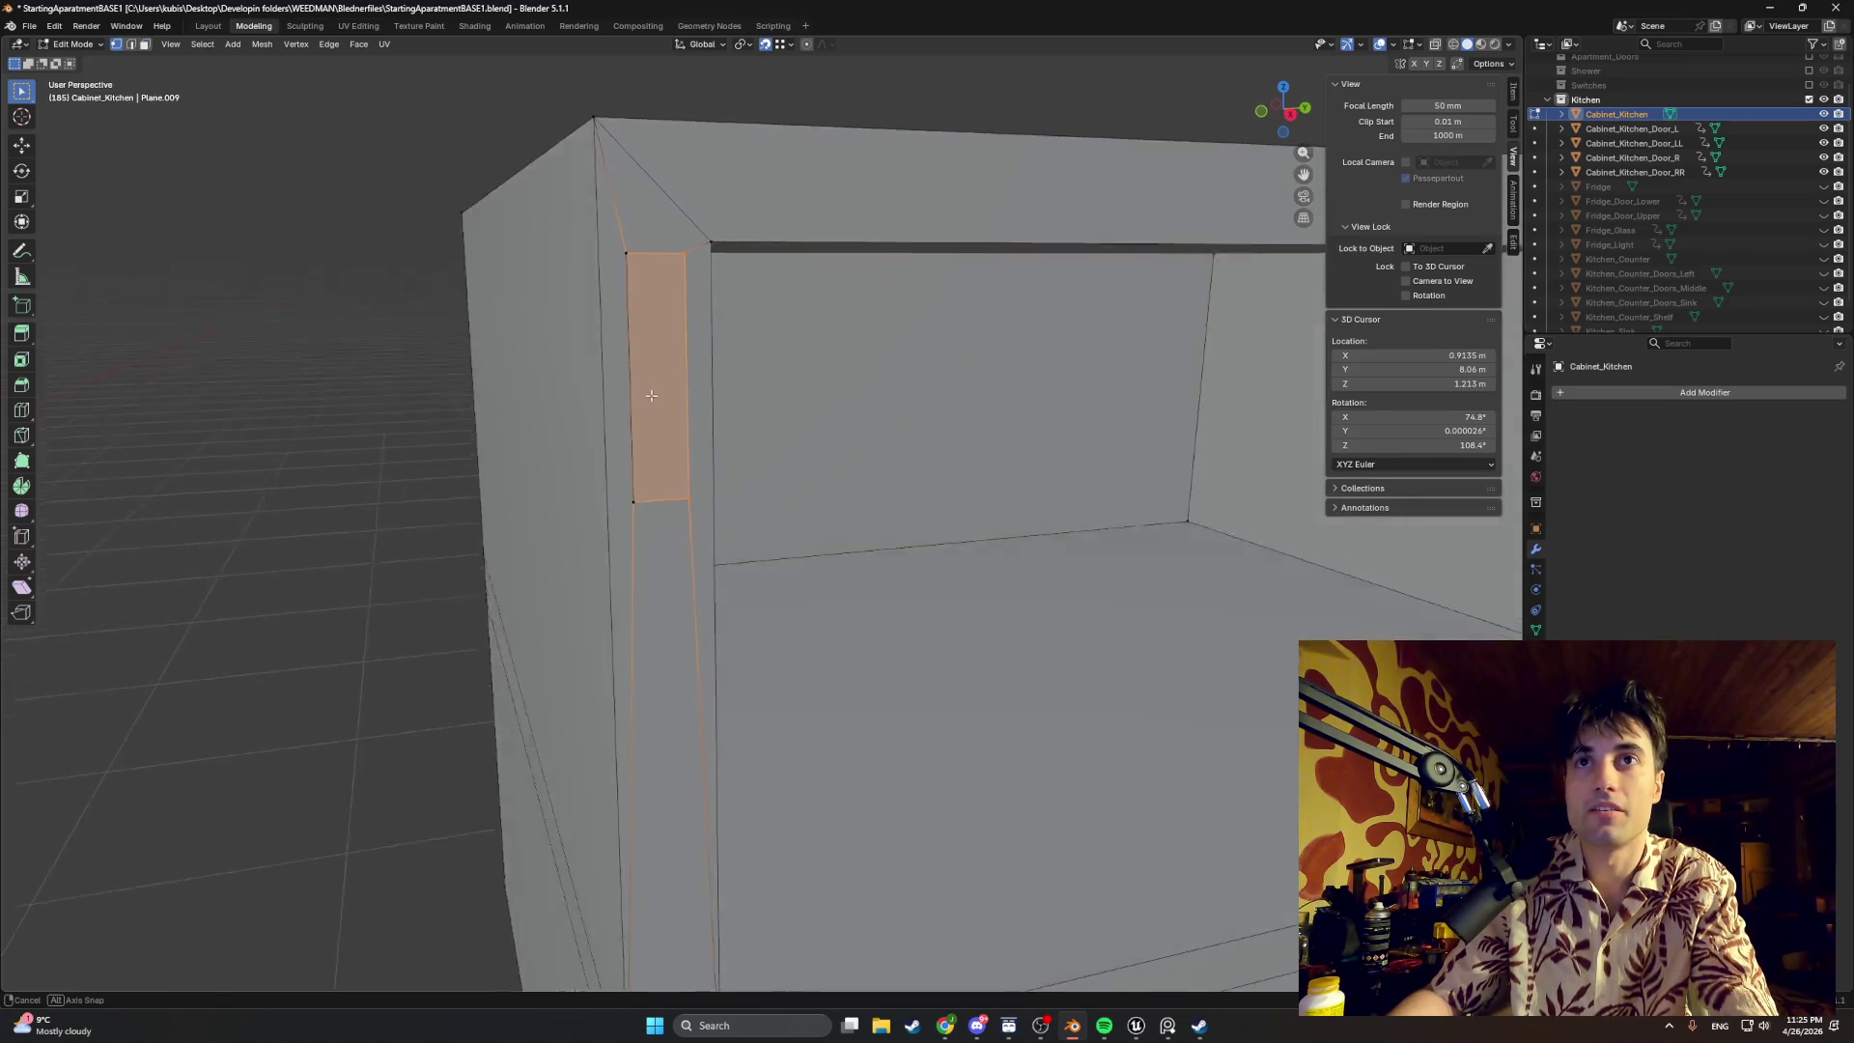
left_click_drag(633, 395, 613, 395)
Step: Check the corner's vertical edge, then shrink the thin side face beside it
key("2")
left_click(622, 354)
middle_click_drag(621, 354, 633, 368)
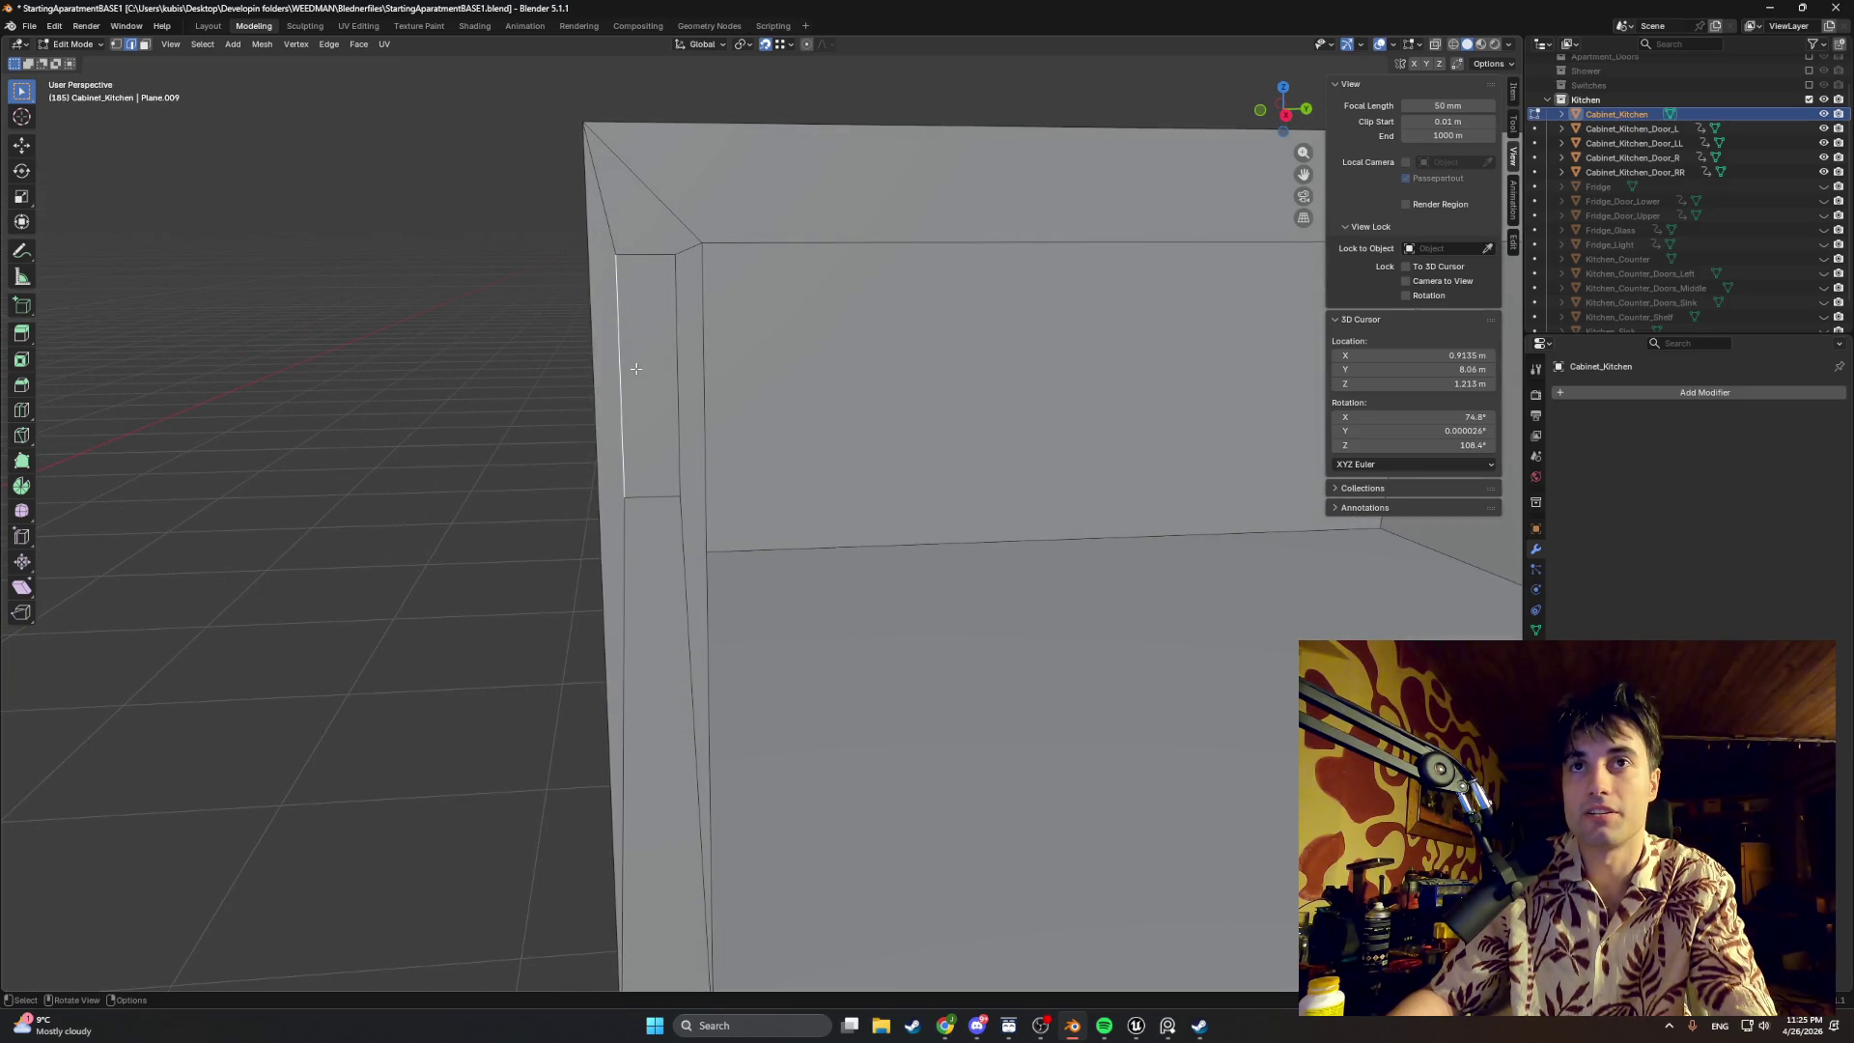
right_click(635, 368)
left_click(621, 358)
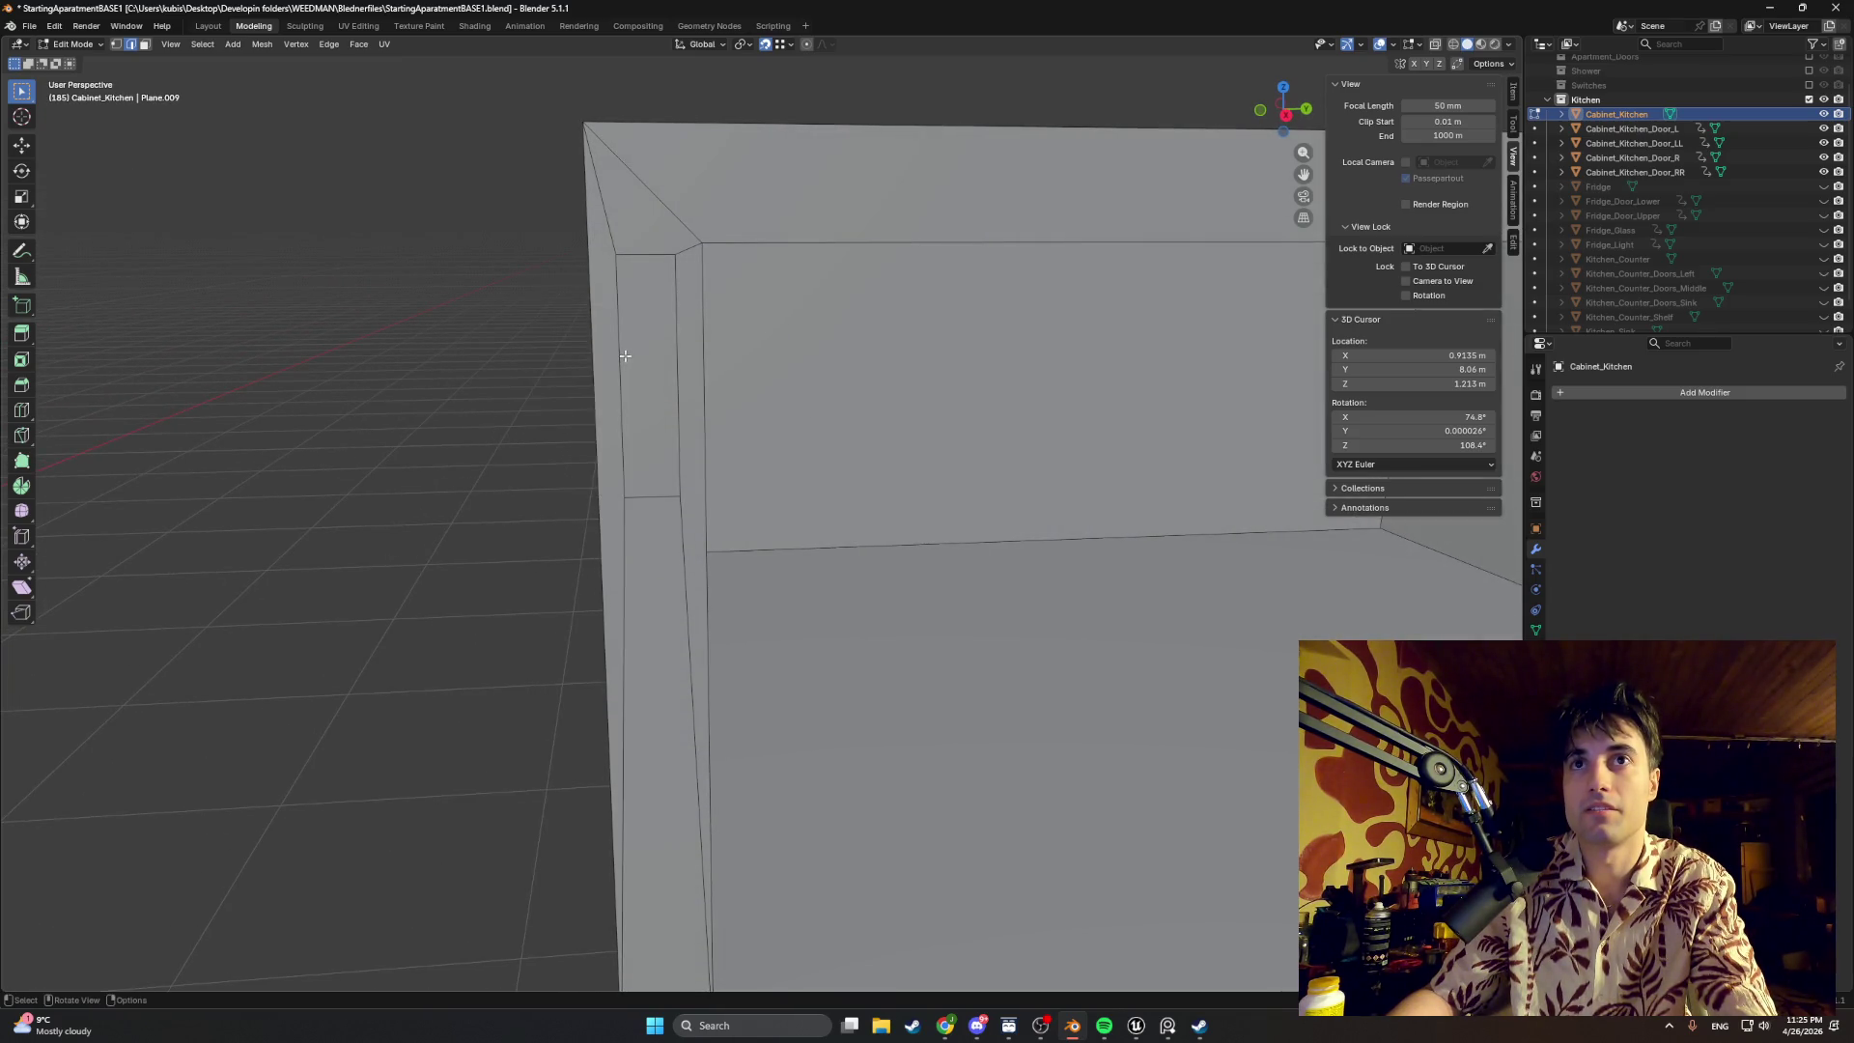
middle_click_drag(625, 355, 650, 363)
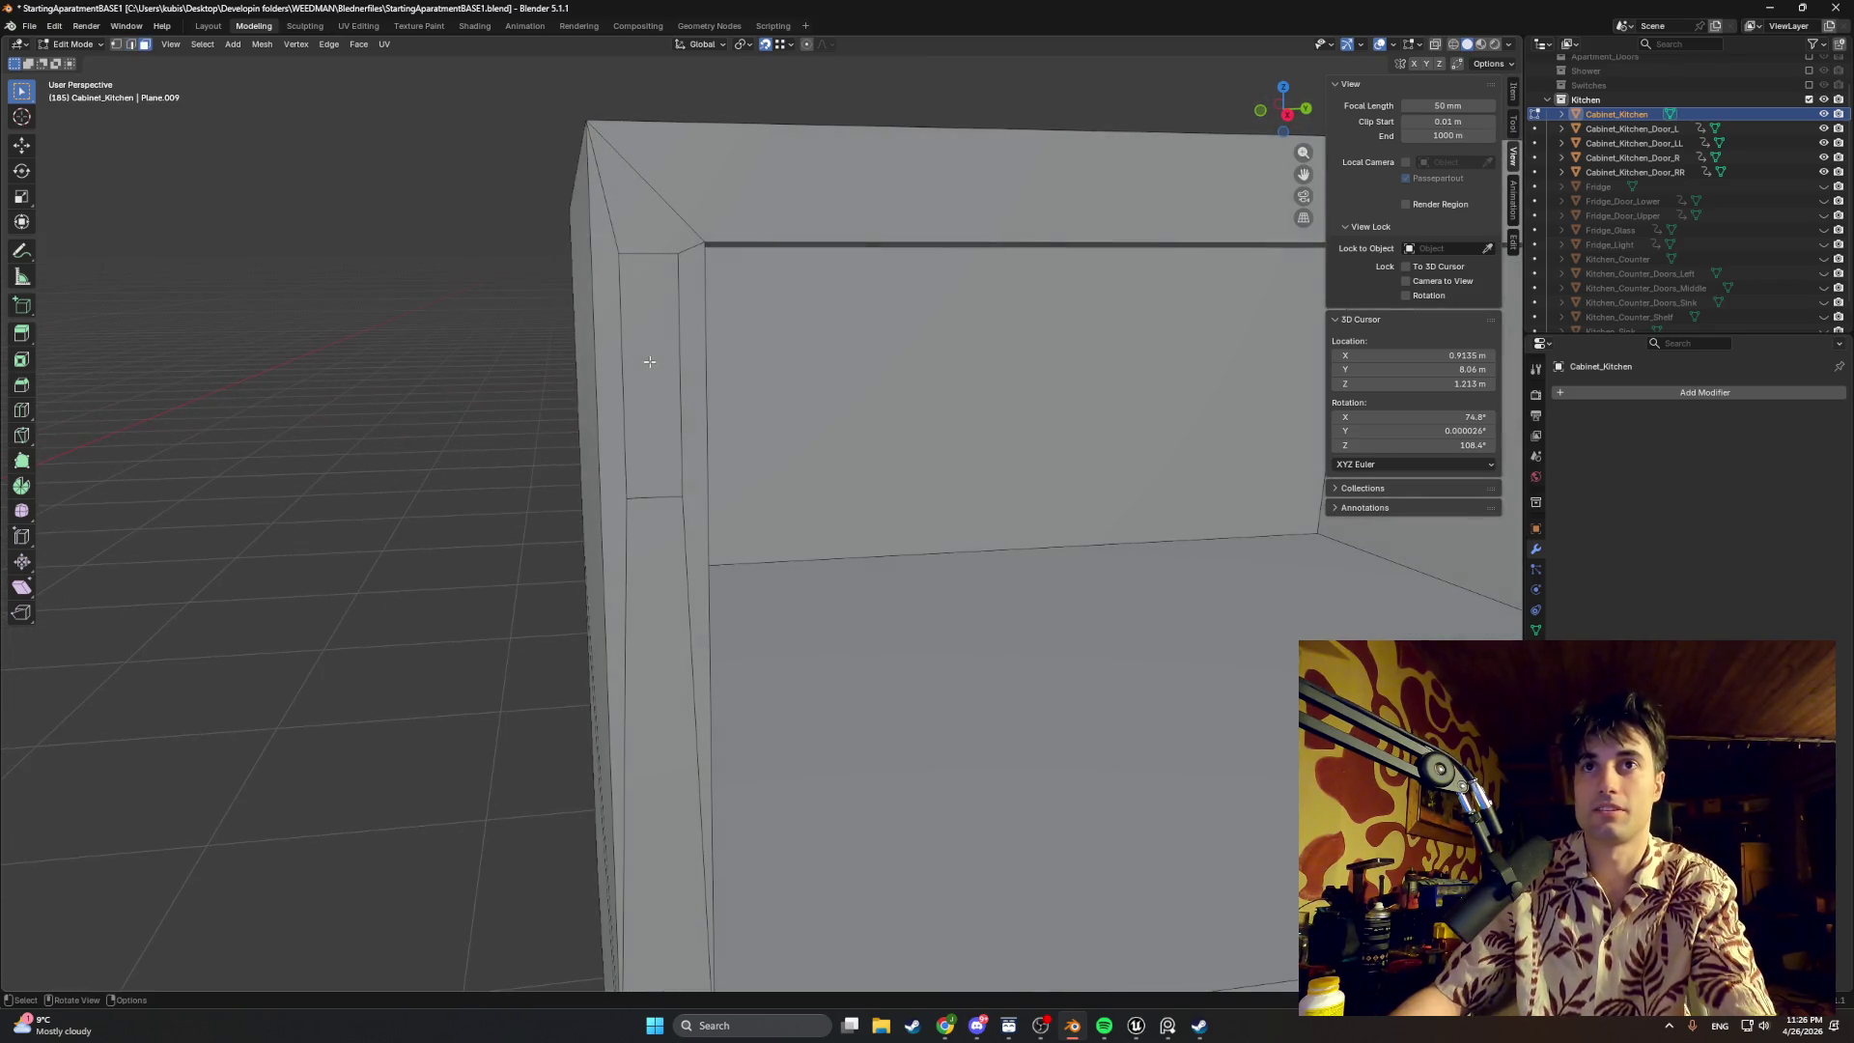
left_click(650, 363)
key("s")
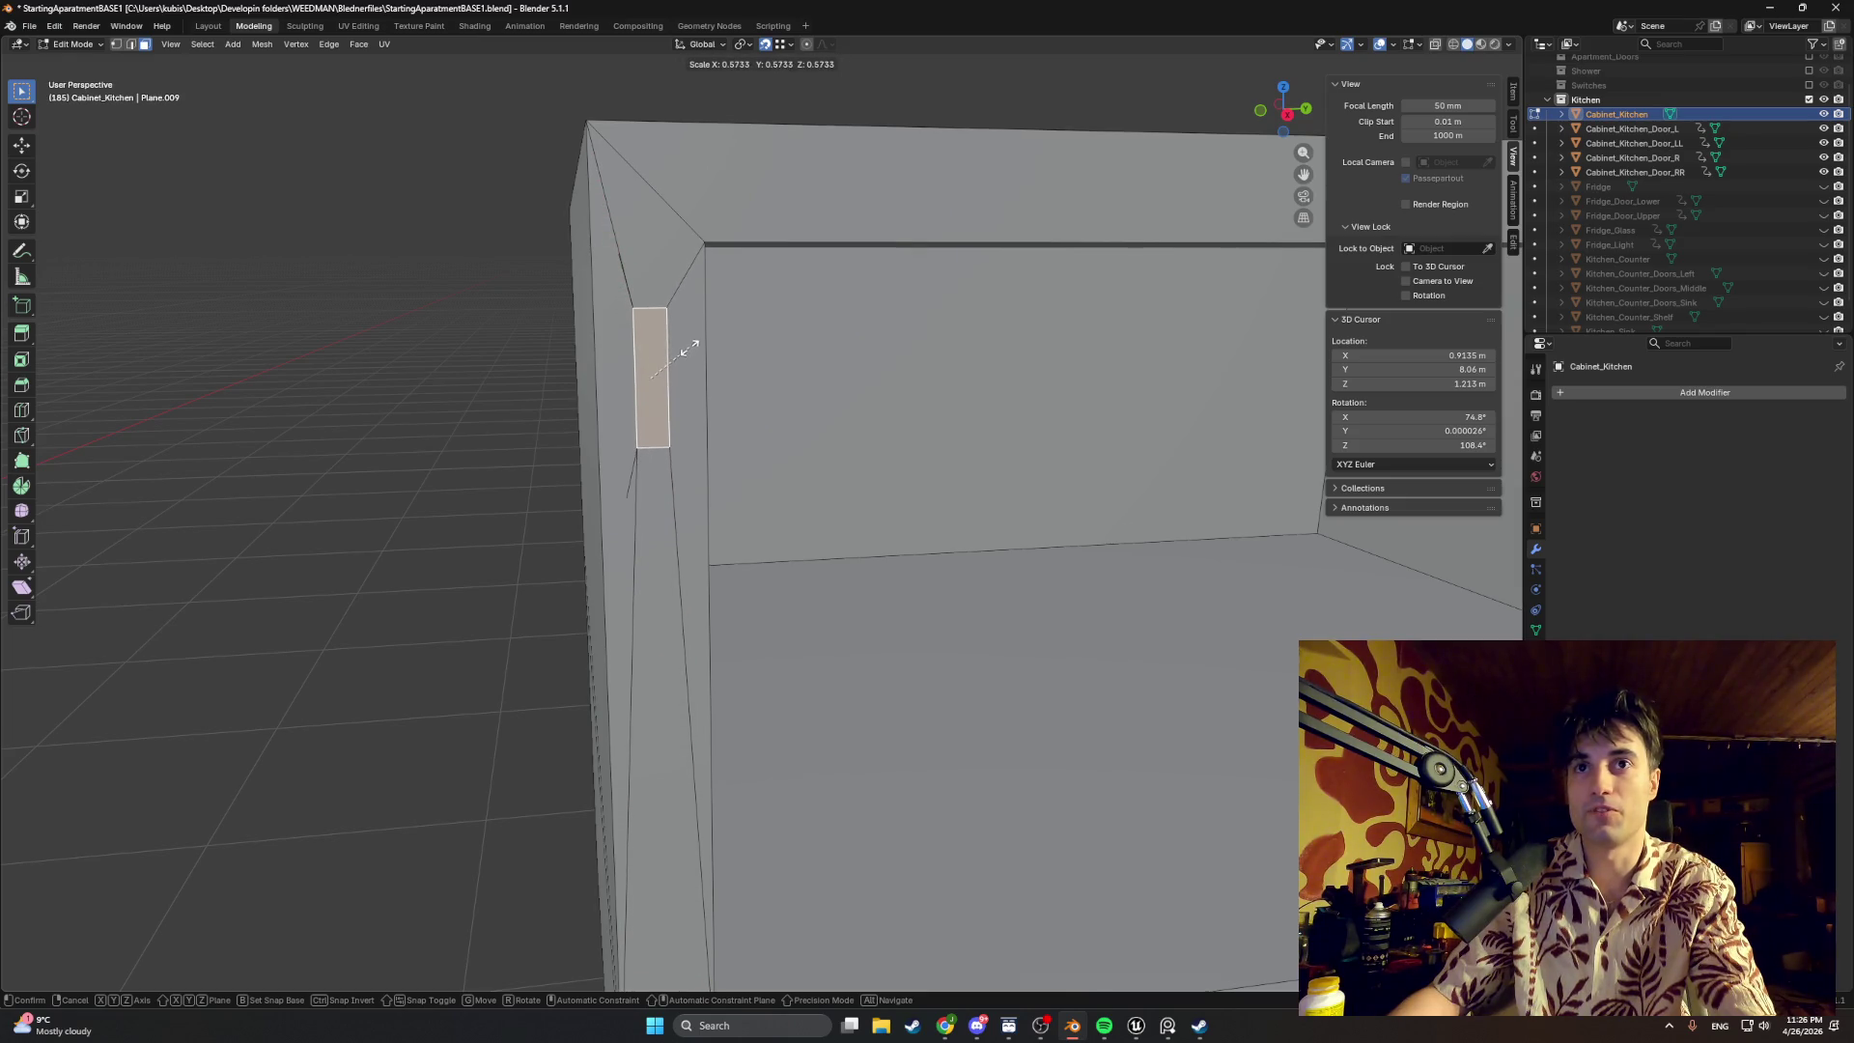
left_click(688, 349)
Step: Select the small peg face on the left inner wall and enlarge it slightly
middle_click_drag(681, 368, 602, 480)
left_click(602, 480)
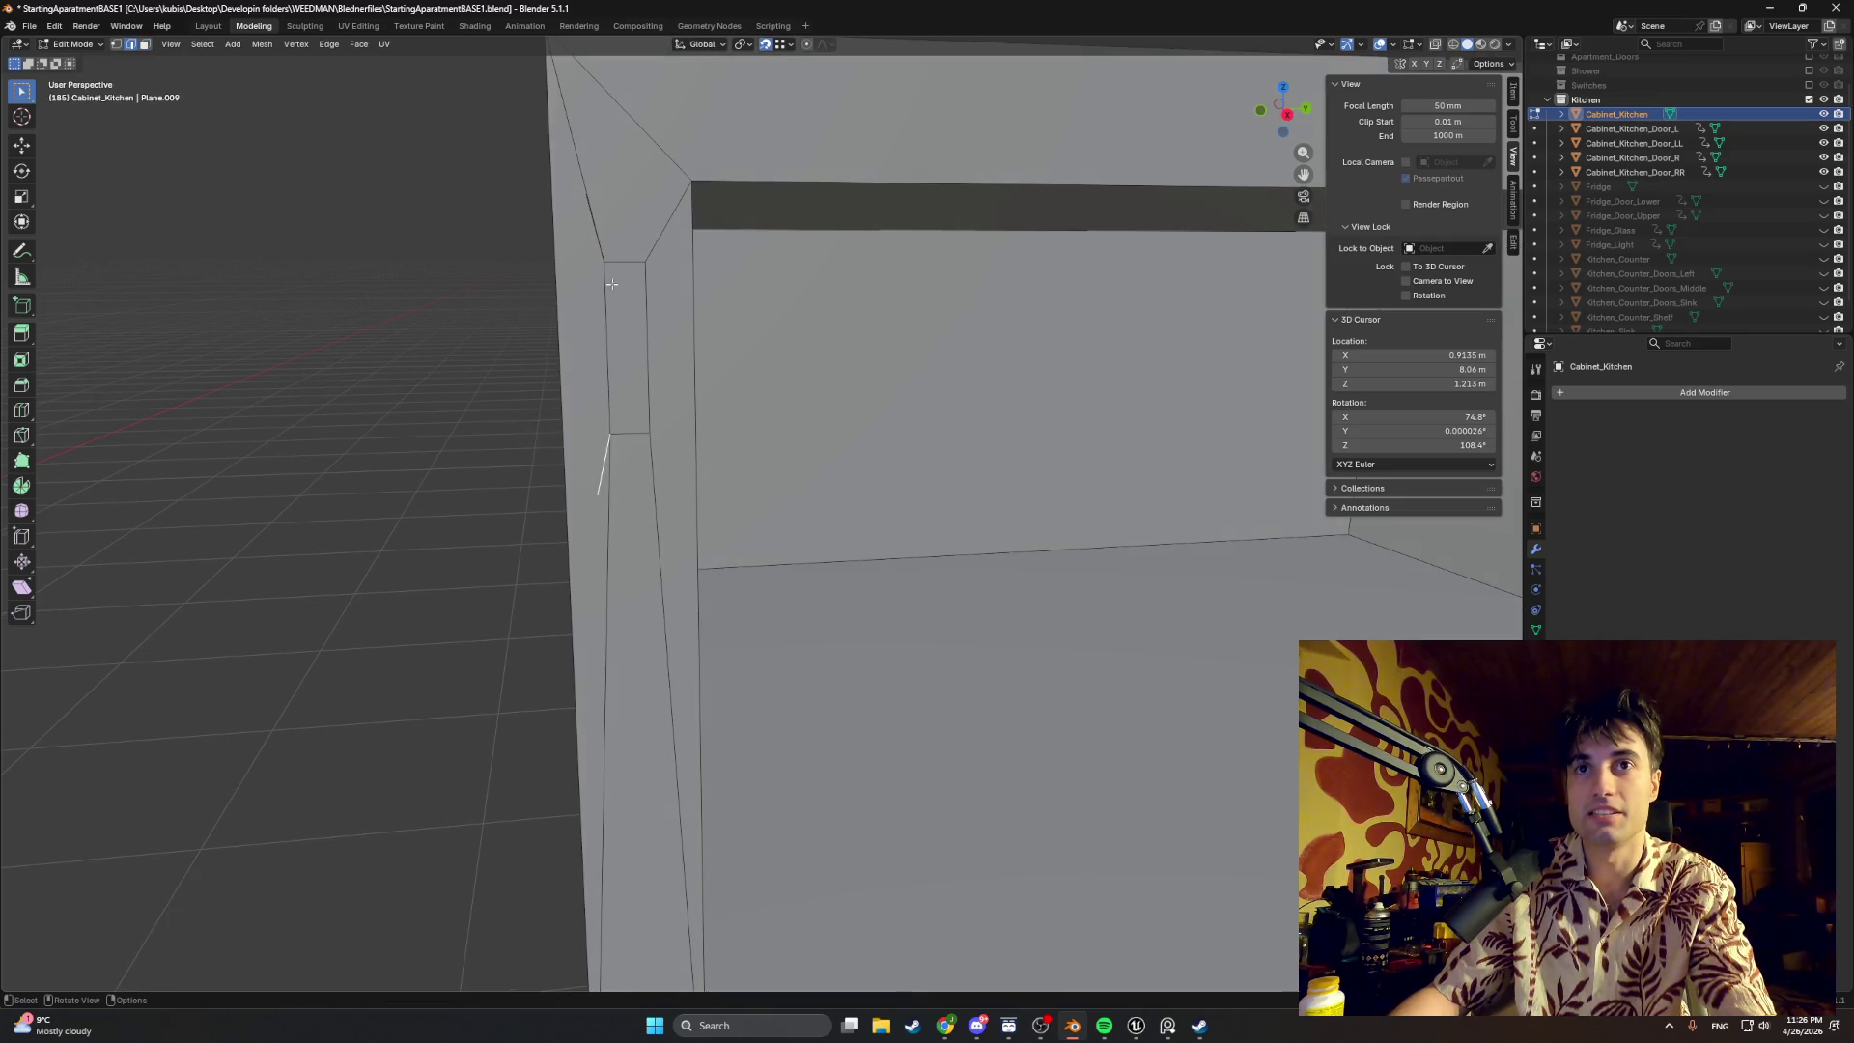
middle_click_drag(590, 217, 621, 266)
right_click(599, 240)
key("Escape")
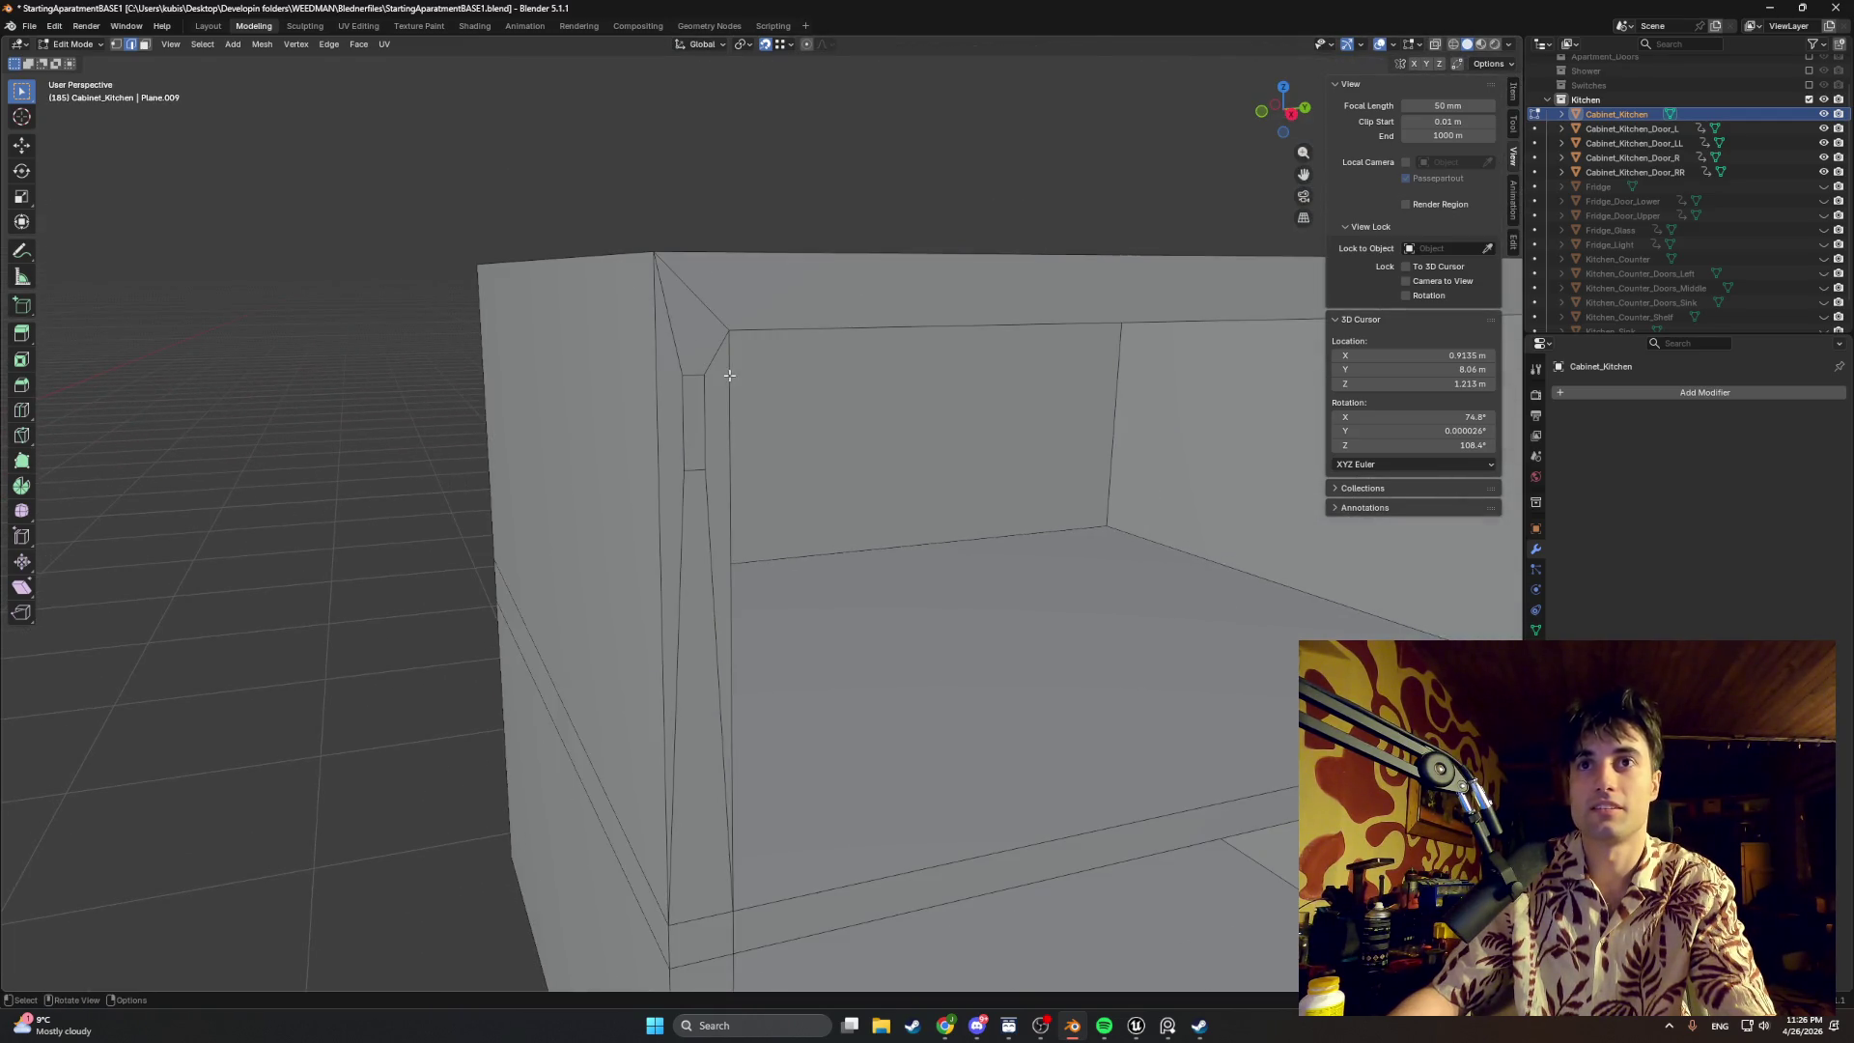
left_click(694, 410)
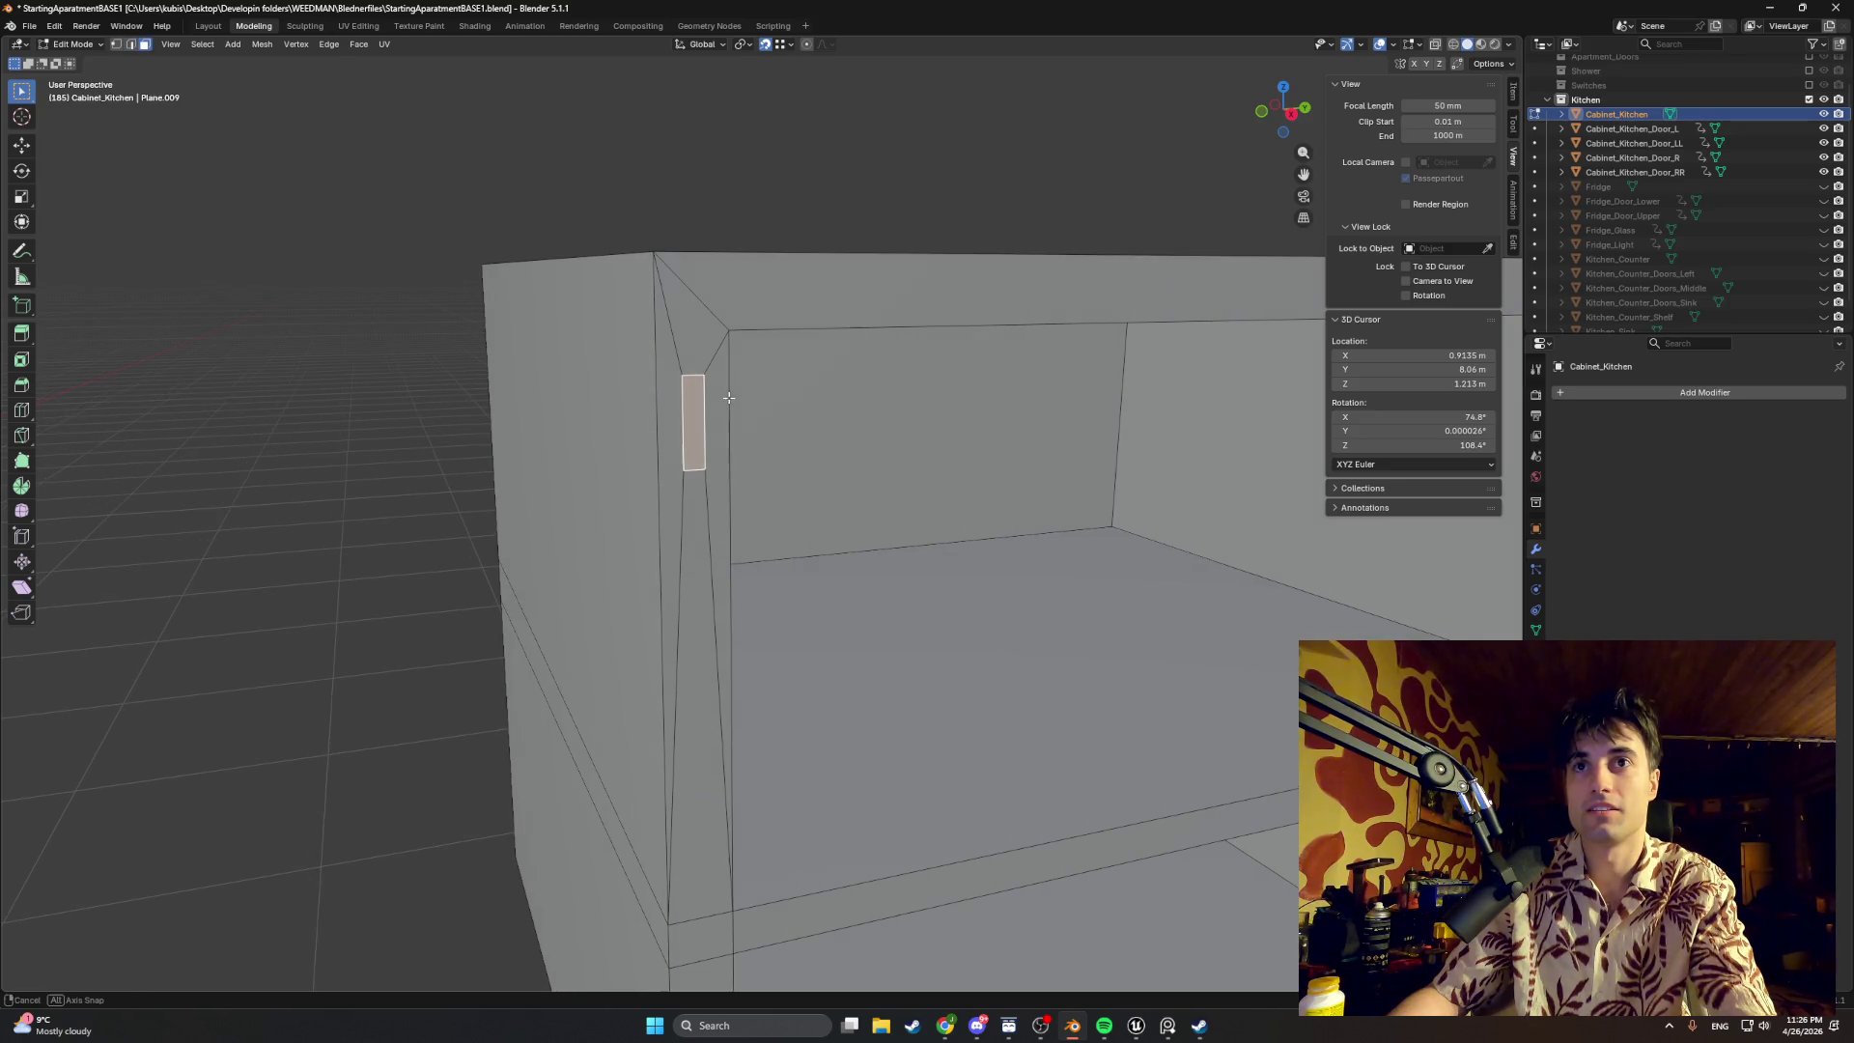
key("s")
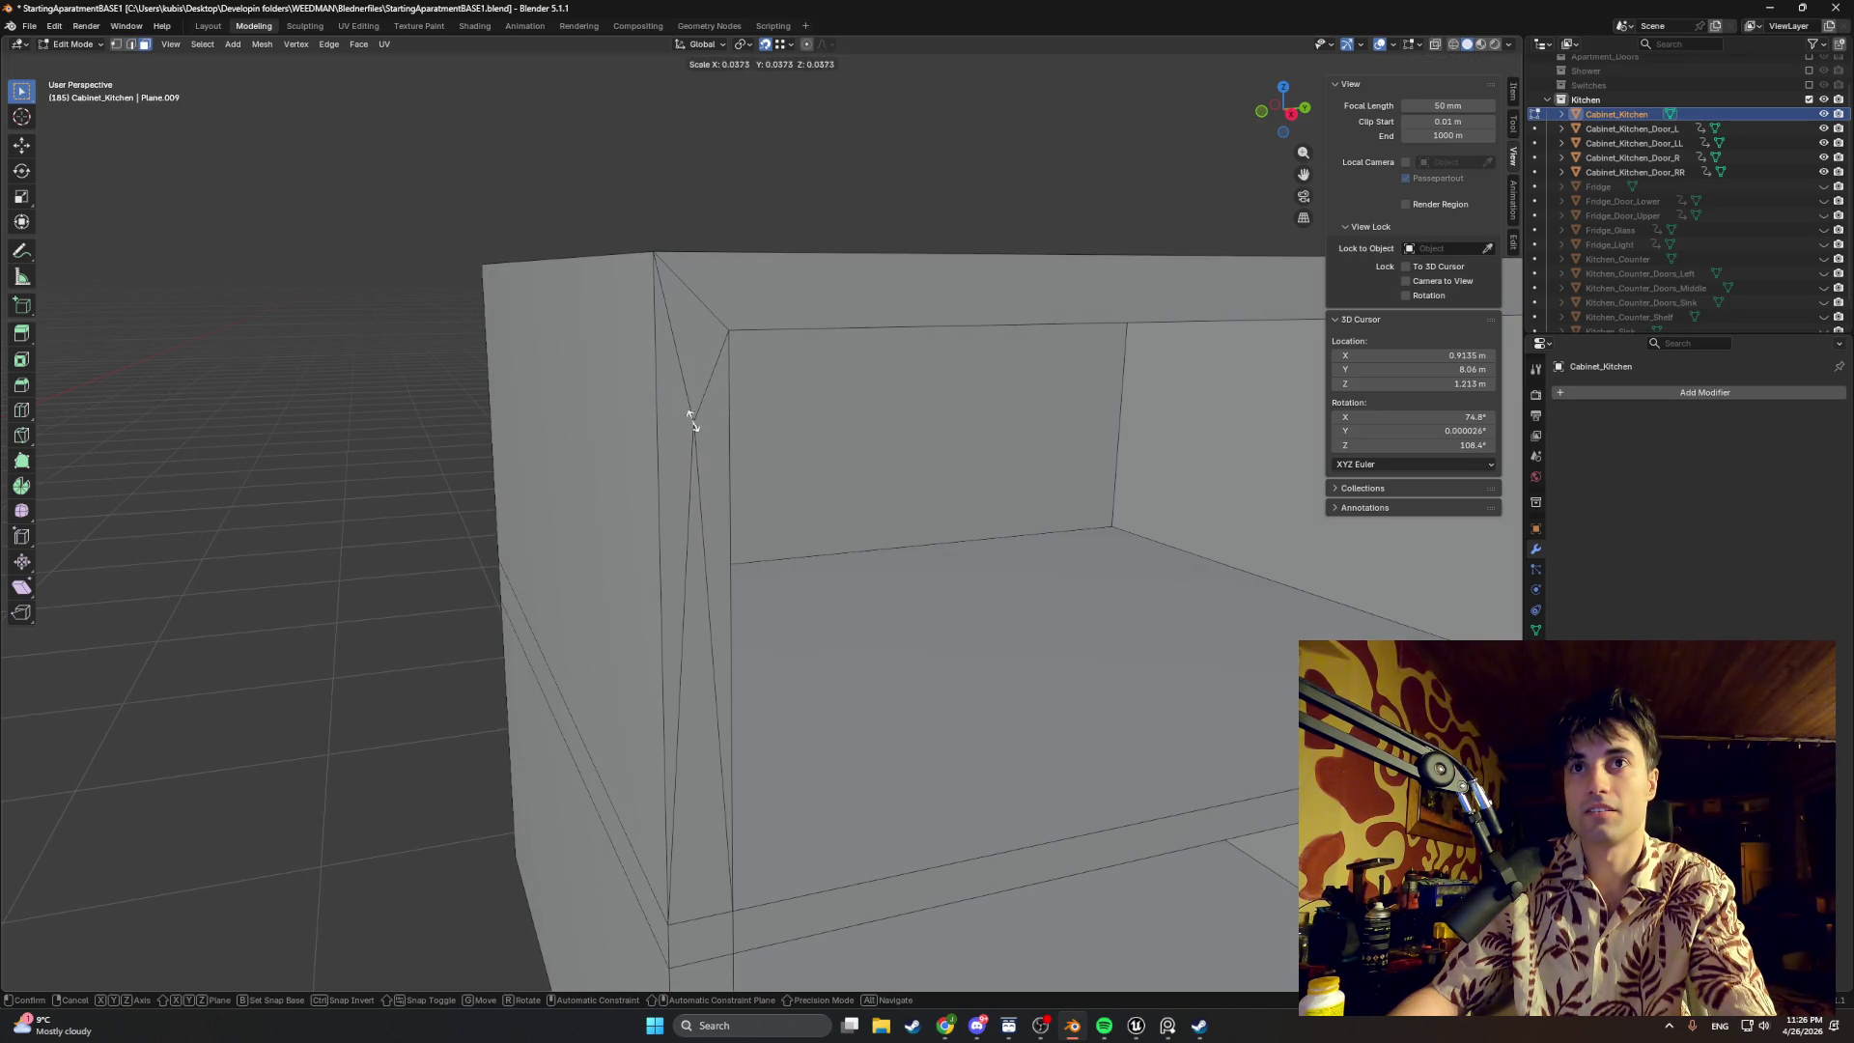
left_click(719, 406)
Step: Move the peg face vertically into place and scale it down twice
middle_click_drag(720, 405, 705, 385)
key("g")
key("x")
key("z")
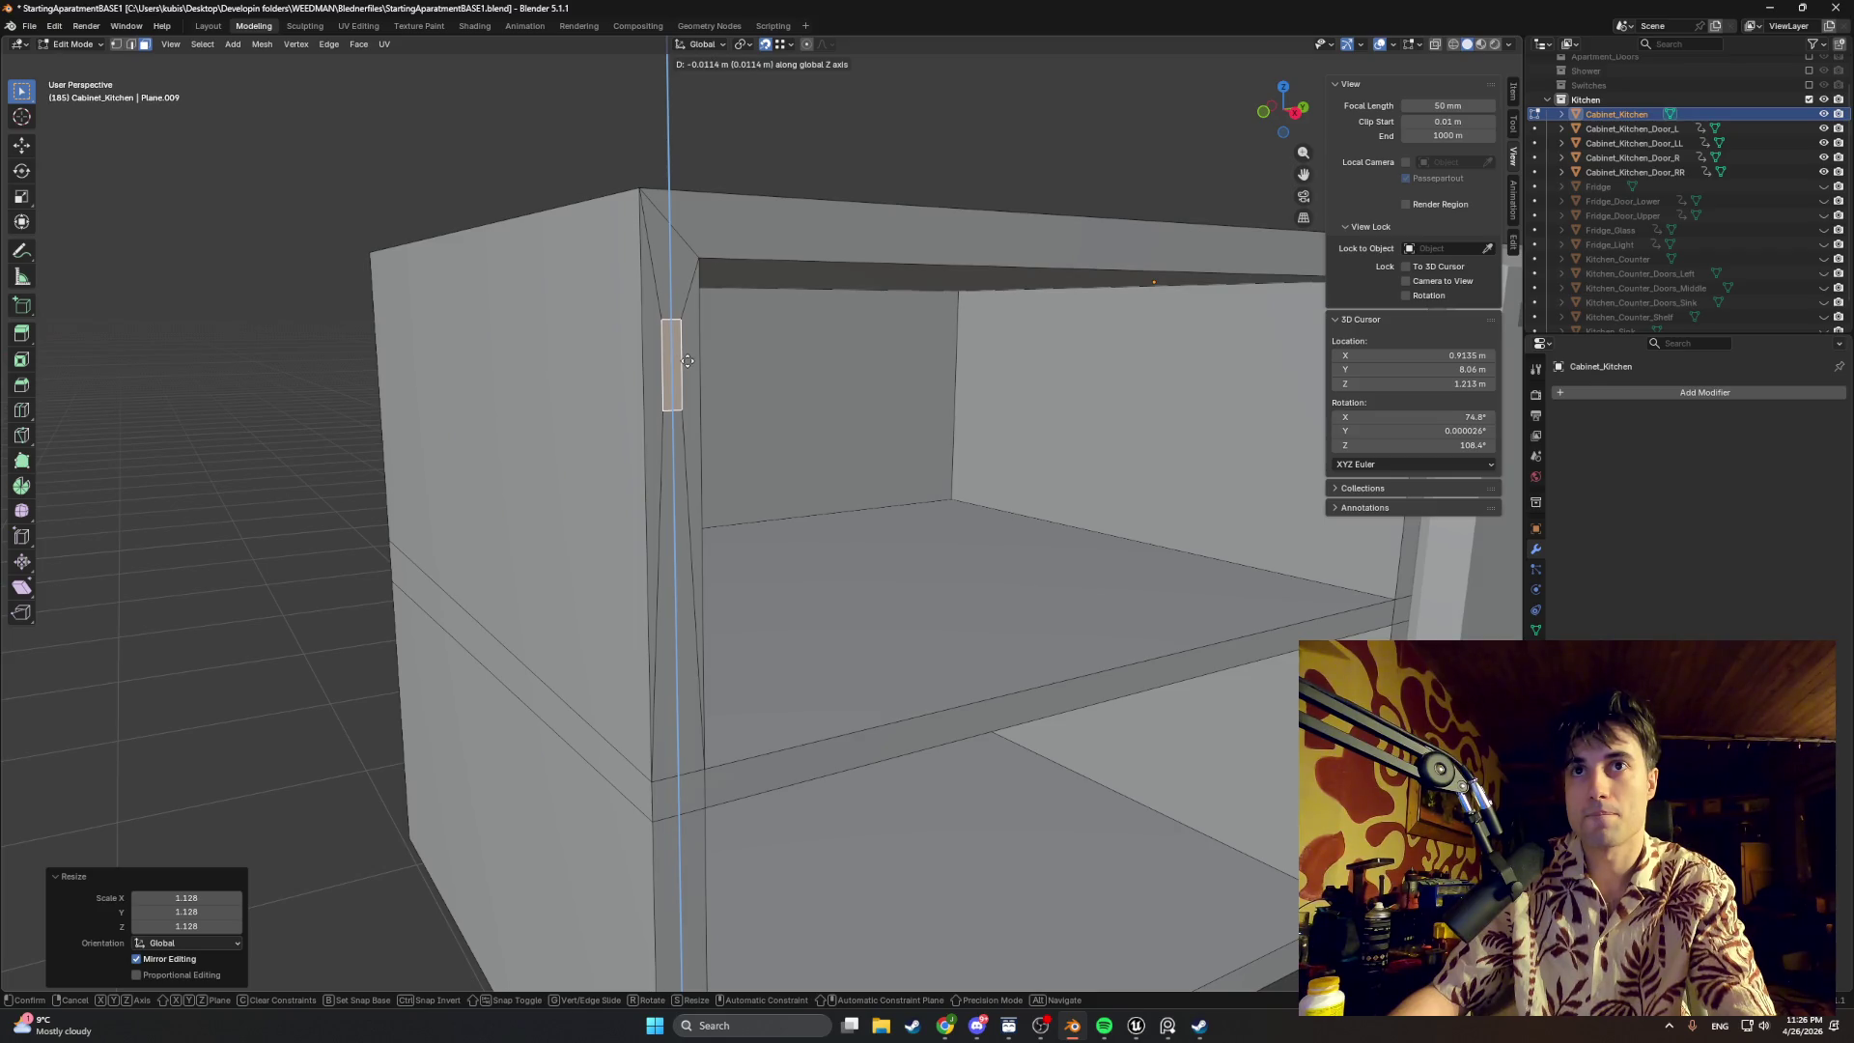
left_click(689, 369)
key("s")
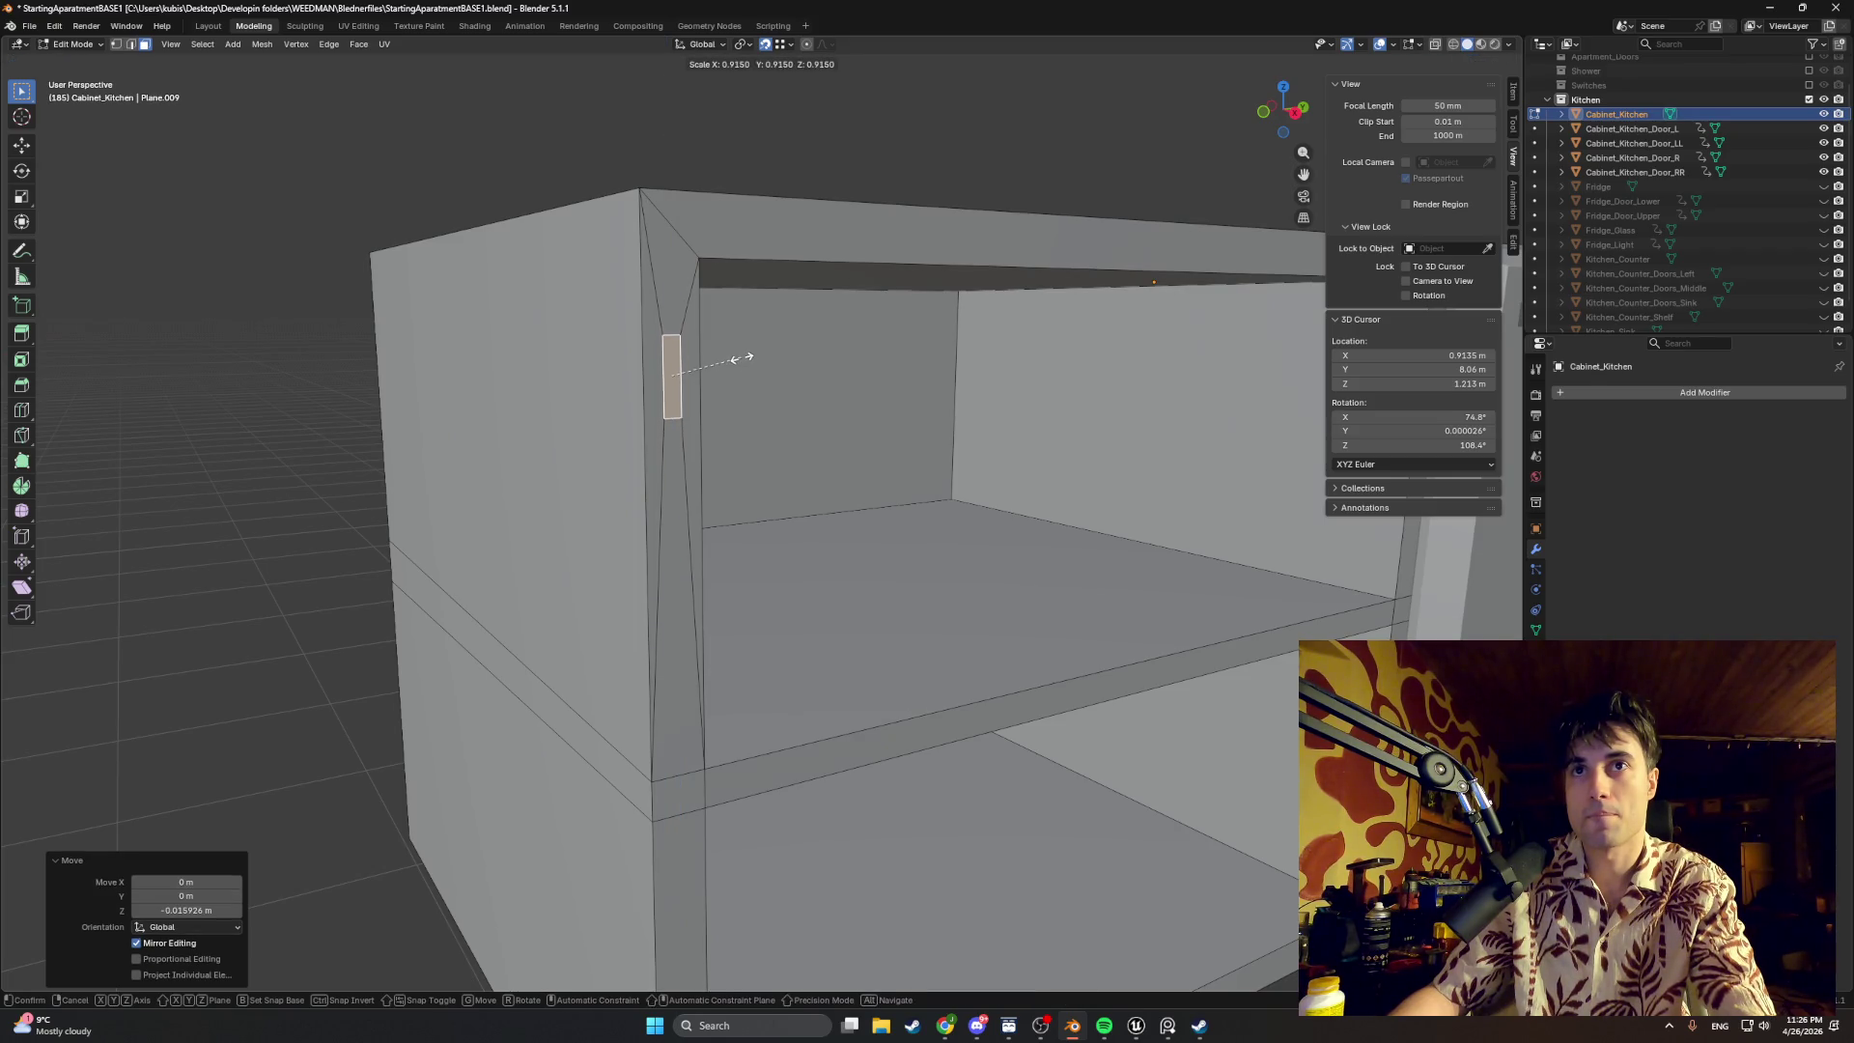
left_click(738, 360)
middle_click_drag(736, 359, 786, 382)
key("s")
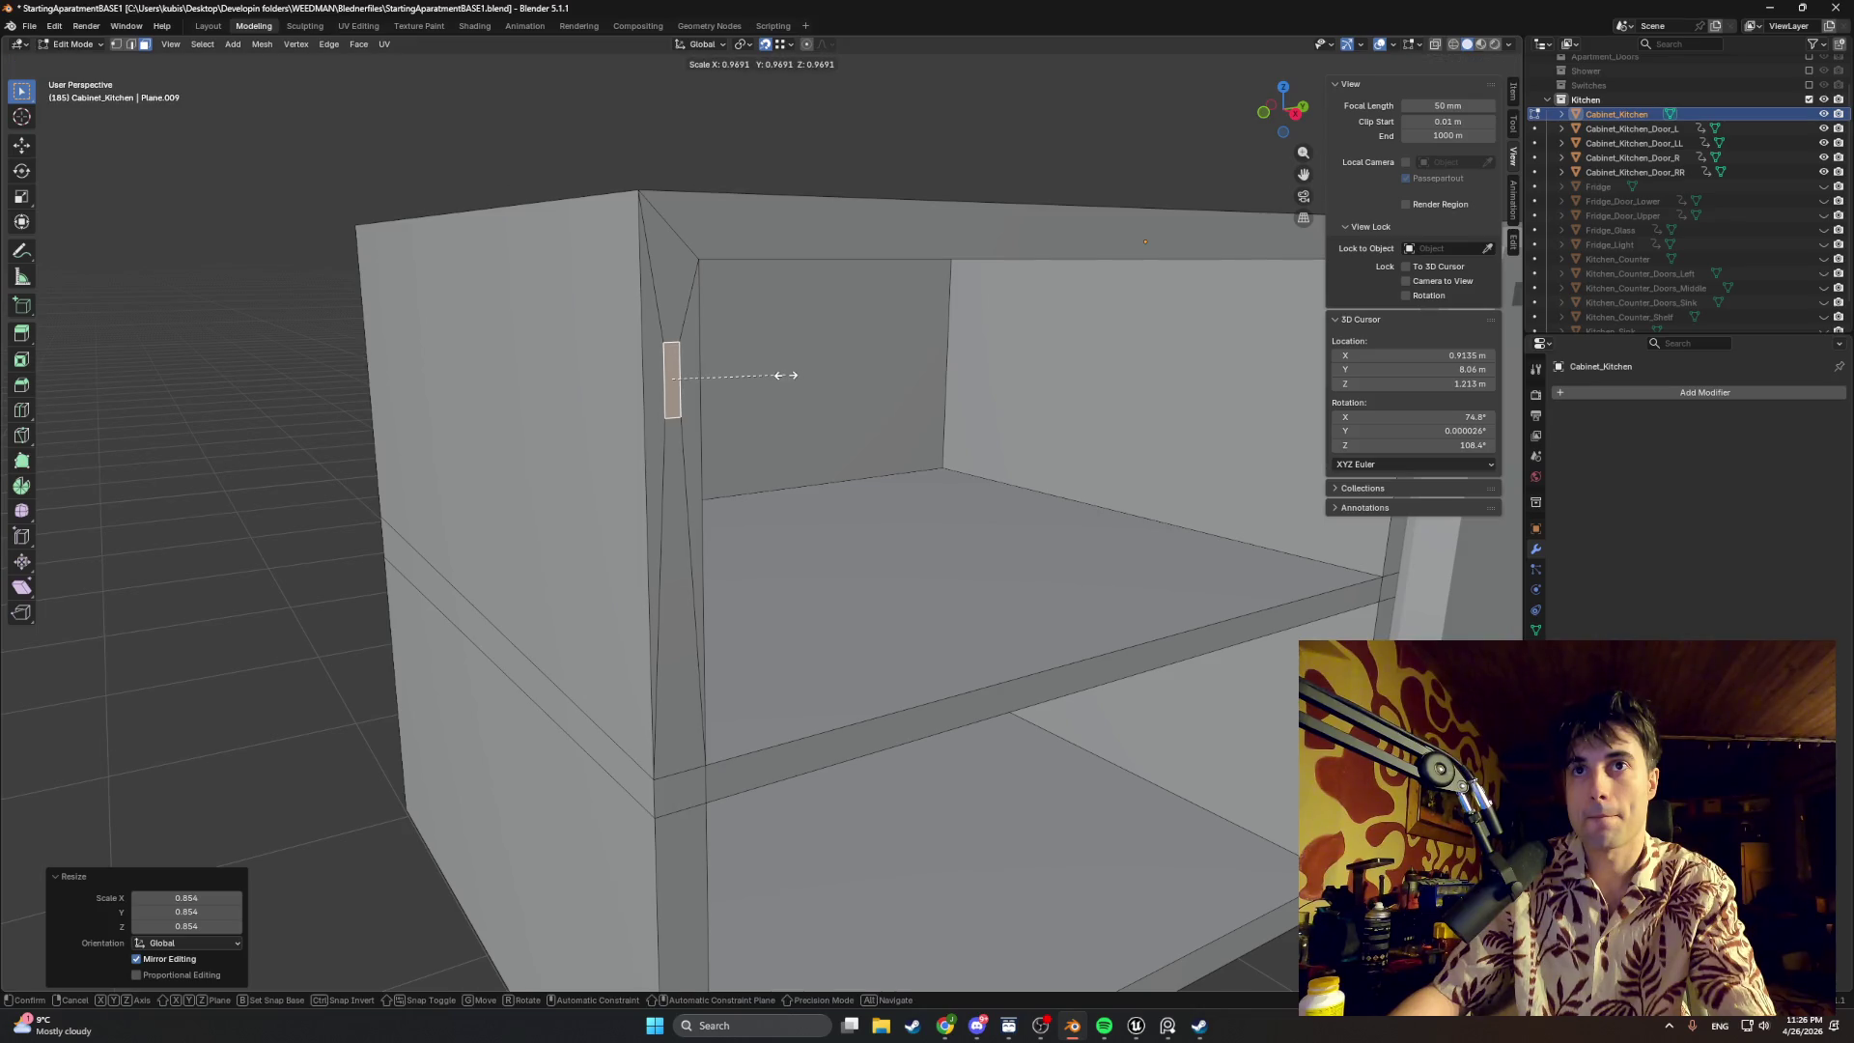
left_click(778, 376)
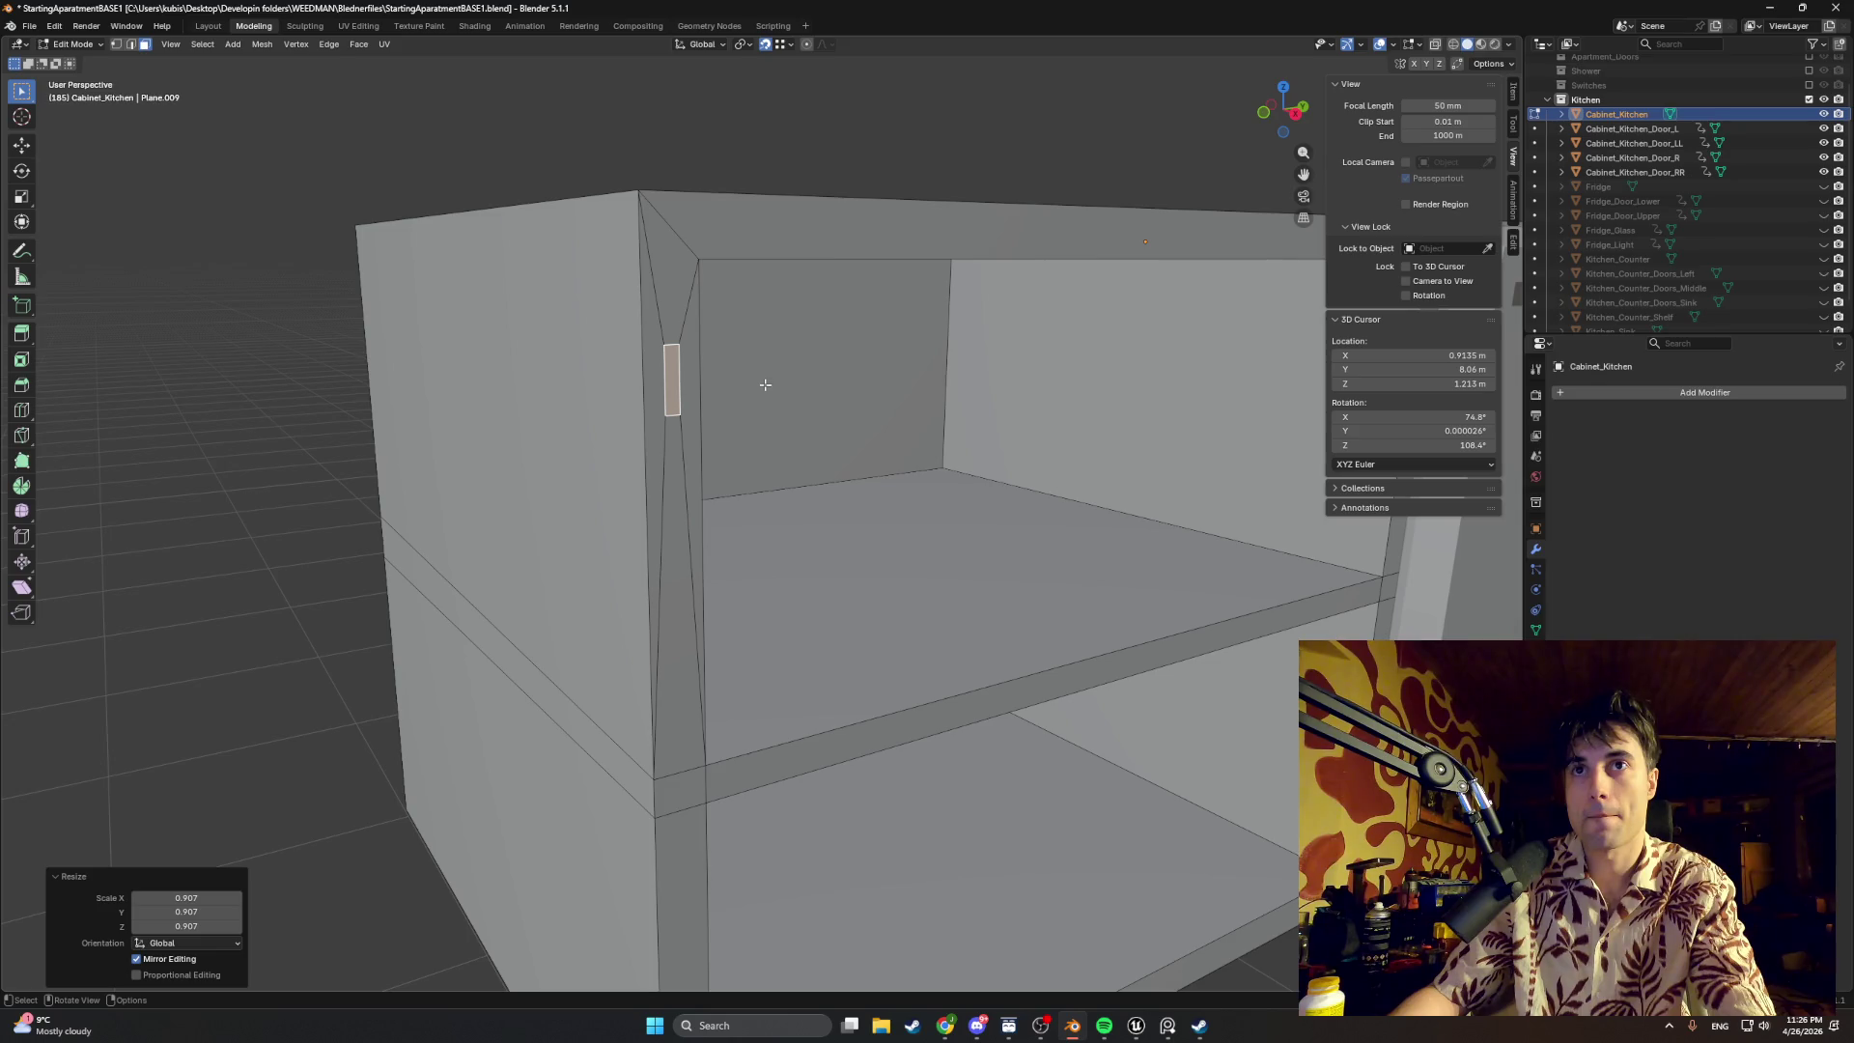
Step: Extrude the peg face about 1 cm out from the inner wall into a small block
mouse_move(735, 379)
middle_mouse_down()
mouse_move(748, 385)
mouse_move(725, 395)
mouse_move(725, 348)
mouse_move(699, 401)
middle_mouse_up()
key("g")
key("z")
key("z")
left_click(718, 385)
scroll(703, 351, "down", 3)
scroll(735, 347, "up", 3)
scroll(735, 345, "up", 2)
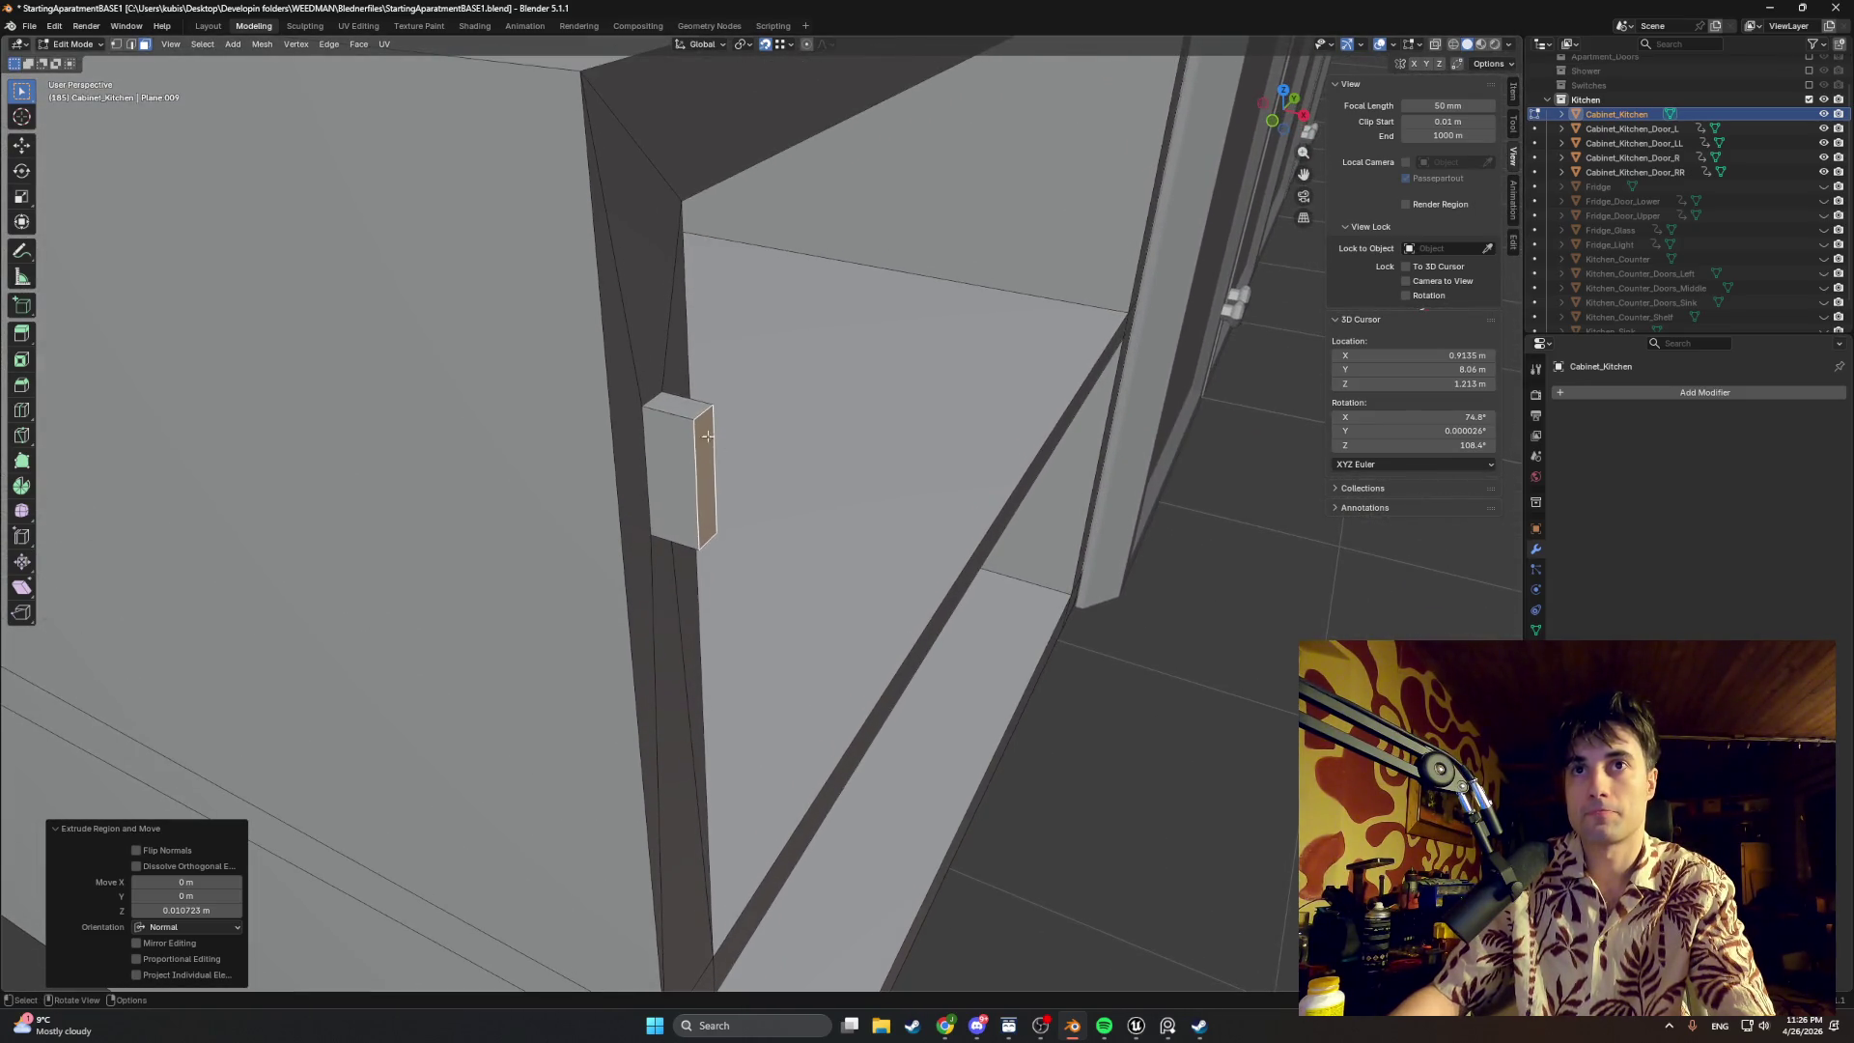
Step: Inset the peg's top face, shift it along X, and extrude it upward into a narrow tab
left_click(698, 402)
scroll(698, 401, "down", 2)
key("i")
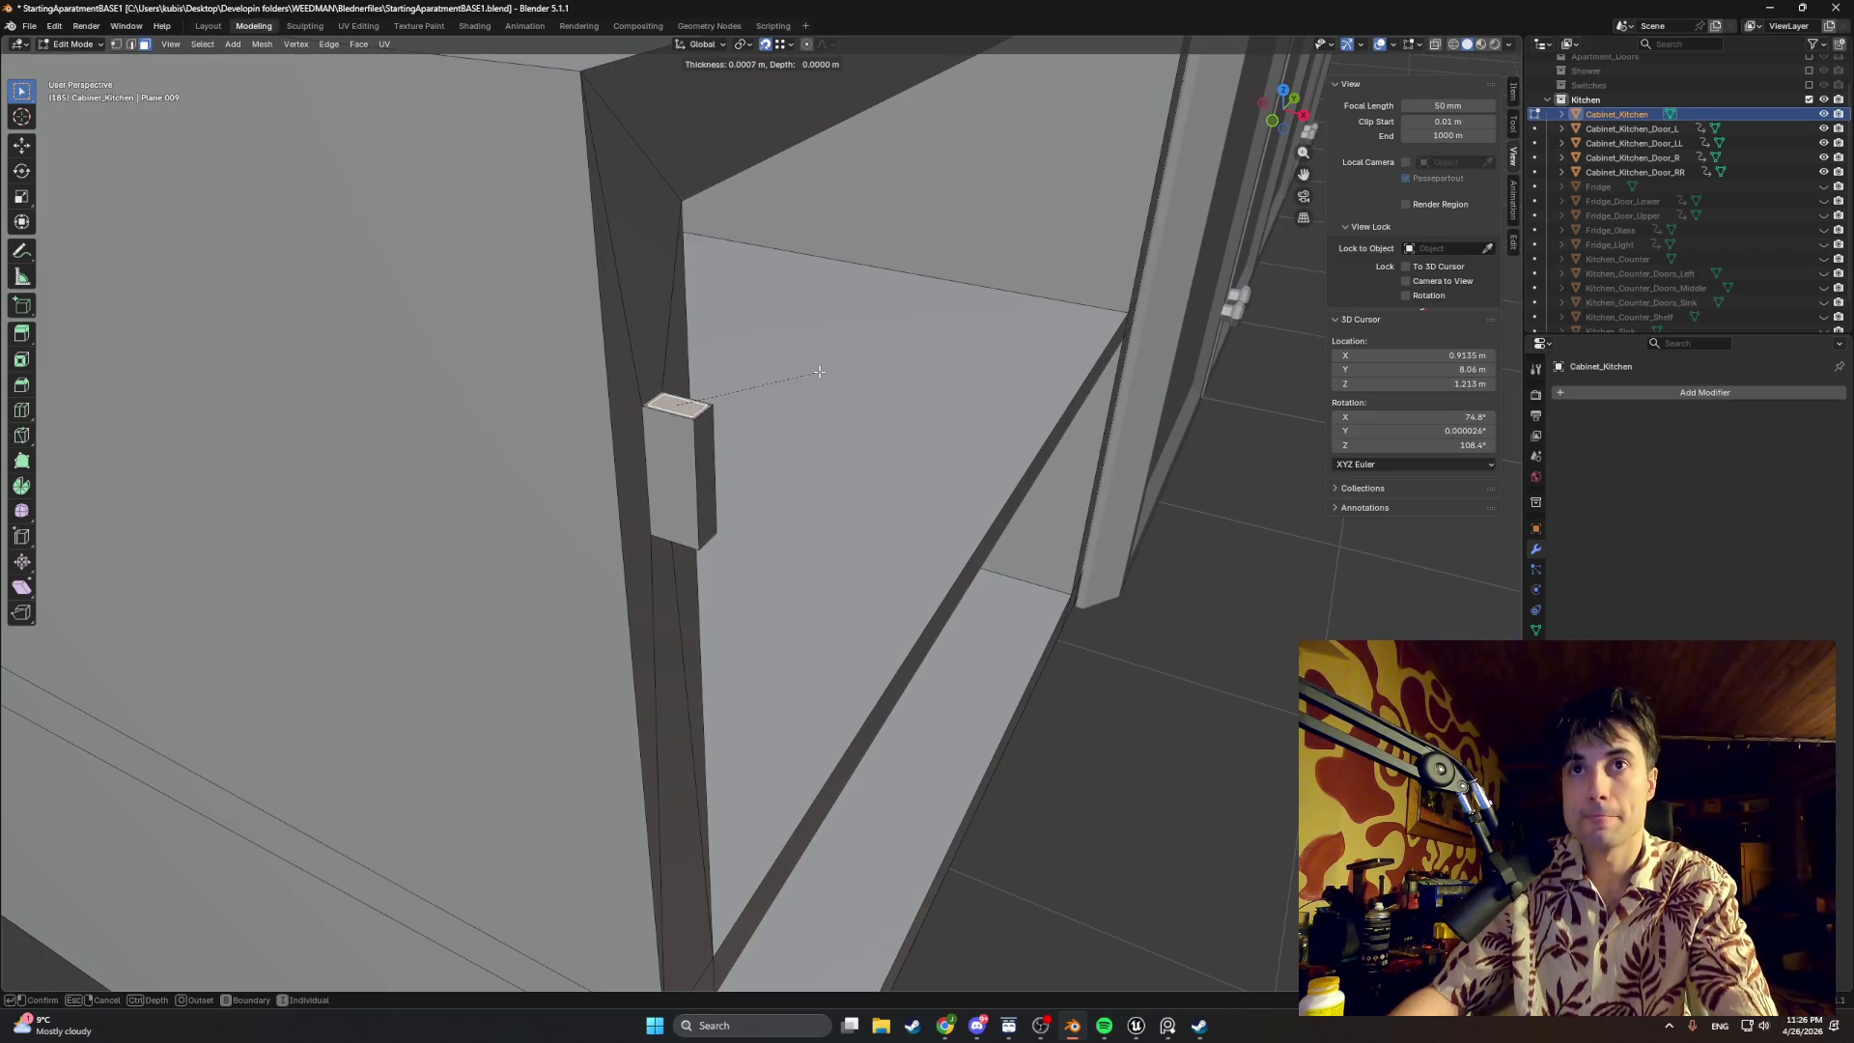
left_click(715, 349)
scroll(716, 349, "up", 2)
scroll(716, 350, "up", 1)
left_click(683, 498)
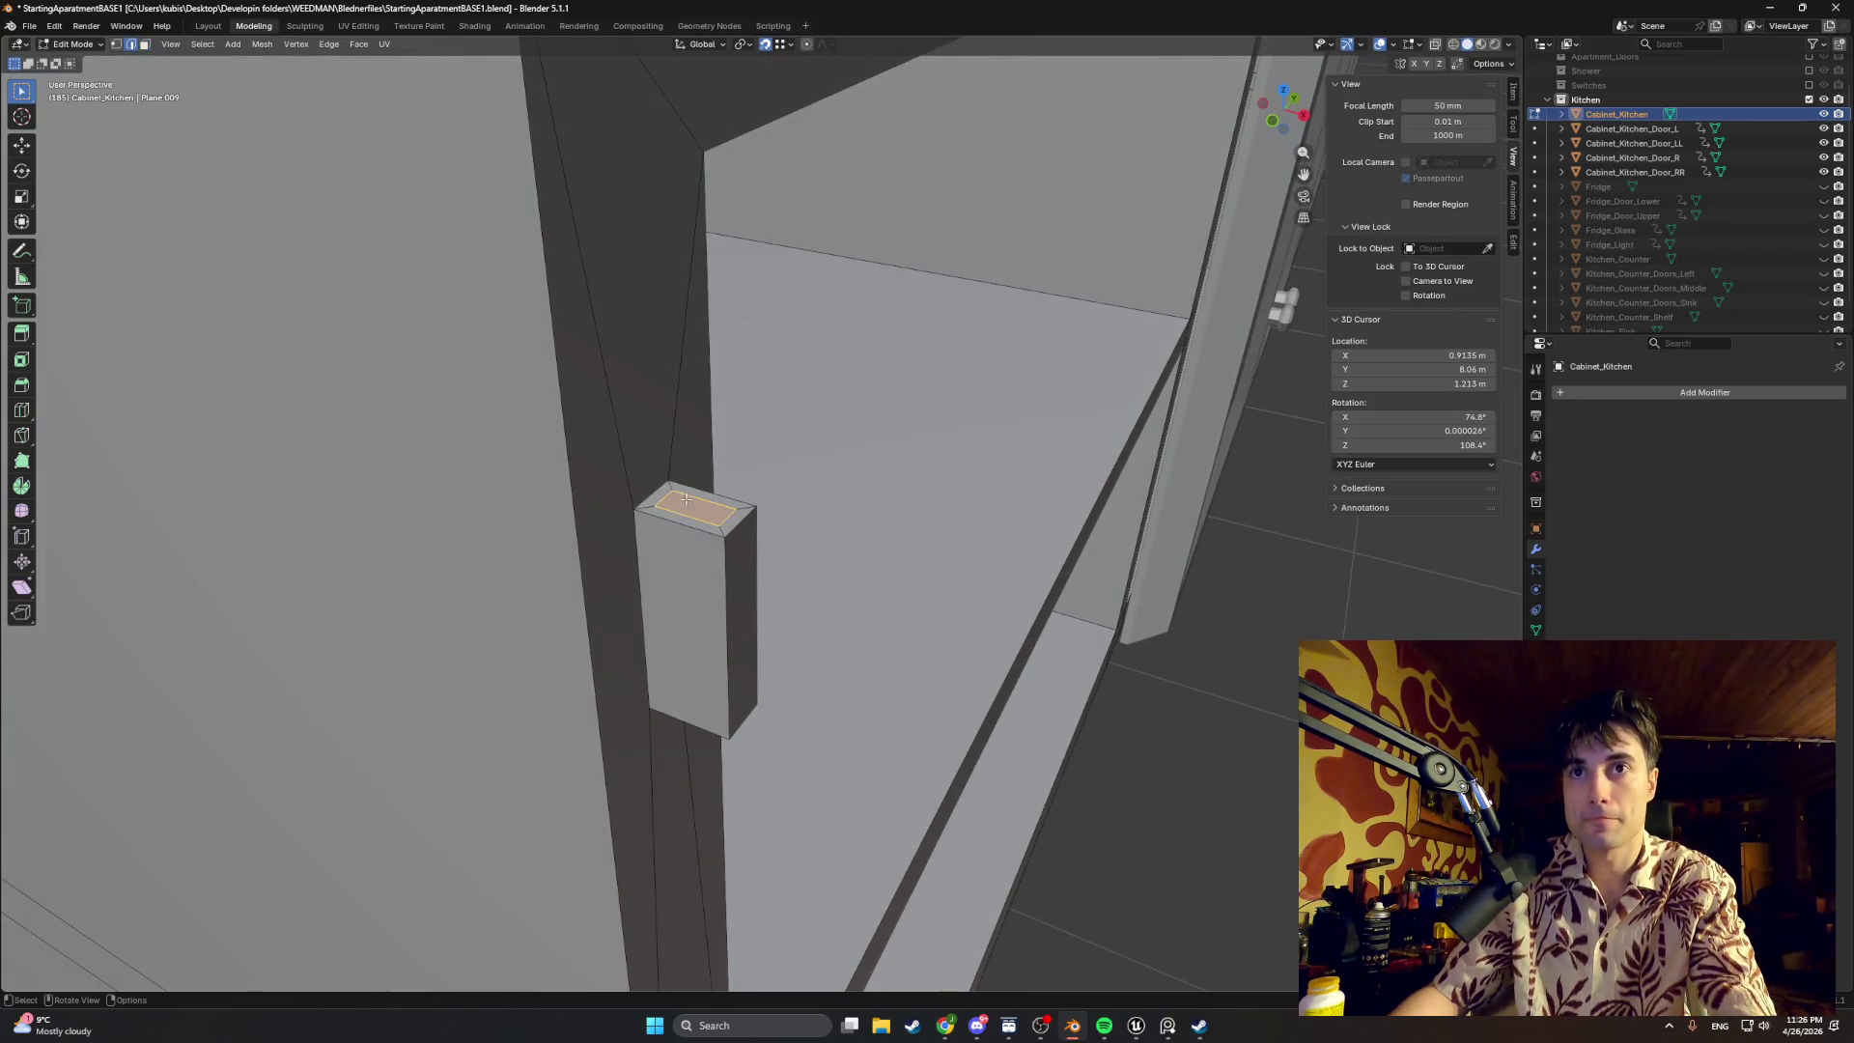
key("g")
key("x")
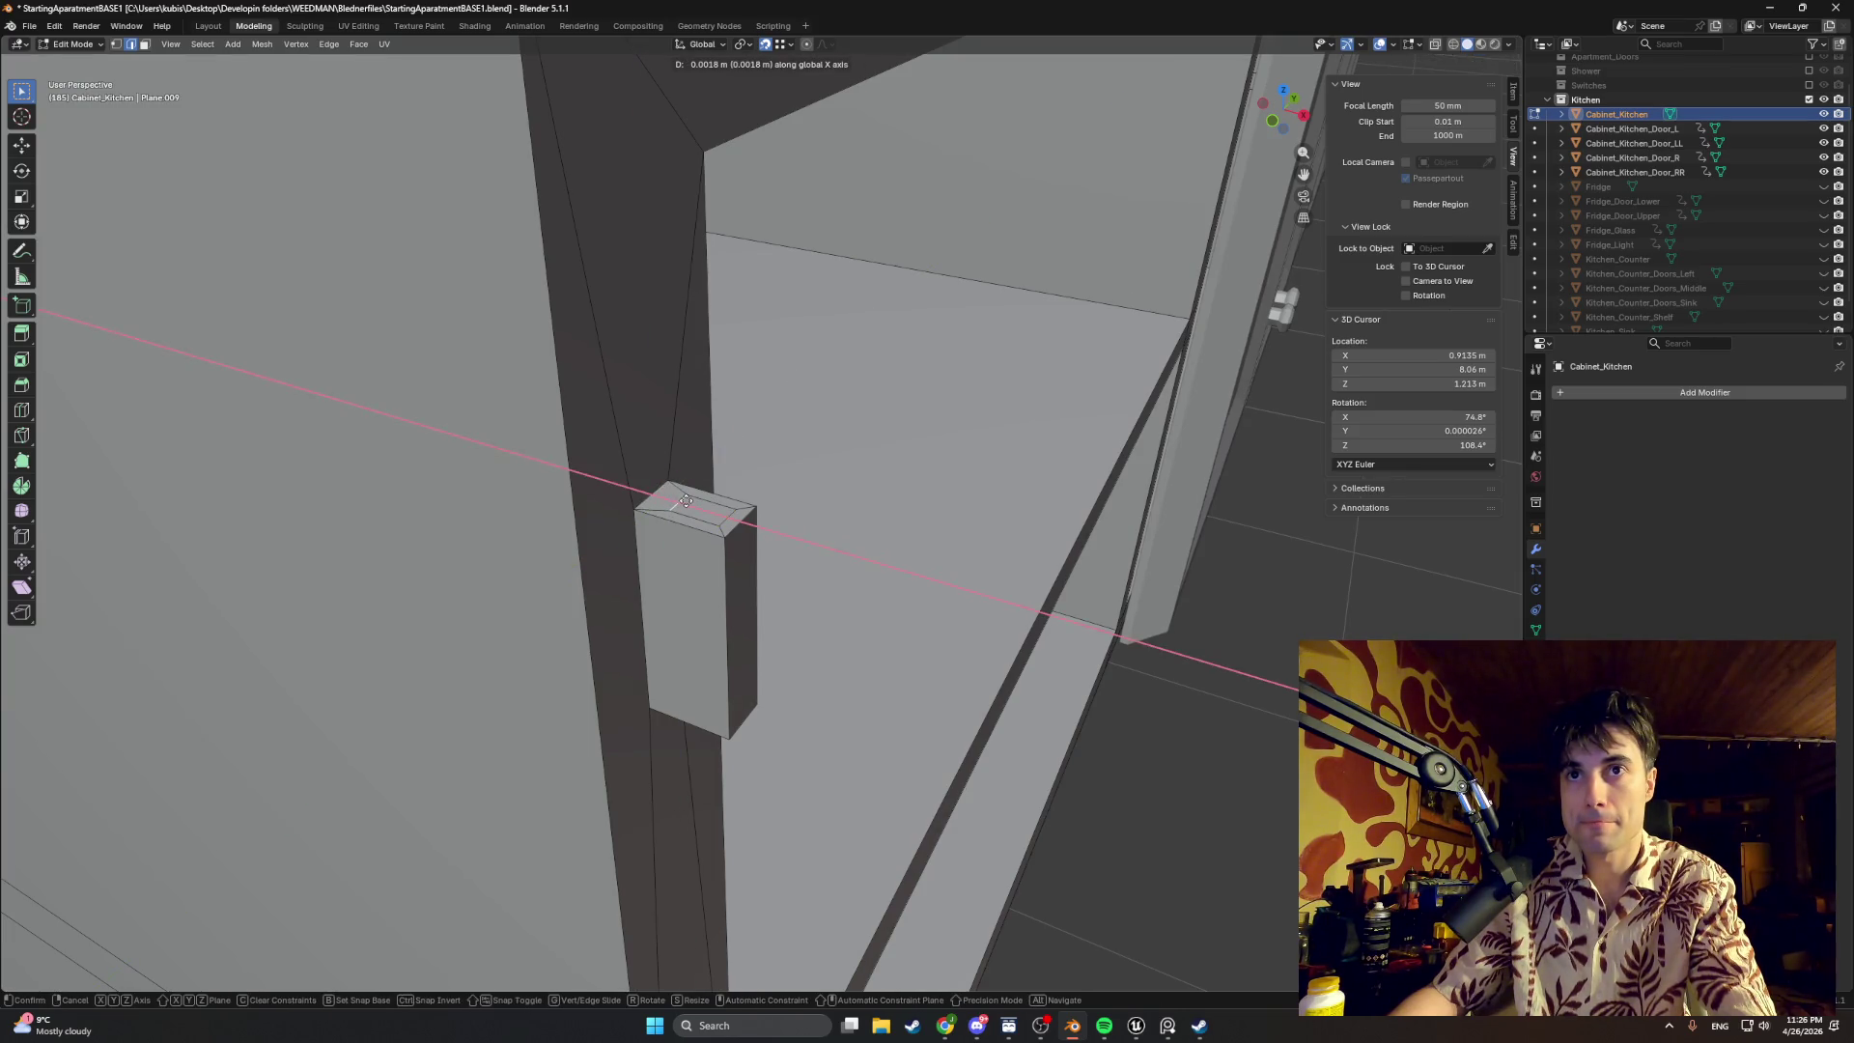
left_click(705, 505)
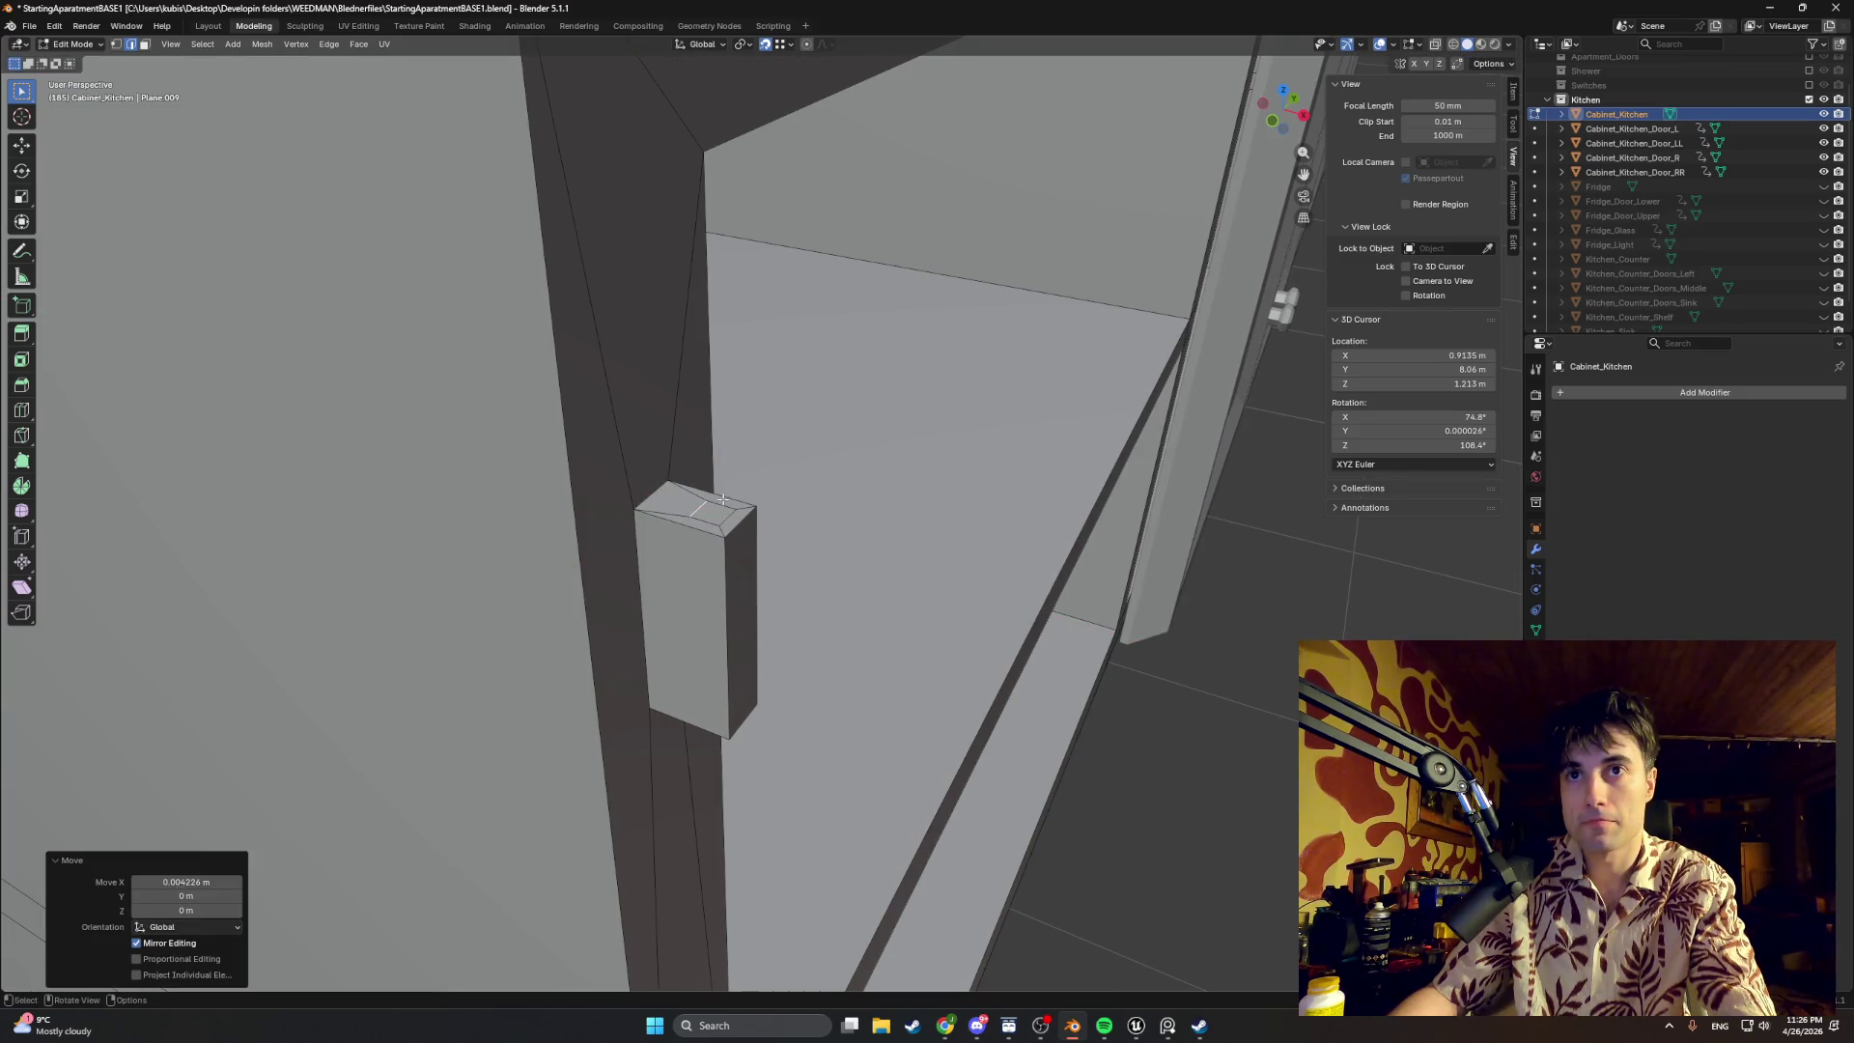
key("e")
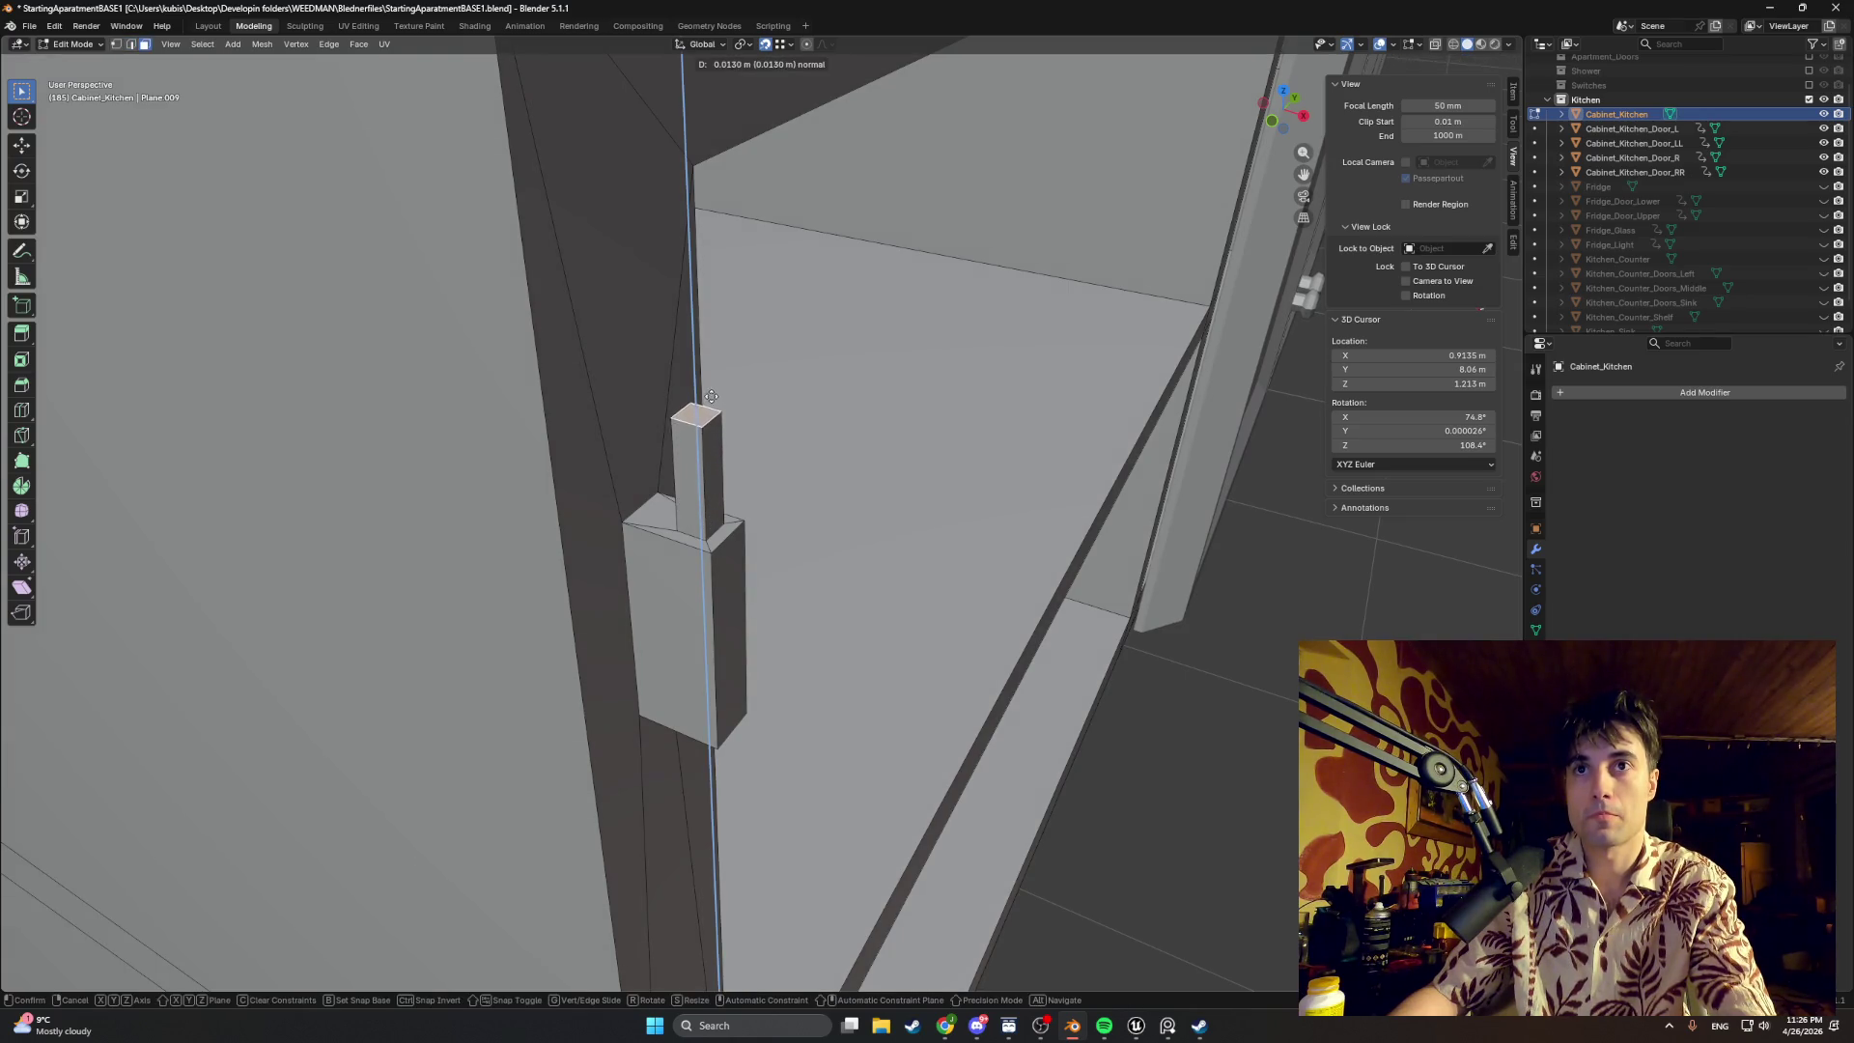
left_click(700, 380)
Step: Inspect the stepped peg from front and side, then select the lower compartment's left vertical strip
middle_click_drag(699, 379, 574, 381)
scroll(666, 466, "down", 3)
scroll(666, 467, "down", 2)
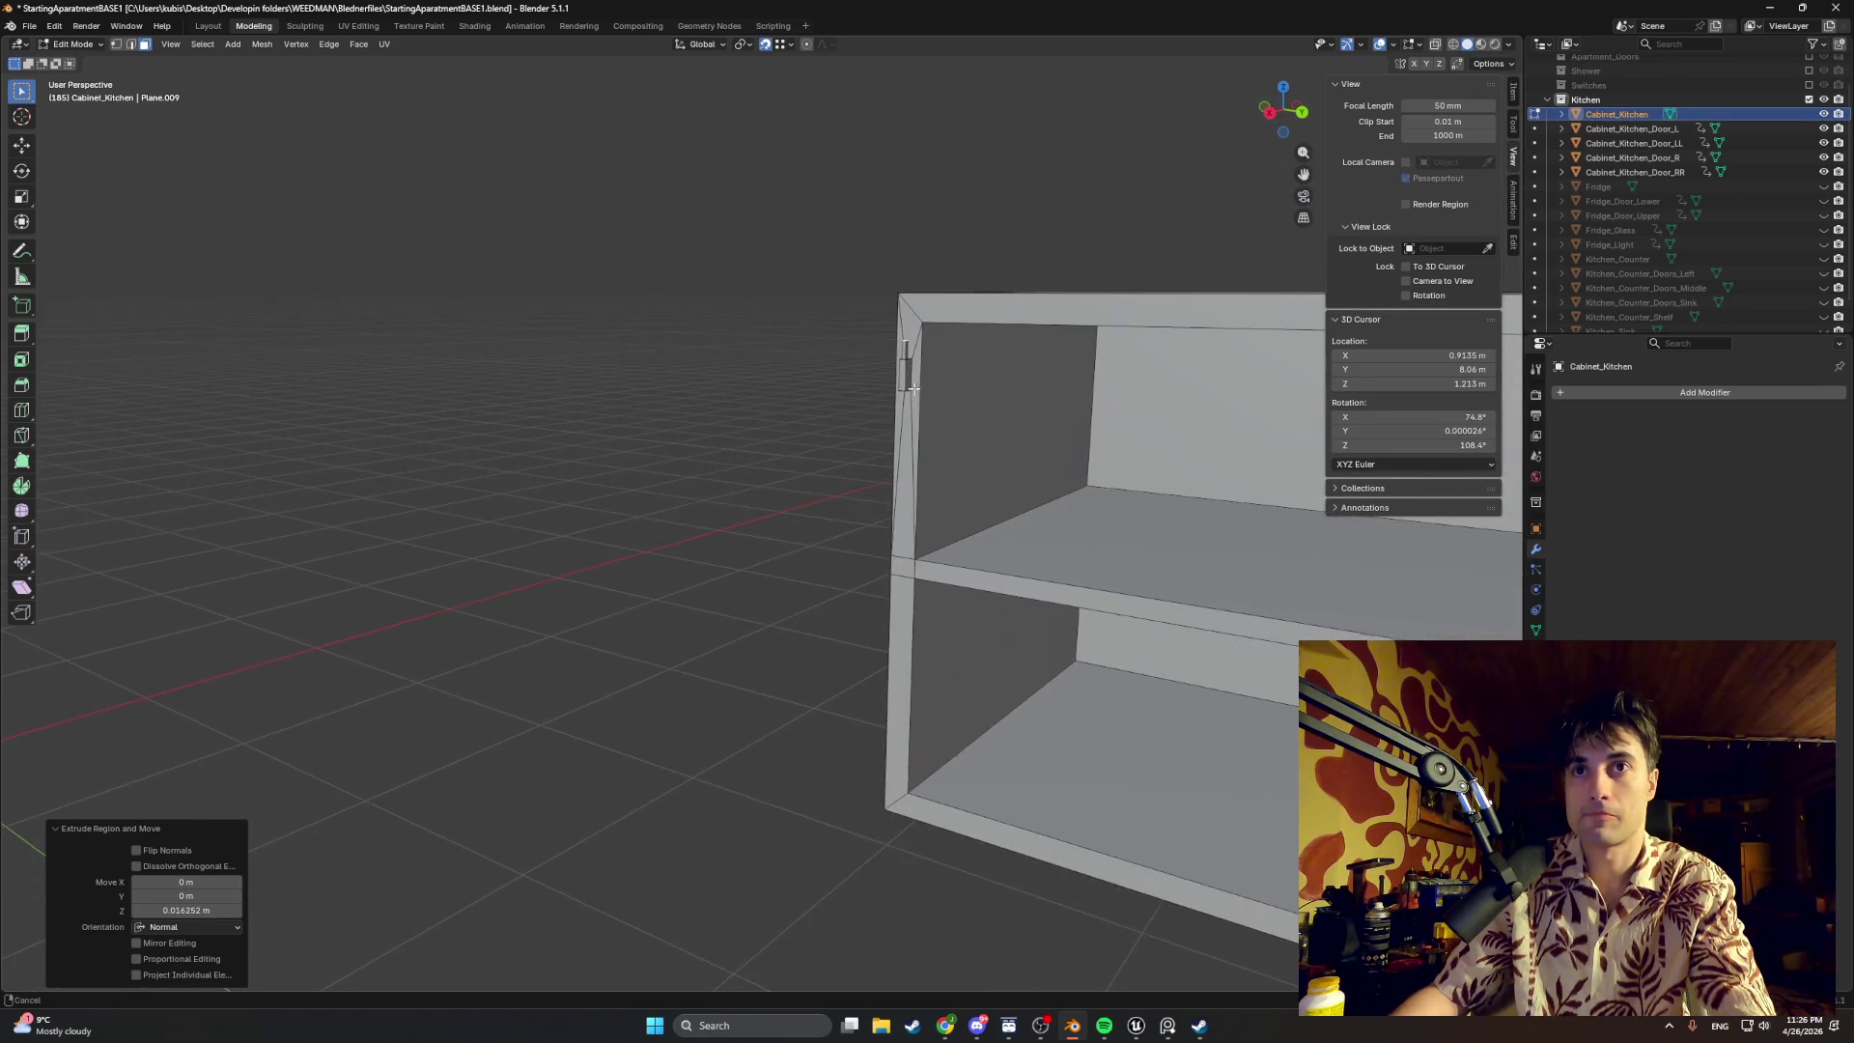
middle_click_drag(666, 466, 1033, 388)
mouse_move(949, 431)
middle_mouse_down()
mouse_move(811, 472)
mouse_move(792, 414)
middle_mouse_up()
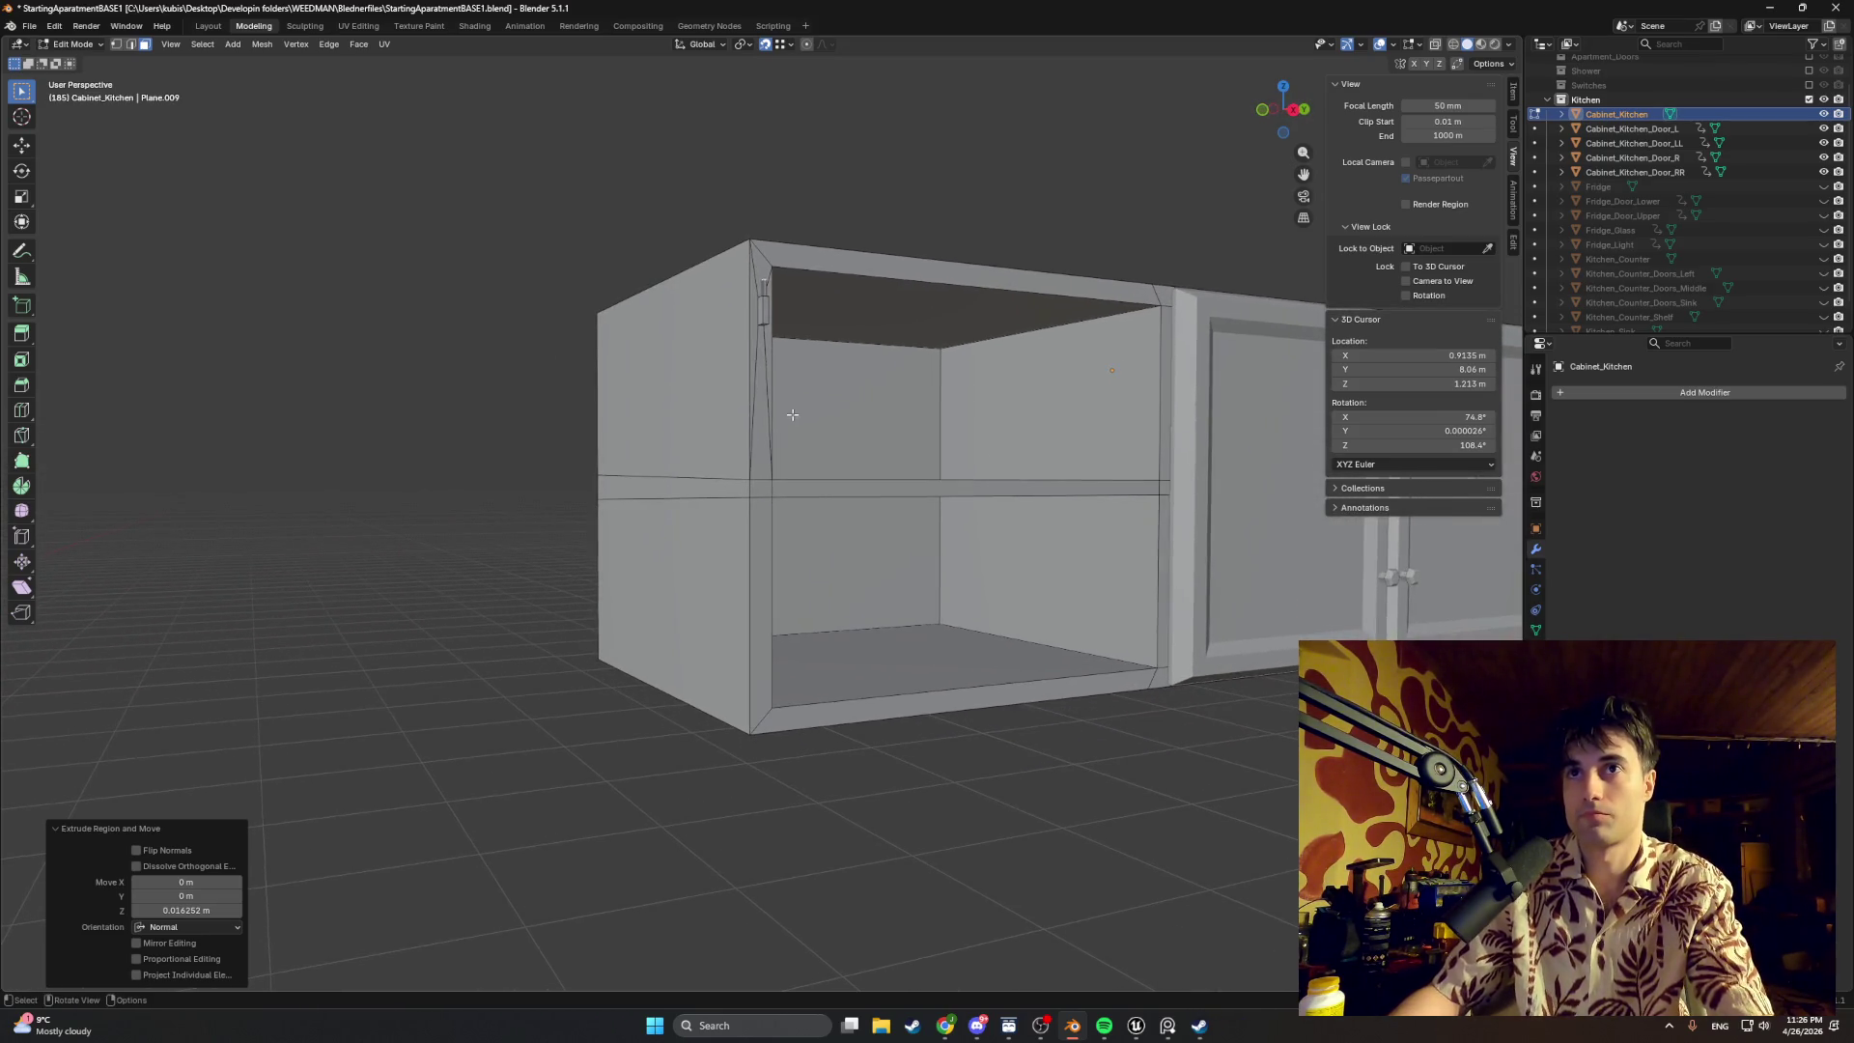
scroll(790, 380, "up", 1)
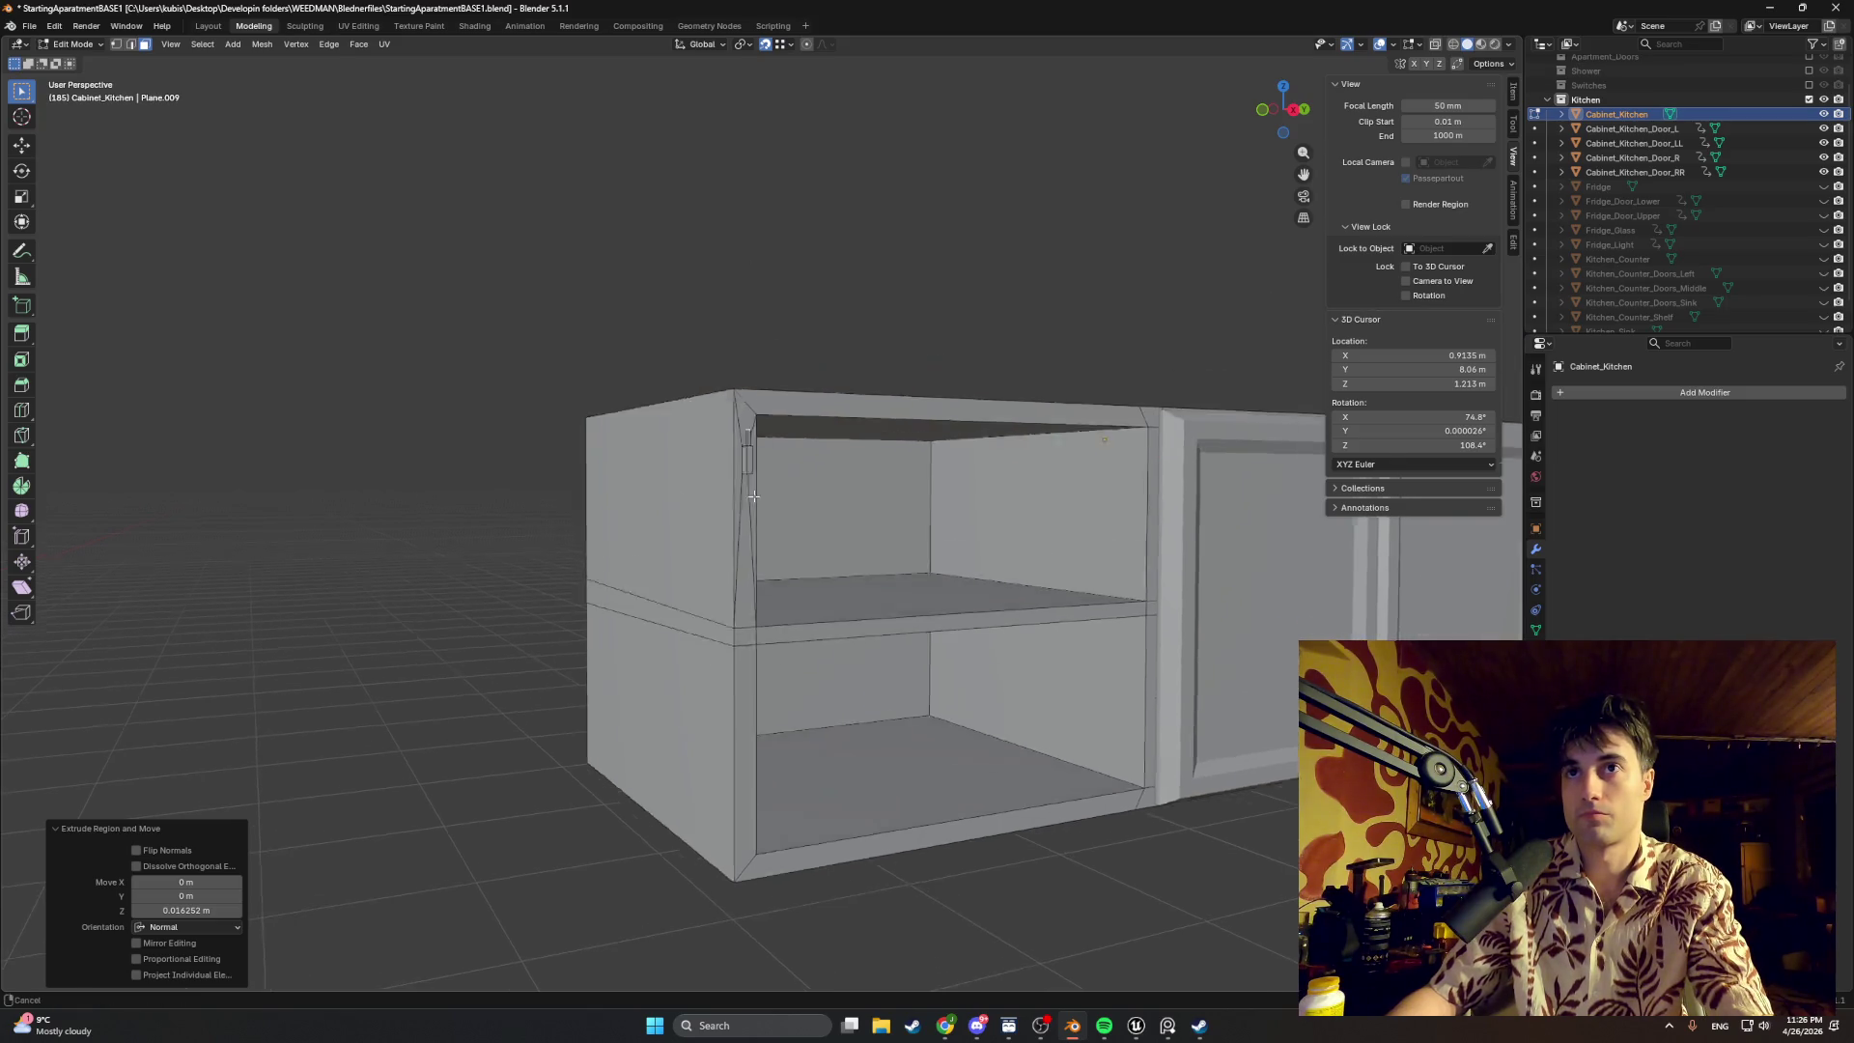
scroll(774, 420, "up", 2)
scroll(753, 475, "up", 2)
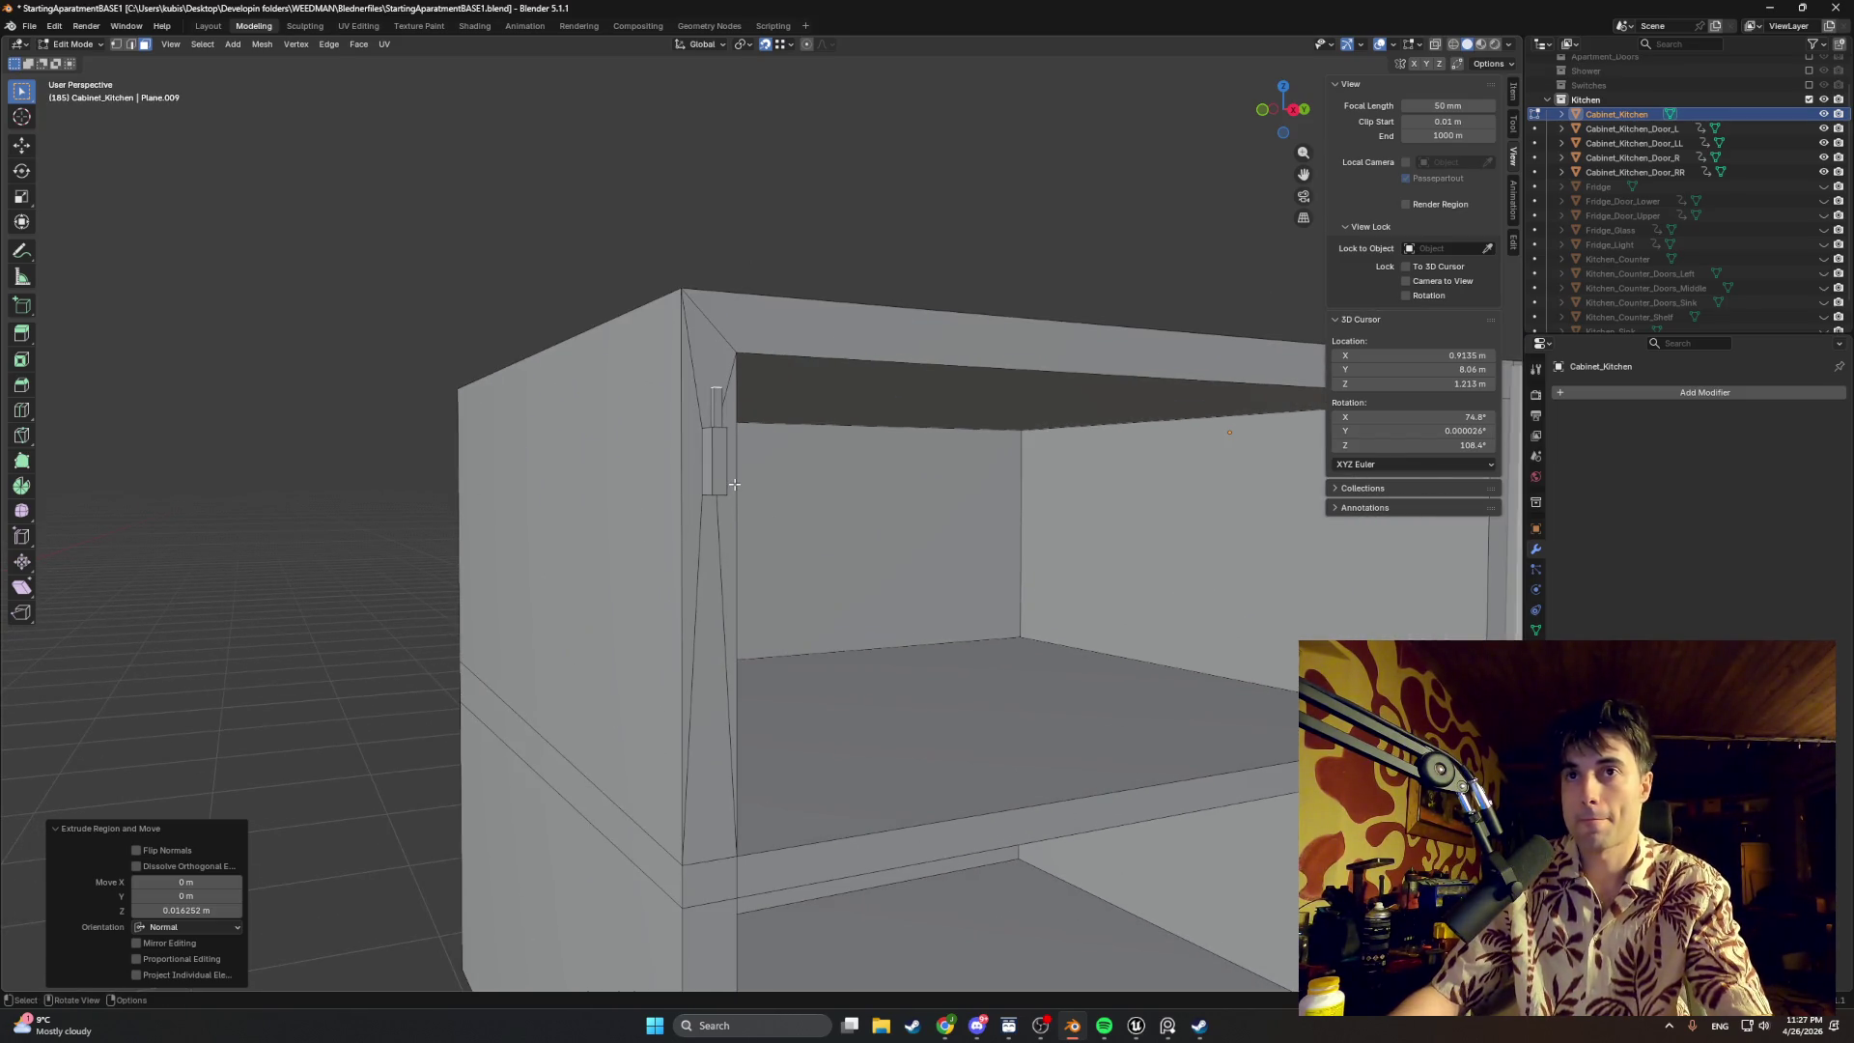
middle_click_drag(725, 527, 753, 543, "alt")
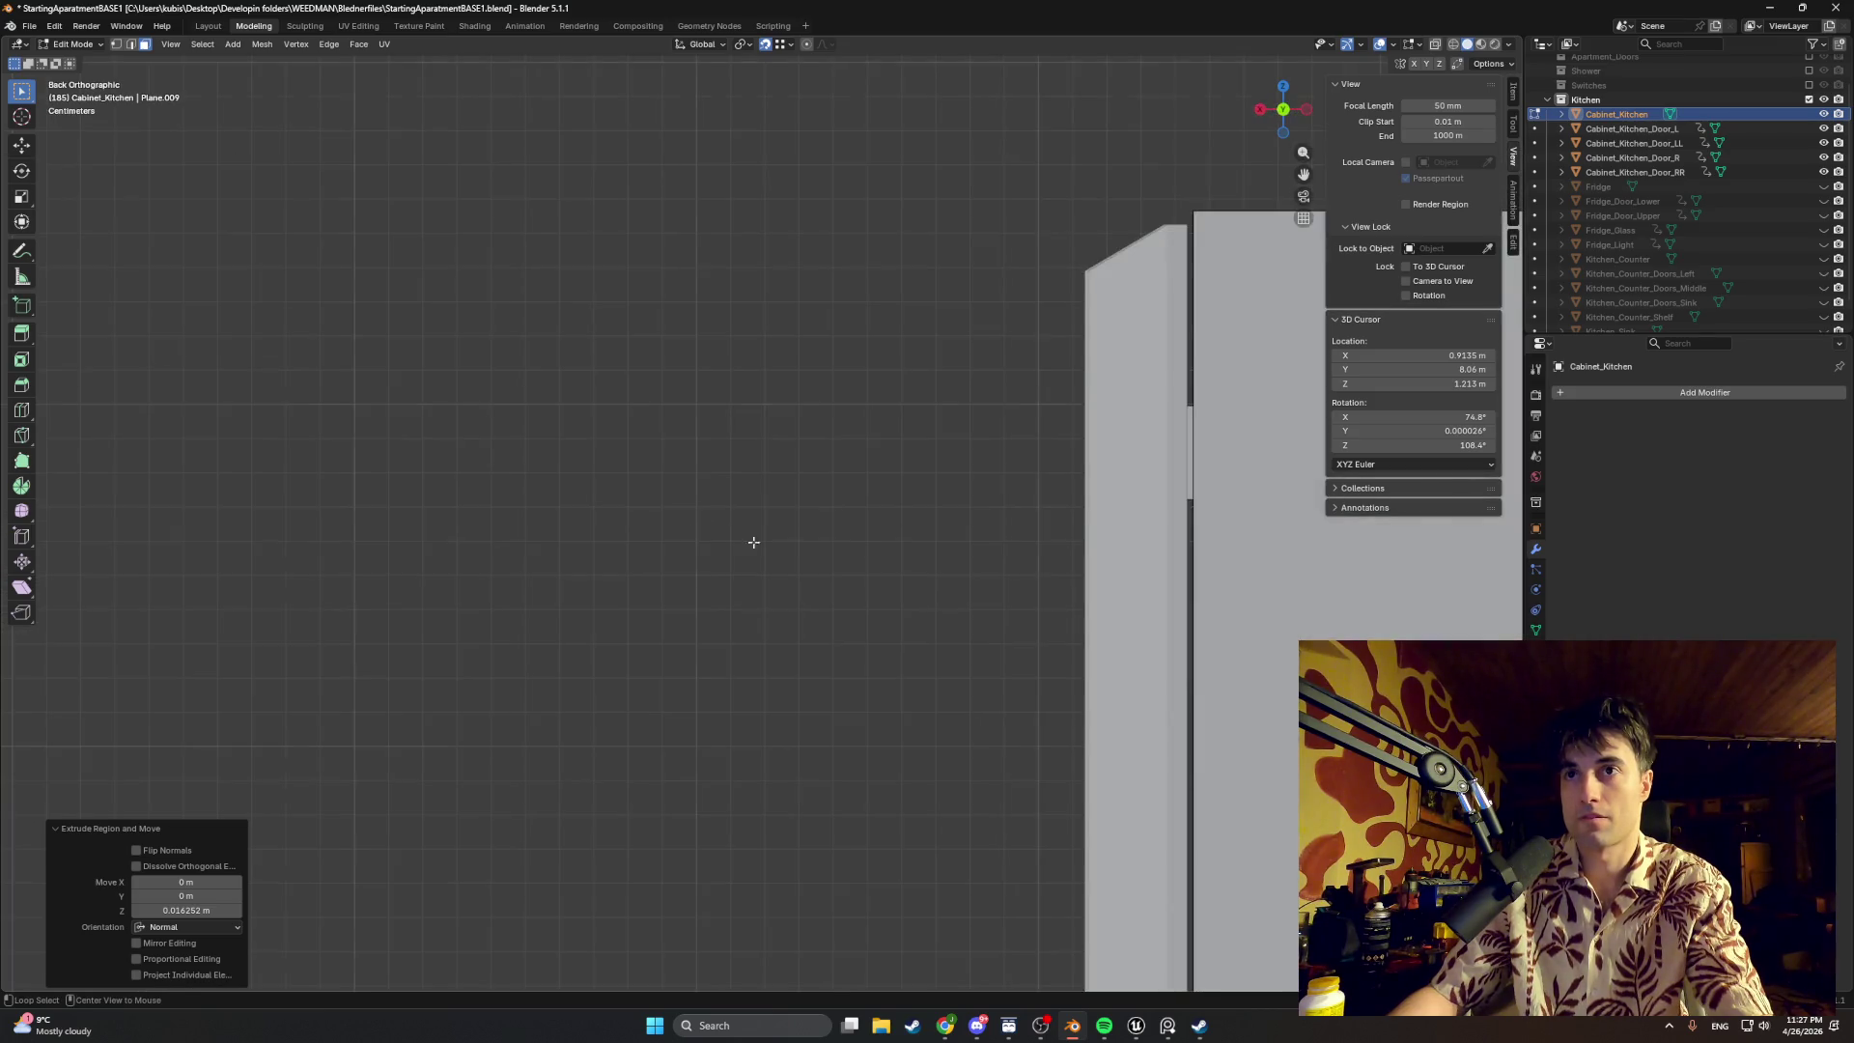
middle_click_drag(919, 555, 889, 361, "shift")
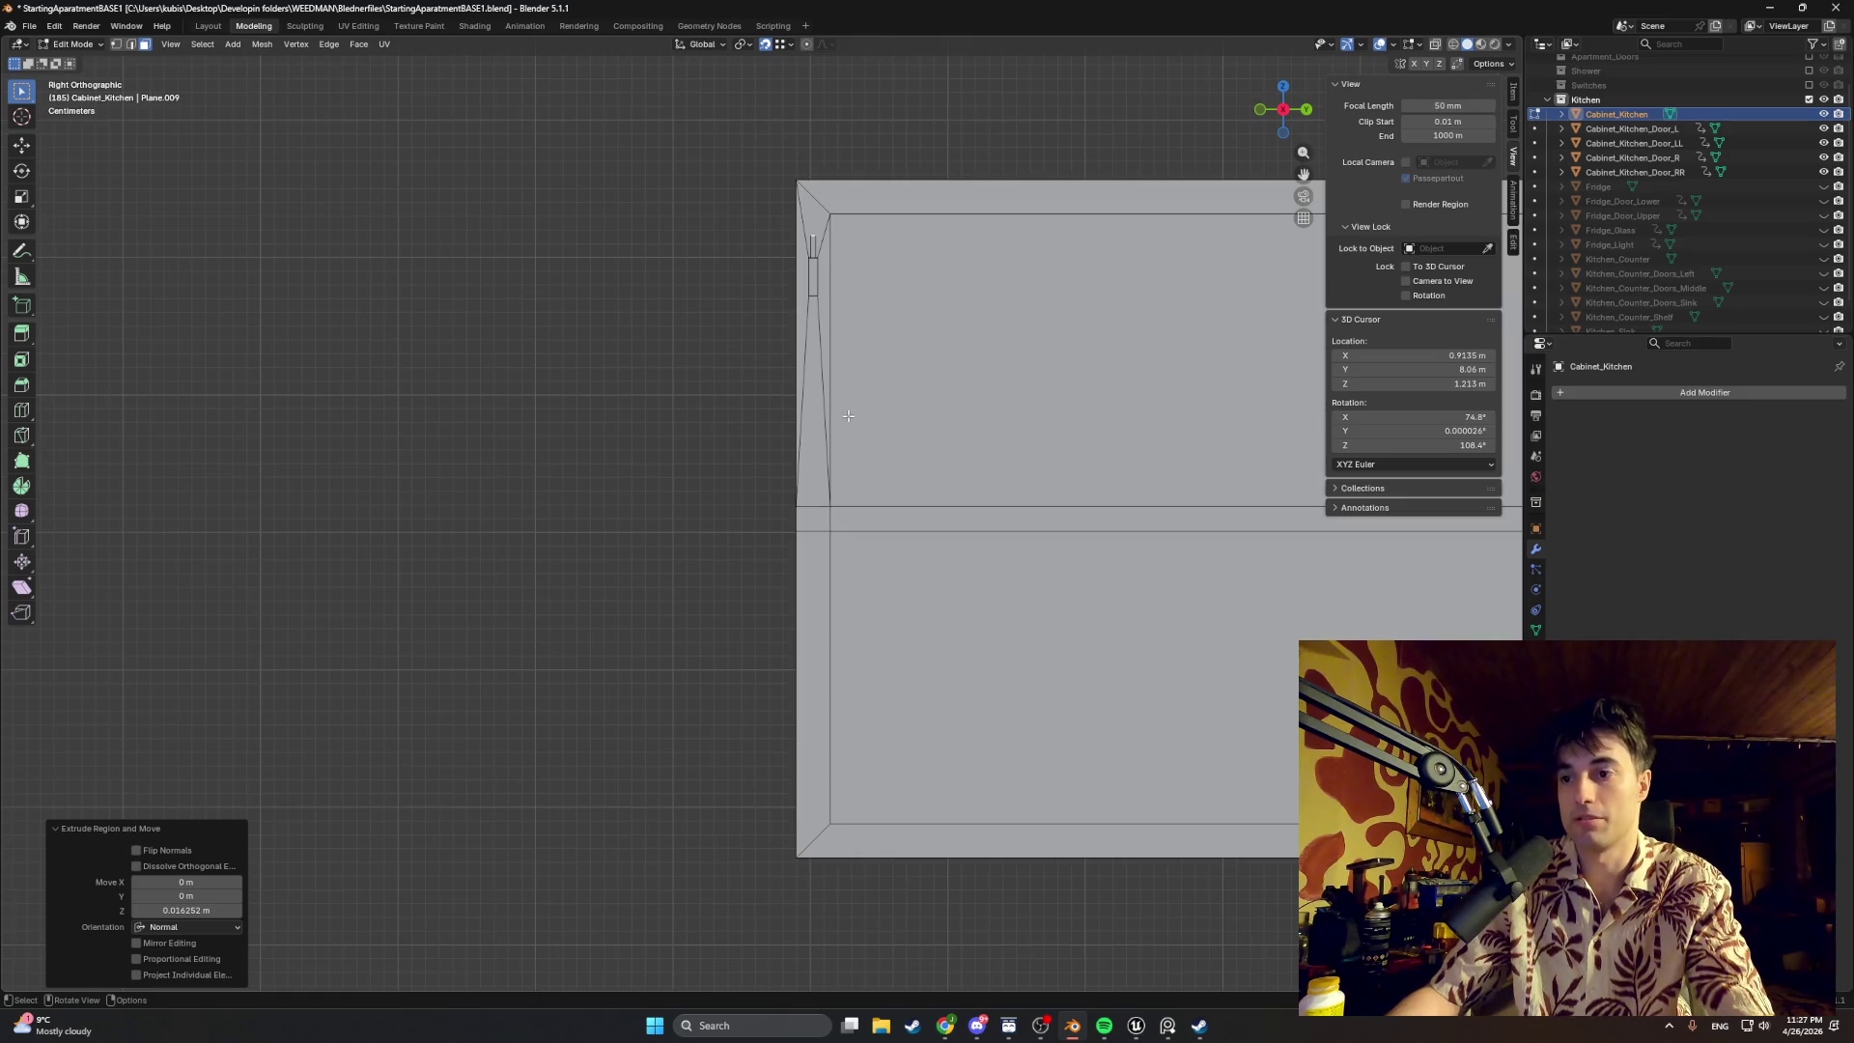
mouse_move(782, 381)
middle_mouse_down()
mouse_move(702, 229)
mouse_move(772, 409)
mouse_move(709, 675)
middle_mouse_up()
scroll(701, 229, "up", 3)
scroll(702, 230, "down", 3)
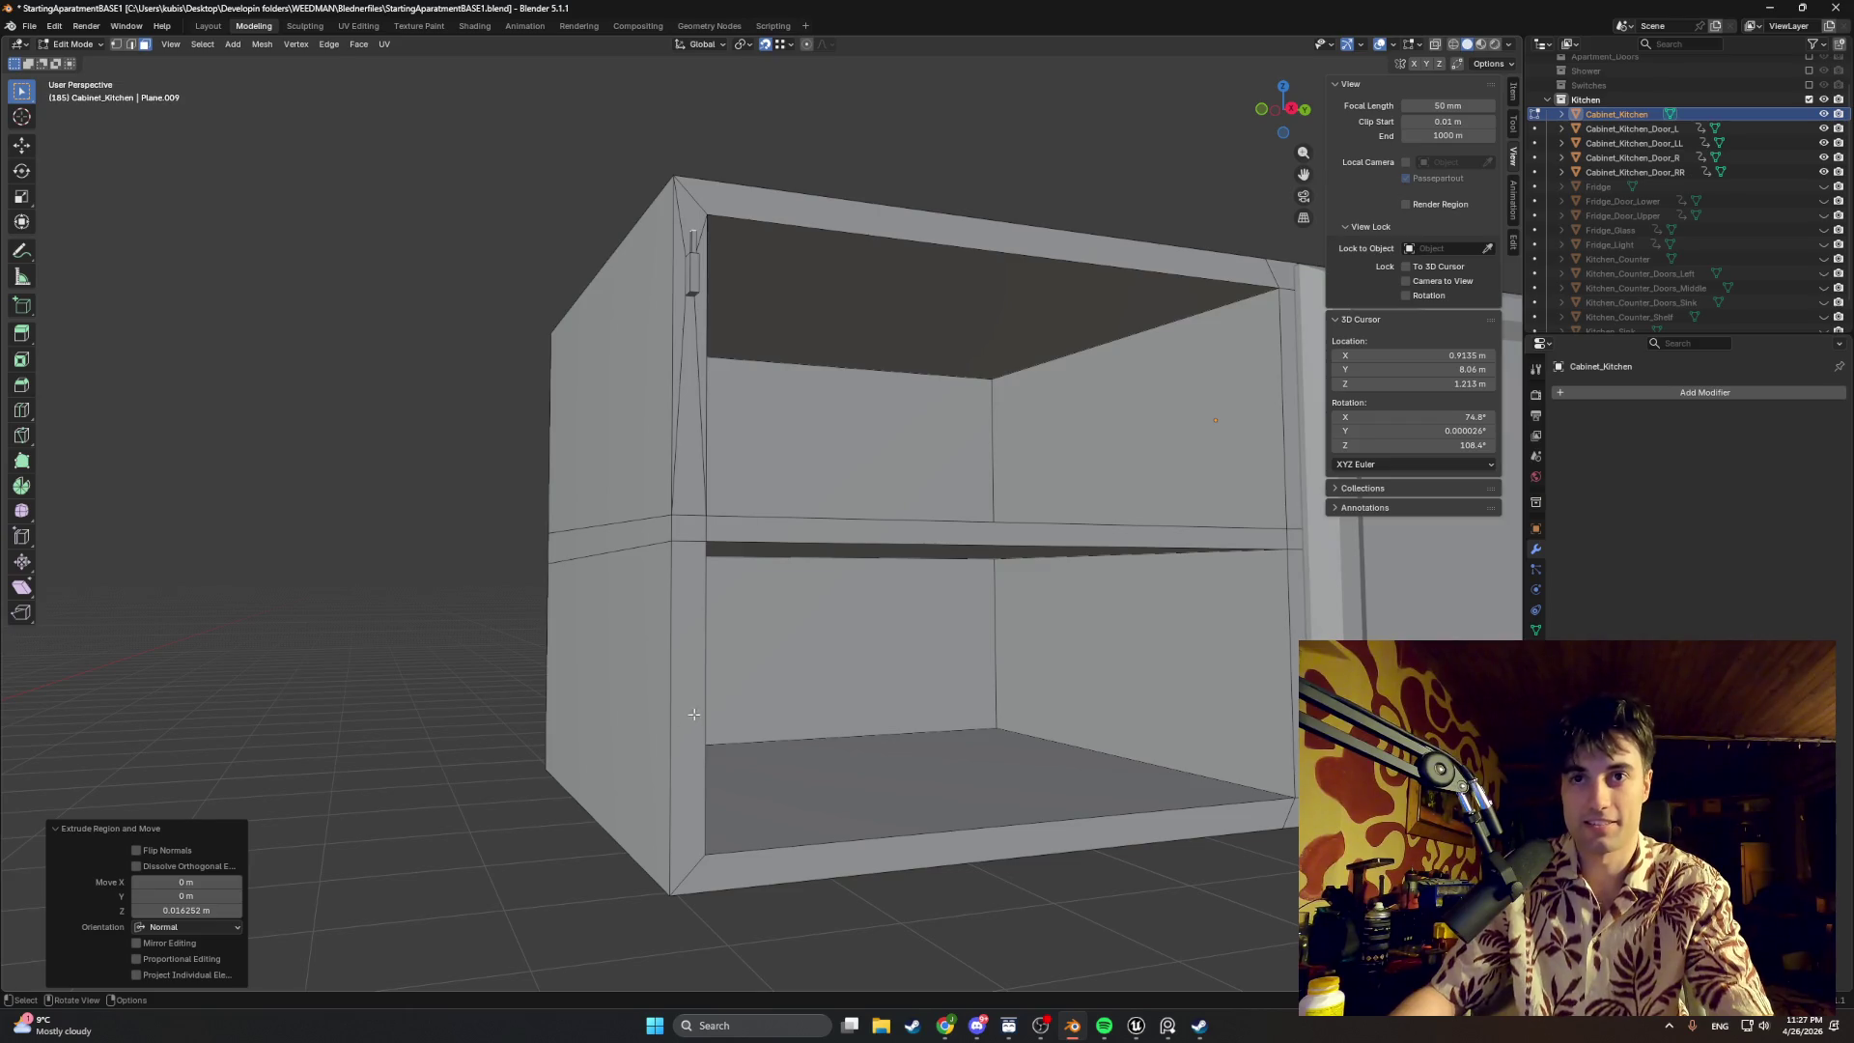
left_click(686, 677)
Step: Inset an ~8 mm border into the lower compartment's left strip face and review it from the front
key("i")
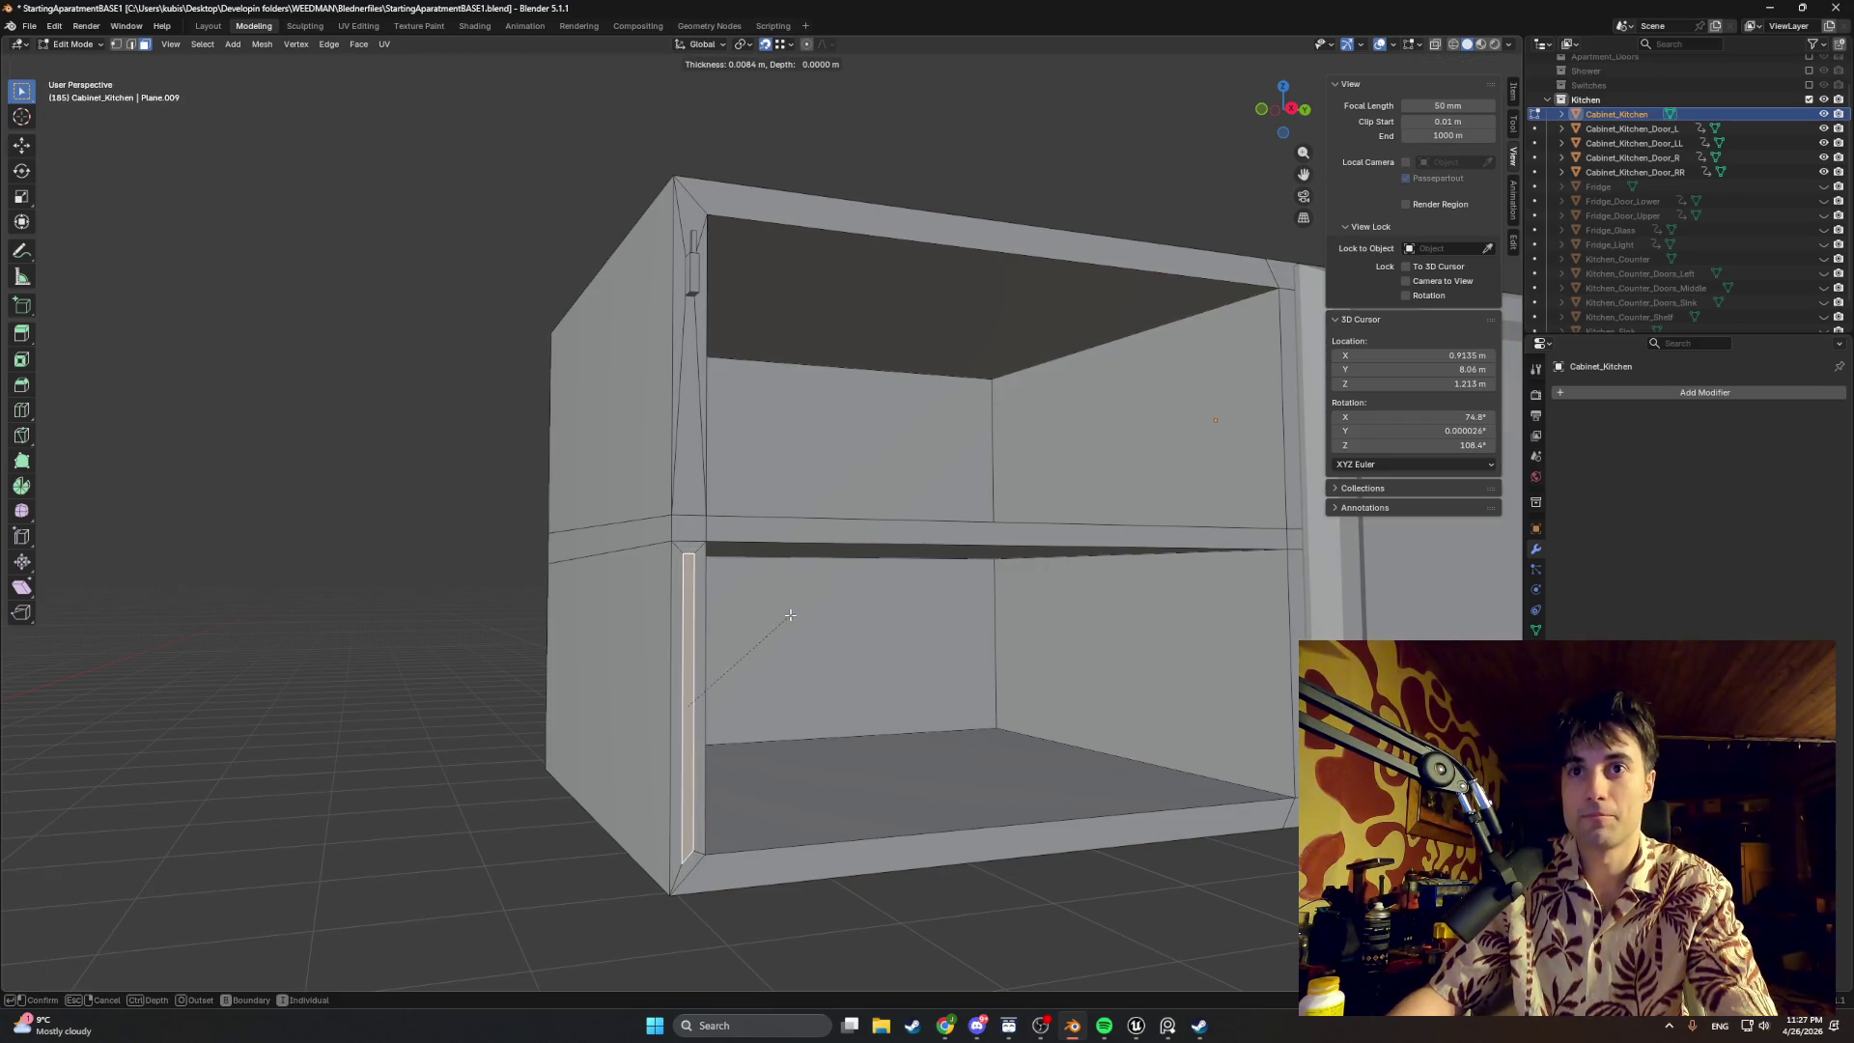
left_click(793, 614)
mouse_move(793, 615)
middle_mouse_down()
mouse_move(696, 539)
mouse_move(634, 651)
middle_mouse_up()
scroll(697, 540, "up", 2)
scroll(696, 580, "up", 1)
key("ctrl+z")
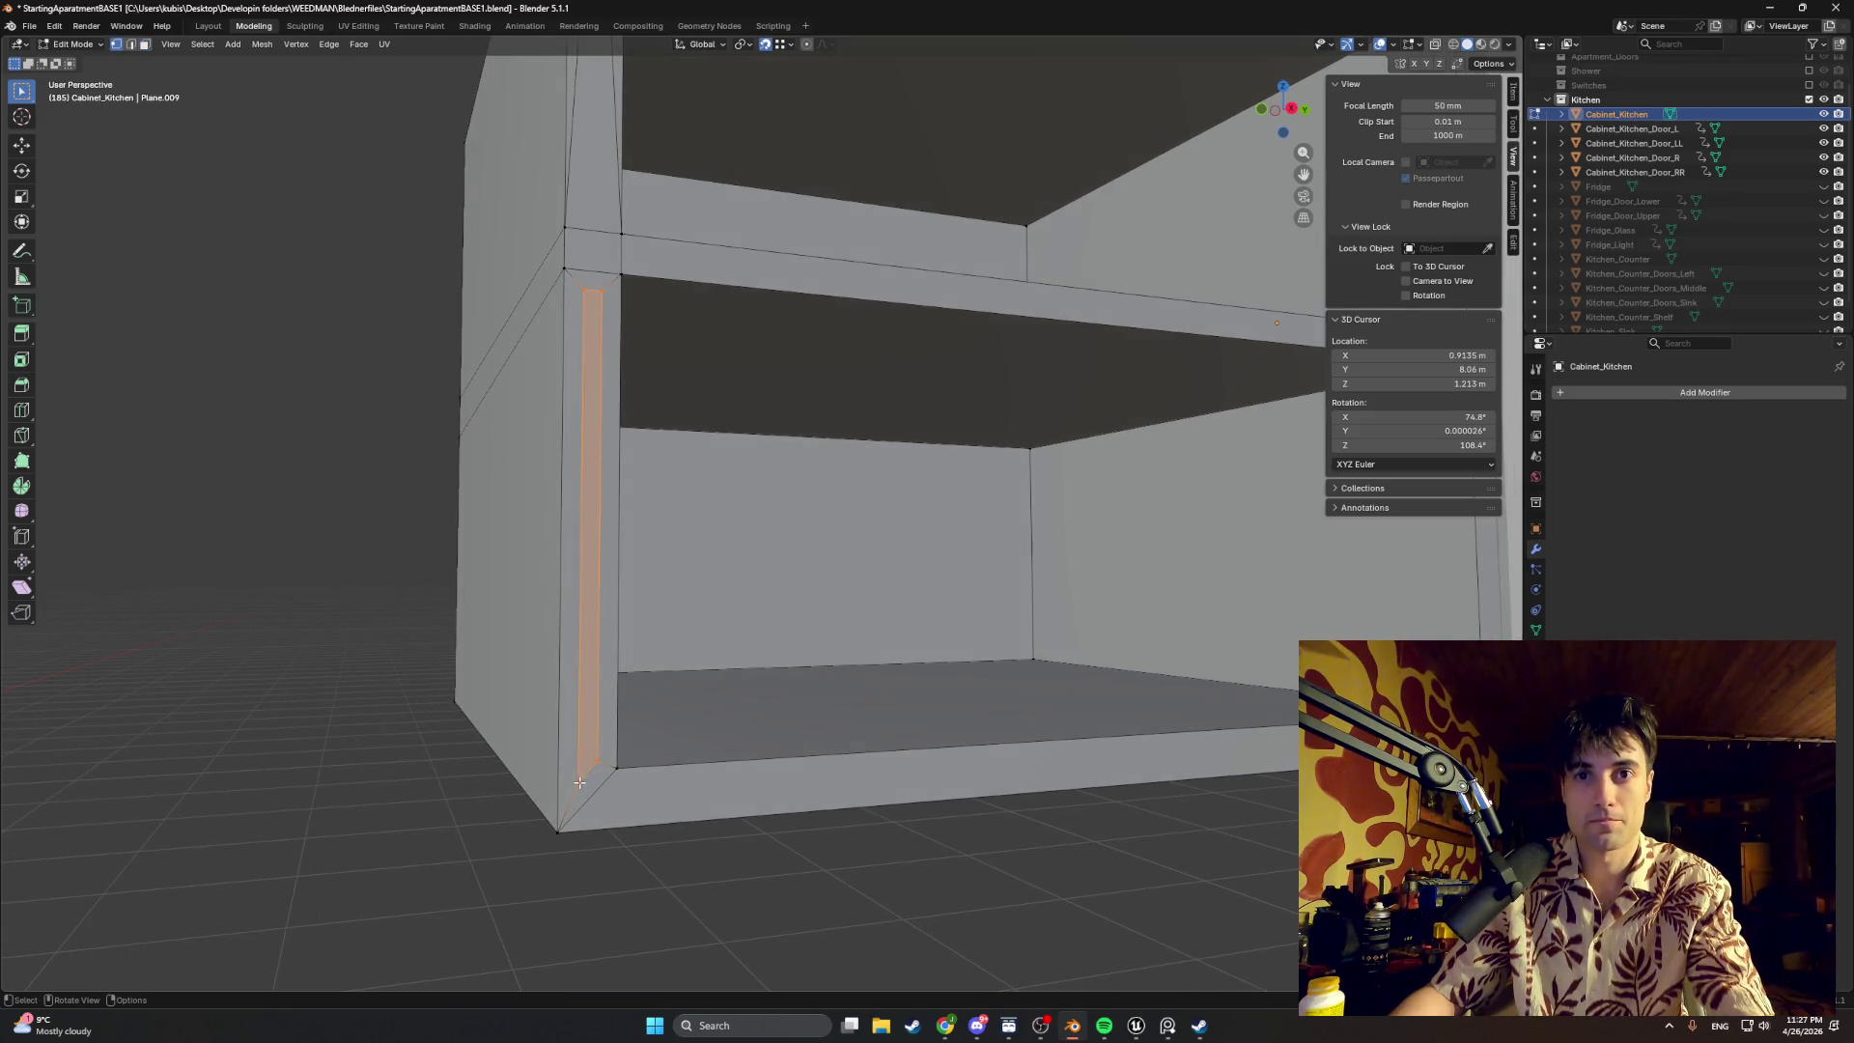
key("ctrl+z")
scroll(575, 781, "down", 3)
middle_click_drag(575, 780, 817, 639)
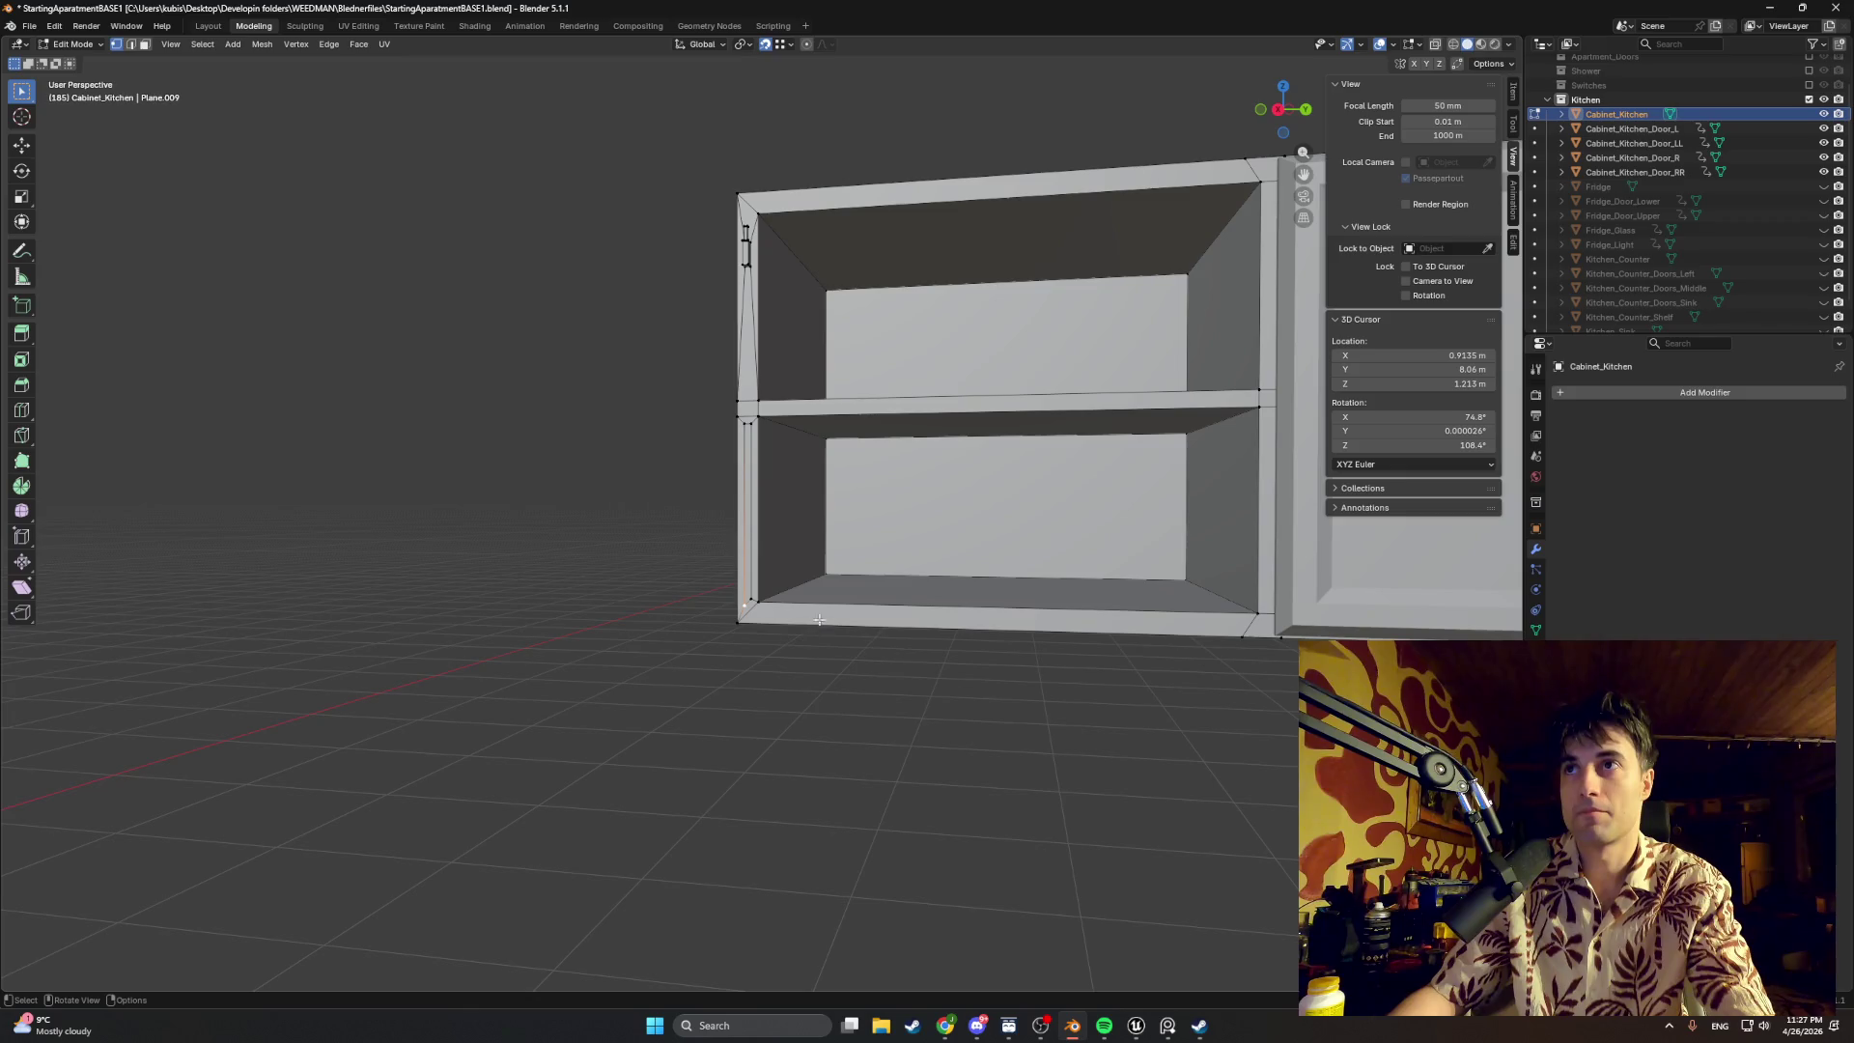
scroll(777, 580, "up", 1)
scroll(754, 582, "up", 1)
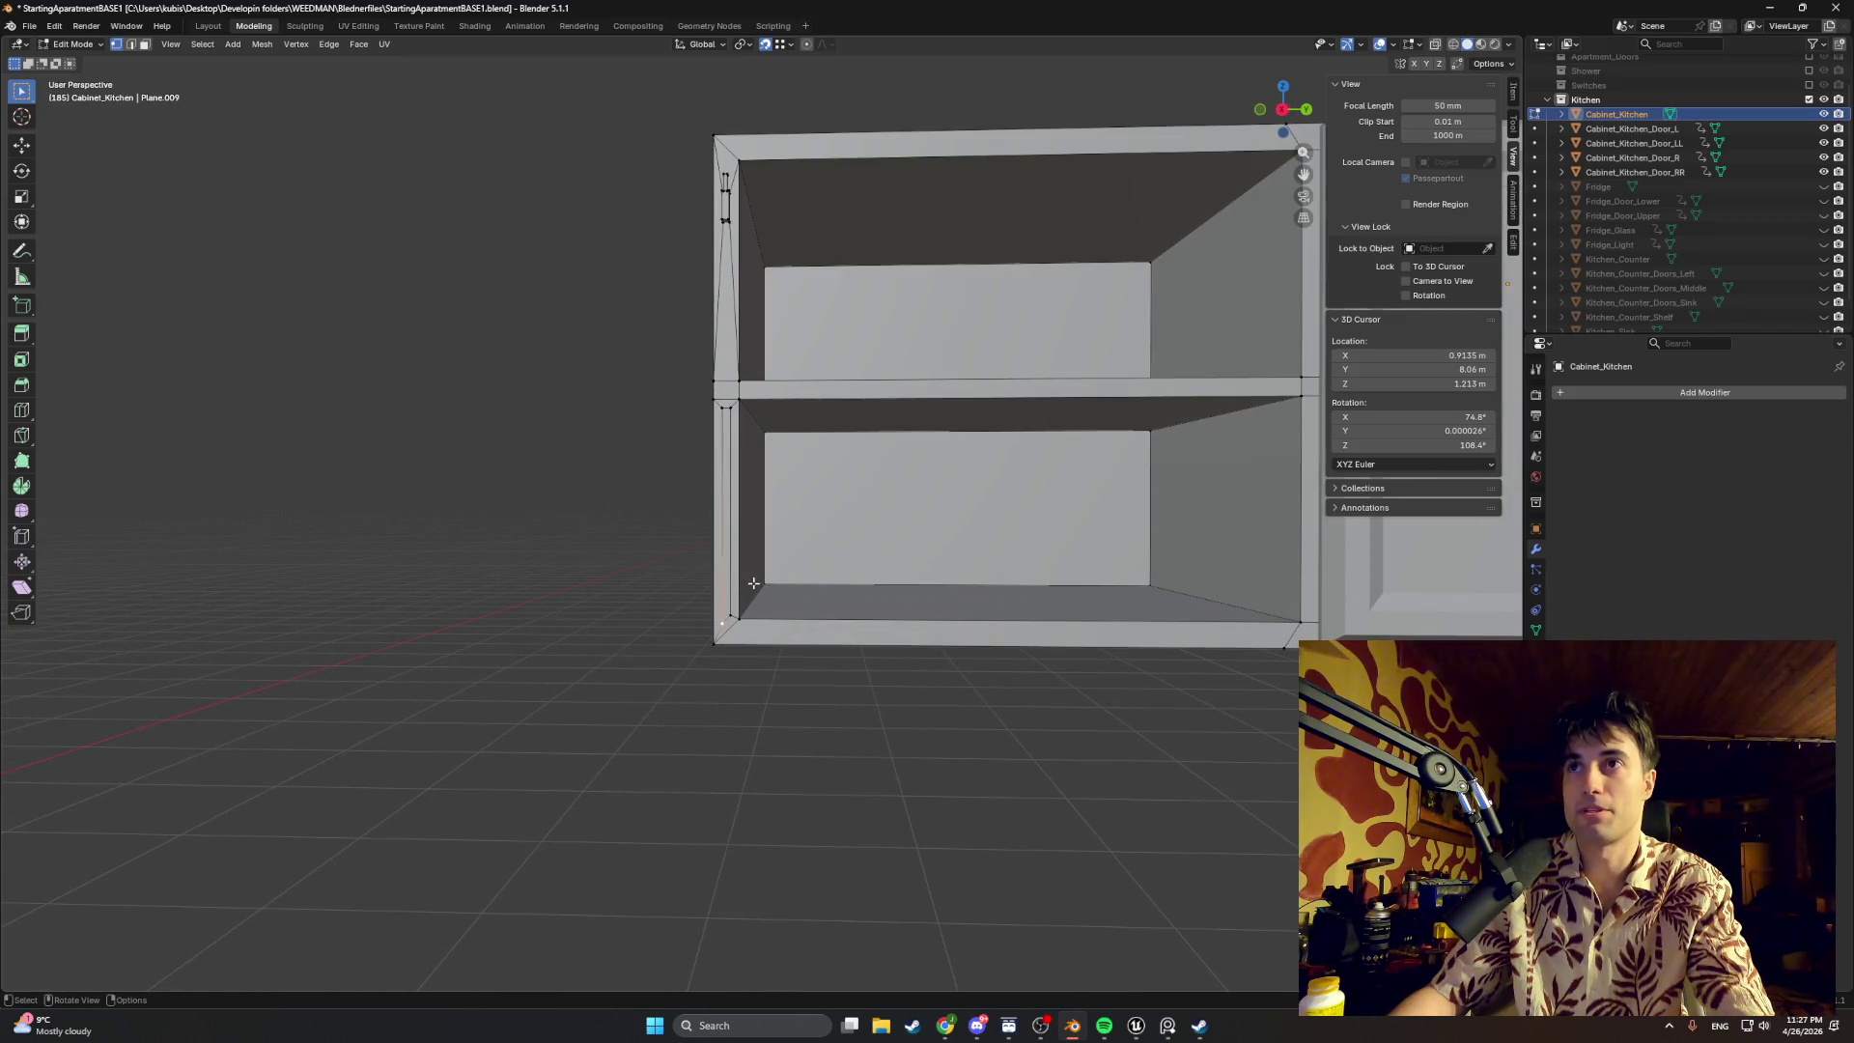
middle_click_drag(753, 583, 776, 561)
scroll(753, 560, "up", 2)
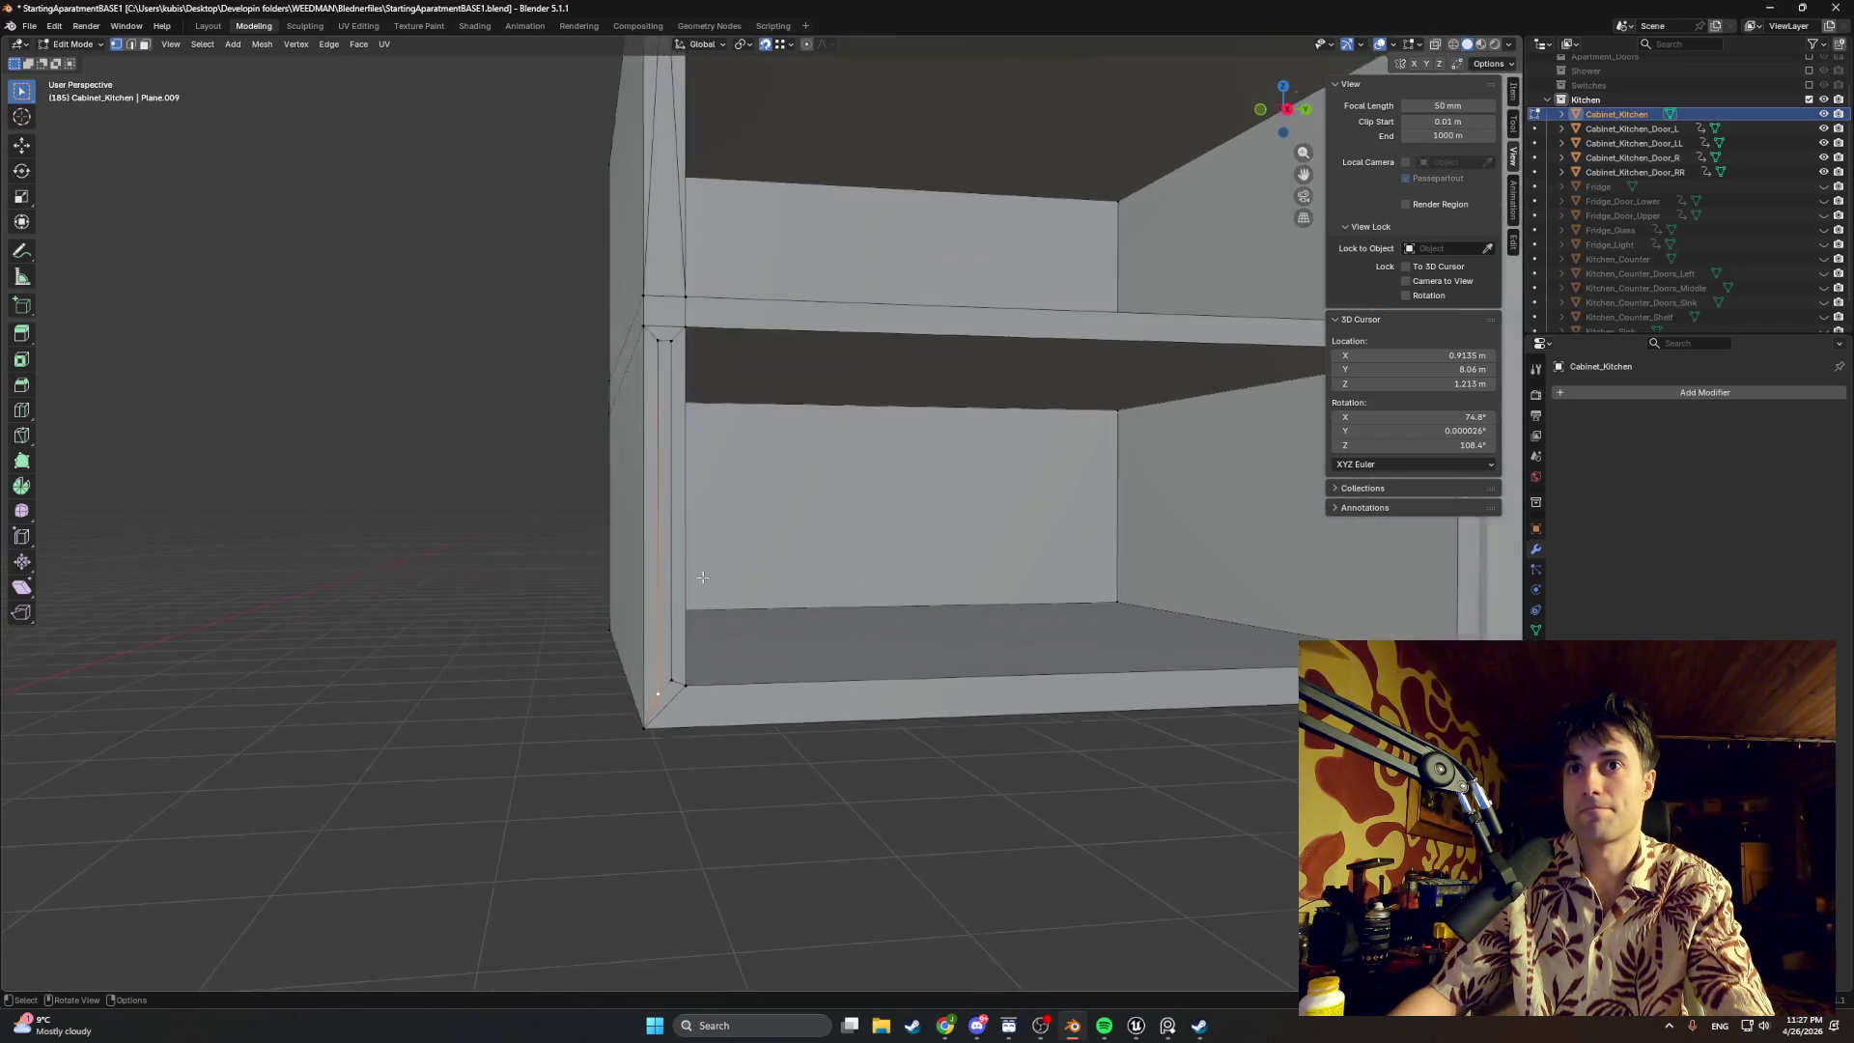
scroll(724, 608, "up", 2)
Step: Raise the strip's selected vertex slightly along Z and switch the viewport to wireframe shading
key("g")
key("z")
left_click(614, 769)
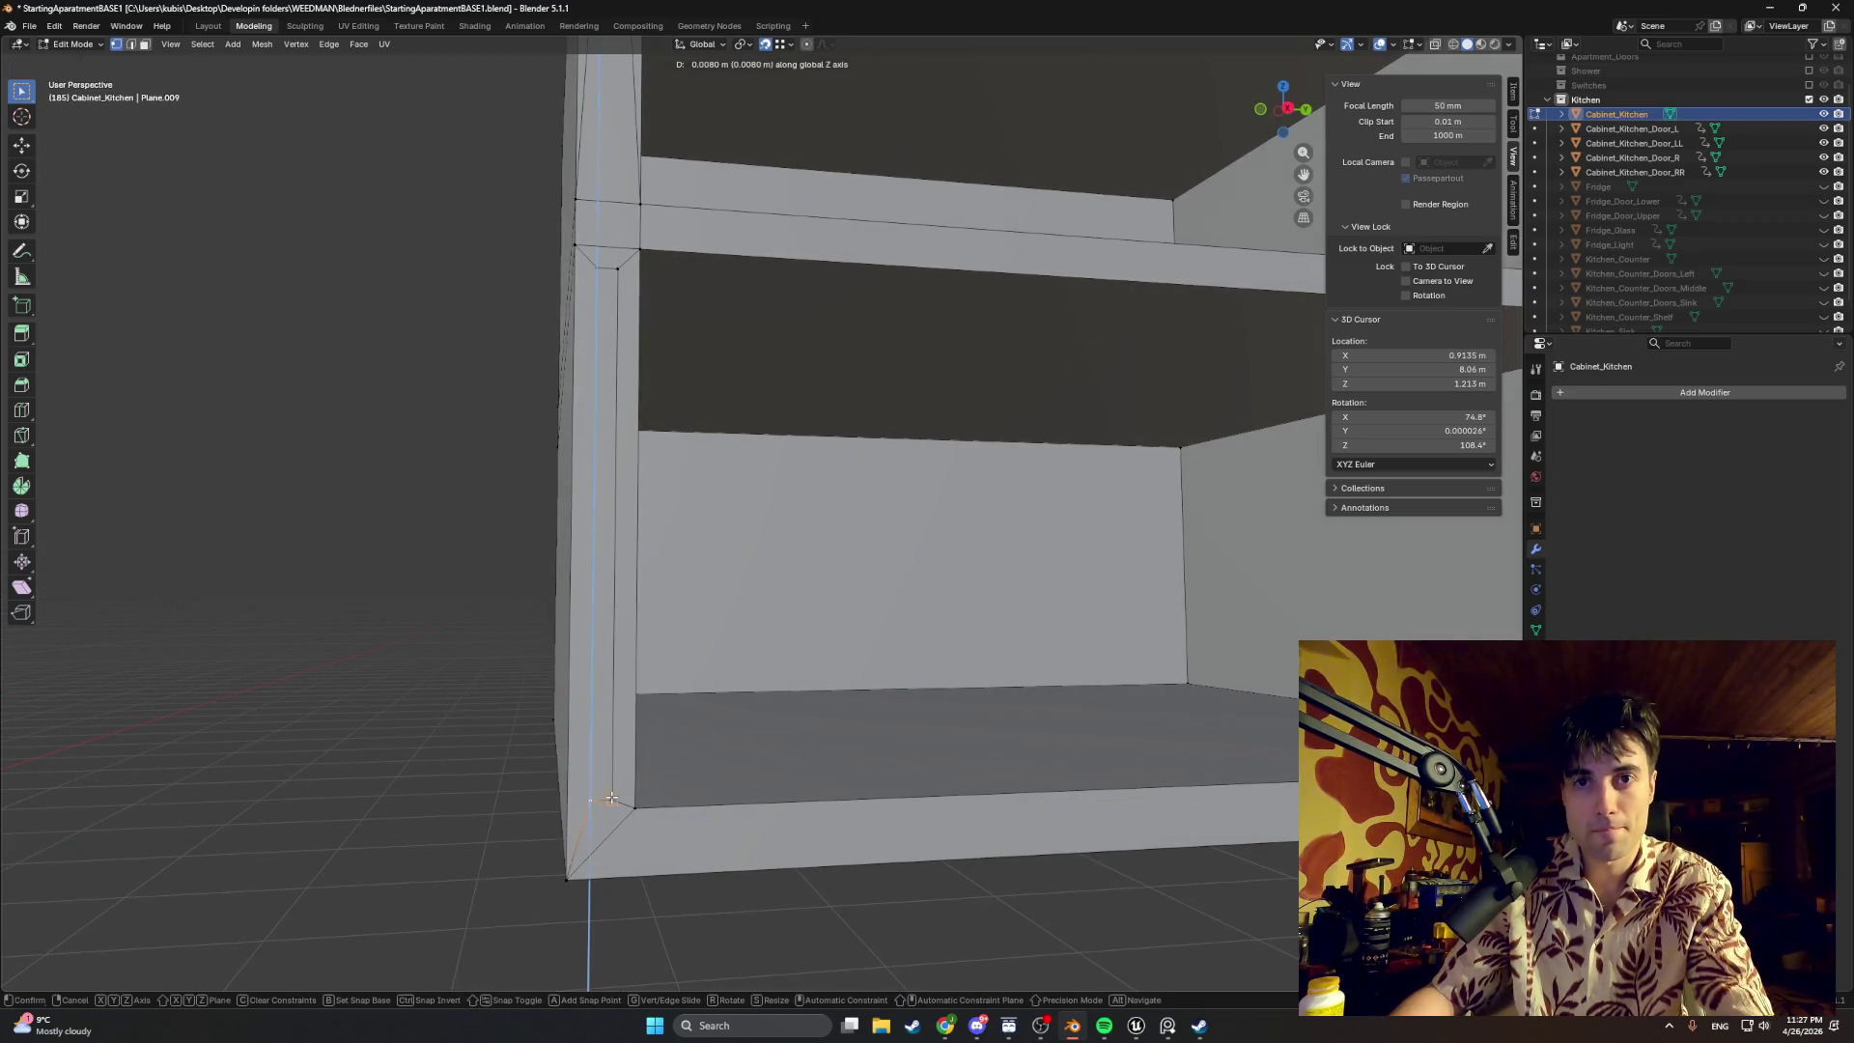
mouse_move(606, 399)
middle_mouse_down()
mouse_move(607, 381)
mouse_move(689, 510)
mouse_move(758, 569)
mouse_move(739, 649)
mouse_move(591, 662)
mouse_move(418, 585)
mouse_move(535, 560)
mouse_move(637, 609)
middle_mouse_up()
scroll(605, 381, "down", 3)
key("z")
left_click(732, 535)
scroll(636, 608, "up", 1)
scroll(645, 620, "up", 2)
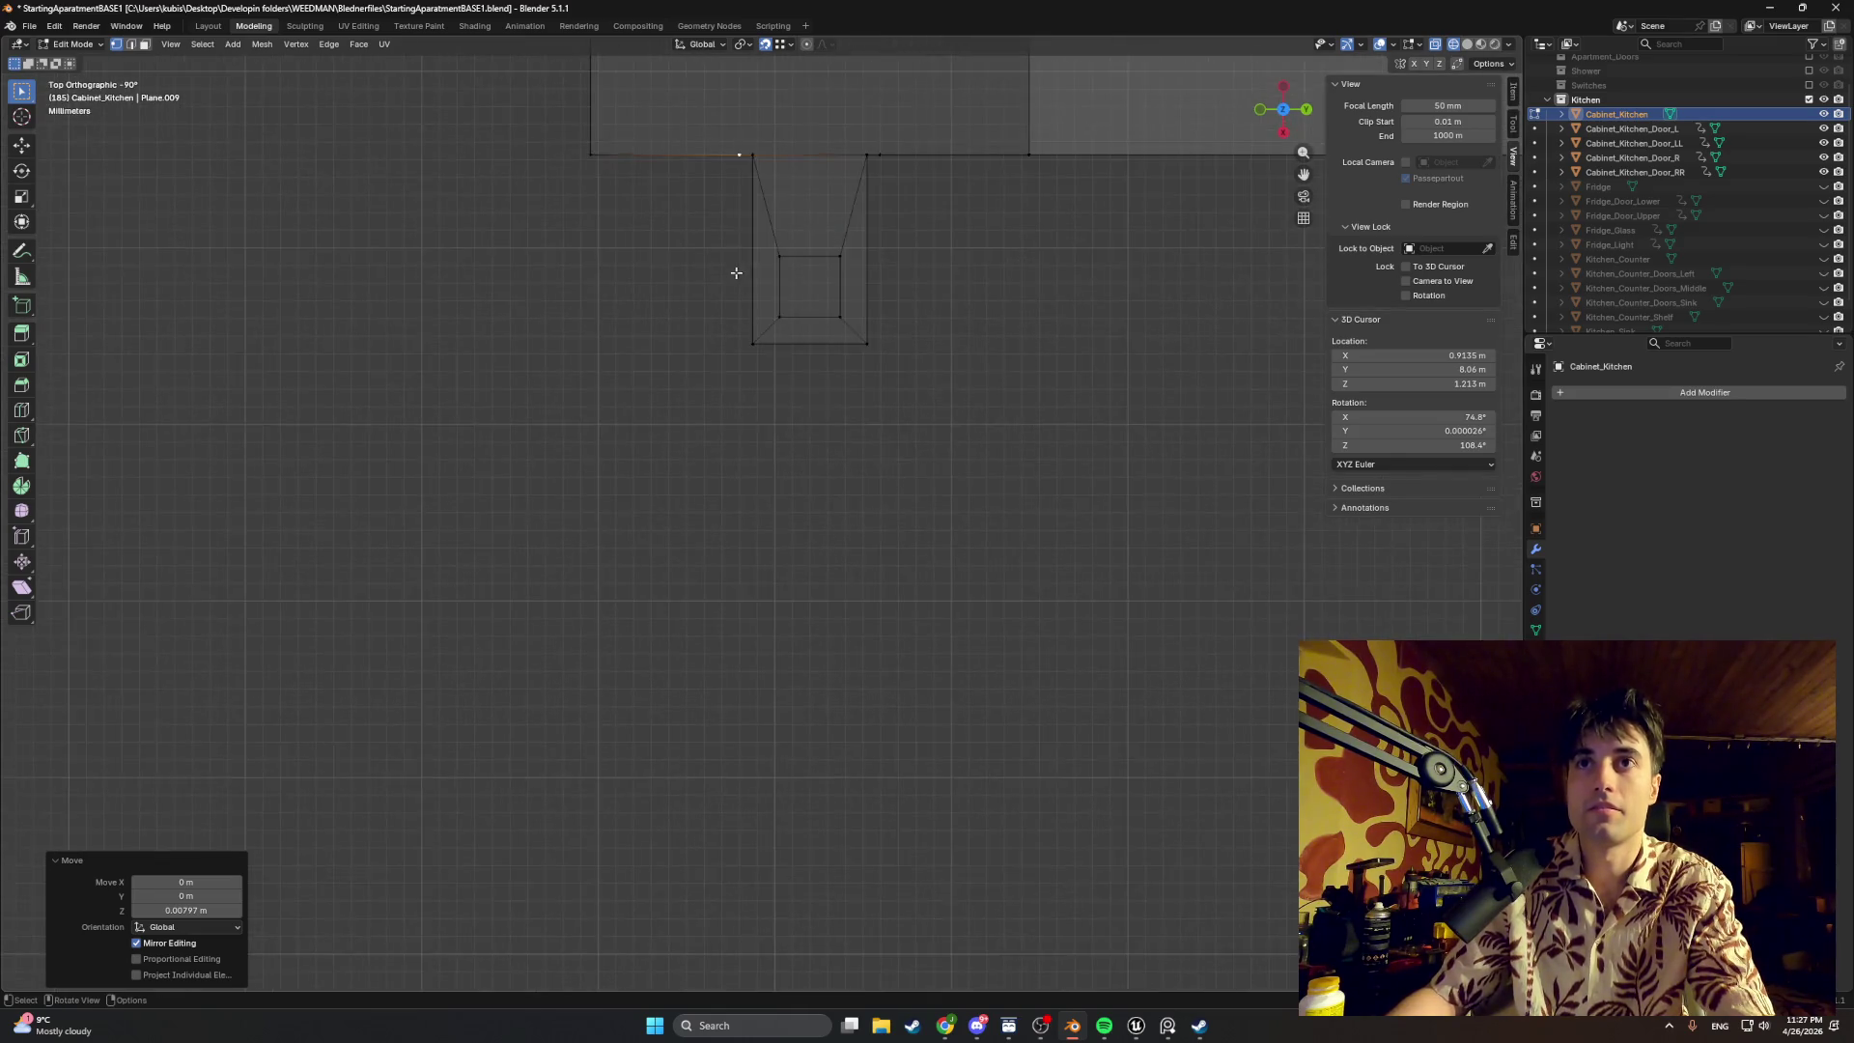
scroll(655, 634, "up", 2)
scroll(667, 650, "up", 2)
Step: Move the strip's selected edge along Z into line
key("g")
key("z")
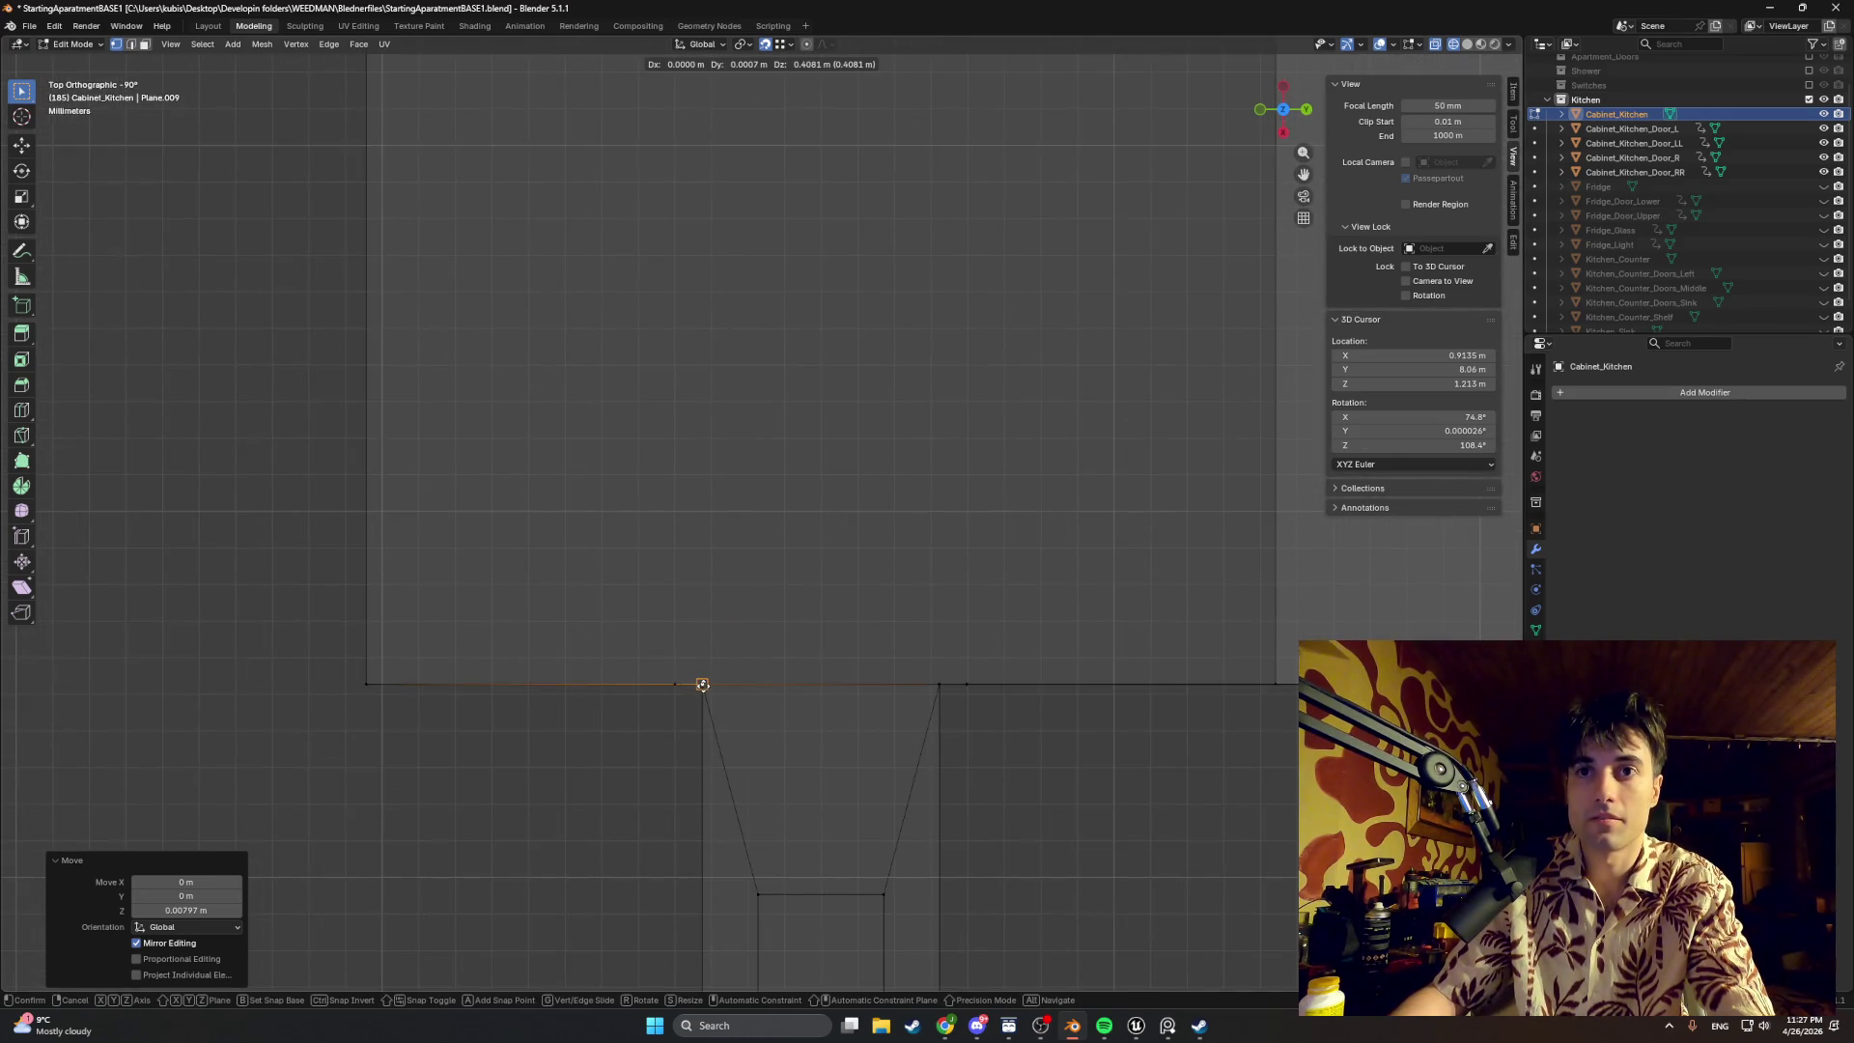
left_click(696, 684)
mouse_move(696, 683)
middle_mouse_down()
mouse_move(711, 613)
mouse_move(649, 442)
middle_mouse_up()
scroll(658, 431, "down", 2)
scroll(658, 430, "down", 2)
left_click(658, 431)
scroll(751, 464, "up", 2)
Step: In top view, slide the strip's vertical edge along X into position
left_click(754, 462)
key("KP_7")
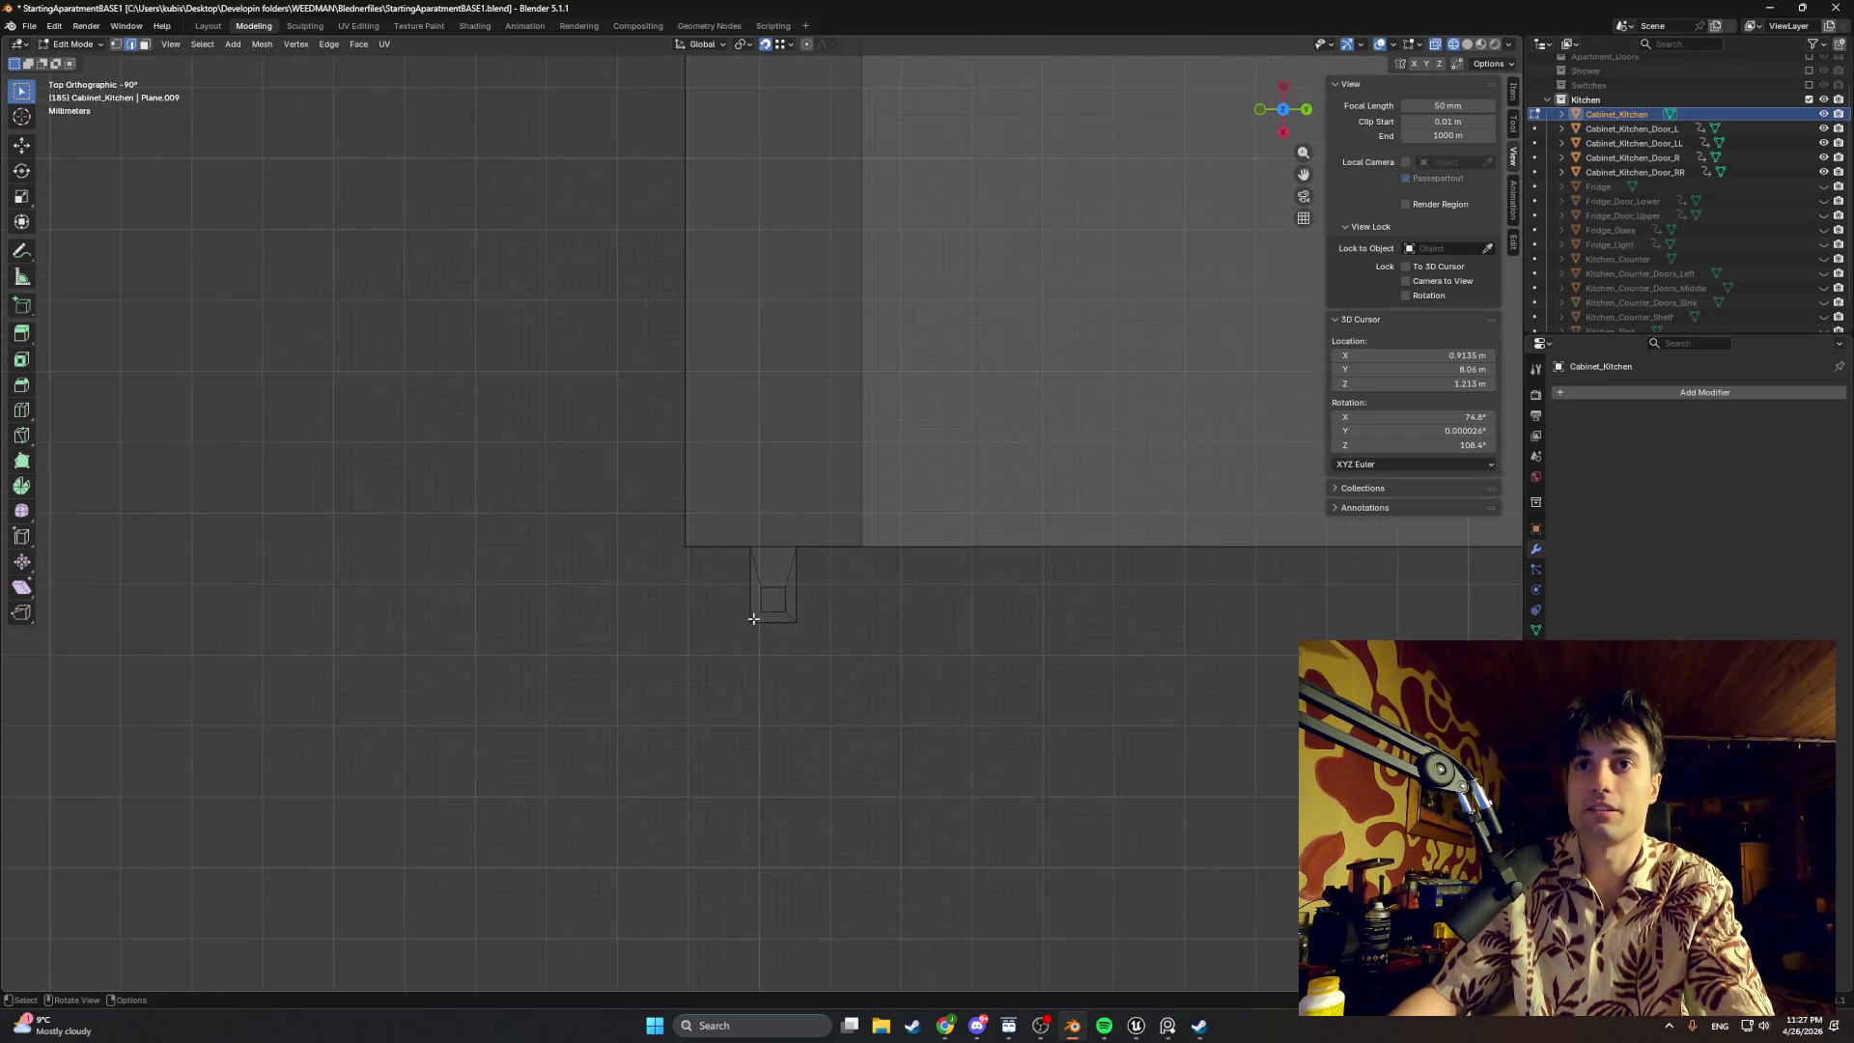
scroll(754, 614, "up", 3)
key("g")
key("x")
left_click(707, 650)
mouse_move(709, 651)
middle_mouse_down()
mouse_move(762, 607)
mouse_move(791, 537)
middle_mouse_up()
key("KP_7")
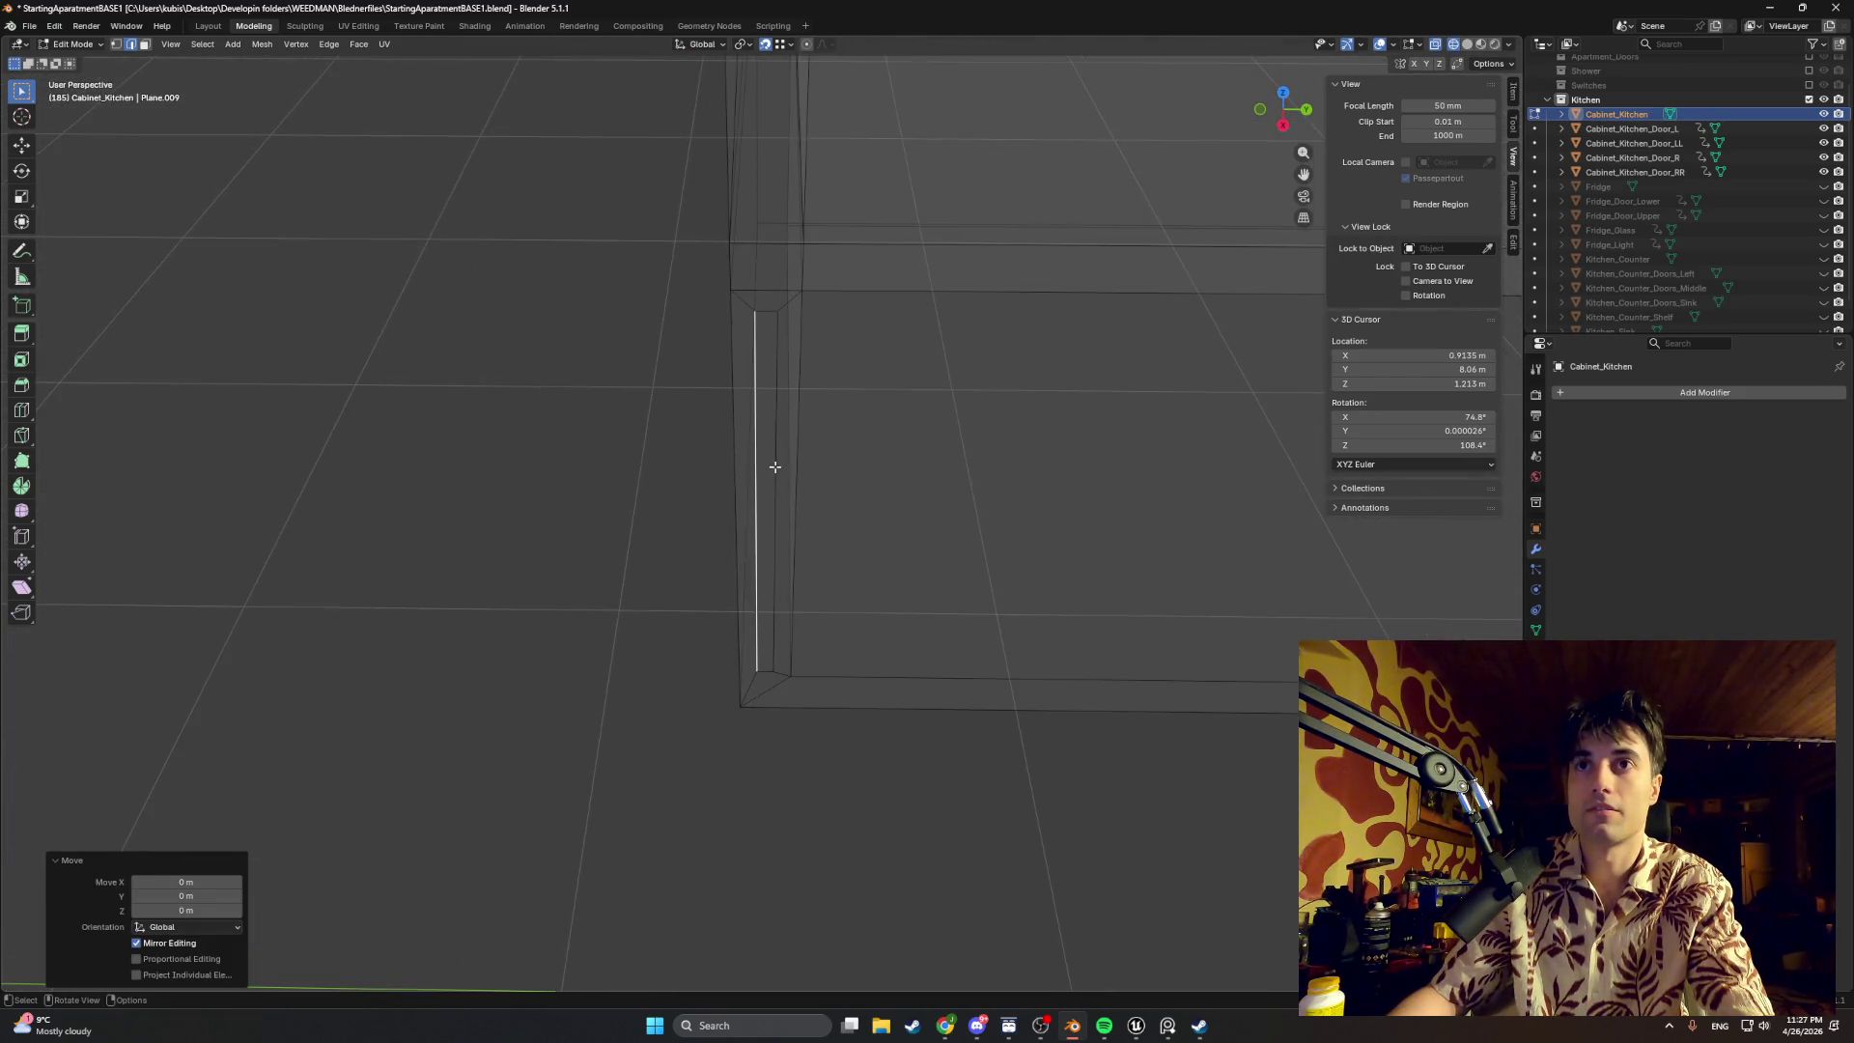
Step: Nudge the selected edge along the Y axis from the top view and return to perspective
key("ctrl+z")
scroll(769, 567, "up", 2)
scroll(774, 580, "up", 2)
key("g")
key("y")
left_click(837, 587)
middle_click_drag(837, 633, 776, 355)
Step: Lower the peg geometry along Z by about -0.163 m and restore solid shading
key("ctrl+z")
key("ctrl+z")
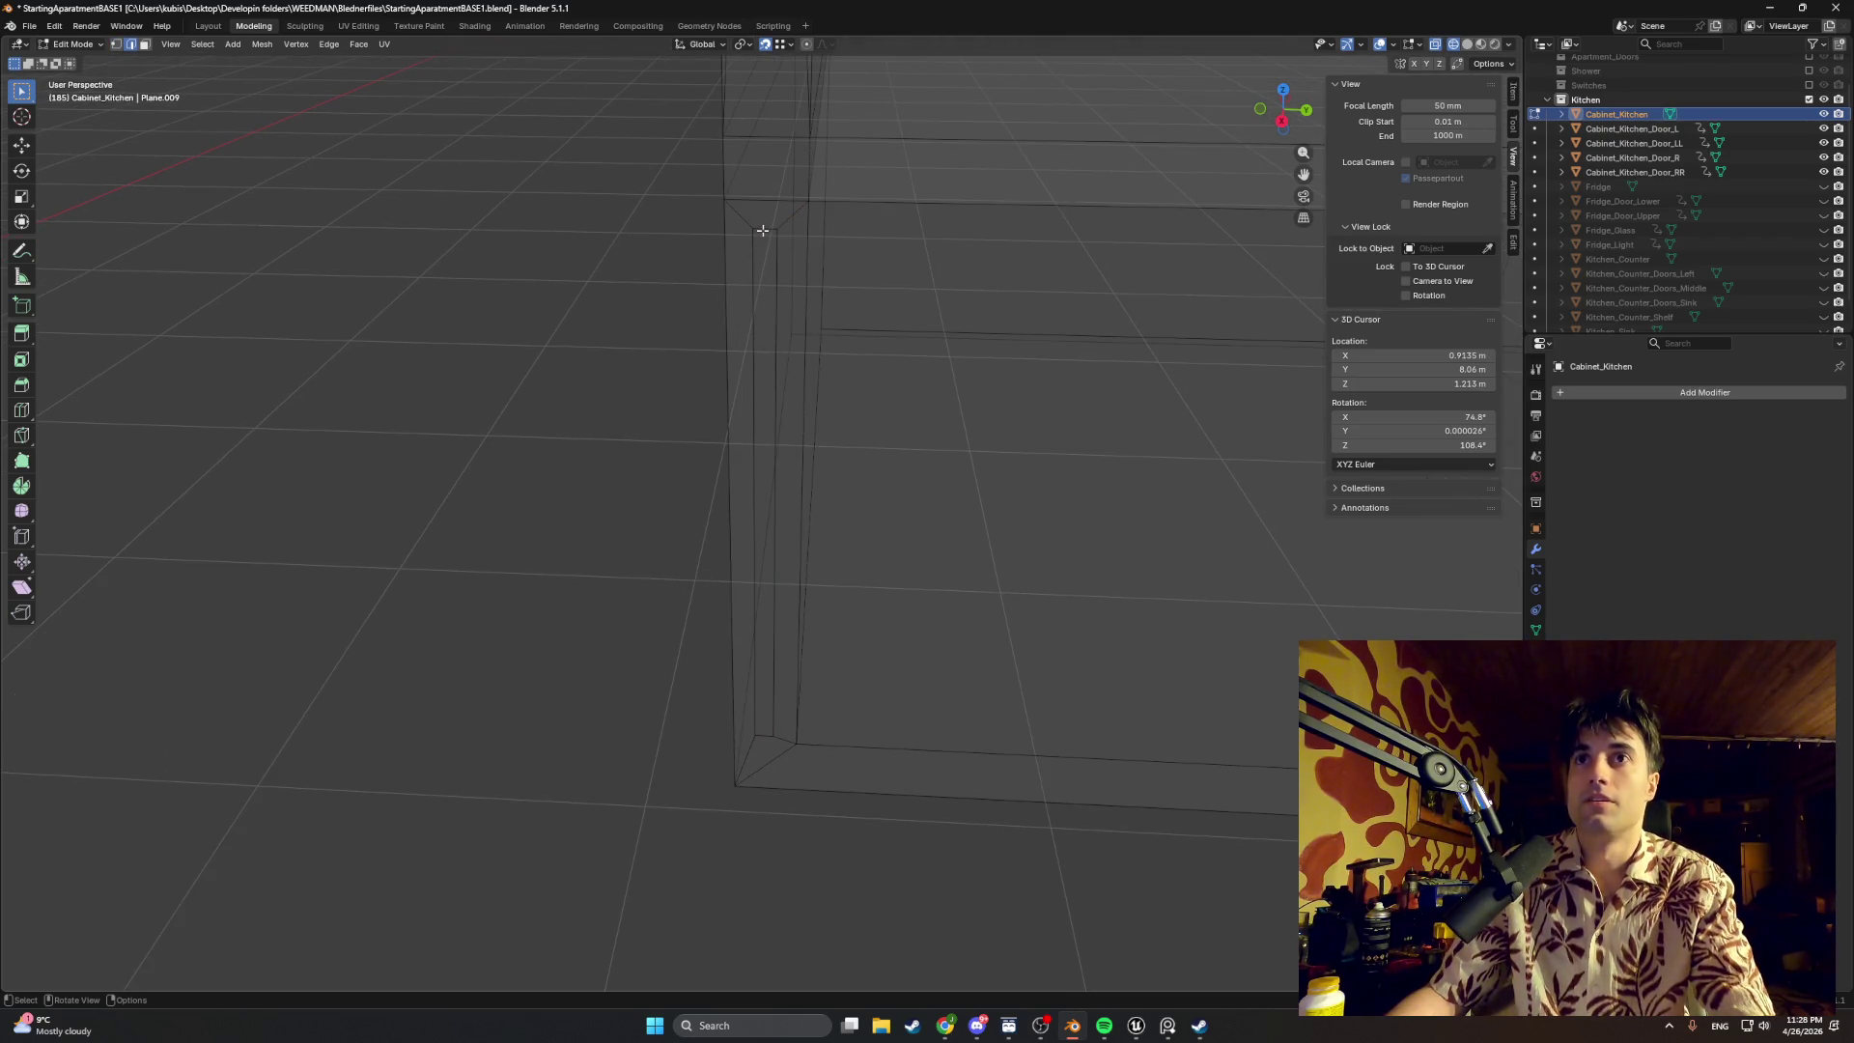
key("g")
key("z")
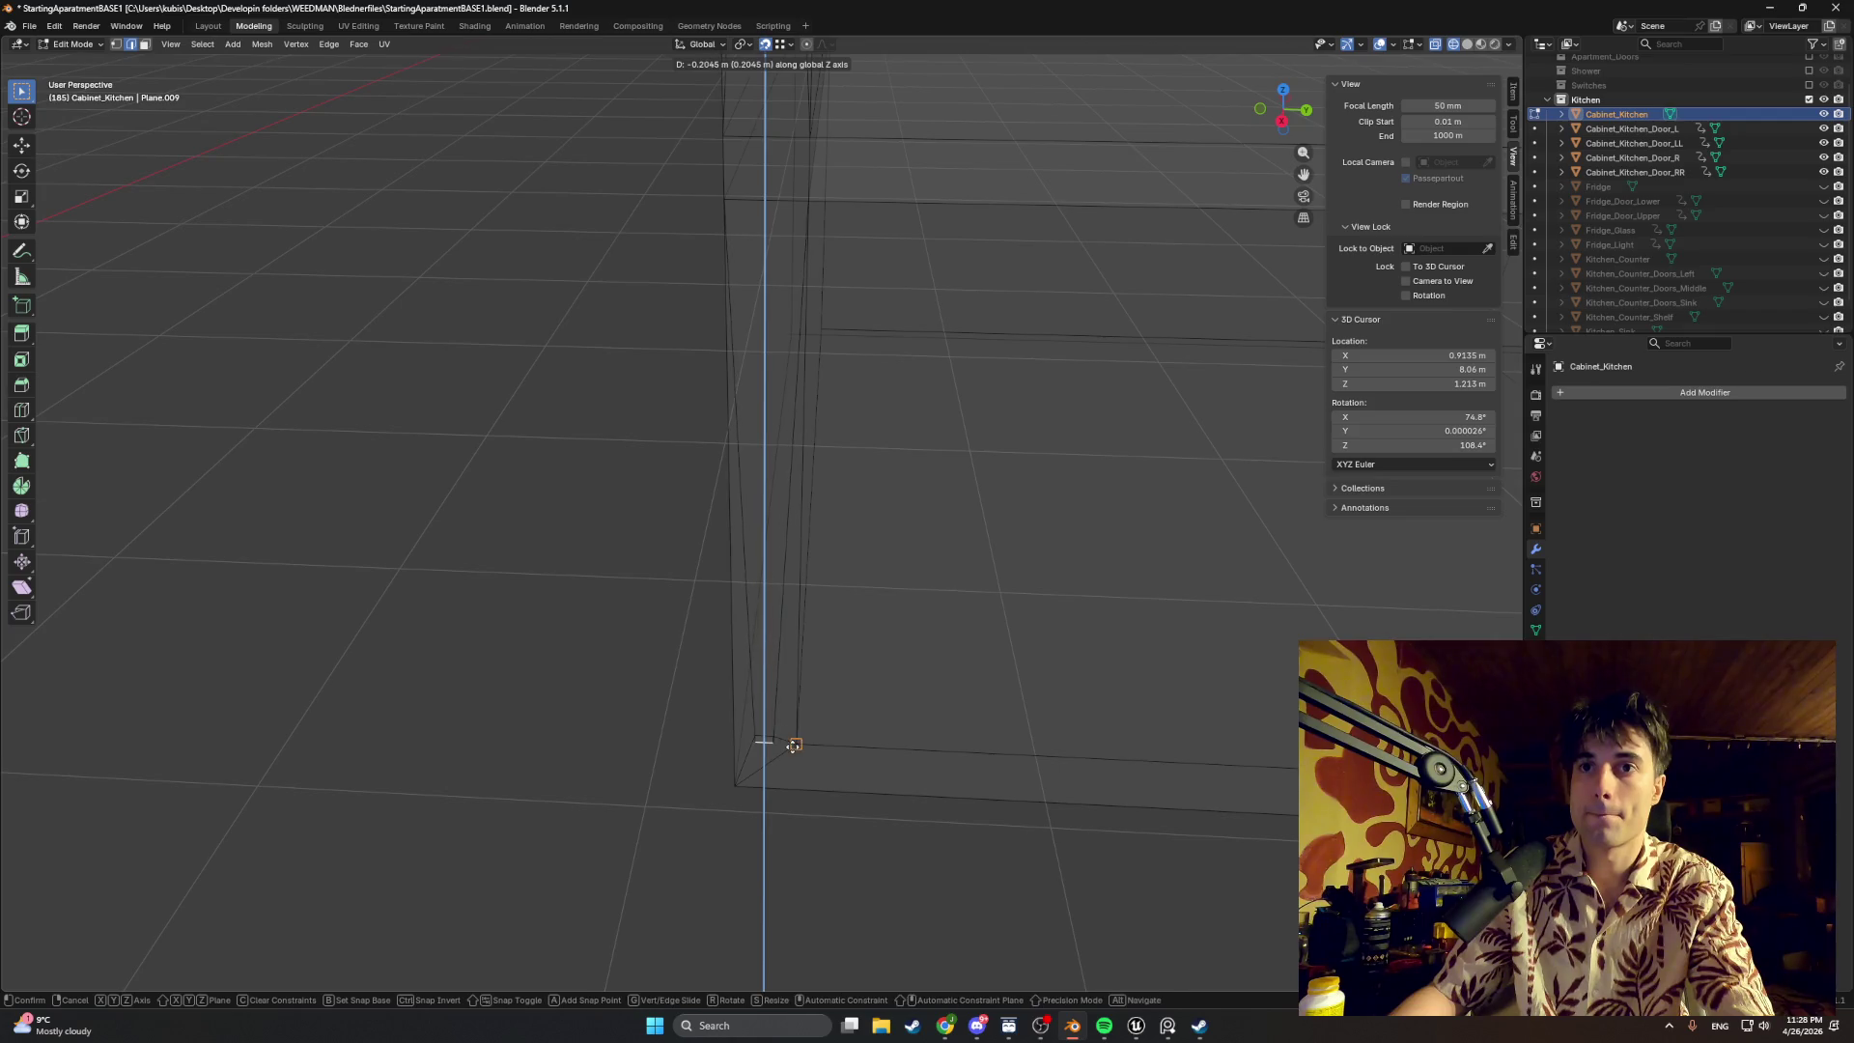
left_click(796, 672)
key("z")
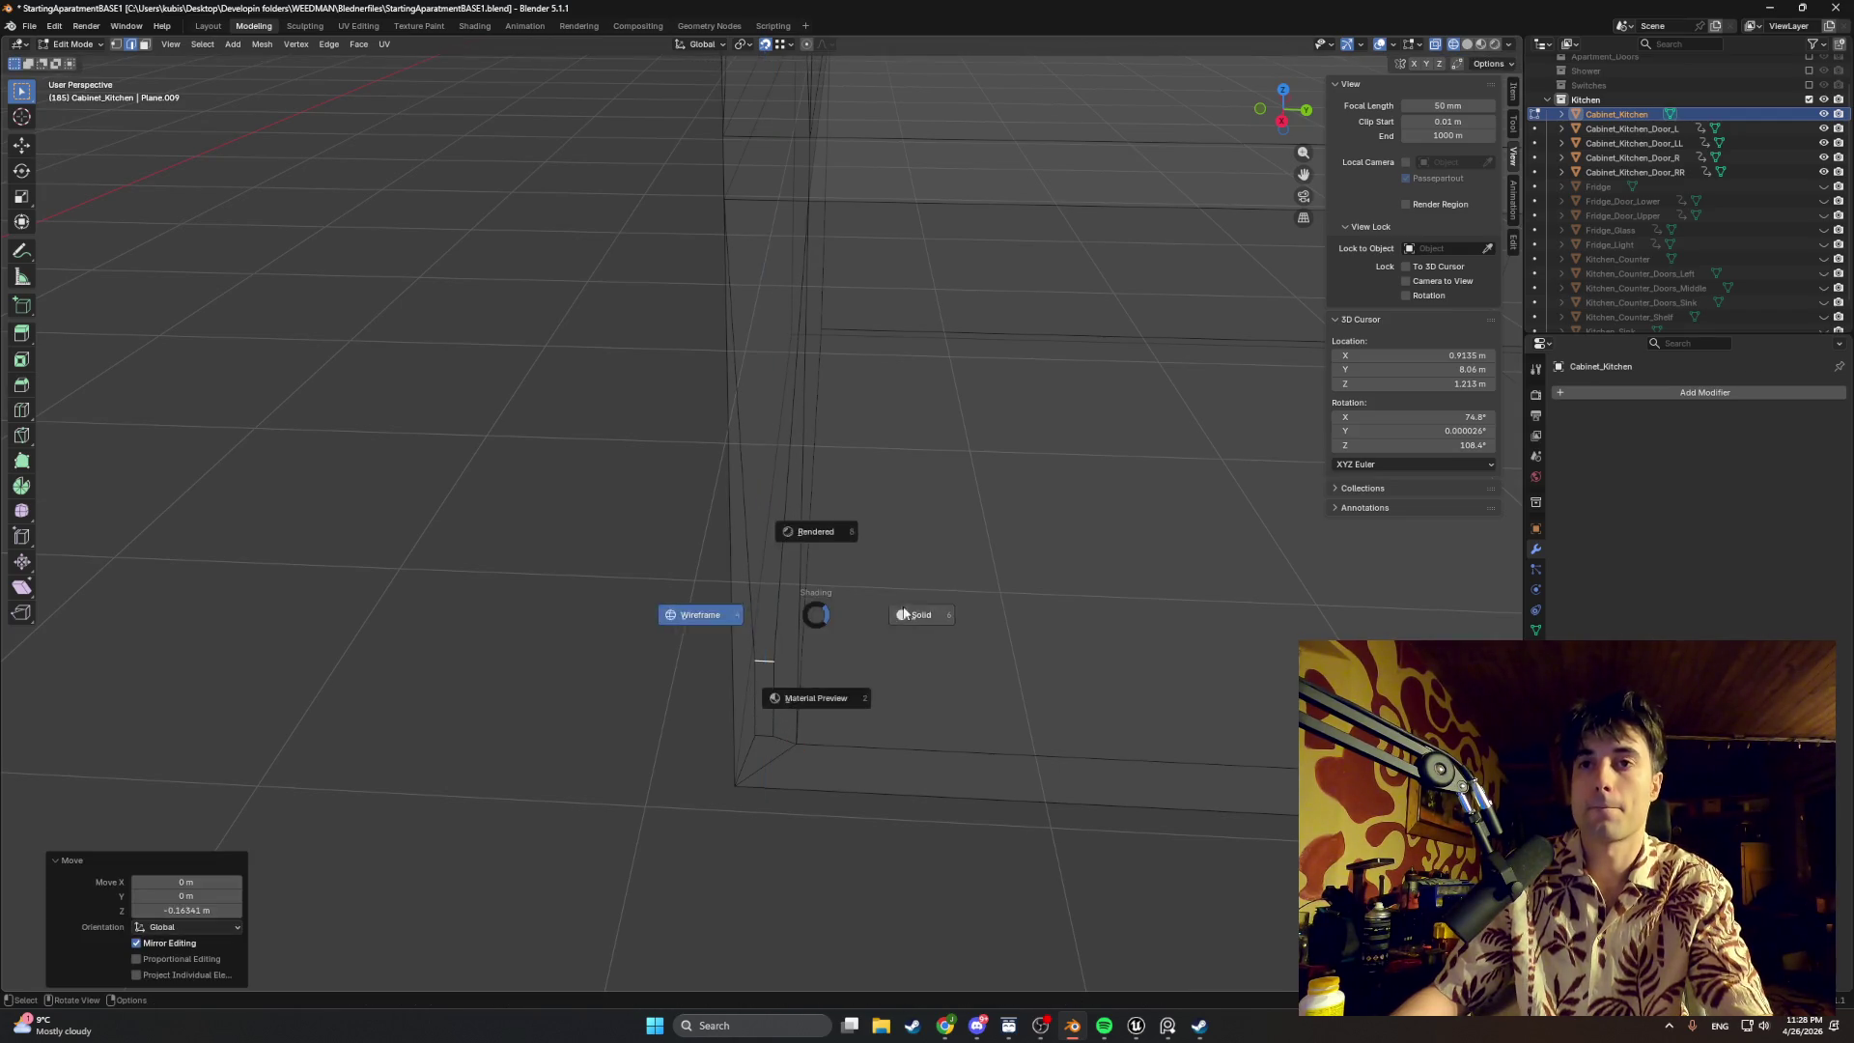
left_click(919, 612)
scroll(927, 565, "up", 2)
scroll(835, 482, "up", 2)
scroll(834, 483, "down", 3)
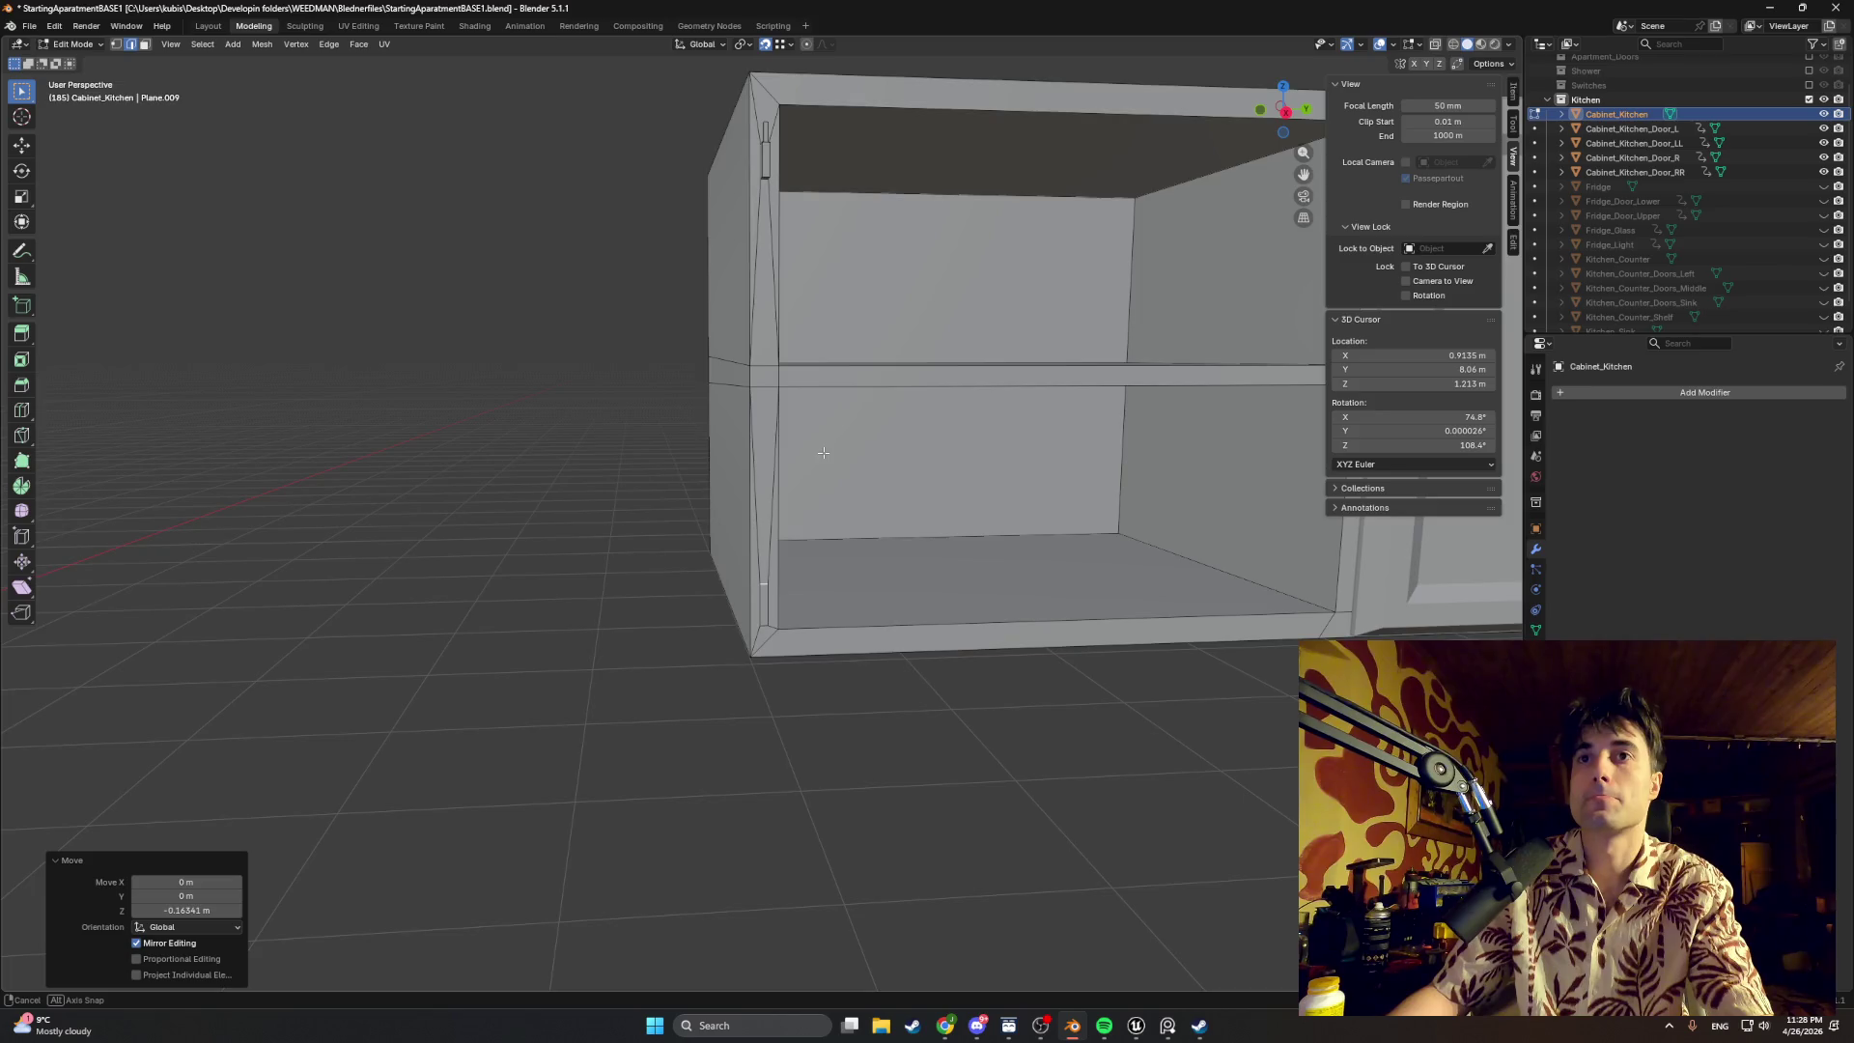
Step: Frame the cabinet's side wall and begin another vertical move of the peg geometry
middle_click_drag(835, 482, 865, 465)
scroll(865, 465, "up", 3)
key("KP_1")
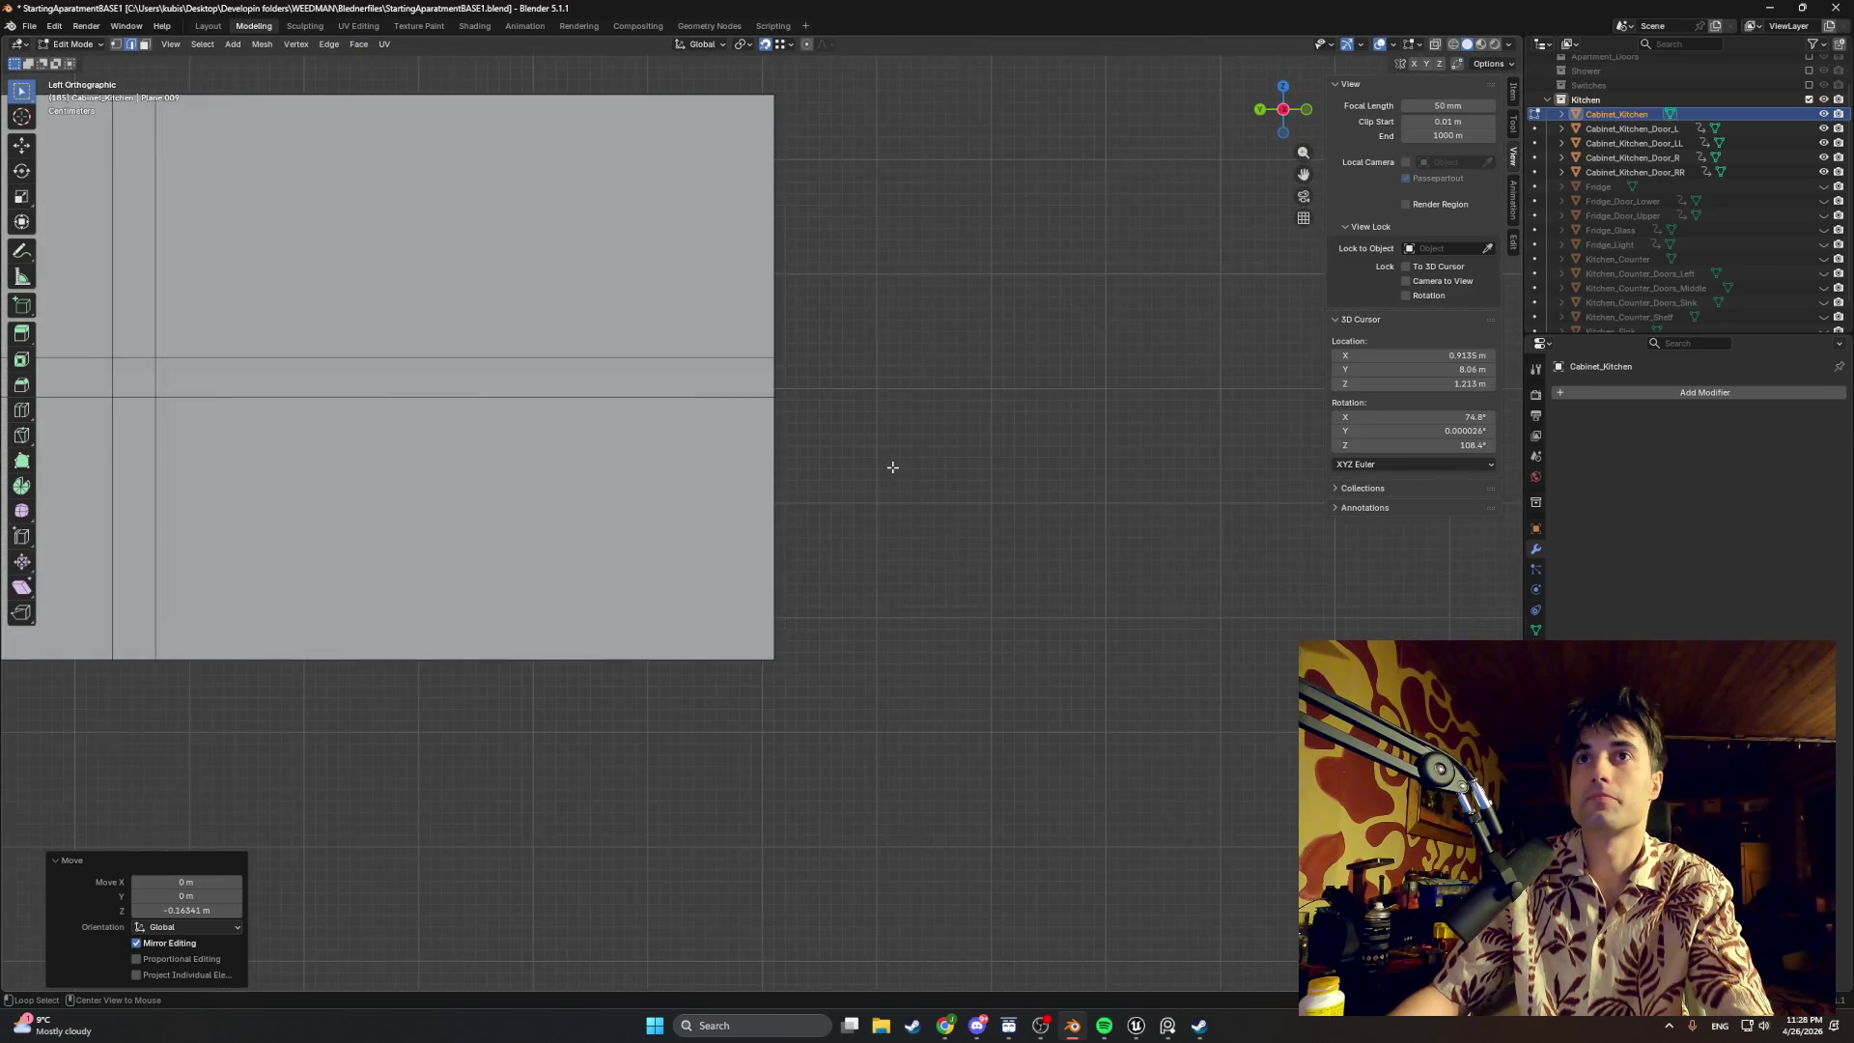
key("ctrl+KP_1")
key("KP_1")
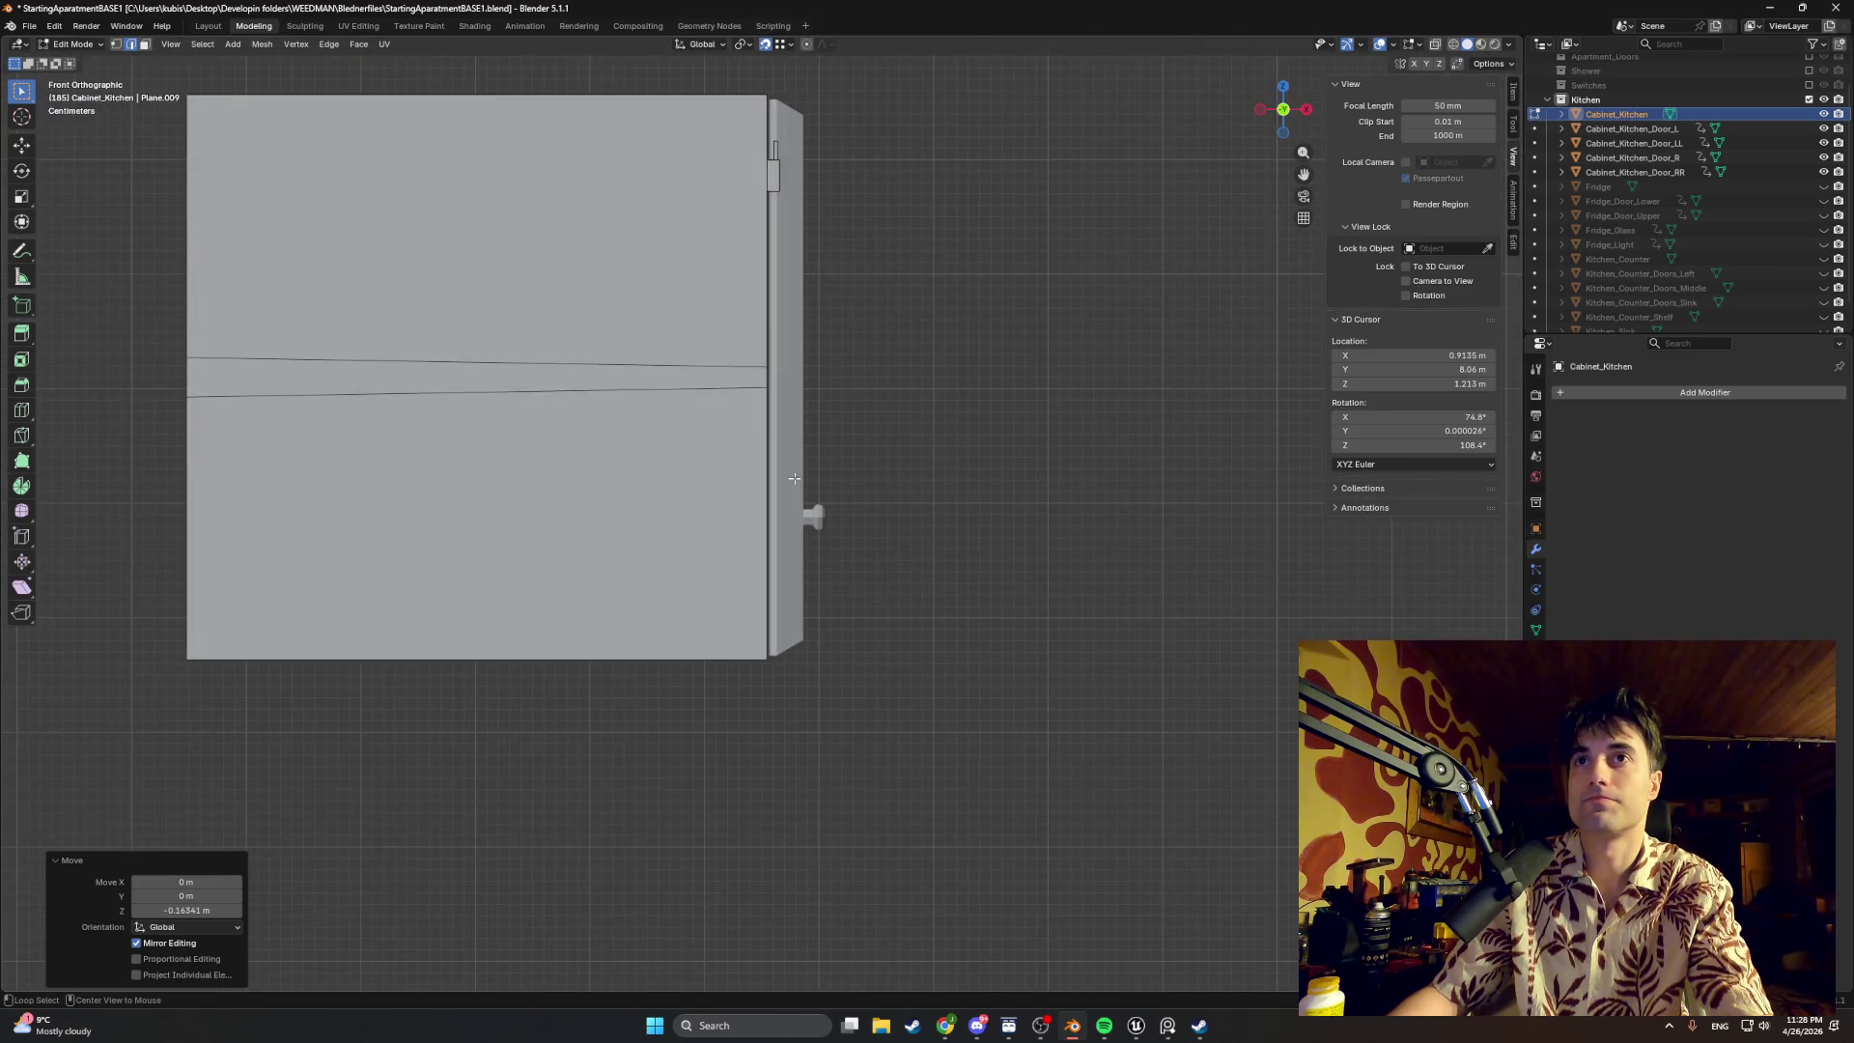
key("KP_3")
scroll(769, 526, "up", 1)
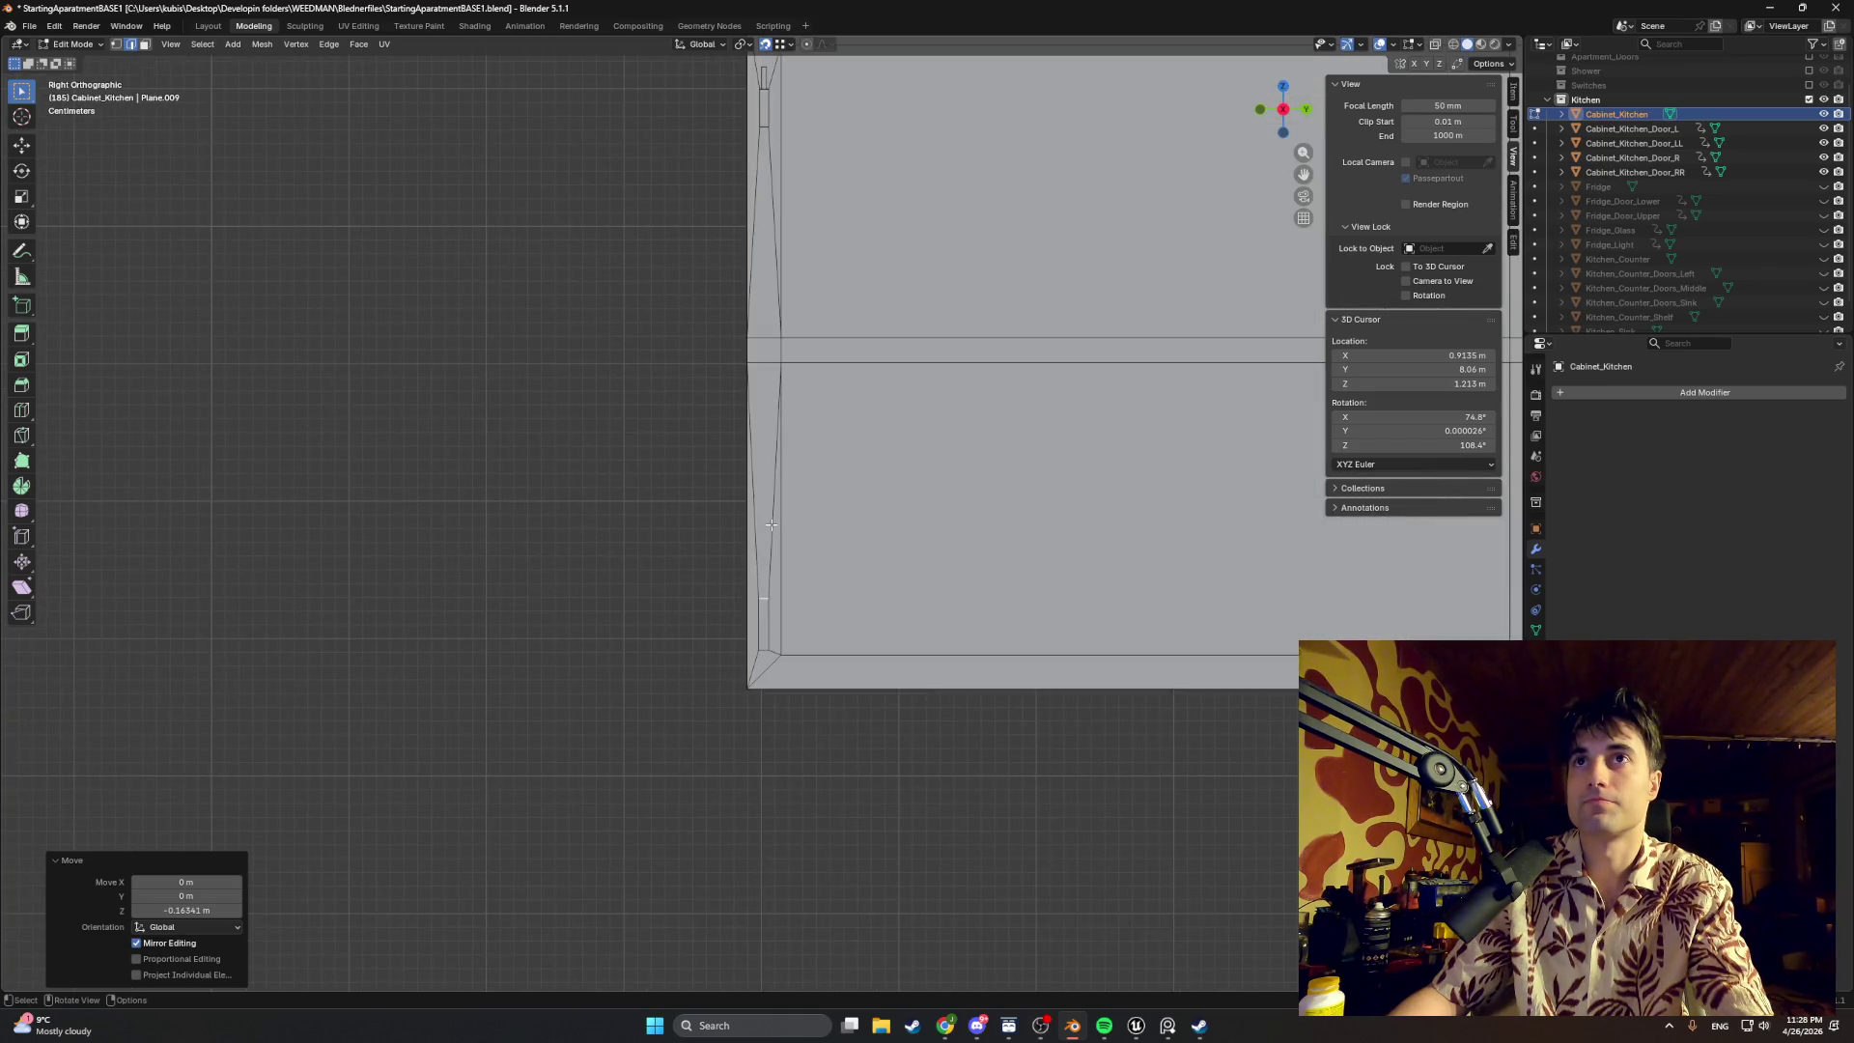
middle_click_drag(750, 501, 816, 677, "shift")
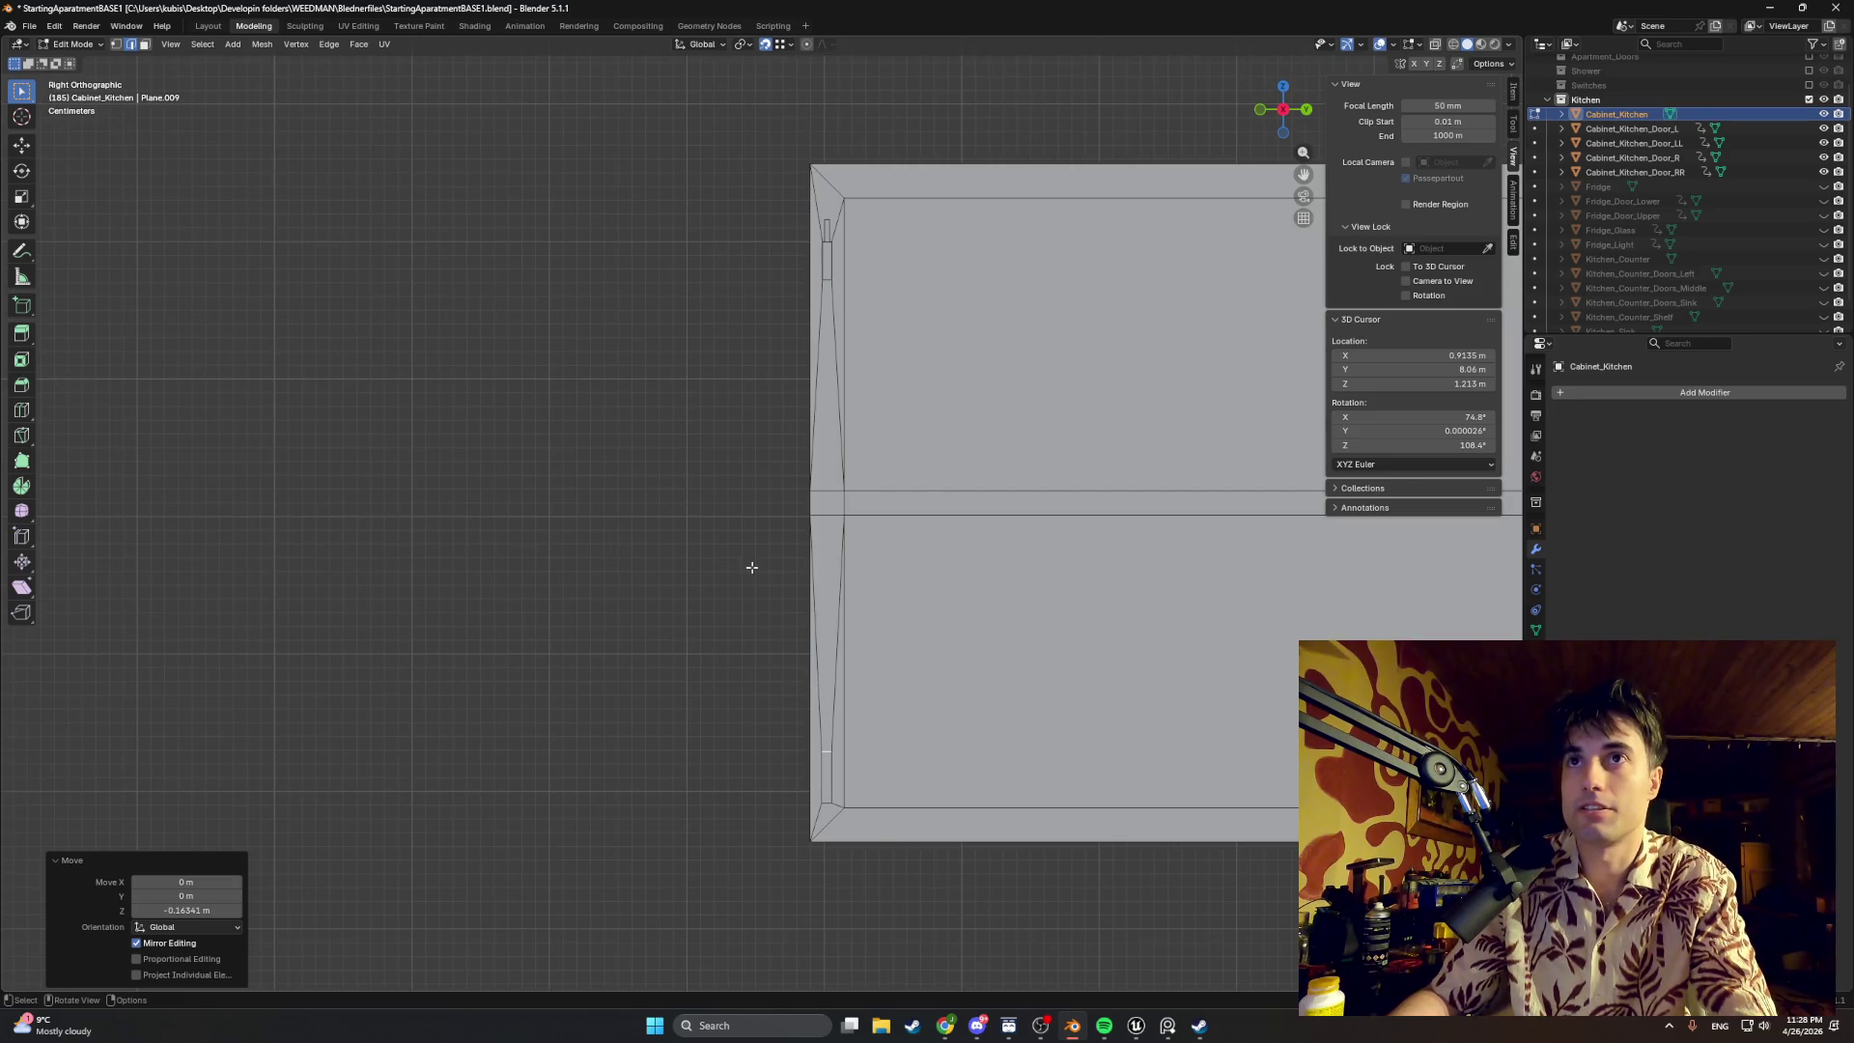
middle_click_drag(751, 566, 794, 587)
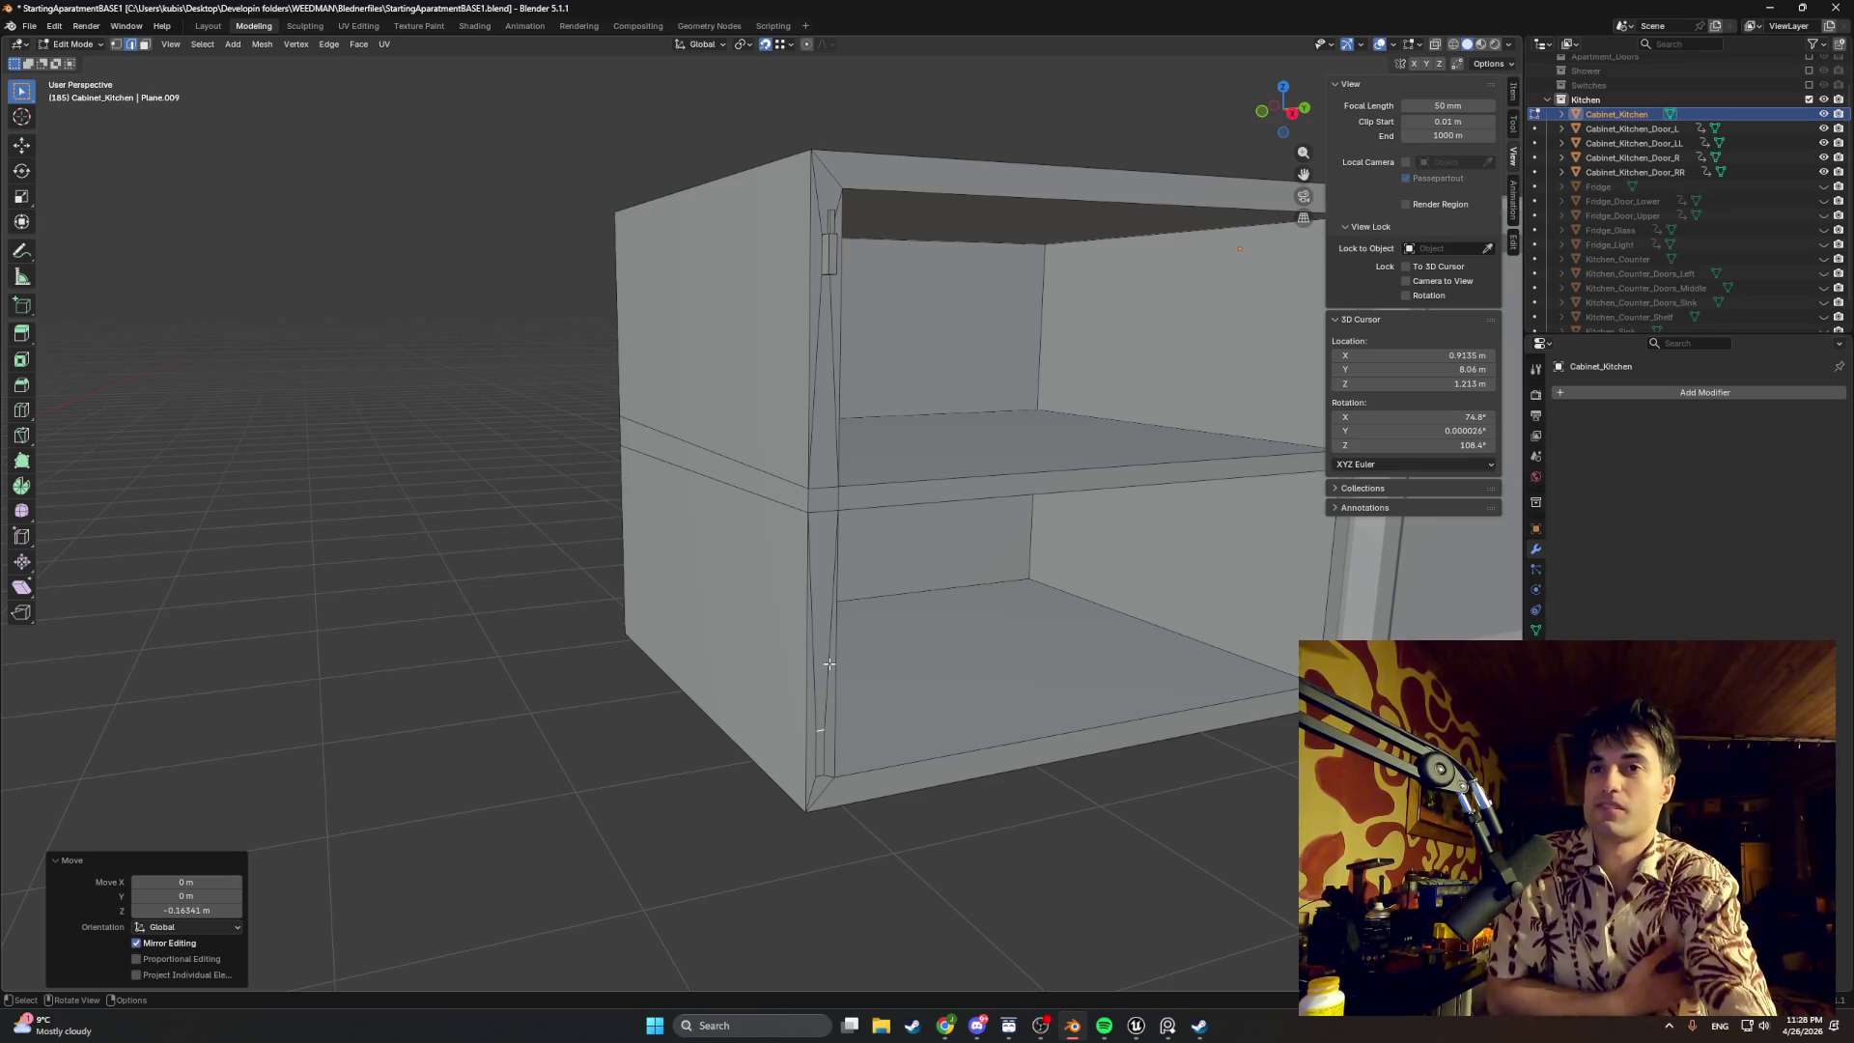
key("g")
key("z")
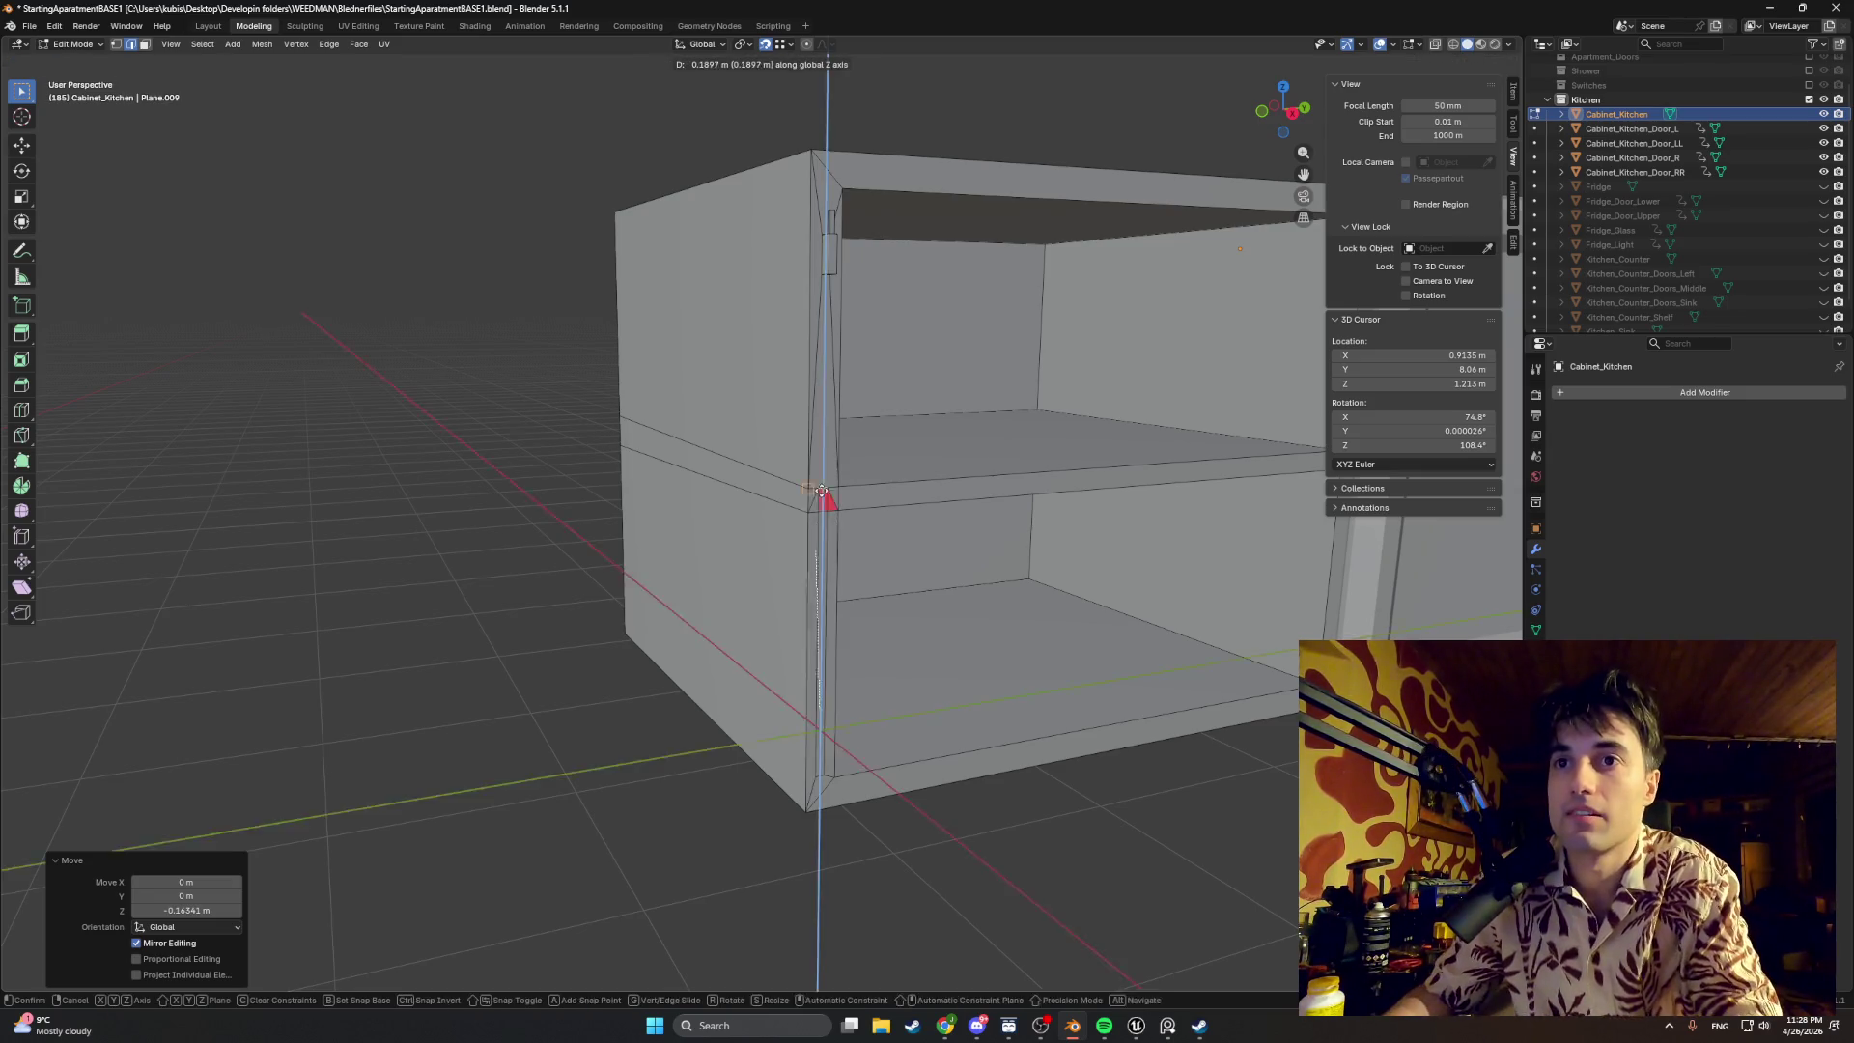
Step: Raise the peg strip along Z in two moves so it reaches about 0.28 m higher
left_click(830, 233)
scroll(831, 232, "up", 3)
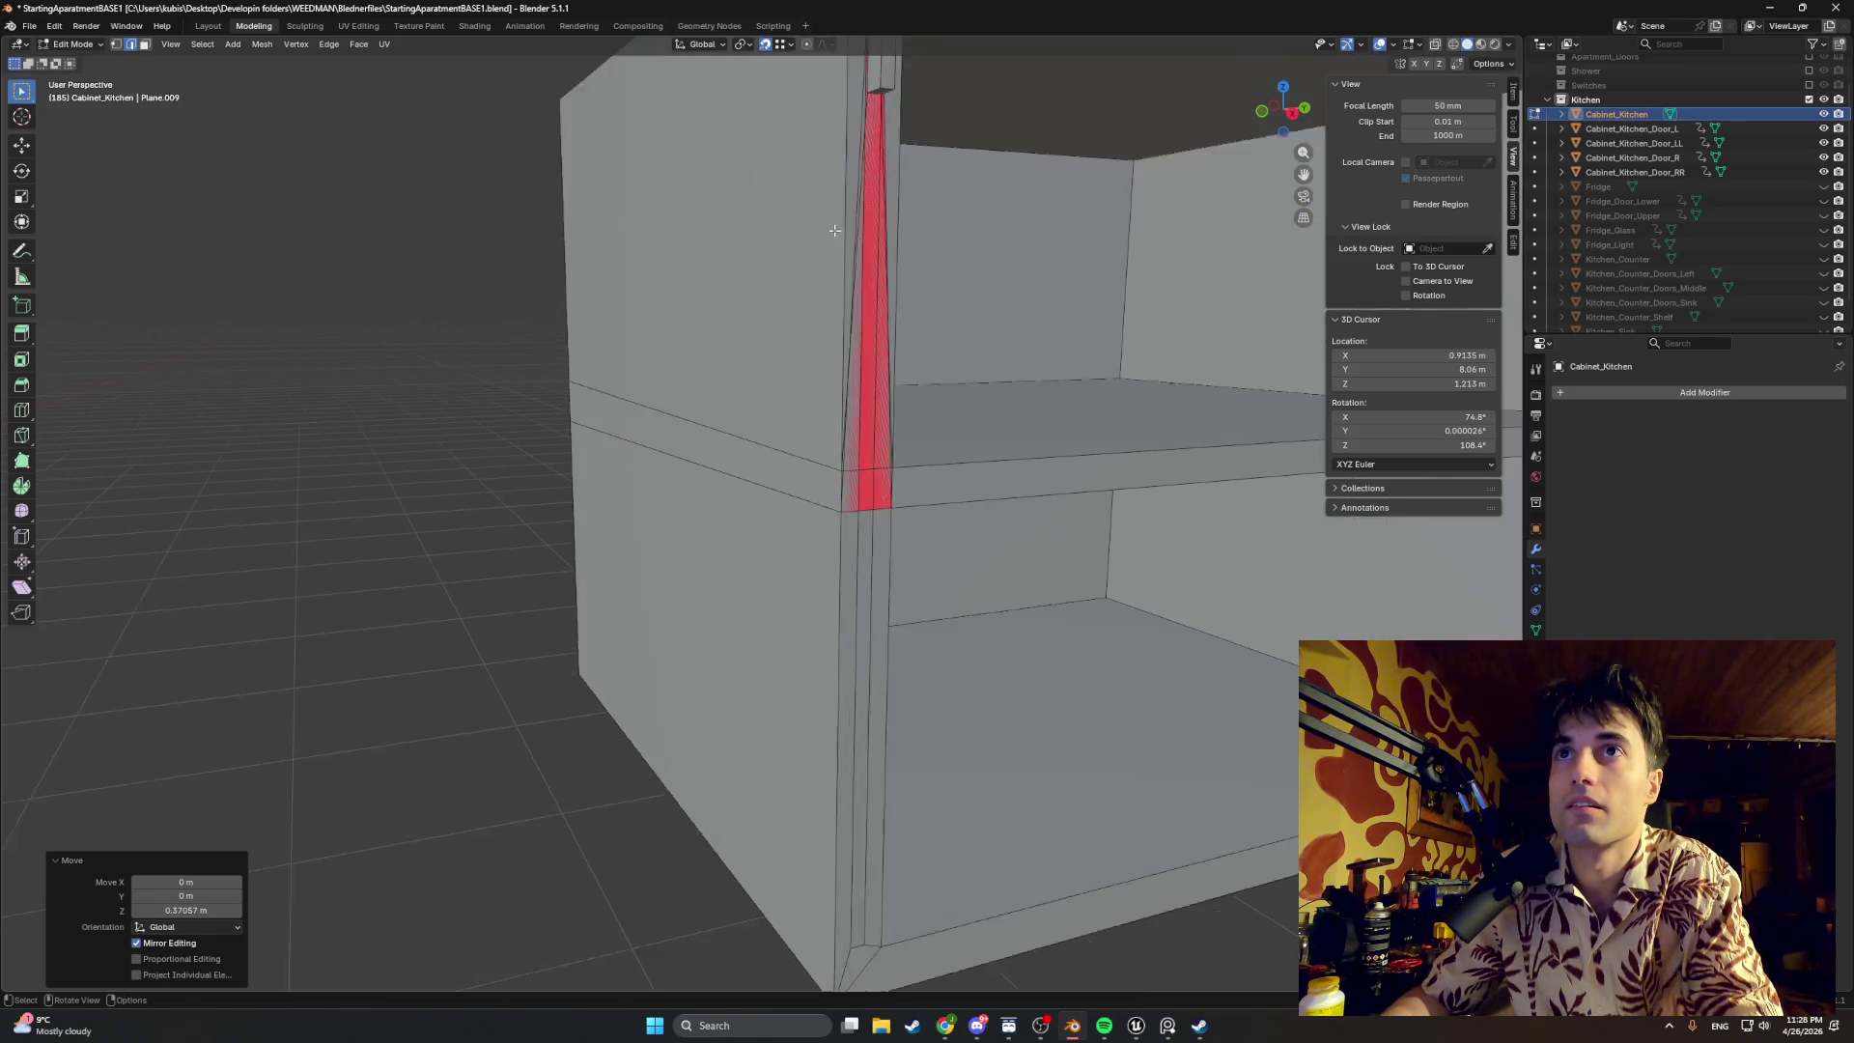
middle_click_drag(881, 649, 1101, 551)
mouse_move(1025, 479)
middle_mouse_down()
mouse_move(970, 491)
mouse_move(908, 840)
middle_mouse_up()
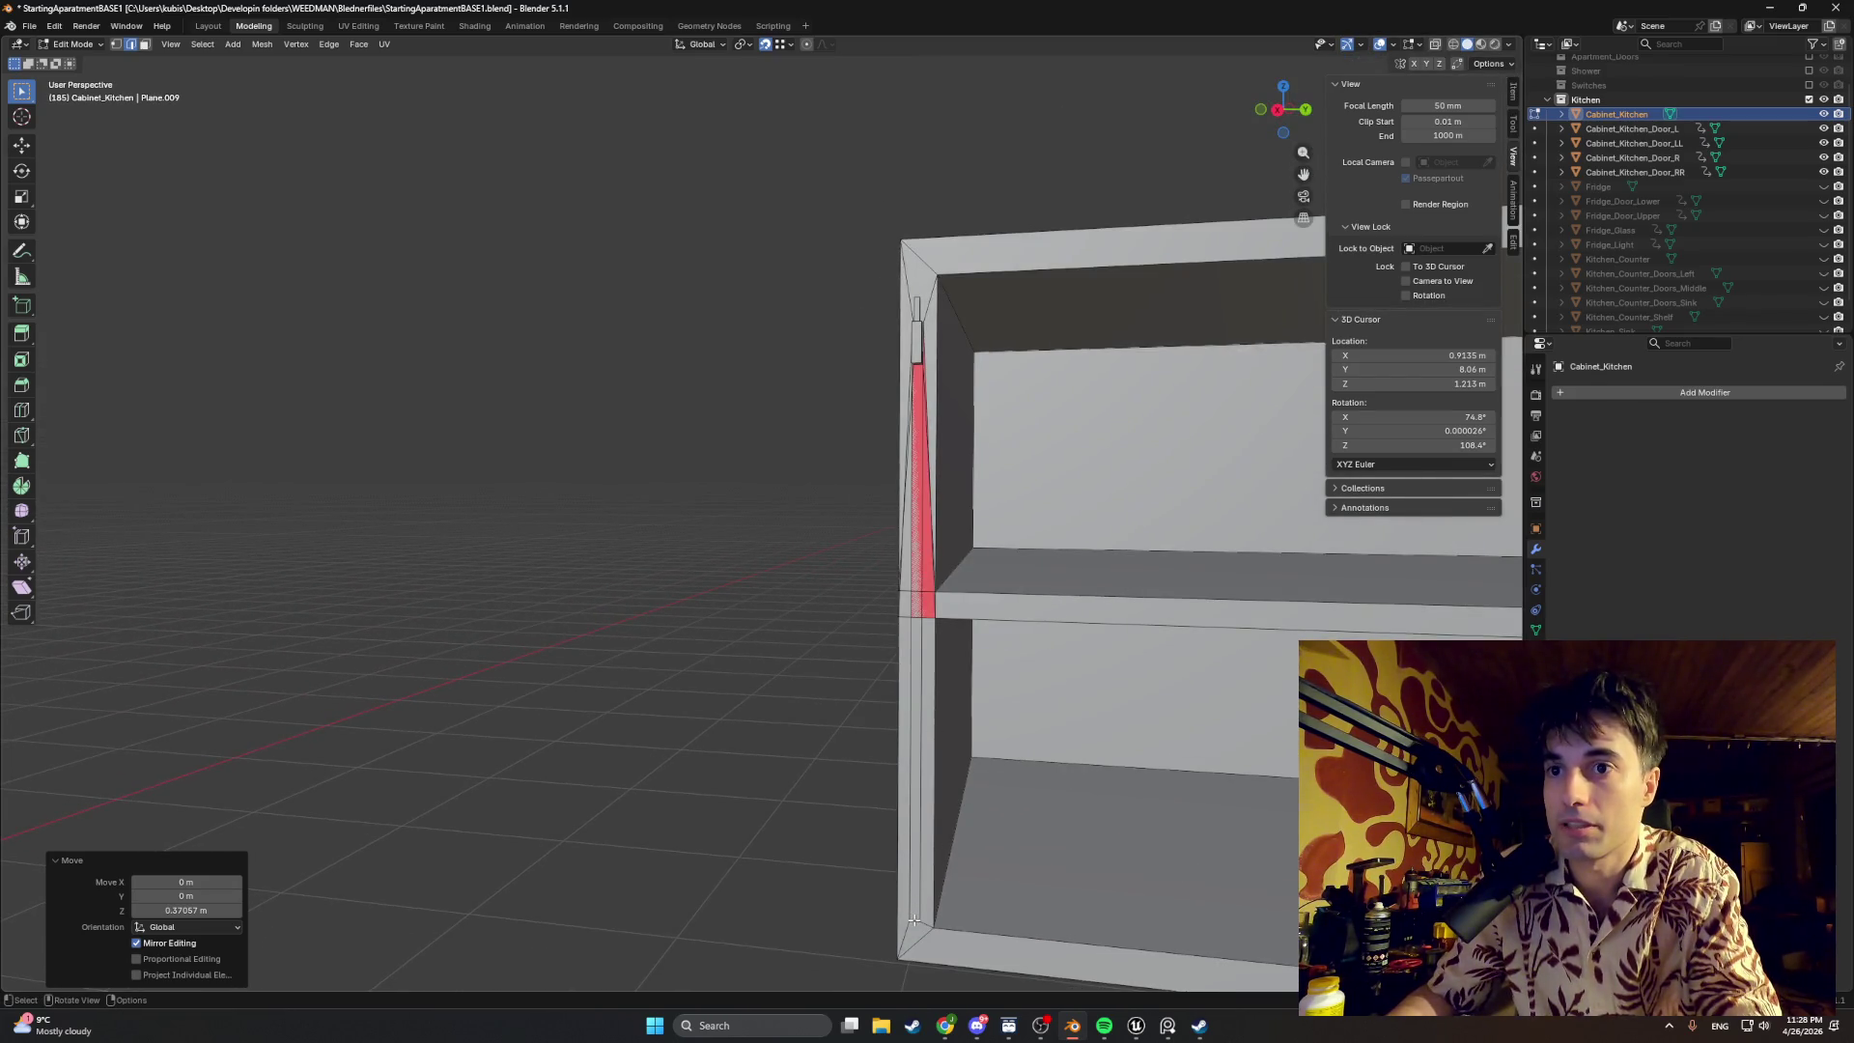
key("g")
key("z")
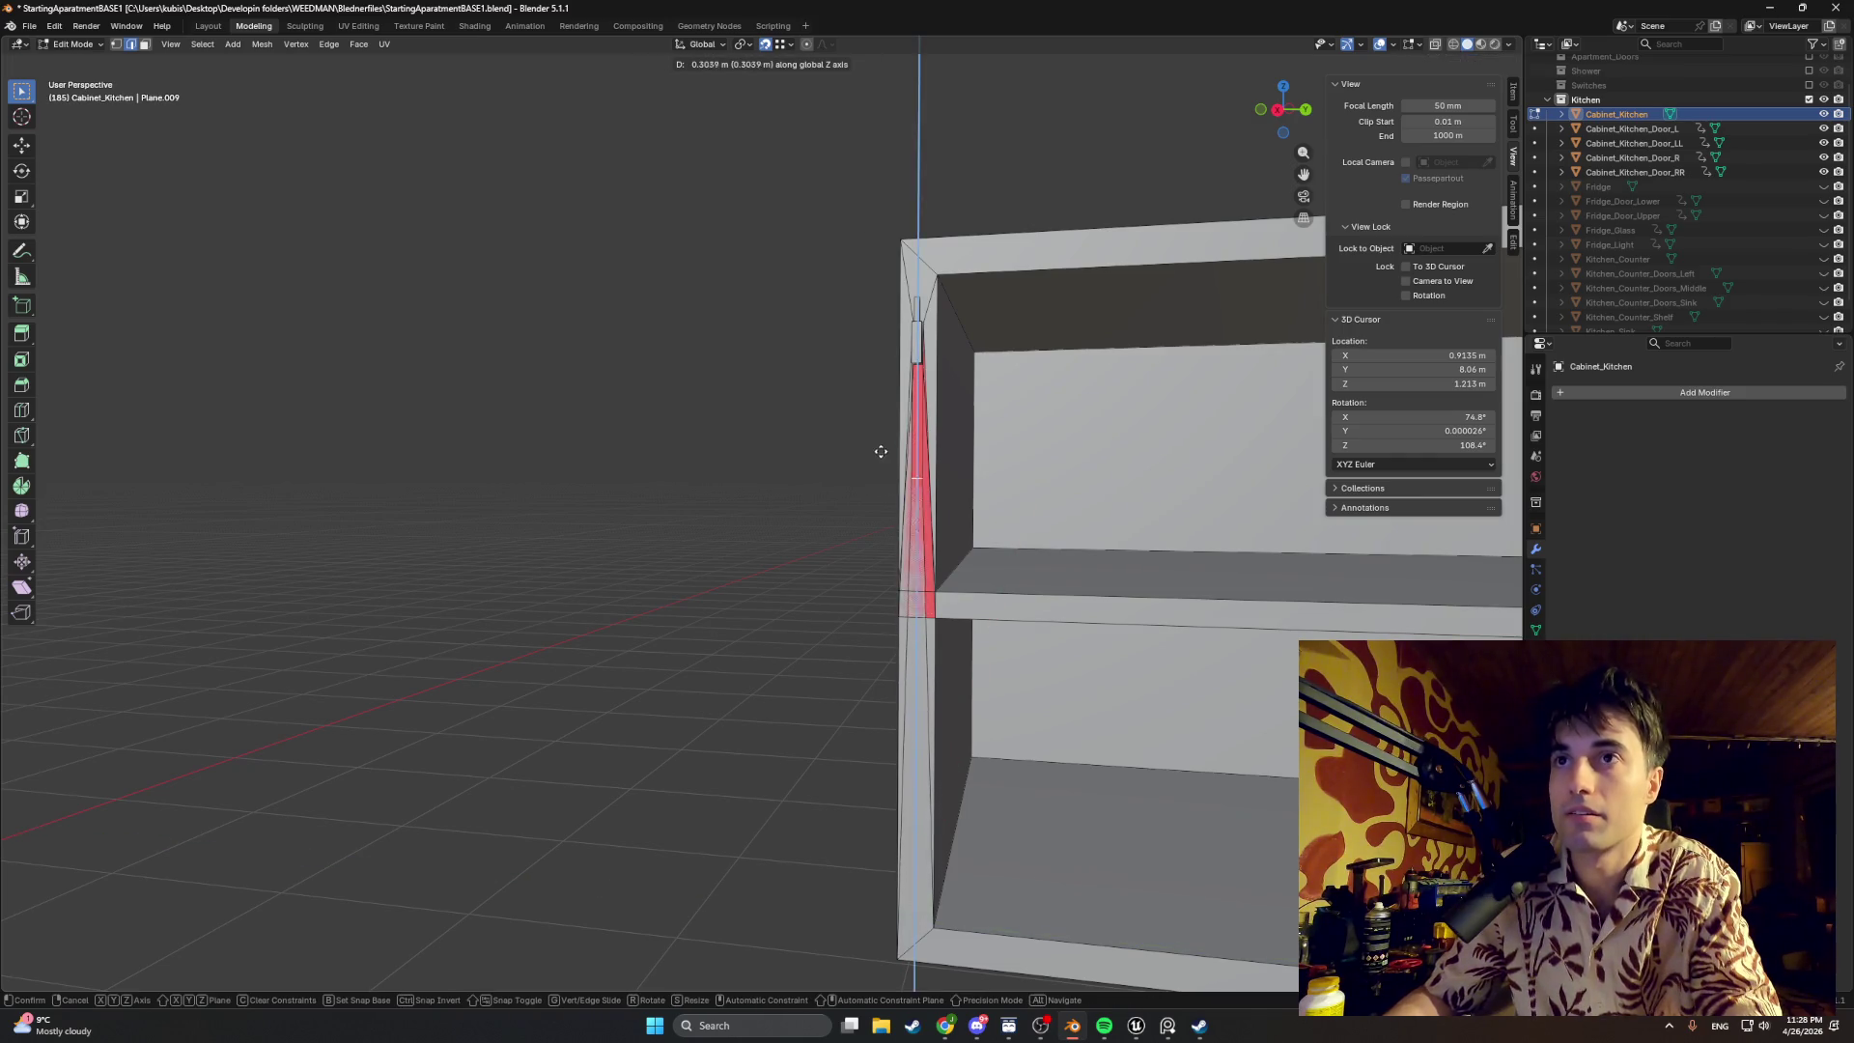
left_click(918, 365)
mouse_move(917, 365)
middle_mouse_down()
mouse_move(959, 657)
mouse_move(1065, 590)
mouse_move(1128, 673)
middle_mouse_up()
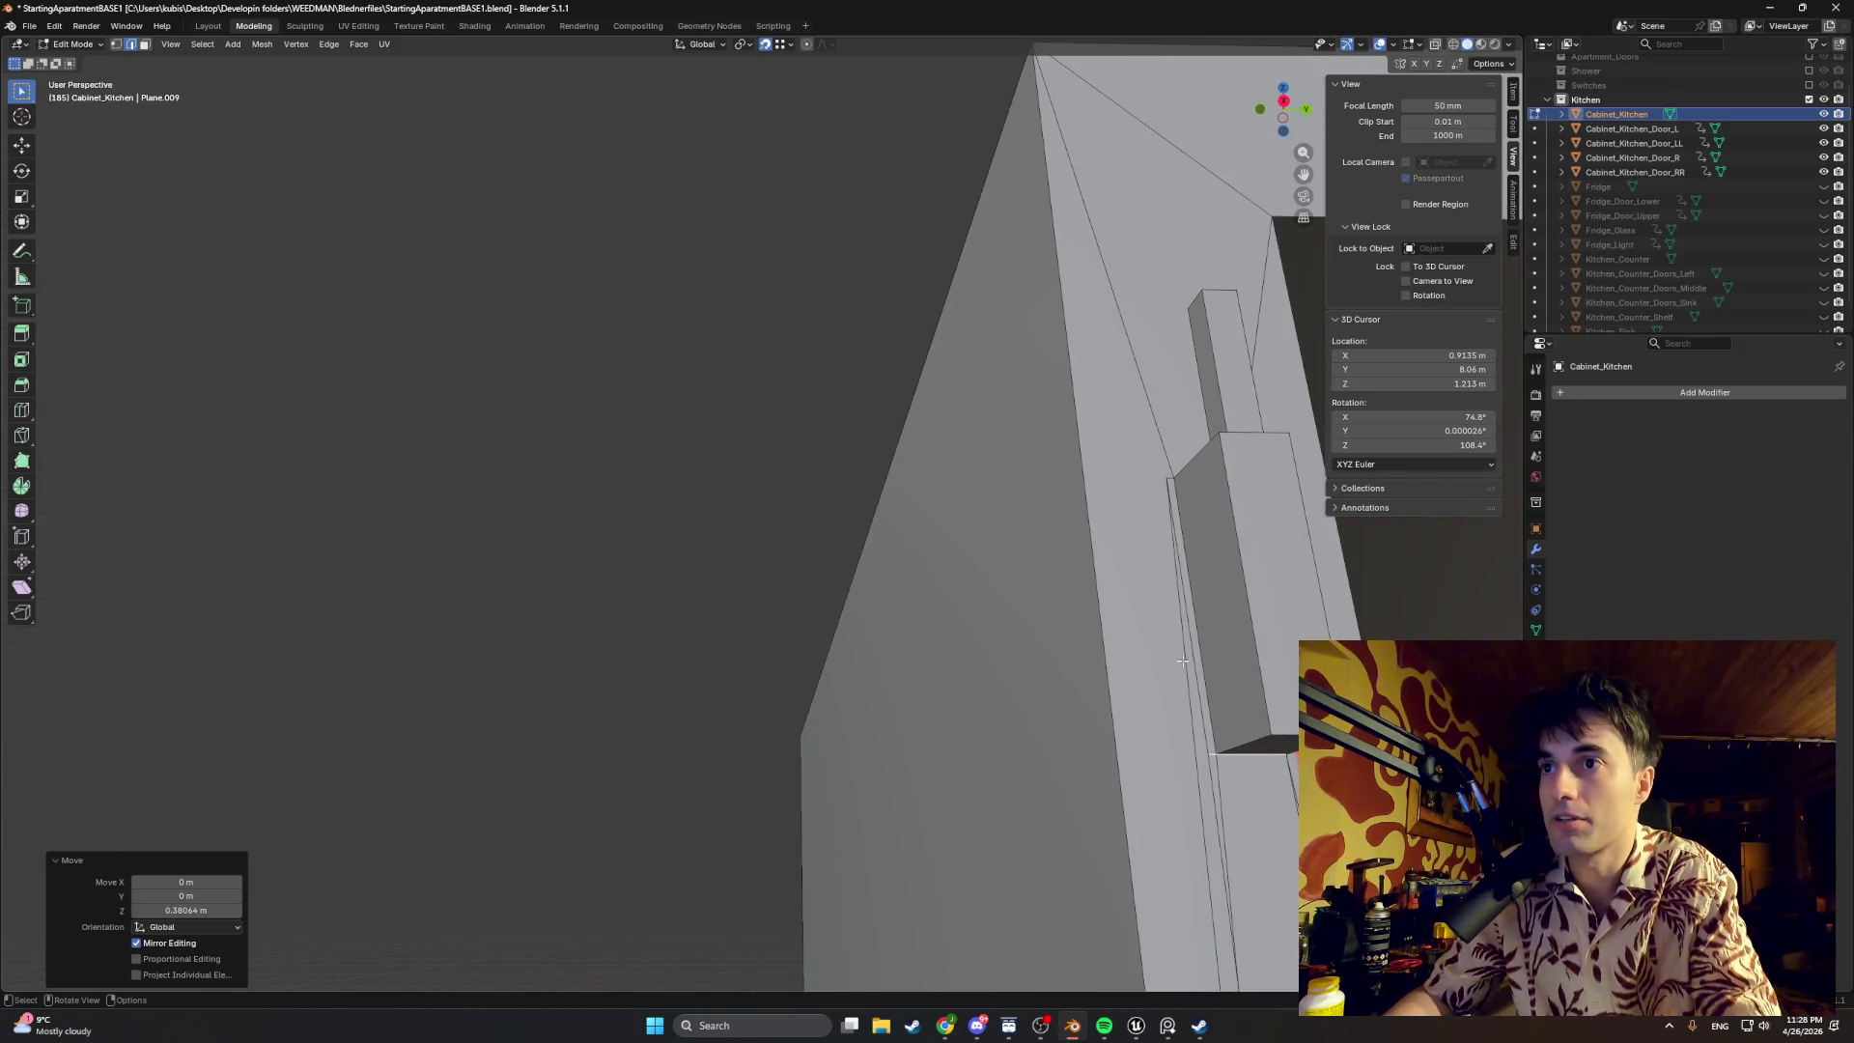
Step: In wireframe face-select mode, pick one peg face and abandon a trial vertical move
key("z")
left_click(1116, 650)
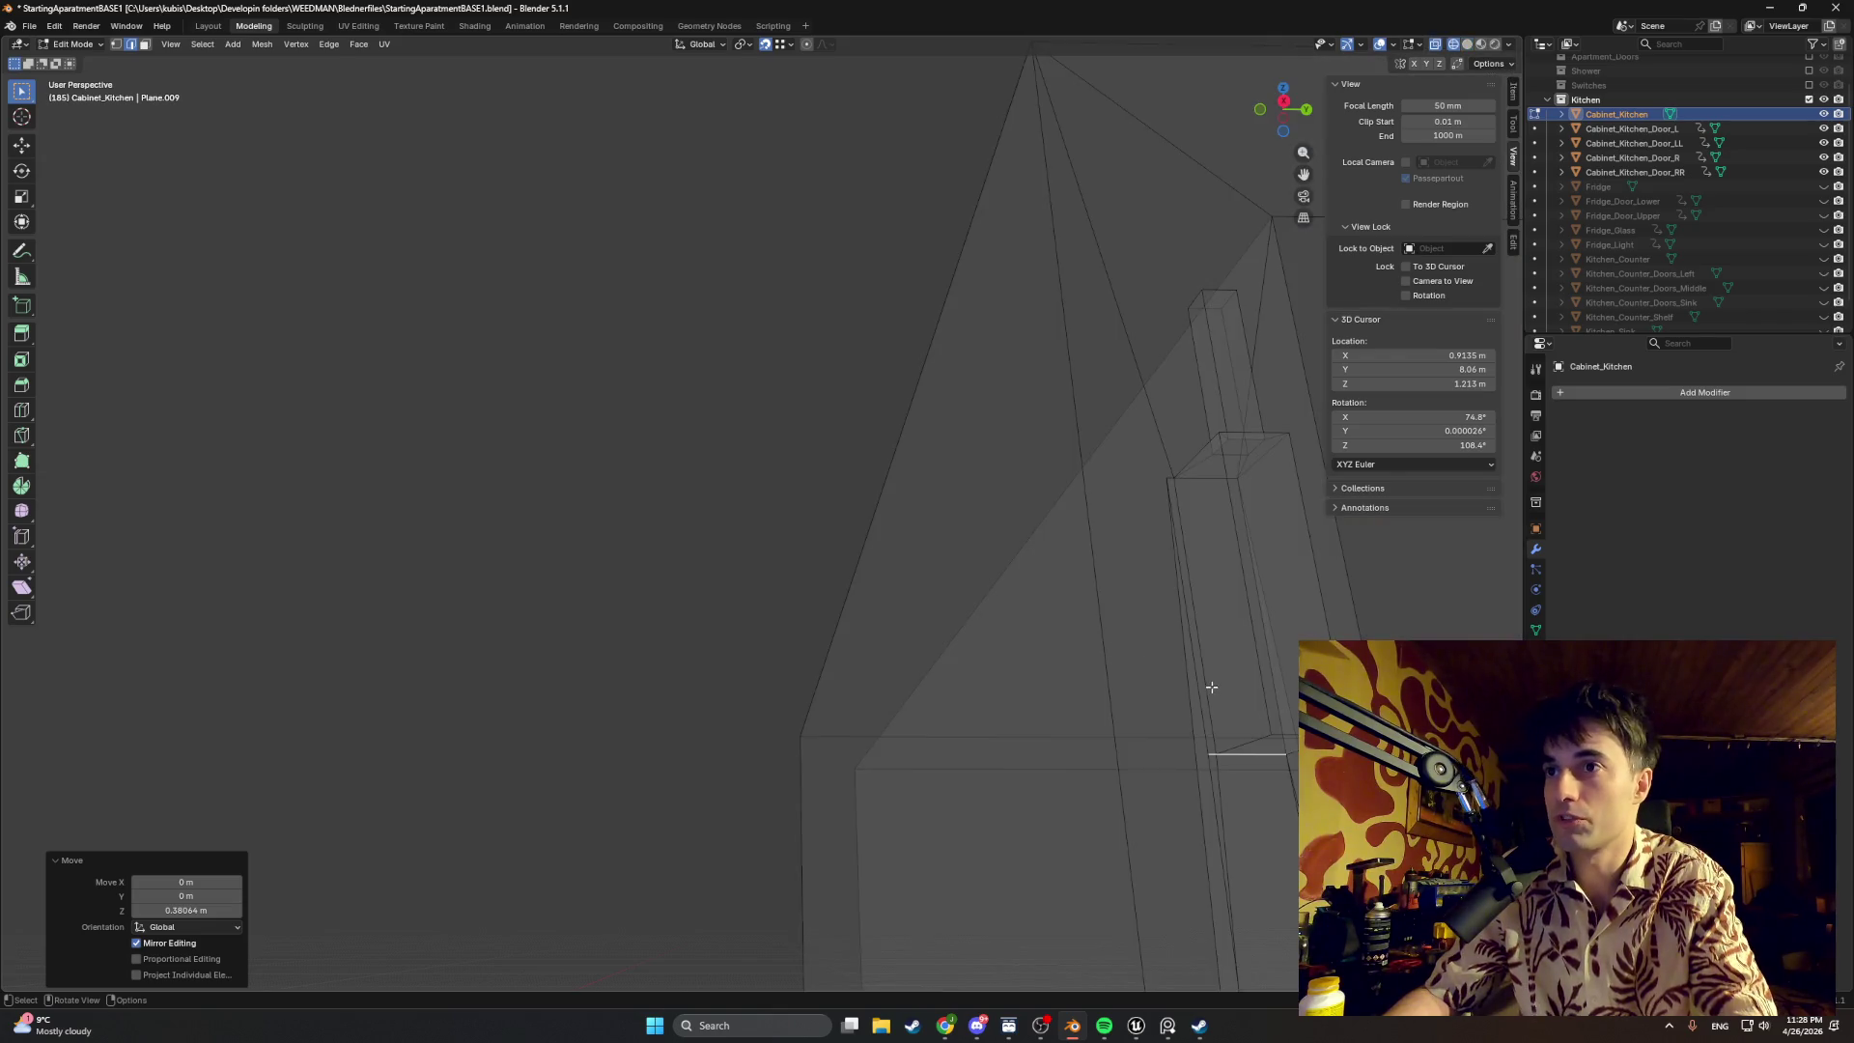
key("3")
left_click(1164, 650)
scroll(1166, 682, "down", 4)
key("g")
key("z")
right_click(1021, 878)
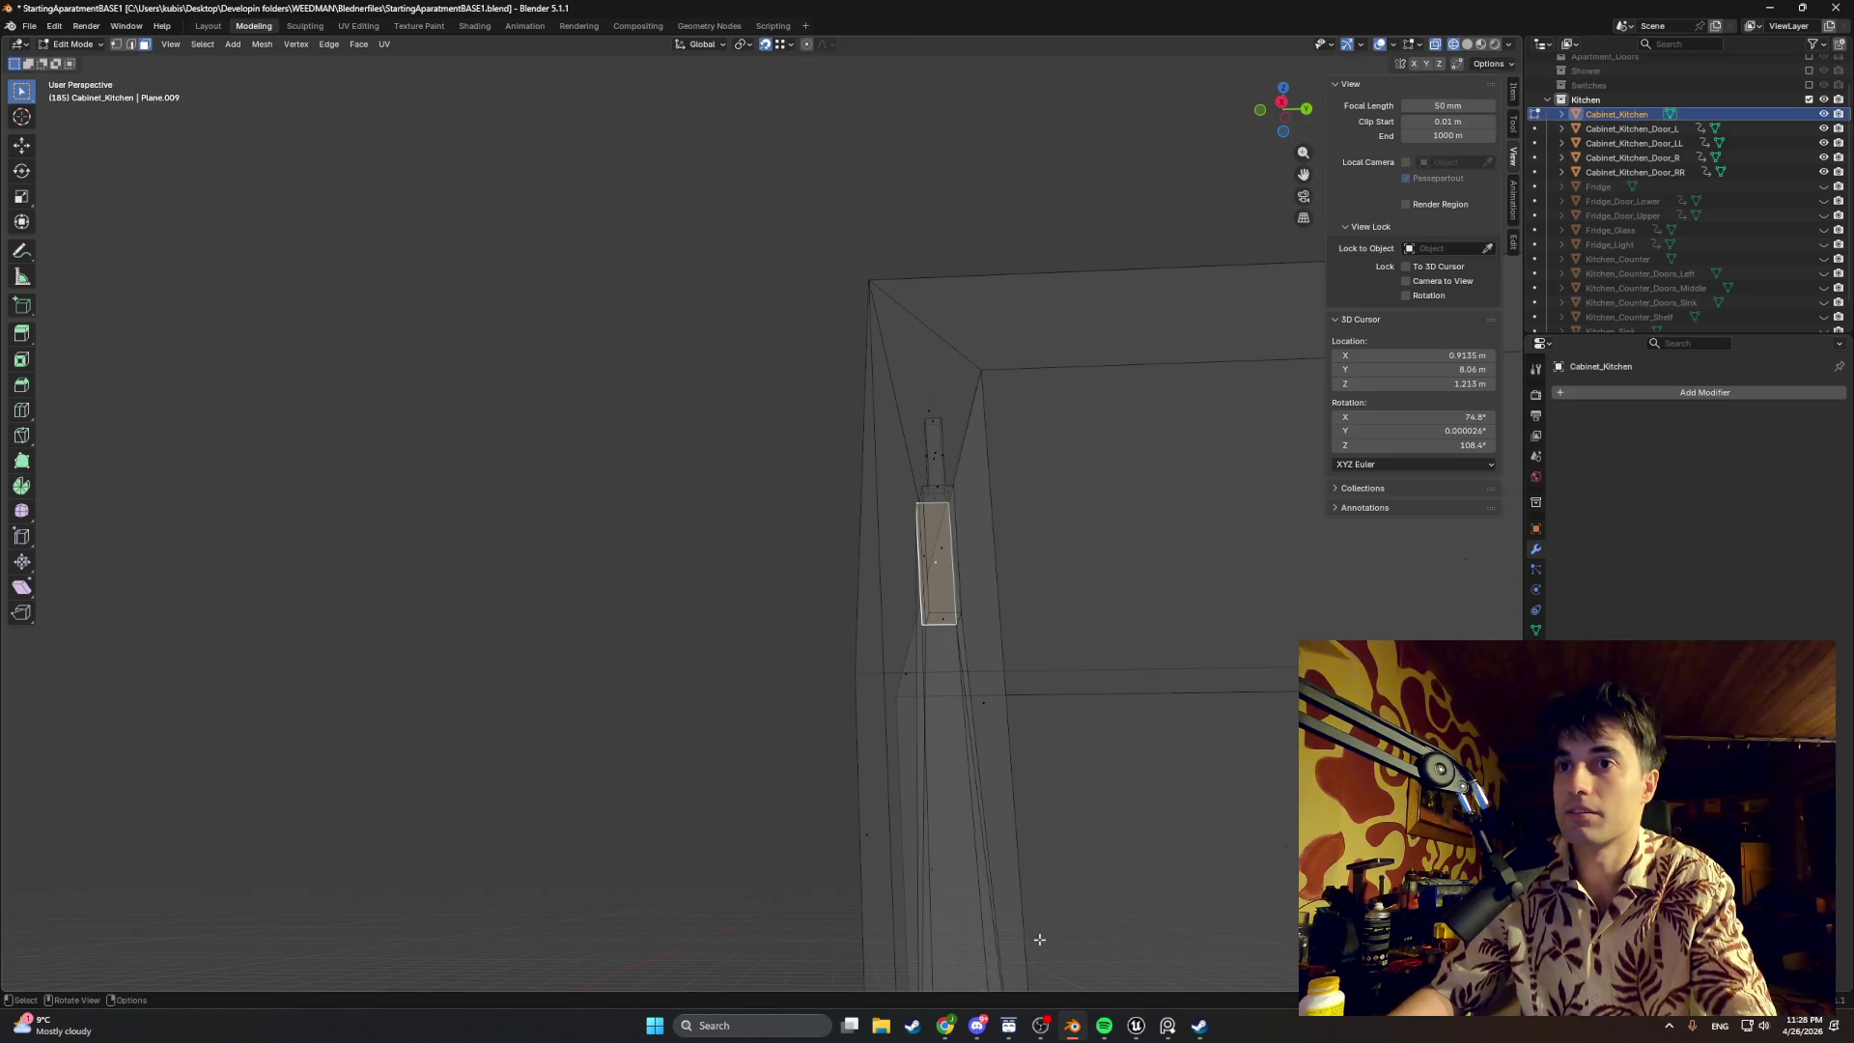
Step: Drop the peg face vertically and return the viewport to solid shading
mouse_move(1100, 769)
middle_mouse_down()
mouse_move(1057, 488)
mouse_move(840, 589)
middle_mouse_up()
key("g")
key("z")
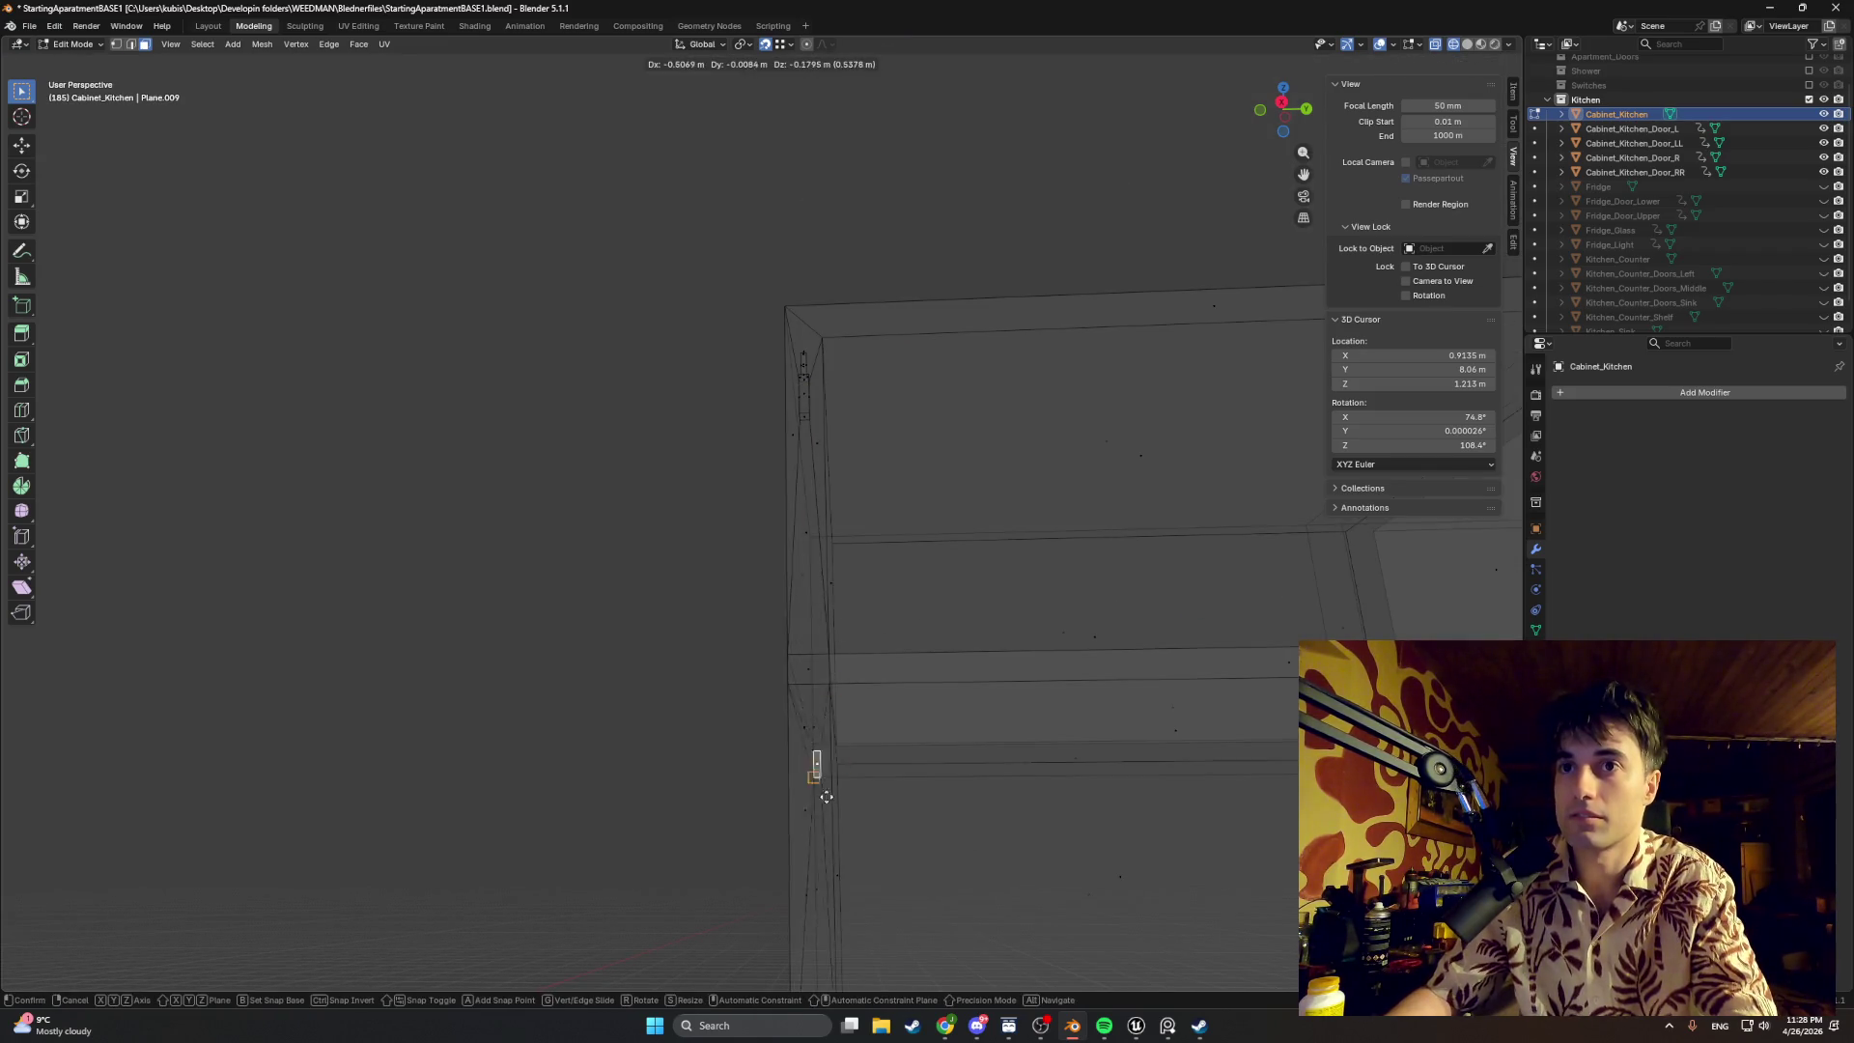
left_click(788, 929)
mouse_move(788, 929)
middle_mouse_down()
mouse_move(886, 747)
mouse_move(762, 671)
middle_mouse_up()
key("shift+z")
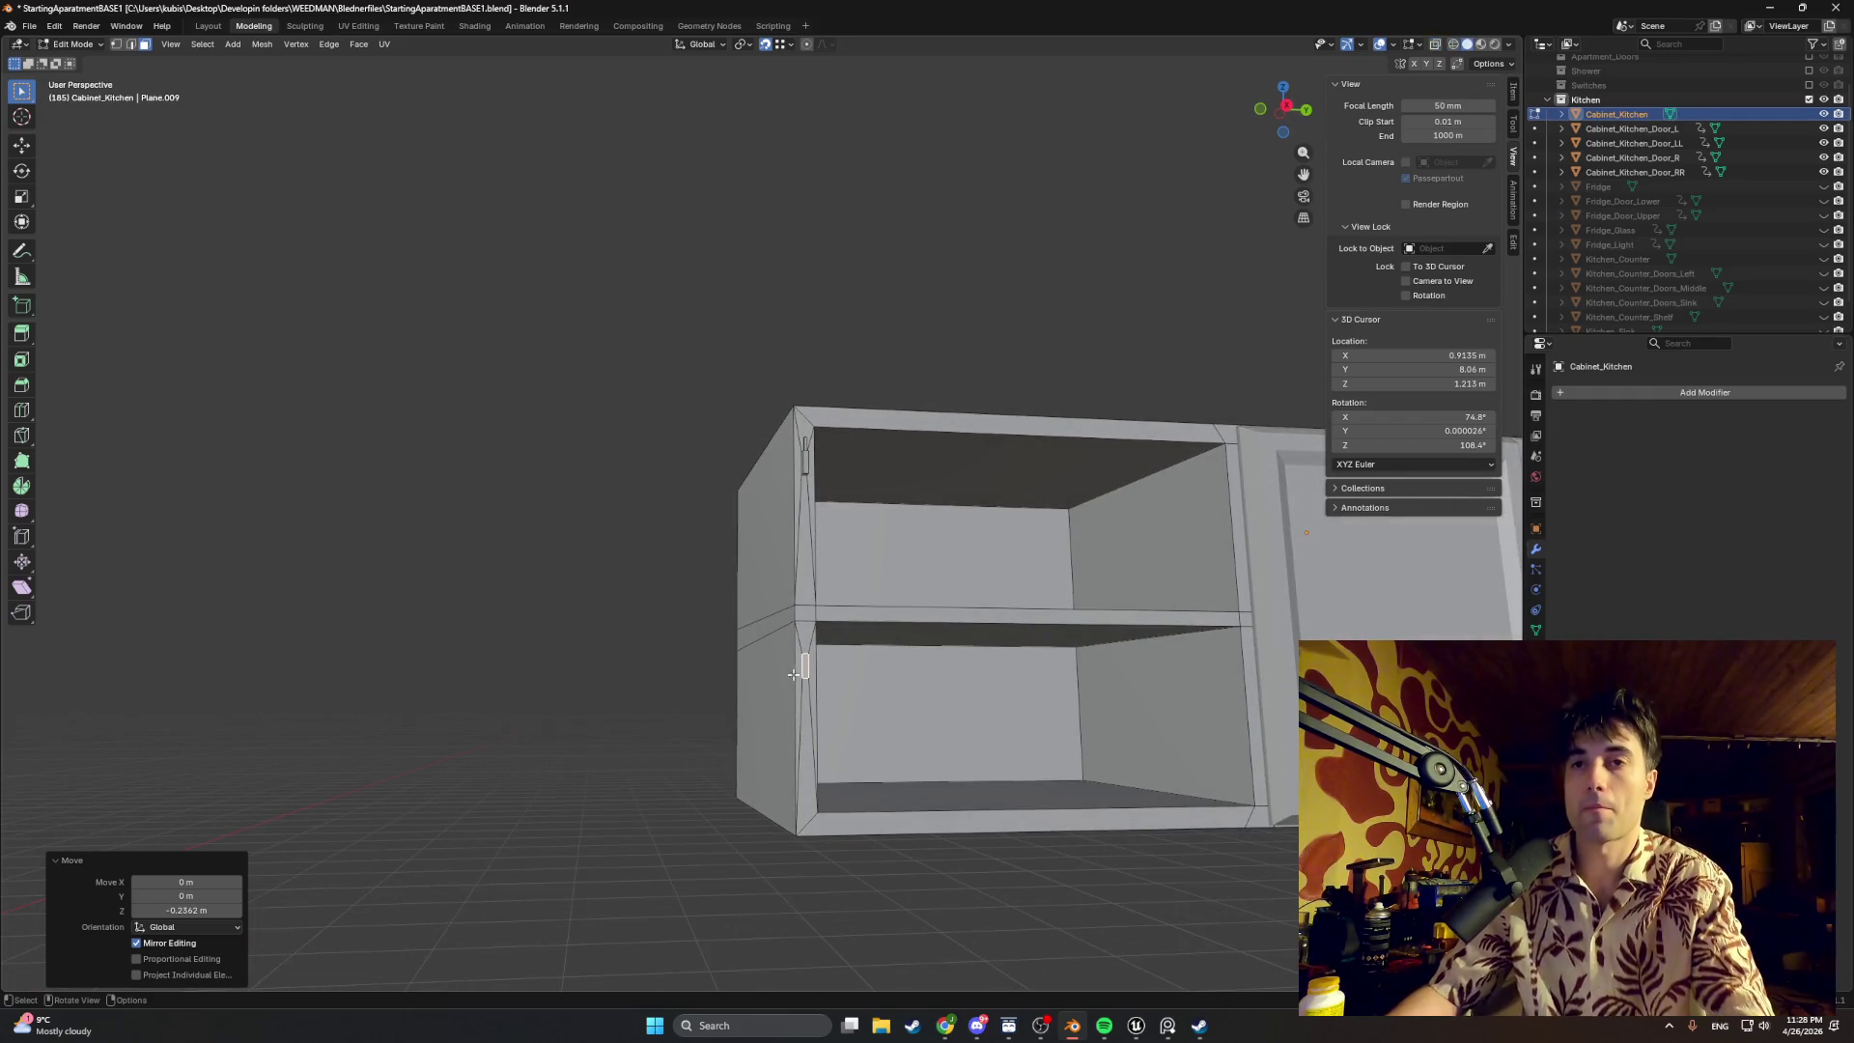
Step: From the right-side view, lower the peg face further to about 13.5 cm down
key("KP_3")
scroll(789, 651, "up", 2)
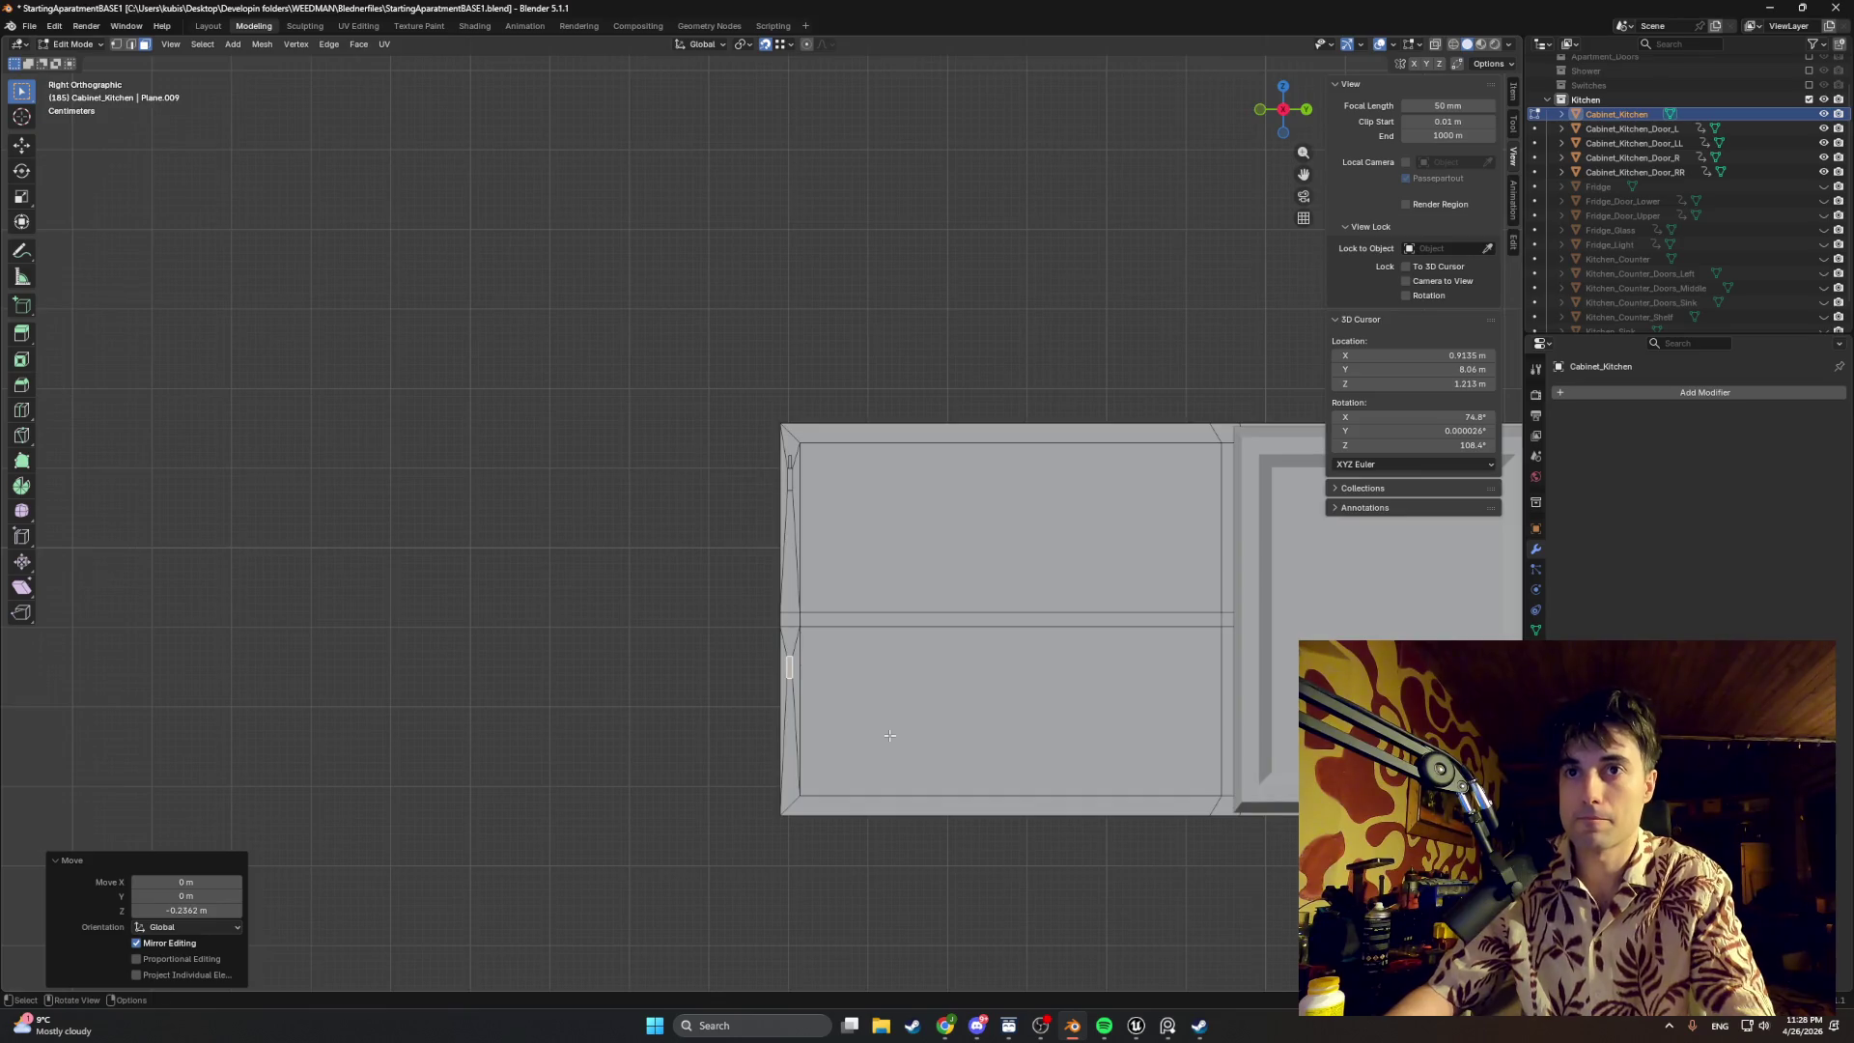
scroll(806, 765, "up", 2)
middle_click_drag(812, 768, 853, 512, "shift")
key("g")
key("z")
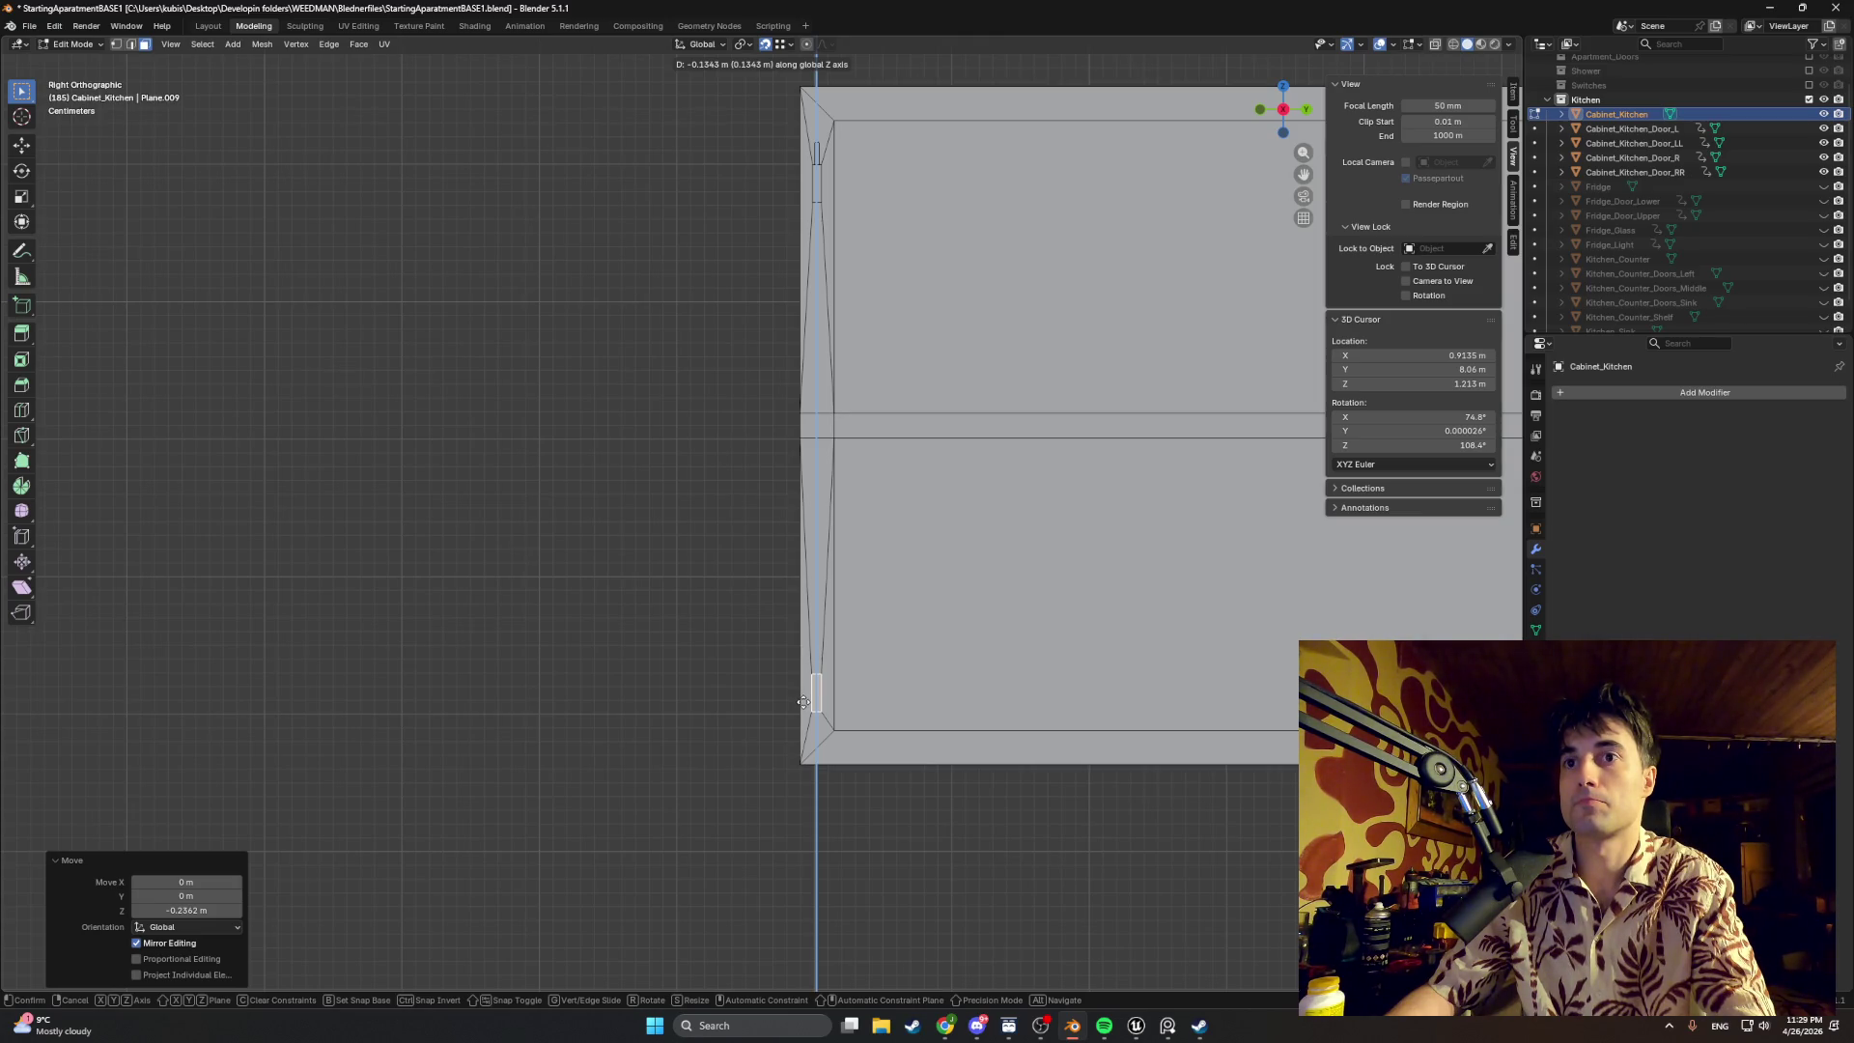
left_click(804, 703)
Step: Extrude the peg face outward about 0.0107 m into a small peg and inspect it from above
mouse_move(802, 703)
middle_mouse_down()
mouse_move(1067, 753)
mouse_move(980, 691)
middle_mouse_up()
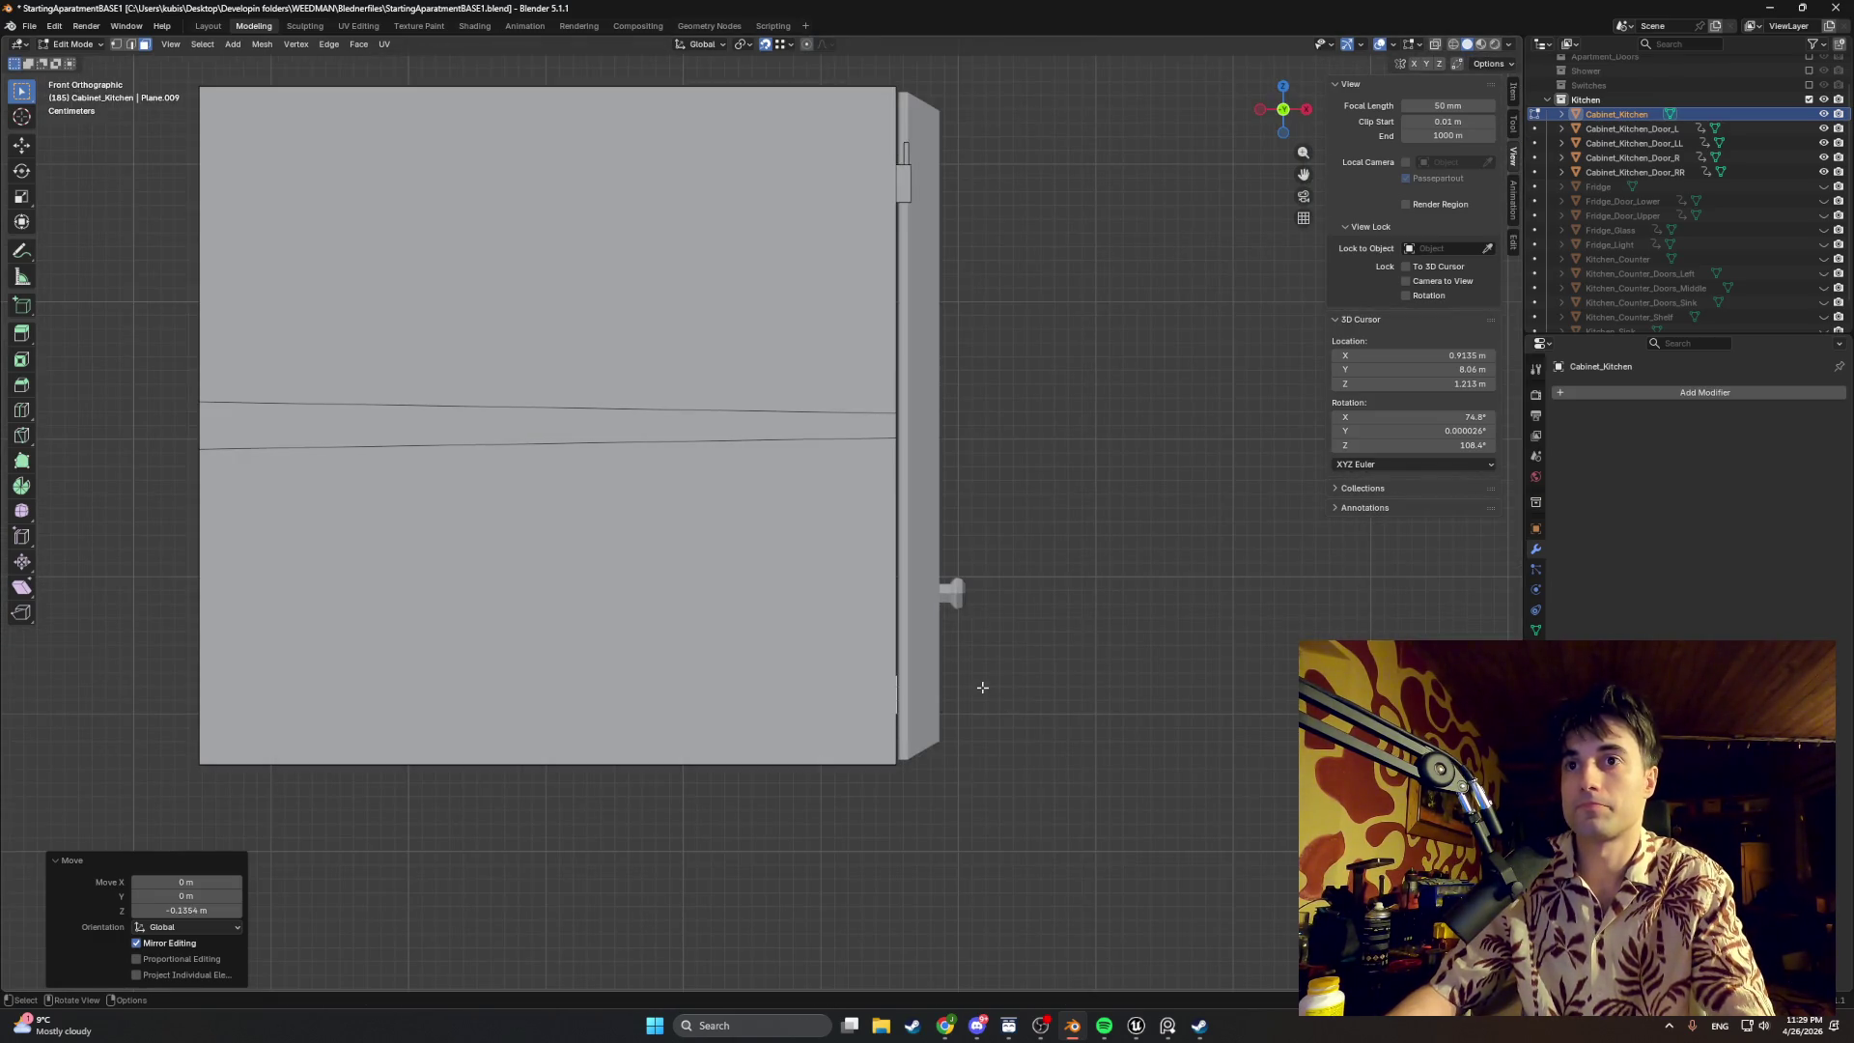
key("g")
key("z")
key("z")
key("Escape")
key("ctrl+z")
mouse_move(931, 228)
middle_mouse_down()
mouse_move(886, 635)
mouse_move(922, 676)
mouse_move(496, 544)
mouse_move(456, 358)
middle_mouse_up()
key("KP_7")
scroll(923, 676, "up", 5)
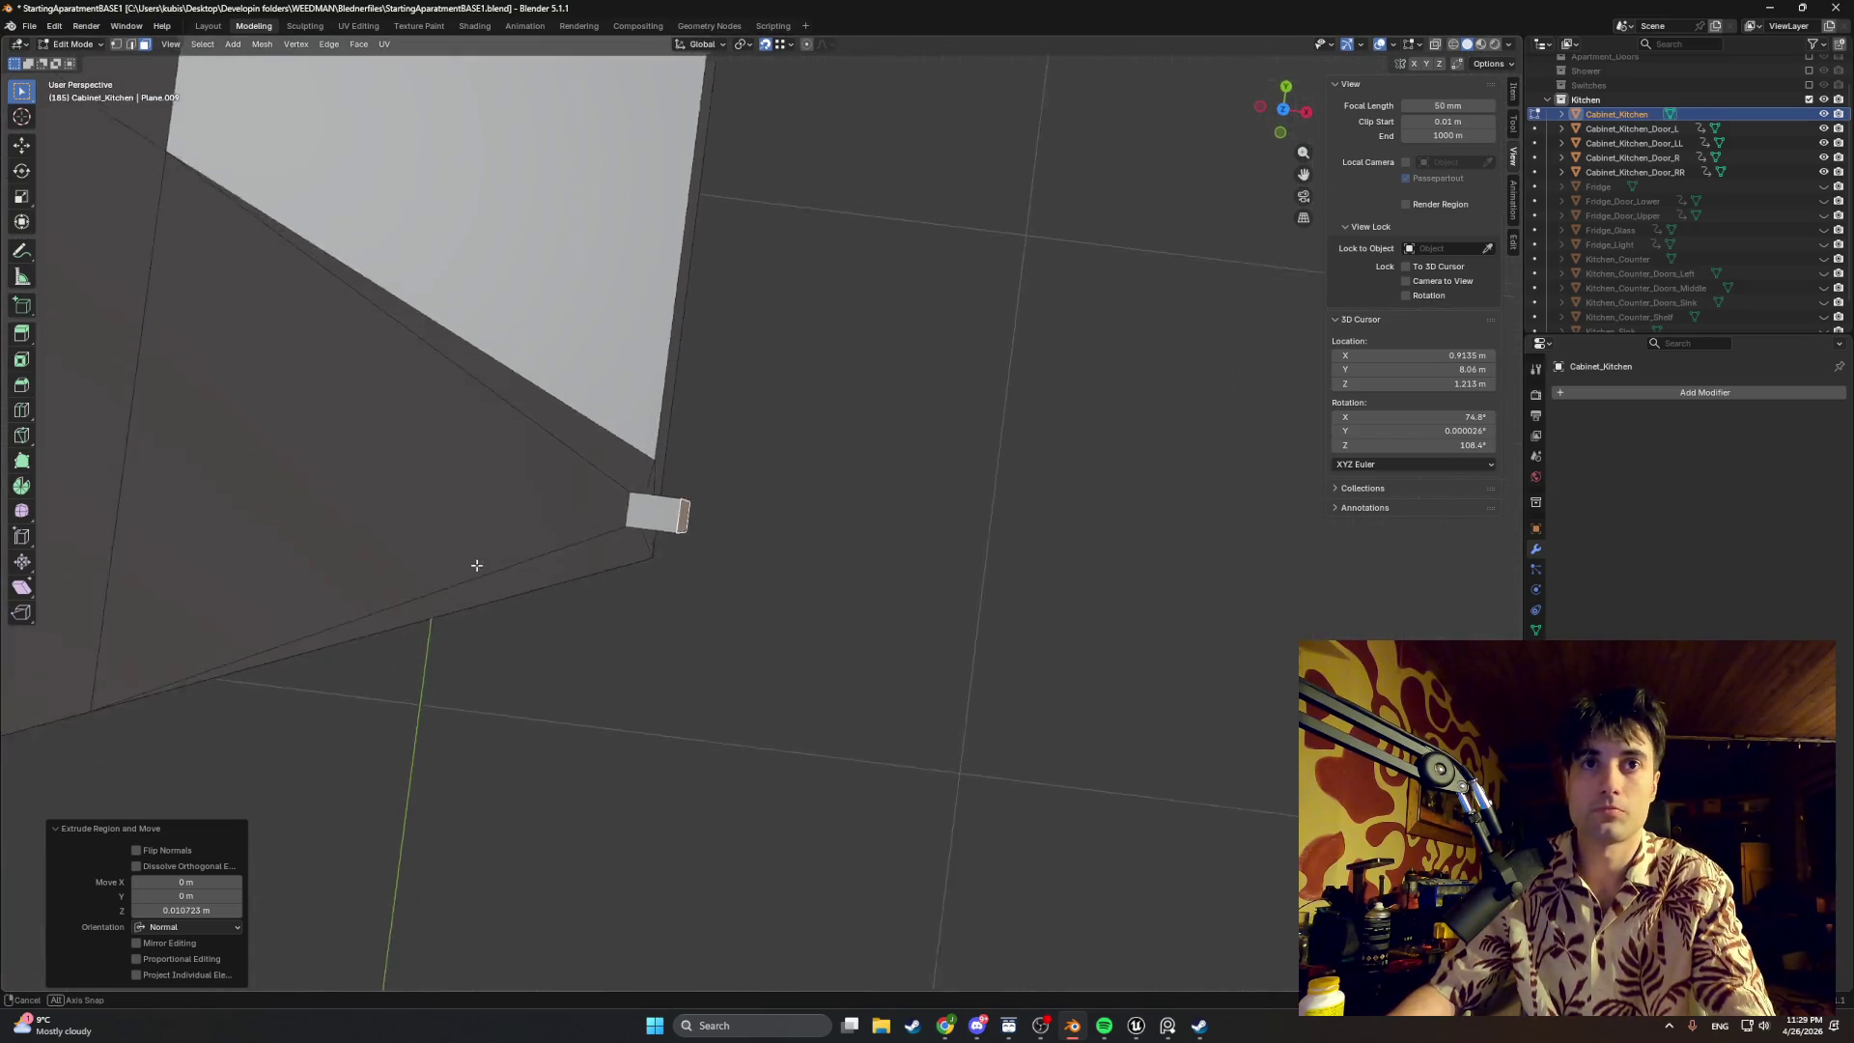
key("KP_7")
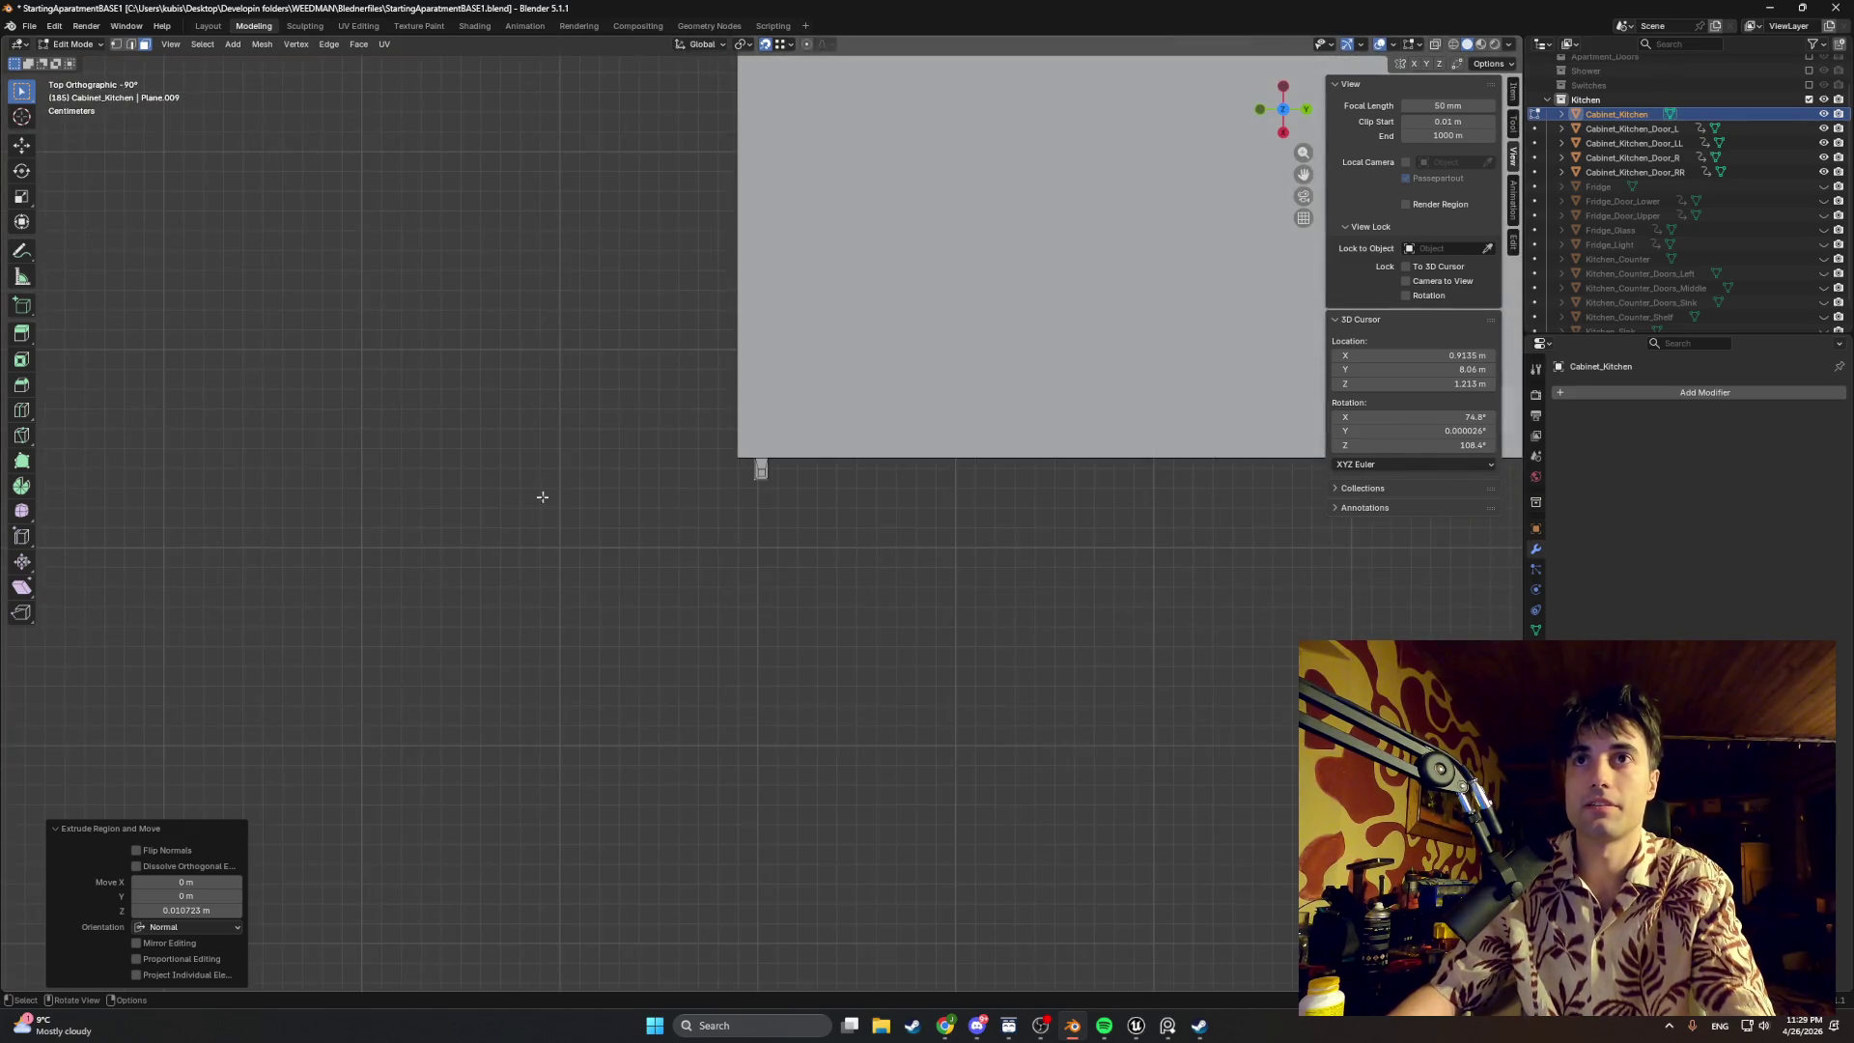
middle_click_drag(541, 498, 716, 348, "shift")
scroll(712, 221, "down", 3)
middle_click_drag(713, 222, 681, 449, "shift")
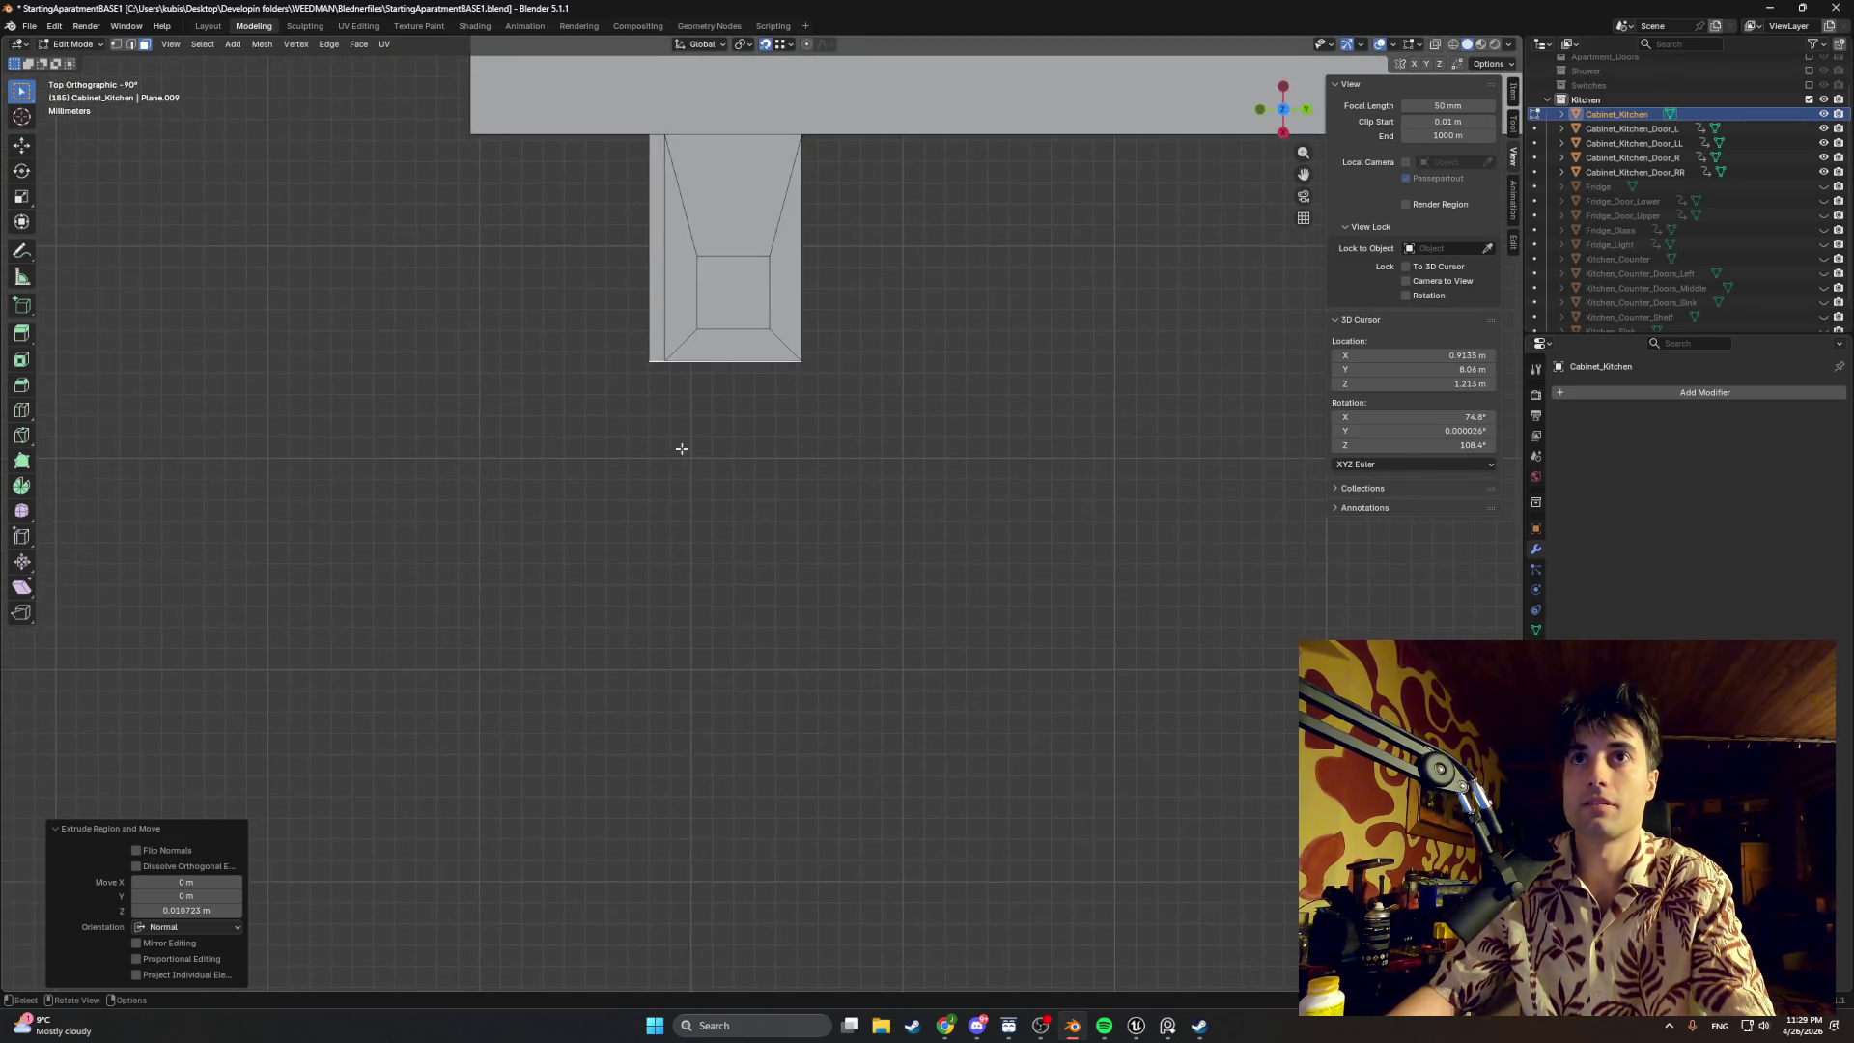
middle_click_drag(638, 226, 642, 532)
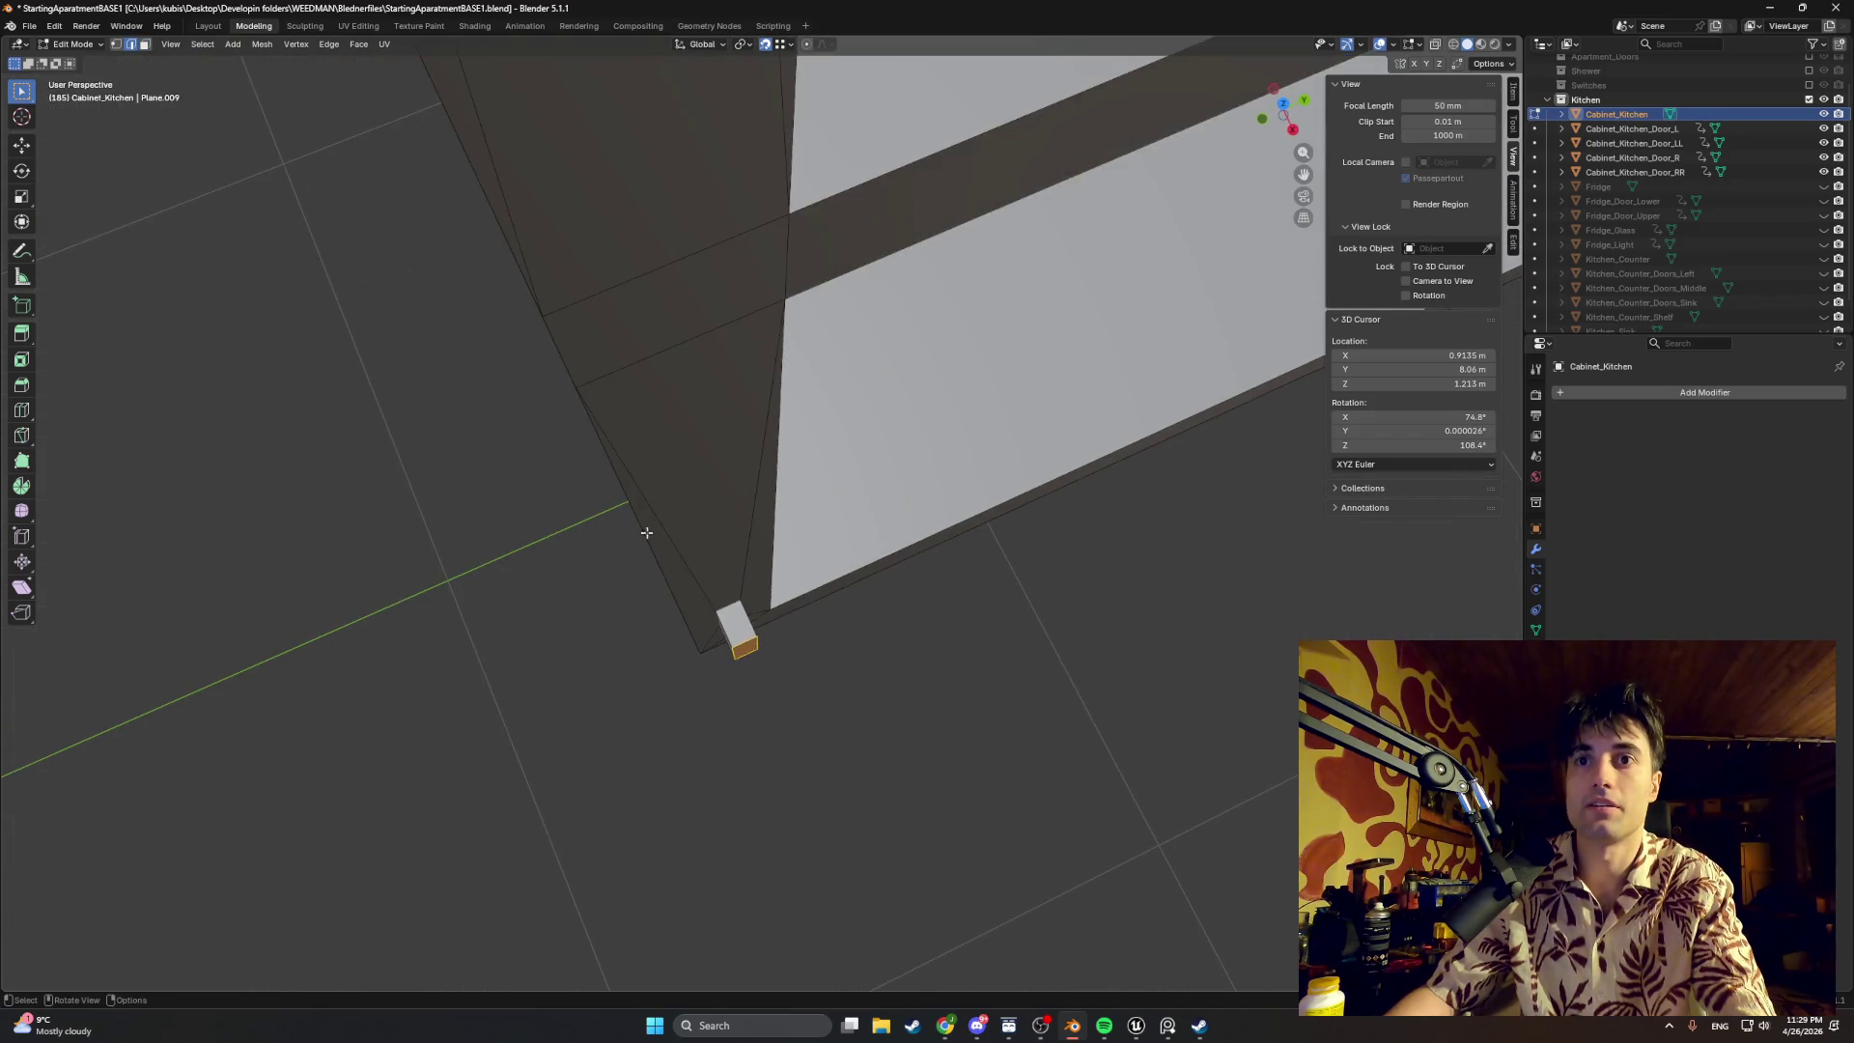
scroll(641, 531, "up", 5)
middle_click_drag(777, 561, 617, 786)
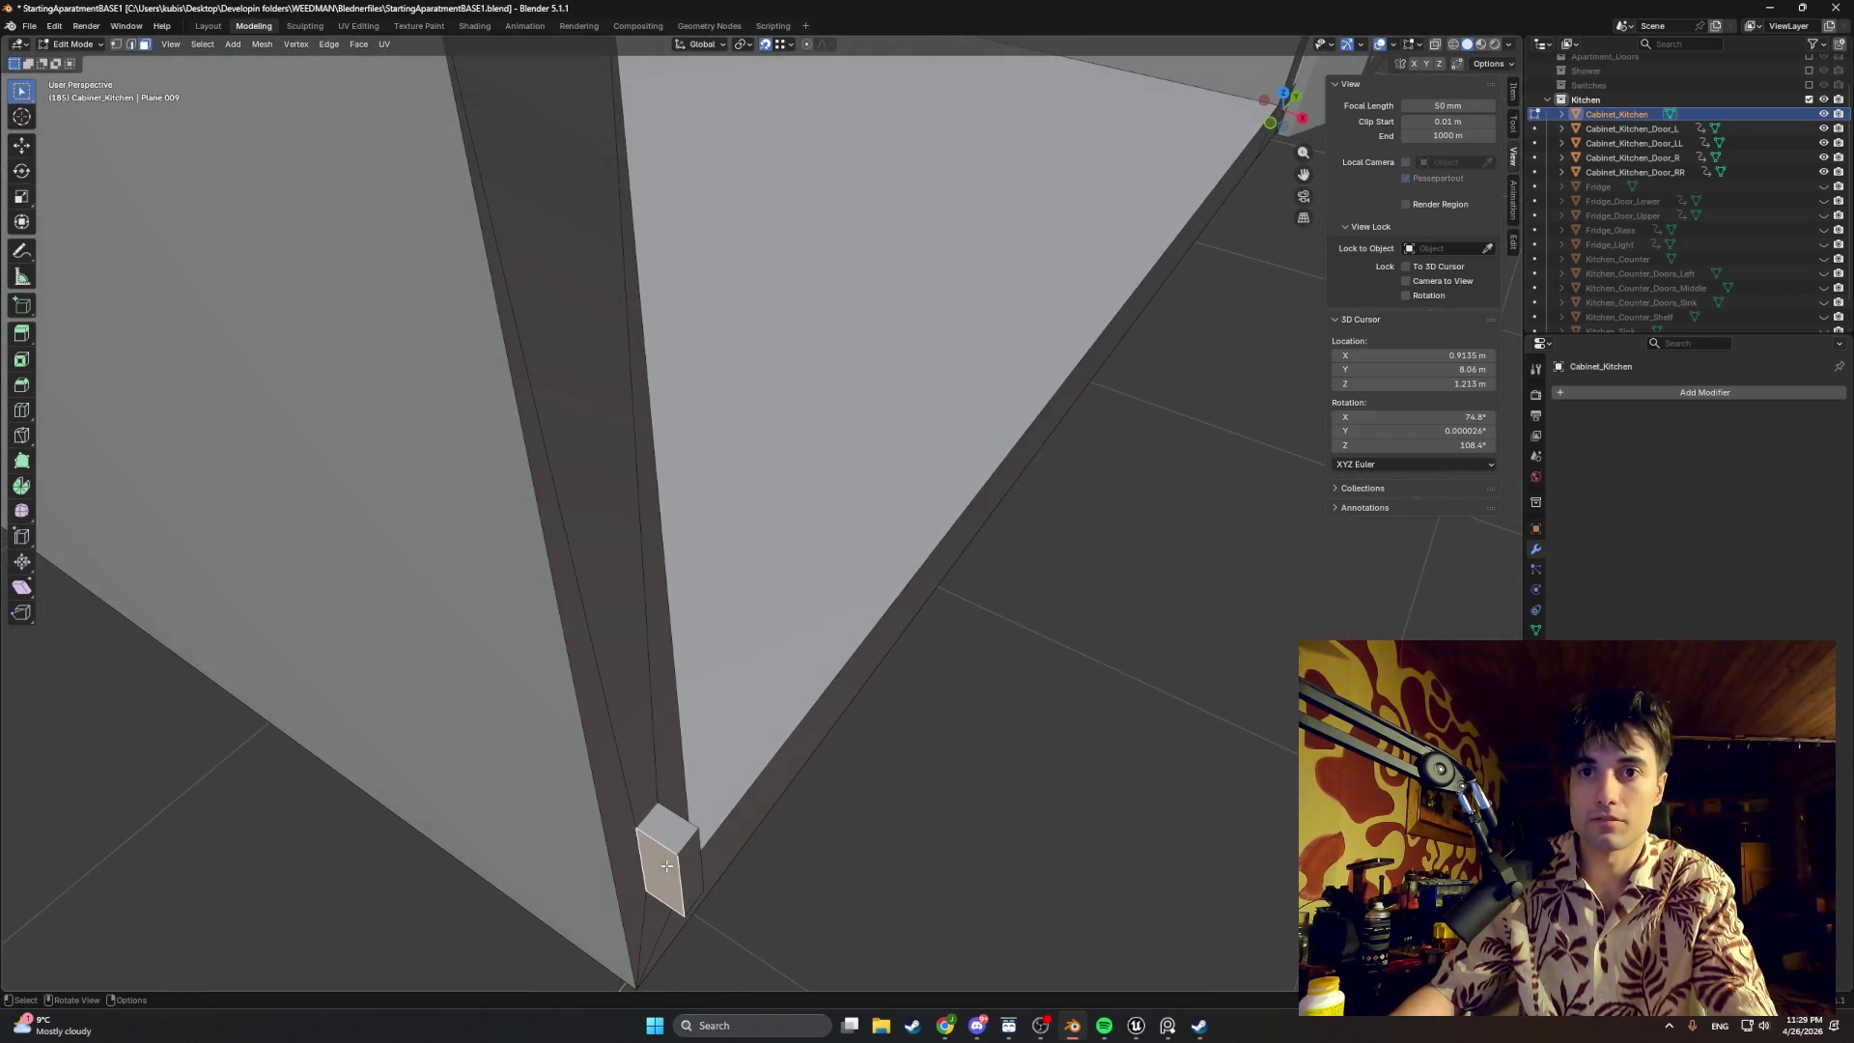
middle_click_drag(665, 866, 745, 815, "alt")
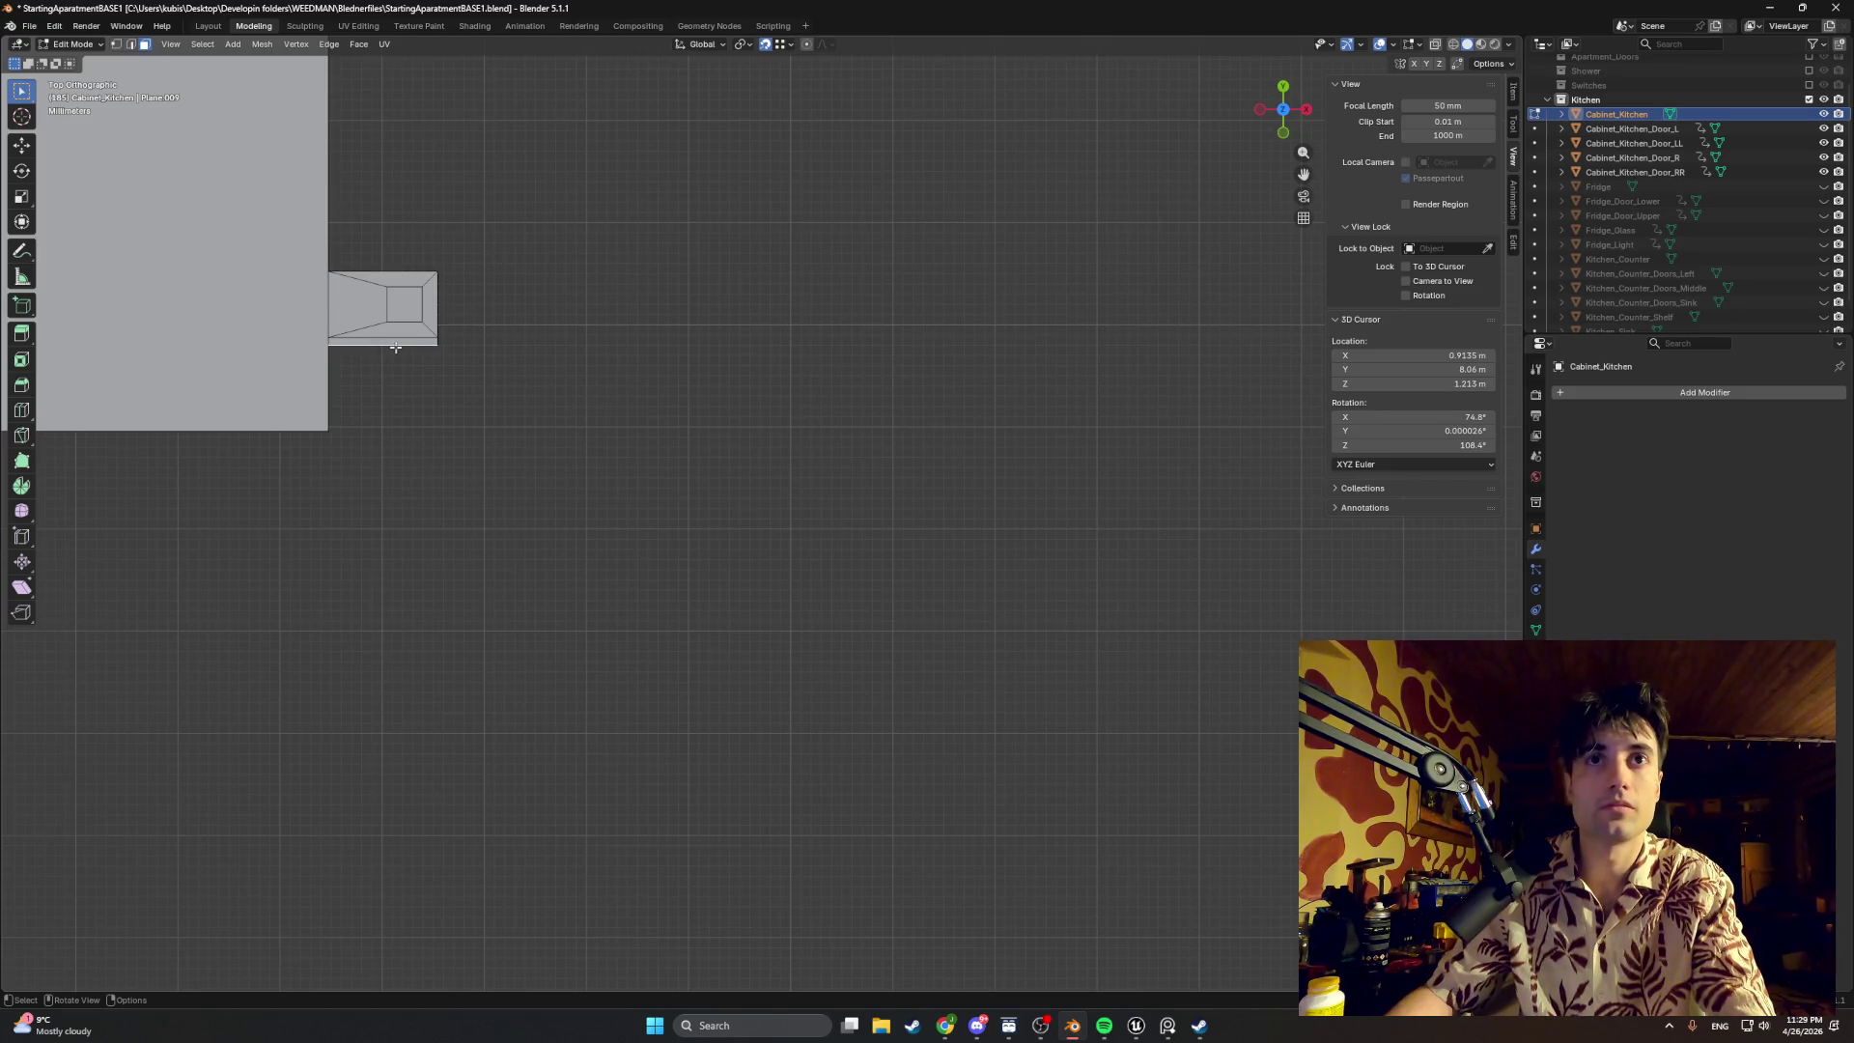
key("g")
key("y")
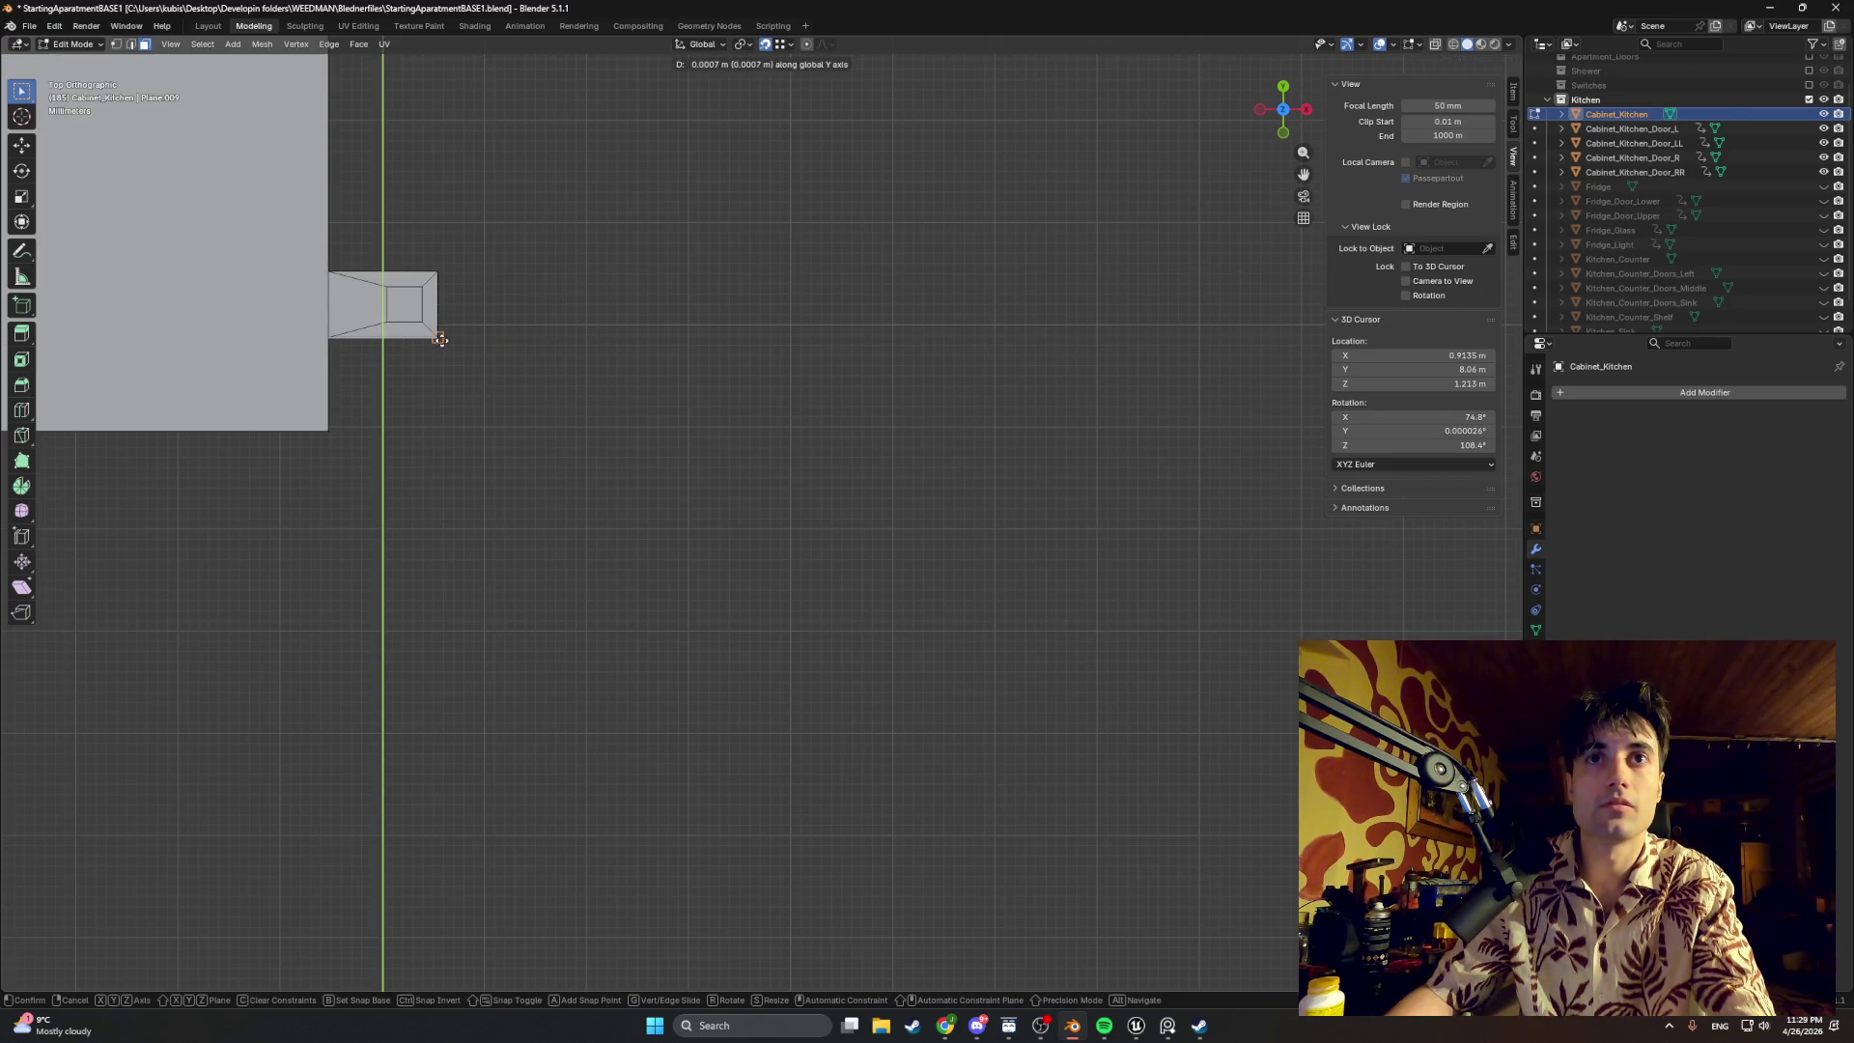
left_click(442, 339)
scroll(479, 465, "up", 3)
scroll(508, 584, "up", 3)
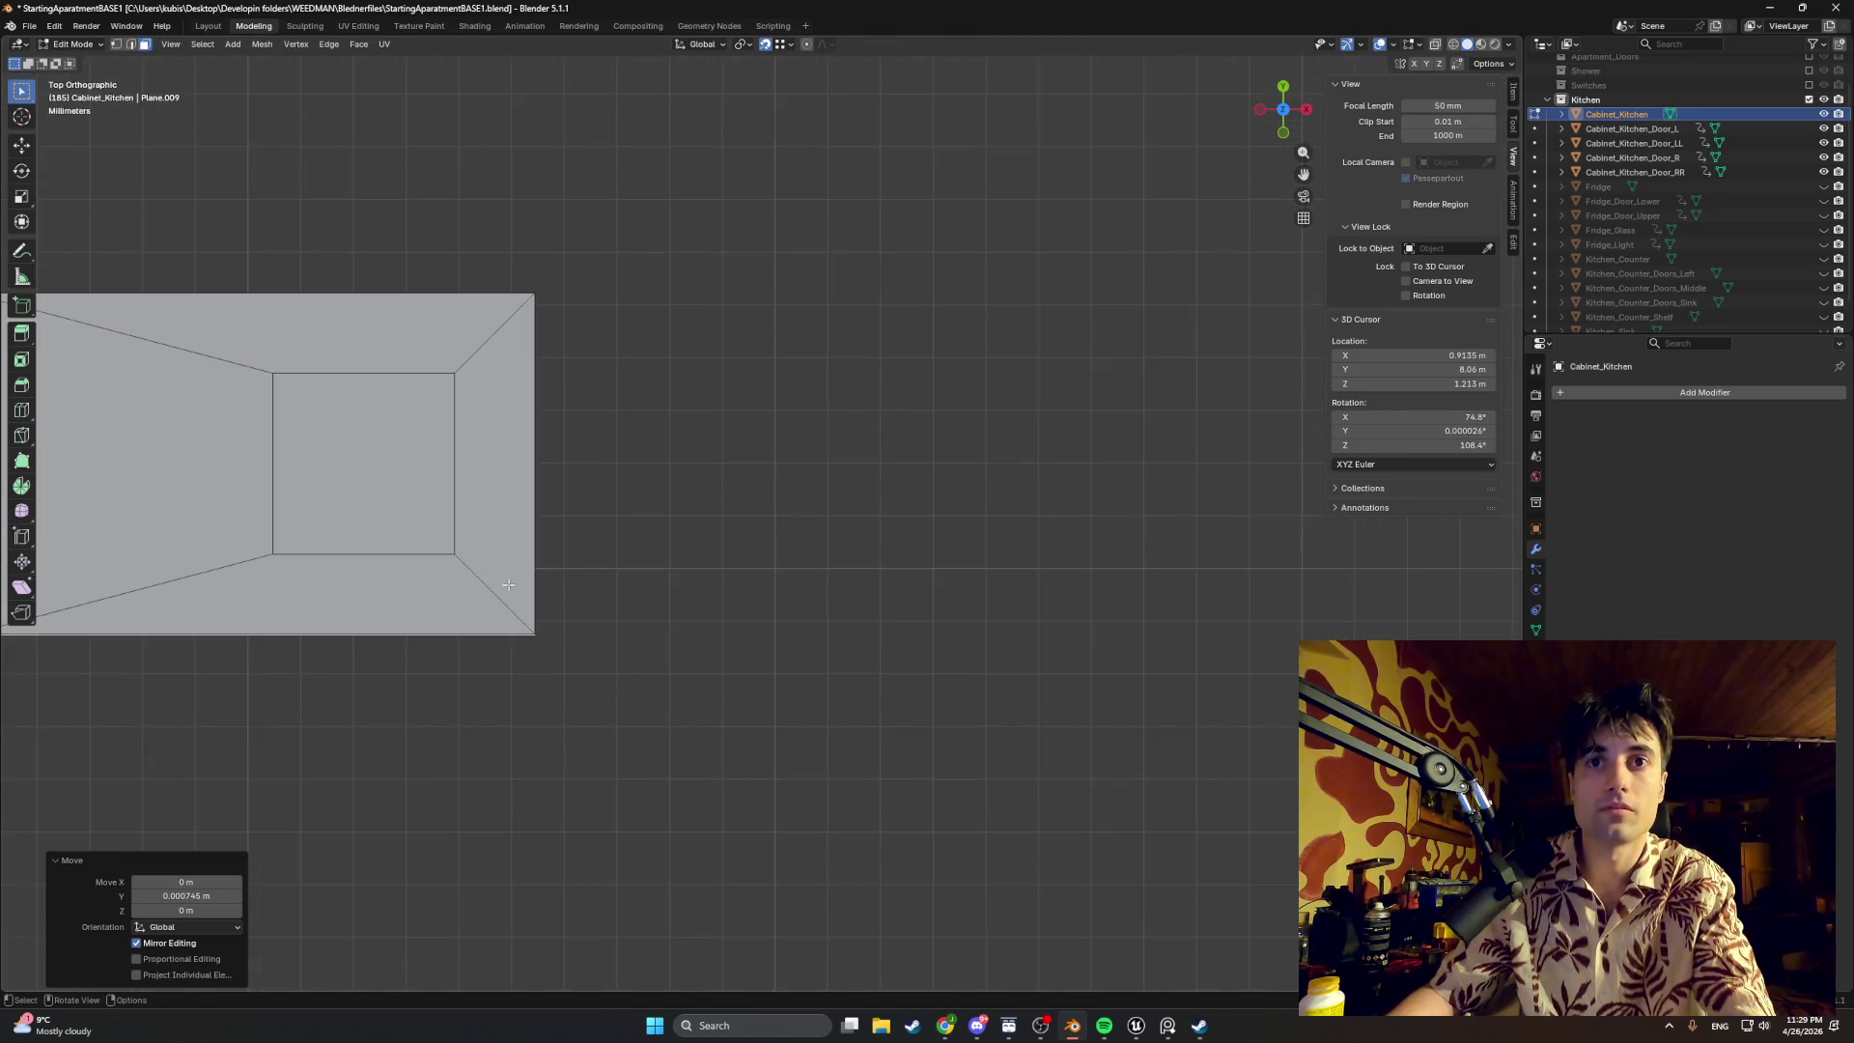
mouse_move(588, 513)
middle_mouse_down()
mouse_move(629, 410)
mouse_move(683, 728)
mouse_move(795, 895)
mouse_move(403, 664)
middle_mouse_up()
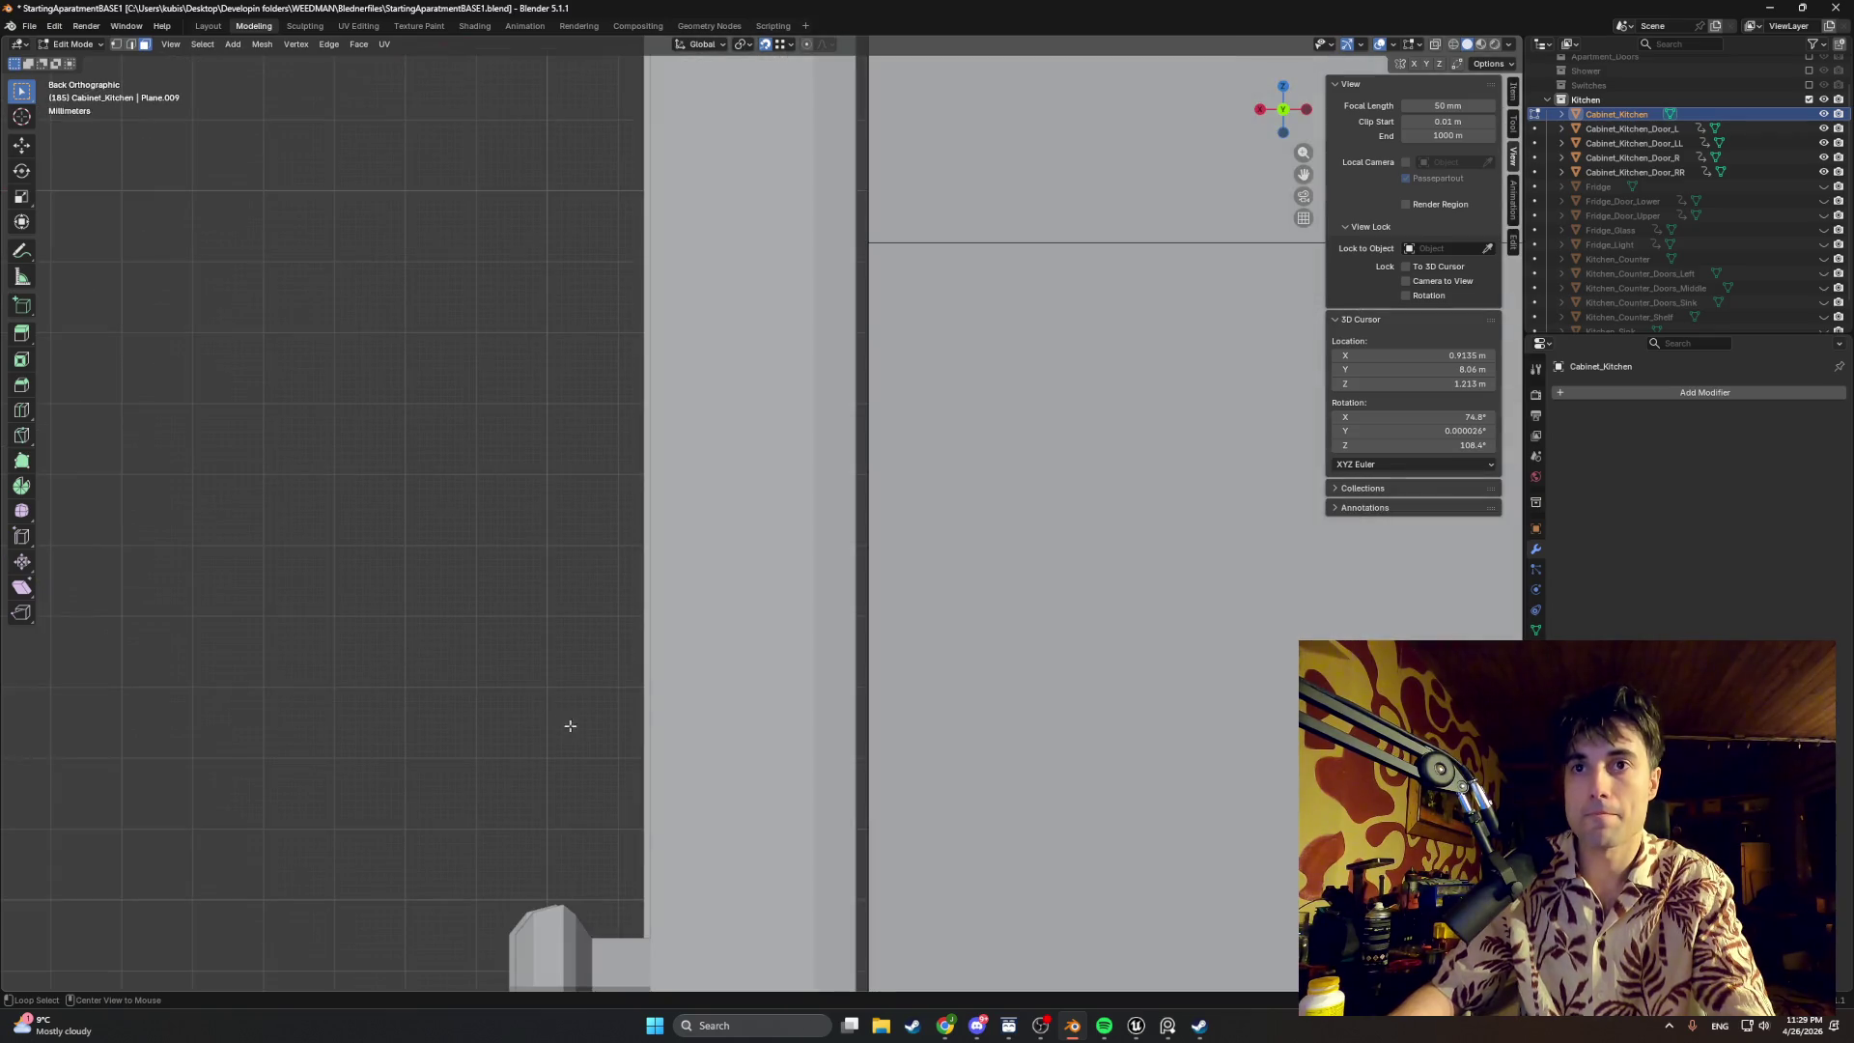
mouse_move(575, 662)
middle_mouse_down("alt")
mouse_move(599, 671)
mouse_move(708, 530)
mouse_move(802, 554)
middle_mouse_up("alt")
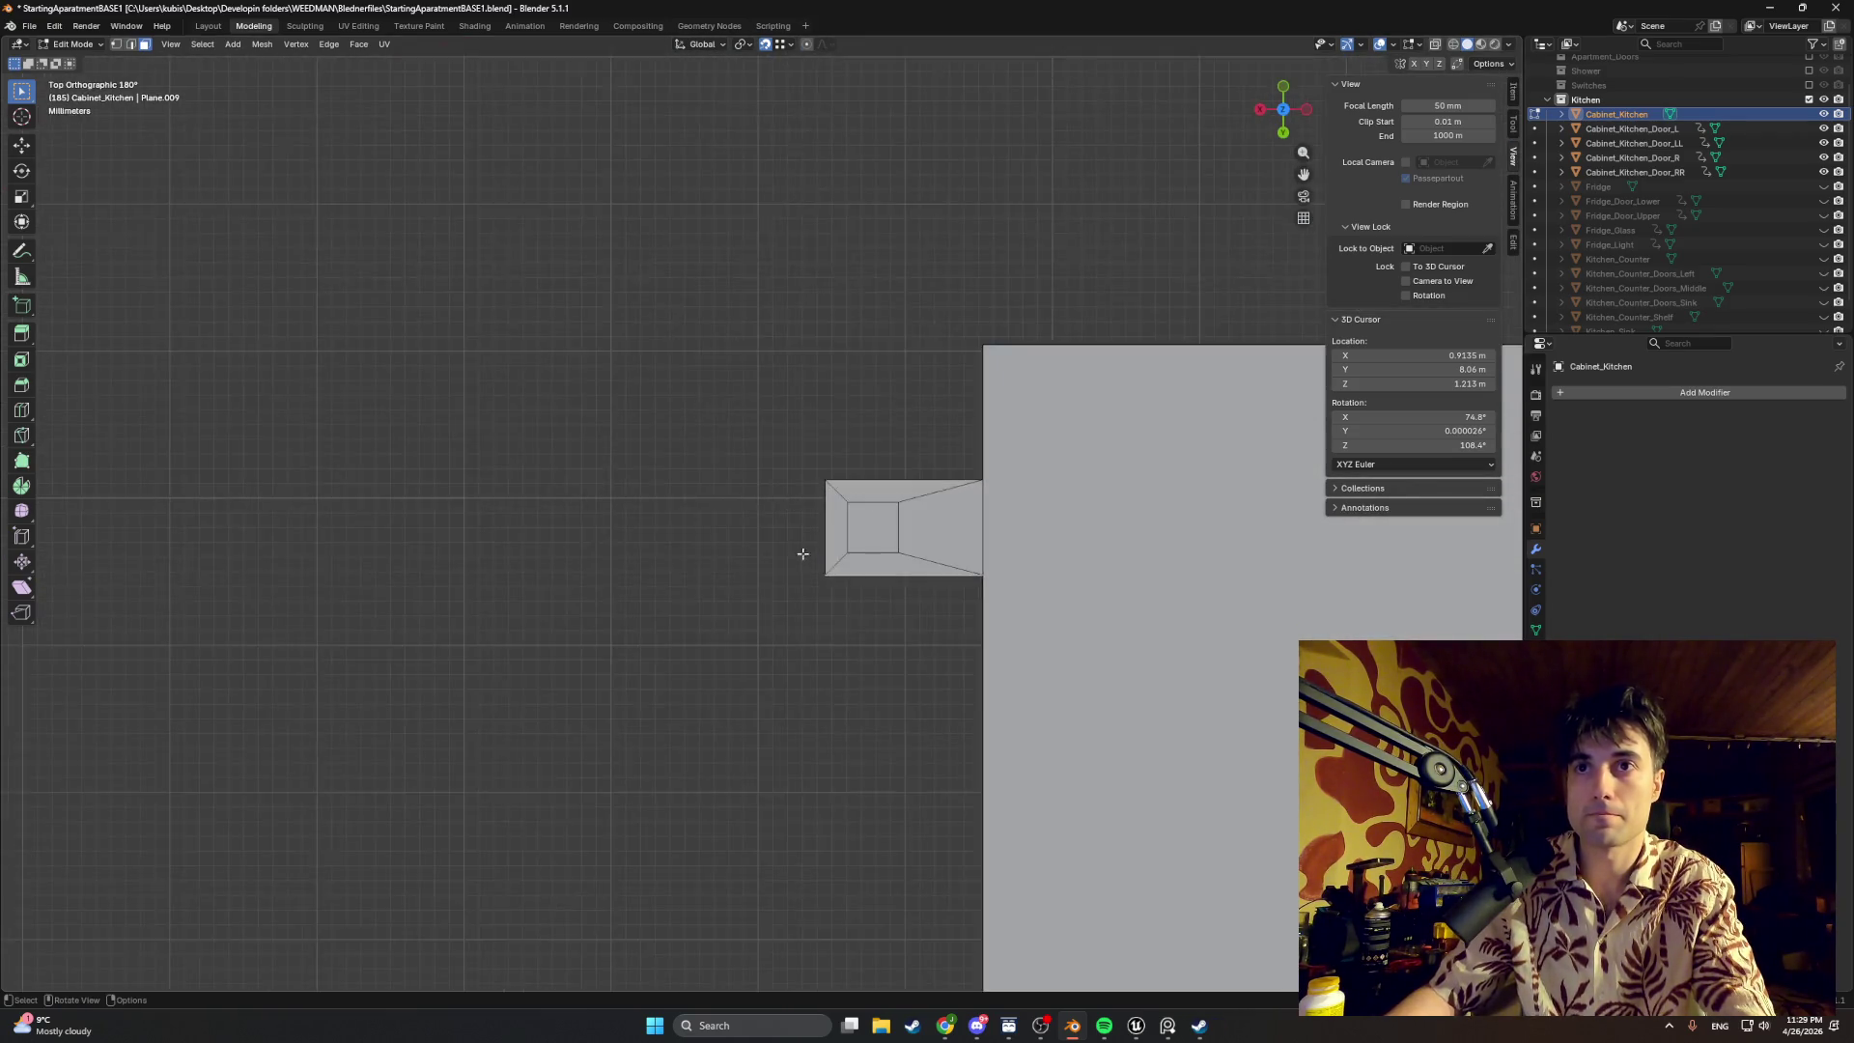
scroll(803, 554, "up", 5)
mouse_move(928, 667)
middle_mouse_down()
mouse_move(672, 632)
mouse_move(705, 559)
mouse_move(796, 487)
mouse_move(770, 506)
middle_mouse_up()
scroll(769, 506, "up", 2)
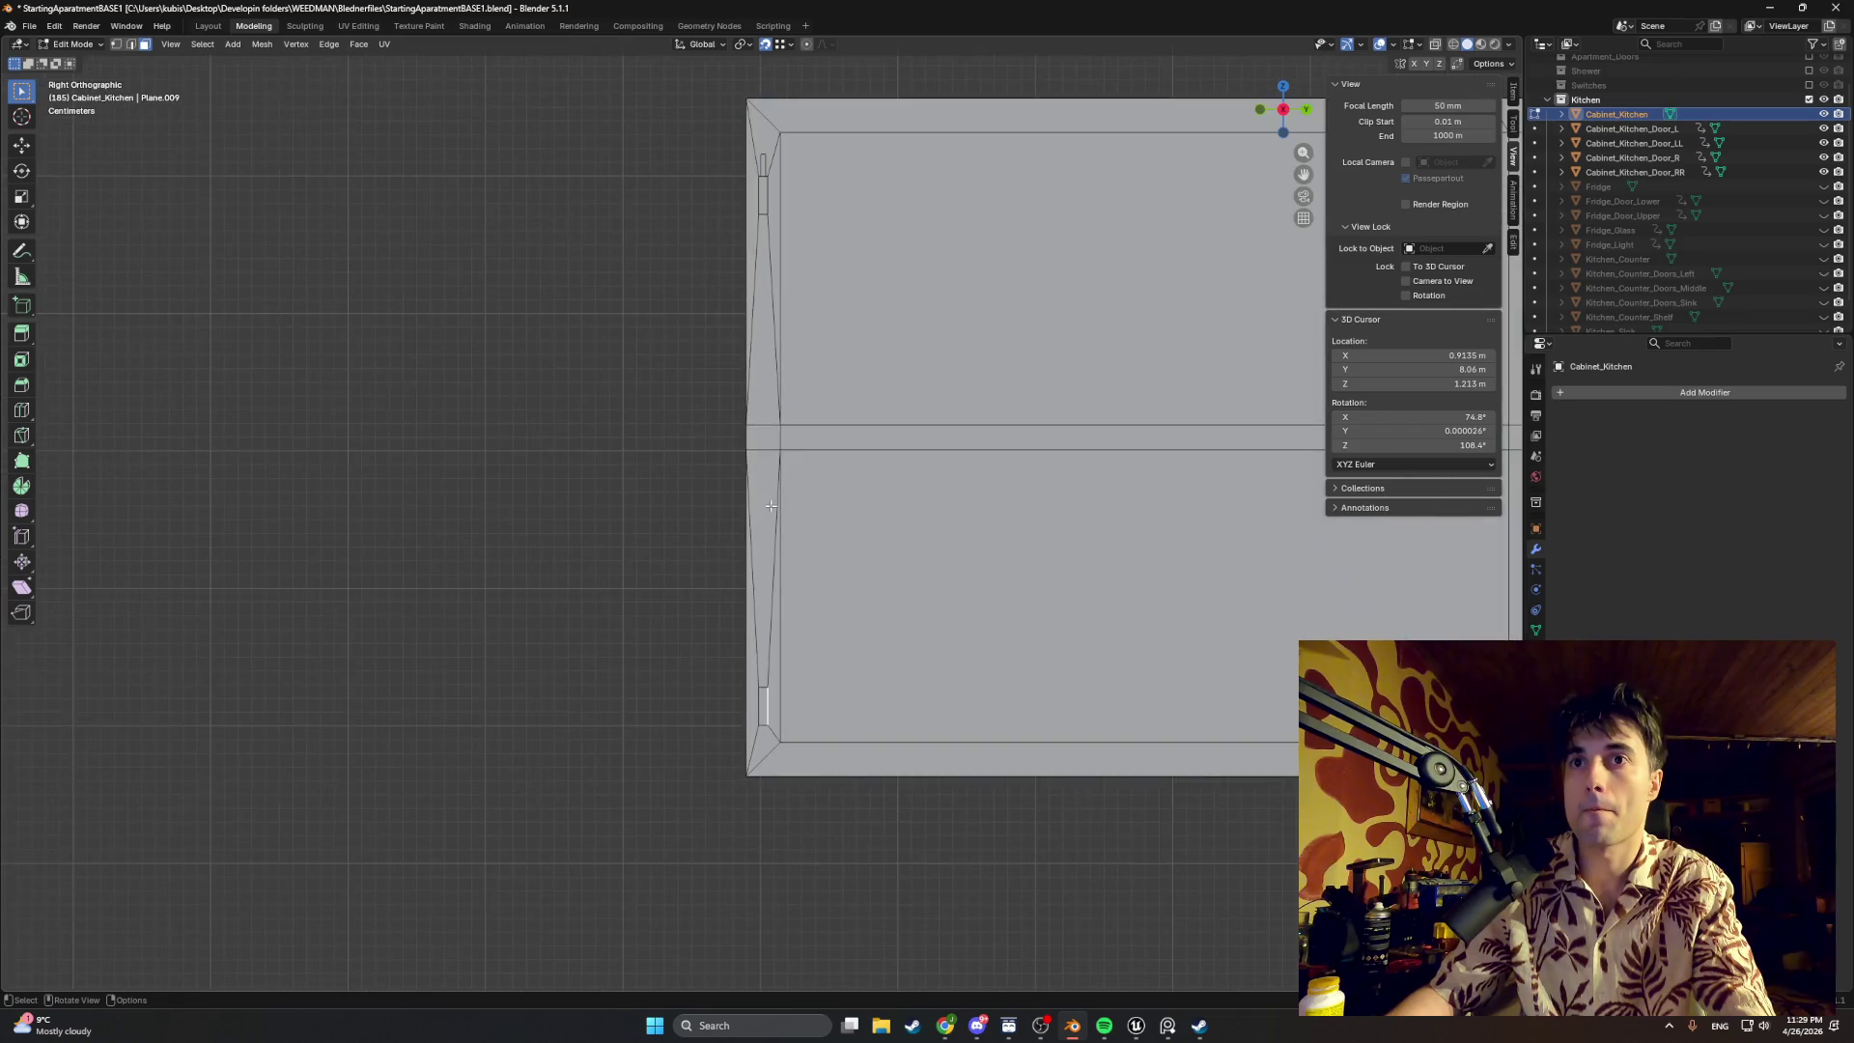
mouse_move(745, 621)
middle_mouse_down()
mouse_move(890, 638)
mouse_move(879, 696)
mouse_move(749, 681)
middle_mouse_up()
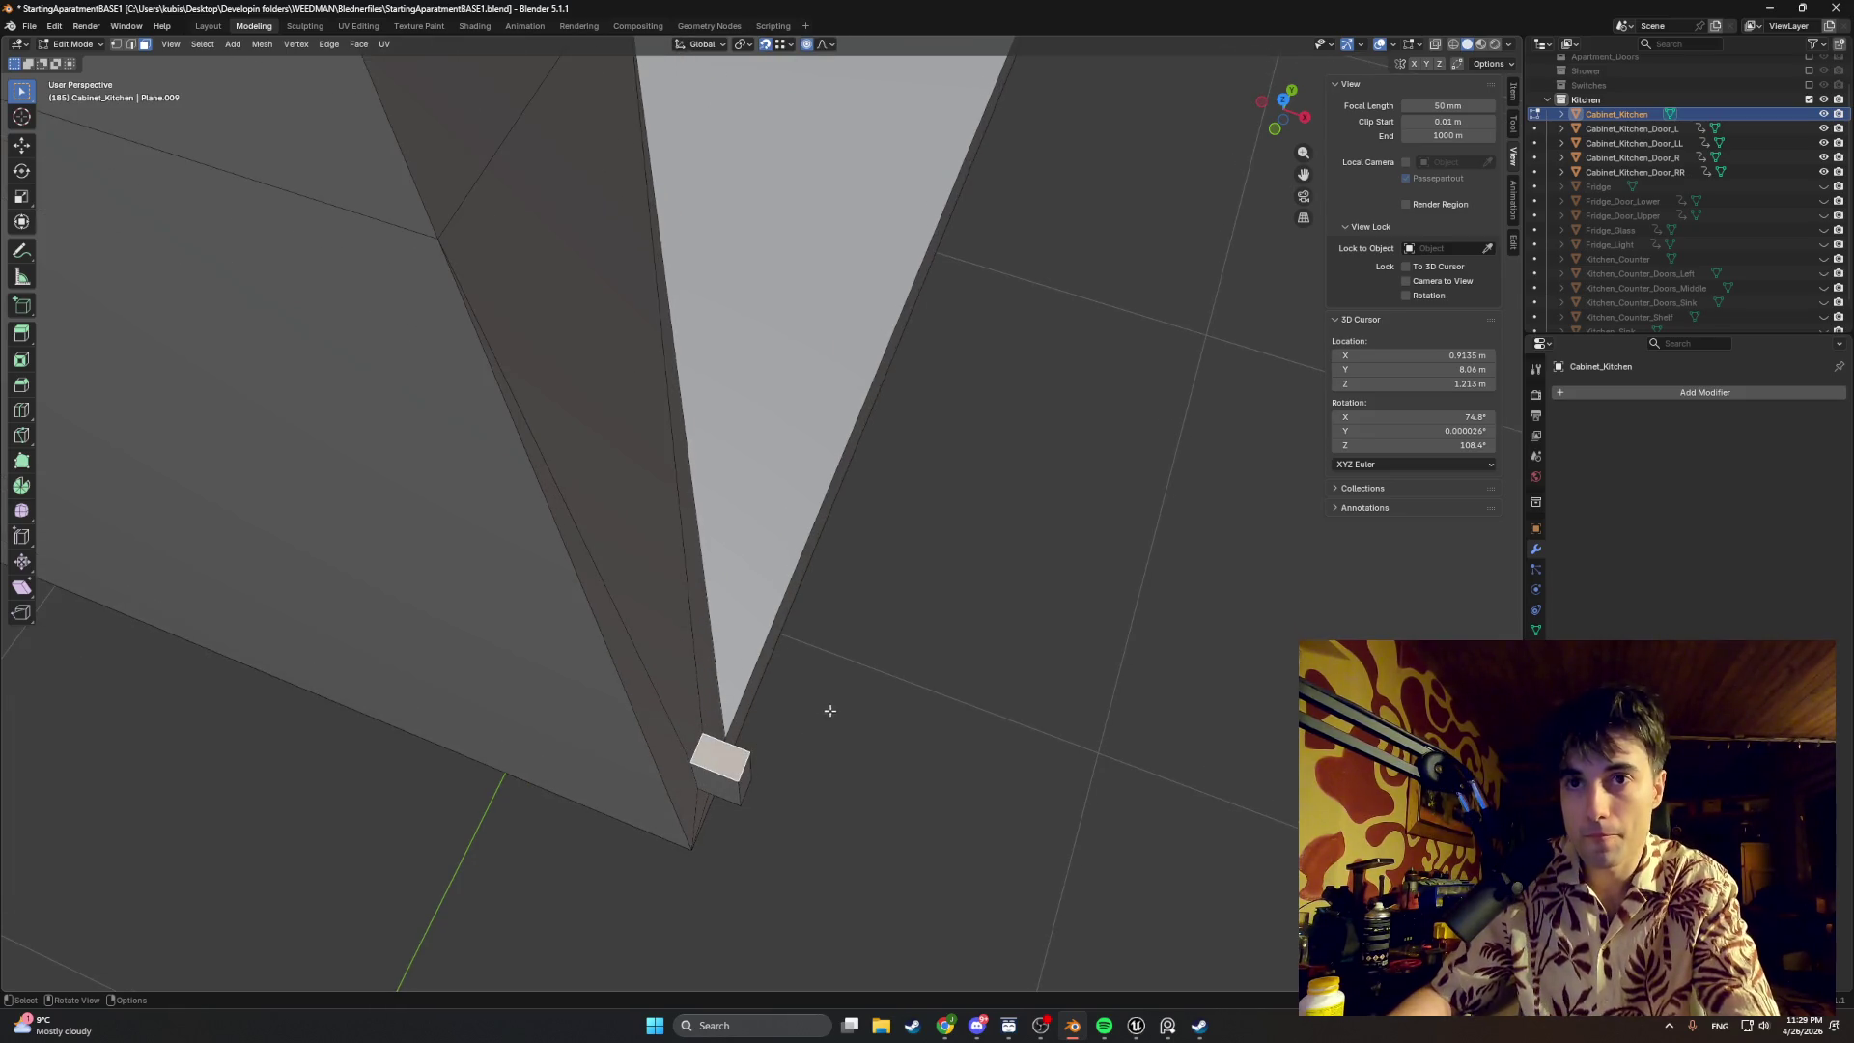
key("i")
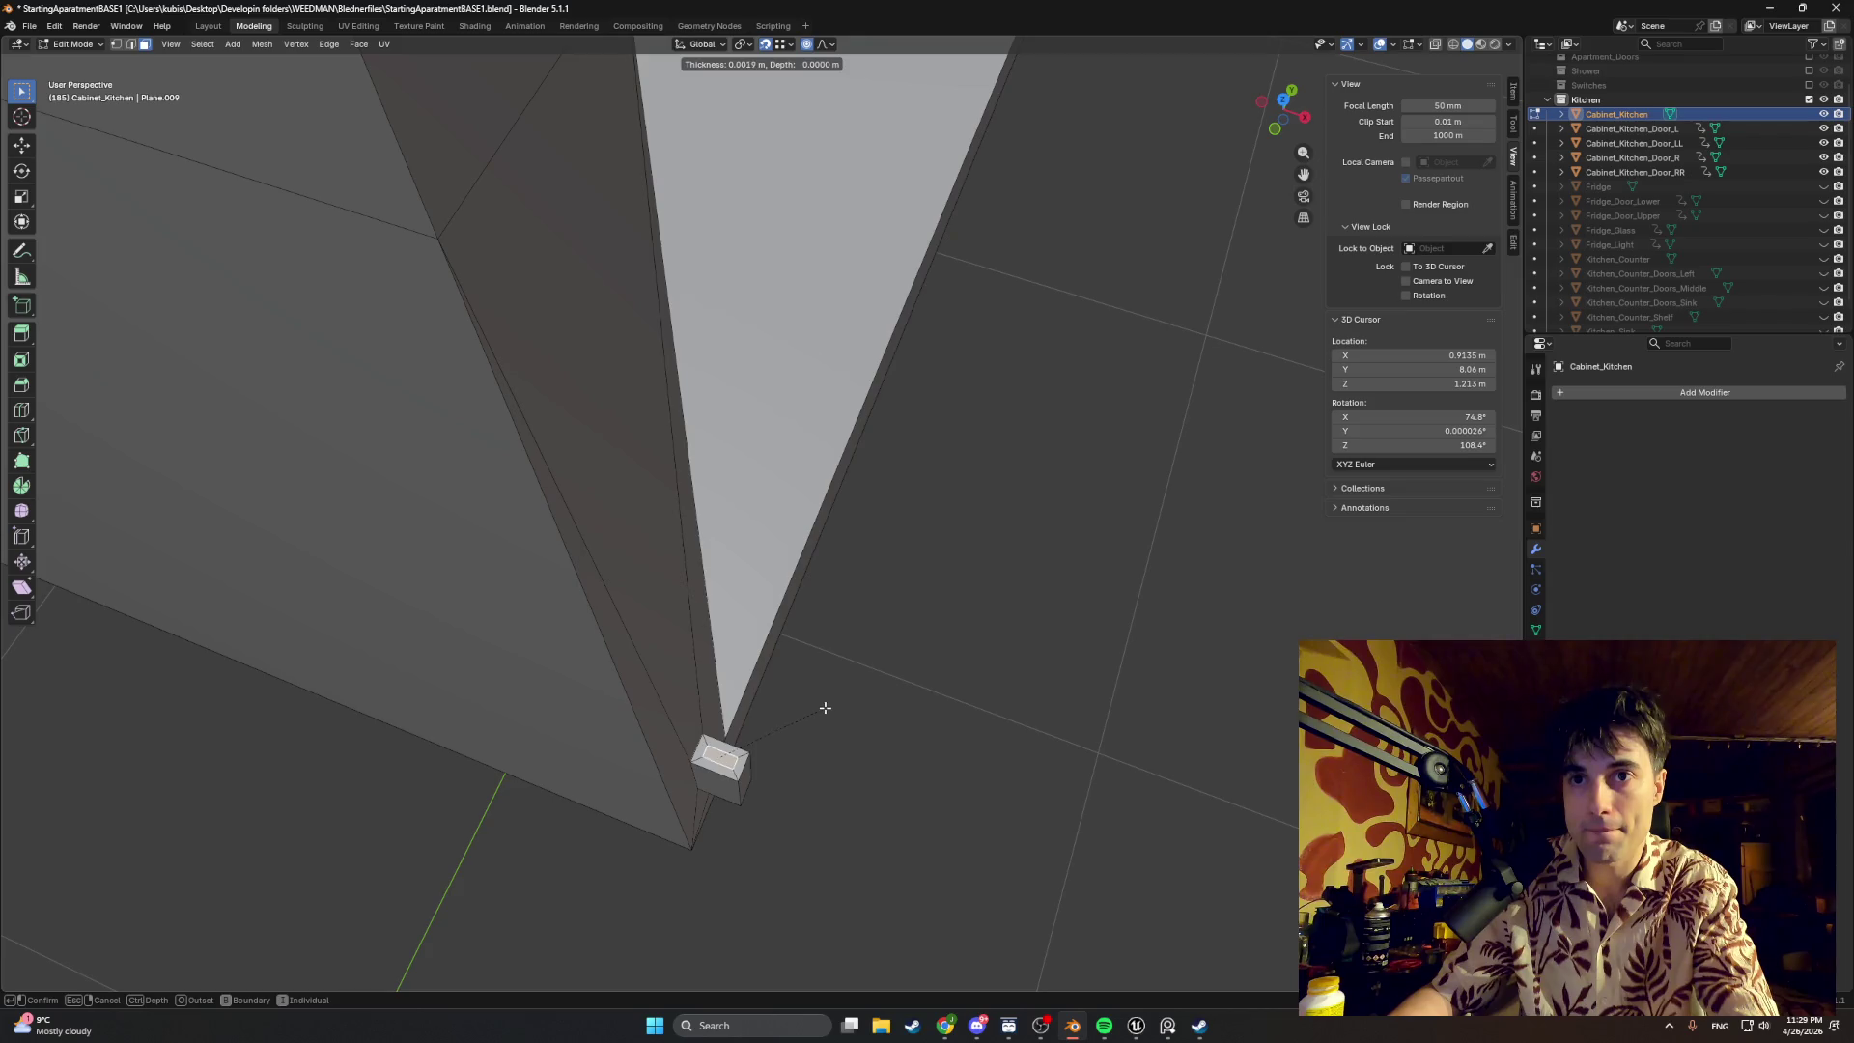
left_click(798, 621)
middle_click_drag(799, 620, 823, 626, "alt")
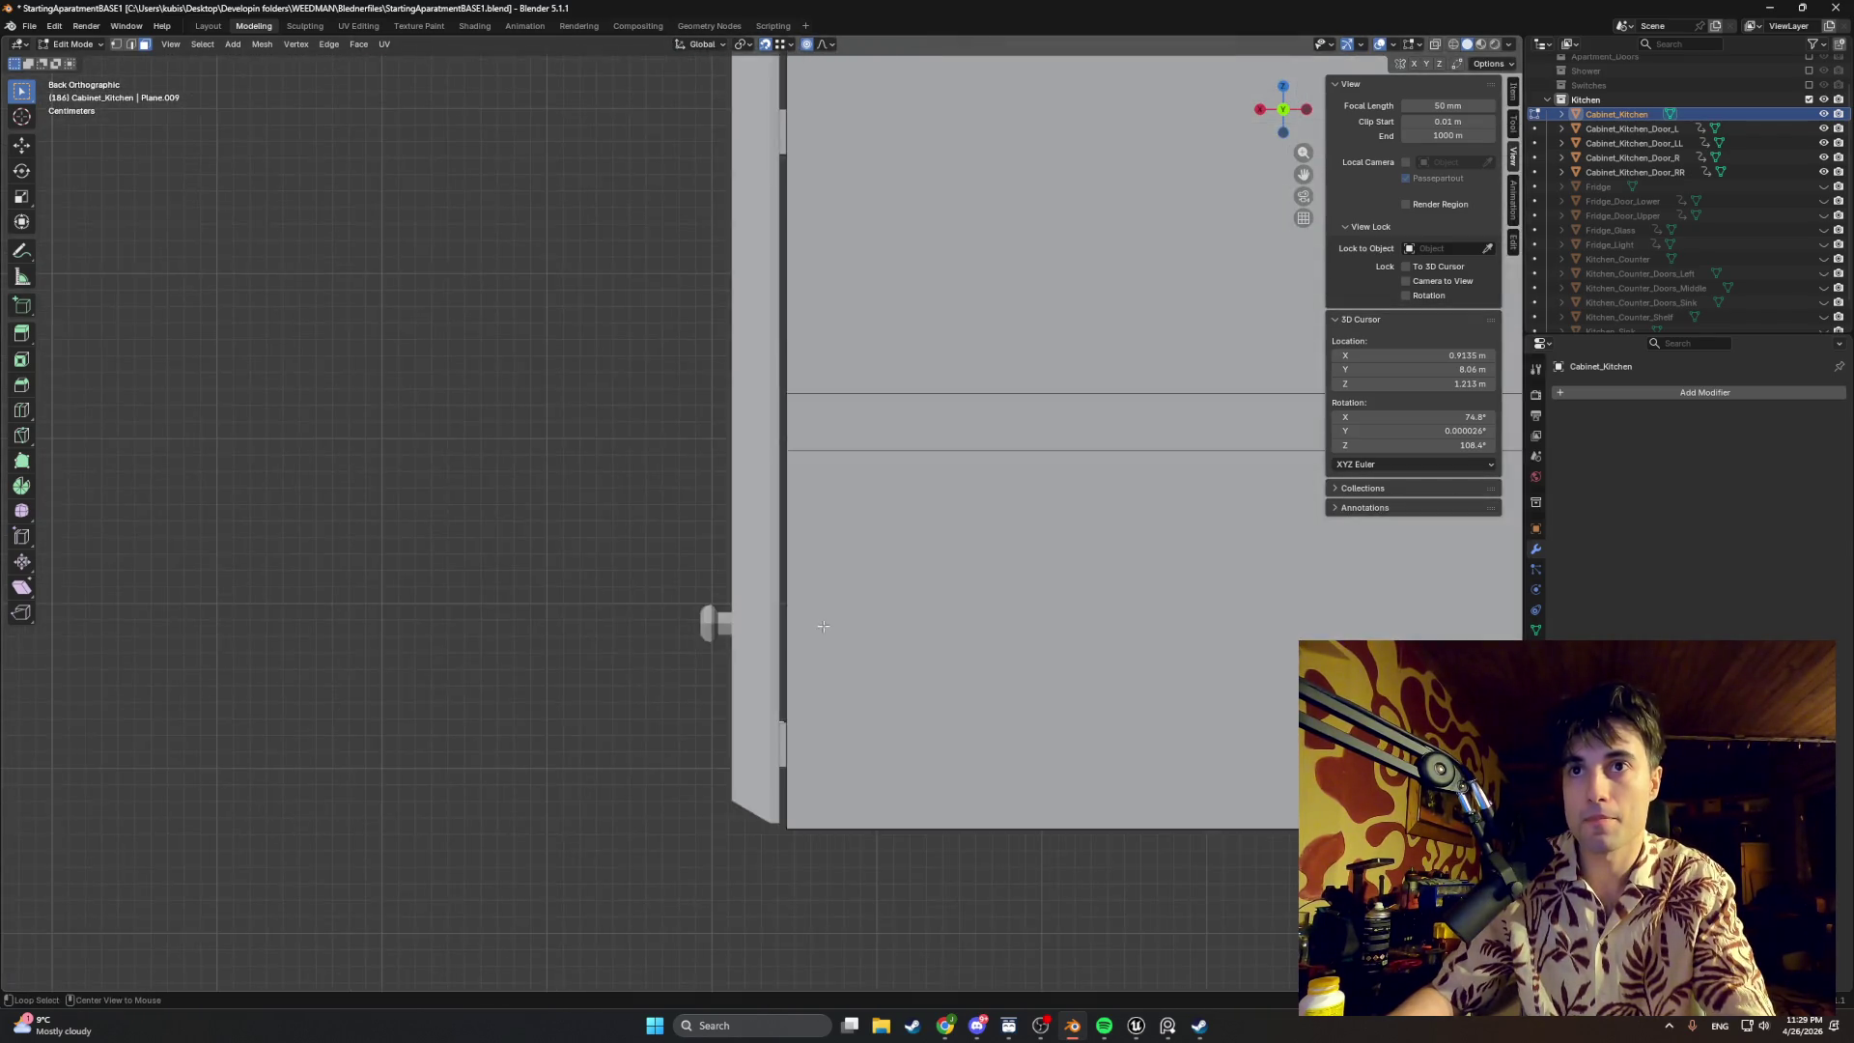
key("grave")
left_click(792, 542)
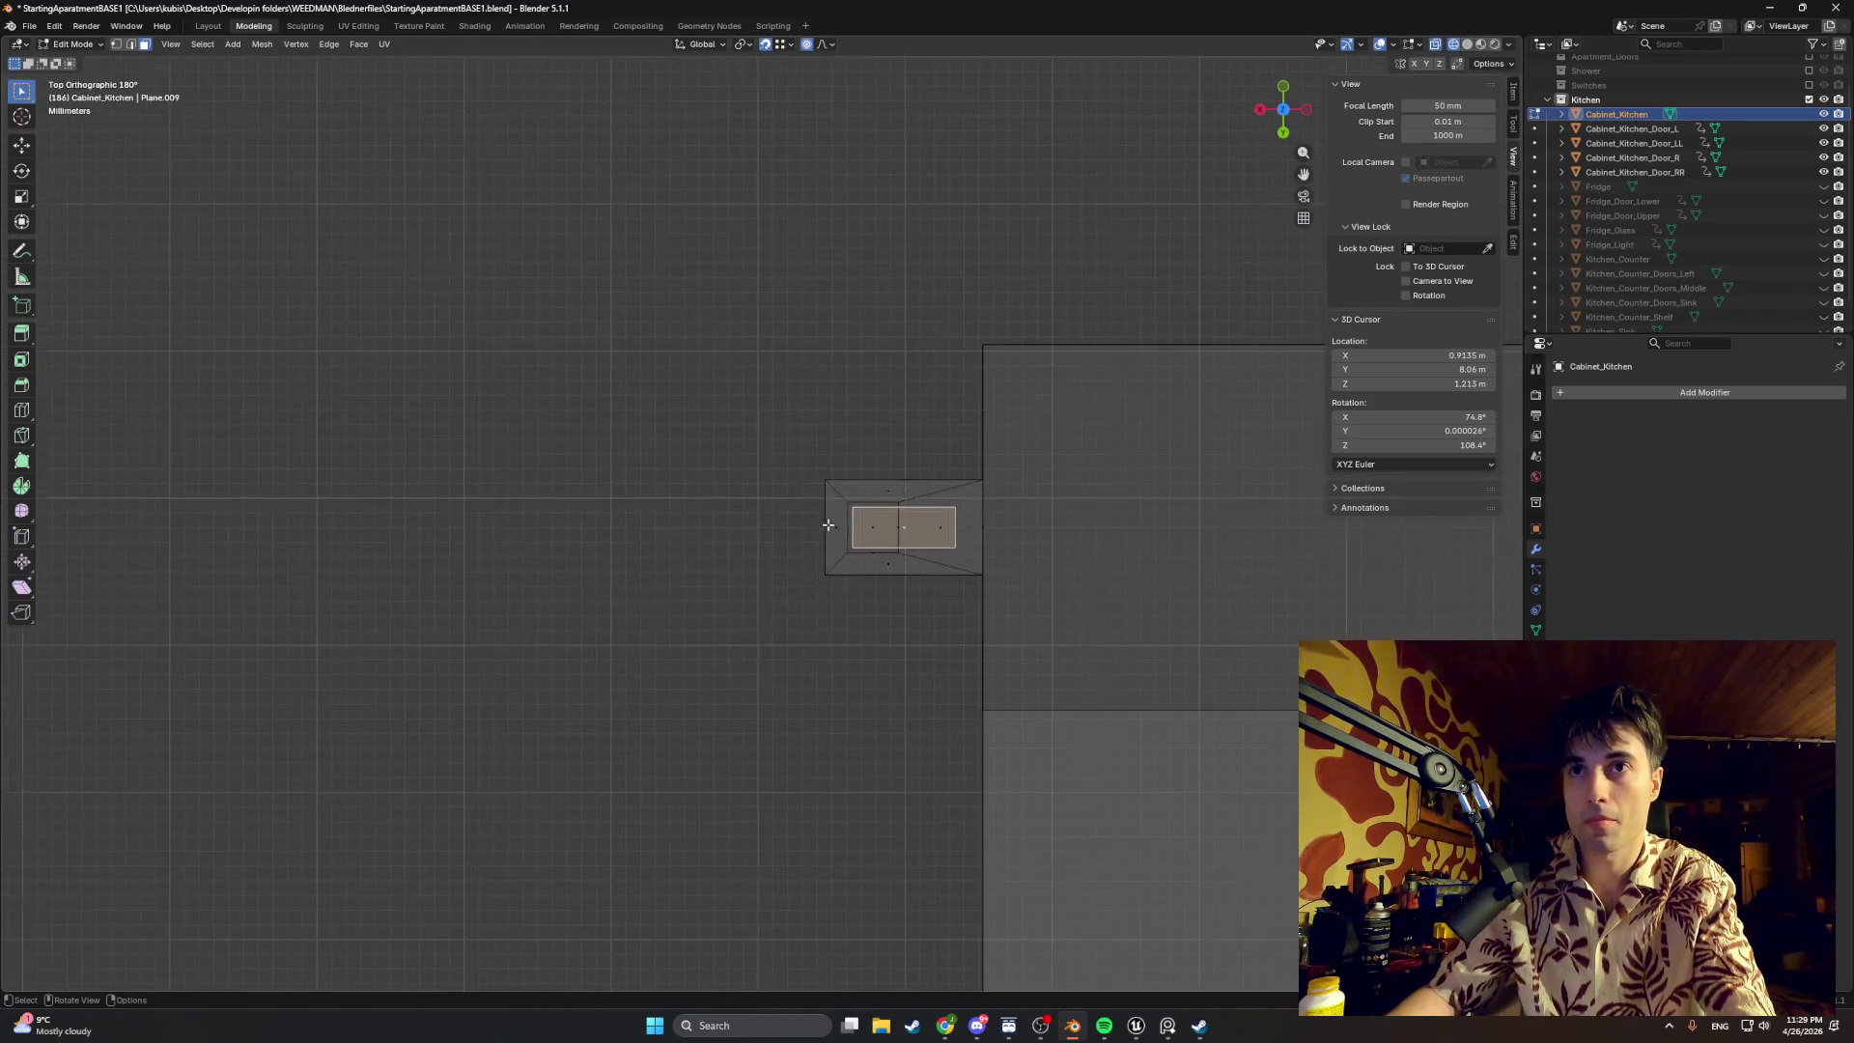
key("KP_Decimal")
key("ctrl+r")
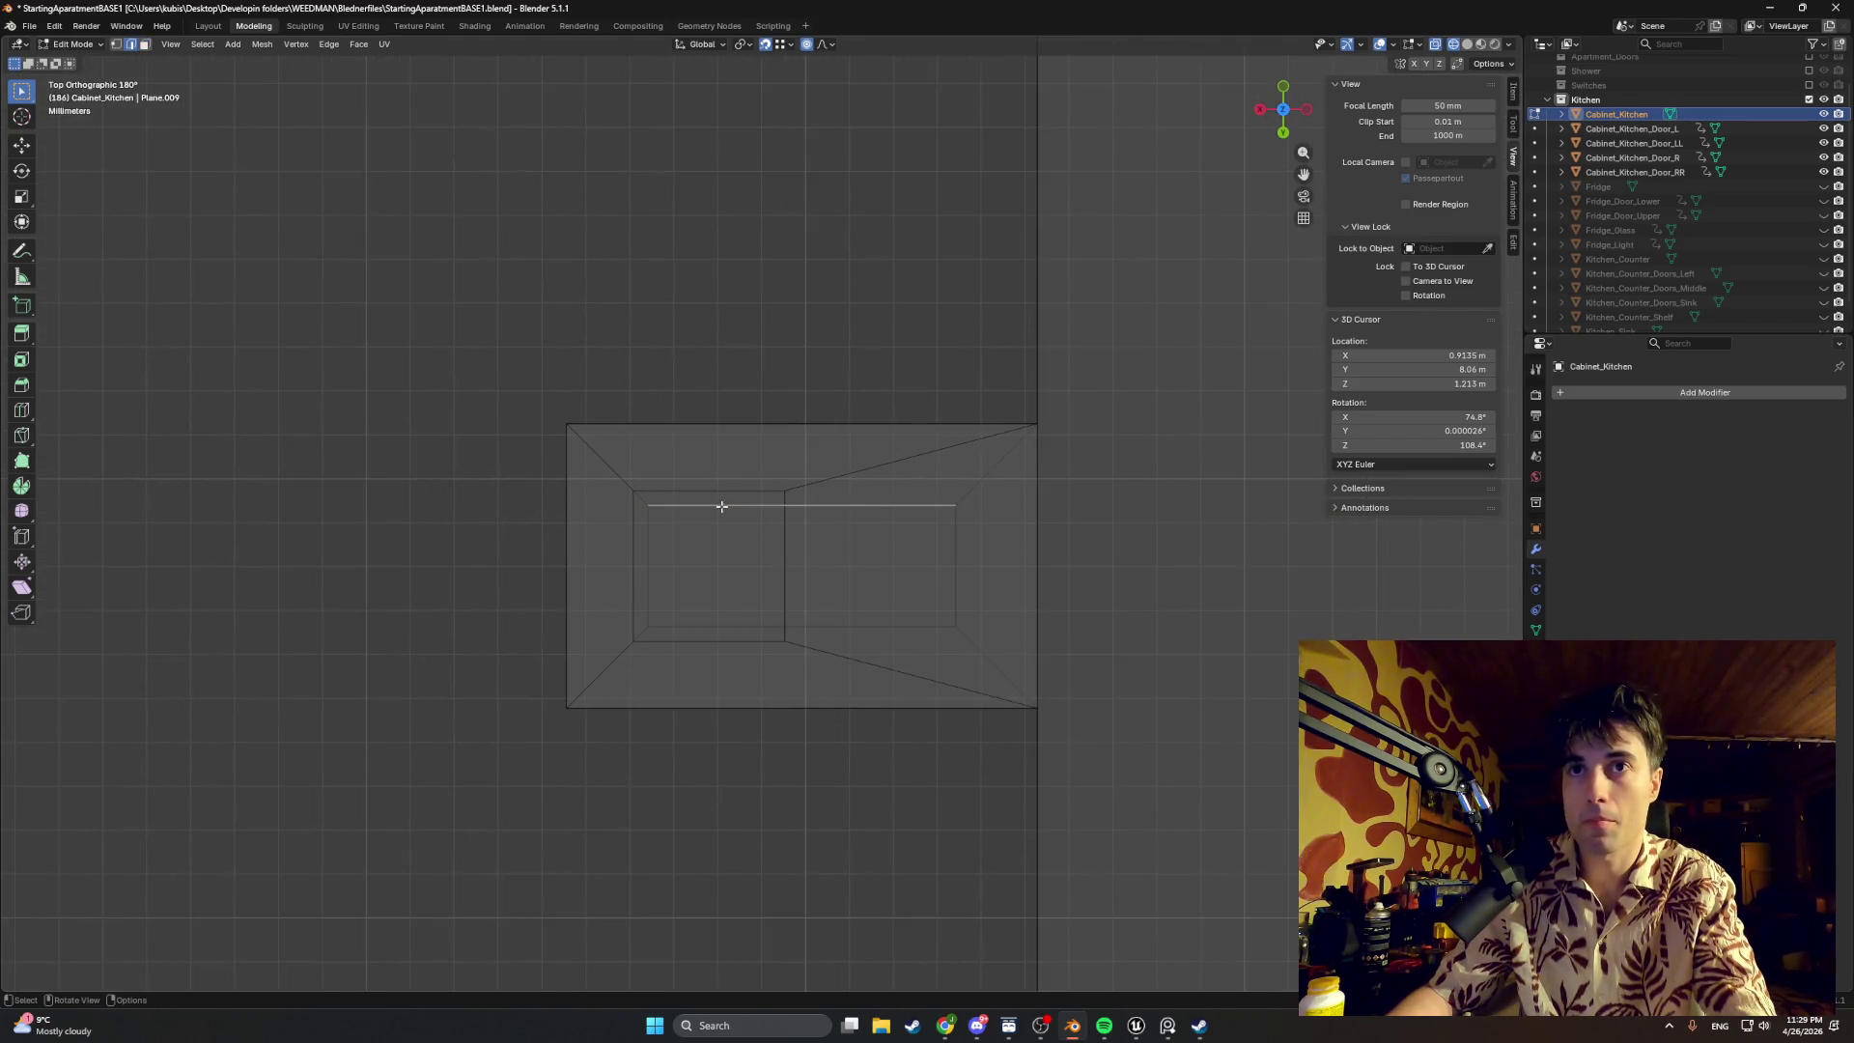
left_click(722, 506)
right_click(709, 528)
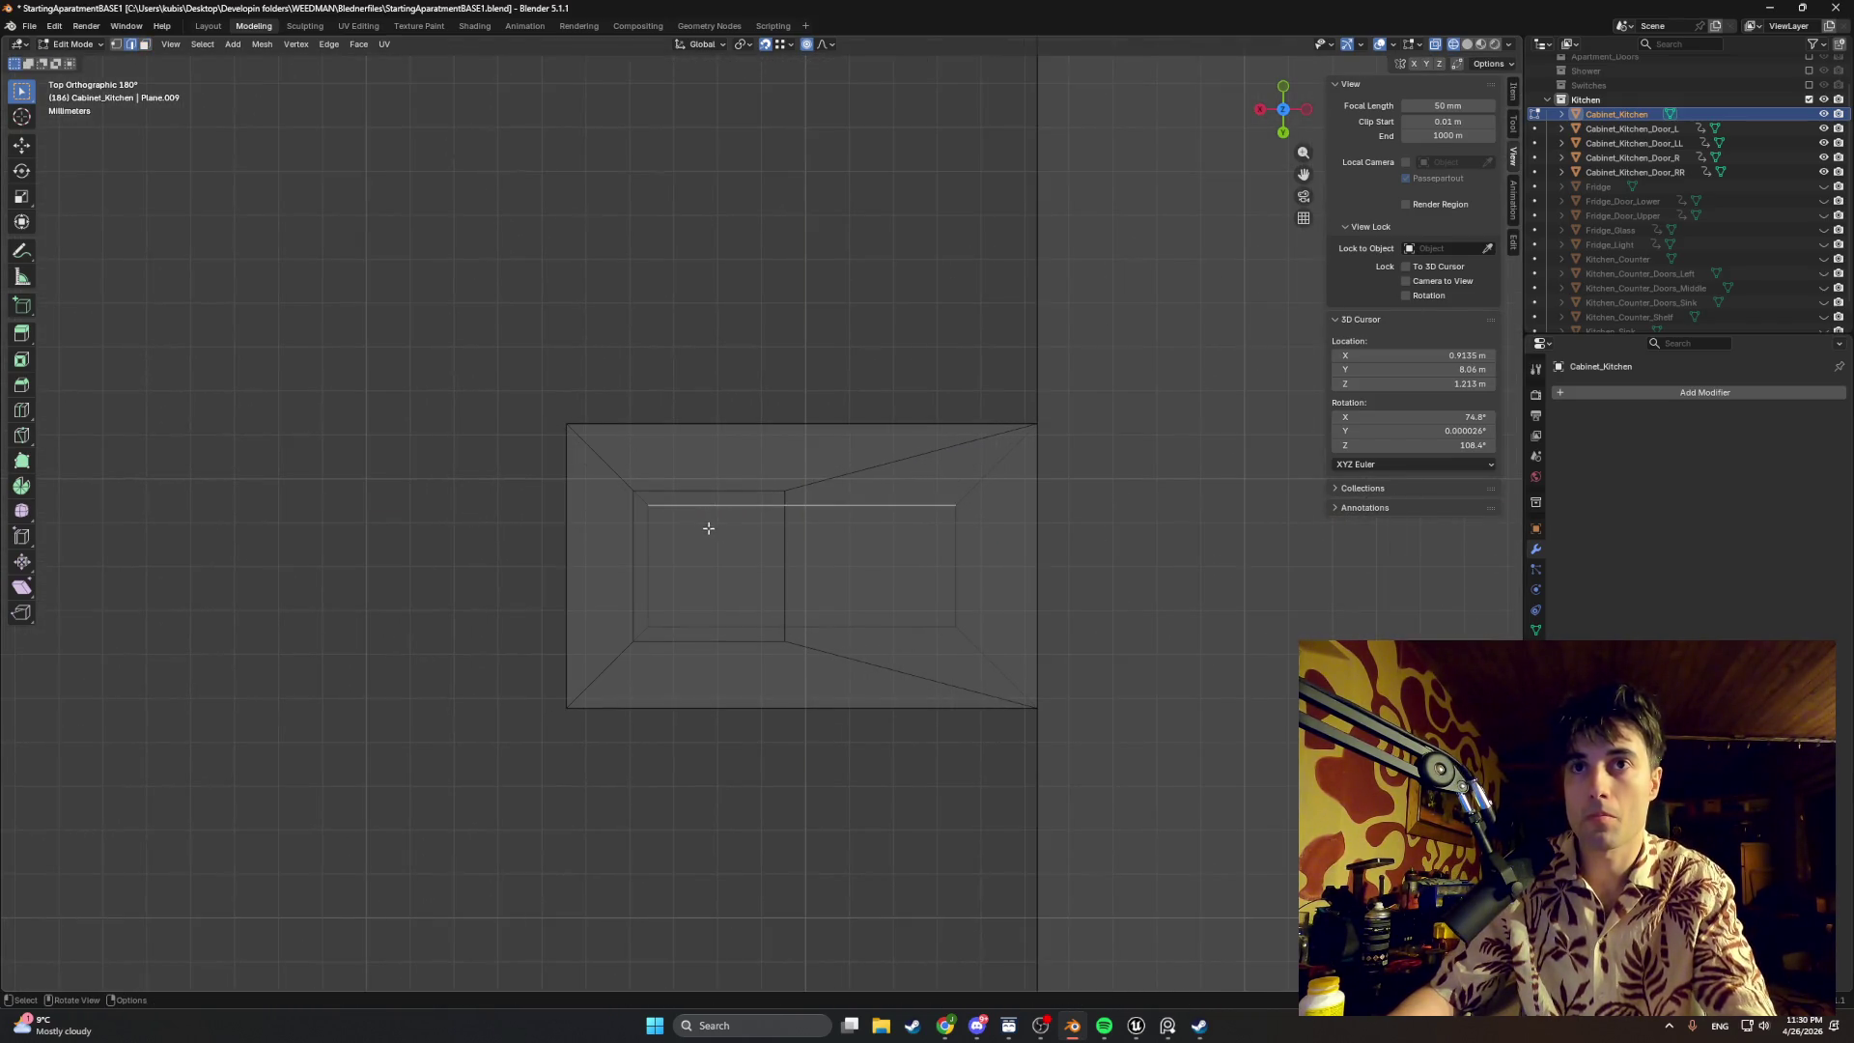
middle_click_drag(701, 524, 808, 492)
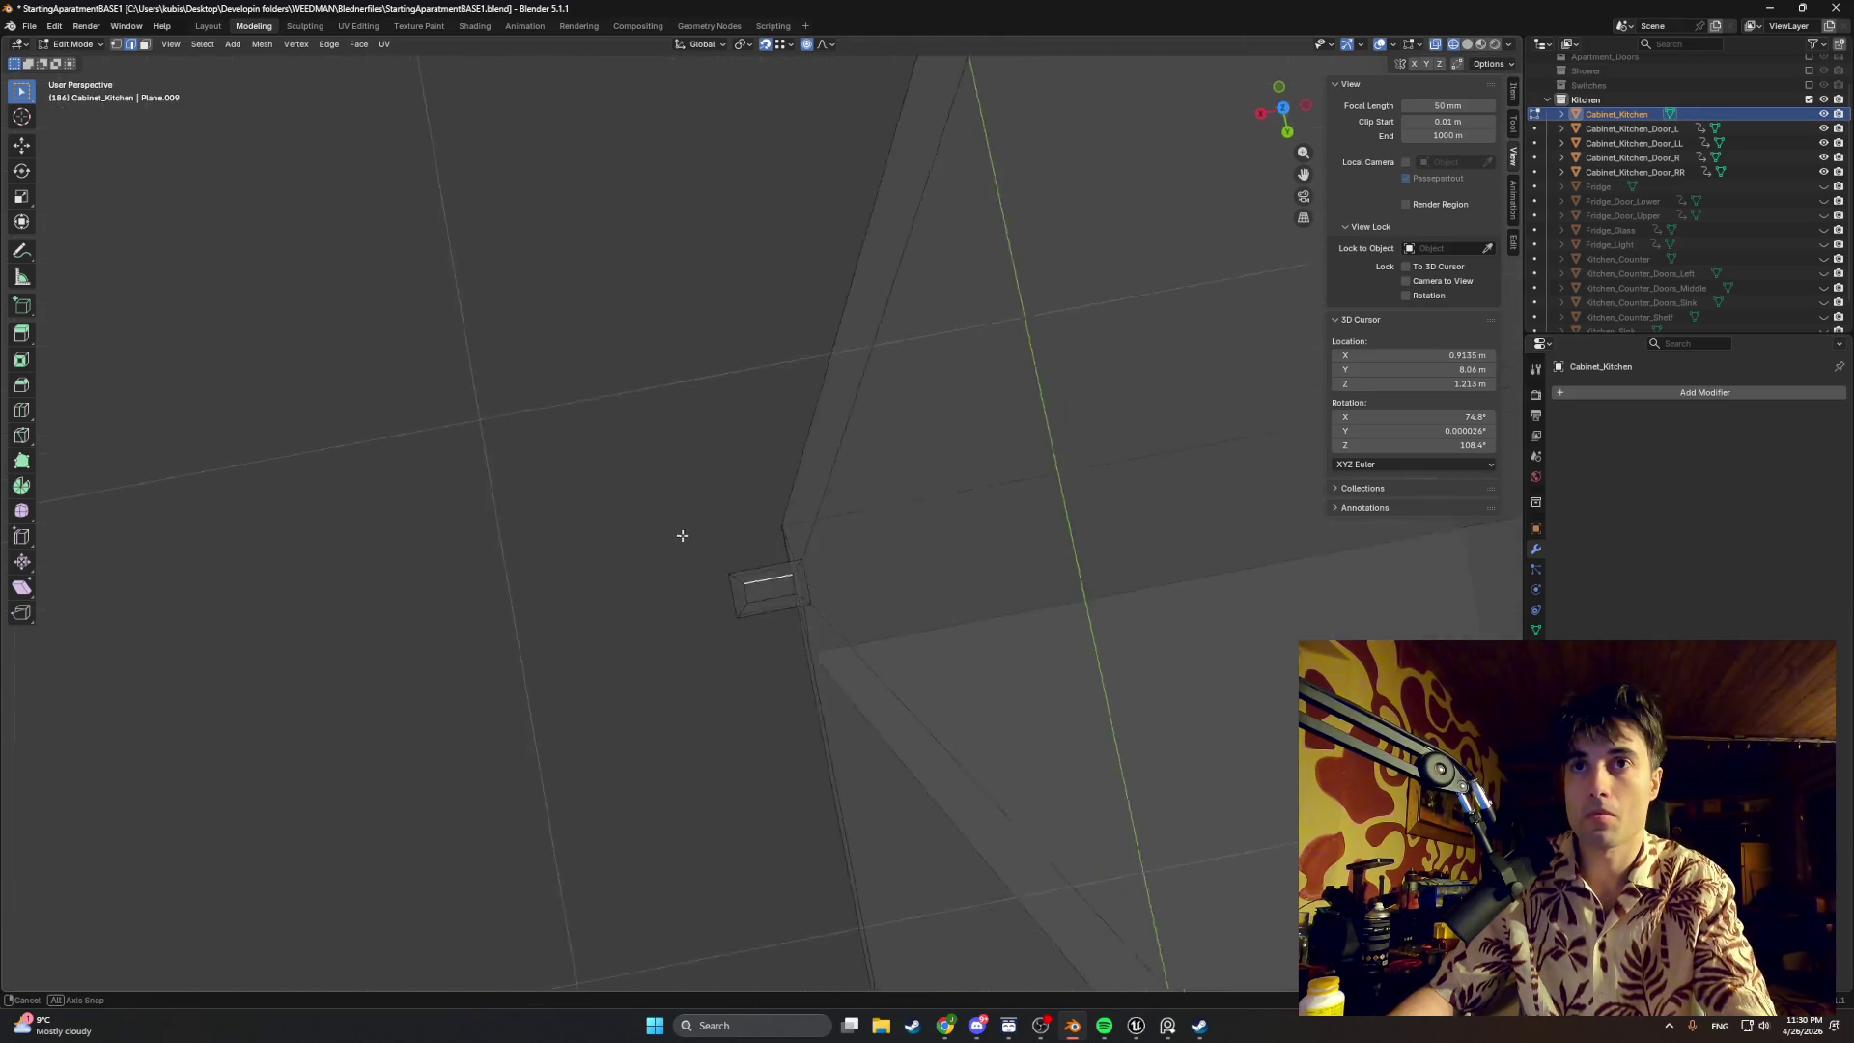
scroll(755, 691, "down", 5)
middle_click_drag(754, 691, 757, 891)
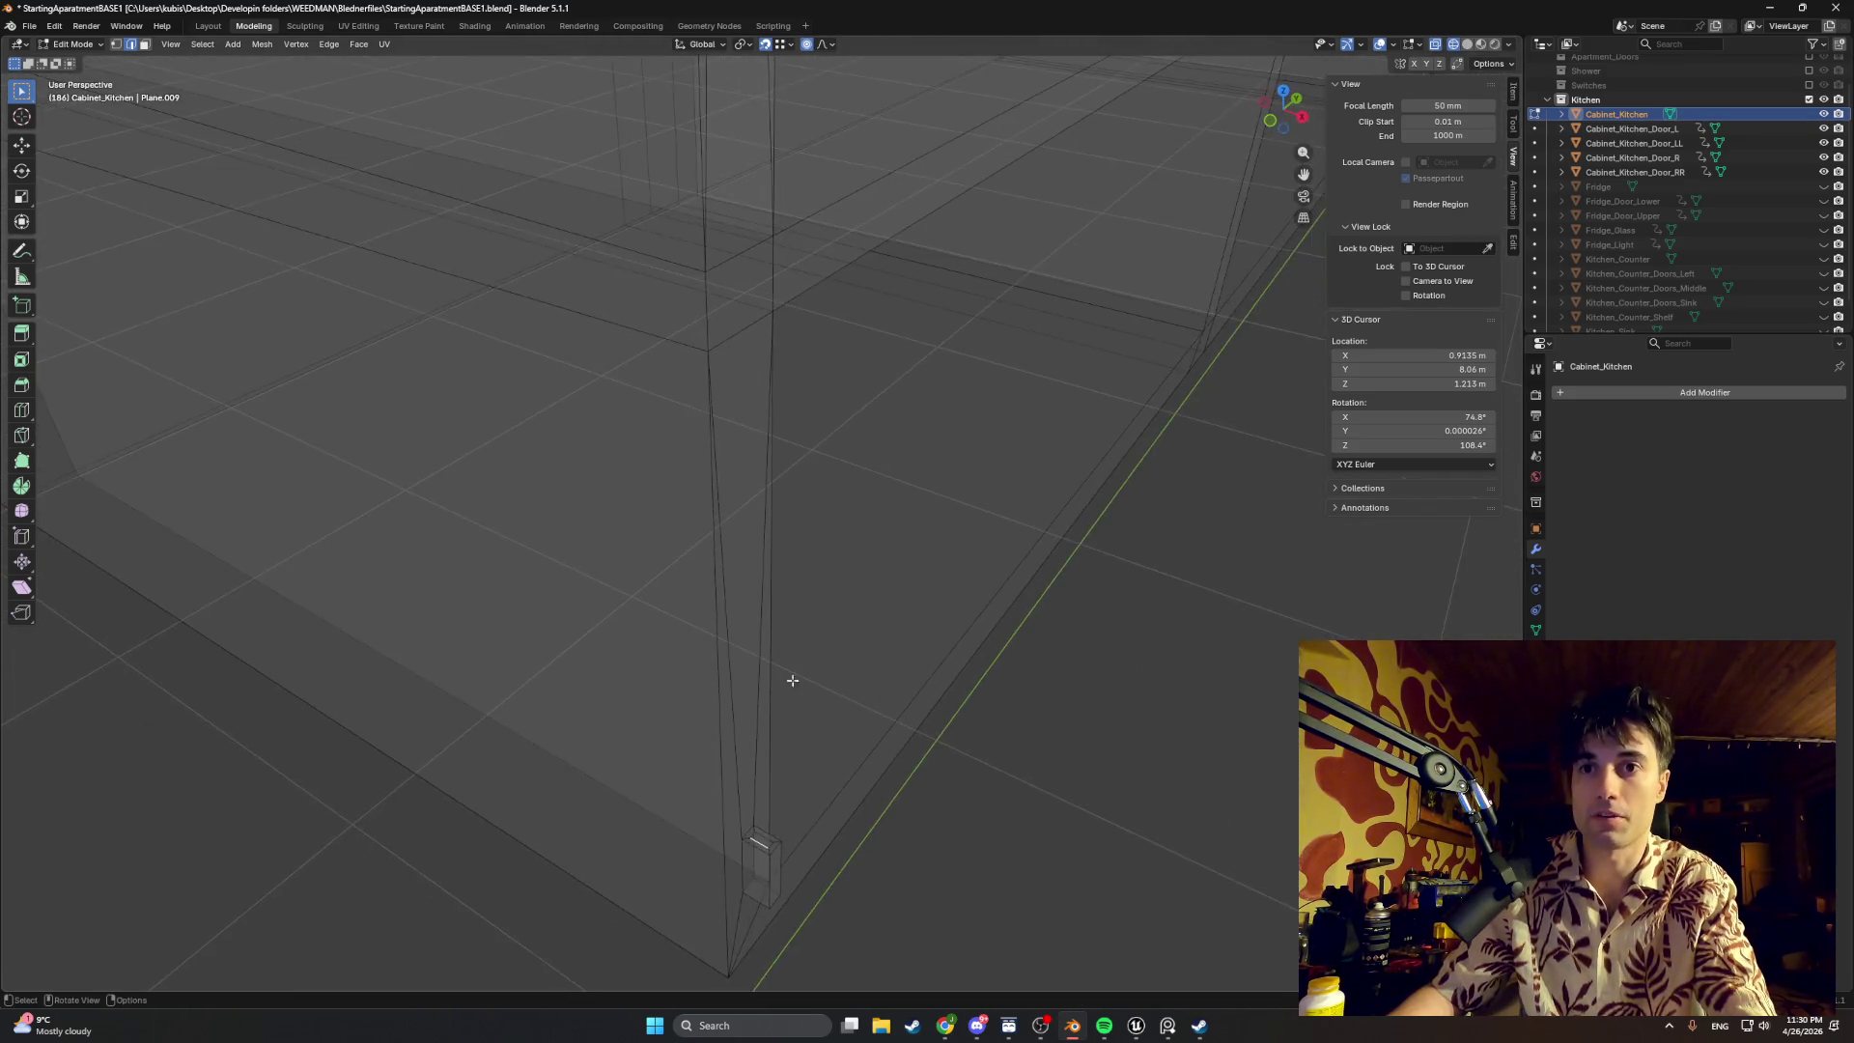
key("g")
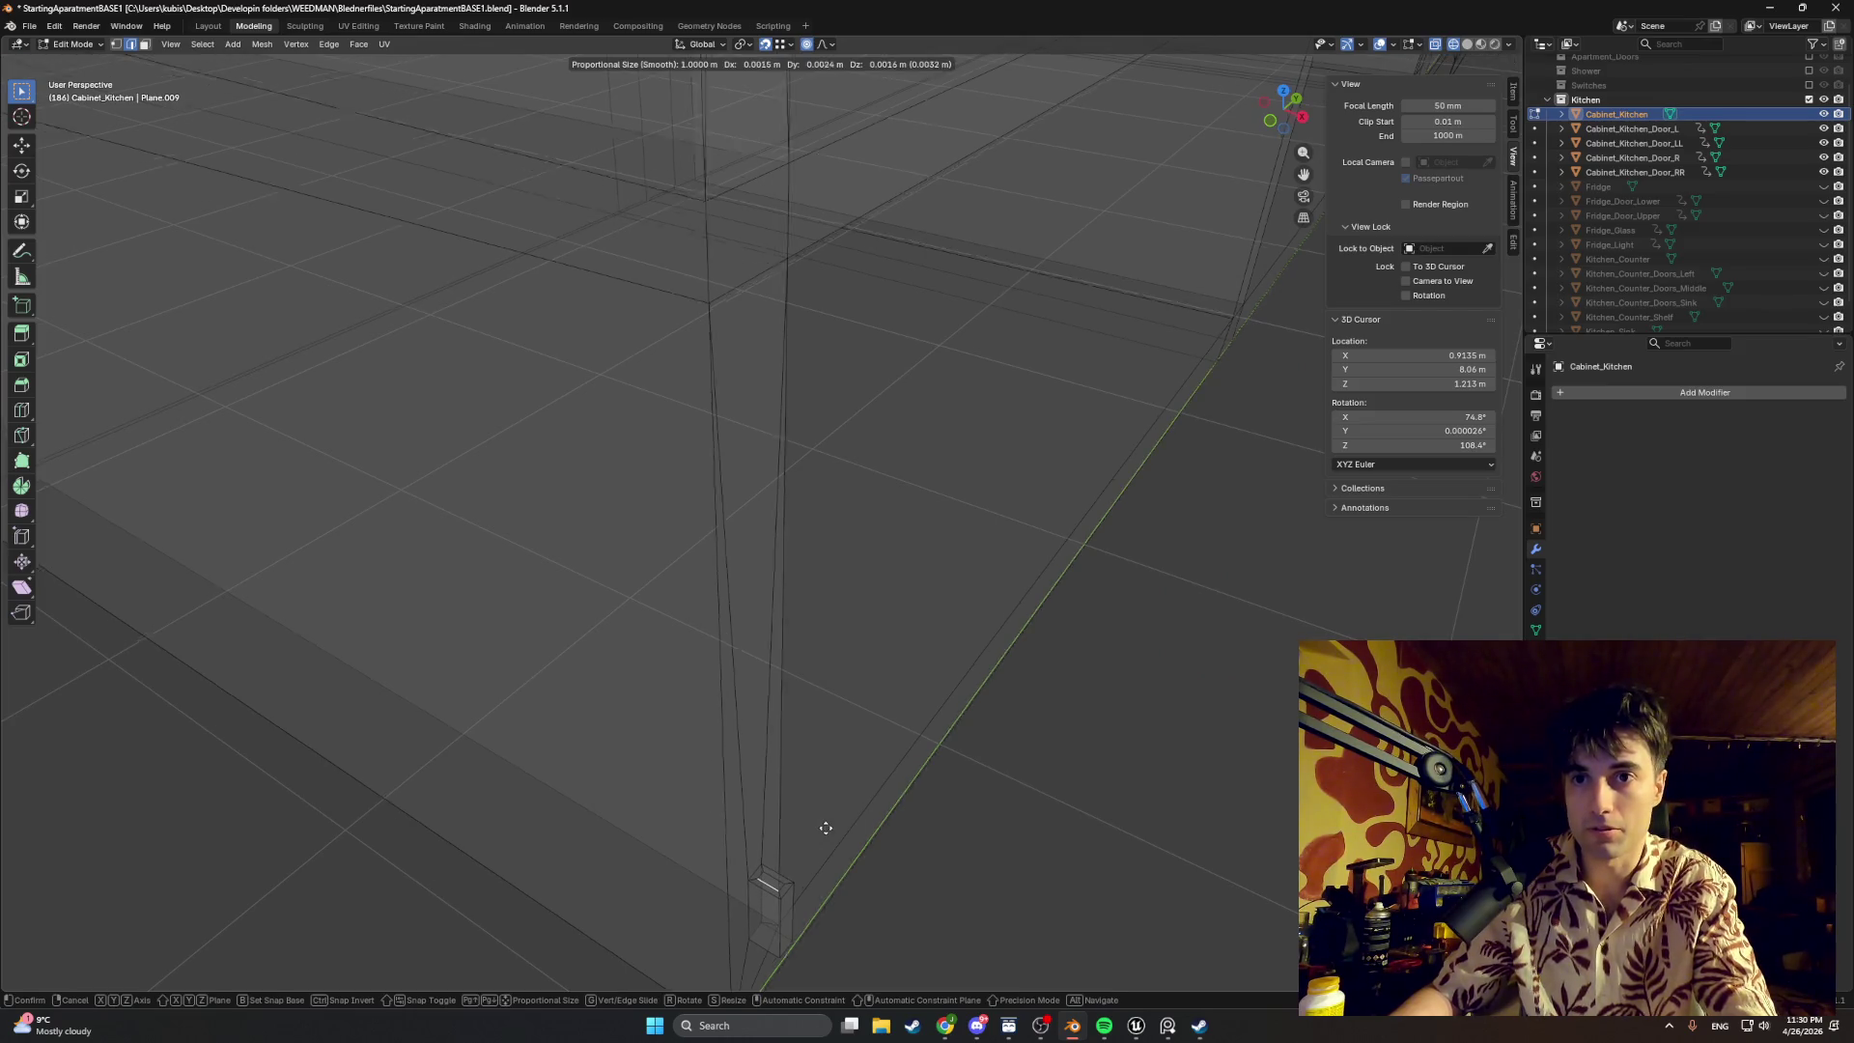
right_click(793, 856)
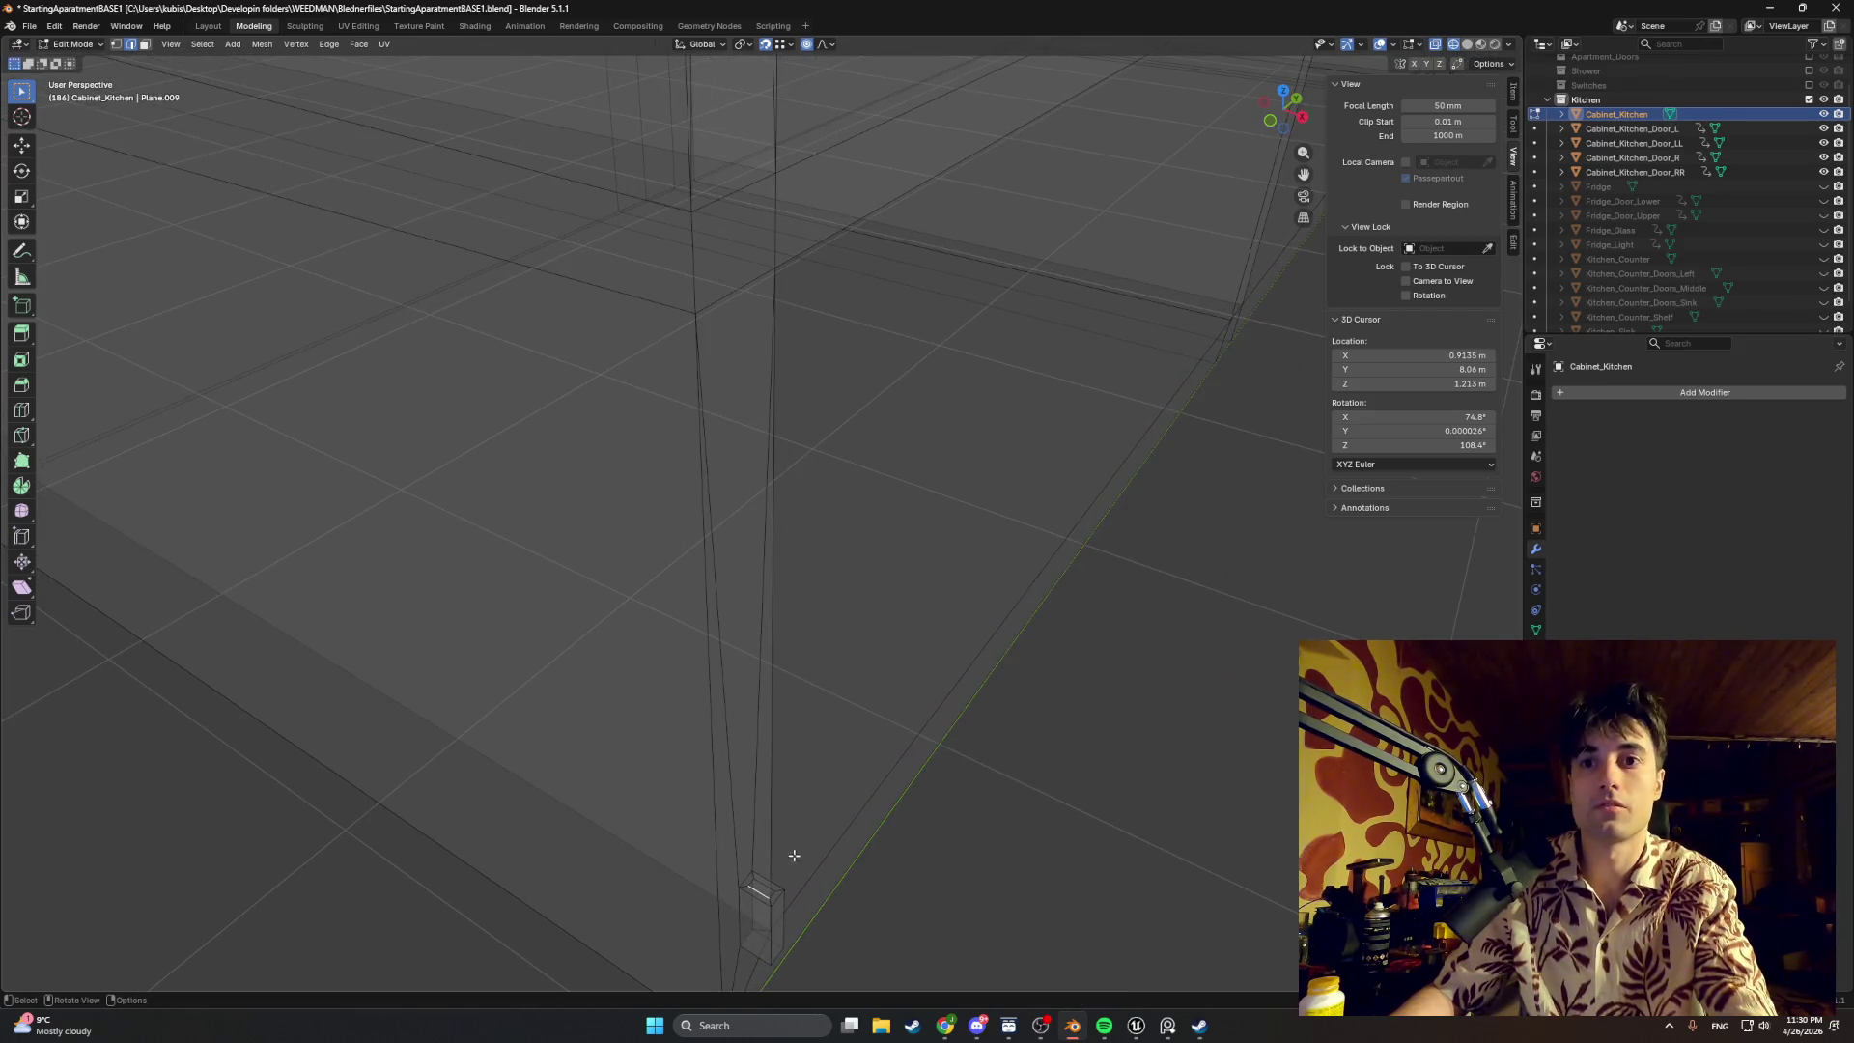
scroll(760, 893, "down", 1)
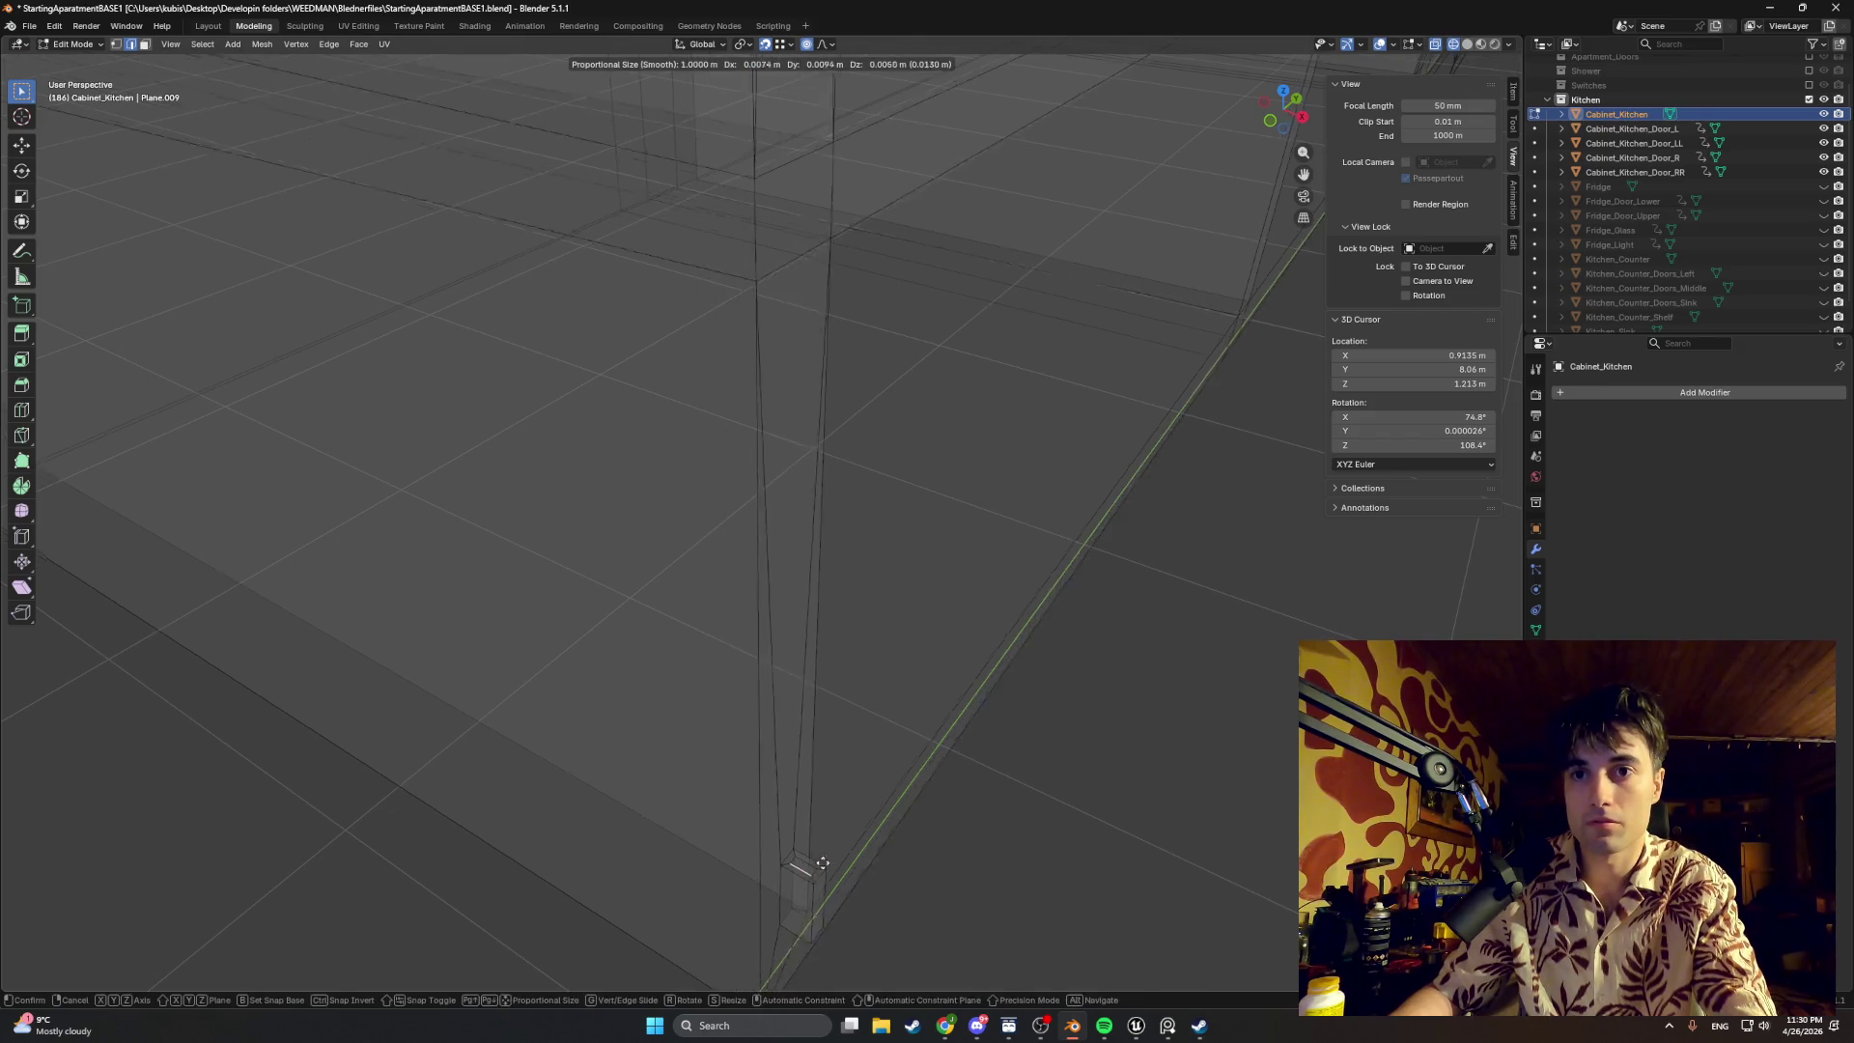
scroll(754, 890, "down", 3)
scroll(814, 759, "down", 3)
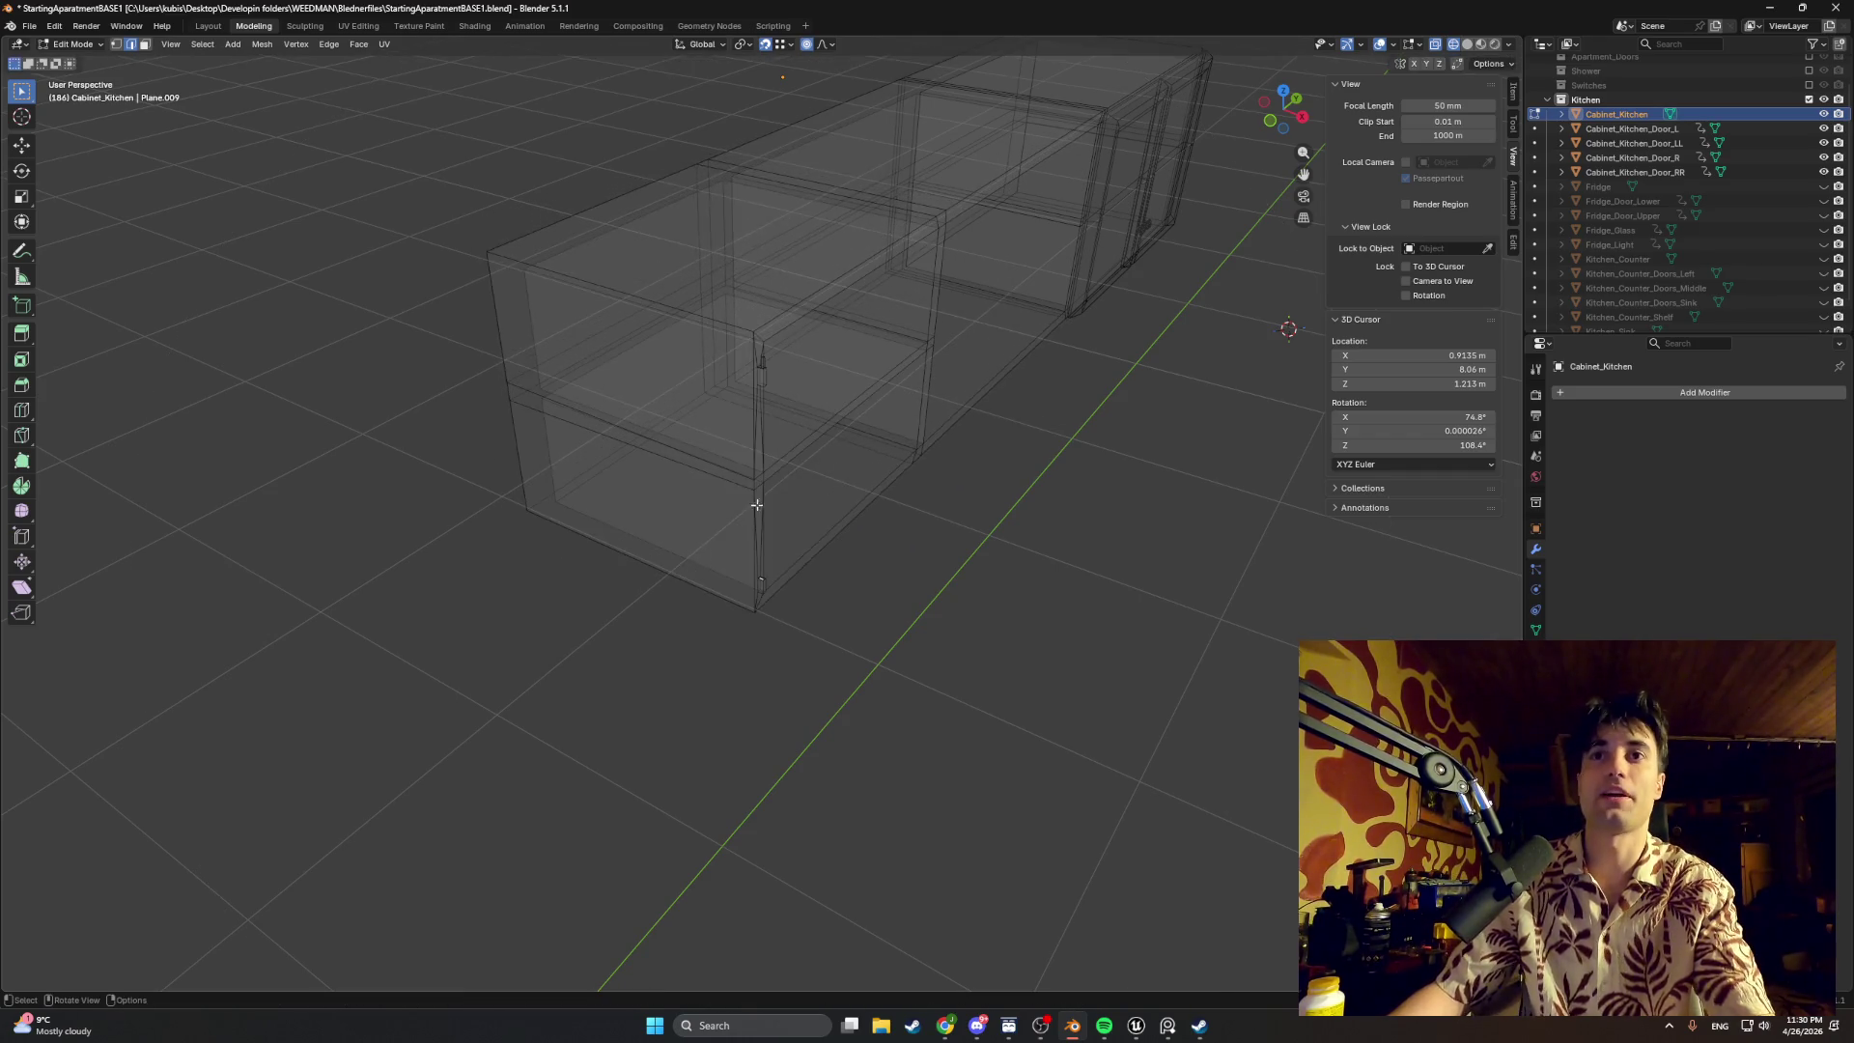
scroll(790, 445, "up", 3)
scroll(795, 439, "down", 2)
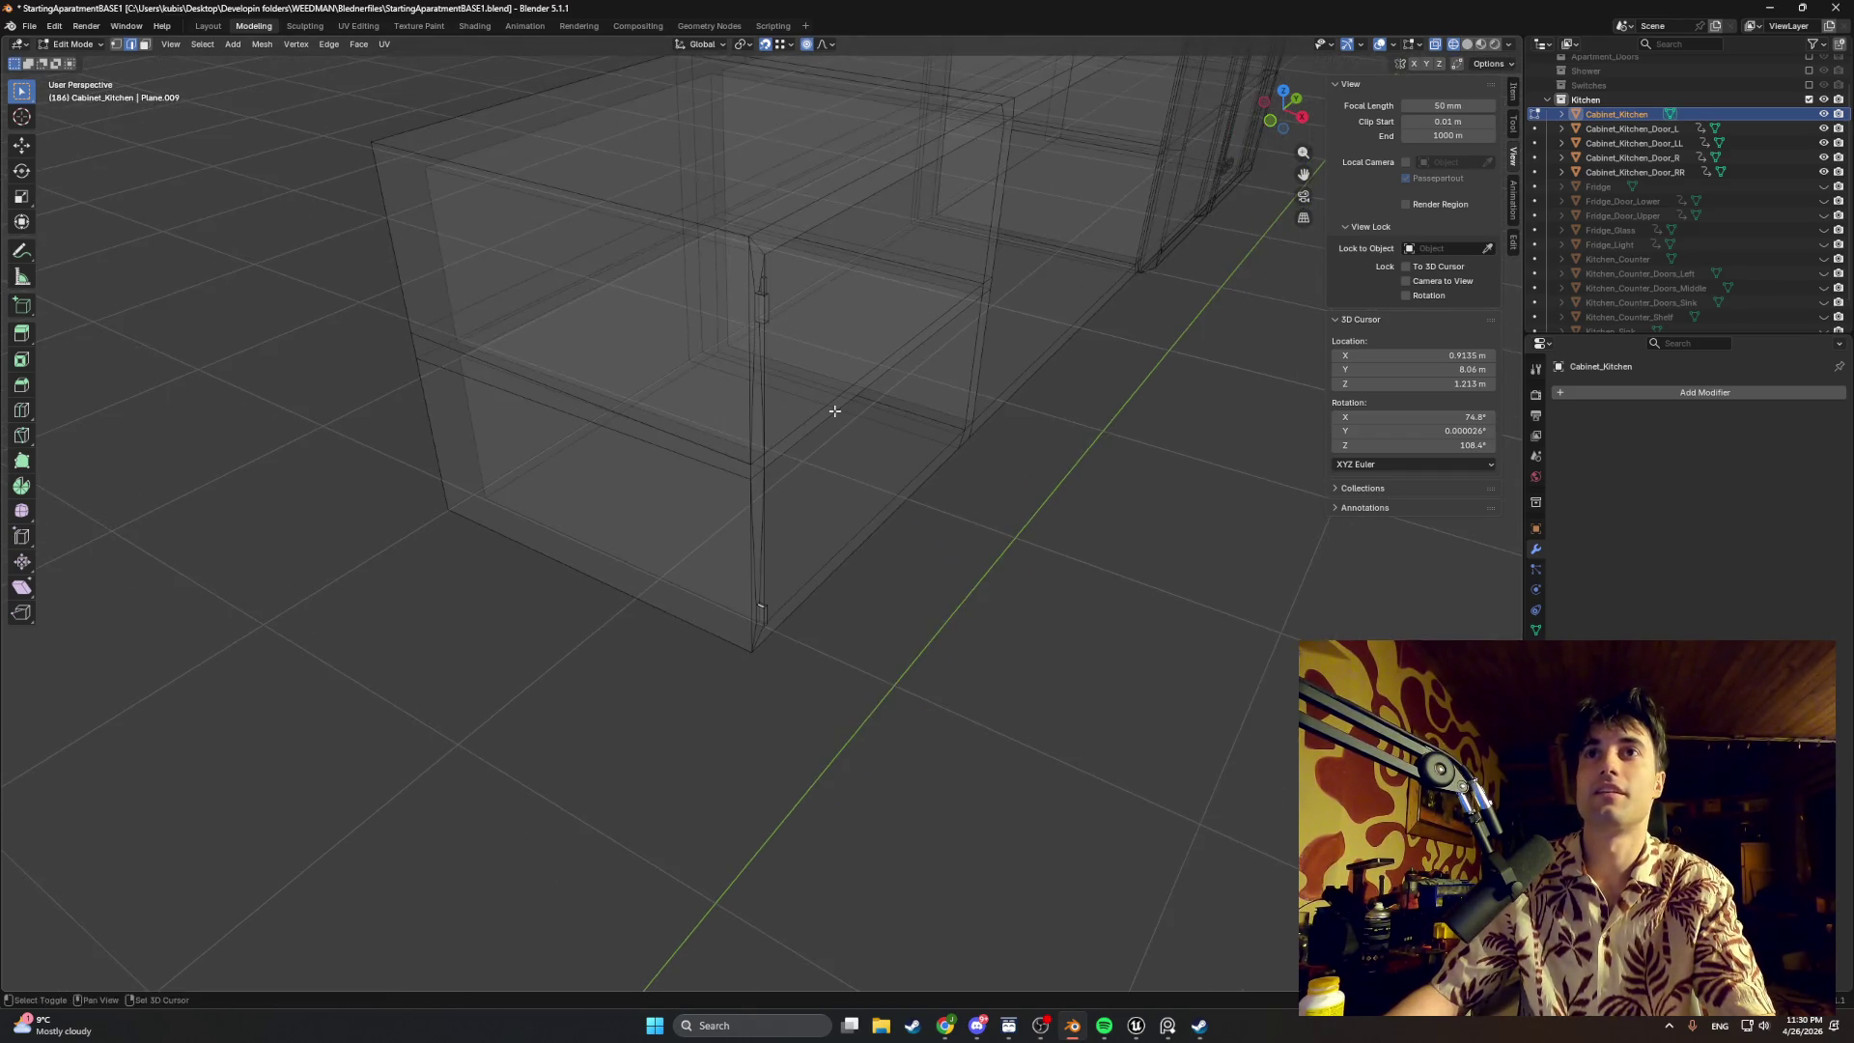
scroll(835, 406, "down", 1)
scroll(467, 843, "up", 4)
scroll(468, 843, "down", 3)
scroll(473, 682, "up", 1)
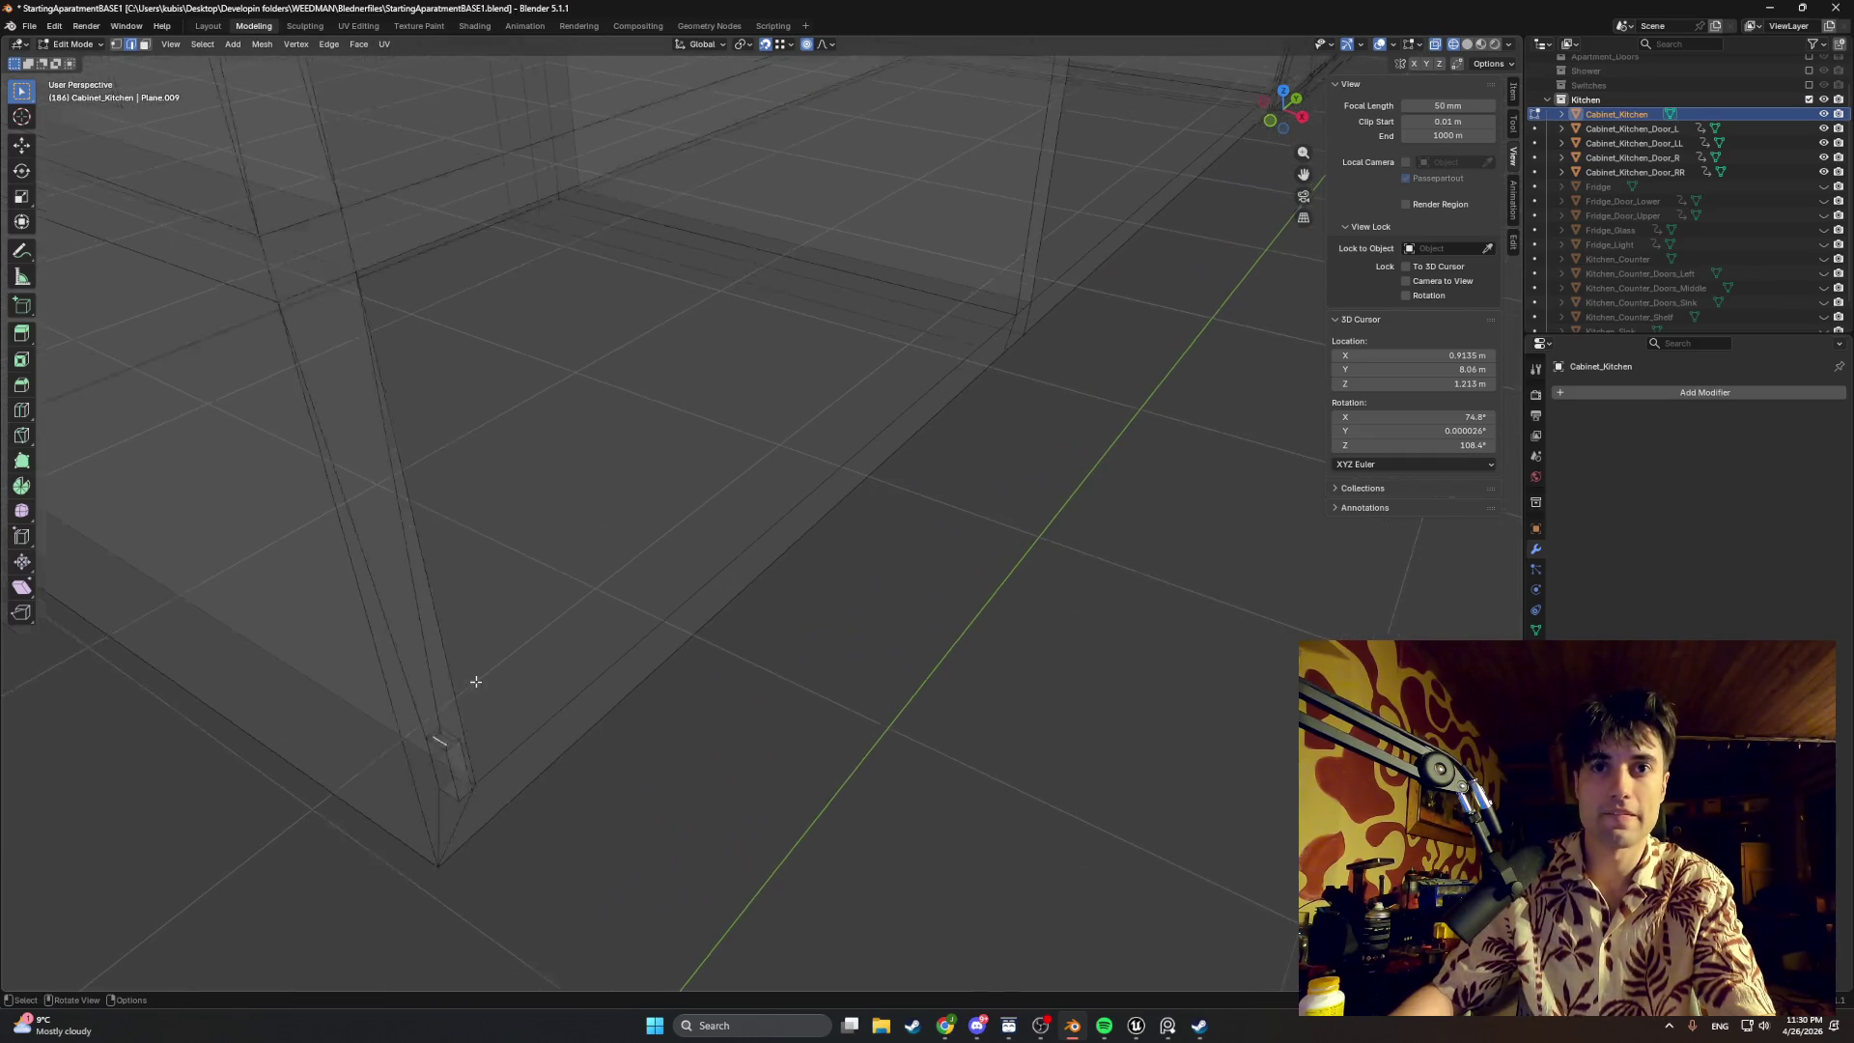
scroll(764, 460, "up", 1)
scroll(479, 580, "down", 2)
scroll(566, 623, "up", 2)
scroll(637, 558, "down", 1)
scroll(543, 596, "up", 1)
Step: Reposition a peg vertex at the lower corner and extrude the selected peg geometry
middle_click_drag(543, 596, 704, 581)
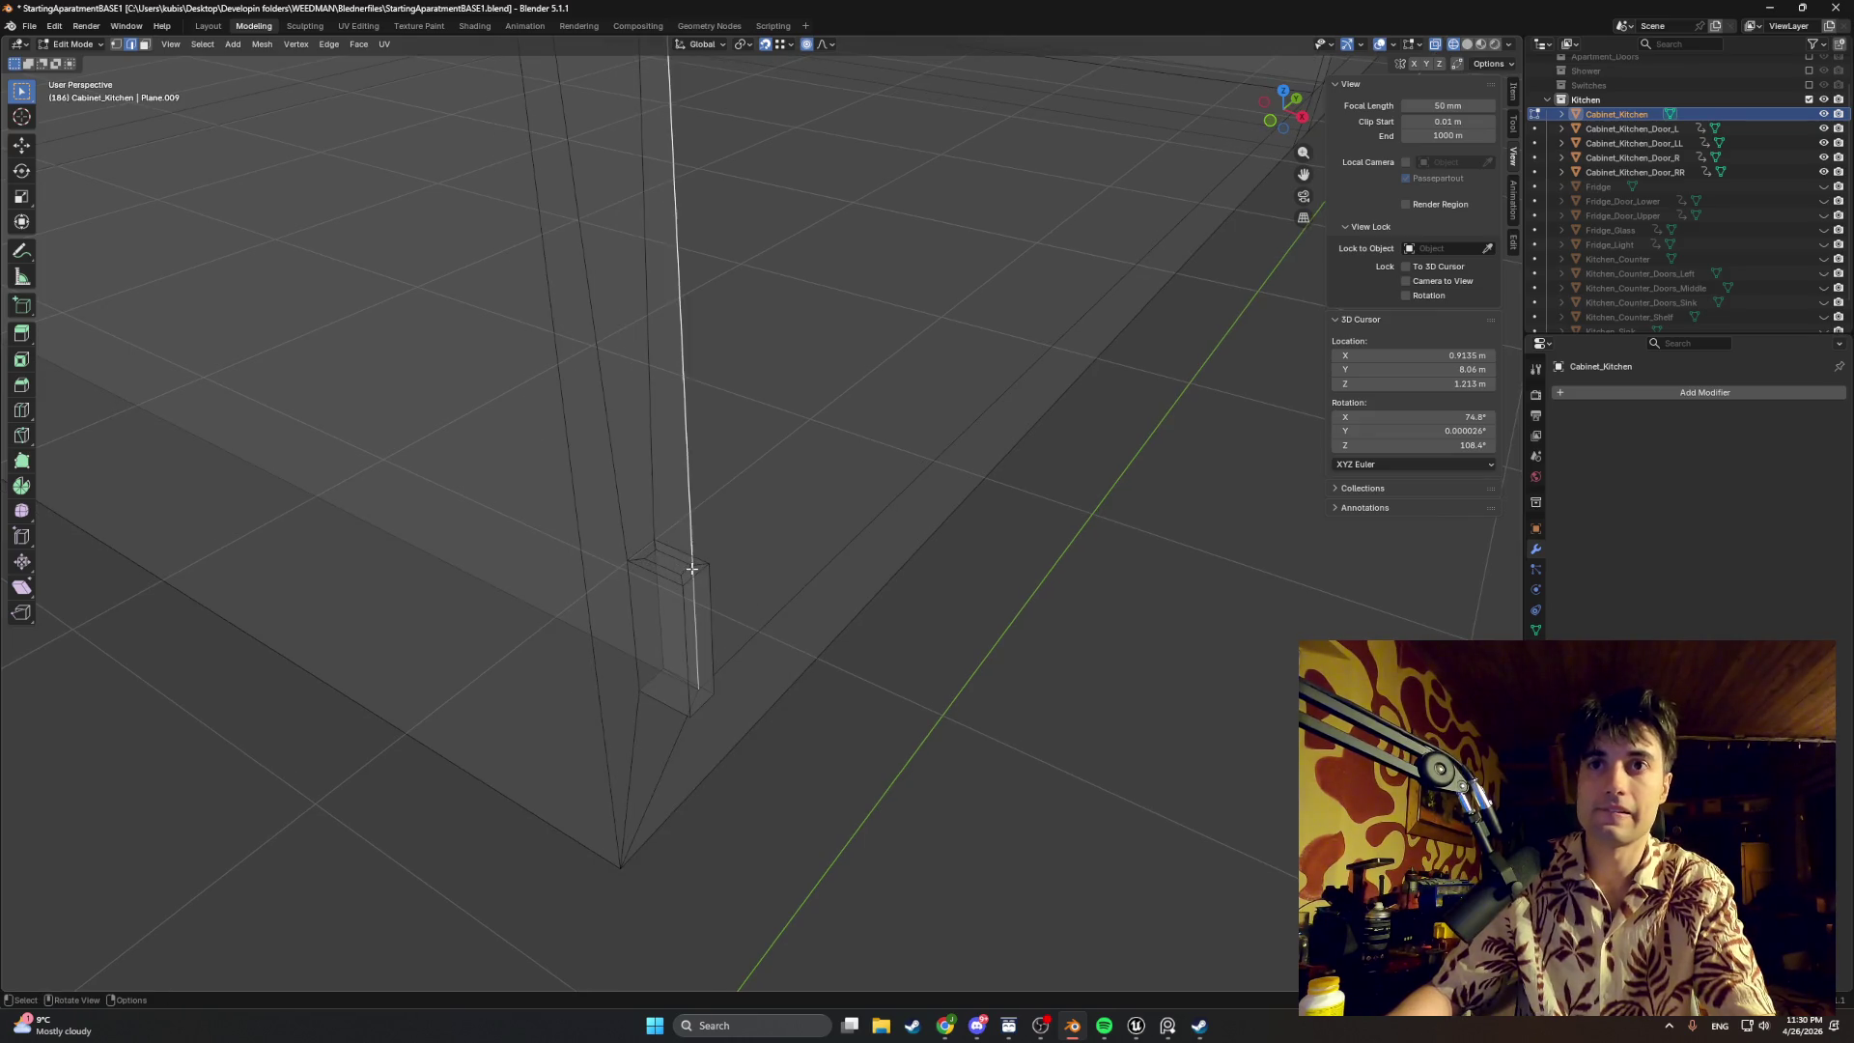
scroll(691, 569, "down", 2)
scroll(653, 591, "up", 2)
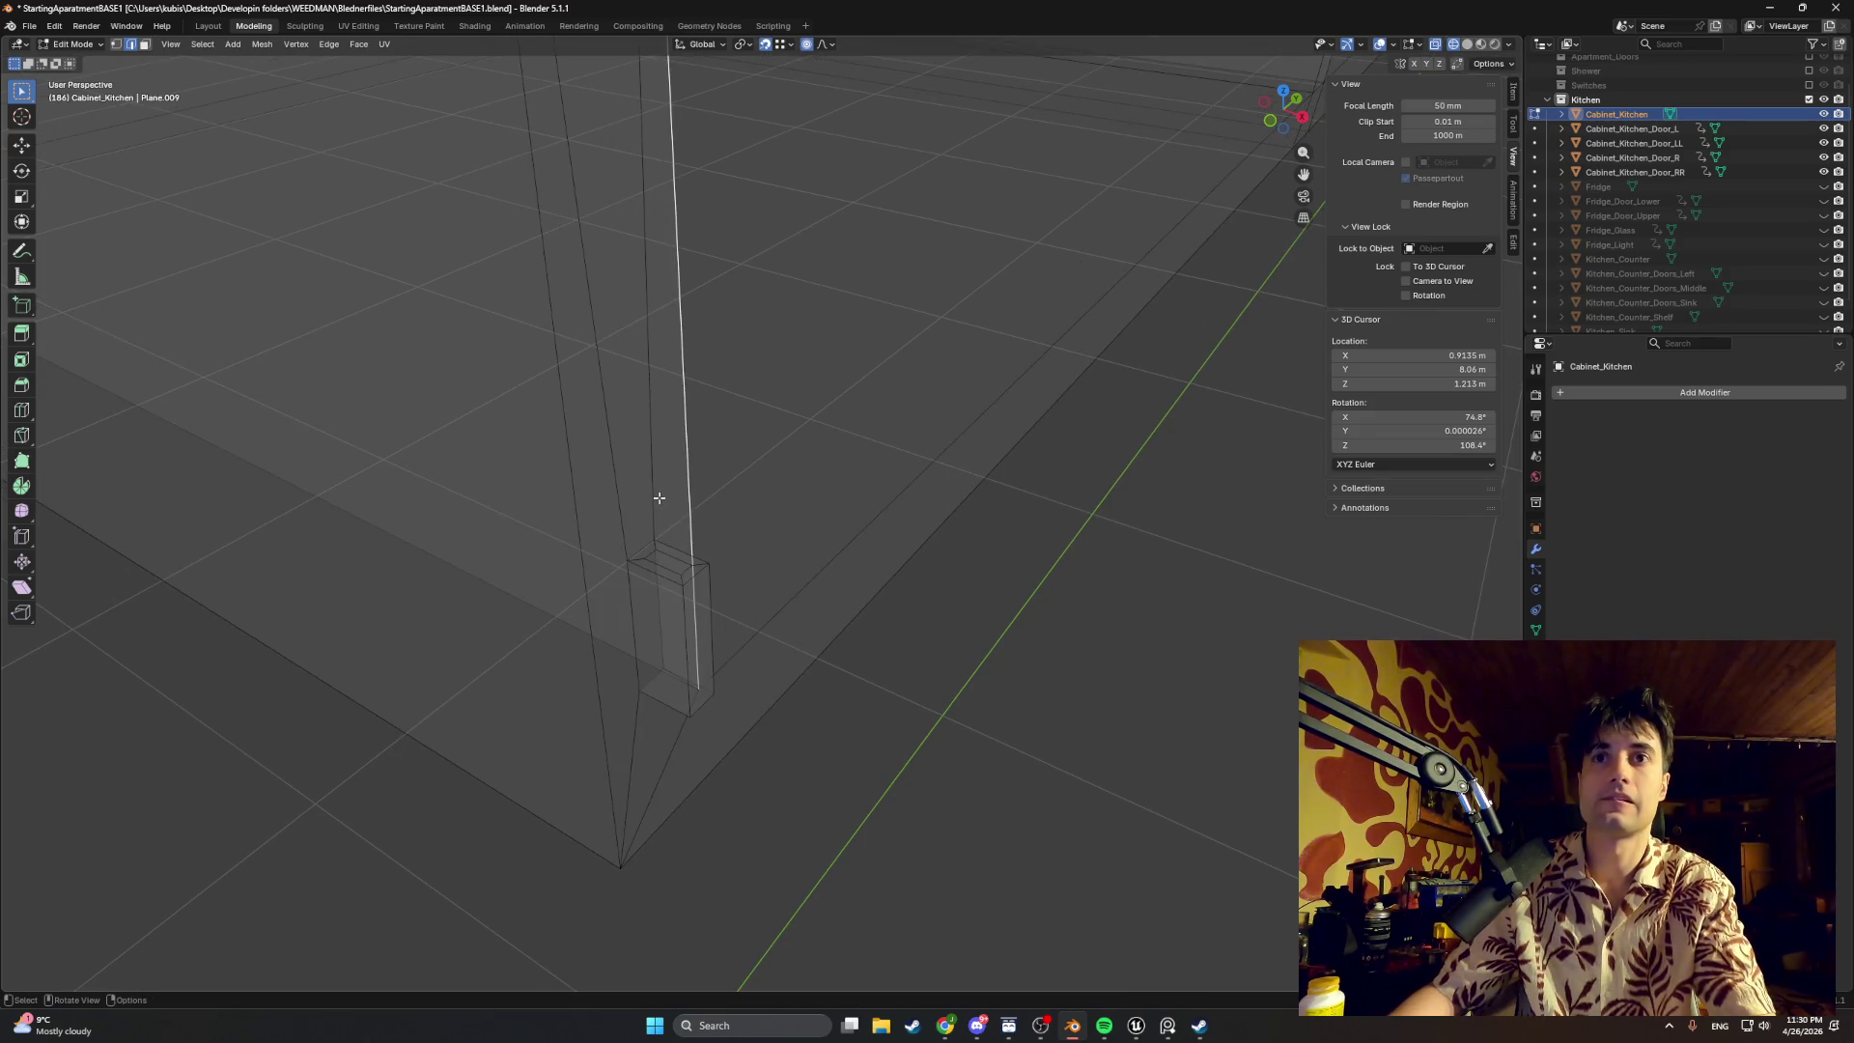
scroll(657, 498, "down", 2)
scroll(696, 512, "up", 2)
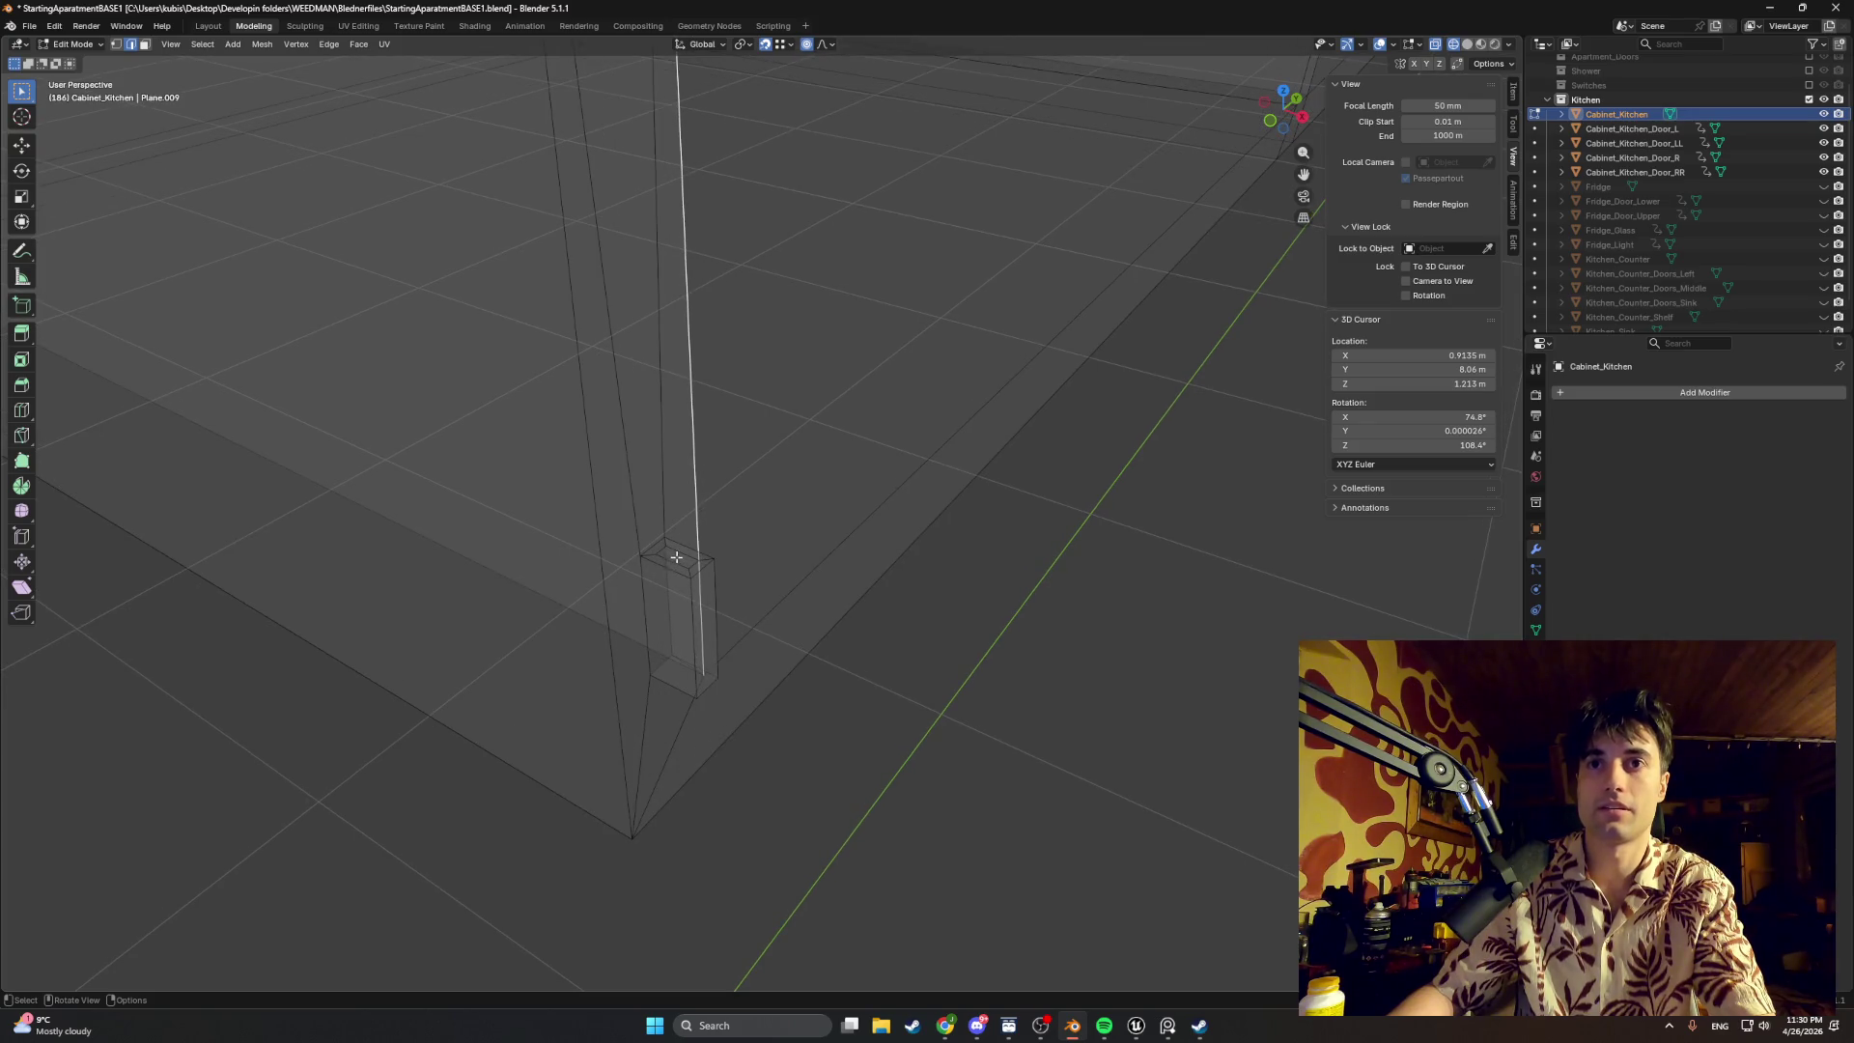
key("g")
left_click(689, 576)
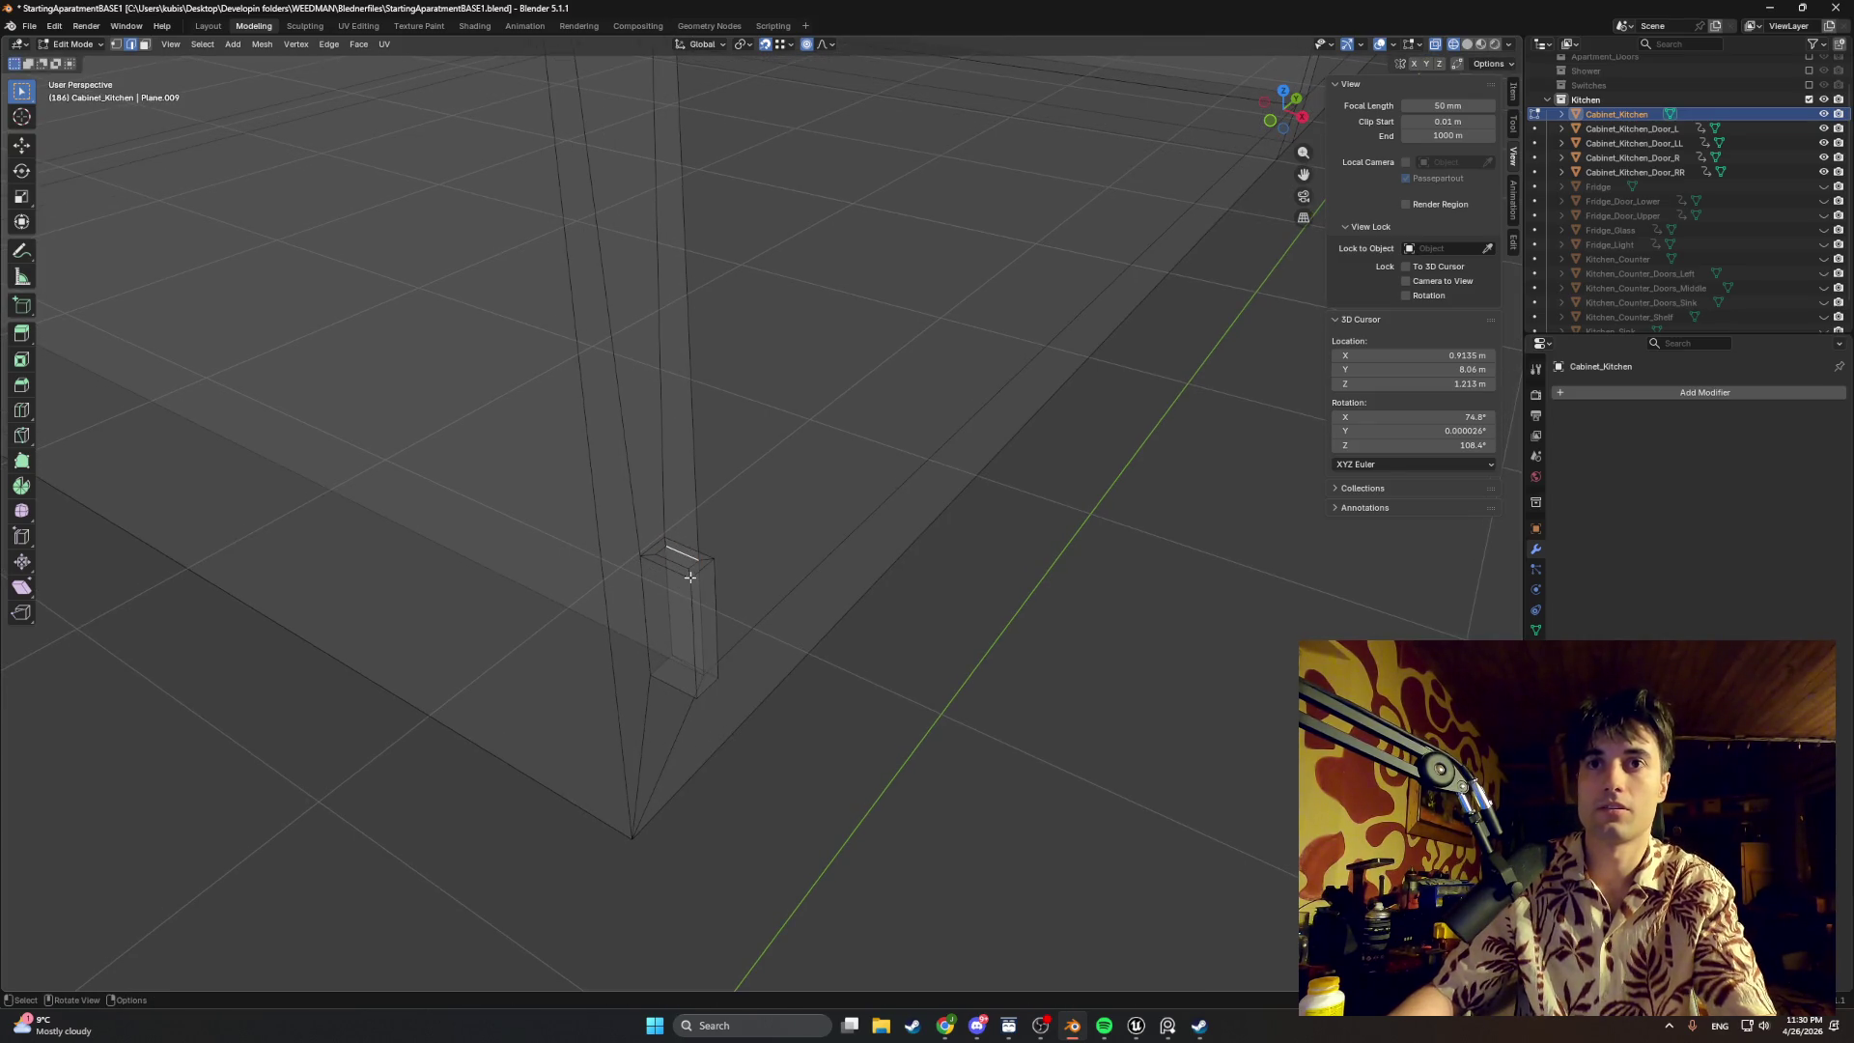
key("g")
left_click(692, 556)
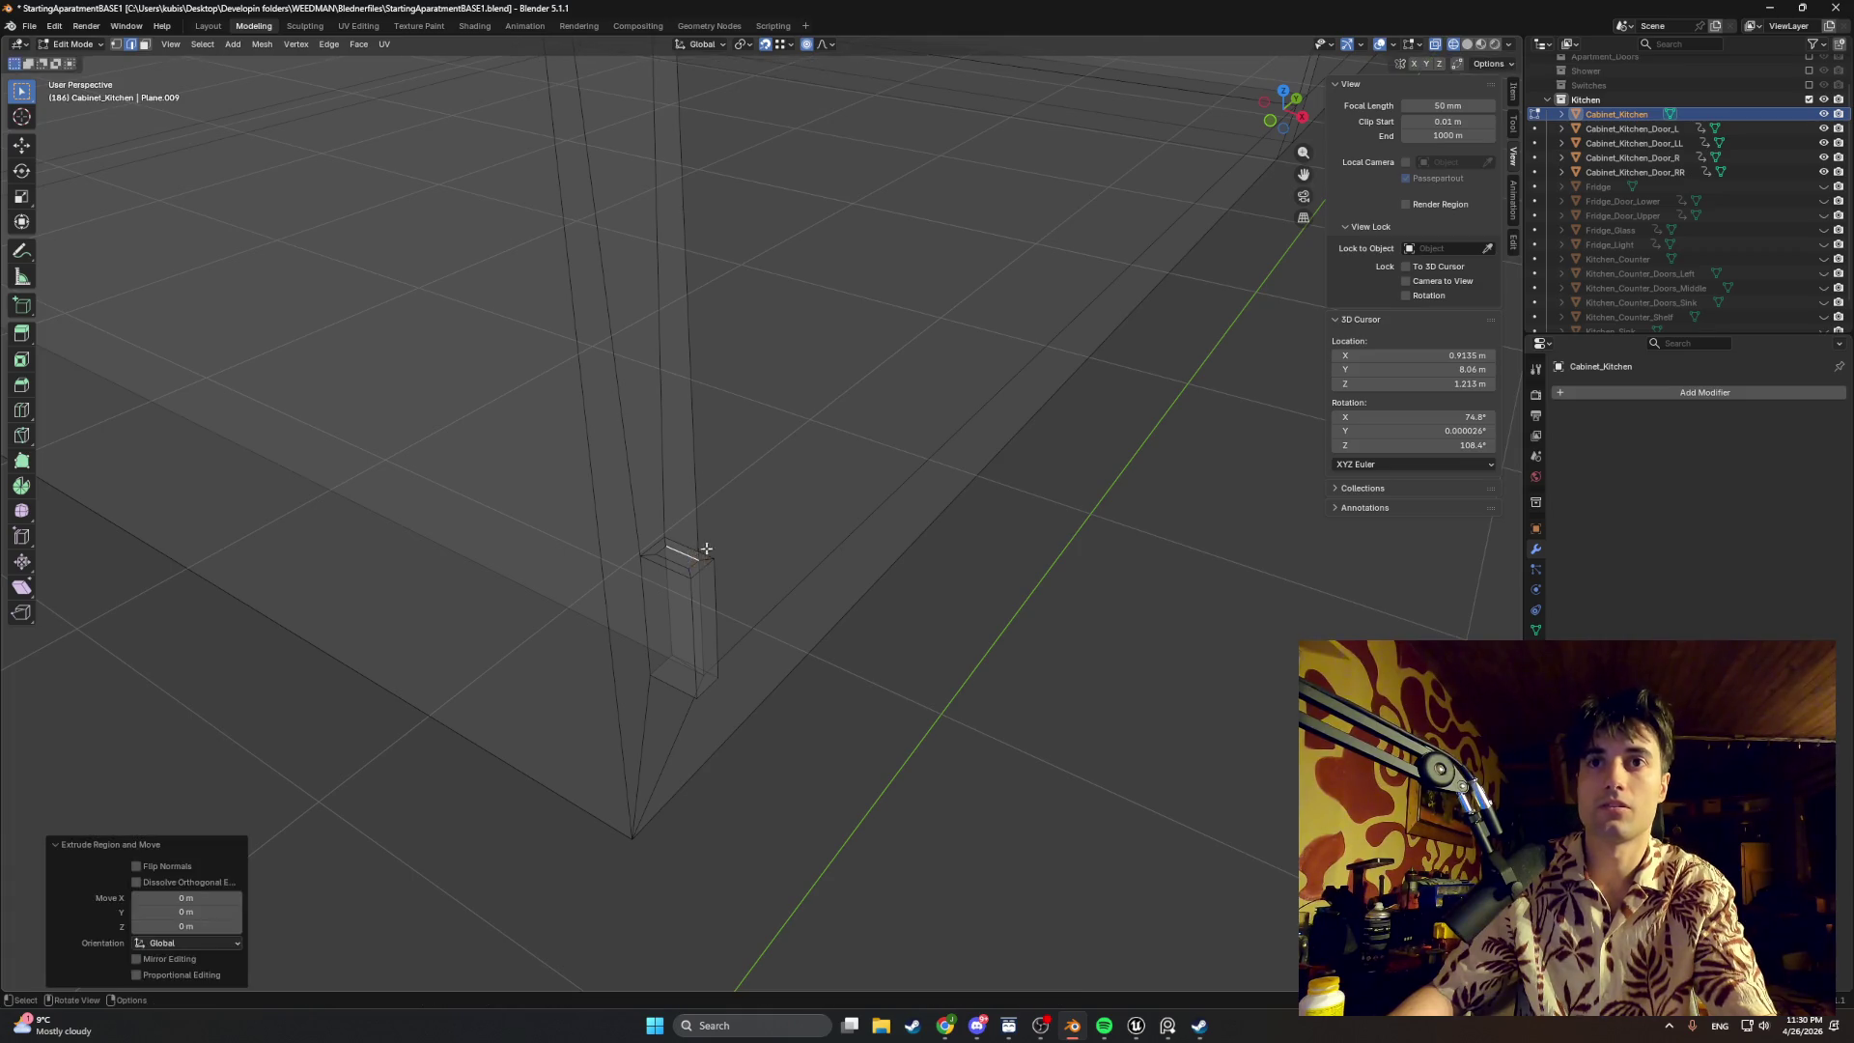
scroll(642, 559, "up", 2)
scroll(601, 578, "up", 2)
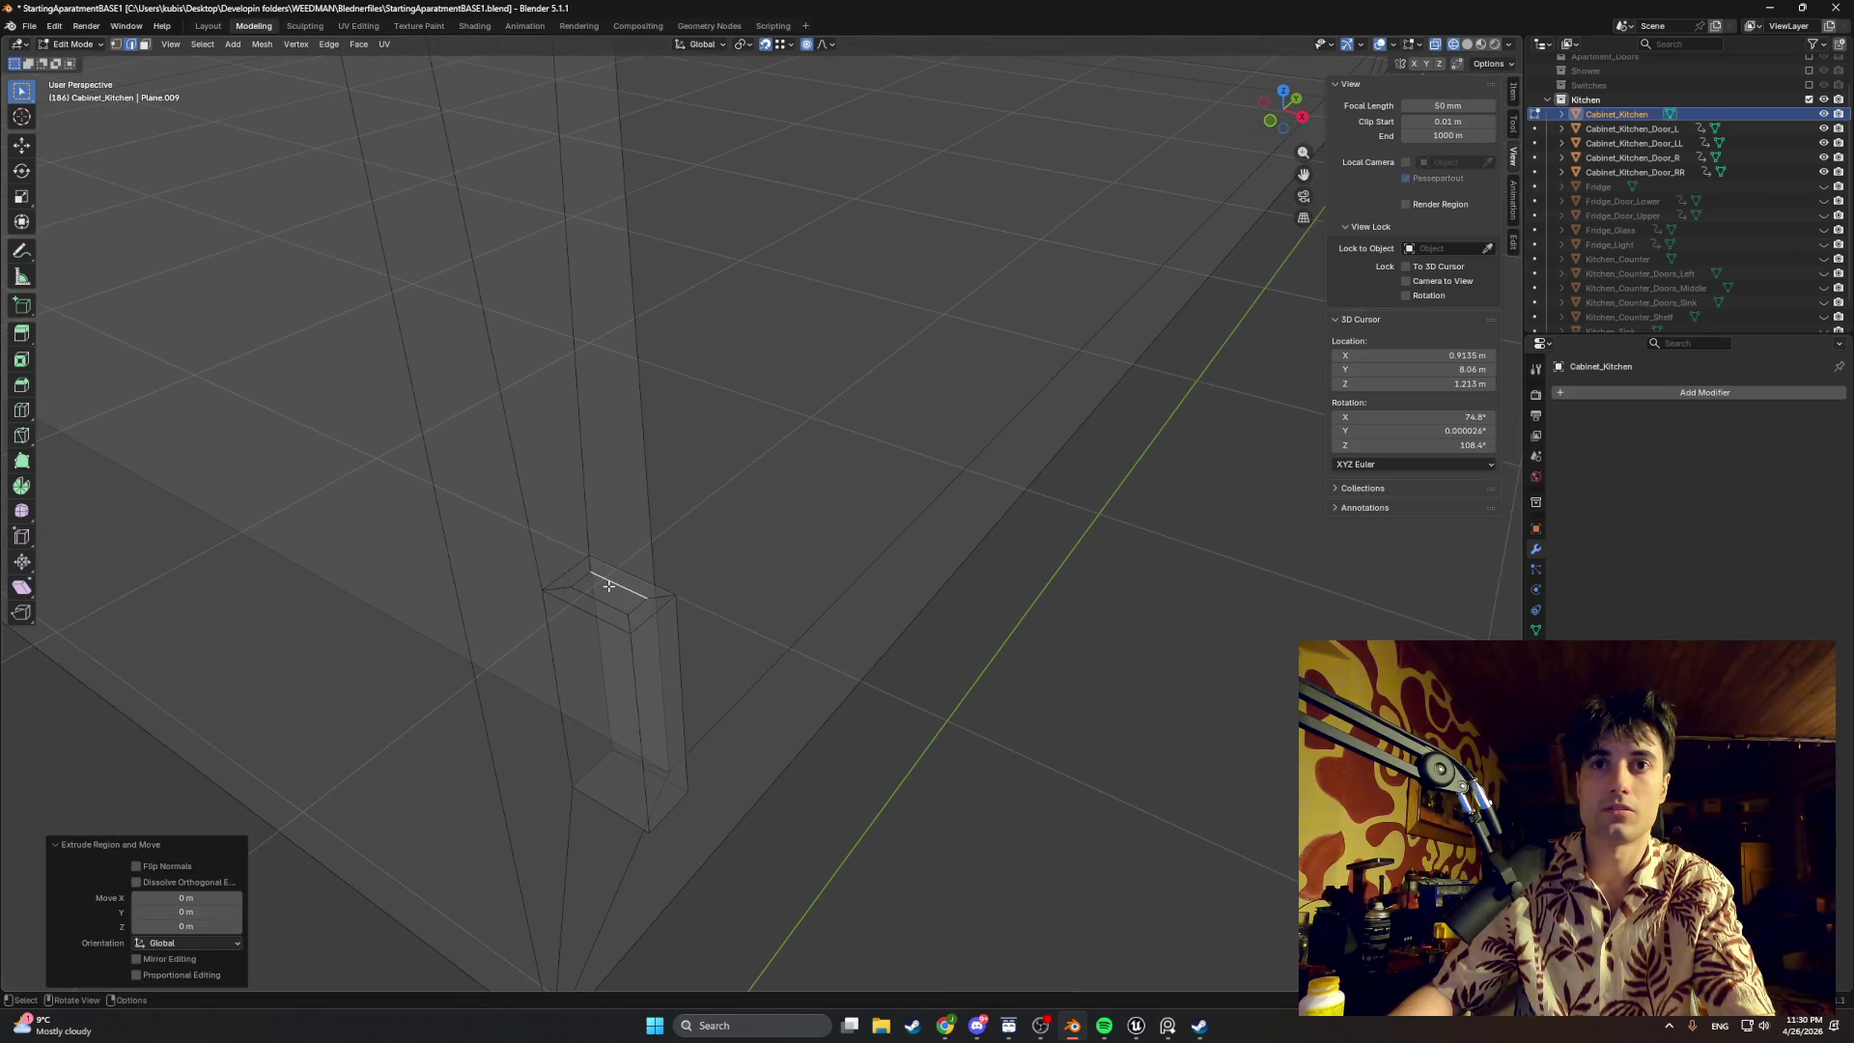
Step: Extrude the peg's top face in place and slide the geometry along the X axis
key("1")
key("a")
key("alt+a")
key("e")
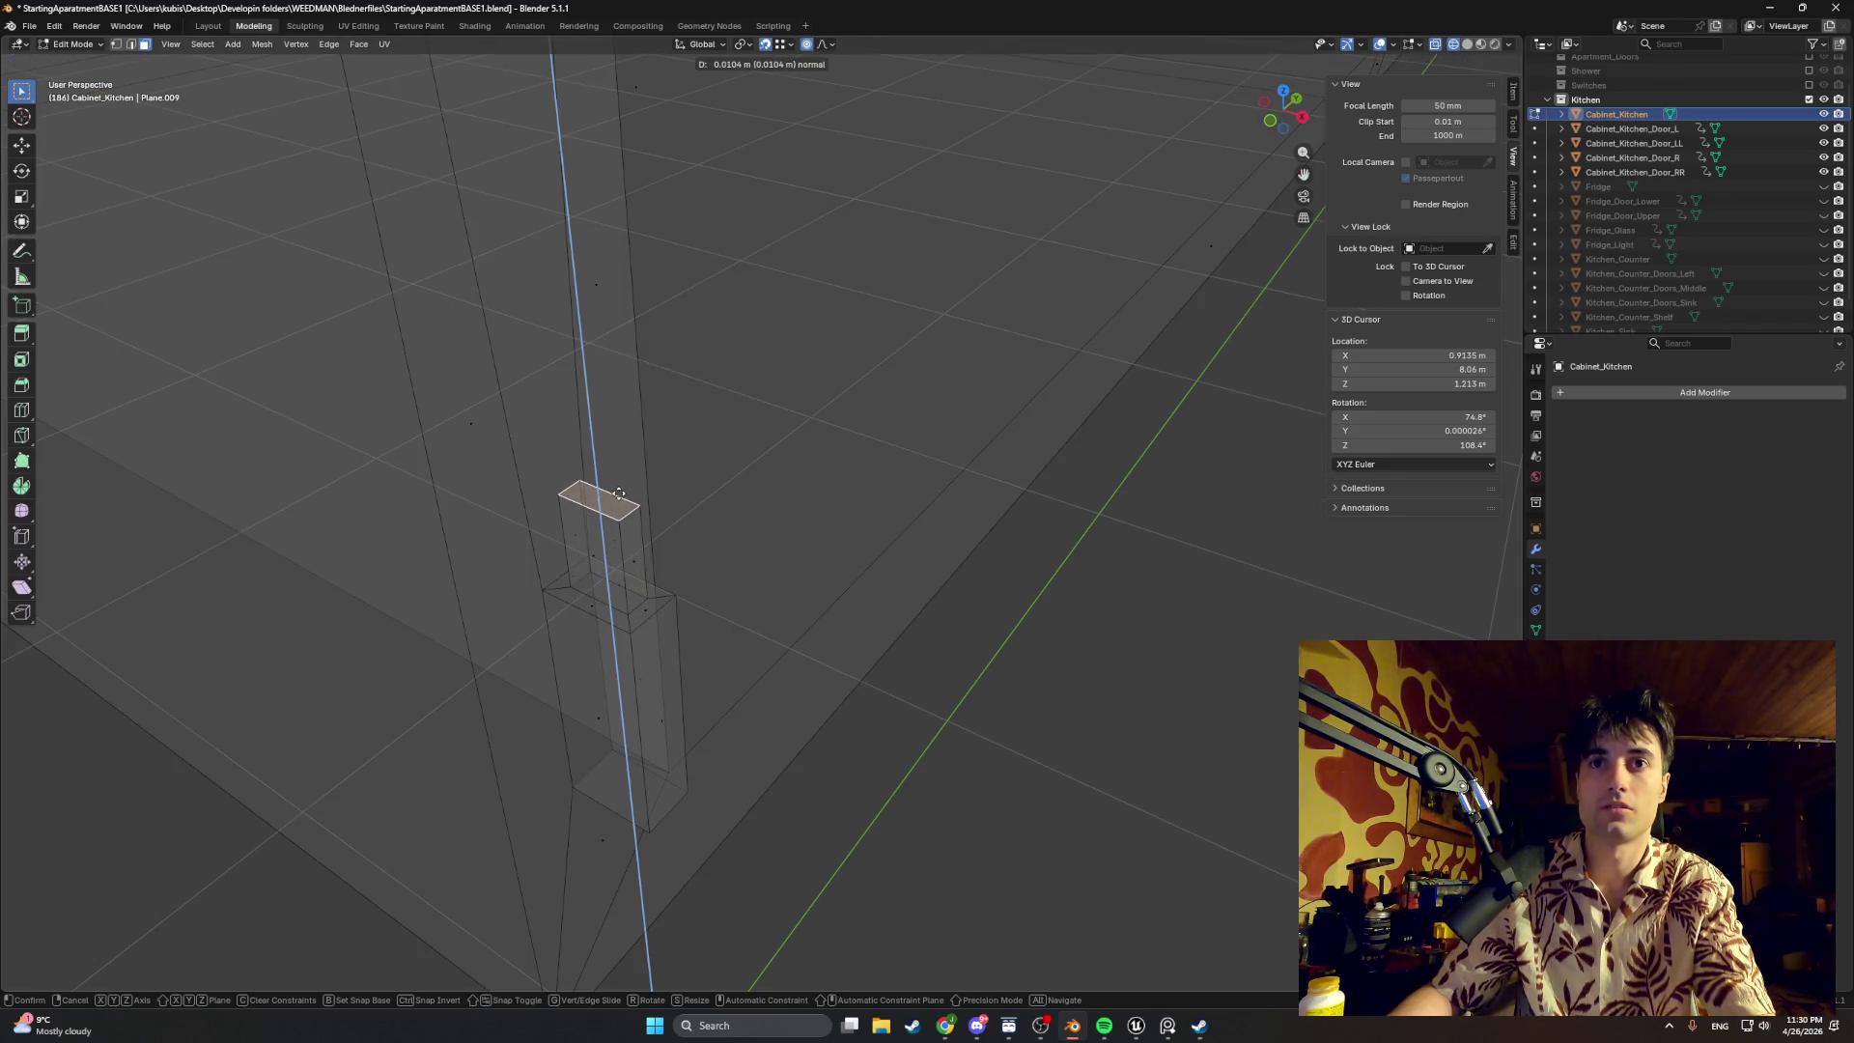
right_click(585, 567)
left_click(586, 582)
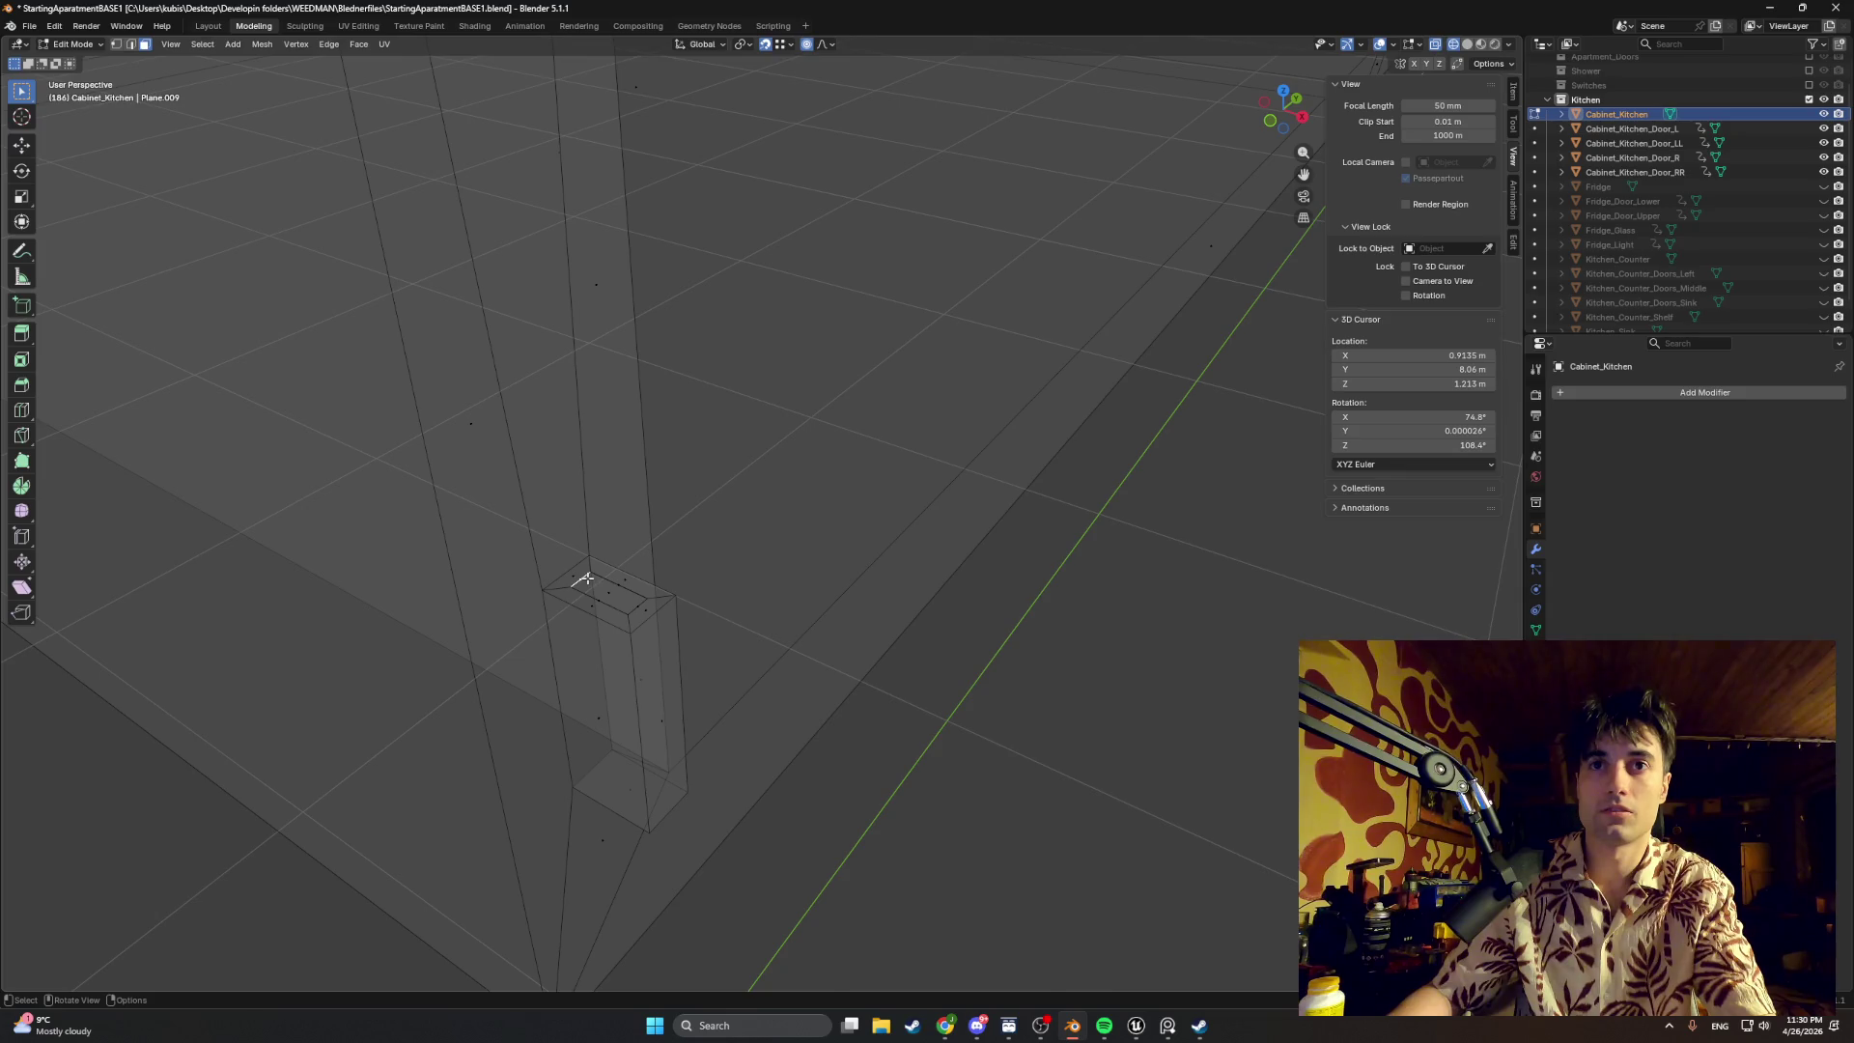
key("g")
key("x")
left_click(582, 573)
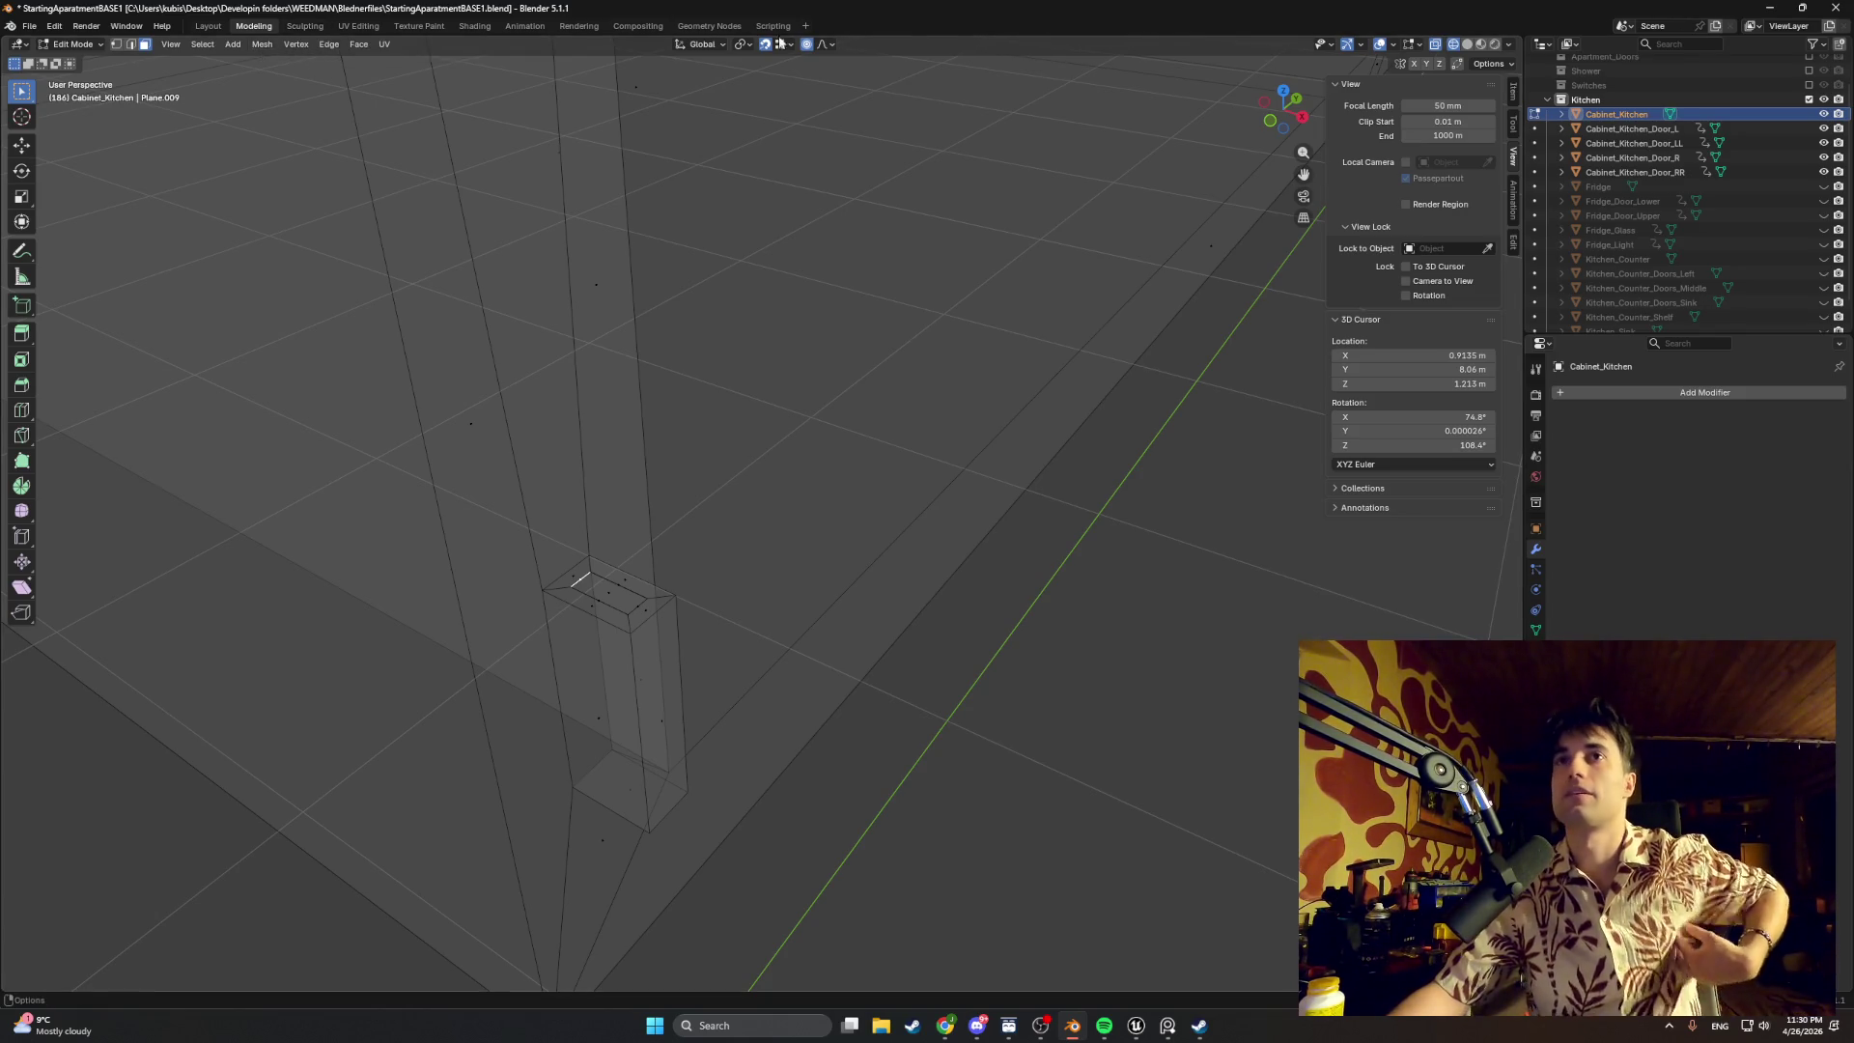
Step: Inset the top face of the small peg column
middle_click_drag(646, 725, 614, 682)
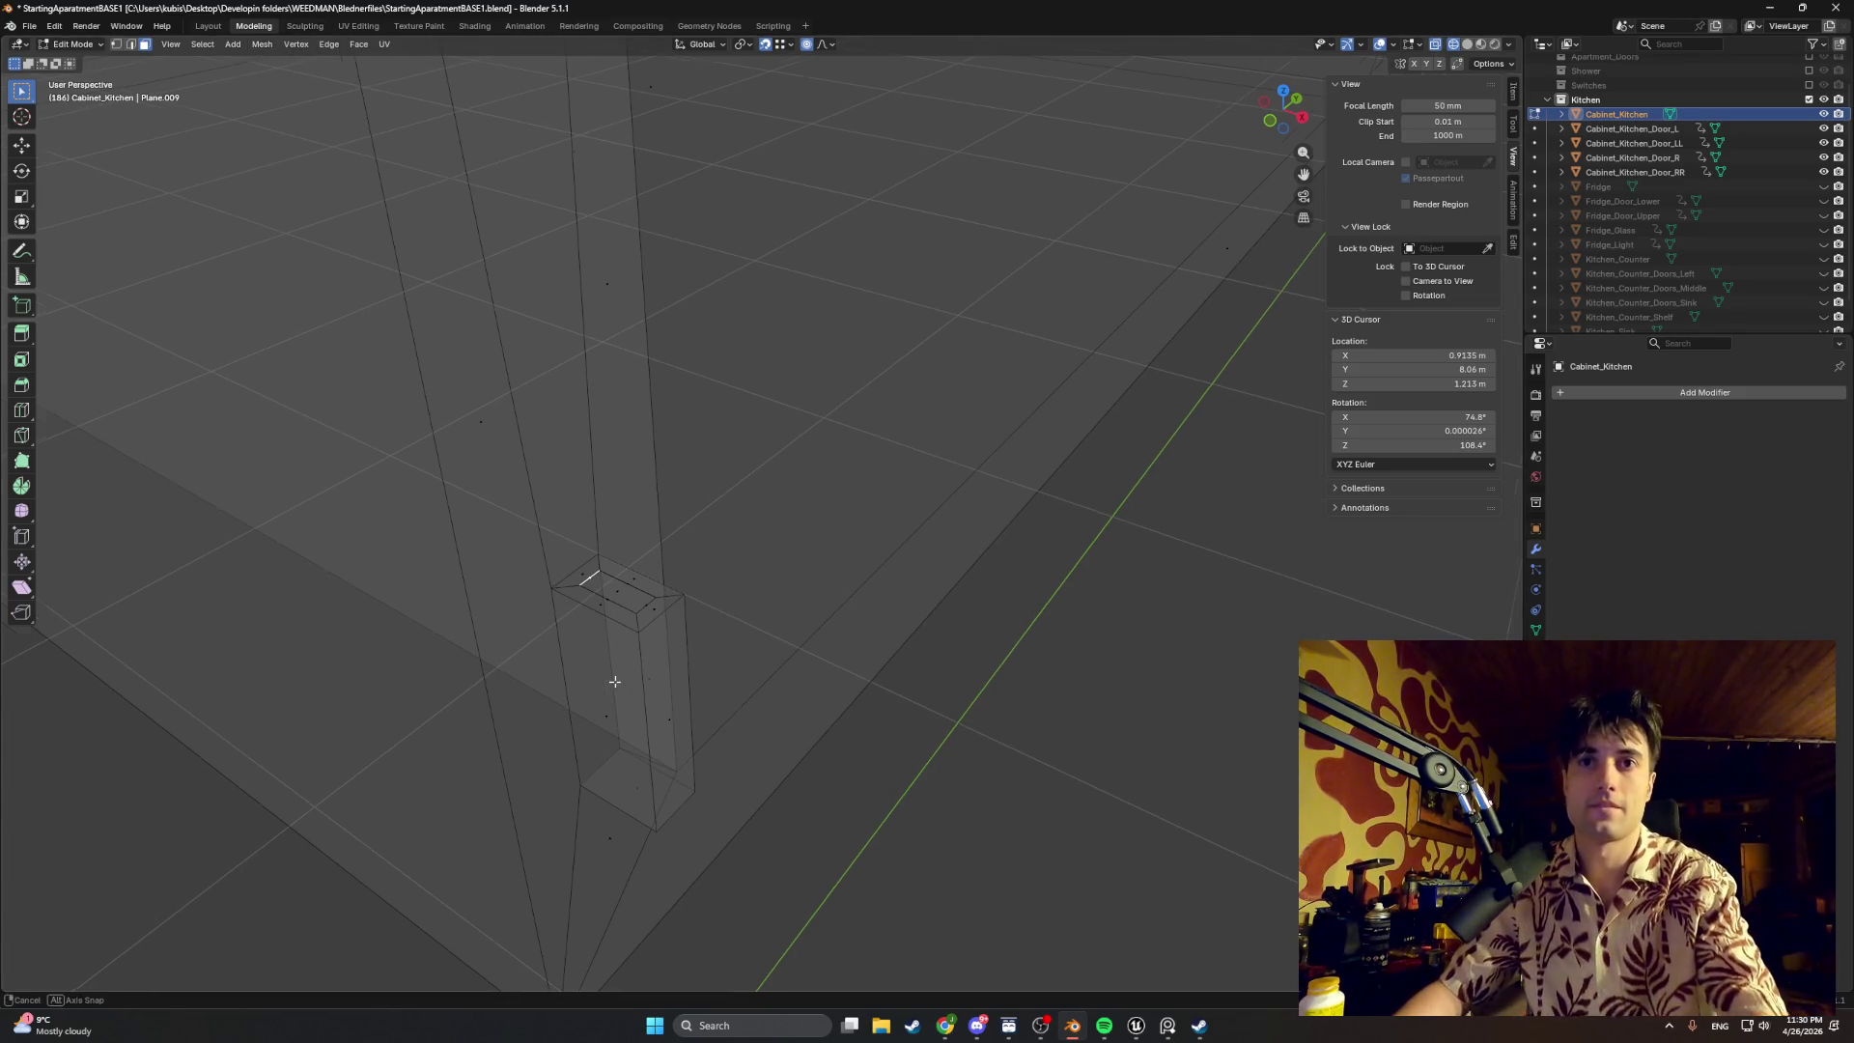
key("ctrl+z")
key("ctrl+z")
key("ctrl+z")
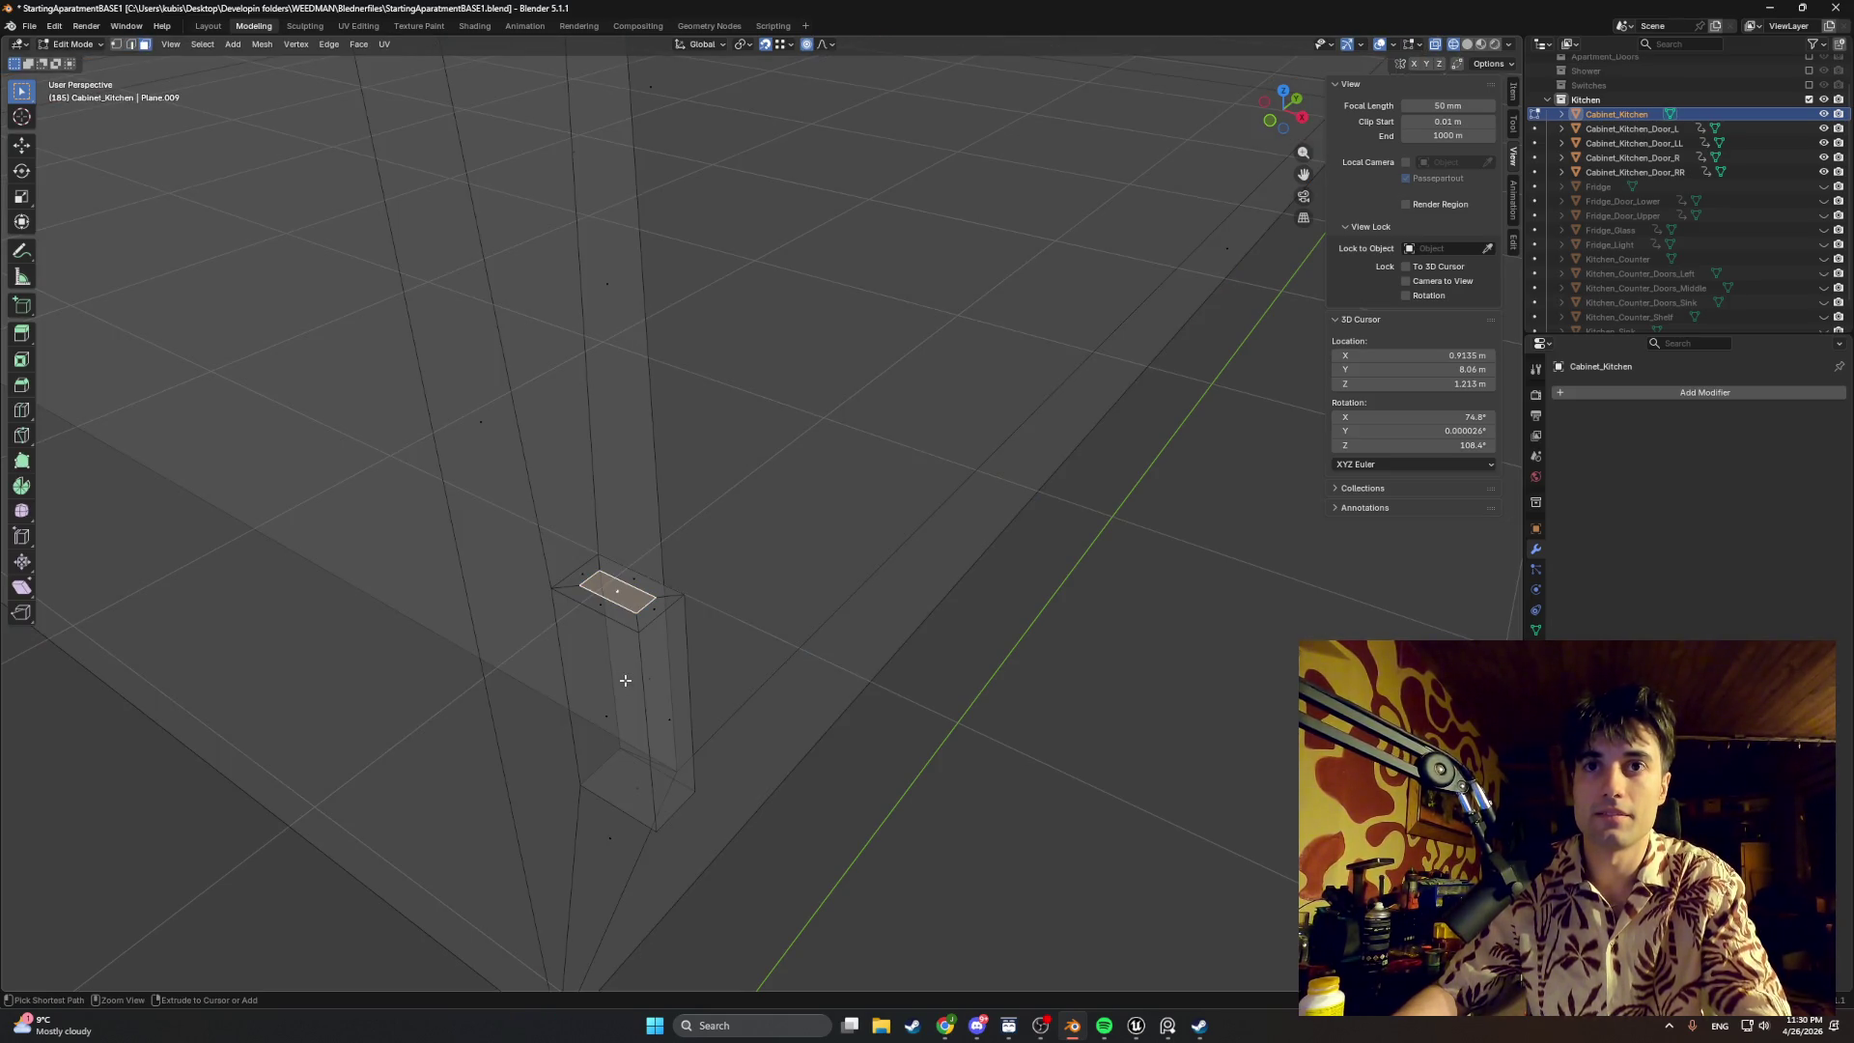
key("ctrl+z")
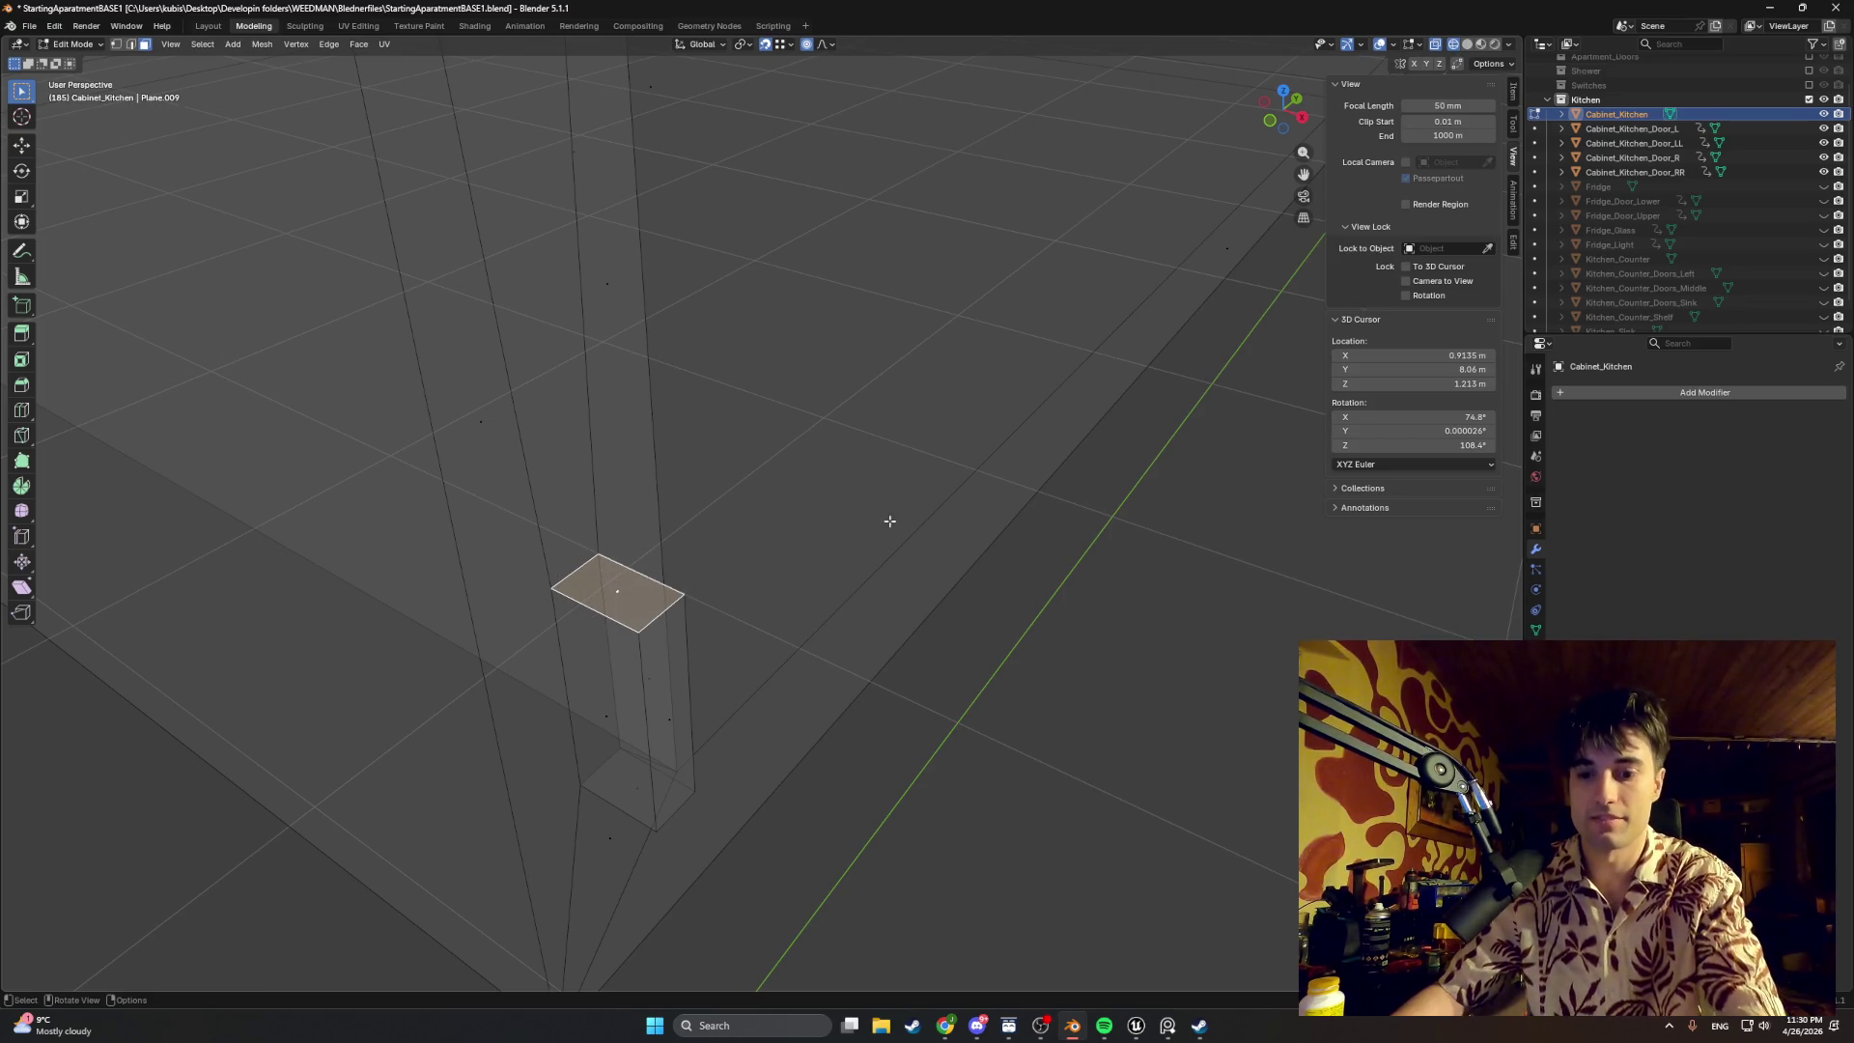
key("i")
left_click(629, 554)
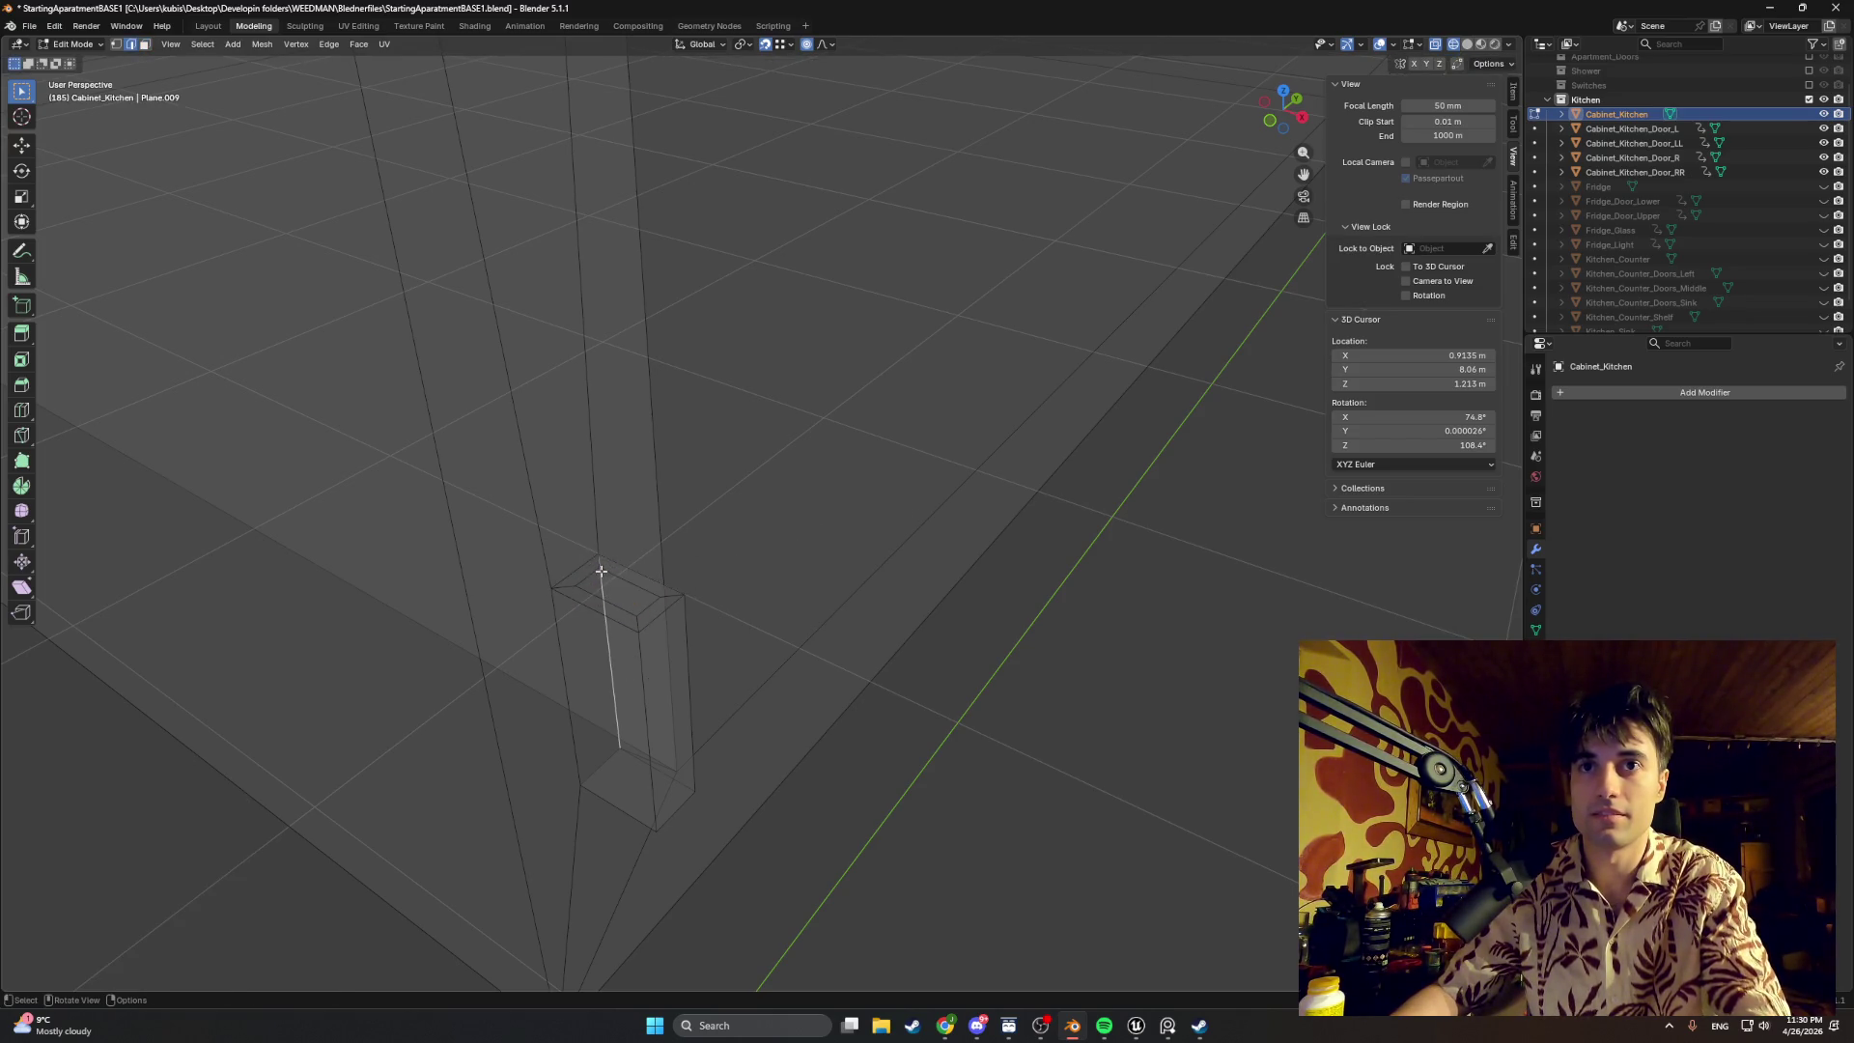
Step: Shift one edge of the peg's extruded top by about two centimetres
key("g")
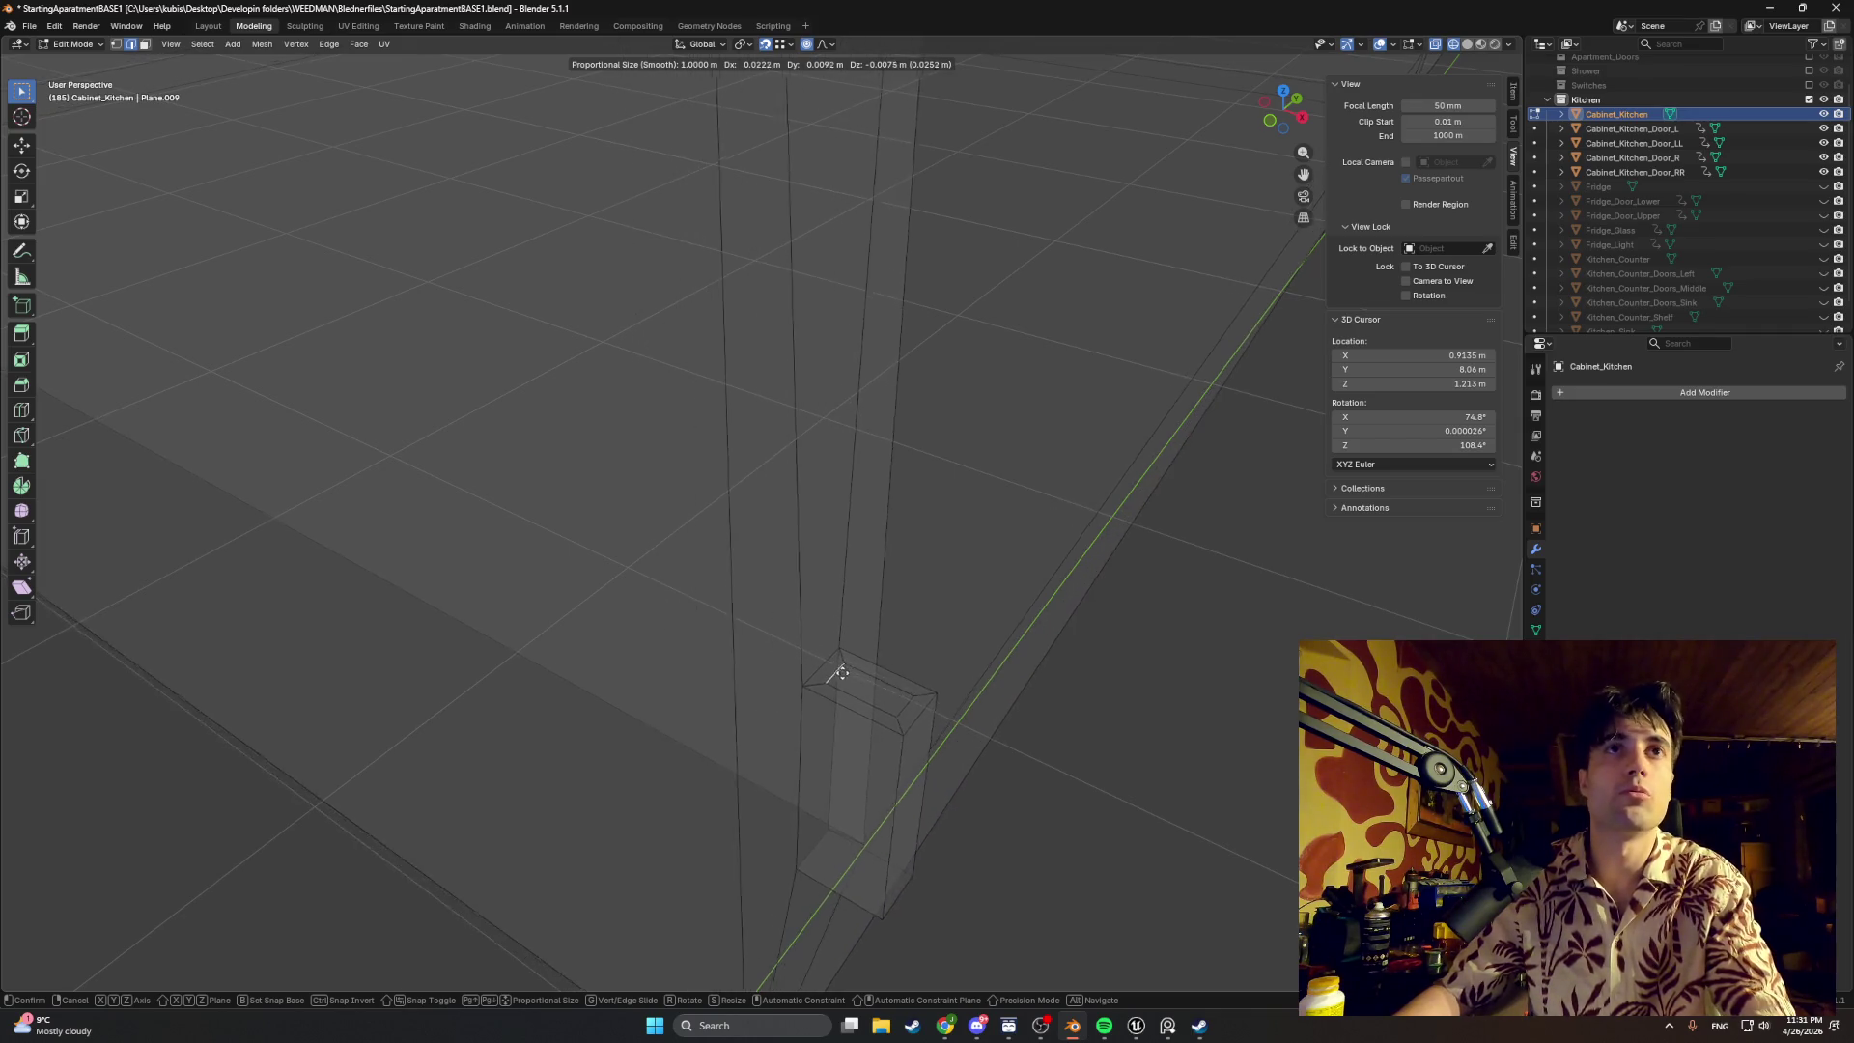
key("Escape")
scroll(660, 594, "down", 2)
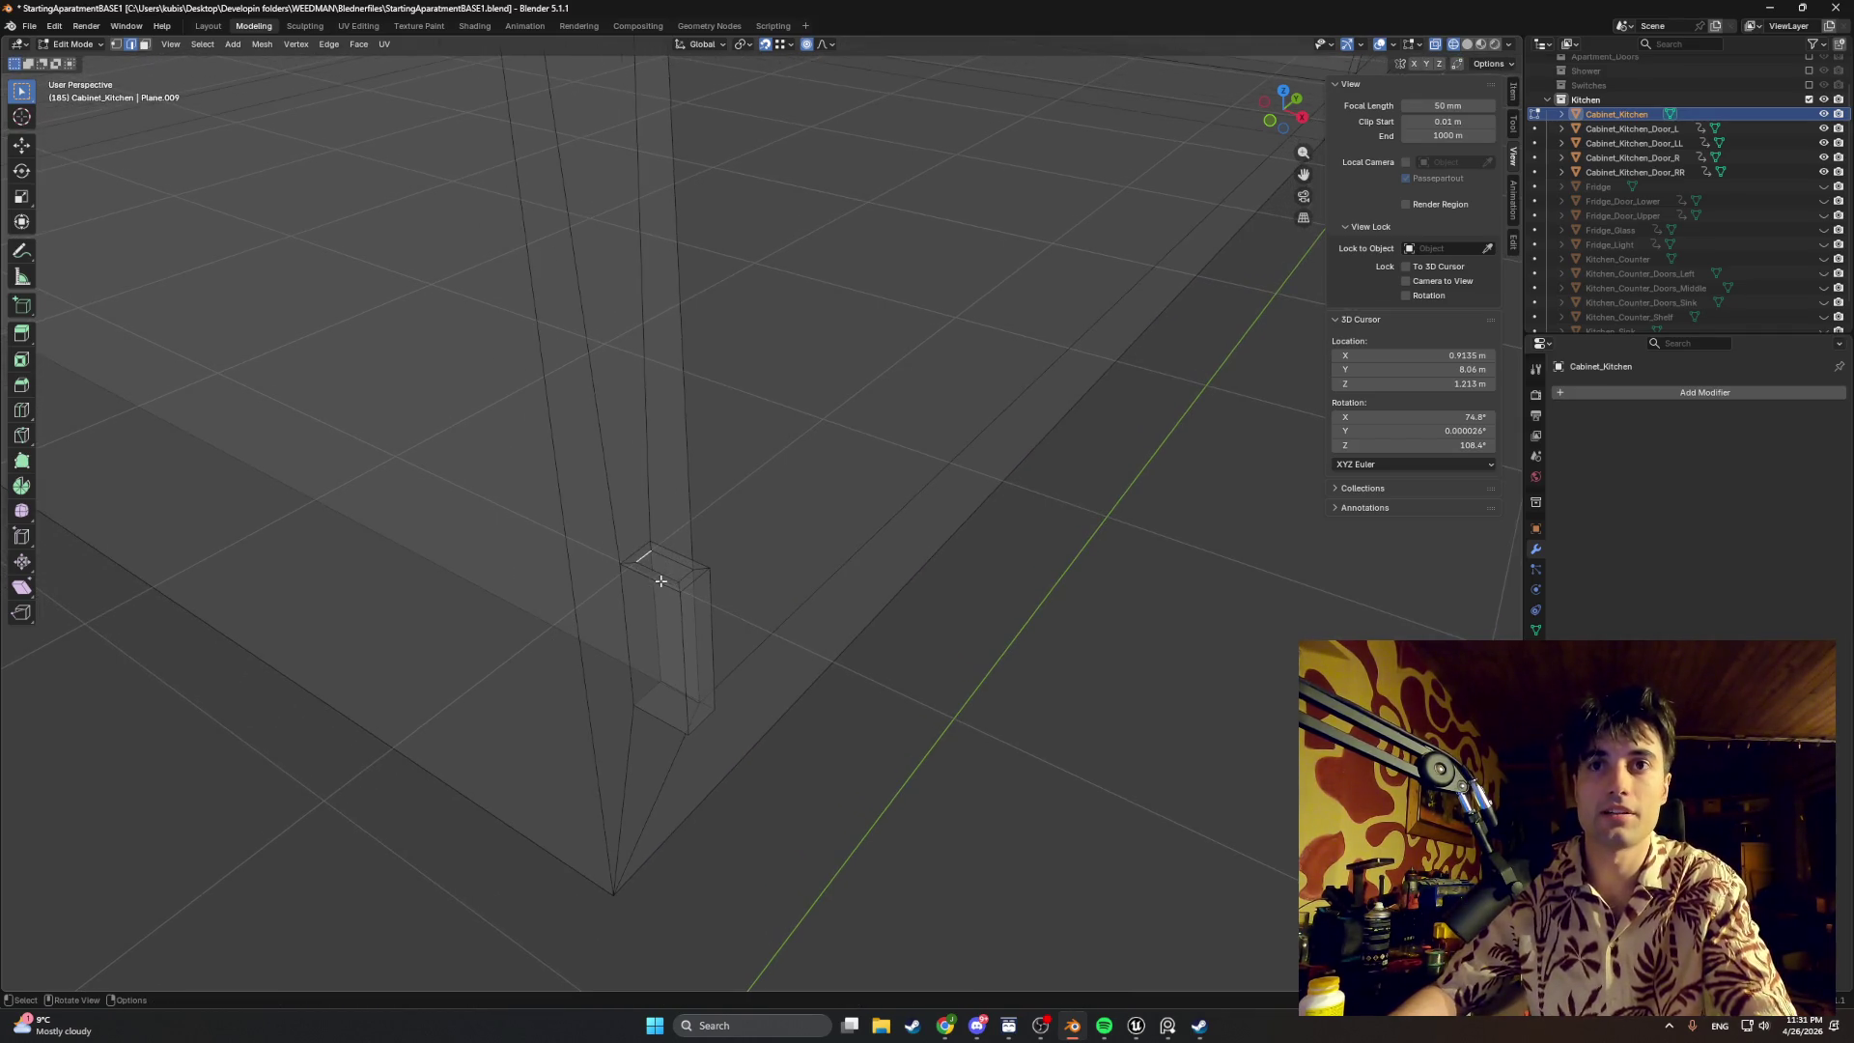
middle_click_drag(638, 585, 691, 532)
key("g")
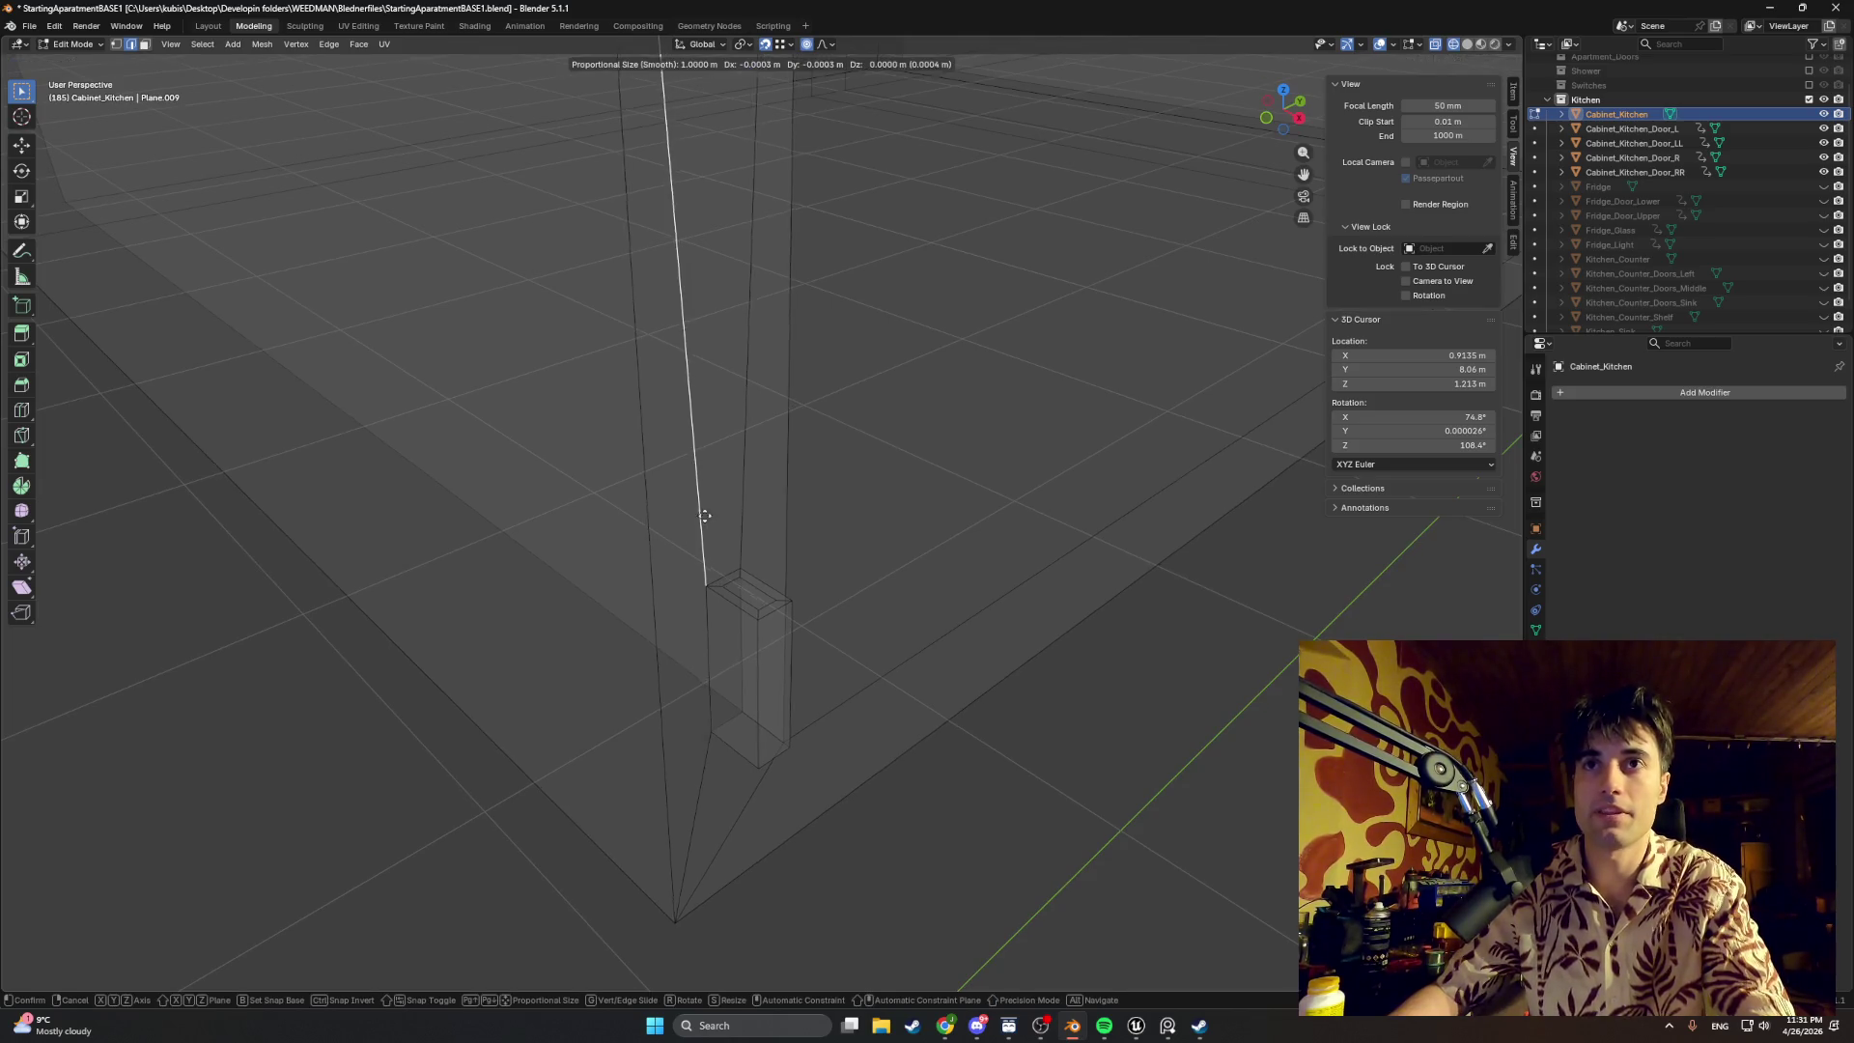
left_click(711, 563)
mouse_move(791, 646)
middle_mouse_down()
mouse_move(760, 621)
mouse_move(760, 714)
middle_mouse_up()
scroll(753, 636, "down", 5)
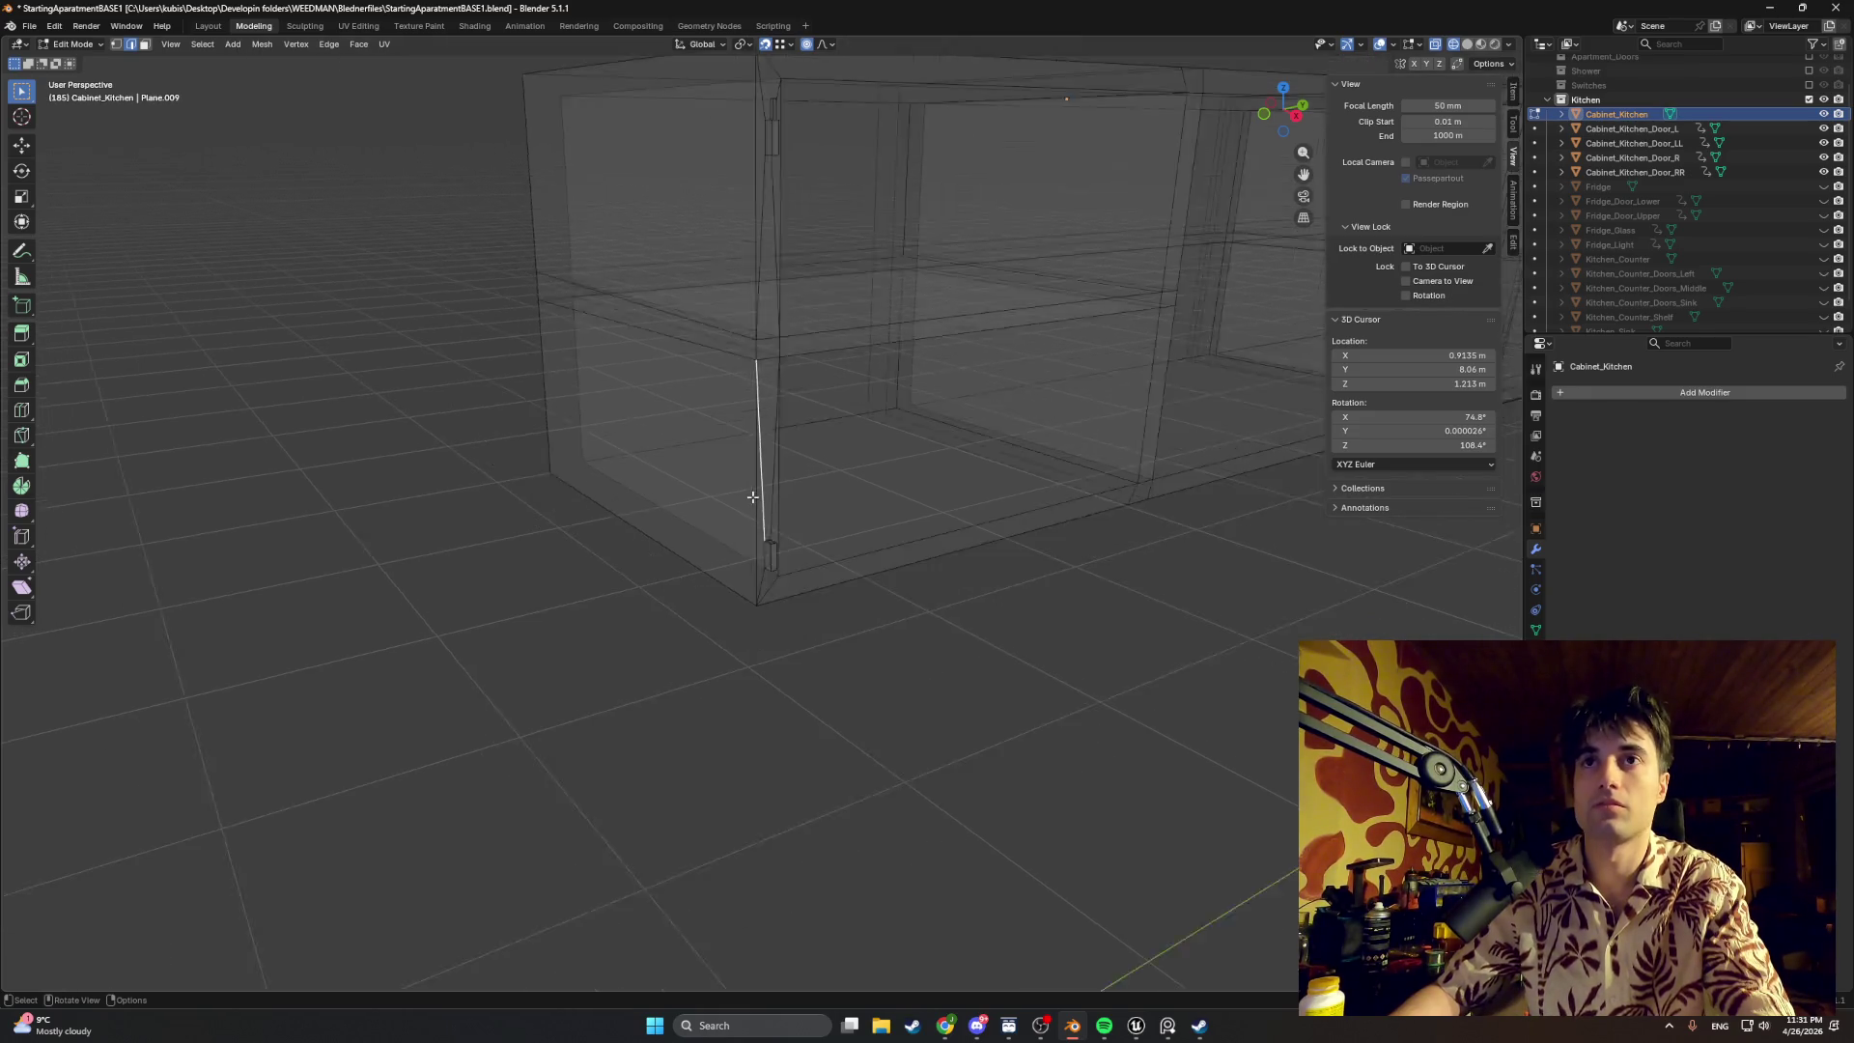
scroll(749, 501, "down", 3)
Step: Reframe the cabinet front in perspective and display it with solid shading
mouse_move(769, 448)
middle_mouse_down()
mouse_move(903, 426)
mouse_move(857, 479)
middle_mouse_up()
scroll(672, 463, "up", 3)
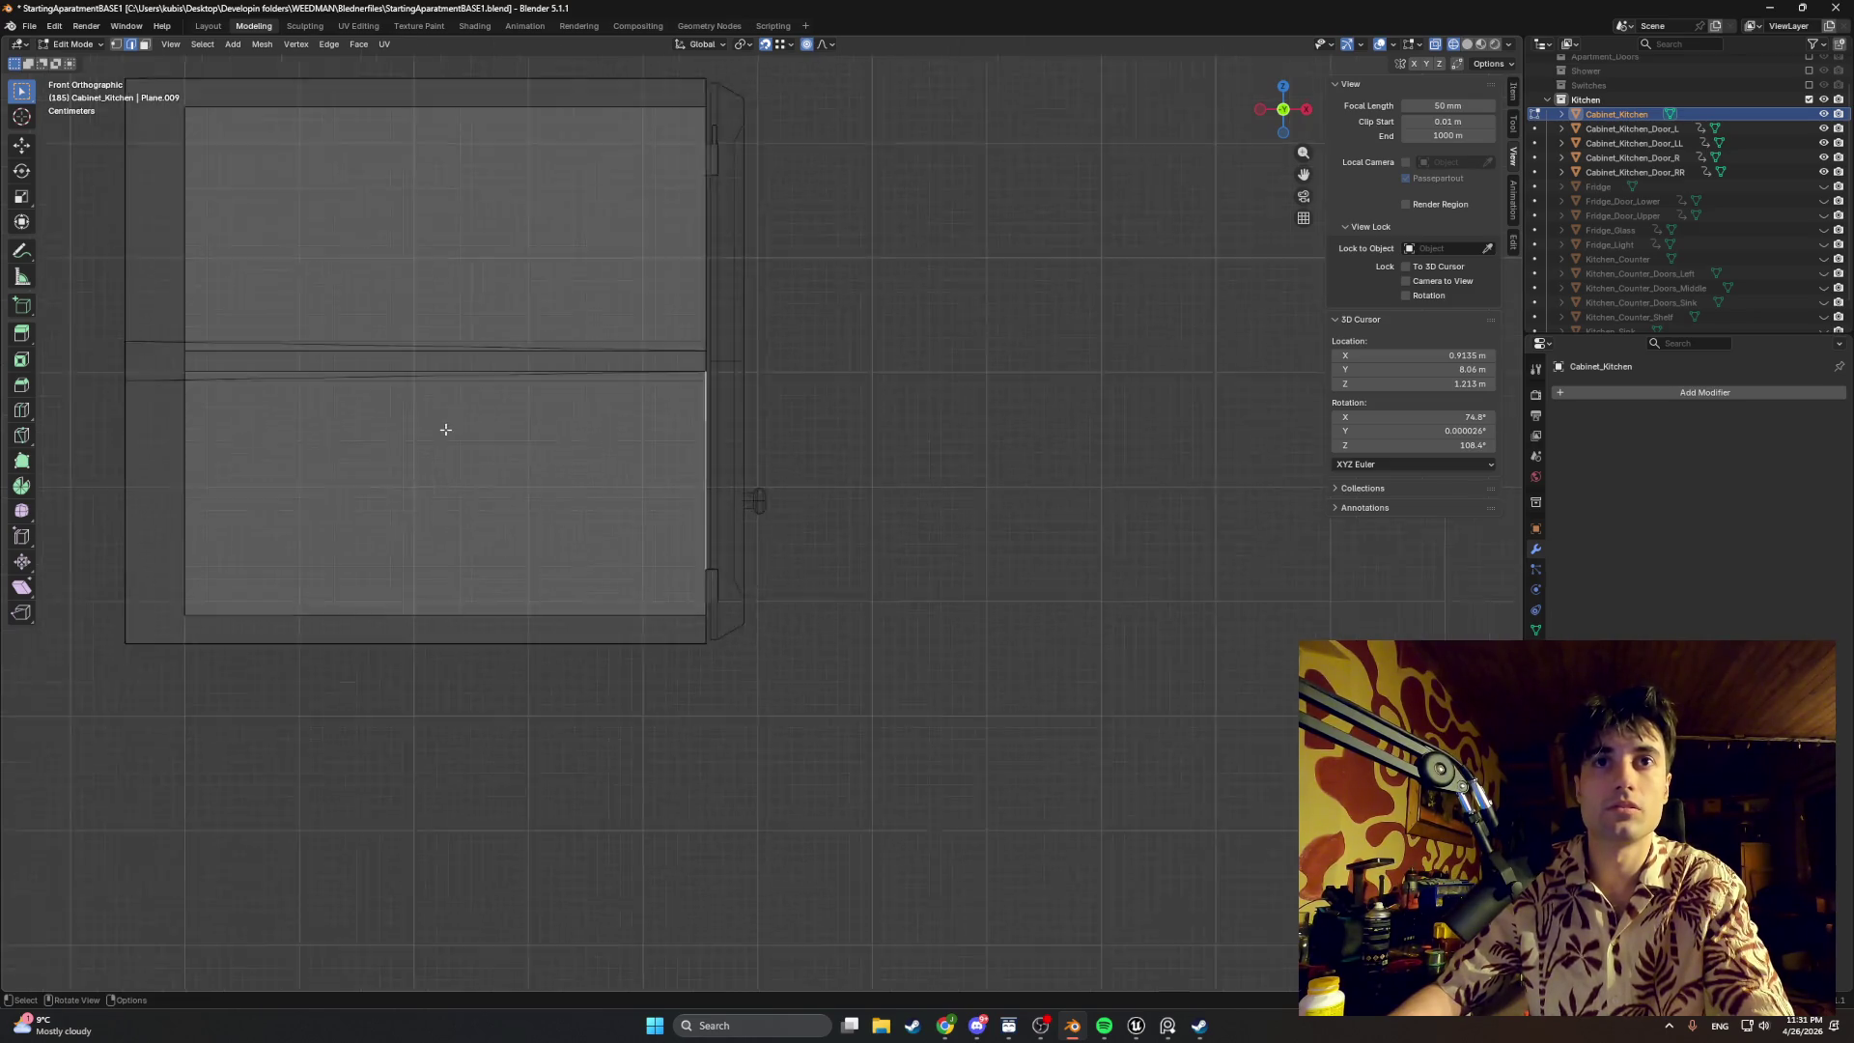
middle_click_drag(443, 425, 704, 508, "shift")
scroll(455, 455, "up", 1)
scroll(437, 456, "up", 4)
mouse_move(436, 456)
middle_mouse_down("shift")
mouse_move(827, 476)
mouse_move(696, 480)
mouse_move(765, 514)
middle_mouse_up("shift")
key("z")
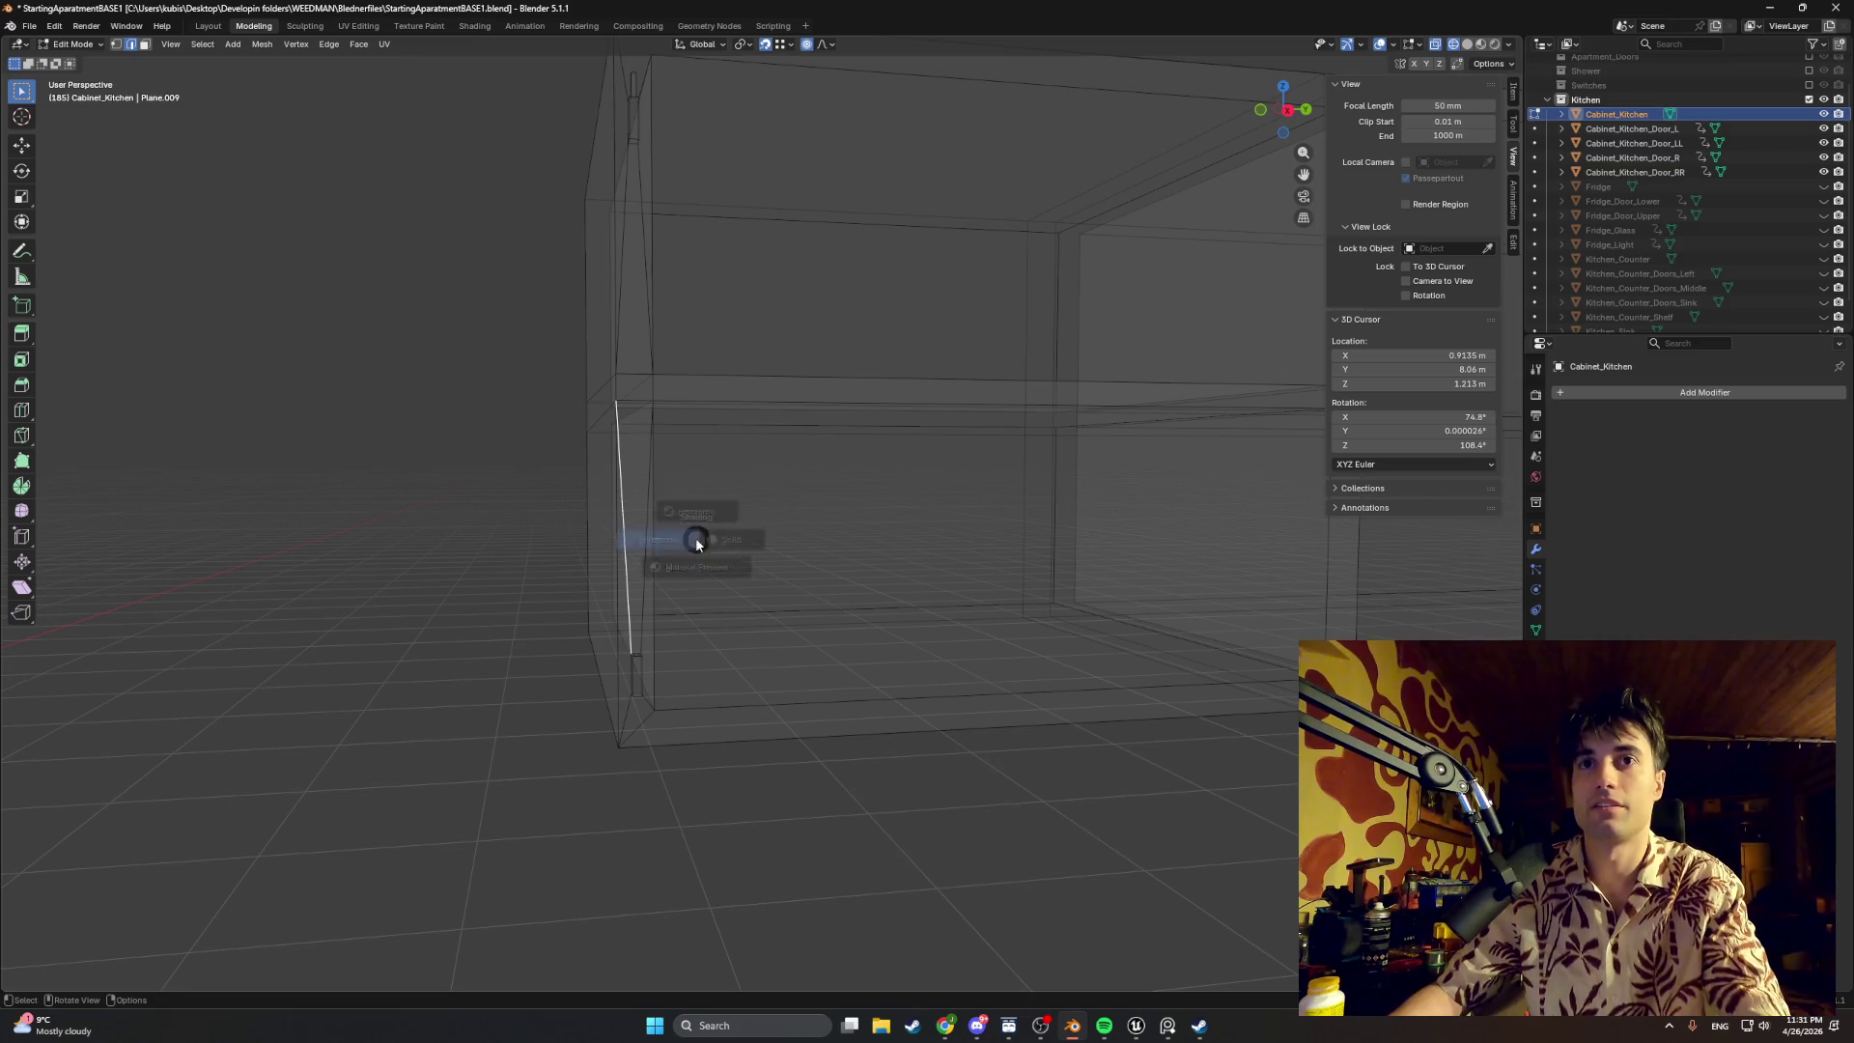
left_click(769, 540)
scroll(677, 522, "up", 2)
Step: Disable proportional editing and swing round to a centred back view of the cabinet
middle_click_drag(677, 524, 841, 494, "ctrl")
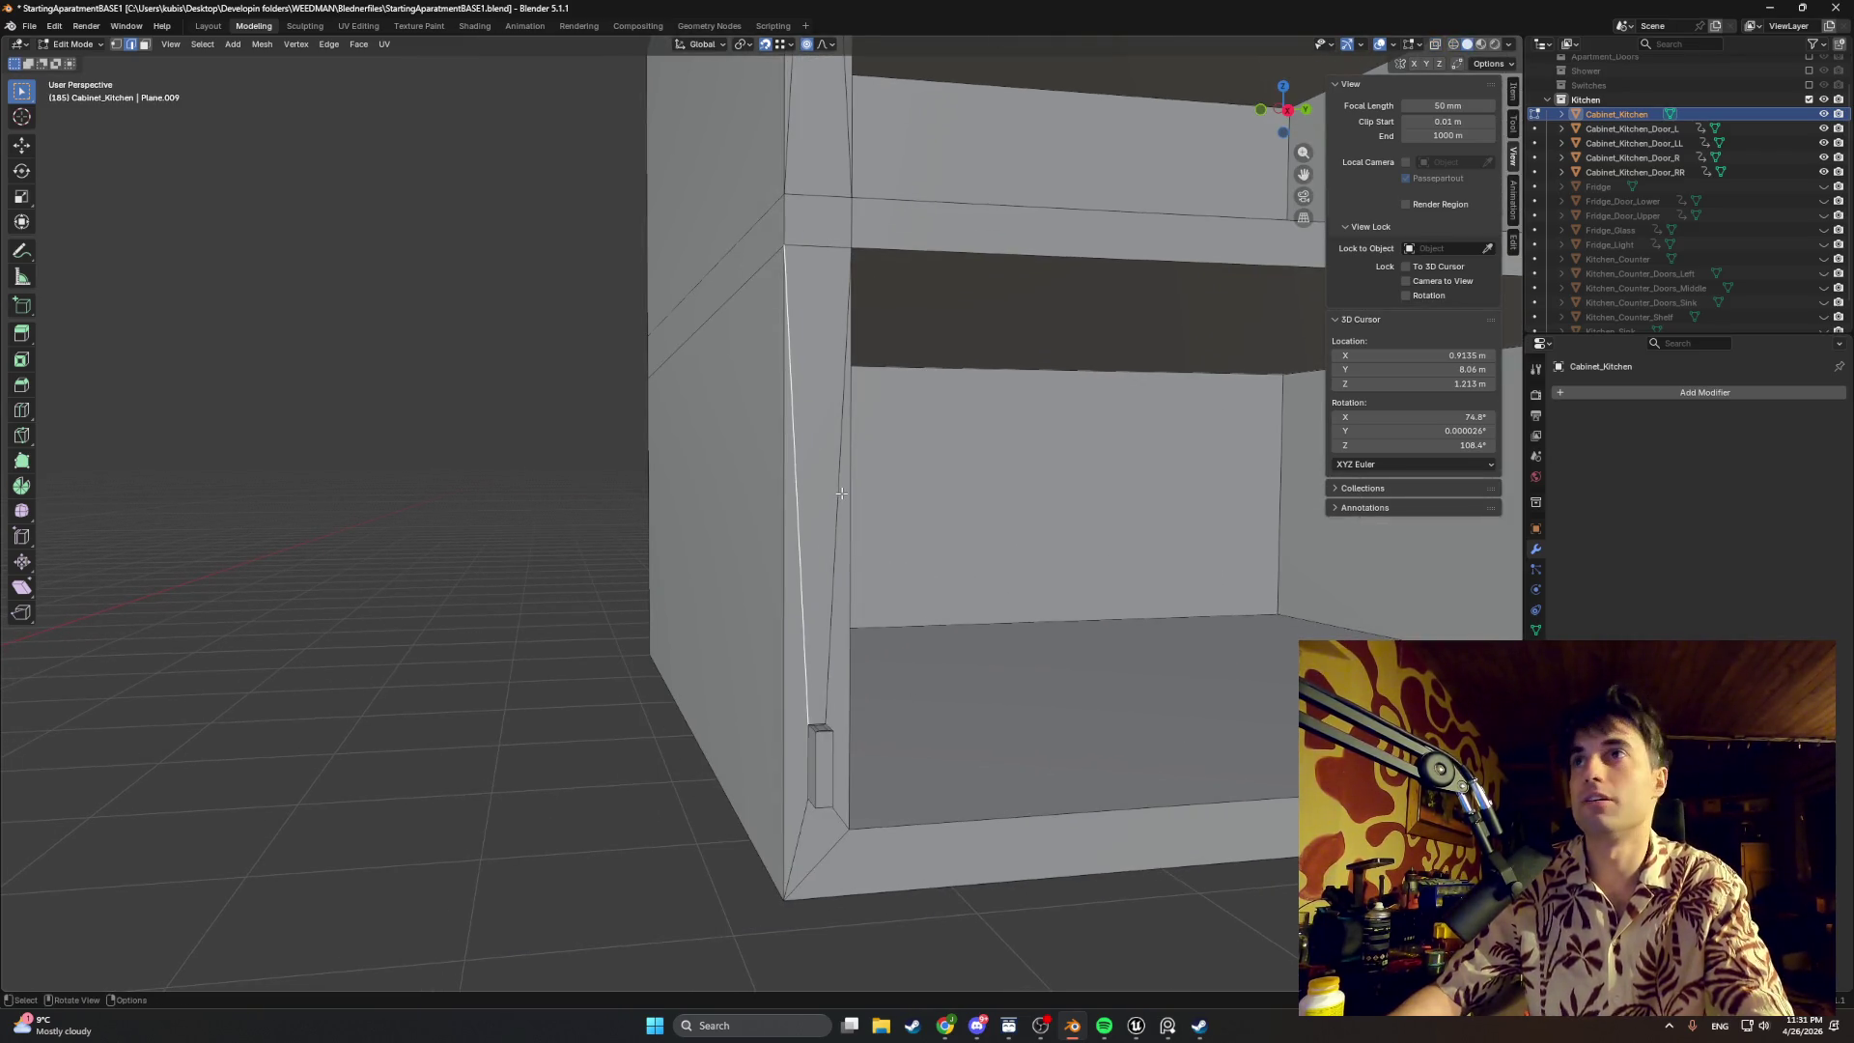
left_click(812, 45)
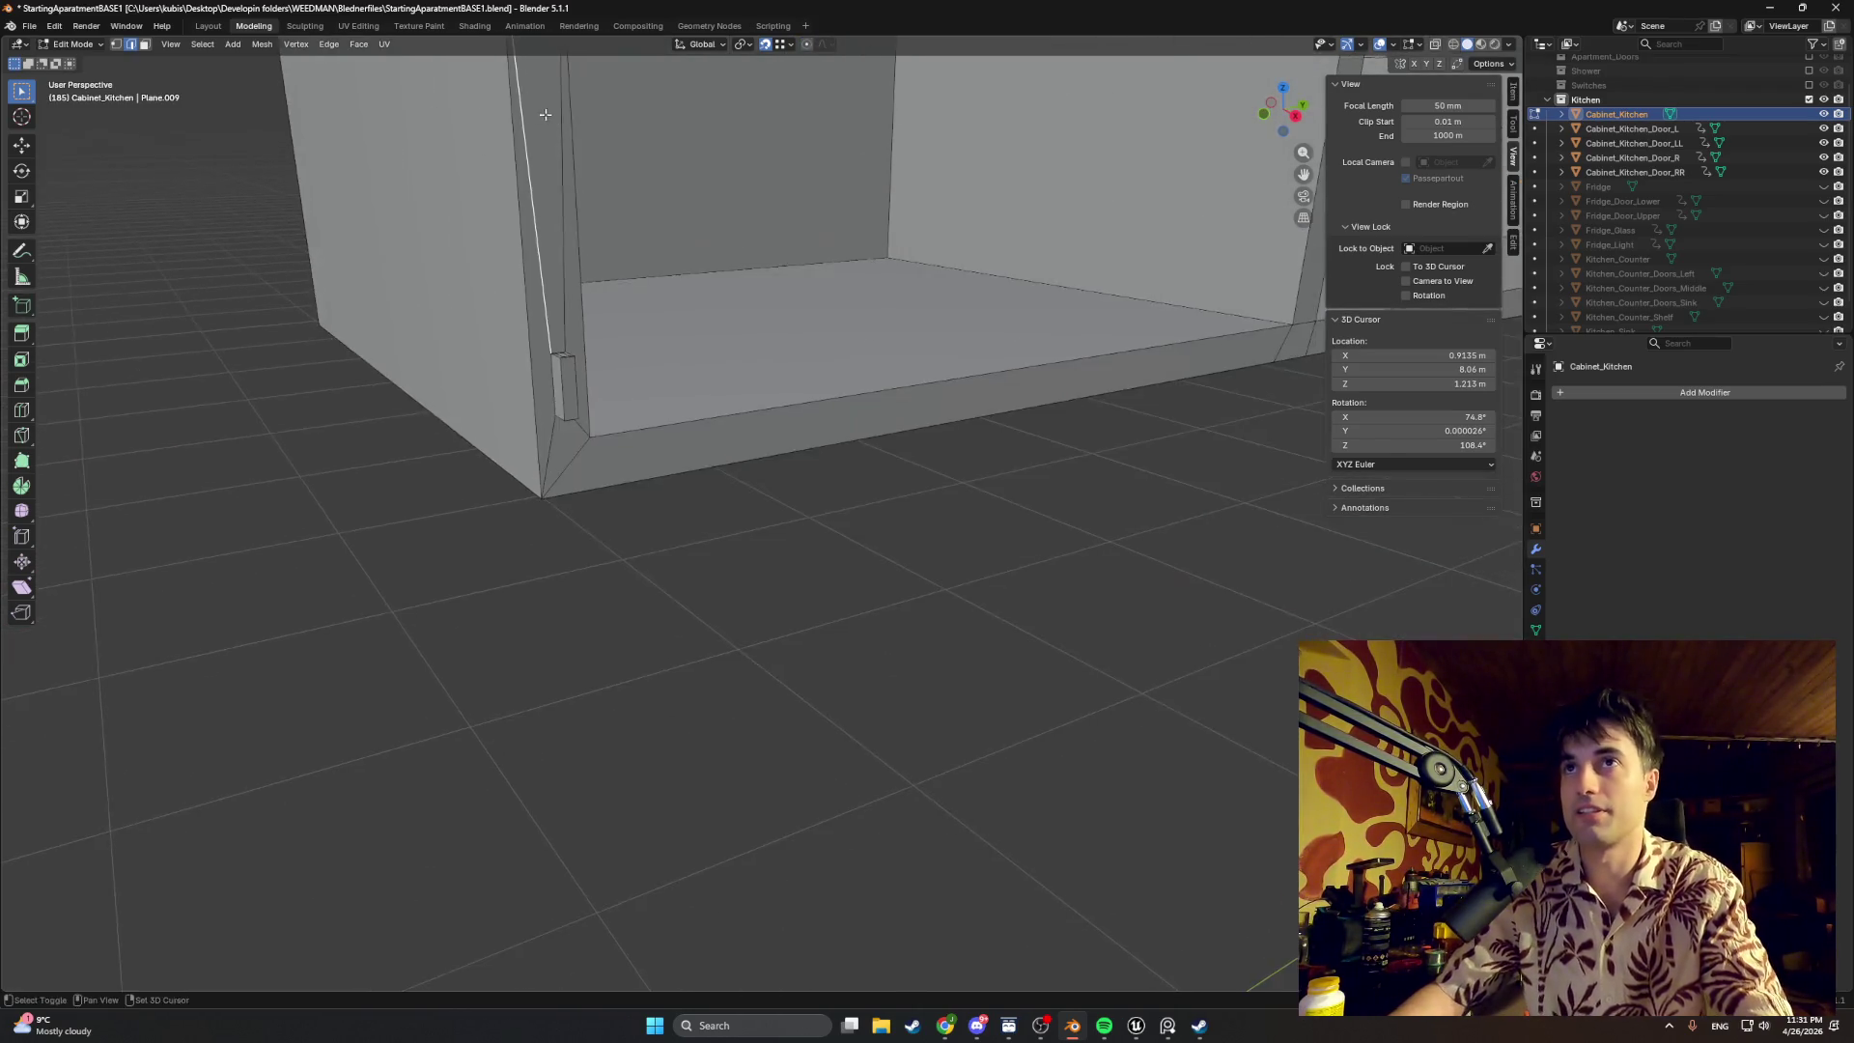
mouse_move(849, 490)
middle_mouse_down()
mouse_move(634, 336)
mouse_move(470, 713)
middle_mouse_up()
scroll(470, 714, "up", 4)
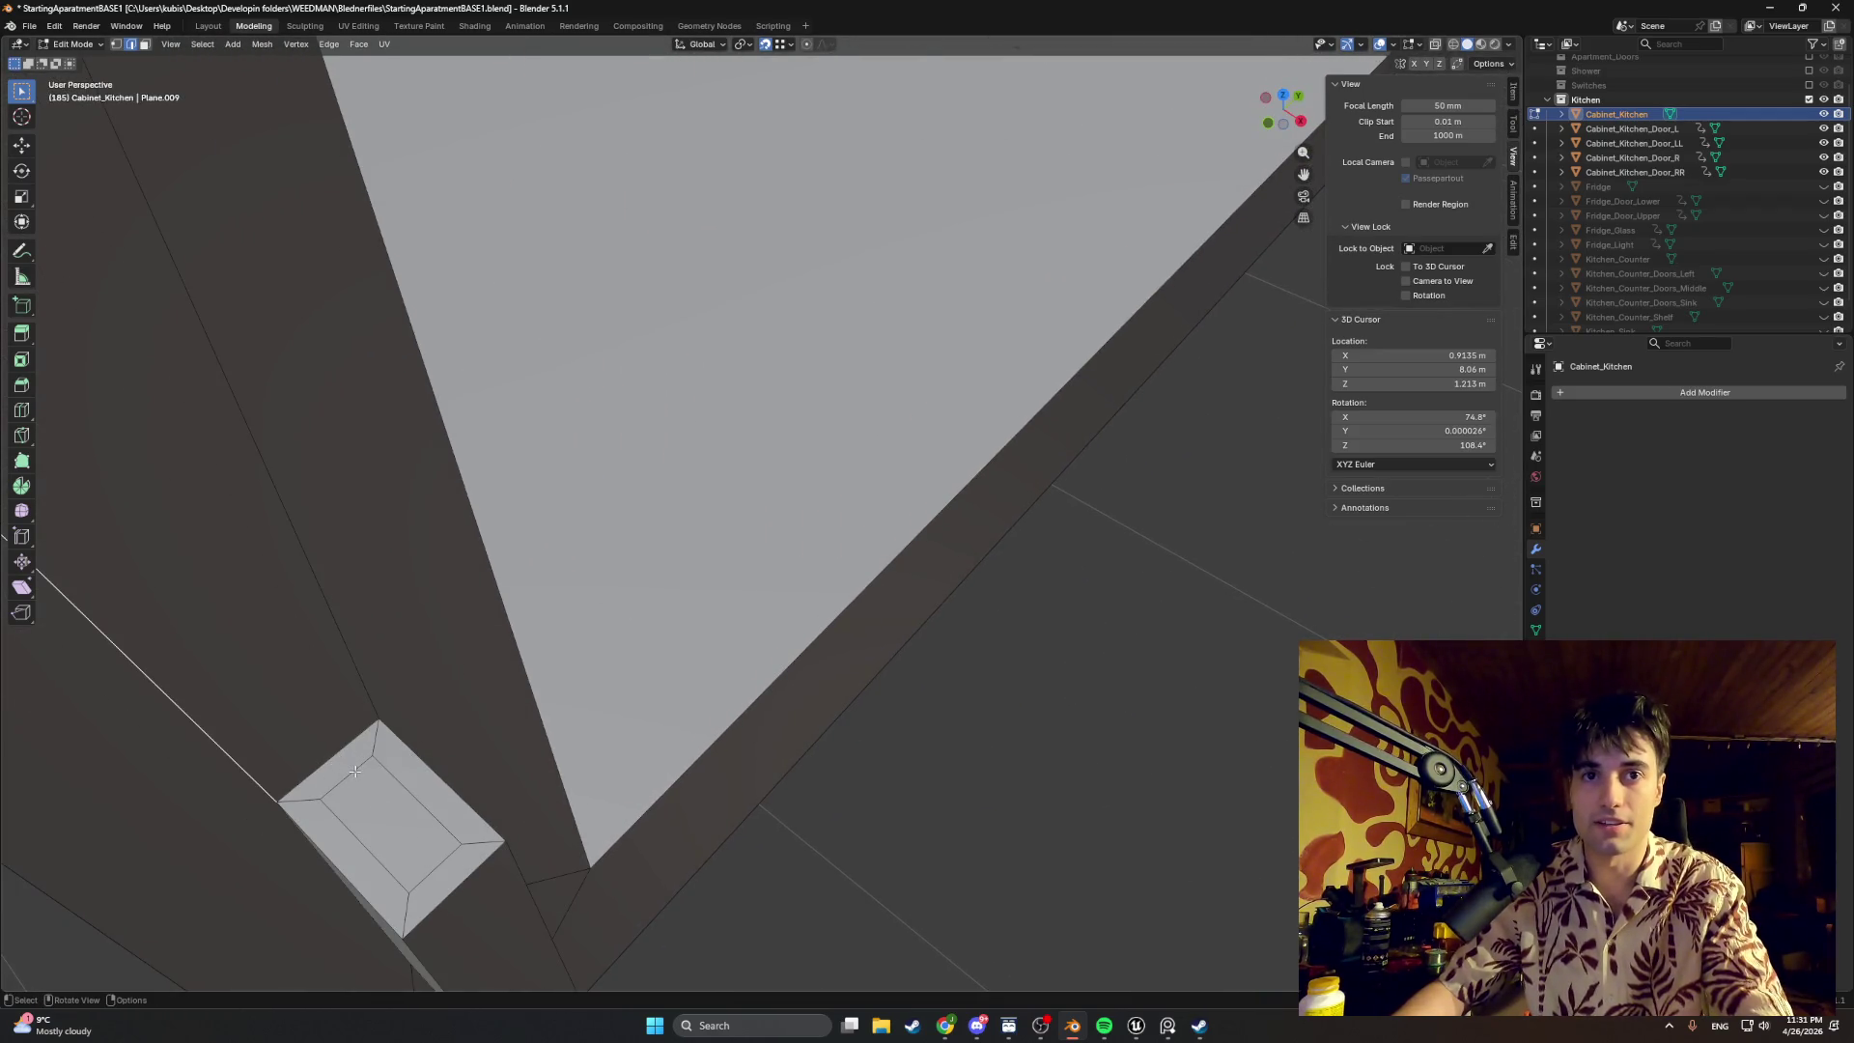
middle_click_drag(352, 773, 586, 499, "alt")
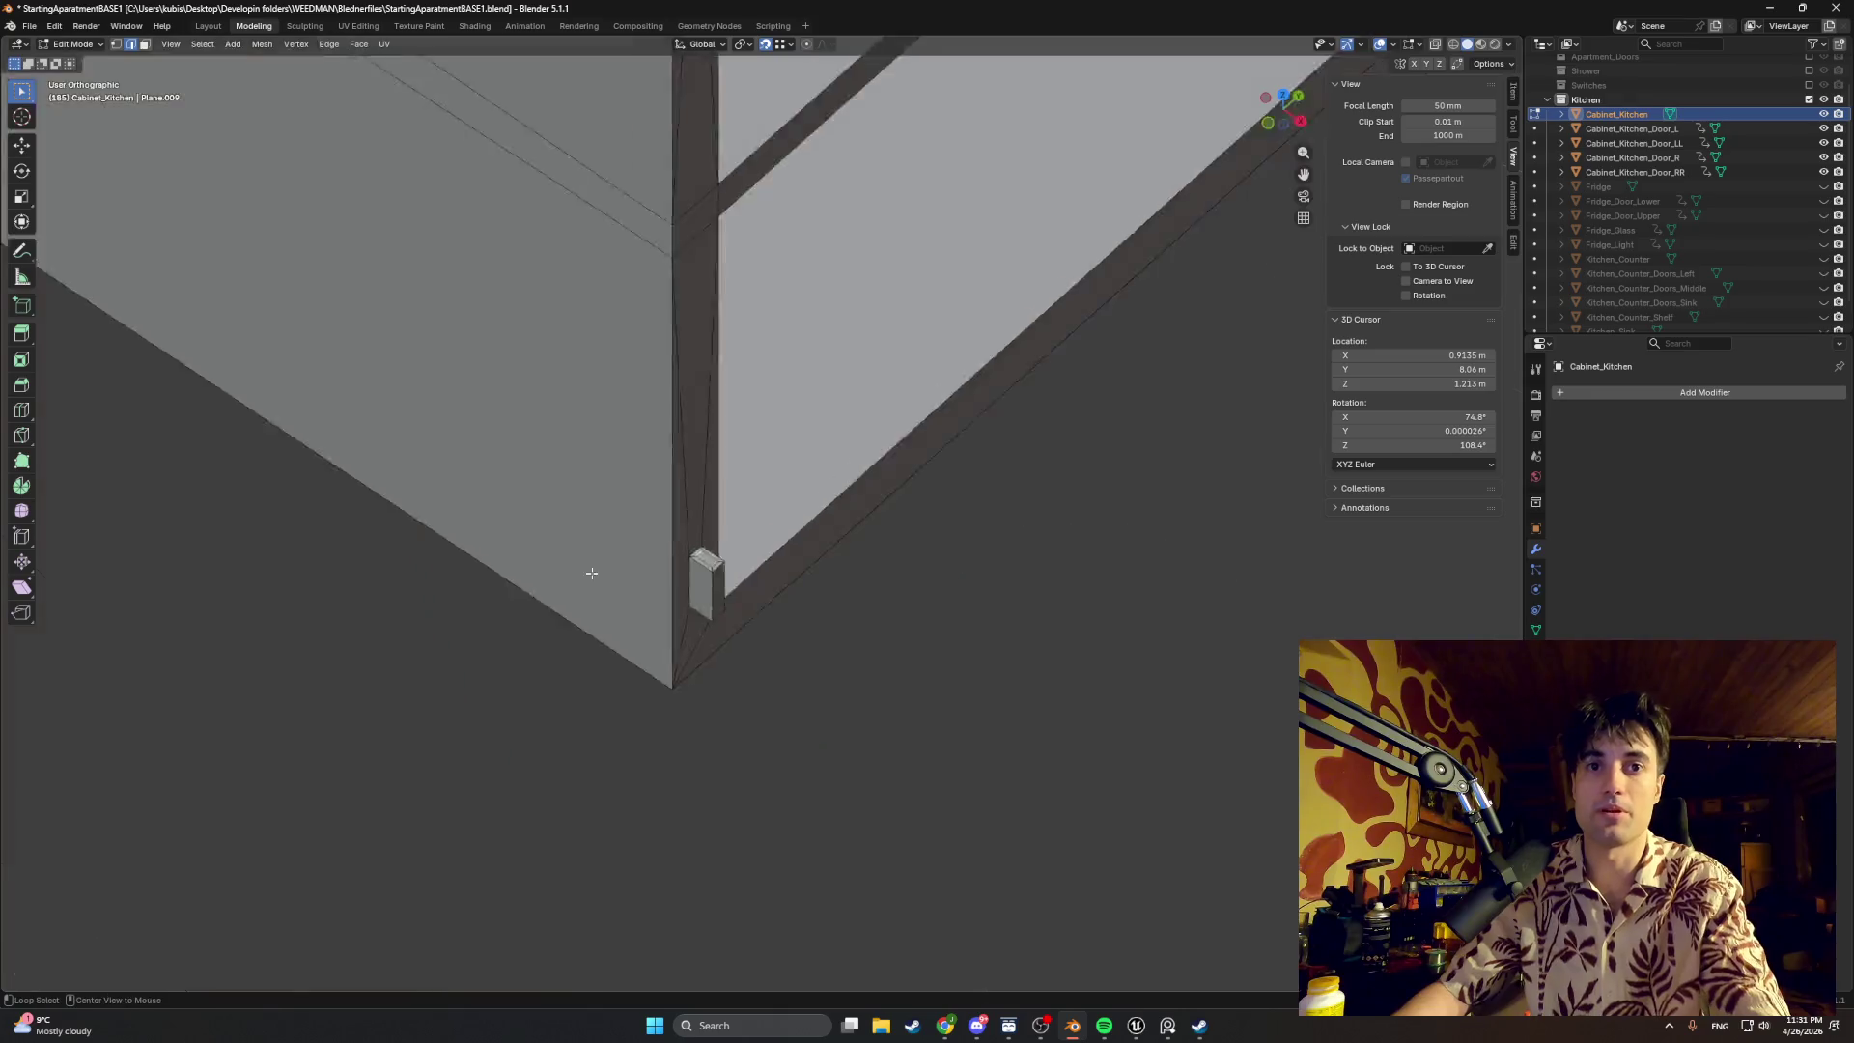
scroll(587, 498, "down", 2)
middle_click_drag(704, 444, 691, 543, "shift")
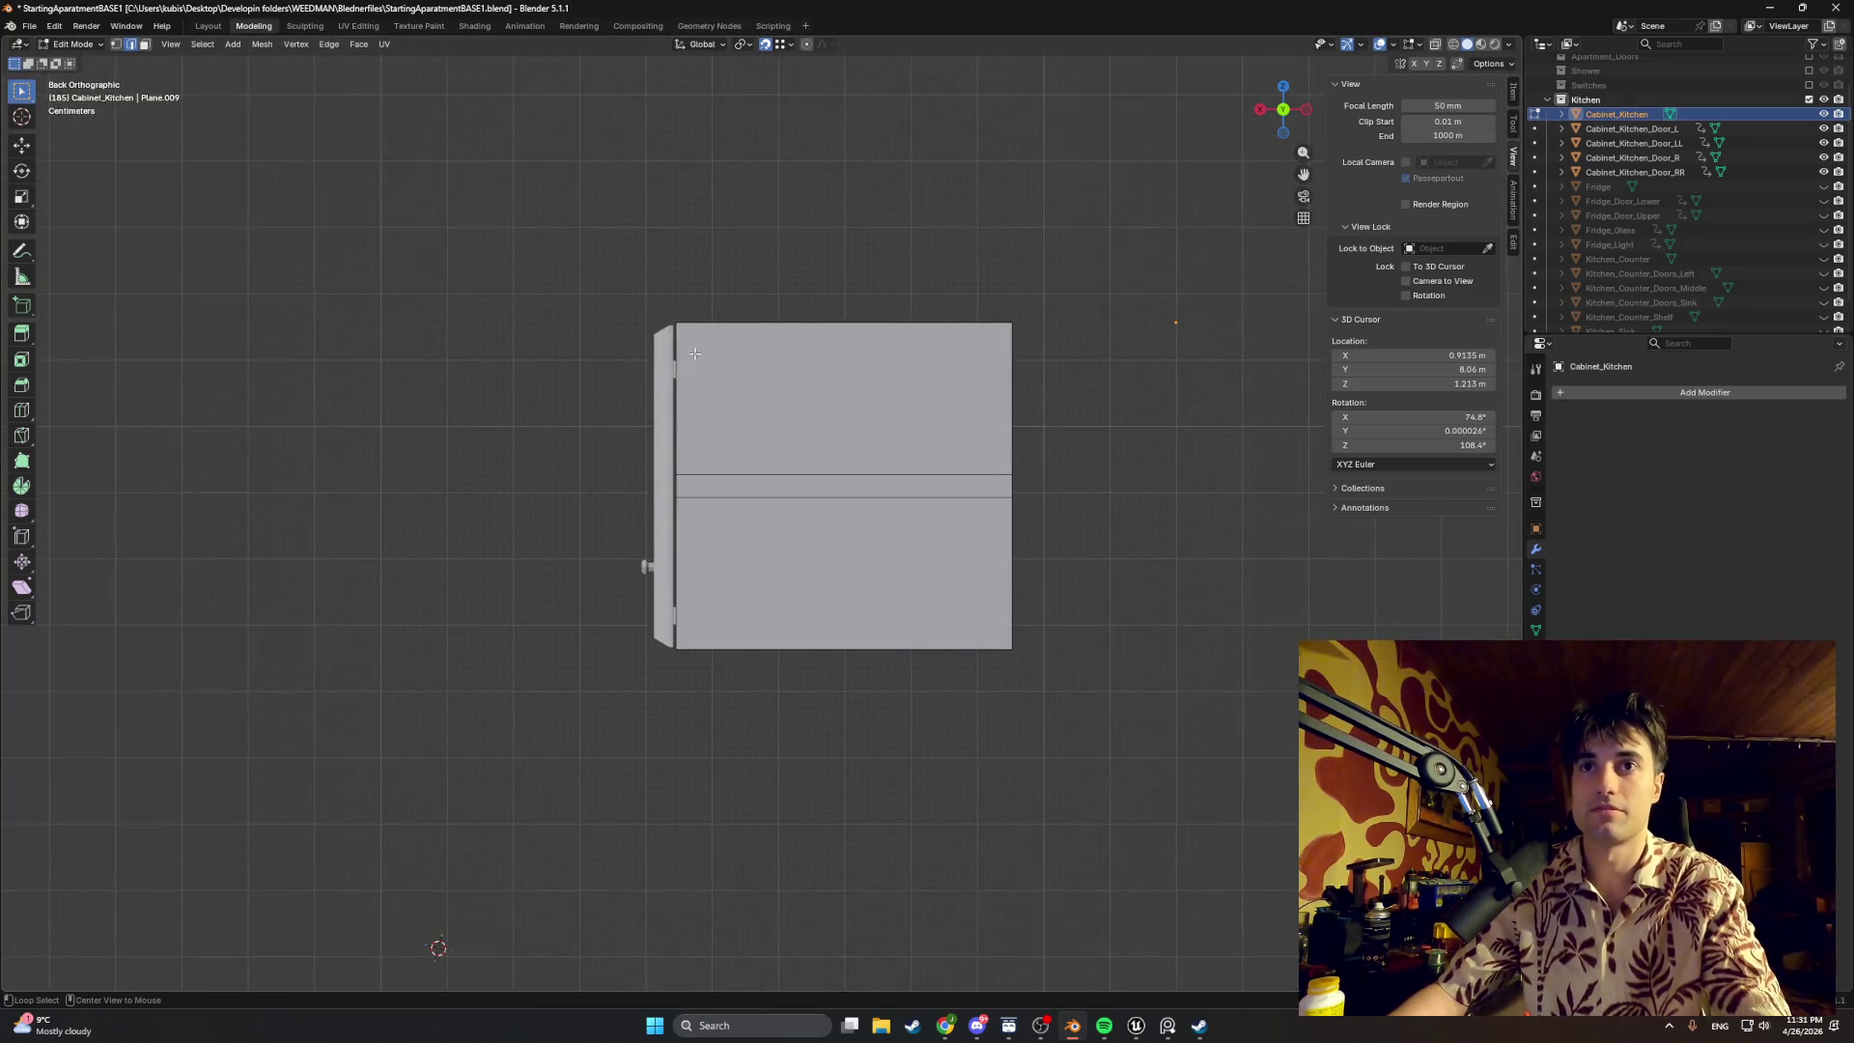
Step: View the cabinet as wireframe from above and shift the peg geometry sideways
middle_click_drag(694, 352, 661, 507, "alt")
scroll(623, 375, "up", 3)
key("z")
left_click(593, 280)
scroll(785, 829, "down", 2)
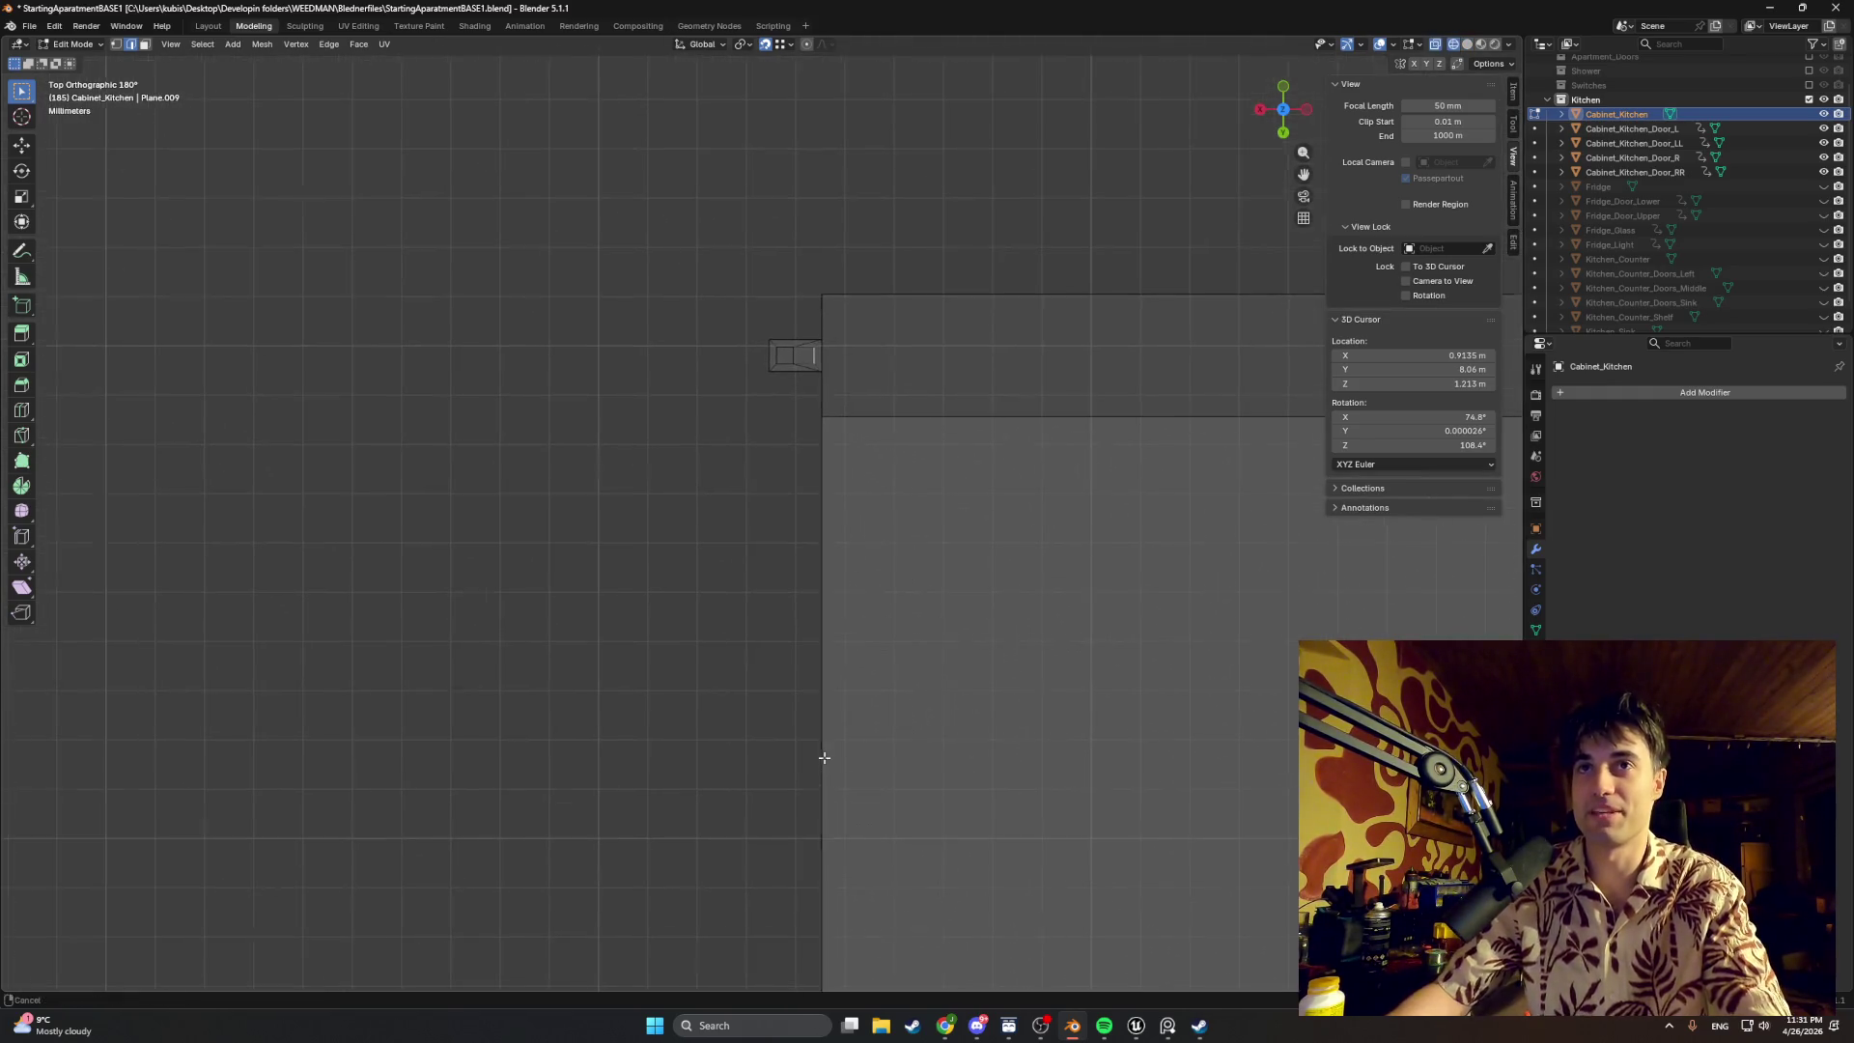
scroll(785, 828, "down", 2)
scroll(827, 653, "up", 3)
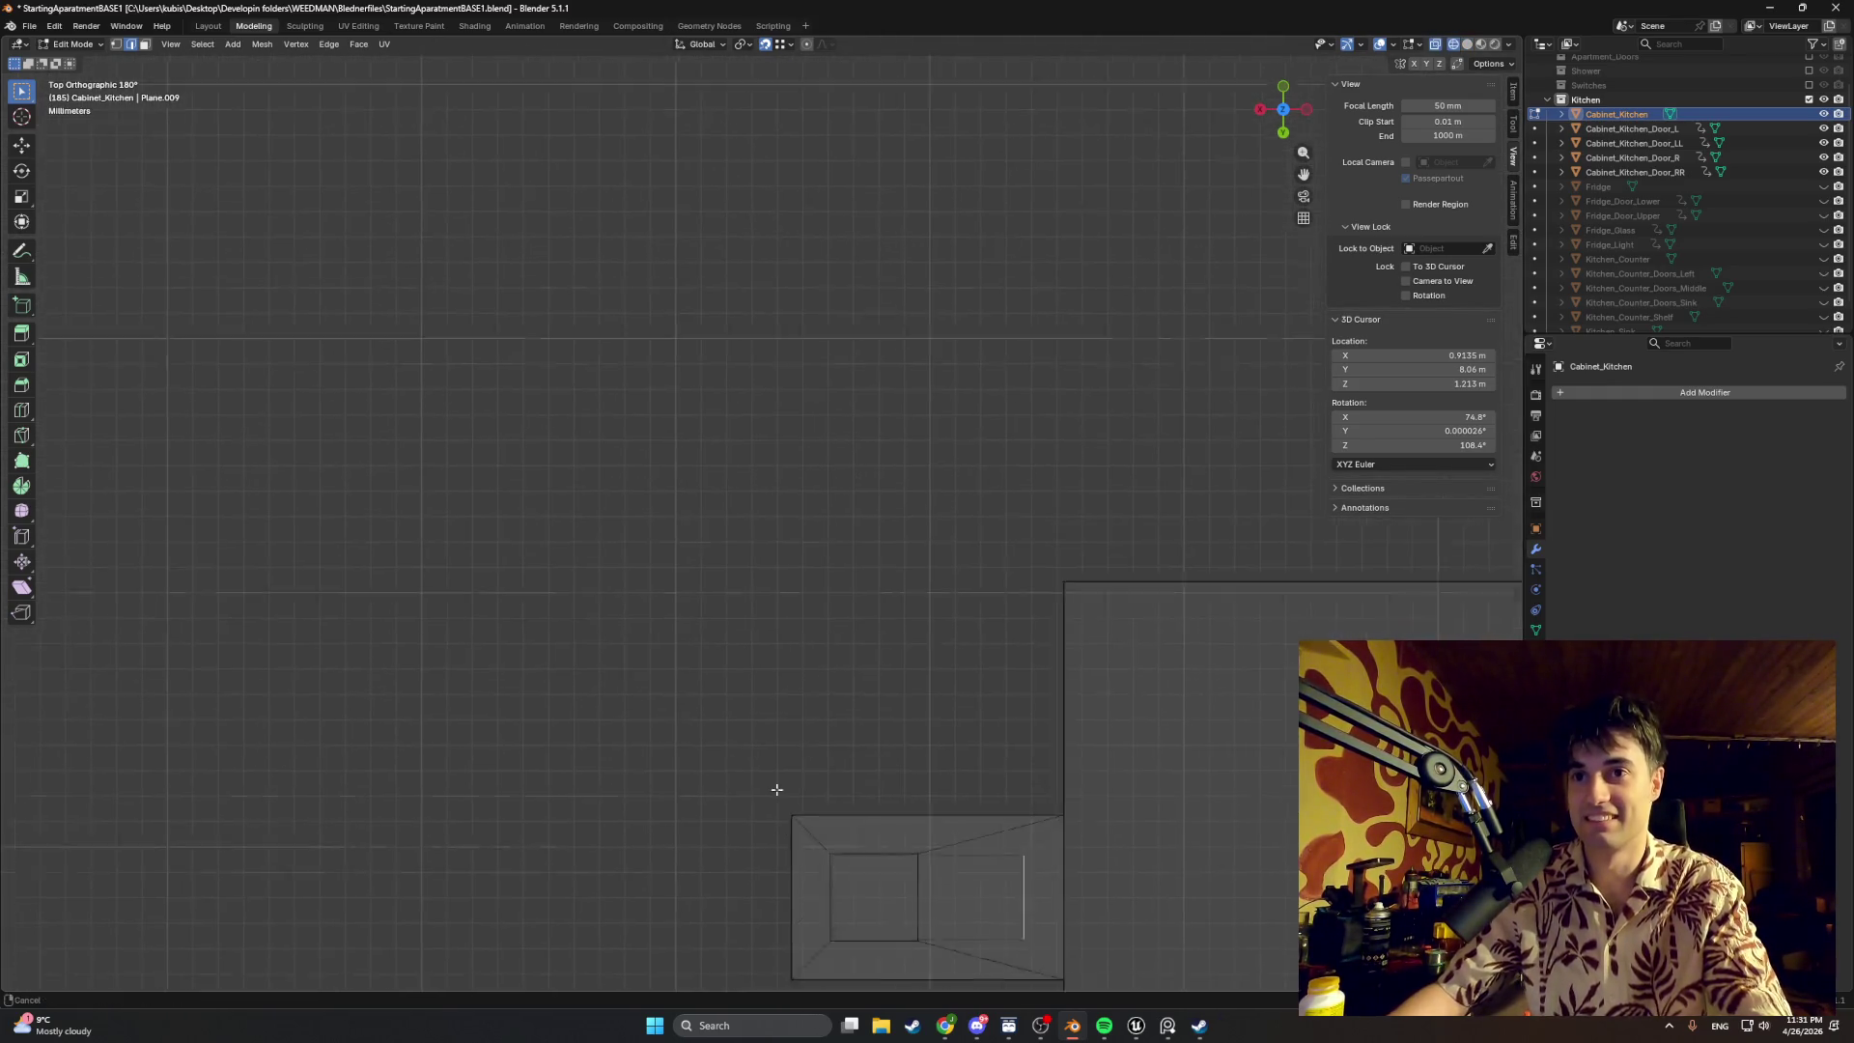
middle_click_drag(773, 787, 918, 651, "shift")
key("g")
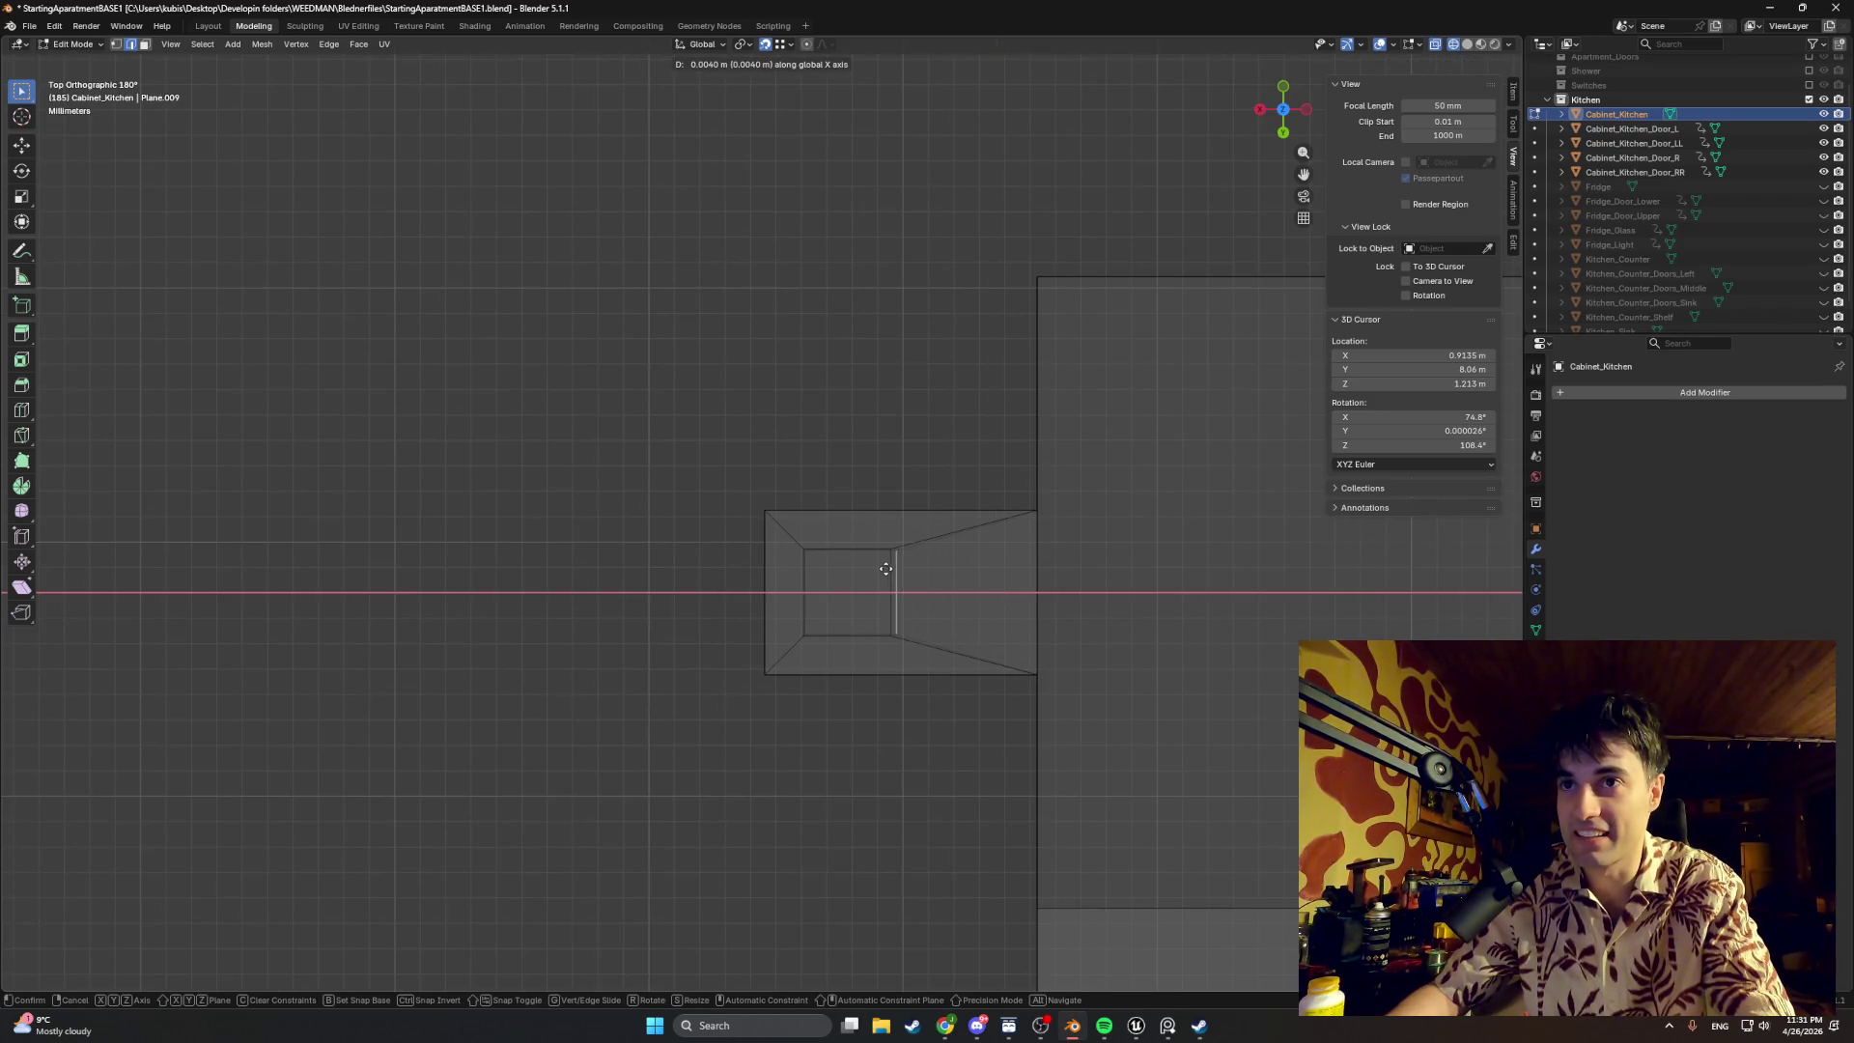
left_click(885, 568)
scroll(859, 550, "up", 3)
scroll(903, 632, "up", 4)
scroll(1018, 656, "up", 3)
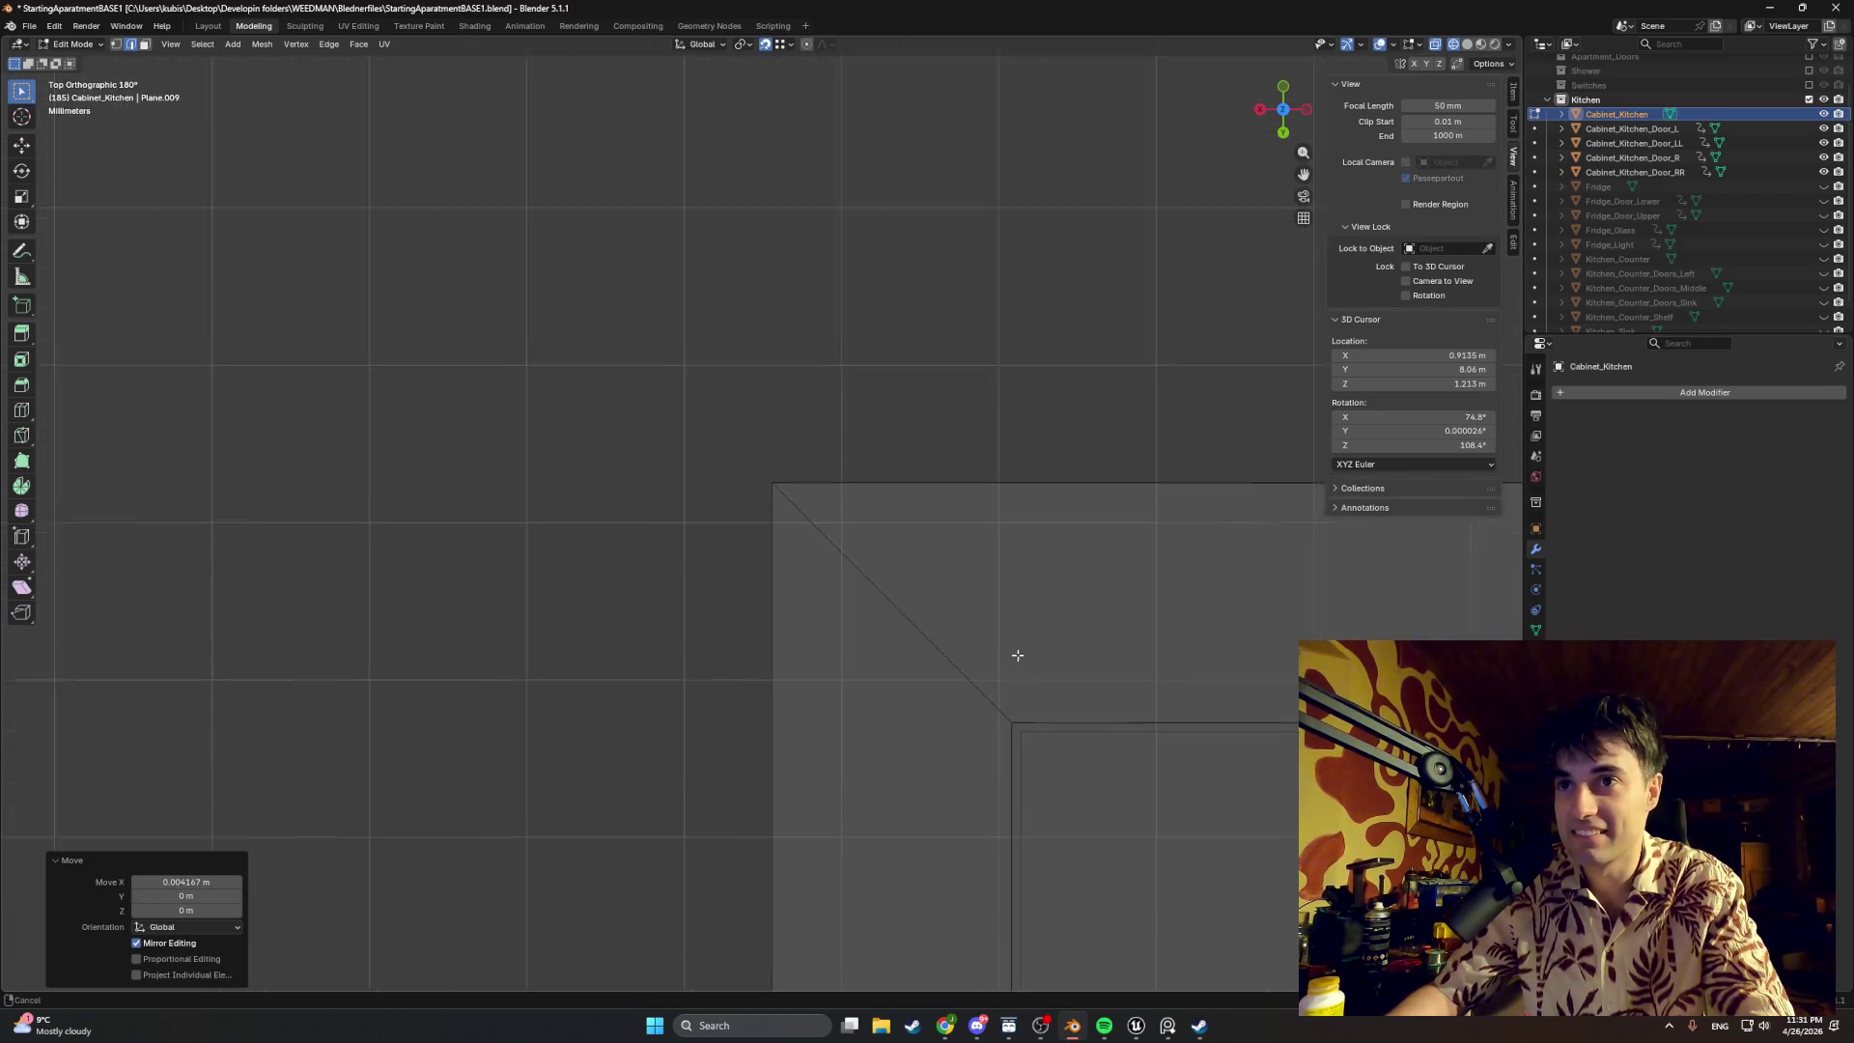
Step: Move the inner rectangle's top and left edges along Y onto the cabinet side outline
middle_click_drag(1017, 656, 894, 525, "shift")
scroll(882, 542, "down", 1)
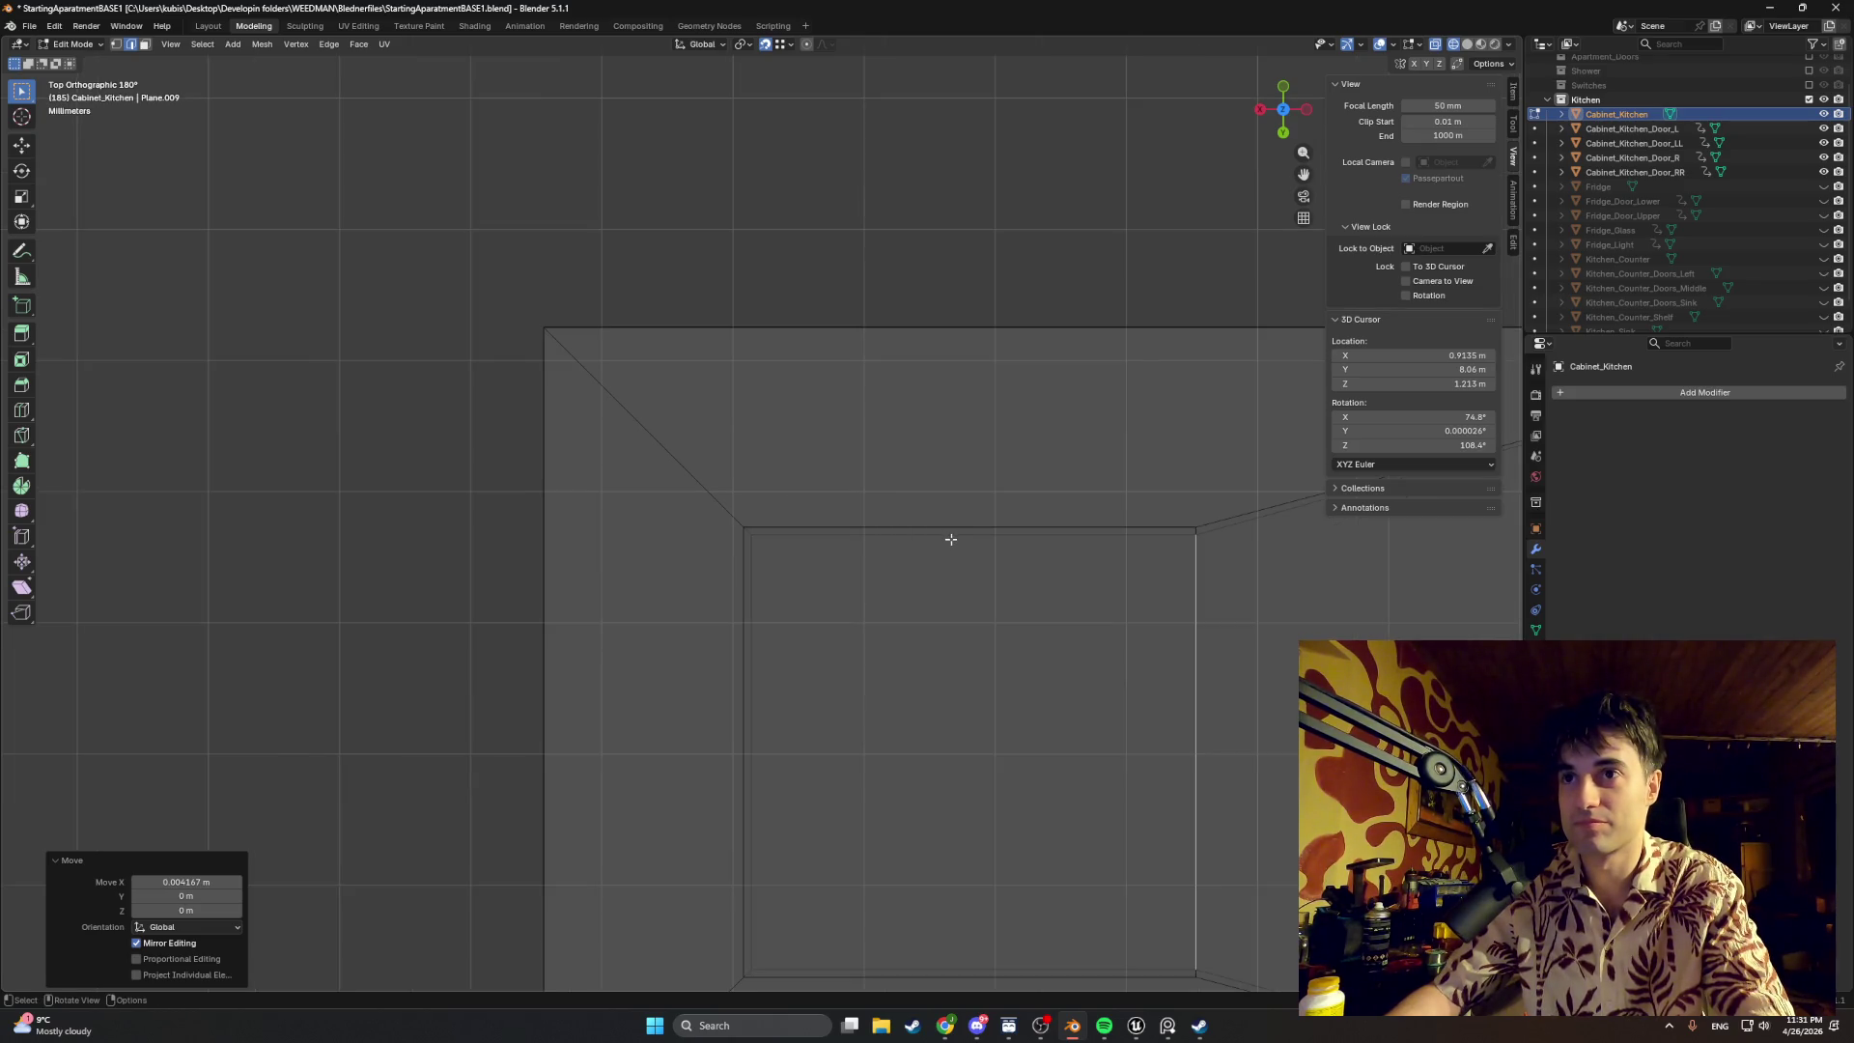
left_click(950, 534)
key("g")
key("y")
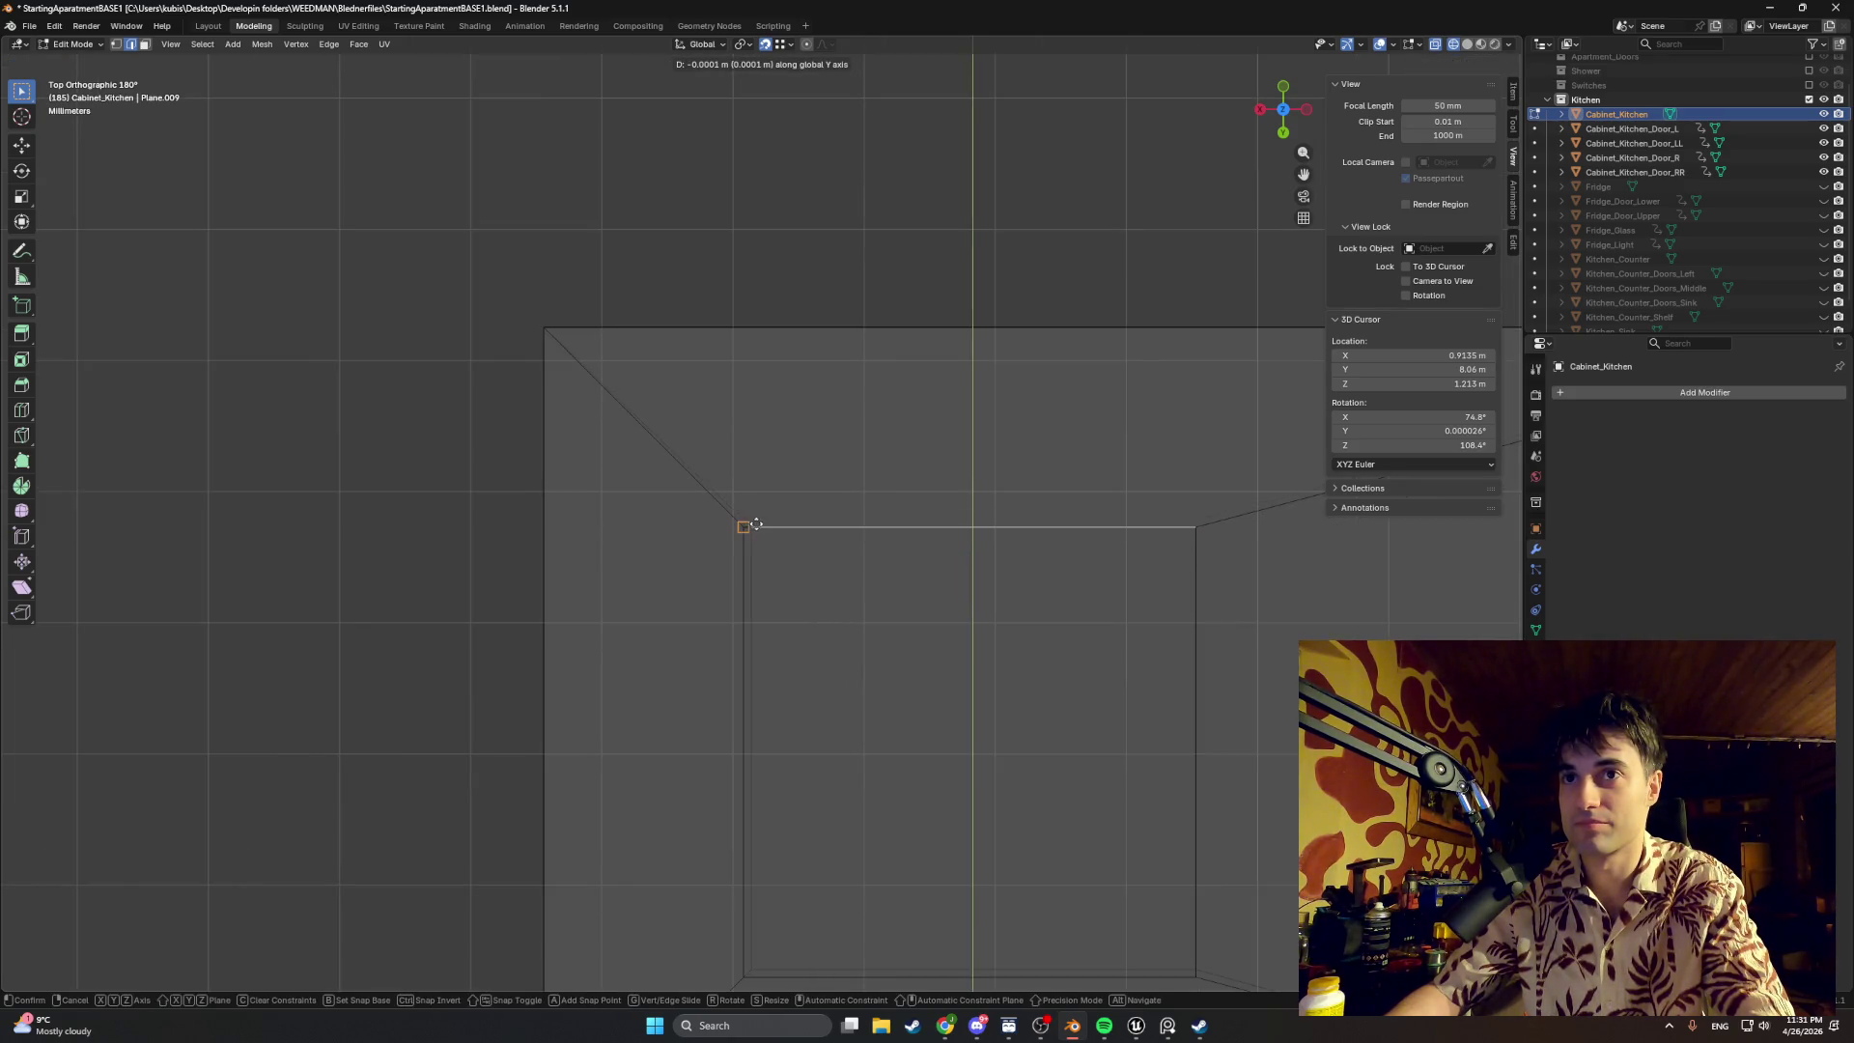
left_click(745, 525)
left_click(750, 577)
key("g")
key("y")
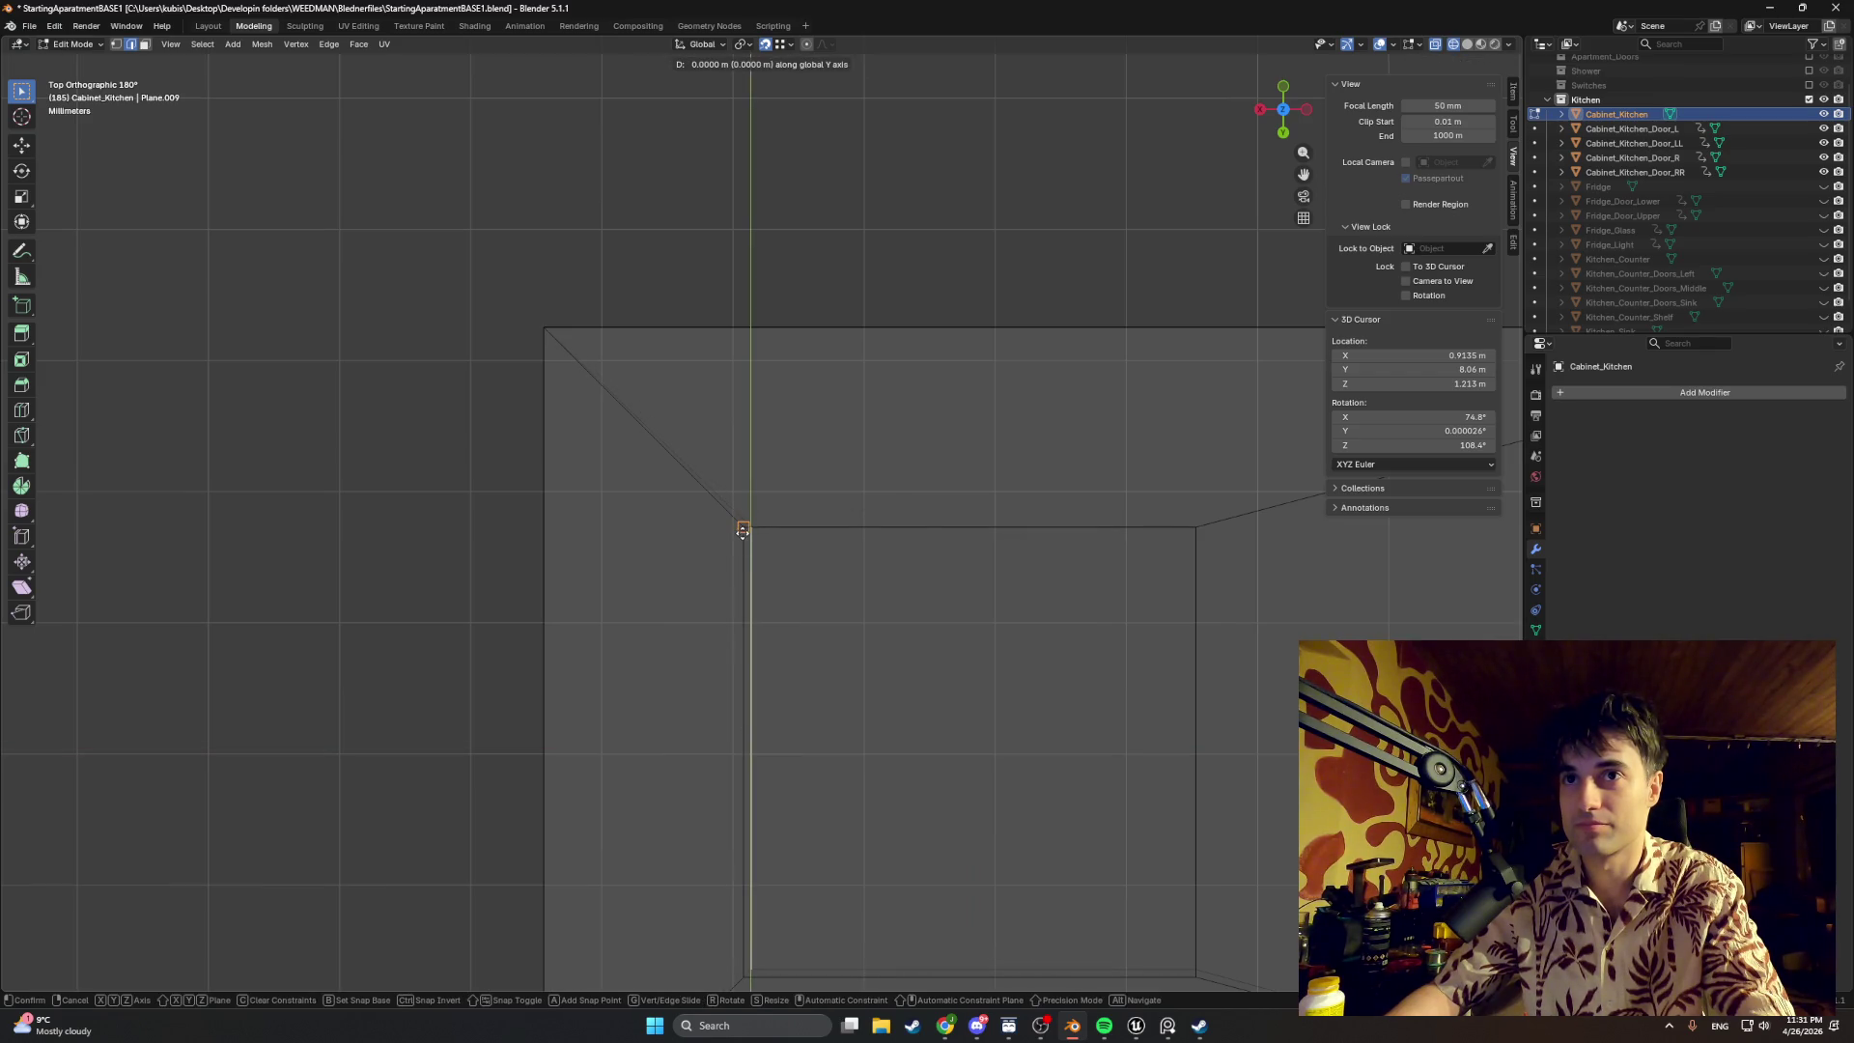
left_click(737, 528)
Step: Snap the remaining edges along X and Y so the bottom edge sits on the outline corner
middle_click_drag(835, 710, 768, 552, "shift")
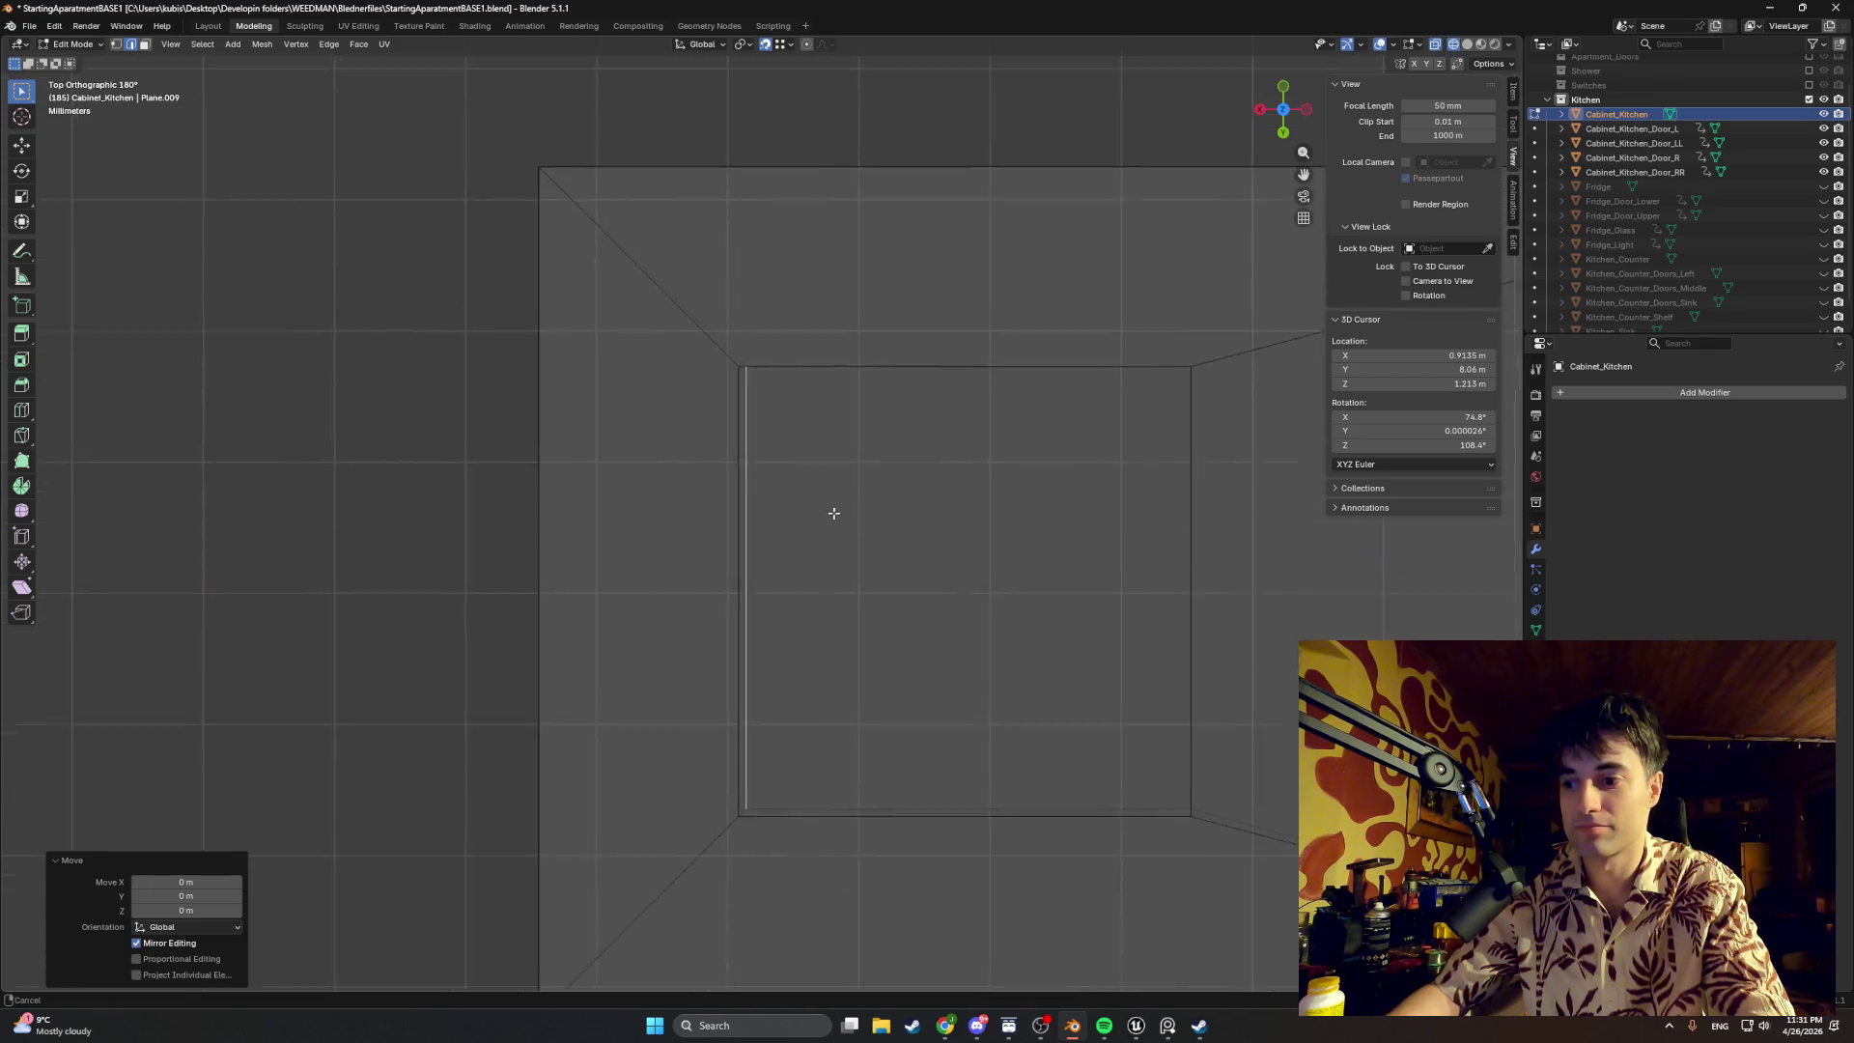
key("g")
key("x")
left_click(720, 236)
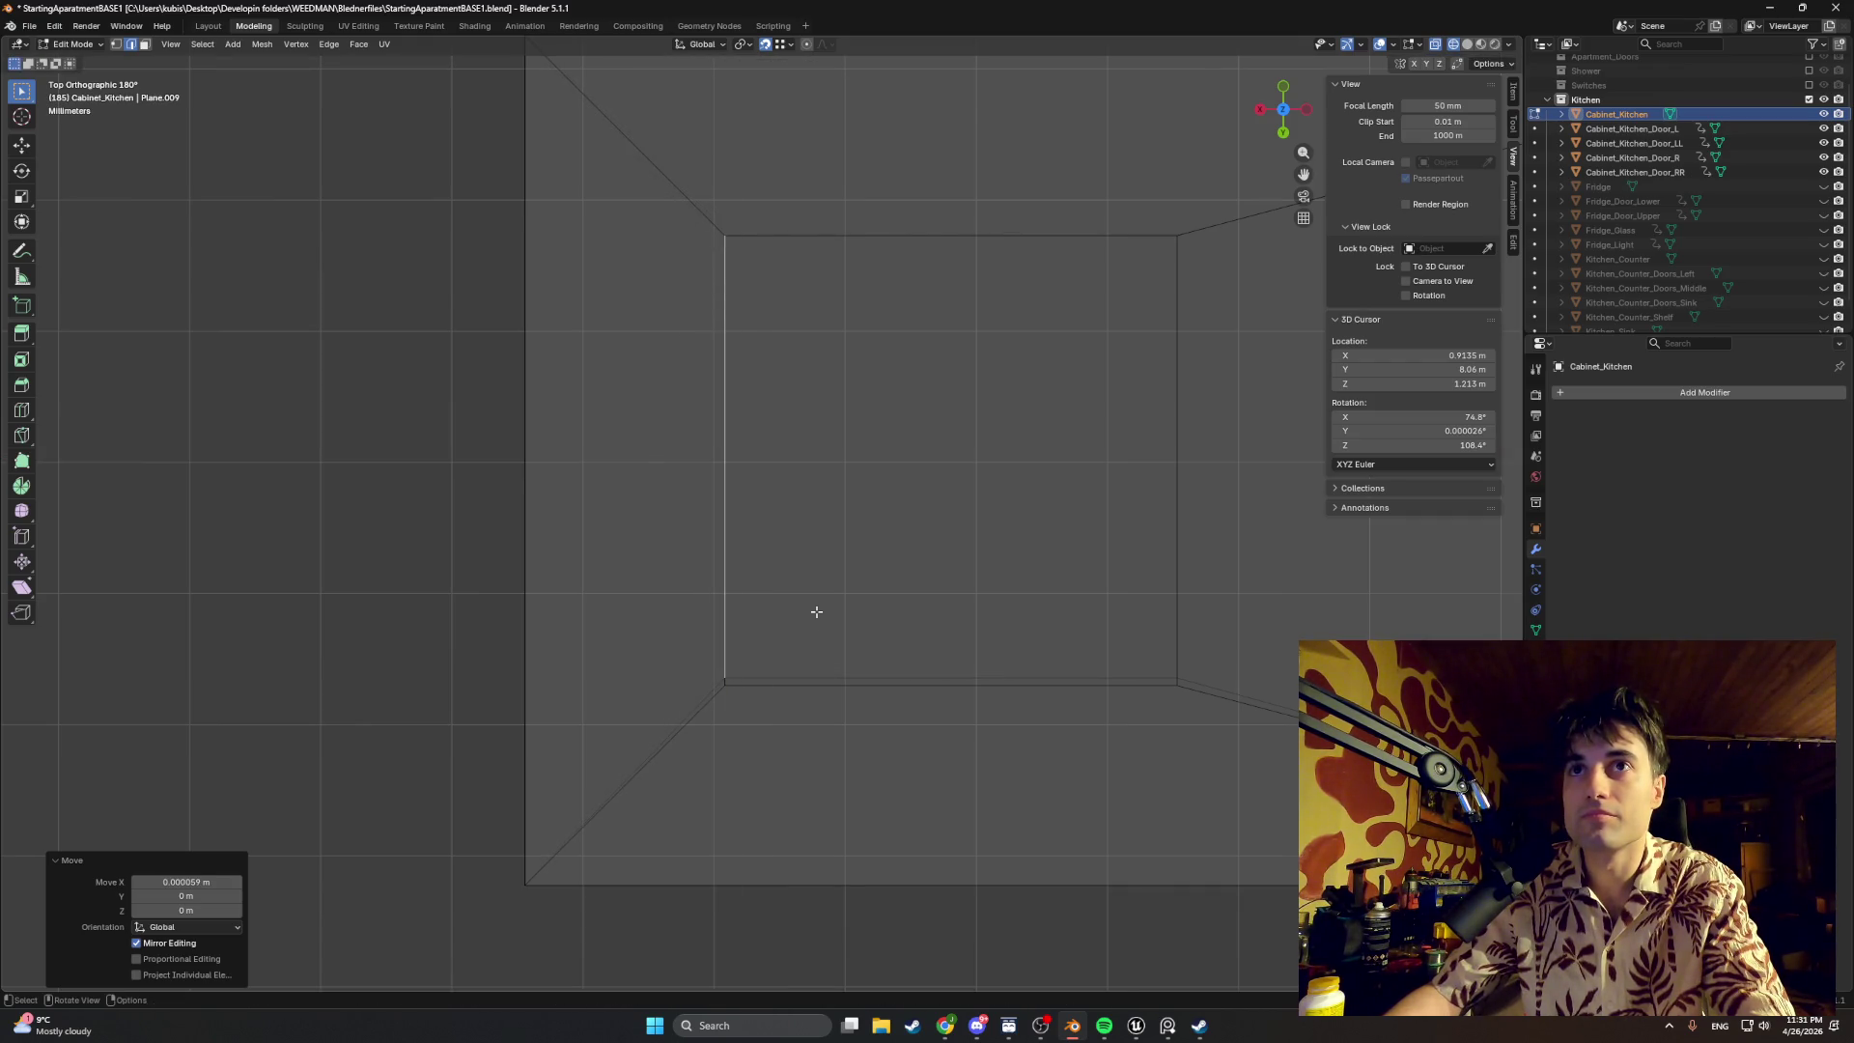
left_click(807, 679)
key("g")
key("x")
left_click(731, 688)
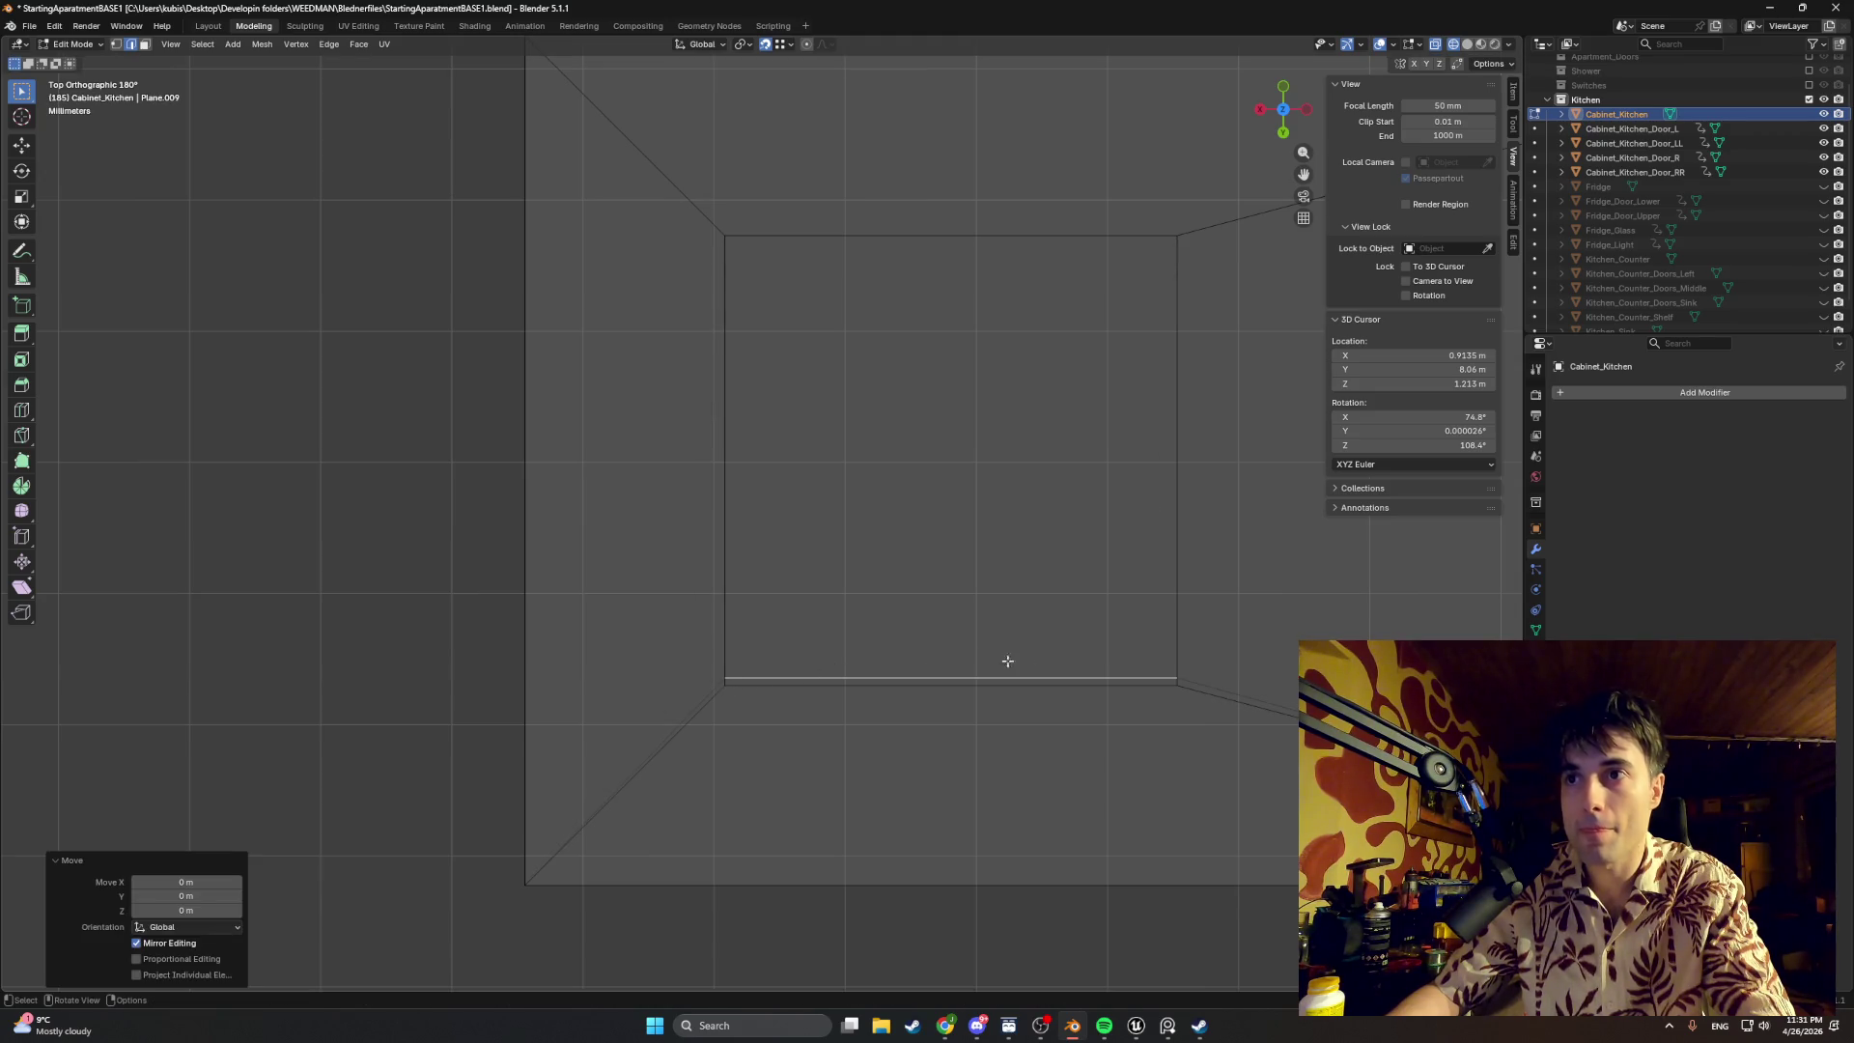
key("g")
key("y")
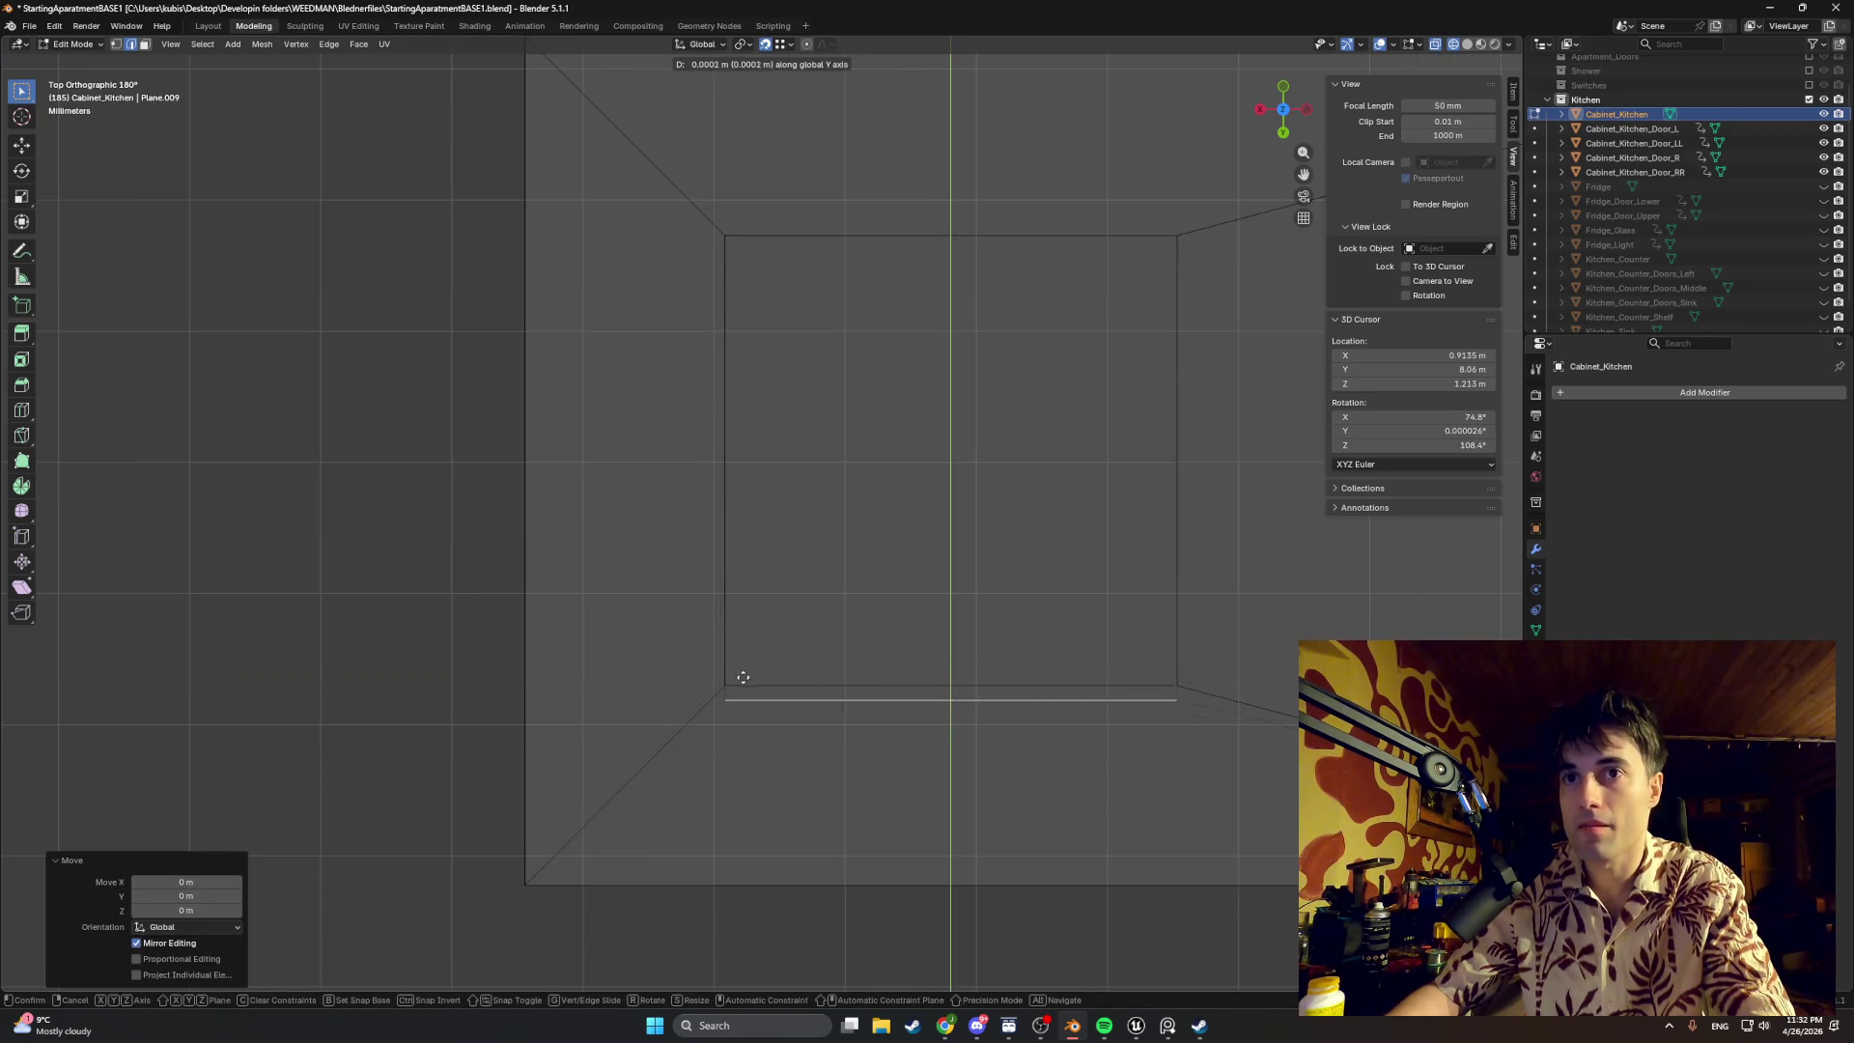
left_click(728, 682)
Step: Extrude the peg face out from the inner wall along its normal
middle_click_drag(930, 648, 969, 460)
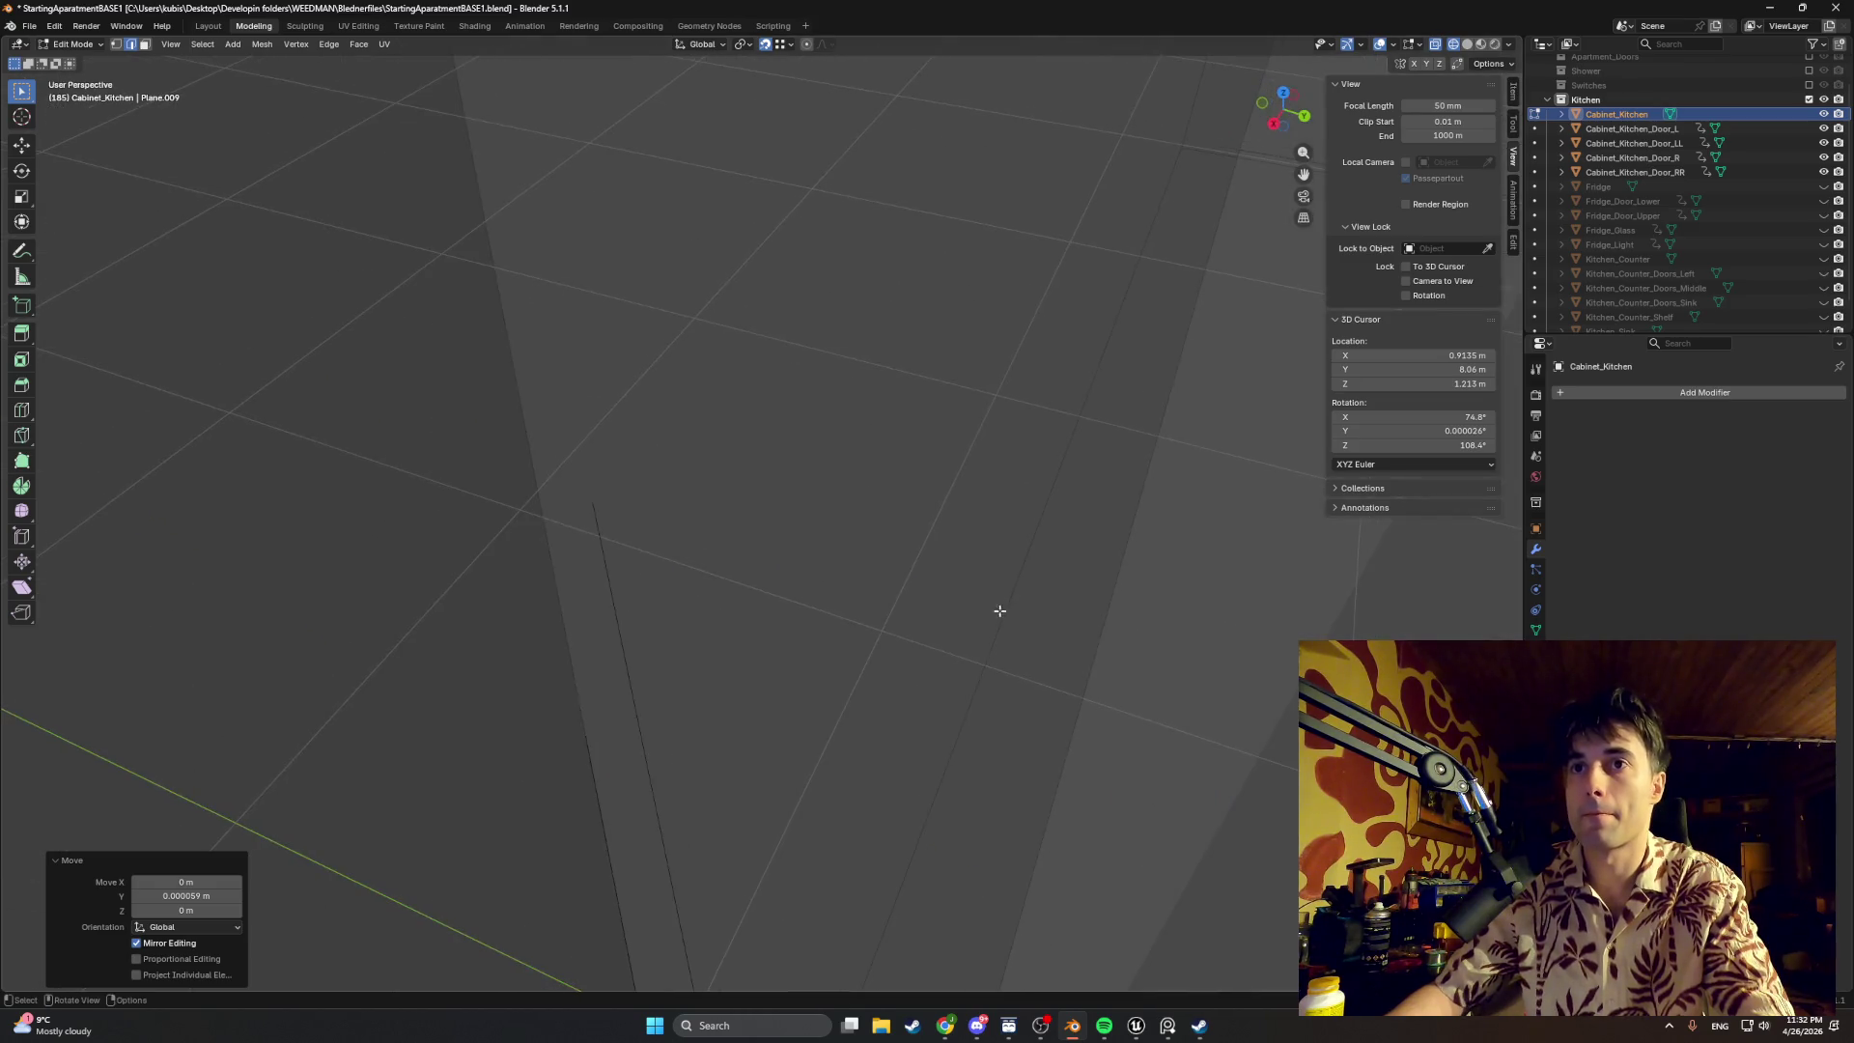
scroll(928, 579, "down", 3)
scroll(845, 678, "down", 2)
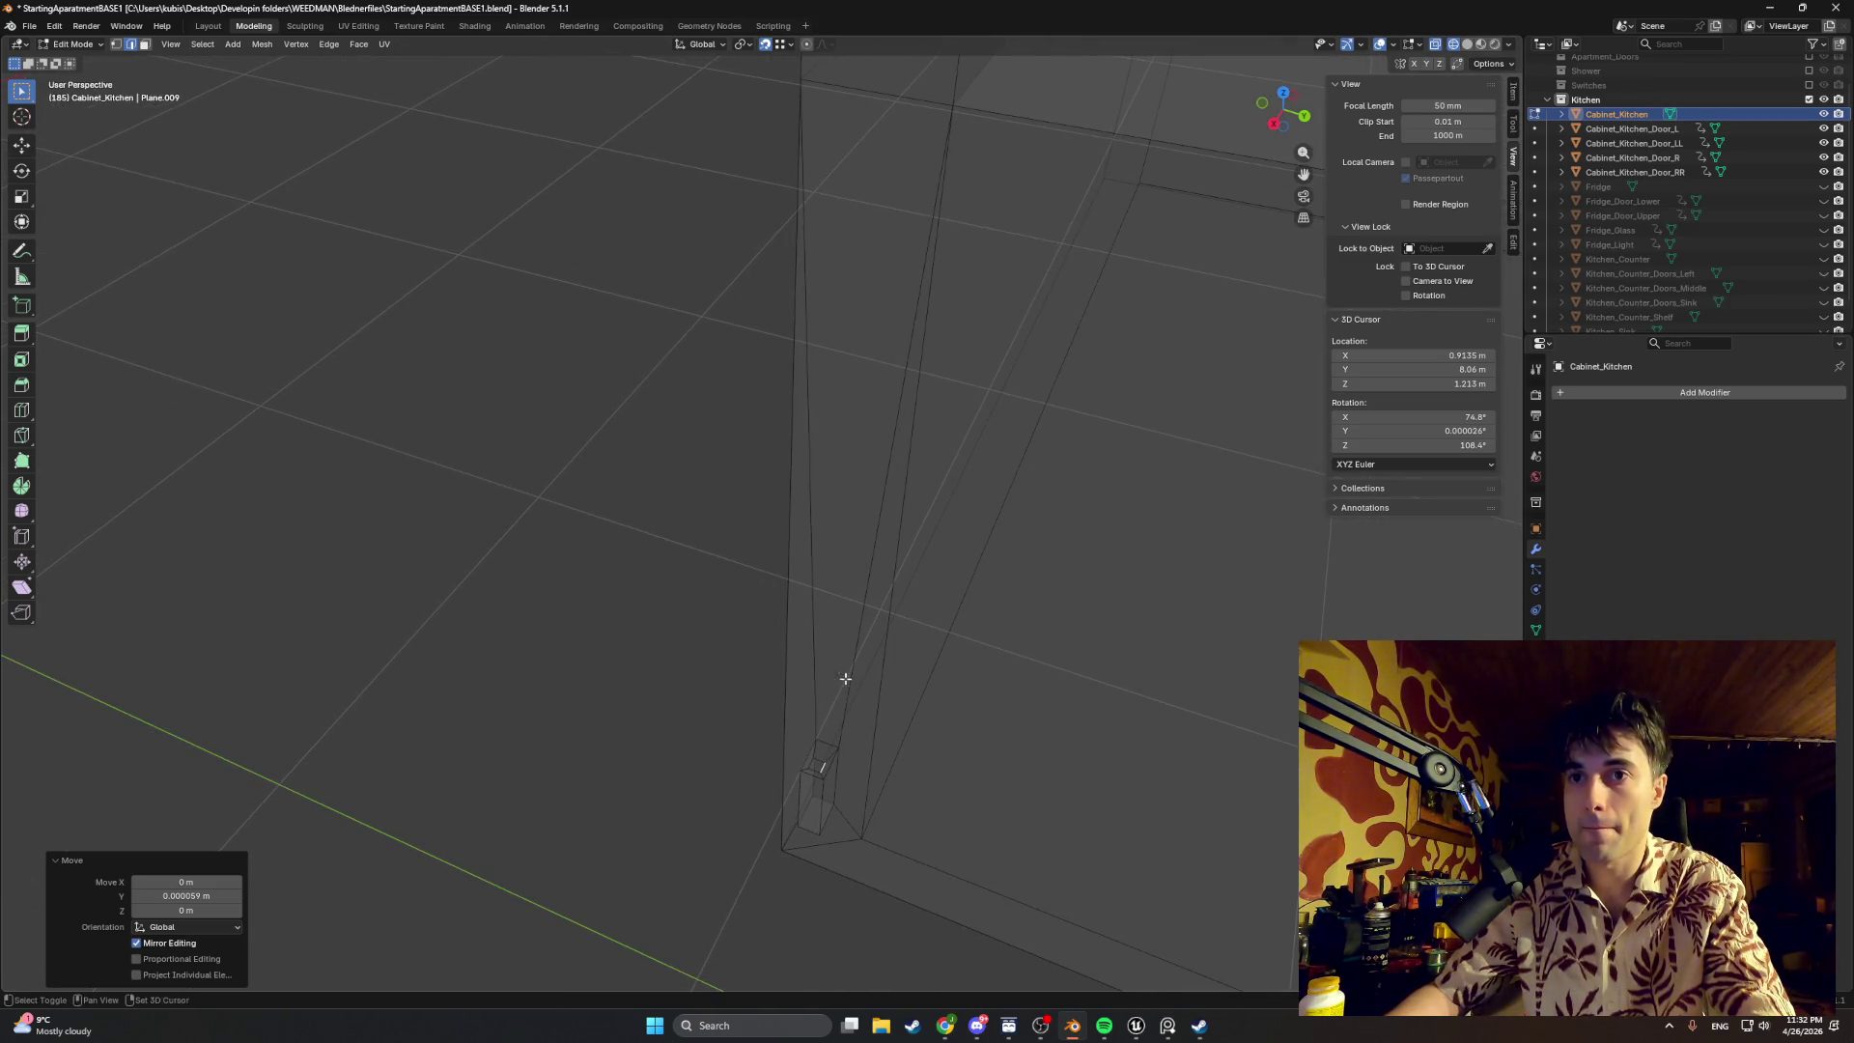
left_click(813, 763)
mouse_move(817, 763)
middle_mouse_down("alt")
mouse_move(864, 704)
mouse_move(526, 700)
mouse_move(741, 704)
middle_mouse_up("alt")
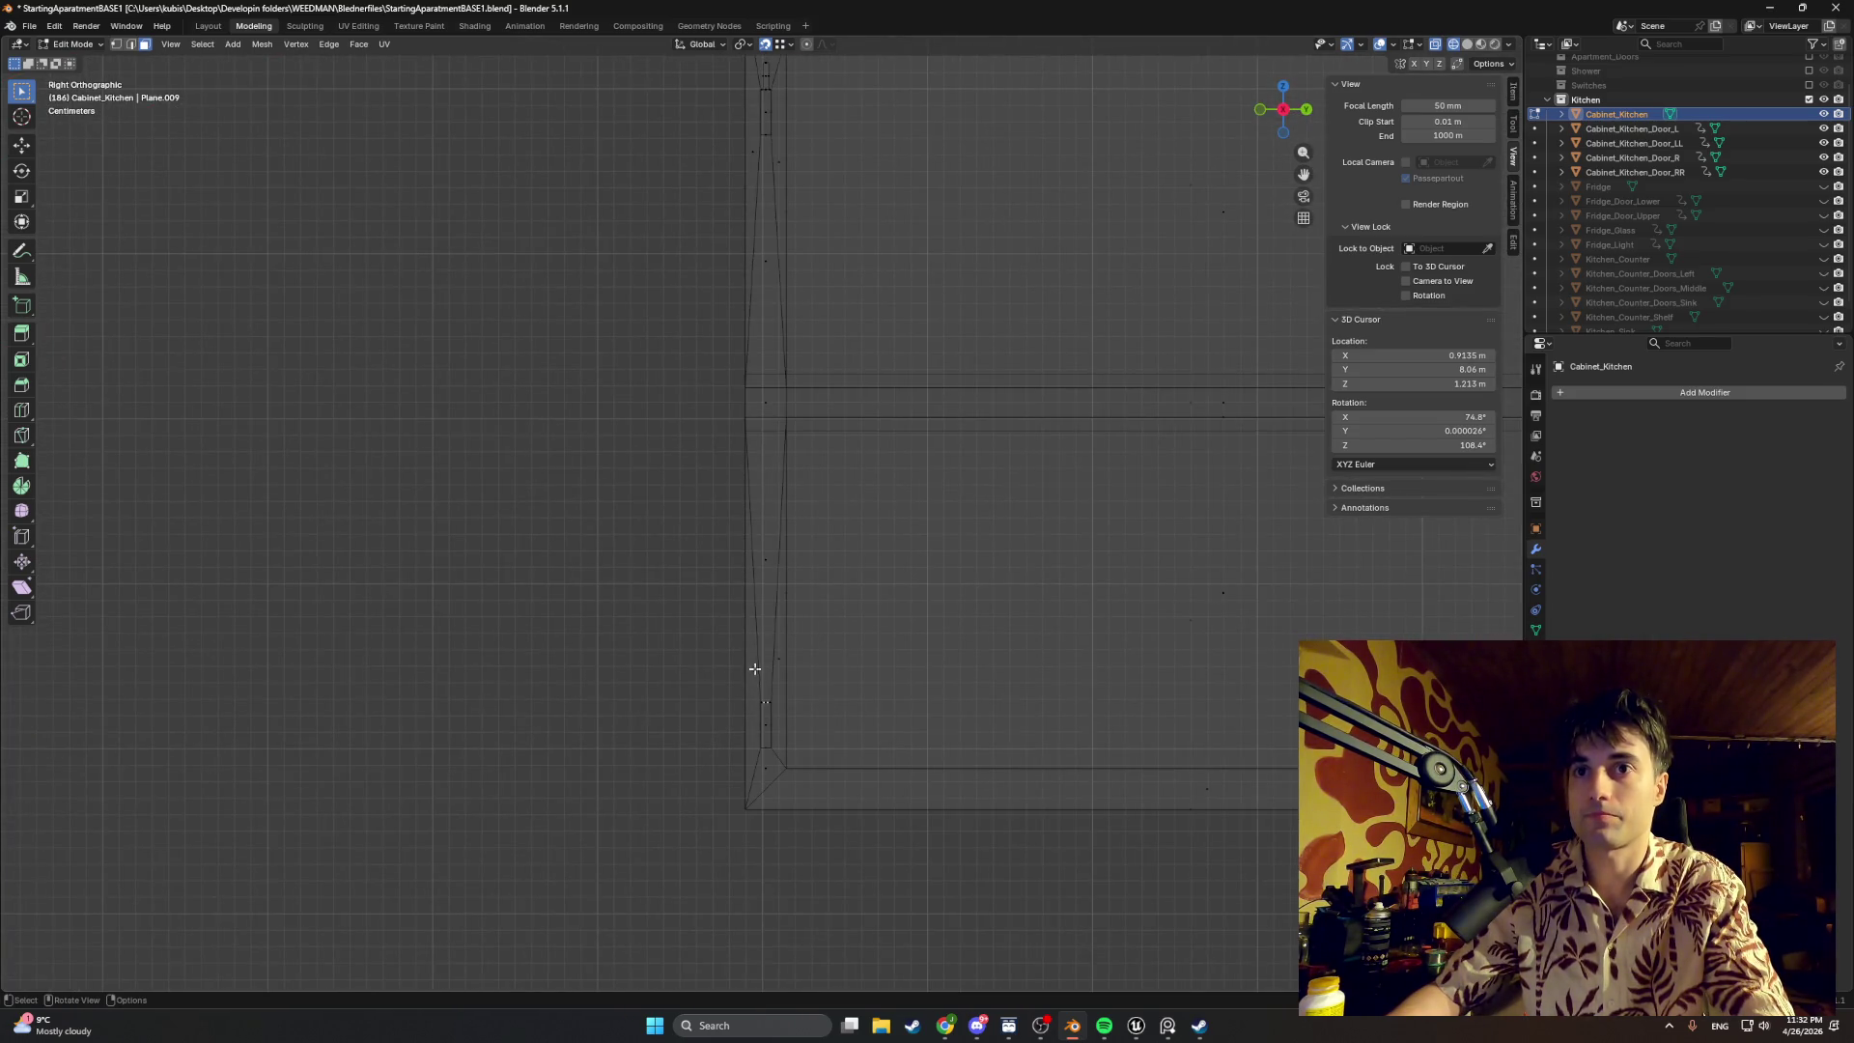
scroll(754, 668, "down", 1)
scroll(741, 614, "down", 2)
key("g")
key("z")
key("z")
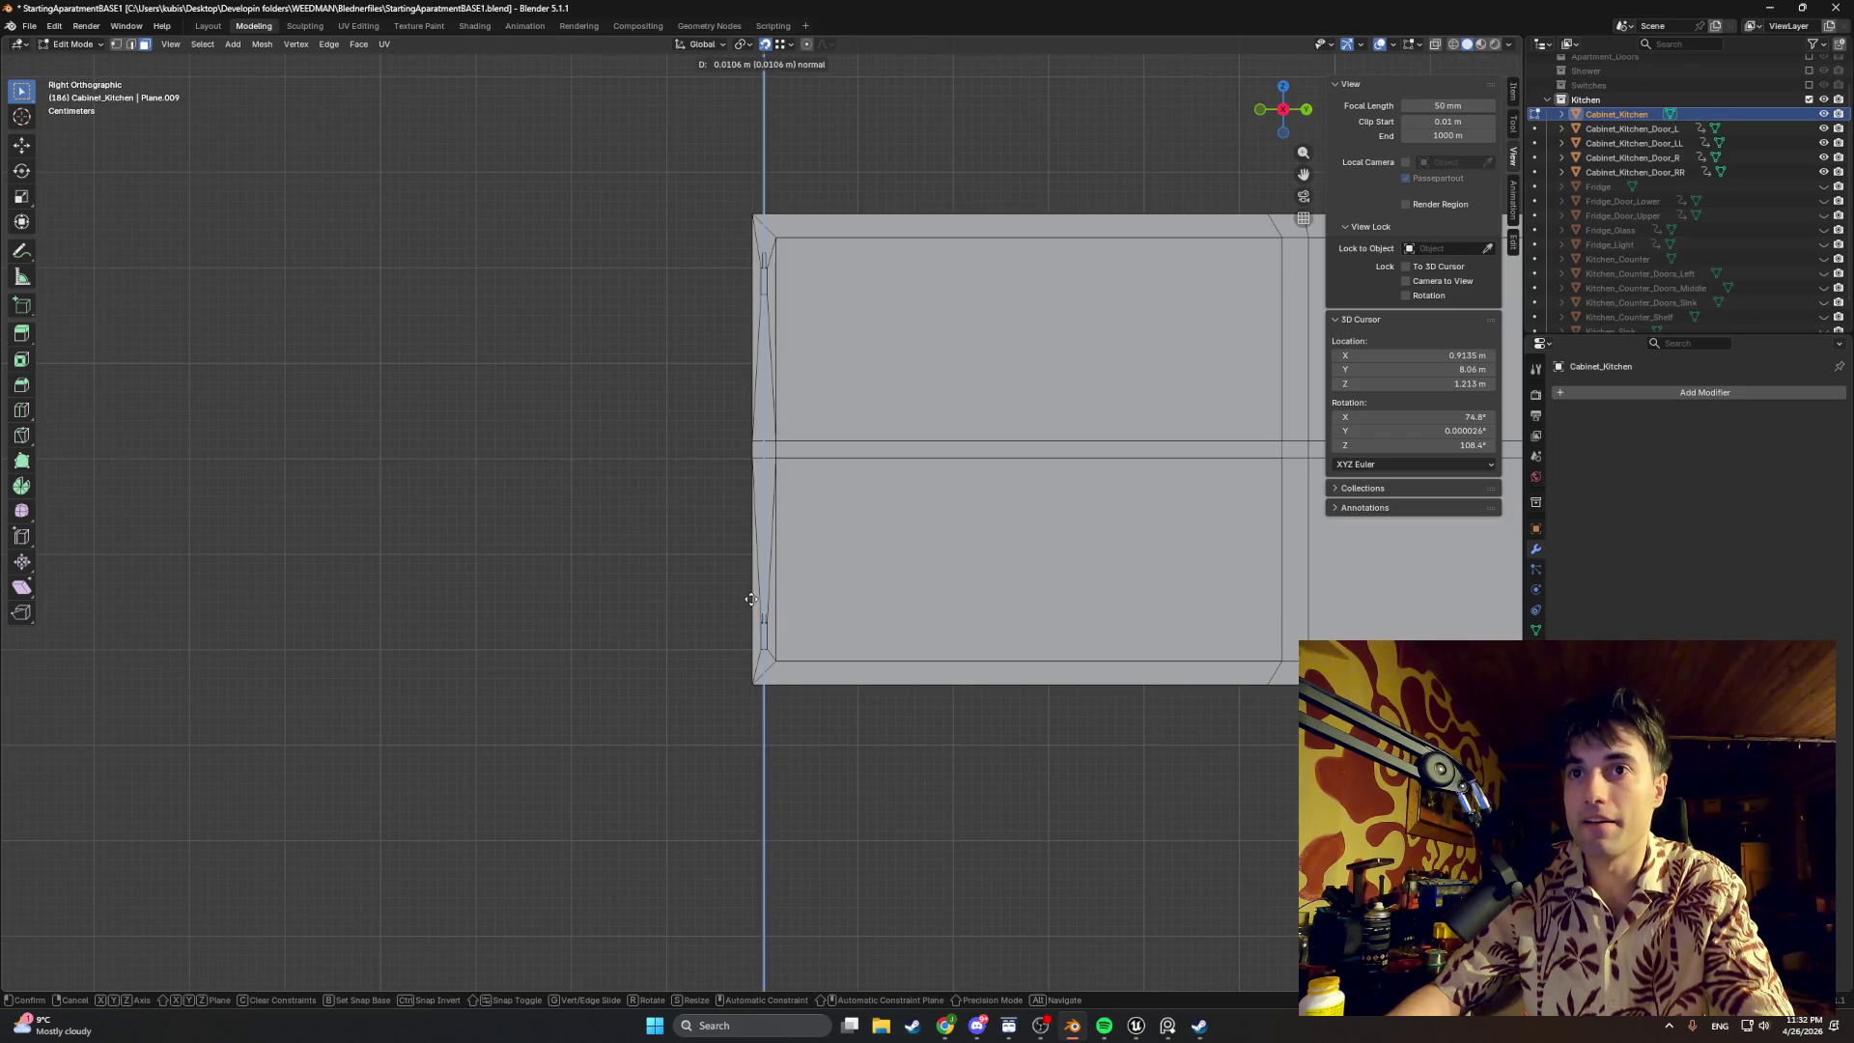
left_click(750, 595)
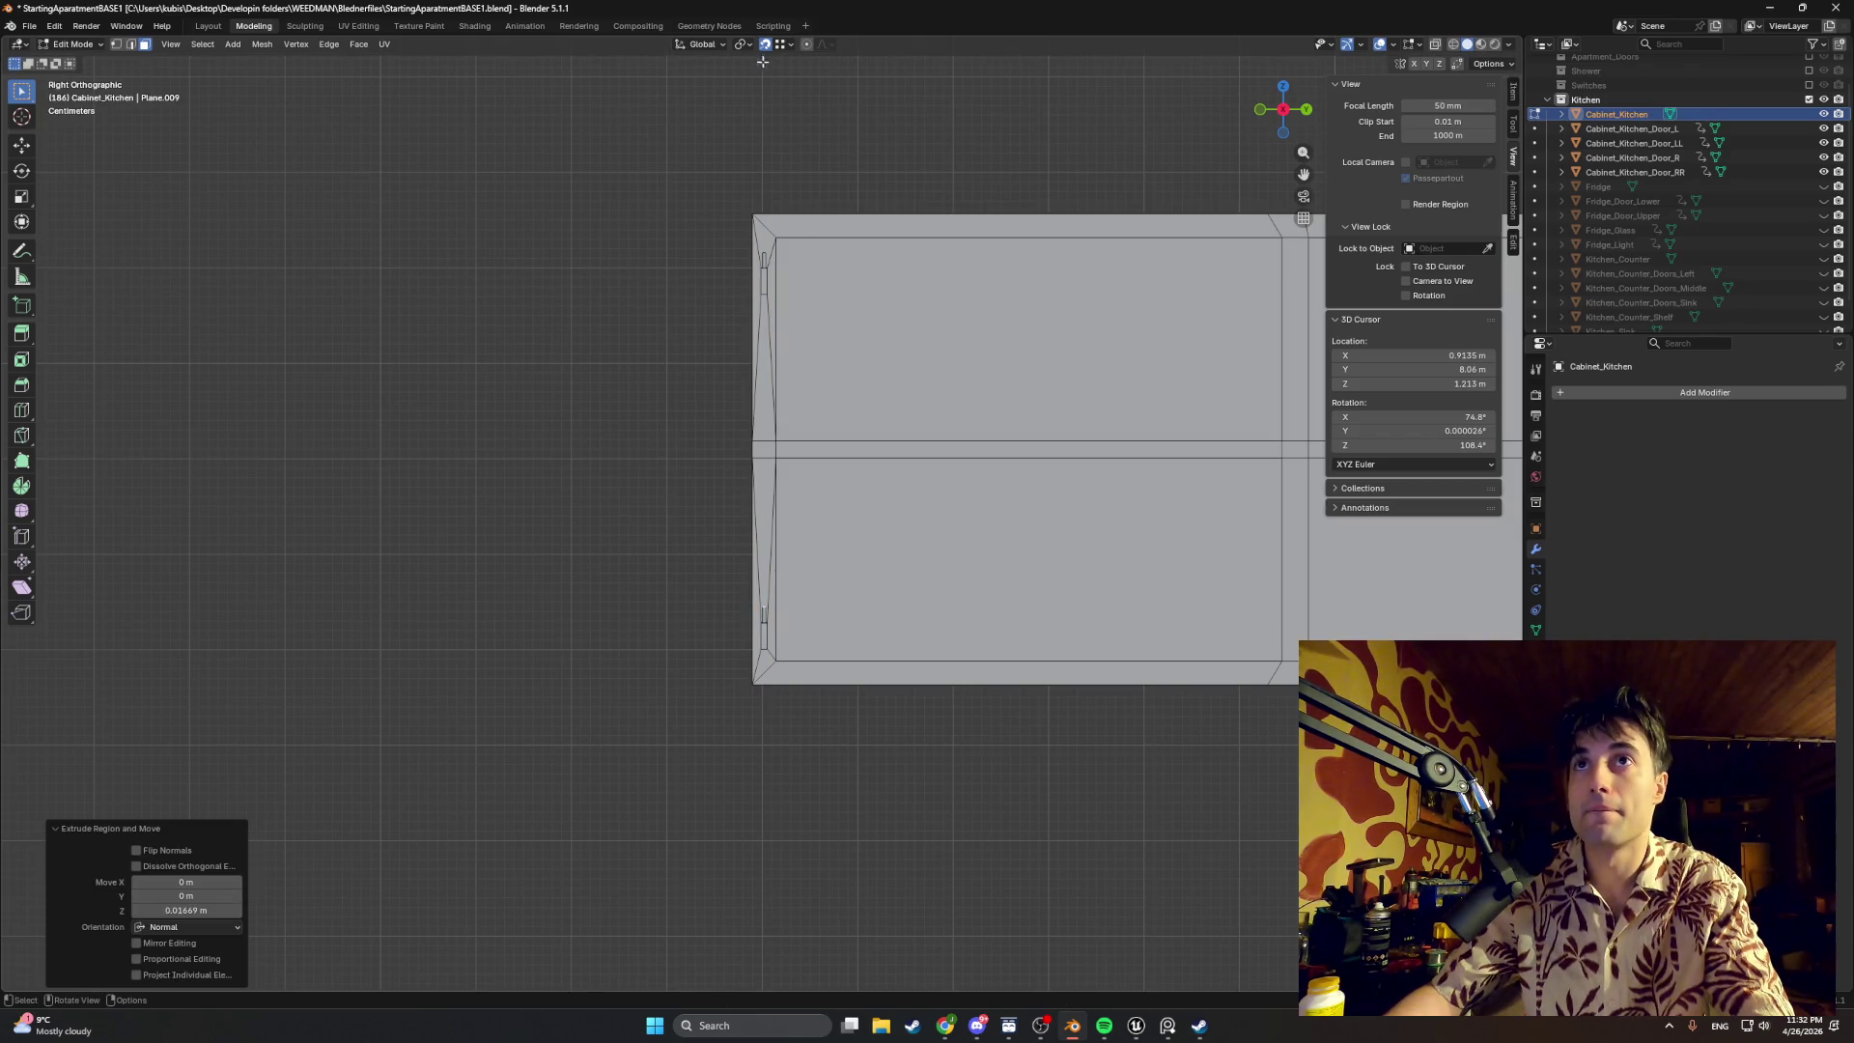
Step: Reposition the extruded peg into a stepped tab about 1.7 cm tall and inspect it
middle_click_drag(745, 508, 765, 595)
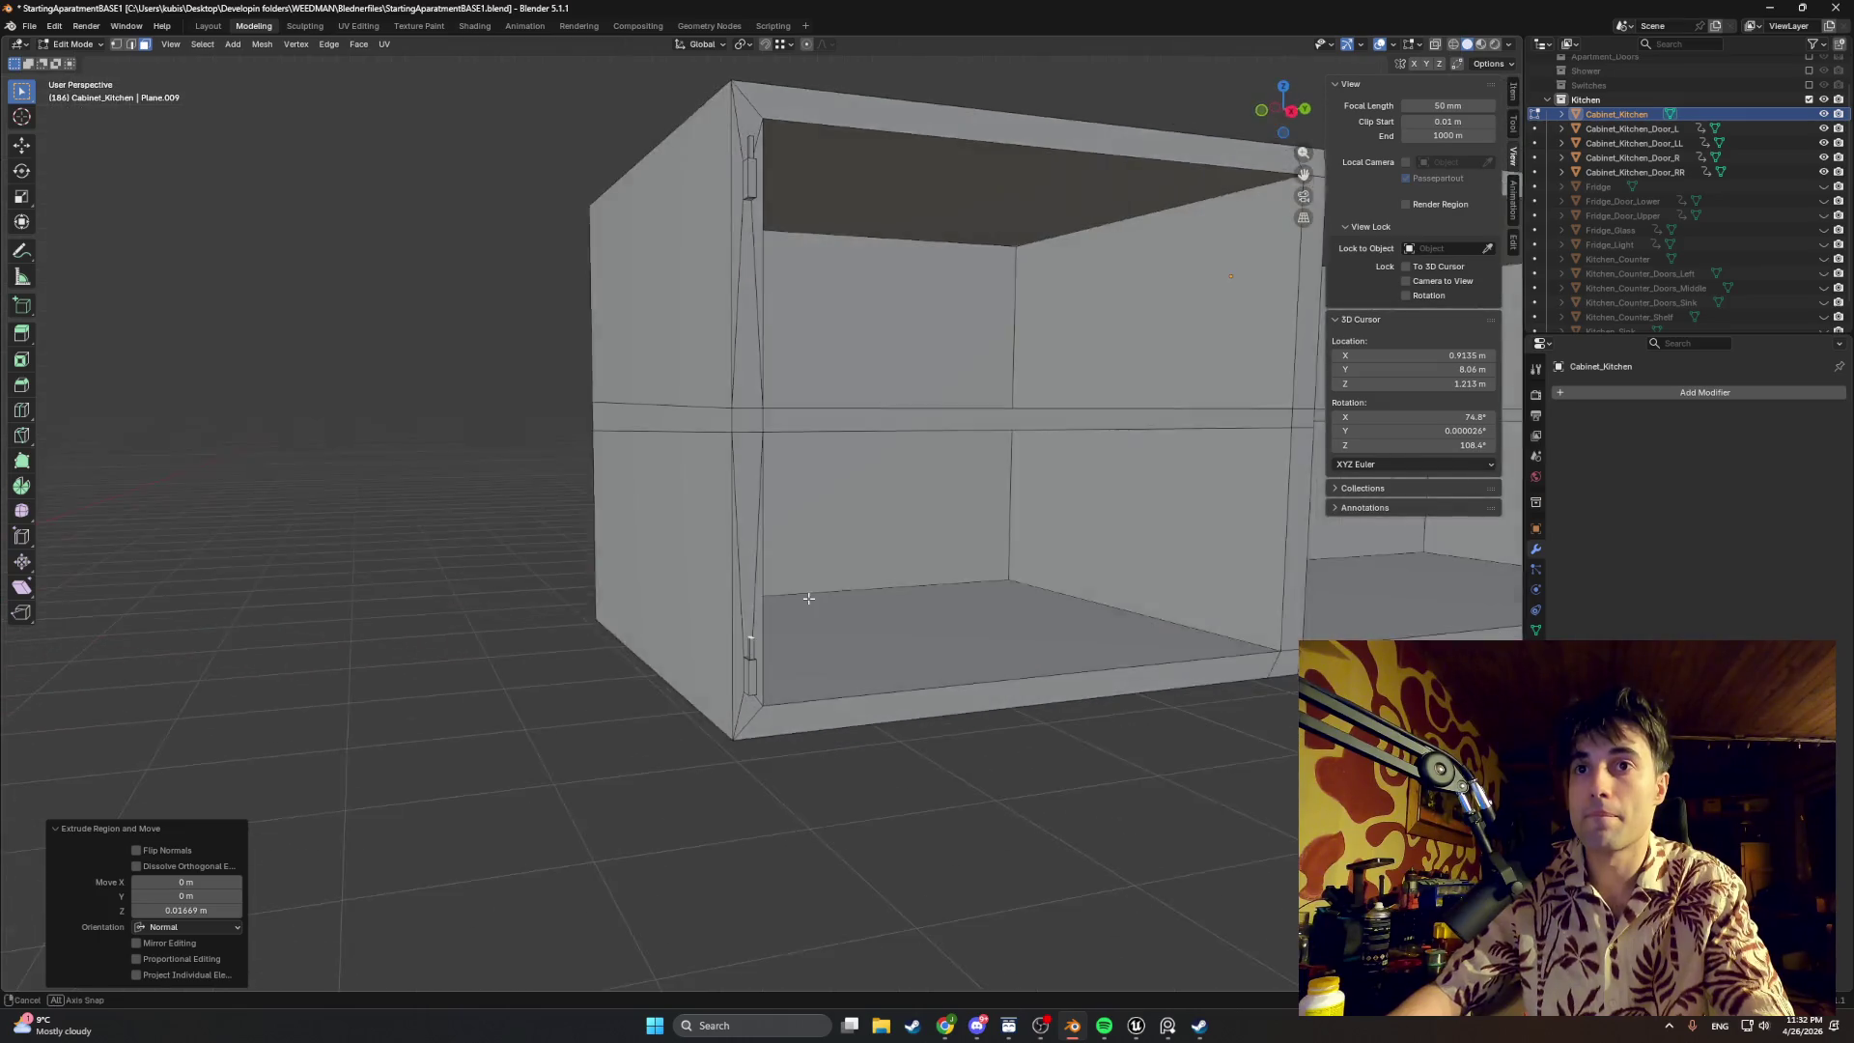
scroll(754, 609, "up", 3)
key("g")
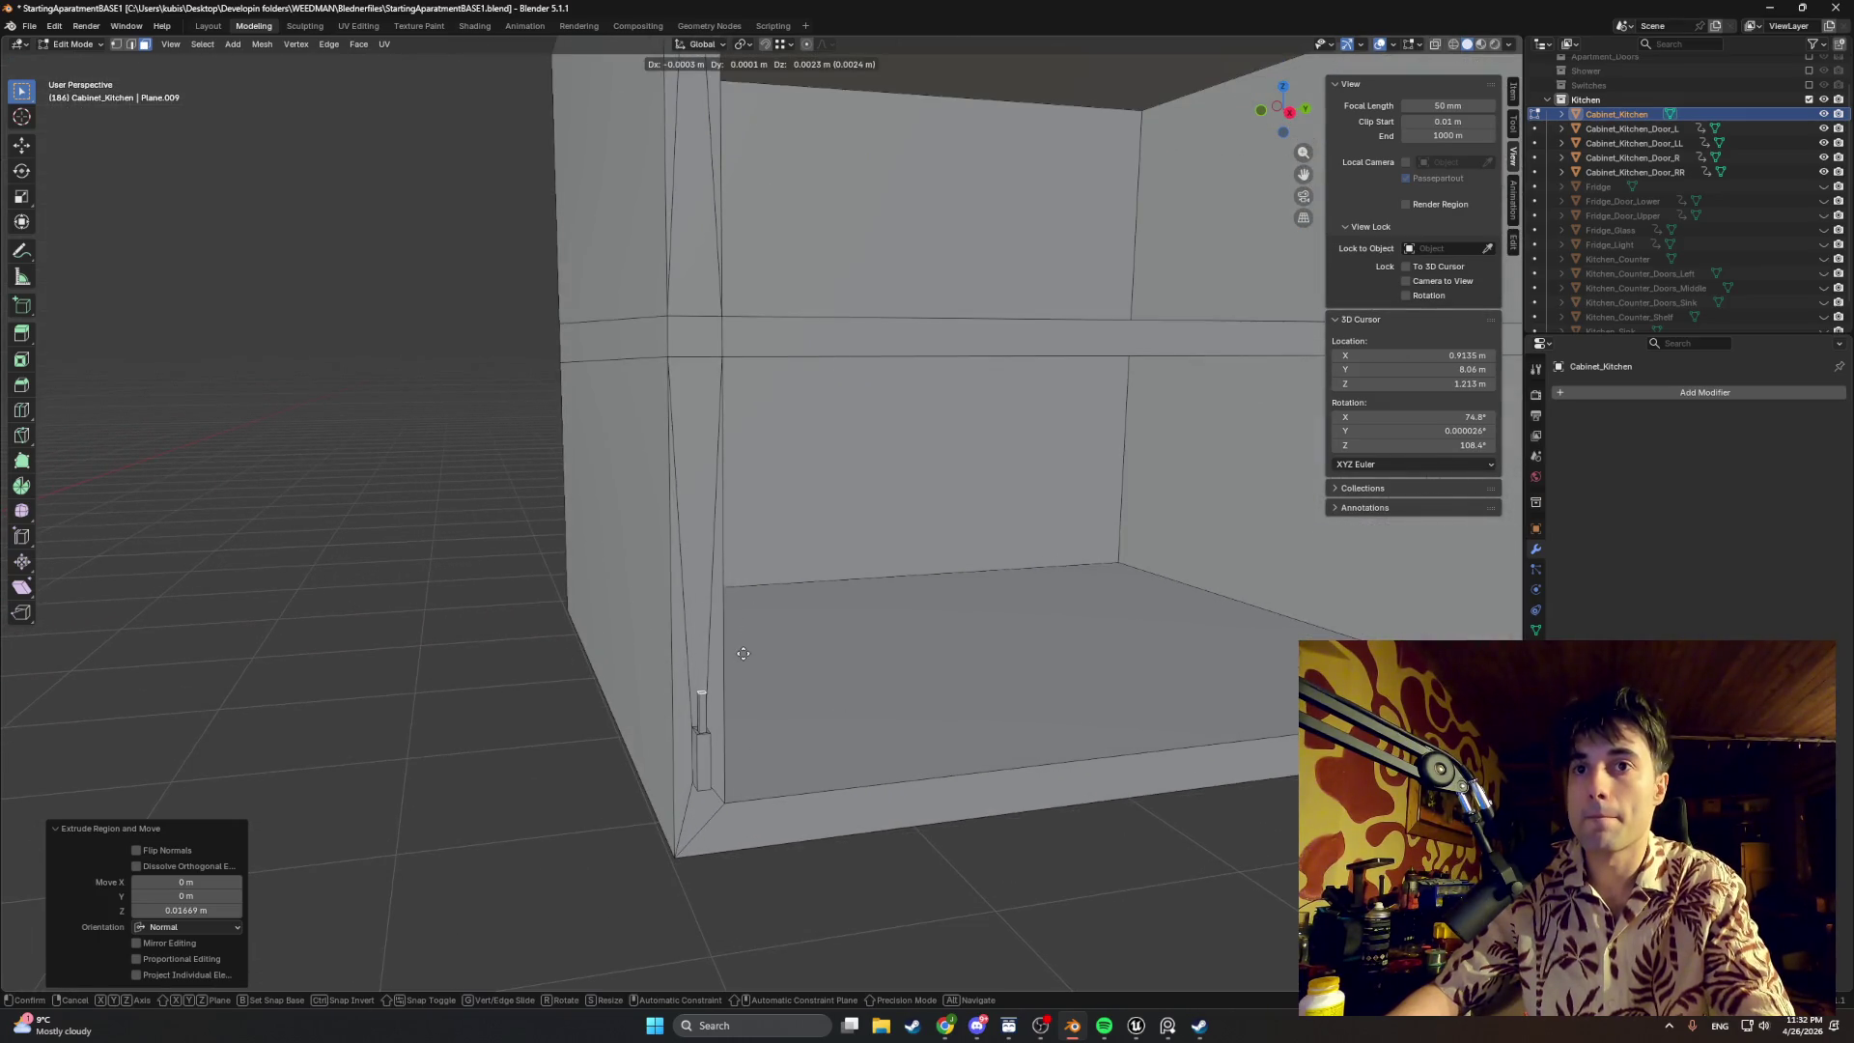
left_click(744, 654)
scroll(745, 638, "up", 3)
mouse_move(744, 639)
middle_mouse_down()
mouse_move(763, 638)
mouse_move(698, 617)
middle_mouse_up()
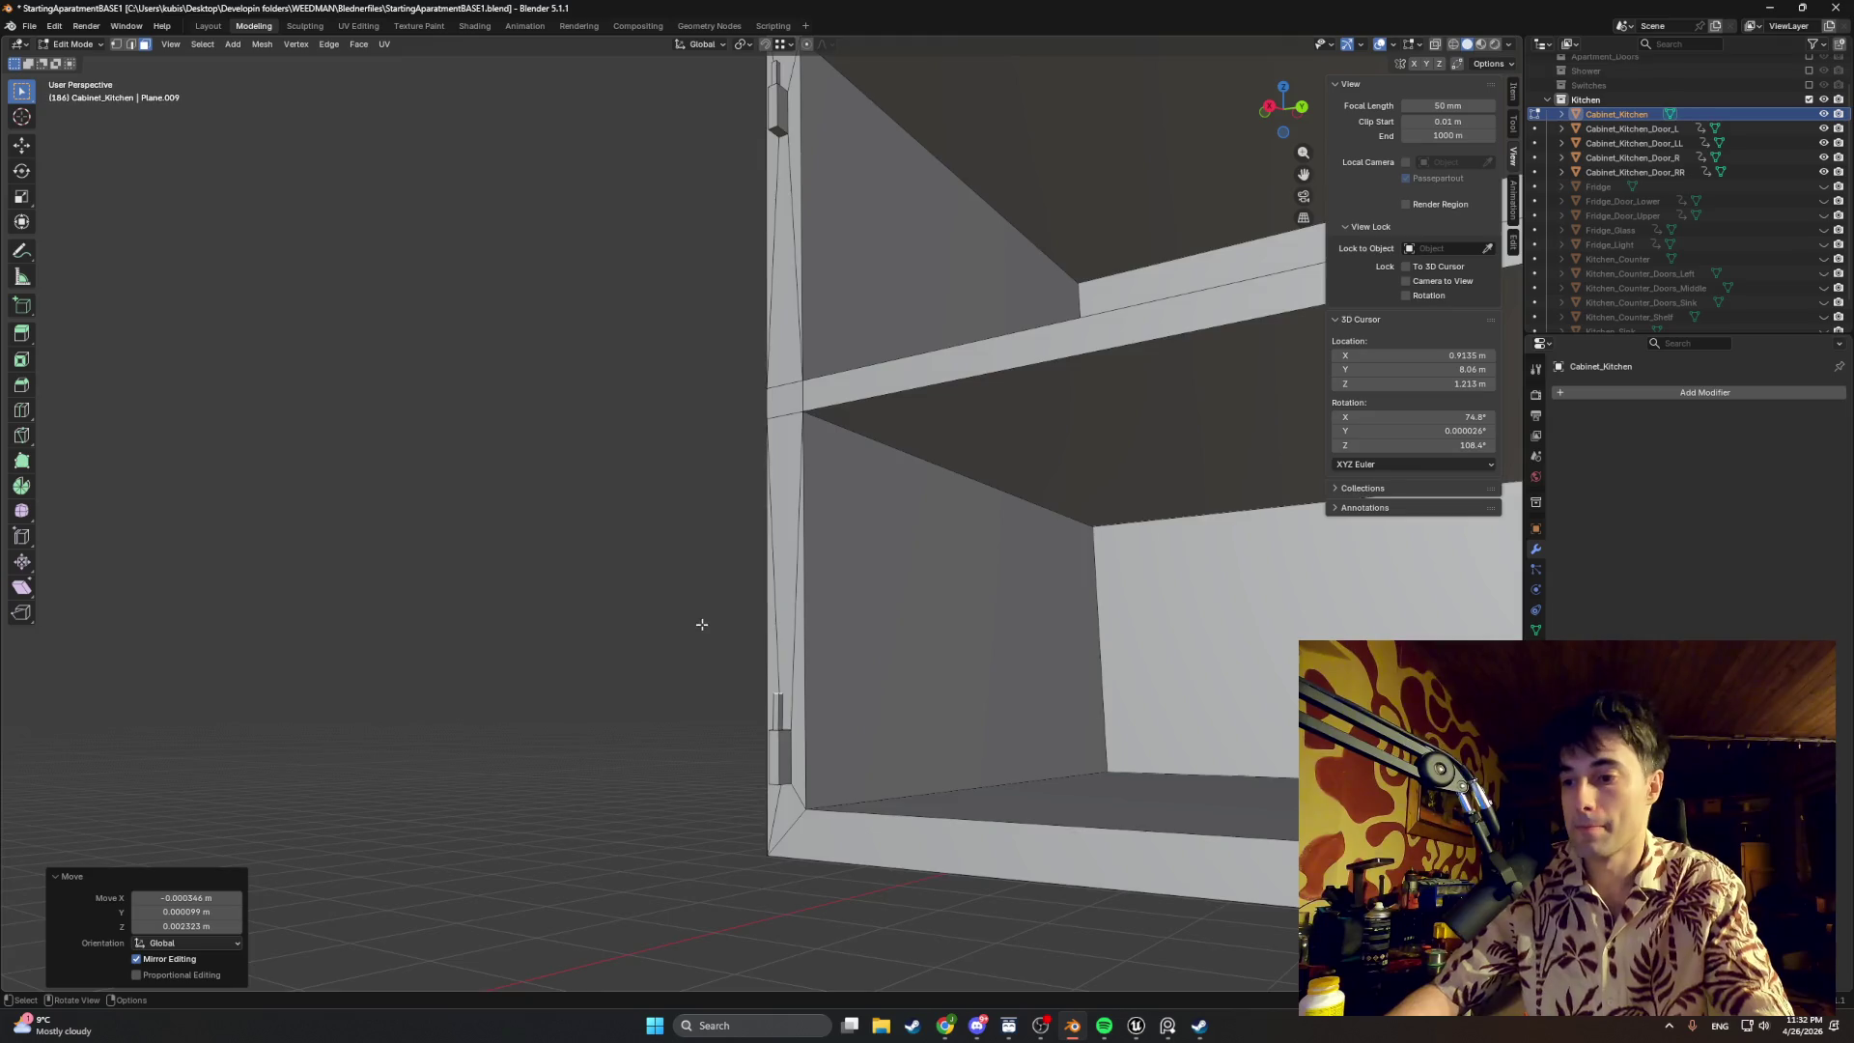
scroll(702, 623, "down", 3)
mouse_move(600, 642)
middle_mouse_down()
mouse_move(810, 636)
mouse_move(782, 632)
middle_mouse_up()
scroll(748, 628, "down", 2)
scroll(704, 628, "down", 2)
scroll(1170, 379, "down", 3)
Step: Return to Object Mode and try door selections in the Outliner and viewport
mouse_move(1170, 381)
middle_mouse_down()
mouse_move(1204, 364)
mouse_move(1074, 393)
mouse_move(1115, 366)
middle_mouse_up()
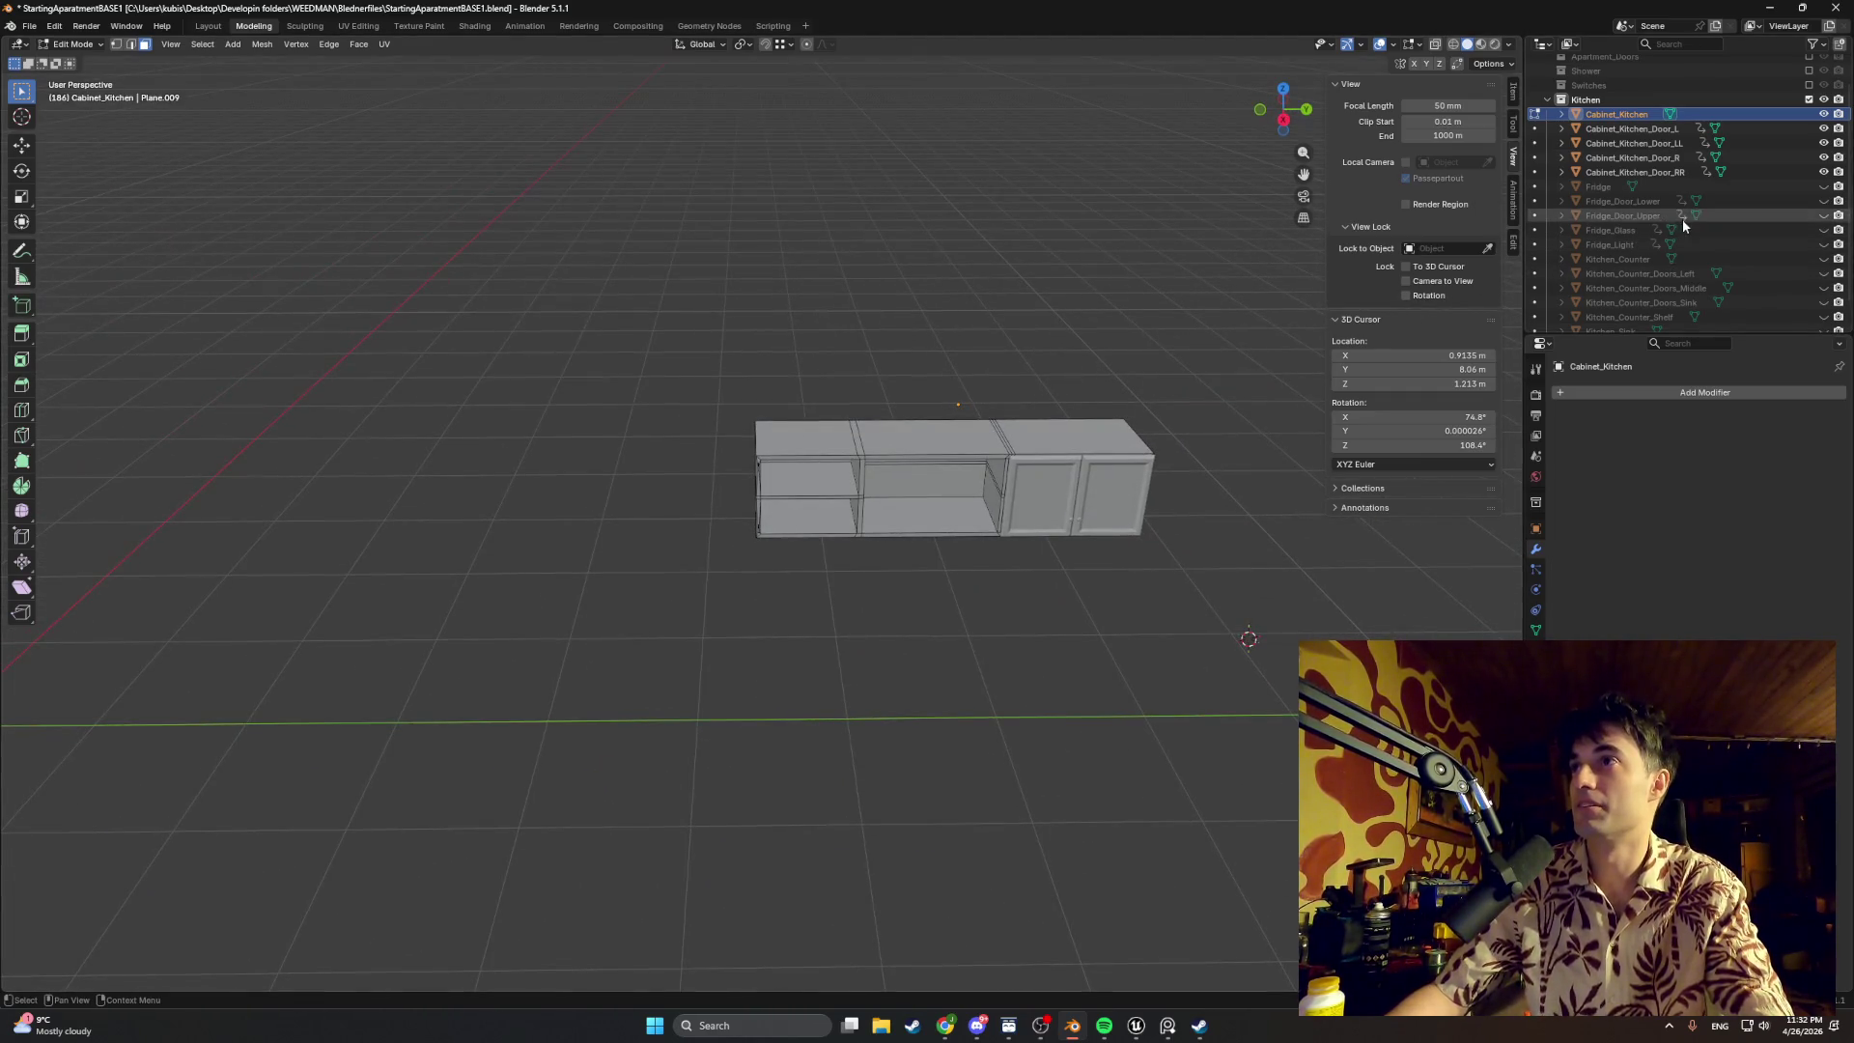
left_click(1778, 158)
left_click(1777, 147)
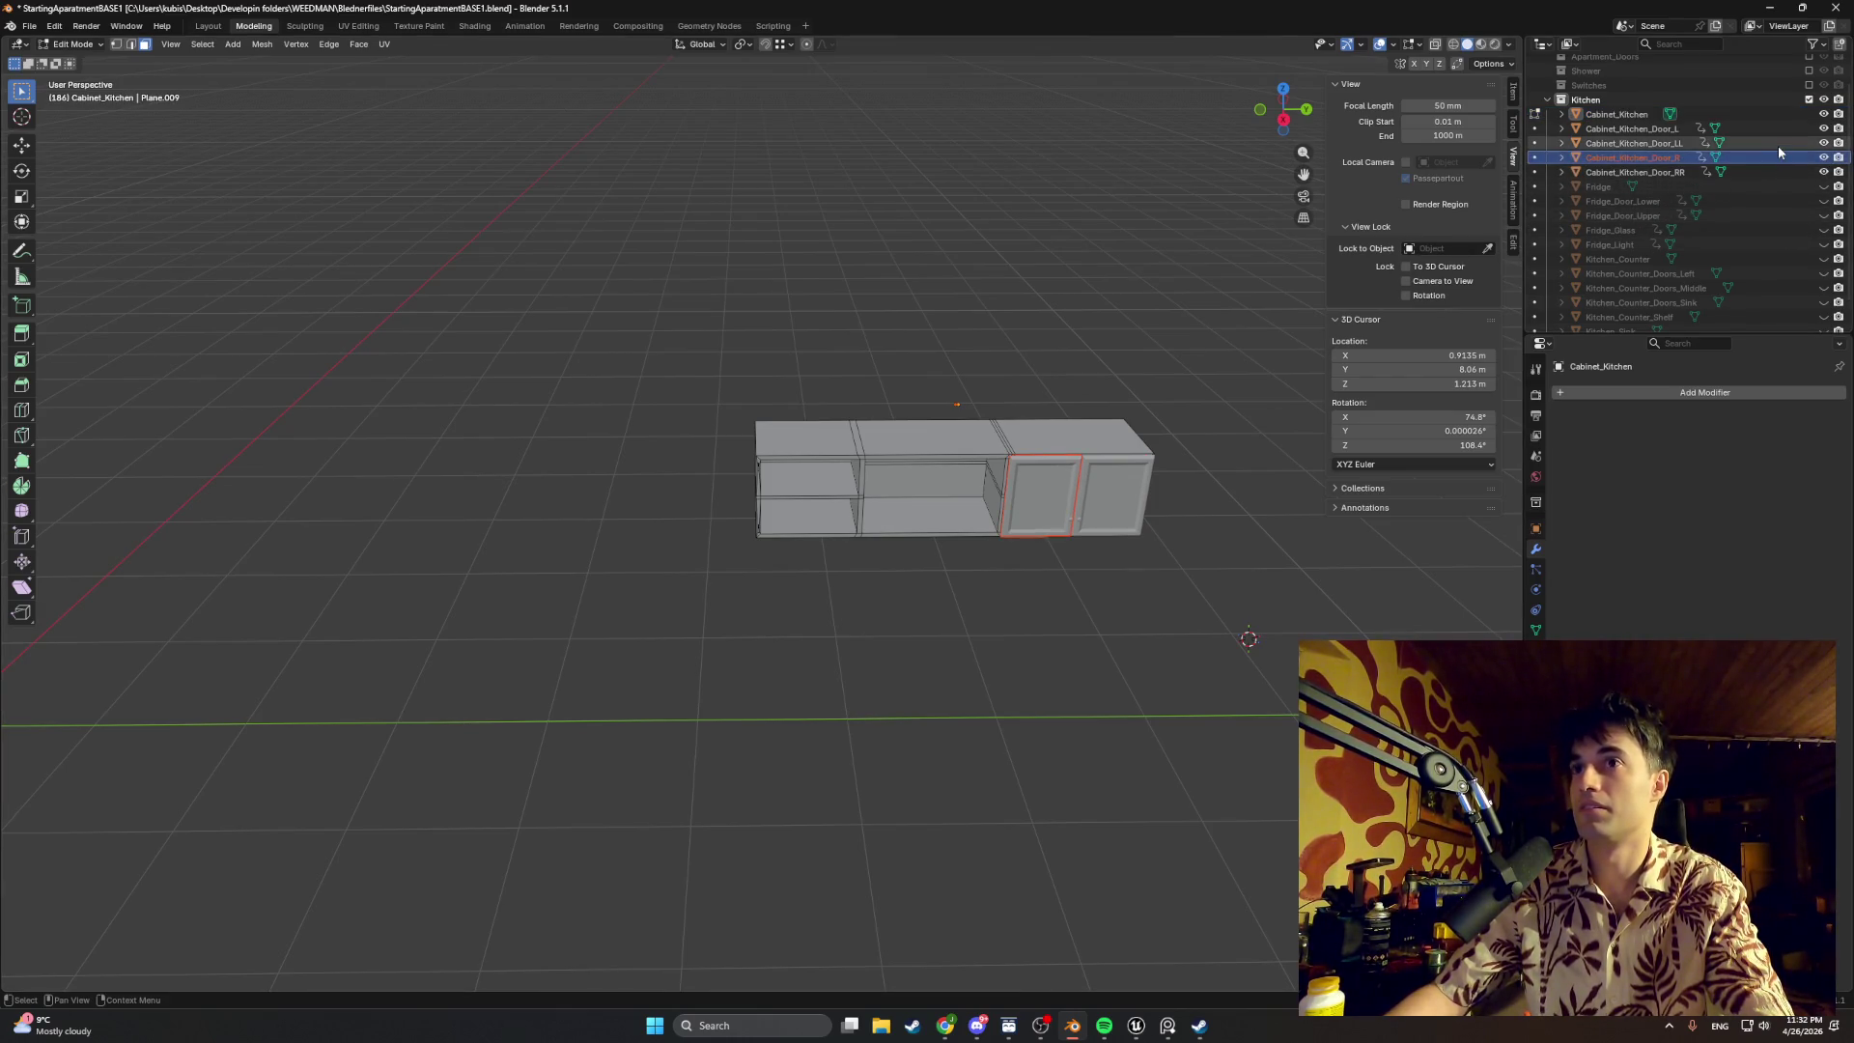
left_click(1748, 159)
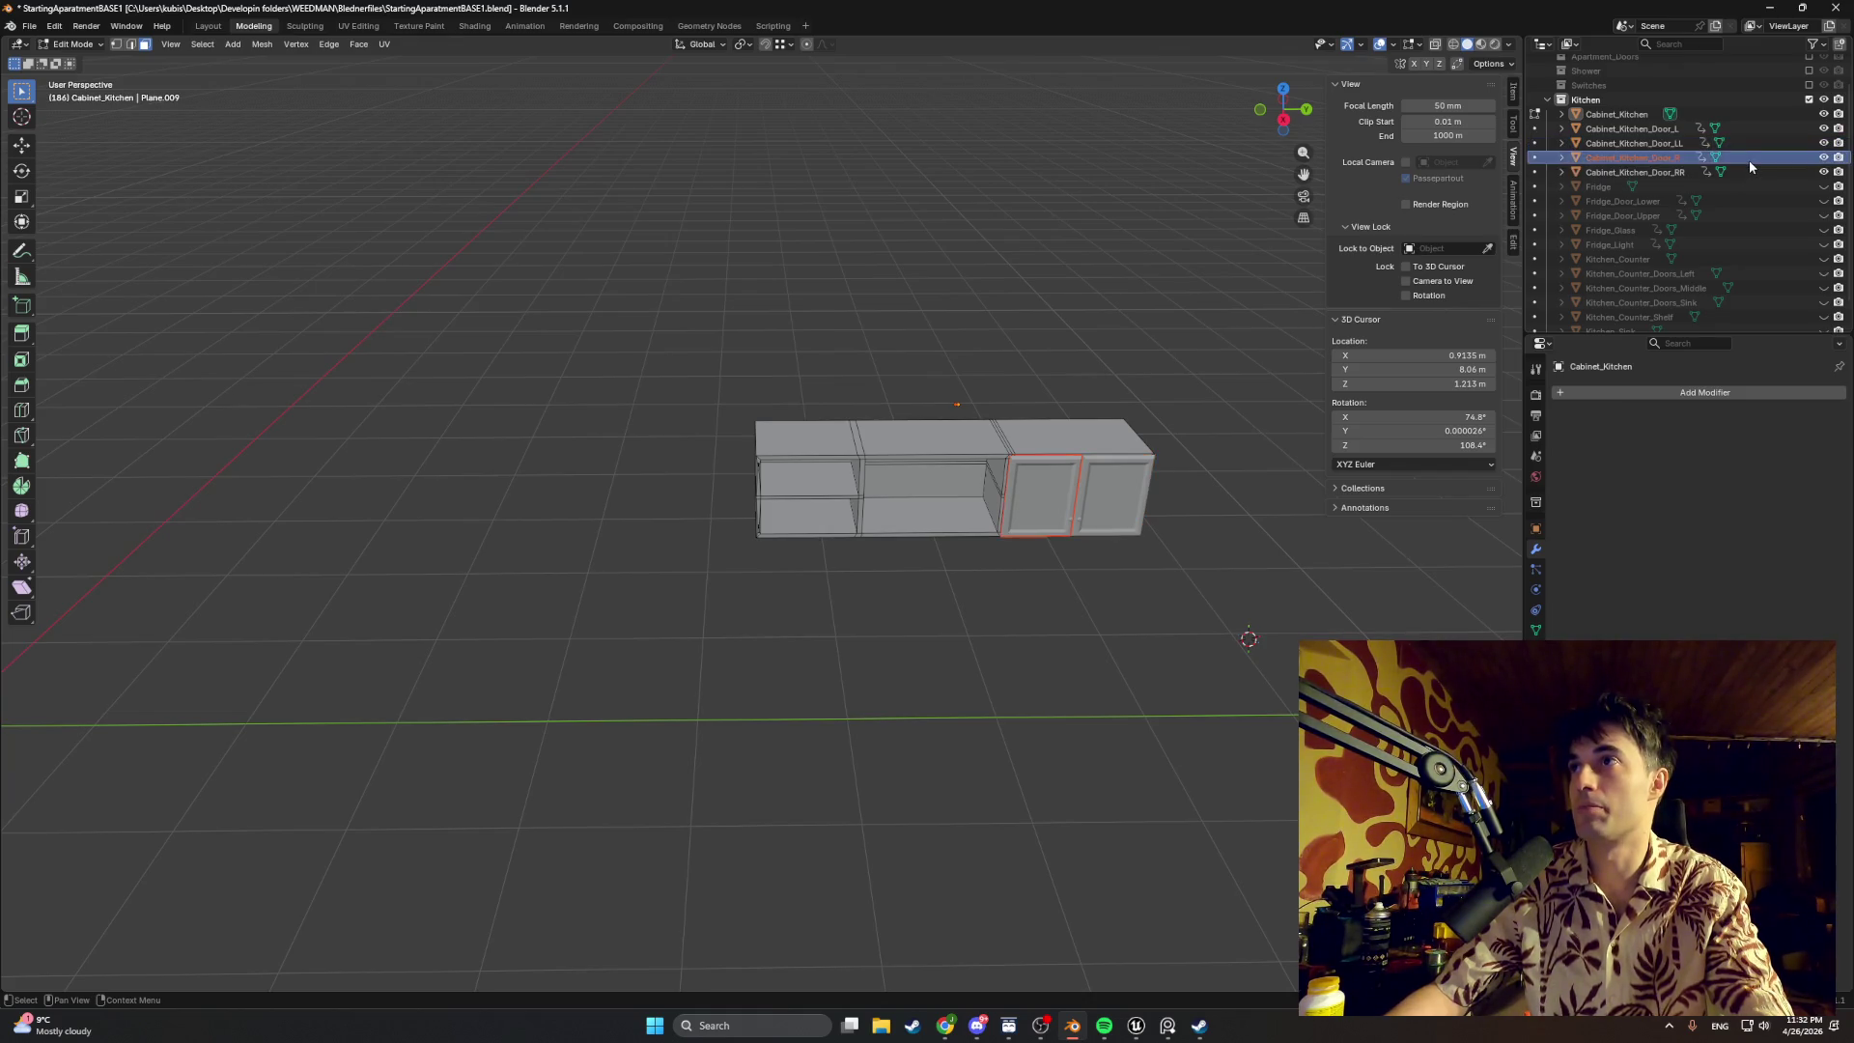
key("Tab")
left_click(1103, 507)
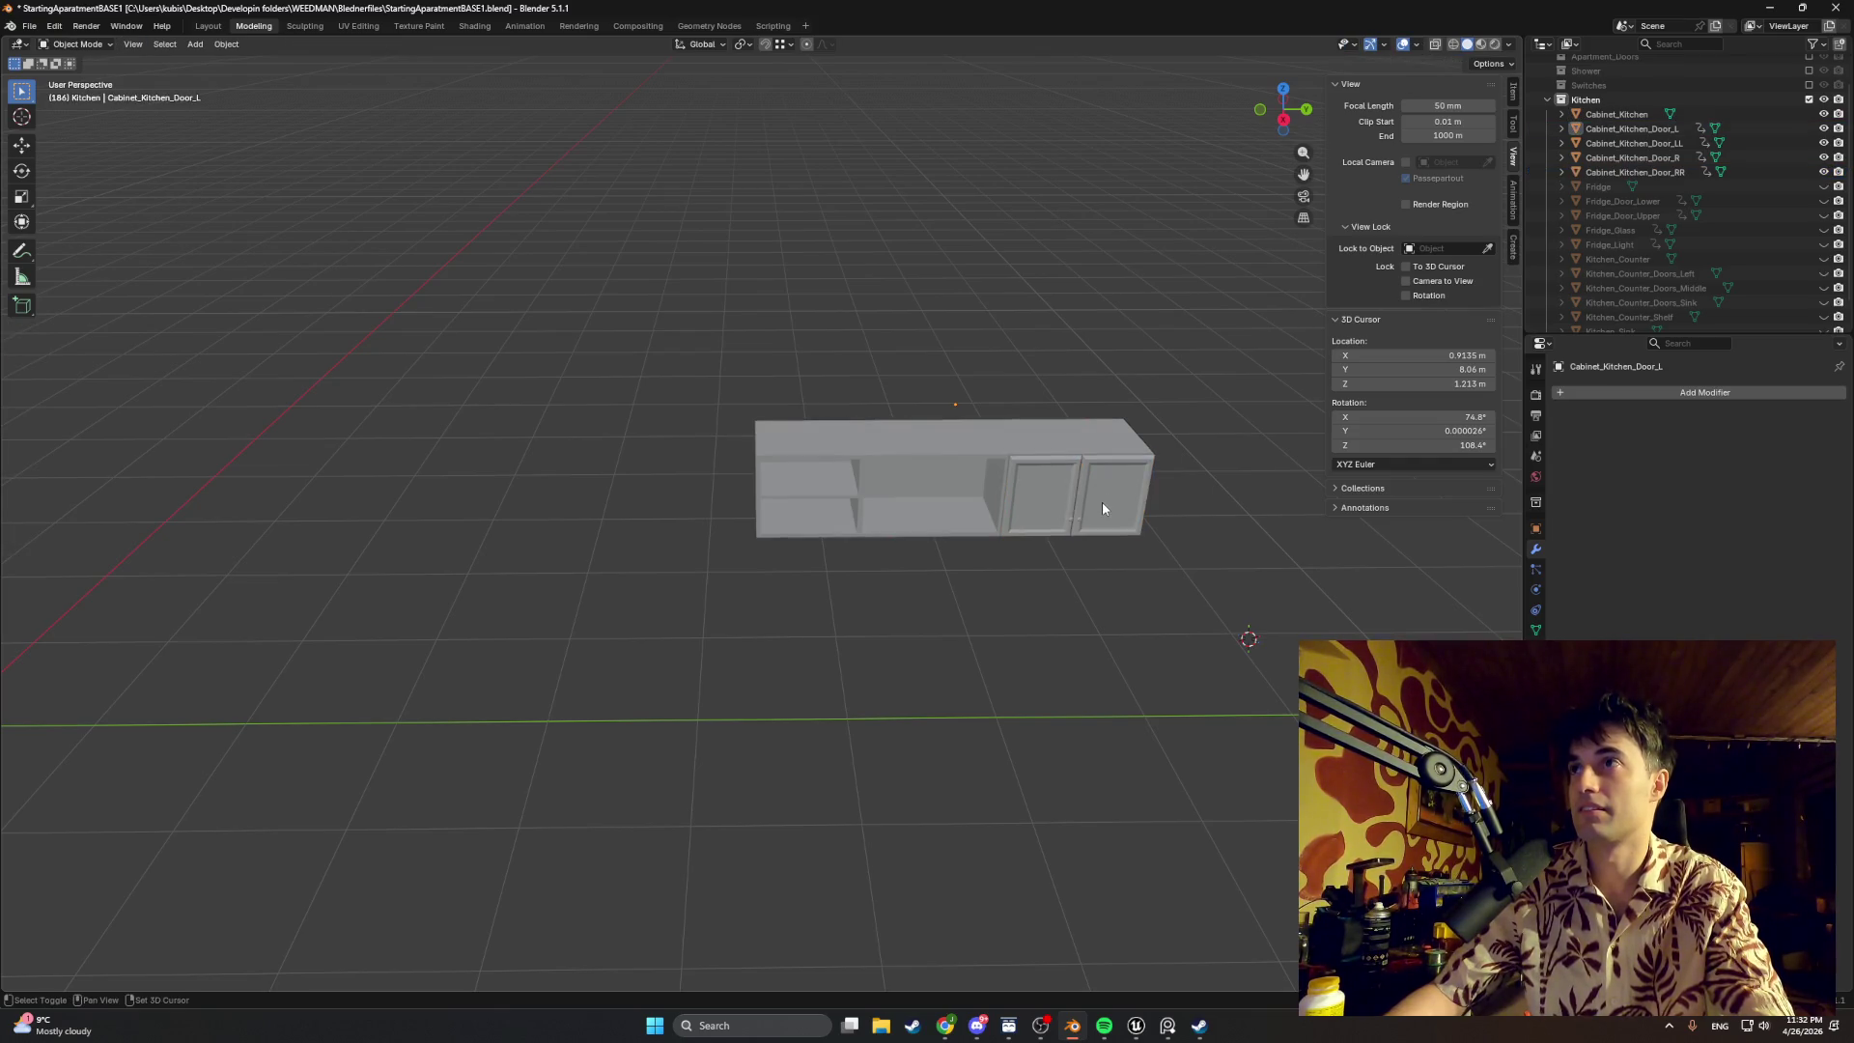
left_click(1633, 142)
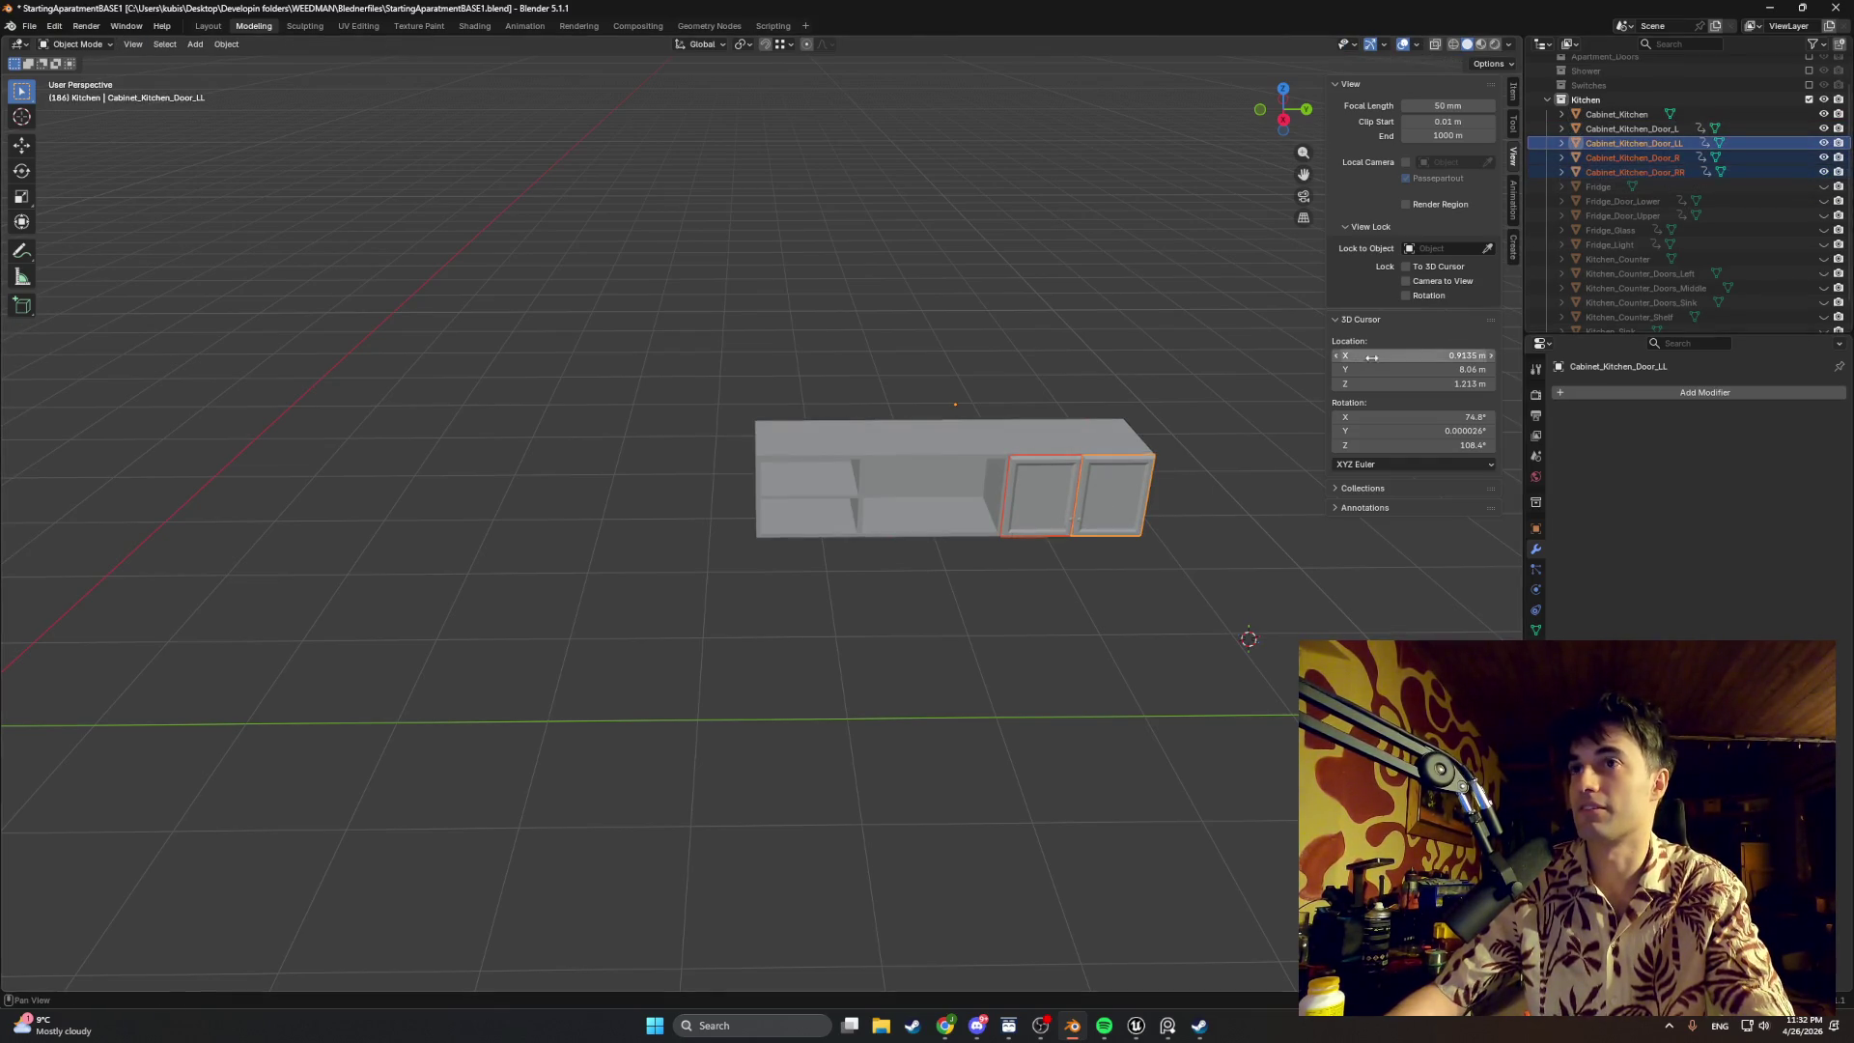
scroll(1265, 416, "up", 2)
Step: Settle on the Cabinet_Kitchen_Door_R and rightmost door pair as the selection to copy
mouse_move(1266, 417)
middle_mouse_down()
mouse_move(923, 431)
mouse_move(1165, 366)
middle_mouse_up()
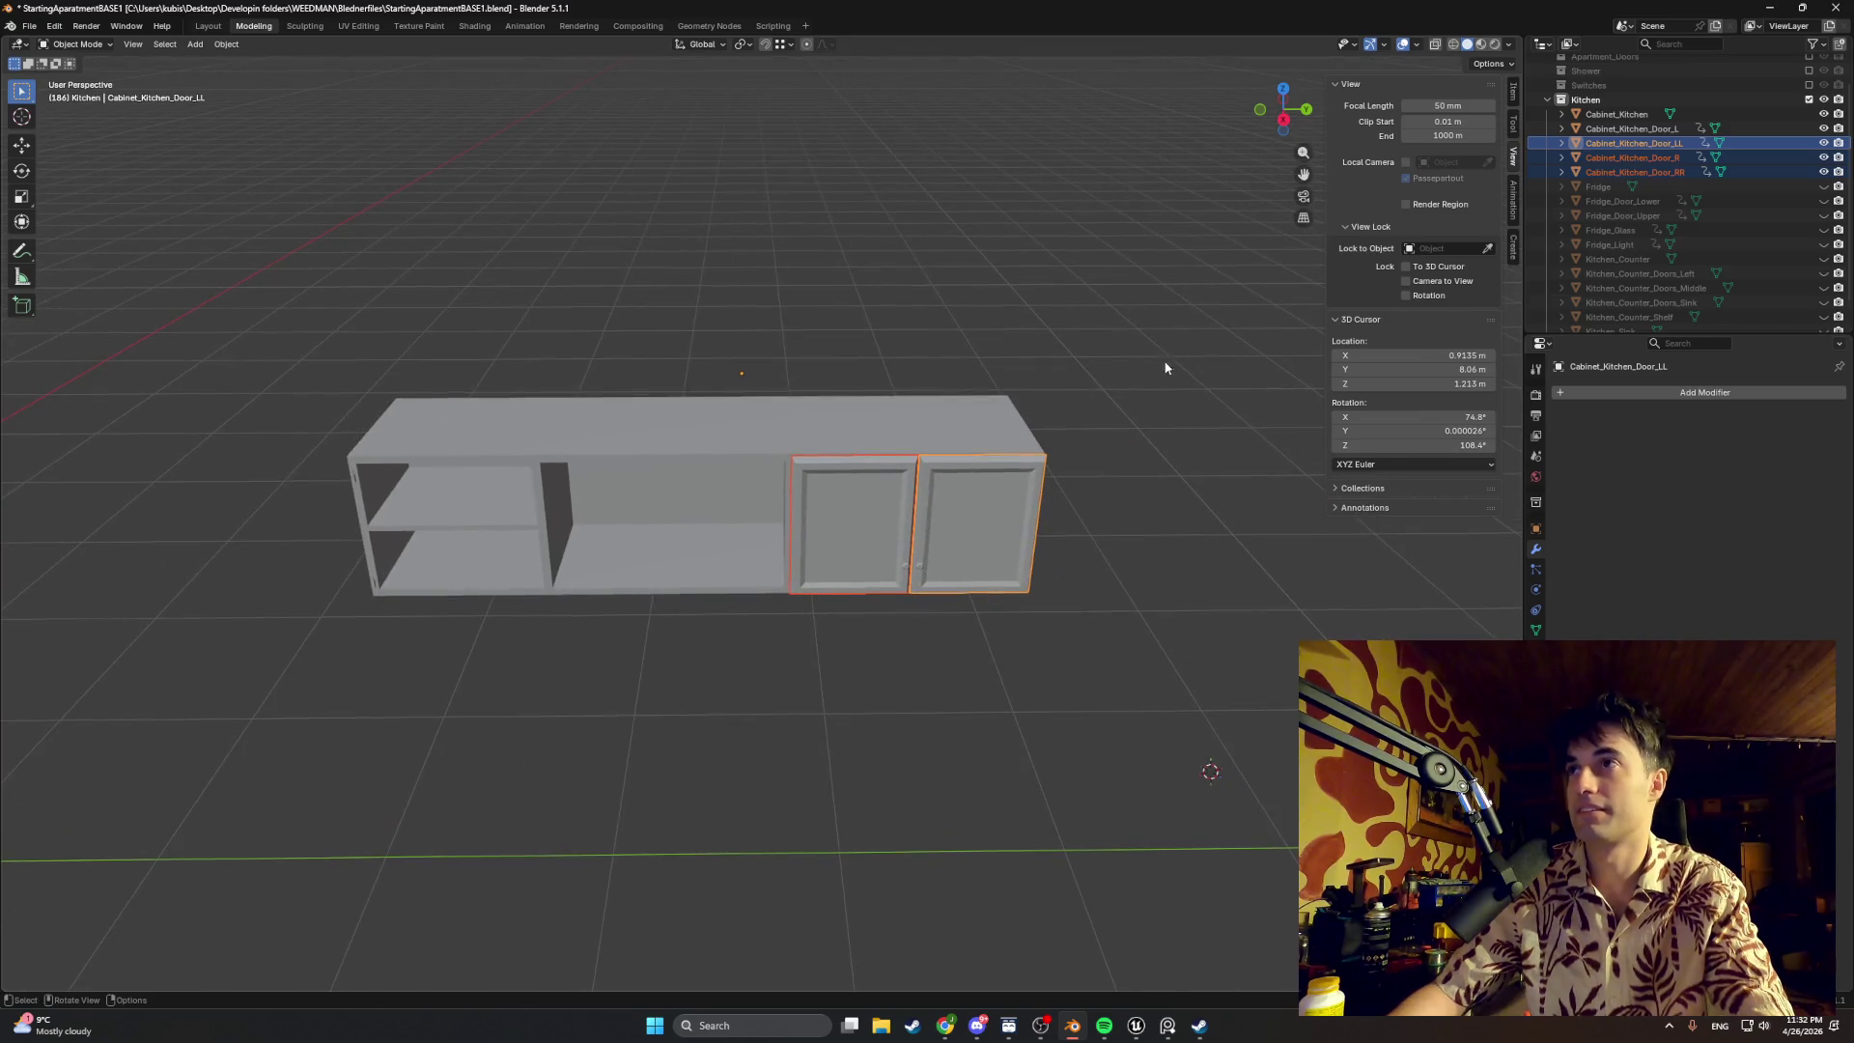
left_click(848, 520, "shift")
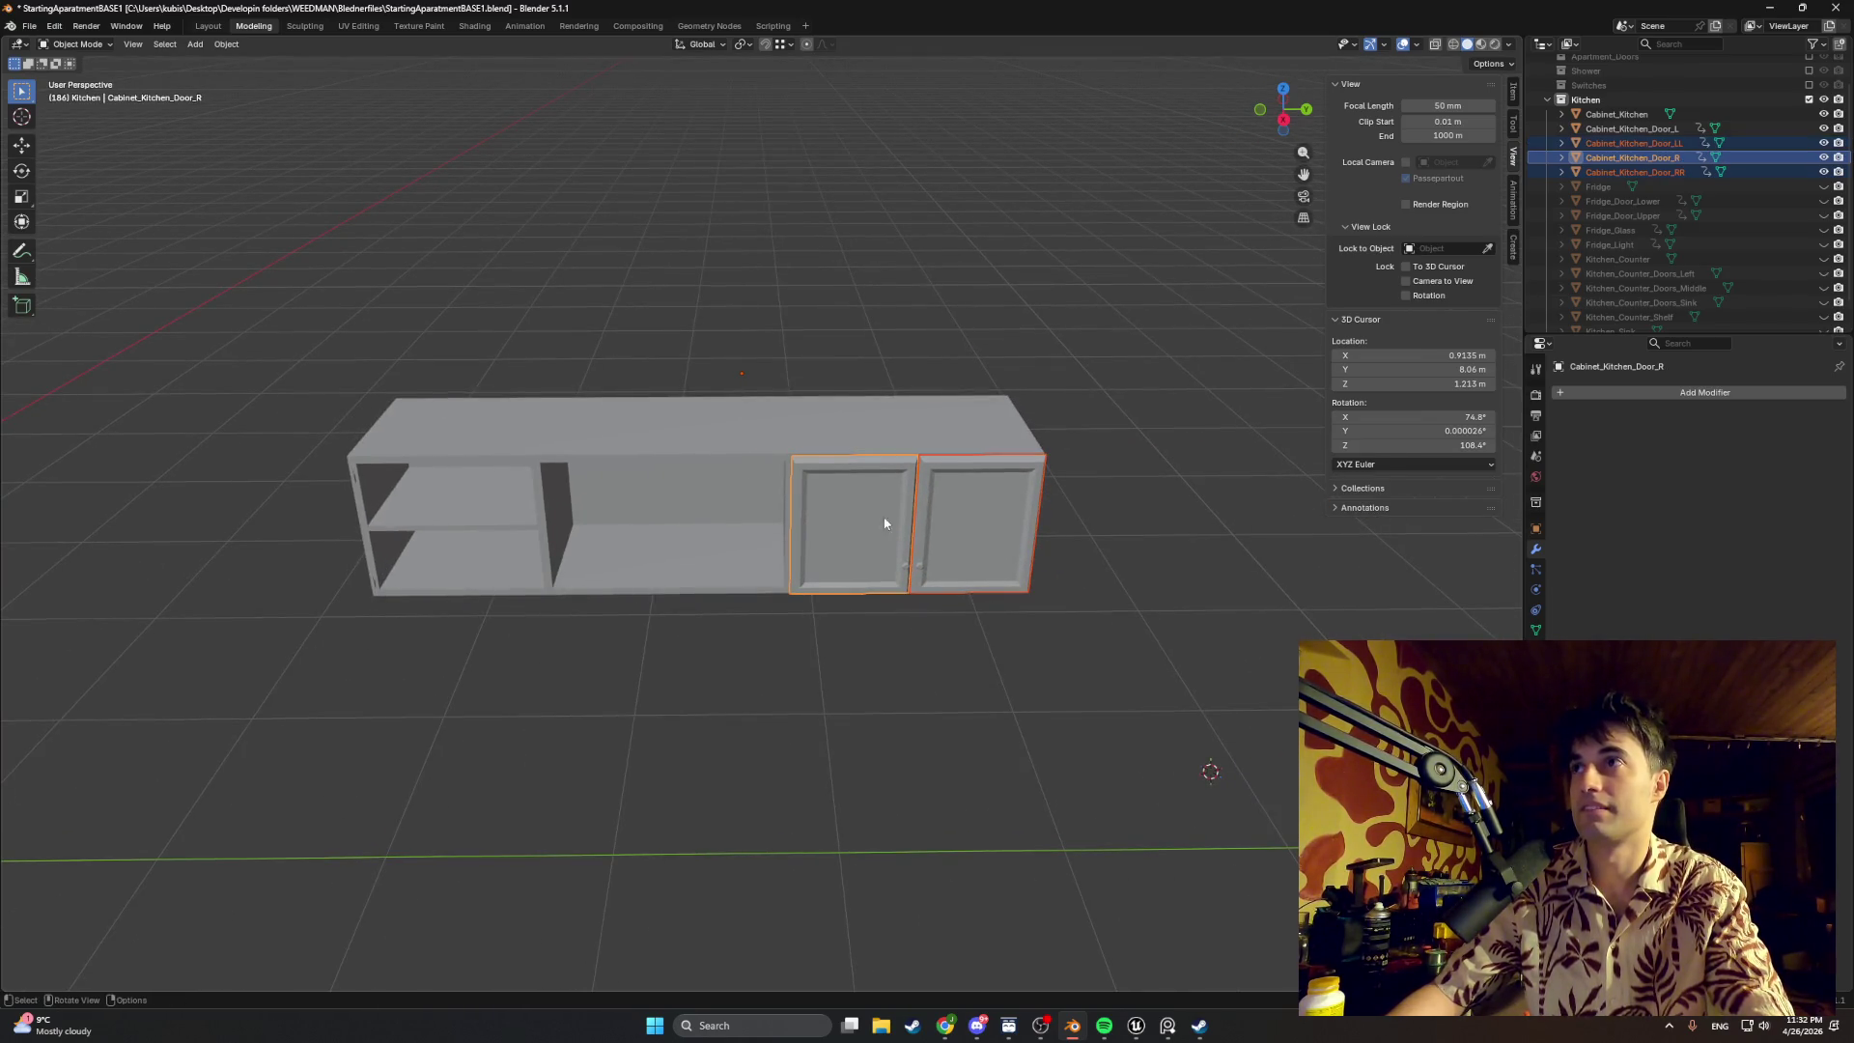
left_click(1123, 526)
left_click(1633, 142)
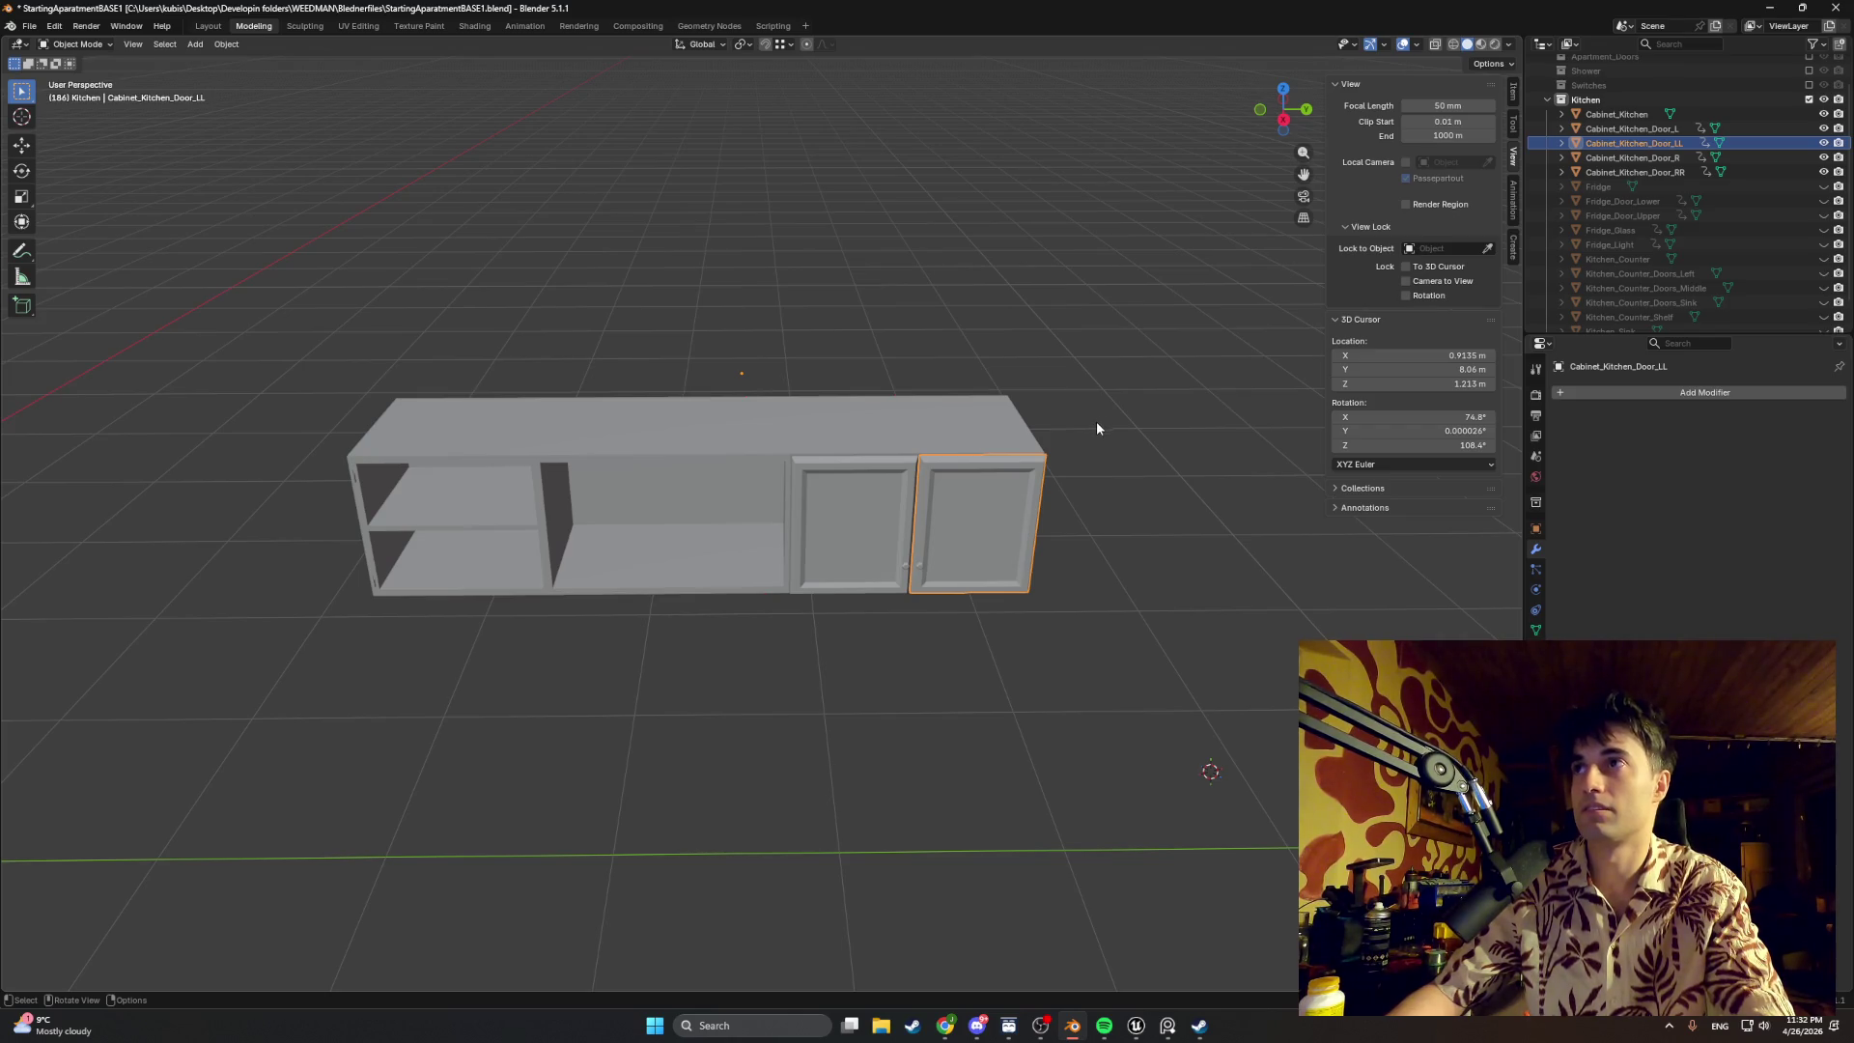
left_click(890, 506)
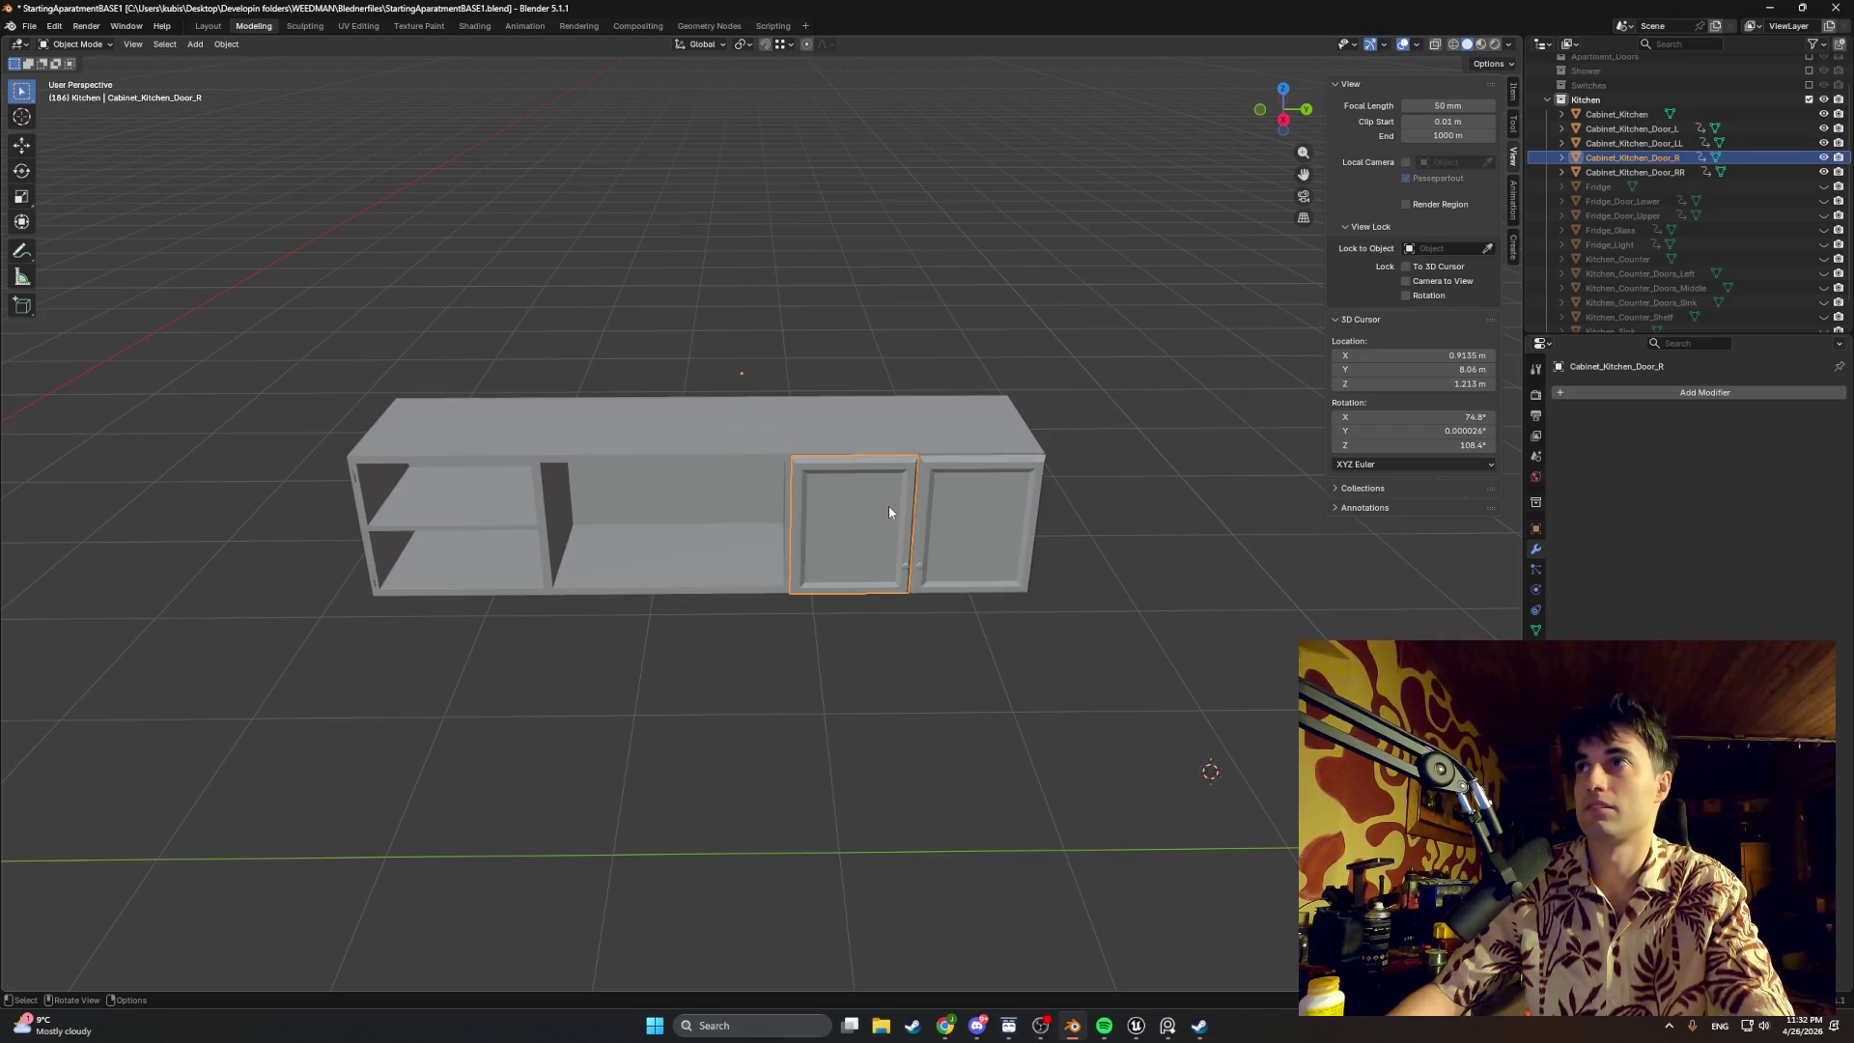
left_click(976, 513)
left_click(846, 507)
left_click(967, 510, "shift")
Step: Duplicate the two selected doors and slide the copies along Y over the open compartment
key("shift+d")
key("y")
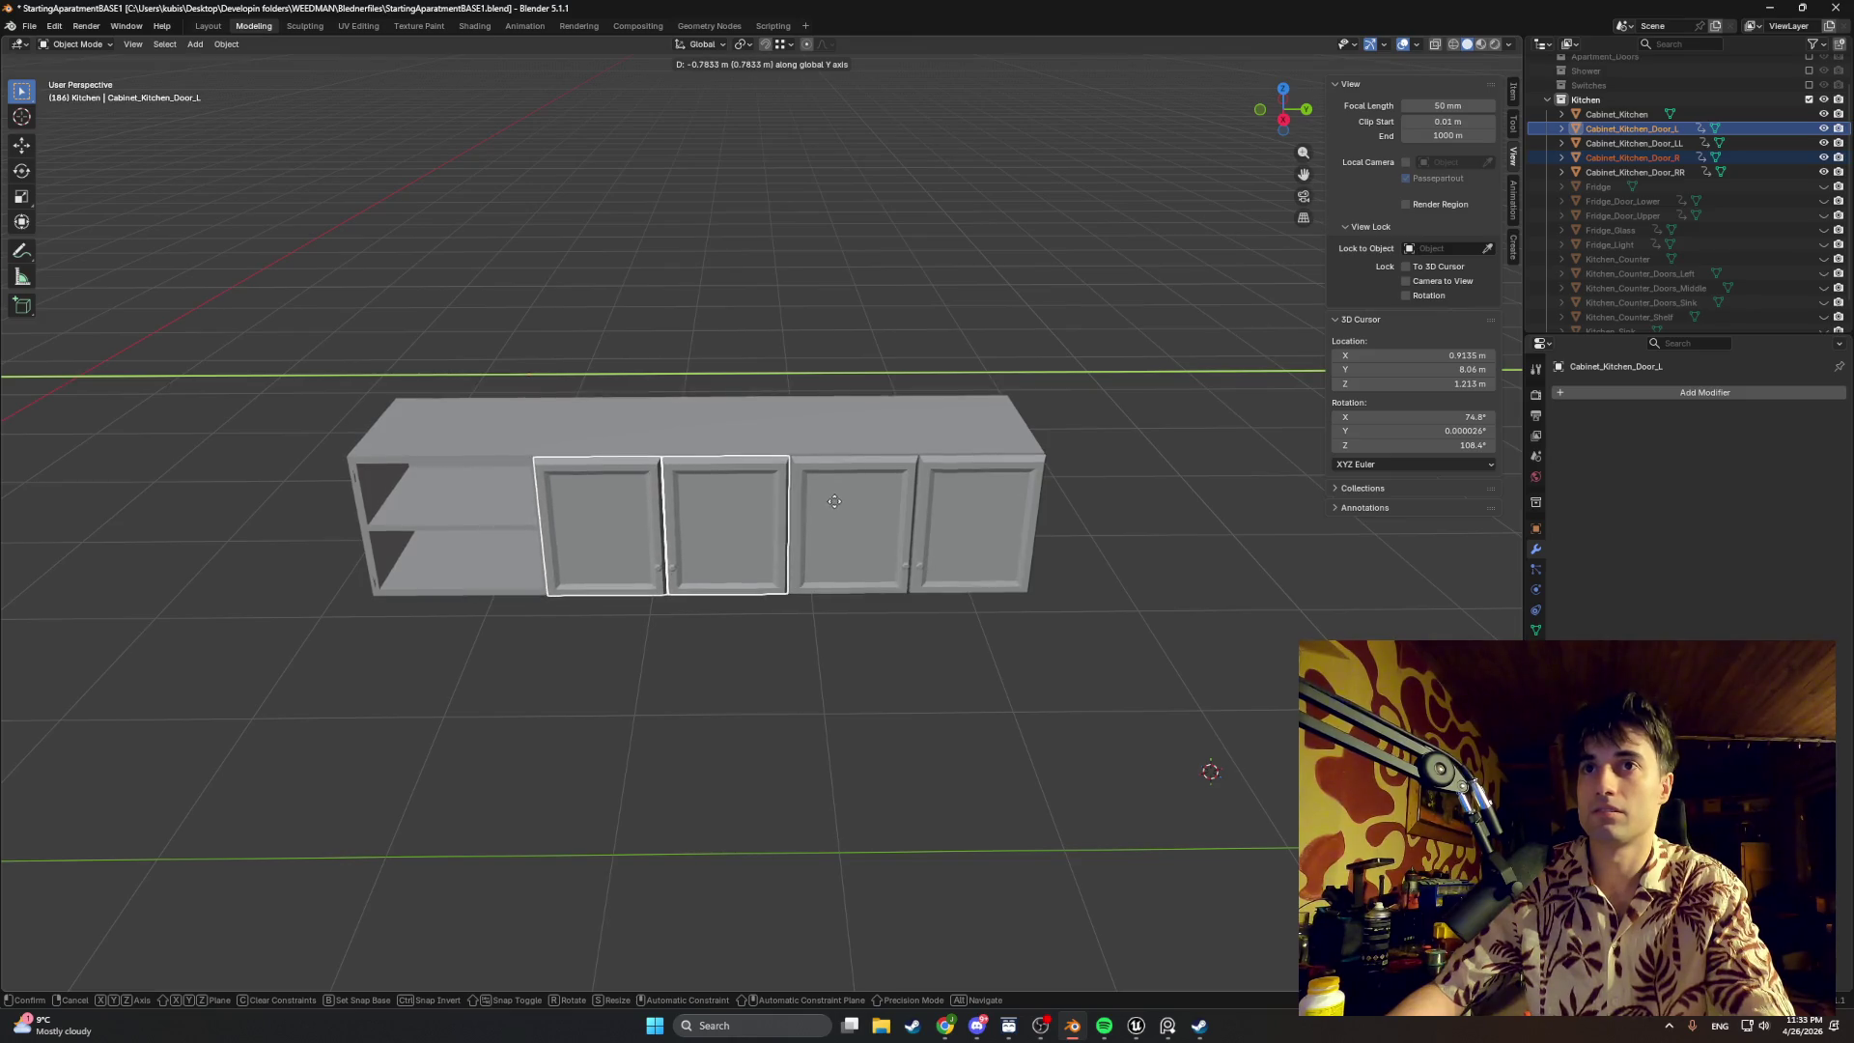
left_click(837, 500)
scroll(815, 434, "up", 3)
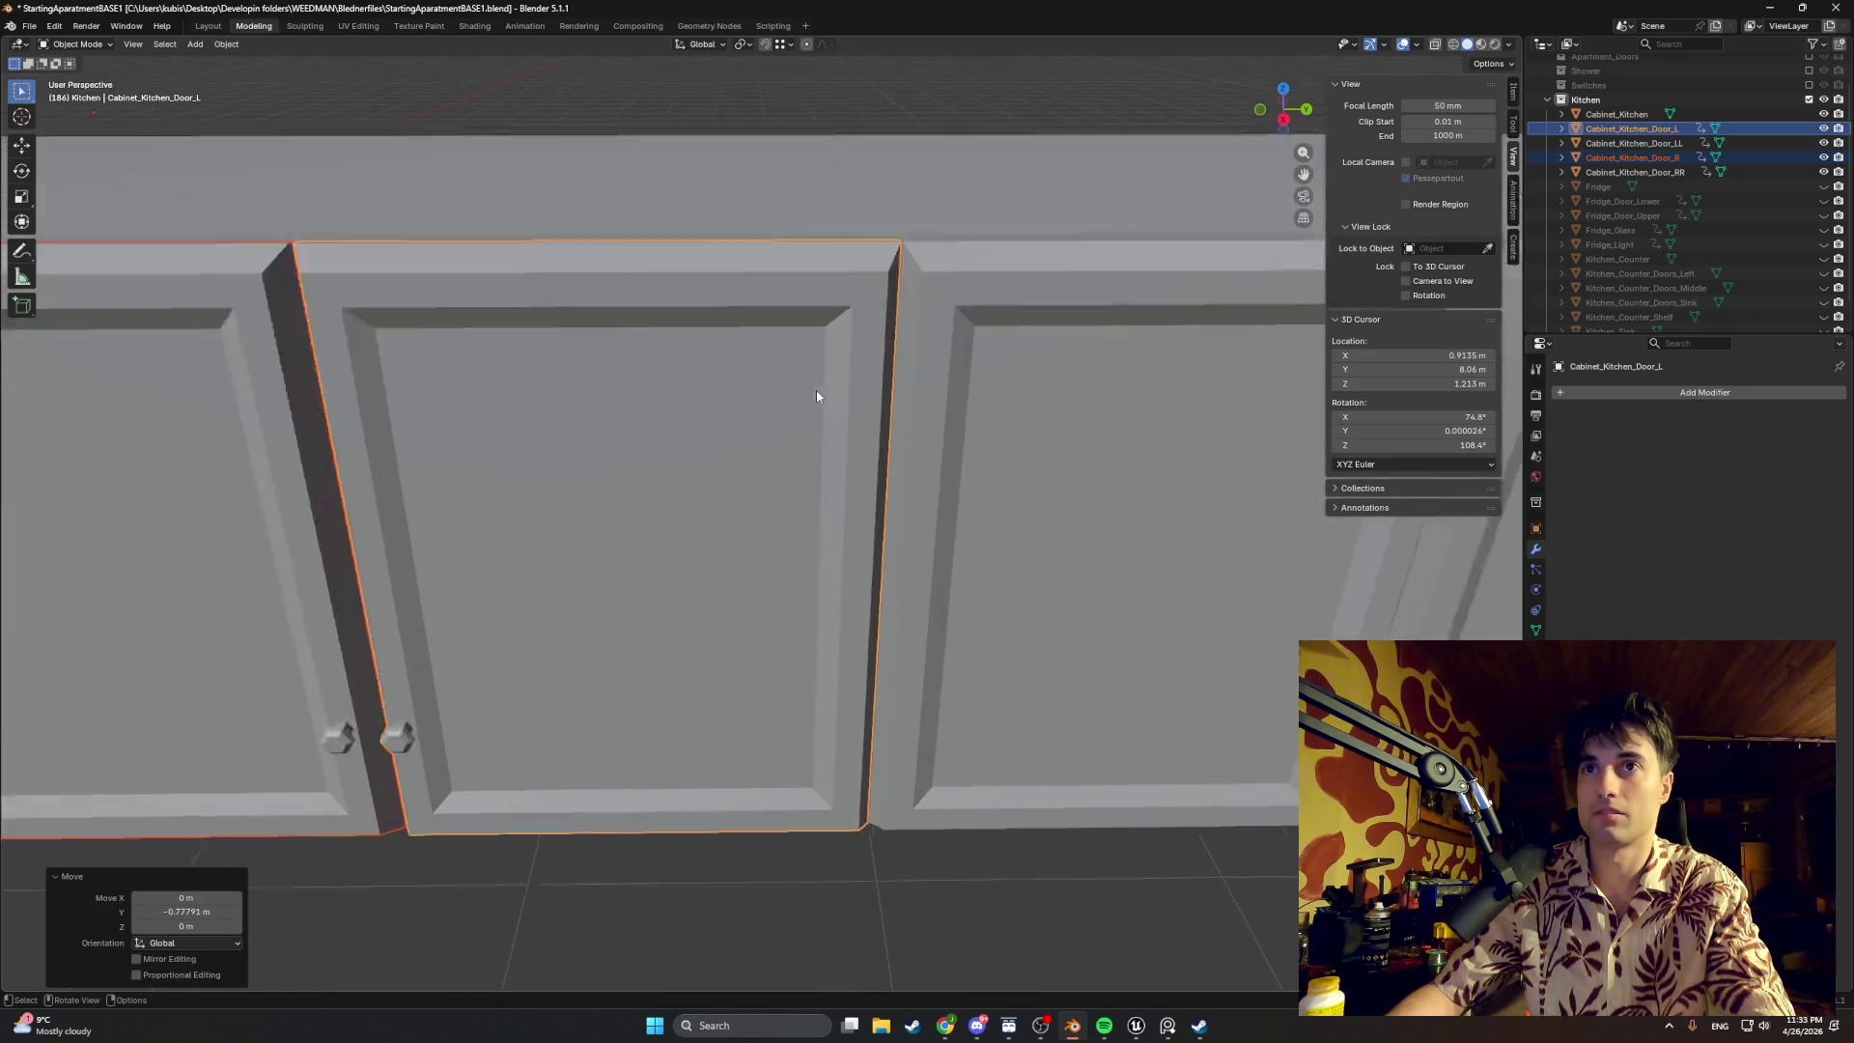
scroll(812, 484, "up", 2)
scroll(797, 582, "up", 2)
scroll(797, 580, "down", 5)
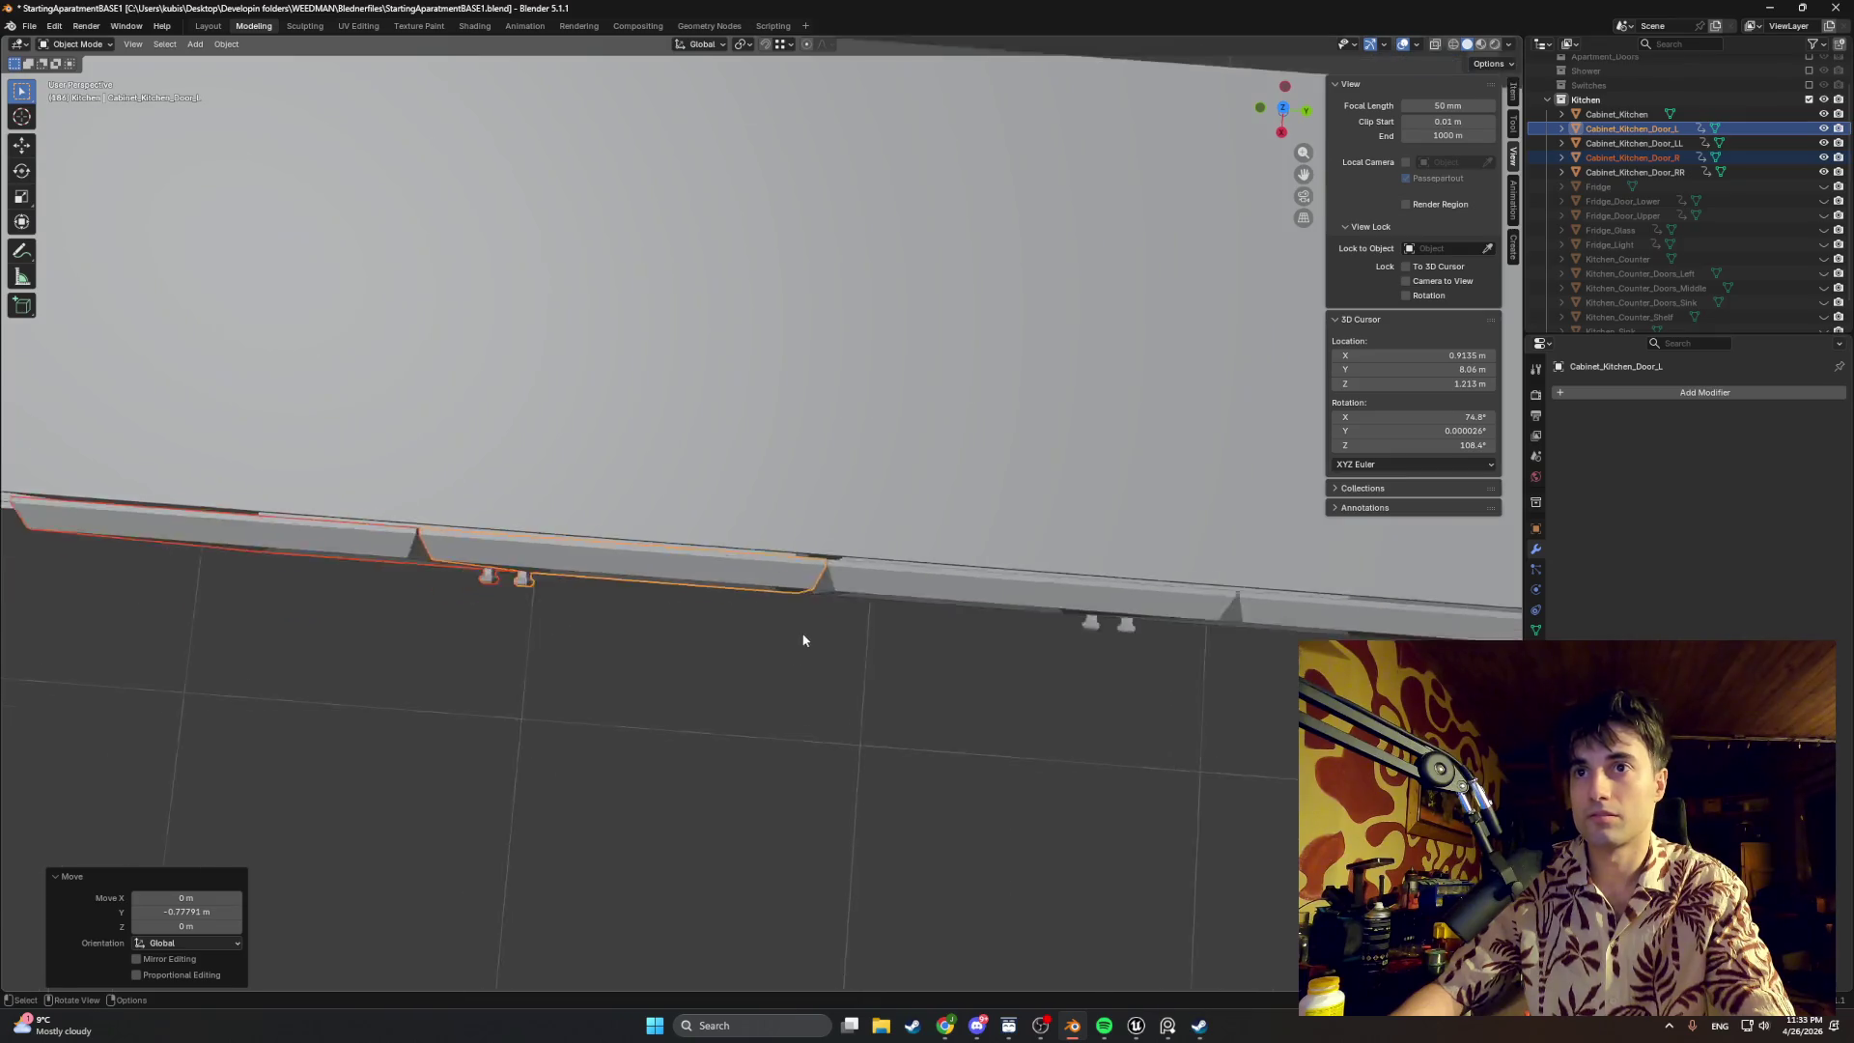
Step: Deselect the doors and orbit to inspect the cabinet row from below and the front
middle_click_drag(787, 647, 750, 418)
scroll(750, 417, "down", 3)
left_click(733, 650)
mouse_move(734, 650)
middle_mouse_down()
mouse_move(594, 631)
mouse_move(665, 635)
mouse_move(633, 641)
mouse_move(620, 609)
mouse_move(851, 494)
mouse_move(868, 459)
mouse_move(836, 493)
mouse_move(866, 479)
mouse_move(828, 460)
mouse_move(832, 439)
mouse_move(853, 469)
mouse_move(883, 453)
mouse_move(844, 465)
mouse_move(845, 484)
mouse_move(727, 506)
mouse_move(775, 498)
middle_mouse_up()
scroll(774, 498, "down", 4)
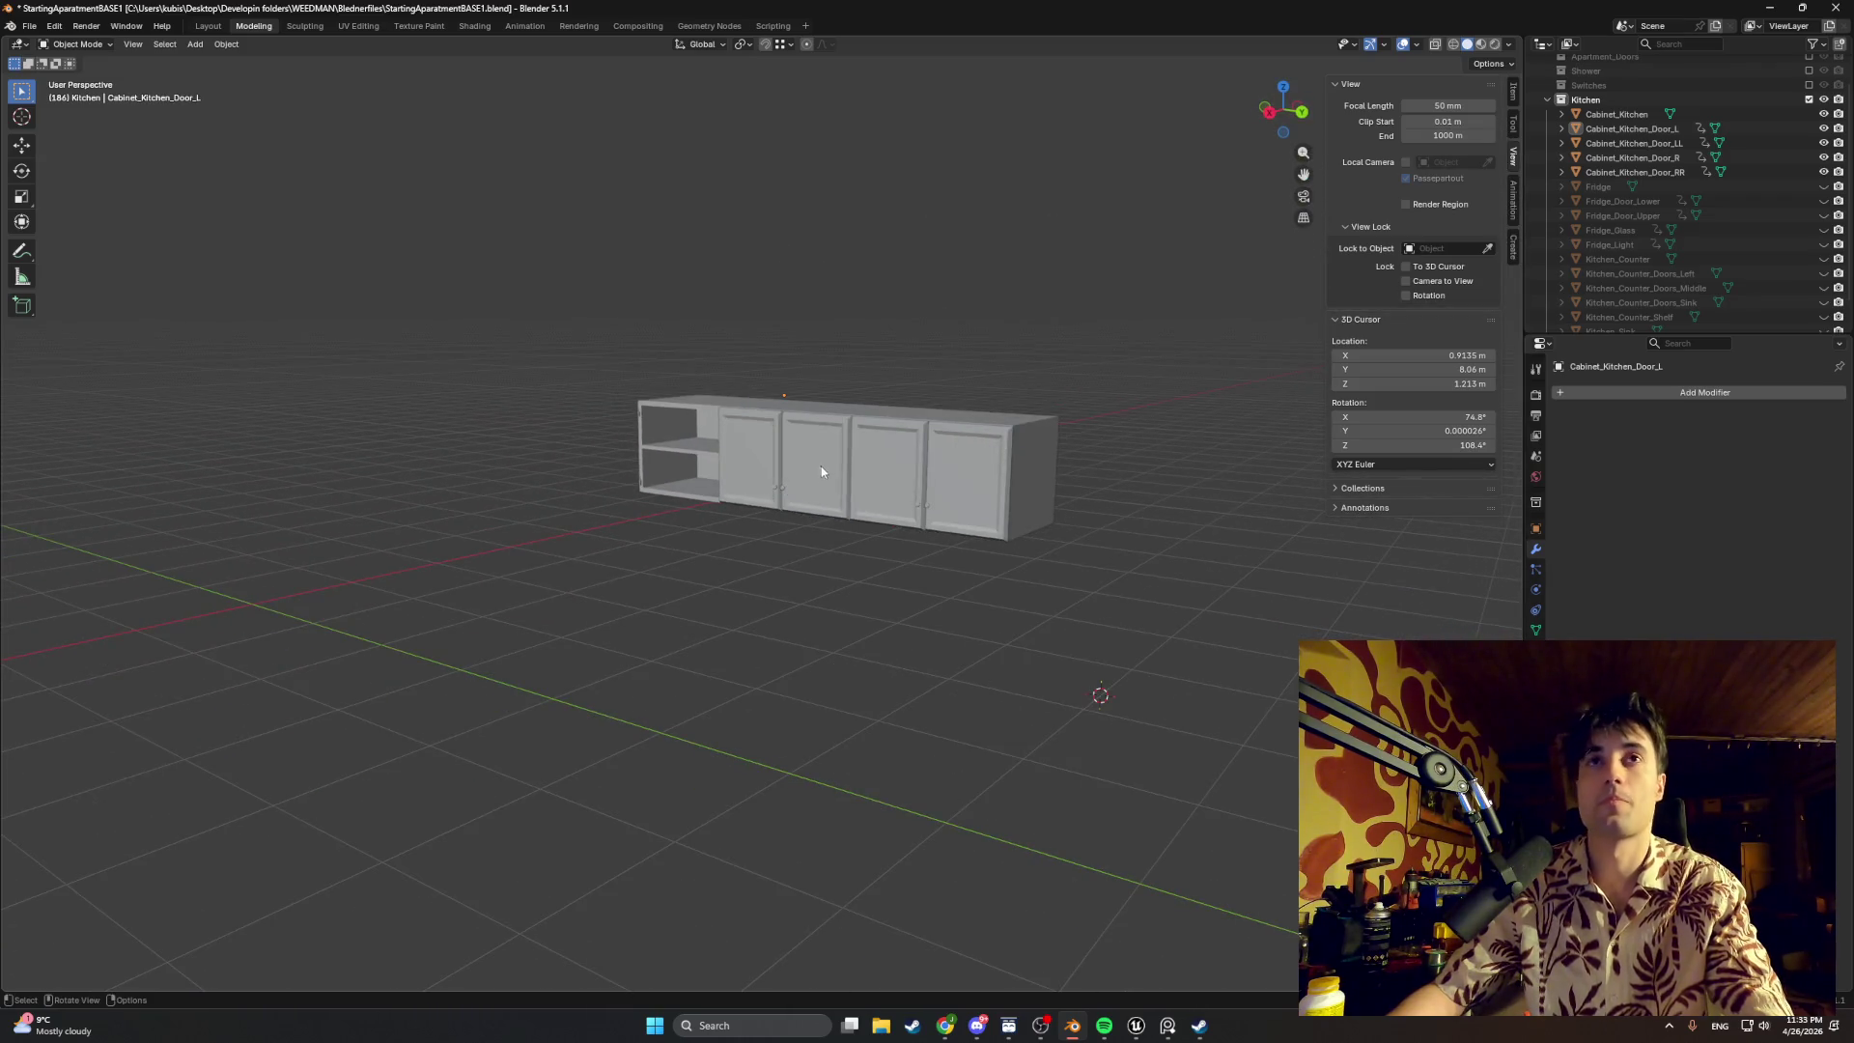
mouse_move(677, 383)
middle_mouse_down()
mouse_move(964, 464)
mouse_move(723, 453)
mouse_move(687, 485)
mouse_move(815, 464)
mouse_move(831, 435)
middle_mouse_up()
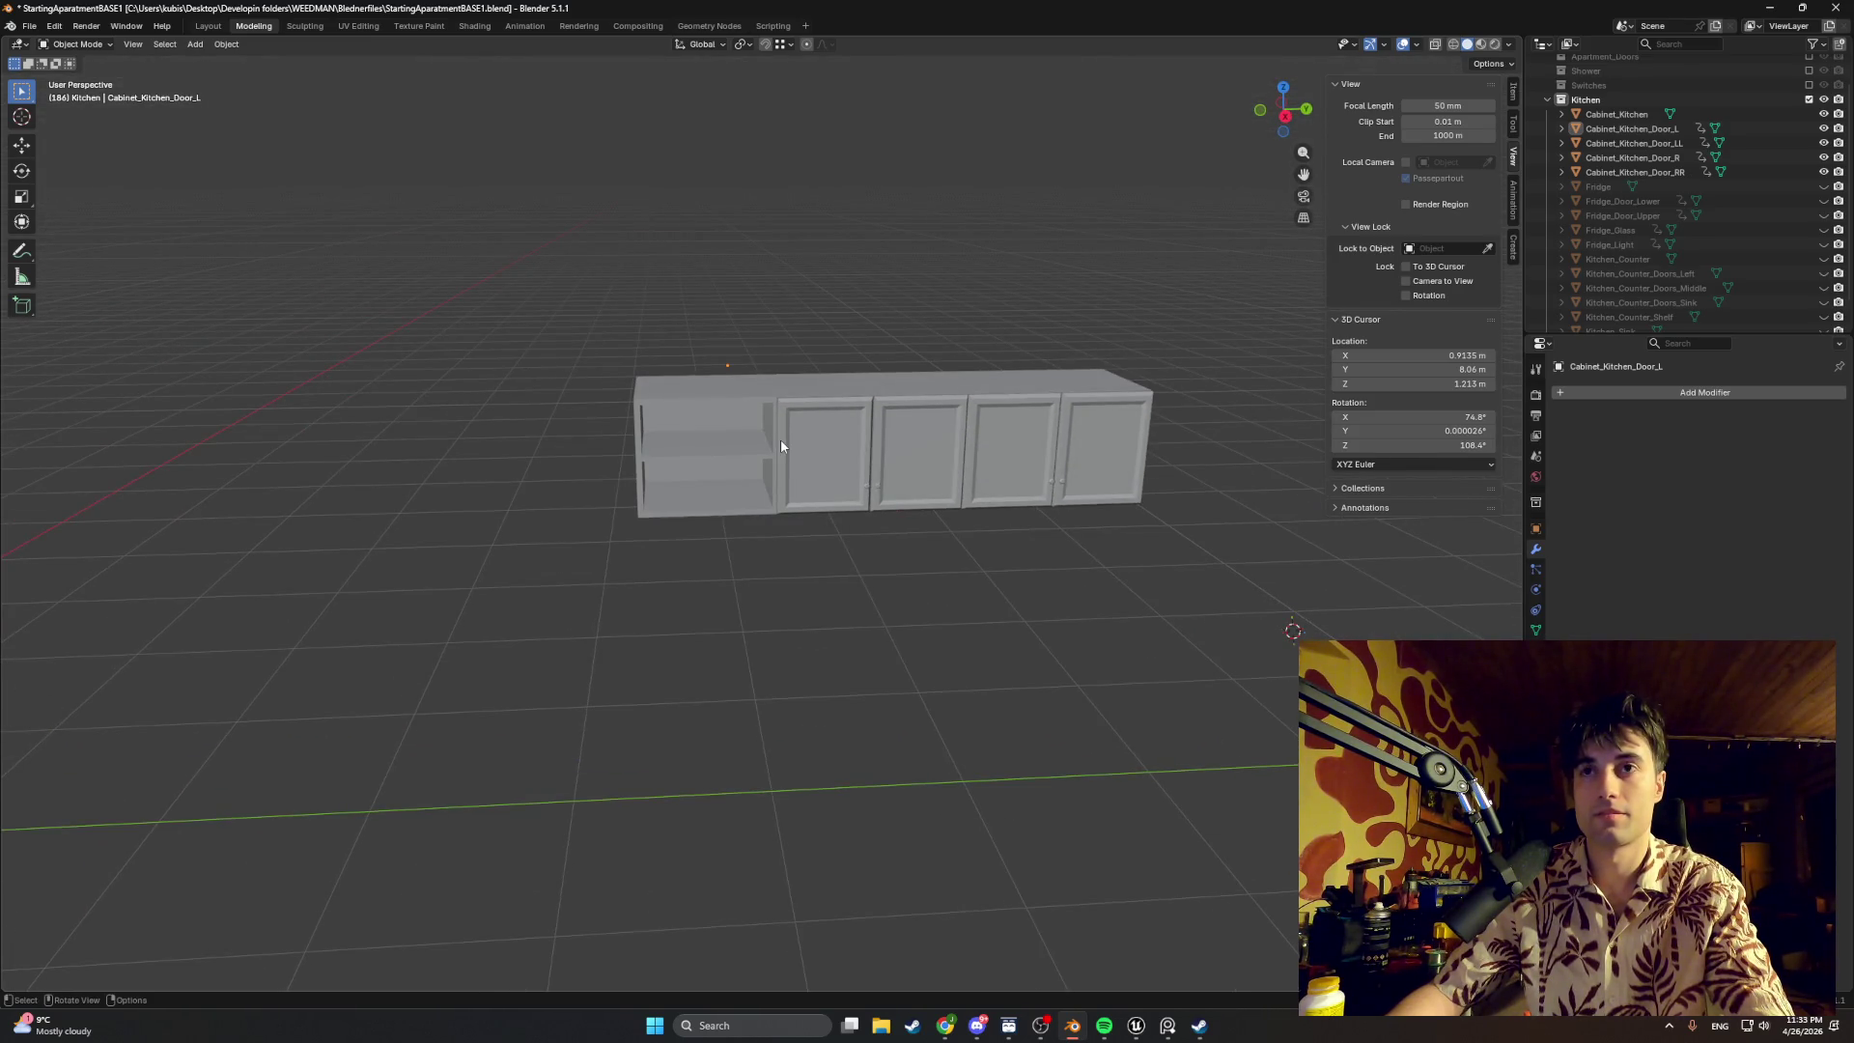
scroll(781, 438, "up", 2)
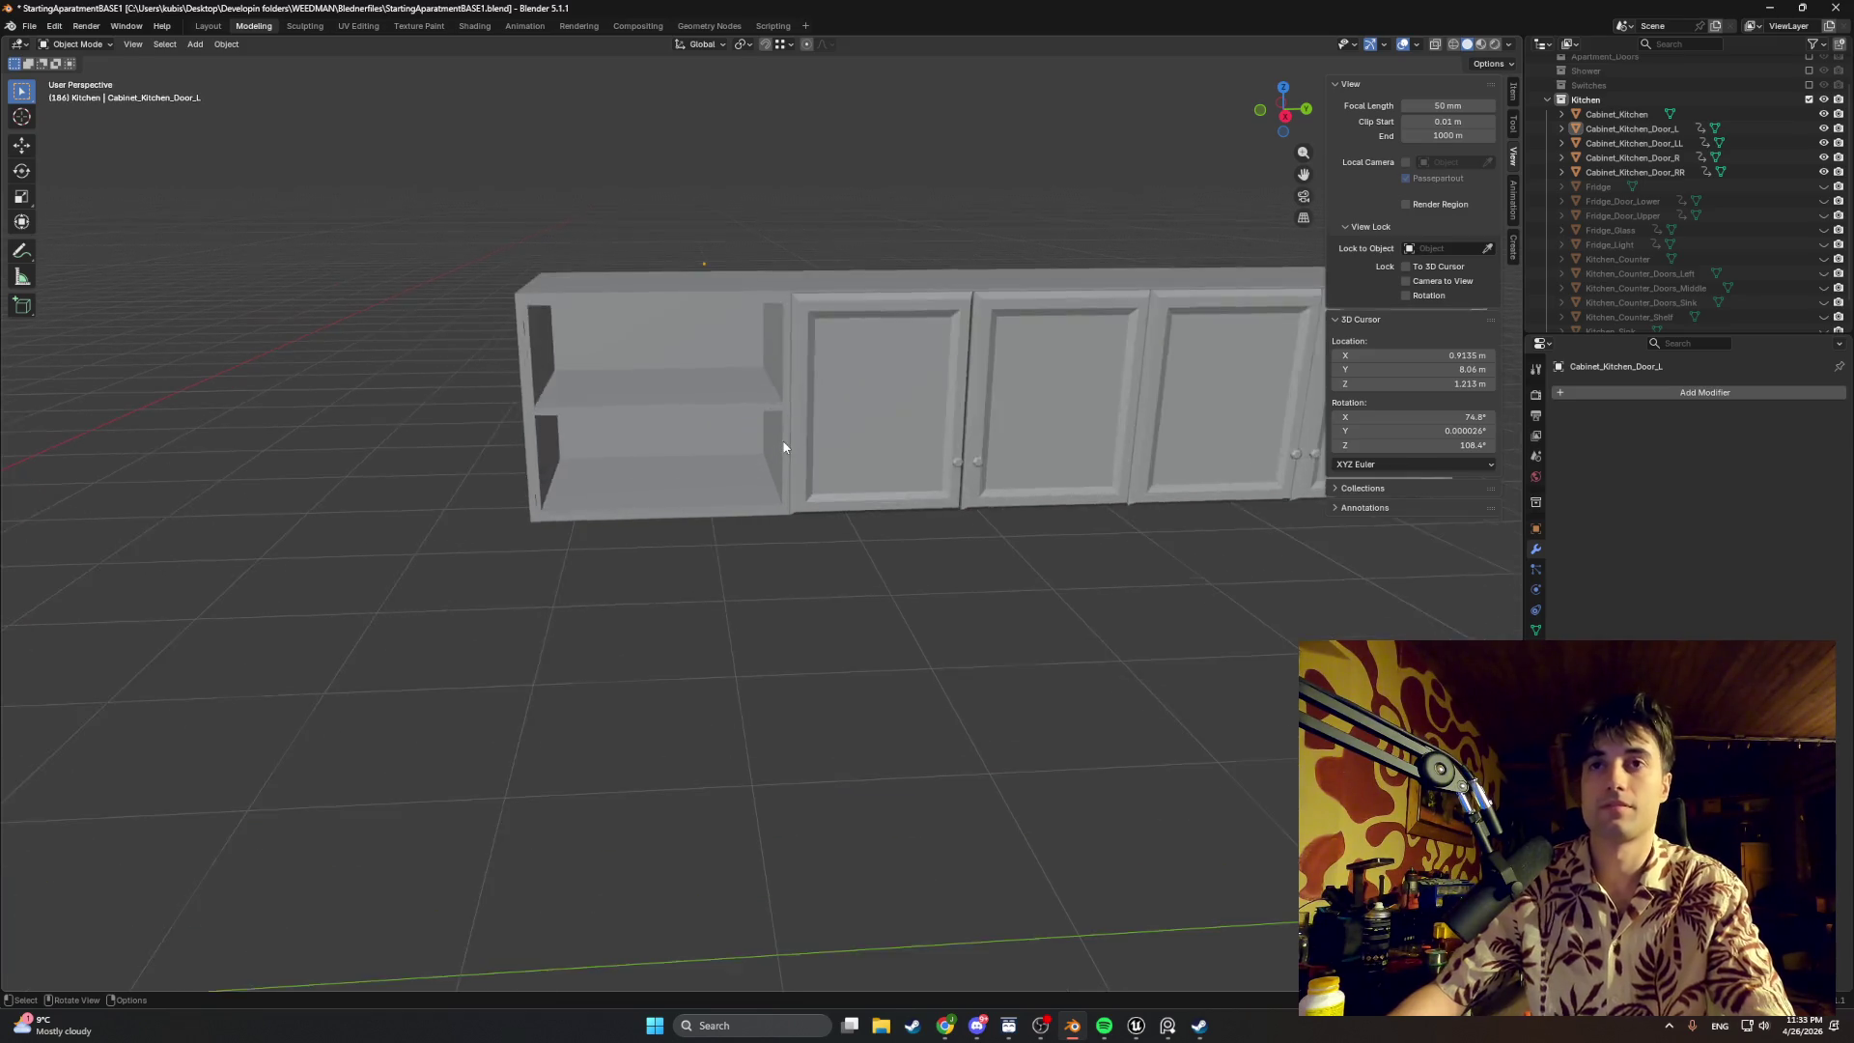
scroll(782, 431, "up", 2)
Step: Copy and paste Cabinet_Kitchen_Door_RR in the Outliner to duplicate the rightmost door
middle_click_drag(827, 417, 813, 439)
key("Tab")
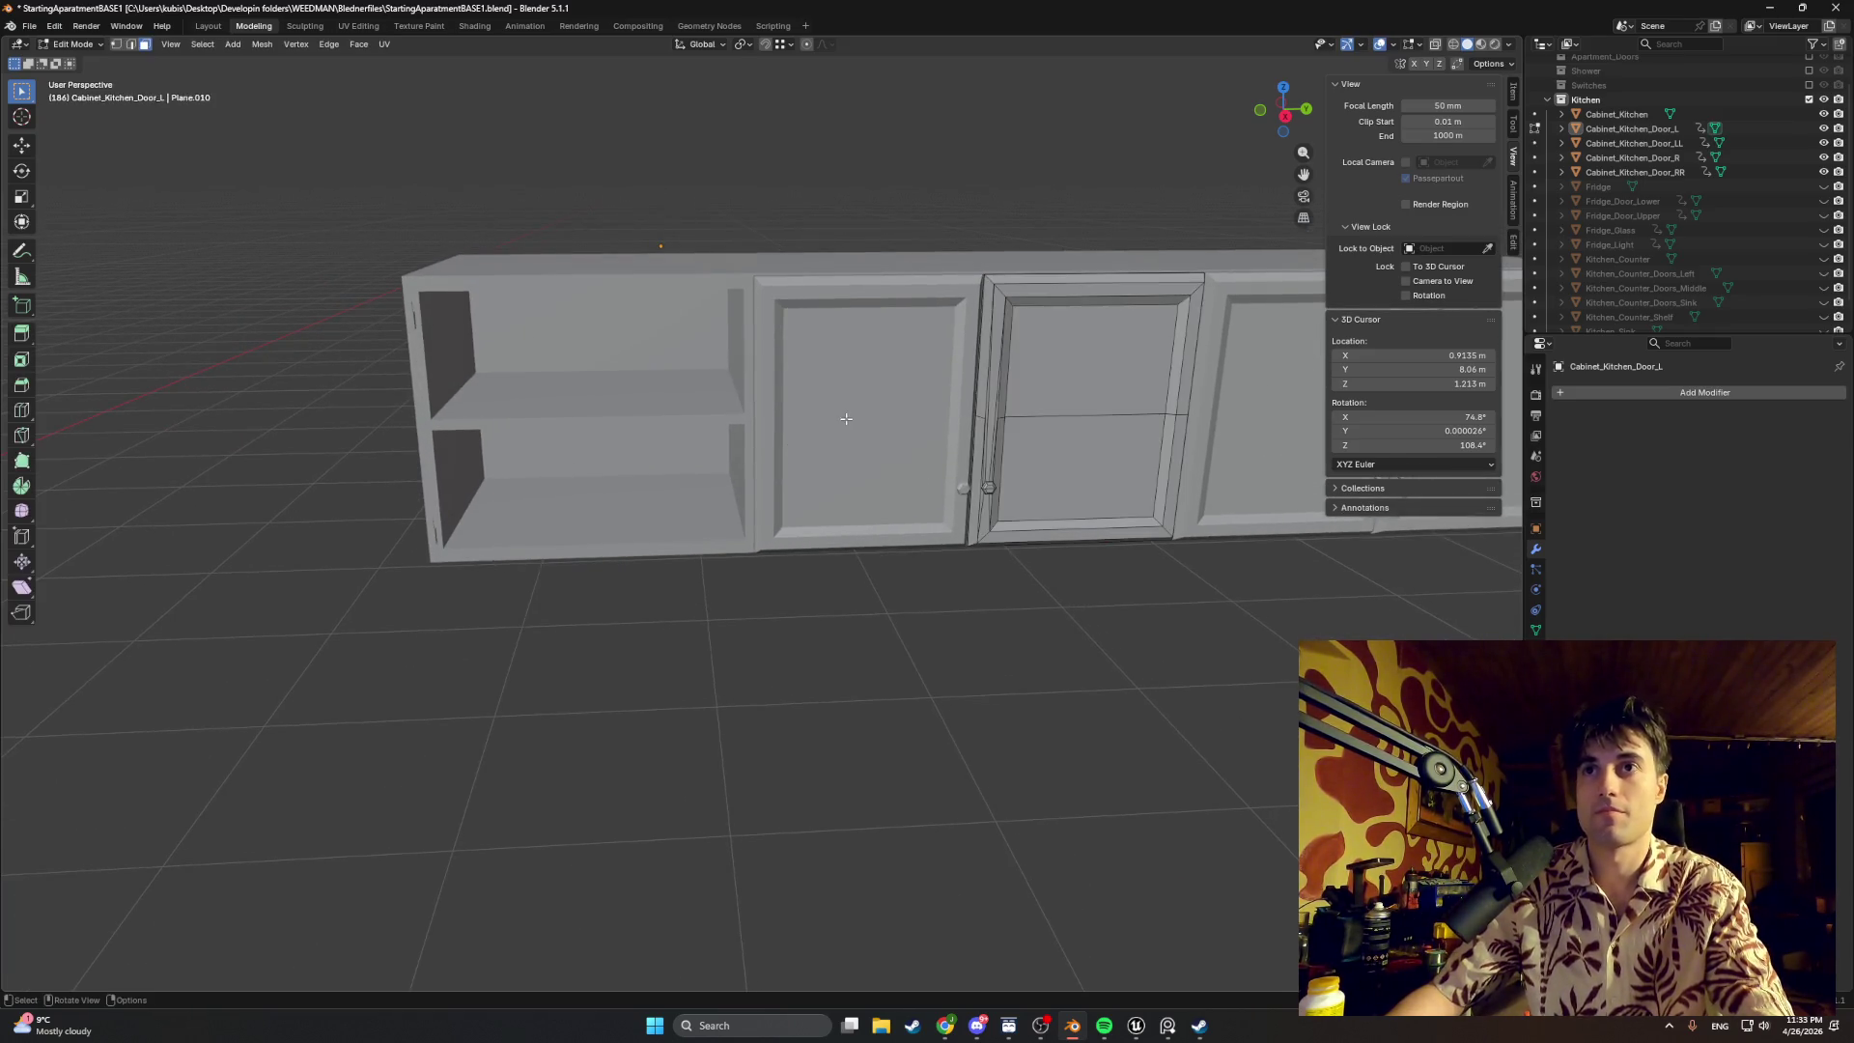
left_click(1643, 157)
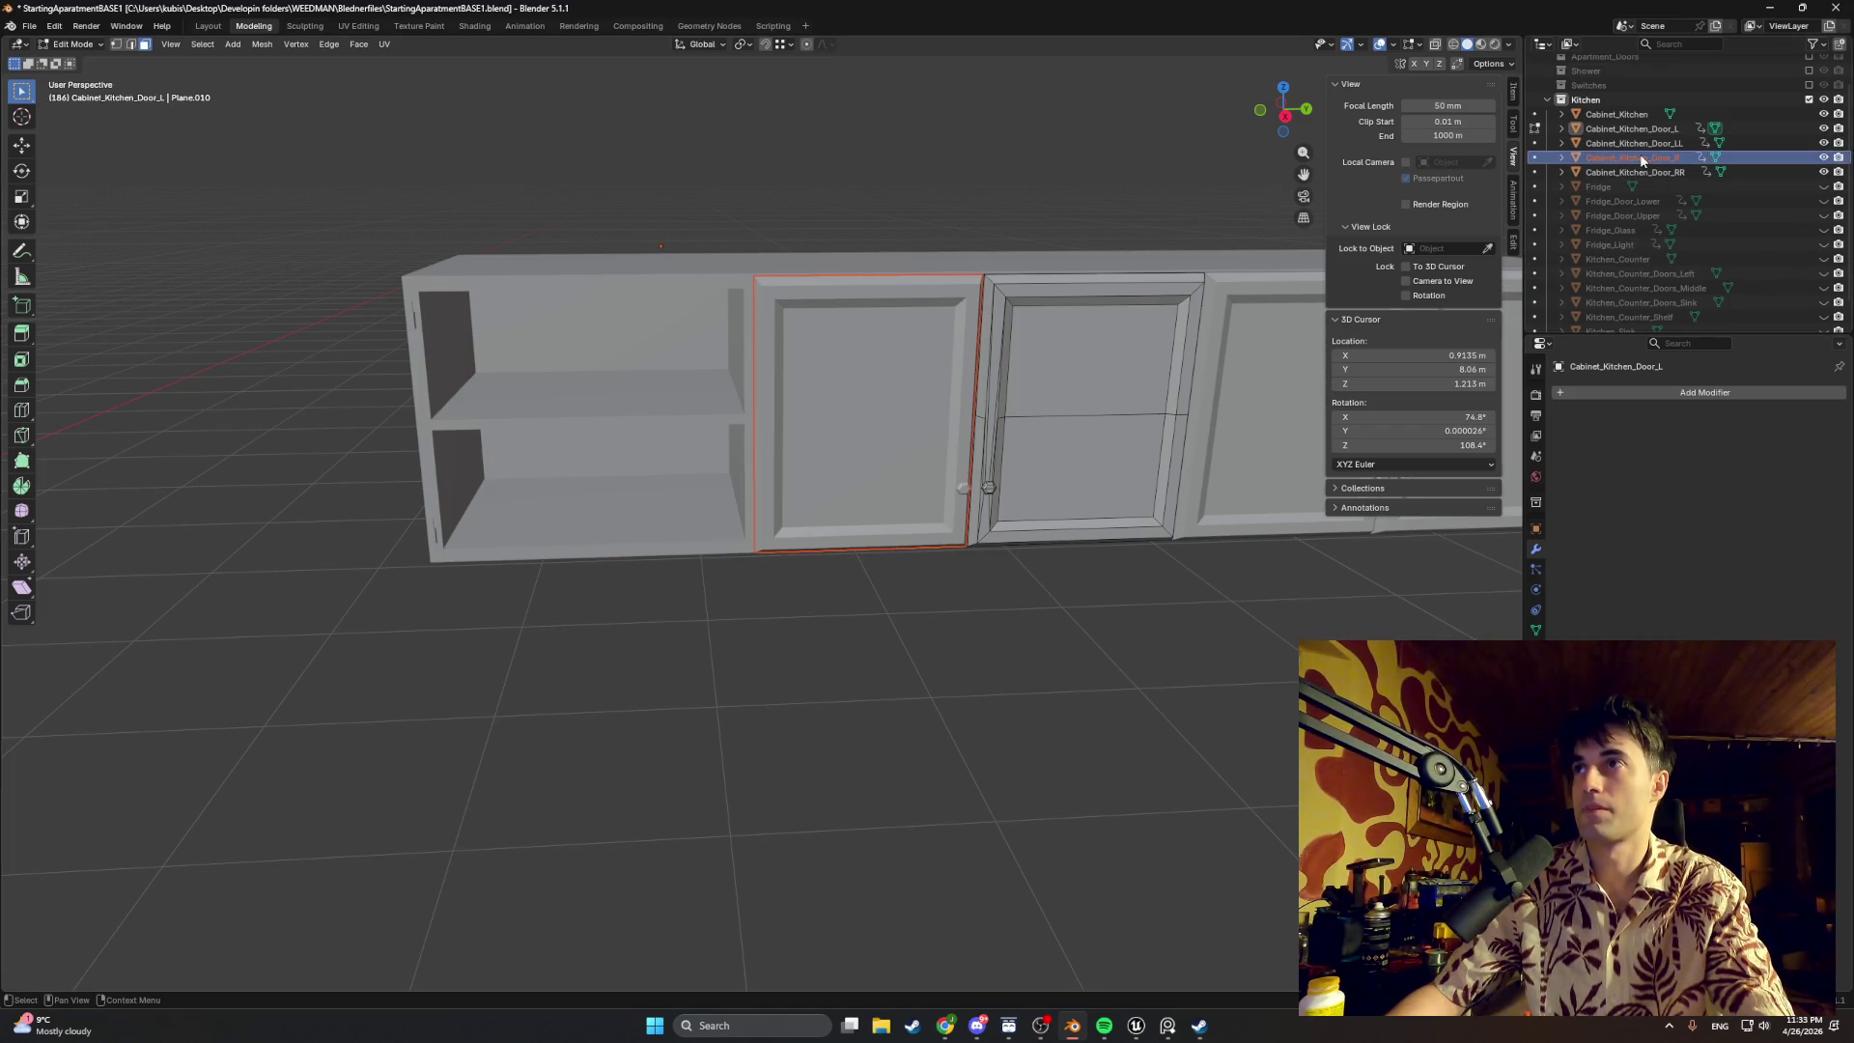
left_click(1633, 174)
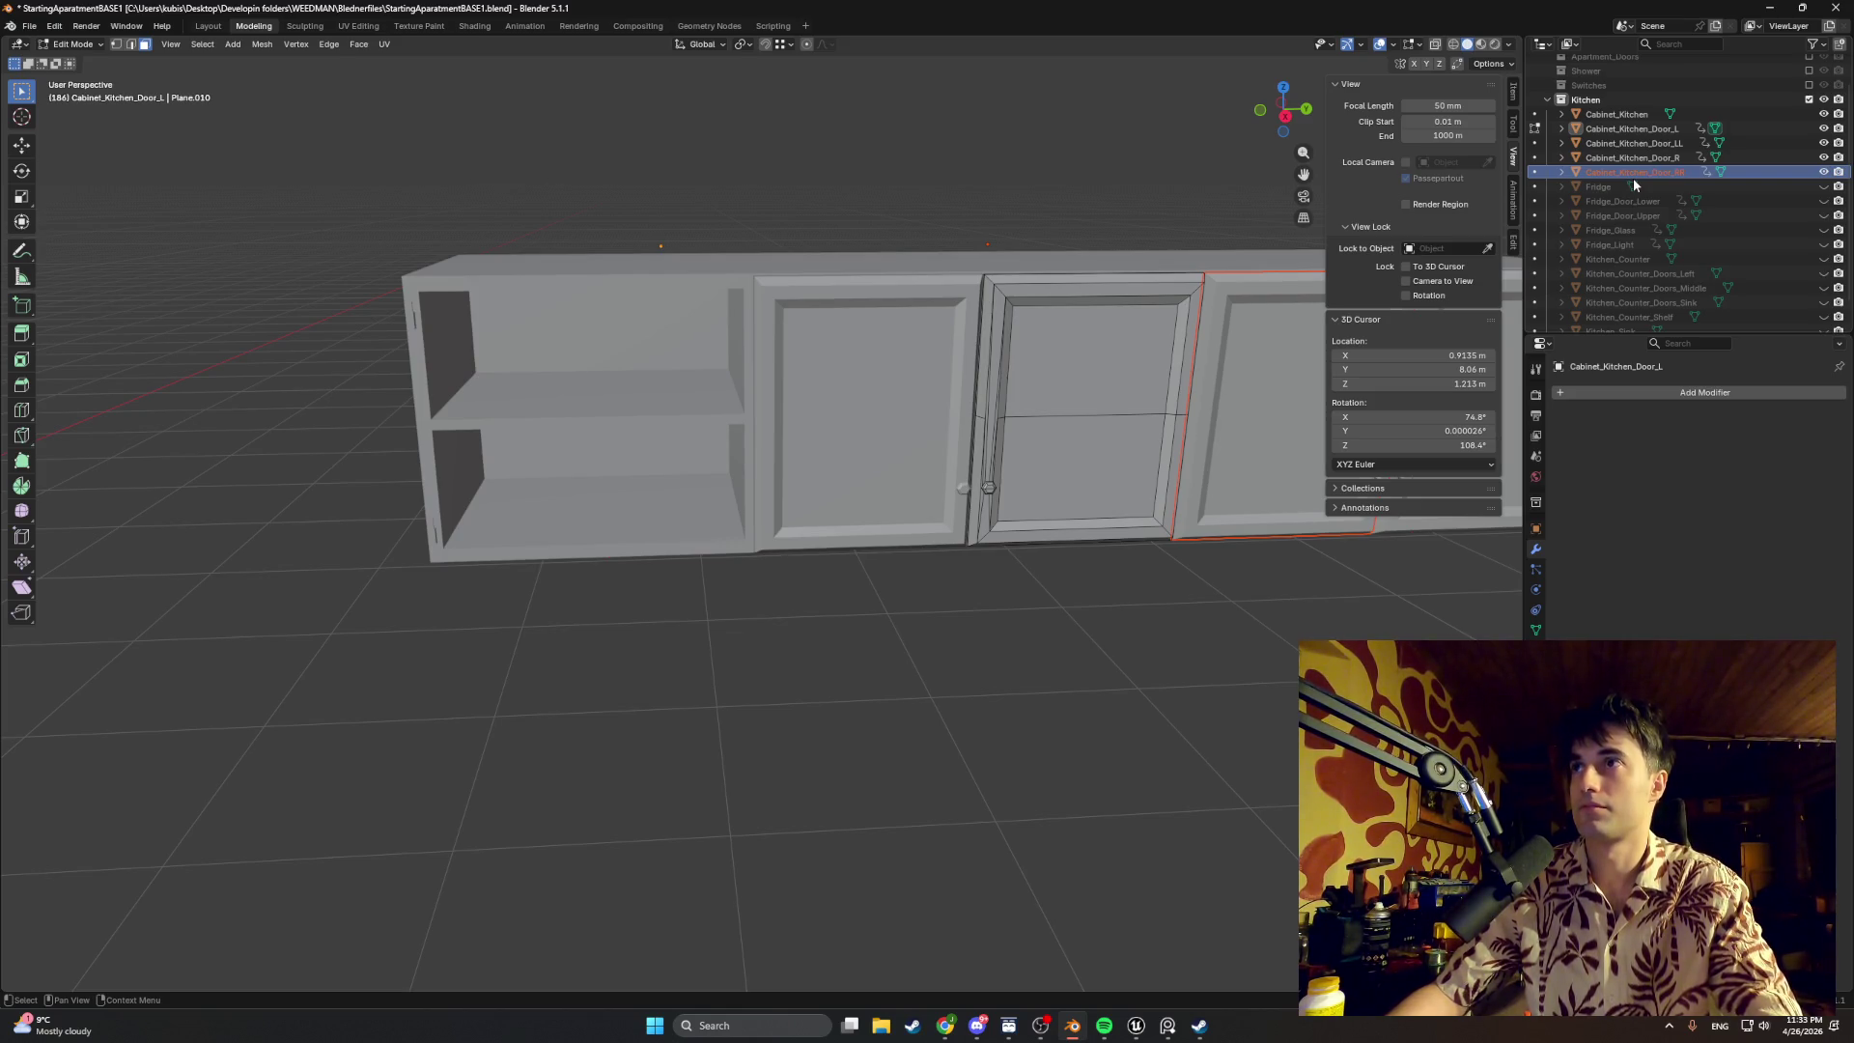
key("ctrl+c")
key("ctrl+v")
Step: Rename the pasted copy Cabinet_Kitchen_Door_Broken and start sliding it left along Y
double_click(1633, 186)
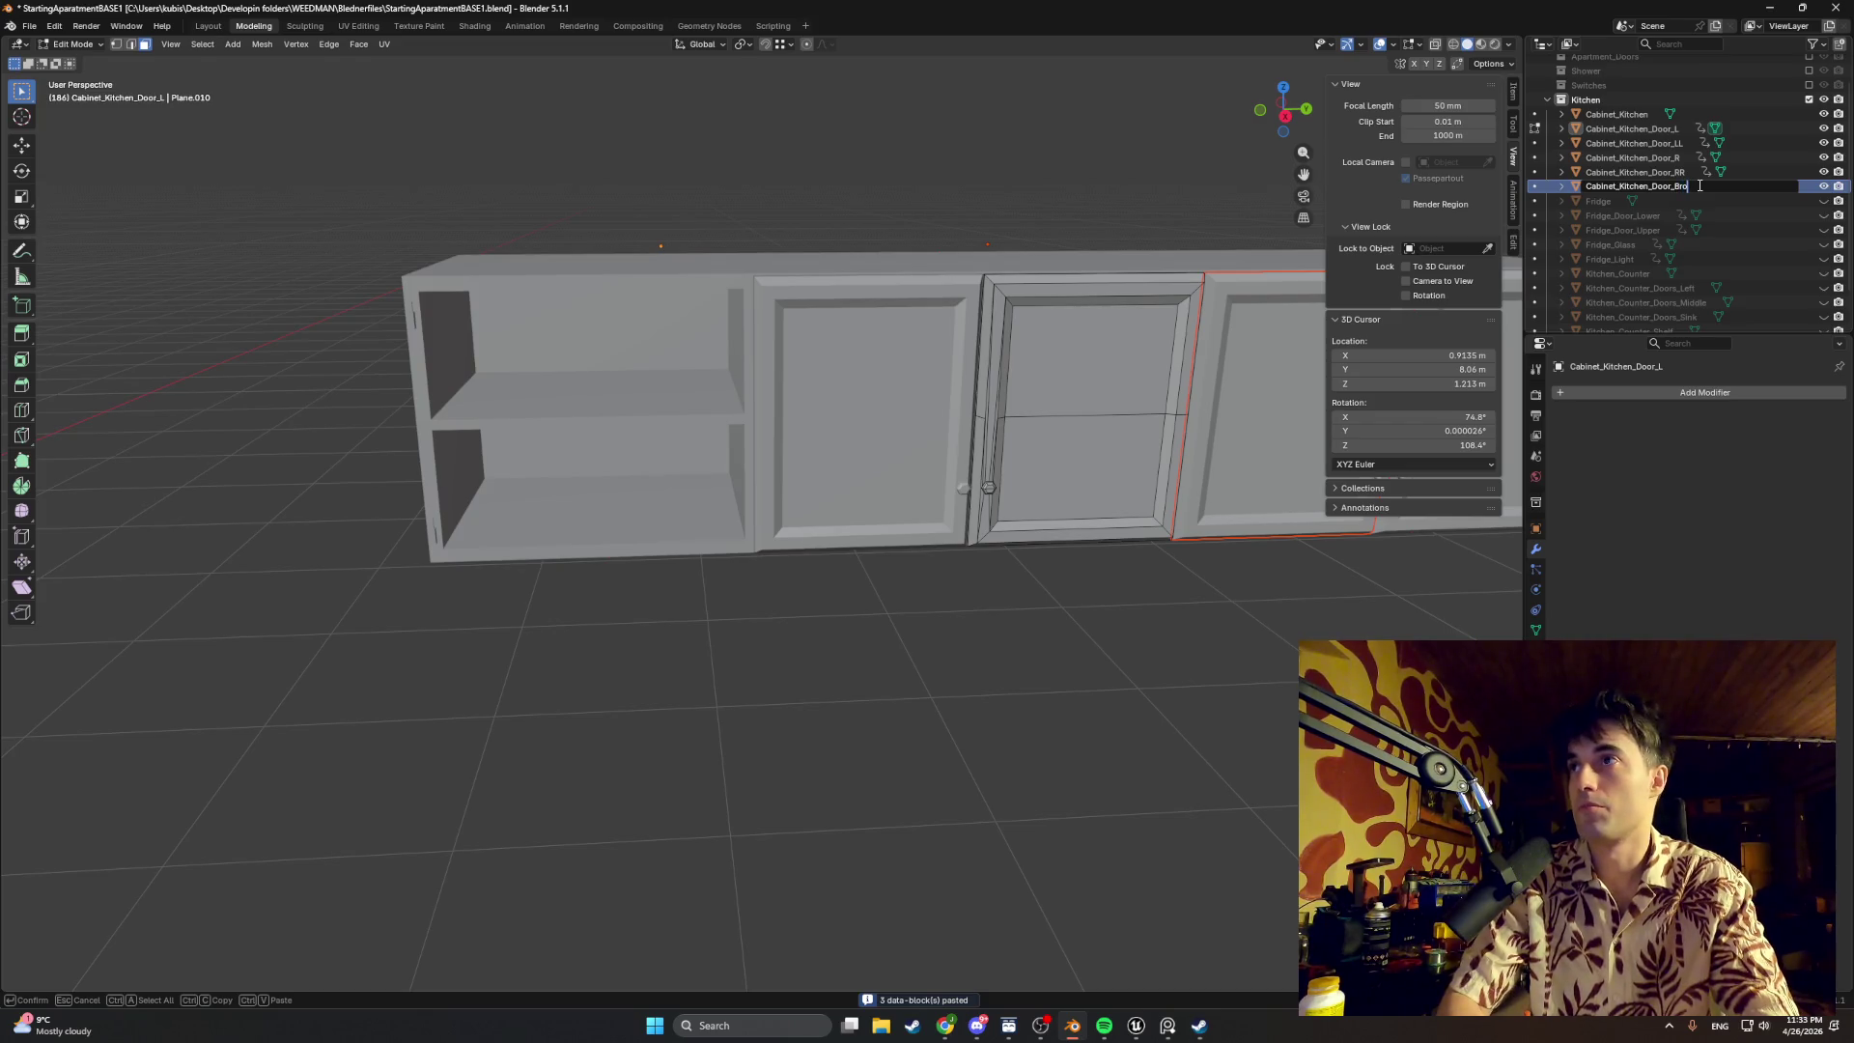
key("Return")
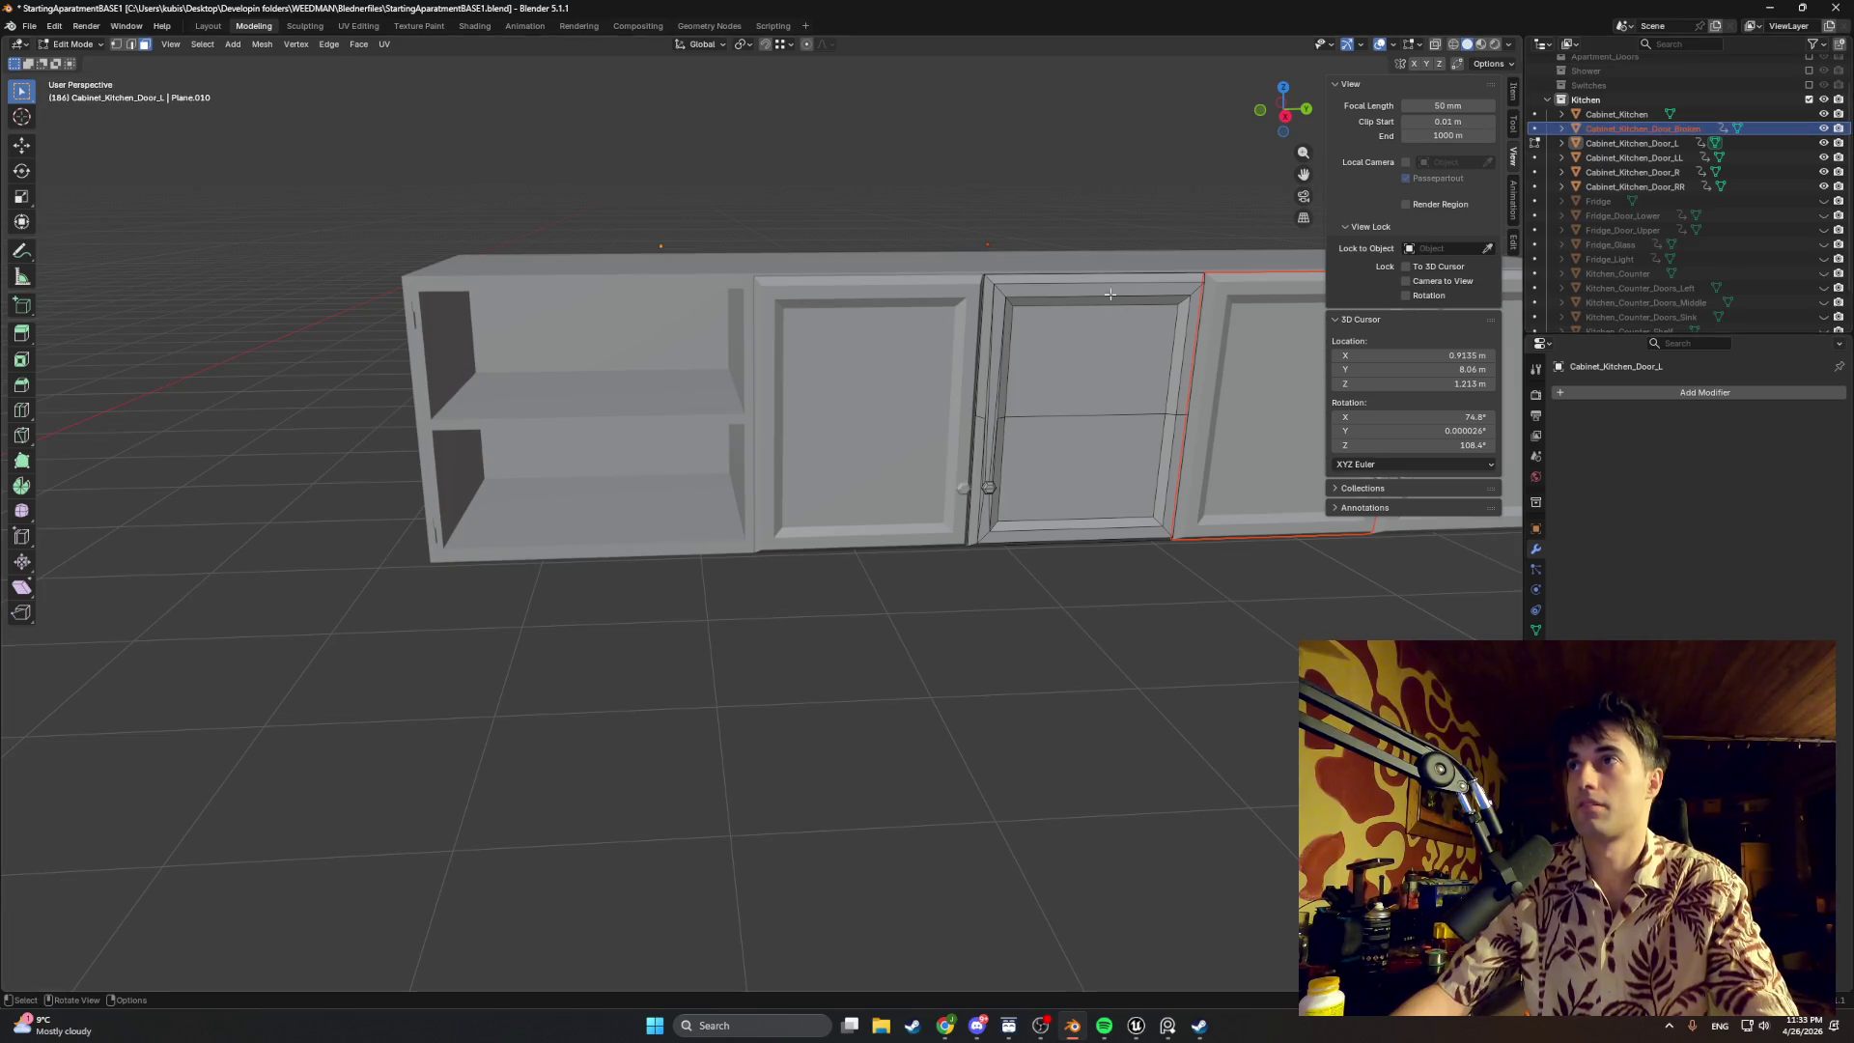
key("Tab")
key("g")
key("y")
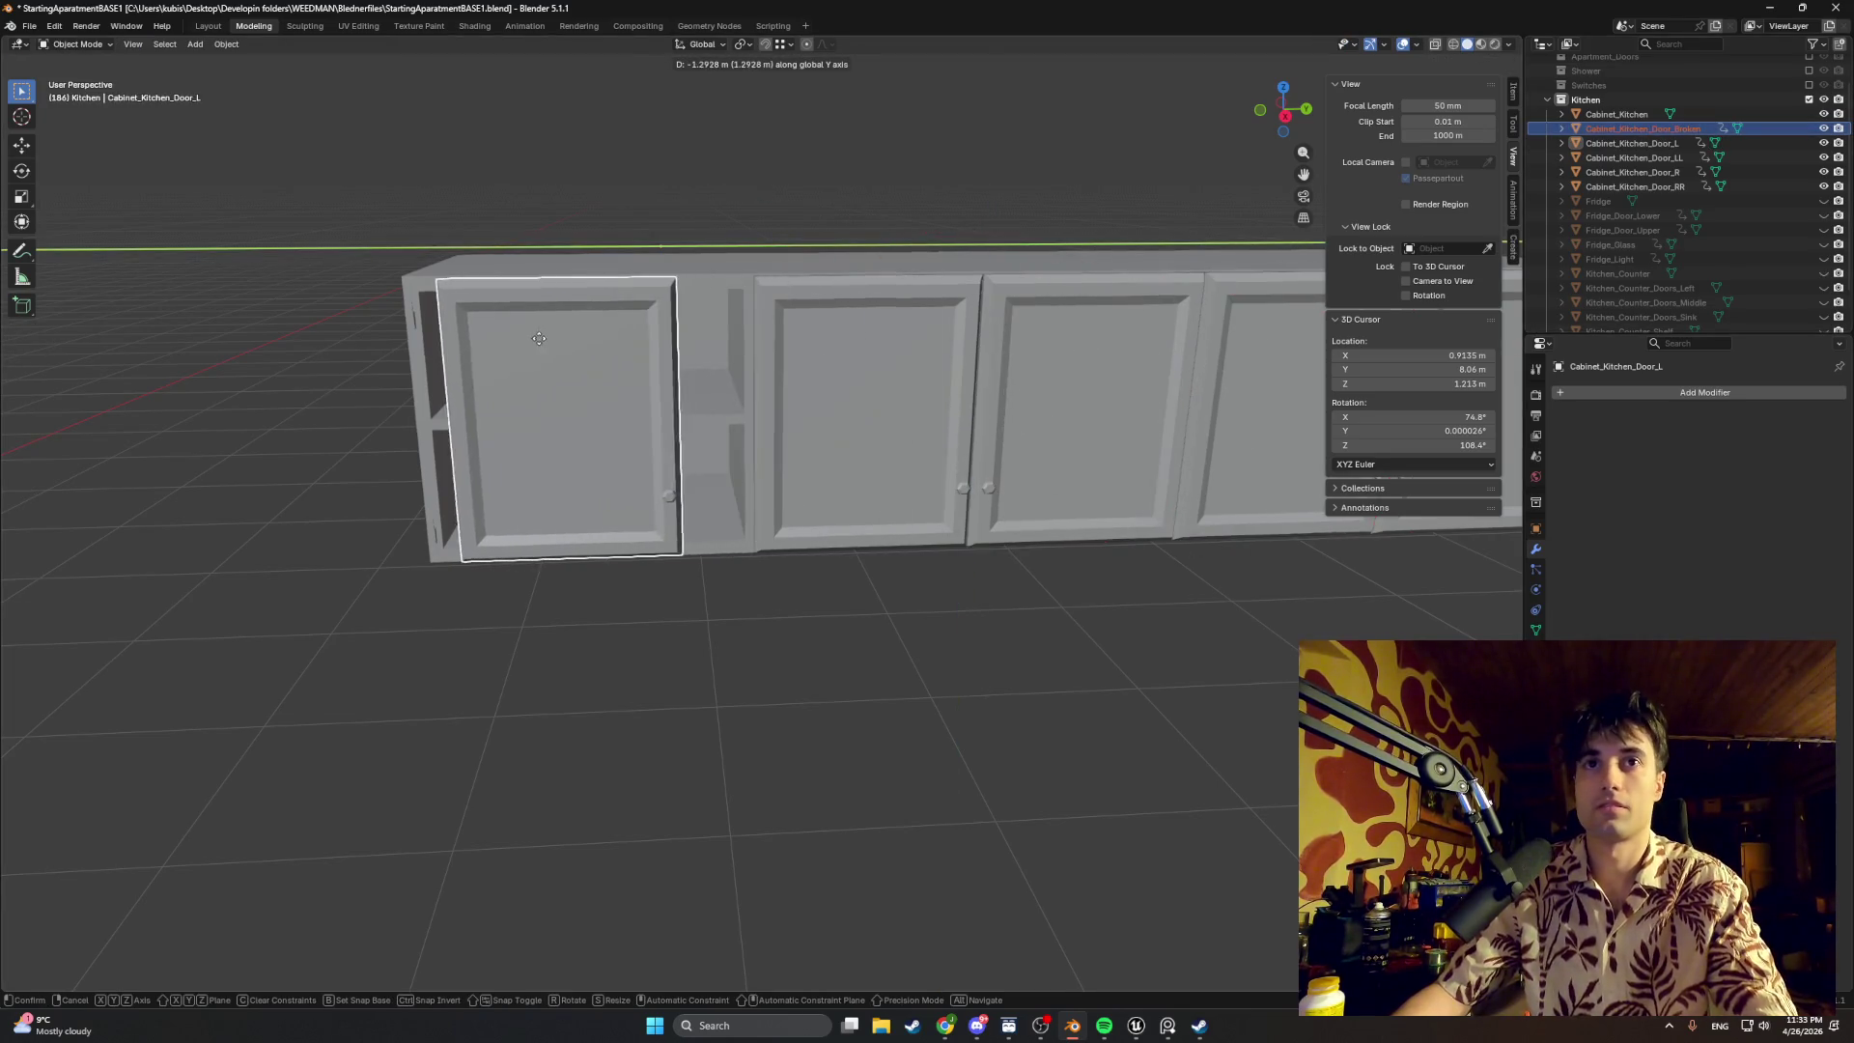
Step: Drop the broken door on the left, hide the cabinet body and view its mesh in wireframe
left_click(508, 338)
scroll(641, 343, "up", 2)
scroll(836, 460, "up", 2)
middle_click_drag(836, 459, 911, 414)
scroll(869, 415, "up", 2)
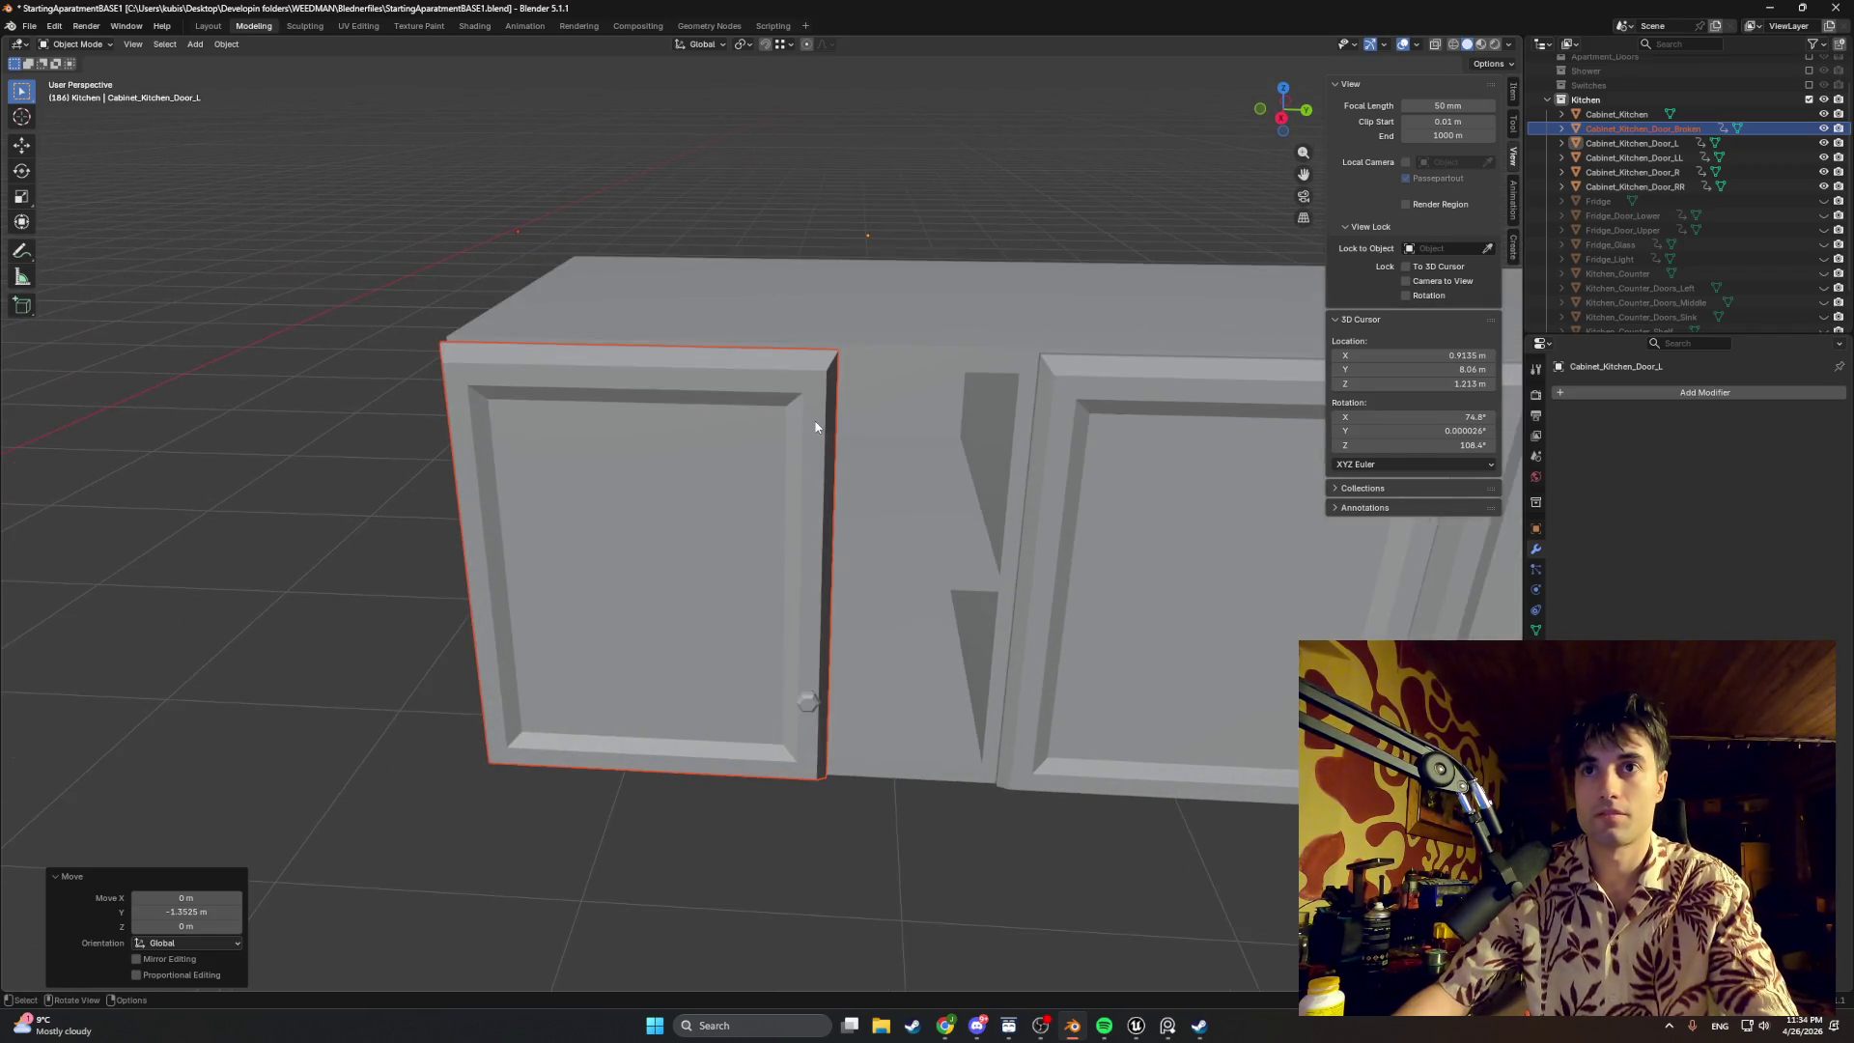
key("Tab")
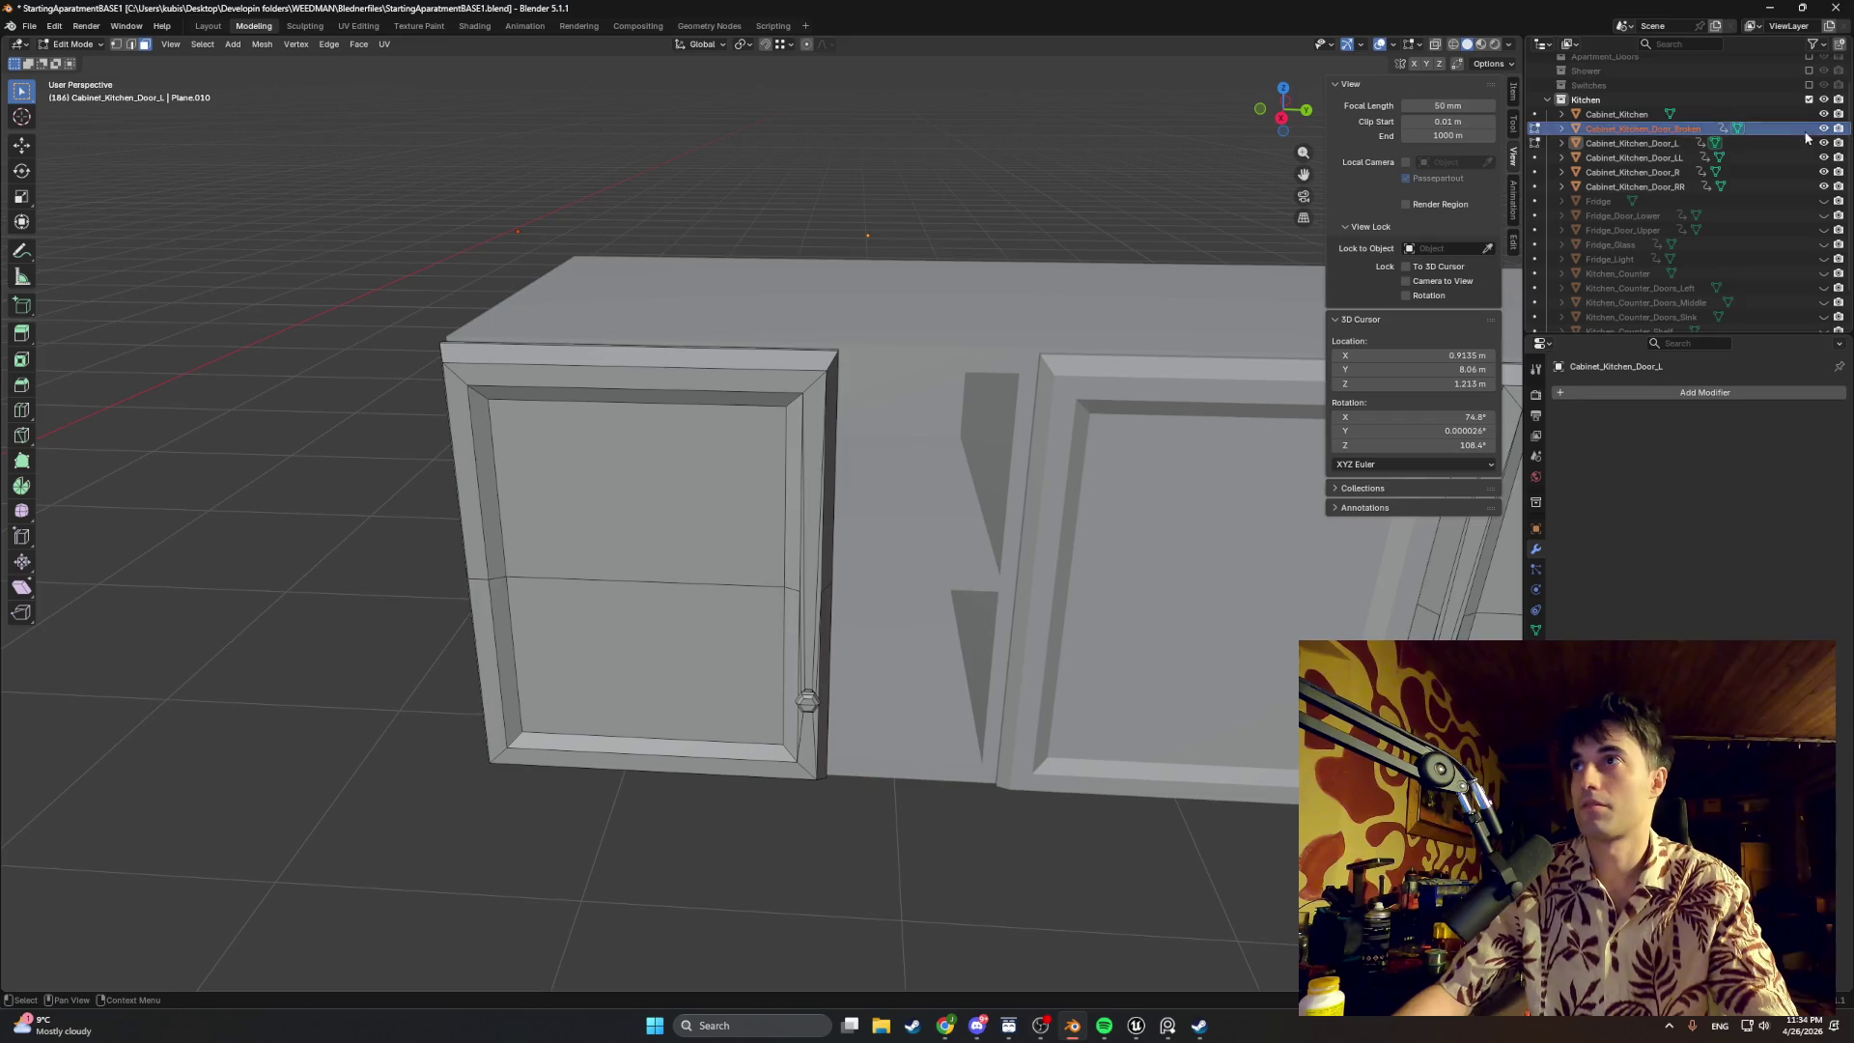
left_click(1824, 114)
middle_click_drag(1221, 319, 901, 372)
key("z")
left_click(565, 509)
Step: Stretch the door's right-edge vertices along Y until they meet the neighbouring door
left_click_drag(691, 730, 528, 178)
key("g")
key("y")
left_click(667, 308)
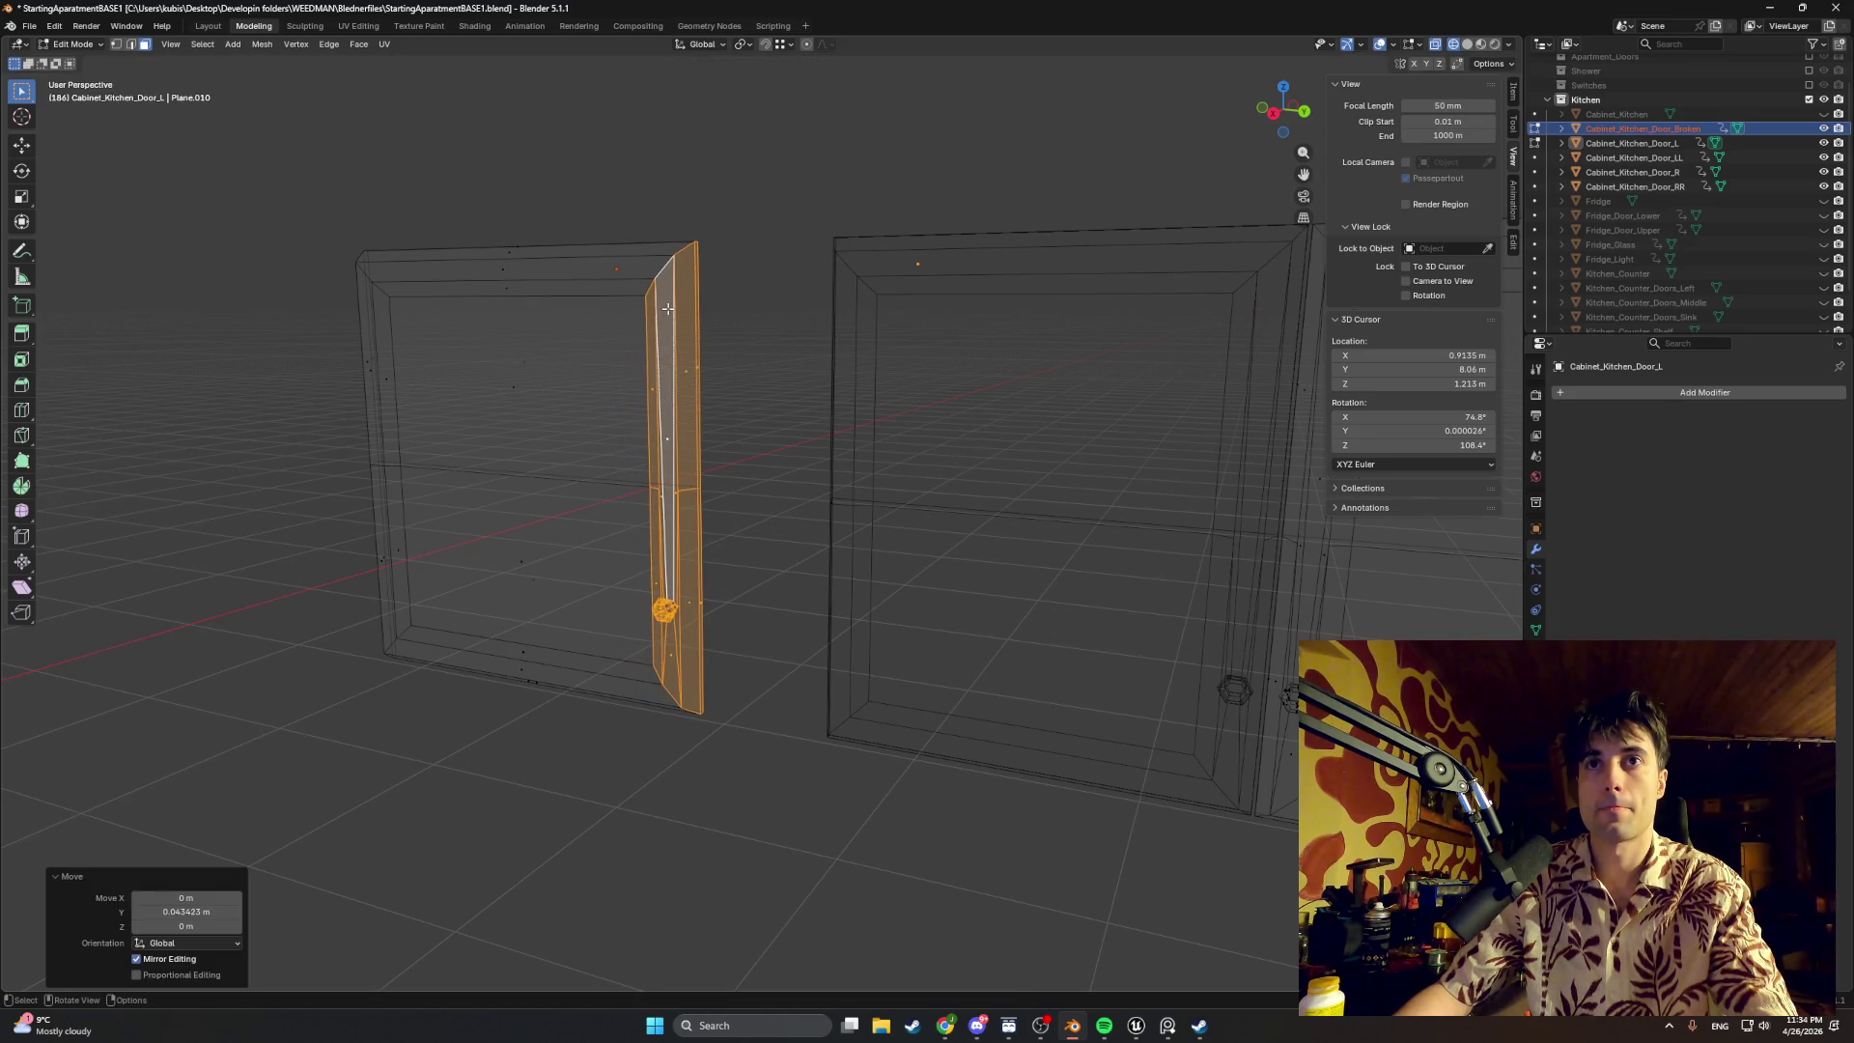
left_click(1824, 113)
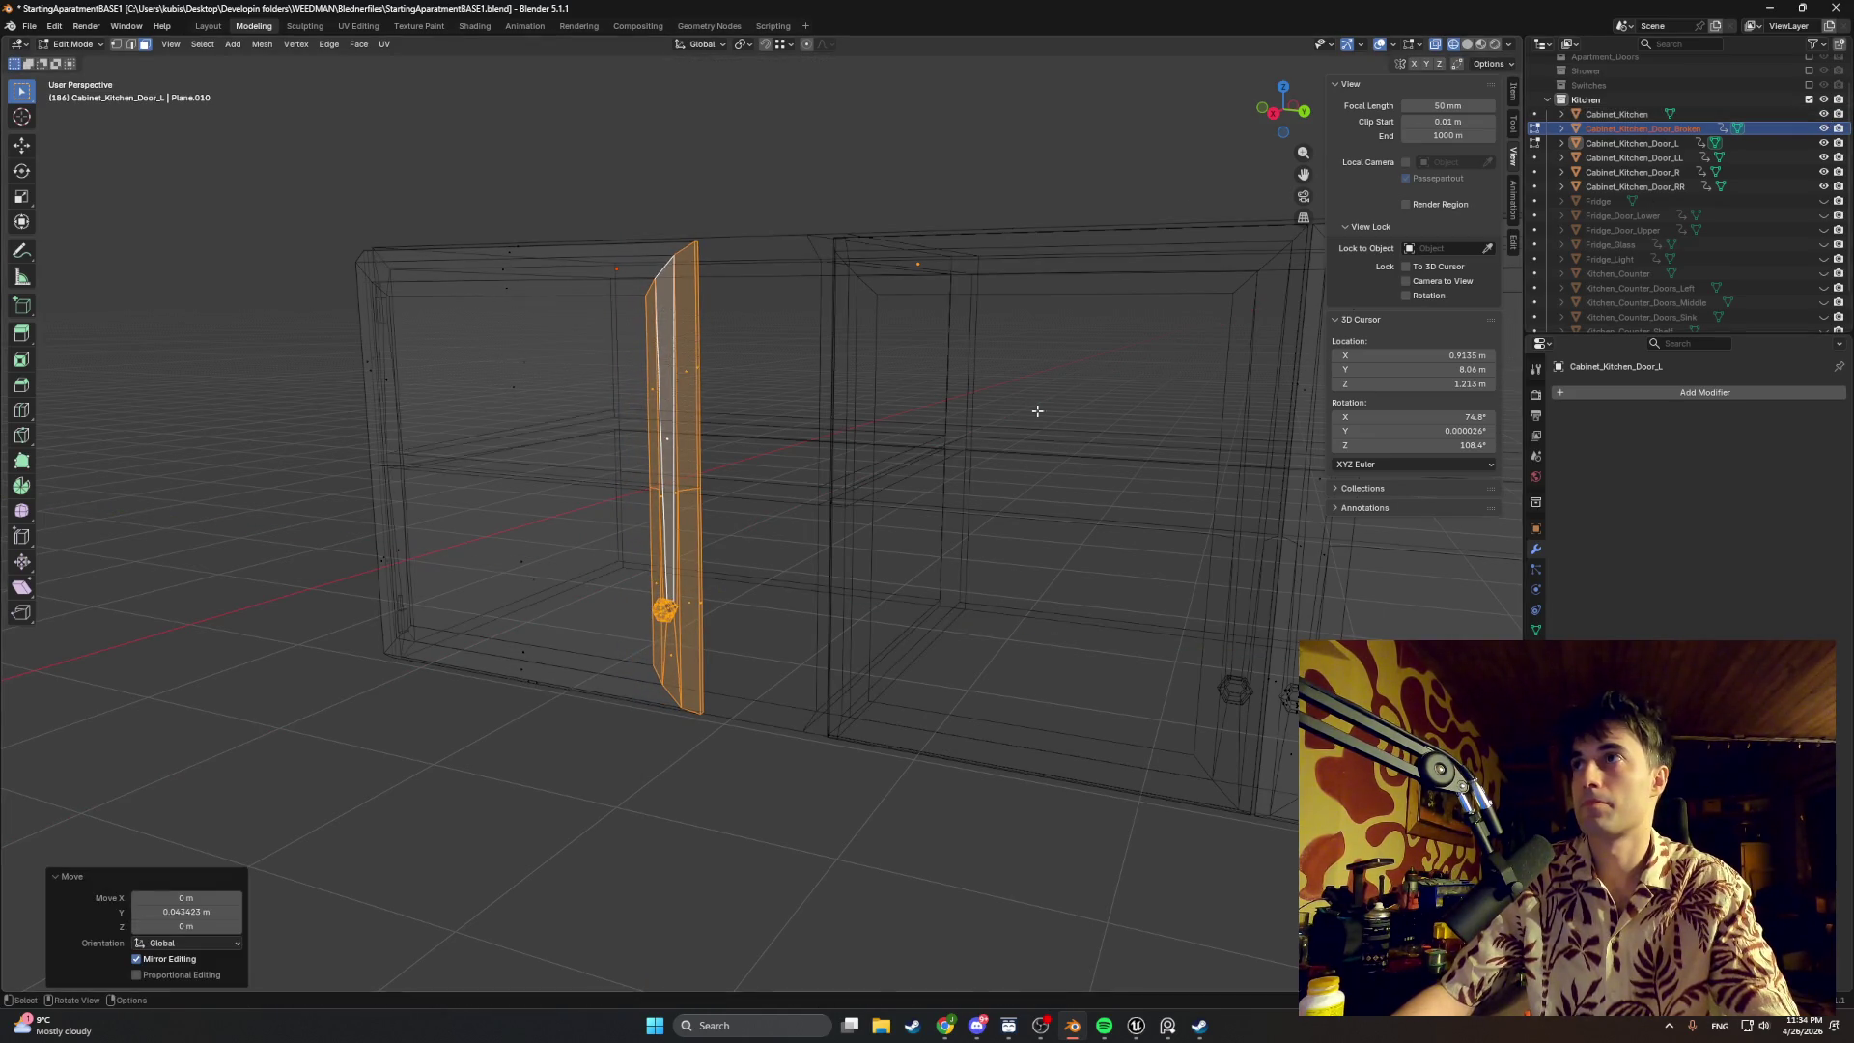
middle_click_drag(1034, 410, 671, 493)
key("g")
key("y")
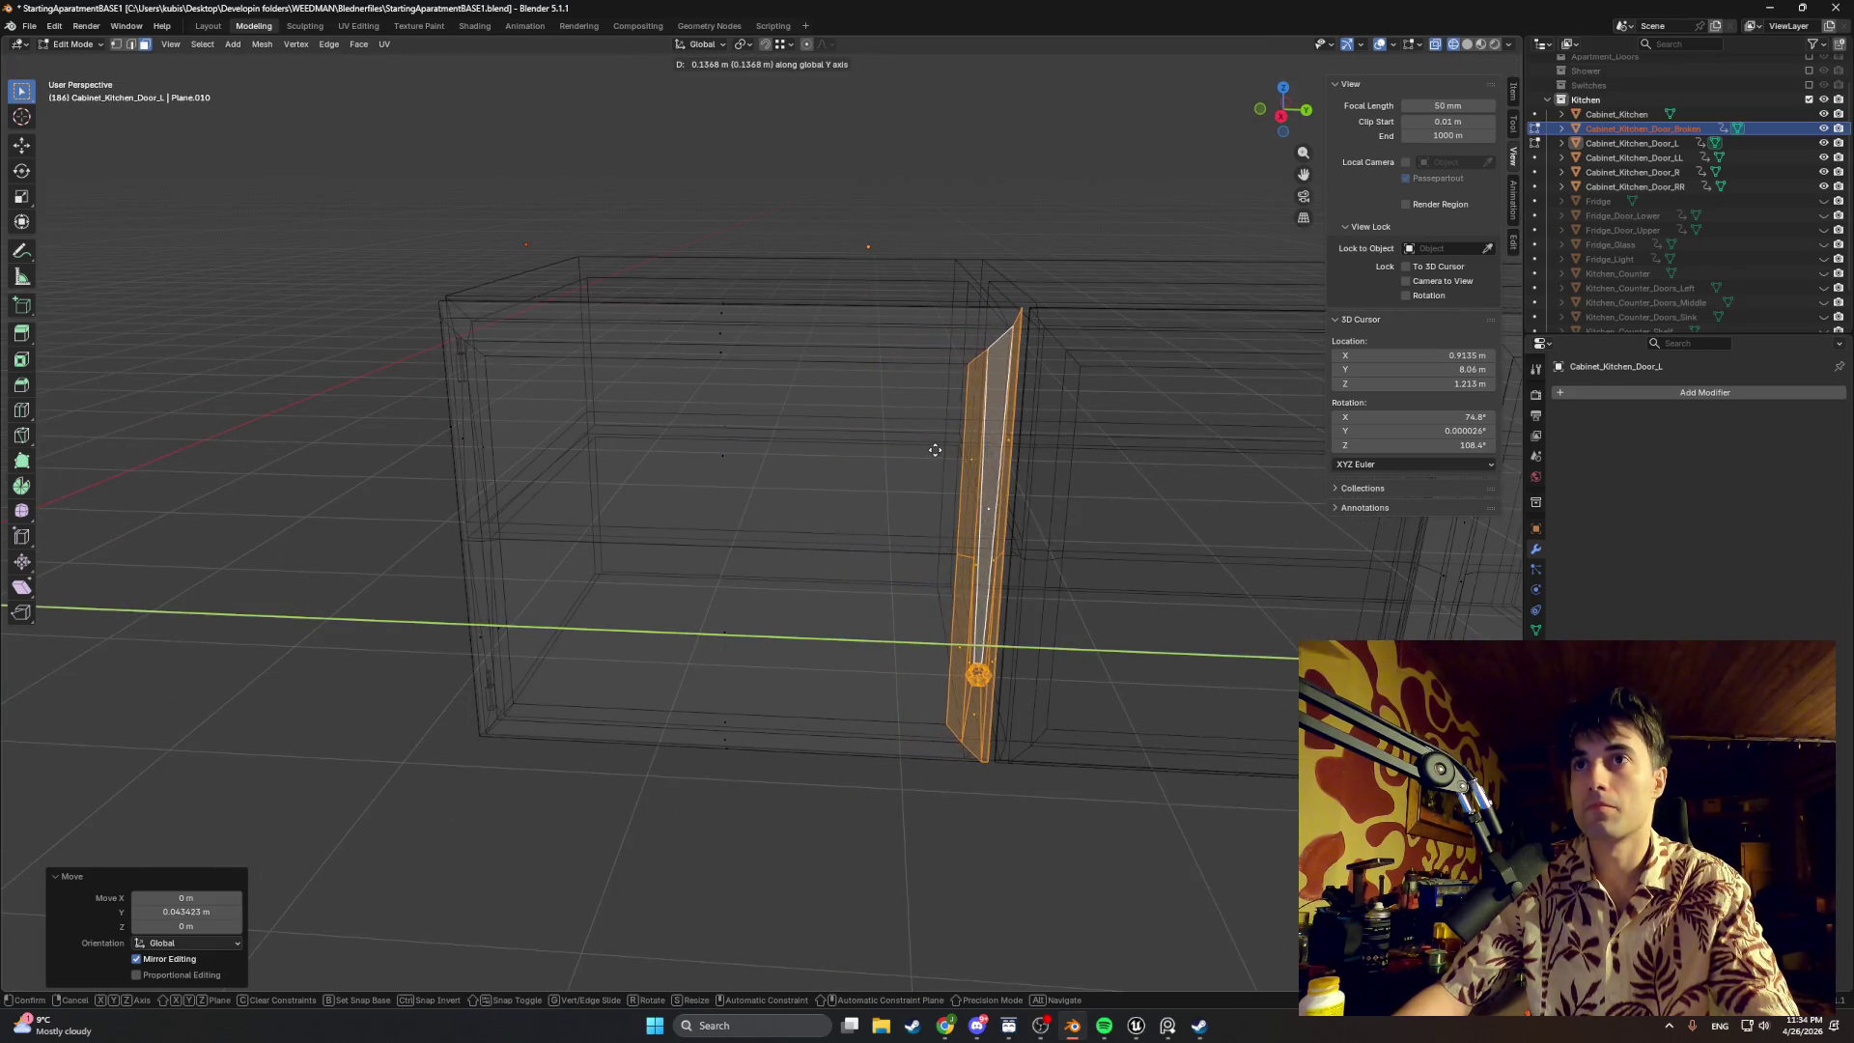
left_click(936, 448)
Step: Hide the cabinet body, return to solid shading and Object Mode with the Broken door selected
middle_click_drag(937, 448, 884, 487)
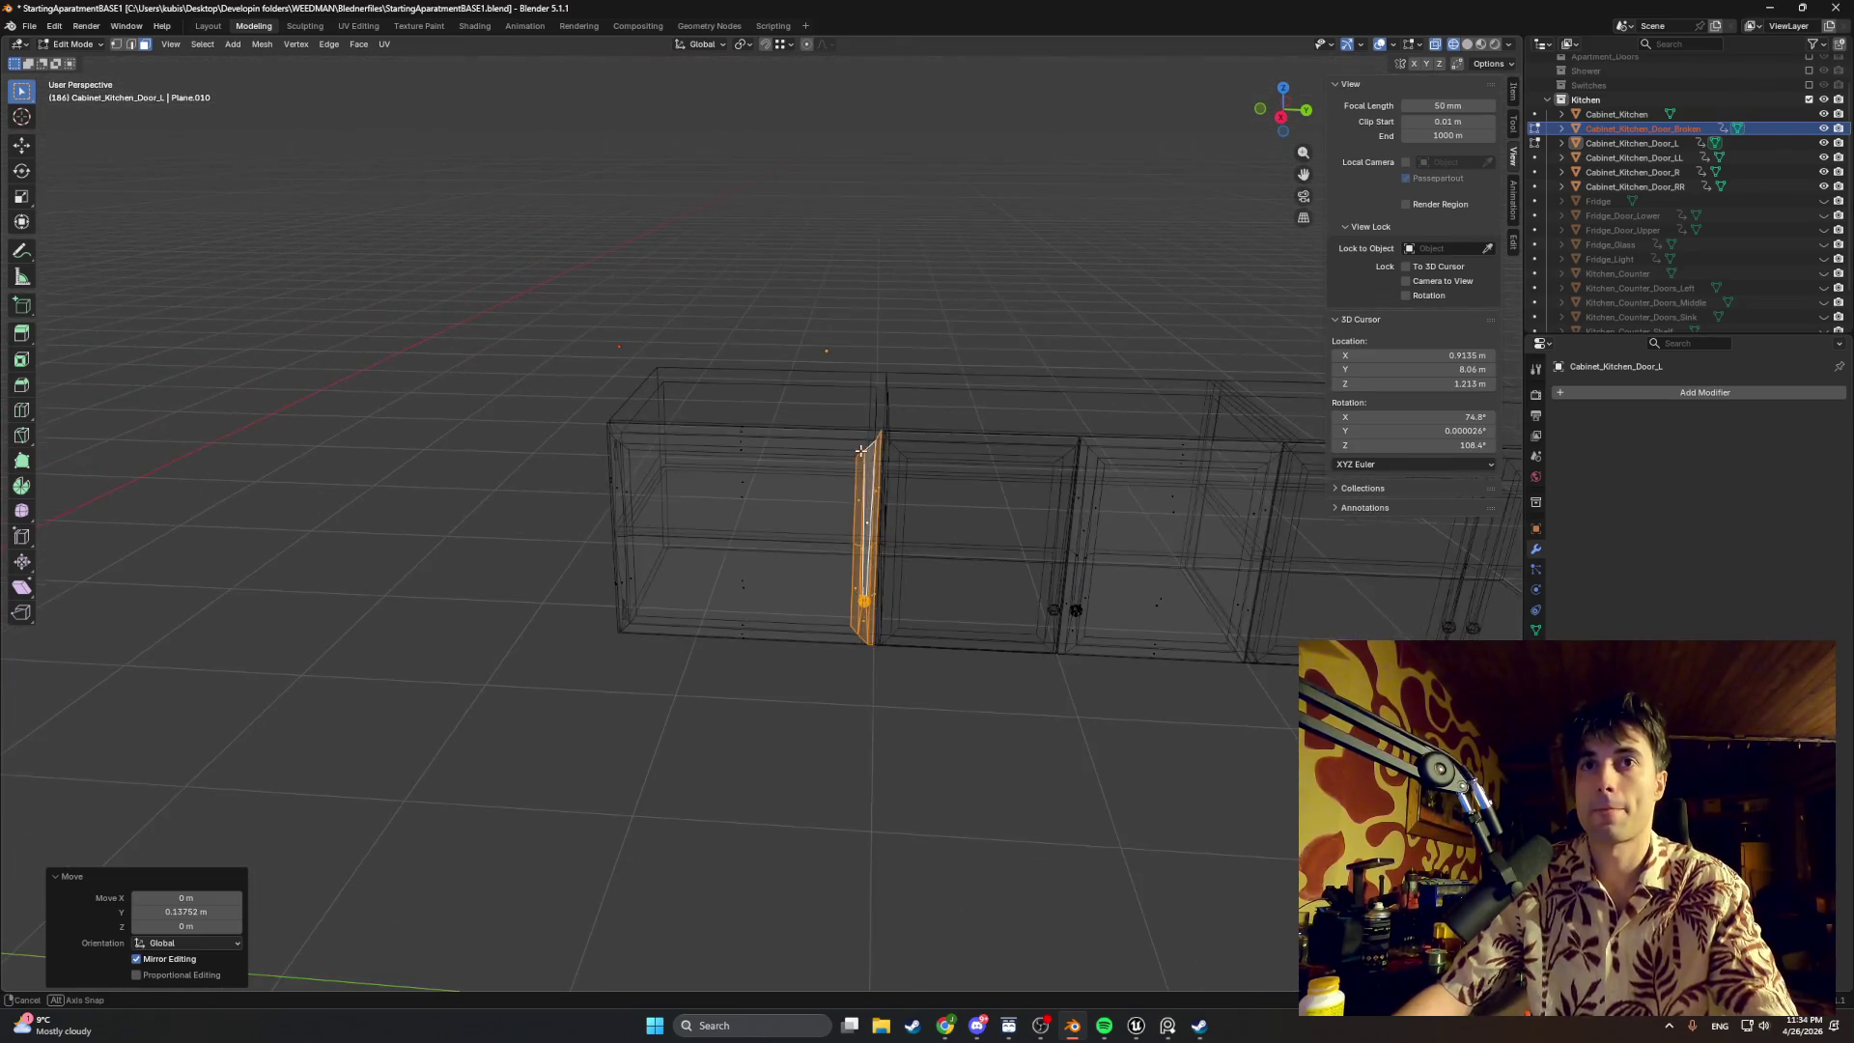
middle_click_drag(884, 487, 891, 478)
left_click(1823, 113)
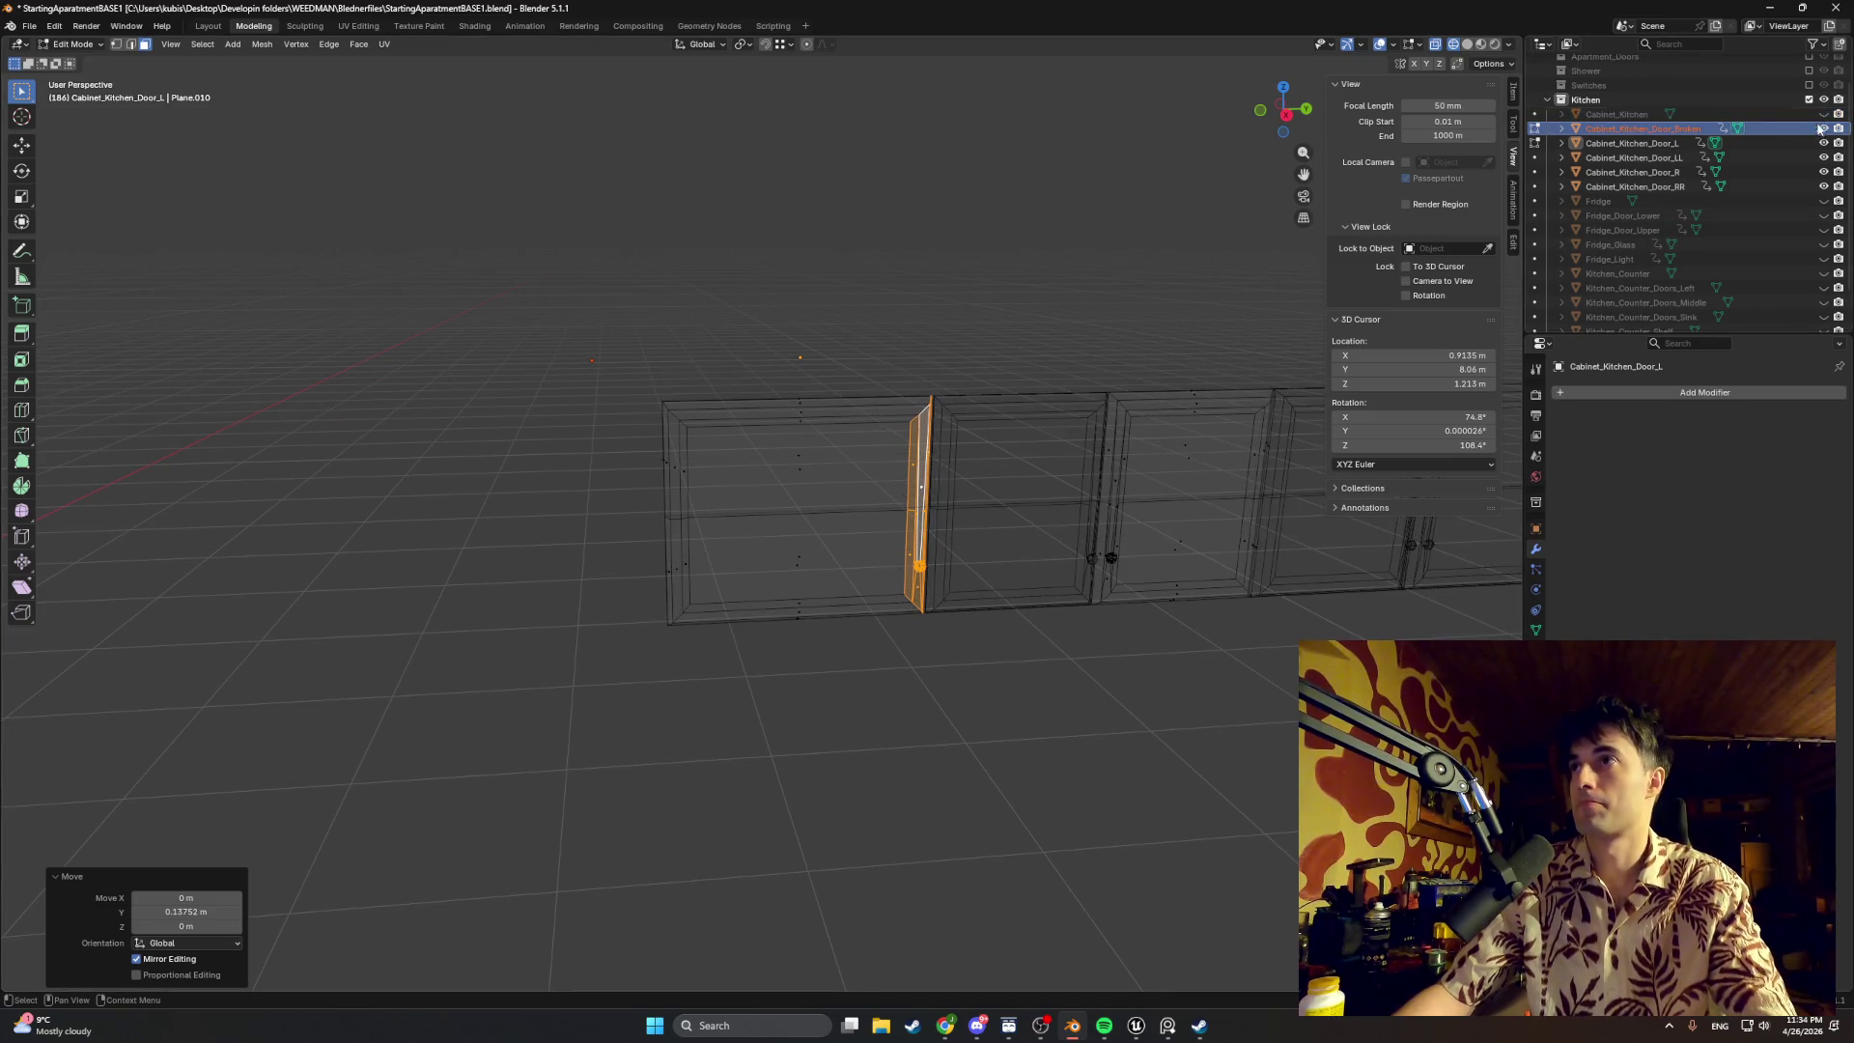
left_click(1826, 129)
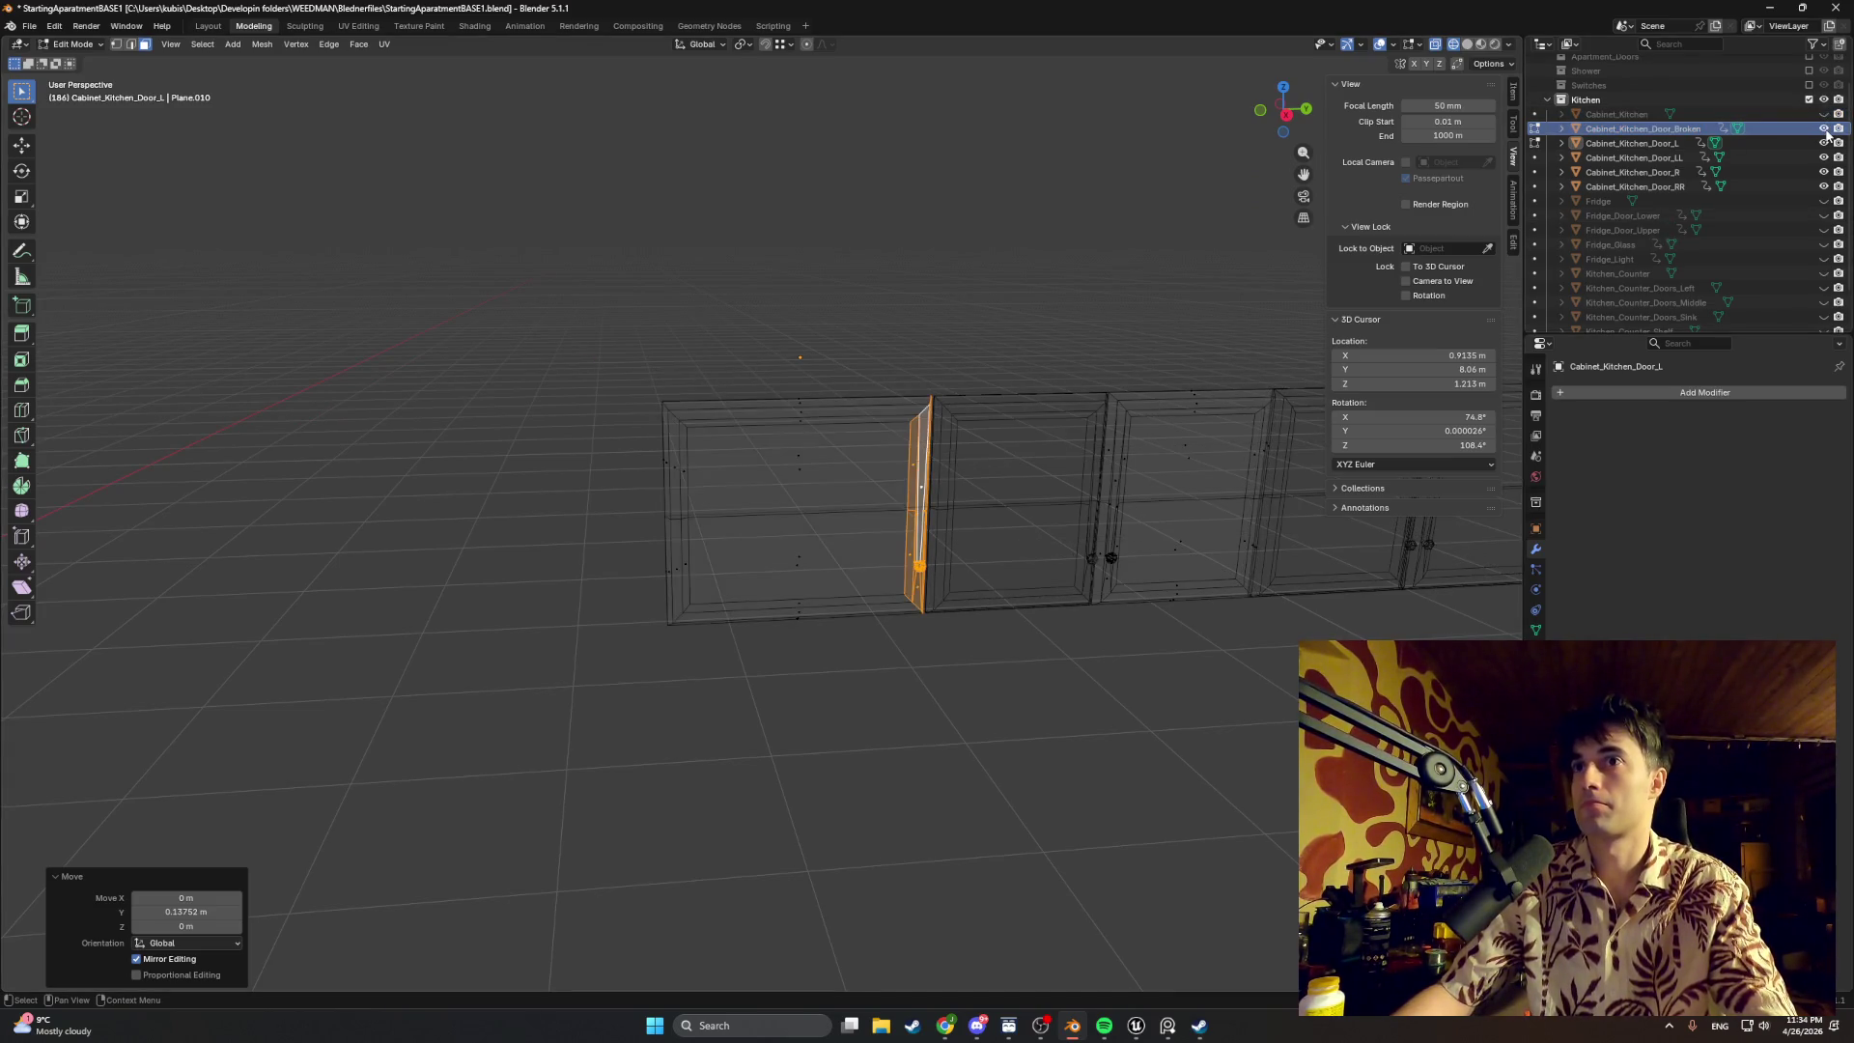
key("z")
left_click(1060, 226)
middle_click_drag(981, 309, 1010, 313)
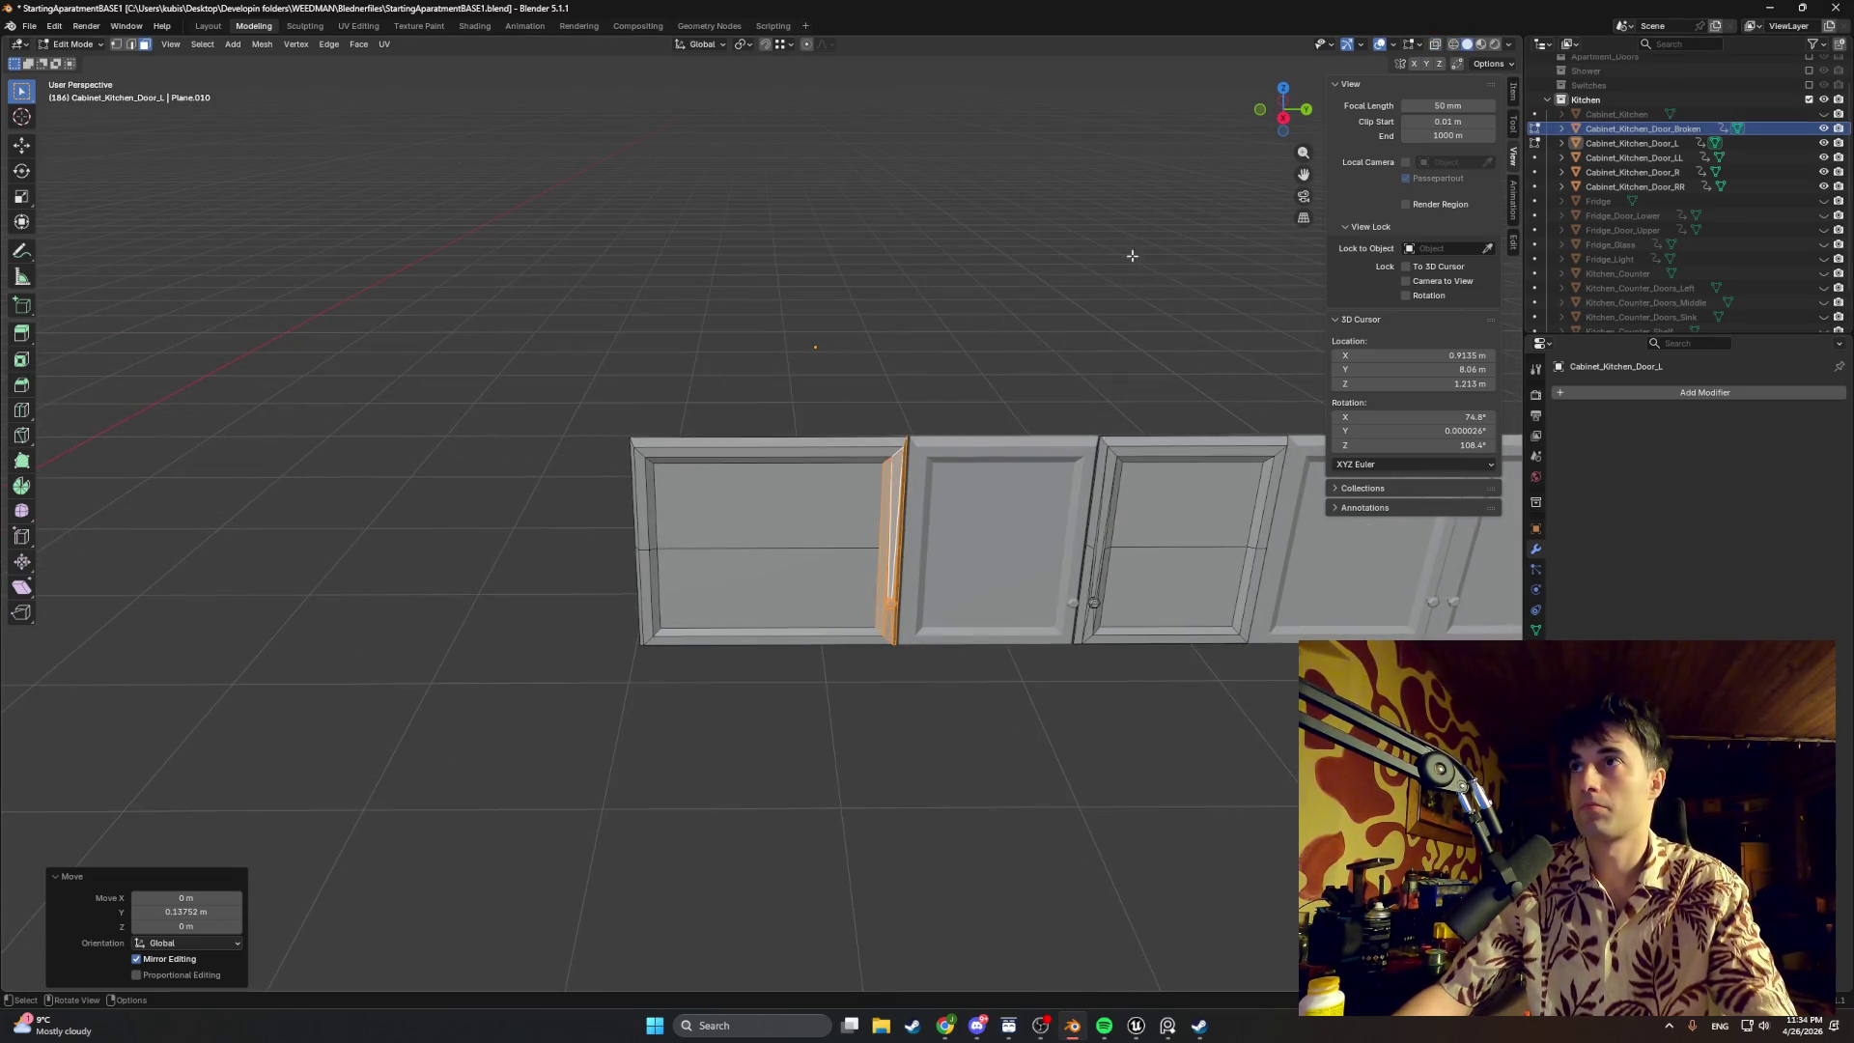
key("Tab")
scroll(1132, 255, "down", 2)
left_click(709, 463)
scroll(733, 404, "down", 2)
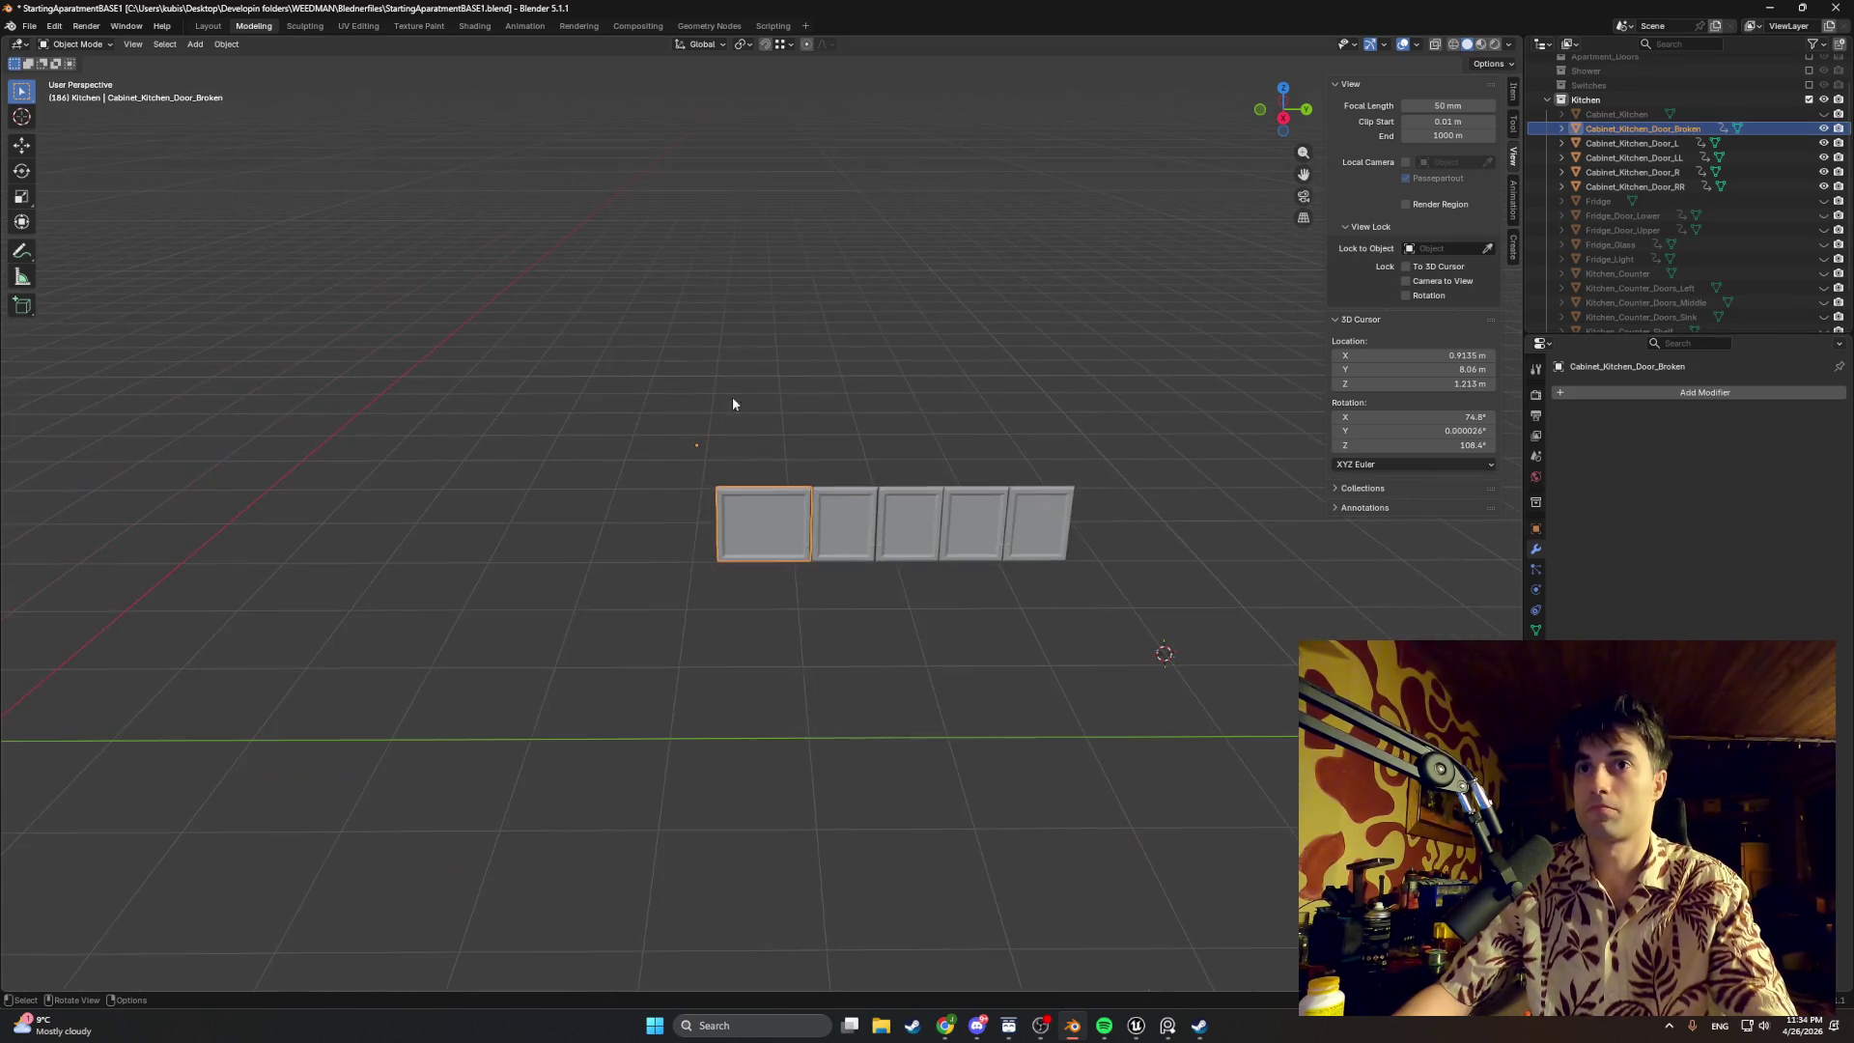
Step: Show the Switches, Shower, Apartment_Doors and Apartment collections and unhide Cabinet_Kitchen
left_click(1808, 86)
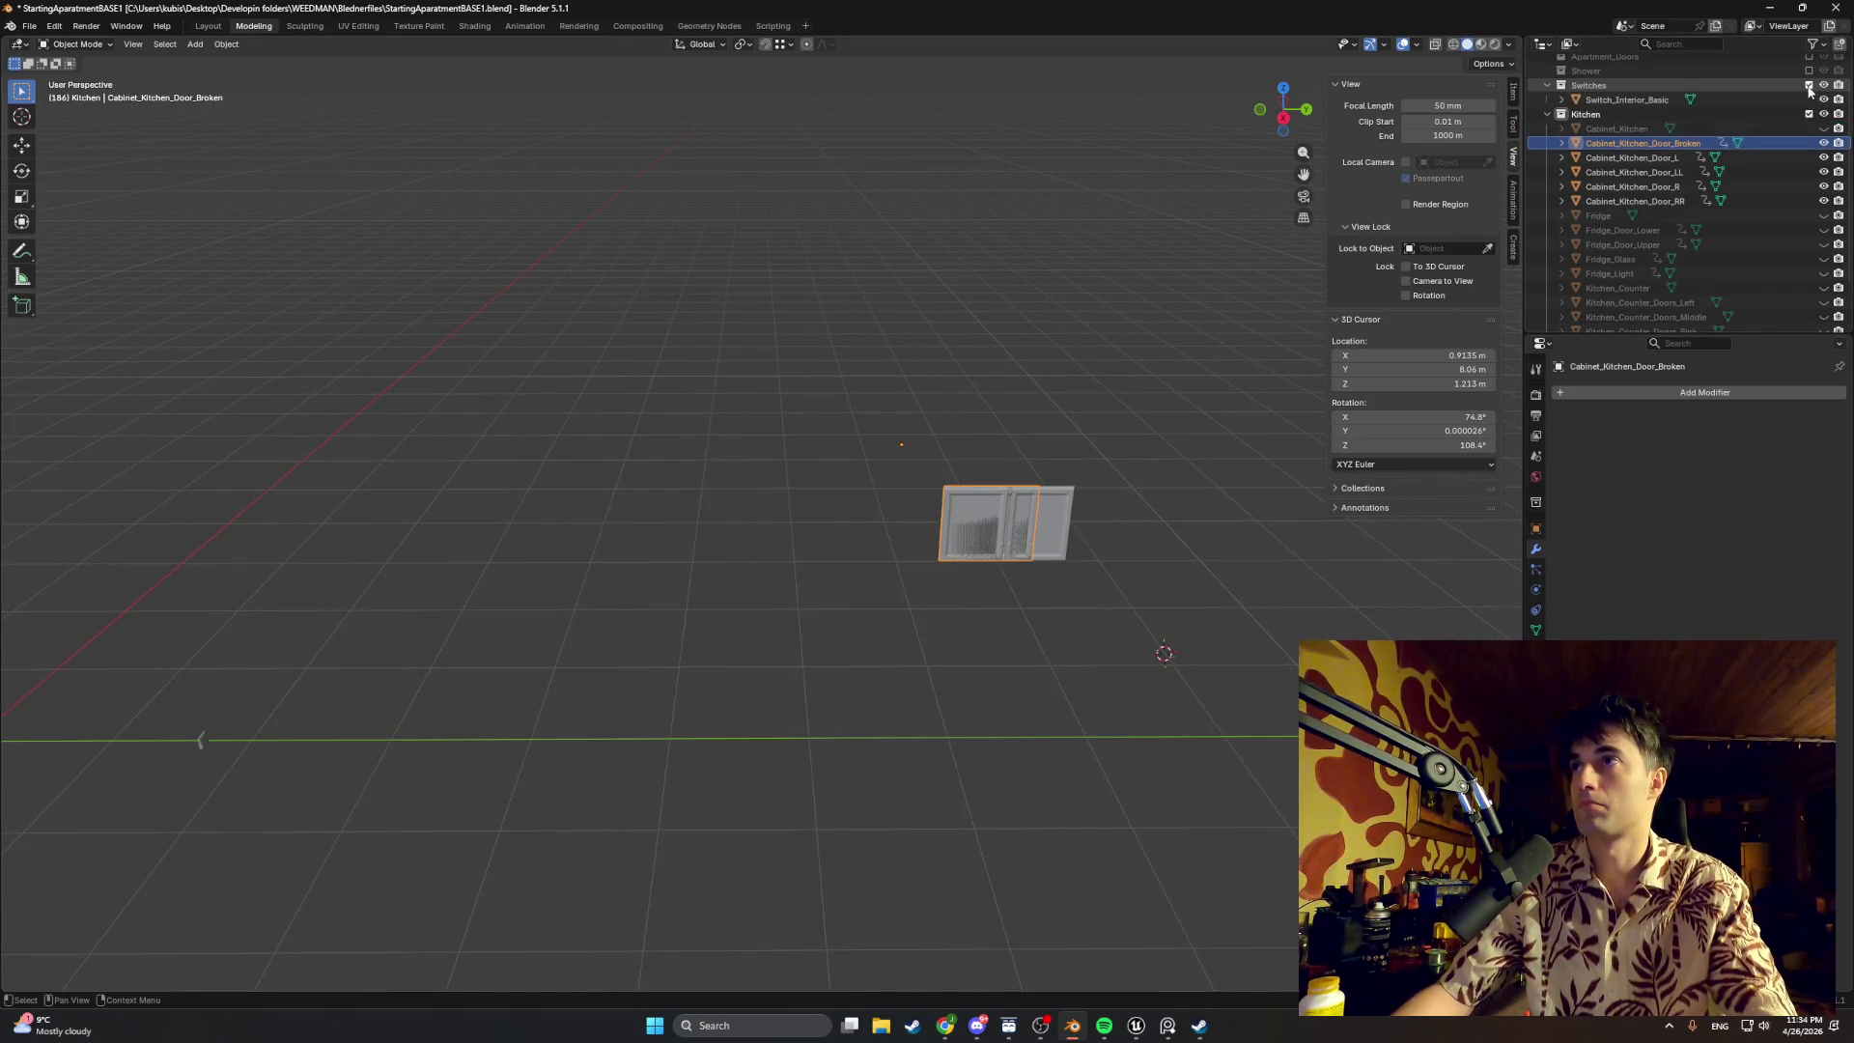
scroll(1808, 89, "up", 2)
left_click(1809, 89)
scroll(1809, 88, "up", 2)
scroll(1808, 91, "up", 2)
left_click(1807, 92)
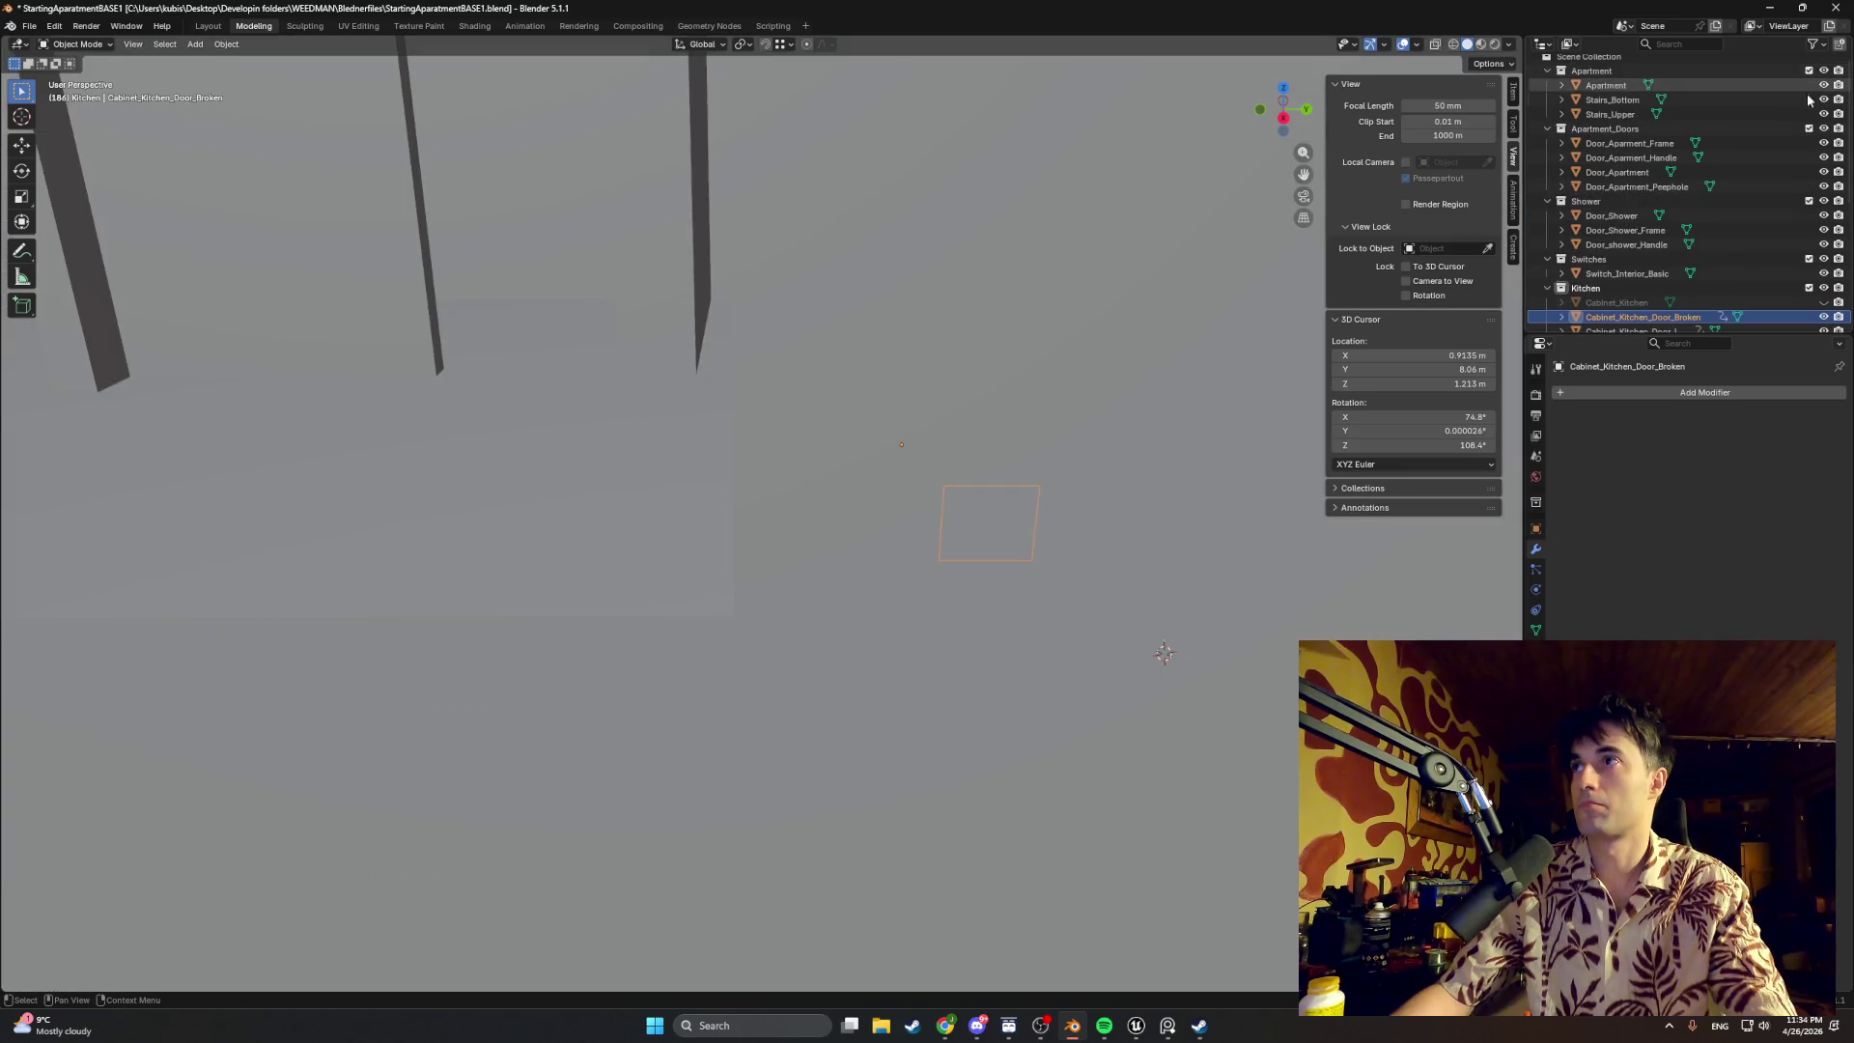
scroll(1101, 346, "up", 2)
scroll(1045, 353, "up", 2)
scroll(1070, 505, "up", 2)
mouse_move(1071, 504)
middle_mouse_down()
mouse_move(995, 477)
mouse_move(1054, 489)
mouse_move(749, 477)
middle_mouse_up()
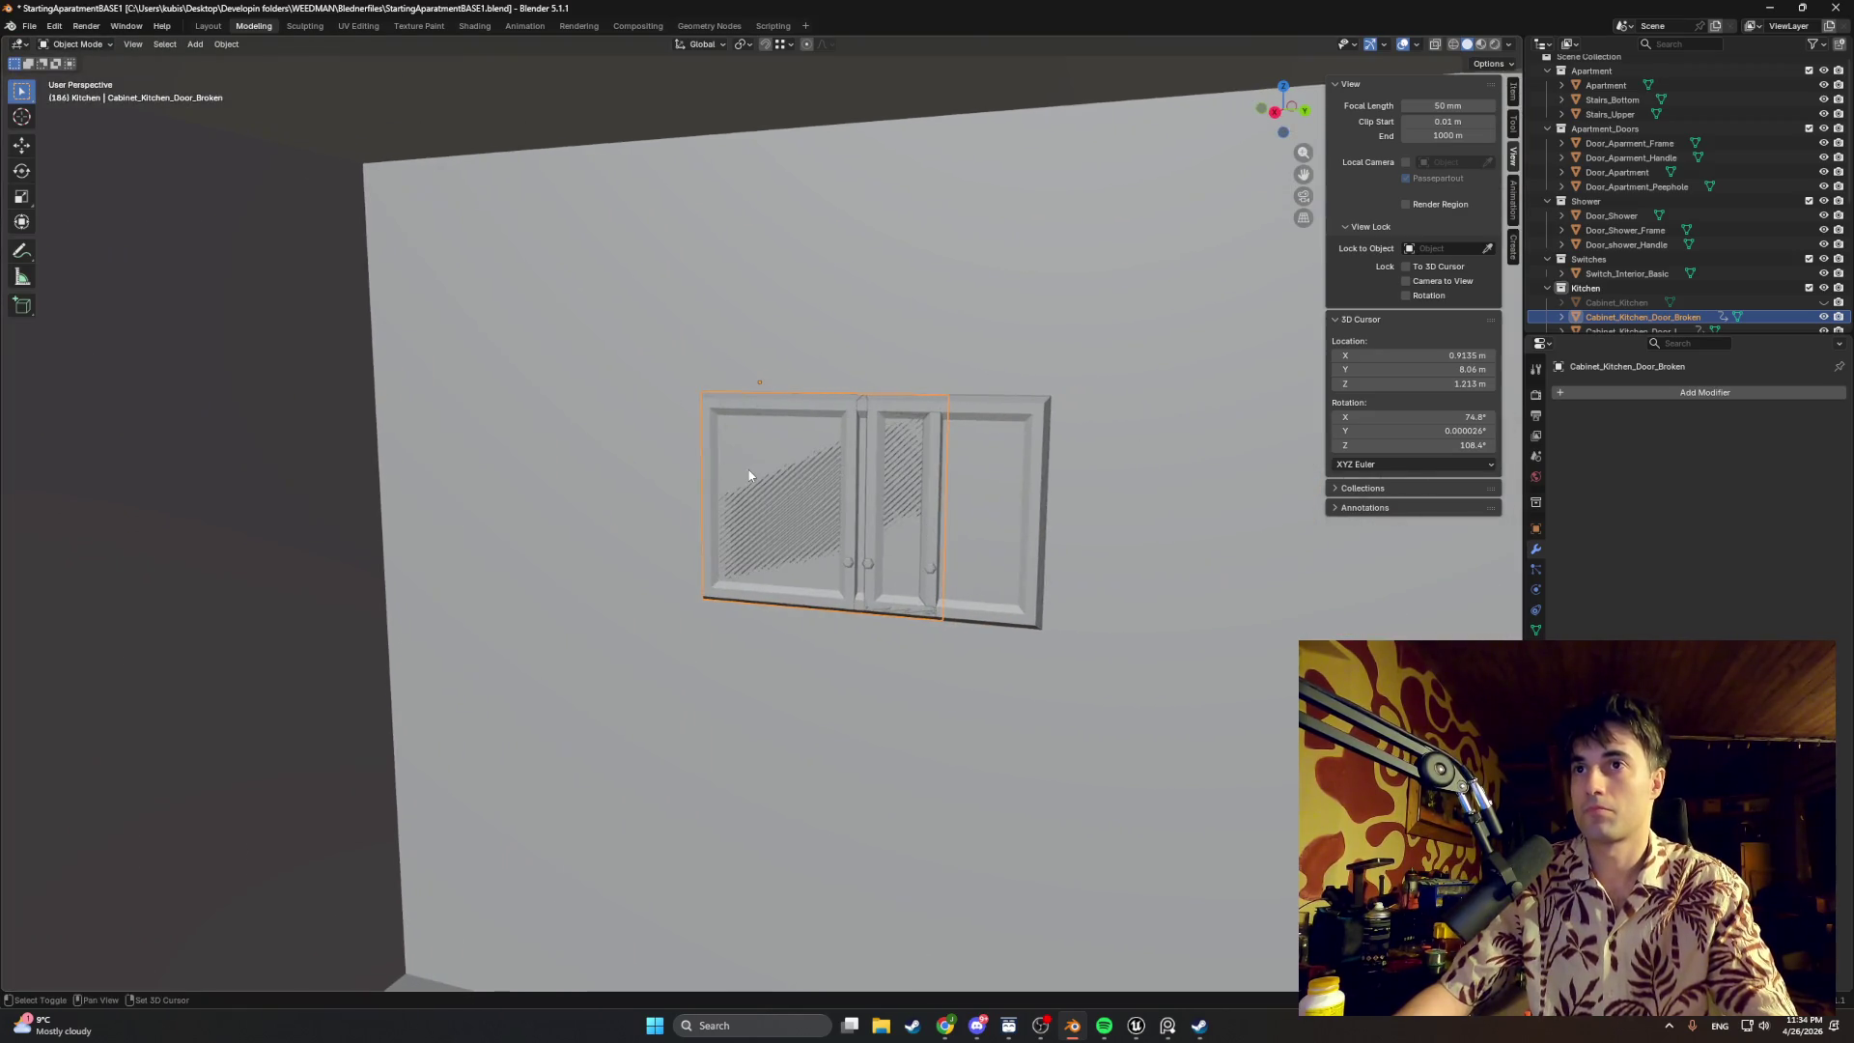
left_click(1825, 302)
middle_click_drag(1111, 437, 1112, 438)
Step: Move the broken door along Y onto the cabinet's leftmost compartment
key("g")
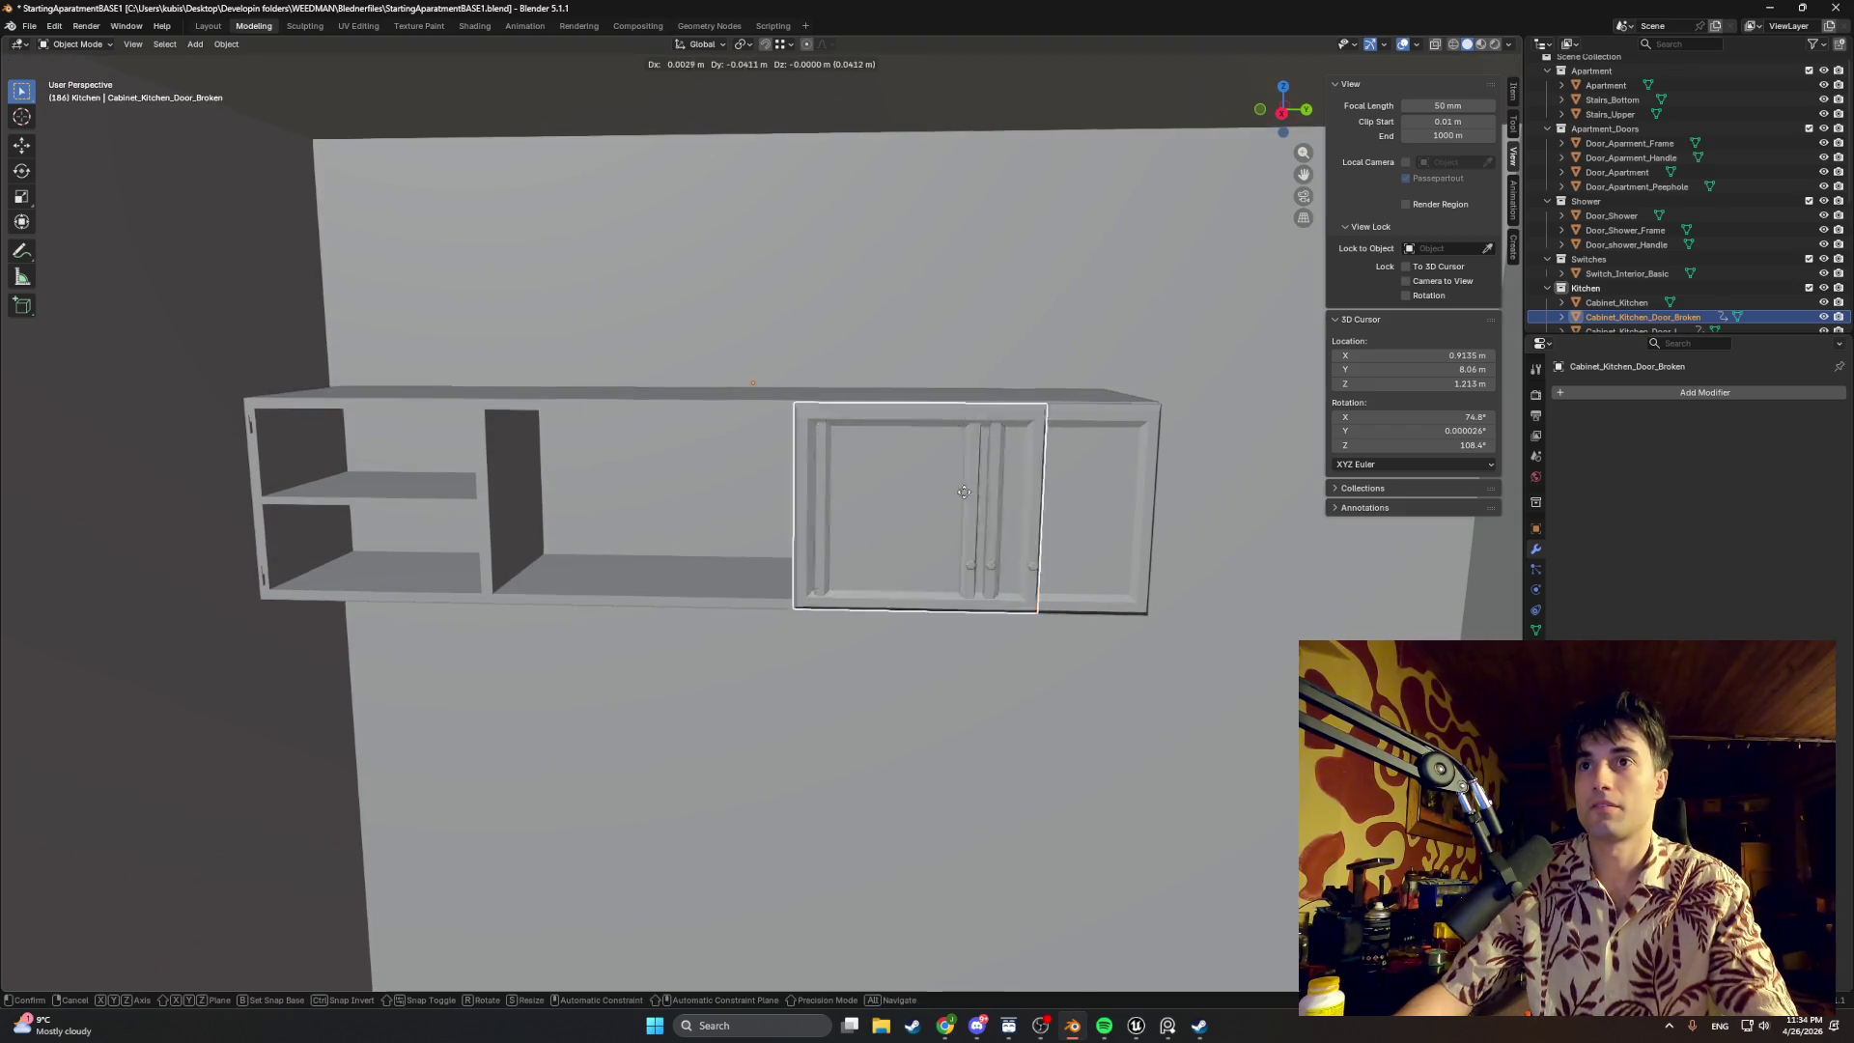
key("y")
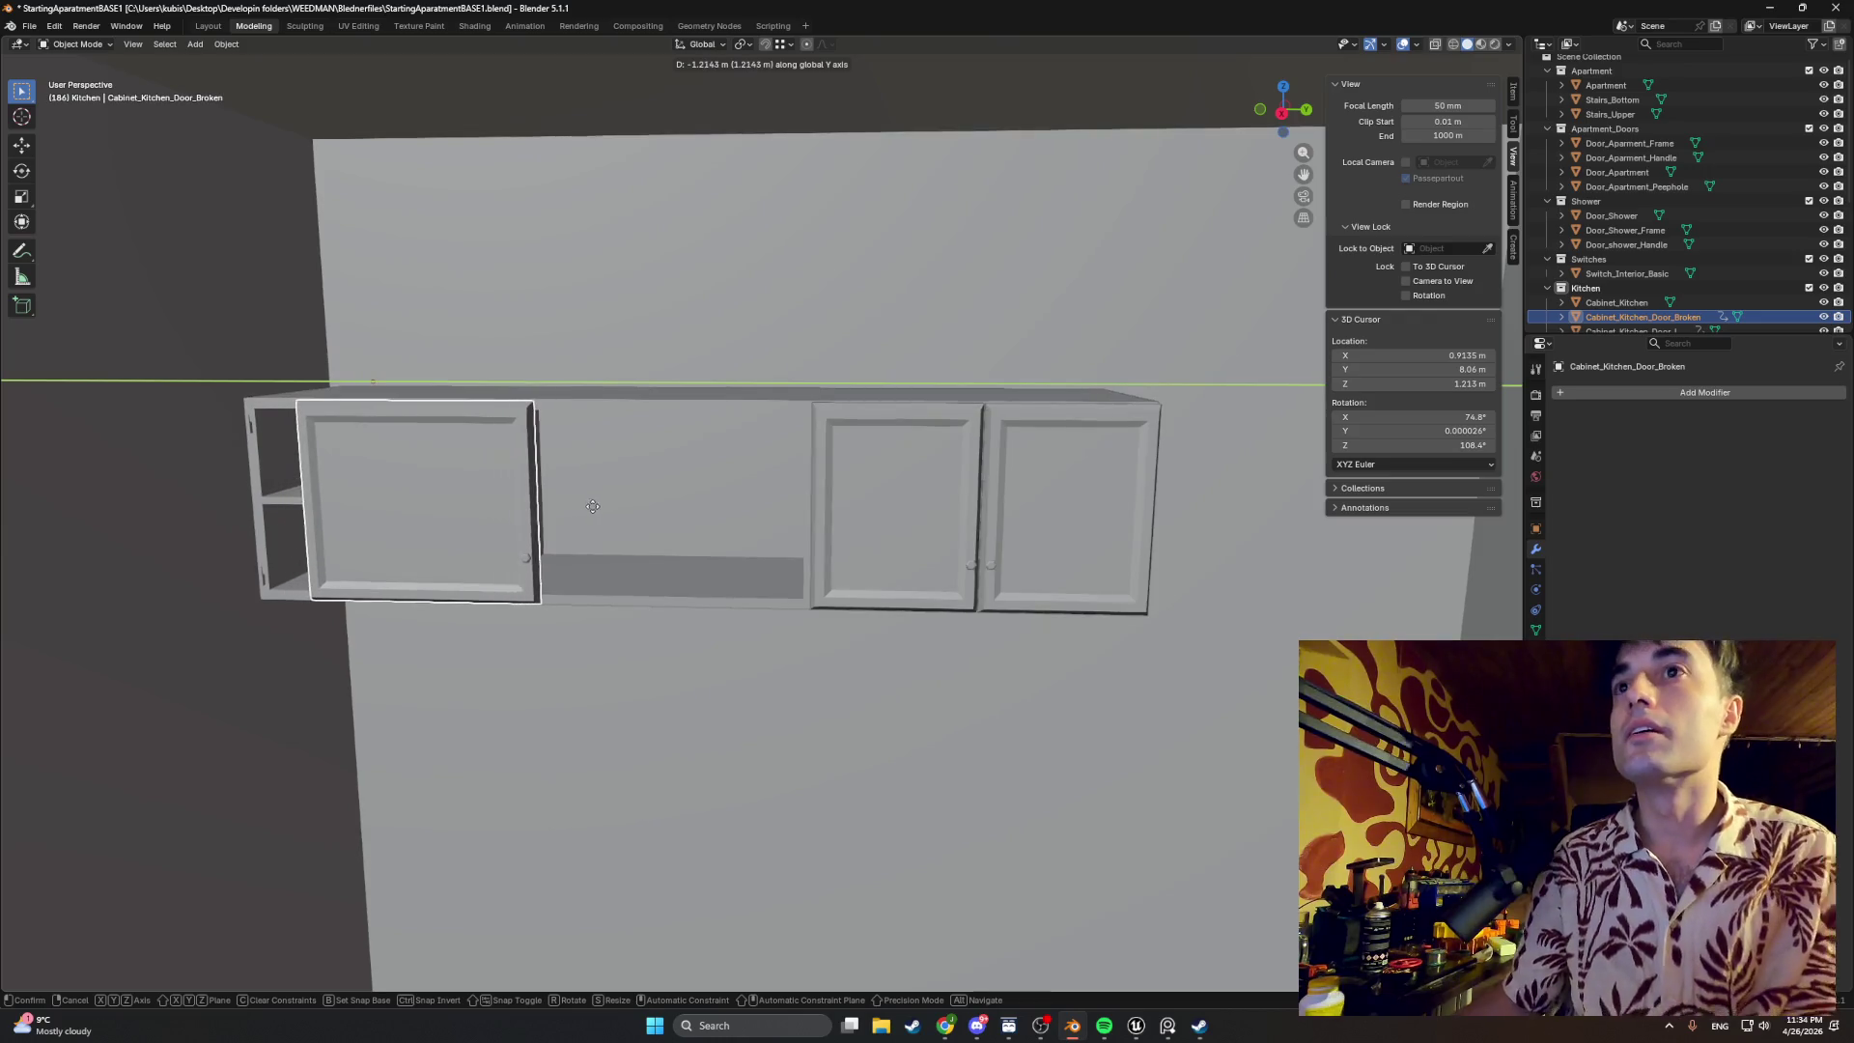
right_click(587, 504)
key("g")
key("y")
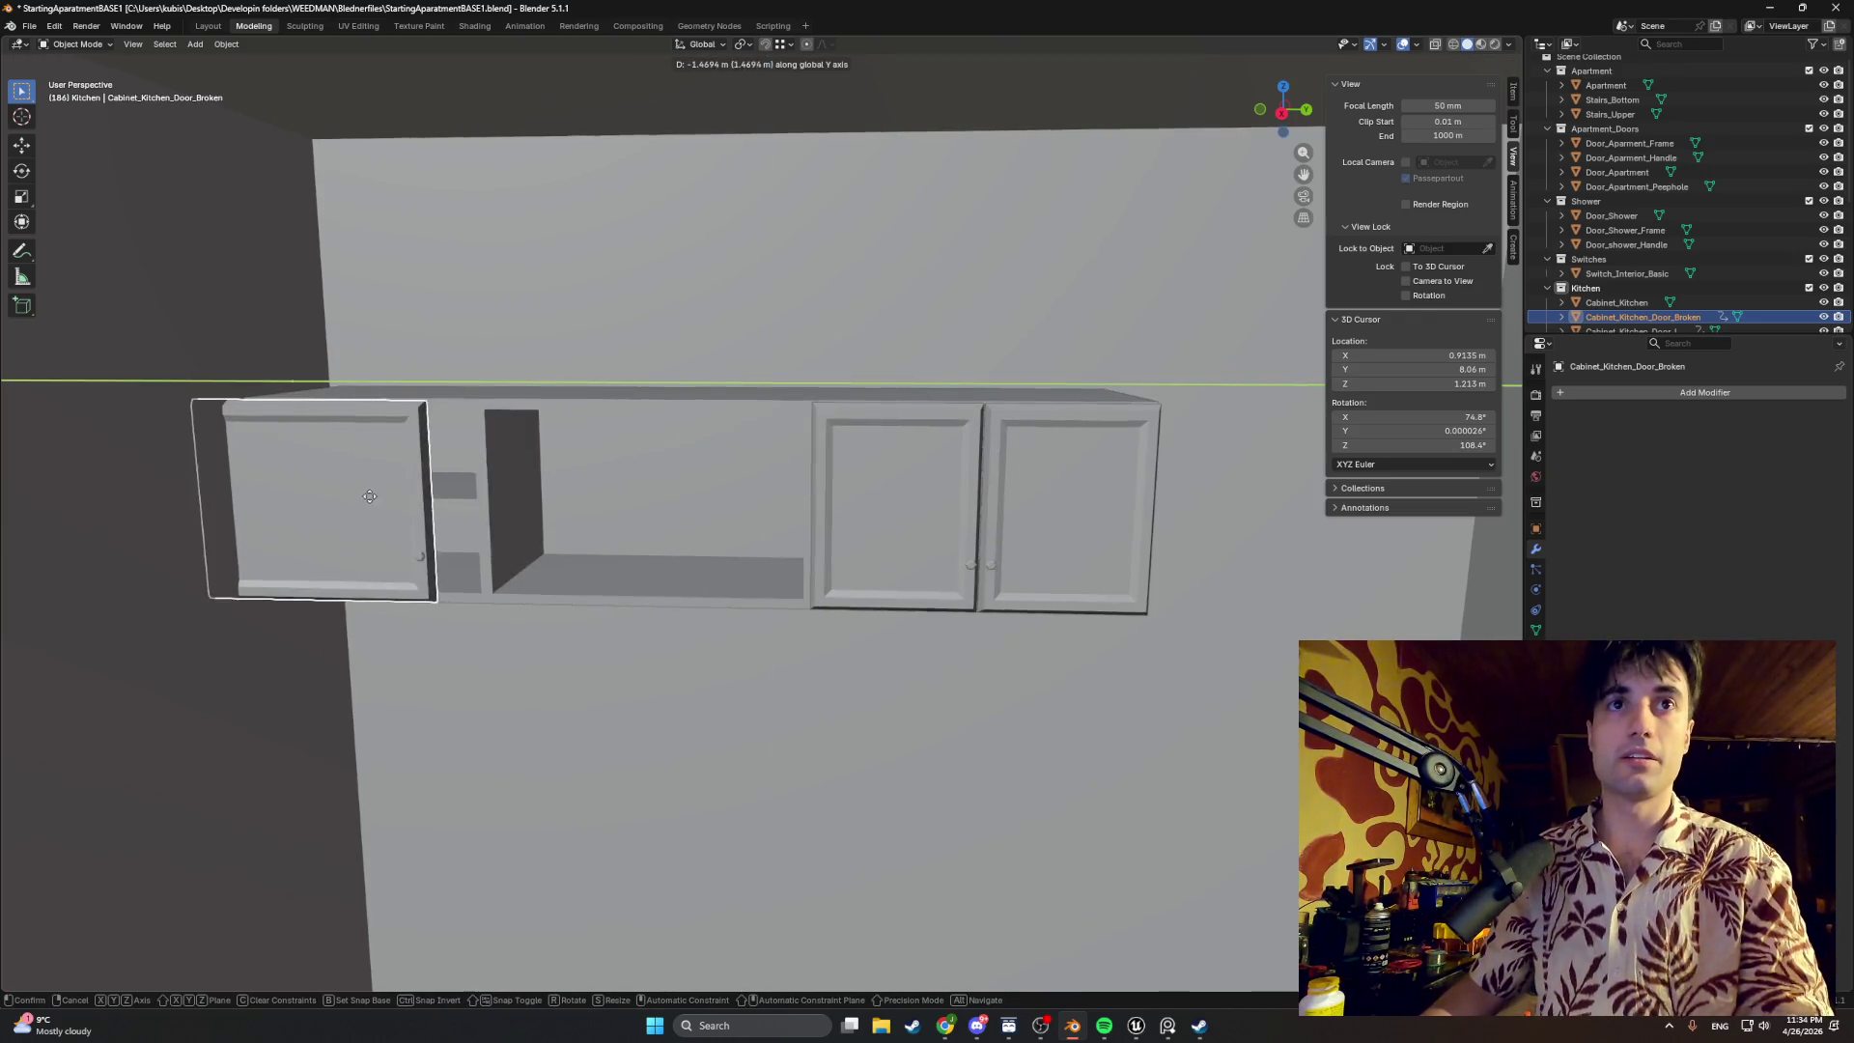
left_click(412, 498)
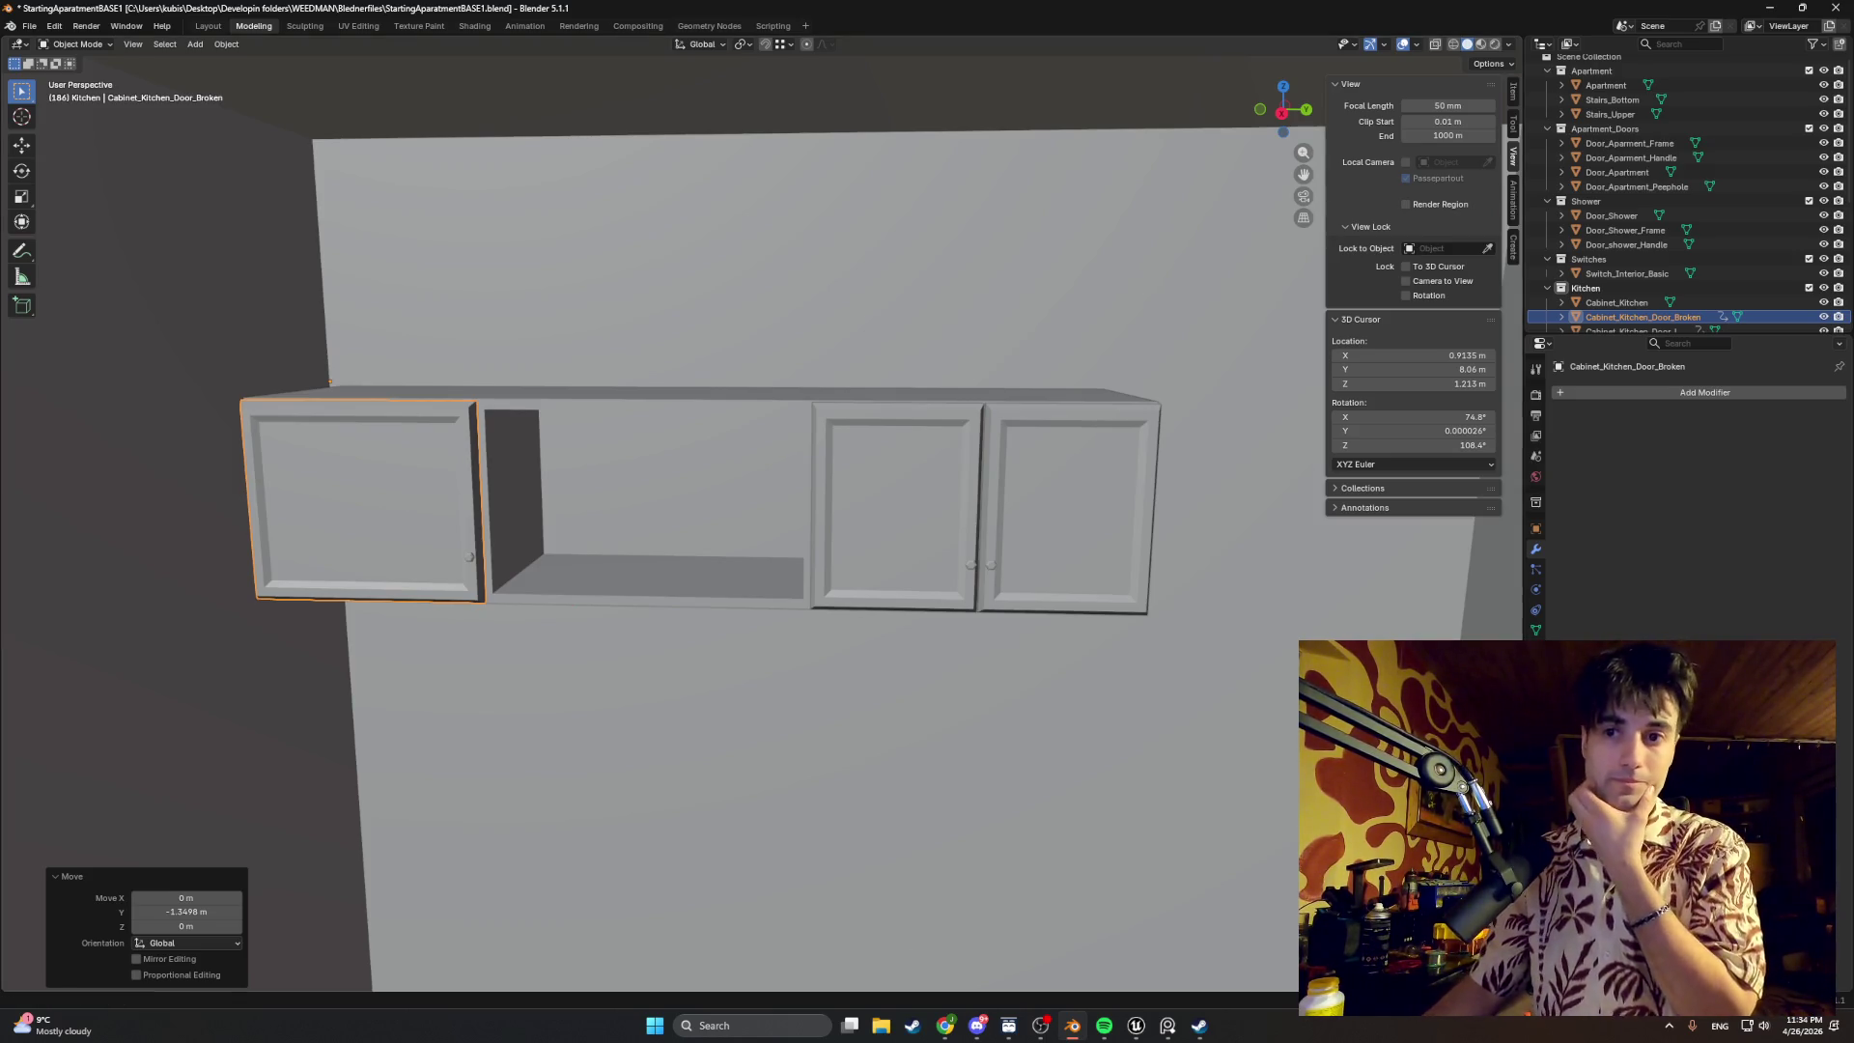
key("alt+Tab")
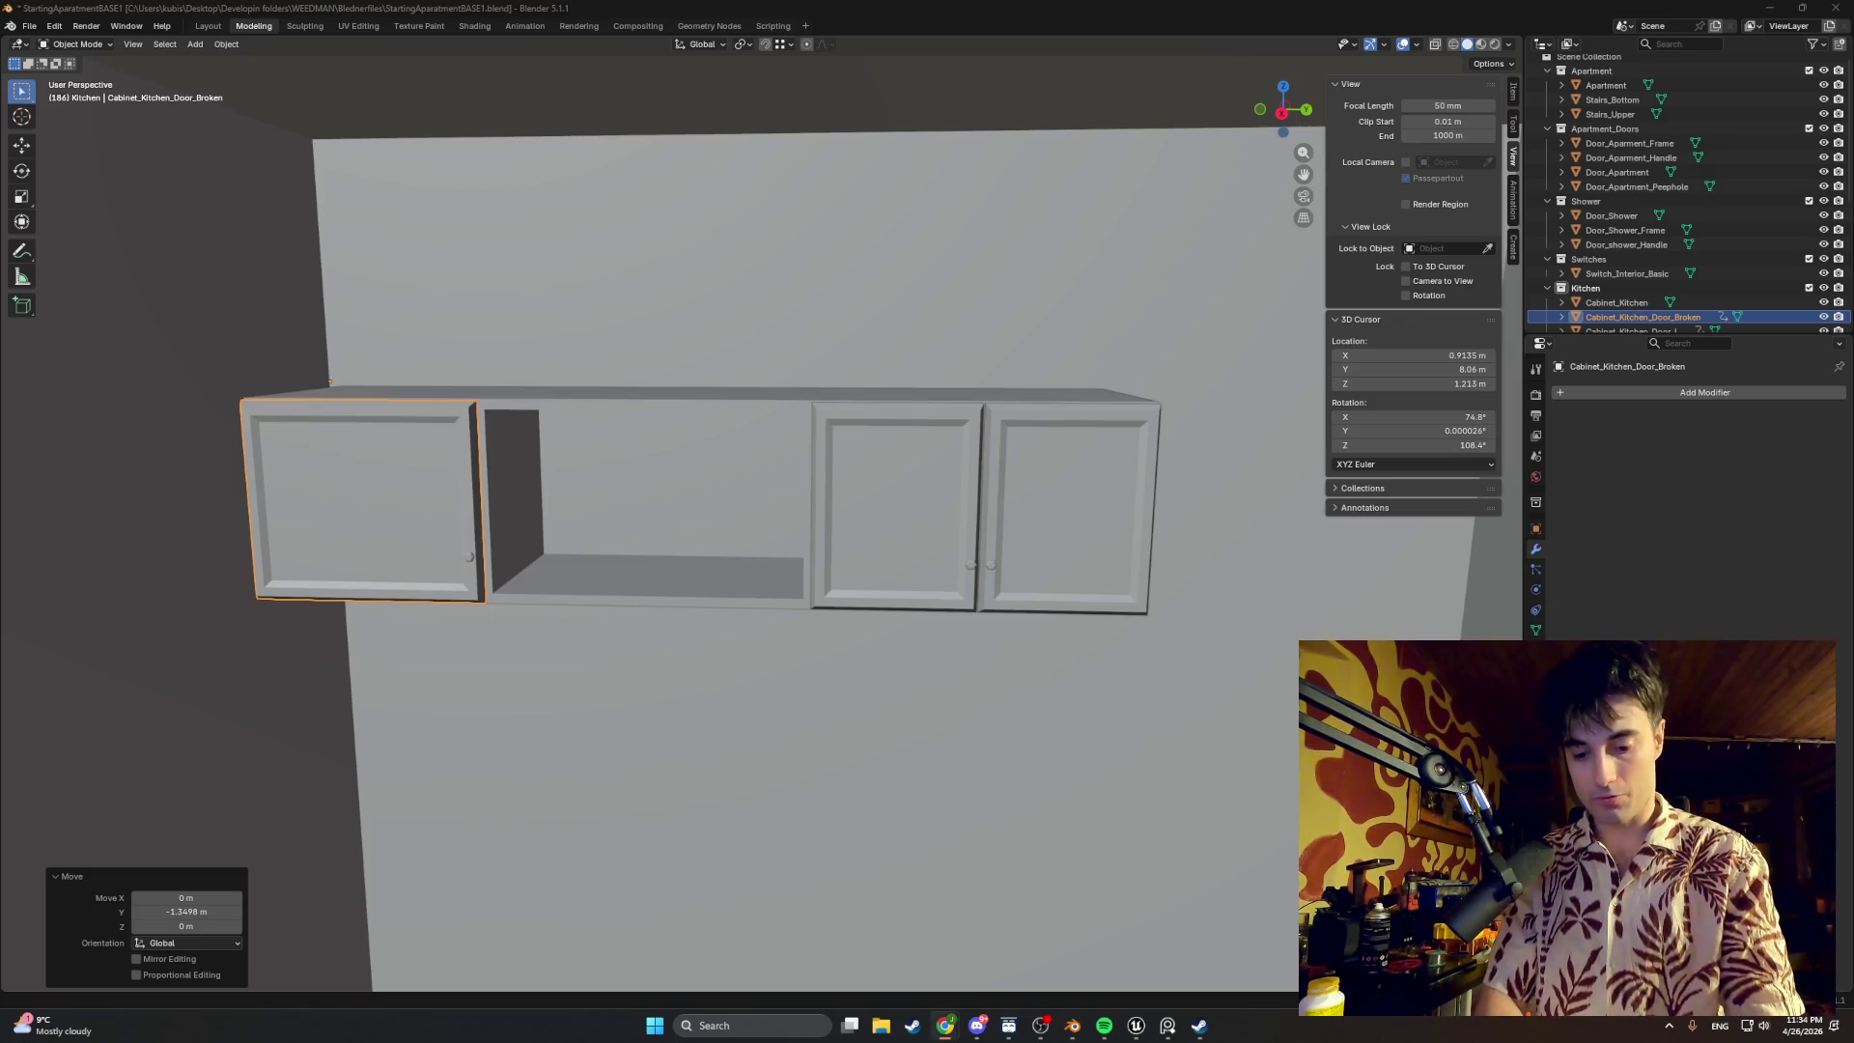
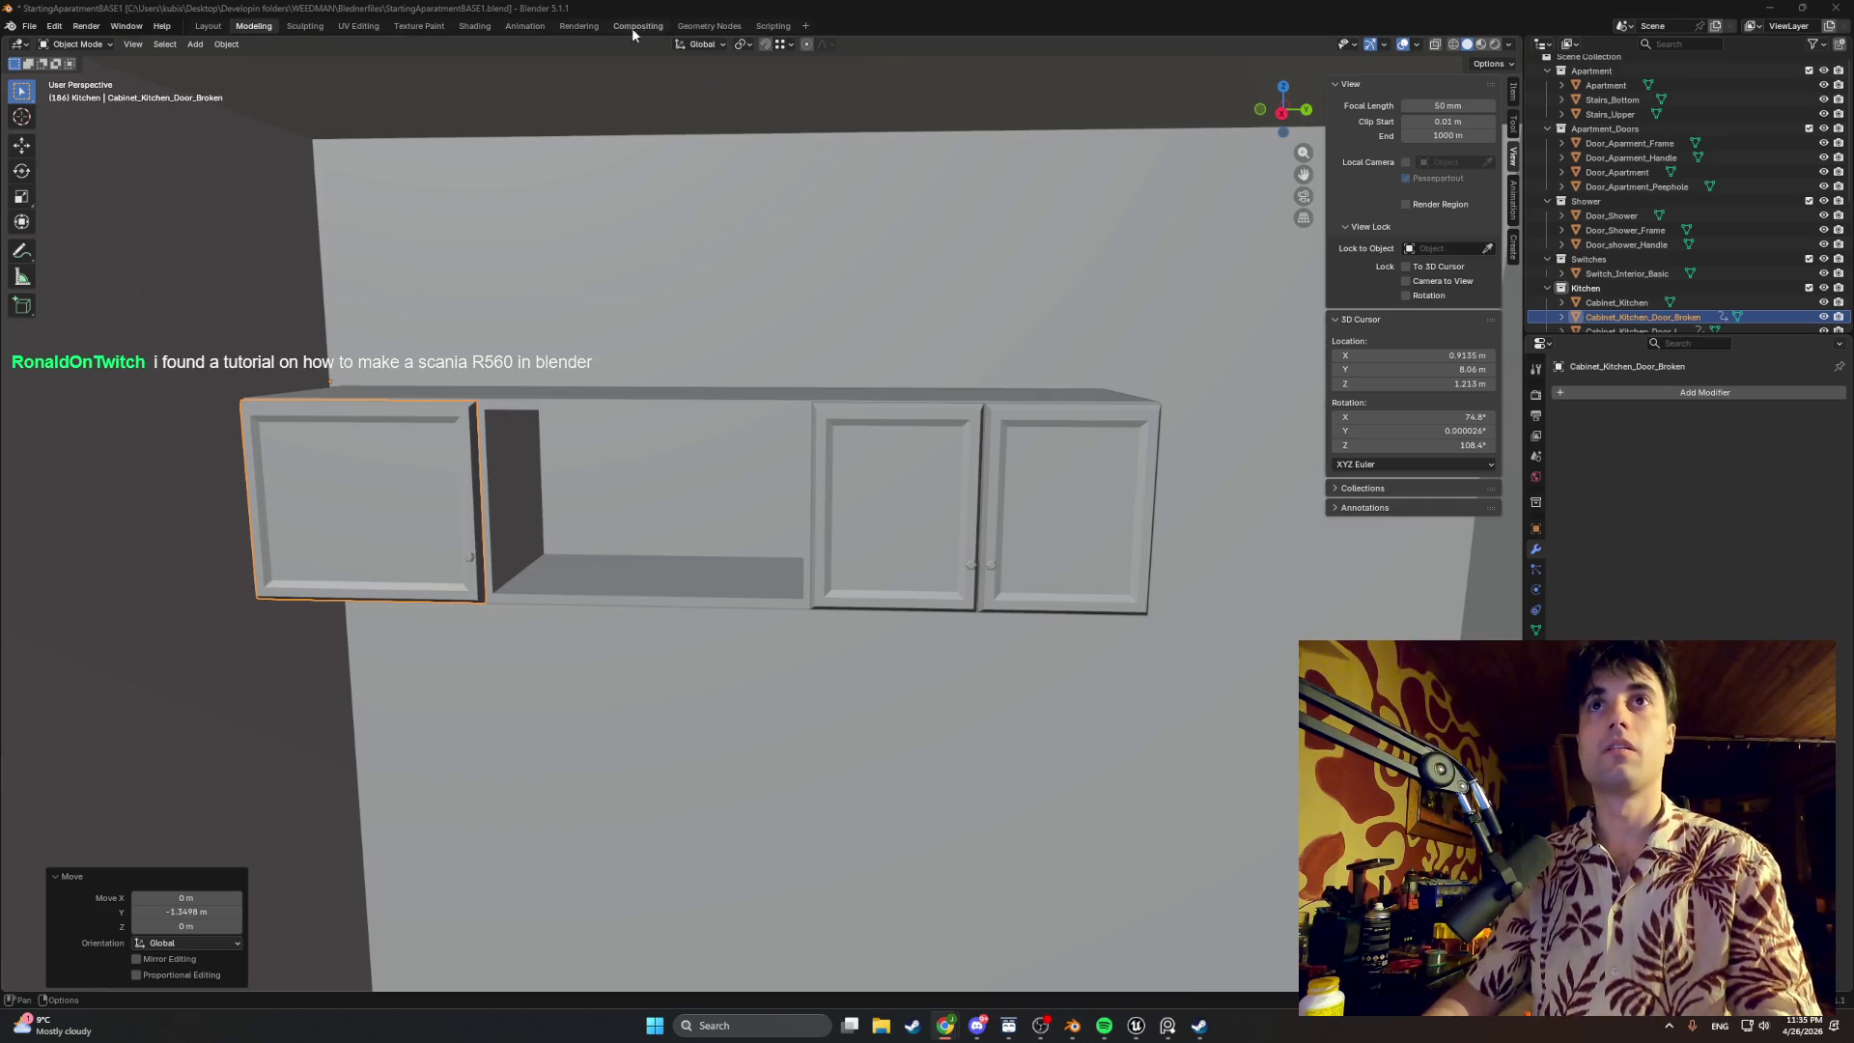
Step: In the Layout workspace's Dope Sheet, mirror then delete the broken door's keyframes and view the building from the front
left_click(215, 33)
scroll(709, 358, "down", 3)
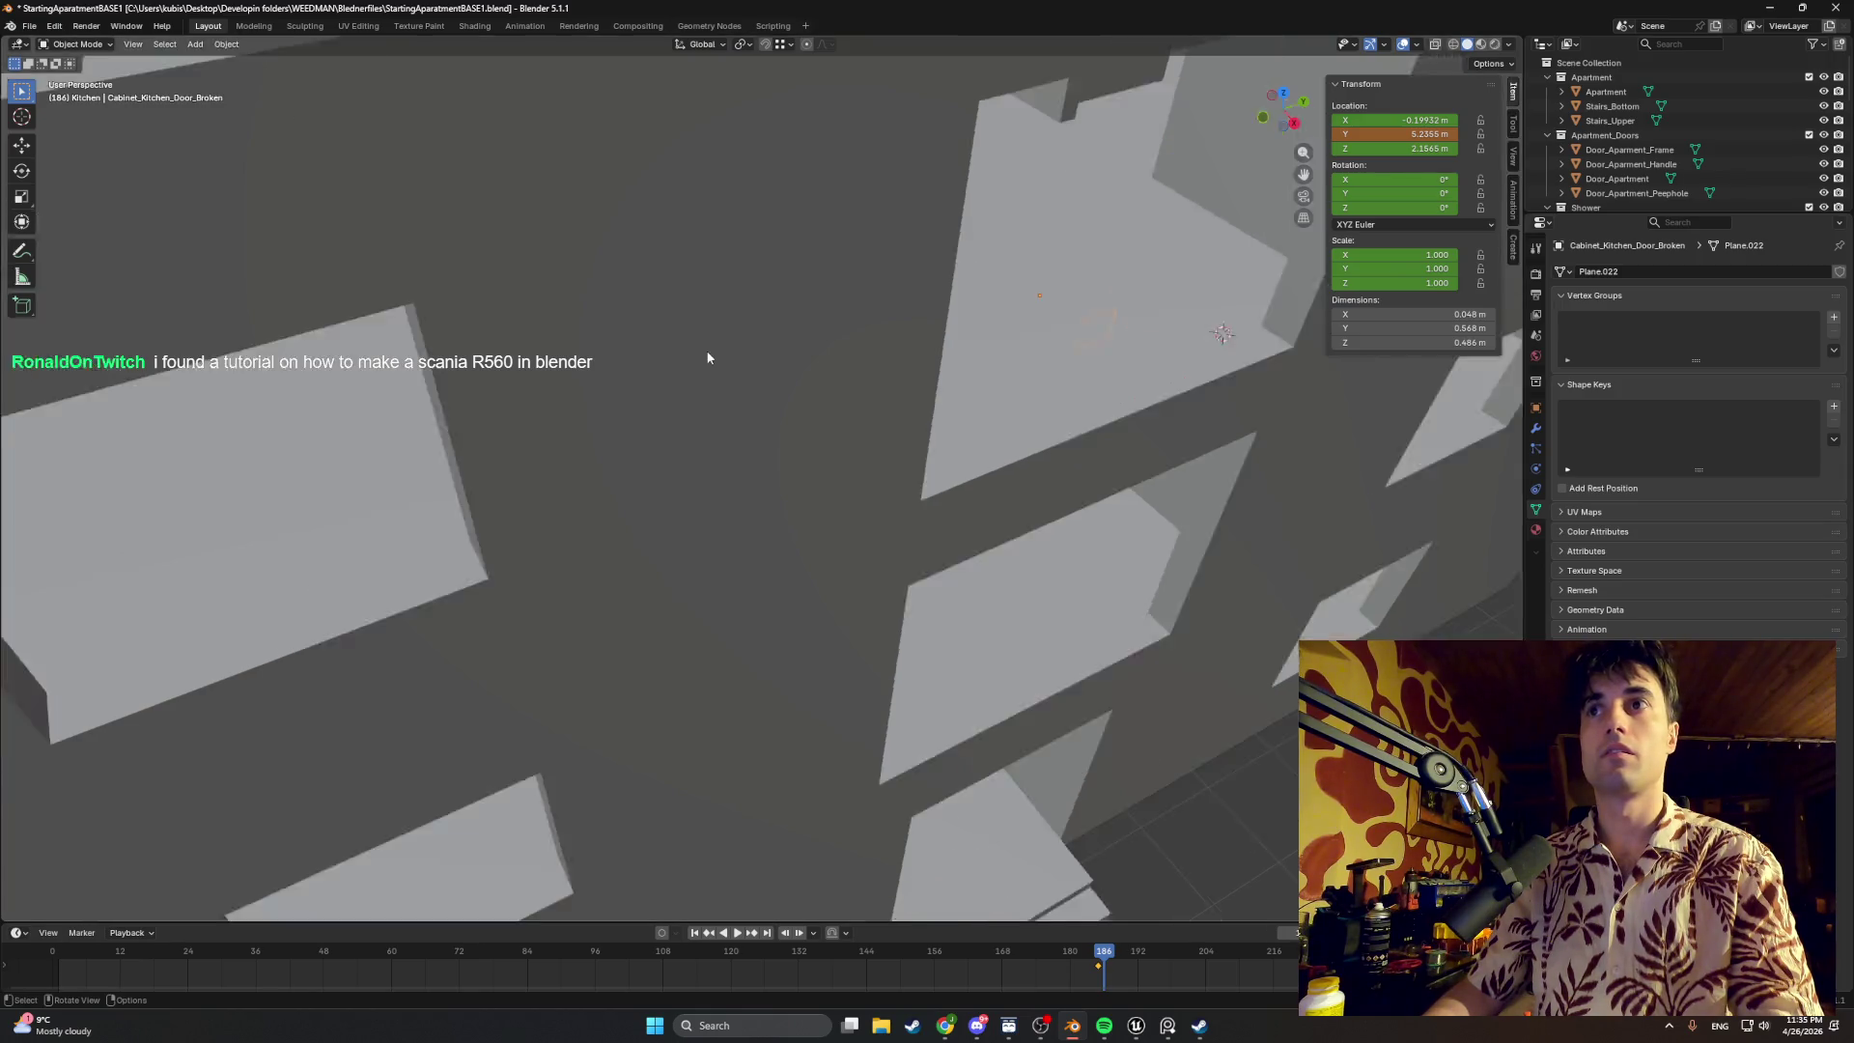
scroll(699, 348, "down", 4)
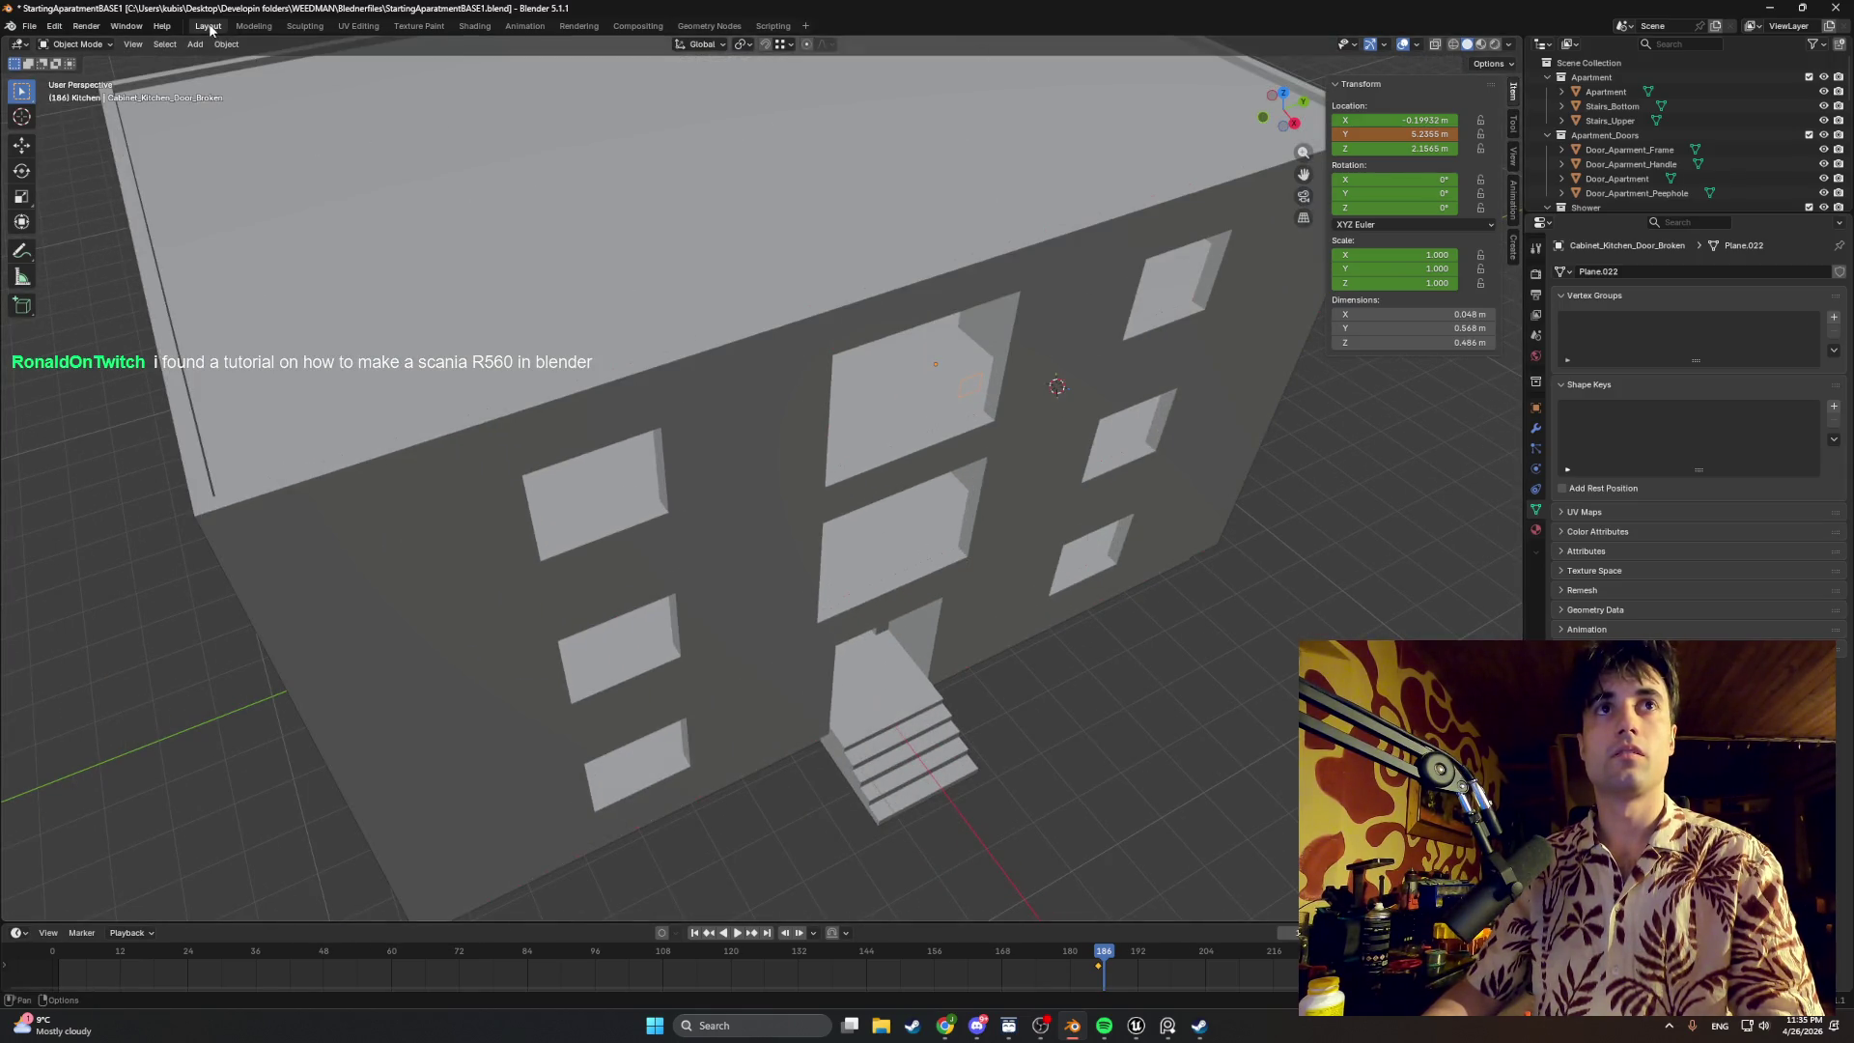
right_click(1099, 974)
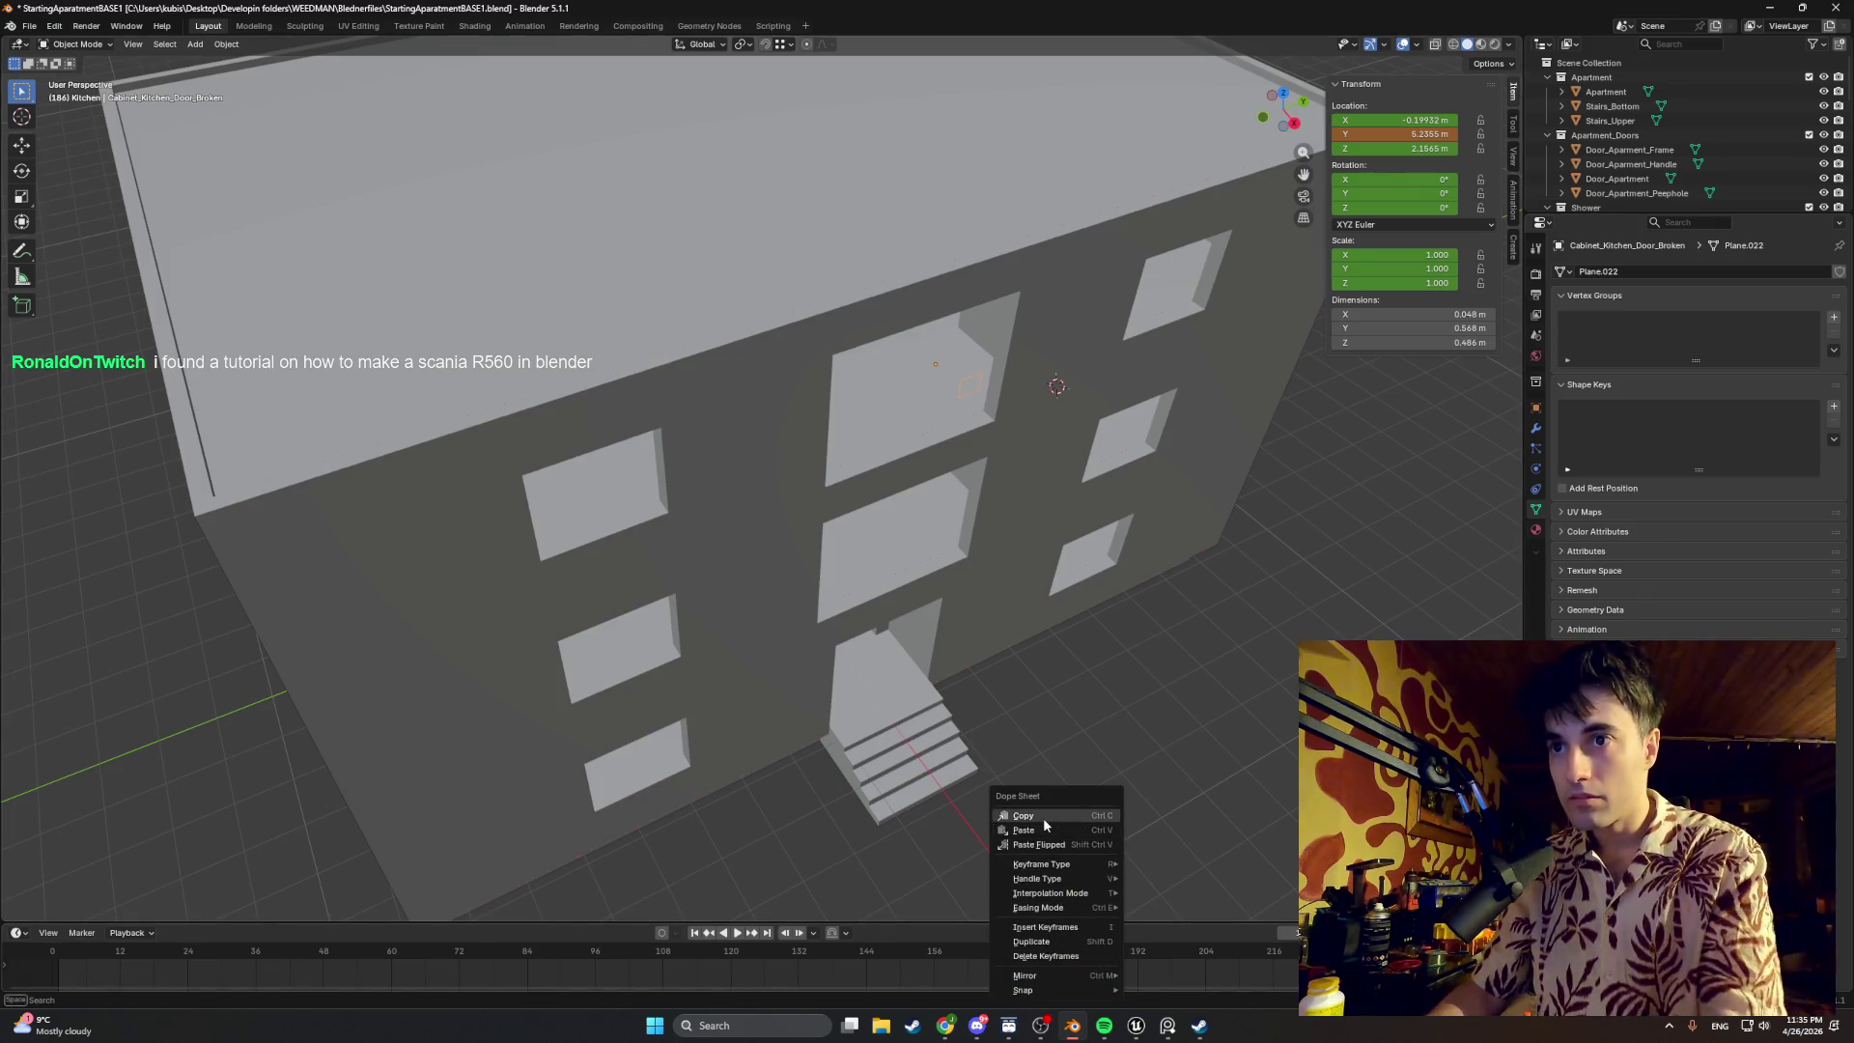
left_click(1176, 963)
right_click(1109, 966)
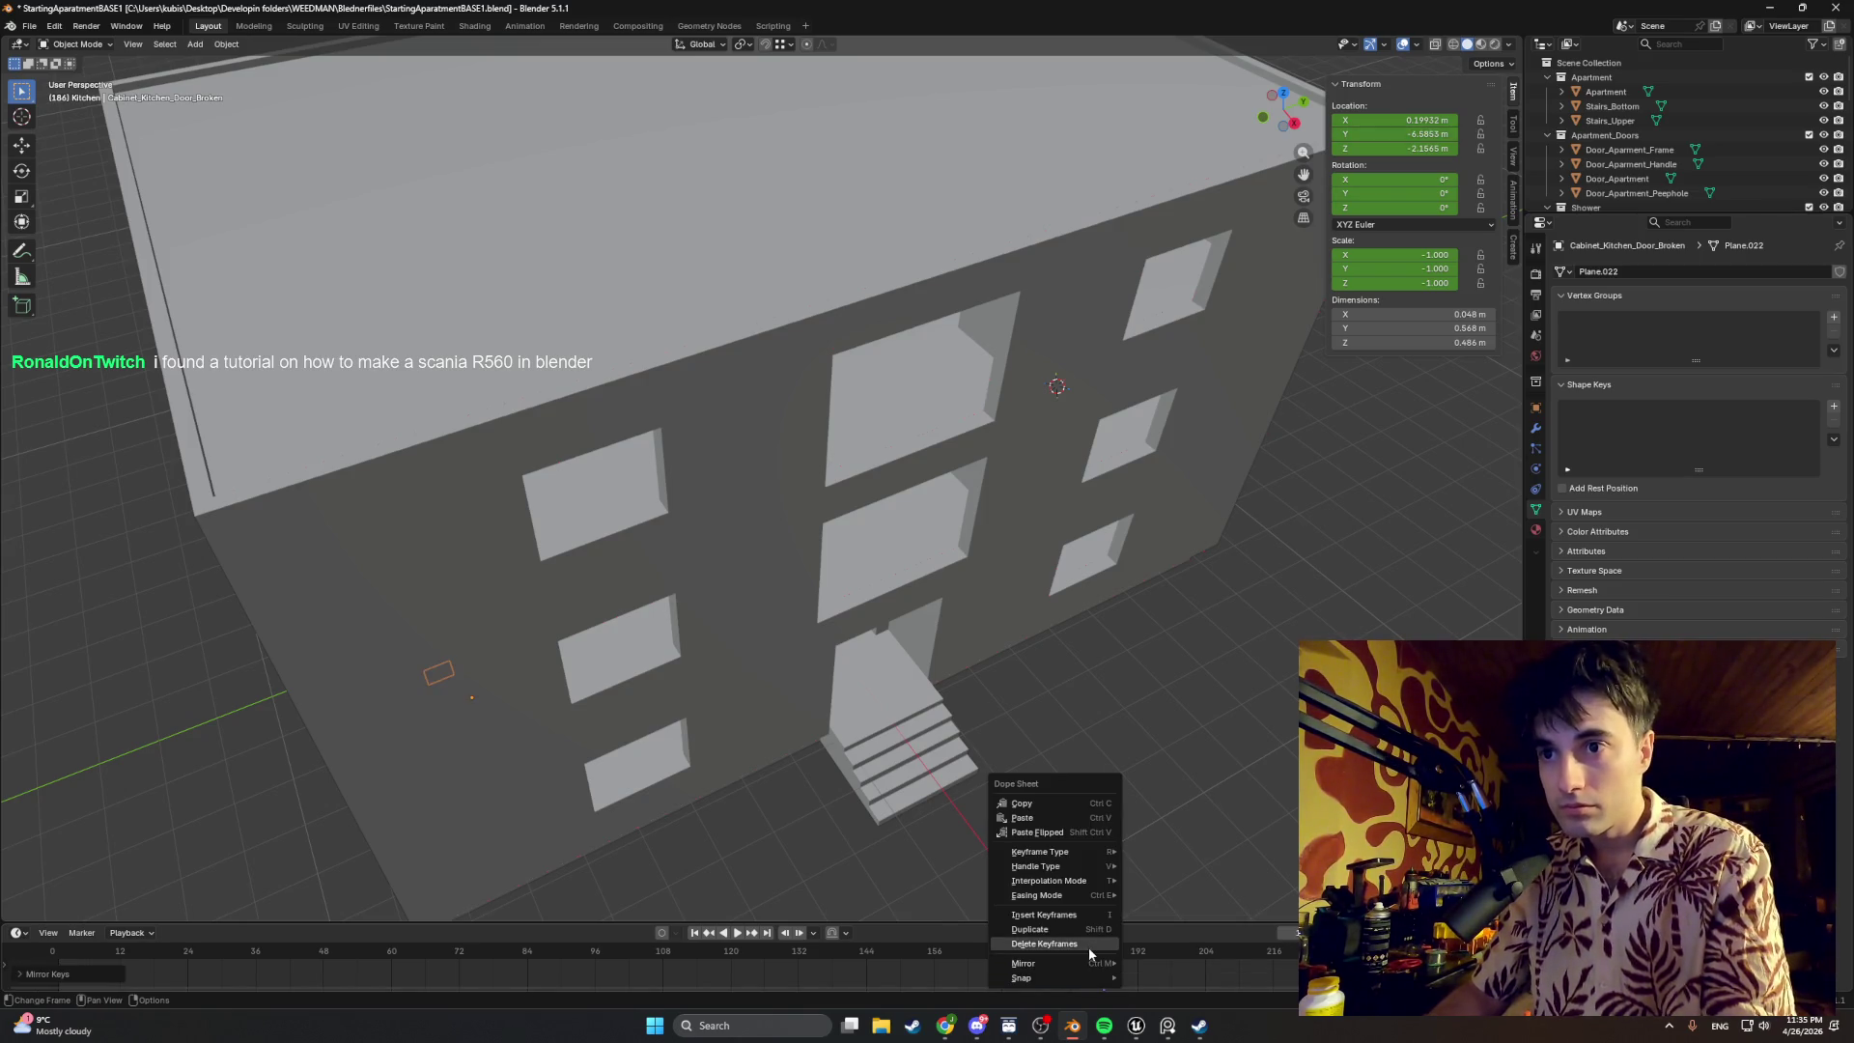
left_click(1087, 948)
key("KP_1")
scroll(1015, 653, "up", 5)
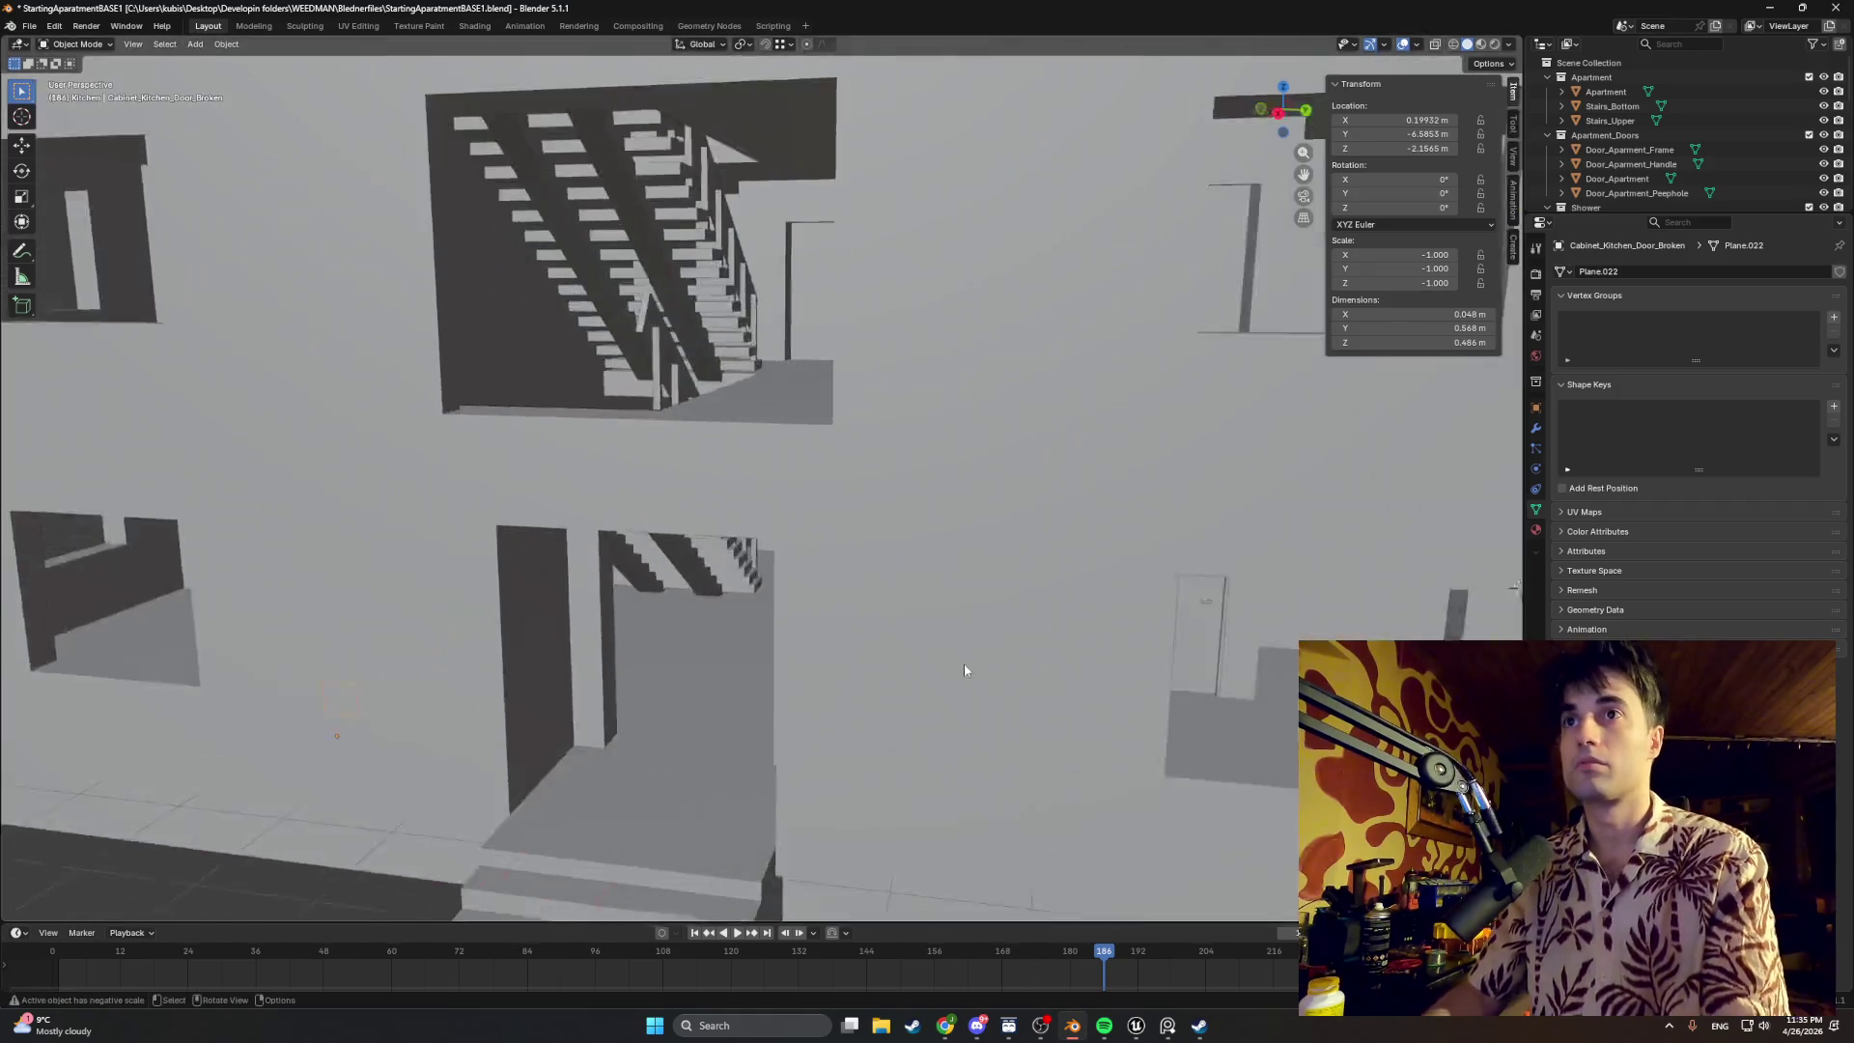
scroll(964, 669, "up", 3)
scroll(952, 505, "up", 3)
scroll(972, 570, "up", 3)
scroll(759, 737, "up", 3)
Step: Orbit to the kitchen wall and unhide the fridge, its doors, the counter and sink in the Outliner
mouse_move(776, 372)
middle_mouse_down()
mouse_move(836, 521)
mouse_move(803, 446)
mouse_move(679, 729)
middle_mouse_up()
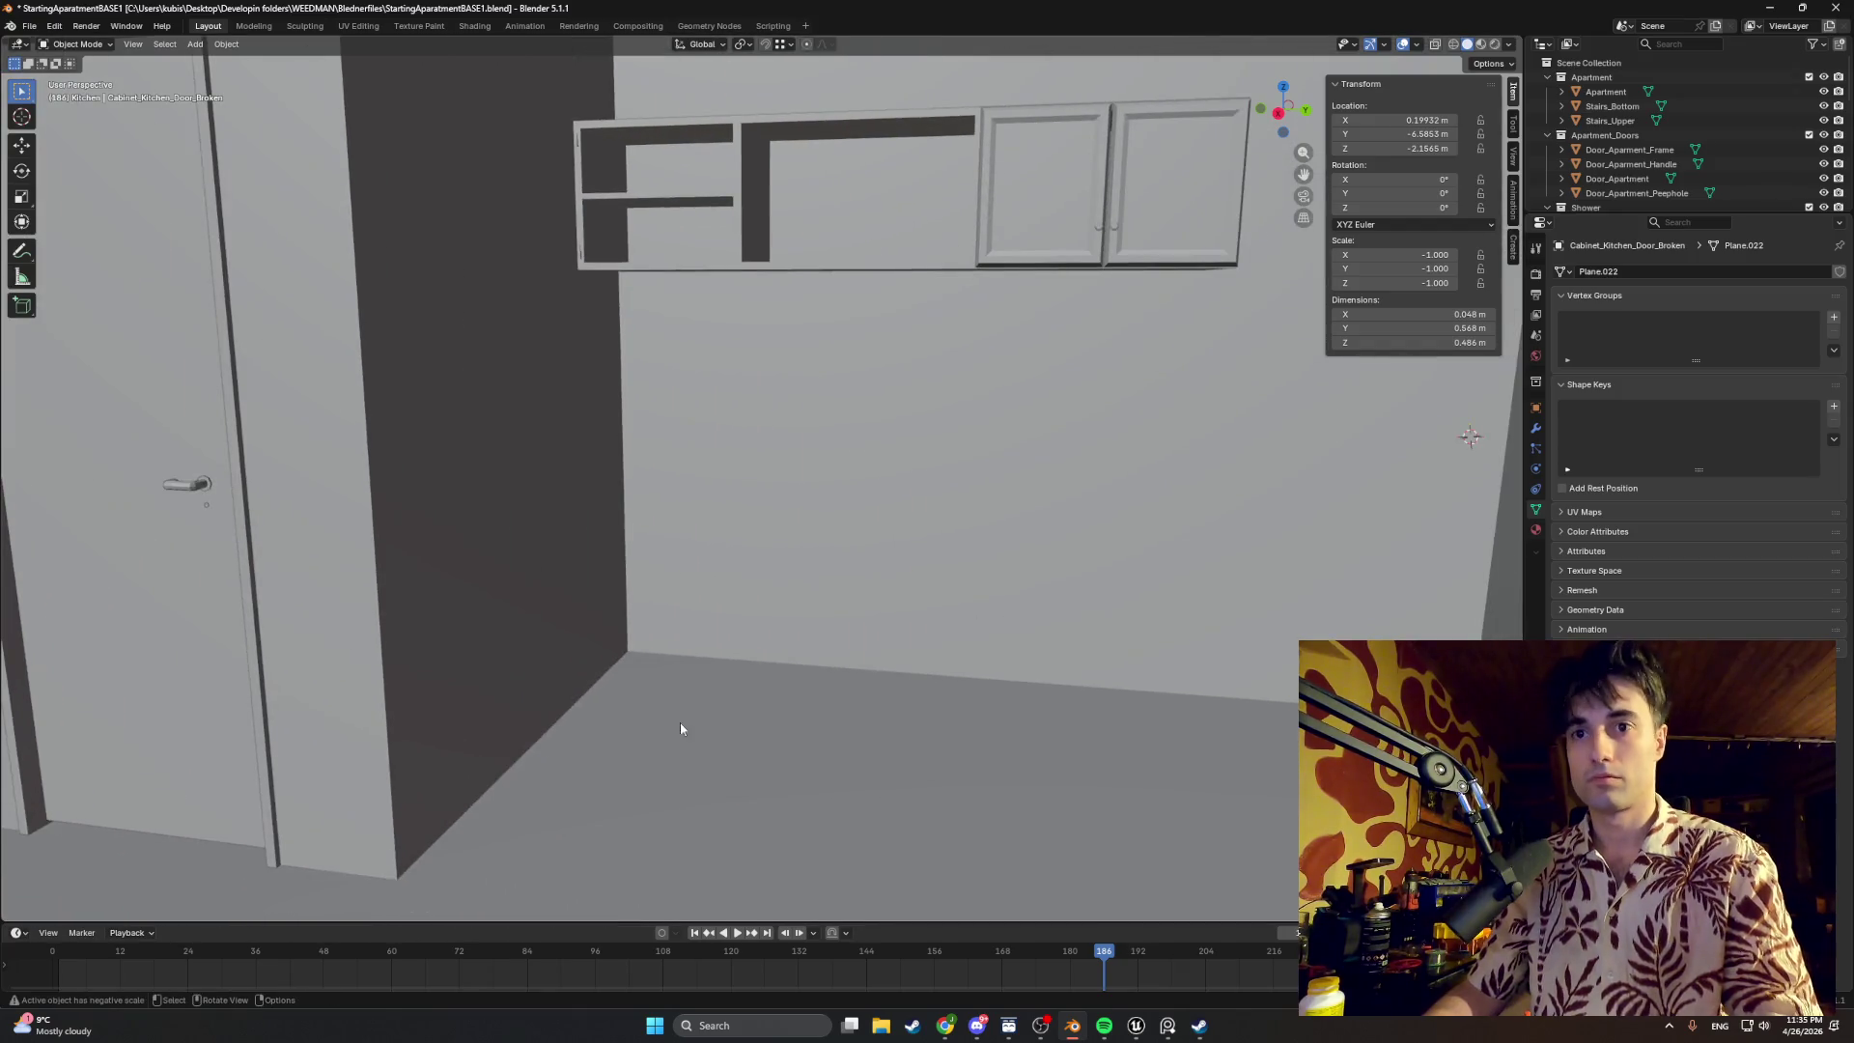
mouse_move(610, 671)
middle_mouse_down()
mouse_move(523, 670)
mouse_move(571, 660)
middle_mouse_up()
scroll(1805, 160, "down", 3)
scroll(1802, 144, "down", 3)
scroll(1801, 145, "down", 3)
scroll(1812, 147, "down", 2)
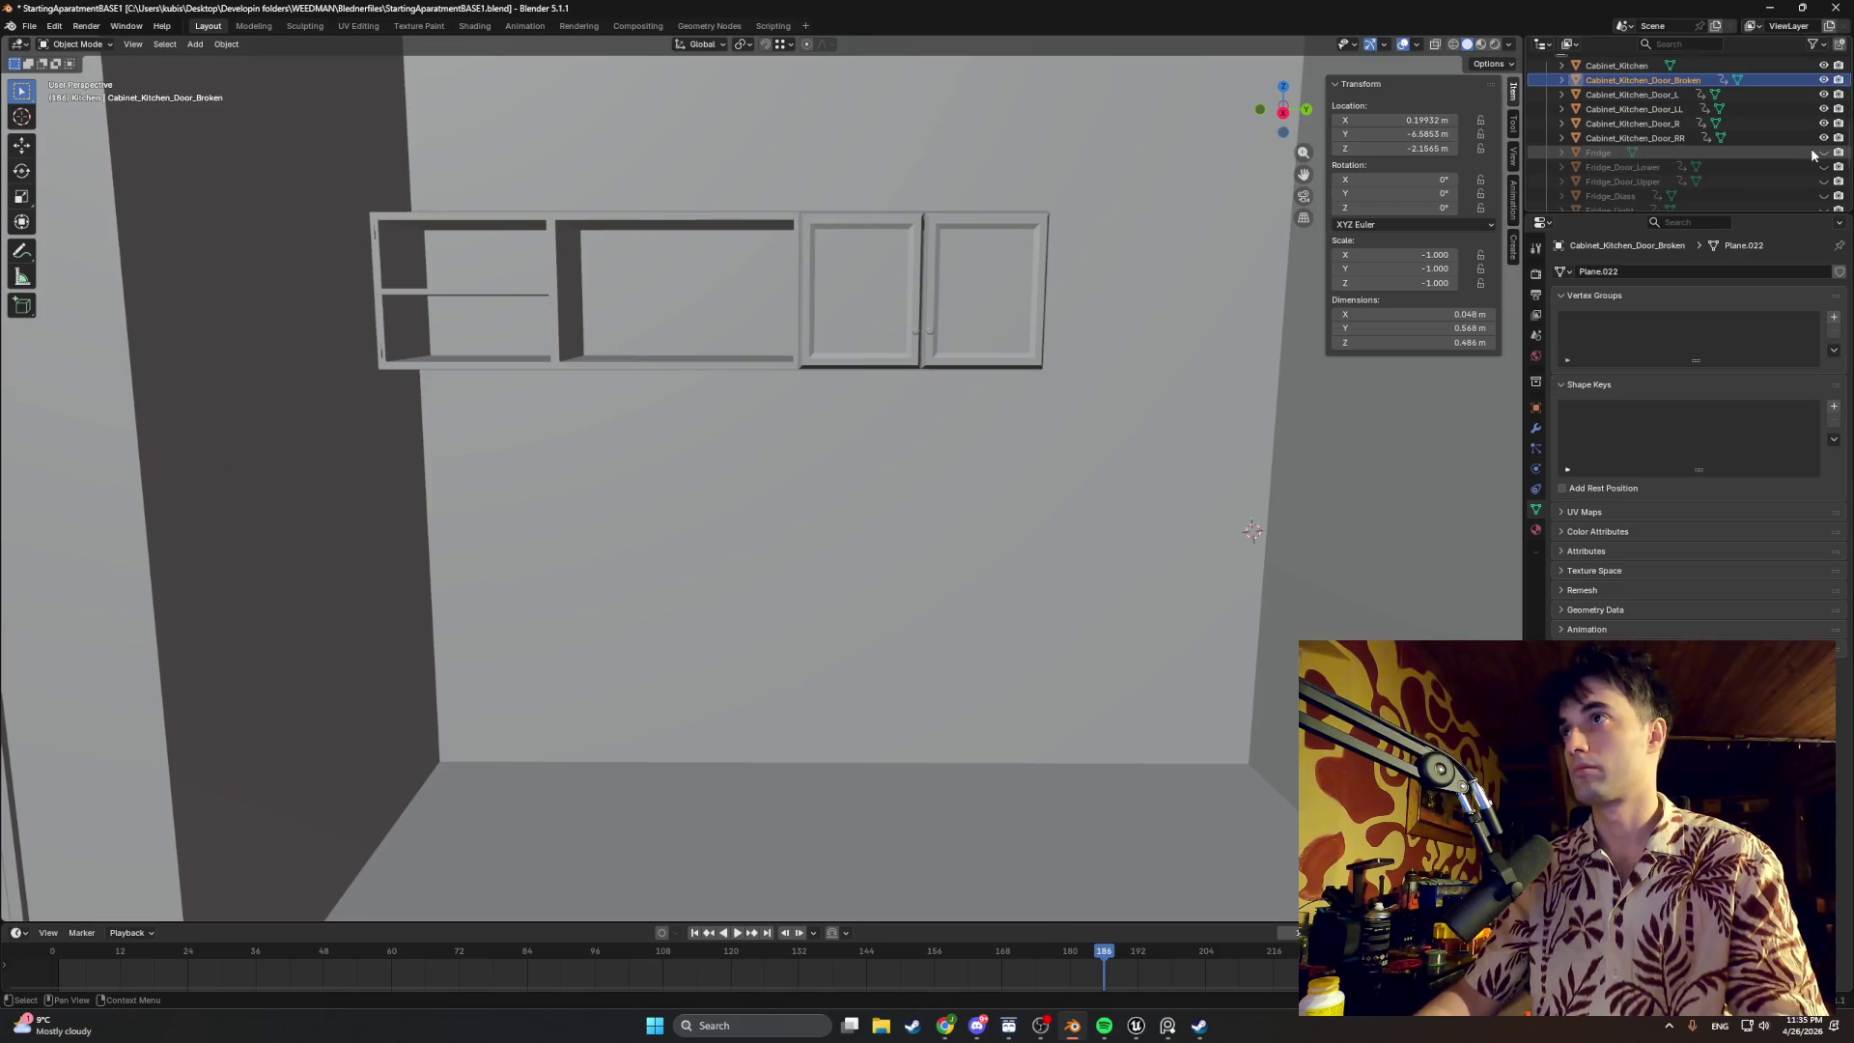
mouse_move(1823, 151)
left_mouse_down()
mouse_move(1829, 198)
mouse_move(1830, 110)
left_mouse_up()
scroll(1829, 174, "down", 2)
mouse_move(1074, 388)
middle_mouse_down()
mouse_move(1074, 409)
mouse_move(899, 362)
middle_mouse_up()
Step: Slide the two upper cabinet doors back into their openings along Y and delete their keyframes
left_click(880, 345)
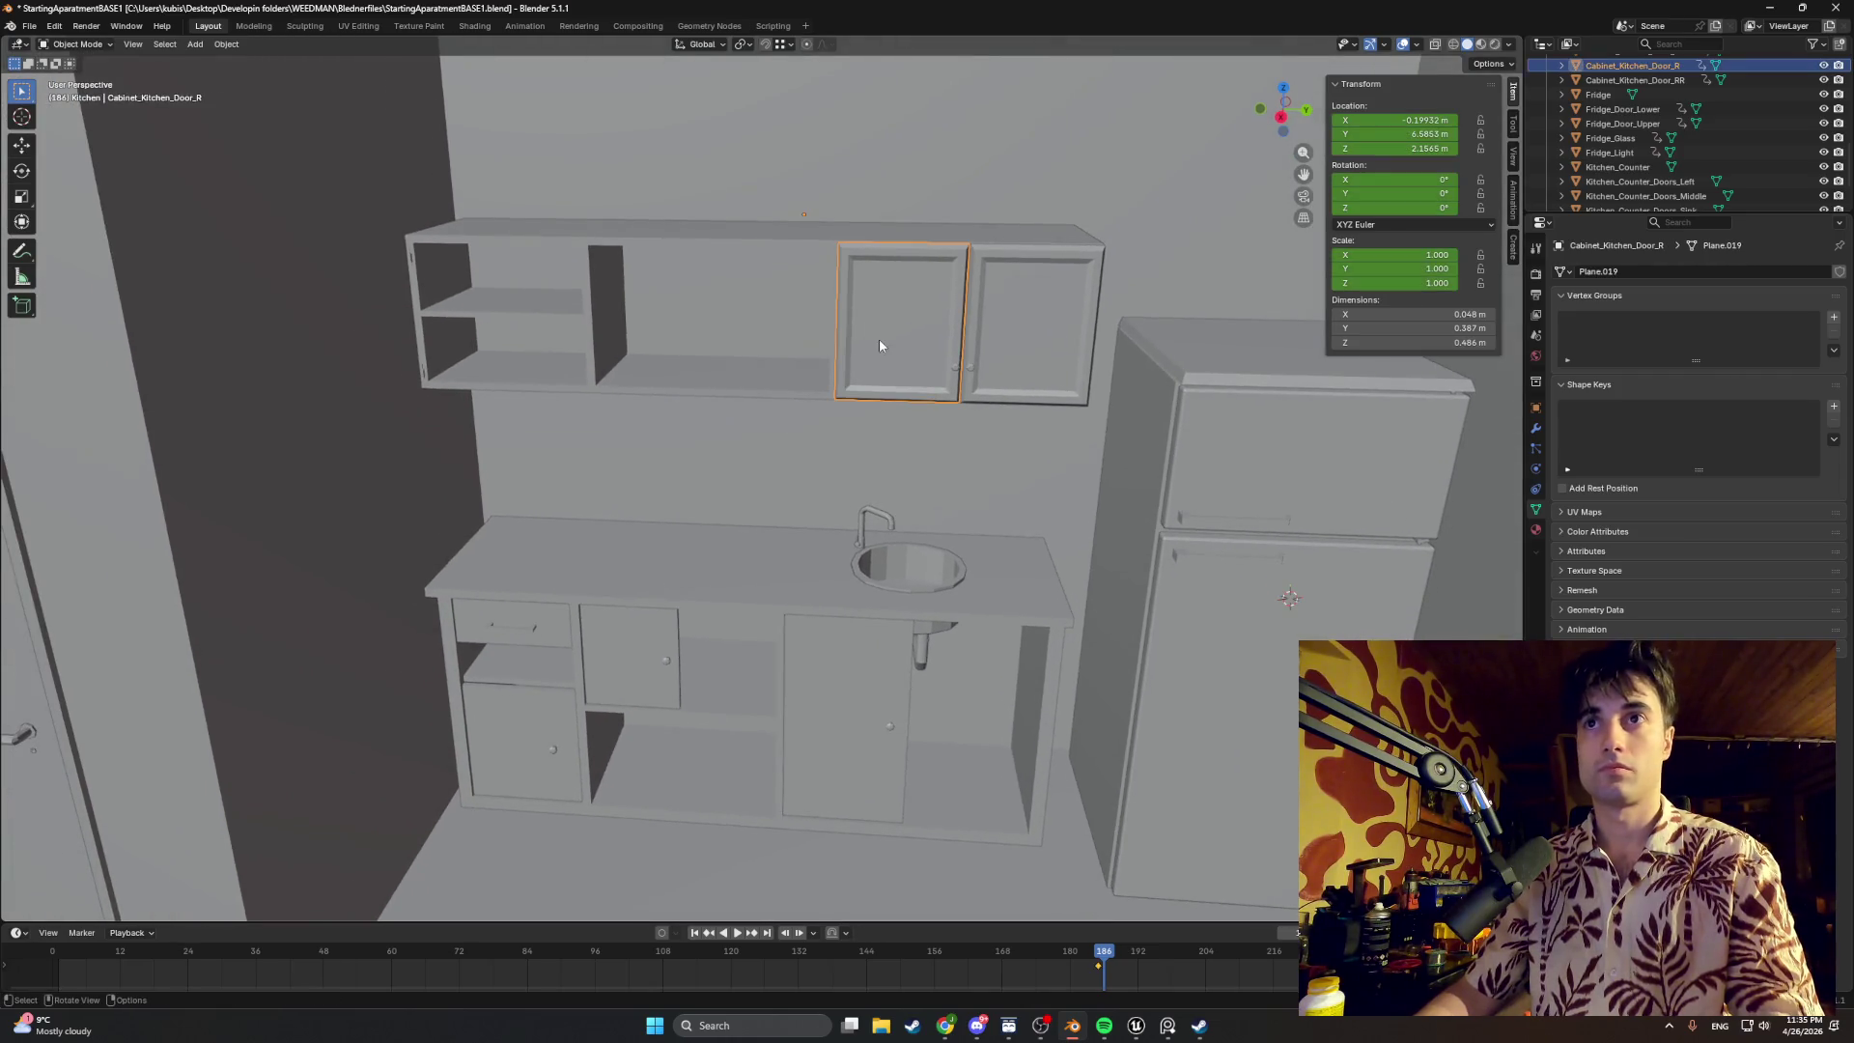
left_click(1011, 342, "shift")
scroll(1705, 125, "up", 2)
key("g")
key("y")
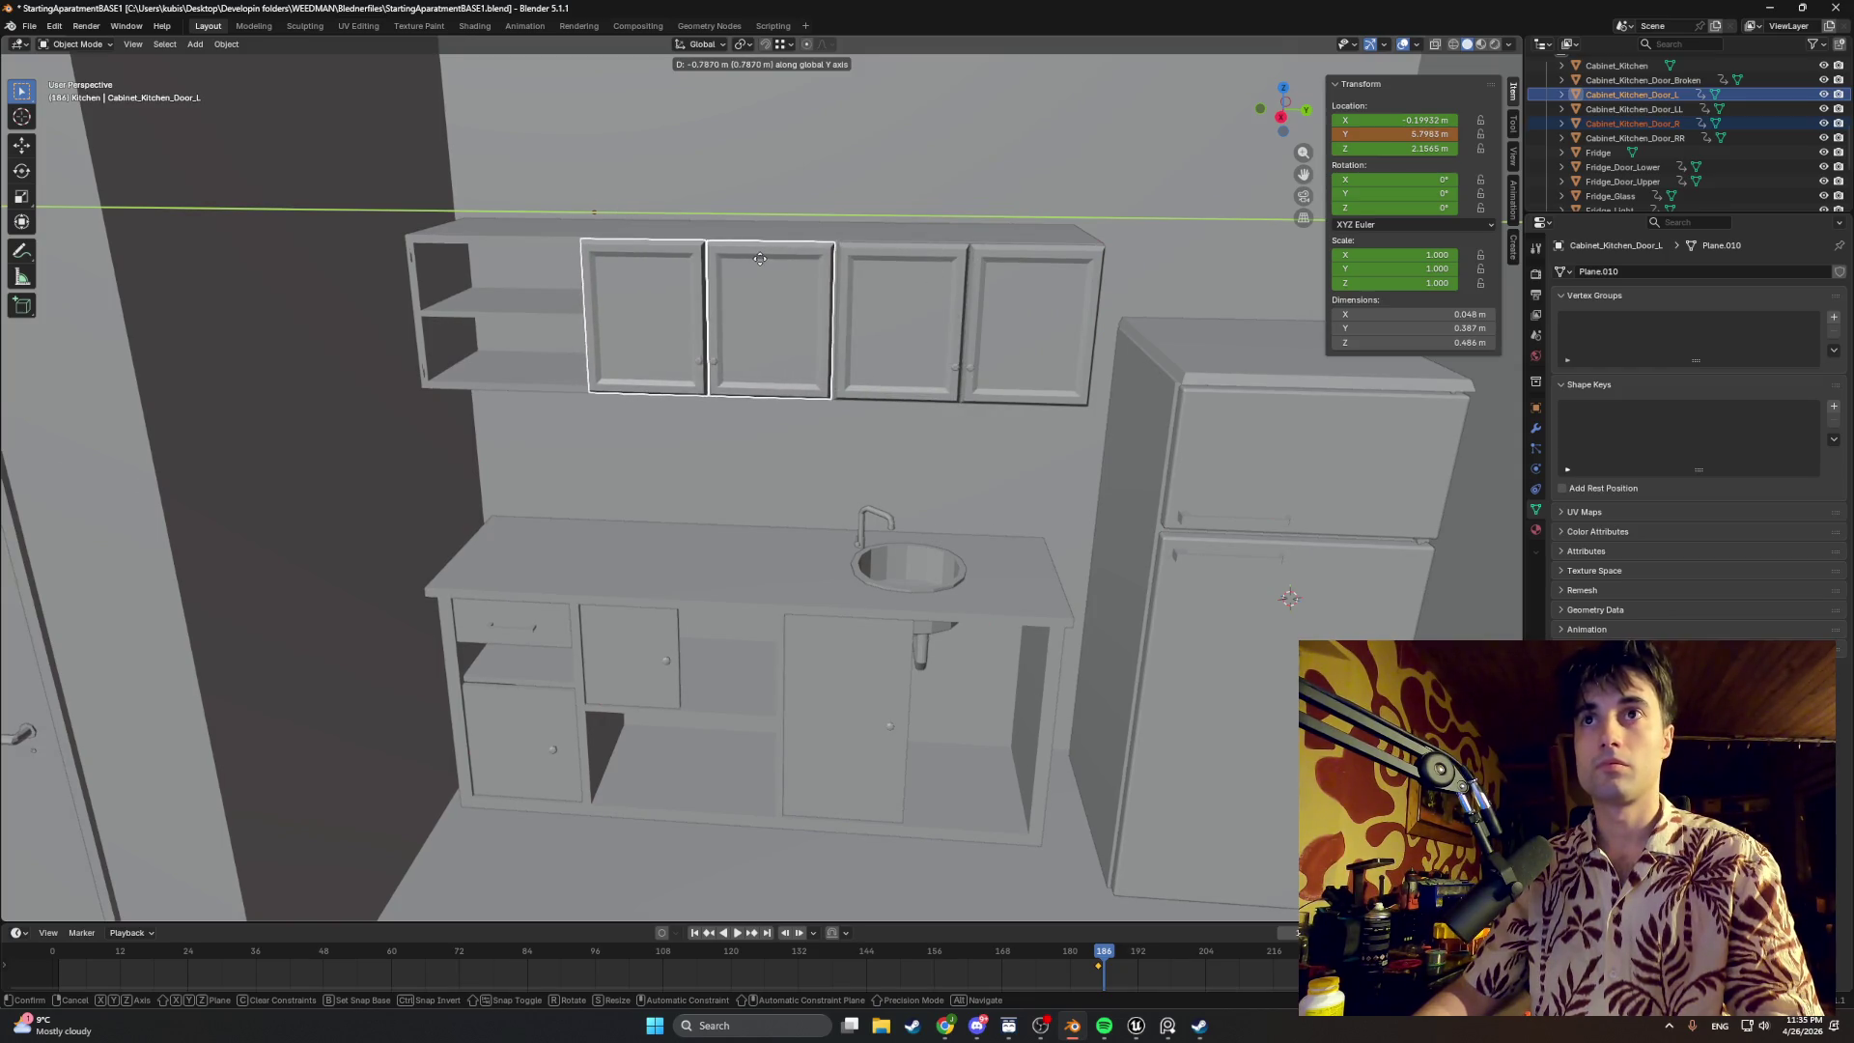
left_click(760, 259)
right_click(1063, 961)
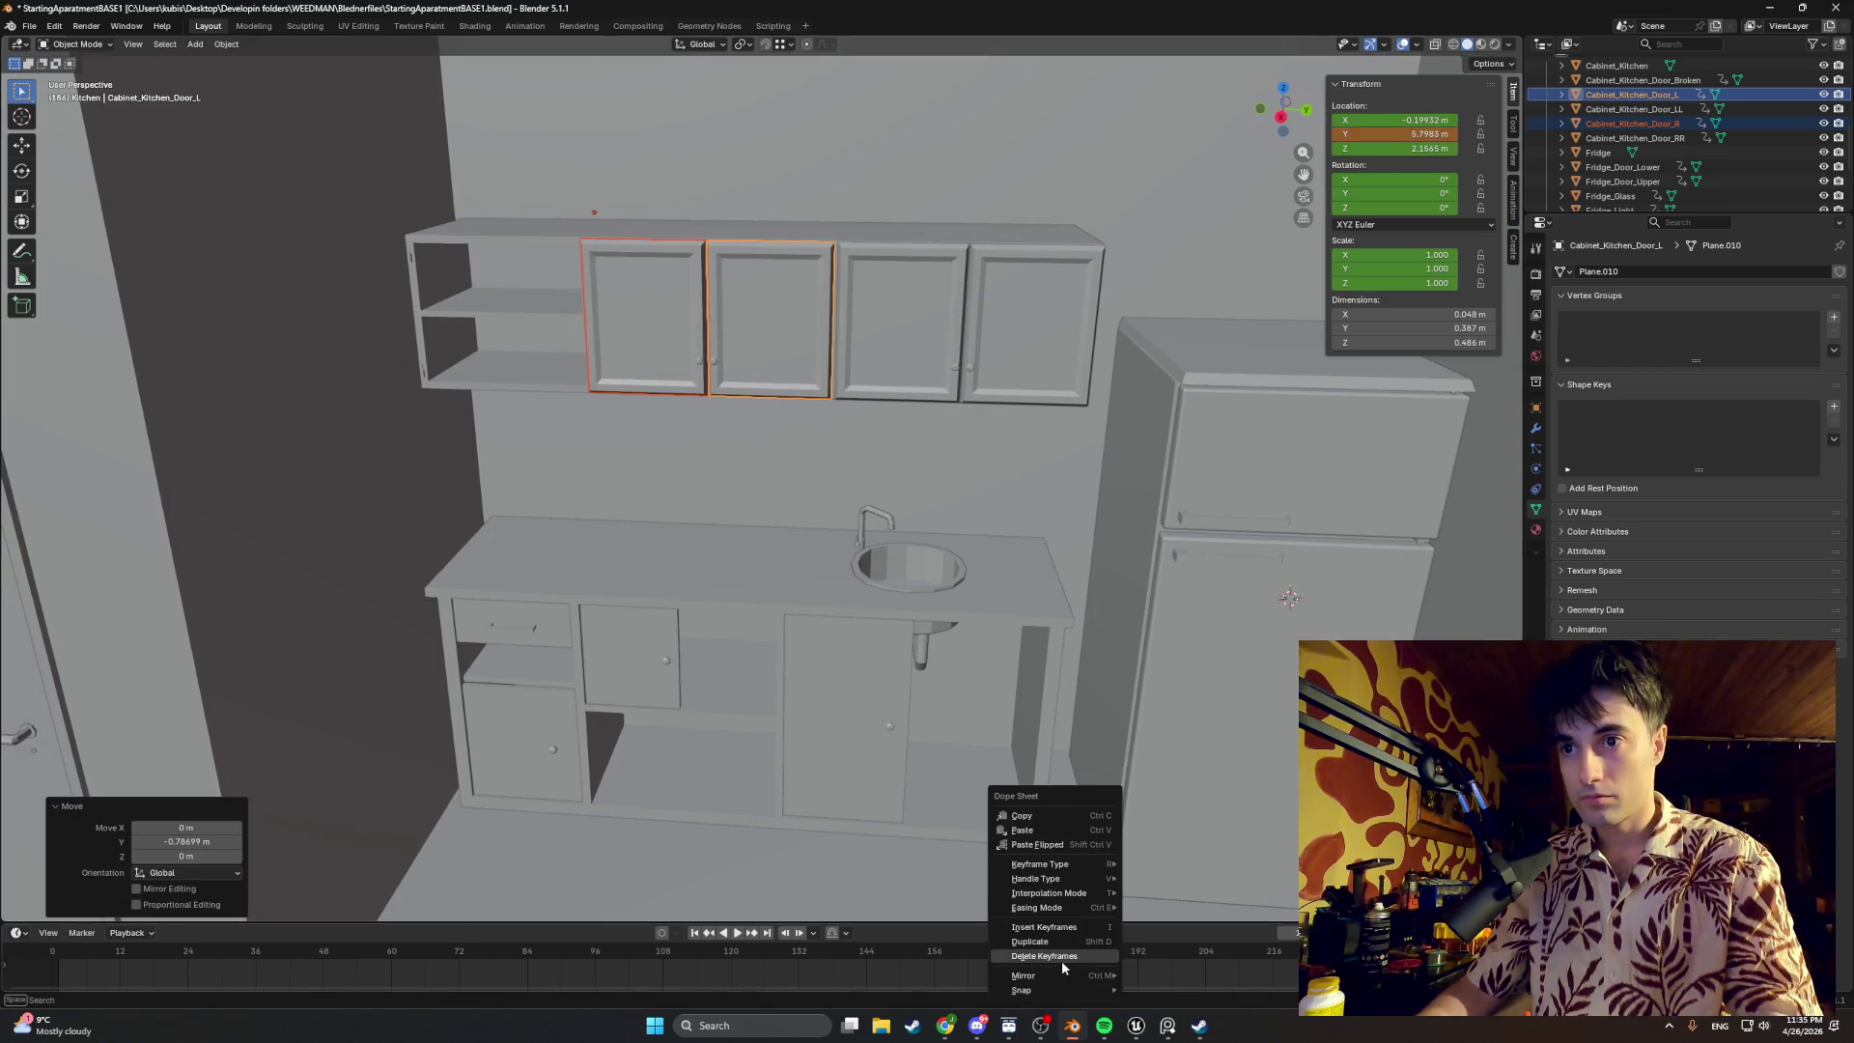
left_click(1063, 958)
Step: Delete the keyframes of the third and rightmost upper cabinet doors
left_click(907, 327)
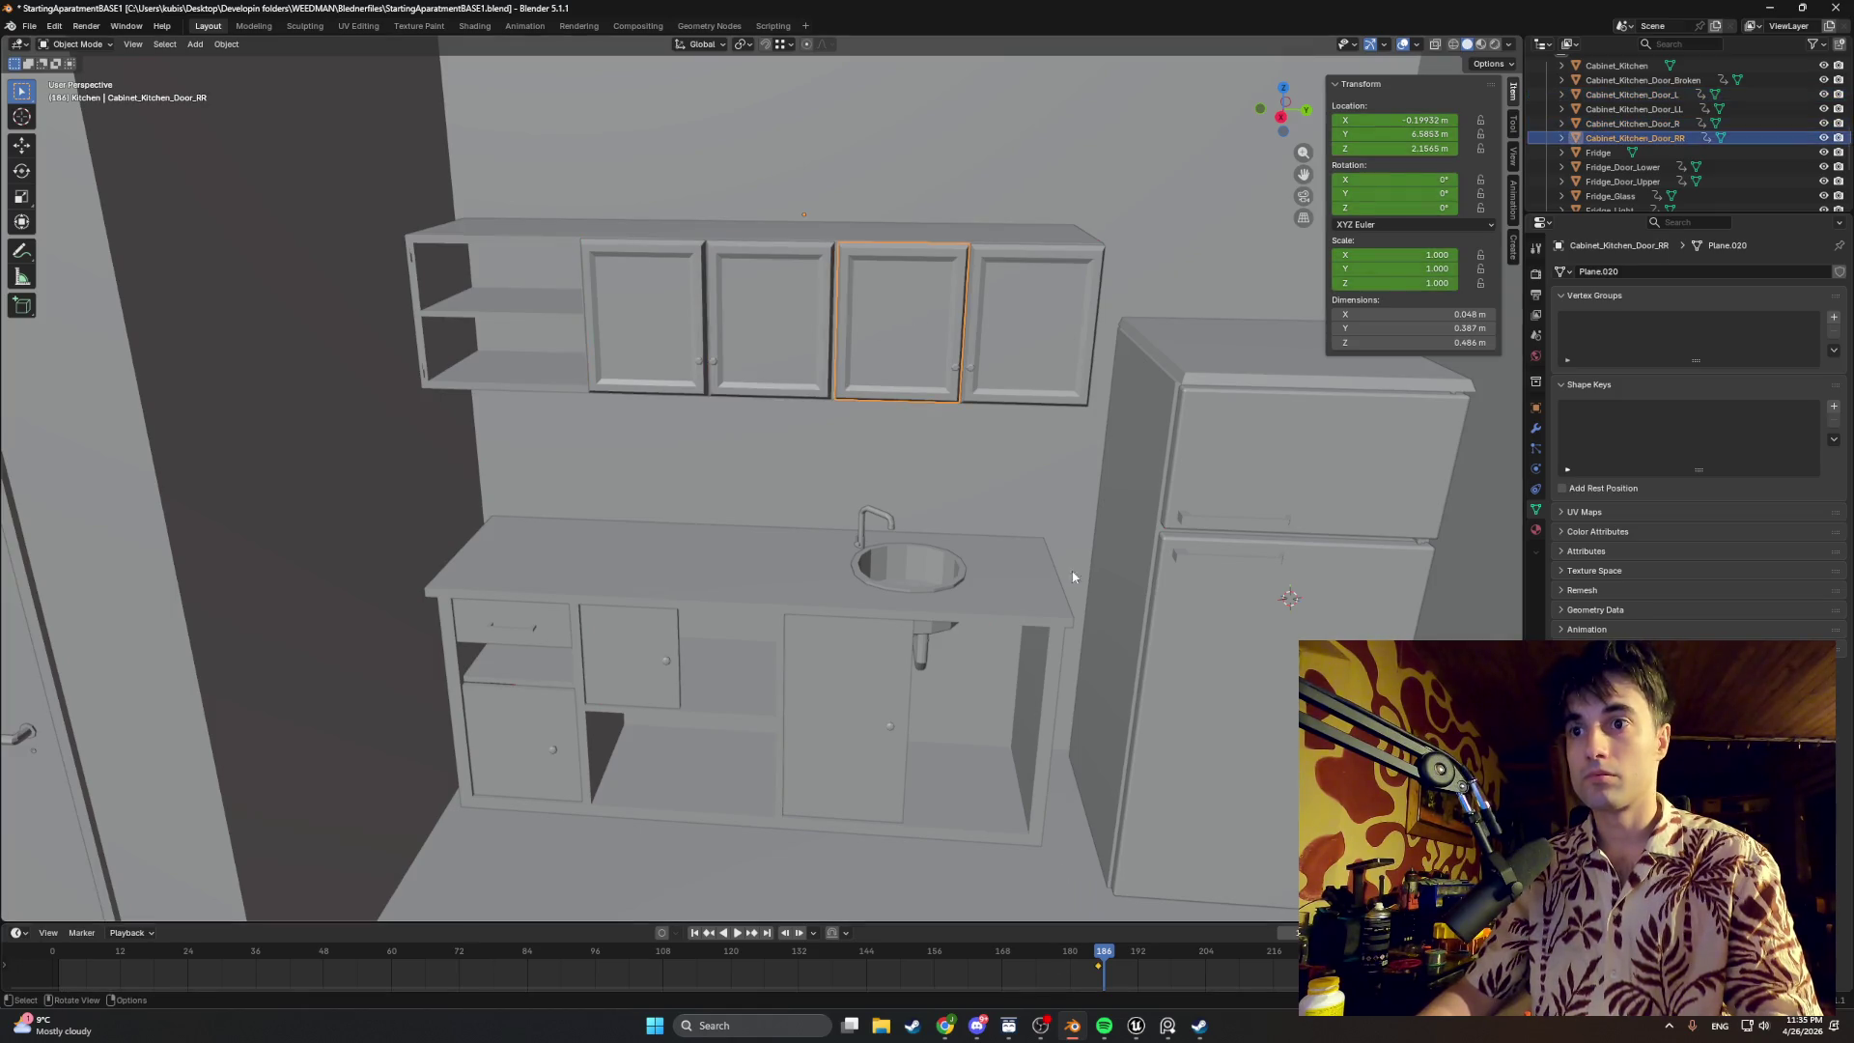
right_click(1099, 970)
left_click(1083, 958)
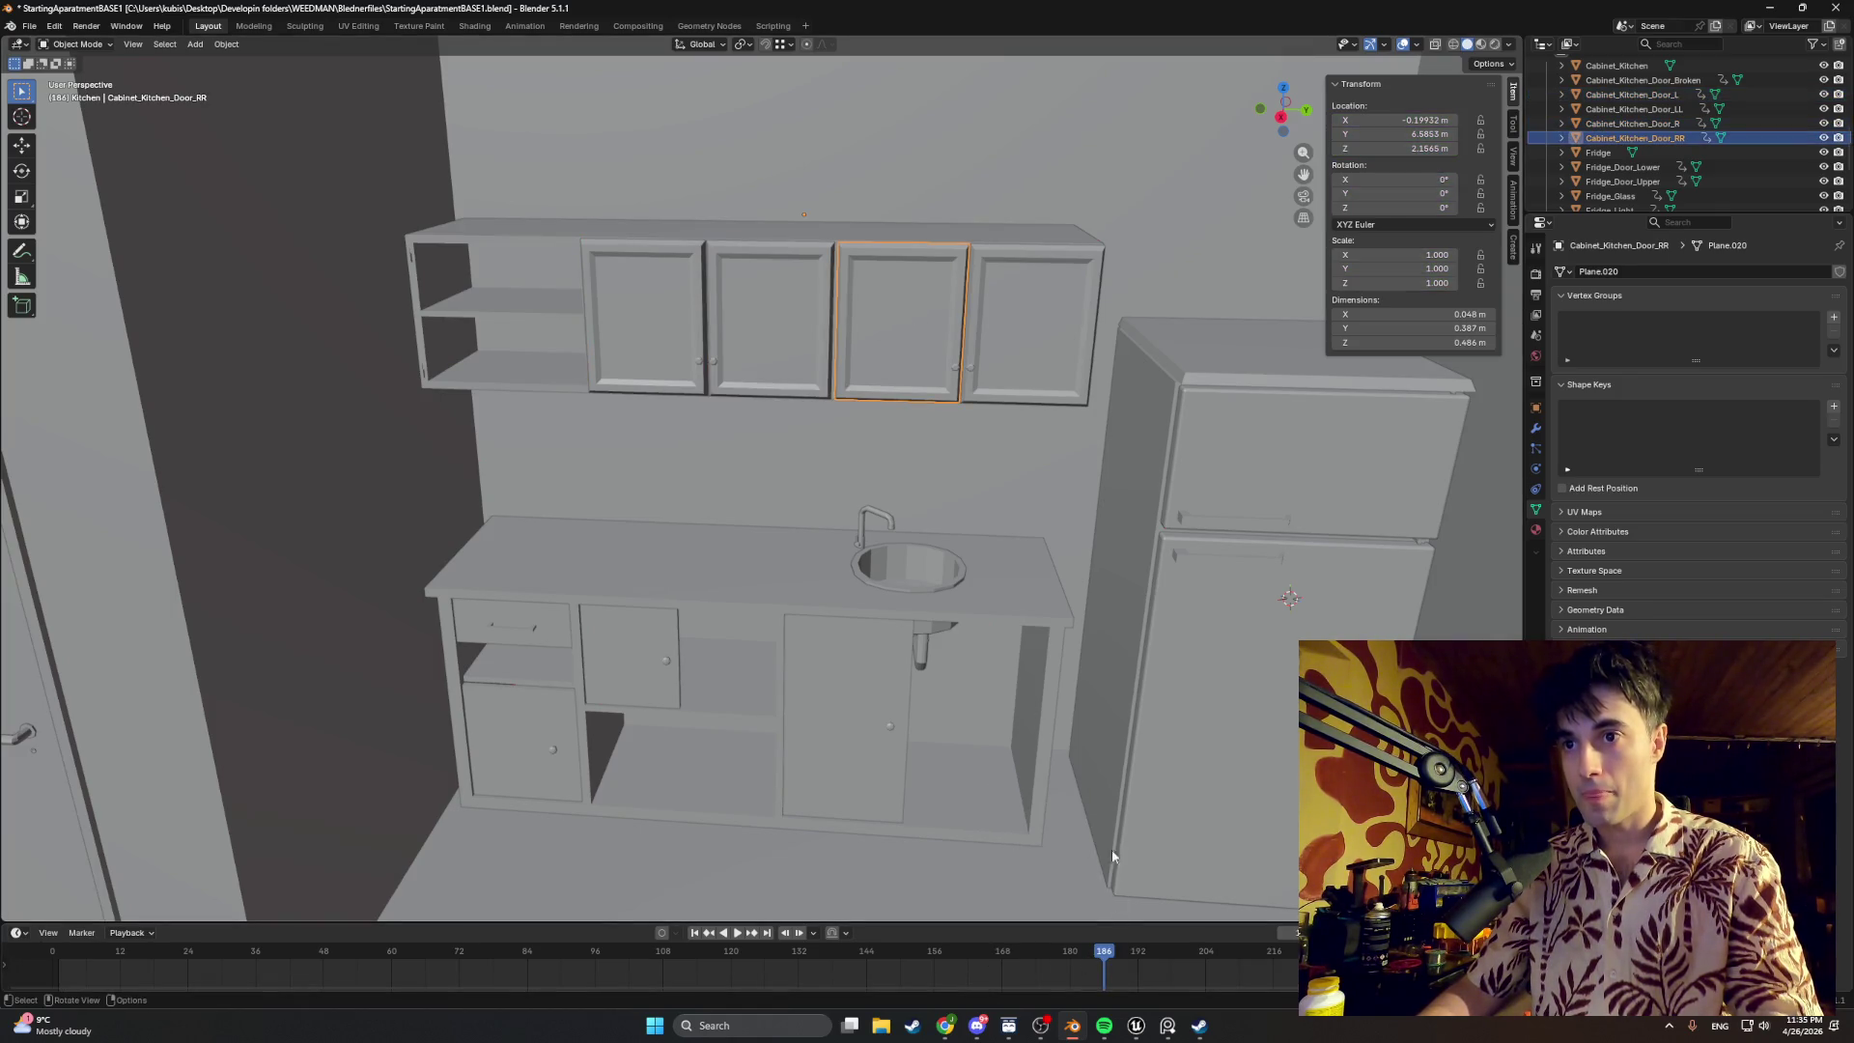
left_click(1015, 367)
right_click(1098, 971)
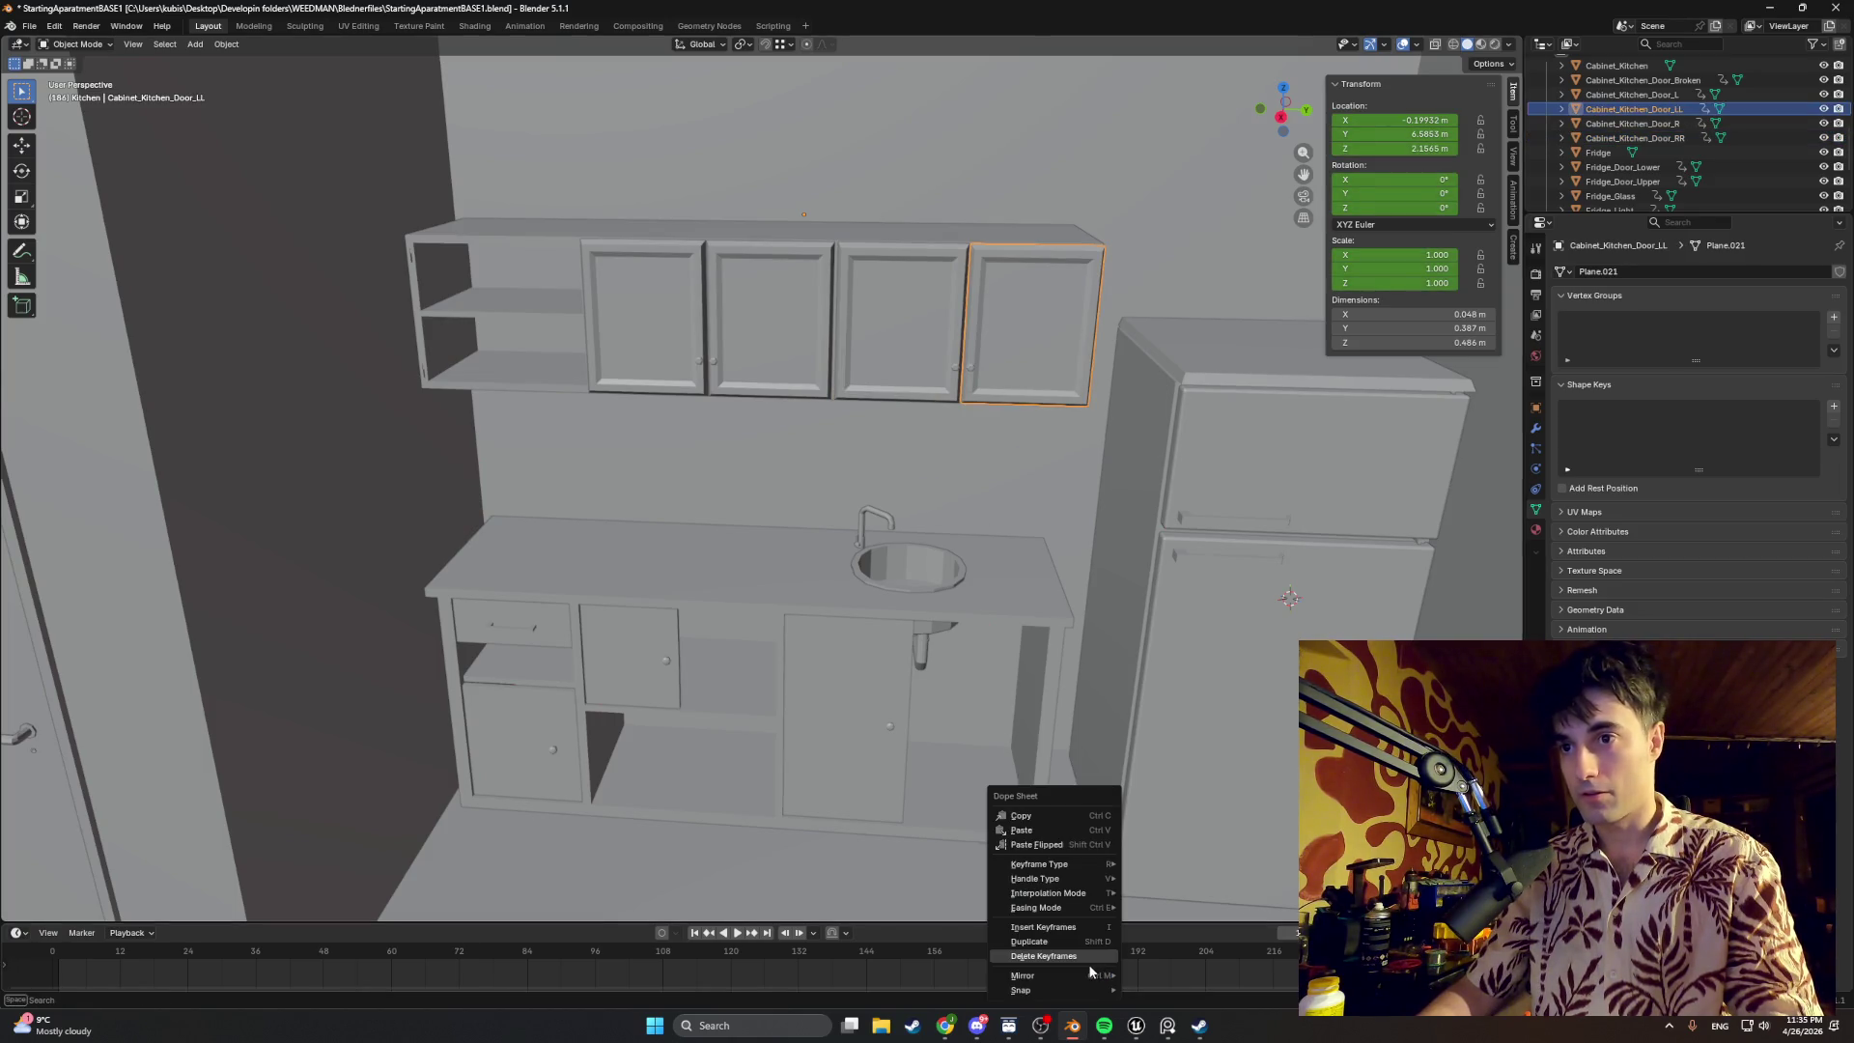
left_click(1086, 961)
Step: Check the two left upper doors, then reselect the broken cabinet door
left_click(796, 311)
left_click(695, 320)
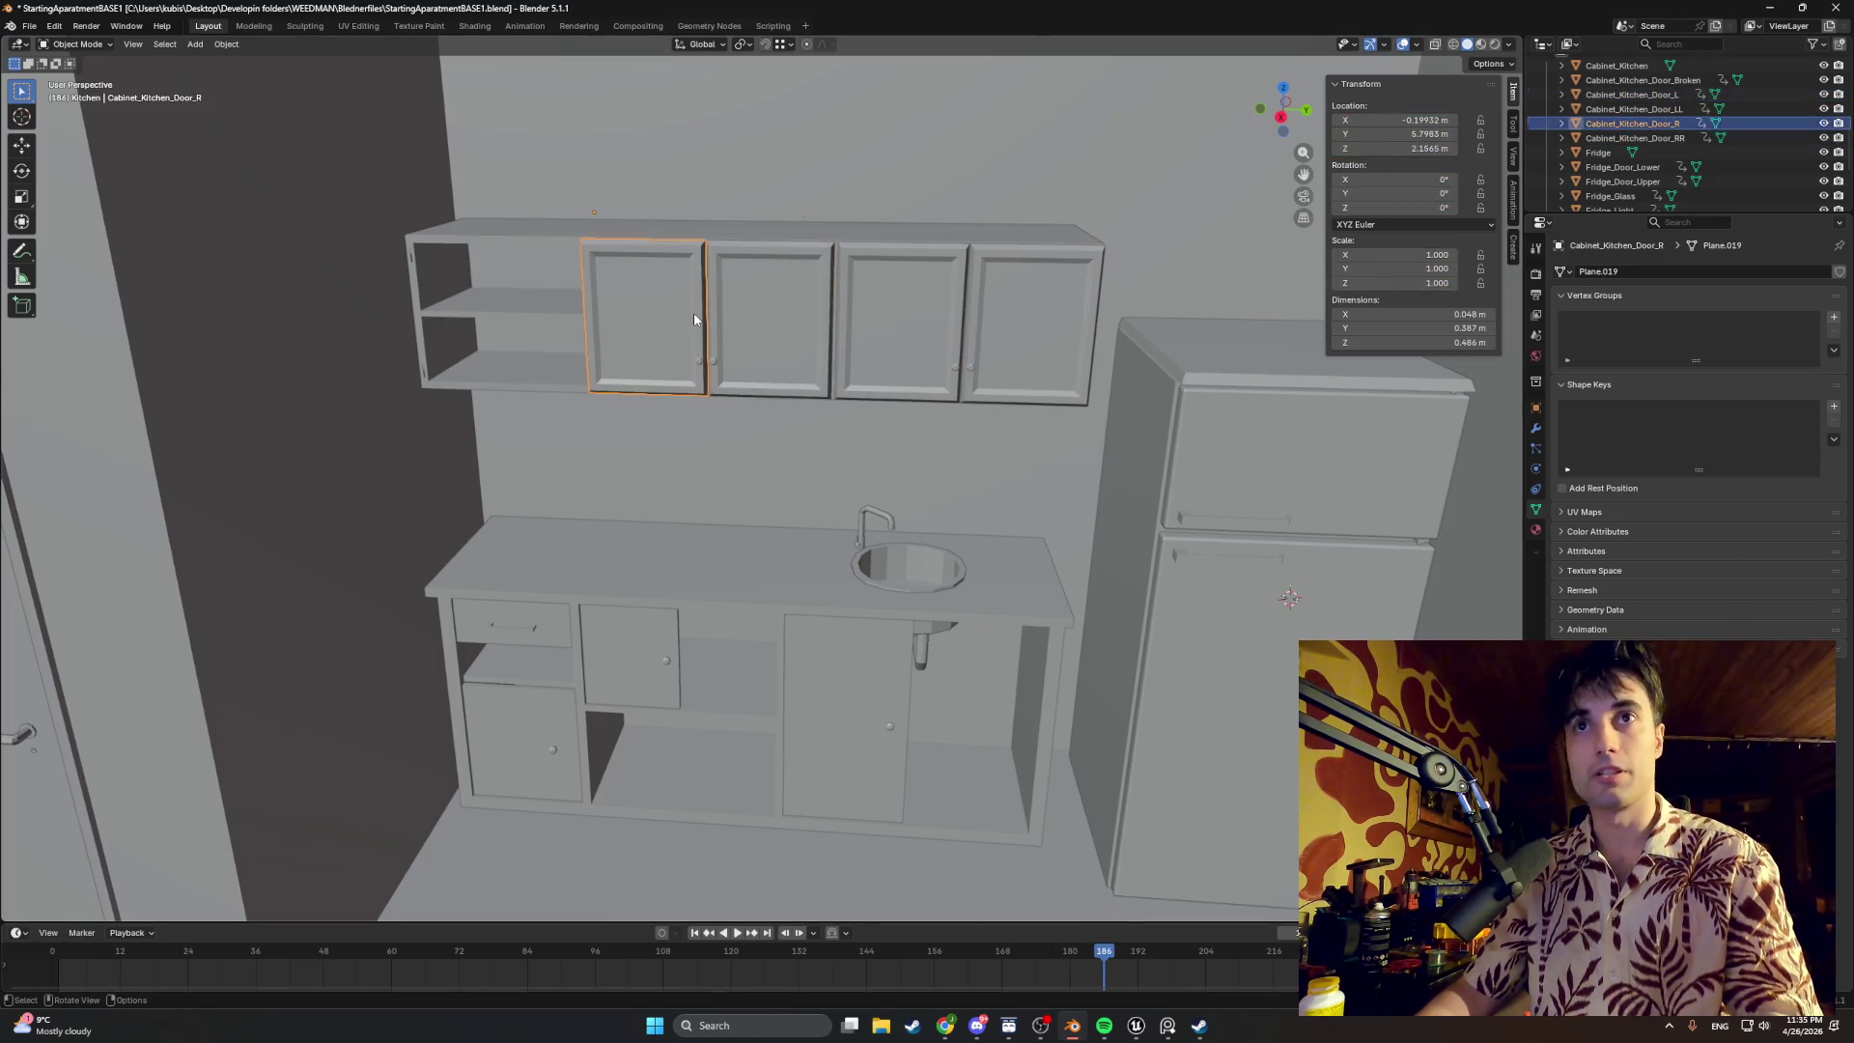
scroll(1651, 160, "up", 2)
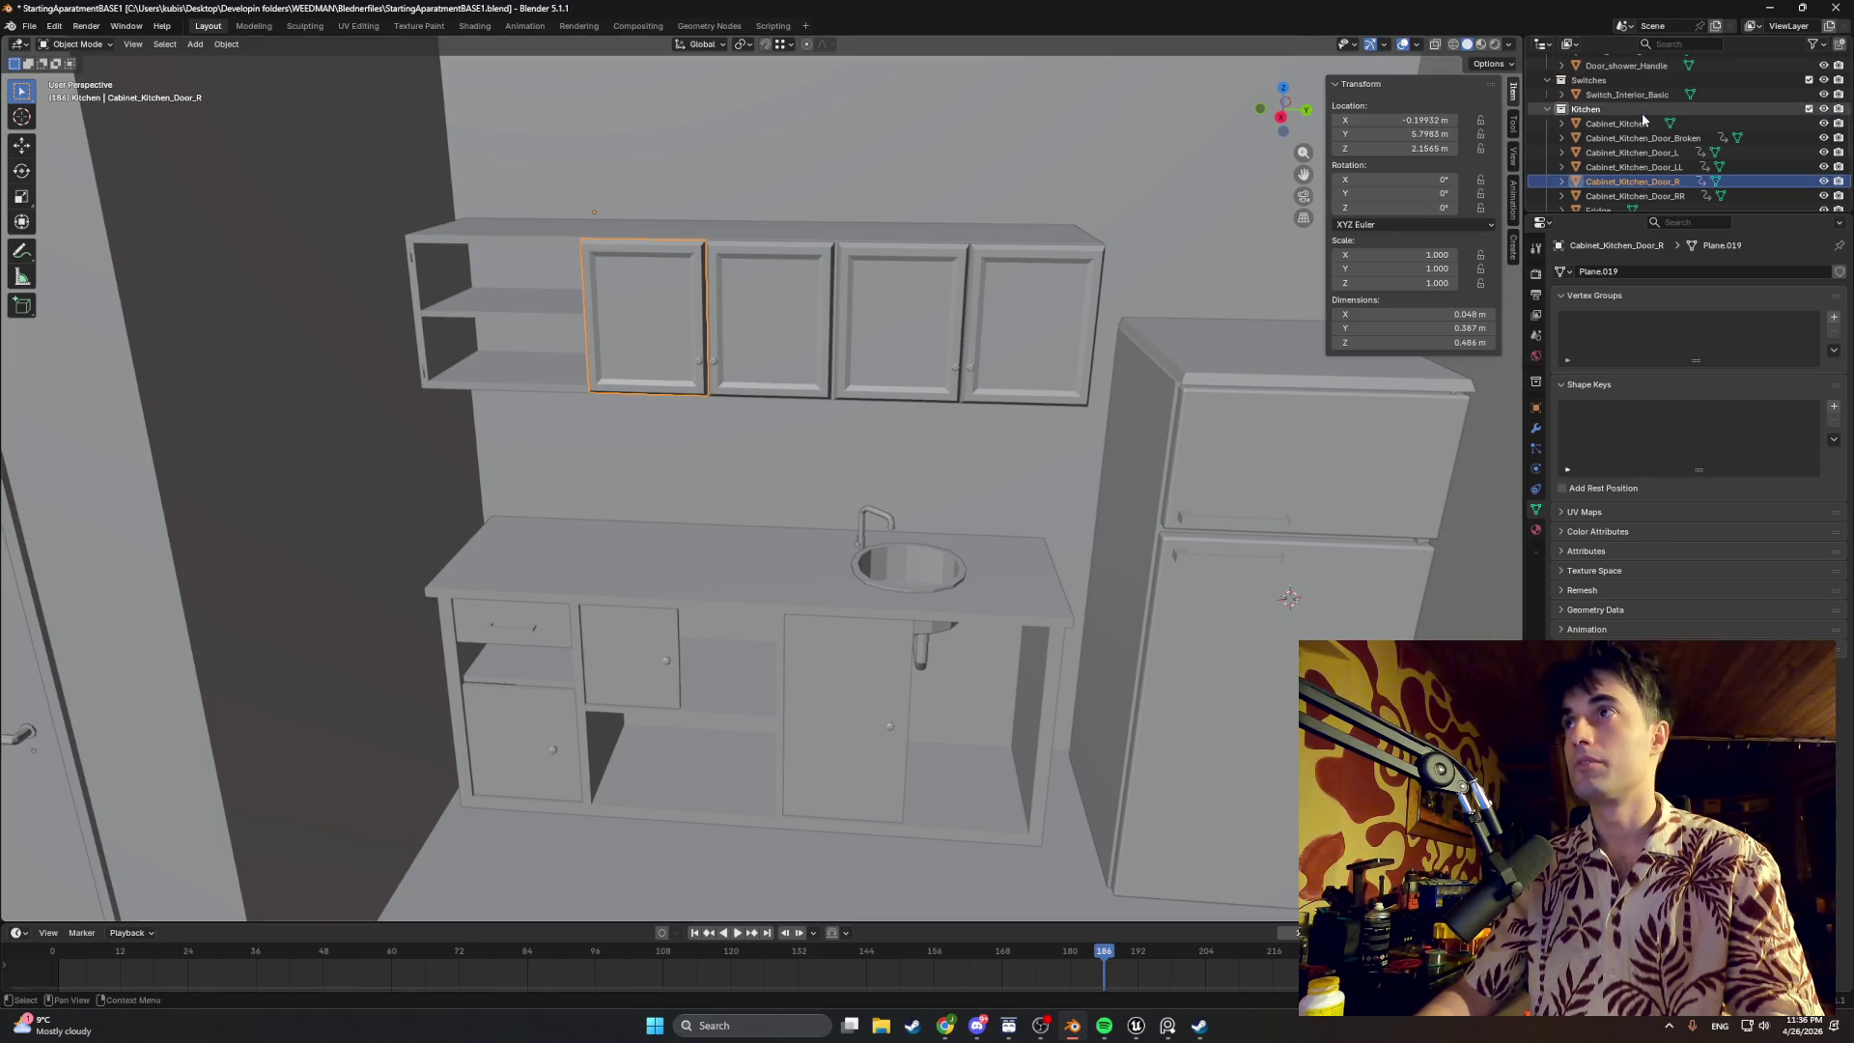
left_click(1637, 138)
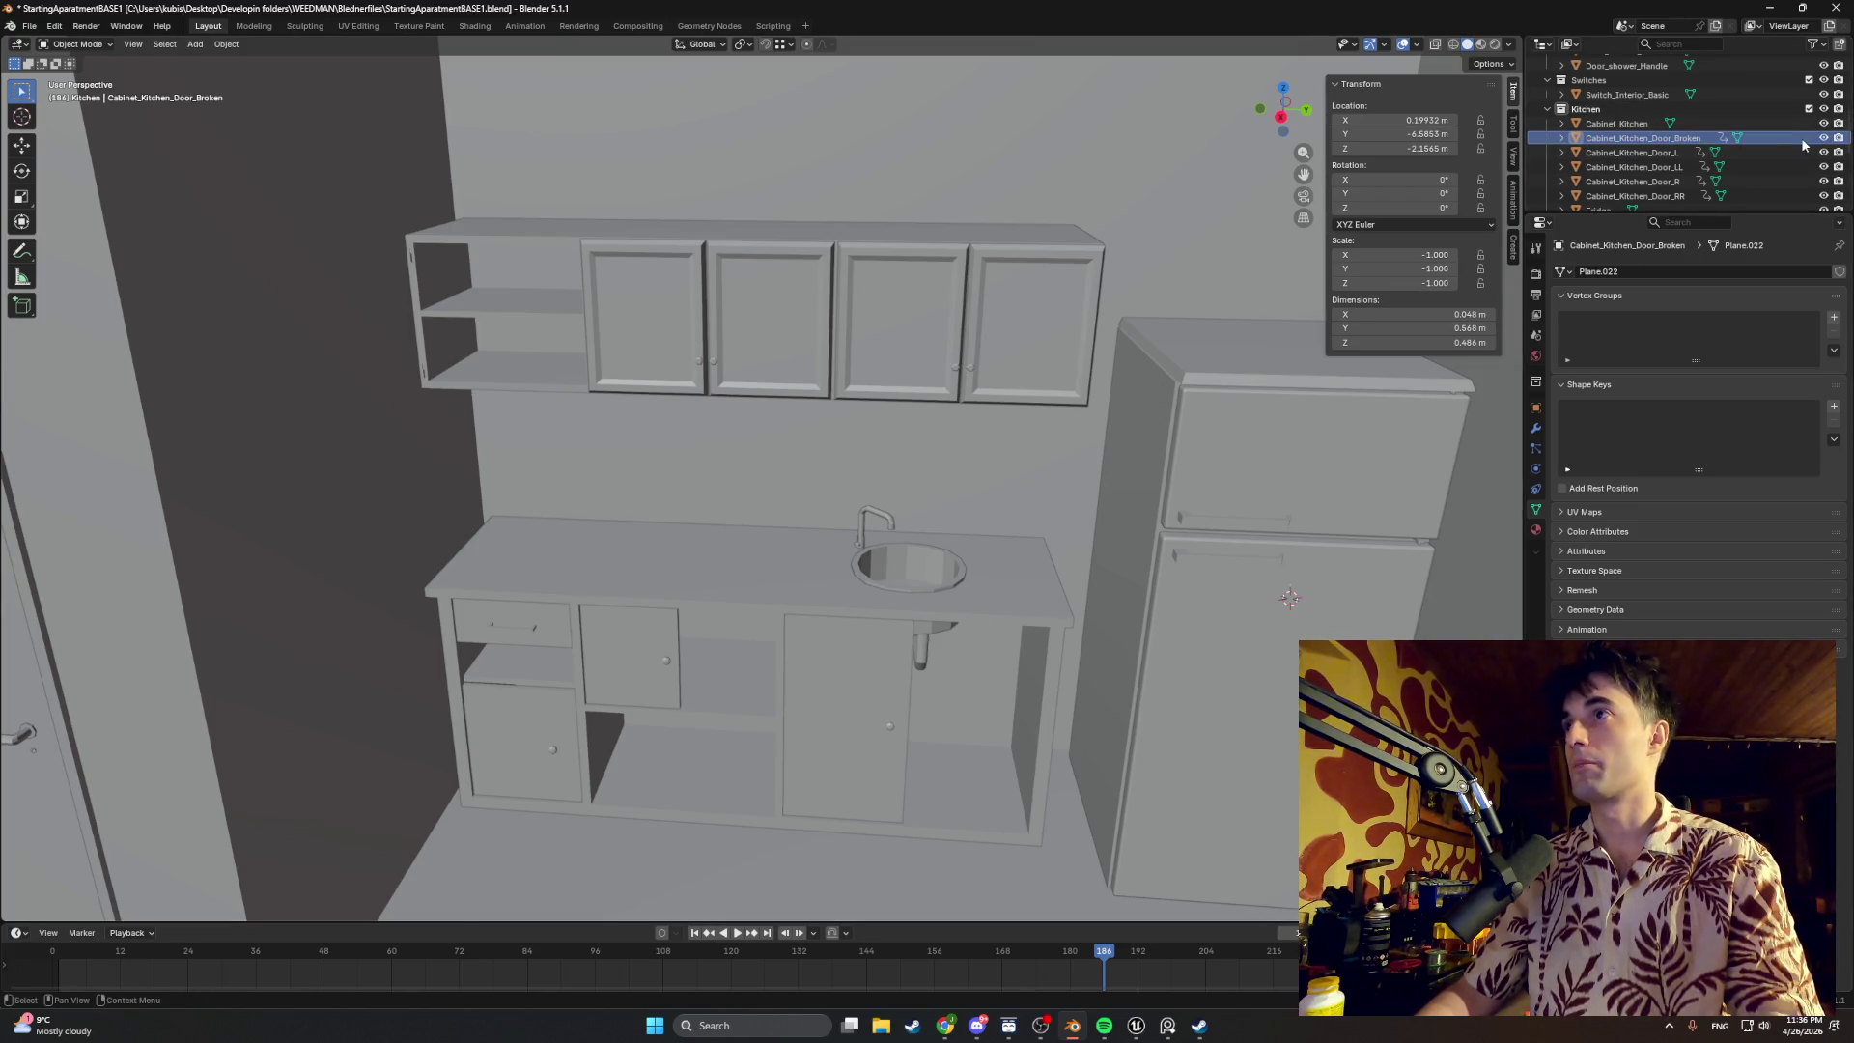
scroll(941, 525, "up", 5)
scroll(1010, 387, "down", 4)
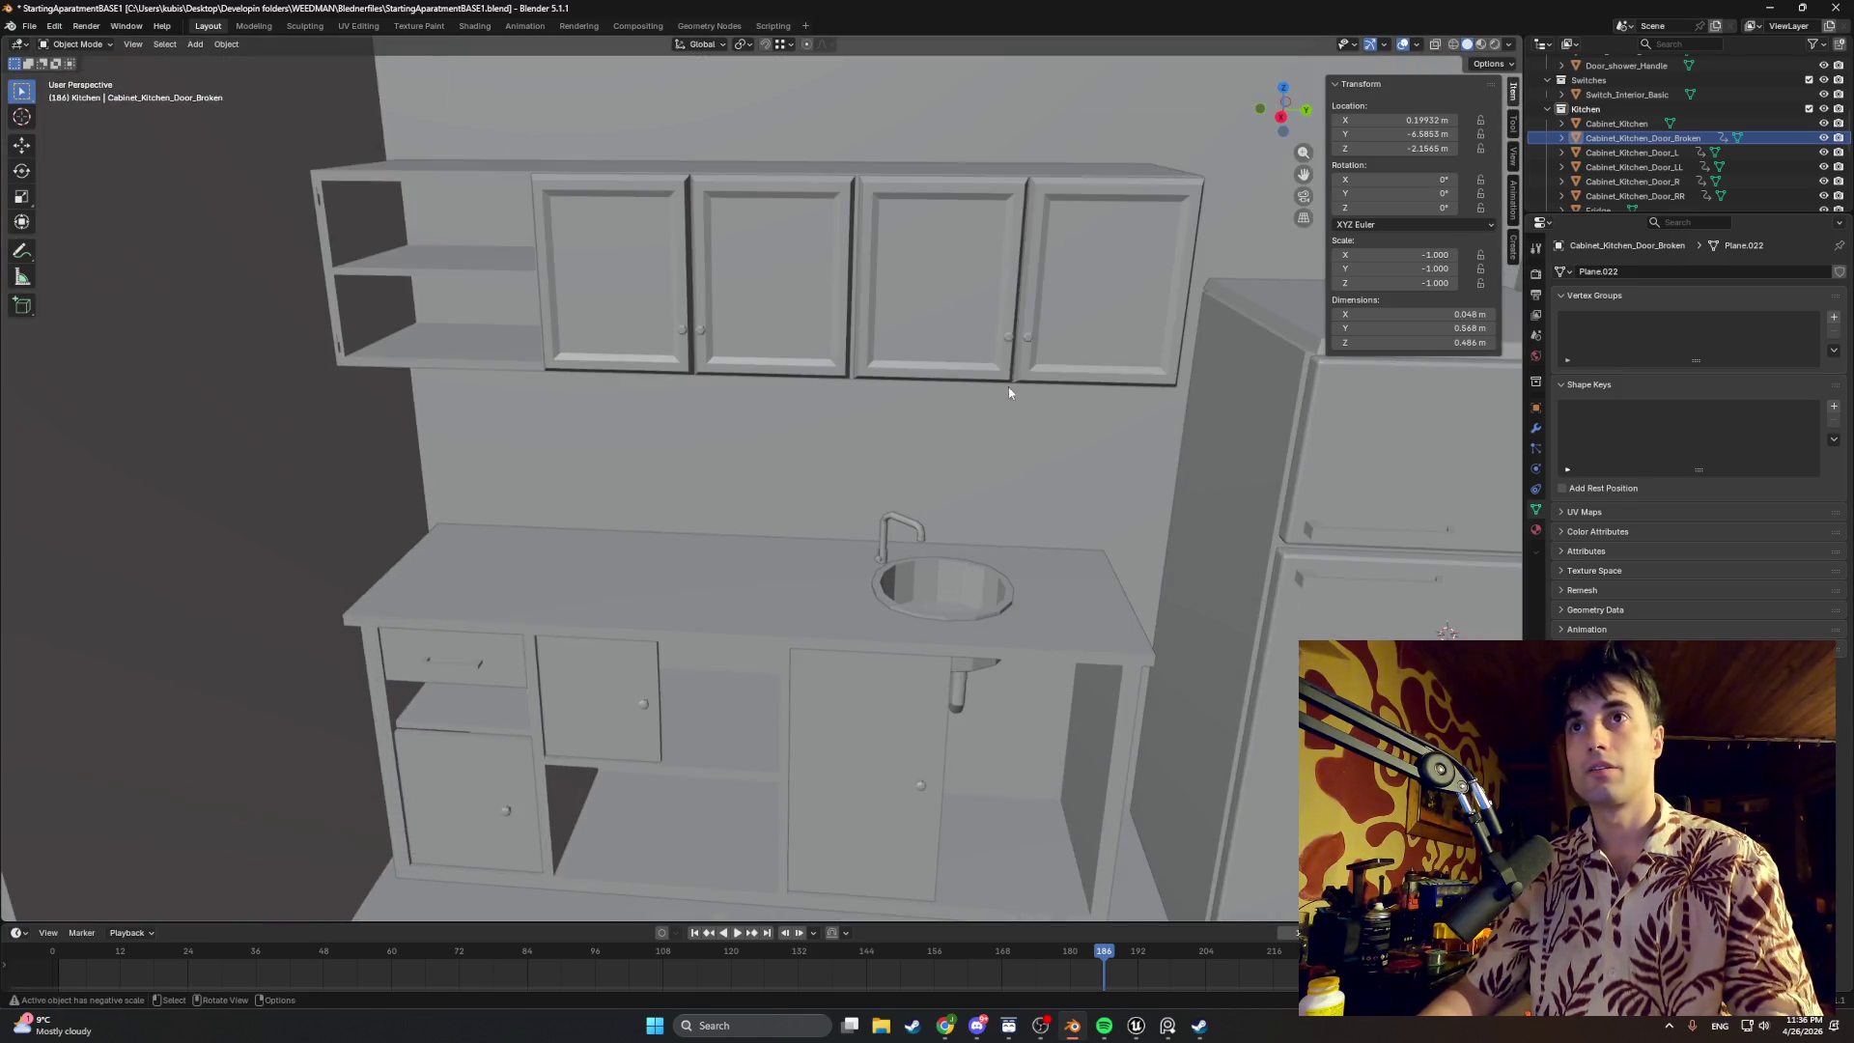
left_click(995, 336)
left_click(1679, 137)
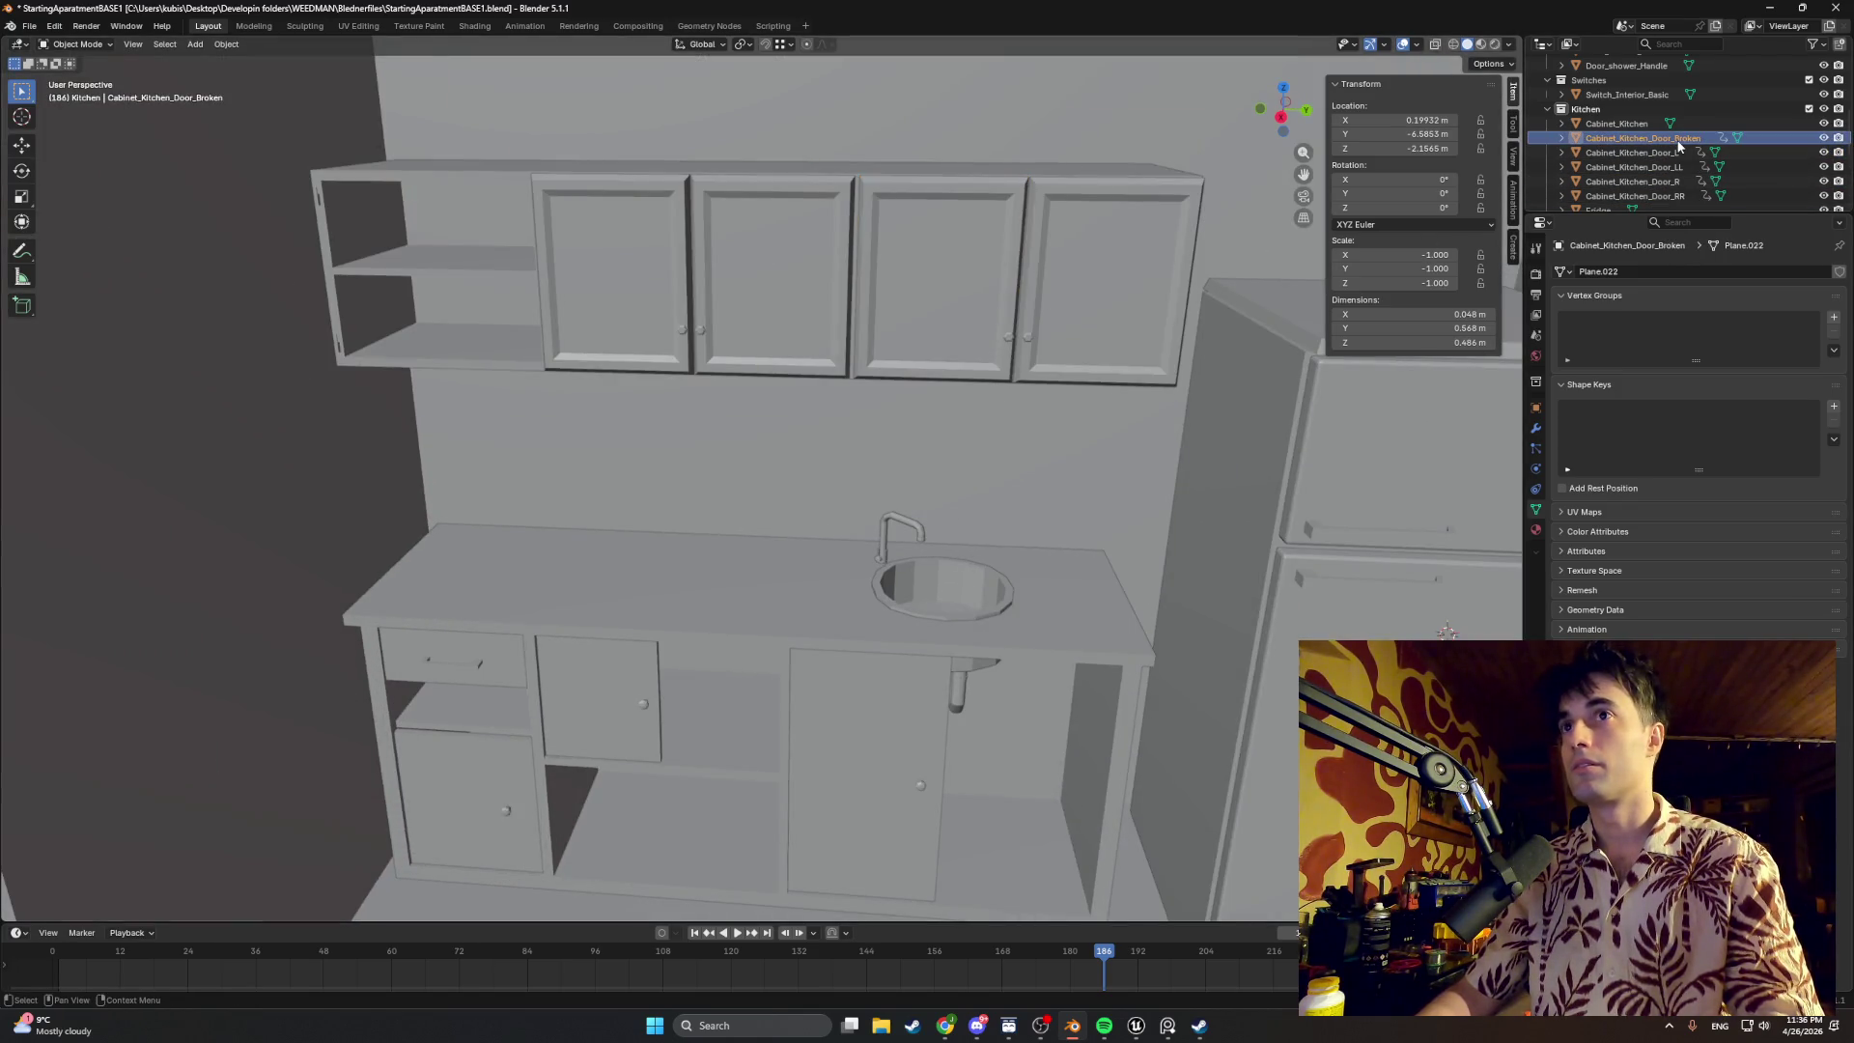
scroll(862, 541, "down", 5)
scroll(862, 535, "down", 4)
scroll(862, 534, "down", 2)
scroll(638, 561, "up", 2)
scroll(637, 562, "up", 3)
scroll(807, 485, "up", 3)
scroll(939, 426, "up", 3)
scroll(931, 419, "down", 1)
scroll(906, 369, "down", 1)
scroll(892, 347, "down", 3)
scroll(877, 343, "down", 4)
key("g")
Step: Move the broken door along X and Z so it stands above the countertop's left end
left_click(946, 398)
key("g")
key("z")
left_click(1122, 422)
scroll(1124, 421, "up", 3)
scroll(664, 538, "up", 3)
scroll(787, 583, "up", 3)
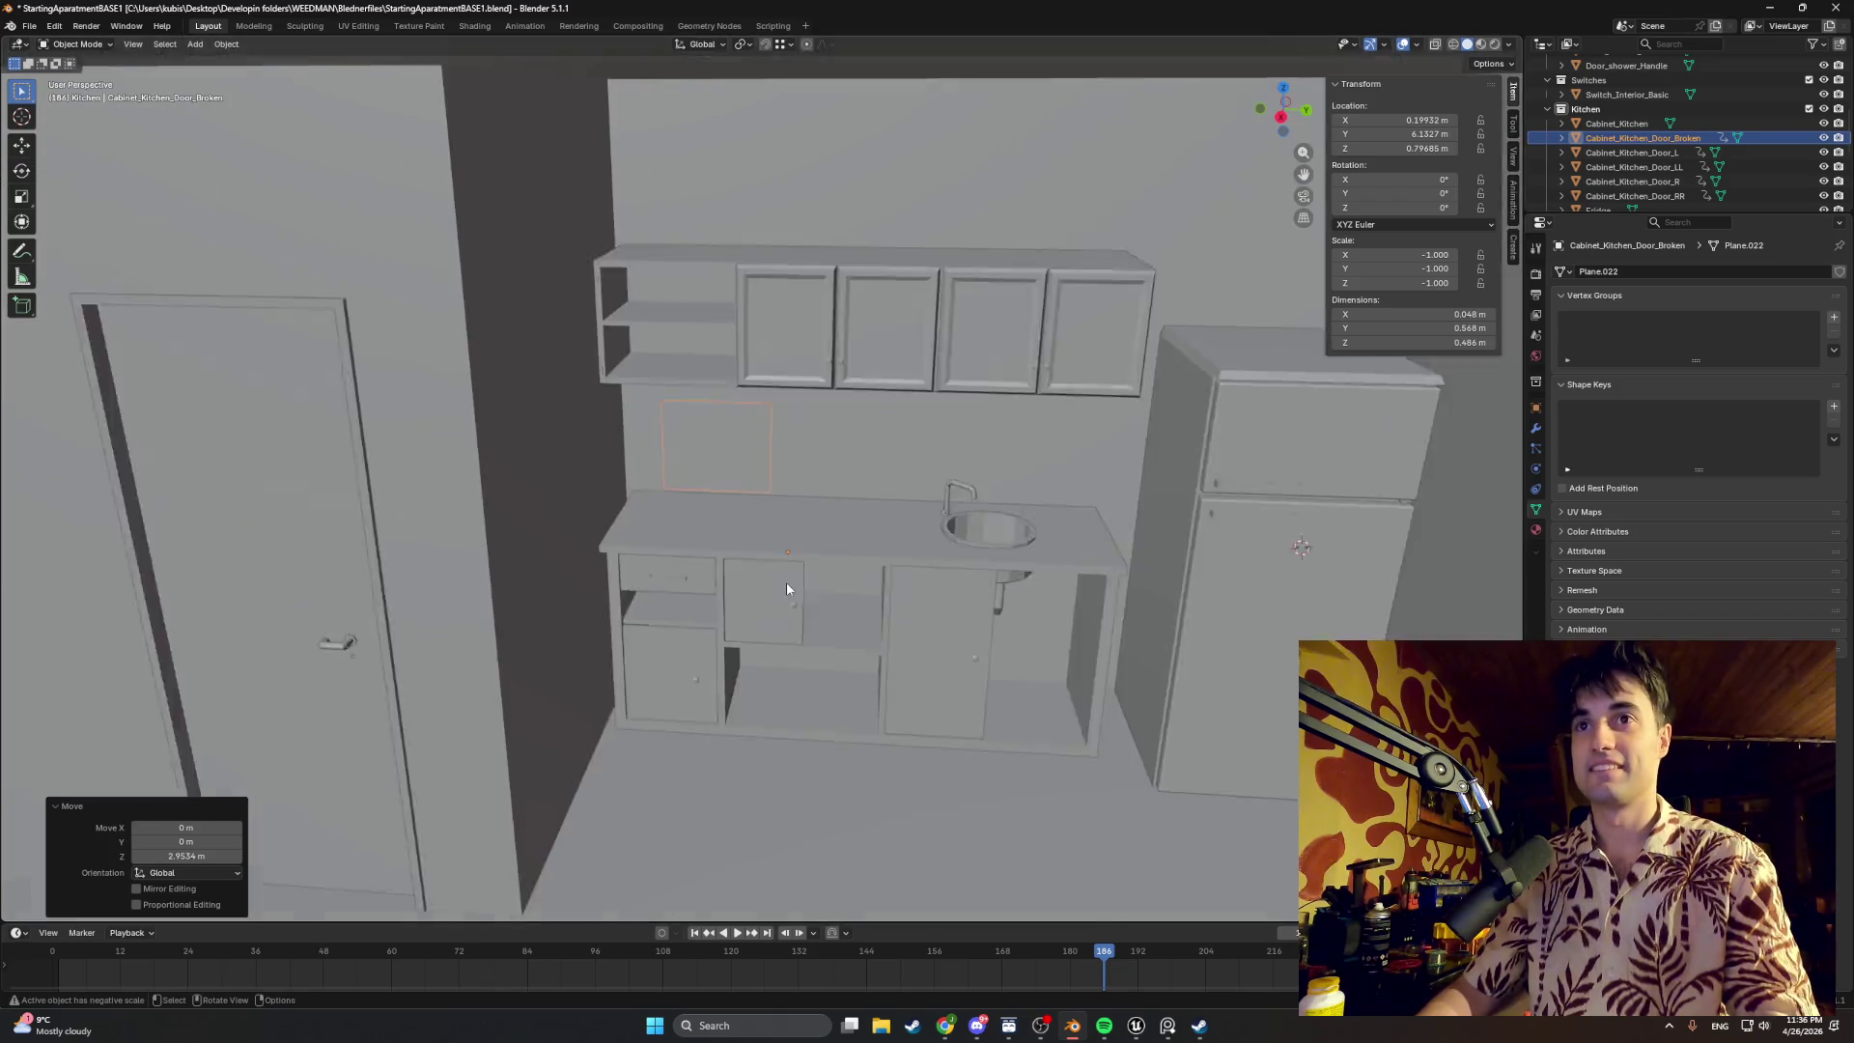
scroll(746, 538, "up", 2)
key("g")
key("x")
left_click(572, 555)
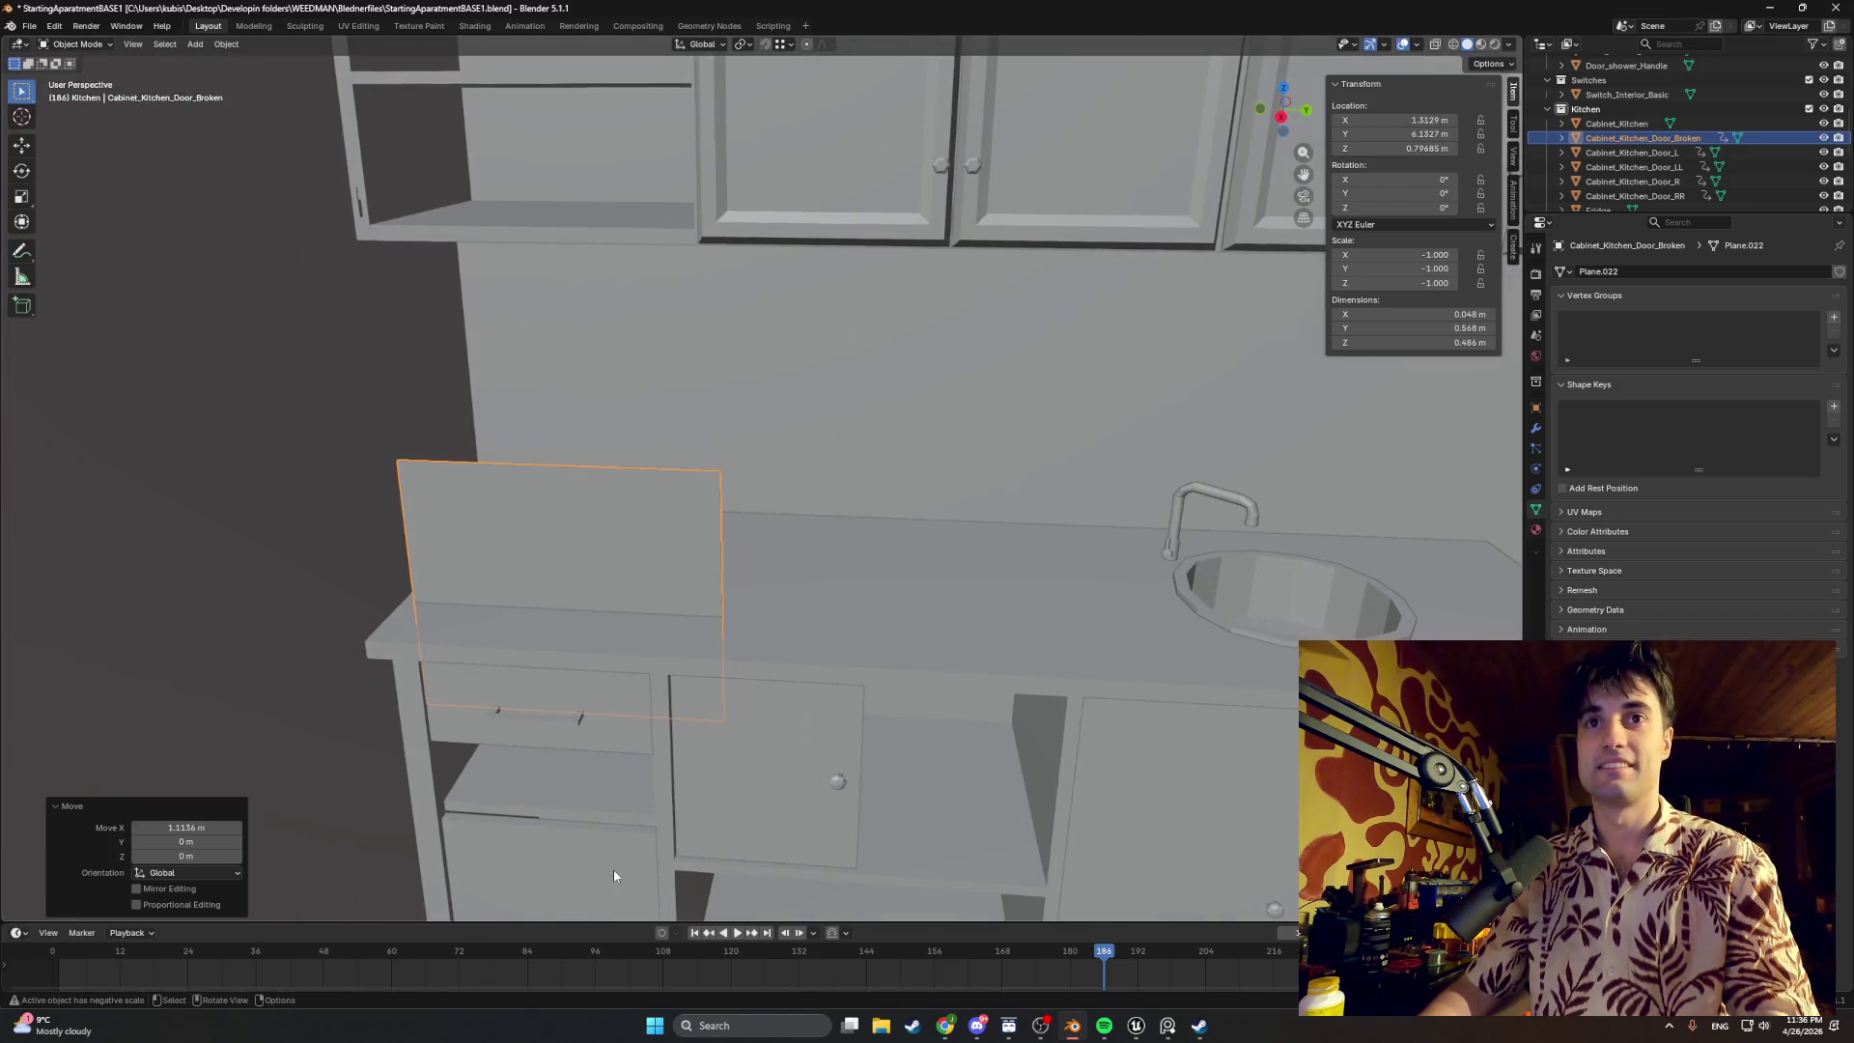
key("g")
key("z")
left_click(551, 136)
Step: Start a Z rotation of the door but cancel it, keeping the door upright with zero rotation
middle_click_drag(552, 138, 798, 359)
key("r")
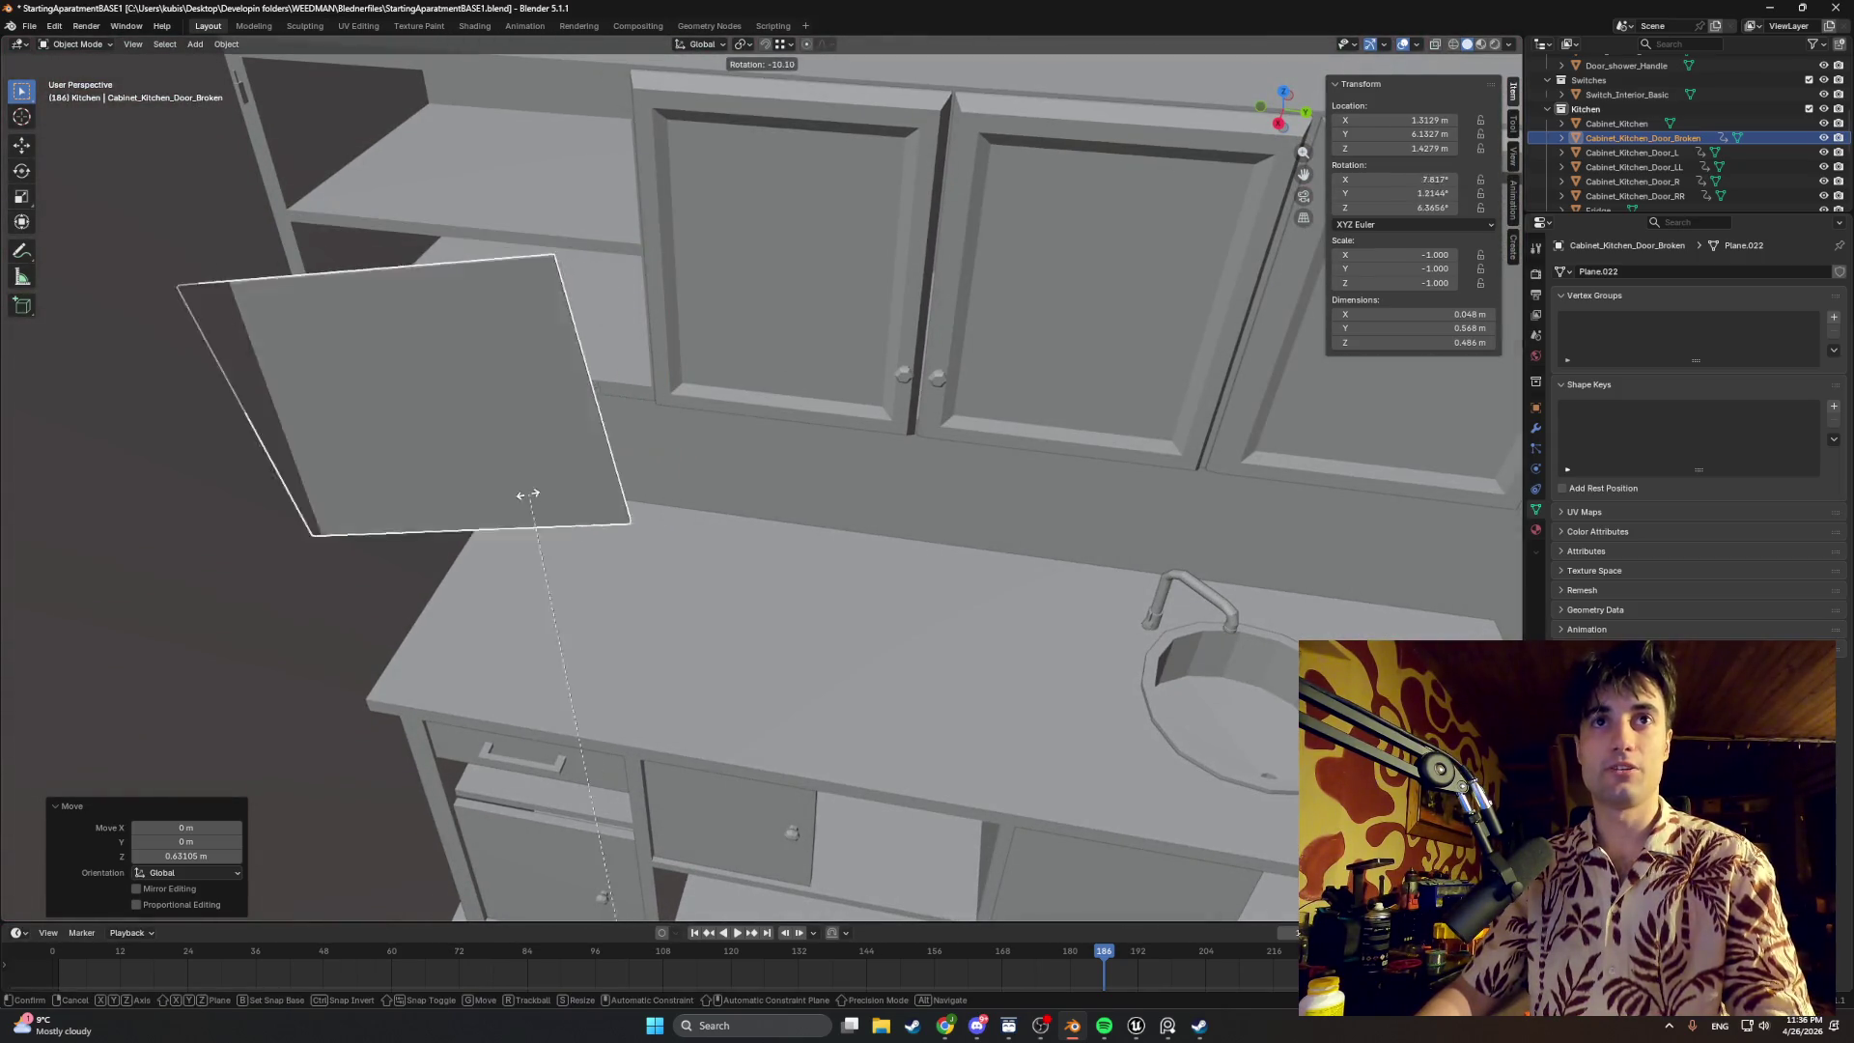
key("x")
key("z")
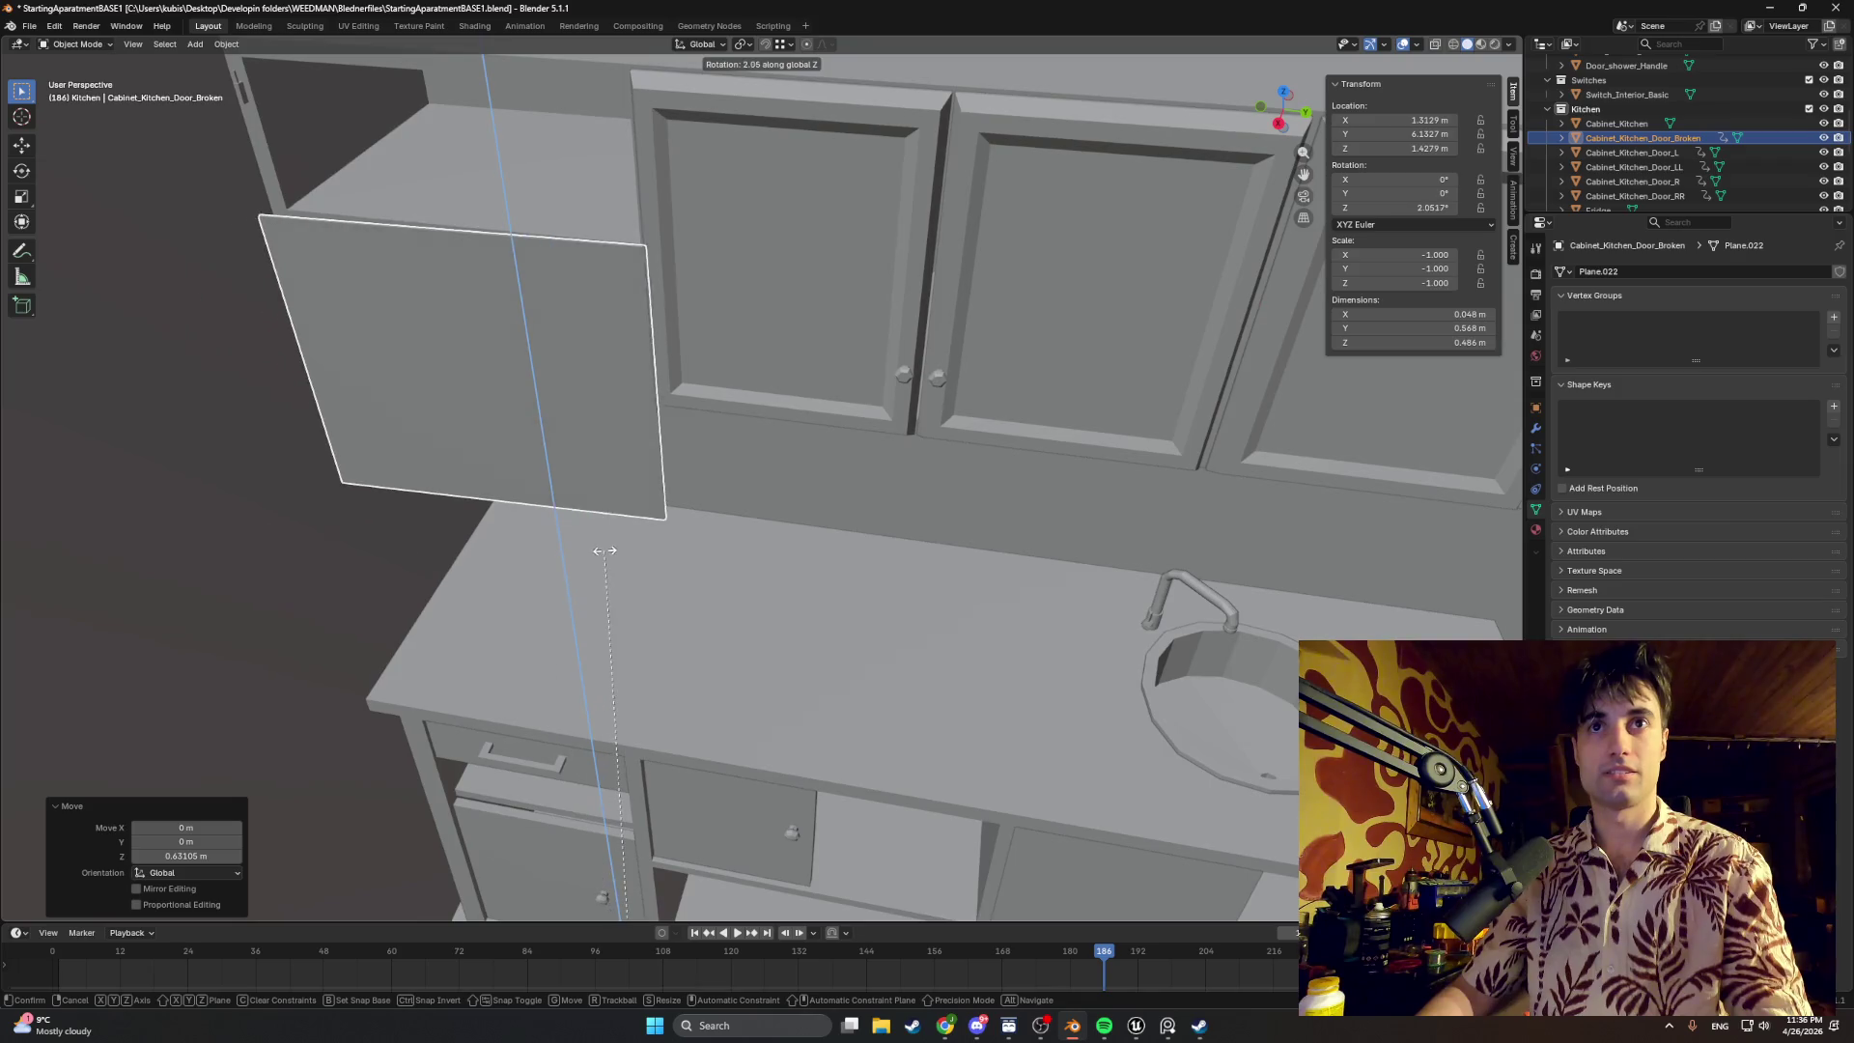
key("Escape")
middle_click_drag(645, 568, 716, 512)
right_click(716, 518)
mouse_move(653, 481)
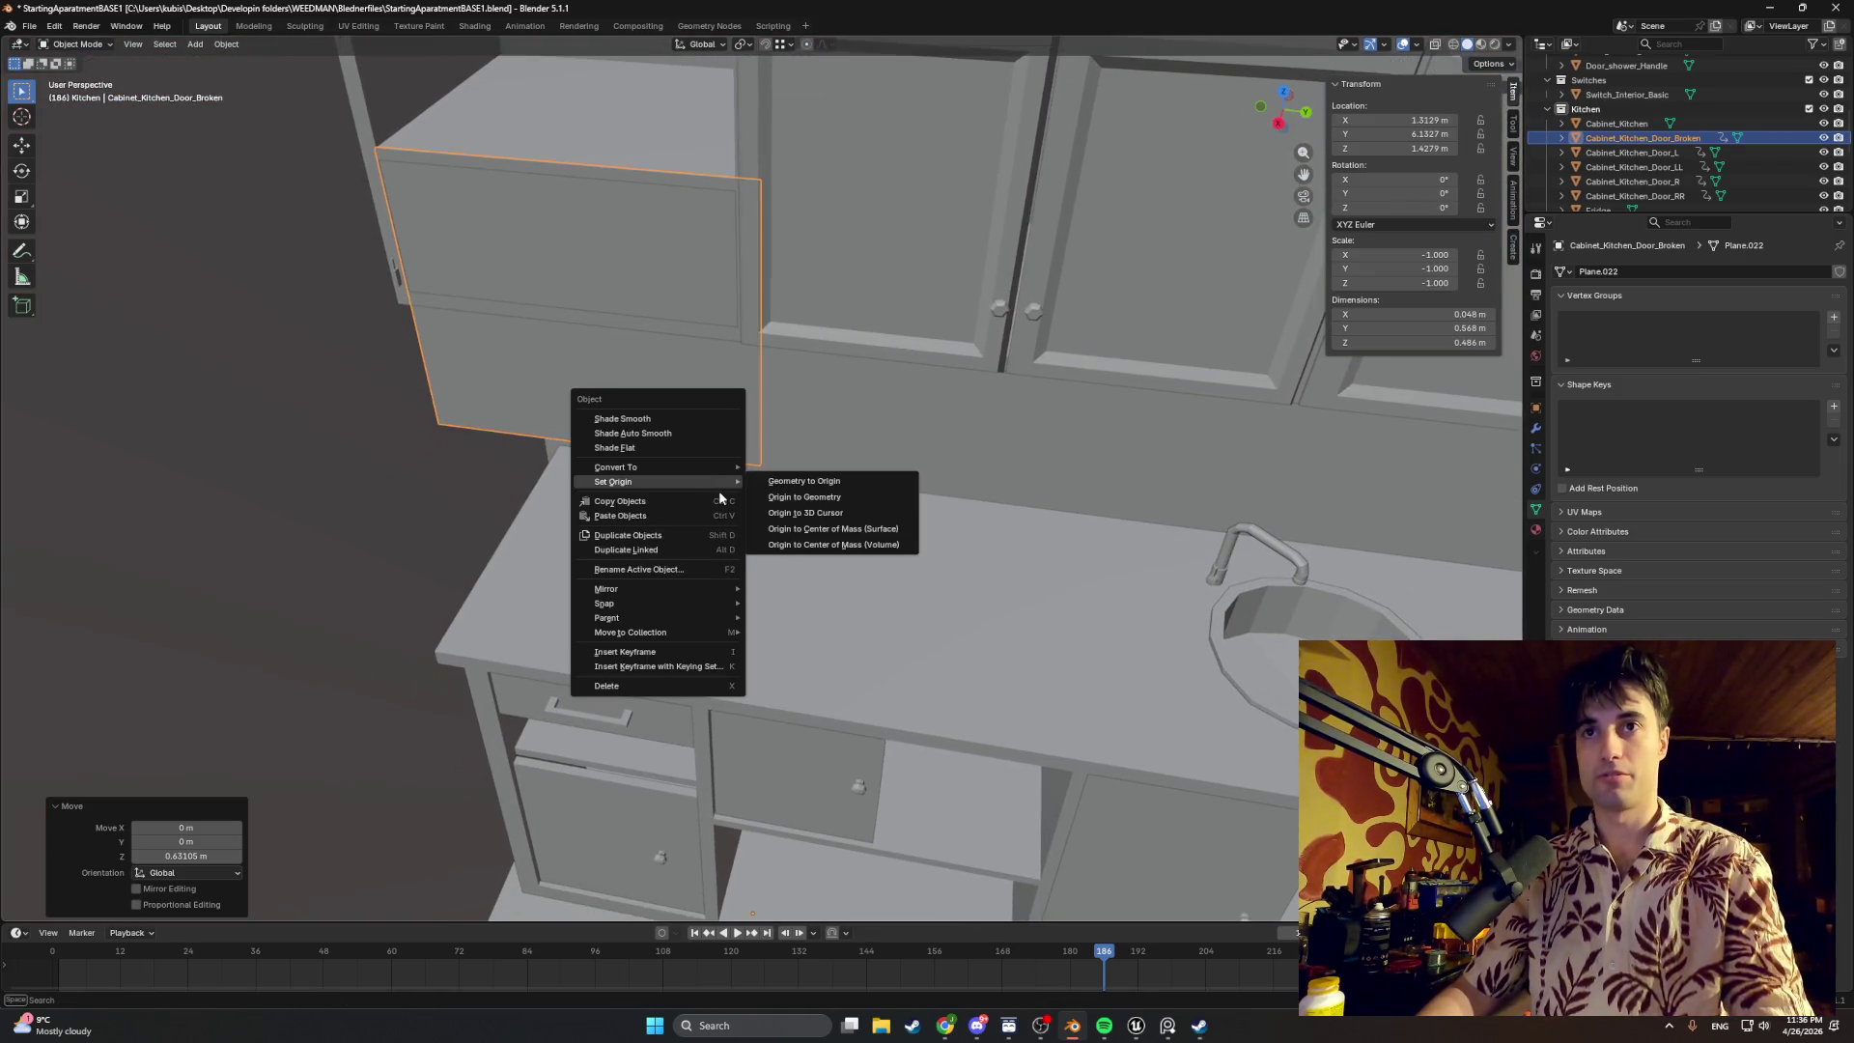
Step: Set the door's origin to its geometry and begin a trackball rotation to tilt it
left_click(803, 500)
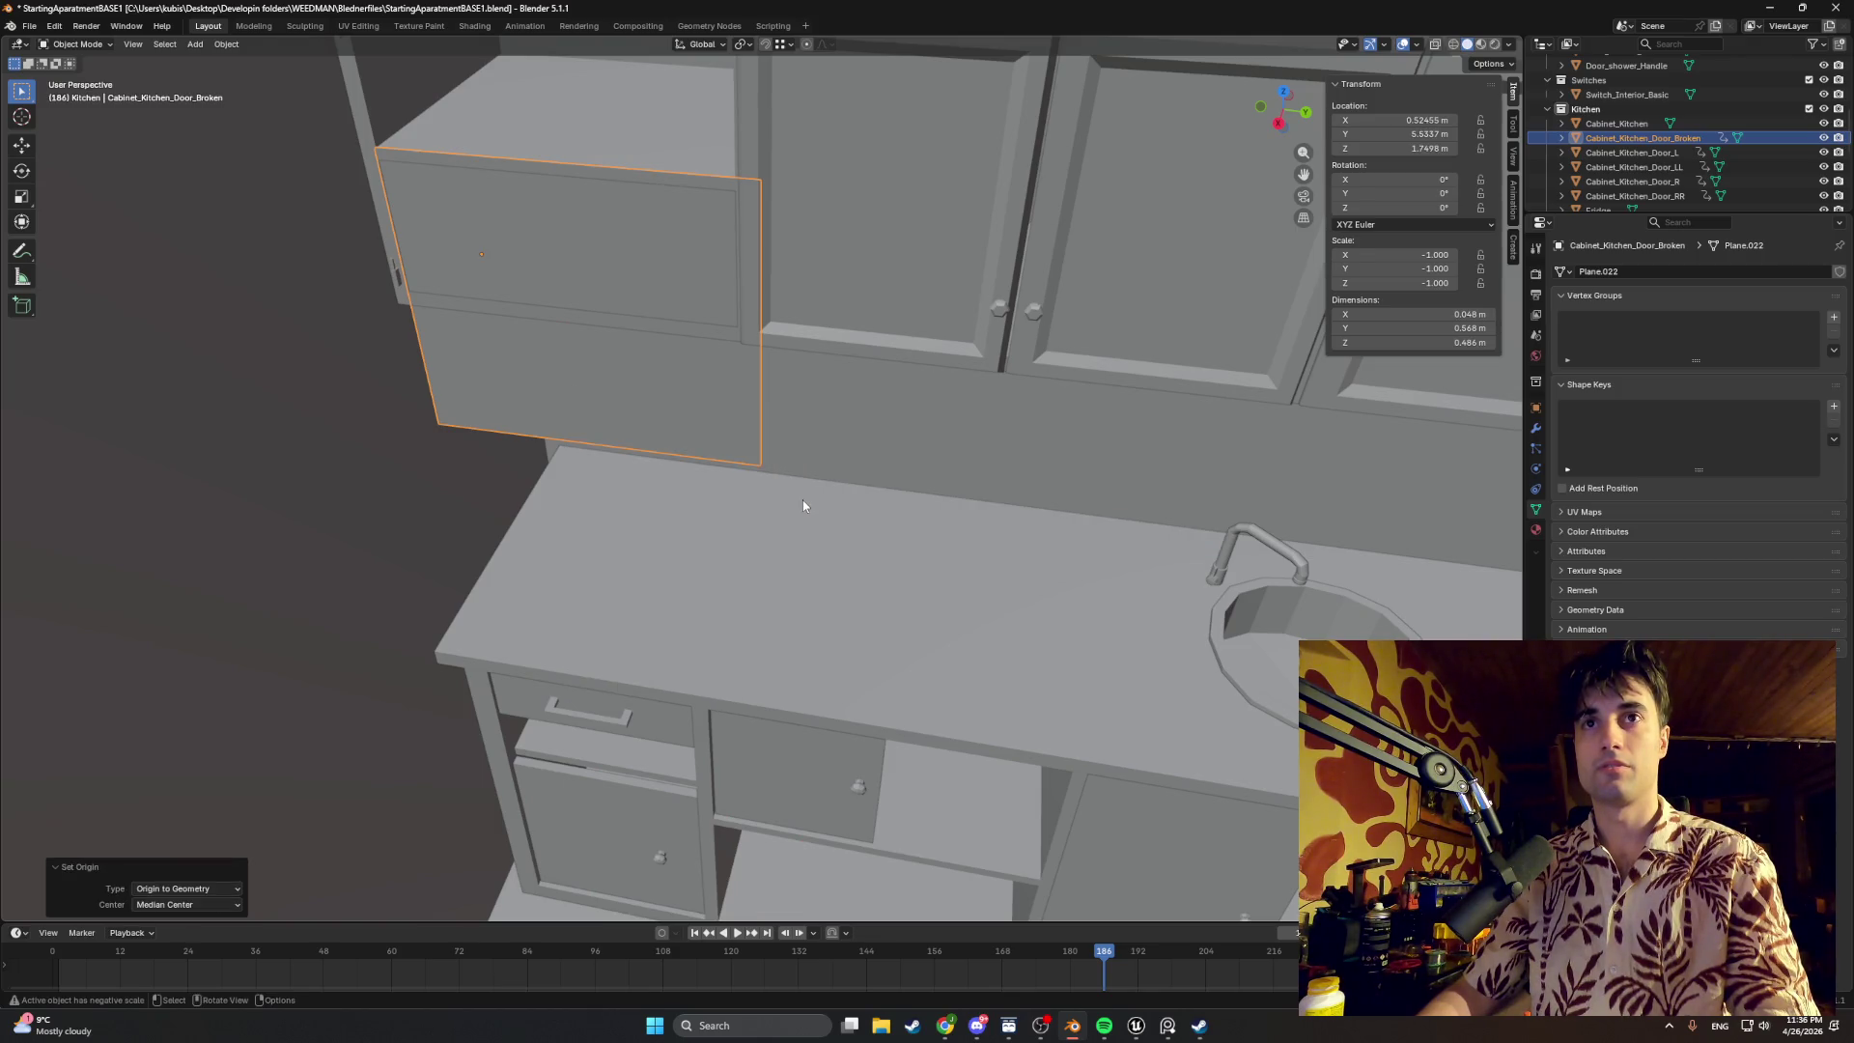
key("r")
key("r")
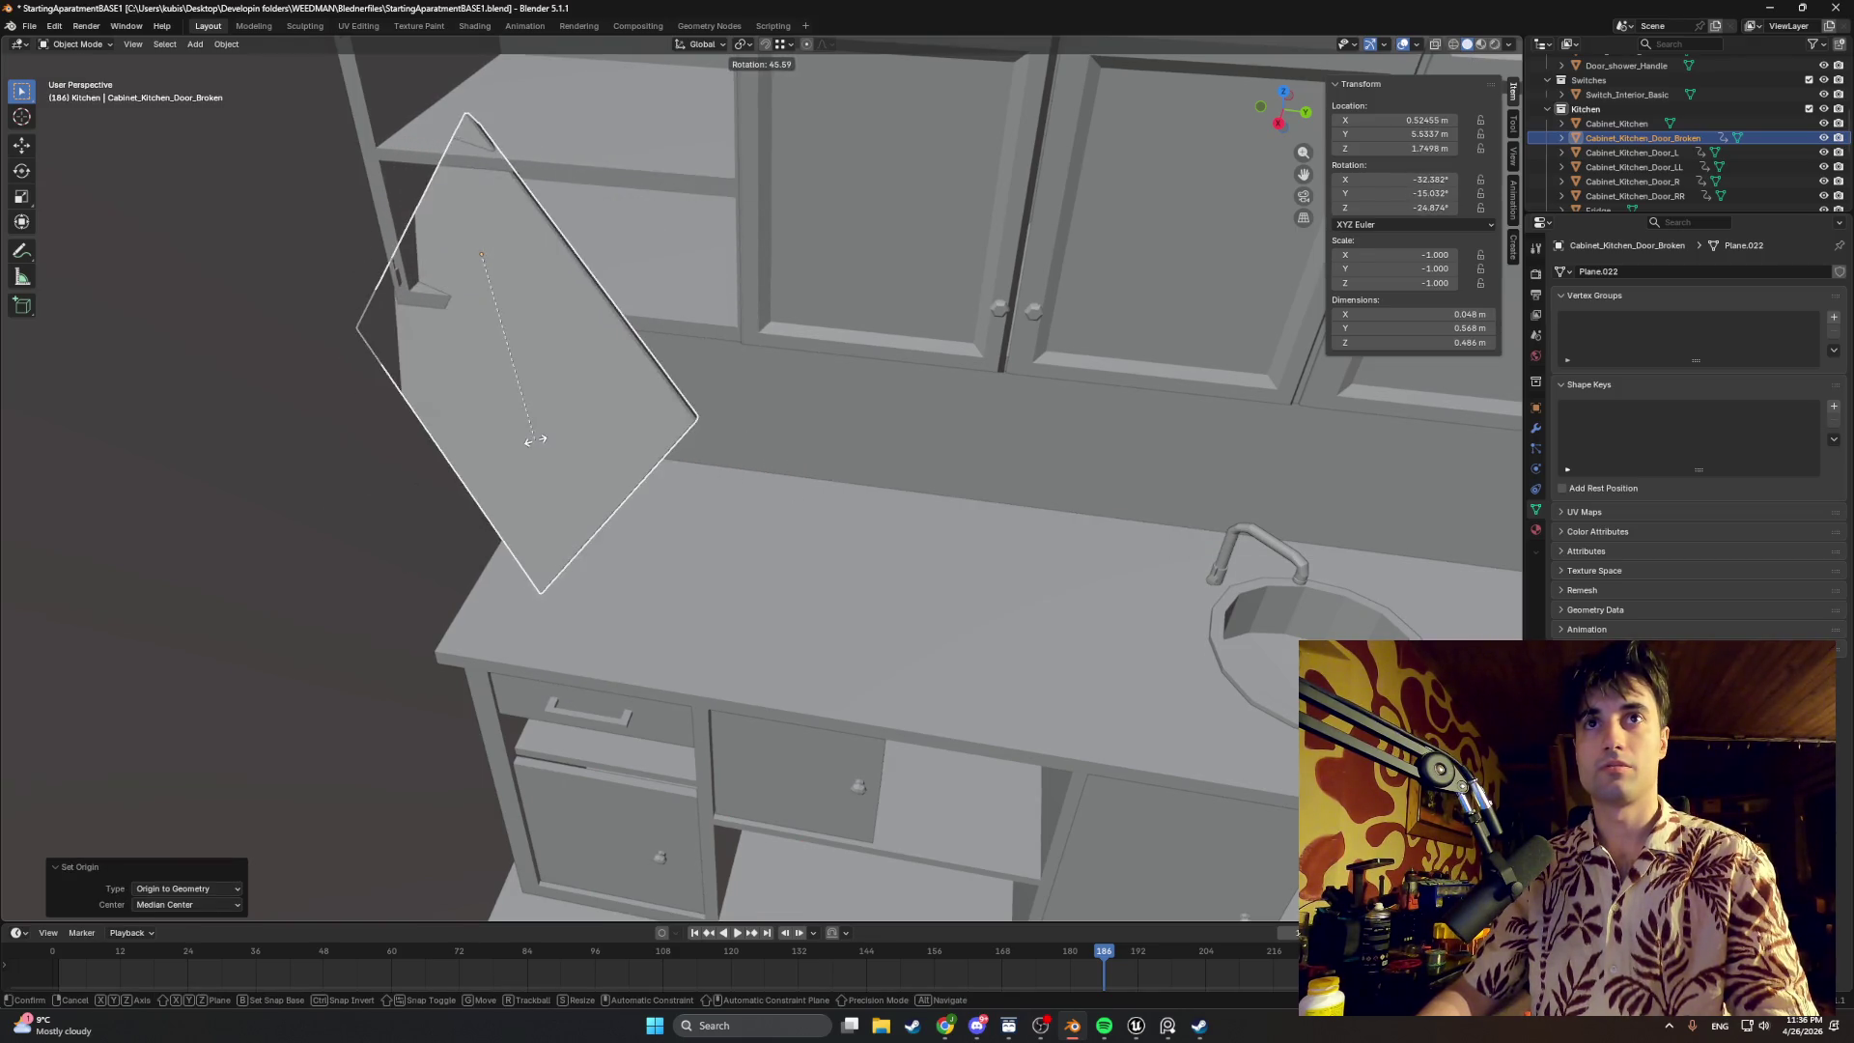